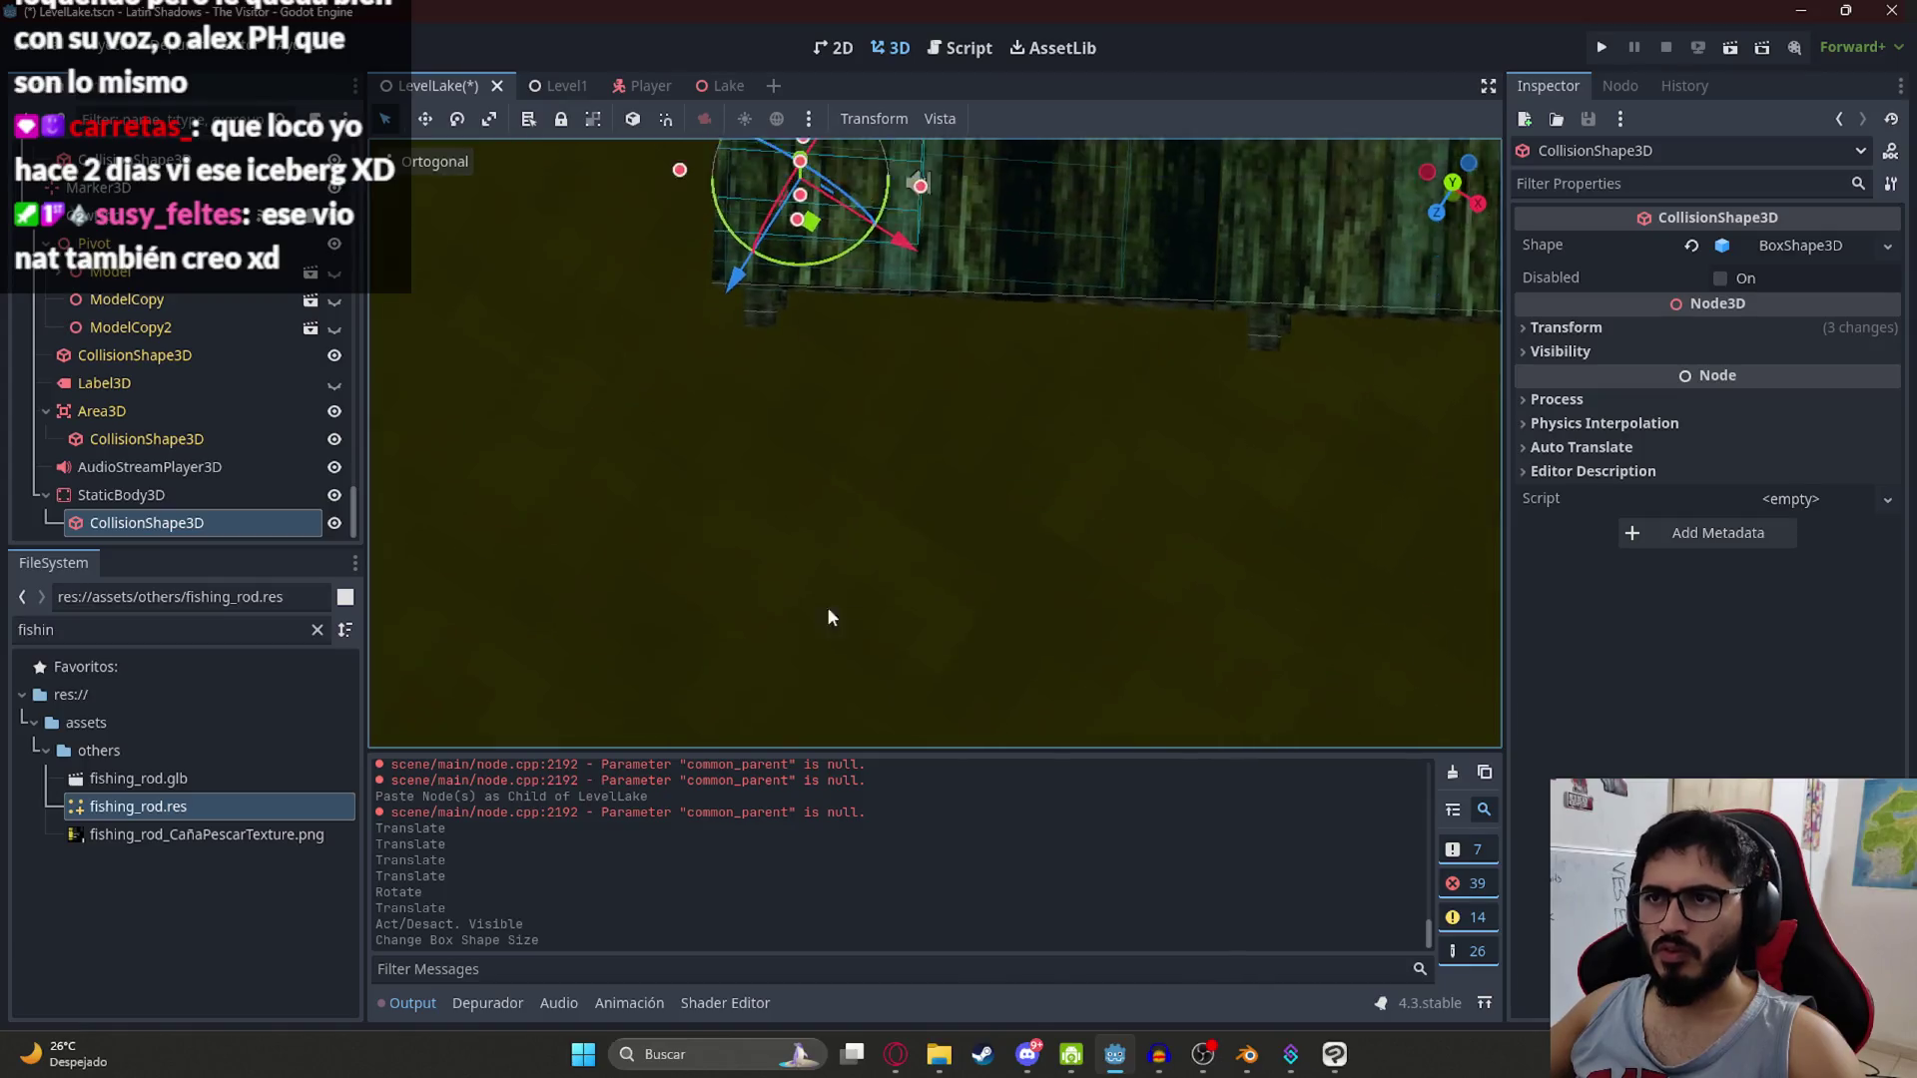
Step: Resize the dock's box collision shape along X and Z so it covers the plank
mouse_move(930, 468)
left_mouse_down()
mouse_move(865, 459)
mouse_move(1058, 451)
mouse_move(930, 454)
left_mouse_up()
left_click_drag(825, 419, 824, 250)
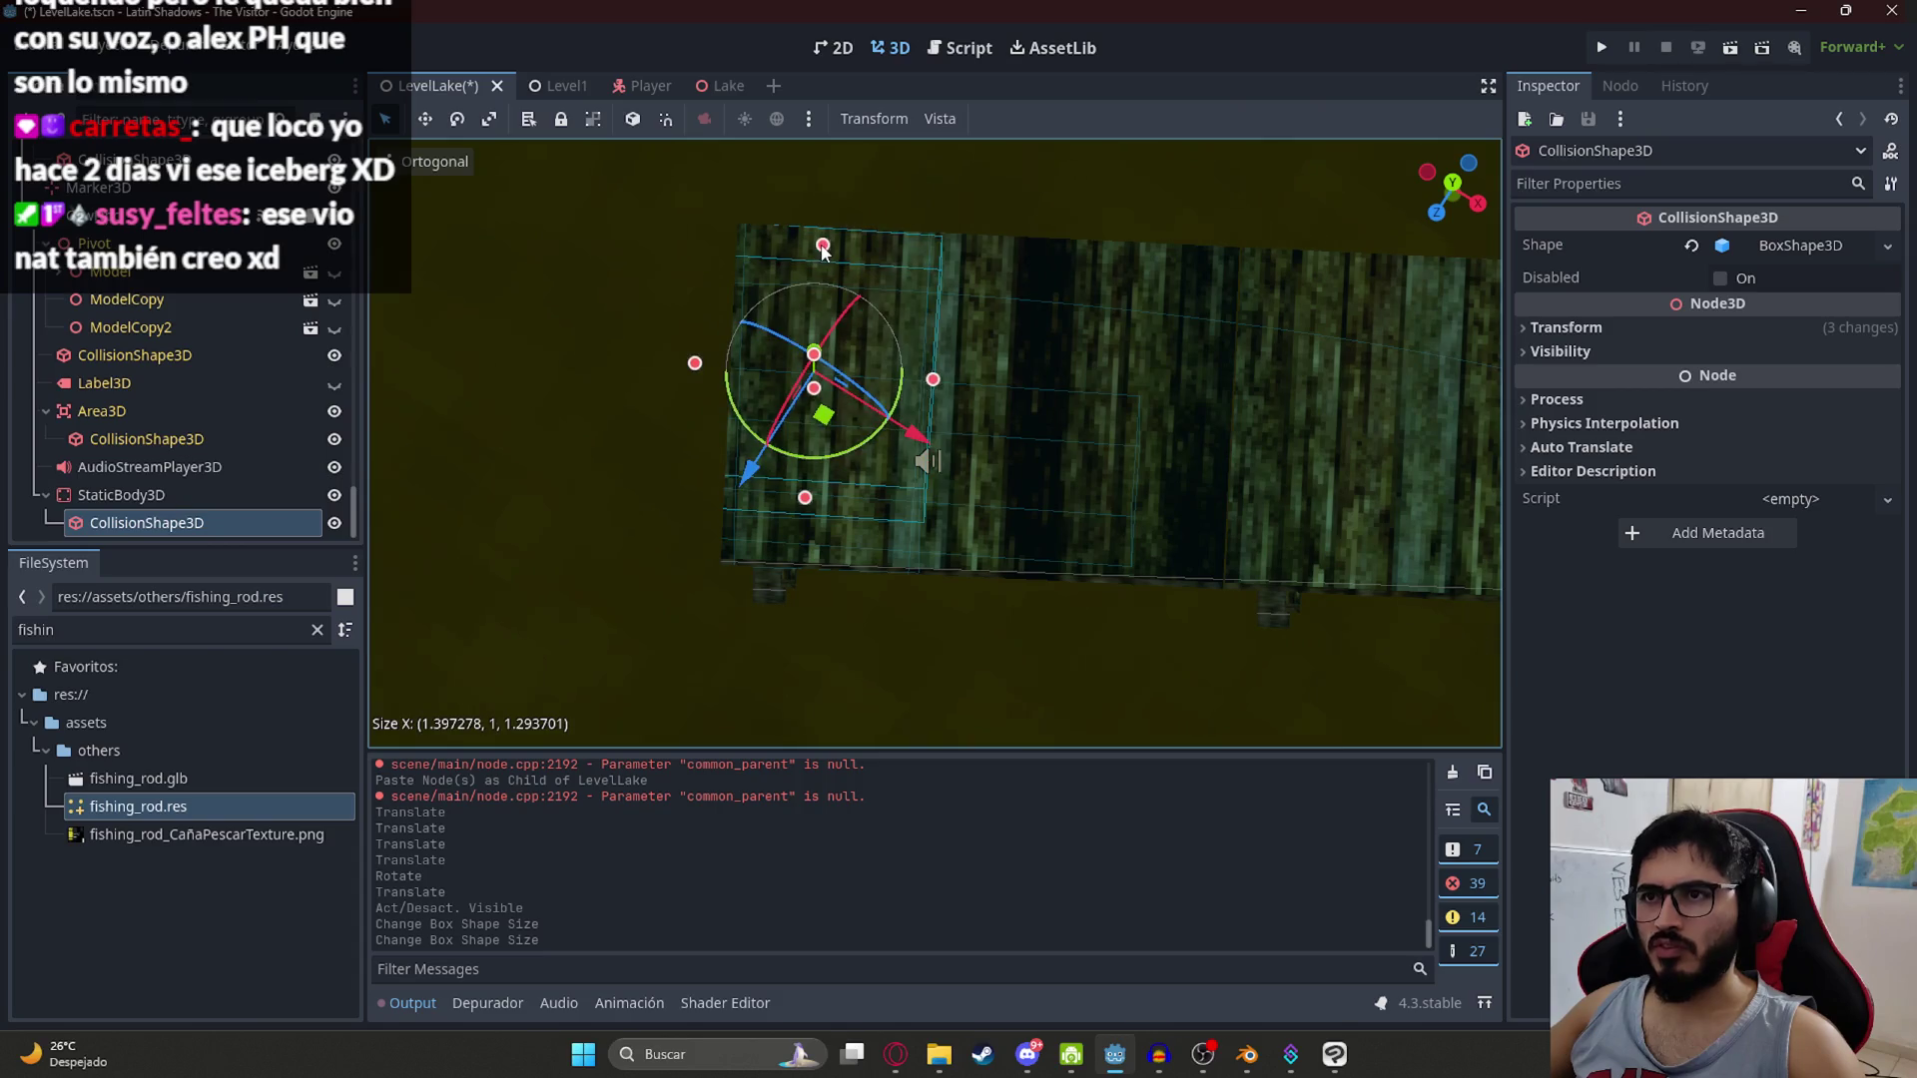
left_click_drag(825, 489, 821, 556)
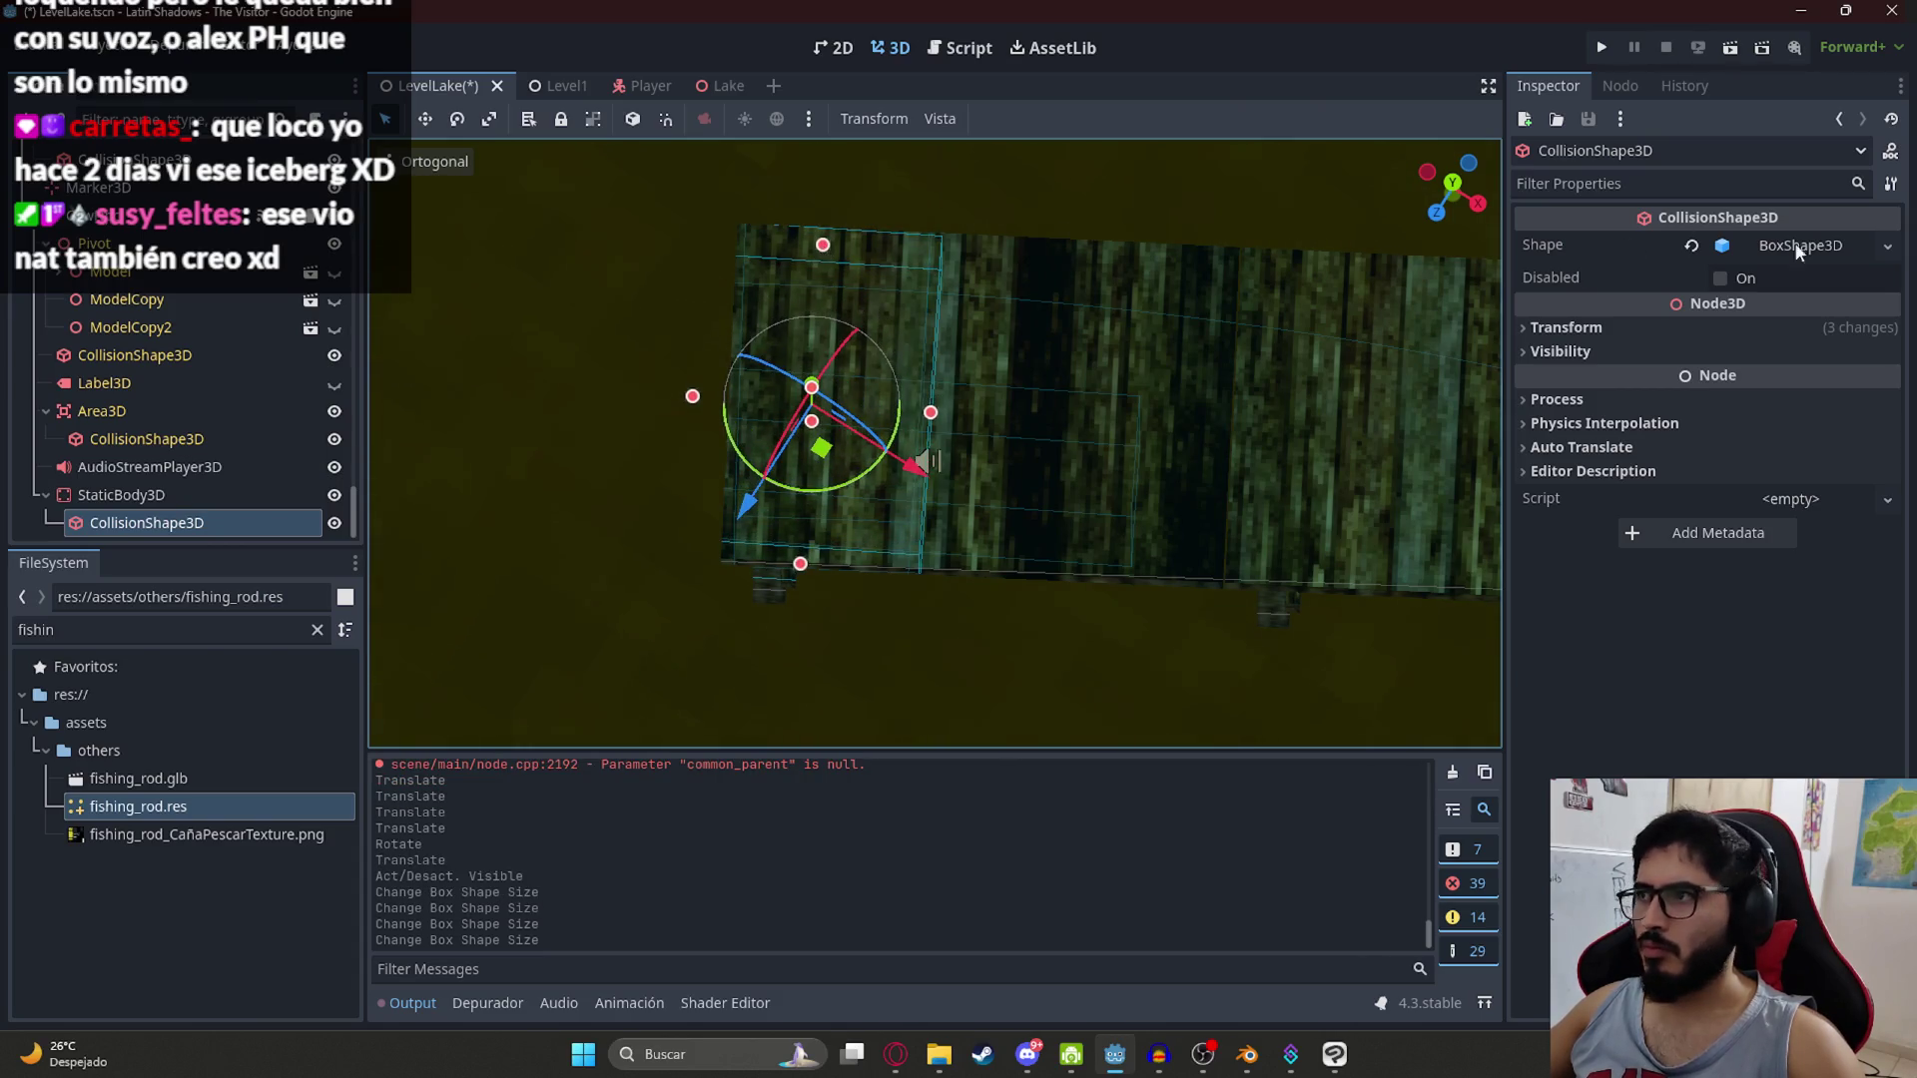
mouse_move(940, 423)
left_mouse_down()
mouse_move(895, 361)
mouse_move(773, 292)
mouse_move(694, 385)
mouse_move(912, 480)
mouse_move(1198, 362)
mouse_move(1162, 735)
mouse_move(997, 537)
mouse_move(968, 451)
mouse_move(971, 559)
mouse_move(970, 531)
mouse_move(1023, 496)
left_mouse_up()
scroll(843, 487, "down", 2)
left_click_drag(823, 462, 773, 469)
left_click_drag(1062, 476, 1008, 480)
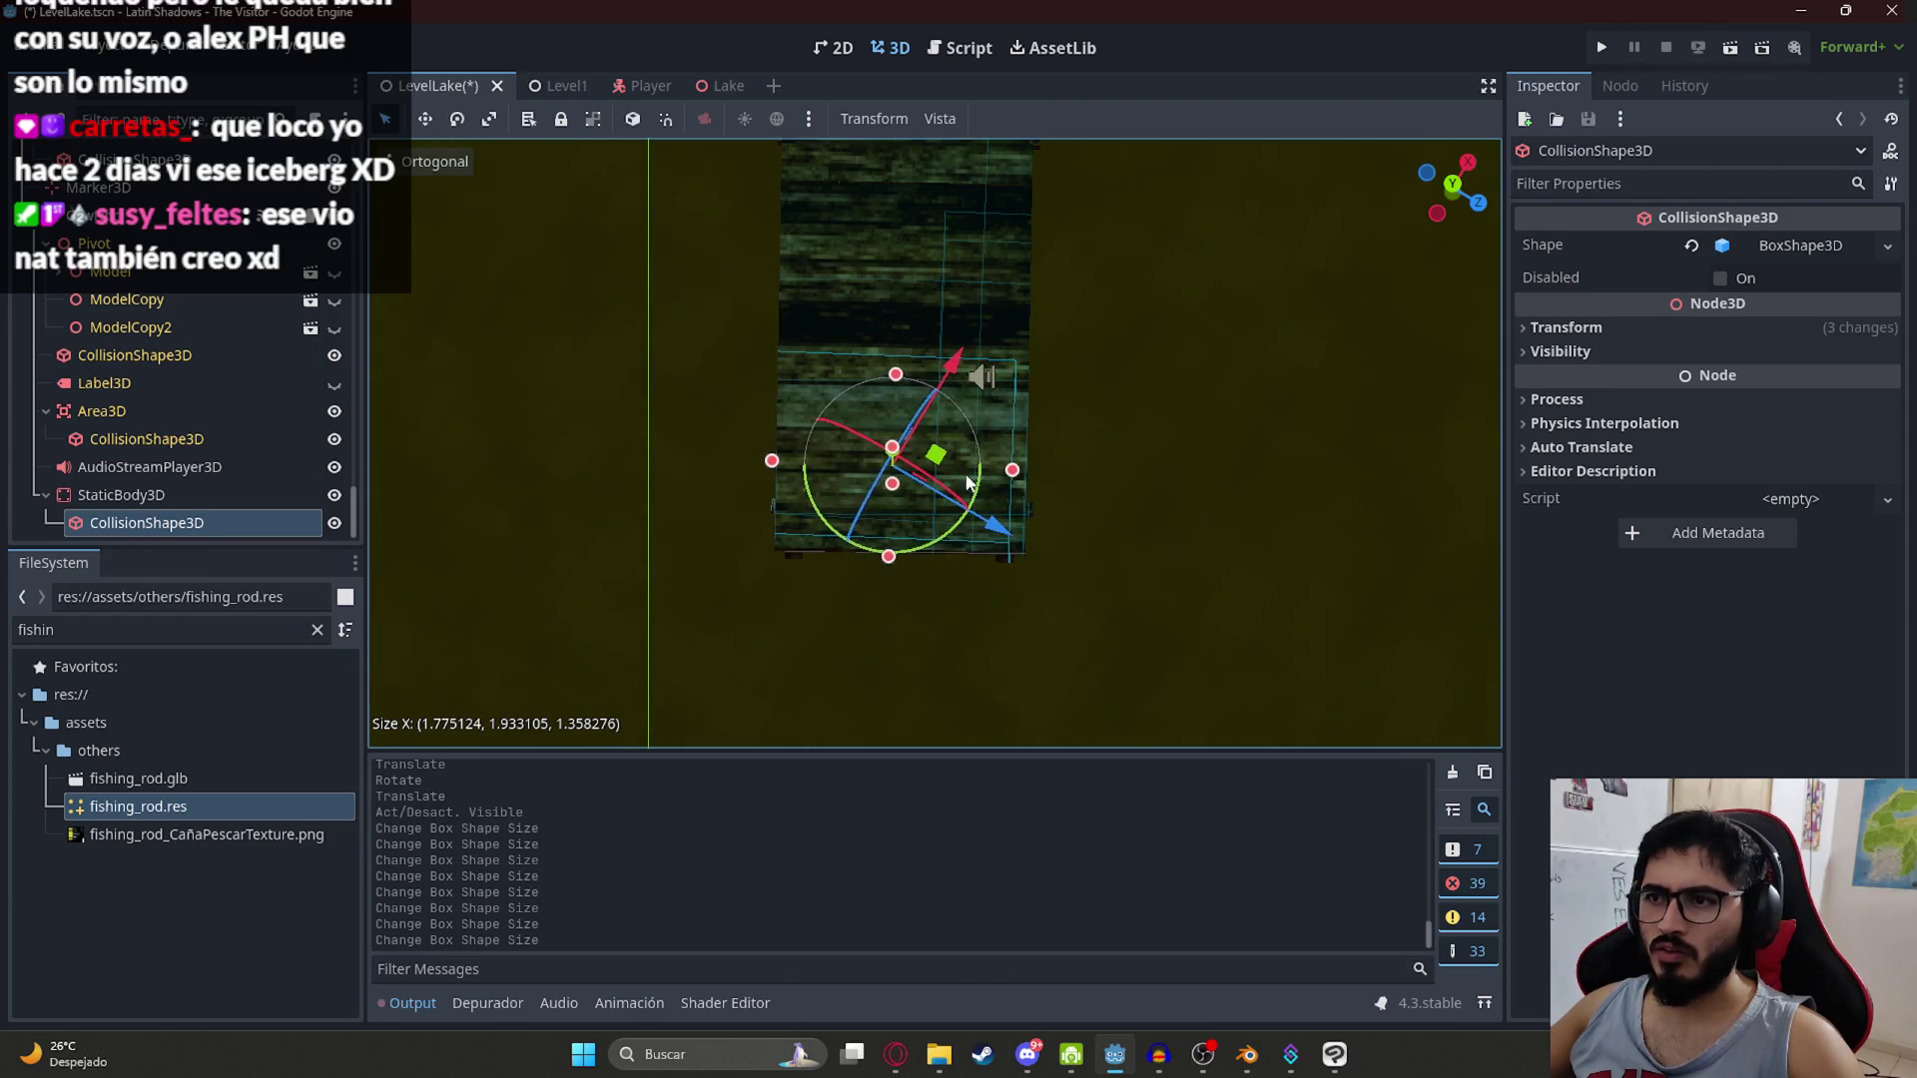
mouse_move(875, 409)
left_mouse_down()
mouse_move(823, 405)
mouse_move(740, 333)
mouse_move(611, 483)
mouse_move(1012, 512)
mouse_move(1059, 555)
left_mouse_up()
Step: Save, widen the box slightly along Z to about 1.69 × 1.93 × 1.41, and save again
key("ctrl+s")
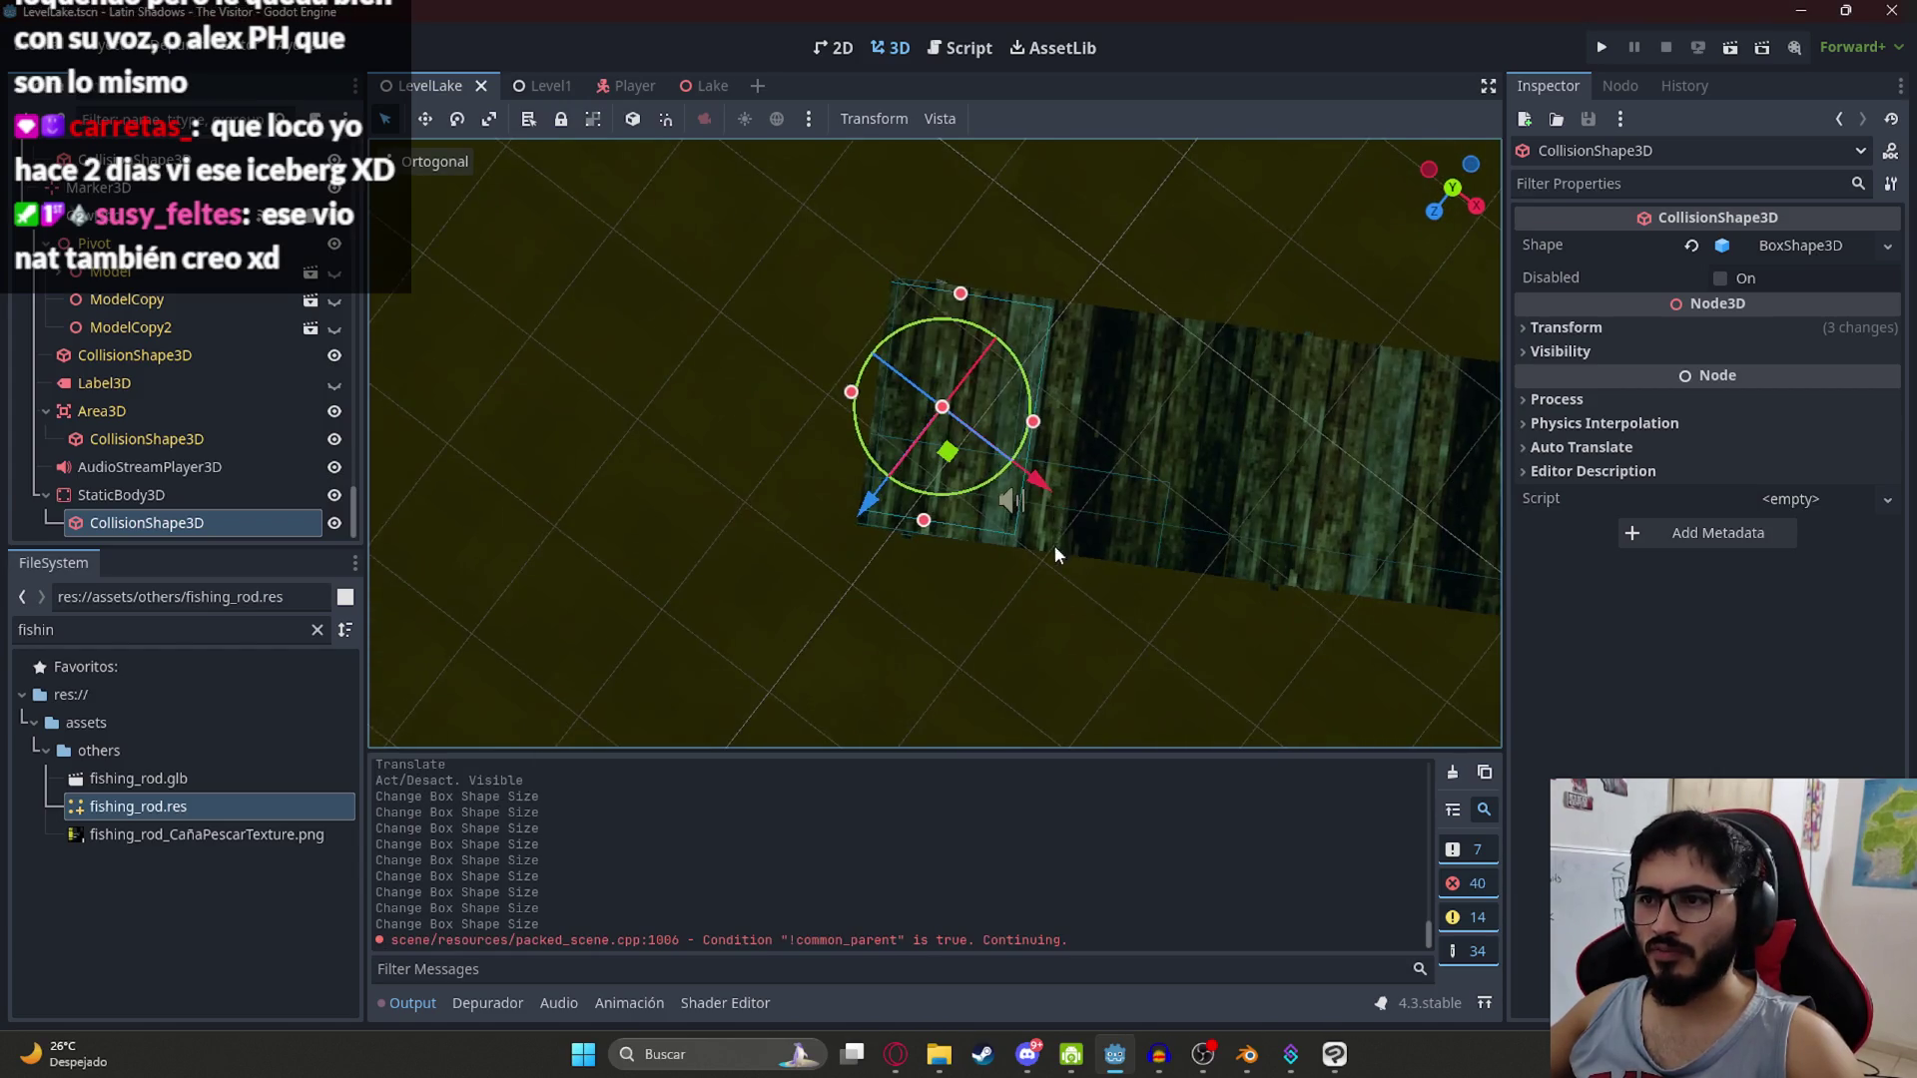
left_click_drag(1034, 421, 1047, 425)
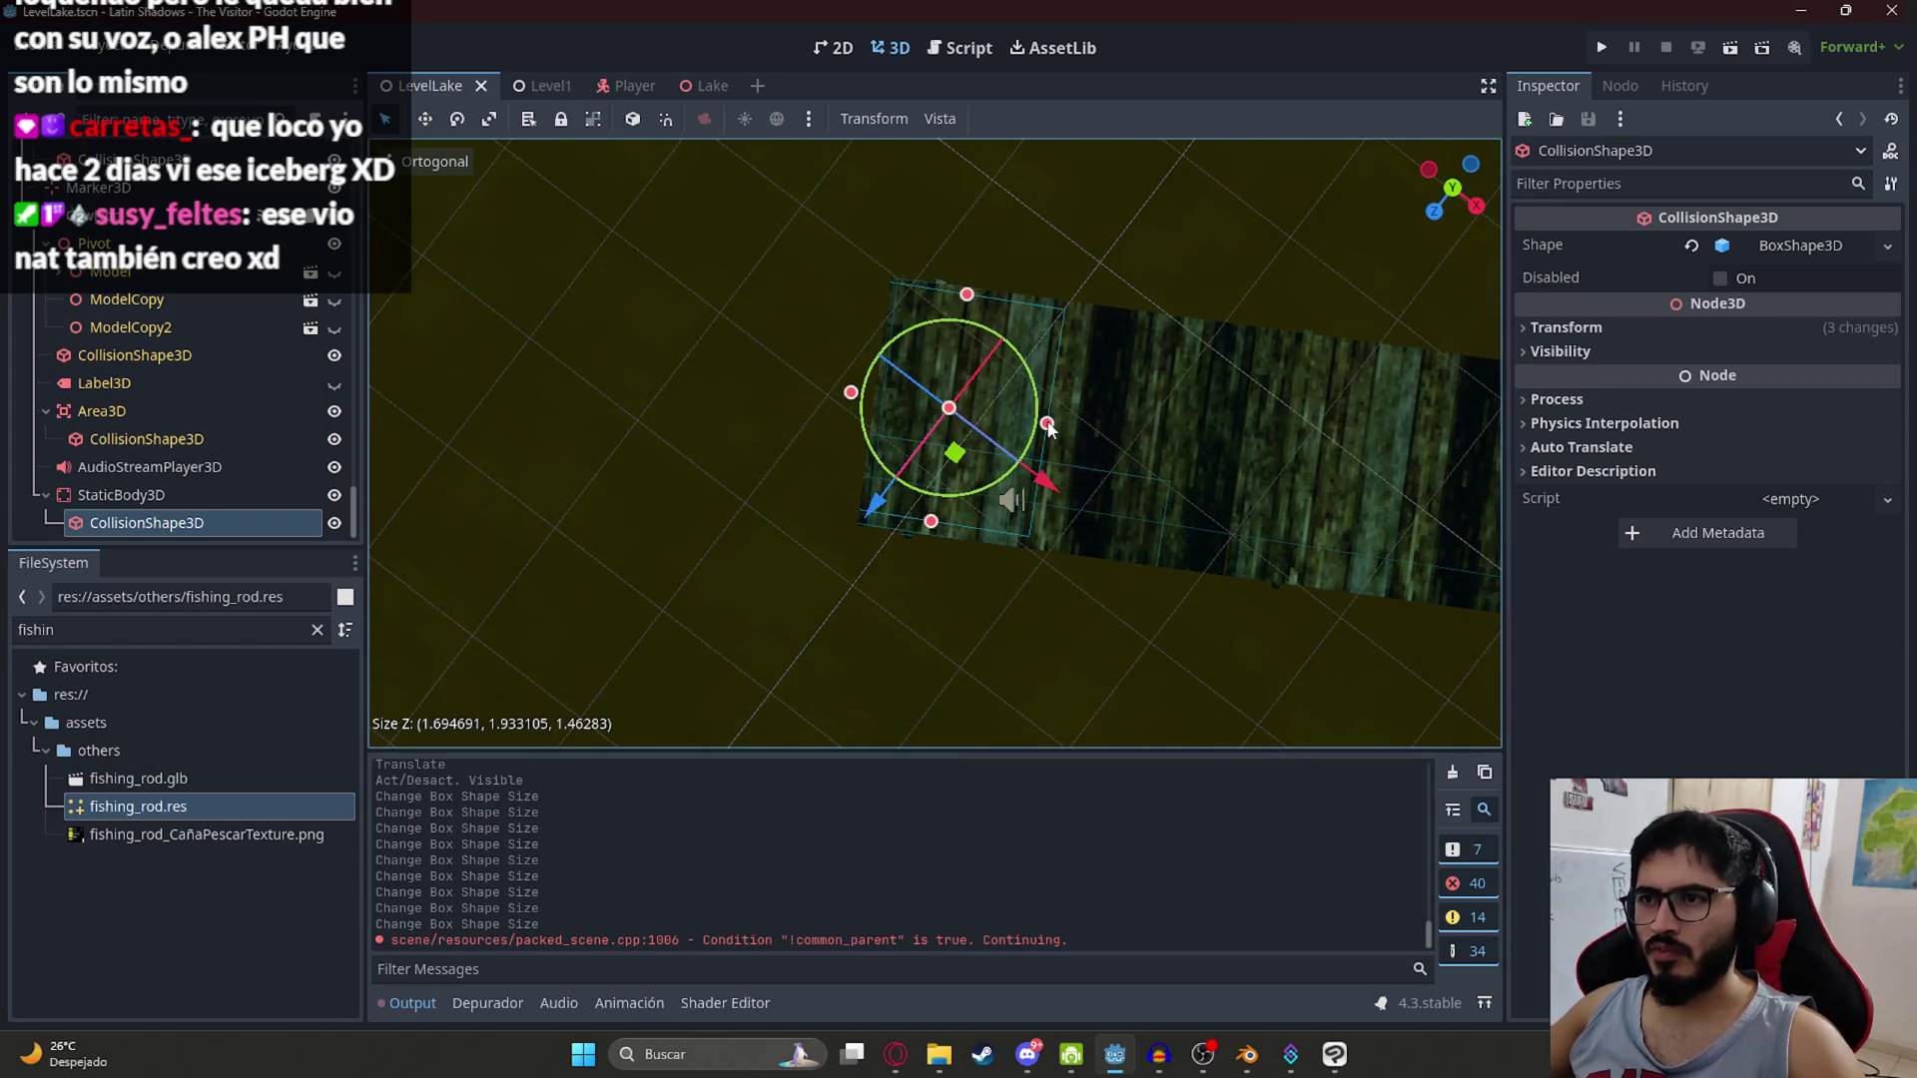
left_click(883, 403)
key("ctrl+s")
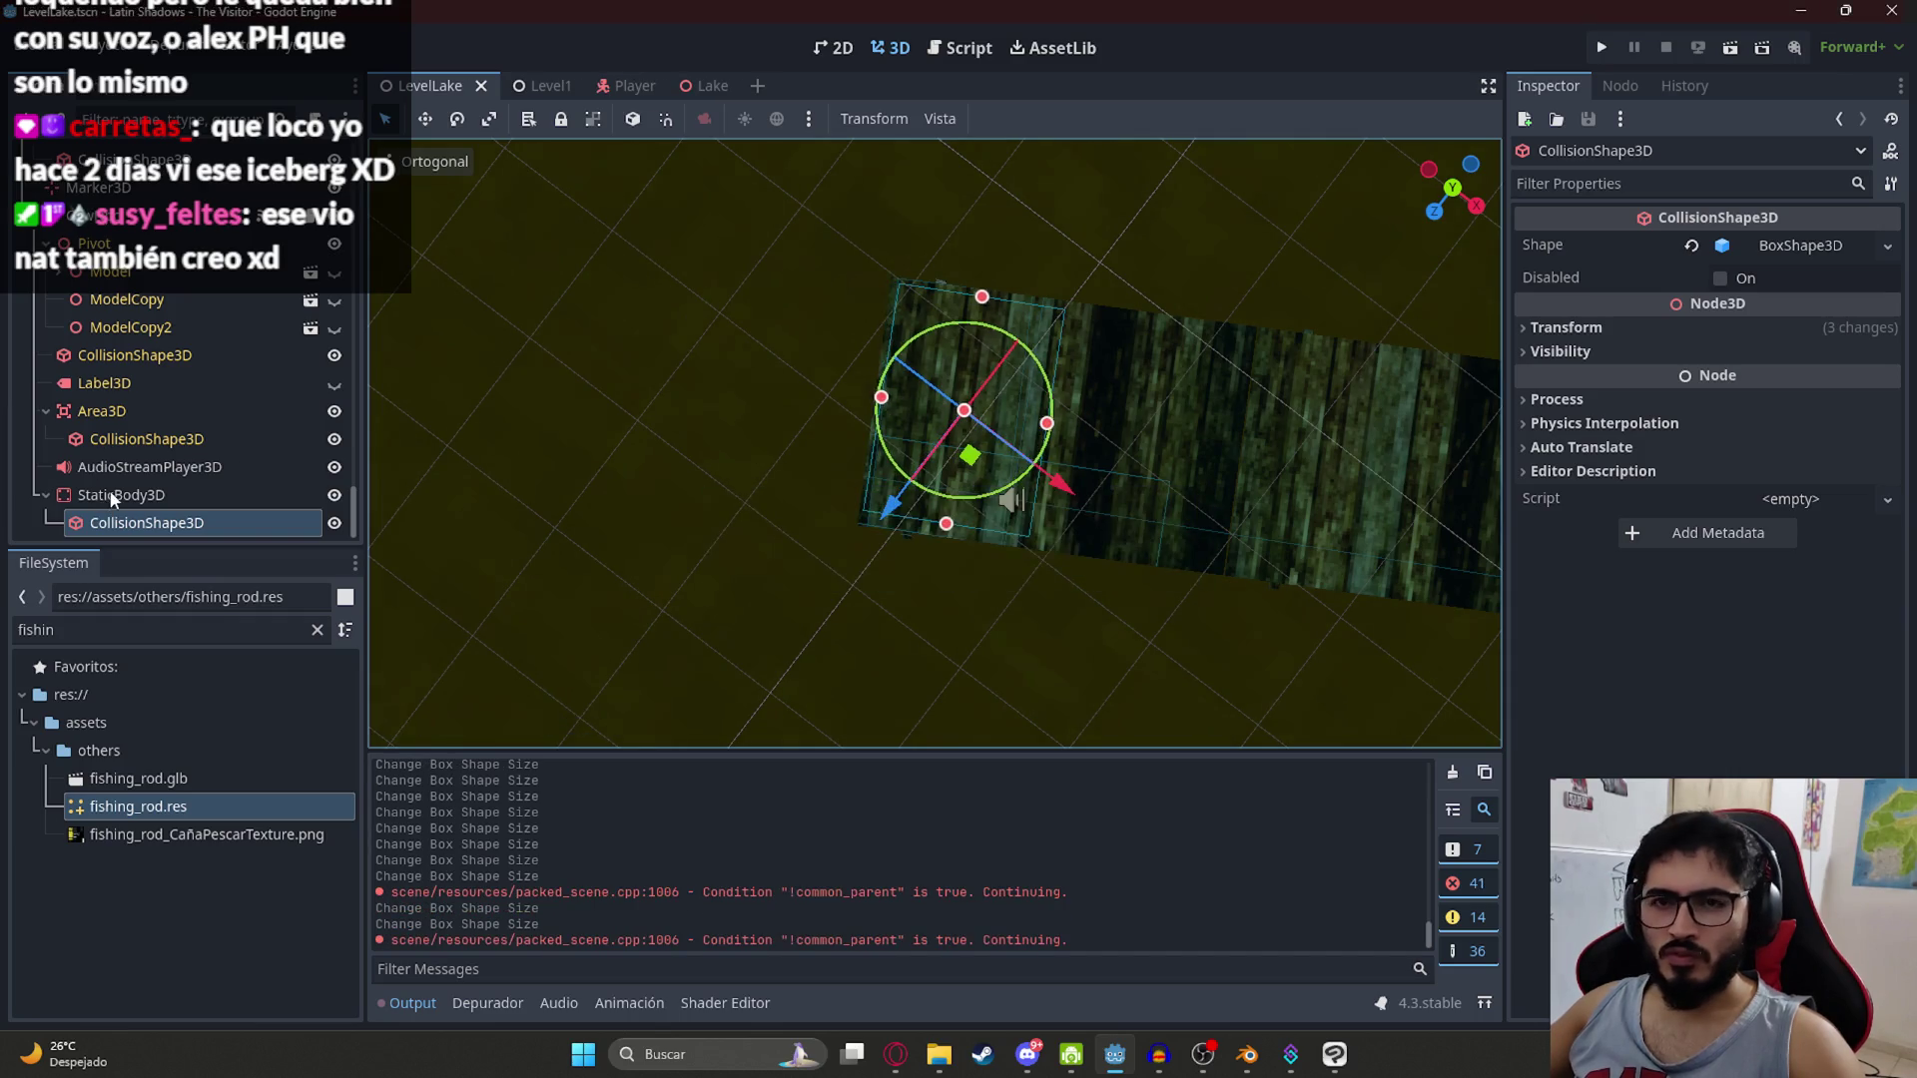
left_click(100, 131)
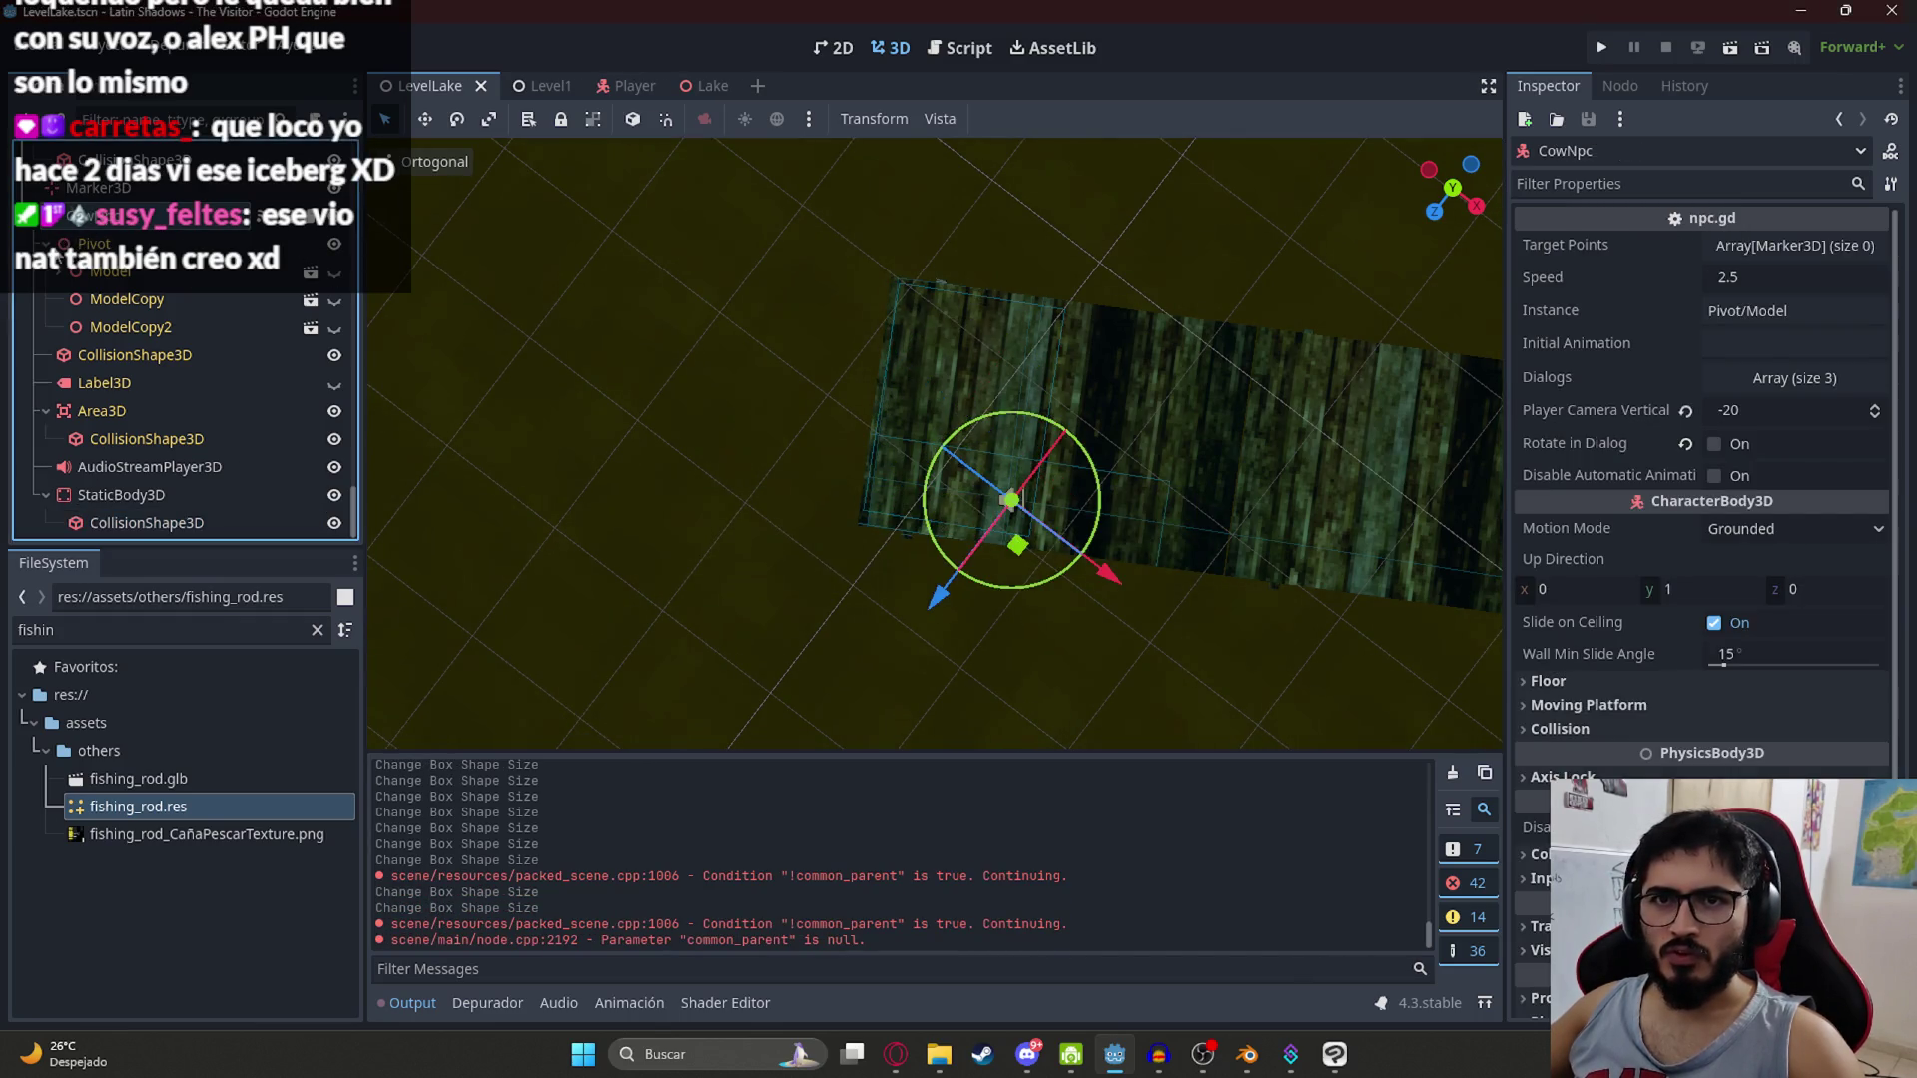
Step: Rename CowNpc to FishingRodNpc and drop fishing_rod.res into the viewport as a FishingRod node
left_click(46, 243)
left_click(35, 300)
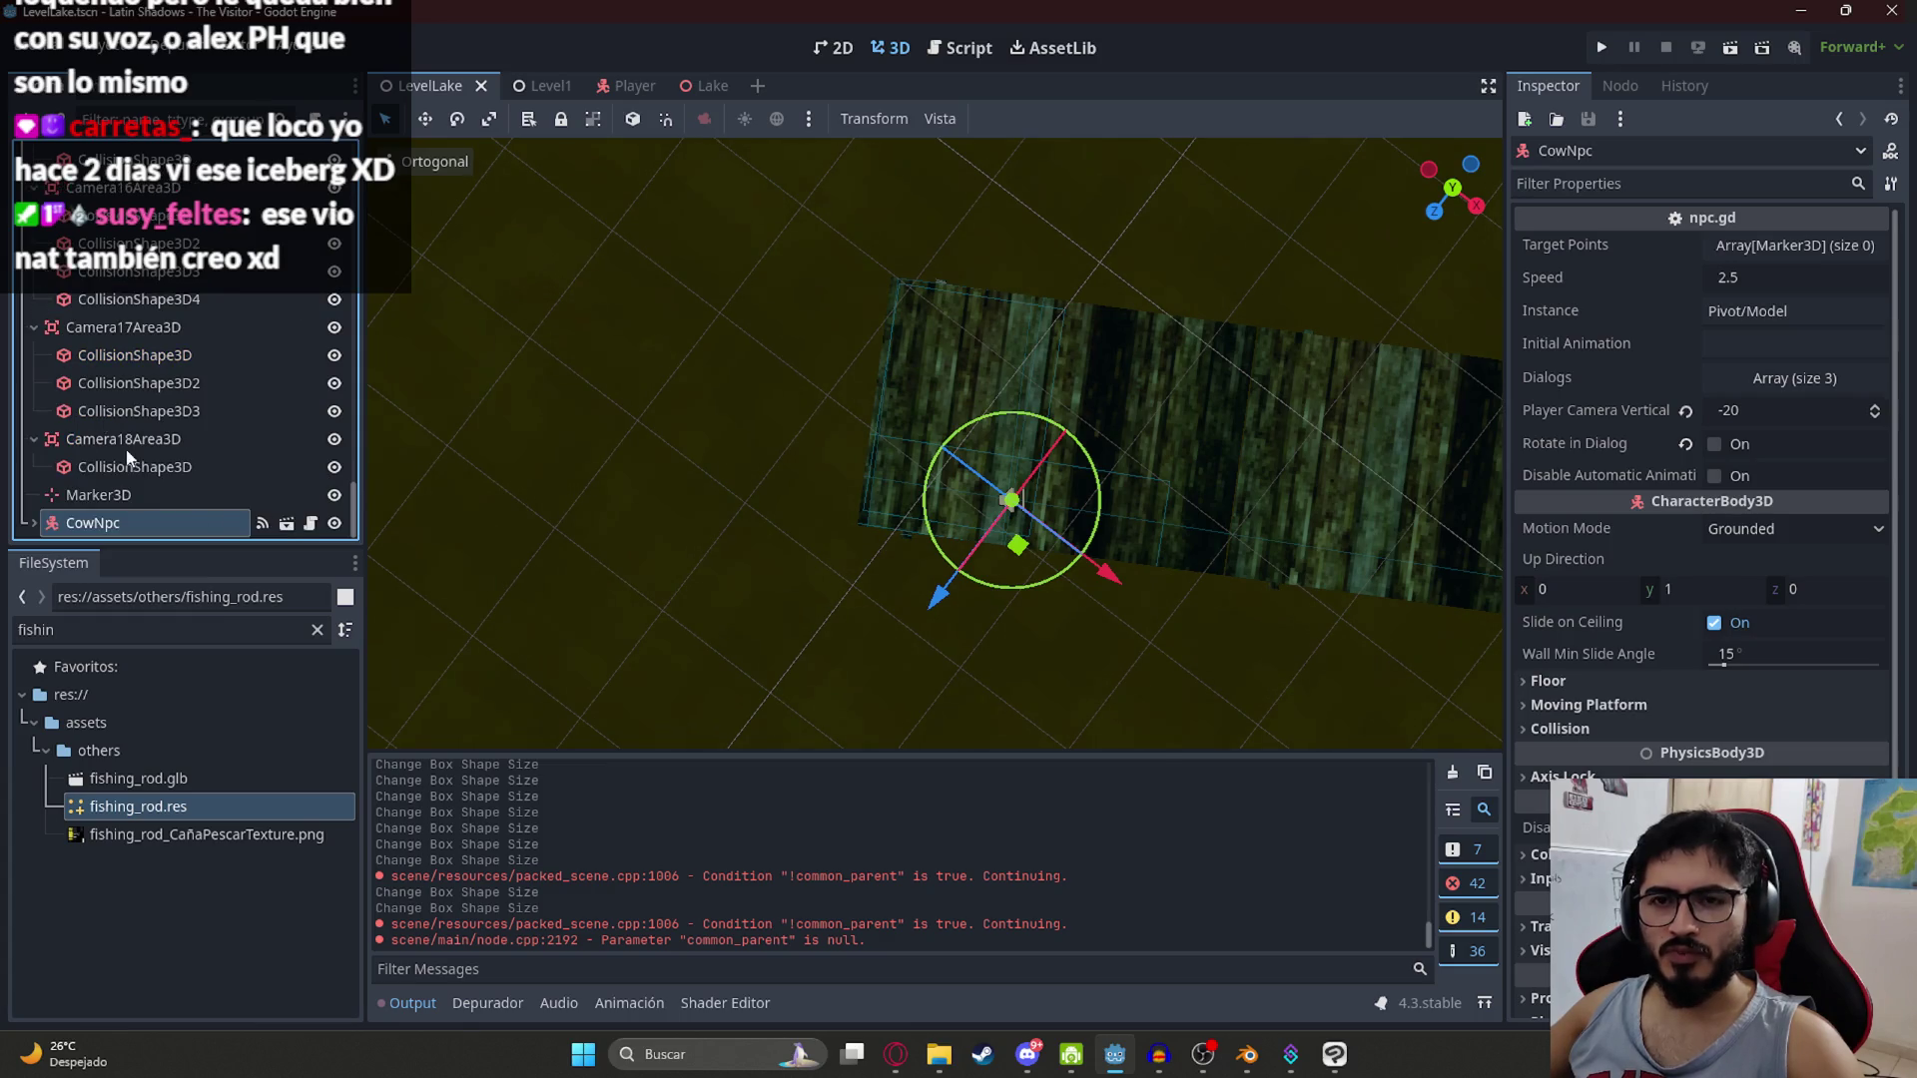
double_click(94, 524)
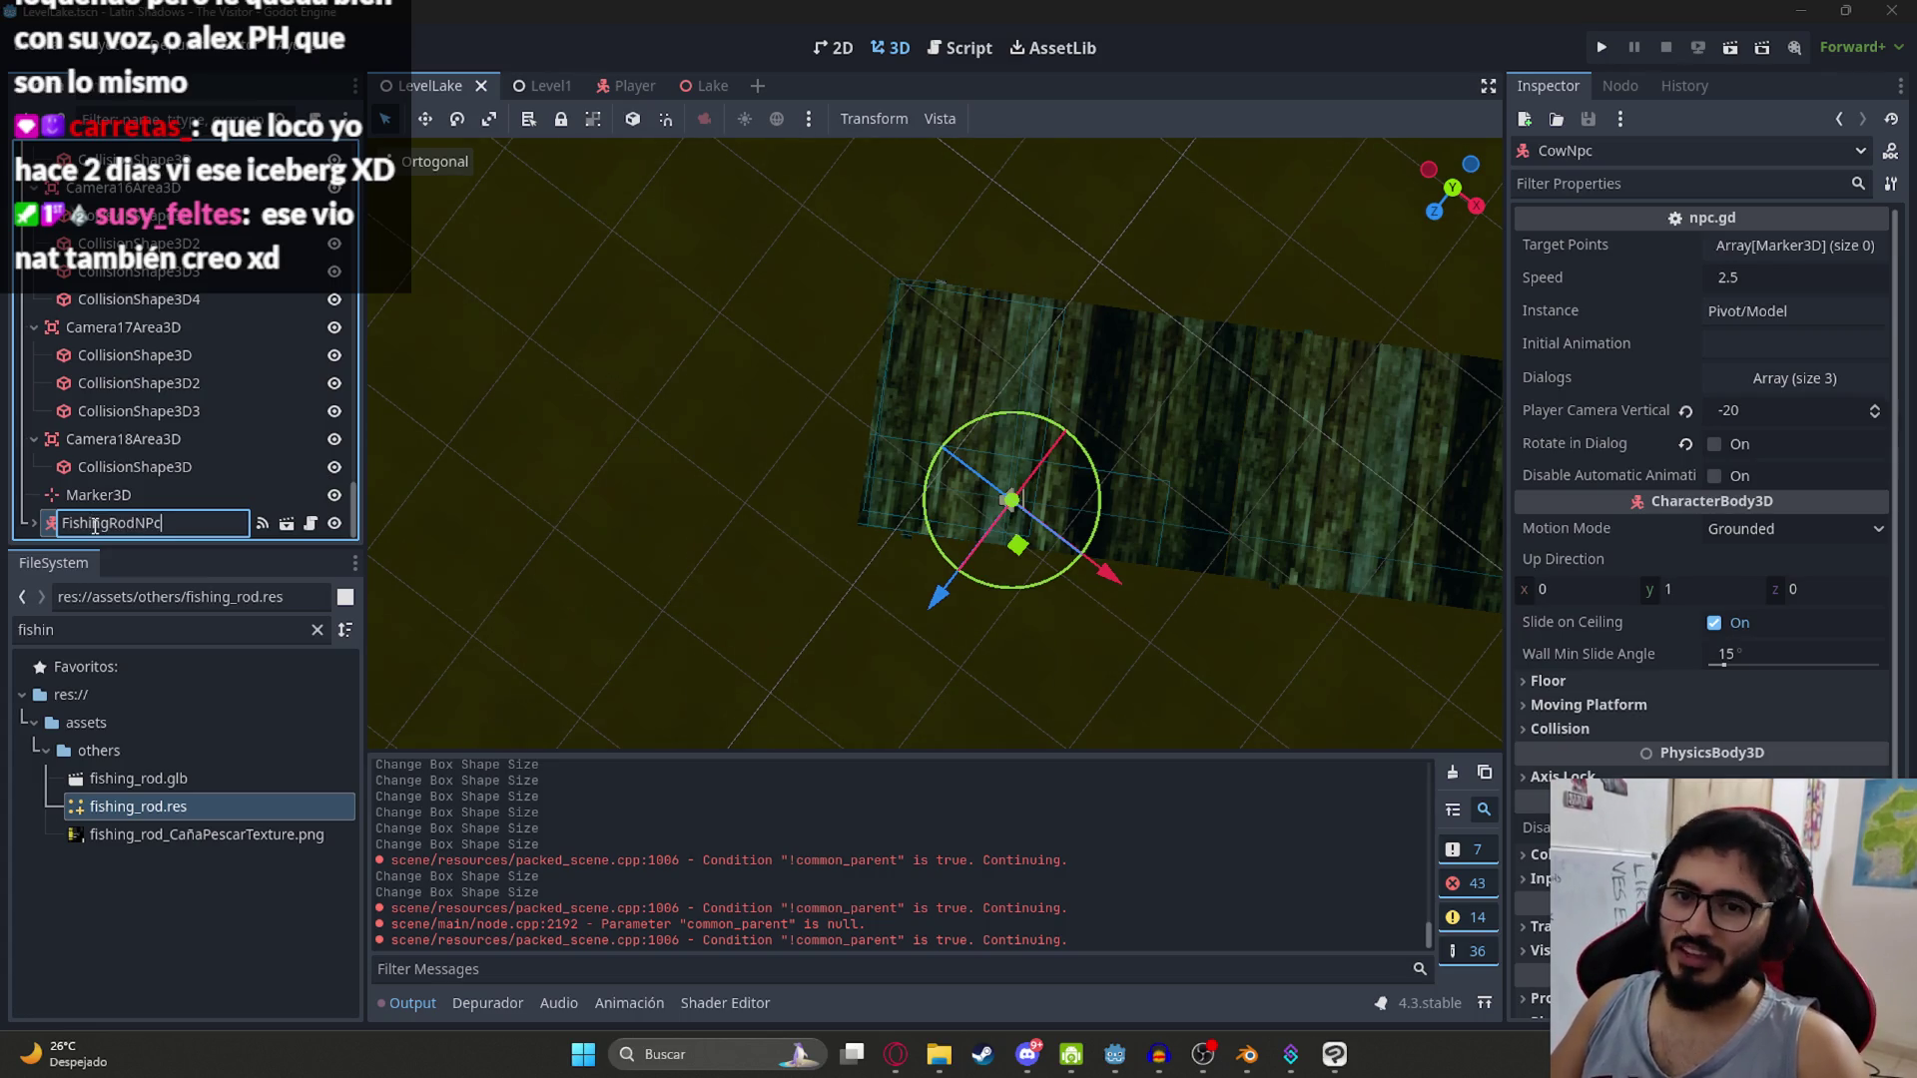
type("c")
key("Return")
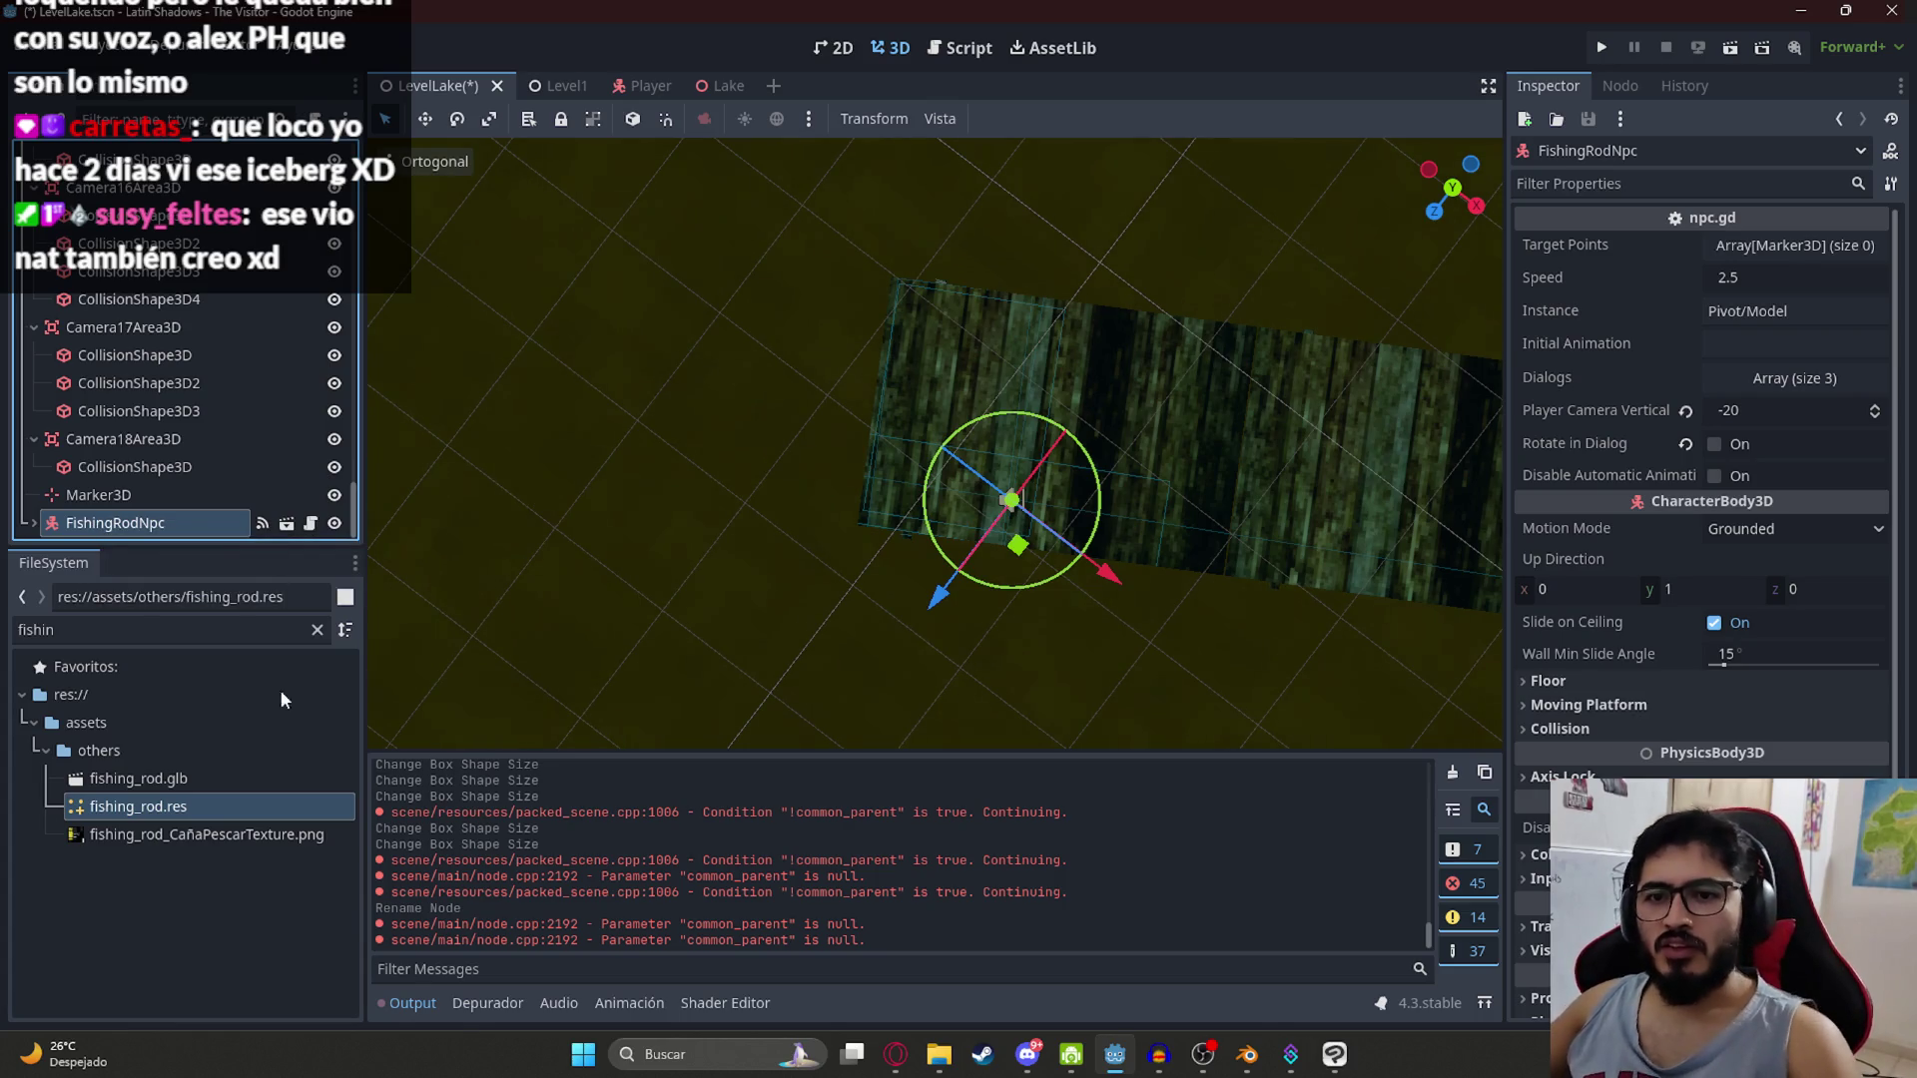
left_click_drag(188, 809, 965, 475)
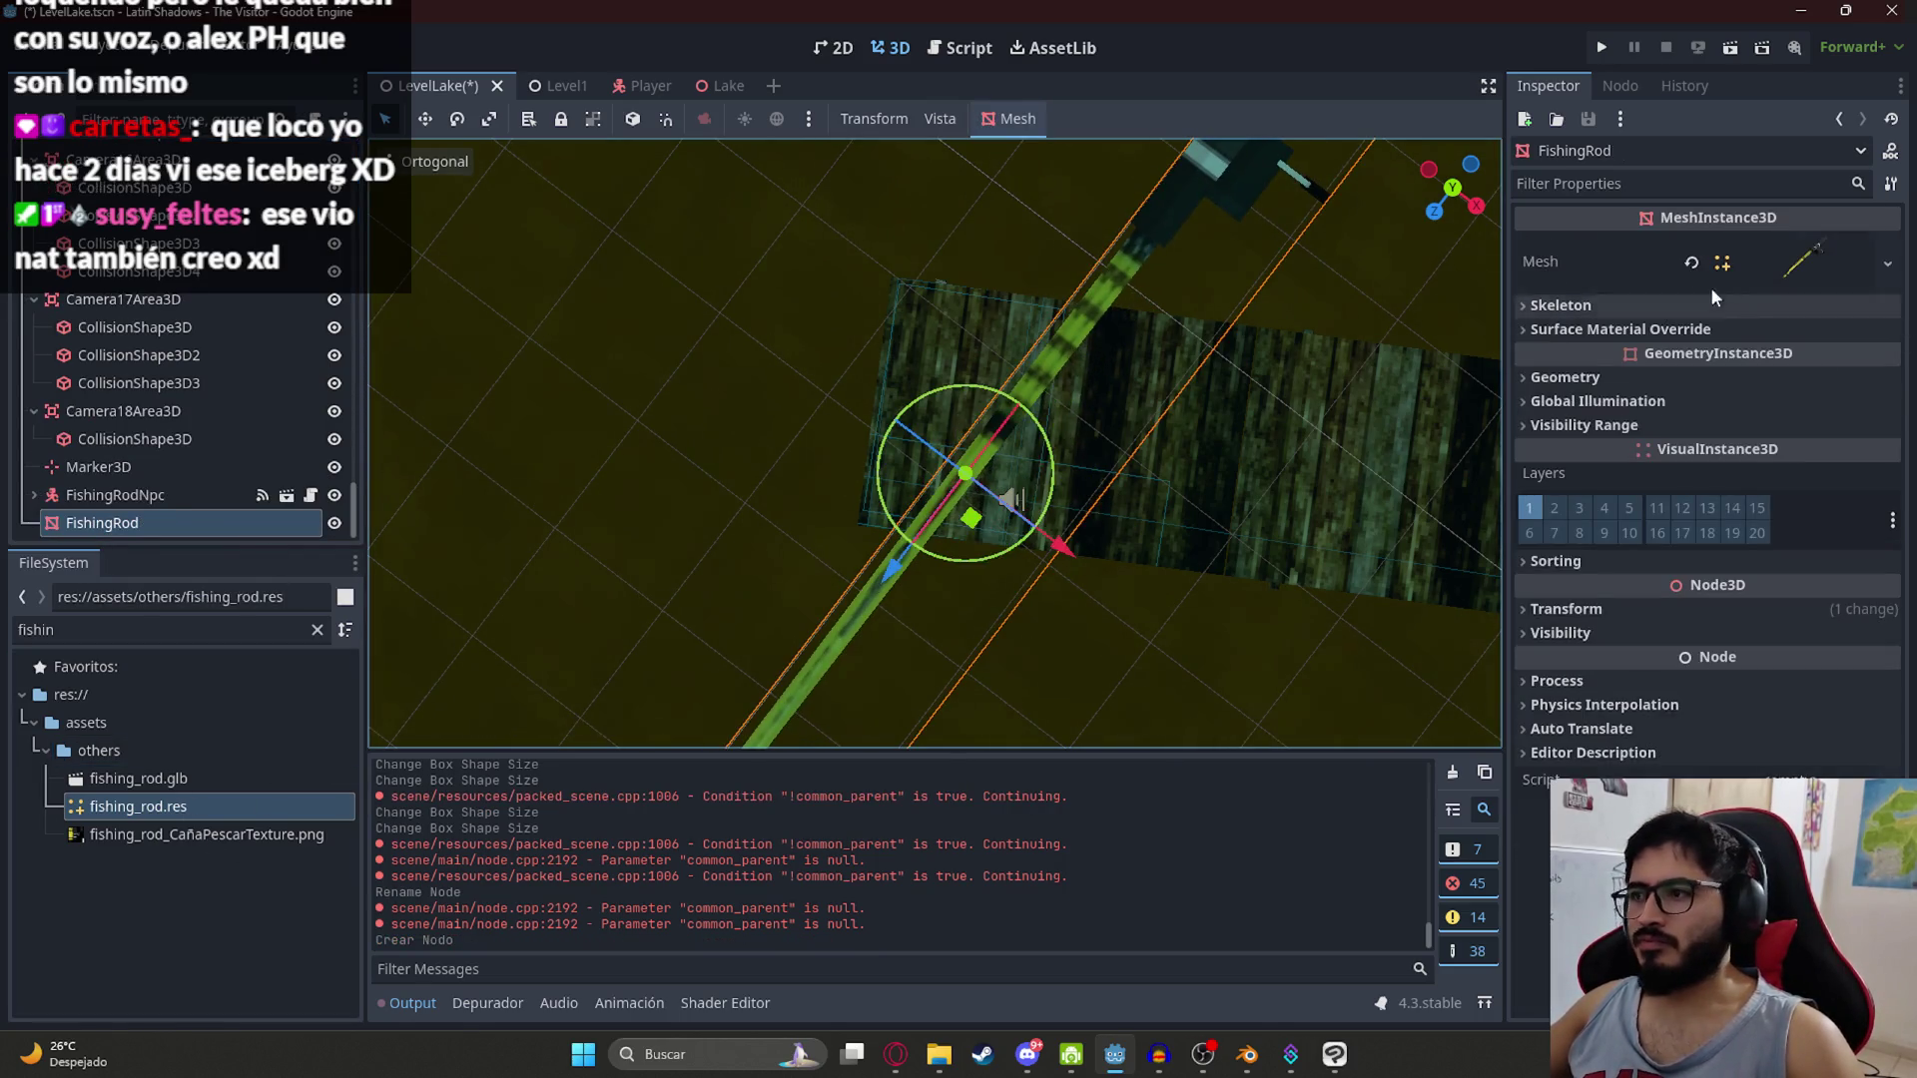
Step: Reduce the FishingRod mesh's Transform scale in the Inspector
left_click(1568, 610)
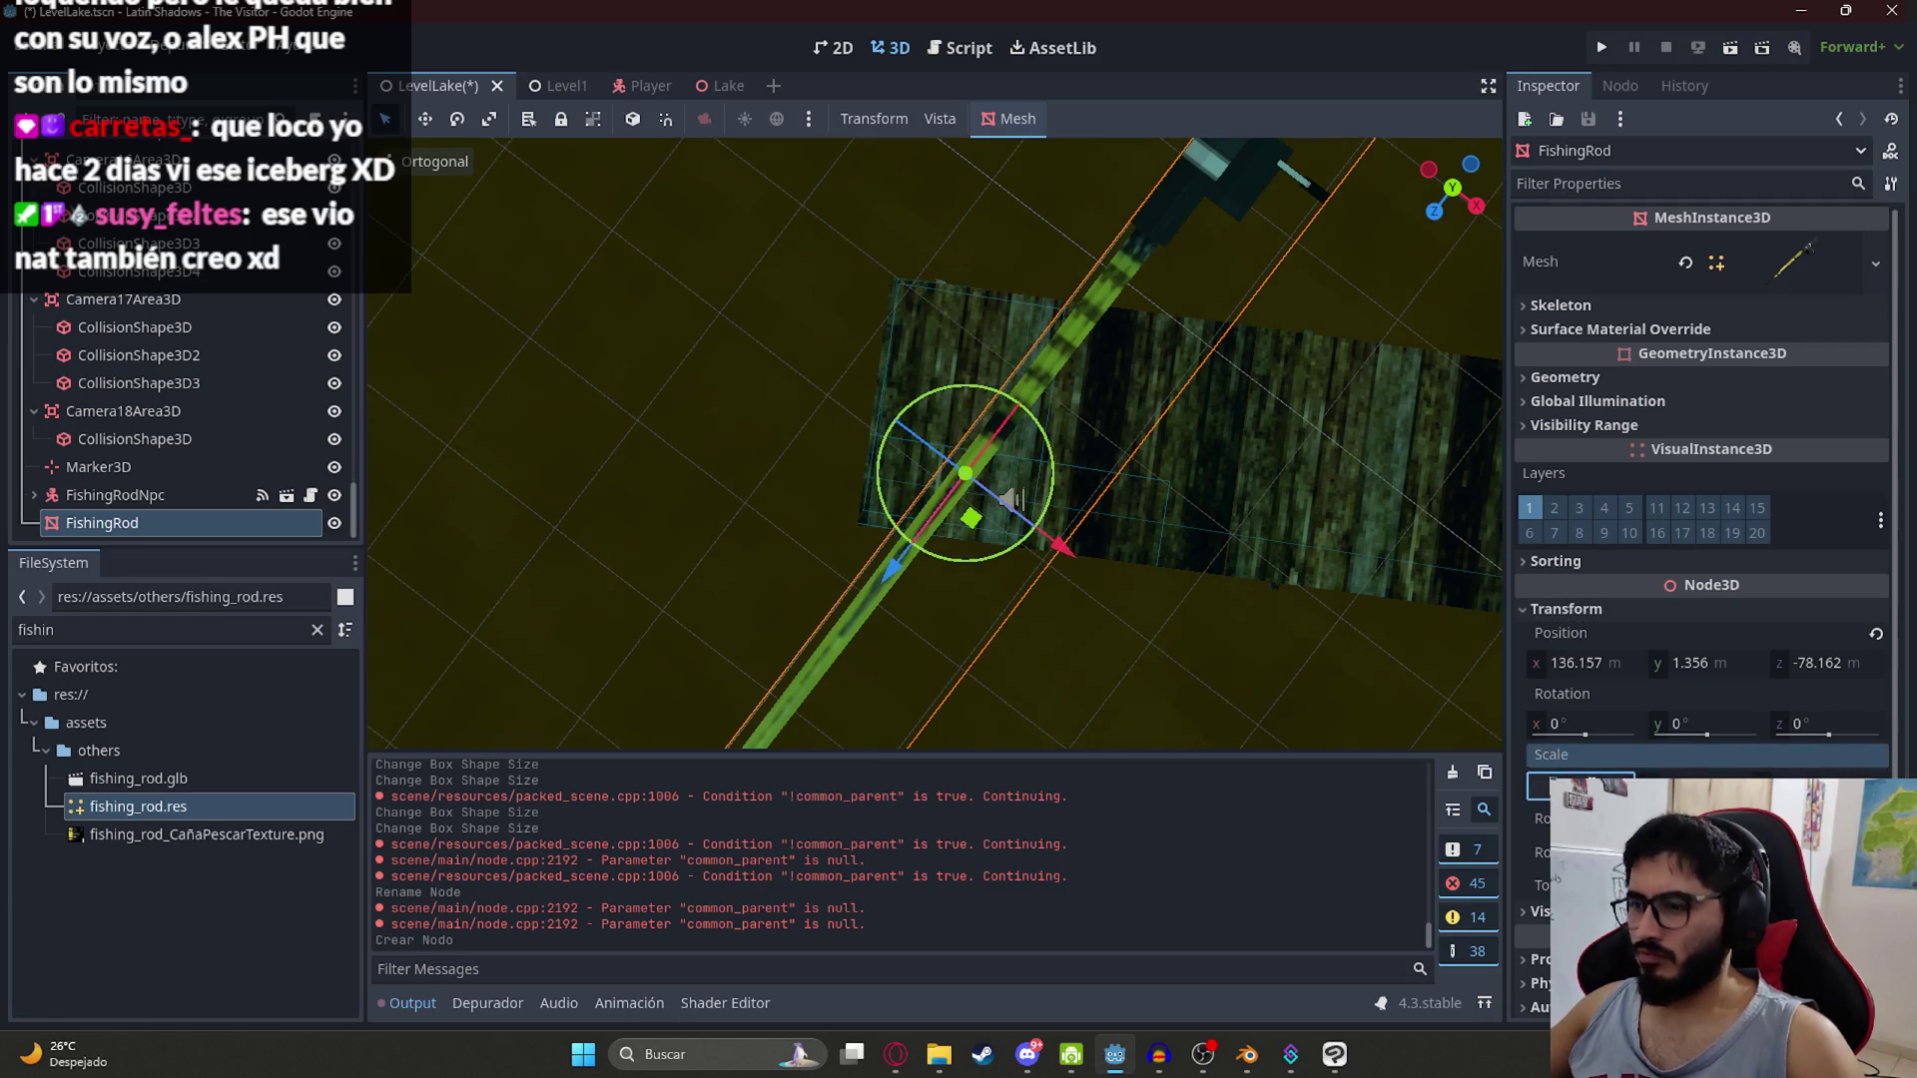
key("Return")
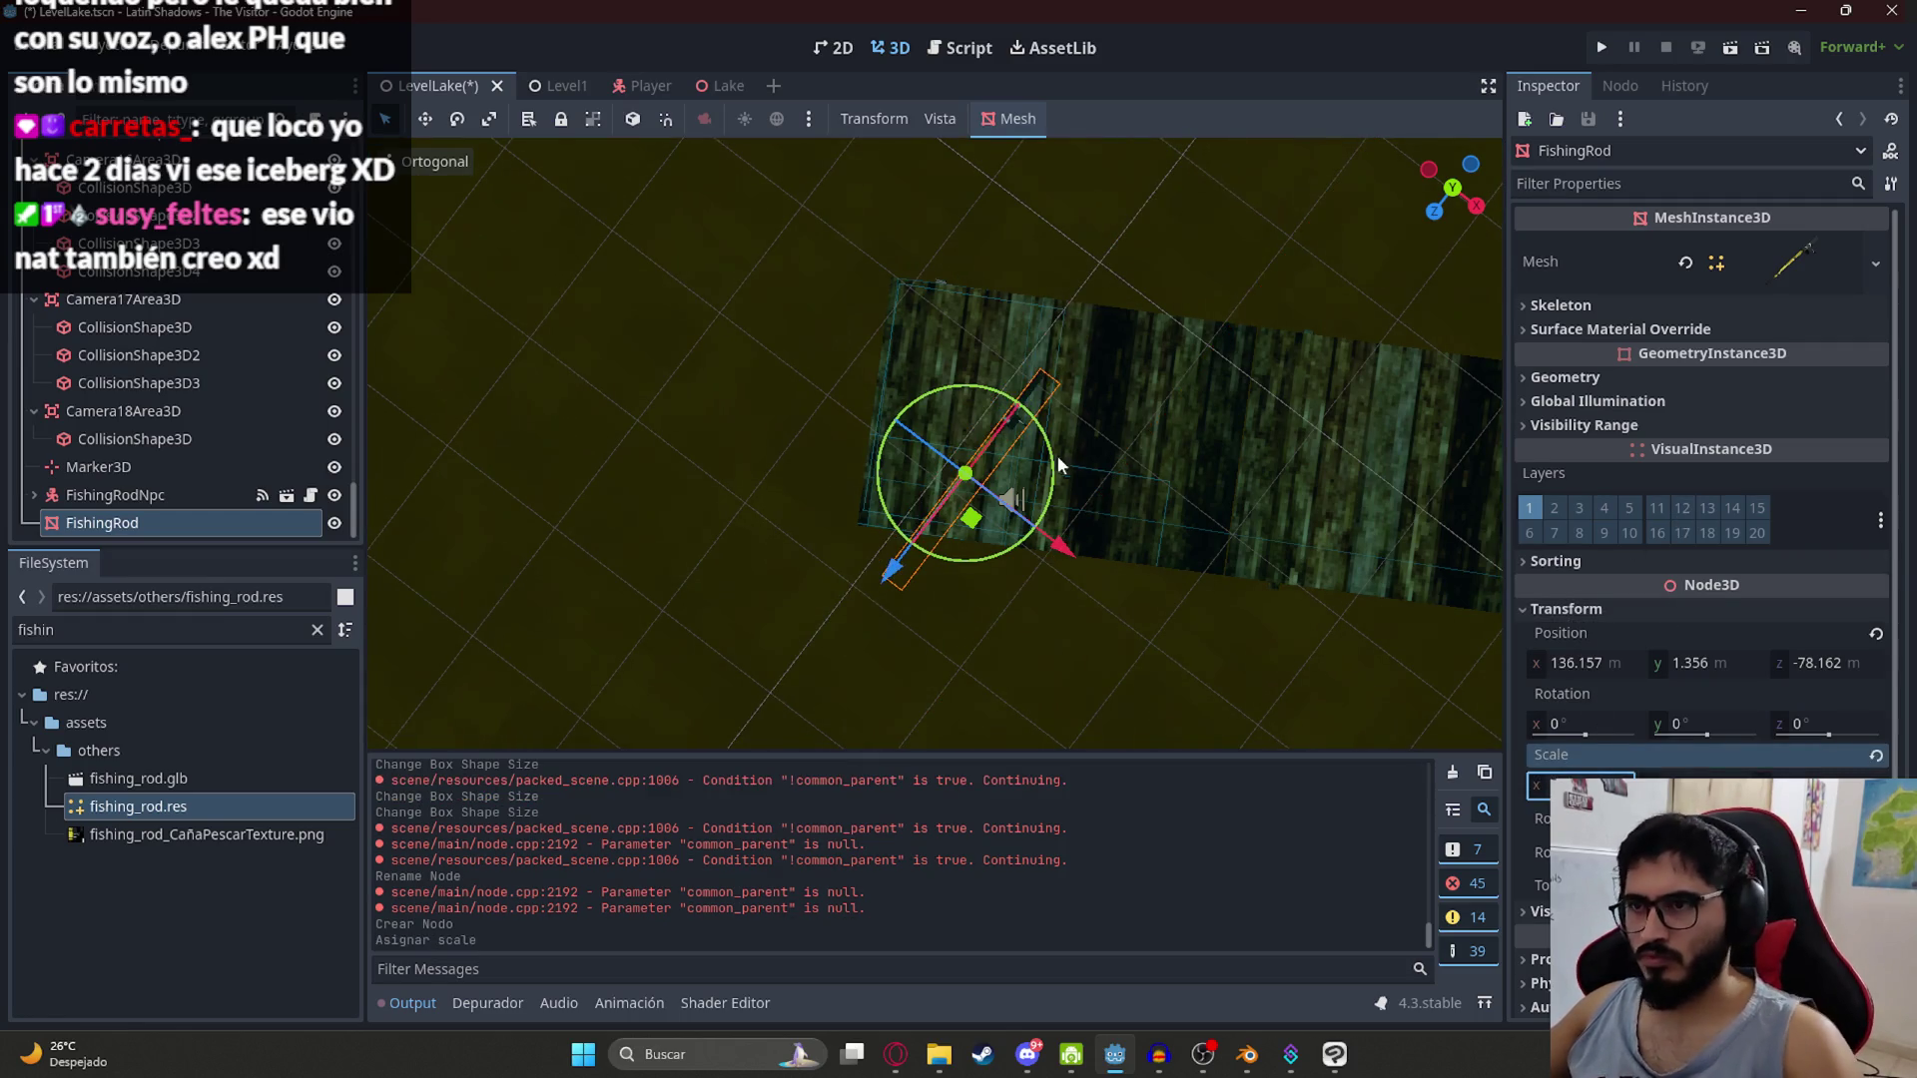
left_click_drag(974, 509, 973, 404)
mouse_move(1020, 526)
left_mouse_down()
mouse_move(1105, 514)
mouse_move(1104, 559)
left_mouse_up()
Step: Shrink the FishingRodNpc collision box to about 0.49 × 1.93 × 0.59 and move it onto the rod
left_click(33, 496)
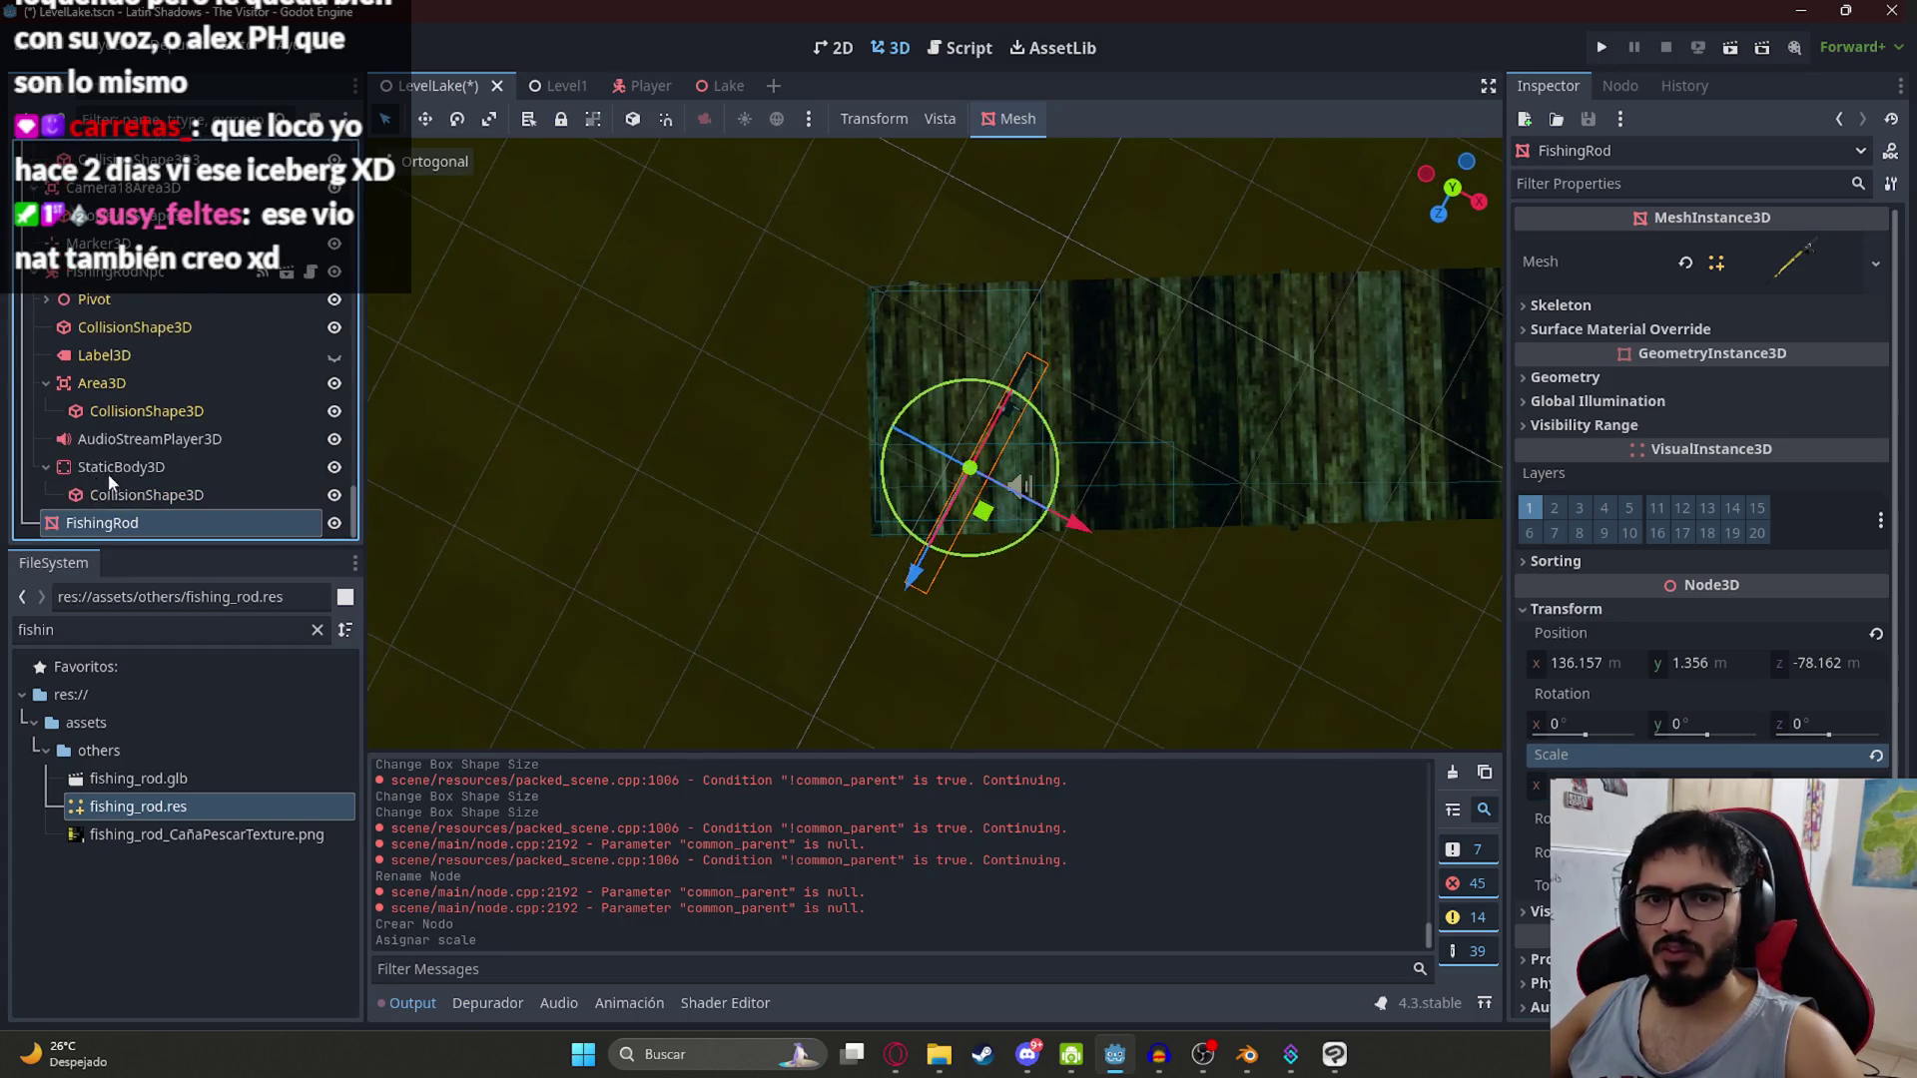
left_click(140, 467)
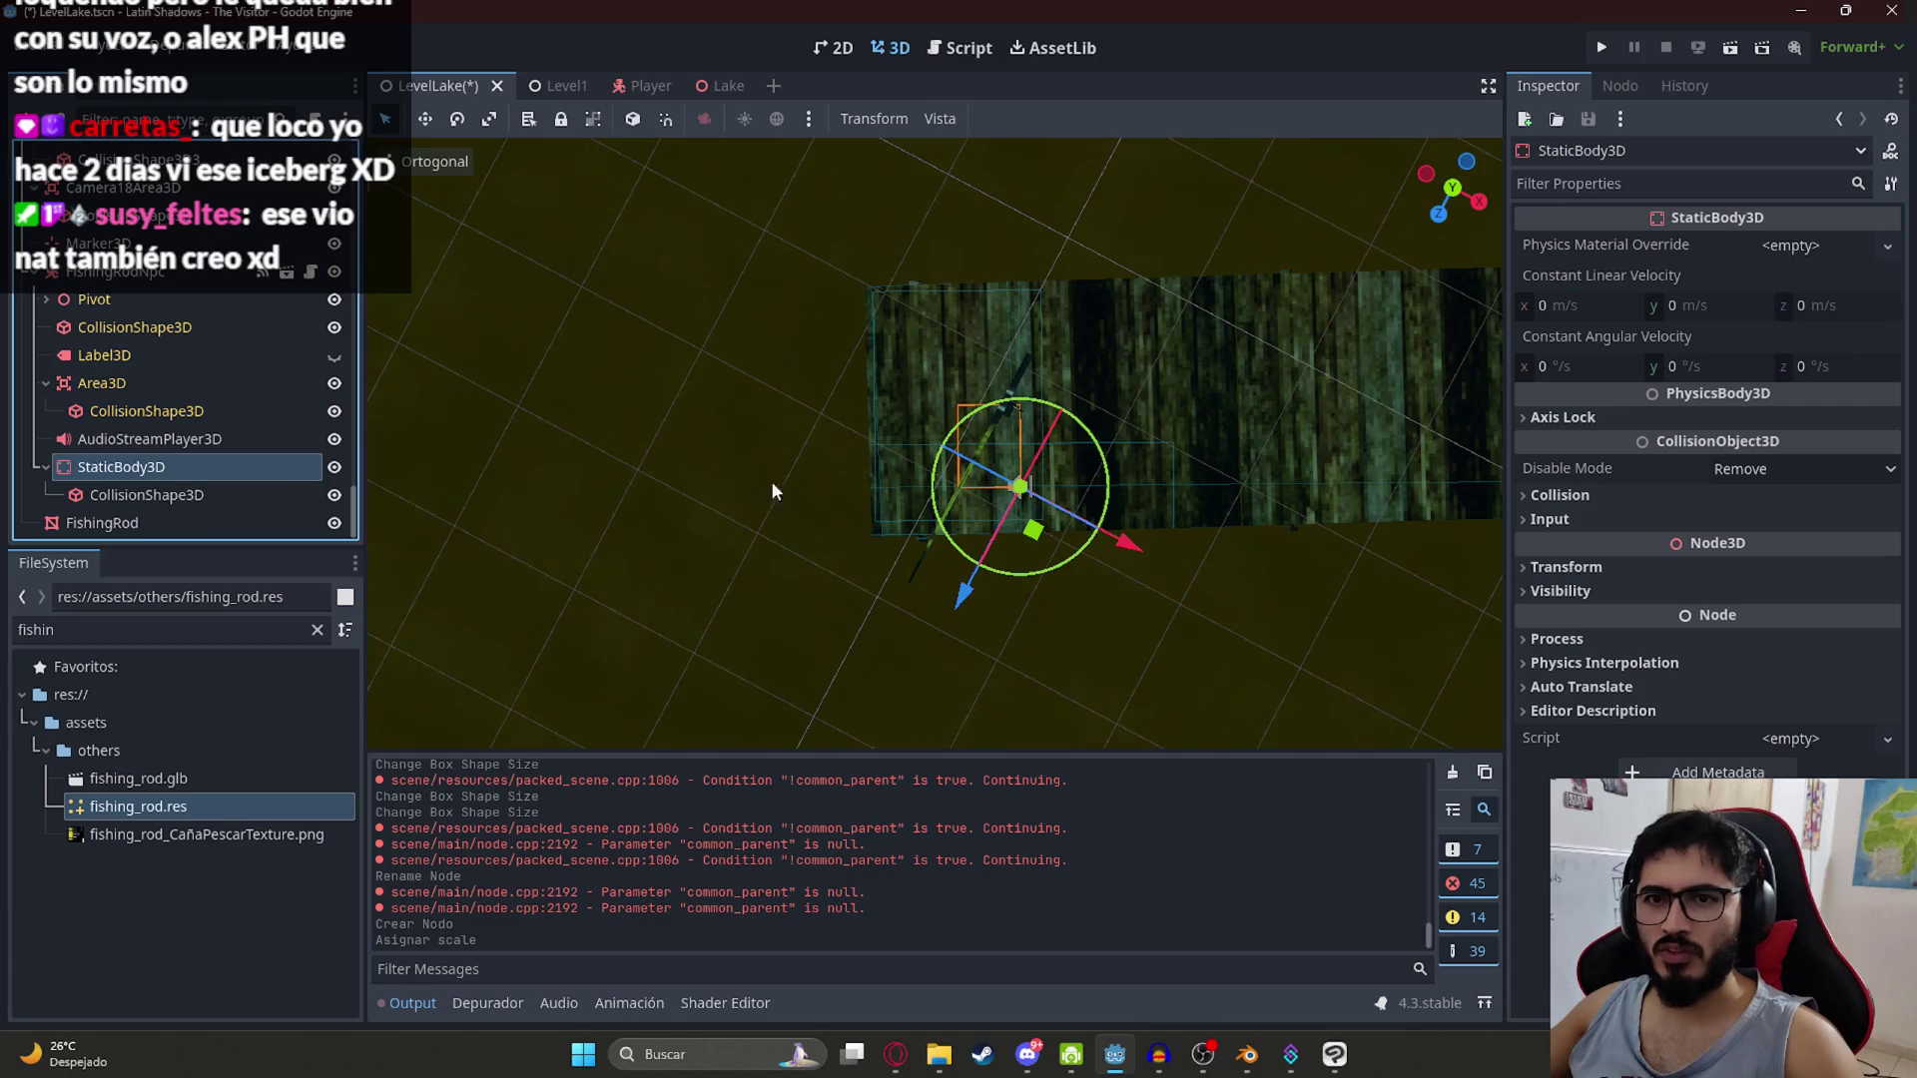
scroll(968, 487, "up", 2)
left_click(166, 499)
left_click_drag(976, 561, 972, 475)
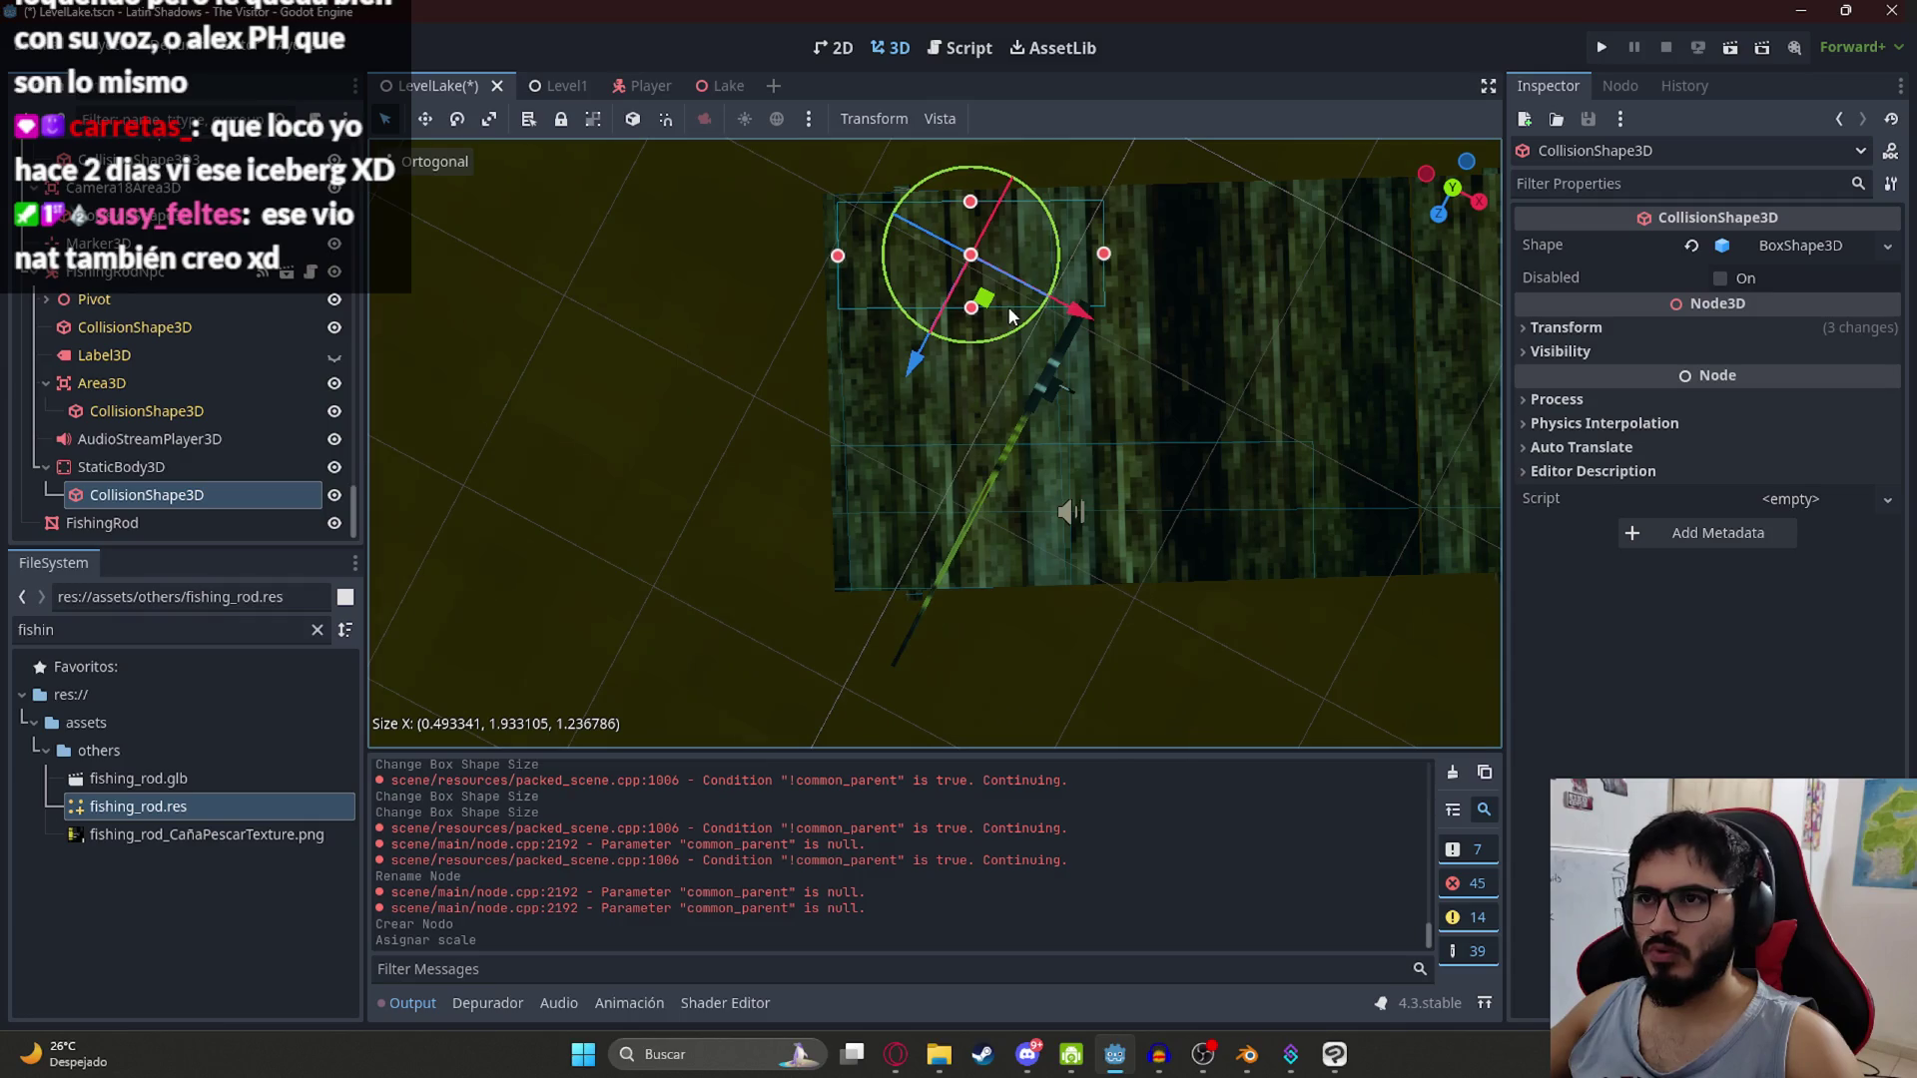
left_click_drag(1010, 316, 1015, 311)
left_click_drag(976, 227, 975, 217)
left_click_drag(985, 306, 986, 425)
mouse_move(1105, 381)
left_mouse_down()
mouse_move(1038, 384)
mouse_move(966, 430)
left_mouse_up()
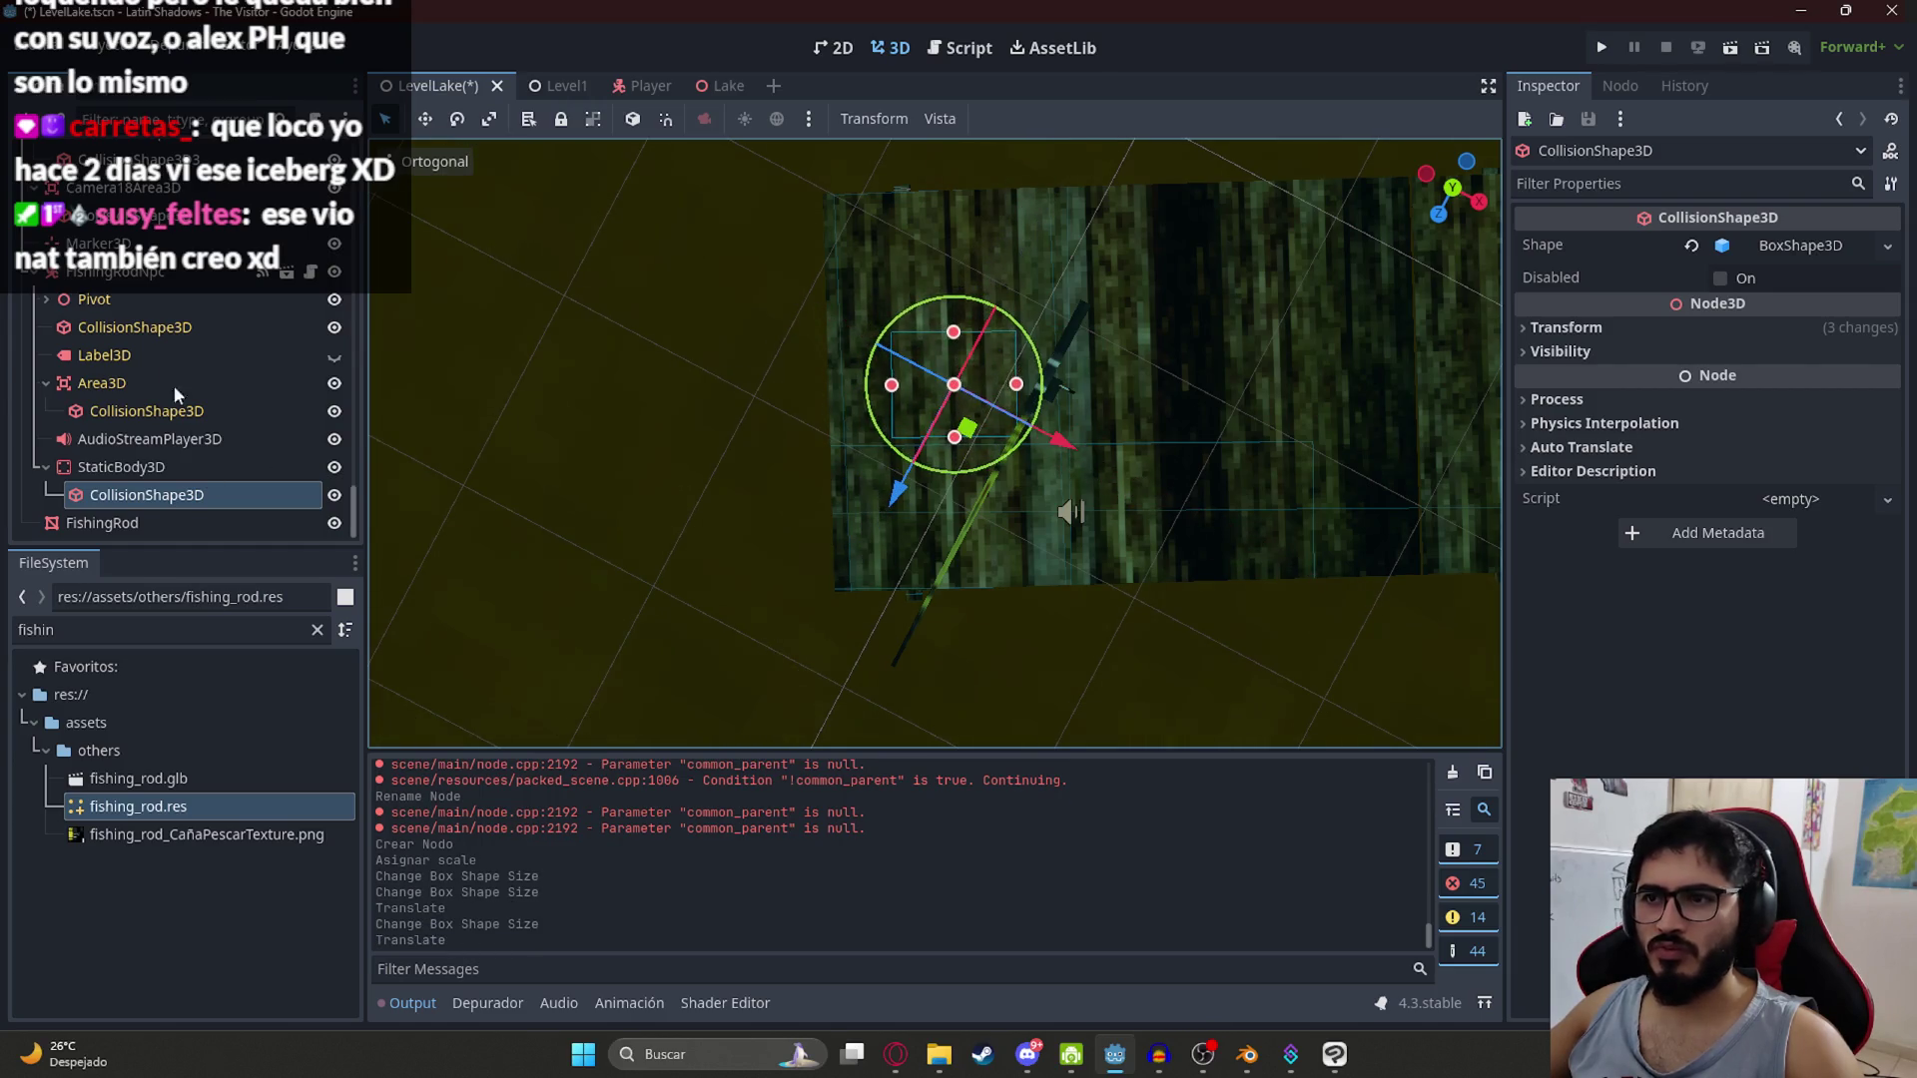
left_click(171, 272)
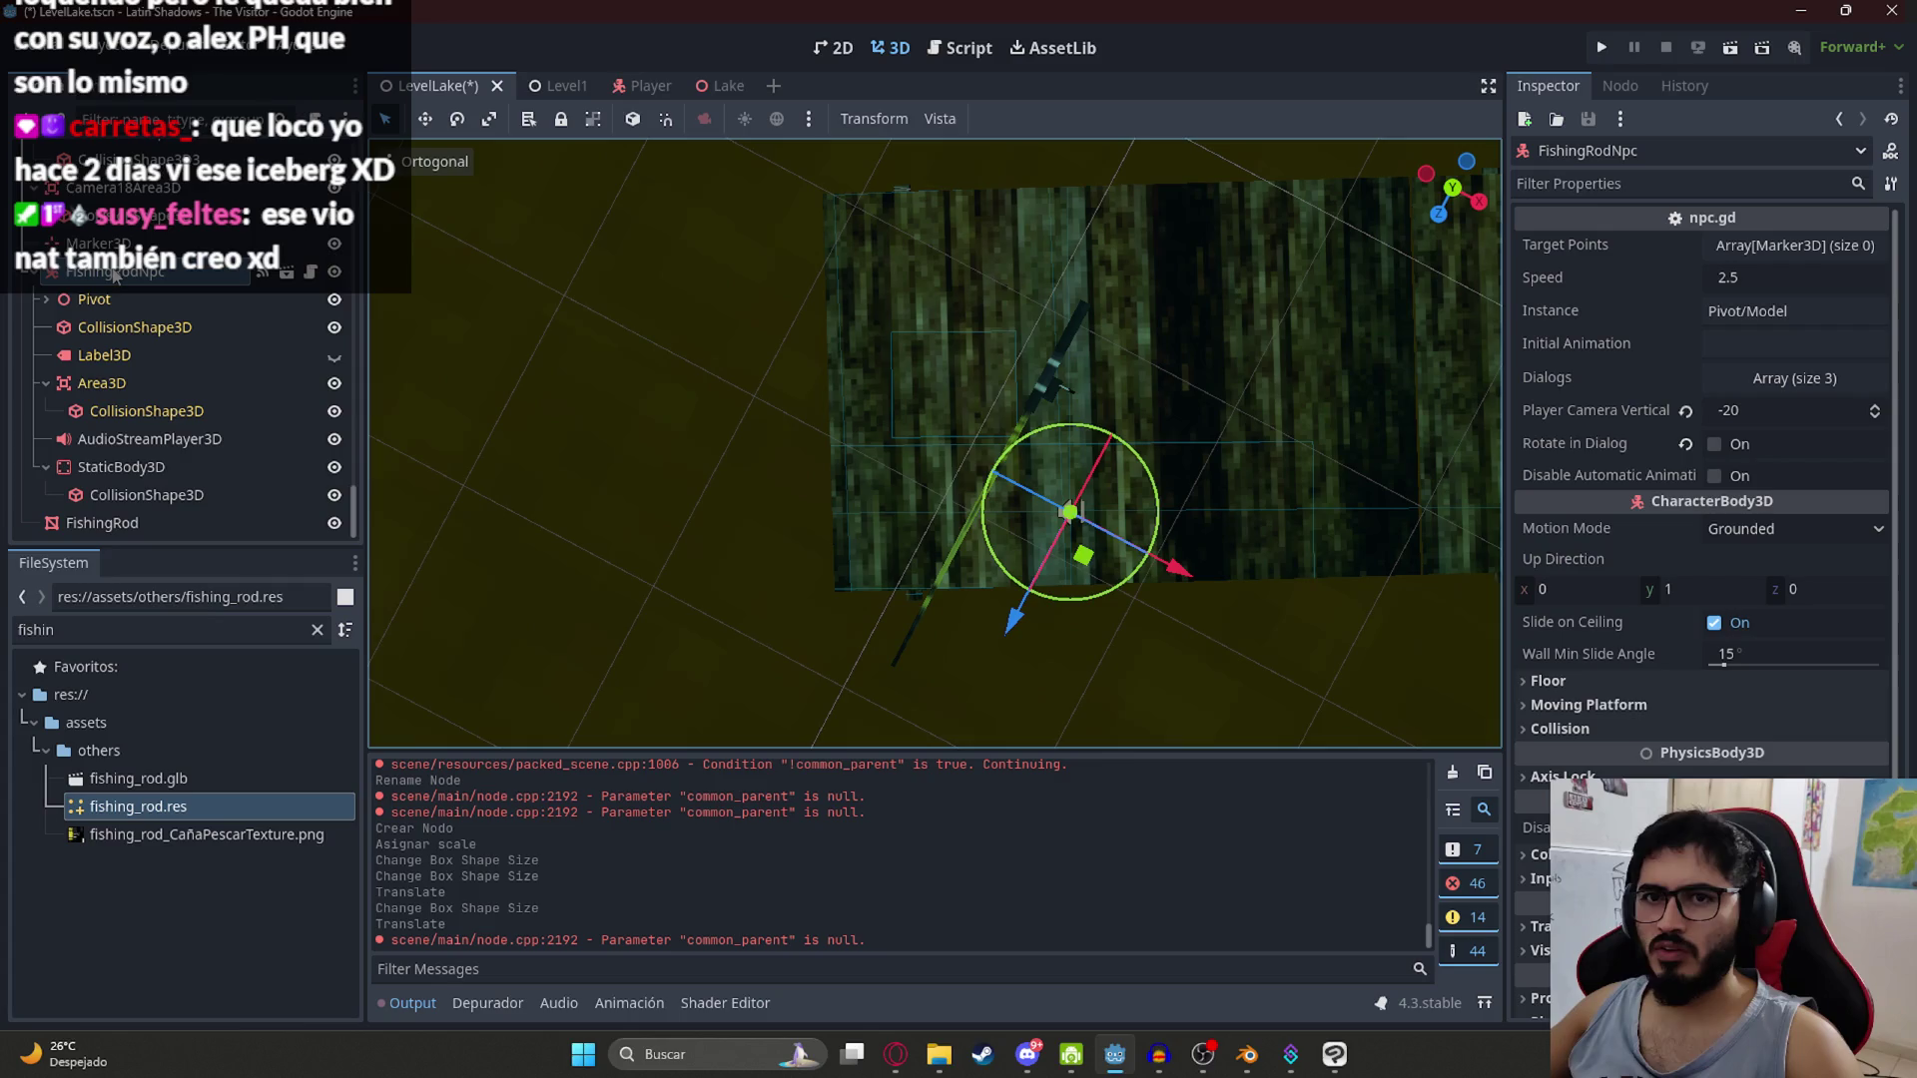
Step: Shift the FishingRodNpc's collision box down and to the right
left_click(150, 465)
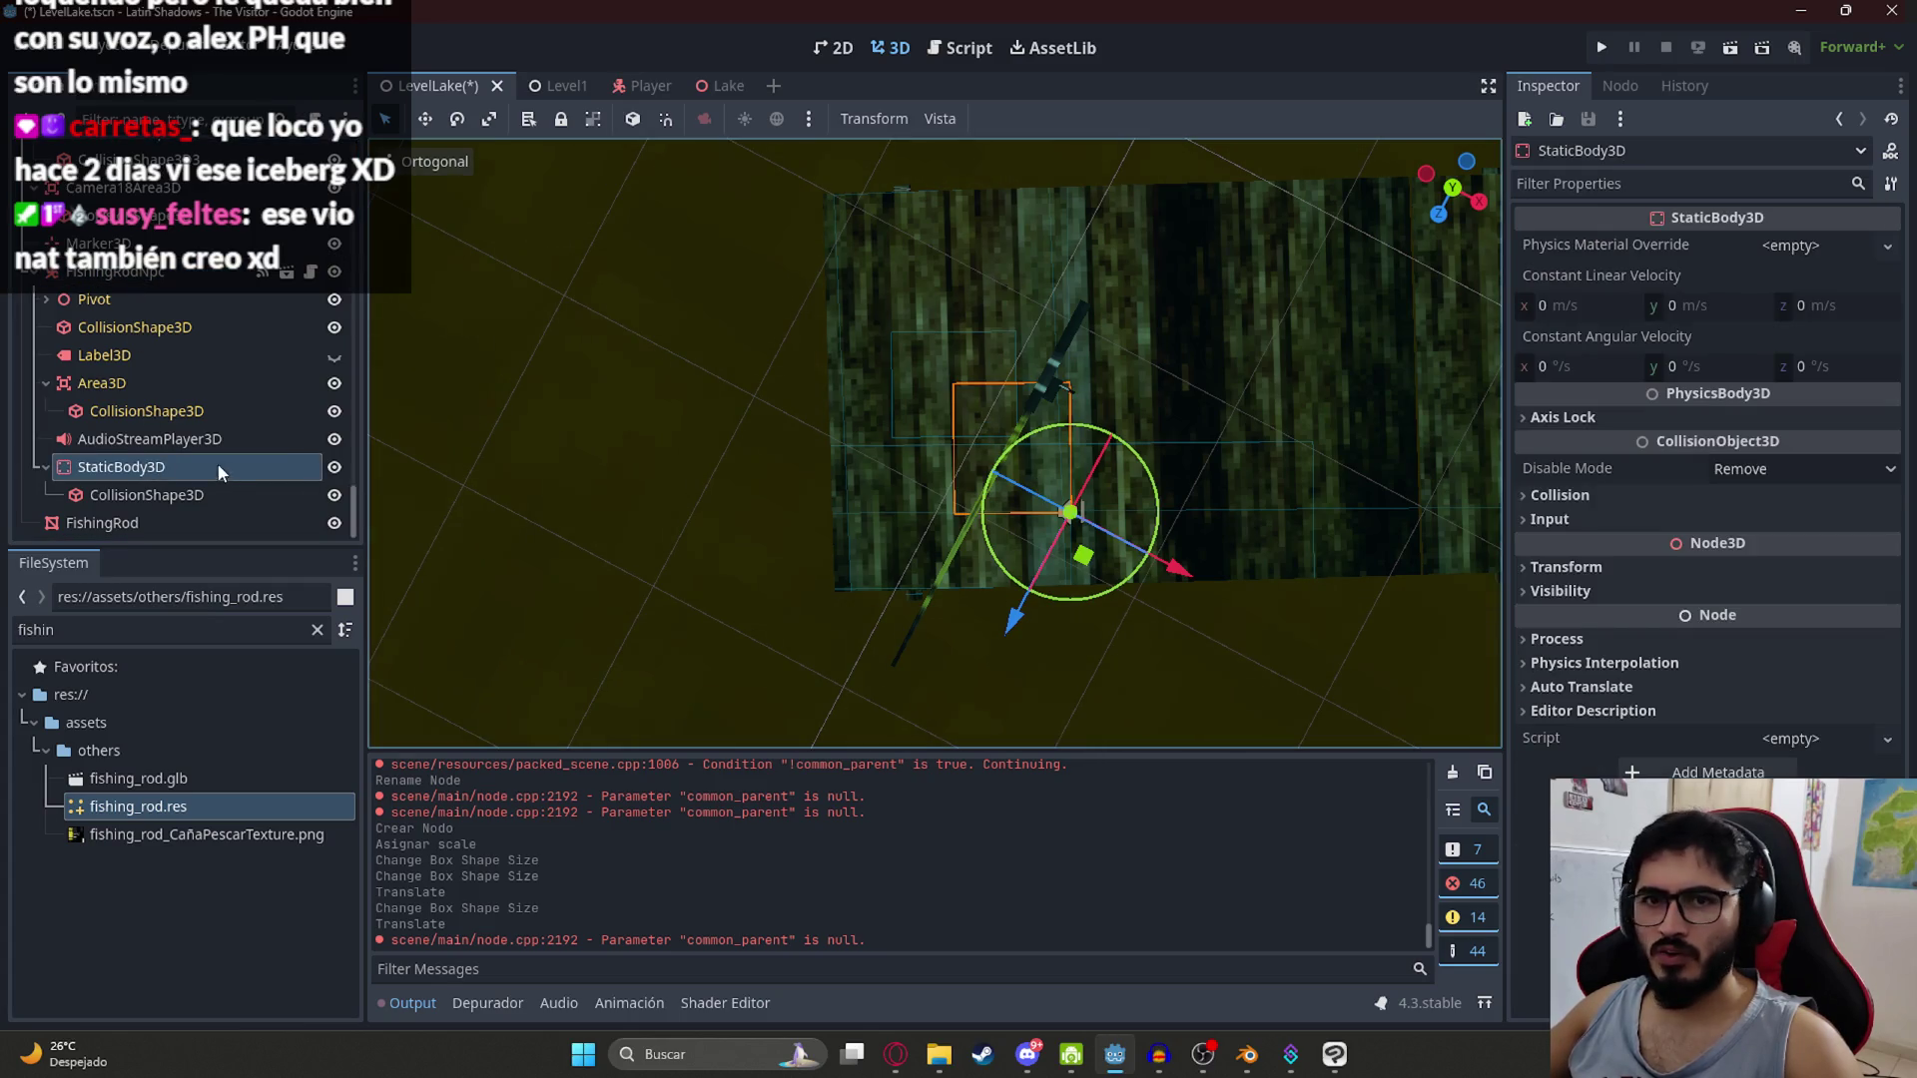
left_click(199, 495)
mouse_move(967, 437)
left_mouse_down()
mouse_move(1093, 559)
mouse_move(950, 392)
mouse_move(938, 409)
mouse_move(931, 368)
mouse_move(959, 402)
mouse_move(933, 375)
left_mouse_up()
Step: Rotate FishingRodNpc to line up with the rod and nudge it along the floor
left_click(1162, 601)
left_click(1027, 252)
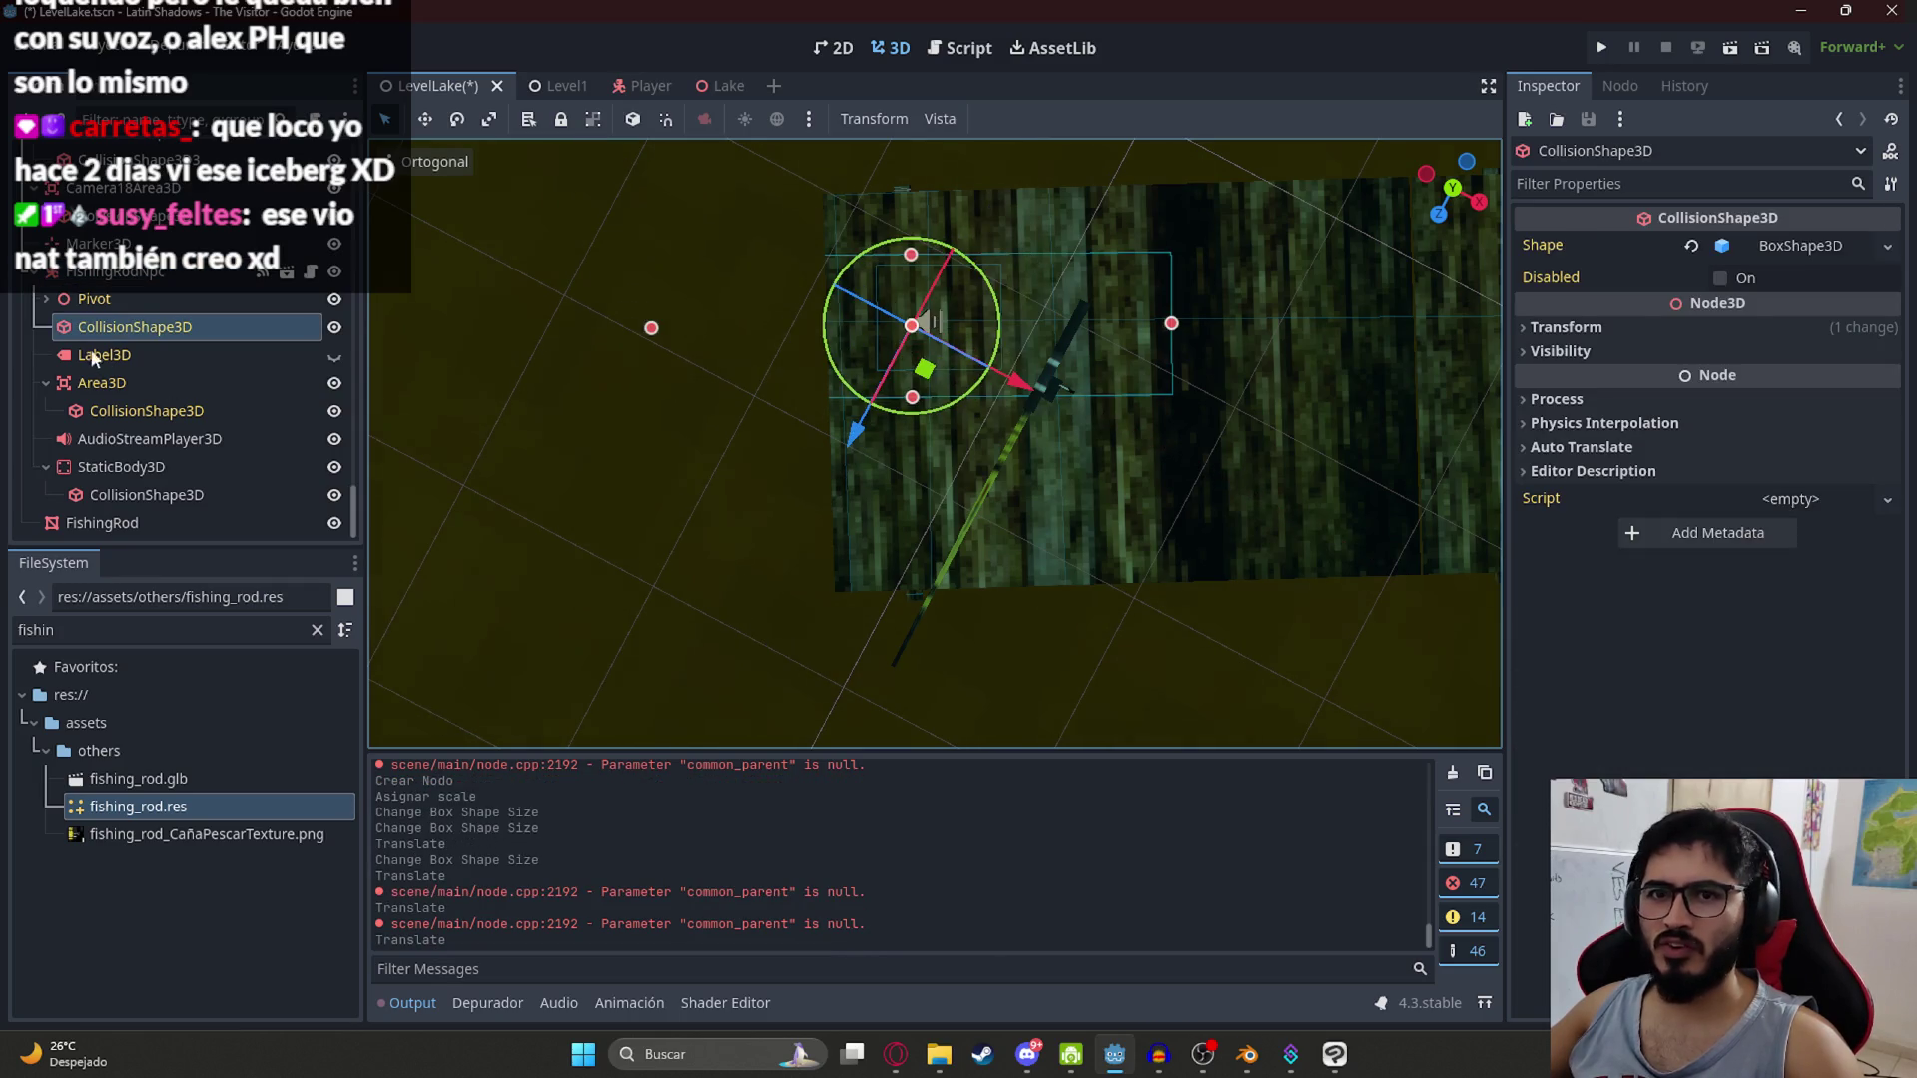
left_click(1175, 315)
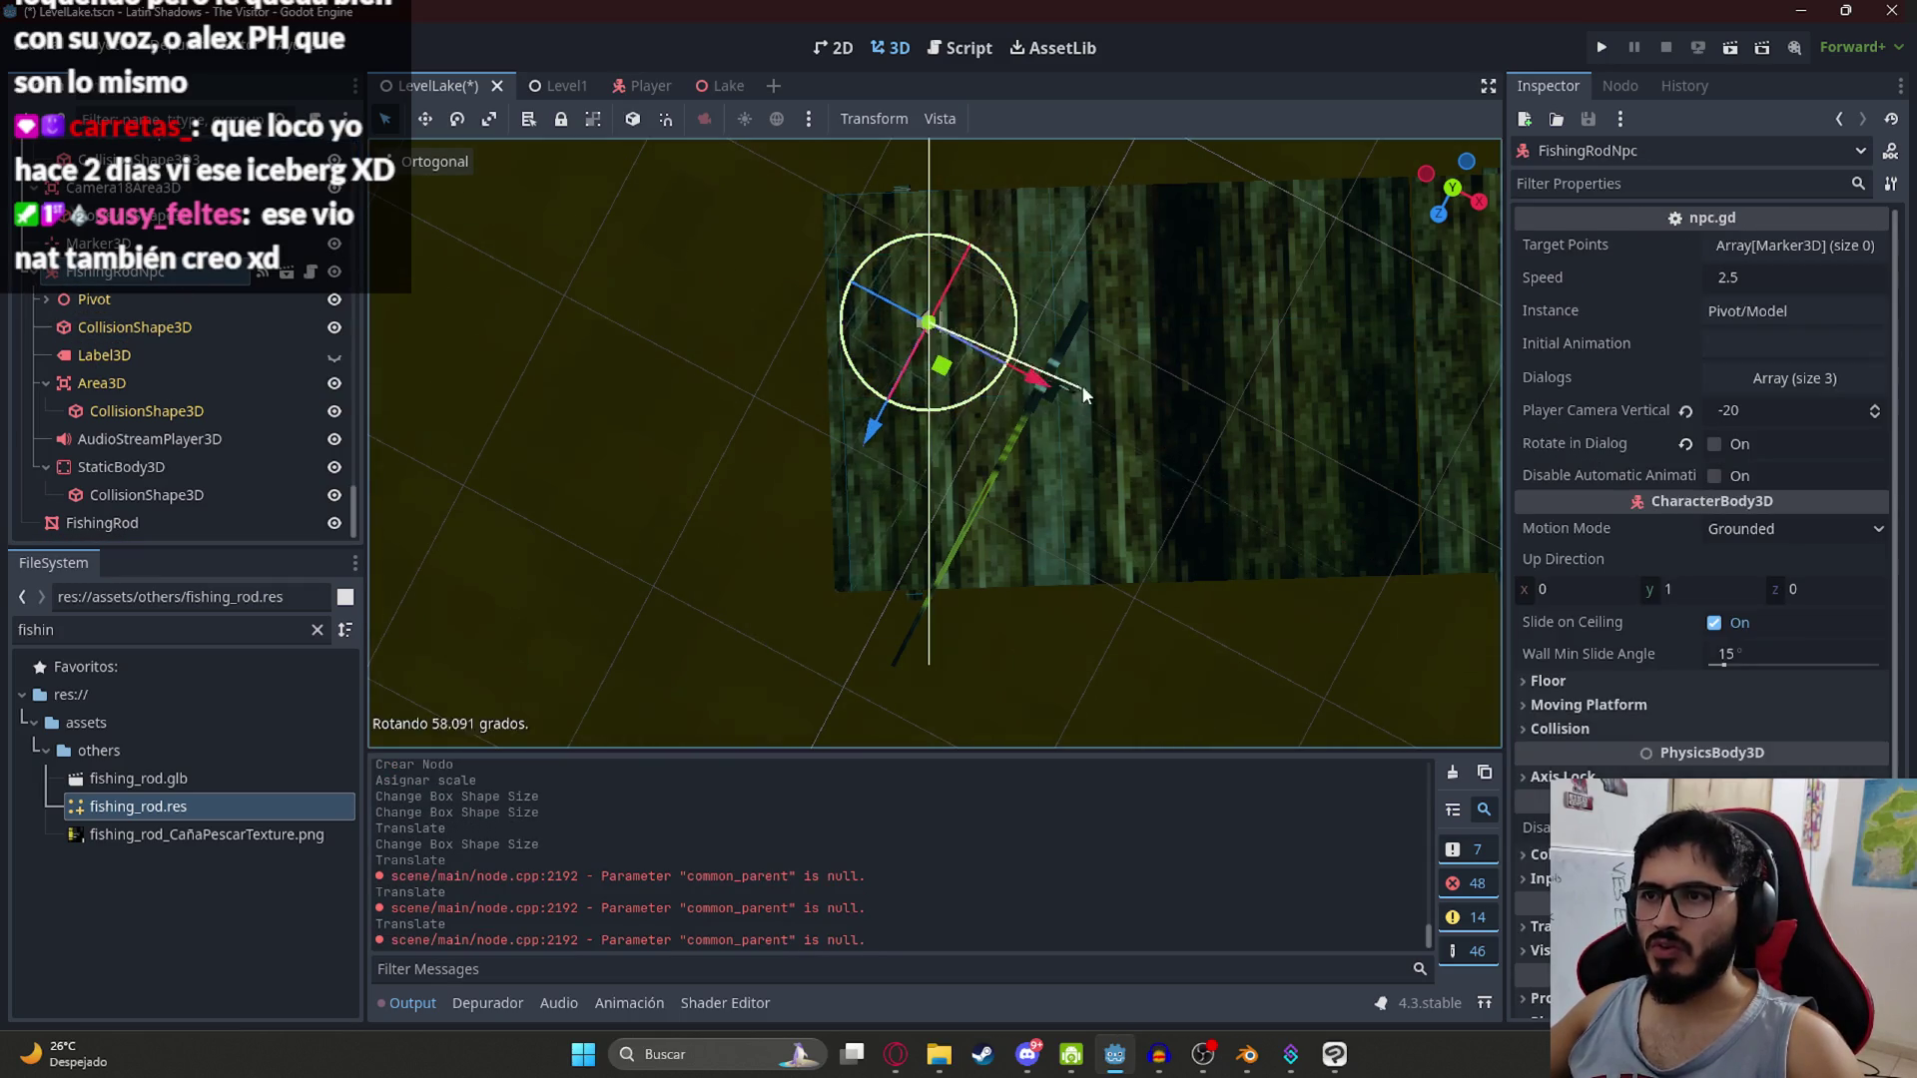
left_click_drag(1146, 300, 1148, 285)
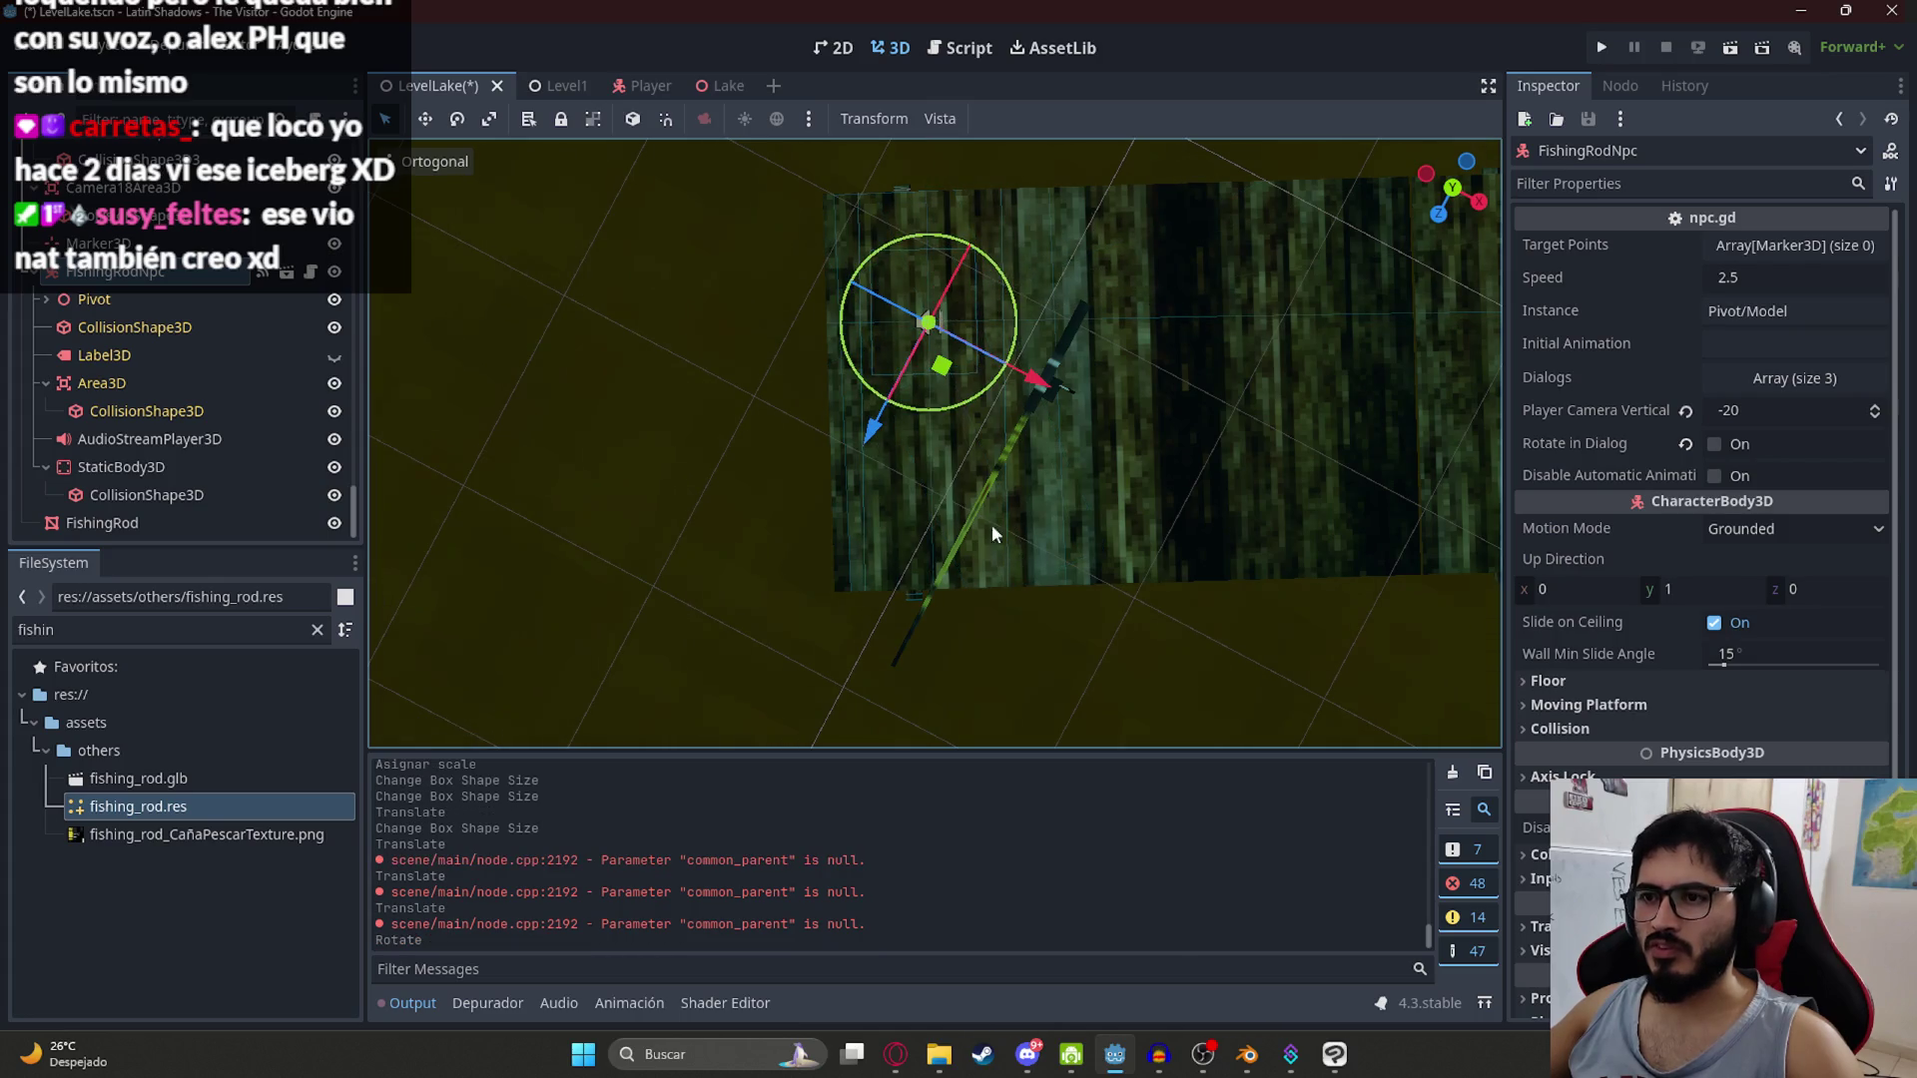
mouse_move(943, 370)
left_mouse_down()
mouse_move(995, 409)
mouse_move(918, 424)
mouse_move(926, 454)
mouse_move(947, 424)
left_mouse_up()
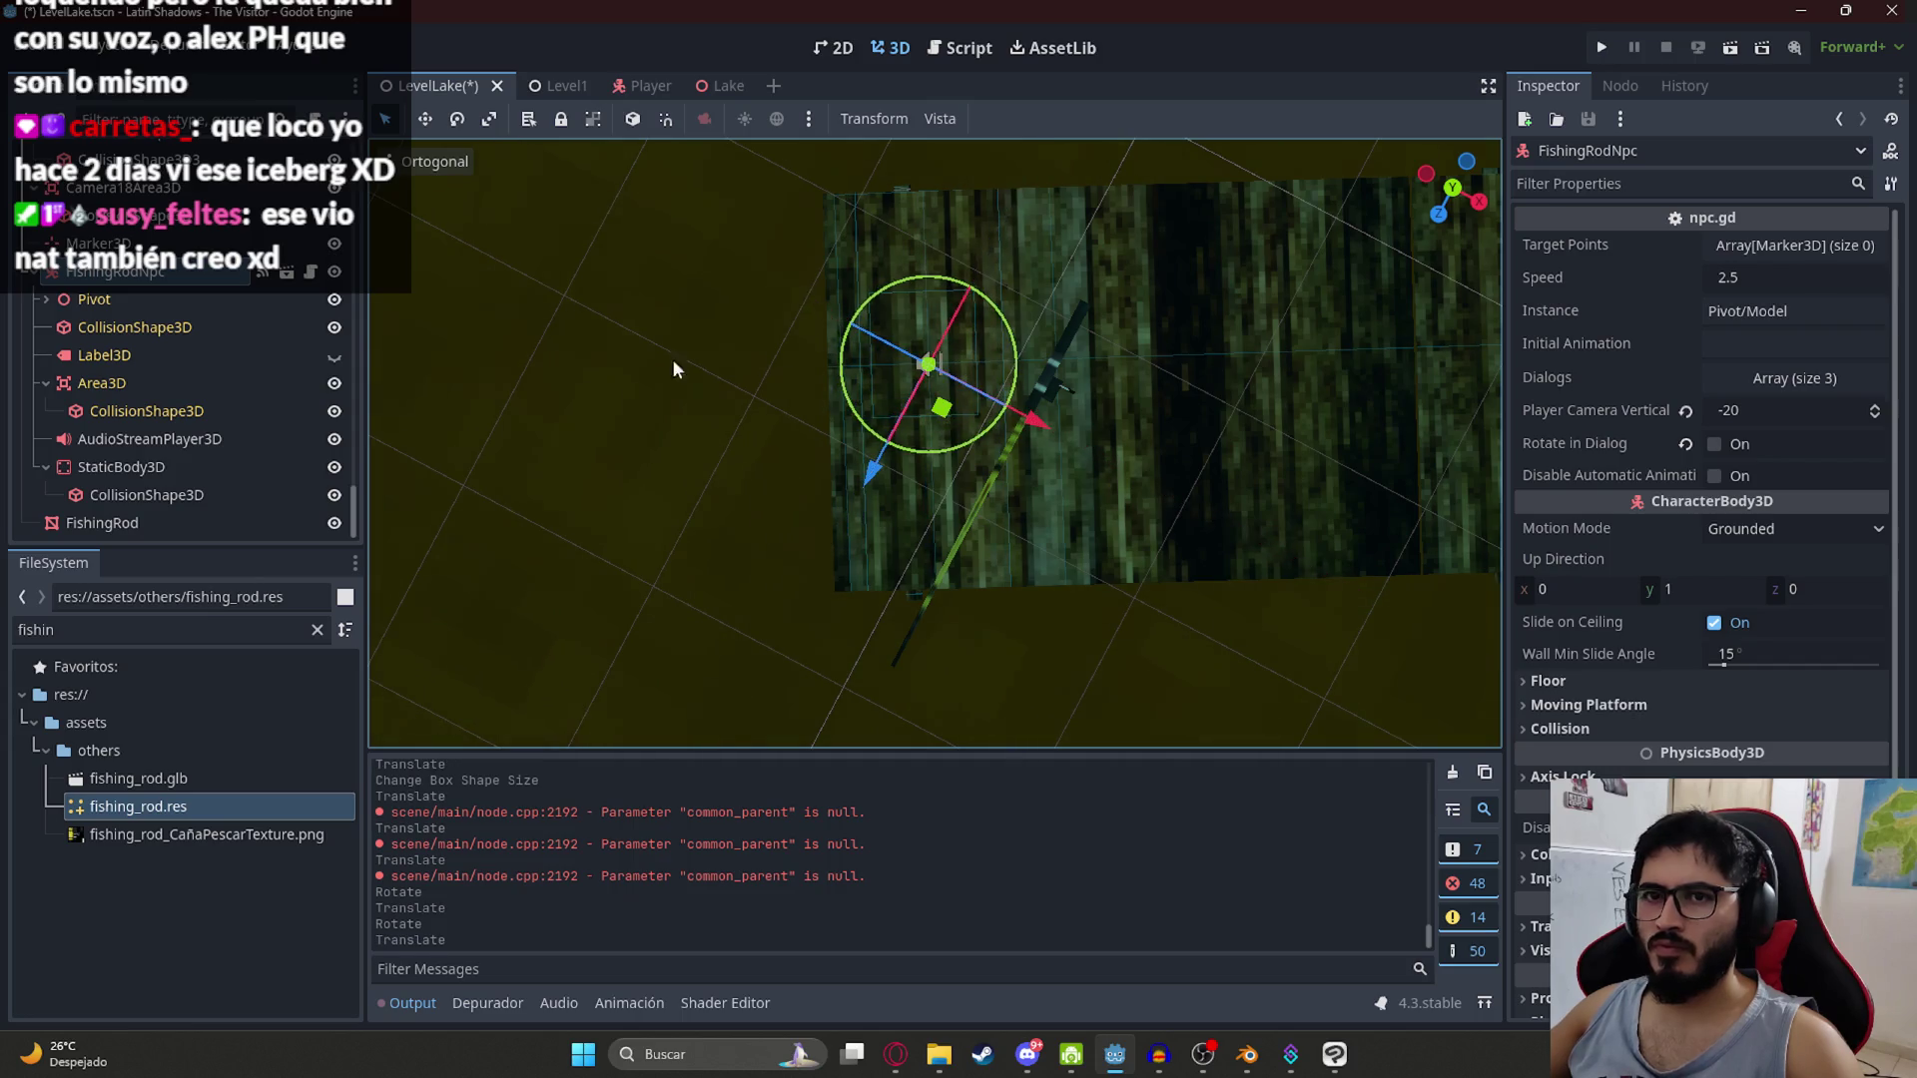
Step: Move the FishingRod mesh onto the dock at about 135.618, 1.356, -78.396, turned 22.2° on Y
left_click(1052, 371)
mouse_move(998, 529)
left_mouse_down()
mouse_move(914, 369)
mouse_move(892, 370)
mouse_move(936, 444)
mouse_move(1106, 334)
mouse_move(1274, 375)
left_mouse_up()
left_click(972, 499)
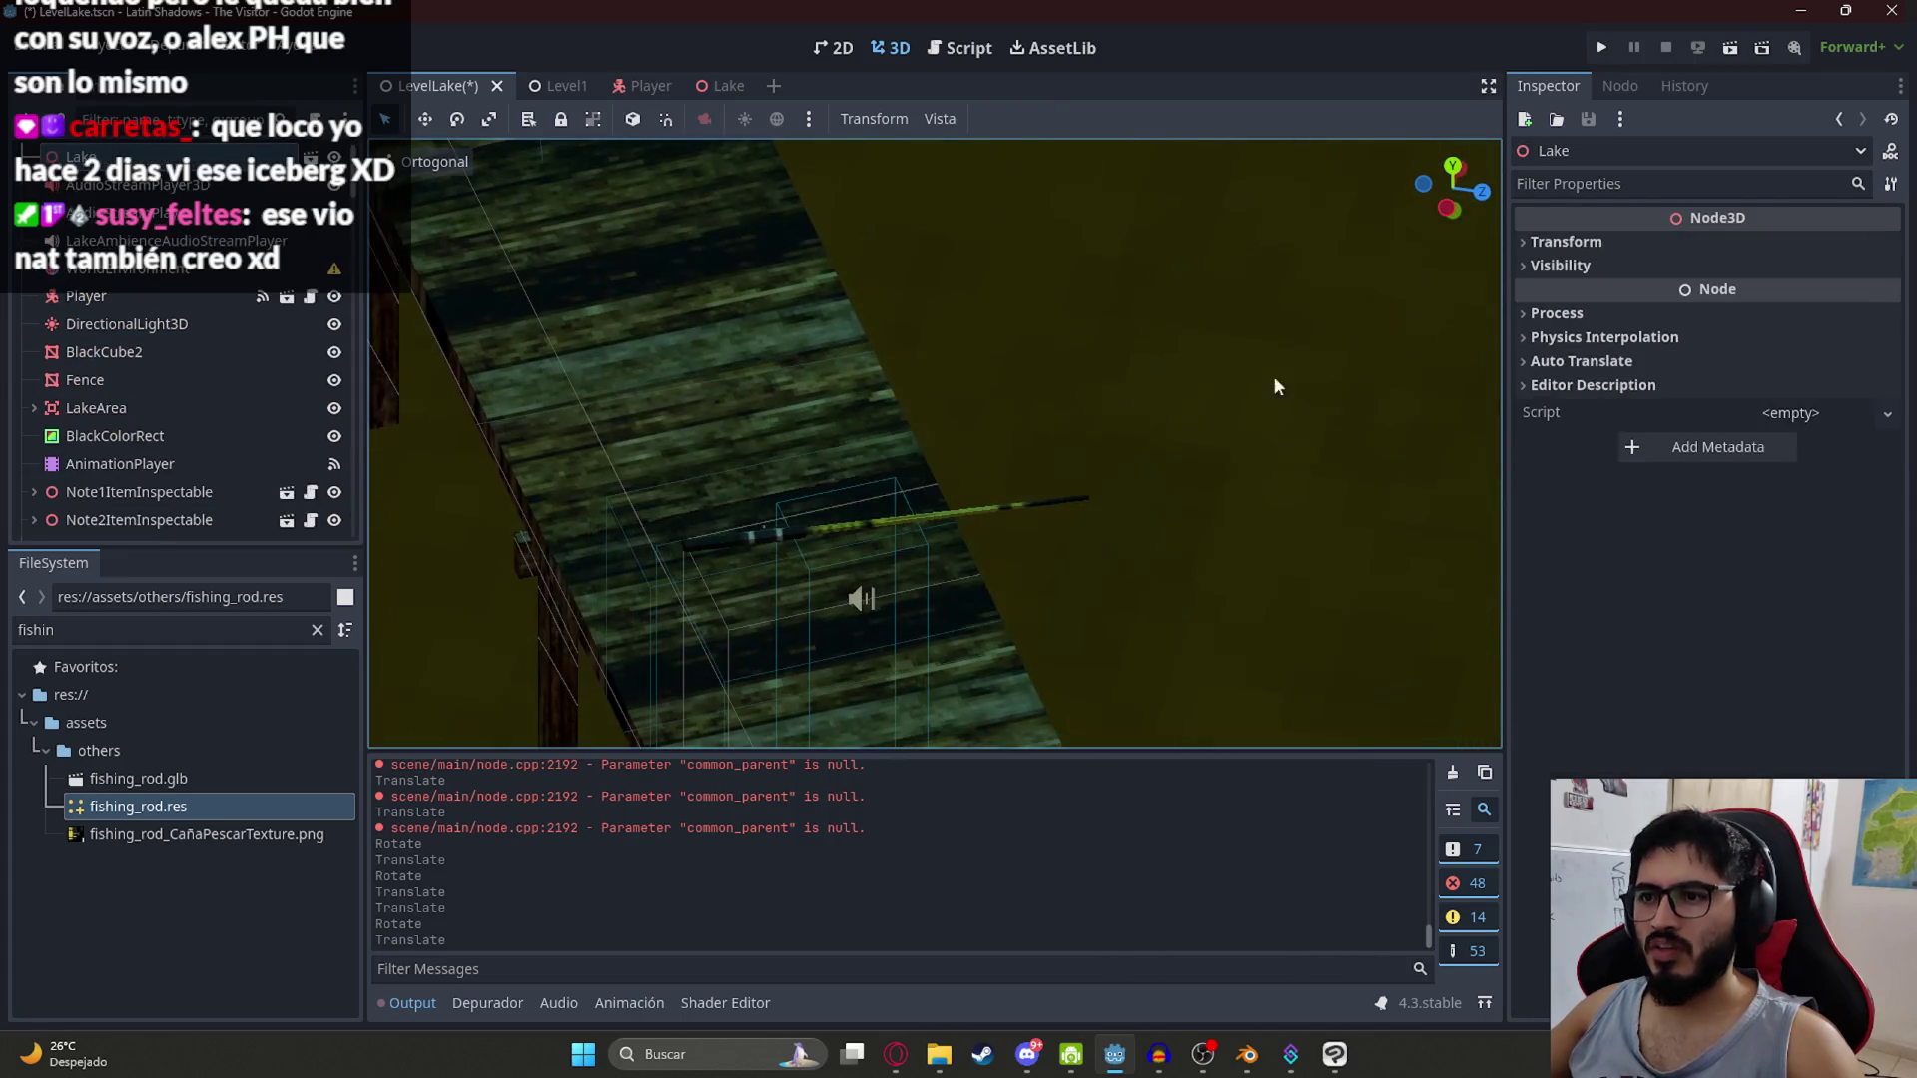
left_click(779, 536)
scroll(909, 459, "down", 2)
Step: Lower the fishing rod vertically onto the table to Y -0.51
left_click_drag(908, 460, 899, 577)
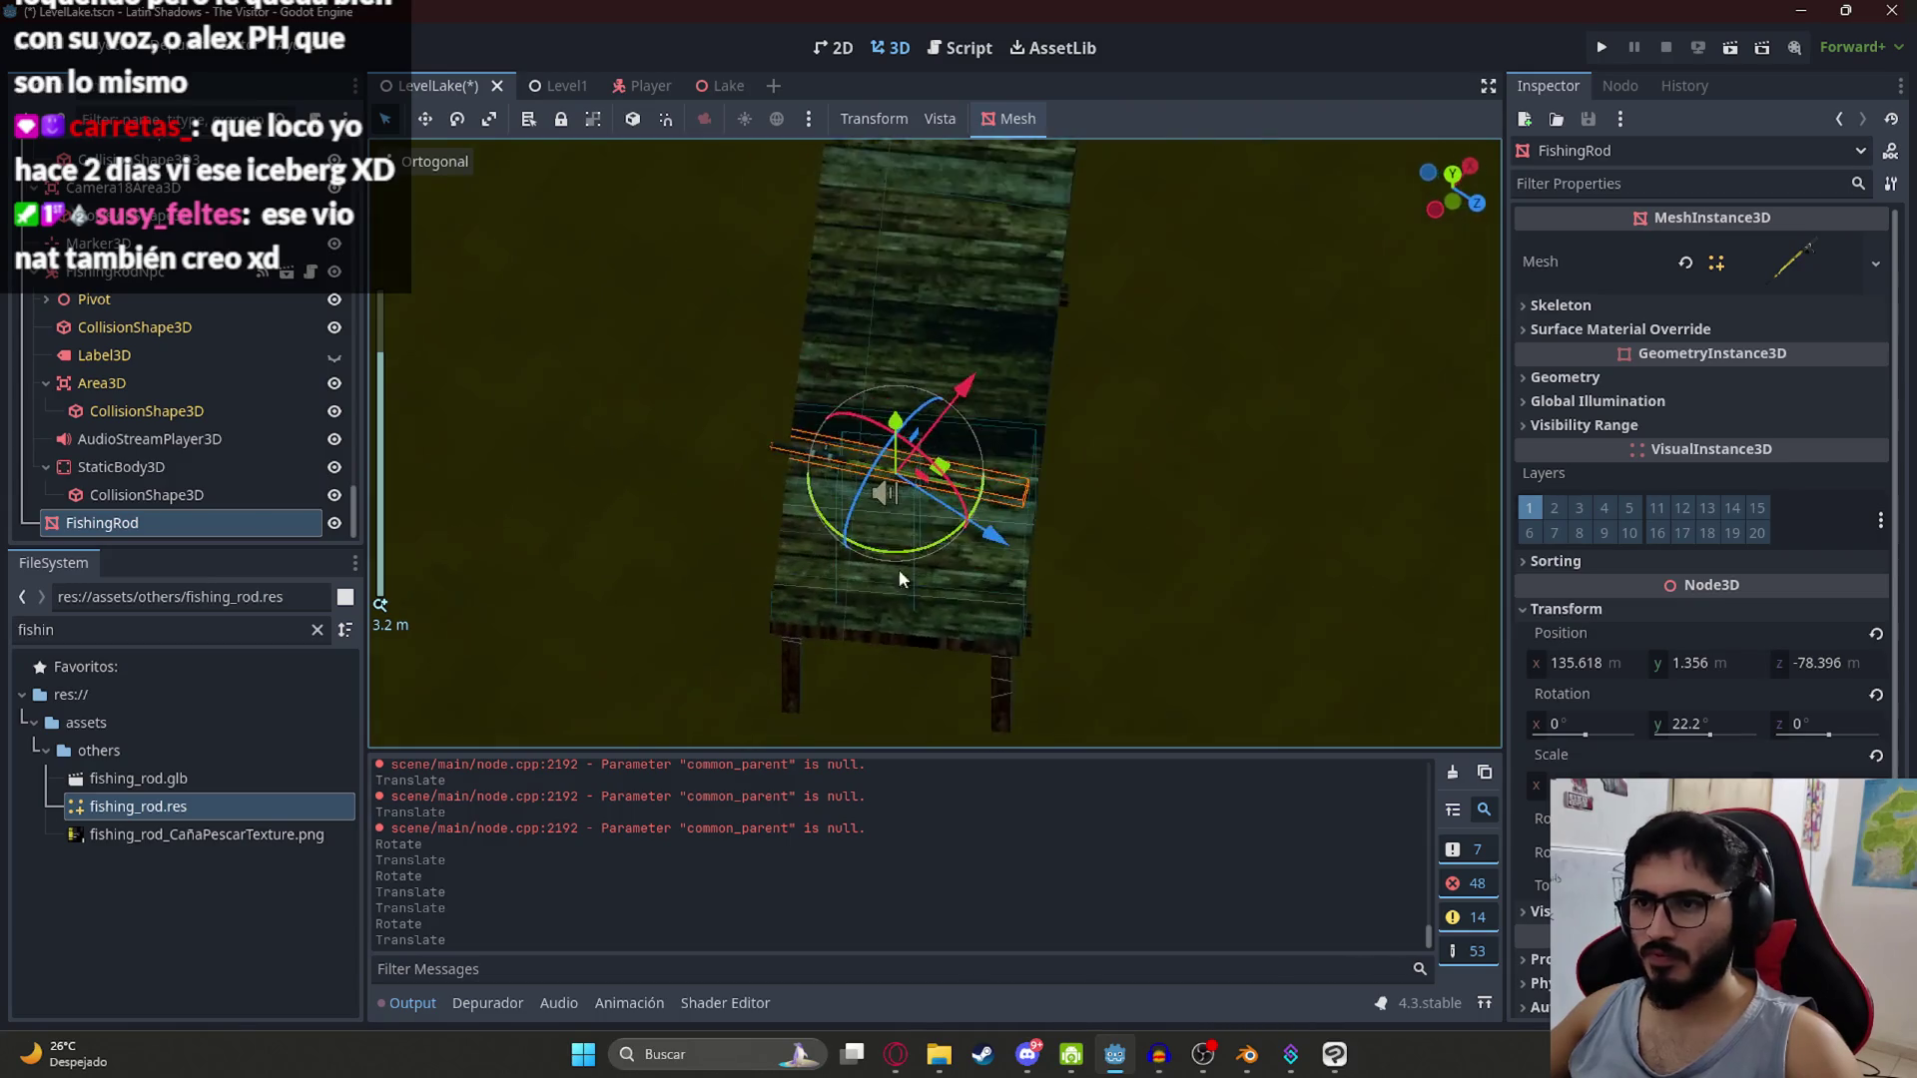
scroll(899, 577, "up", 2)
key("g")
key("y")
left_click(875, 552)
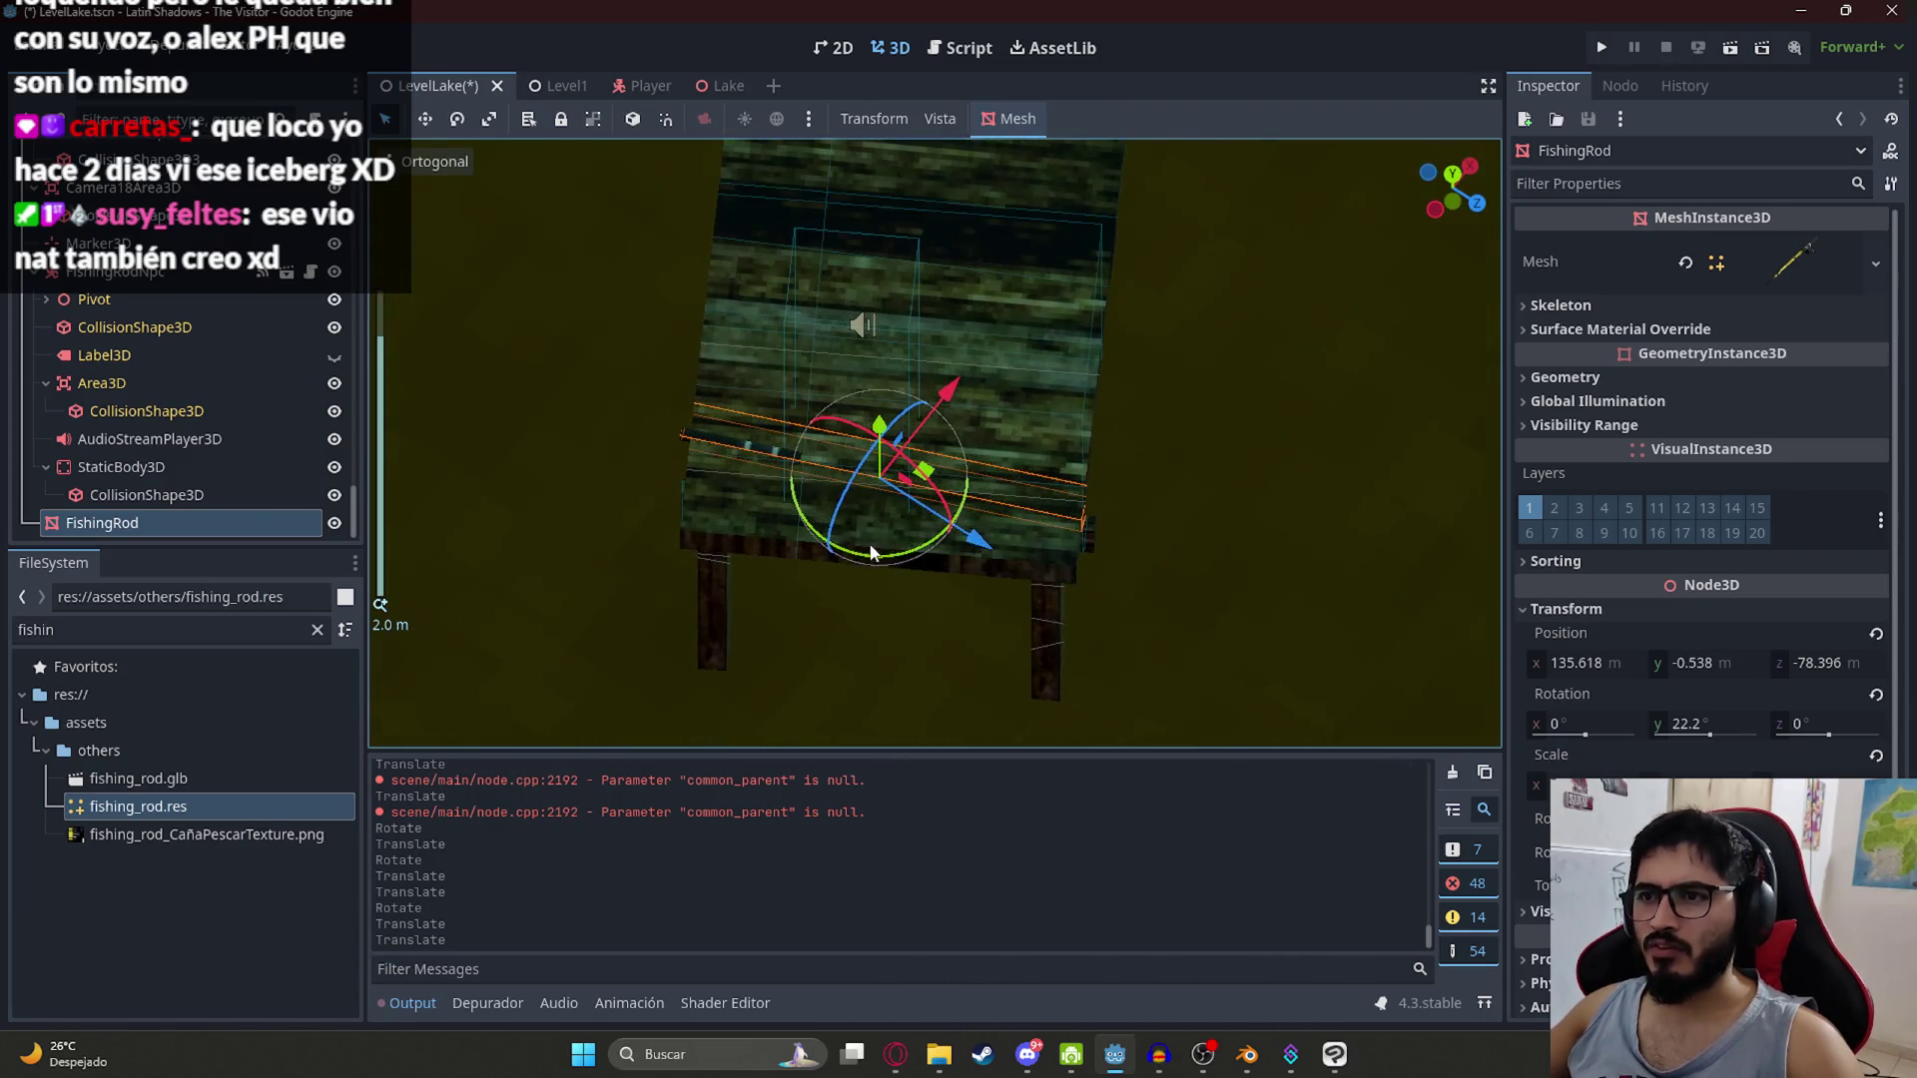
scroll(813, 485, "up", 3)
key("g")
key("y")
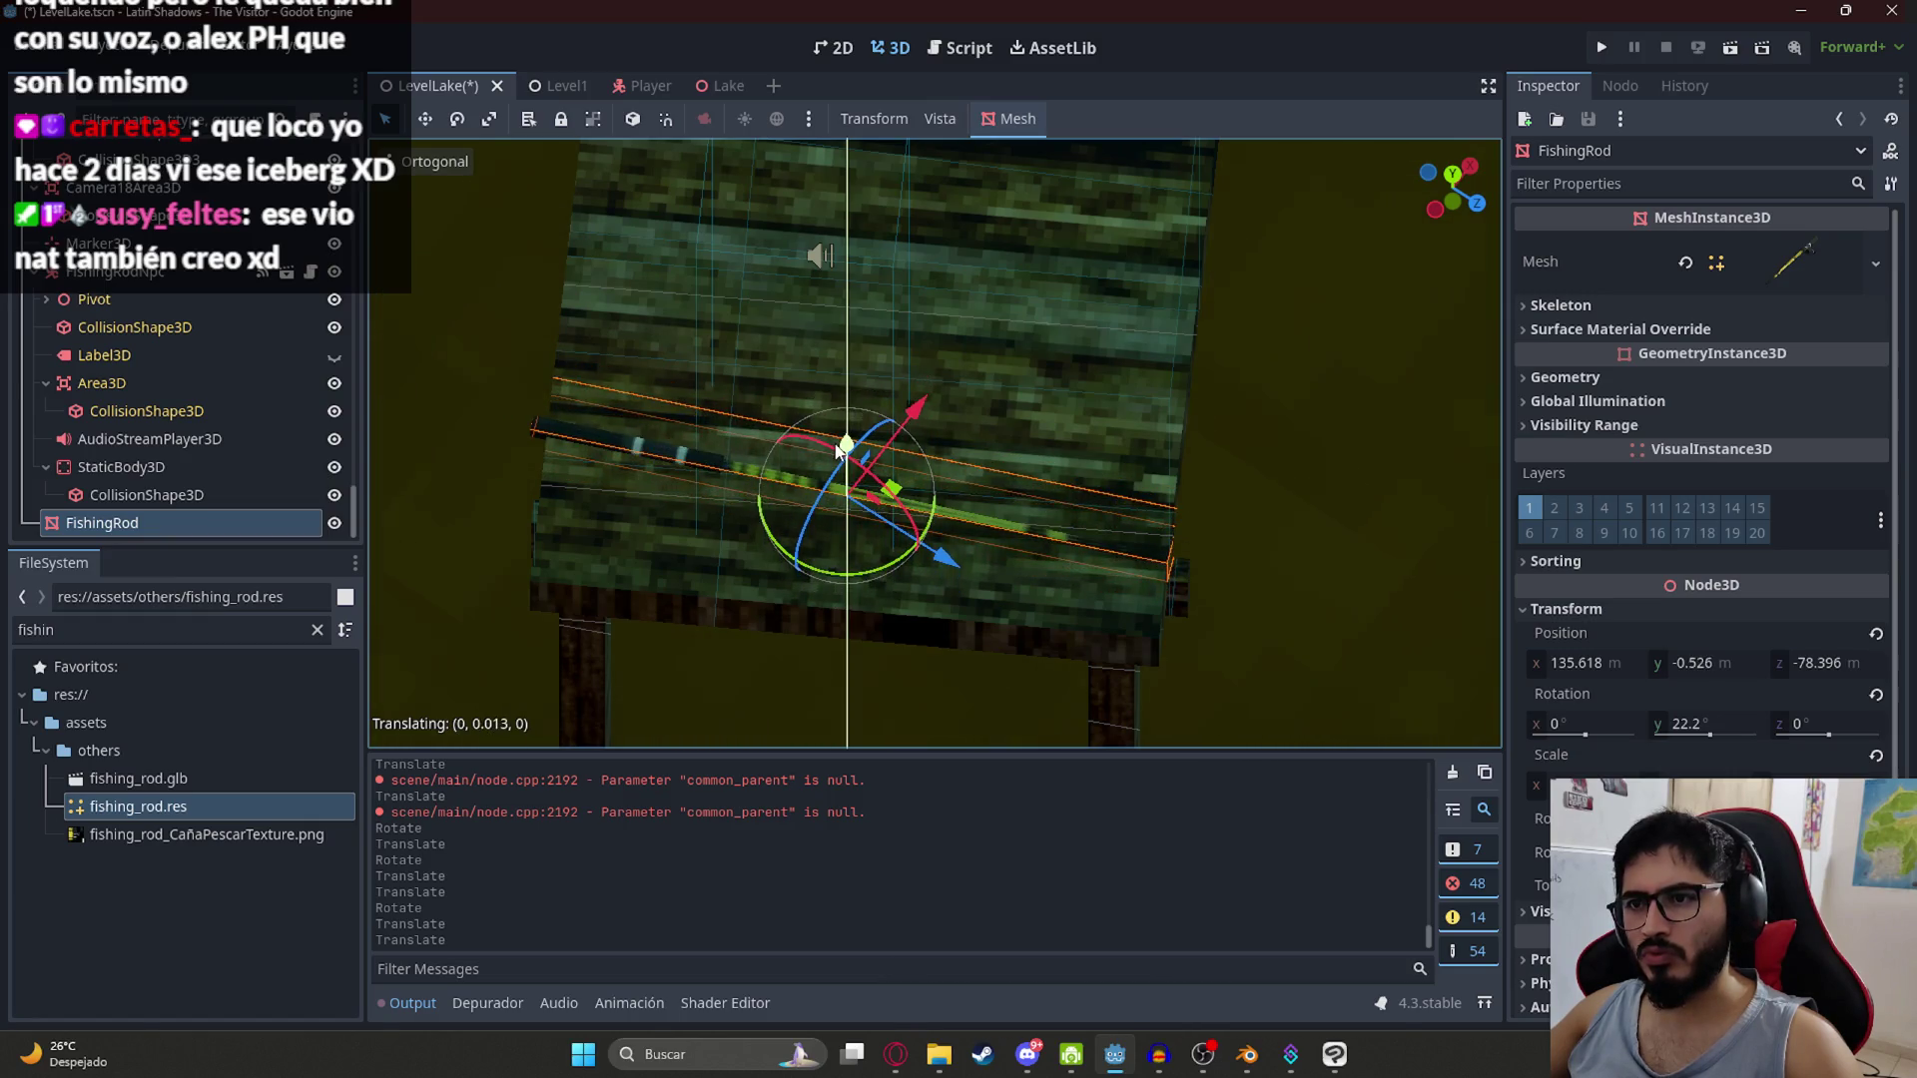
left_click(909, 469)
scroll(913, 449, "up", 6)
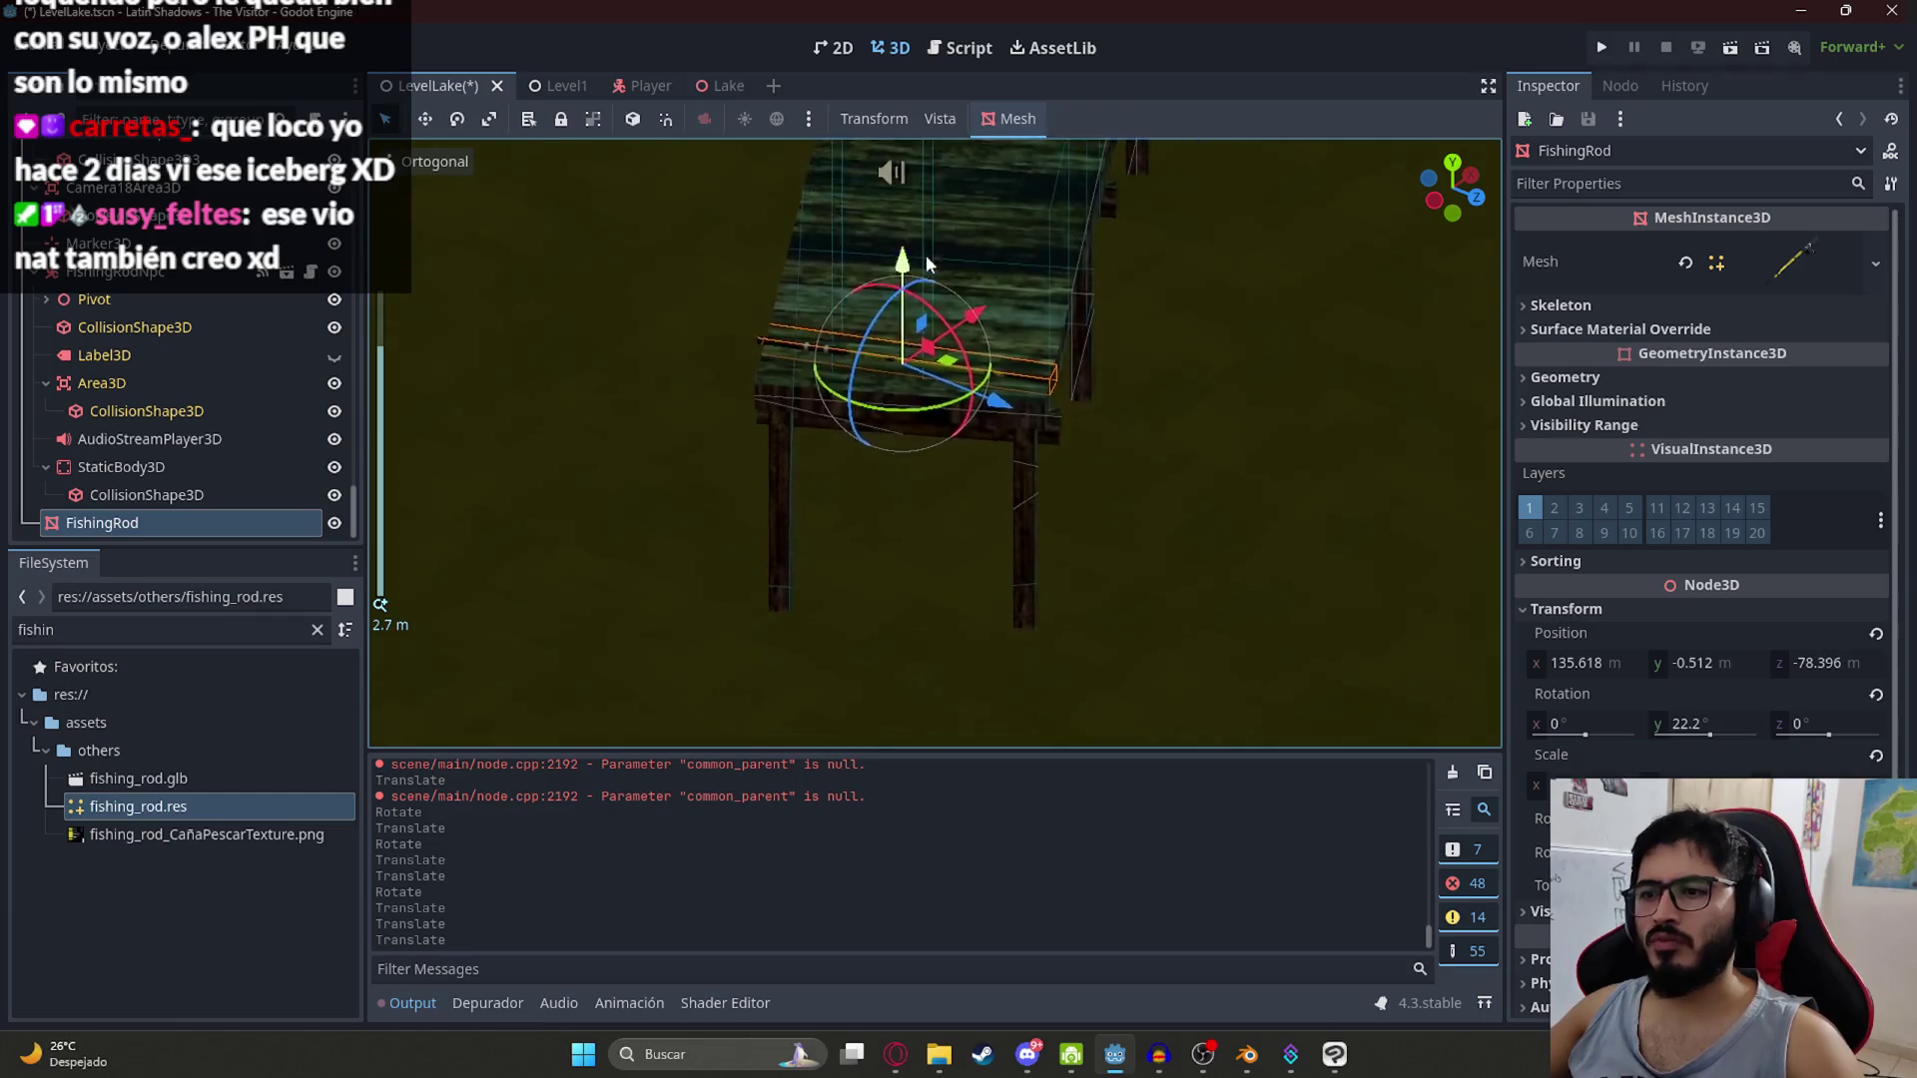
Step: Save, then turn the fishing rod to 19.9° around its vertical axis and save again
mouse_move(1128, 604)
left_mouse_down()
mouse_move(1111, 505)
mouse_move(1022, 506)
mouse_move(1093, 453)
mouse_move(954, 502)
mouse_move(975, 489)
left_mouse_up()
scroll(954, 502, "up", 2)
scroll(975, 491, "down", 4)
key("ctrl+s")
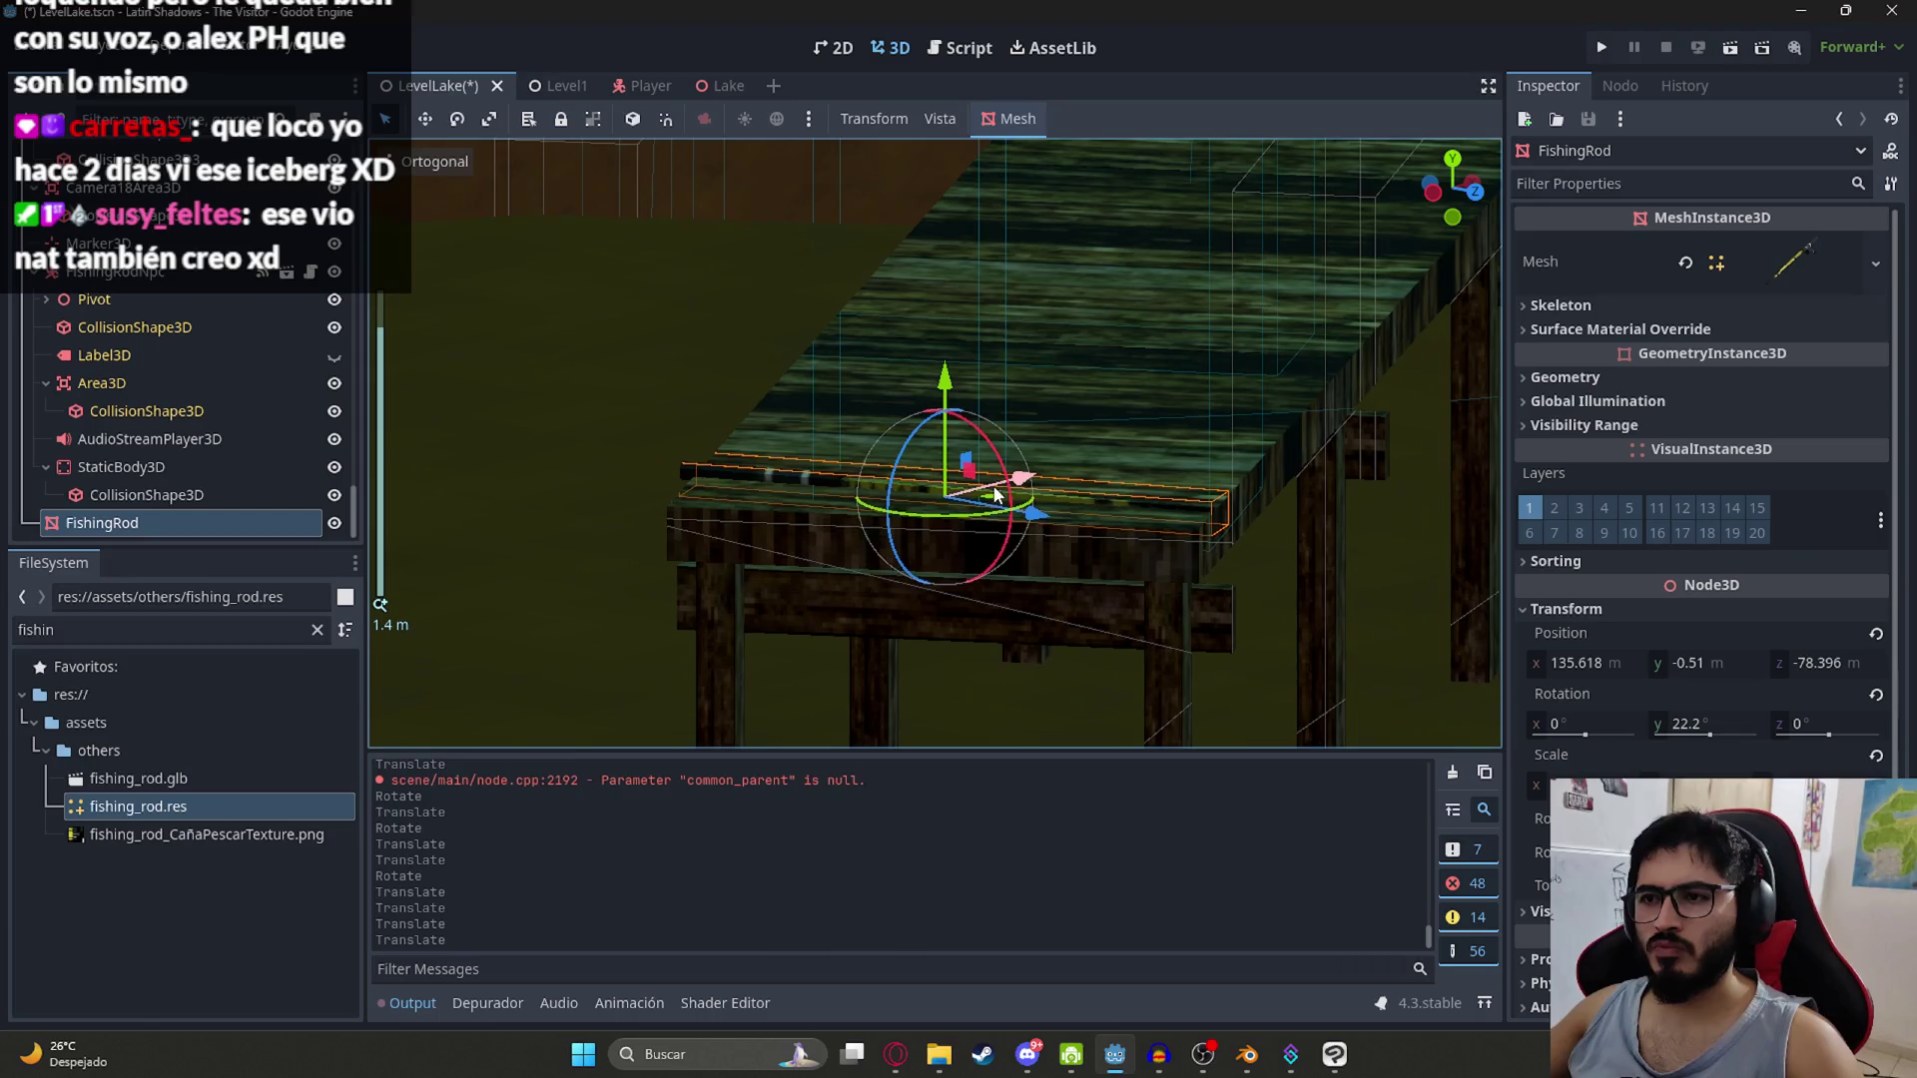
mouse_move(1183, 349)
left_mouse_down()
mouse_move(924, 495)
mouse_move(1306, 399)
mouse_move(1208, 579)
mouse_move(1249, 469)
mouse_move(1358, 318)
mouse_move(1289, 539)
left_mouse_up()
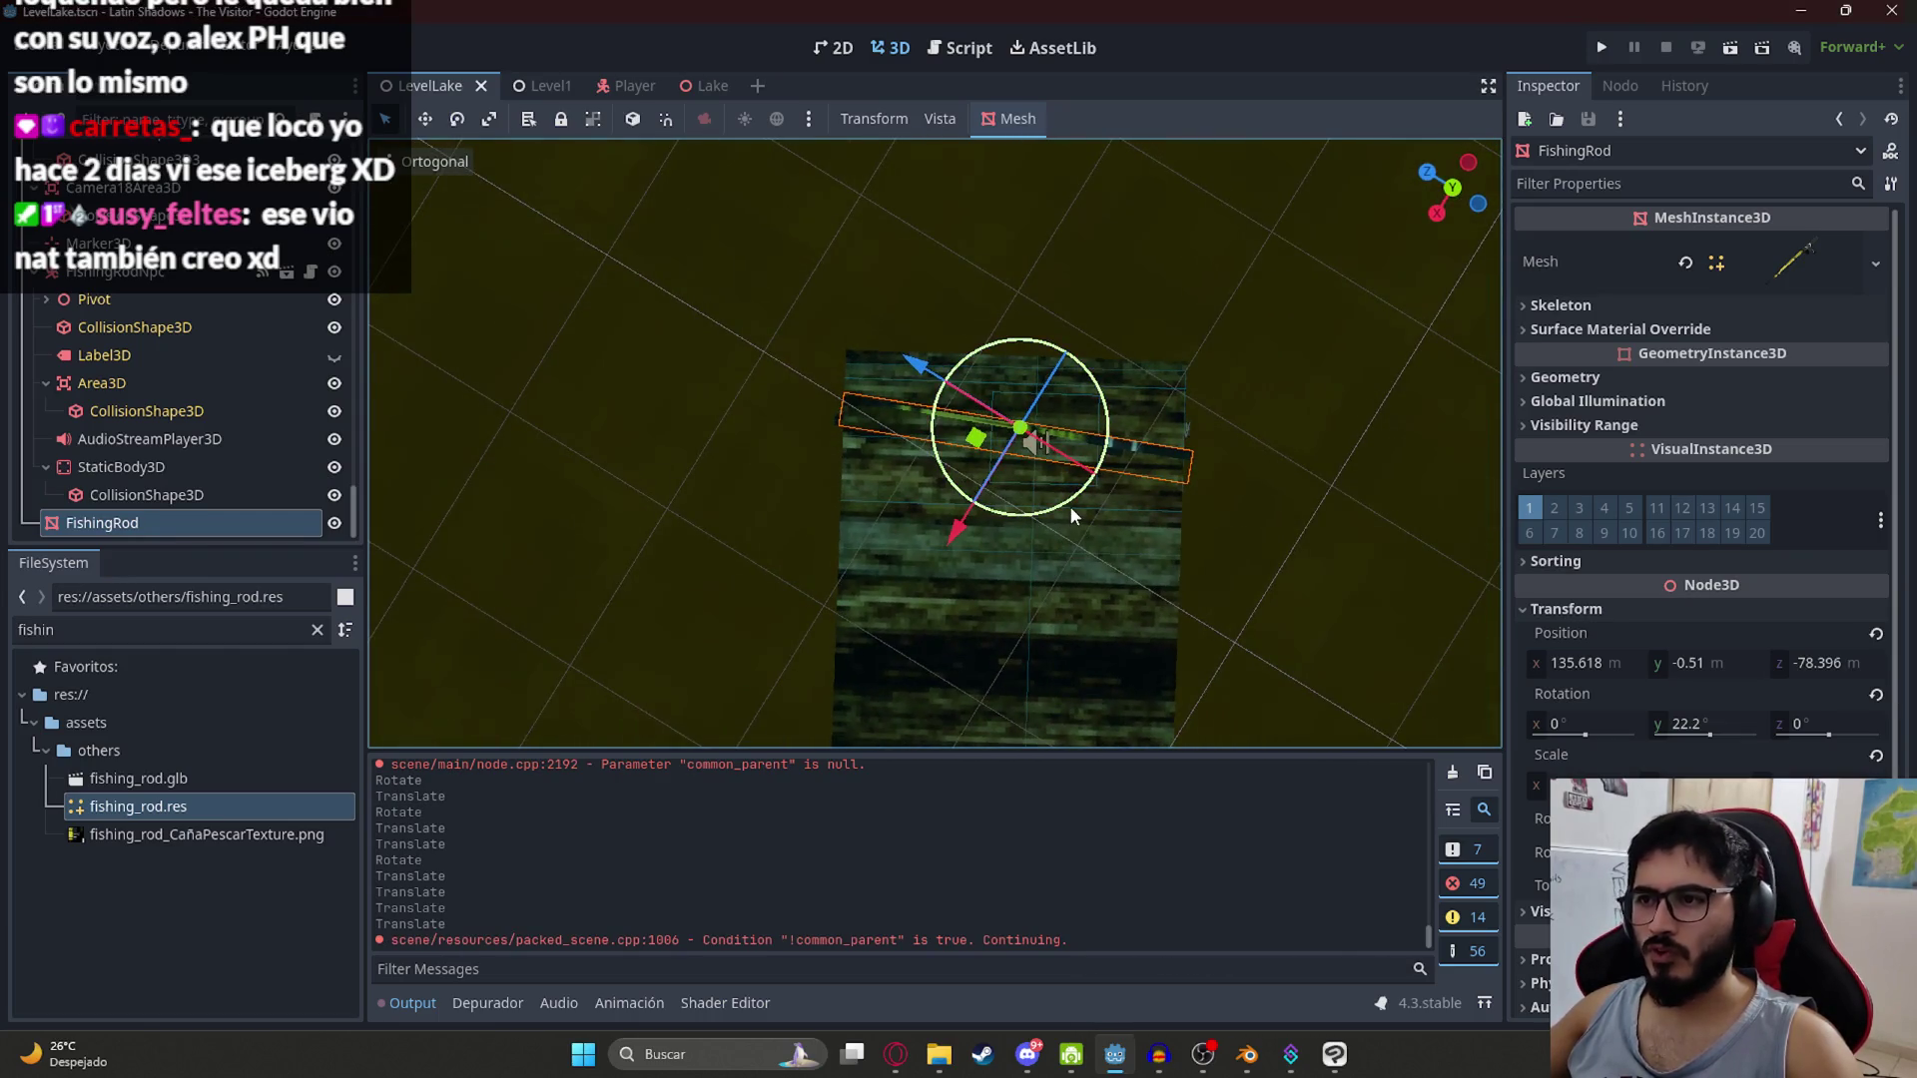
left_click_drag(1070, 506, 1058, 507)
key("ctrl+s")
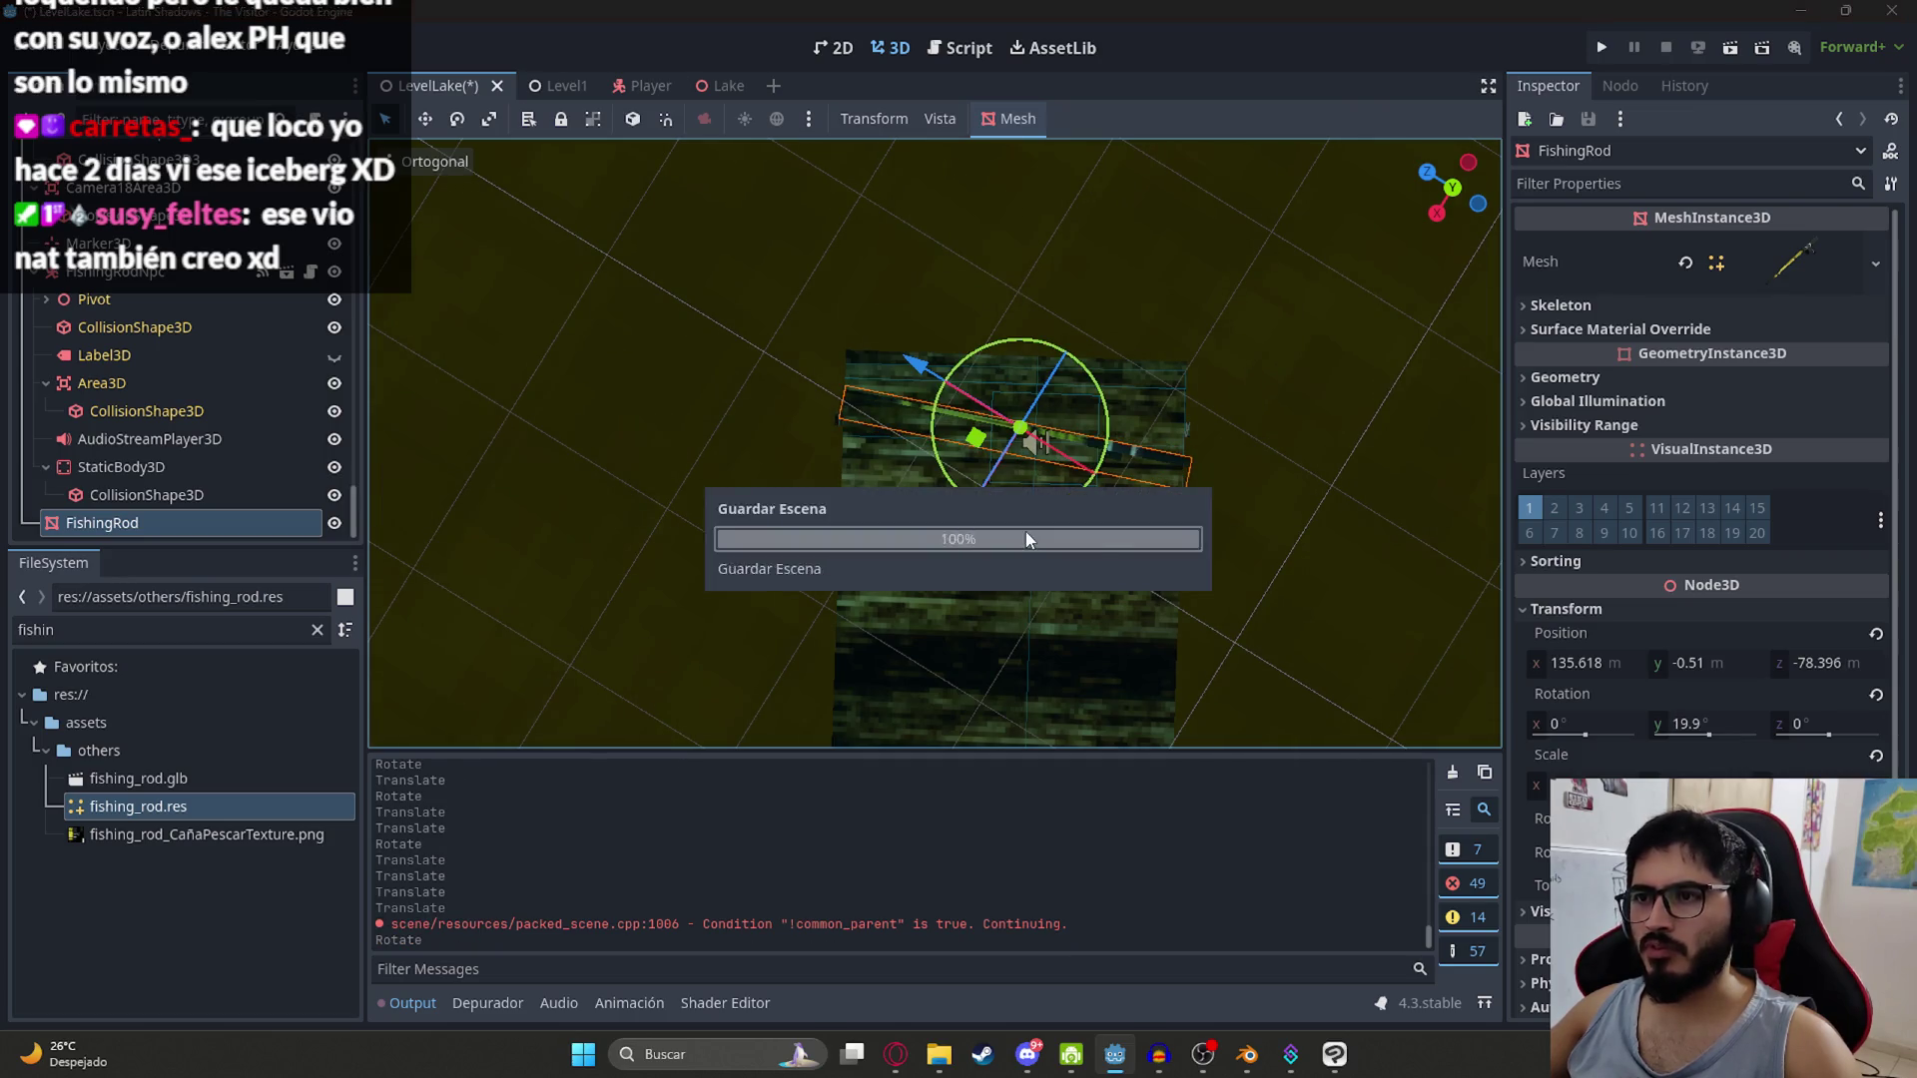
Step: Widen the rod's collision box to about 0.24 × 1.93 × 1.03 and save LevelLake
left_click(996, 409)
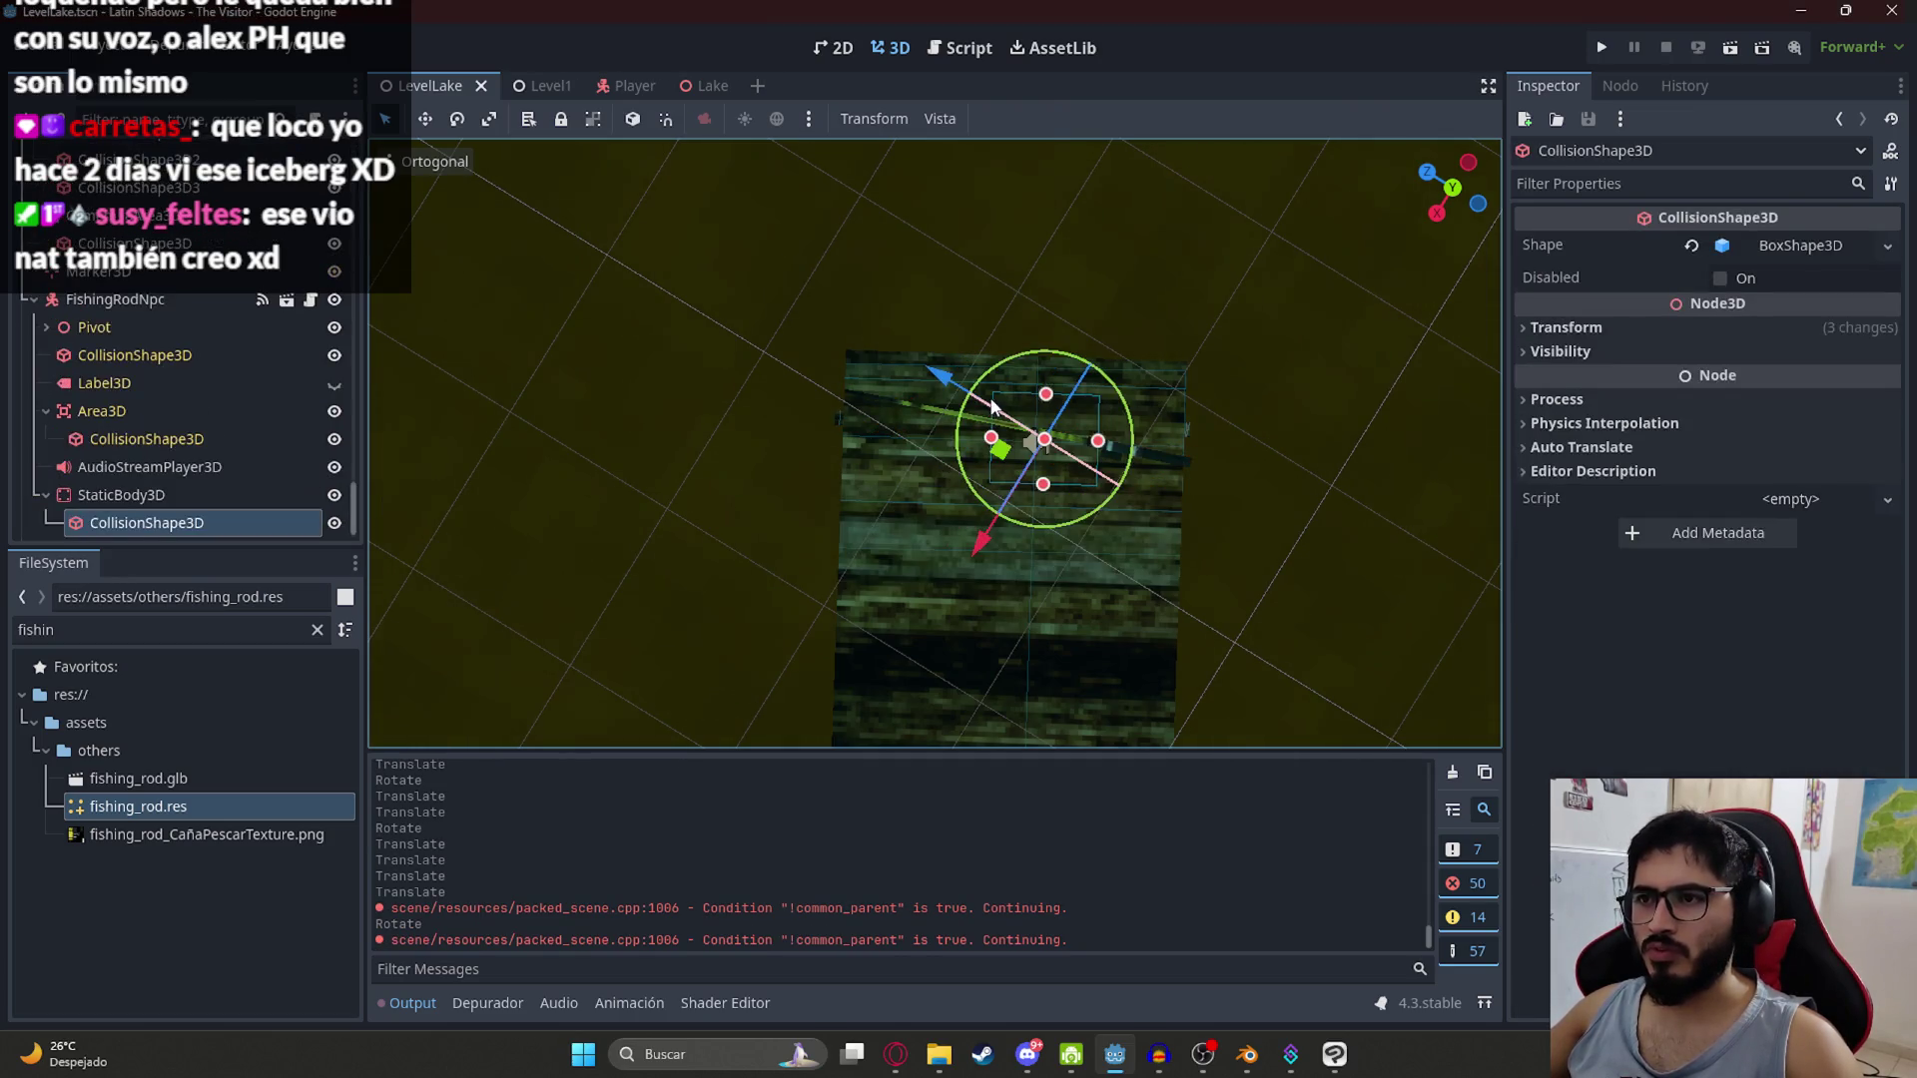
mouse_move(1100, 442)
left_mouse_down()
mouse_move(1181, 446)
mouse_move(1085, 466)
mouse_move(1086, 425)
left_mouse_up()
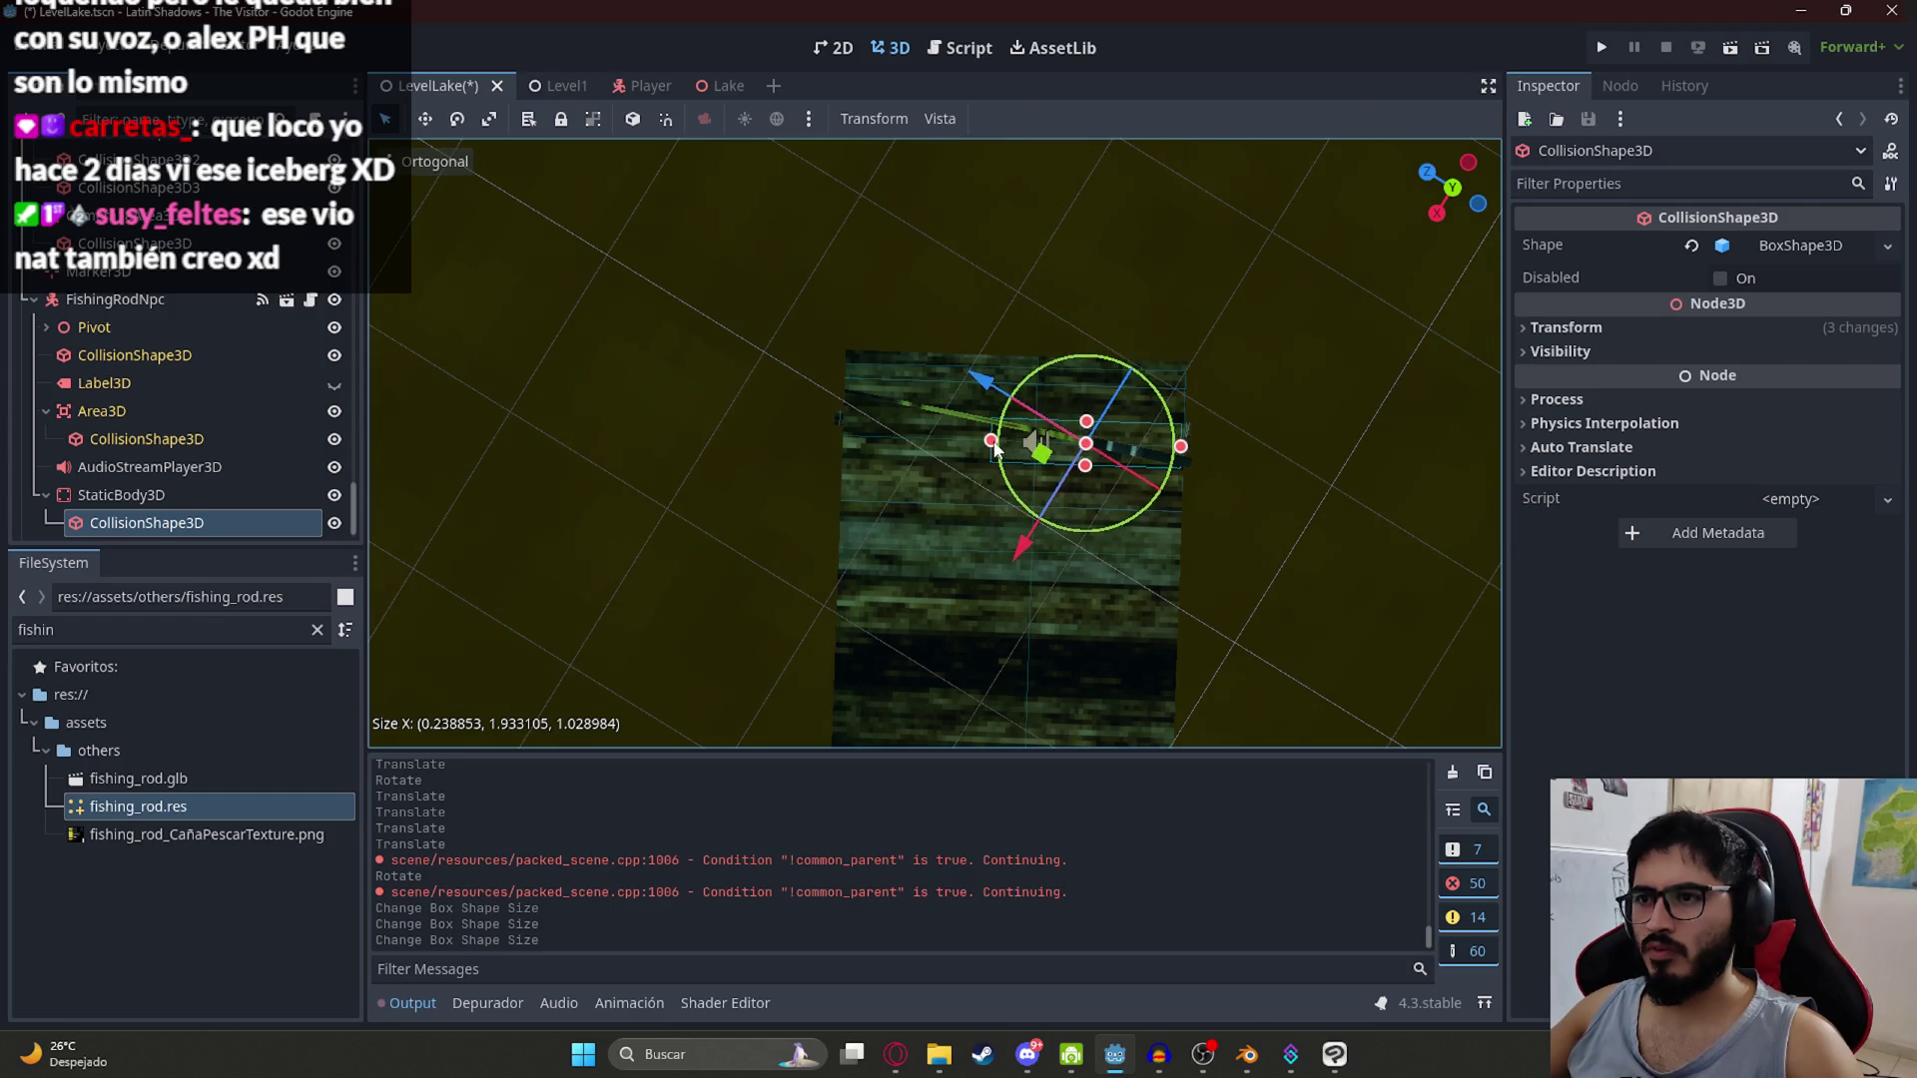
key("ctrl+s")
Step: Play the LevelLake scene with Reproducir Esta Escena and walk to the pier
right_click(405, 90)
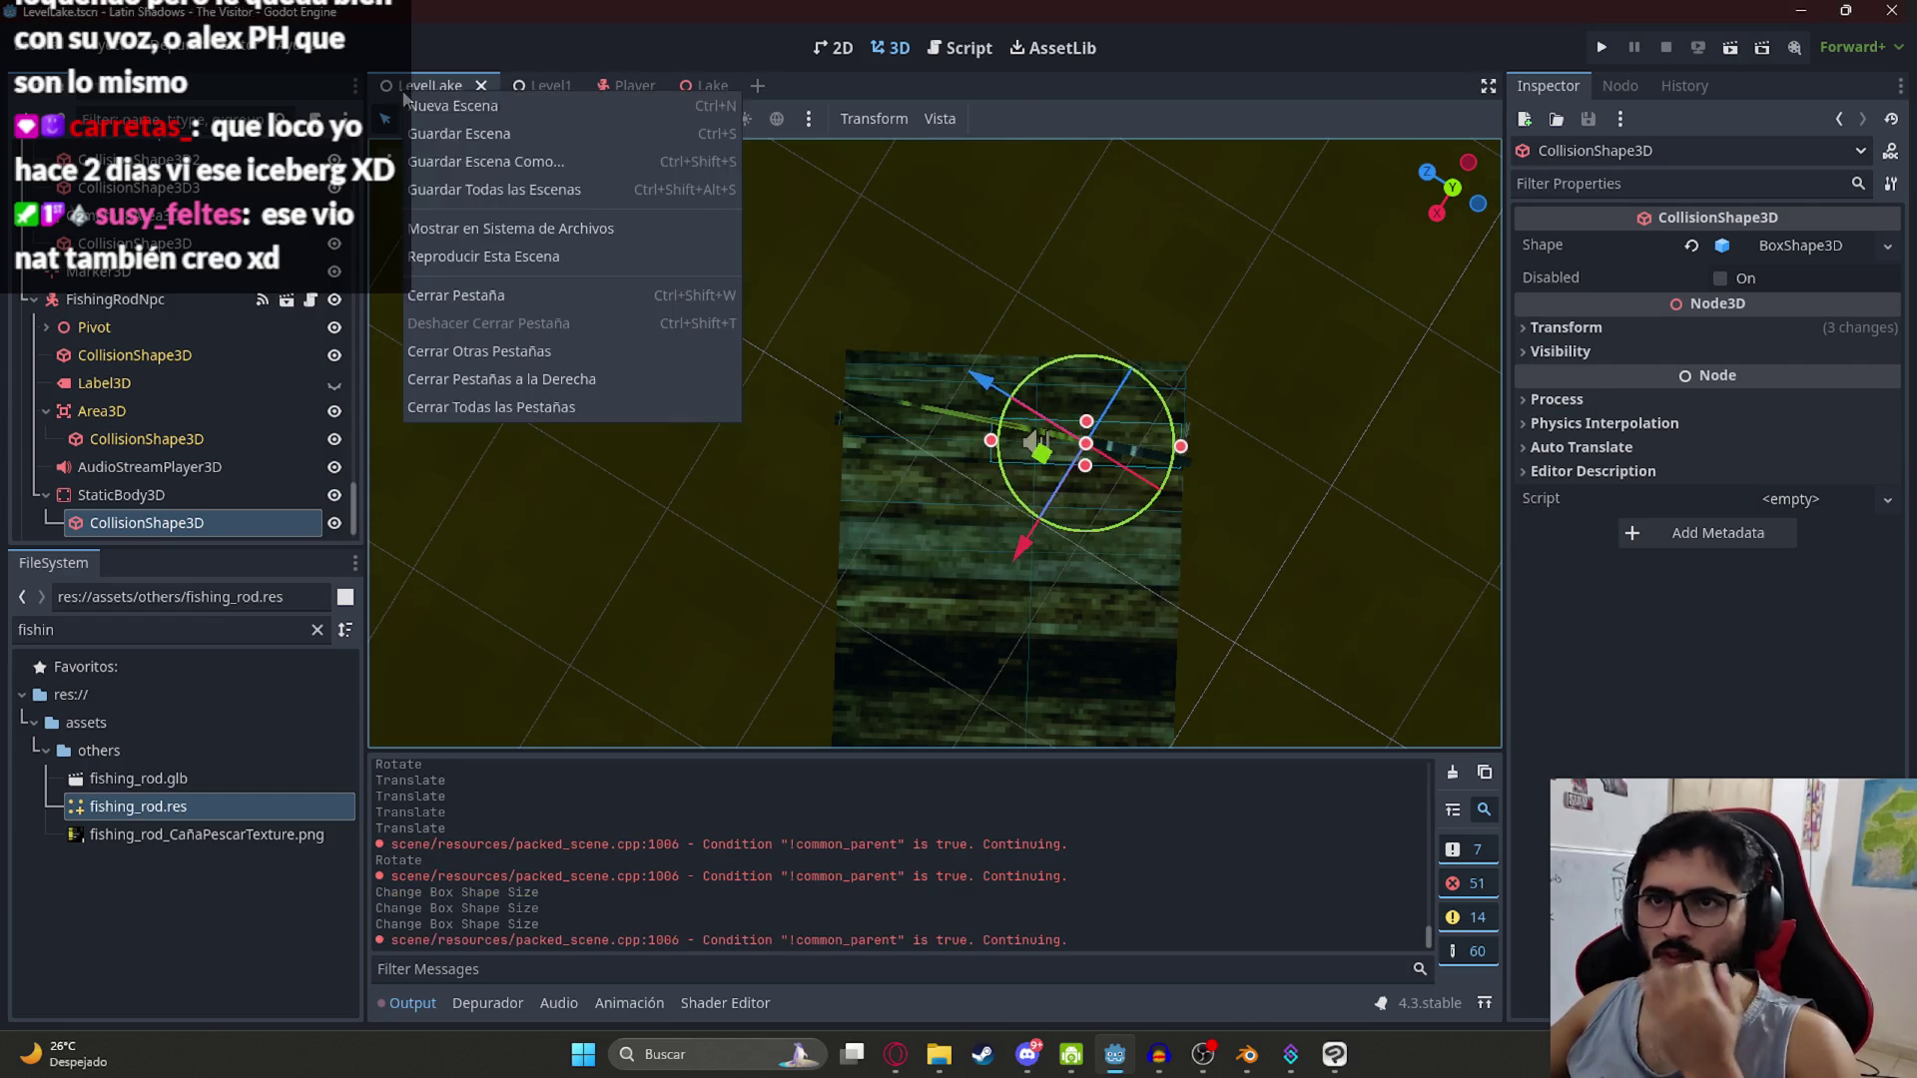
left_click(488, 257)
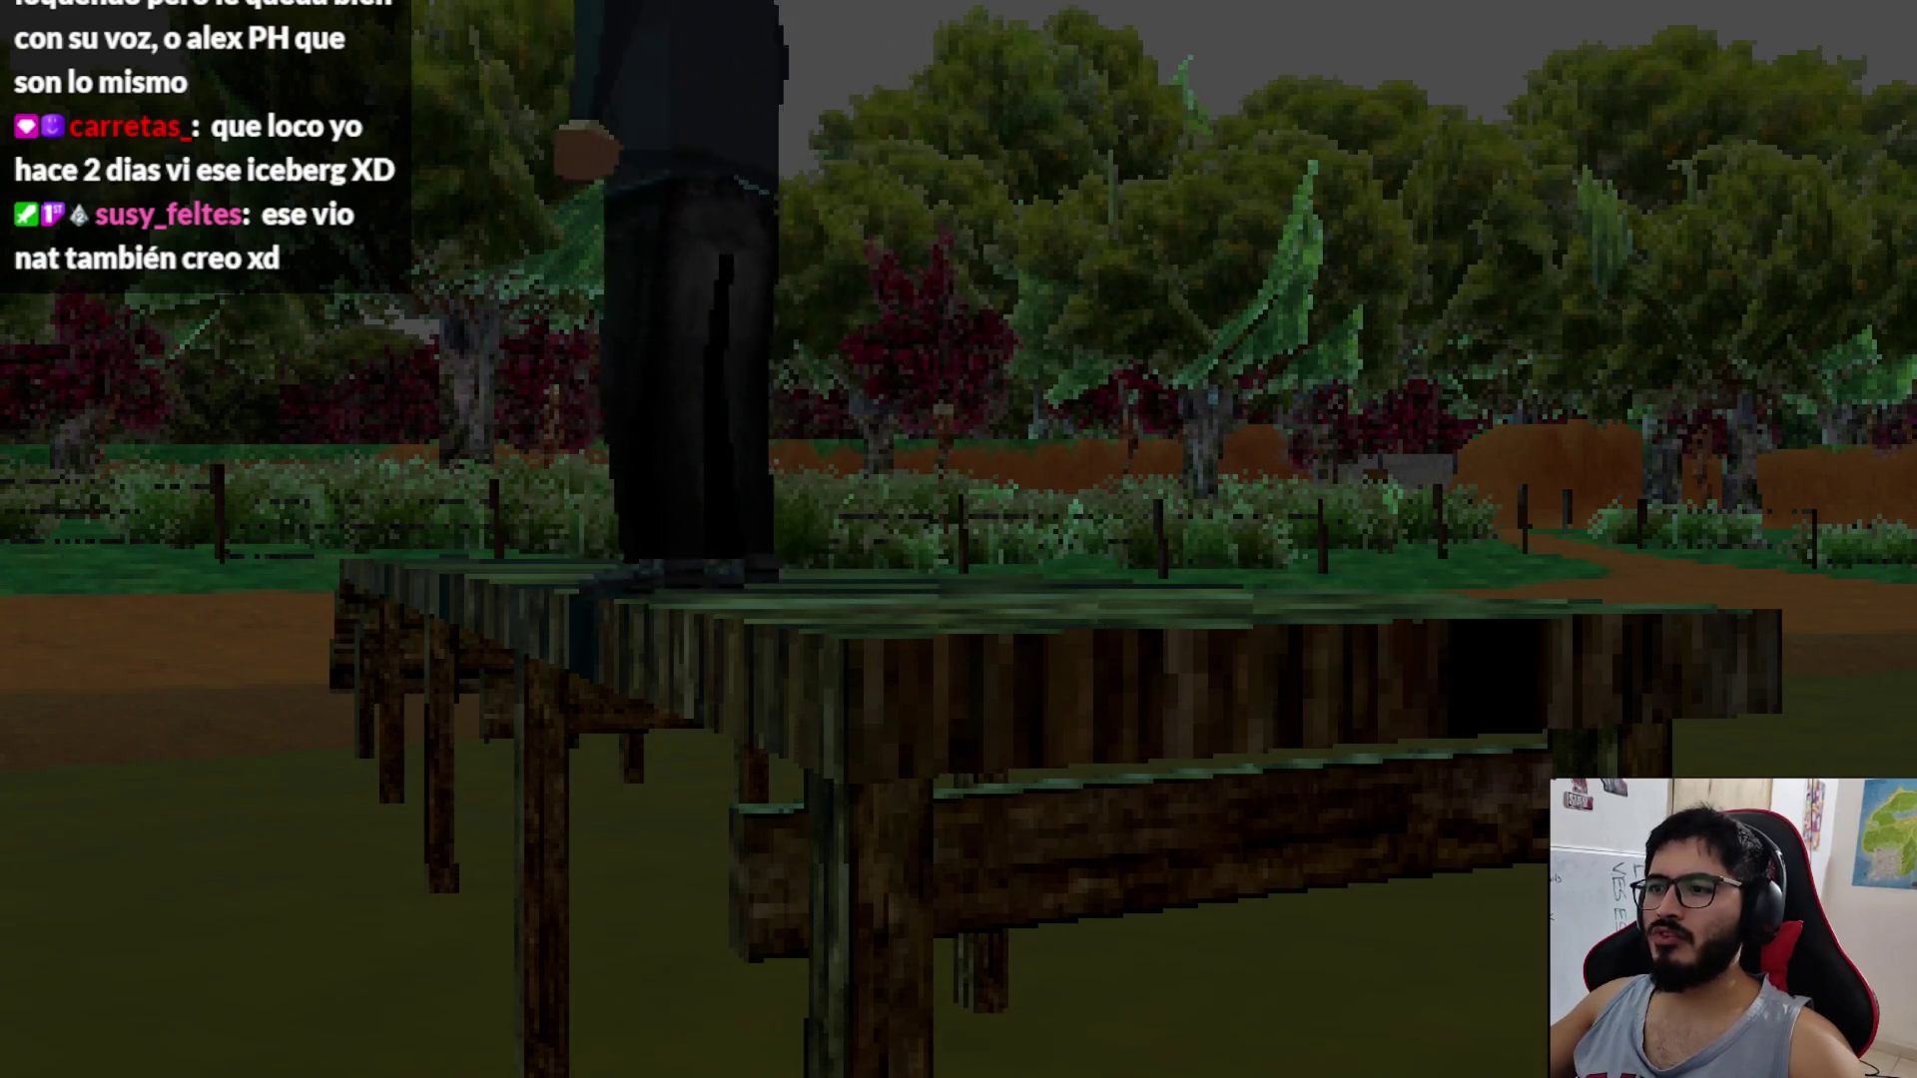
Step: Pause the game and choose Salir al escritorio to return to the editor
key("Escape")
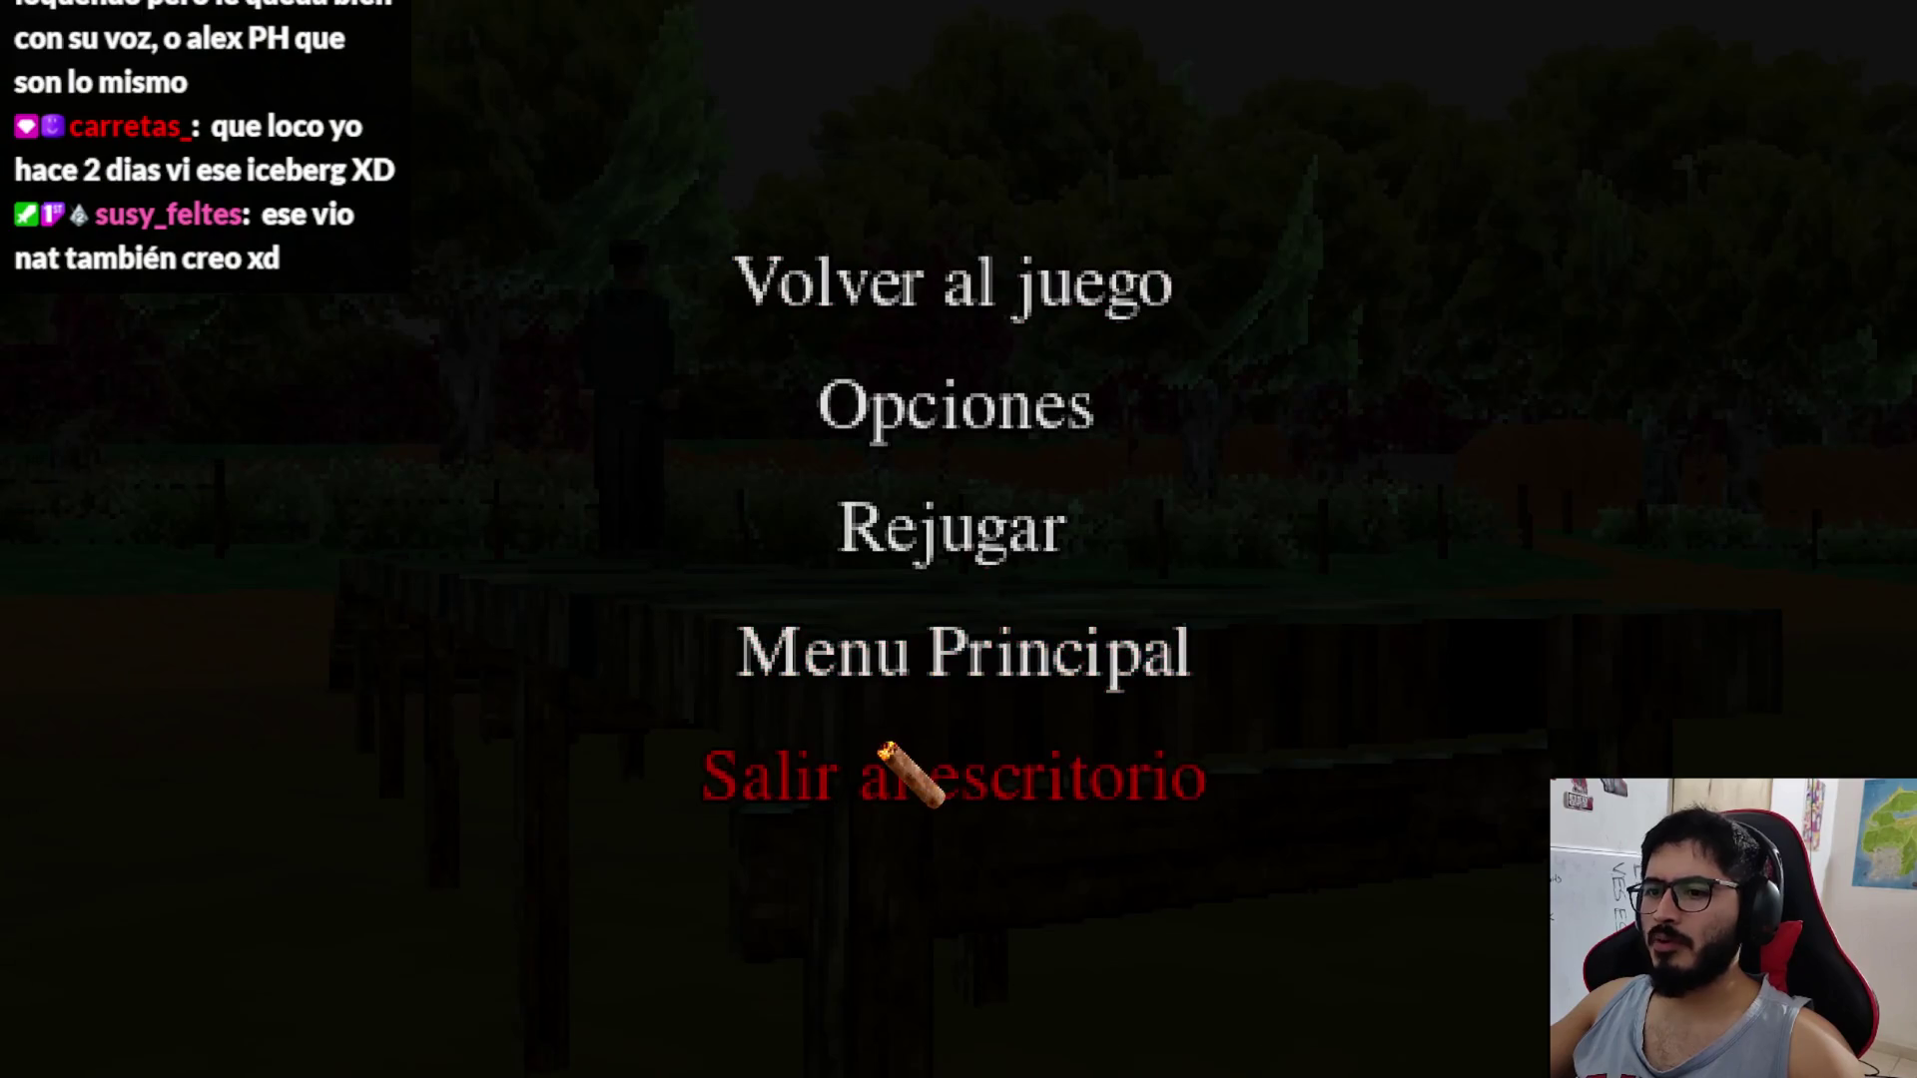
left_click(908, 772)
scroll(1019, 418, "down", 10)
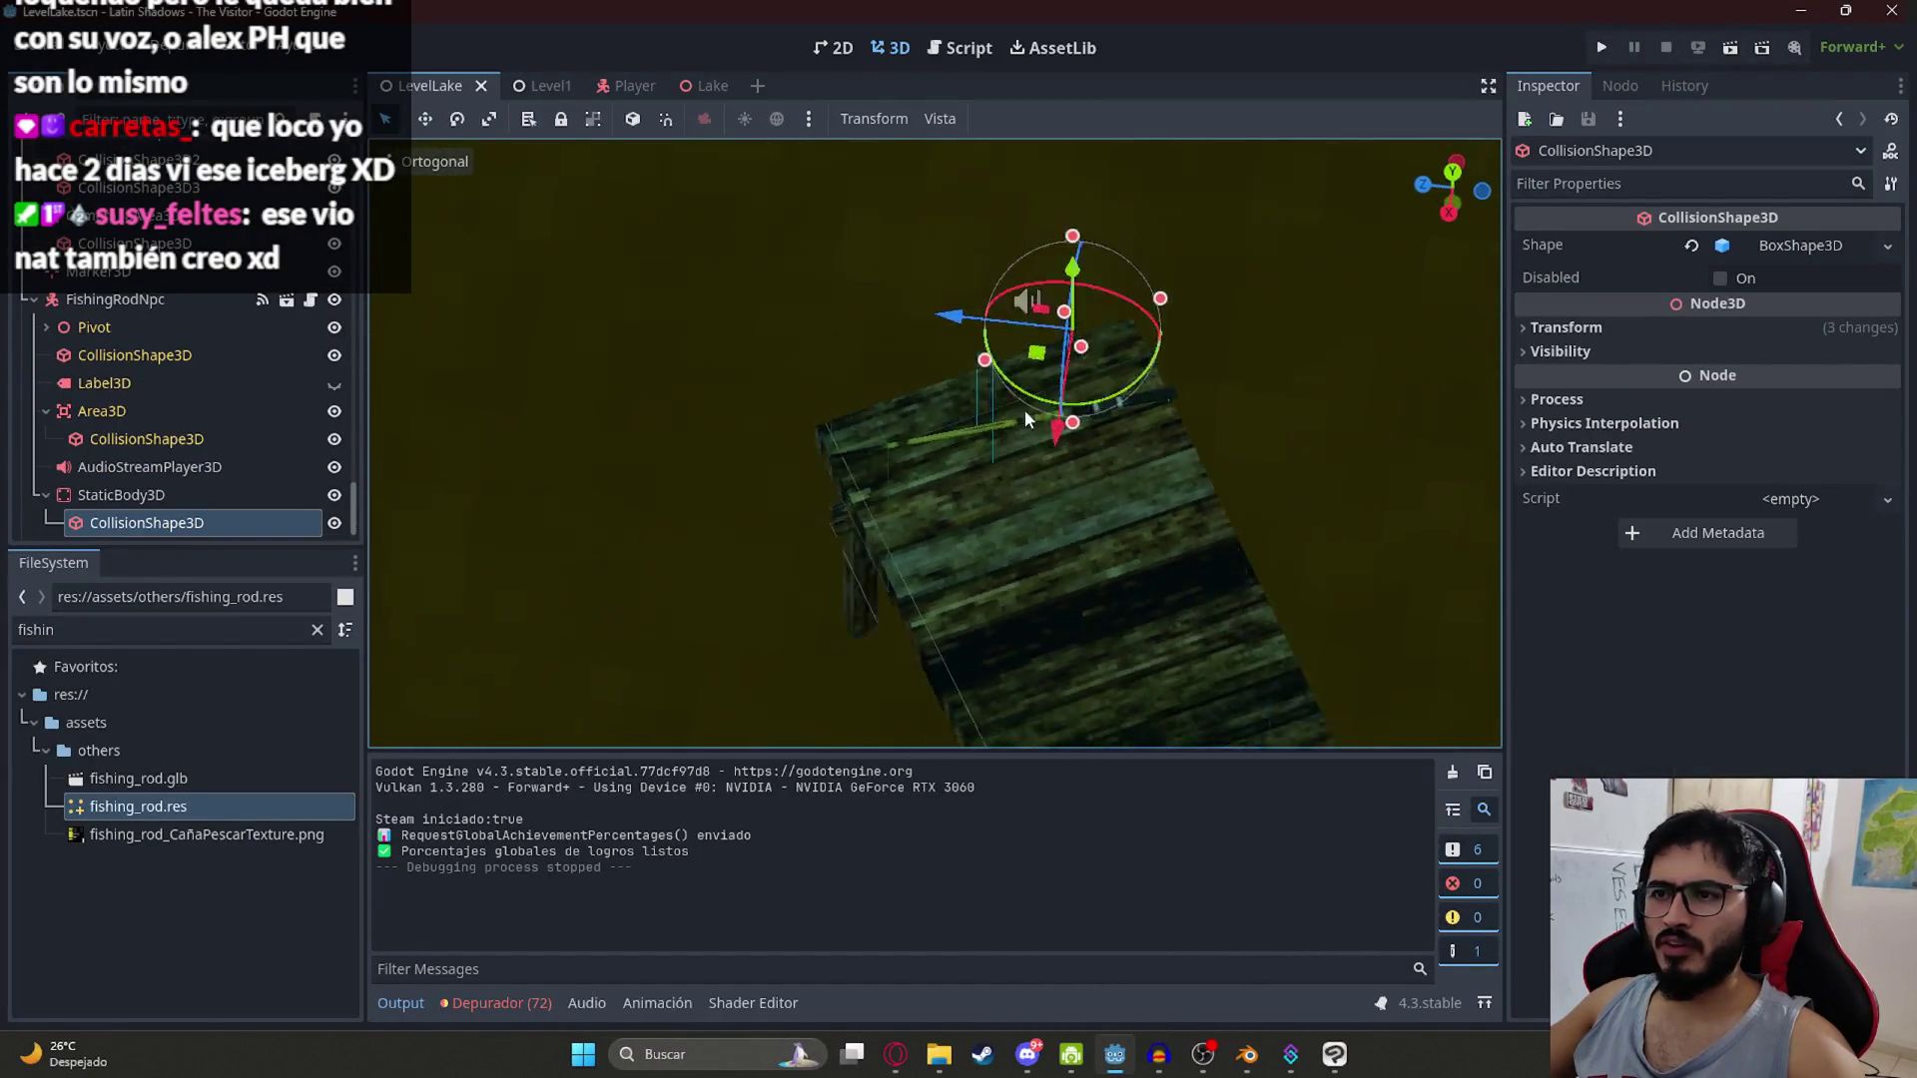
Step: Select FishingRodNpc through FishingRod and slide them onto the middle of the pier
scroll(905, 417, "down", 5)
left_click_drag(94, 320, 89, 505)
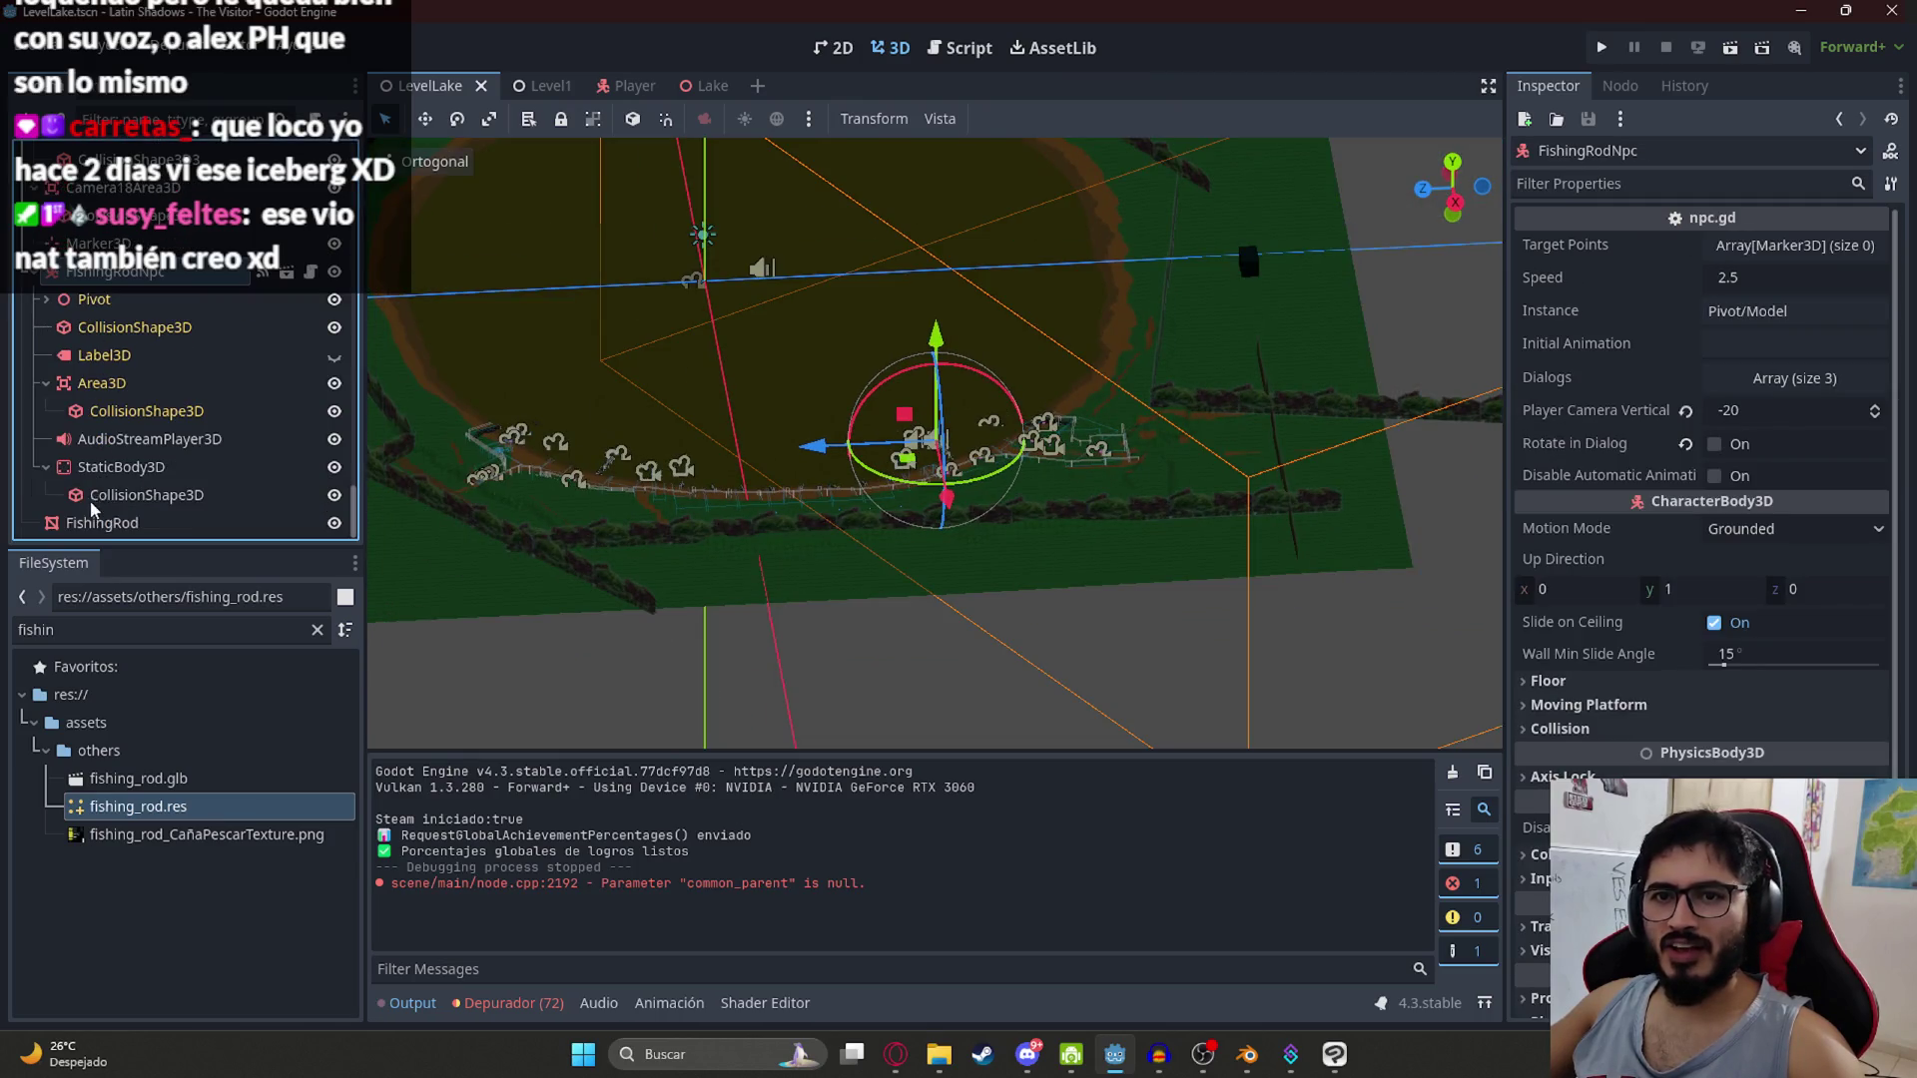
left_click(96, 519, "shift")
mouse_move(956, 298)
left_mouse_down()
mouse_move(907, 549)
mouse_move(602, 583)
left_mouse_up()
scroll(933, 482, "up", 6)
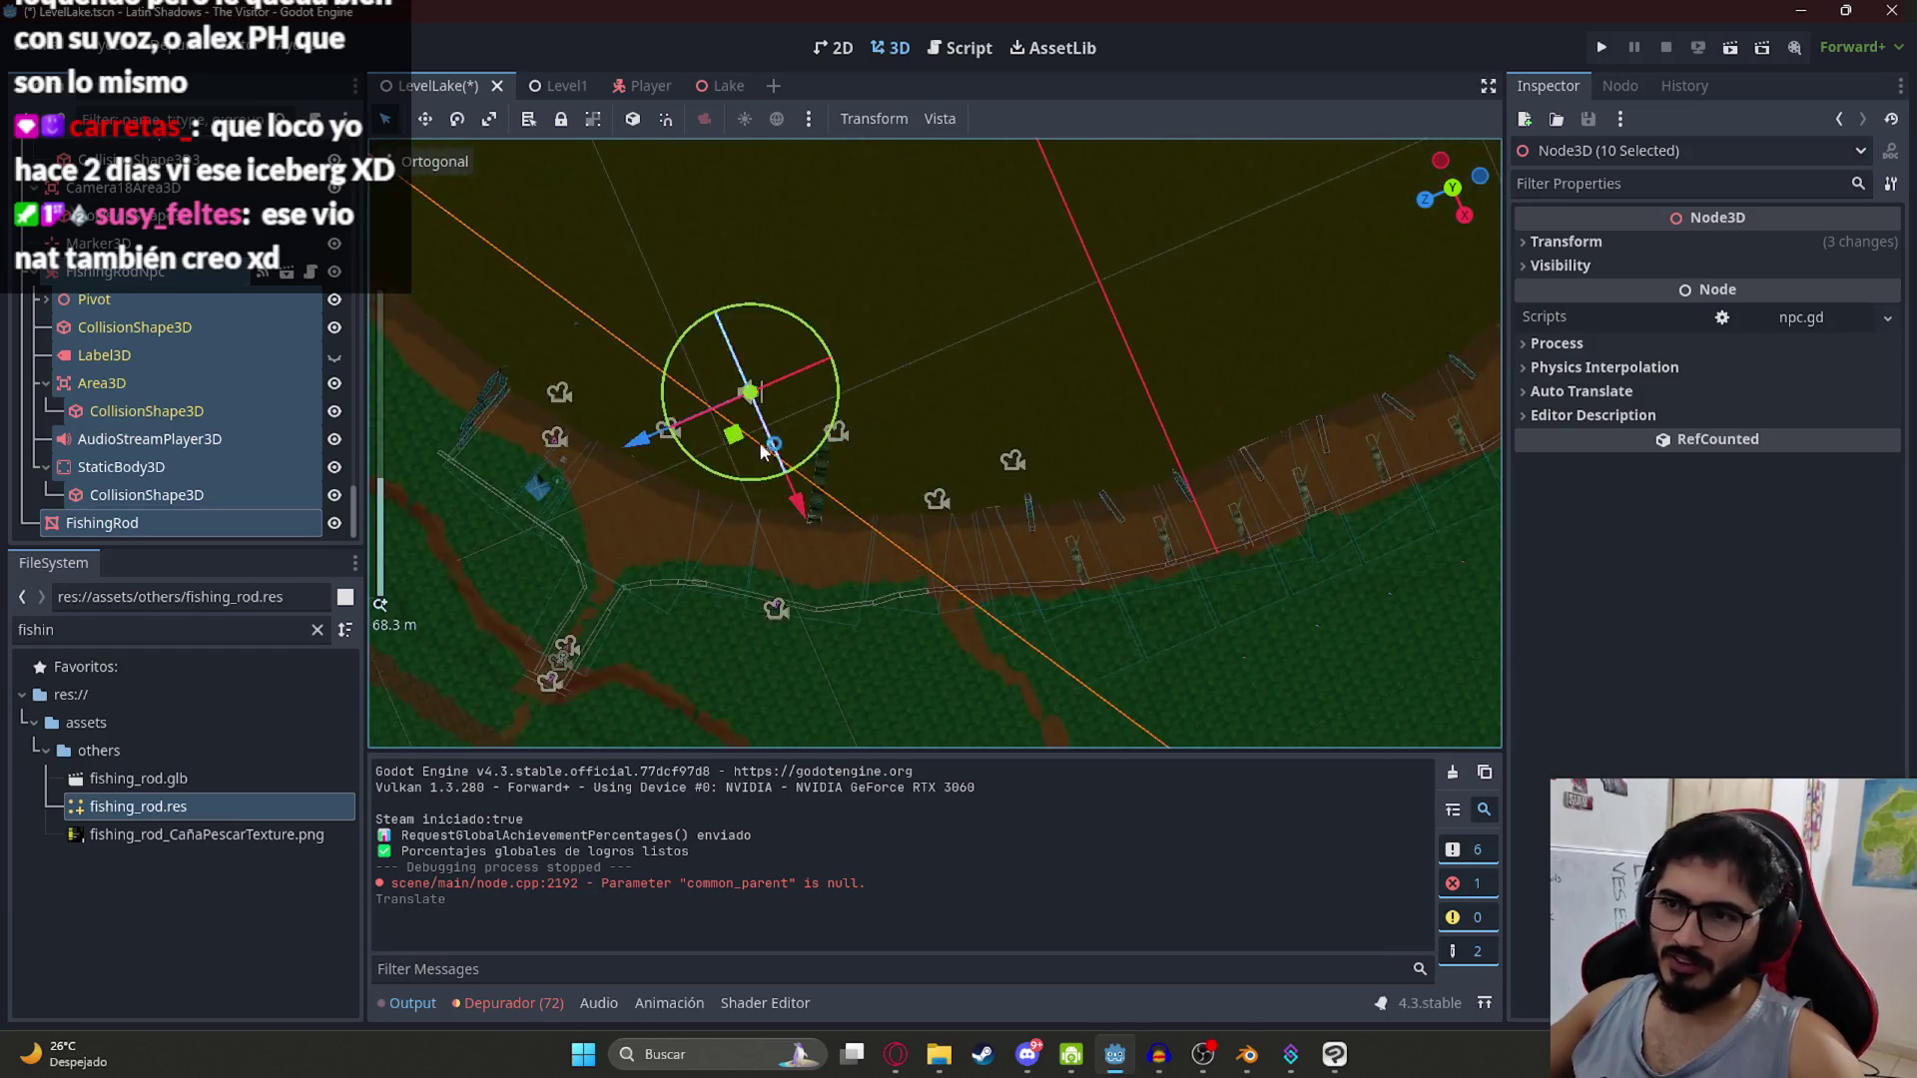
mouse_move(933, 482)
left_mouse_down()
mouse_move(893, 465)
mouse_move(1014, 532)
left_mouse_up()
scroll(1015, 531, "up", 10)
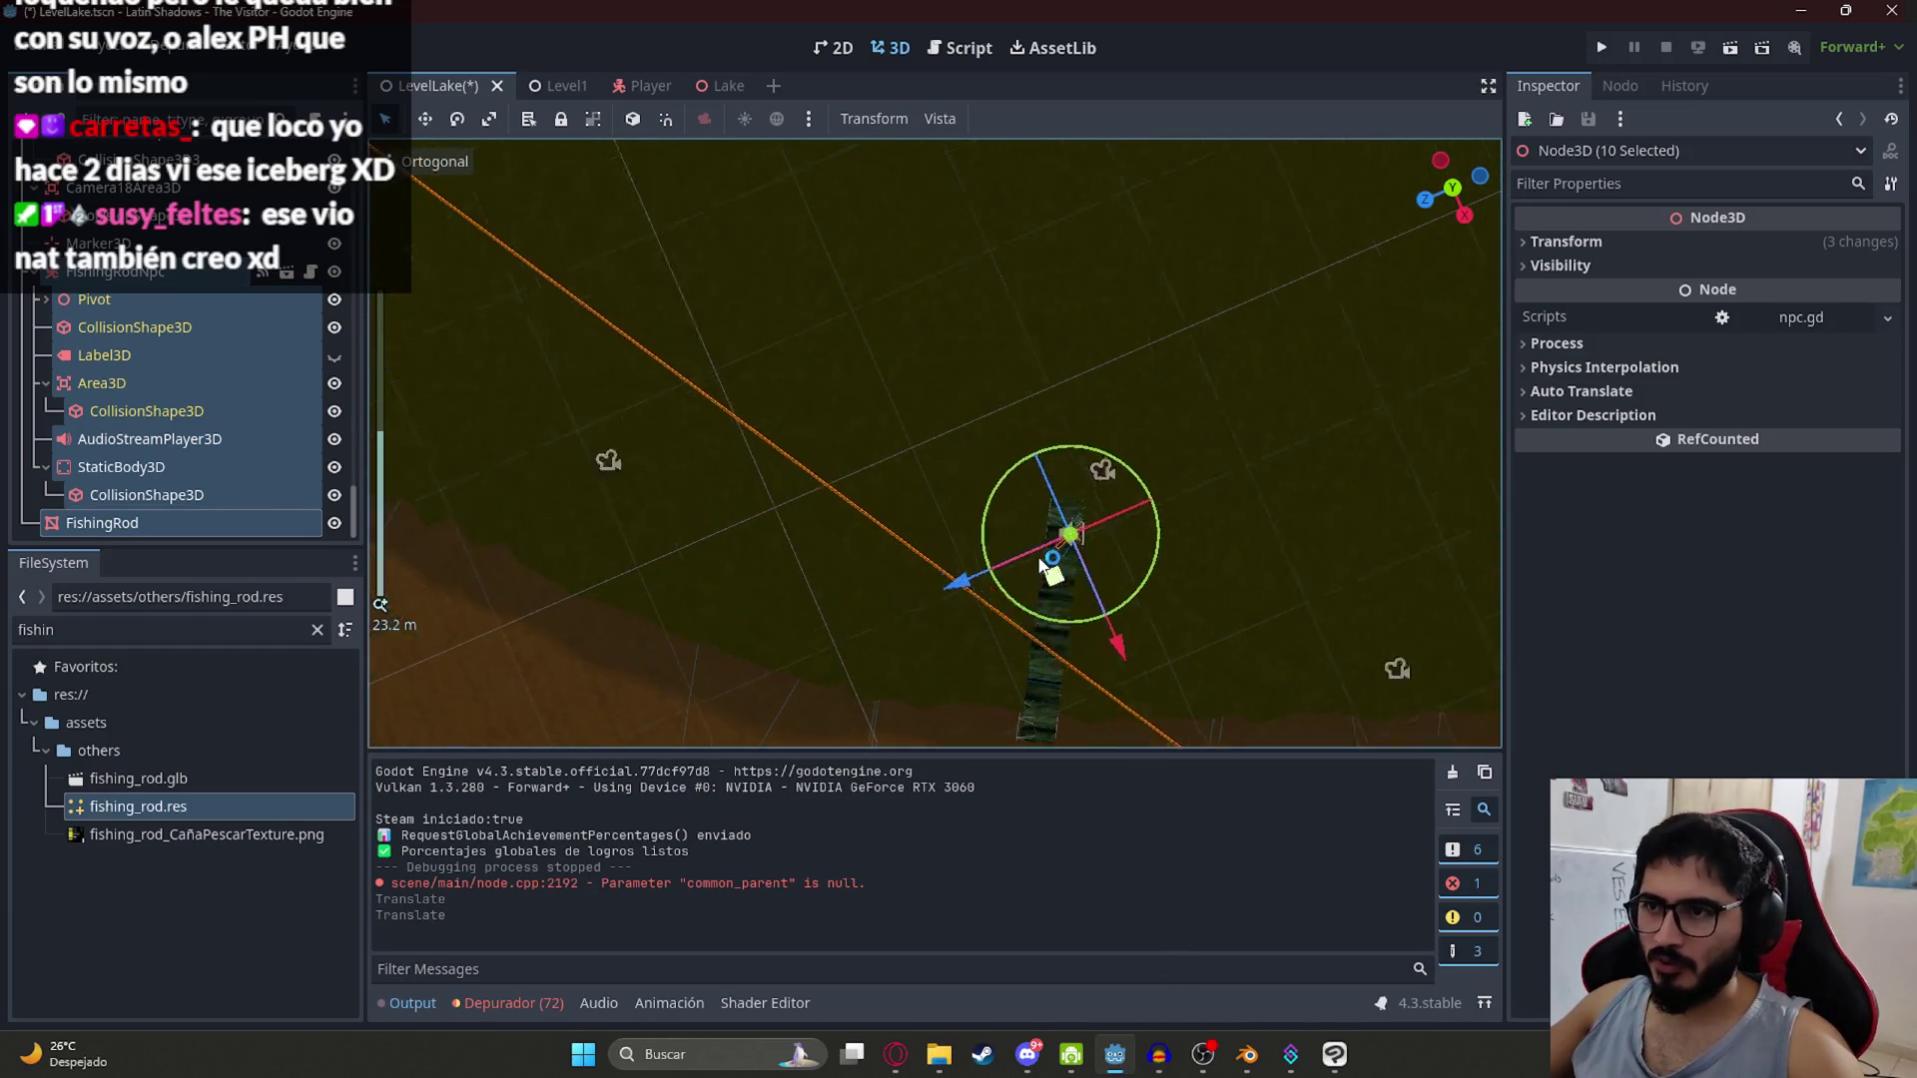
scroll(1087, 510, "up", 5)
mouse_move(1096, 707)
left_mouse_down()
mouse_move(939, 600)
mouse_move(861, 579)
mouse_move(862, 434)
left_mouse_up()
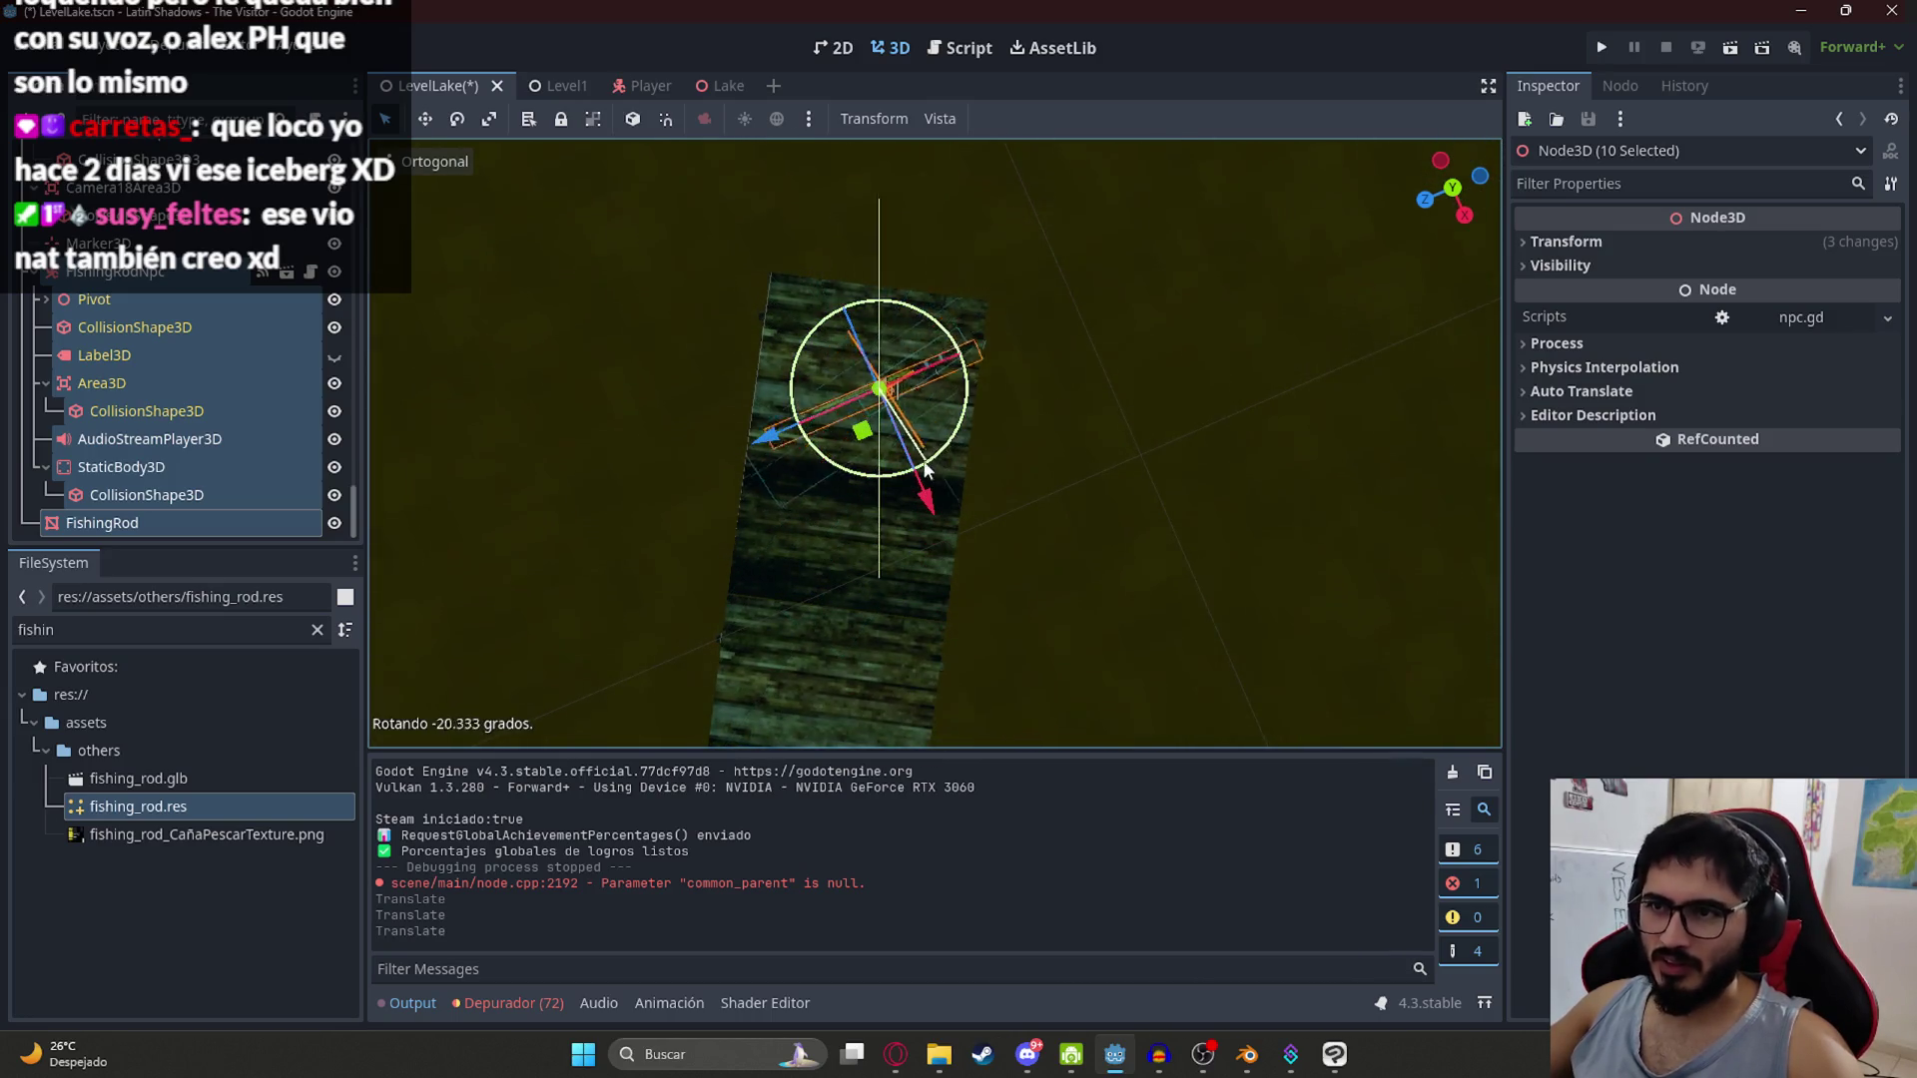
Step: Rotate the selection to line up with the pier, shift it along, and save
left_click_drag(851, 505, 902, 368)
scroll(902, 368, "up", 3)
mouse_move(906, 502)
left_mouse_down()
mouse_move(951, 559)
mouse_move(922, 482)
left_mouse_up()
key("ctrl+s")
right_click(423, 91)
Step: Run LevelLake, go through the rod NPC's dialogue with E and Space, then quit via Salir al escritorio
left_click(527, 248)
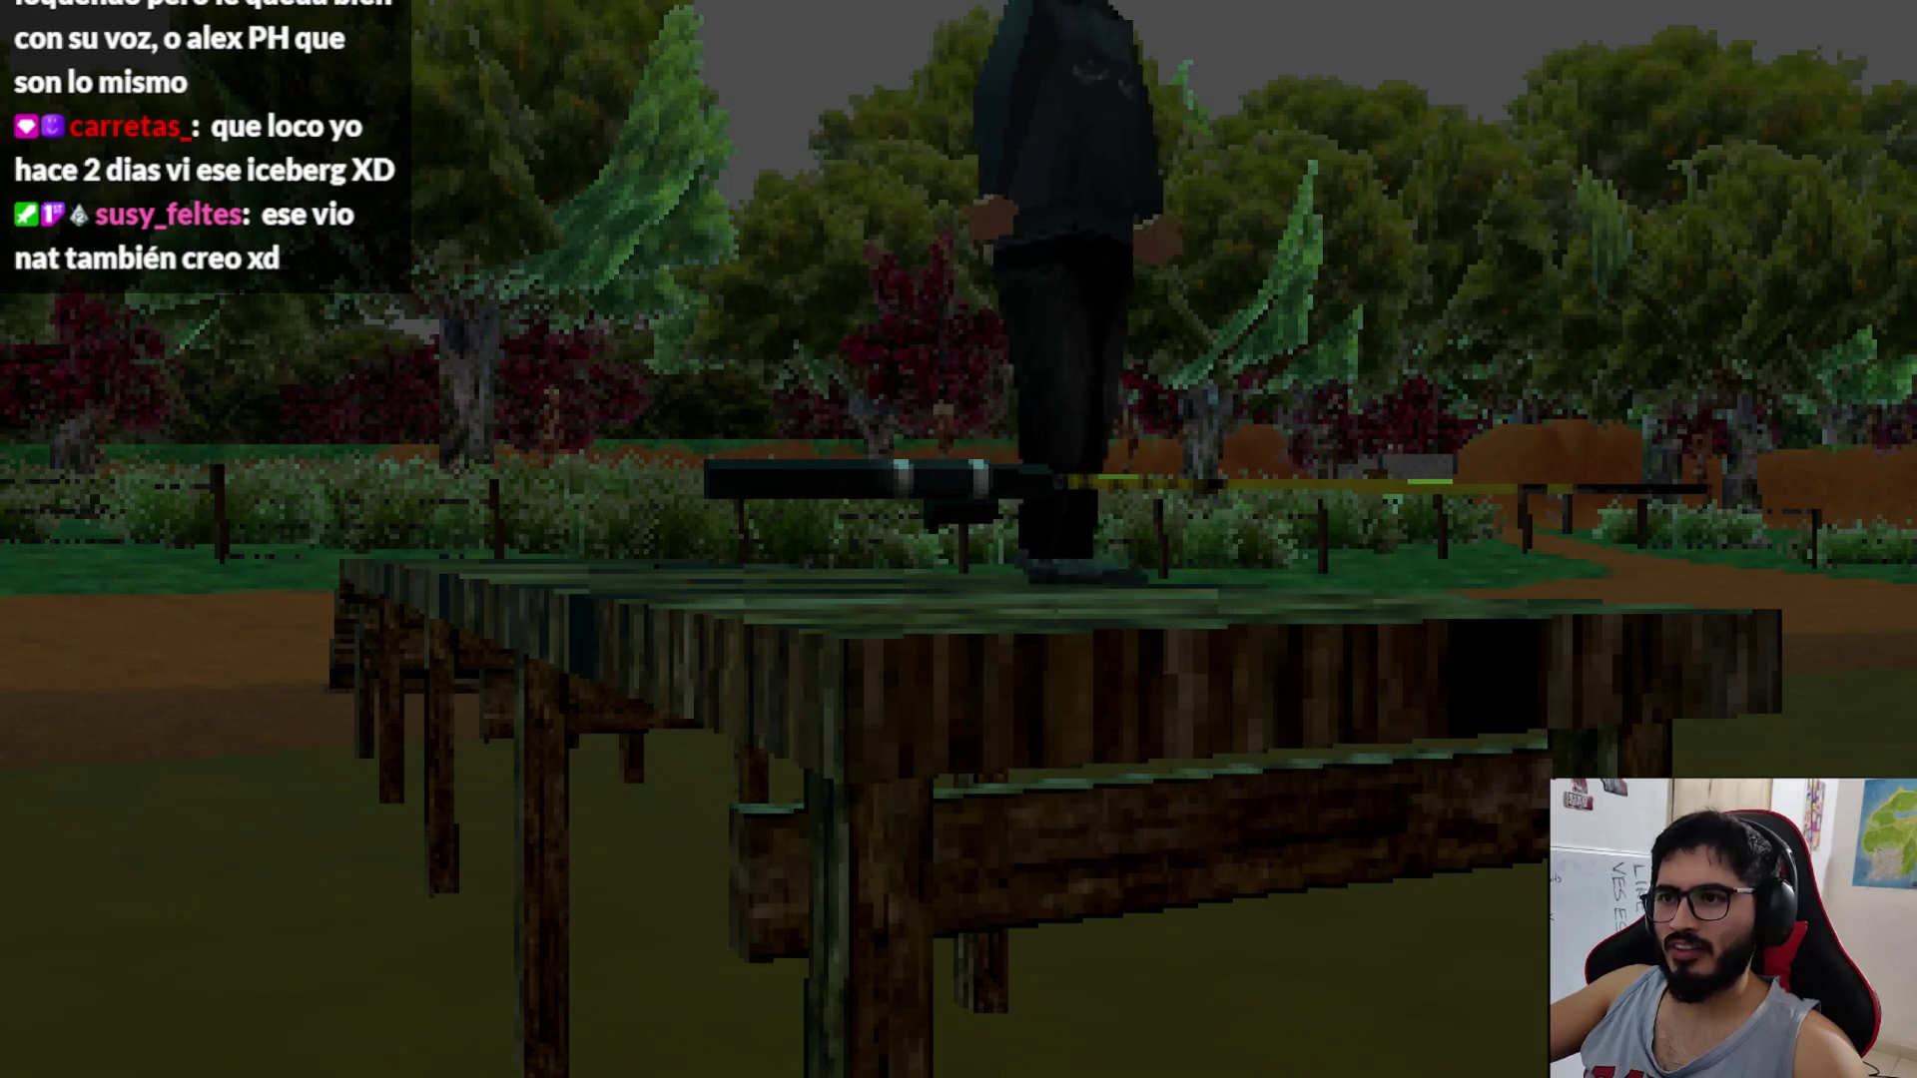
key("e")
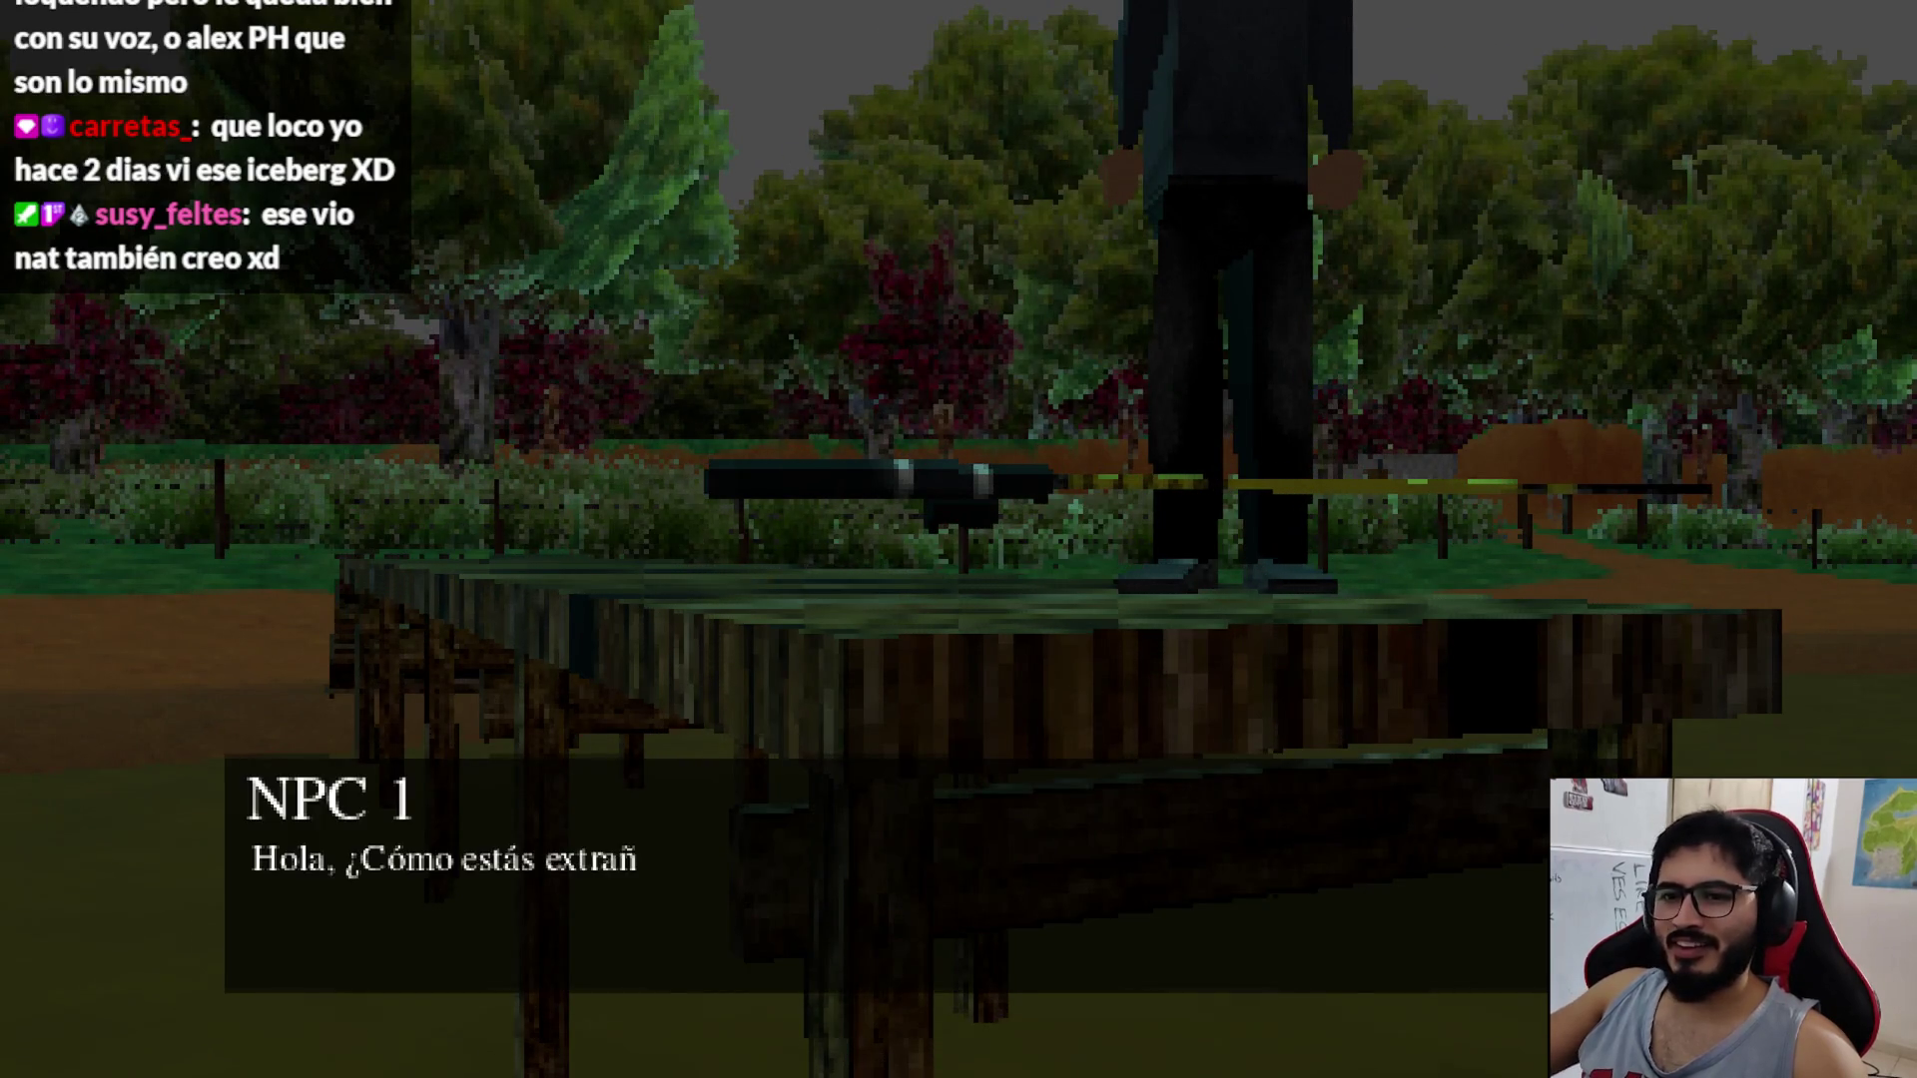
key("e")
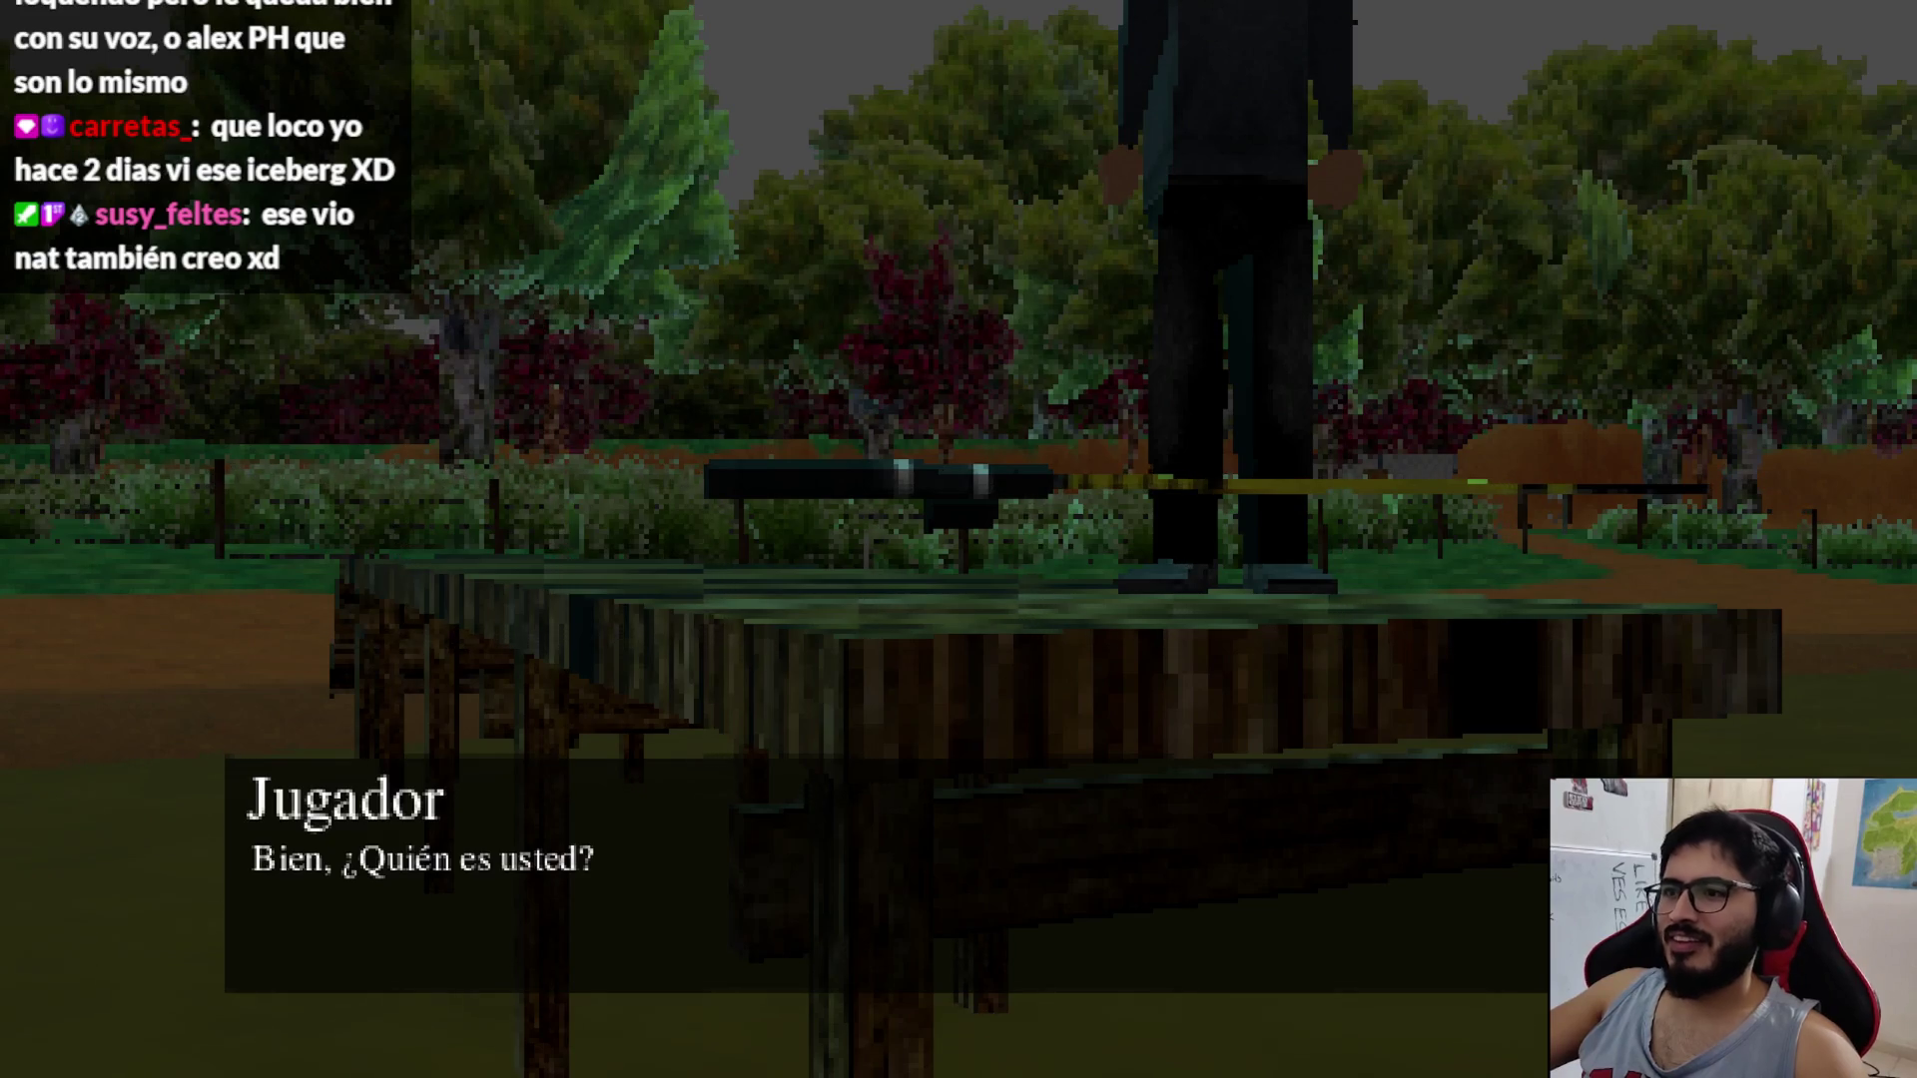
key("space")
key("space")
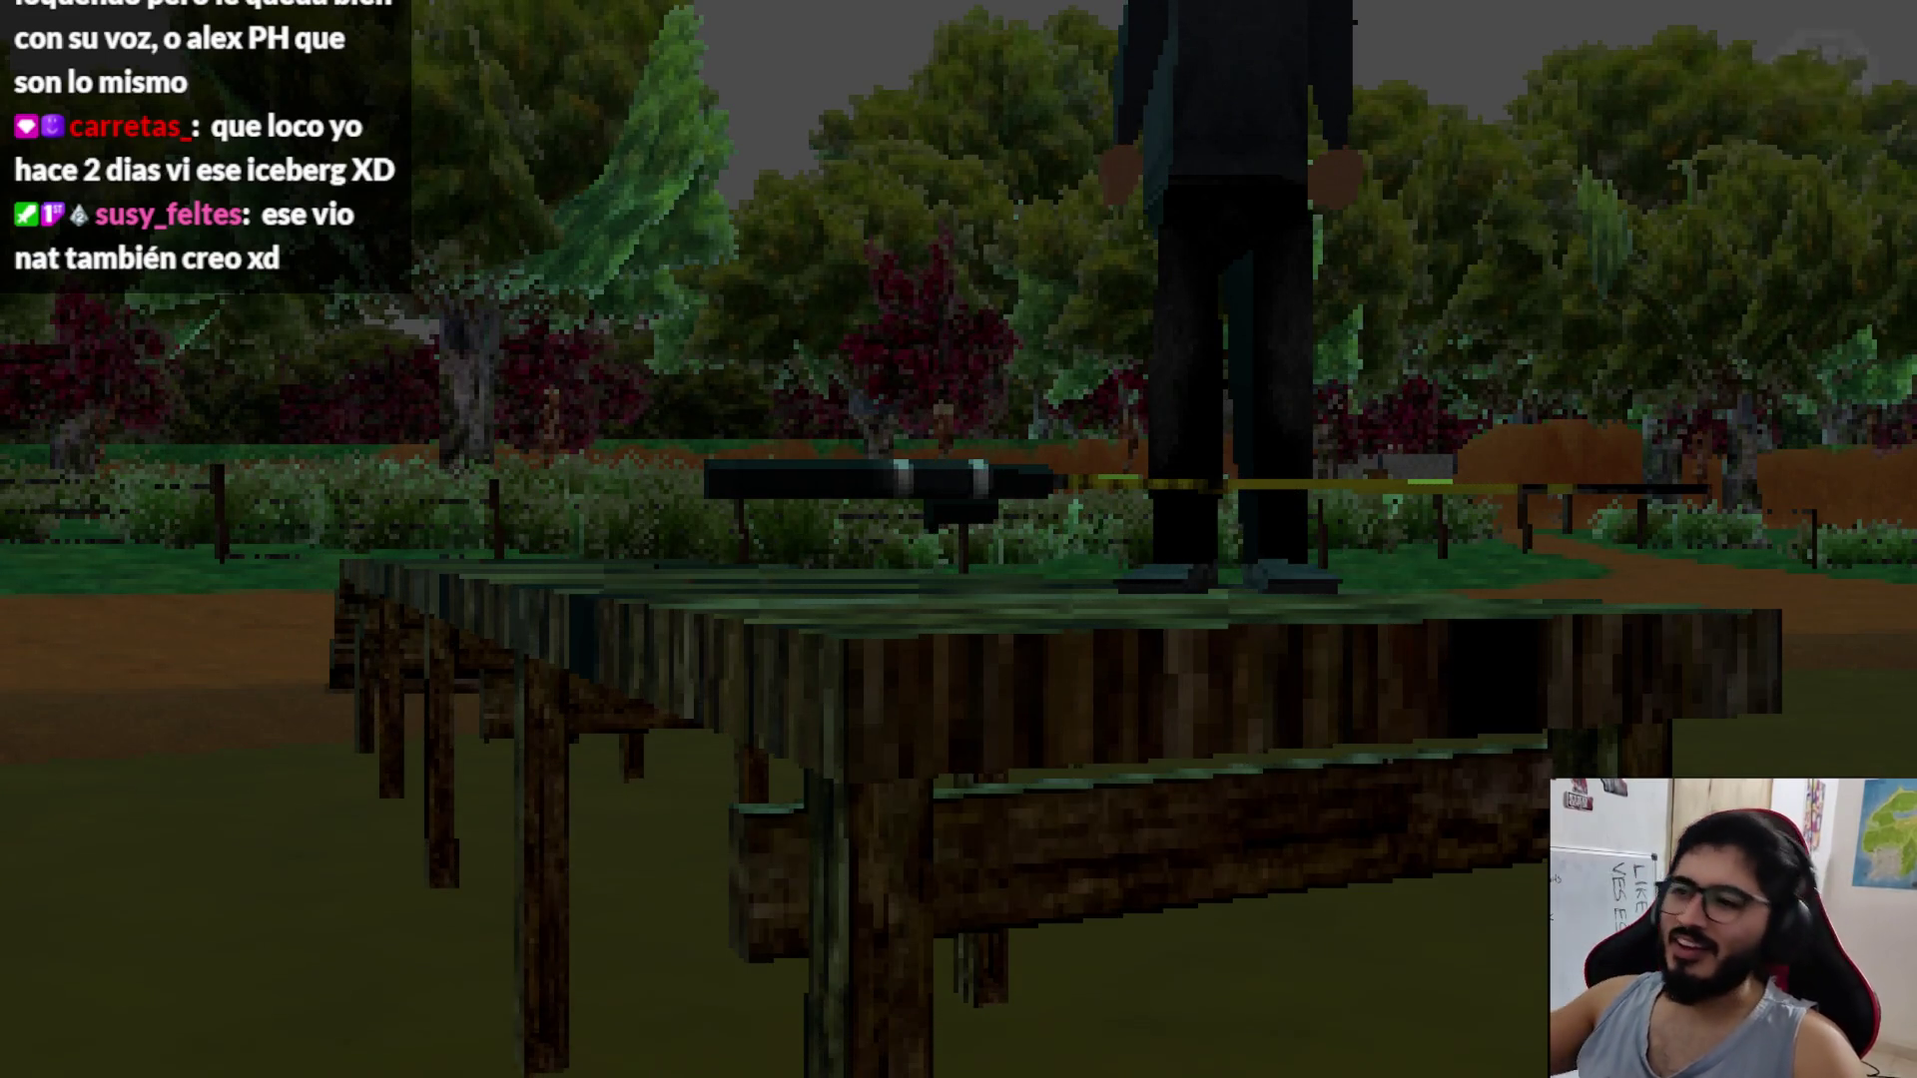
key("Escape")
left_click(1029, 821)
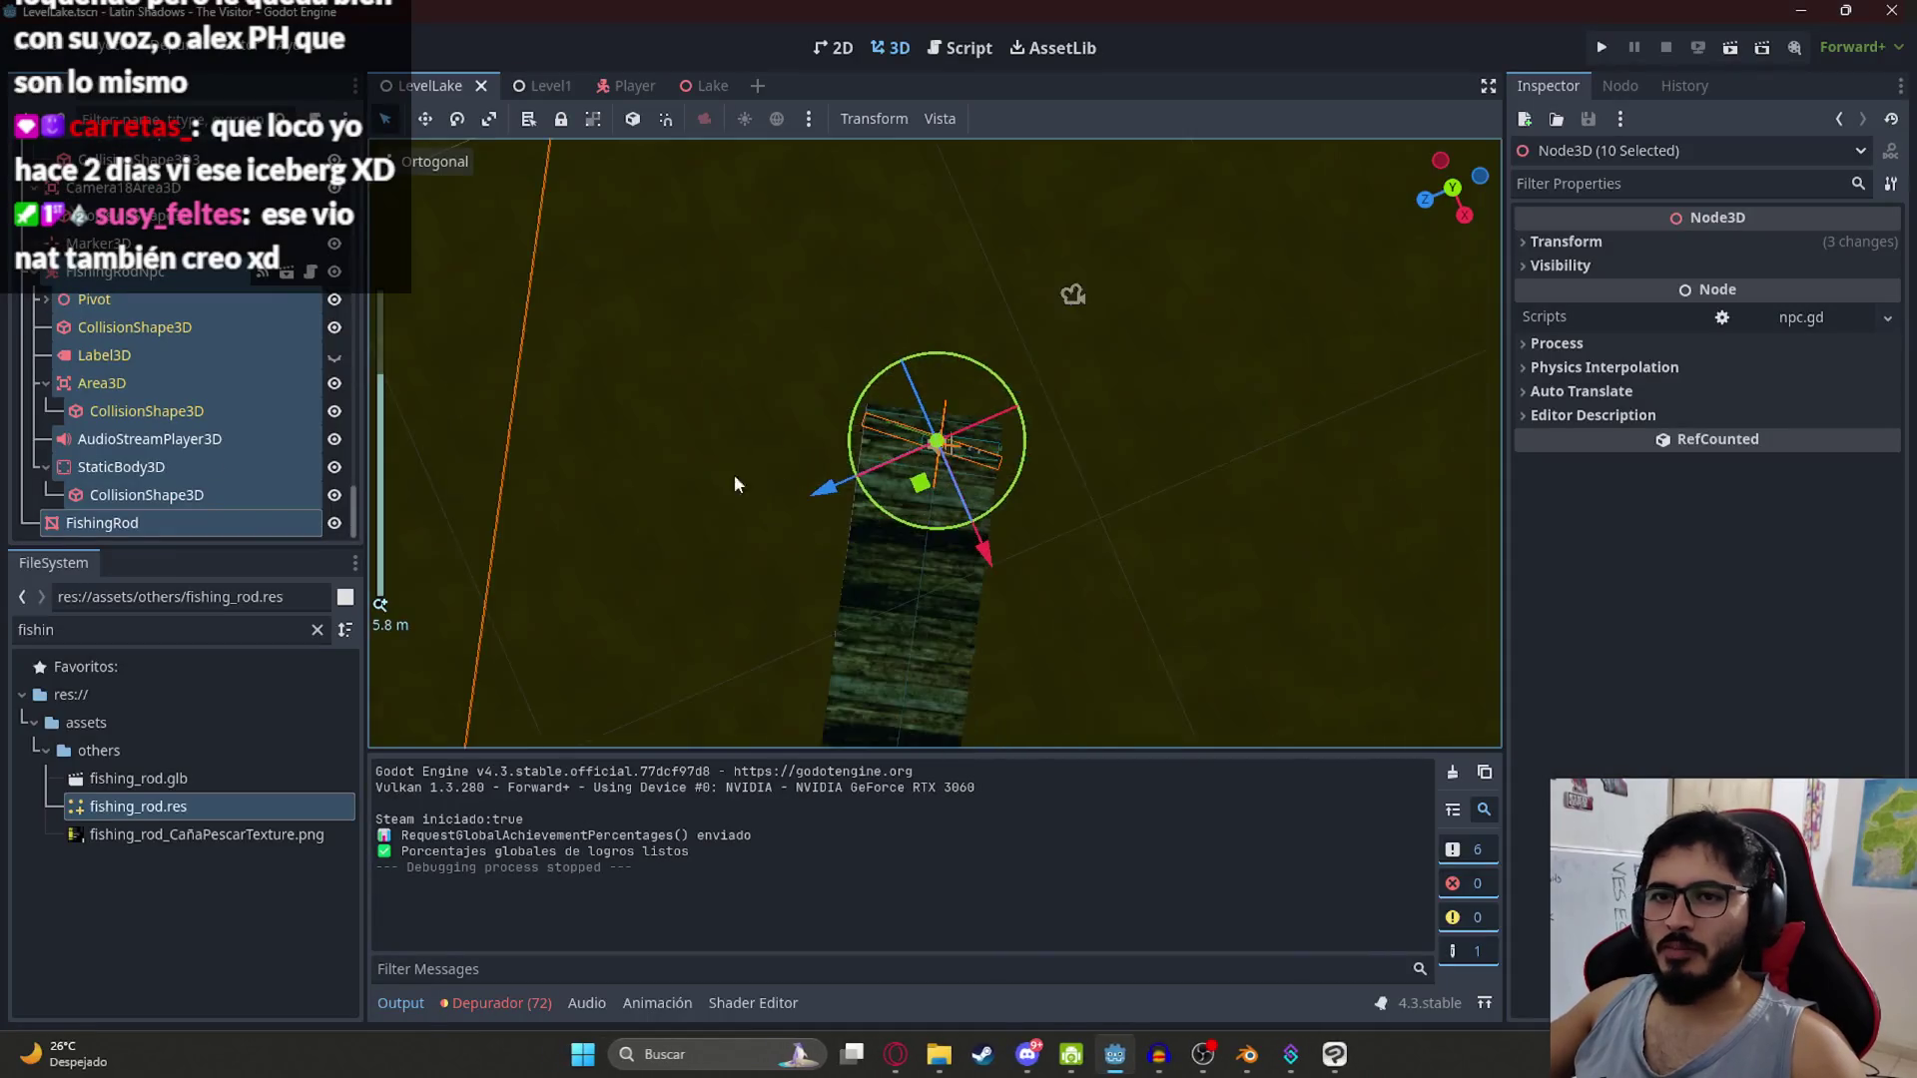
Step: Zoom and pan around the pier to inspect a collision shape next to the rod
scroll(724, 476, "down", 15)
scroll(935, 467, "up", 15)
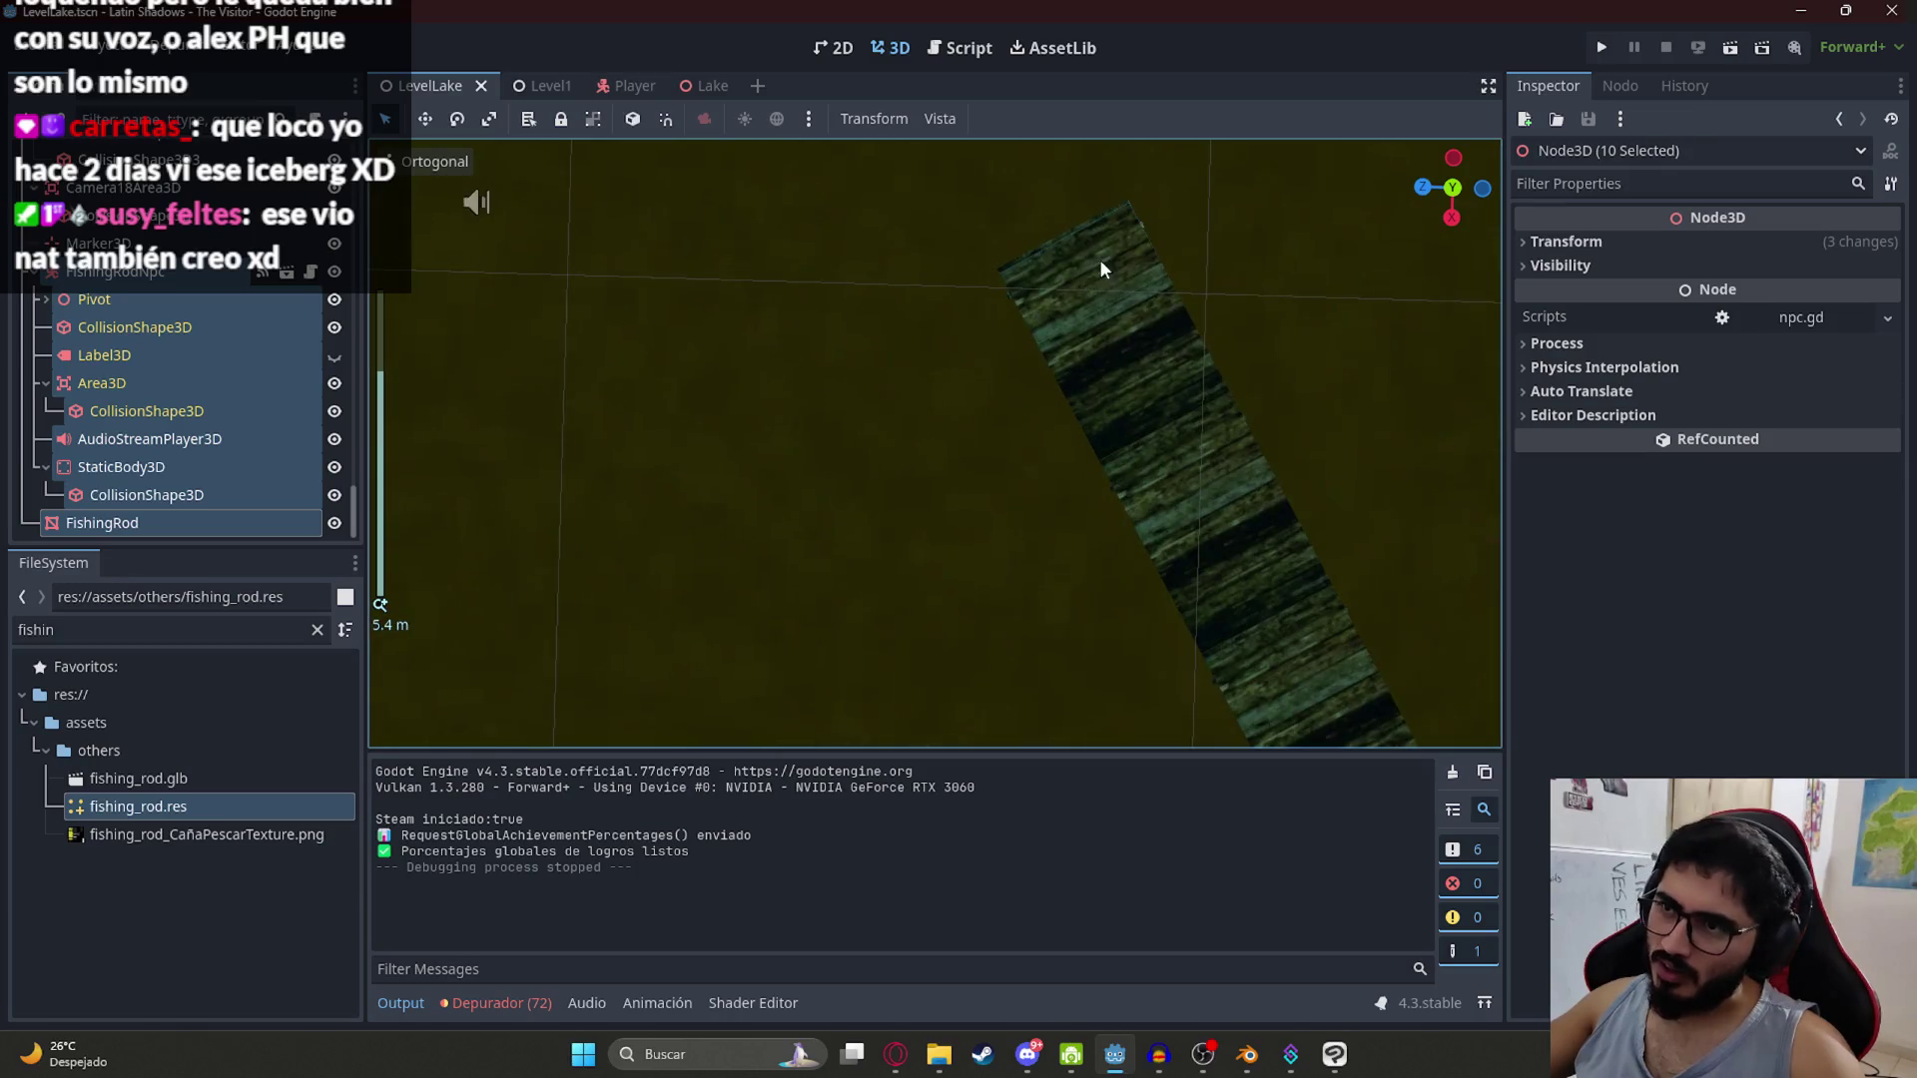
scroll(949, 469, "up", 4)
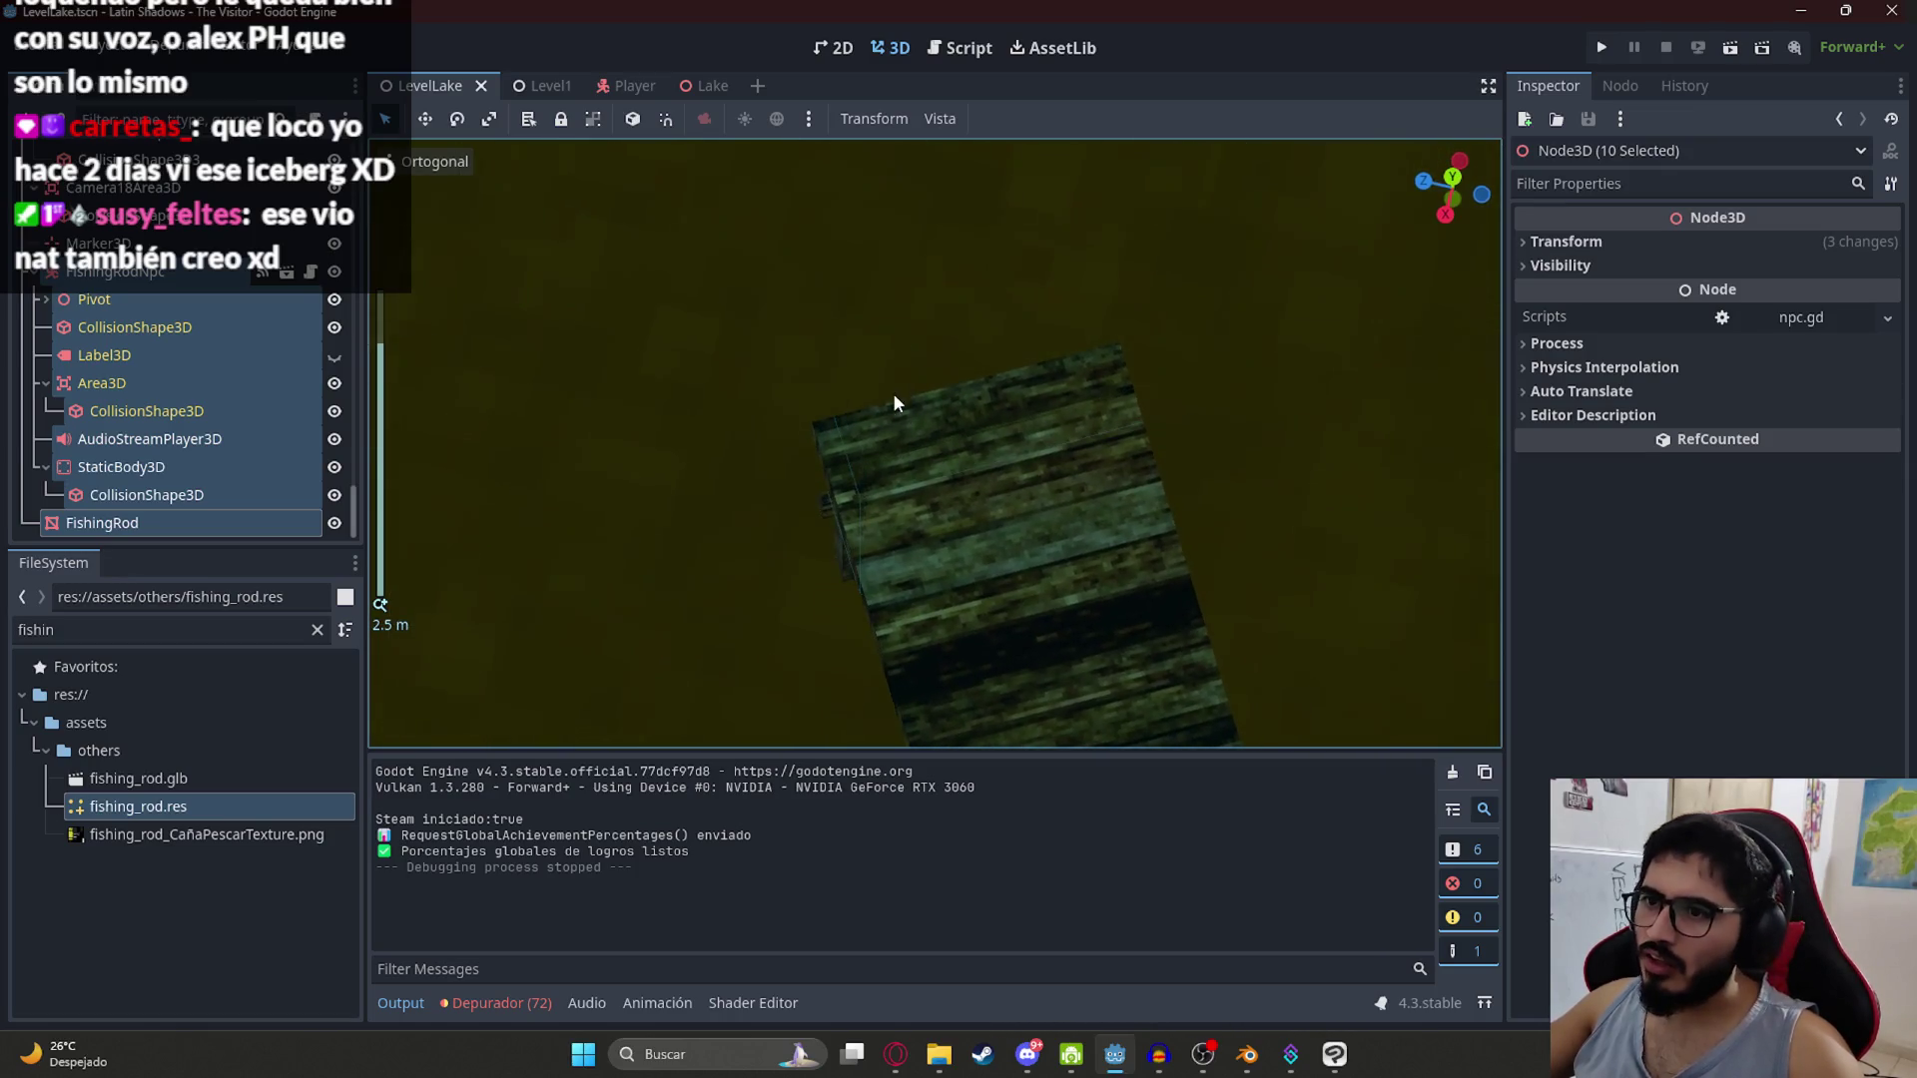
left_click(862, 502)
scroll(209, 268, "down", 5)
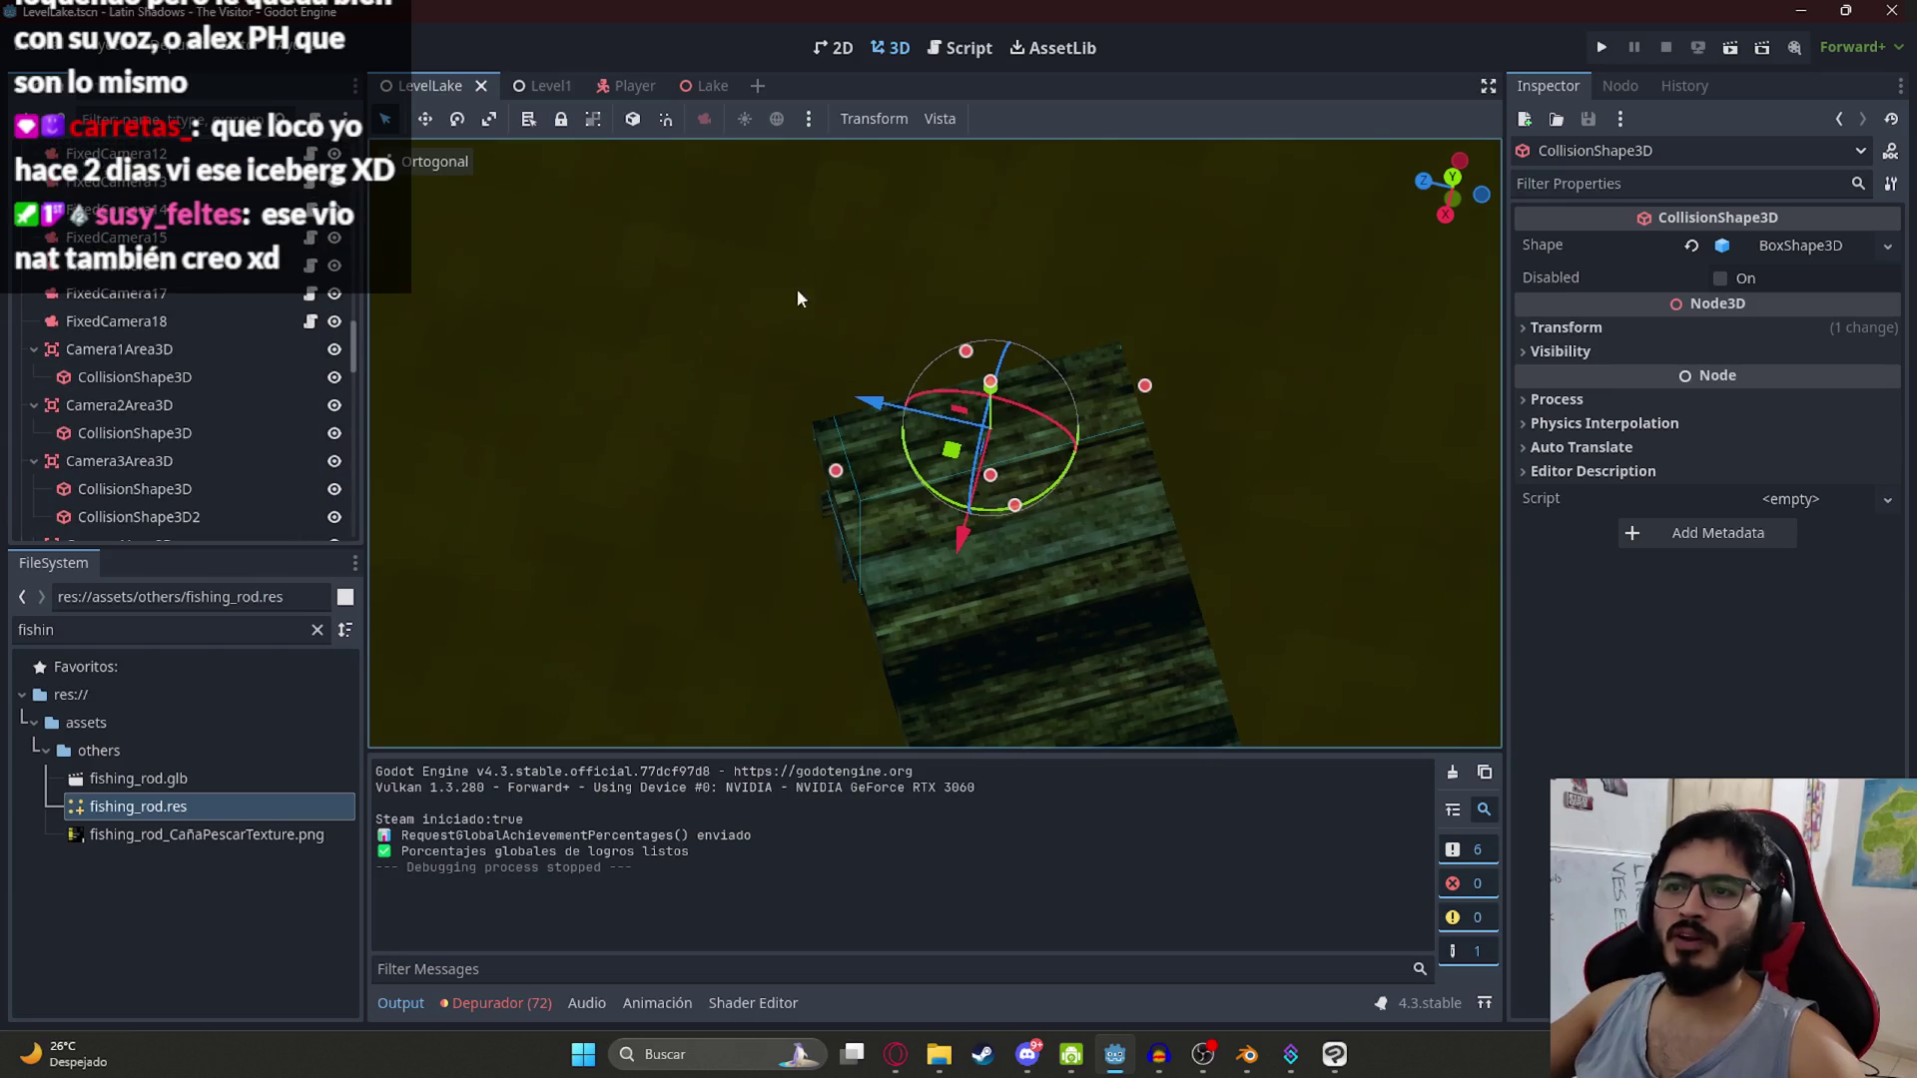
scroll(798, 283, "down", 15)
scroll(884, 502, "up", 10)
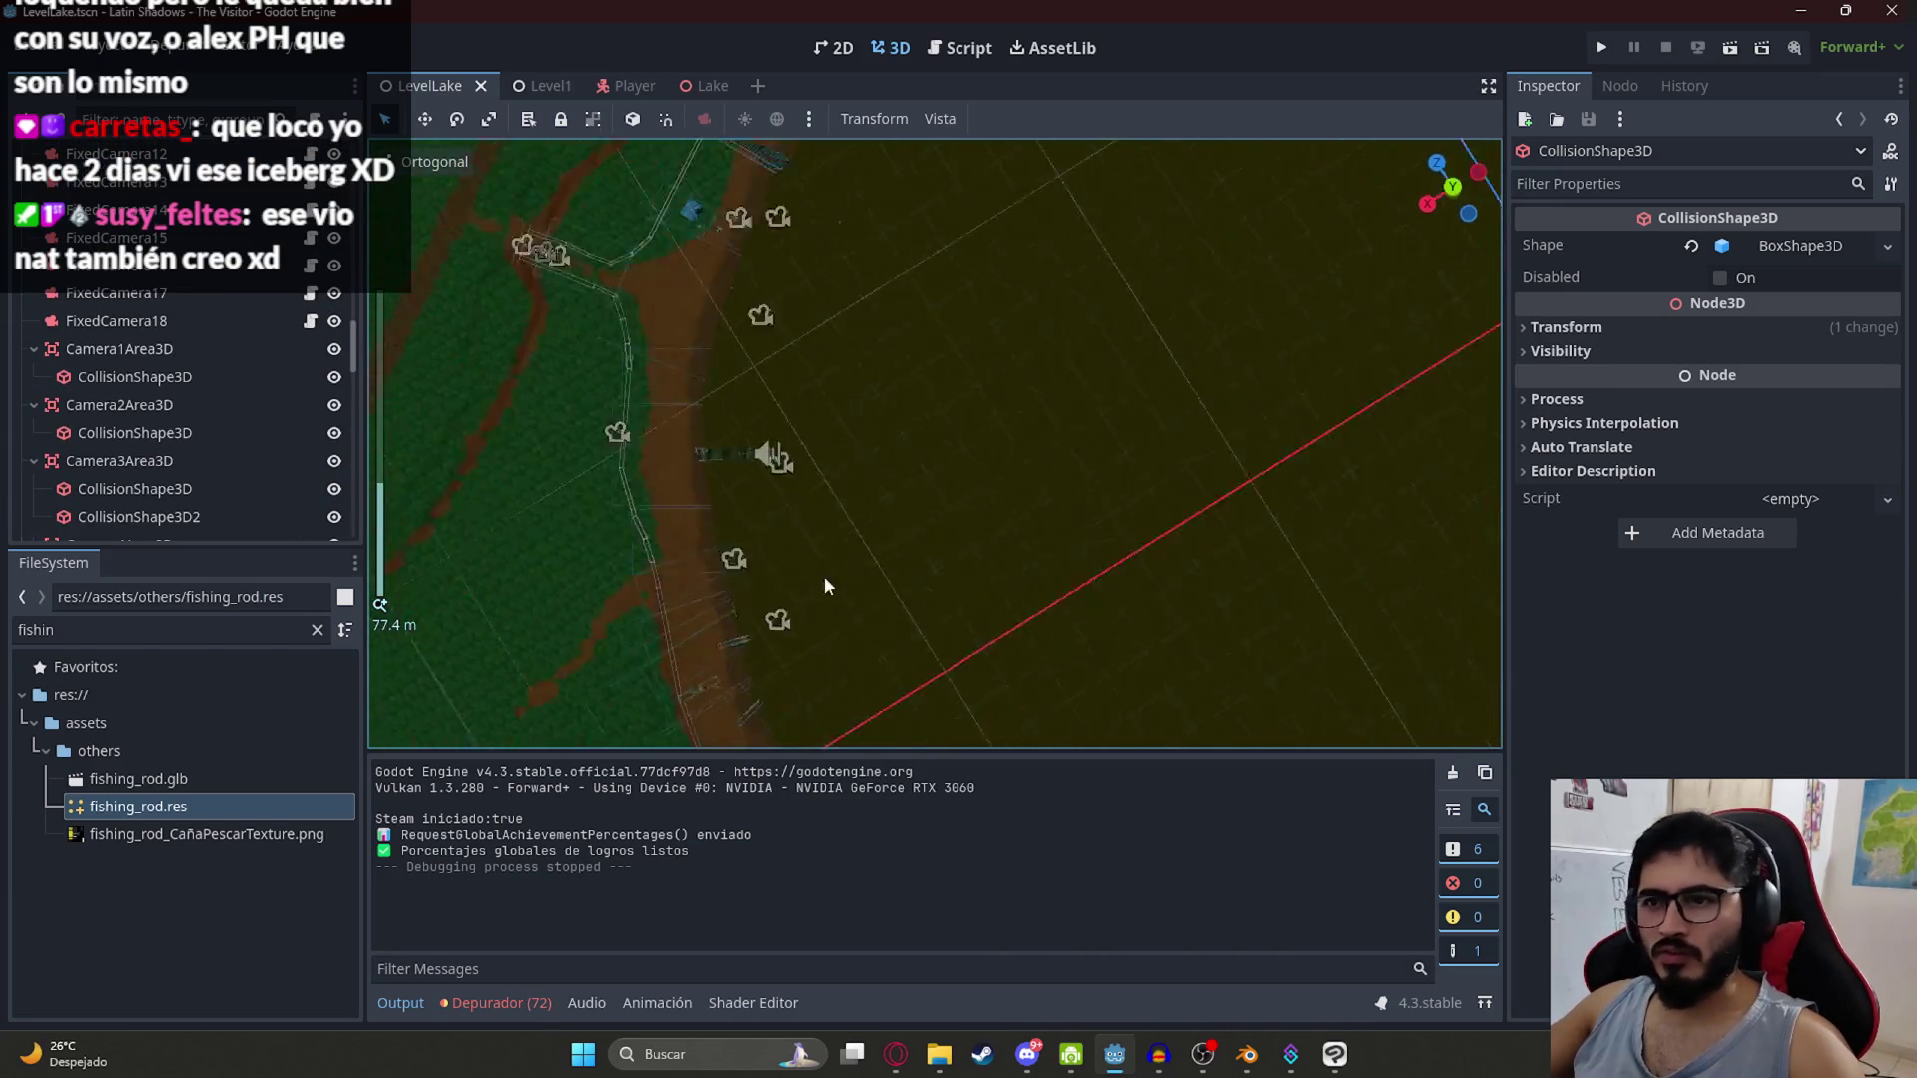
mouse_move(827, 583)
left_mouse_down()
mouse_move(902, 586)
mouse_move(960, 479)
left_mouse_up()
Step: Preview the pier through FixedCamera7 with an enlarged camera preview
left_click(944, 578)
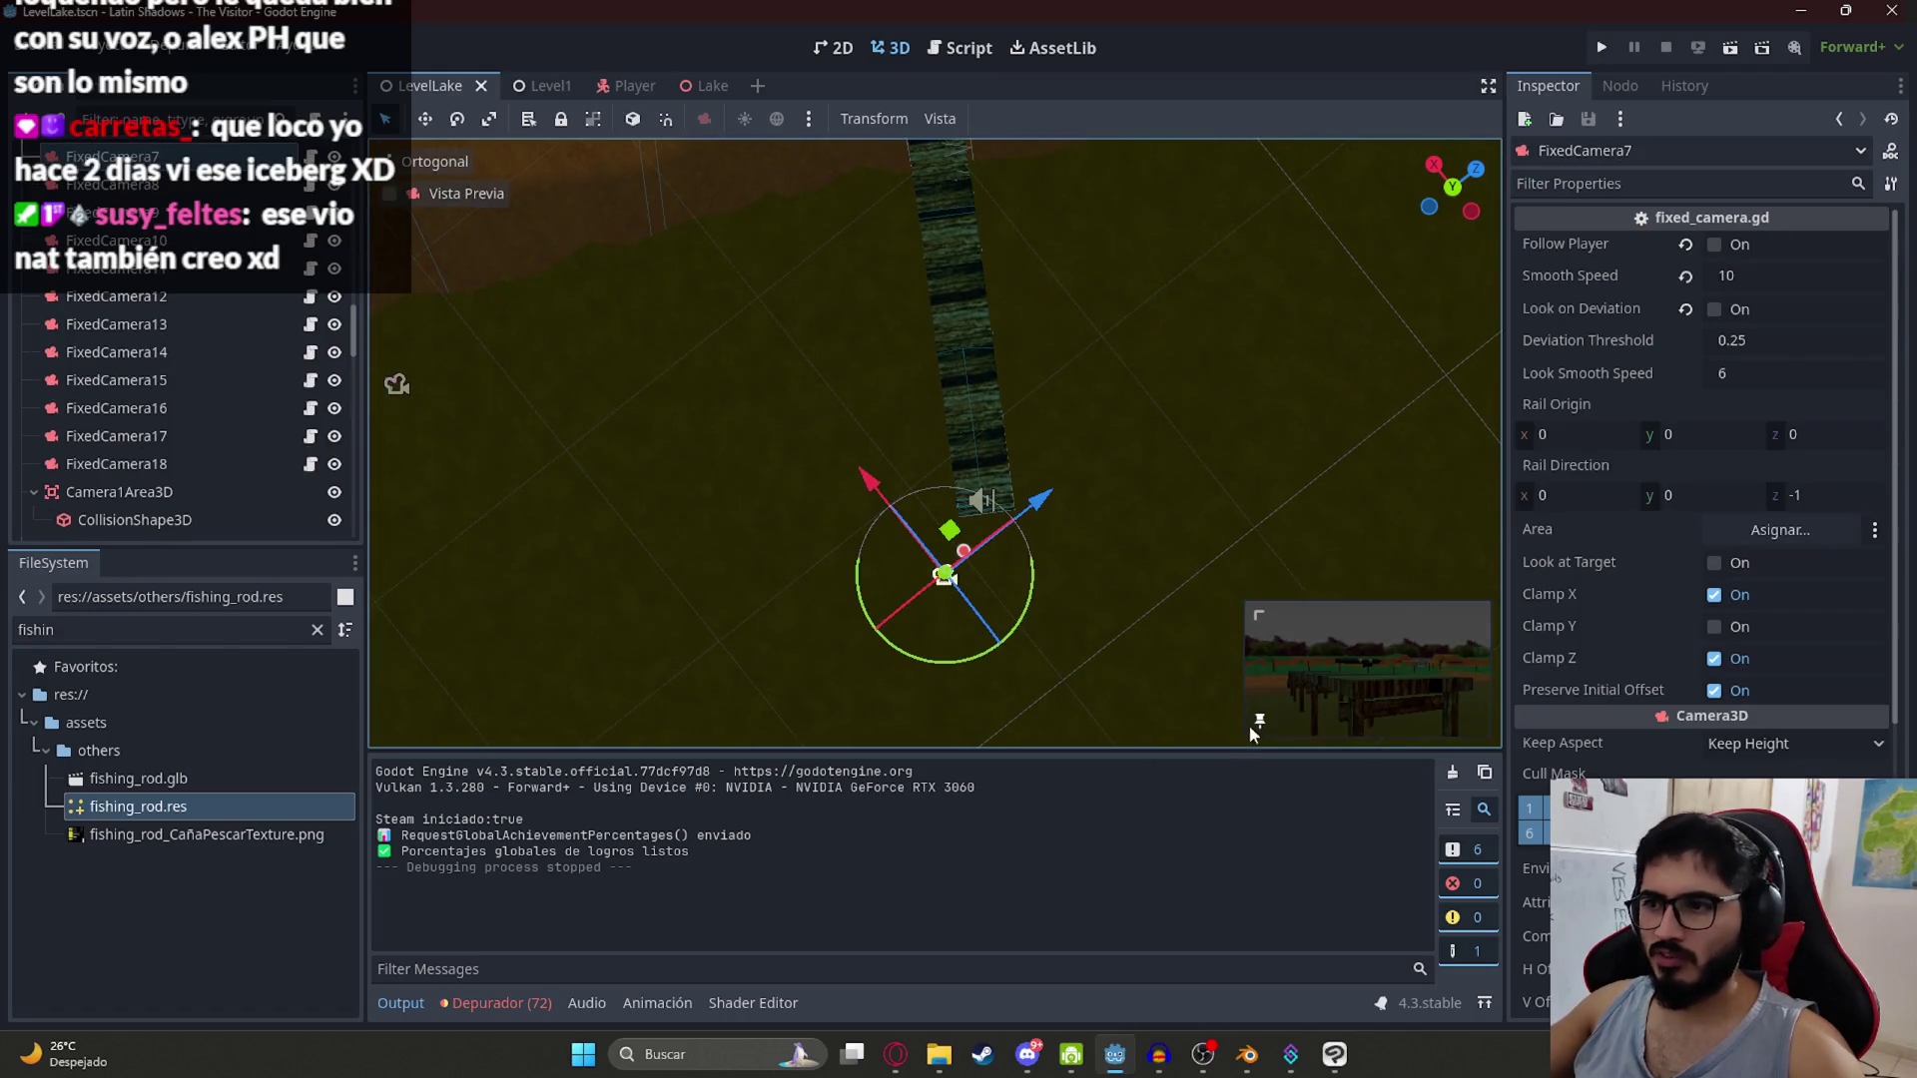
left_click_drag(1258, 644, 977, 451)
mouse_move(926, 373)
left_mouse_down()
mouse_move(719, 410)
mouse_move(691, 441)
mouse_move(691, 239)
left_mouse_up()
scroll(129, 517, "down", 6)
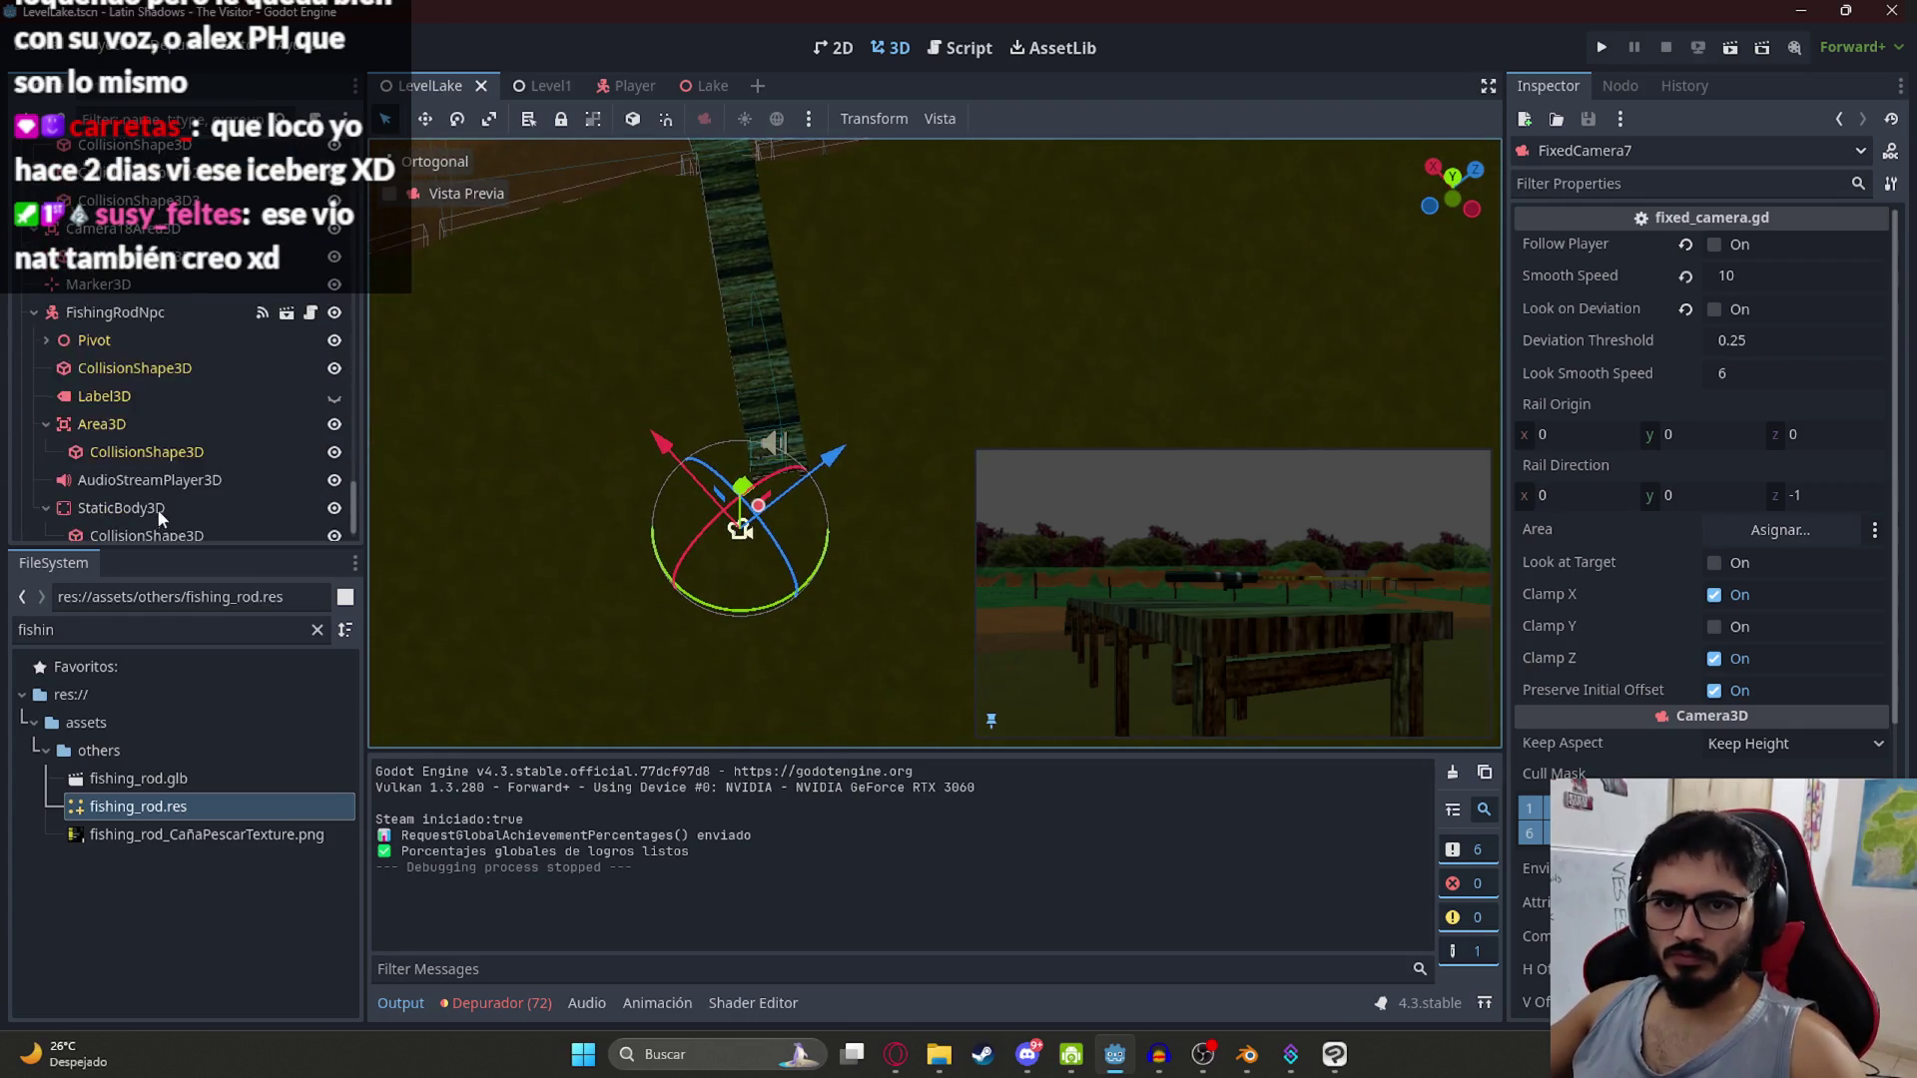
left_click(102, 522)
Step: Frame the fishing rod on the pier and roll it around its Z axis
key("f")
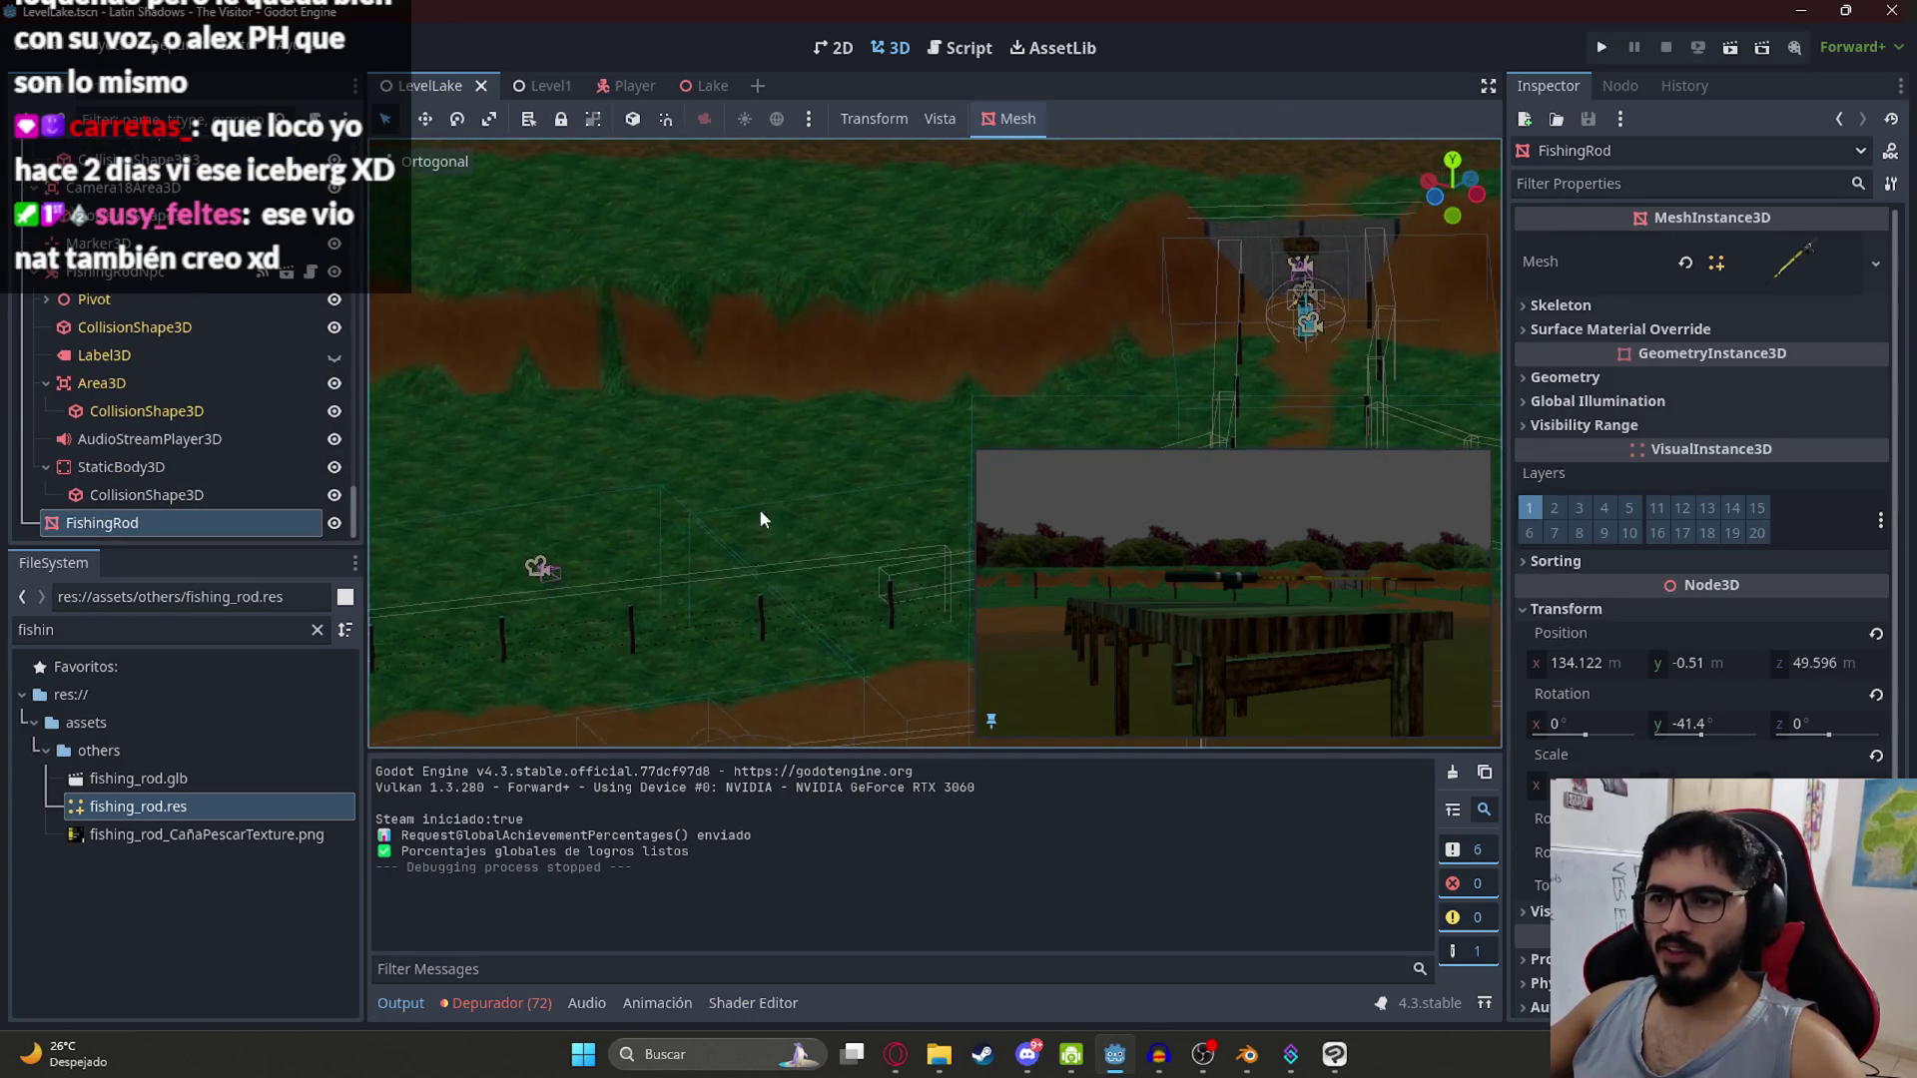
mouse_move(787, 653)
left_mouse_down()
mouse_move(673, 550)
mouse_move(659, 451)
mouse_move(836, 296)
mouse_move(1060, 183)
mouse_move(747, 349)
mouse_move(769, 335)
mouse_move(774, 419)
left_mouse_up()
scroll(696, 473, "up", 5)
scroll(667, 515, "down", 5)
mouse_move(691, 515)
left_mouse_down()
mouse_move(603, 517)
mouse_move(992, 659)
left_mouse_up()
scroll(939, 357, "up", 8)
mouse_move(939, 357)
left_mouse_down()
mouse_move(716, 347)
mouse_move(842, 412)
left_mouse_up()
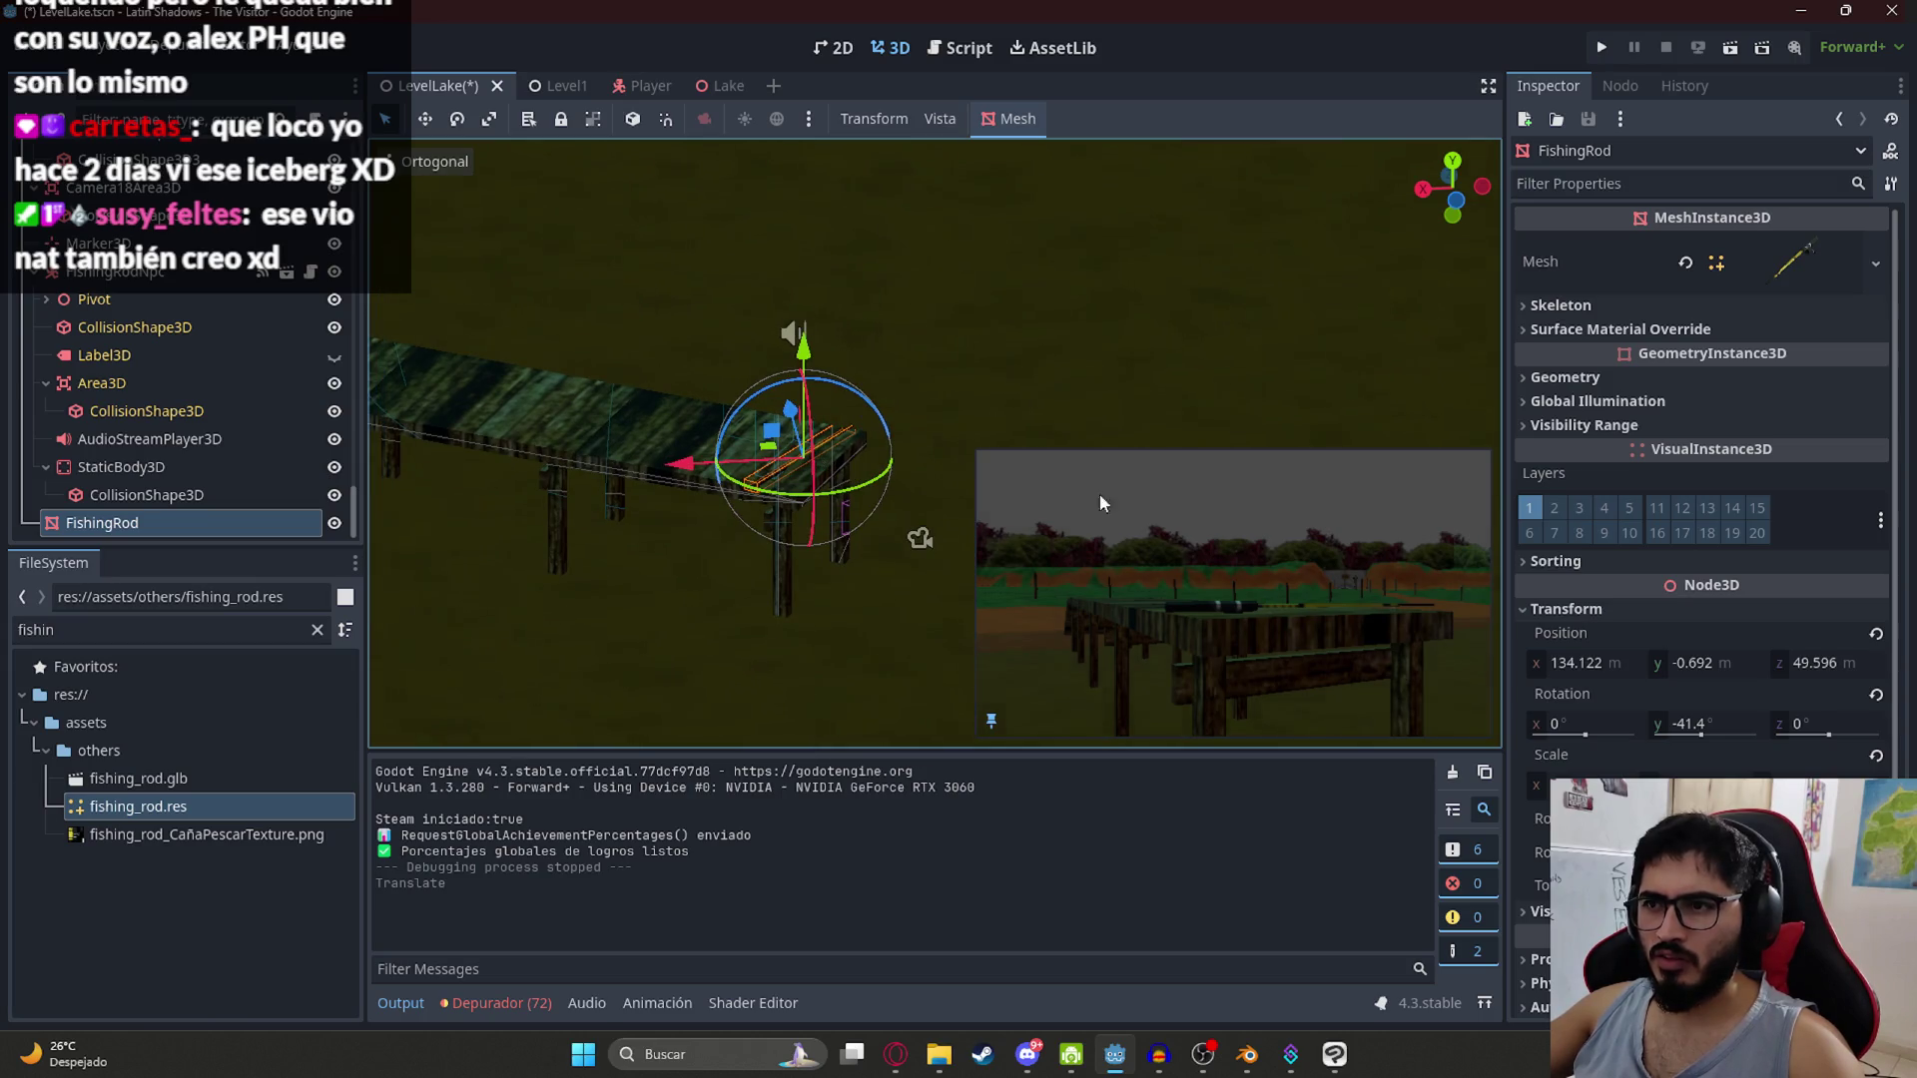
left_click_drag(1603, 734, 1687, 735)
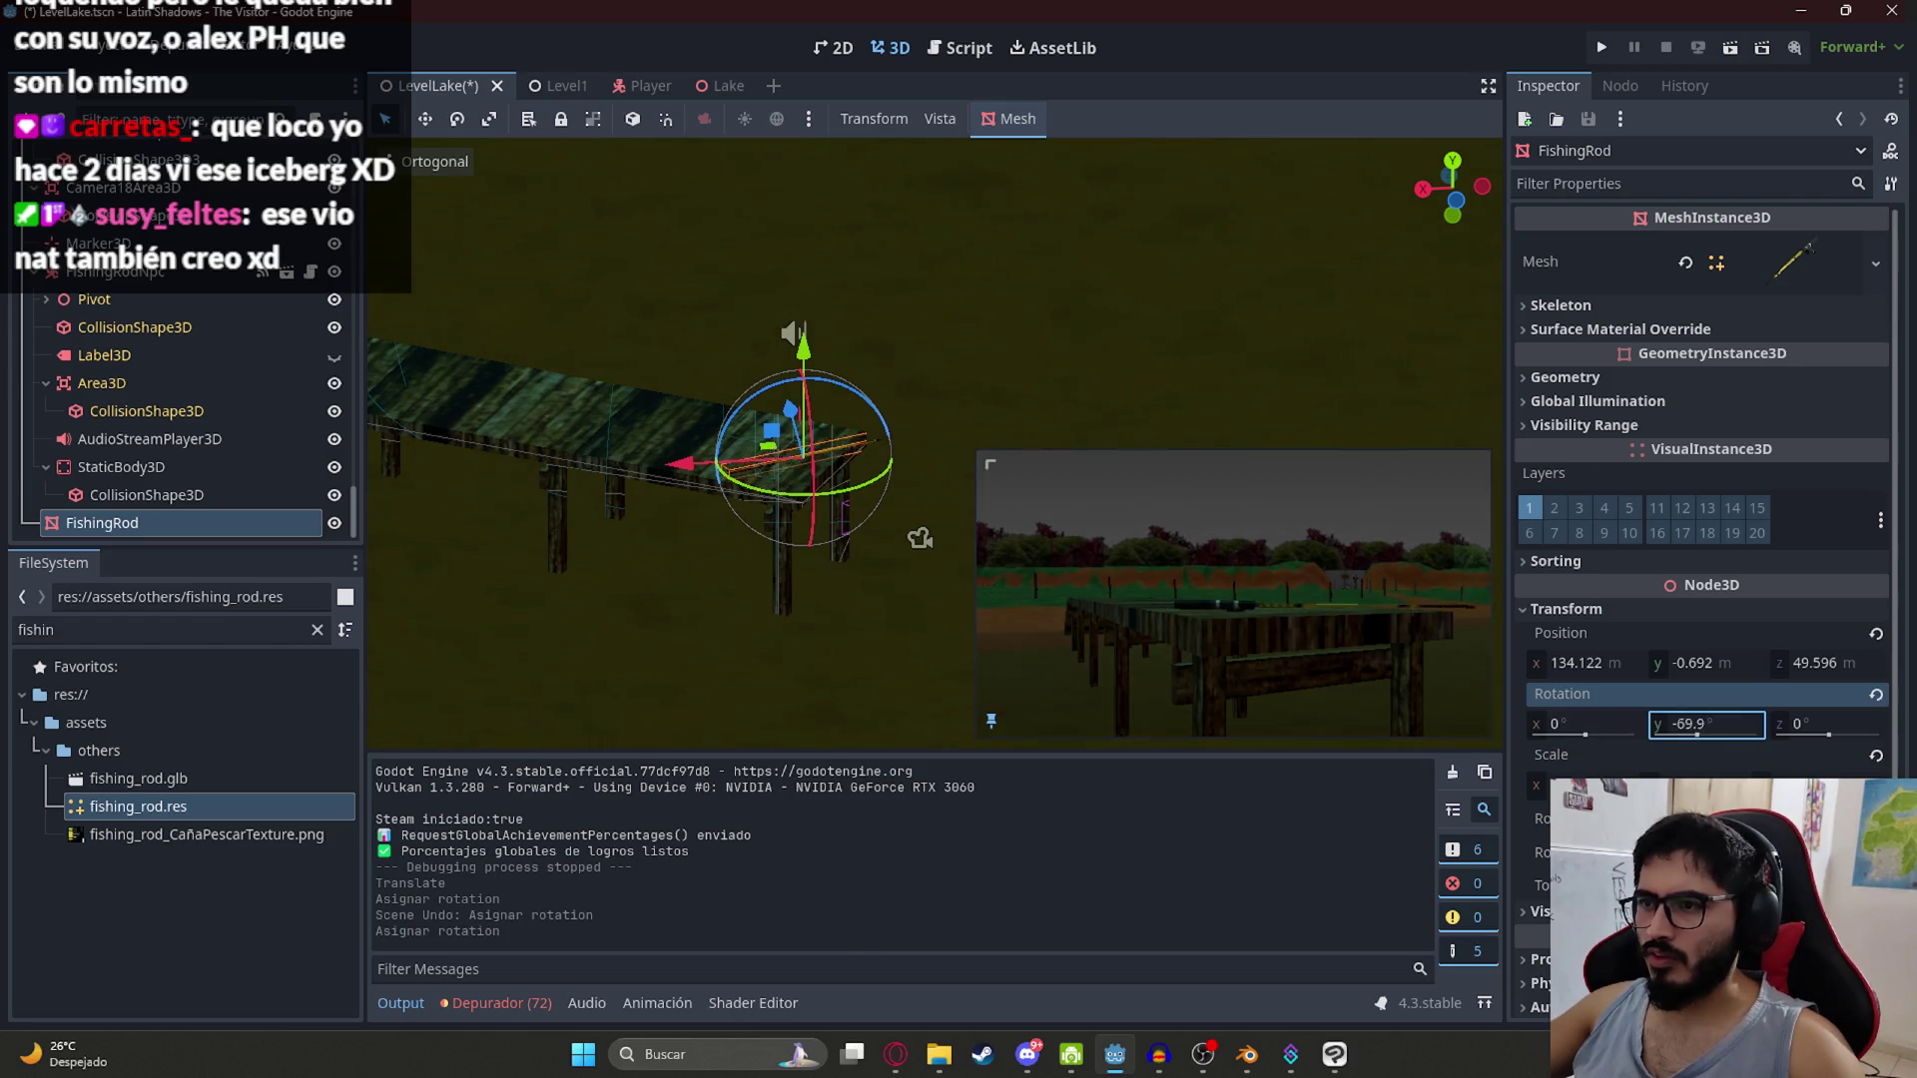
key("ctrl+z")
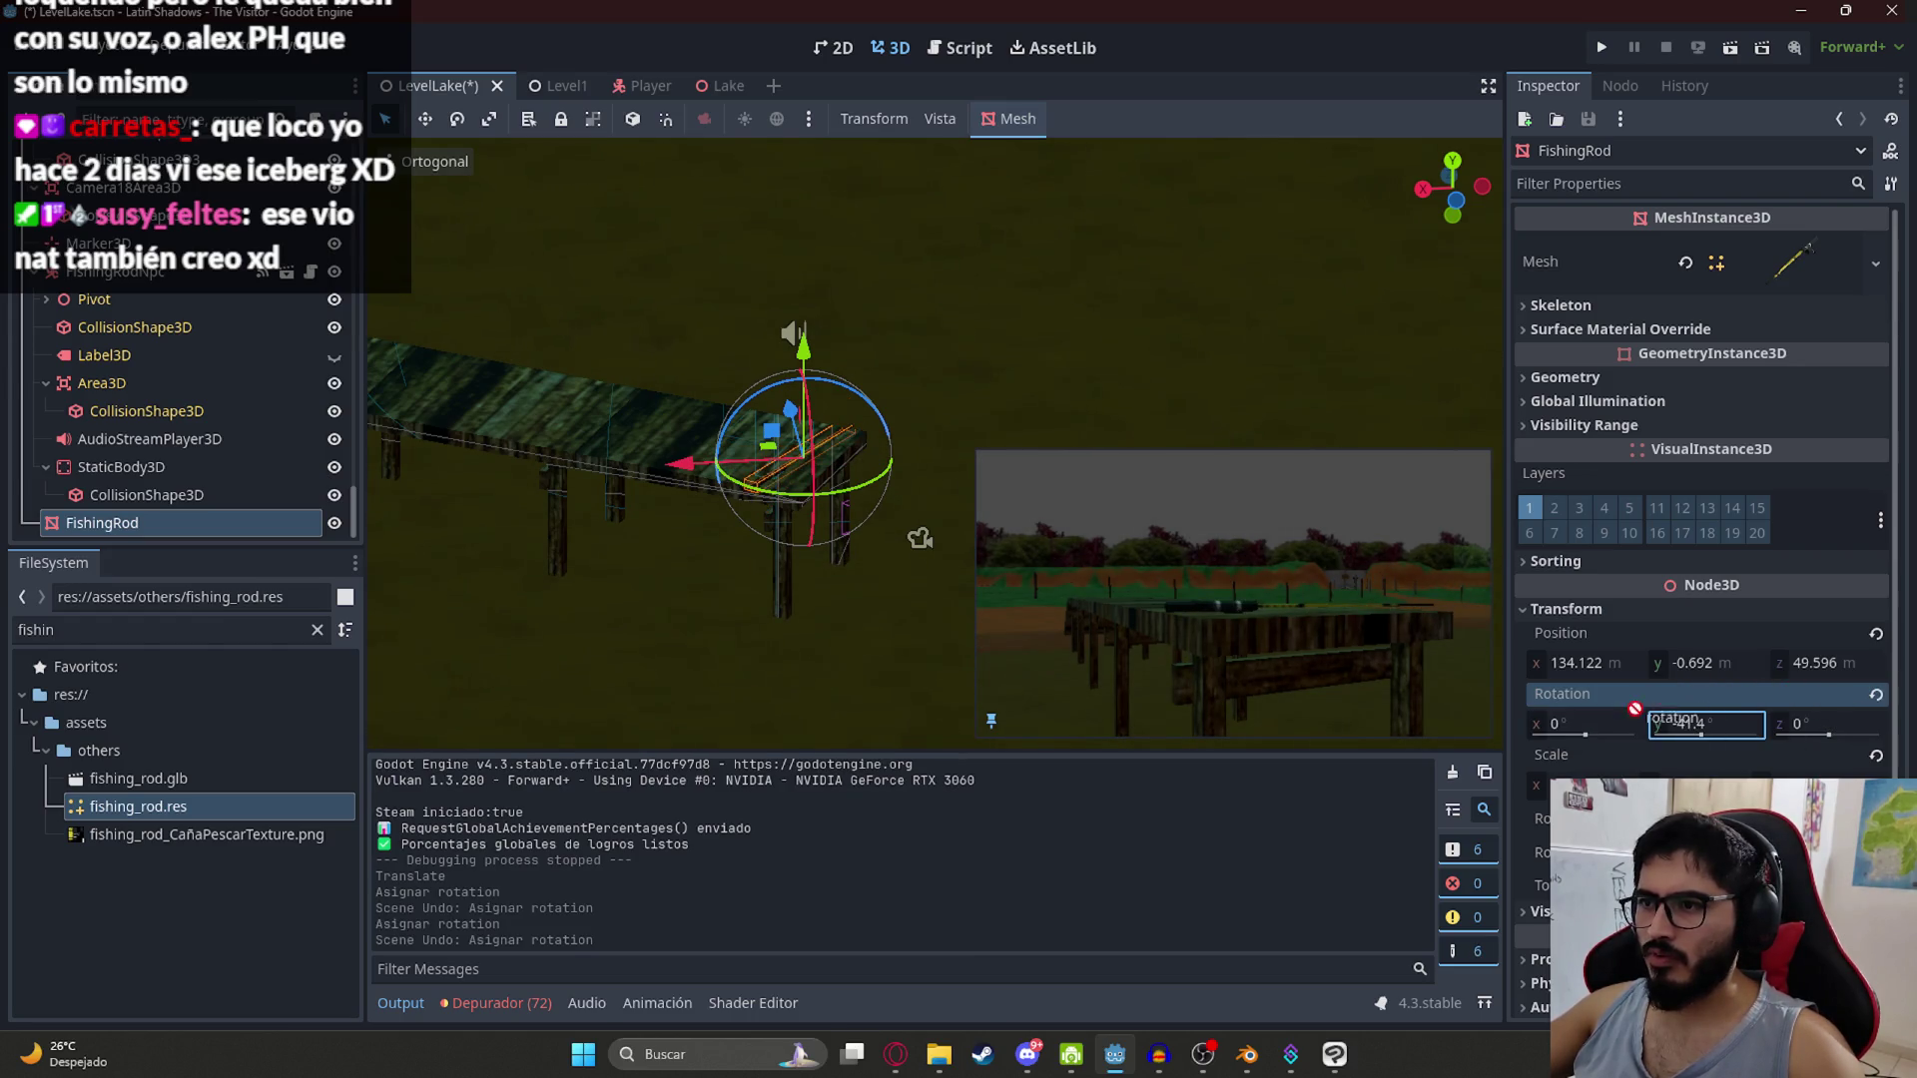
left_click_drag(1855, 721, 1843, 721)
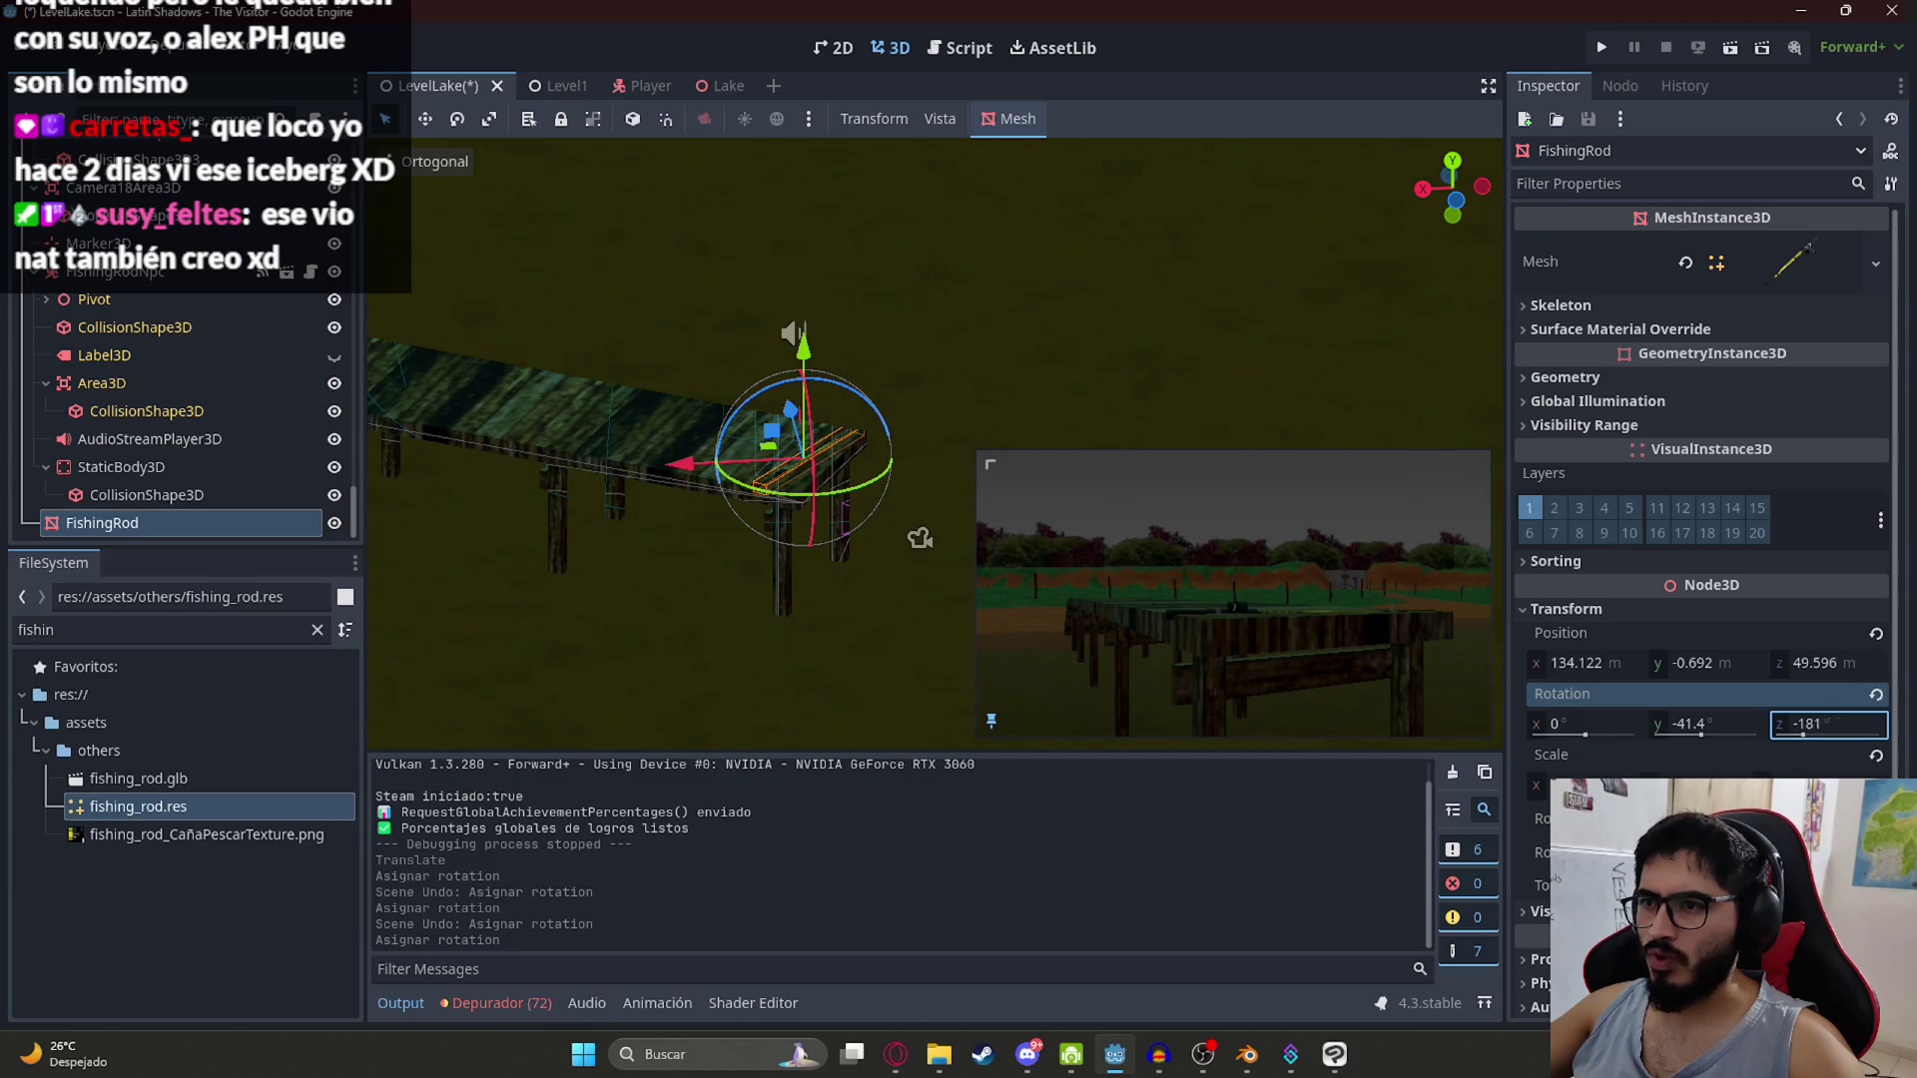
Step: Fine-tune the rod's height, spin it around Y, and slide it across the plank
left_click_drag(795, 344, 804, 352)
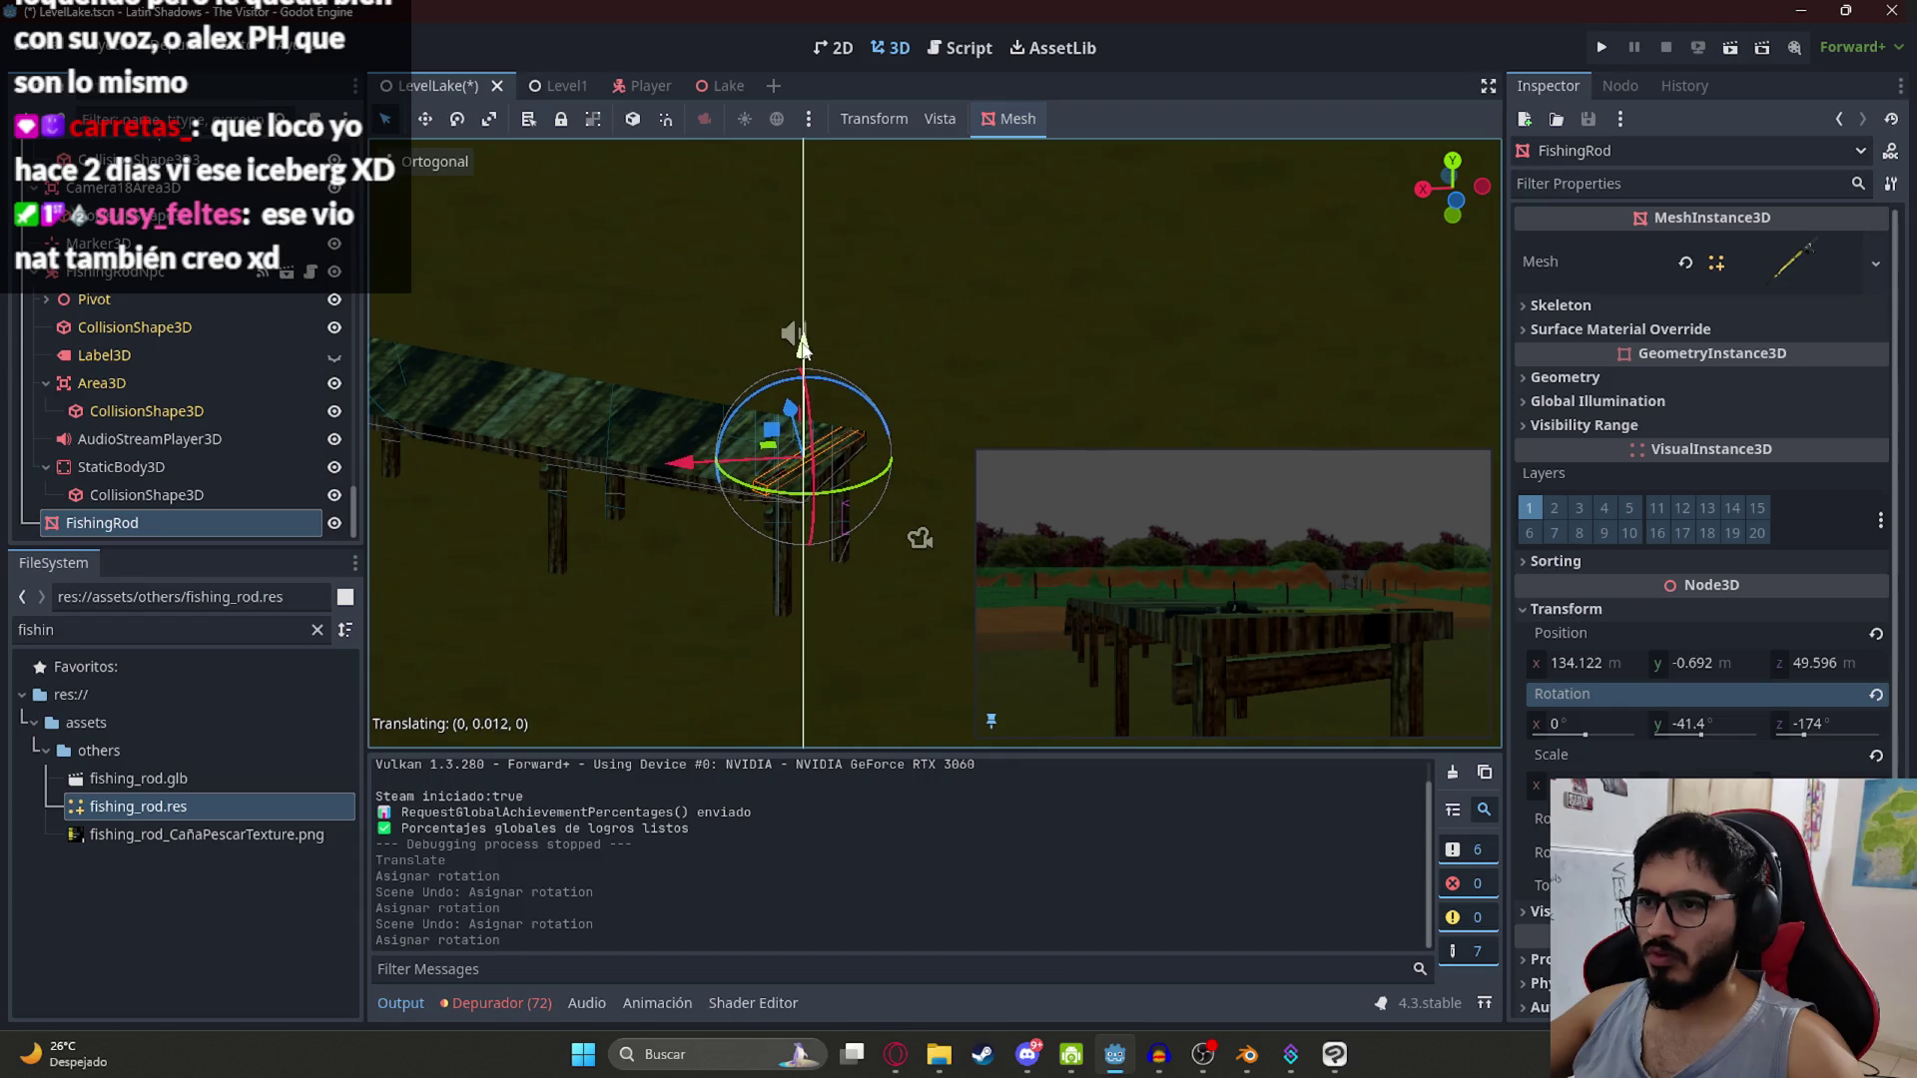
left_click_drag(802, 344, 803, 347)
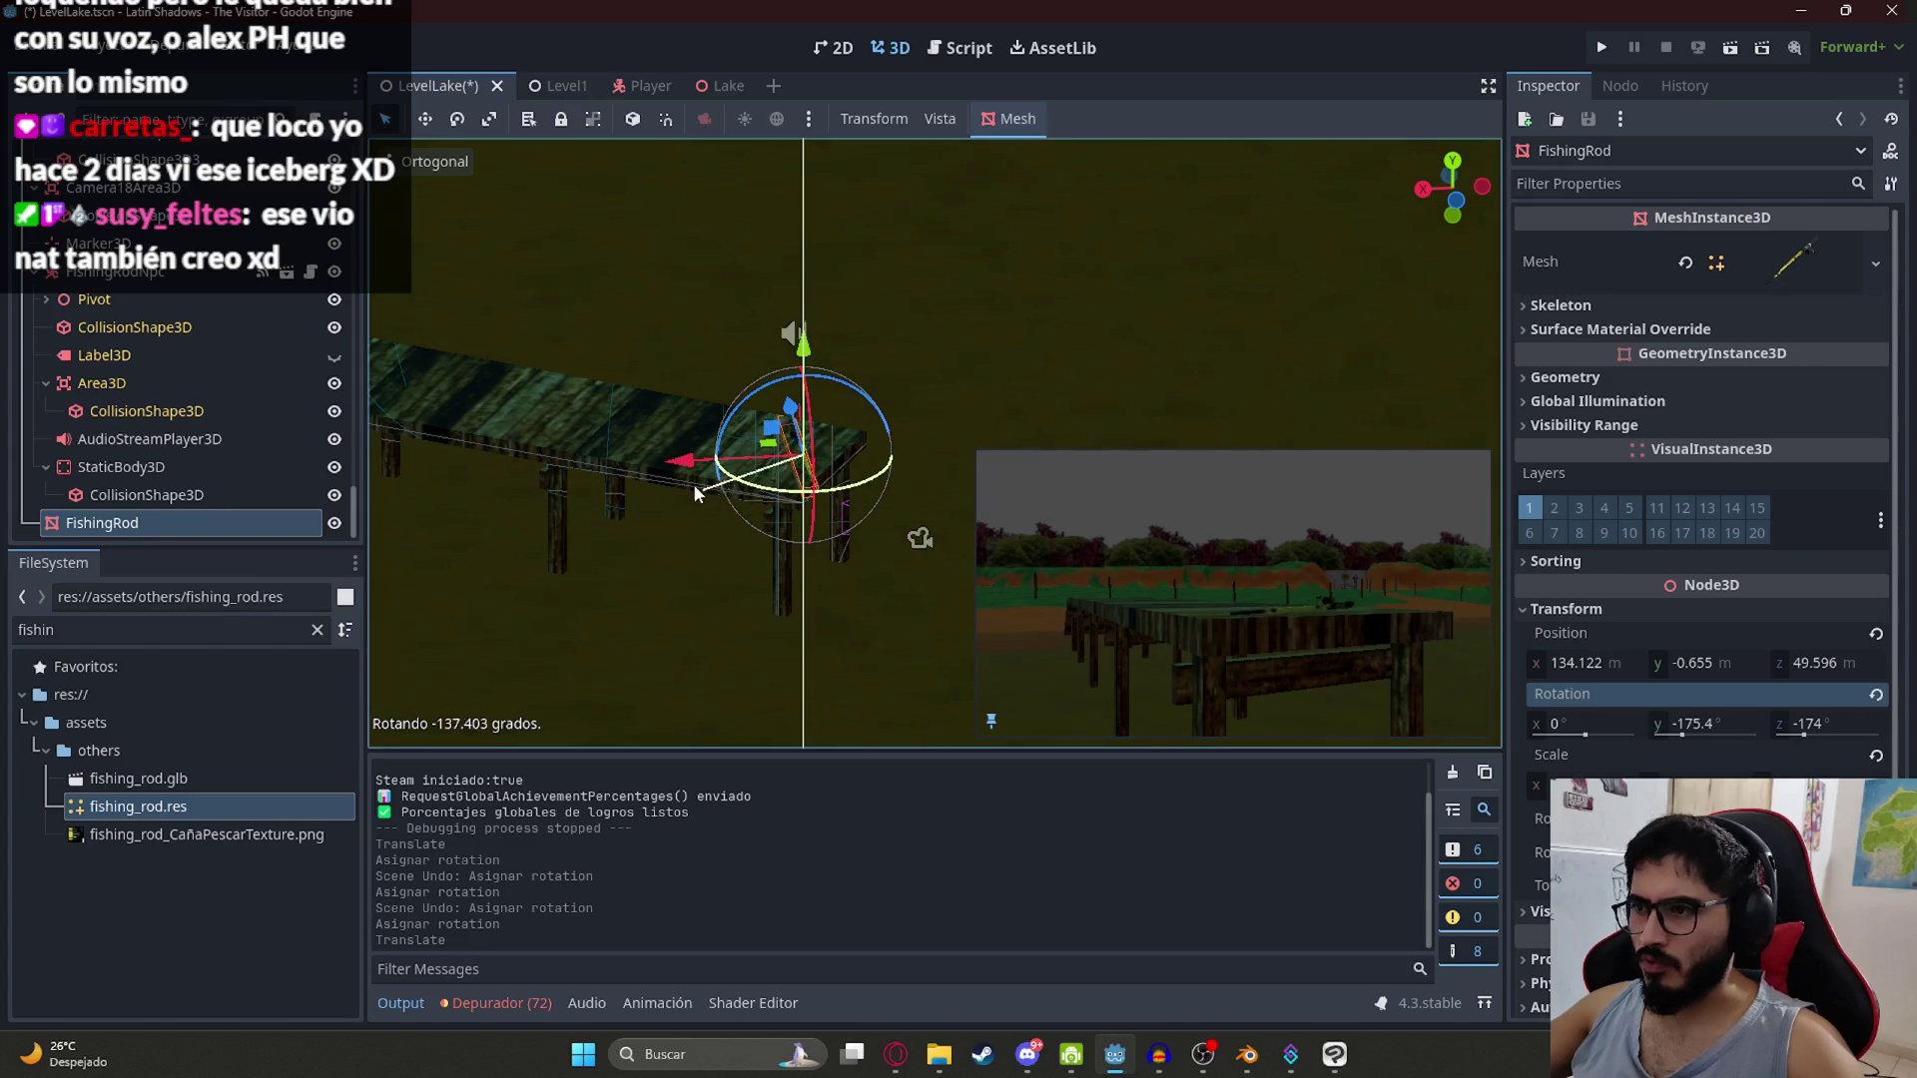
mouse_move(699, 489)
left_mouse_down()
mouse_move(656, 465)
mouse_move(741, 520)
mouse_move(871, 516)
mouse_move(784, 257)
mouse_move(747, 542)
mouse_move(850, 452)
left_mouse_up()
scroll(871, 515, "up", 3)
scroll(851, 454, "up", 8)
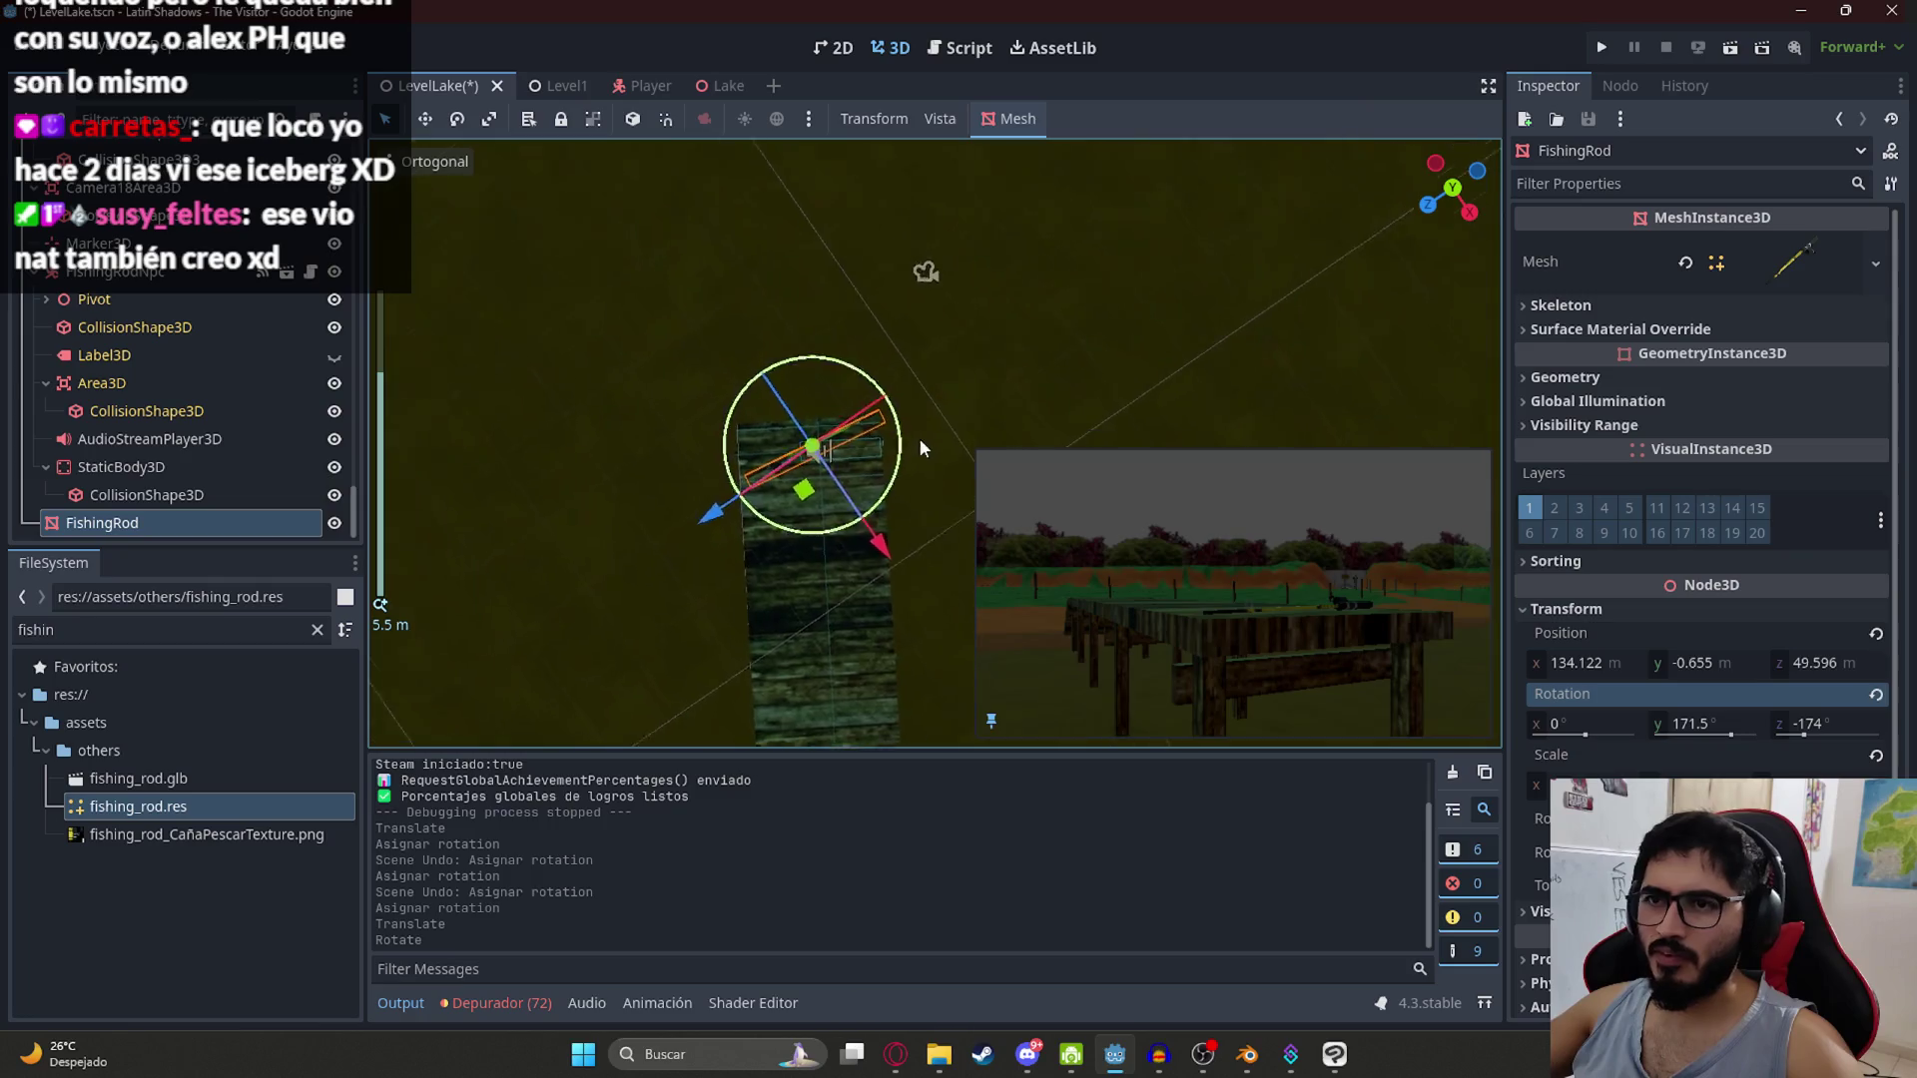
mouse_move(678, 392)
left_mouse_down()
mouse_move(774, 342)
mouse_move(614, 415)
left_mouse_up()
Step: Rotate the StaticBody3D's collision shape to match the rod and run the LevelLake scene
left_click(827, 328)
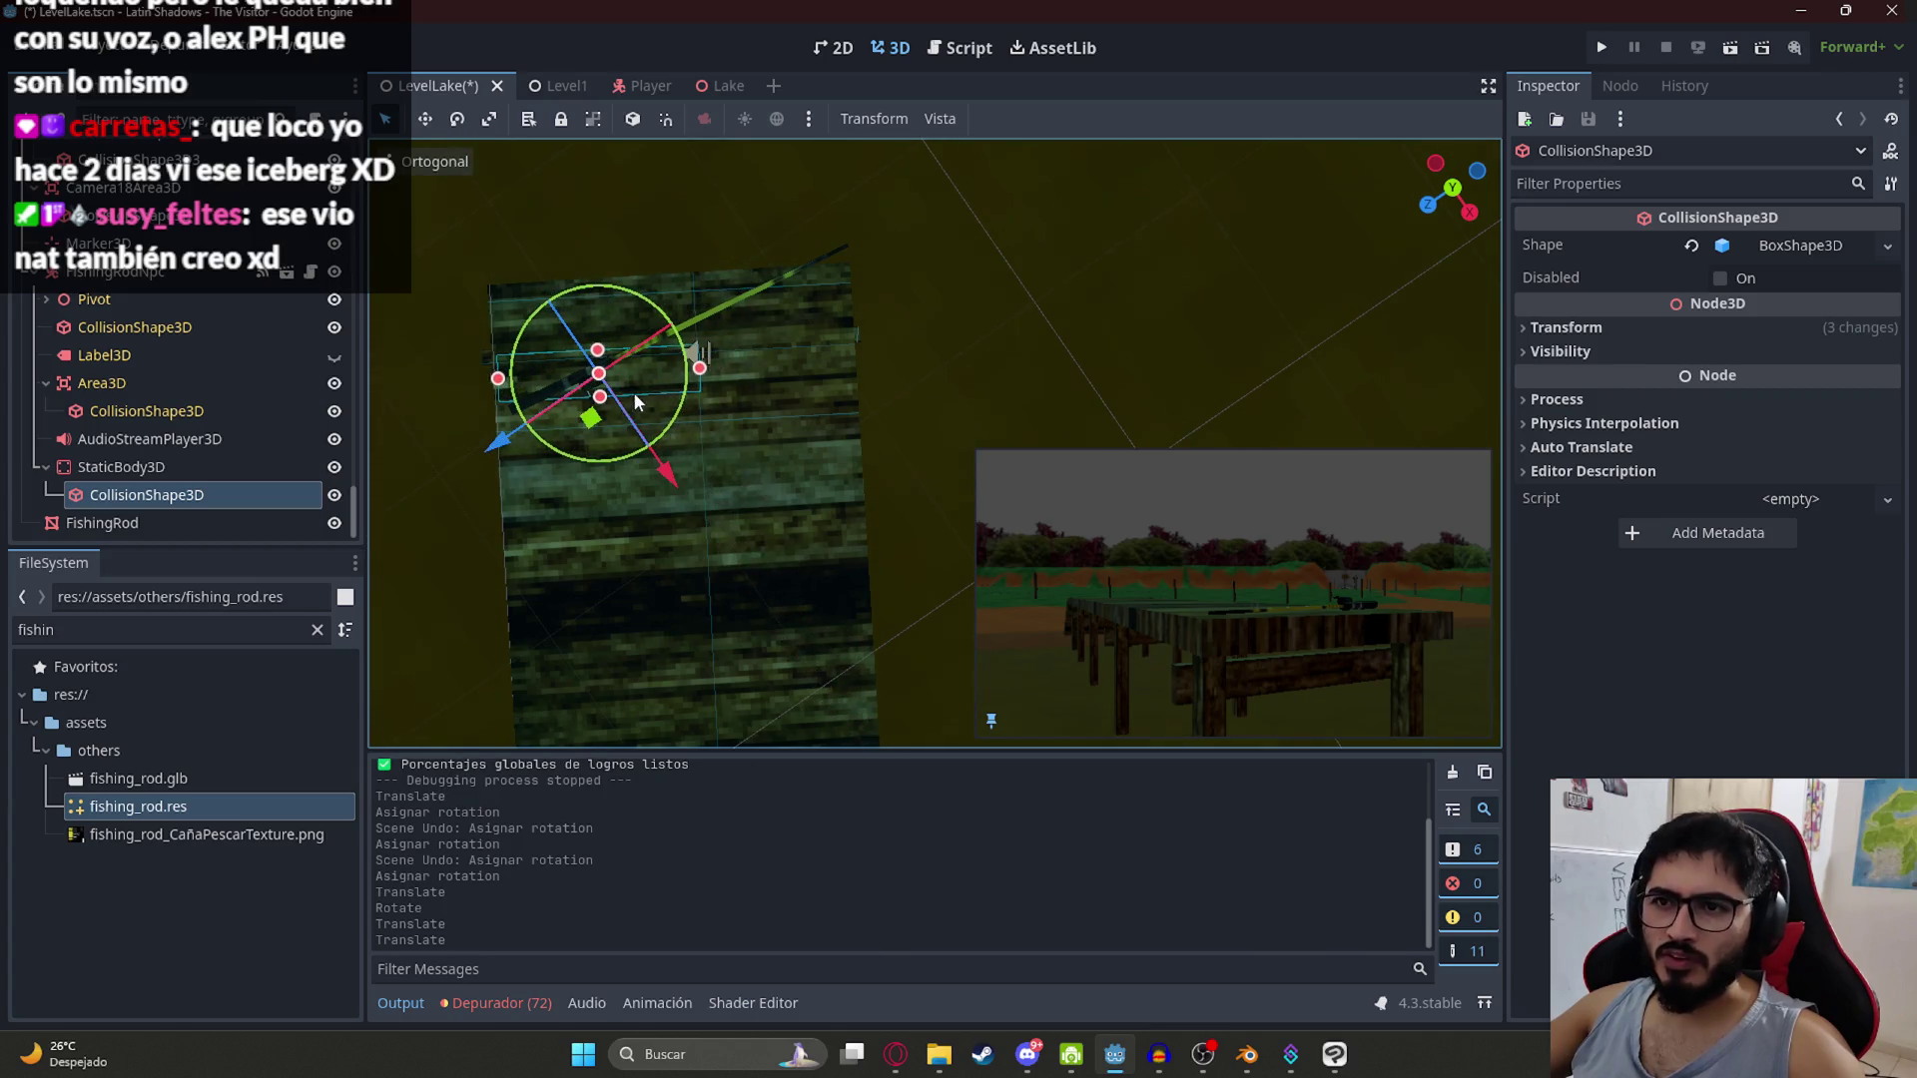
left_click_drag(664, 475, 665, 476)
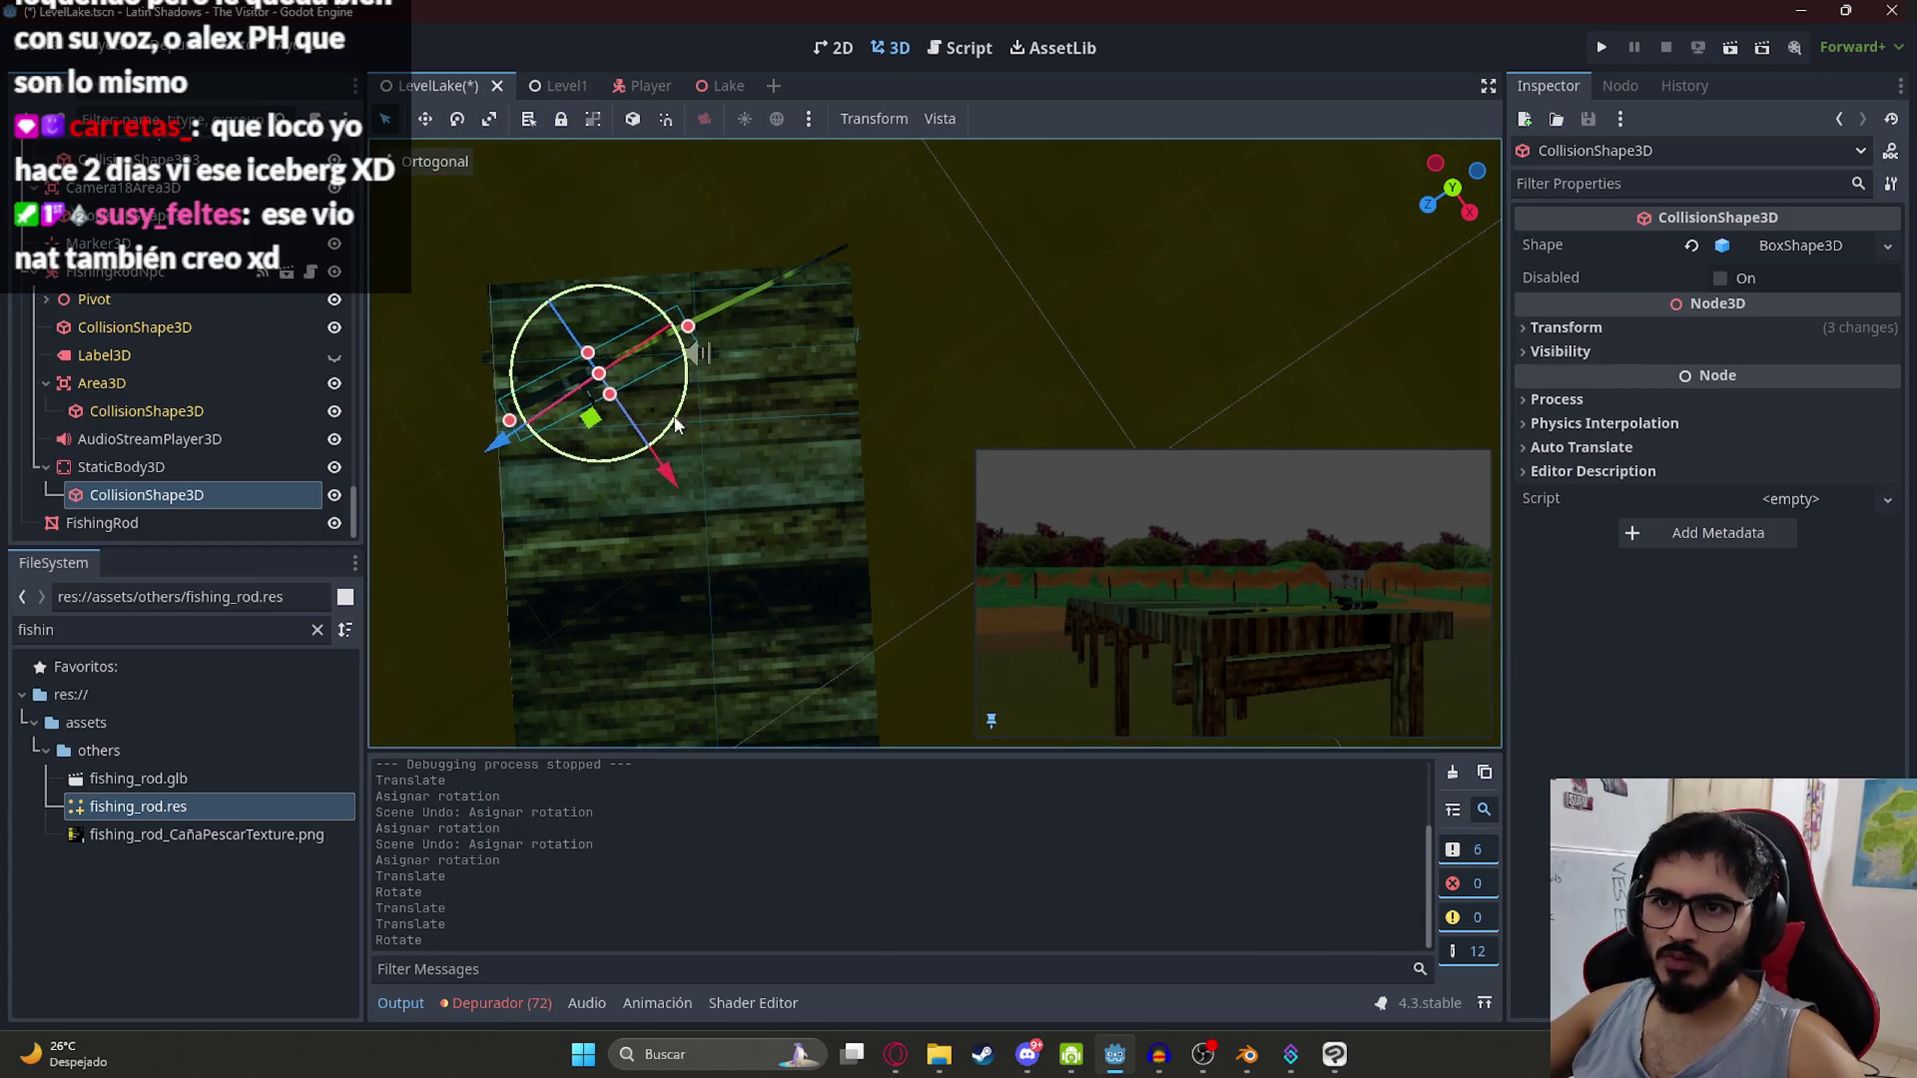
right_click(447, 86)
left_click(545, 253)
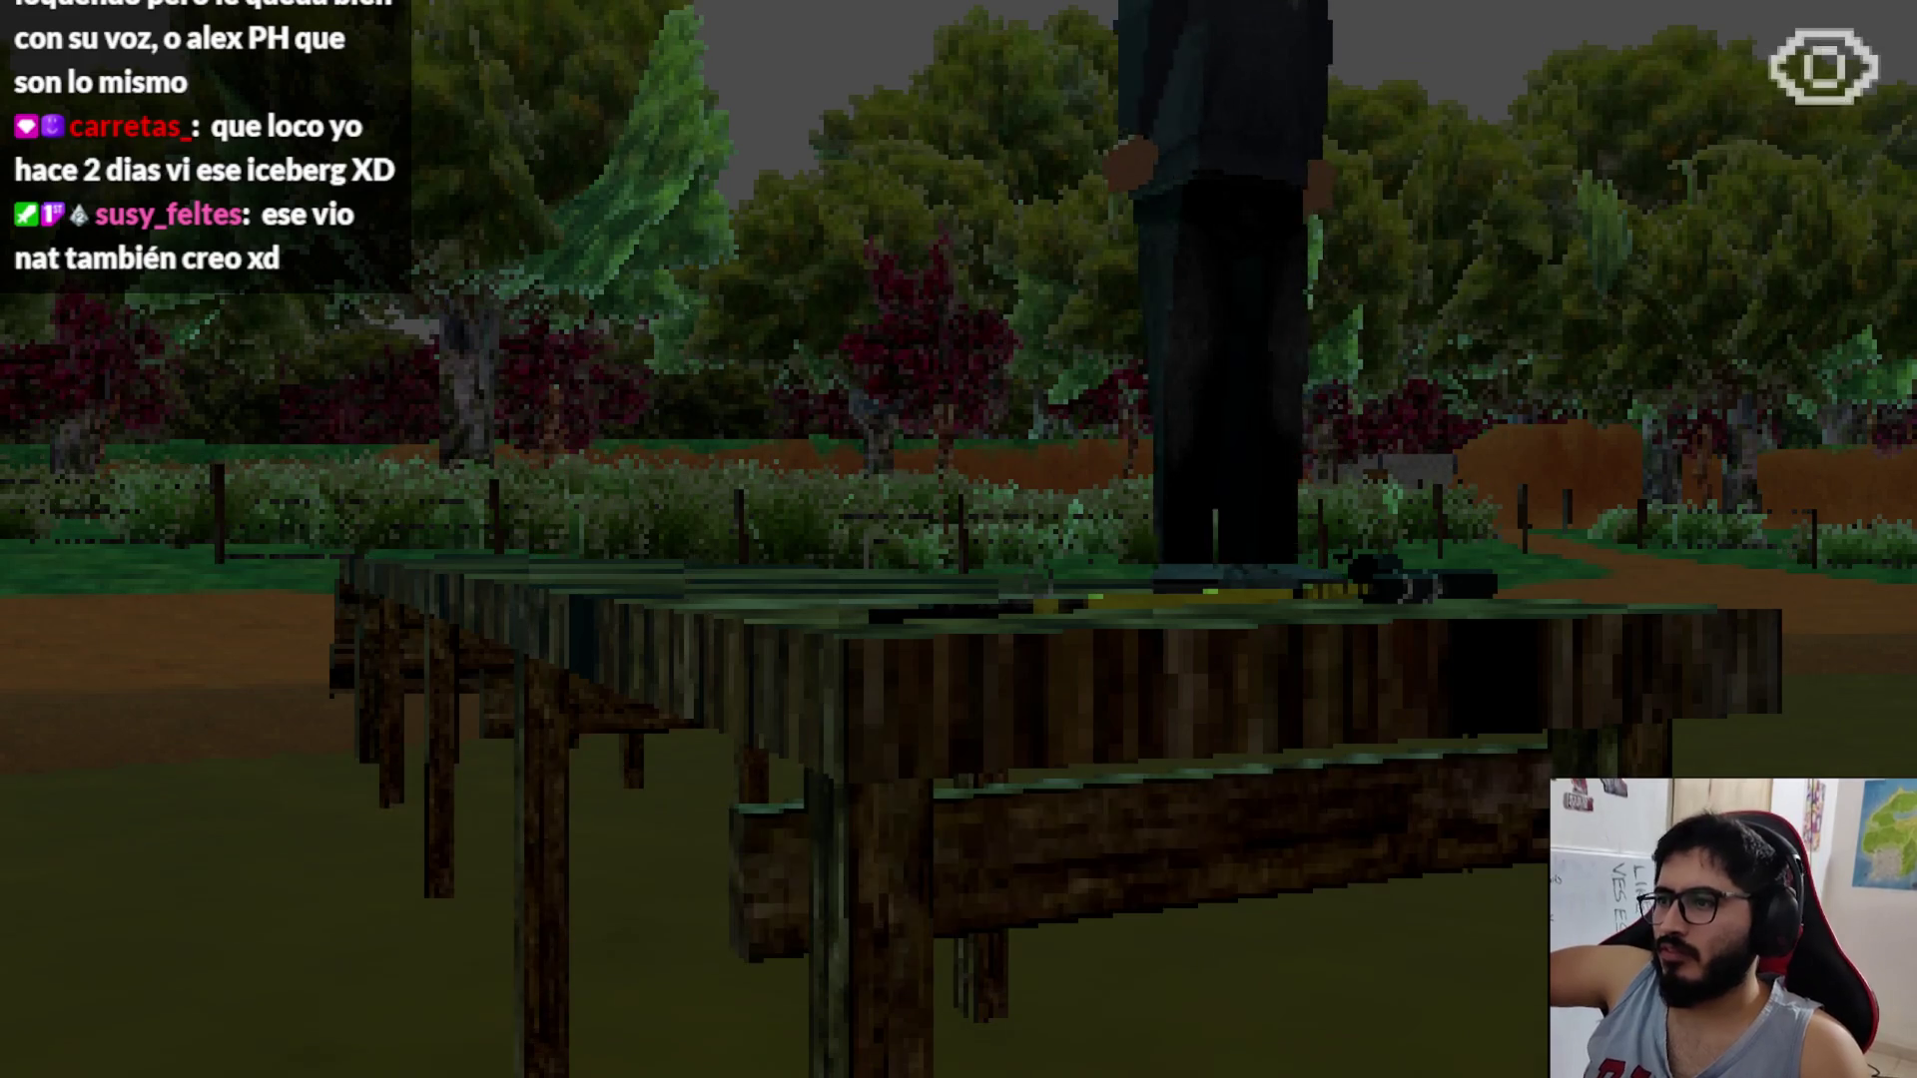
Step: Pause the running lake test and quit back to the editor
key("Escape")
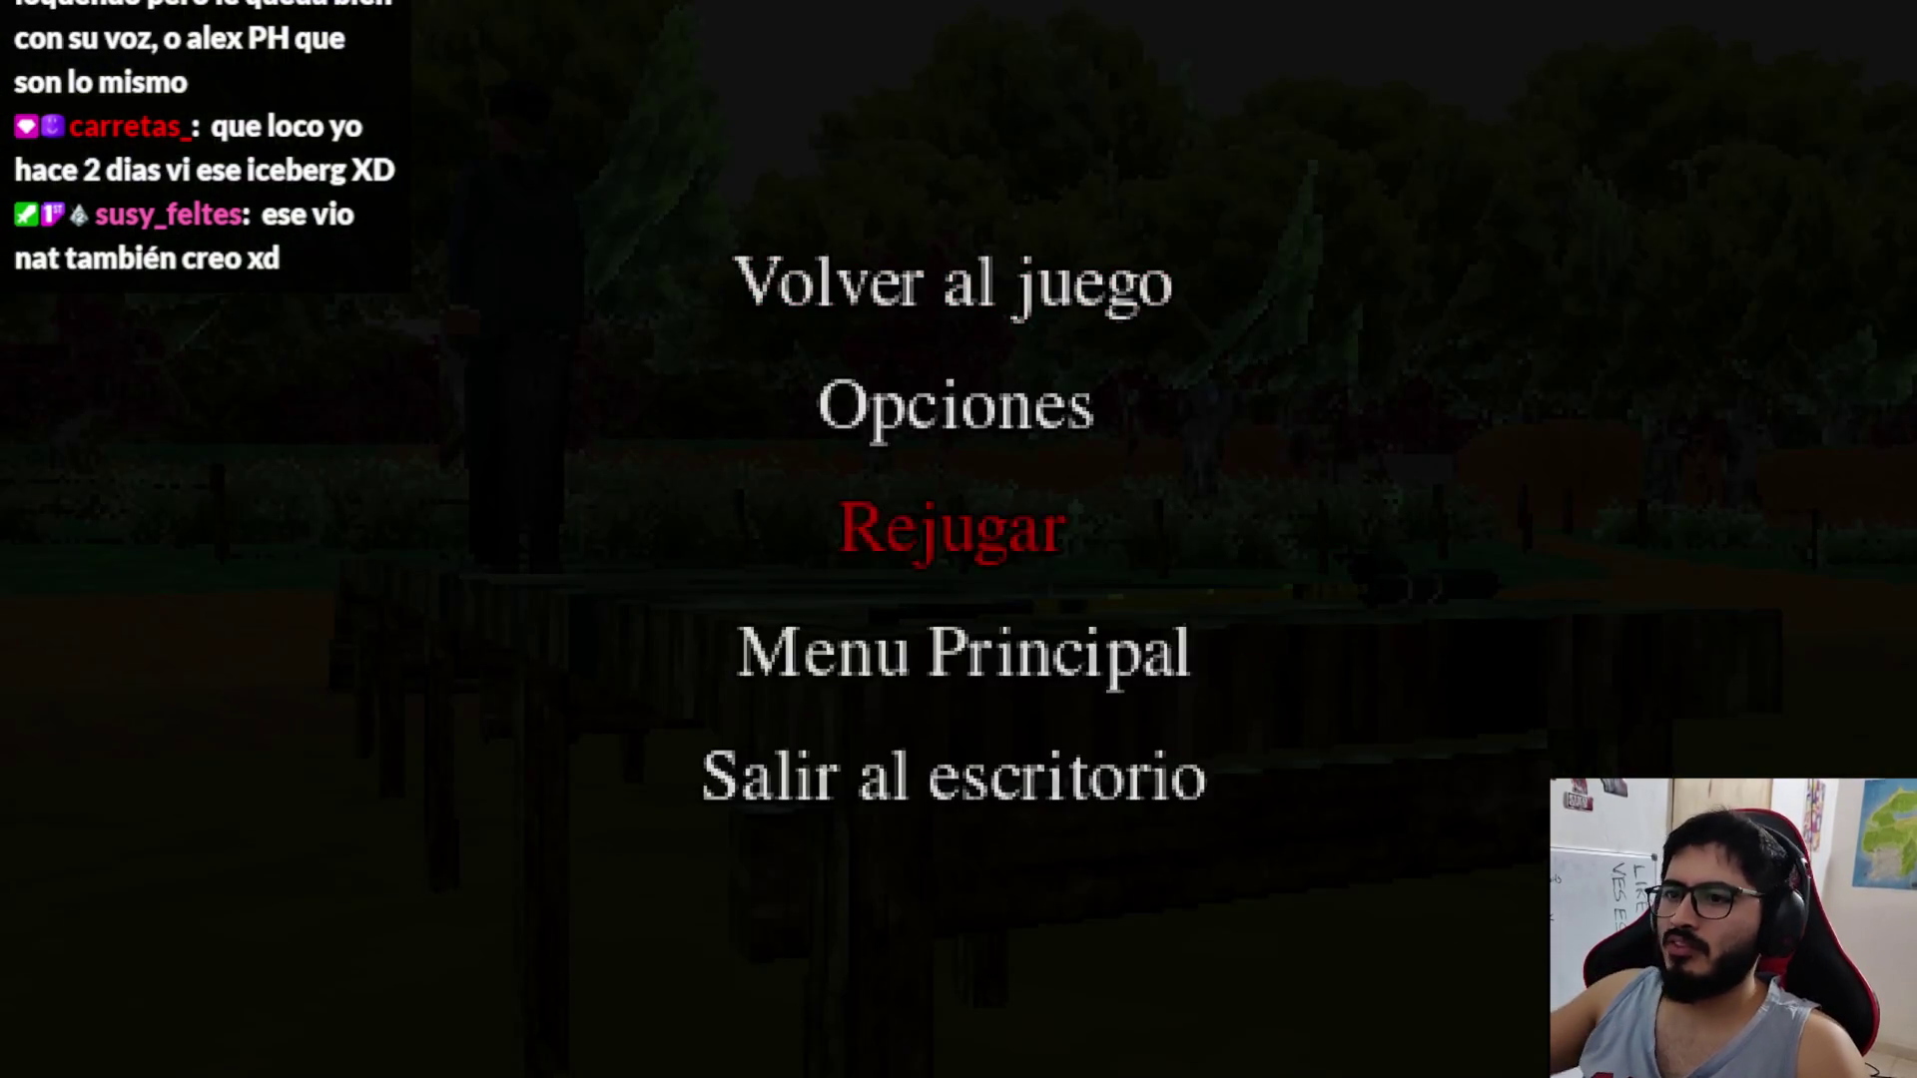
left_click(1049, 777)
scroll(112, 359, "up", 15)
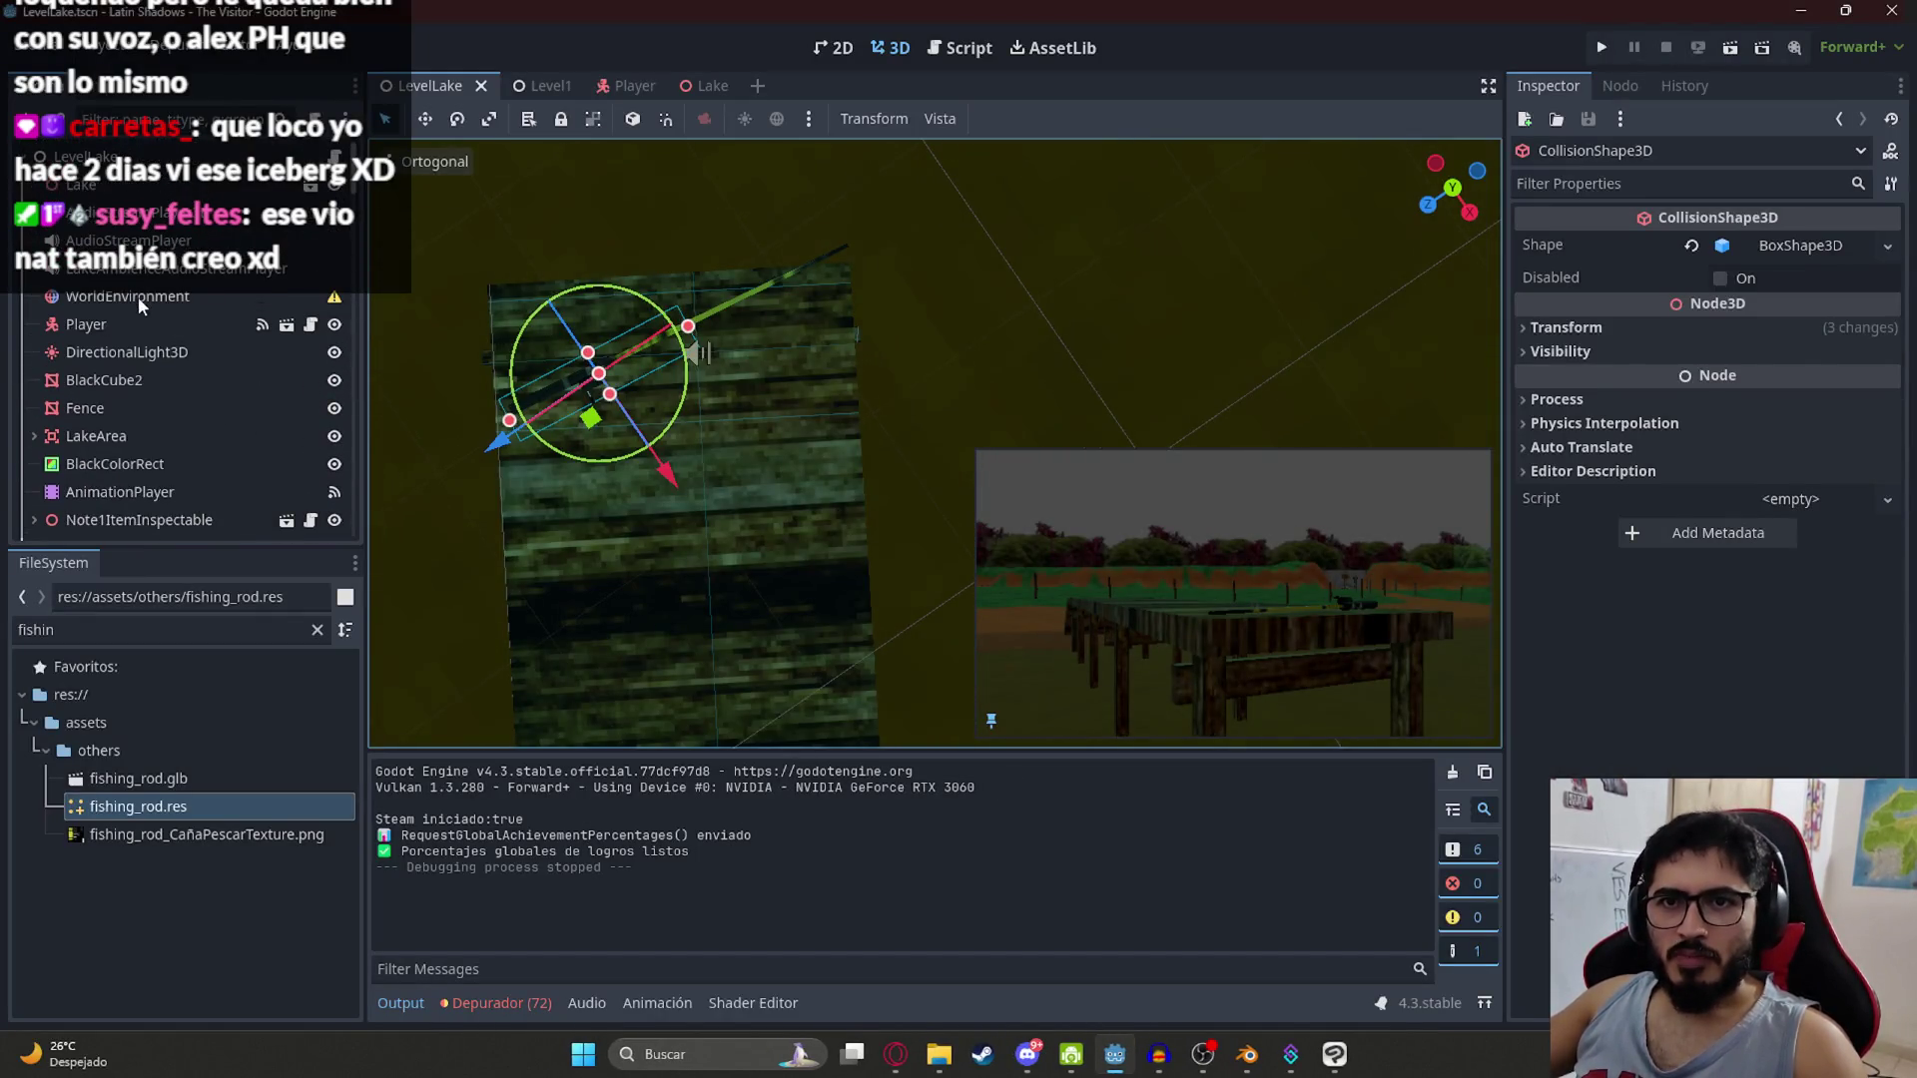
Step: Load BasicLake.tres as the WorldEnvironment node's Environment
left_click(138, 297)
left_click(1790, 245)
left_click(1802, 312)
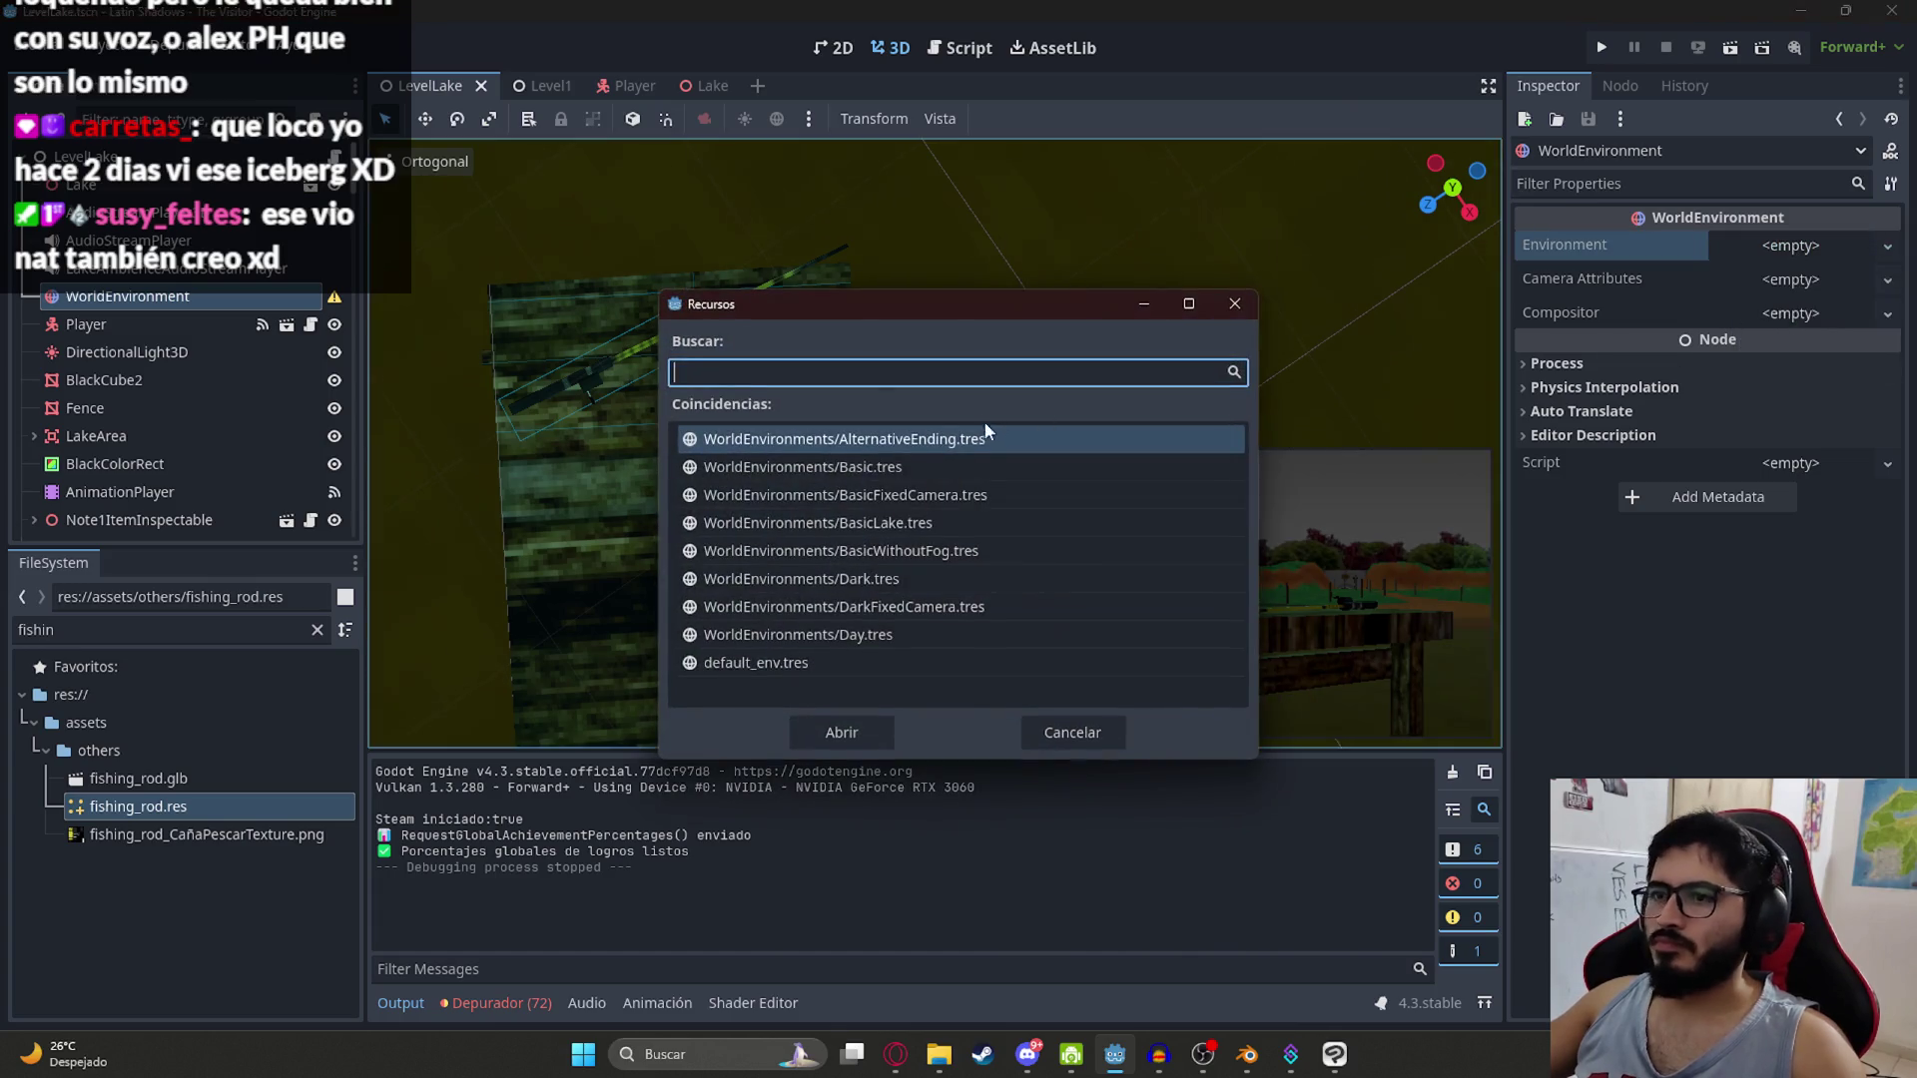
double_click(859, 522)
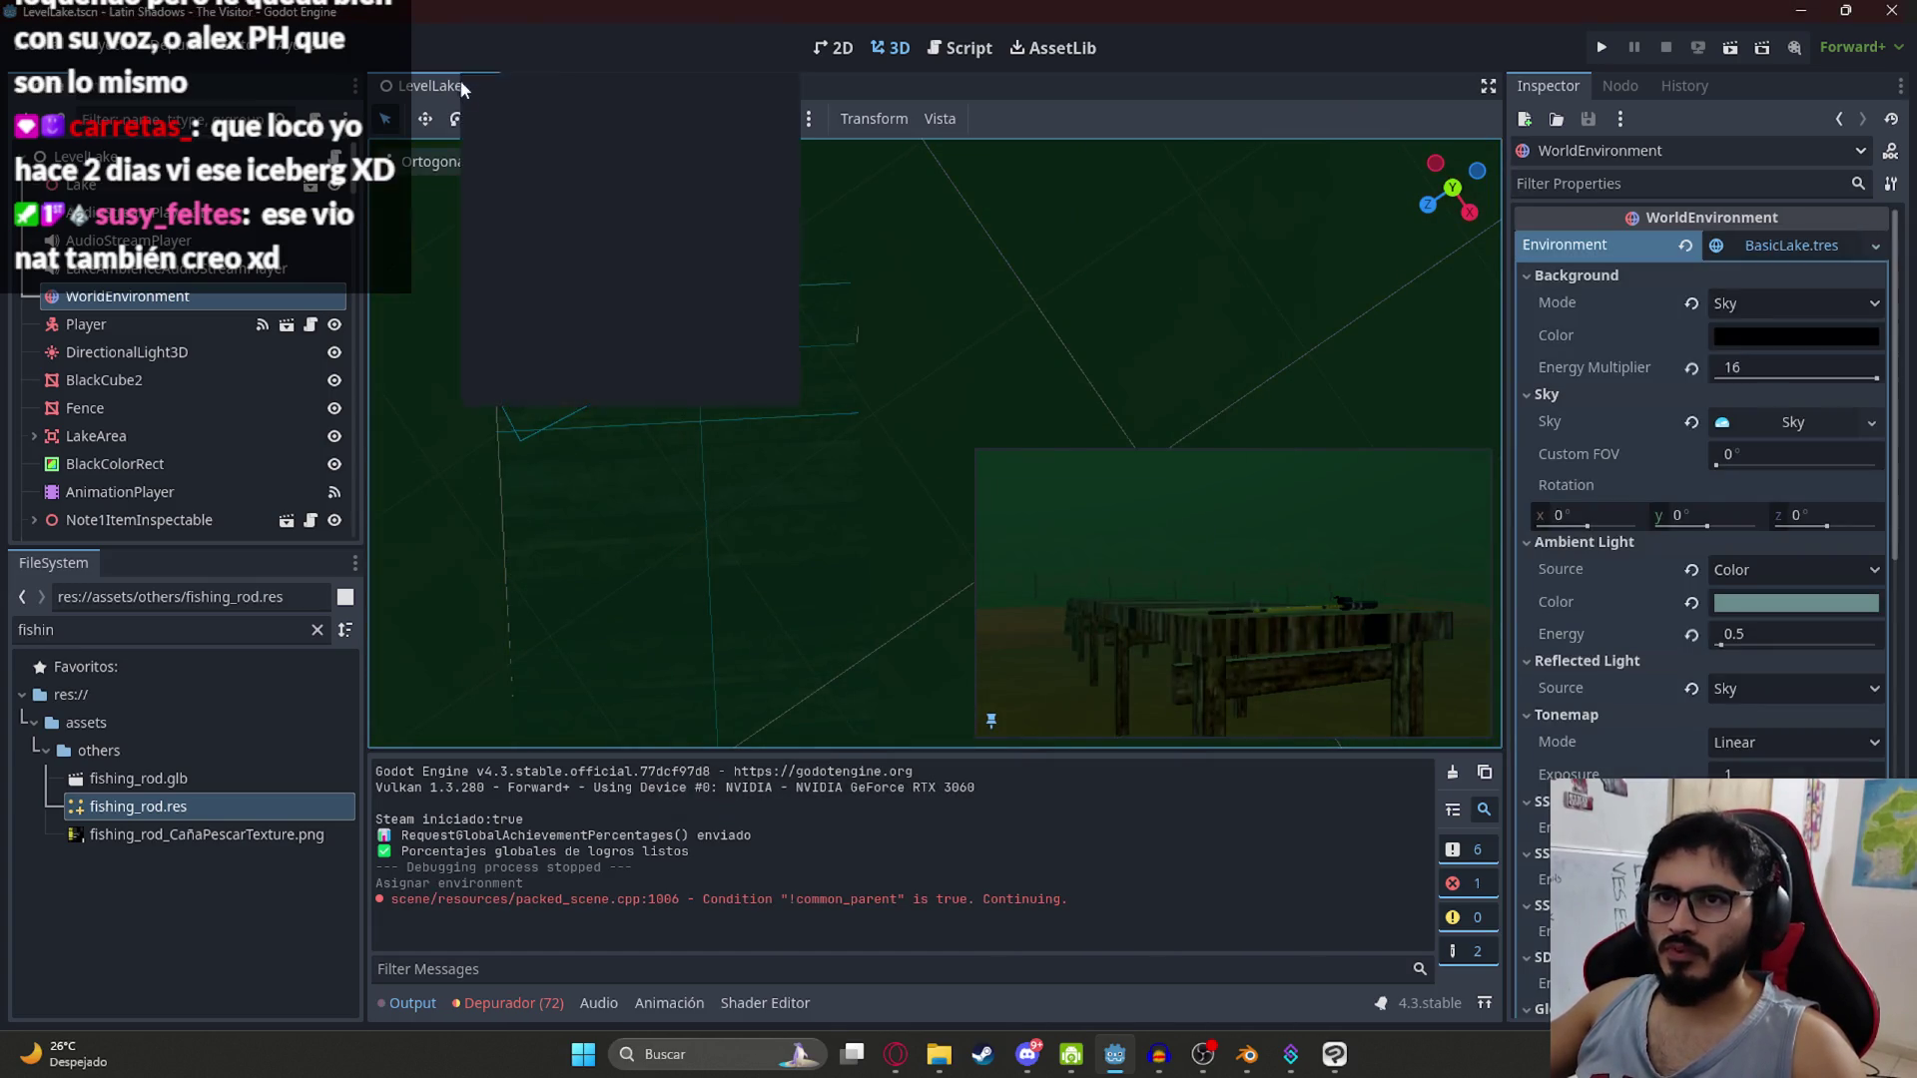
Step: Test-run the LevelLake scene again, then quit the game
left_click(505, 239)
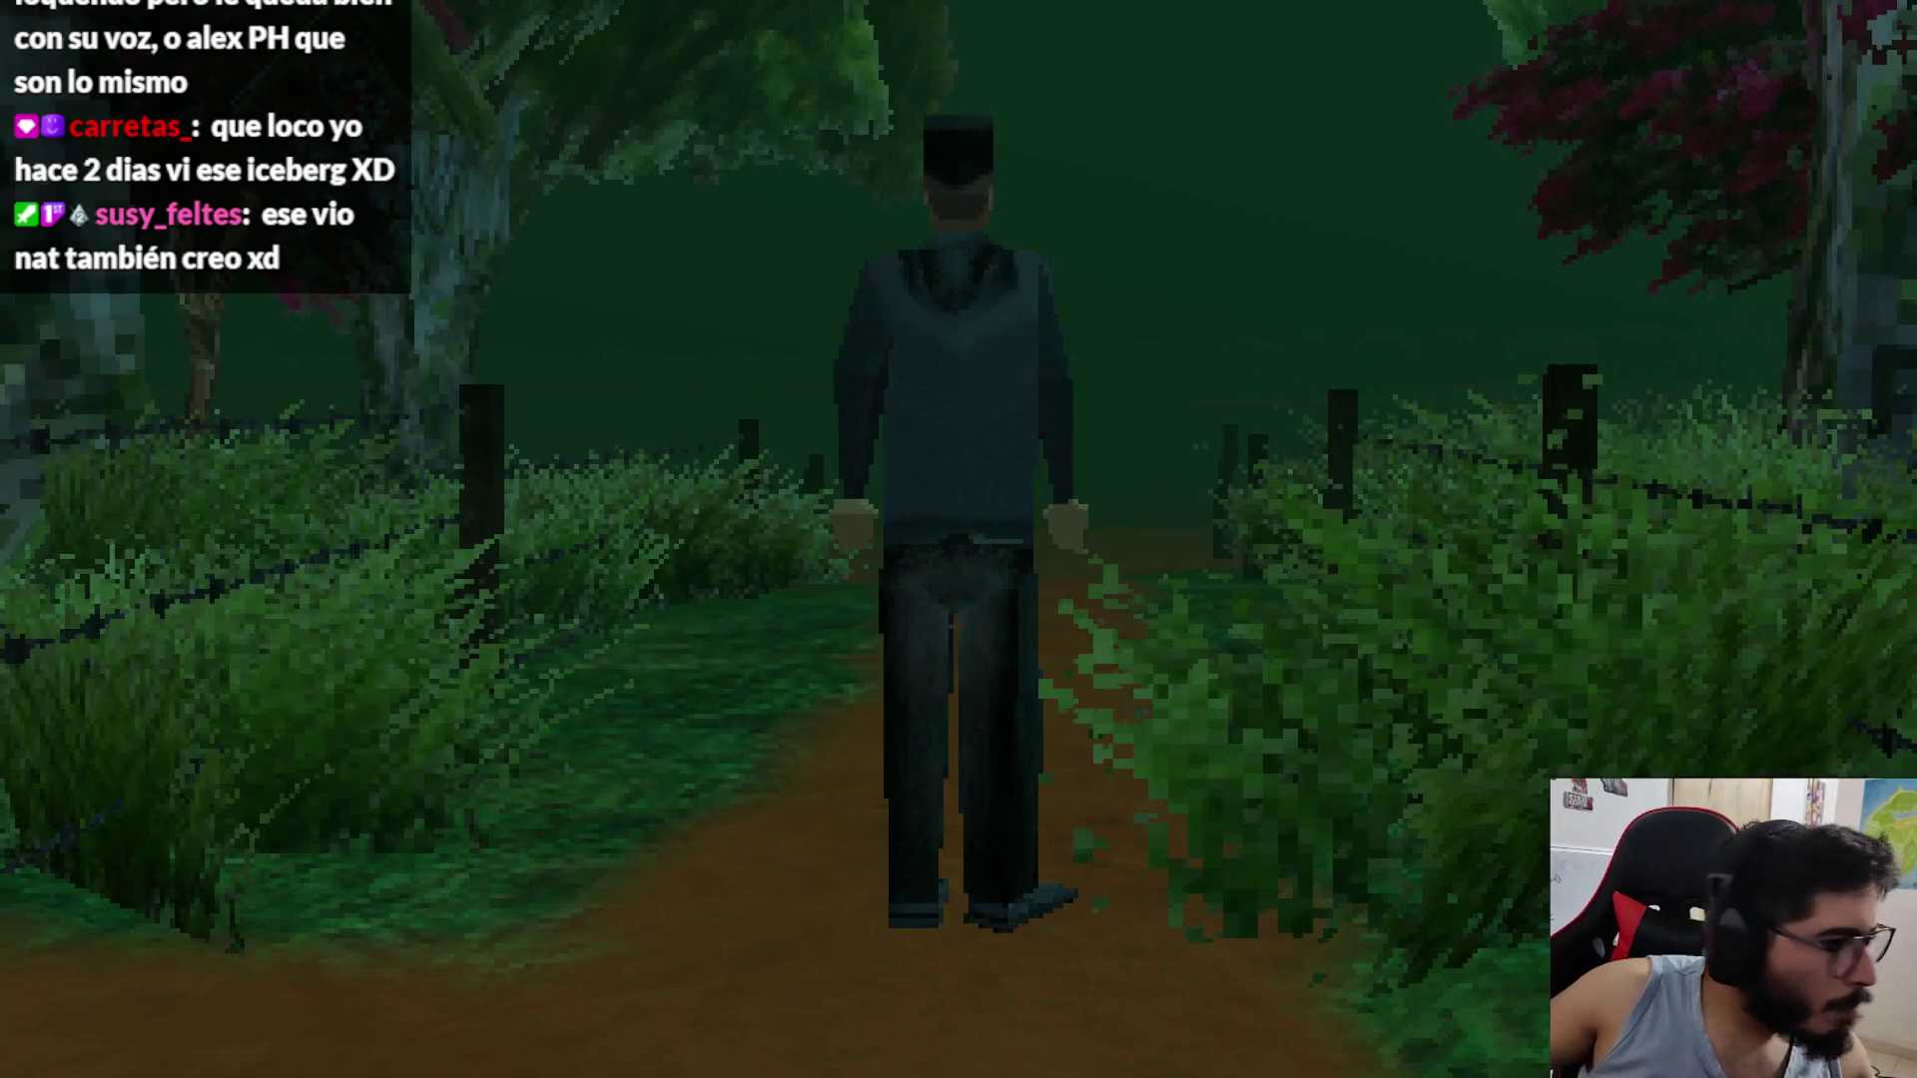
key("Escape")
left_click(1048, 777)
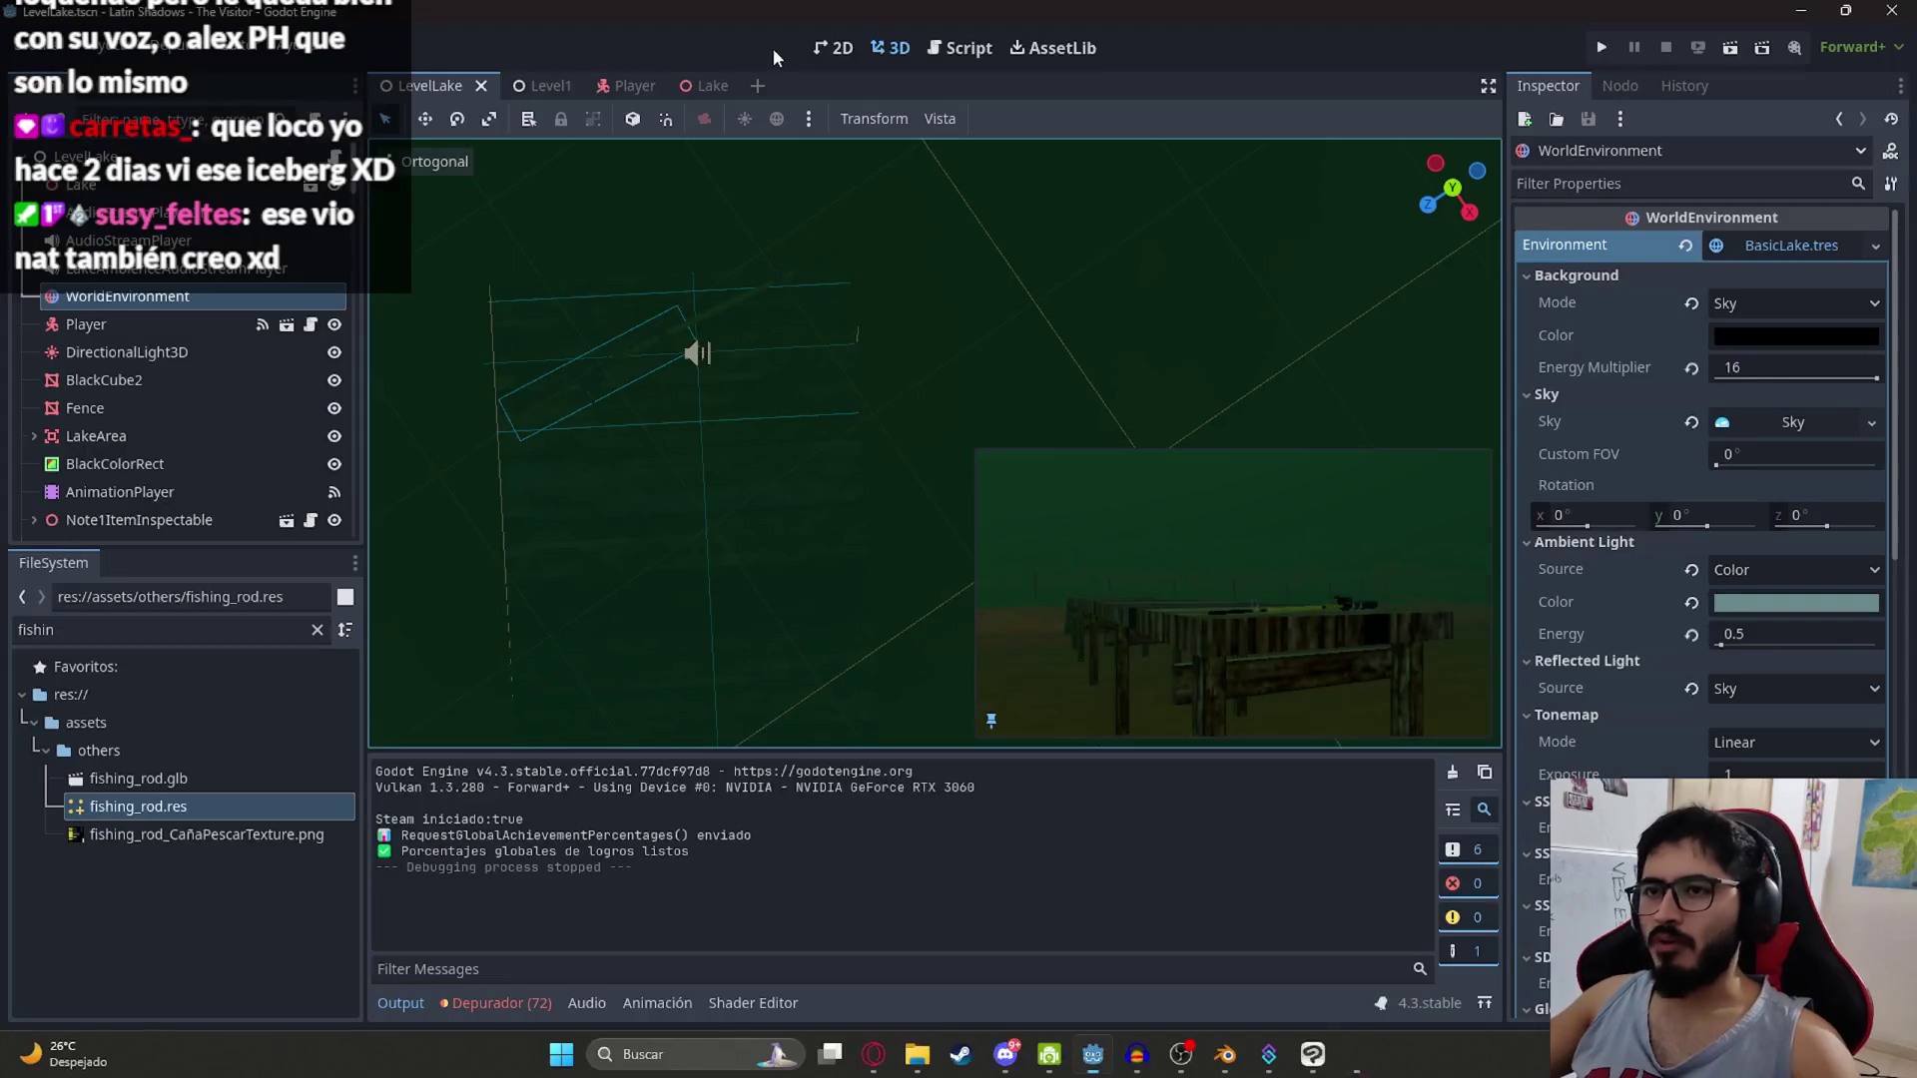
Step: Open game_settings.gd in the Script editor
left_click(937, 54)
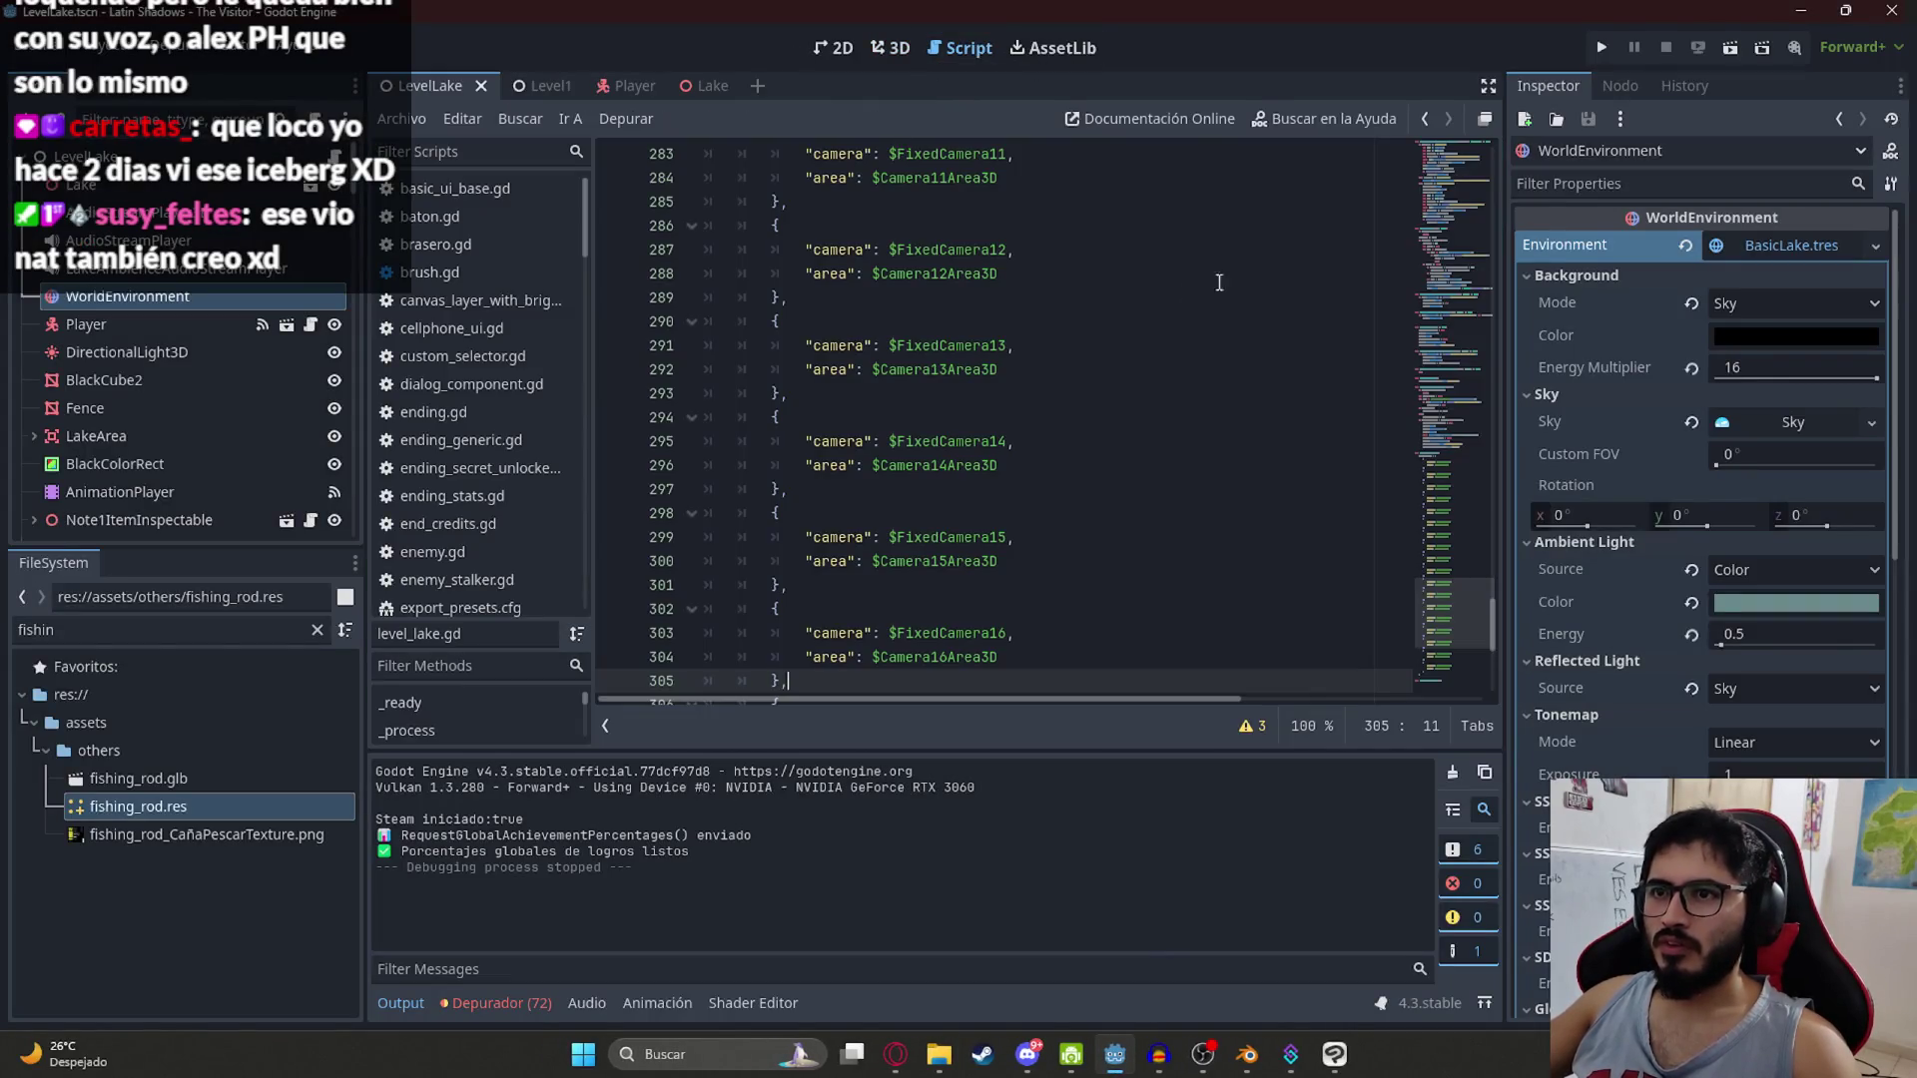
type("game")
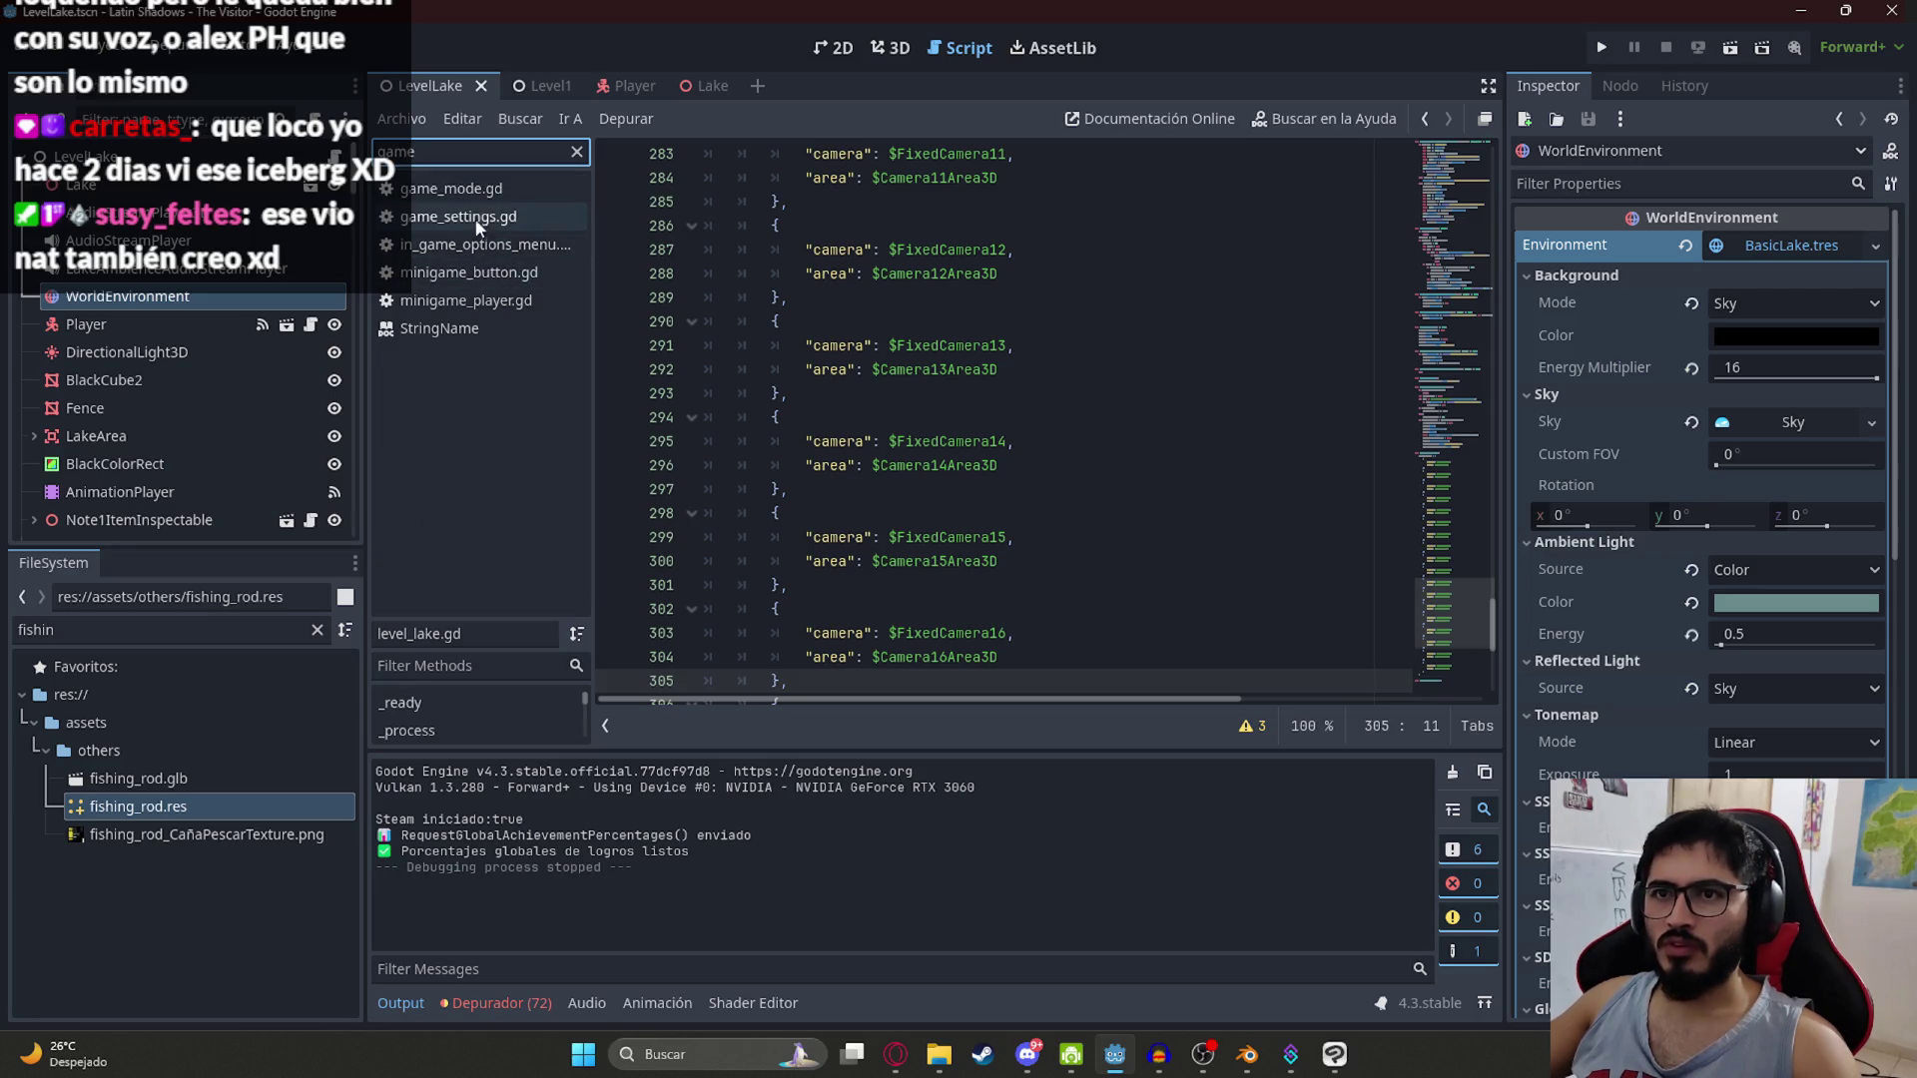
left_click(477, 225)
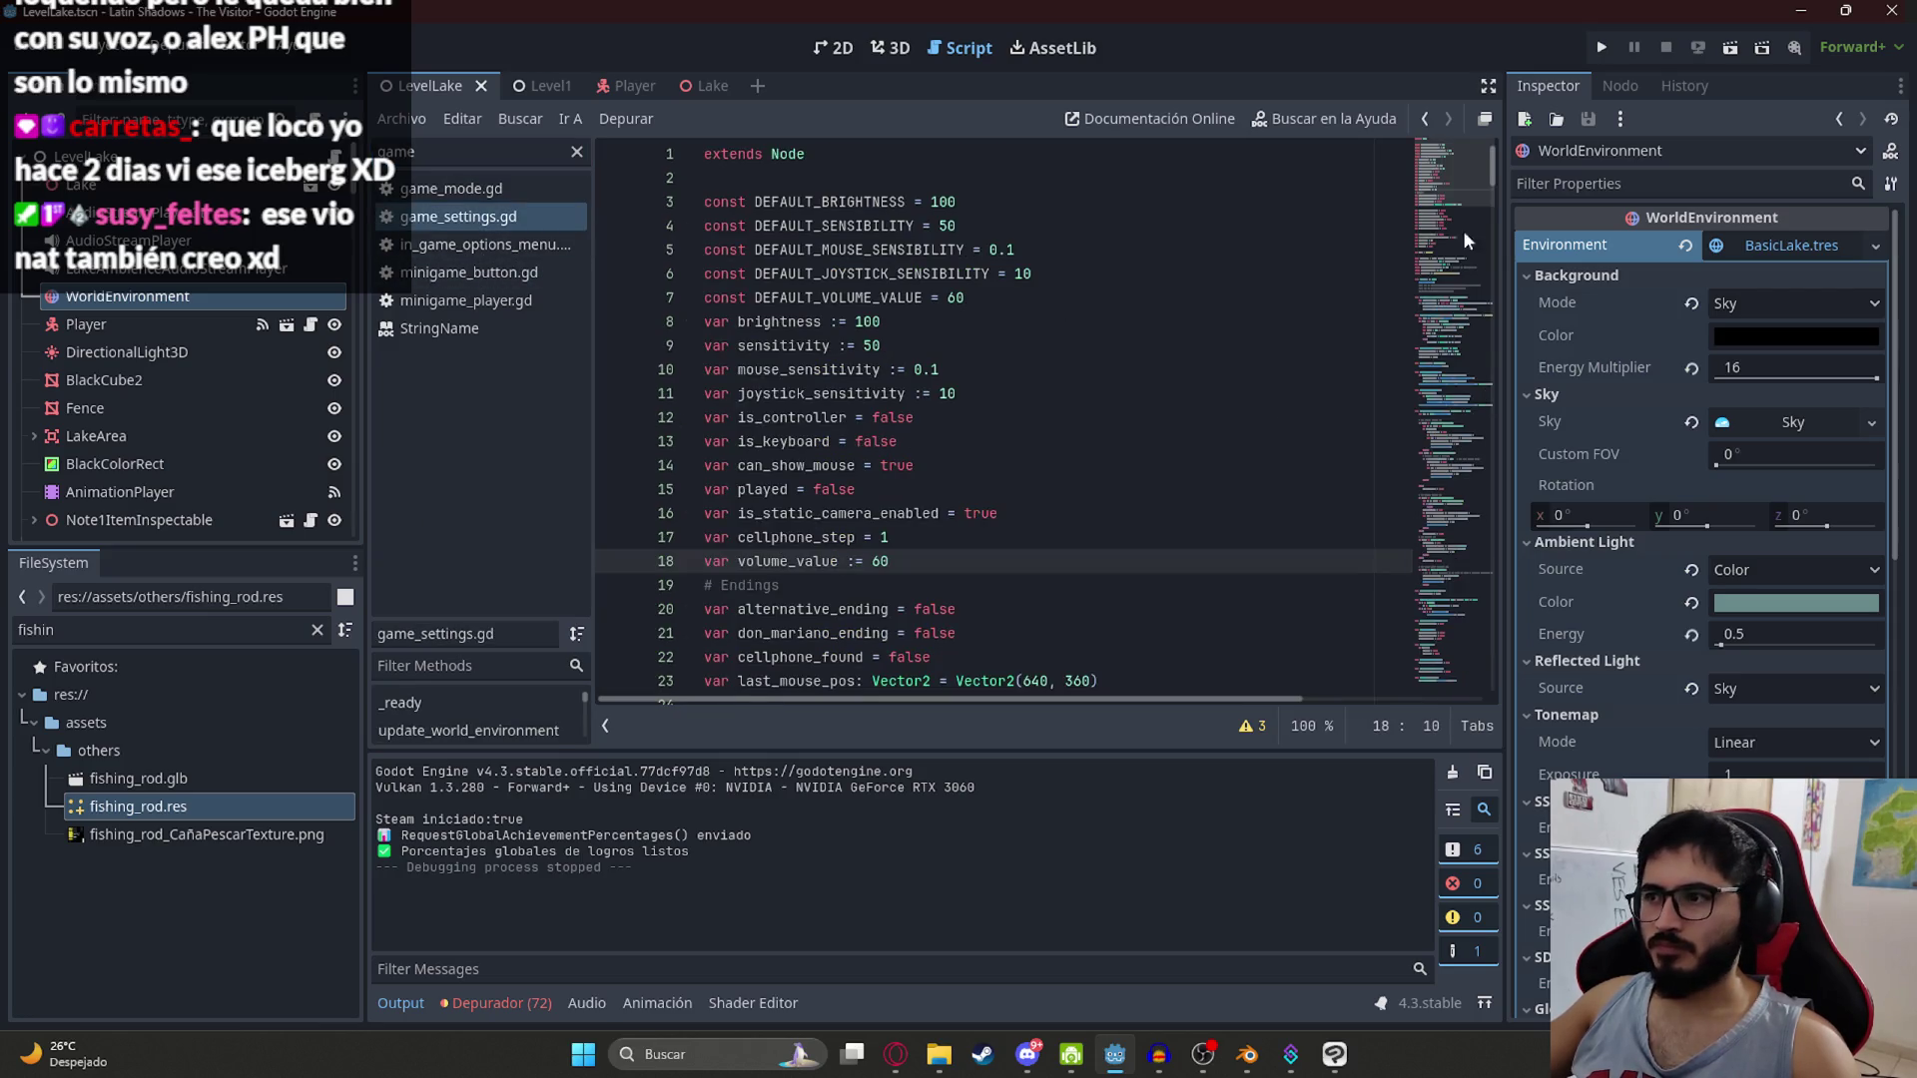
Step: Change is_static_camera_enabled to false, save the script, and run the LevelLake scene
left_click(957, 414)
left_click(974, 494)
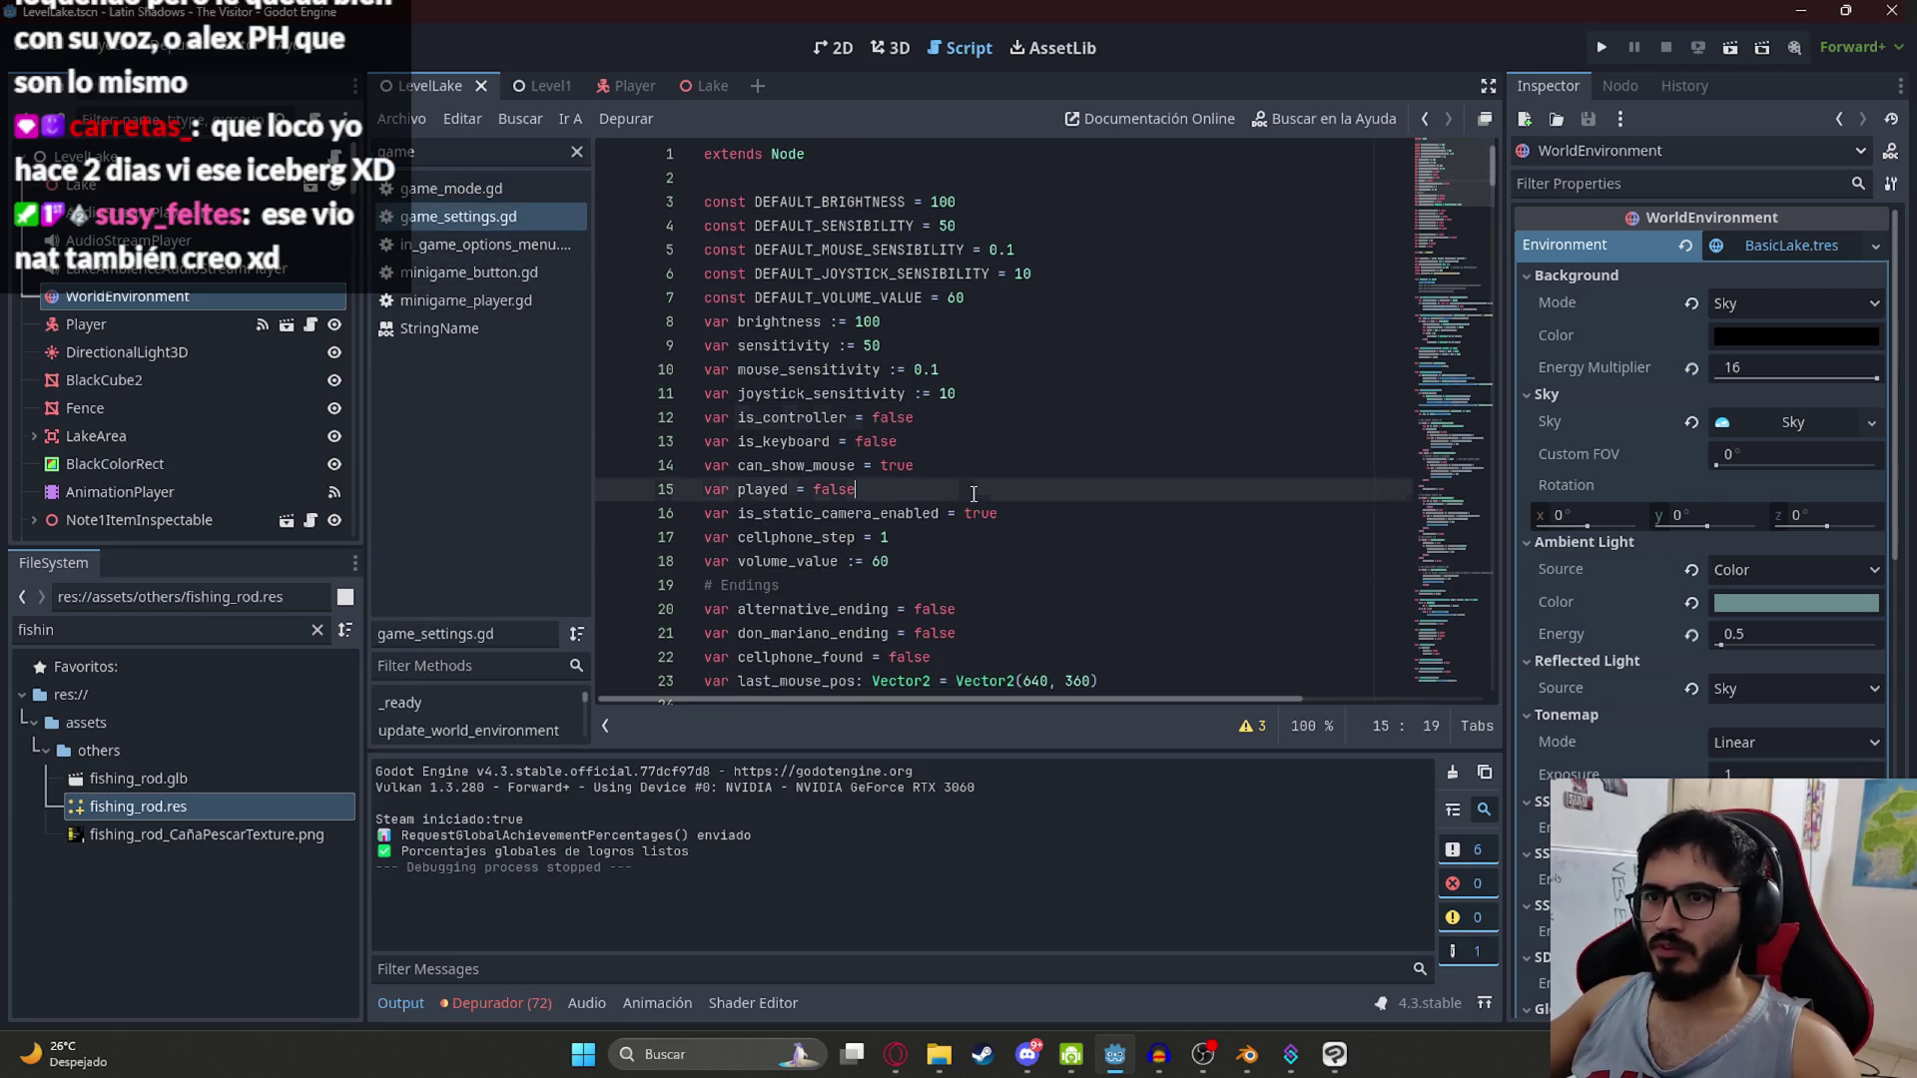
left_click(872, 441)
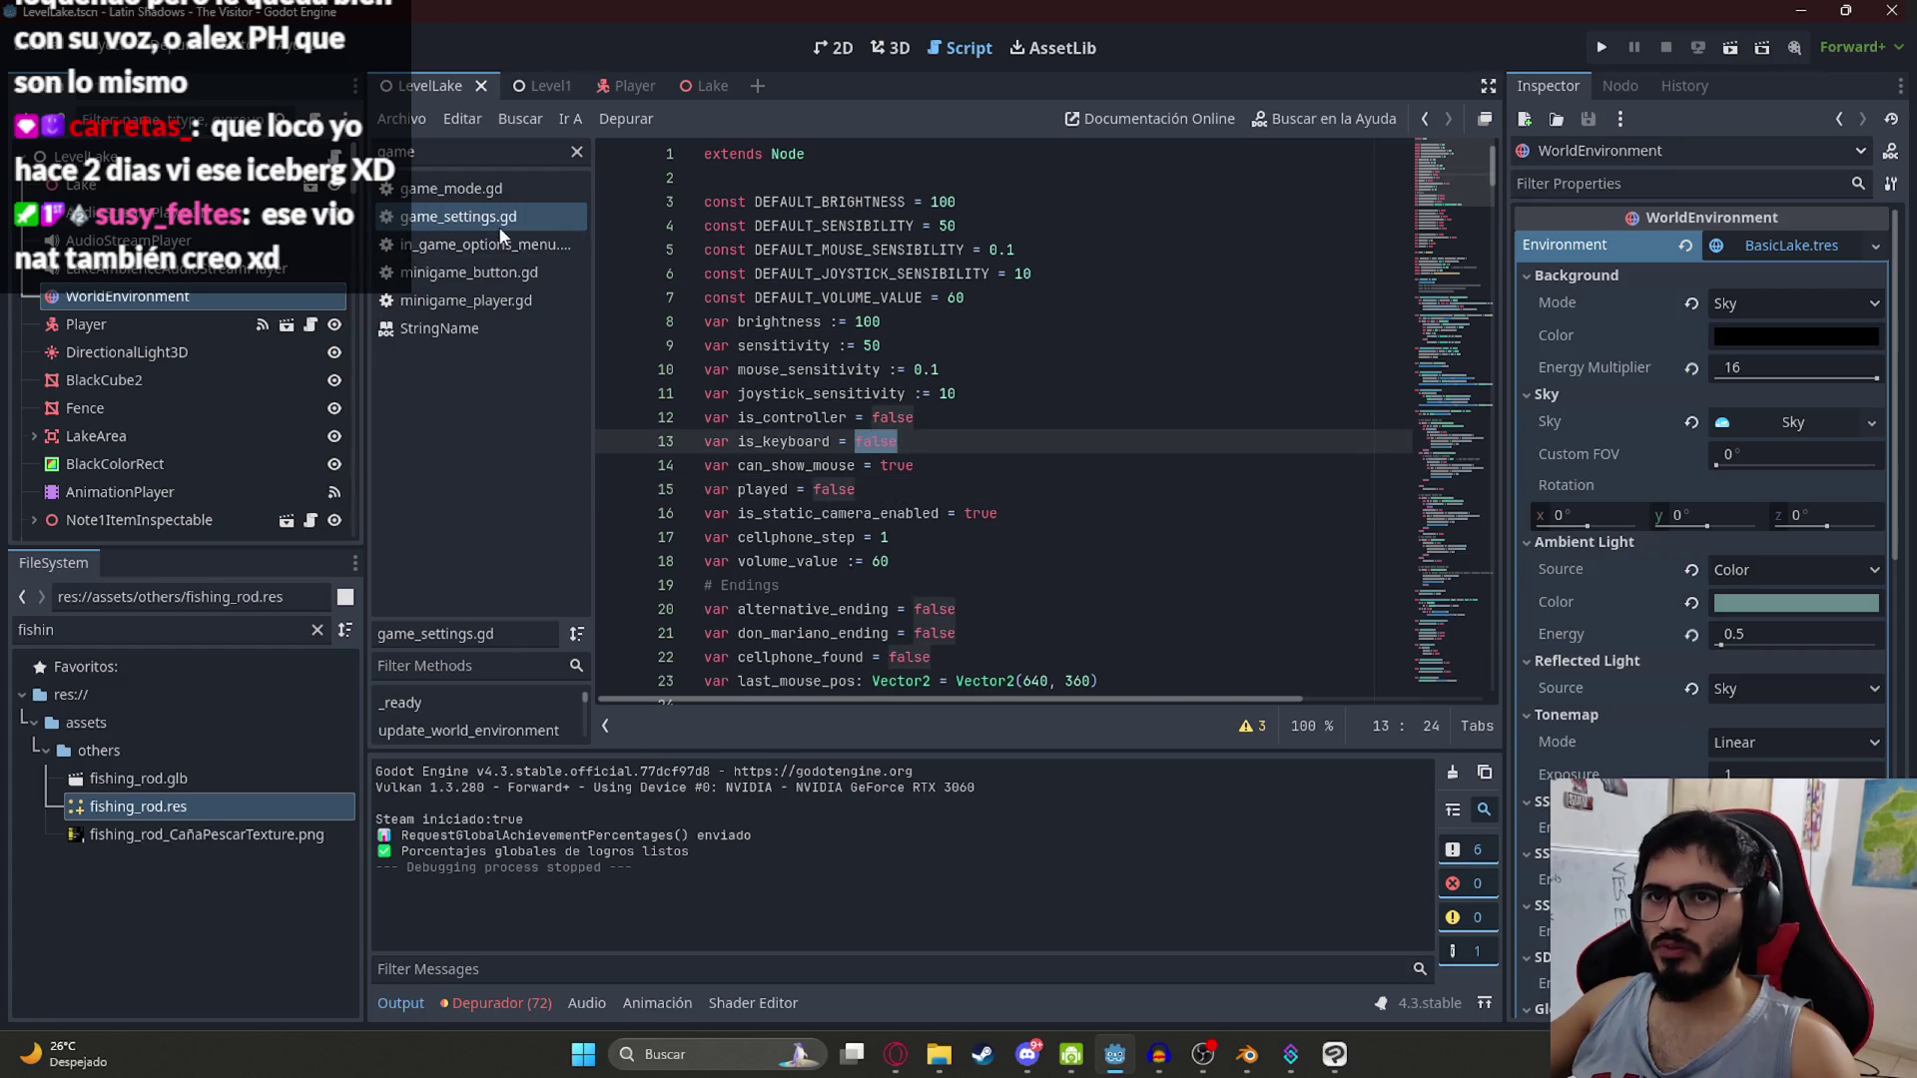
left_click(964, 513)
type("false")
key("ctrl+s")
right_click(447, 86)
left_click(653, 244)
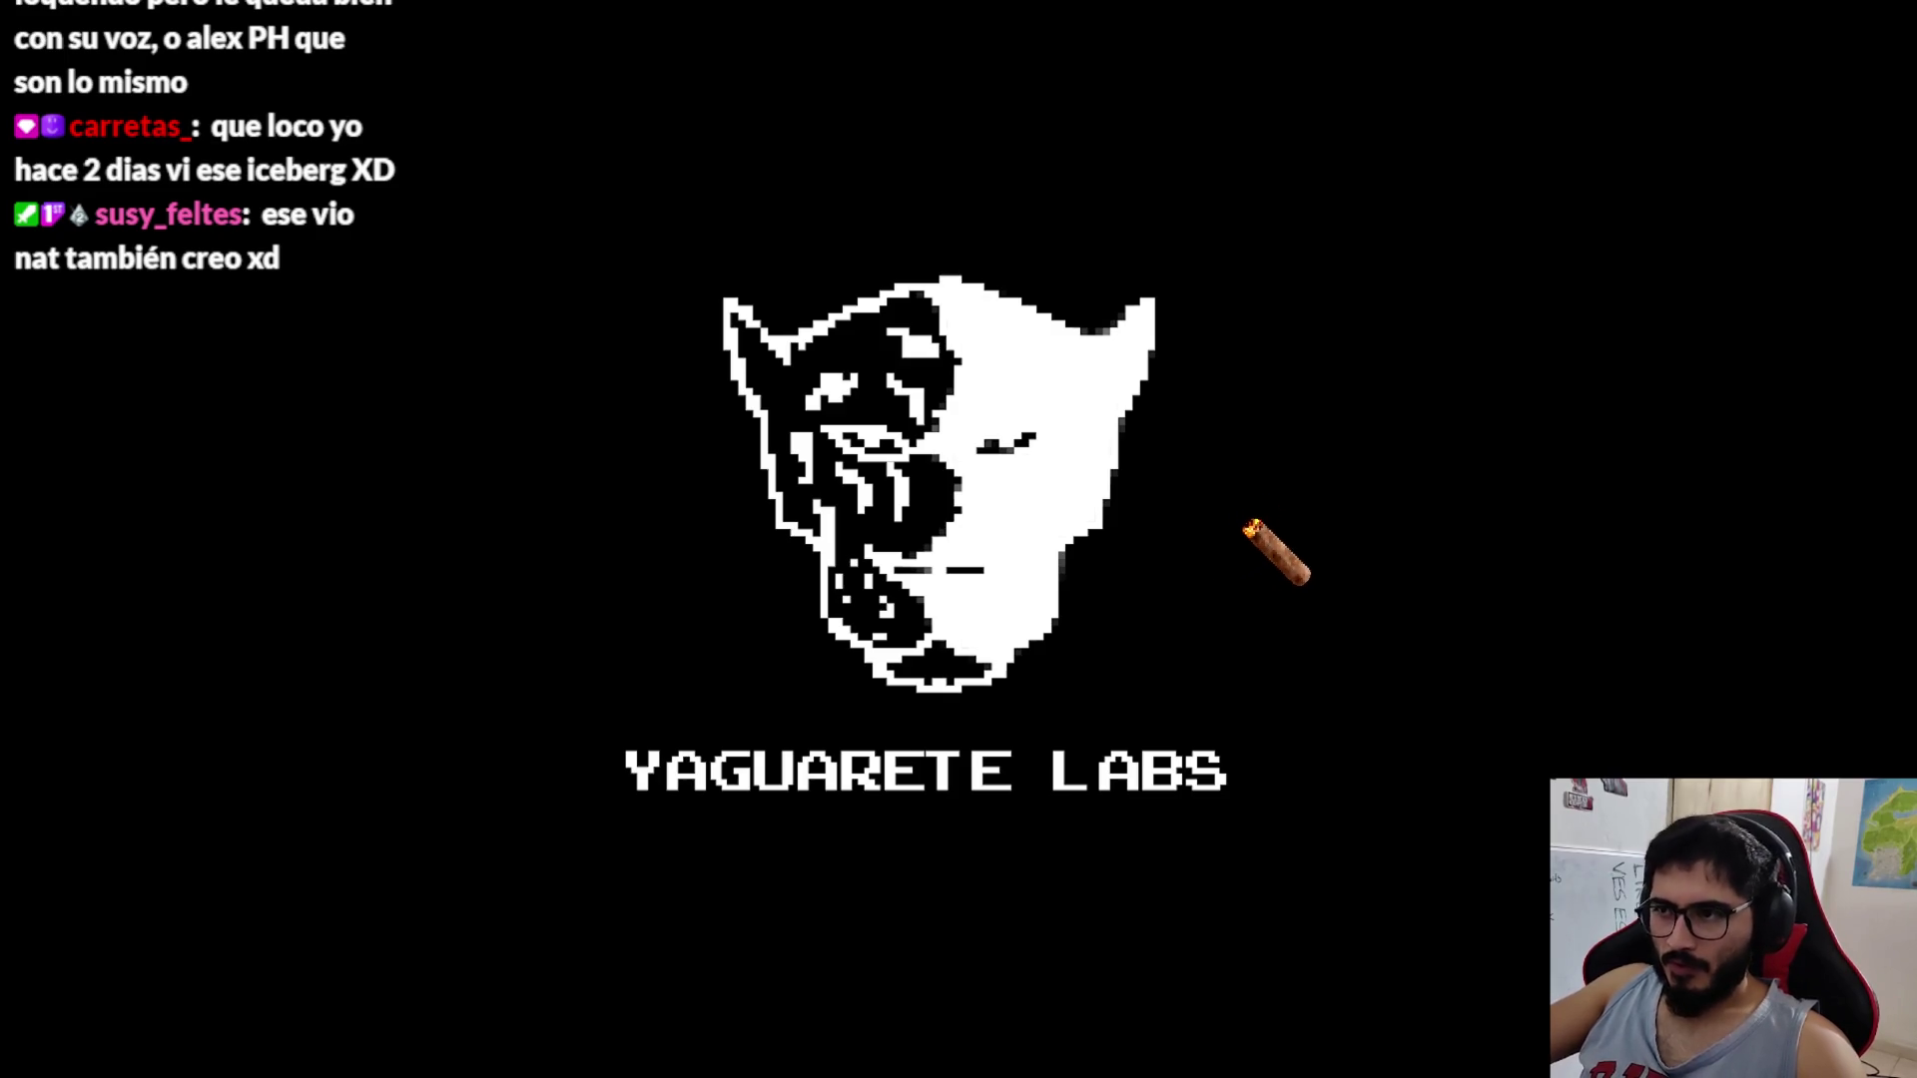
Step: Walk down the dirt path out to the end of the pier
key("w")
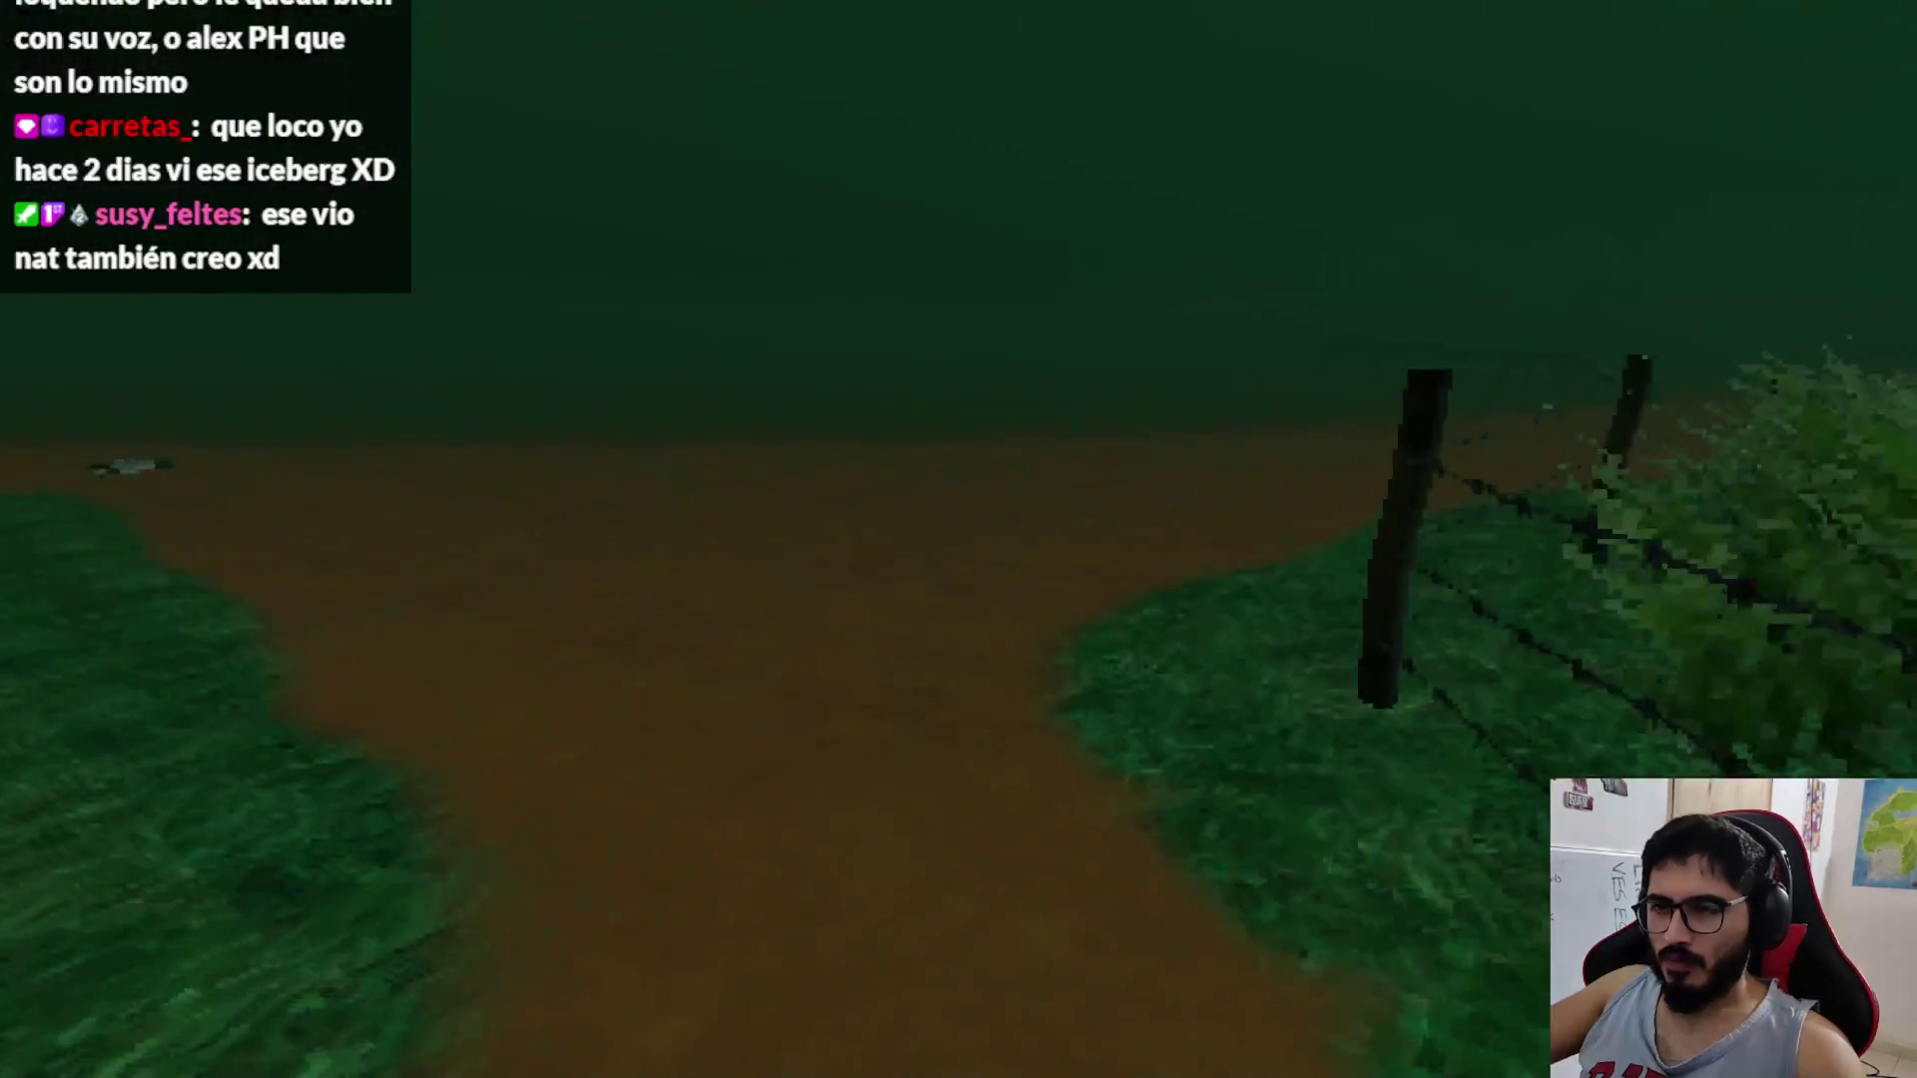
key("w")
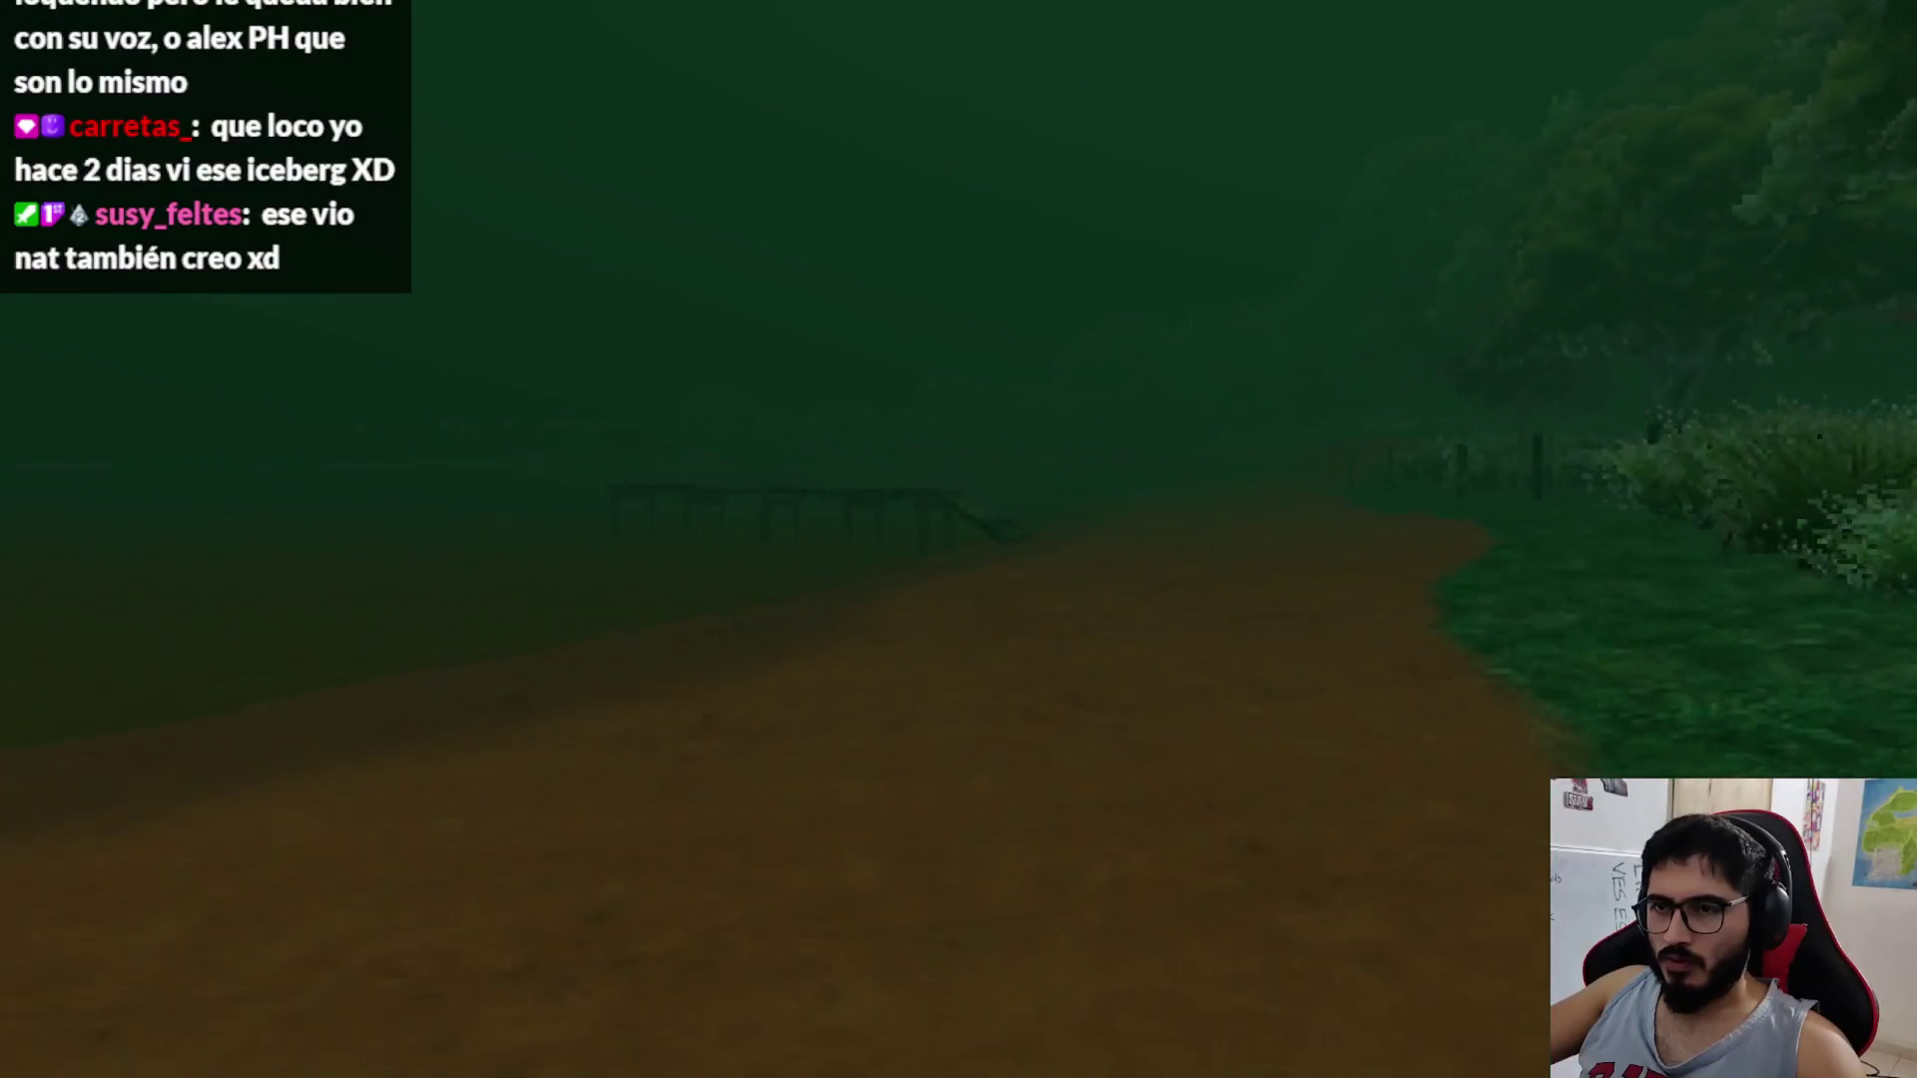
key("w")
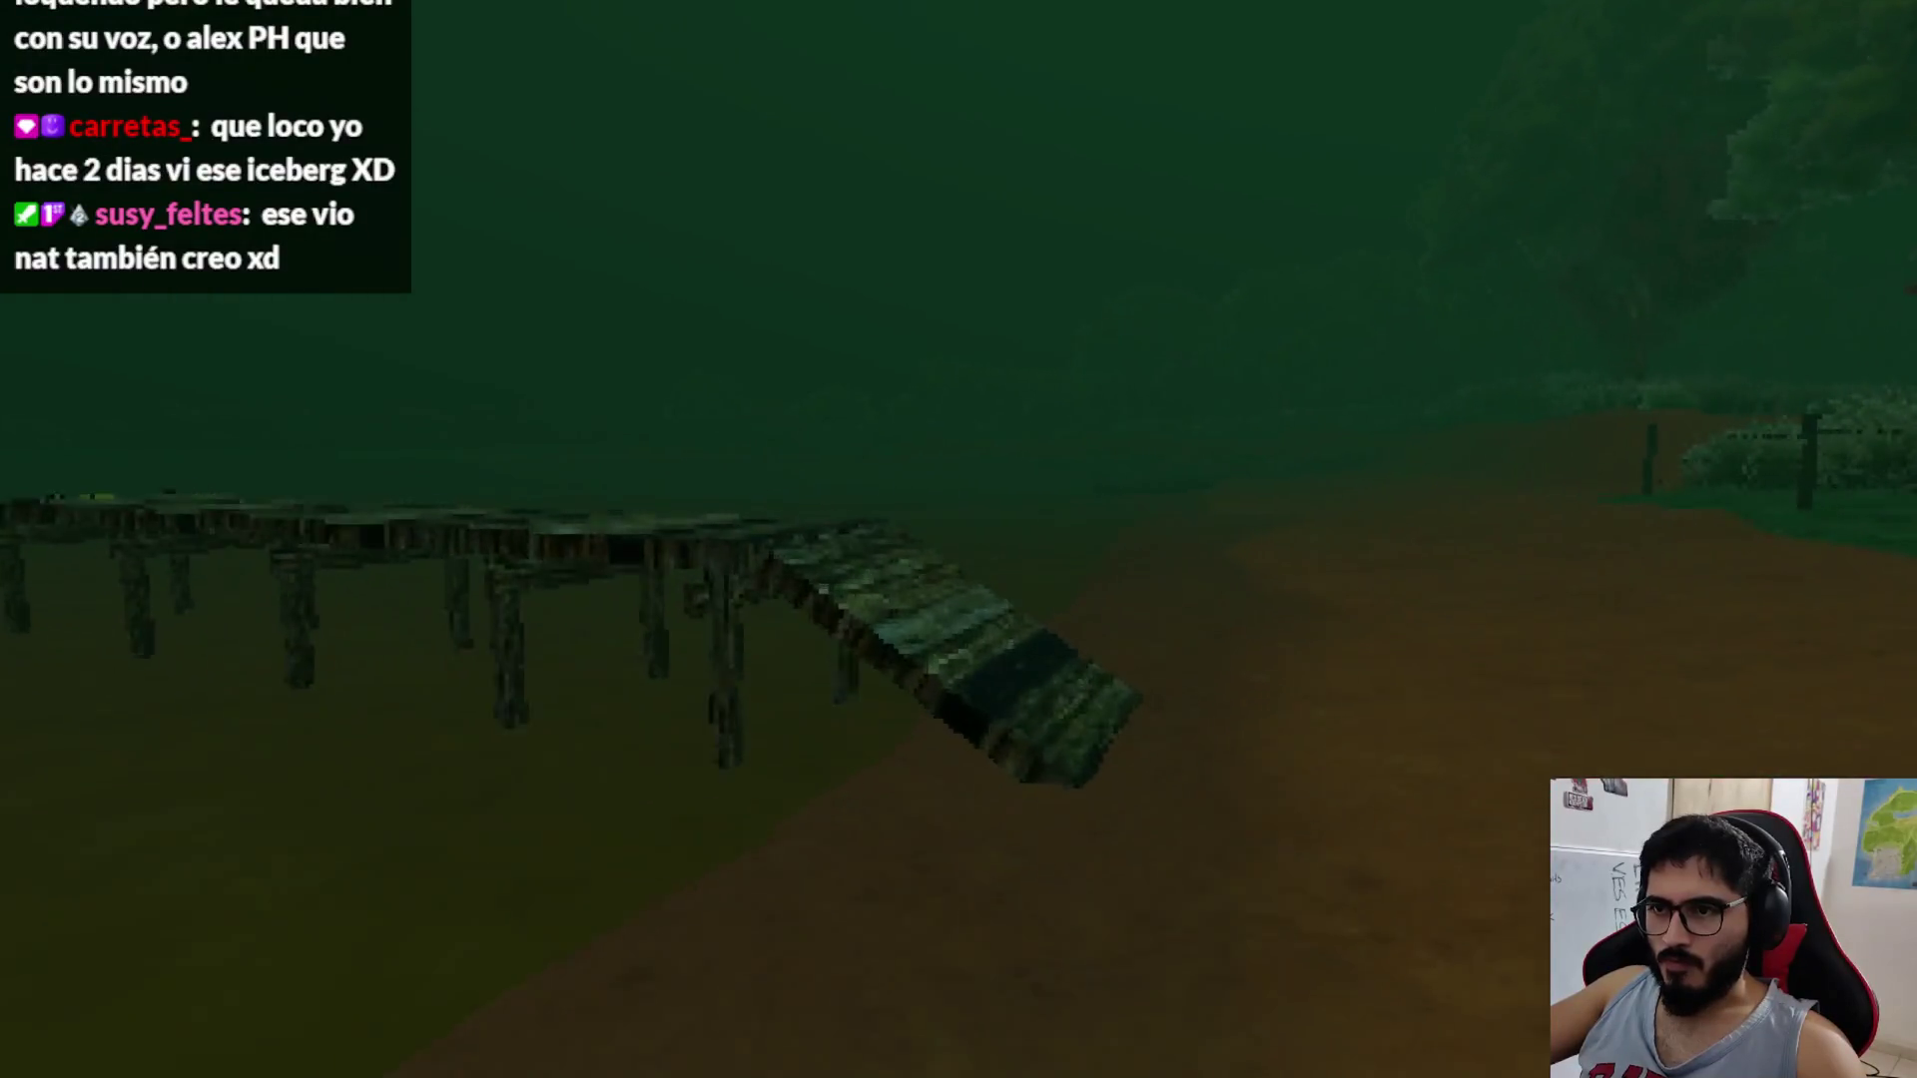
key("w")
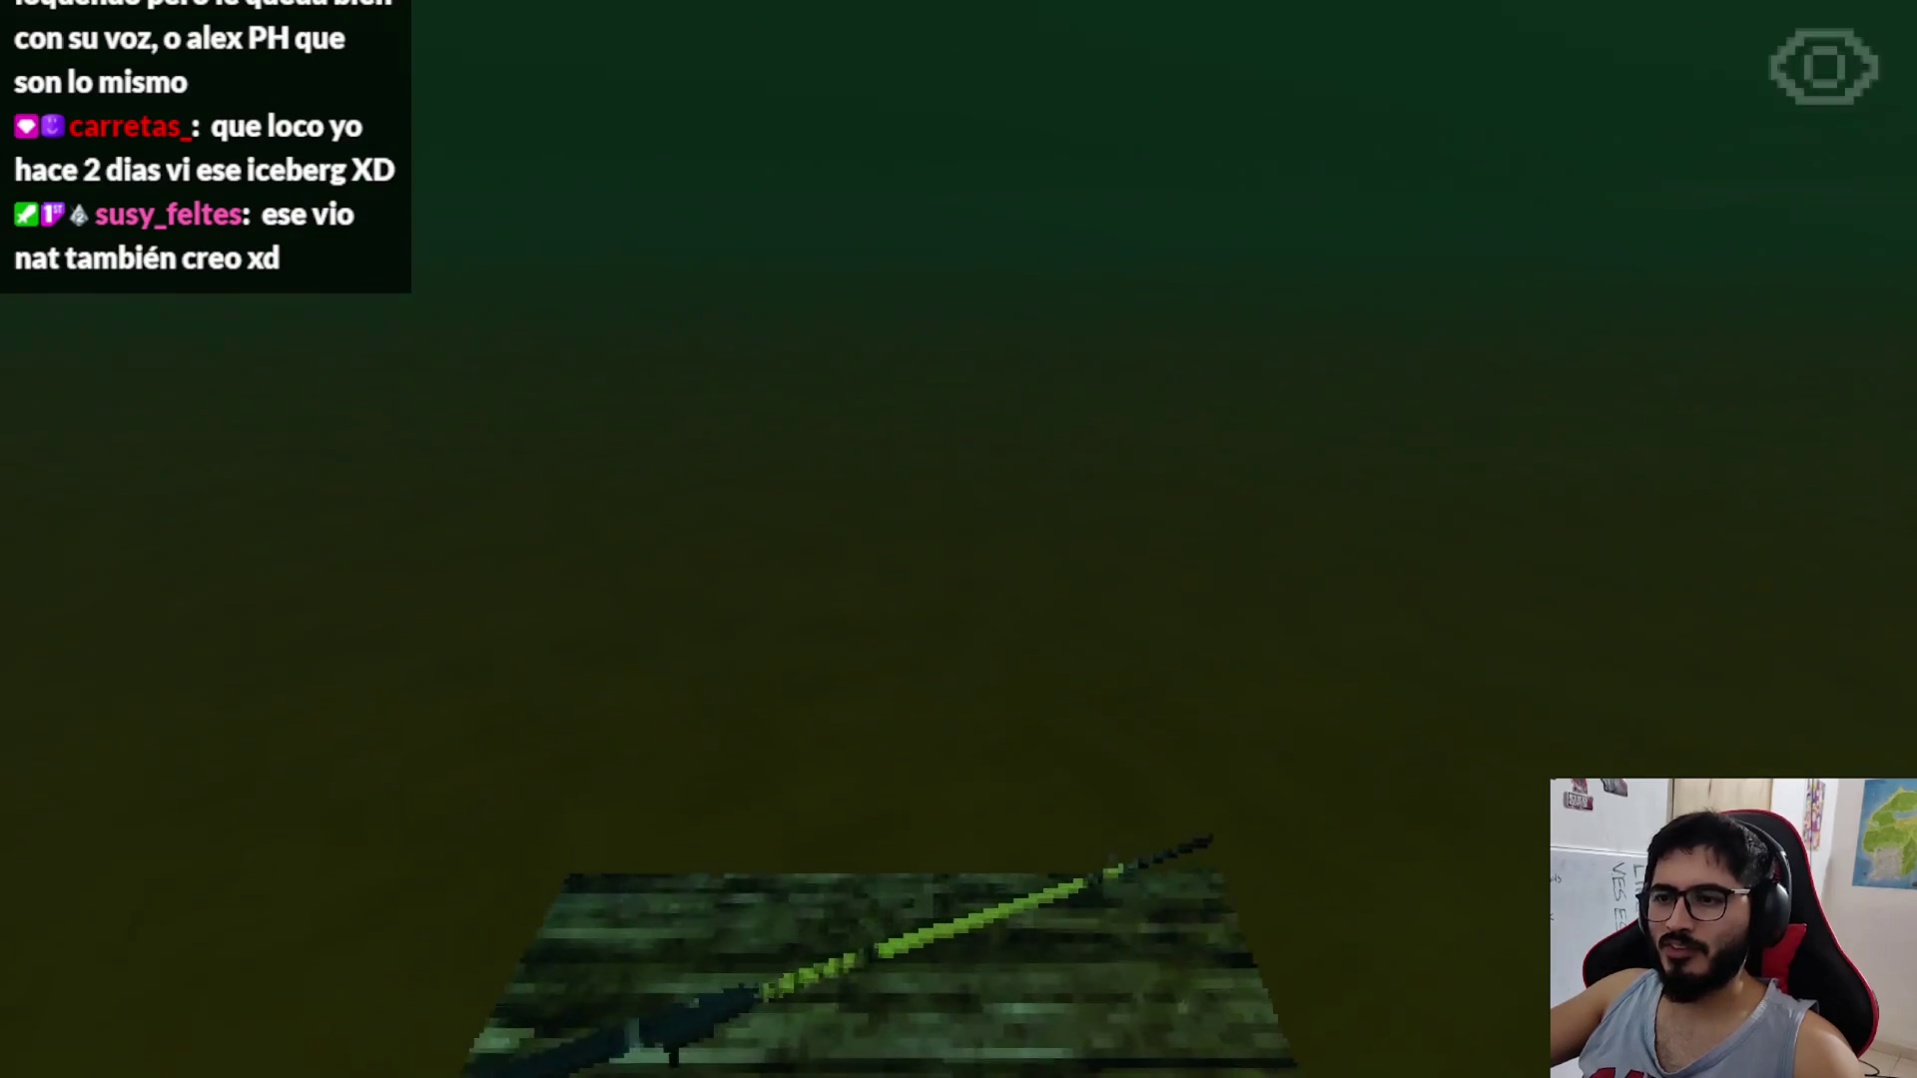
Step: Interact with the fishing rod, skip its dialogue, then quit the game
key("e")
key("e")
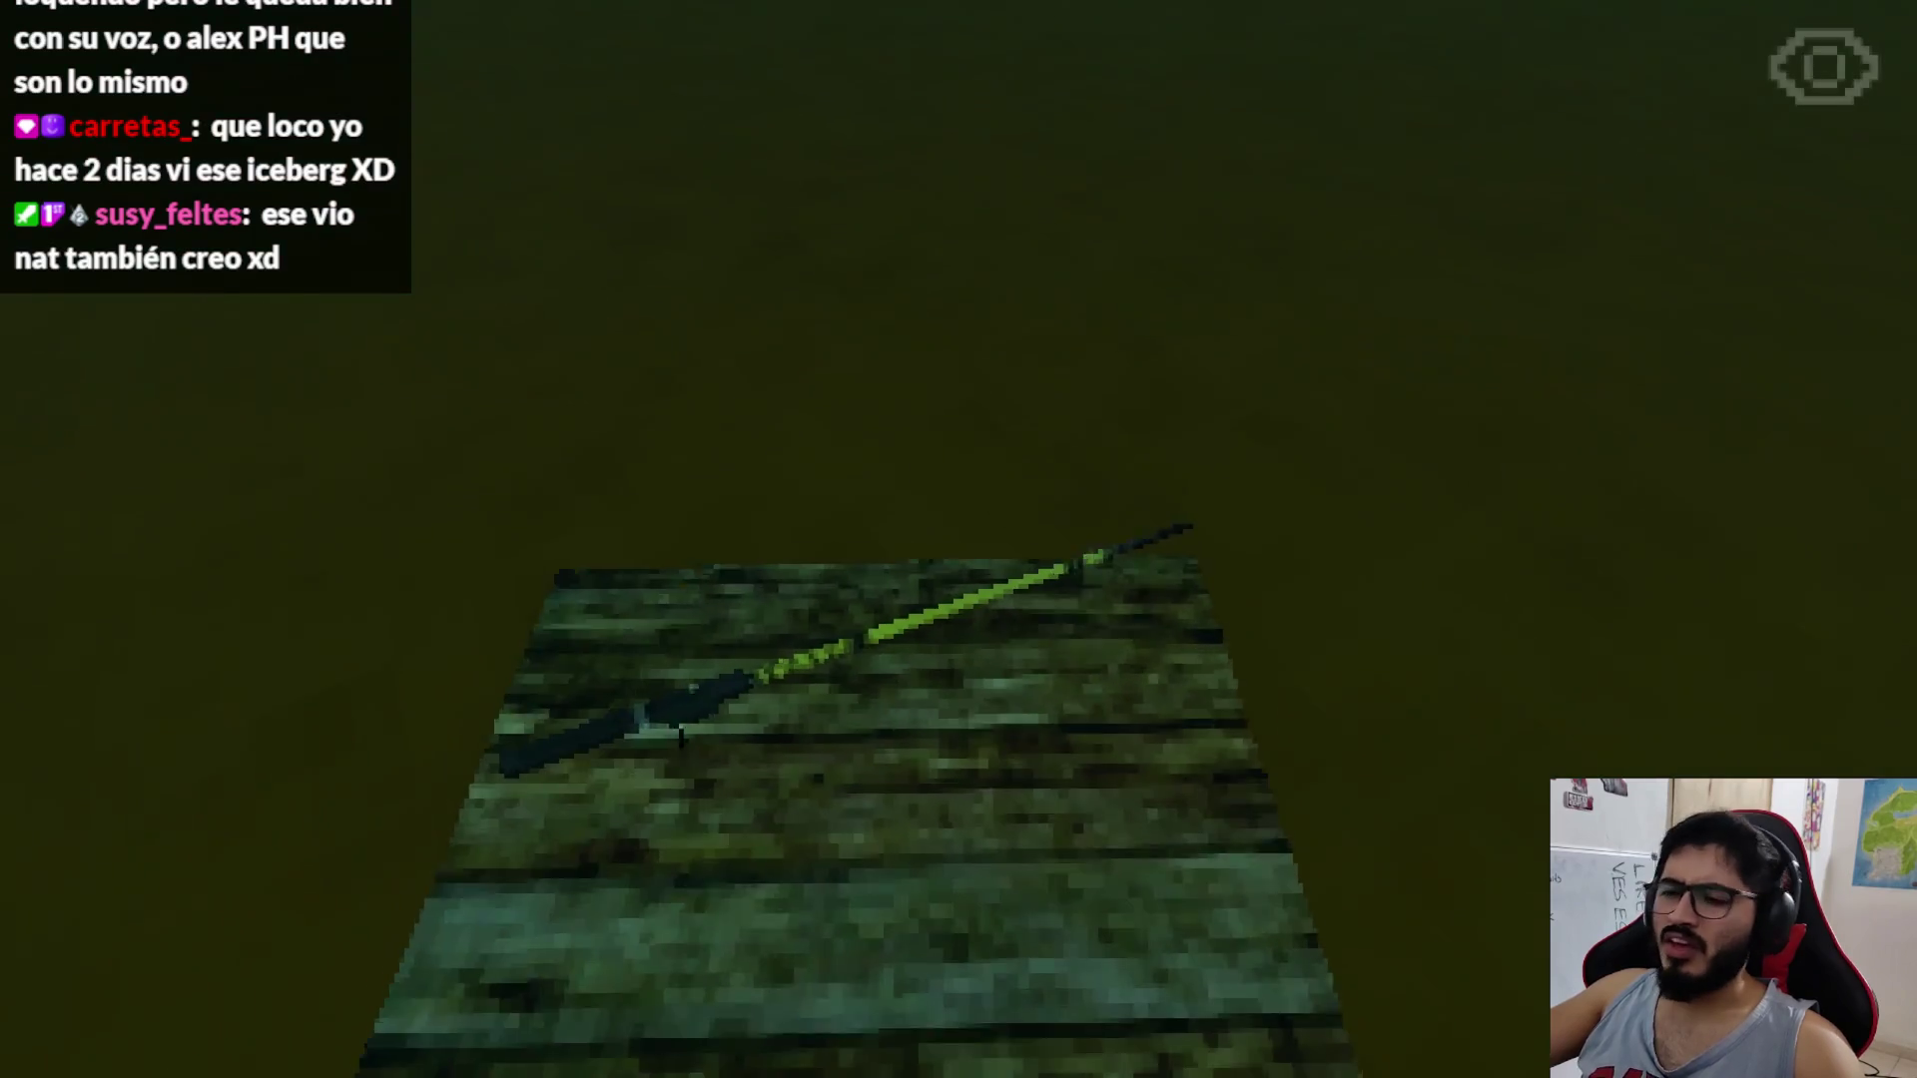
key("e")
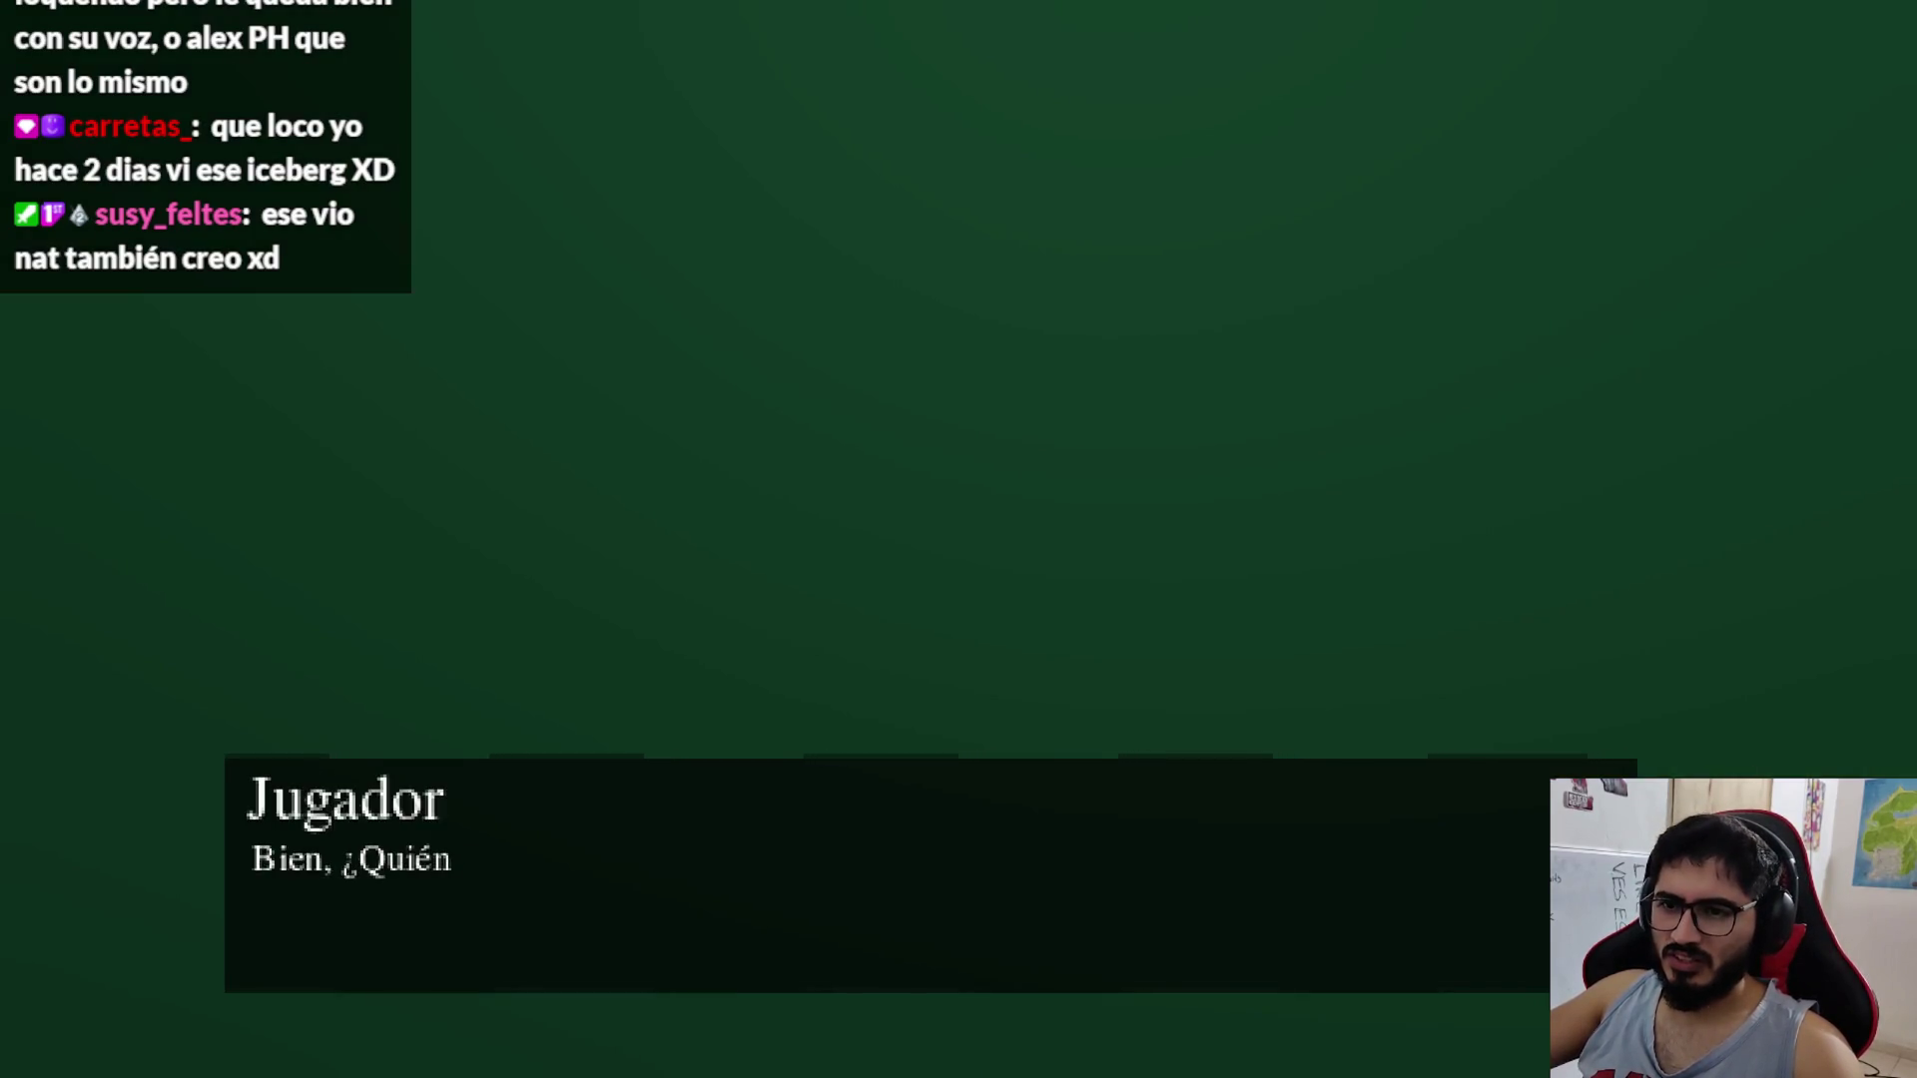
key("e")
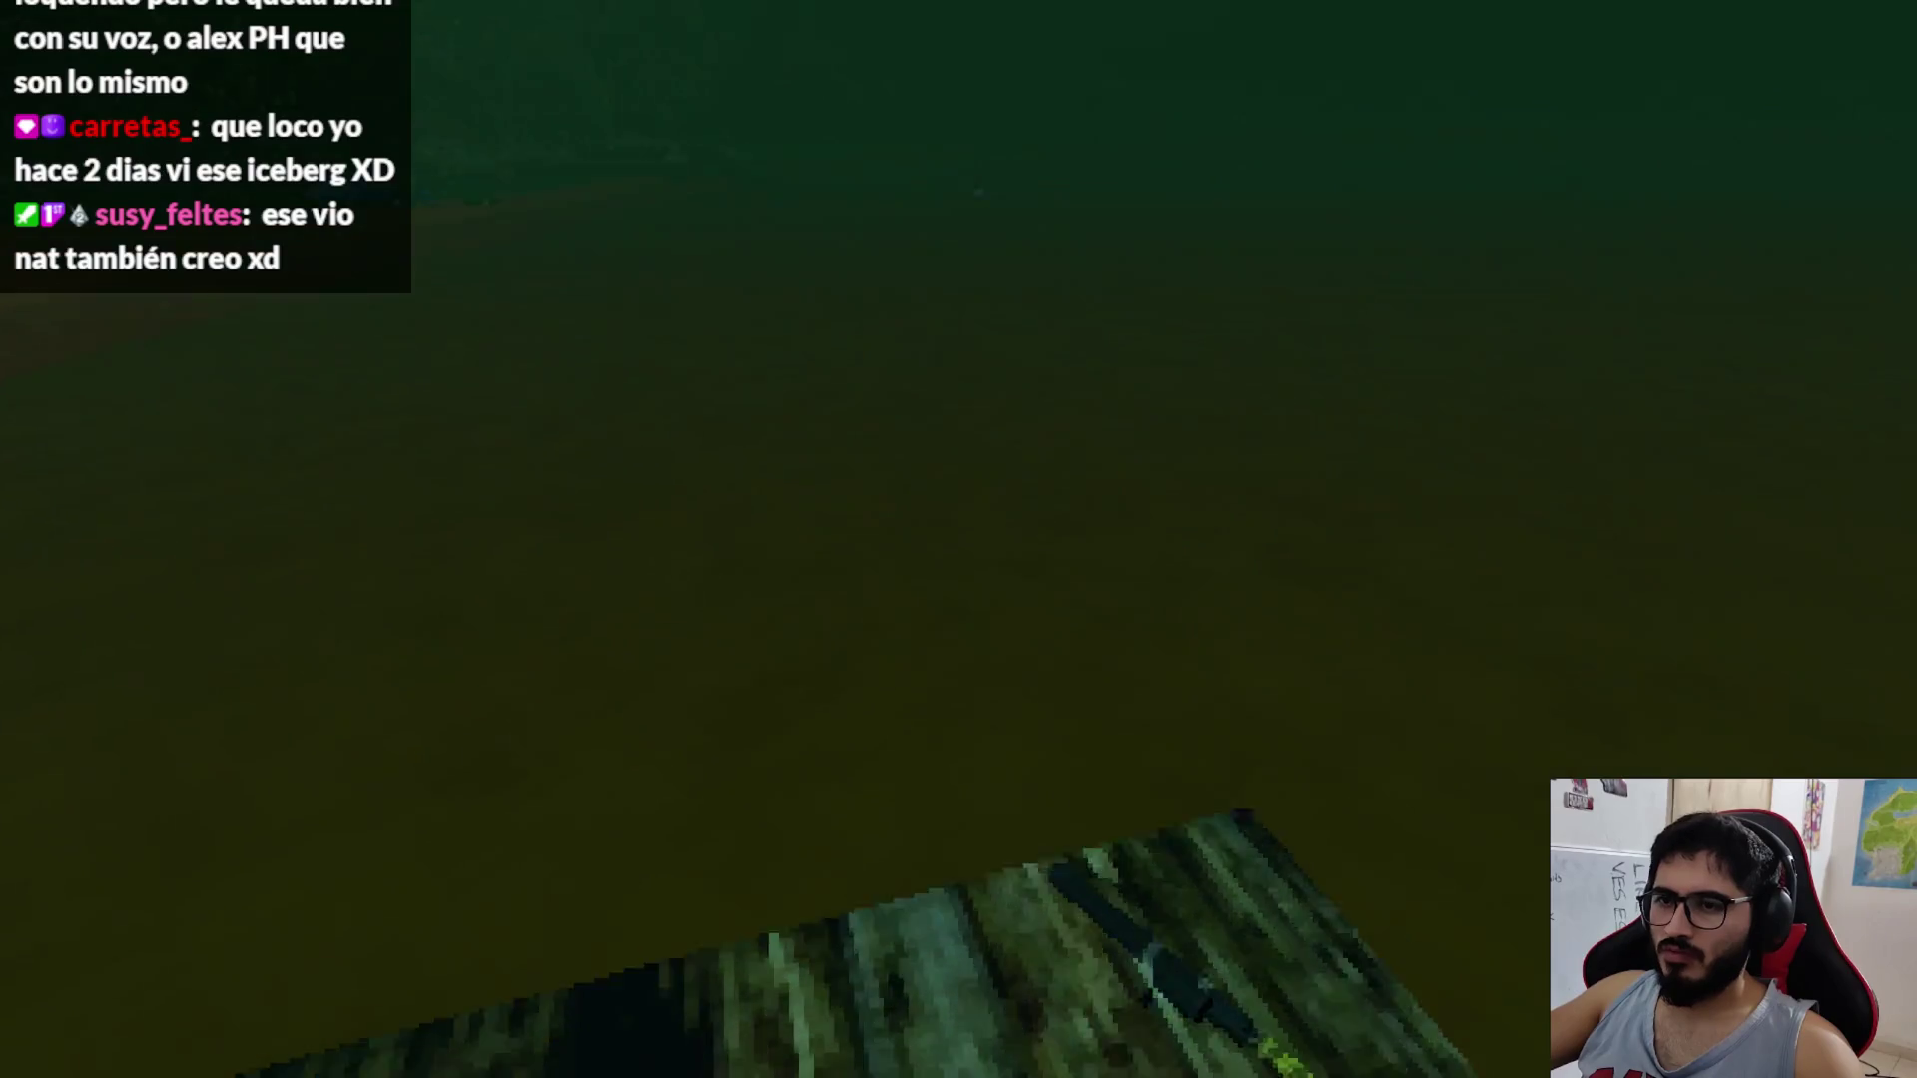
key("Escape")
left_click(863, 774)
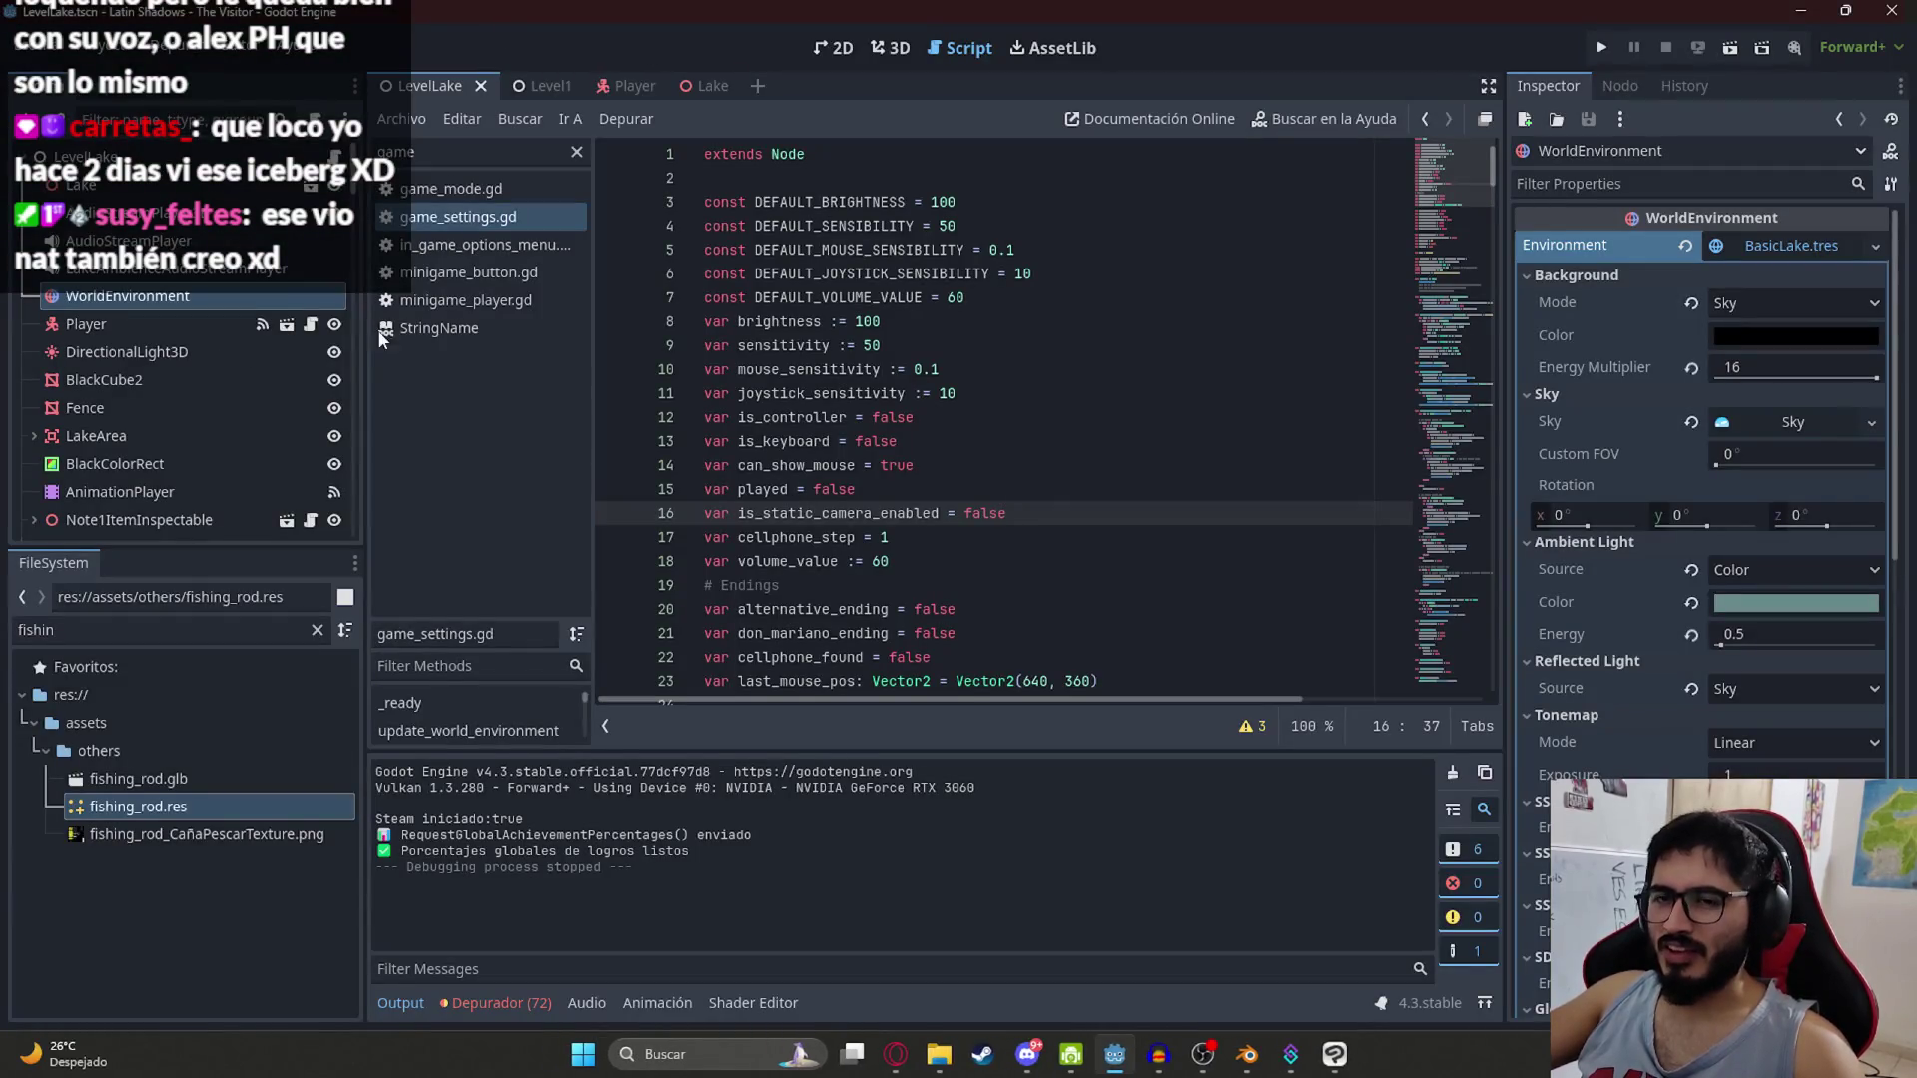
Step: In the Level1 scene, filter the tree by 'in' and inspect ItemInspectable and ItemInspectable2
left_click(532, 82)
left_click(180, 133)
type("inspl")
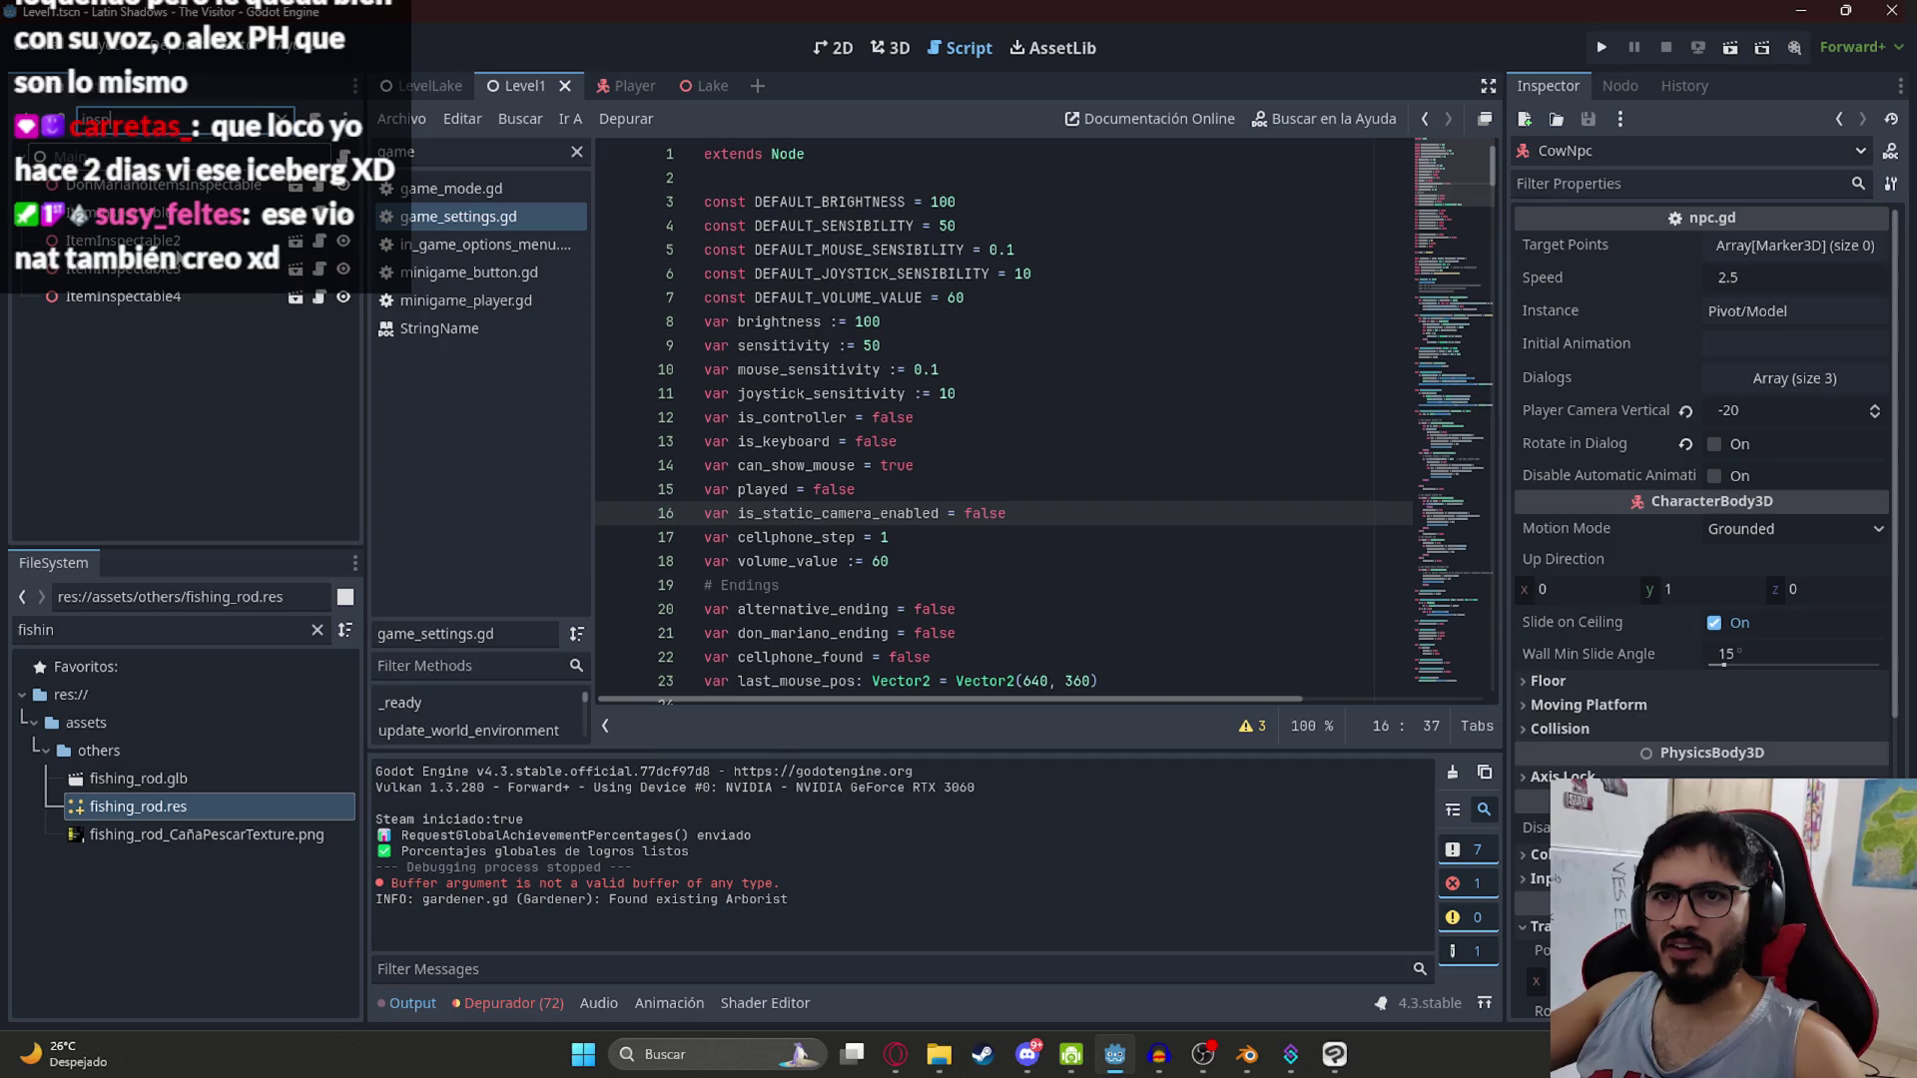
left_click(183, 240)
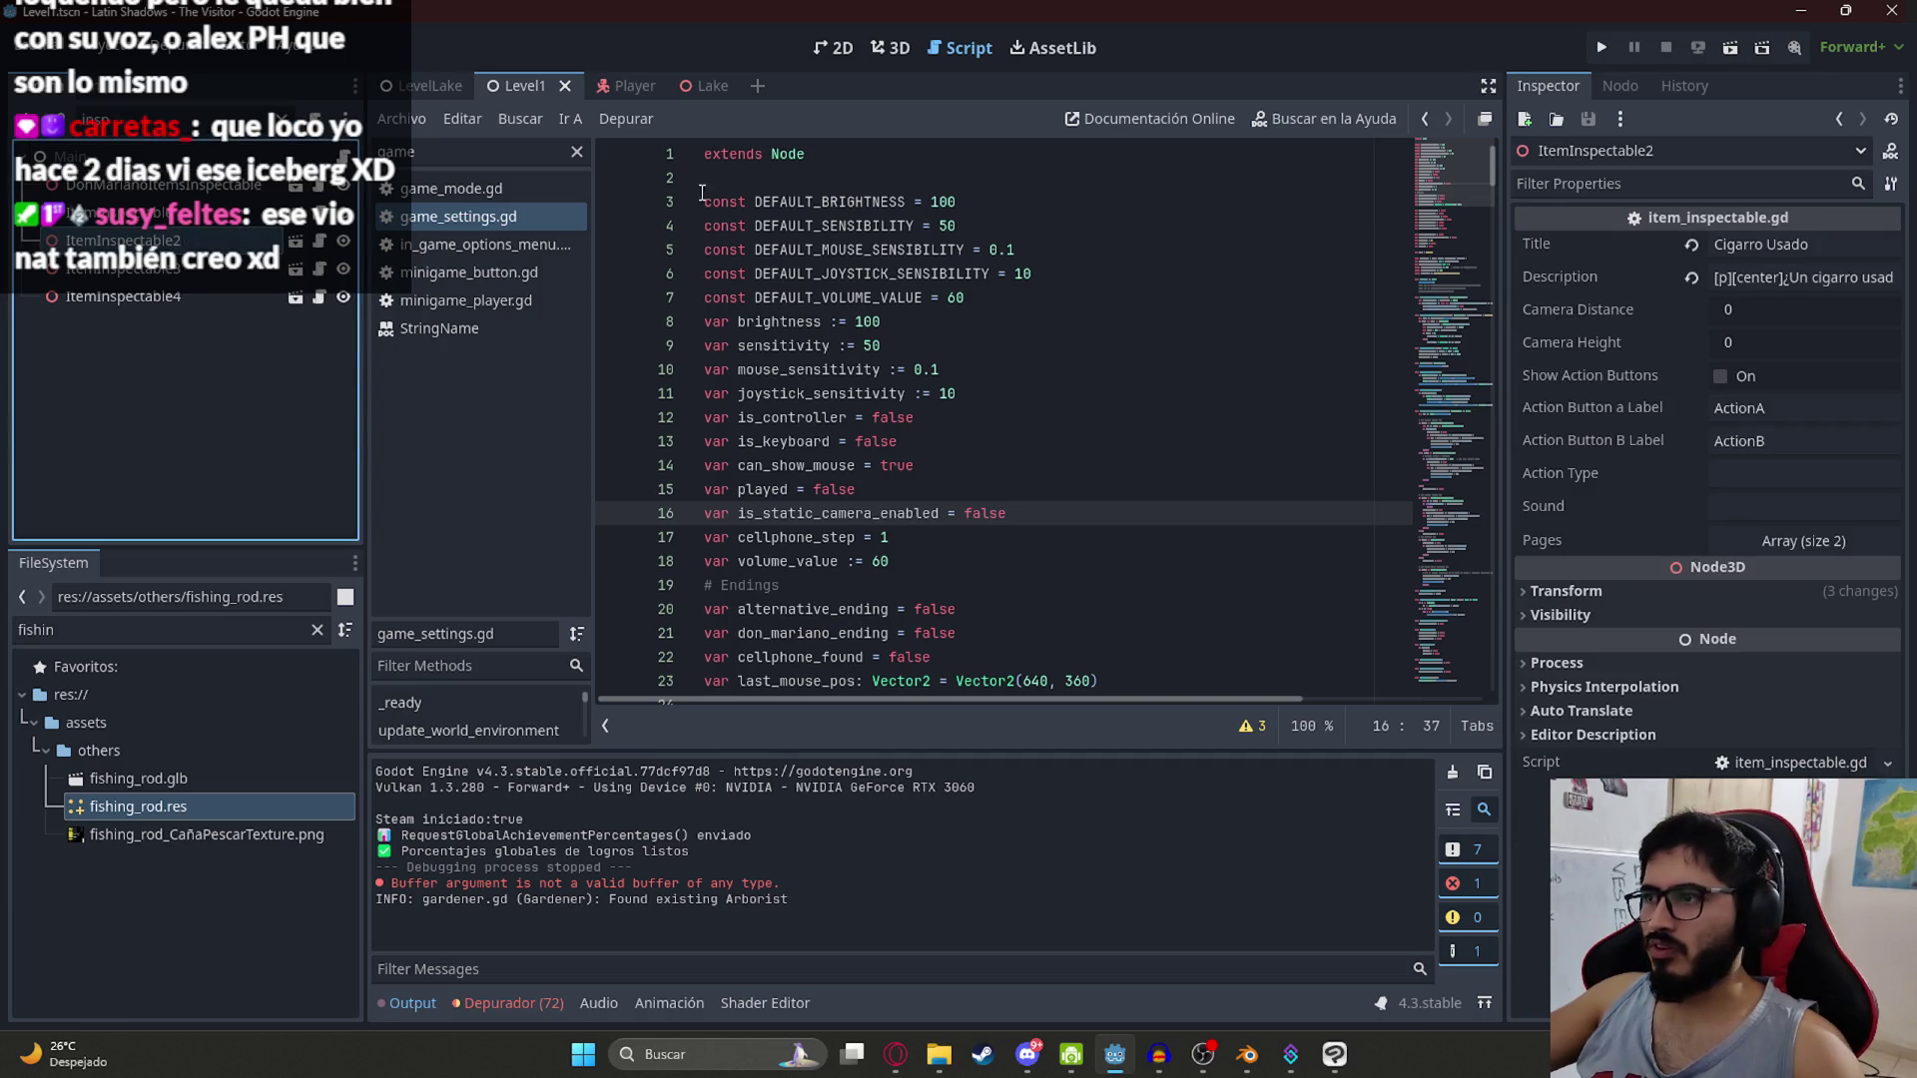
left_click(132, 212)
Step: Return to the LevelLake scene in the 3D view
left_click(417, 88)
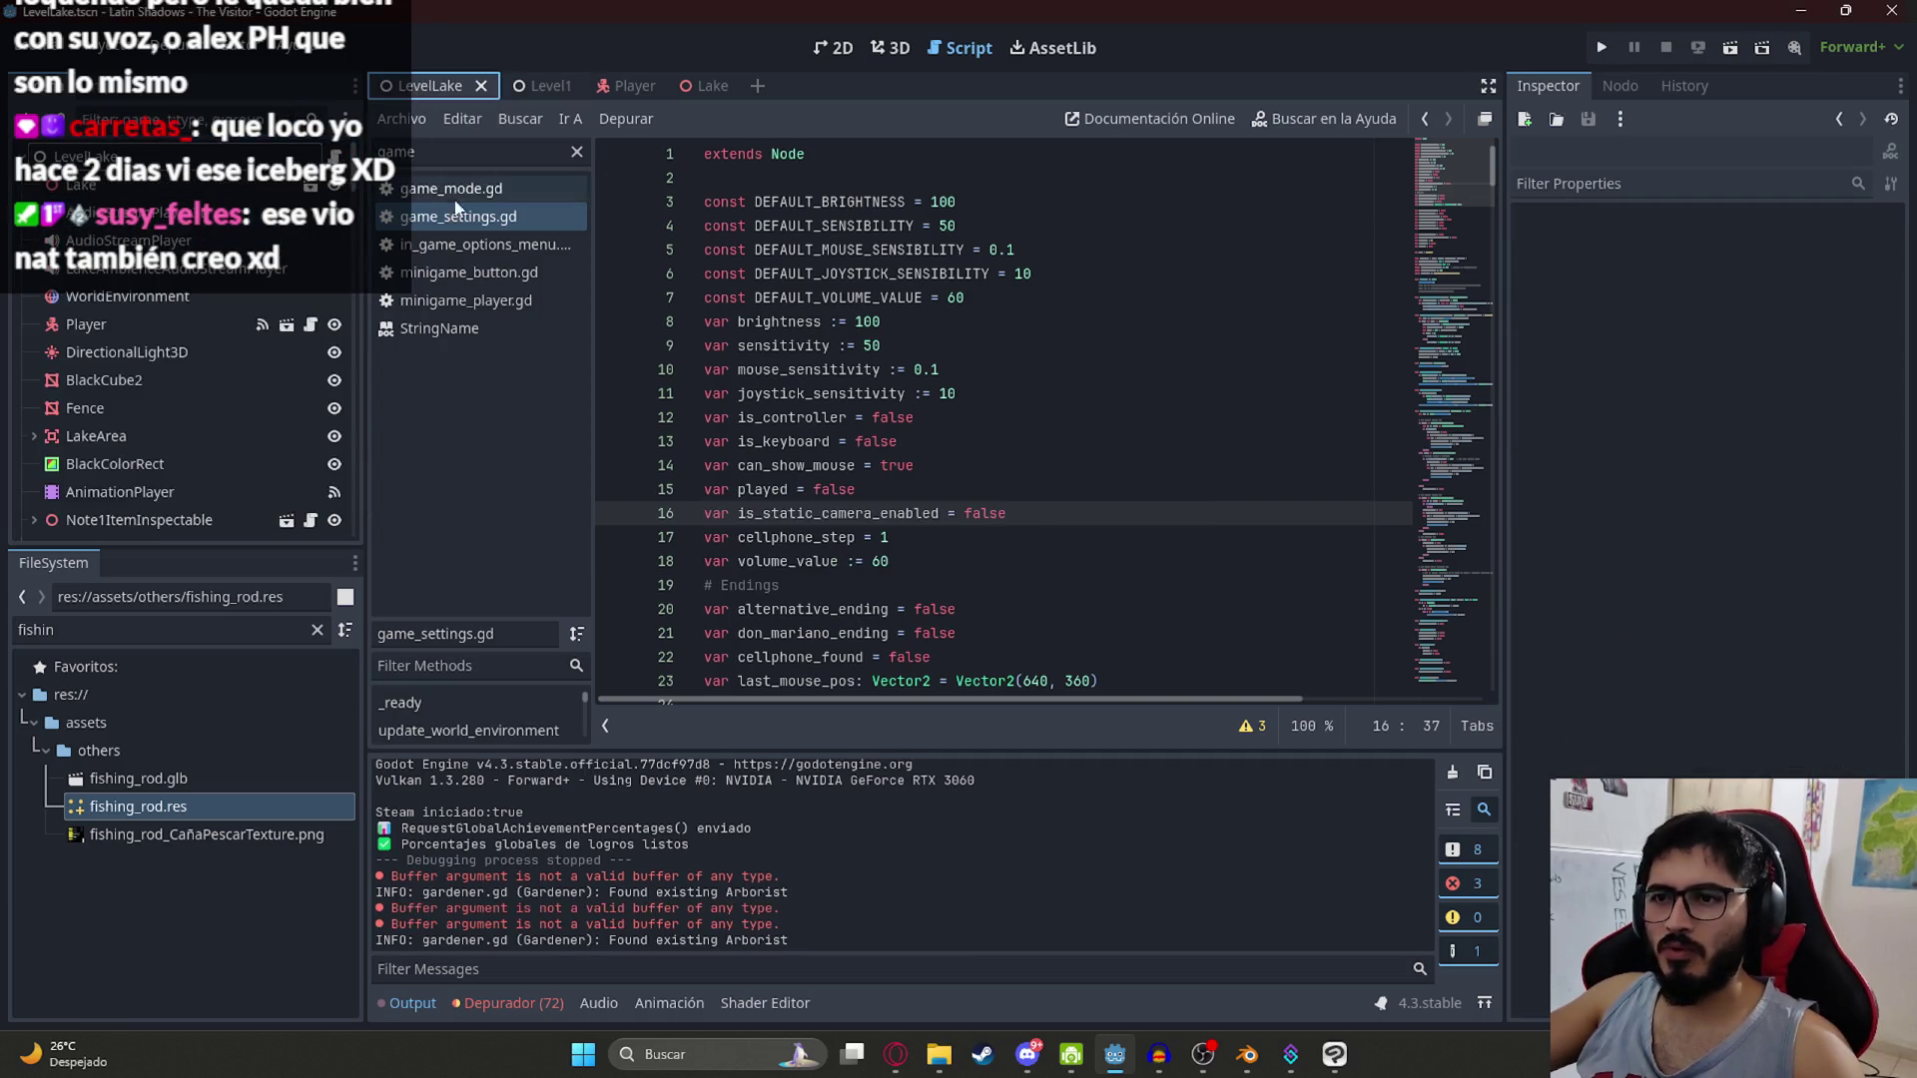
left_click(889, 48)
left_click(128, 295)
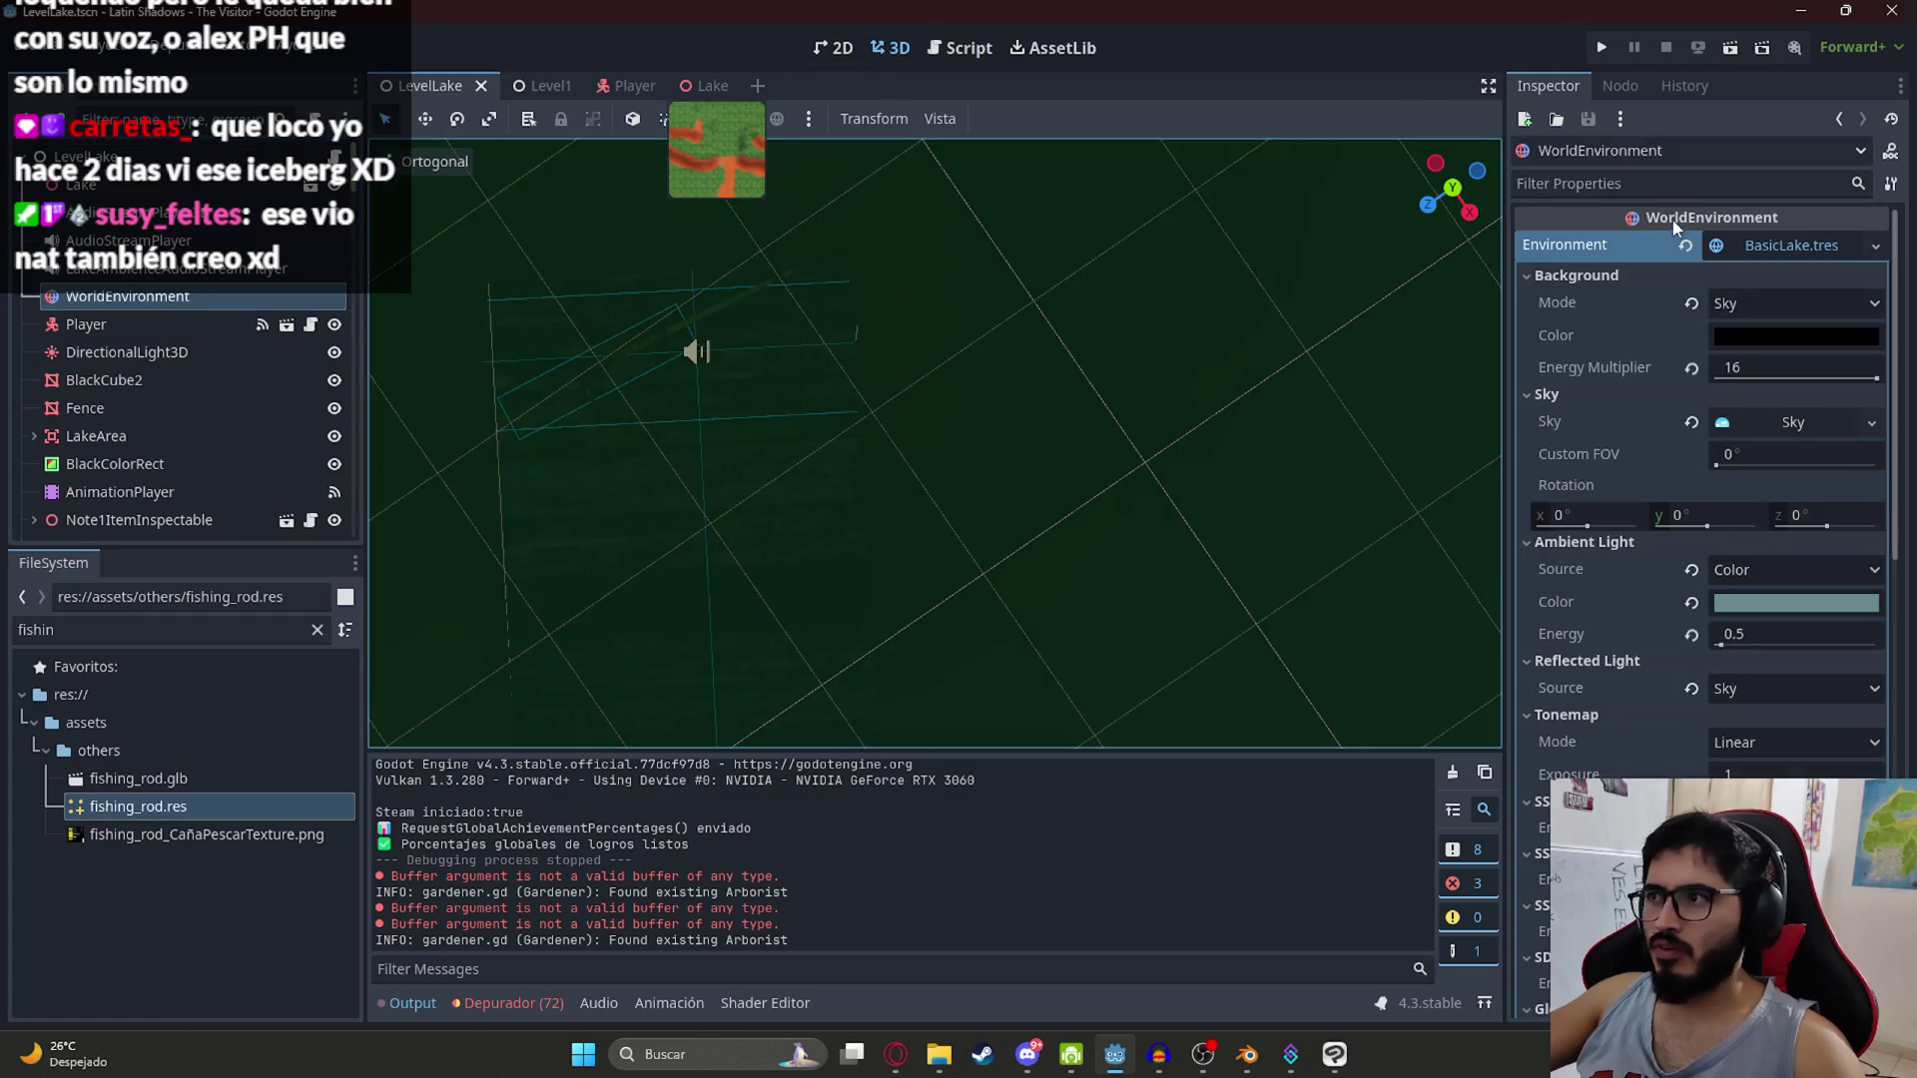
scroll(206, 402, "down", 10)
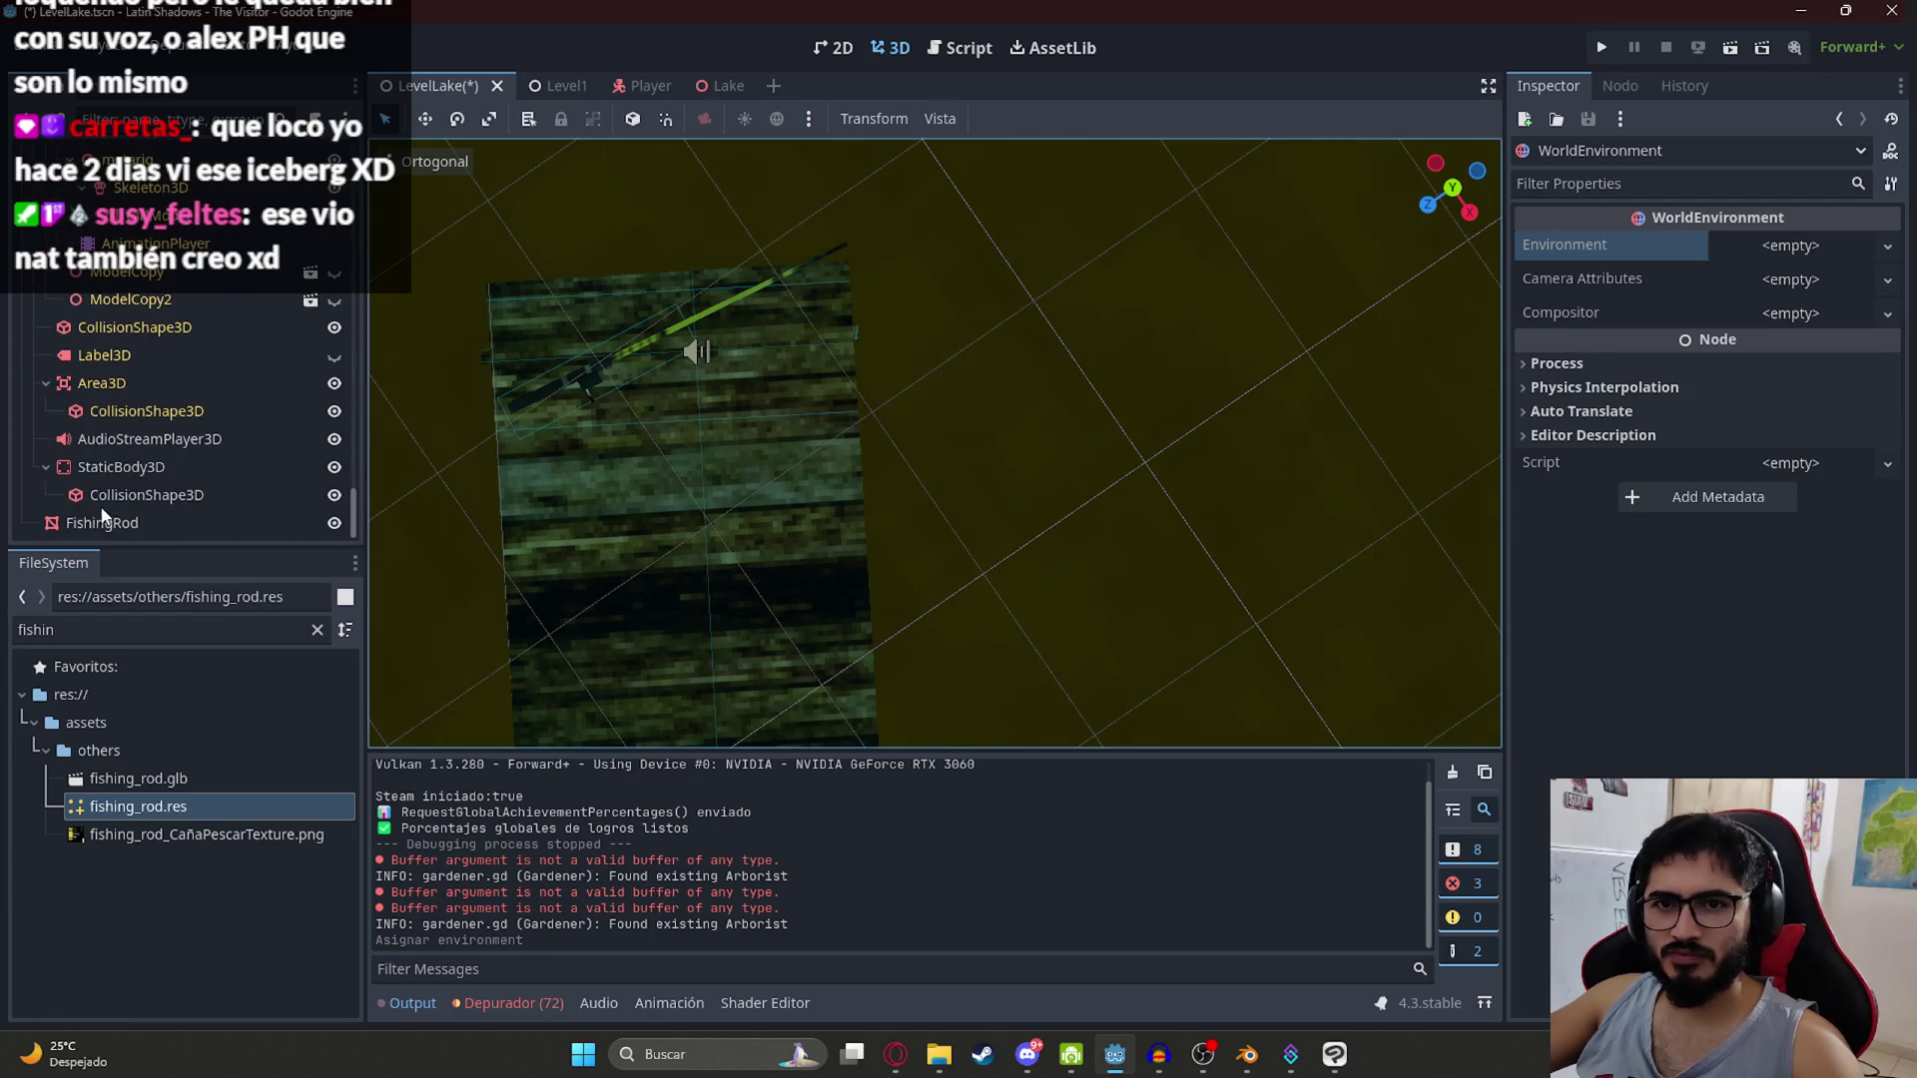
Step: Paste the copied ItemInspectable at the LevelLake root instead of under FishingRod
left_click(103, 514)
key("ctrl+v")
key("ctrl+z")
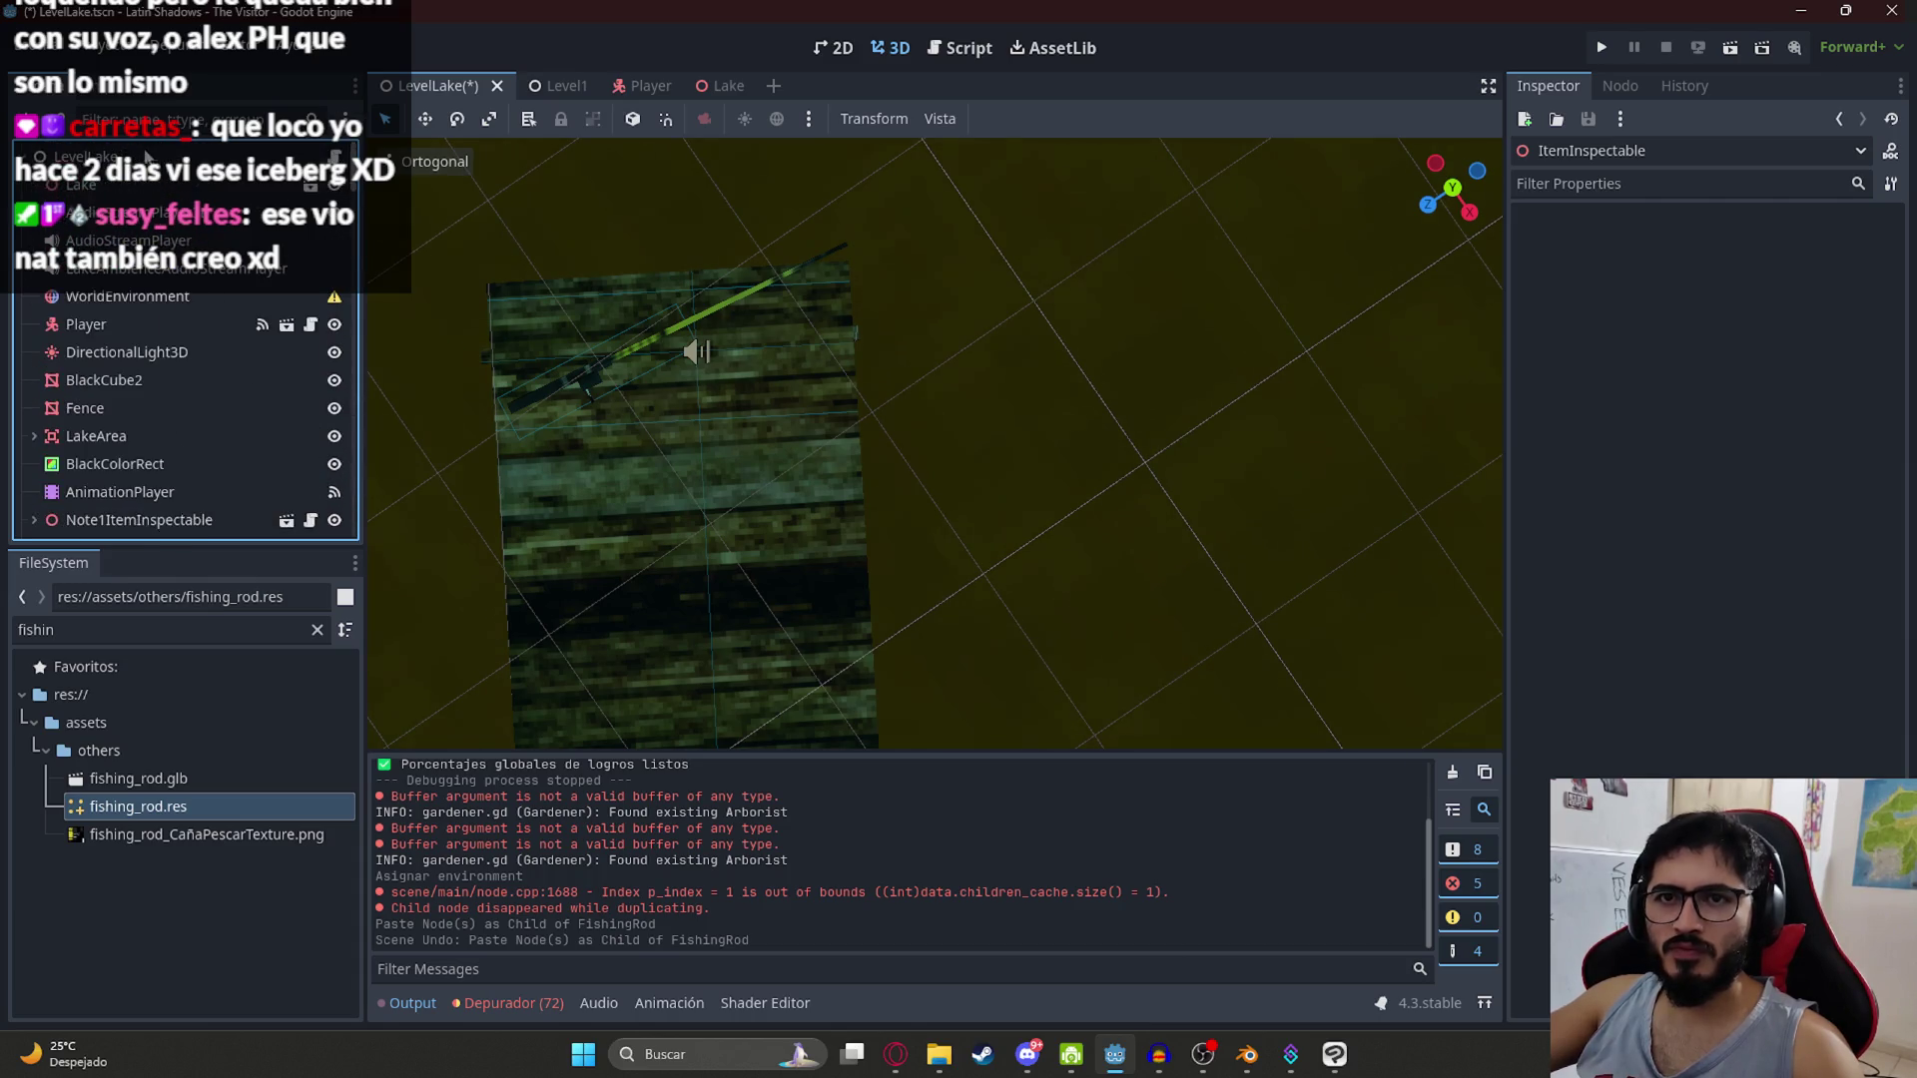
key("ctrl+v")
scroll(198, 435, "down", 2)
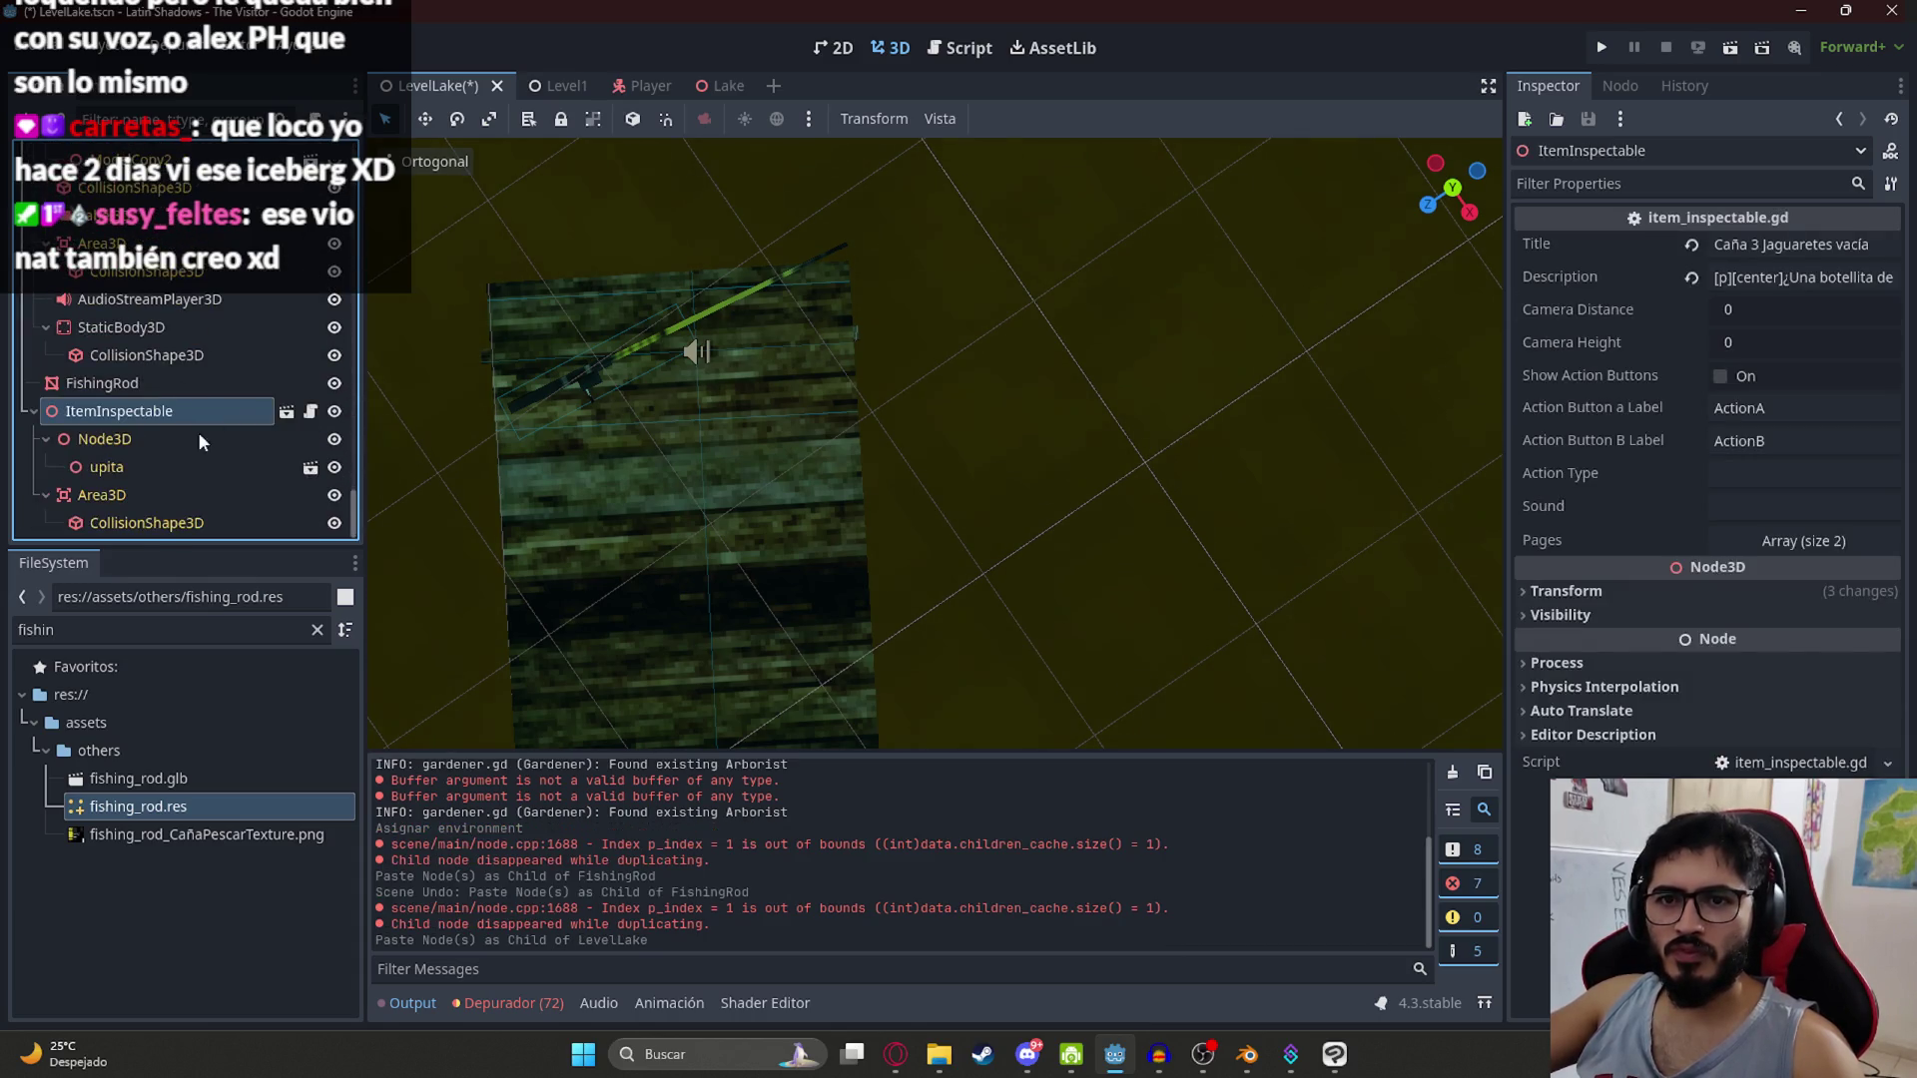
Step: Rename the pasted node to FishingRodItemInspectable
left_click(85, 393)
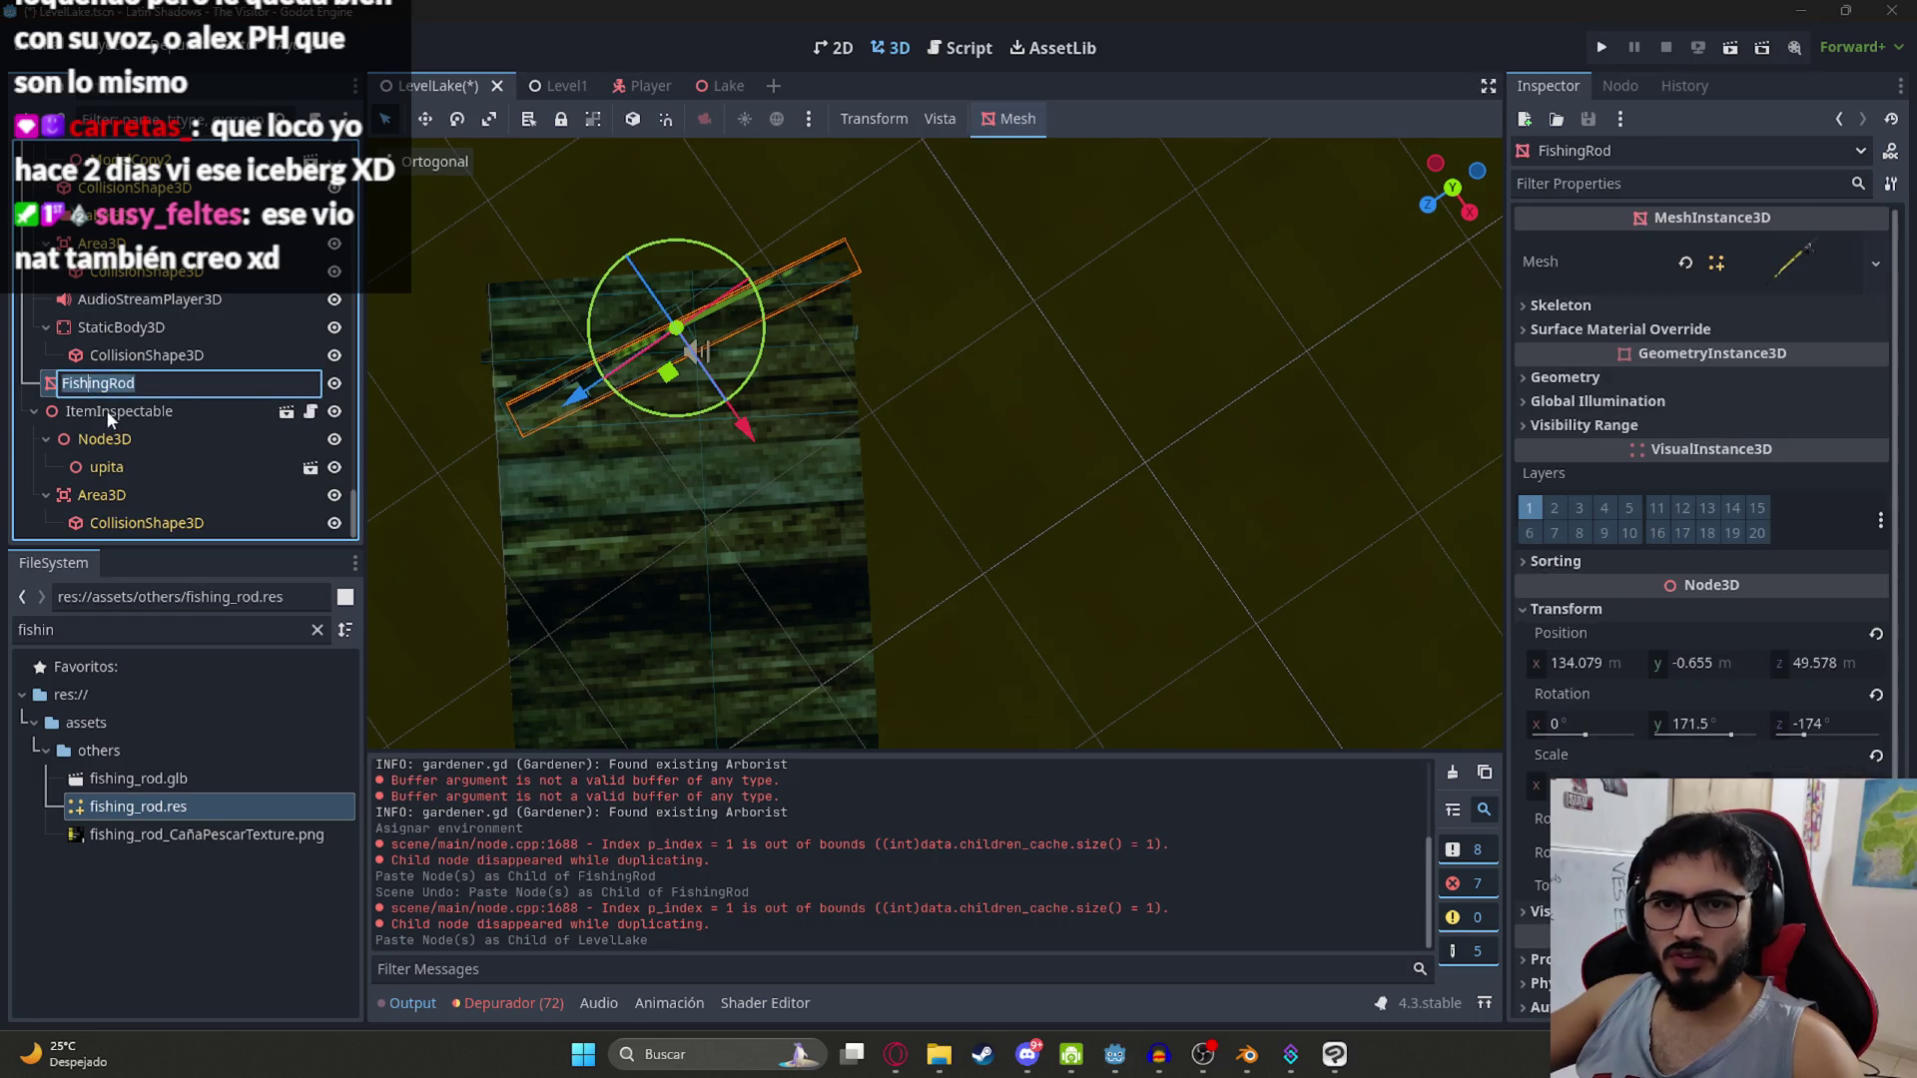
double_click(106, 410)
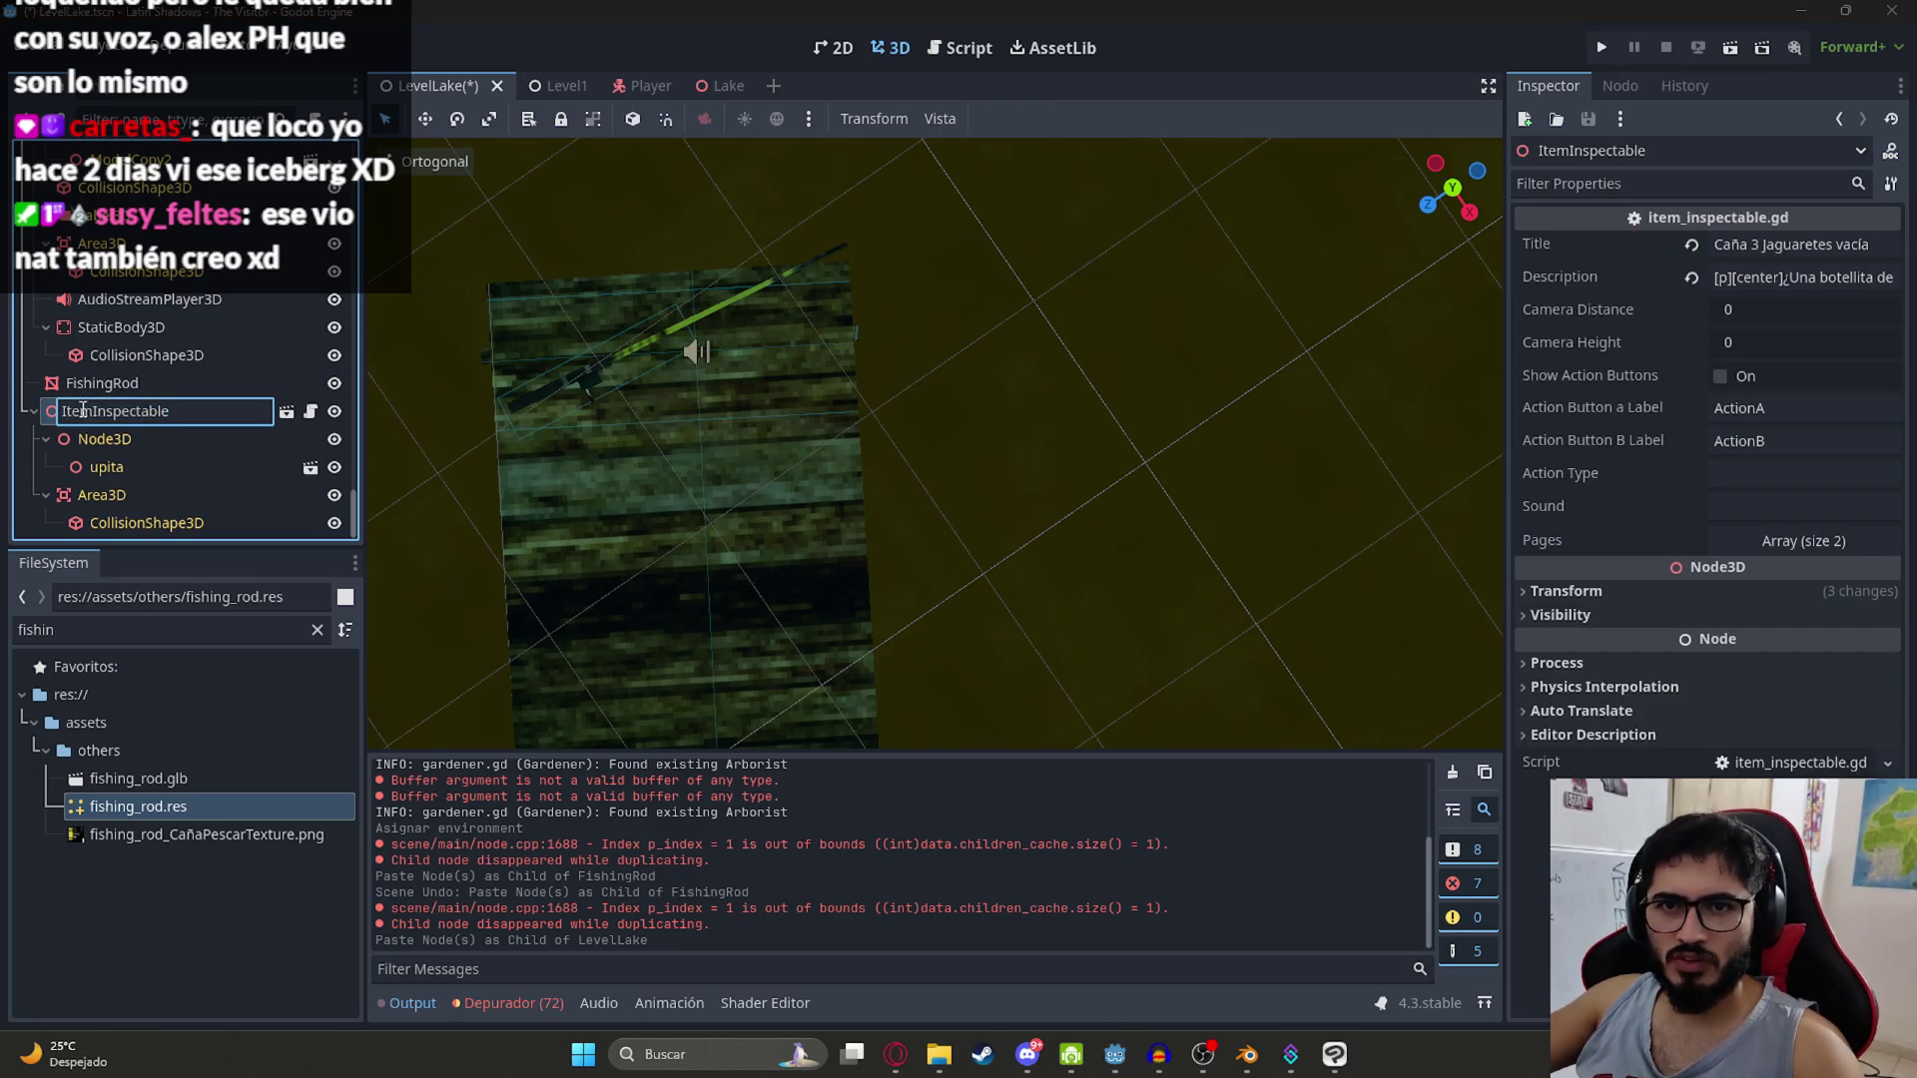
type("FishingRod")
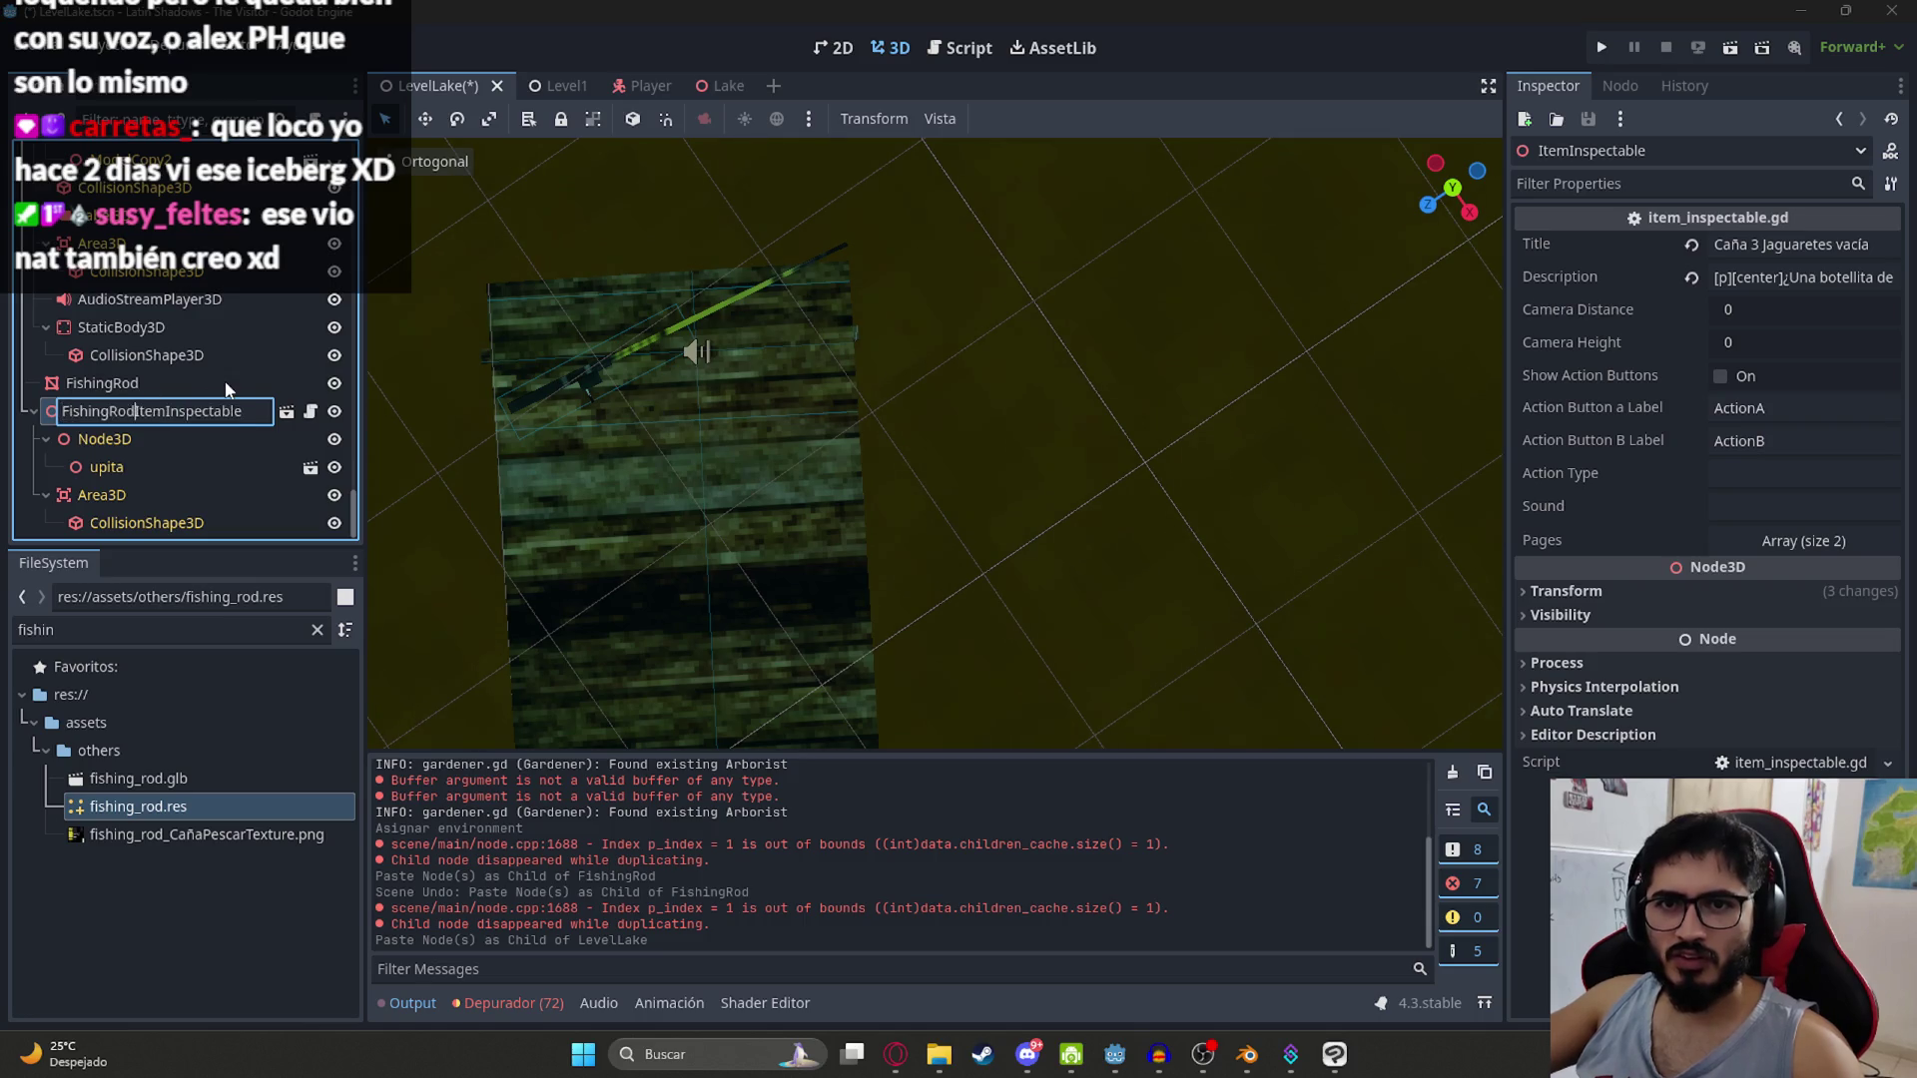
key("Return")
scroll(123, 327, "up", 5)
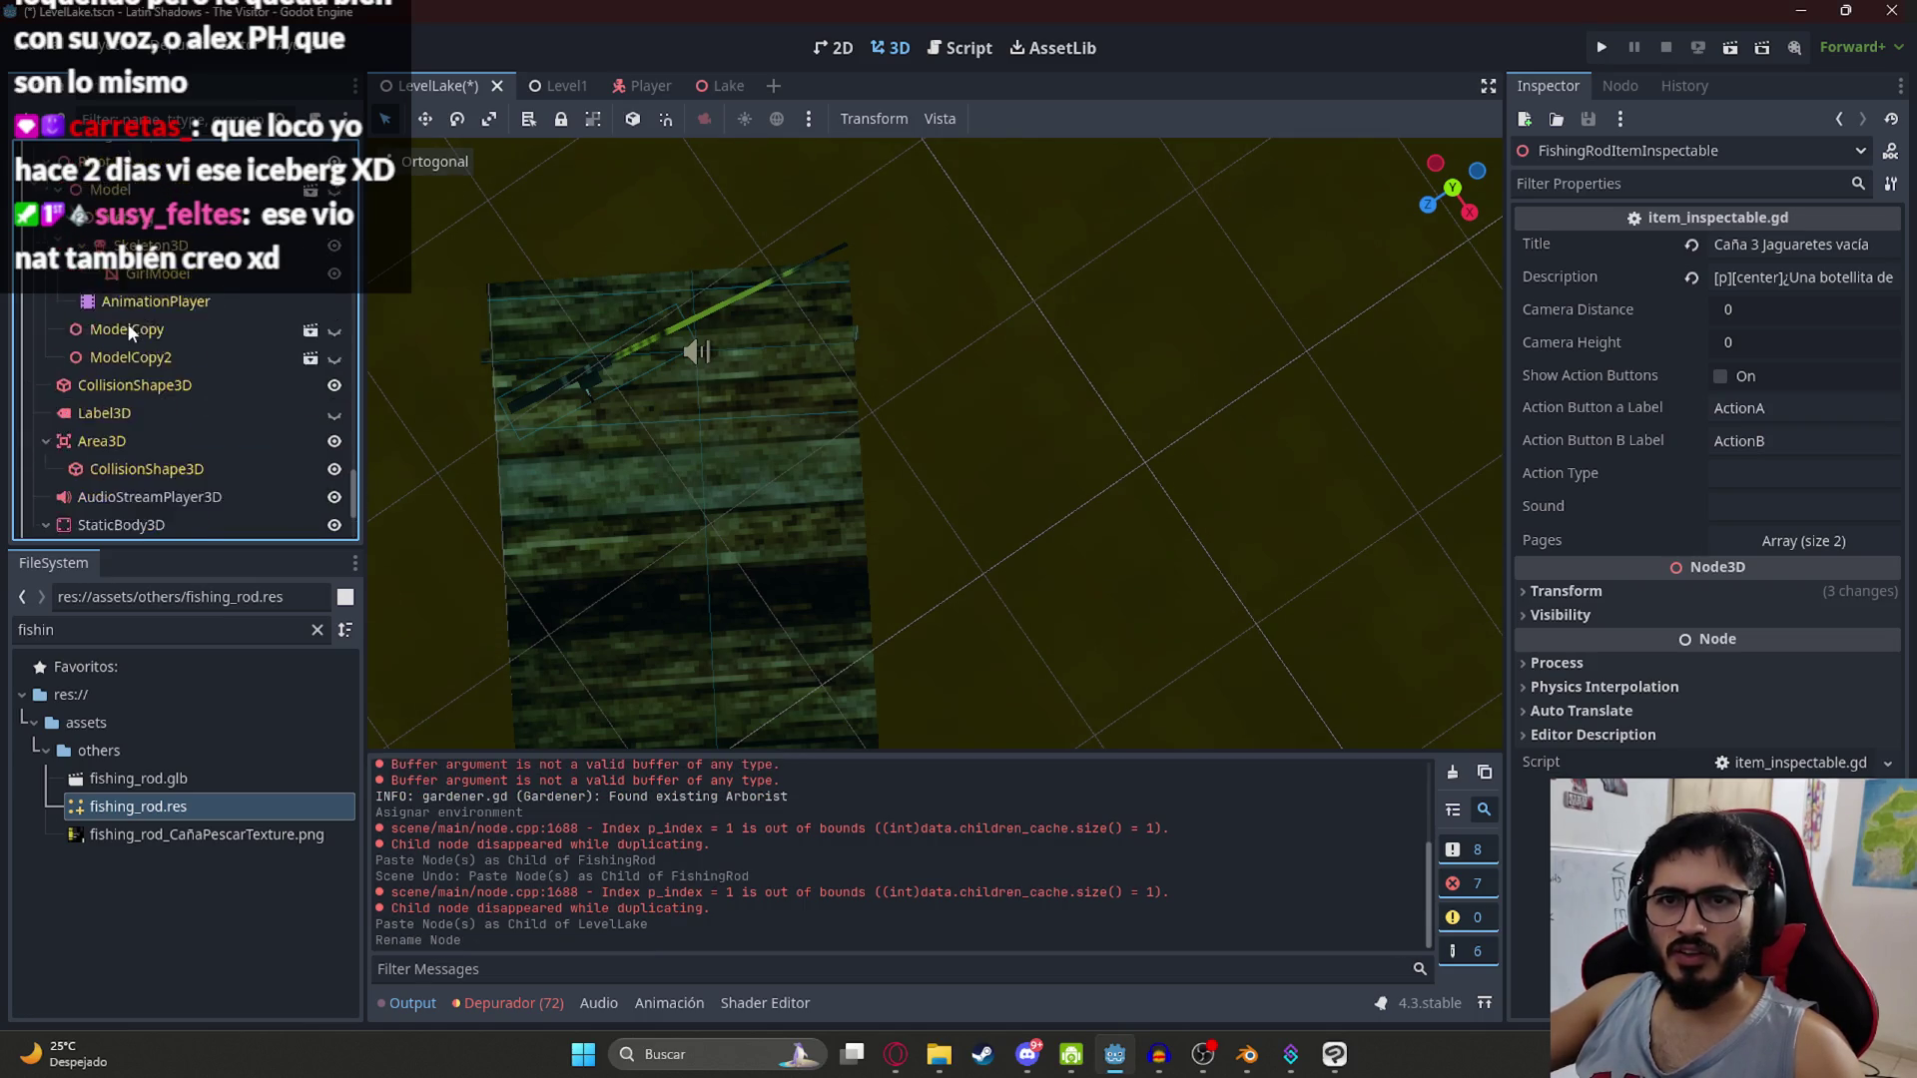
Step: Delete the FishingRodNpc node and select FishingRodItemInspectable
right_click(160, 289)
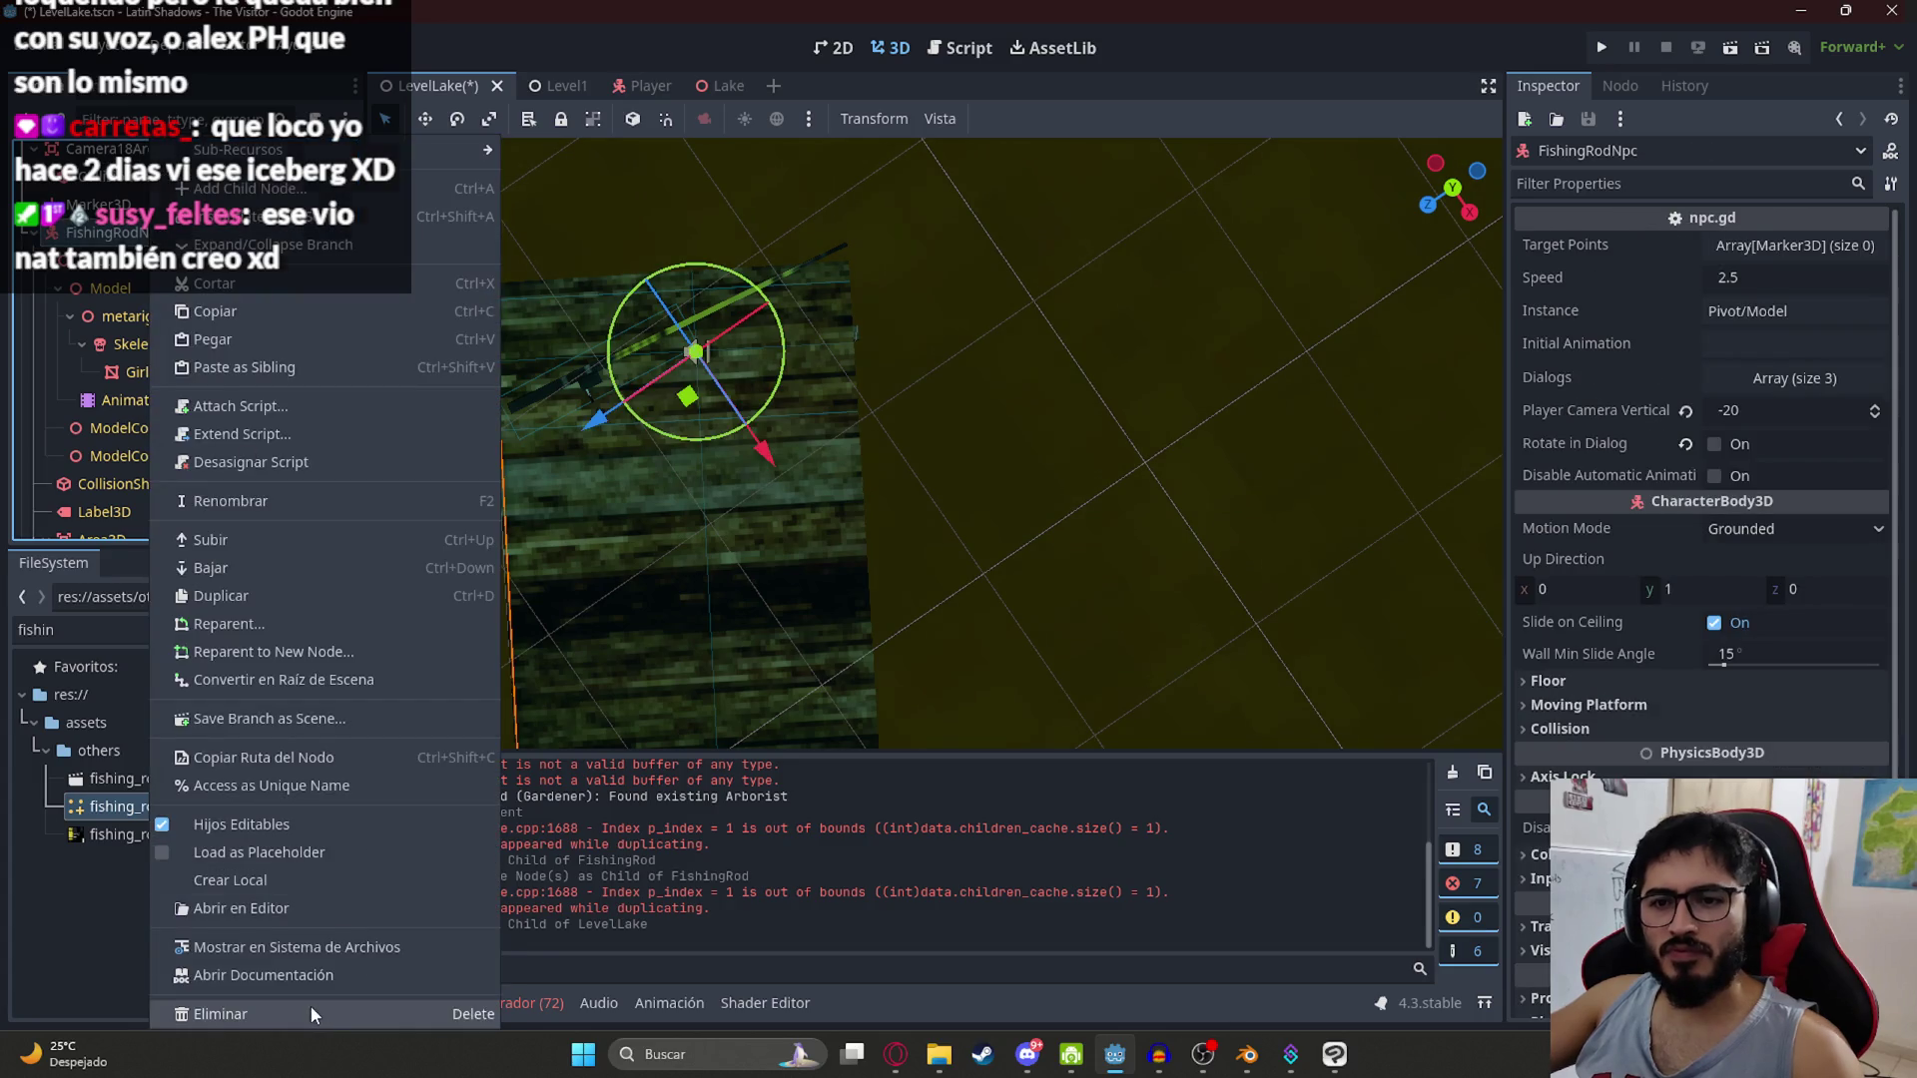
left_click(309, 1005)
left_click(150, 412)
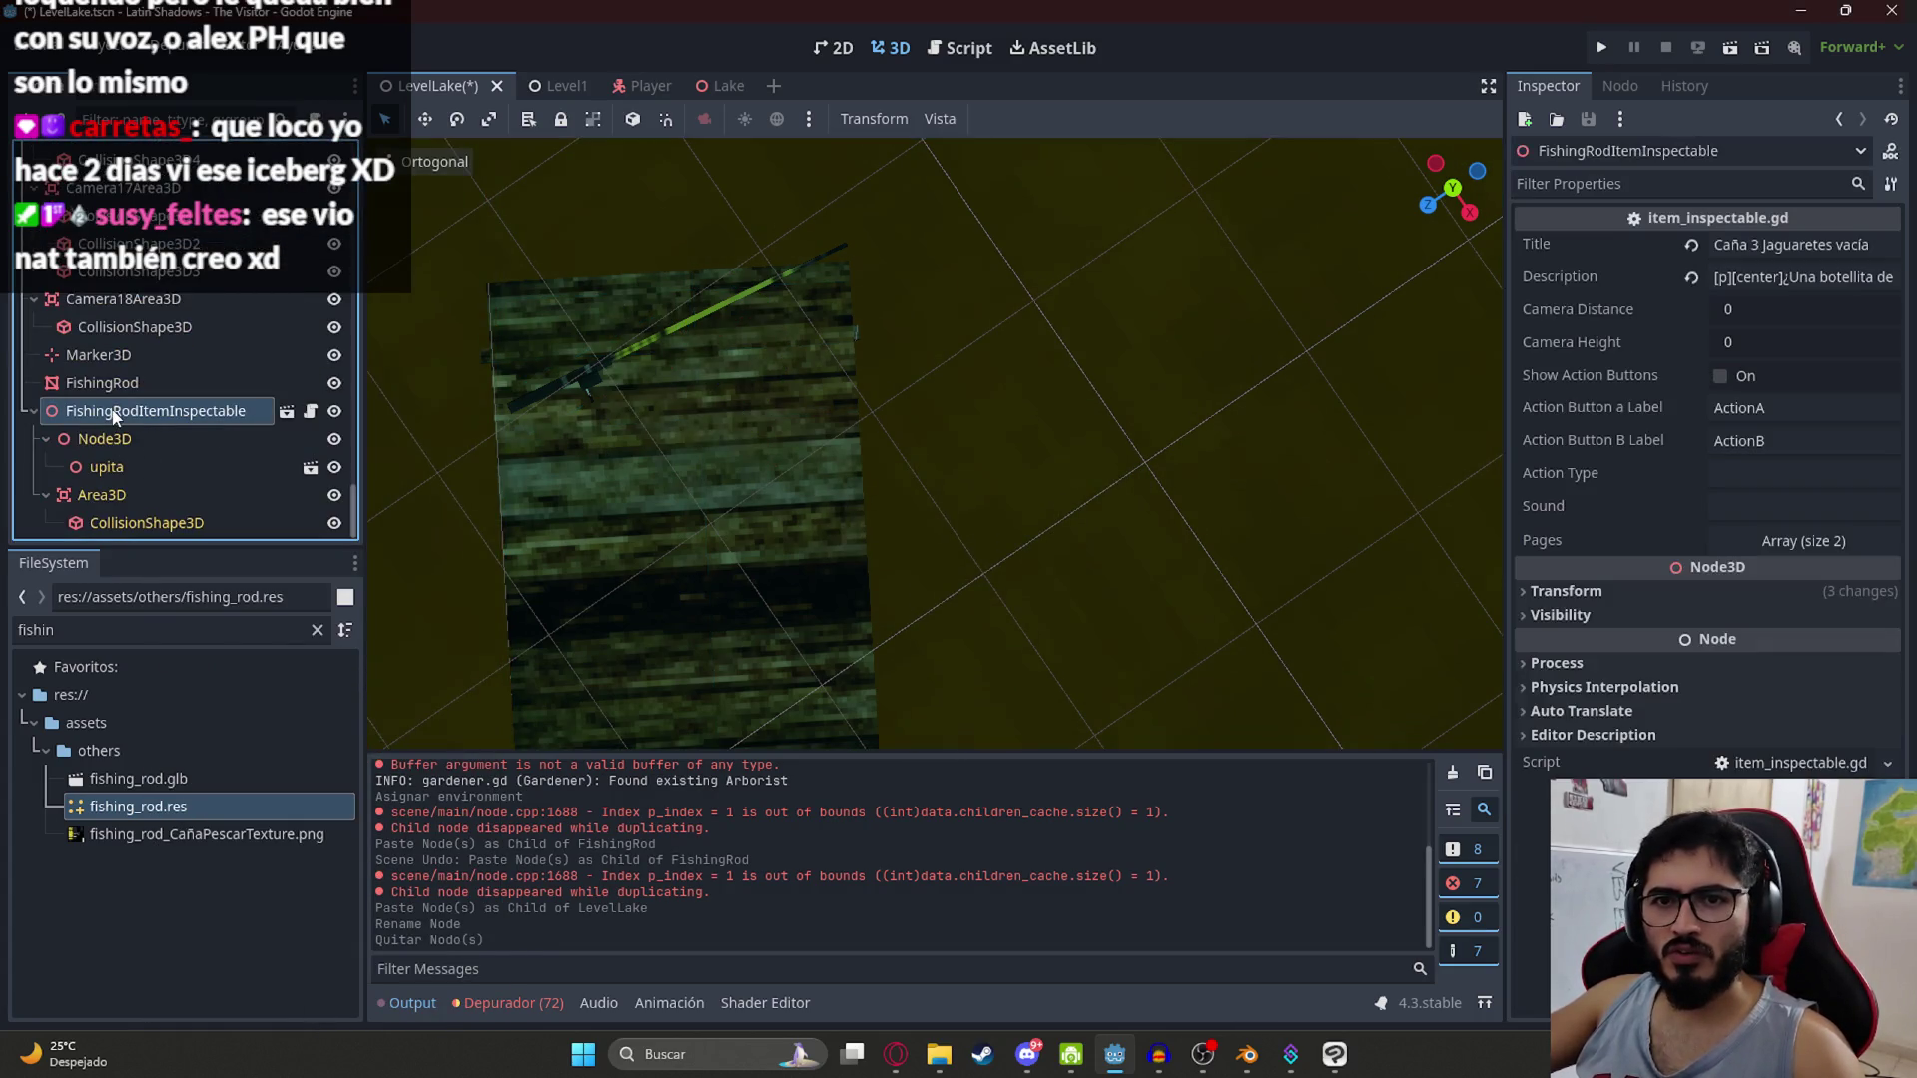
Step: Move FishingRodItemInspectable onto the rod on the pier, near 134.194, 0.181, 49.674
scroll(709, 435, "down", 15)
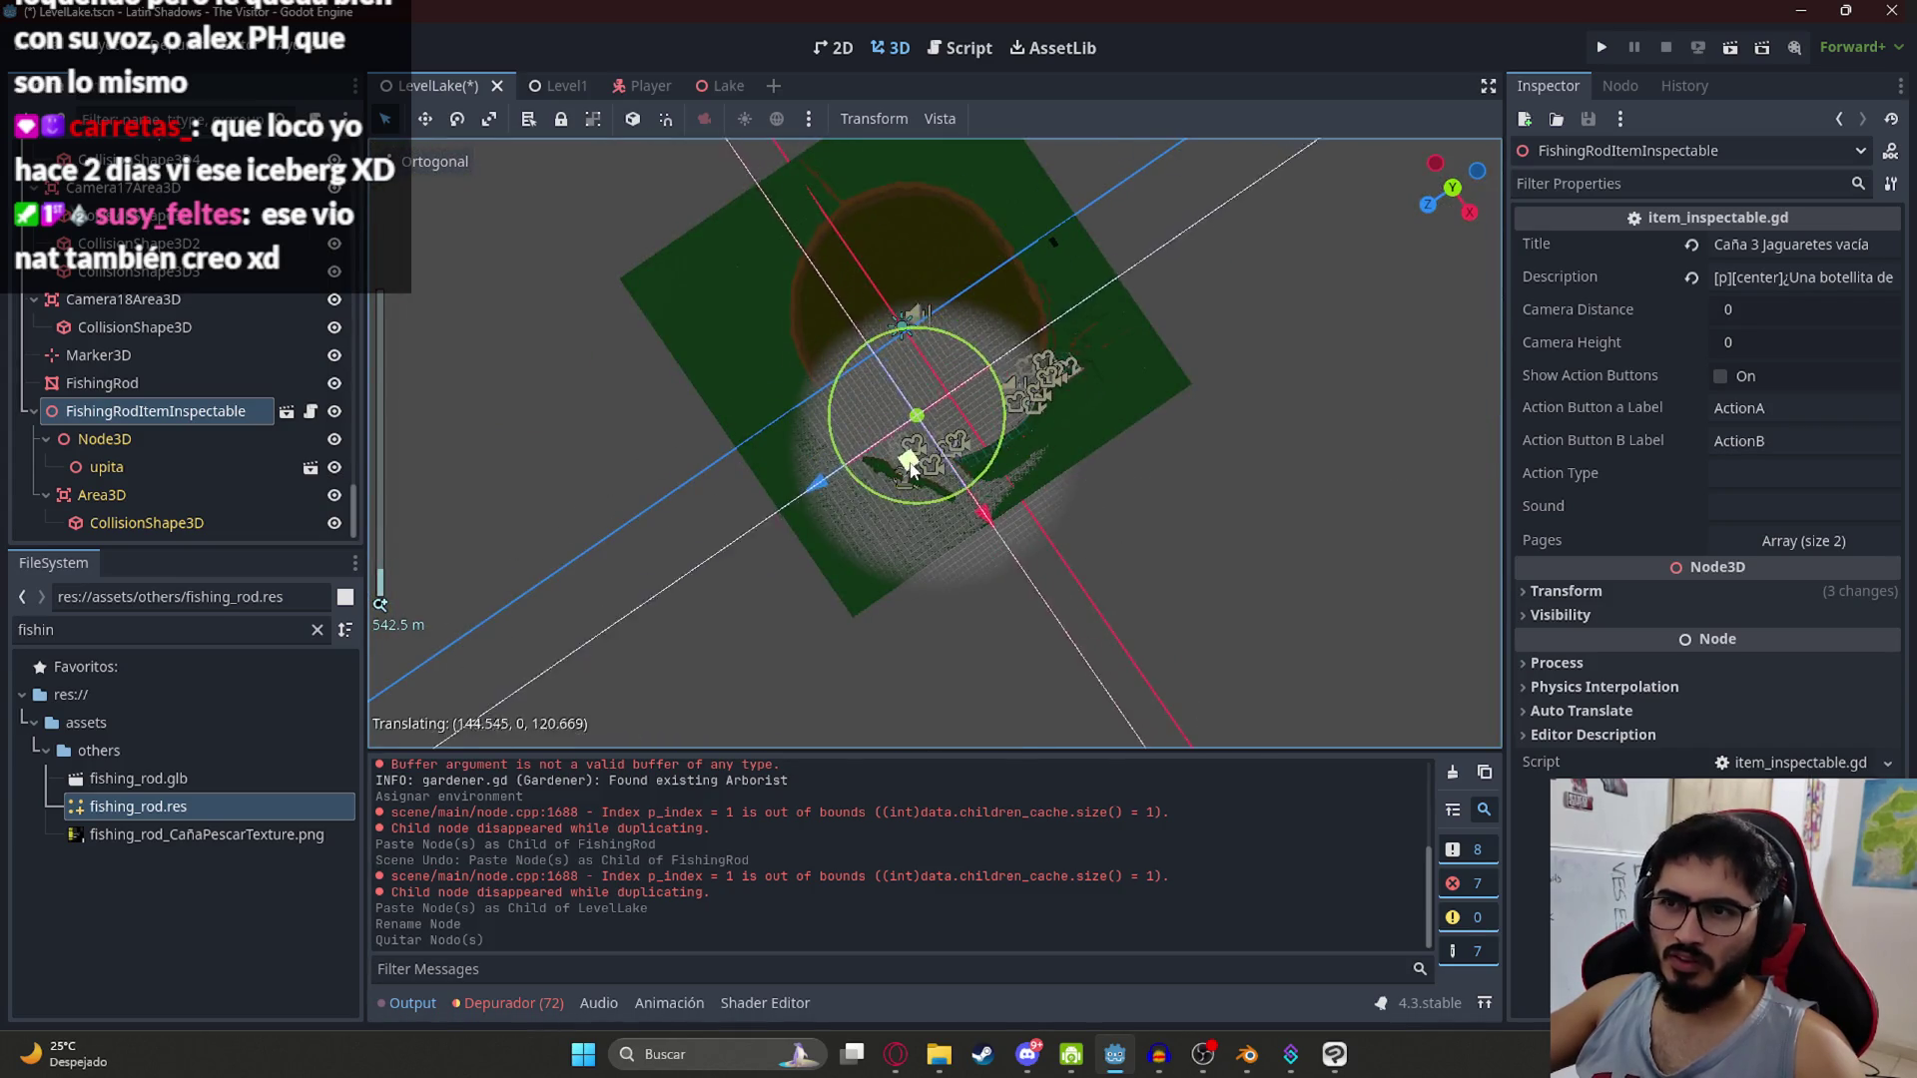
scroll(908, 458, "up", 13)
mouse_move(789, 300)
left_mouse_down()
mouse_move(748, 213)
mouse_move(559, 431)
mouse_move(899, 494)
left_mouse_up()
scroll(817, 459, "up", 4)
scroll(816, 459, "up", 5)
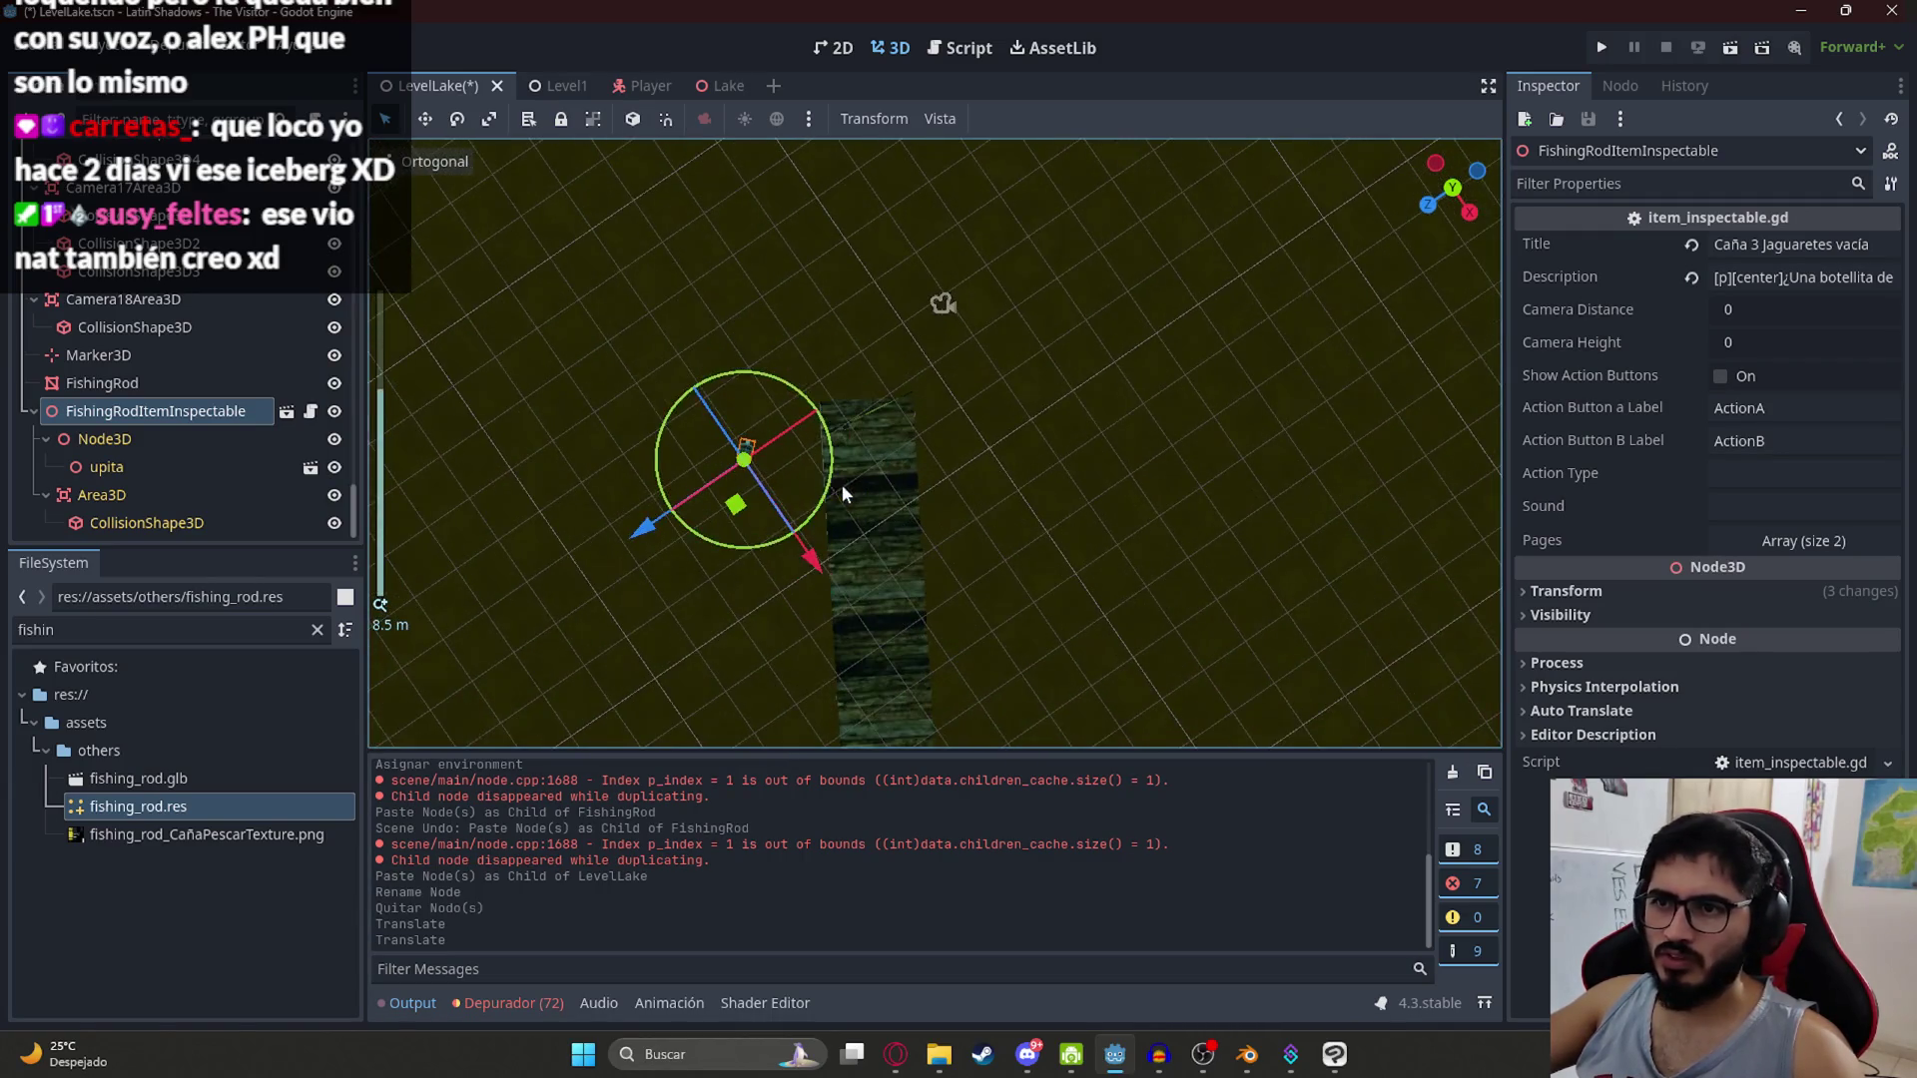
left_click_drag(737, 505, 869, 454)
scroll(793, 387, "up", 6)
mouse_move(732, 405)
left_mouse_down()
mouse_move(736, 427)
mouse_move(708, 393)
left_mouse_up()
scroll(707, 393, "up", 4)
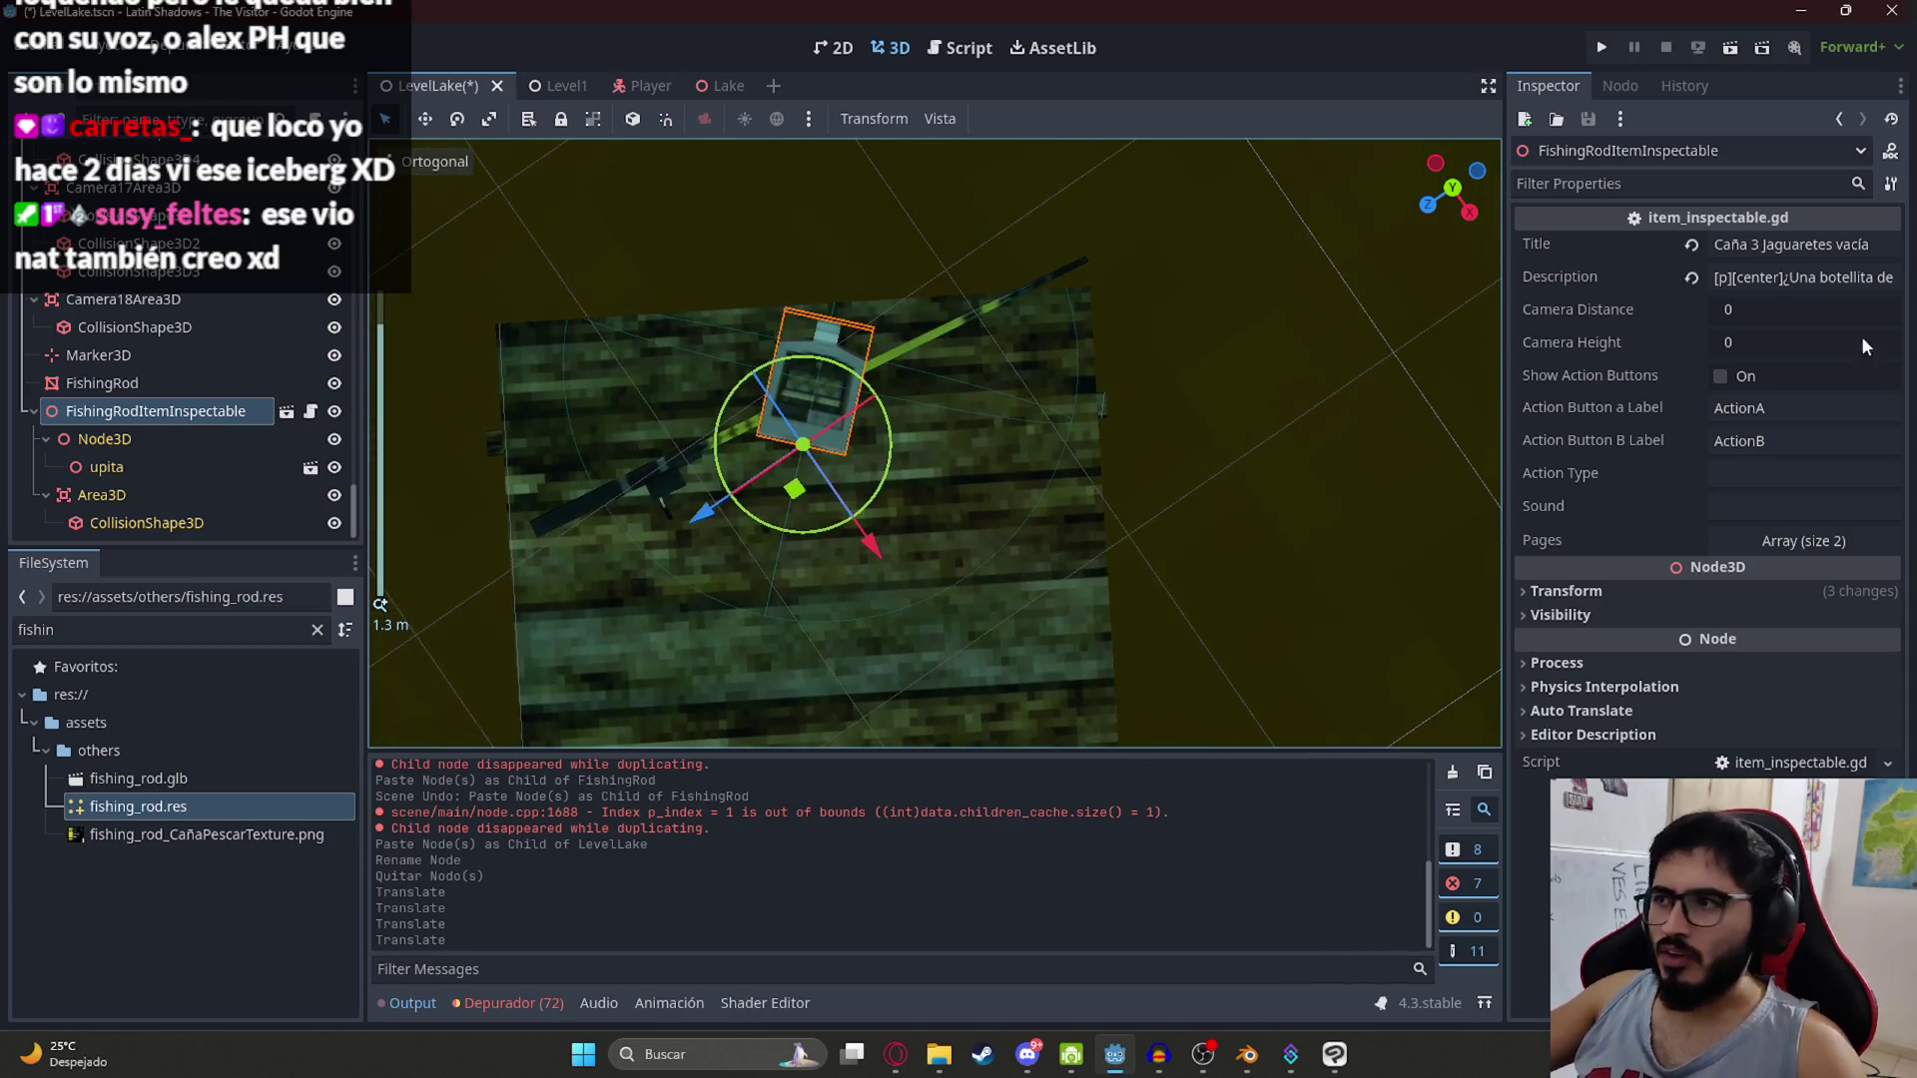
Step: Reset the item's Transform rotation to 0°
left_click(1566, 591)
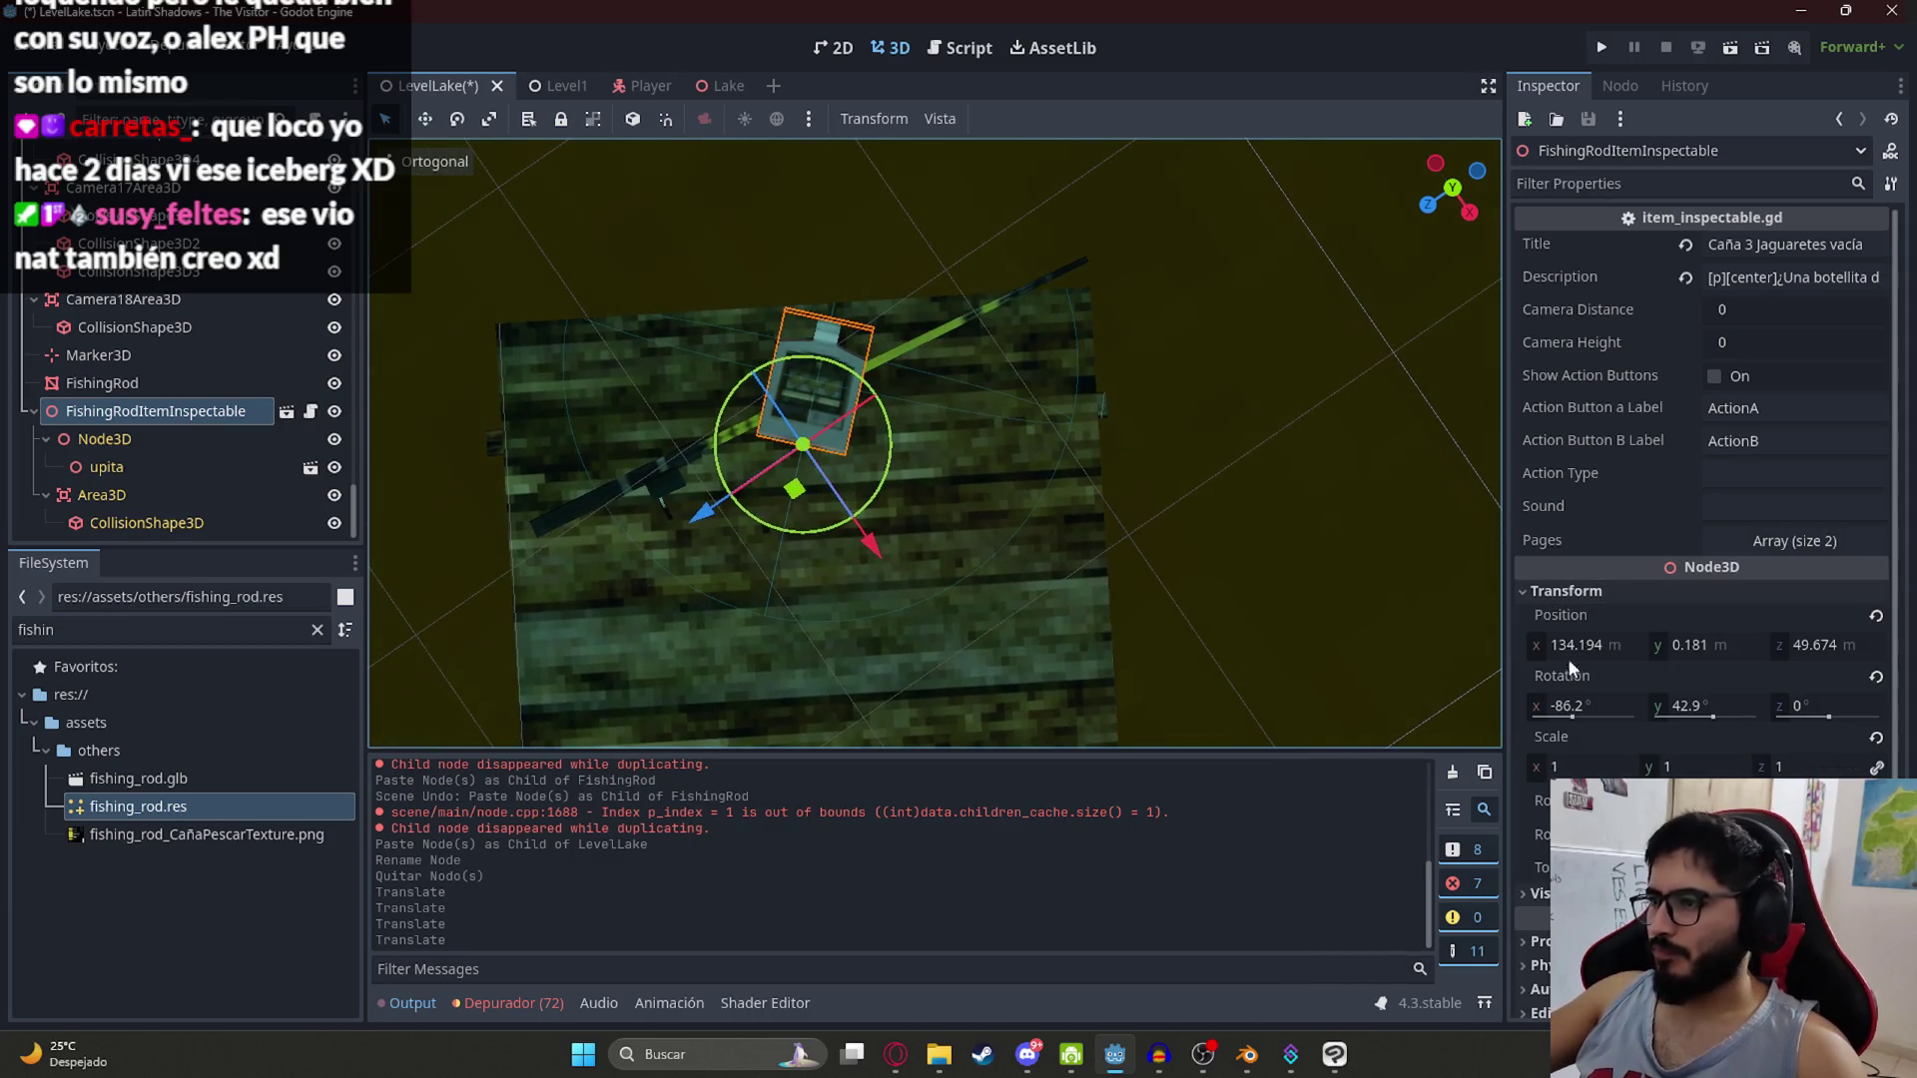
left_click(1876, 678)
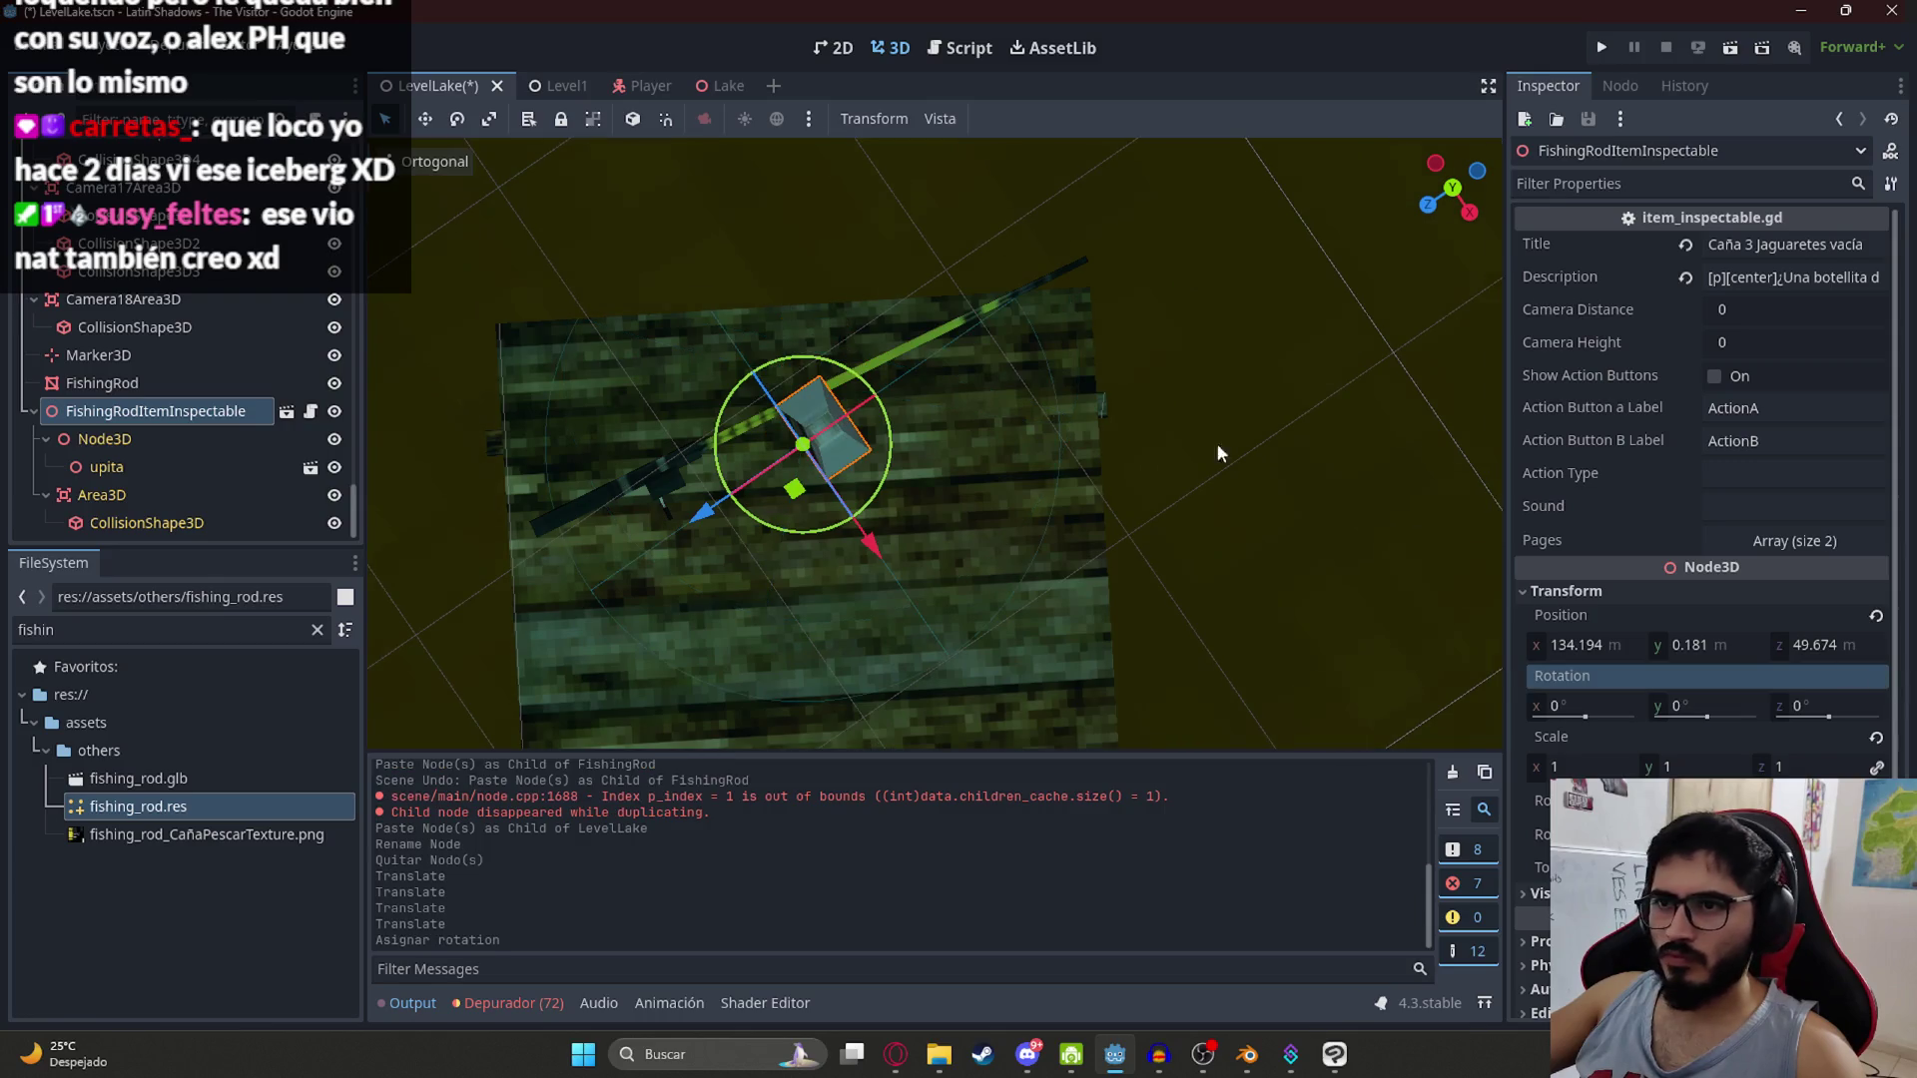
left_click(111, 466)
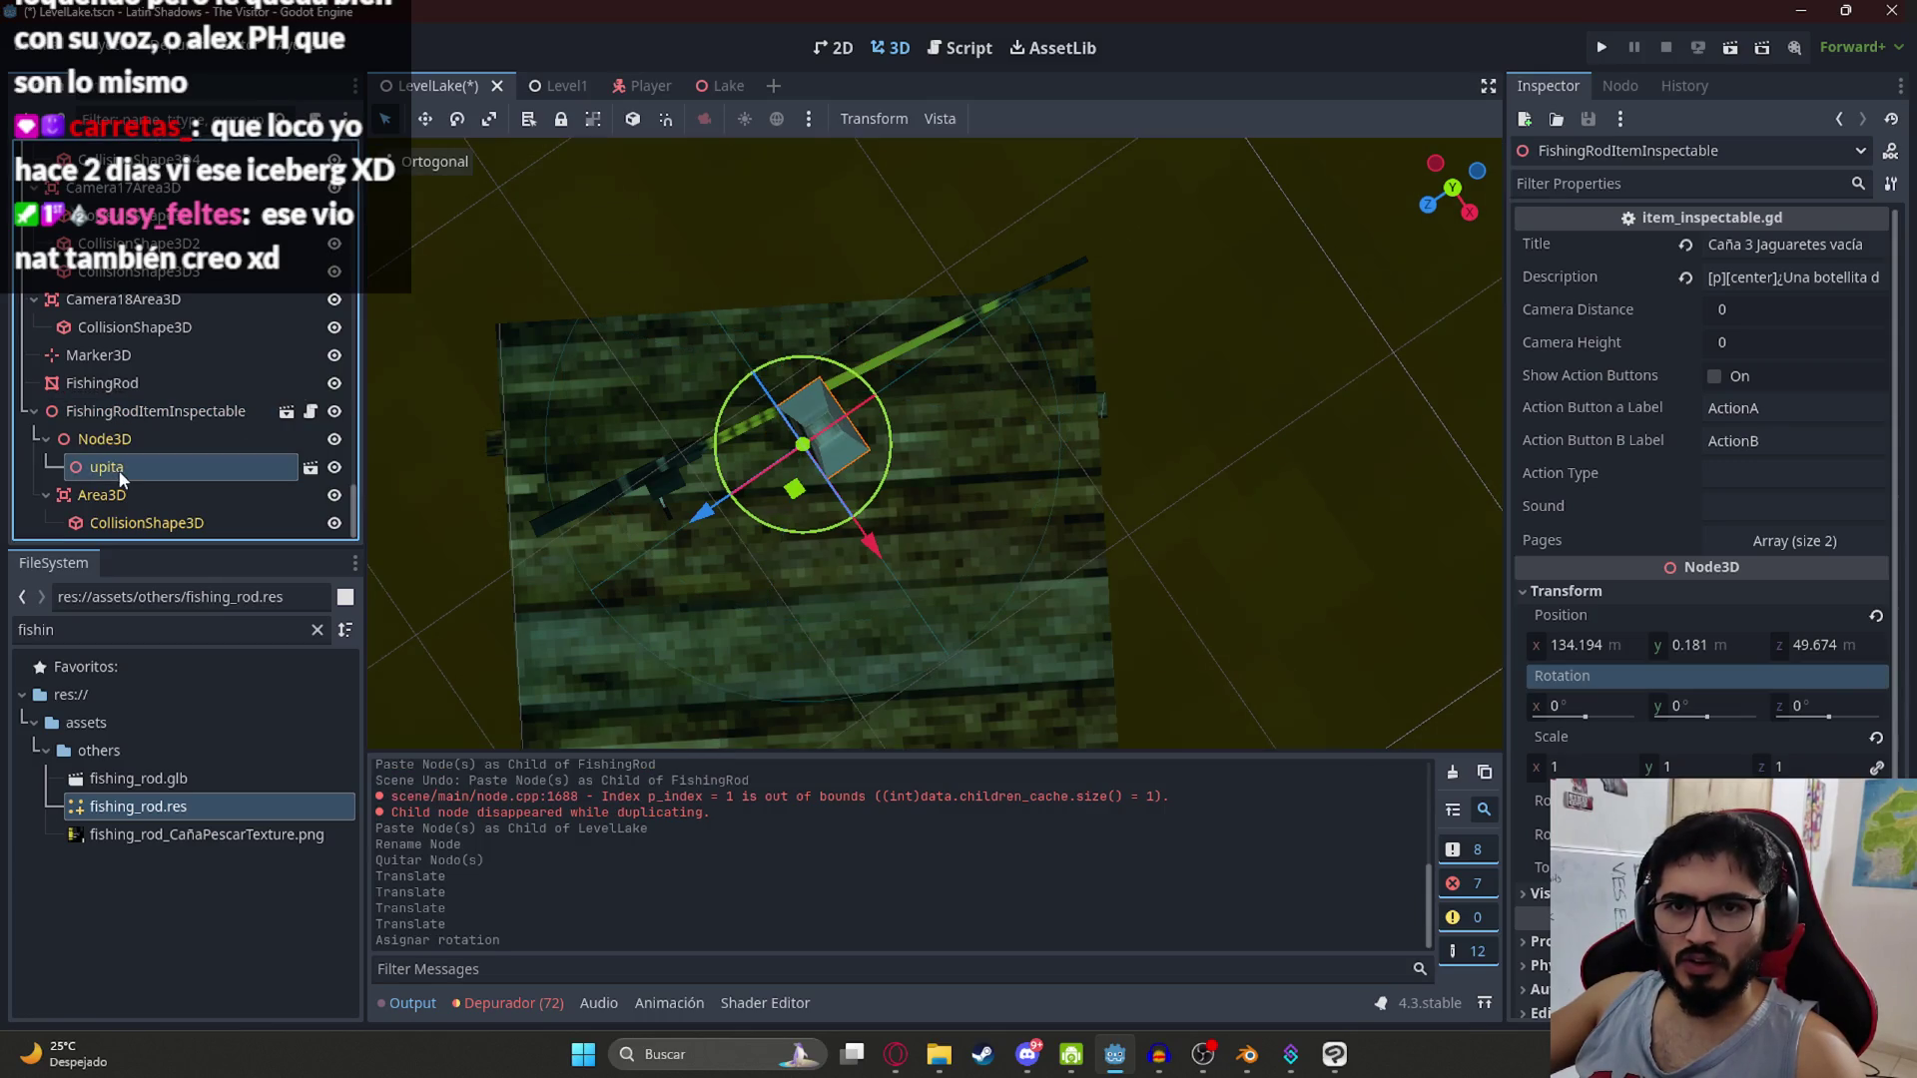
Step: Toggle visibility and editable children on FishingRodItemInspectable to check its structure
left_click(335, 437)
left_click(335, 435)
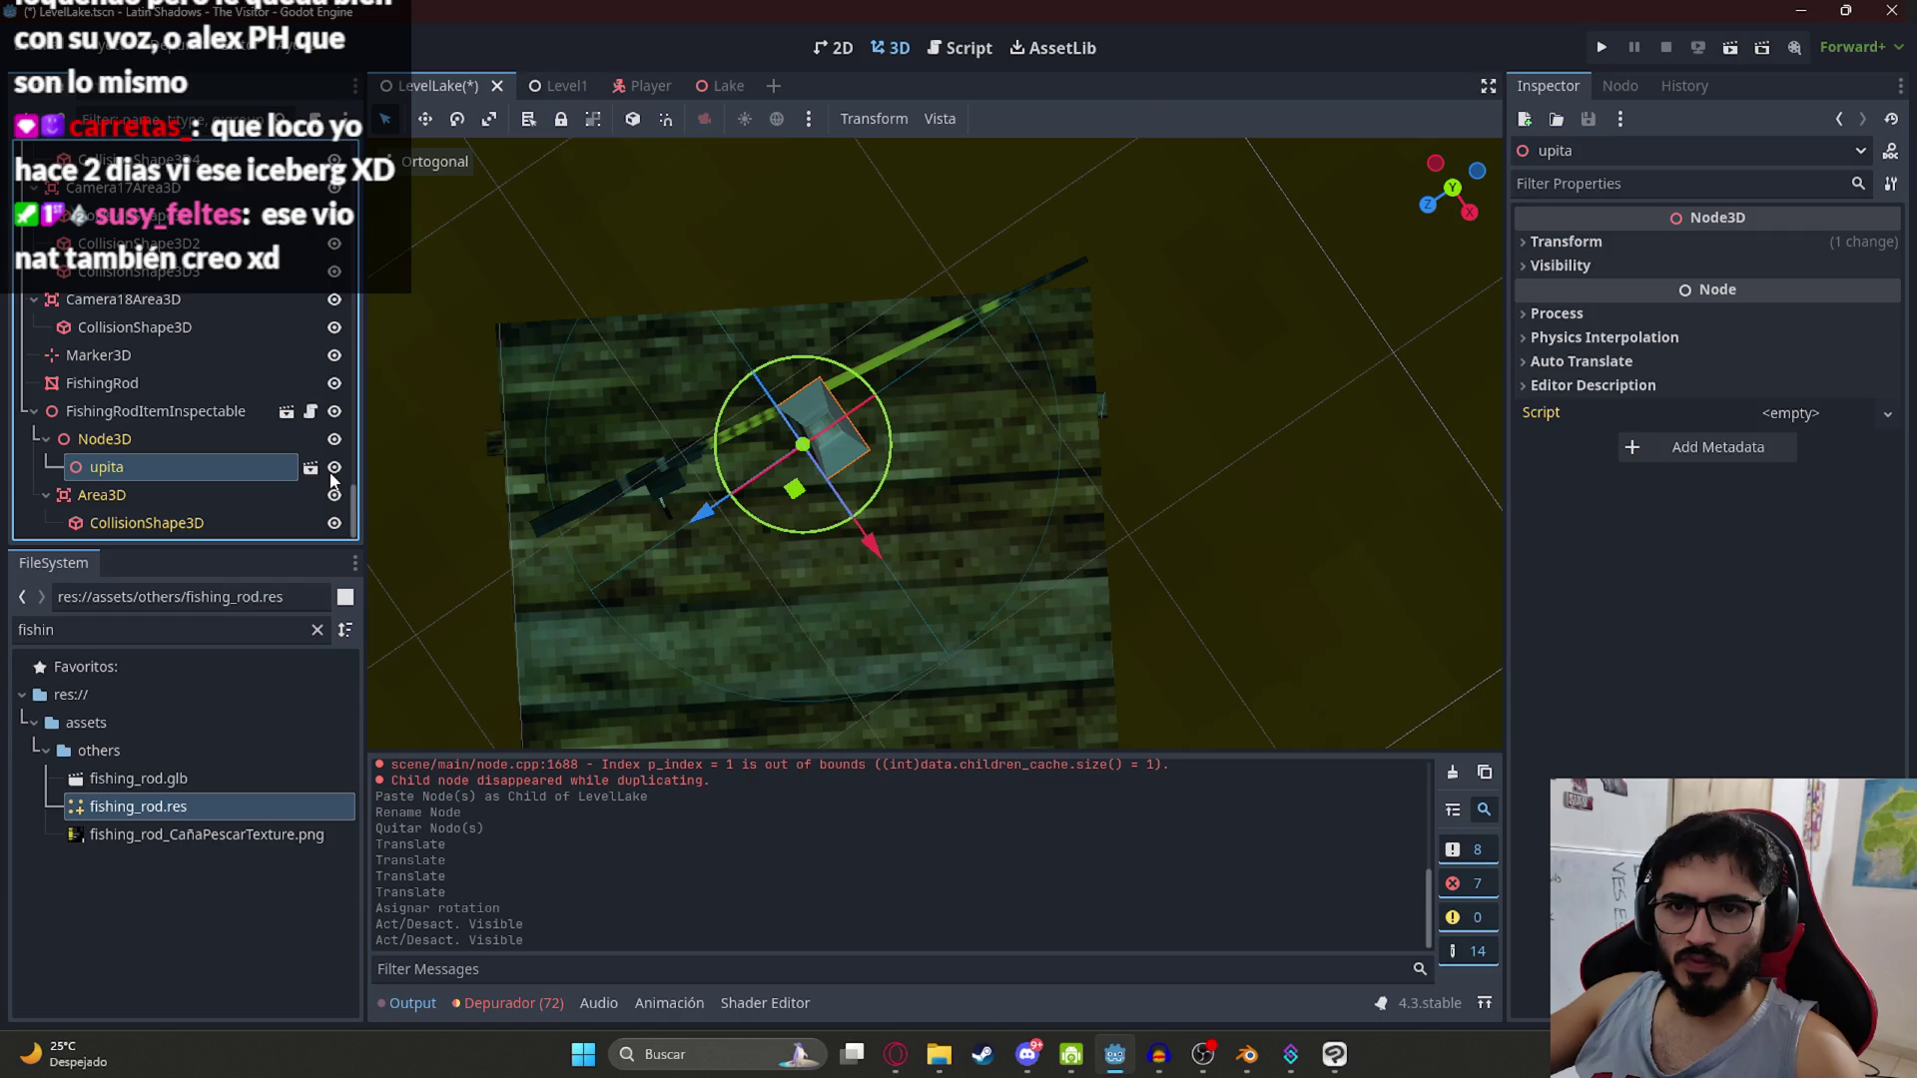
left_click(336, 411)
left_click(335, 412)
right_click(171, 419)
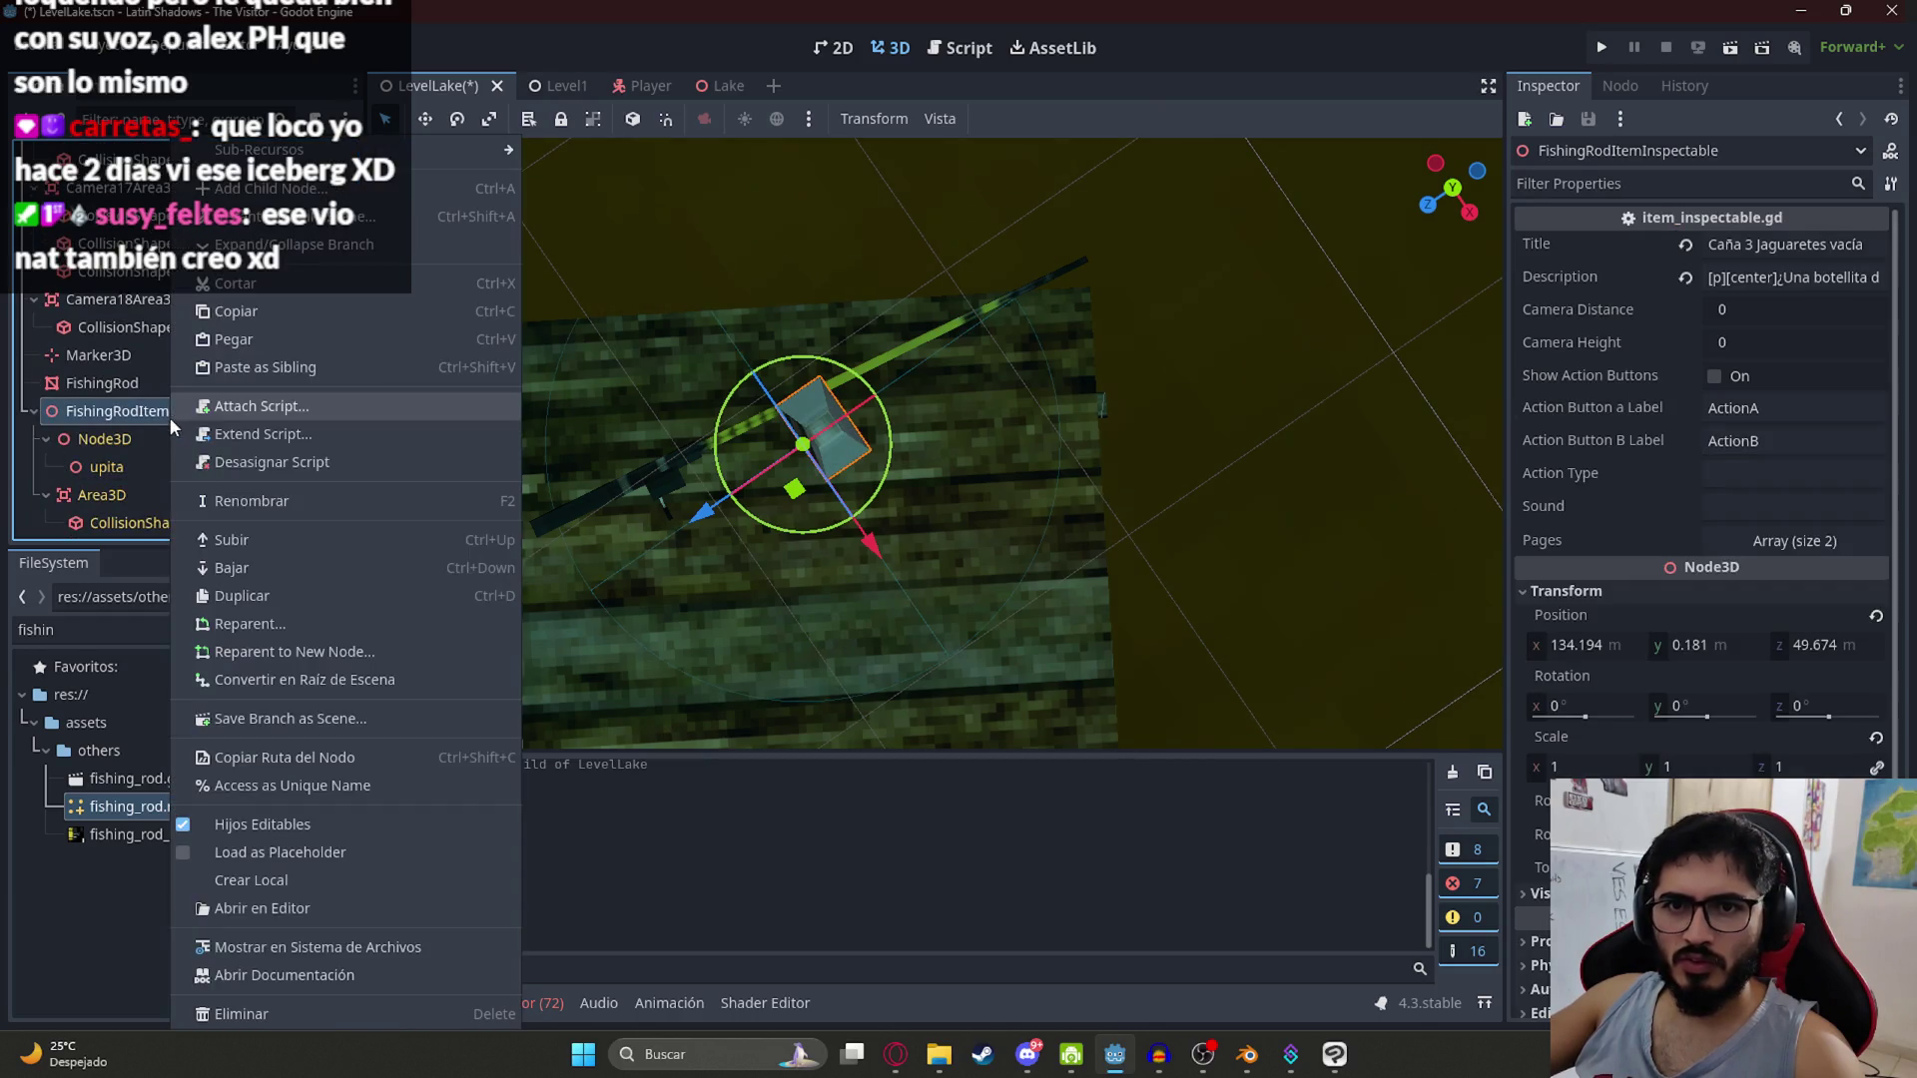
left_click(263, 824)
key("Return")
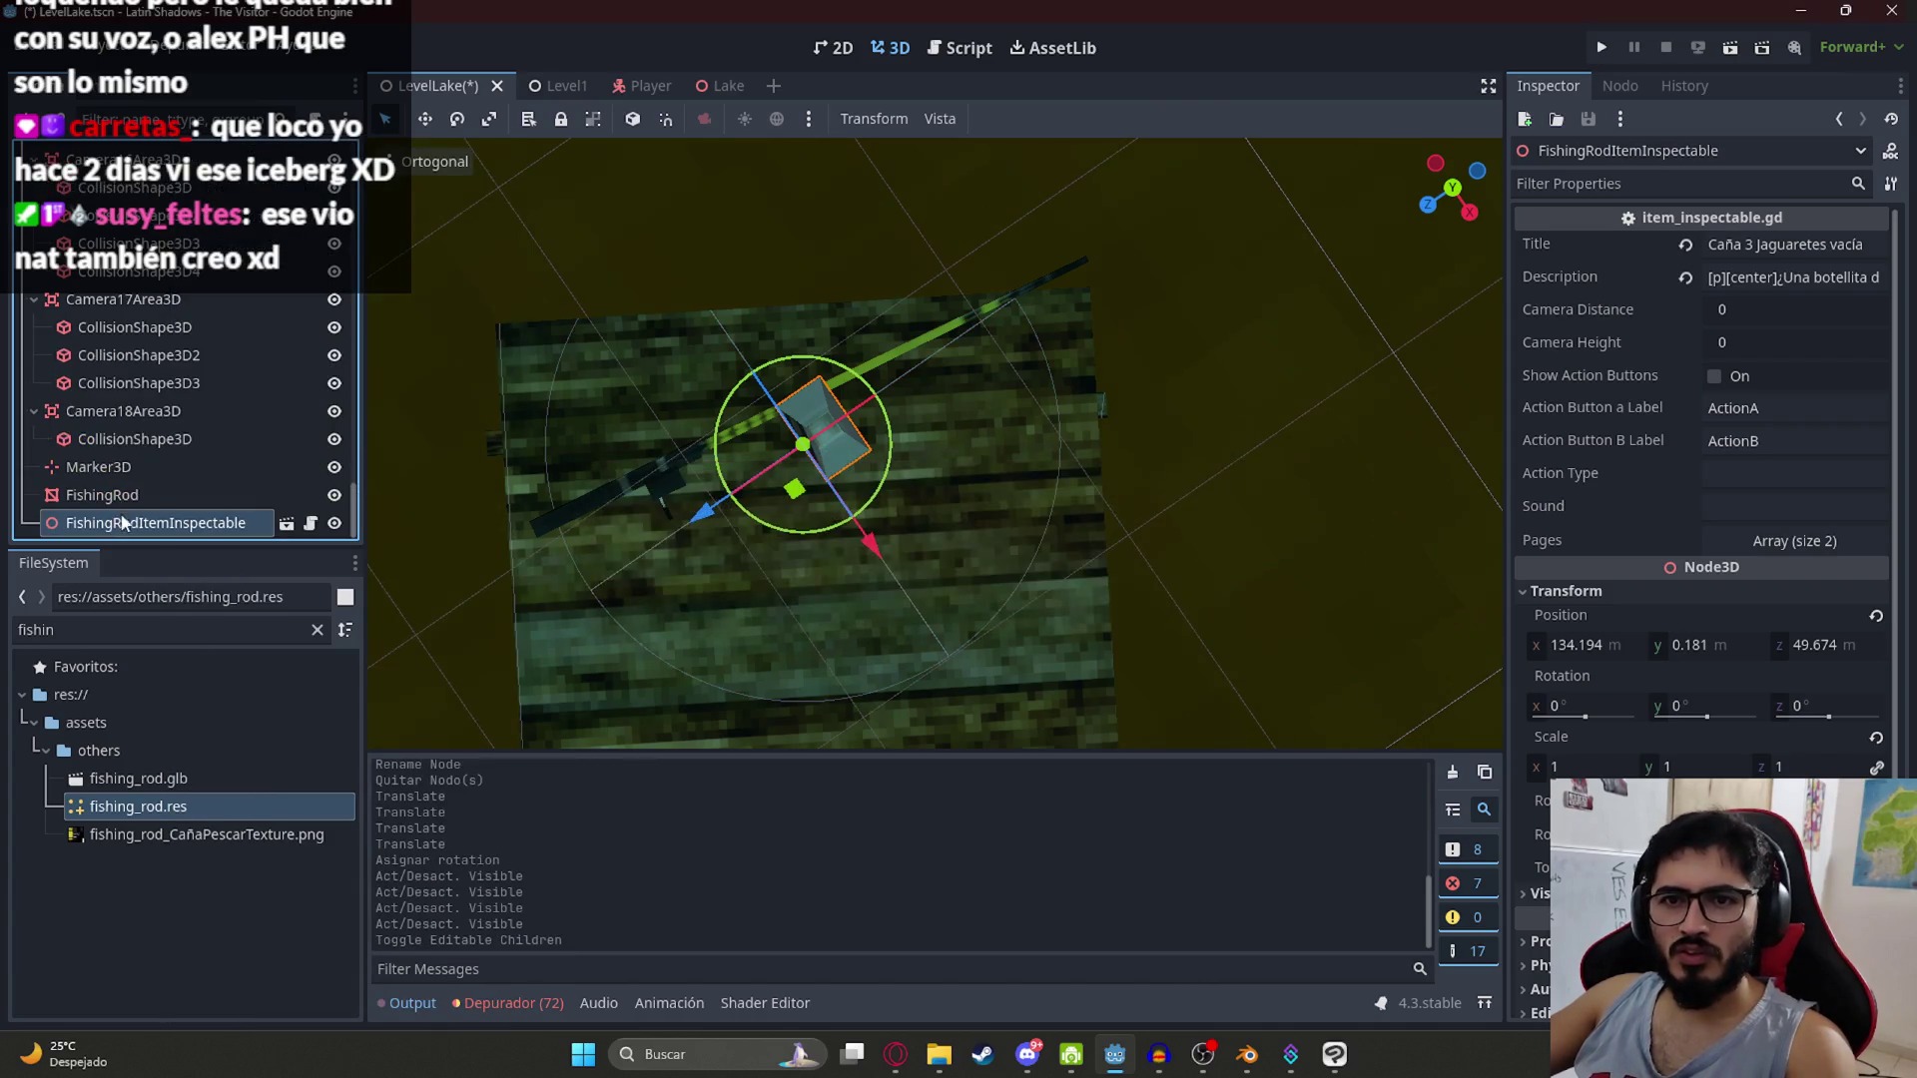
right_click(121, 521)
left_click(263, 824)
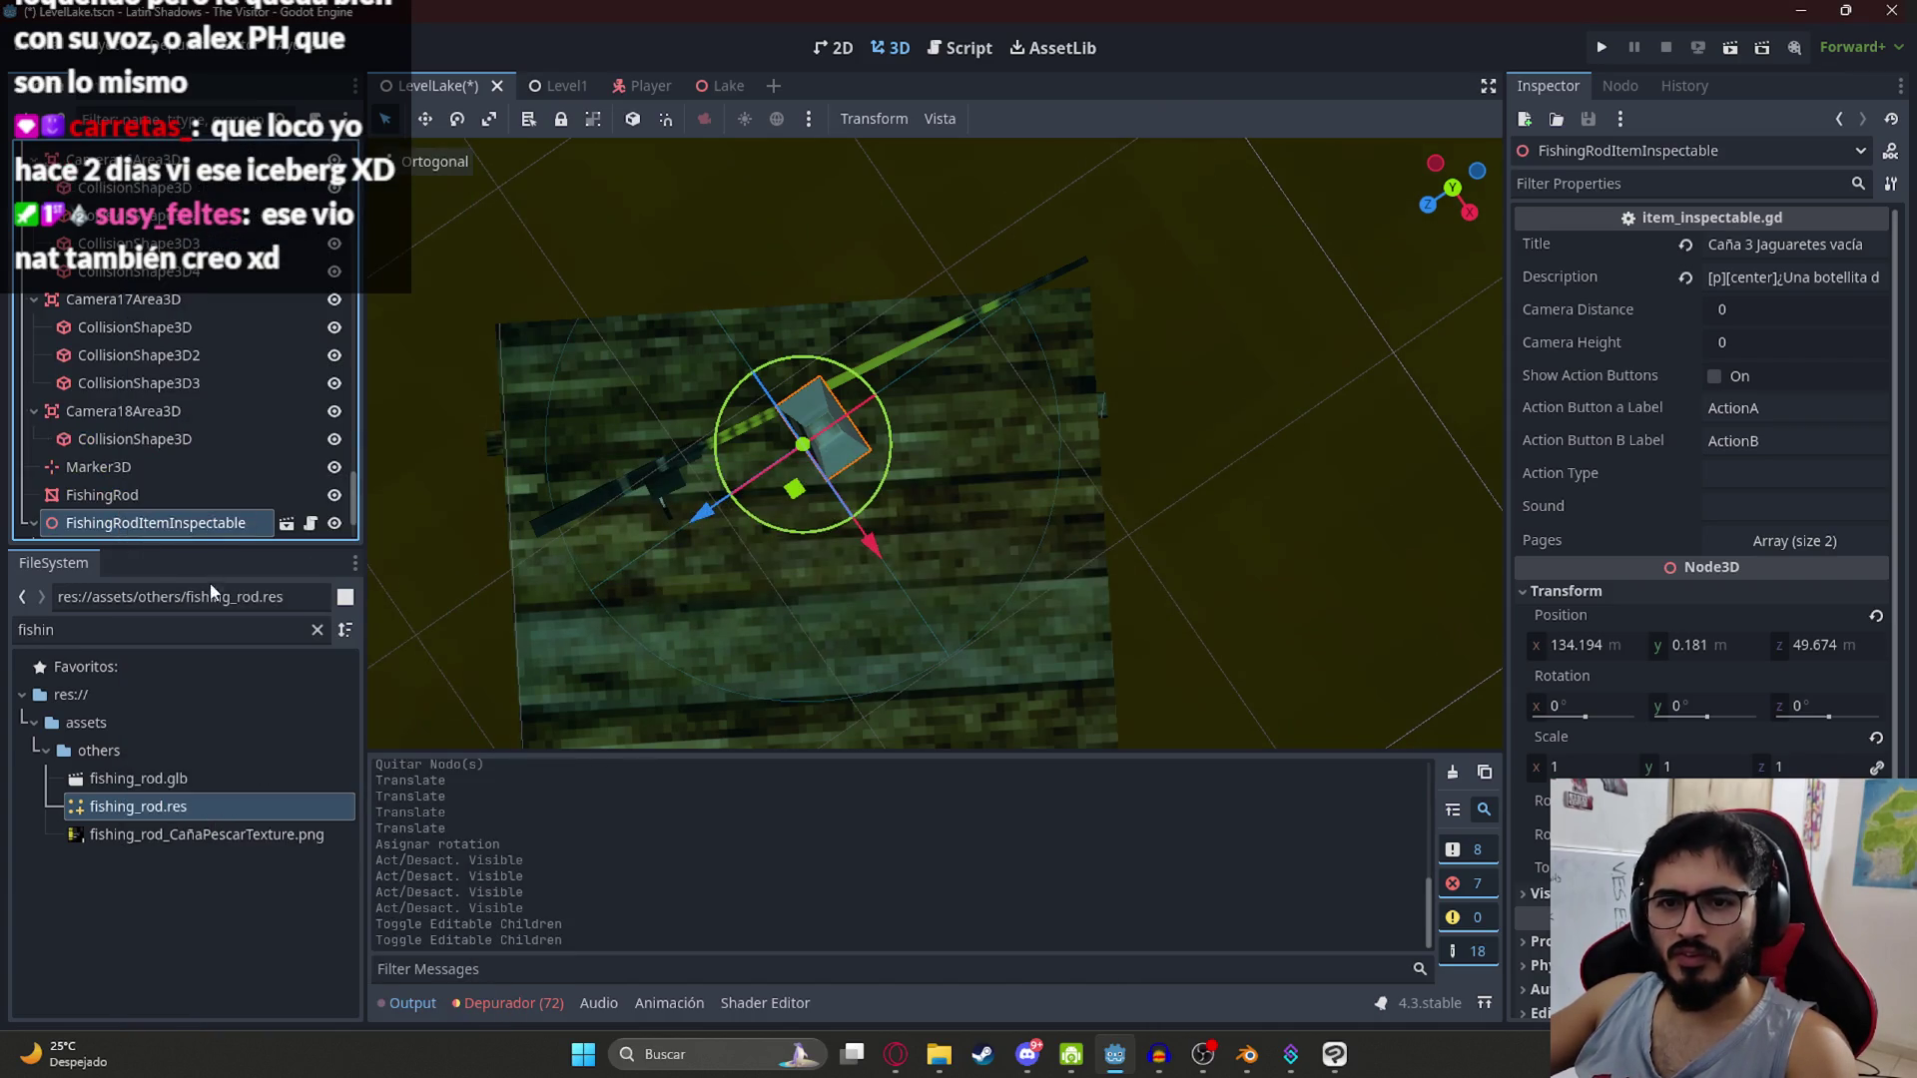
Step: Try moving FishingRod under the item's Node3D with X scale 5, then undo it
scroll(153, 500, "down", 2)
left_click(141, 463)
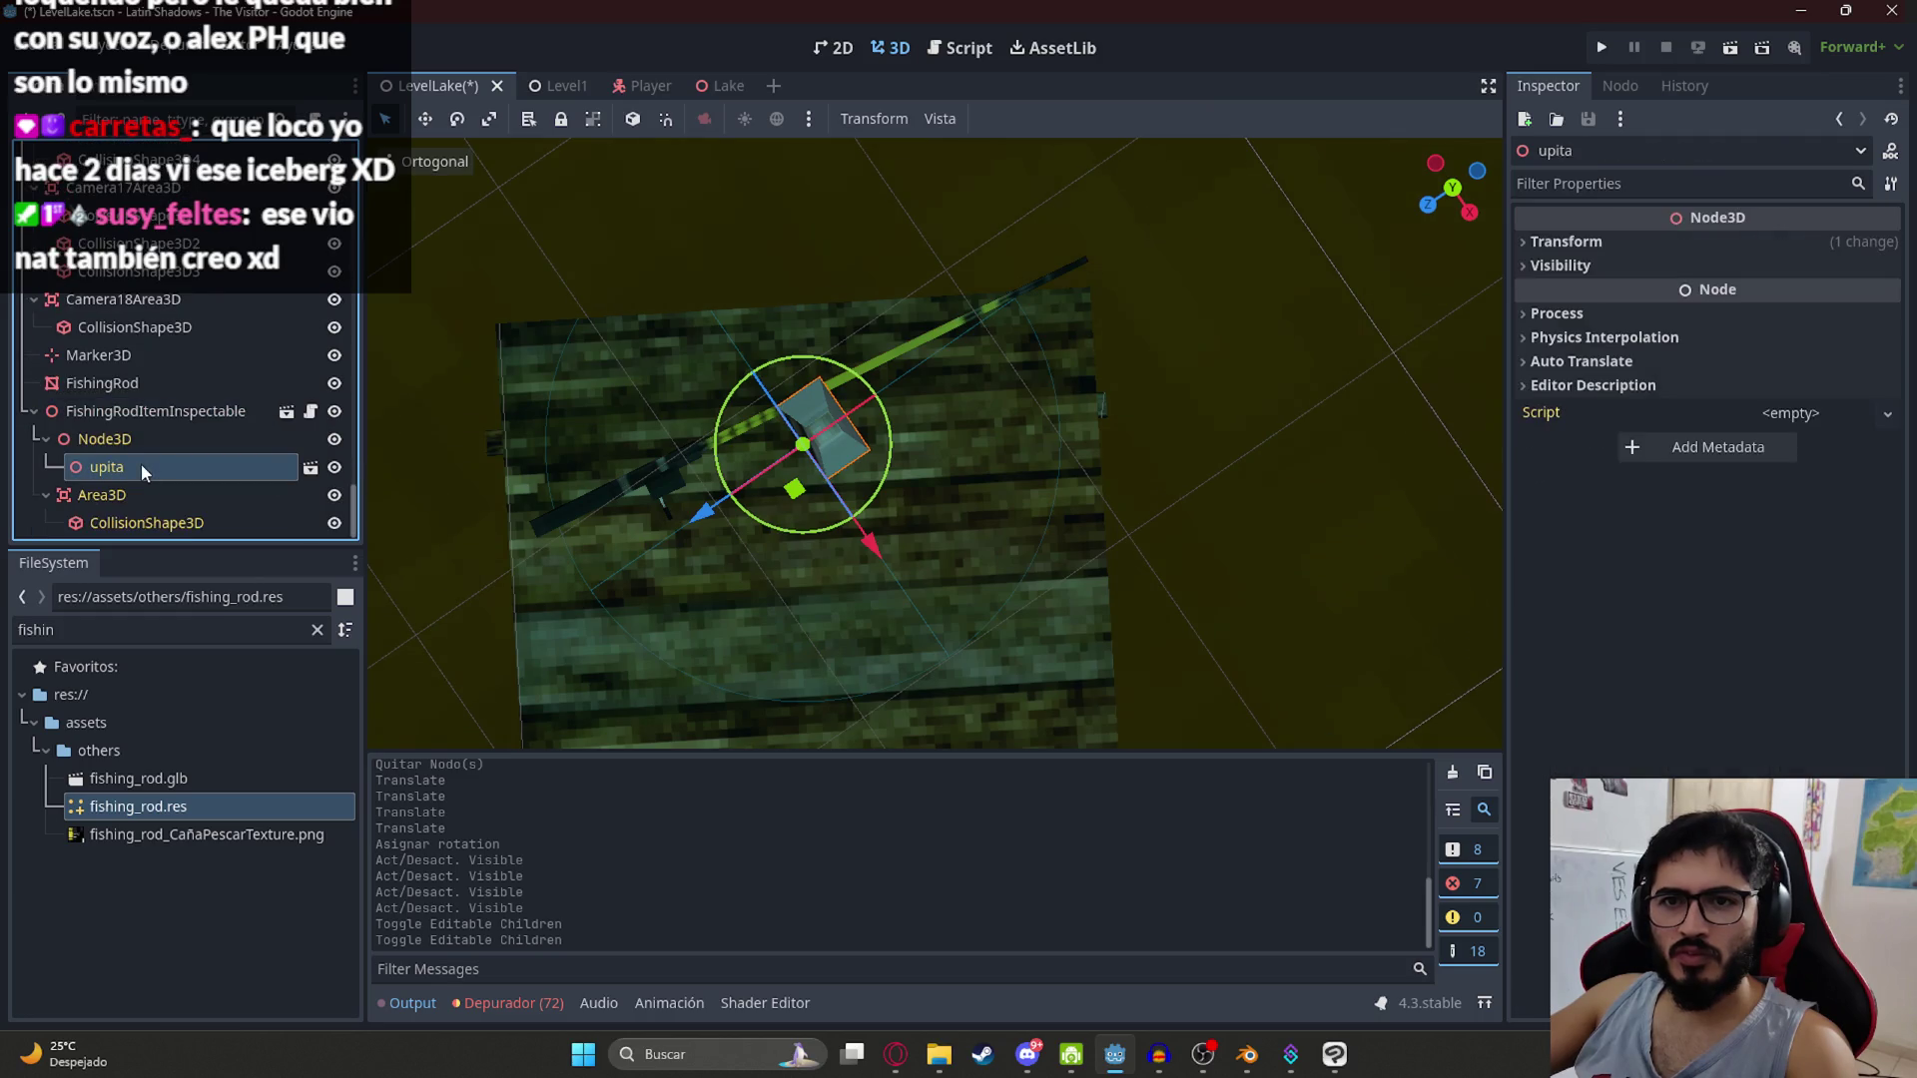
left_click(335, 468)
left_click_drag(134, 383, 136, 448)
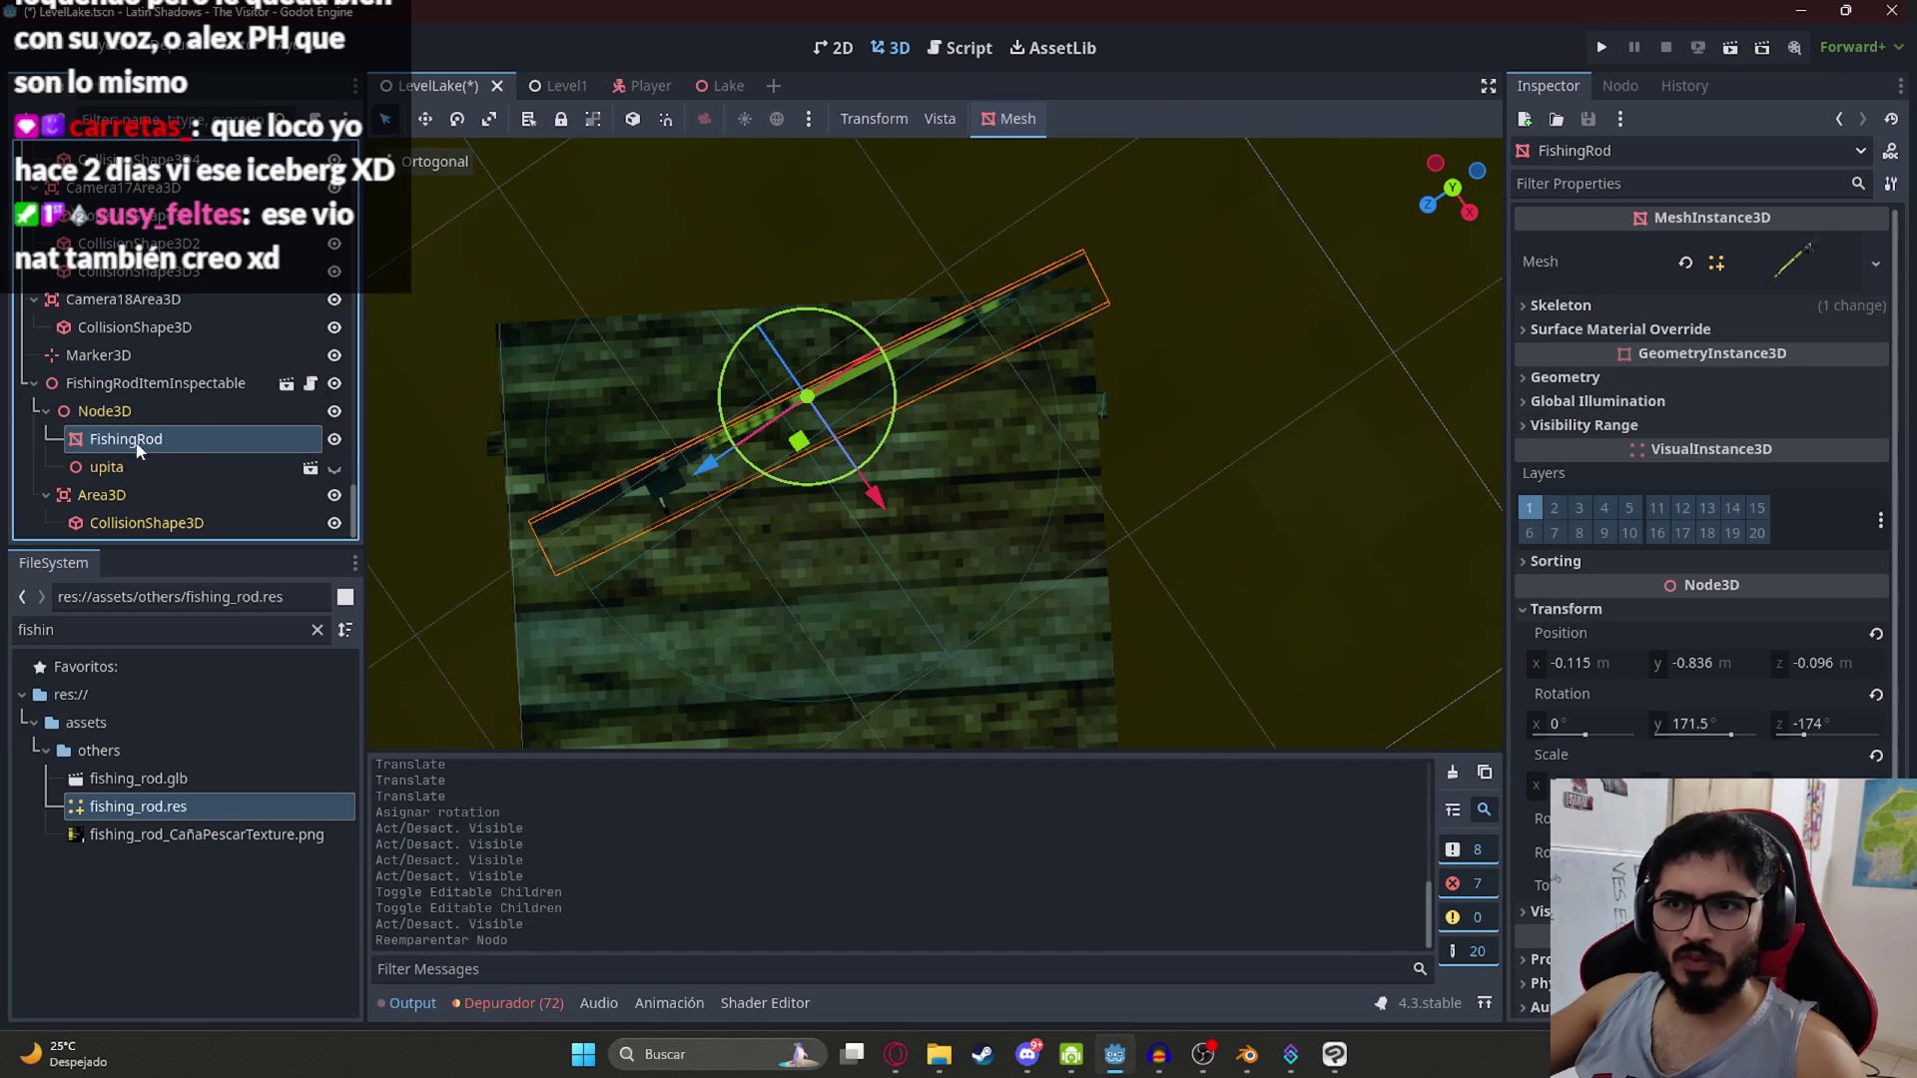
left_click(1582, 786)
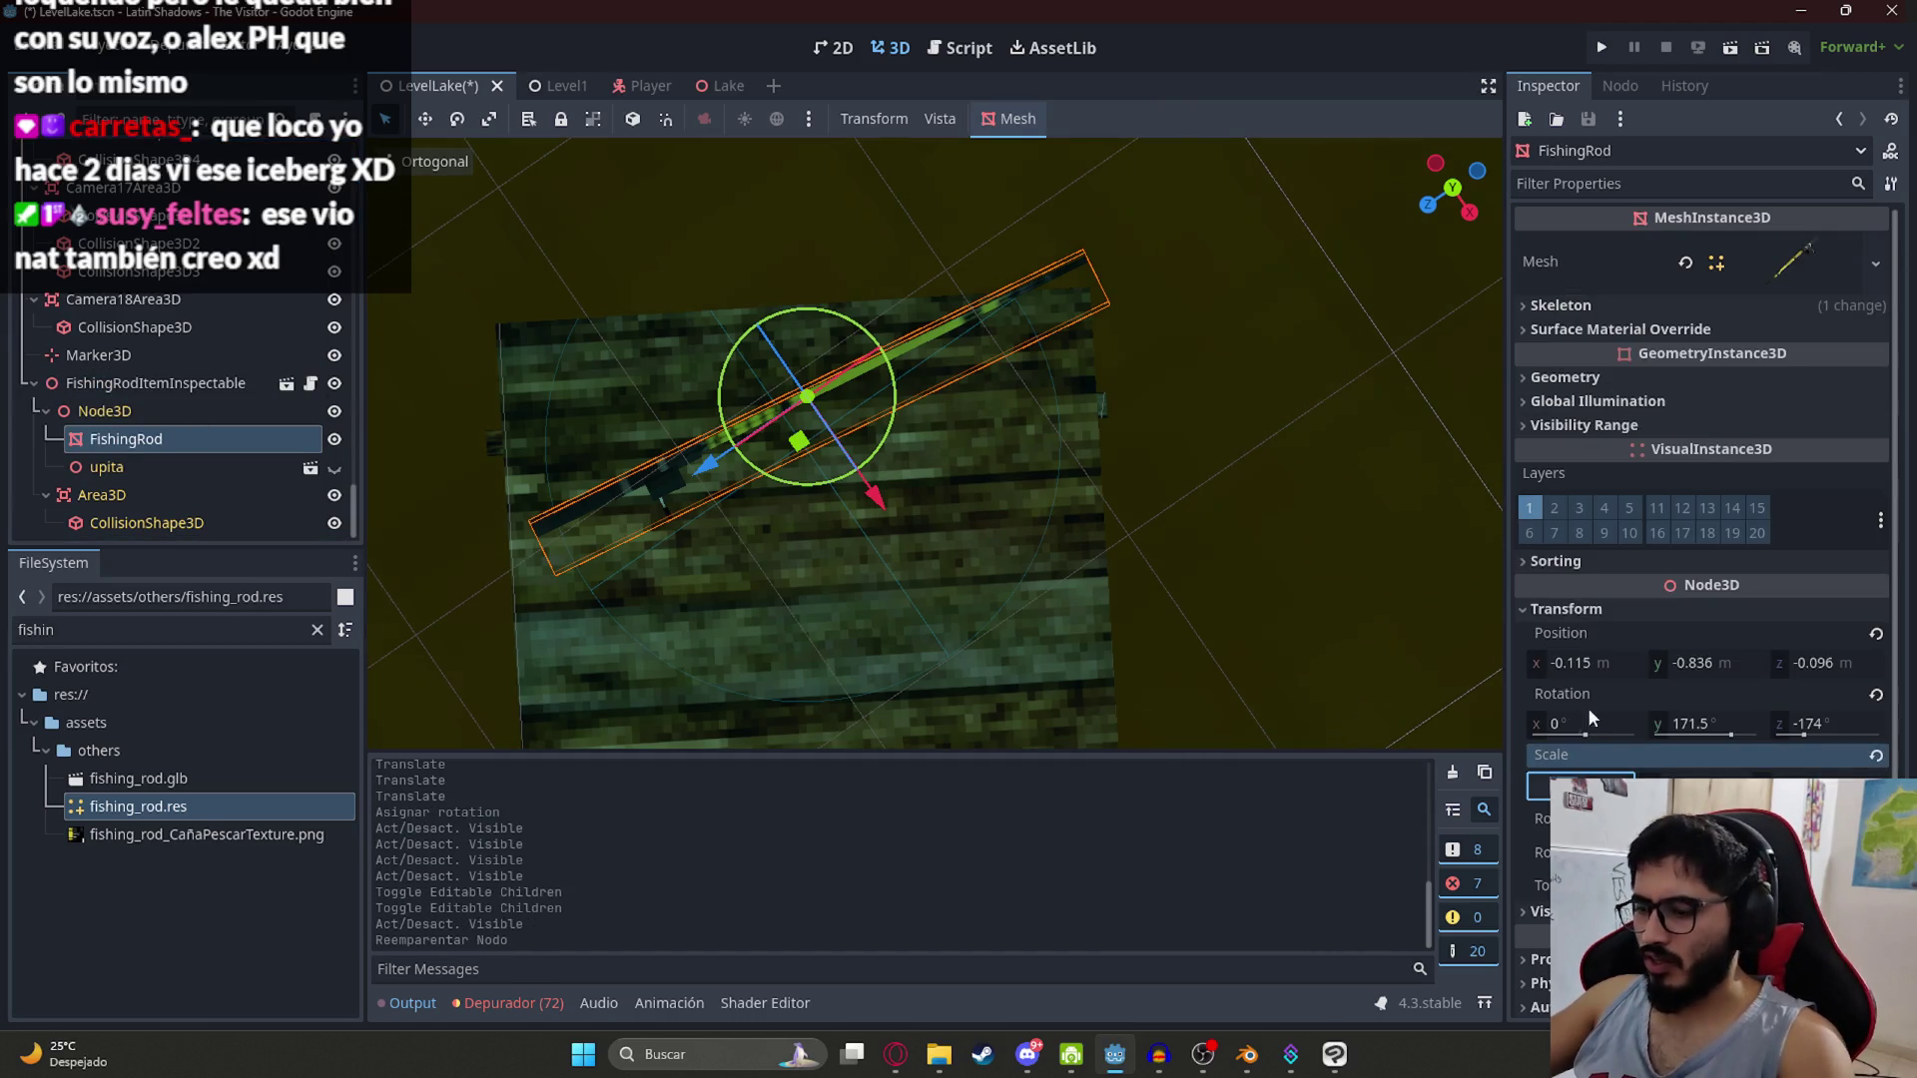
type("5")
key("Return")
left_click(128, 386)
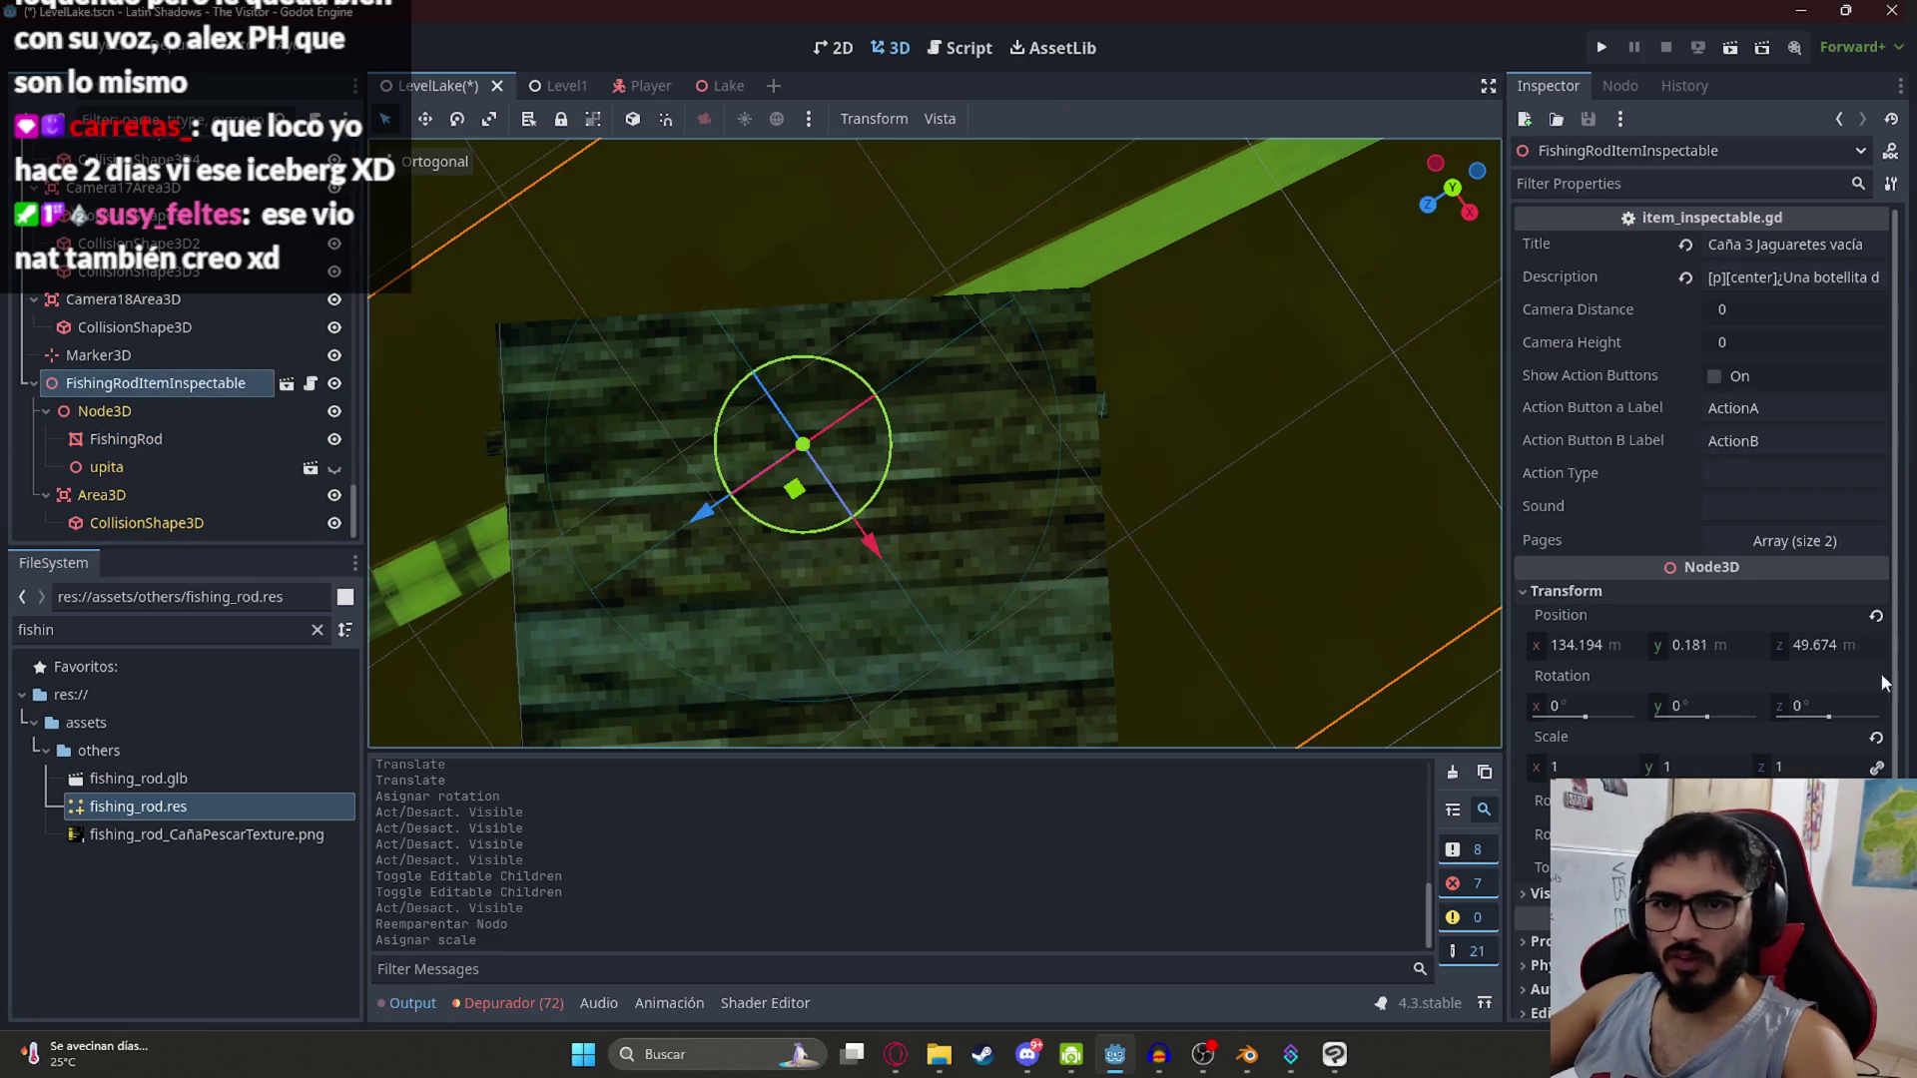
left_click(1576, 767)
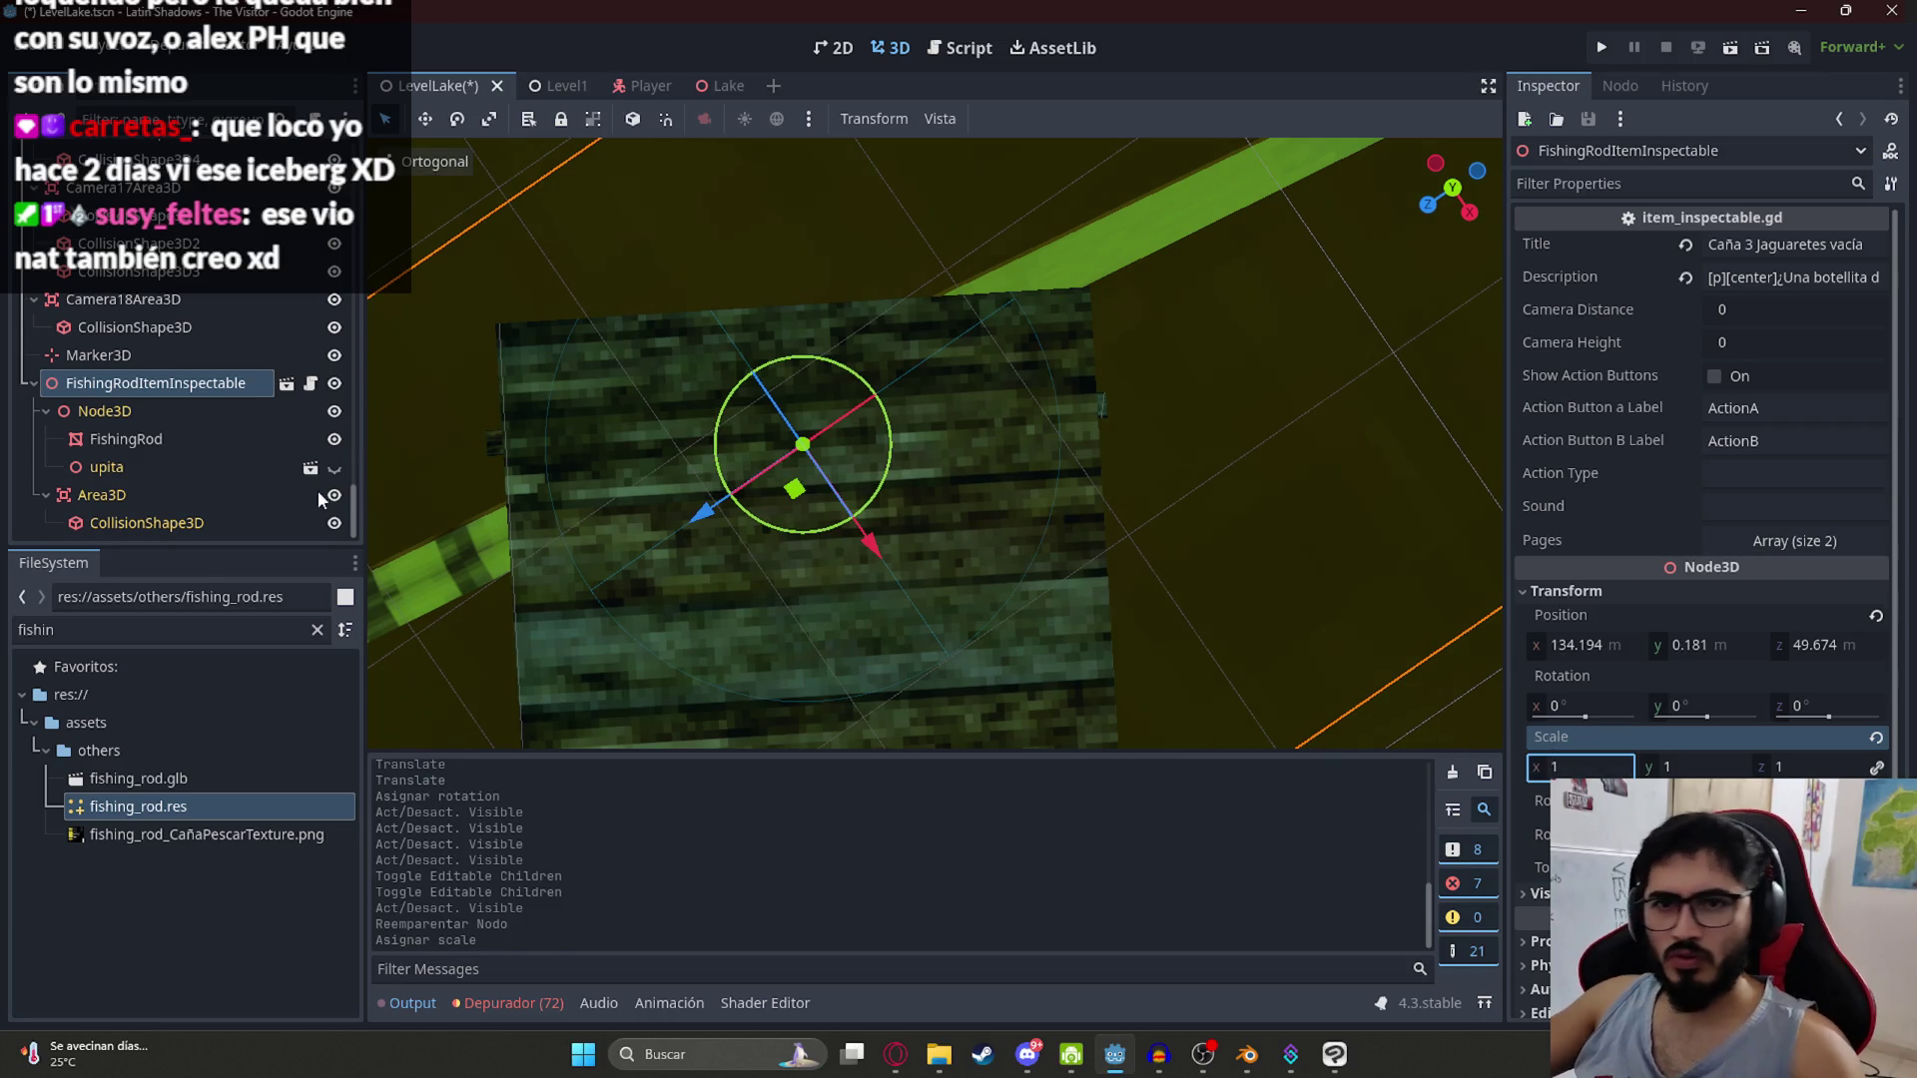
key("ctrl+z")
key("ctrl+z")
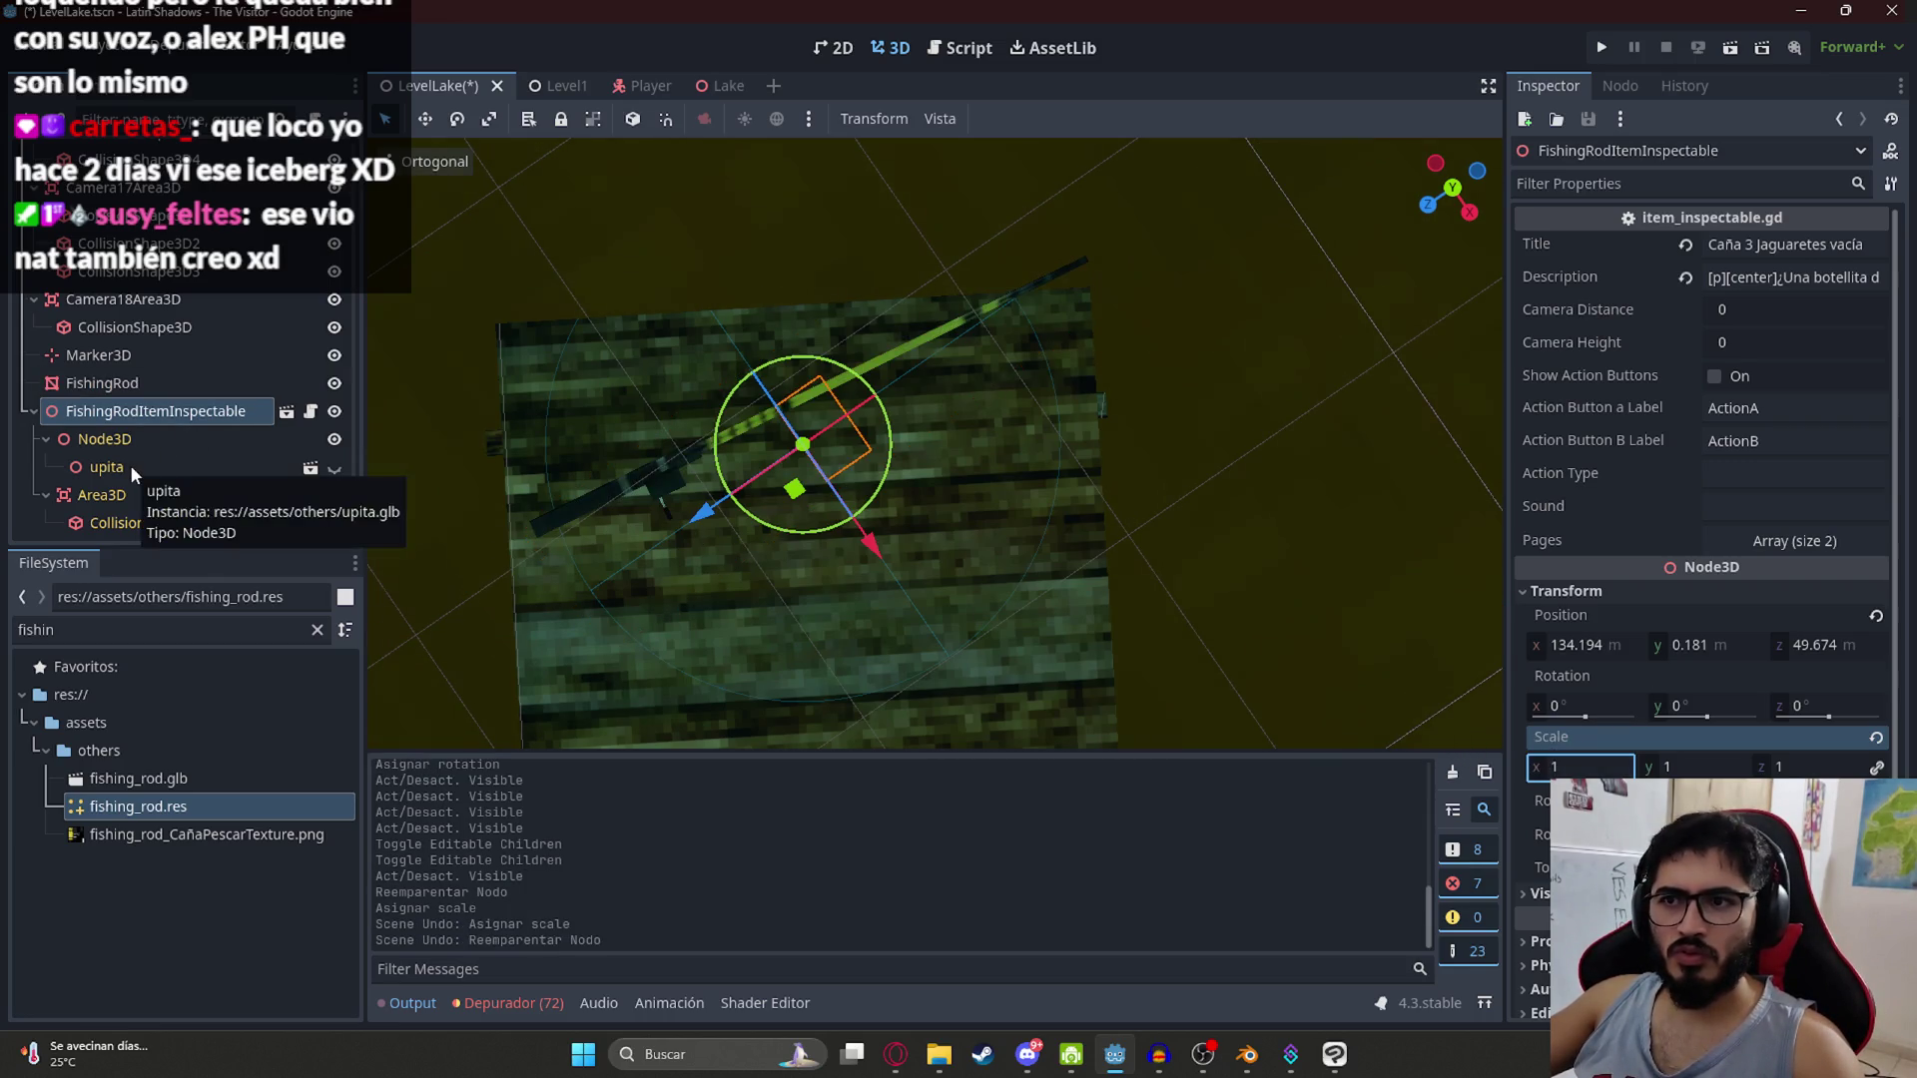
Step: Place FishingRod under the item's Node3D above upita and save the scene
left_click(141, 463)
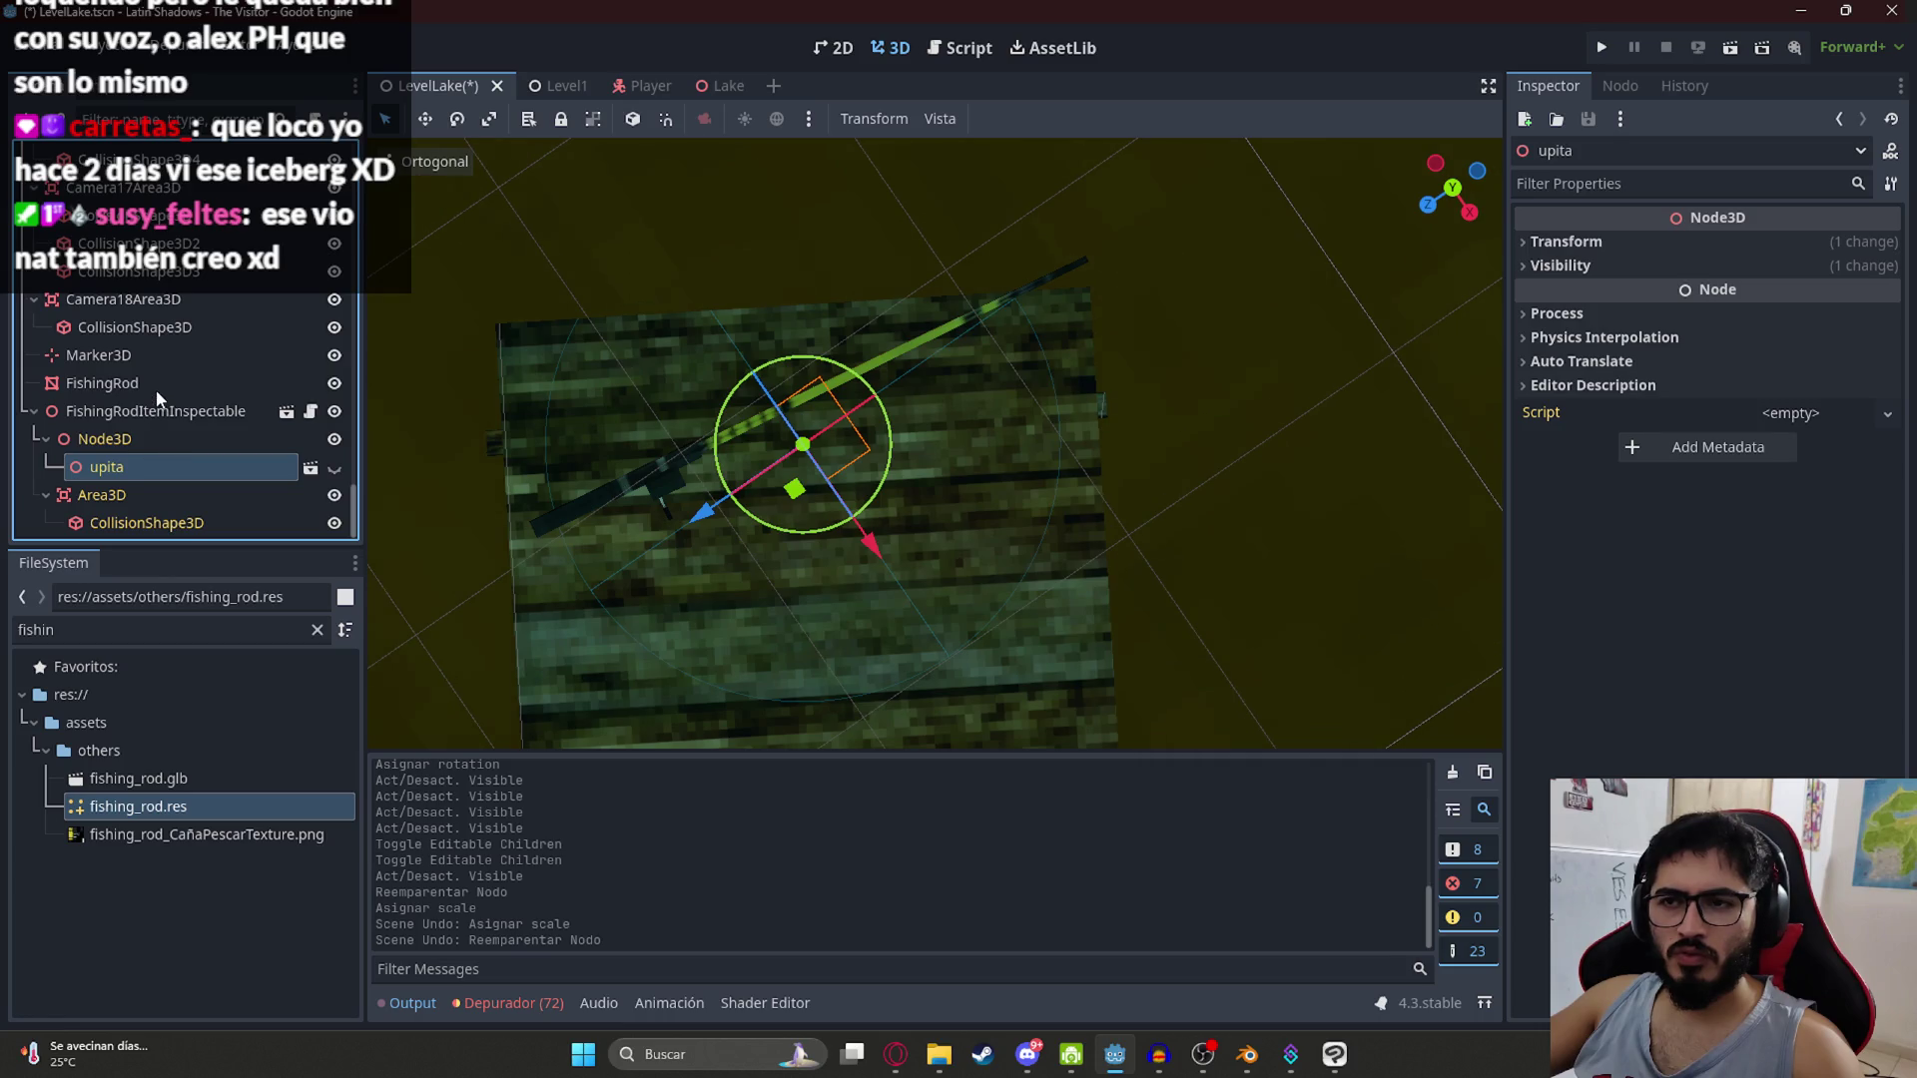
left_click(1566, 241)
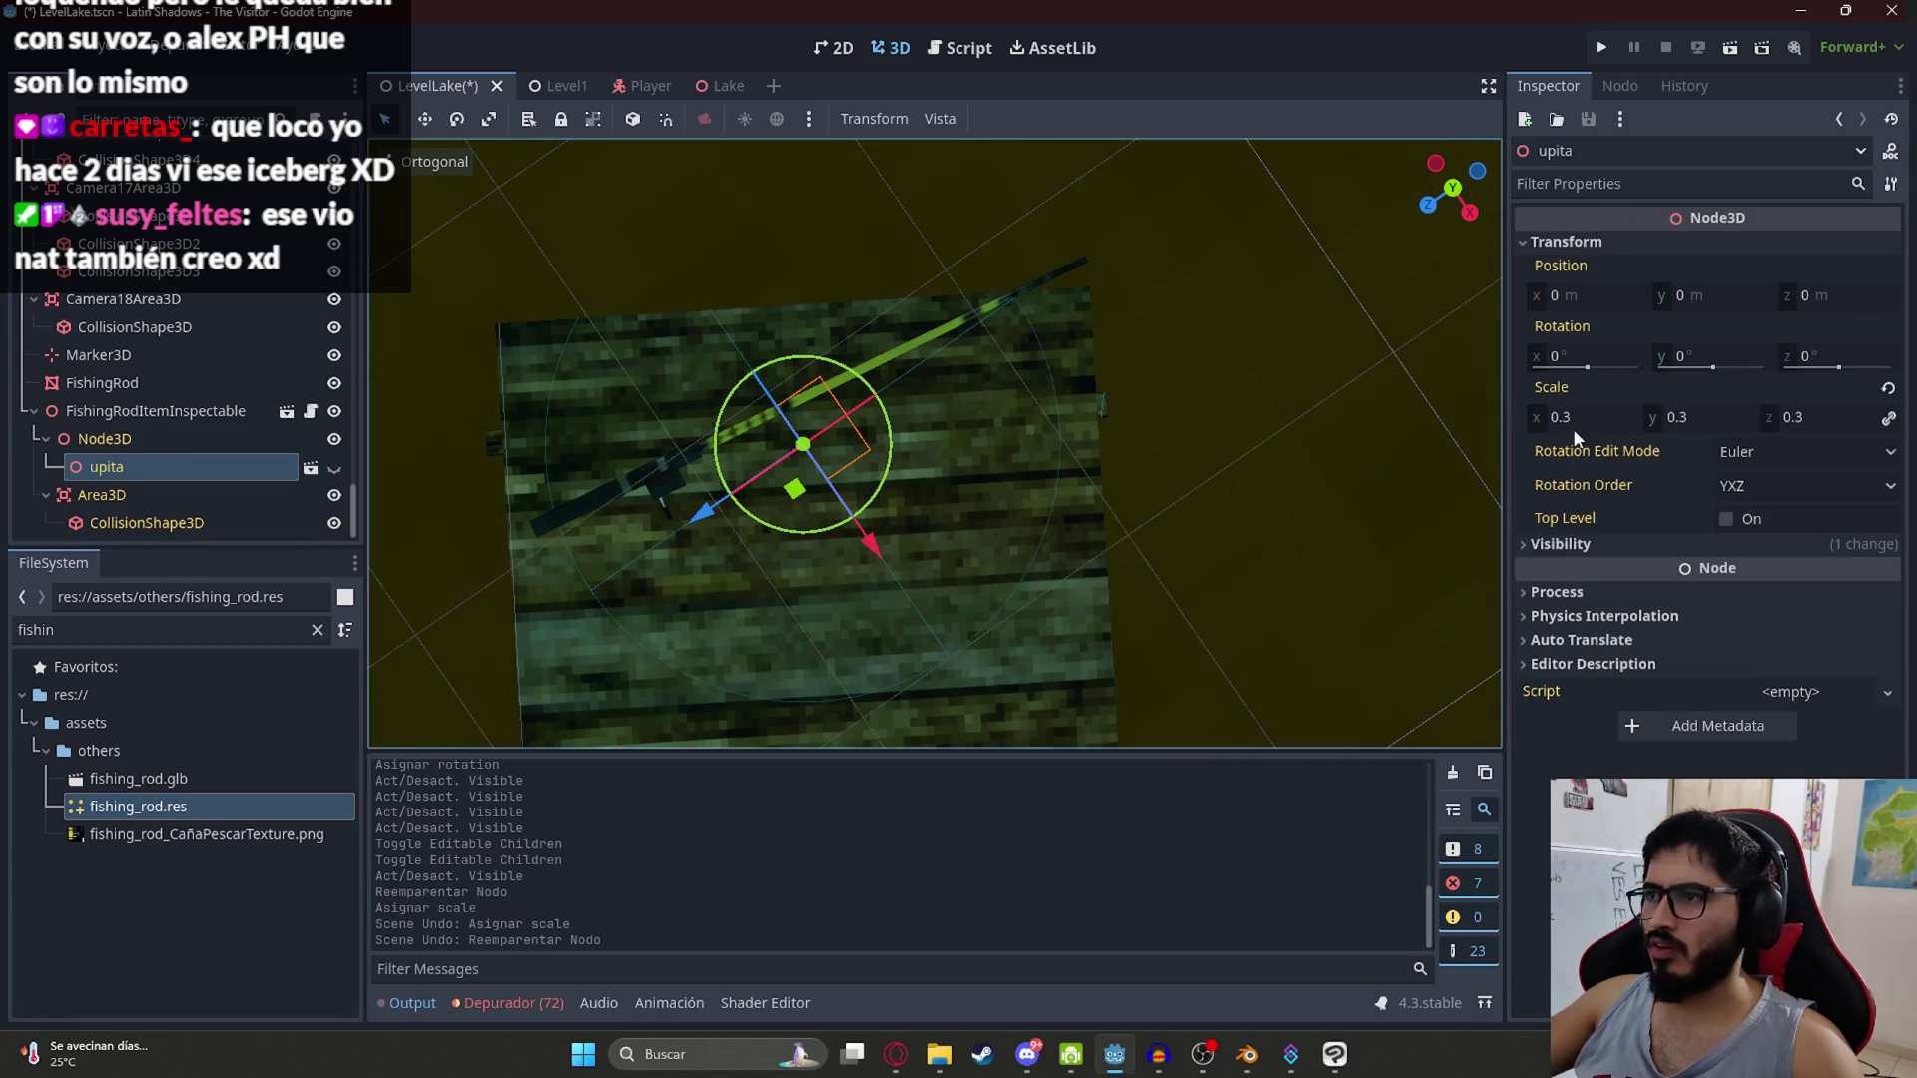
mouse_move(119, 393)
left_mouse_down()
mouse_move(124, 475)
mouse_move(127, 459)
left_mouse_up()
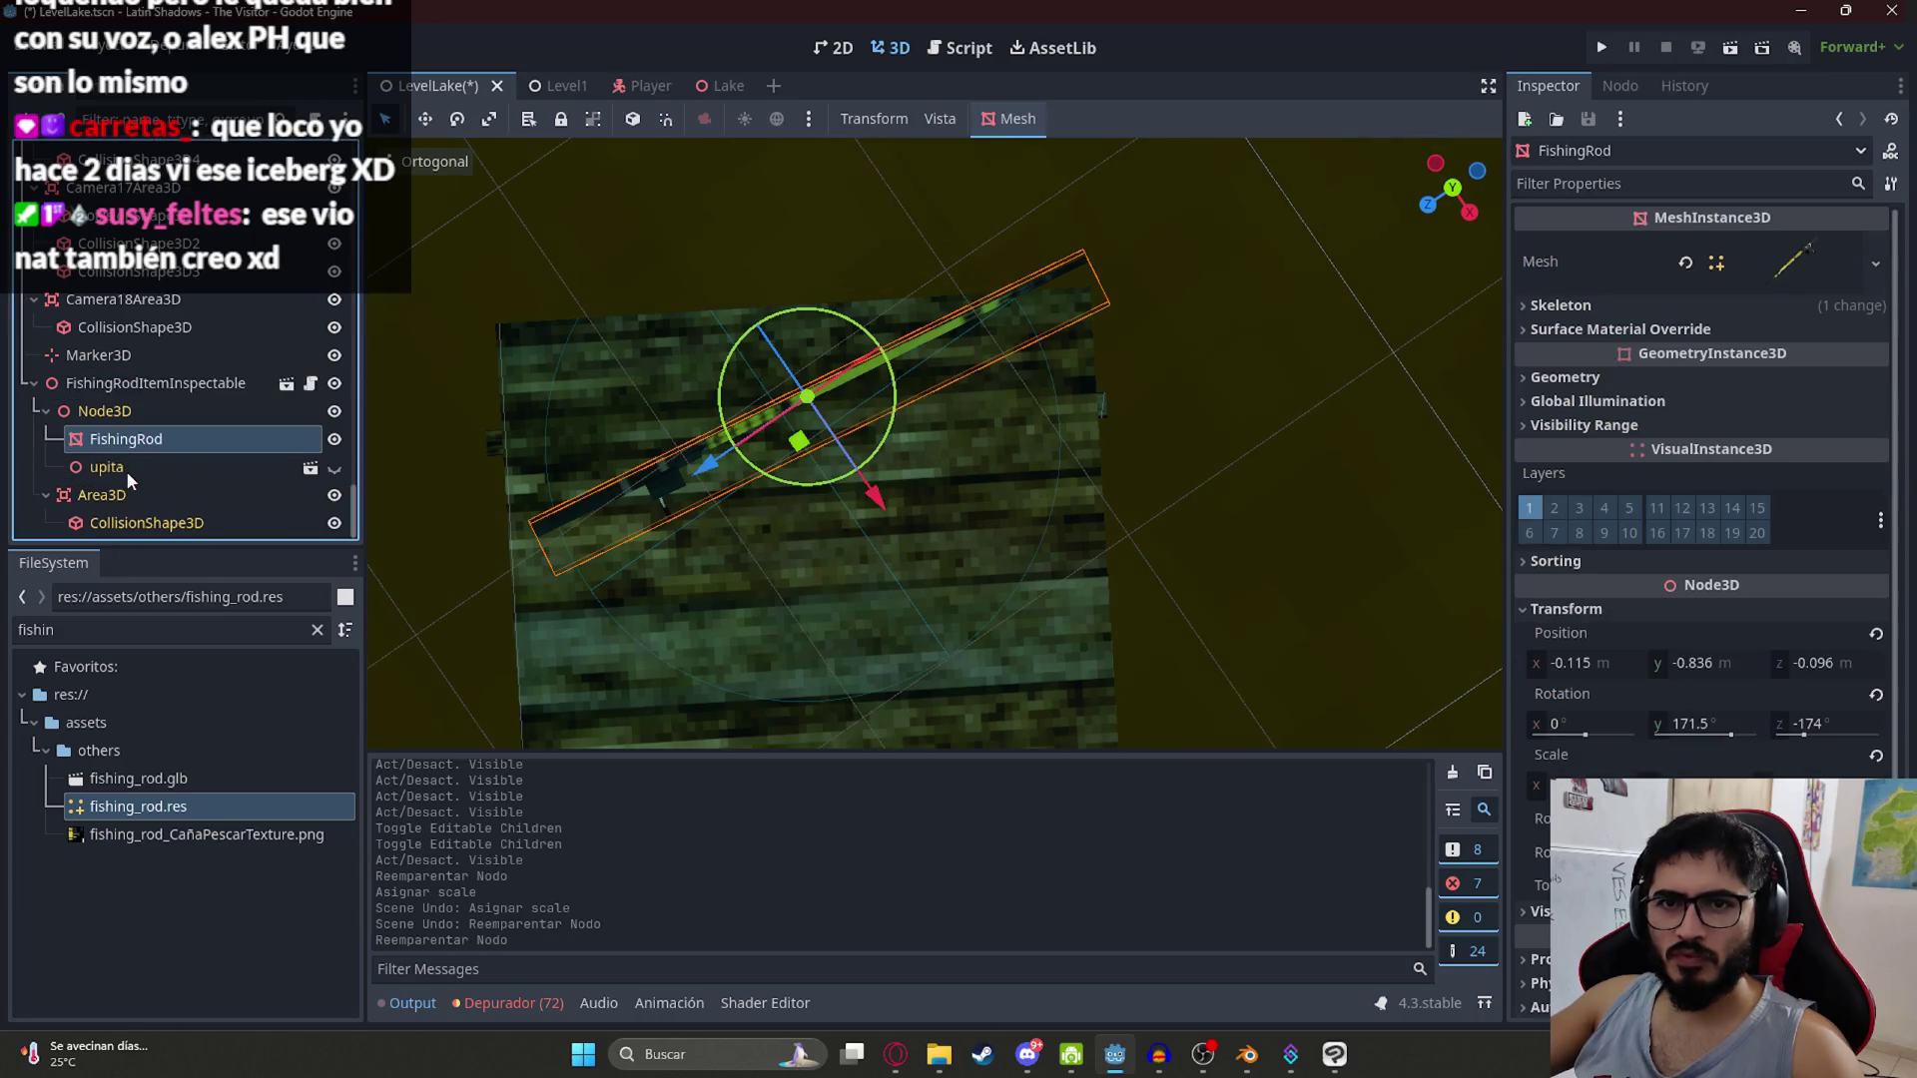
left_click(224, 467)
key("ctrl+s")
scroll(634, 442, "up", 2)
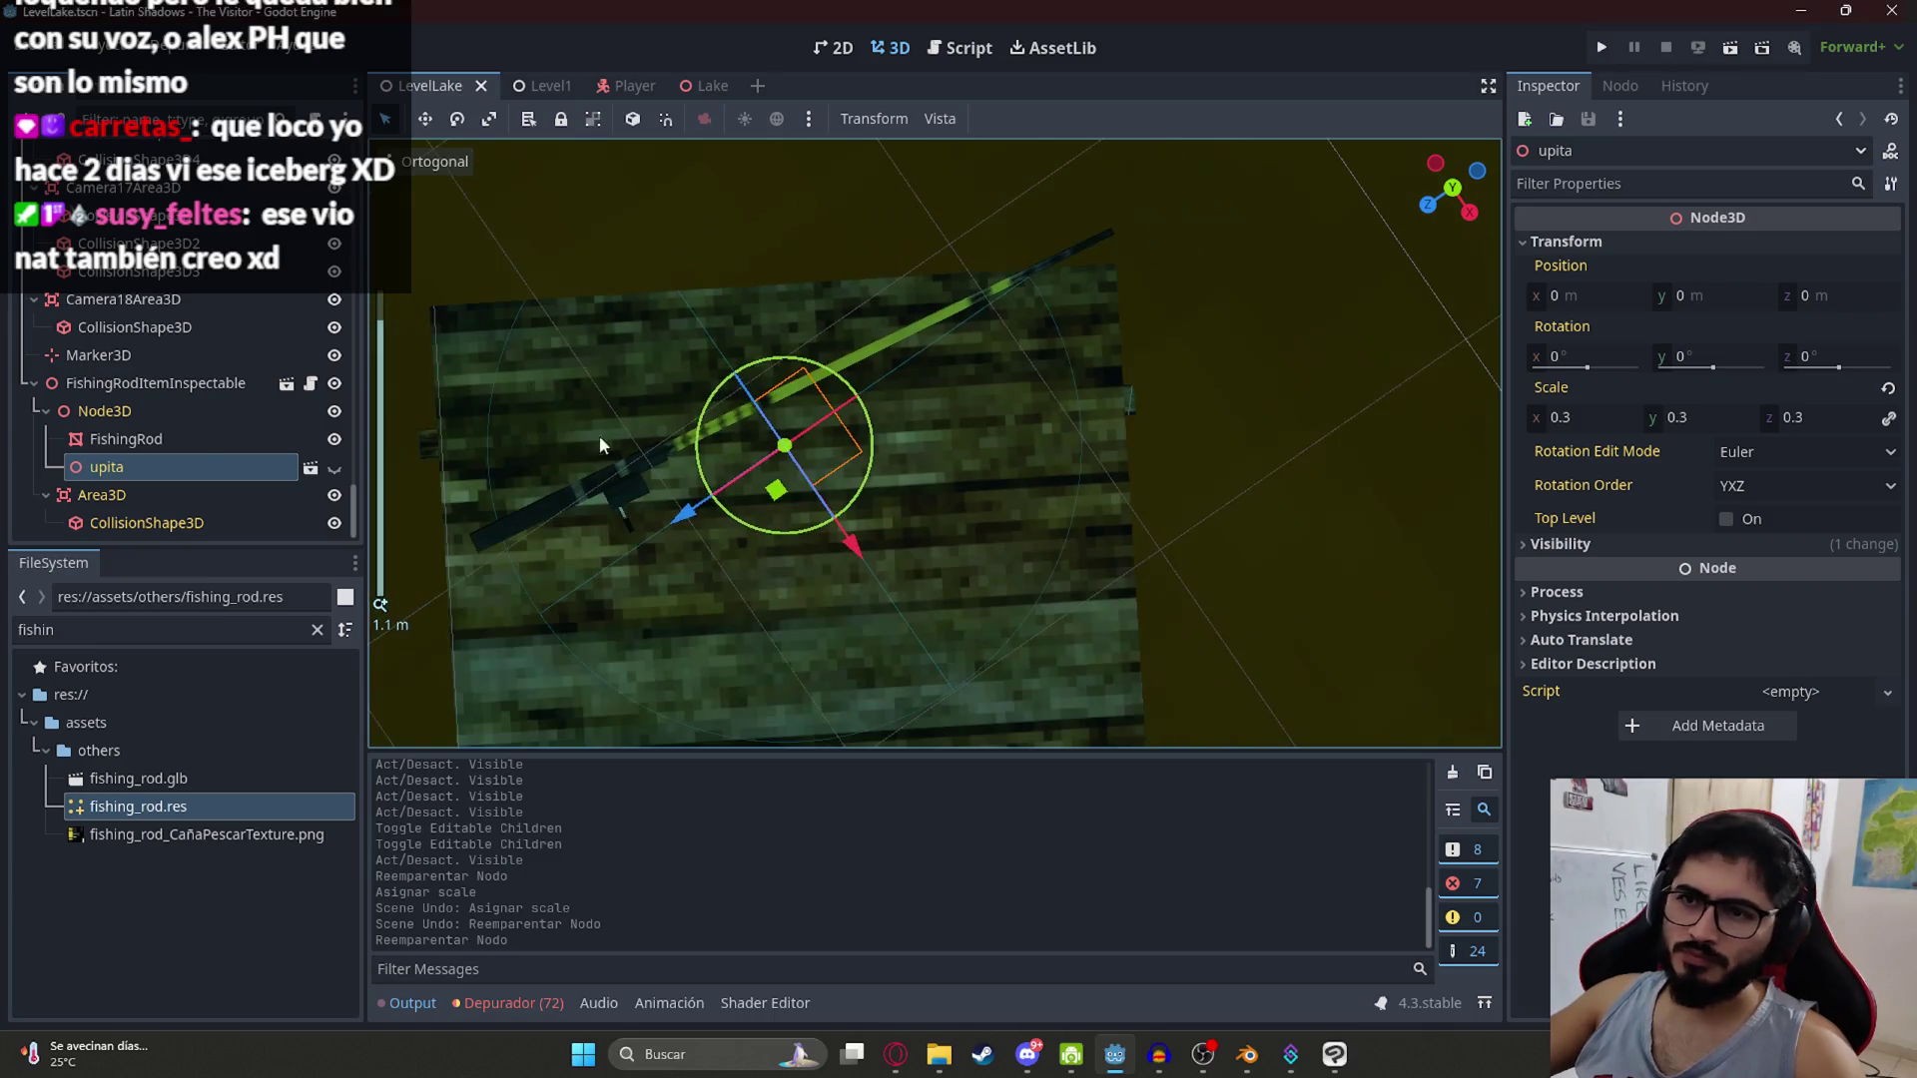
mouse_move(186, 441)
left_mouse_down()
mouse_move(787, 308)
mouse_move(836, 408)
mouse_move(440, 381)
mouse_move(183, 389)
left_mouse_up()
Step: Set FishingRodItemInspectable's title to 'Caña de Pescar'
left_click(182, 390)
left_click(1760, 245)
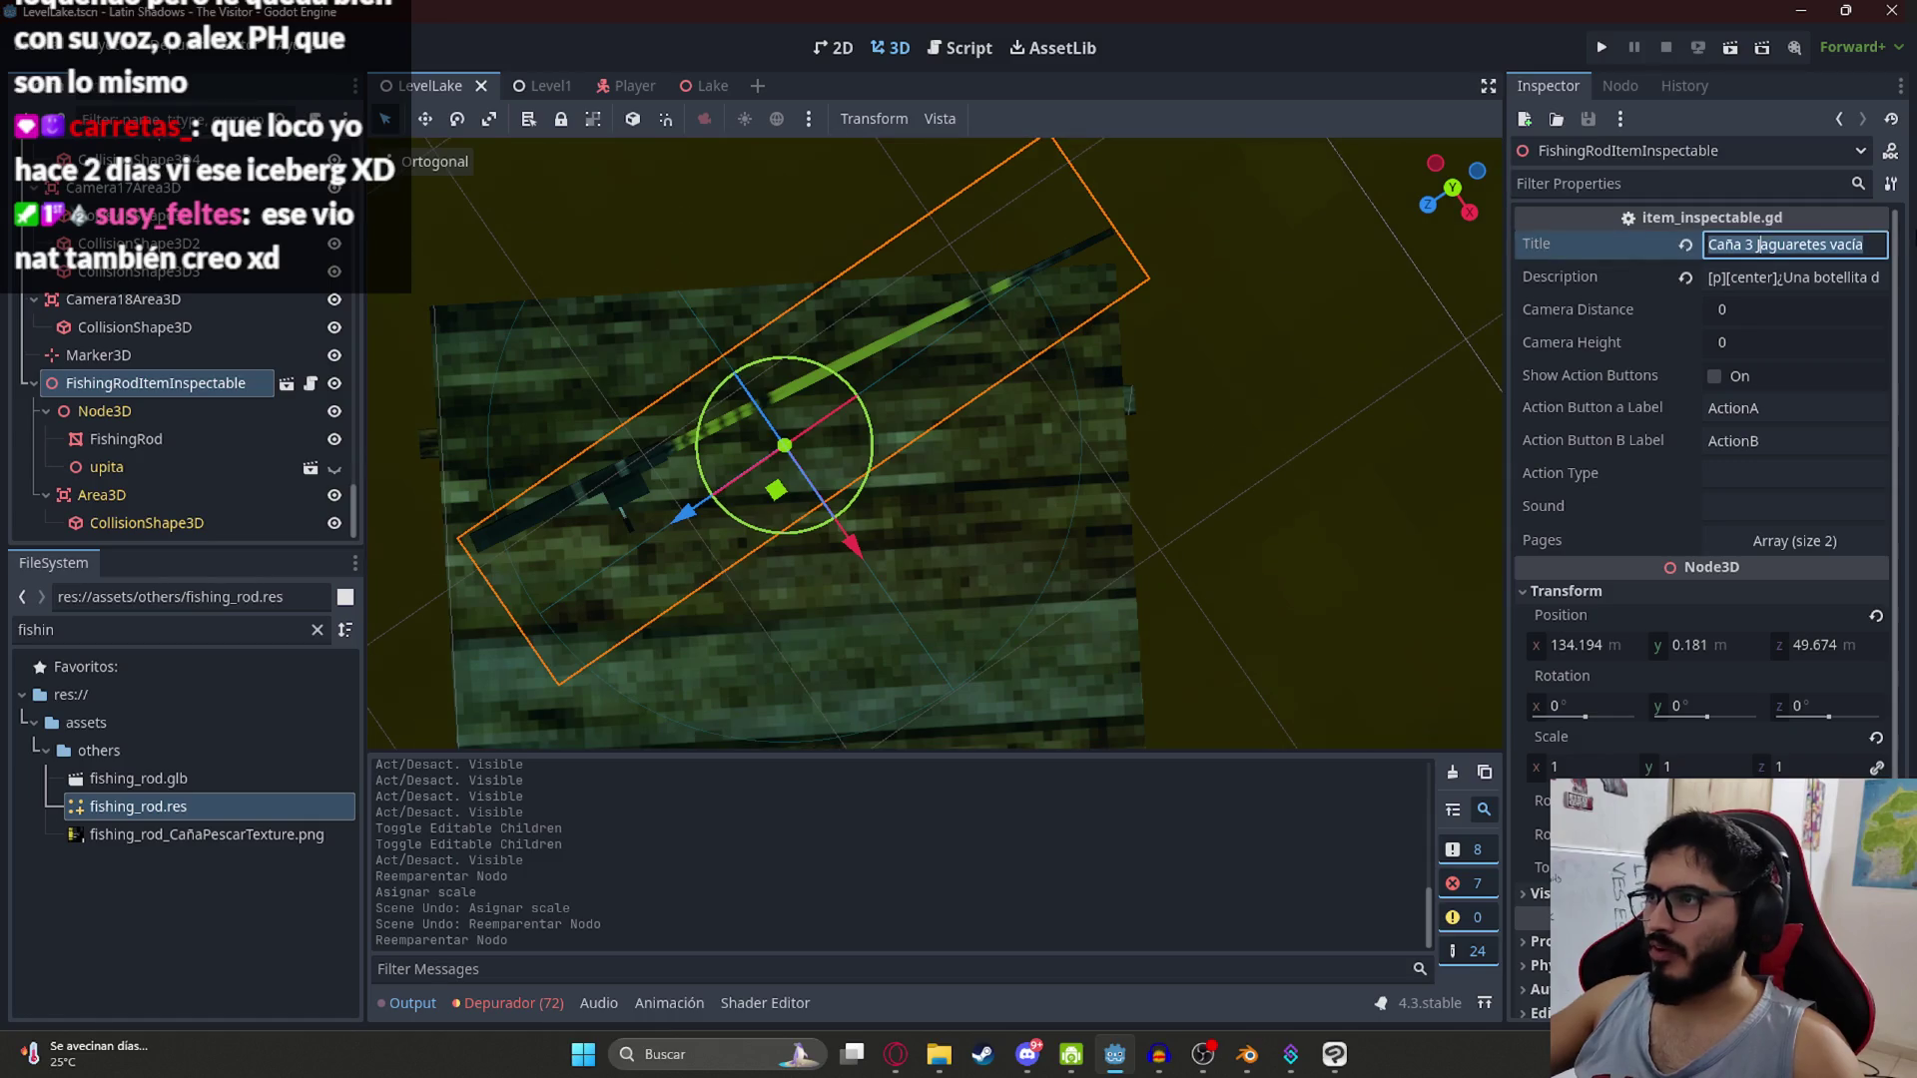
type("Caña de P")
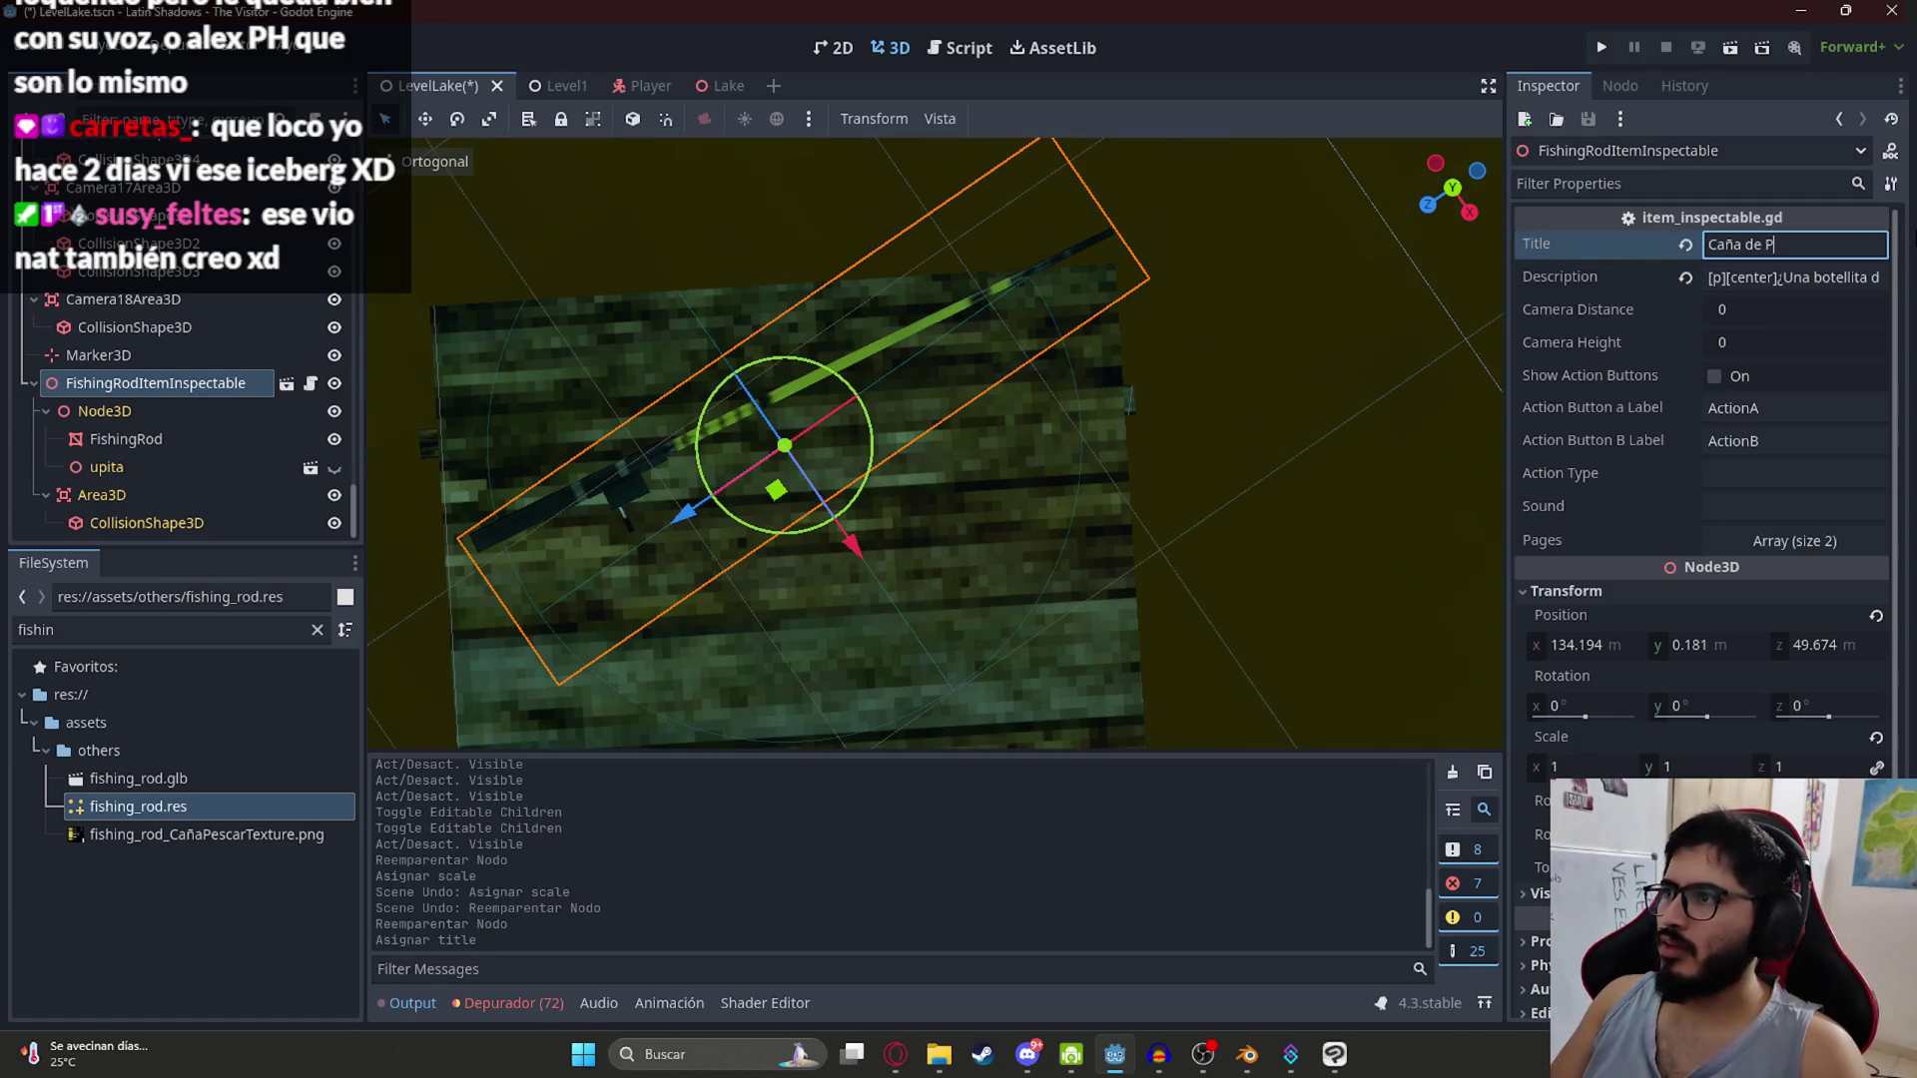
type("escar")
key("Tab")
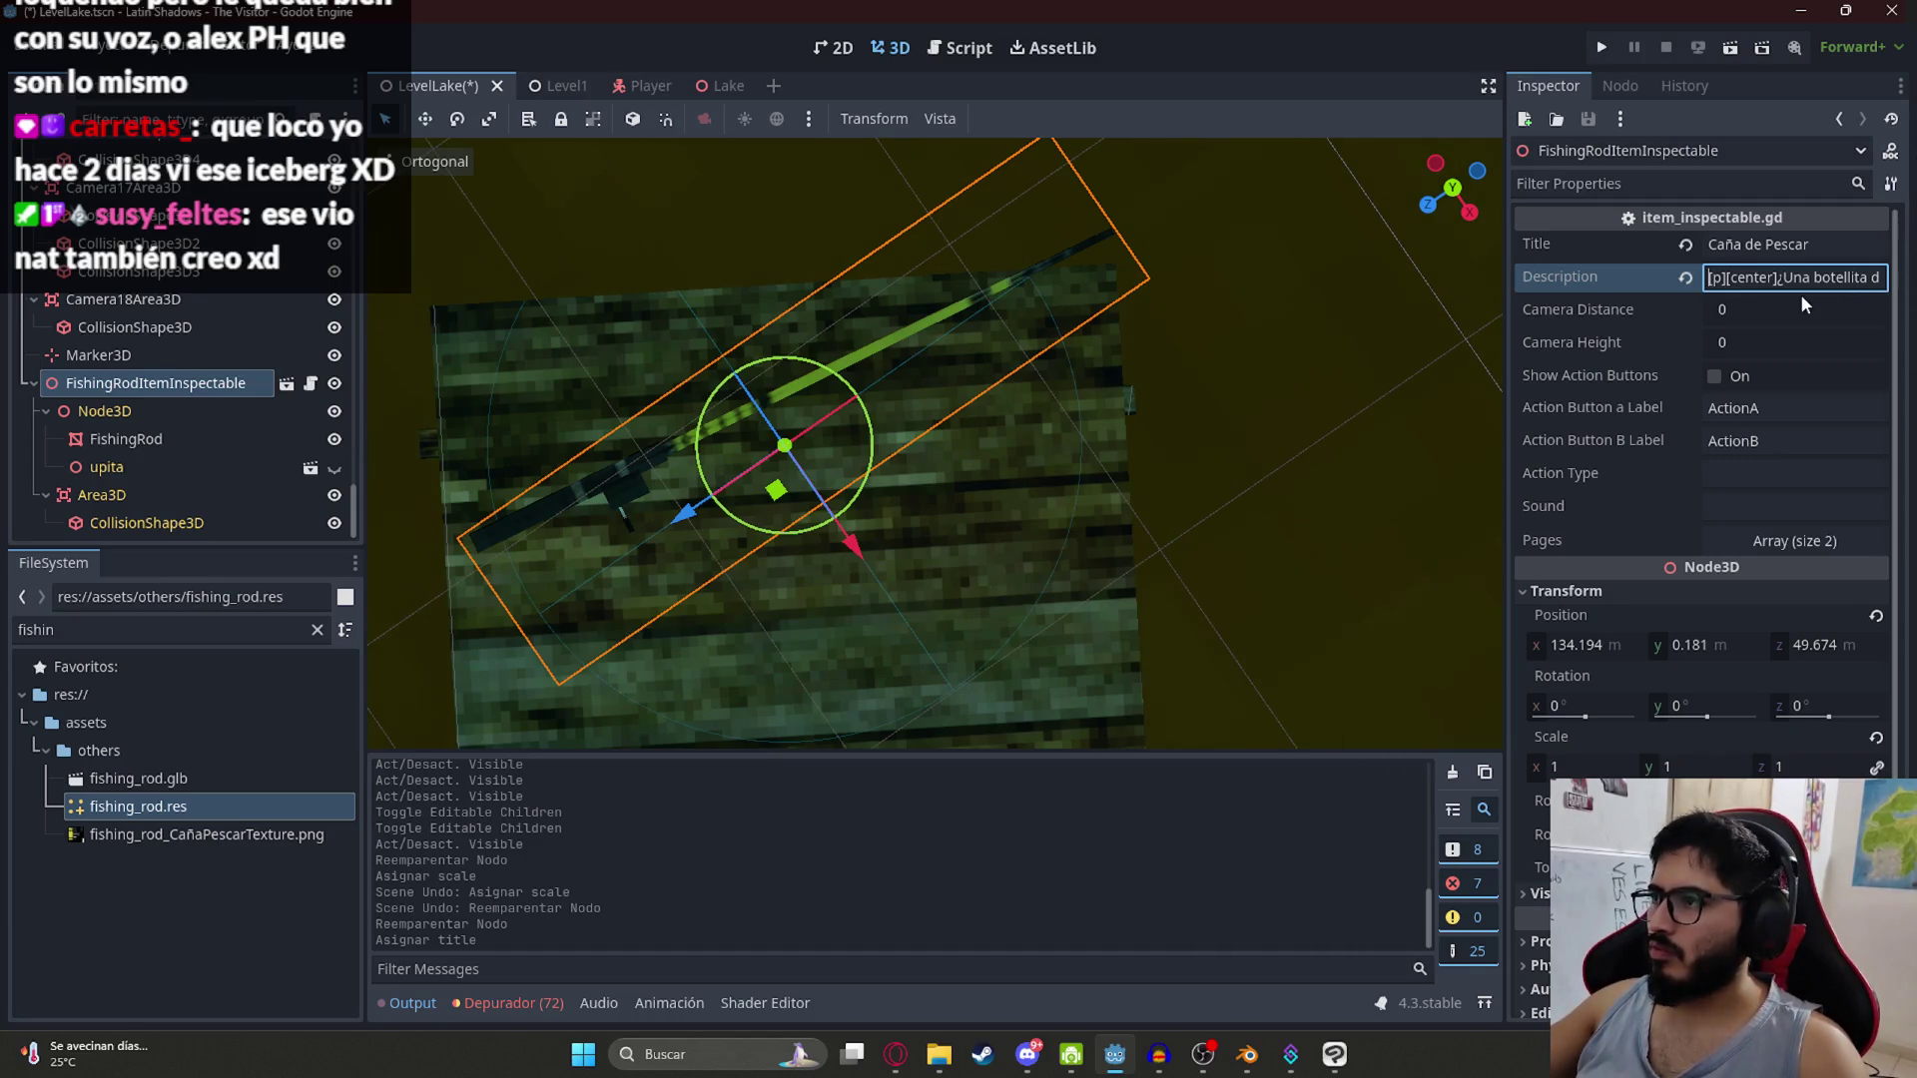
Step: Replace the item's description with new fishing text and save the scene
left_click_drag(1779, 283, 1903, 271)
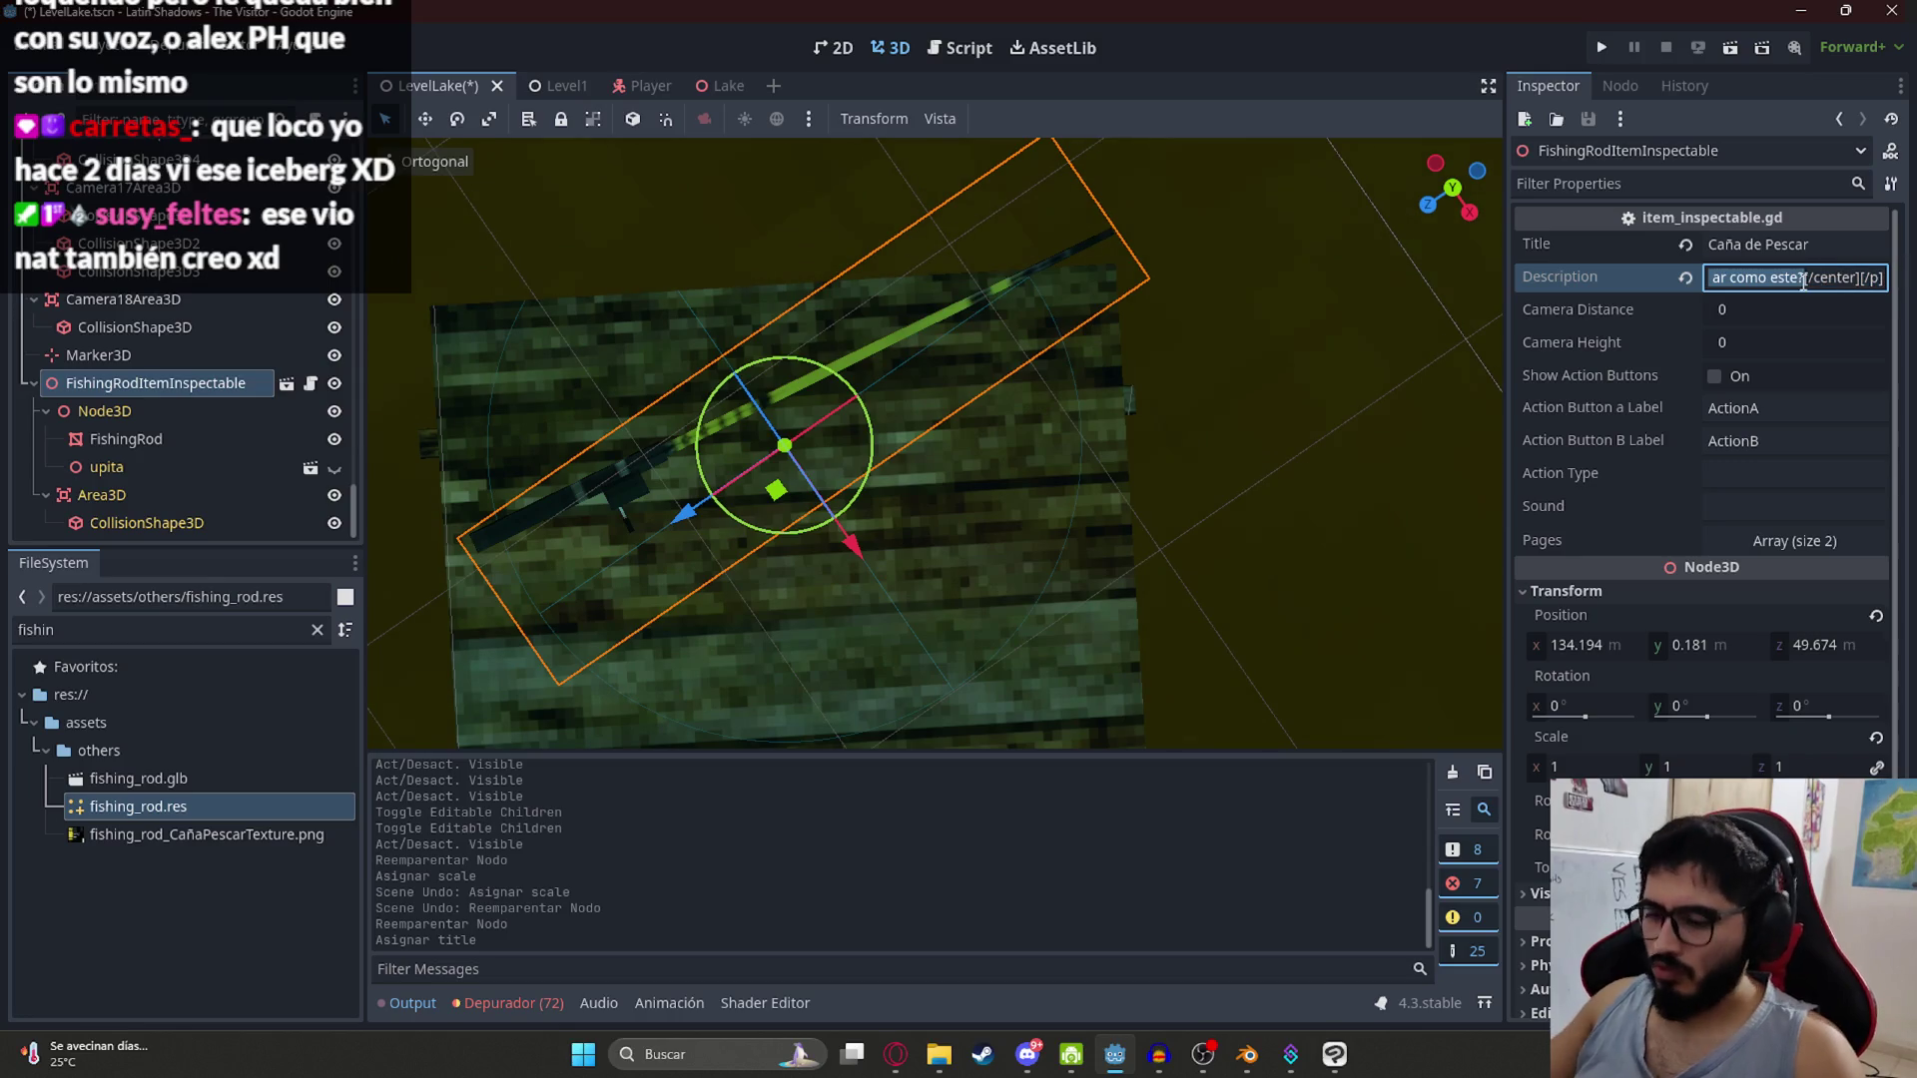
key("BackSpace")
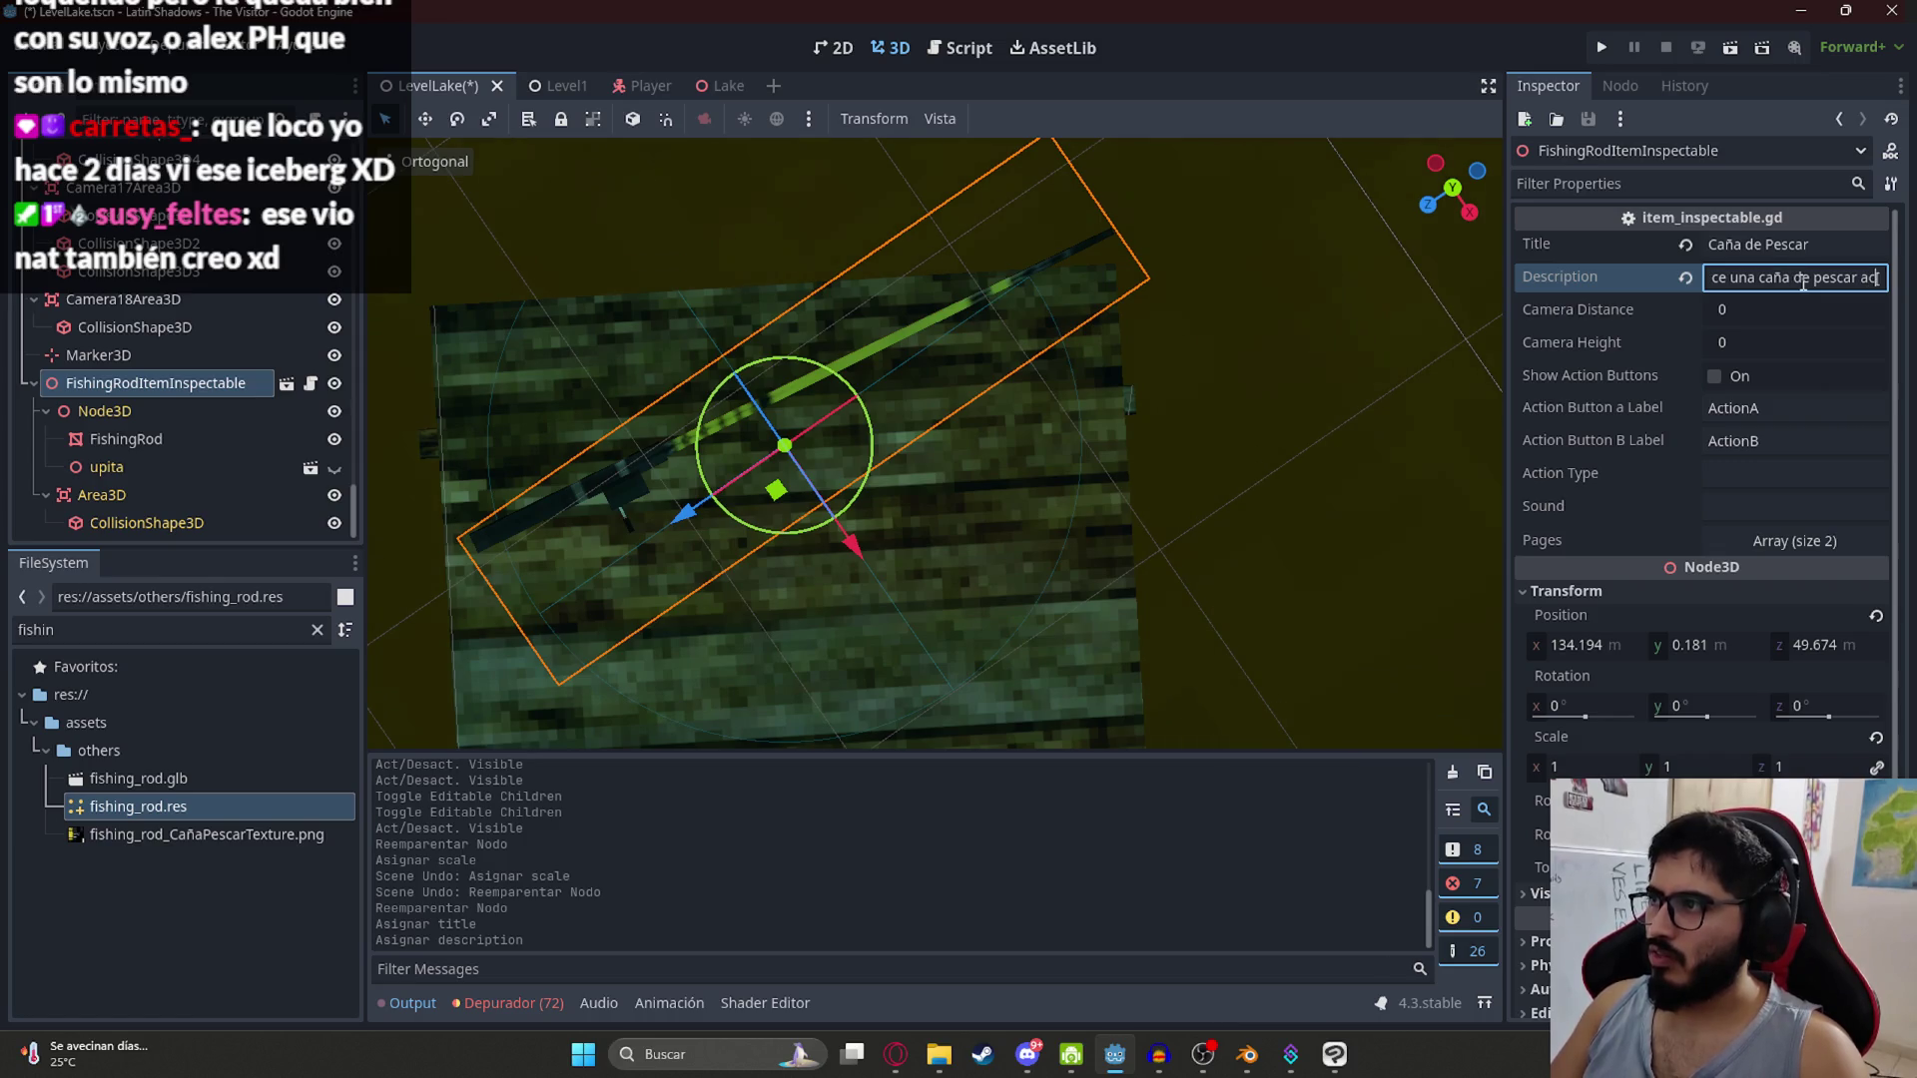
key("BackSpace")
key("BackSpace")
key("BackSpace")
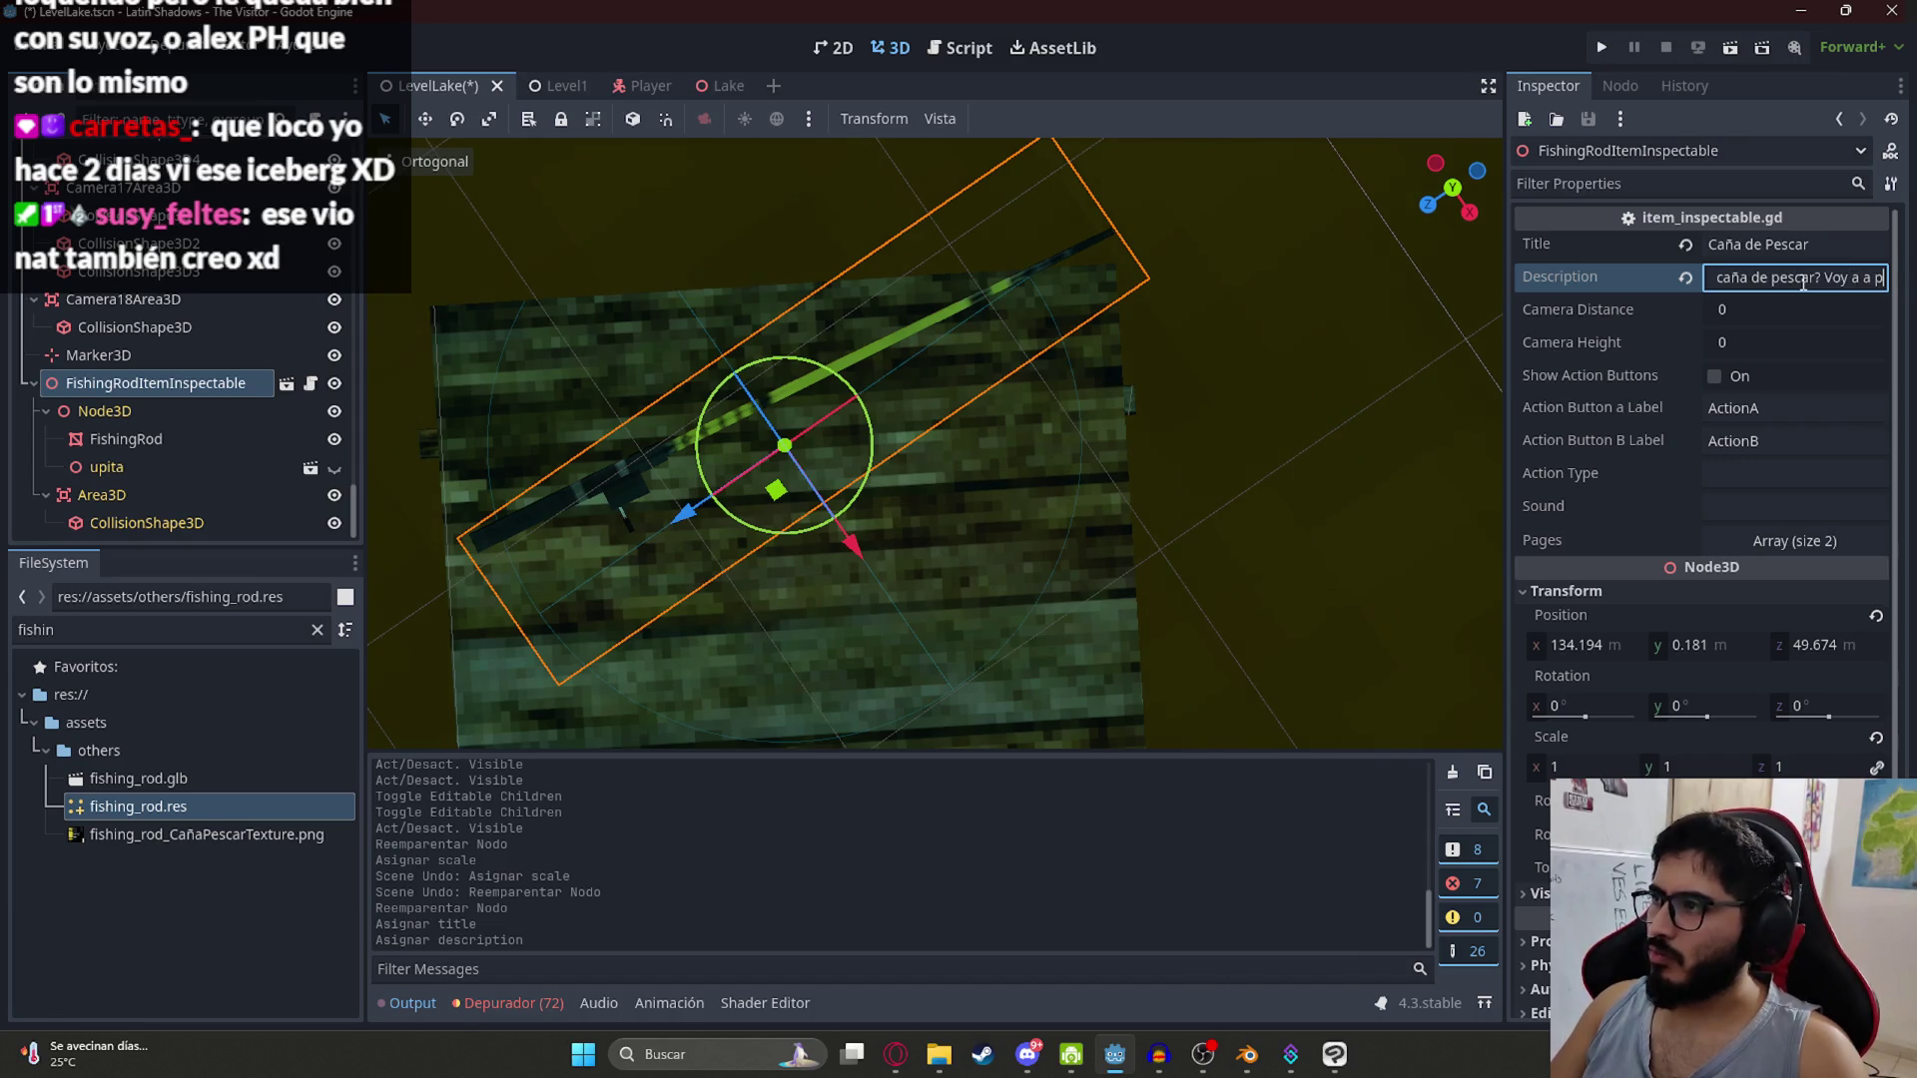
type("rovechar ")
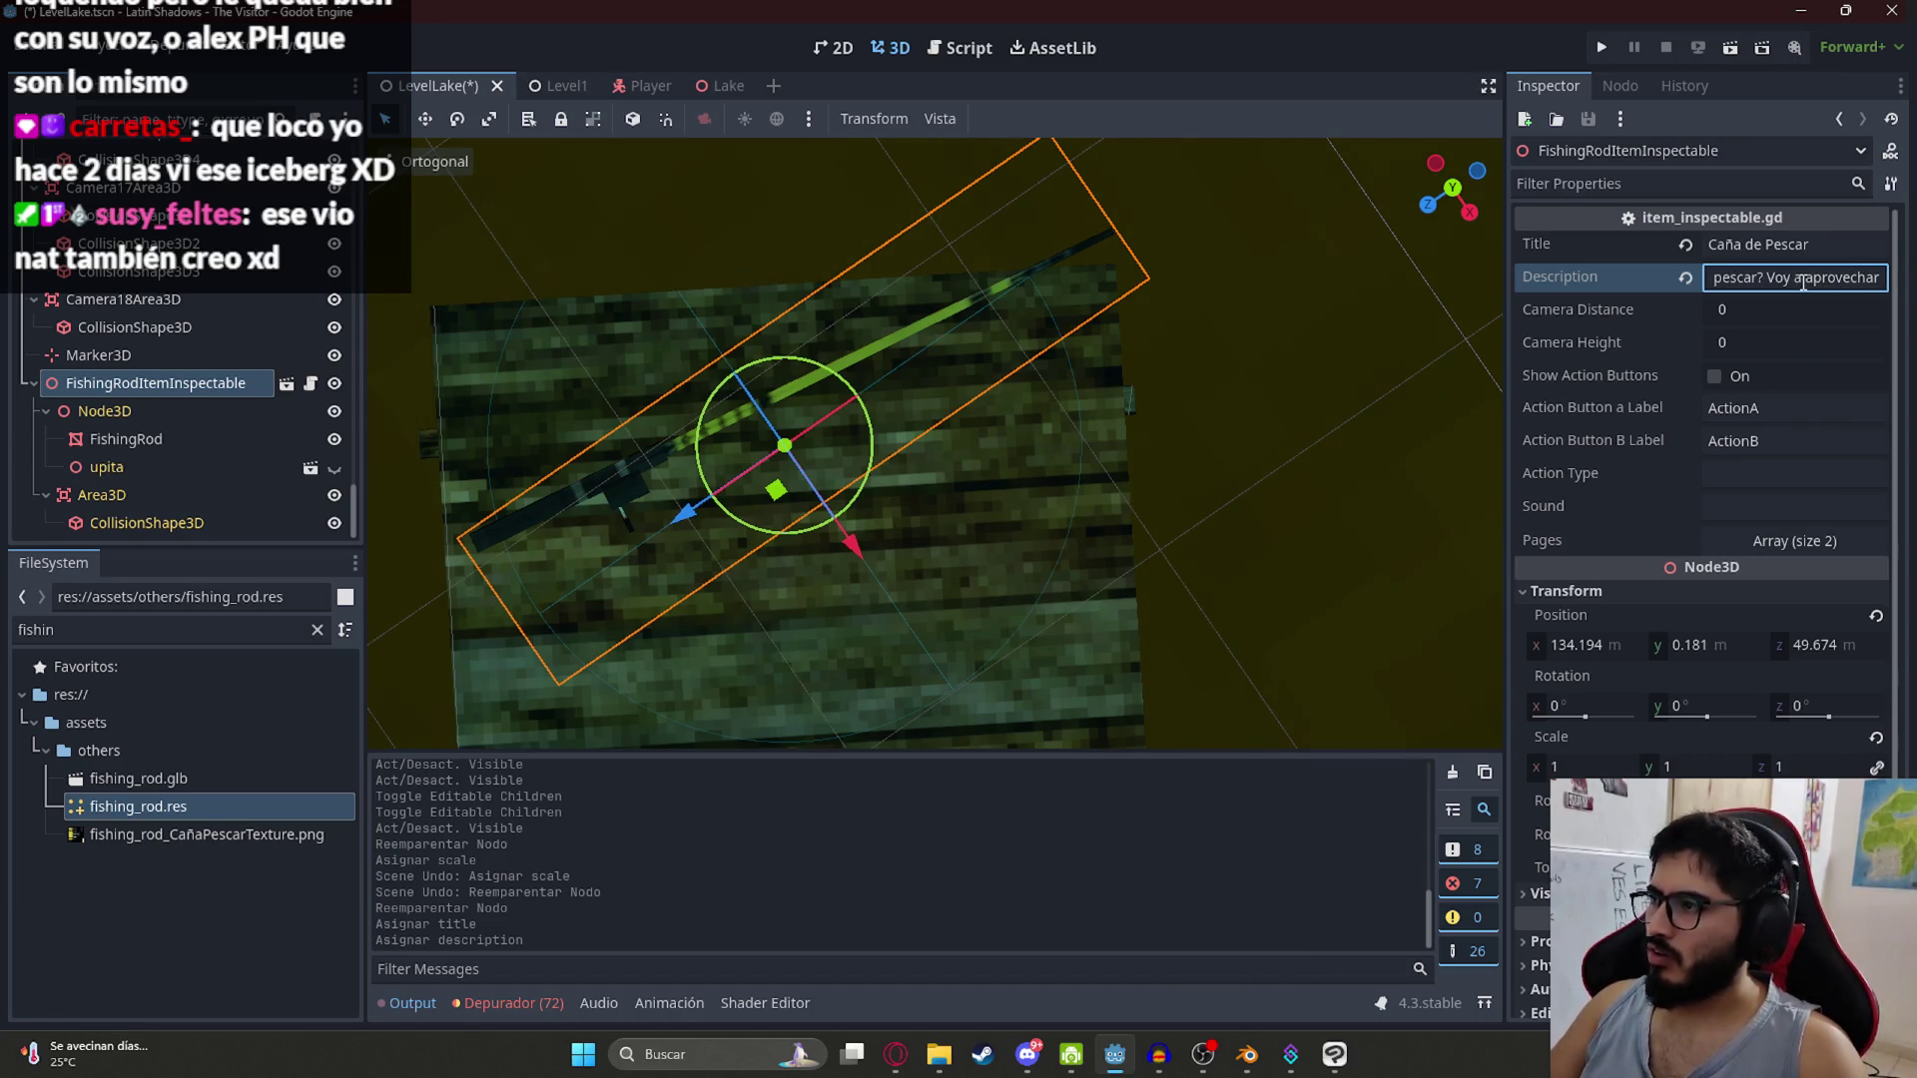
type(" Vo")
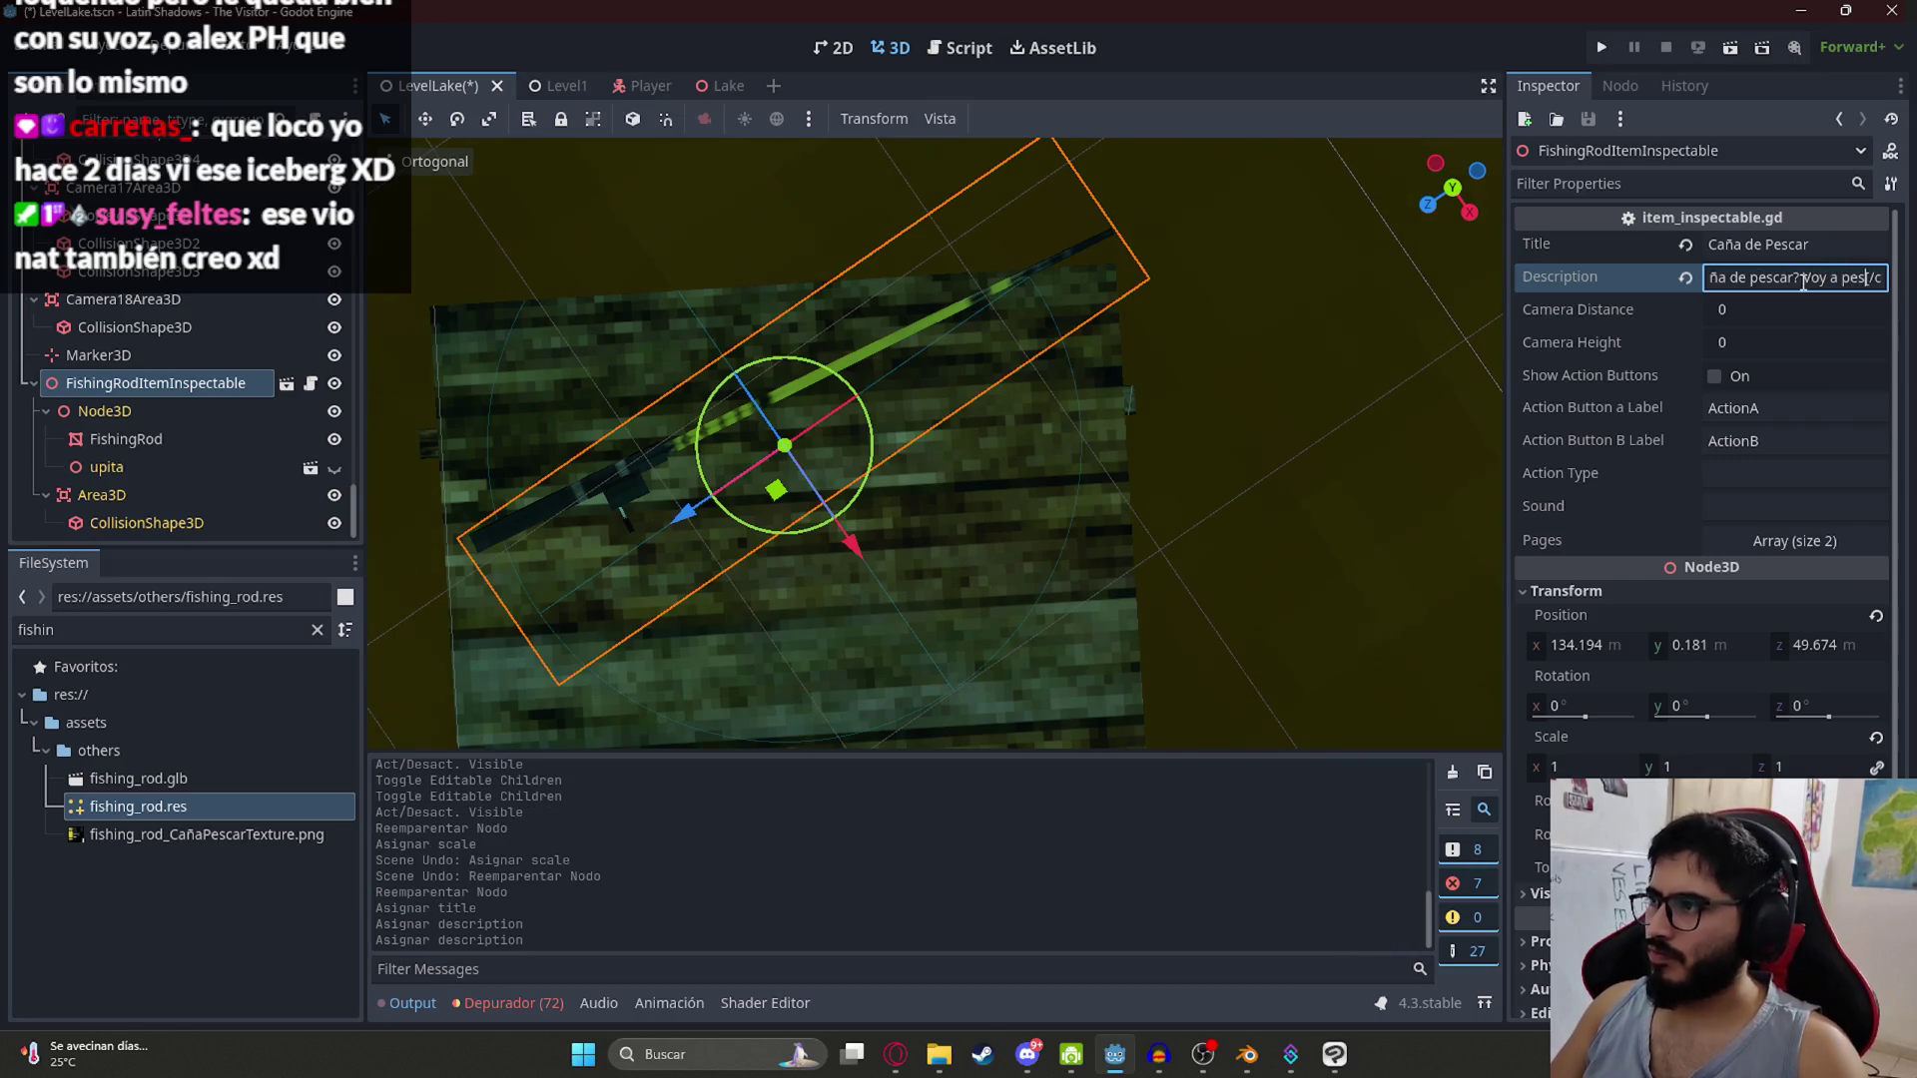
type("r algom ba")
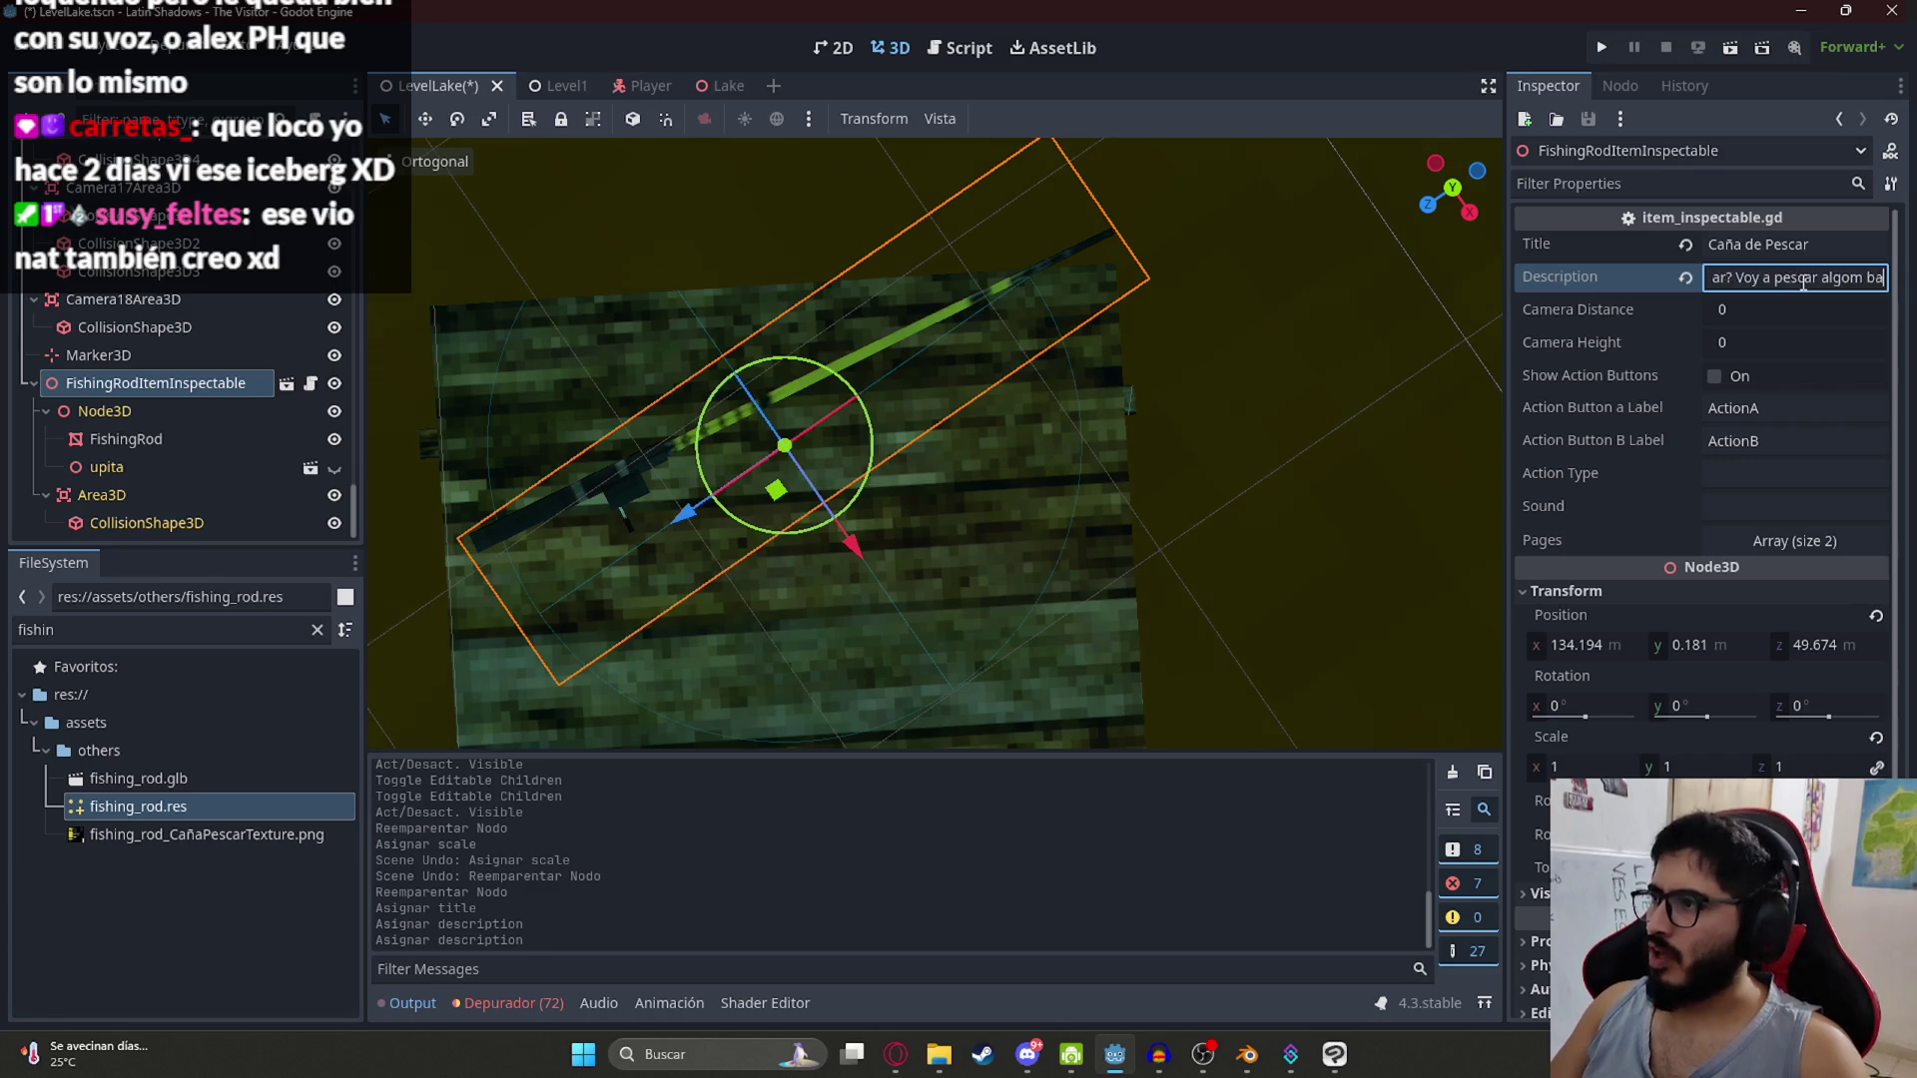
type("ba")
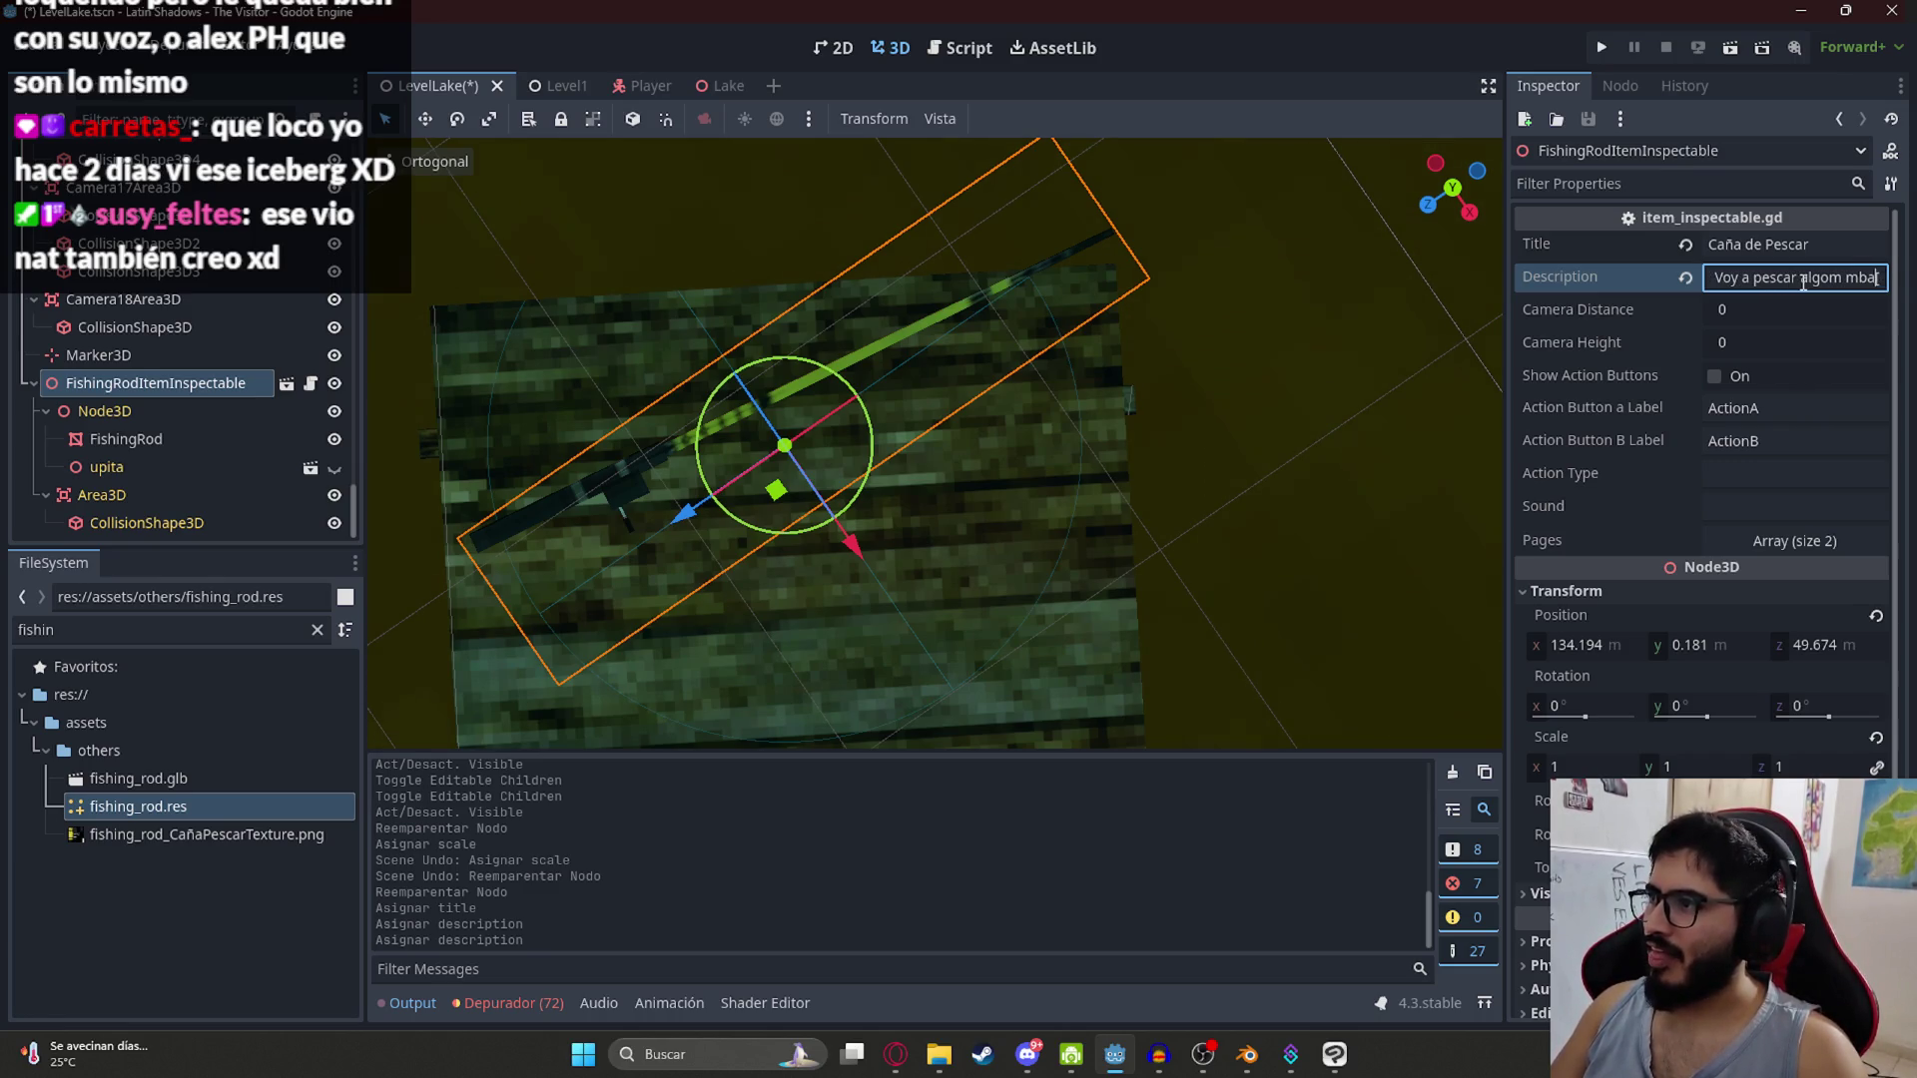
type("'e")
key("ctrl+s")
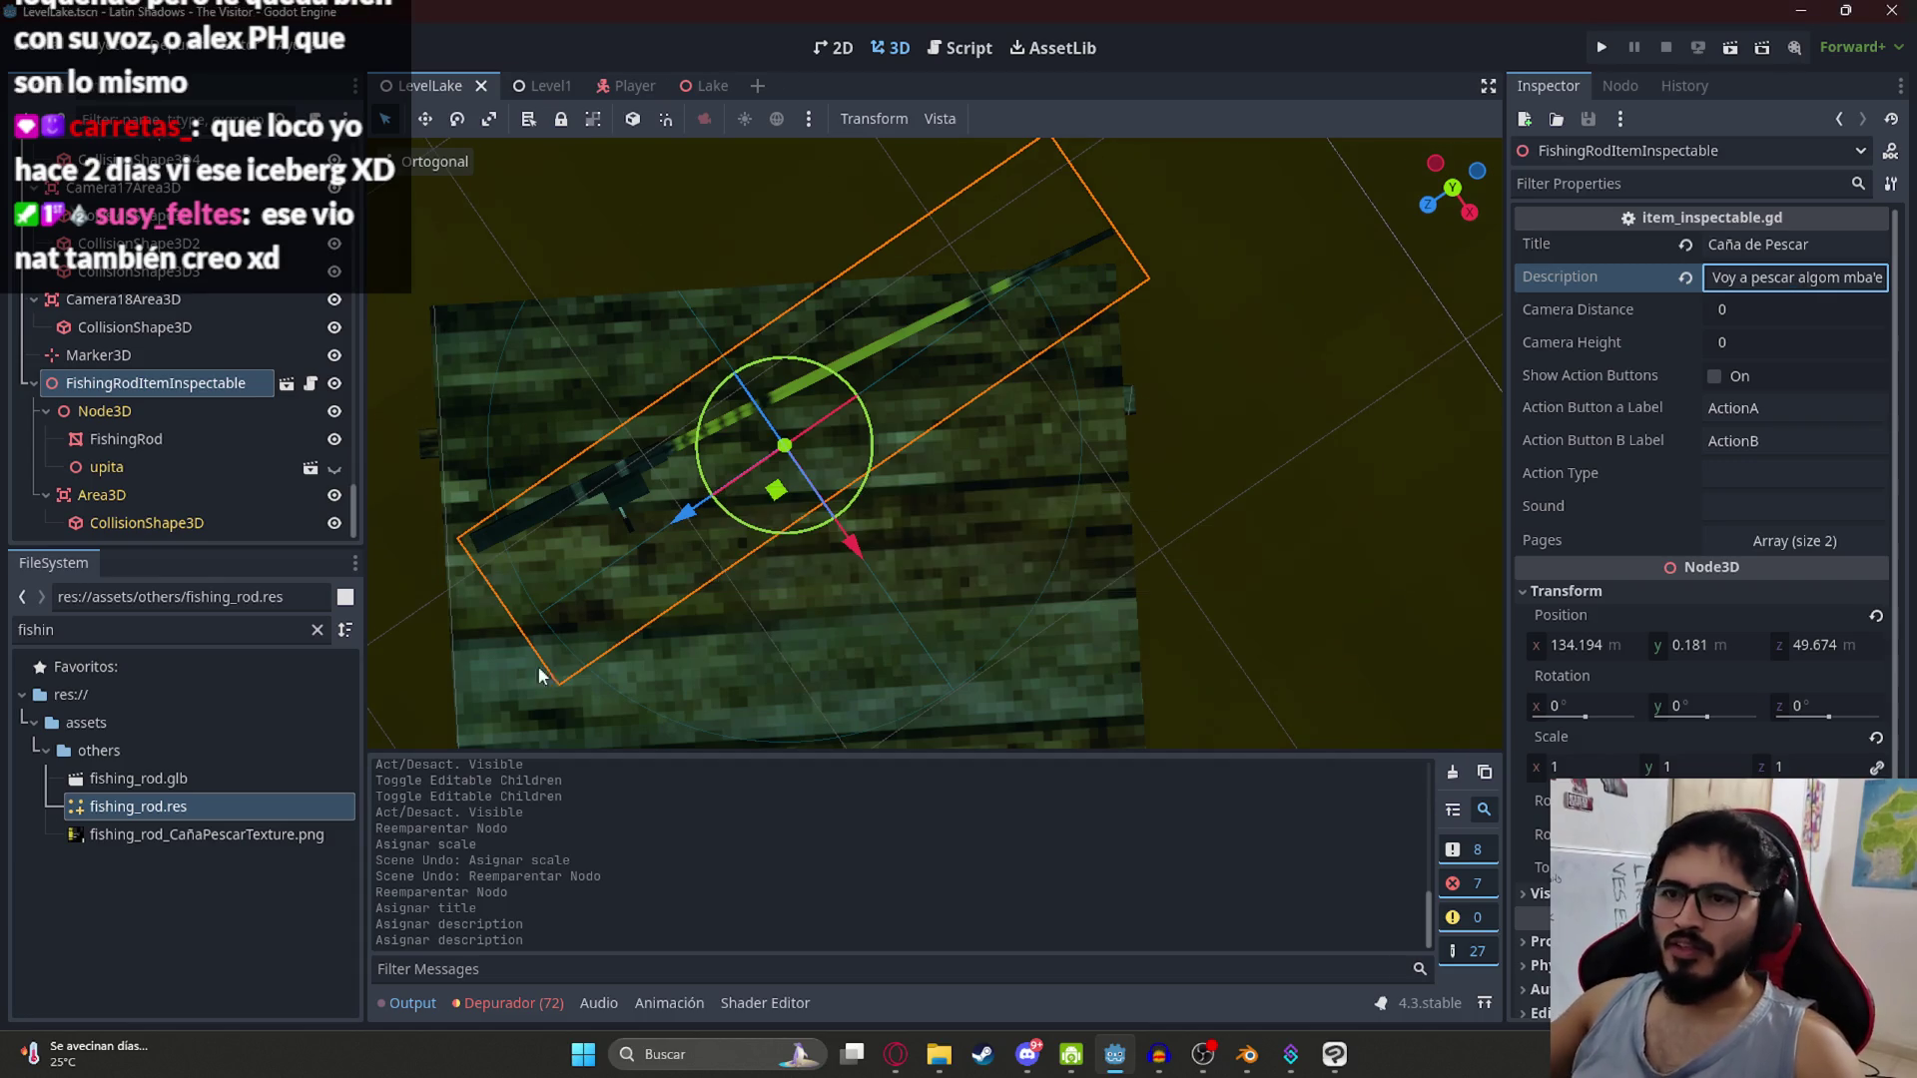
scroll(603, 160, "down", 3)
scroll(825, 355, "up", 5)
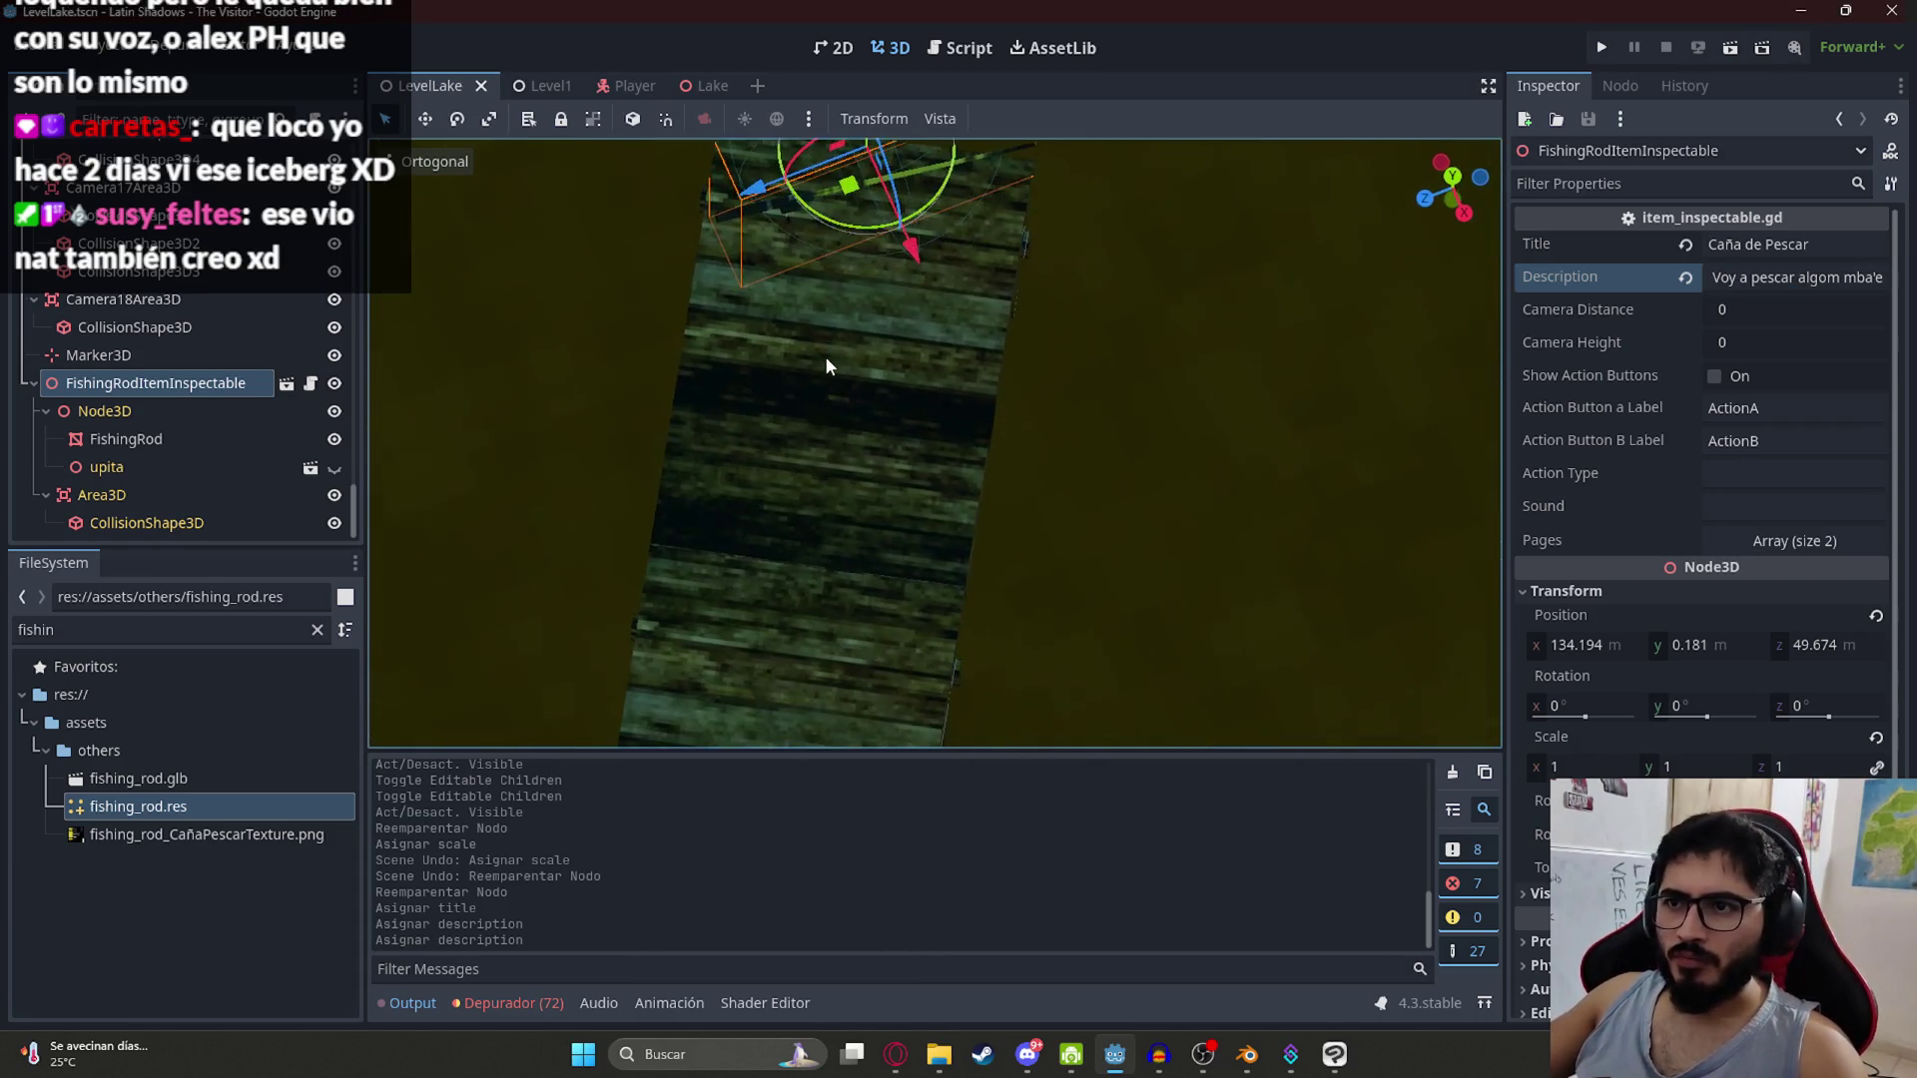
scroll(823, 297, "down", 5)
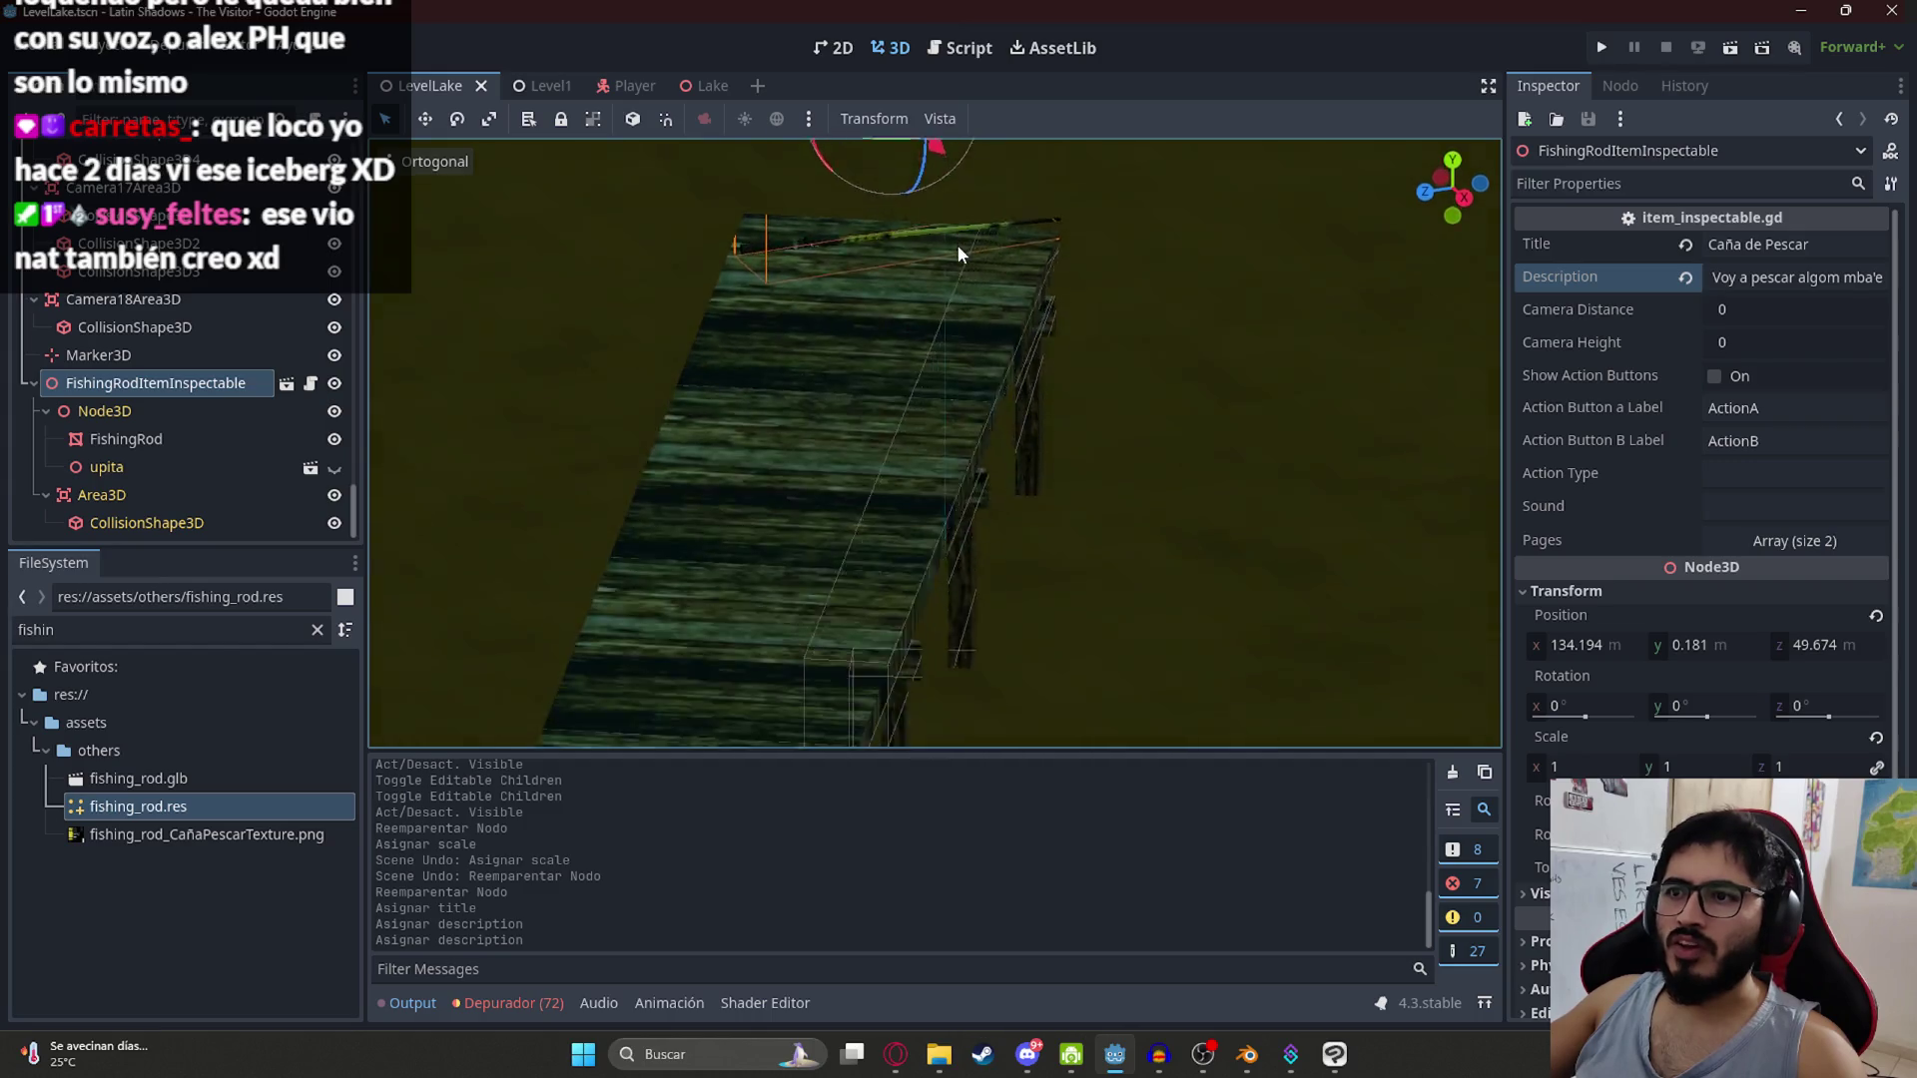
scroll(872, 599, "down", 5)
left_click(434, 161)
left_click(594, 258)
key("F5")
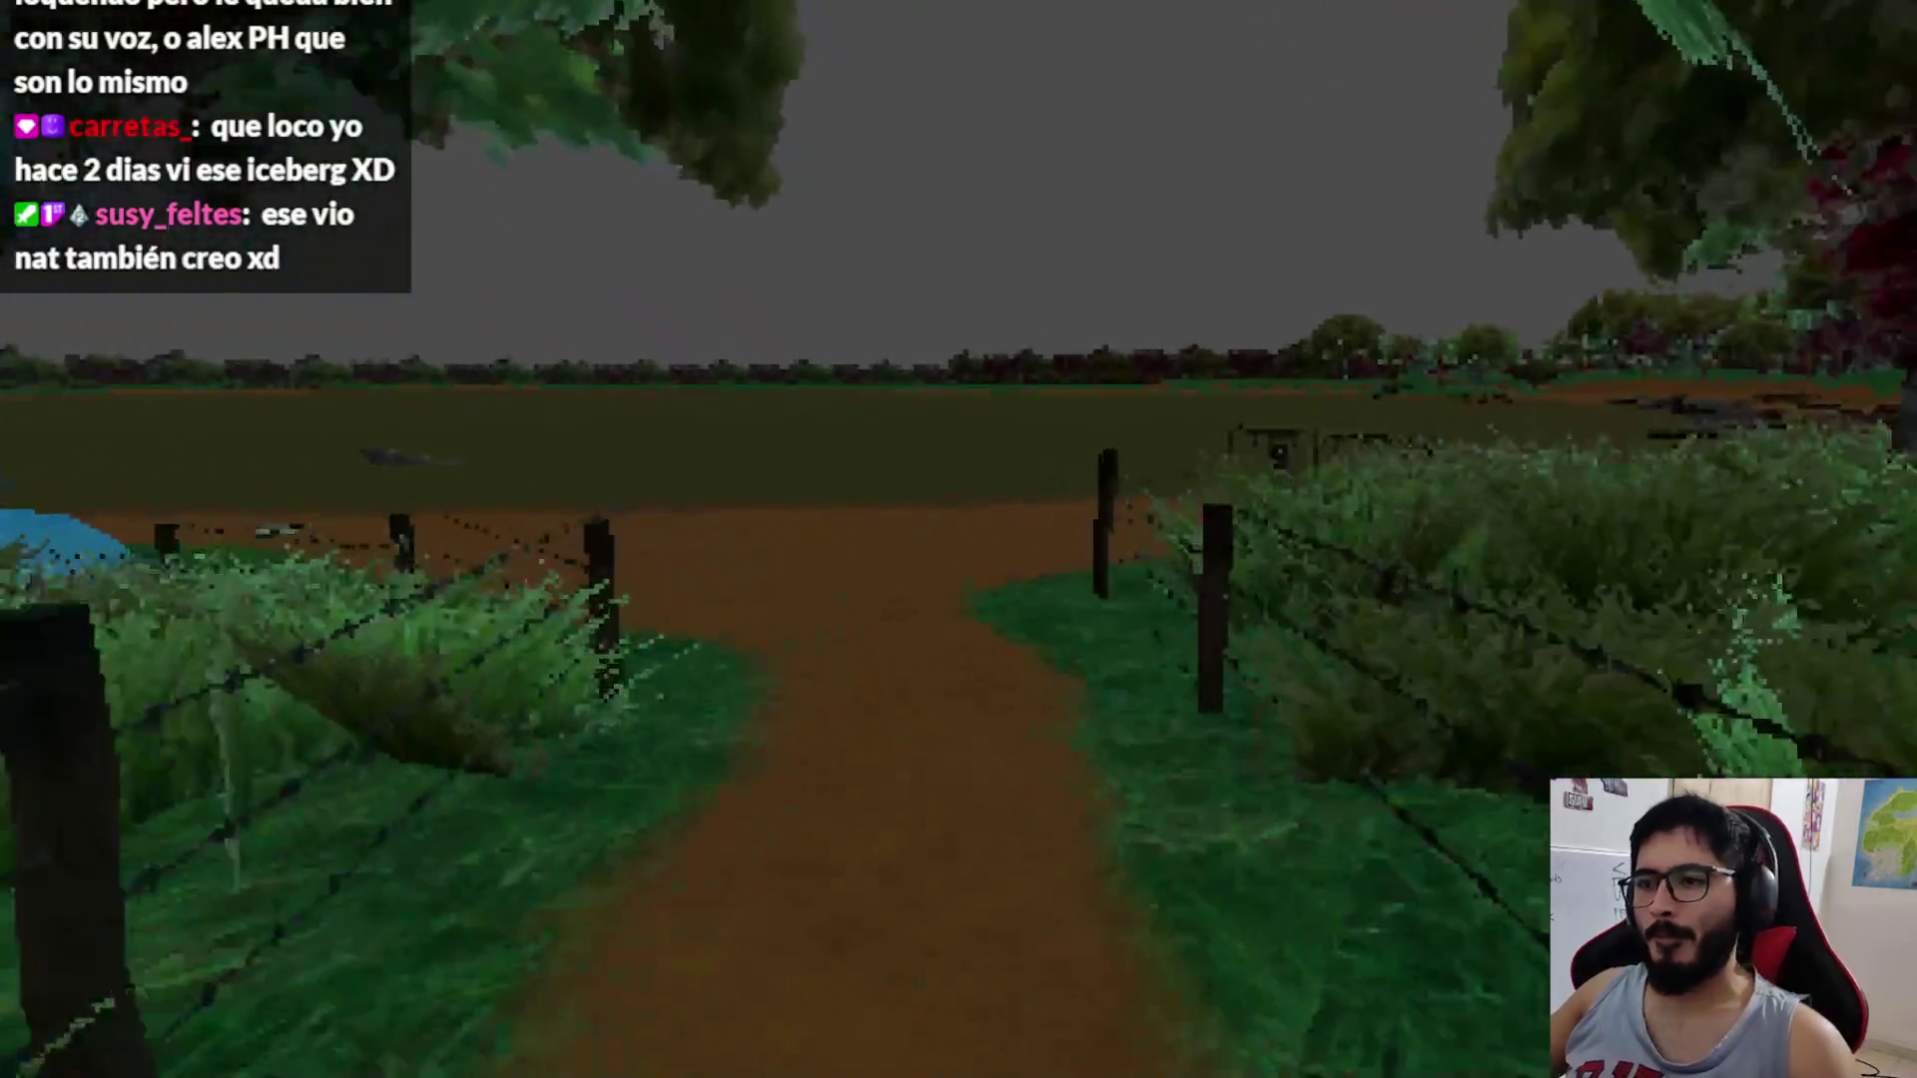
key("w")
key("w")
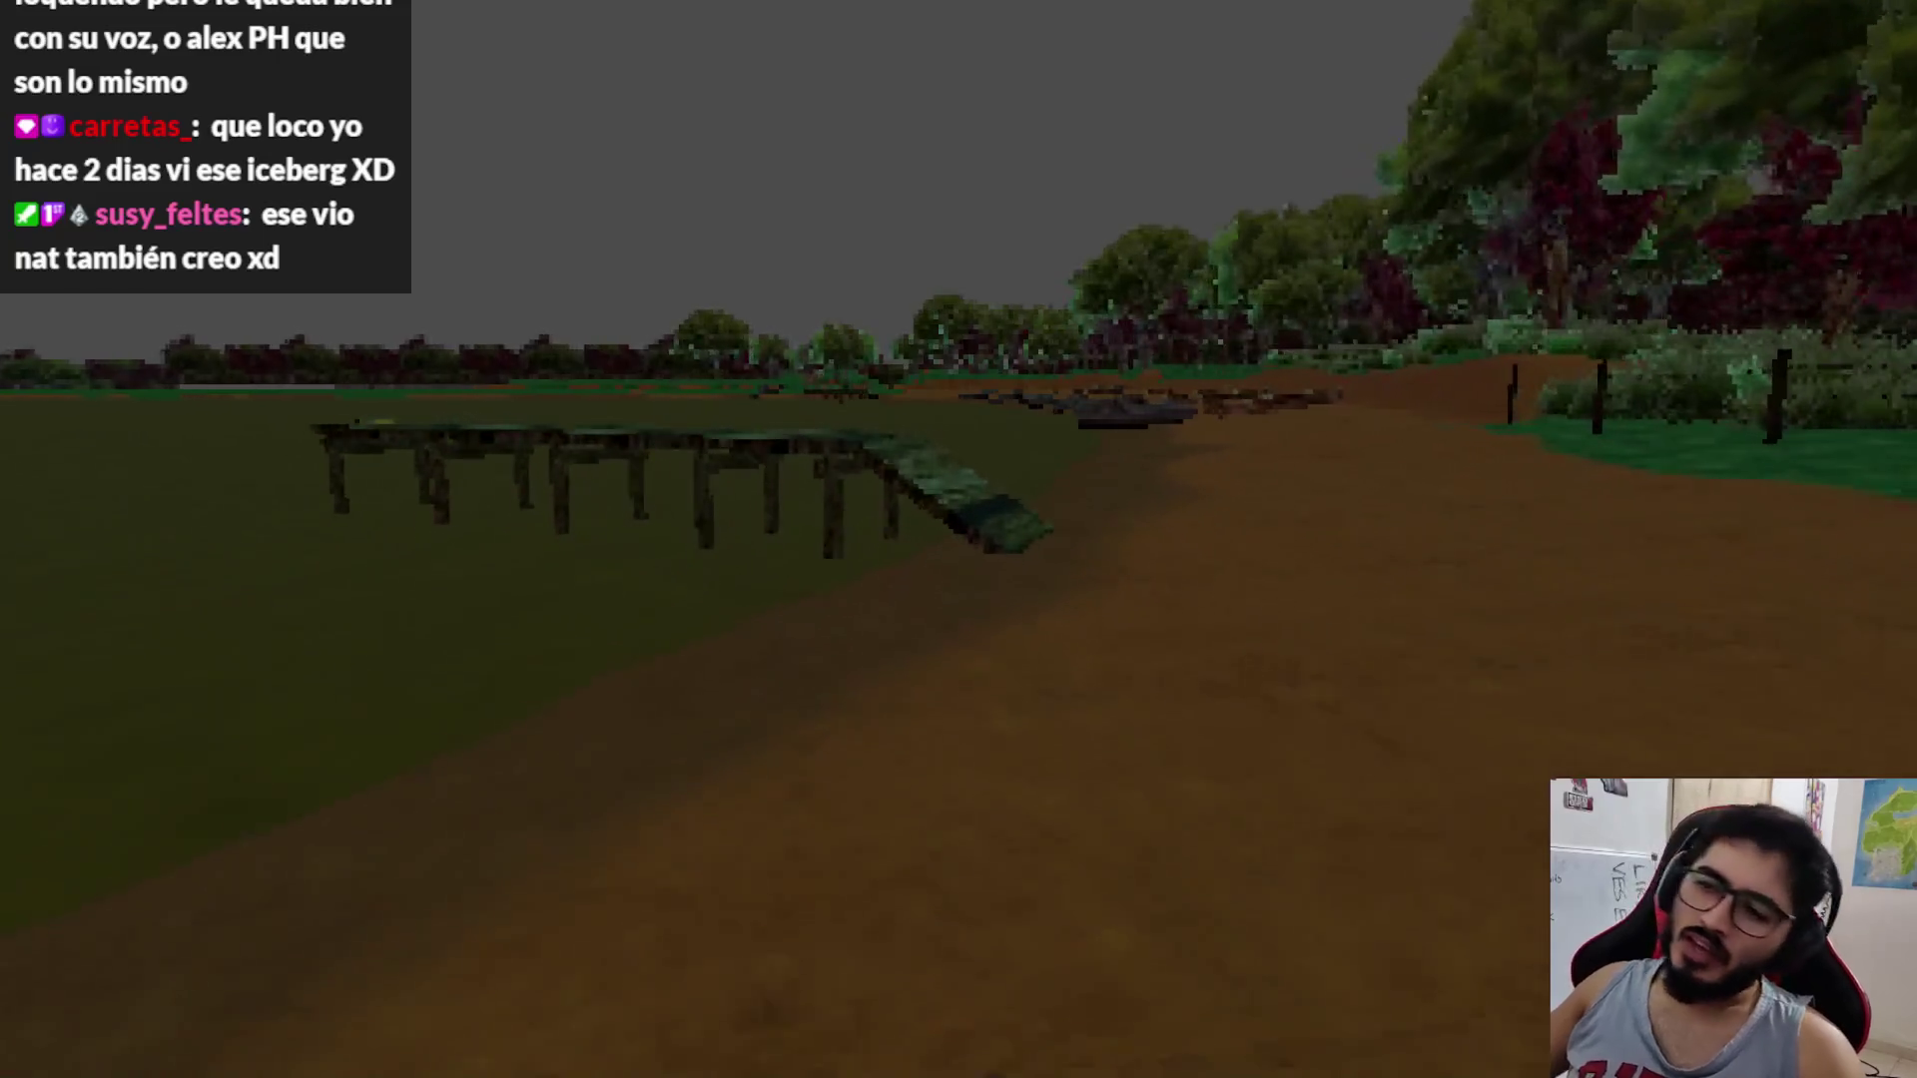
key("w")
key("w")
key("e")
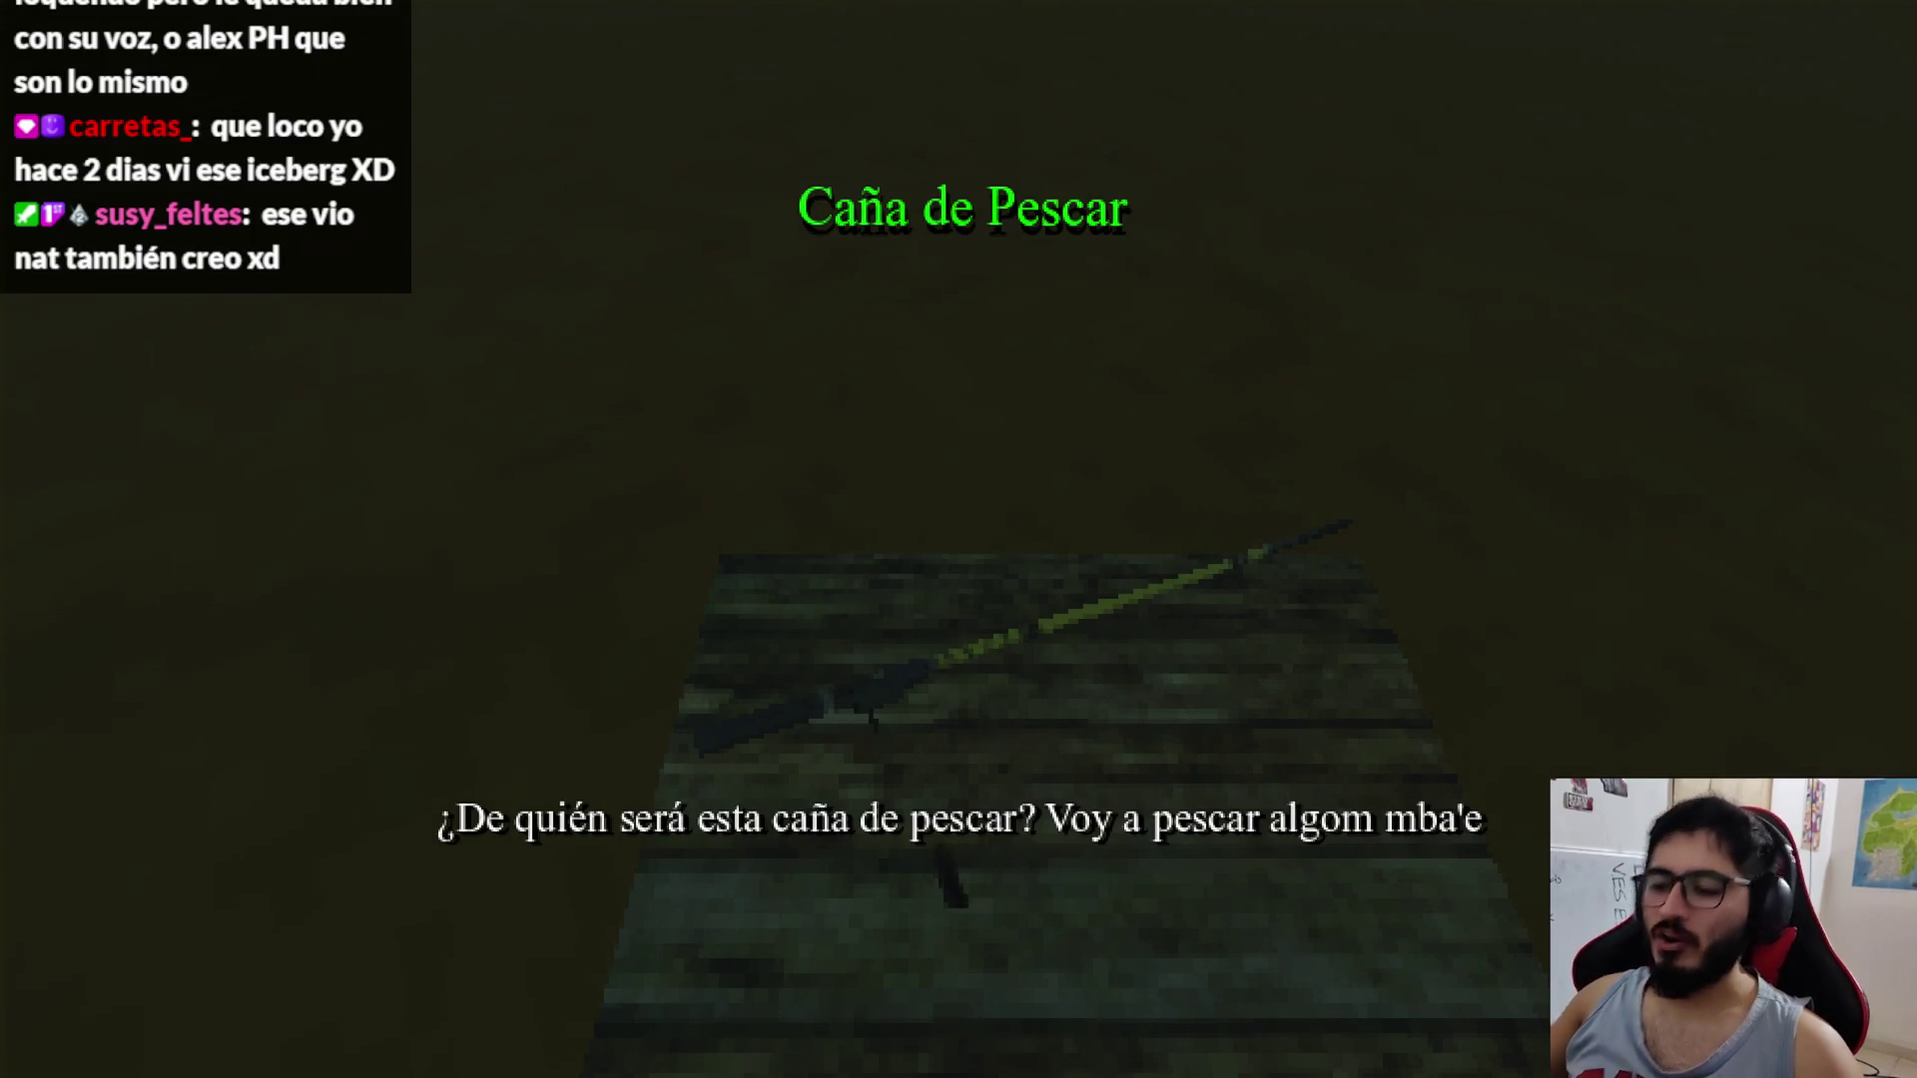
key("F8")
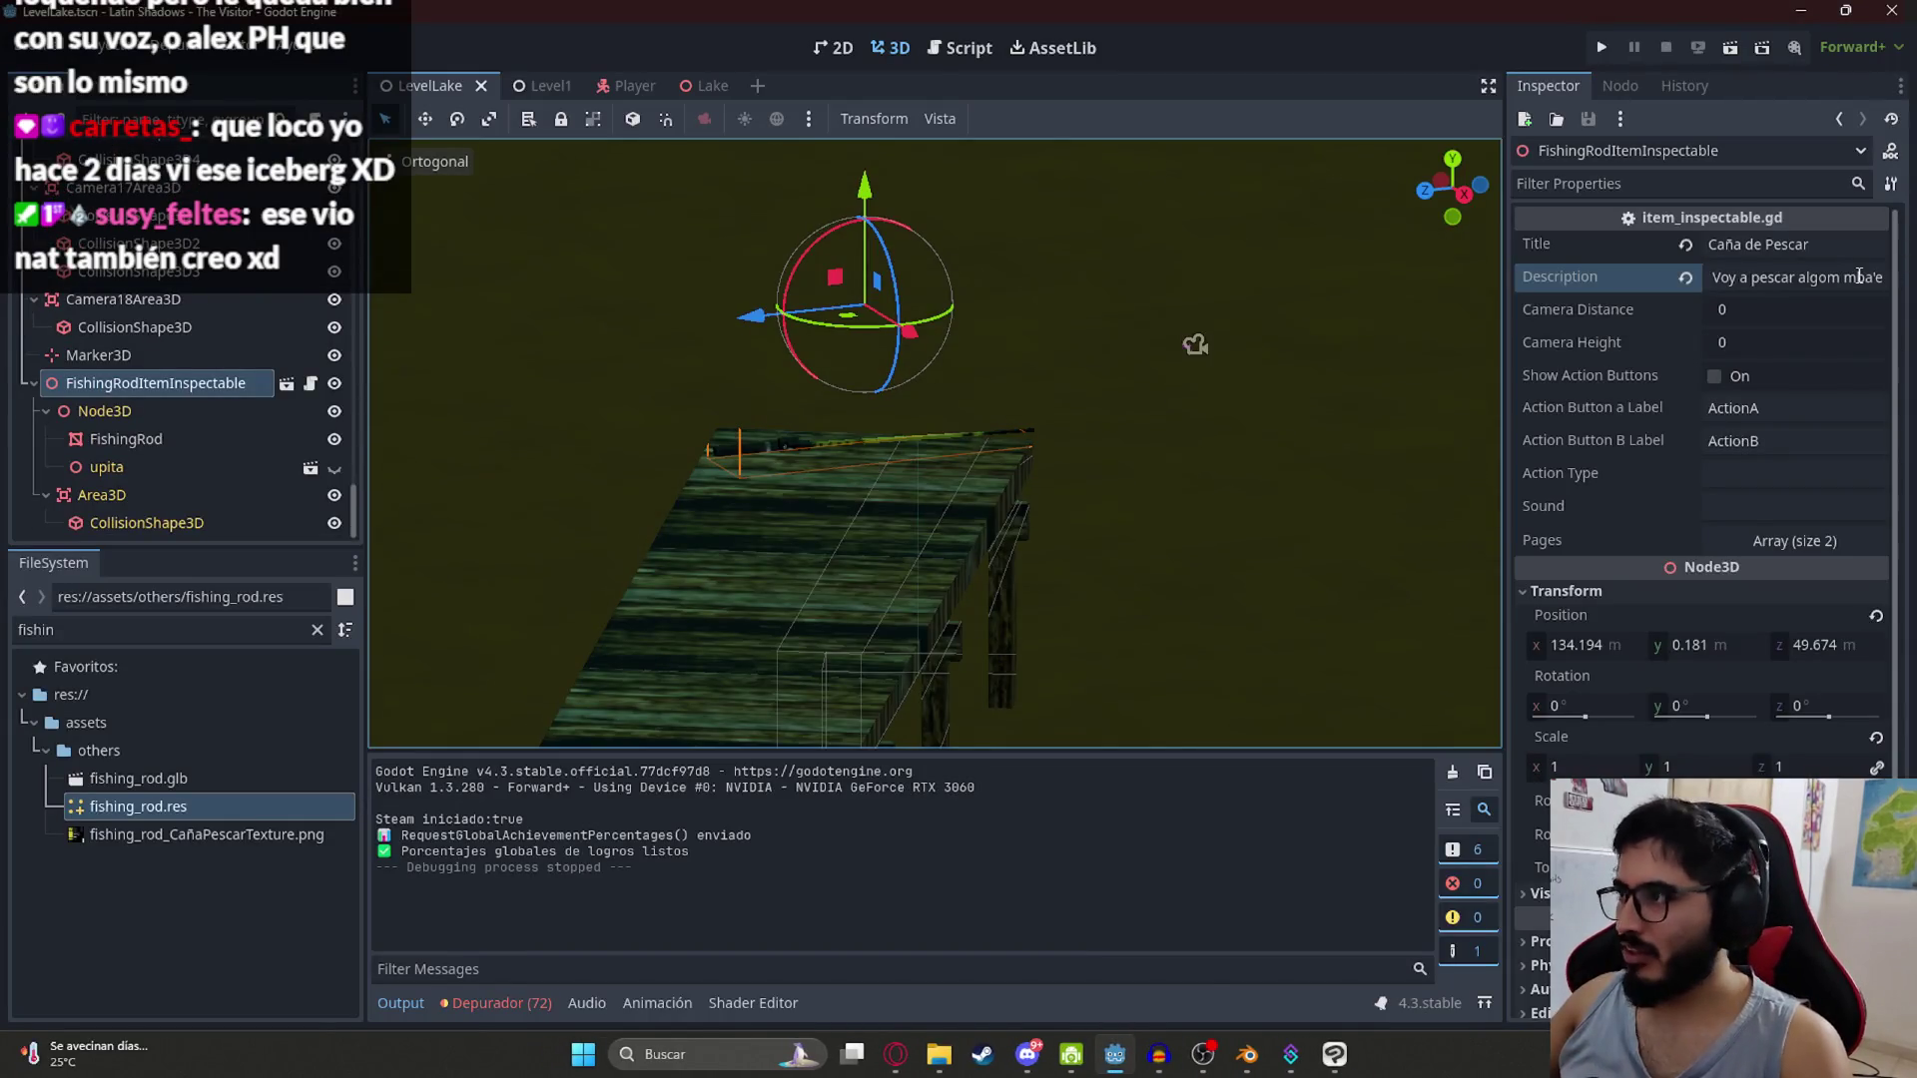
Step: Touch up the description and set the item's Camera Height to -0.5
left_click(1844, 276)
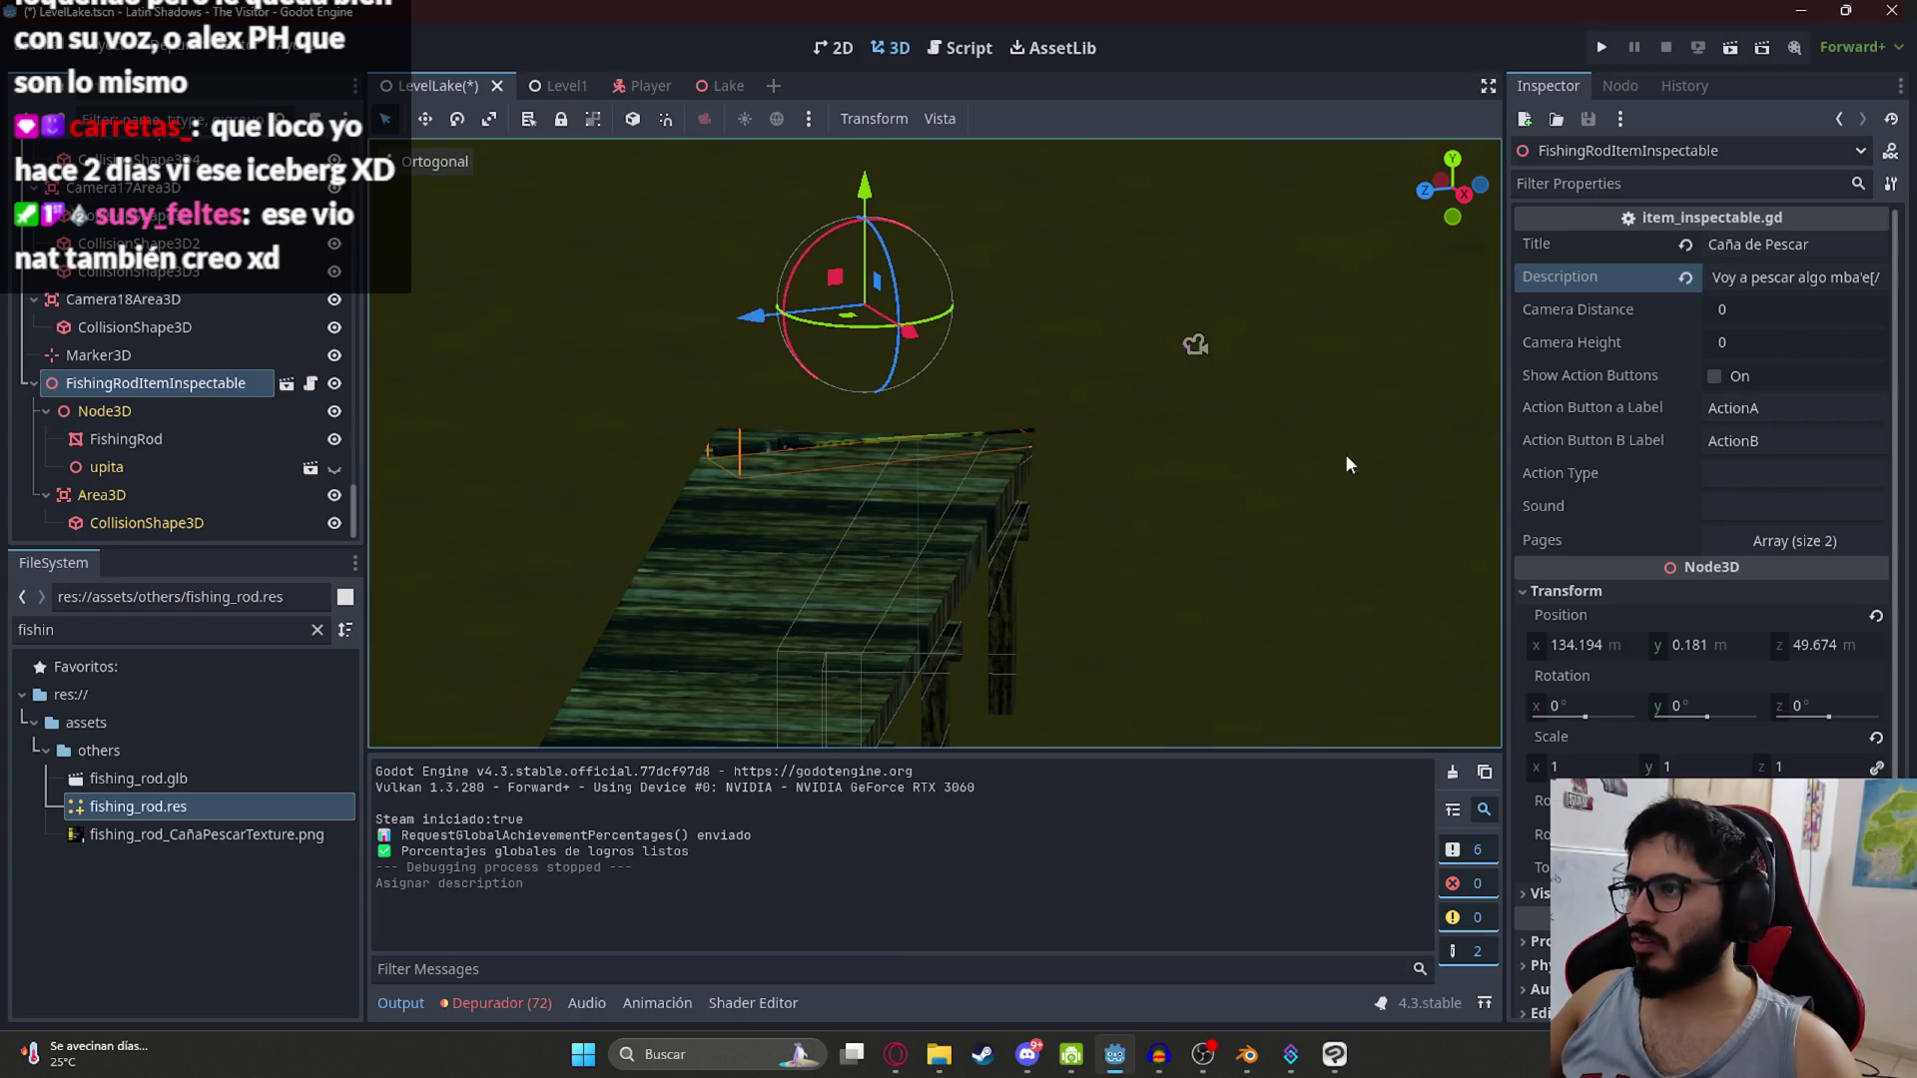
left_click(1751, 342)
type("-")
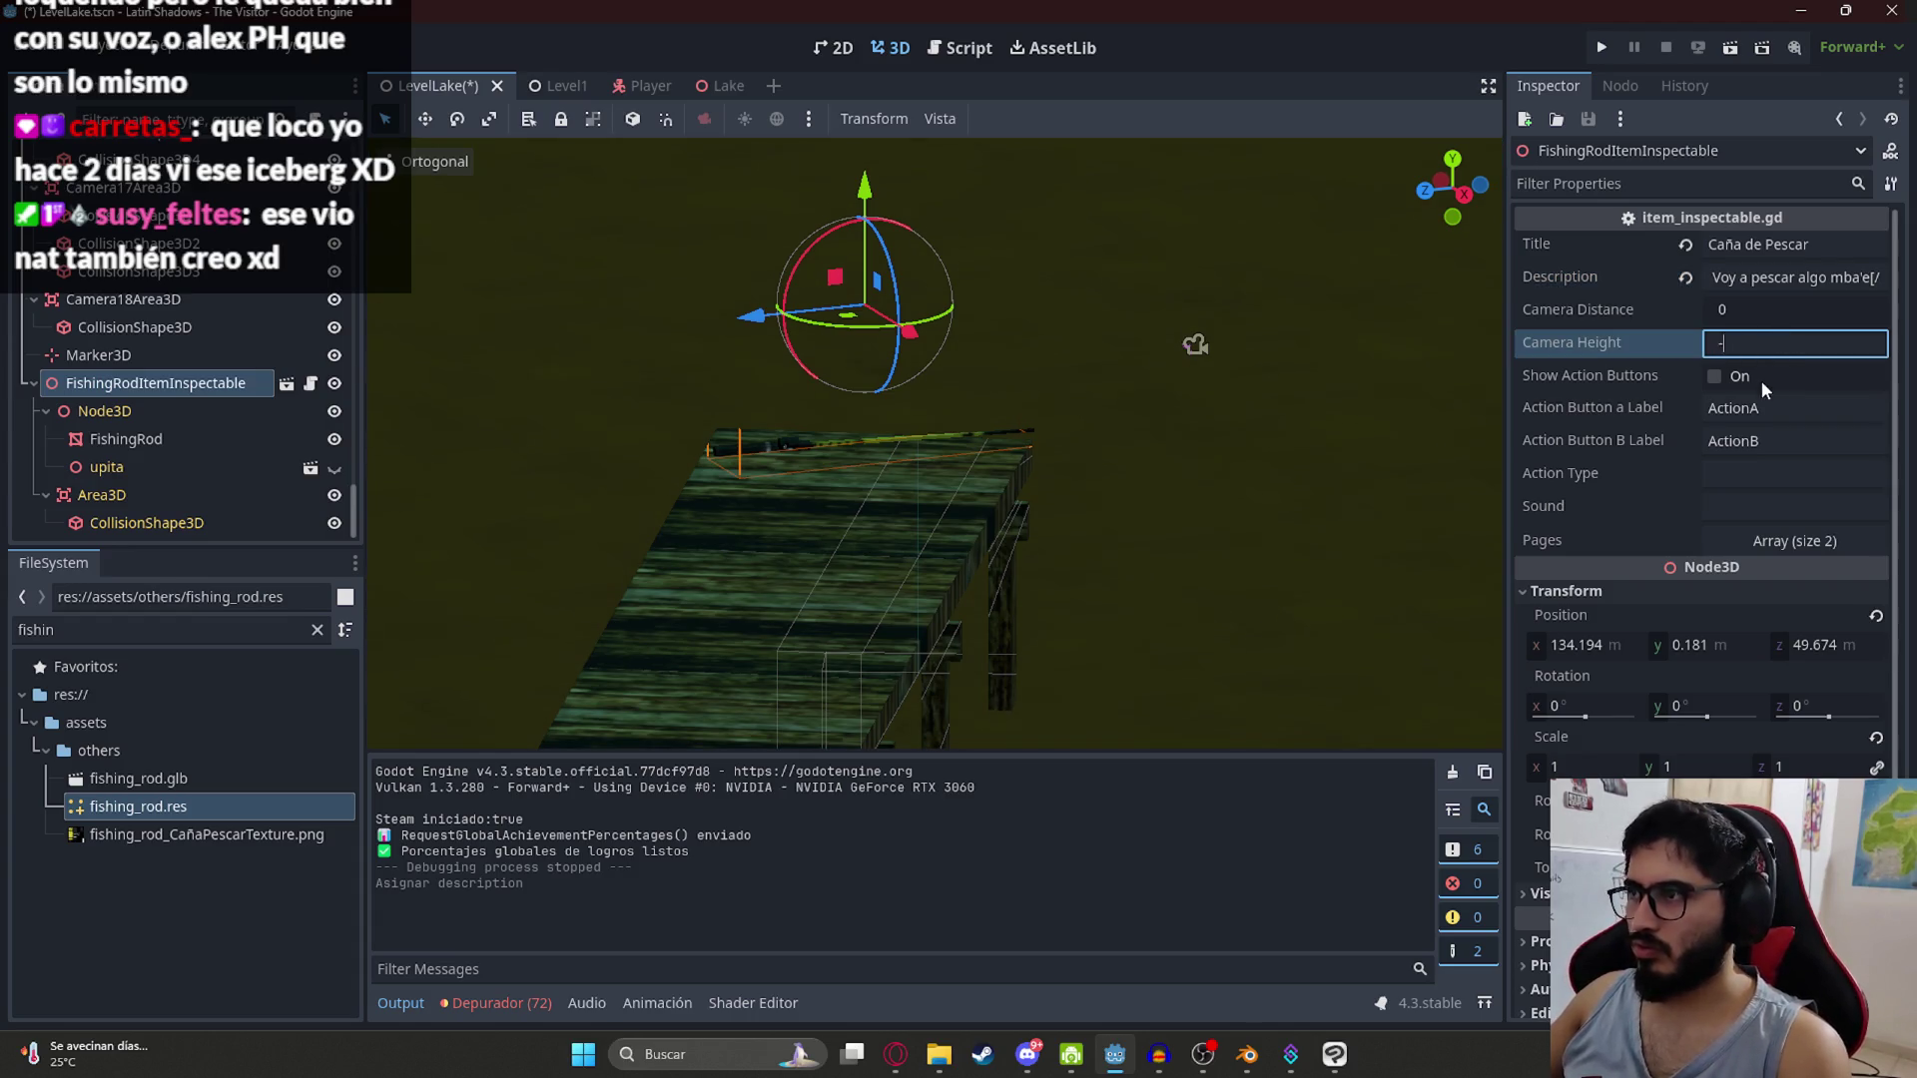
type(".55")
key("Return")
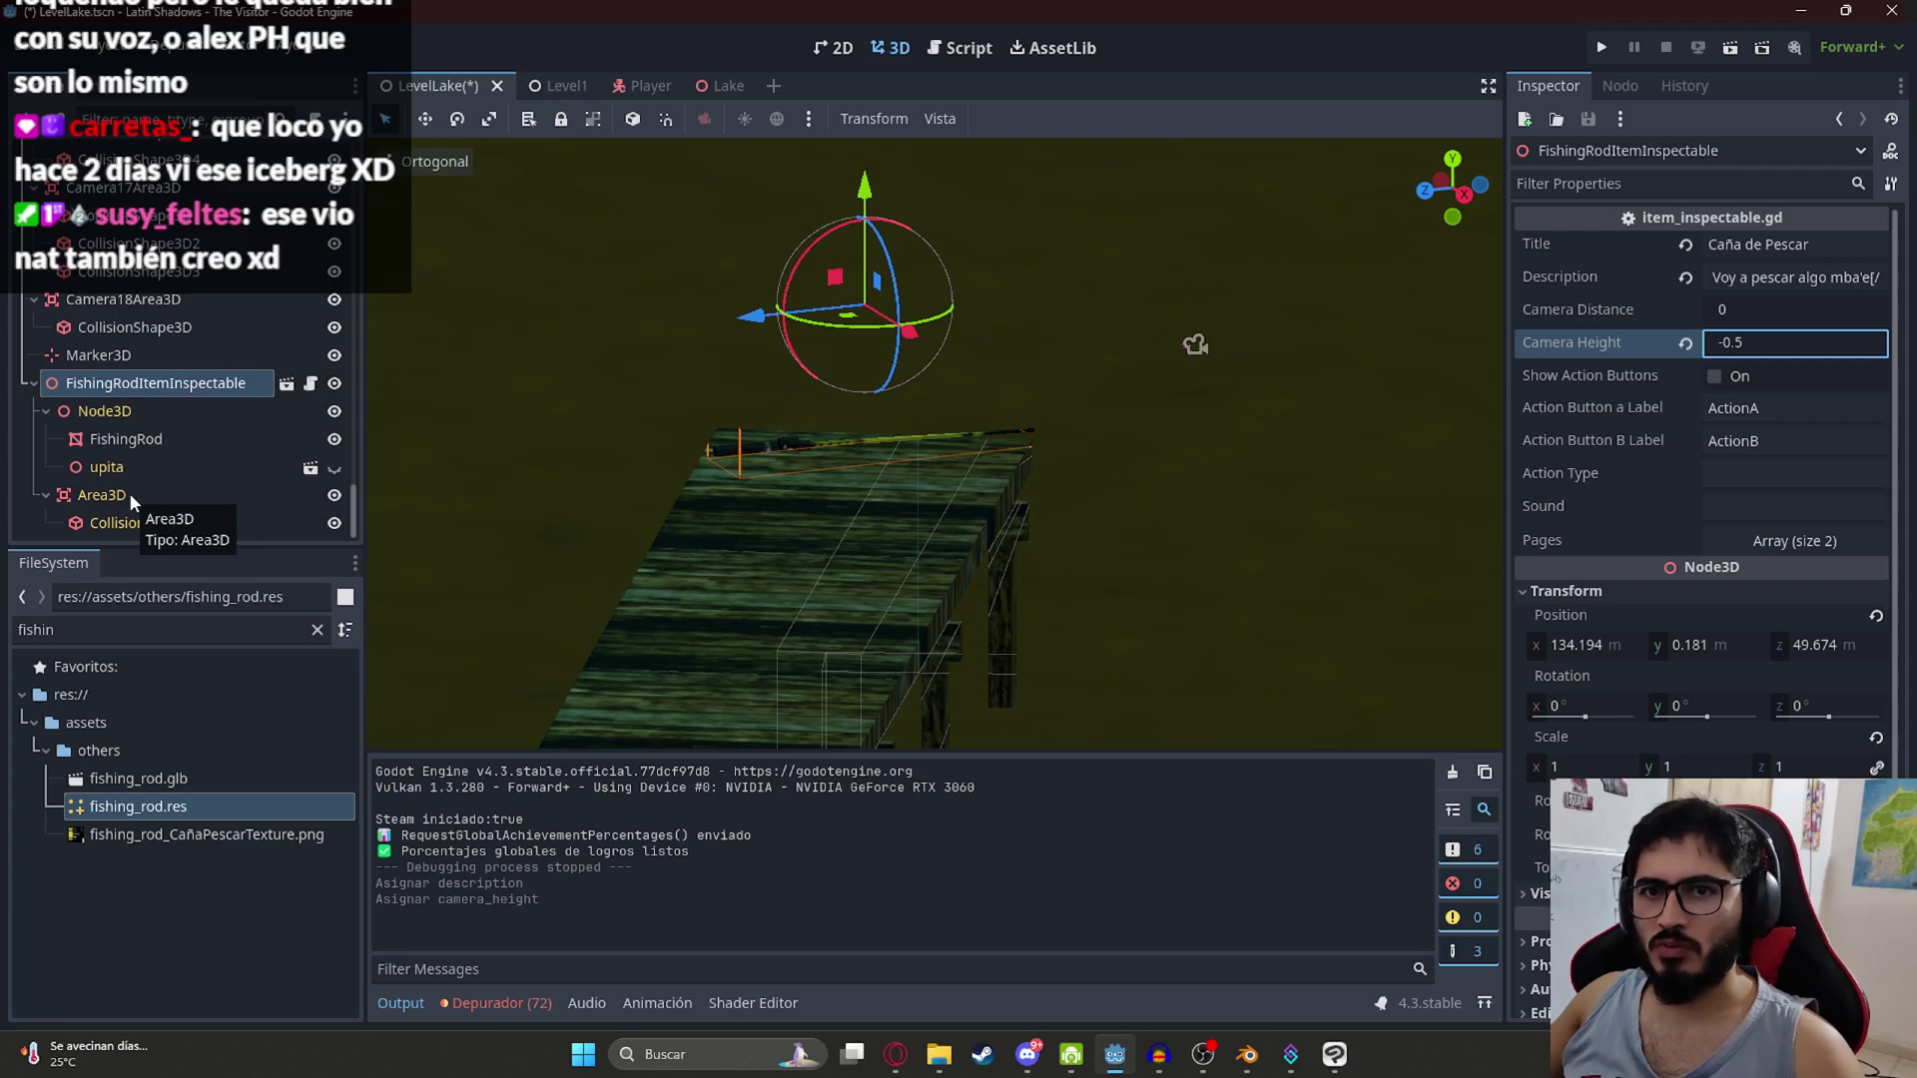
Step: Focus the view on the FishingRod mesh and save the scene
double_click(130, 440)
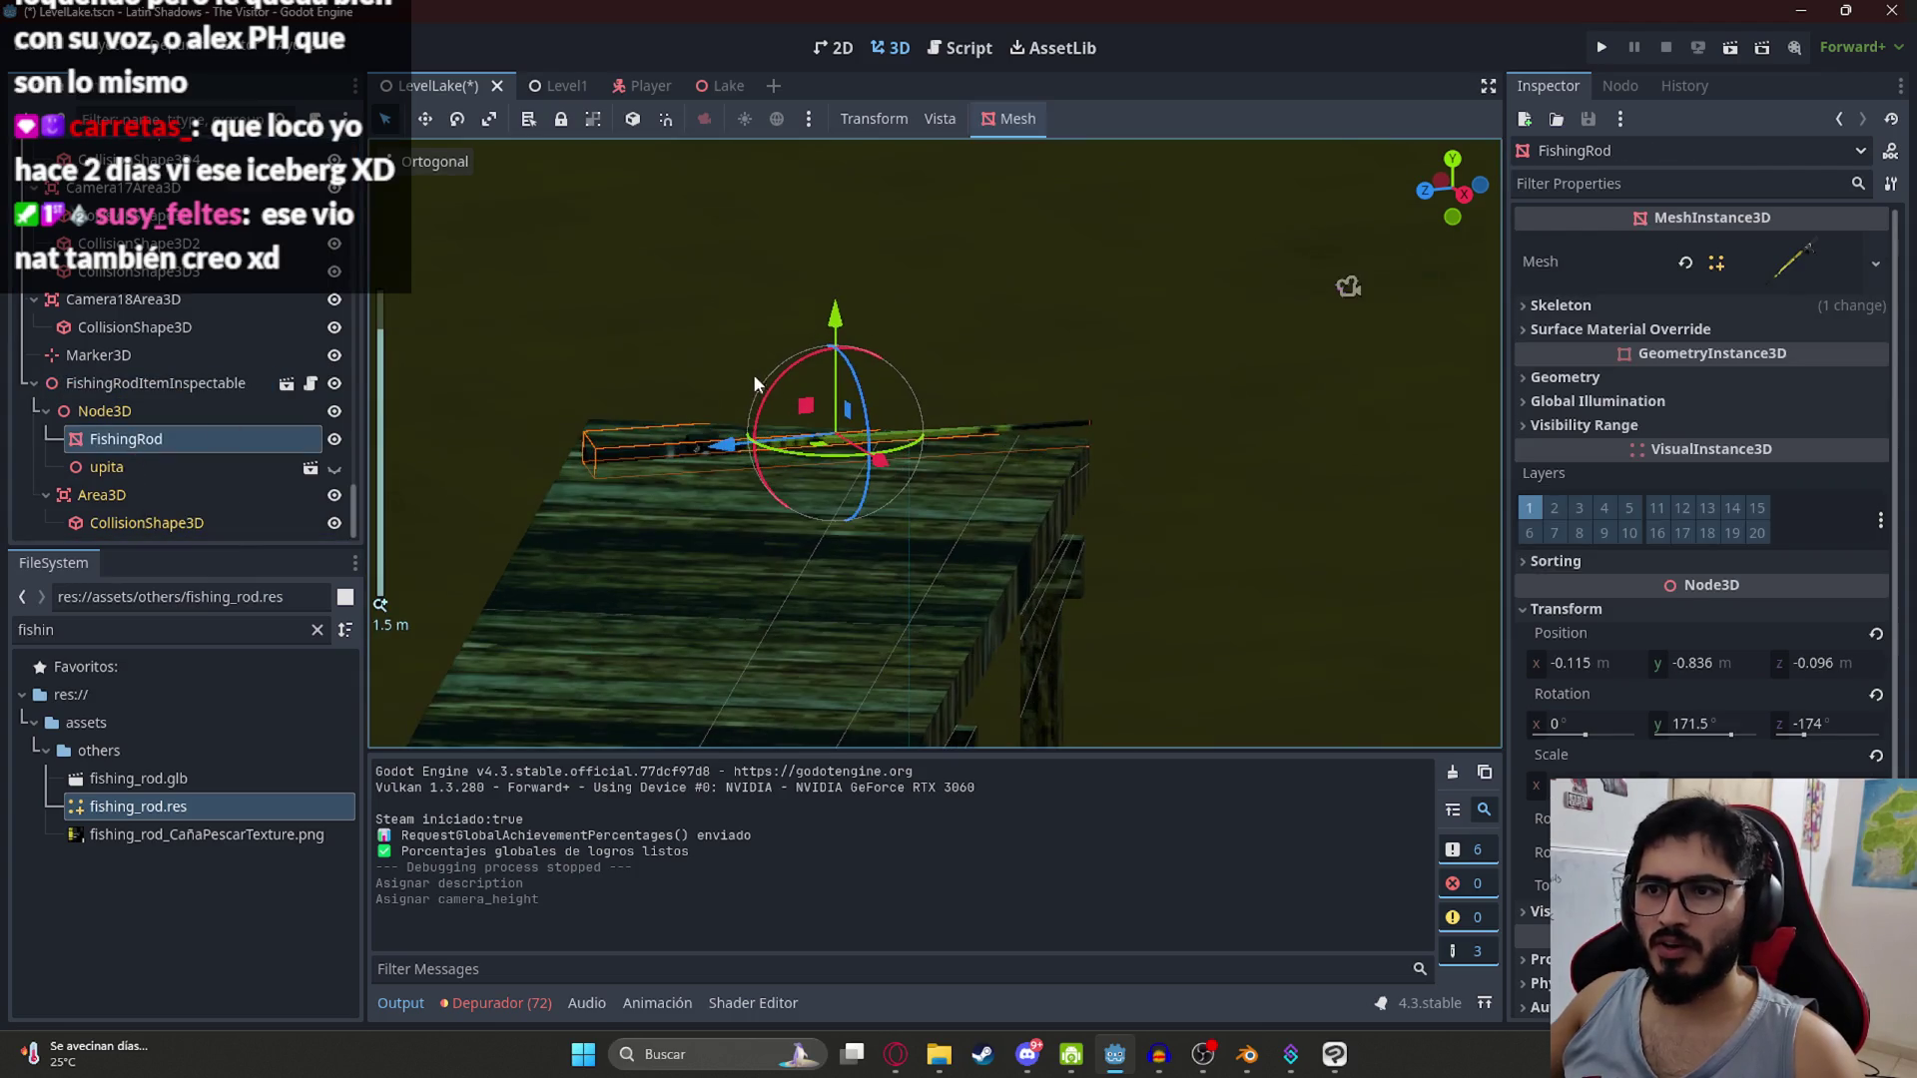
left_click_drag(779, 382, 783, 451)
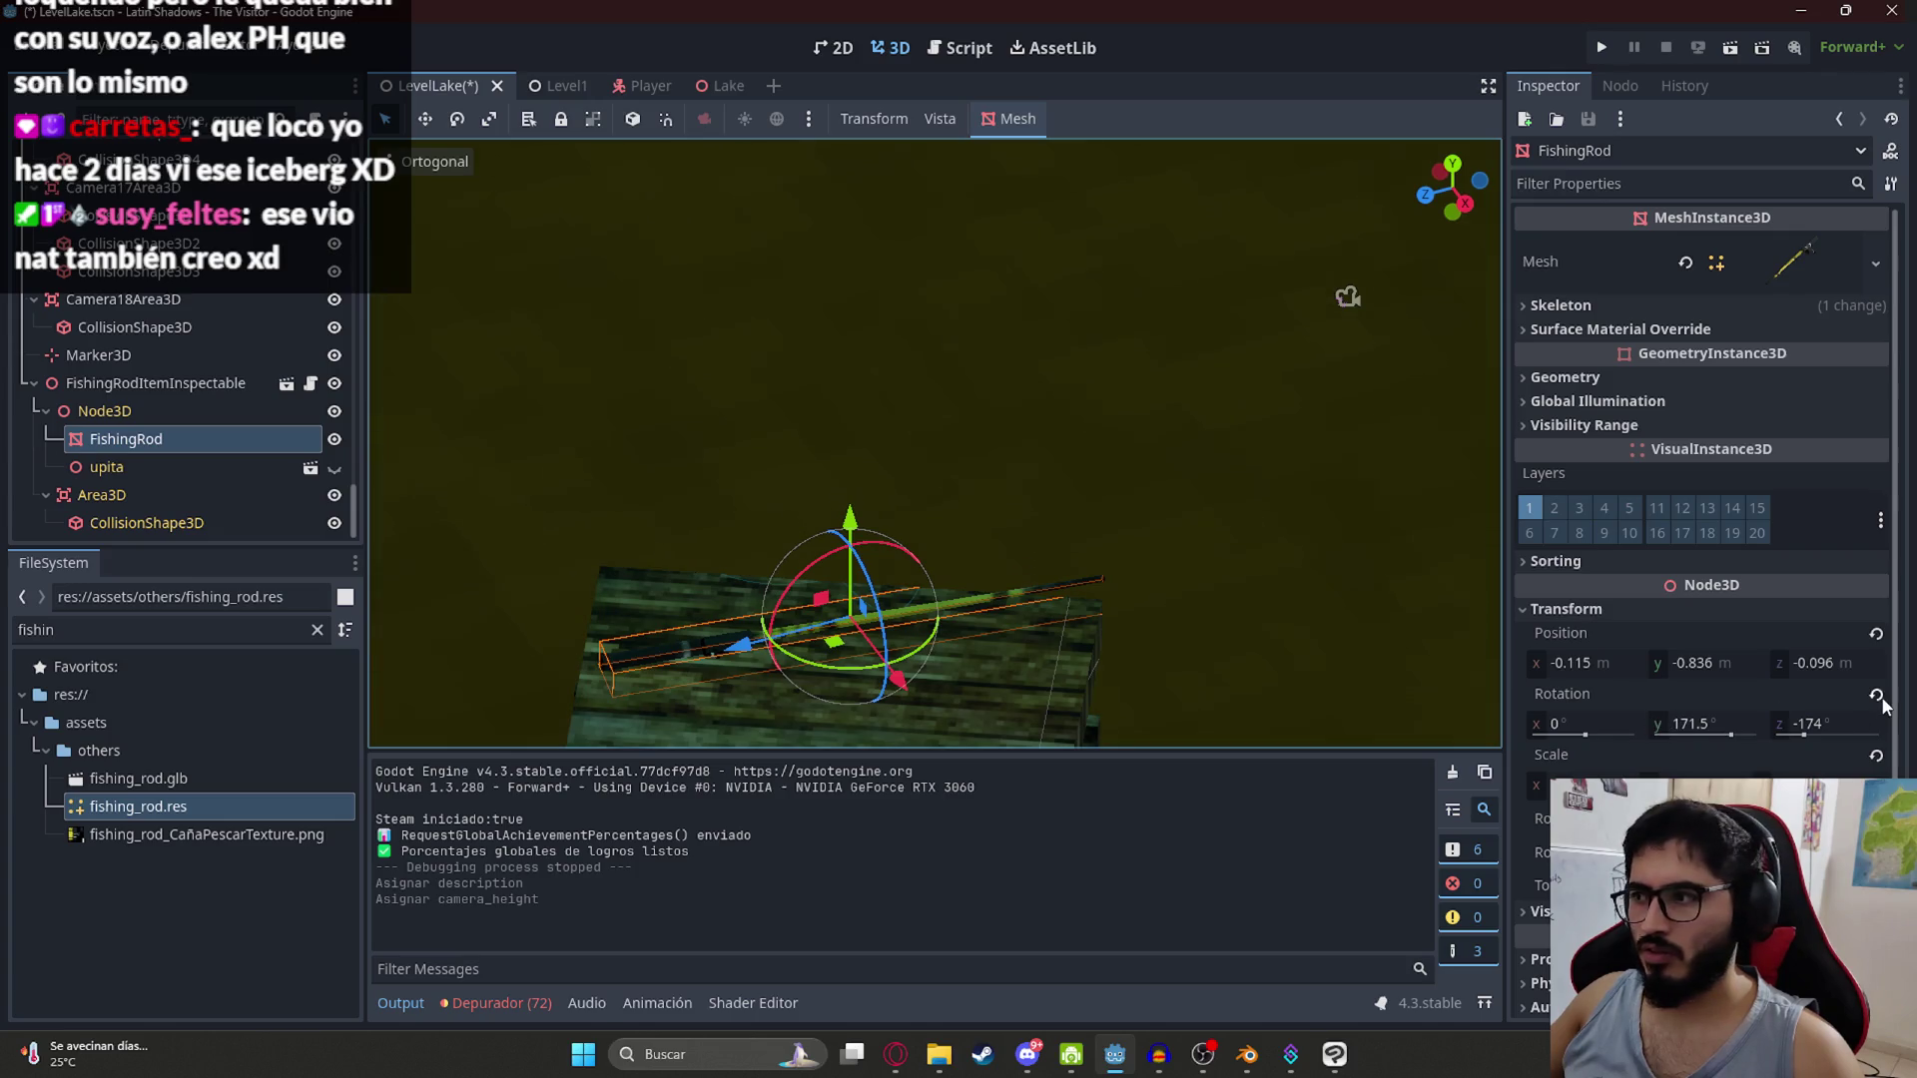
key("ctrl+s")
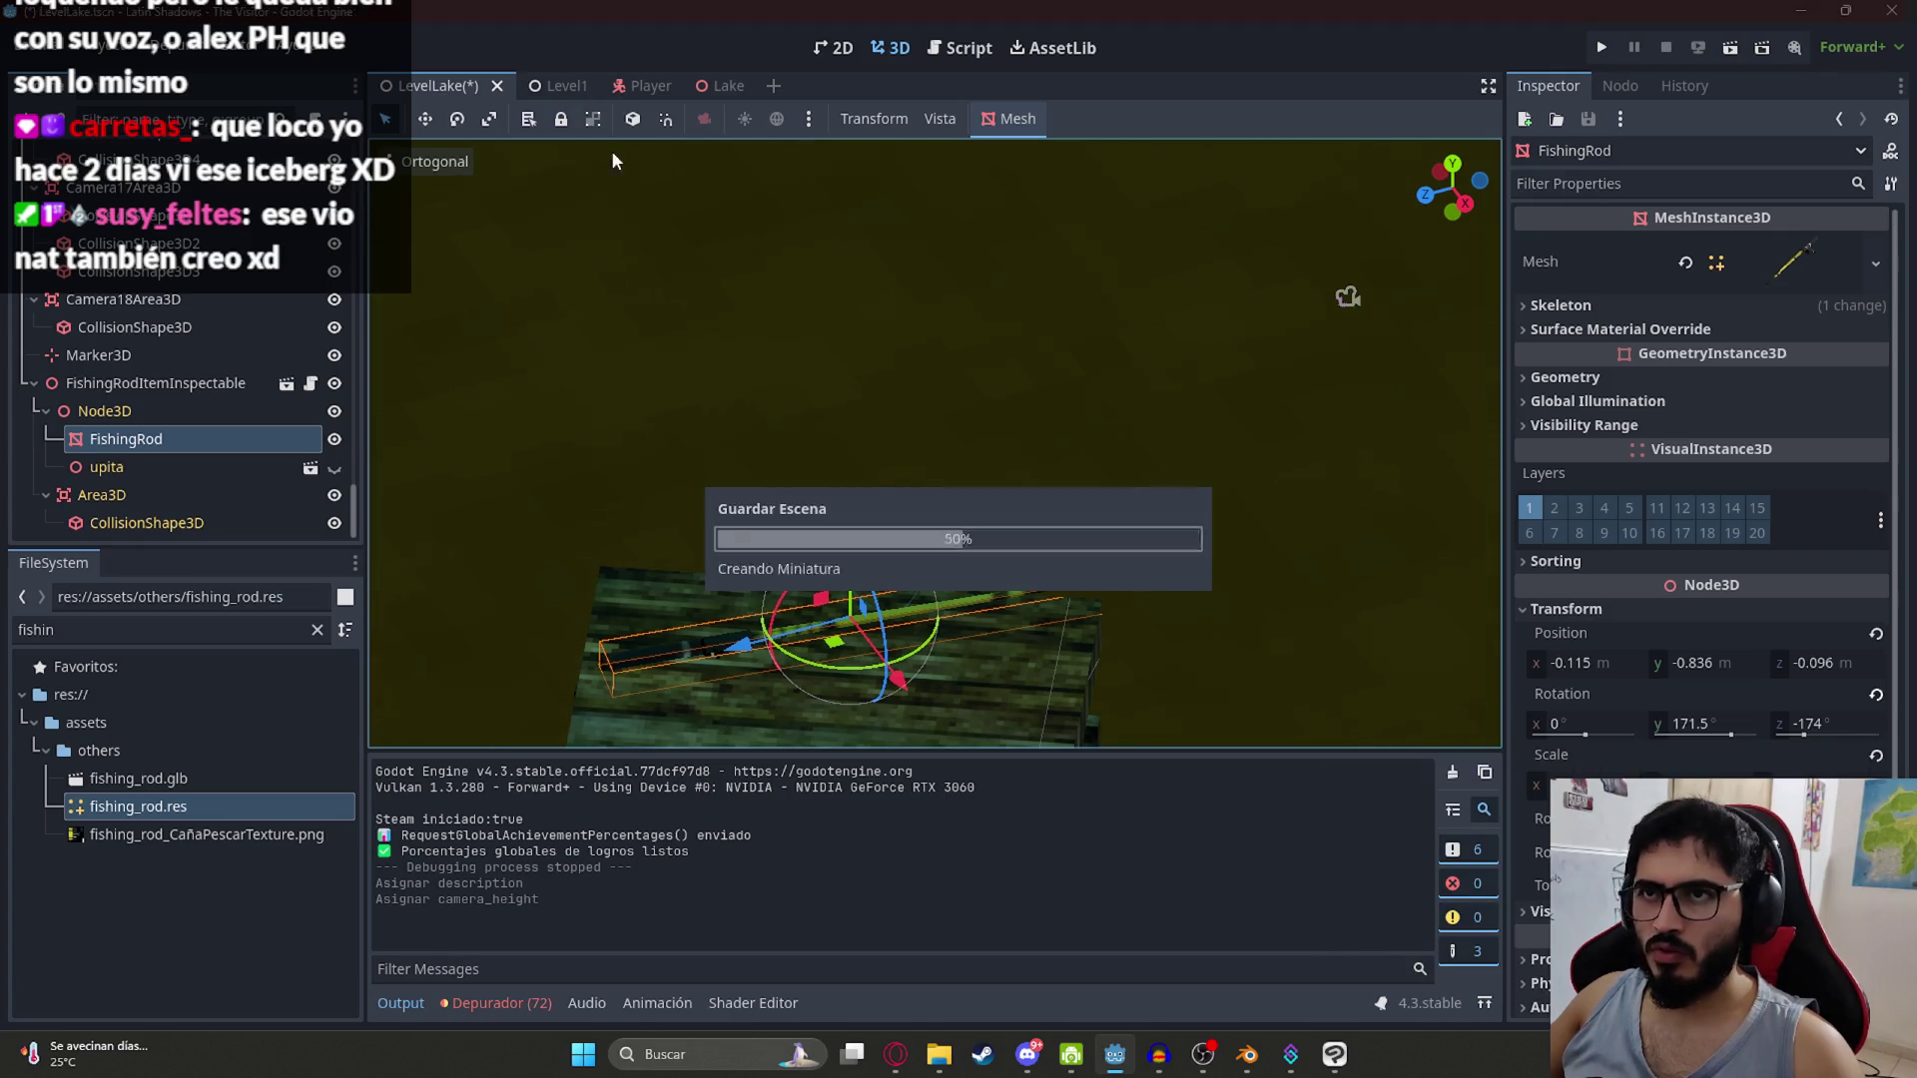
right_click(443, 88)
left_click(620, 250)
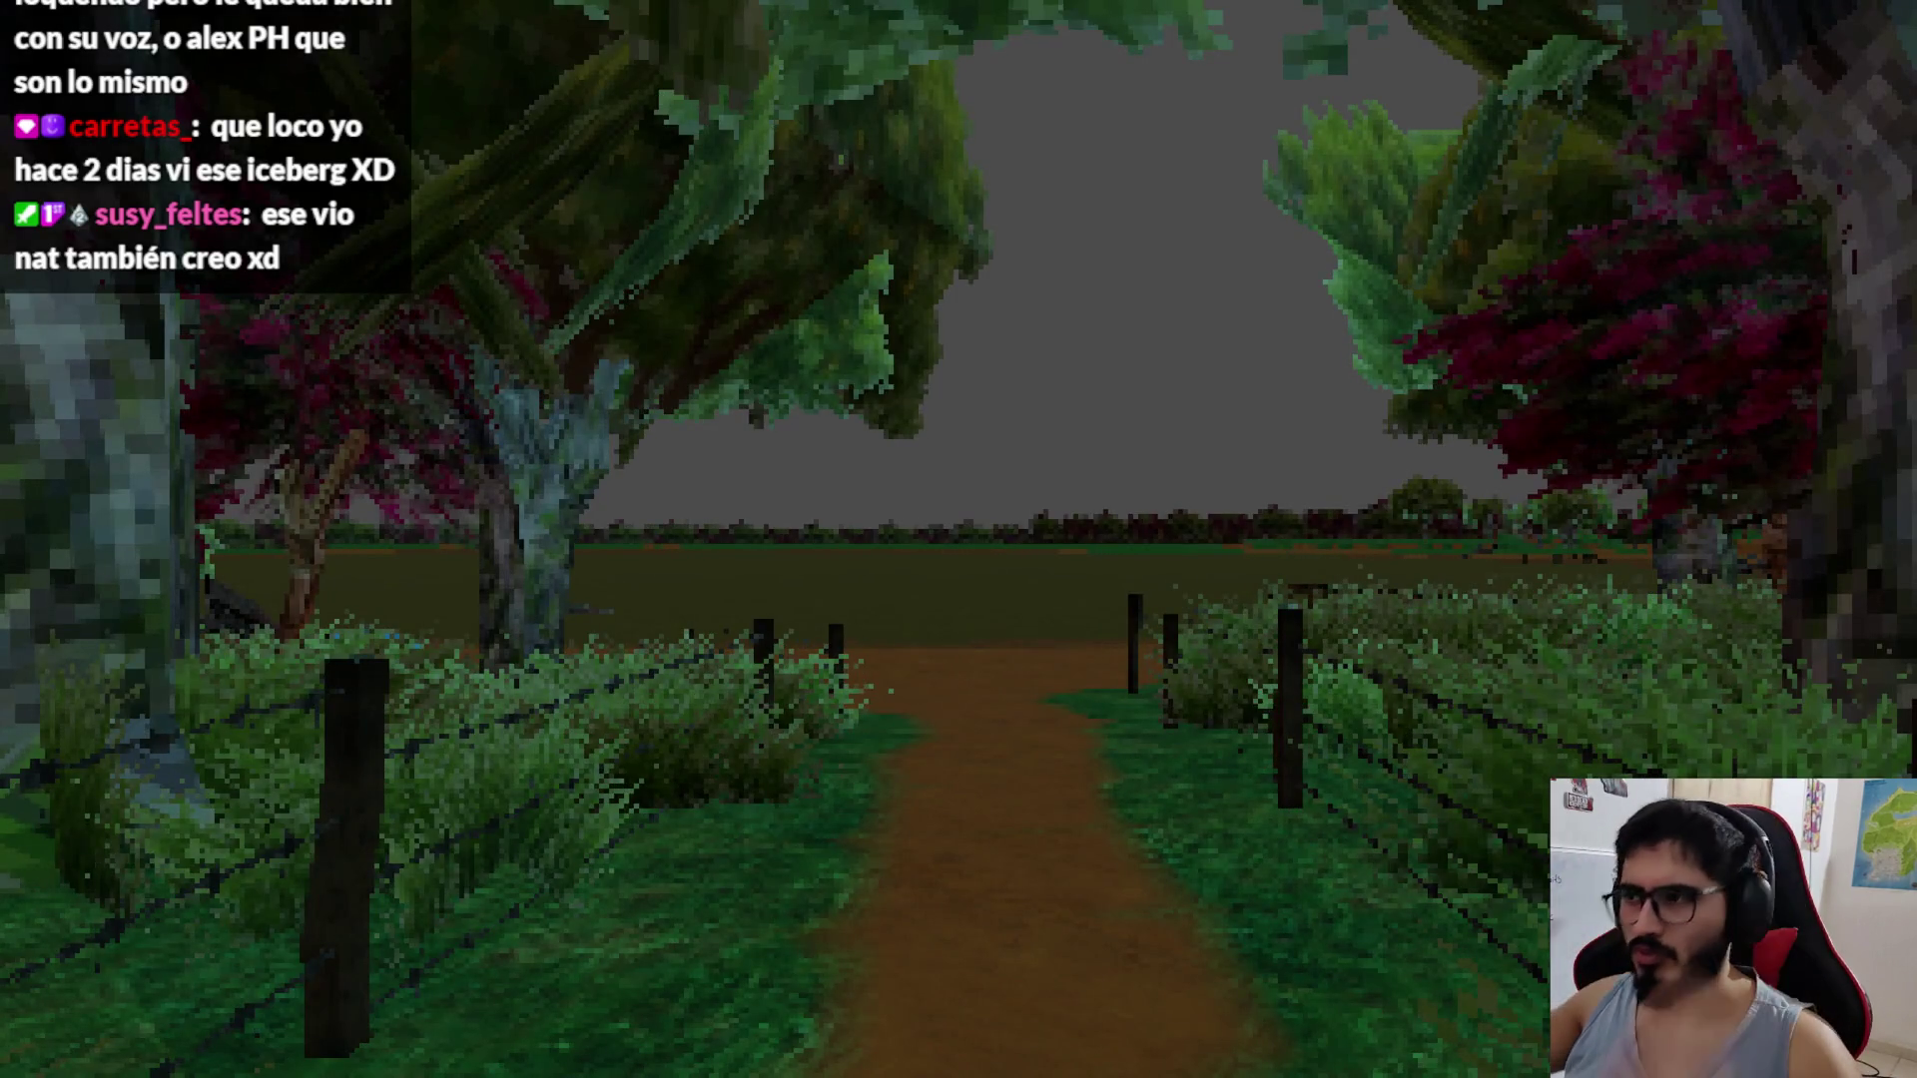
key("w")
key("w")
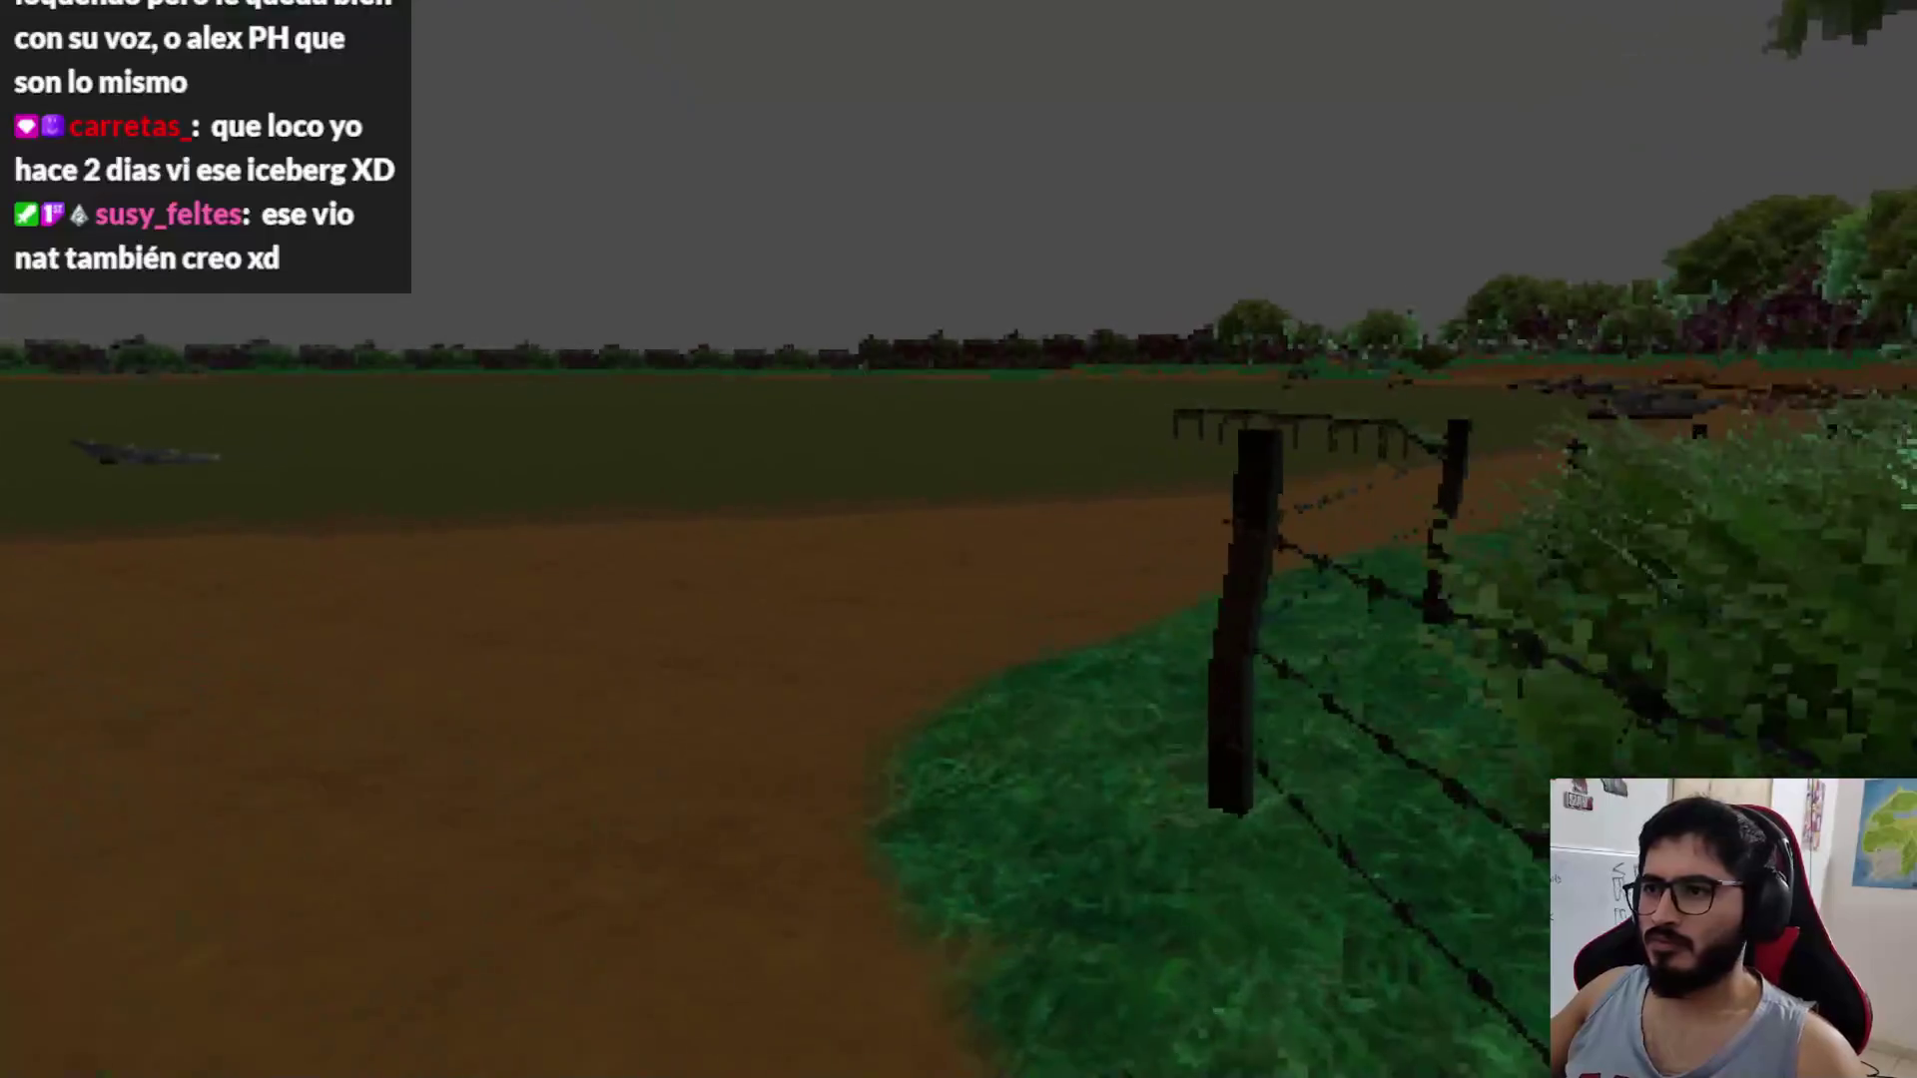
key("w")
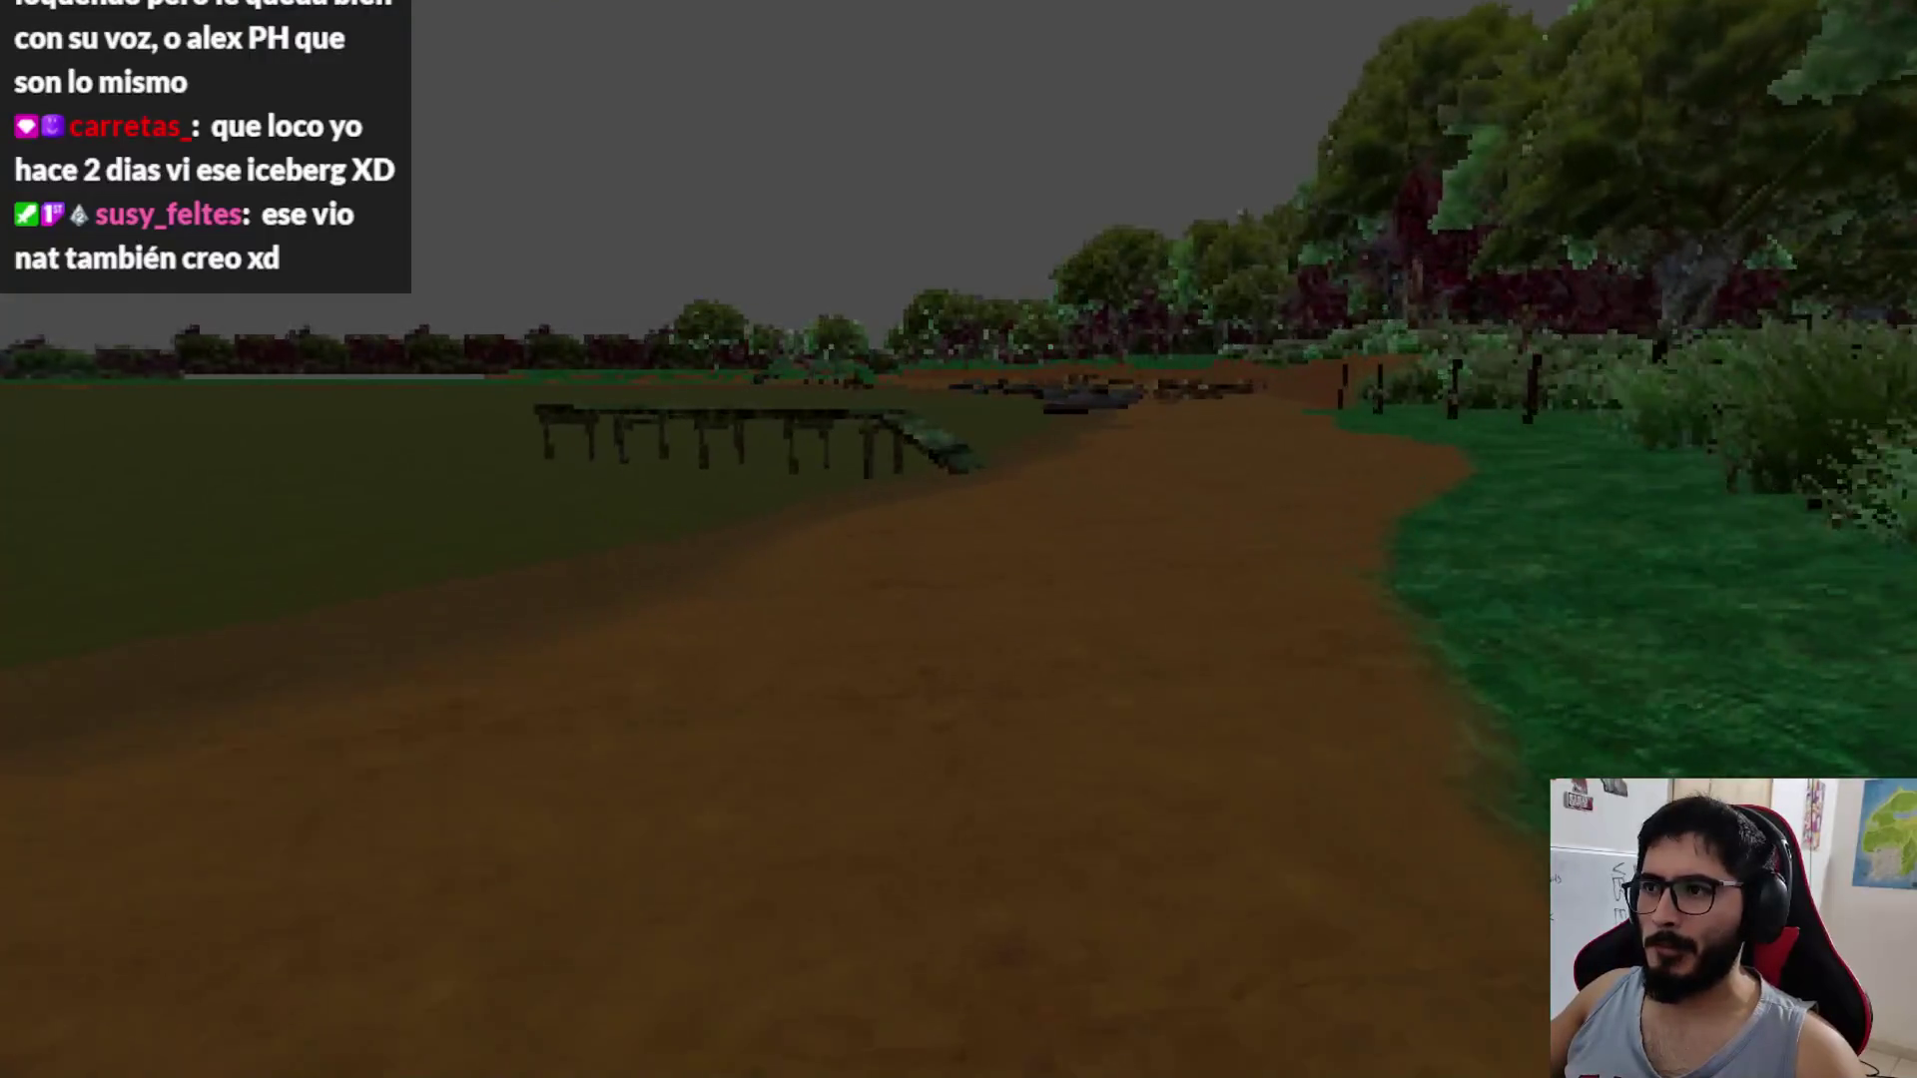
key("w")
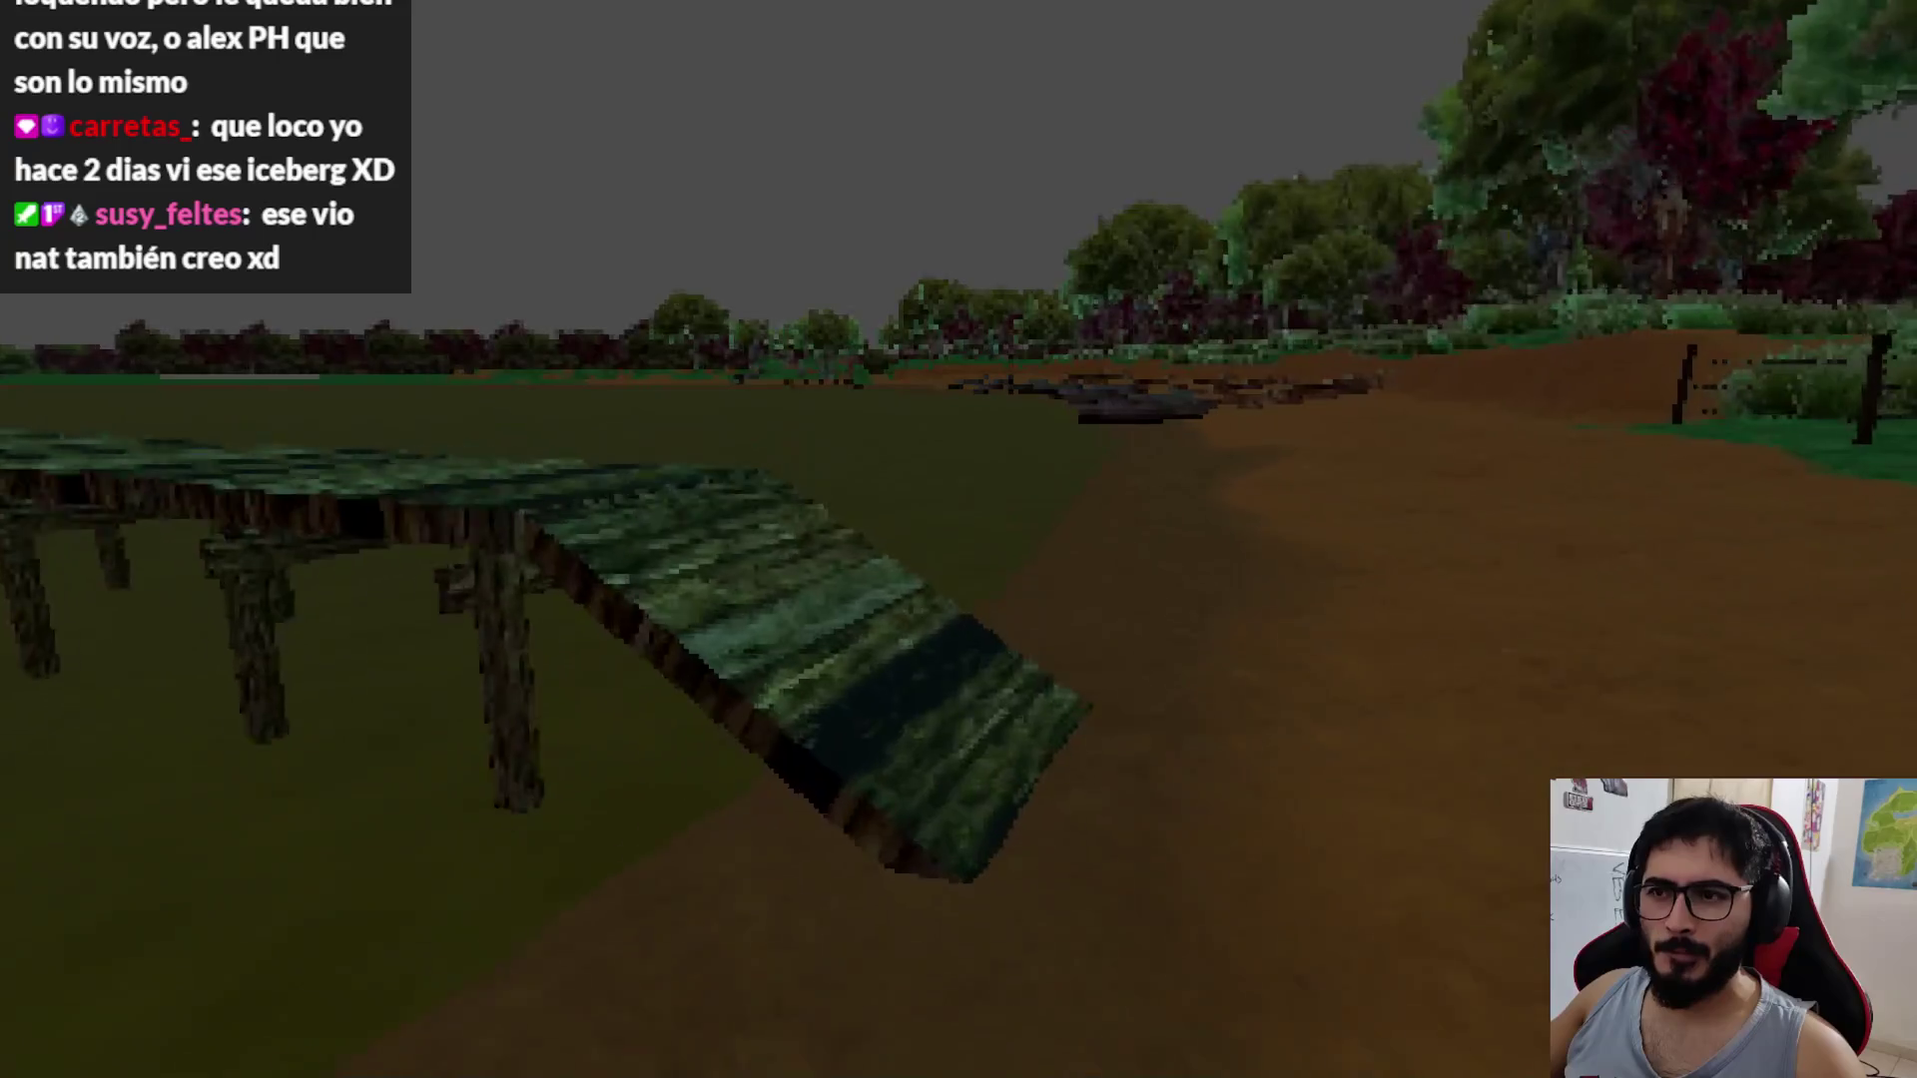
key("w")
key("e")
key("F8")
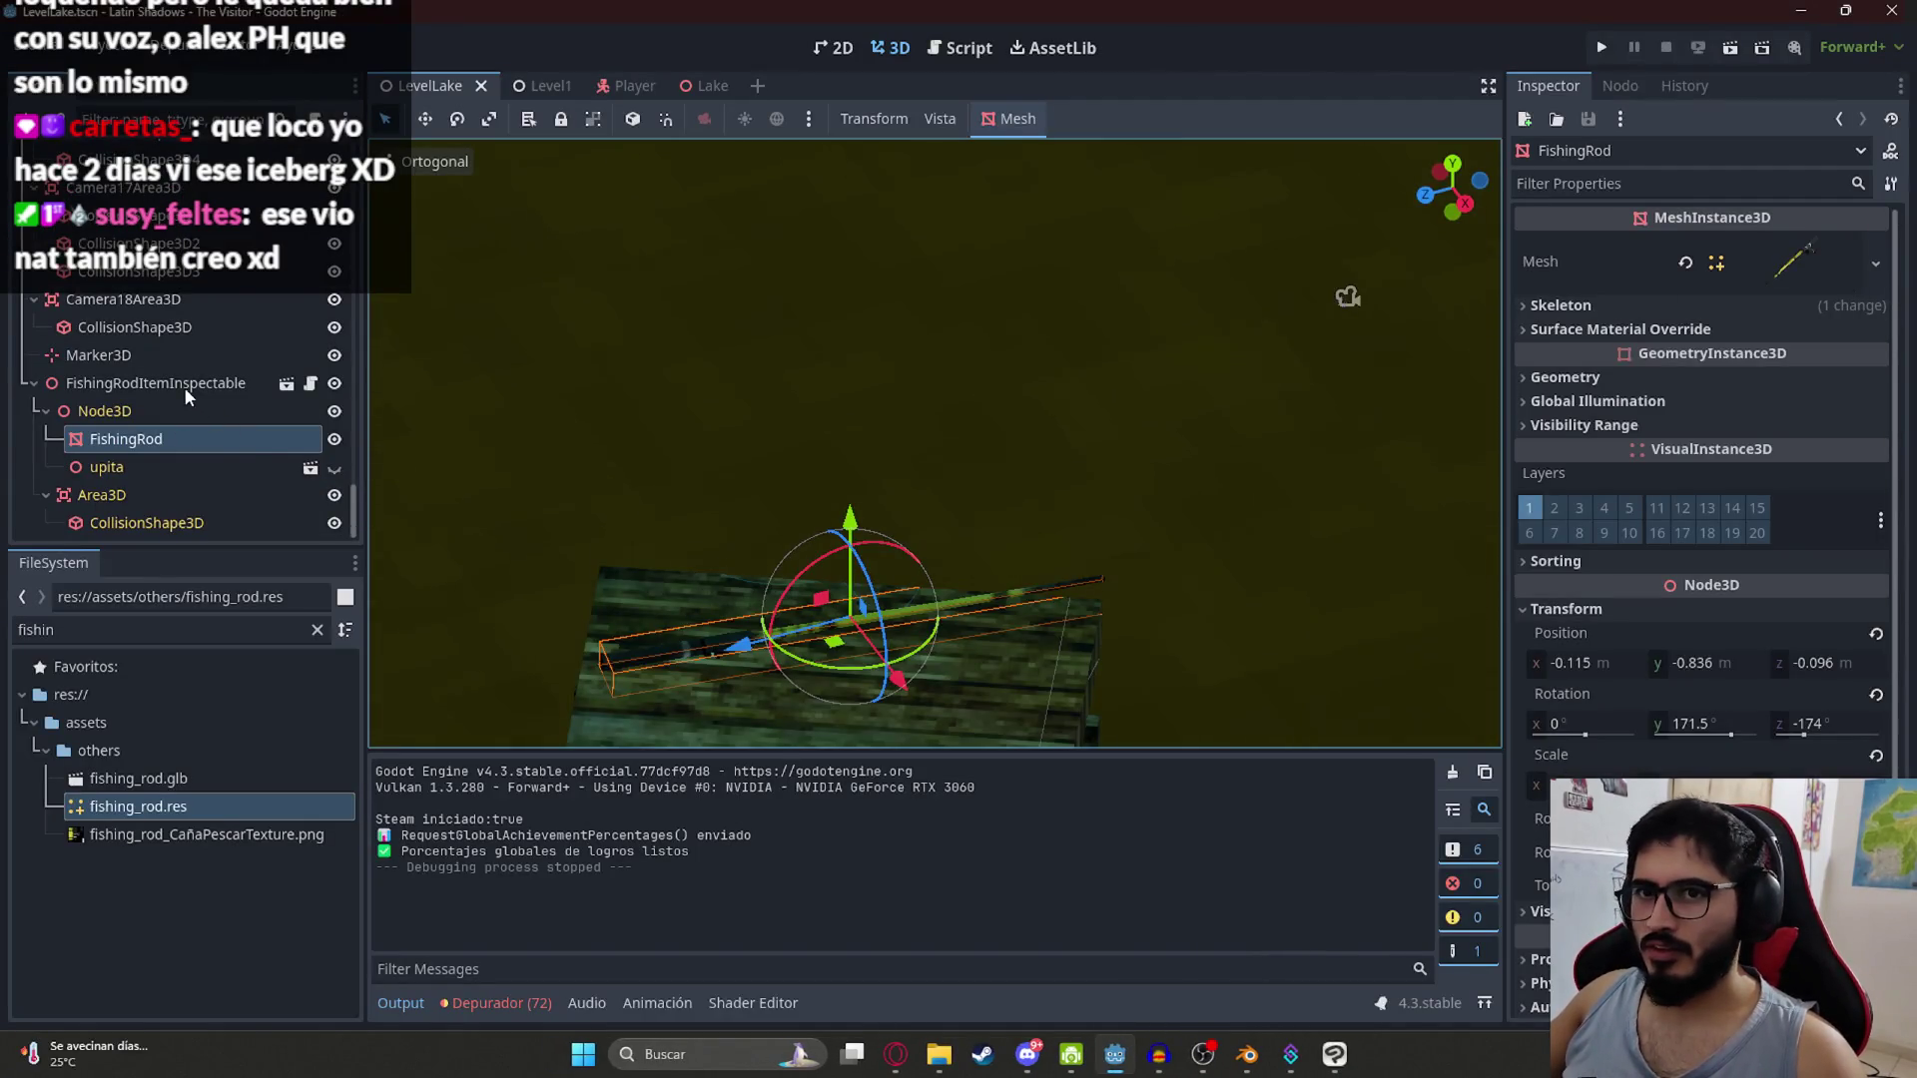
Step: Set the fishing rod inspectable's camera height to -2 and run the lake level scene
left_click(184, 386)
left_click(1761, 345)
type("-2")
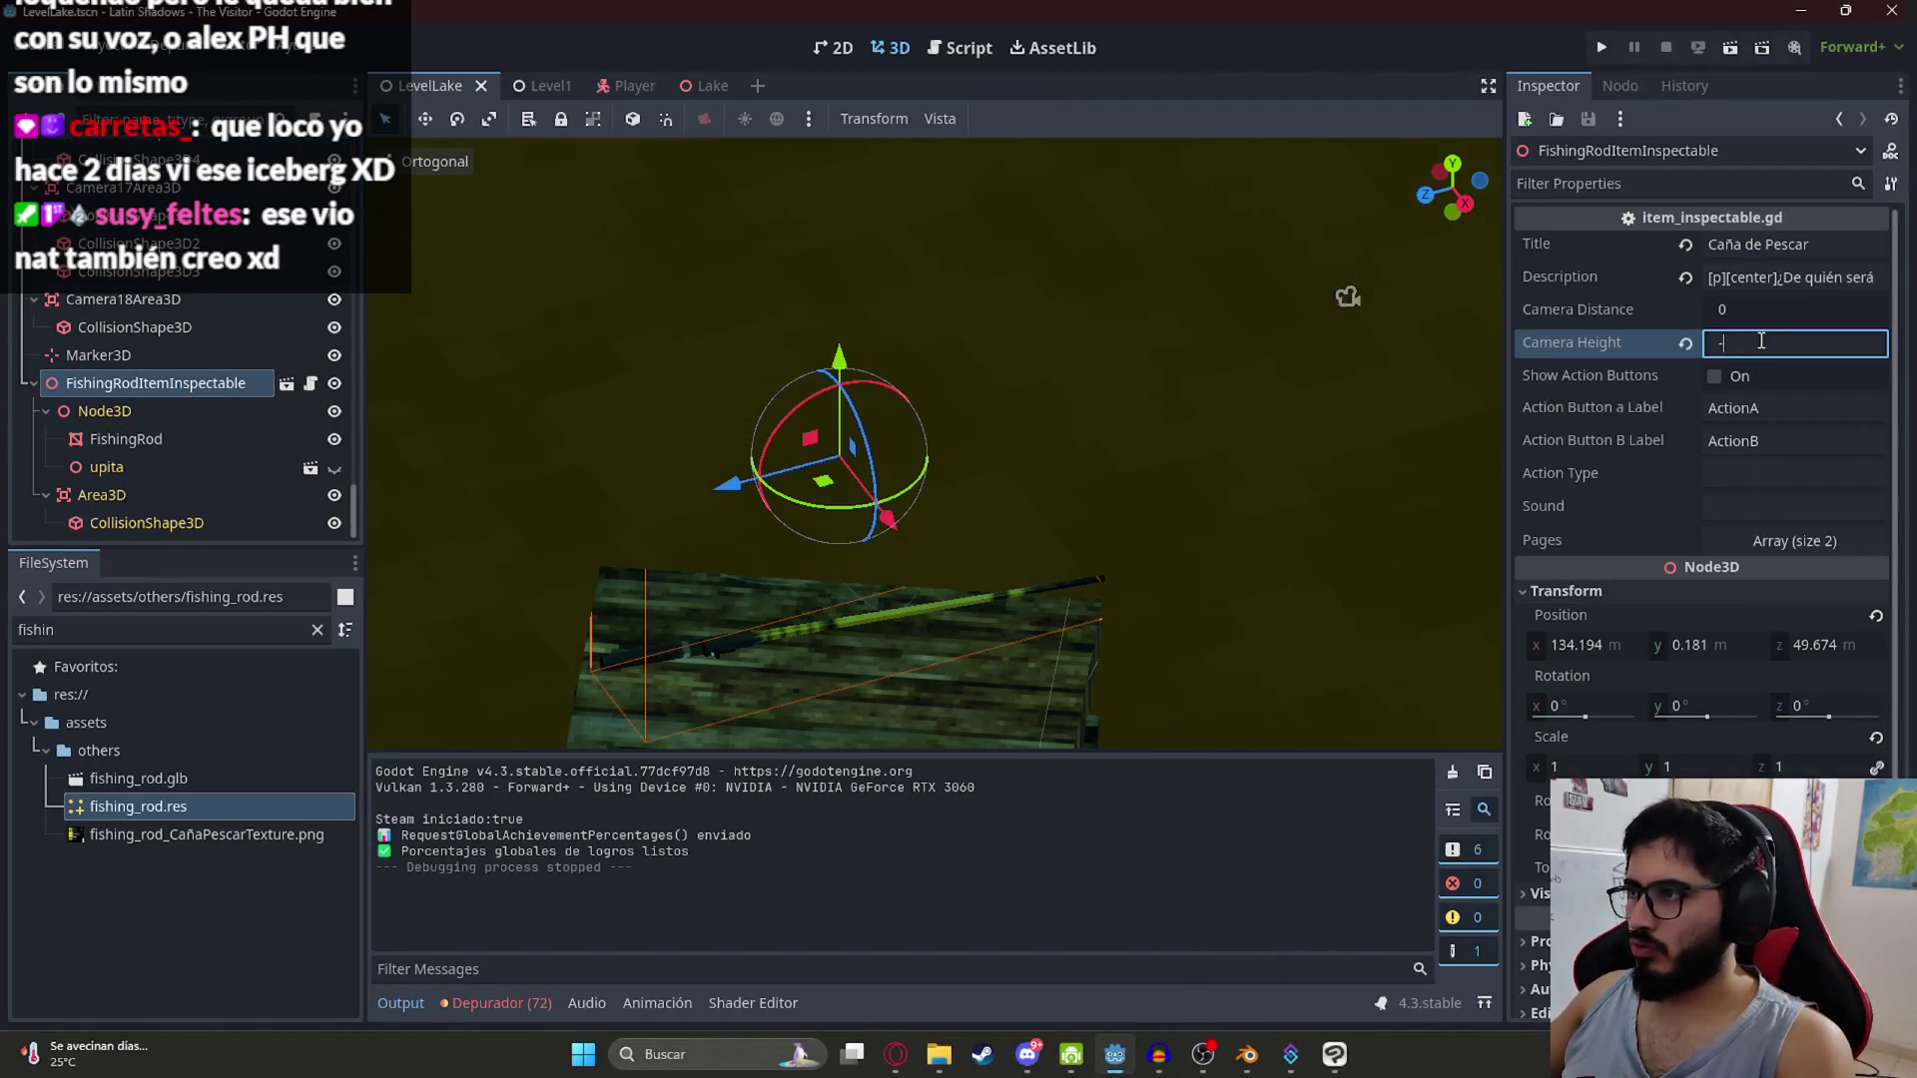
key("Return")
right_click(427, 100)
left_click(537, 254)
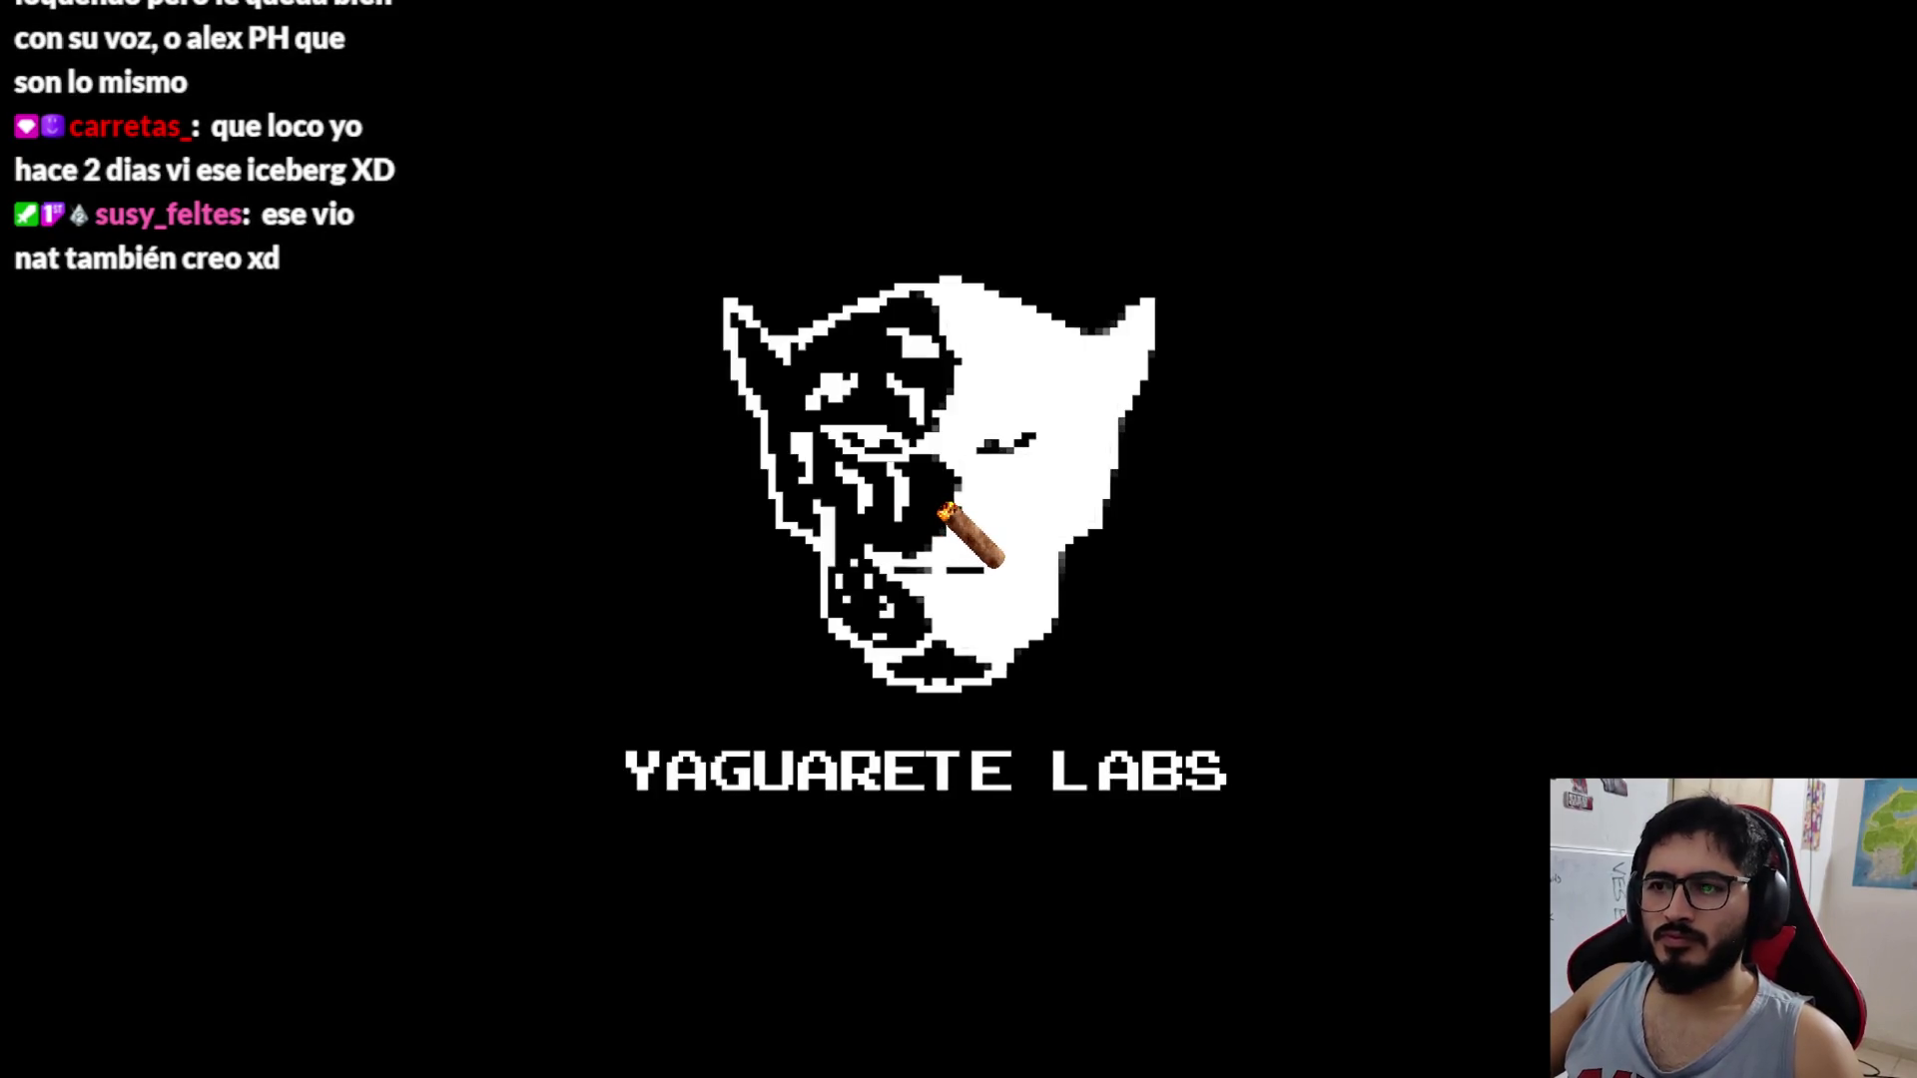
Step: Walk along the path and onto the dock up to the fishing rod, then stop the game
key("w")
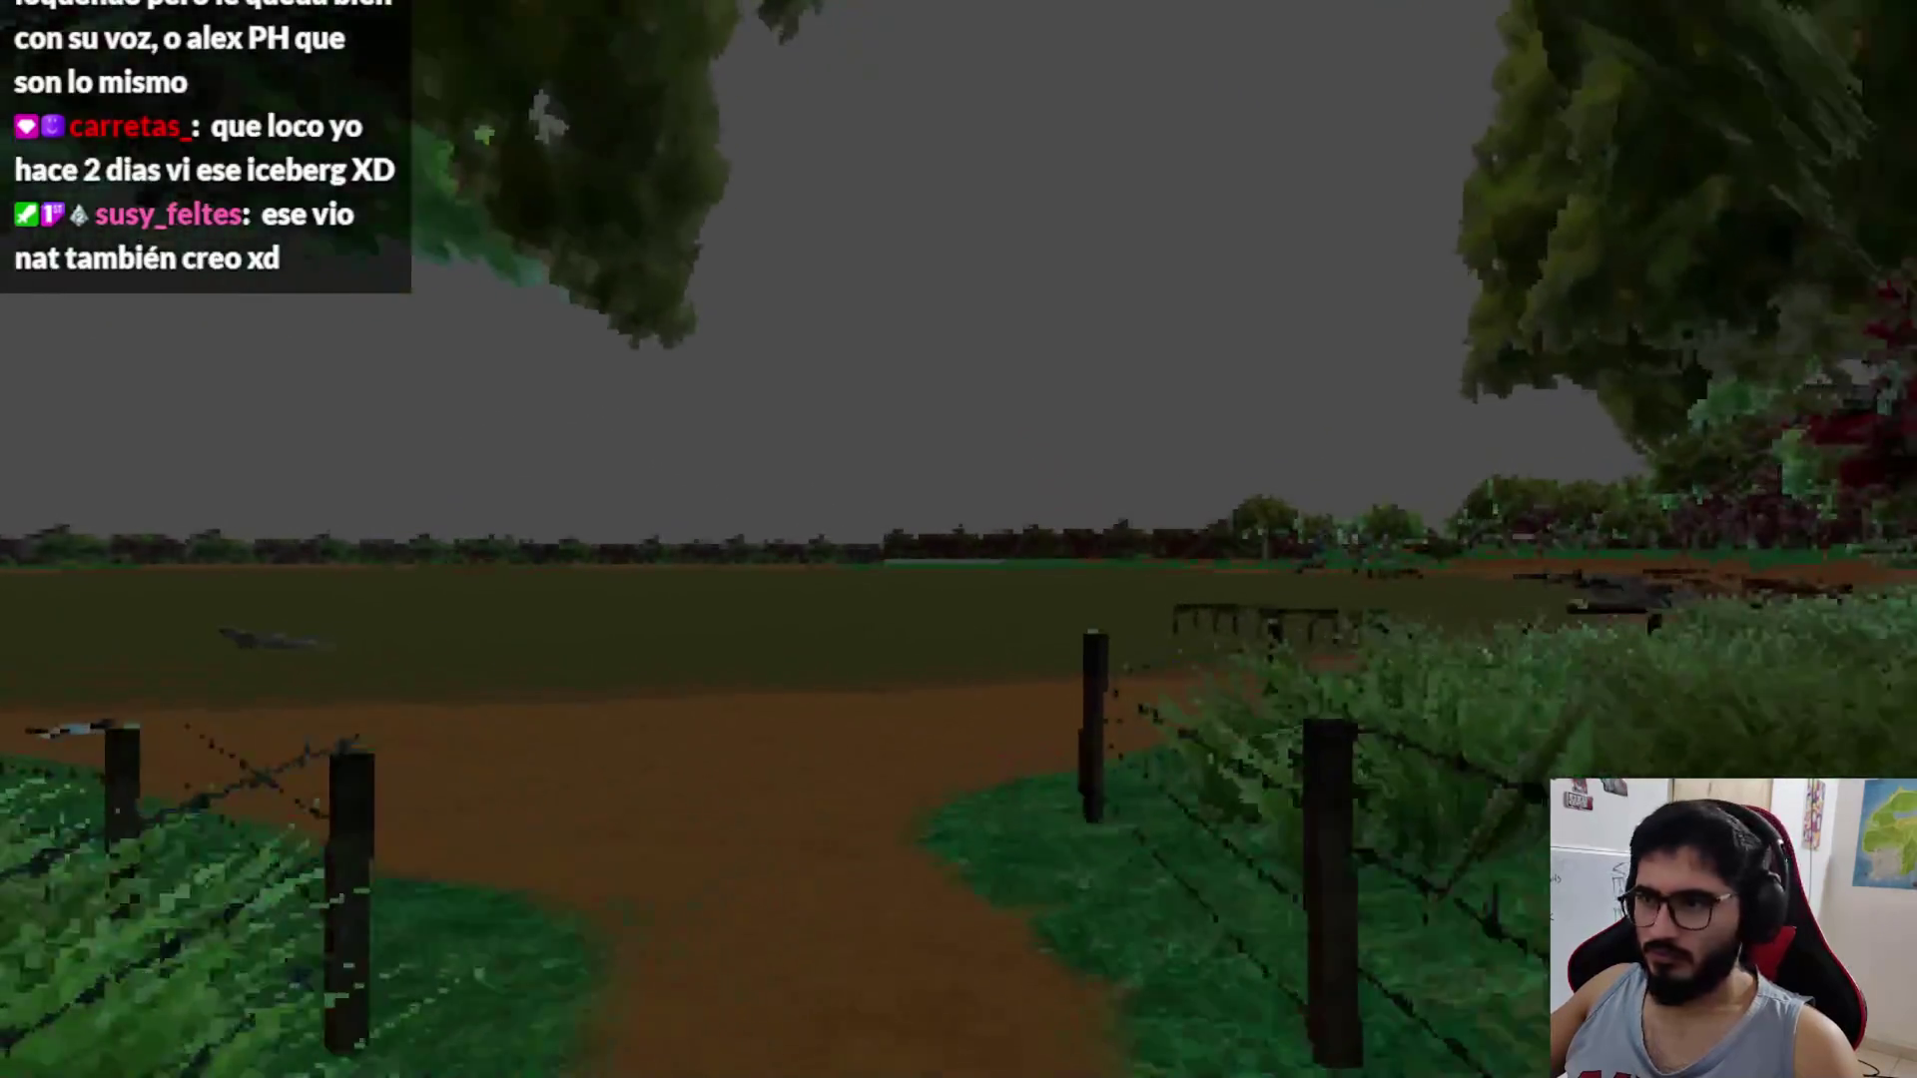
key("w")
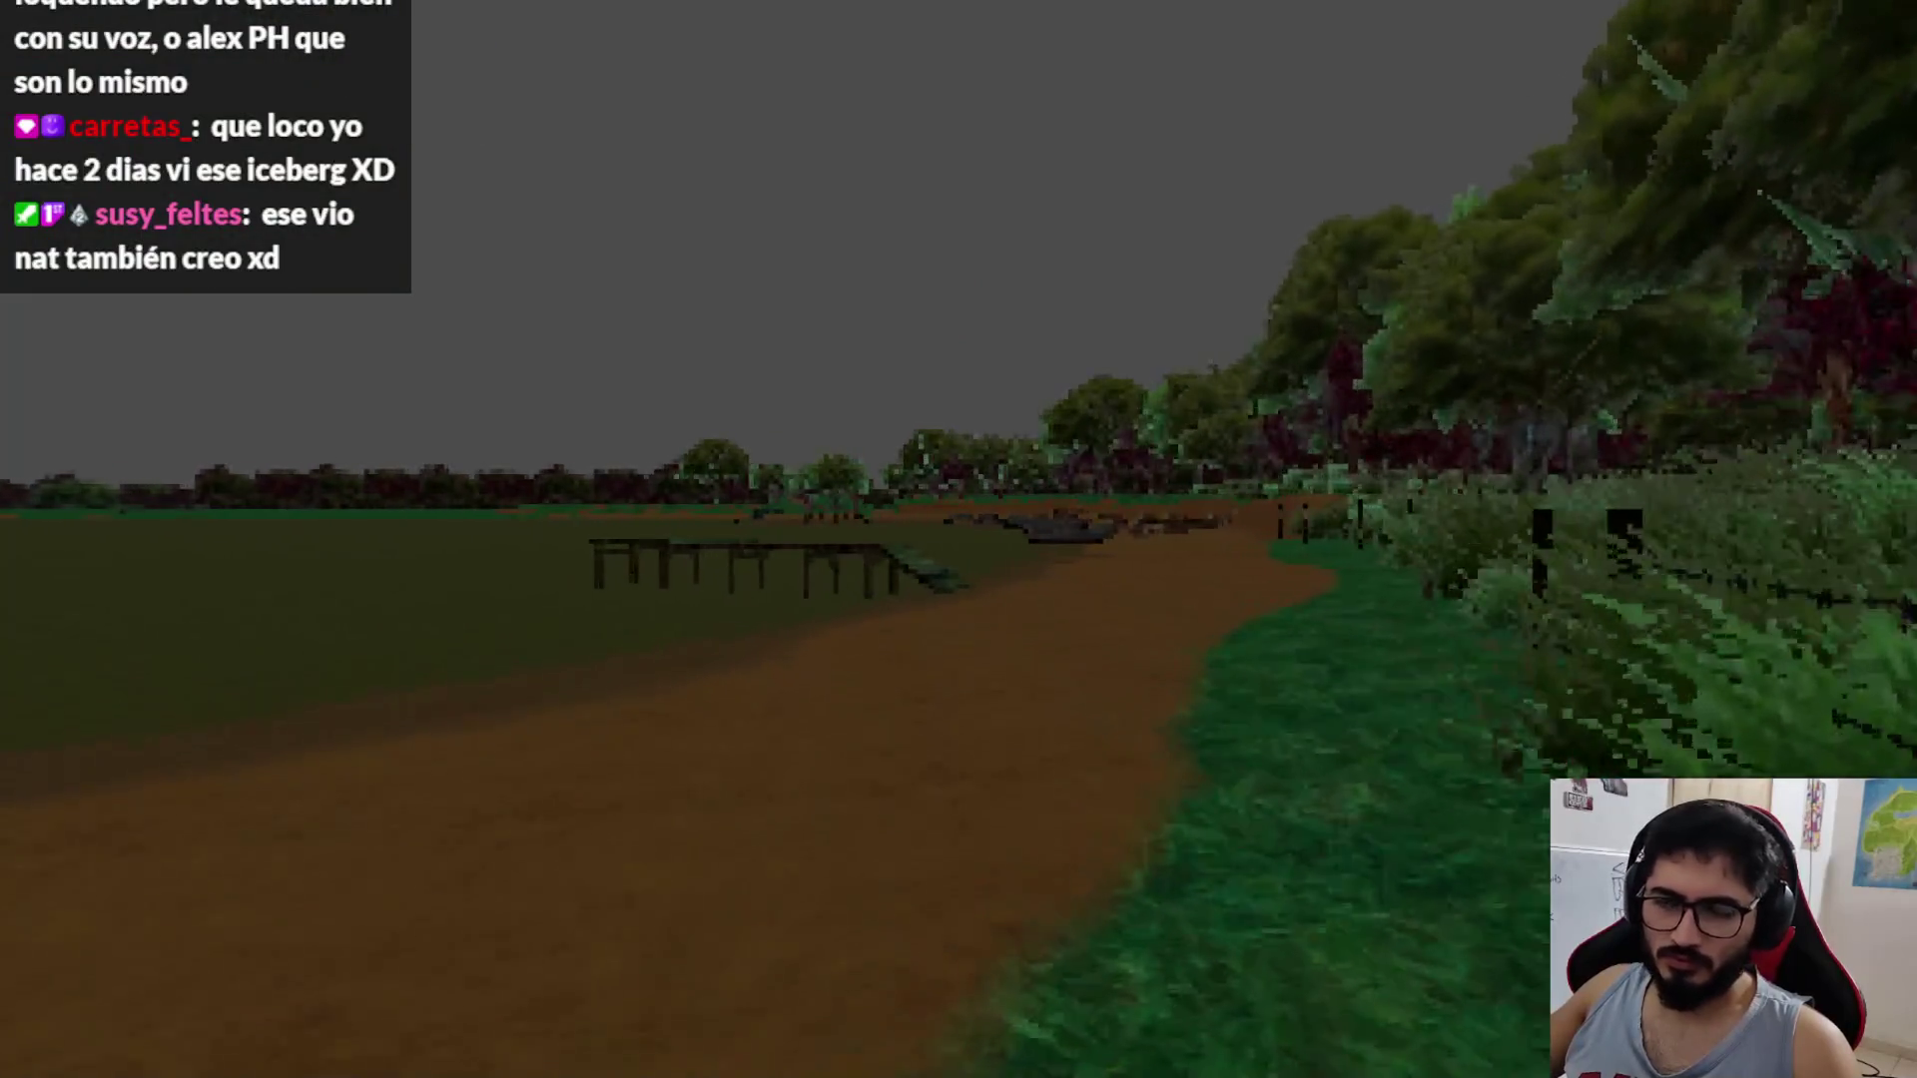
key("w")
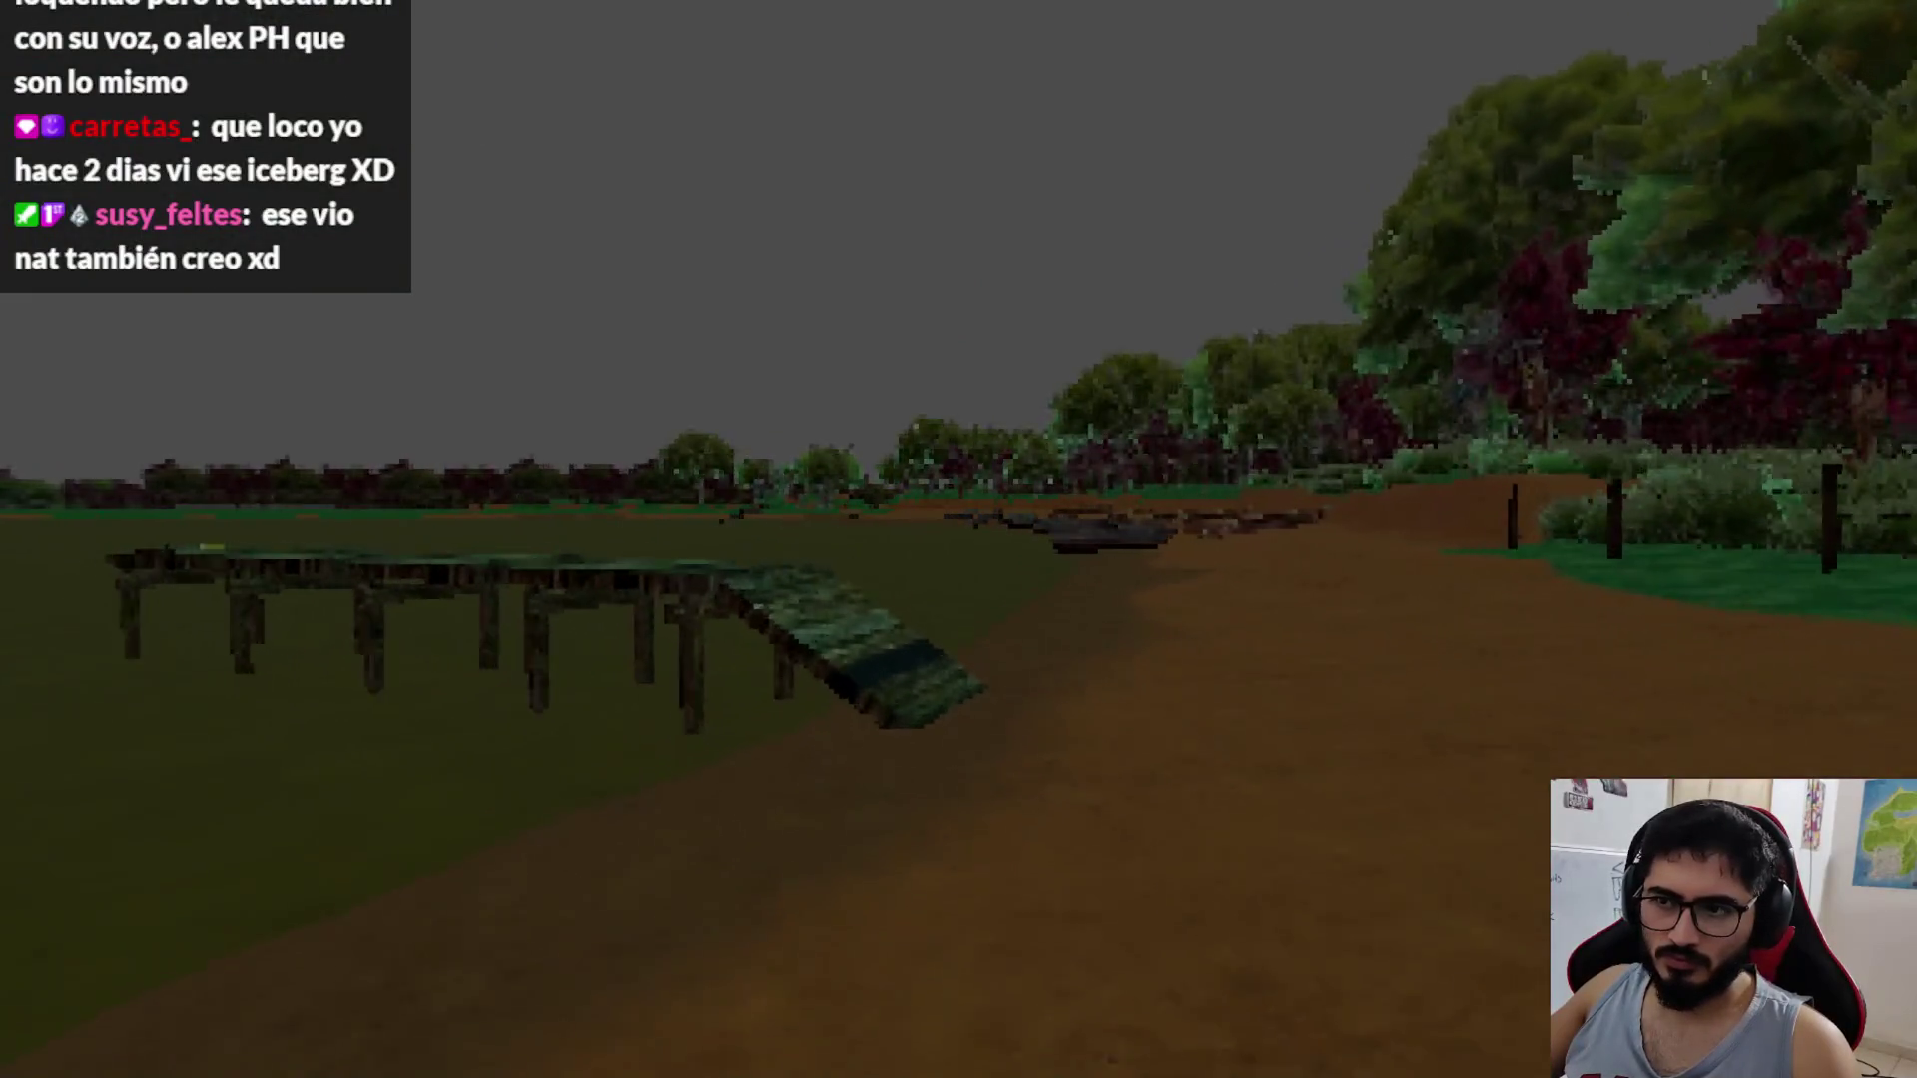
key("w")
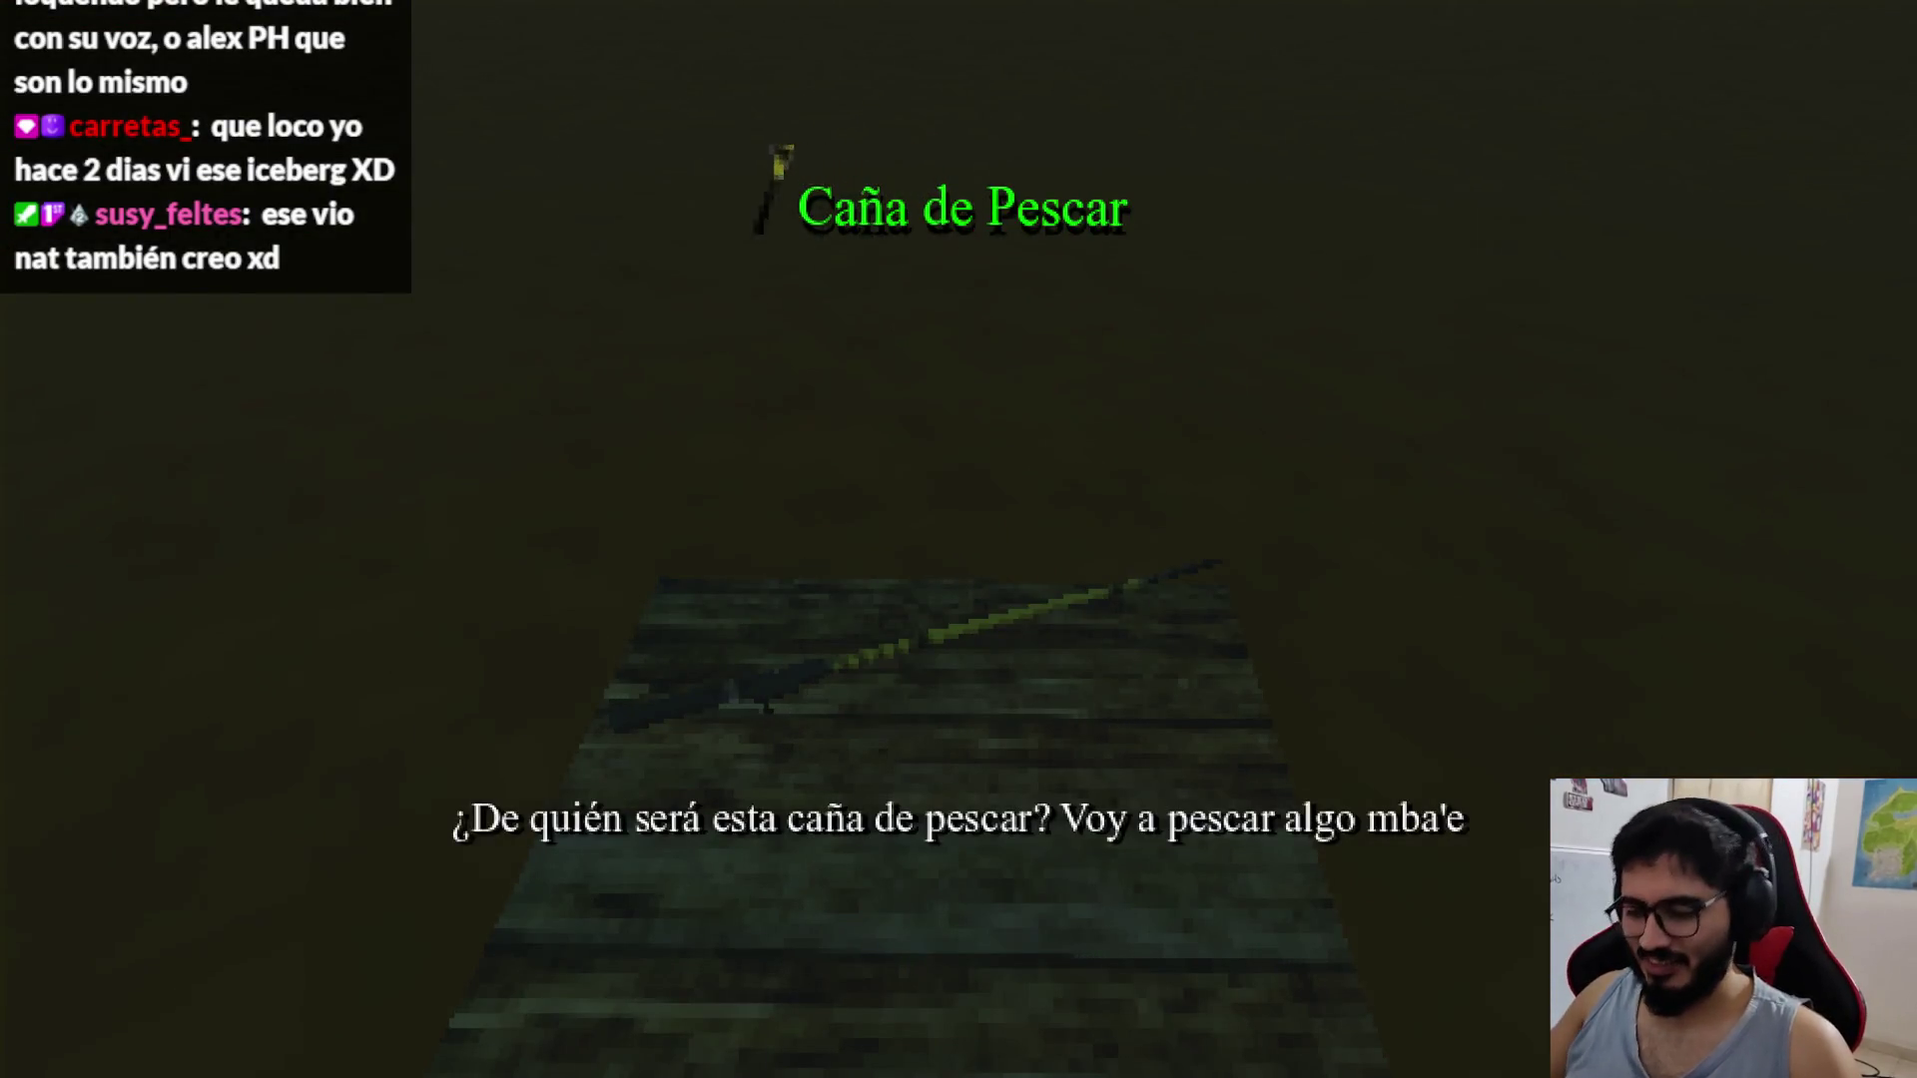
key("F8")
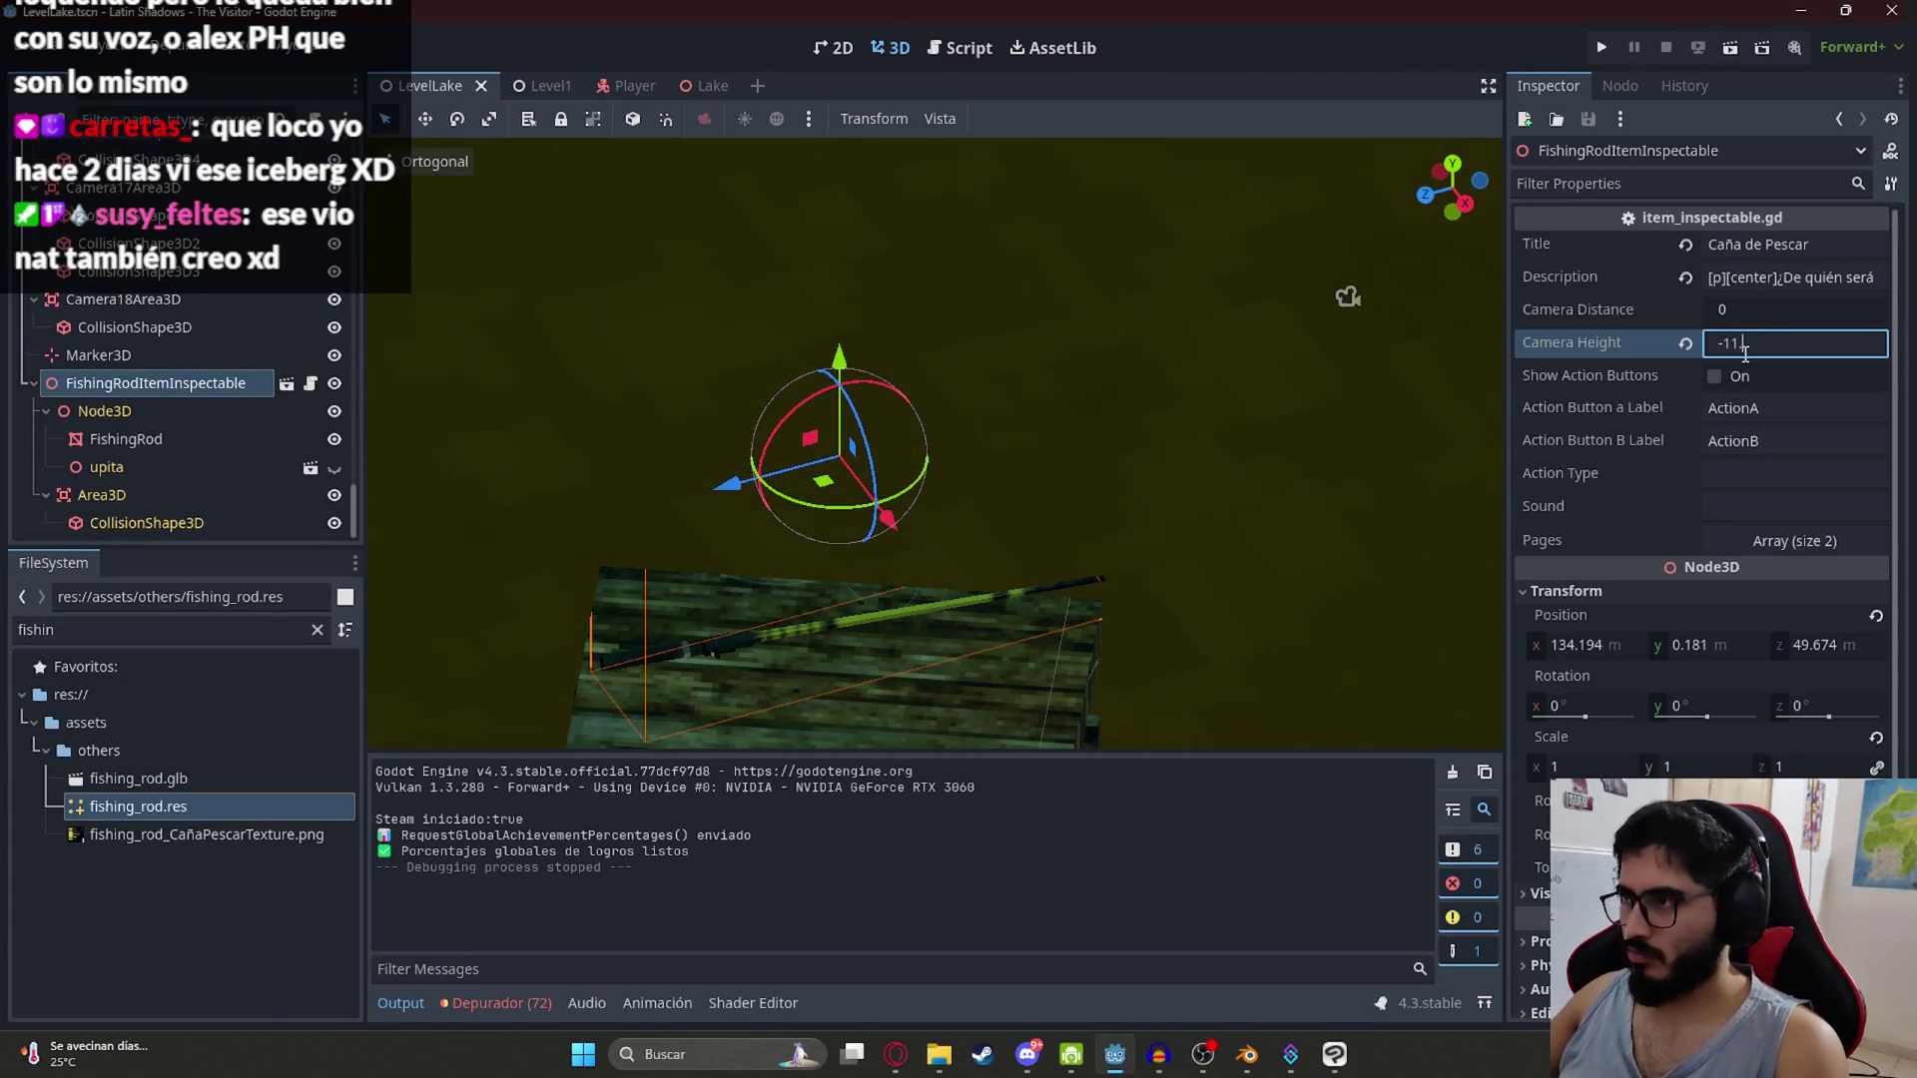
Step: Change the camera height to -1.5, save the lake level, and test it in game
type("5")
key("Return")
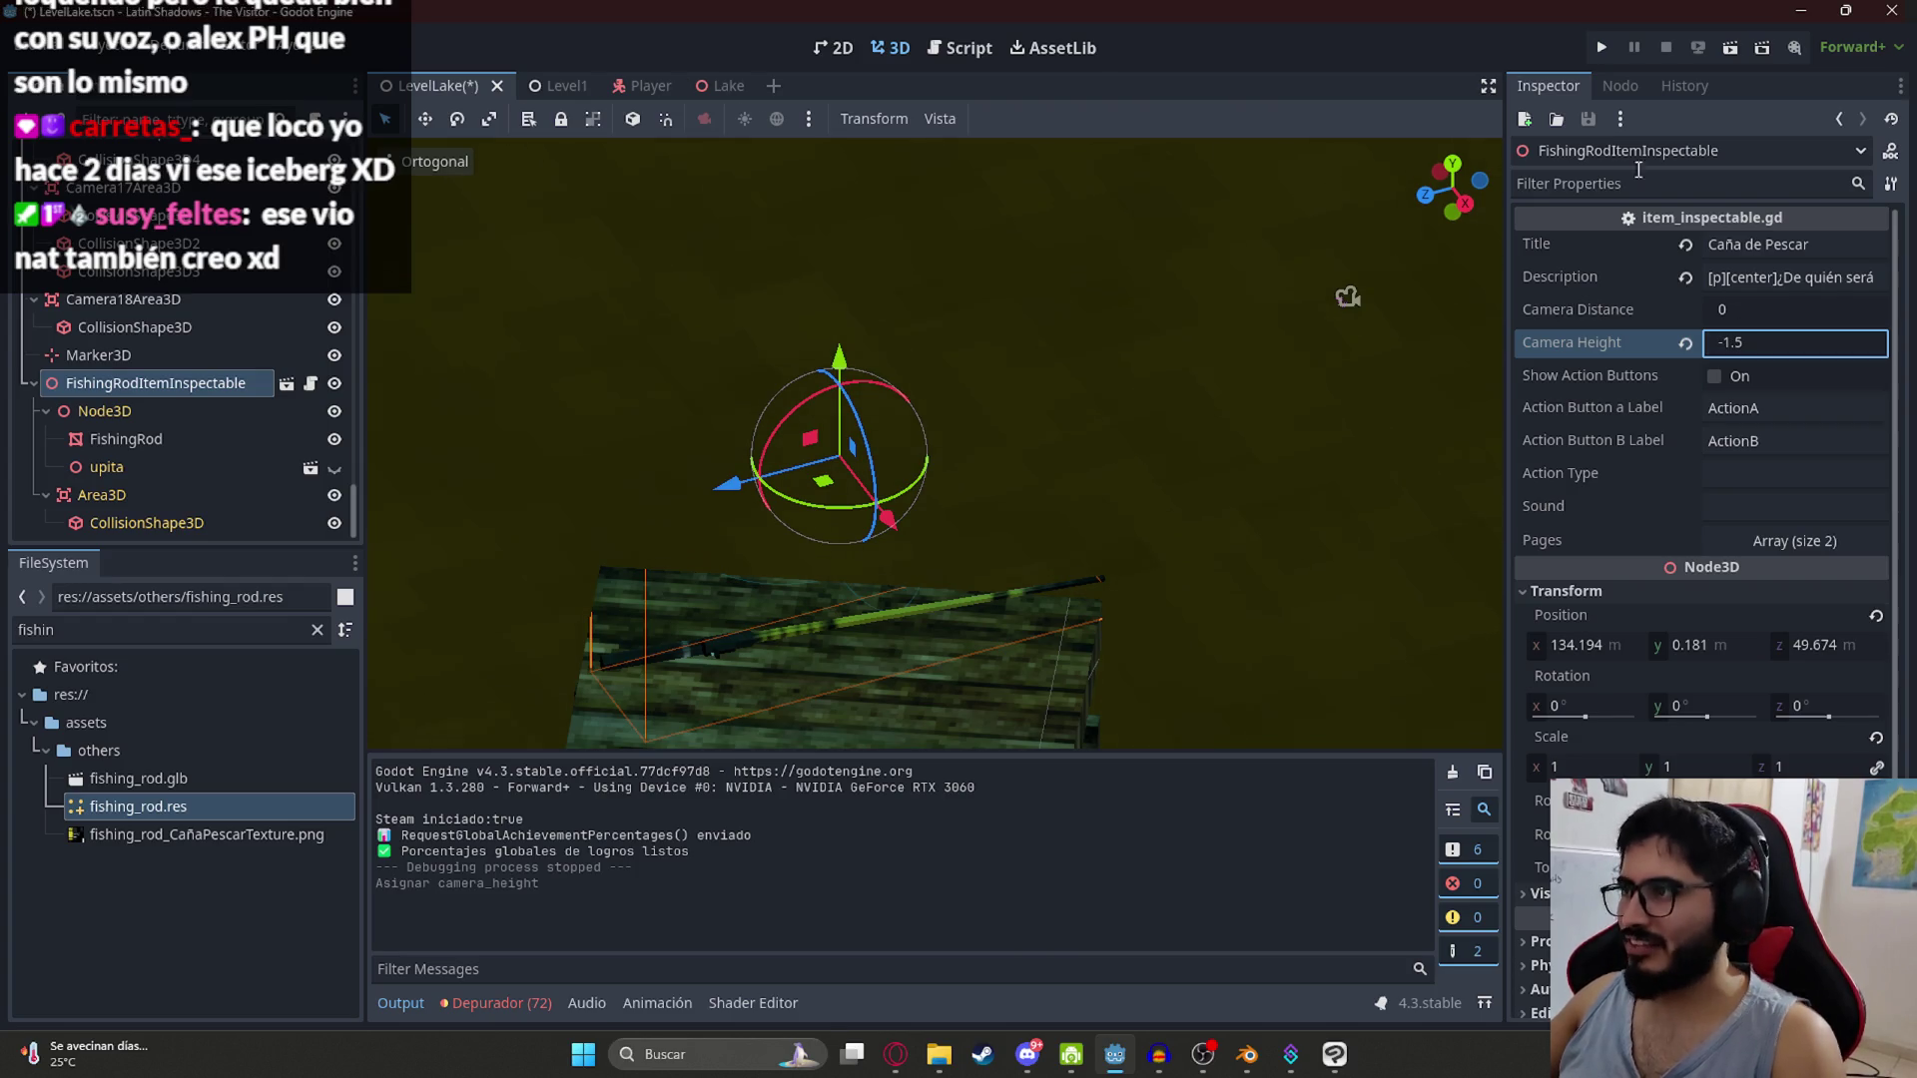
right_click(430, 86)
left_click(518, 244)
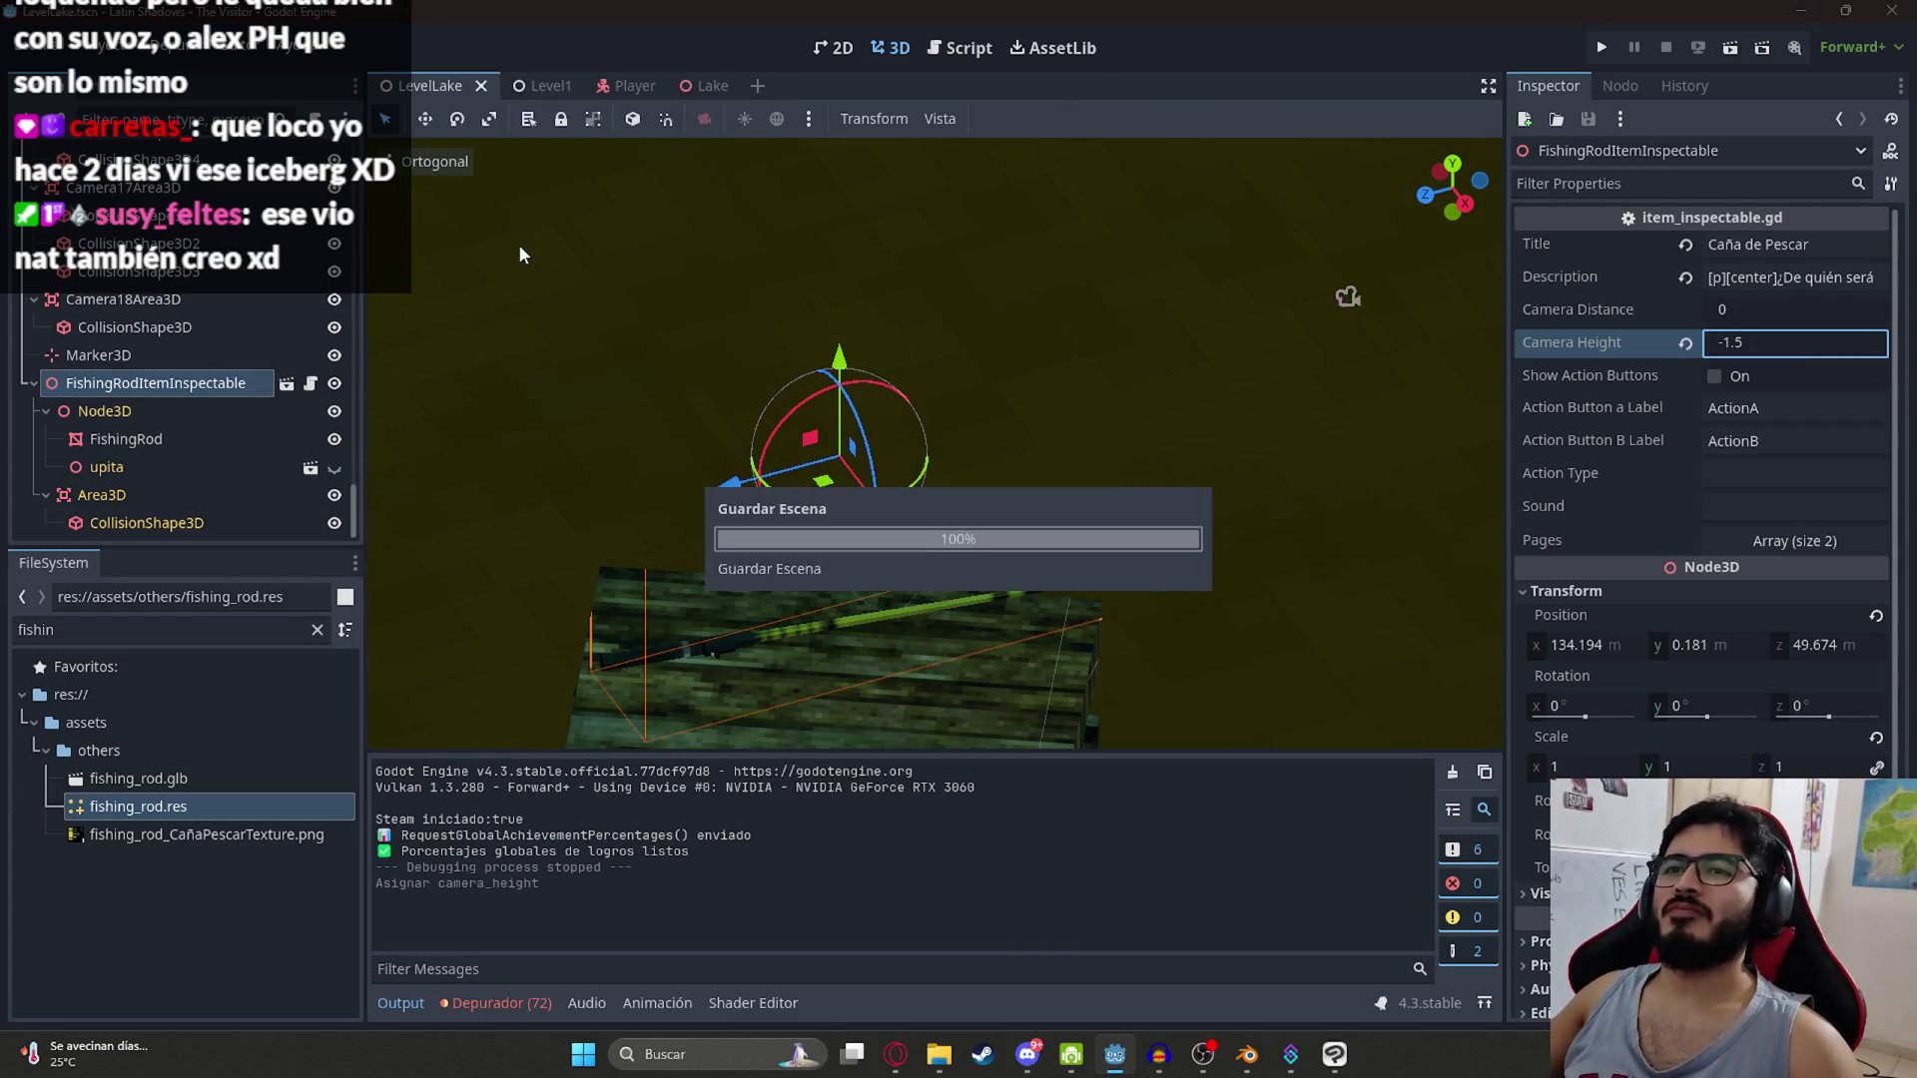
key("F5")
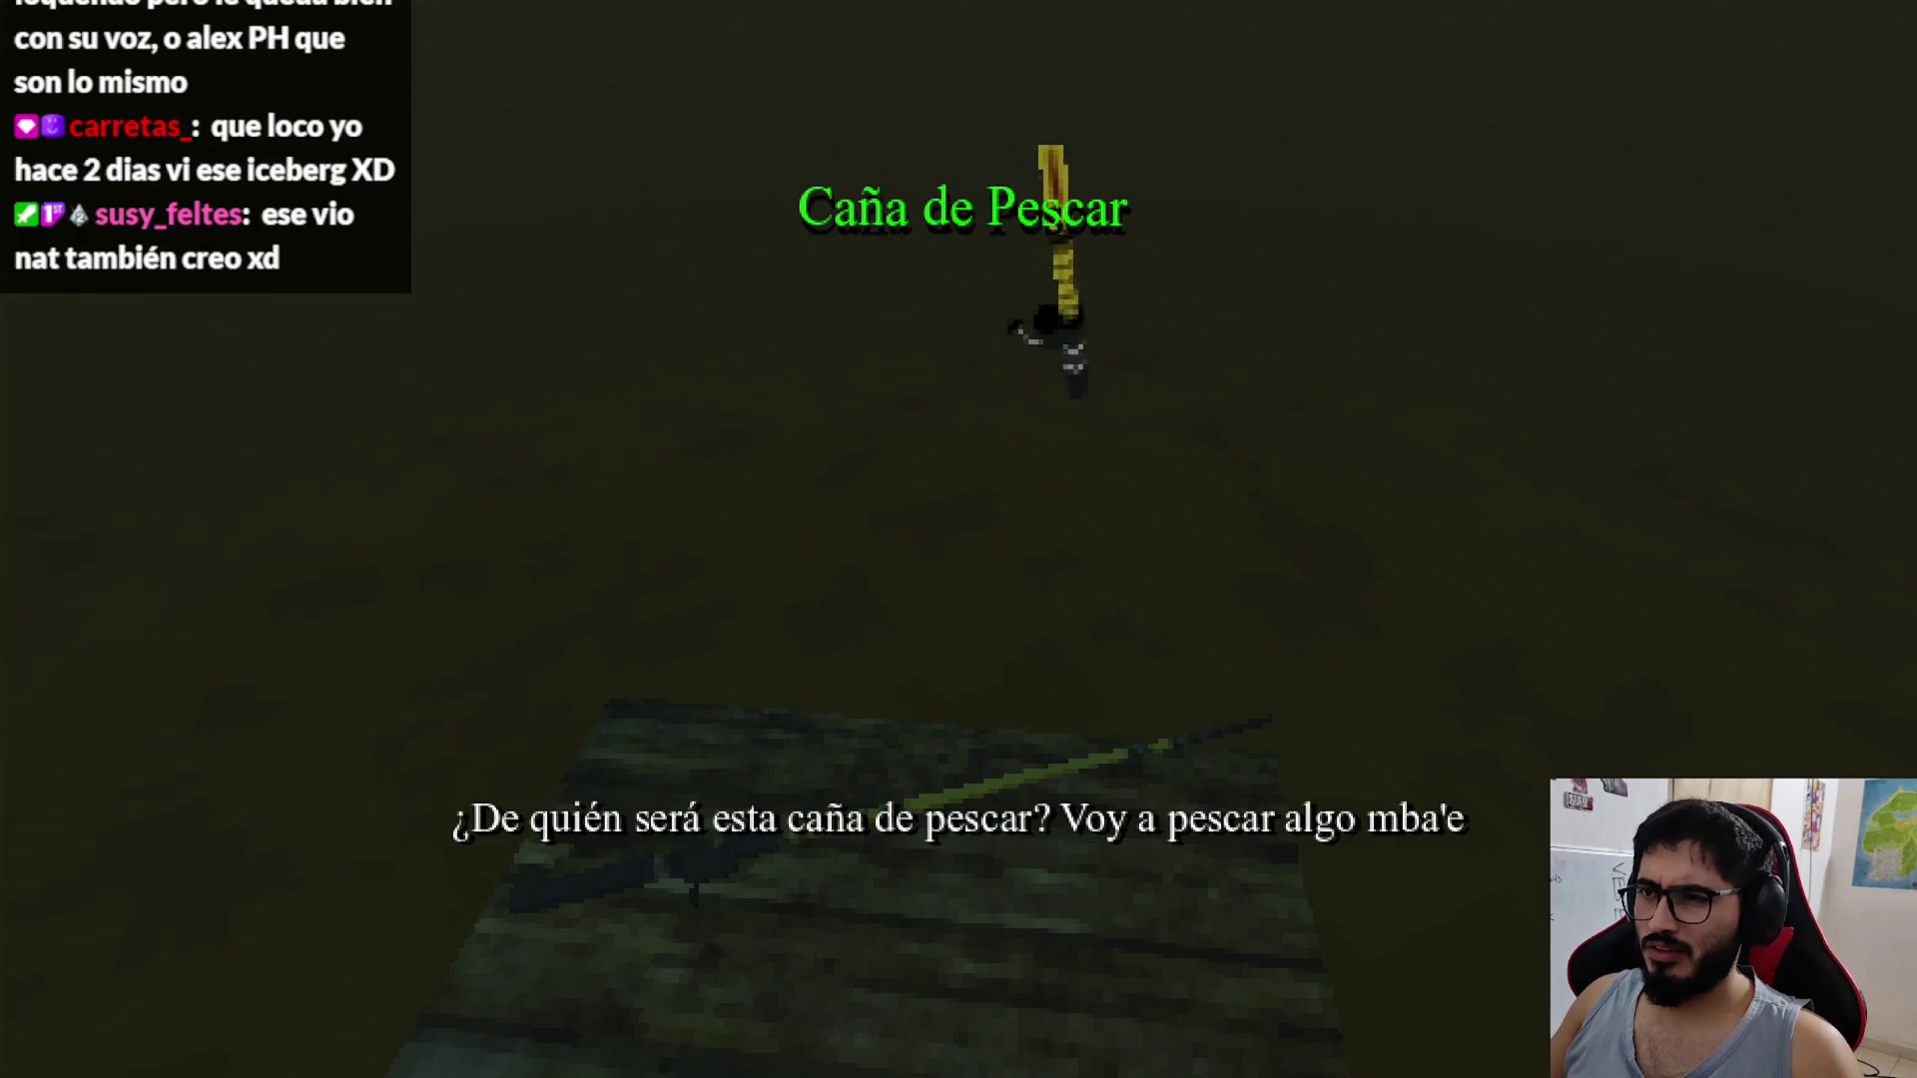
key("F8")
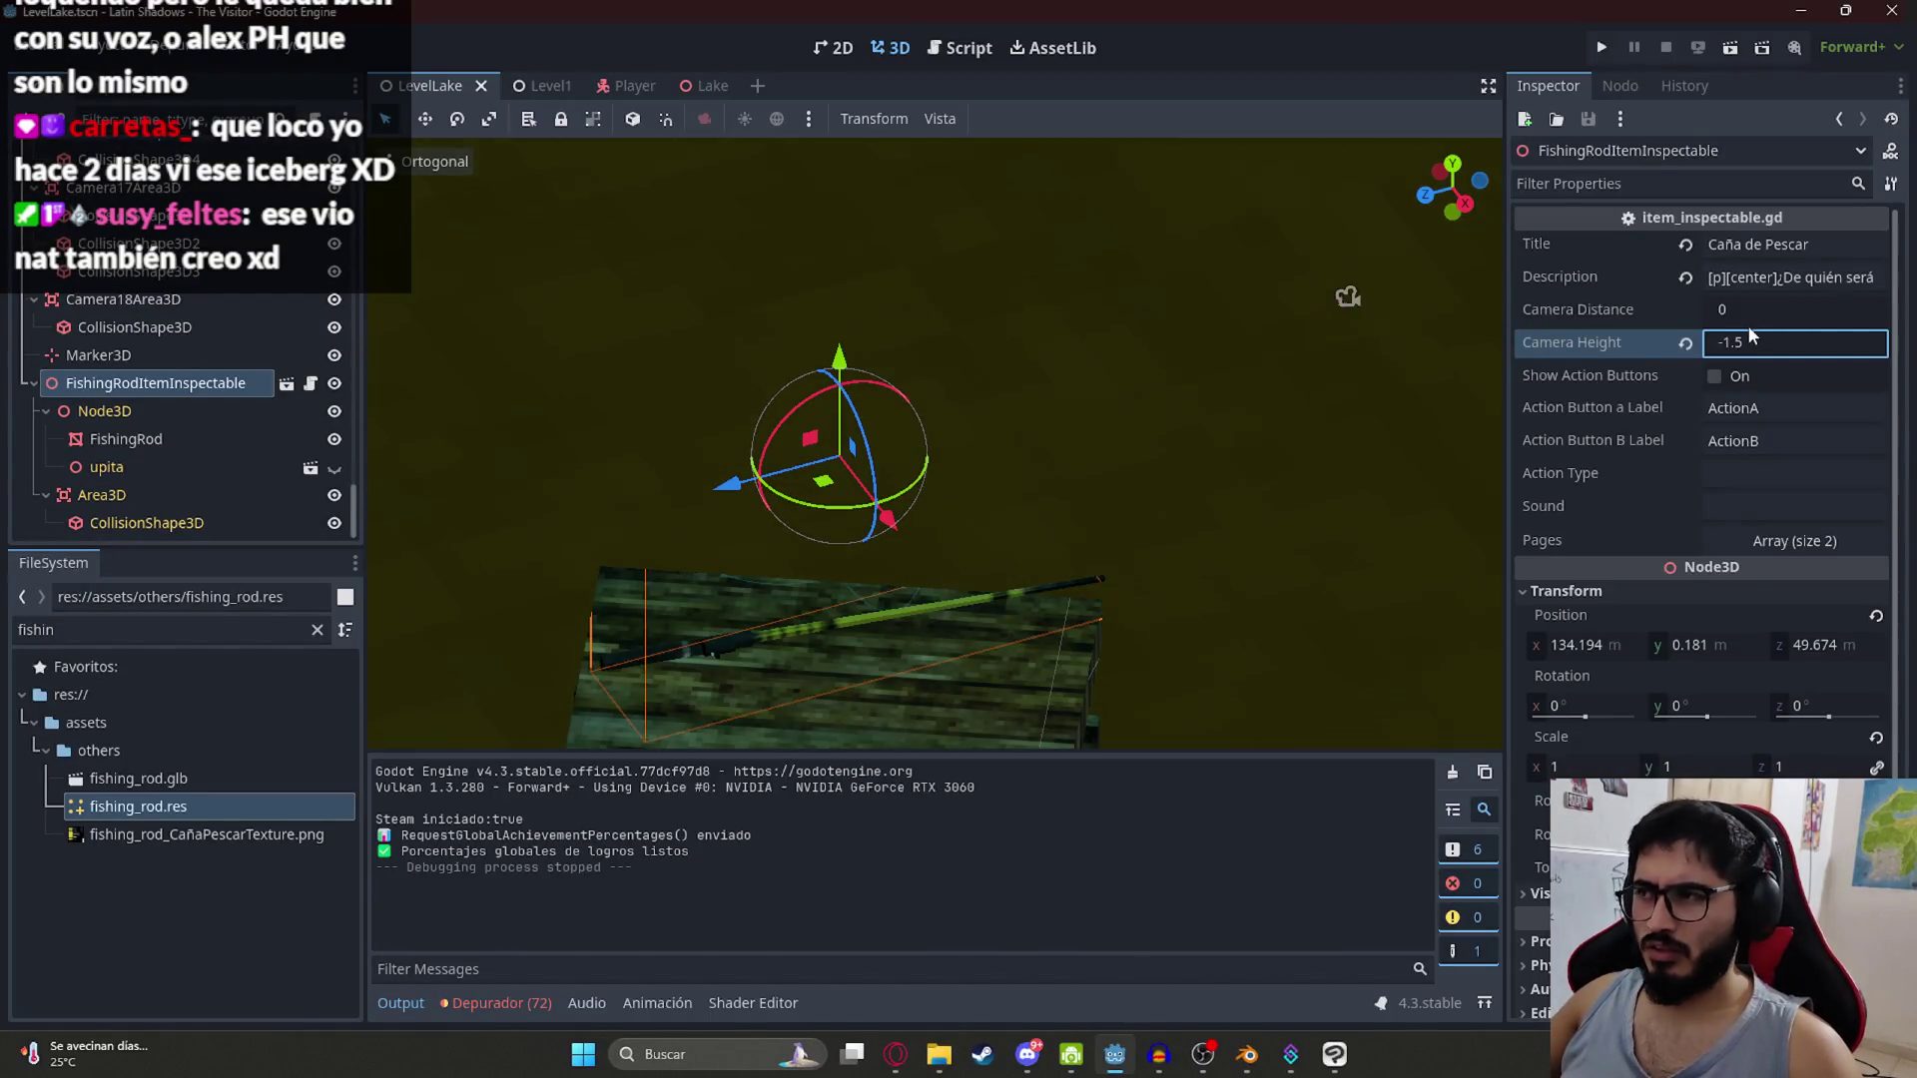
Step: Set camera height -1, save, set camera distance 1, and run the lake level scene
key("Return")
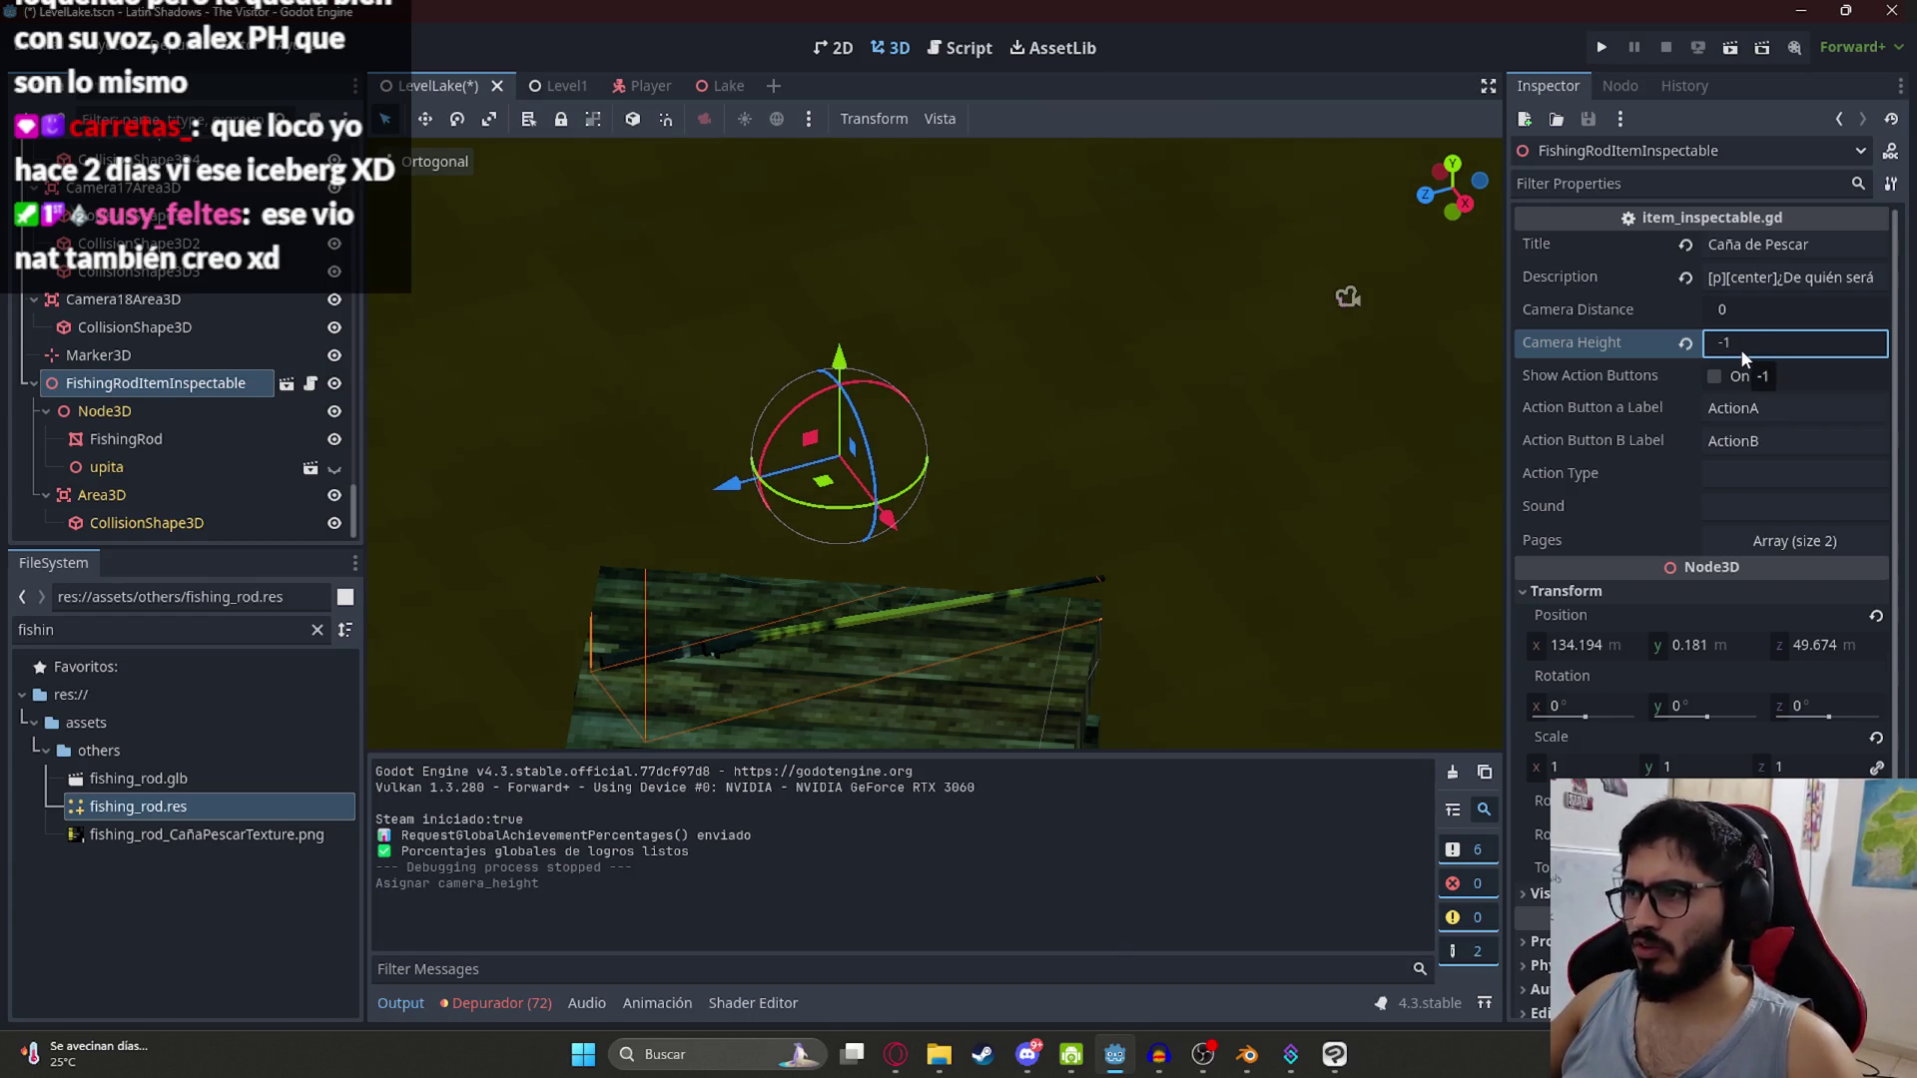
key("ctrl+s")
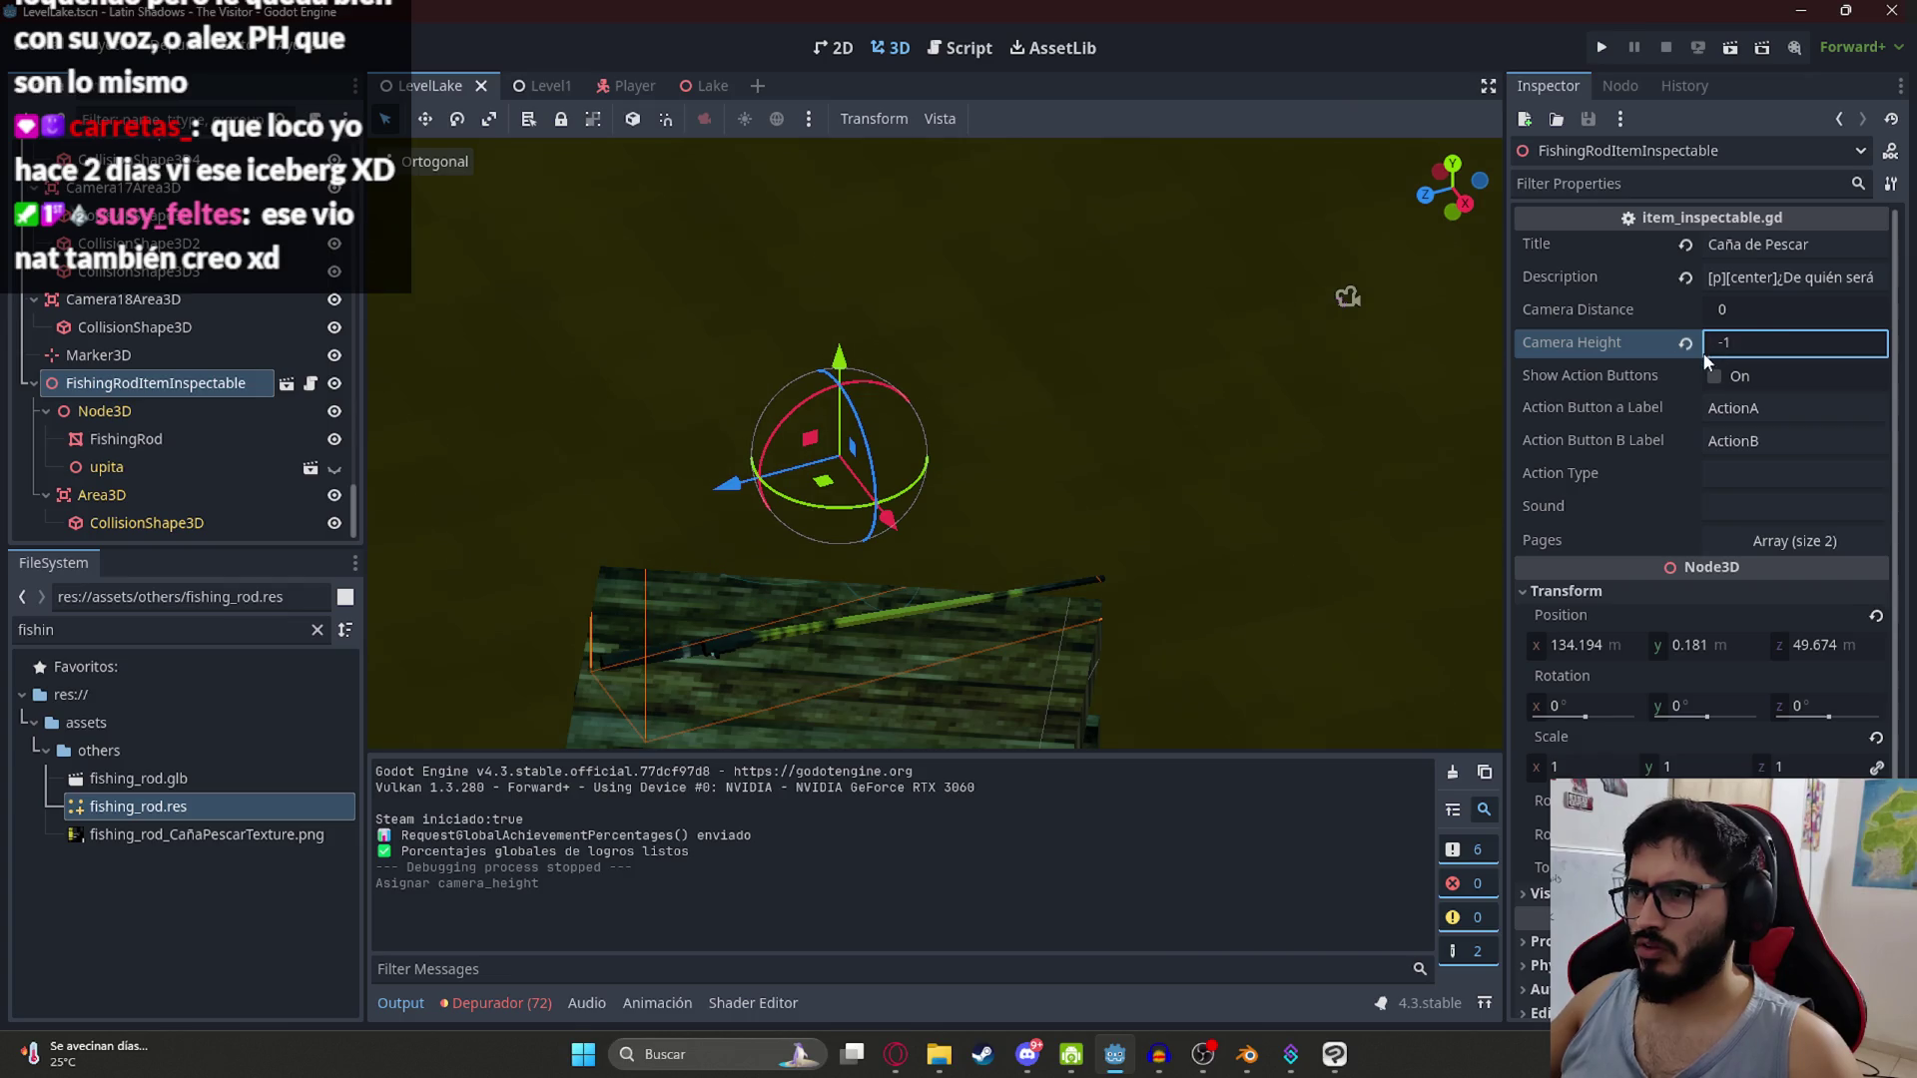
left_click(1756, 311)
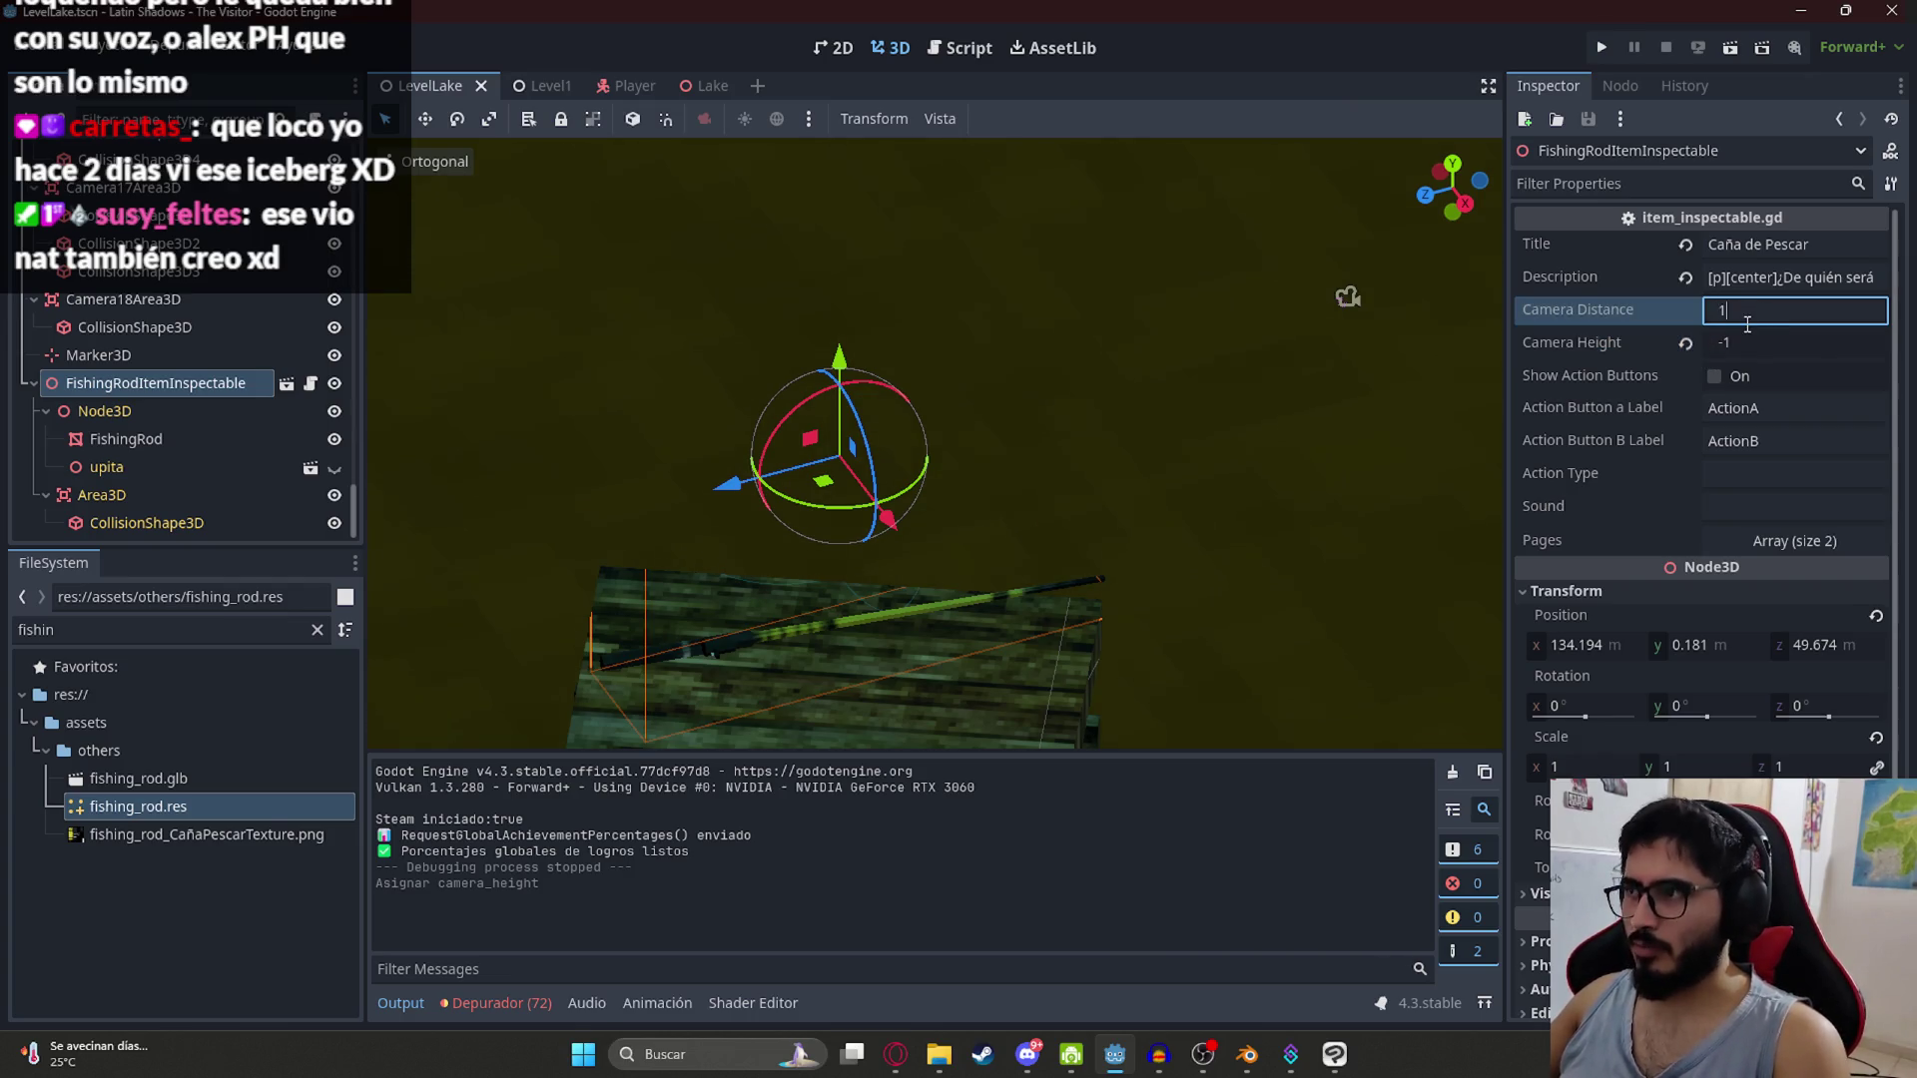
key("Return")
right_click(412, 86)
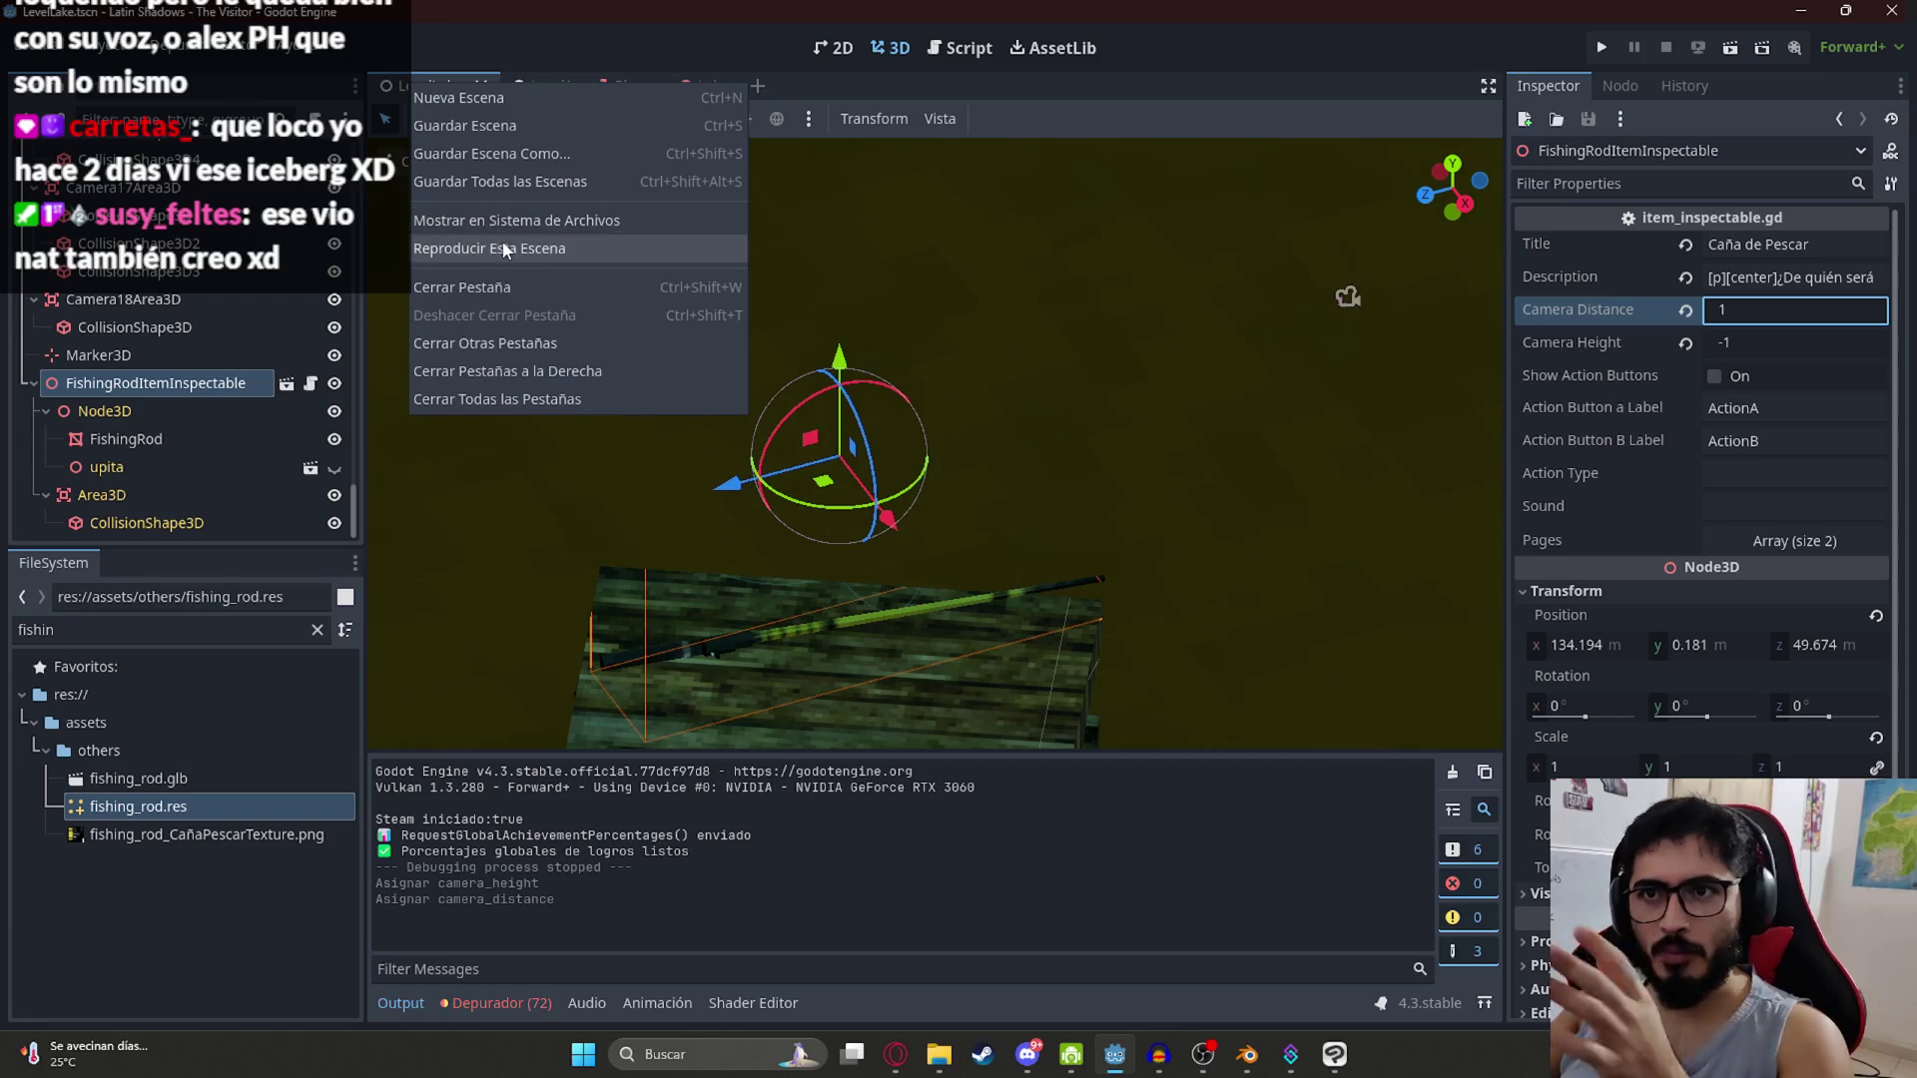
left_click(504, 250)
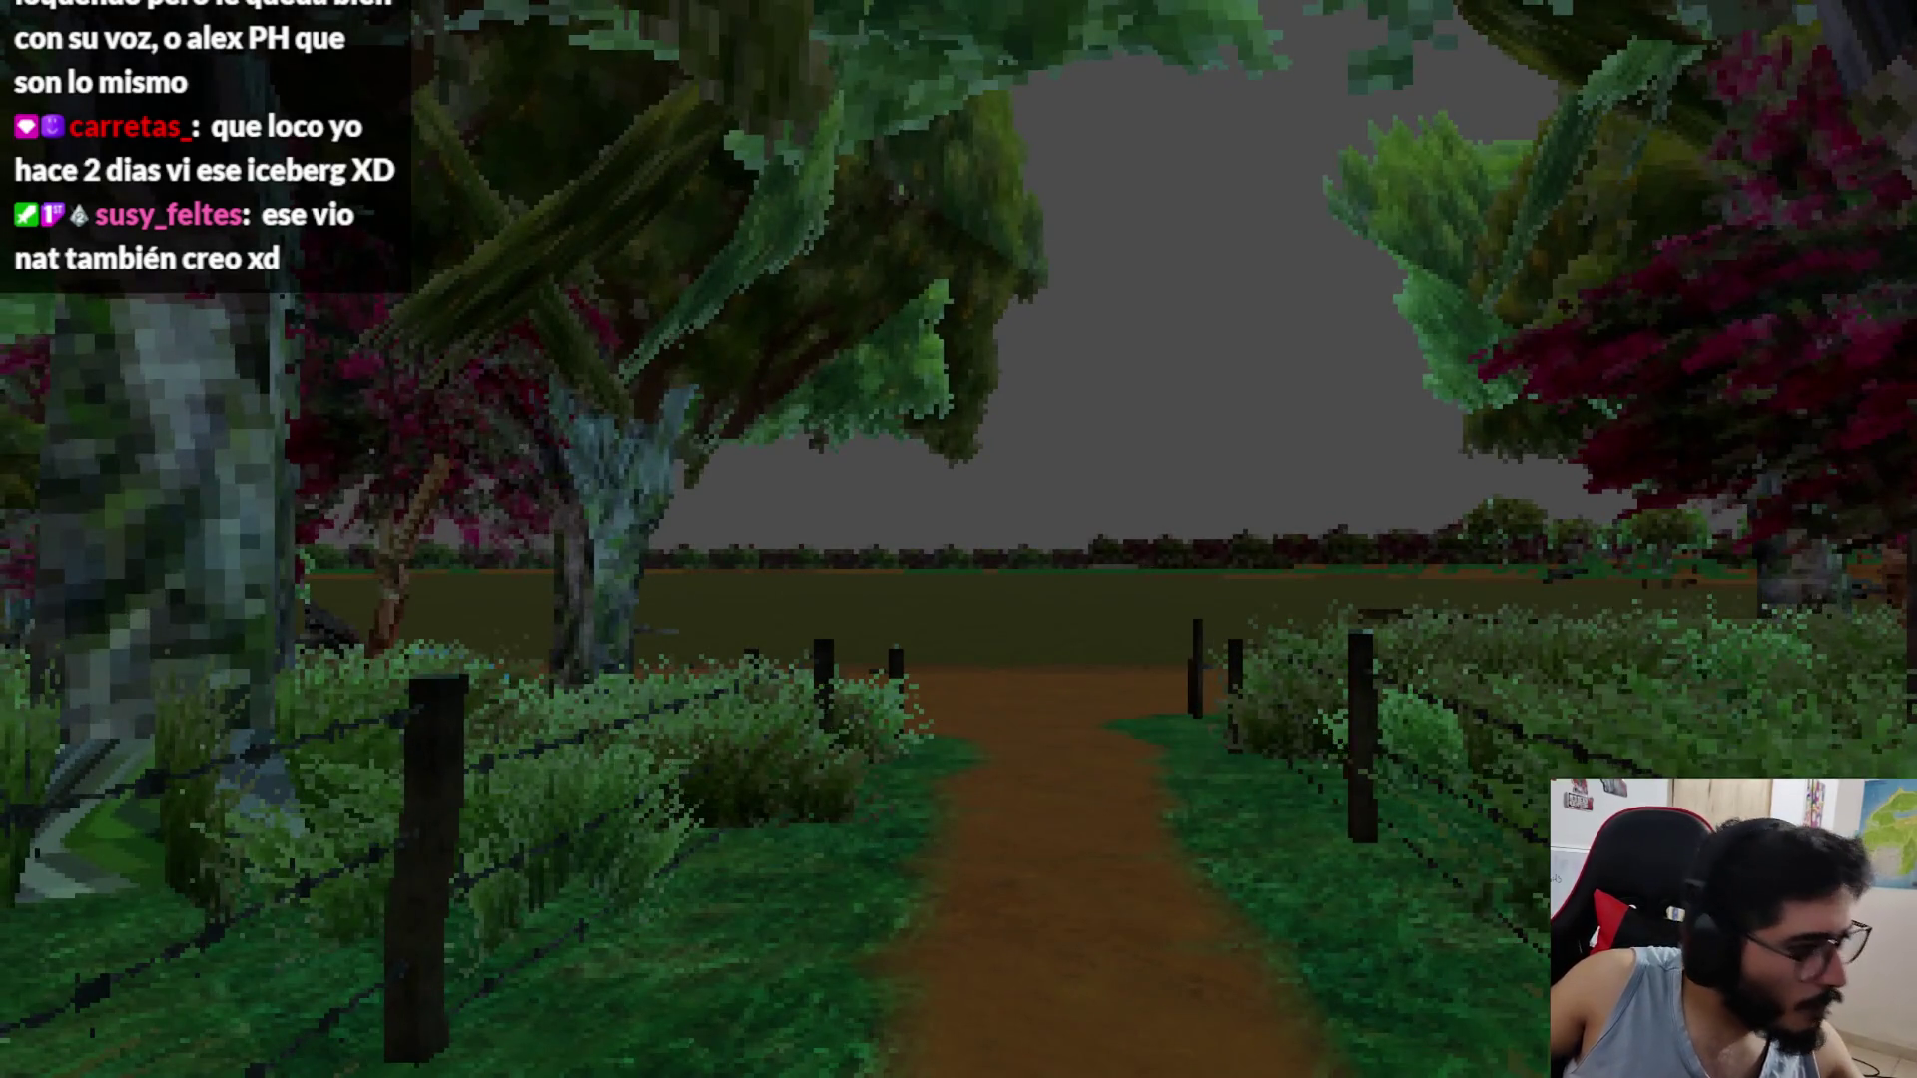
Step: Walk through the fence gap and along the dock, then inspect the fishing rod
key("w")
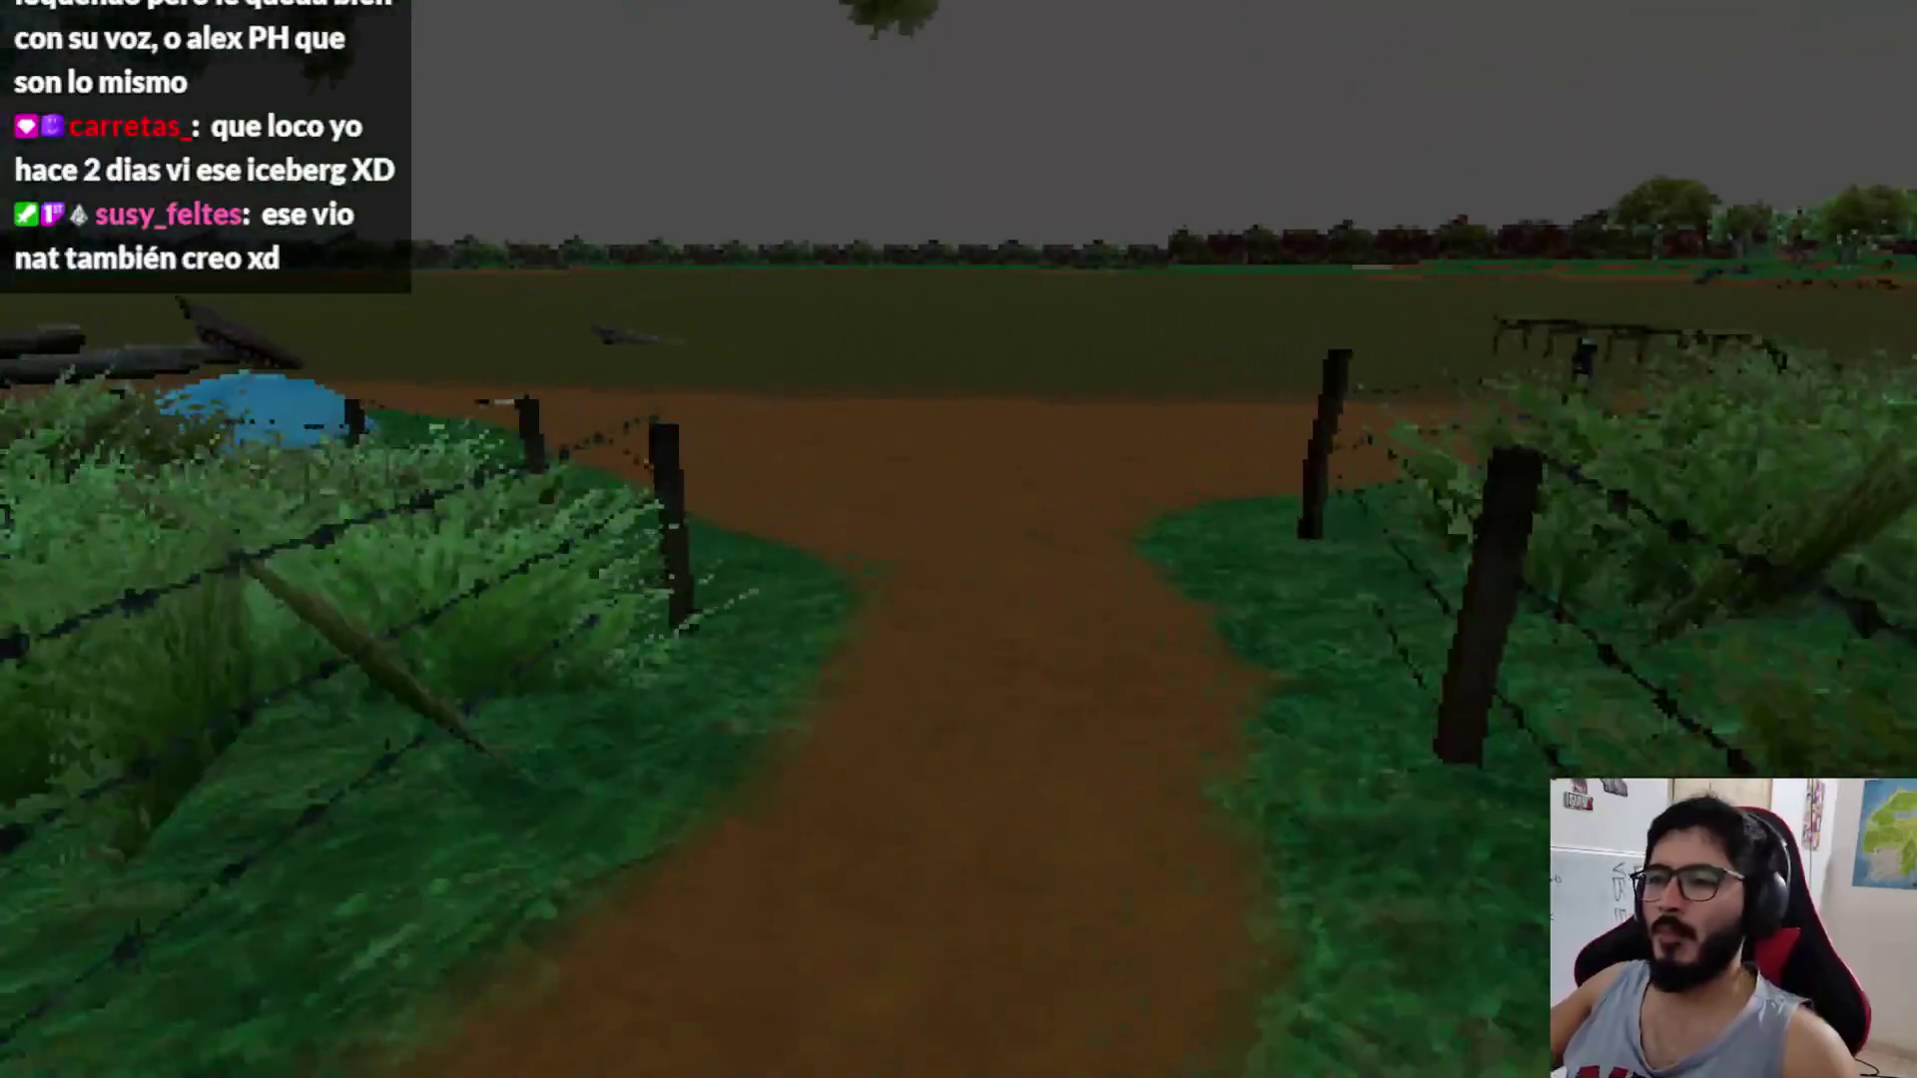
key("w")
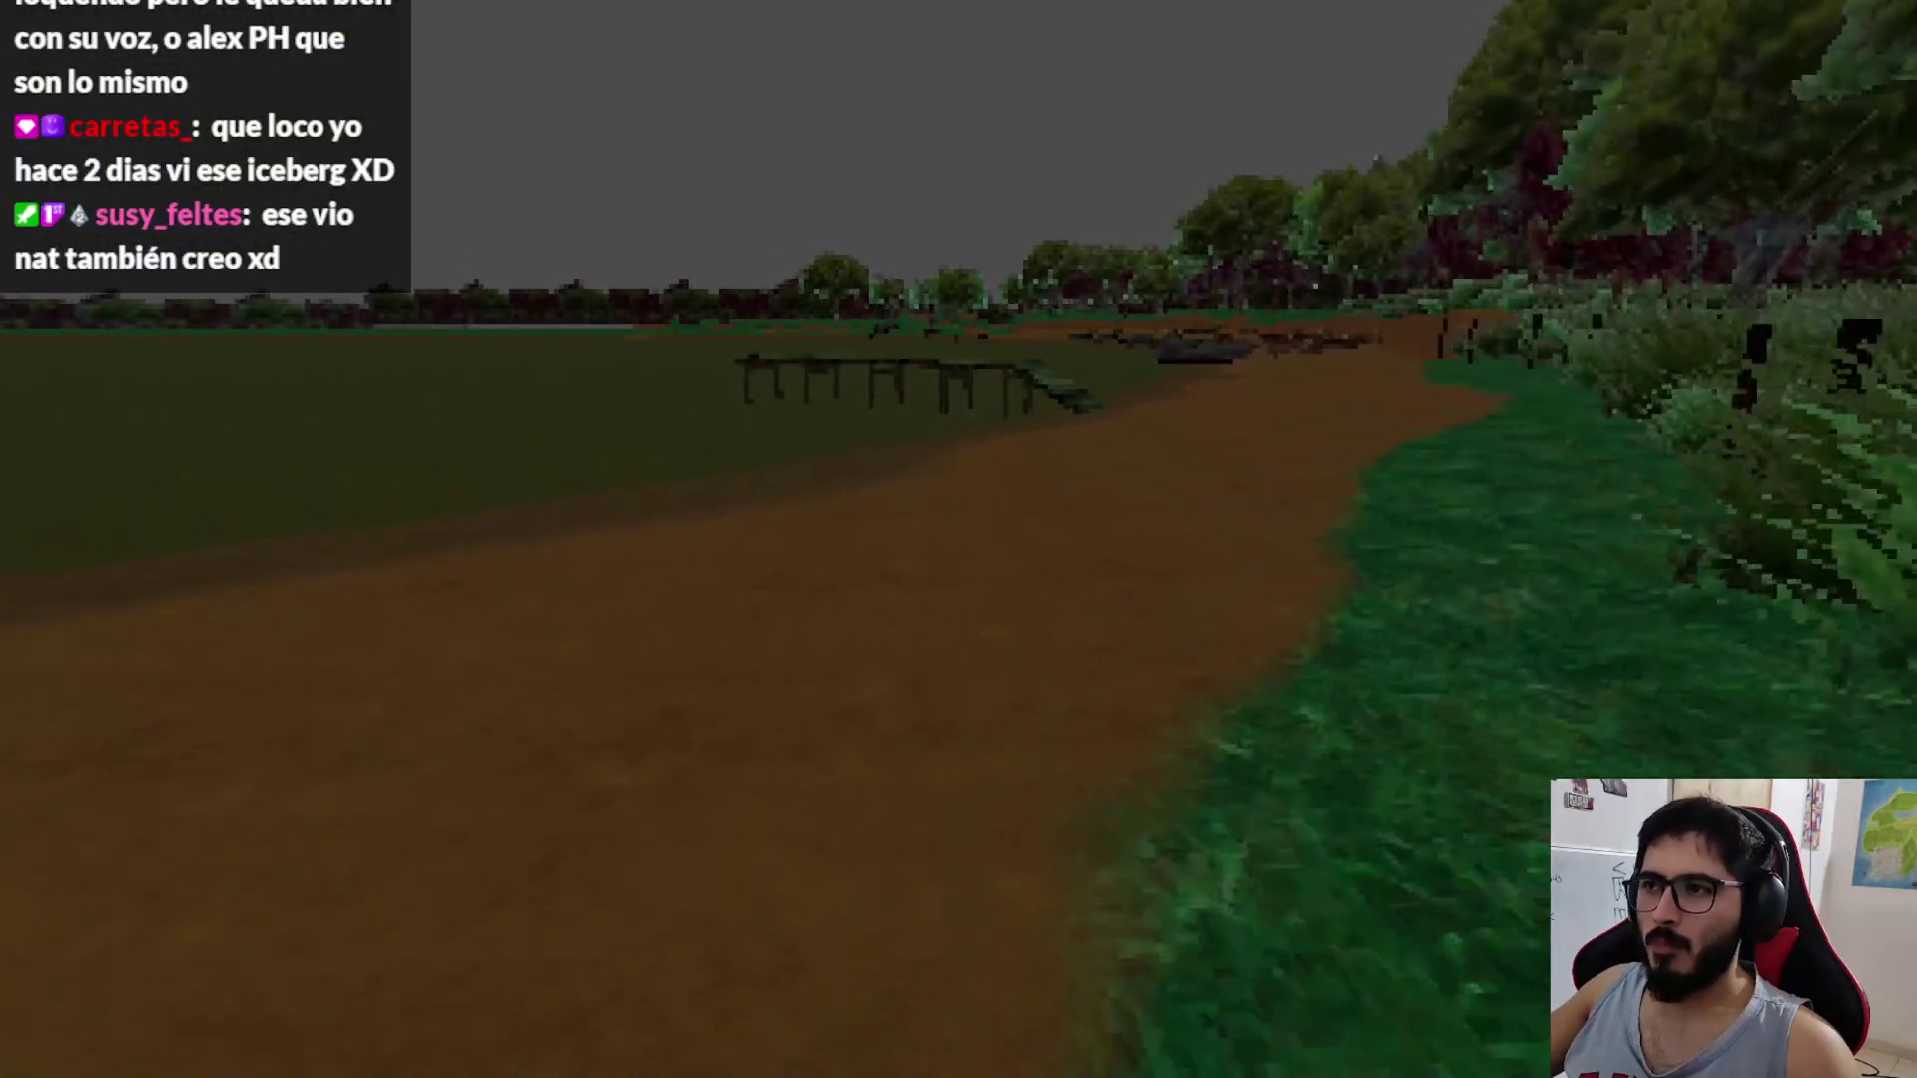
key("w")
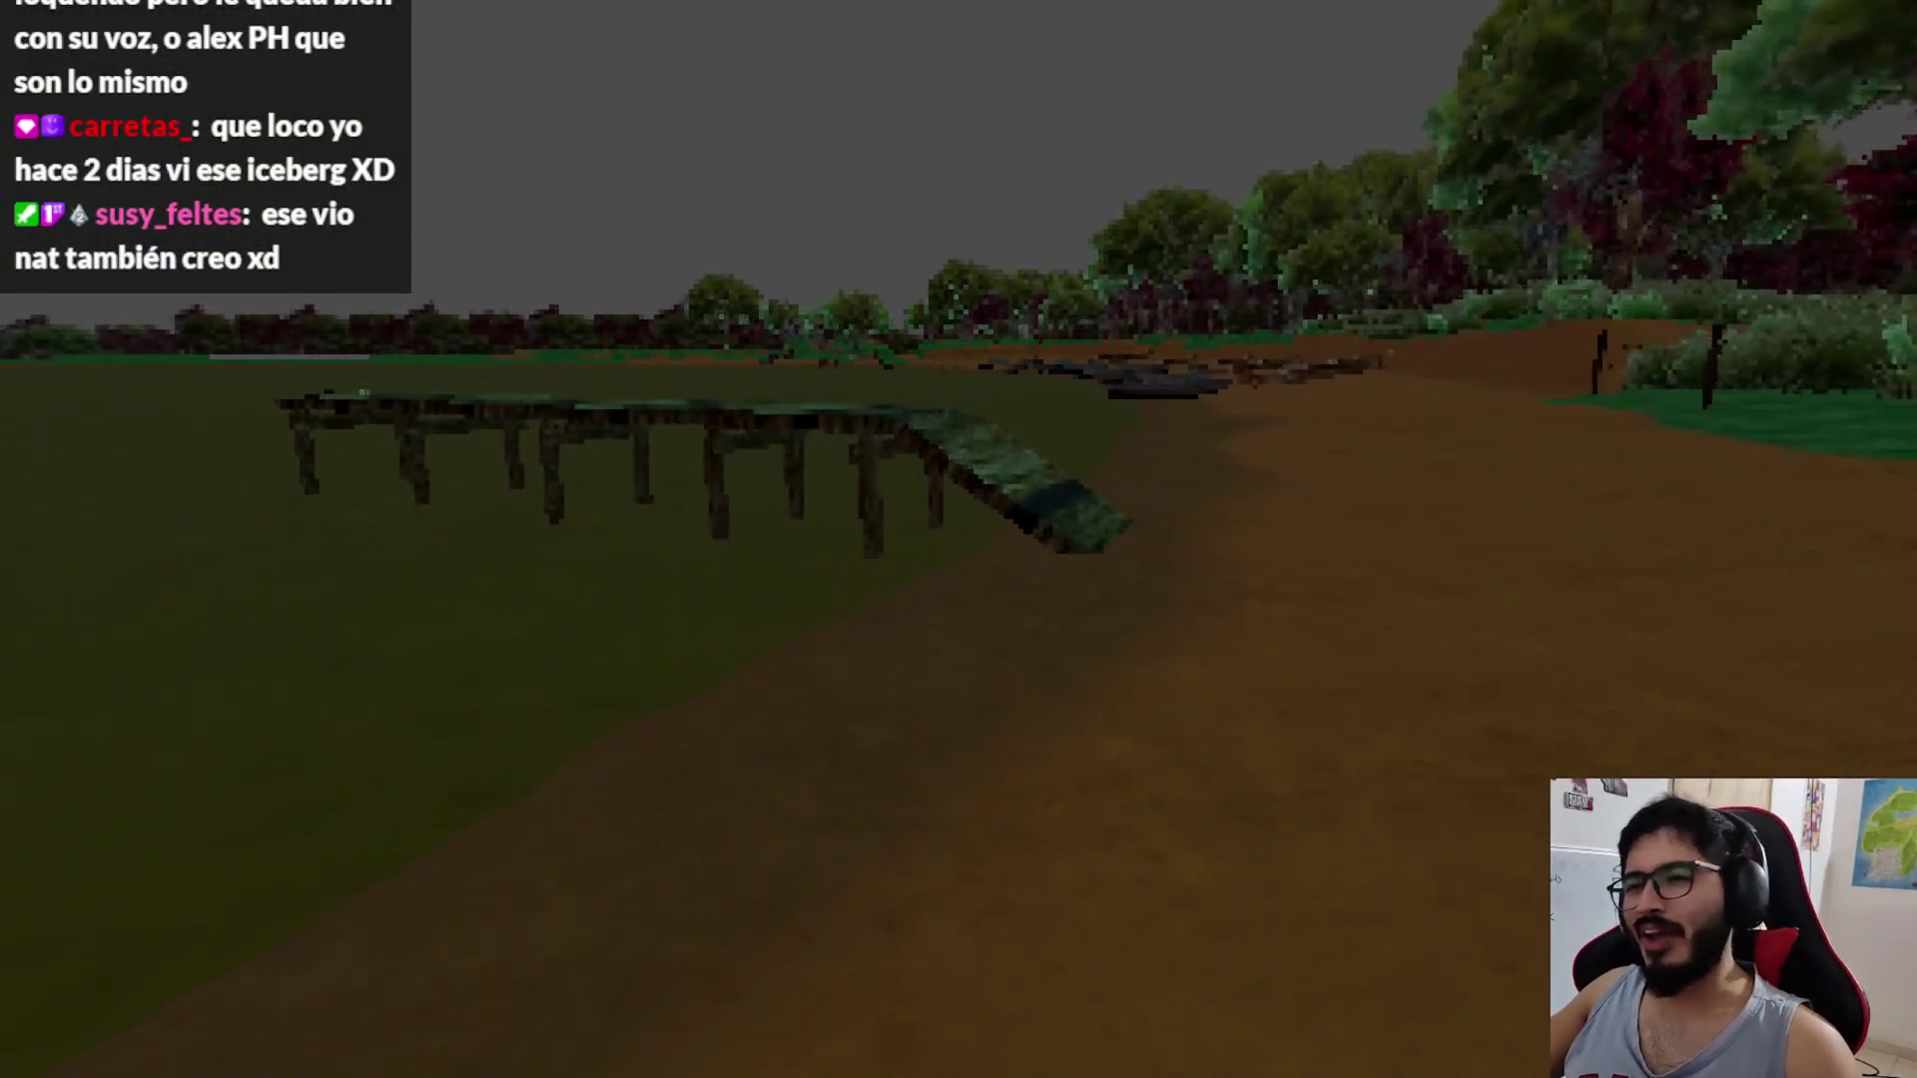
key("w")
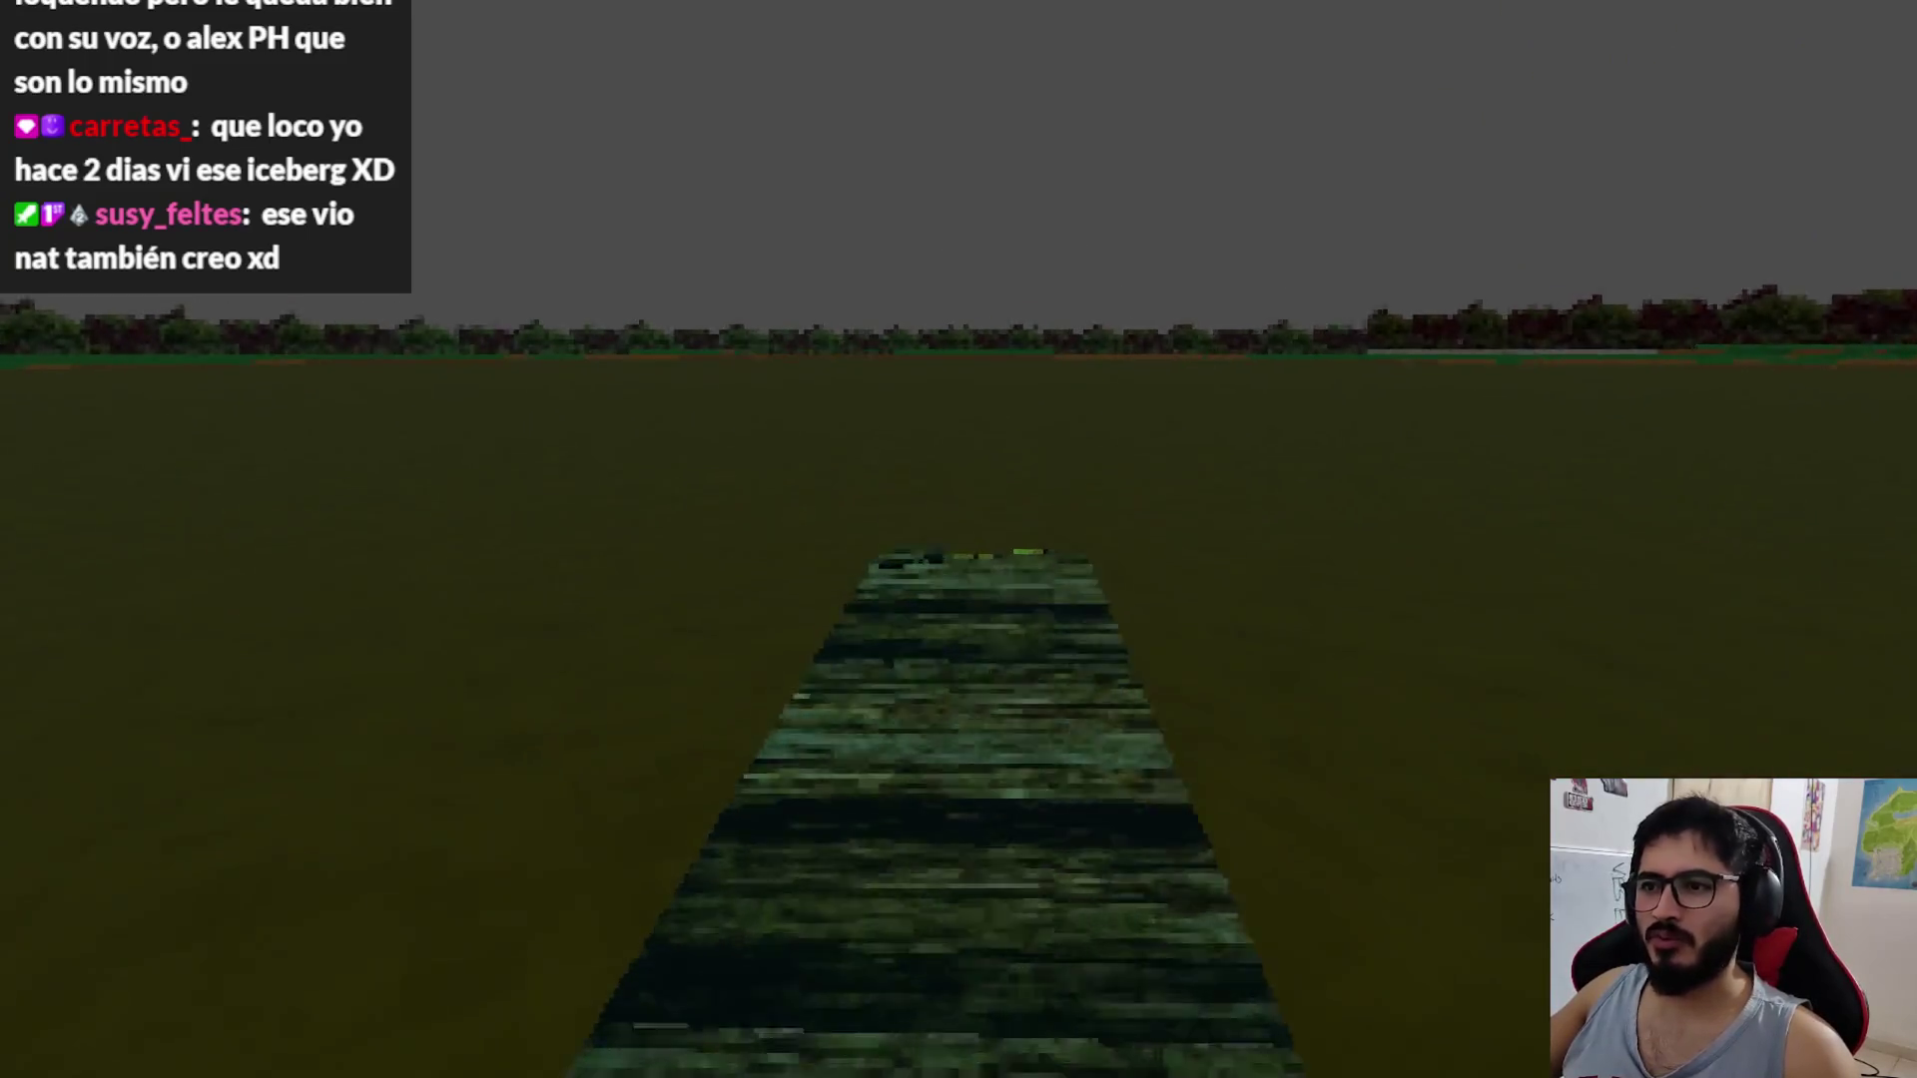
key("w")
key("e")
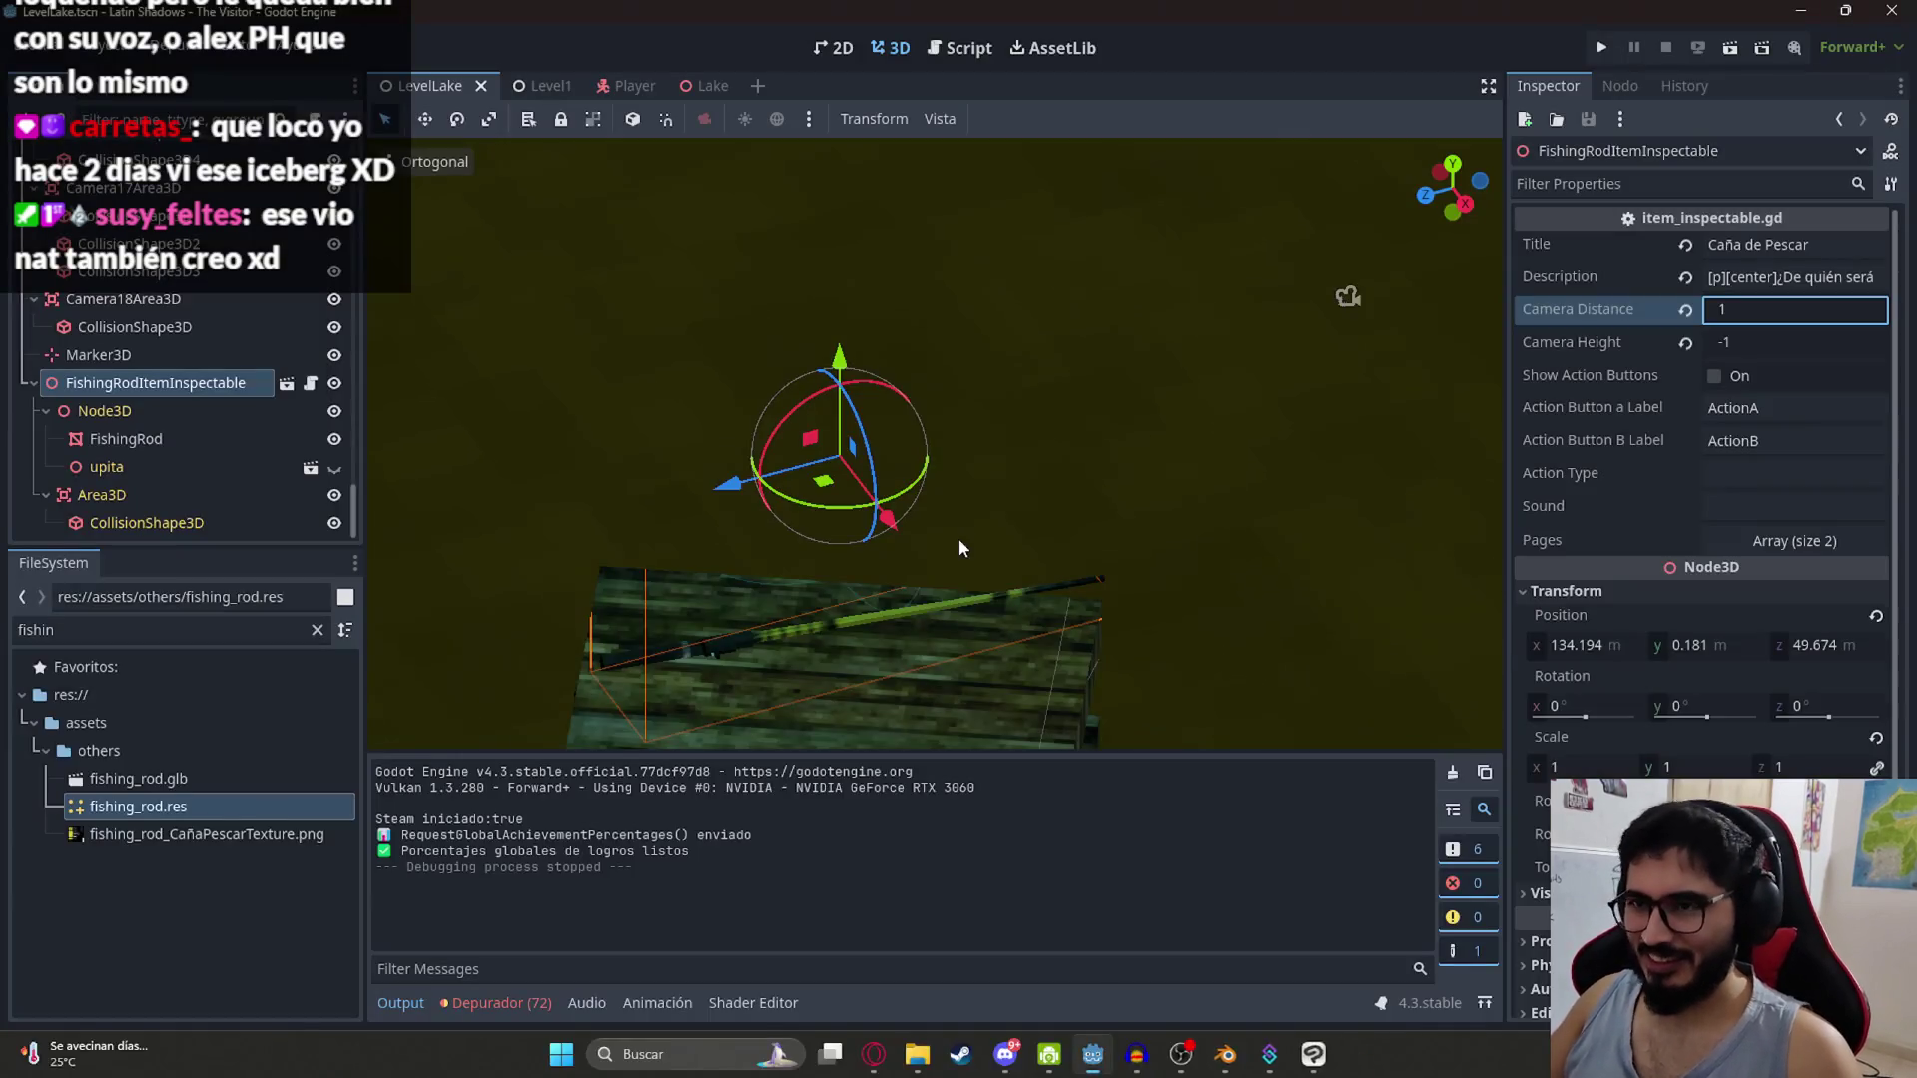
Step: Stop the game and try moving and rotating the fishing rod in the viewport, then undo it
key("F8")
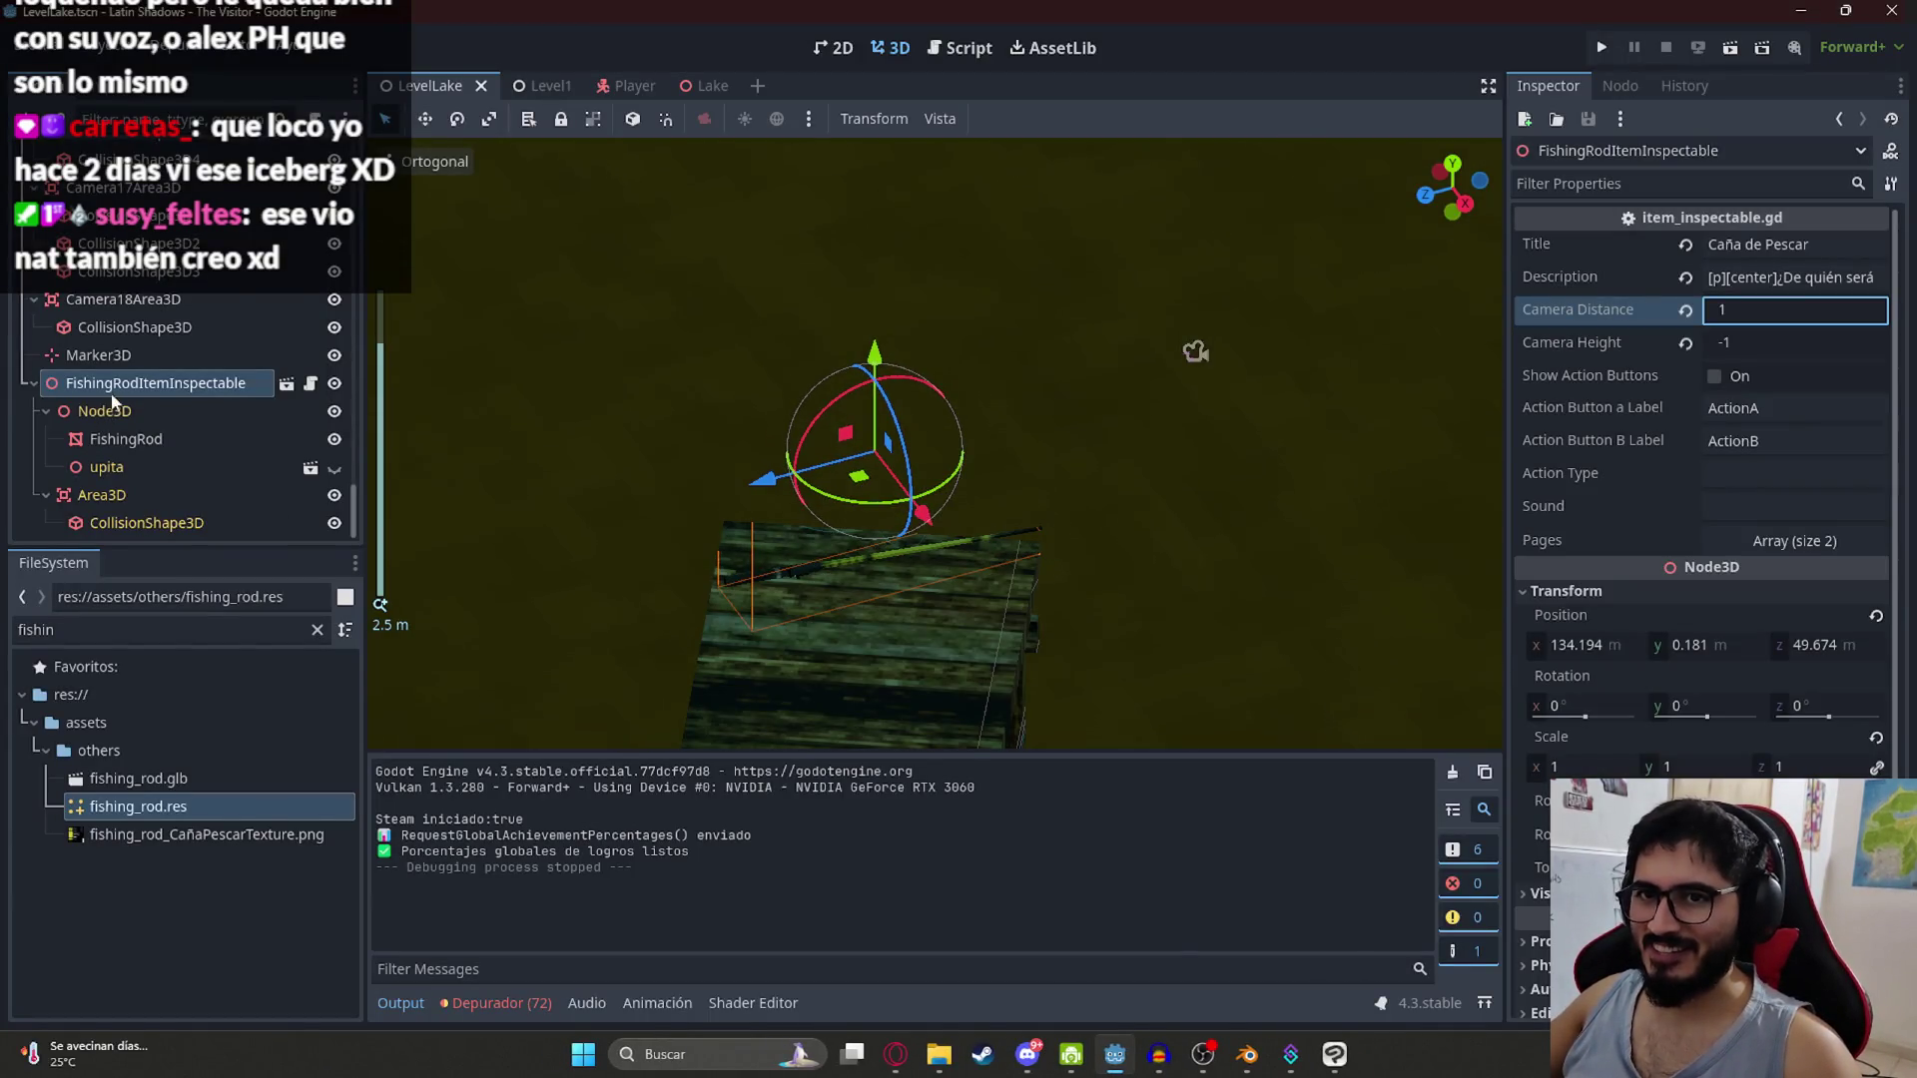
mouse_move(1007, 415)
left_mouse_down()
mouse_move(815, 457)
mouse_move(635, 403)
mouse_move(699, 439)
mouse_move(835, 330)
mouse_move(869, 457)
mouse_move(844, 474)
left_mouse_up()
scroll(691, 470, "up", 3)
left_click_drag(691, 469, 925, 412)
left_click_drag(861, 317, 883, 711)
key("ctrl+z")
key("ctrl+z")
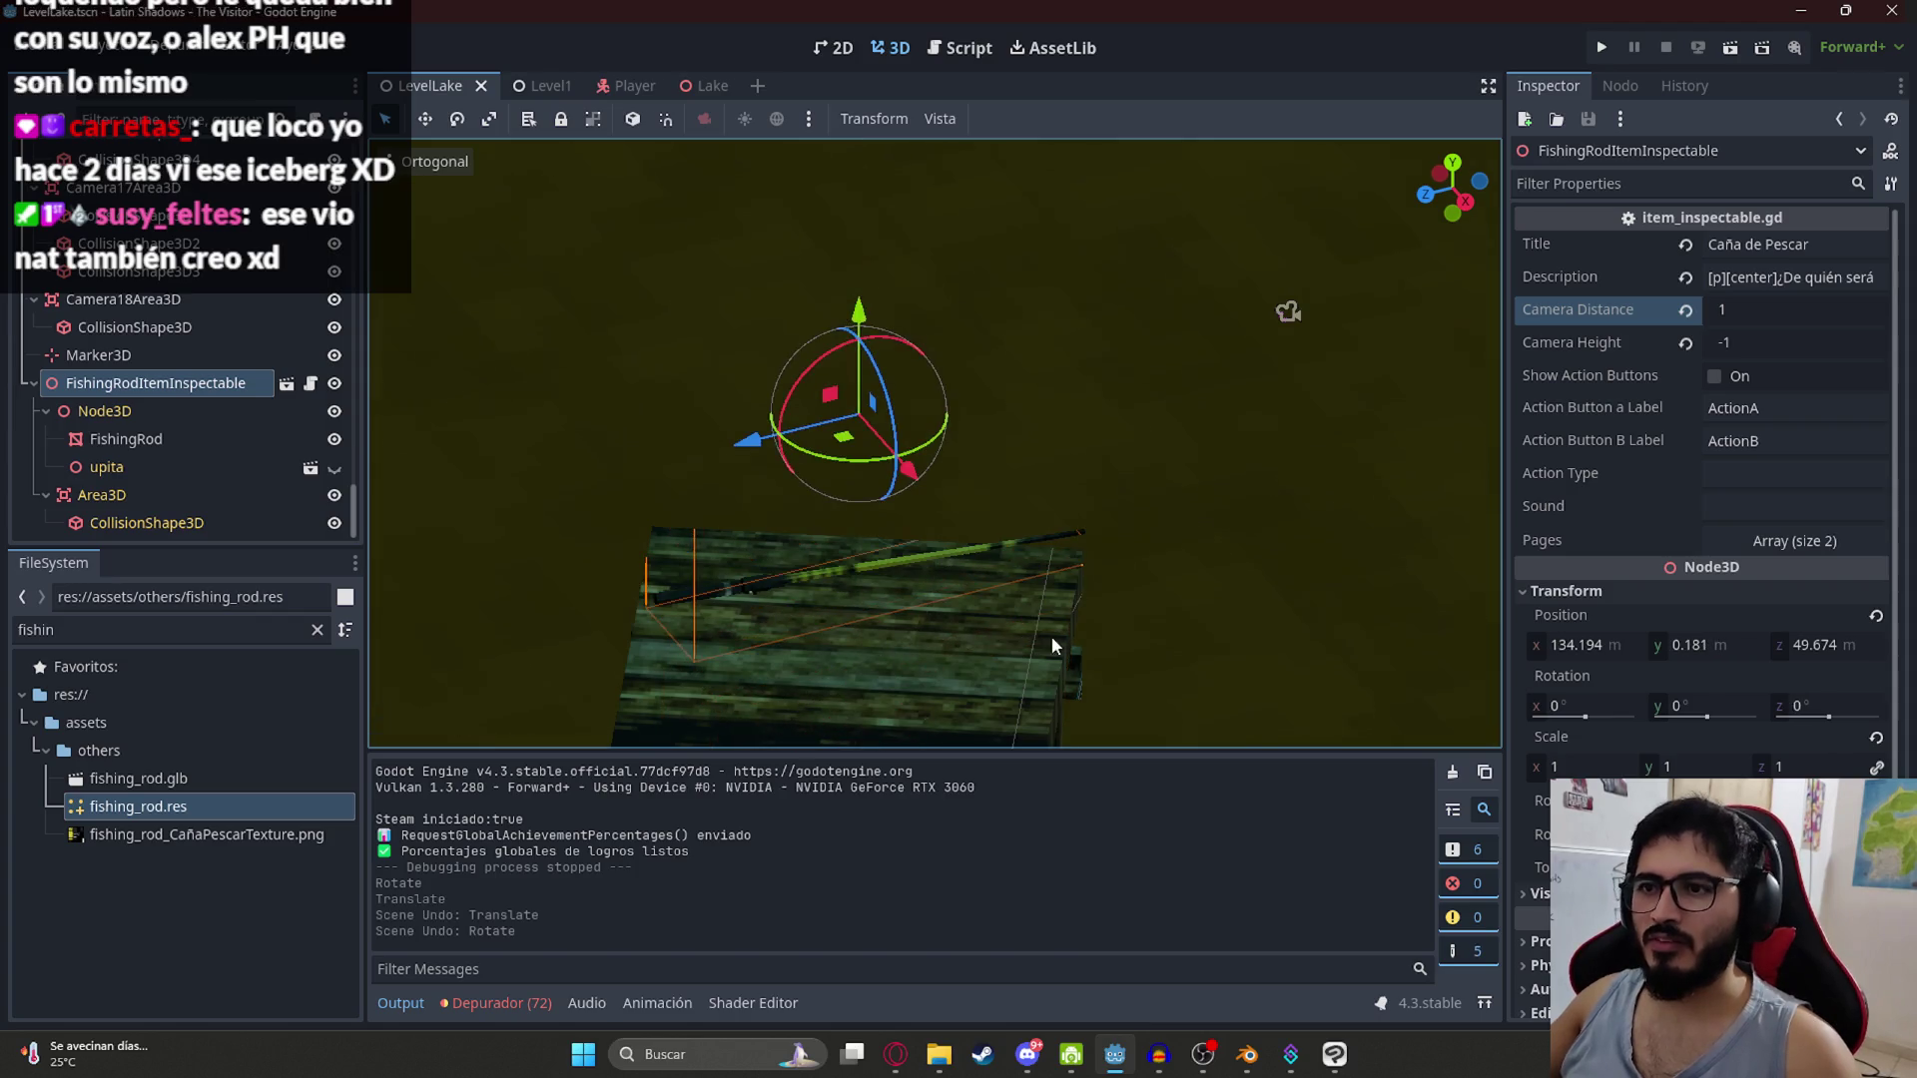
mouse_move(848, 577)
left_mouse_down()
mouse_move(1003, 496)
mouse_move(619, 364)
left_mouse_up()
scroll(766, 435, "up", 3)
mouse_move(769, 447)
left_mouse_down()
mouse_move(1002, 433)
mouse_move(705, 411)
mouse_move(1292, 566)
left_mouse_up()
Step: Set the FishingRod mesh's Z rotation to 0°, save the lake level, and run it
left_click(904, 437)
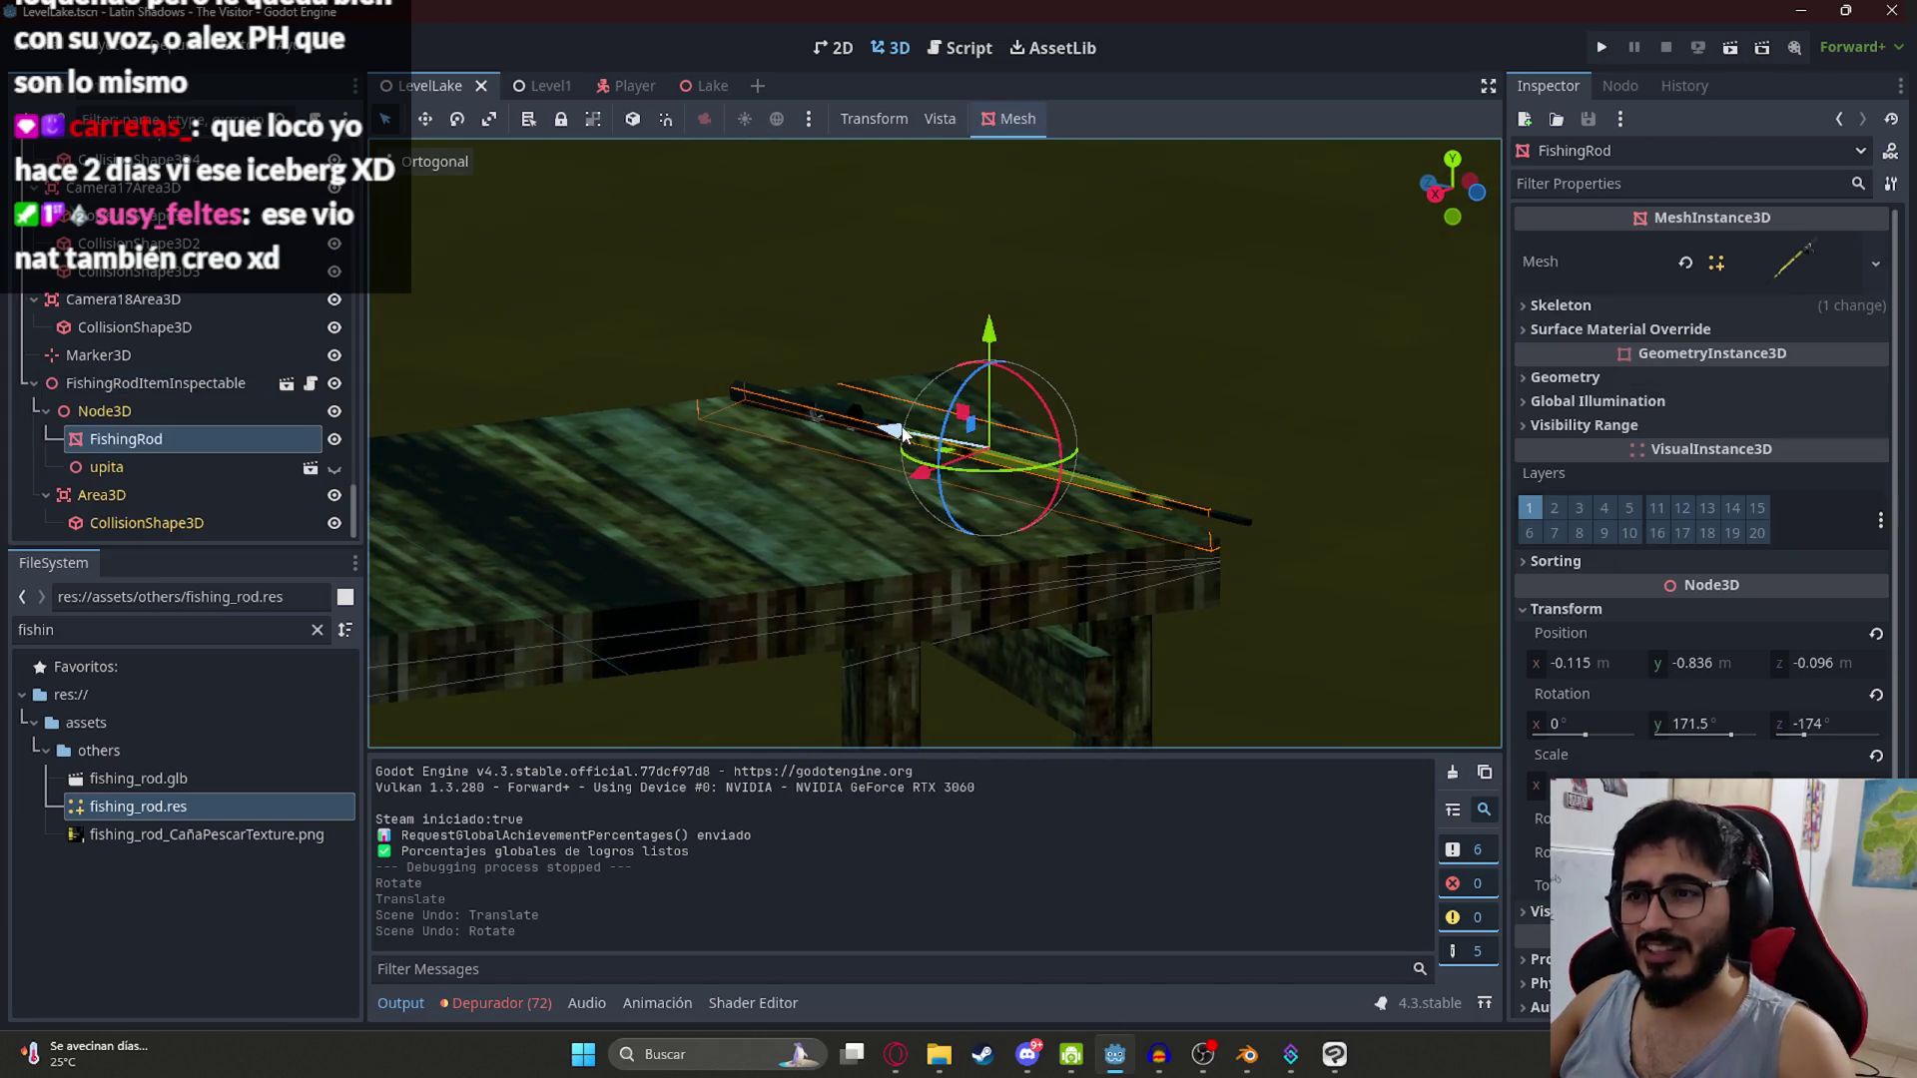
mouse_move(996, 449)
left_mouse_down()
mouse_move(1033, 462)
mouse_move(777, 545)
mouse_move(883, 433)
left_mouse_up()
scroll(703, 555, "up", 3)
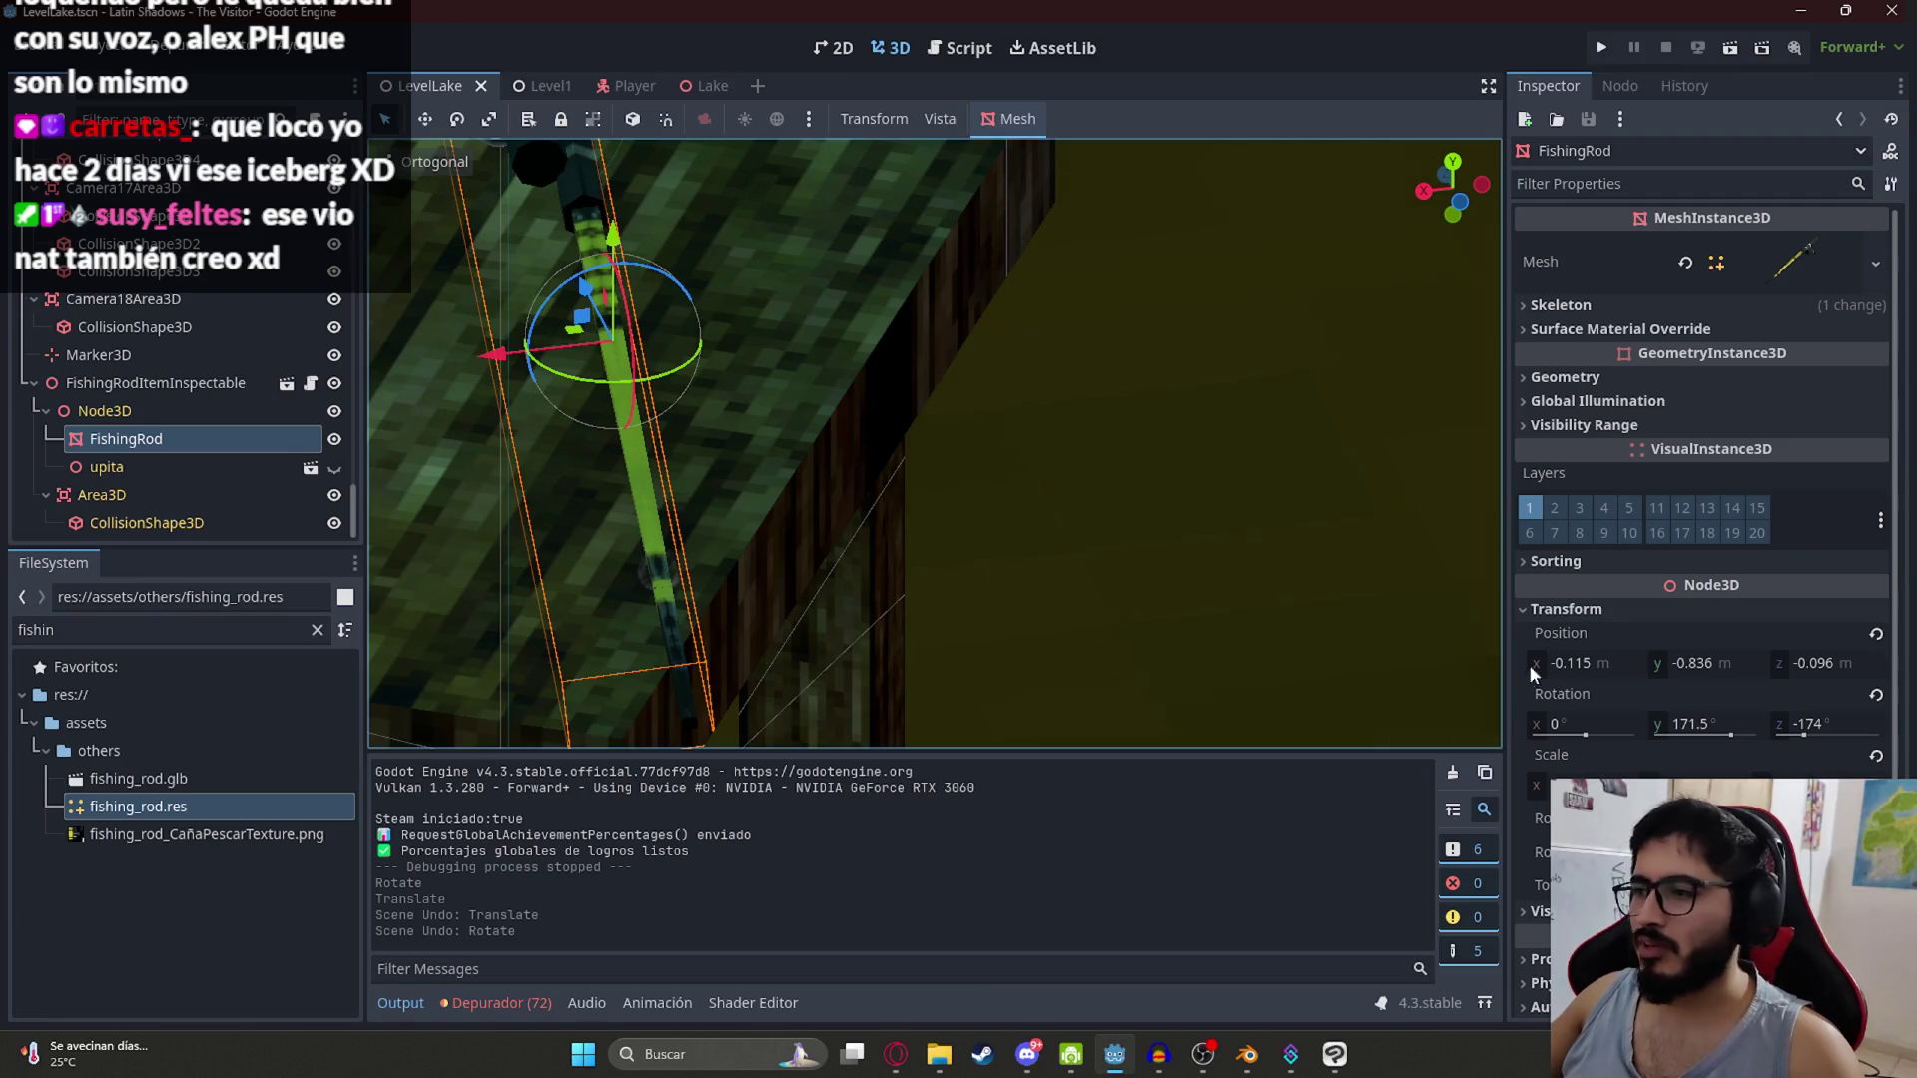
left_click(1834, 715)
key("Return")
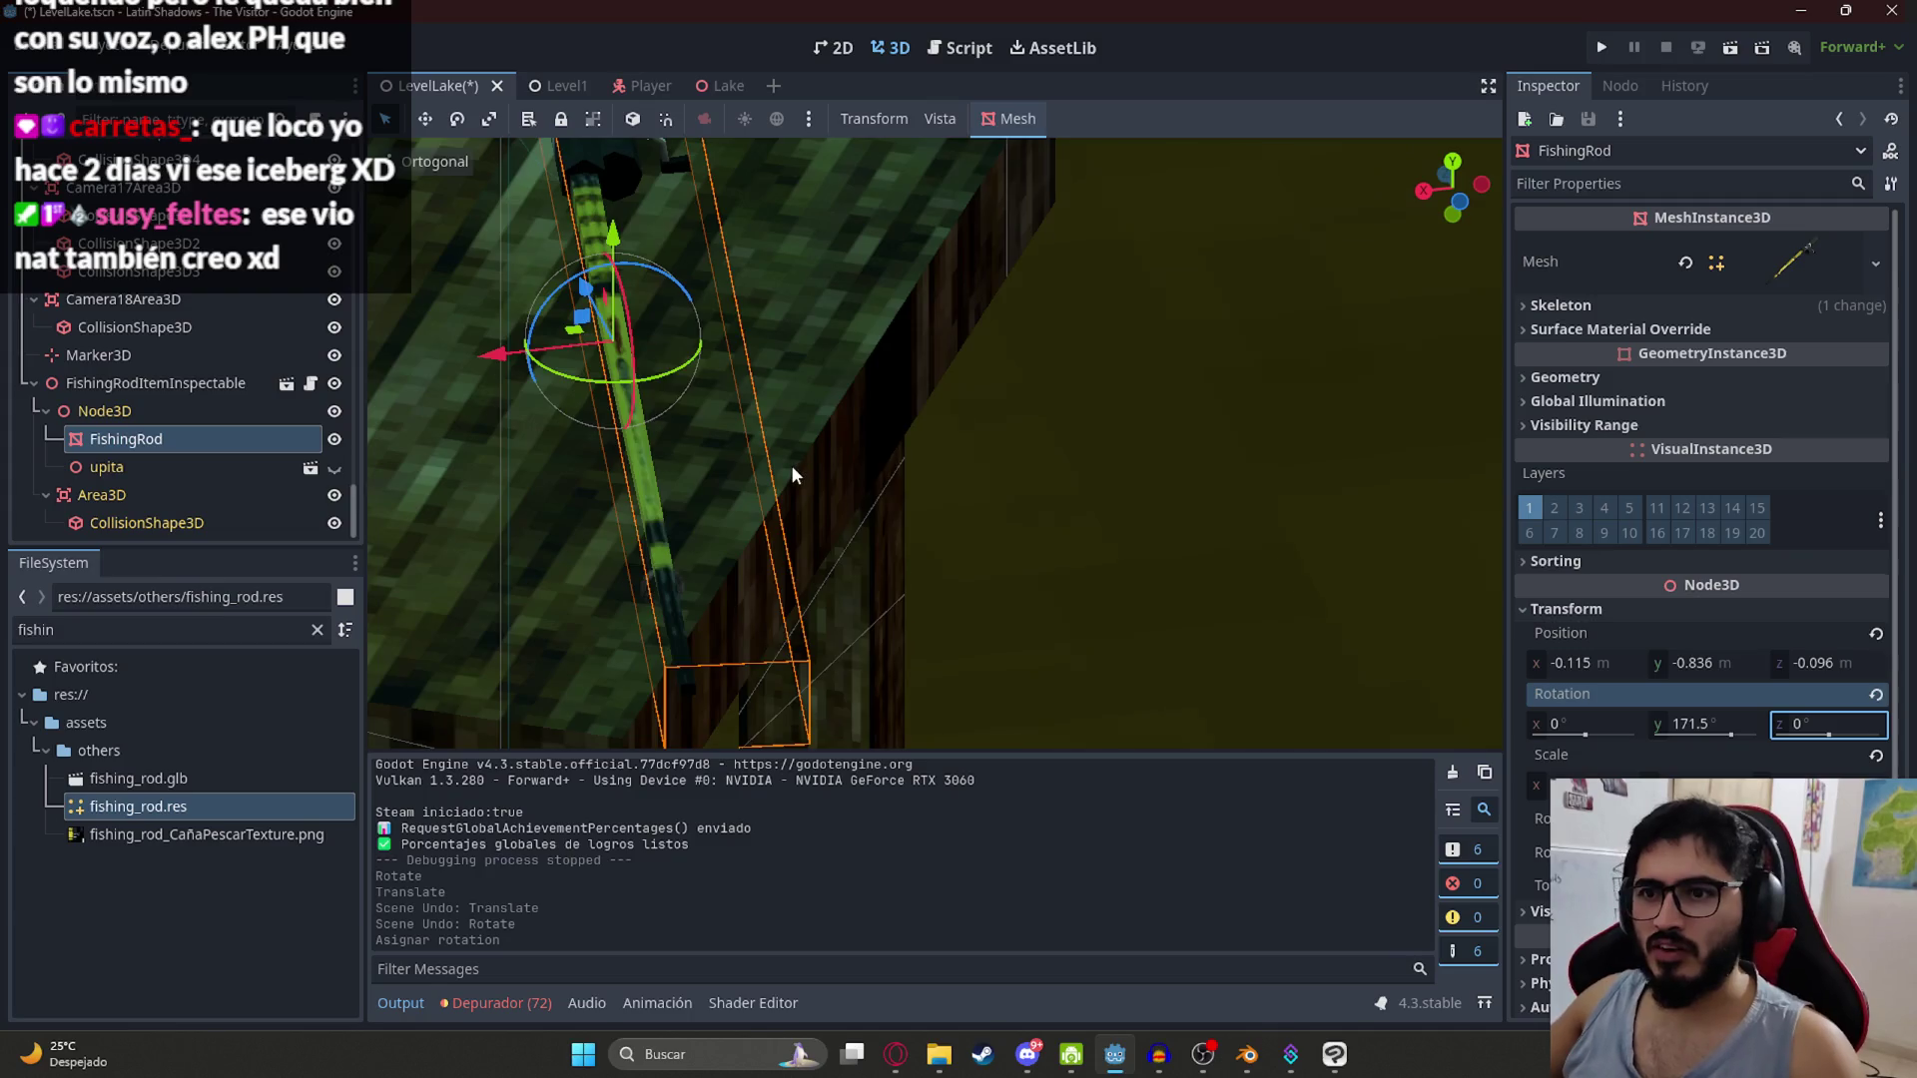
scroll(791, 465, "down", 3)
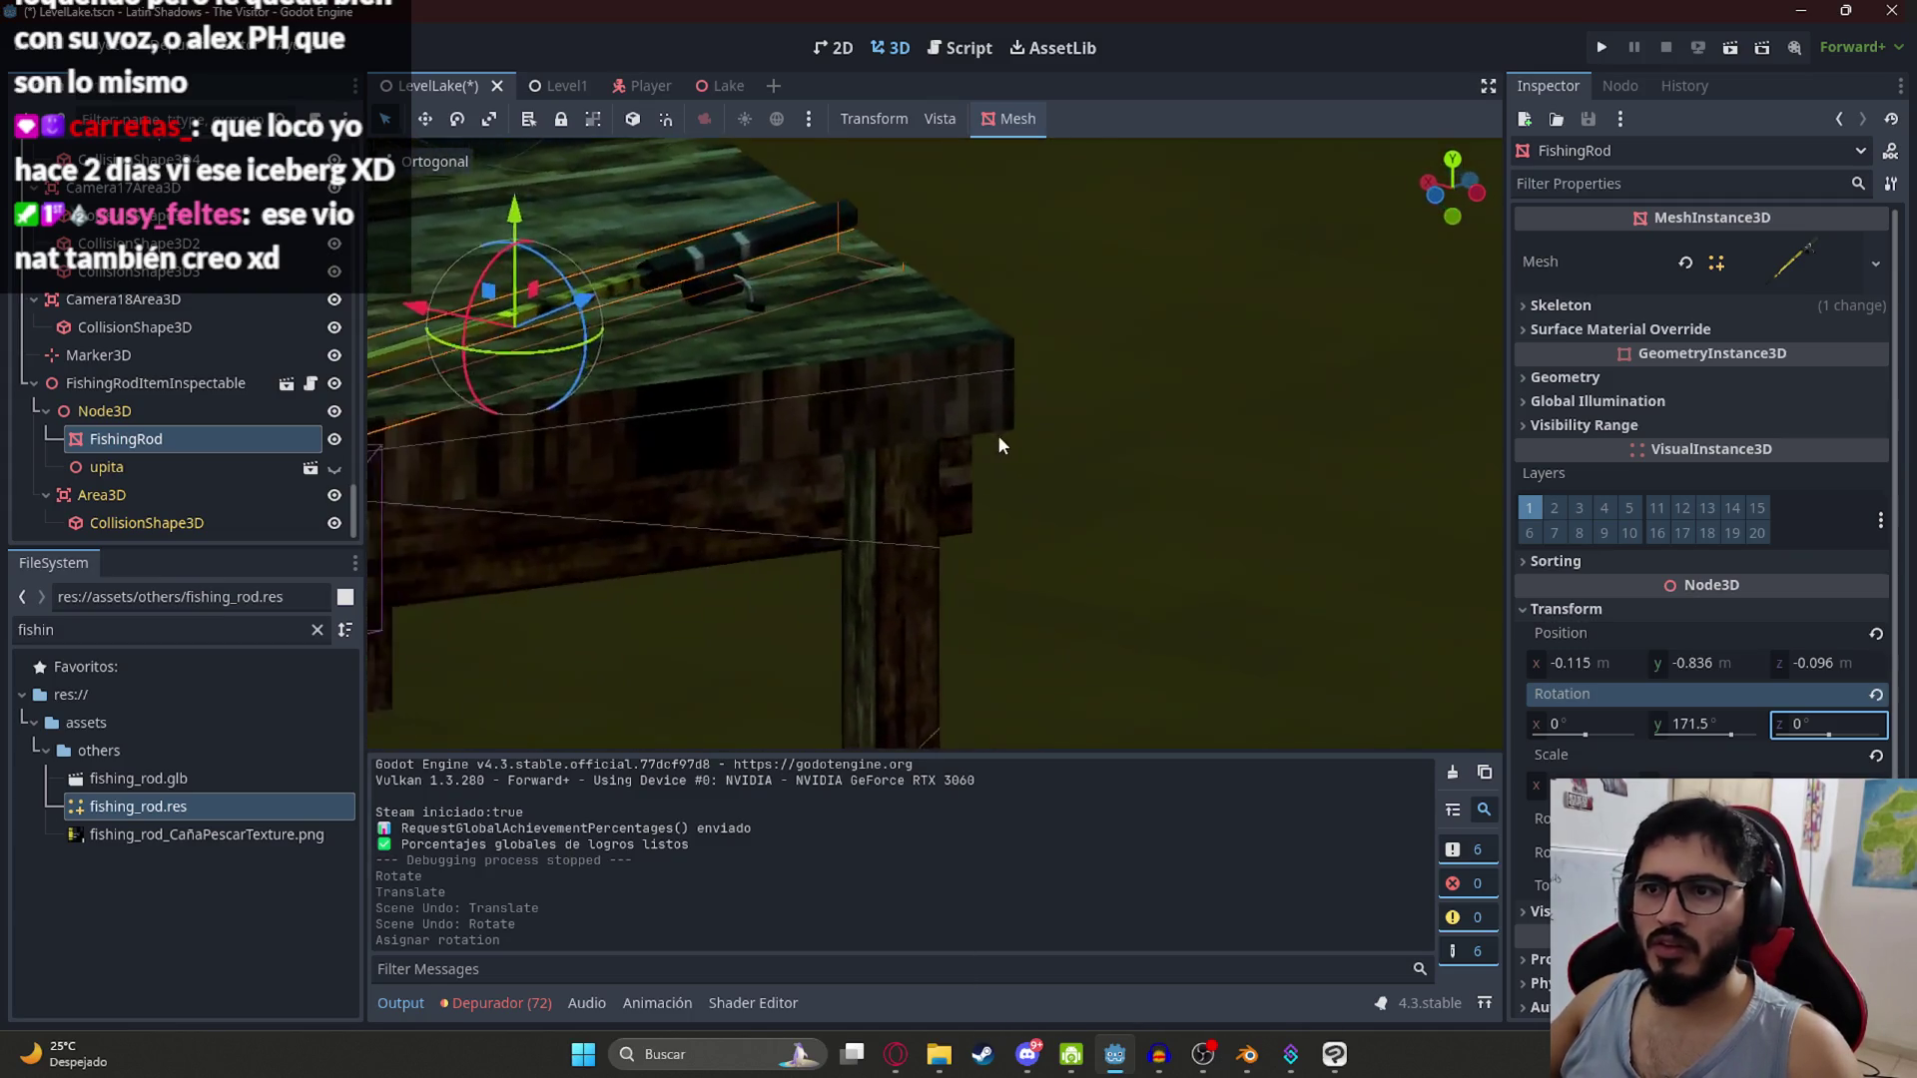
key("ctrl+s")
right_click(432, 80)
left_click(512, 240)
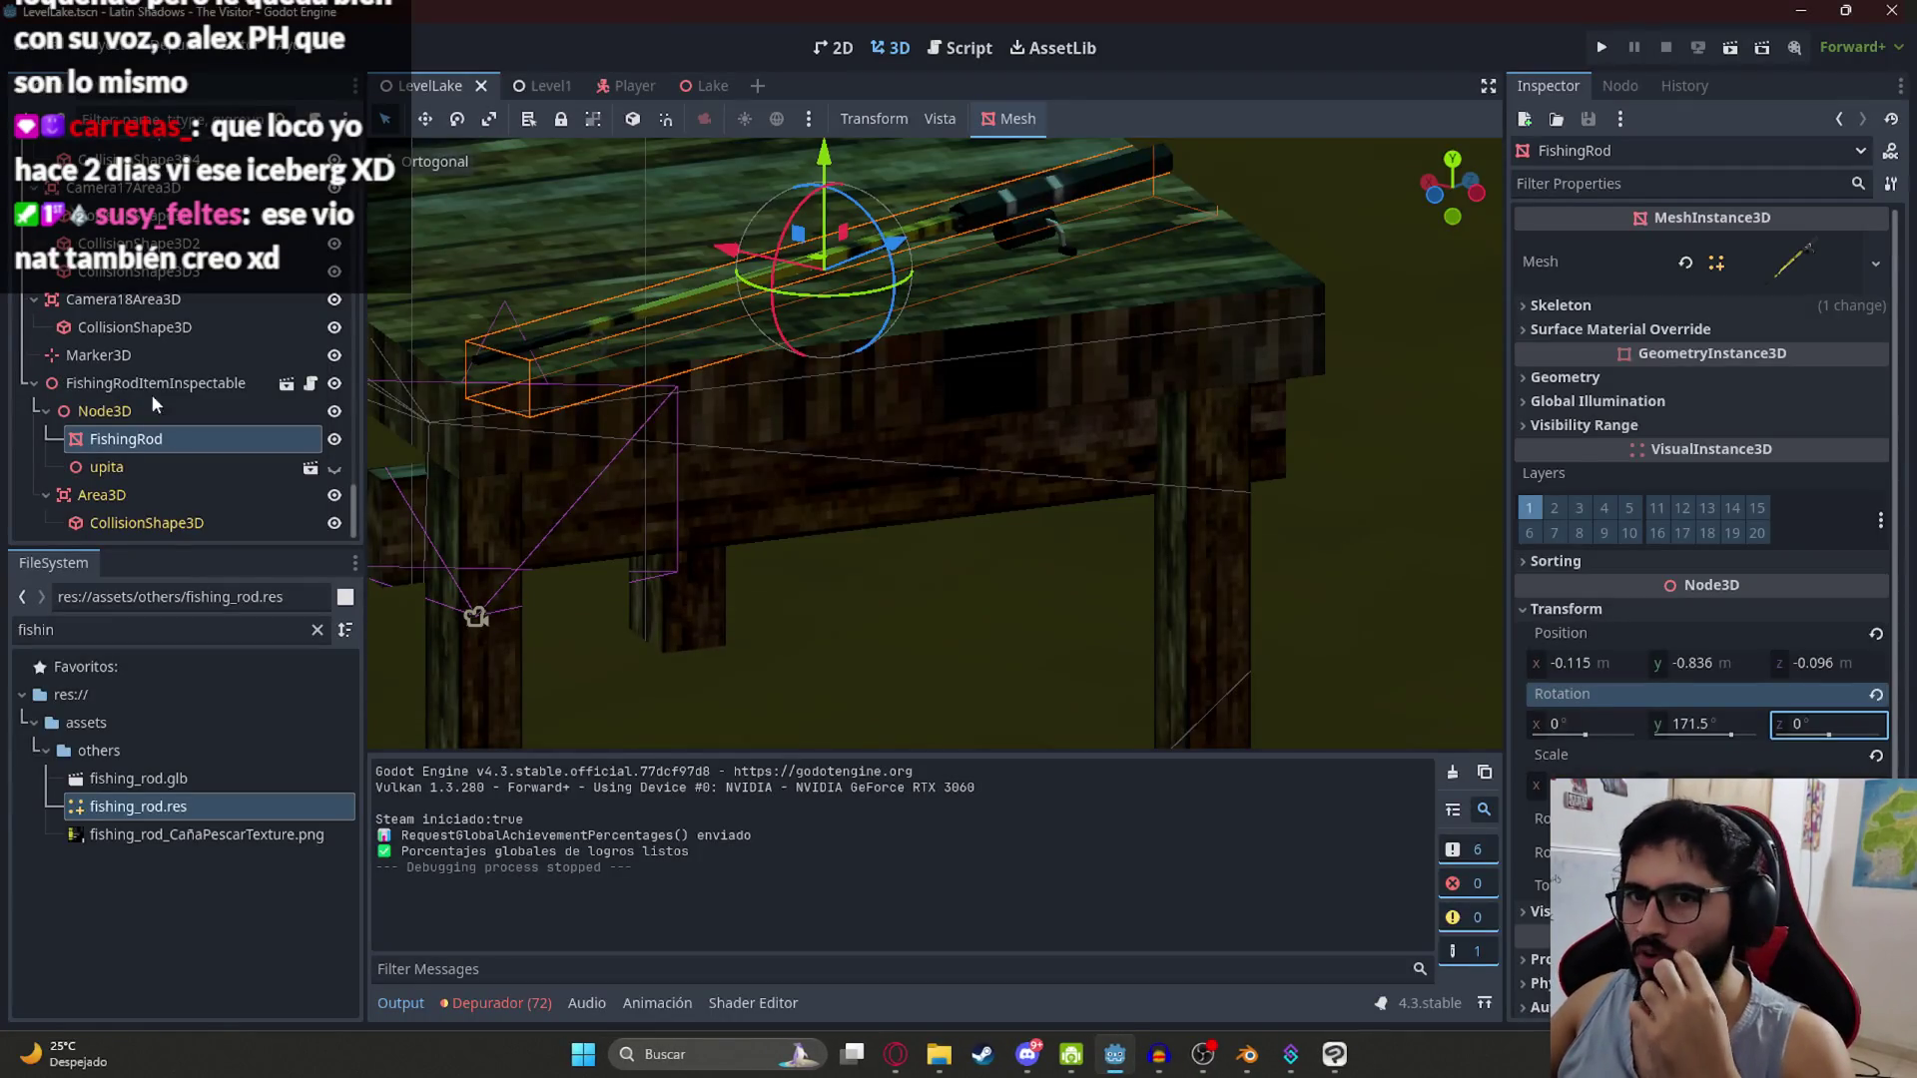
Step: Set the FishingRodItemInspectable's camera distance to 0.7
left_click(126, 389)
left_click(1764, 309)
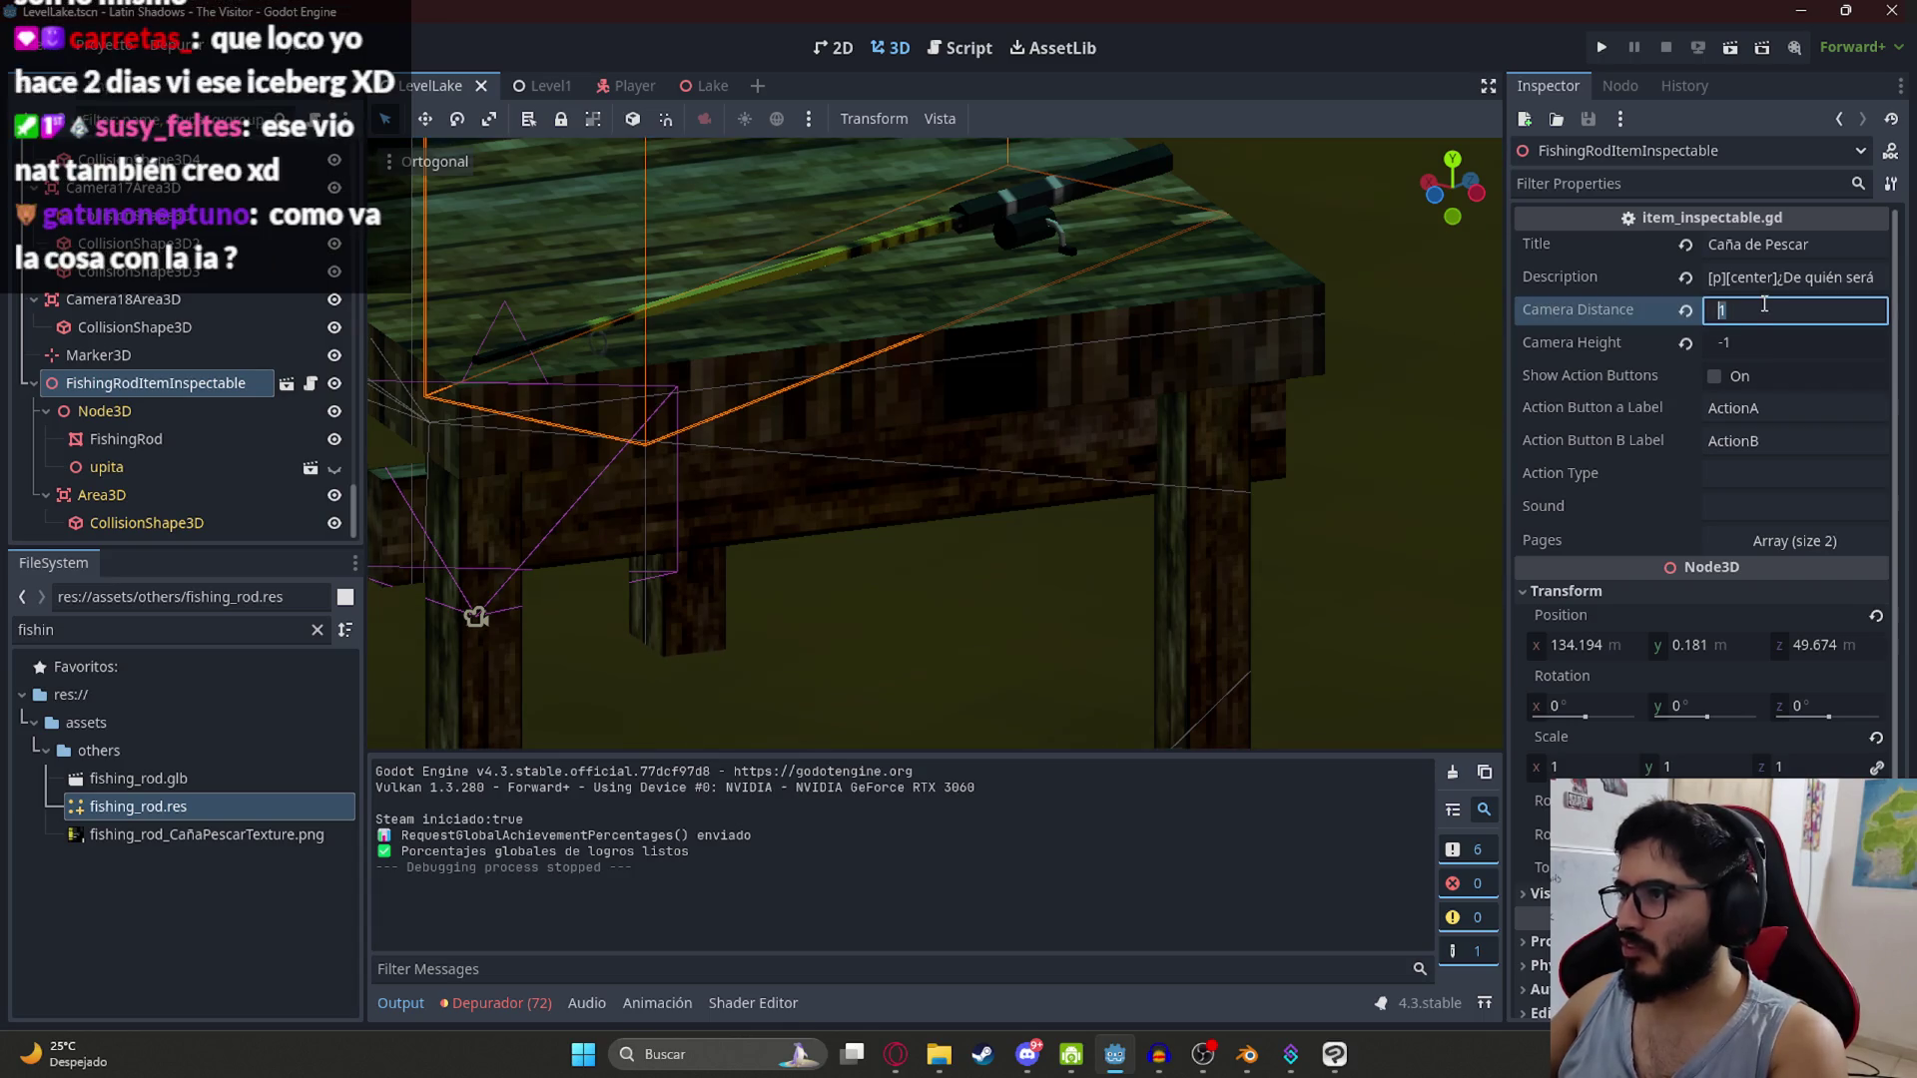
type("0.7")
key("Return")
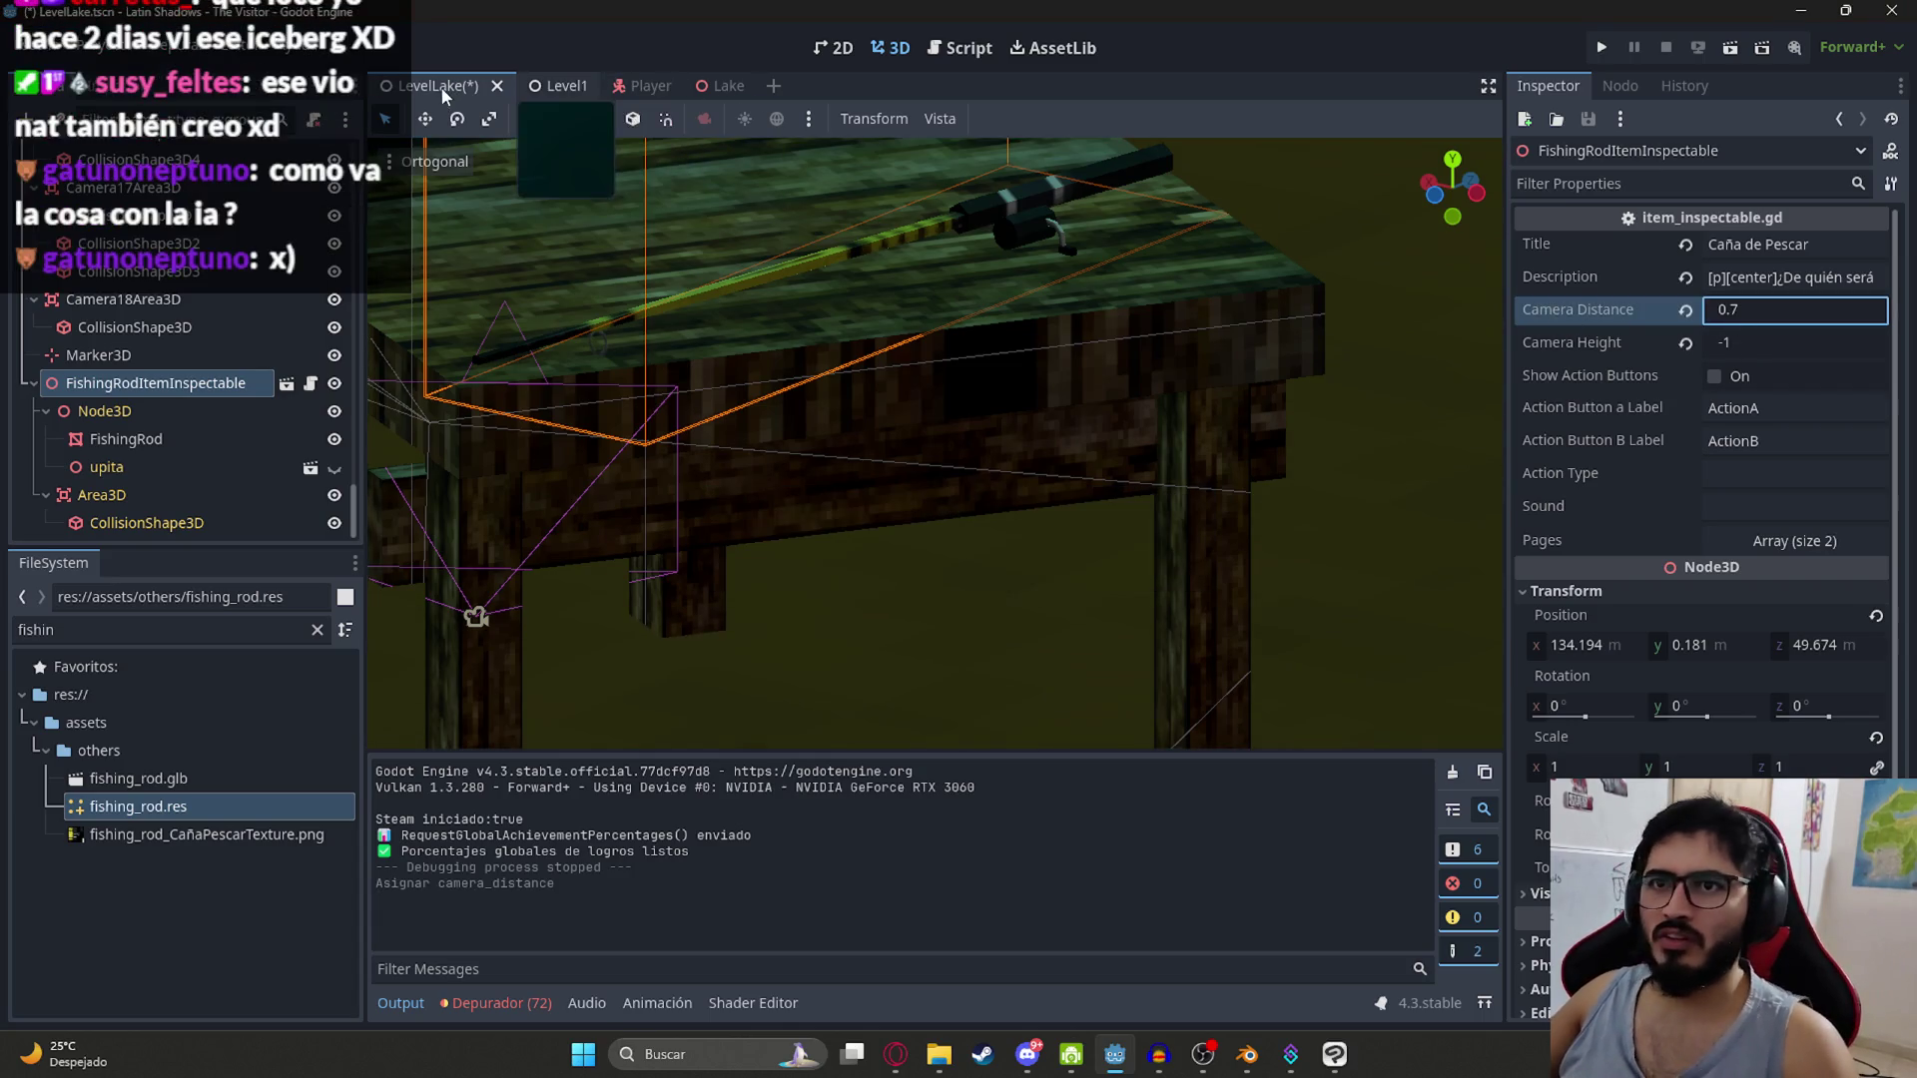
Step: Run the lake level scene, inspect the fishing rod on the pier, and close the game
right_click(439, 88)
left_click(514, 242)
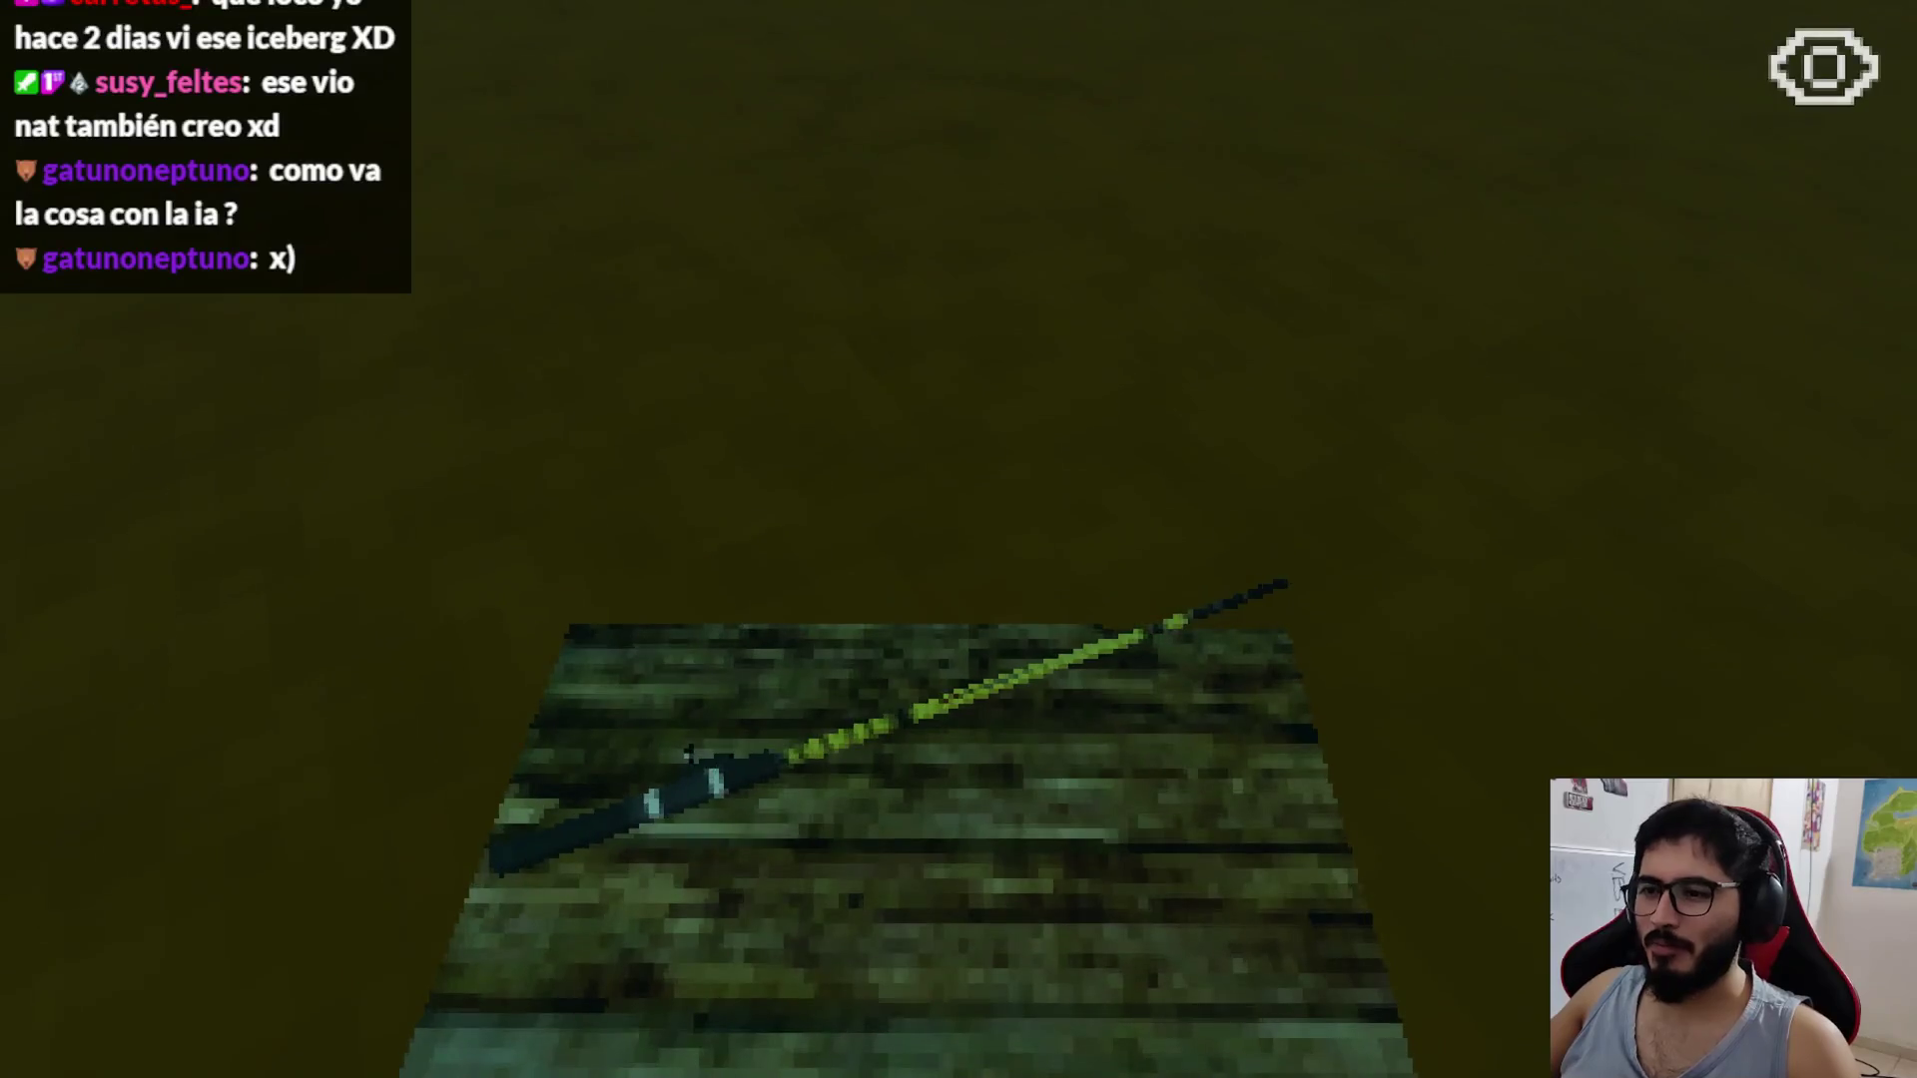
key("e")
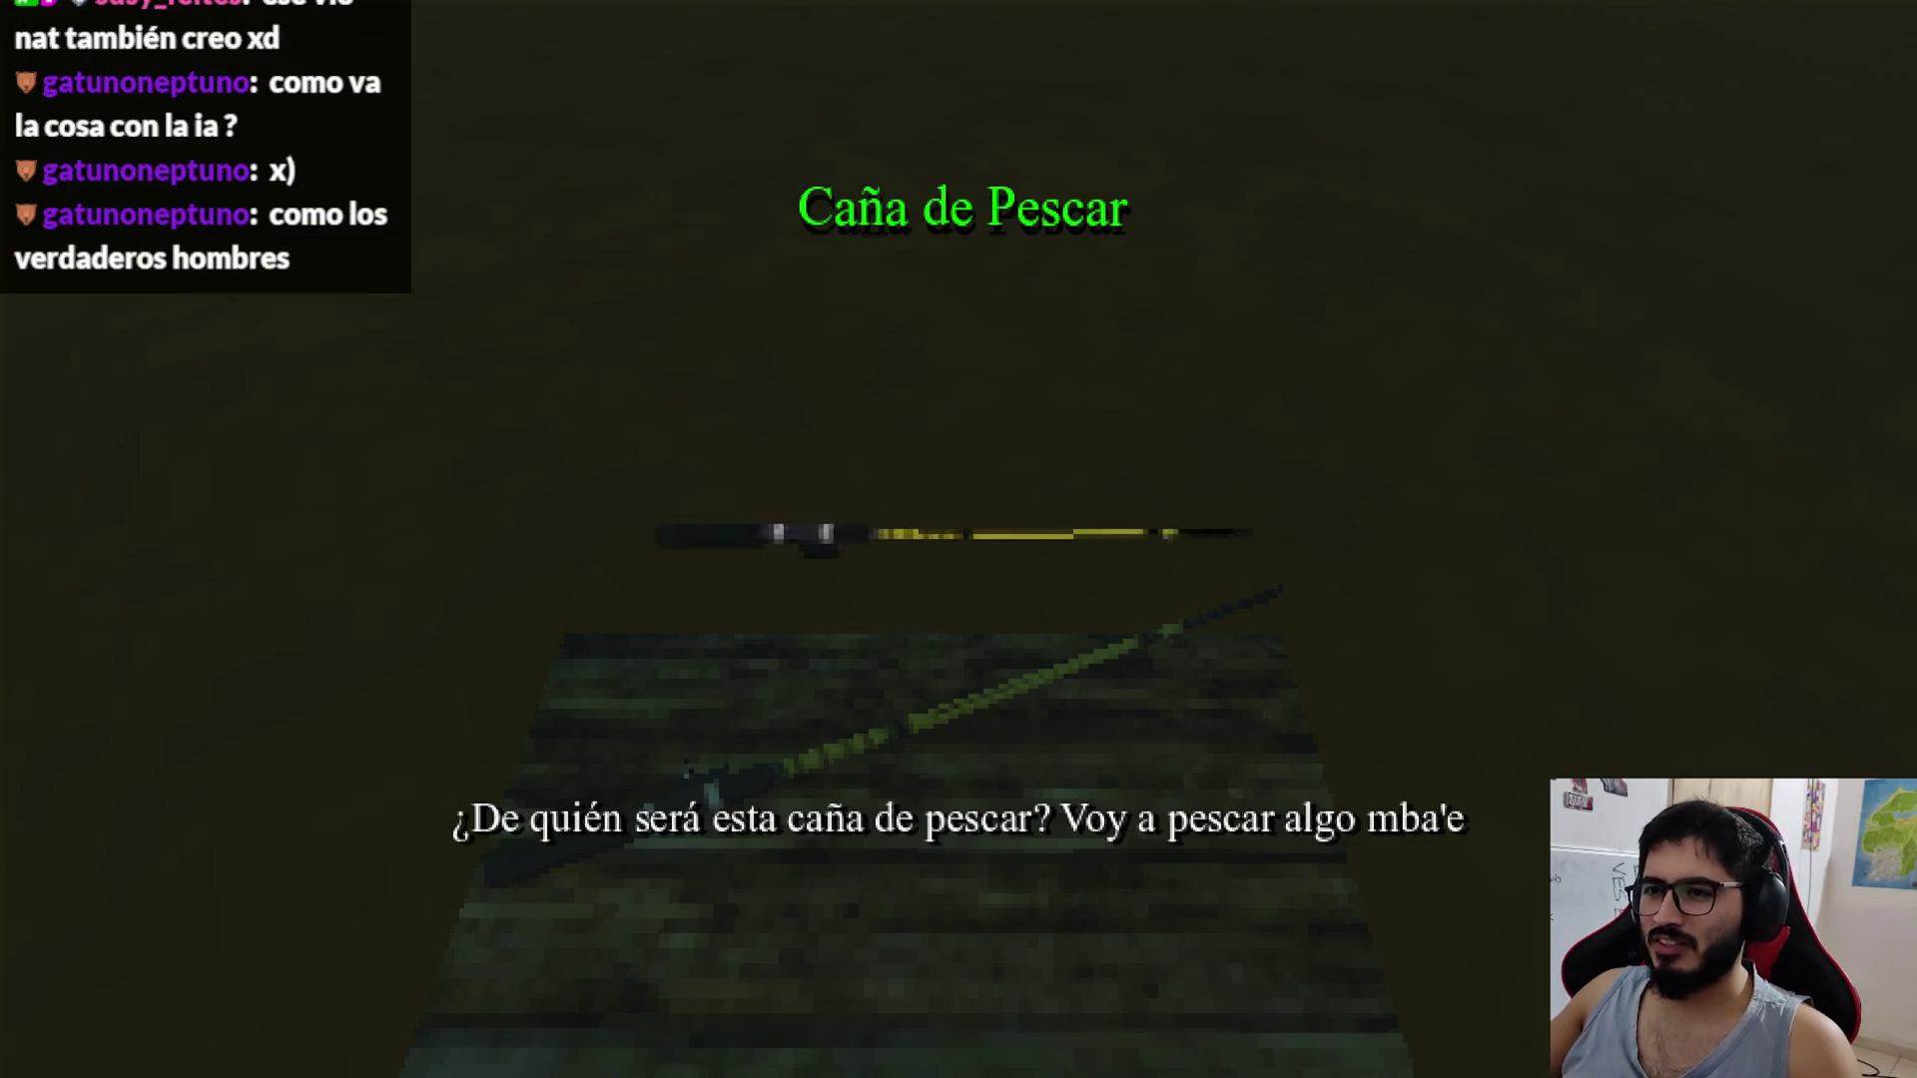
key("alt+F4")
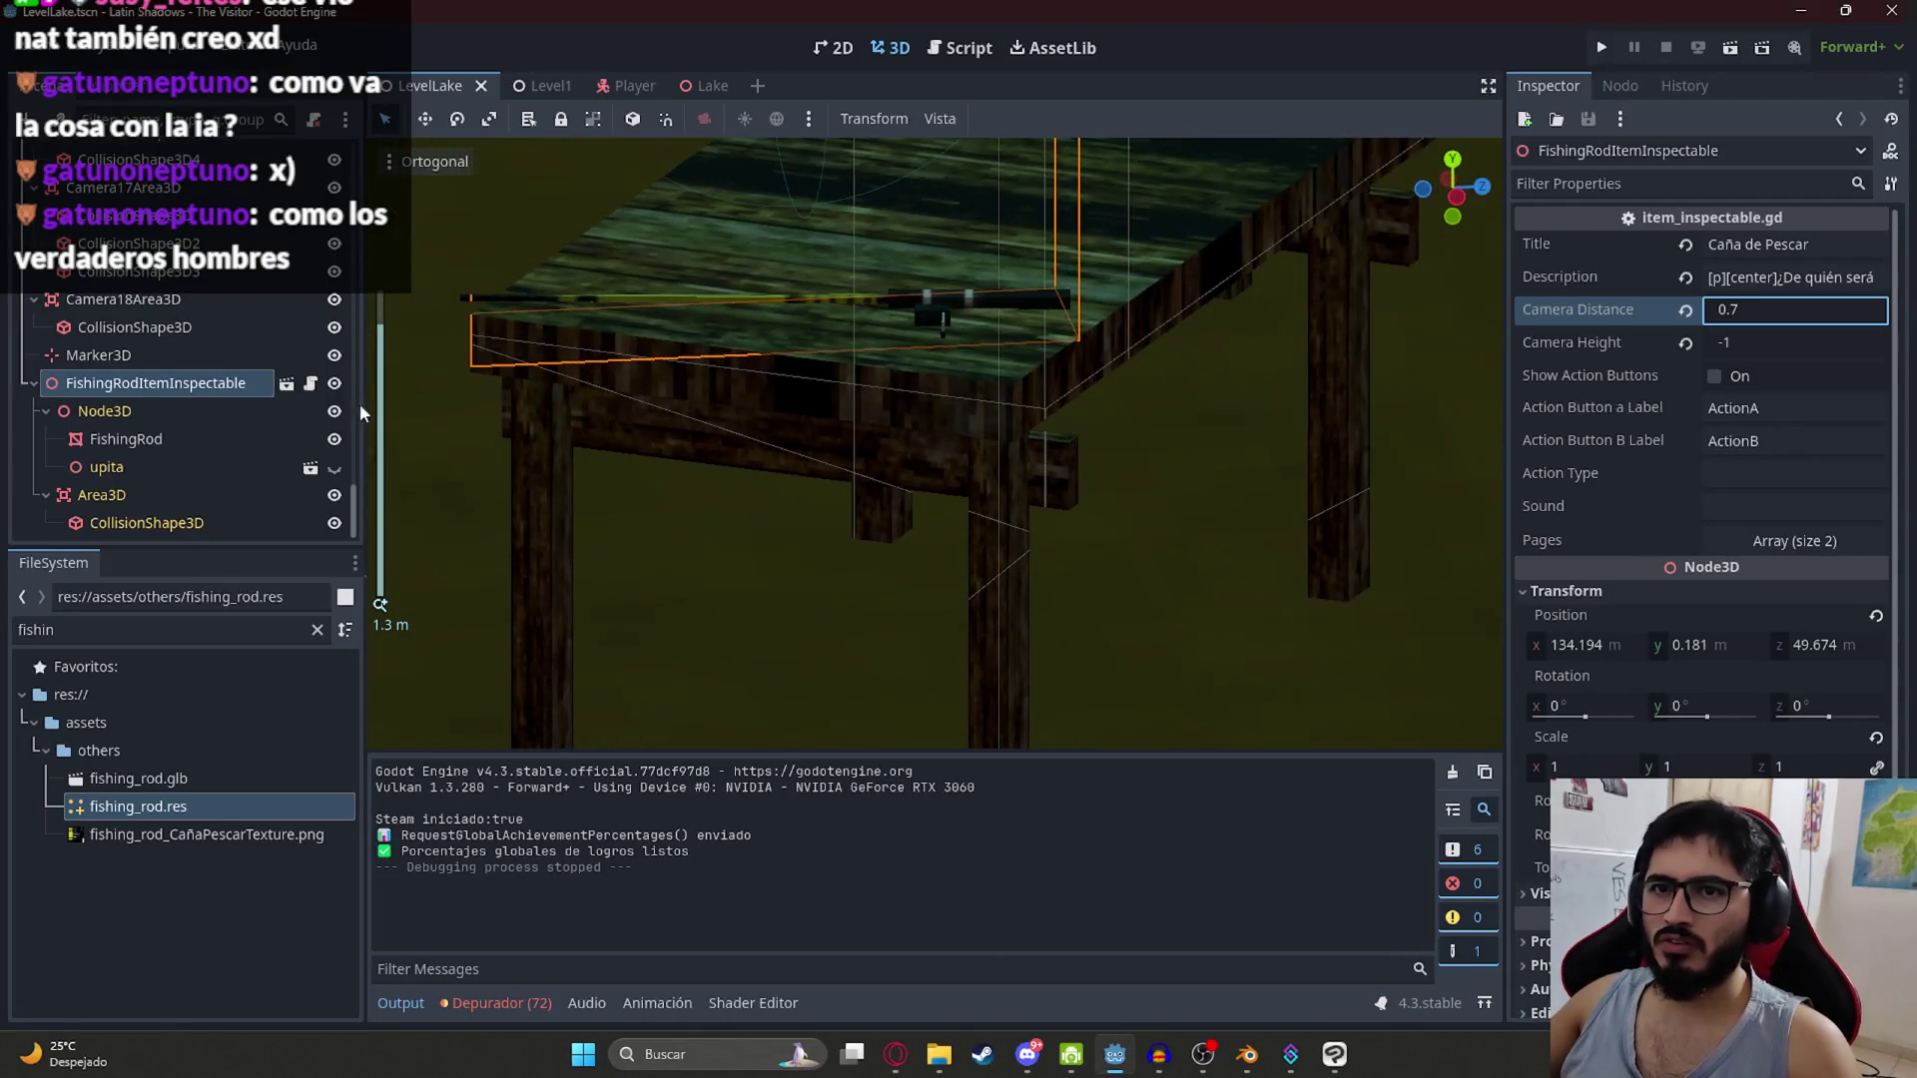
Step: Try tilting the FishingRod mesh and rotating its inspectable item, undoing each trial rotation
left_click(216, 420)
left_click(201, 435)
key("f")
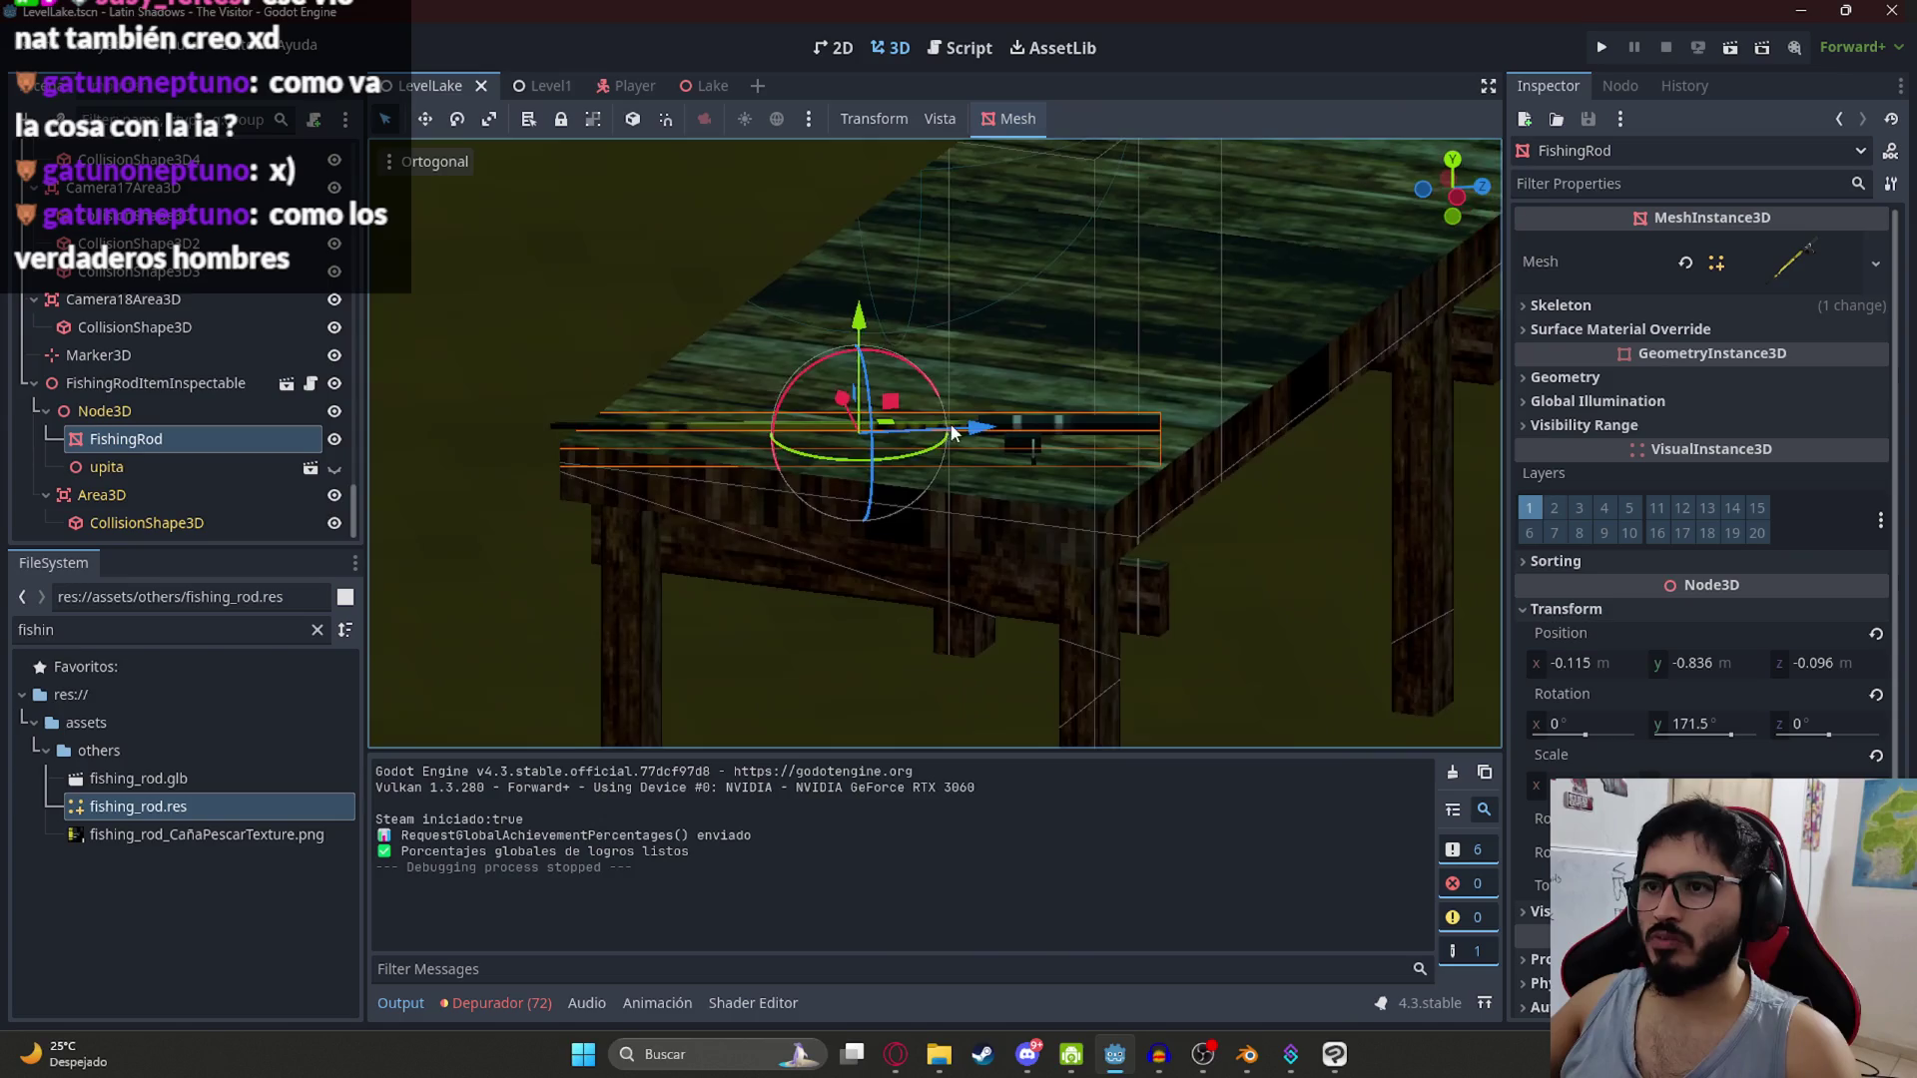
left_click_drag(830, 365, 839, 368)
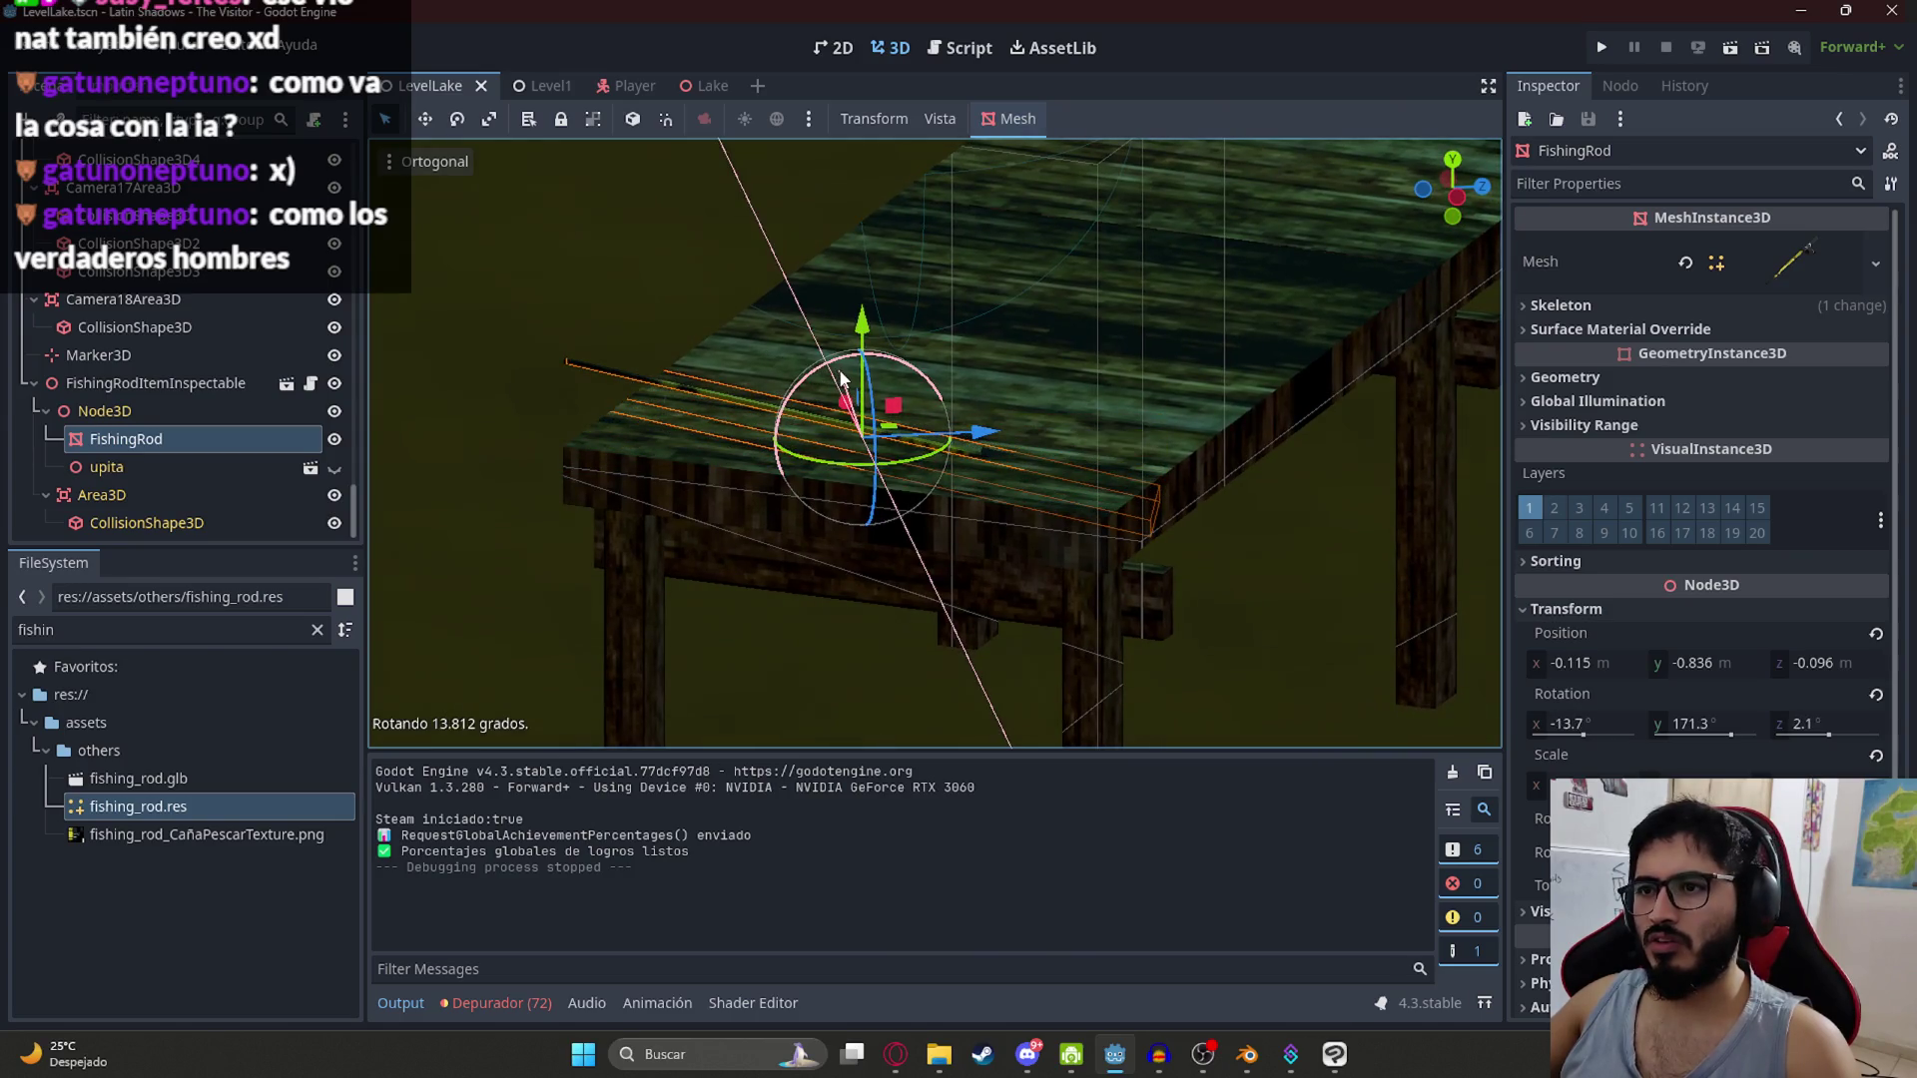
left_click(685, 350)
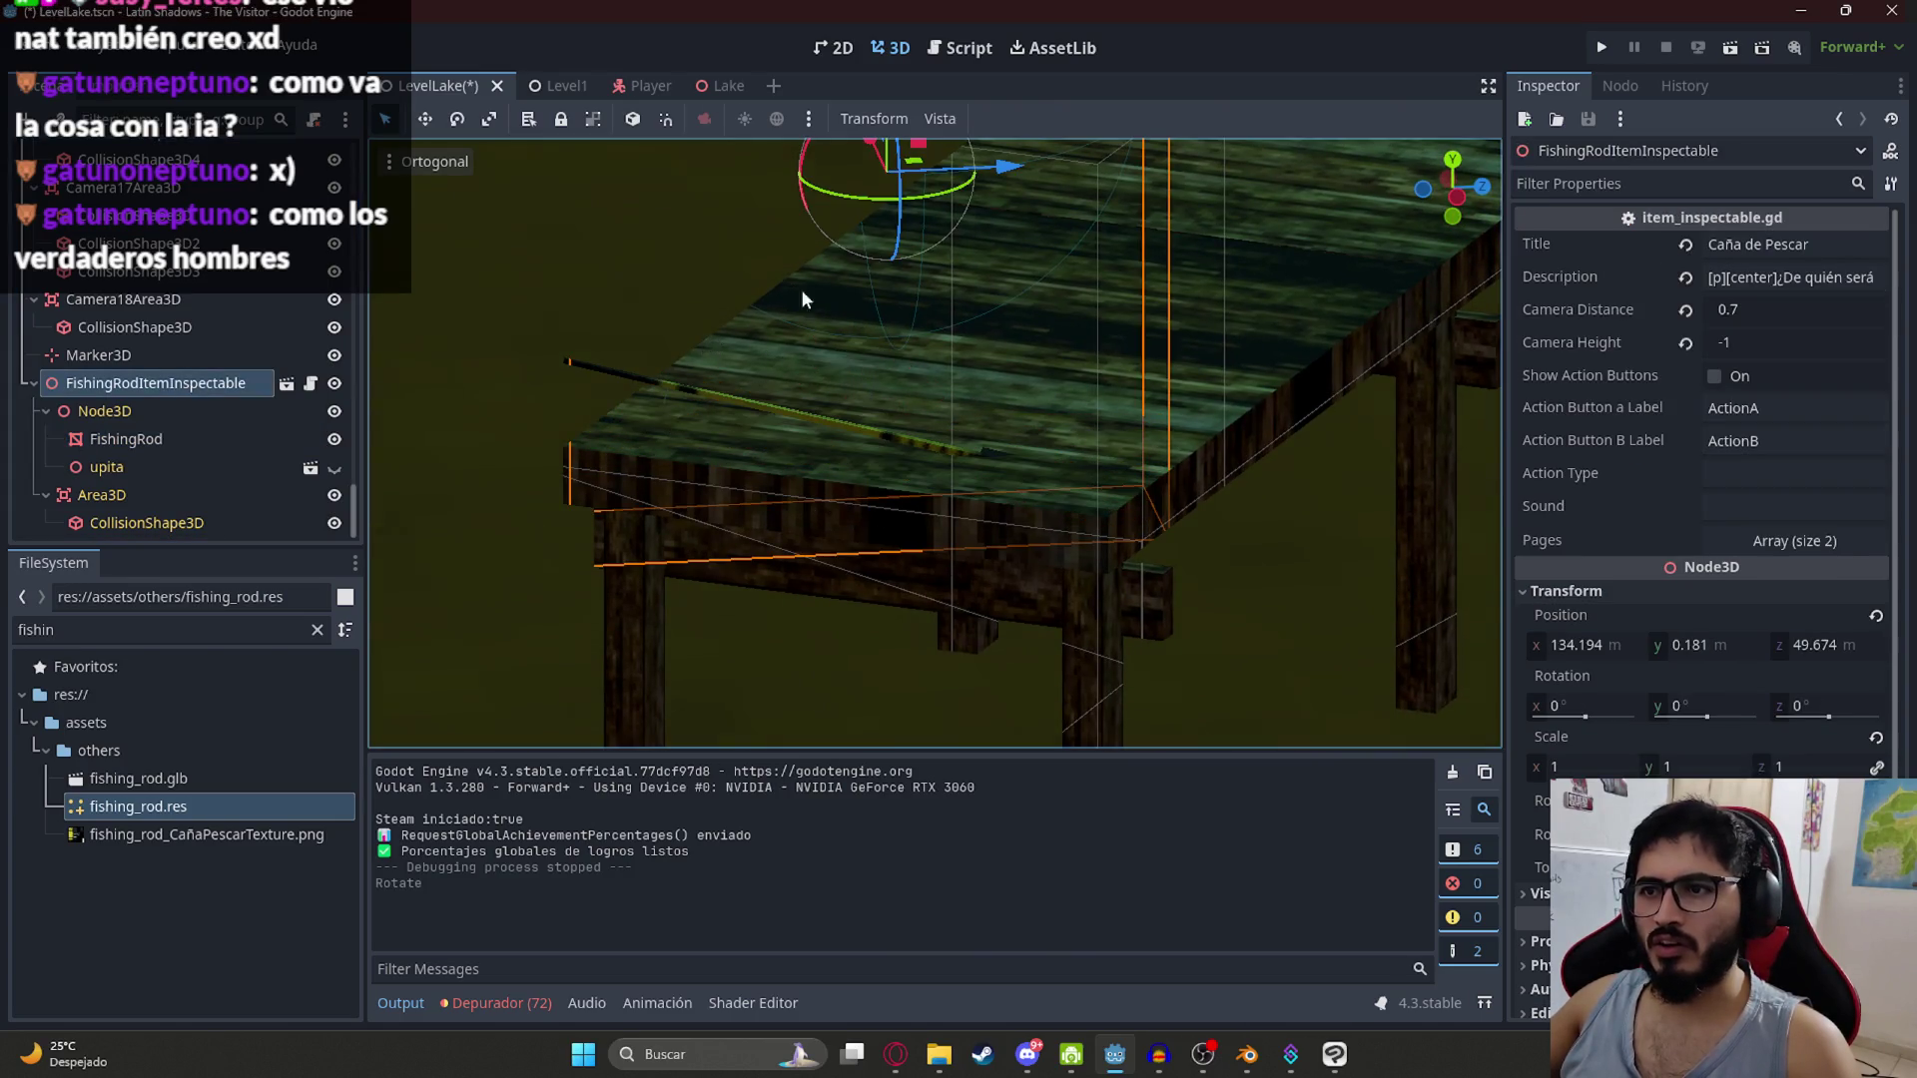
left_click_drag(799, 291, 842, 488)
left_click(1711, 709)
left_click_drag(1710, 709, 1797, 705)
key("ctrl+z")
type("-40")
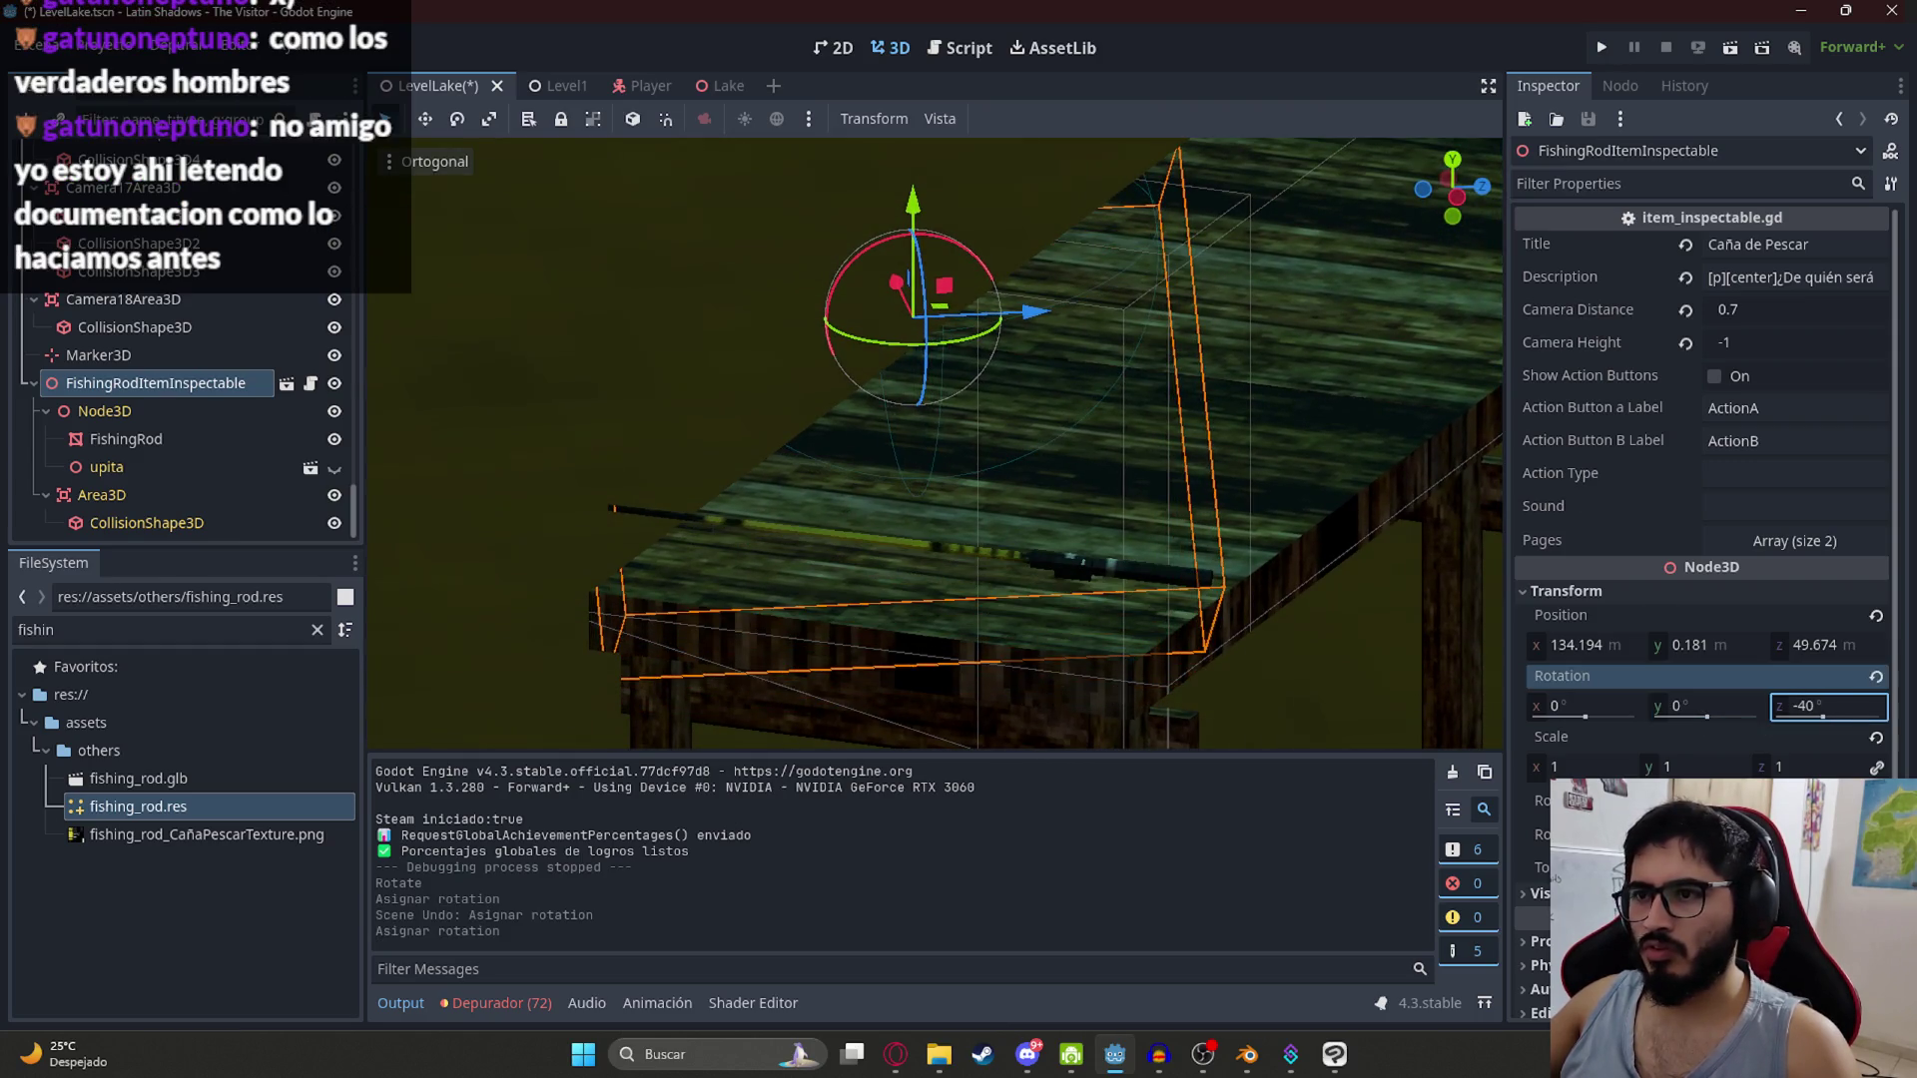
key("ctrl+z")
left_click_drag(1604, 699, 1638, 705)
key("ctrl+z")
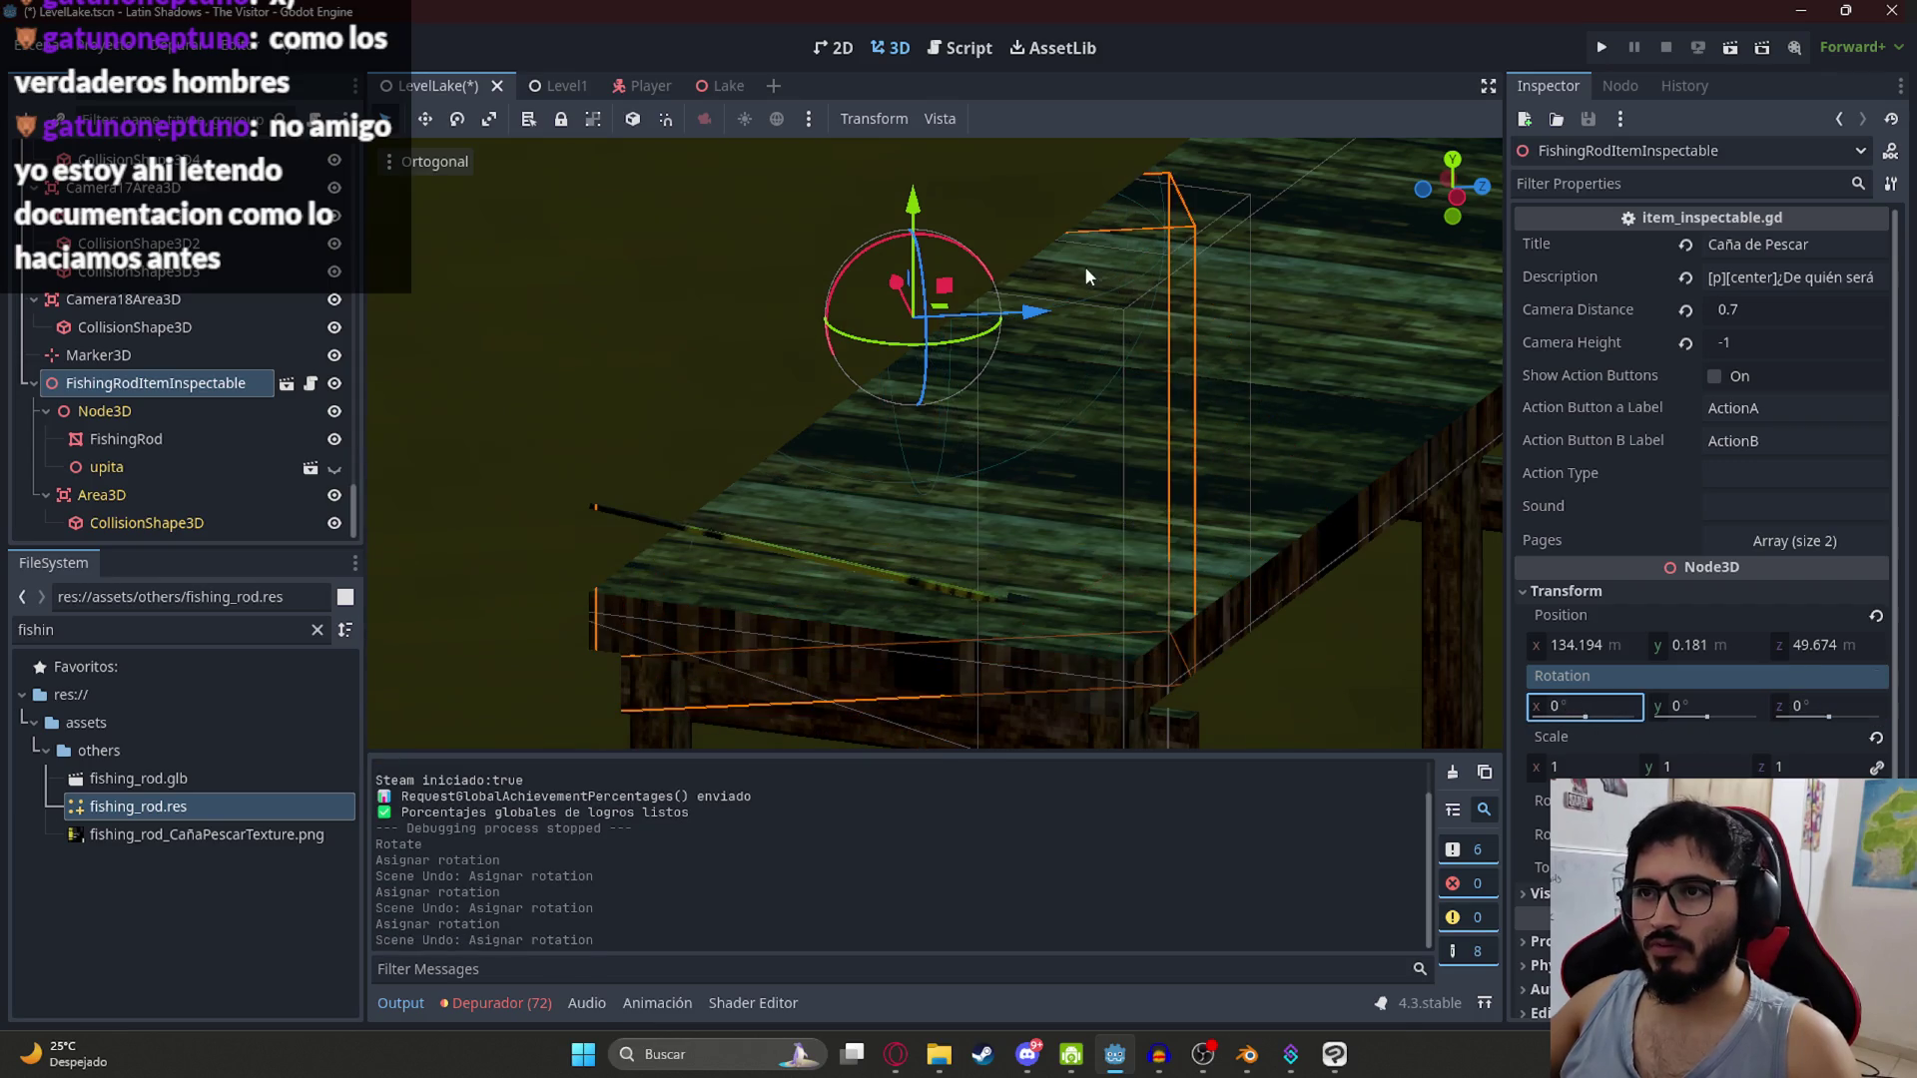
left_click_drag(962, 257, 944, 233)
key("ctrl+z")
key("ctrl+z")
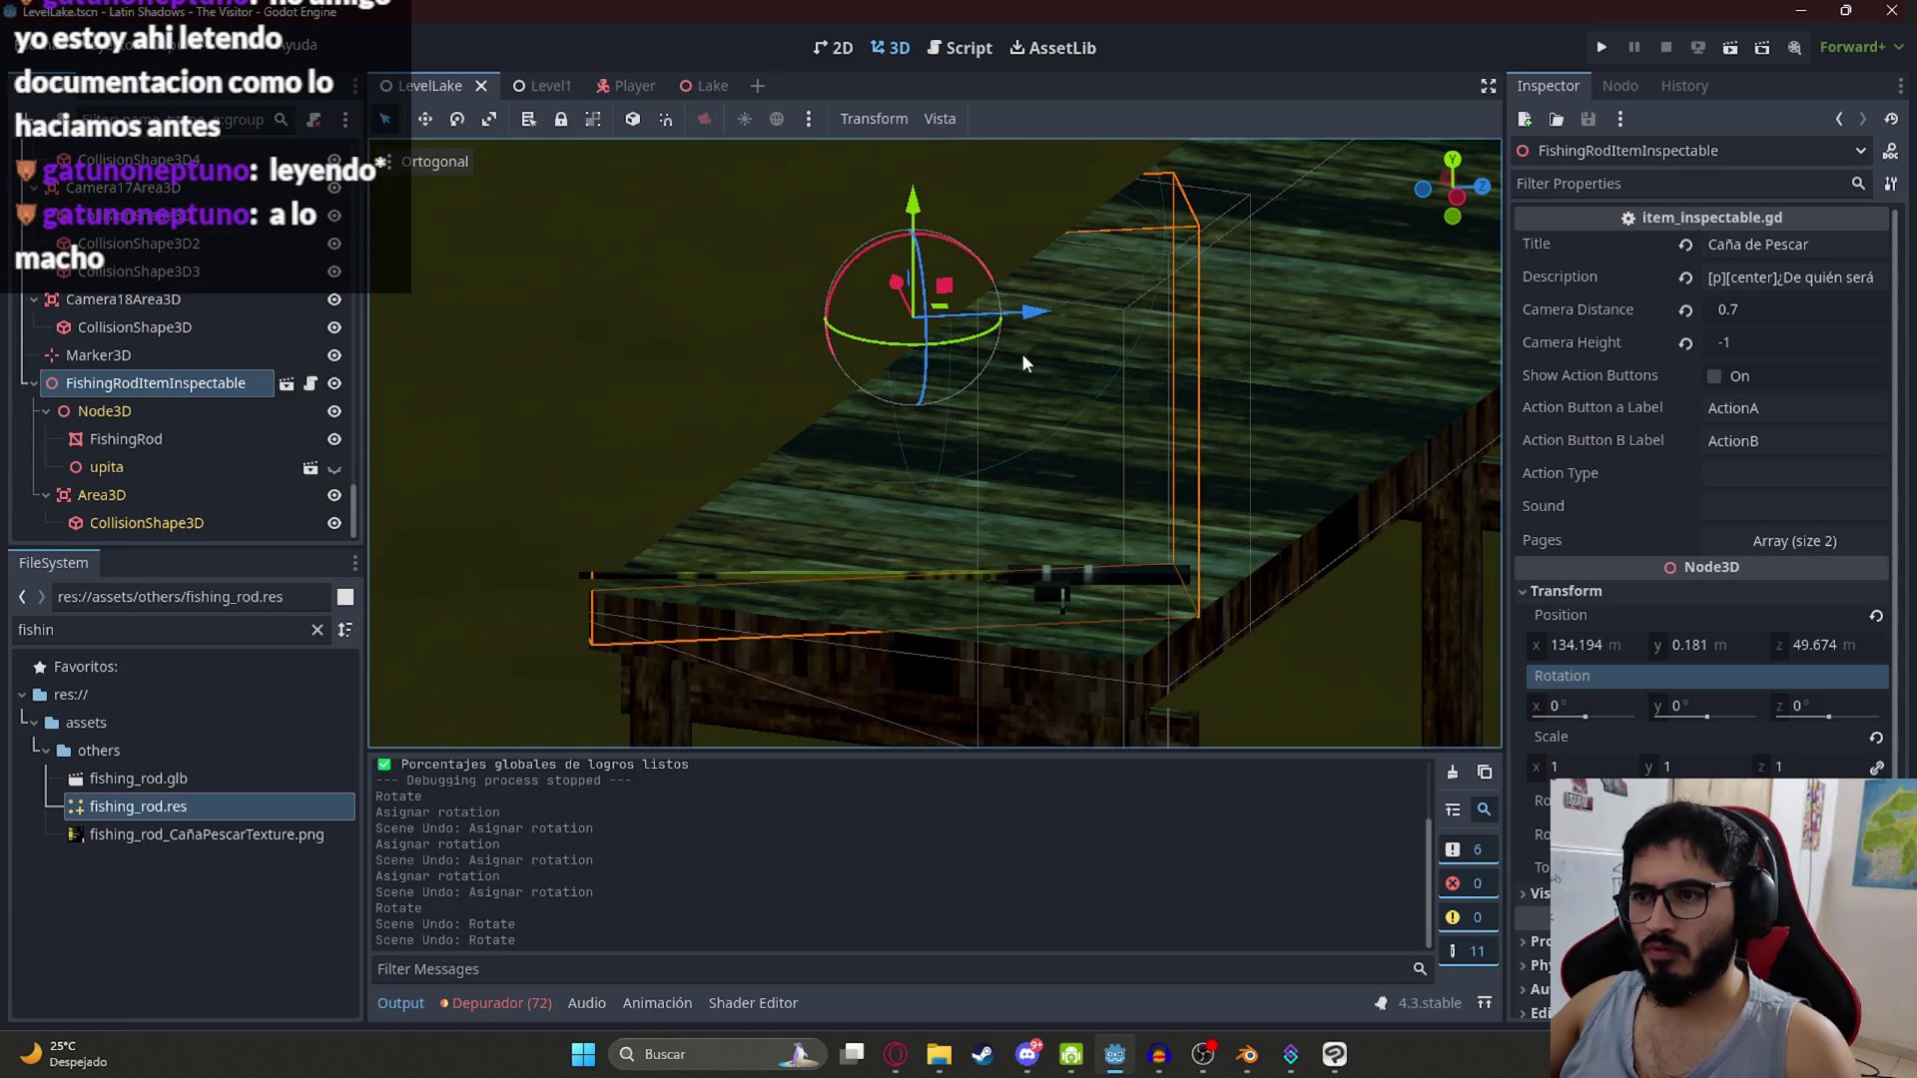
Step: Try further free rotations of the FishingRod mesh from new angles, undoing them
mouse_move(1010, 488)
left_mouse_down()
mouse_move(942, 489)
mouse_move(990, 423)
mouse_move(1189, 431)
left_mouse_up()
key("ctrl+shift+z")
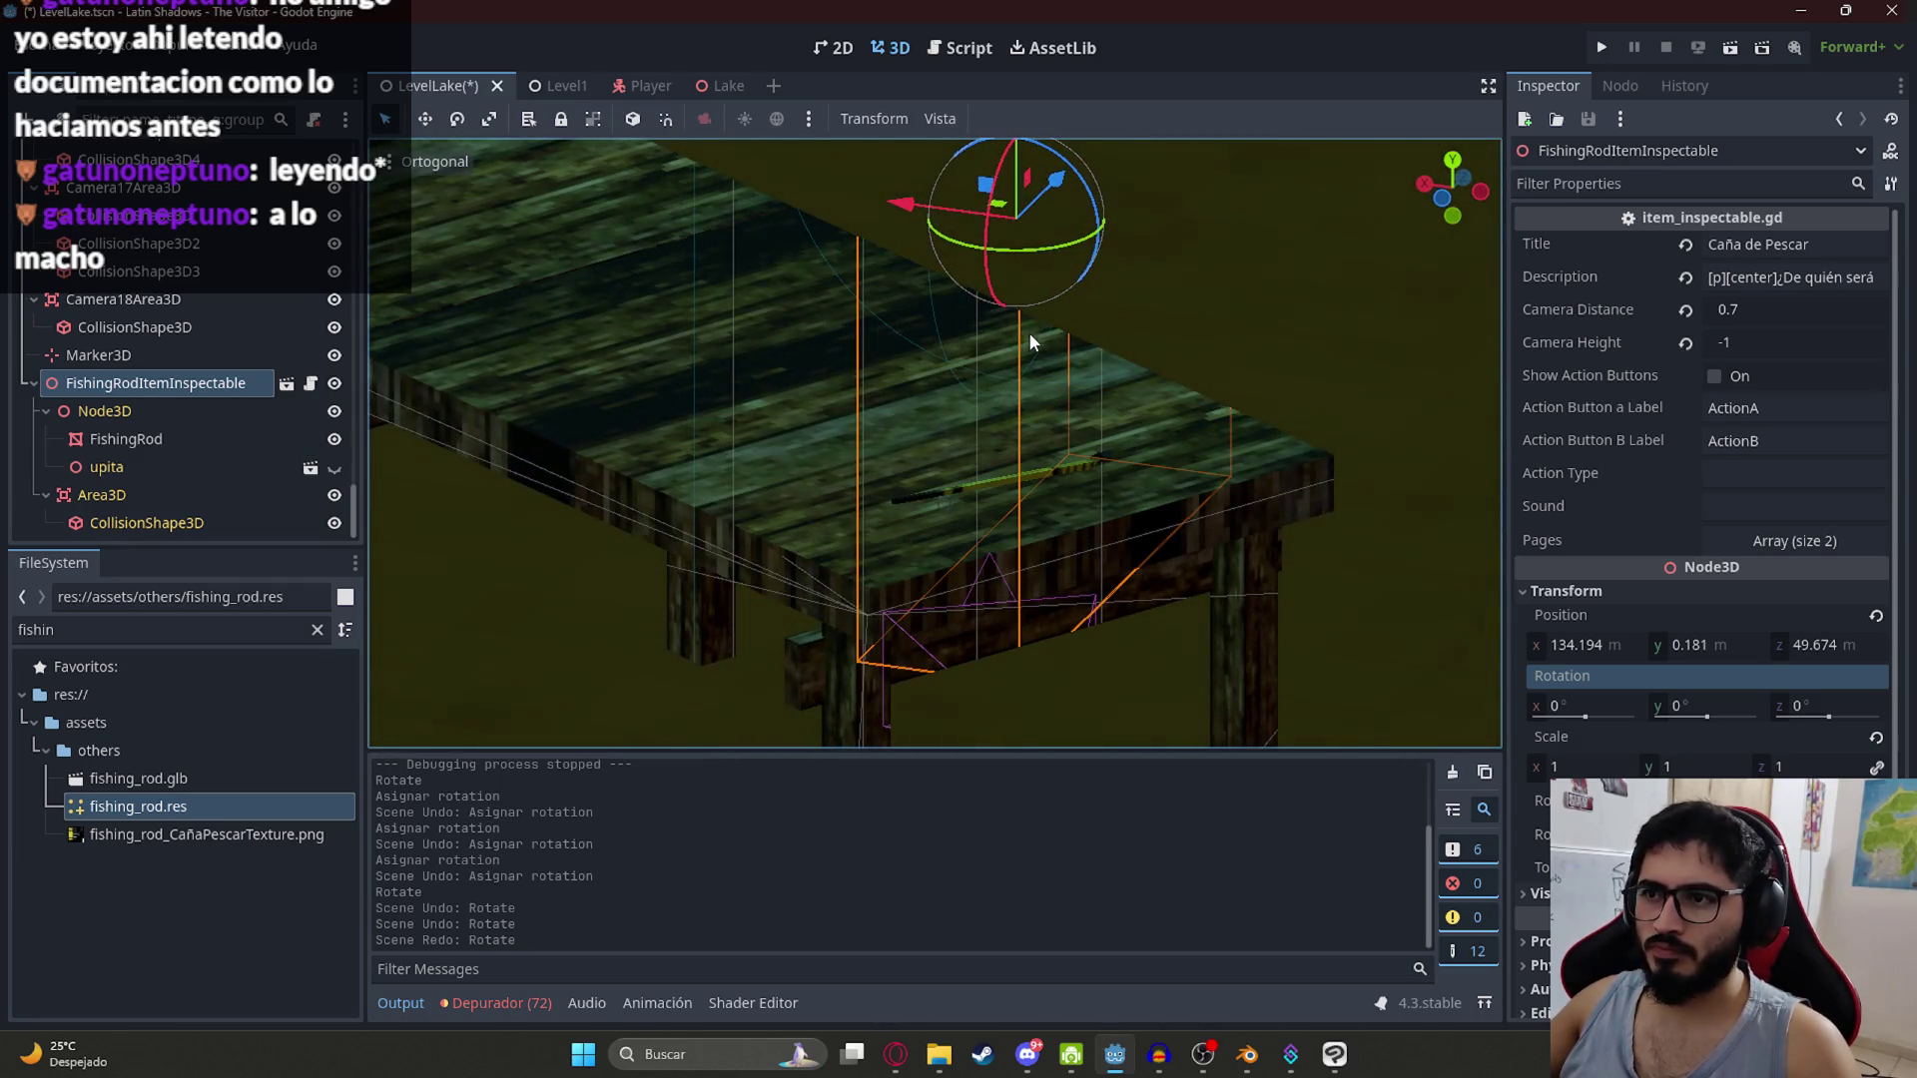
key("ctrl+z")
mouse_move(1034, 356)
left_mouse_down()
mouse_move(1006, 403)
mouse_move(792, 417)
mouse_move(858, 480)
mouse_move(798, 420)
mouse_move(759, 300)
left_mouse_up()
left_click(140, 443)
key("ctrl+z")
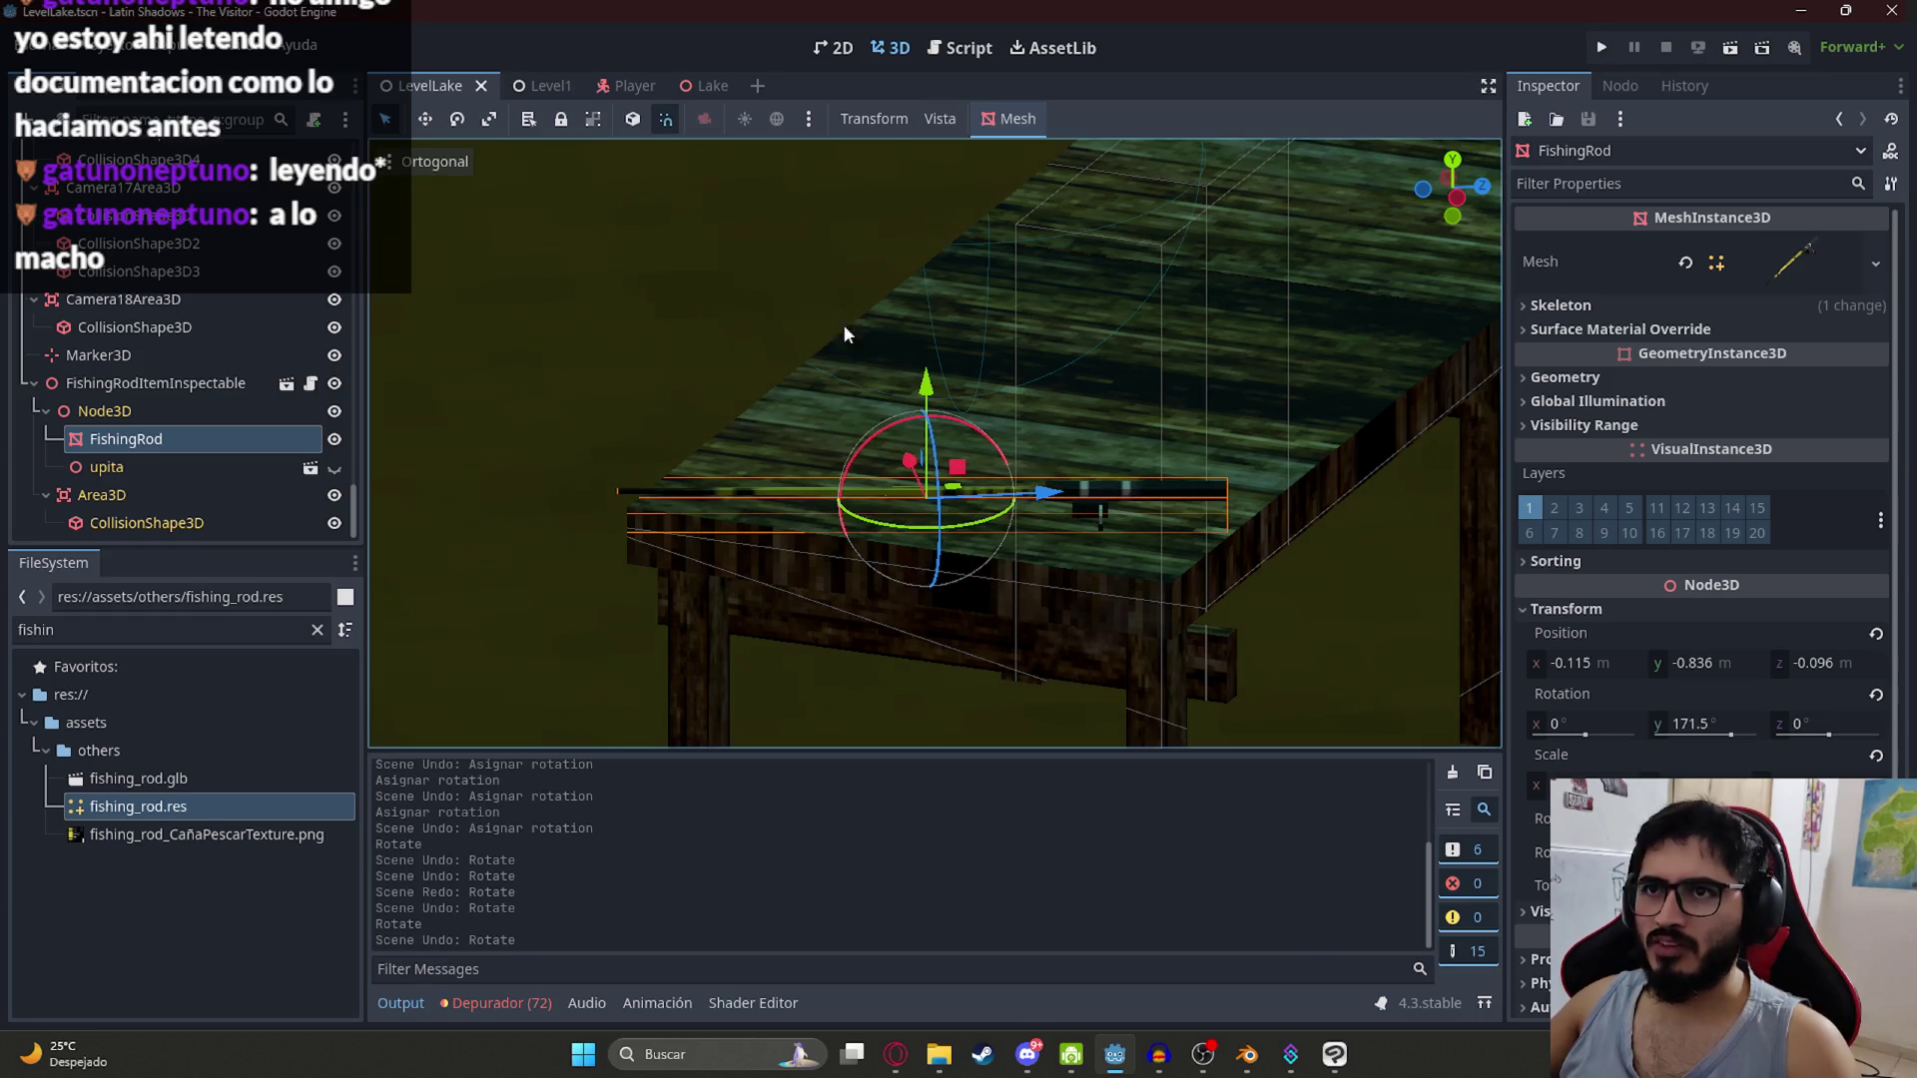
mouse_move(902, 454)
left_mouse_down()
mouse_move(770, 140)
mouse_move(681, 154)
left_mouse_up()
key("ctrl+z")
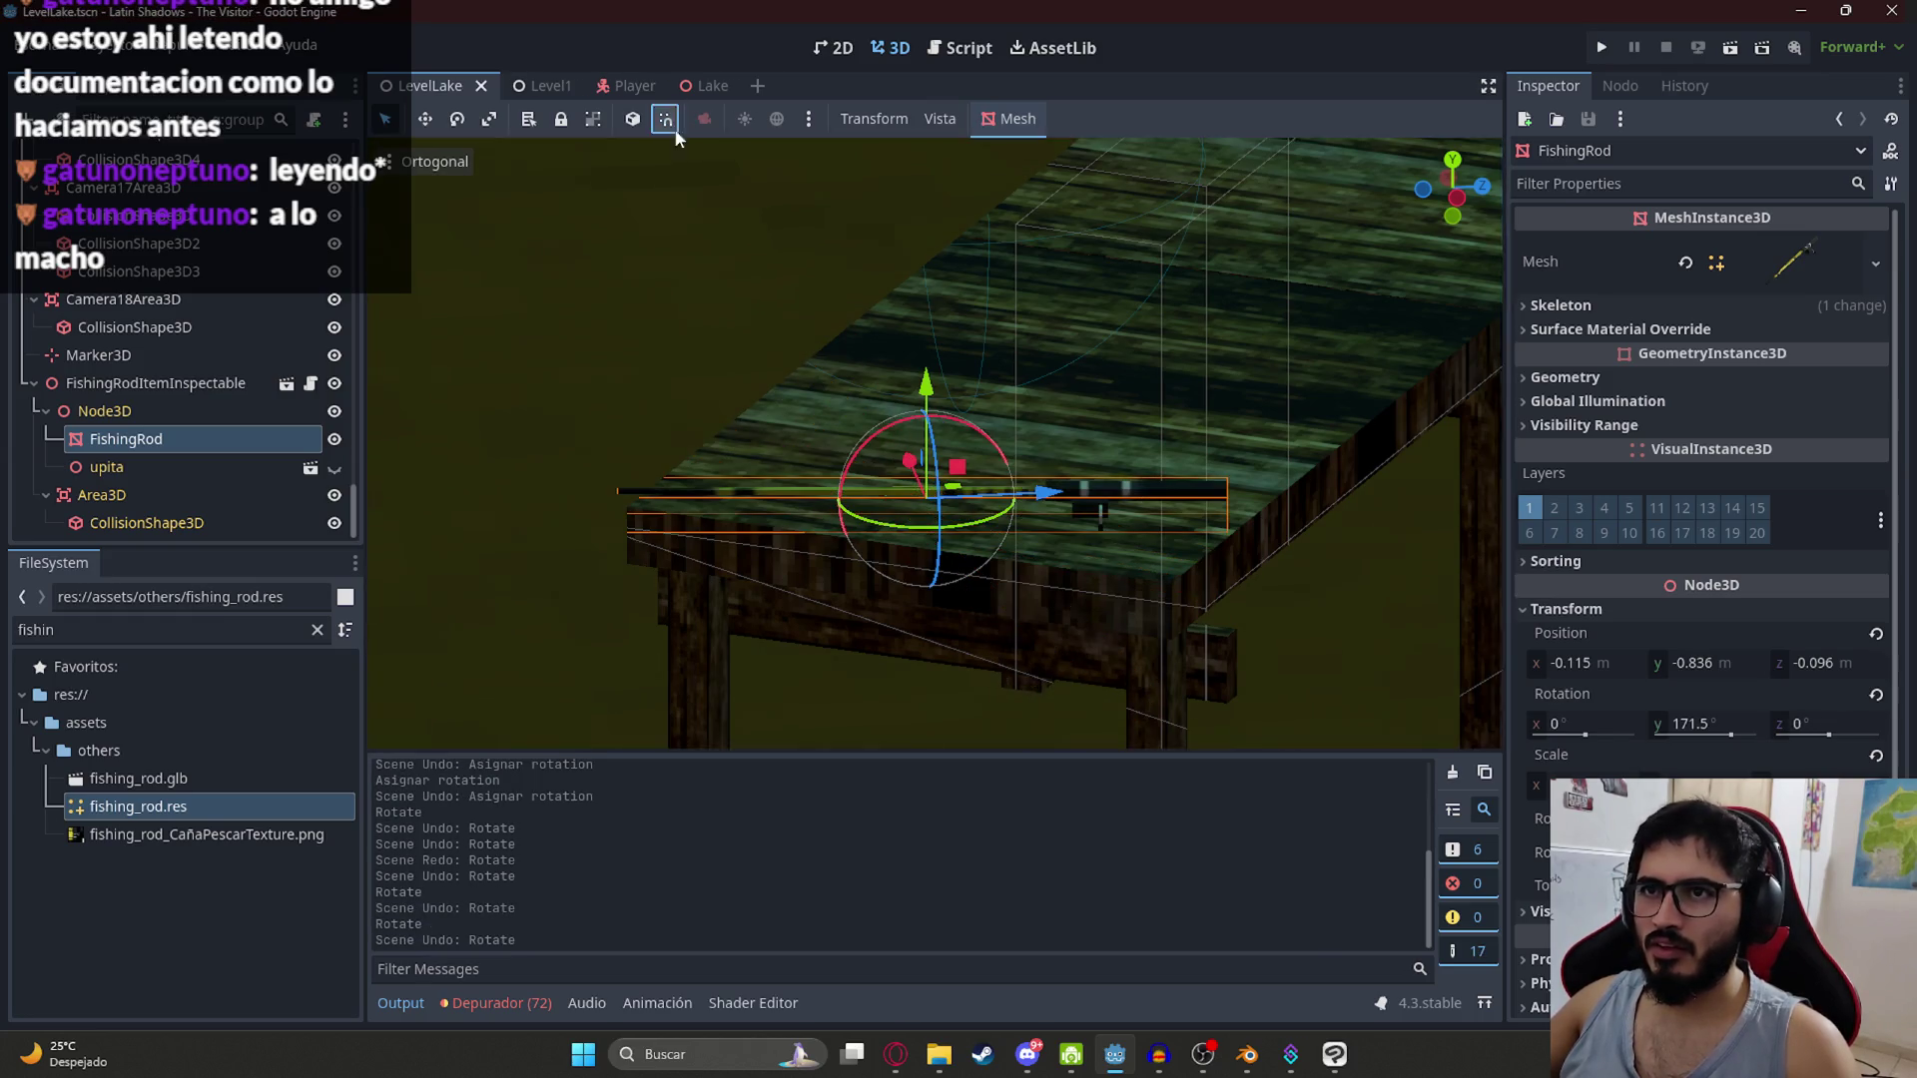
left_click_drag(904, 459, 895, 445)
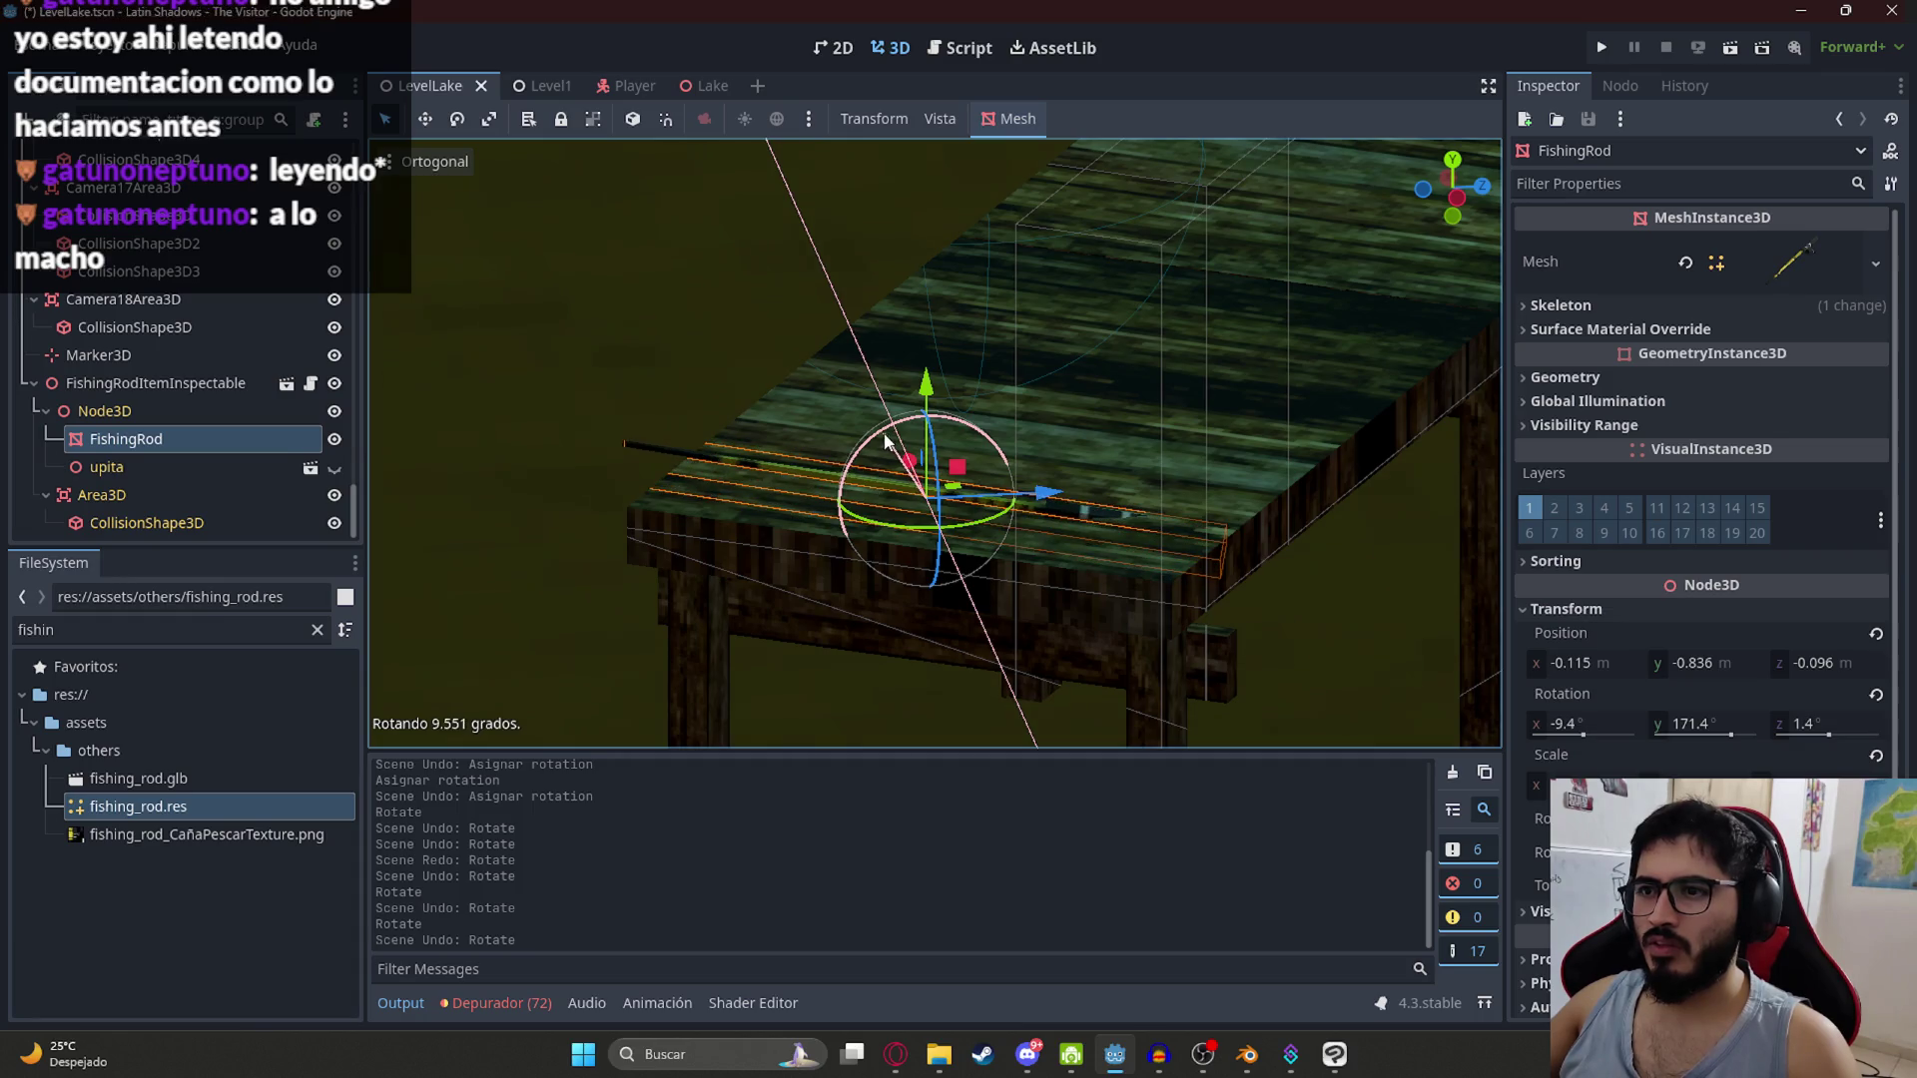
Step: Undo the item's -7° Z rotation back to camera distance 1 with no rotation, and save the lake level
left_click(184, 357)
left_click(166, 381)
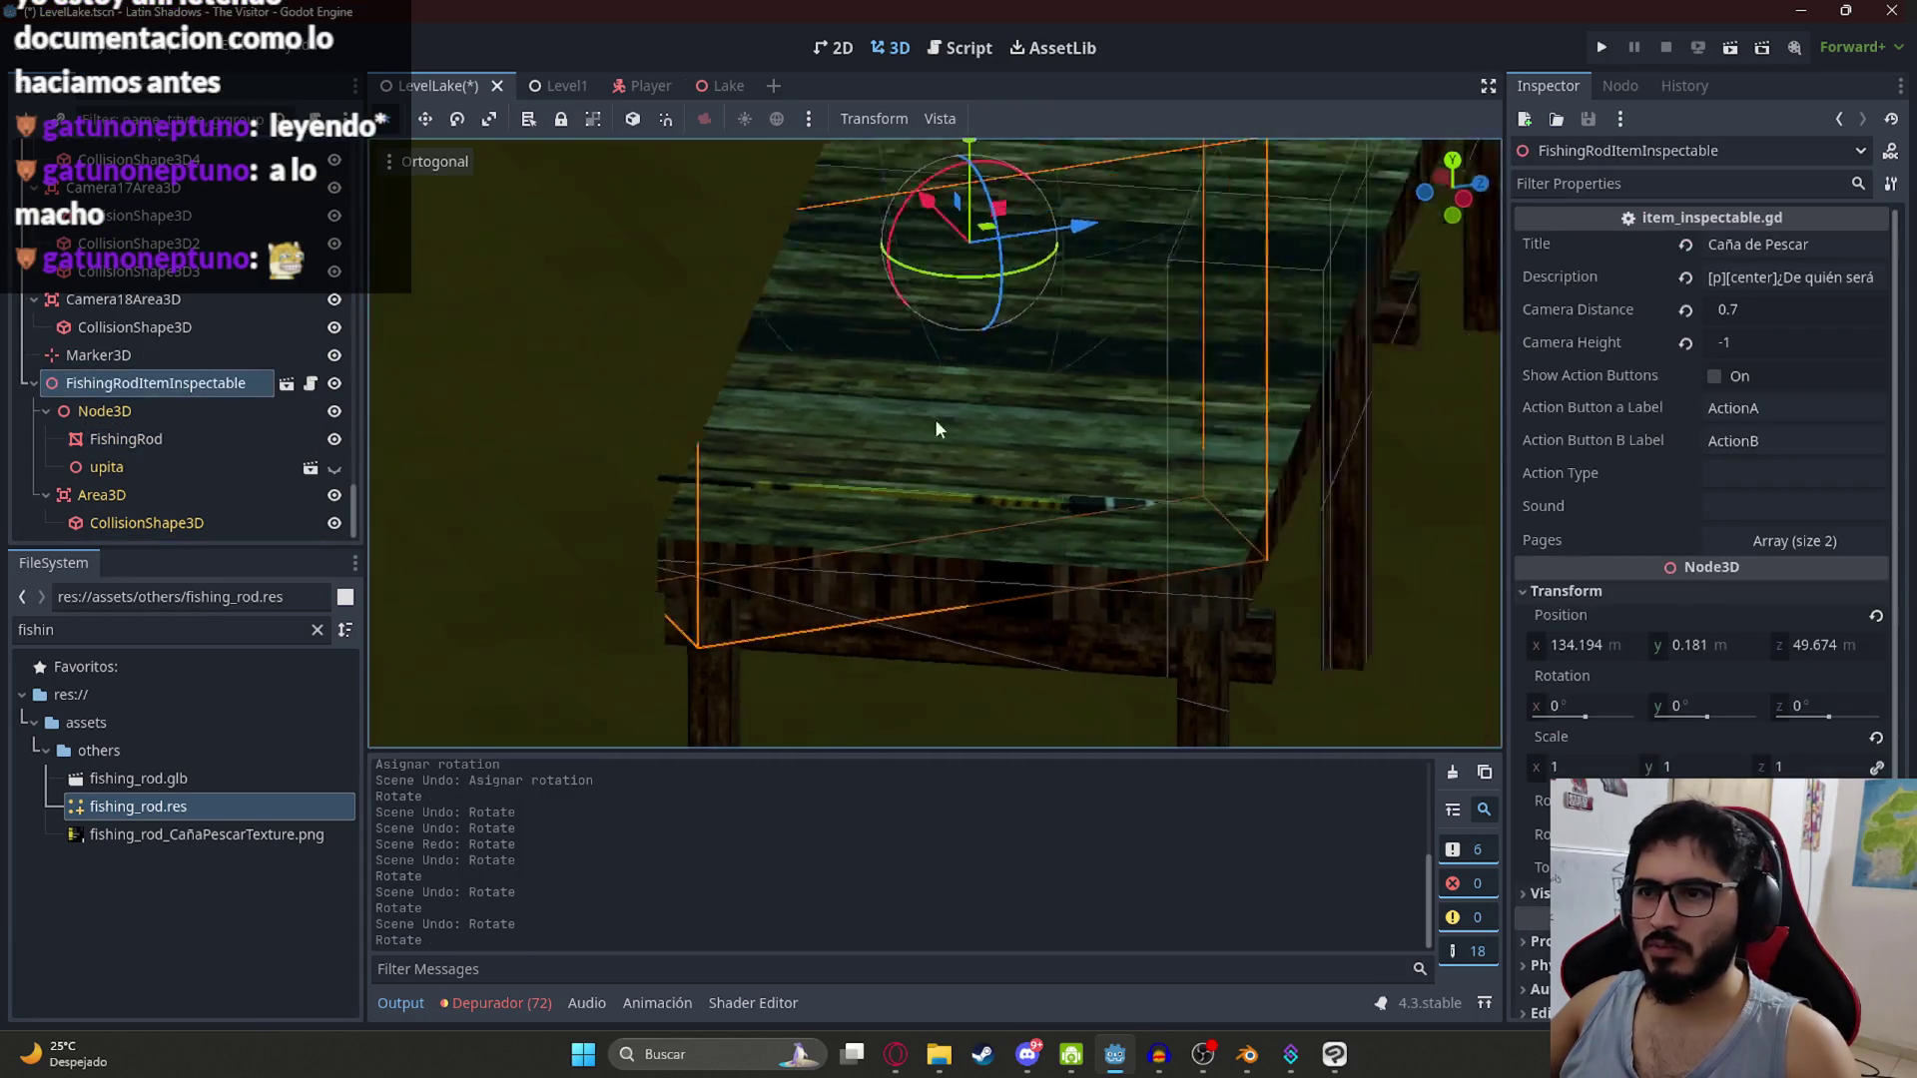
scroll(824, 380, "up", 3)
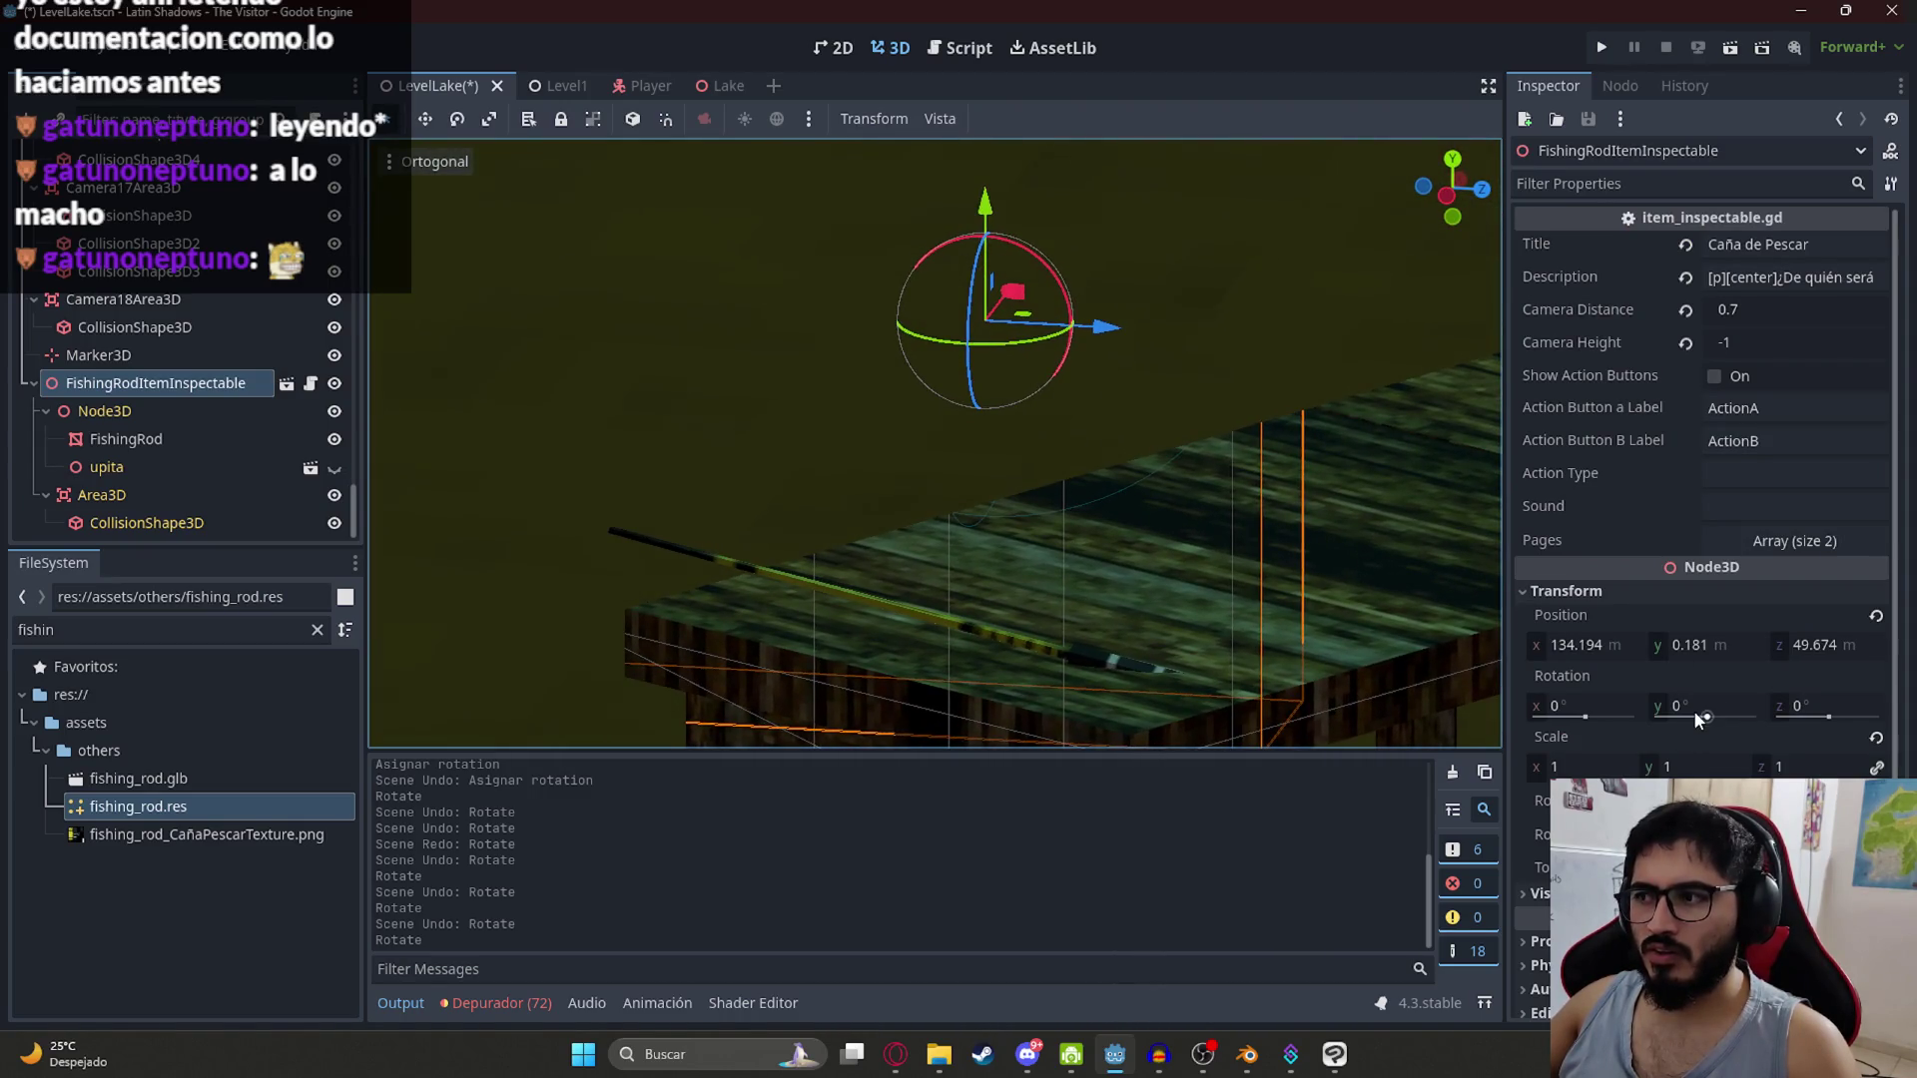
left_click_drag(1828, 706, 1800, 706)
key("ctrl+z")
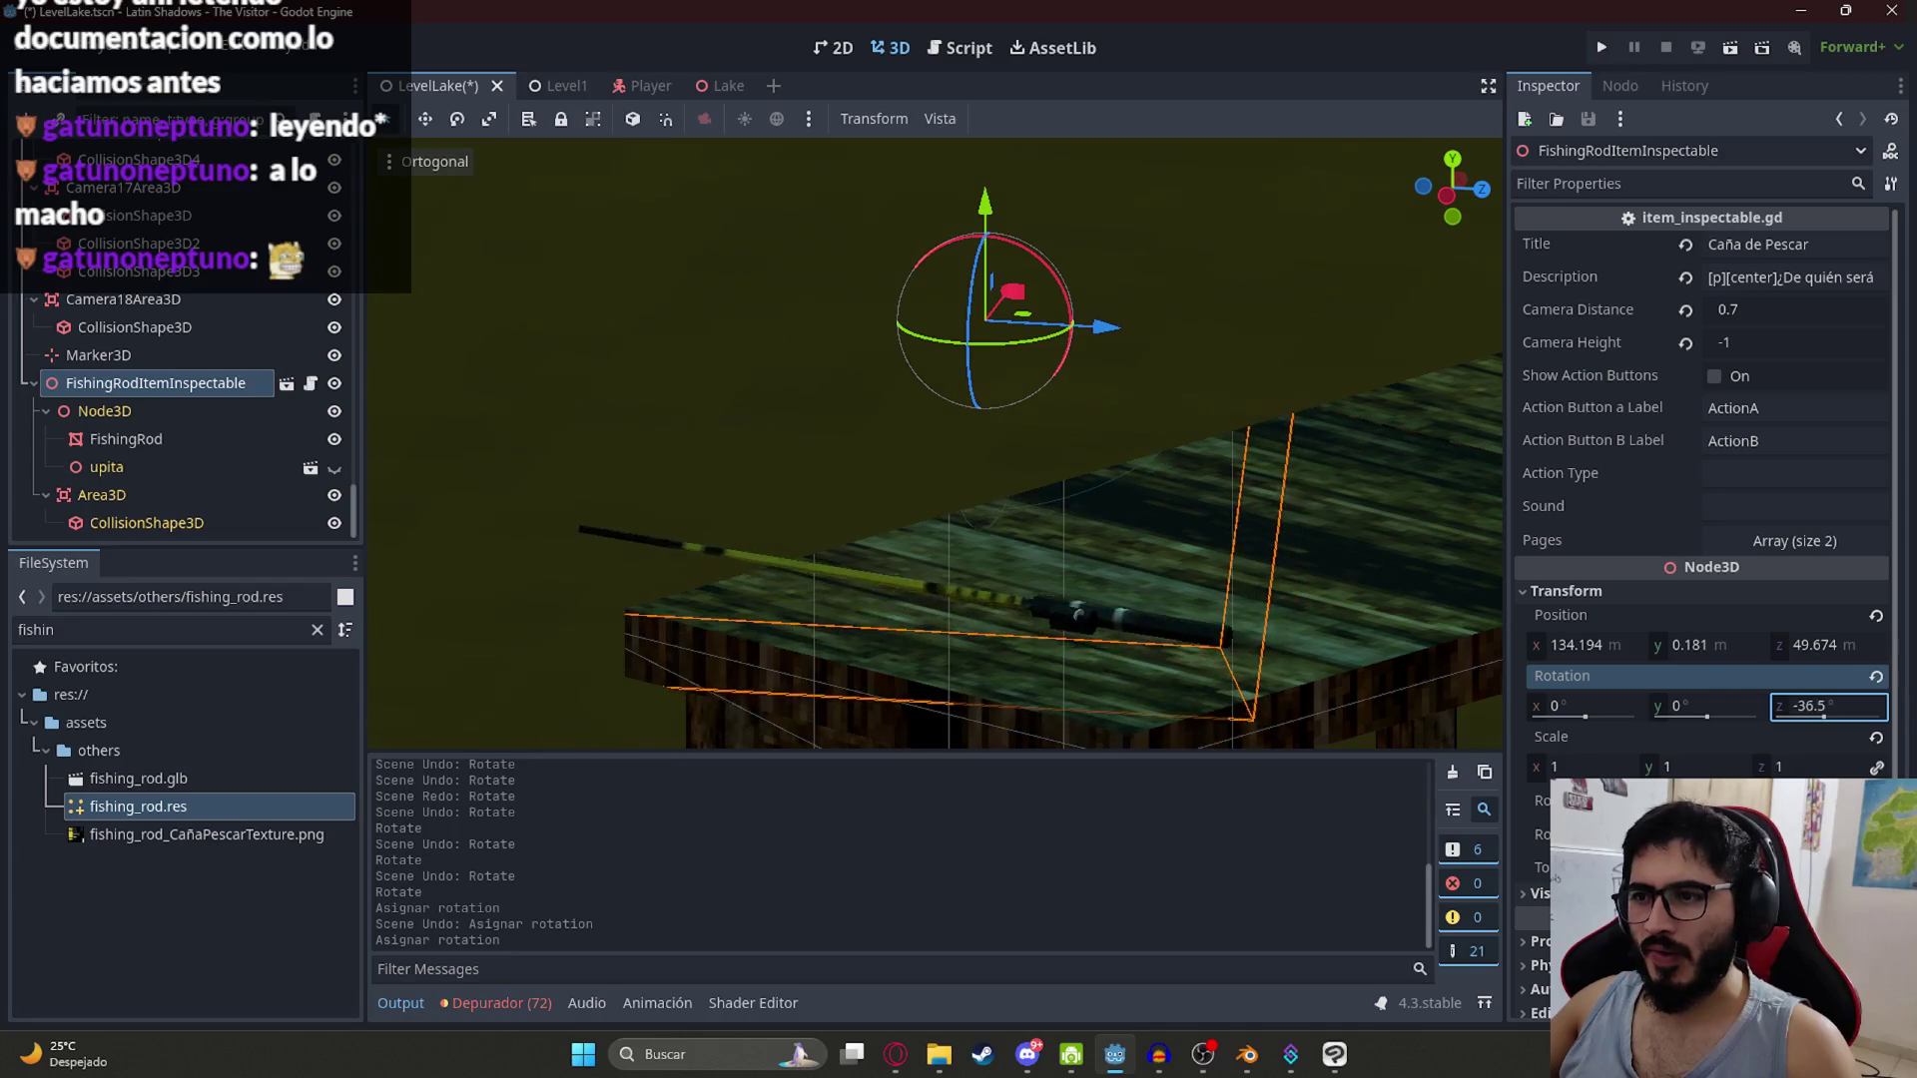
left_click(1580, 706)
key("ctrl+z")
key("ctrl+z")
key("ctrl+z")
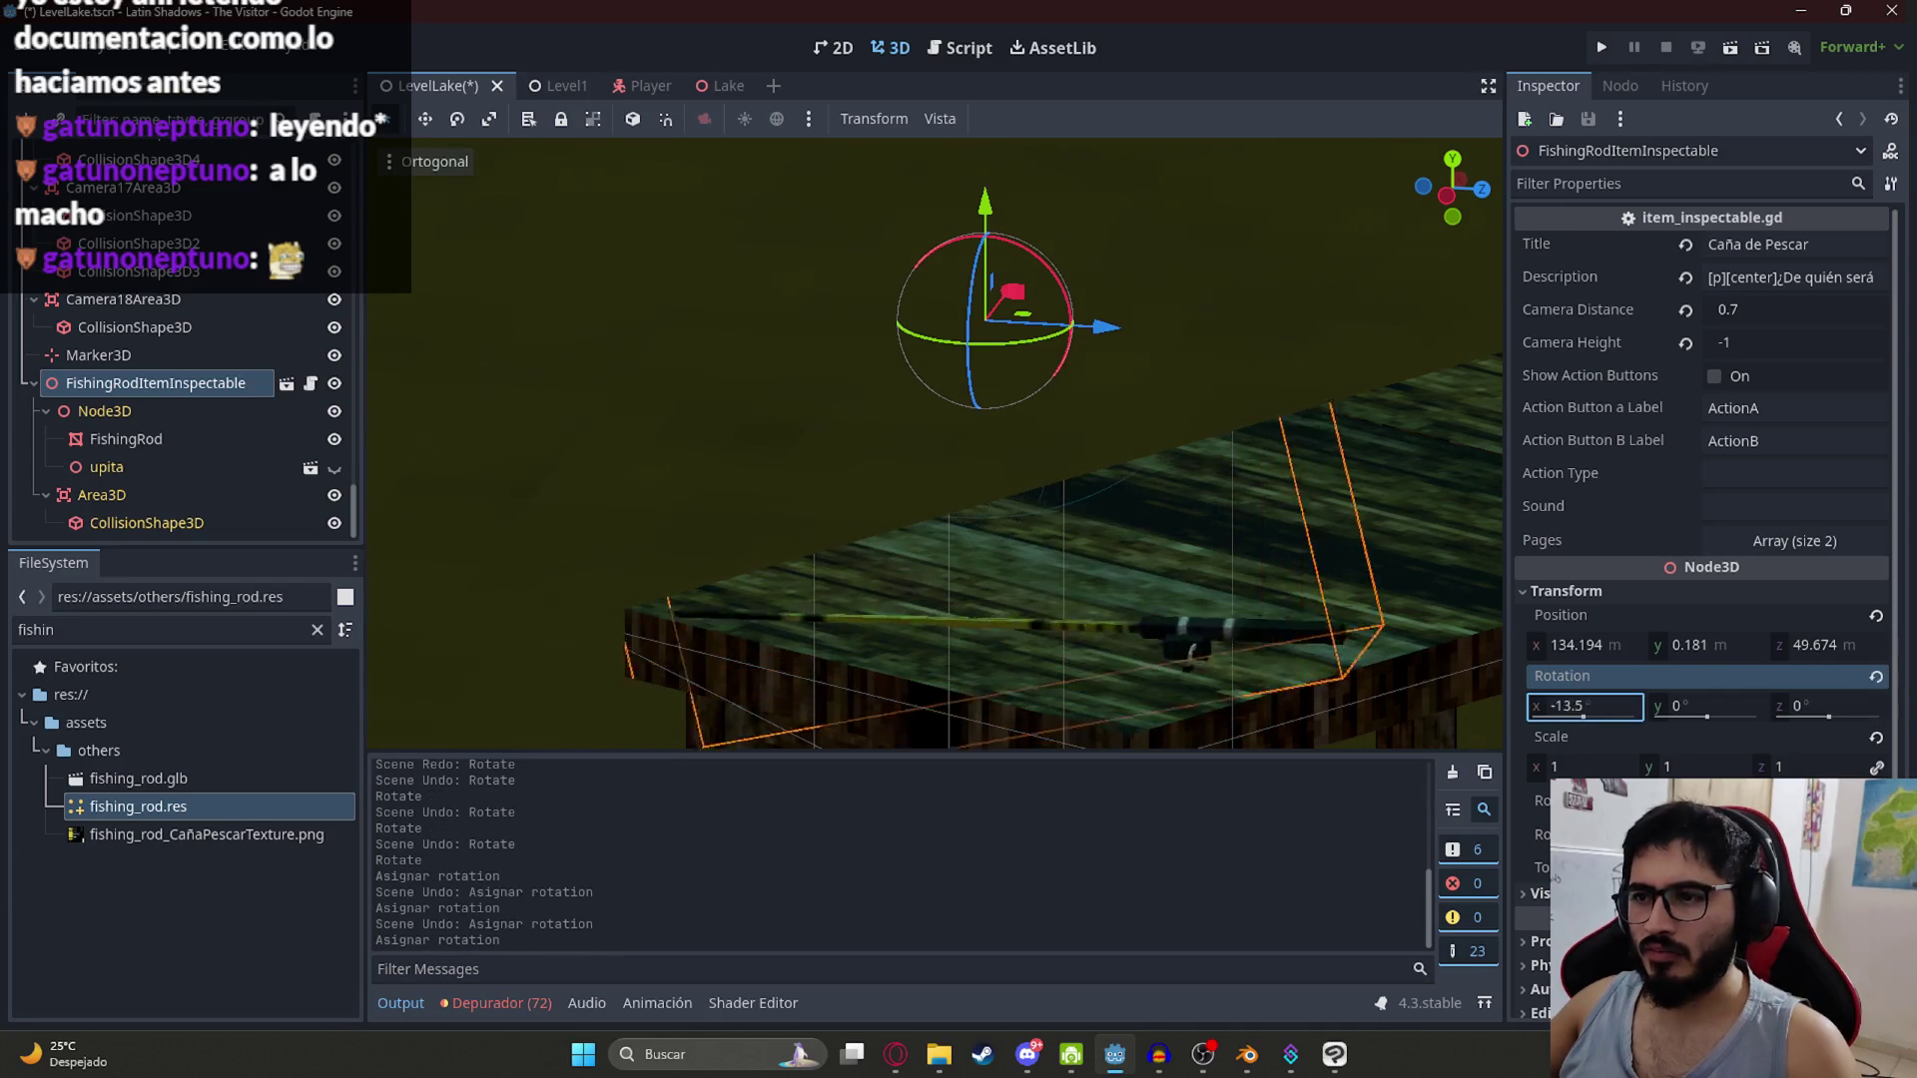
mouse_move(965, 530)
left_mouse_down()
mouse_move(977, 477)
mouse_move(1109, 495)
left_mouse_up()
key("ctrl+s")
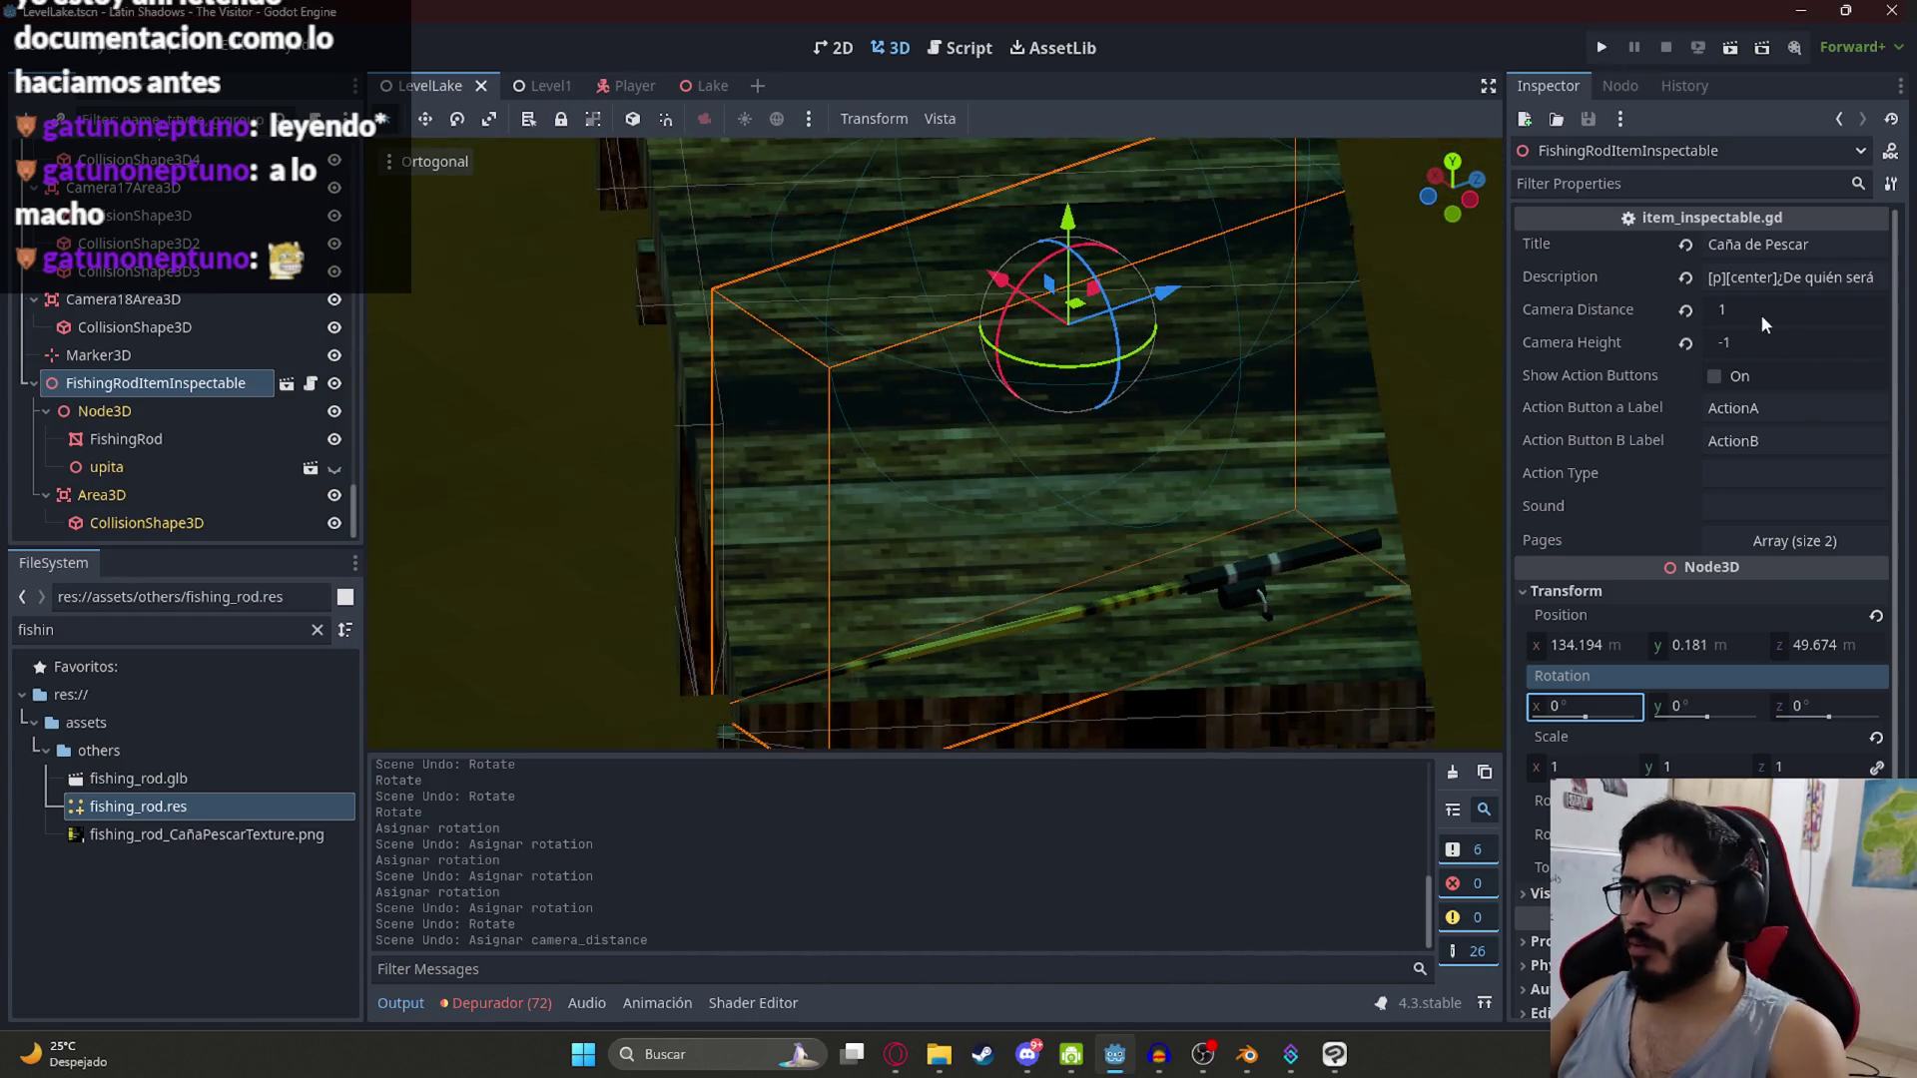
left_click(1749, 307)
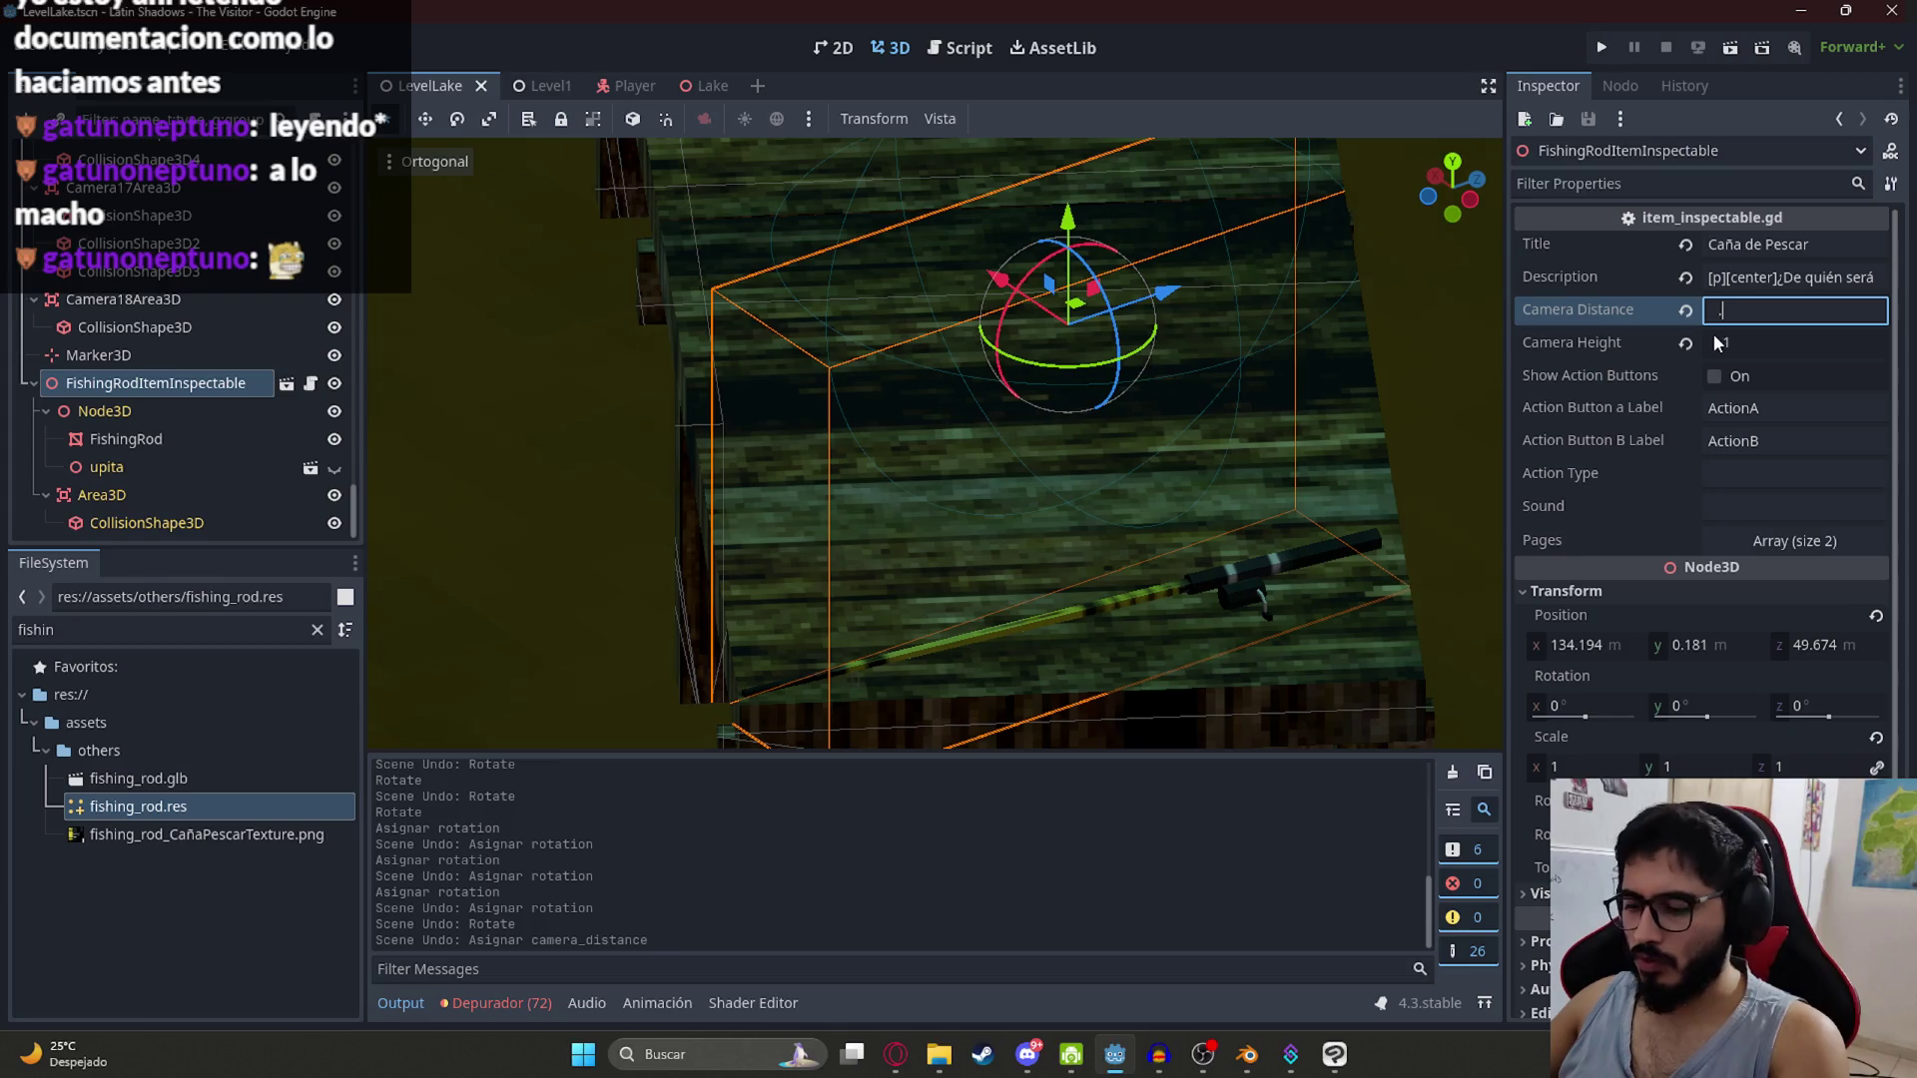
Step: Set the camera distance to 0.9, save, and run the lake level scene
type("9")
key("Return")
key("ctrl+s")
right_click(424, 86)
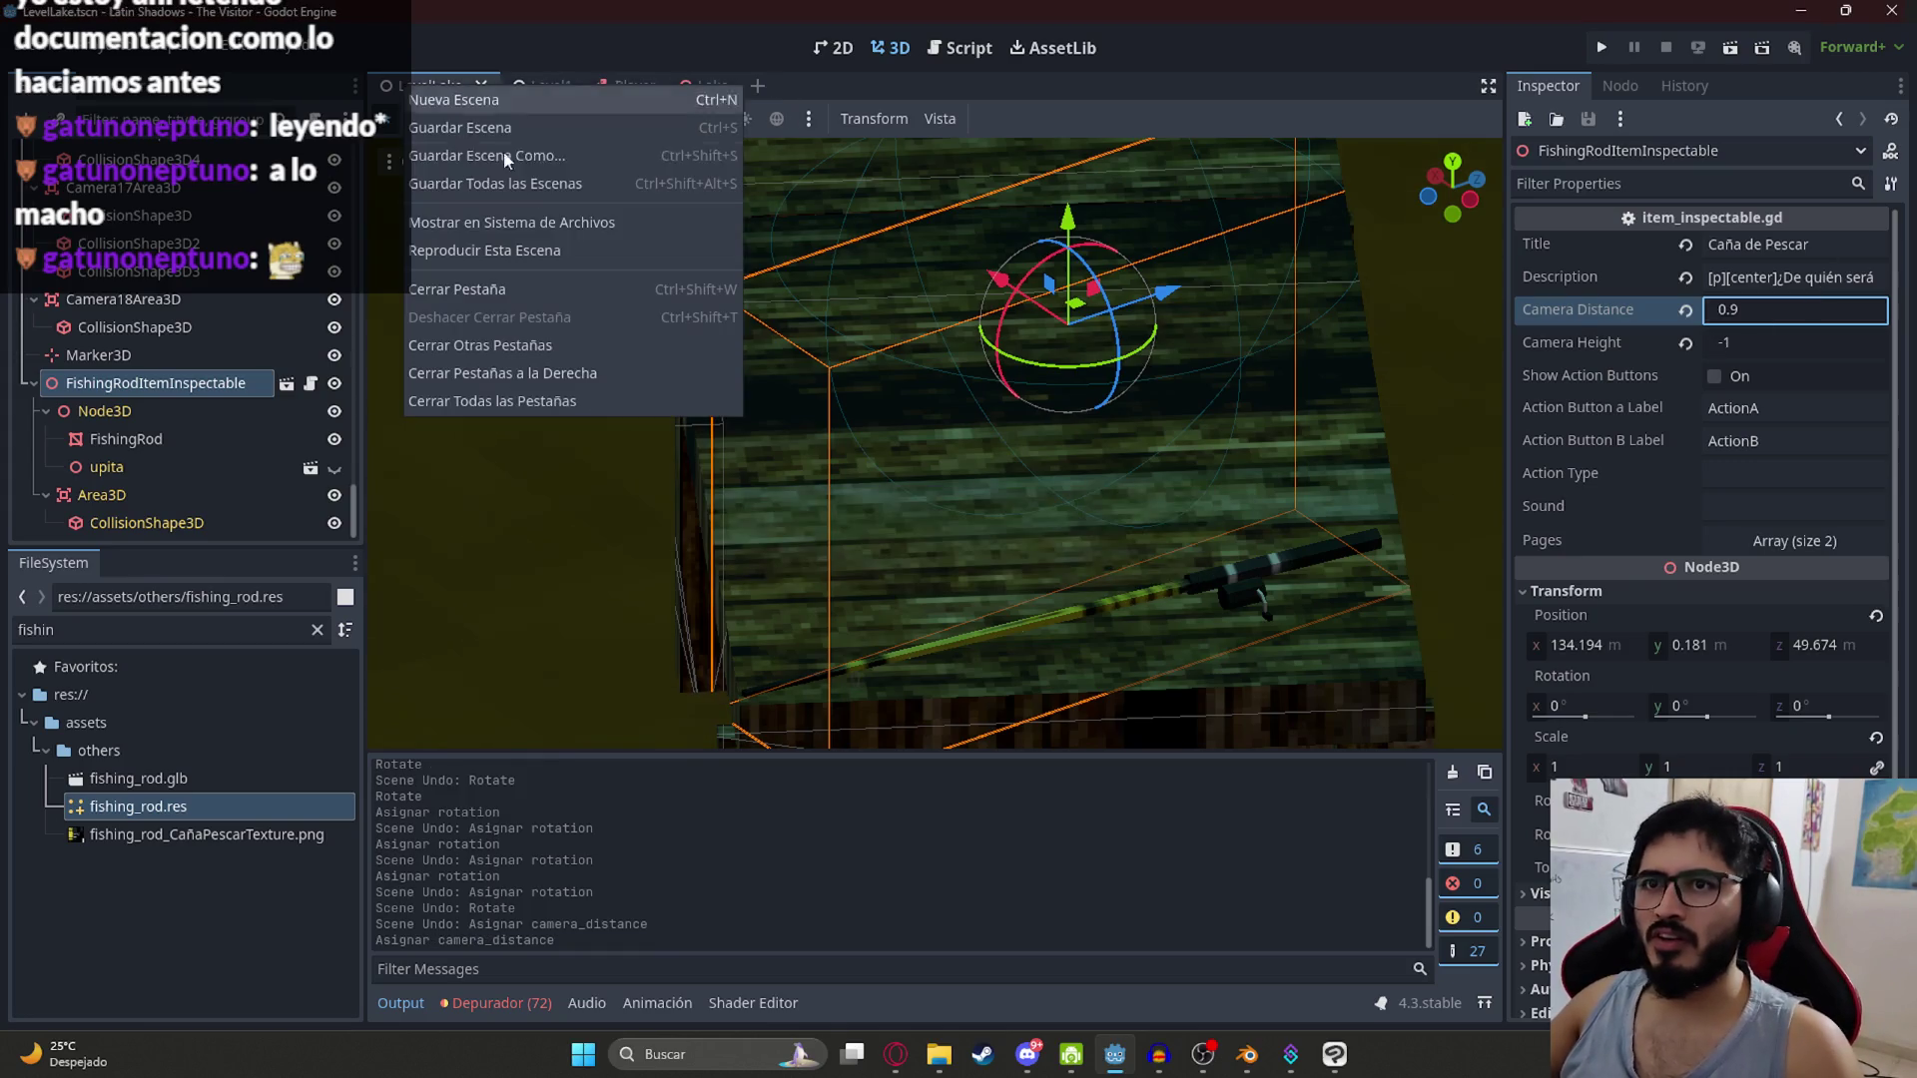
left_click(531, 245)
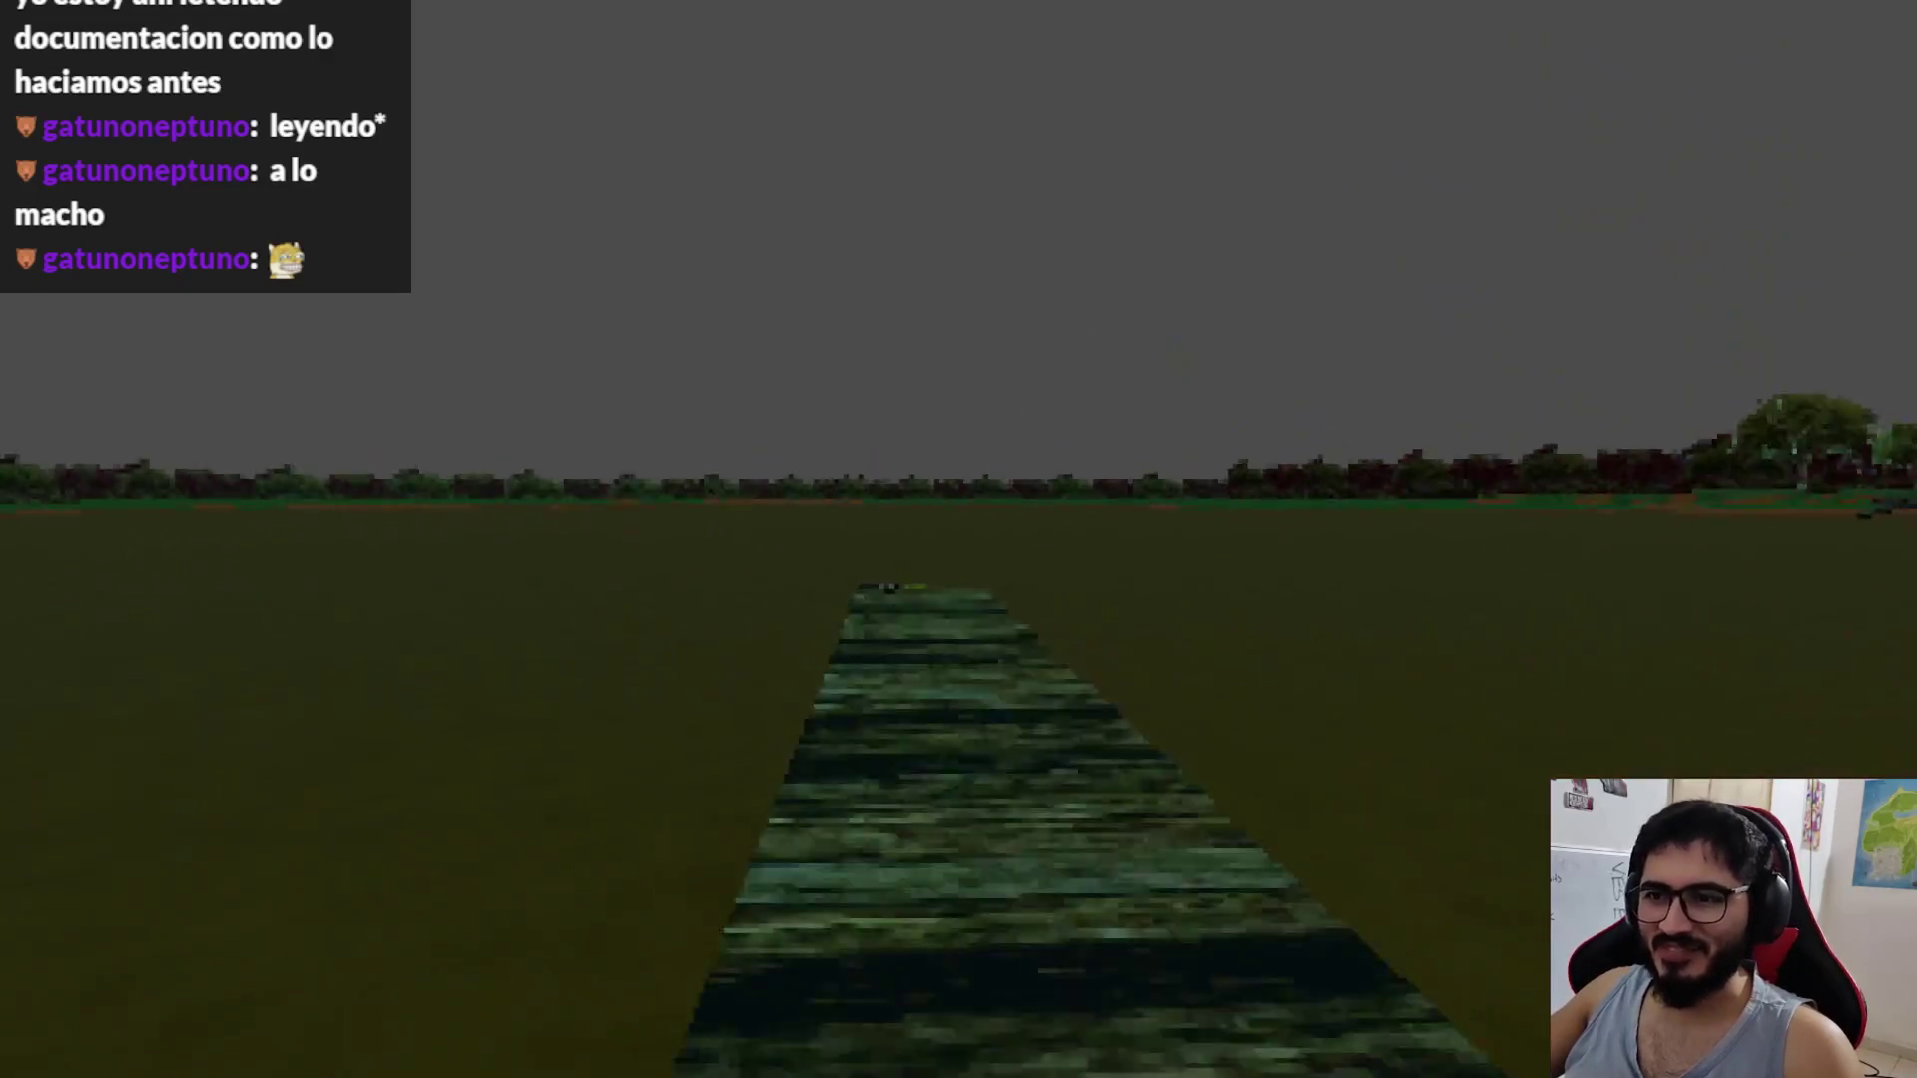
Step: Inspect the fishing rod, close and reopen the inspection view, then quit the game
key("e")
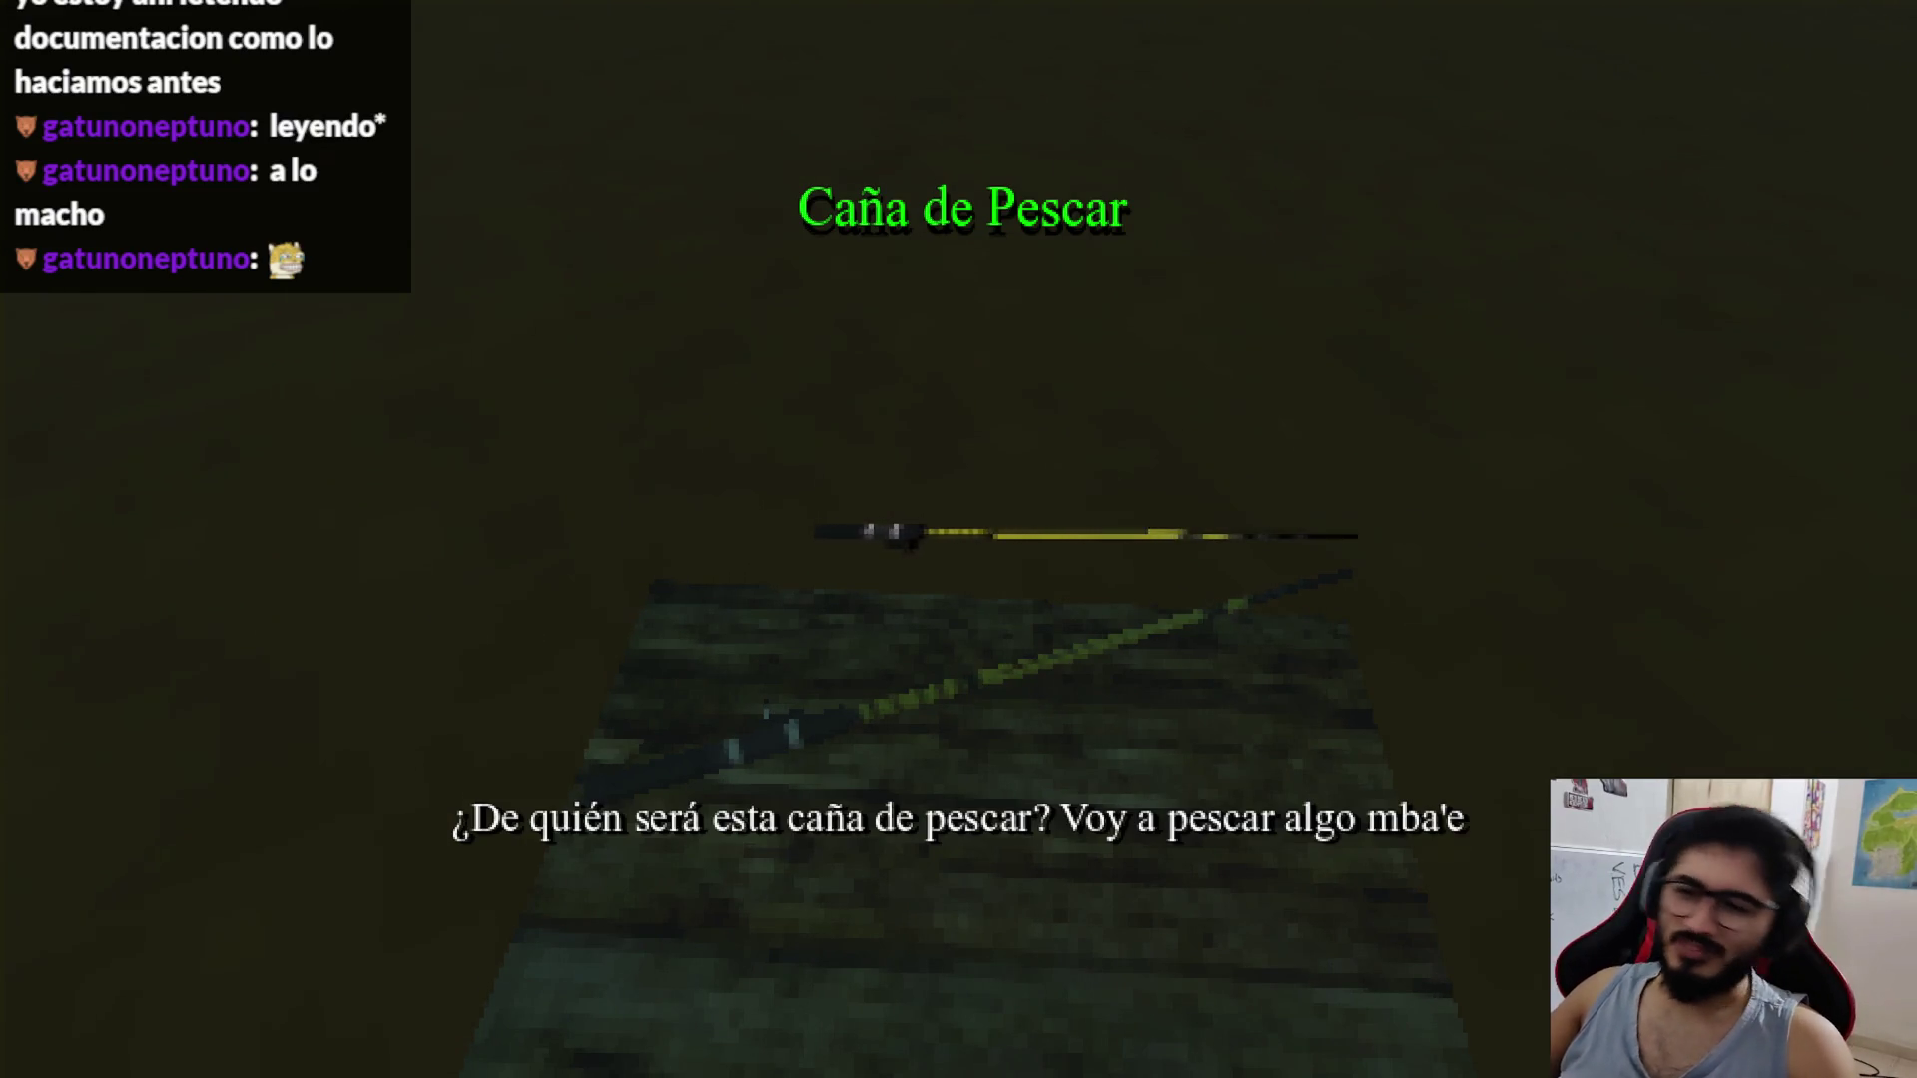
key("e")
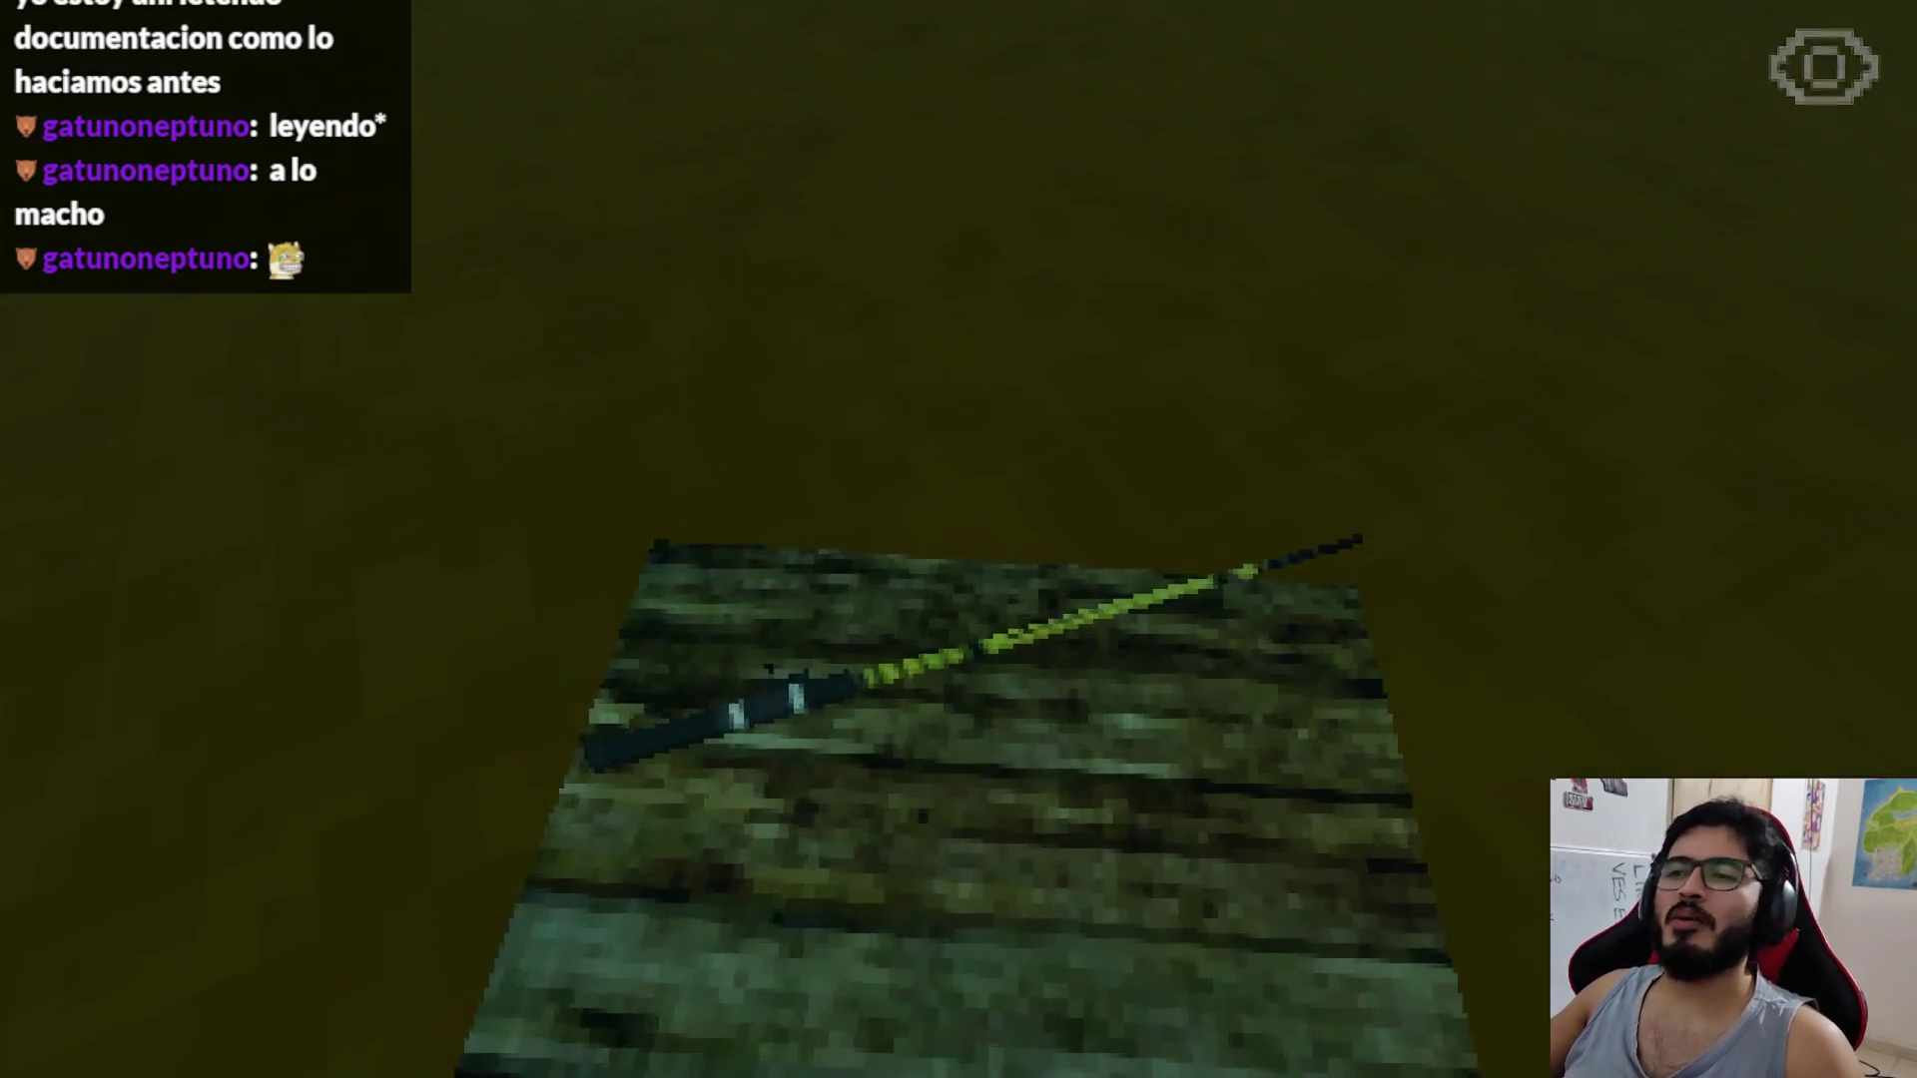
key("e")
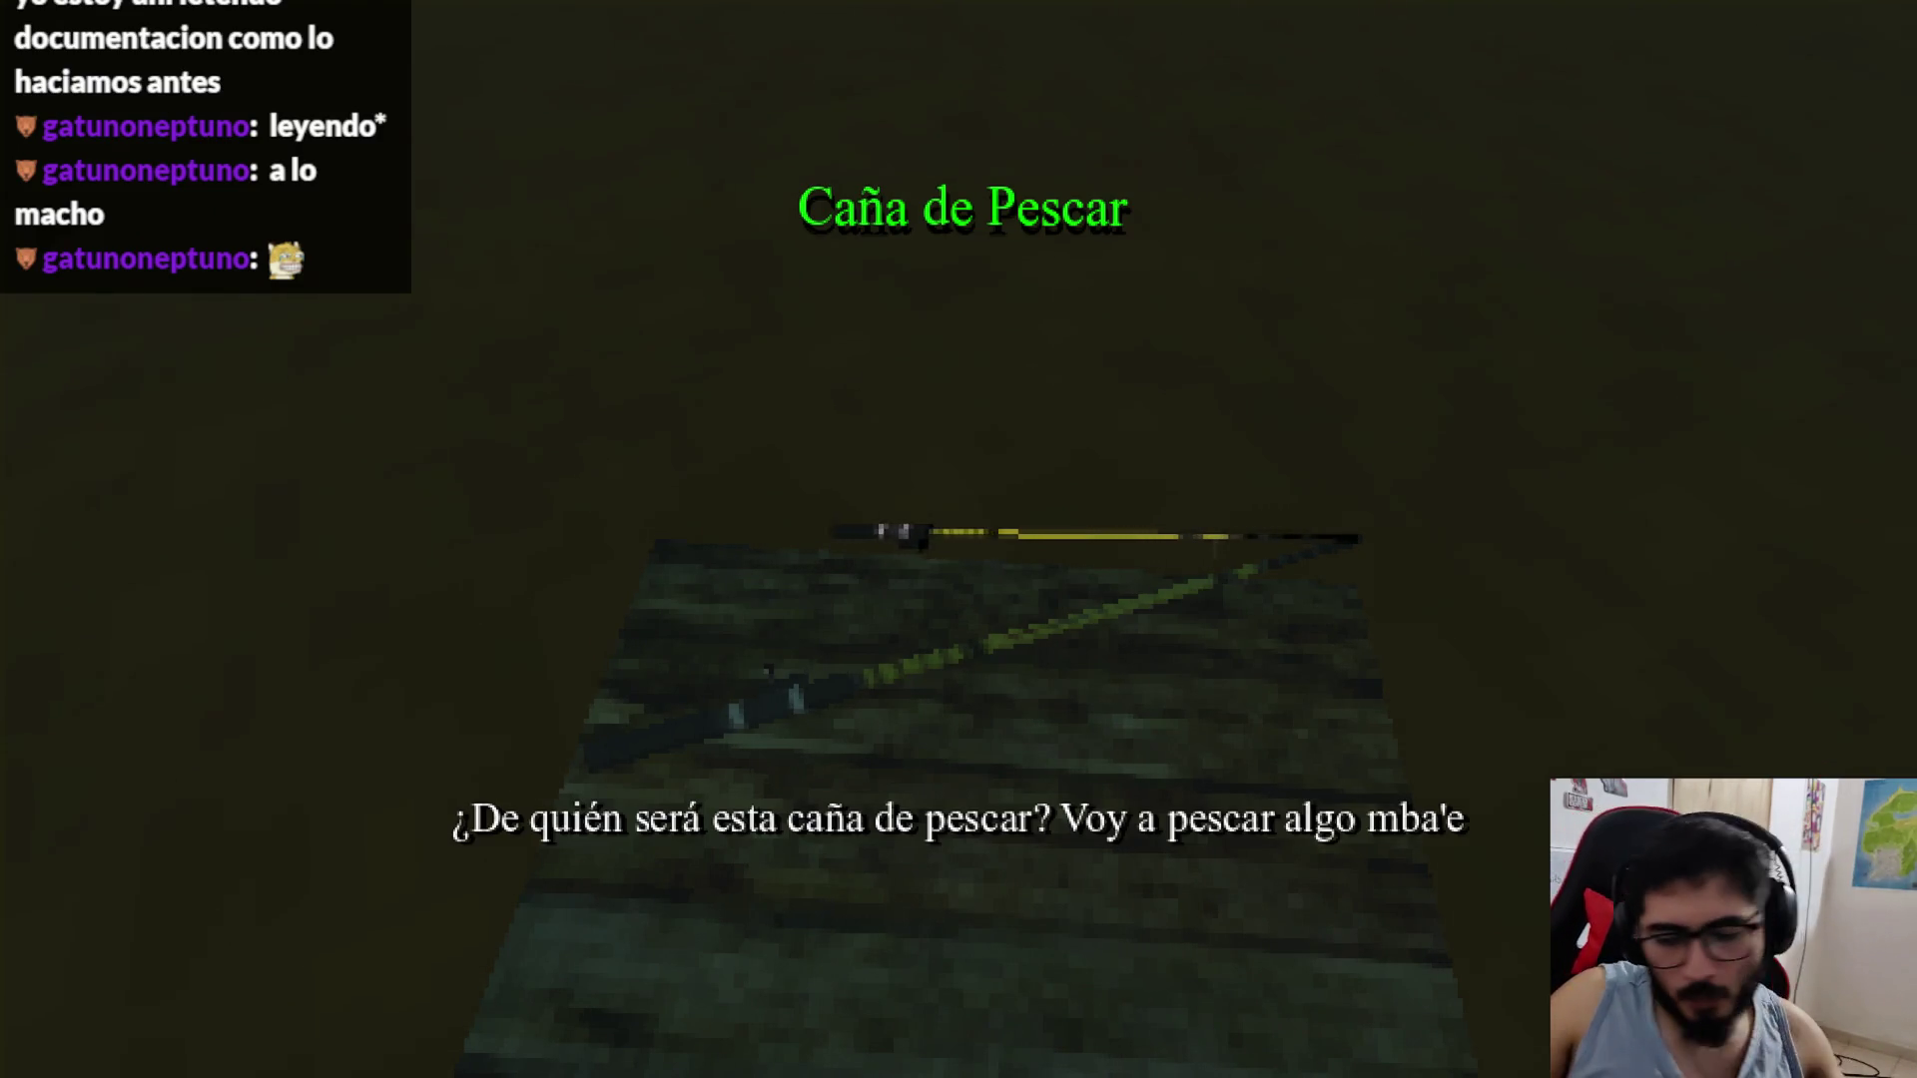
key("alt+F4")
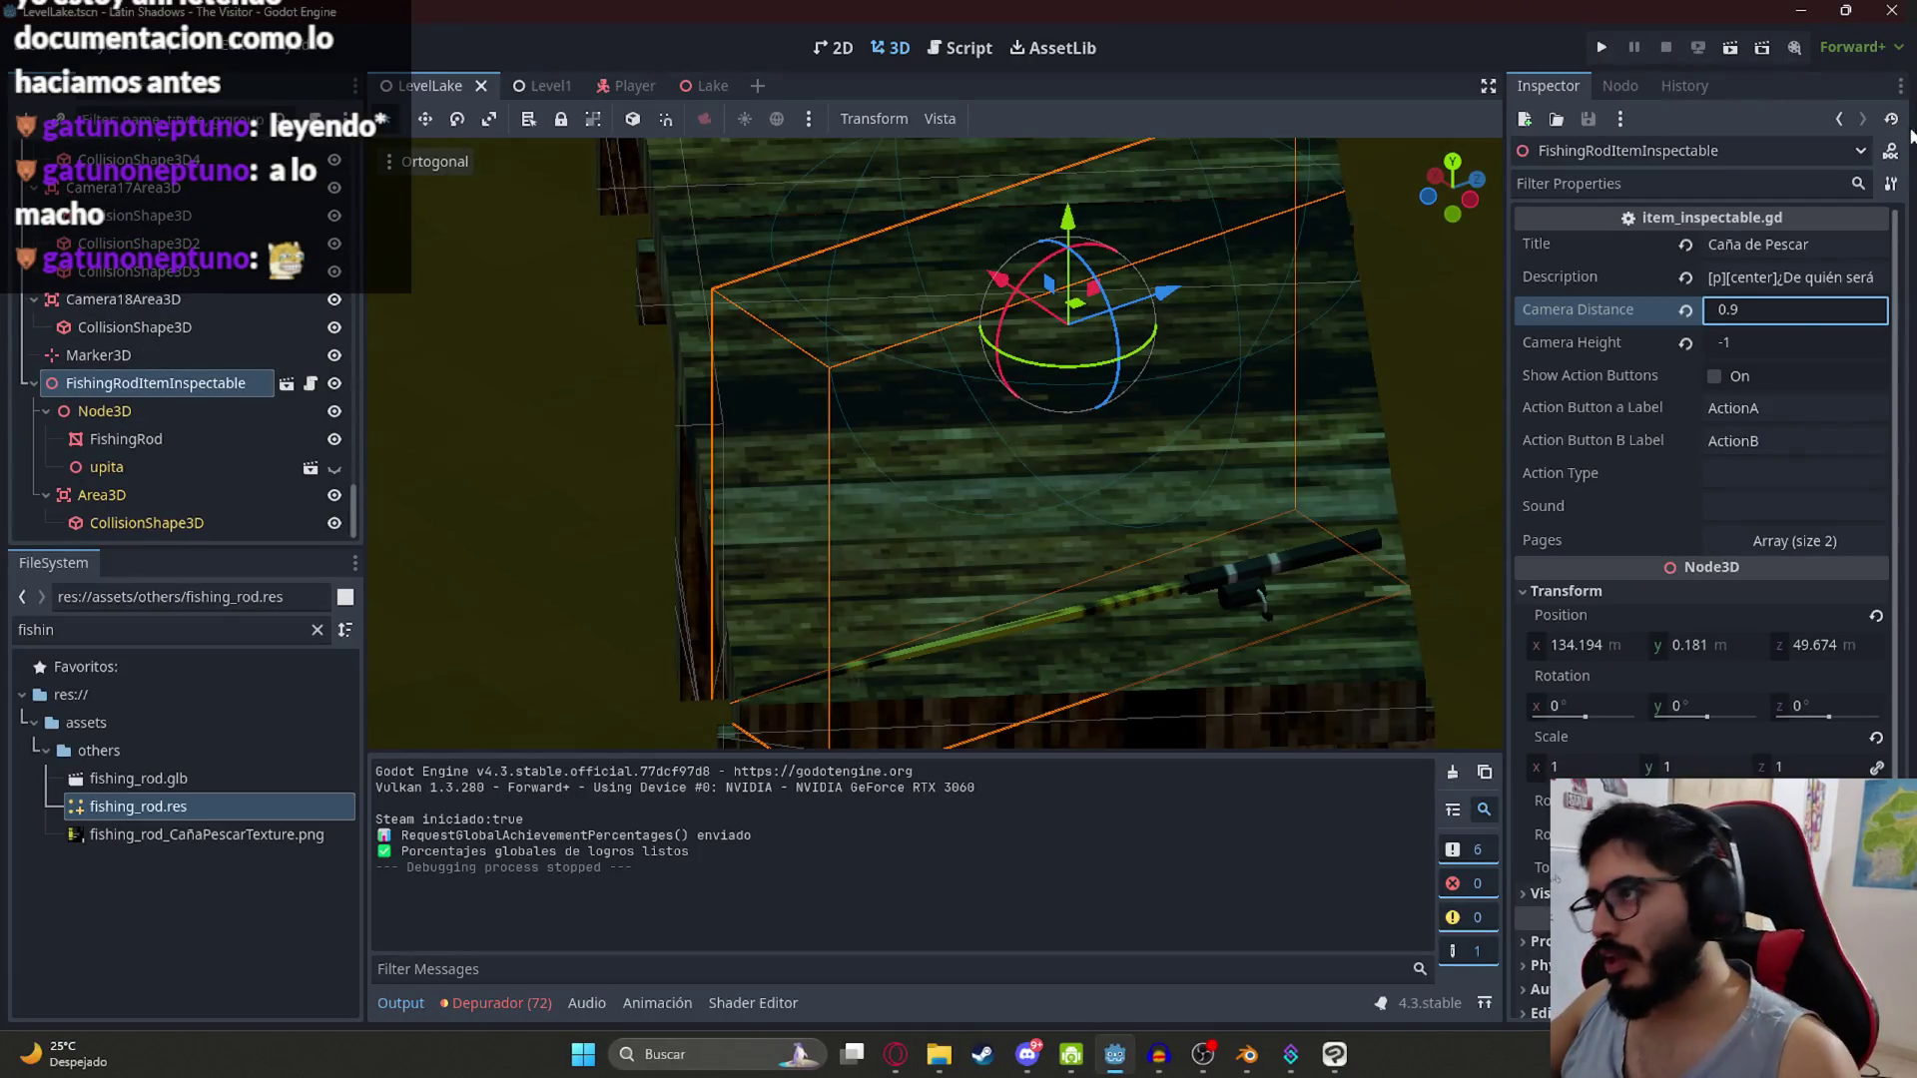
Step: Turn on Show Action Buttons and label the action buttons Pescar and Dejar
left_click(1715, 377)
left_click(1734, 407)
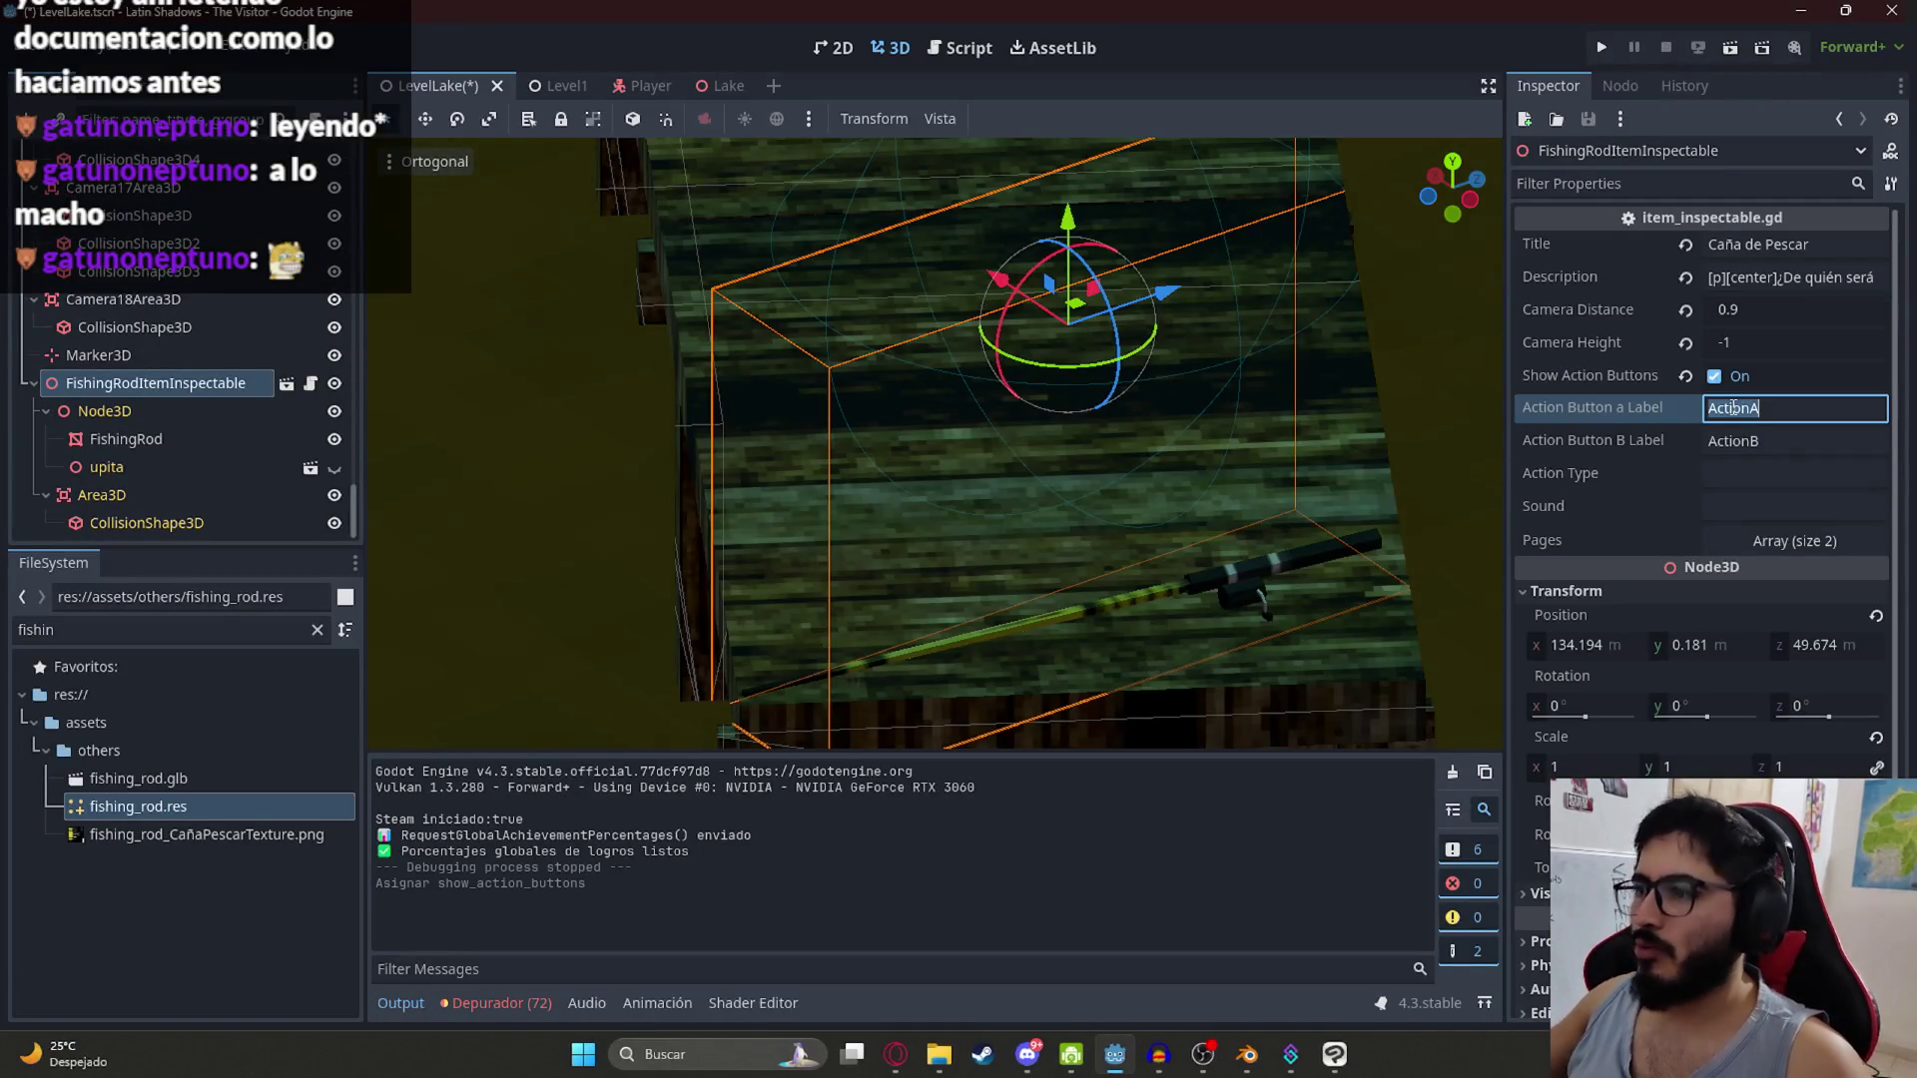
type("Pescar")
left_click(1765, 453)
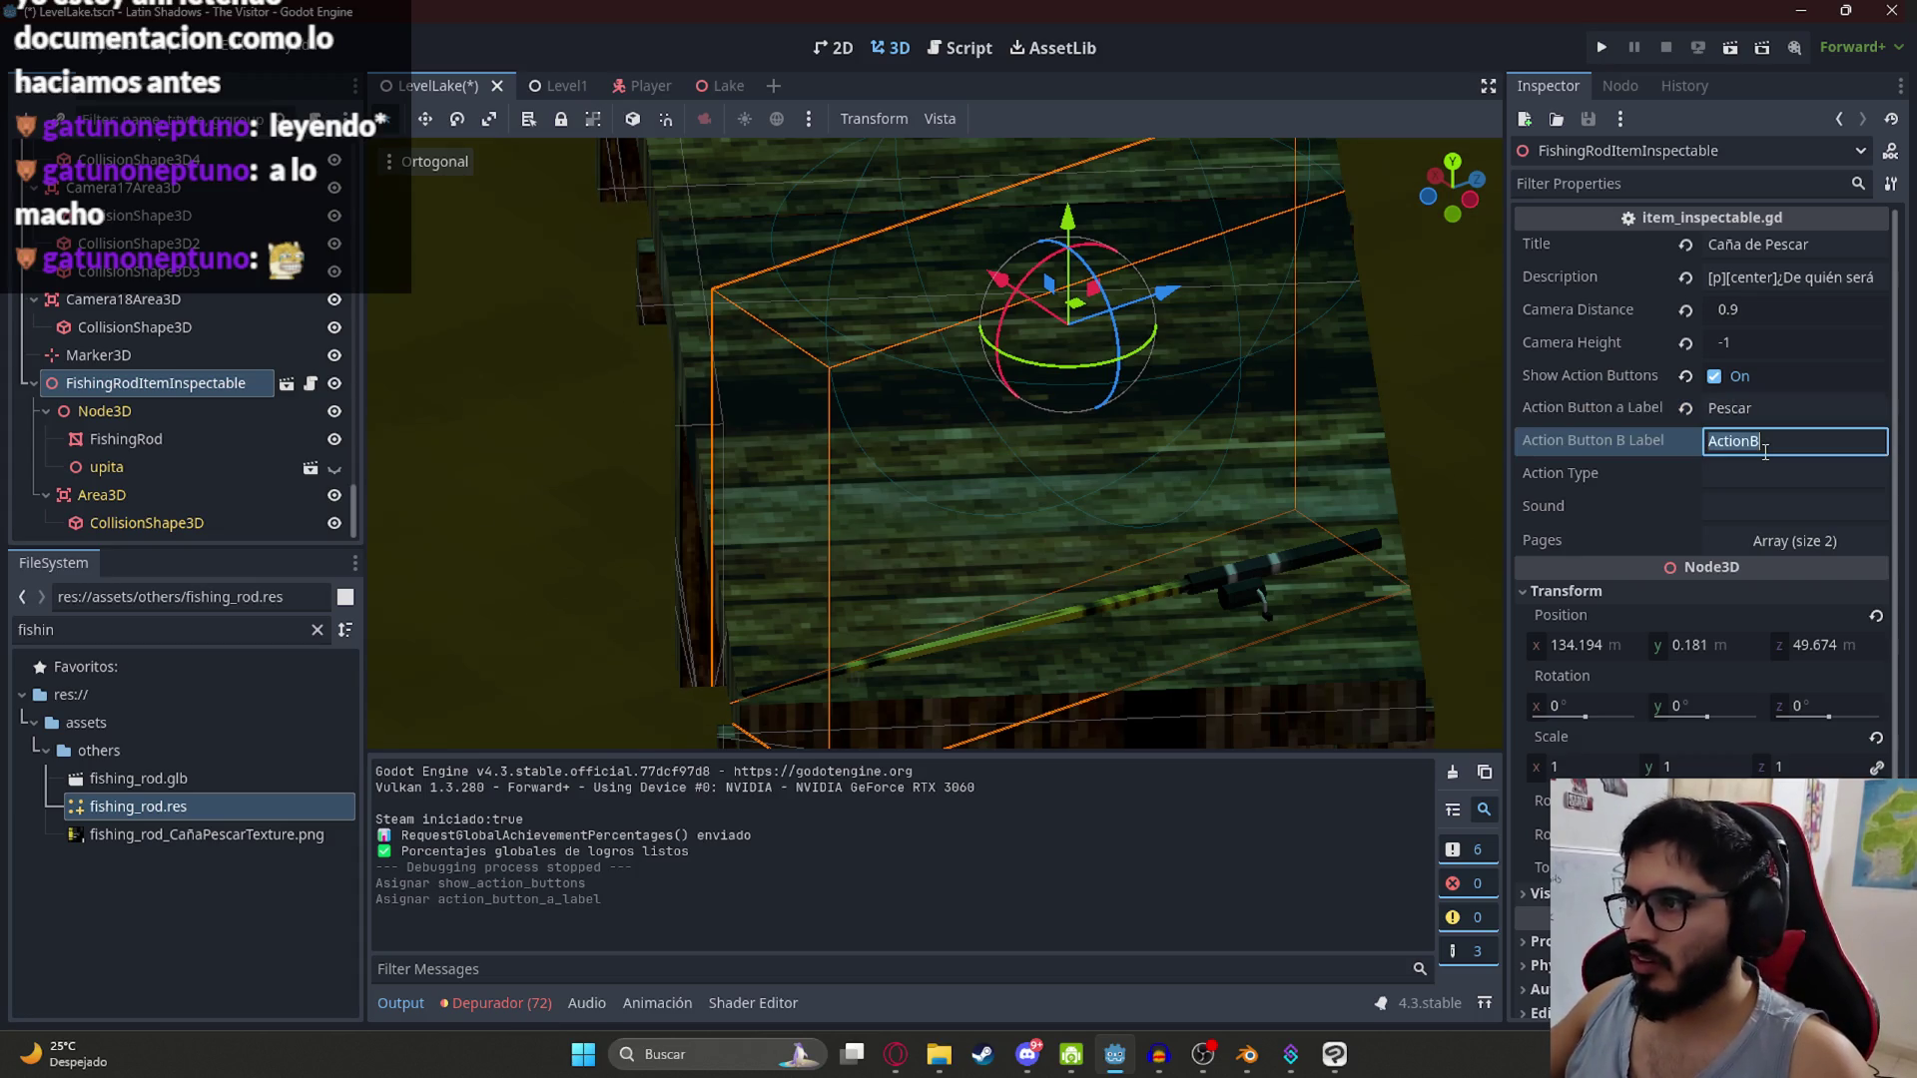
type("Dejar")
key("Return")
Step: Save and run the lake level, inspect the fishing rod, and choose Dejar
right_click(436, 77)
left_click(477, 254)
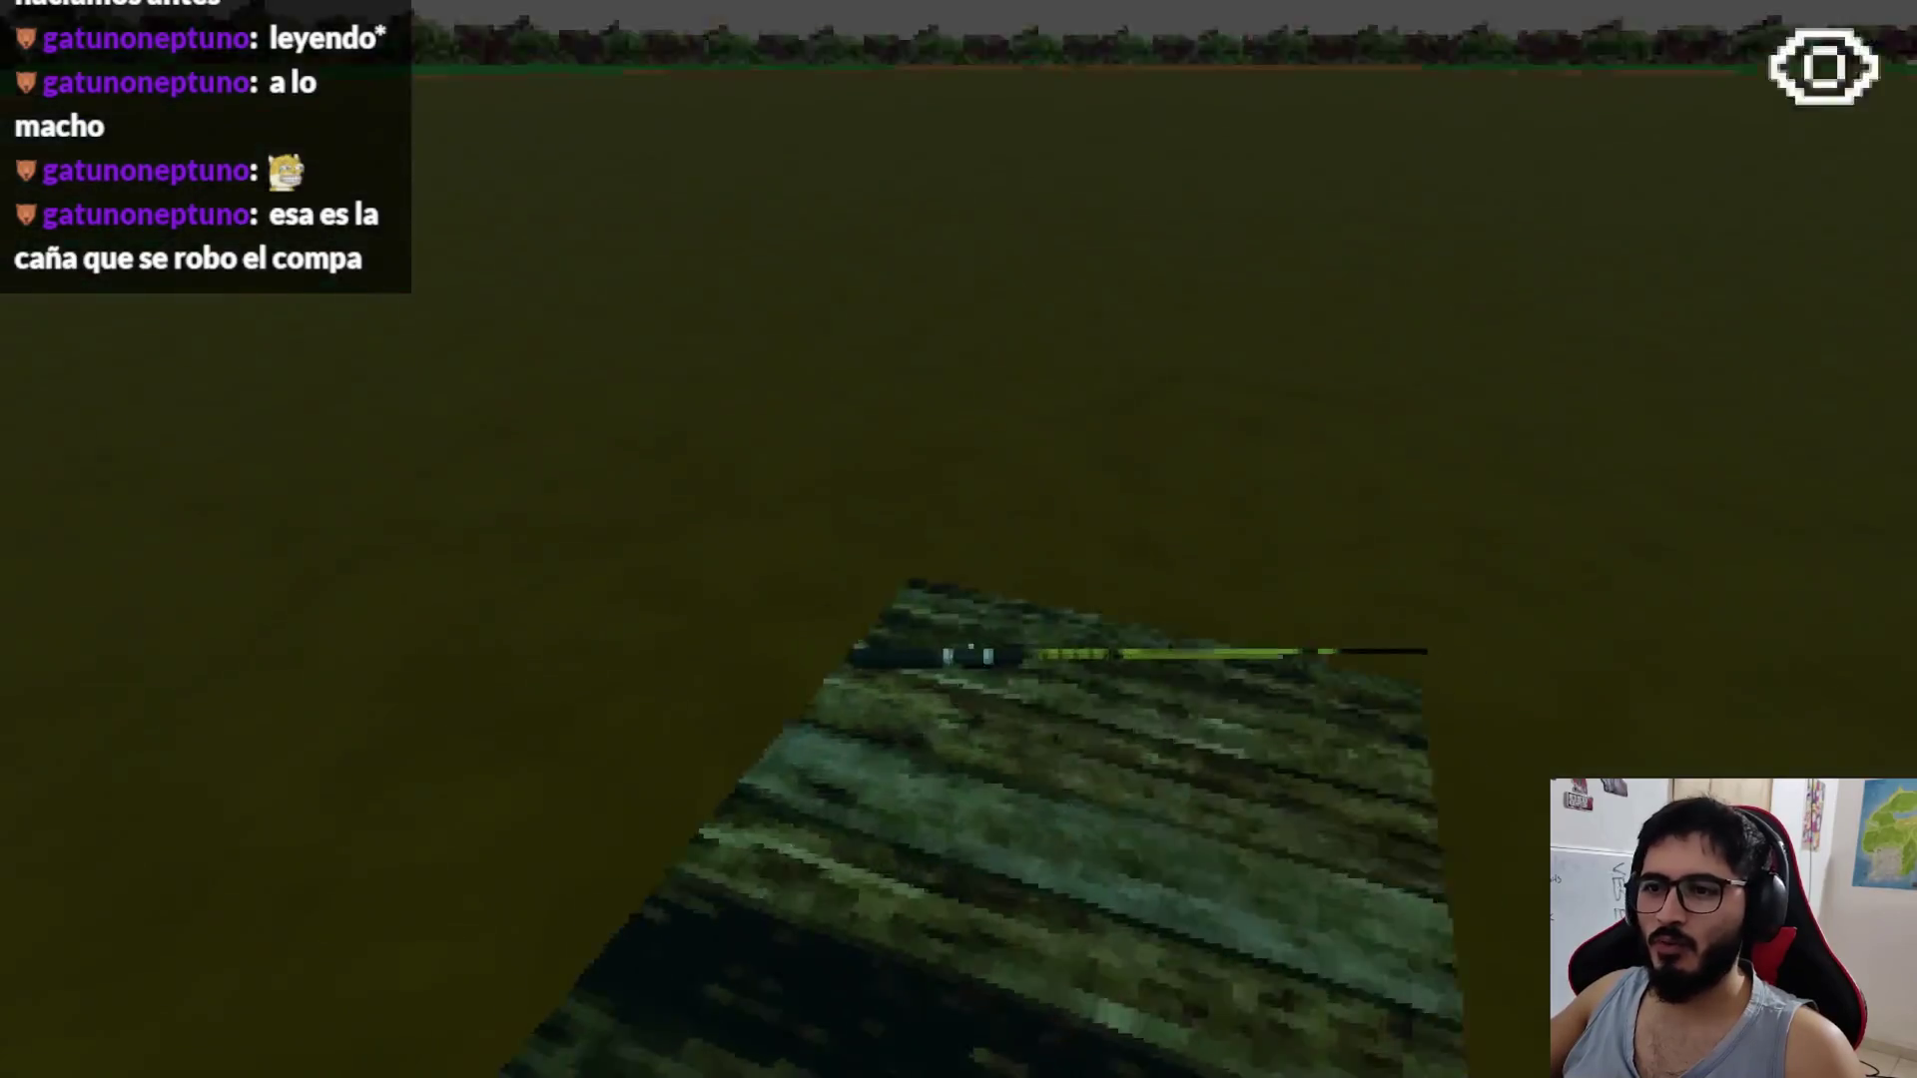
left_click(958, 539)
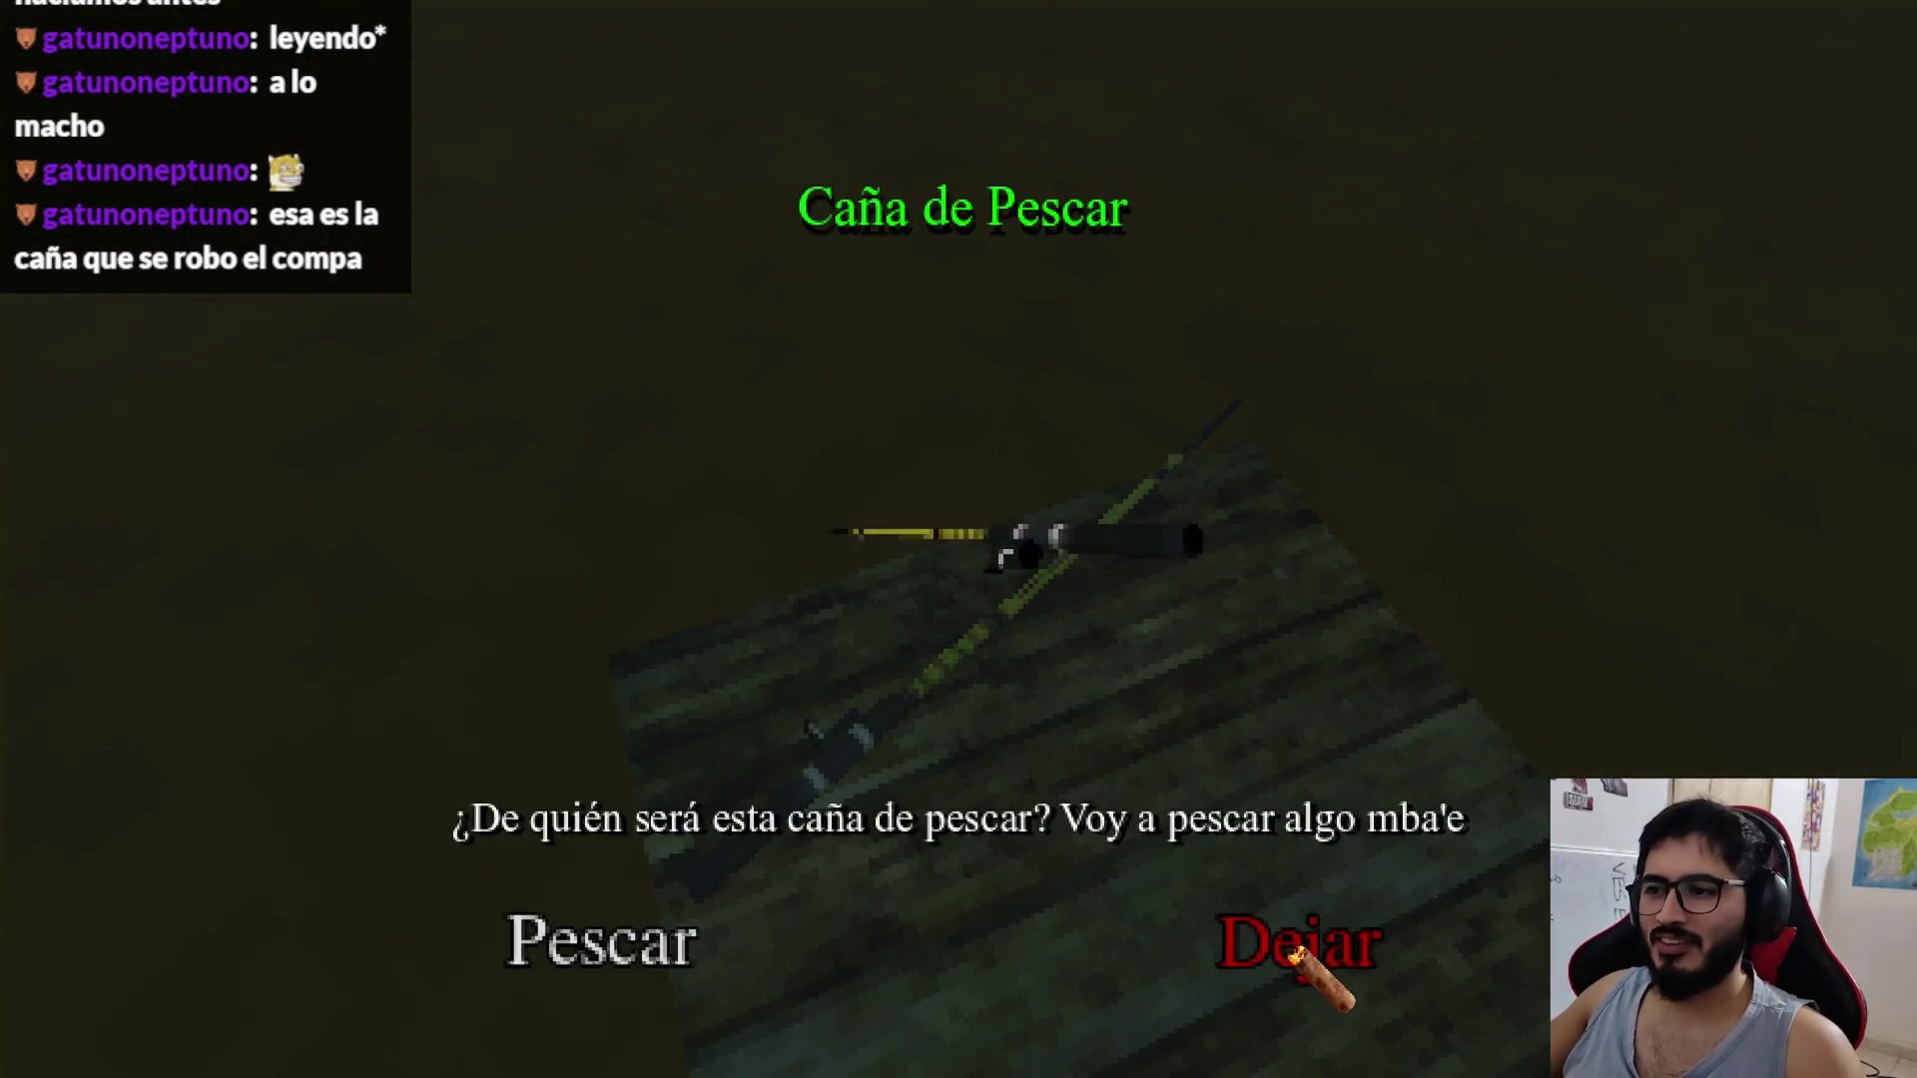
left_click(1293, 954)
left_click(958, 540)
left_click(1293, 953)
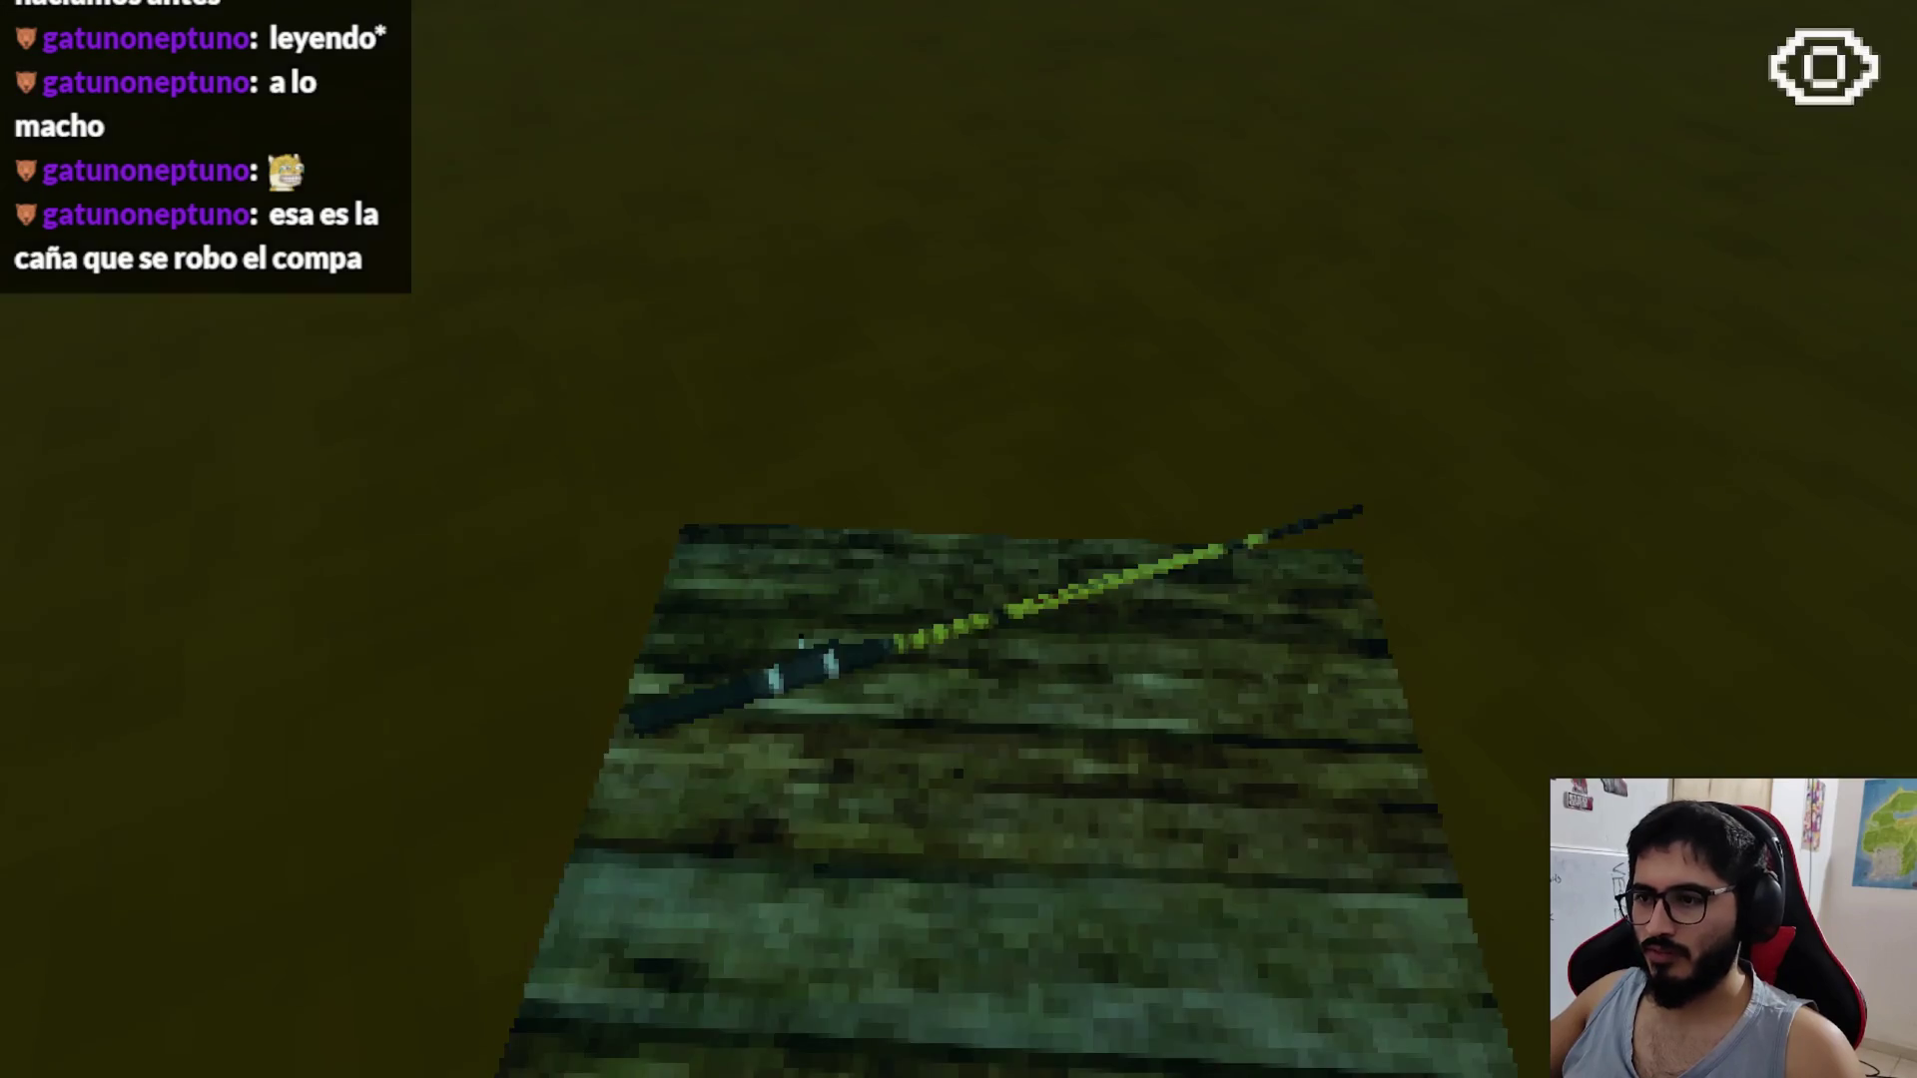
left_click(958, 539)
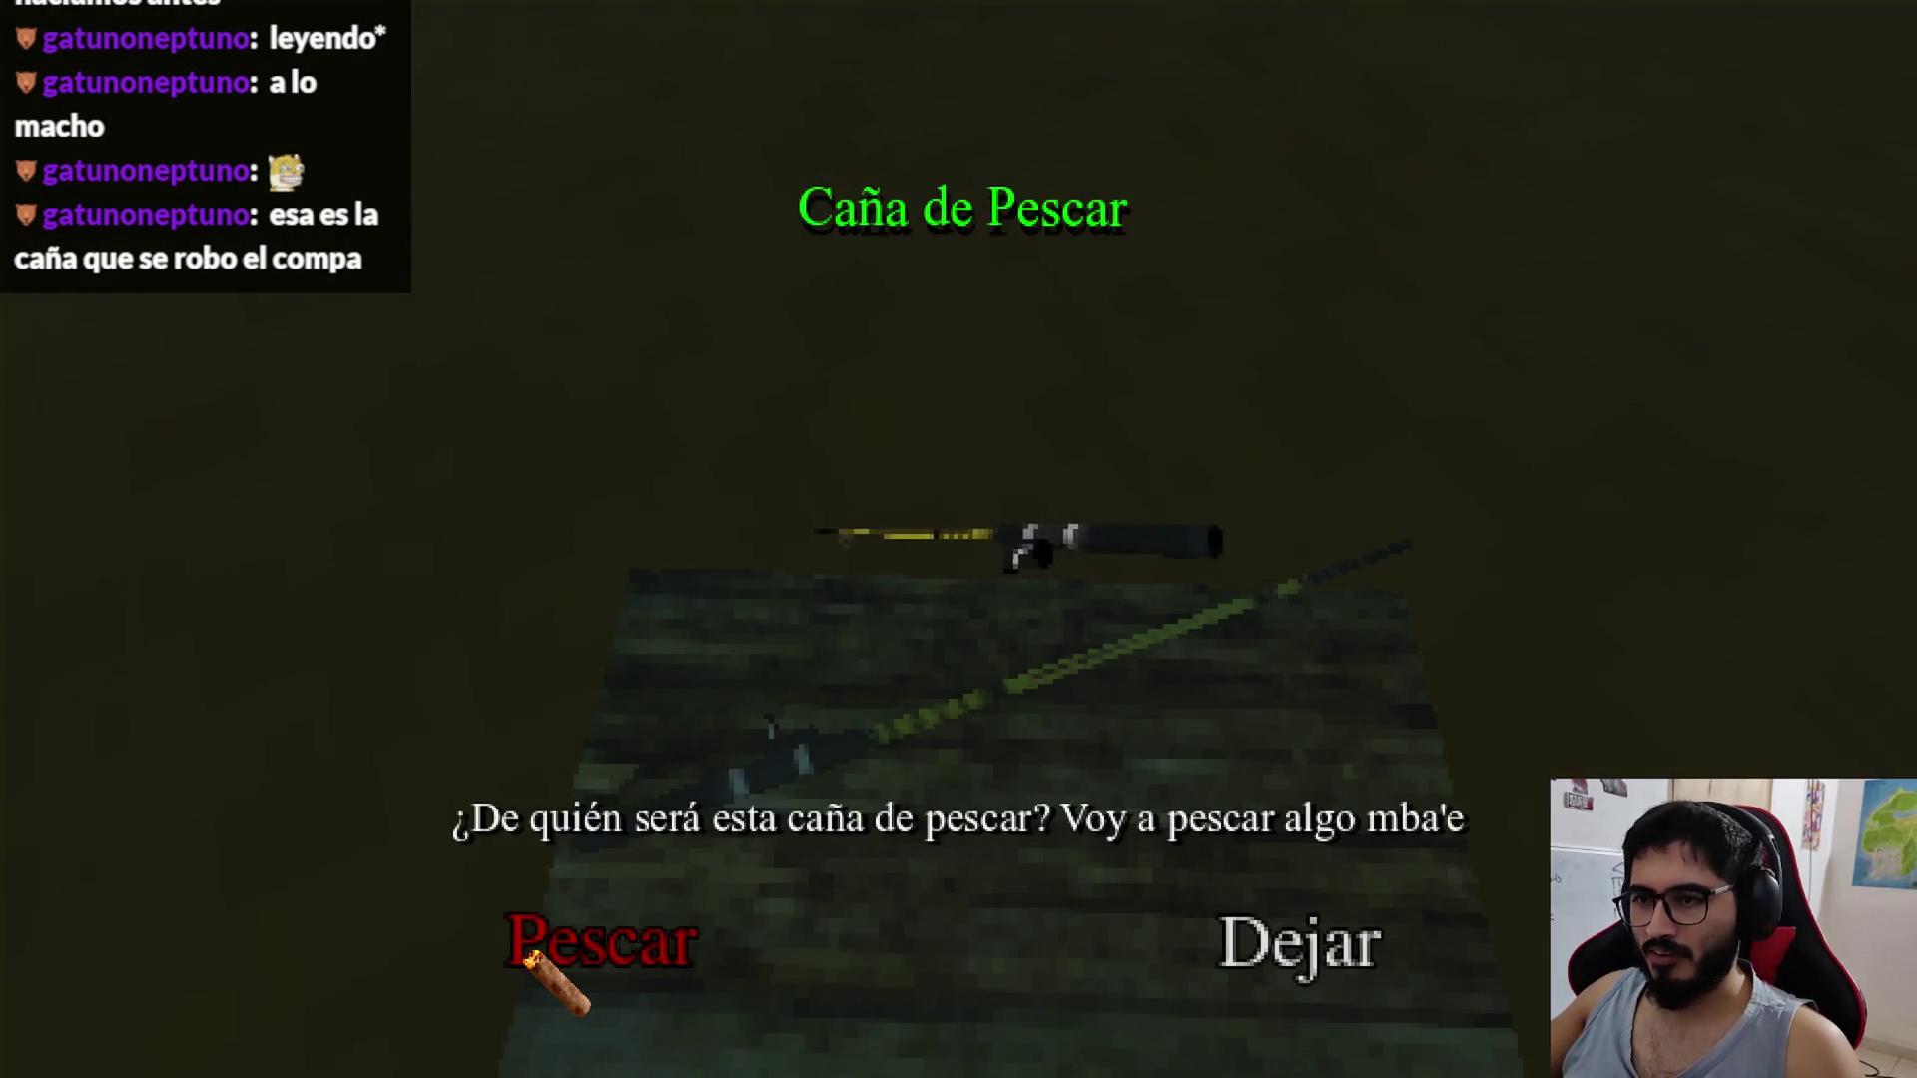
left_click(1213, 938)
Step: Repeat inspecting the rod and choosing Dejar, then quit the game from the pause menu
left_click(959, 539)
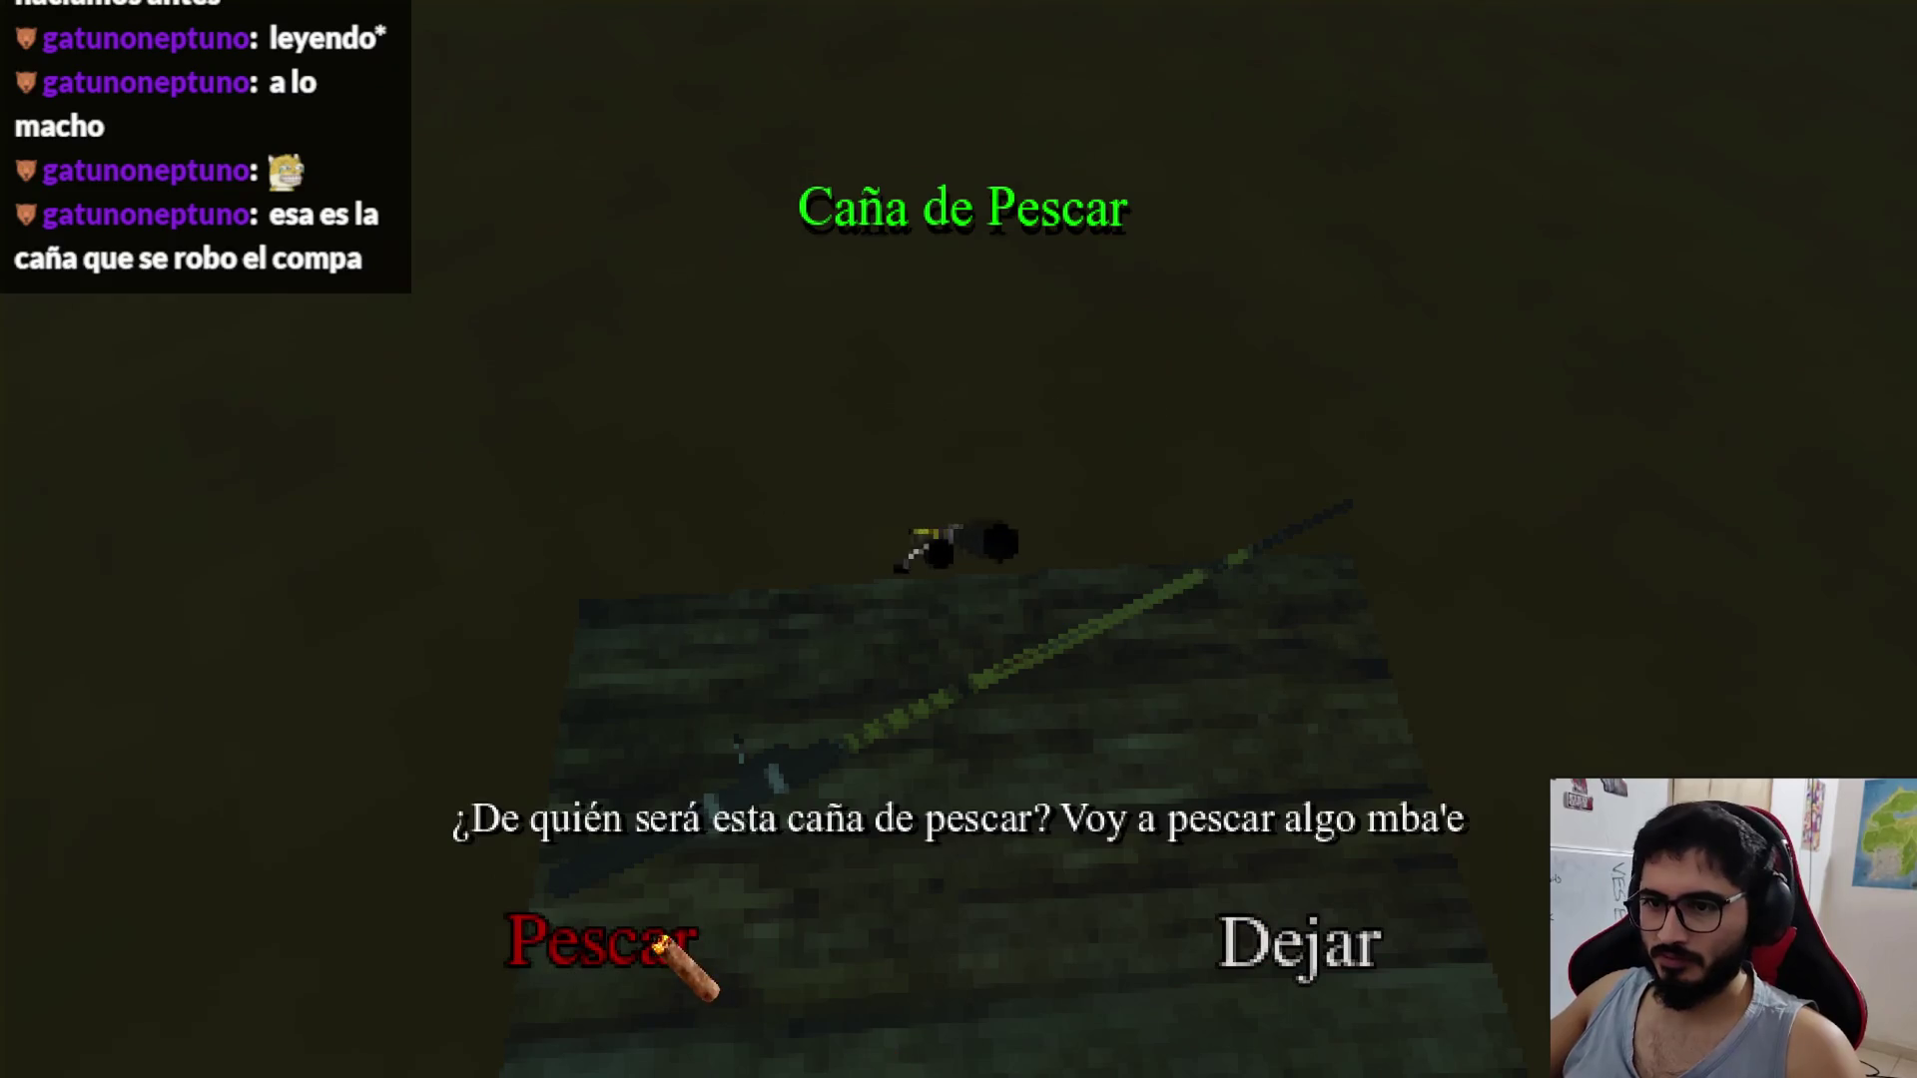
left_click(1241, 949)
left_click(958, 539)
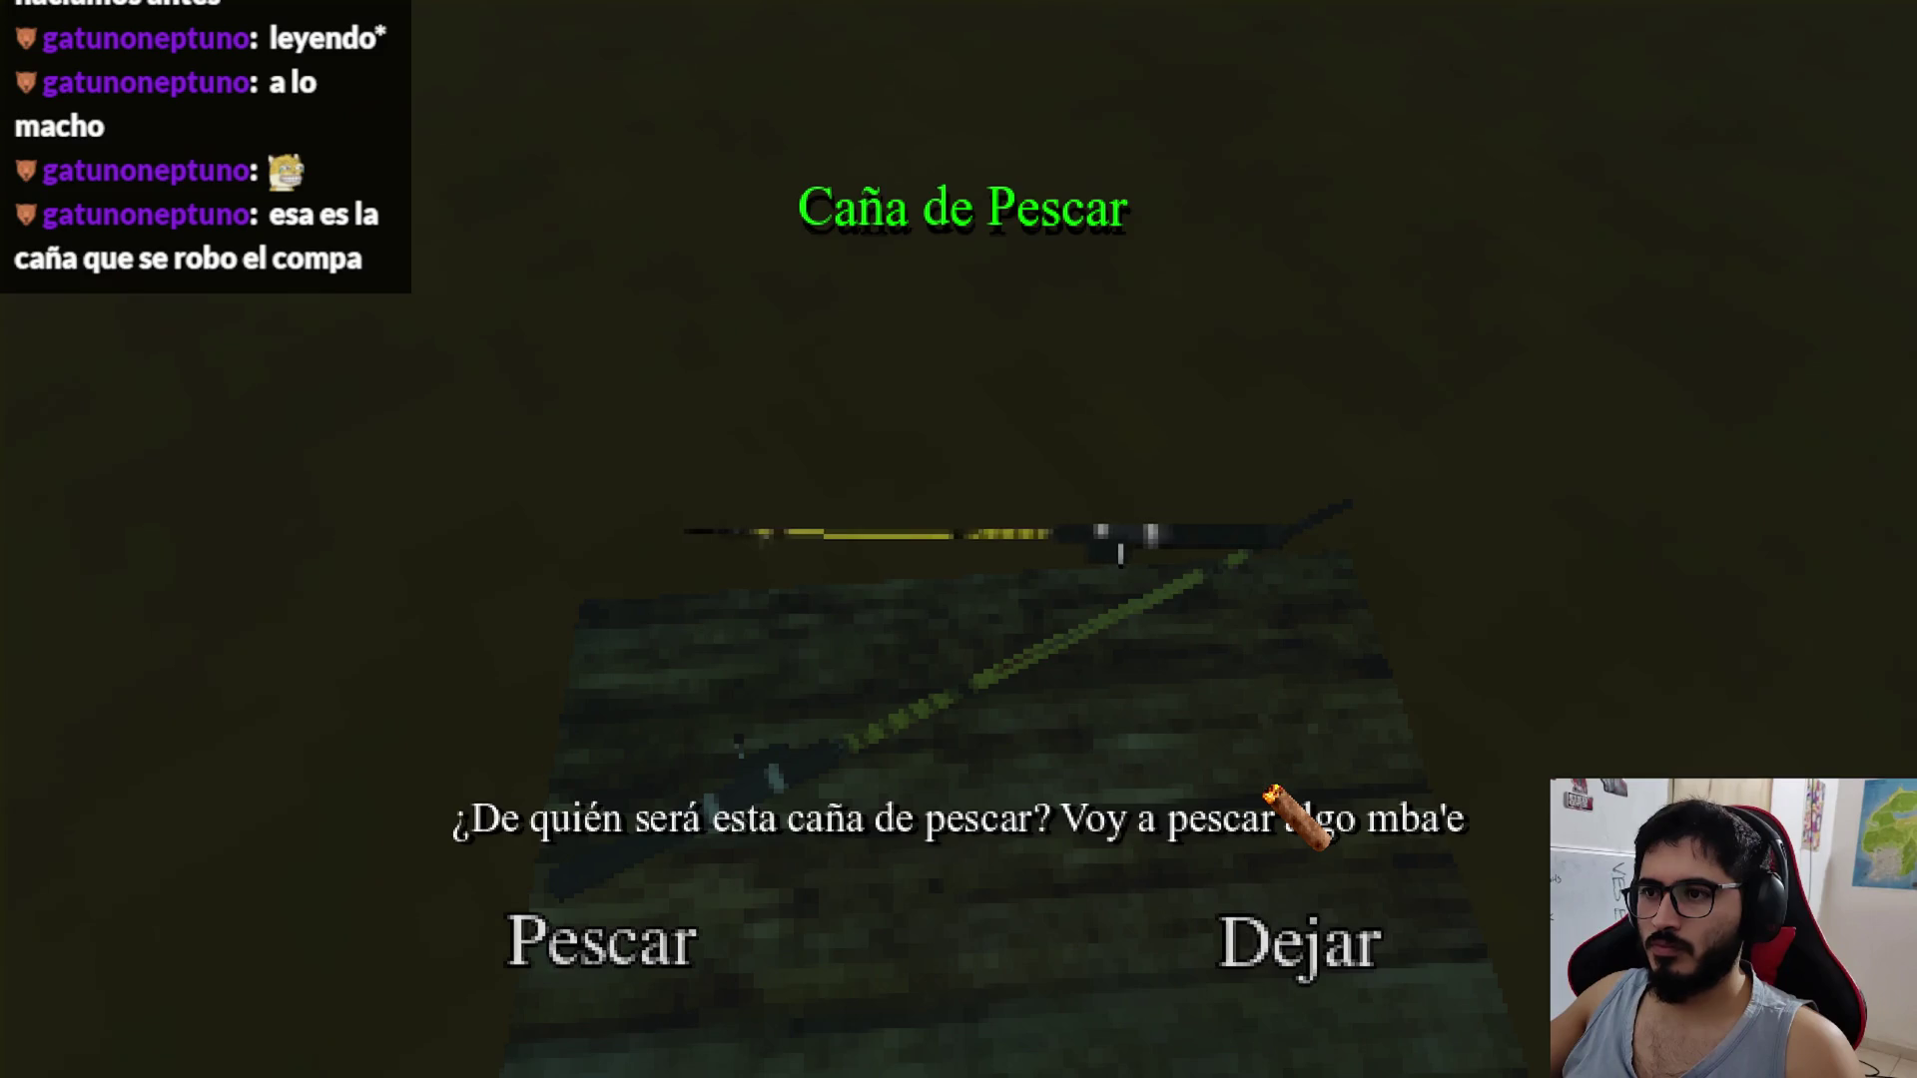
left_click(1238, 934)
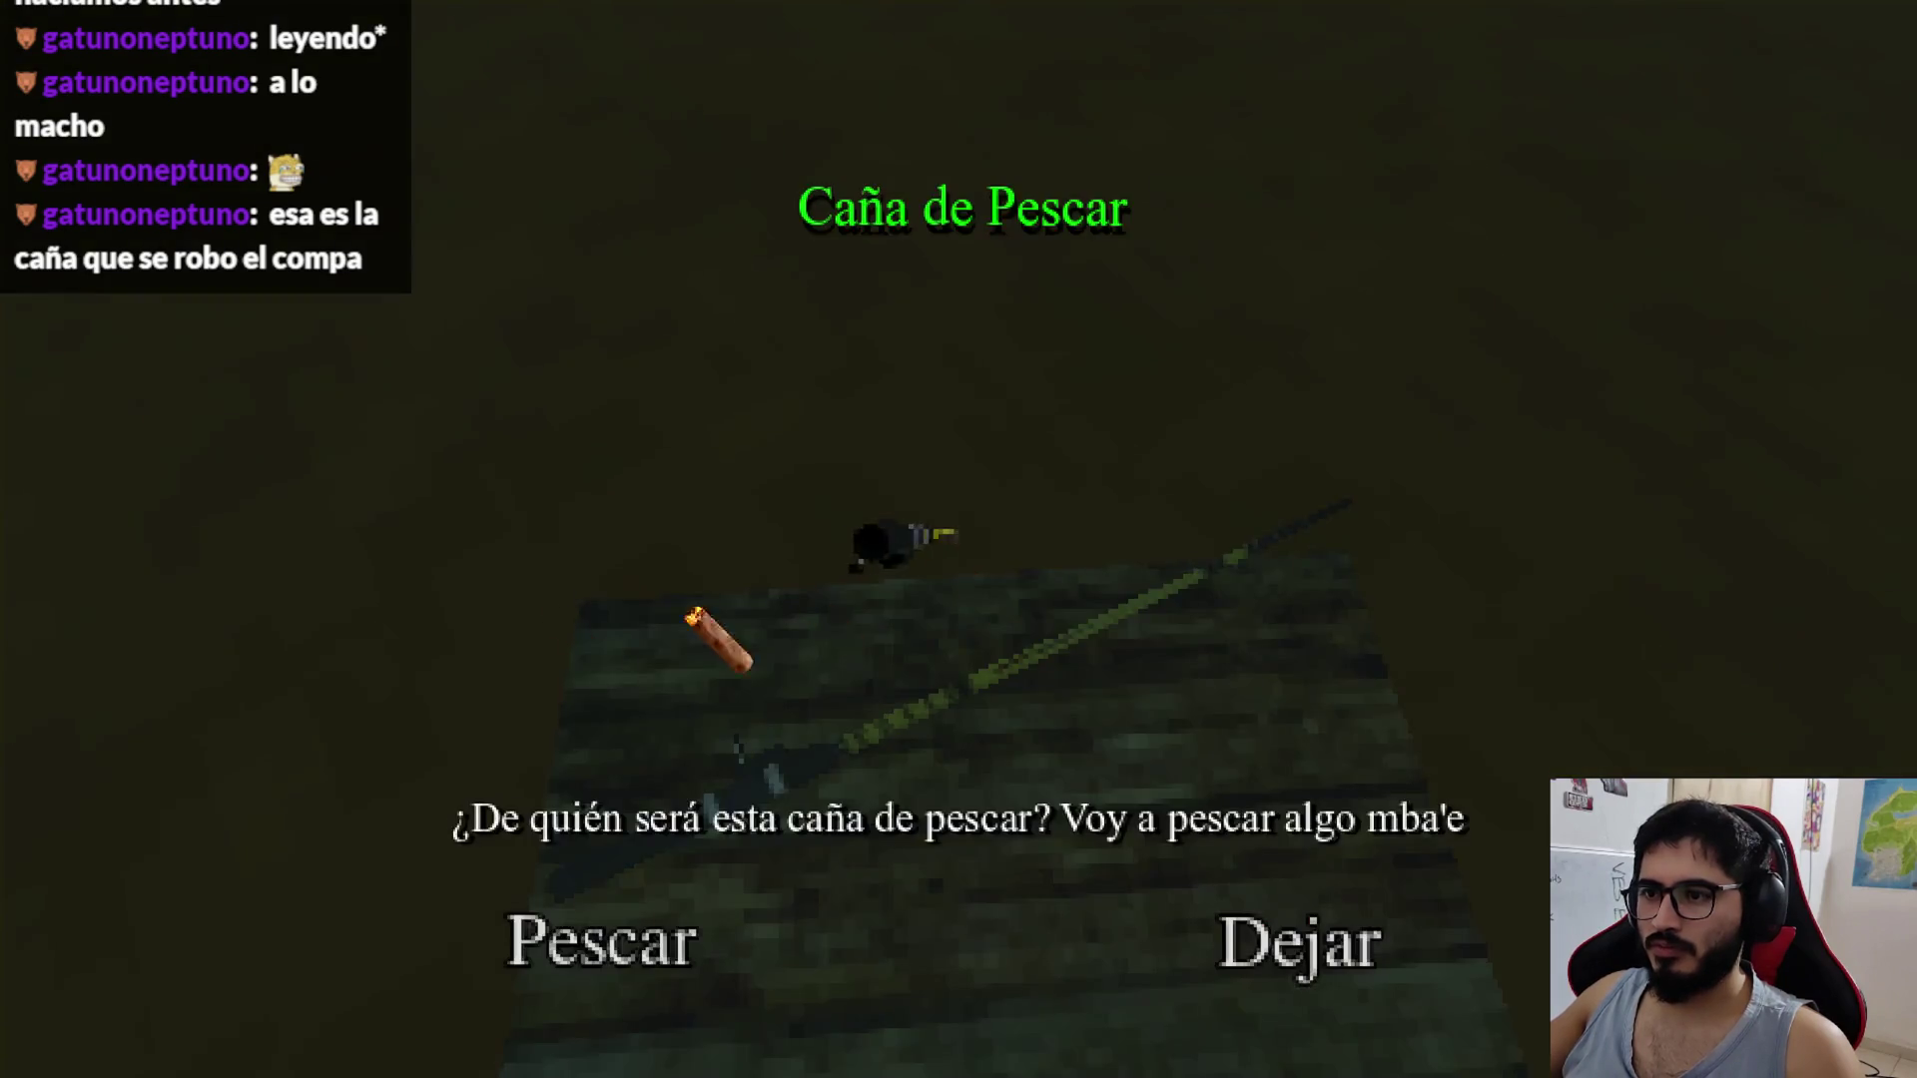
left_click(1249, 948)
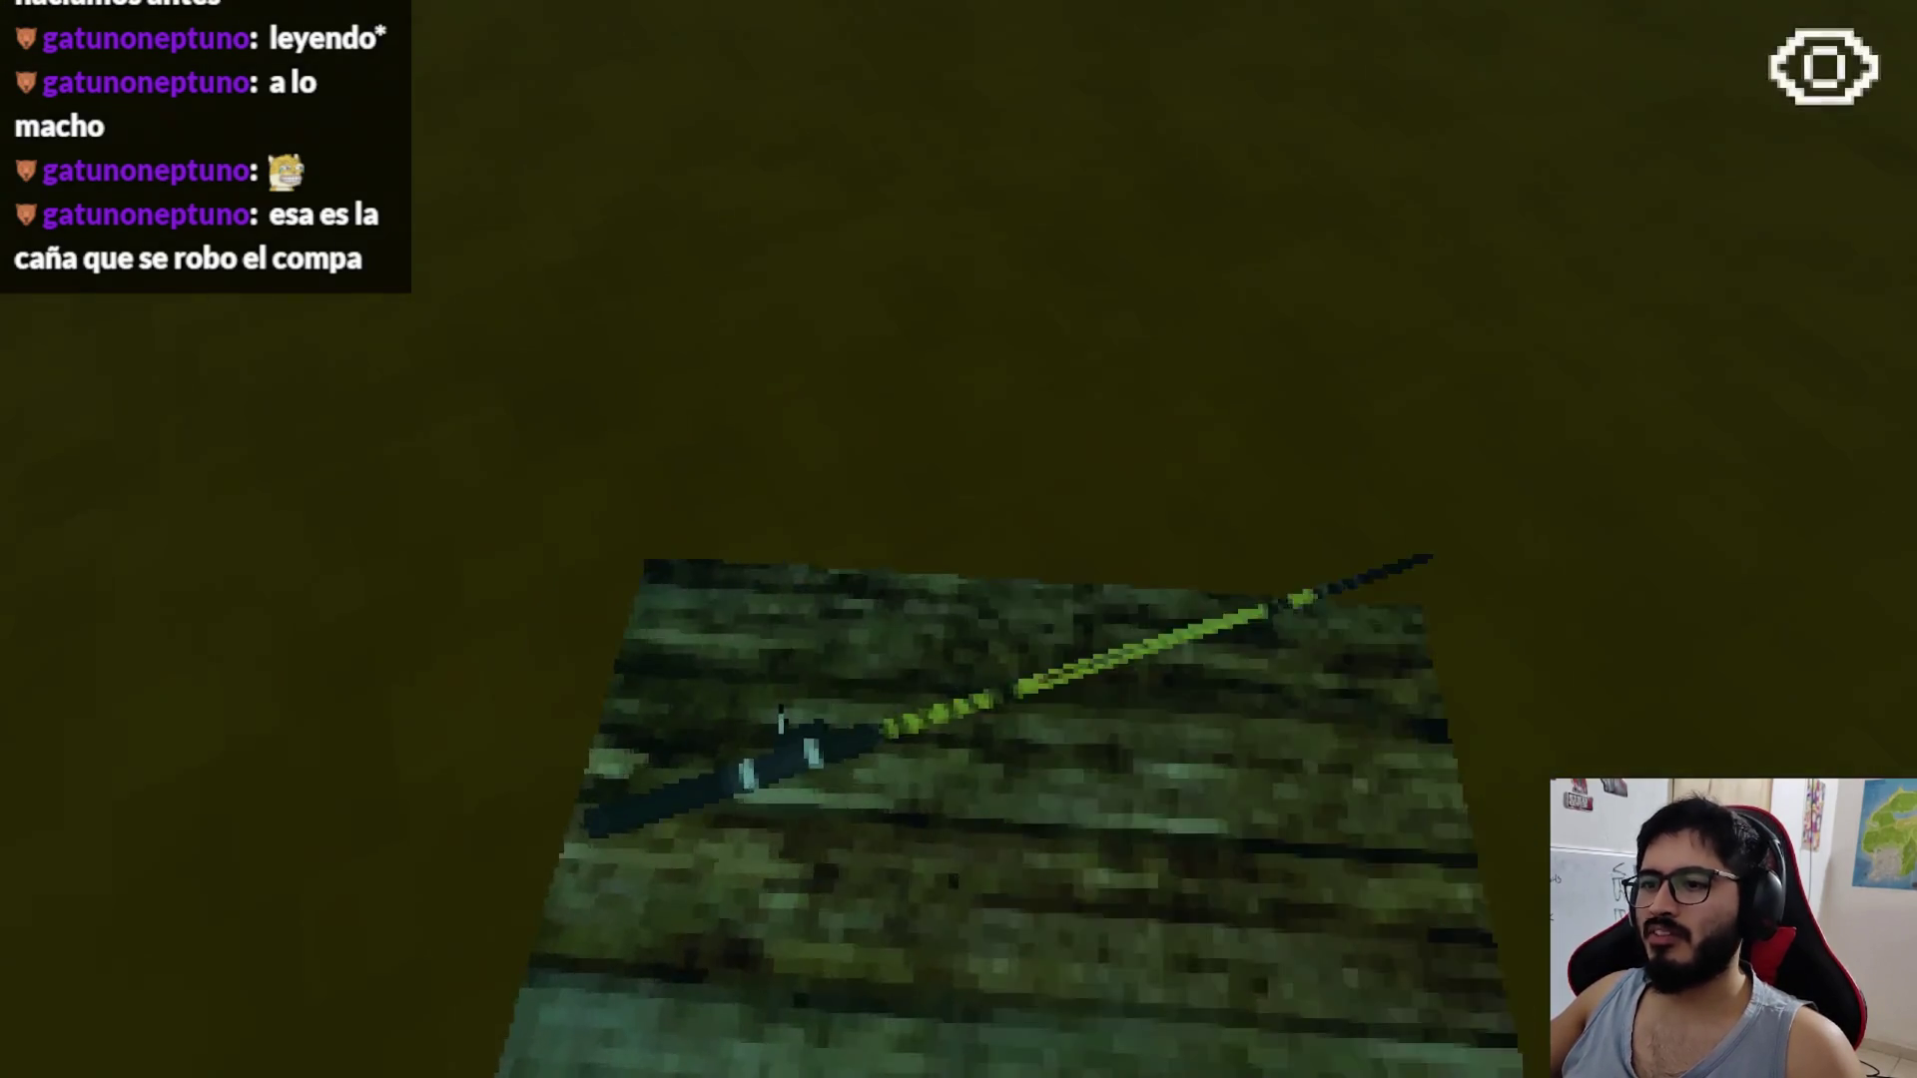
key("Escape")
left_click(963, 775)
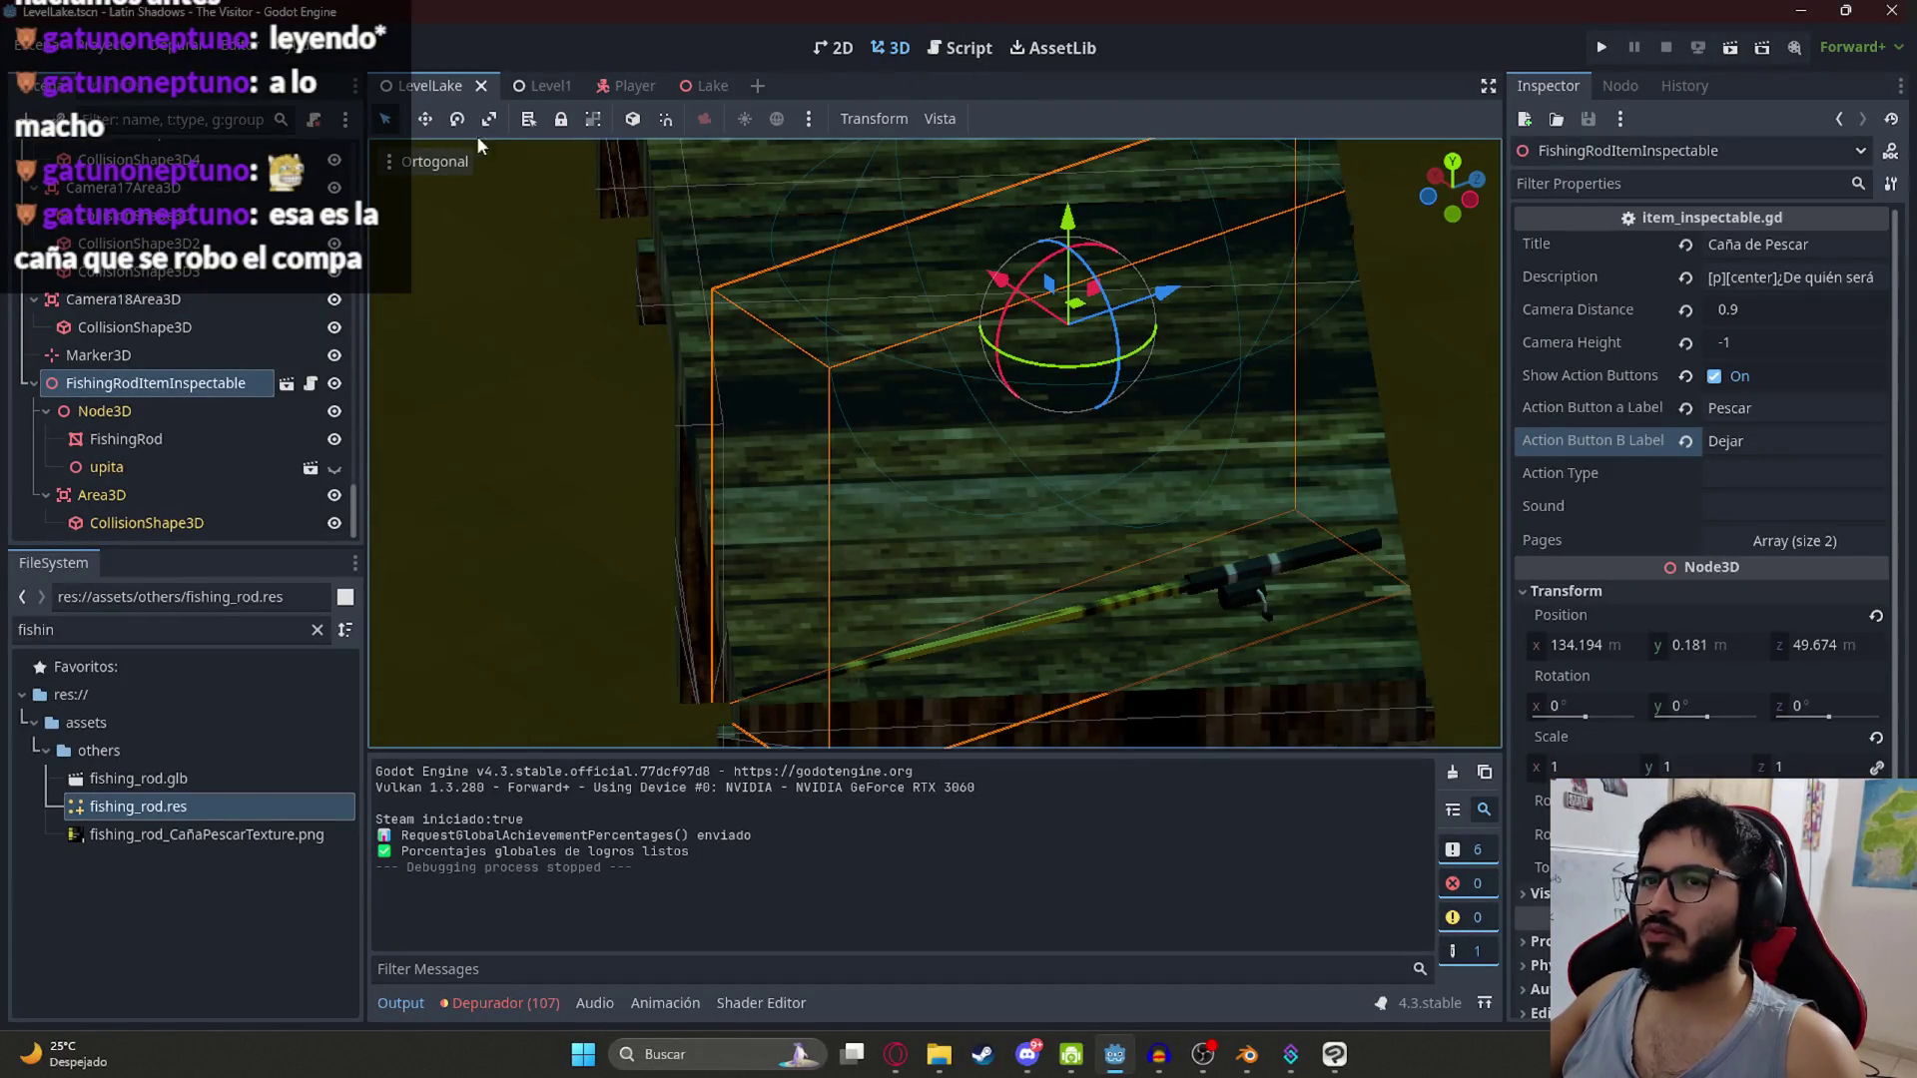
Step: Copy the Level1 cow item's take_cowcollar action type and search level_1.gd for it
left_click(545, 86)
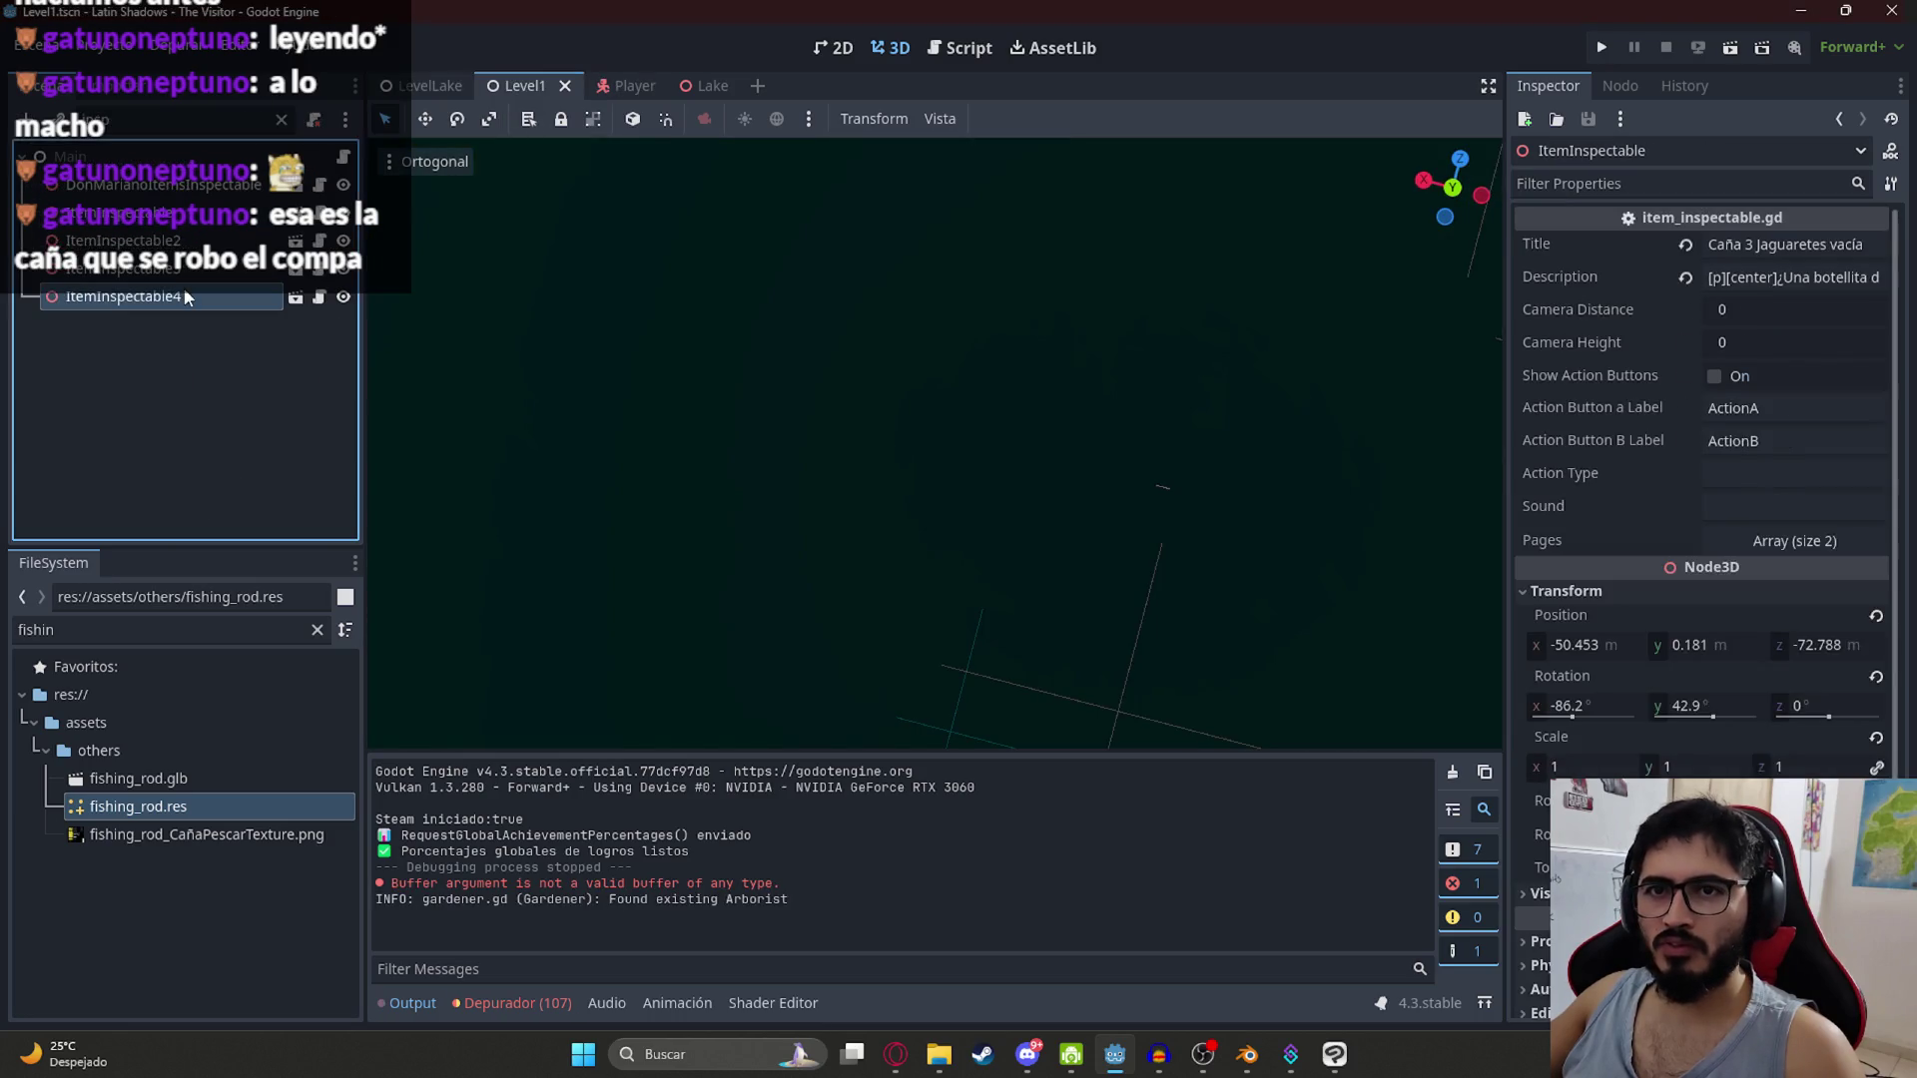
left_click(186, 298)
left_click(1760, 476)
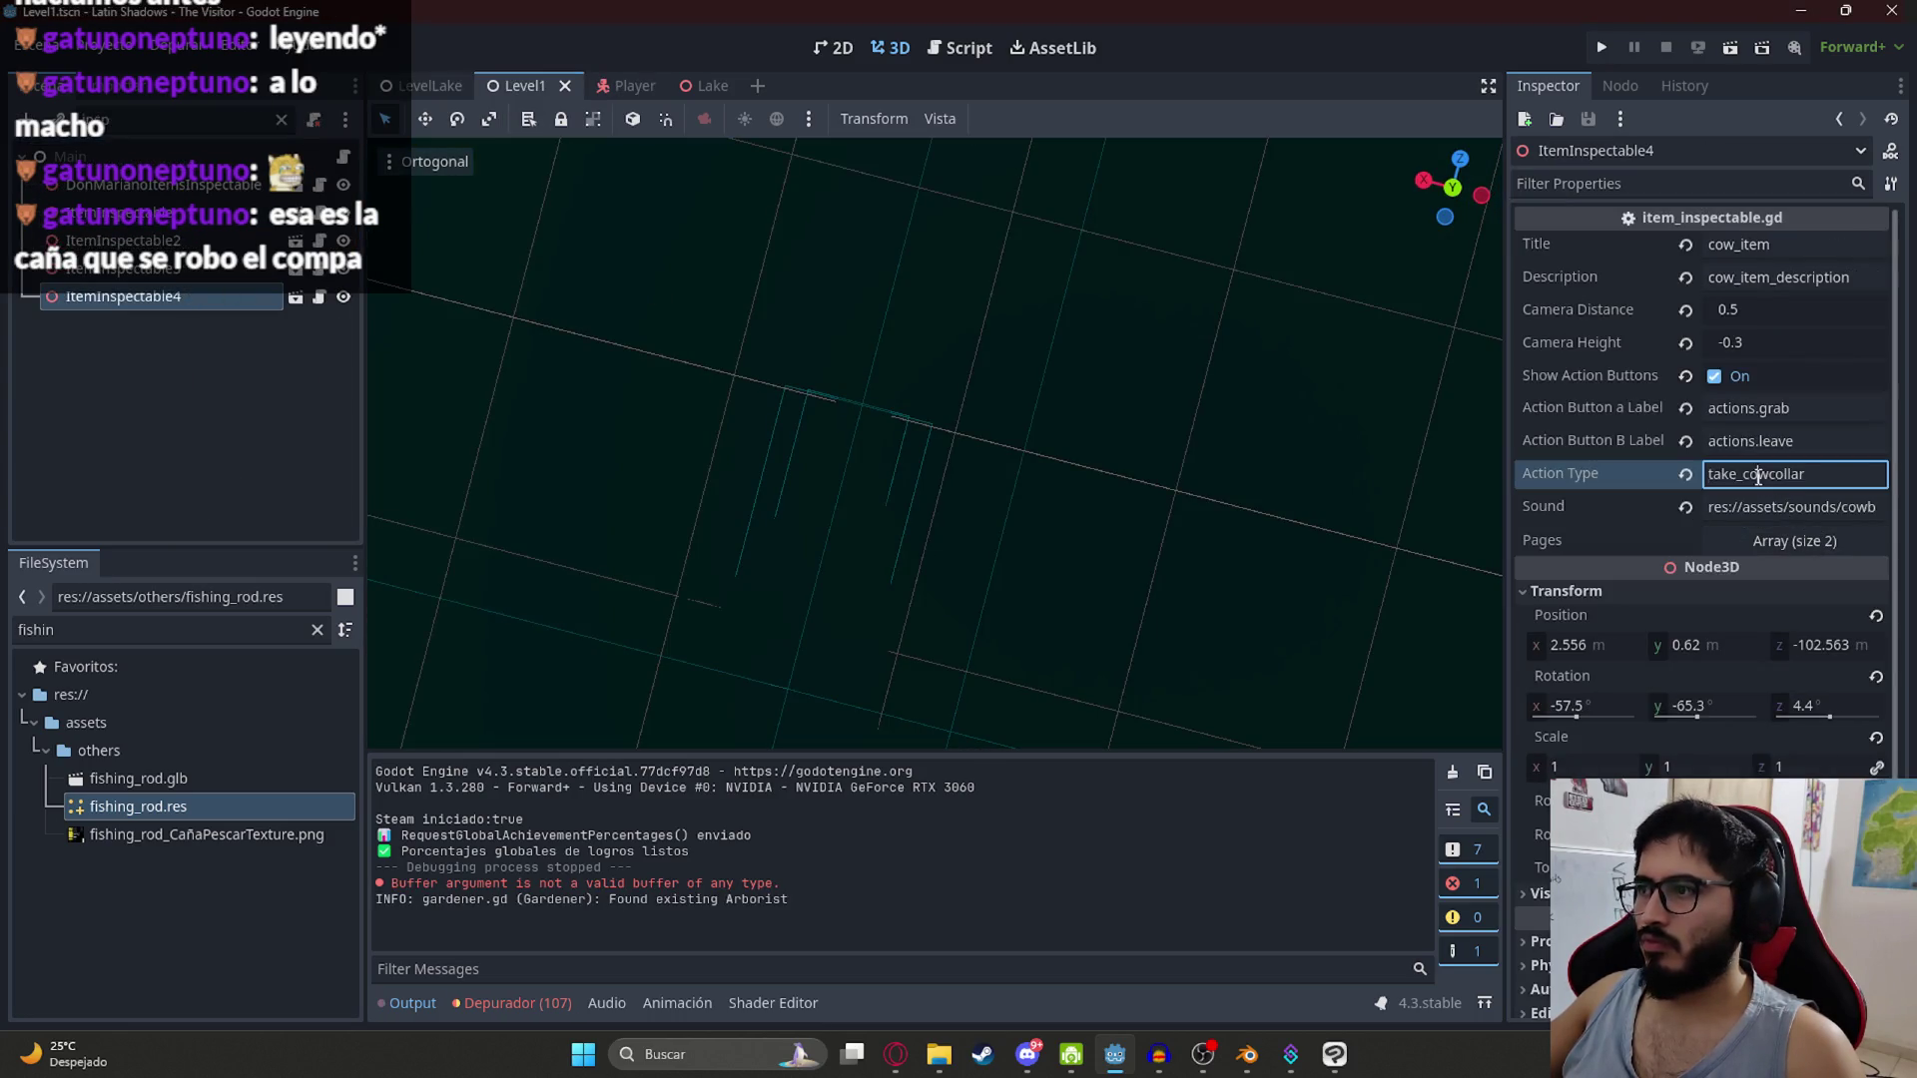
key("ctrl+a")
key("ctrl+c")
left_click(959, 48)
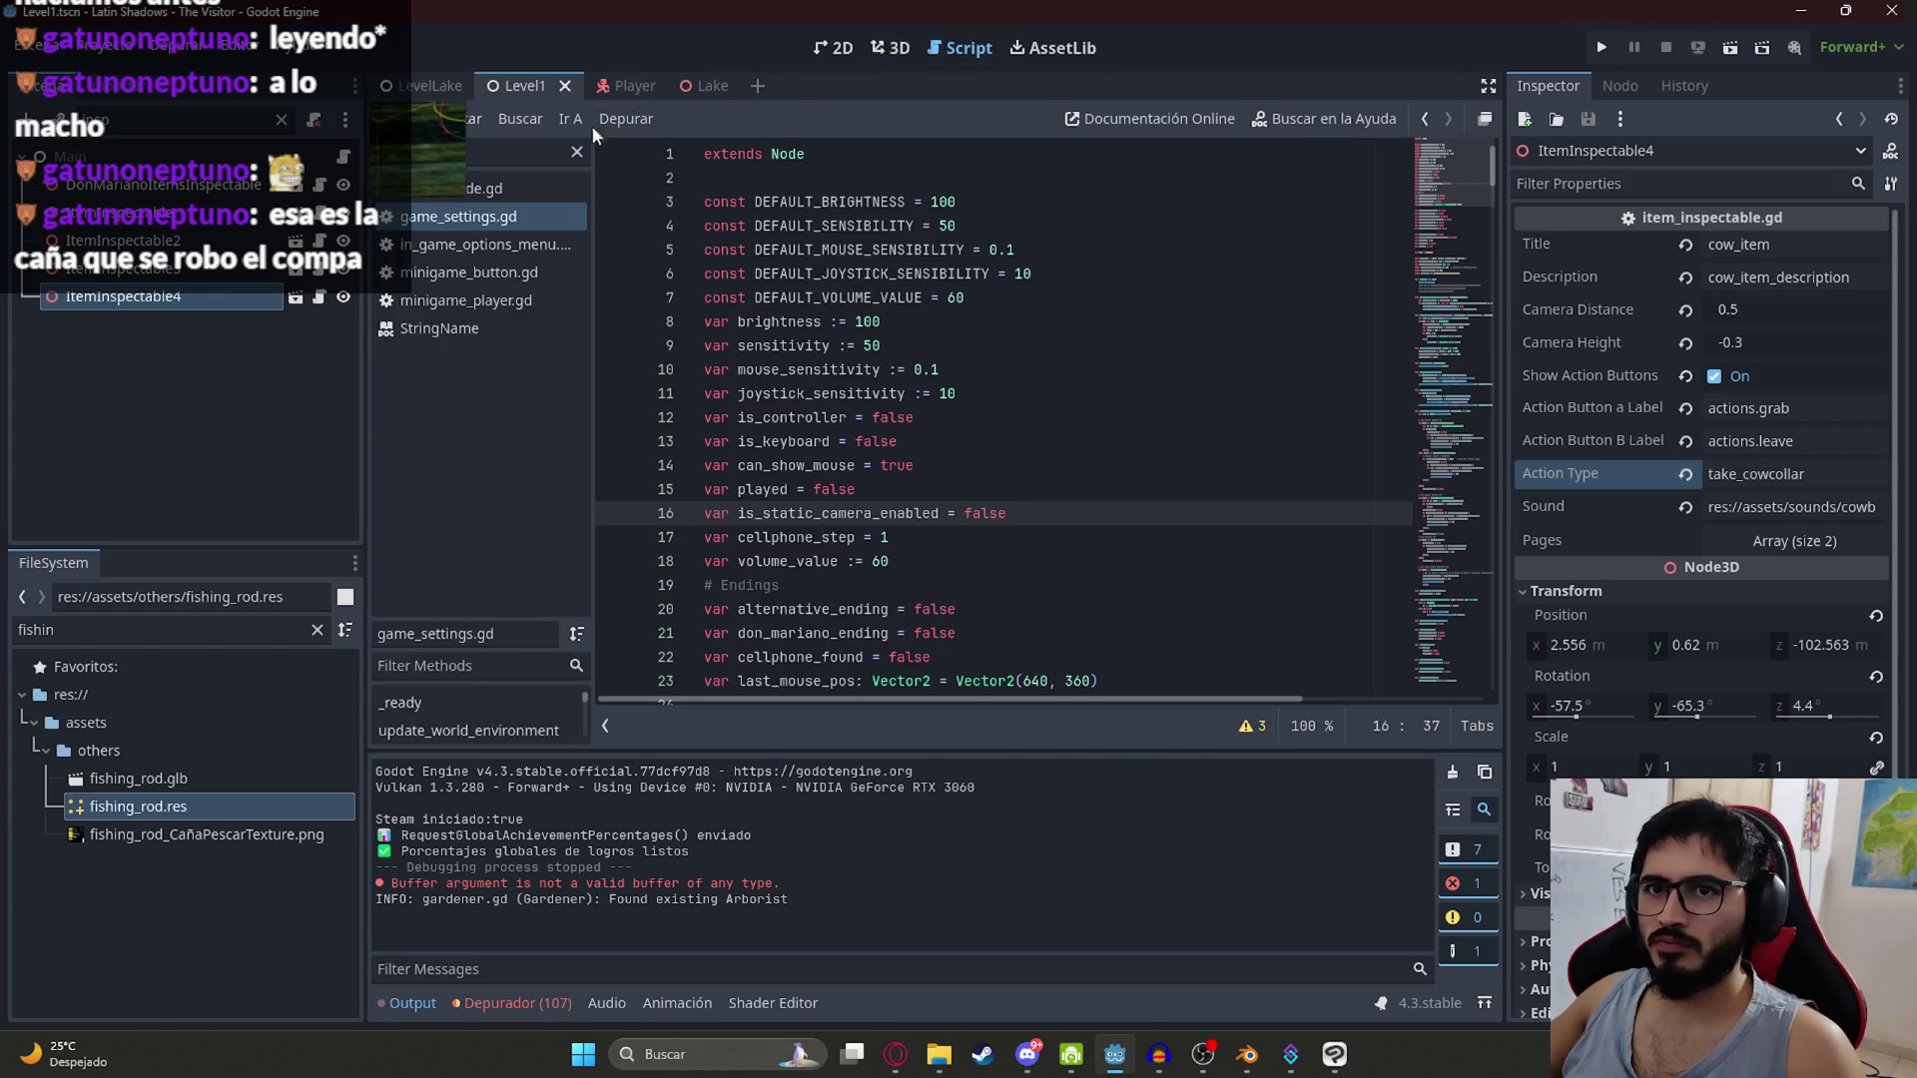
left_click(280, 119)
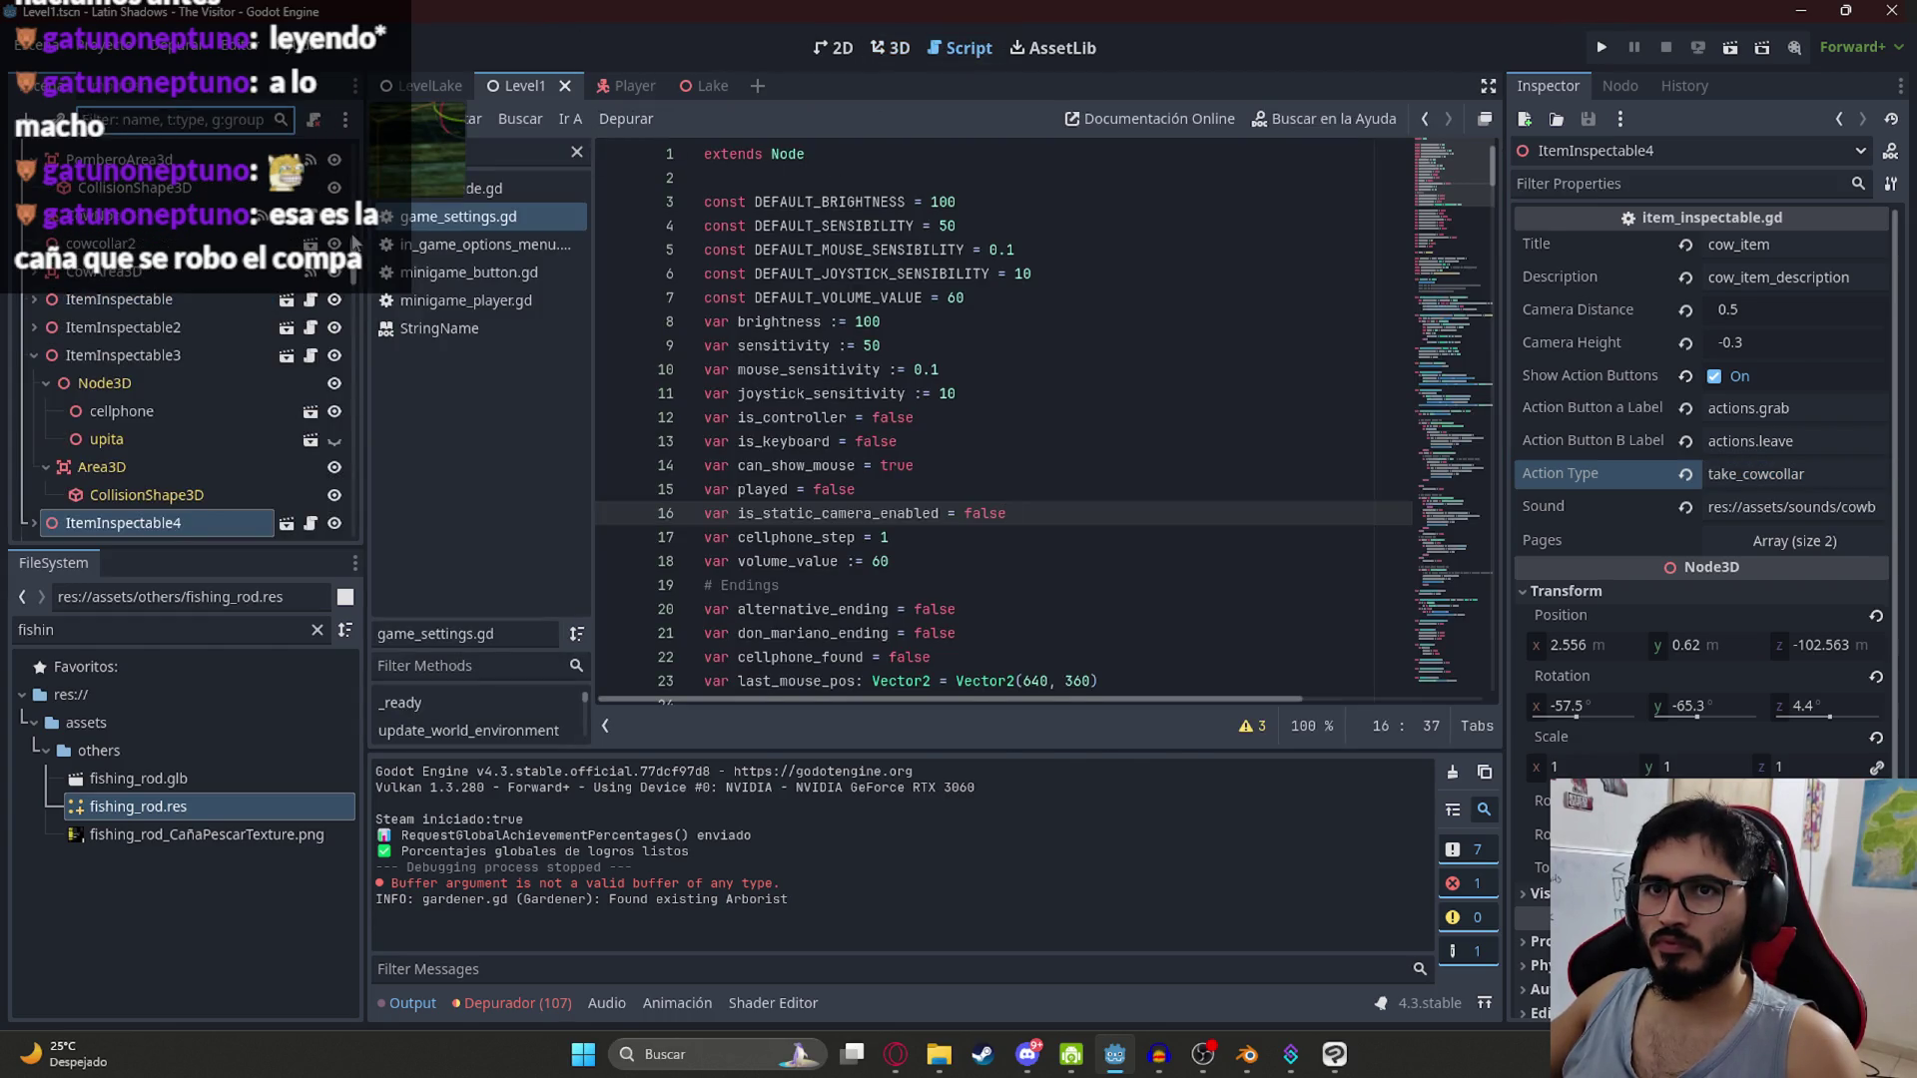
left_click_drag(354, 240, 340, 148)
left_click(335, 157)
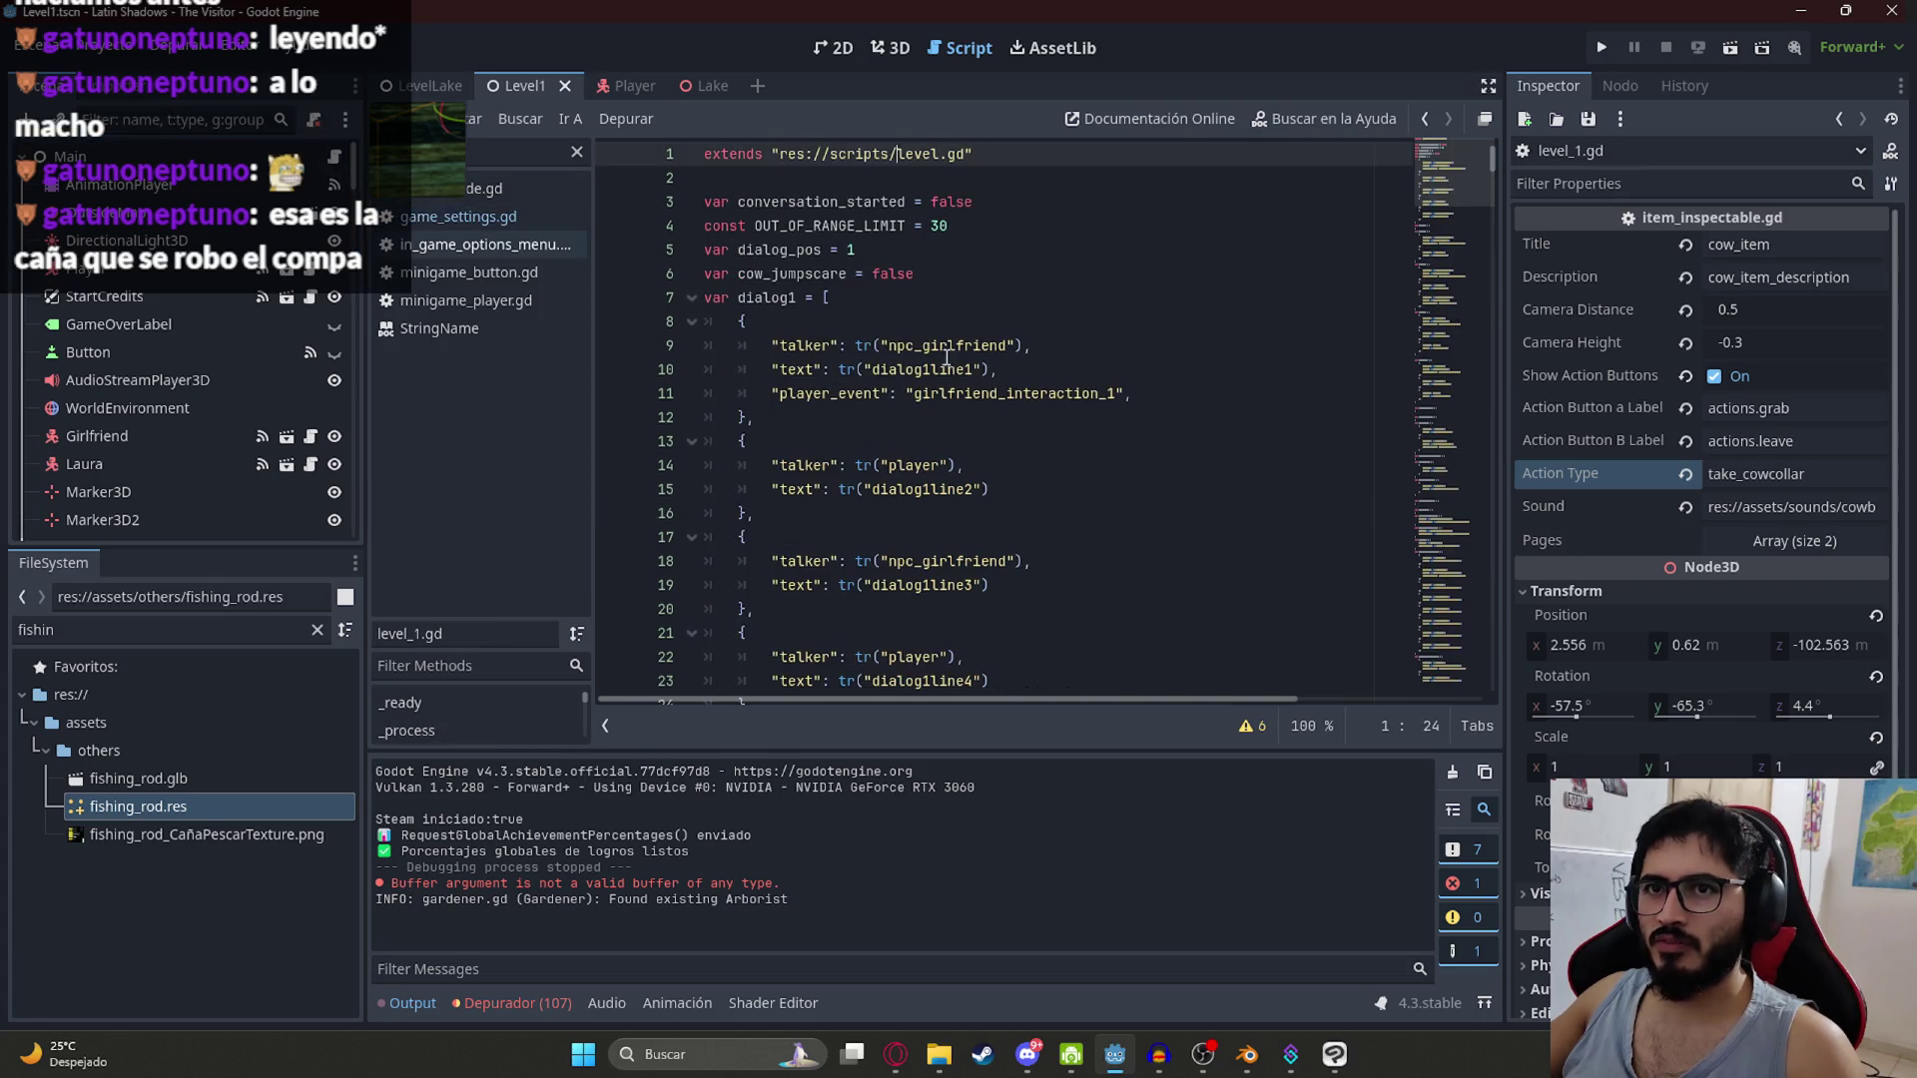
key("ctrl+f")
key("ctrl+v")
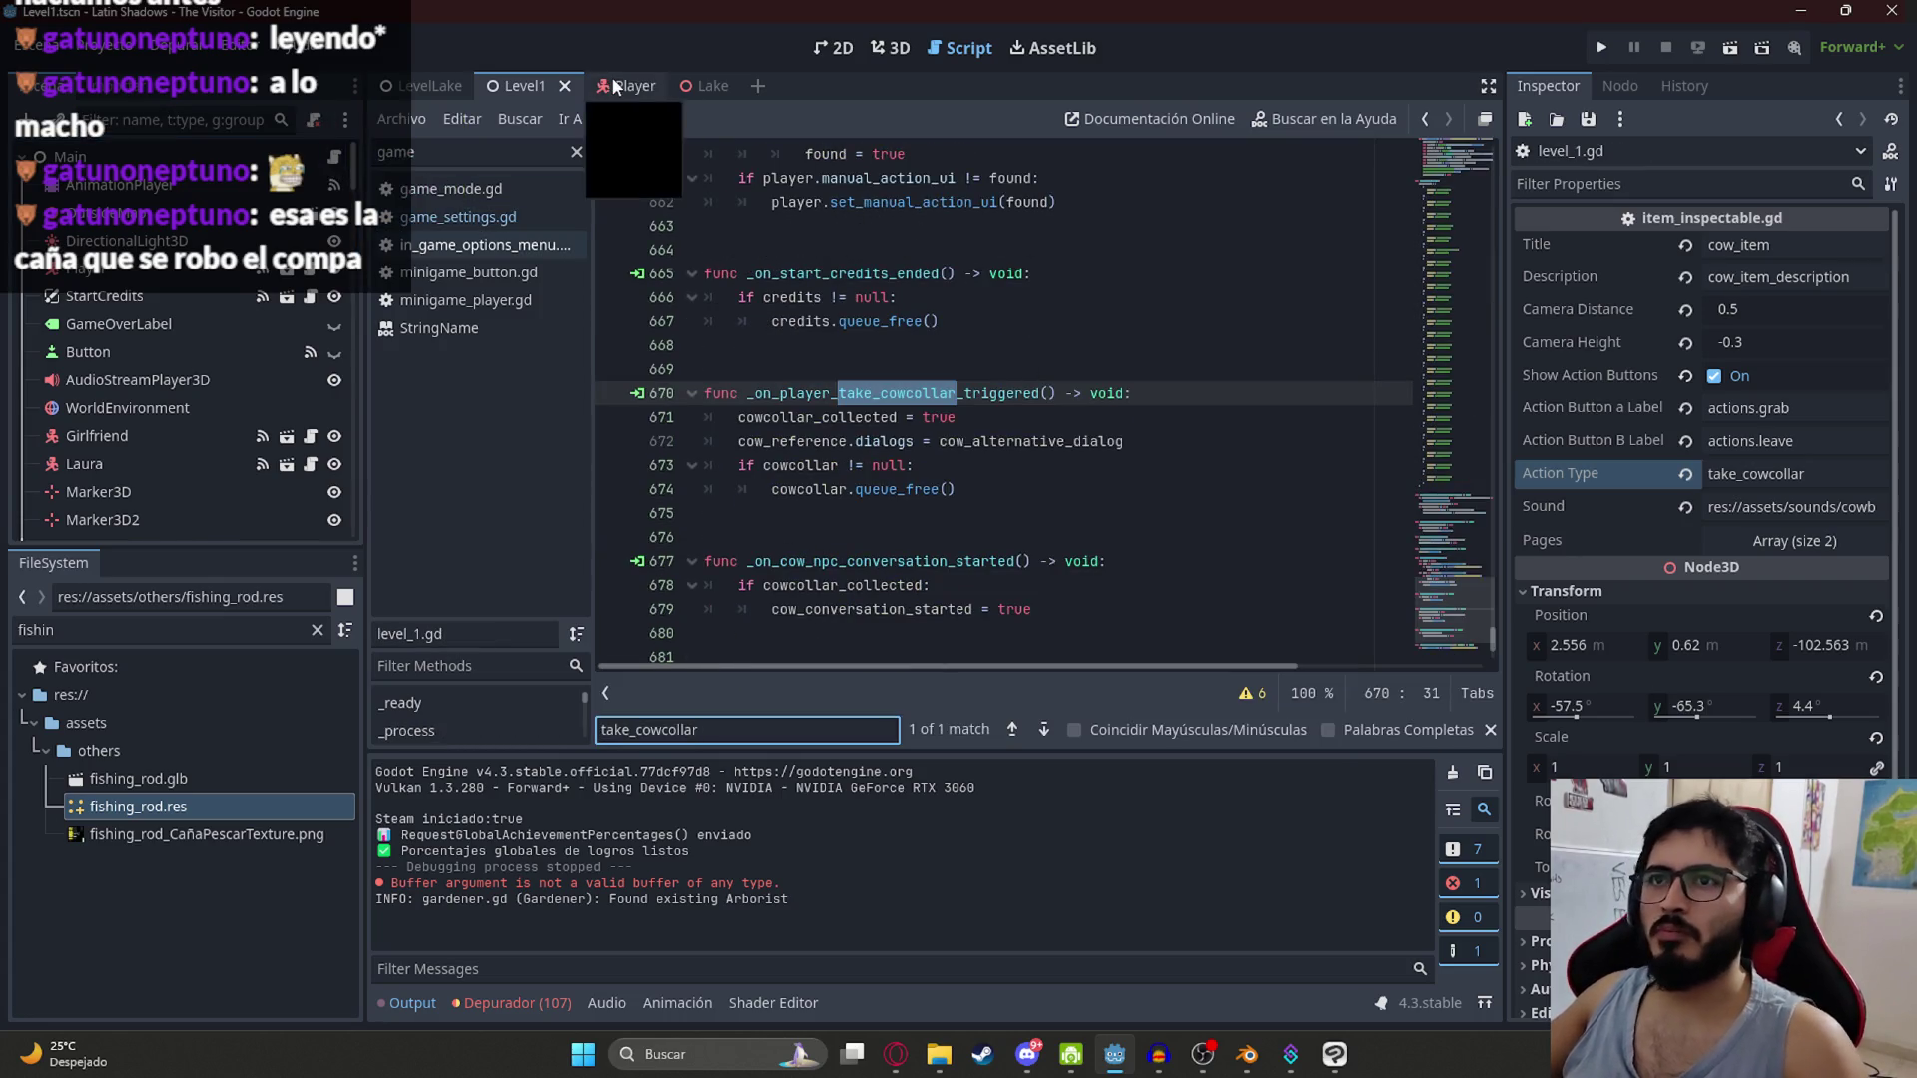
Step: Find the take_cowcollar connection code in player.gd and start a new line after the note pages branch
left_click(611, 86)
scroll(339, 150, "up", 2)
left_click(311, 156)
key("ctrl+f")
key("Return")
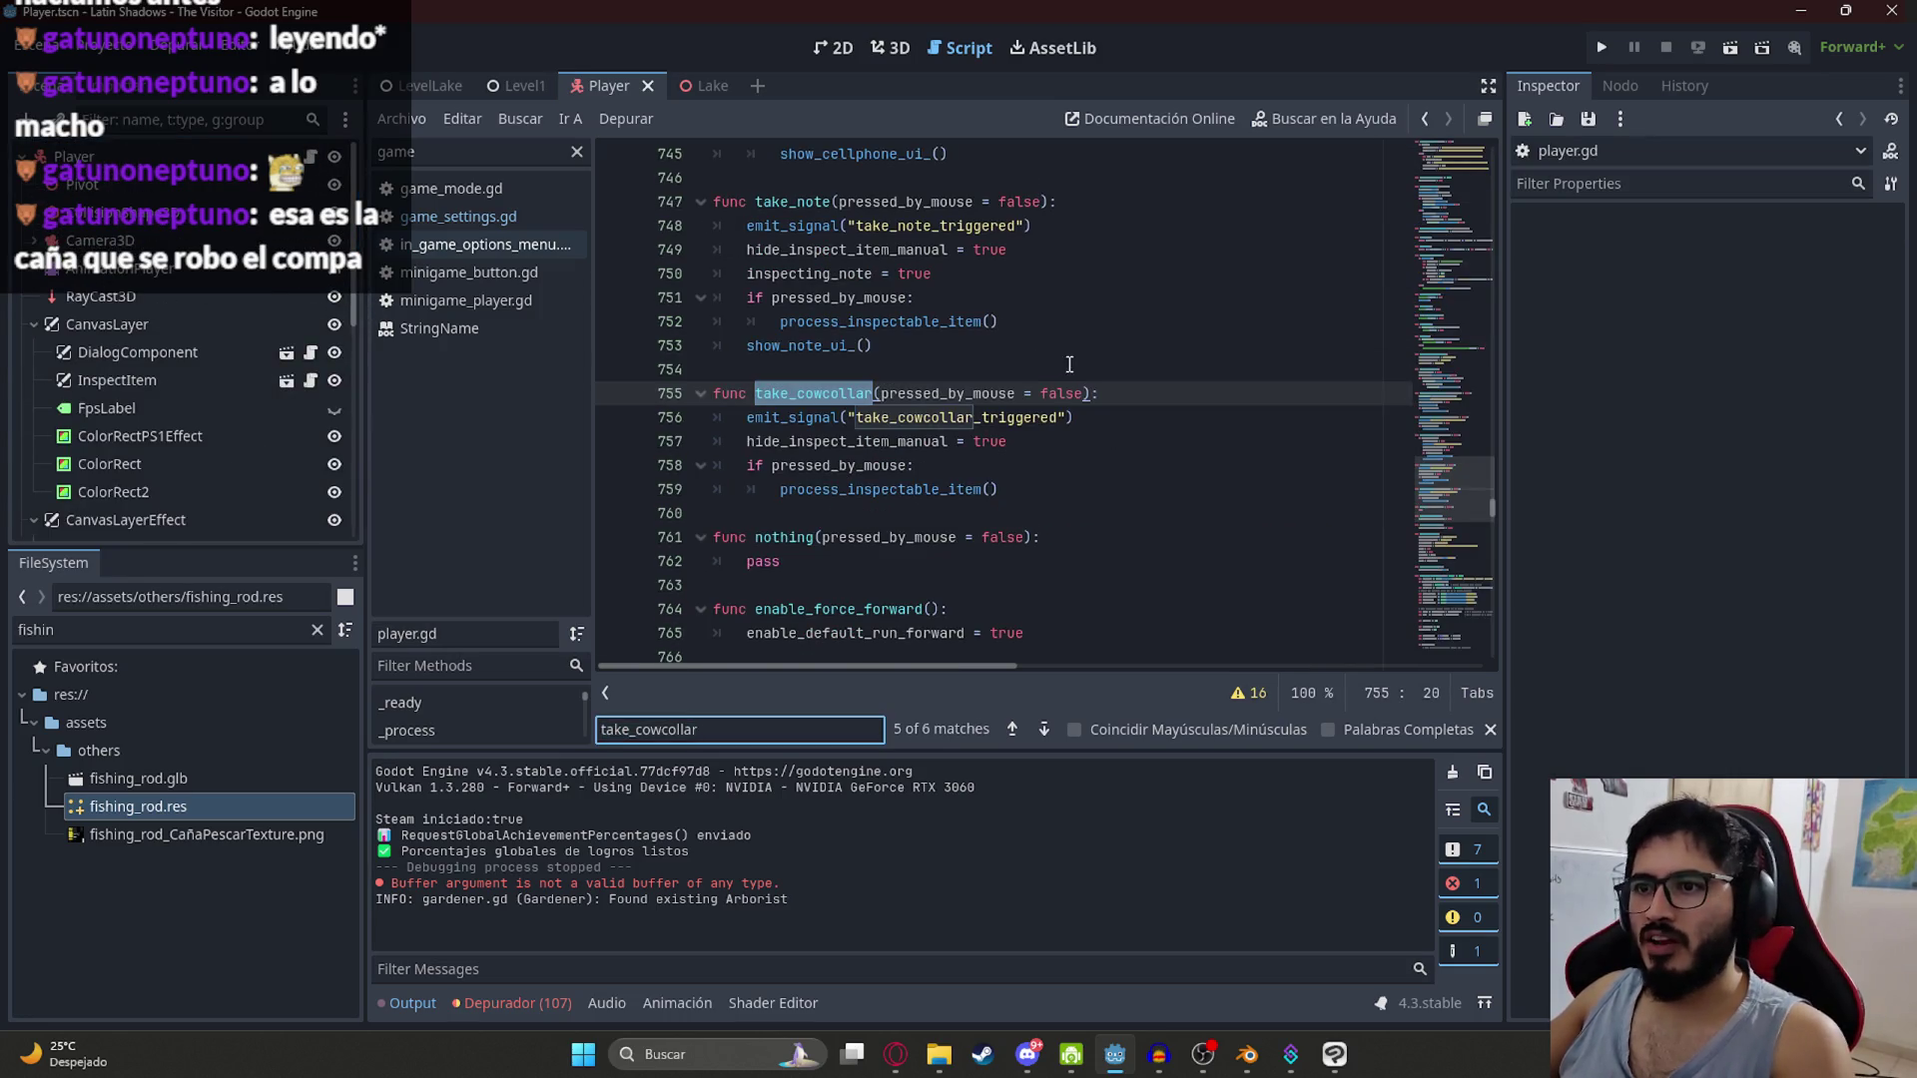
key("Return")
key("Return")
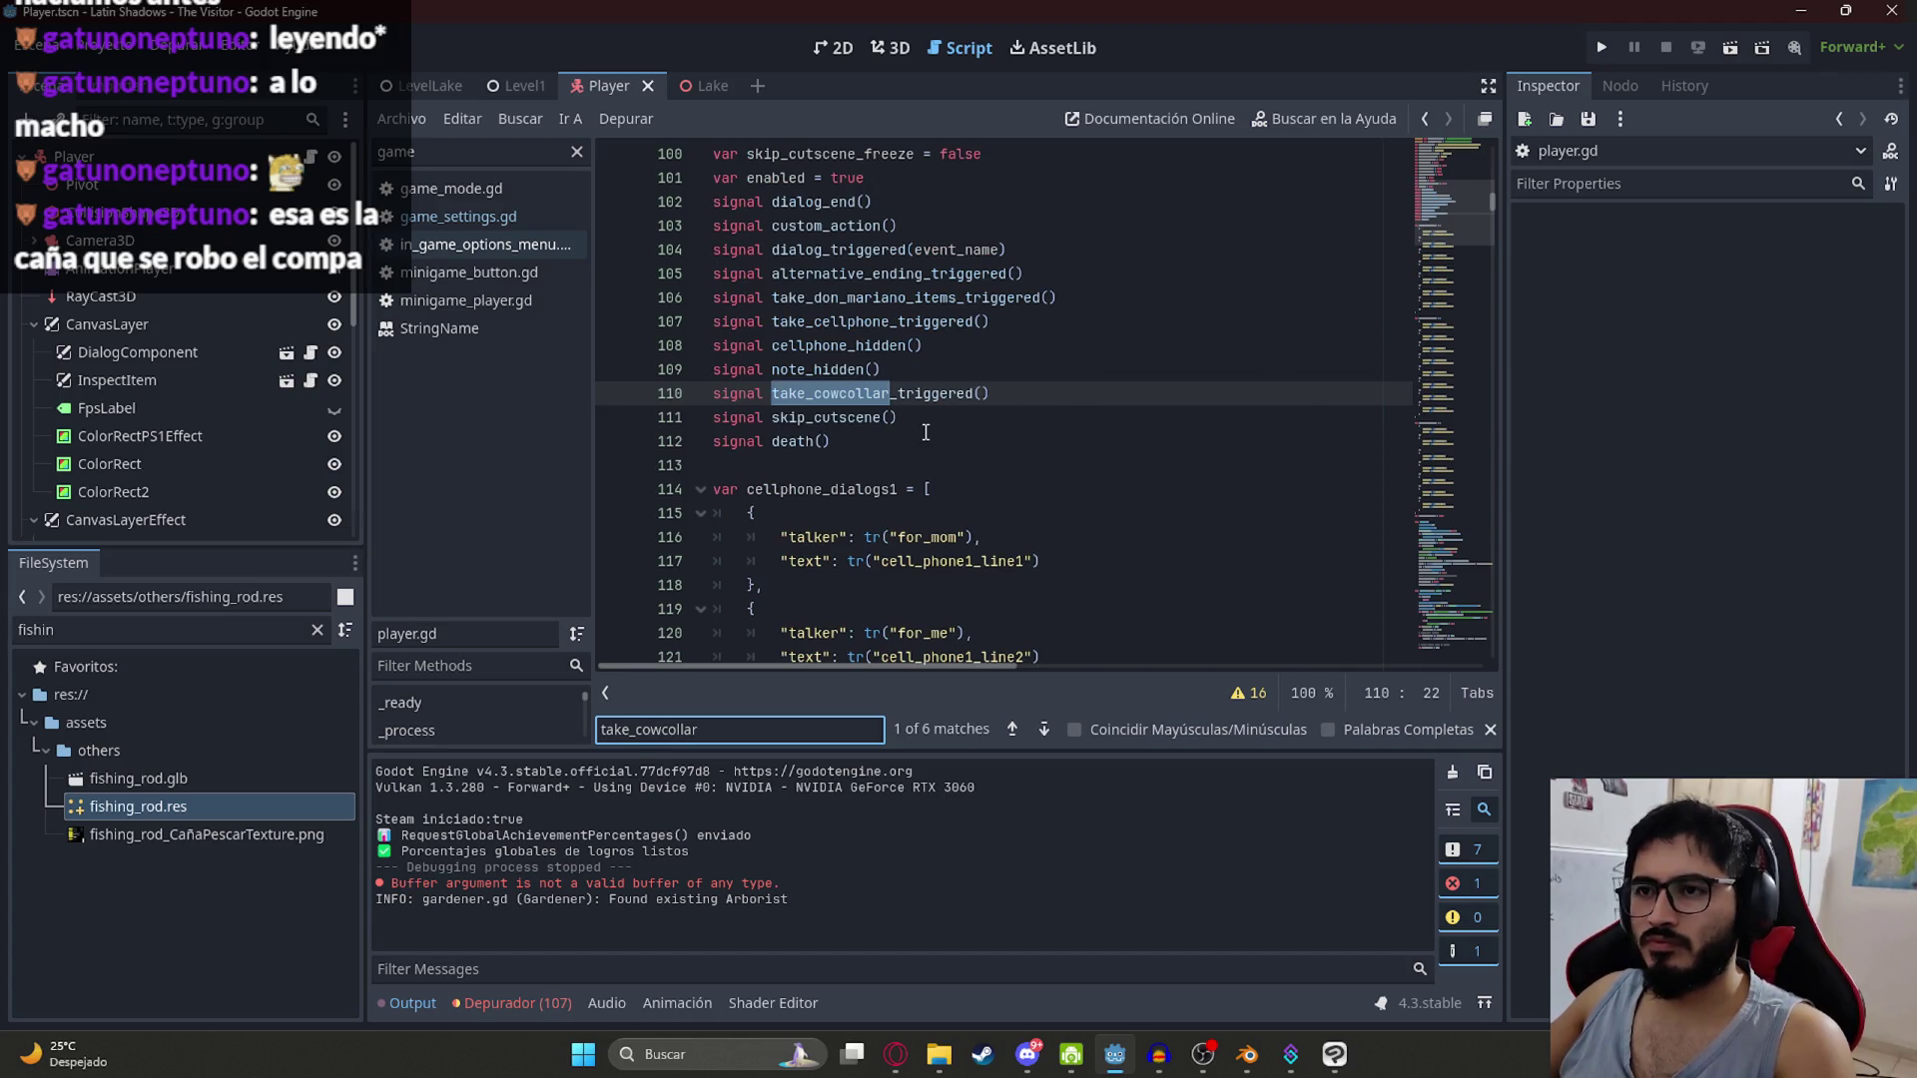
key("Return")
scroll(1258, 380, "down", 2)
left_click(1240, 537)
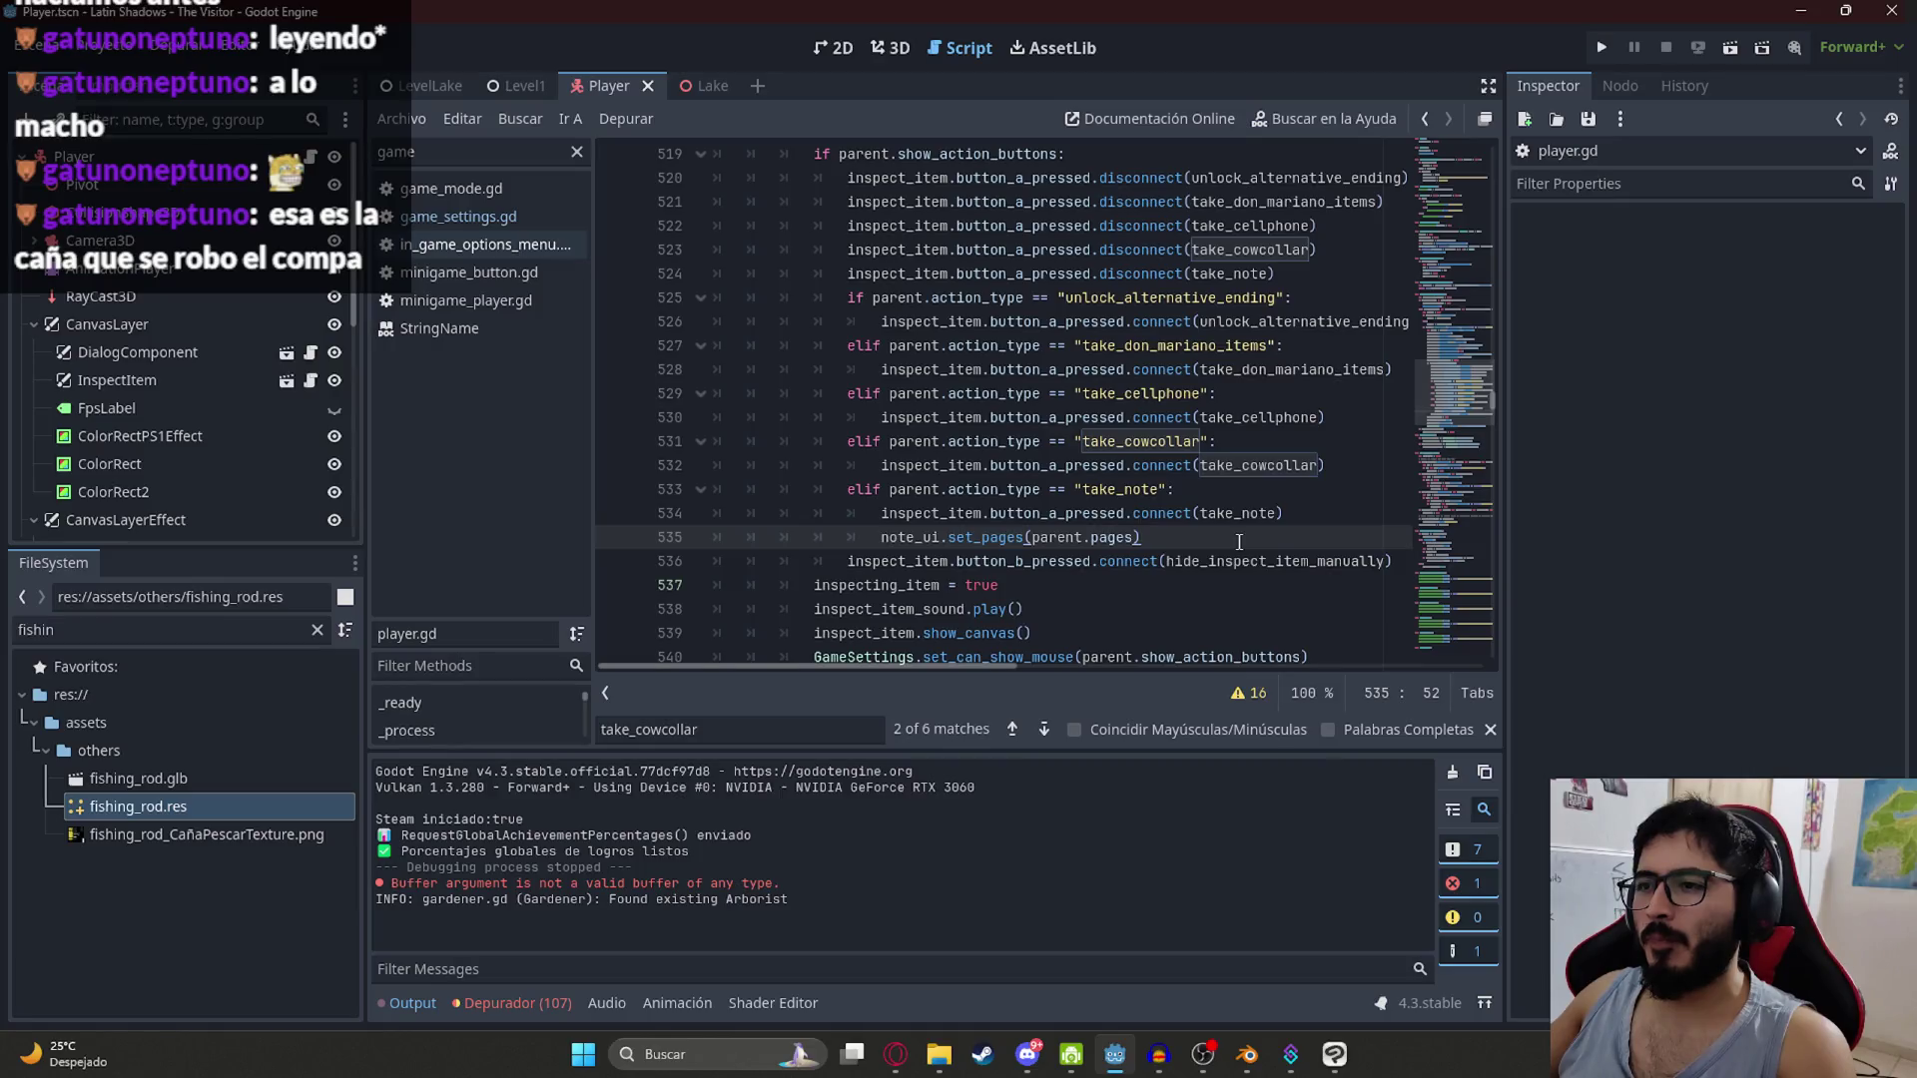
key("Return")
type("elif parent")
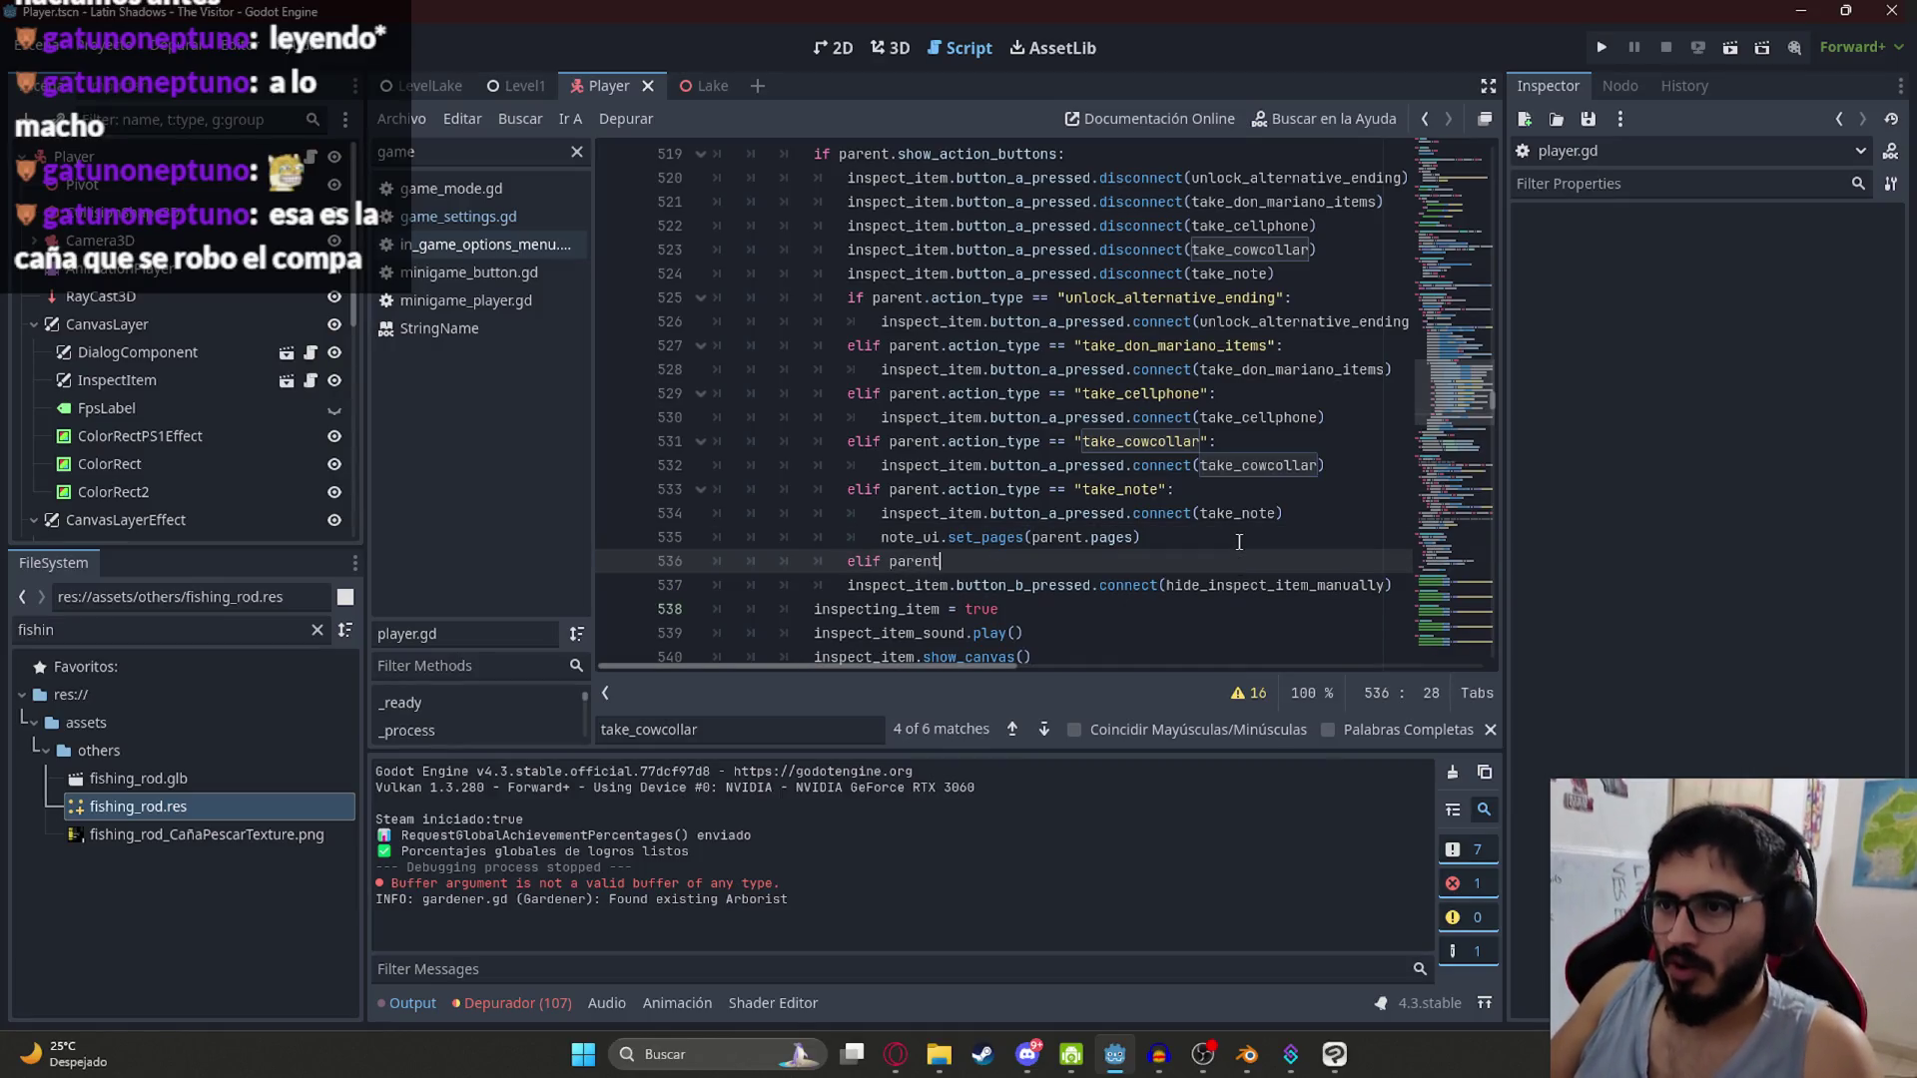
Step: Add an elif branch checking parent.action_type after take_note, and look up 'pescar' in the browser translator
type(".action_type")
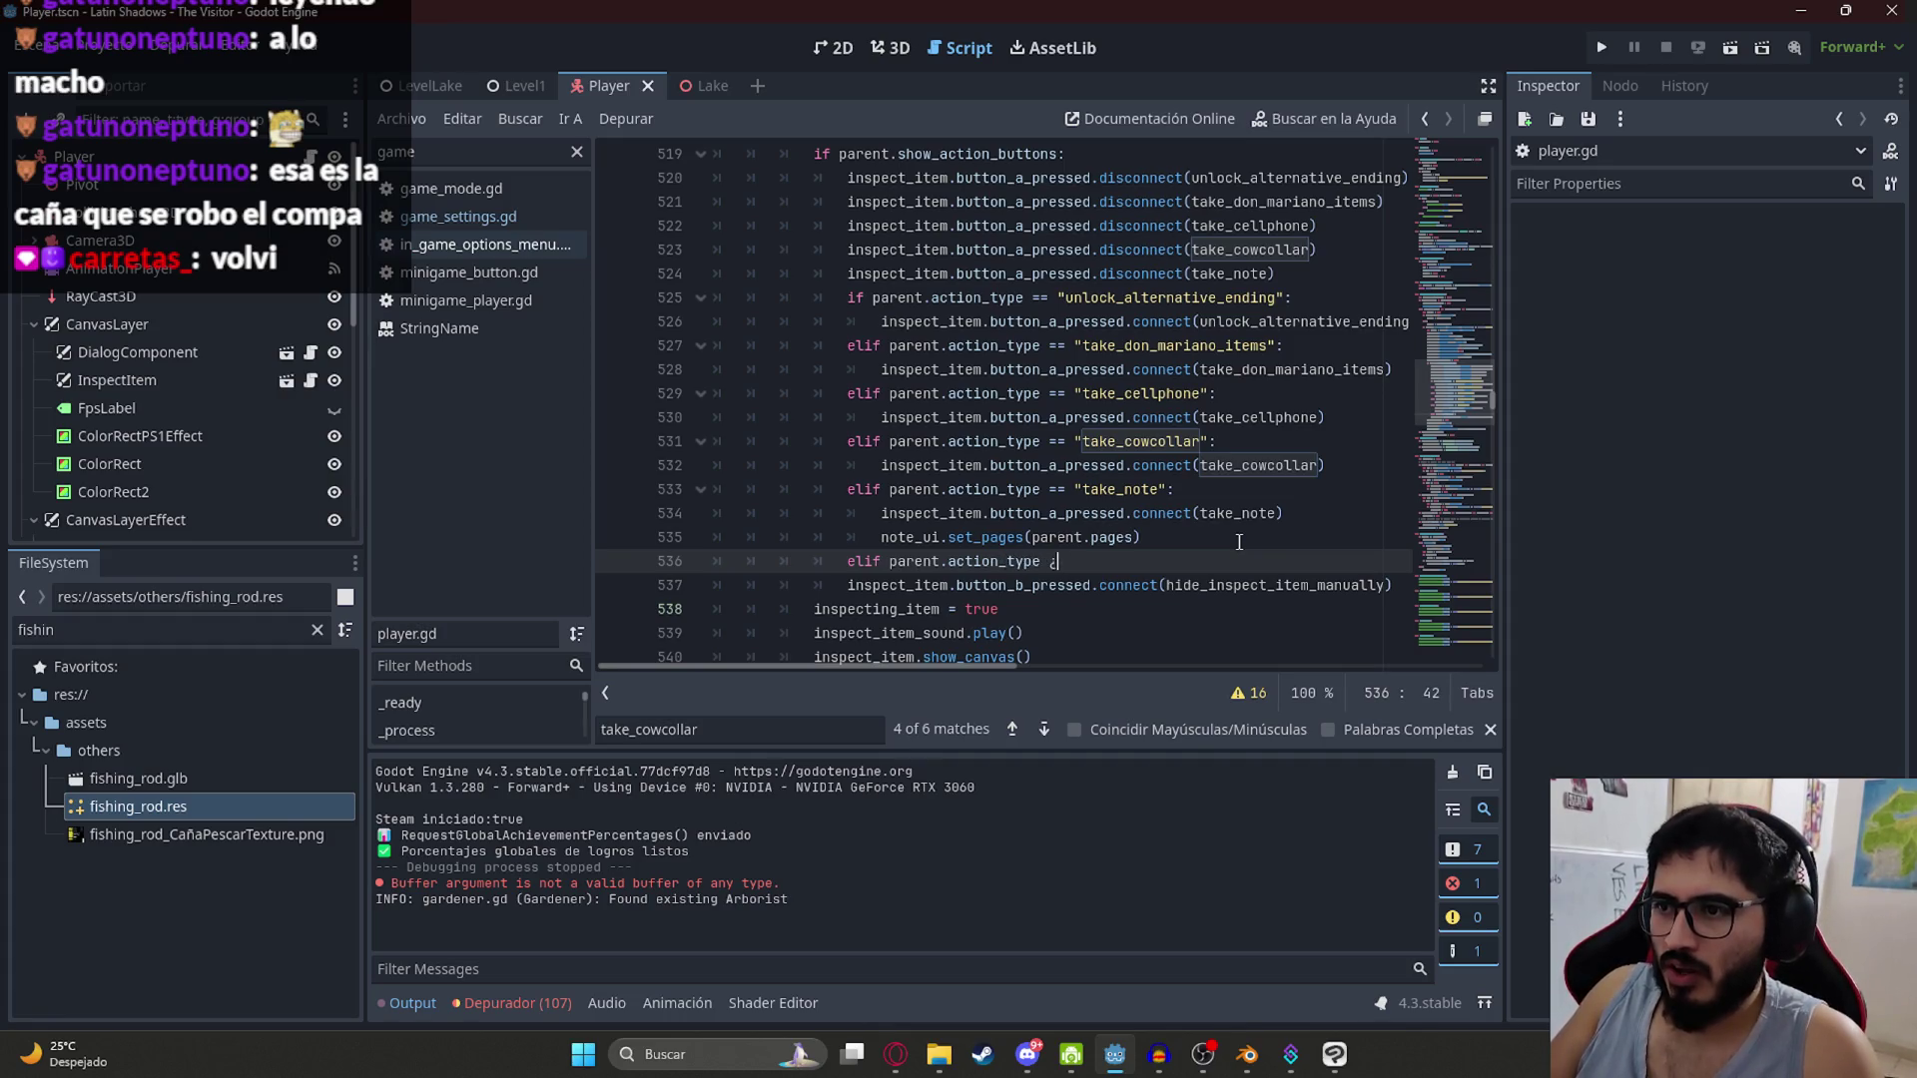
type(" == \"")
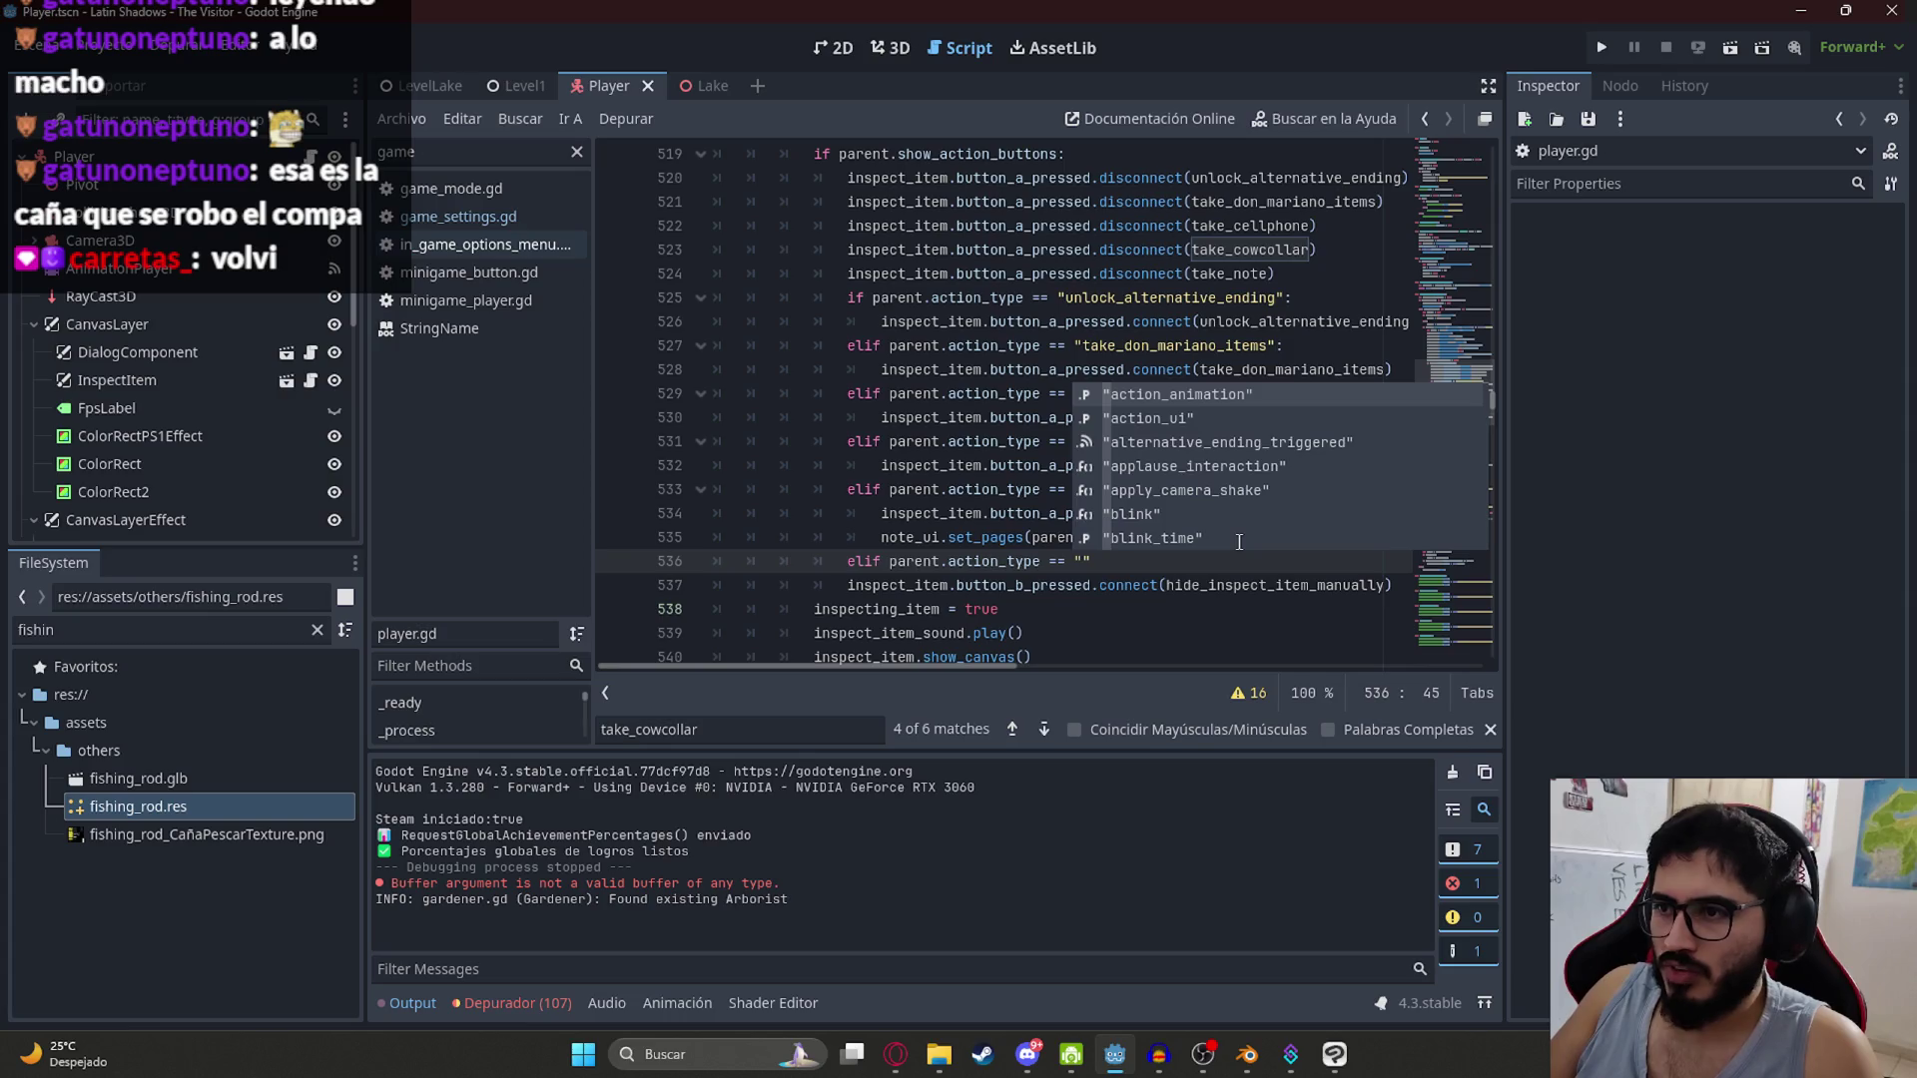
type("fish\":")
key("Return")
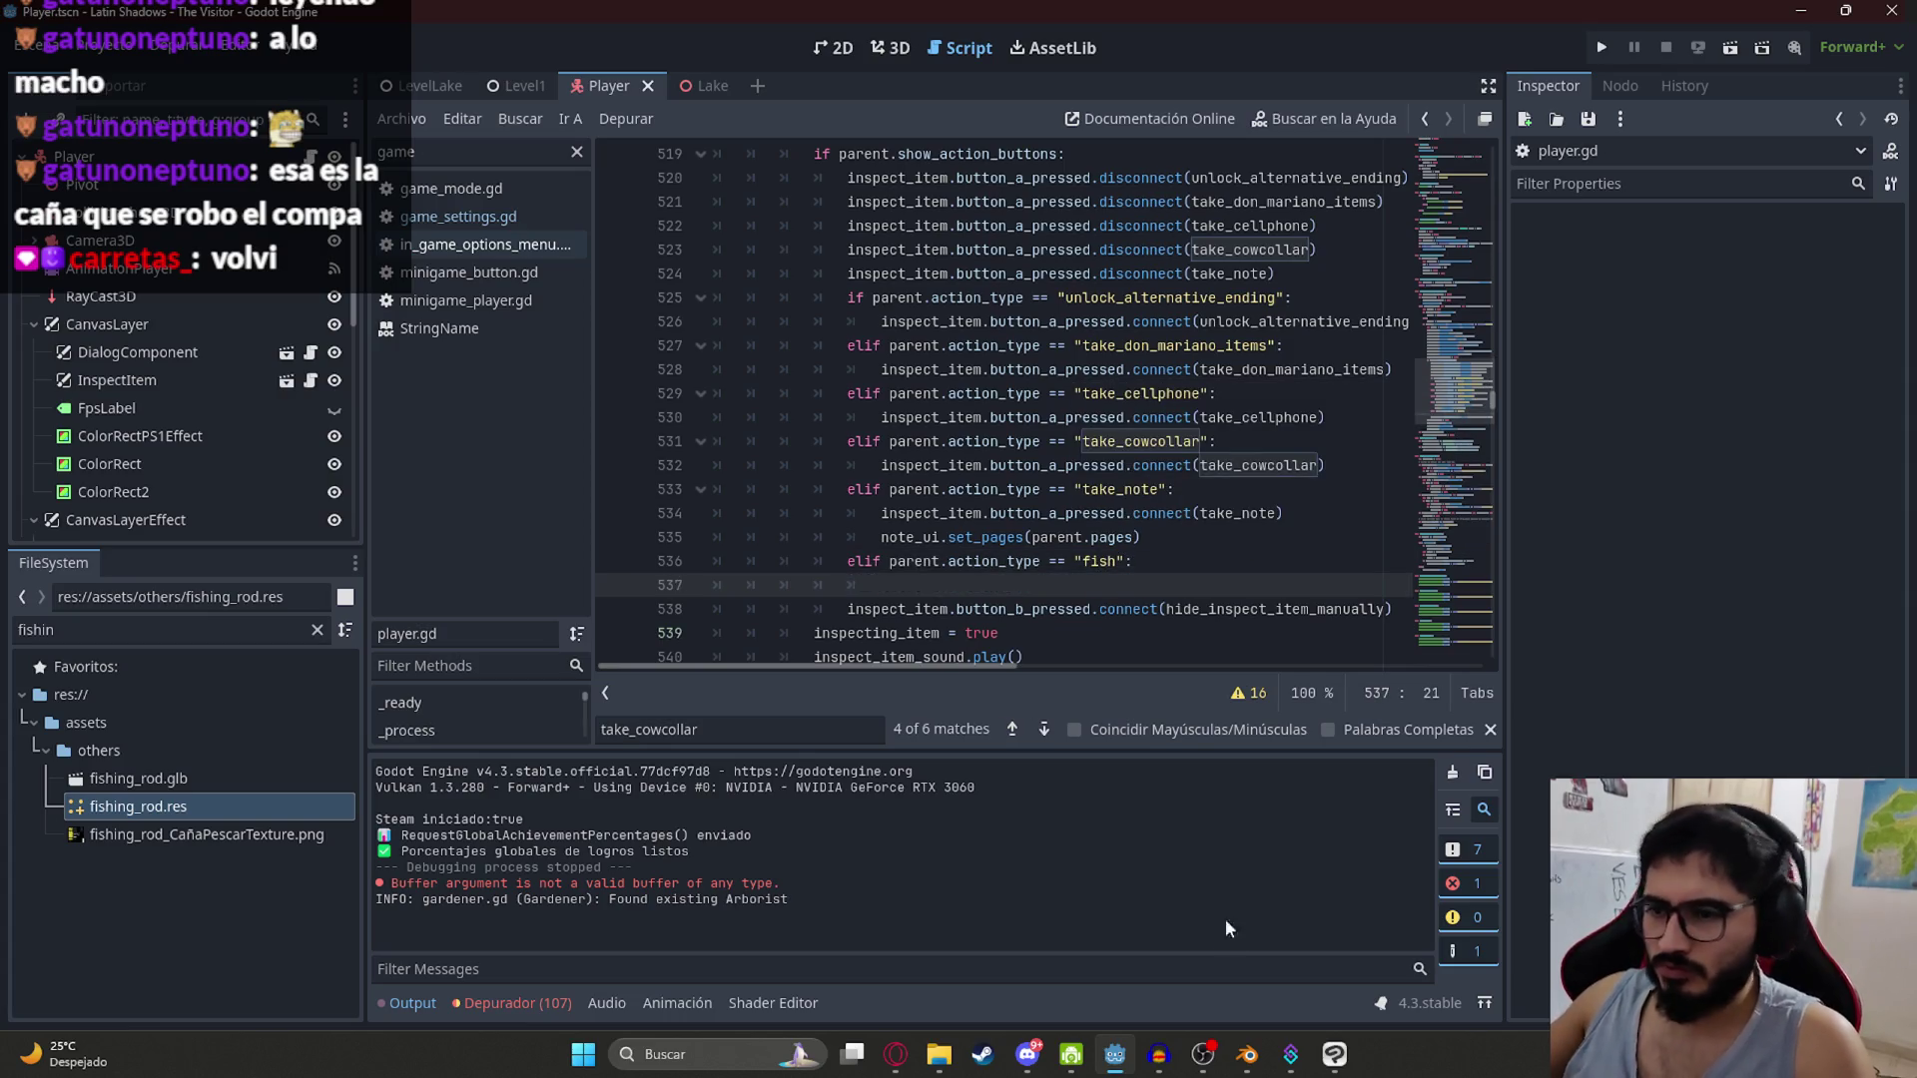
left_click(920, 1059)
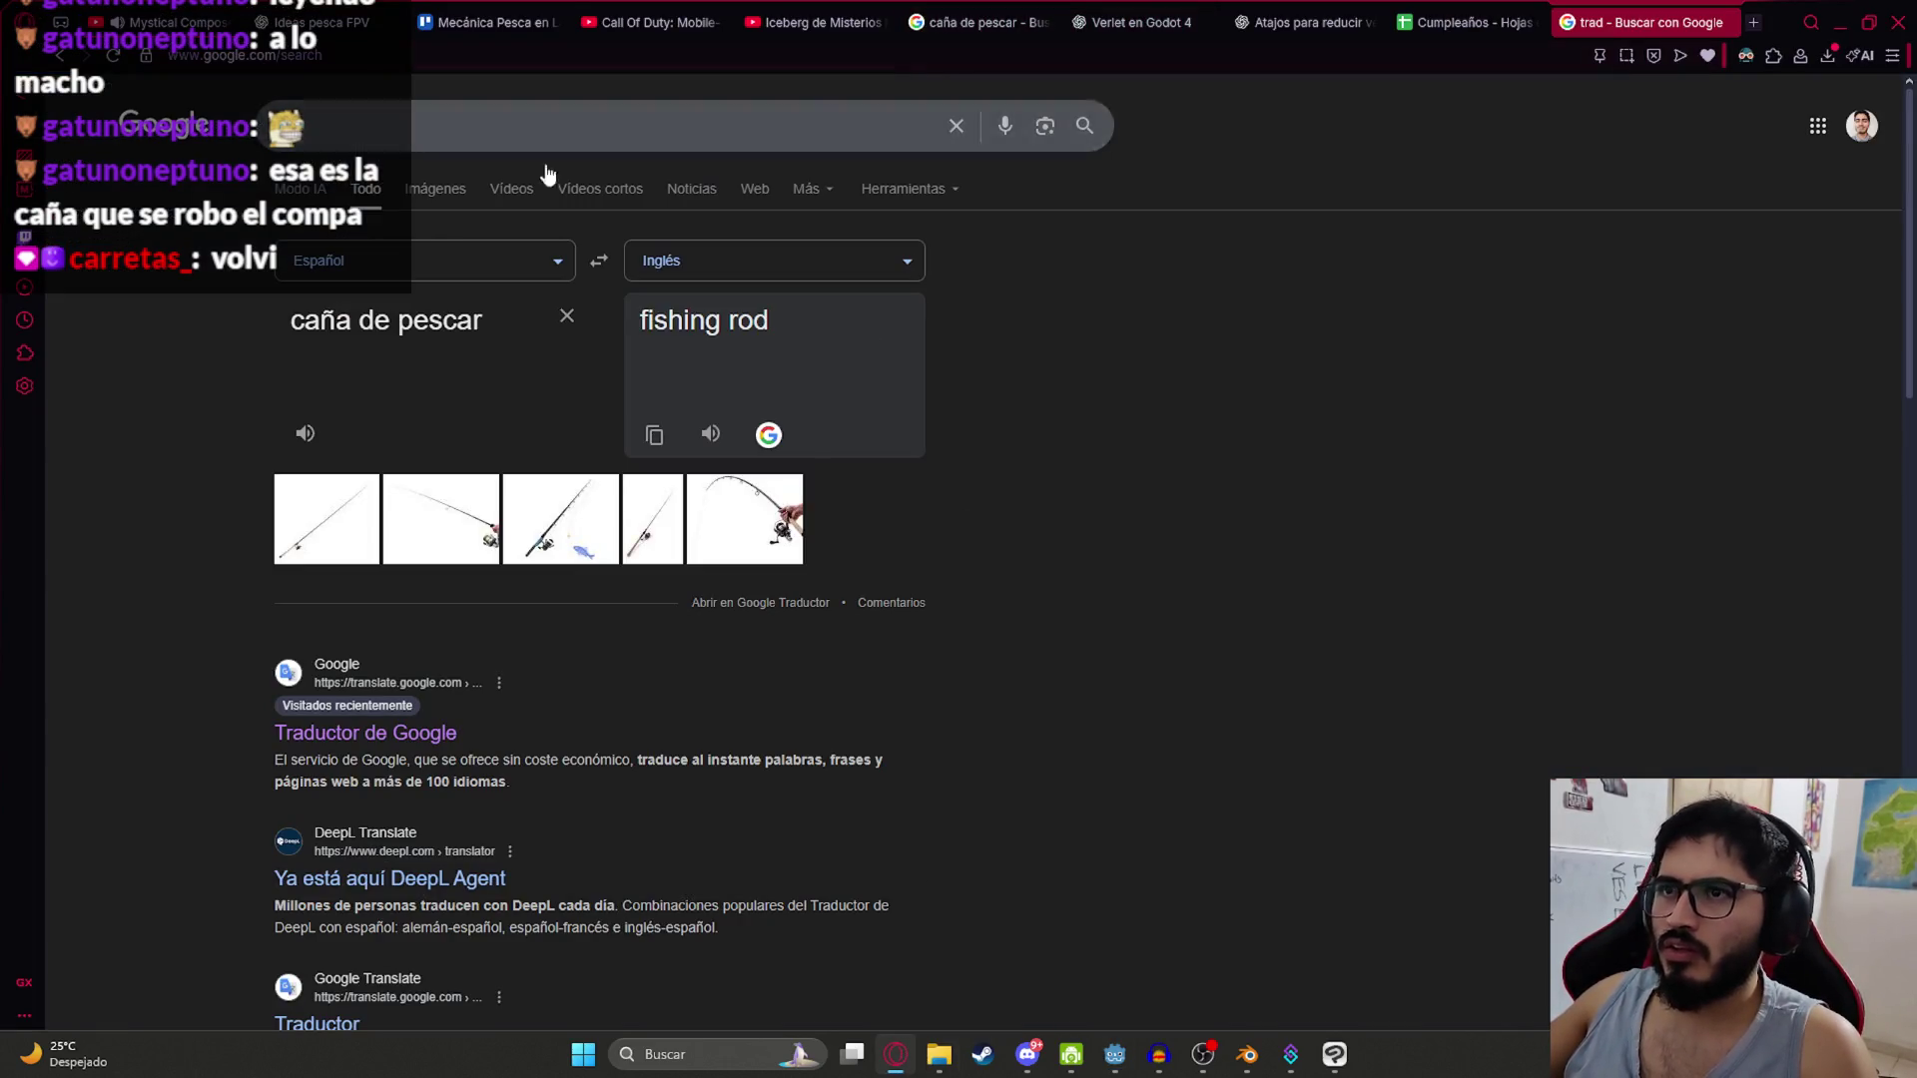
triple_click(450, 329)
type("pescar")
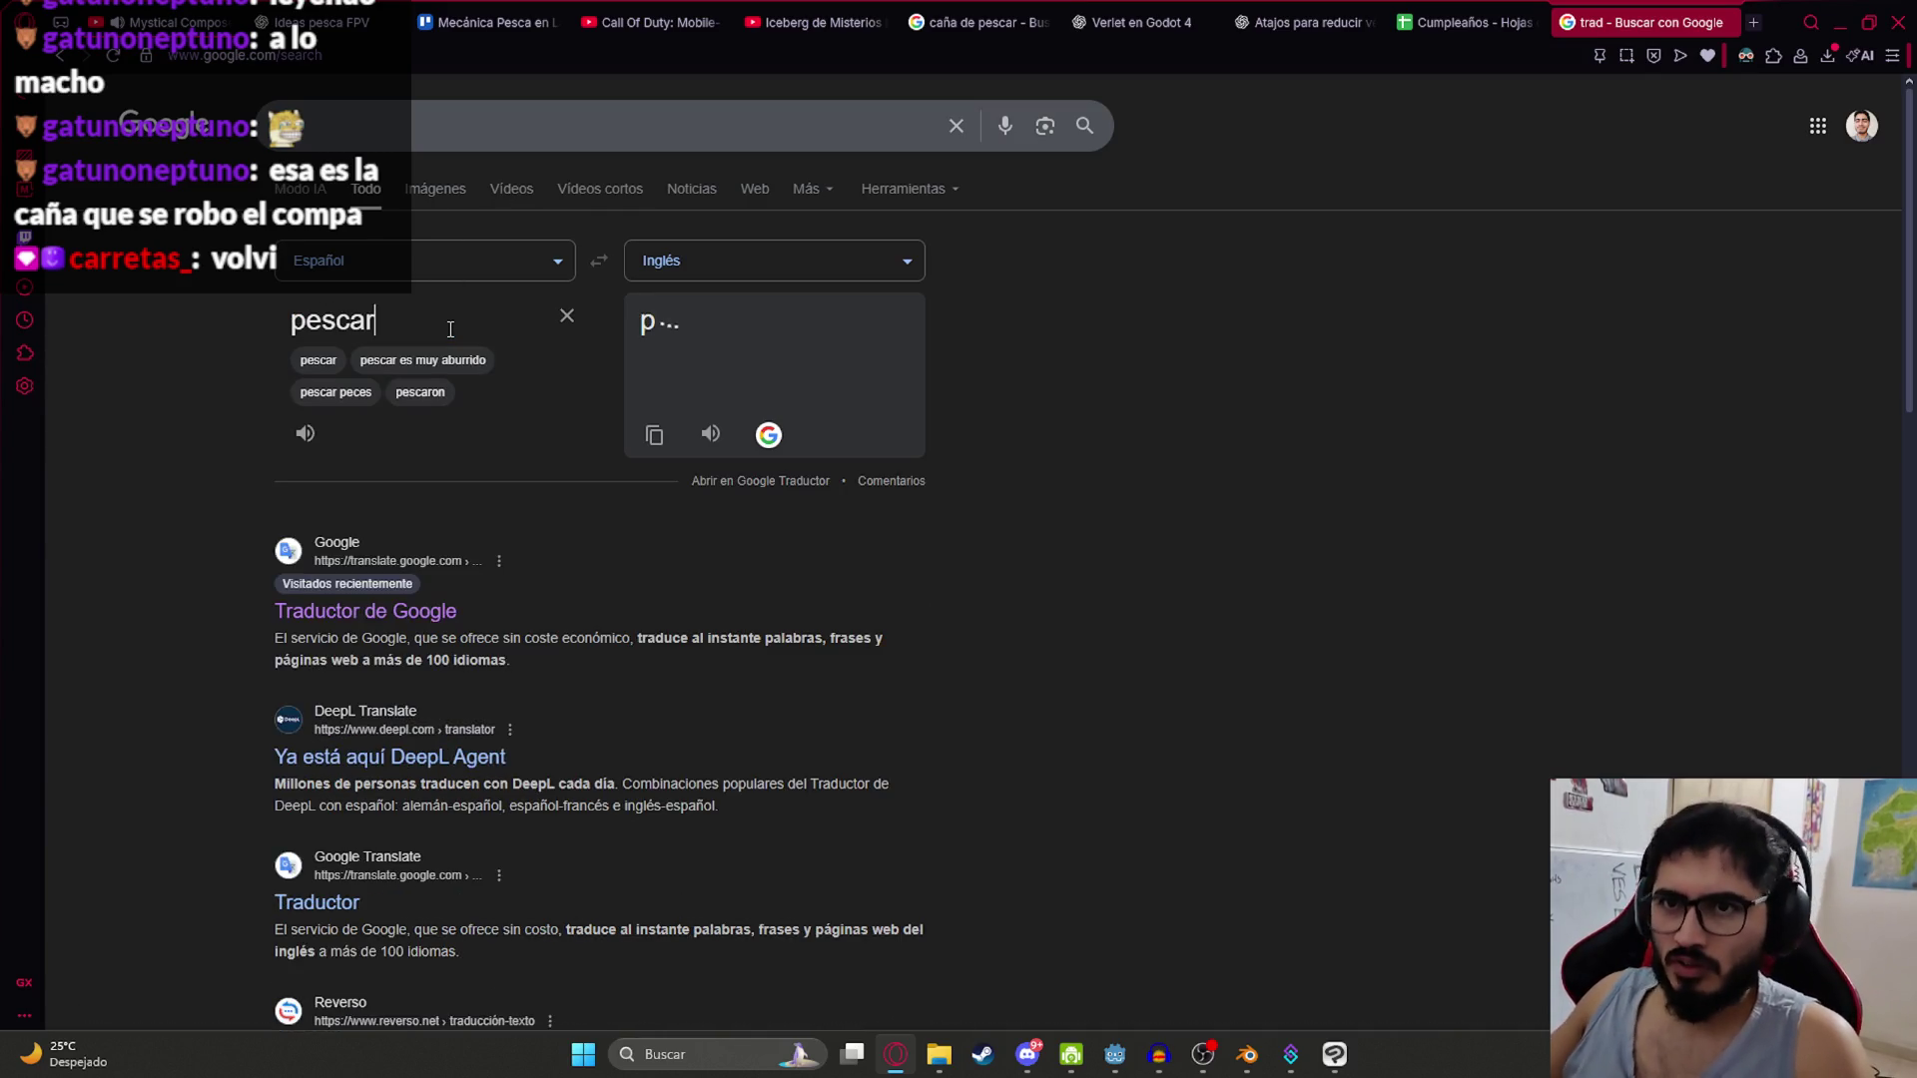
key("alt+Tab")
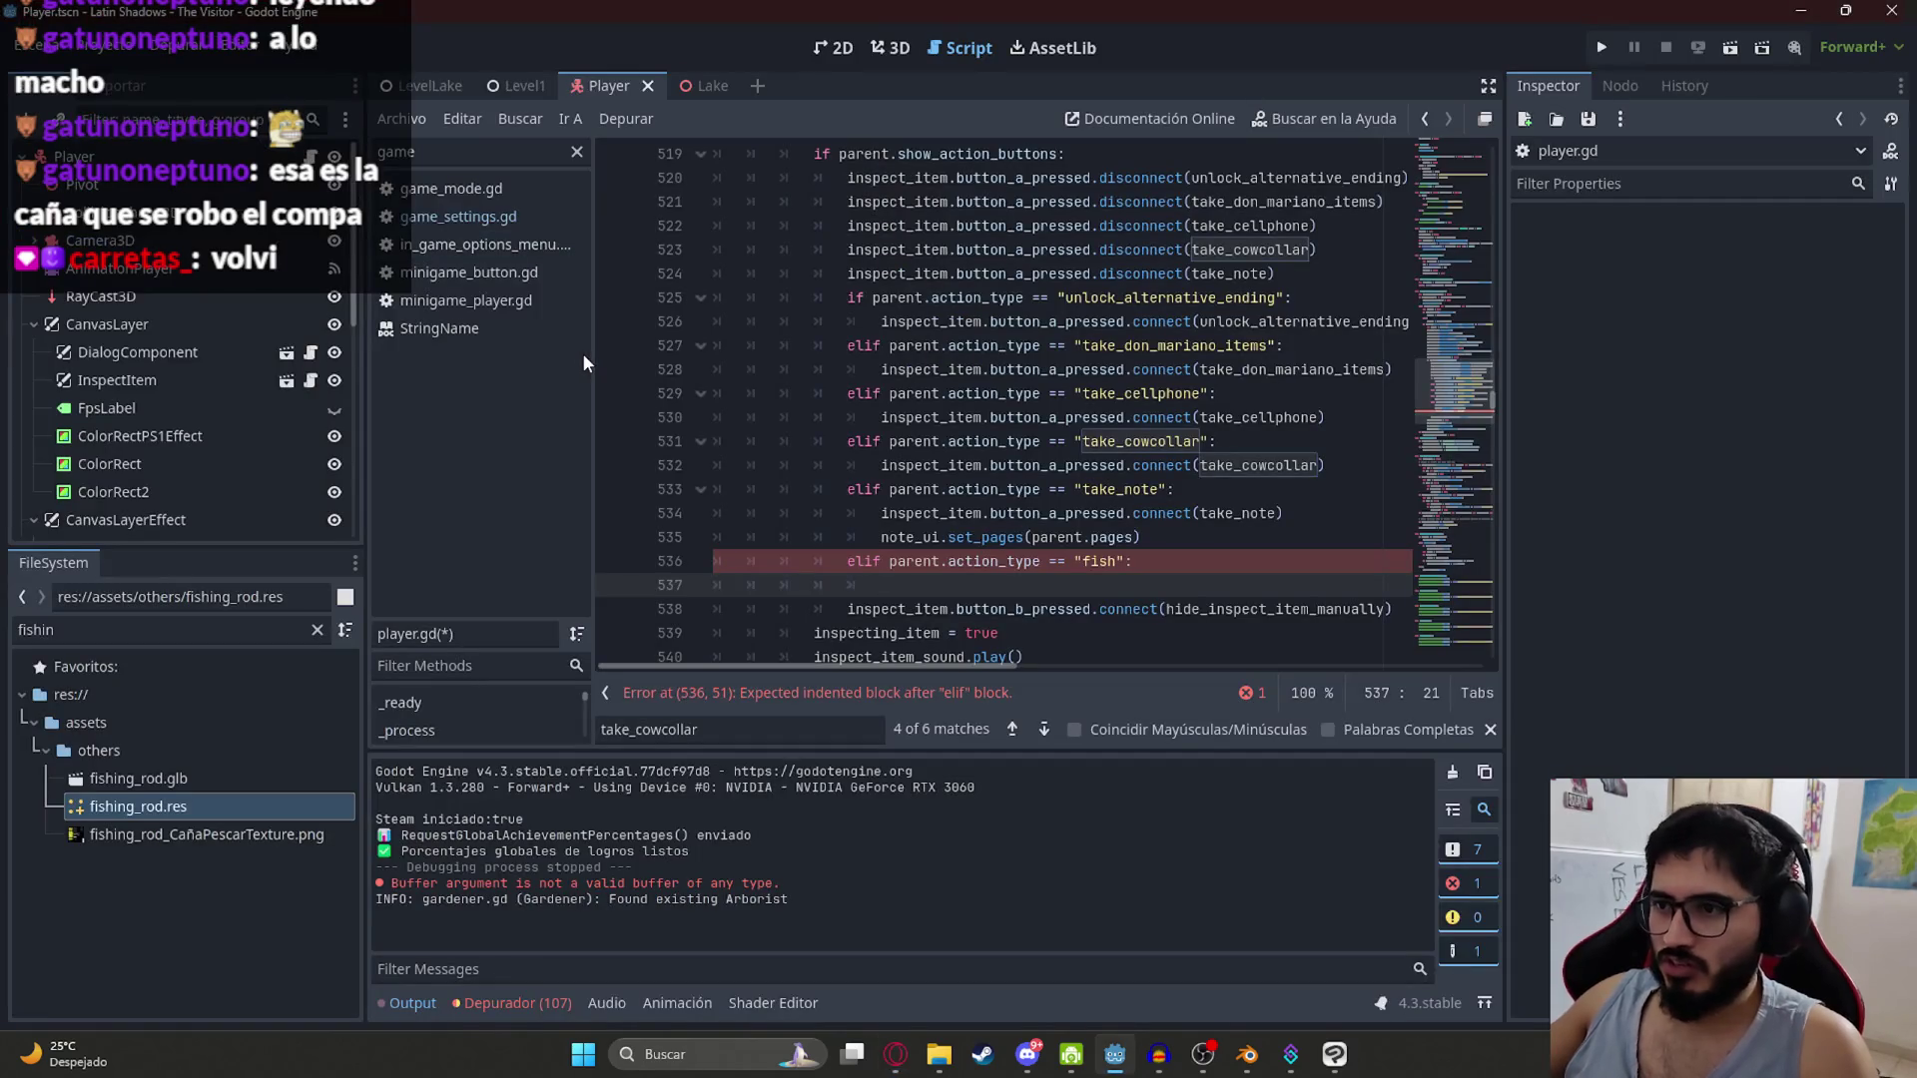
Step: Change the branch's action type to "fishing" on line 536 and jump to the take_note function
left_click(1120, 562)
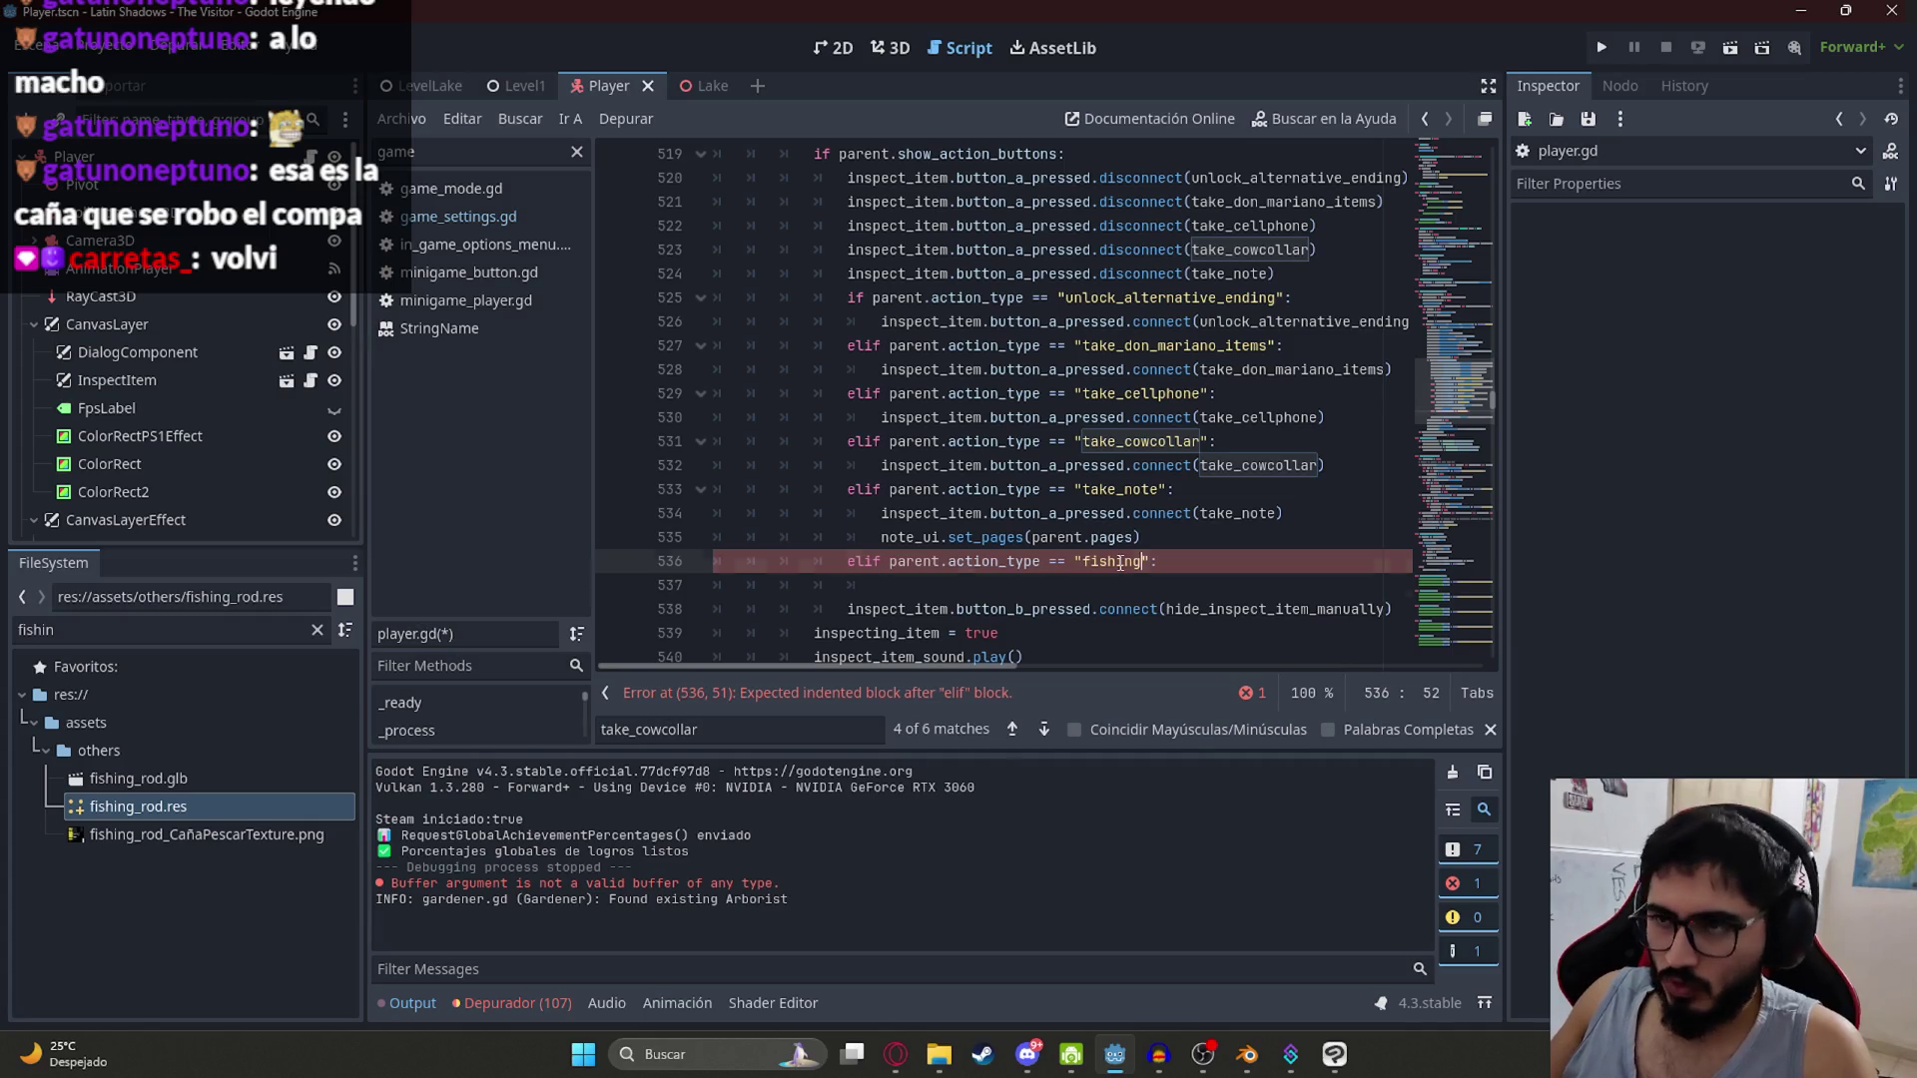
key("Down")
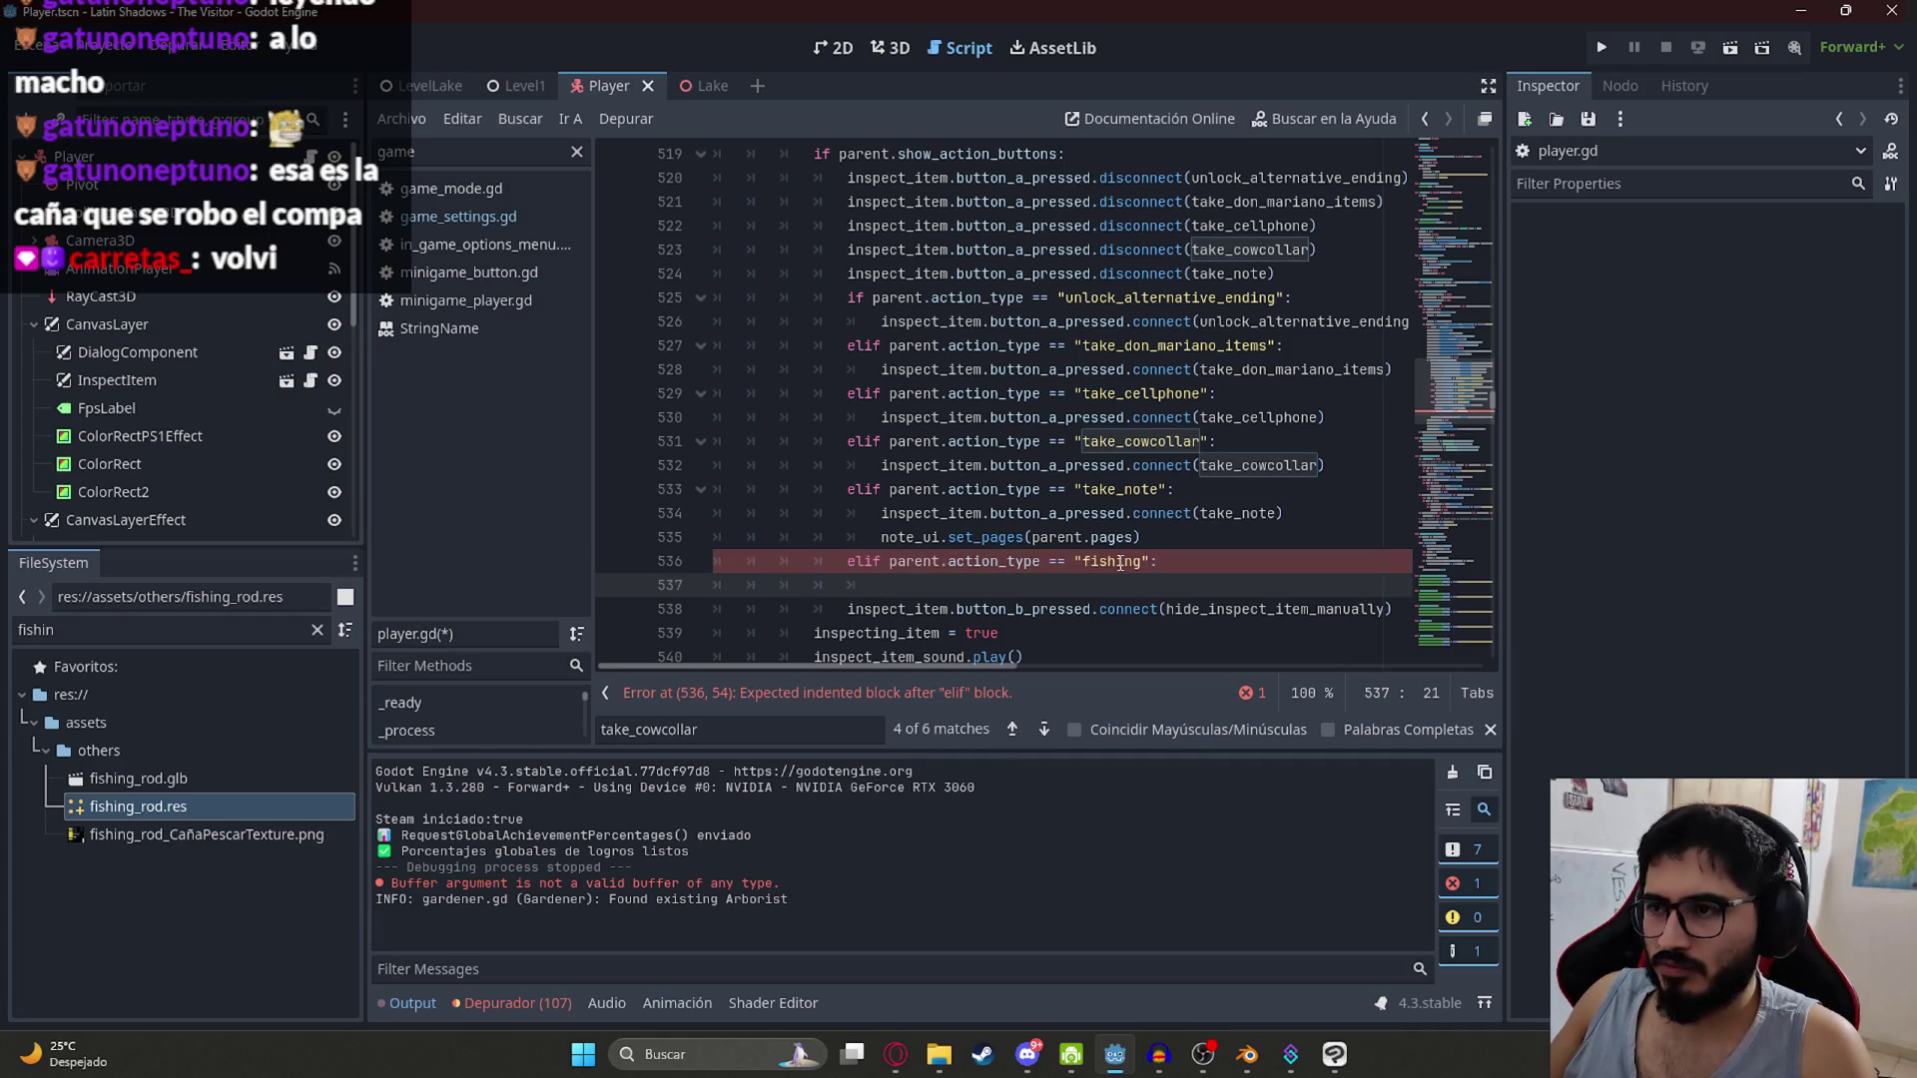
left_click(1236, 513, "ctrl")
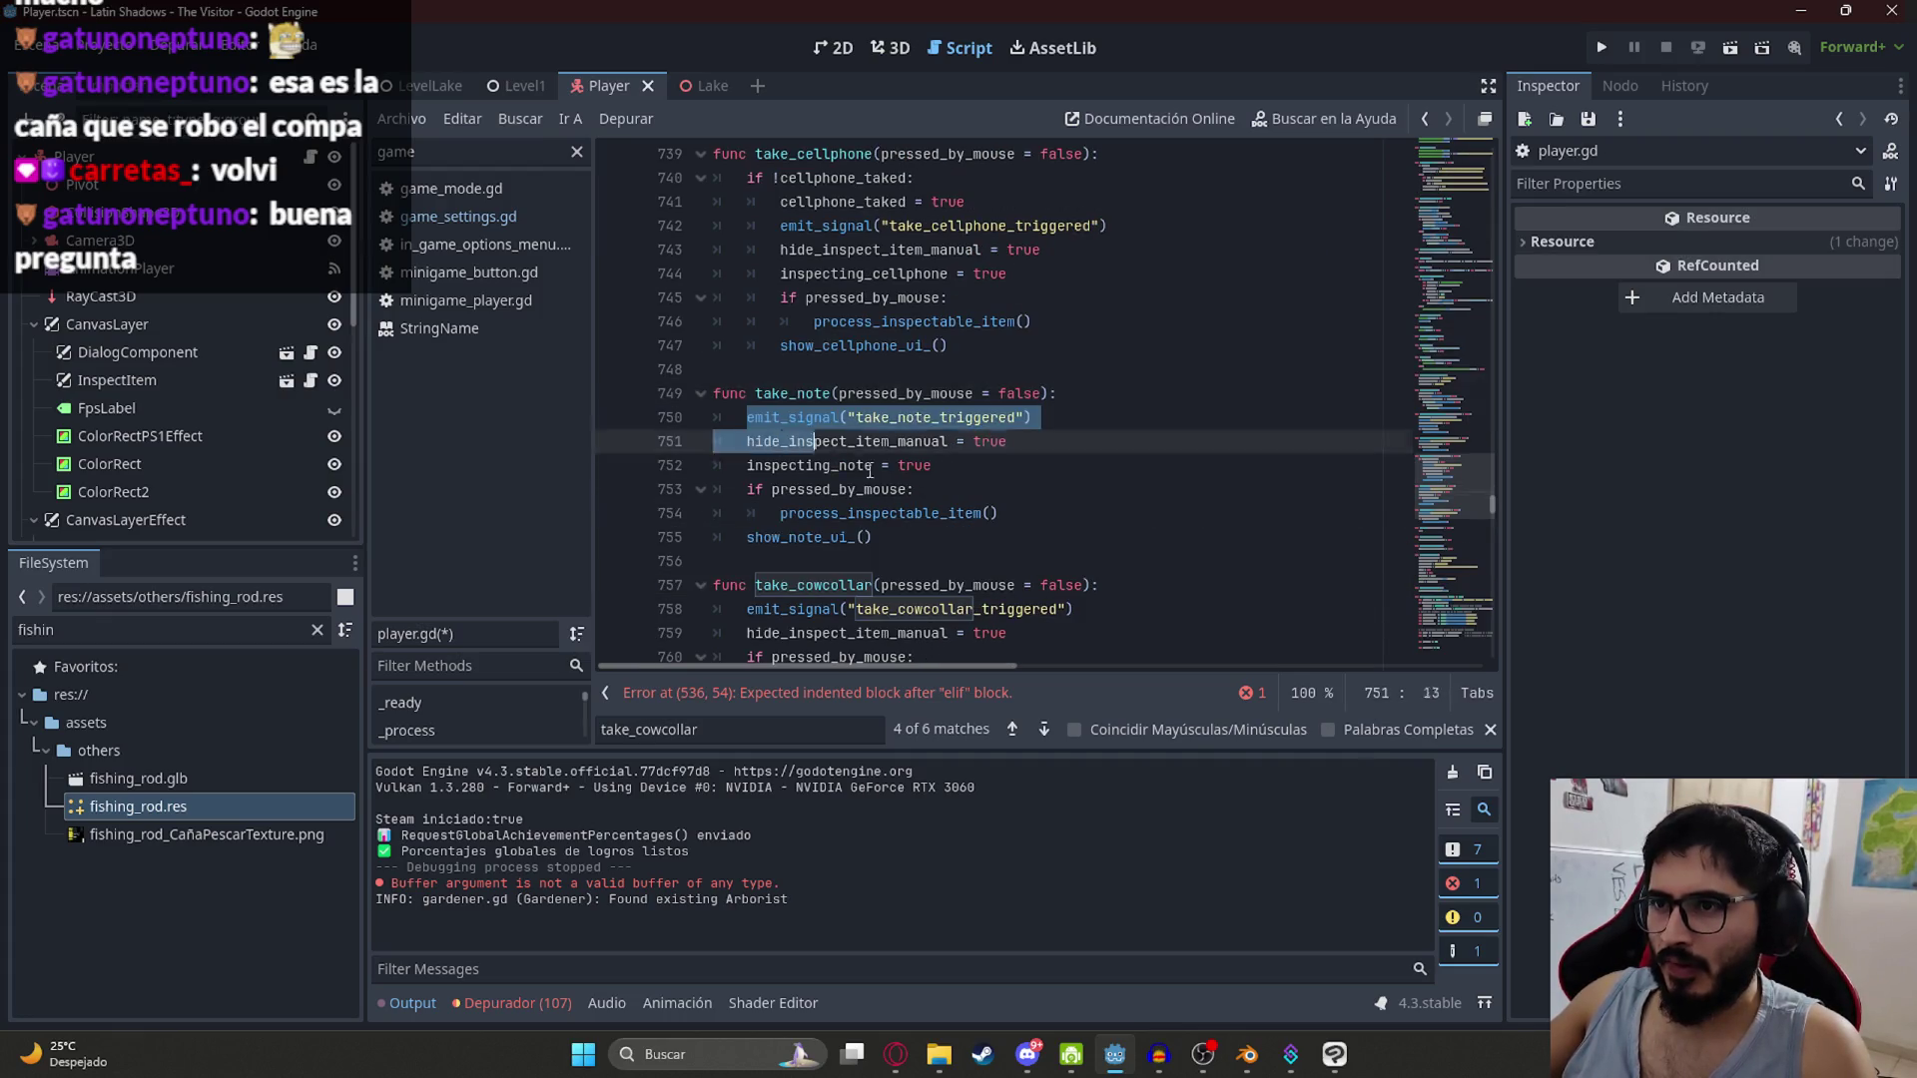
Step: Copy take_note's emit_signal line into the fishing branch at line 537
key("alt+Left")
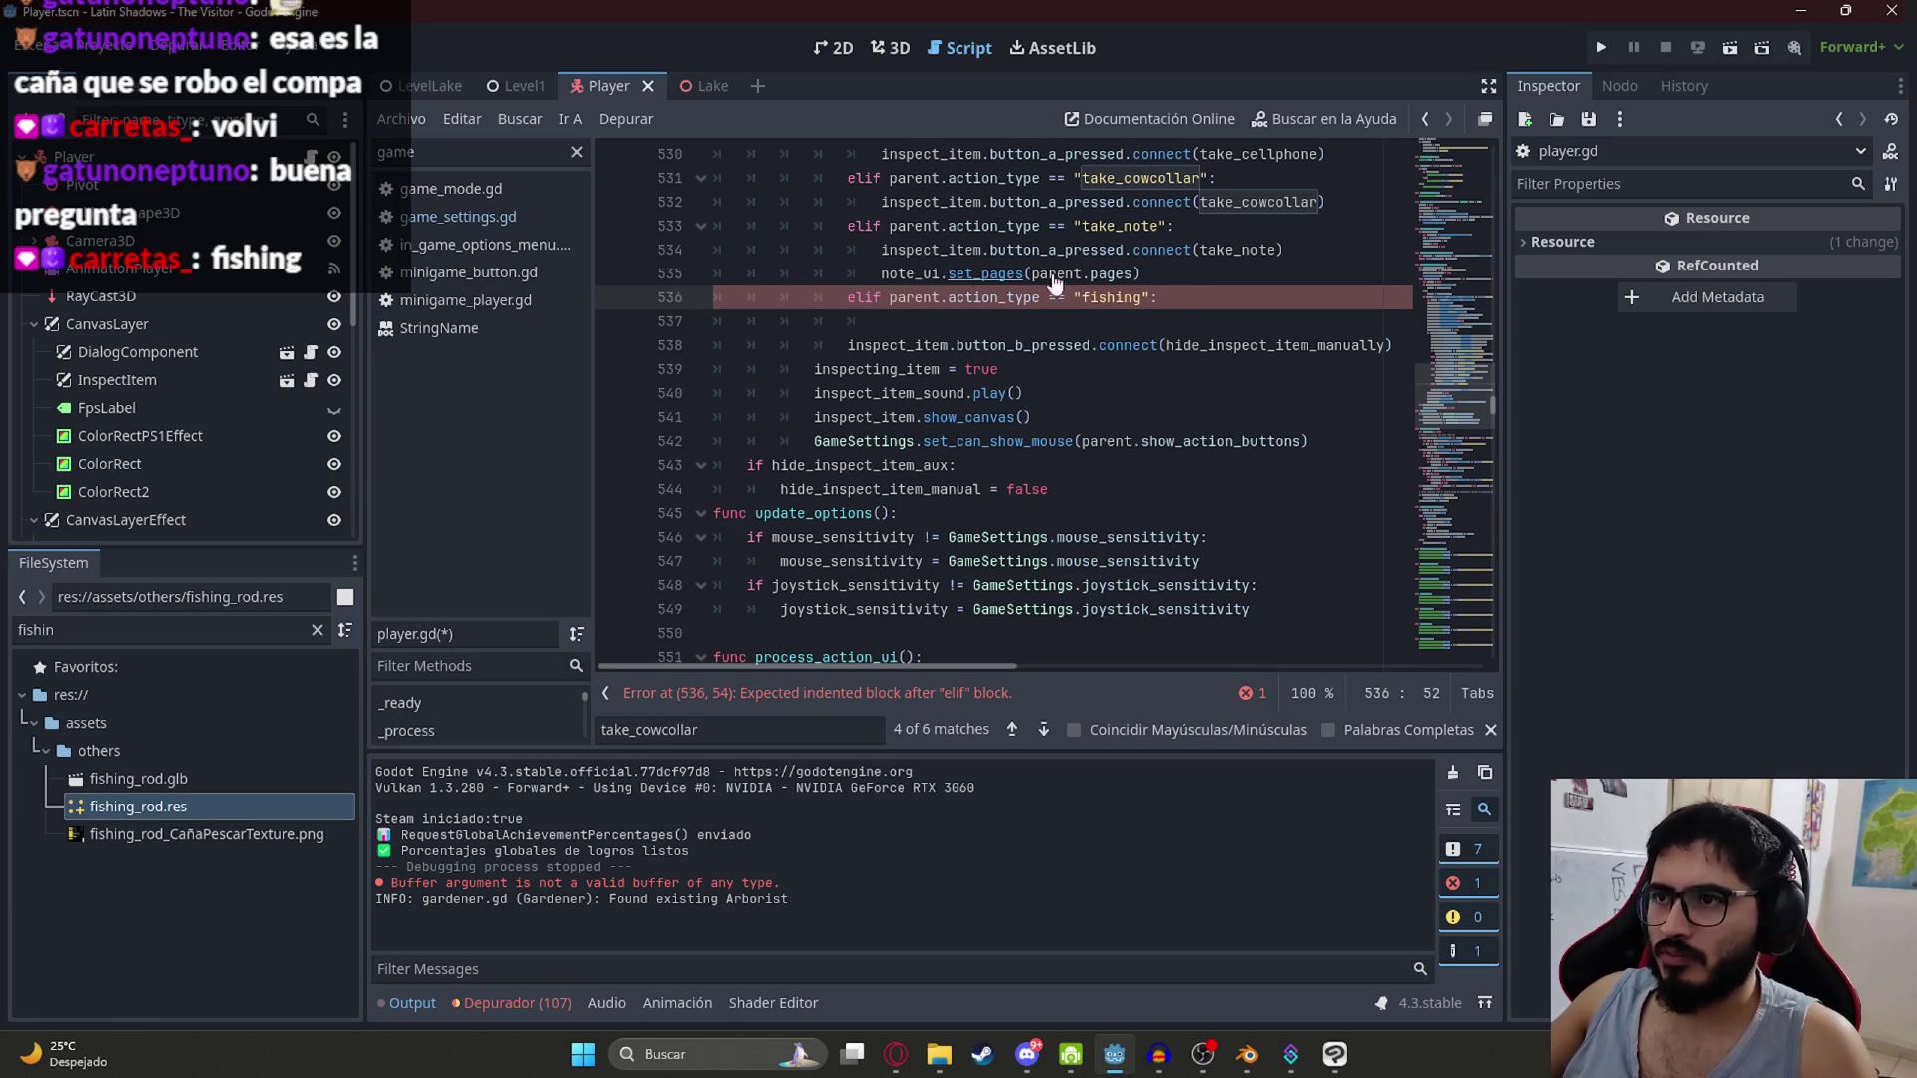
left_click(1224, 251, "ctrl")
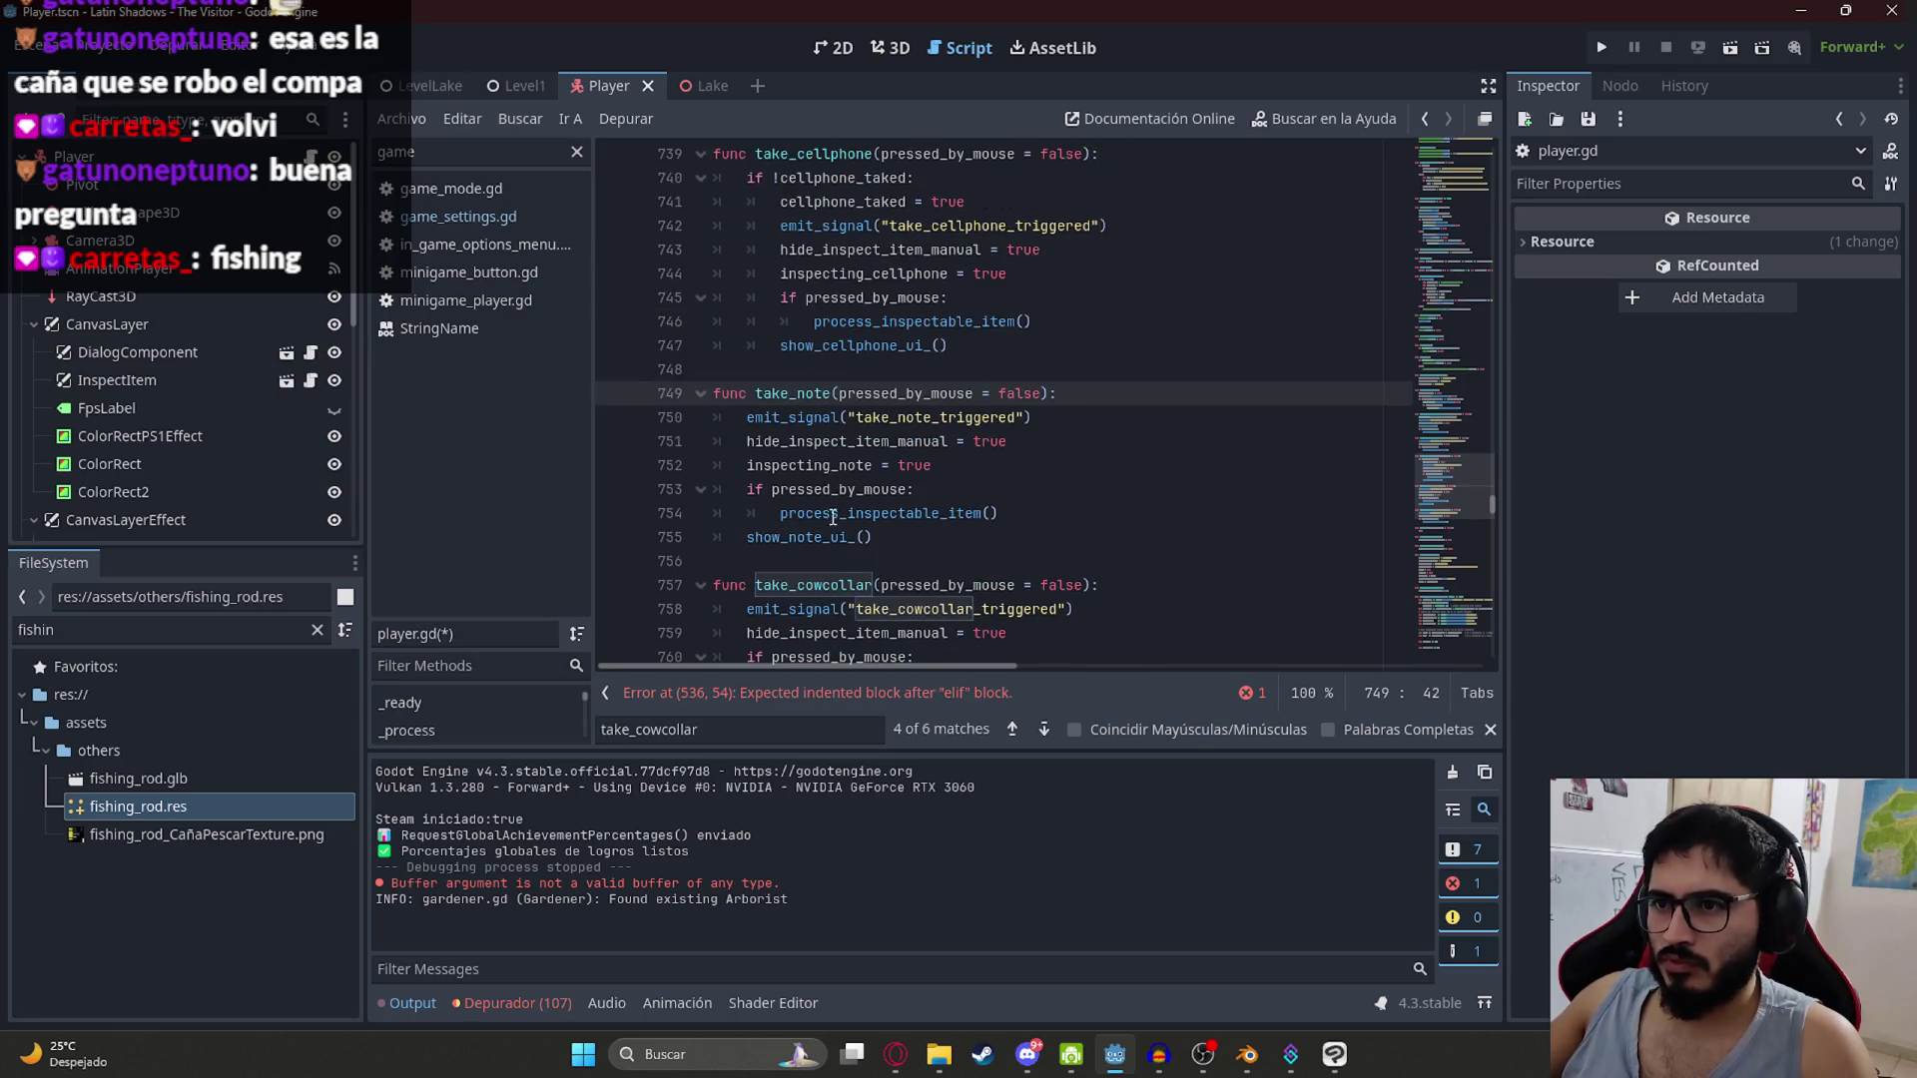
left_click_drag(751, 419, 1088, 417)
key("ctrl+c")
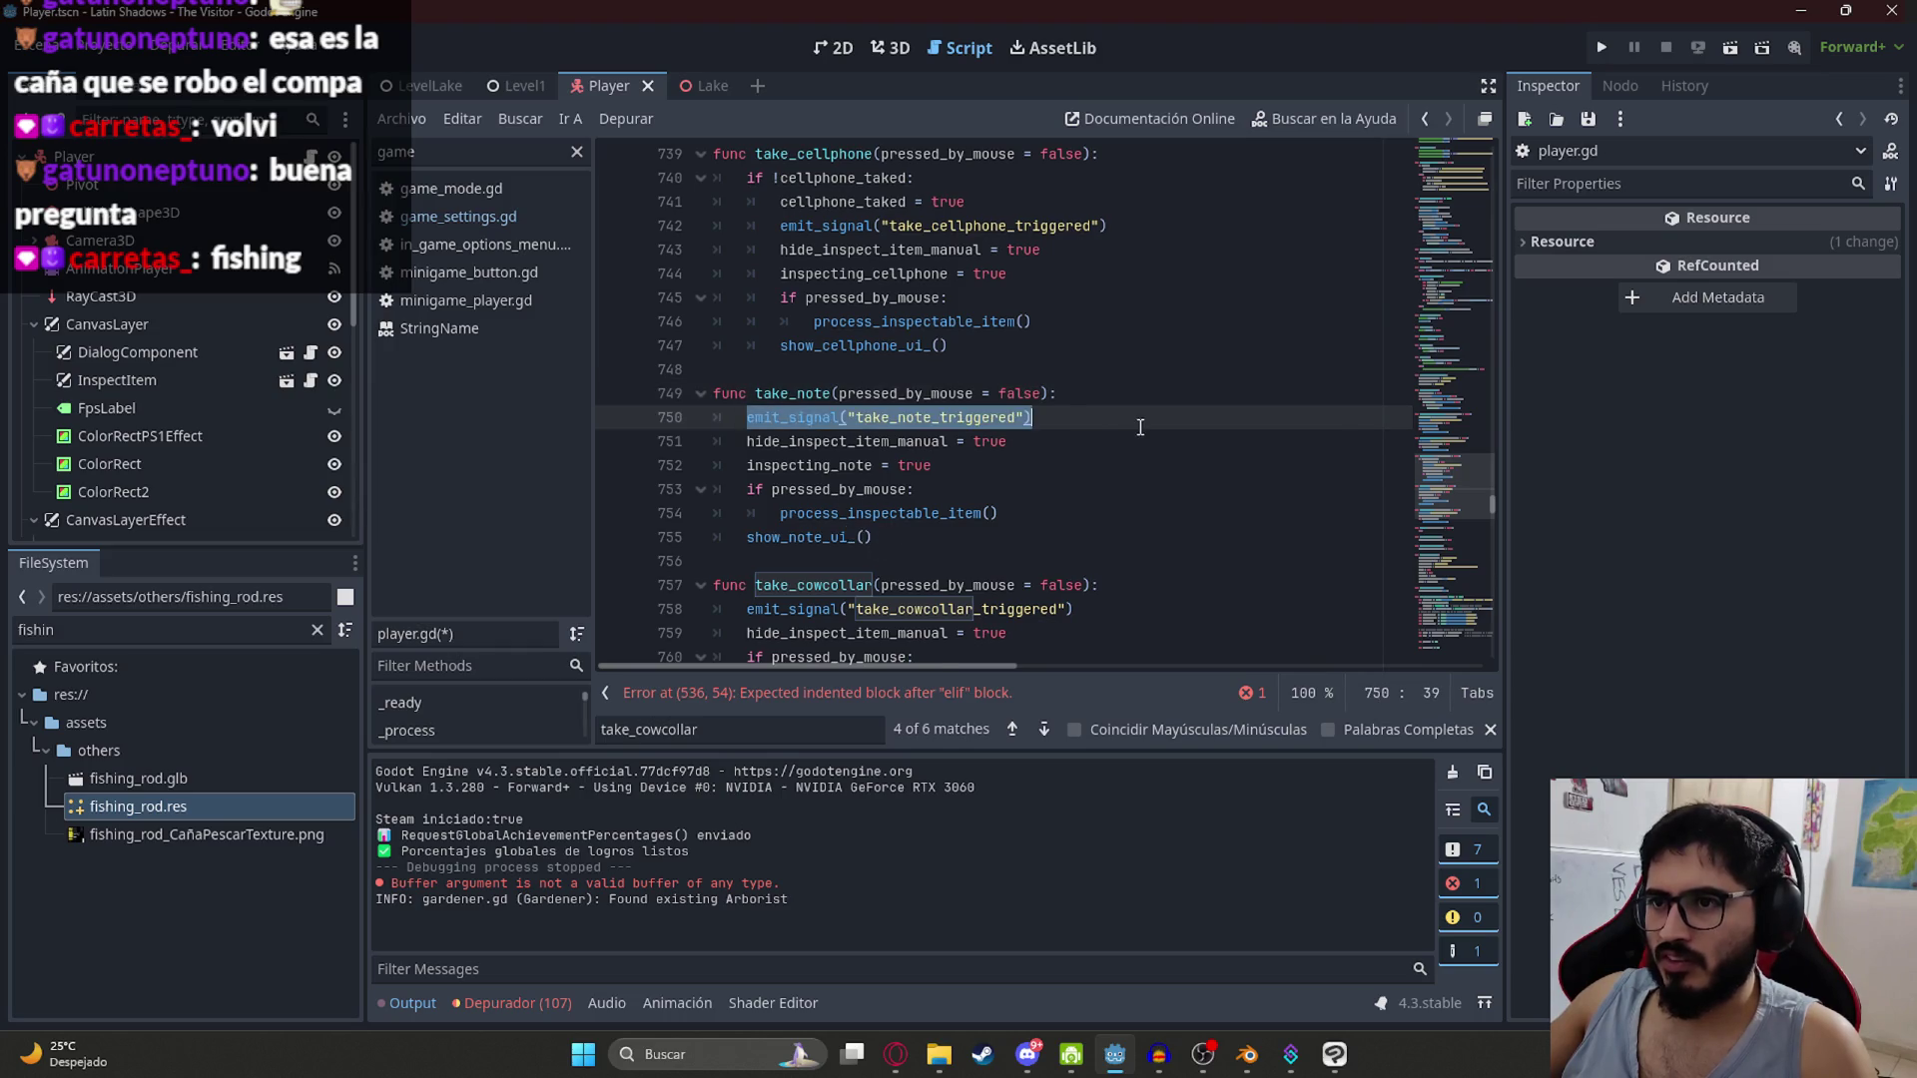
key("alt+Left")
left_click(924, 323)
key("ctrl+v")
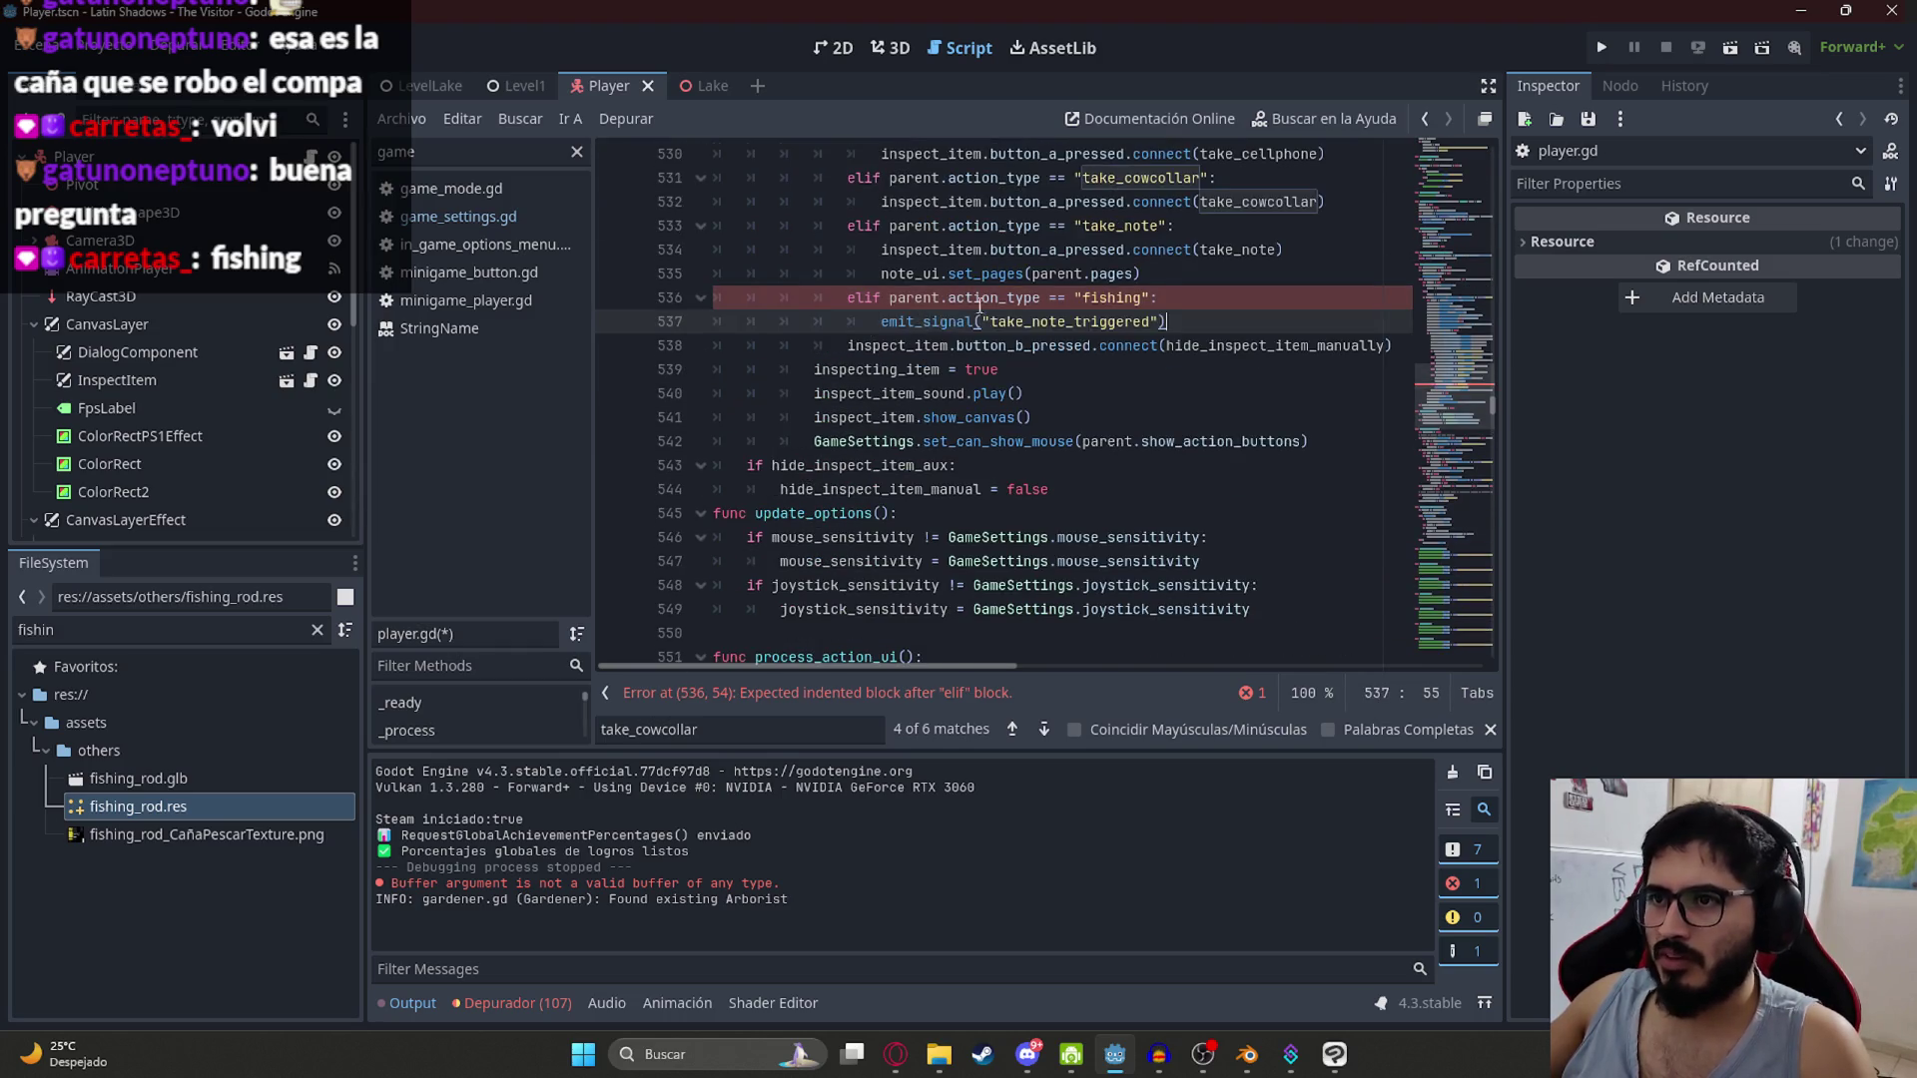
Step: Change the pasted signal name to "fishing" and save player.gd
scroll(1216, 469, "up", 2)
double_click(1102, 464)
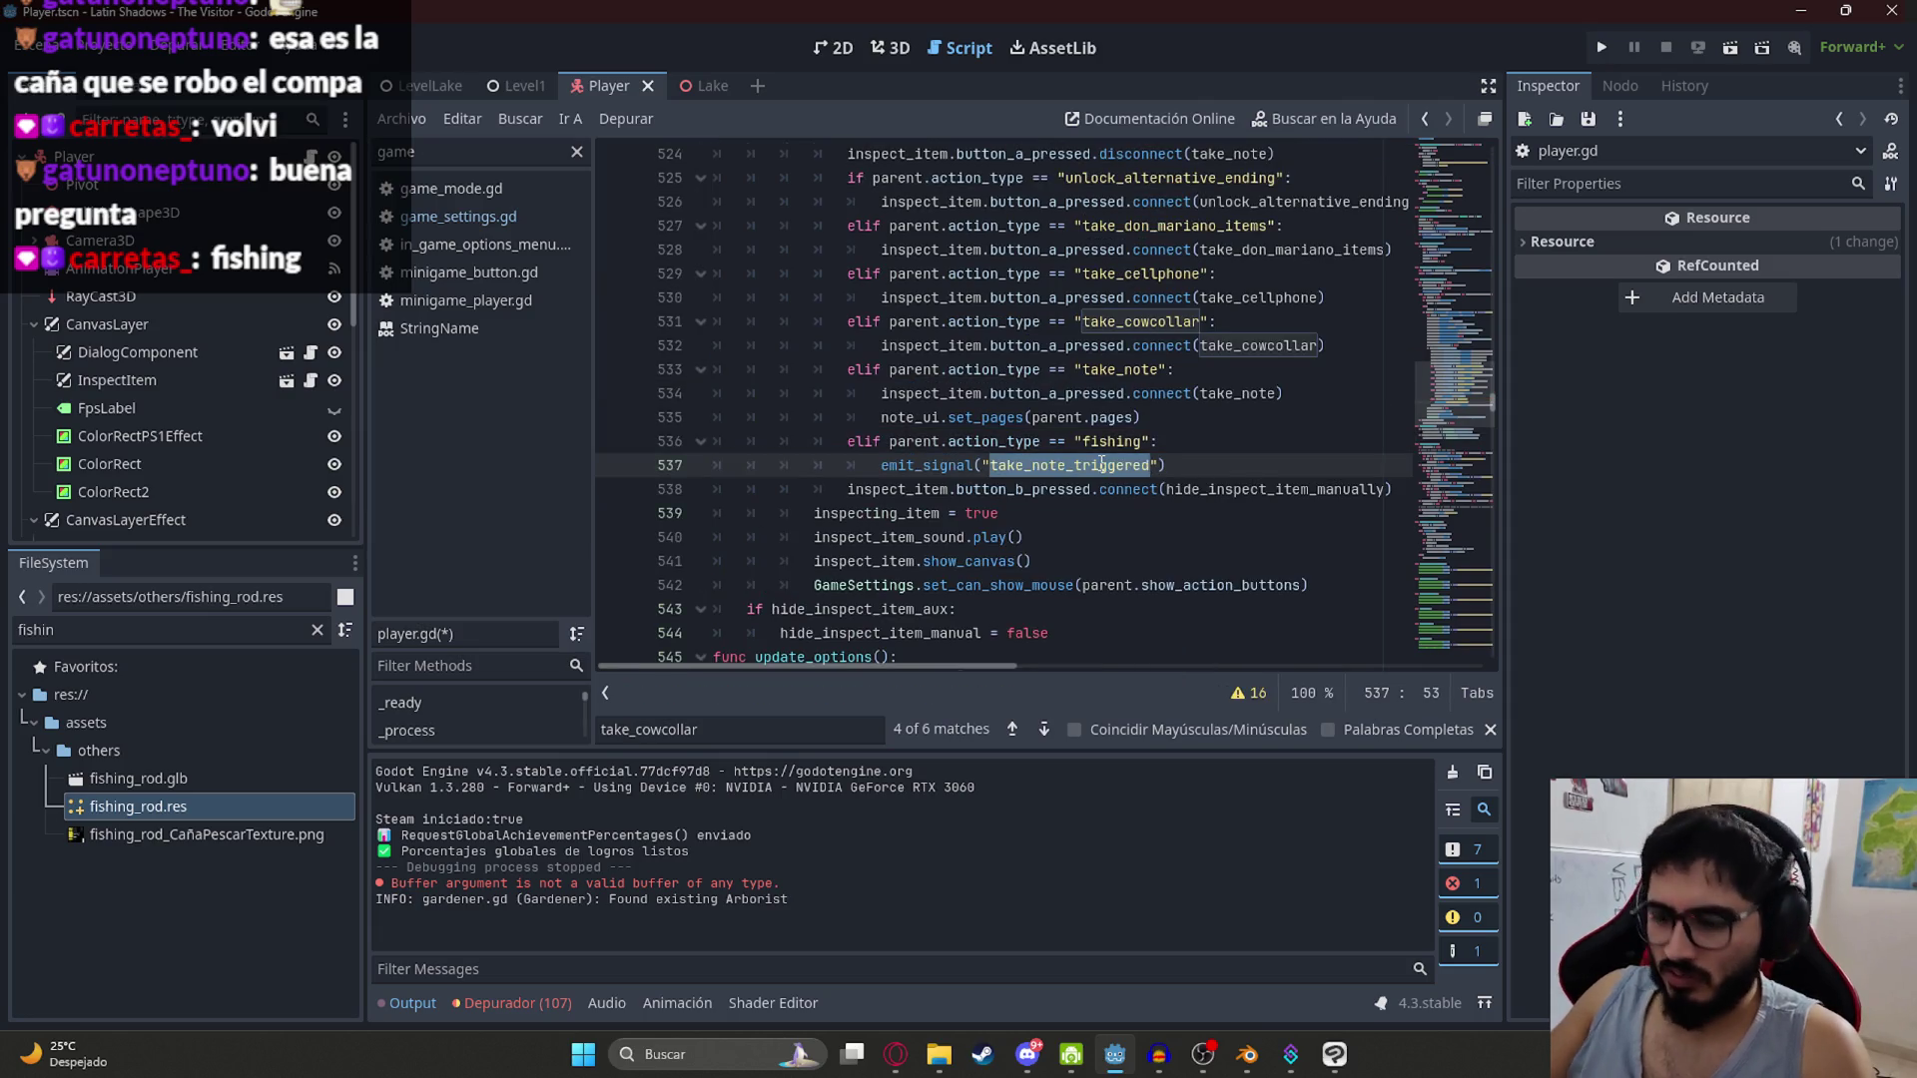
type("fishi")
type("ng")
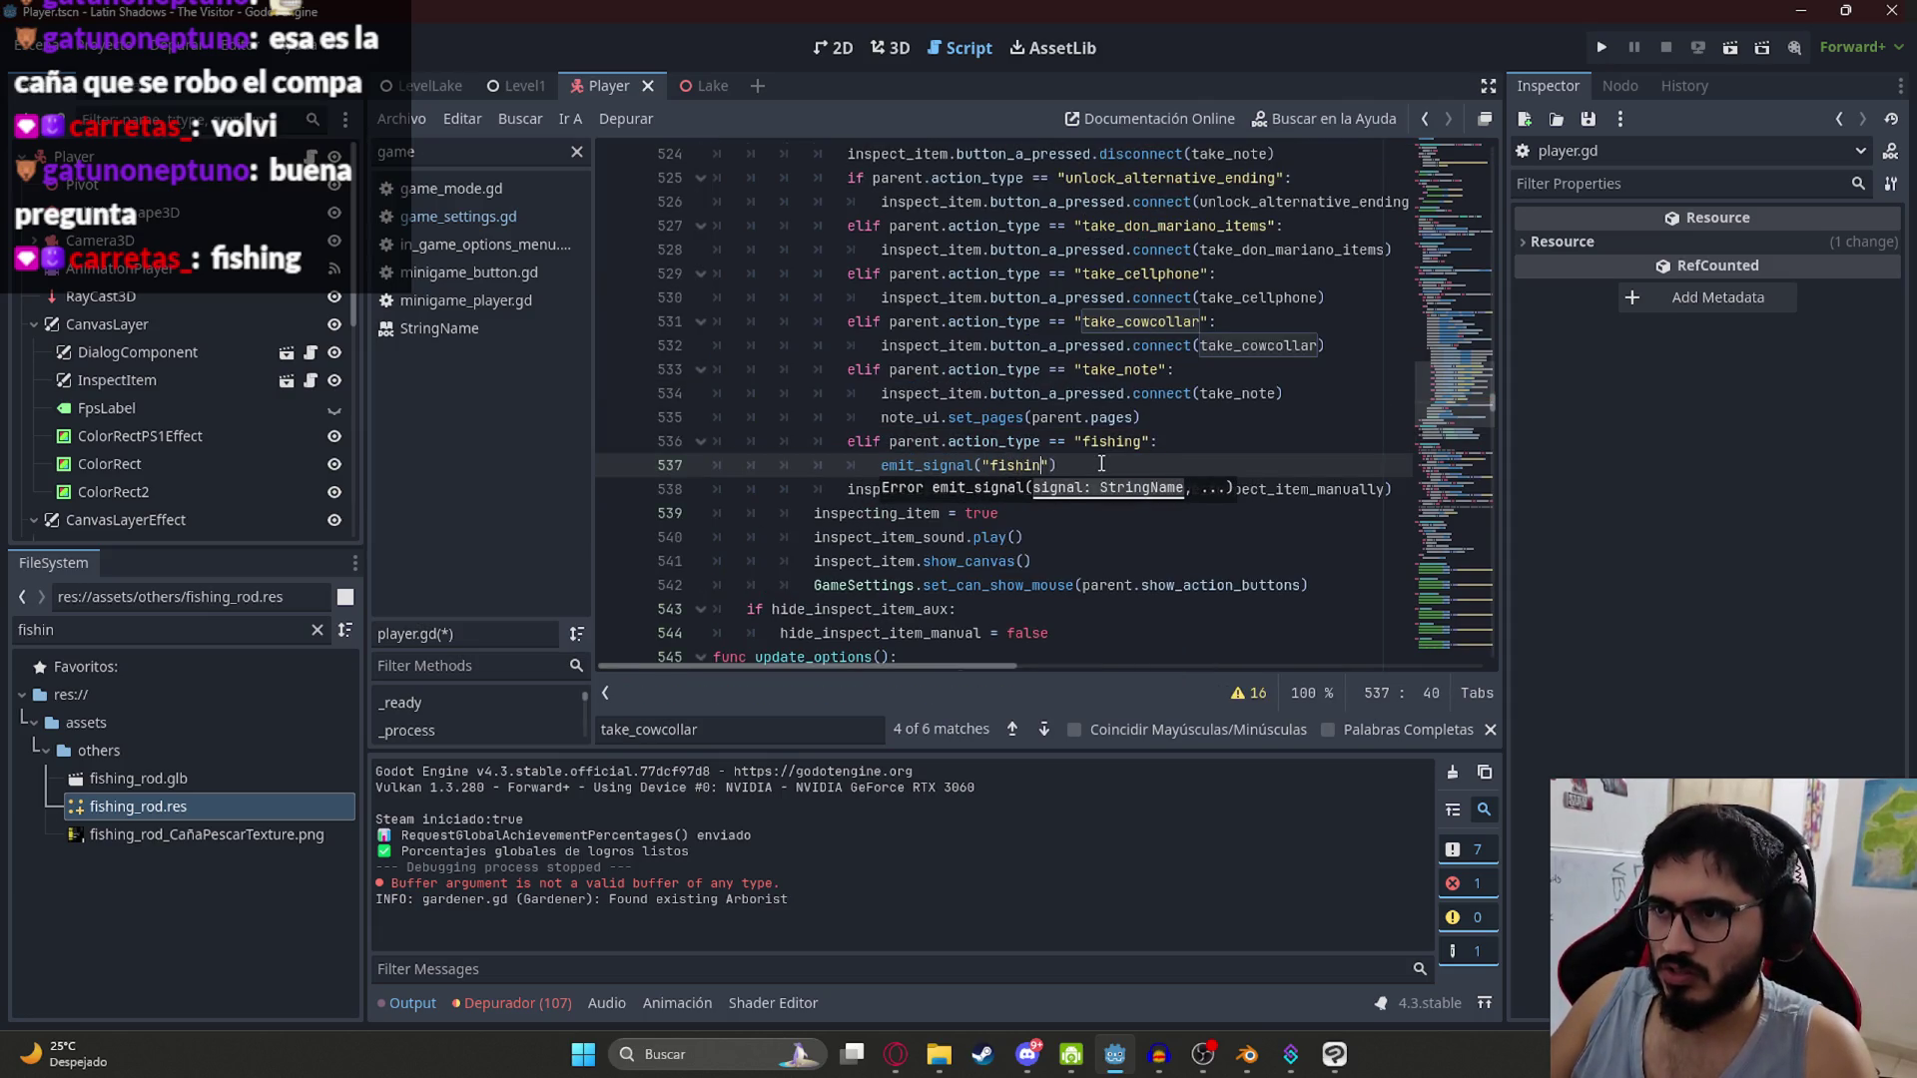
key("ctrl+s")
double_click(1007, 470)
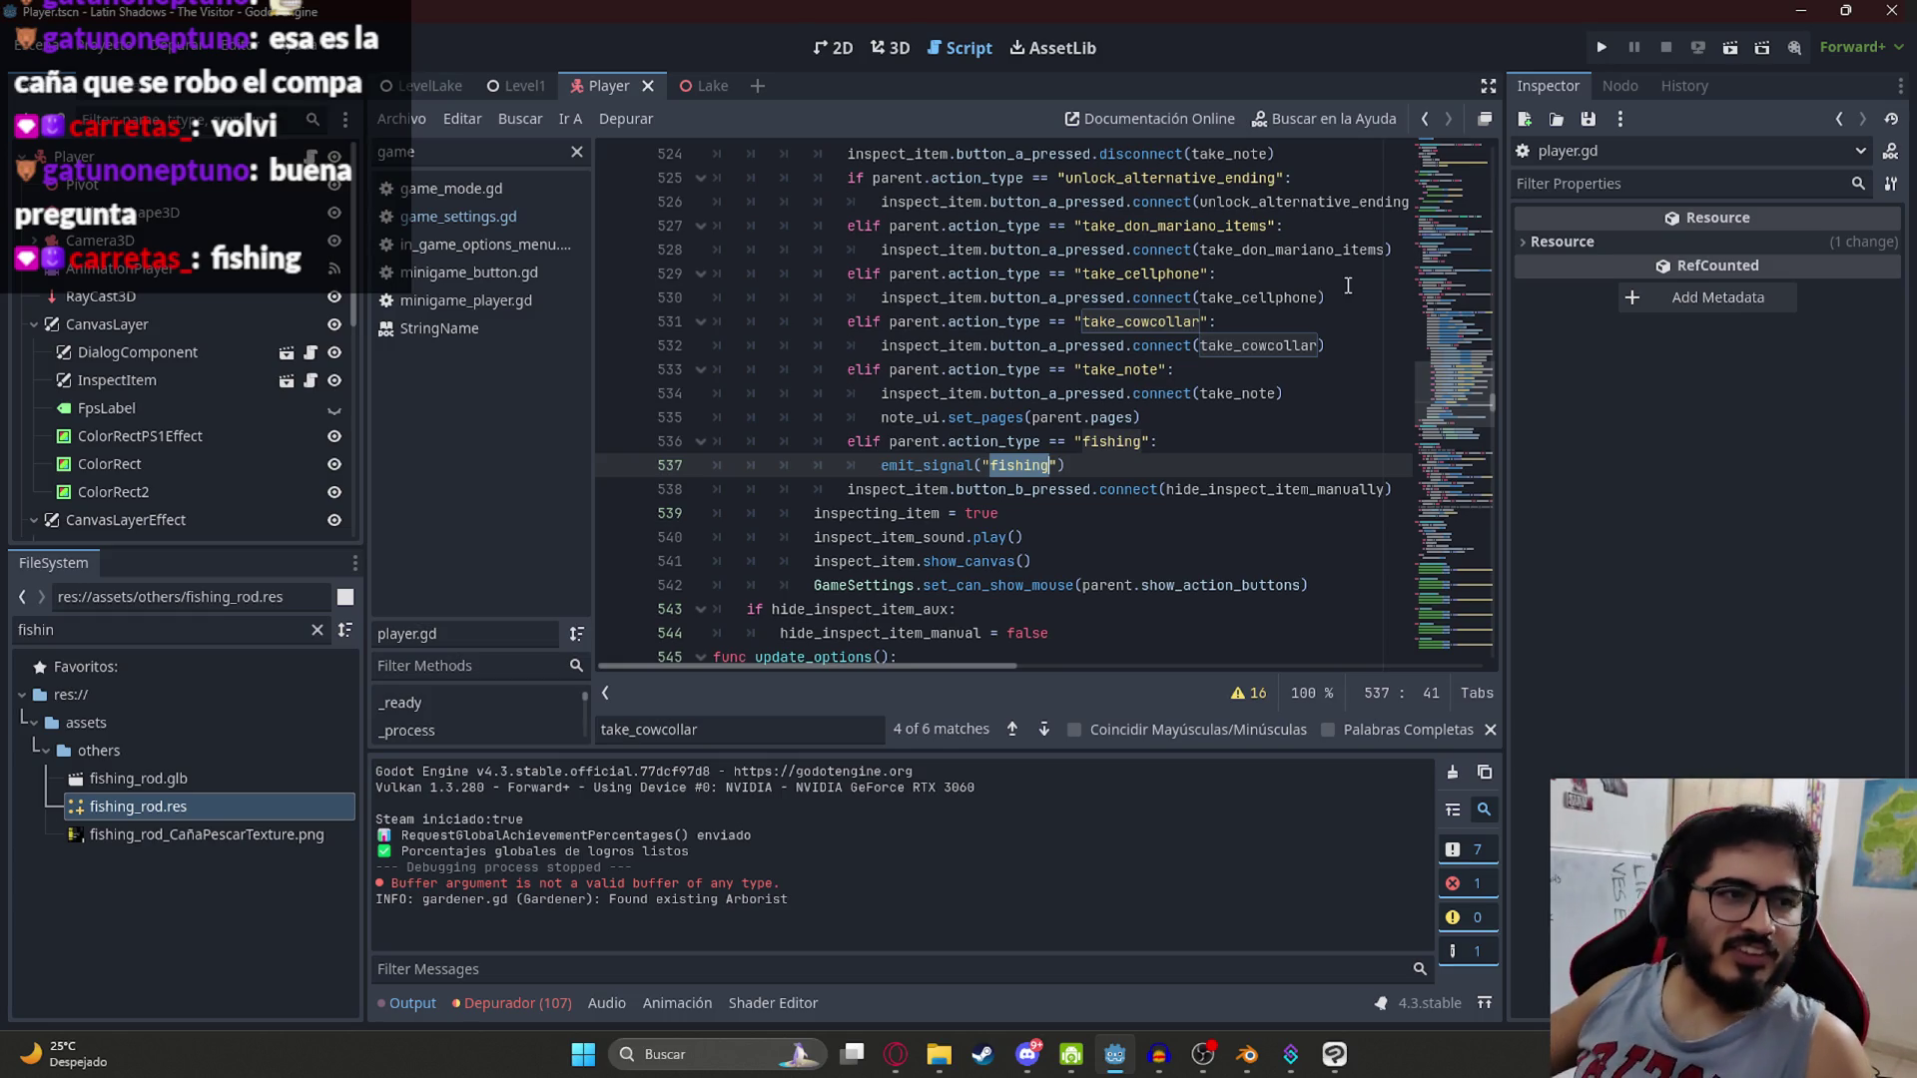
Step: Check the English translation of 'pescar' in the browser, then return to the script
left_click(894, 1062)
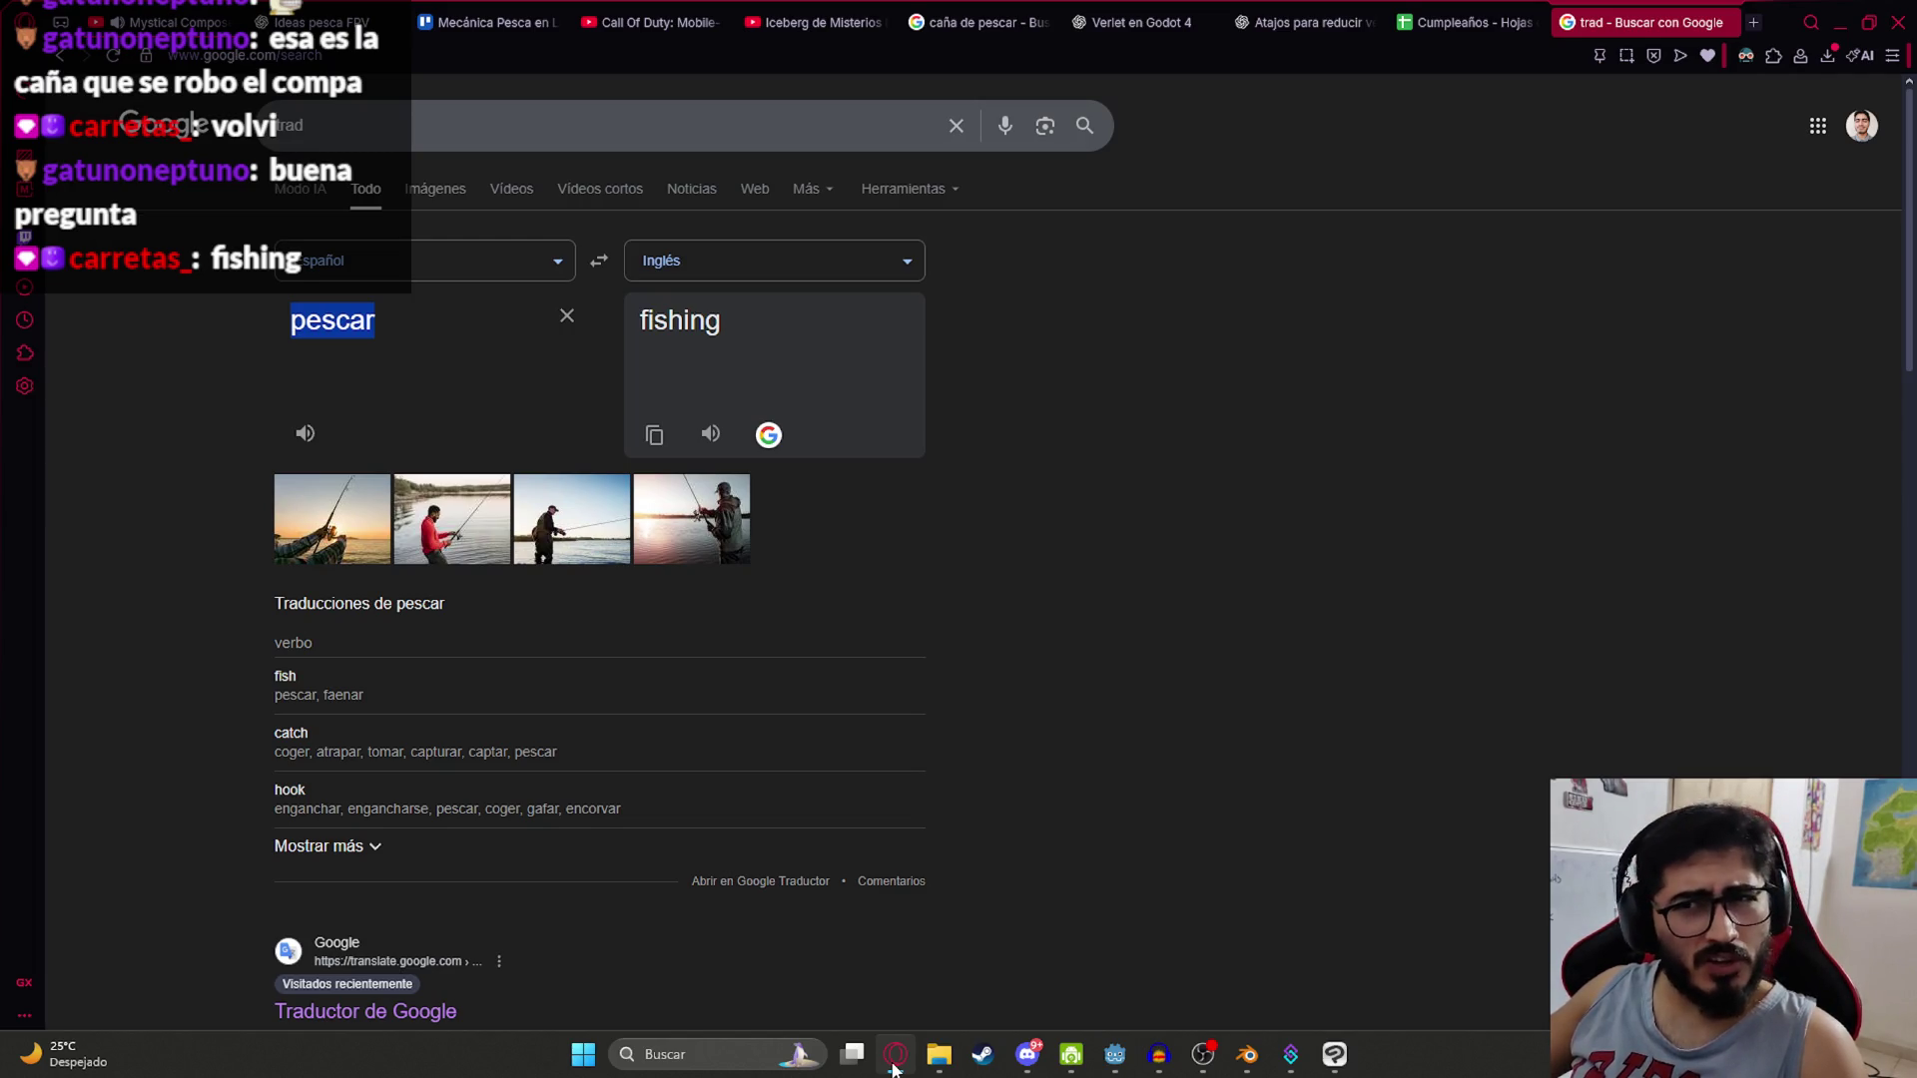
left_click(894, 1065)
left_click_drag(1453, 399, 1453, 132)
scroll(999, 369, "down", 20)
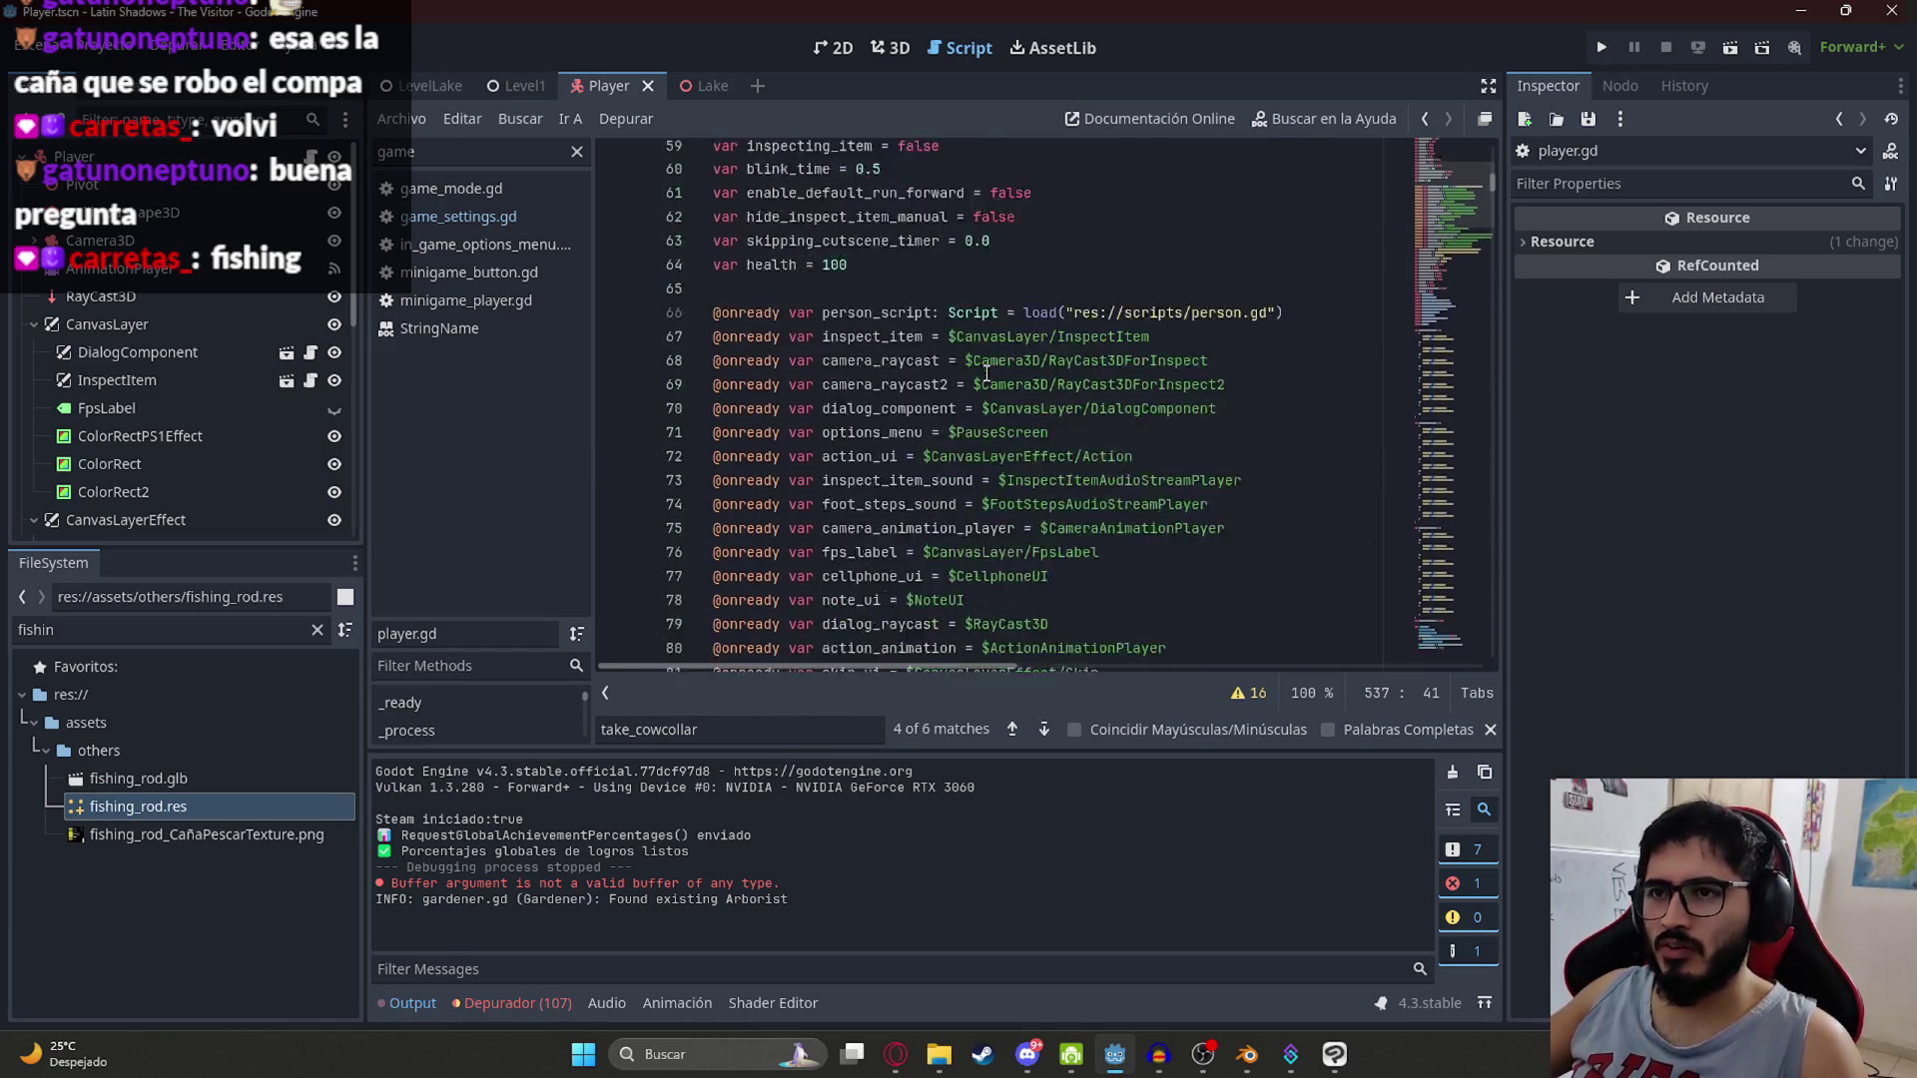
Step: Declare 'signal fishing' on line 113 below 'signal death()', then return to the LevelLake scene
left_click(883, 224)
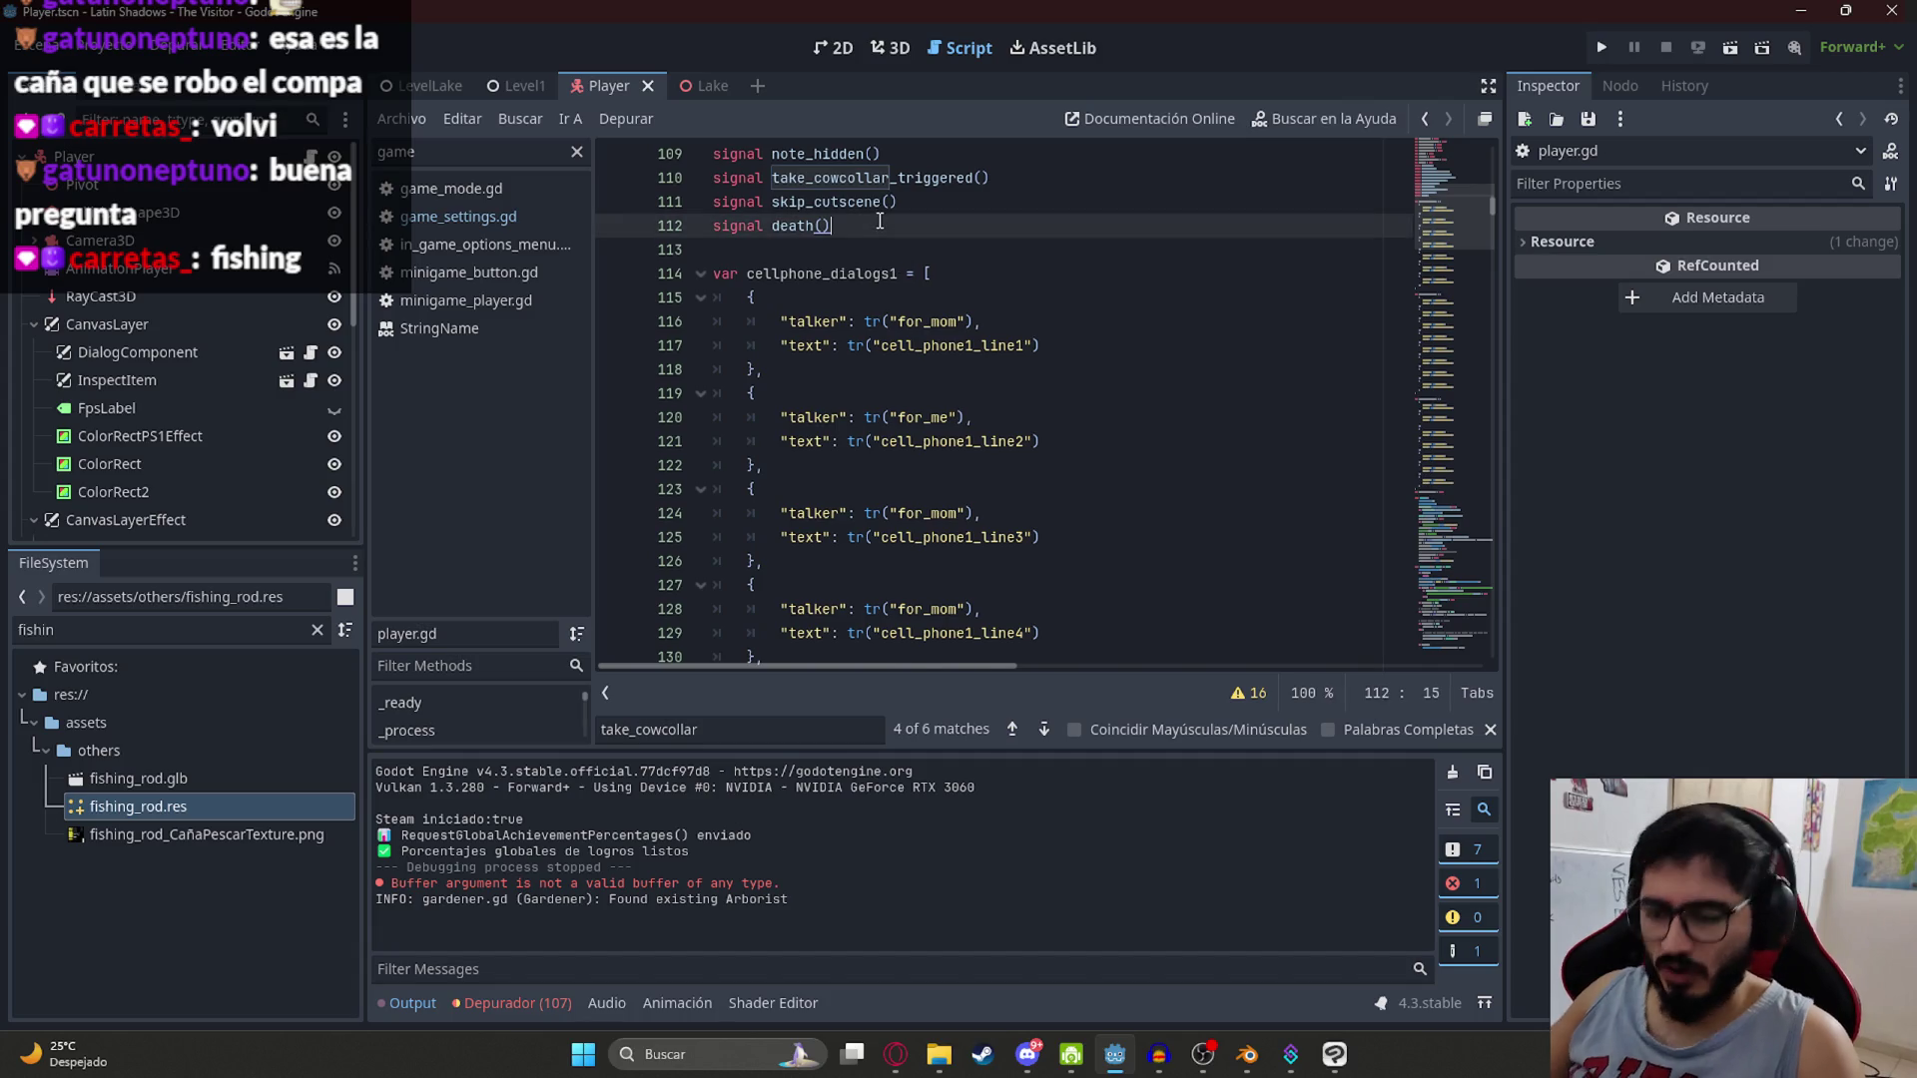
key("Return")
type("signal fishing(")
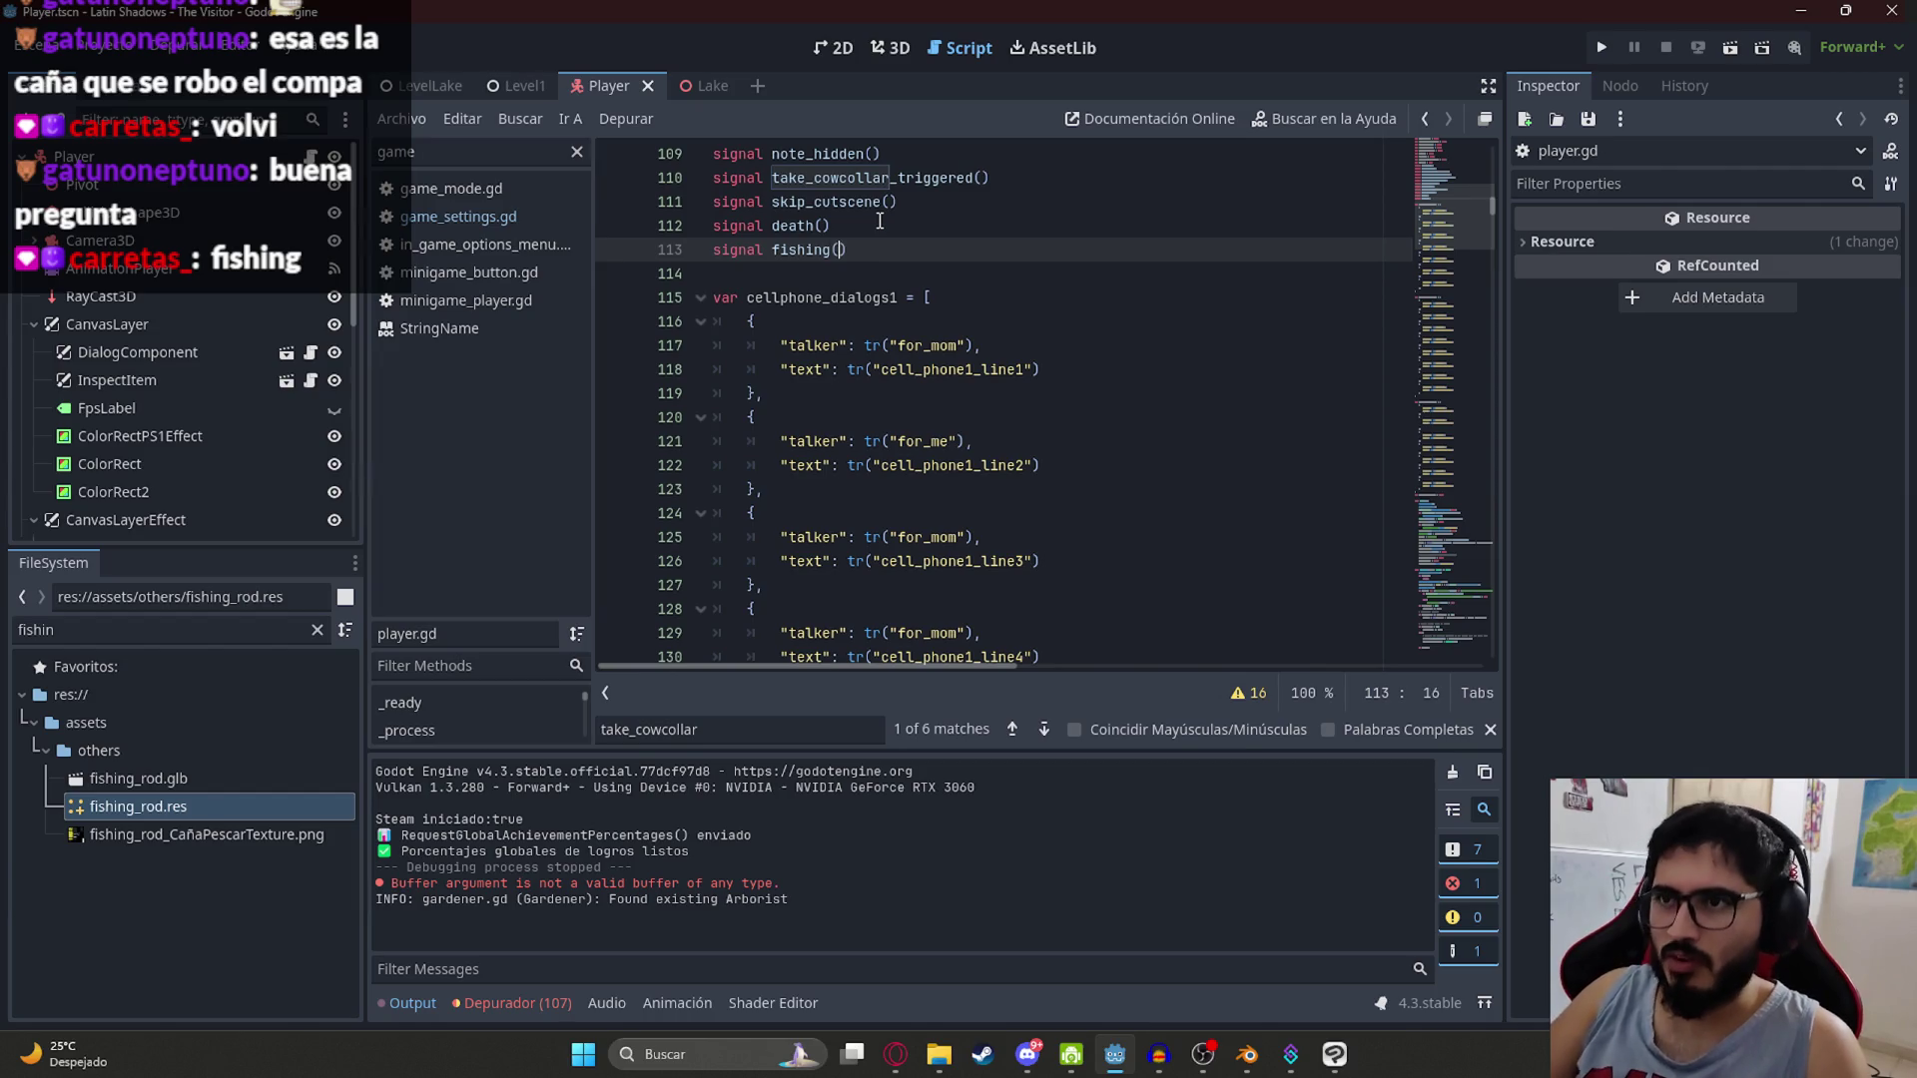
left_click(431, 87)
left_click_drag(357, 478, 356, 170)
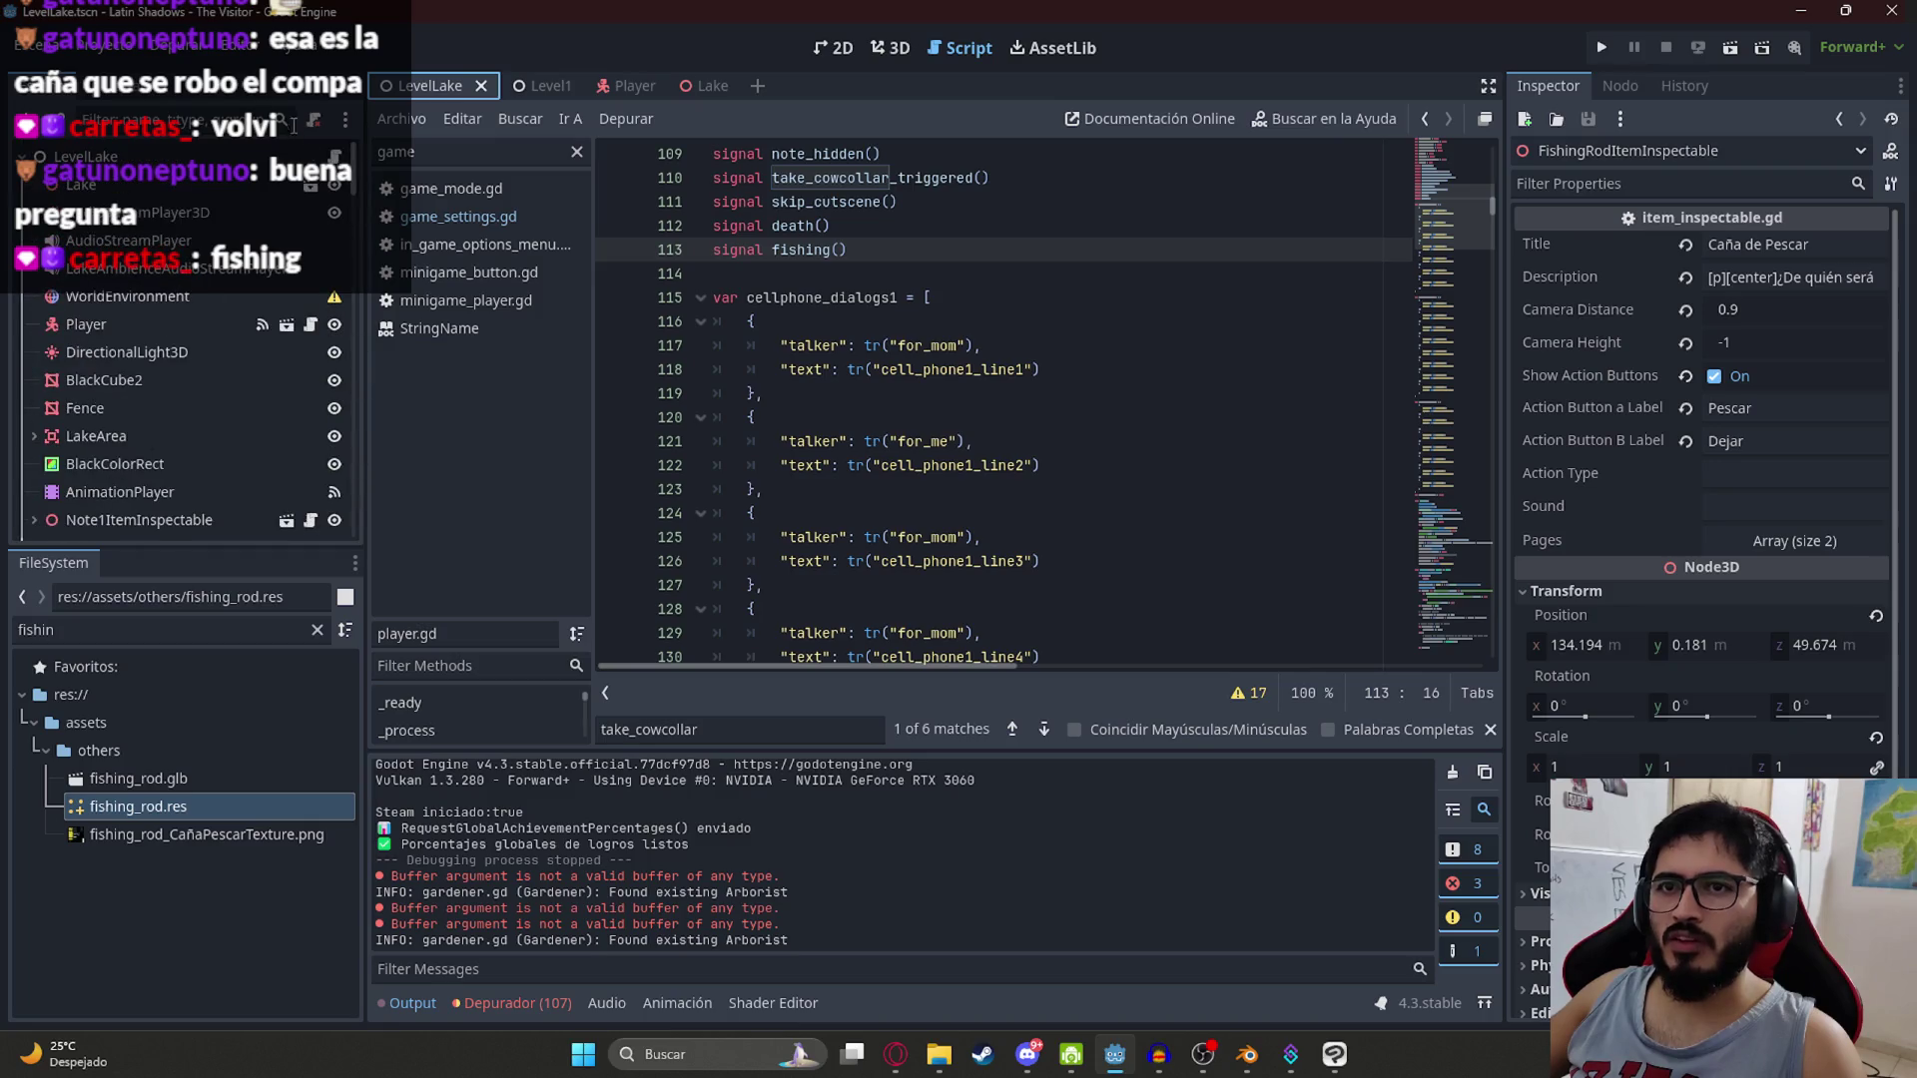
Step: Connect the Player node's fishing() signal to a new handler in level_lake.gd
left_click(311, 157)
scroll(1472, 545, "down", 7)
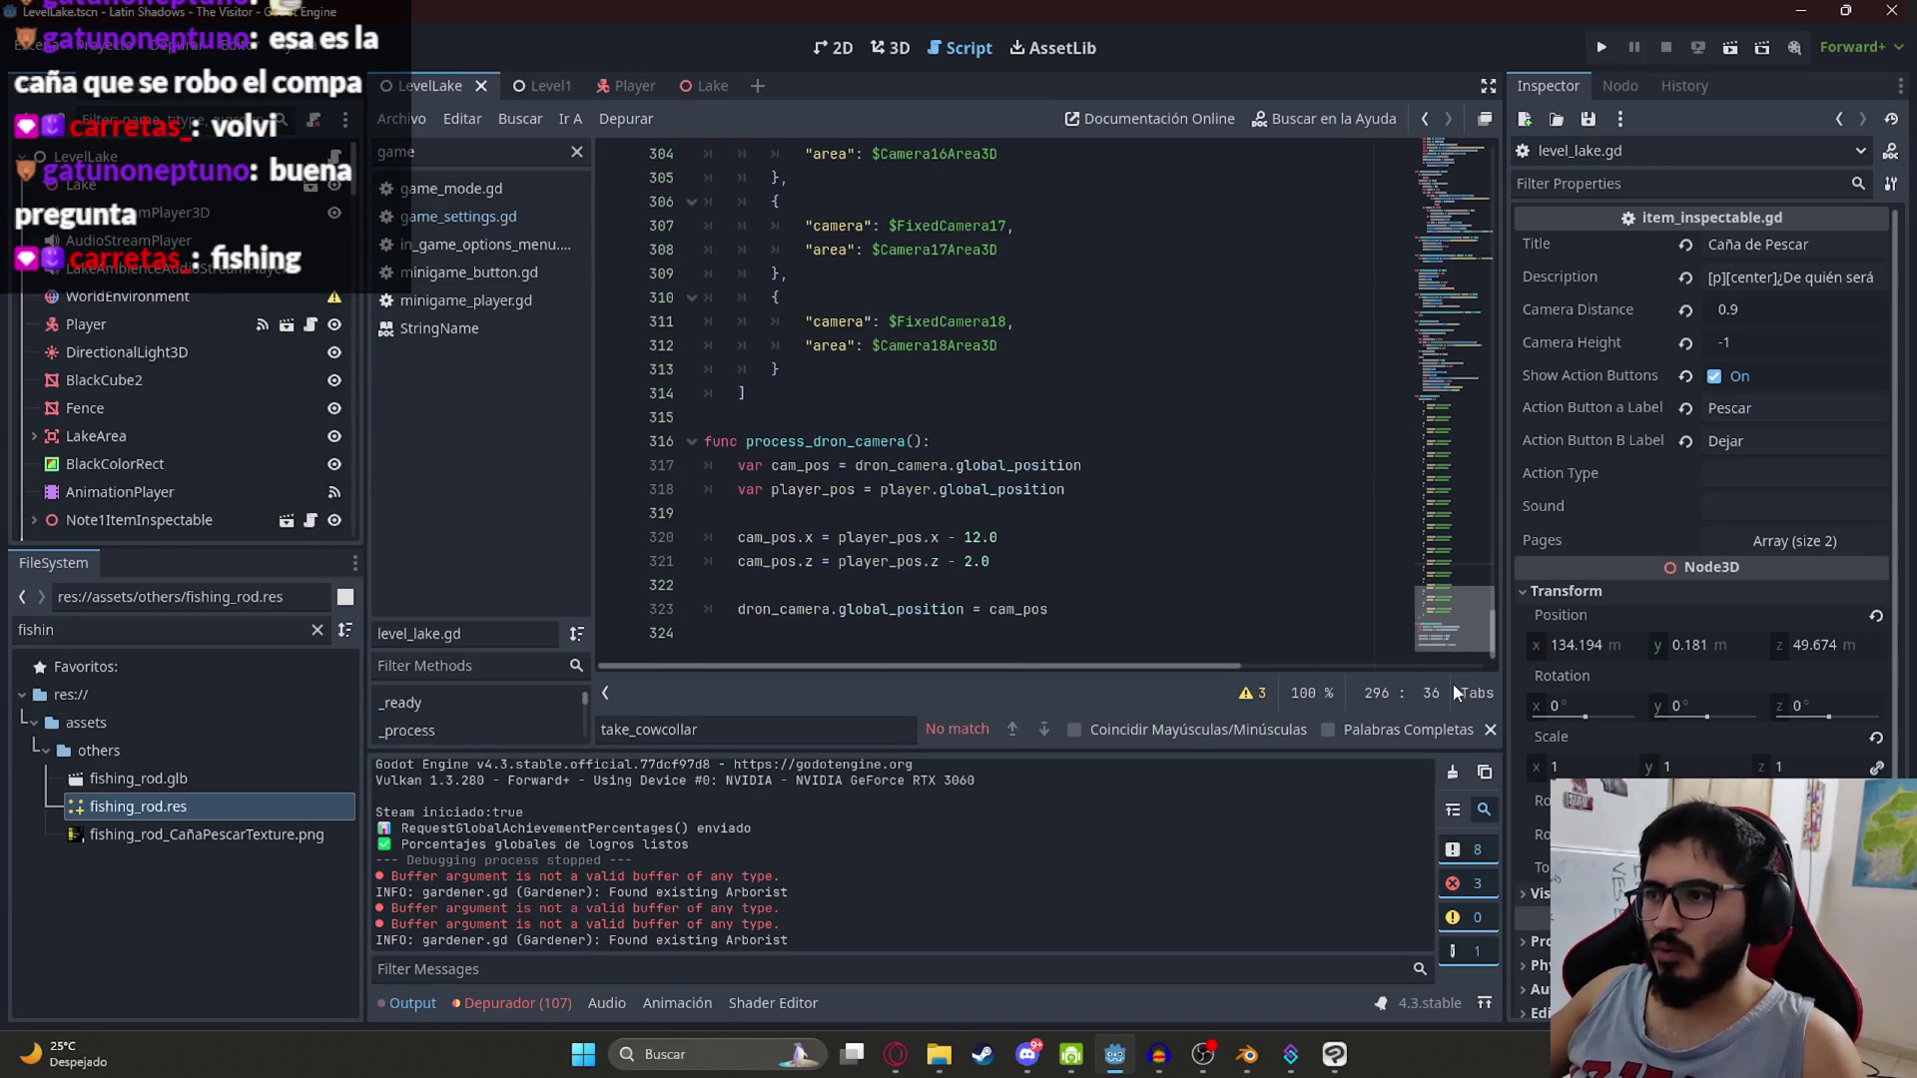
key("ctrl+End")
left_click(90, 324)
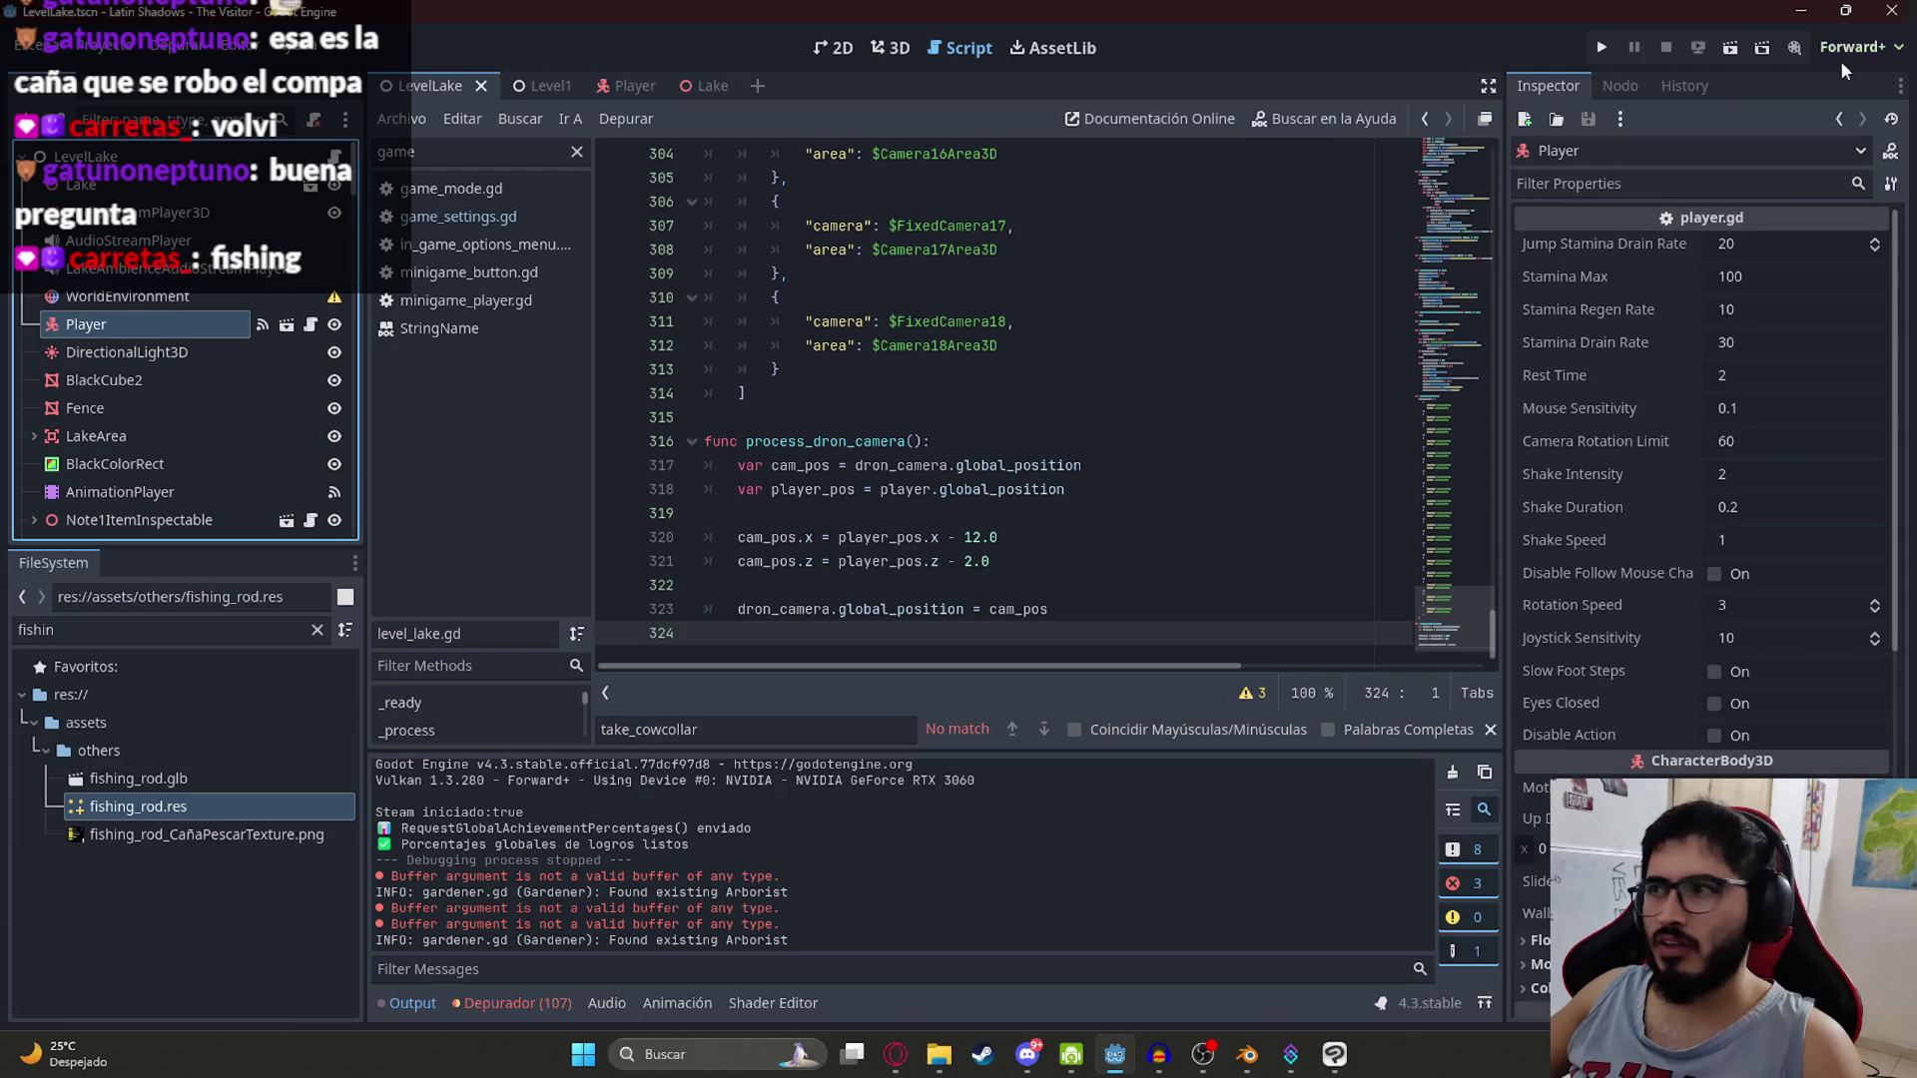
left_click(1620, 86)
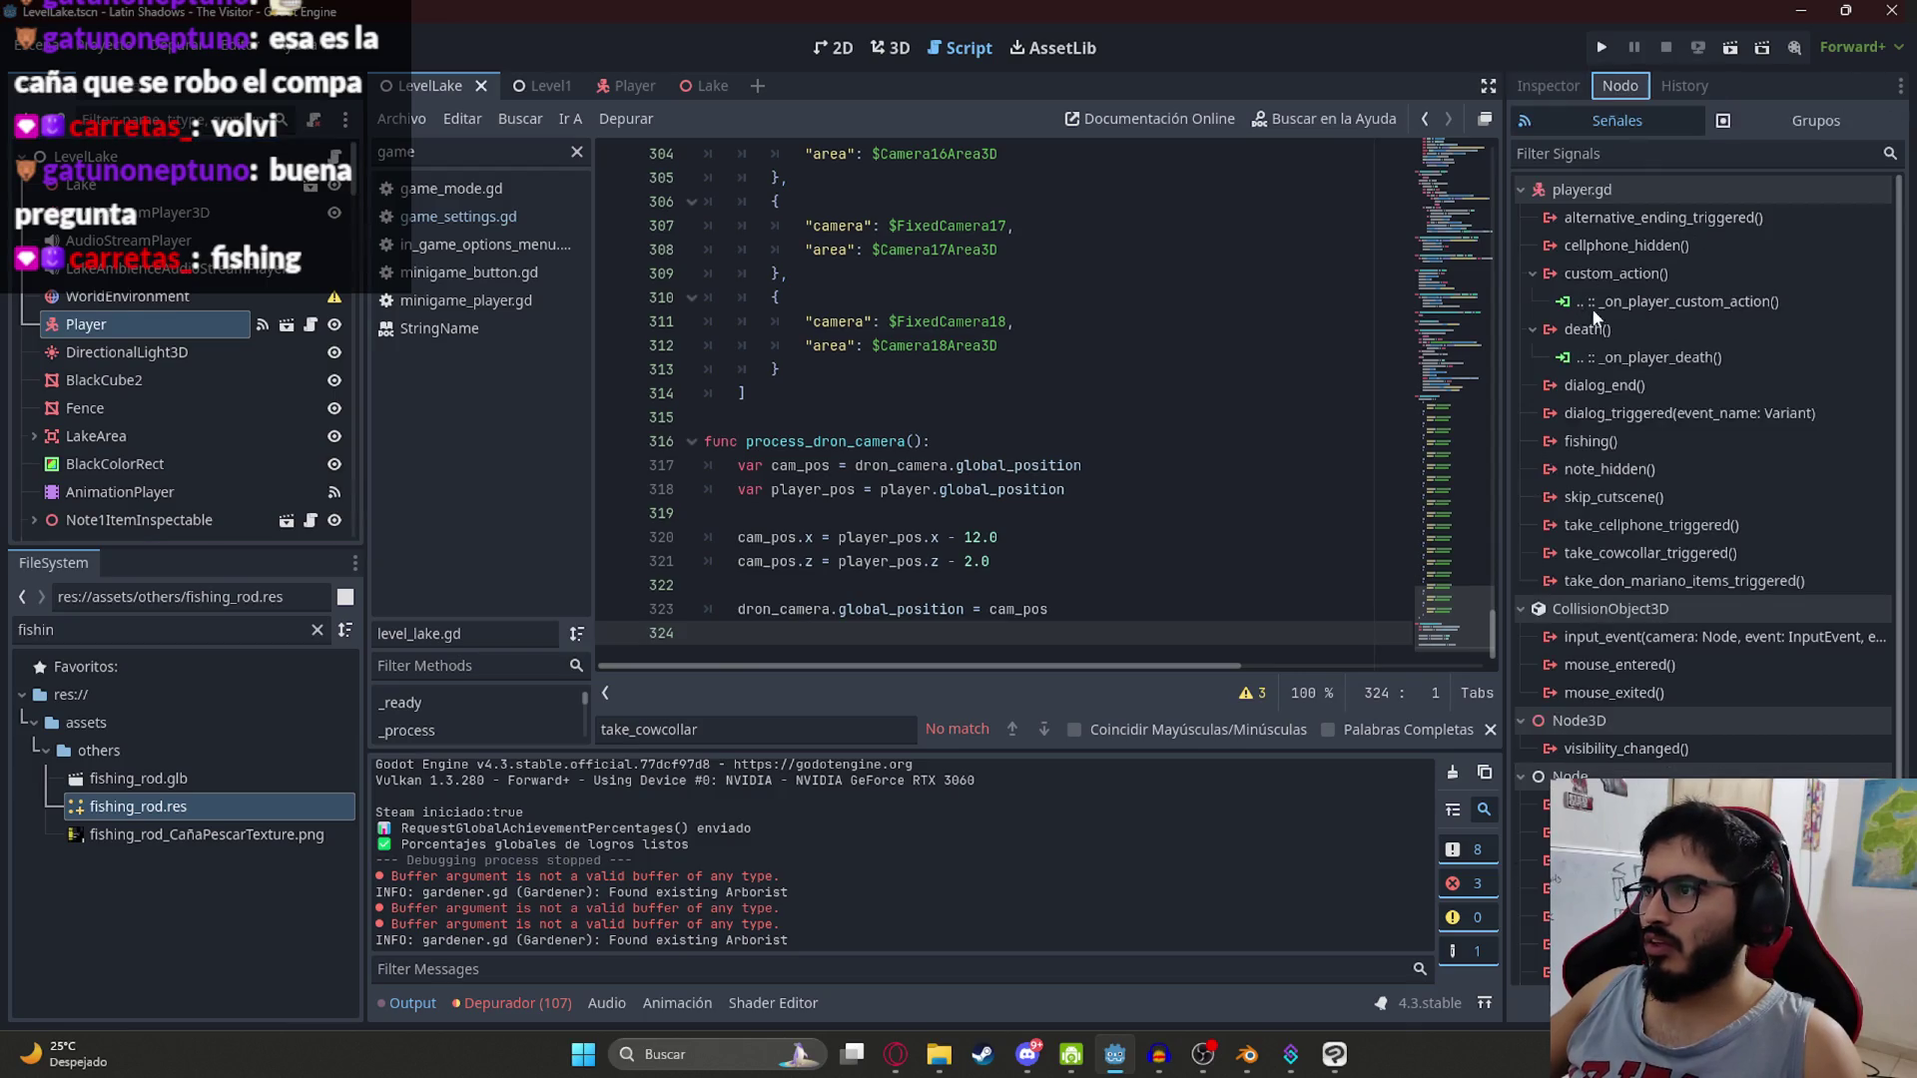
double_click(1595, 440)
left_click(877, 766)
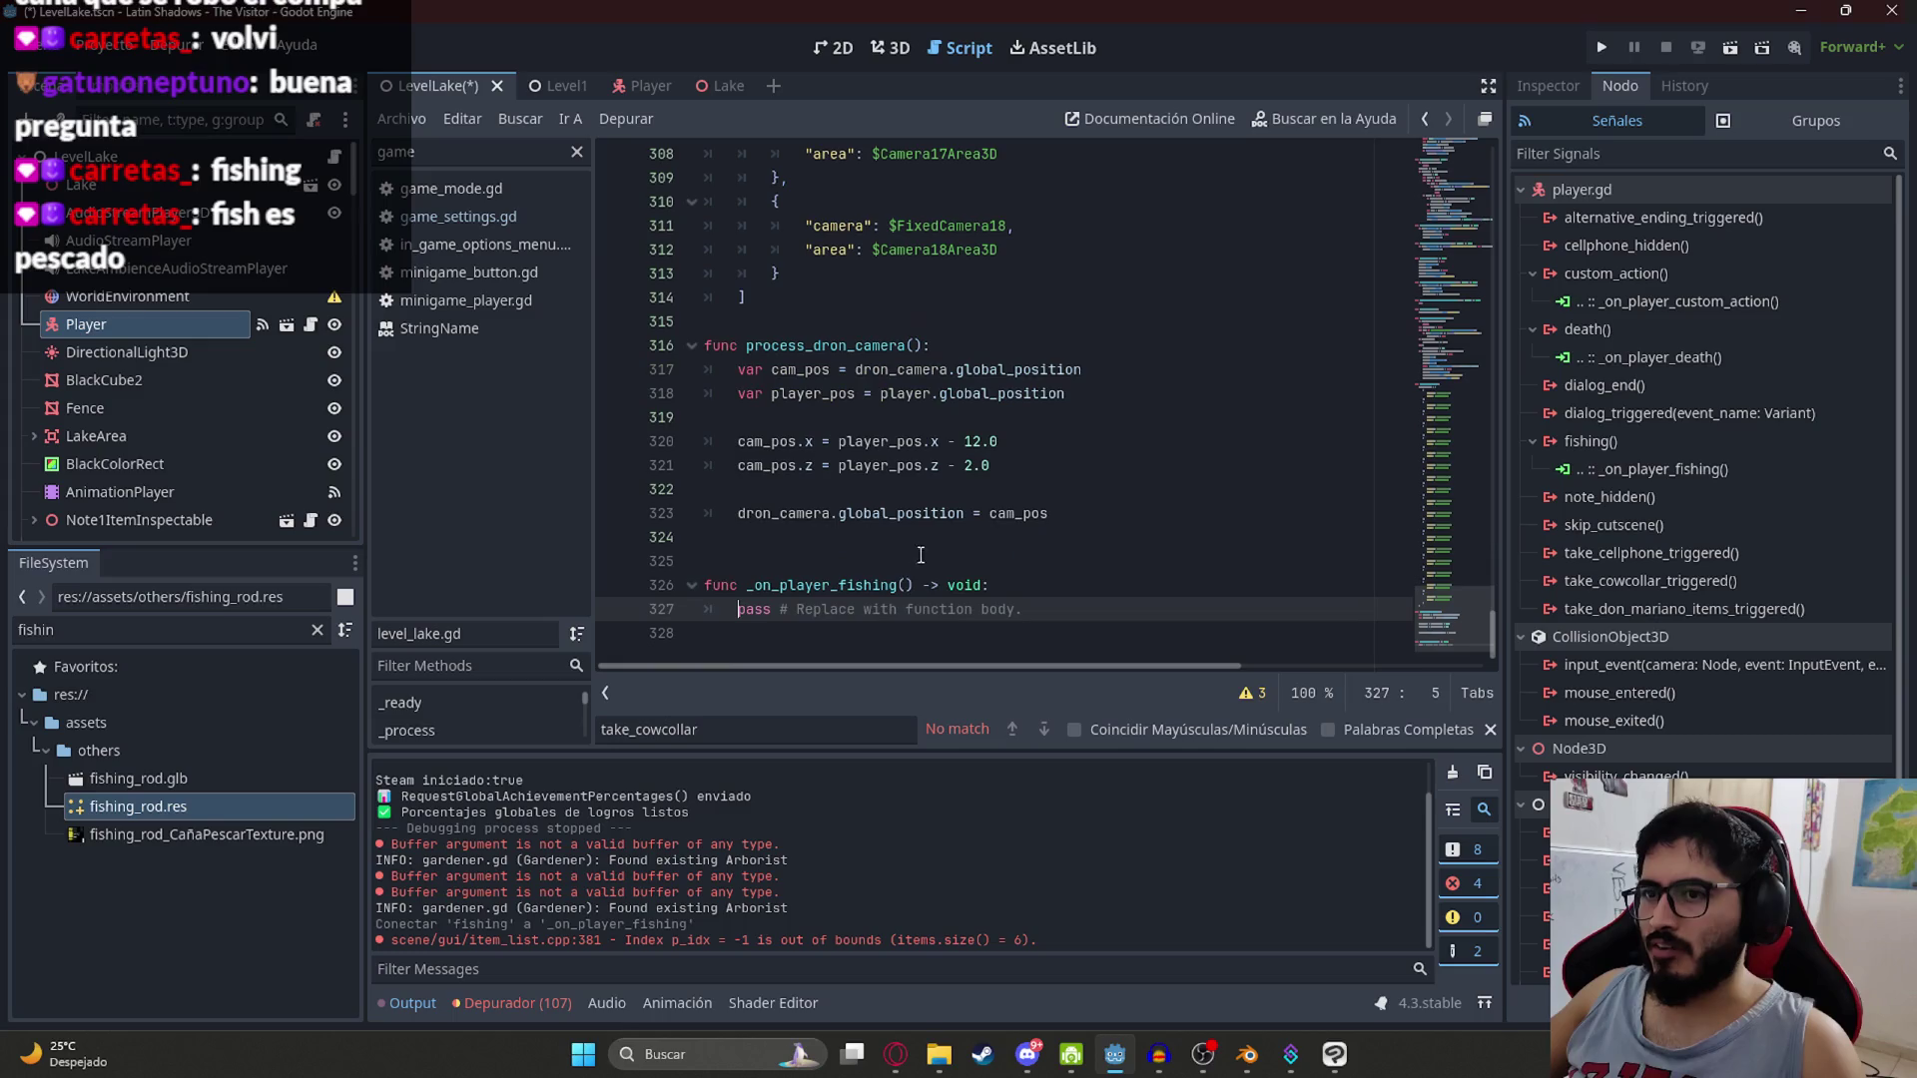
Step: Replace the handler's pass with print("FISH"), save, and run the game
left_click_drag(739, 616, 1248, 603)
type("print(\"FISH")
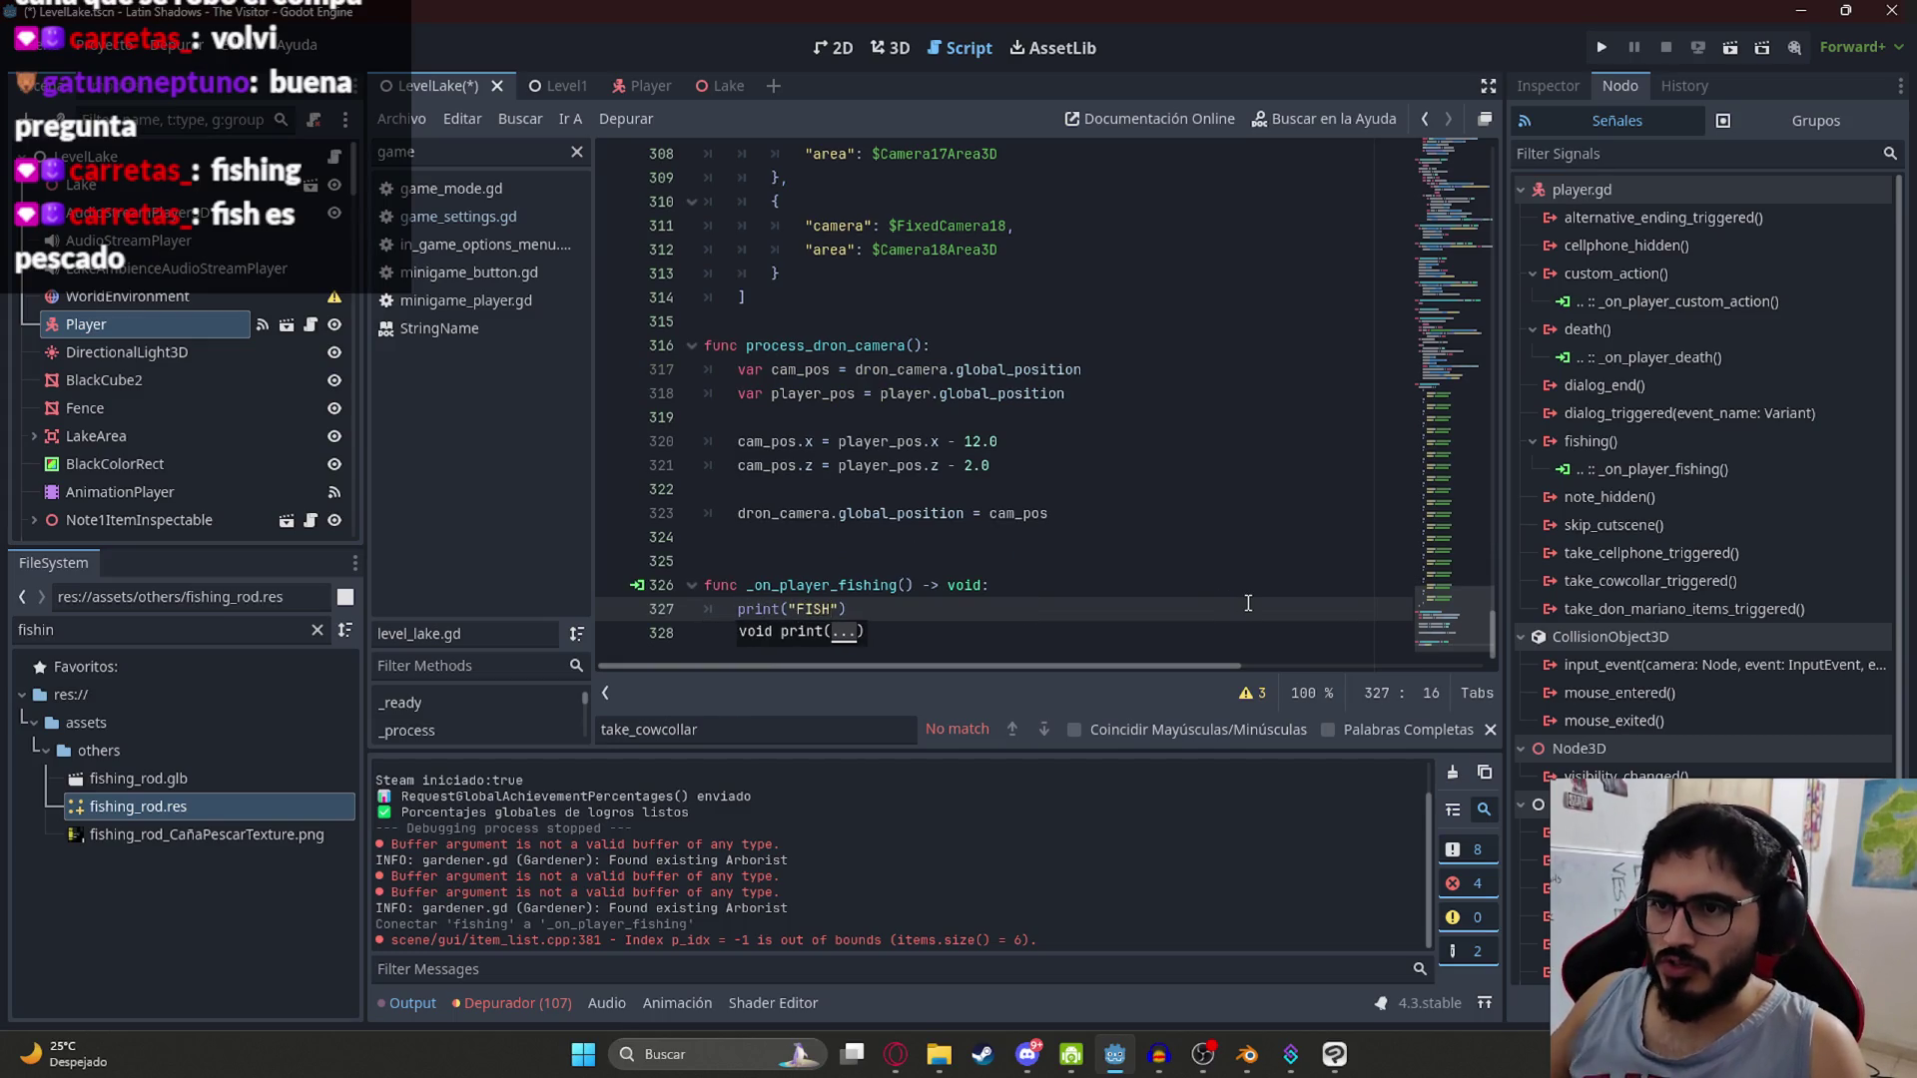
key("ctrl+s")
right_click(431, 82)
left_click(520, 249)
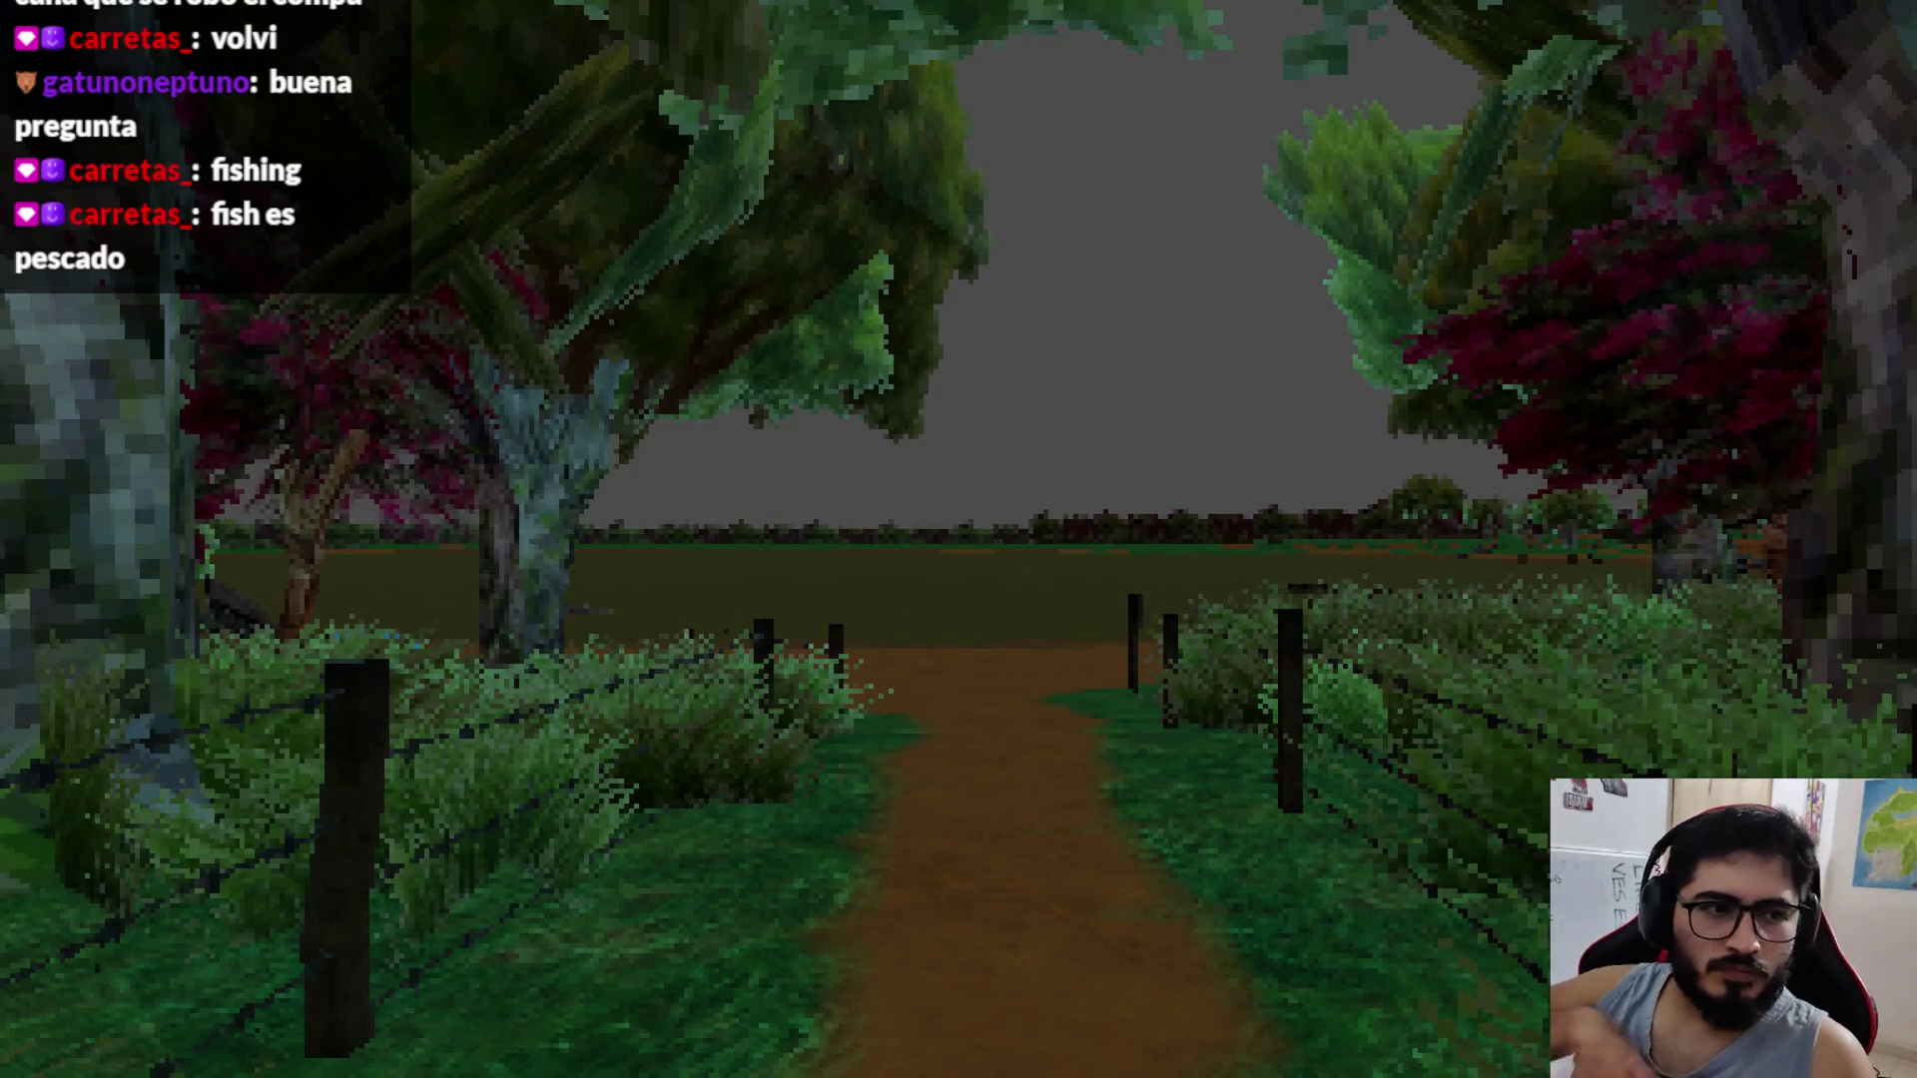
Step: In the game's Opciones, set Modo to Ventana and Resolución to 1280x720, then resume
key("Escape")
left_click(949, 404)
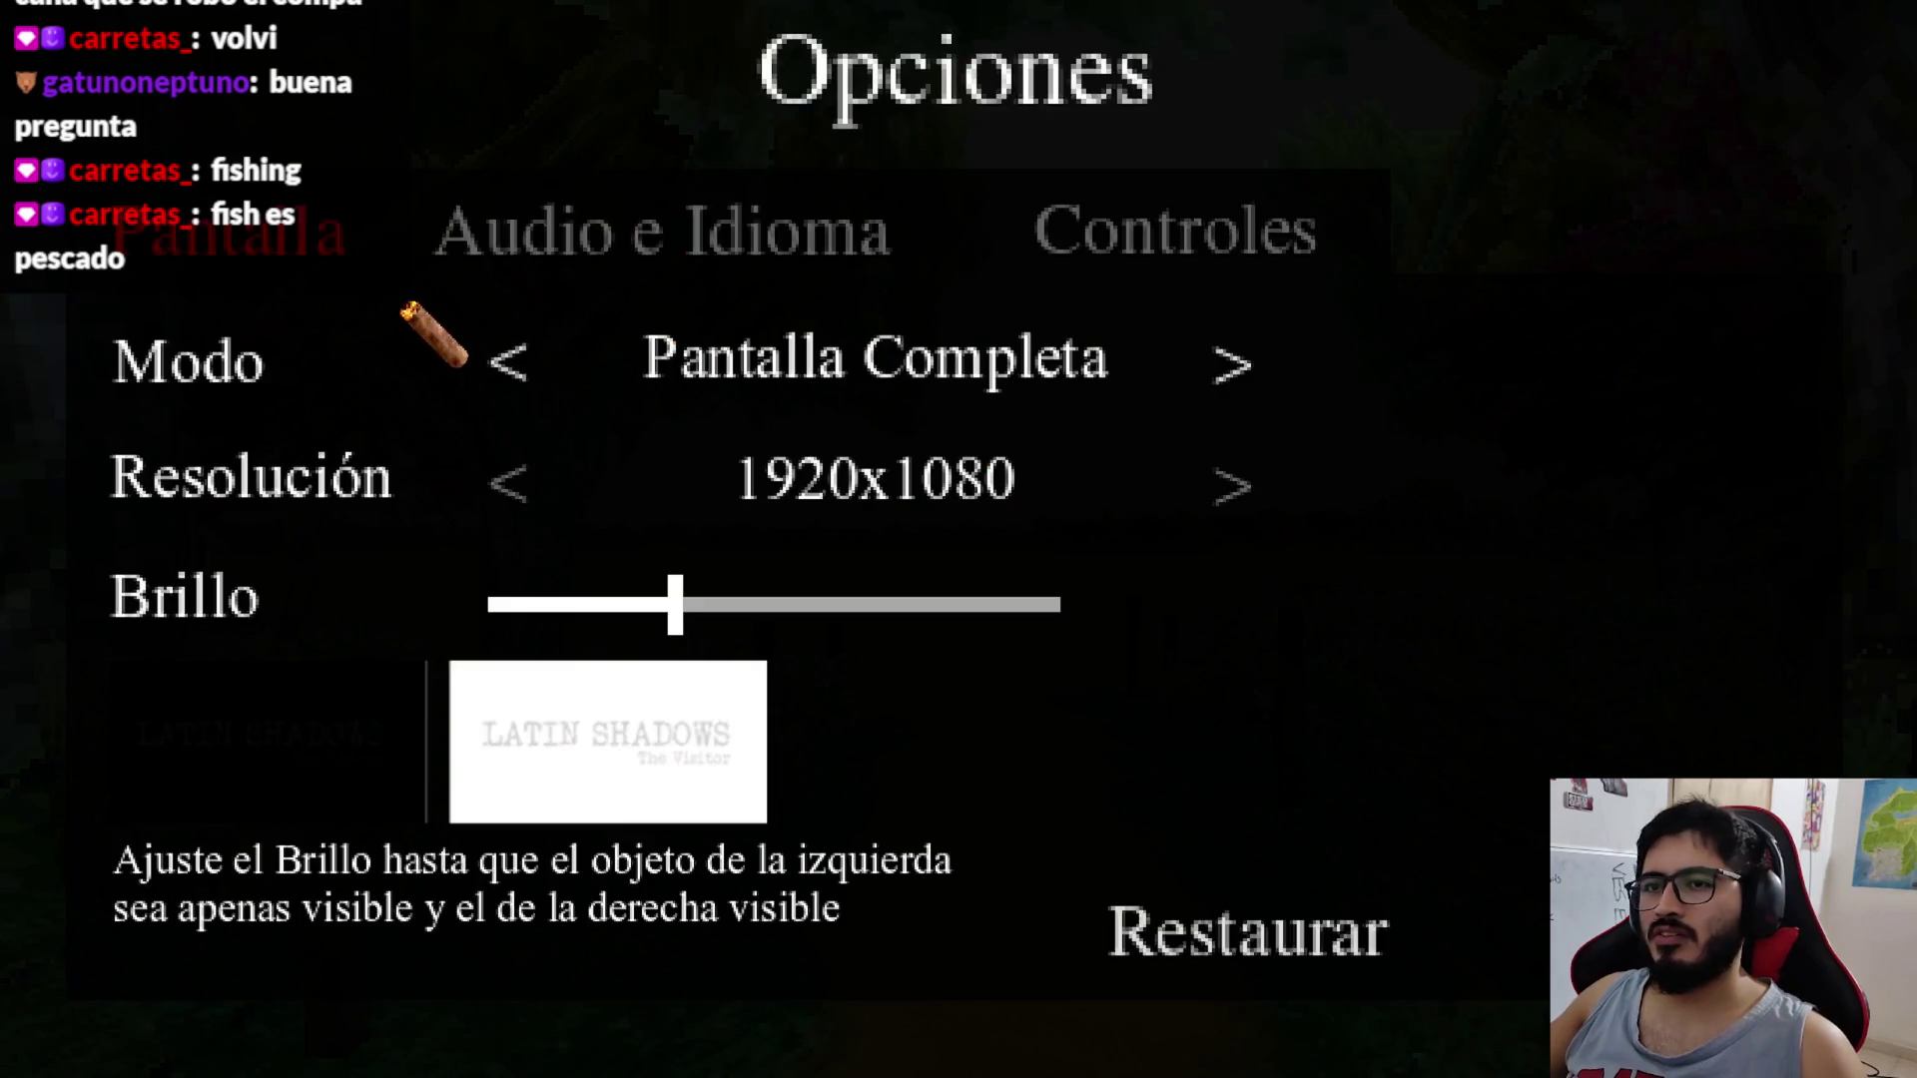
left_click(502, 392)
left_click(525, 366)
left_click(547, 400)
left_click(532, 478)
left_click(584, 487)
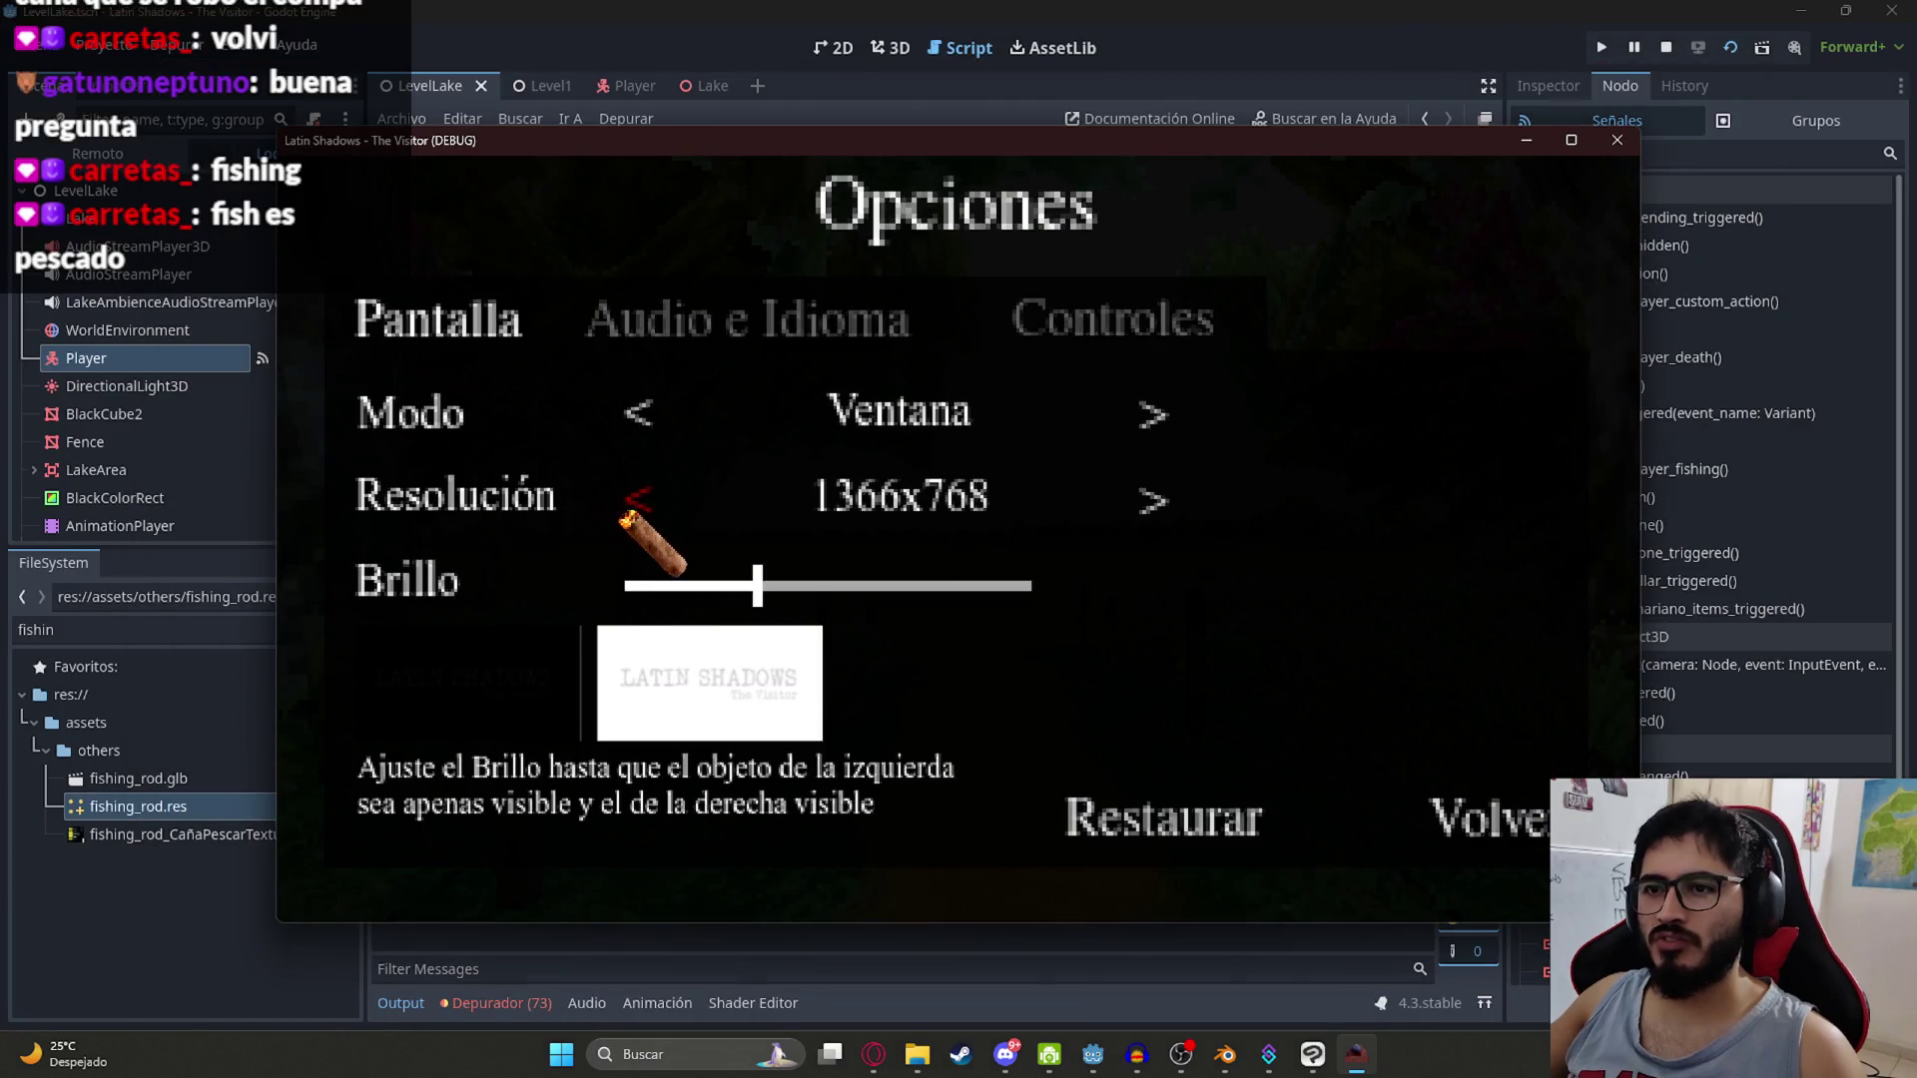
left_click(649, 499)
left_click_drag(877, 168, 978, 29)
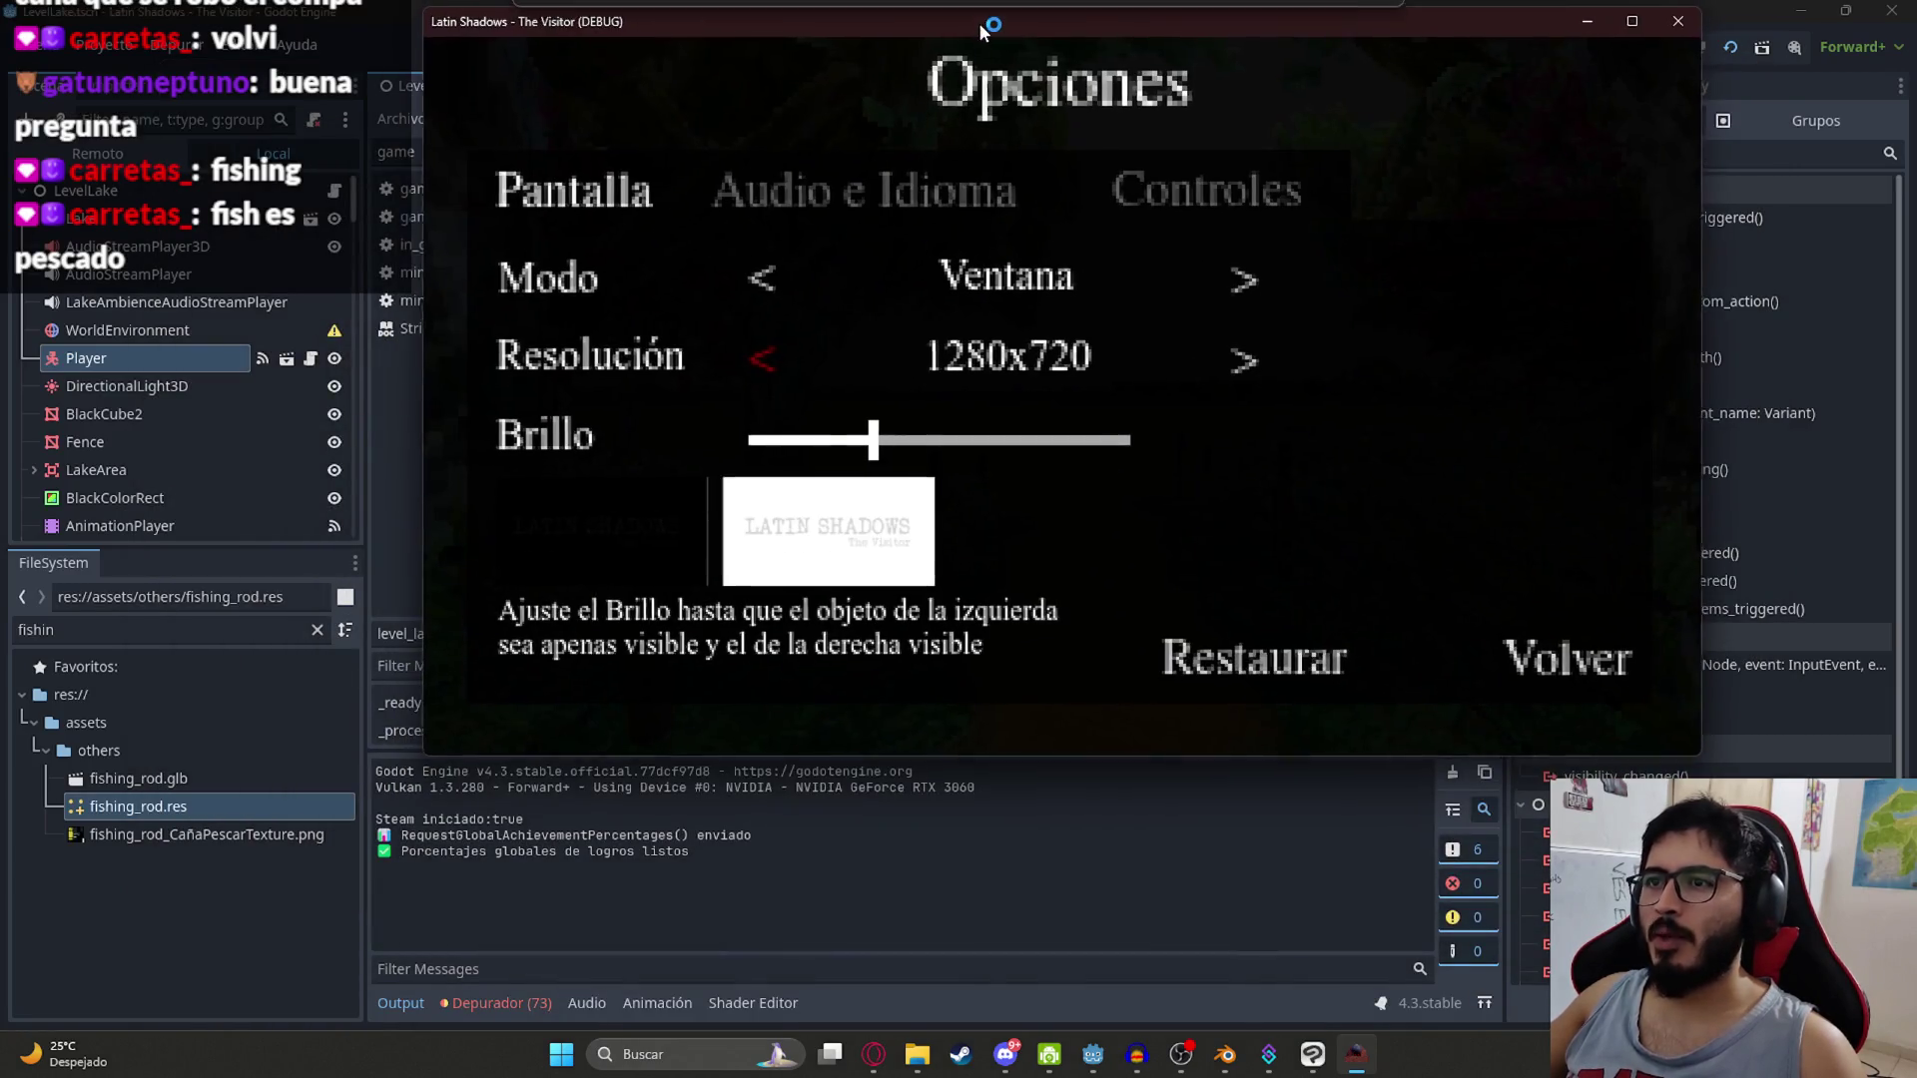
left_click(1055, 230)
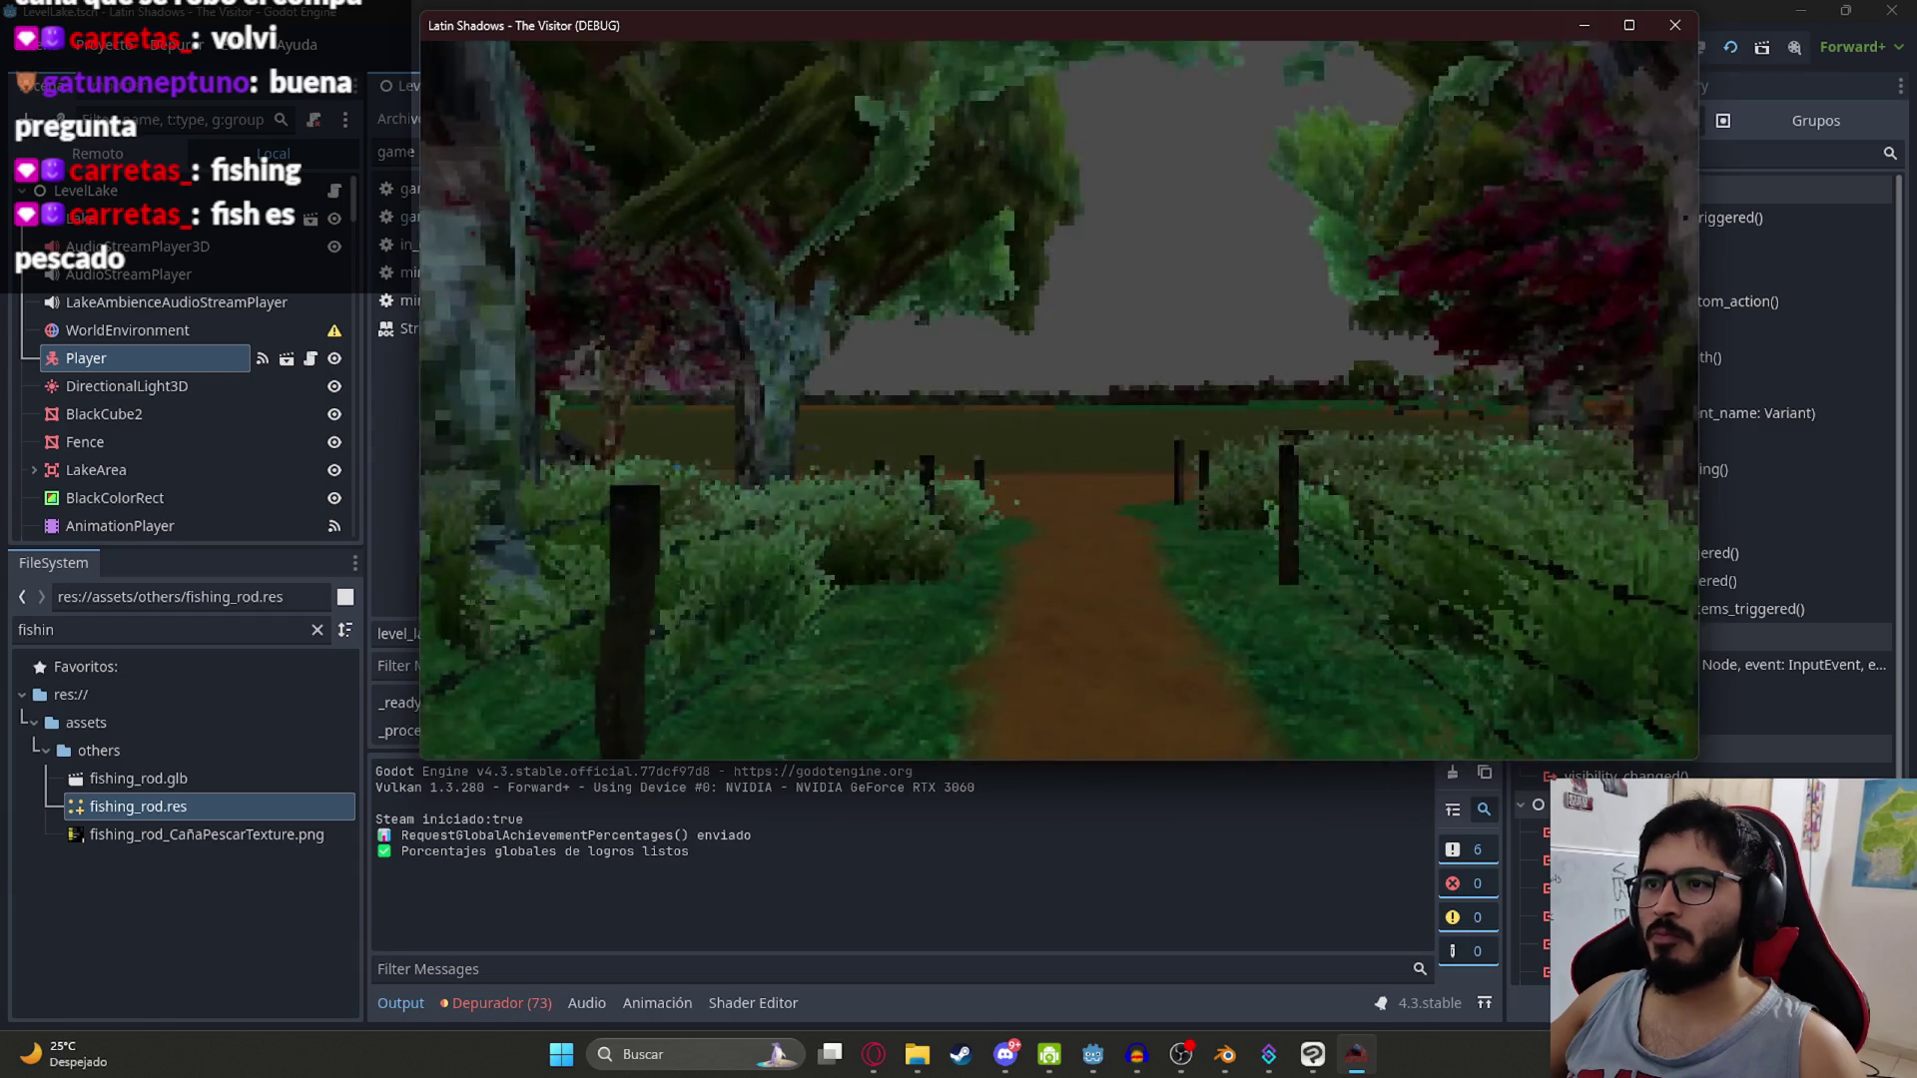
Step: Walk down the path onto the pier, inspect the fishing rod, then close the game
key("w")
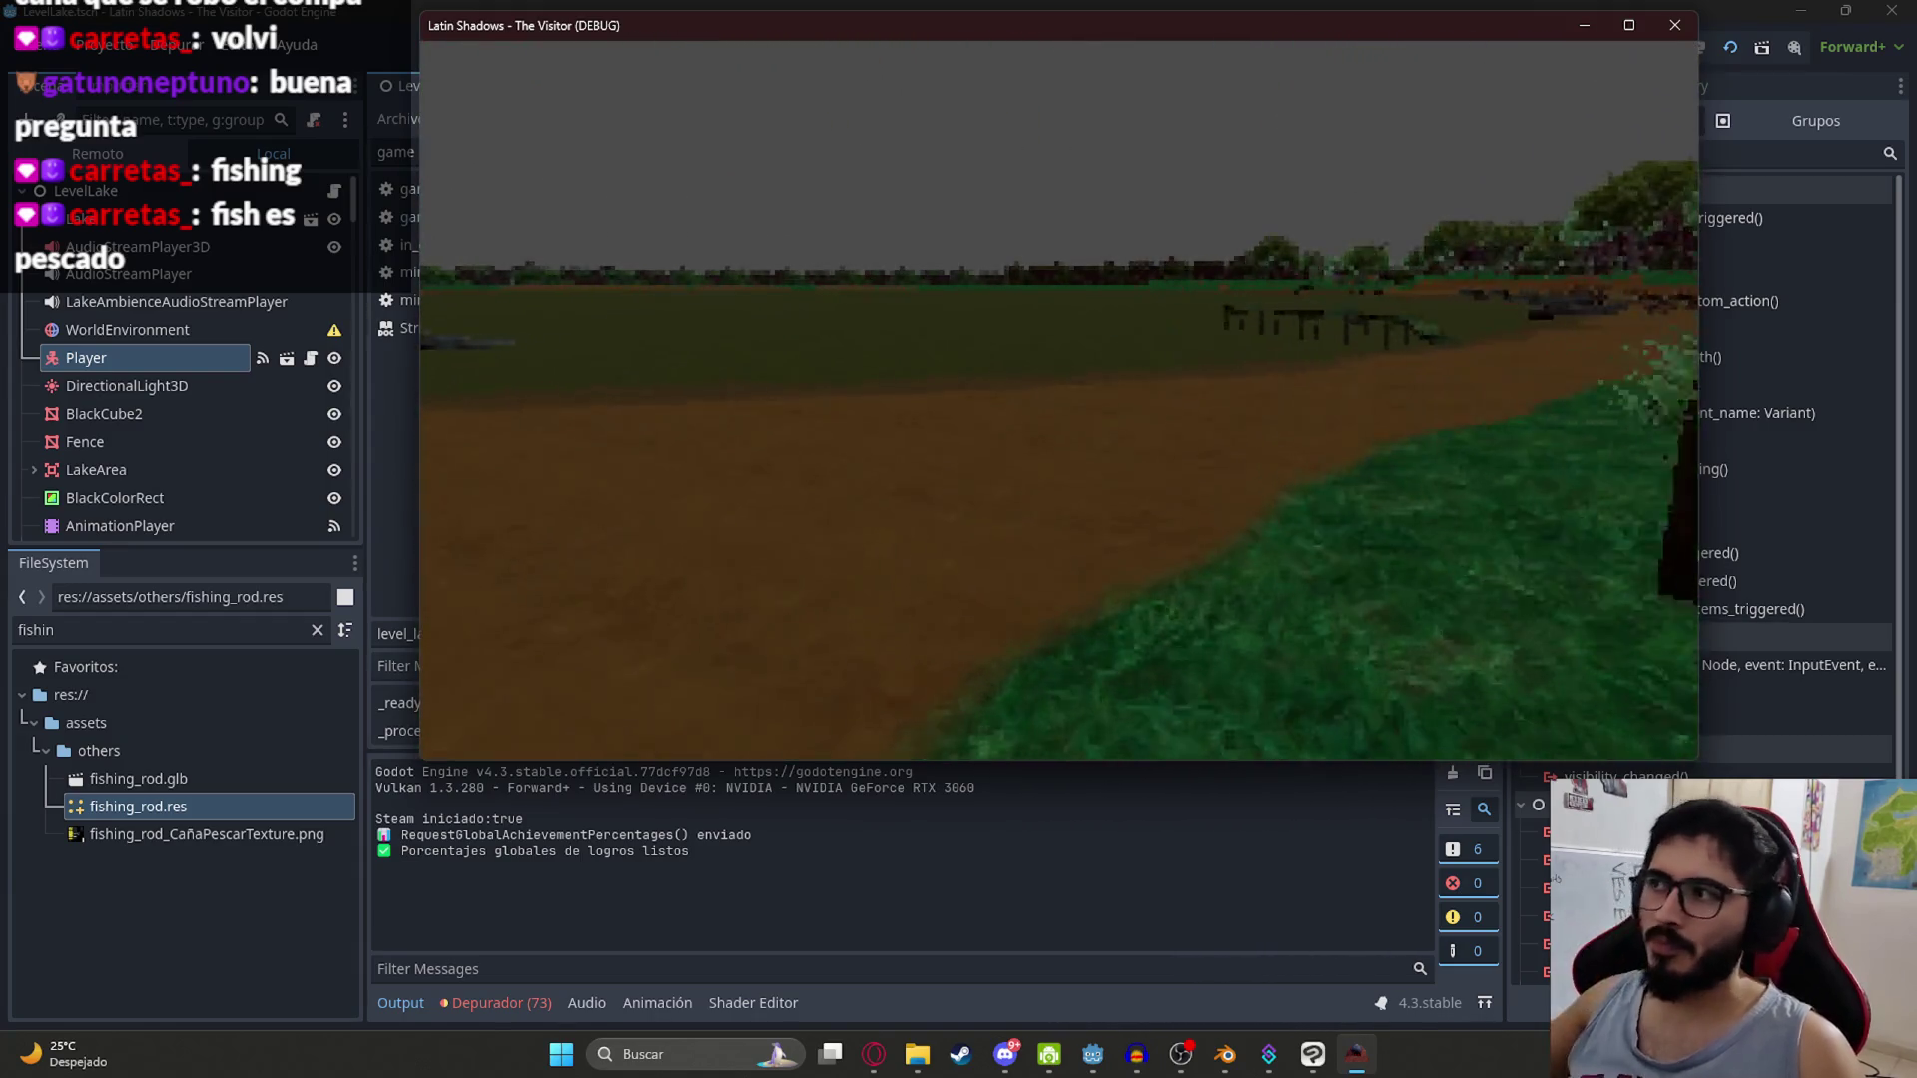
key("w")
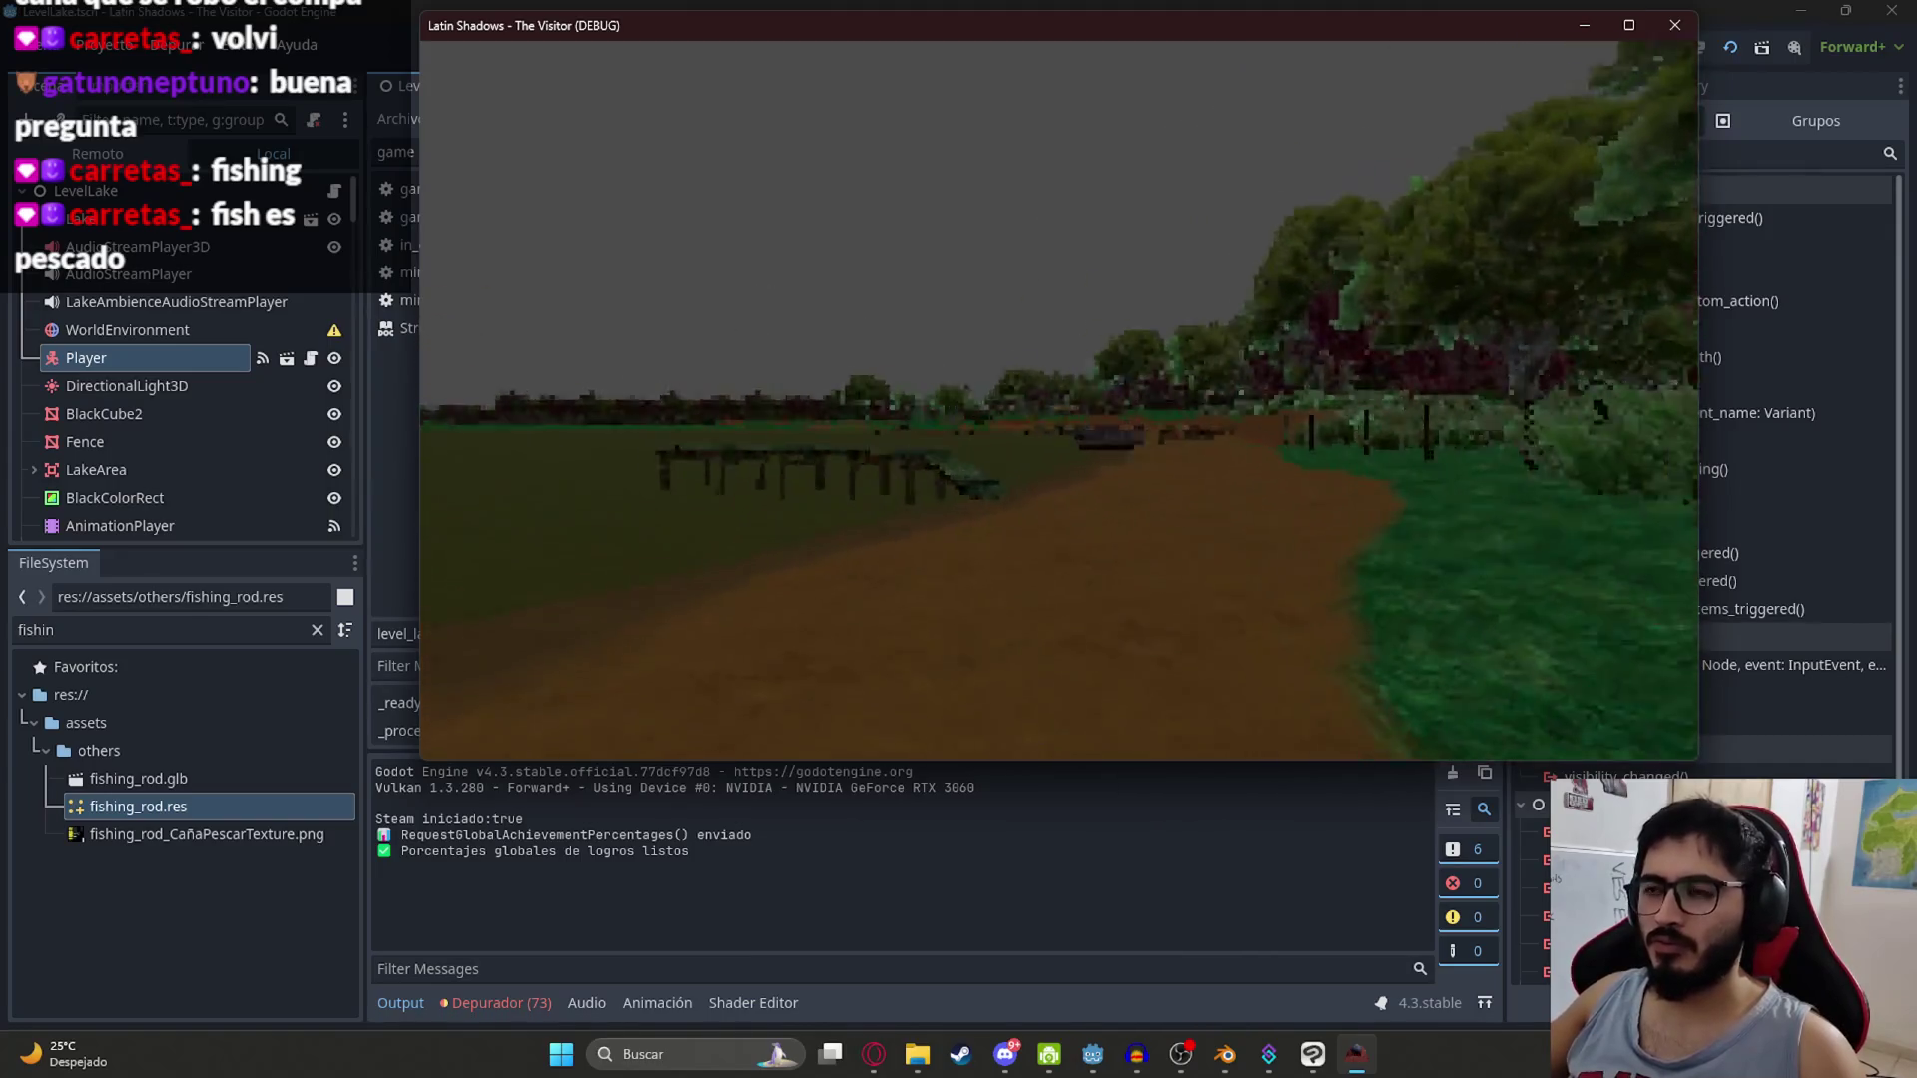
key("w")
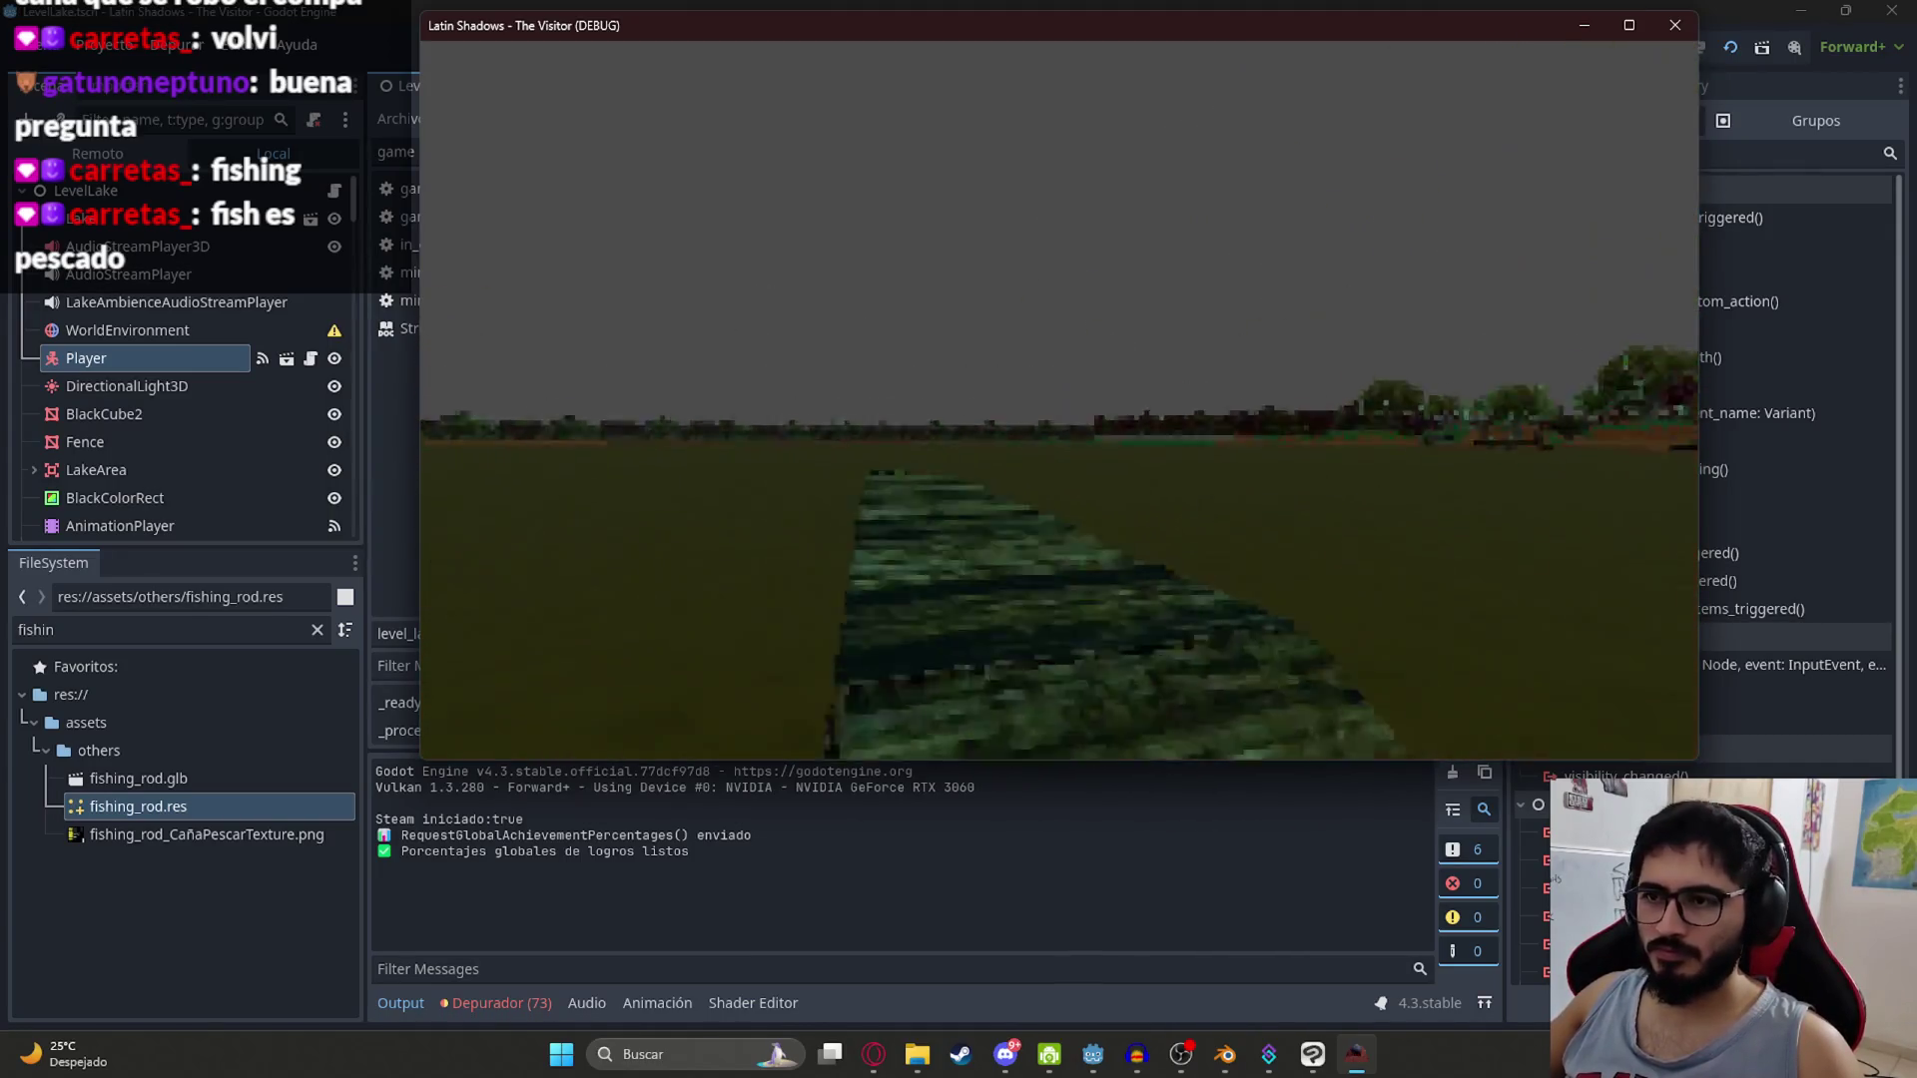
key("e")
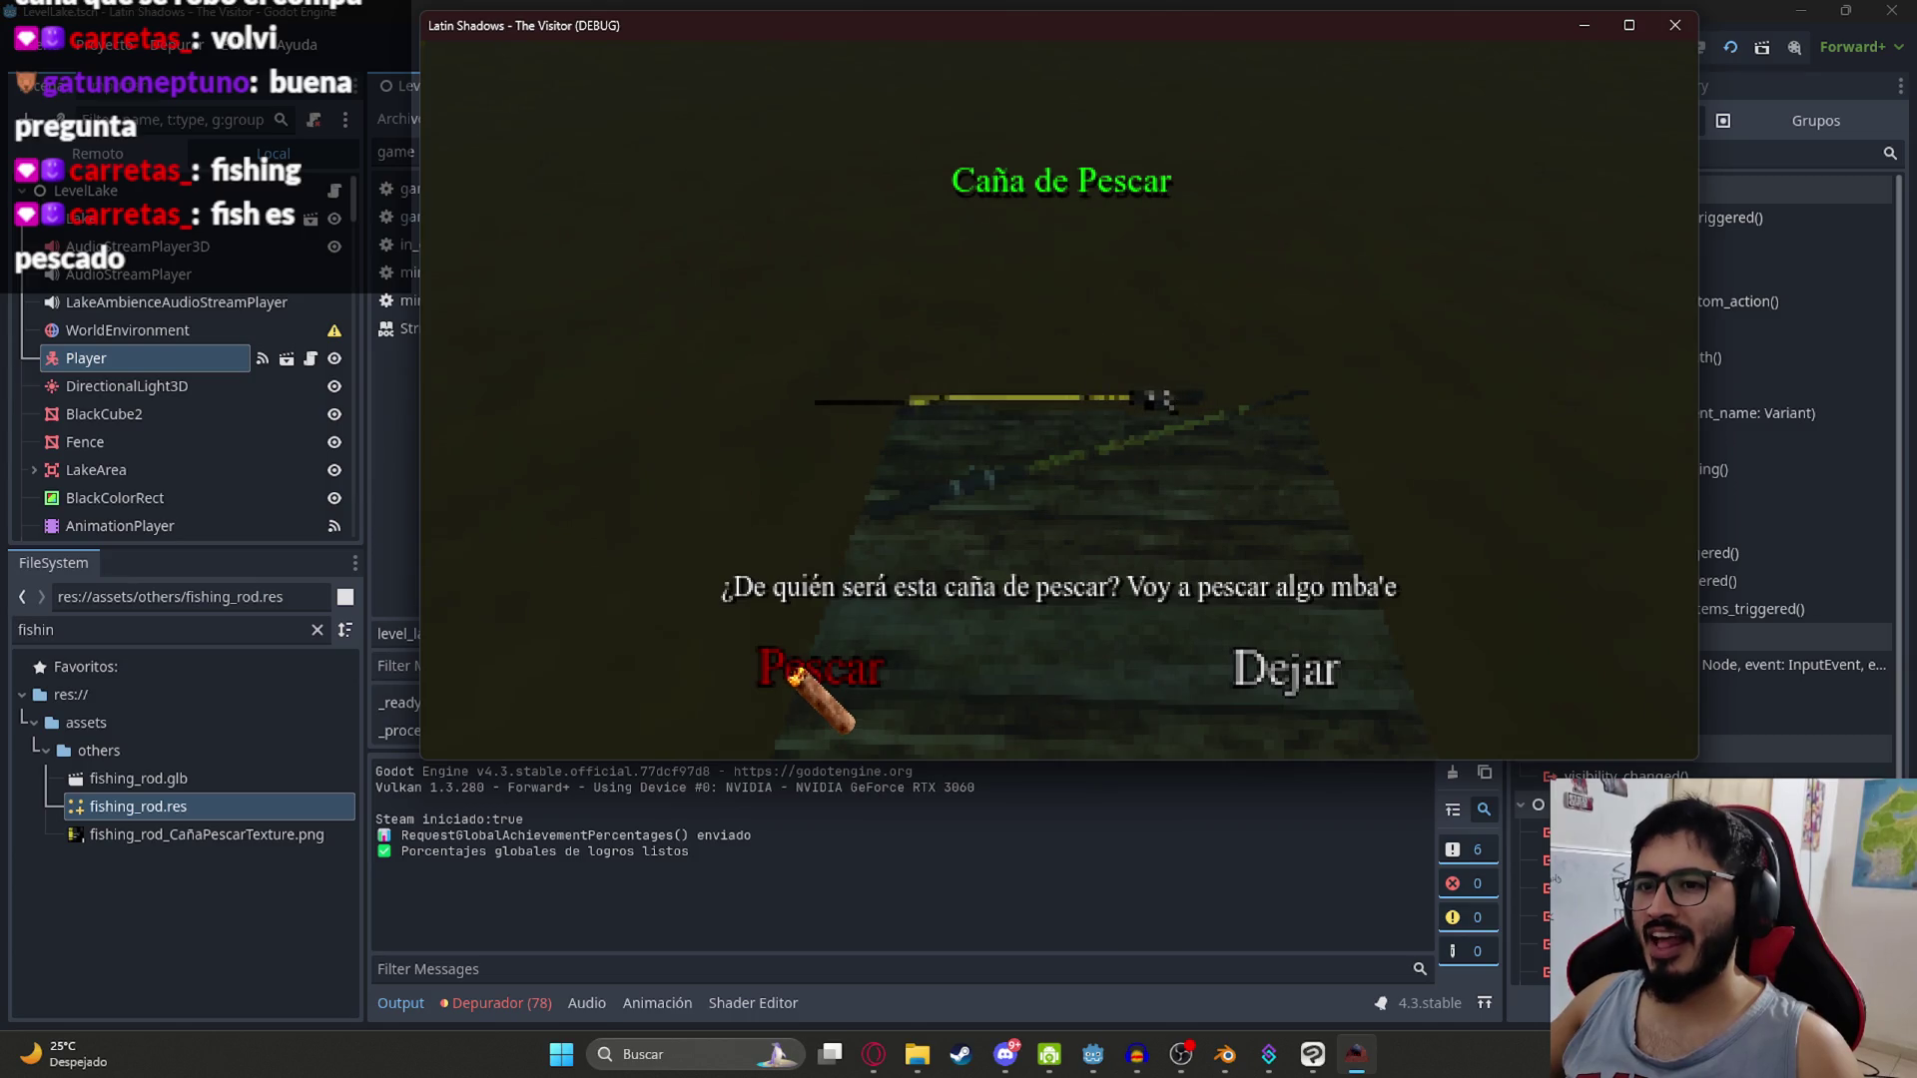
left_click(1676, 18)
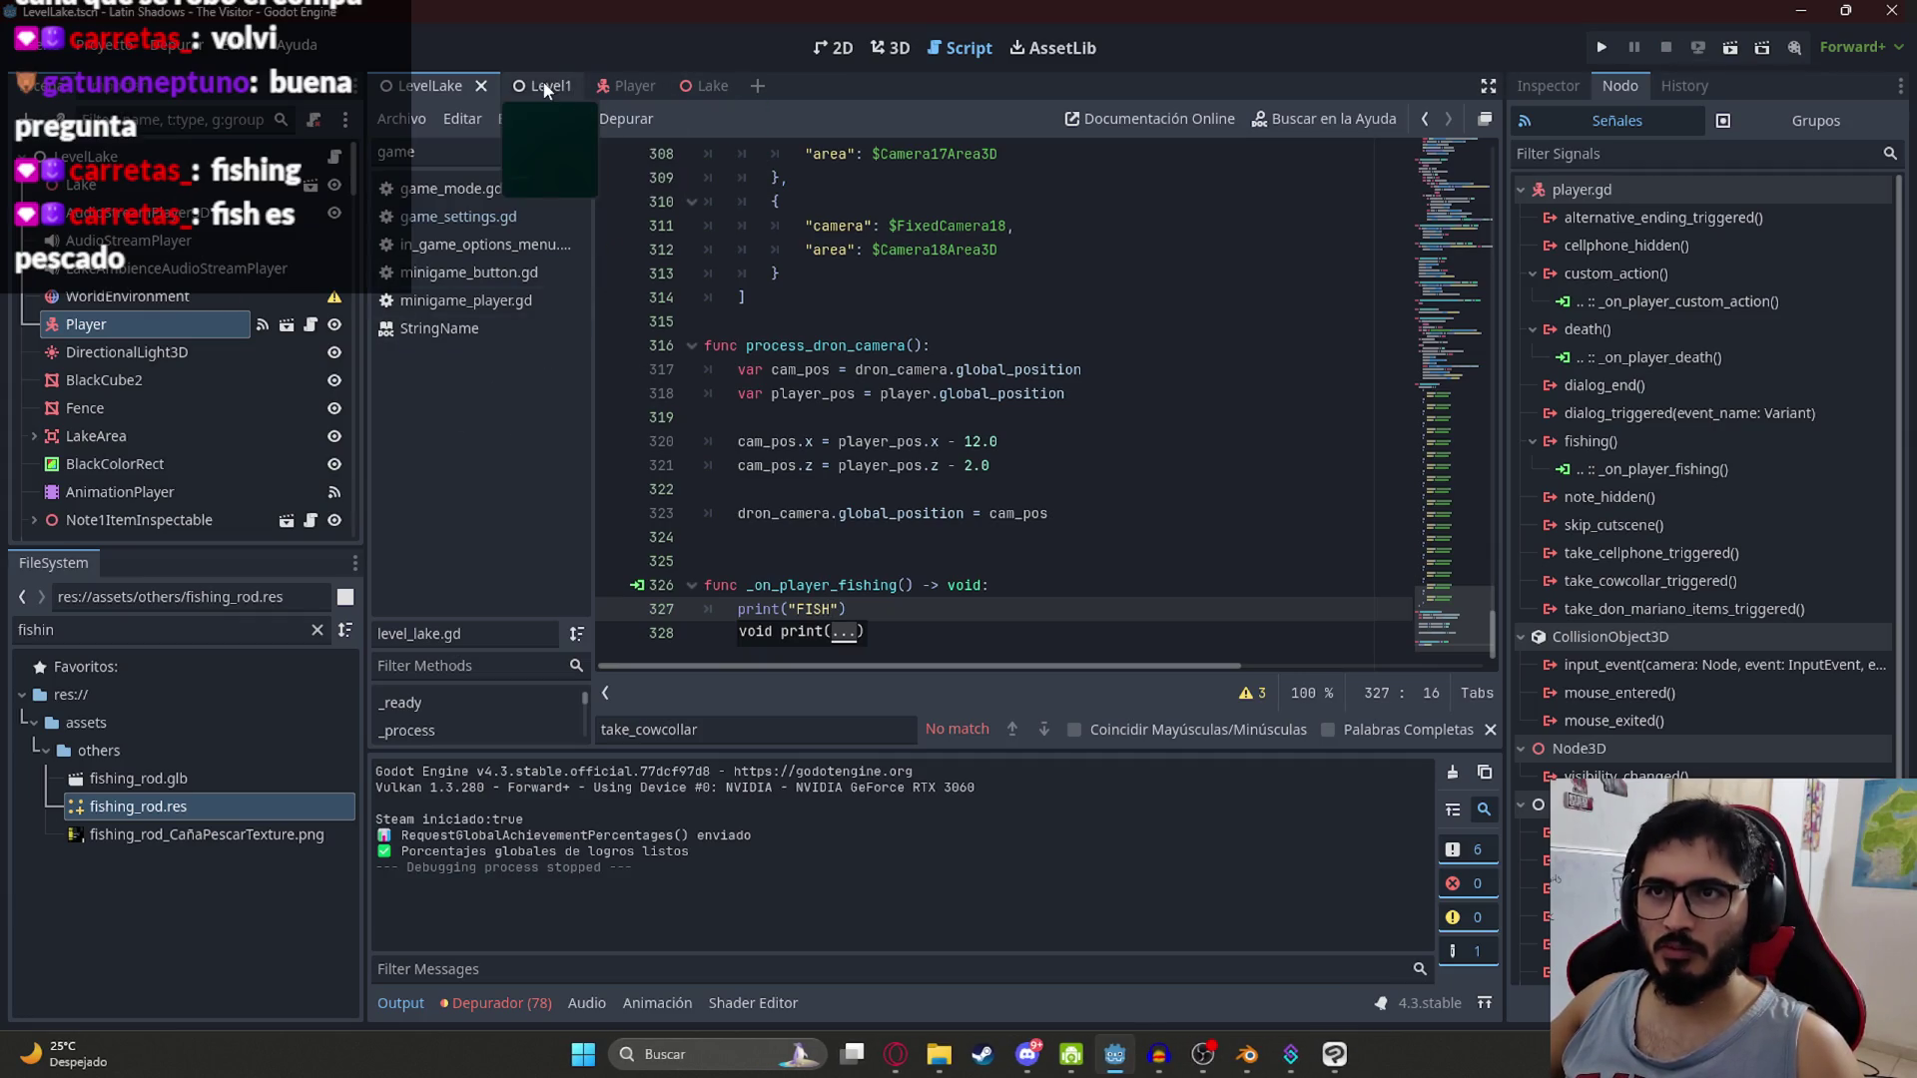
Step: Dismiss the print() hint and switch to the Player scene showing player.gd
left_click(799, 296)
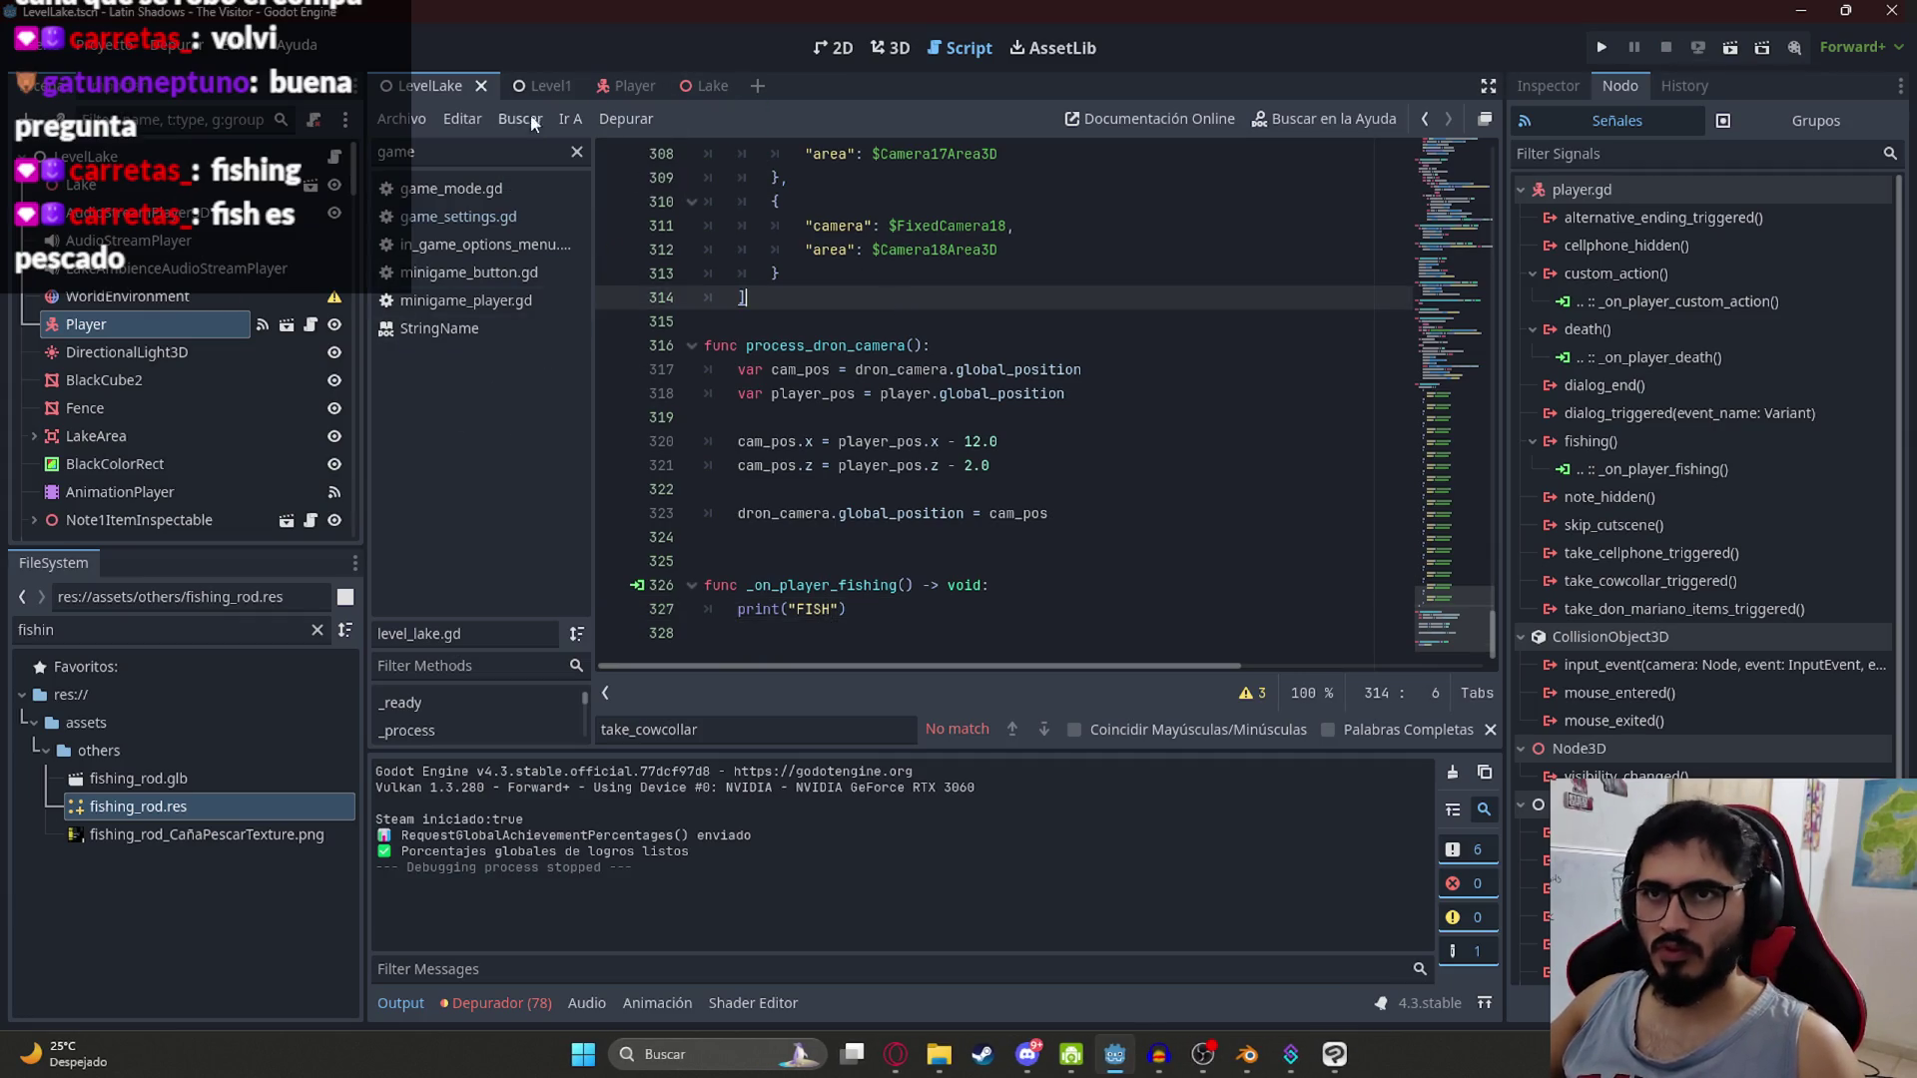
left_click(627, 86)
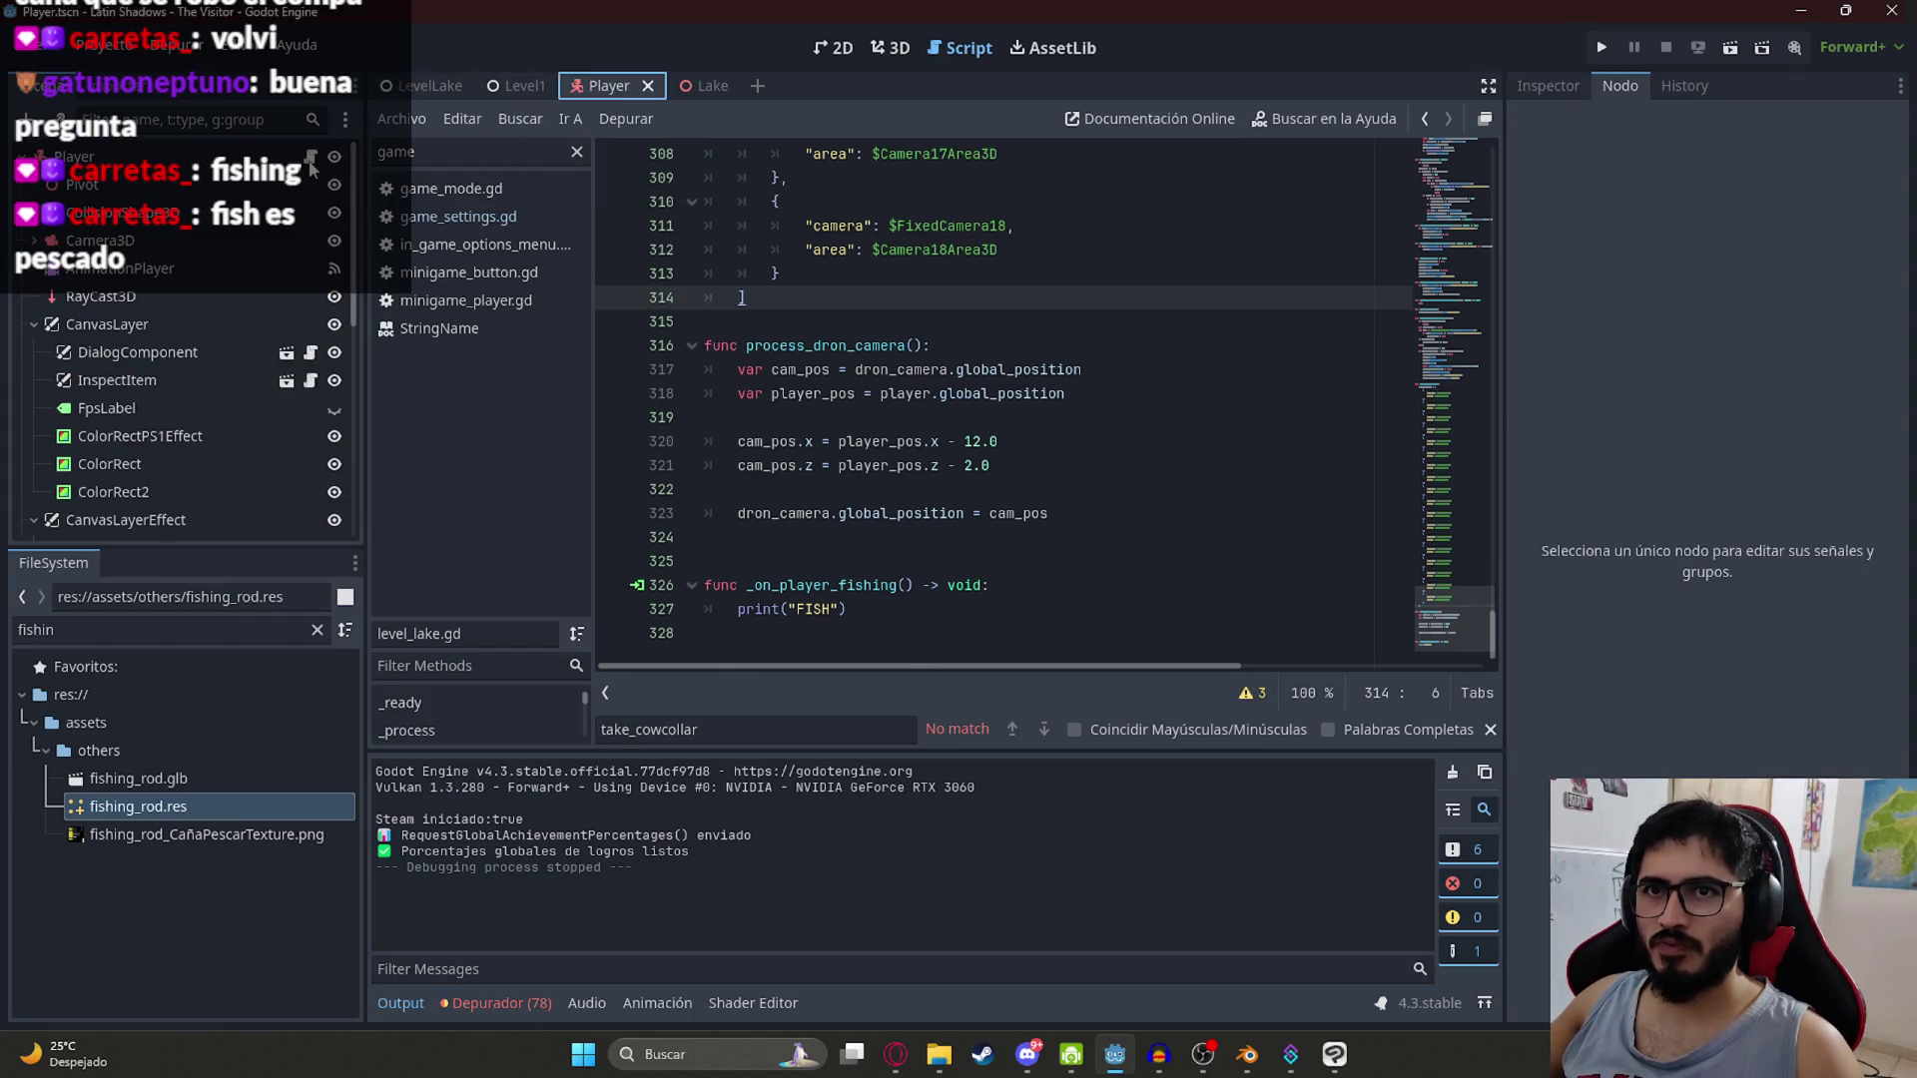
left_click(903, 248)
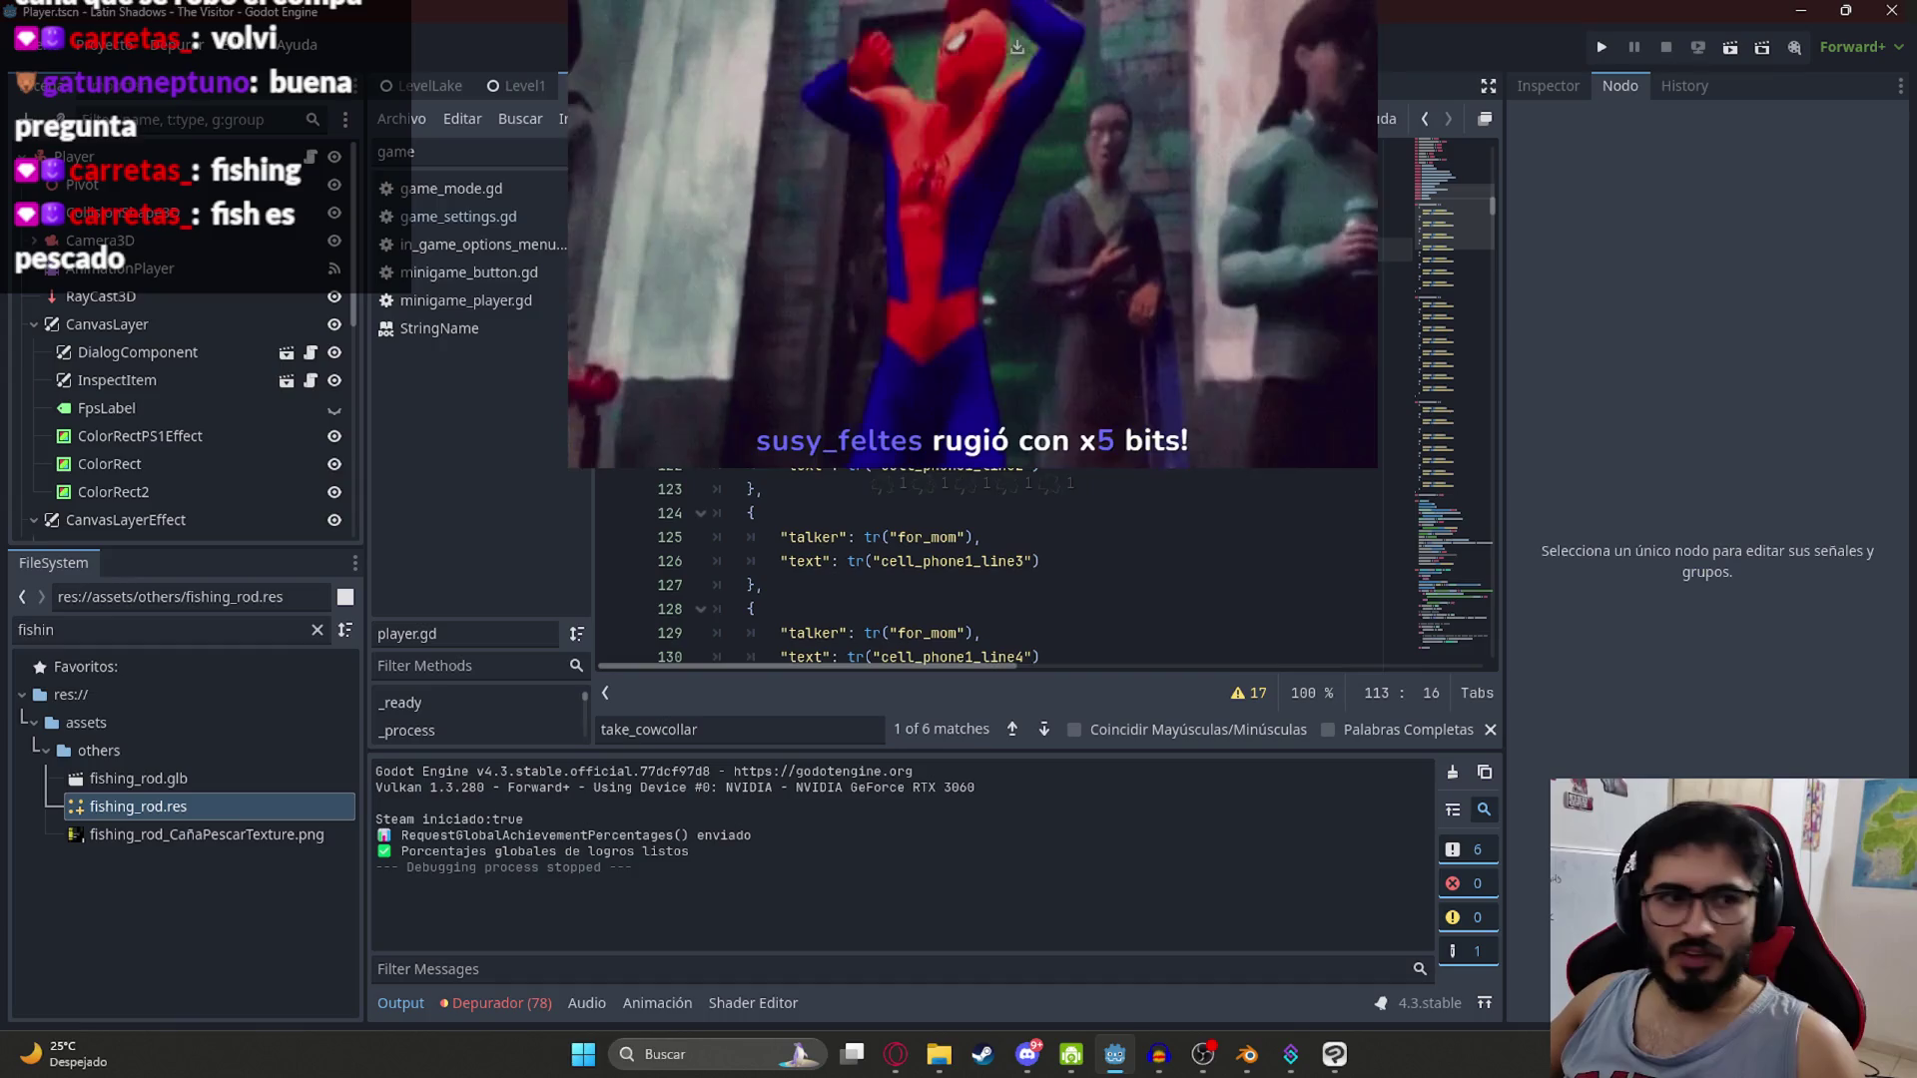
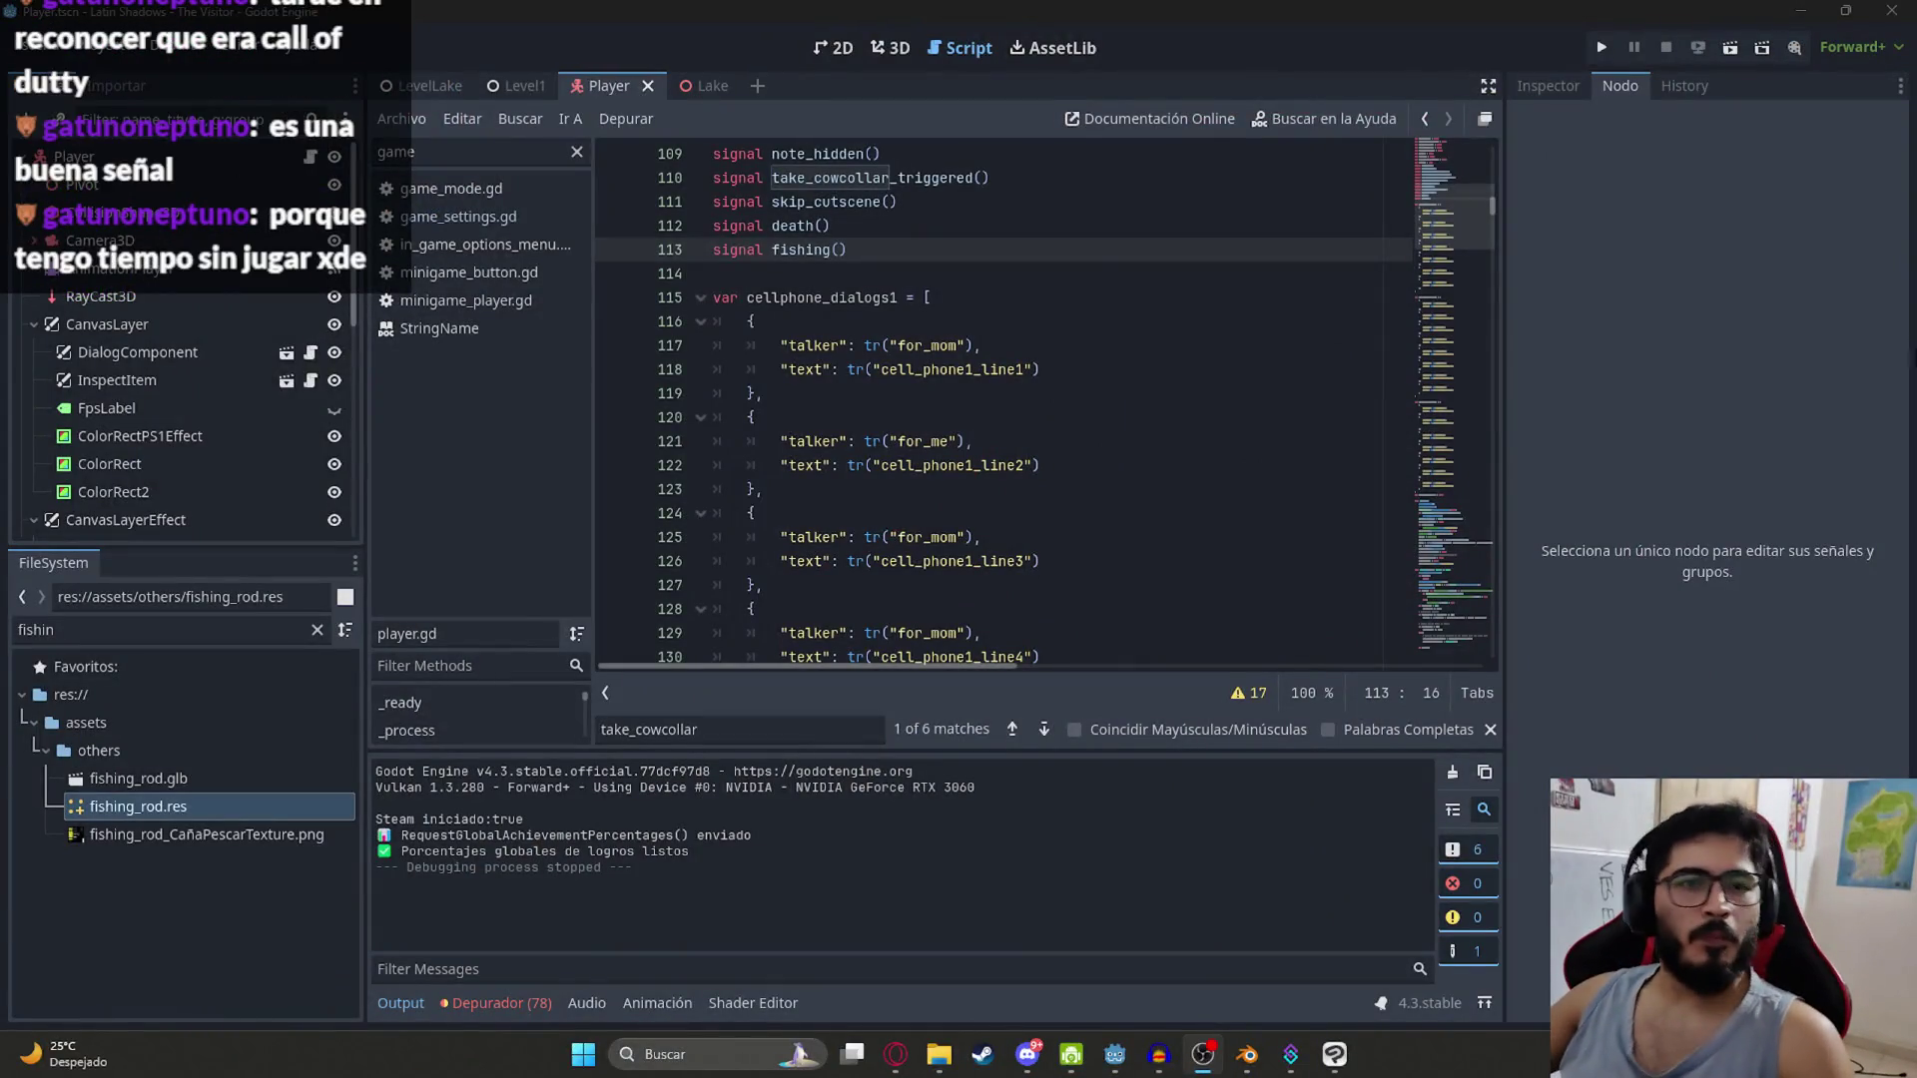
Step: Find the fishing emit line and the fishing action type name in the script
left_click(1113, 399)
left_click(1001, 298)
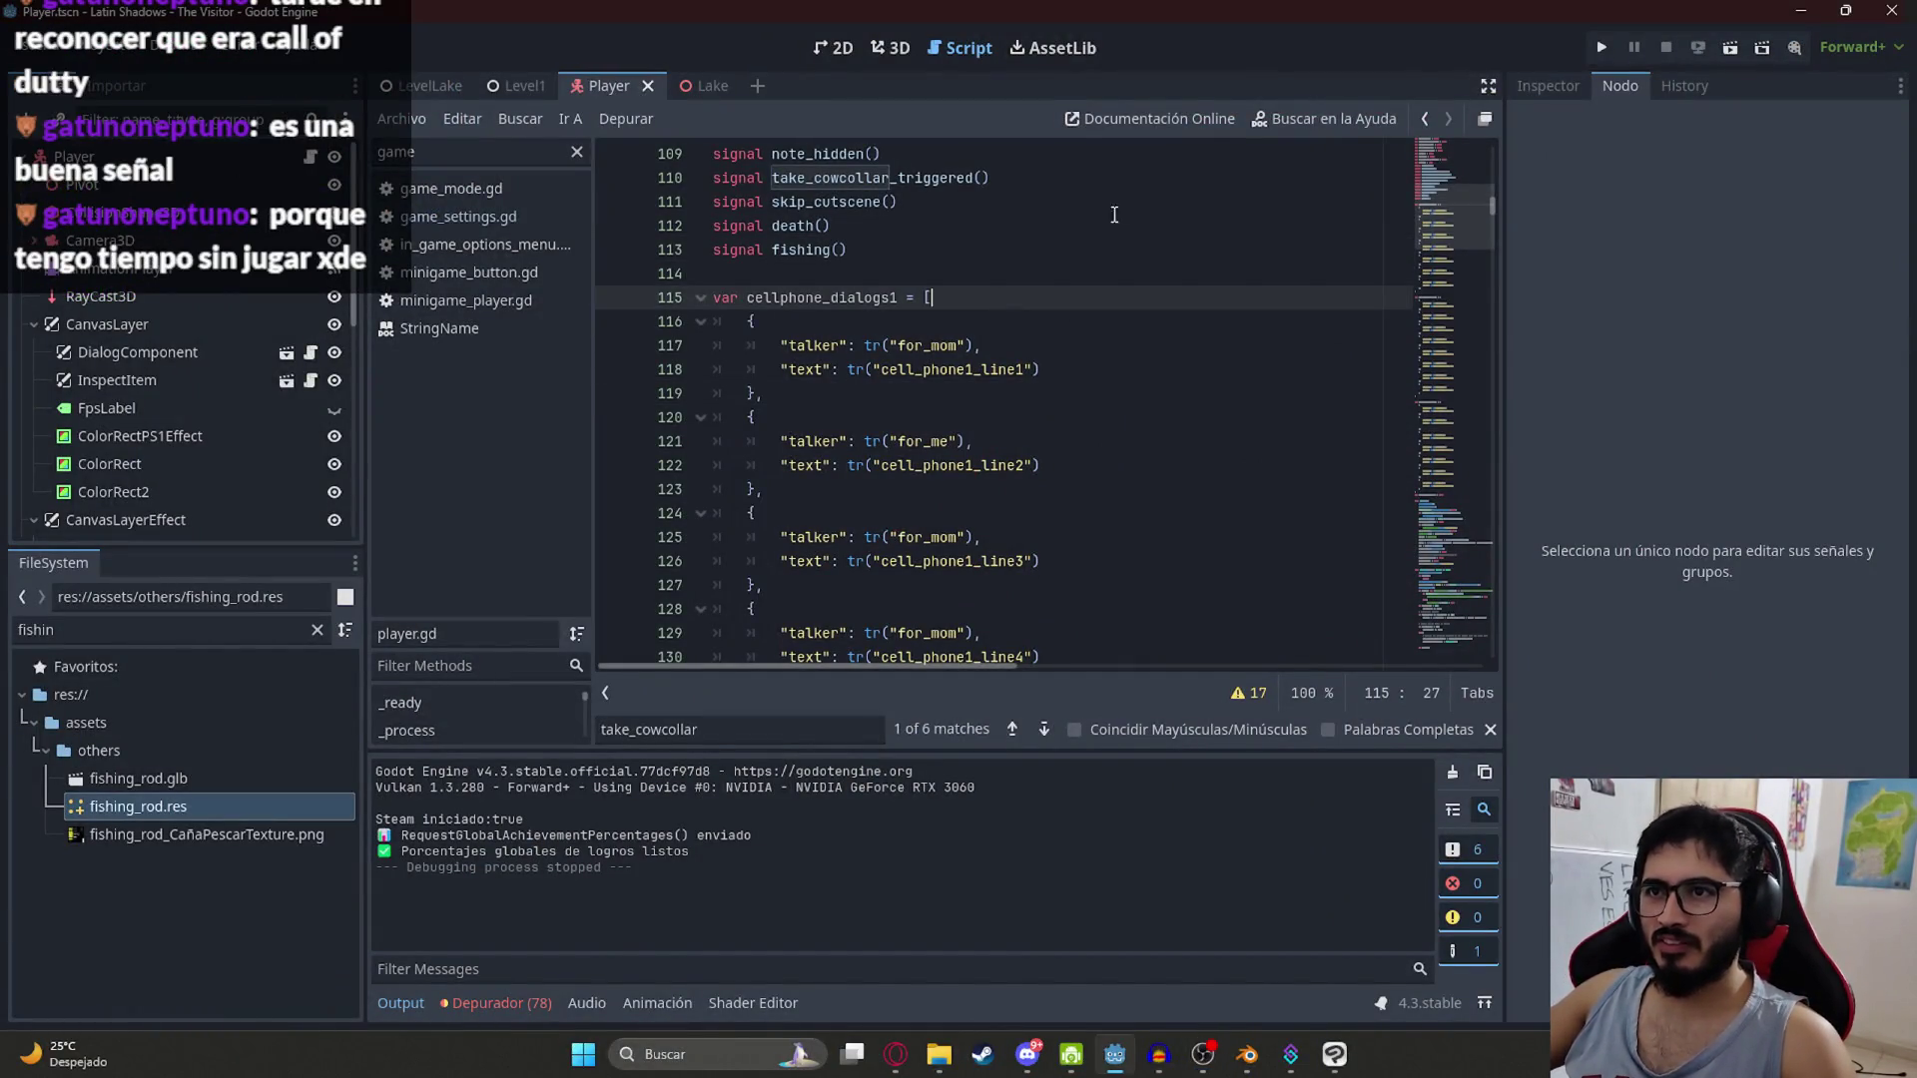
double_click(801, 250)
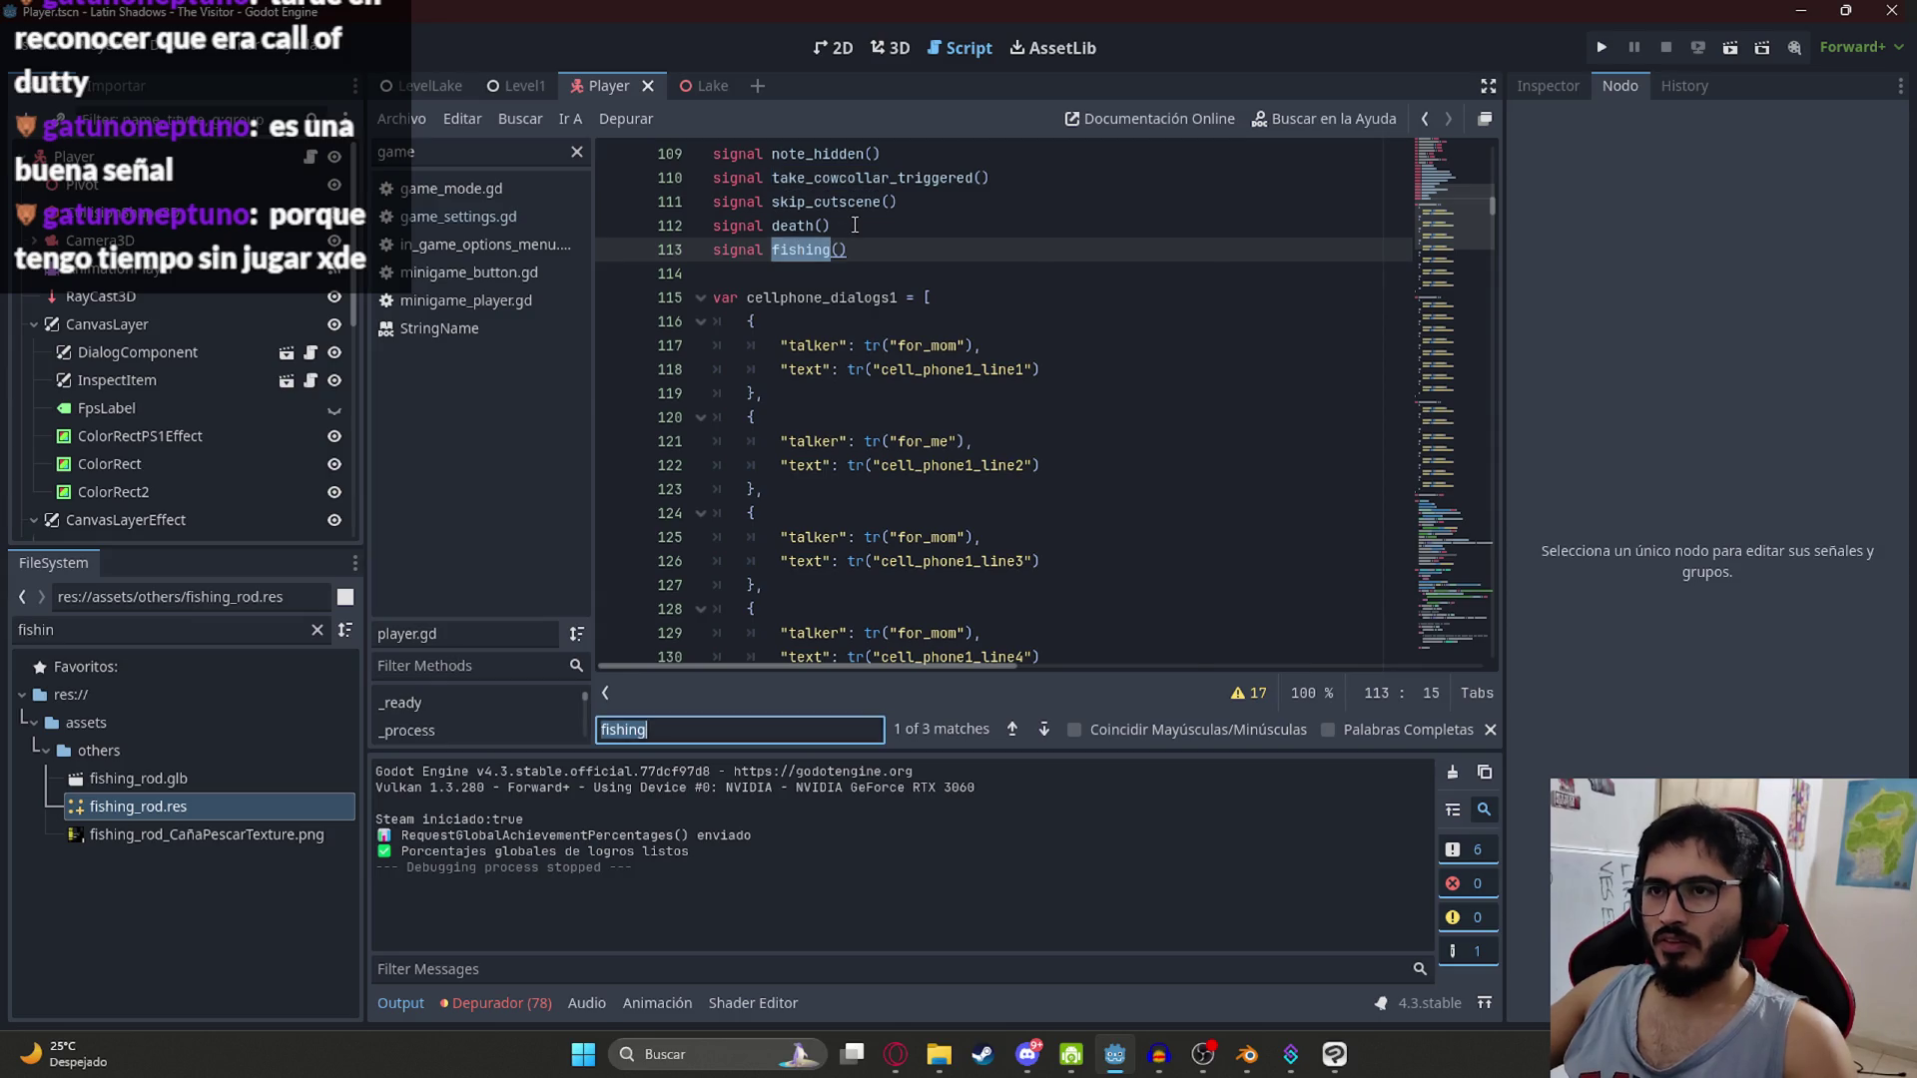
key("Return")
left_click(931, 421)
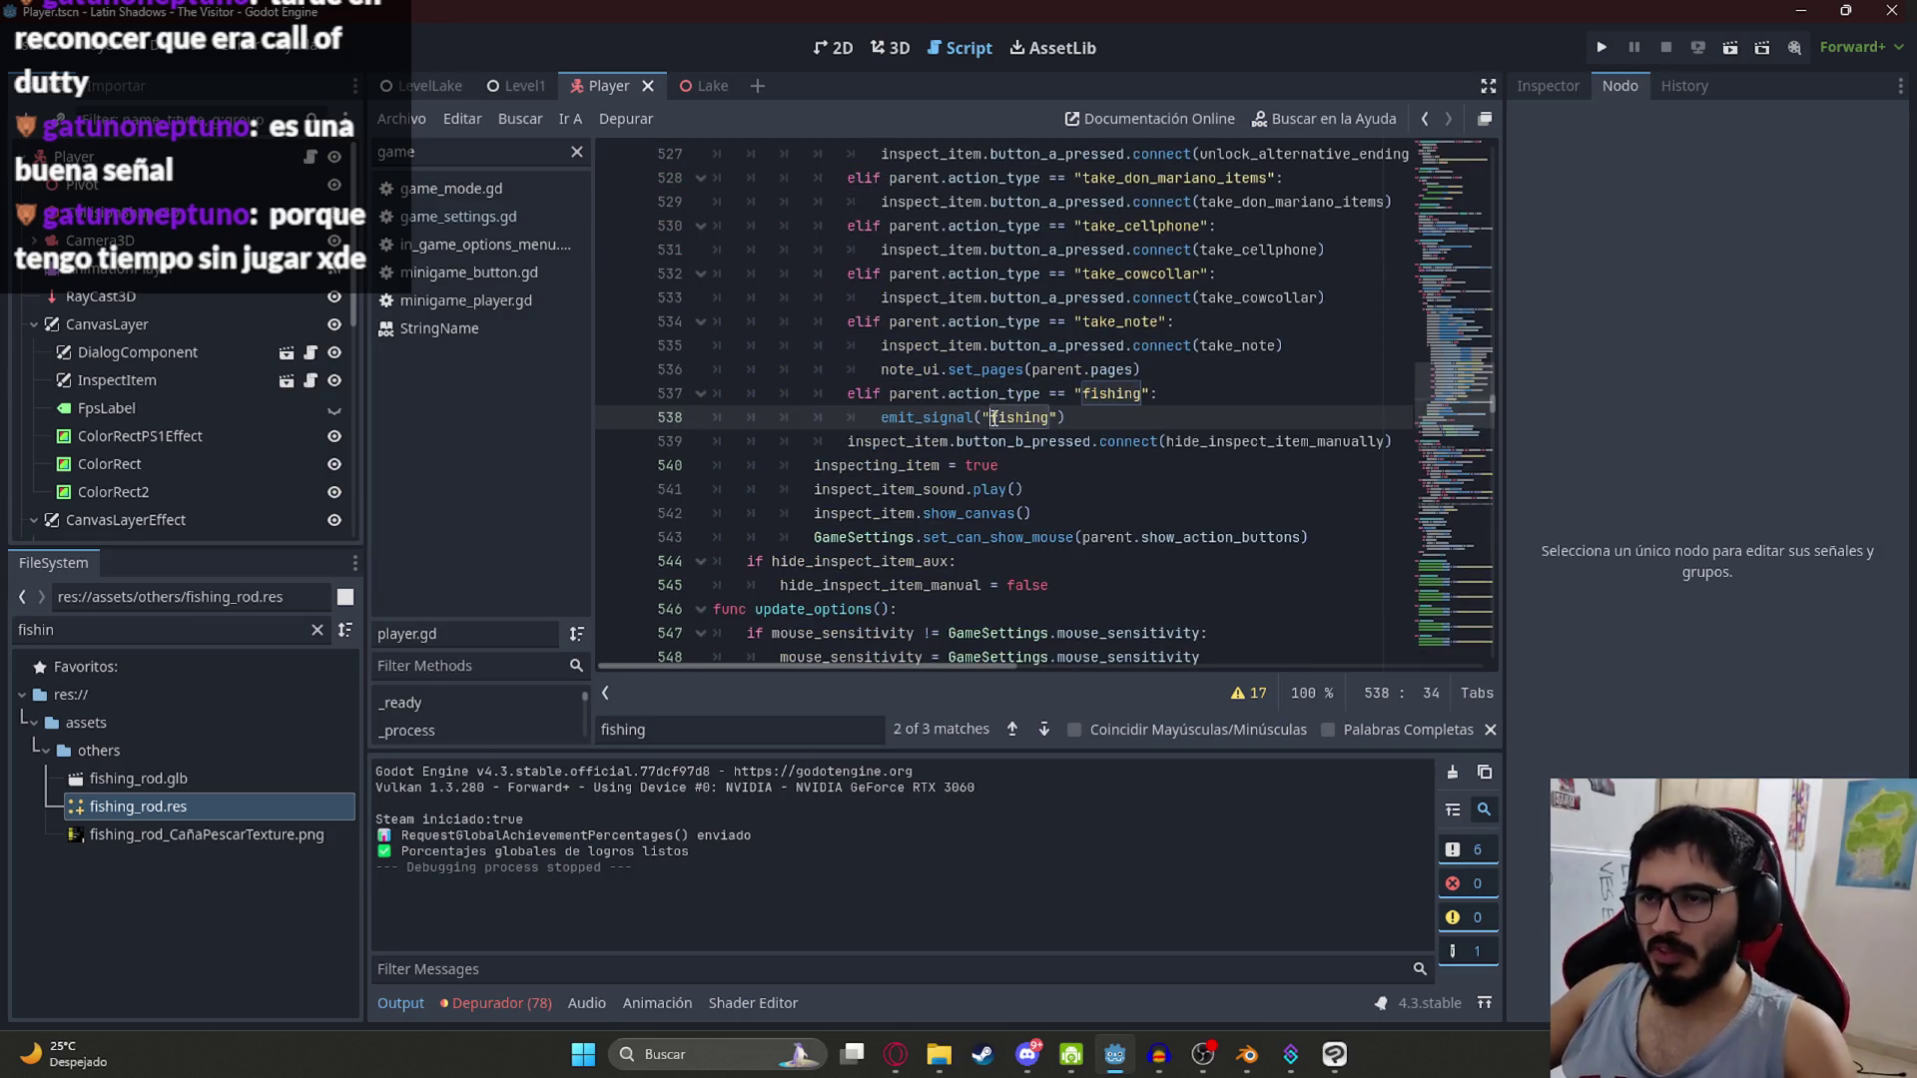
double_click(1104, 396)
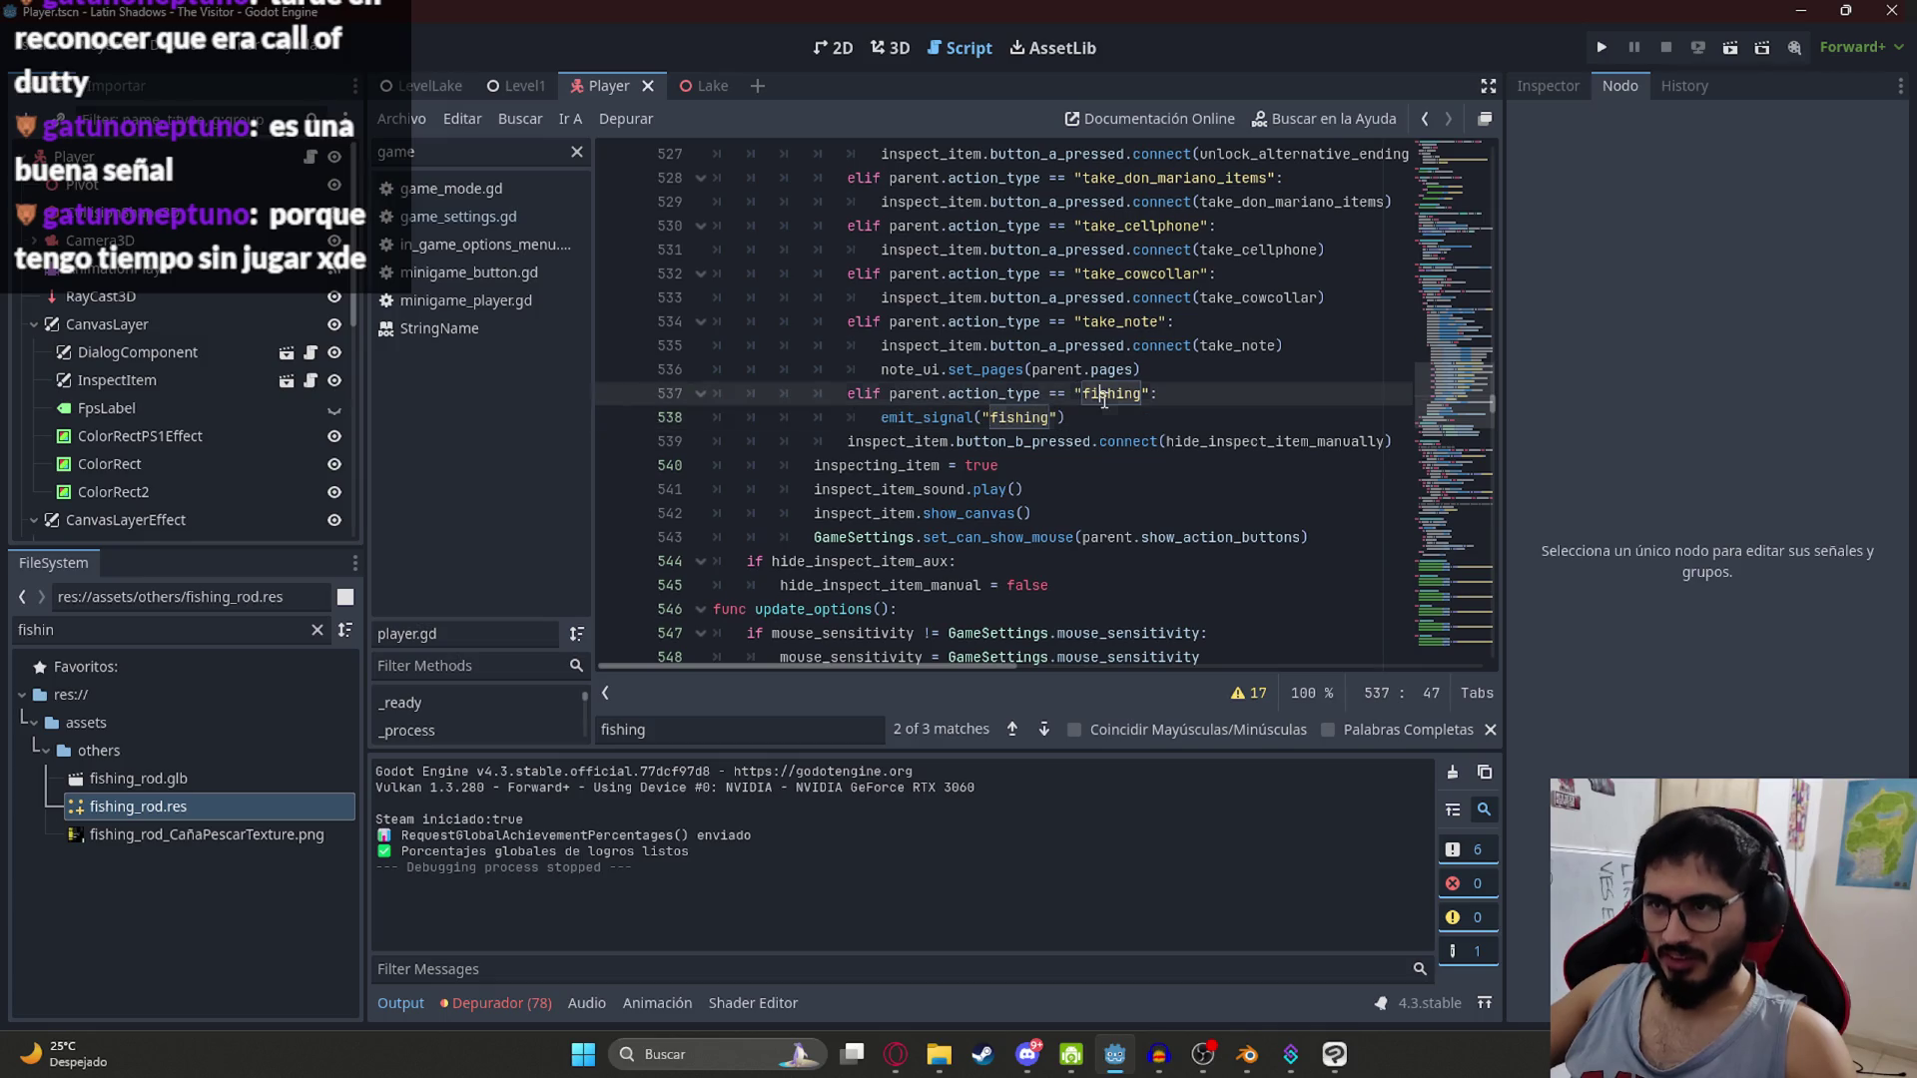
Step: In LevelLake, set FishingRodItemInspectable's Action Type to fishing
left_click(429, 92)
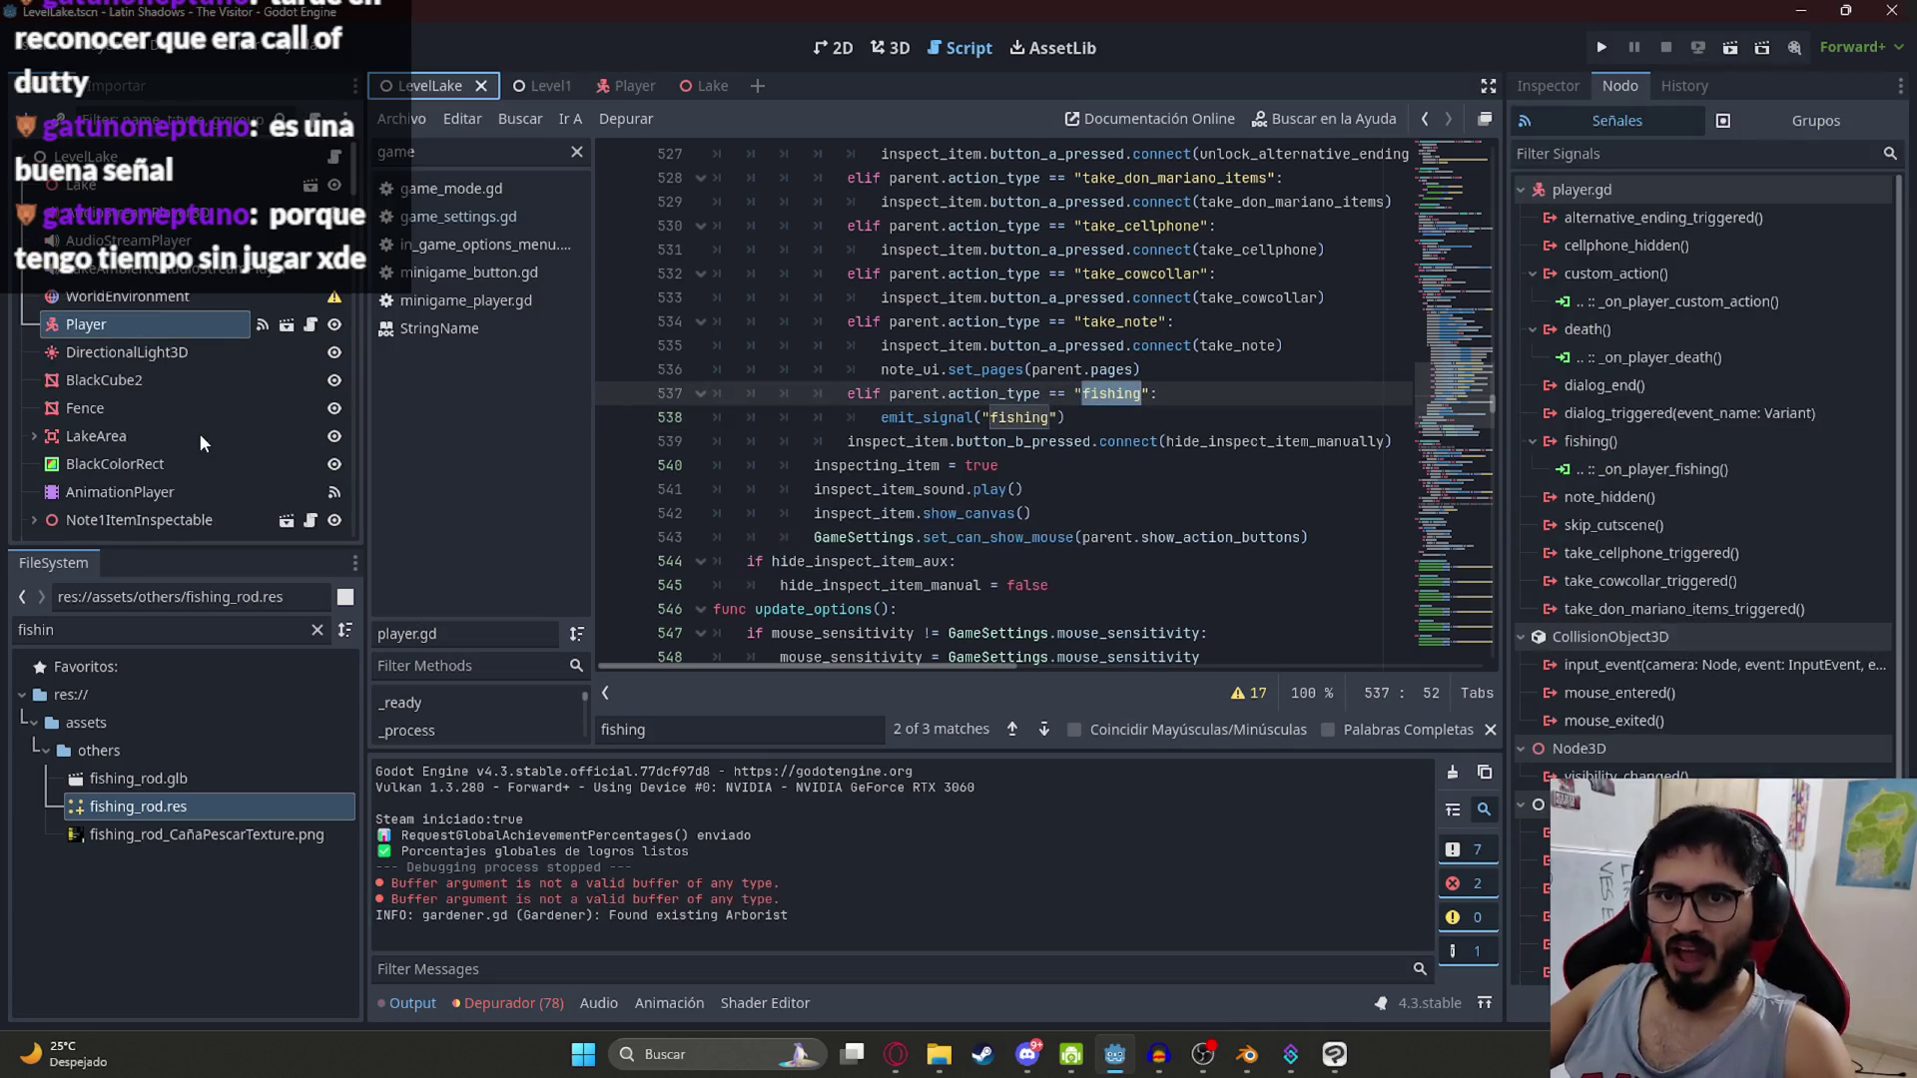
scroll(142, 380, "down", 3)
scroll(120, 387, "down", 10)
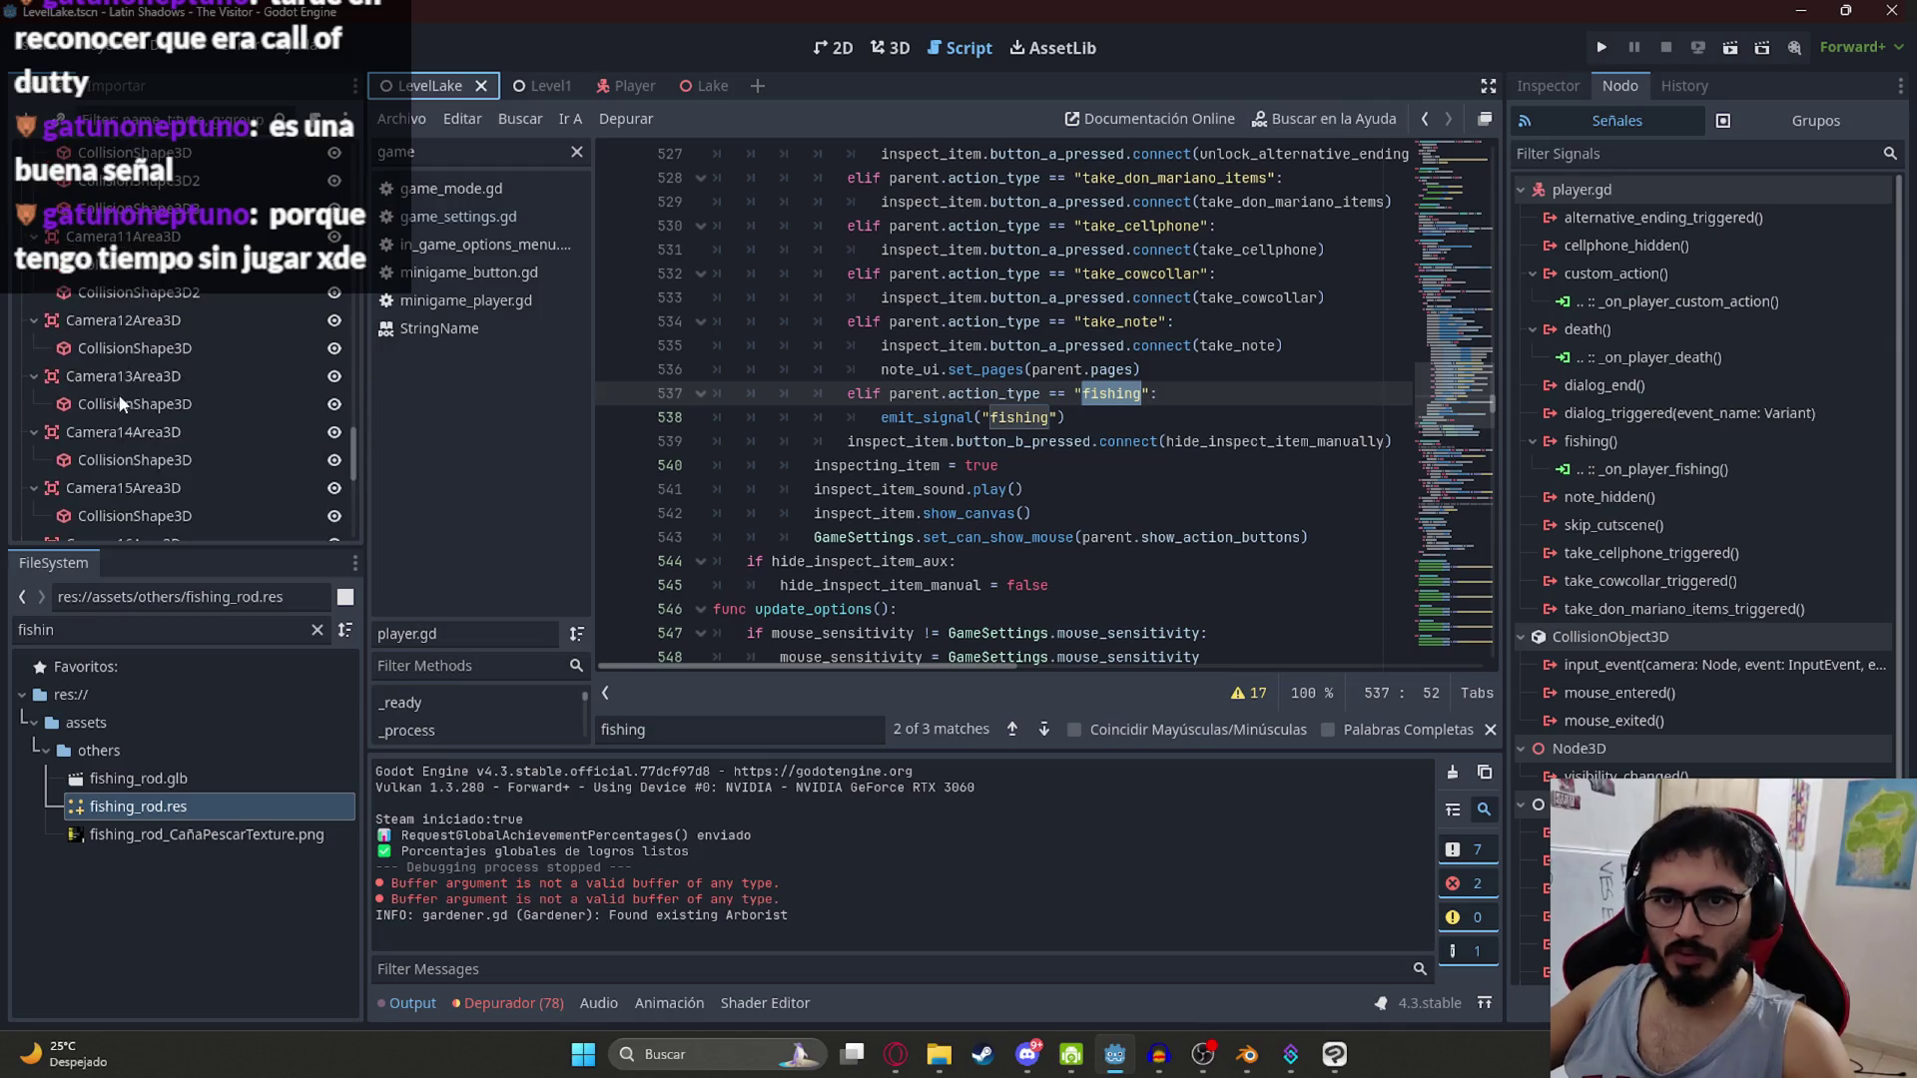
left_click(135, 384)
left_click(34, 383)
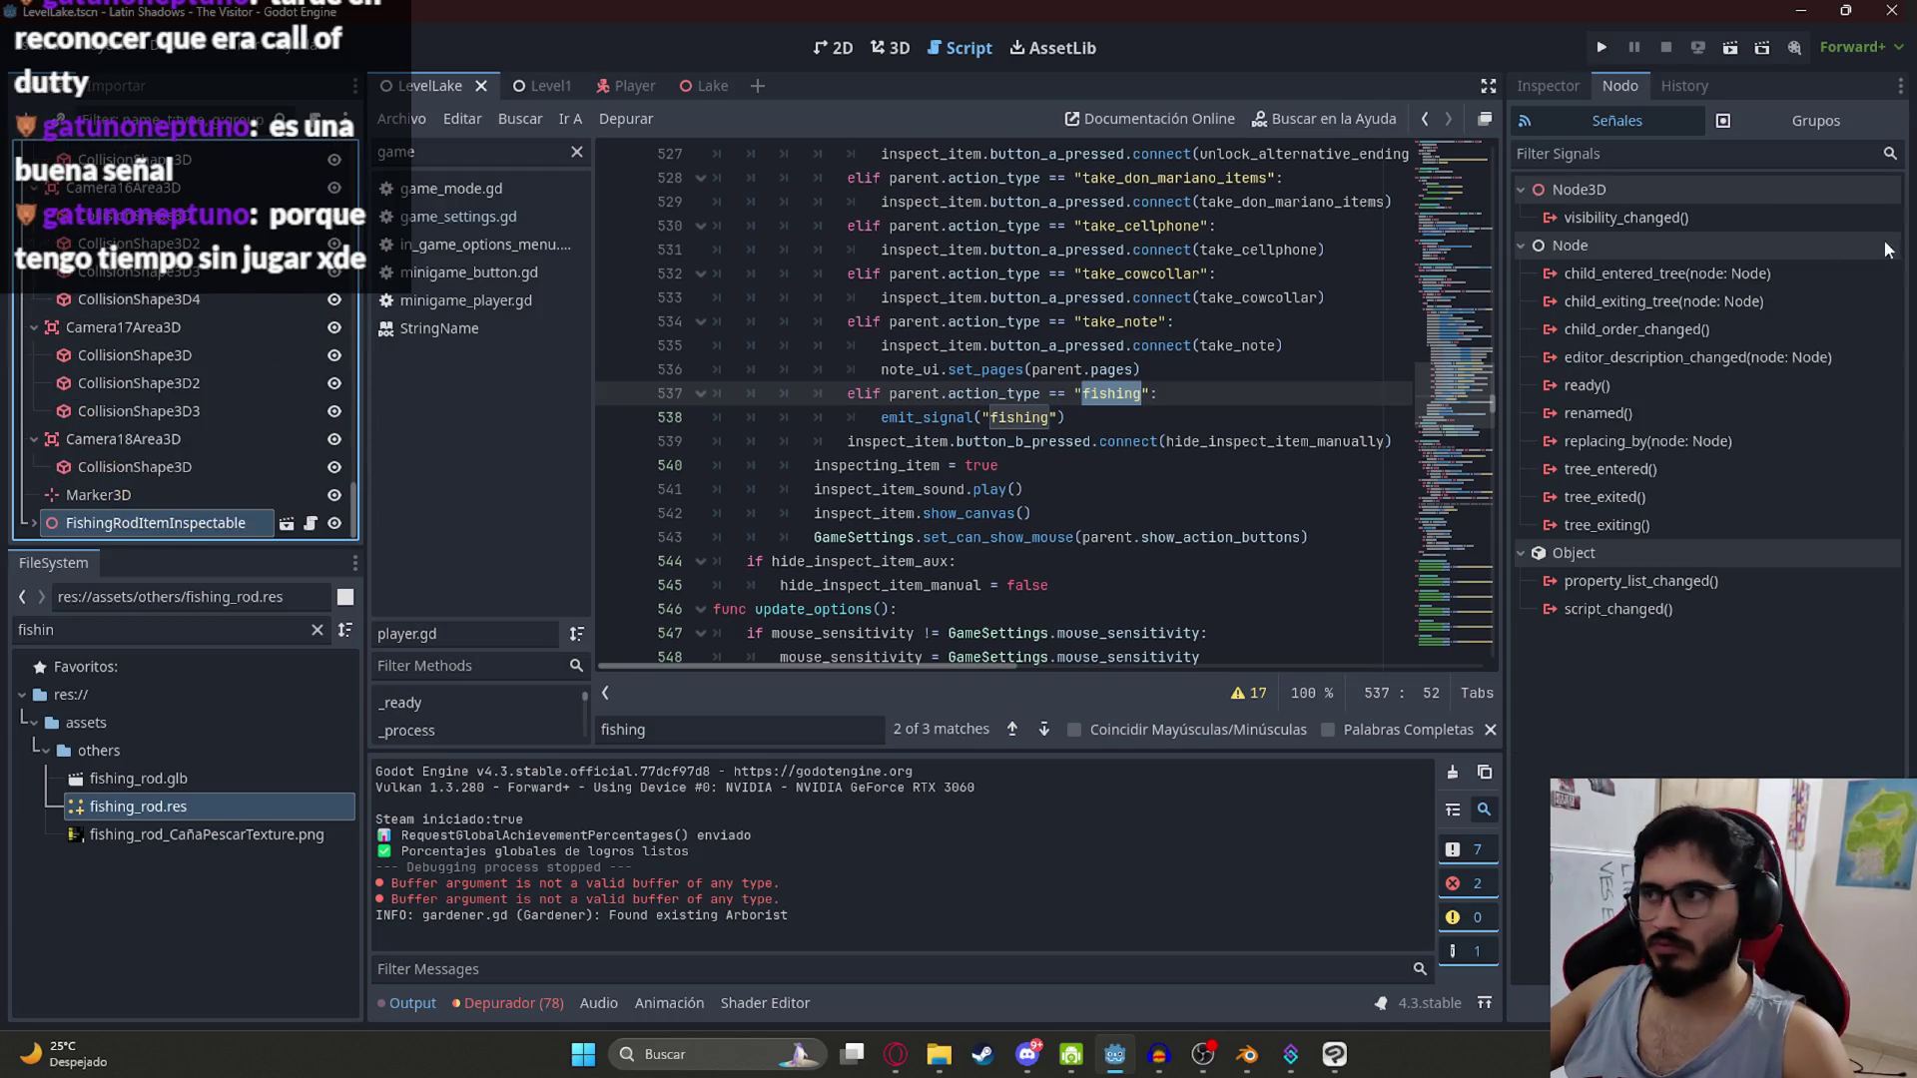
left_click(1546, 88)
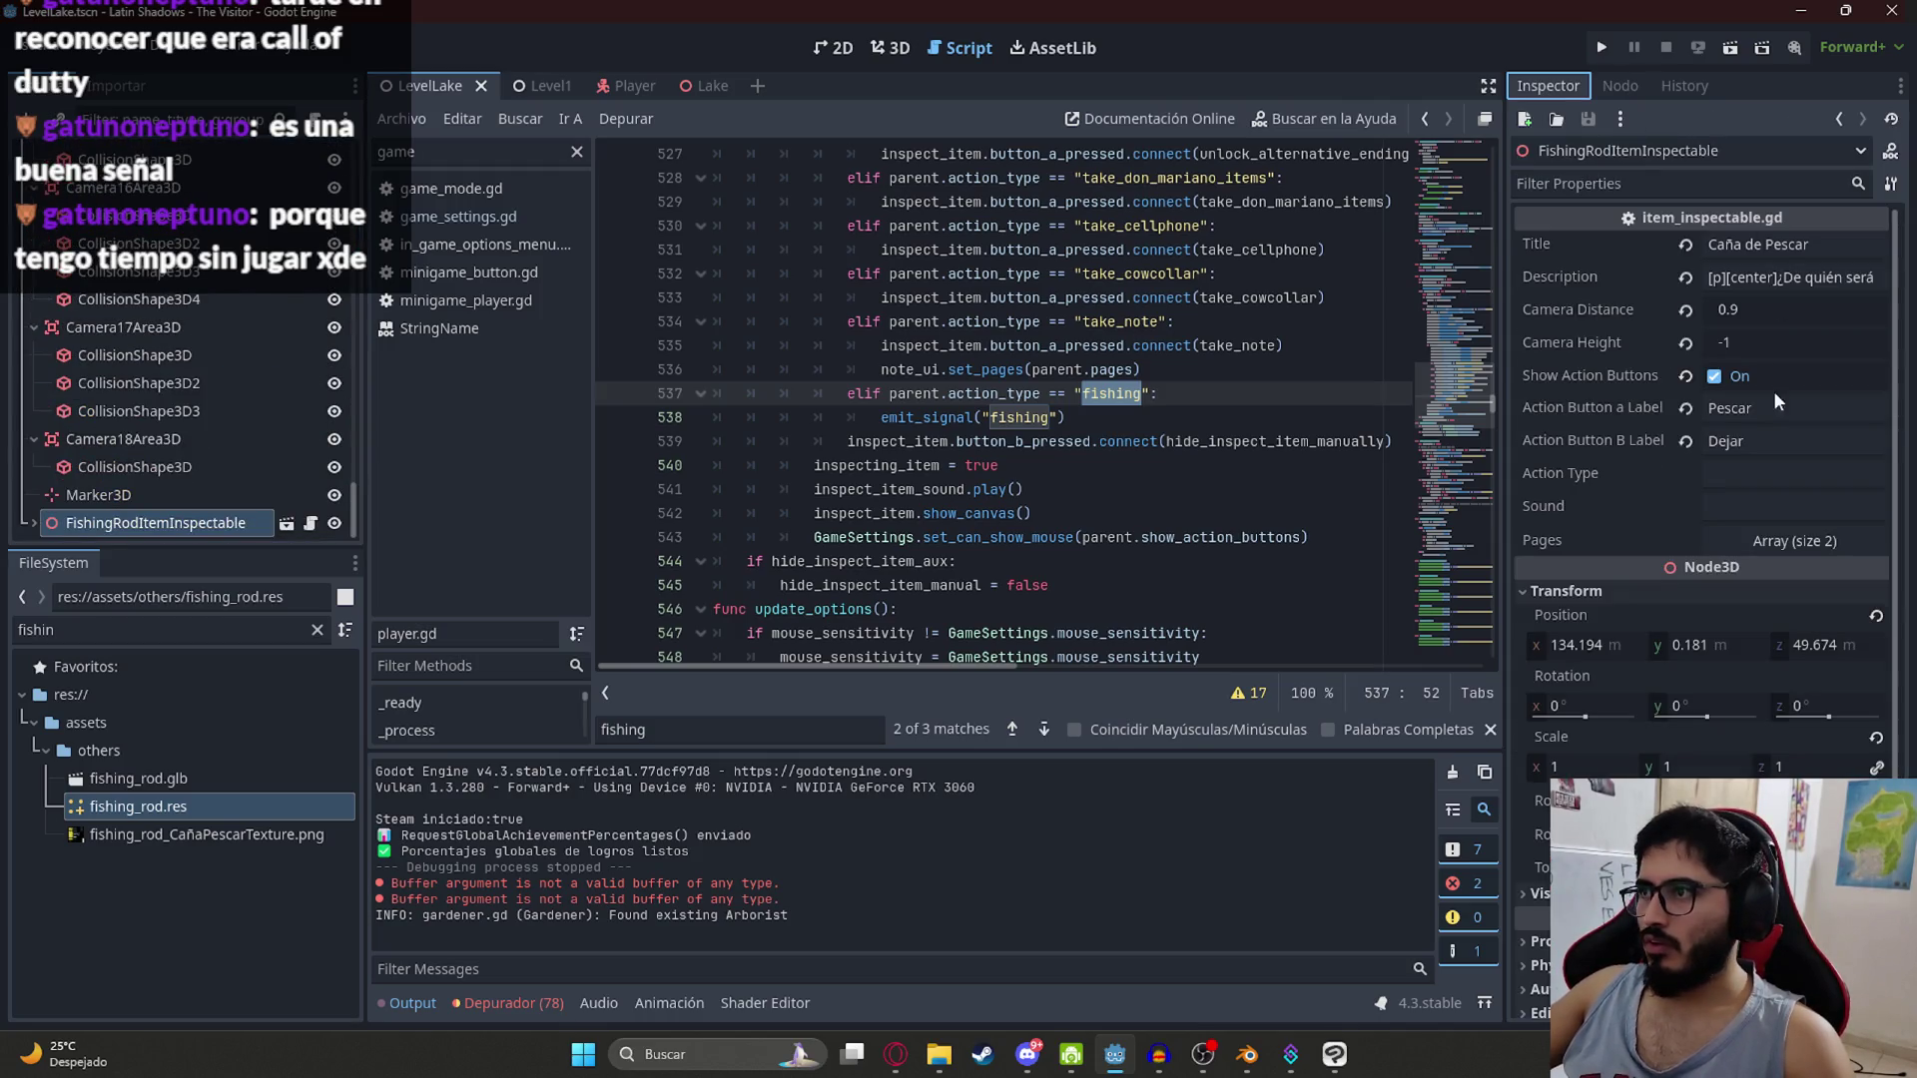
left_click(1733, 475)
type("fishing")
Step: Save the LevelLake scene and launch the game with F5
left_click(1063, 391)
left_click(401, 118)
left_click(557, 250)
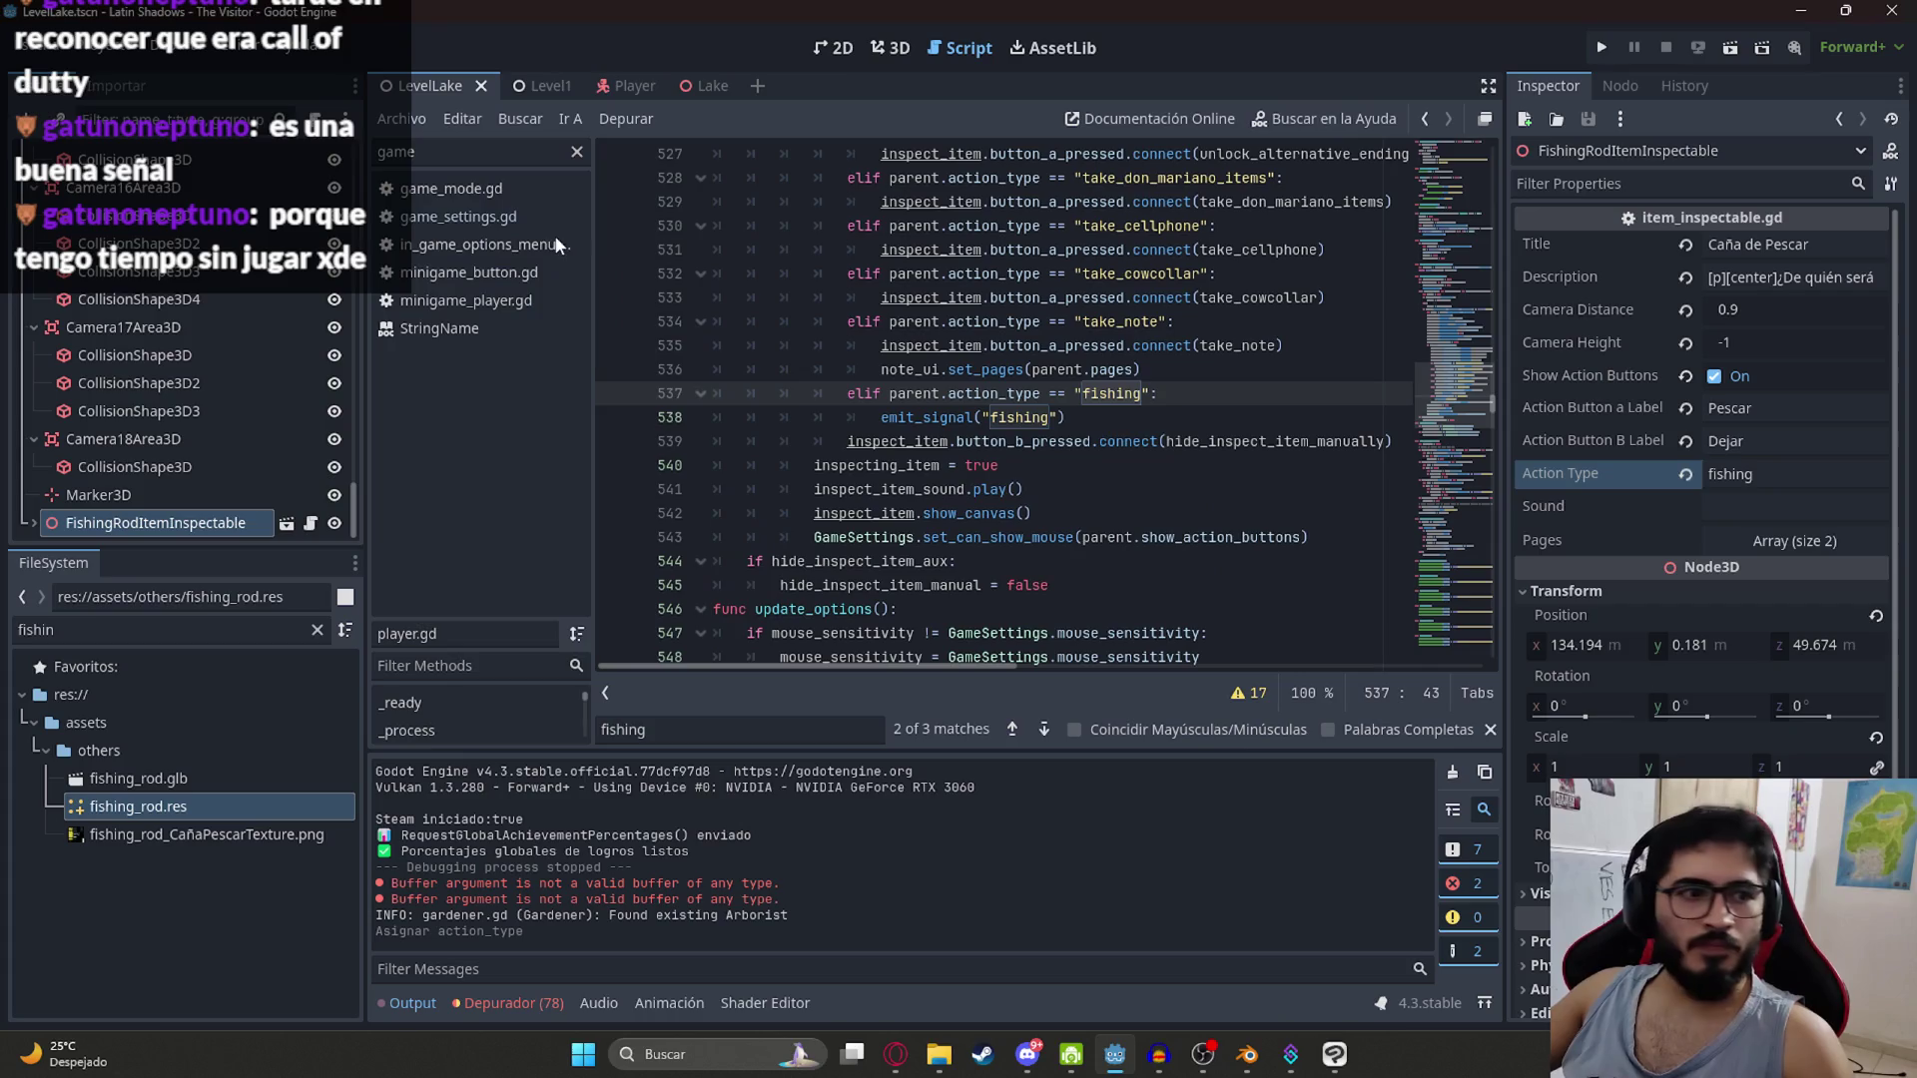
key("F5")
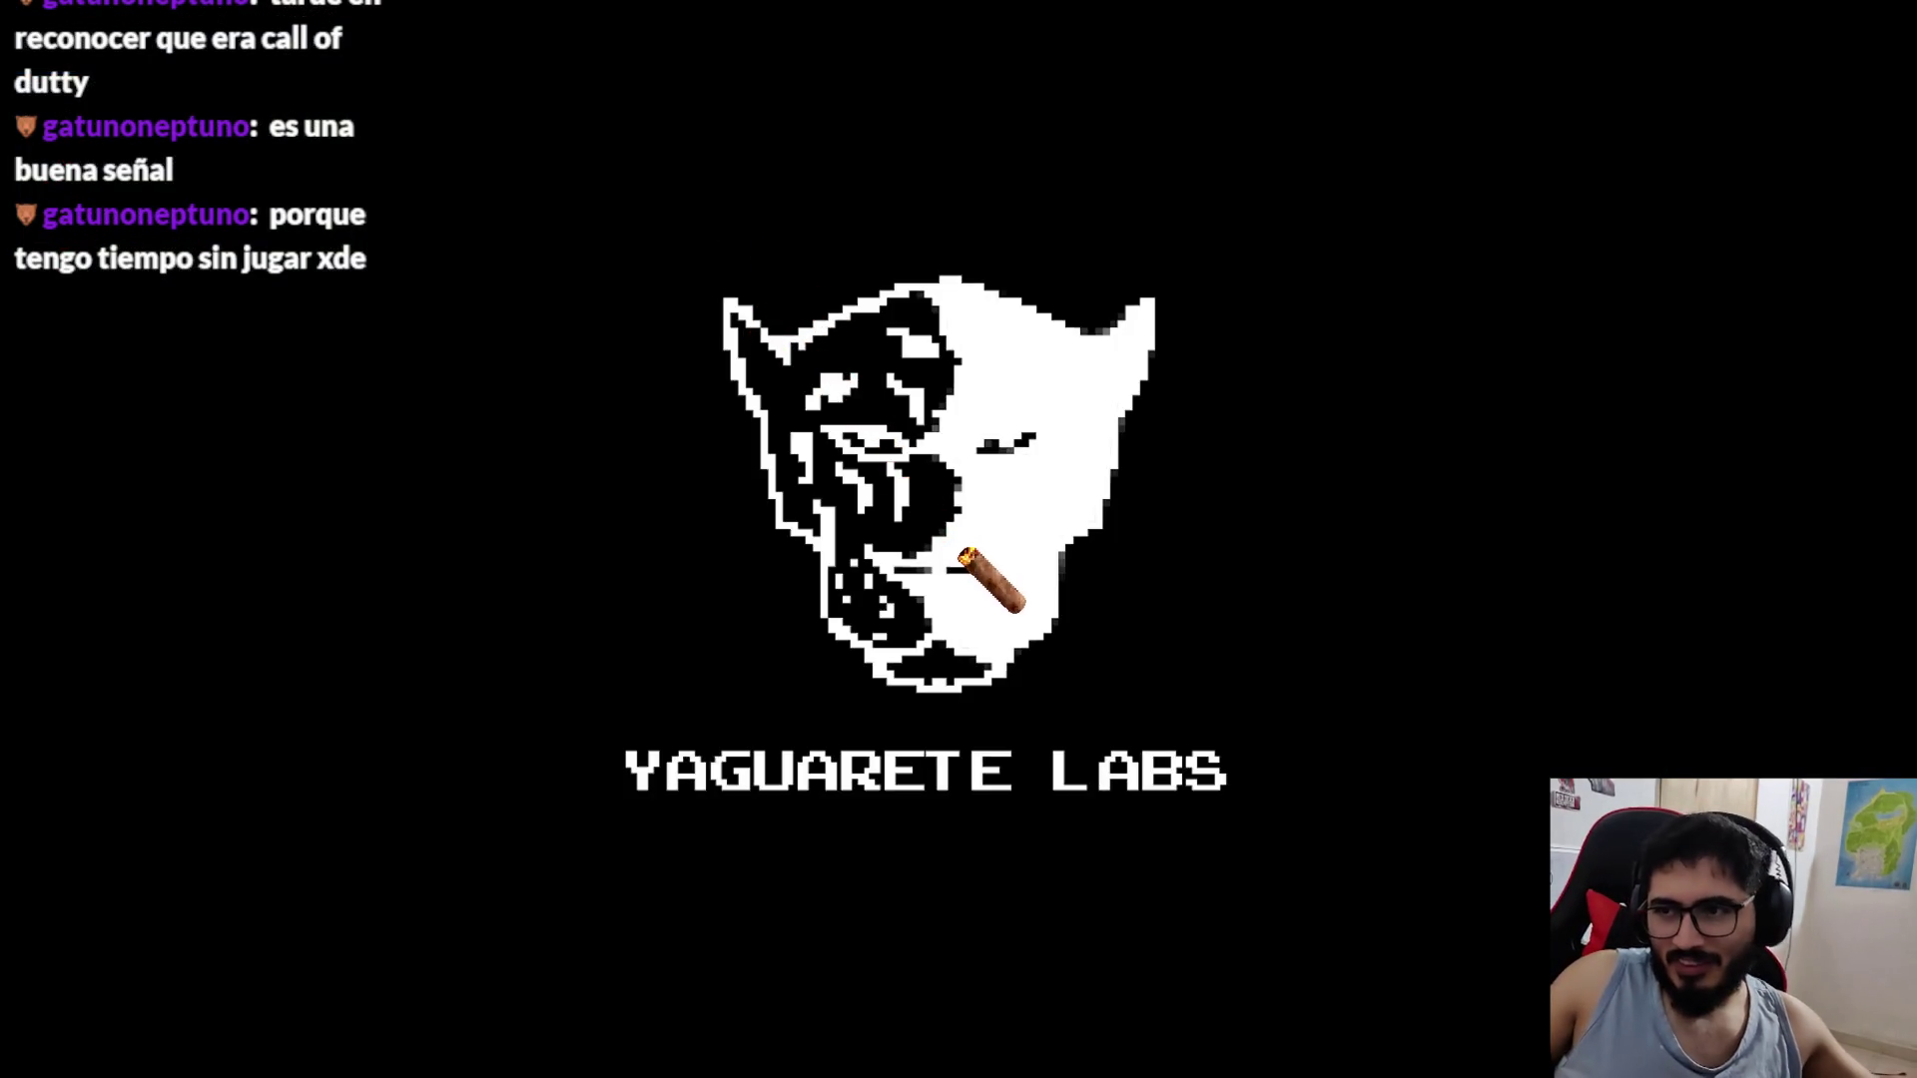
Step: Switch the game to windowed mode at 1152x648 and move the window up
key("Escape")
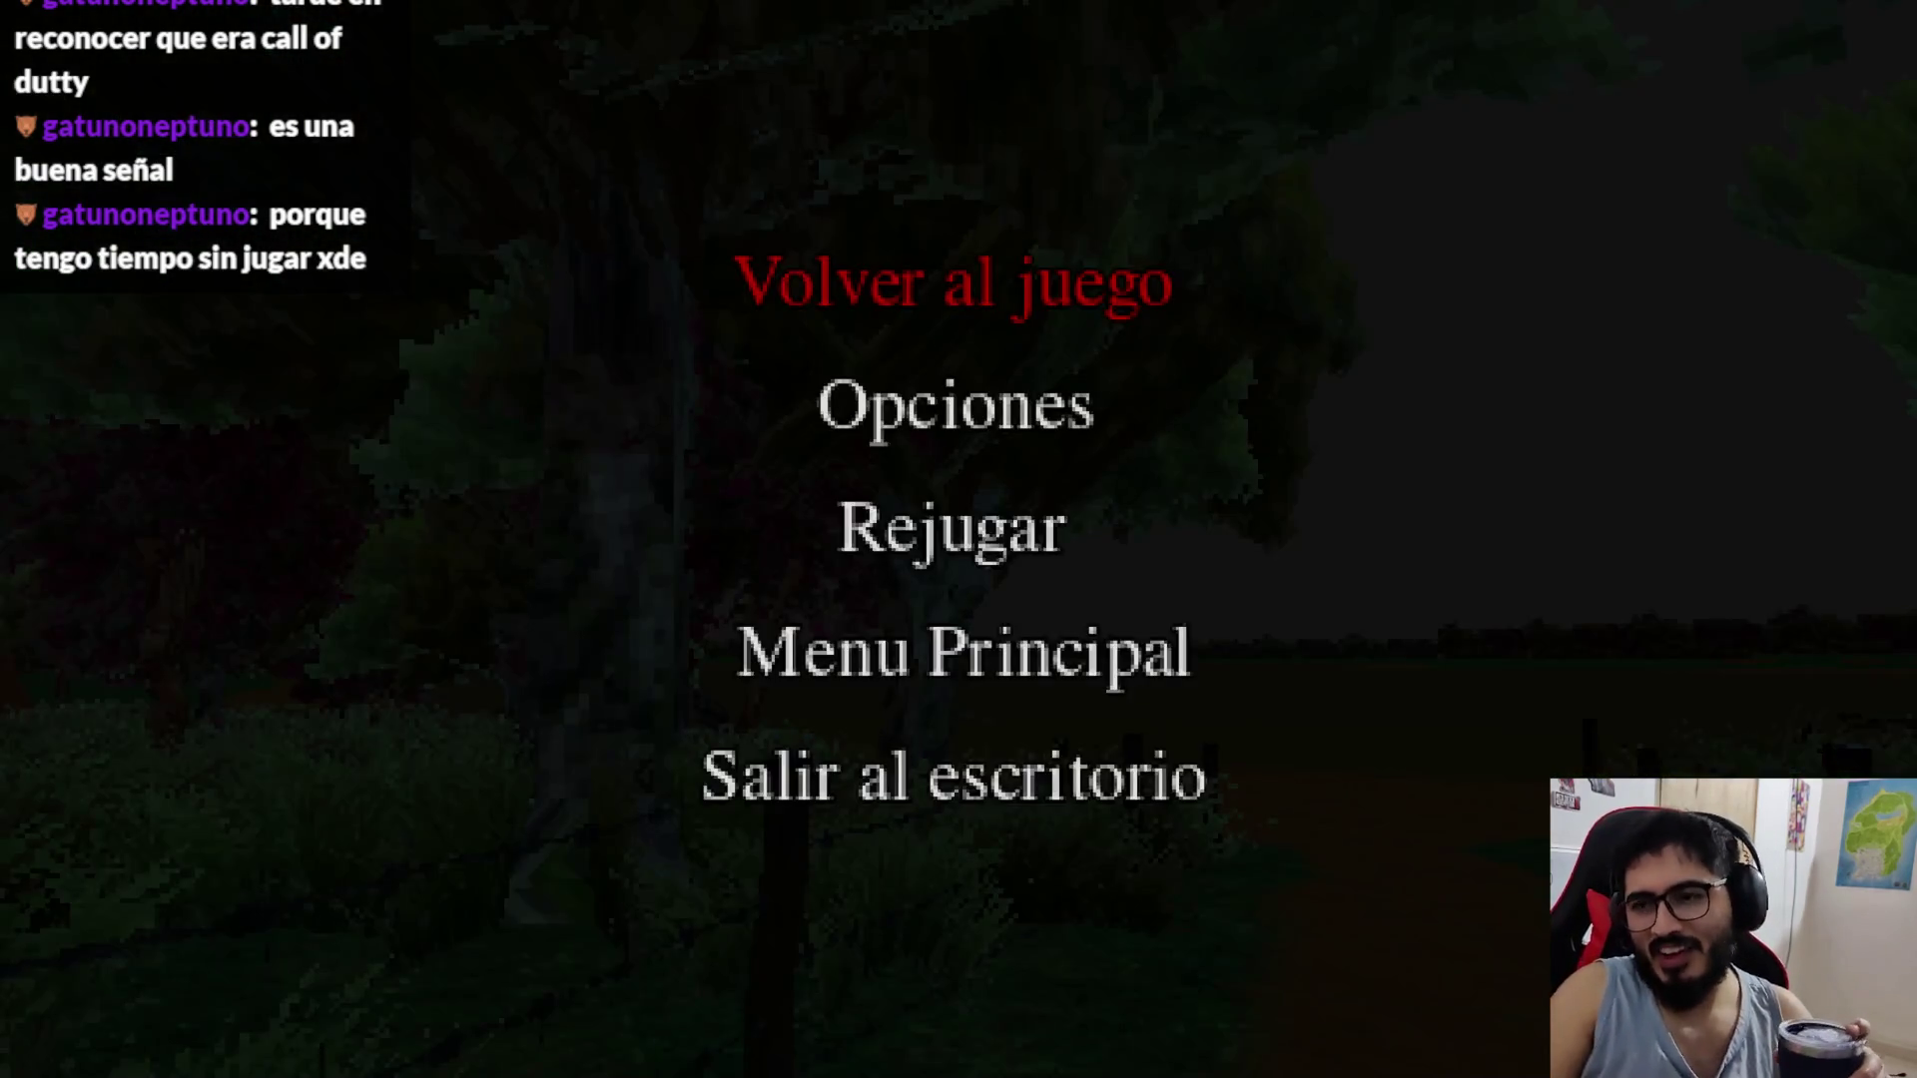
left_click(958, 405)
left_click(517, 372)
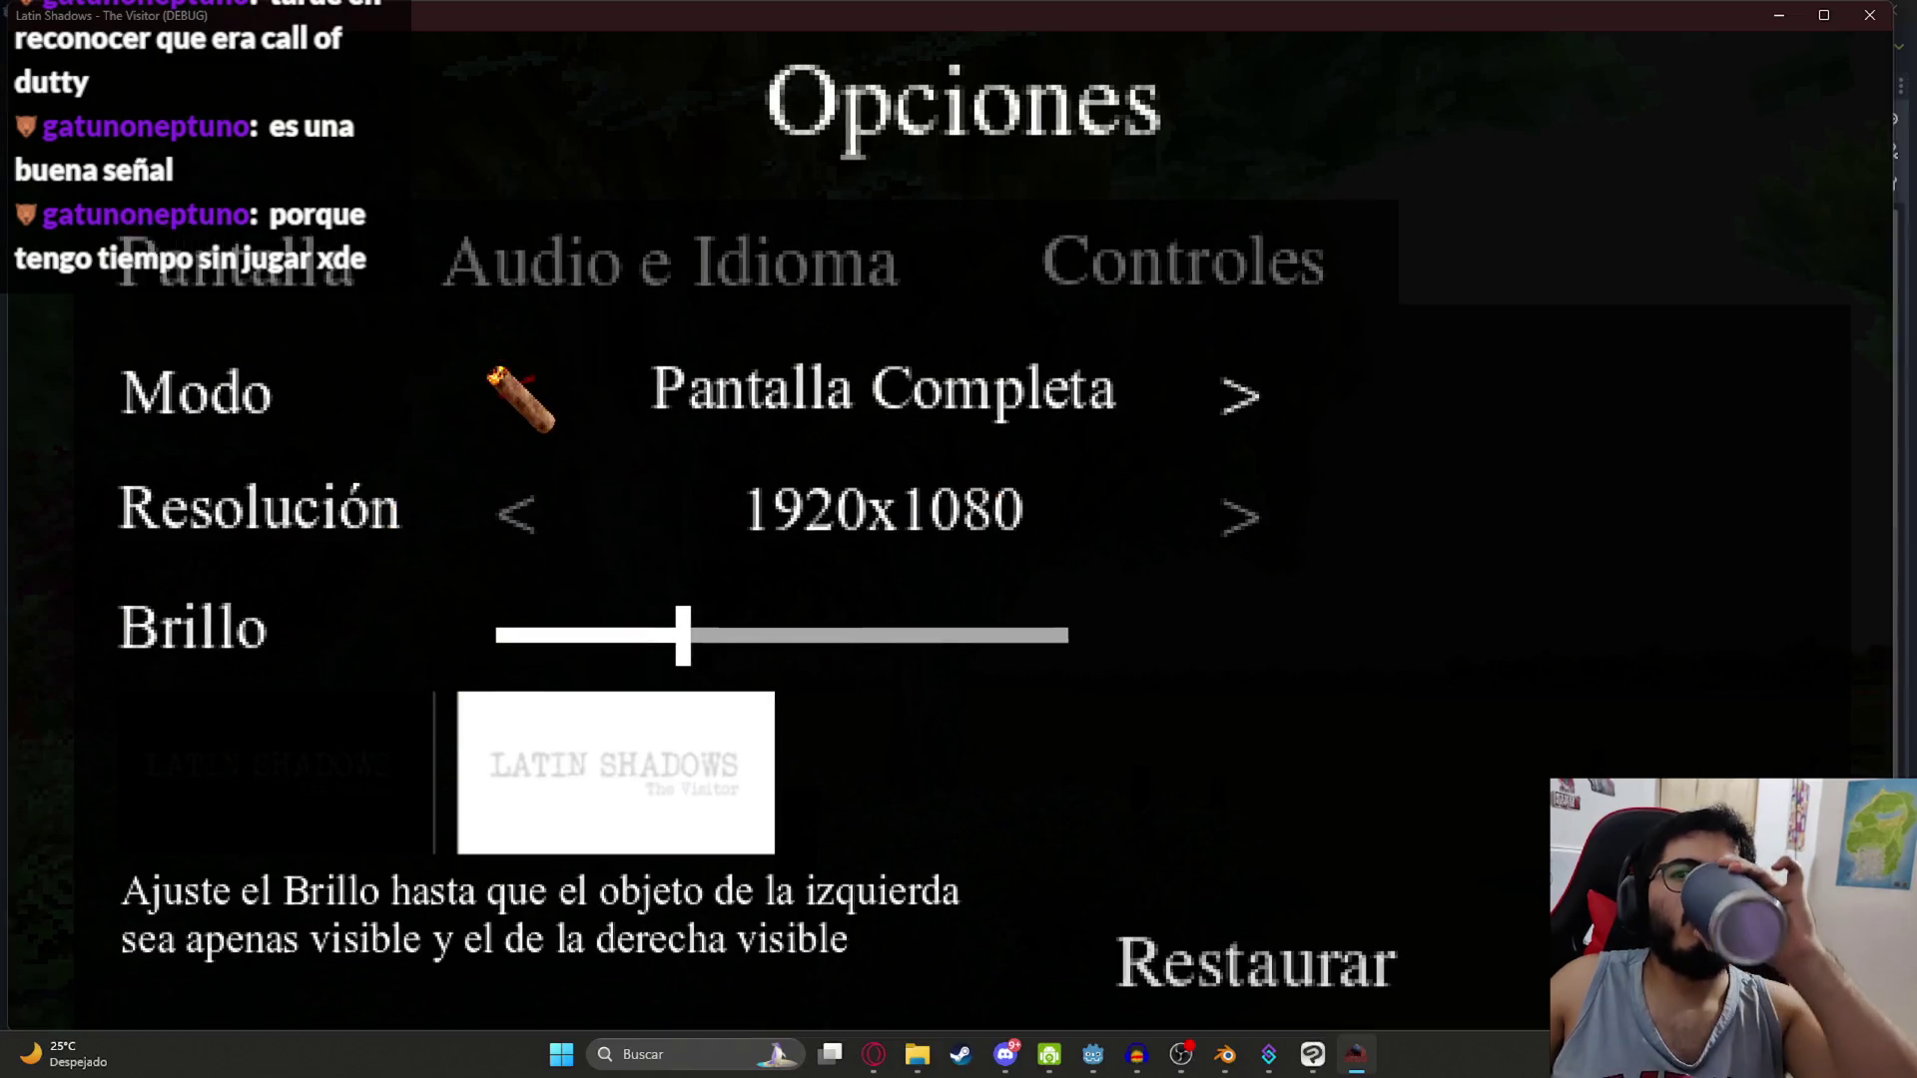
left_click(527, 487)
left_click(554, 491)
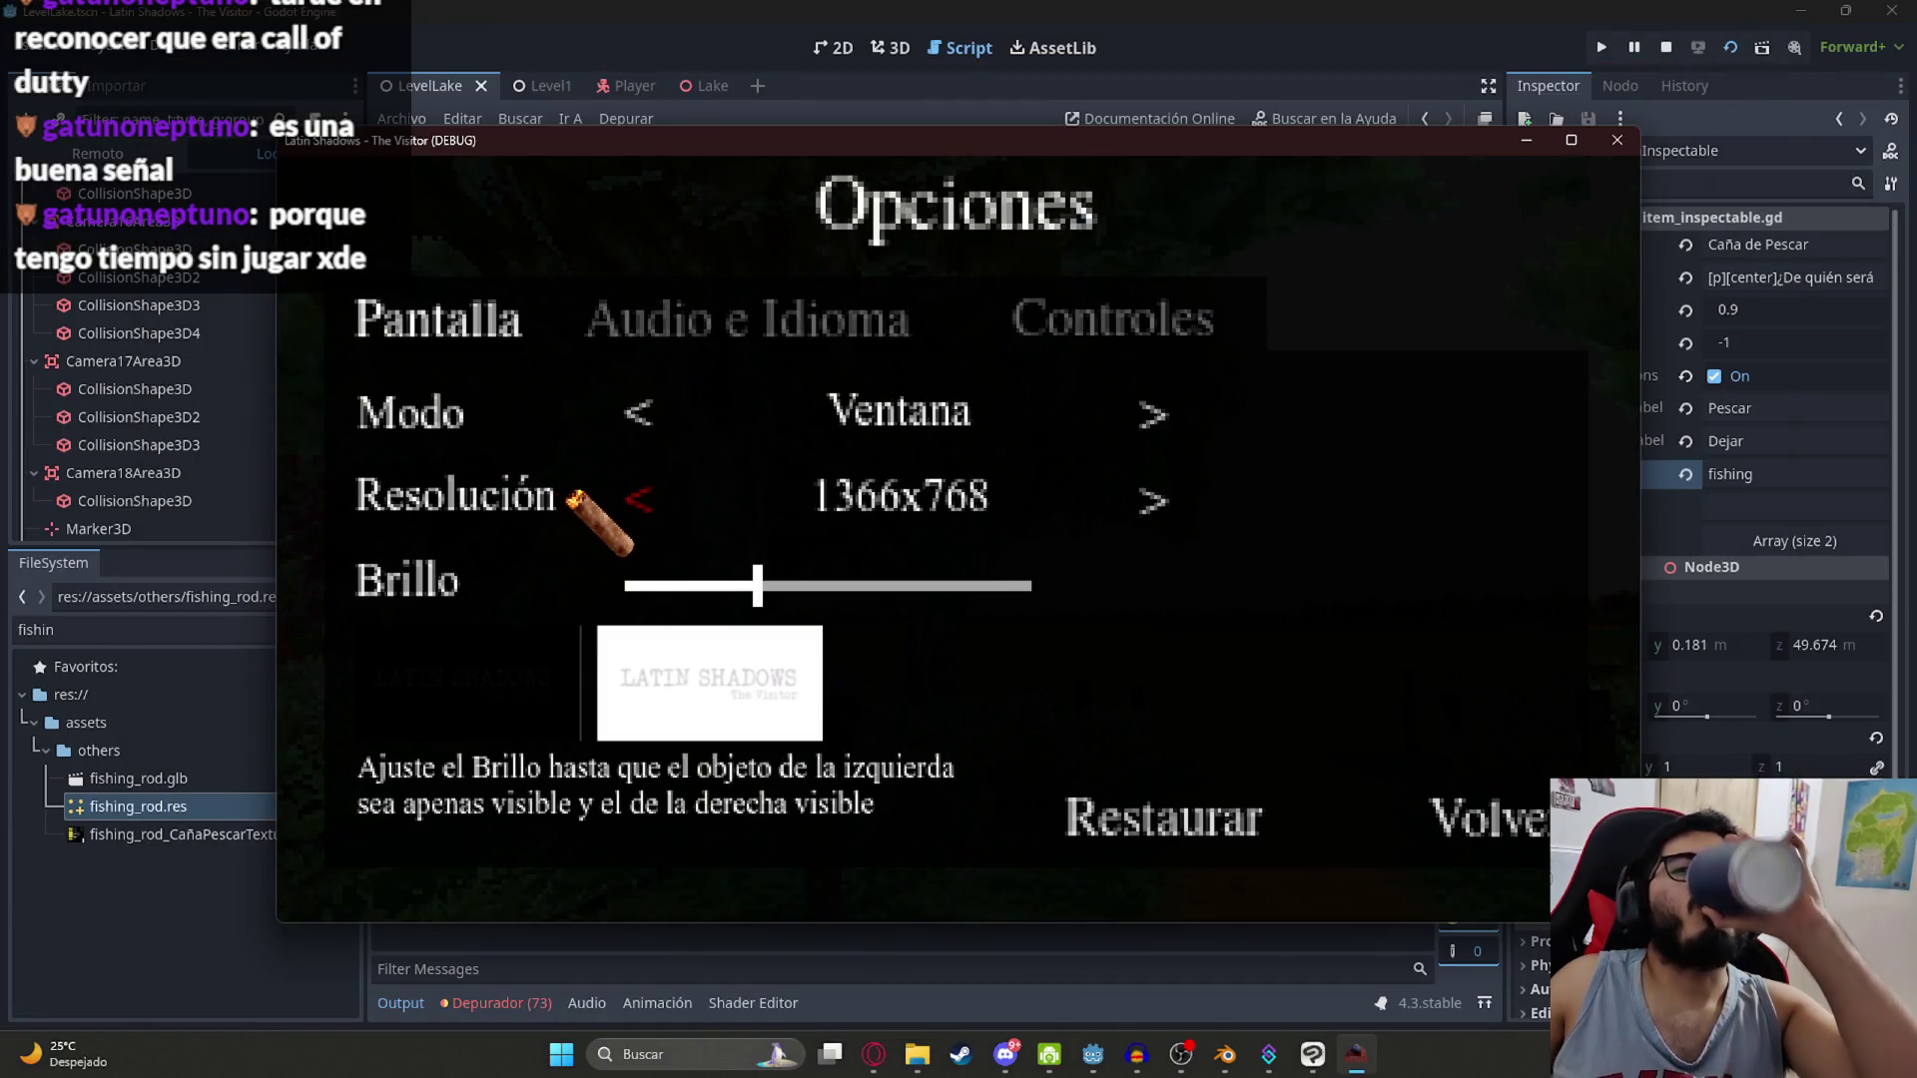
left_click(624, 499)
left_click(639, 504)
mouse_move(683, 206)
left_mouse_down()
mouse_move(677, 12)
mouse_move(673, 63)
left_mouse_up()
left_click(1388, 631)
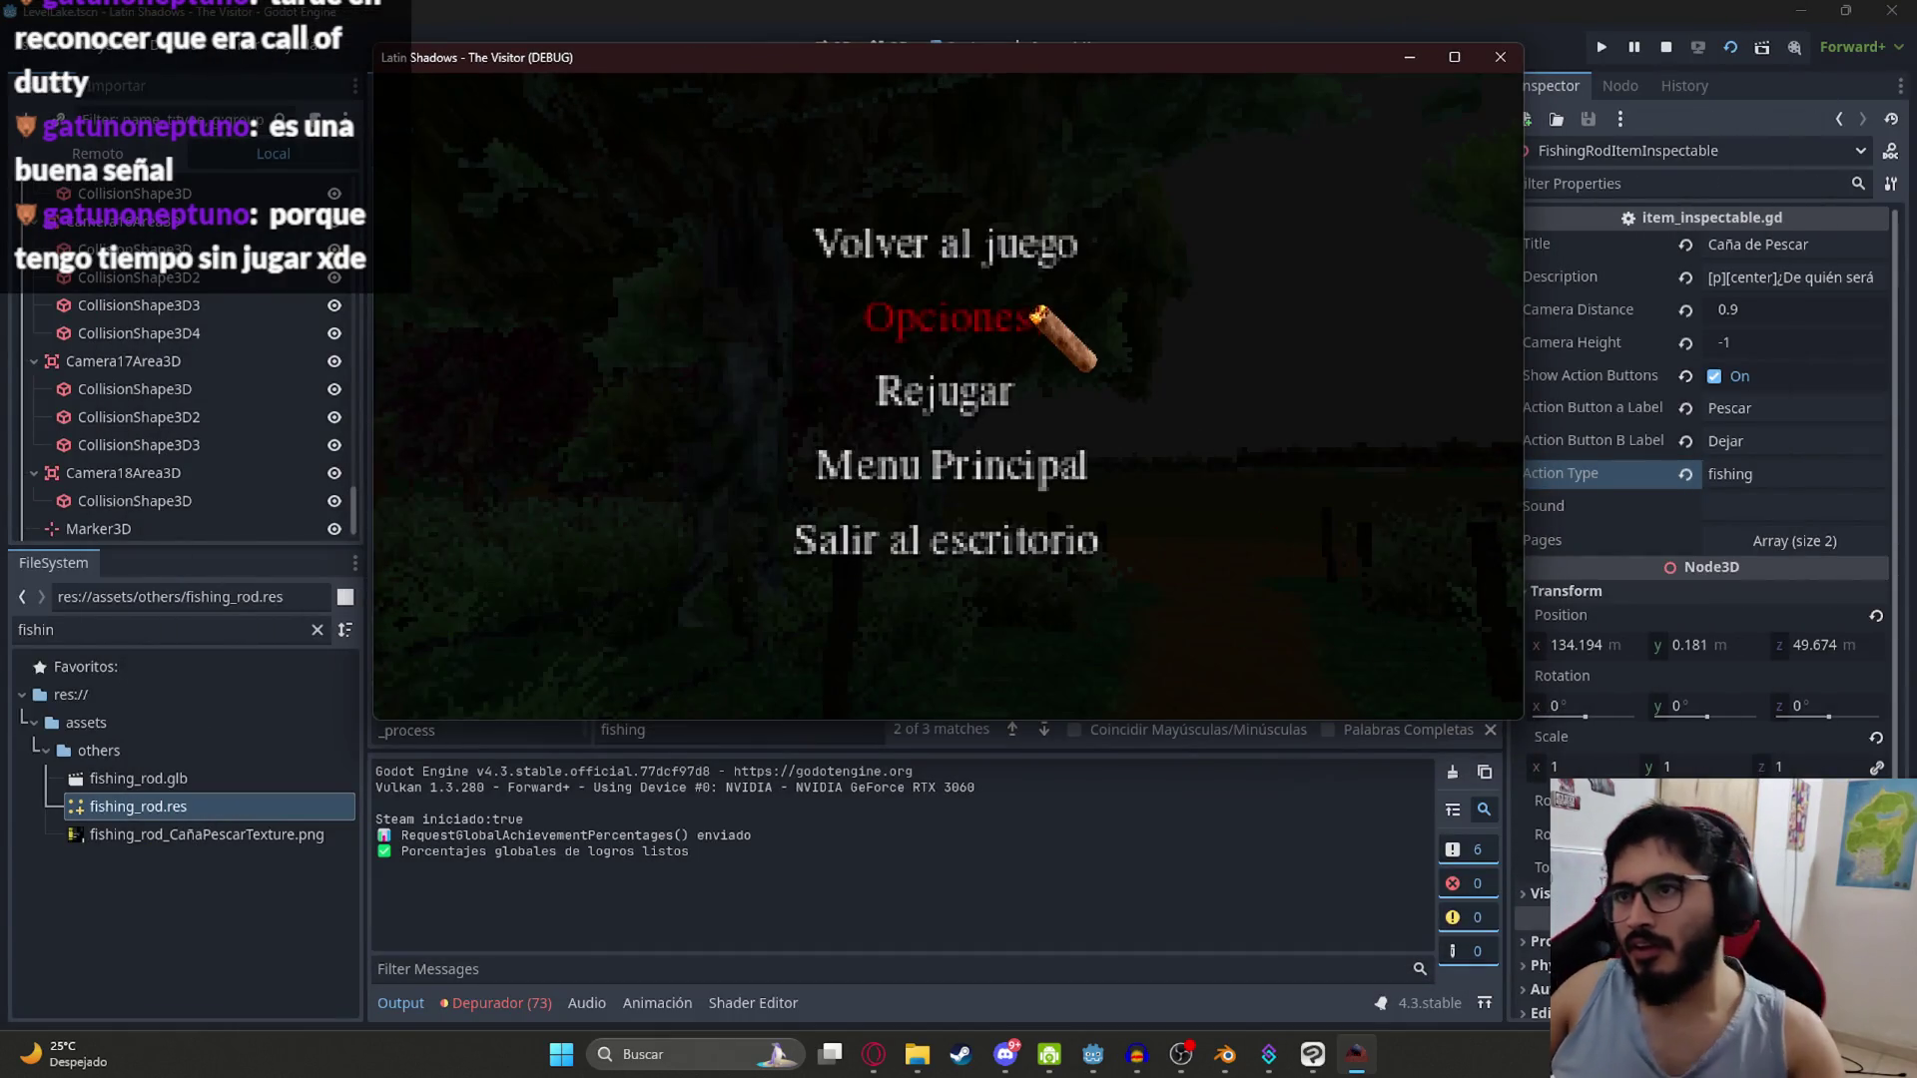
key("Escape")
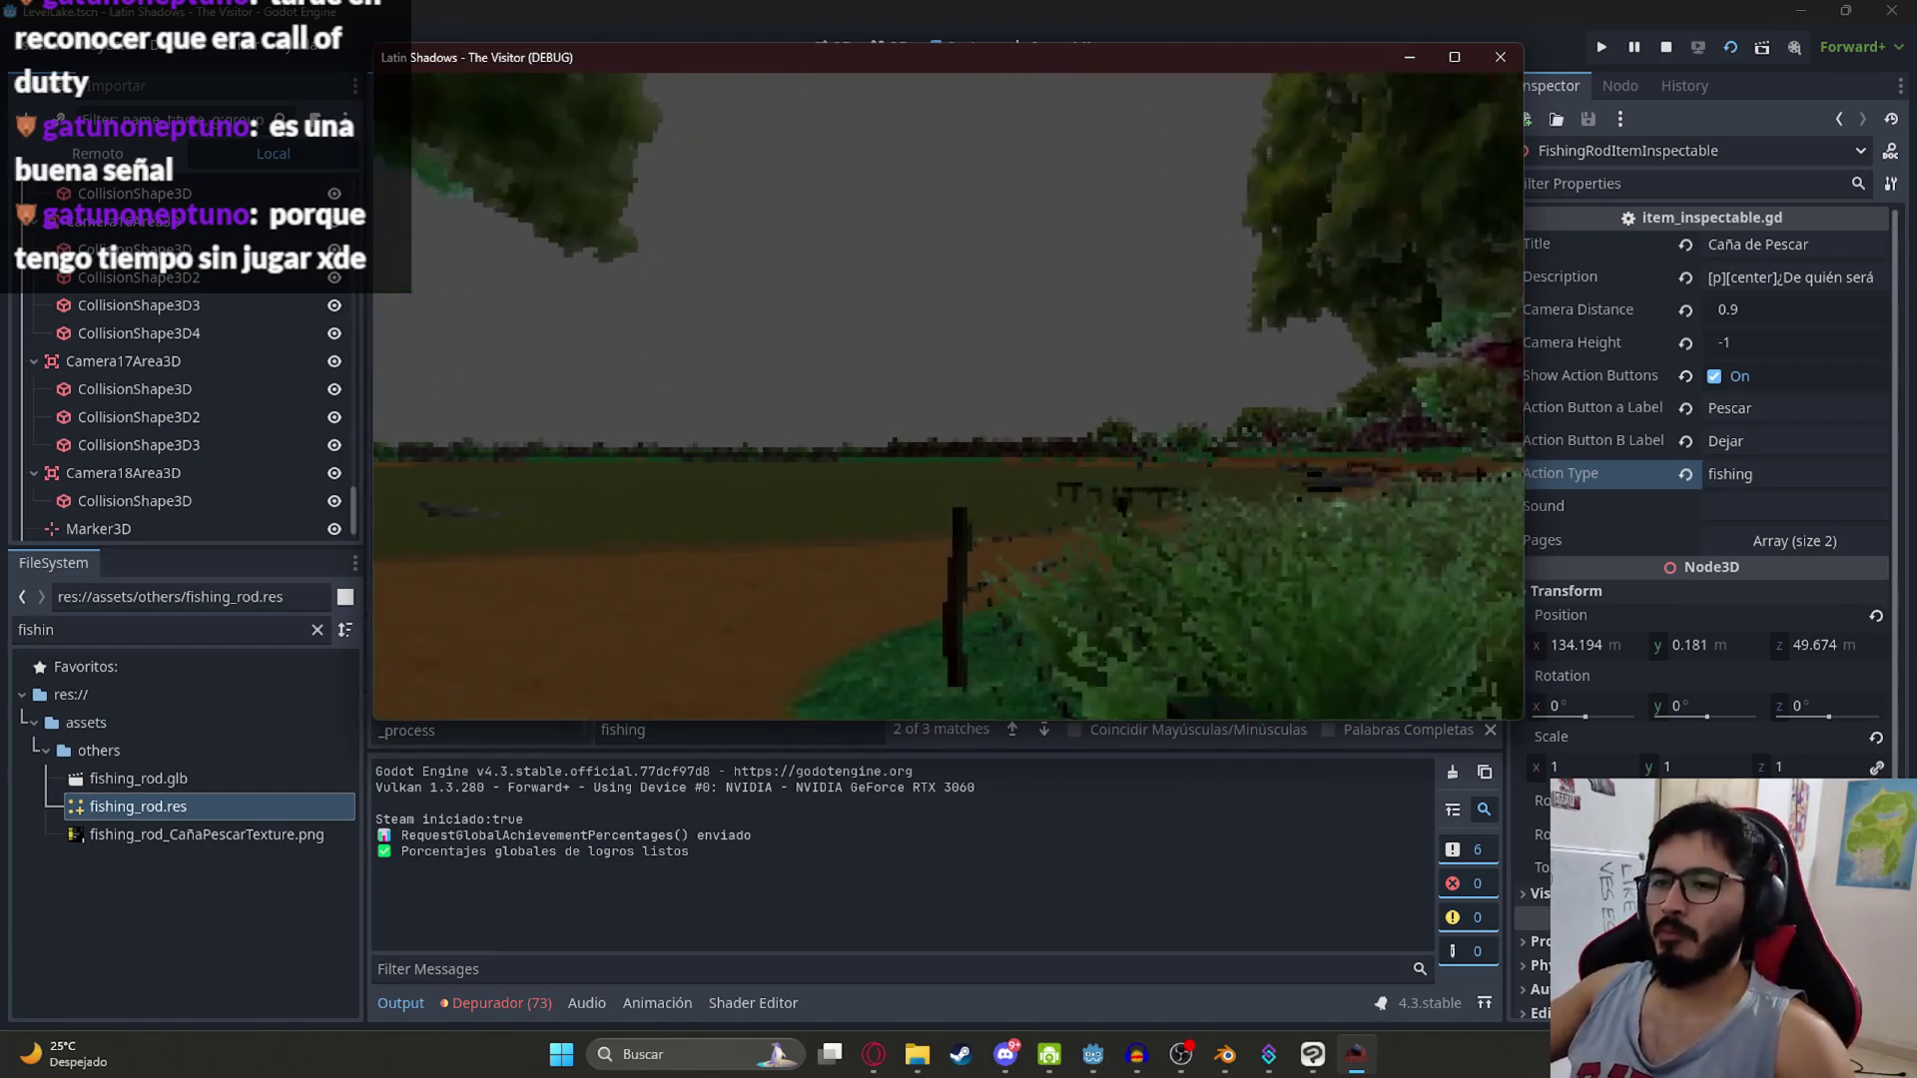
Step: Walk to the dock, inspect the rod, choose Pescar twice, then close the game
key("w")
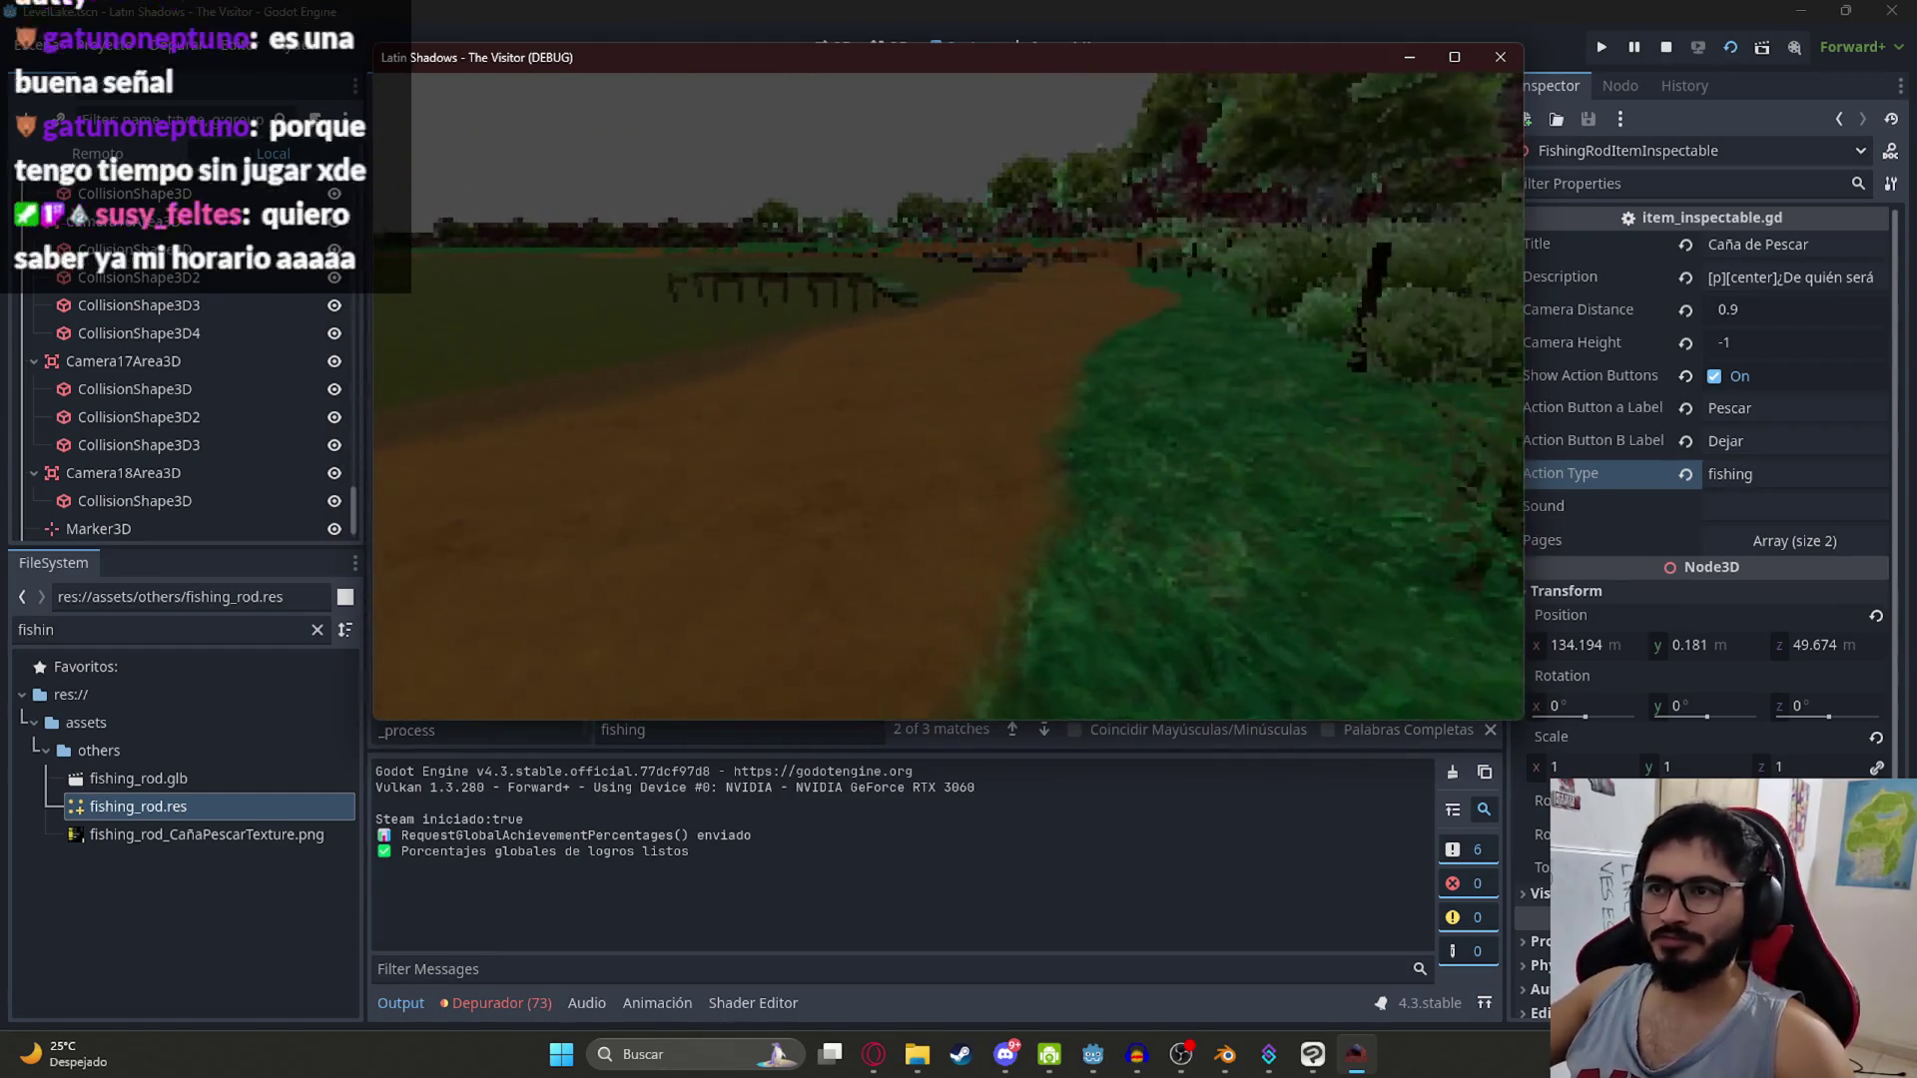
key("w")
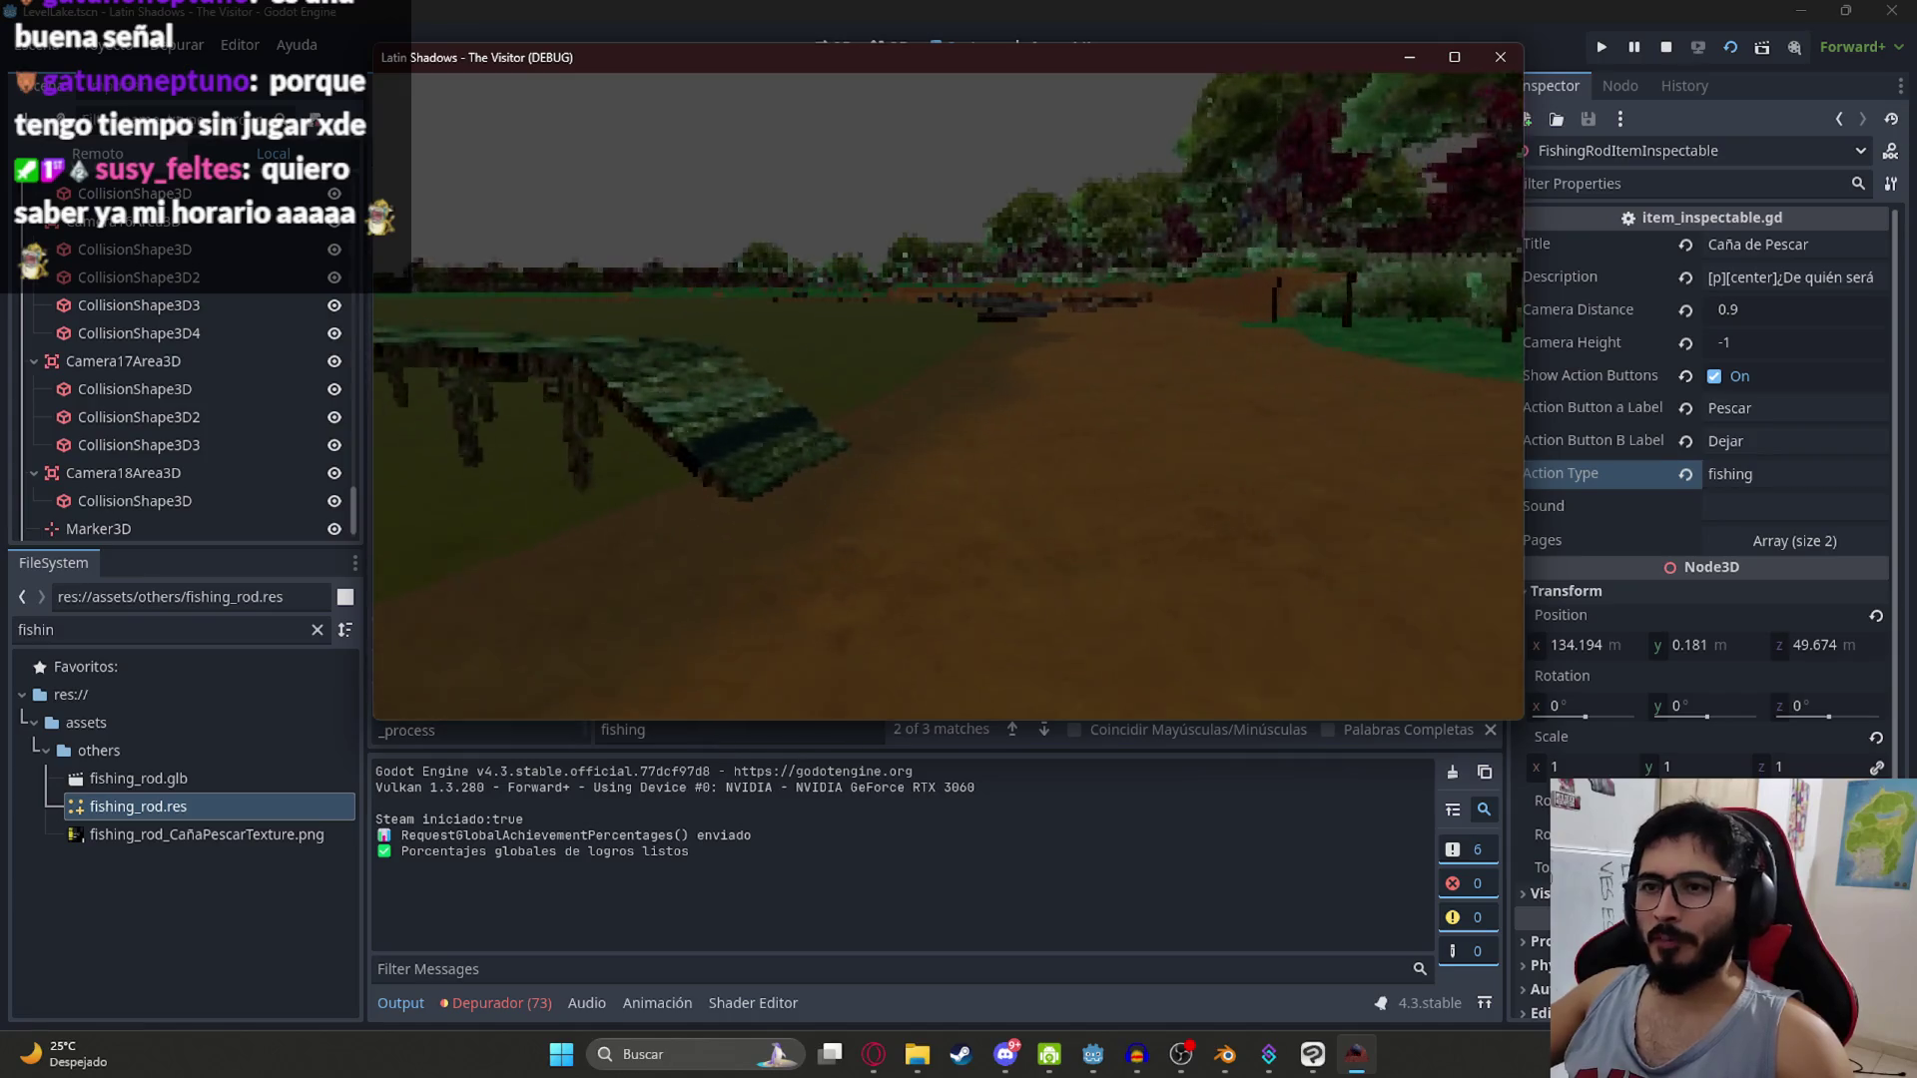
key("w")
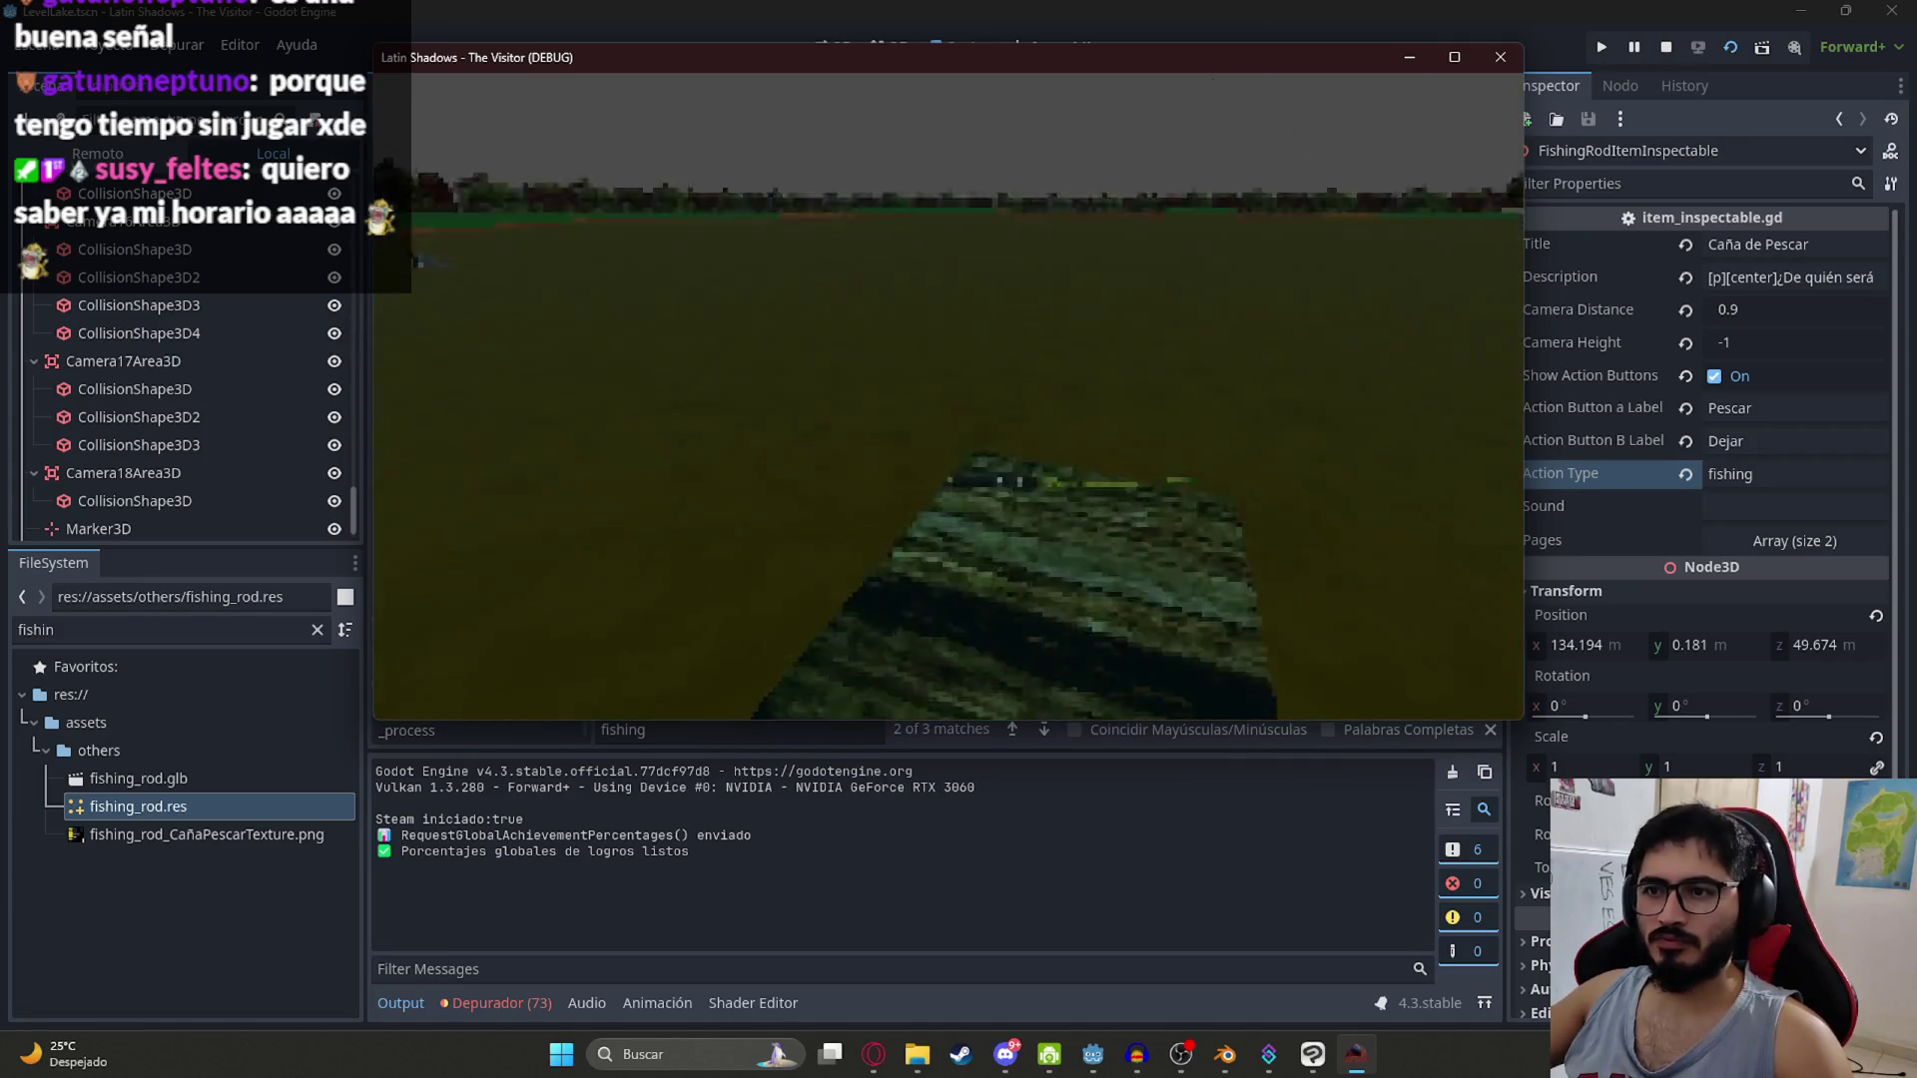
key("e")
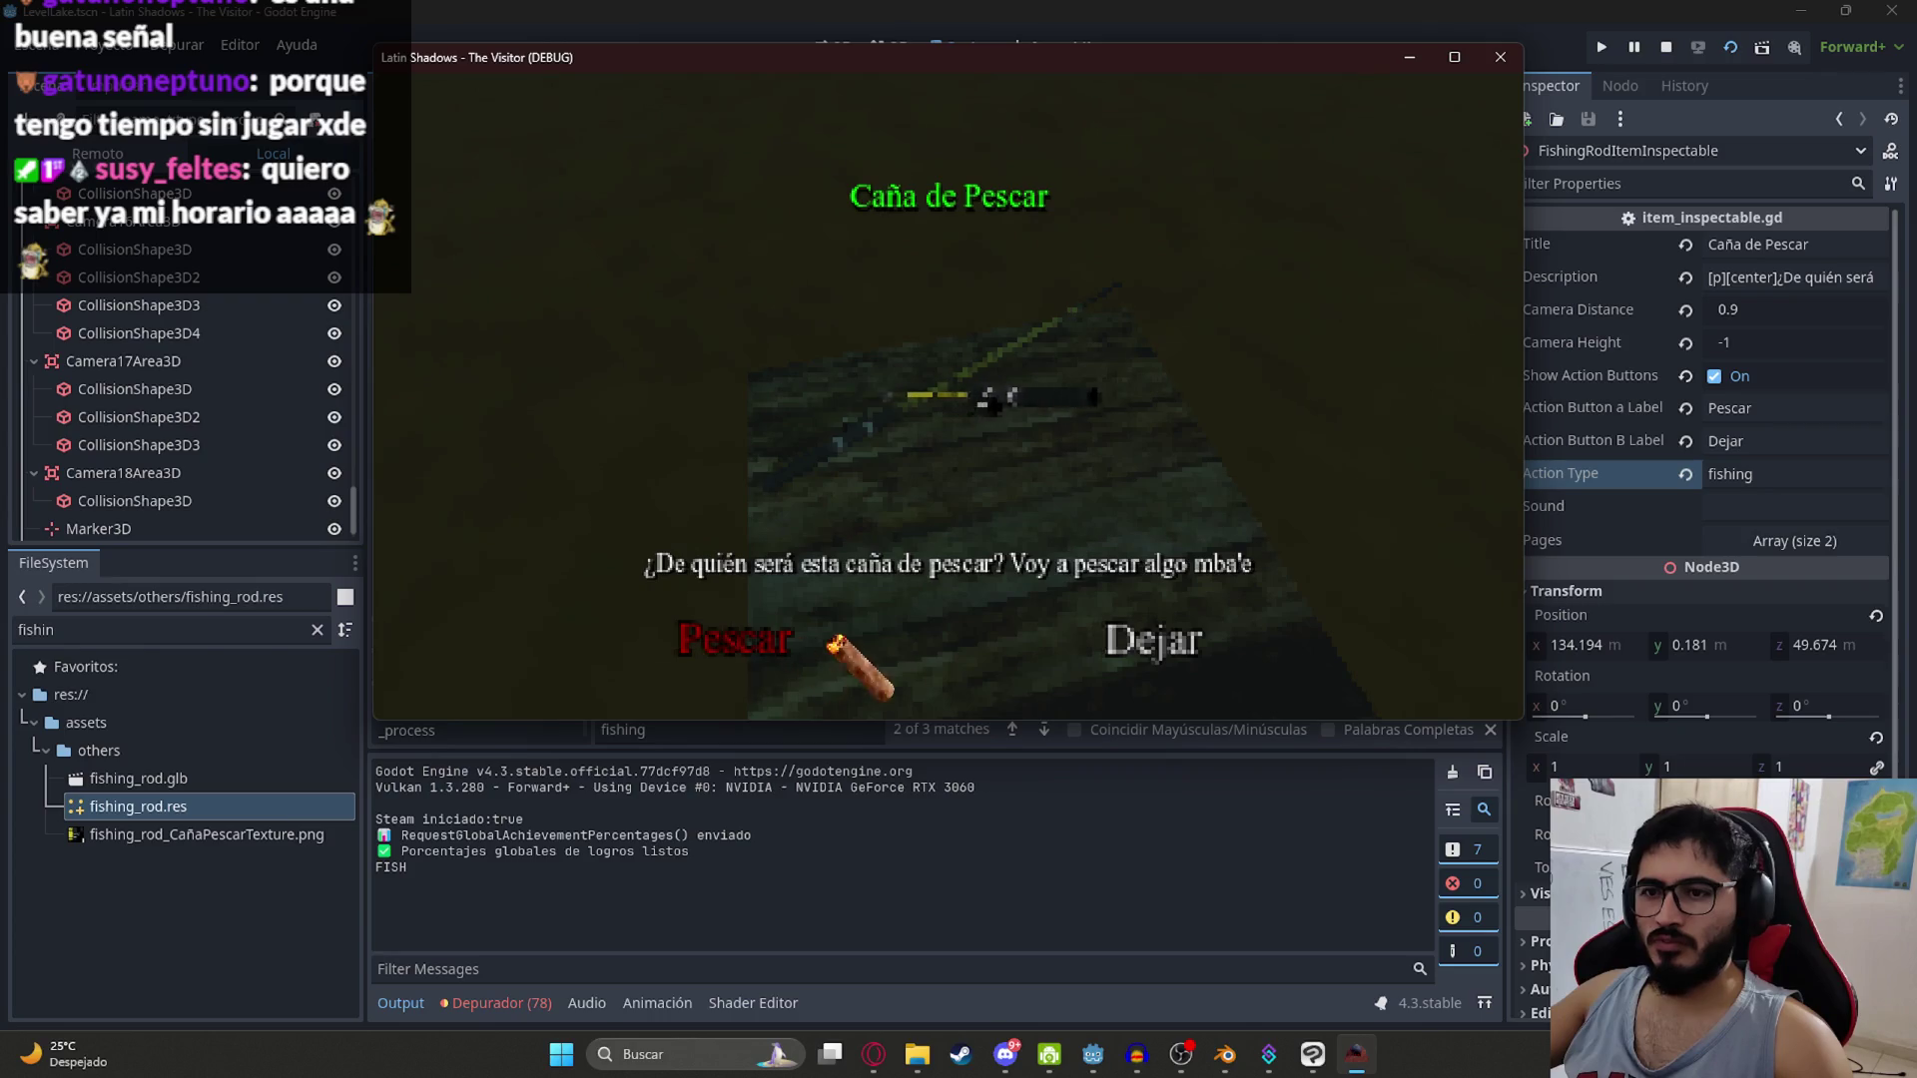
left_click(1162, 631)
key("e")
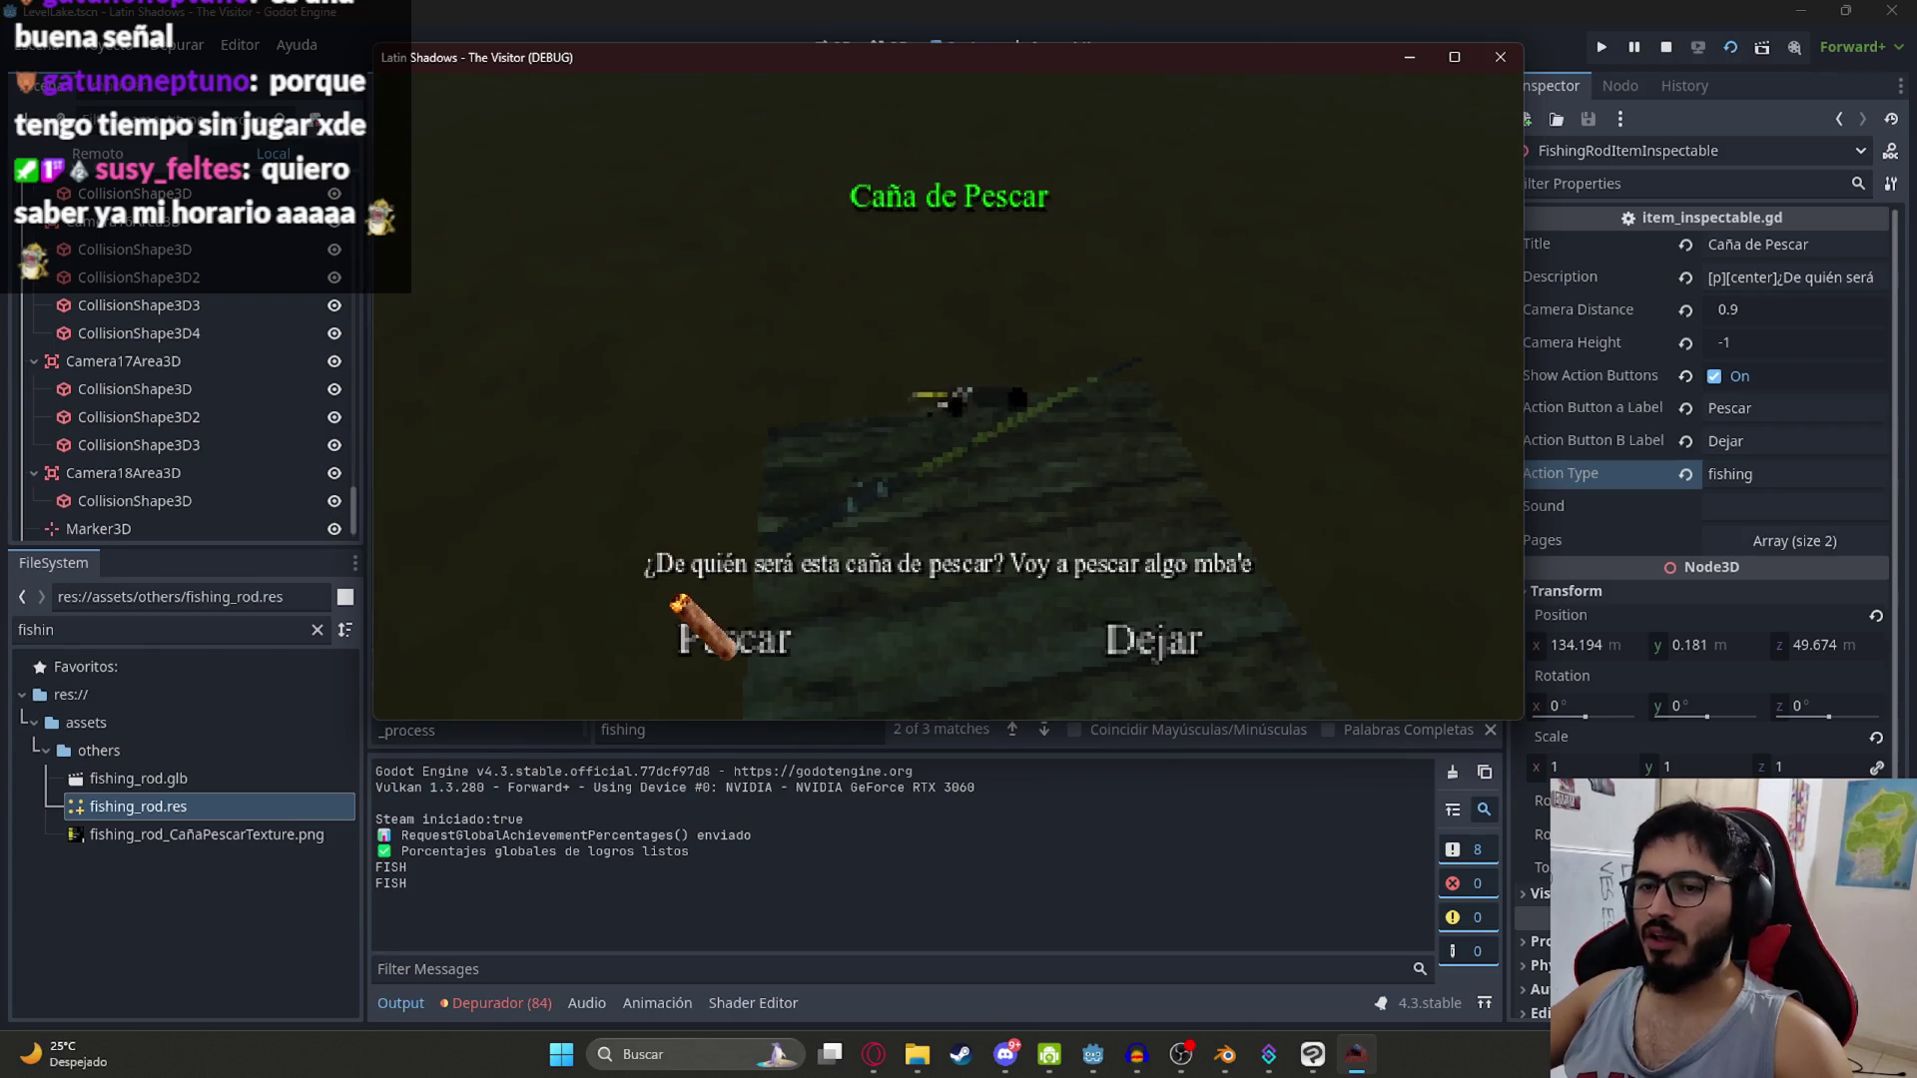
left_click(1106, 630)
key("e")
key("Escape")
key("Escape")
left_click(1503, 60)
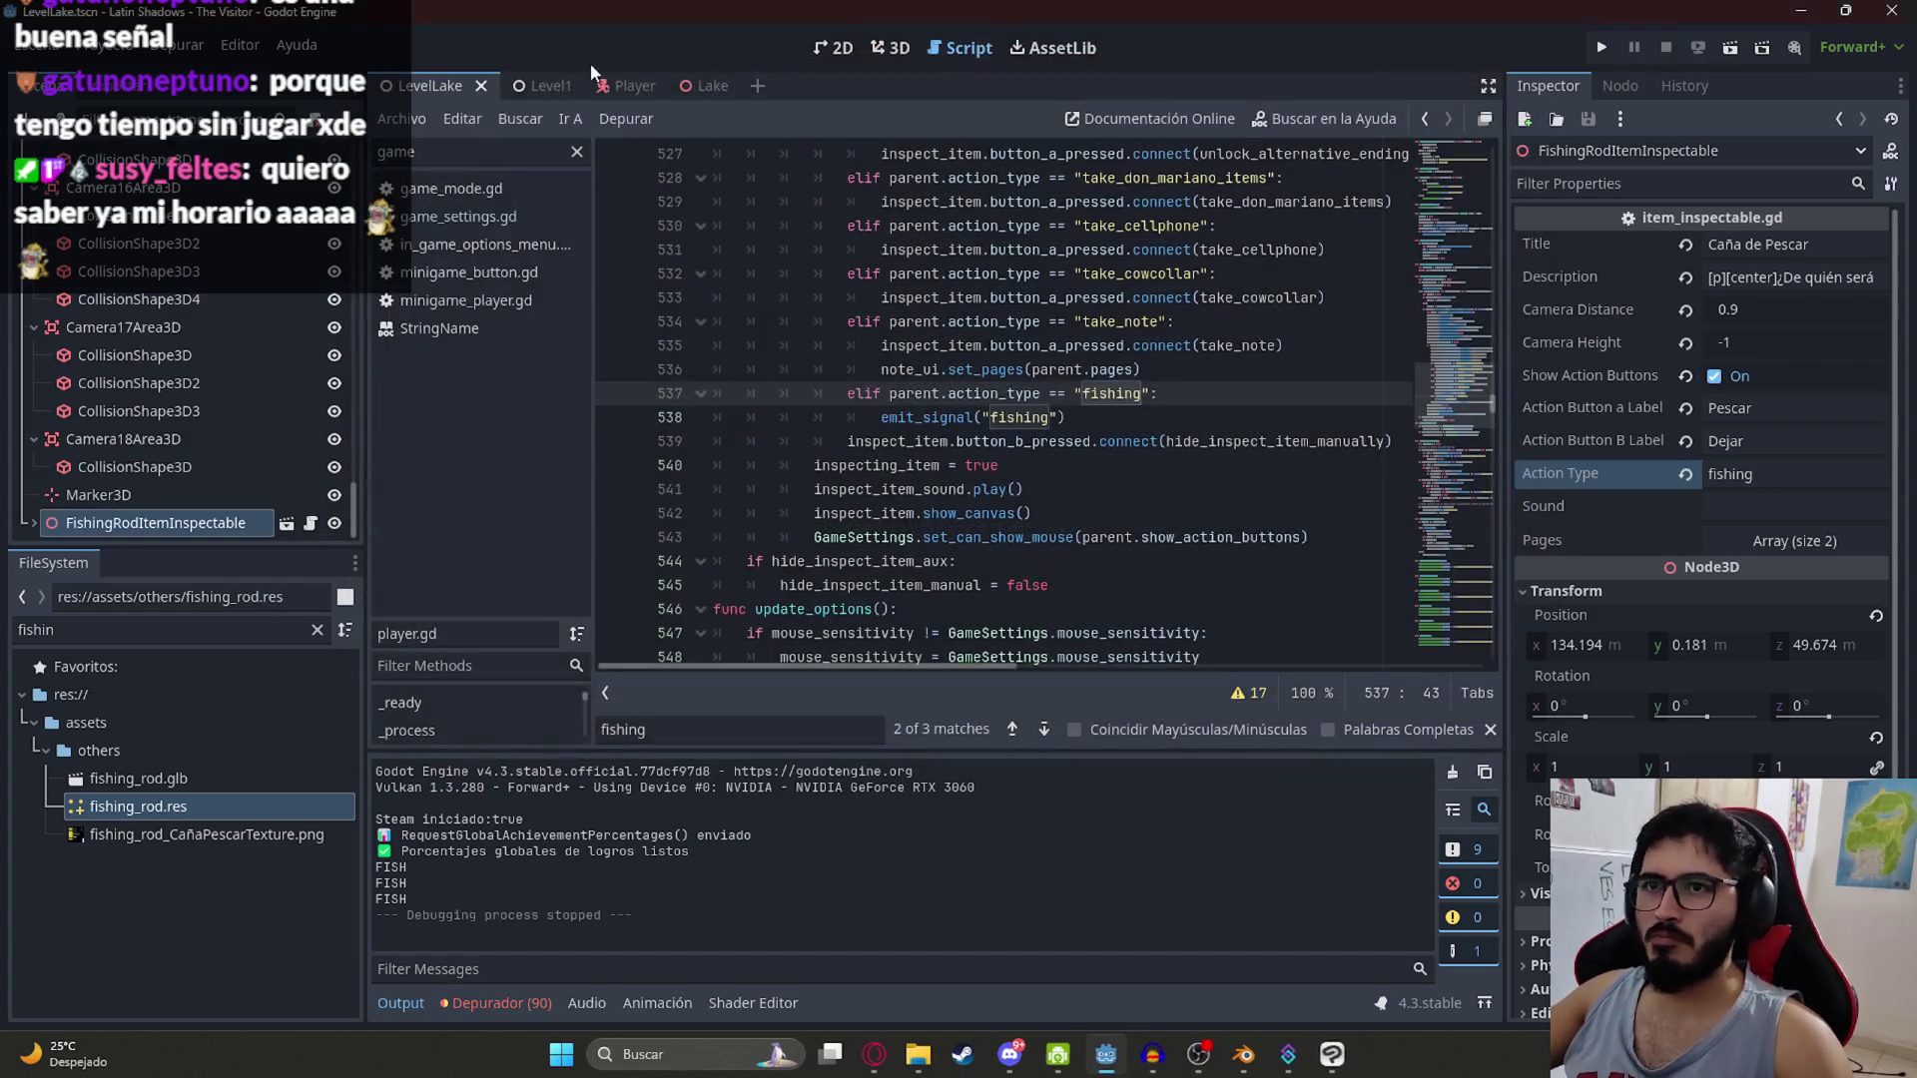
Step: In player.gd, duplicate the take_note connect line below the emit_signal fishing line
left_click(625, 85)
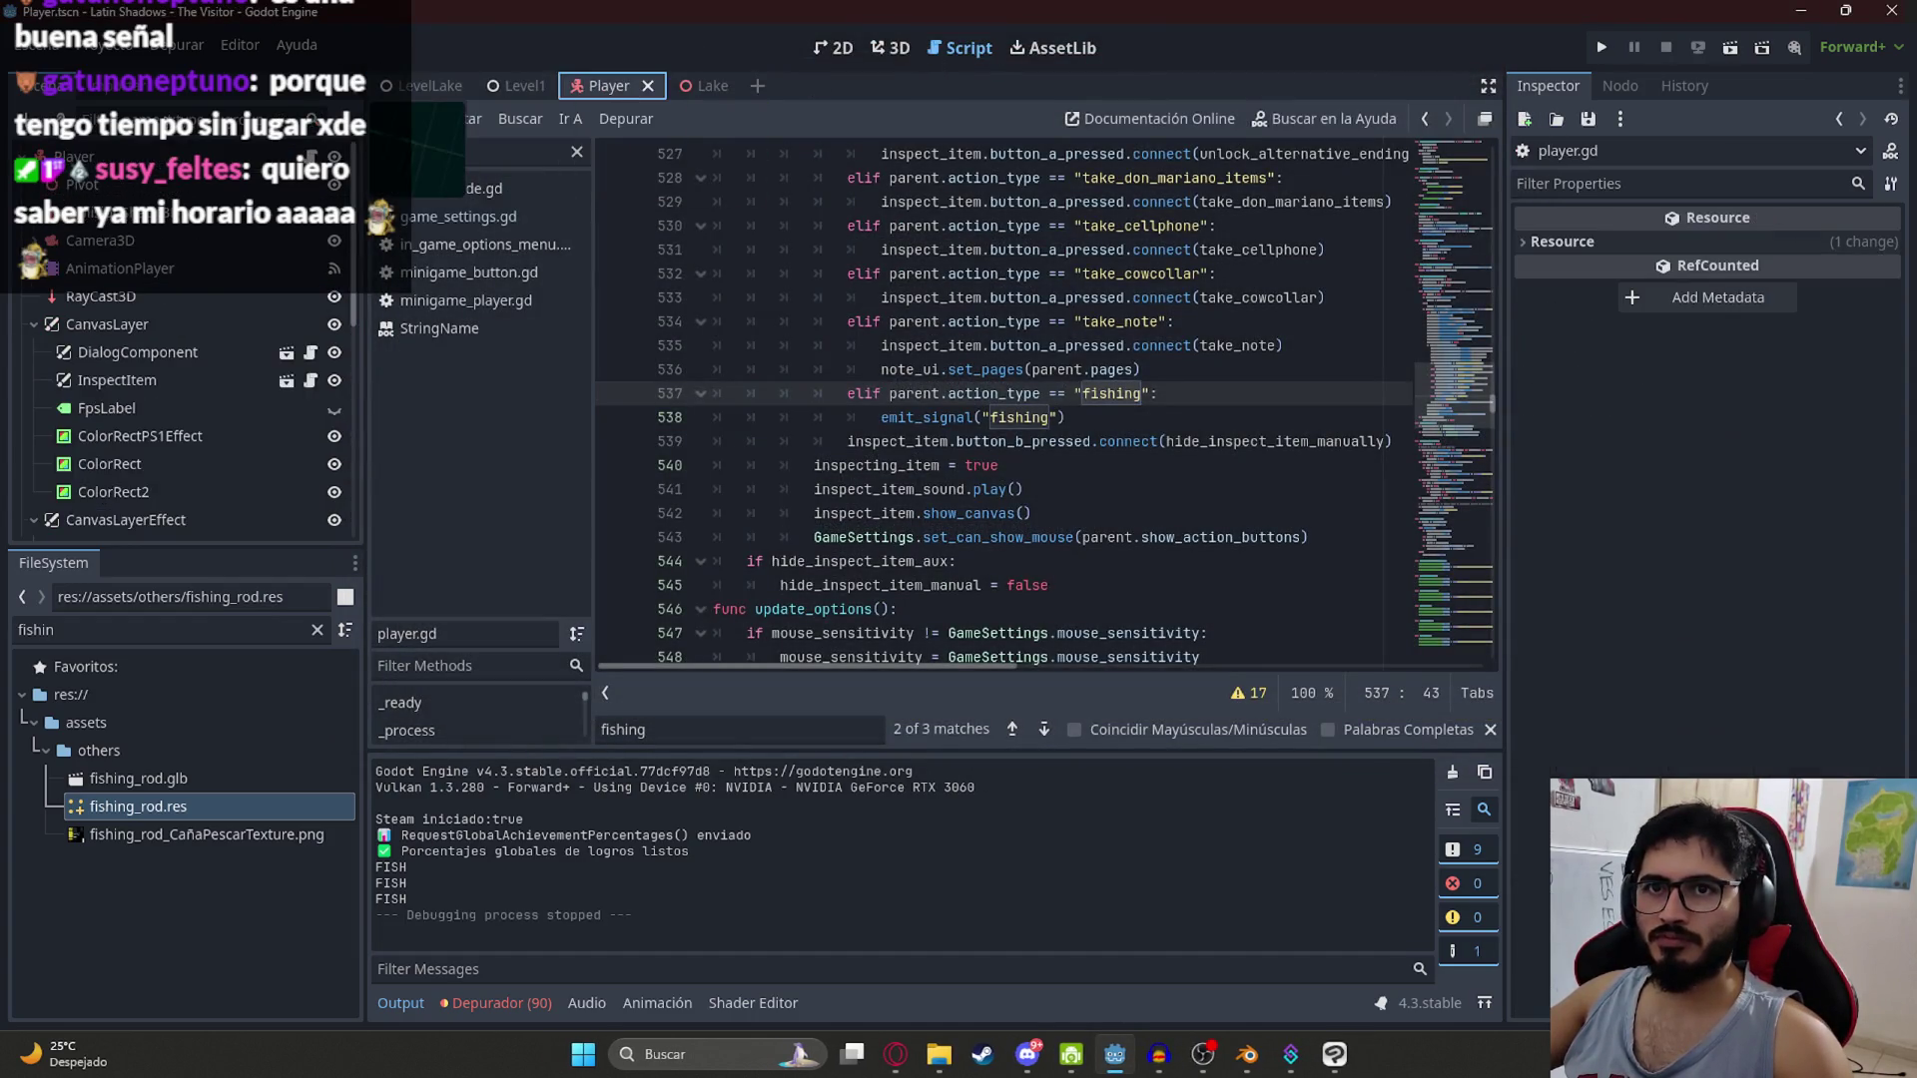
left_click(1297, 526)
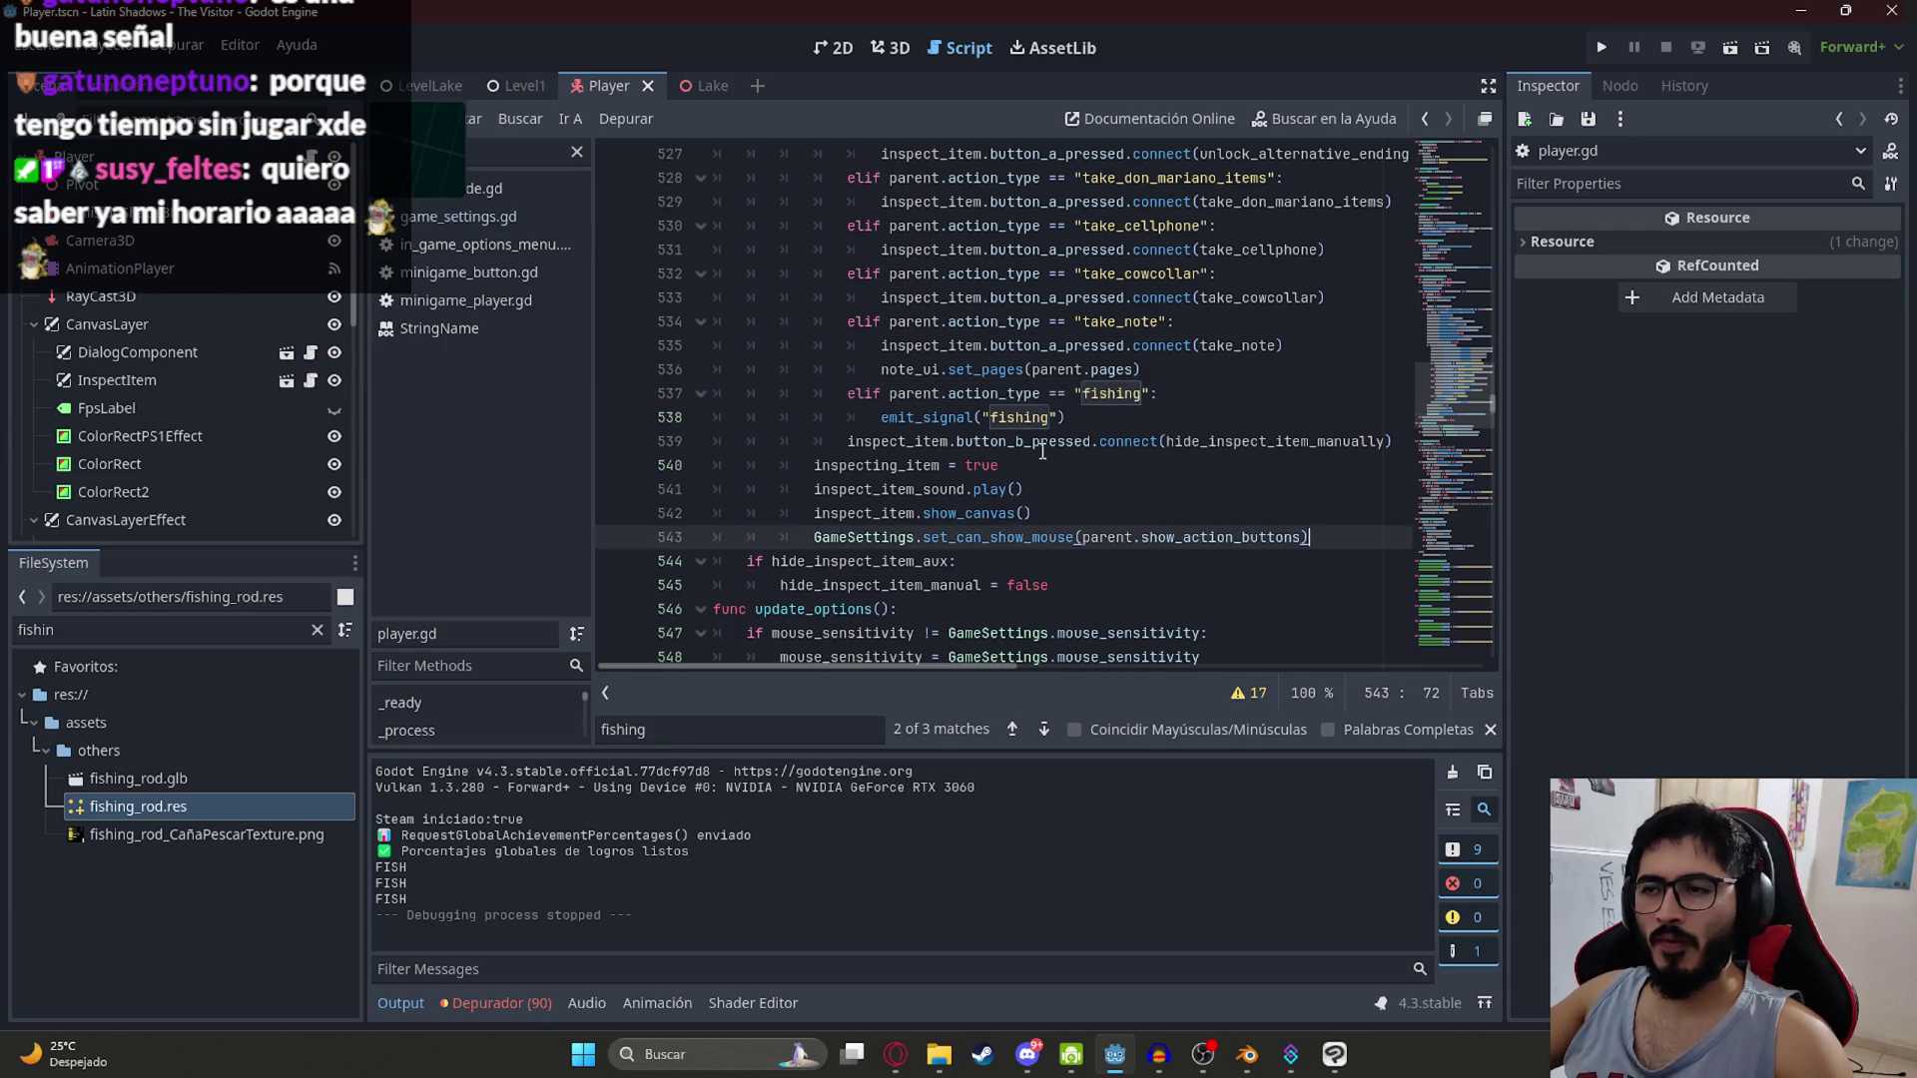
left_click_drag(1062, 420, 860, 412)
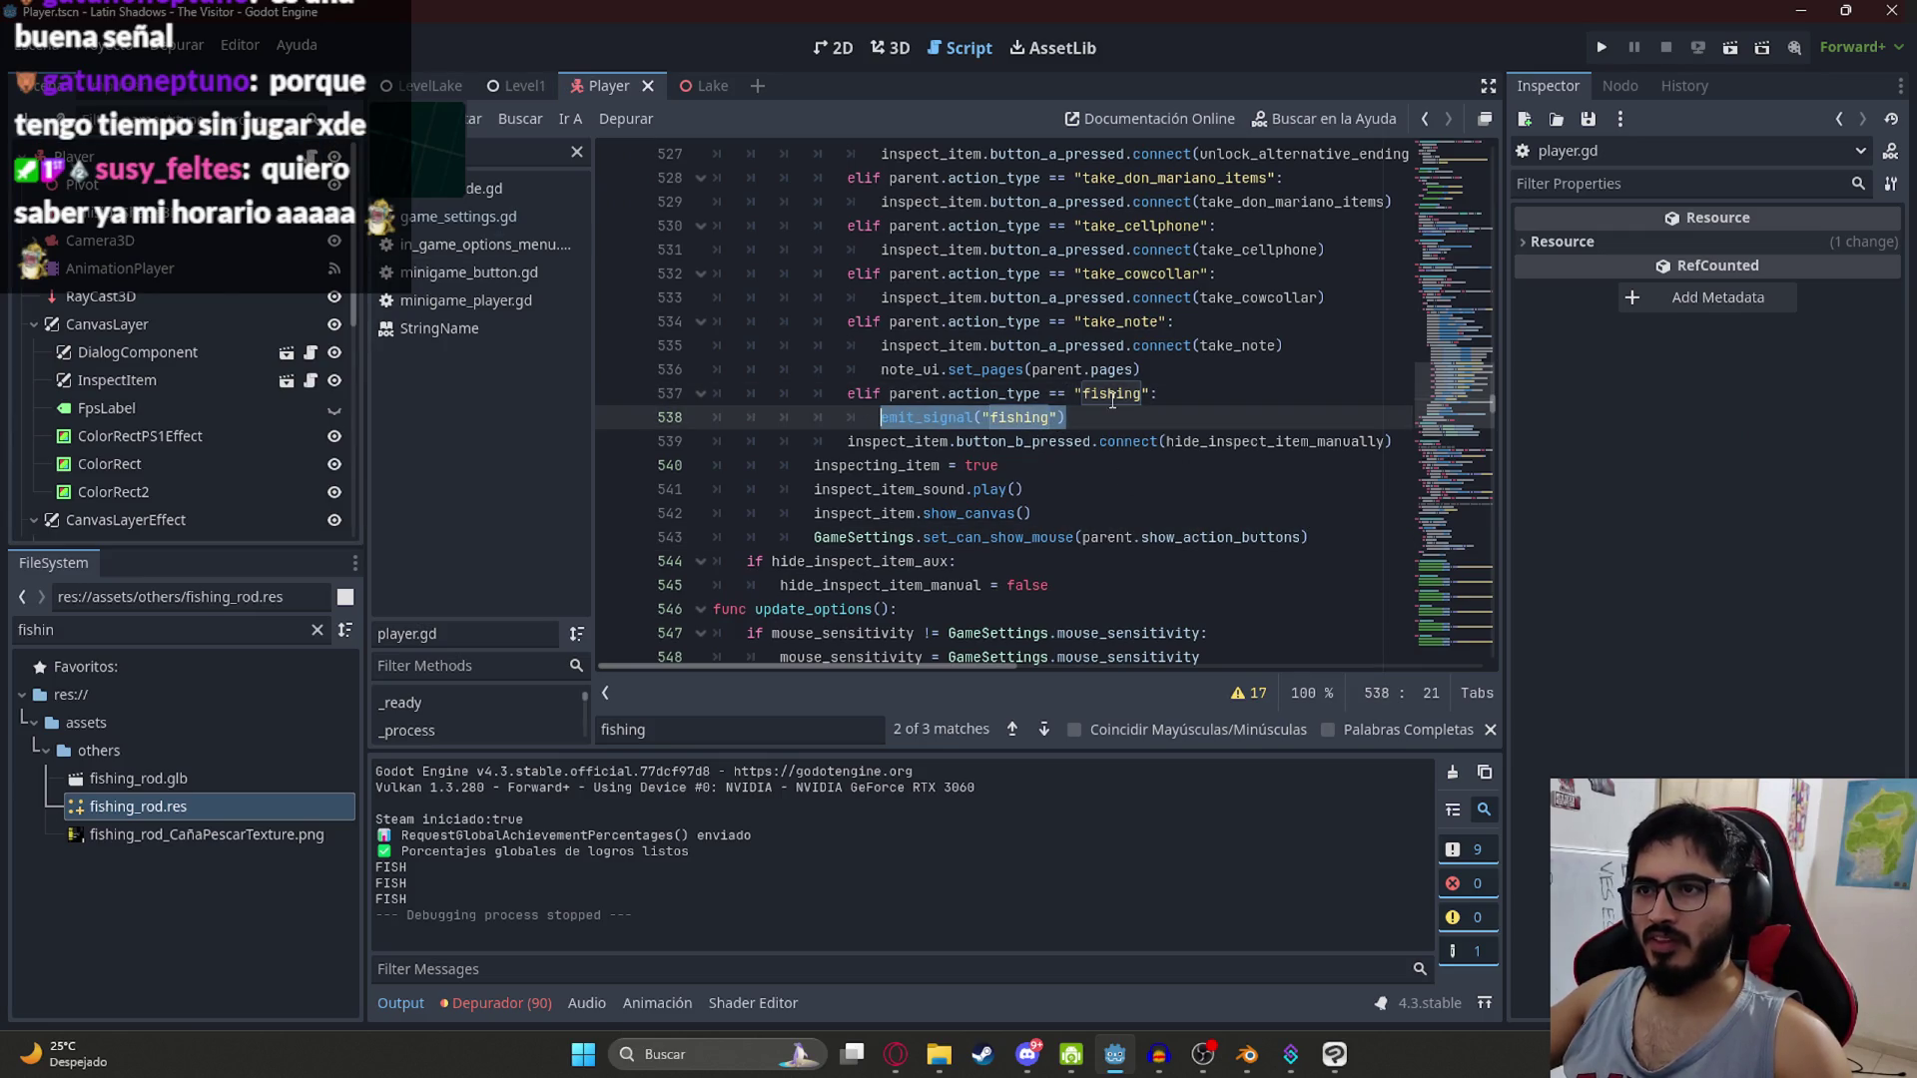
left_click_drag(1331, 341, 957, 344)
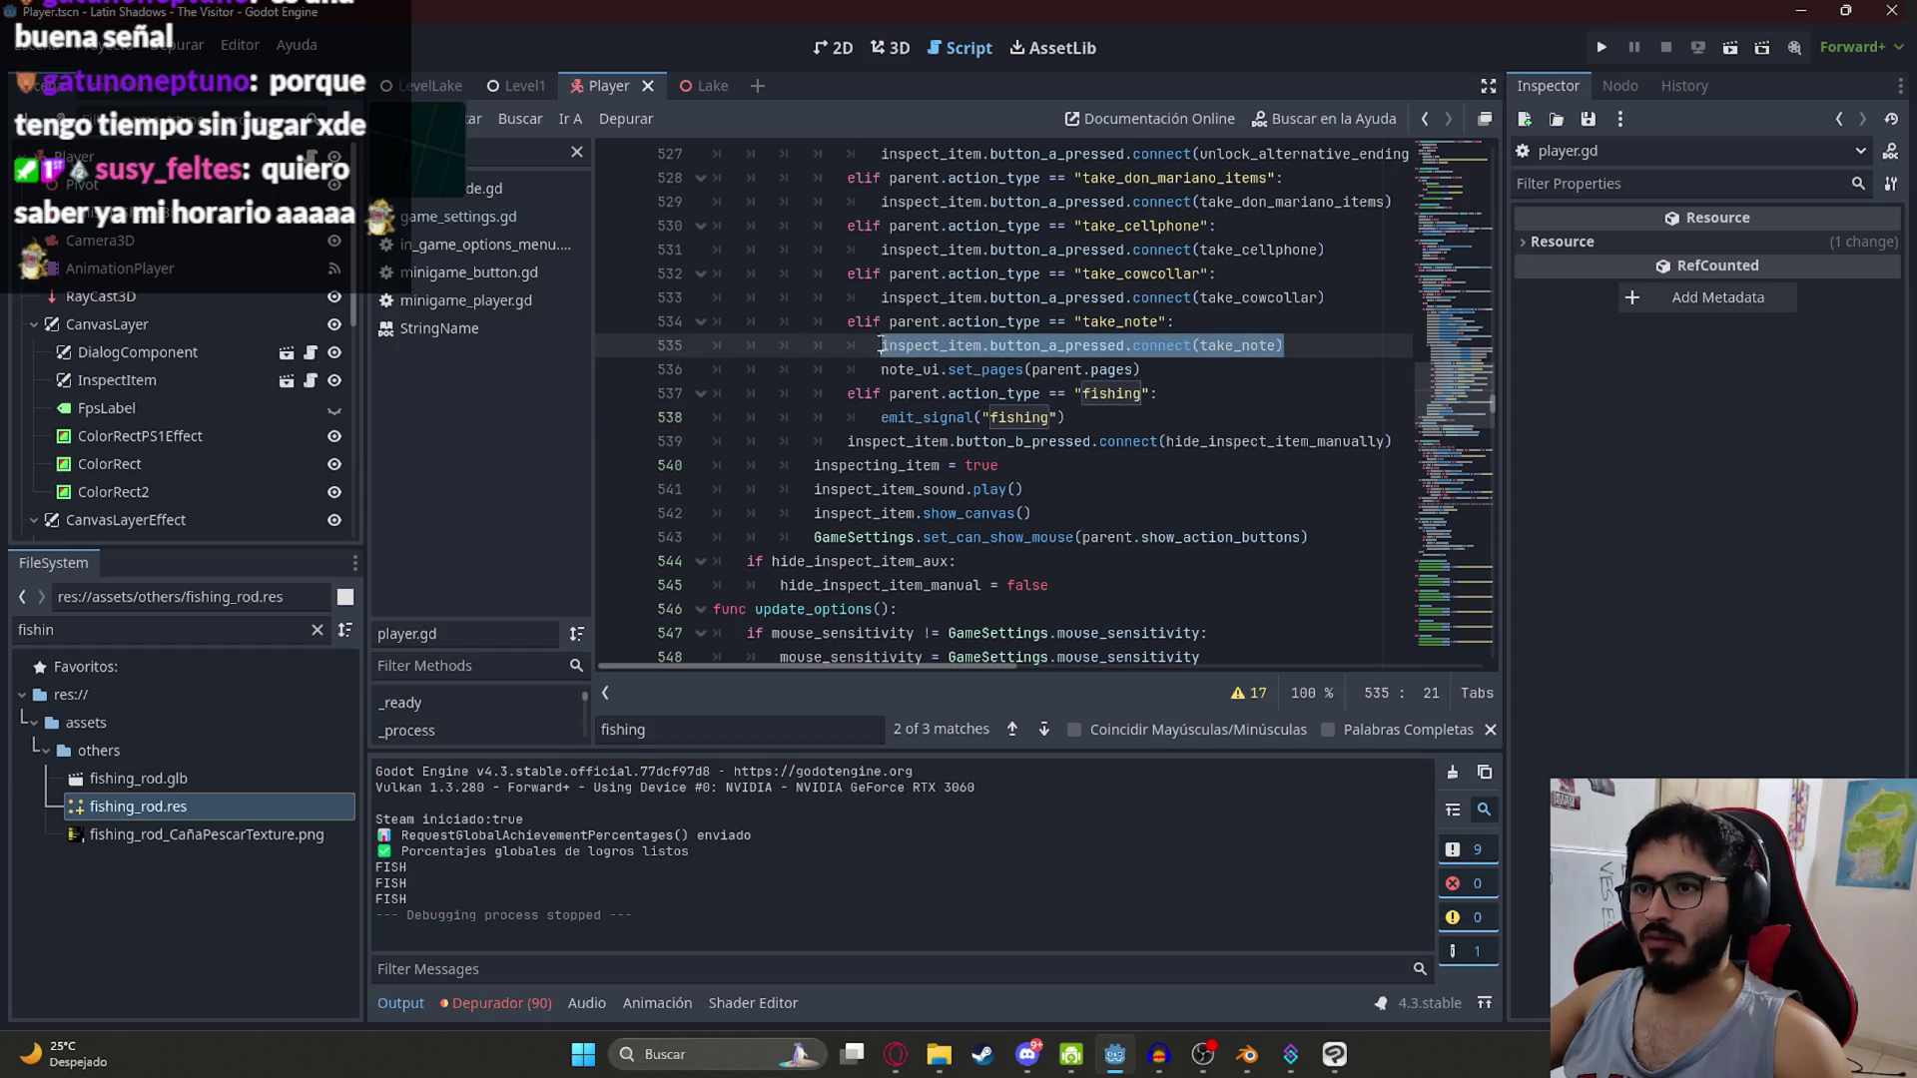
key("ctrl+c")
left_click(1160, 406)
key("Return")
key("ctrl+v")
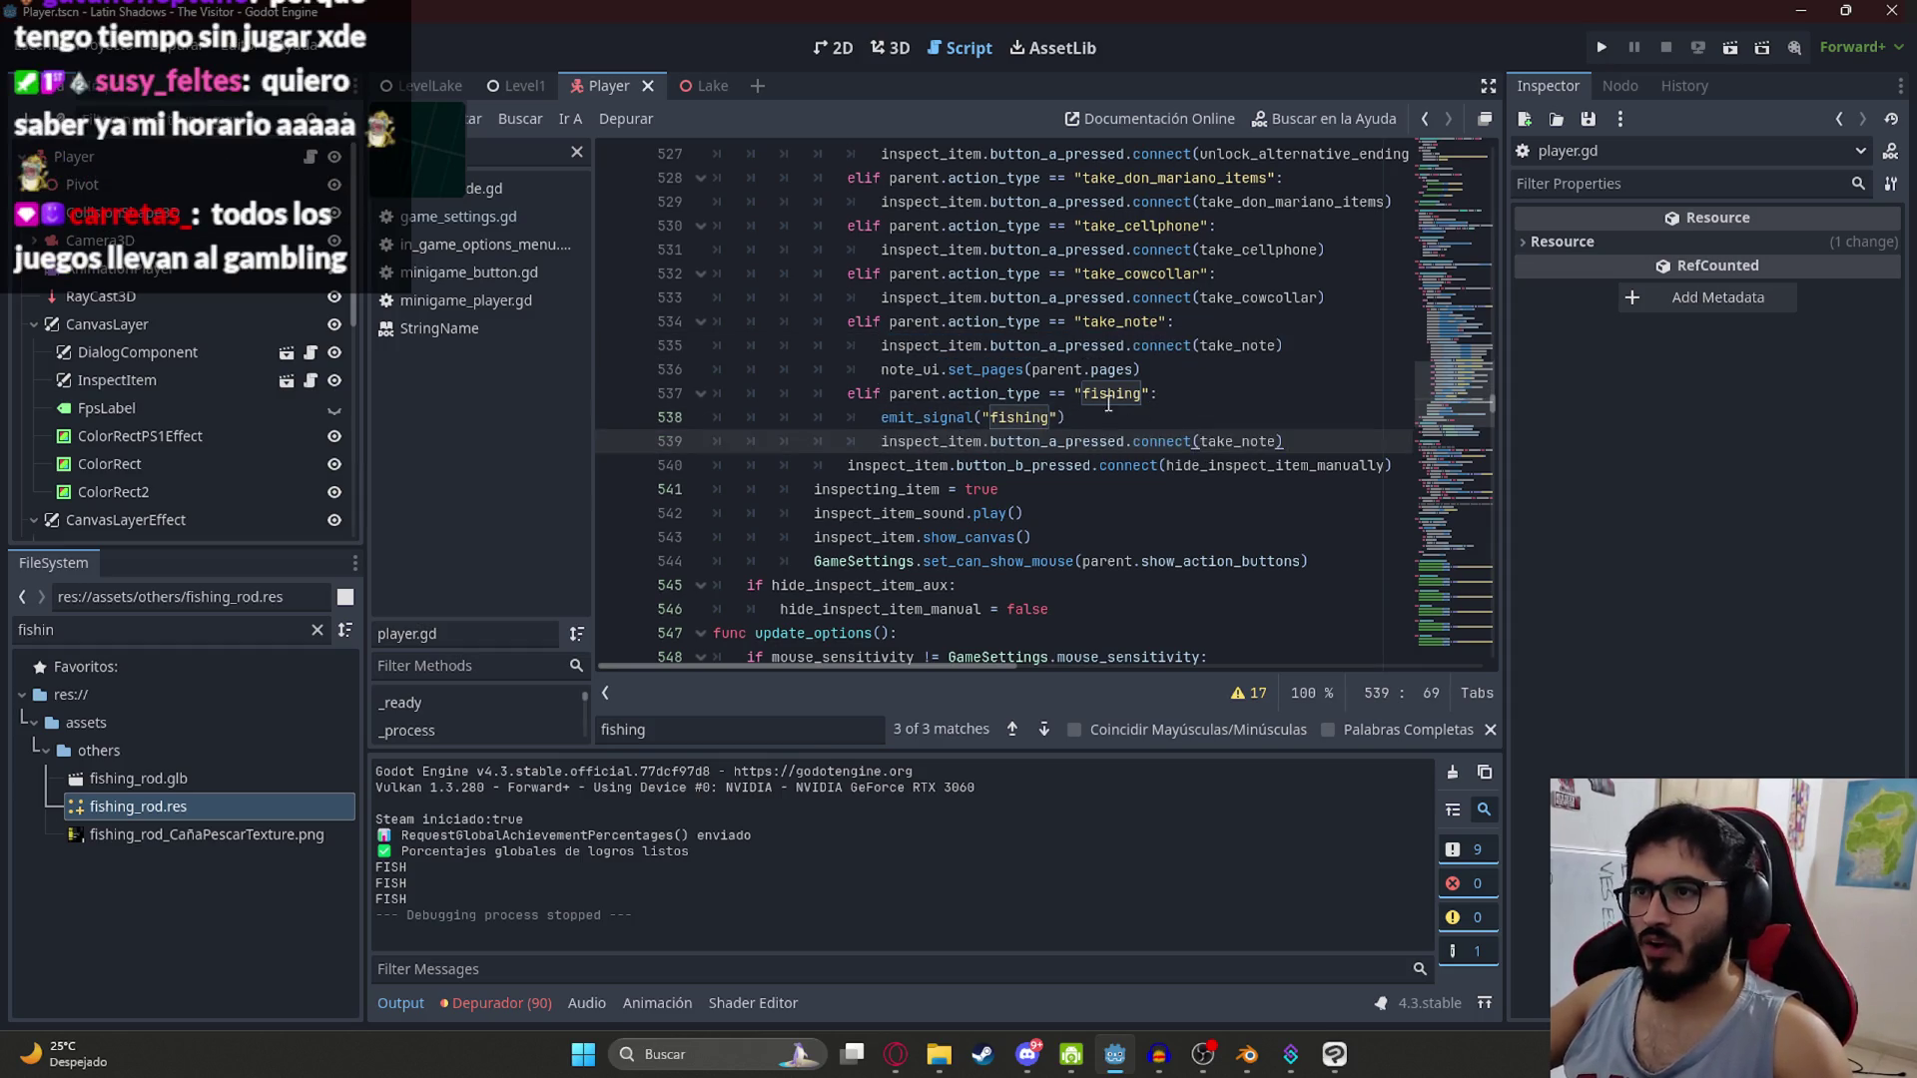
Step: Point the copied connection at the fishing action, remove the old emit_signal call, and save
double_click(1110, 399)
double_click(1227, 443)
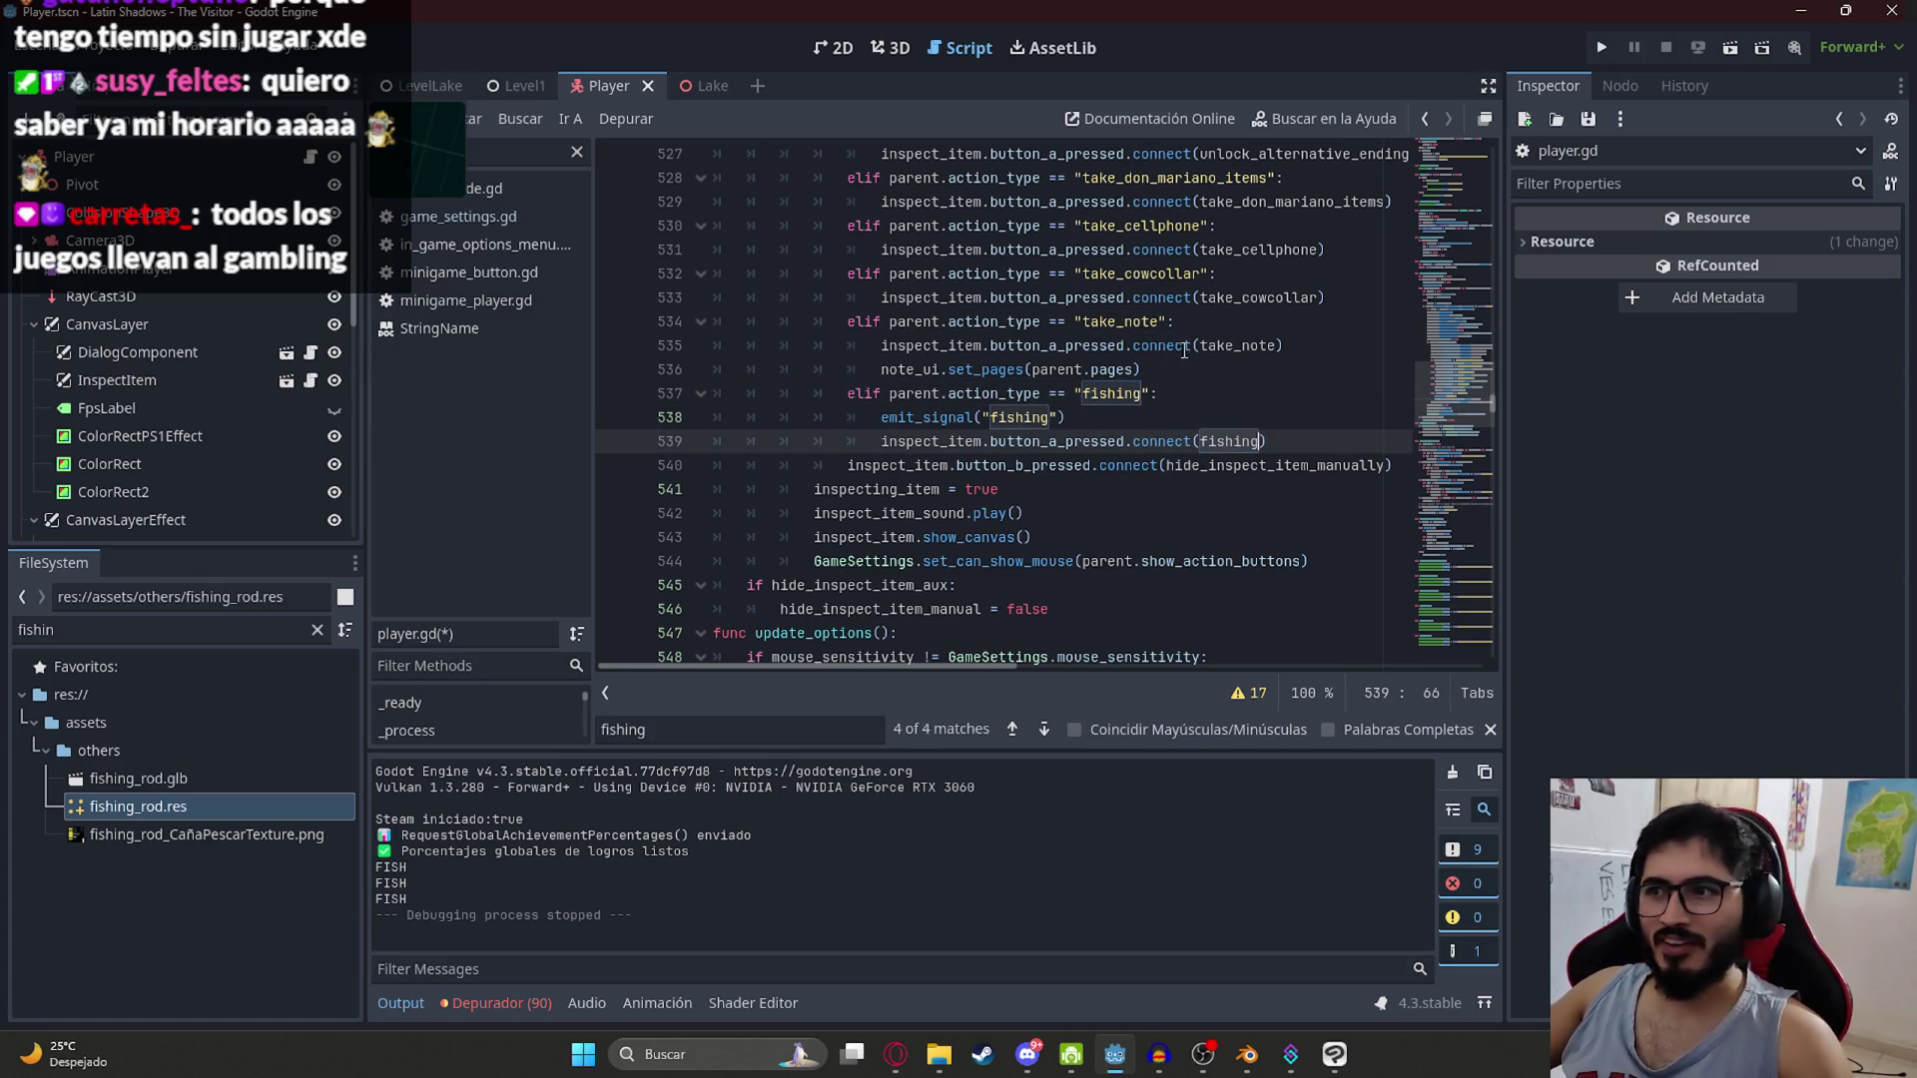
left_click(1080, 421)
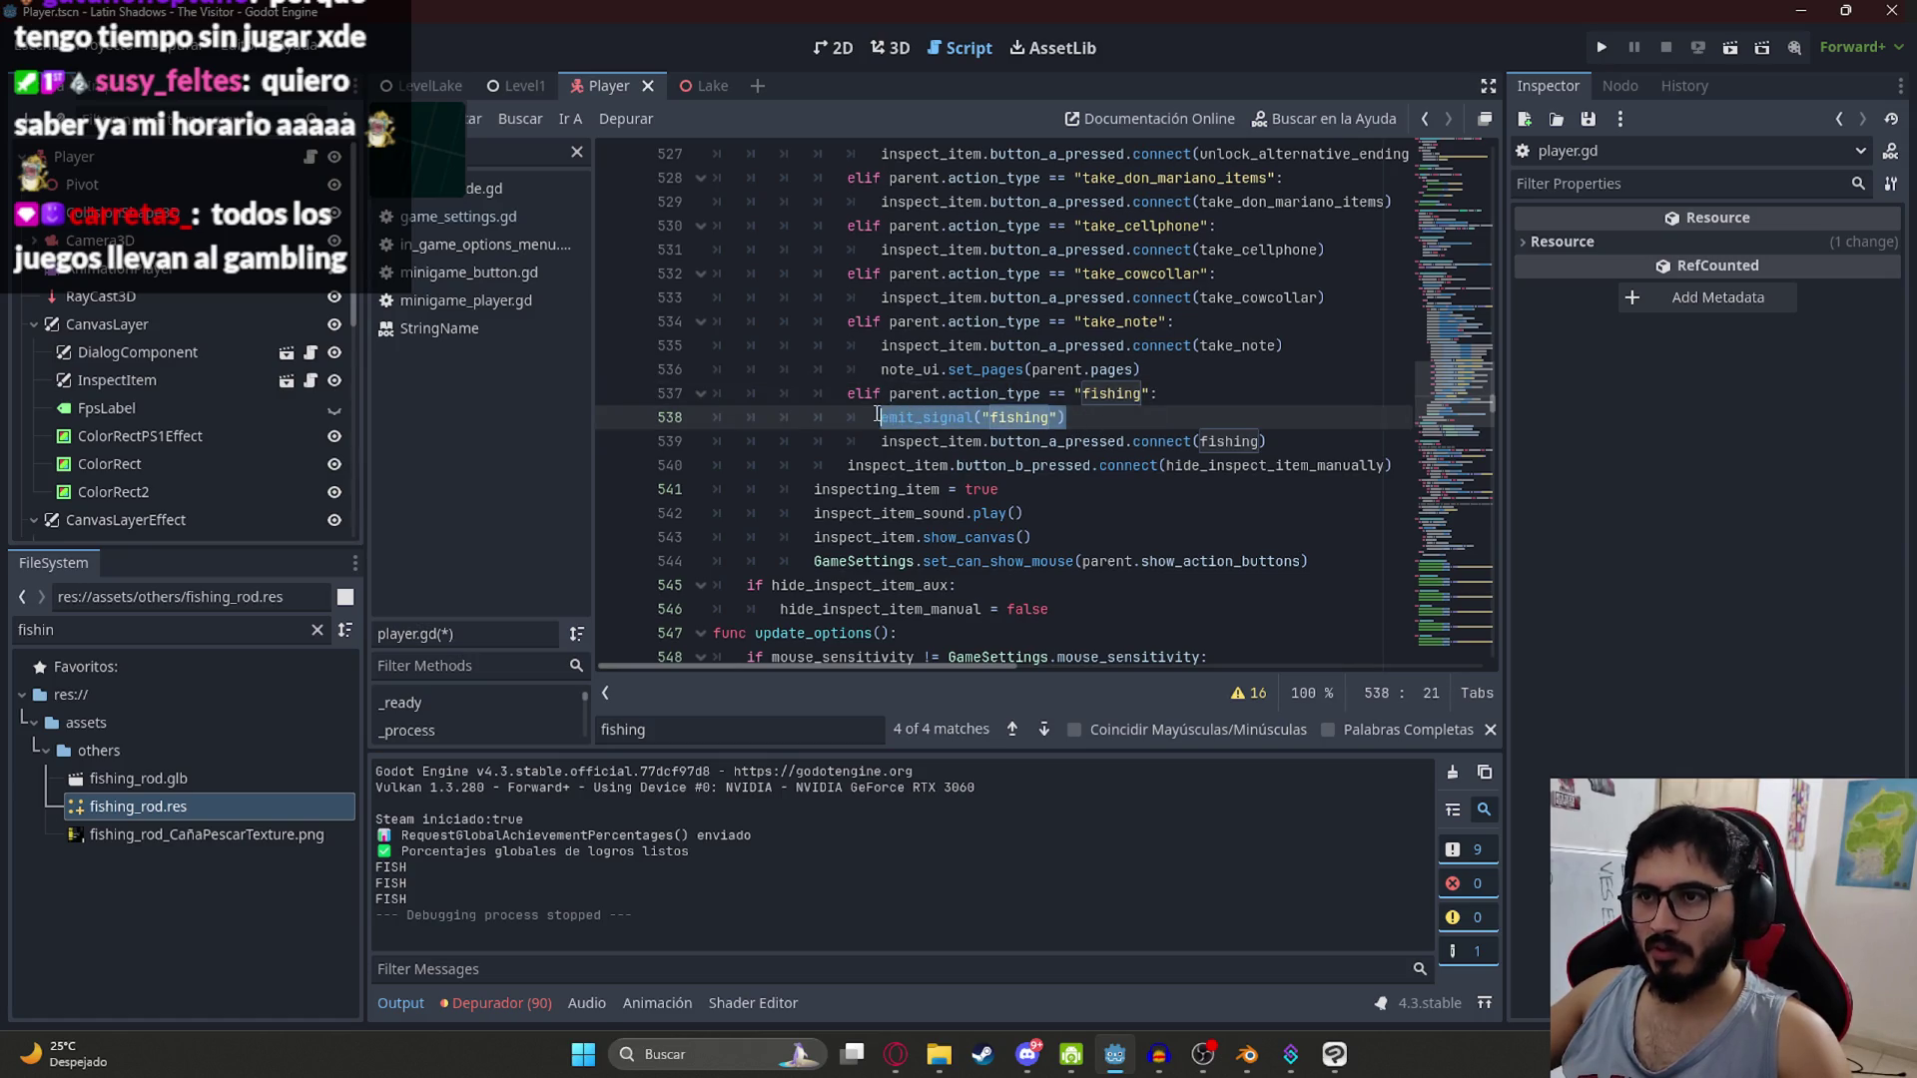
key("Delete")
left_click(960, 436)
left_click_drag(951, 419, 599, 404)
key("BackSpace")
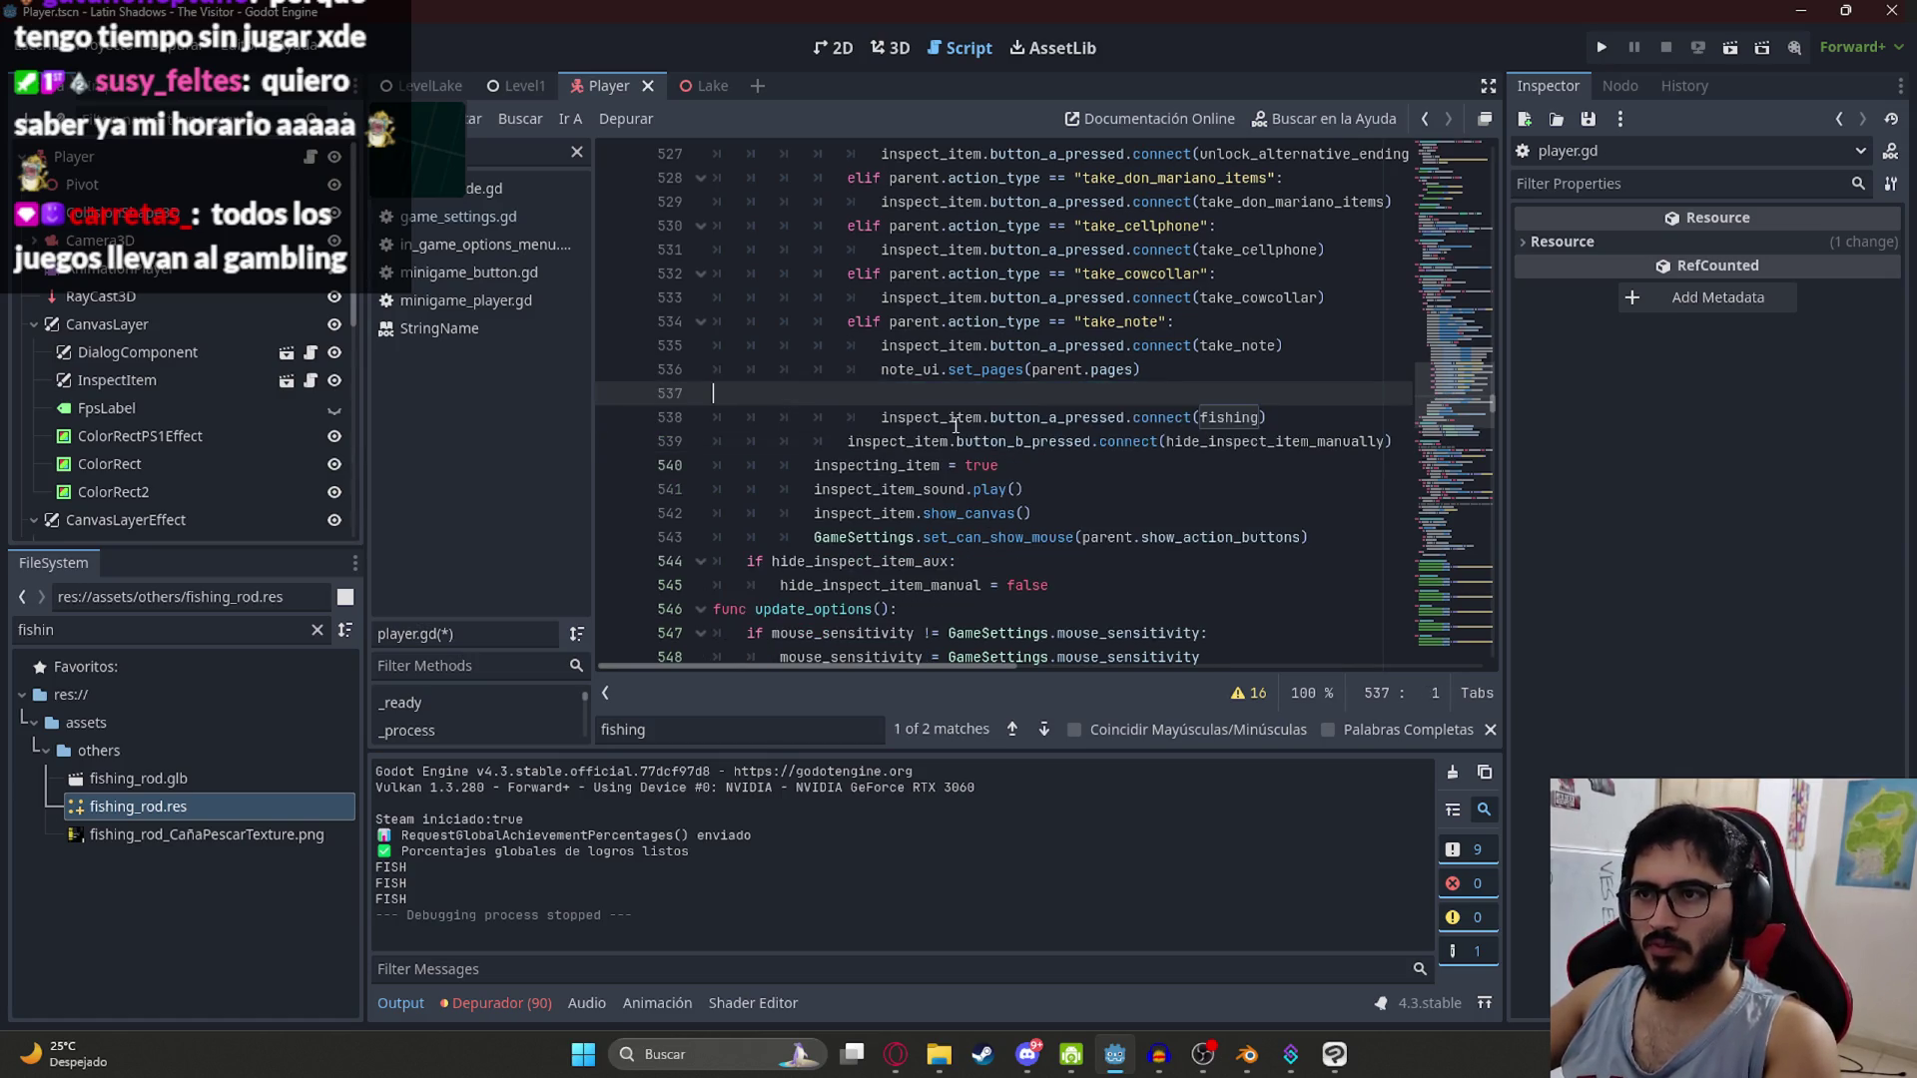
key("ctrl+z")
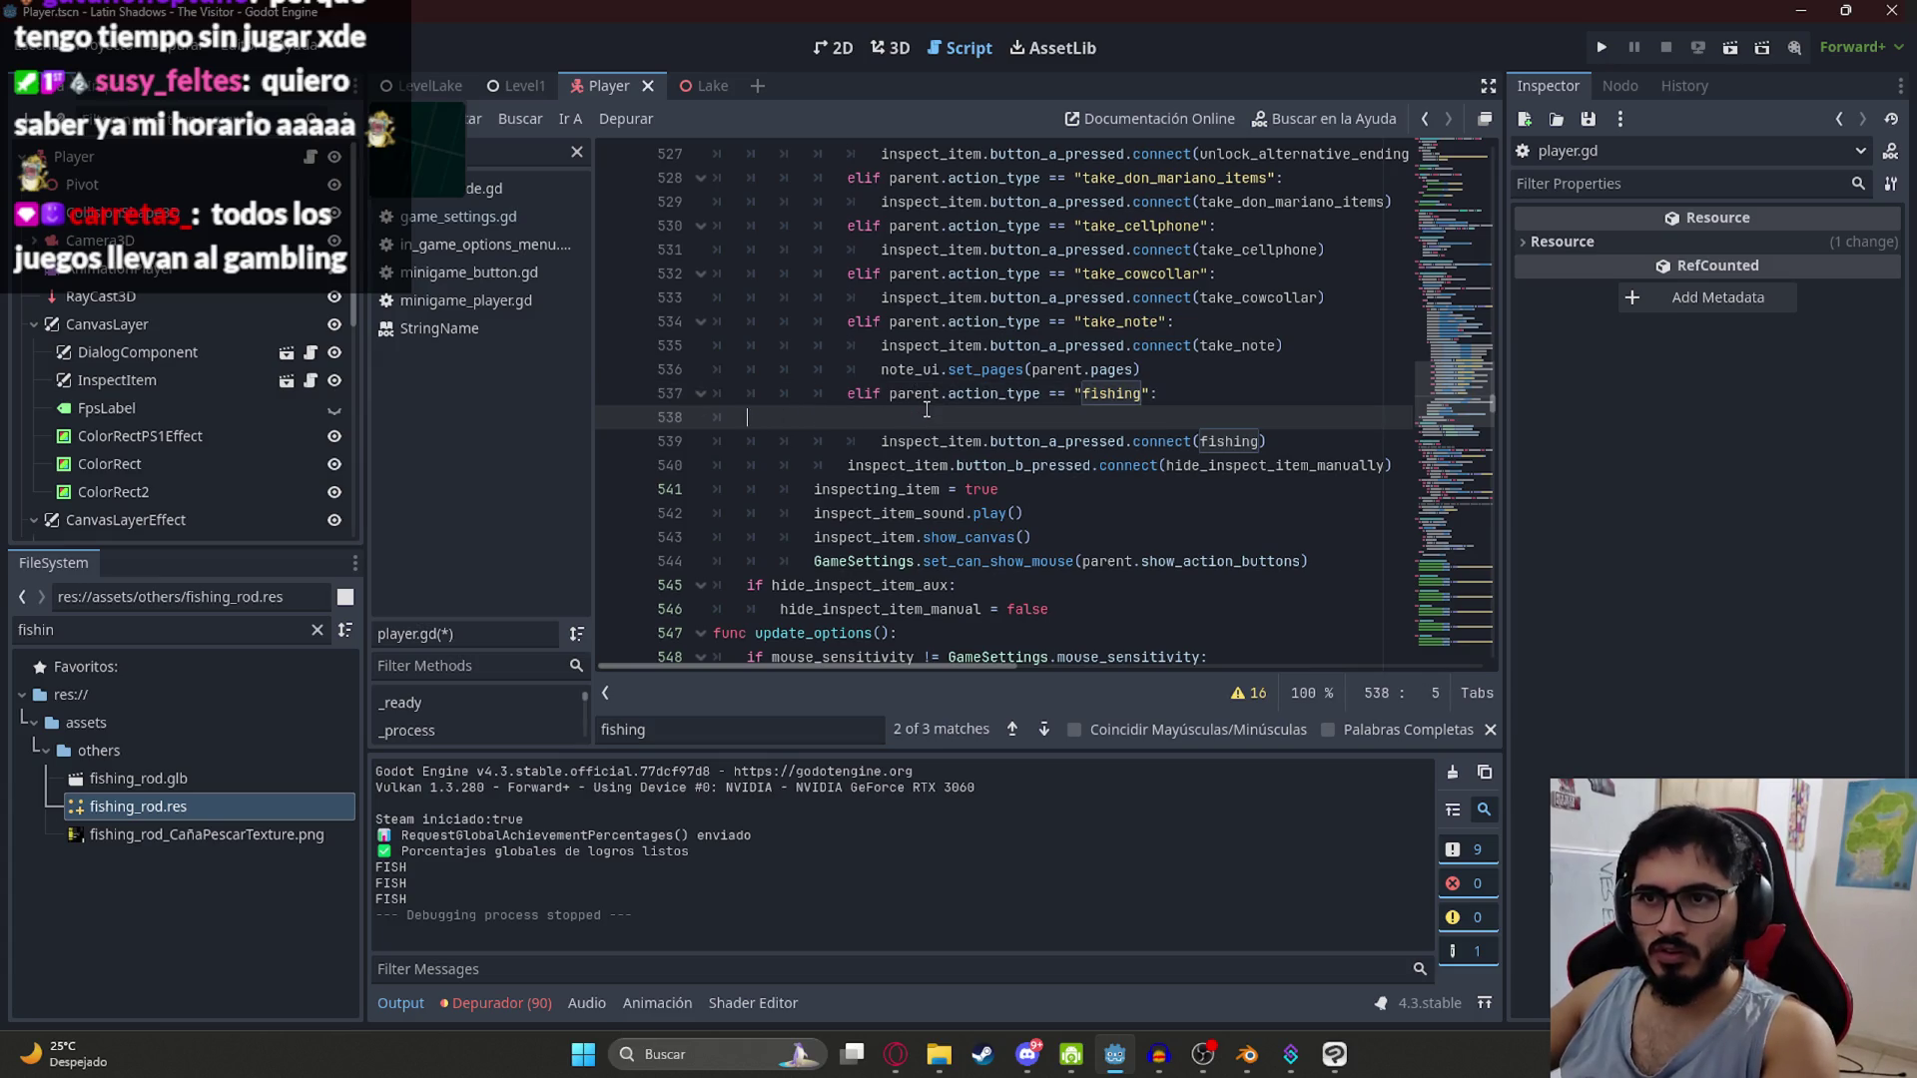
key("ctrl+z")
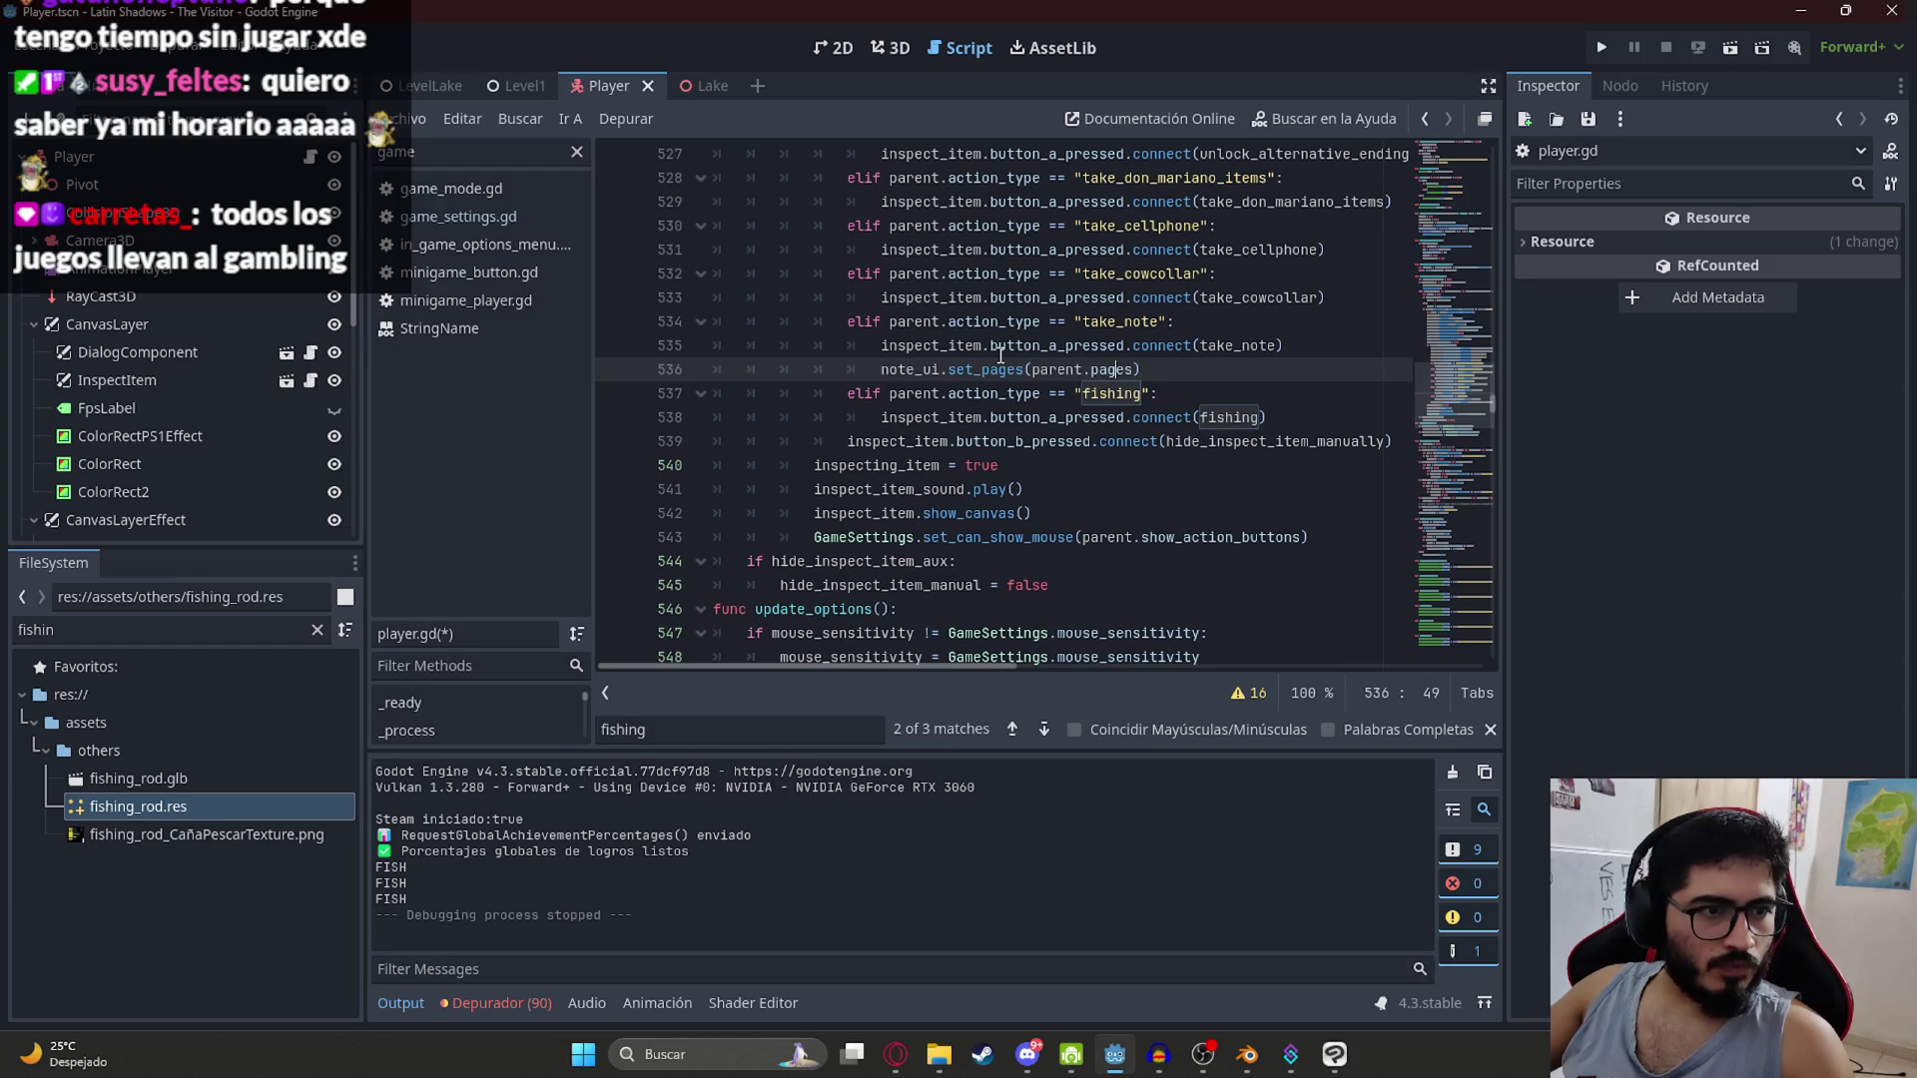
double_click(1122, 395)
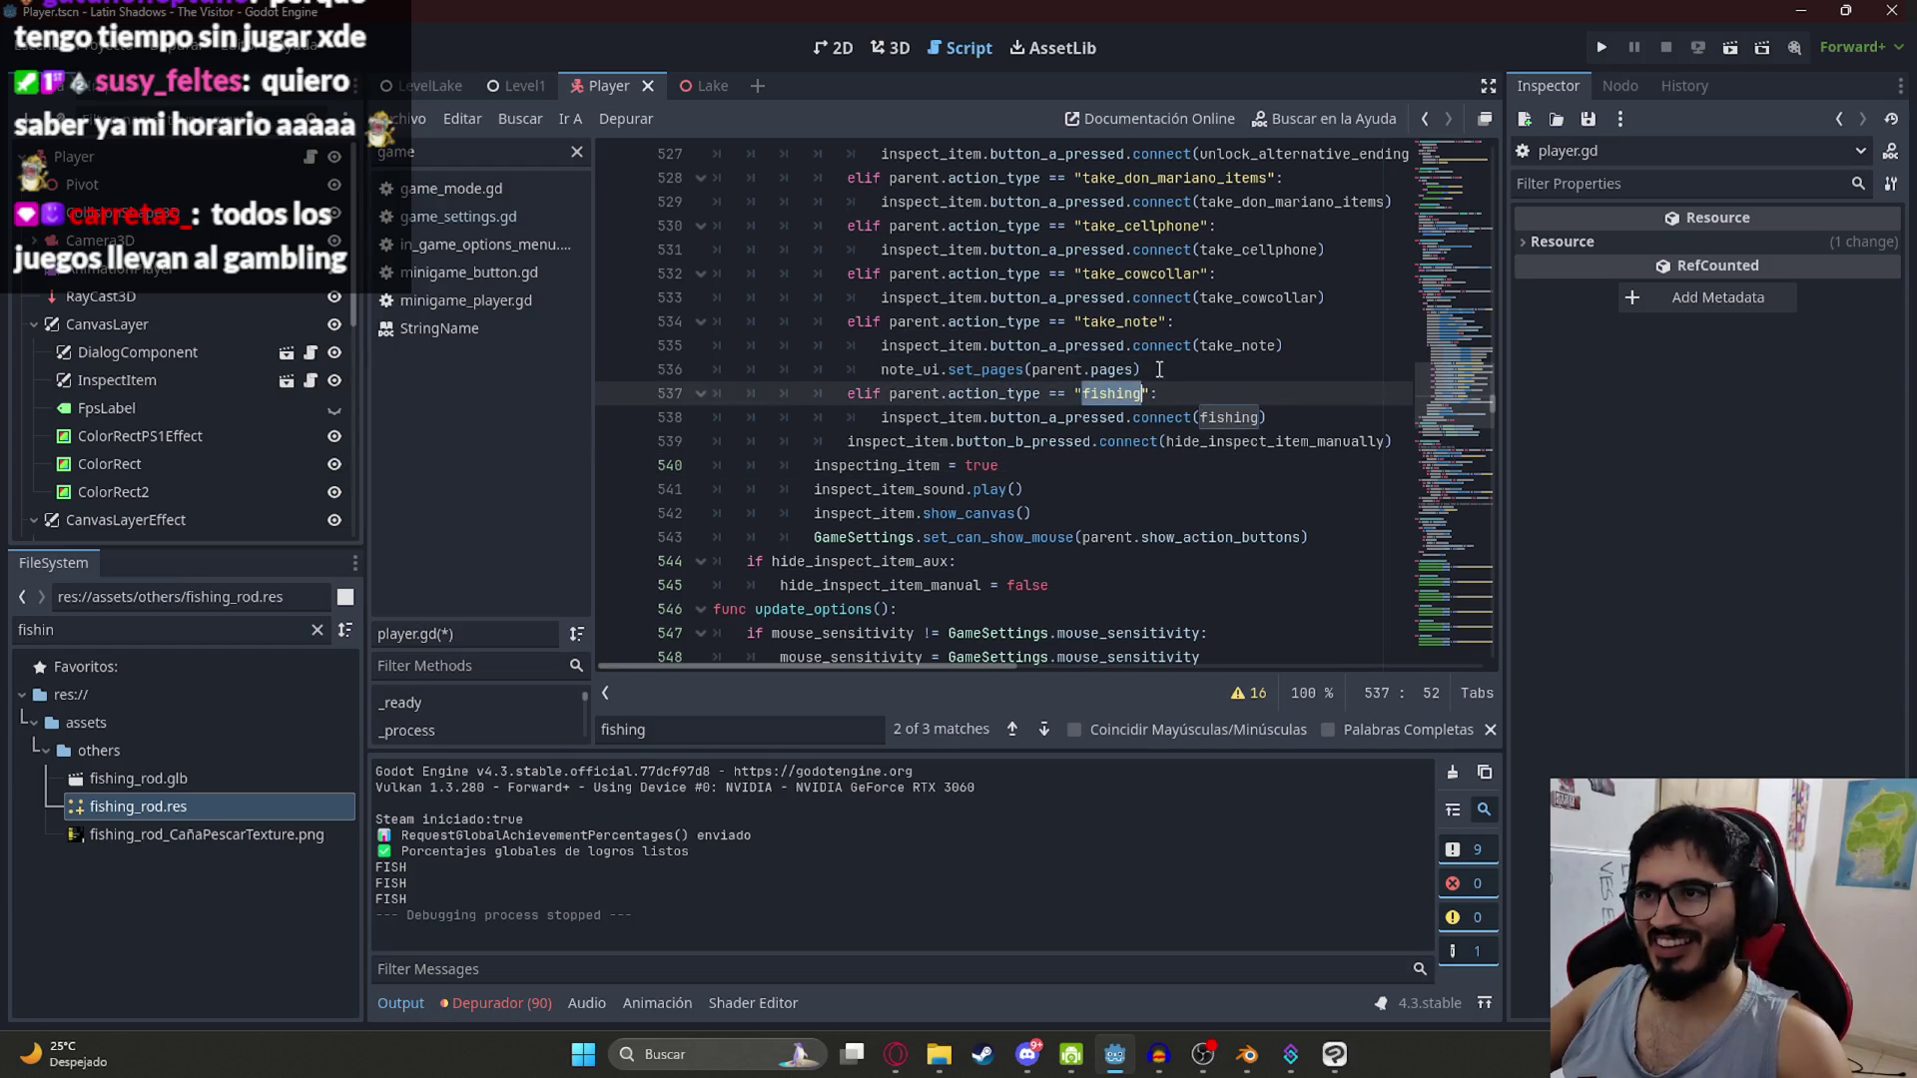
key("ctrl+s")
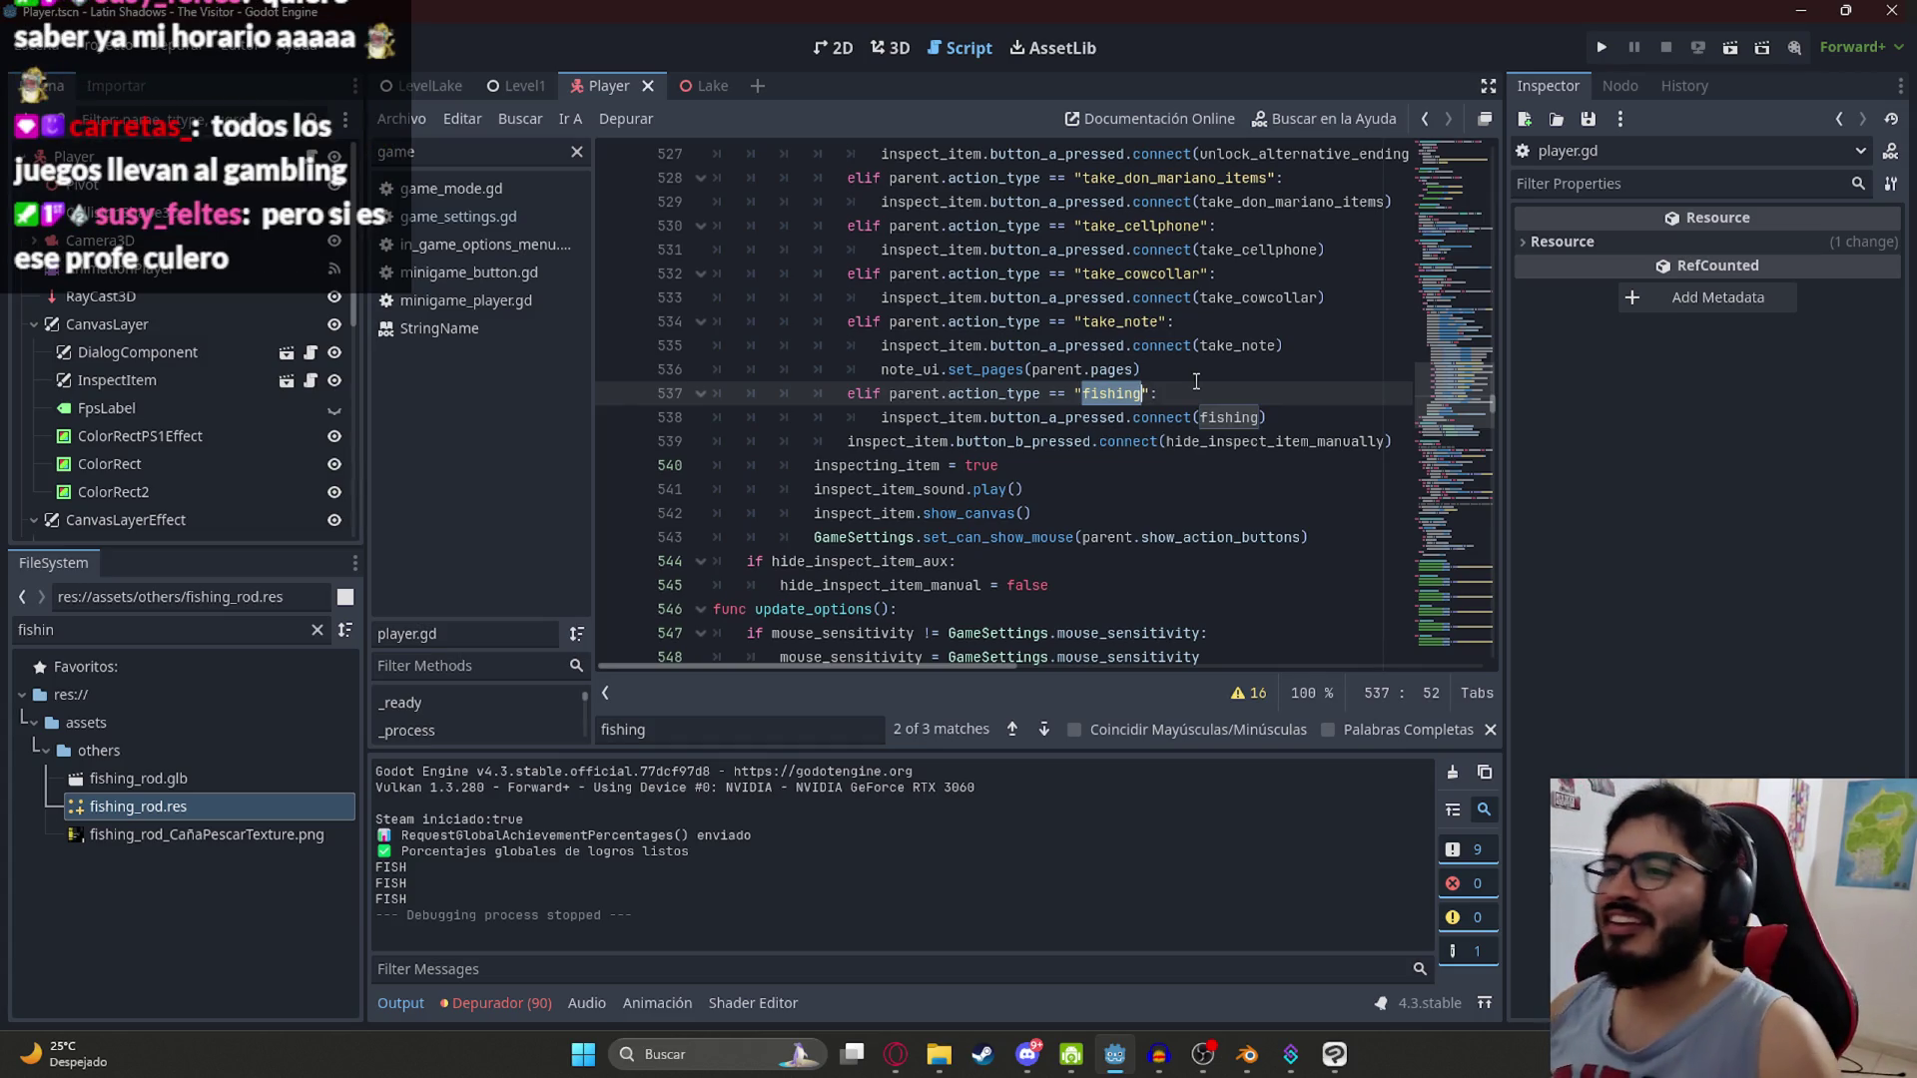
Step: Rename the fishing connection's callback to start_fishing
left_click(1199, 419)
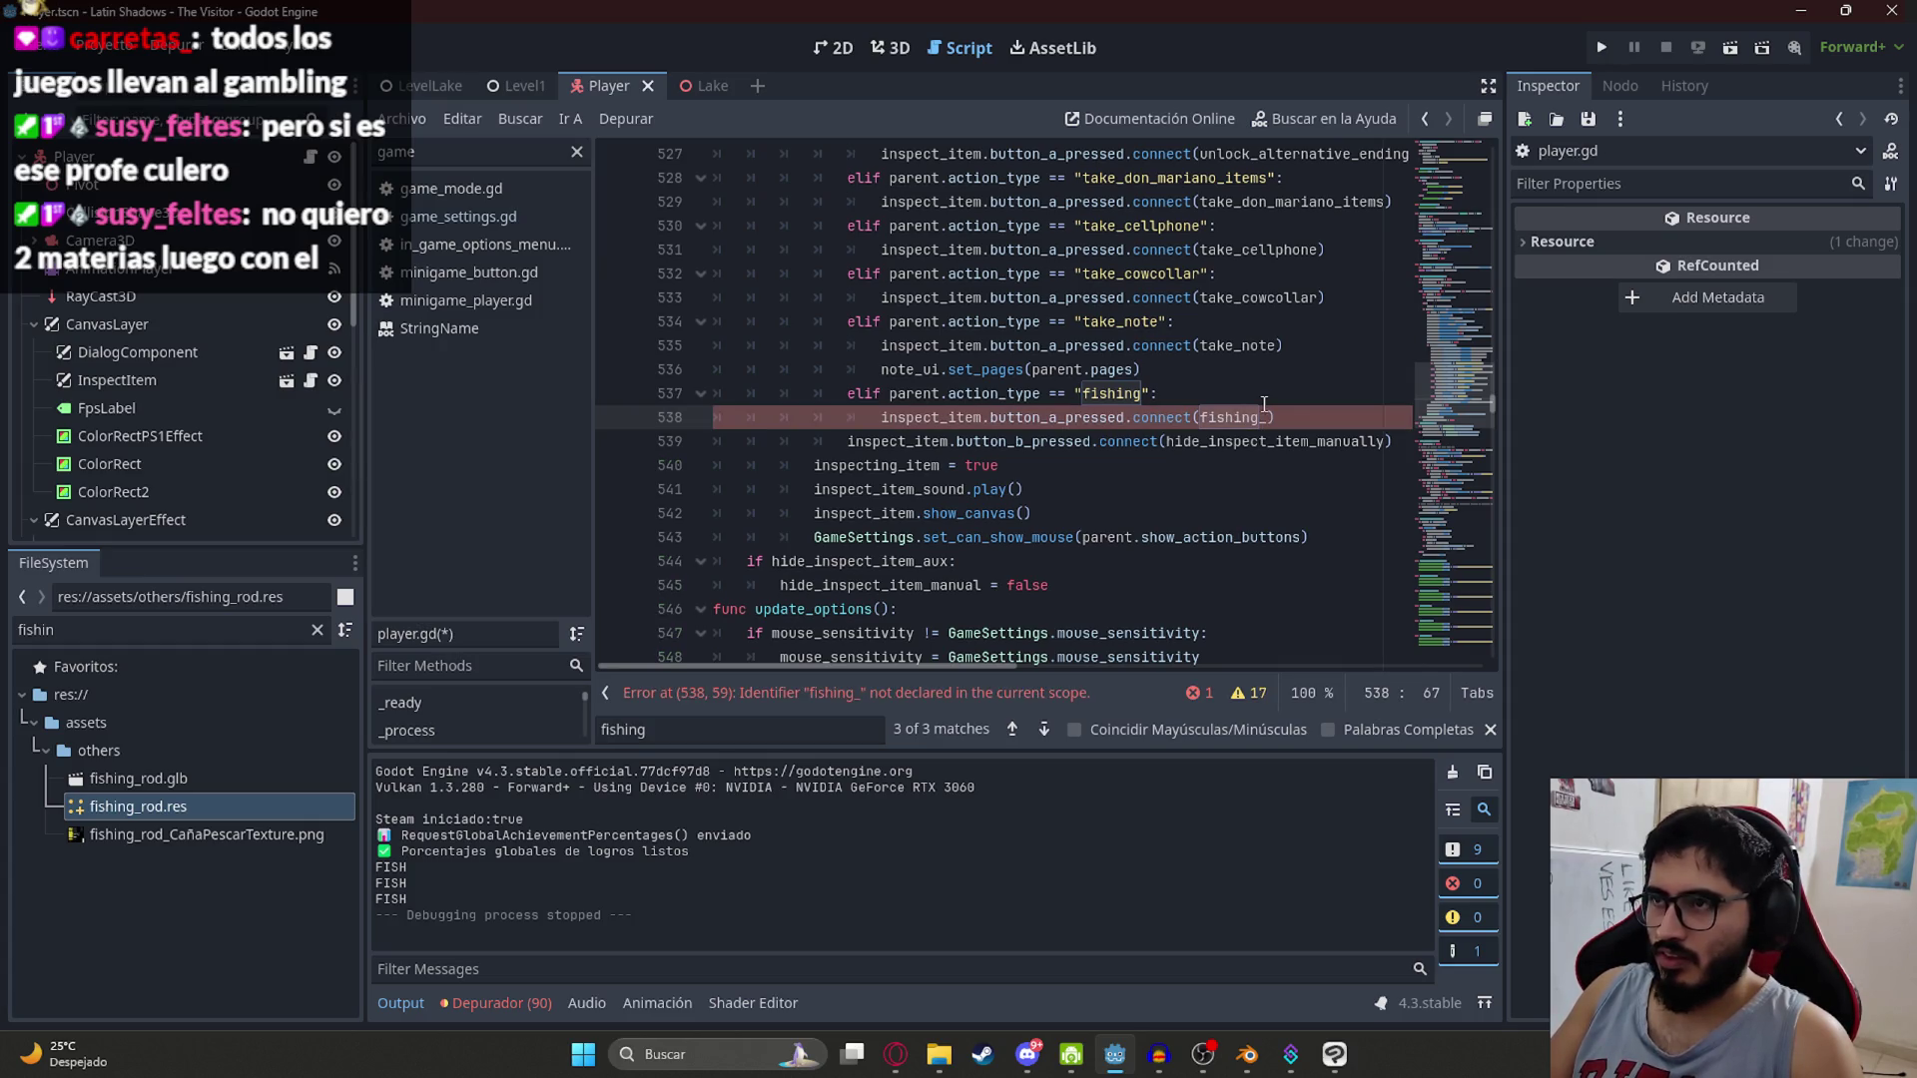
scroll(1265, 403, "up", 3)
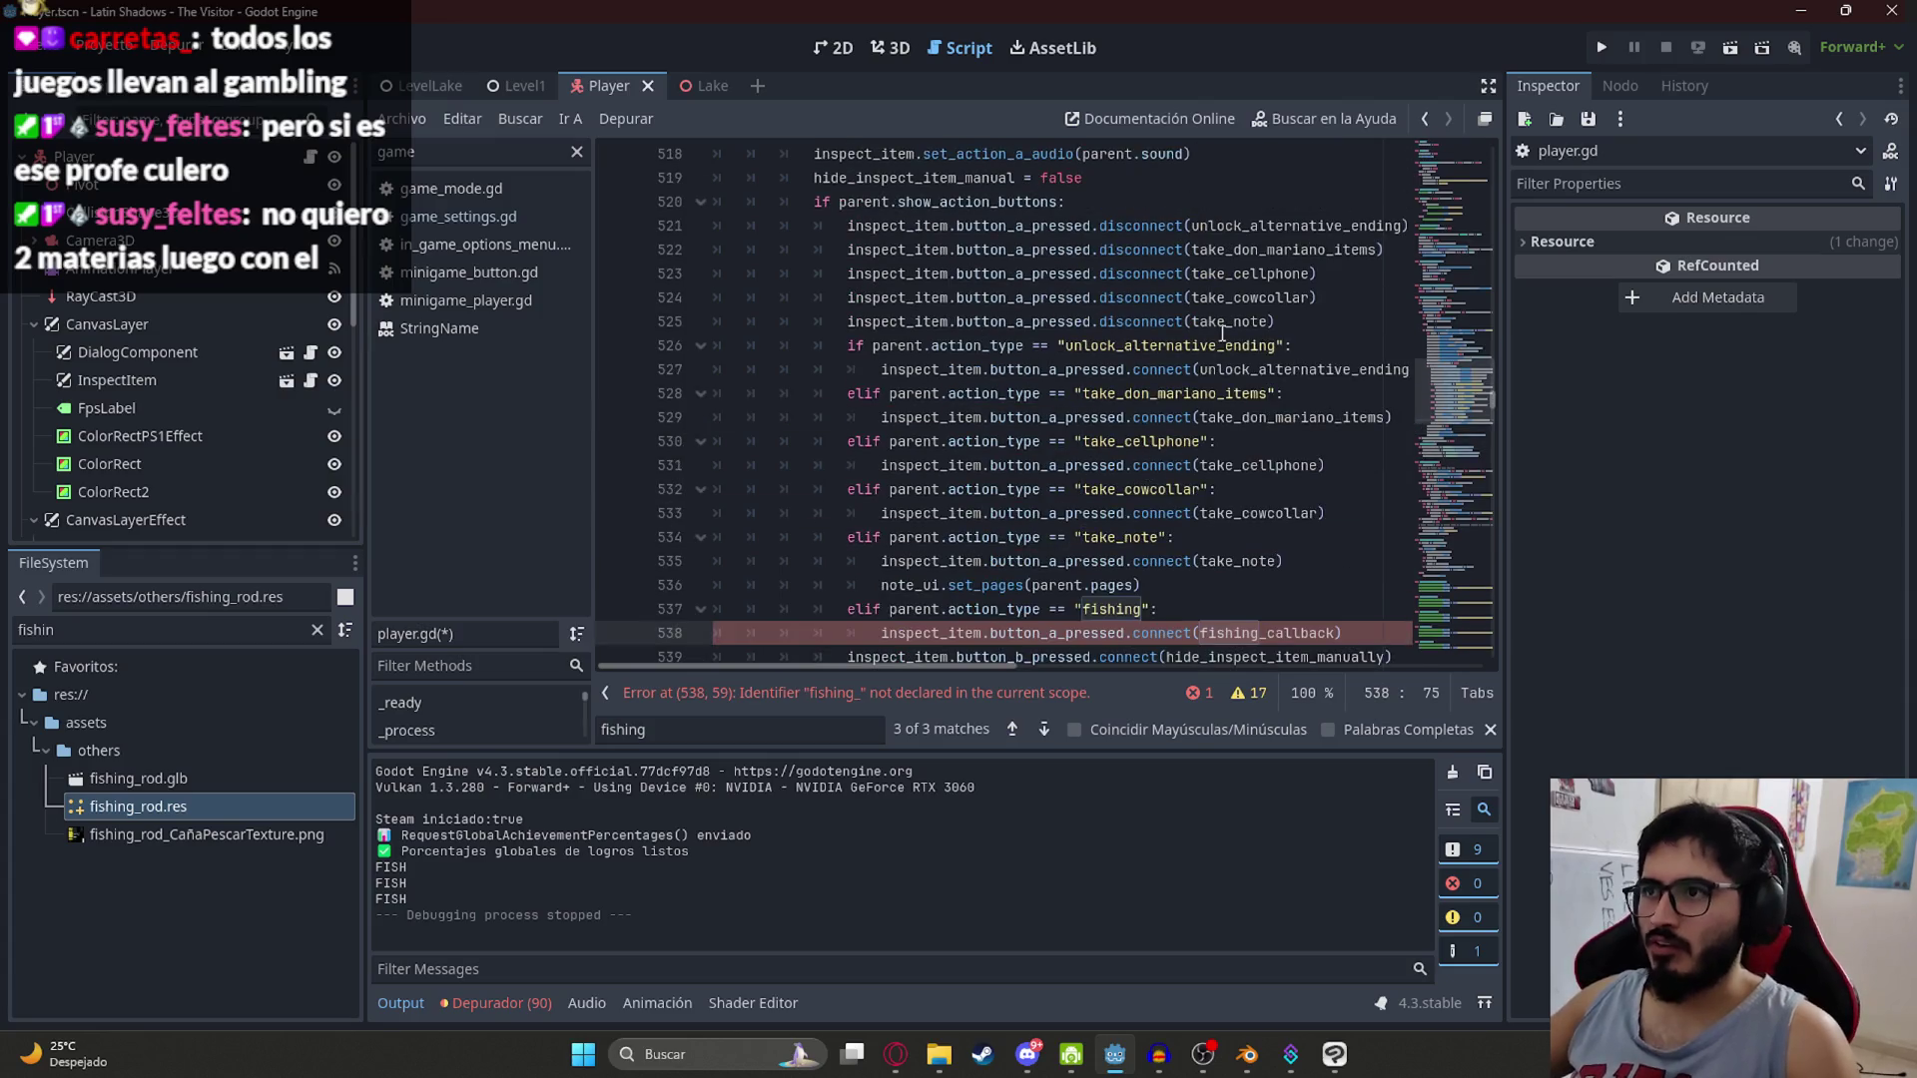
scroll(1254, 464, "down", 2)
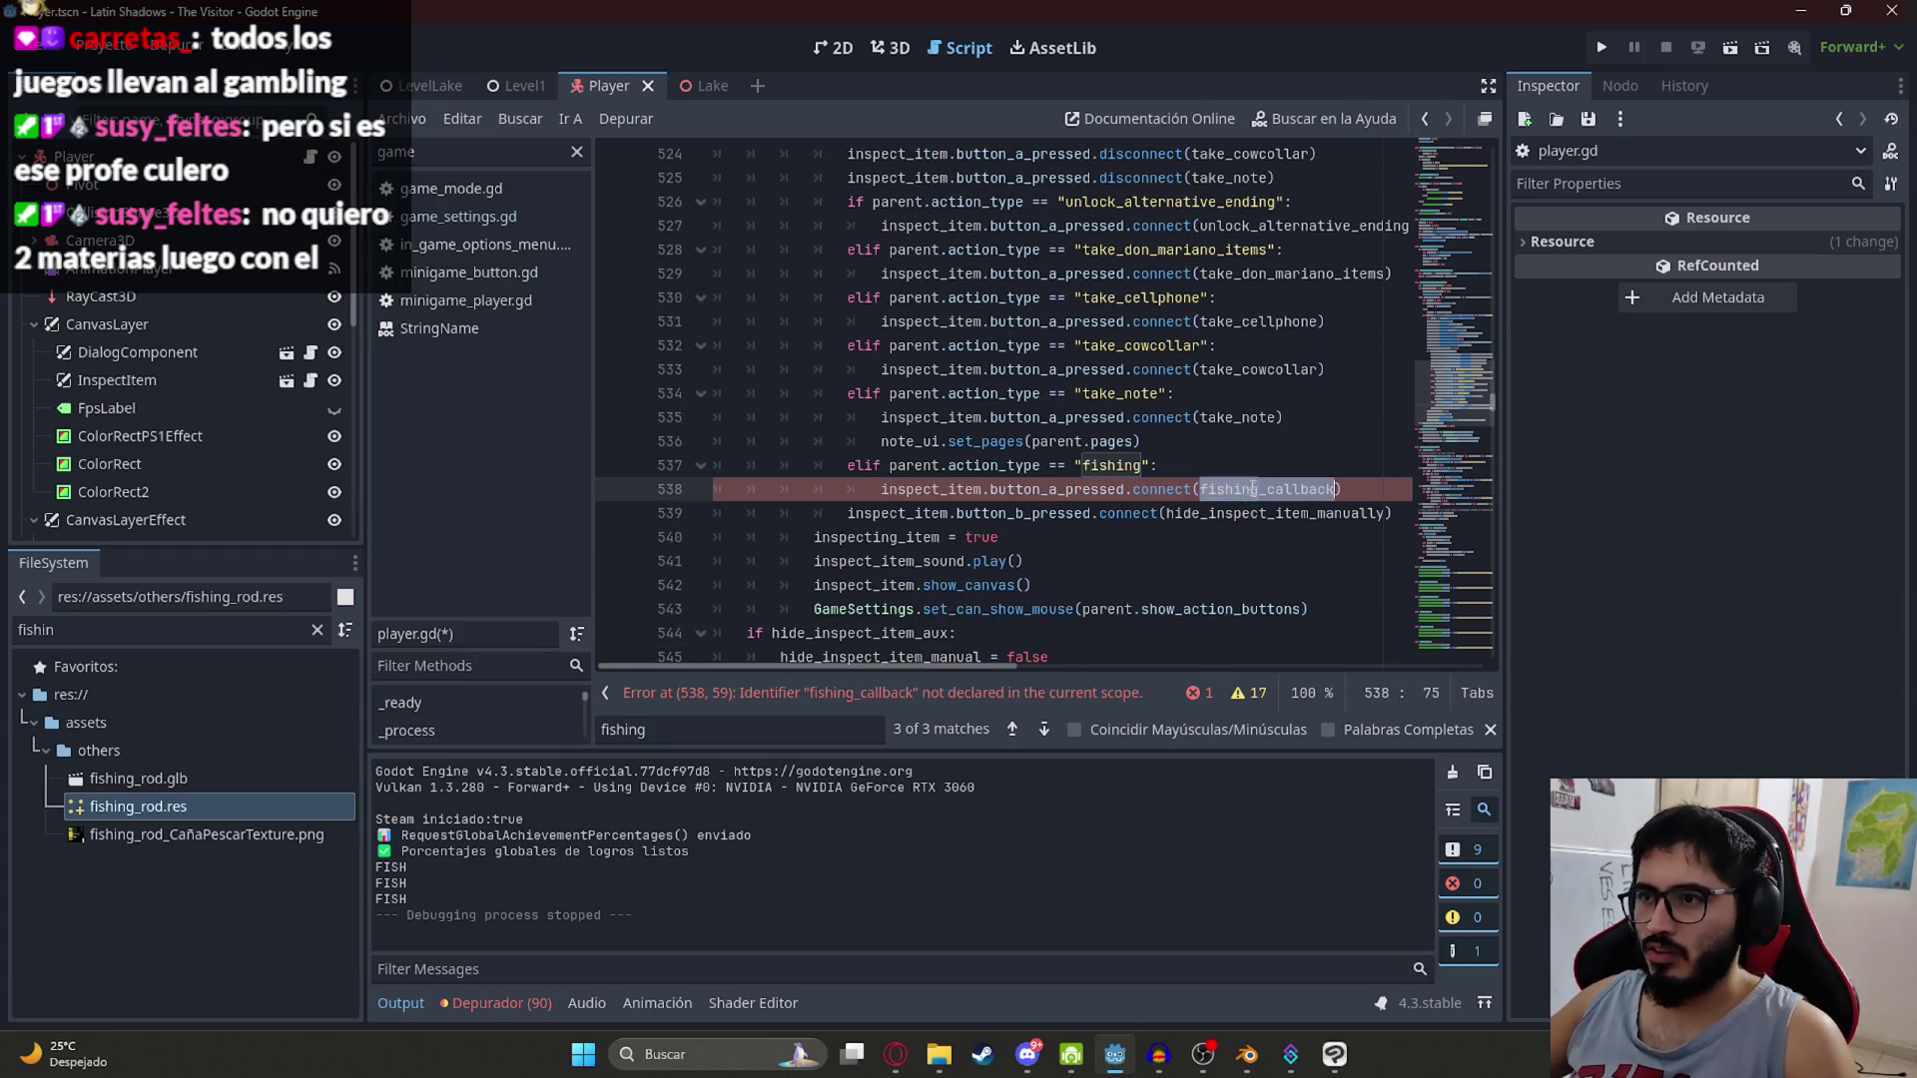
scroll(1251, 492, "up", 1)
type("_")
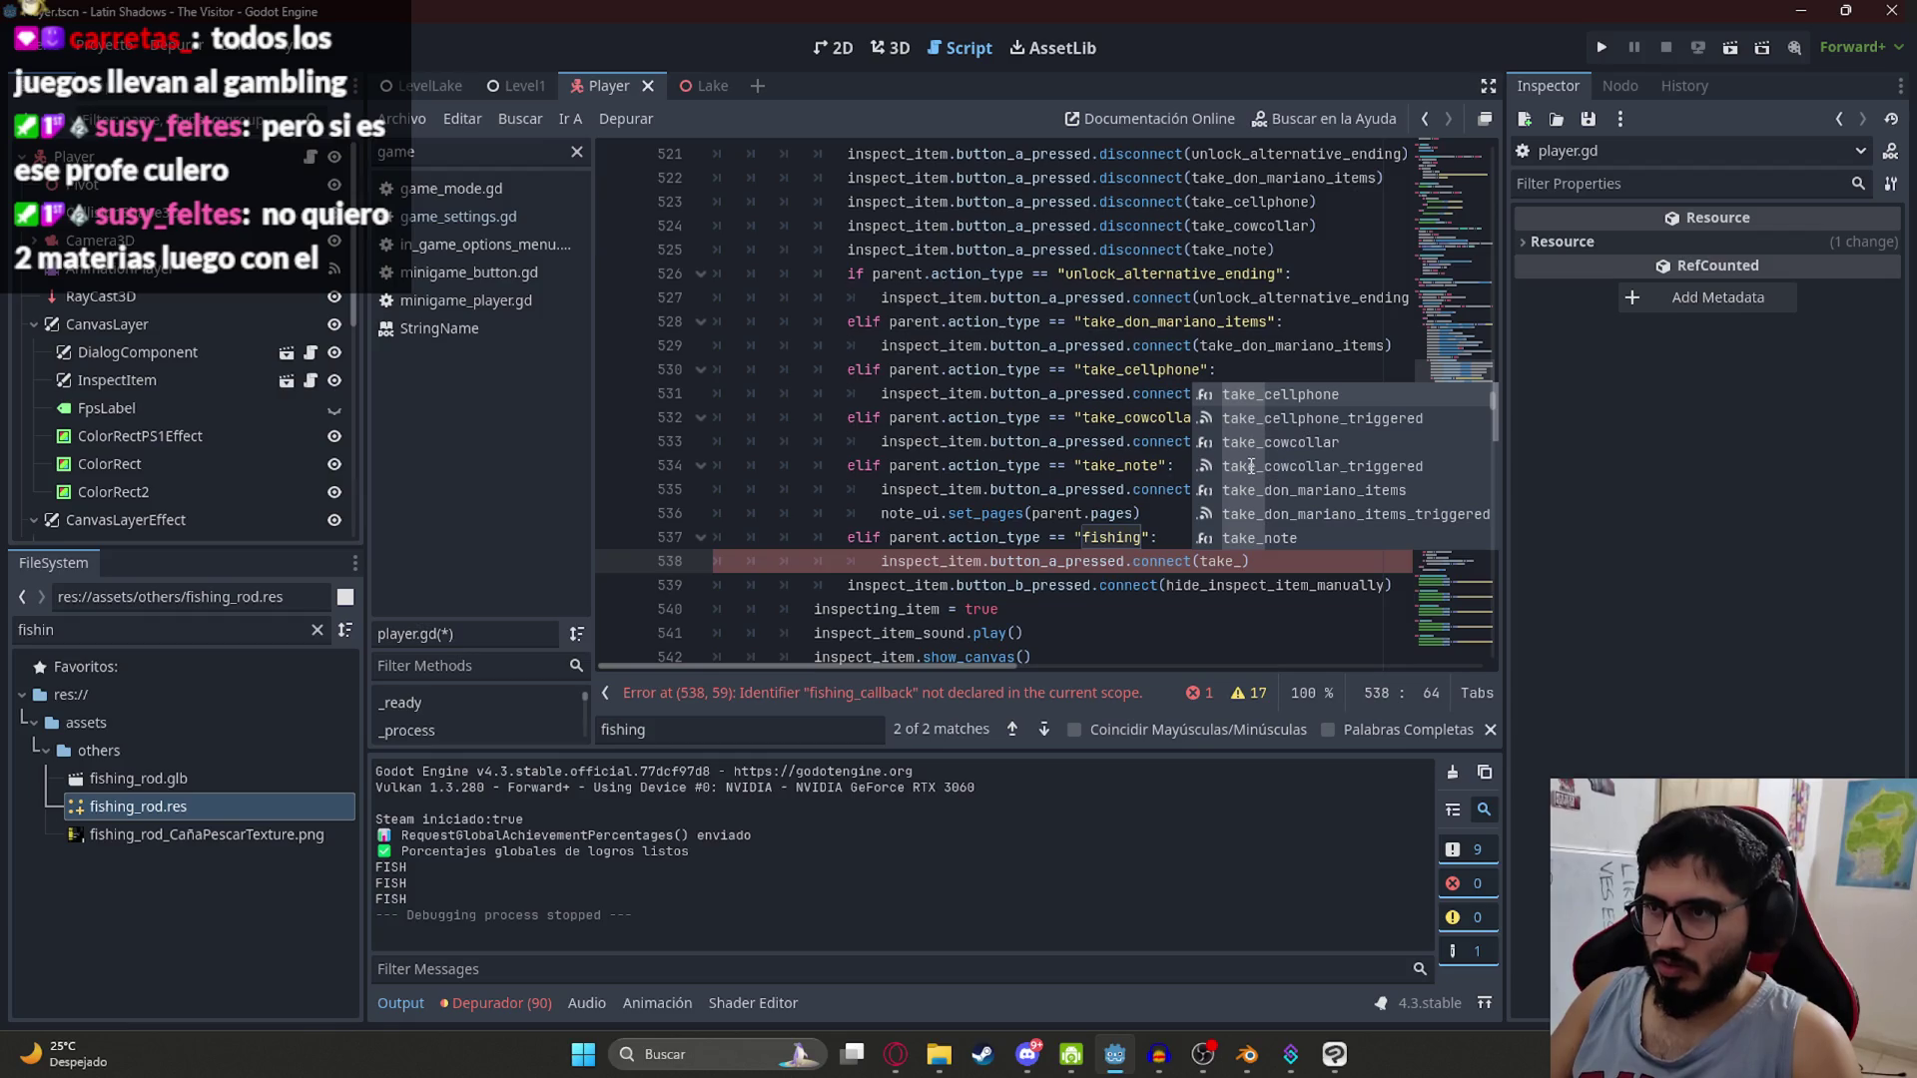
type("fishing_rod")
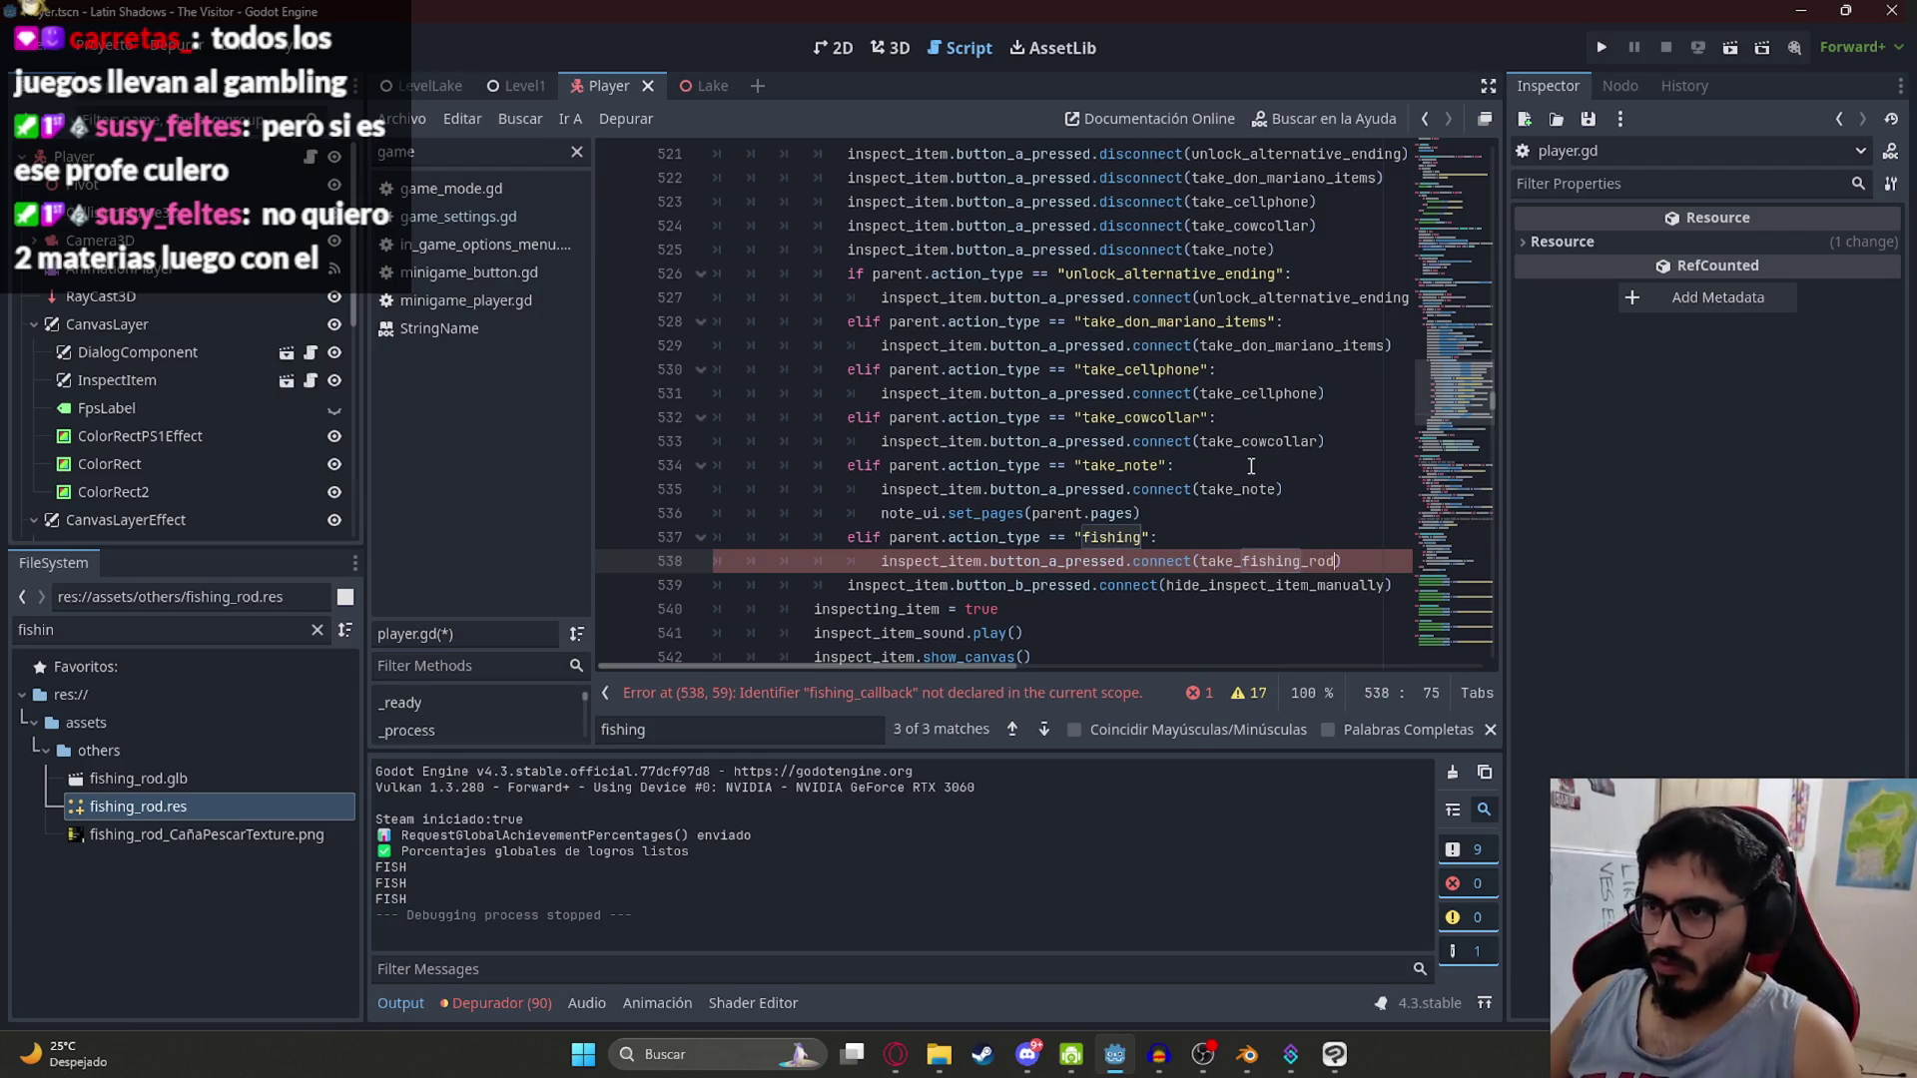
double_click(1228, 561)
type("start")
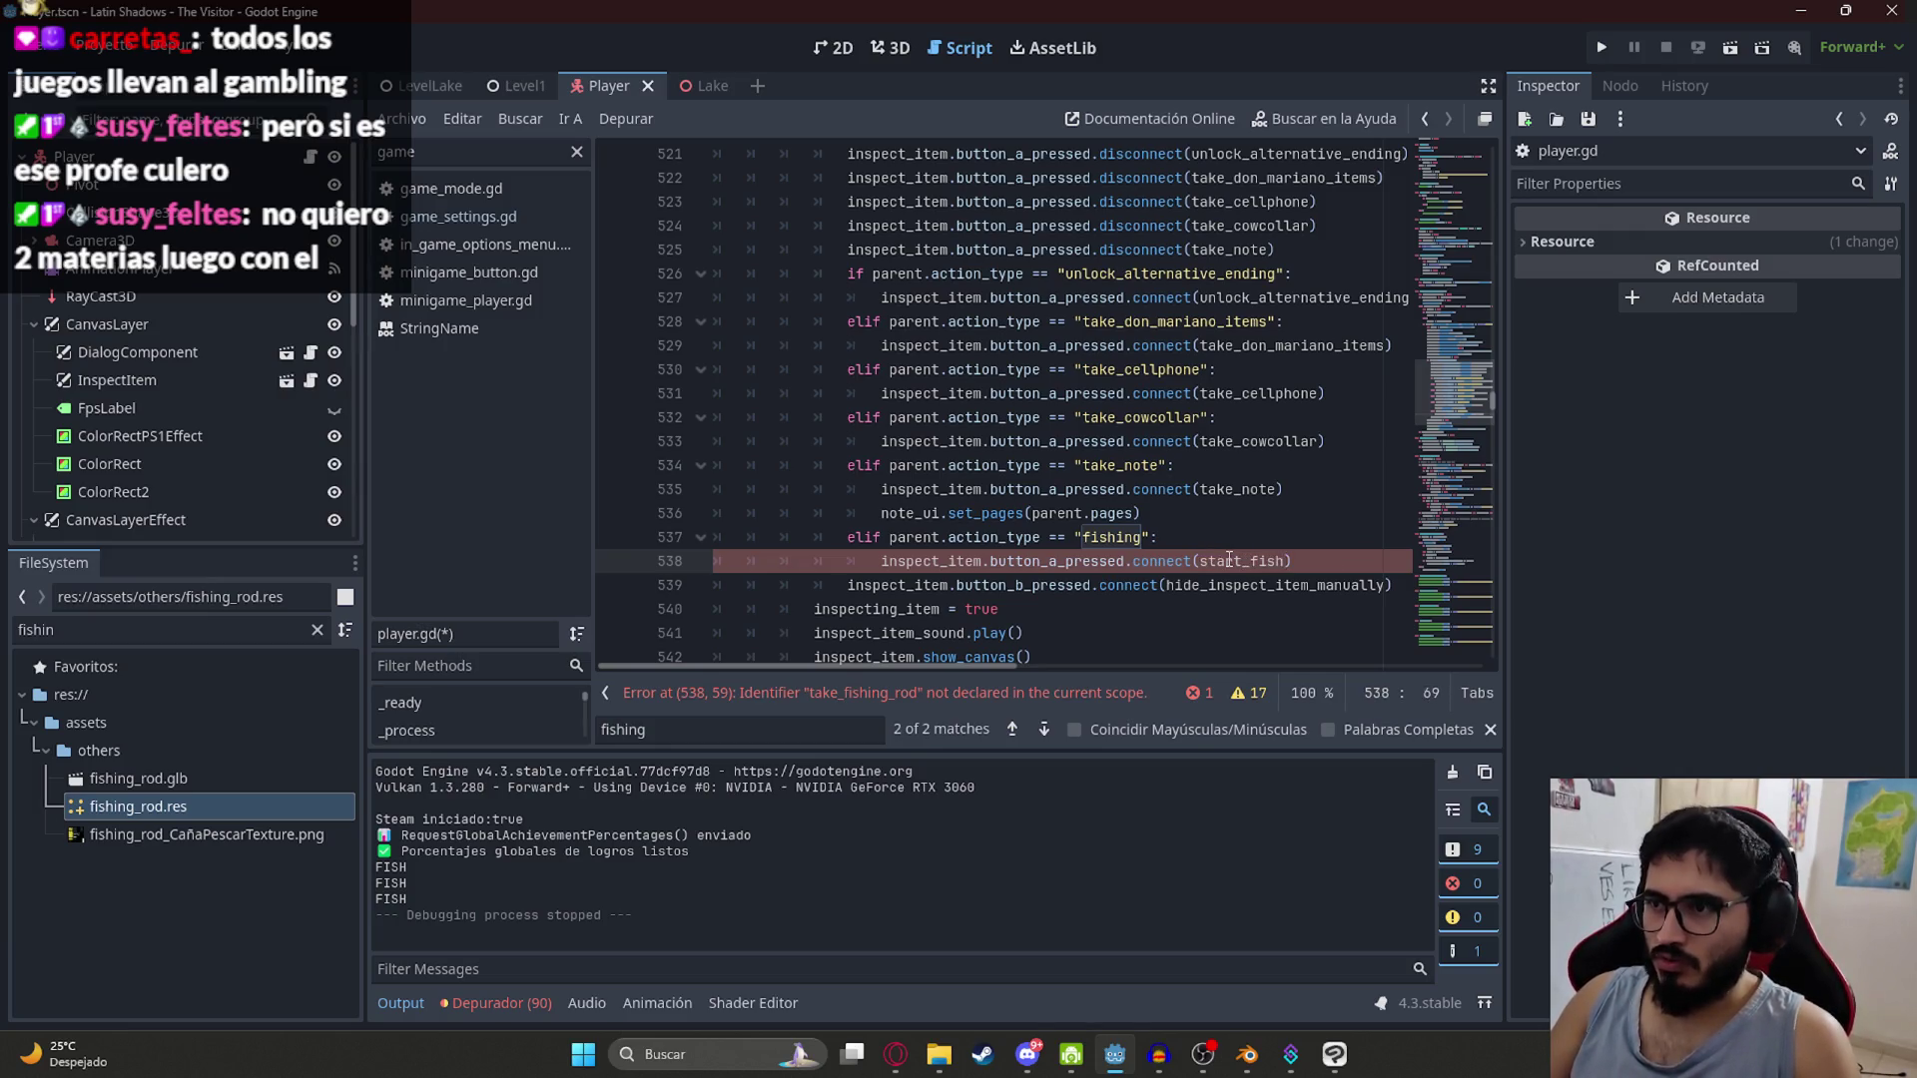
double_click(1229, 561)
key("ctrl+c")
left_click_drag(1416, 427, 1448, 644)
Step: Add func start_fishing(): emitting the fishing signal at the end of the script
left_click(907, 633)
type("fu")
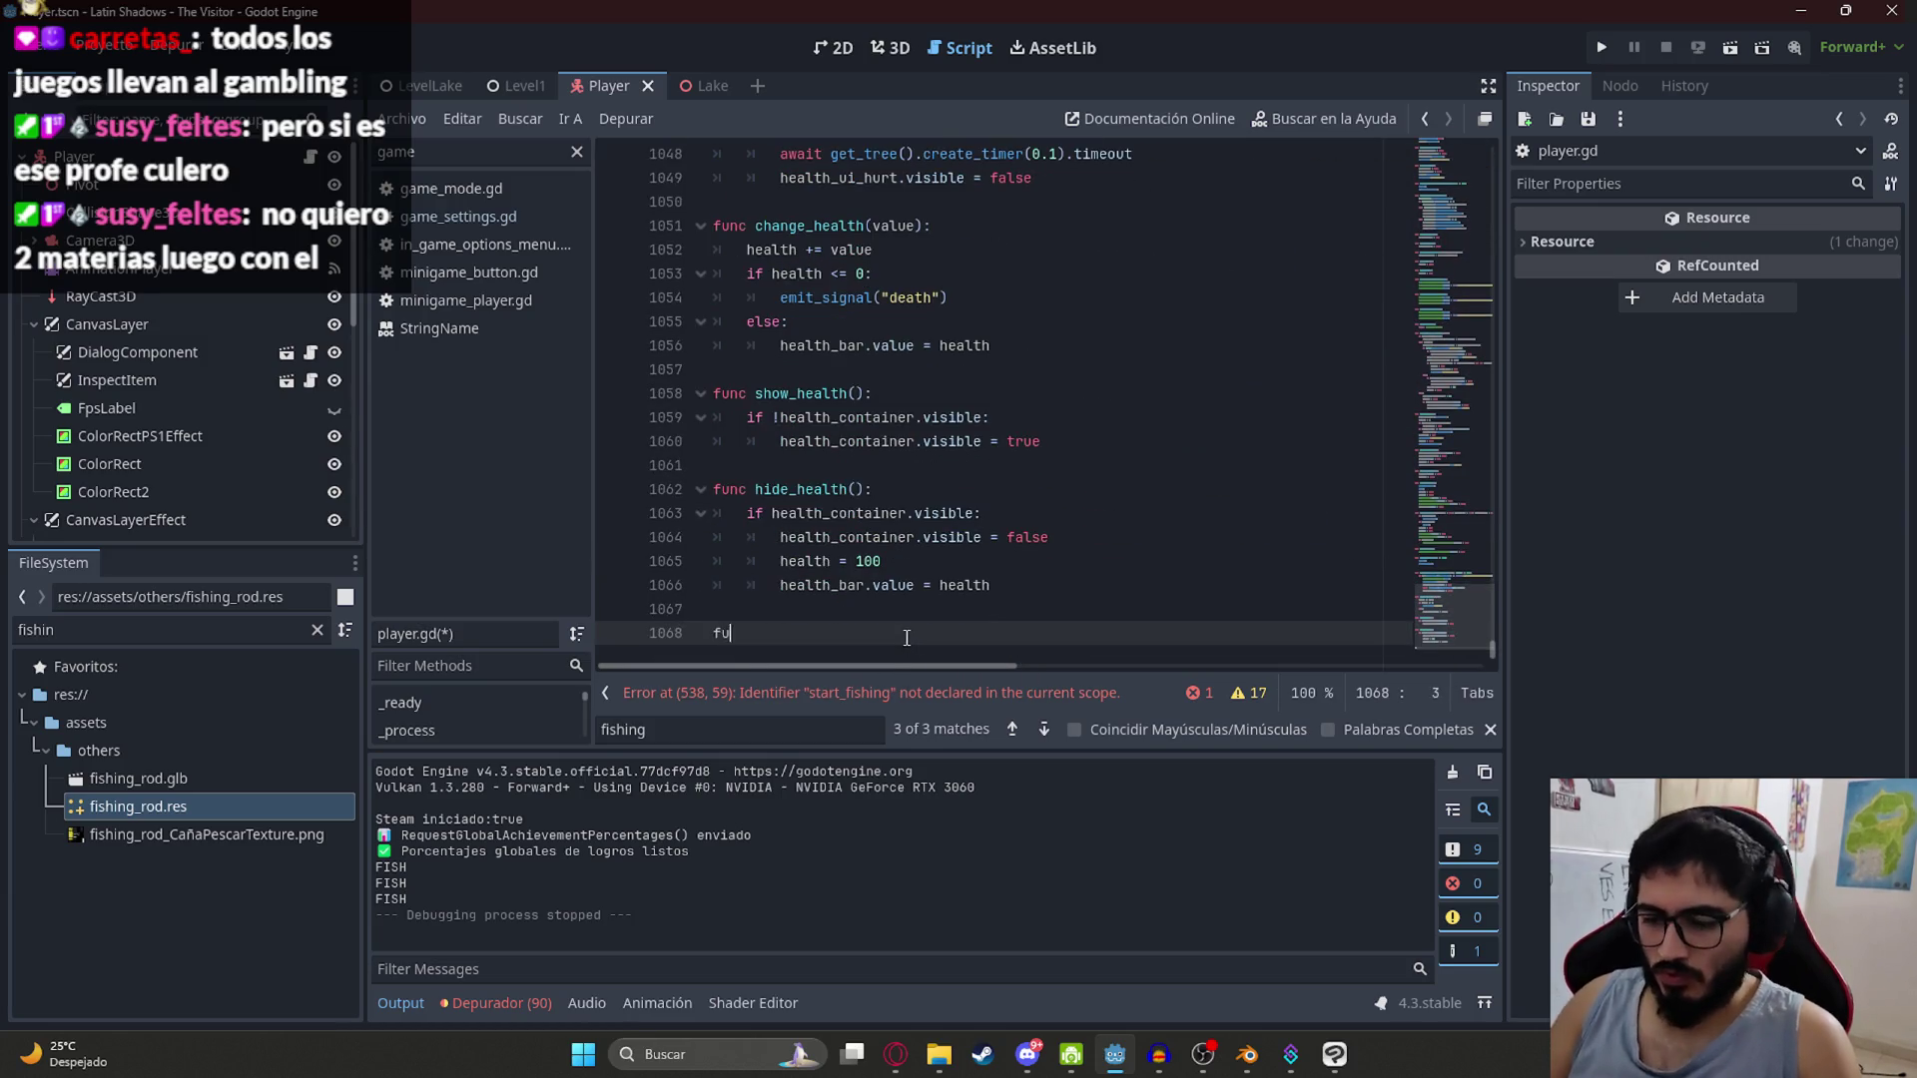
type("nc")
key("ctrl+v")
type(":")
key("Return")
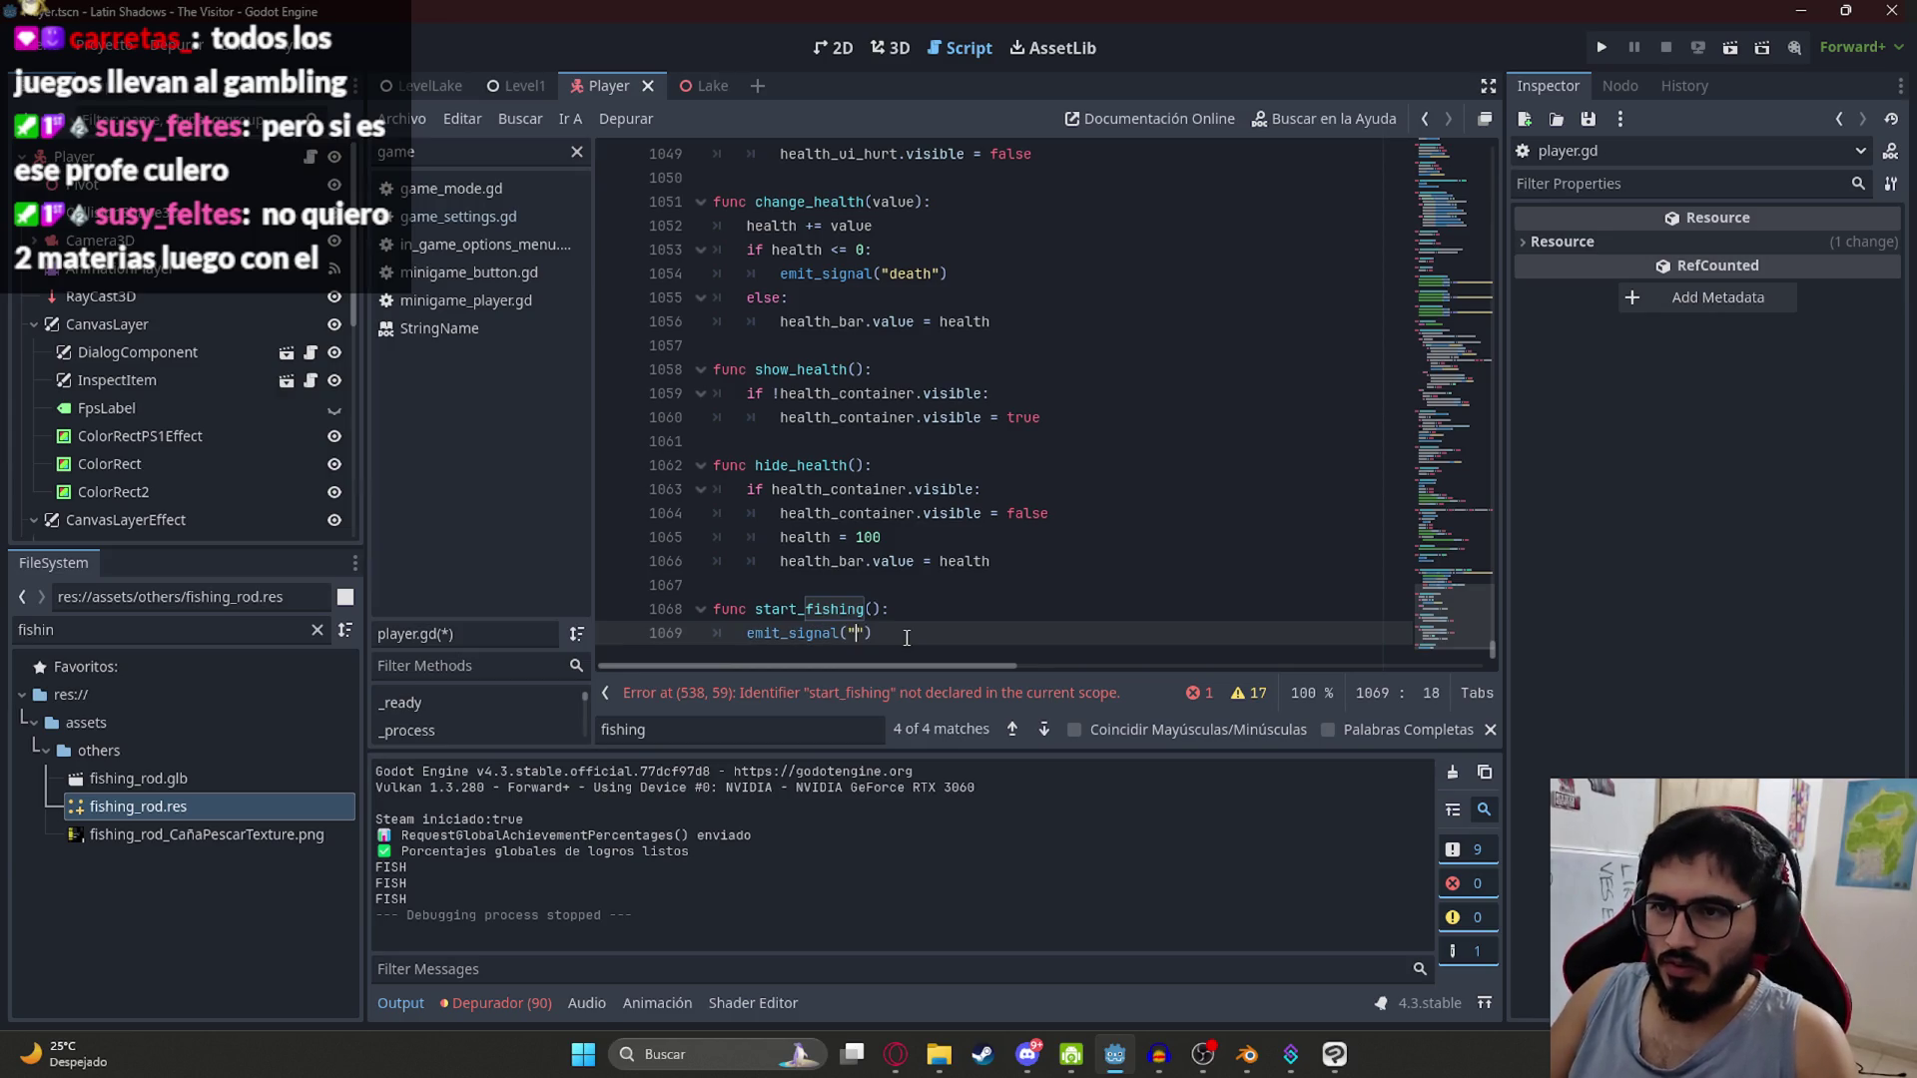
type("fishing")
left_click(719, 345)
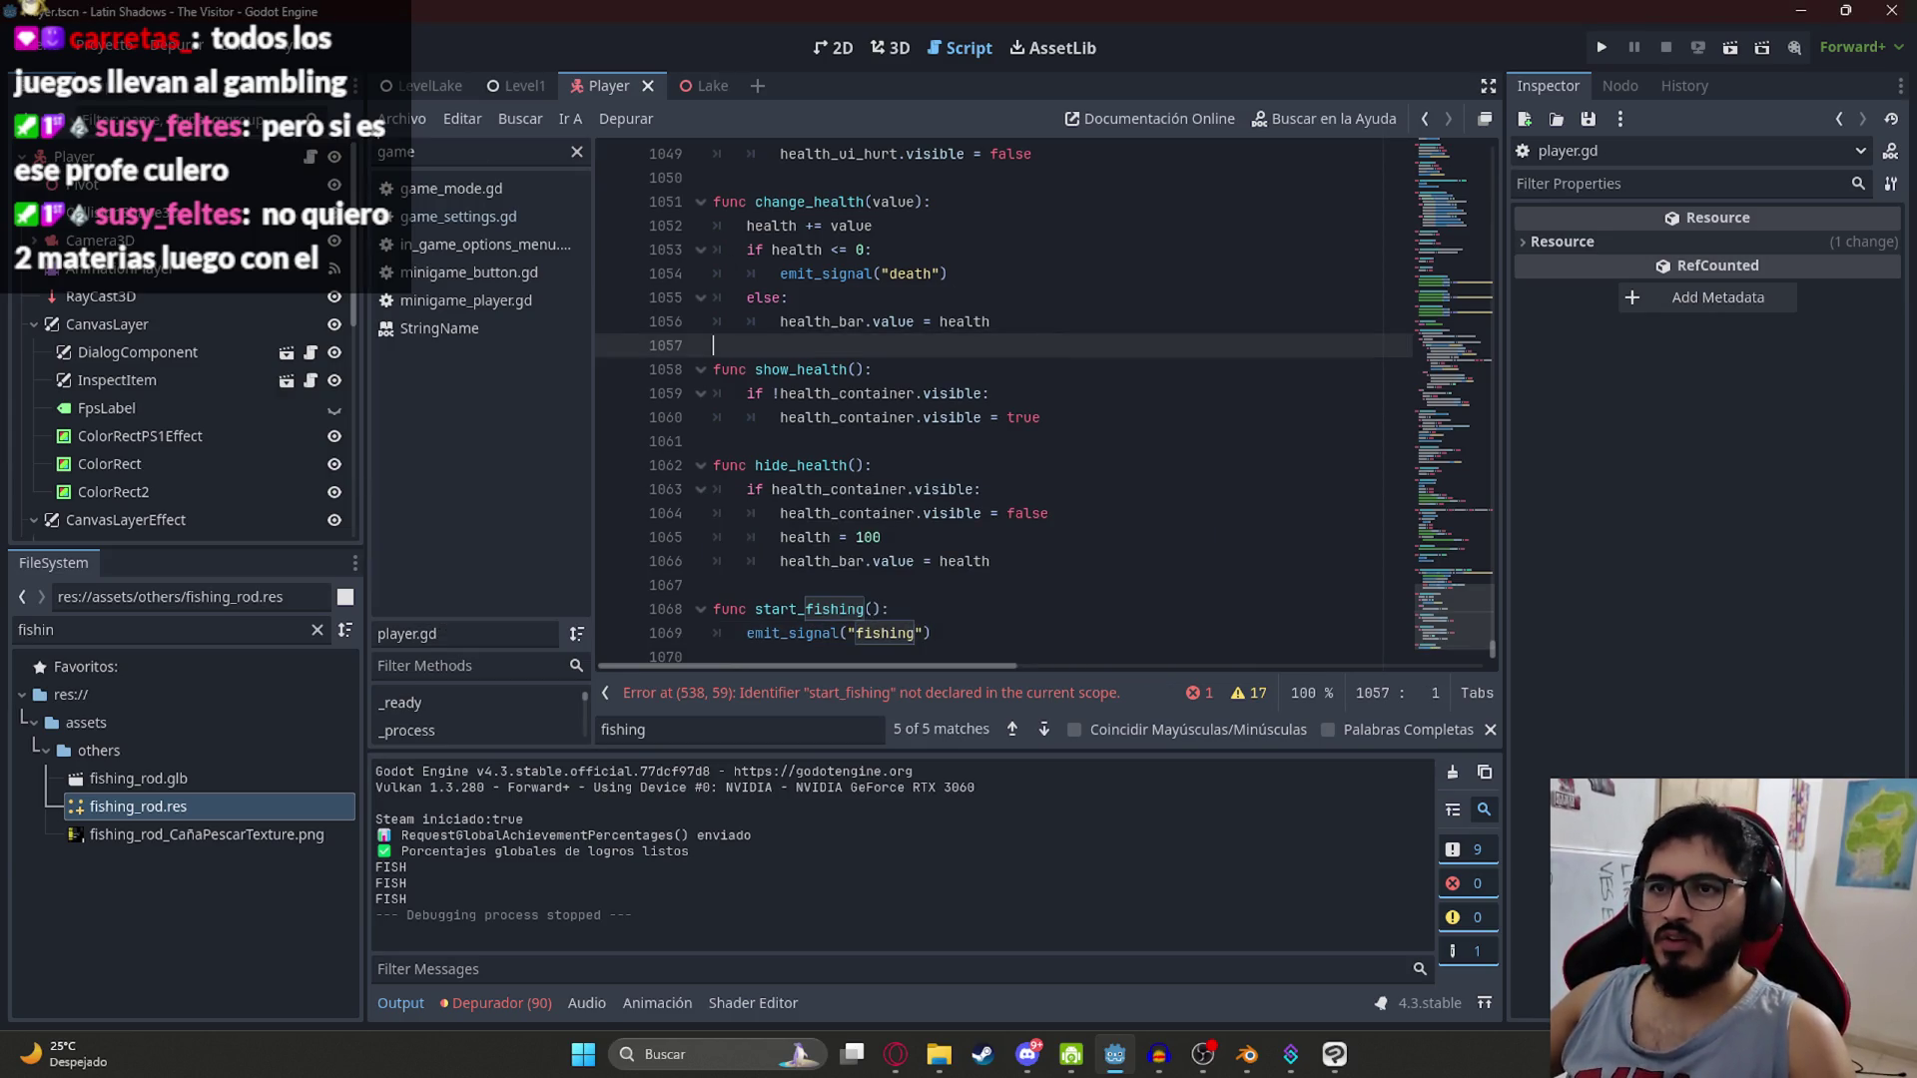
right_click(397, 86)
Step: Set the running game to windowed mode at 1152x648 resolution
left_click(544, 250)
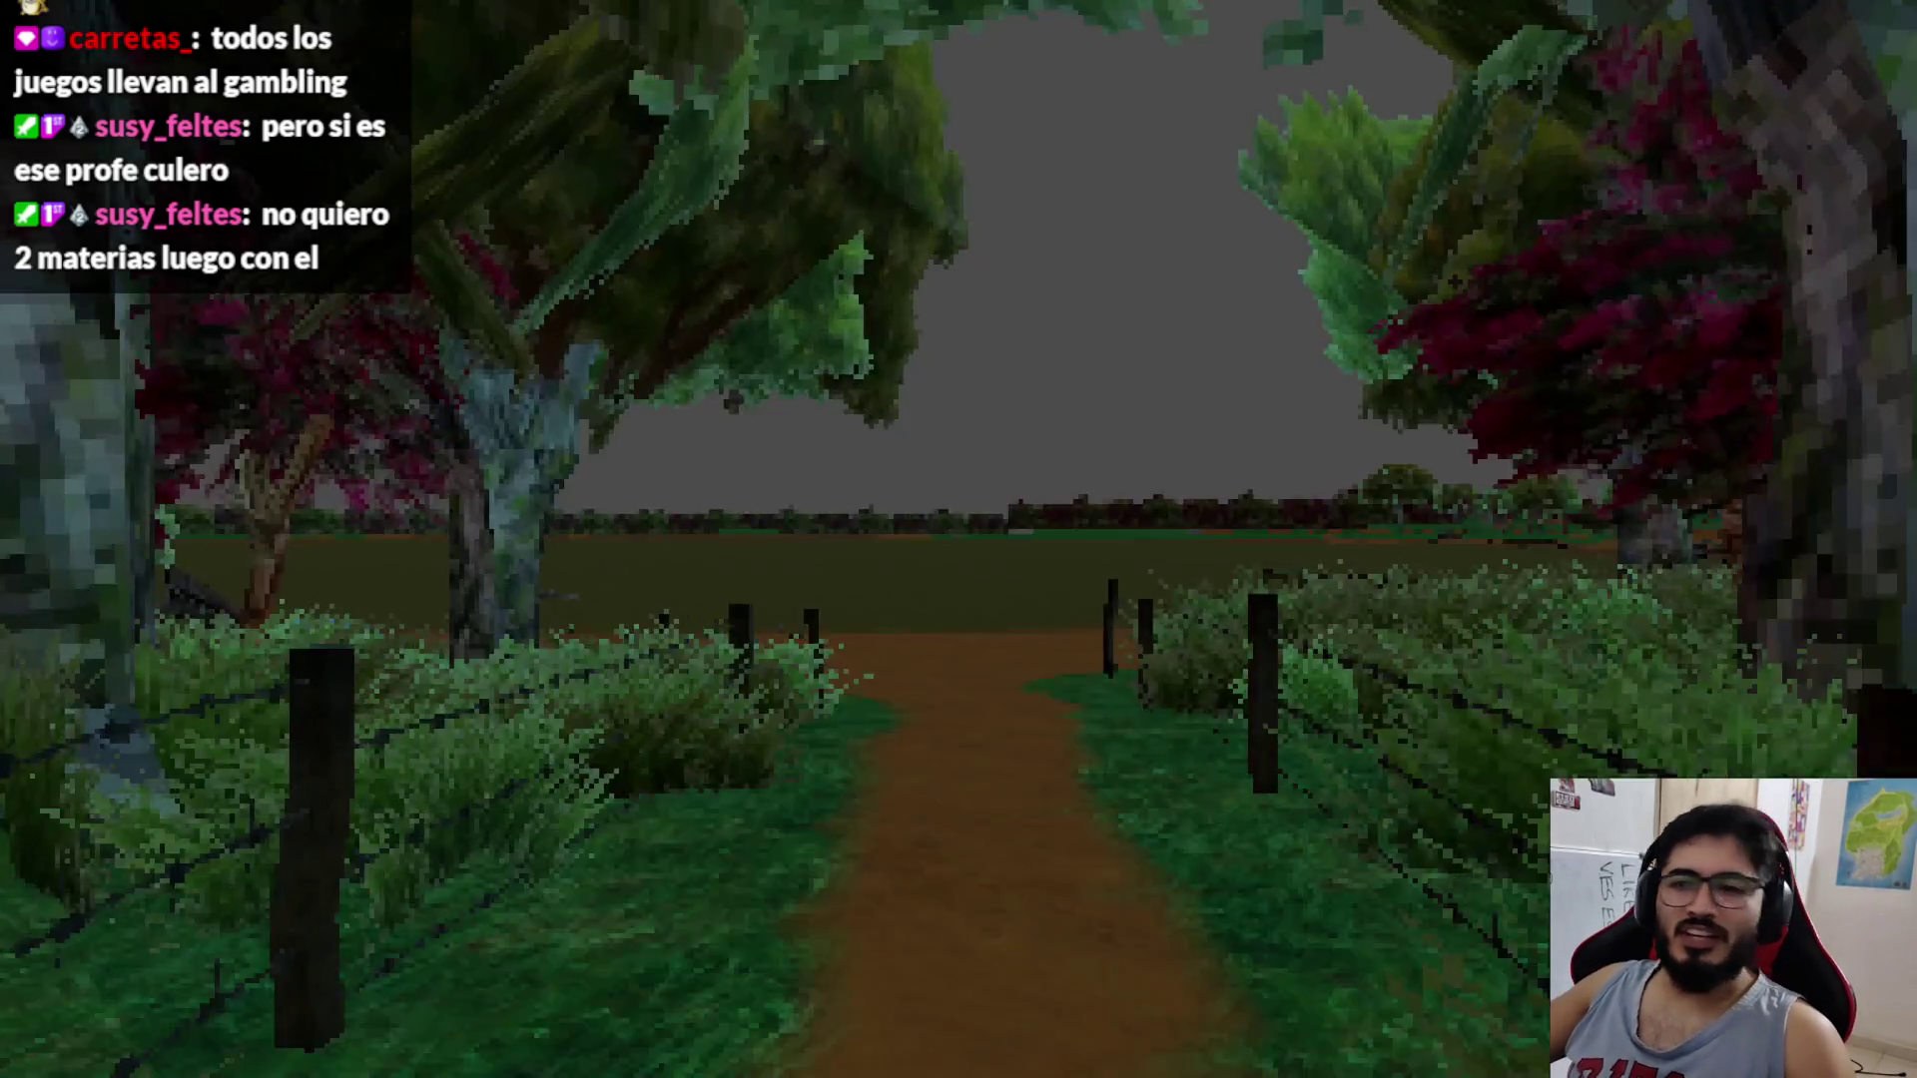
key("Escape")
left_click(943, 428)
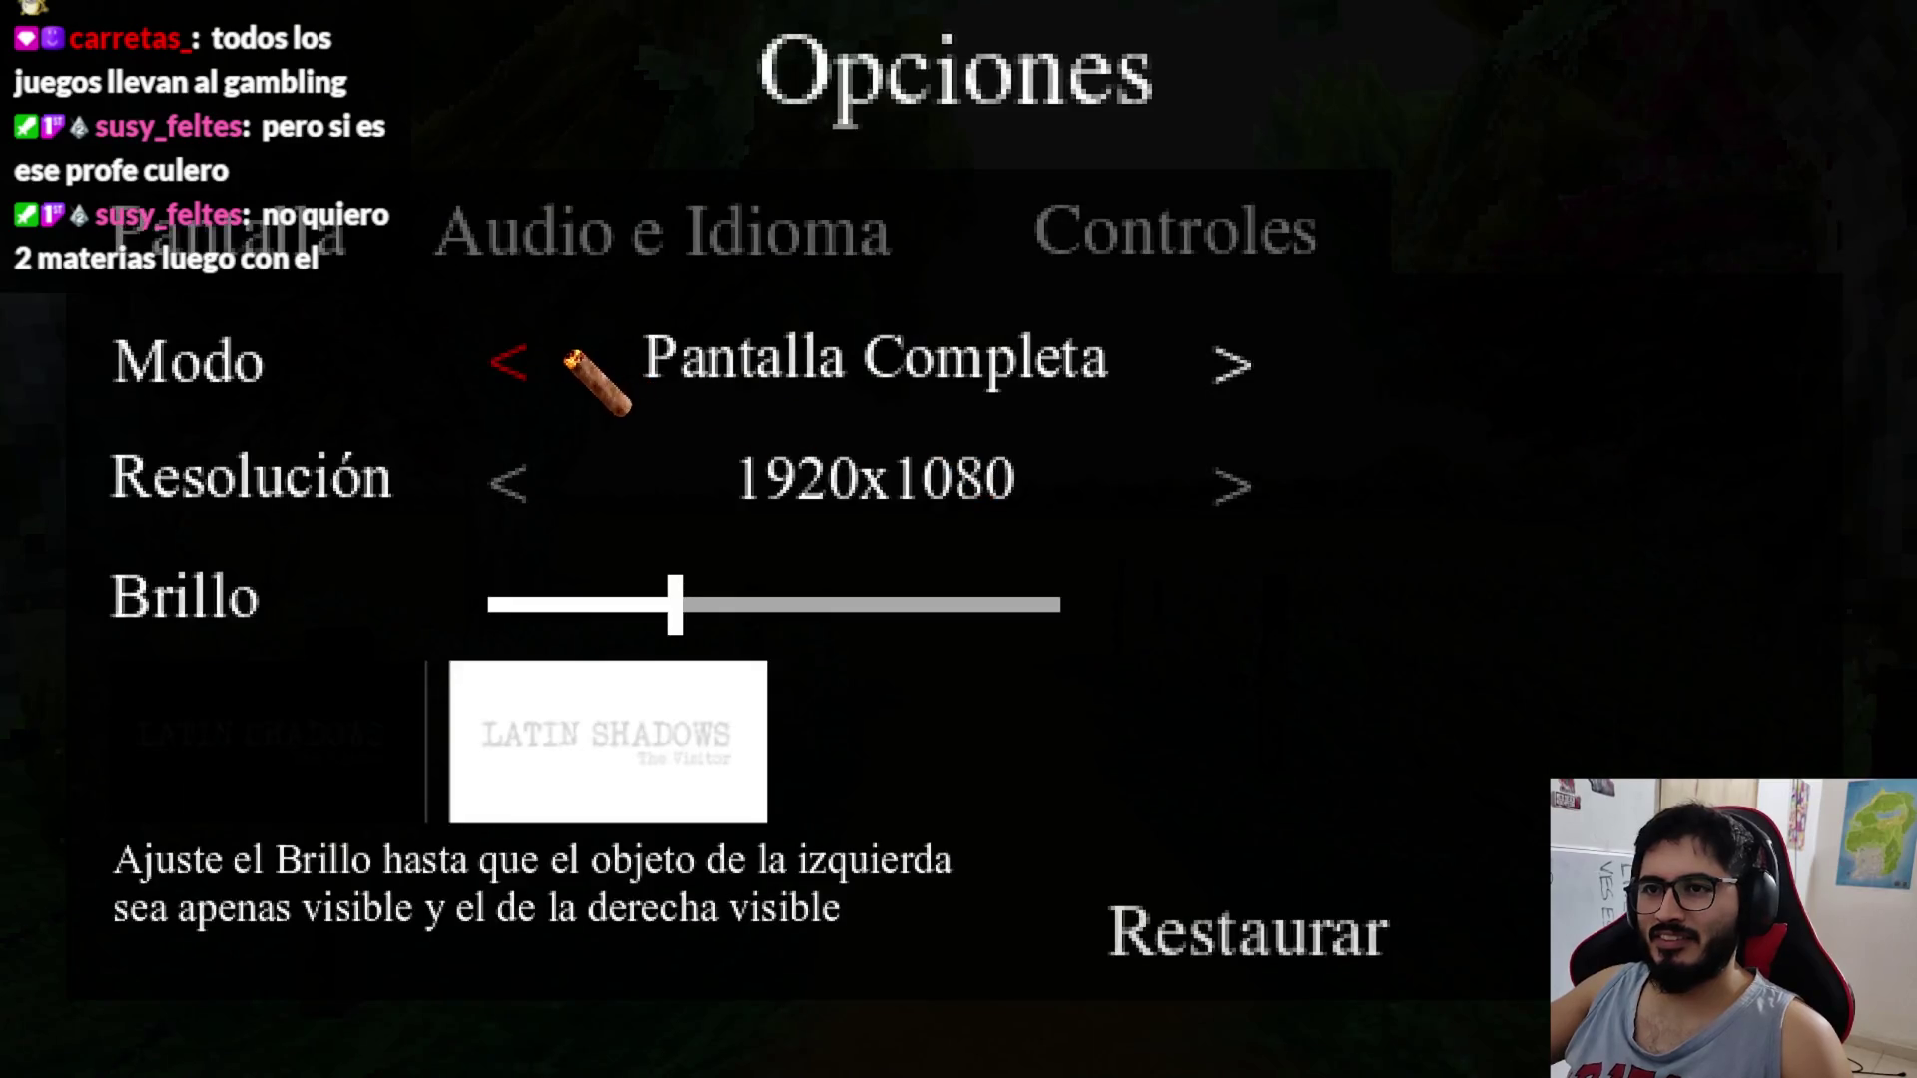
left_click(559, 384)
left_click(556, 384)
left_click(505, 376)
left_click(542, 485)
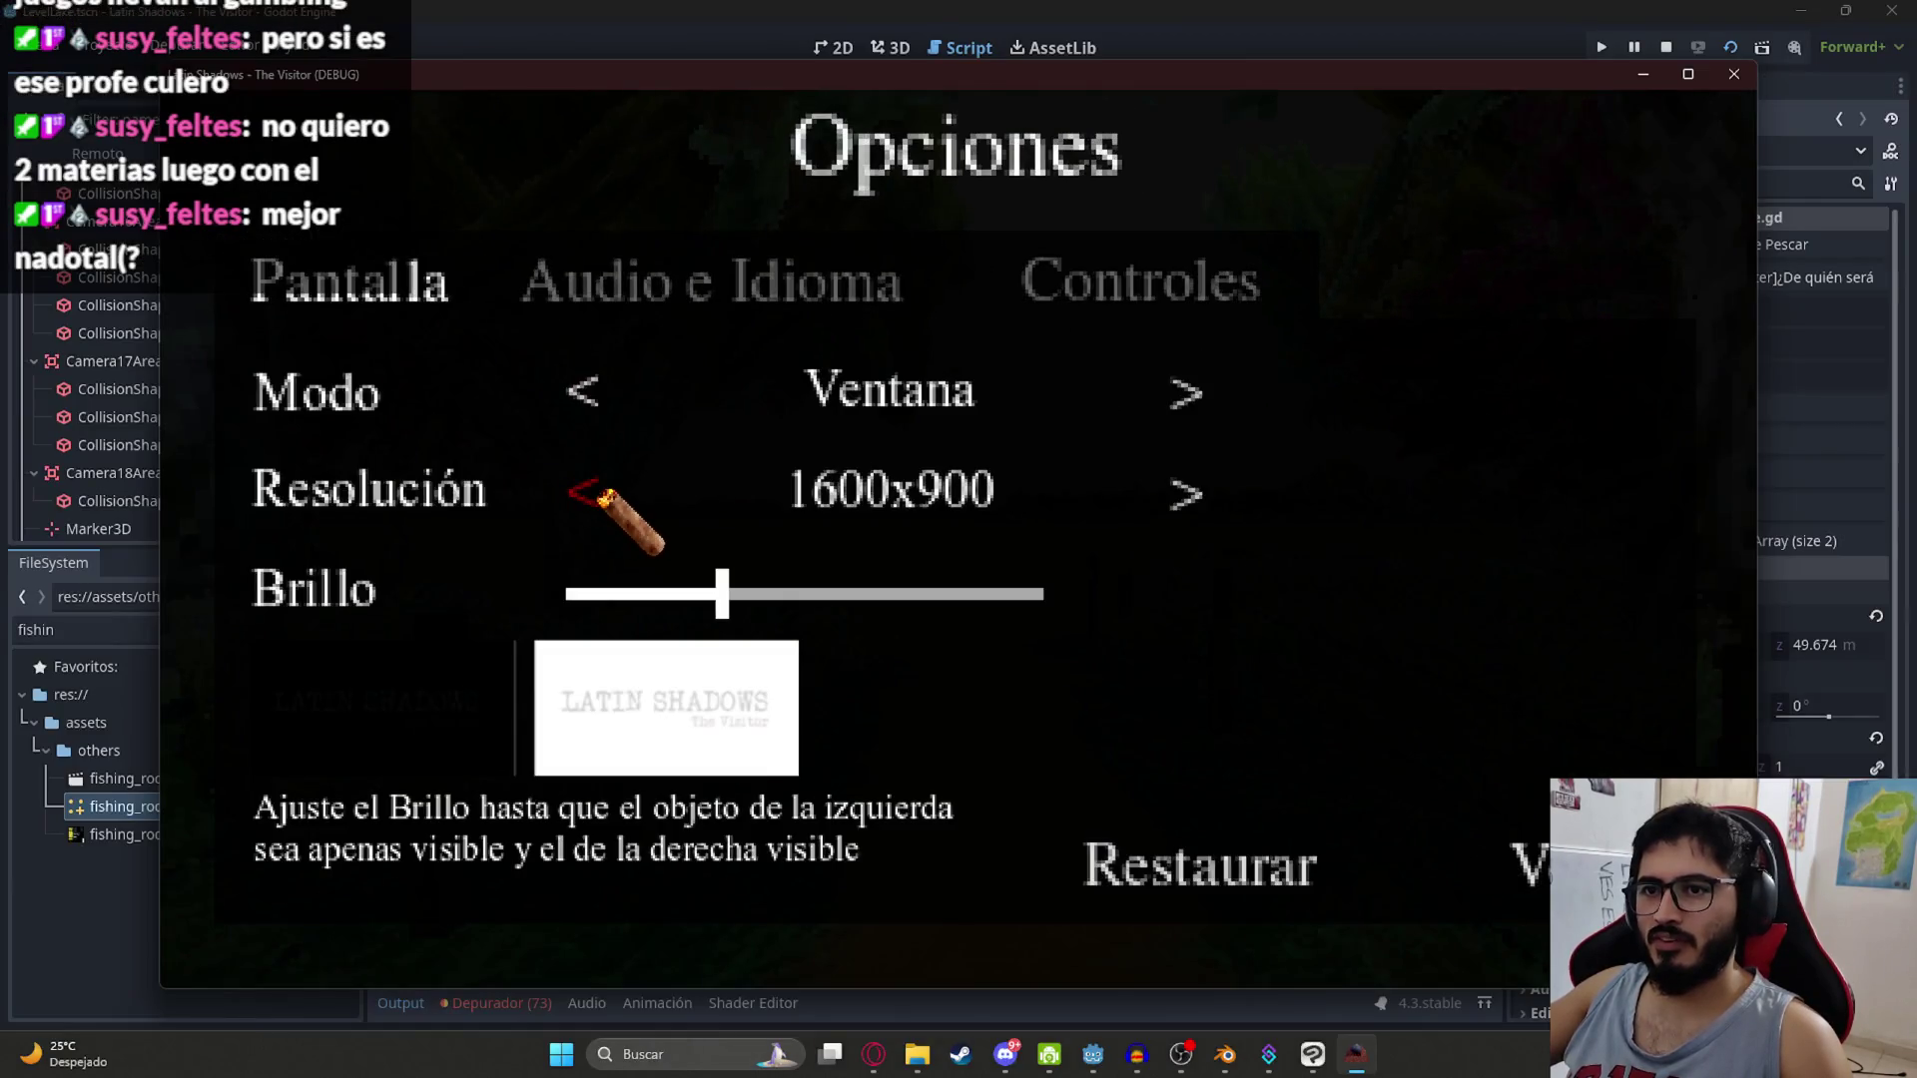
left_click(604, 497)
left_click(634, 499)
left_click(675, 508)
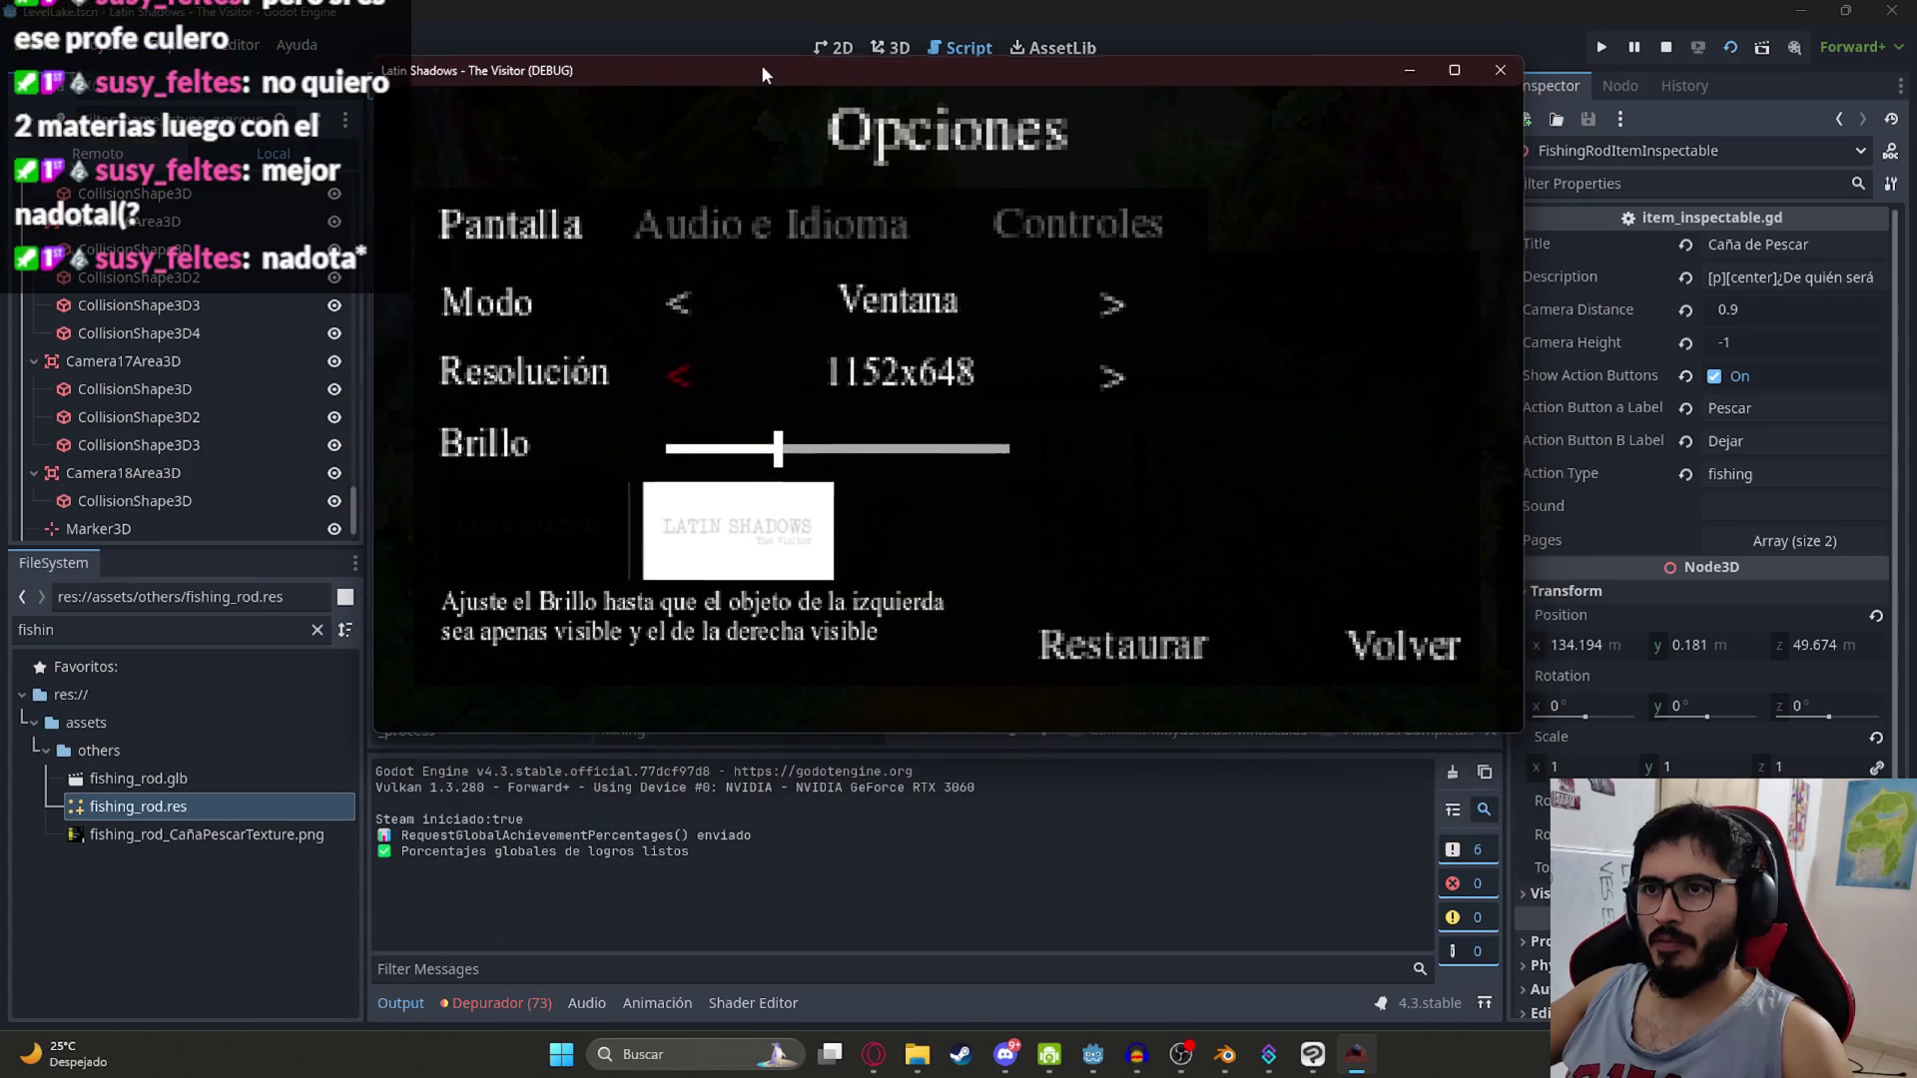
left_click(1448, 641)
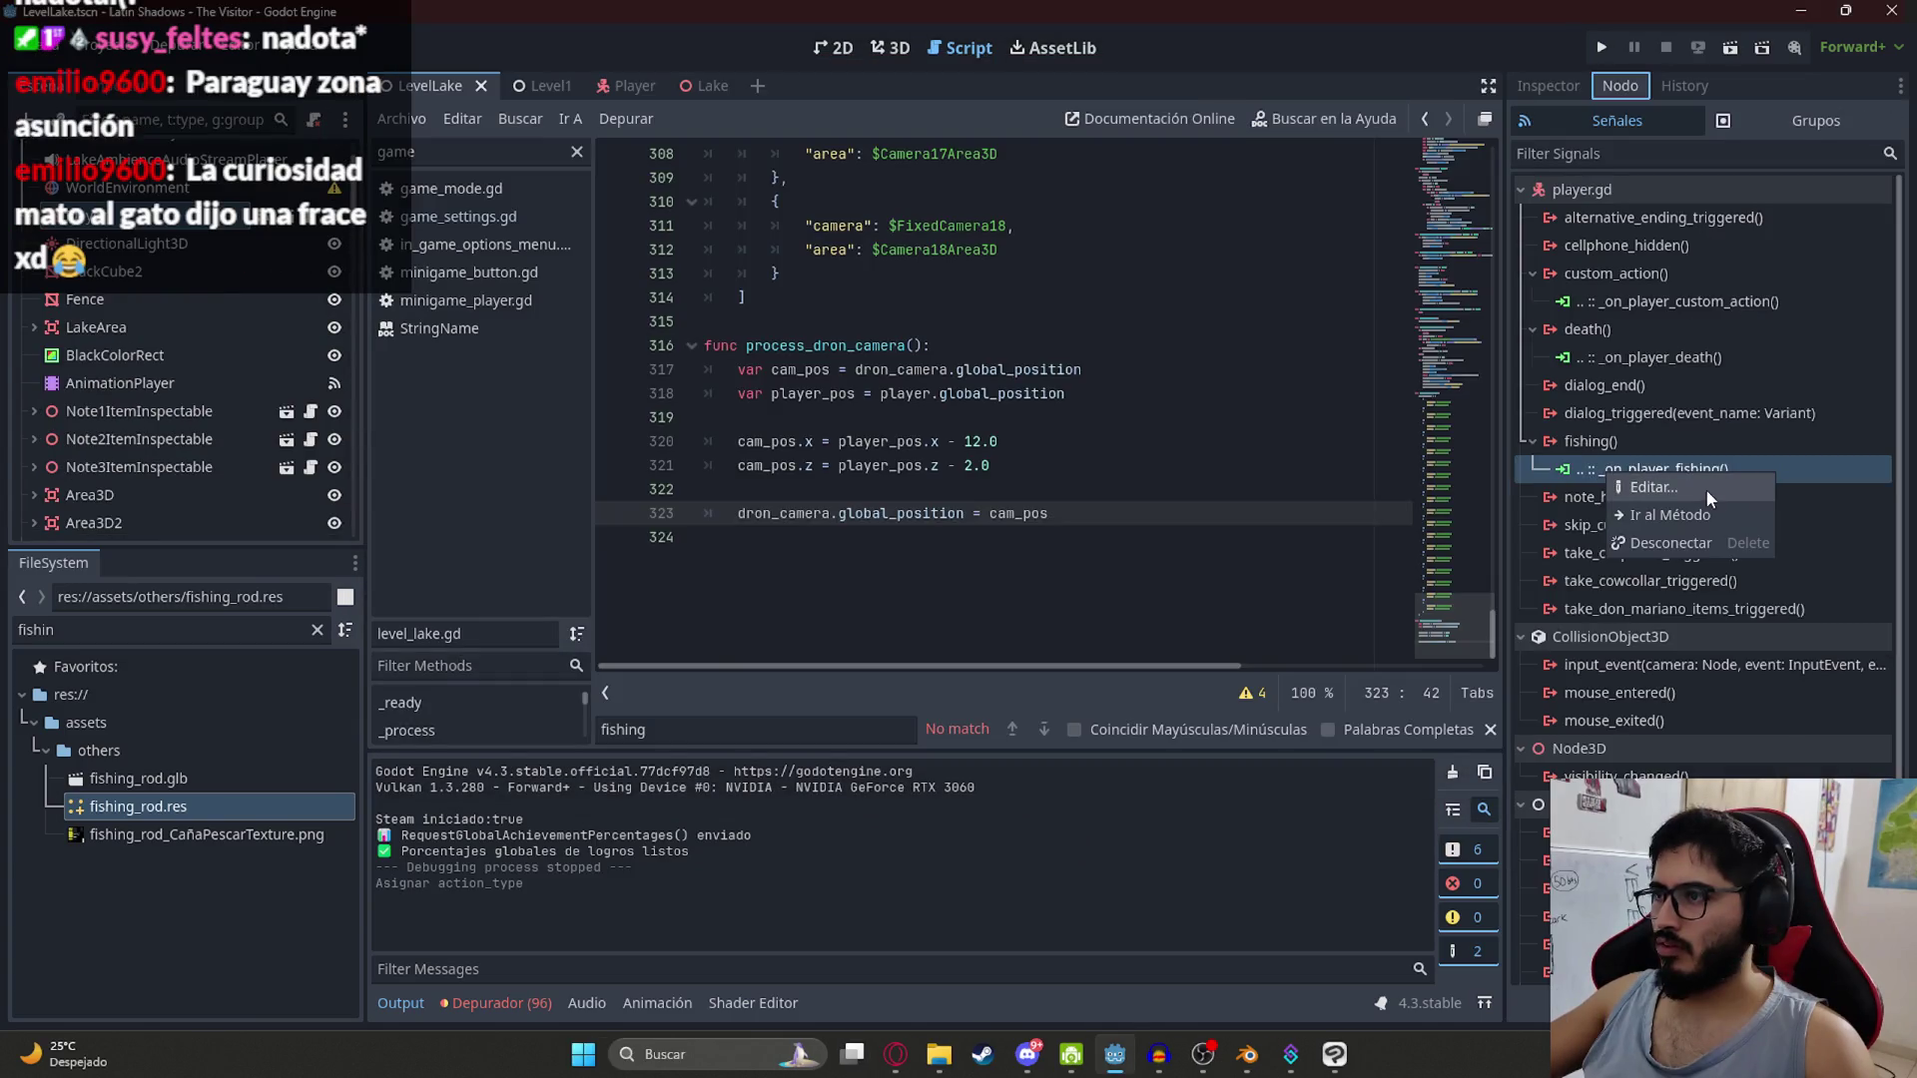
Step: Reconnect the player's fishing() signal to _on_player_fishing and replace its pass with print()
left_click(1669, 542)
double_click(1590, 441)
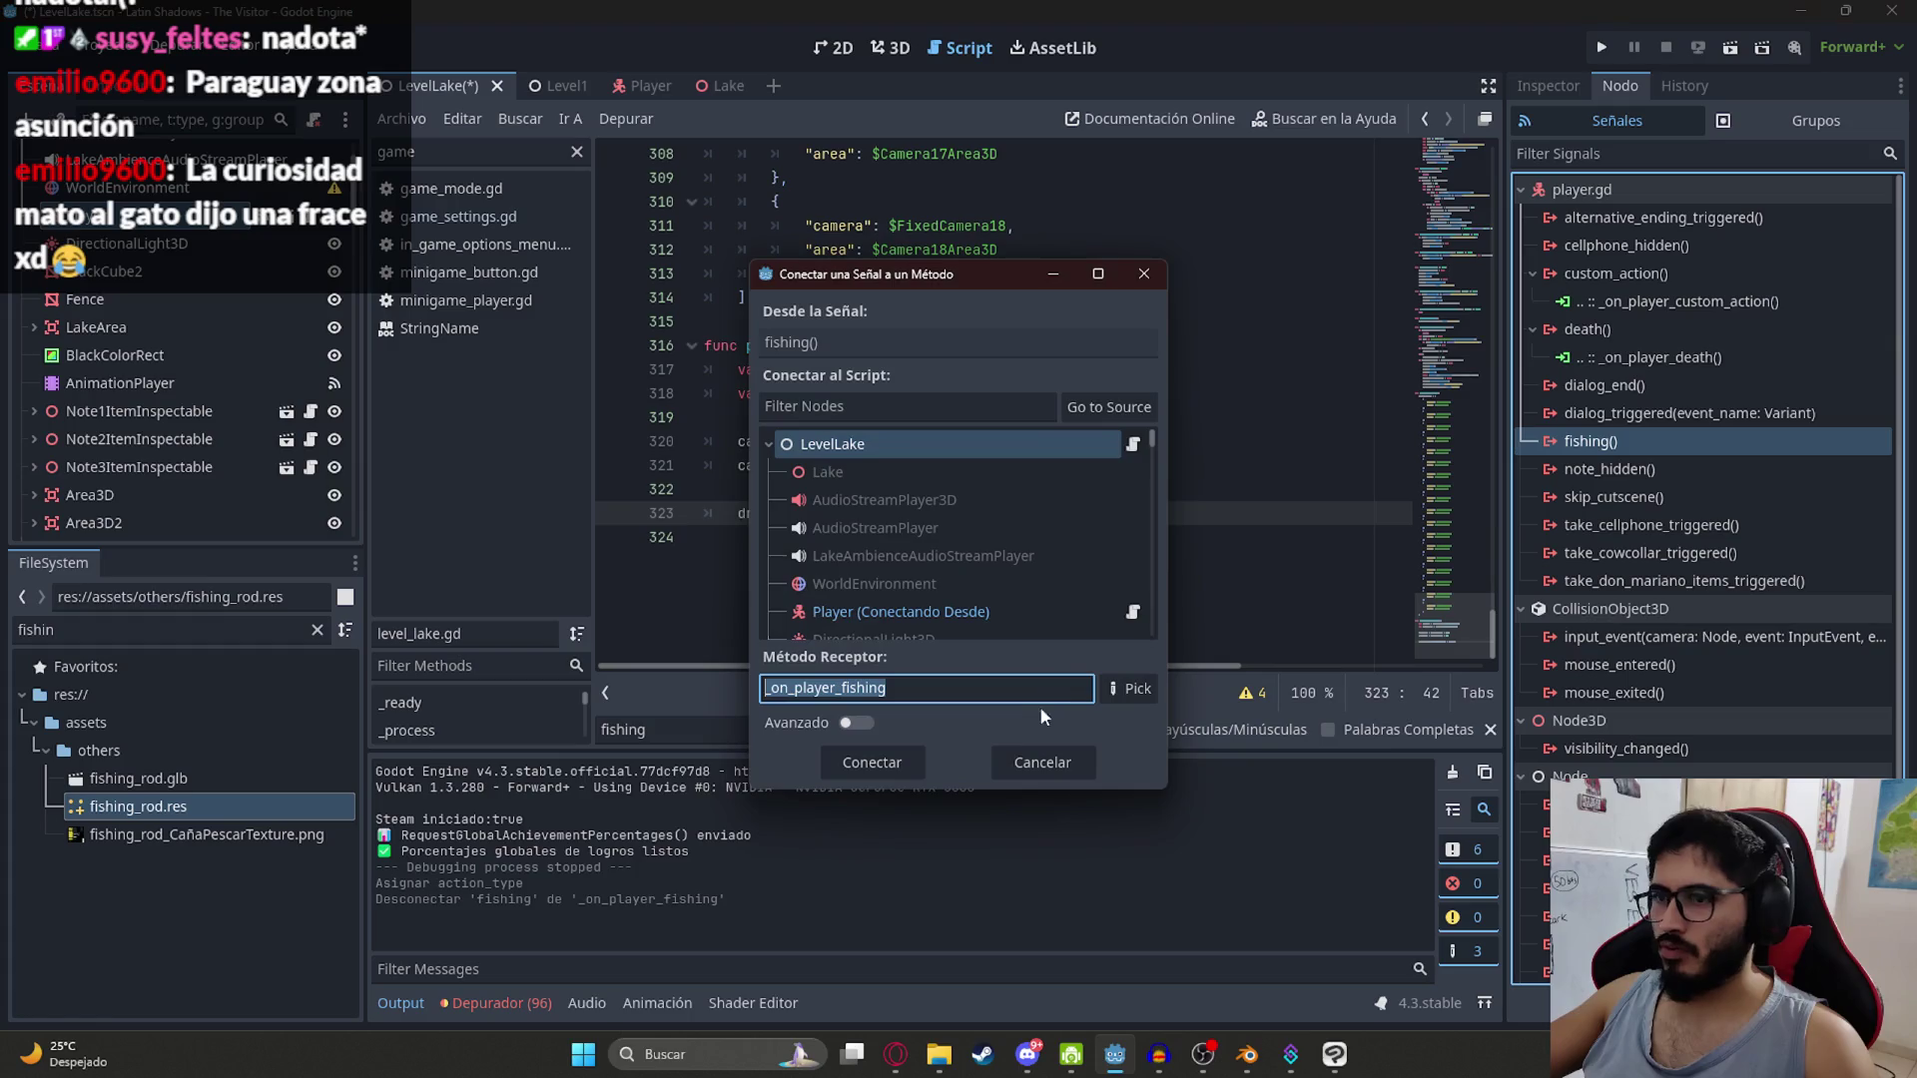
left_click(872, 763)
left_click_drag(740, 607, 1188, 627)
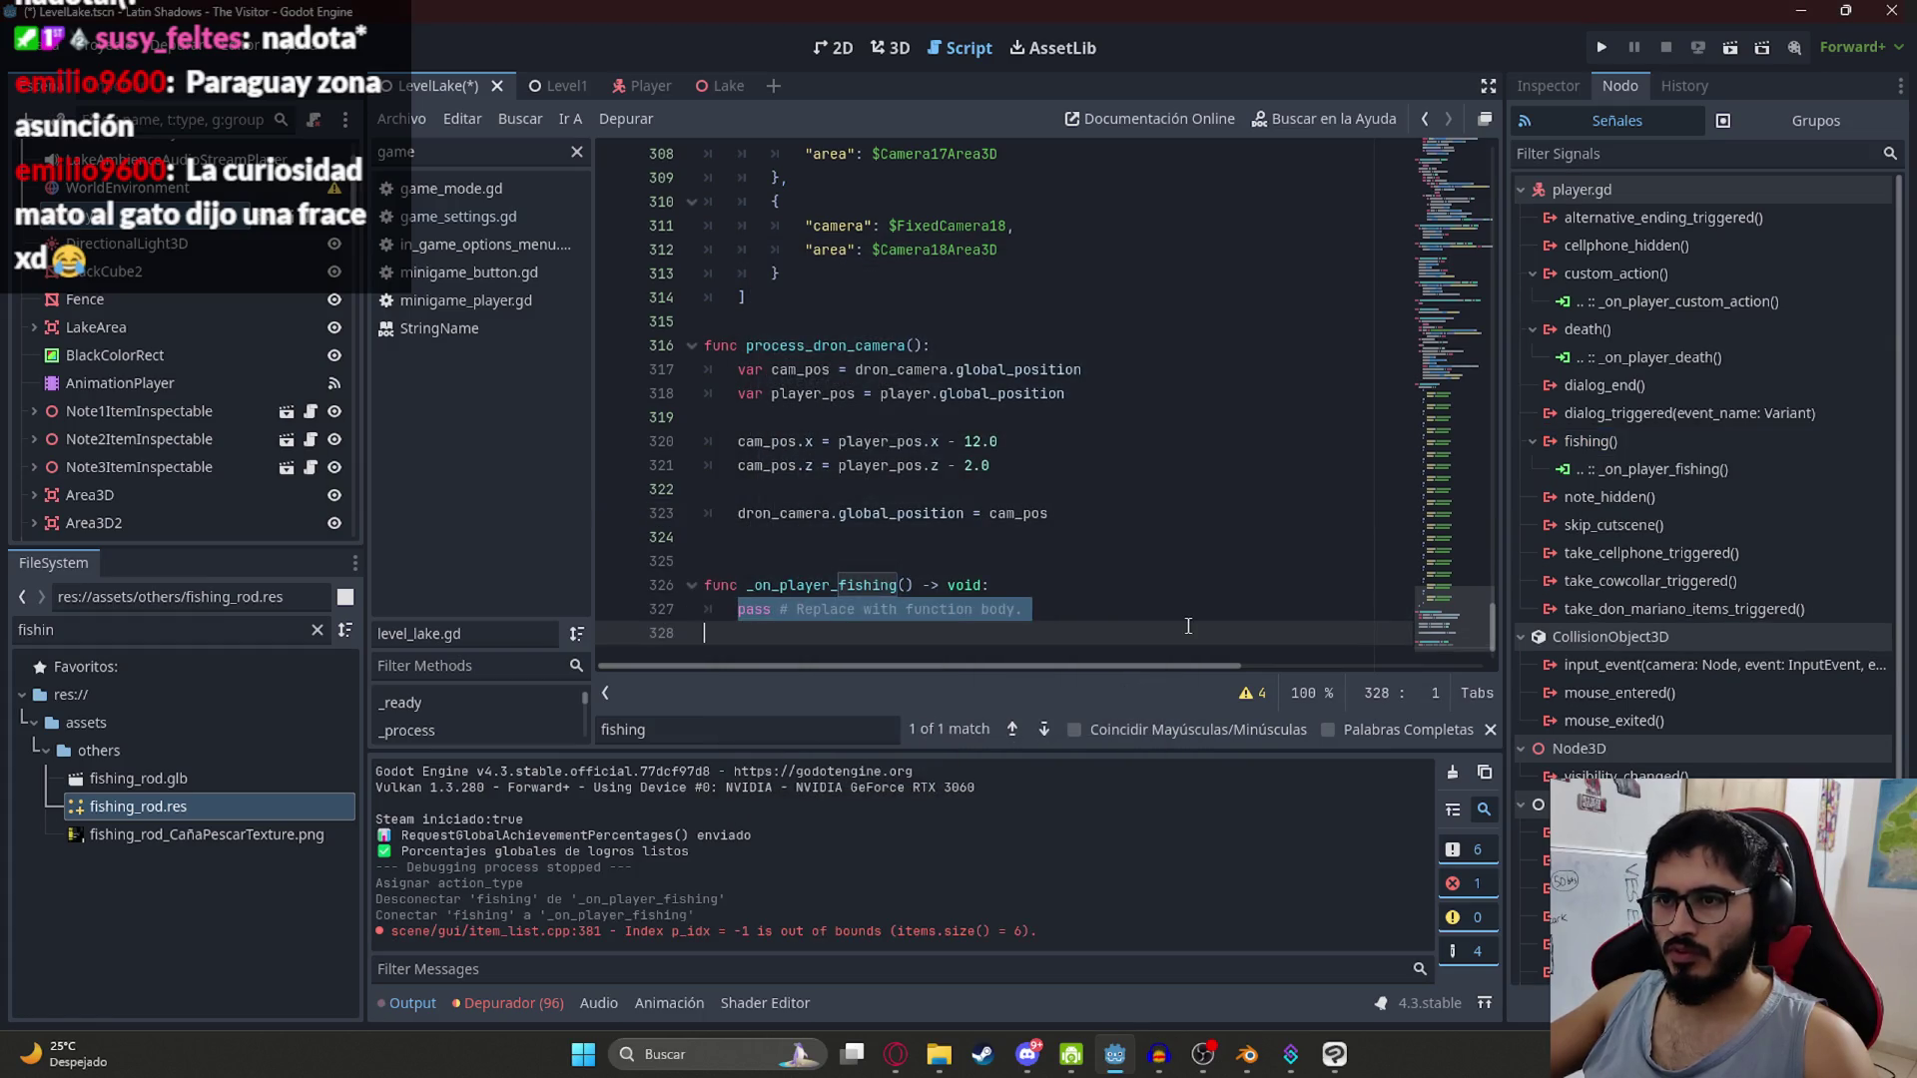
type("PRINT(")
key("shift+Home")
type("print(")
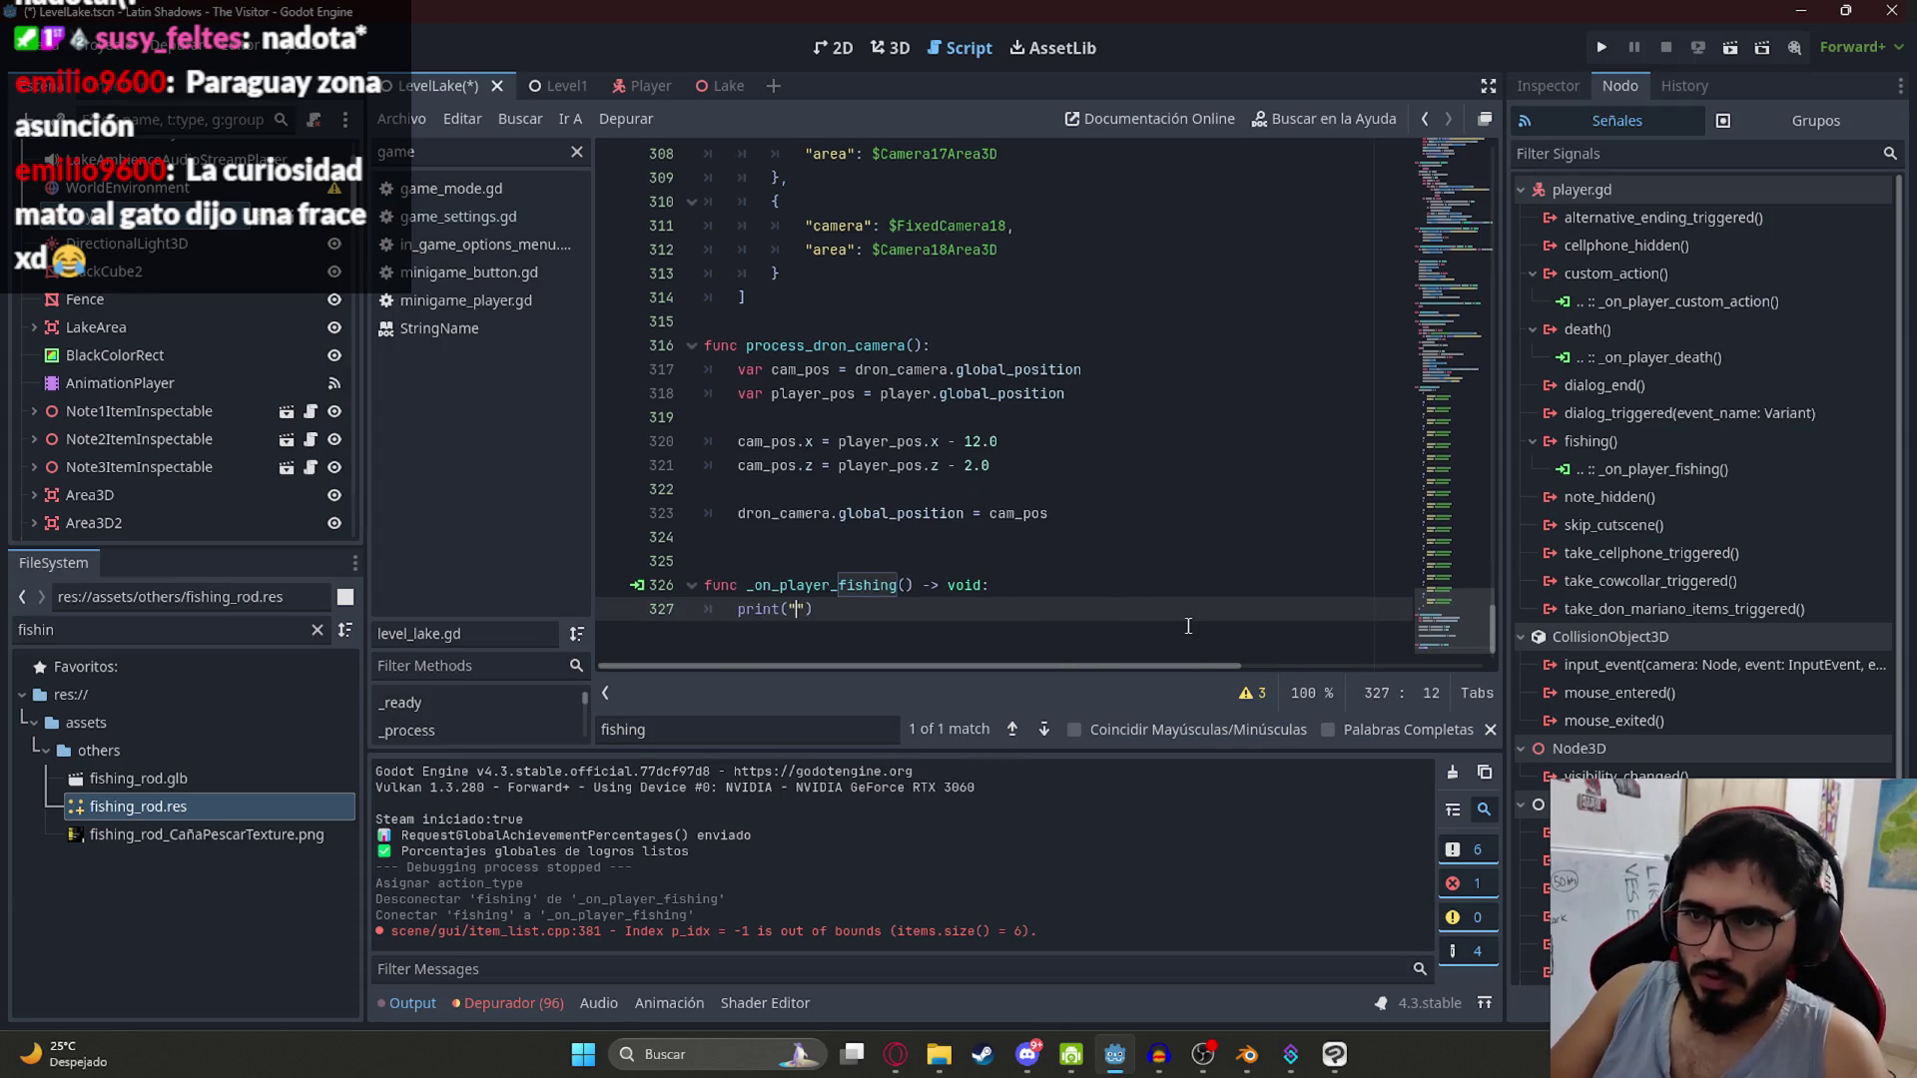
Step: Save the LevelLake scene and run the game with F5
key("ctrl+s")
left_click(45, 47)
left_click(572, 249)
key("F5")
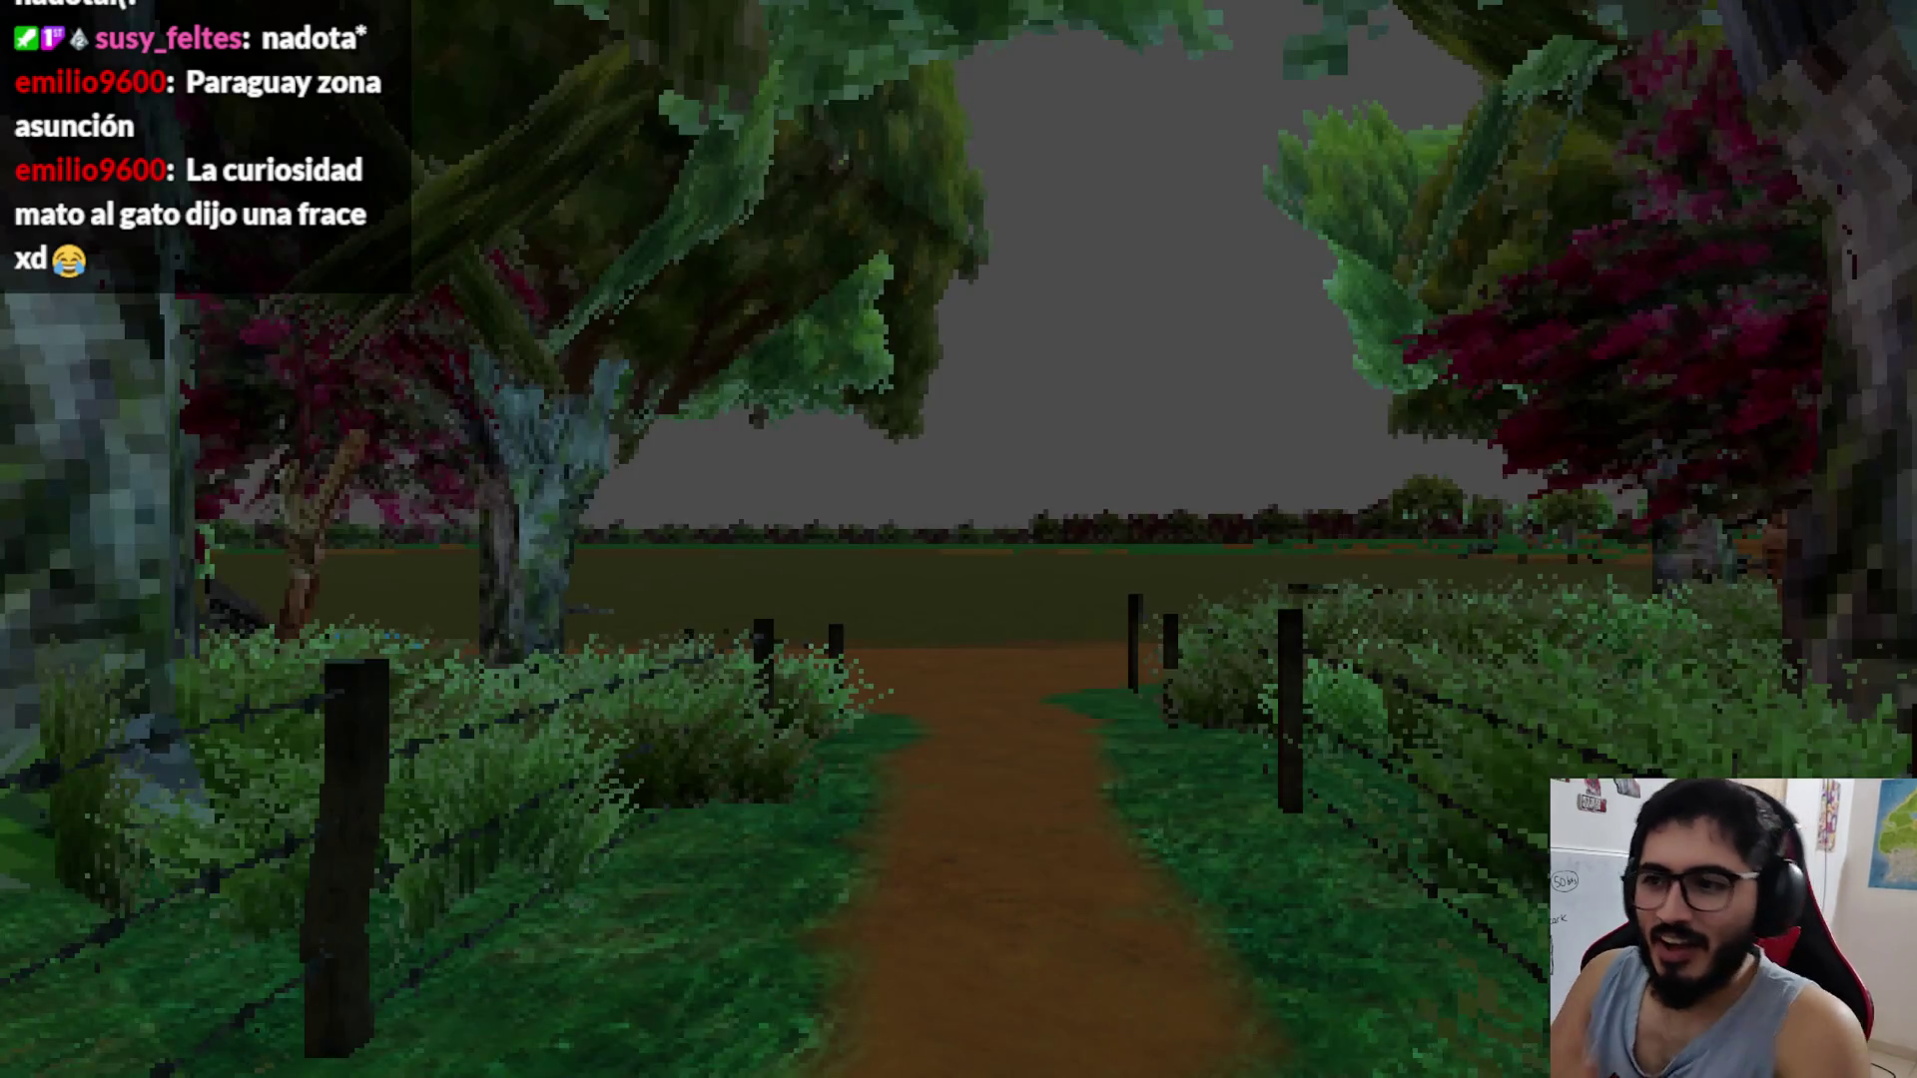
Step: Walk along the path onto the dock and inspect the fishing rod
key("w")
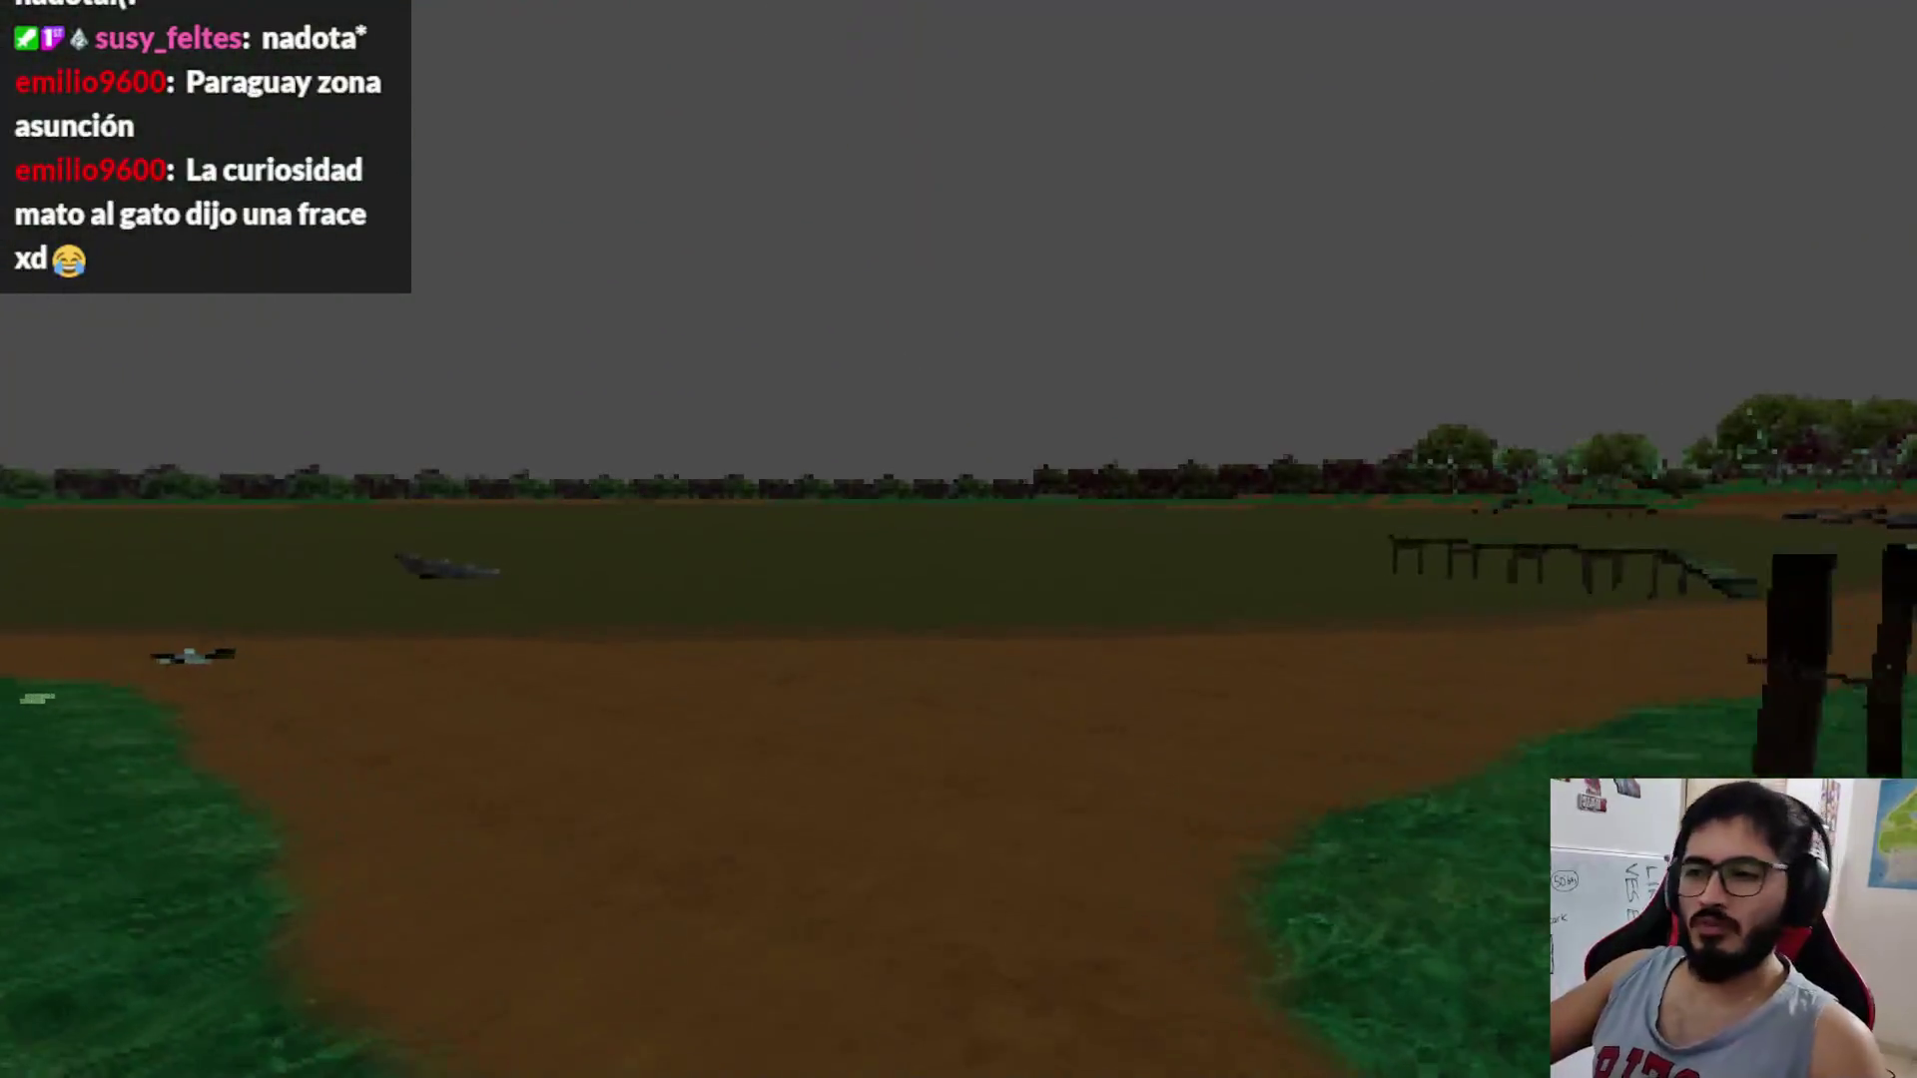
key("w")
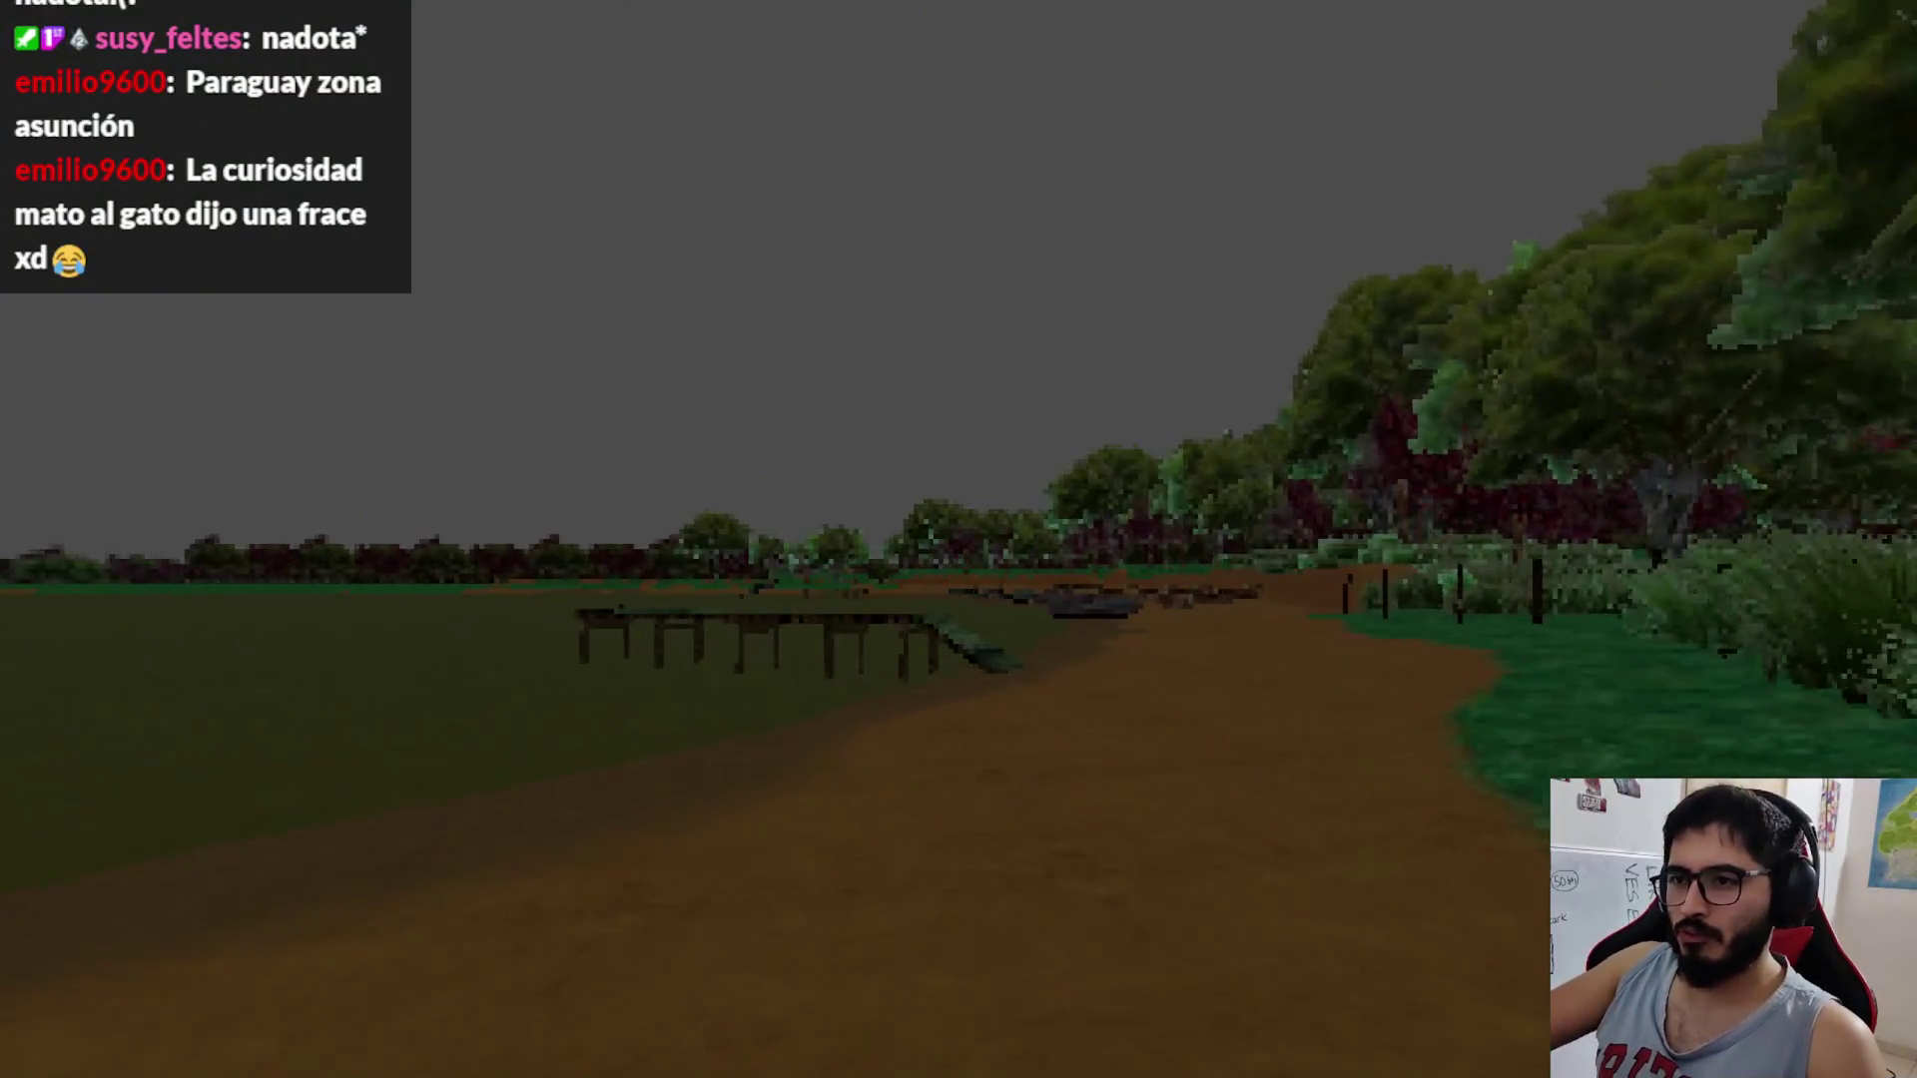
key("w")
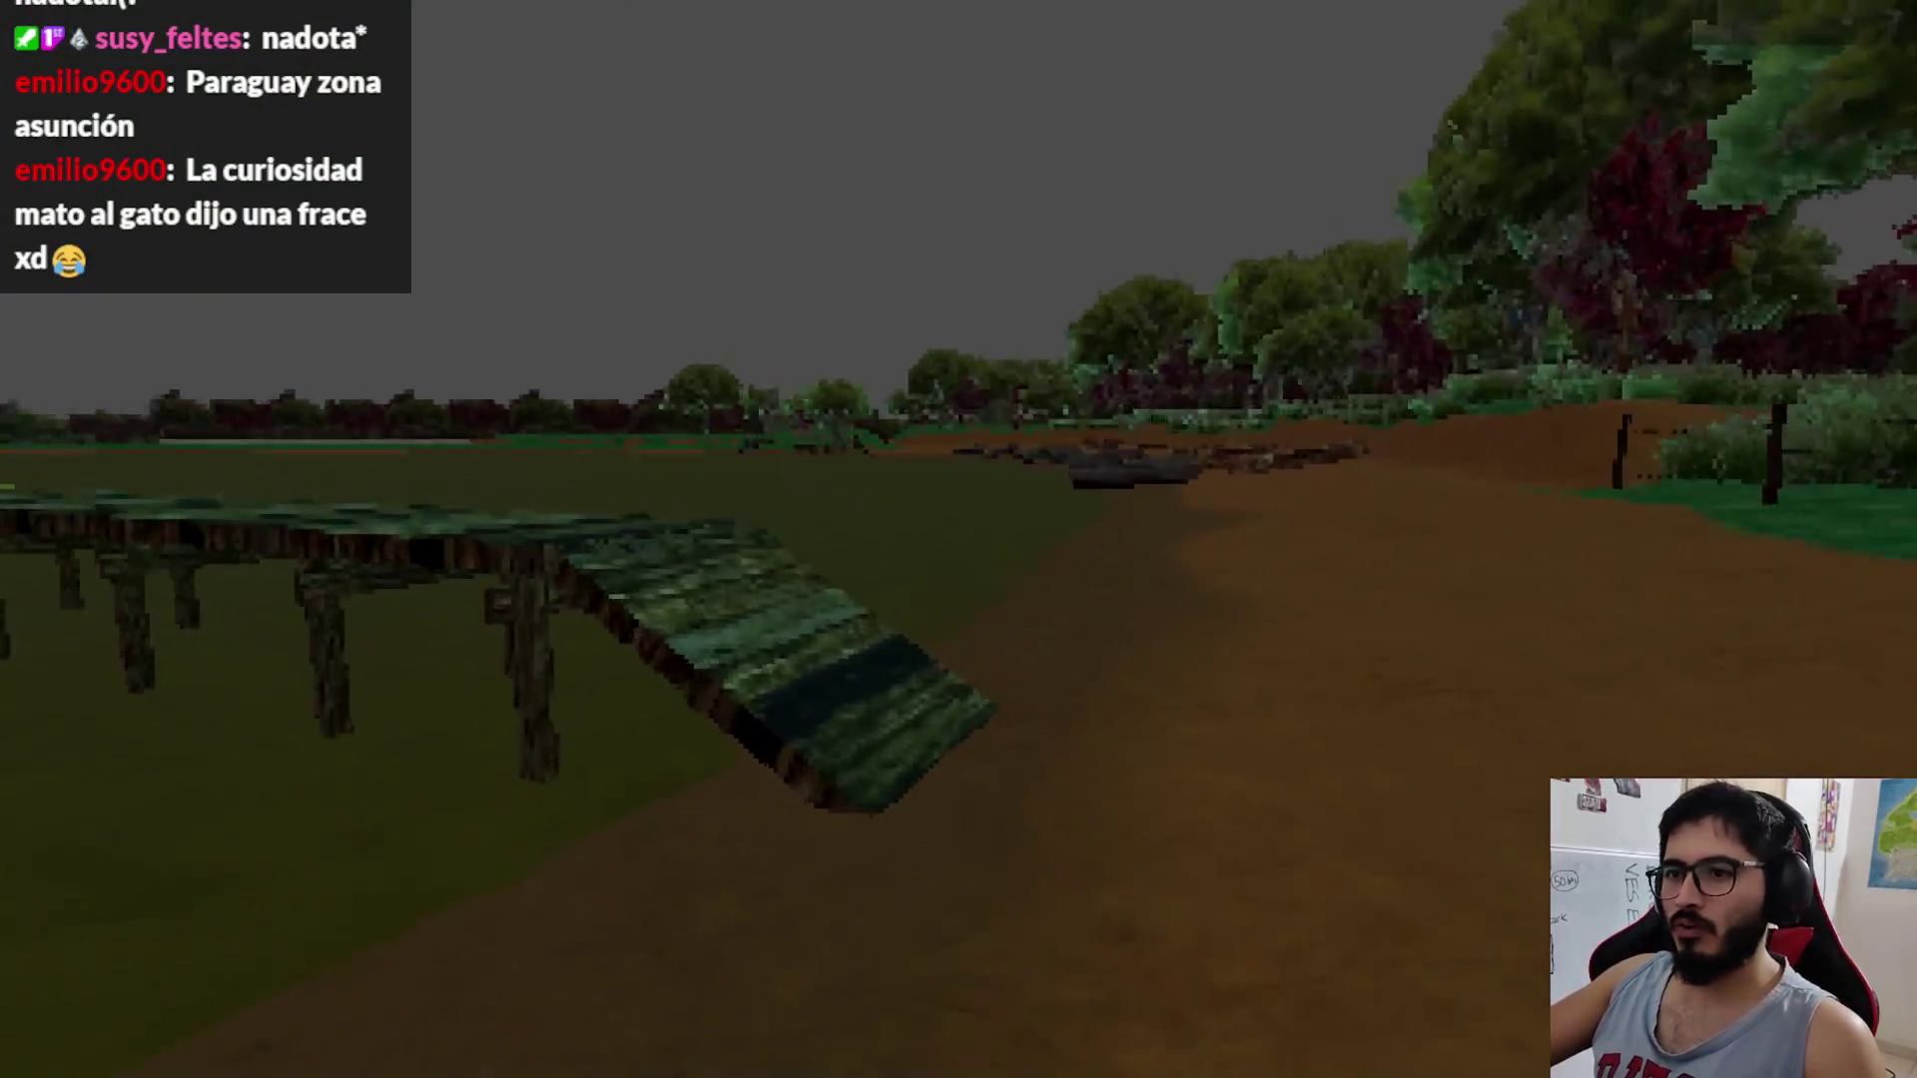
key("w")
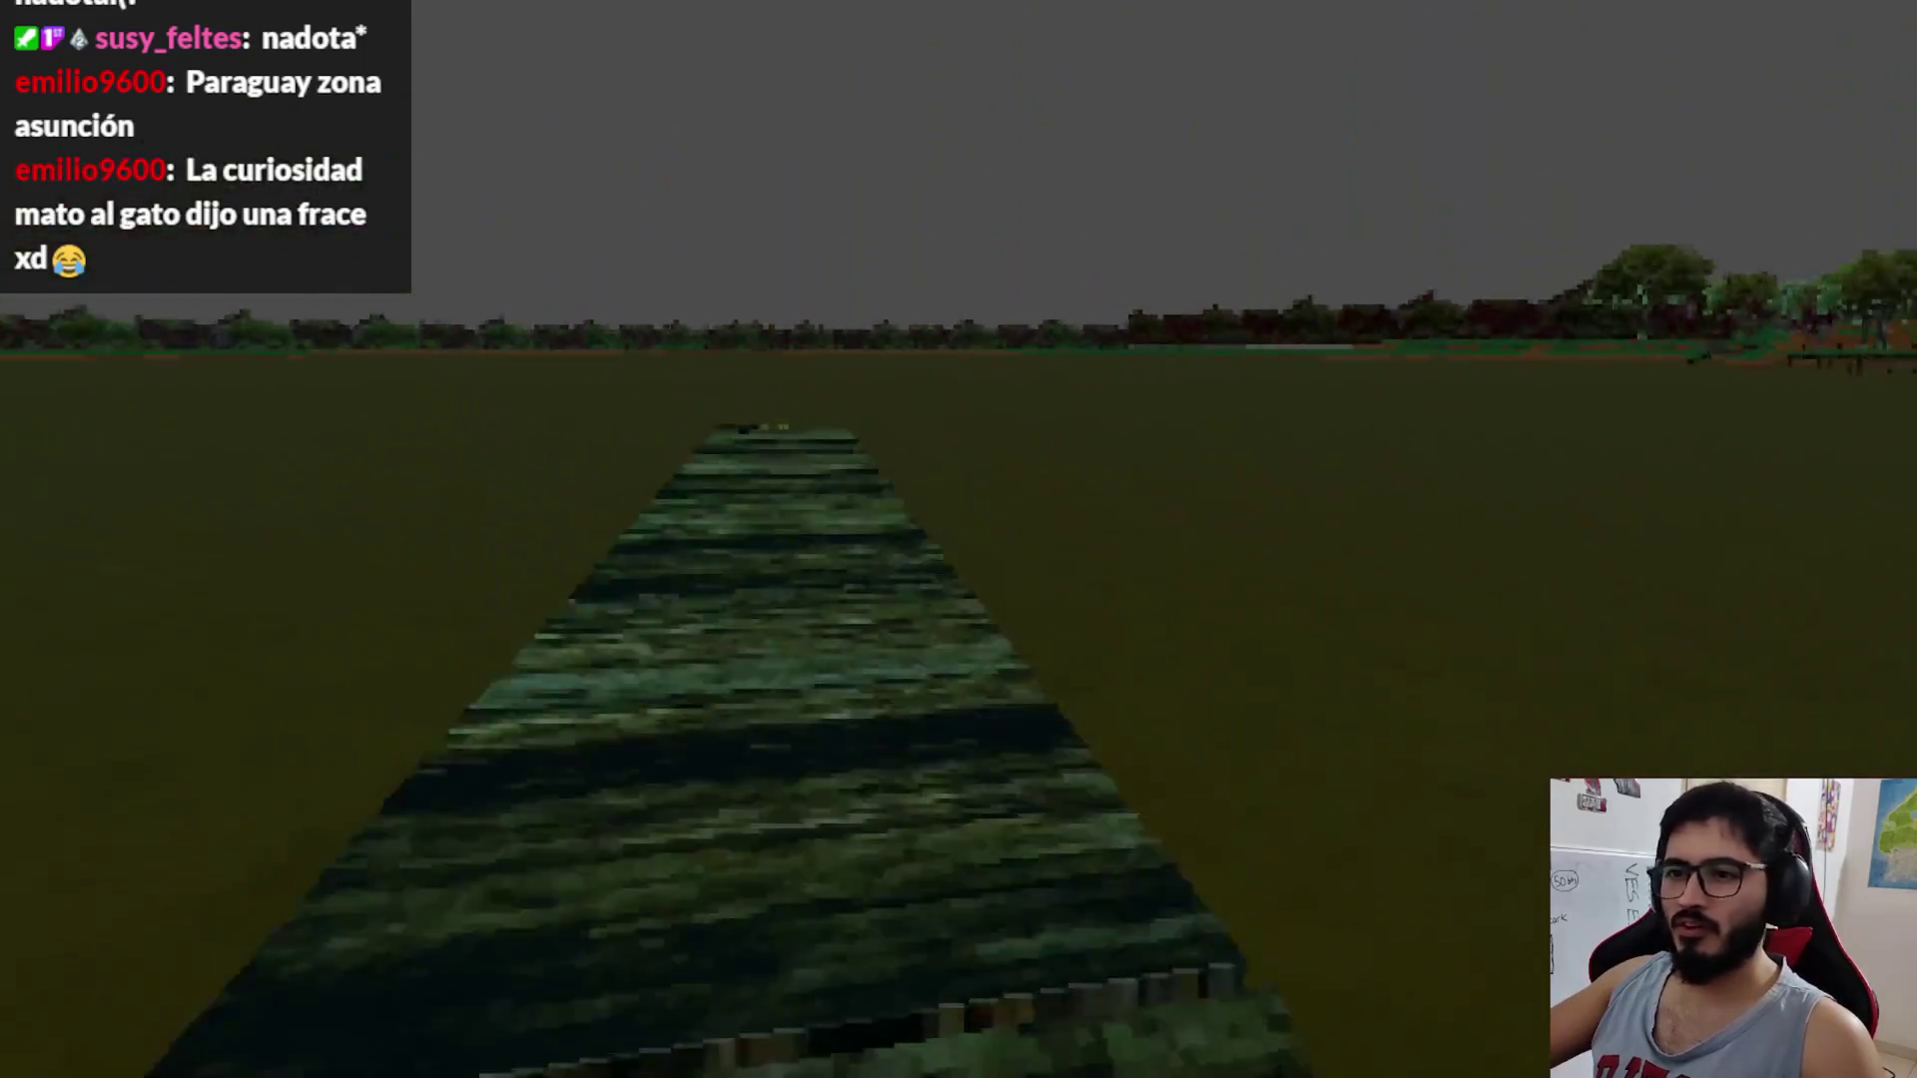
key("e")
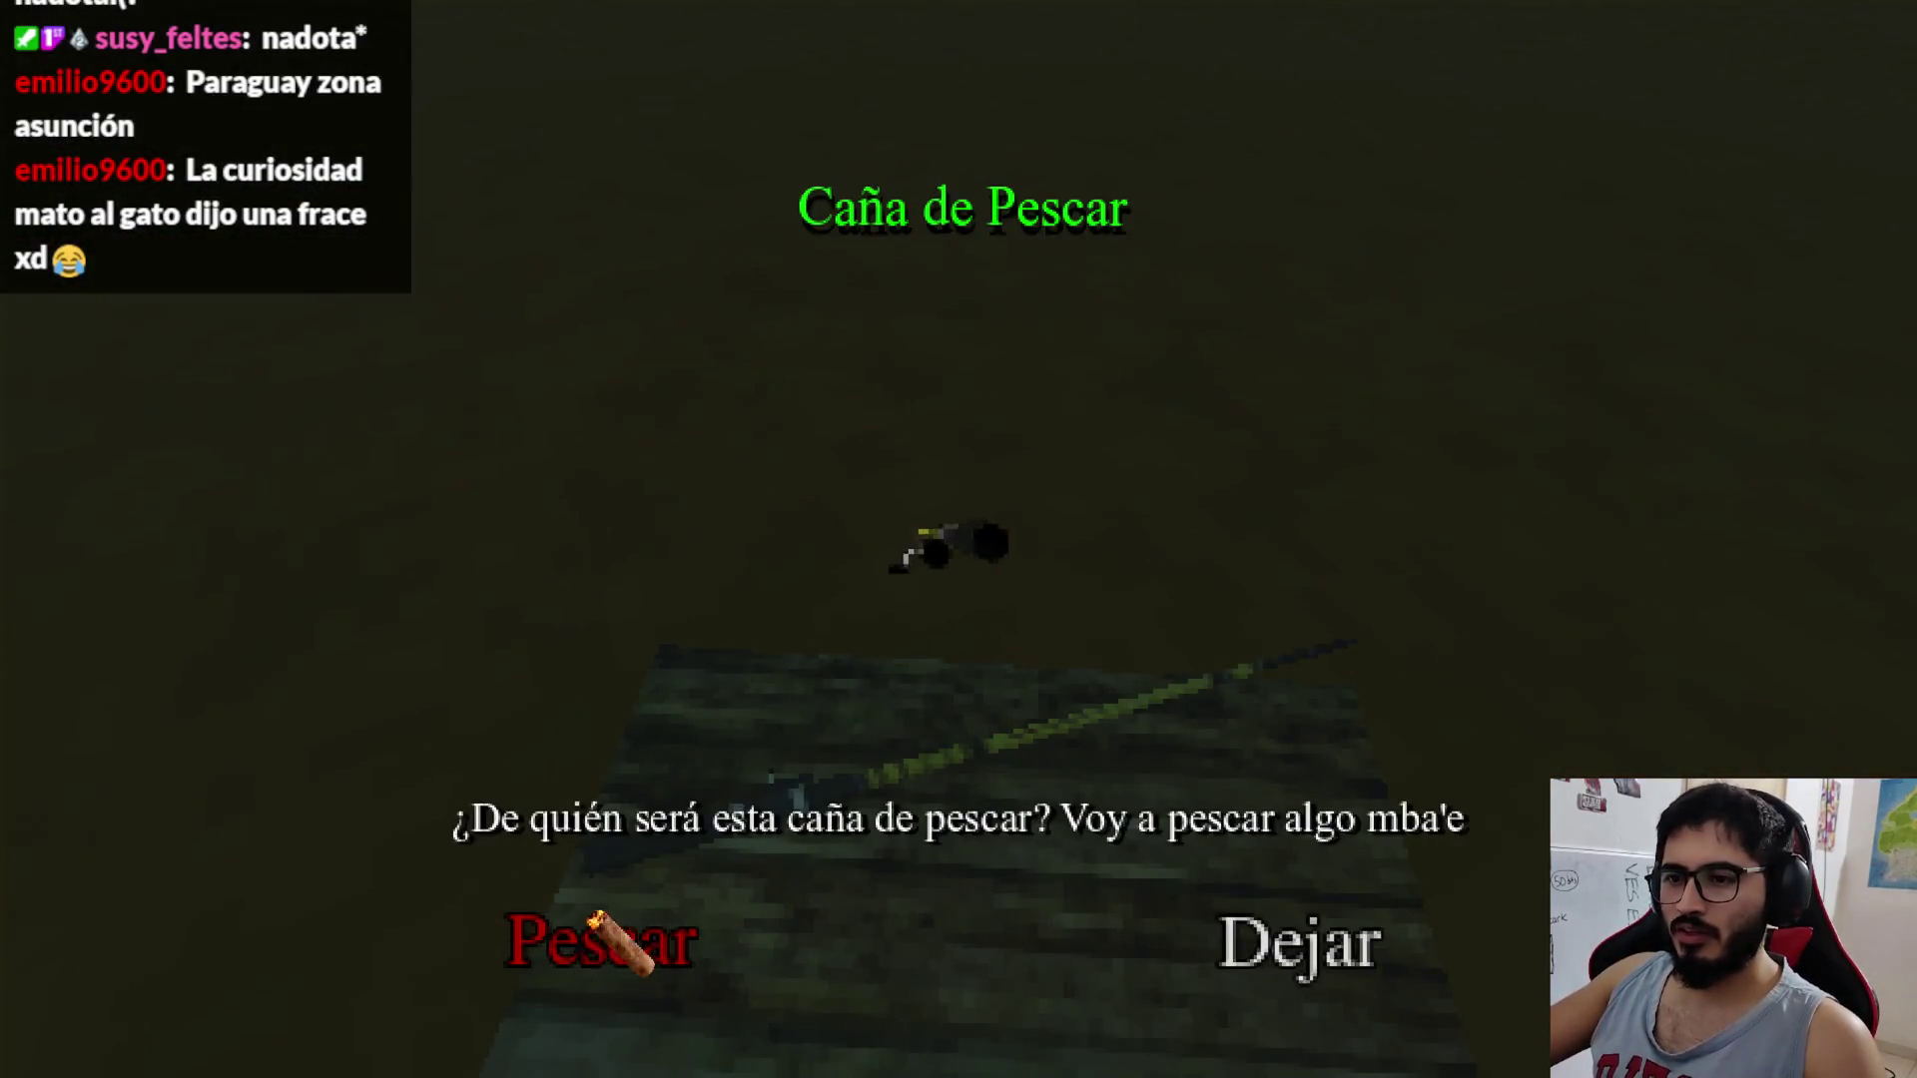
Step: Stop the running game from the Godot editor and switch to the browser
key("super")
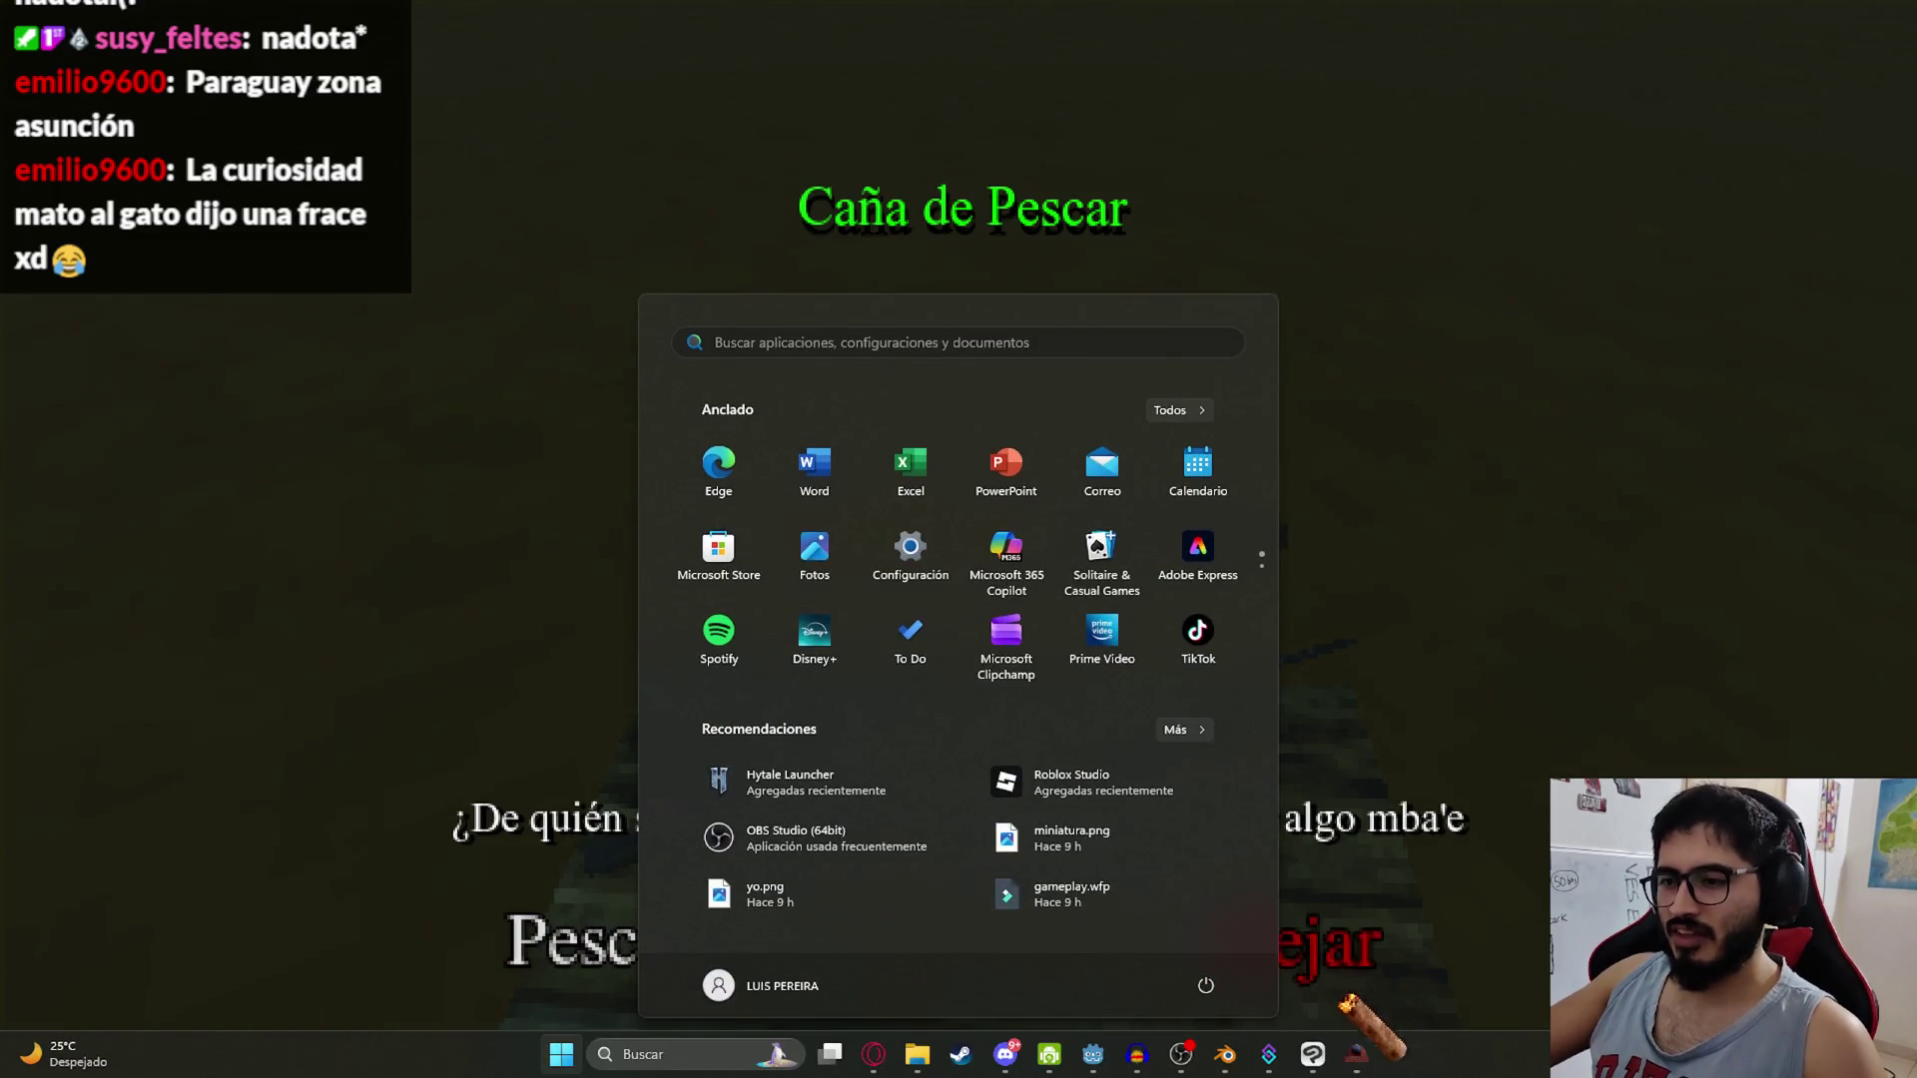
left_click(1095, 1057)
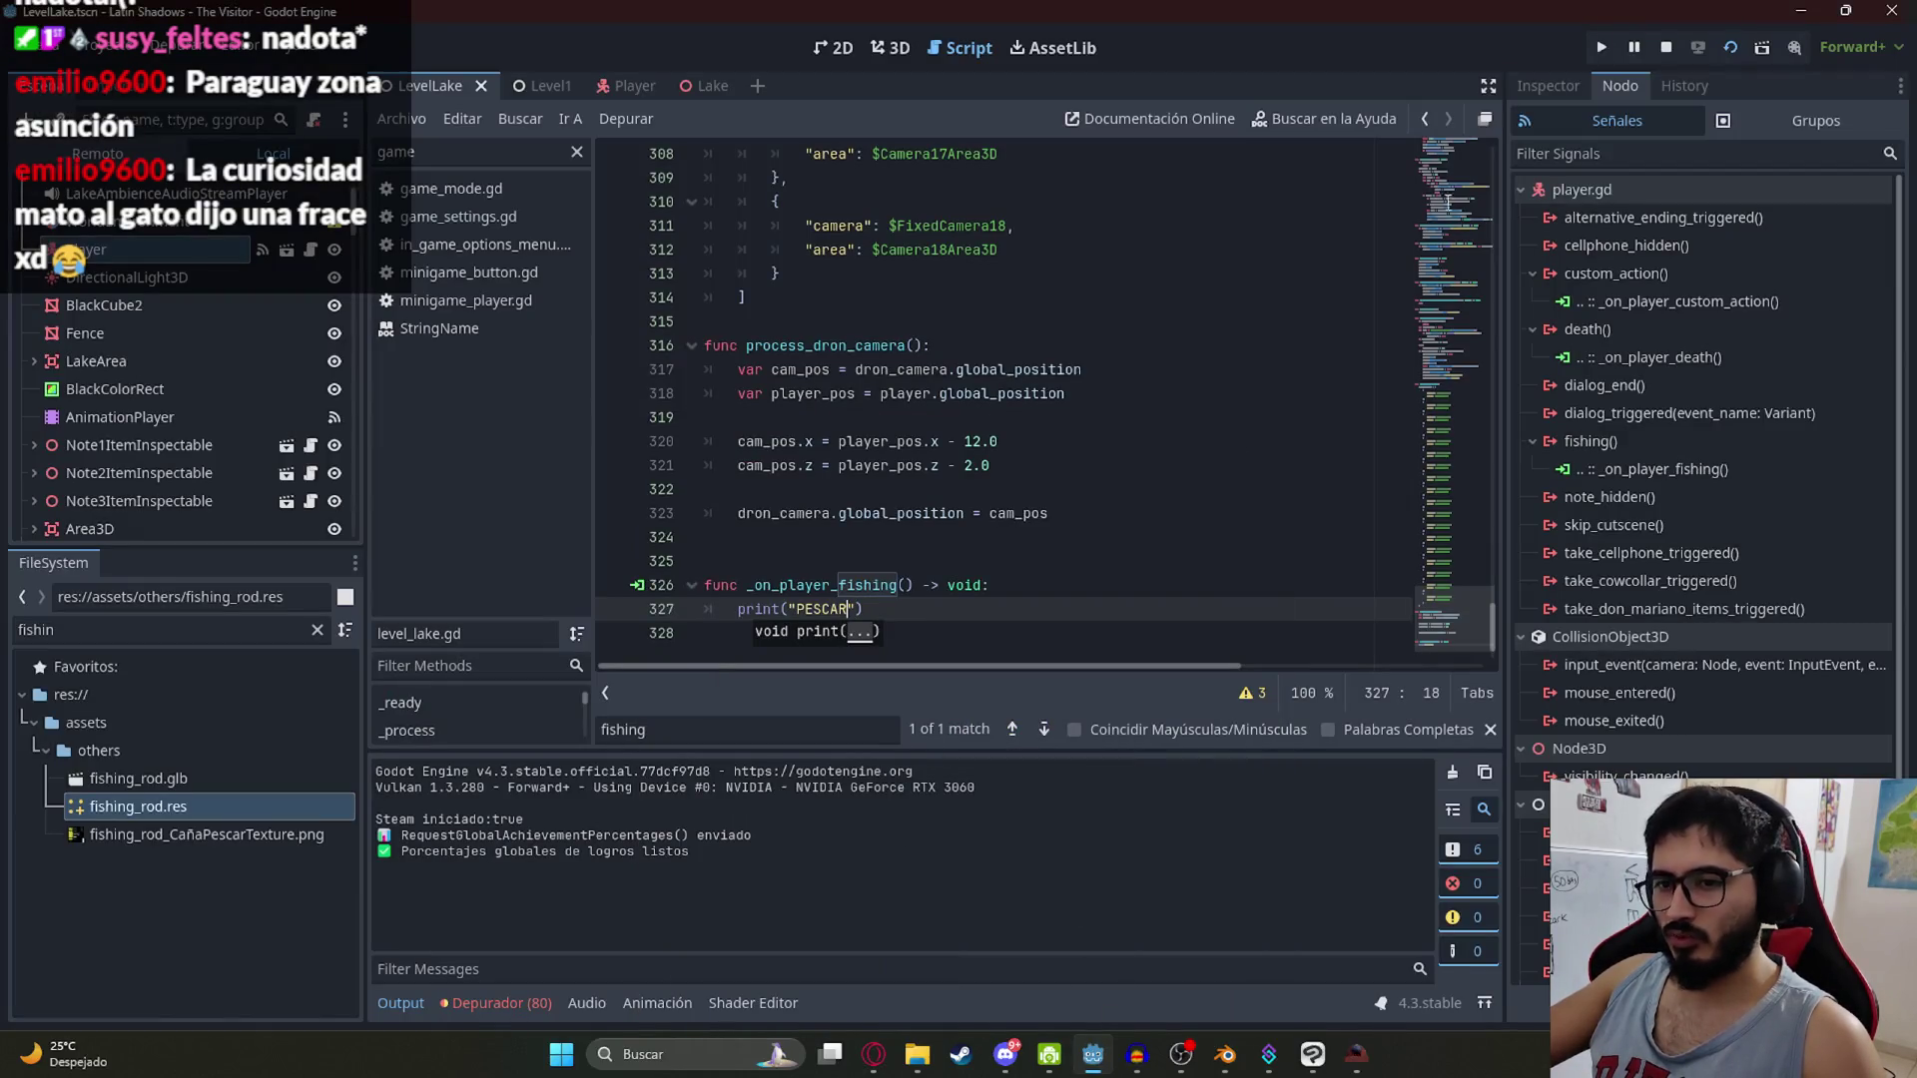
left_click(1668, 48)
key("alt+Tab")
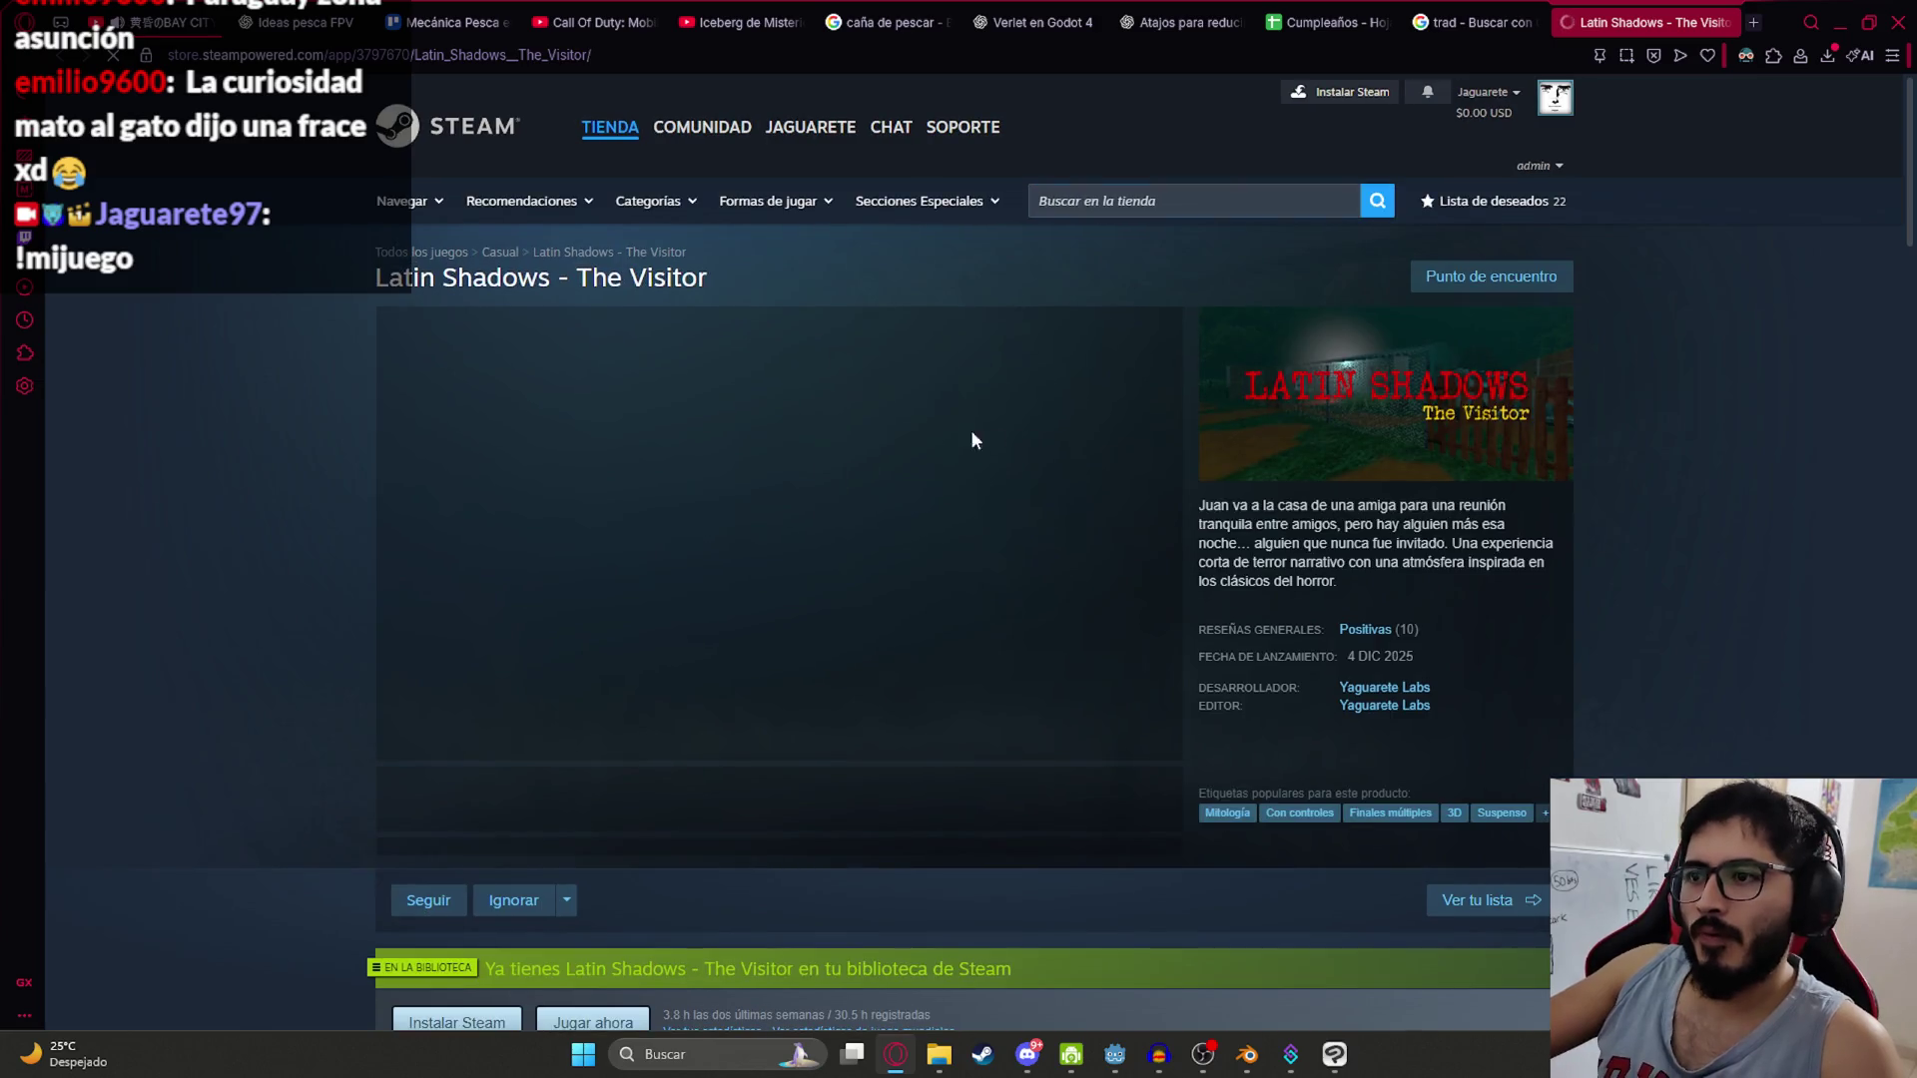
Step: Pause the Latin Shadows - The Visitor trailer at 0:41
scroll(469, 639, "down", 2)
scroll(456, 662, "up", 1)
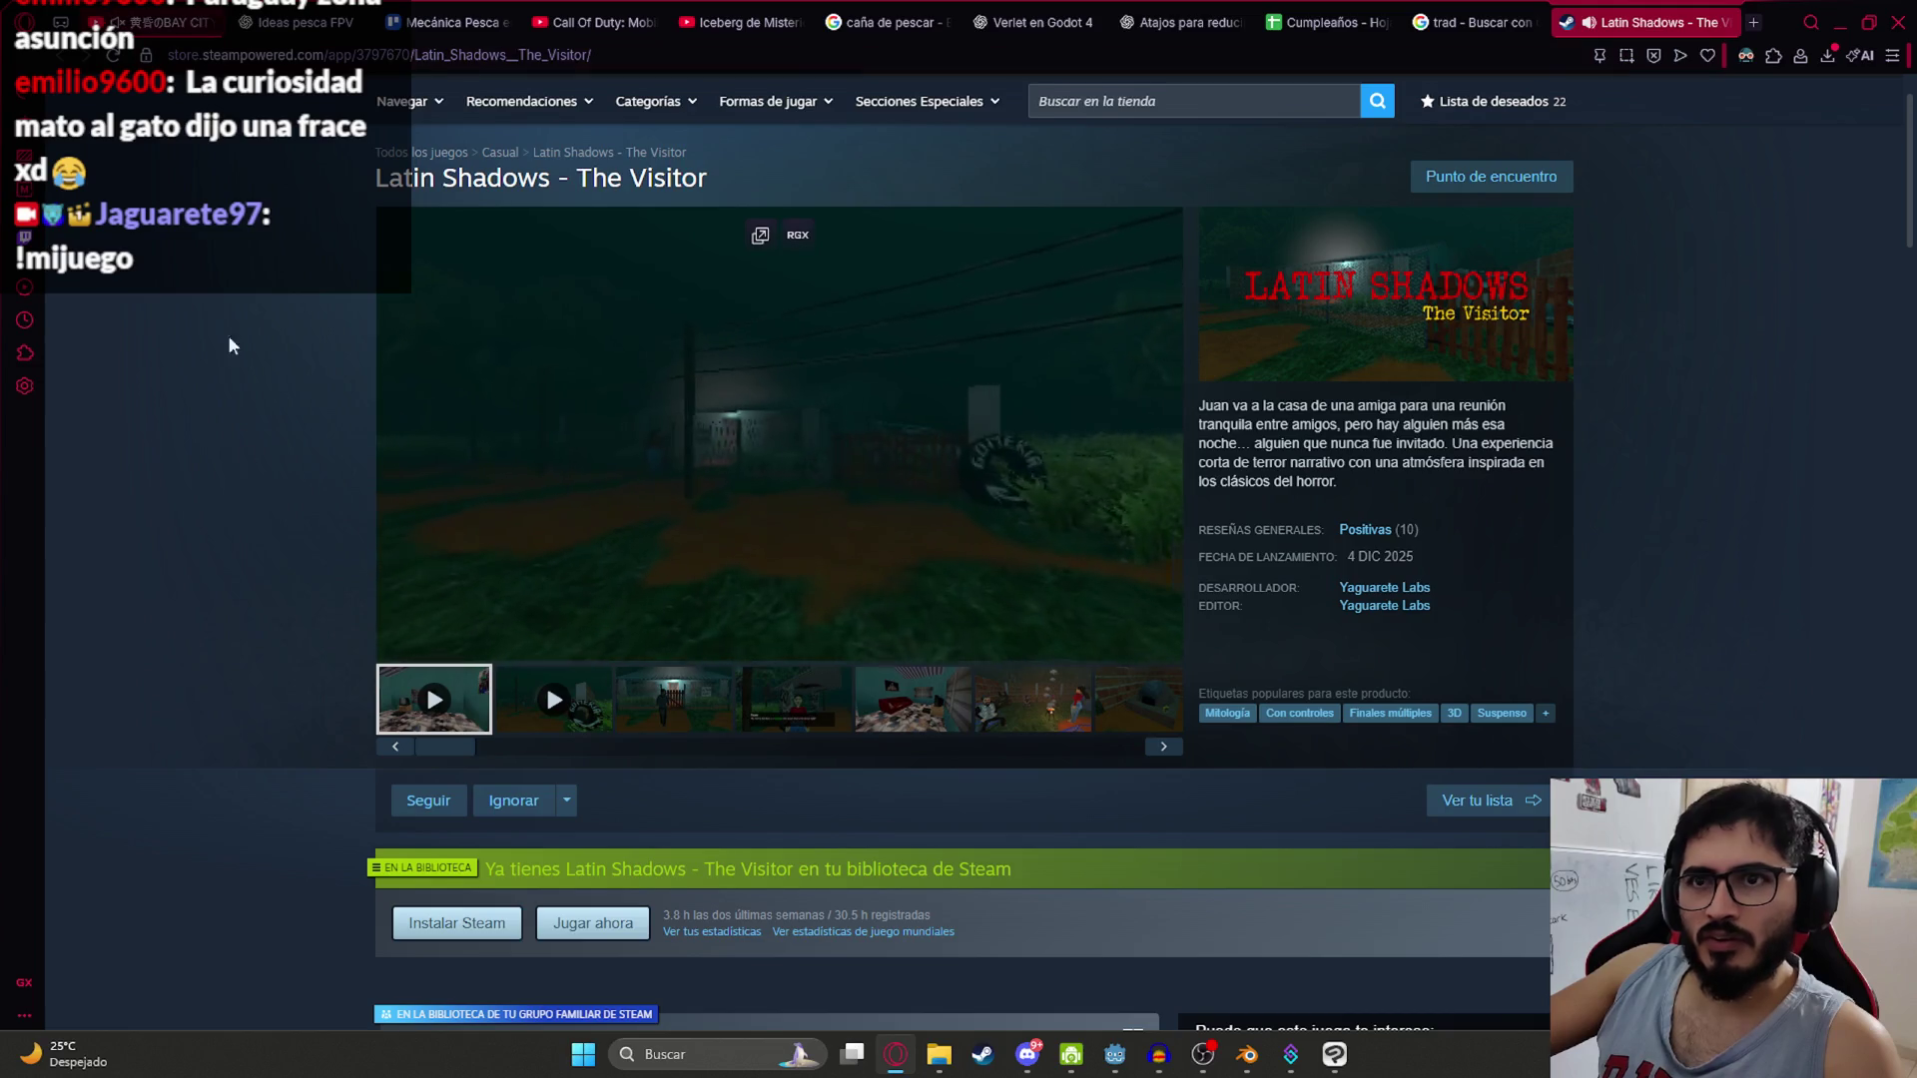
scroll(386, 394, "up", 1)
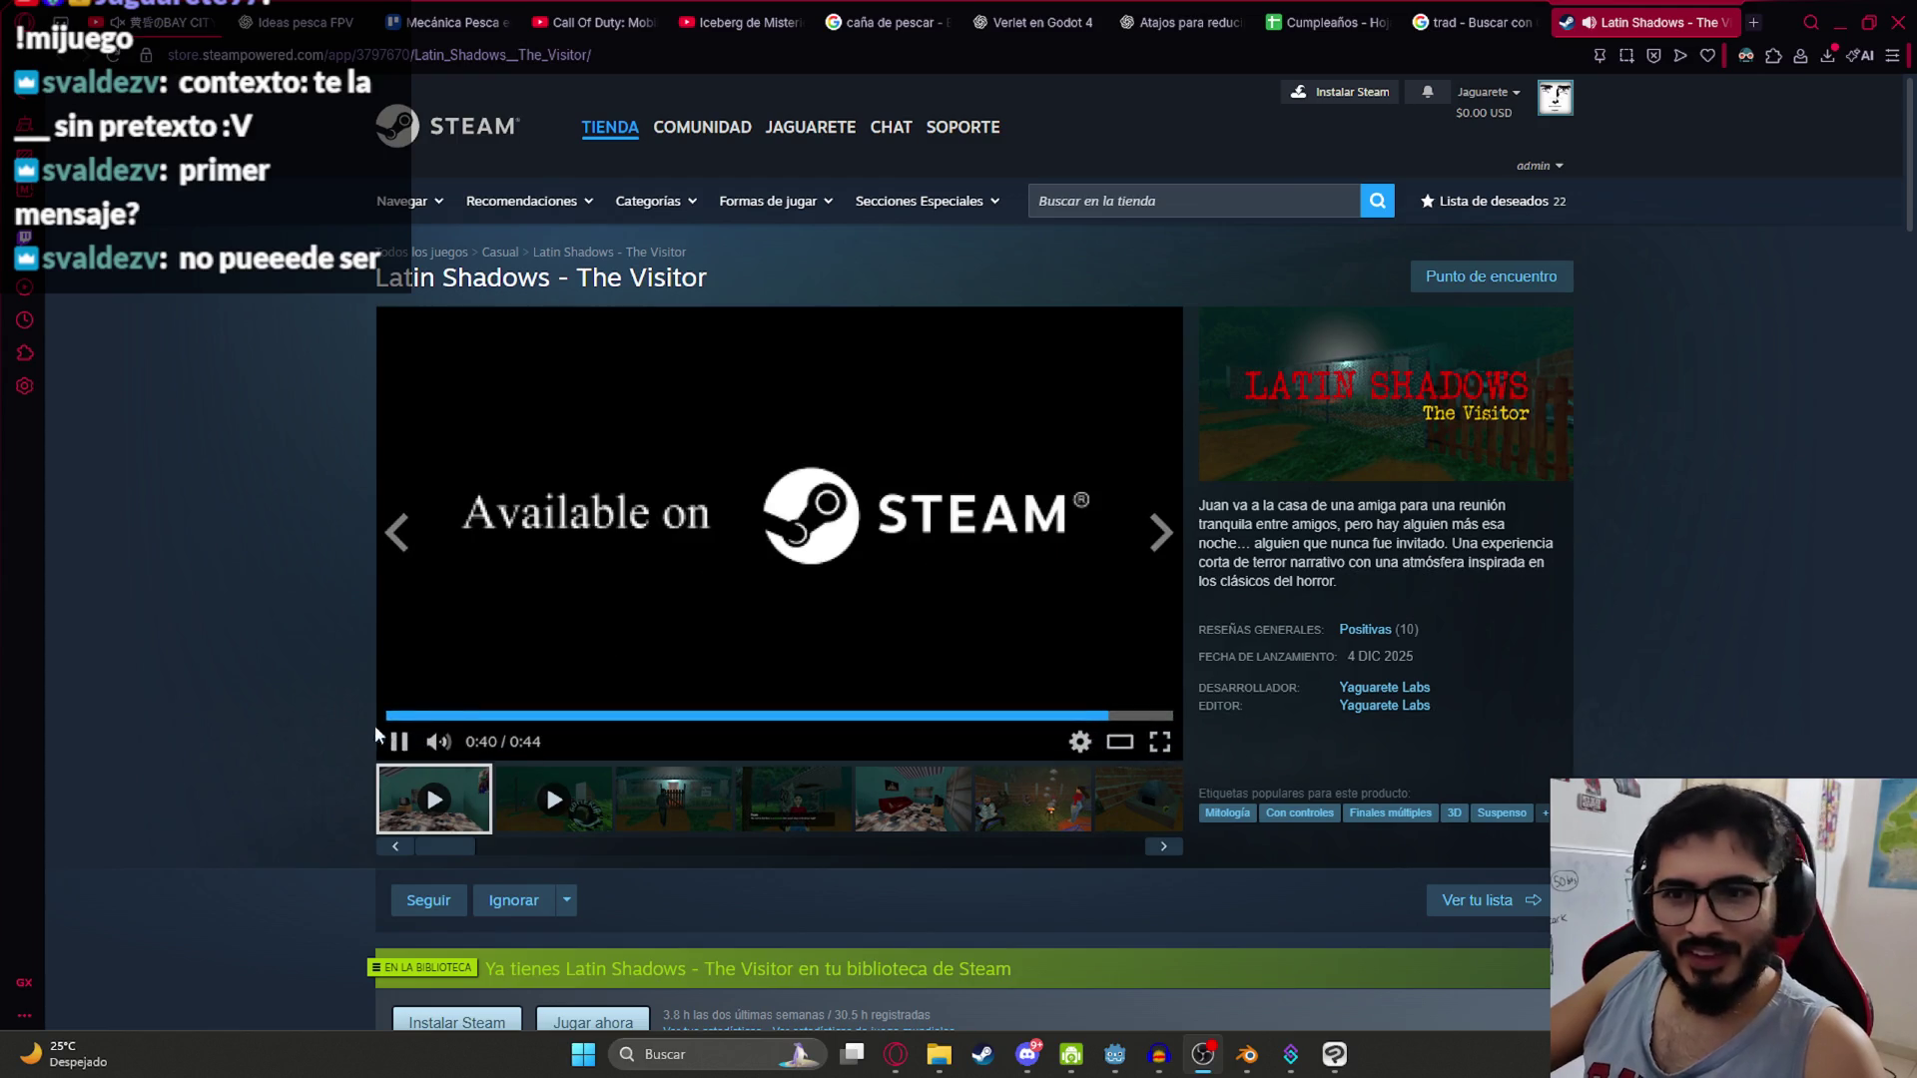
left_click(400, 742)
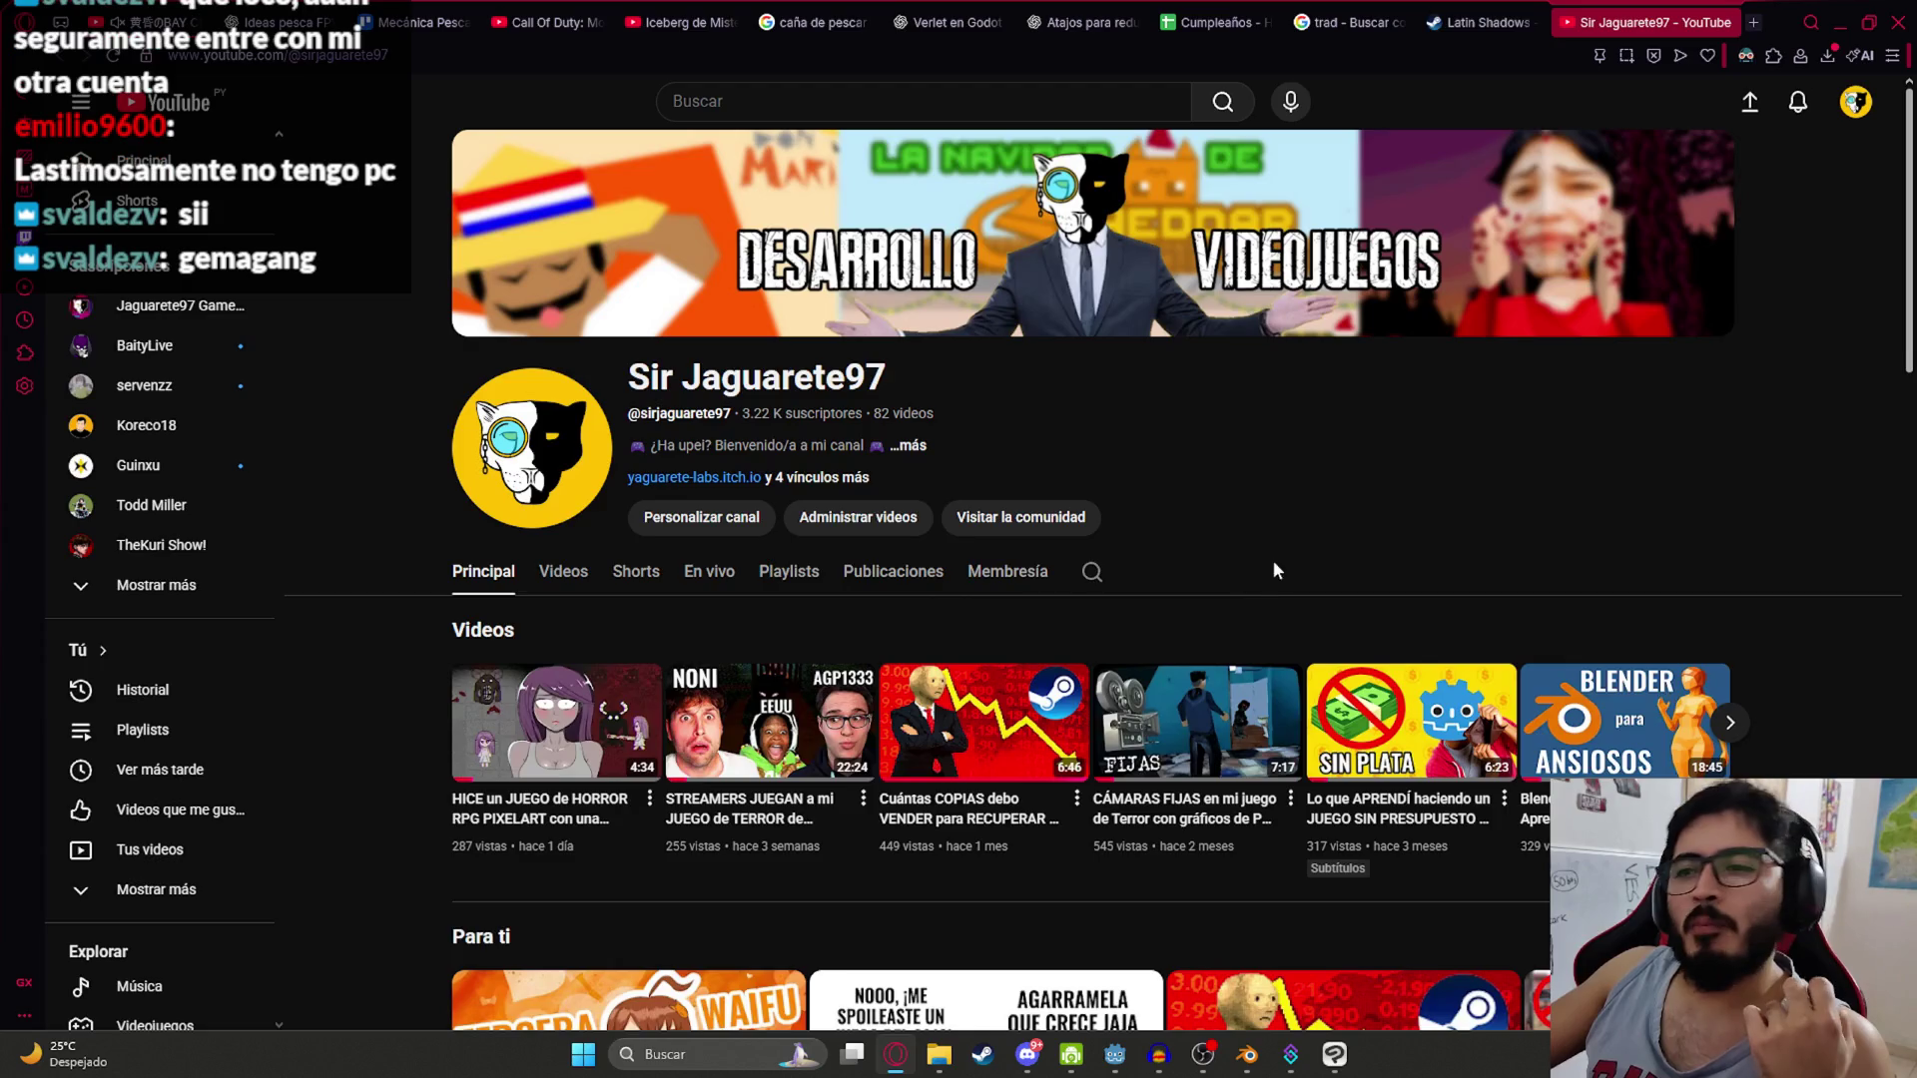
Step: Browse through the channel's Videos tab listing
scroll(1271, 570, "down", 2)
left_click(544, 374)
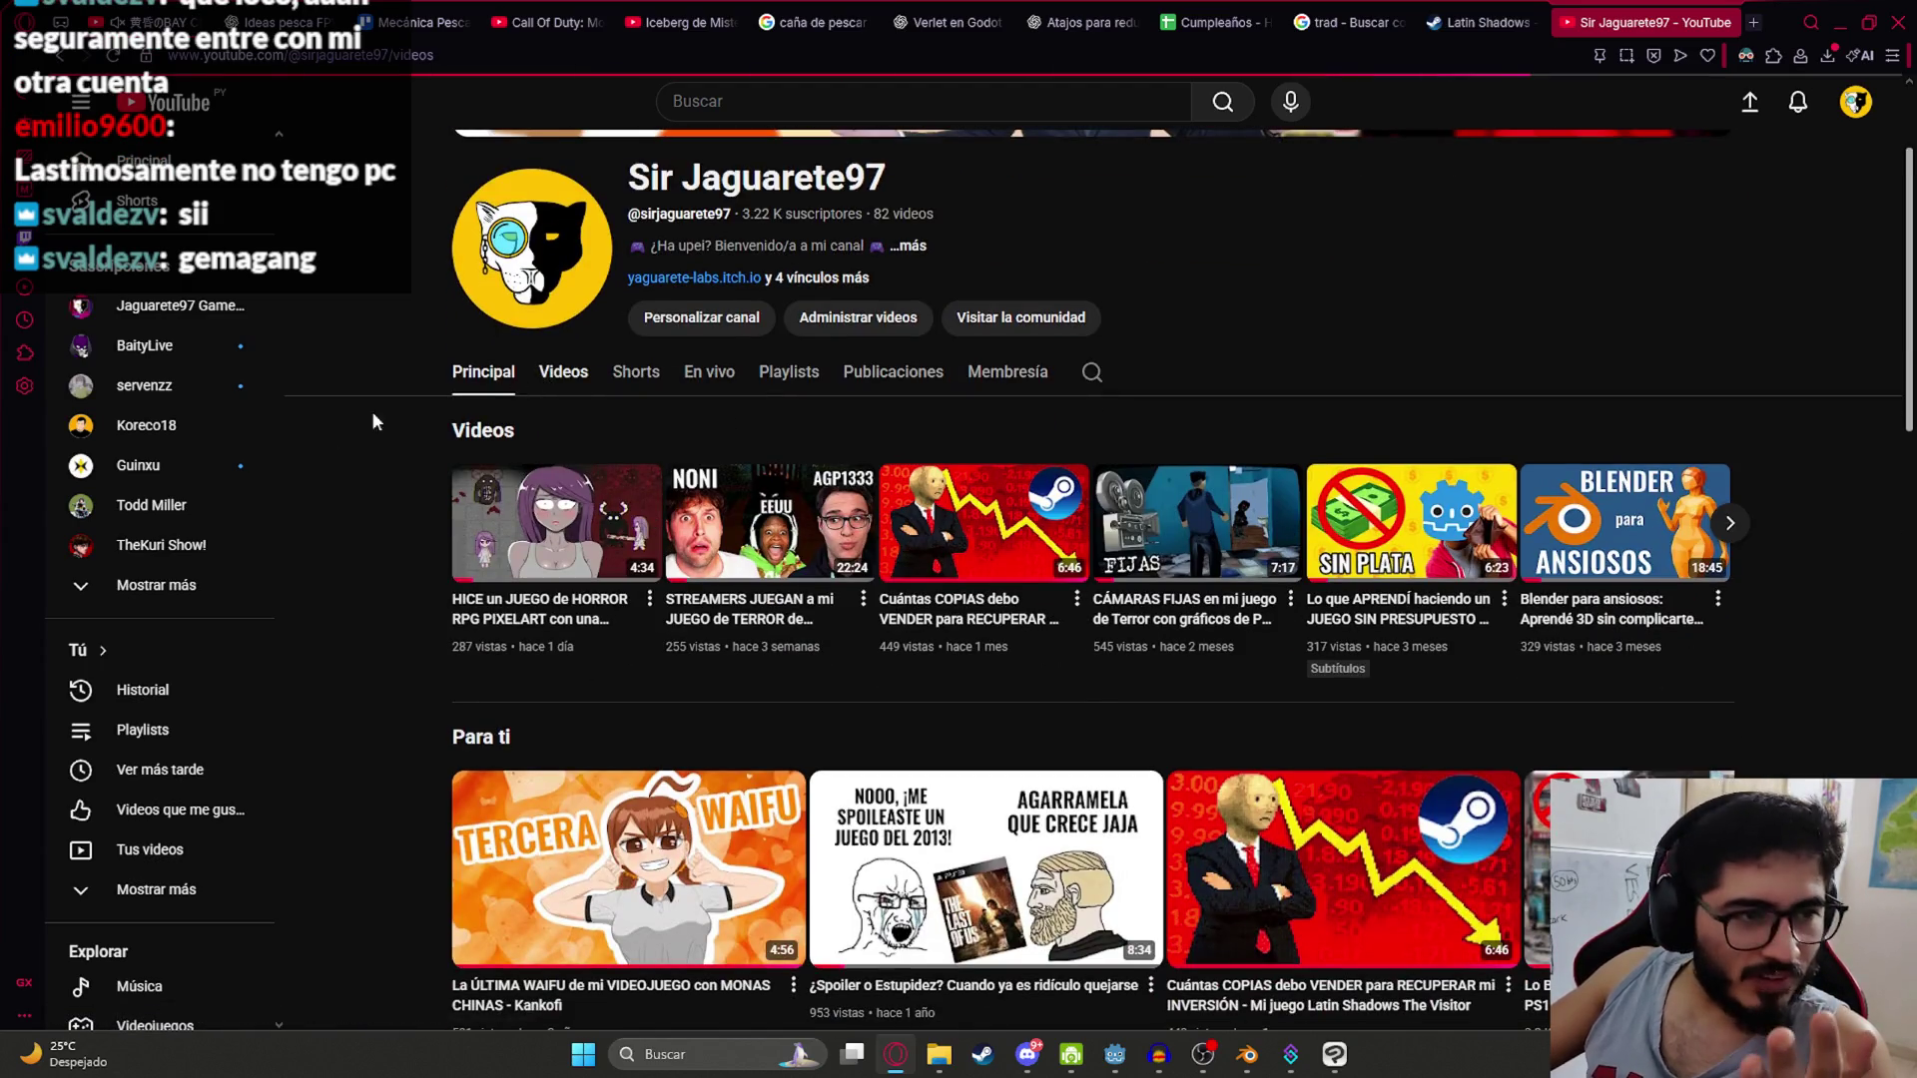
scroll(852, 407, "down", 10)
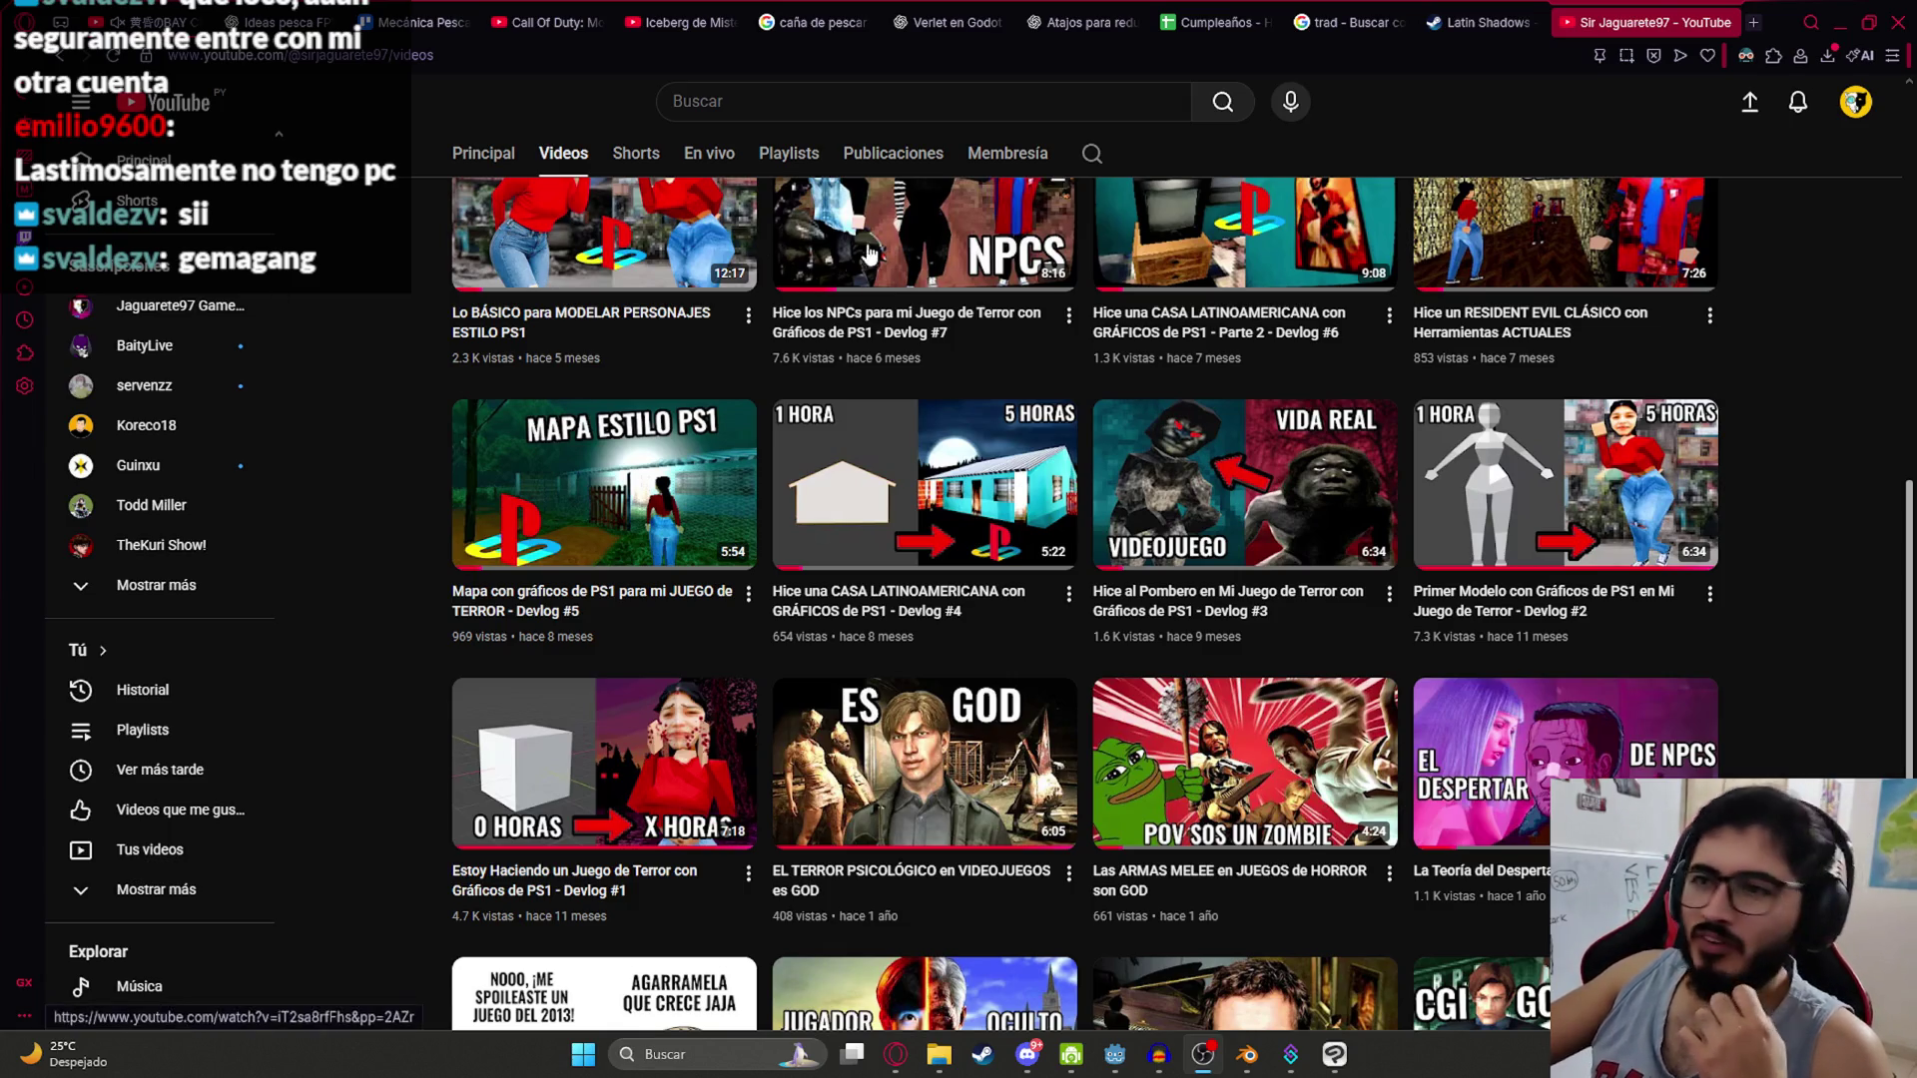
scroll(668, 507, "up", 15)
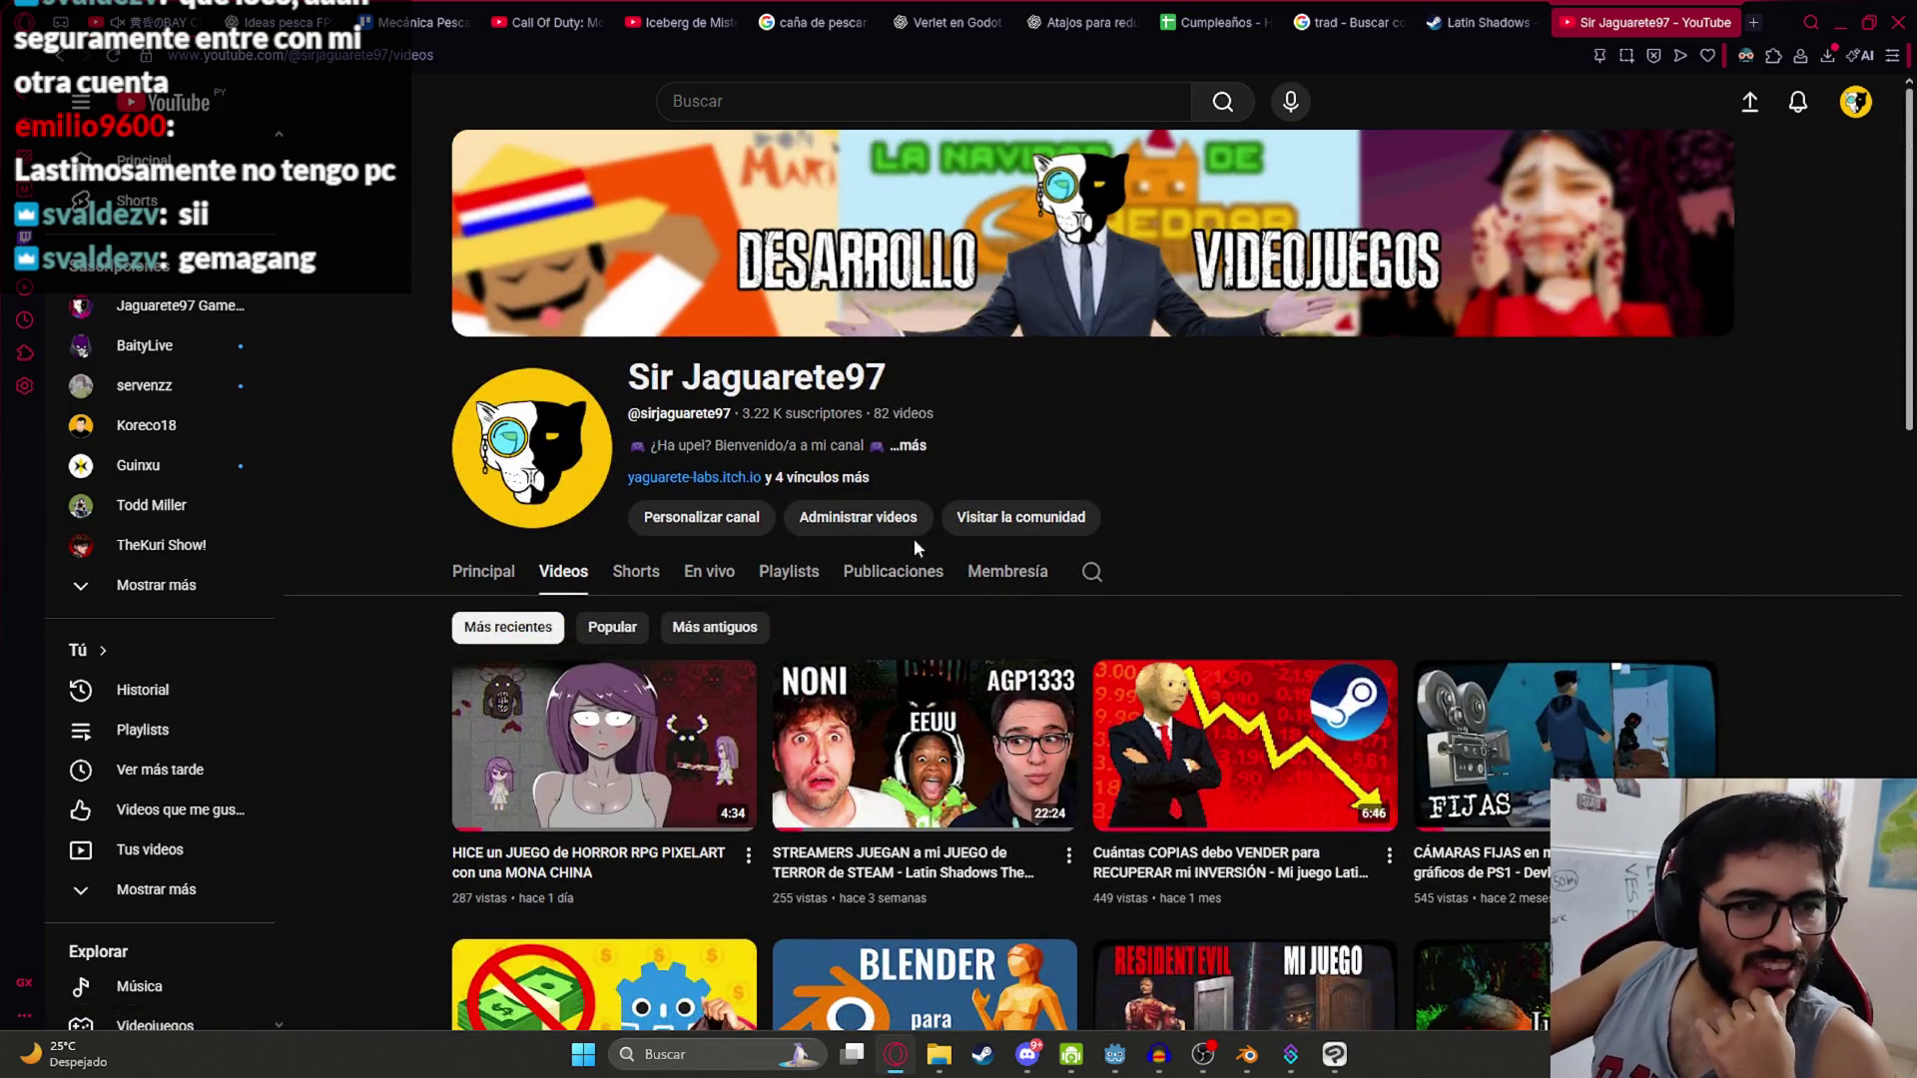
scroll(1369, 503, "down", 9)
scroll(1369, 402, "down", 3)
scroll(1288, 440, "up", 12)
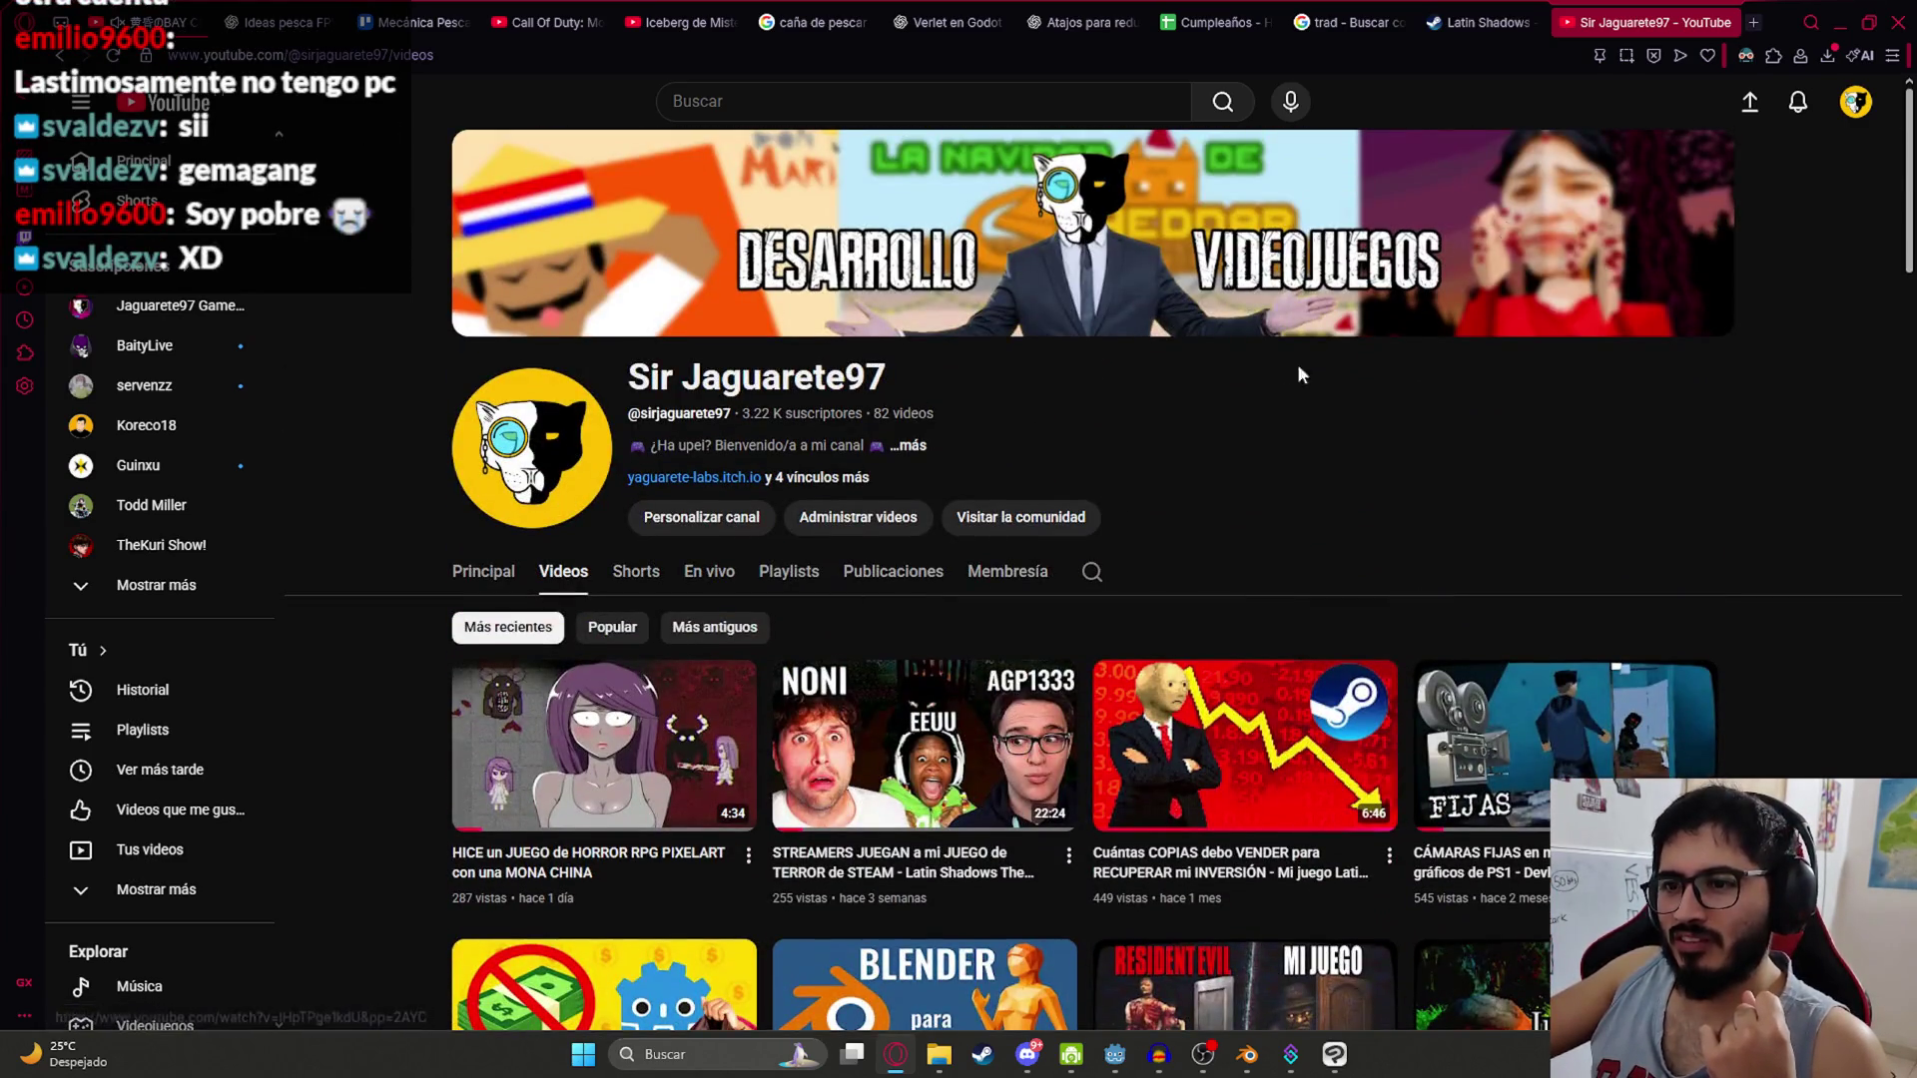
Step: Close the YouTube and Steam tabs and return to the Godot editor
left_click(1726, 24)
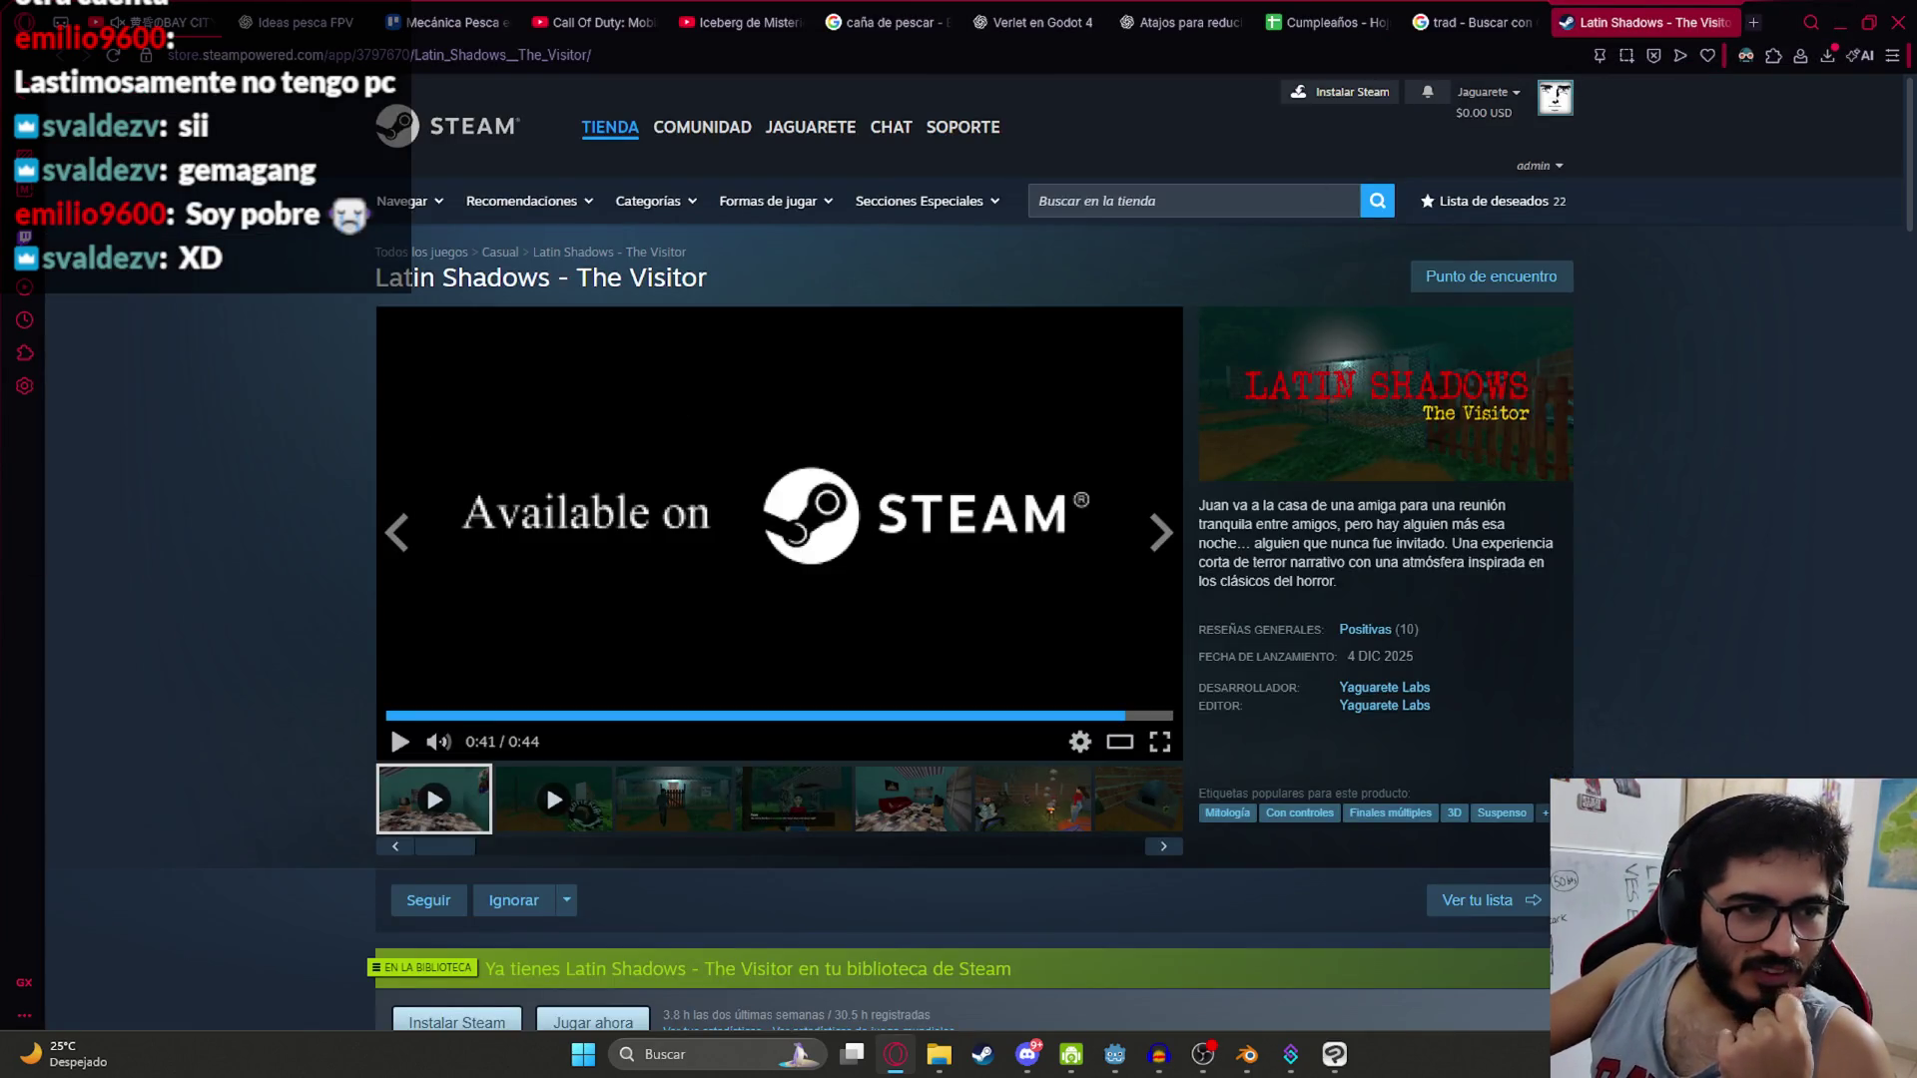
left_click(1725, 23)
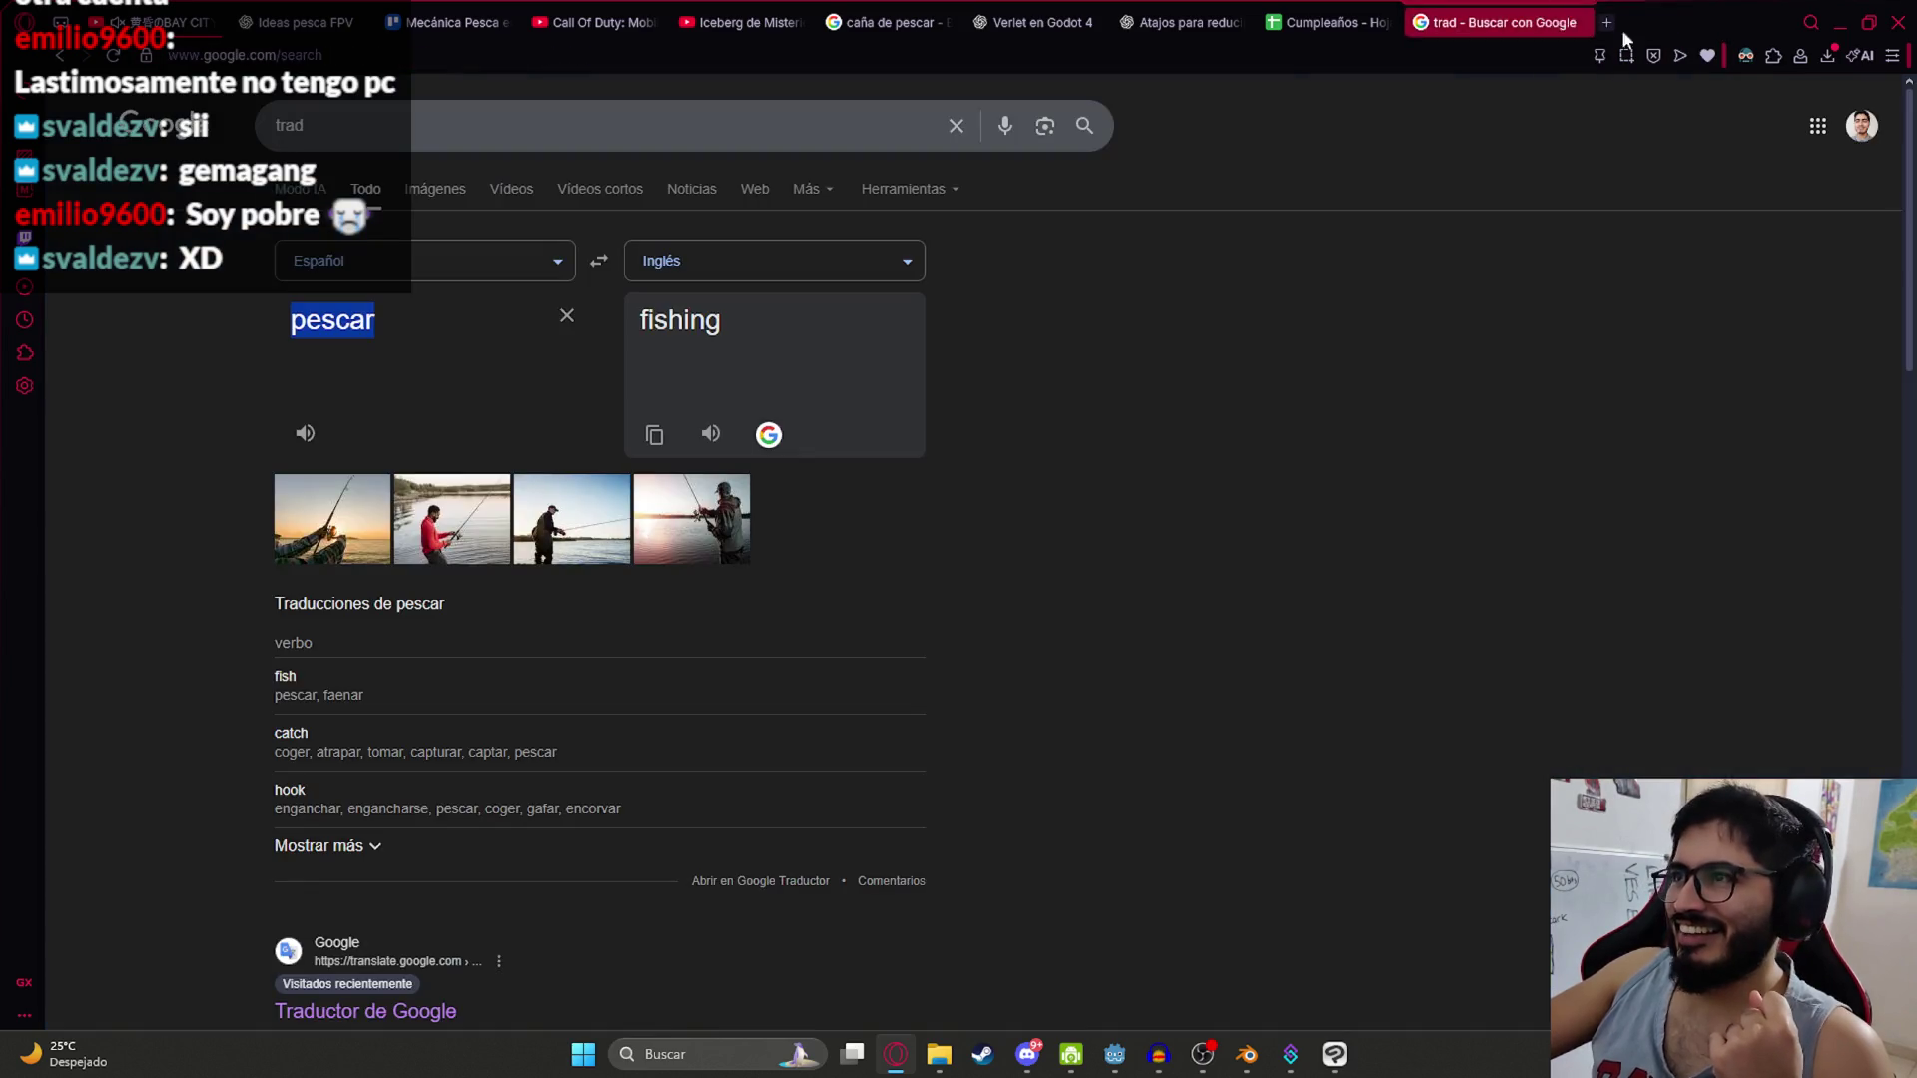
mouse_move(1231, 1070)
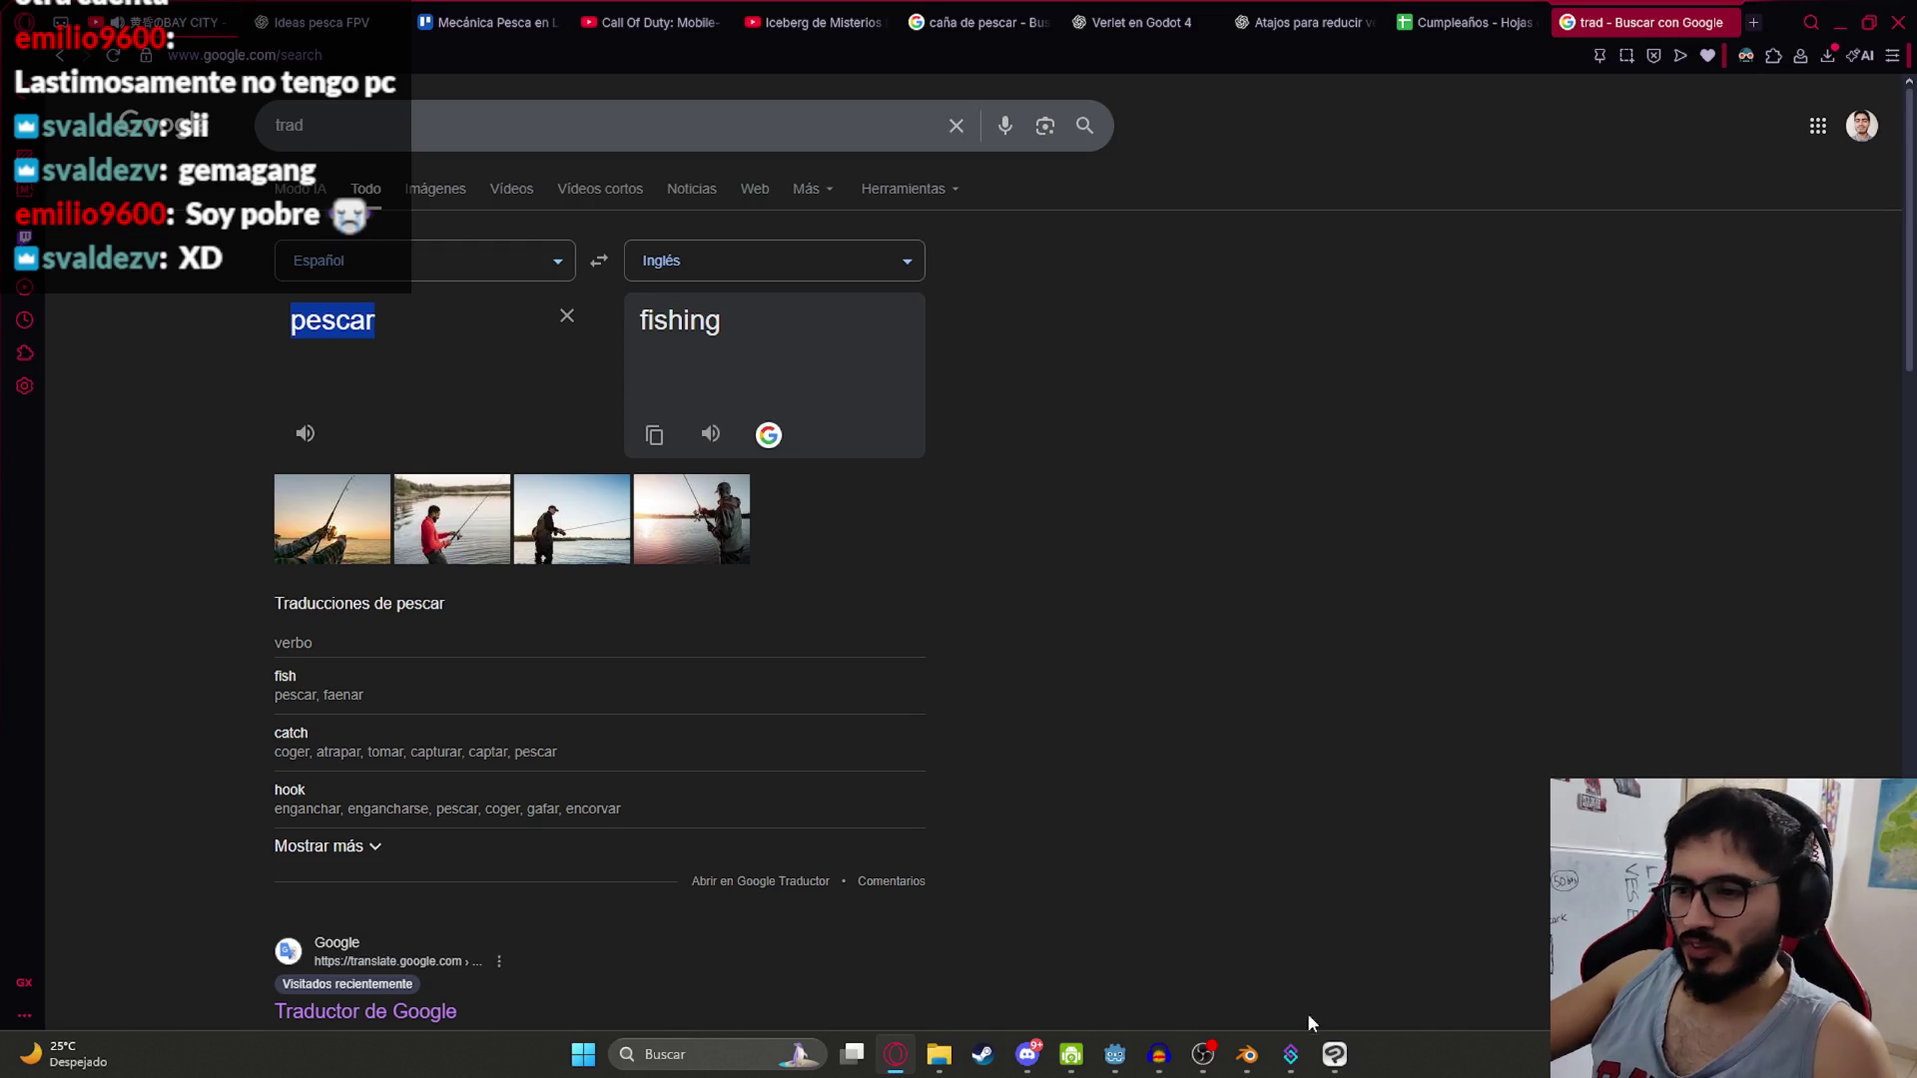
left_click(1124, 1052)
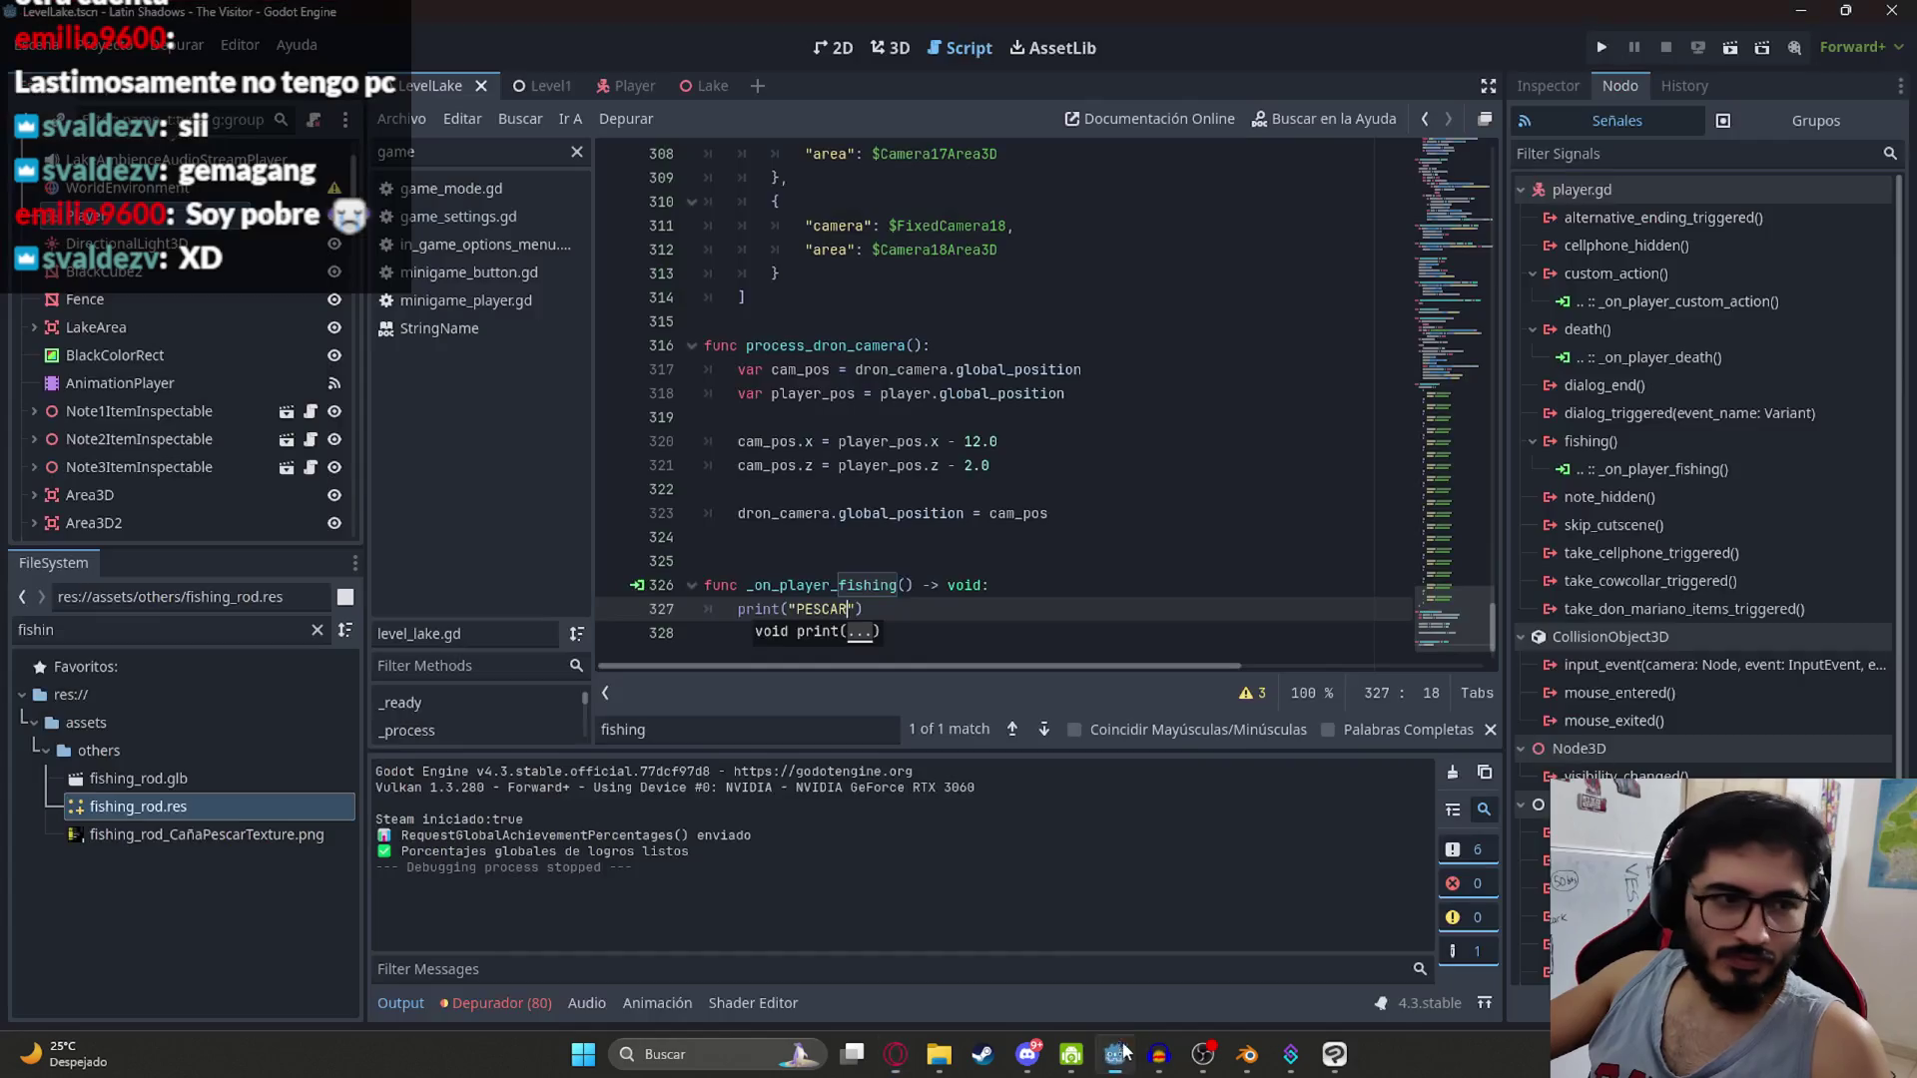
Step: Review the _on_player_fishing handler in level_lake.gd
left_click(1240, 322)
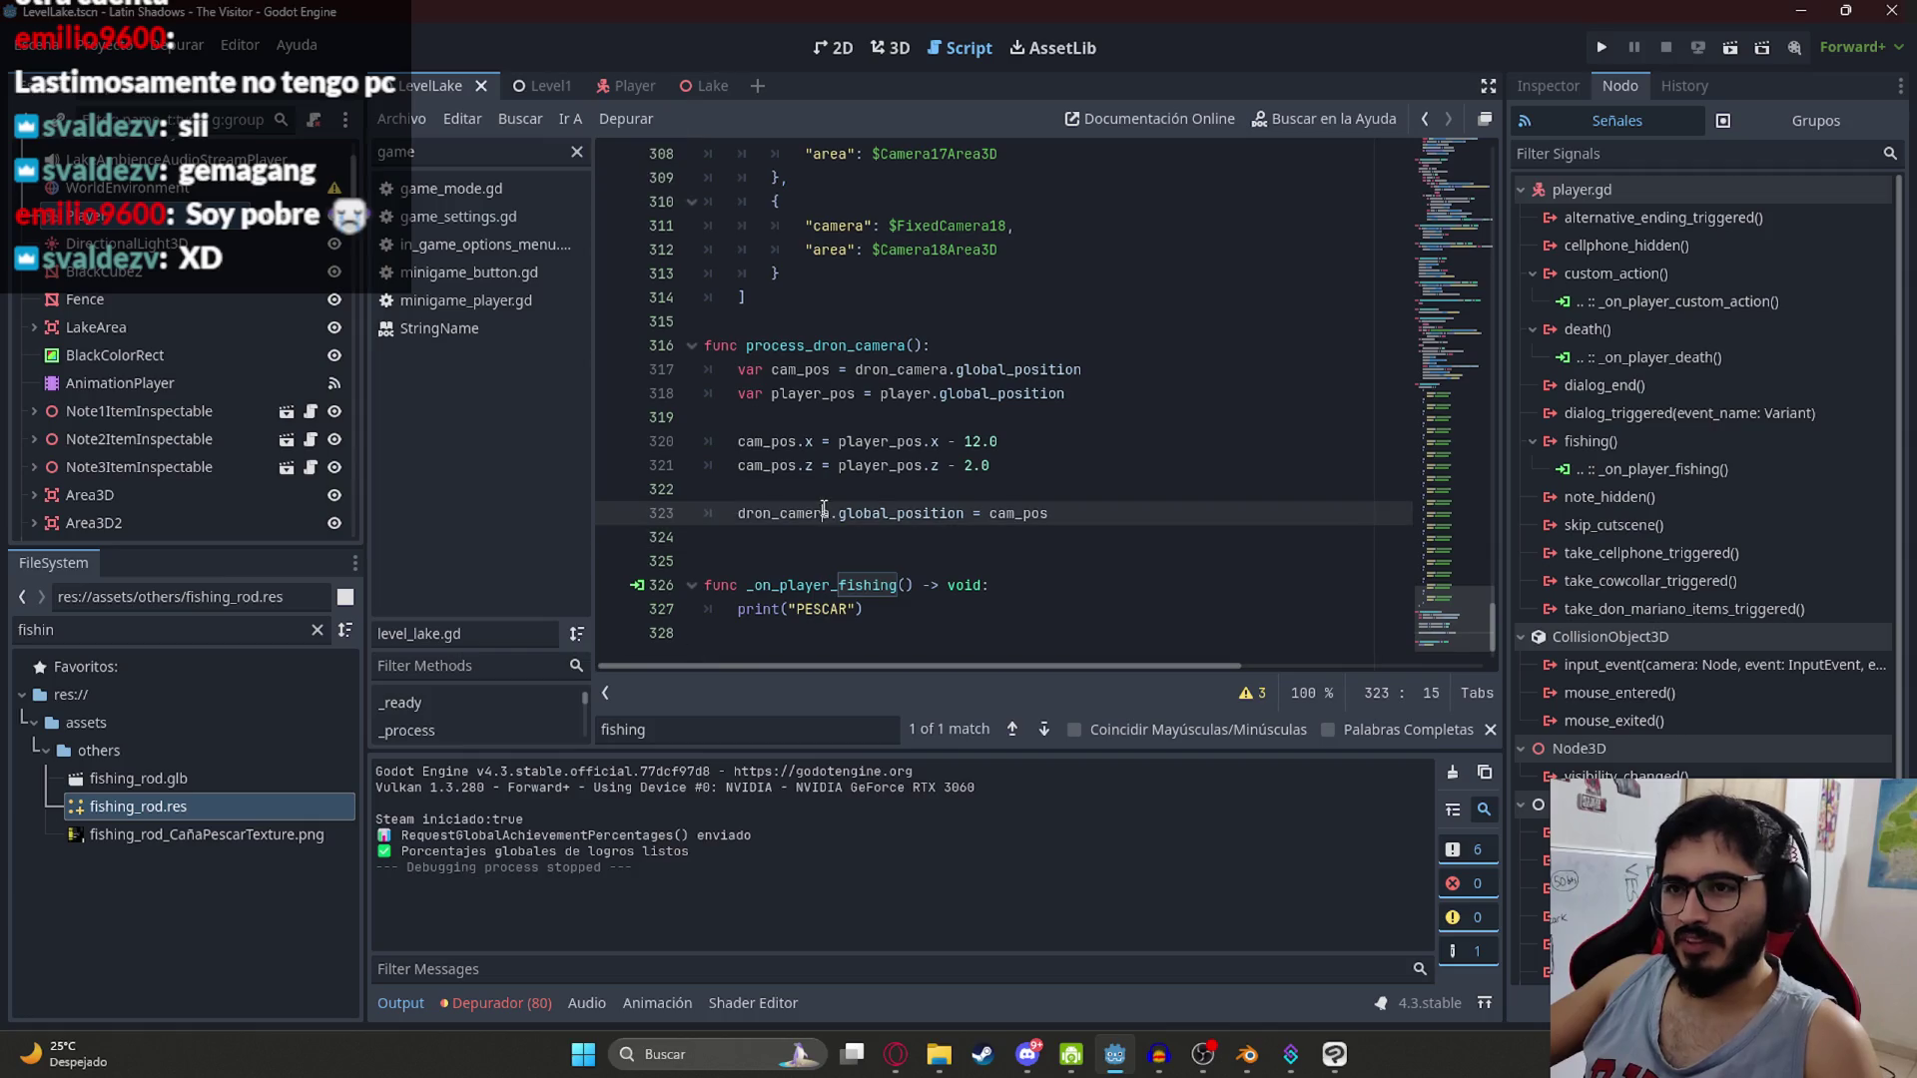
left_click(788, 585)
double_click(788, 585)
right_click(410, 80)
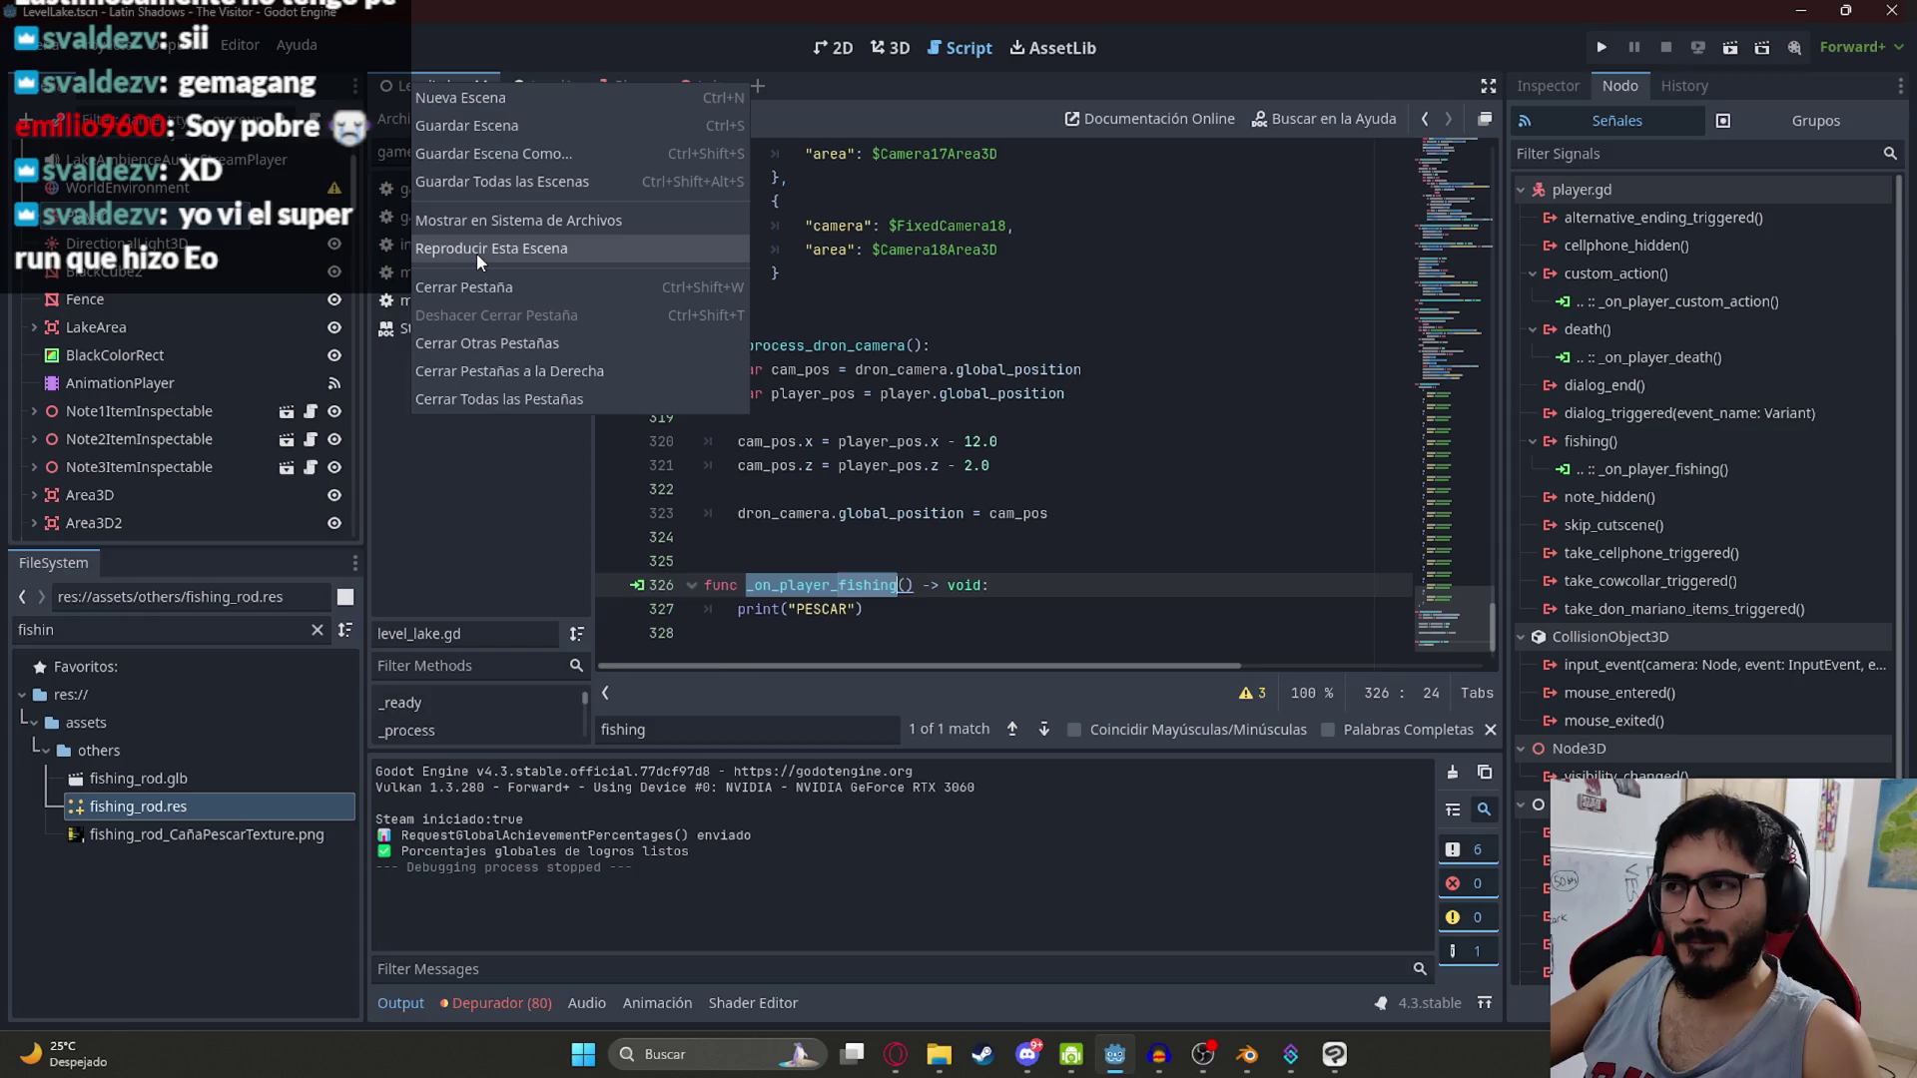
key("Escape")
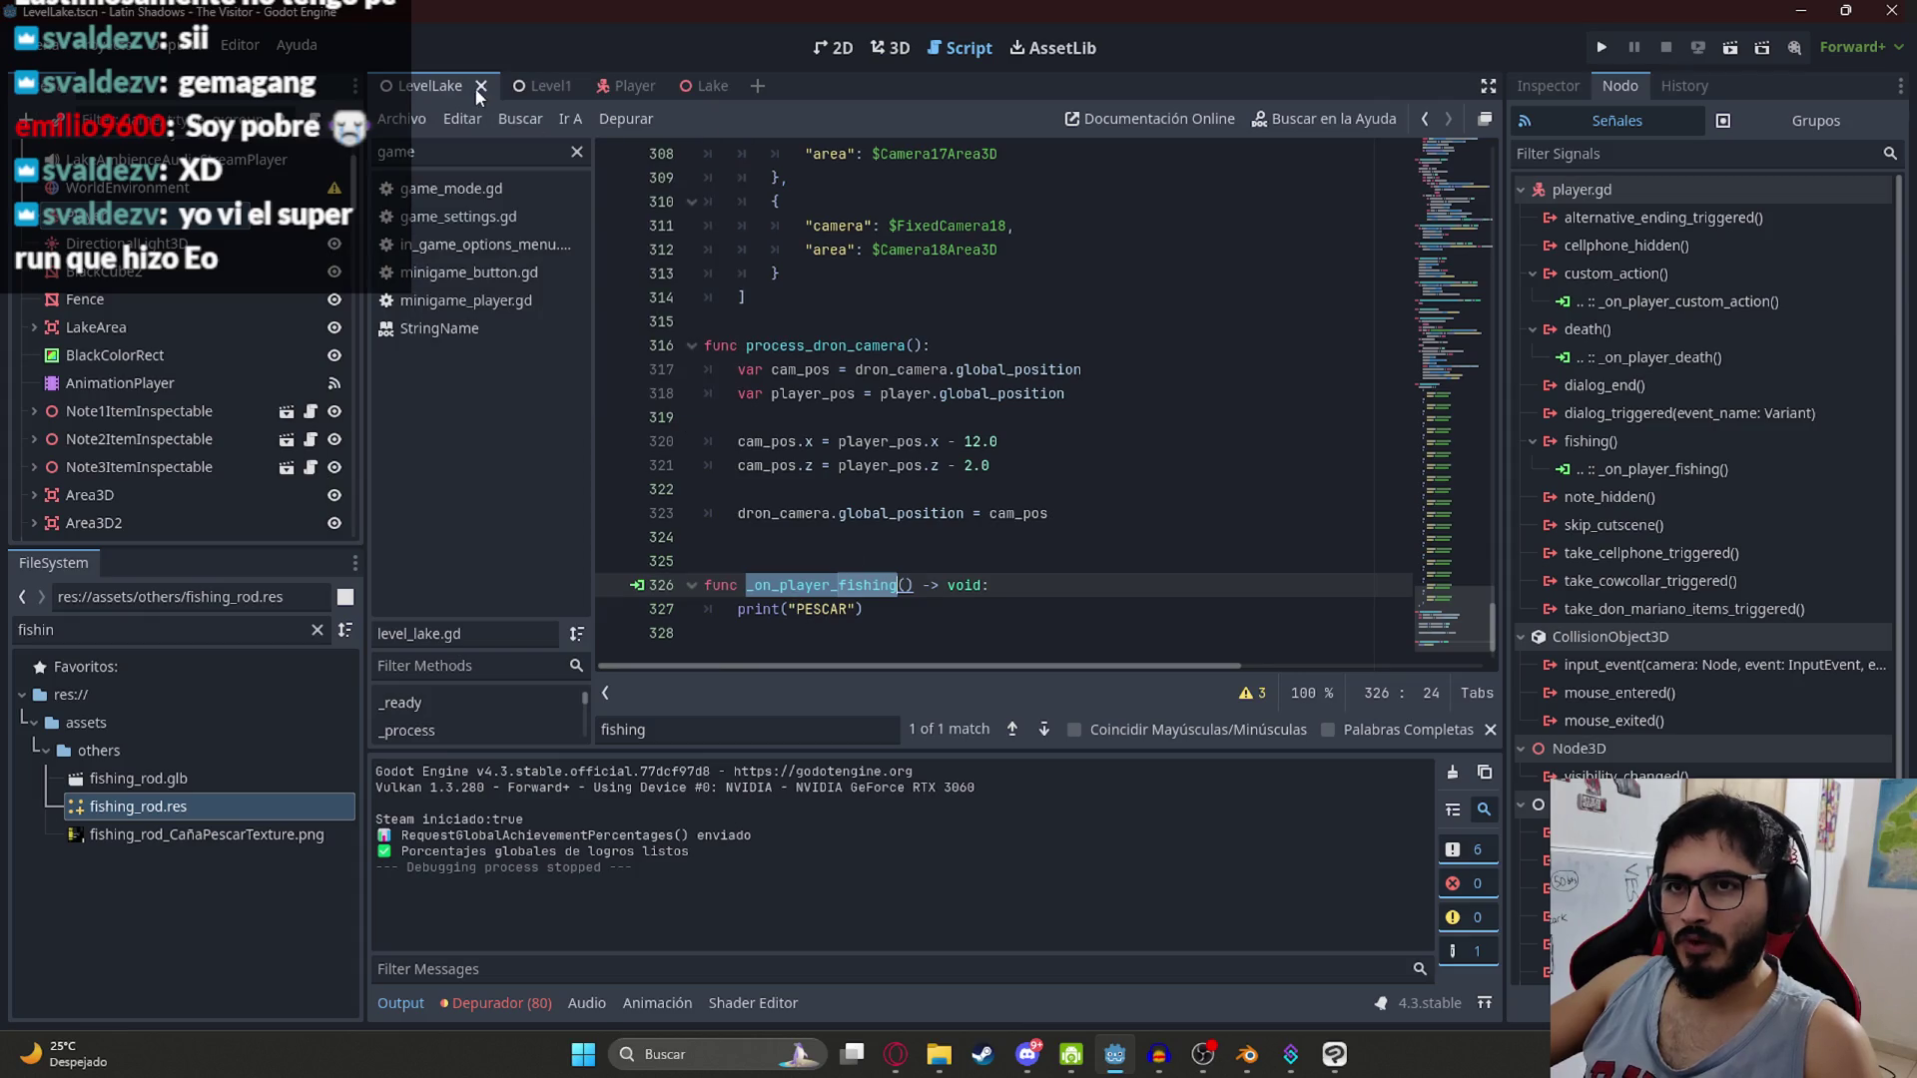
Step: Add print("start_fishing") inside start_fishing() in player.gd
left_click(621, 88)
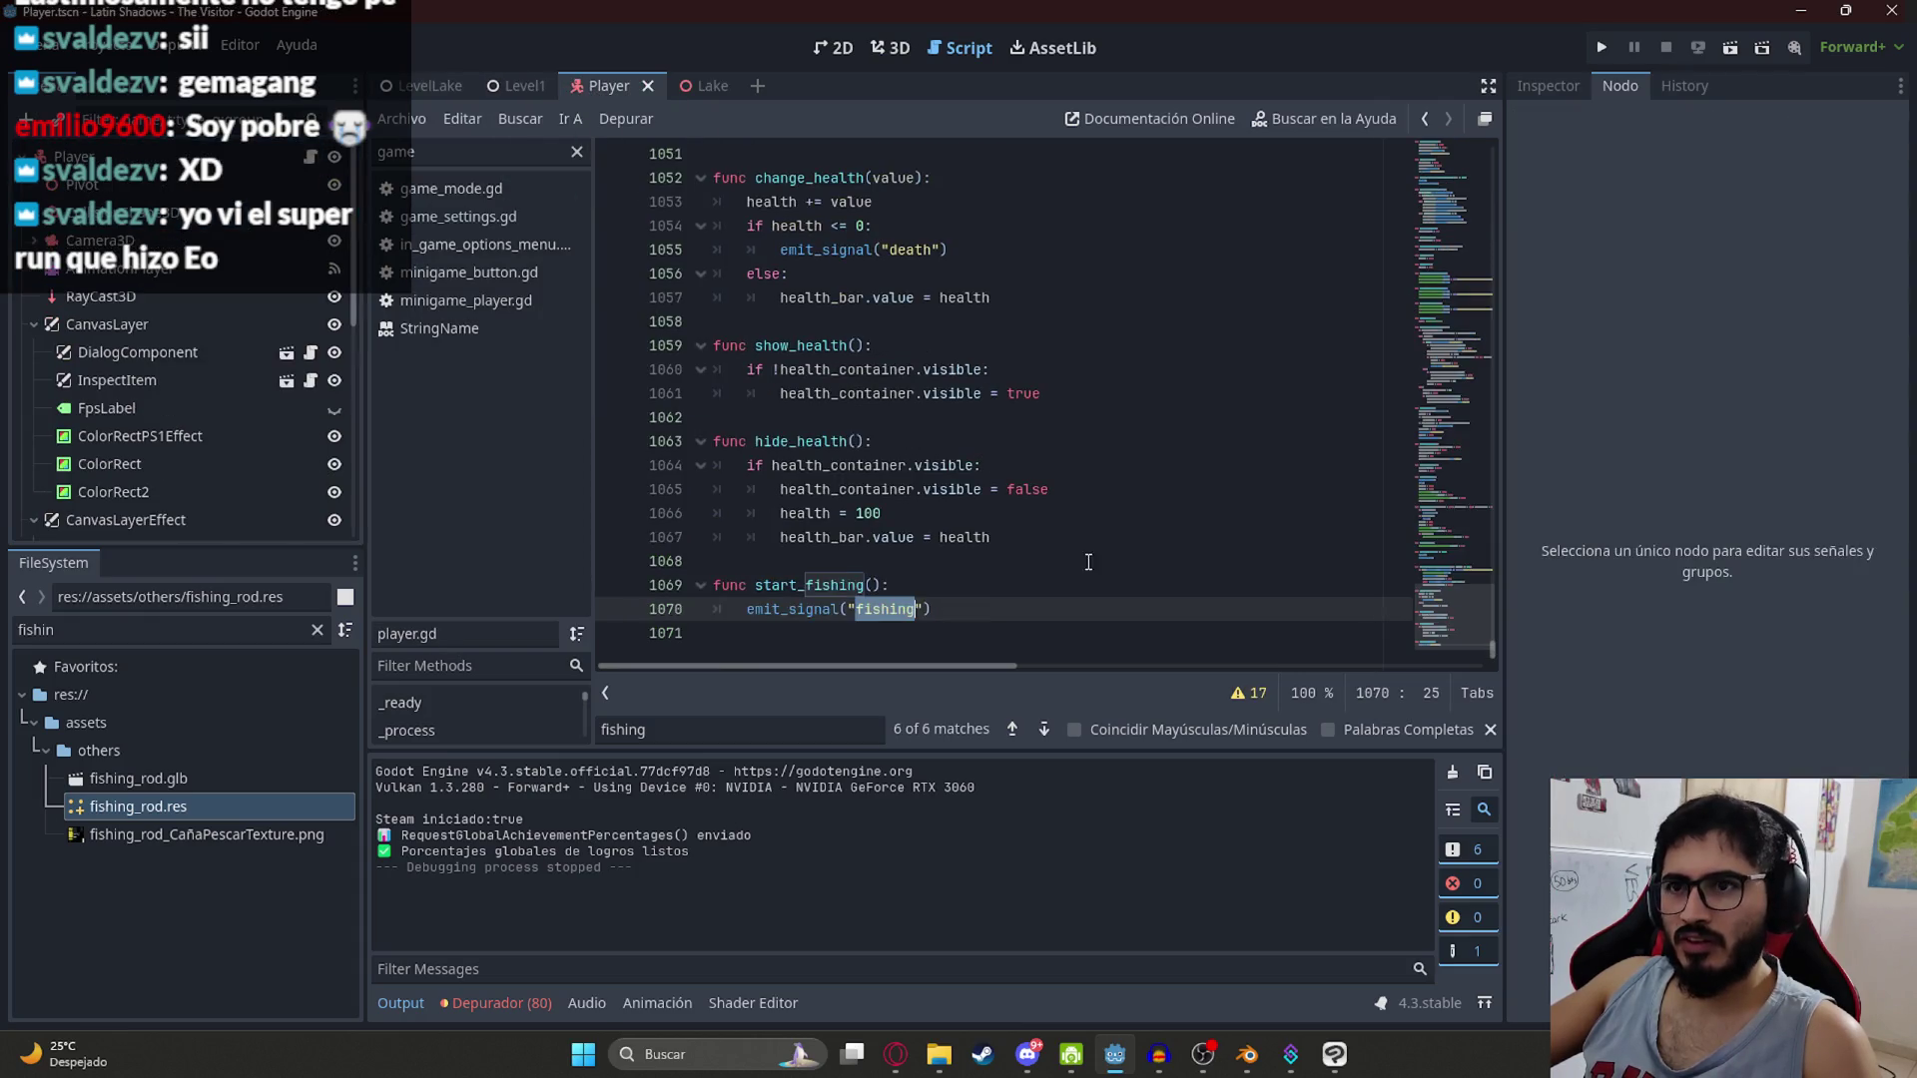
left_click(973, 588)
key("Return")
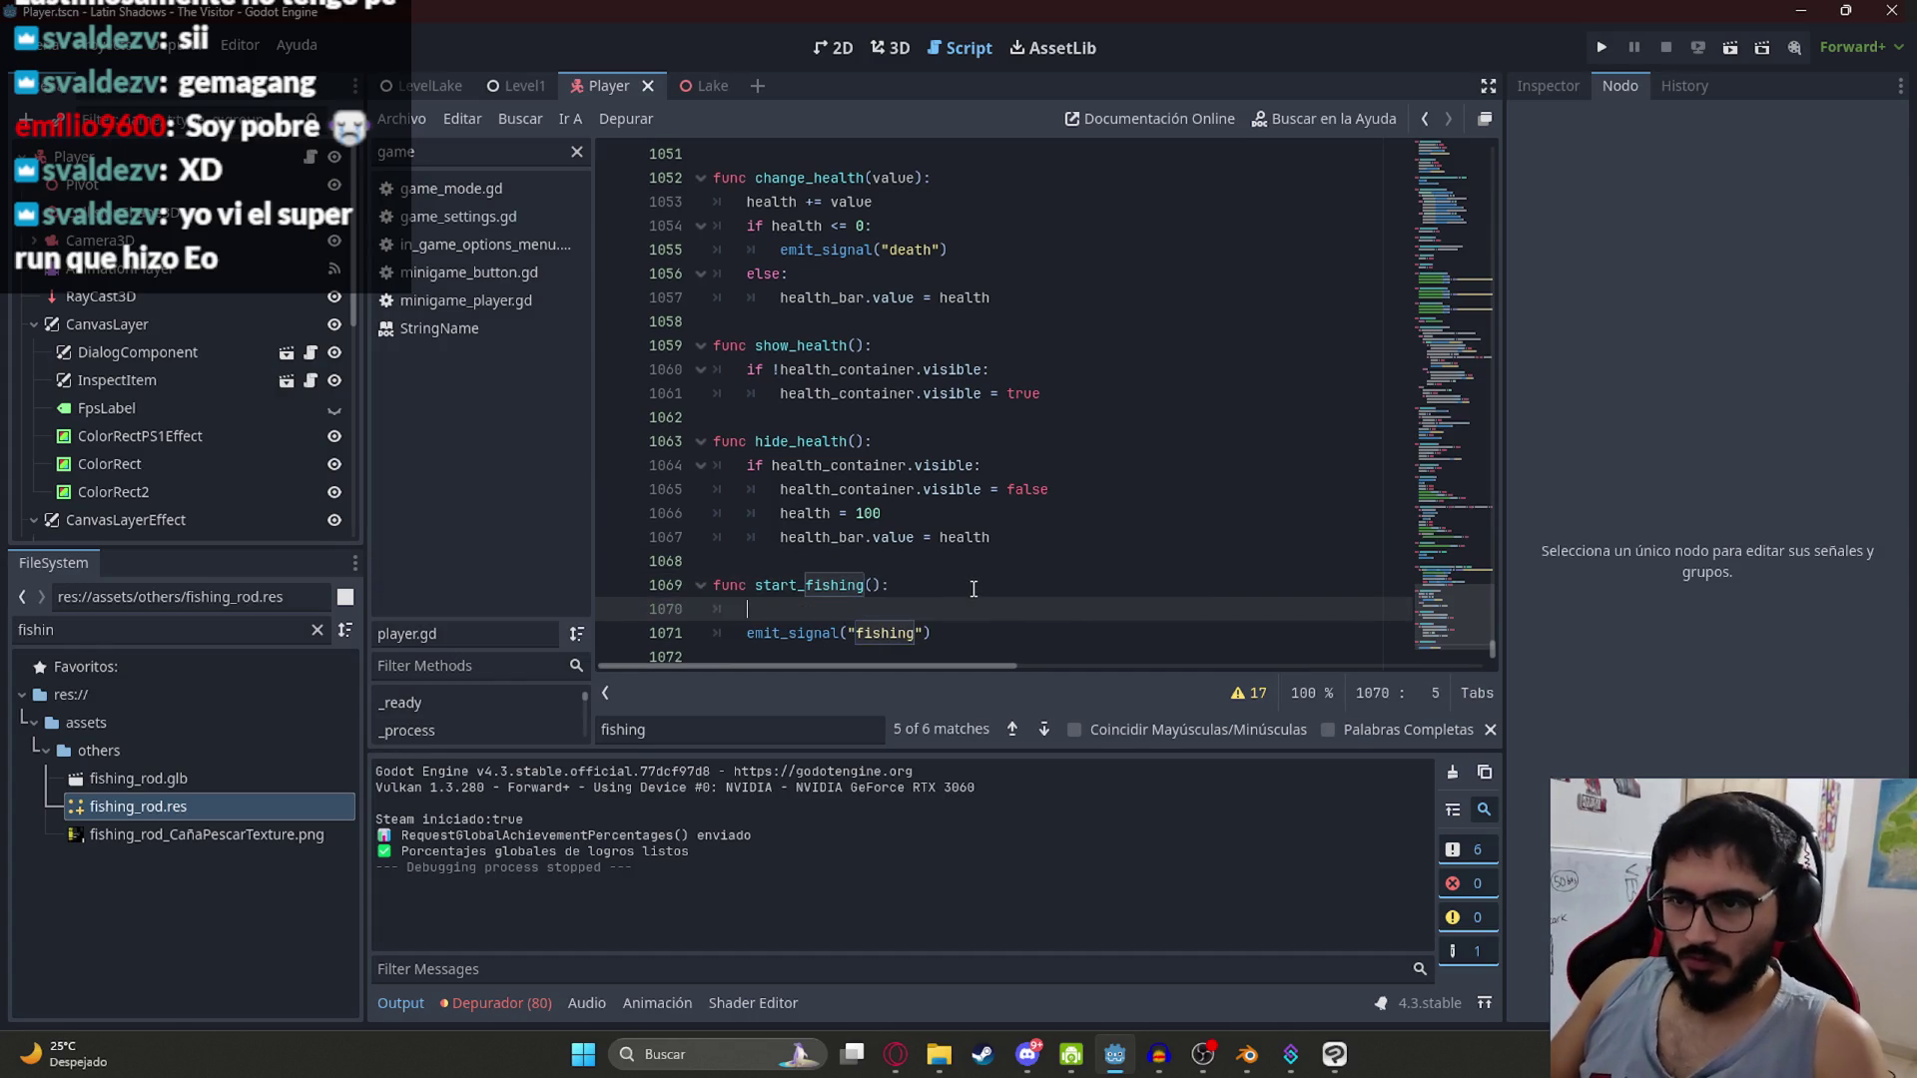
type("\"rint(")
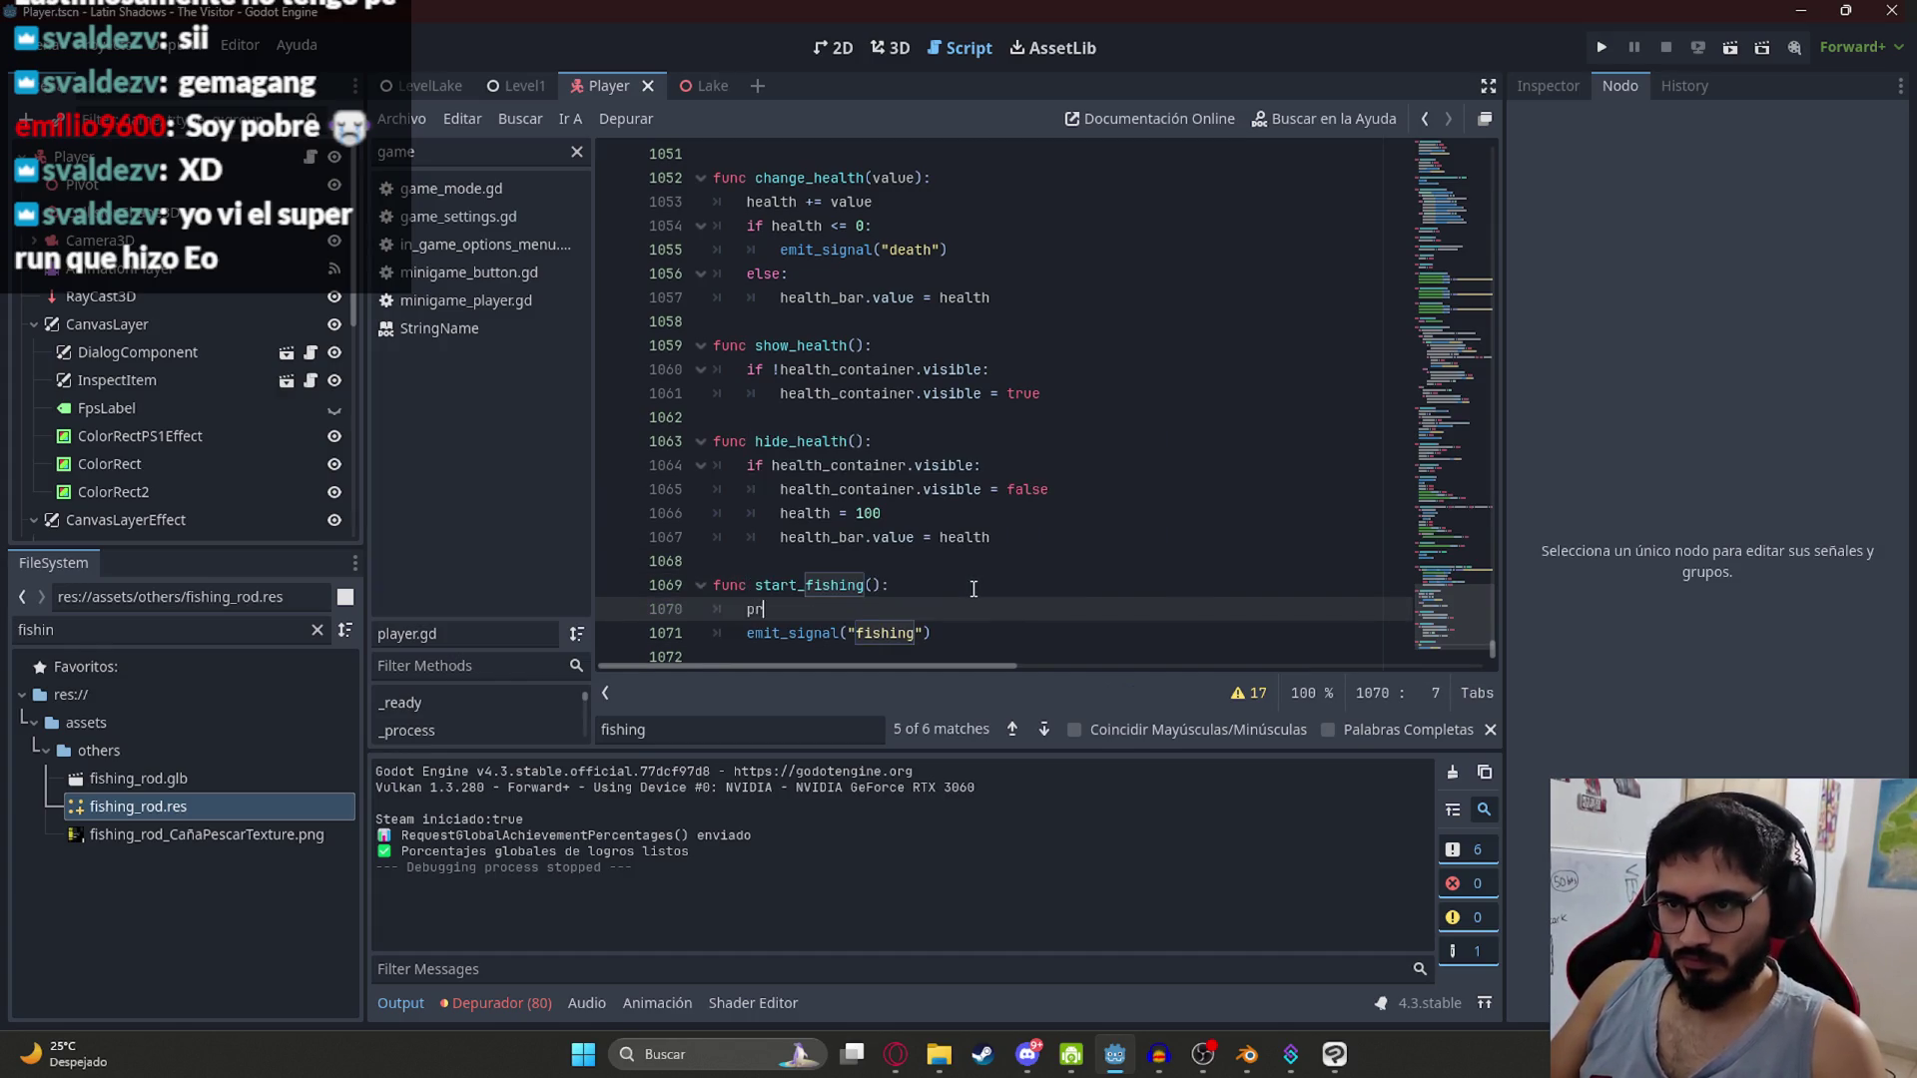
type("\"start_fishing")
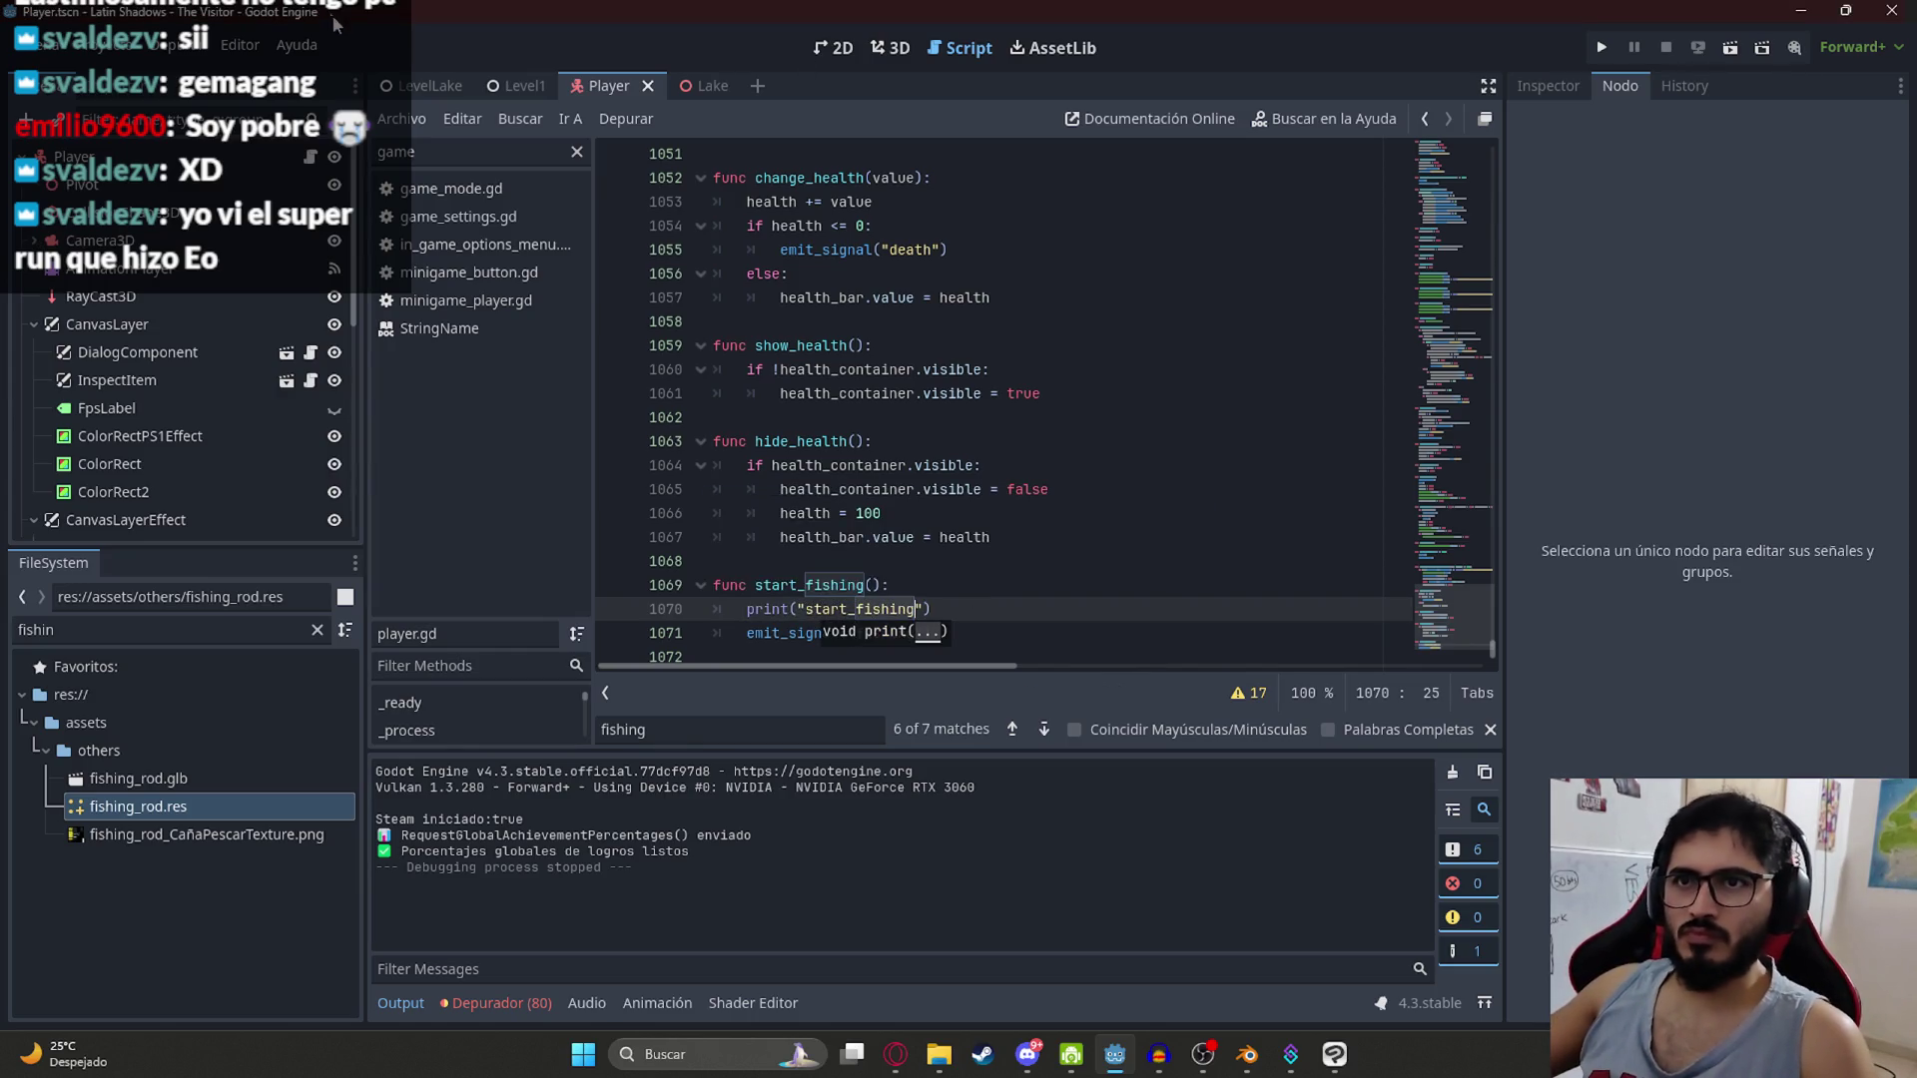
Step: Run the LevelLake scene with Reproducir Esta Escena
left_click(418, 90)
right_click(438, 108)
left_click(482, 258)
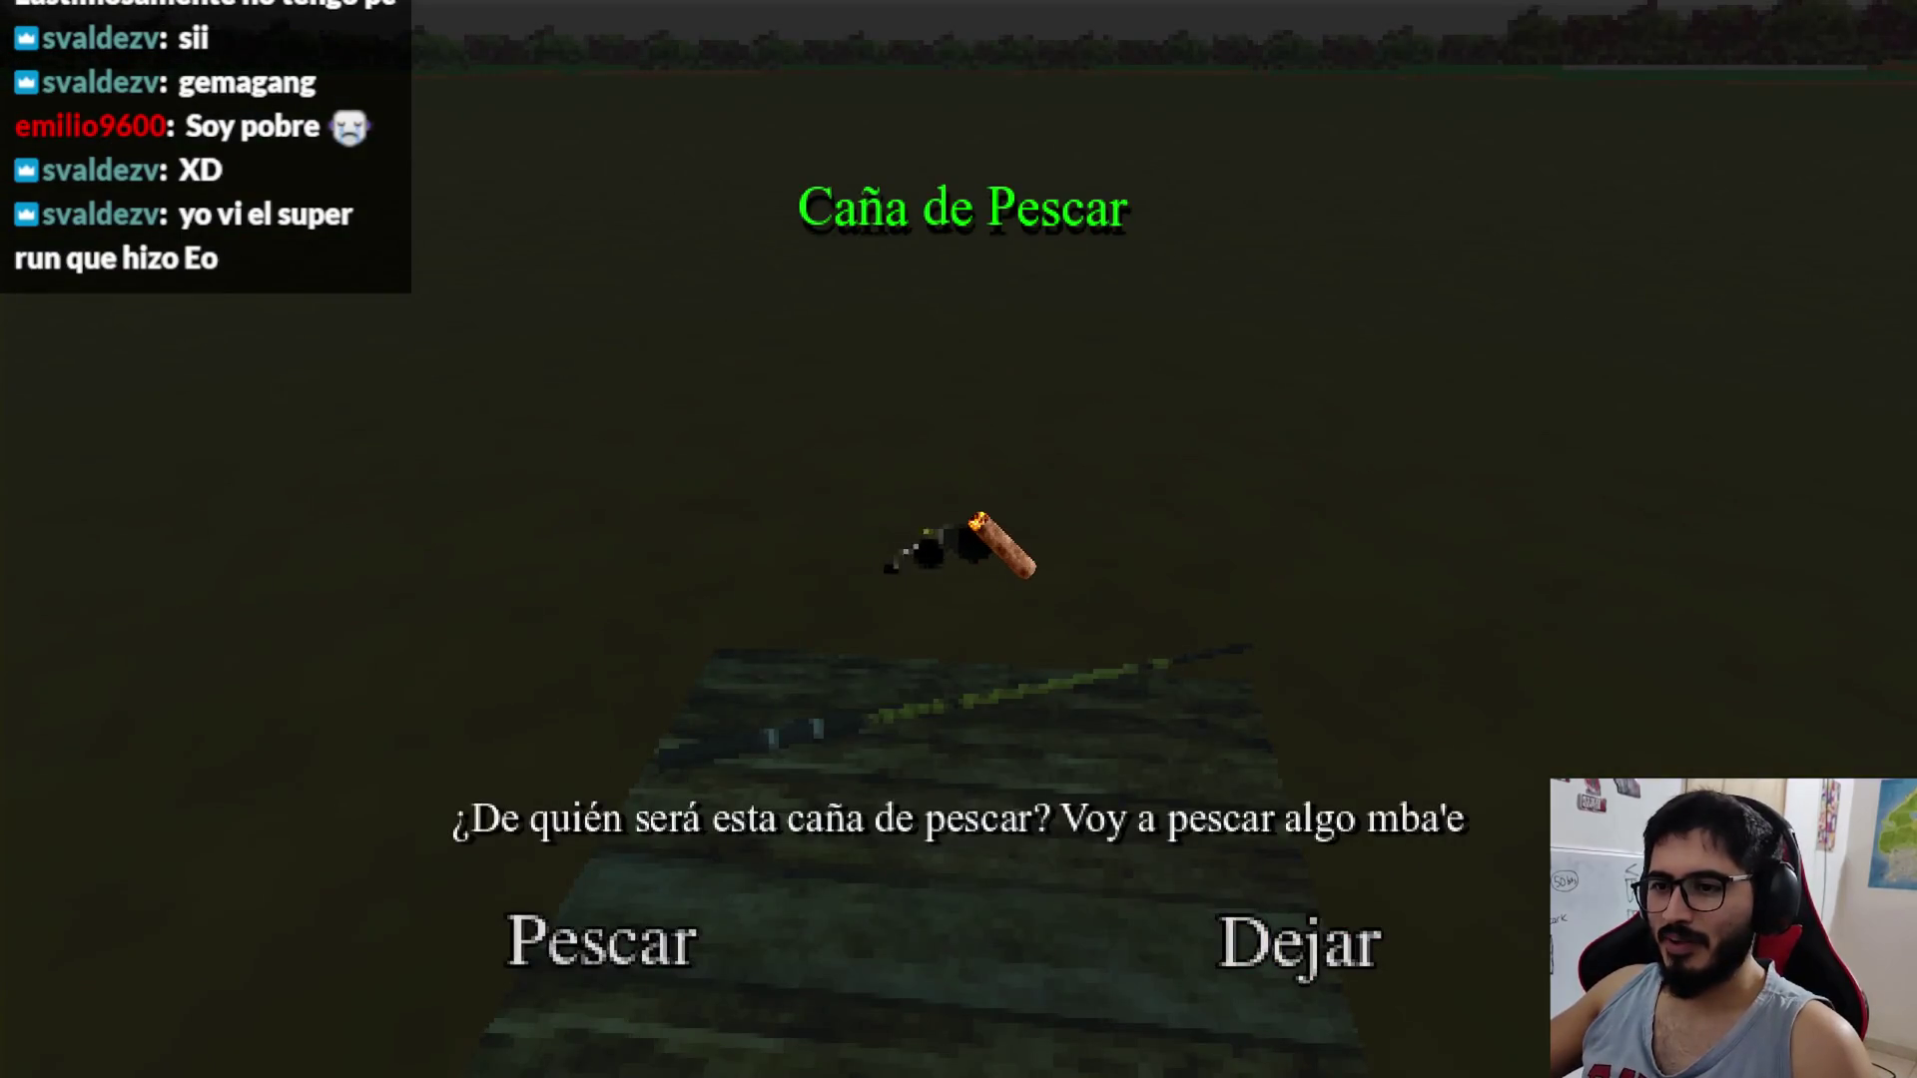
Step: In the game's options, switch to windowed mode at 1152x648 resolution
key("Escape")
key("Escape")
left_click(924, 404)
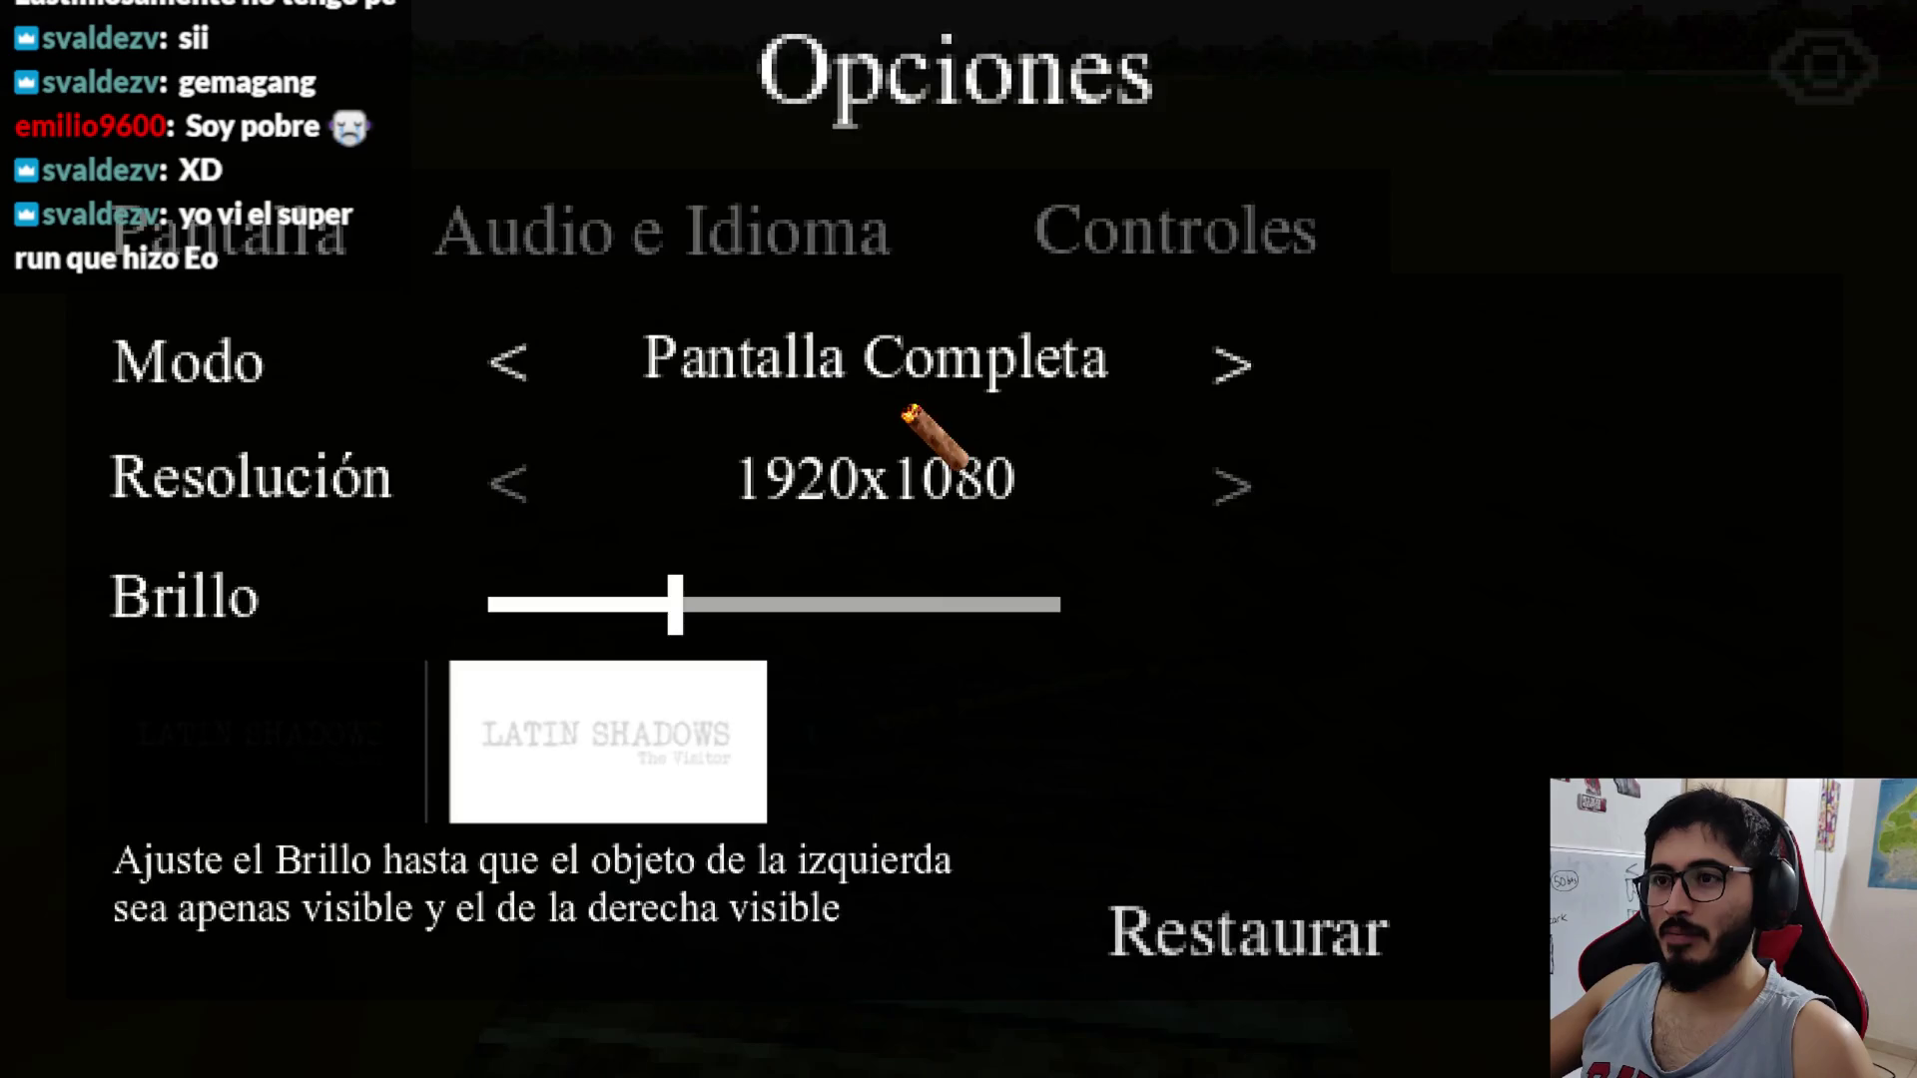
left_click(510, 367)
left_click(518, 477)
left_click(589, 497)
left_click(611, 504)
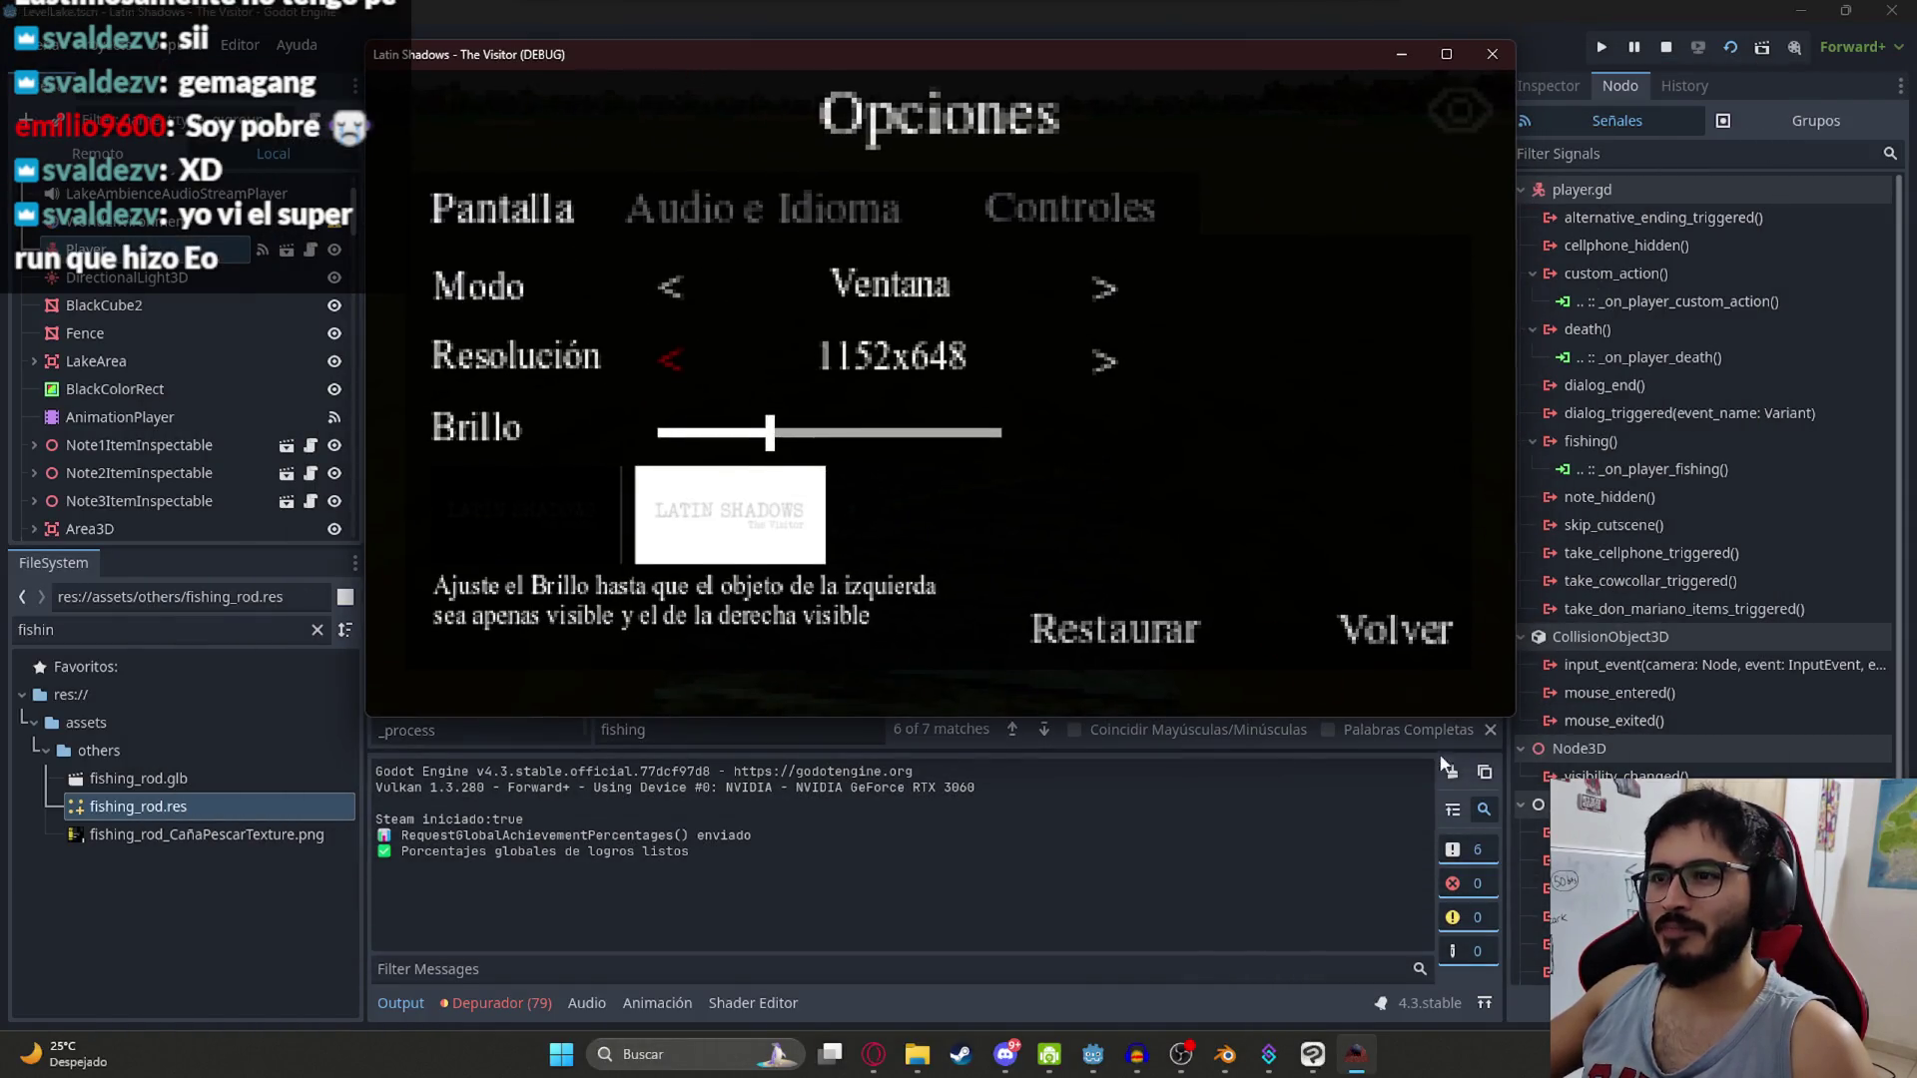
Step: Resume the game at the fishing-rod prompt, then stop it
left_click(1438, 629)
left_click(987, 262)
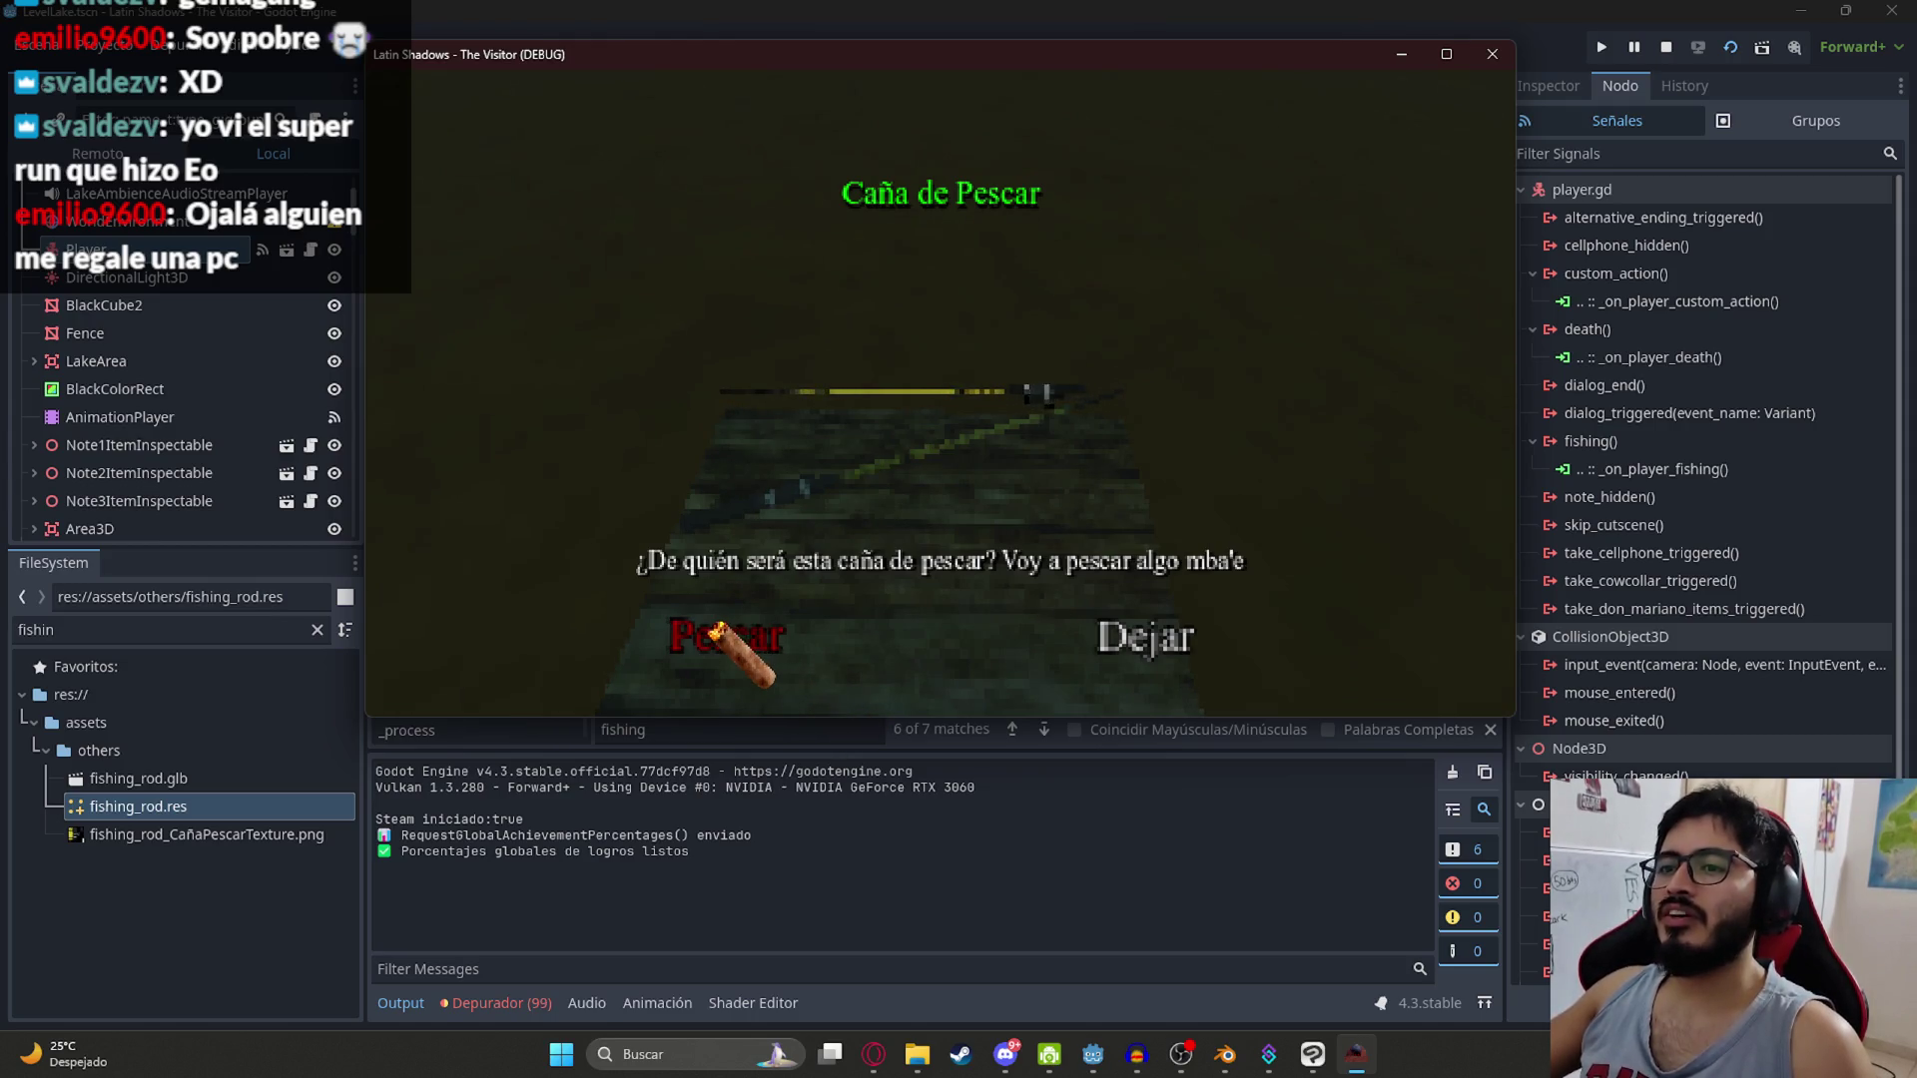
left_click(1492, 54)
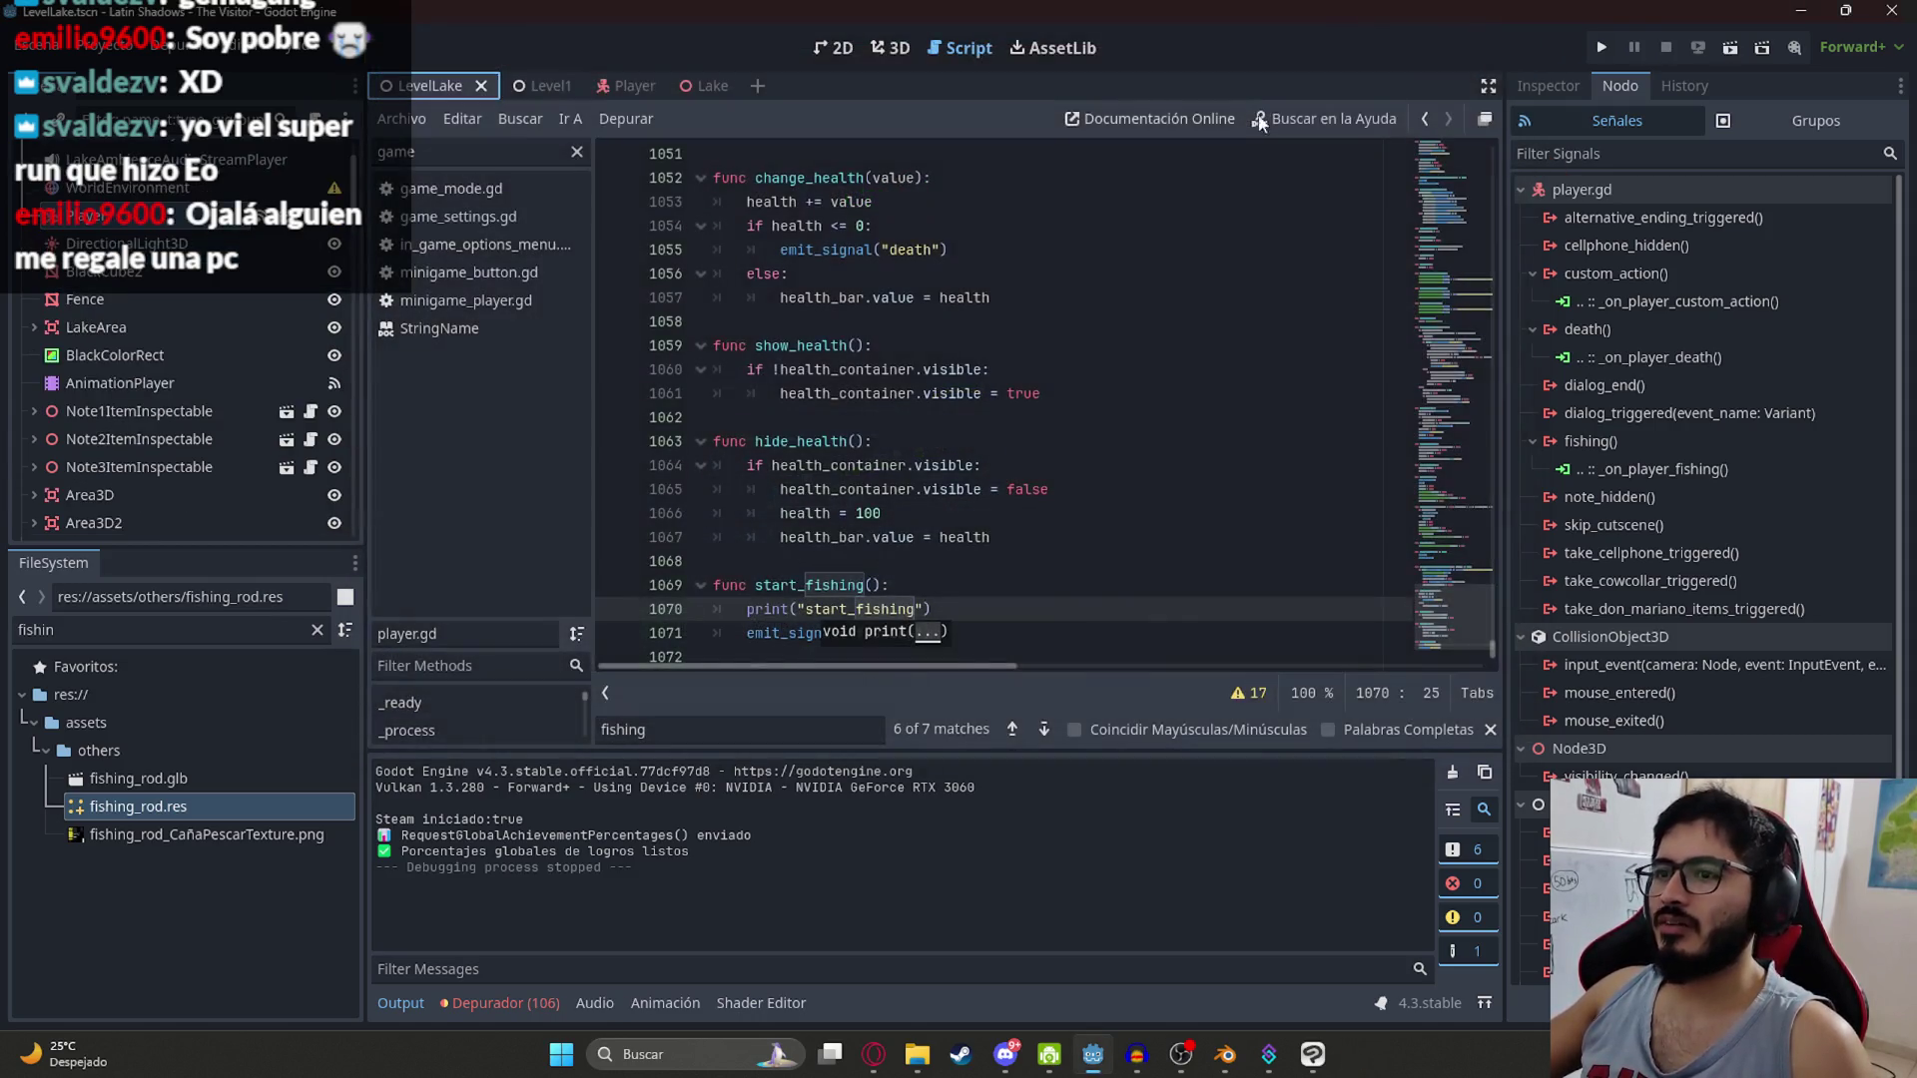
Step: Delete the print("start_fishing") debug line from start_fishing()
double_click(873, 627)
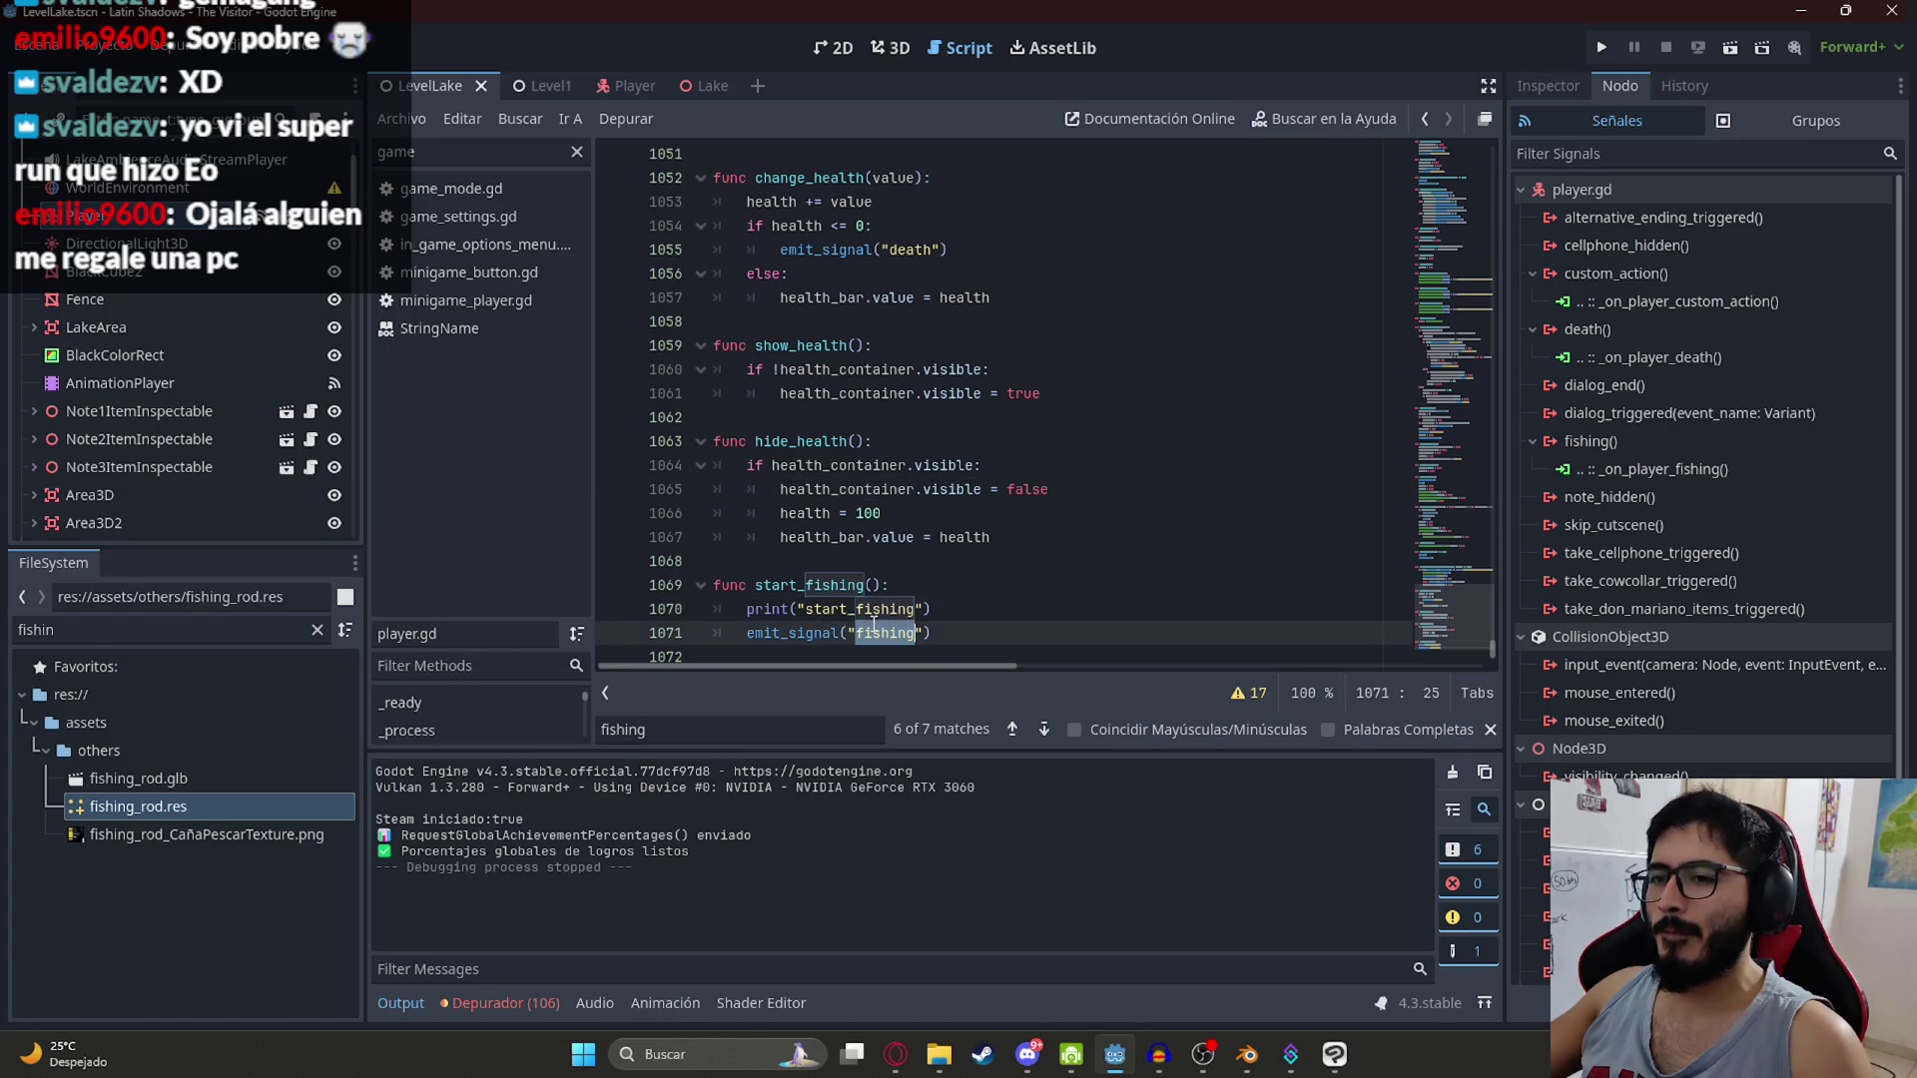
triple_click(963, 606)
key("BackSpace")
Step: Add print("FISHING") in the "fishing" action branch at line 539, then switch to YouTube
double_click(802, 586)
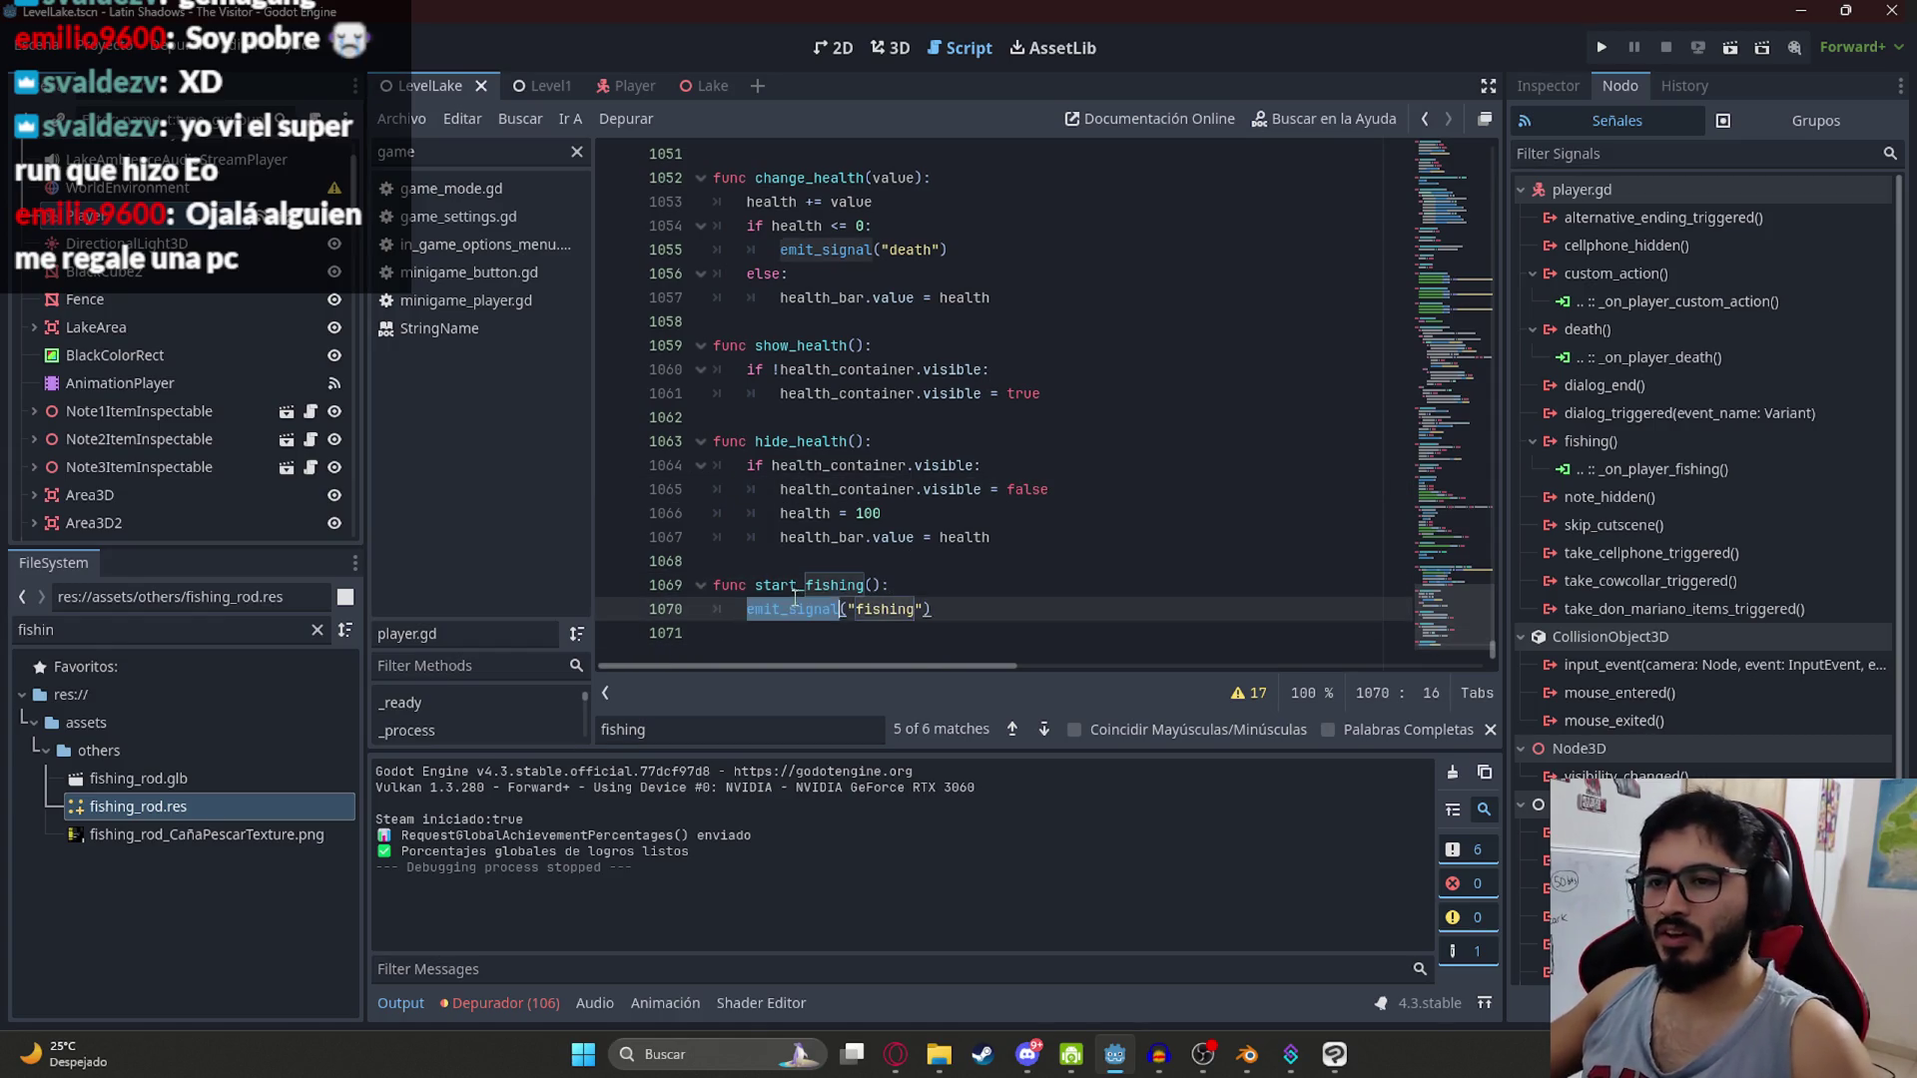
key("ctrl+f")
key("shift+Return")
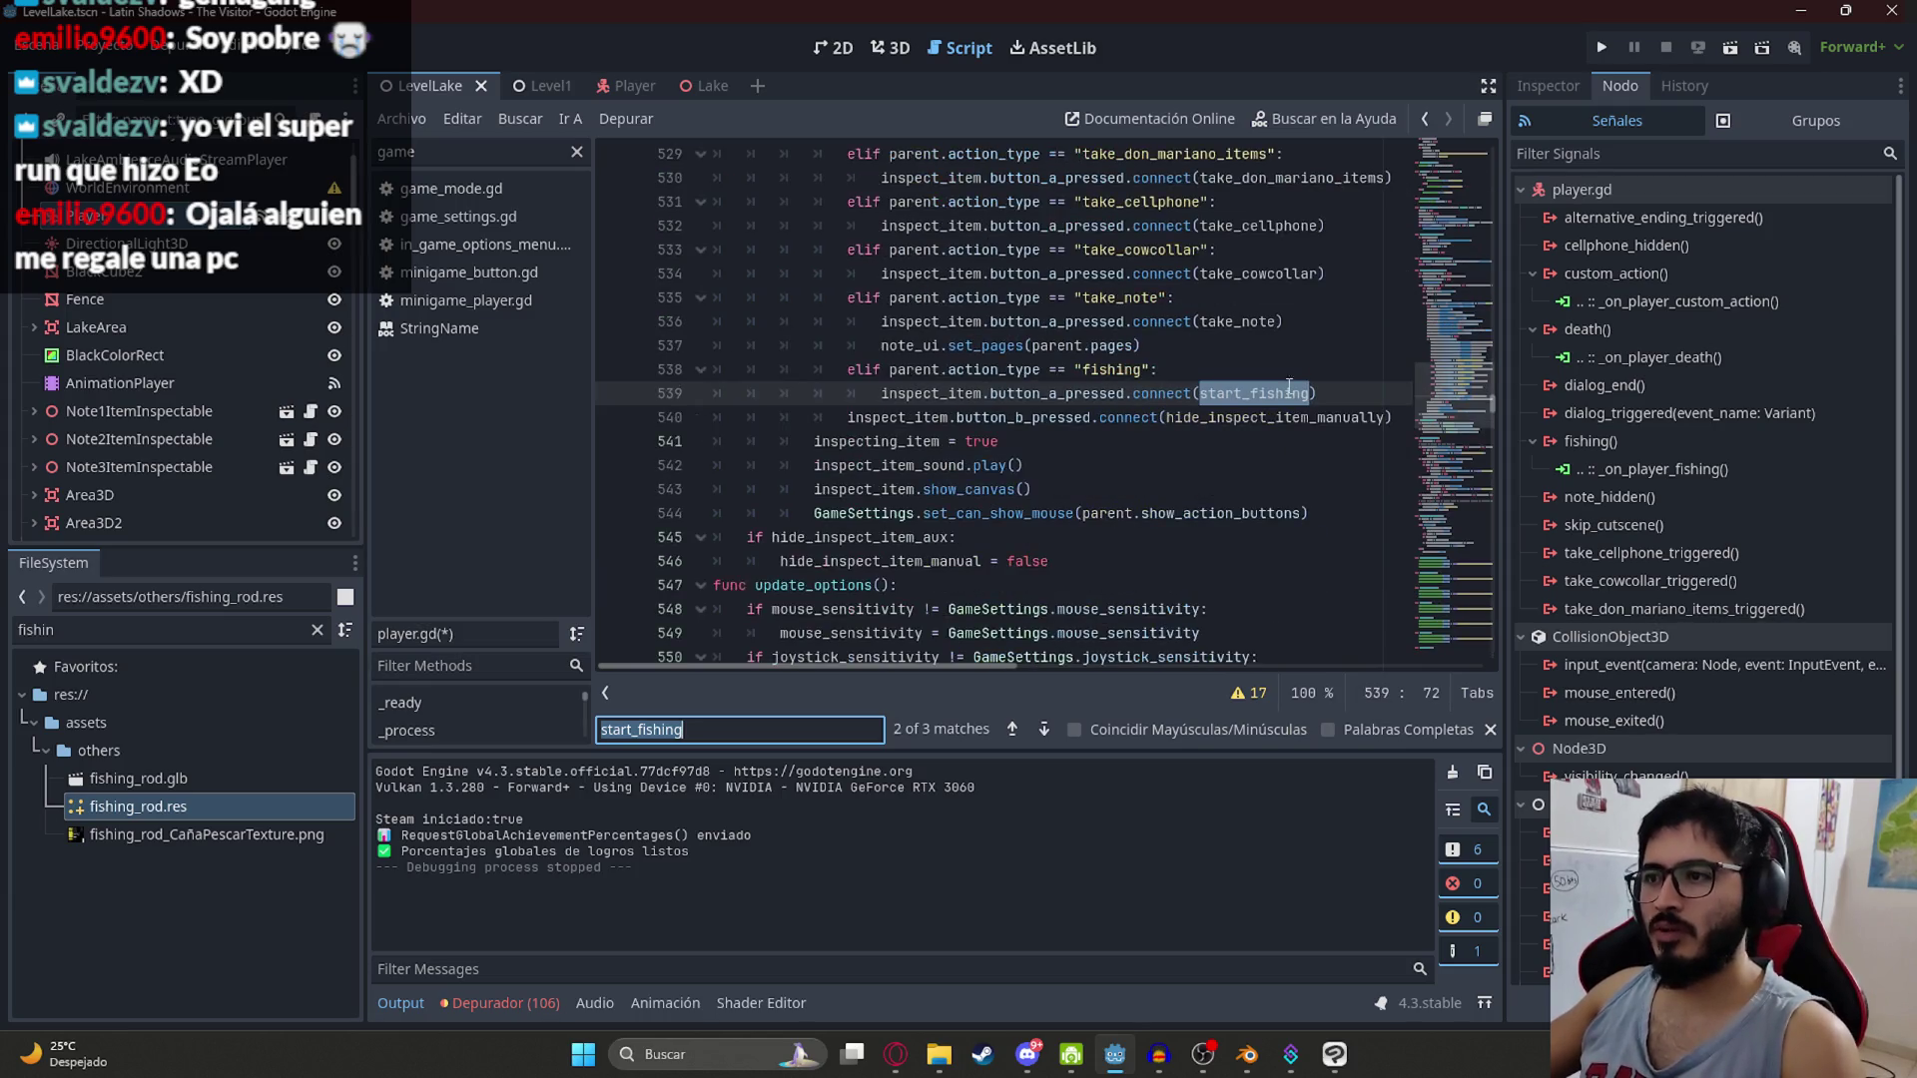
left_click(1246, 376)
key("Return")
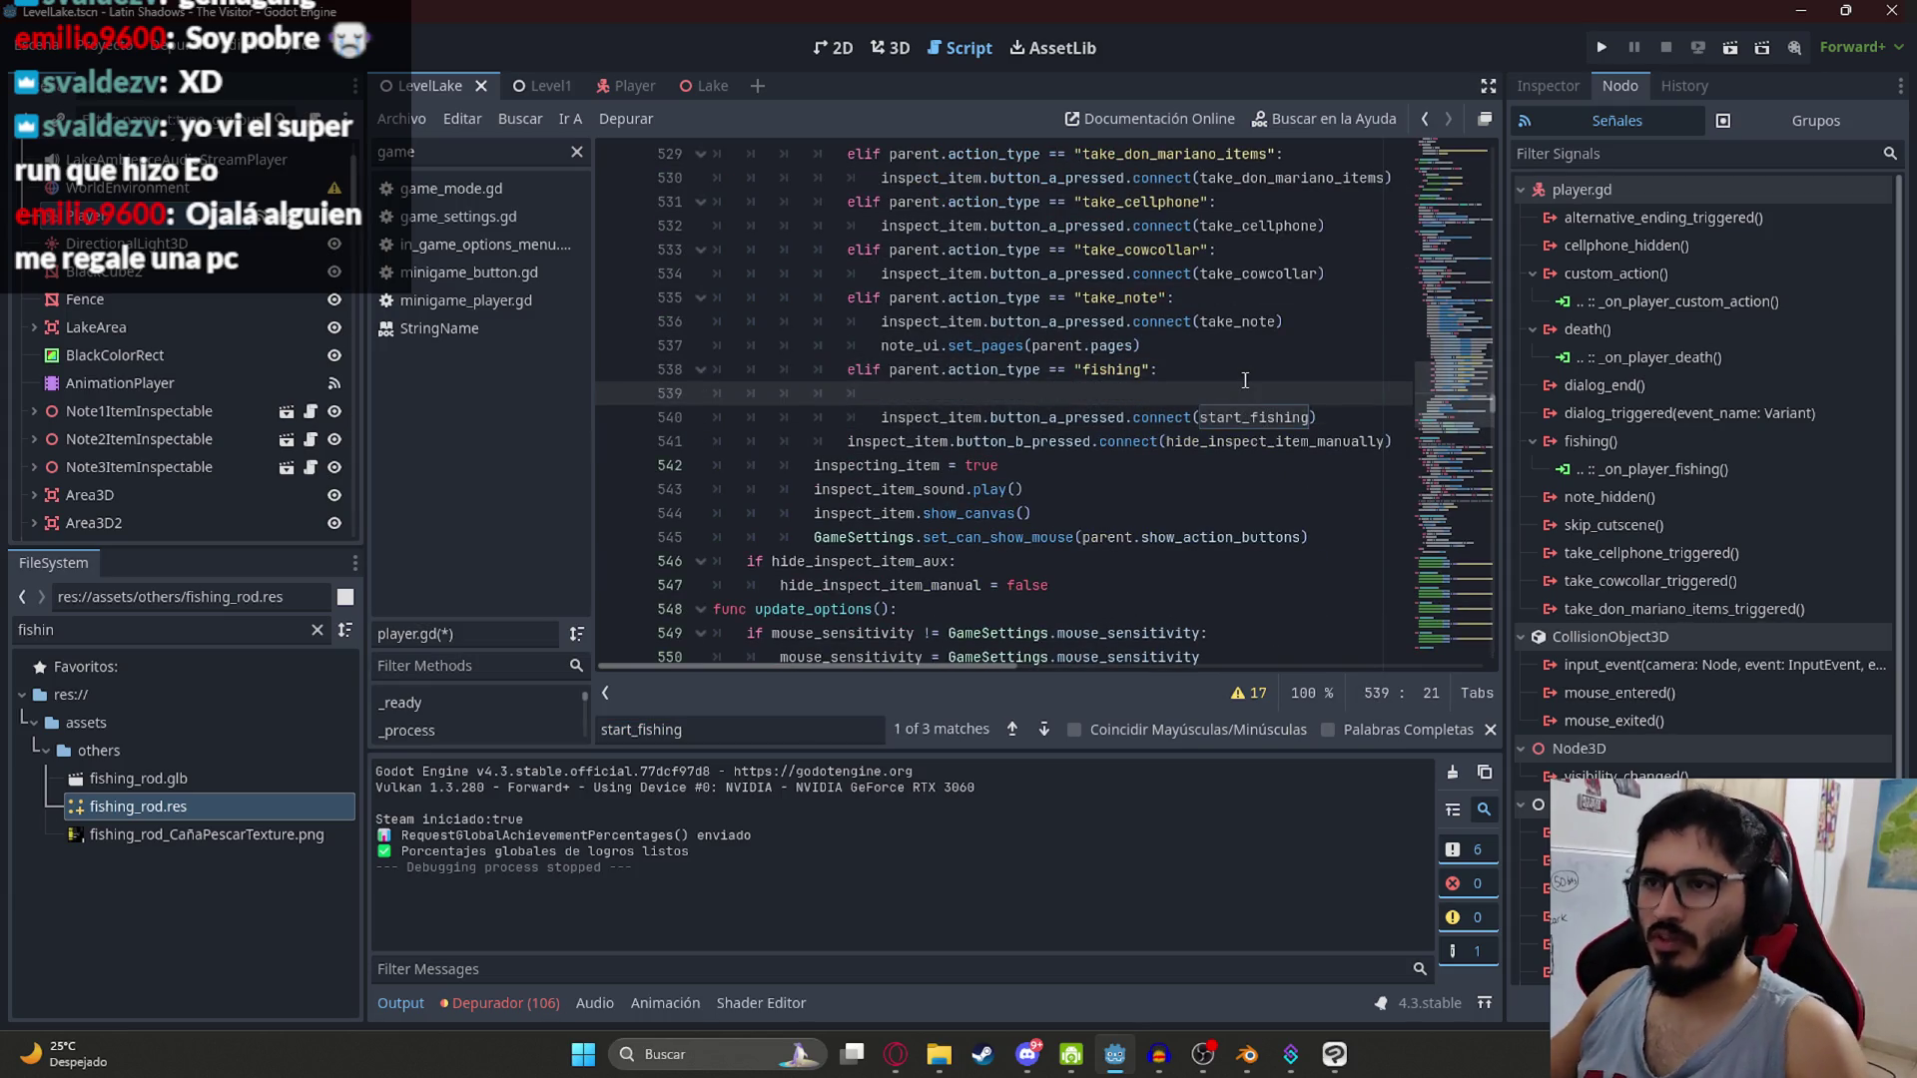
type("priun")
key("BackSpace")
key("BackSpace")
type("nt(\"F")
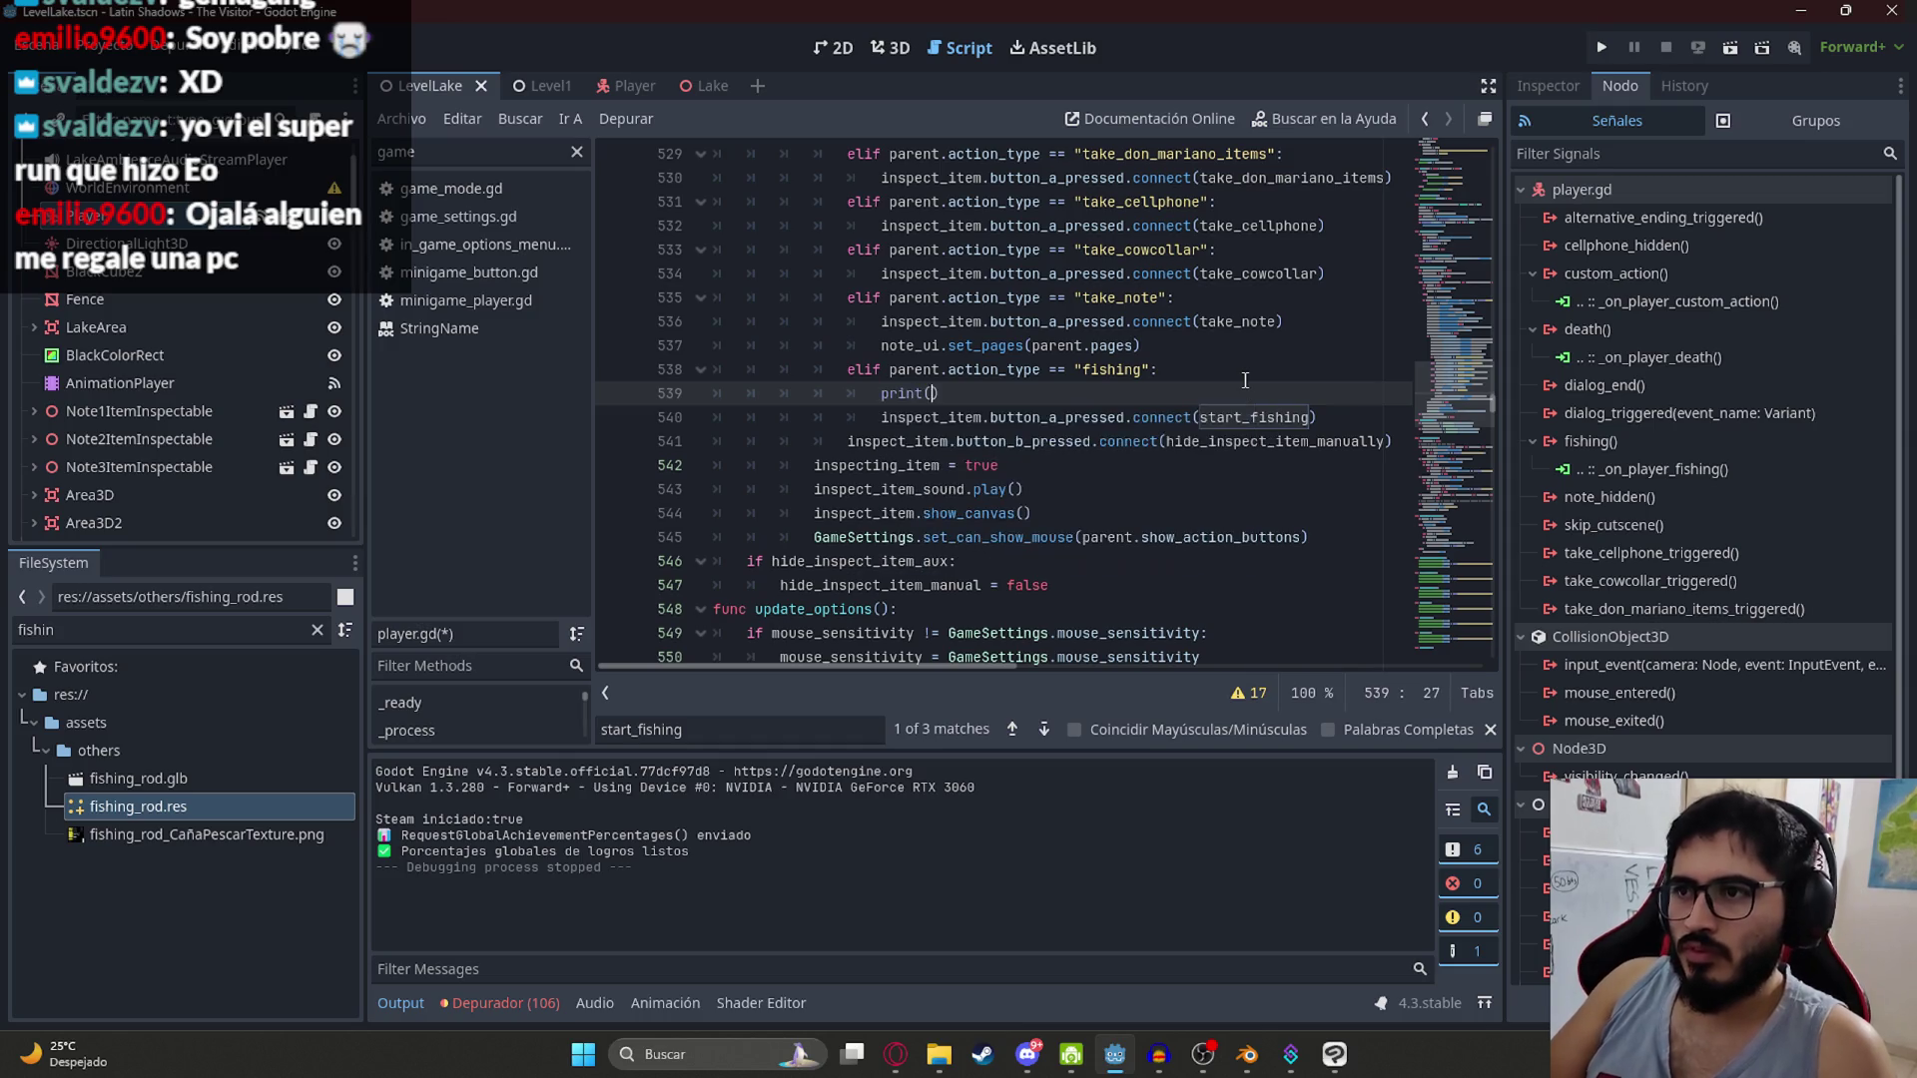
type("ISHING")
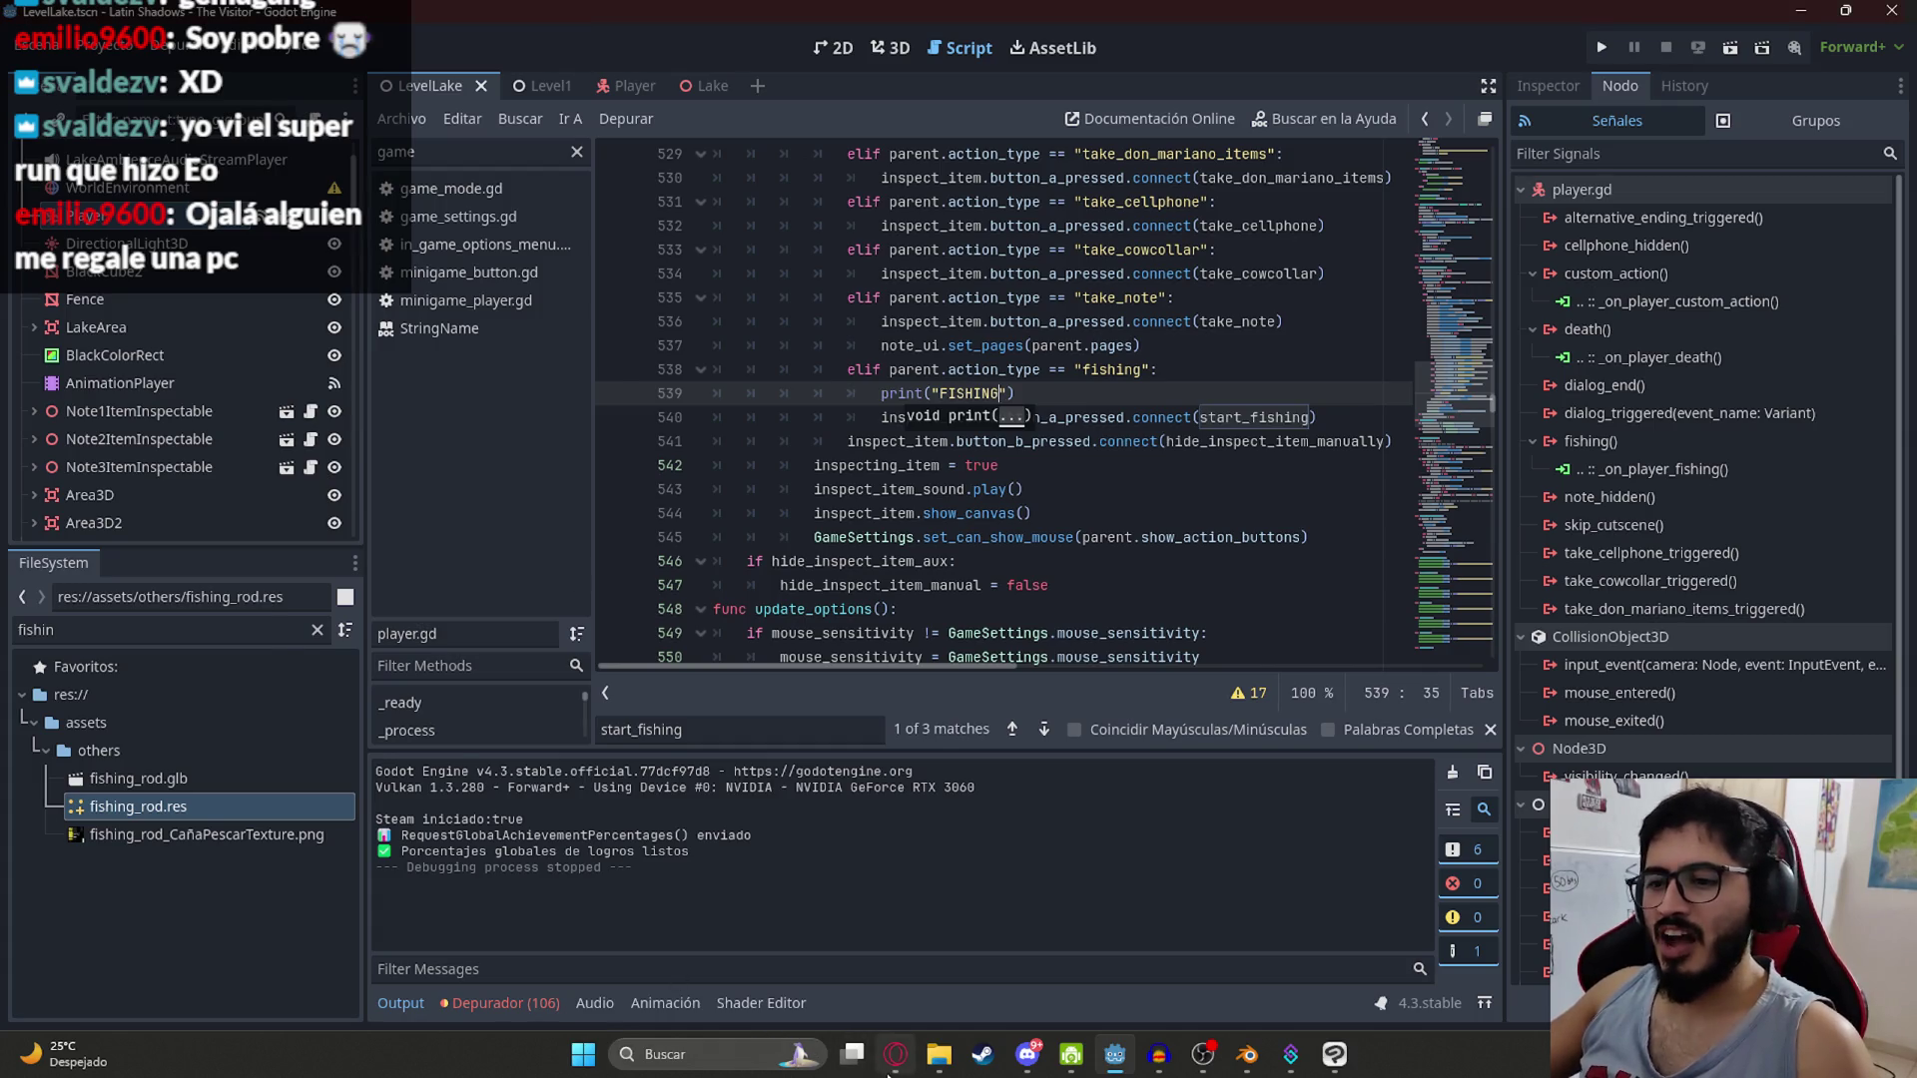
left_click(893, 1054)
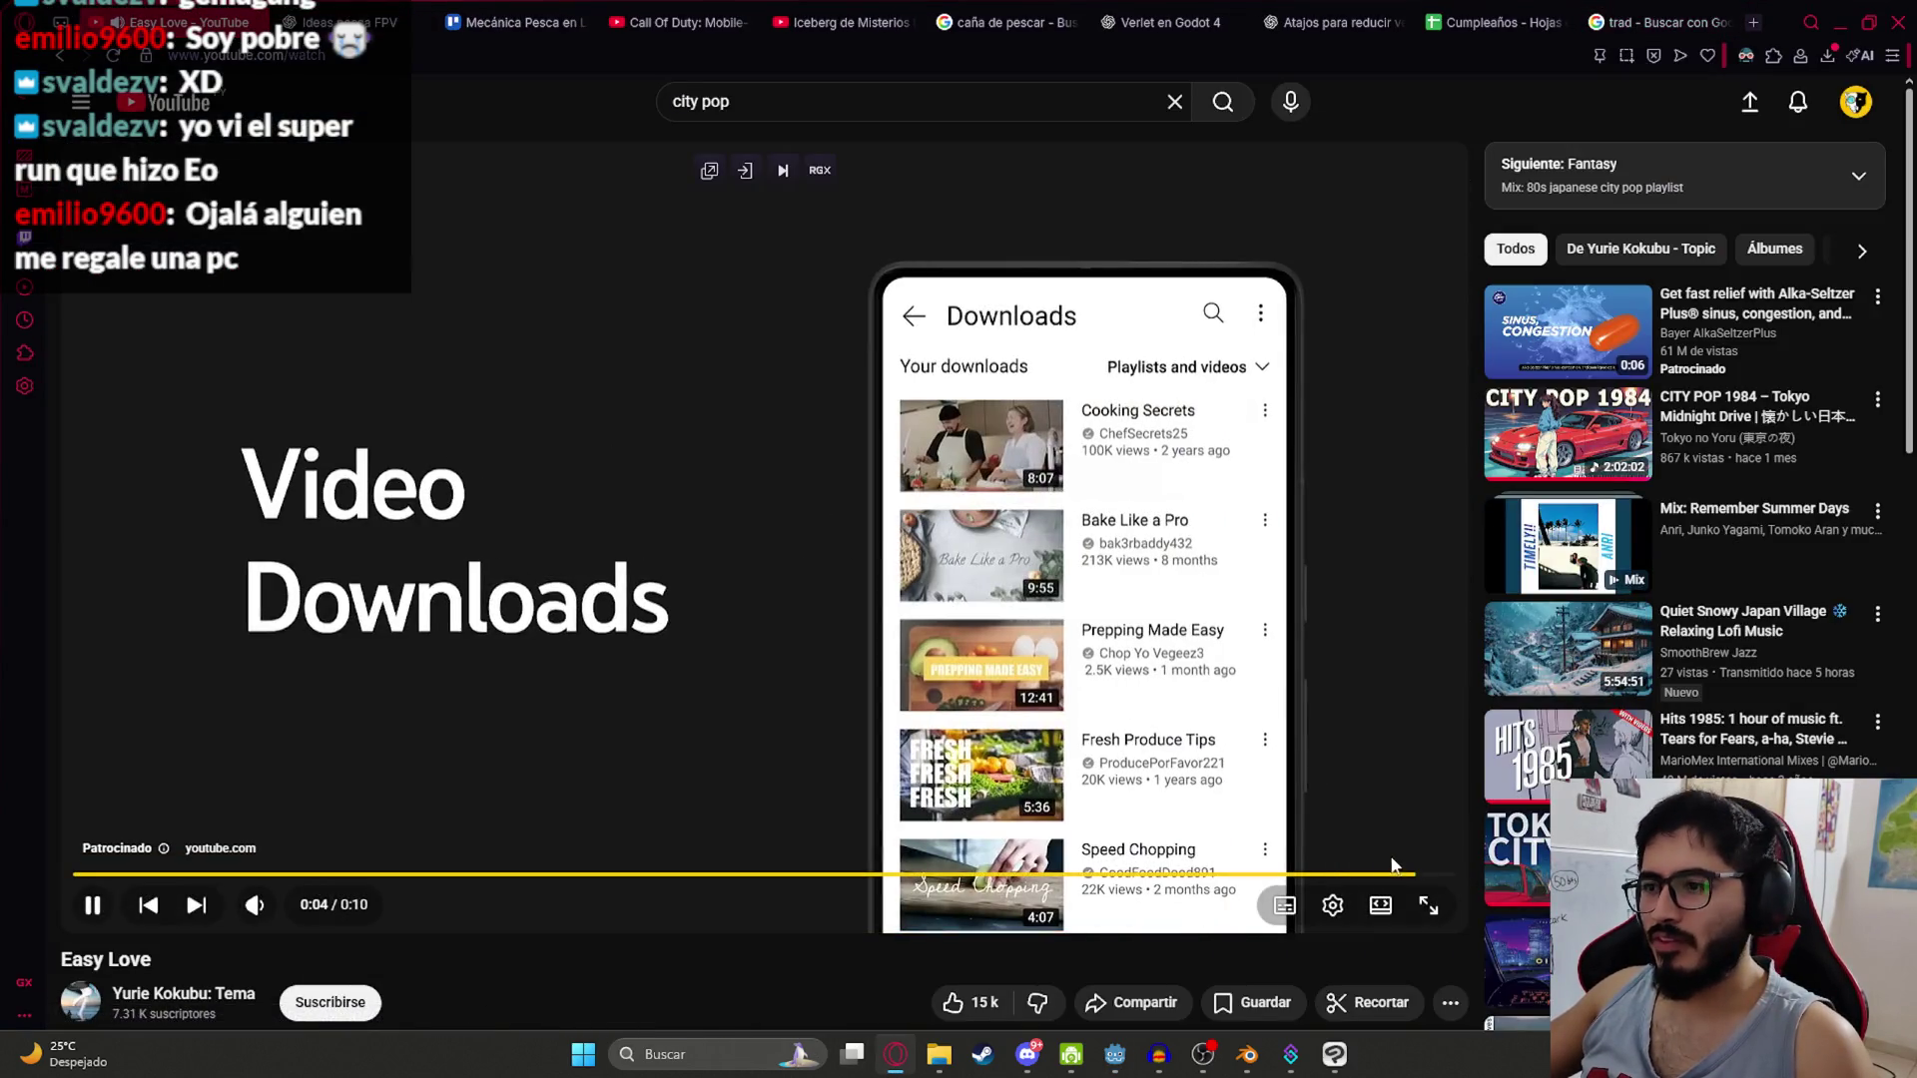
Step: Skip the YouTube ad so Easy Love plays, minimize the browser, and run the LevelLake scene
left_click(1416, 849)
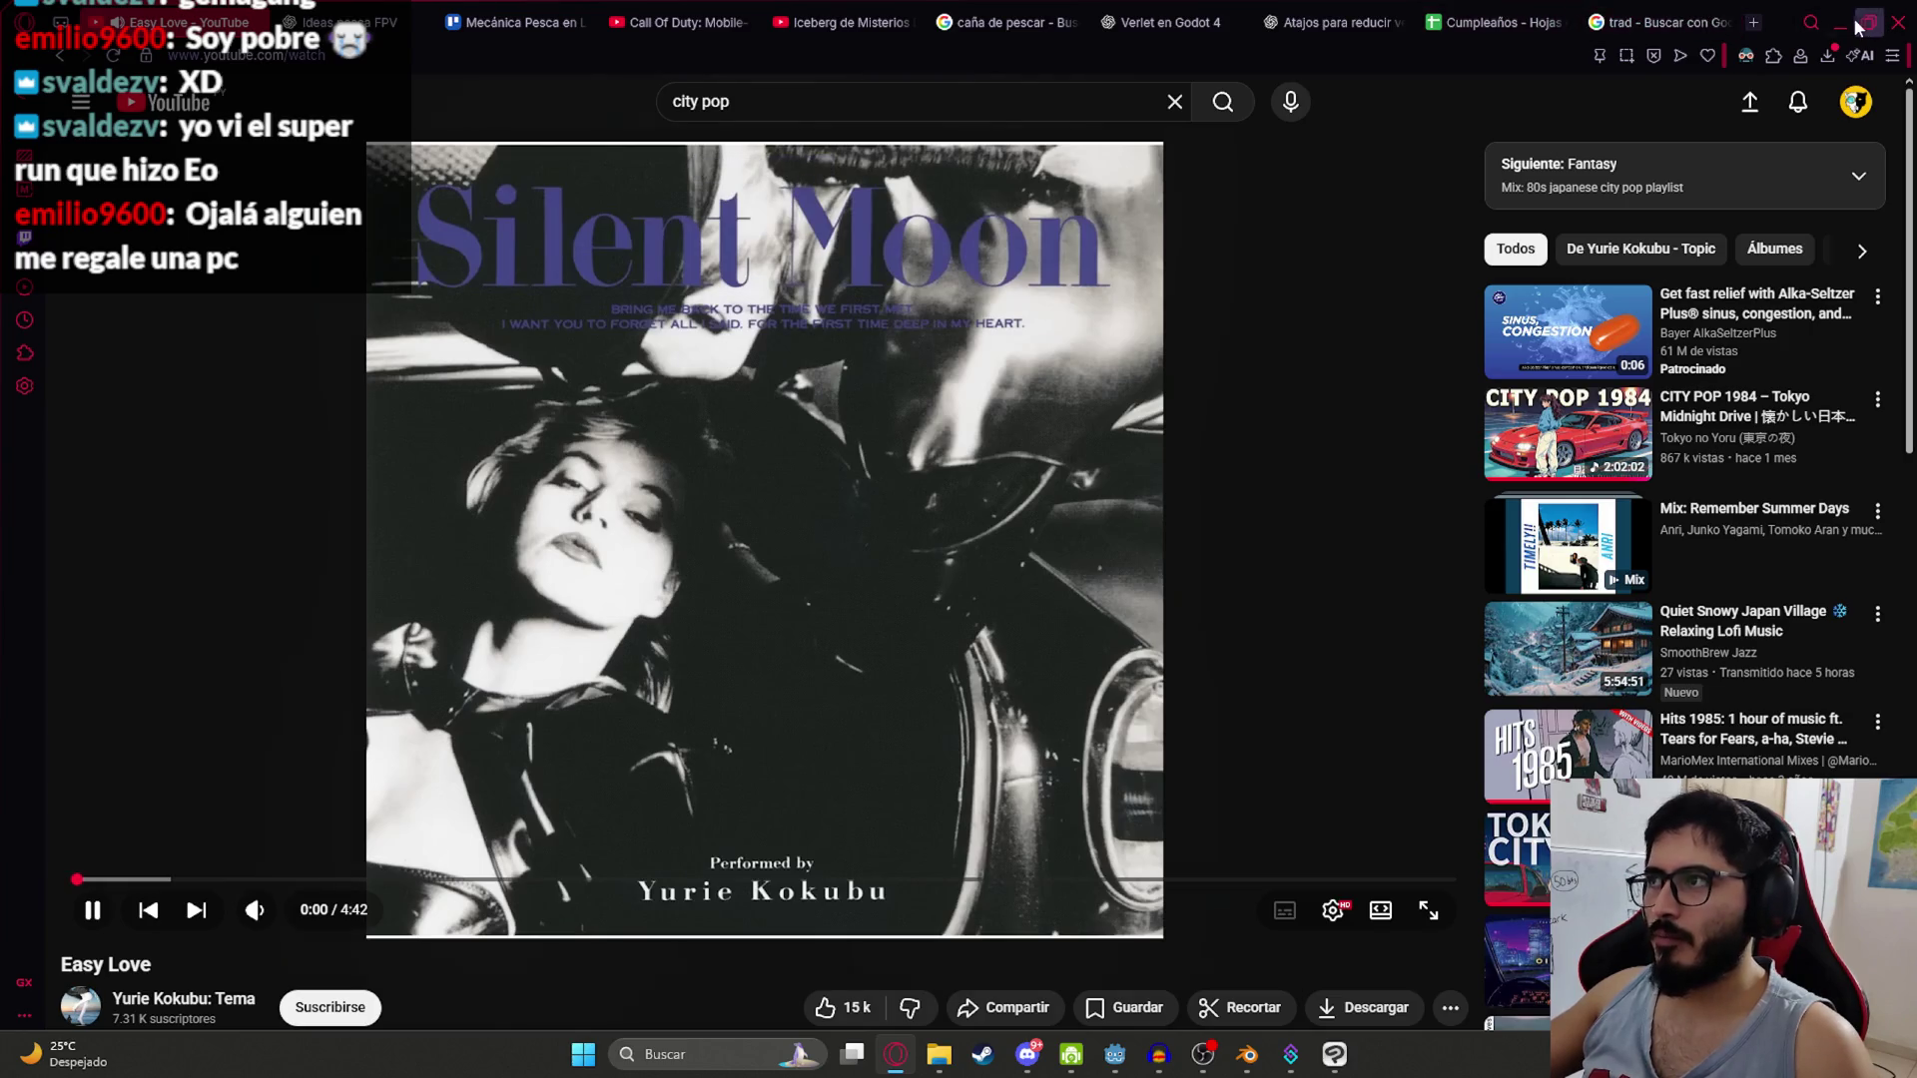
left_click(1843, 22)
right_click(458, 88)
left_click(701, 266)
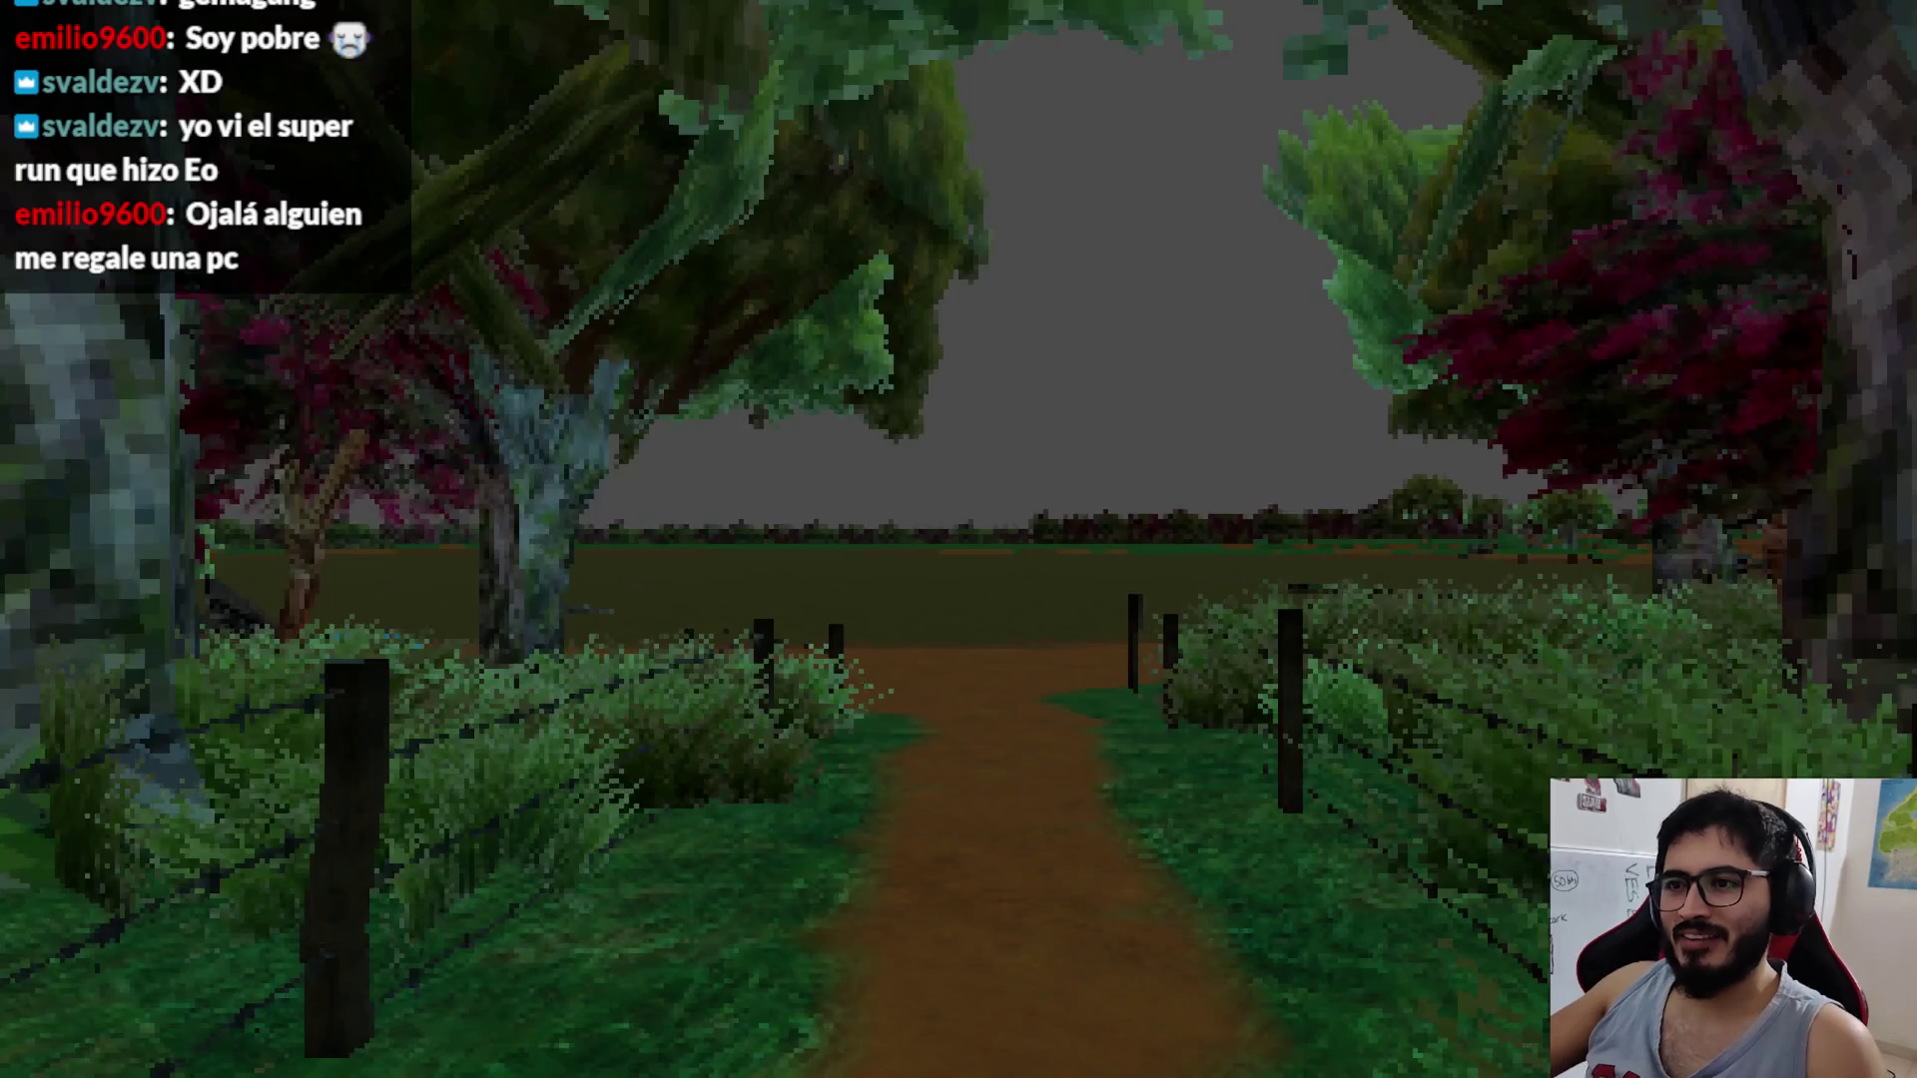
Step: Set the game to windowed mode at 1152x648, move the window up, and resume
key("Escape")
left_click(928, 409)
left_click(539, 369)
left_click(532, 477)
left_click(579, 489)
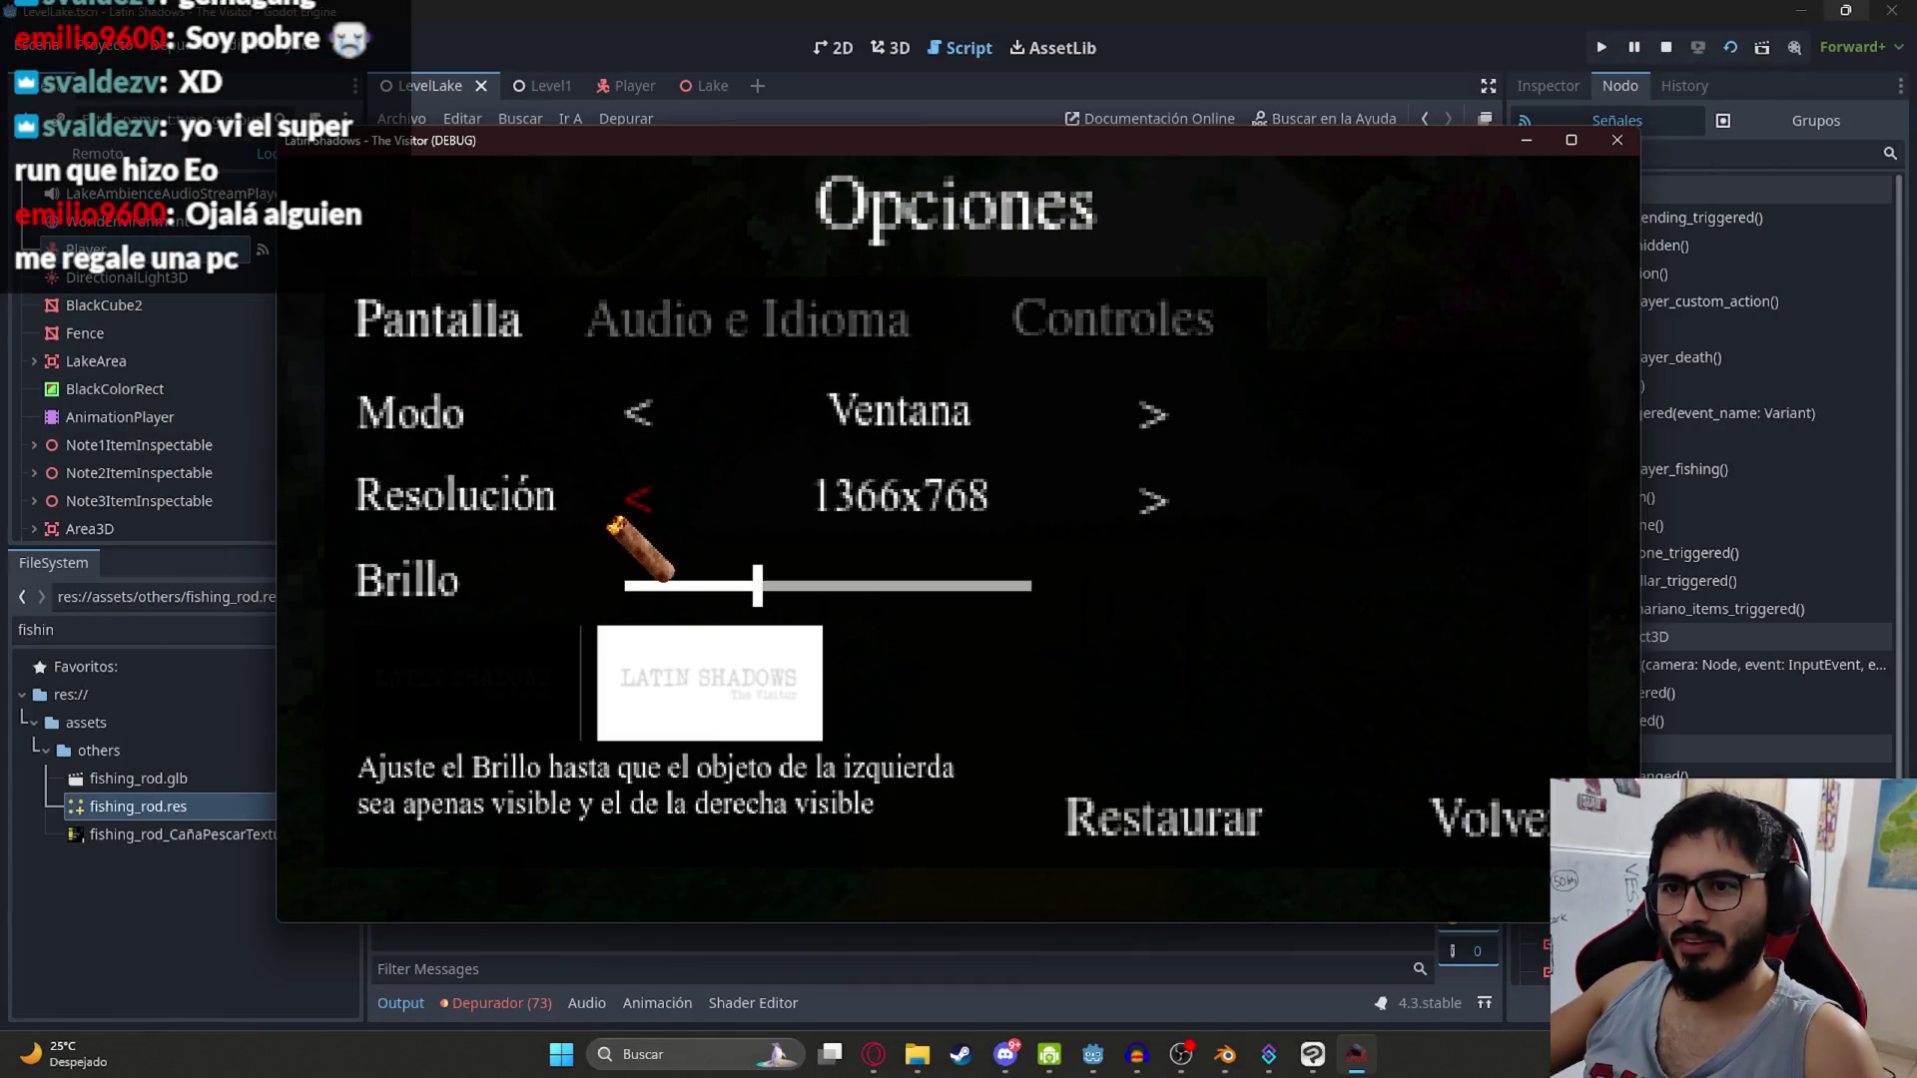
left_click(638, 496)
left_click(659, 492)
left_click_drag(770, 188, 759, 64)
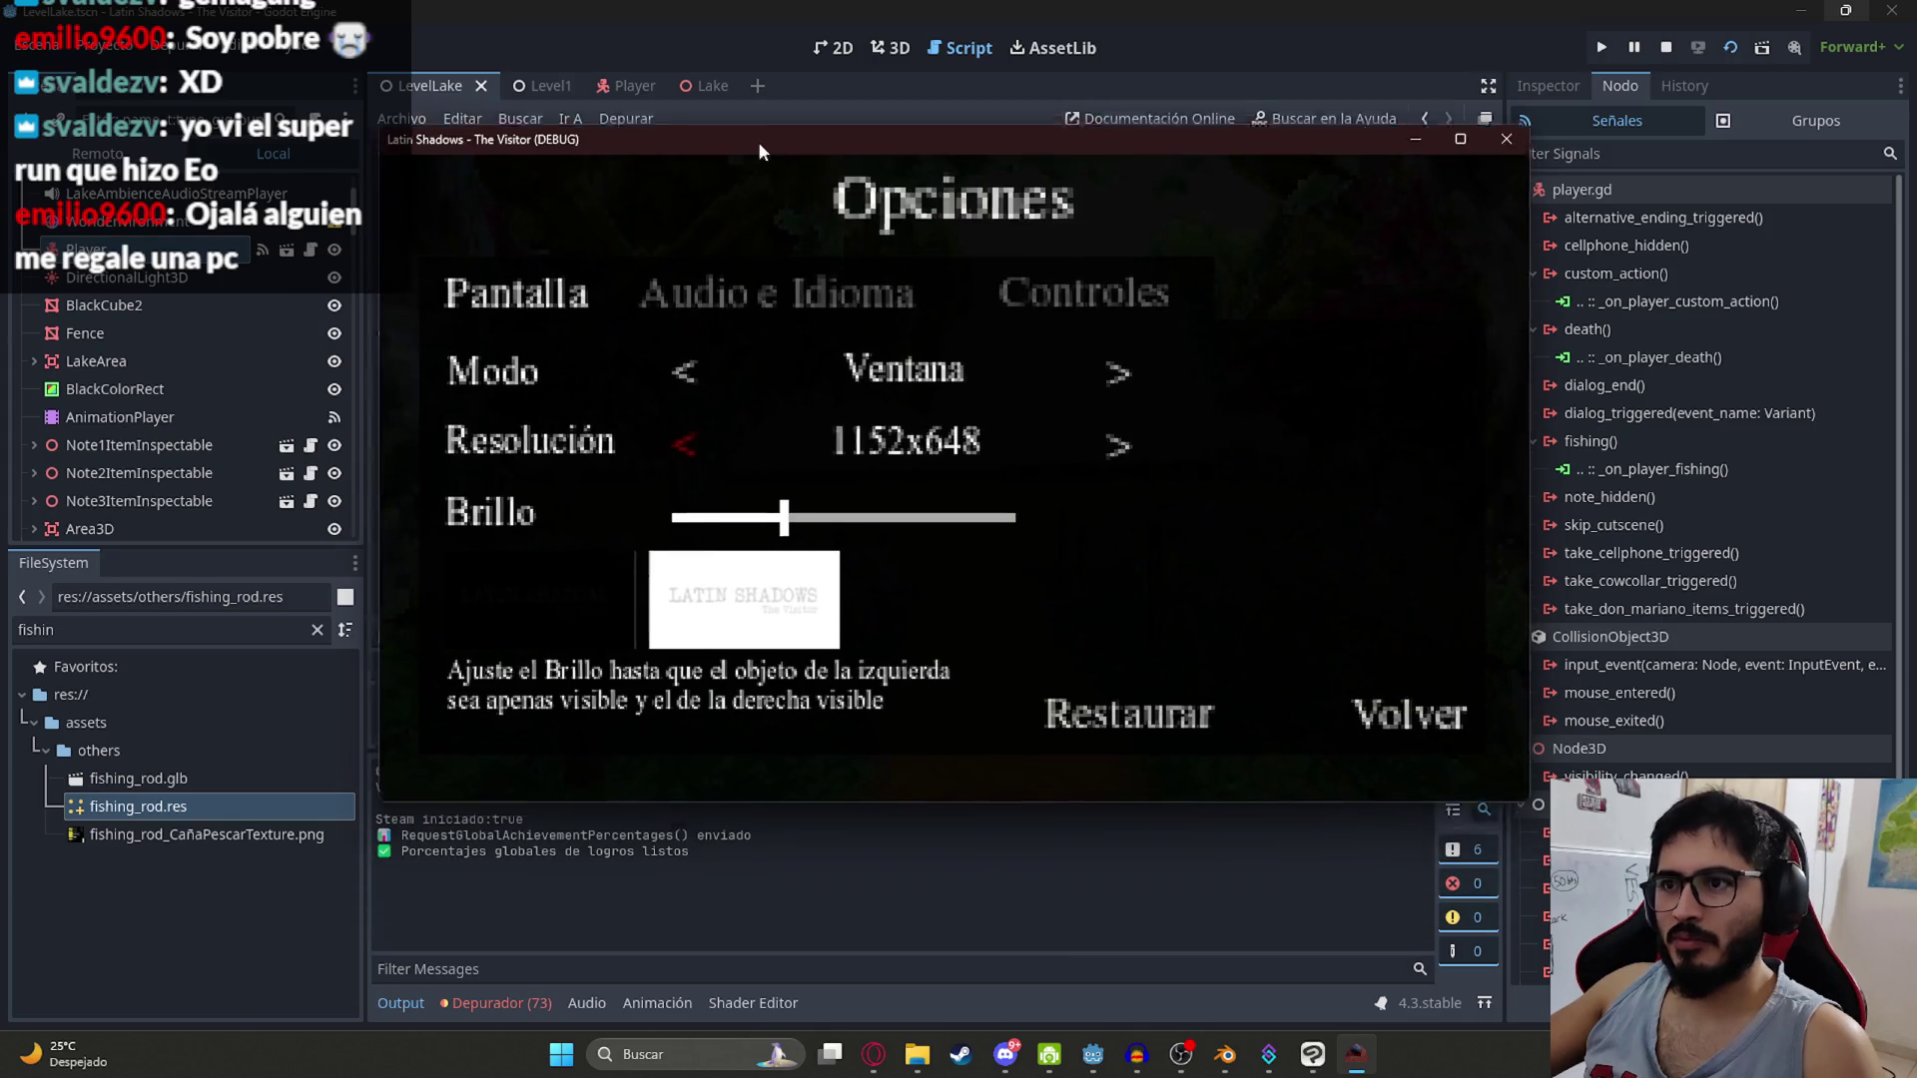
left_click(1369, 530)
key("Escape")
Step: Walk down the dock to the fishing rod and open its dialog, then close the game and switch to Player
key("w")
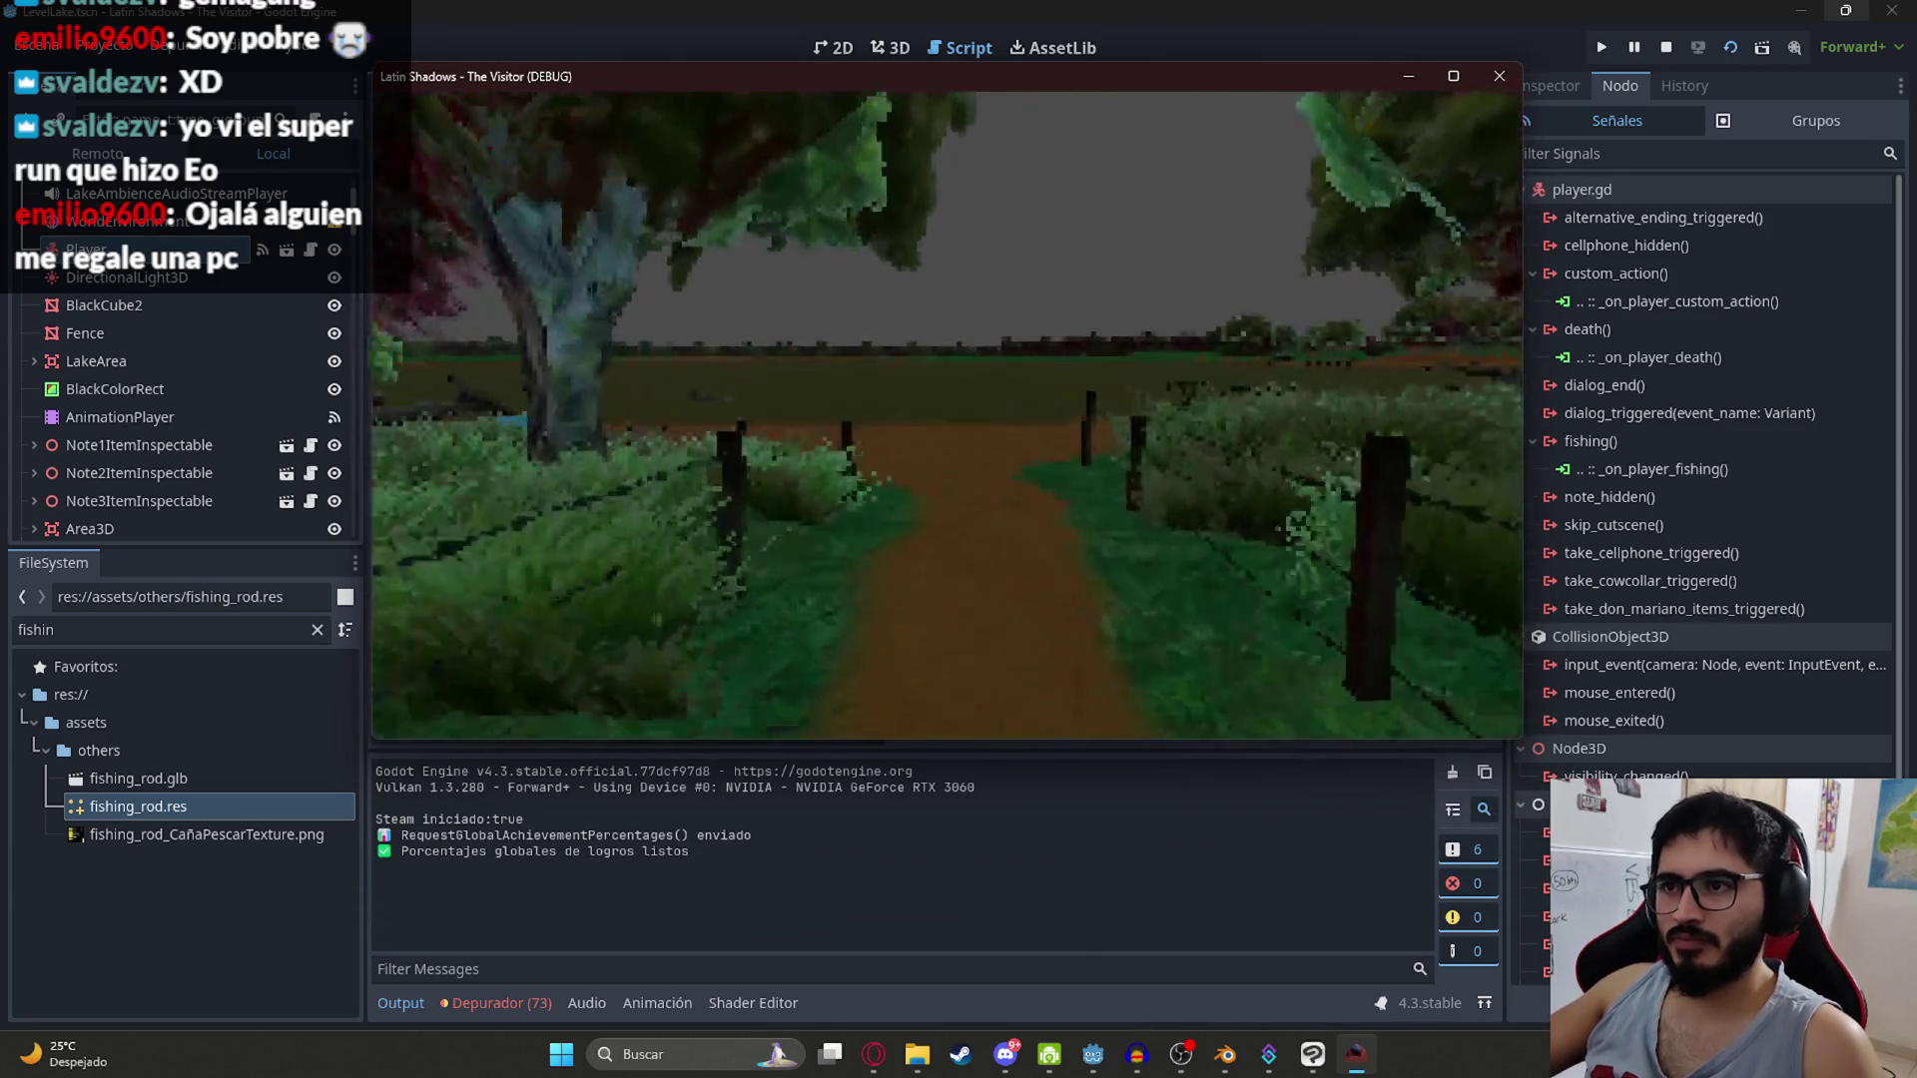
key("w")
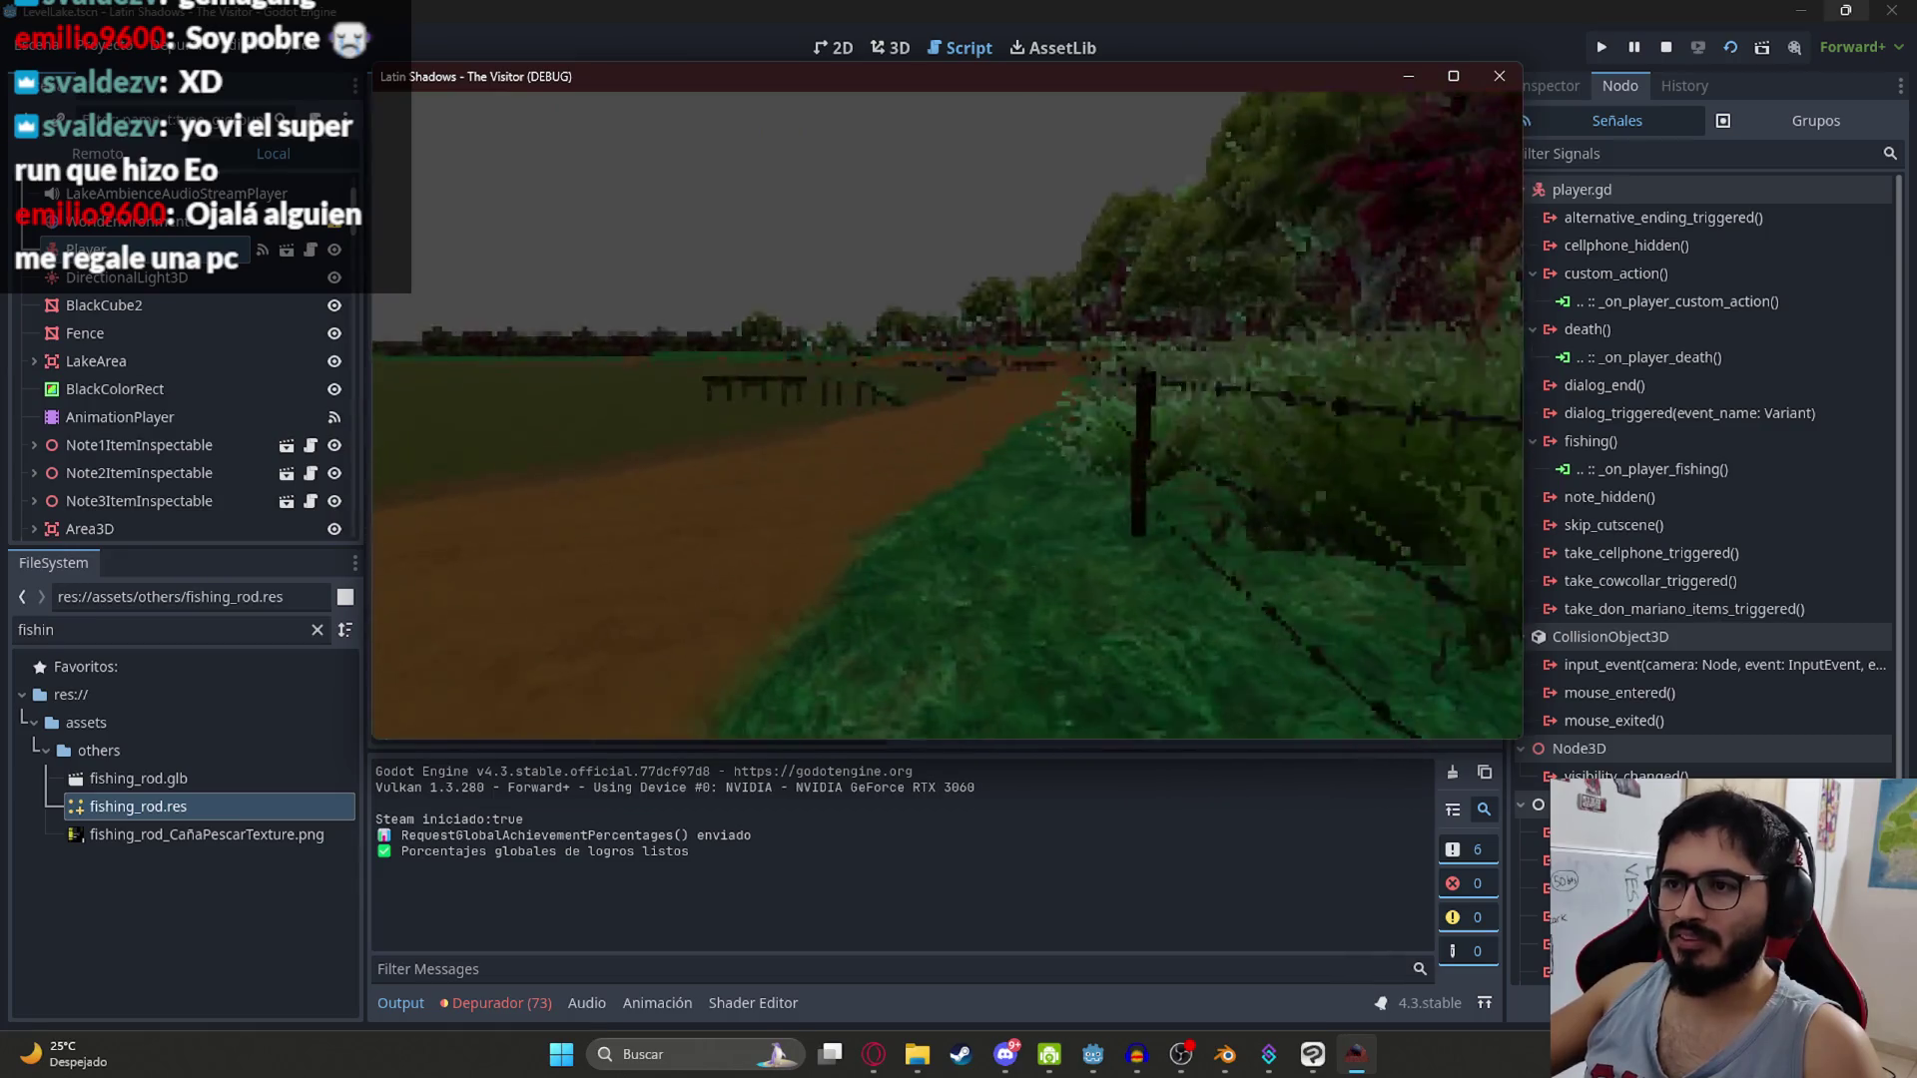
key("w")
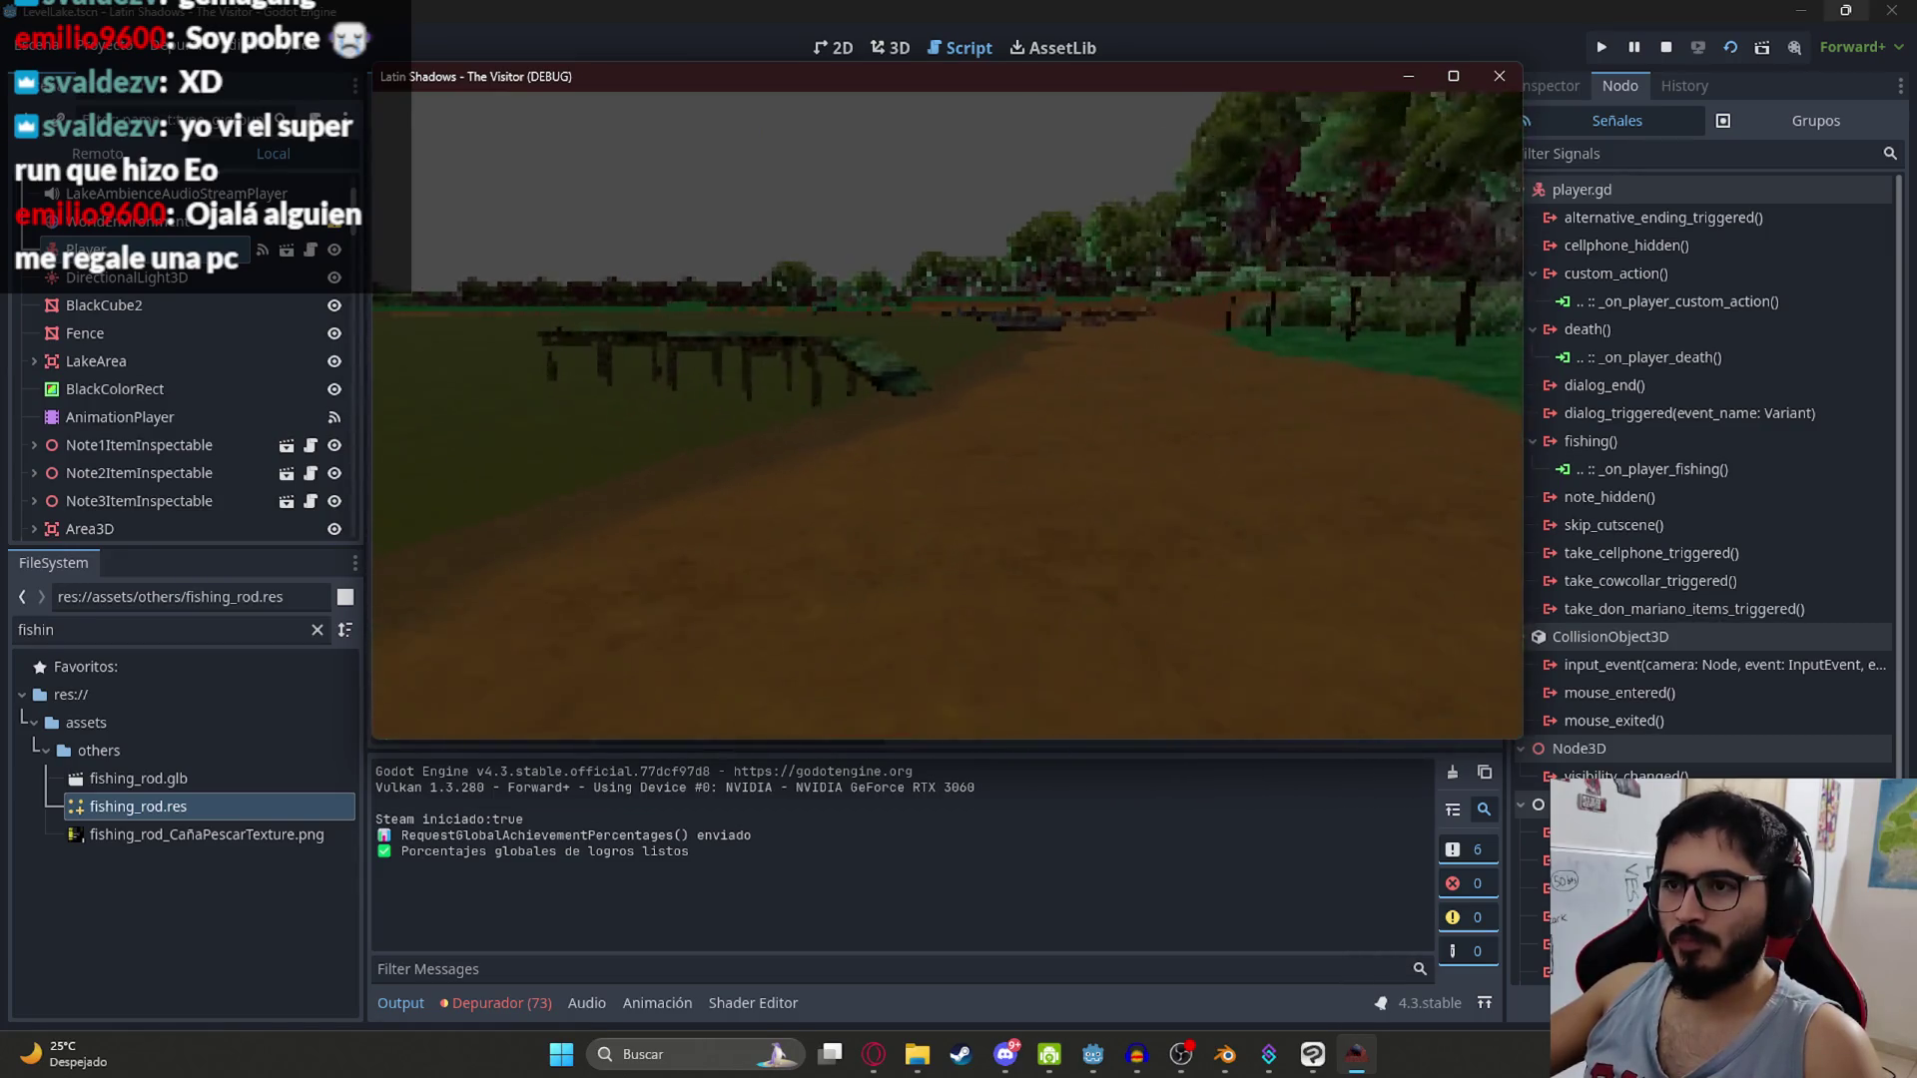
key("w")
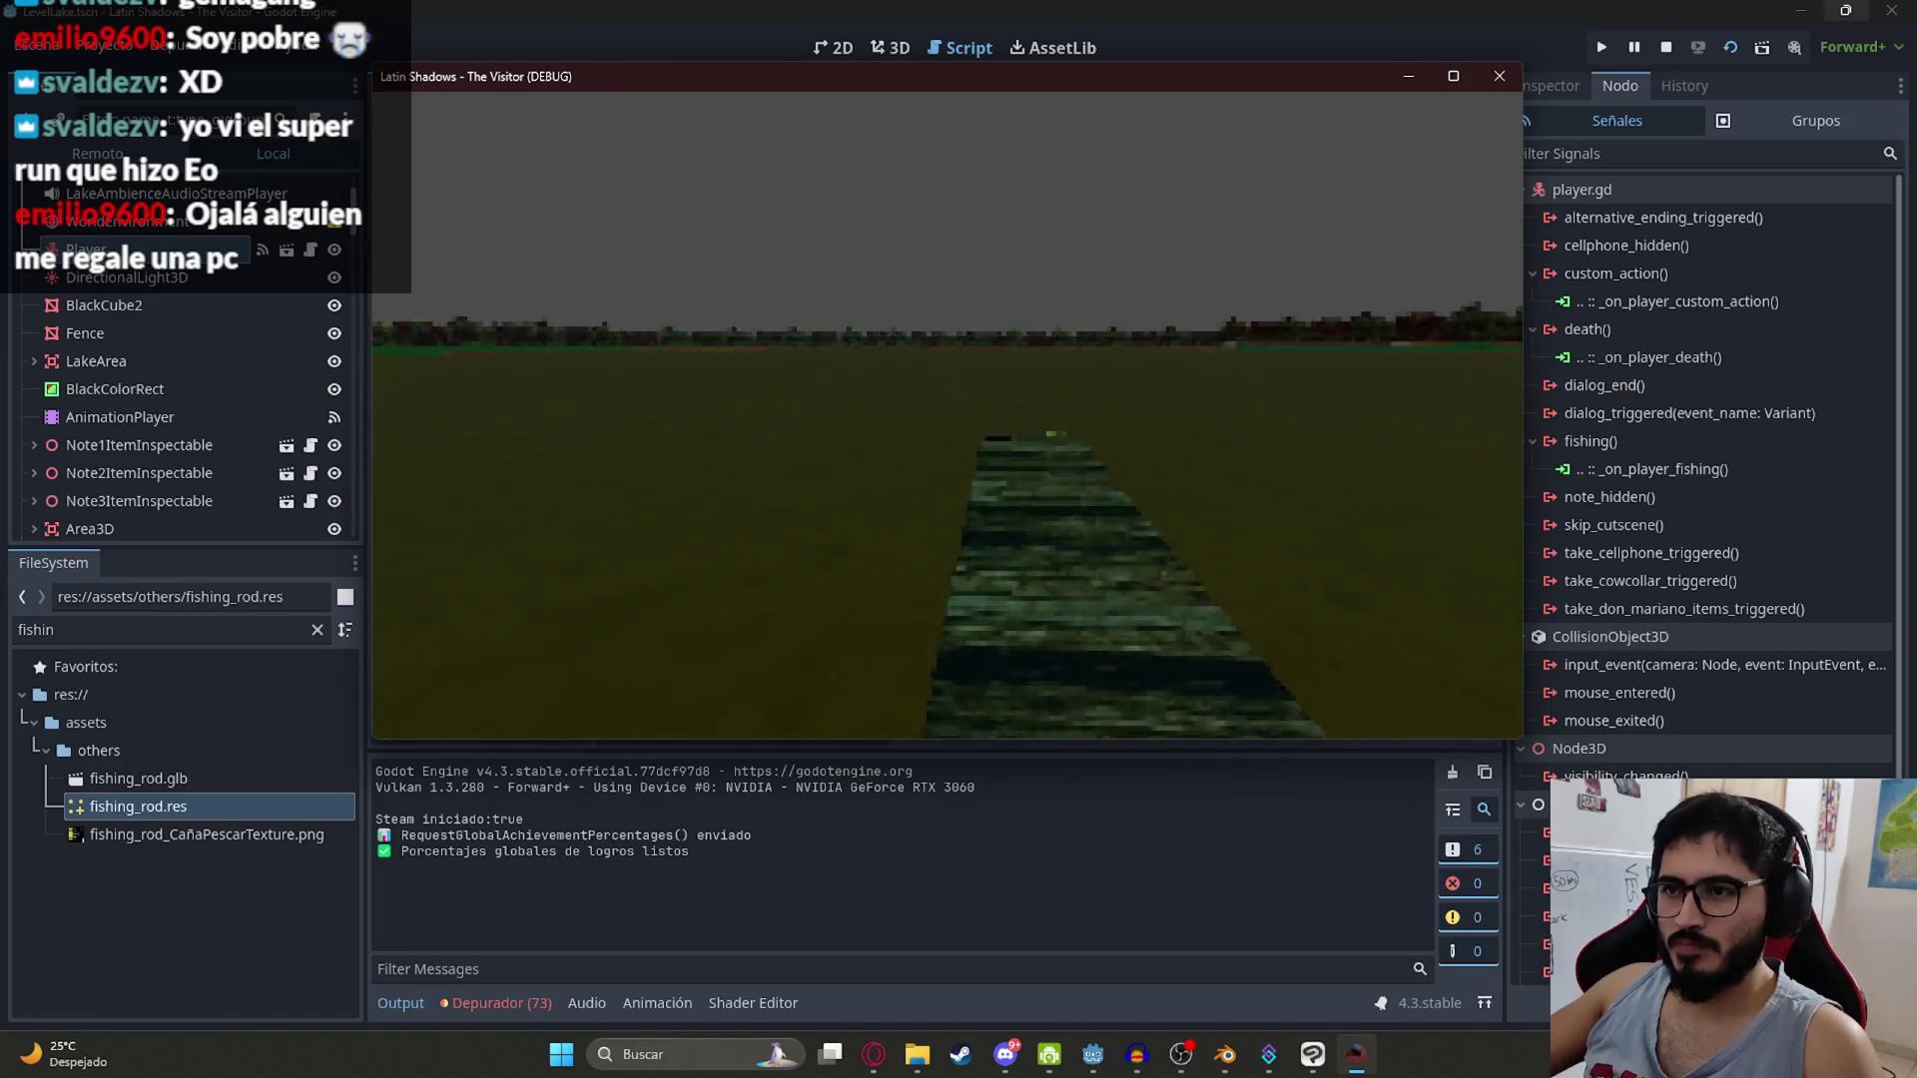
key("e")
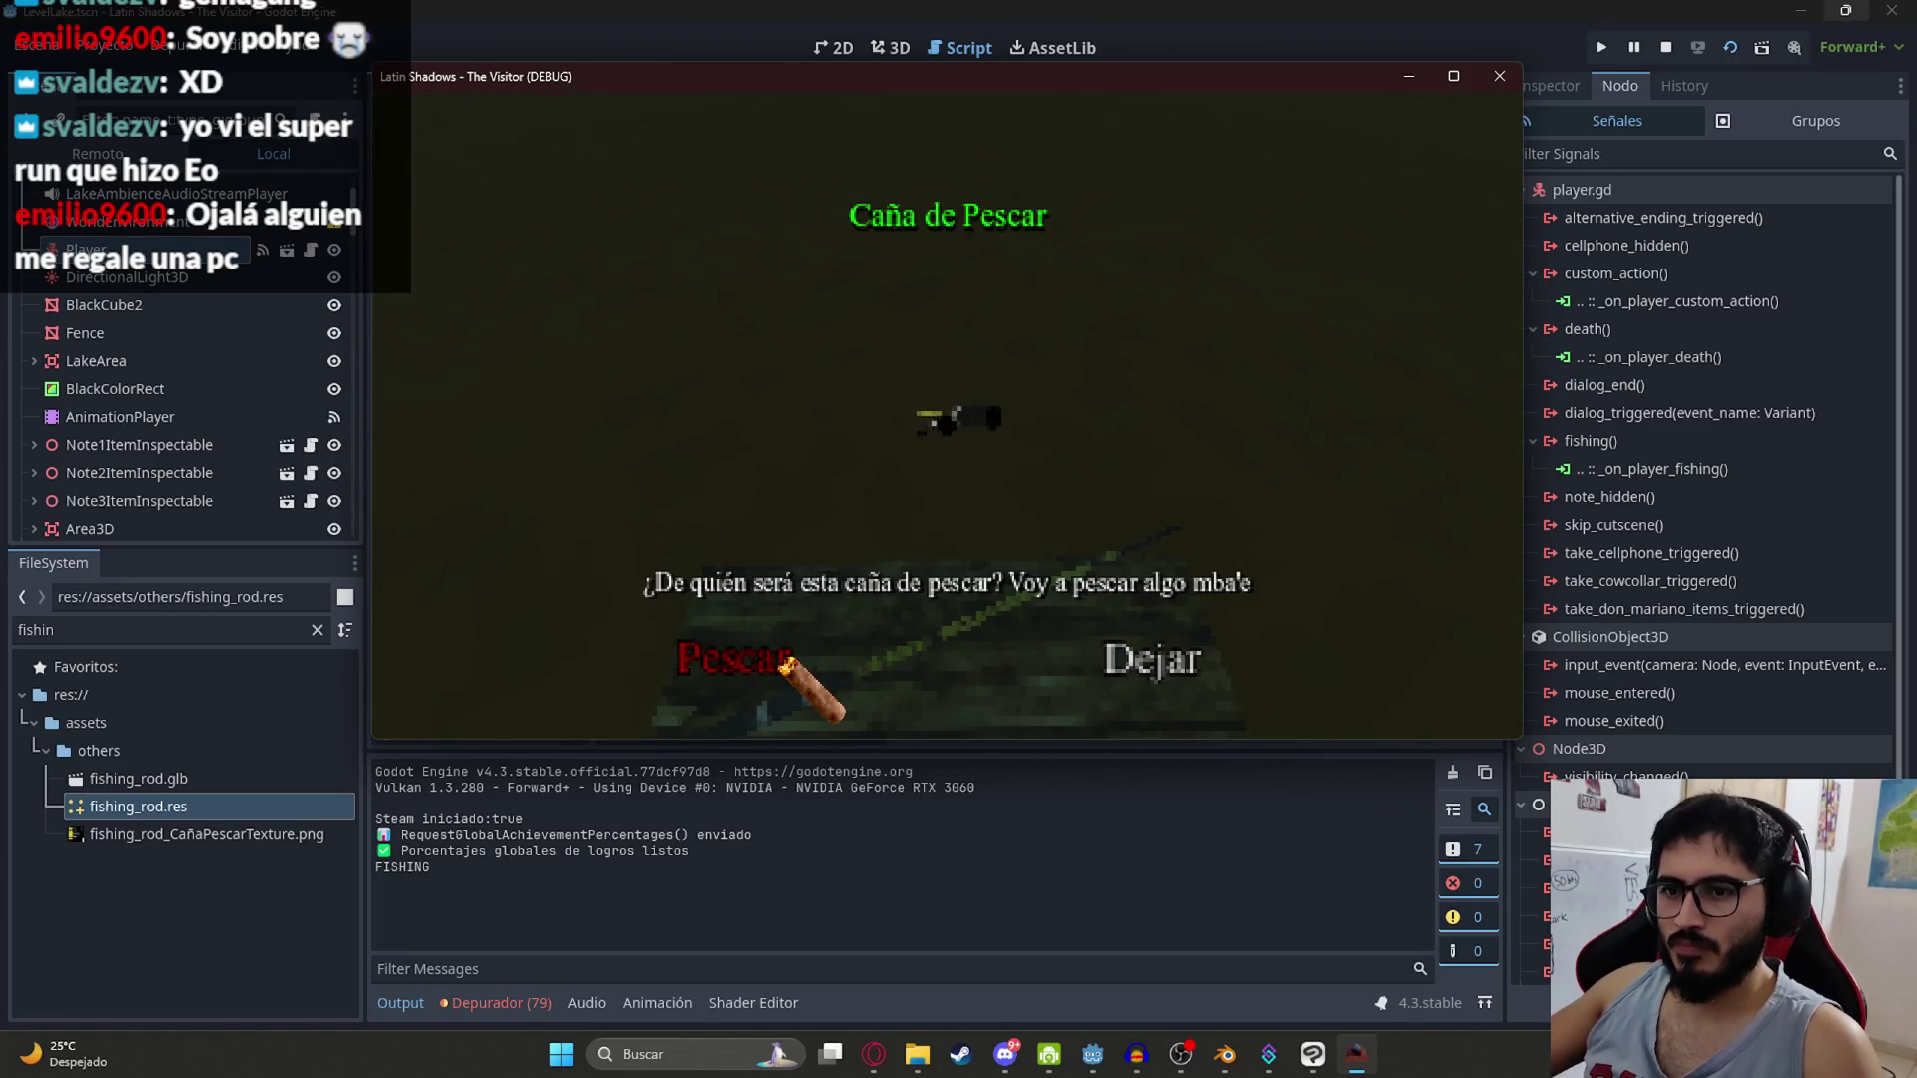
left_click(1500, 75)
left_click(604, 87)
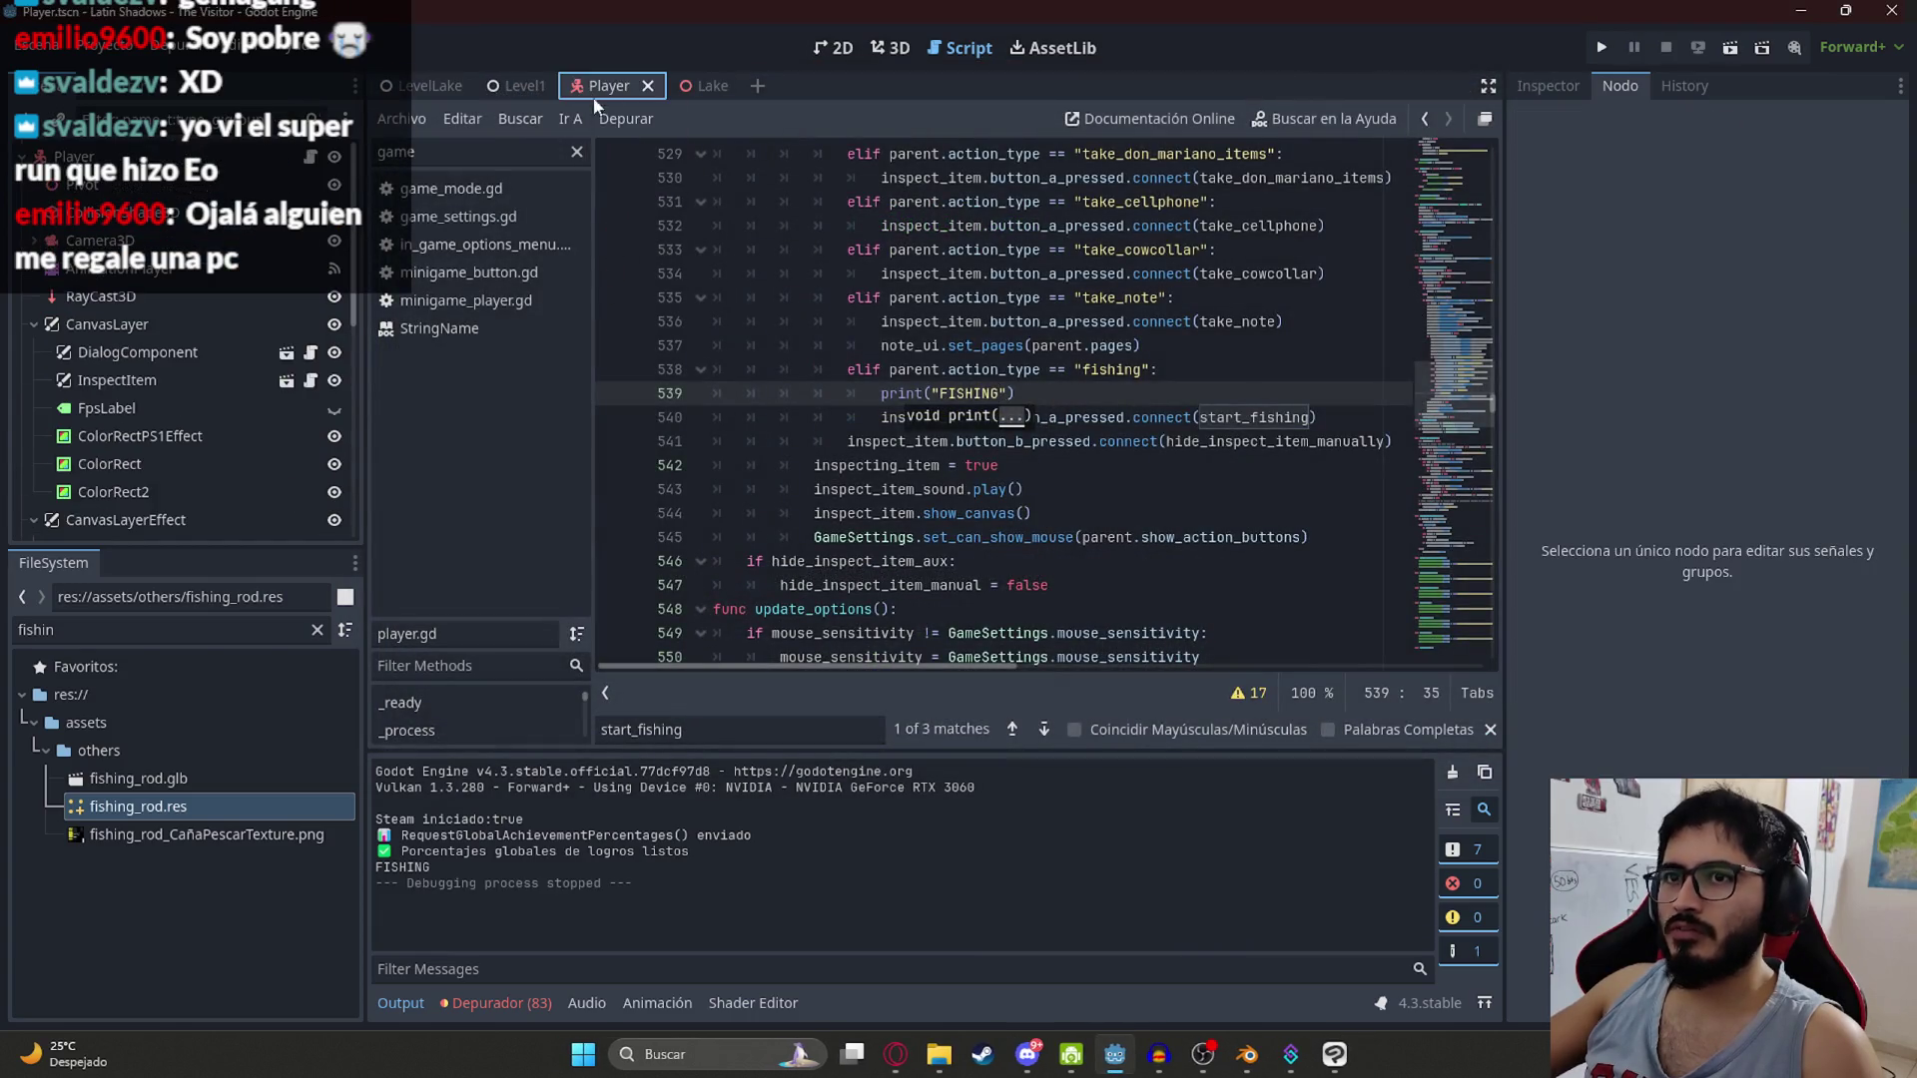
Step: Delete the print("FISHING") line from the fishing branch and save player.gd
left_click_drag(1016, 393, 611, 399)
key("BackSpace")
key("BackSpace")
scroll(1076, 518, "up", 2)
double_click(1044, 539)
left_click(1196, 537)
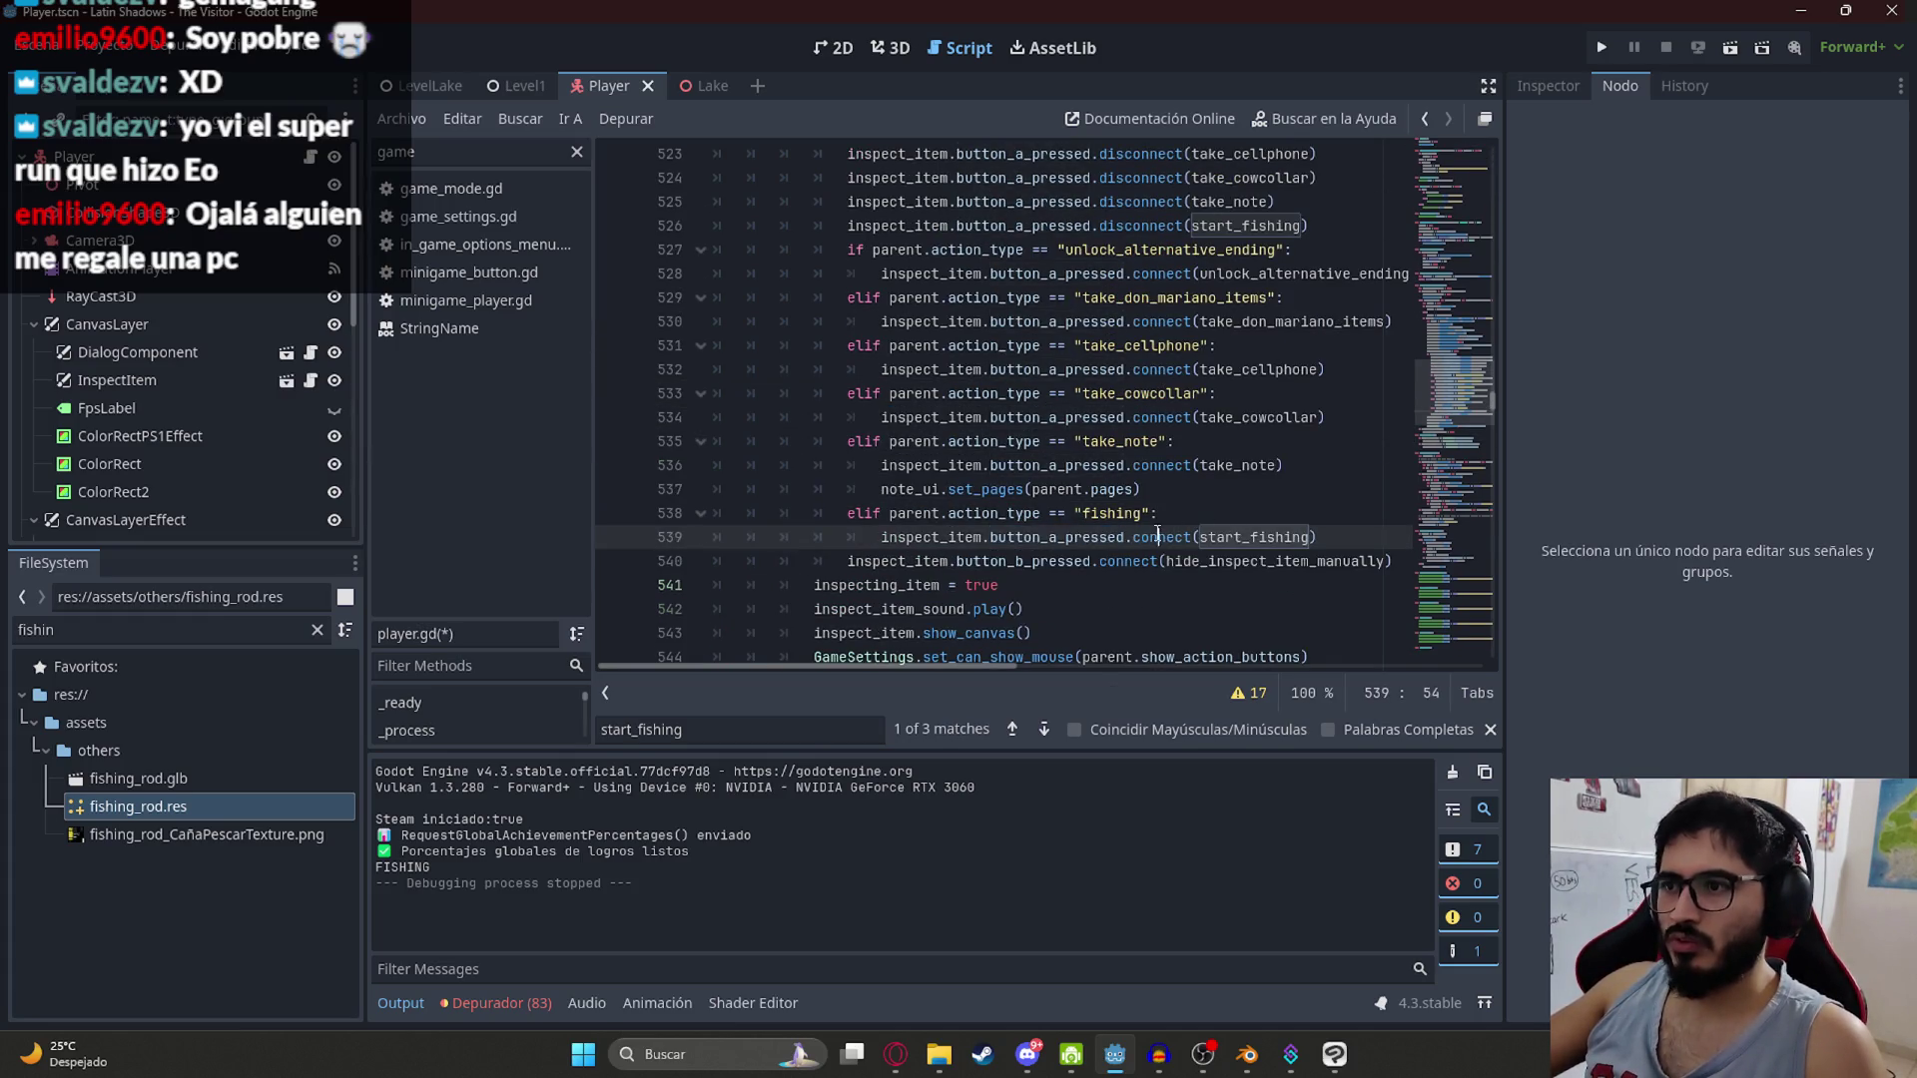
key("ctrl+s")
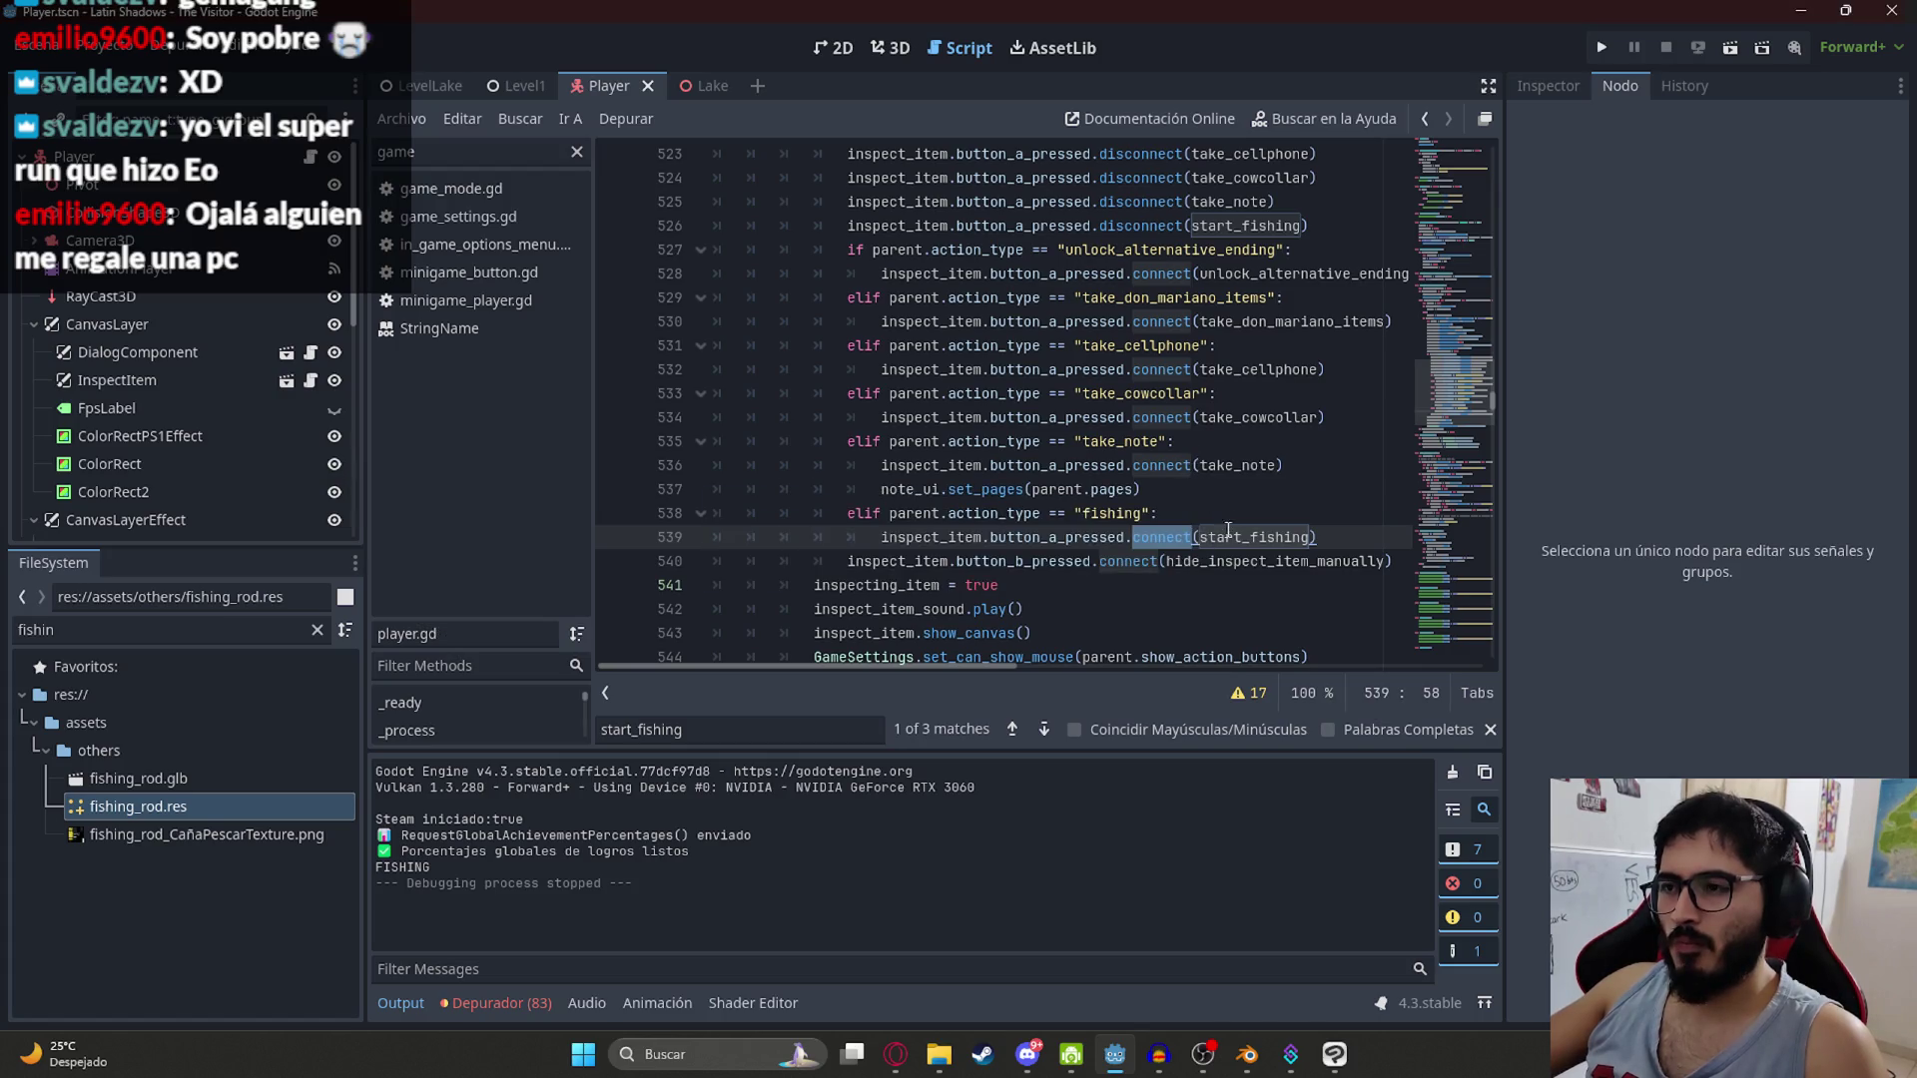
Step: Search player.gd for start_fishing and cycle through its matches
double_click(1224, 538)
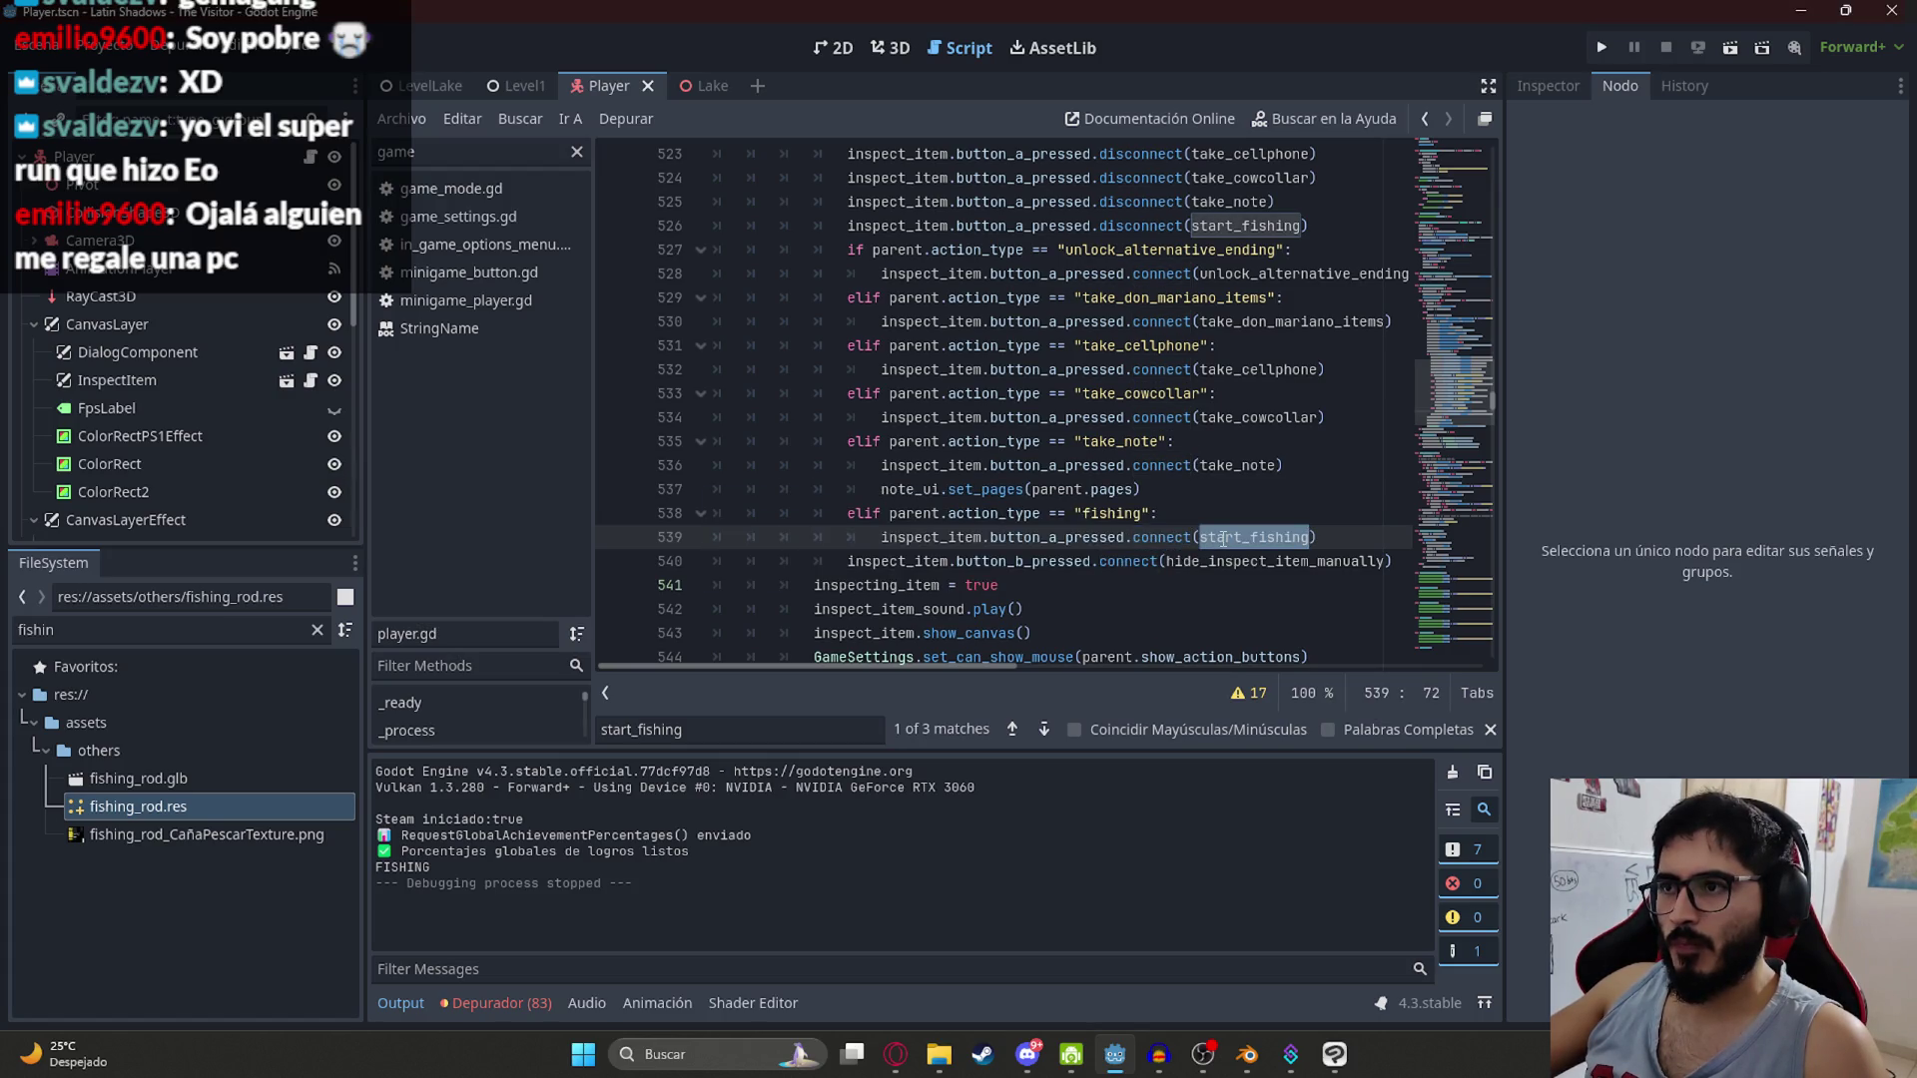
left_click(1224, 212, "ctrl")
left_click(897, 489)
key("ctrl+f")
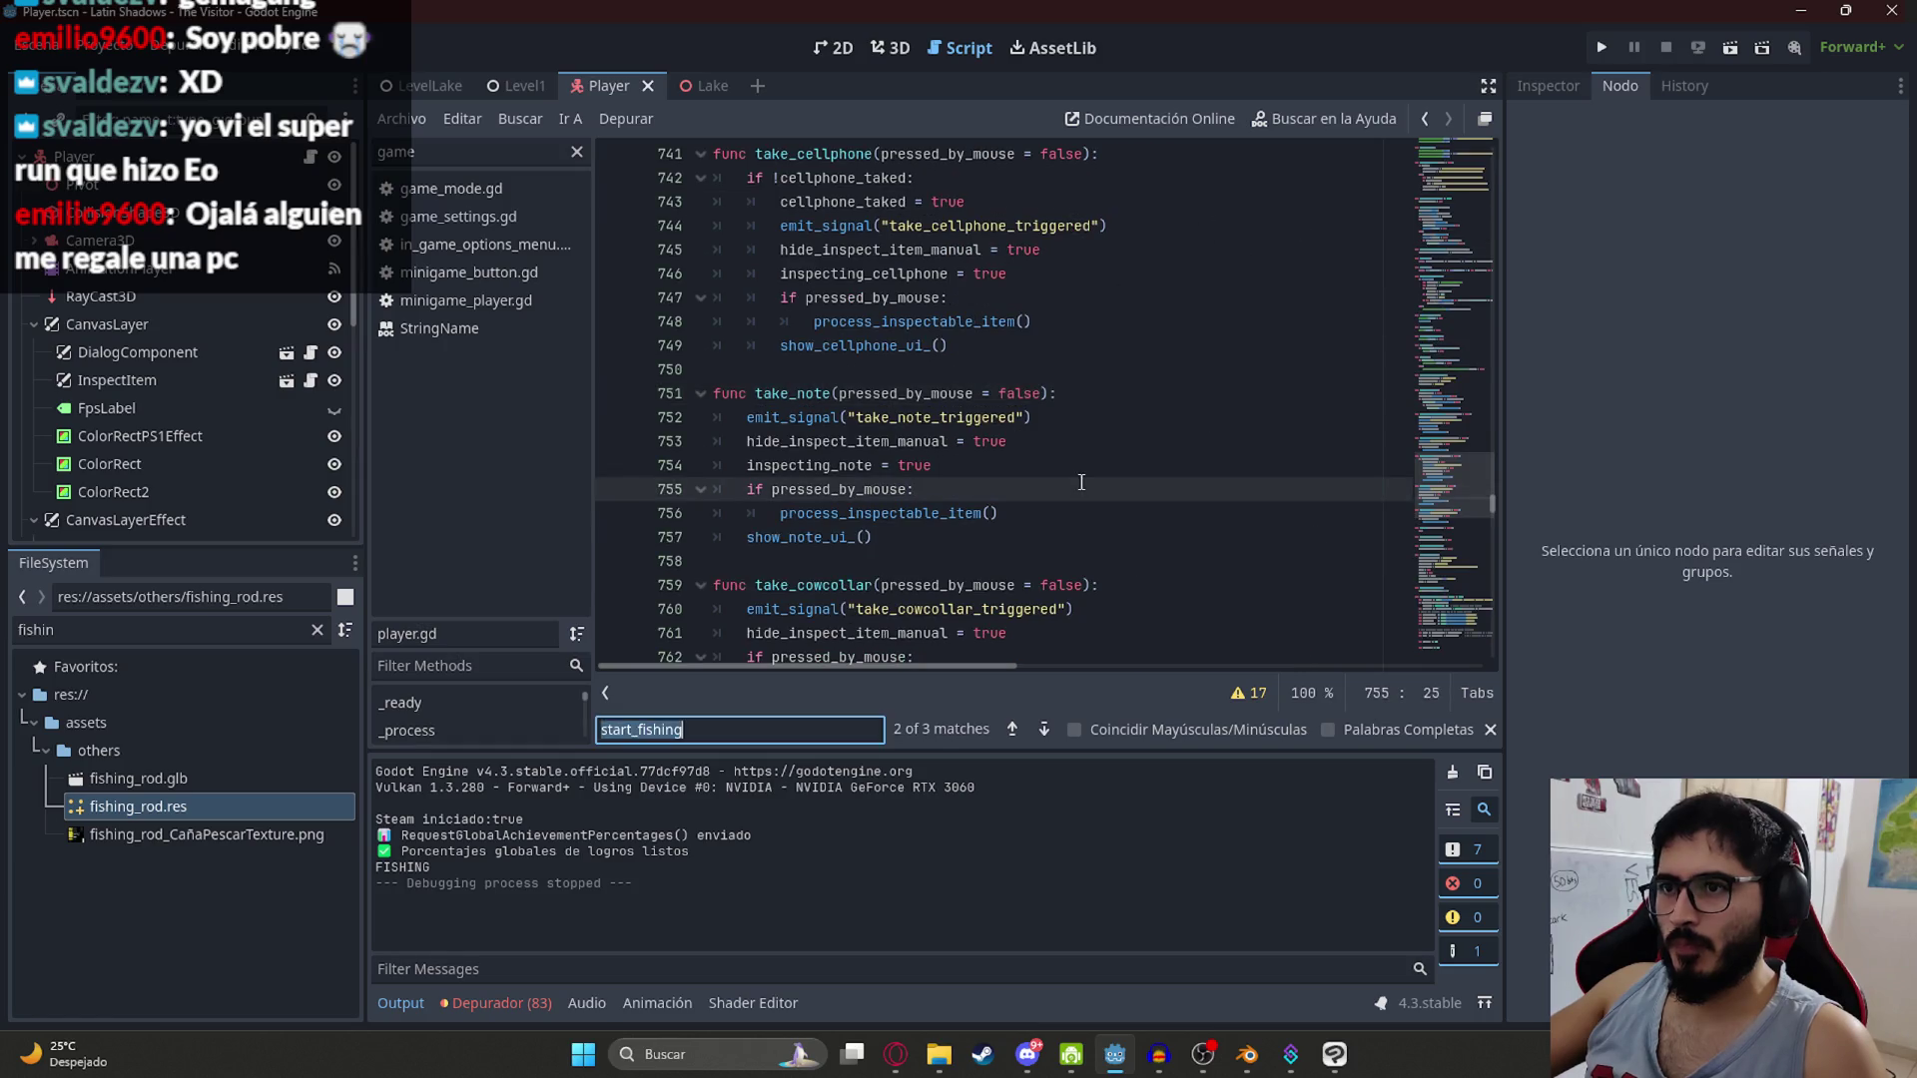
key("Return")
scroll(970, 517, "up", 20)
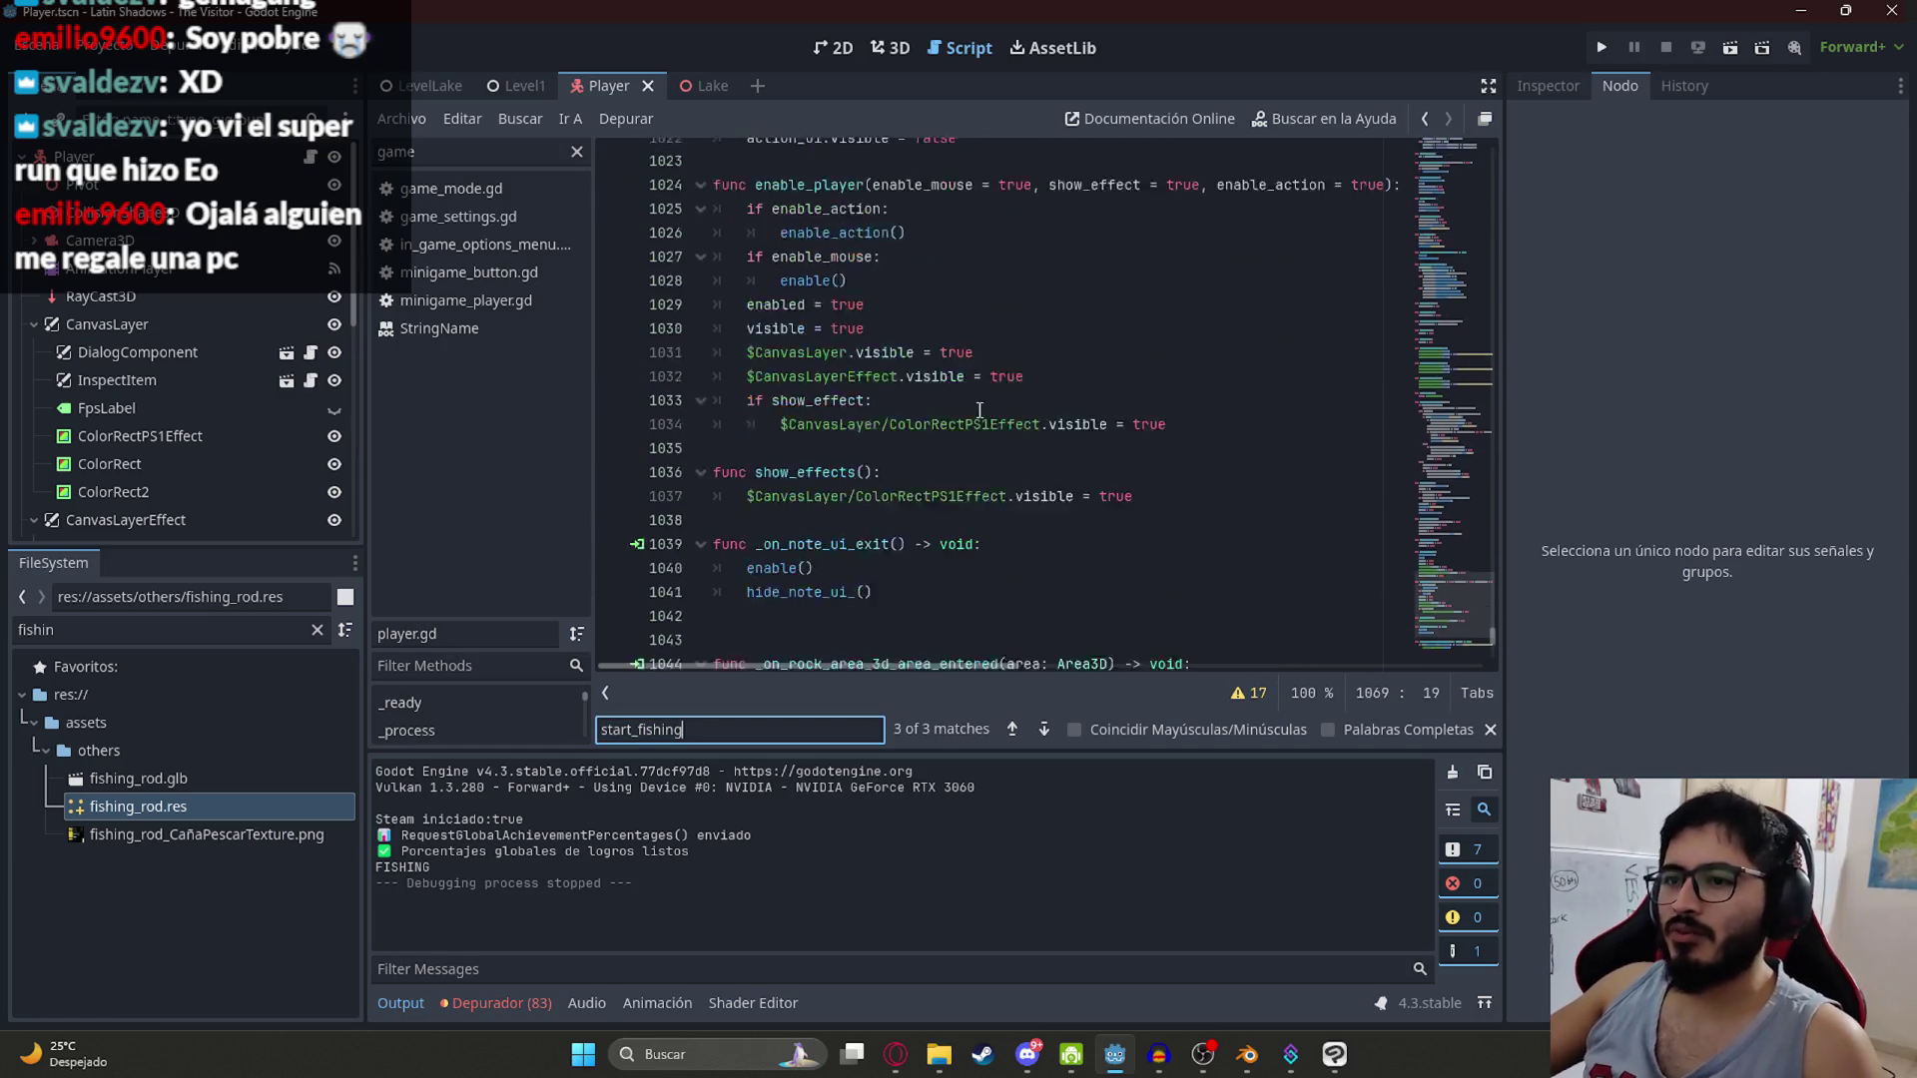
scroll(991, 406, "up", 19)
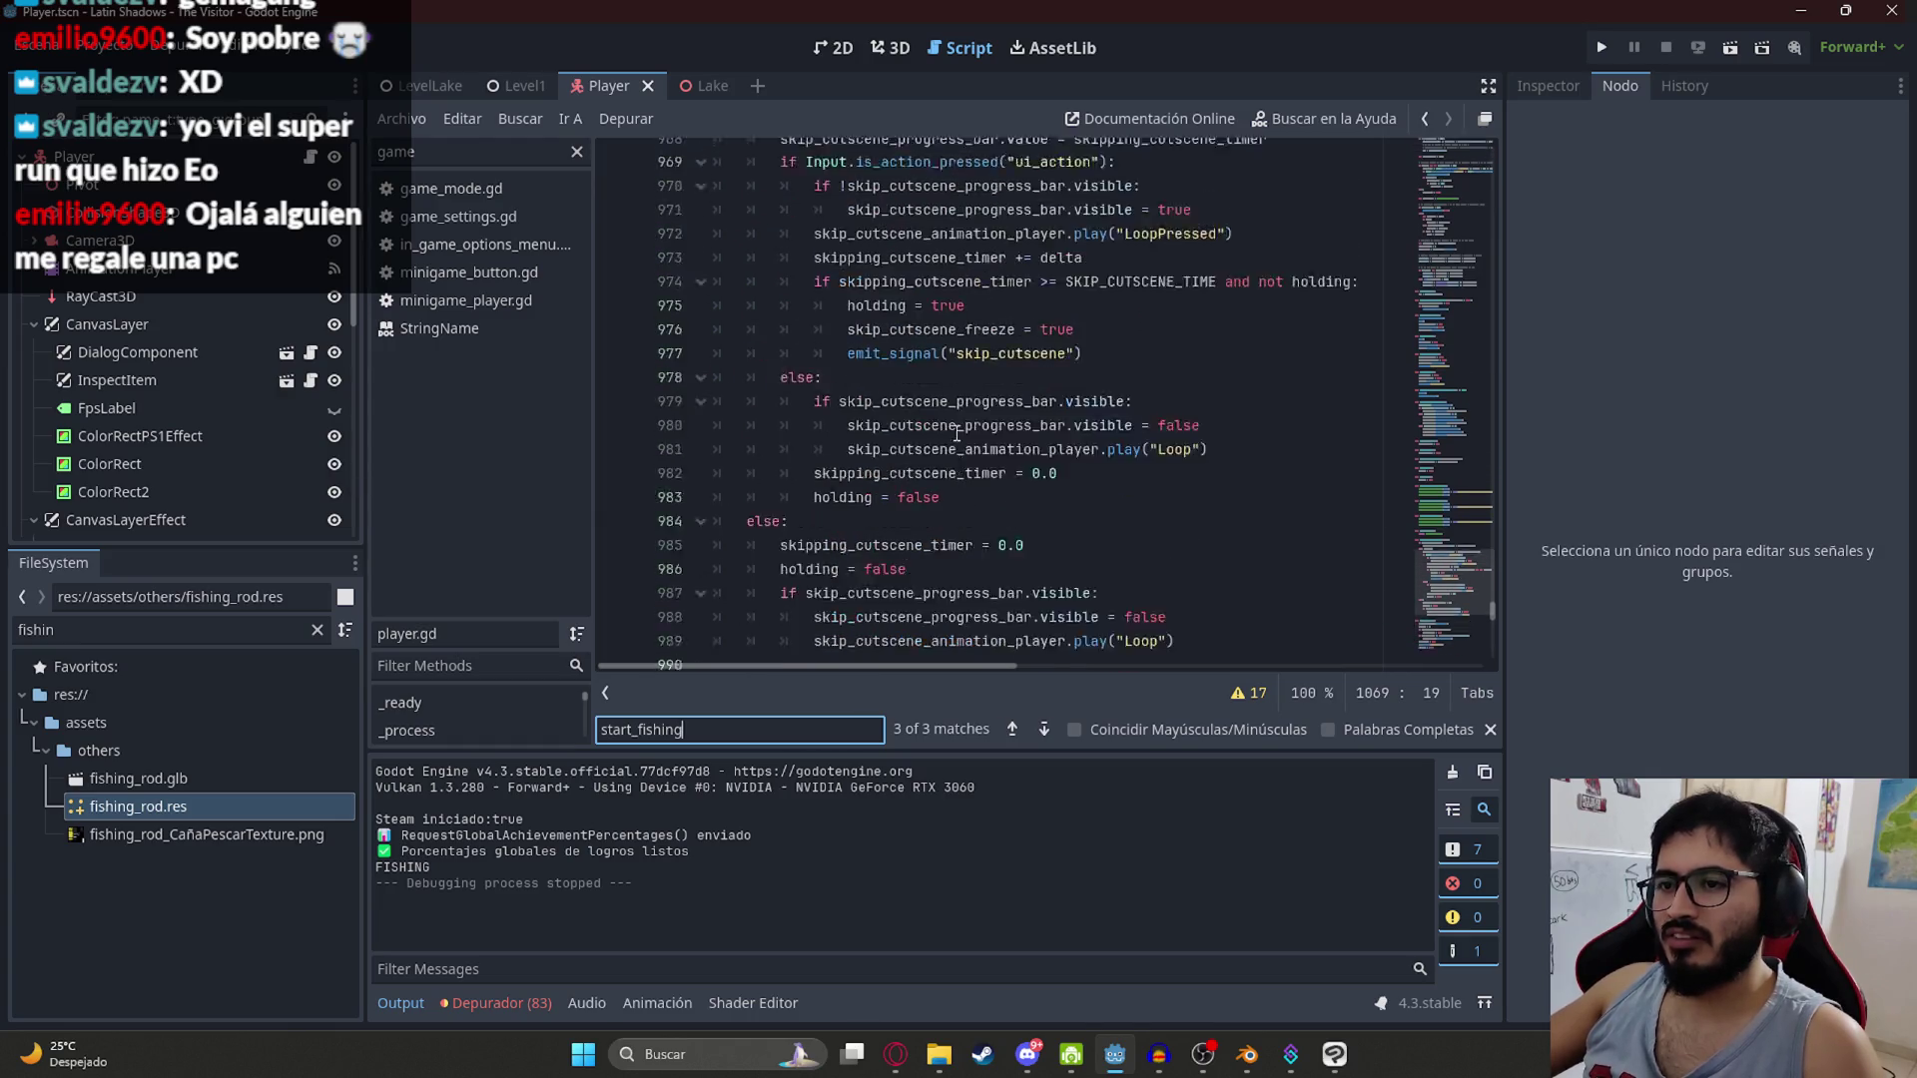
scroll(932, 465, "up", 8)
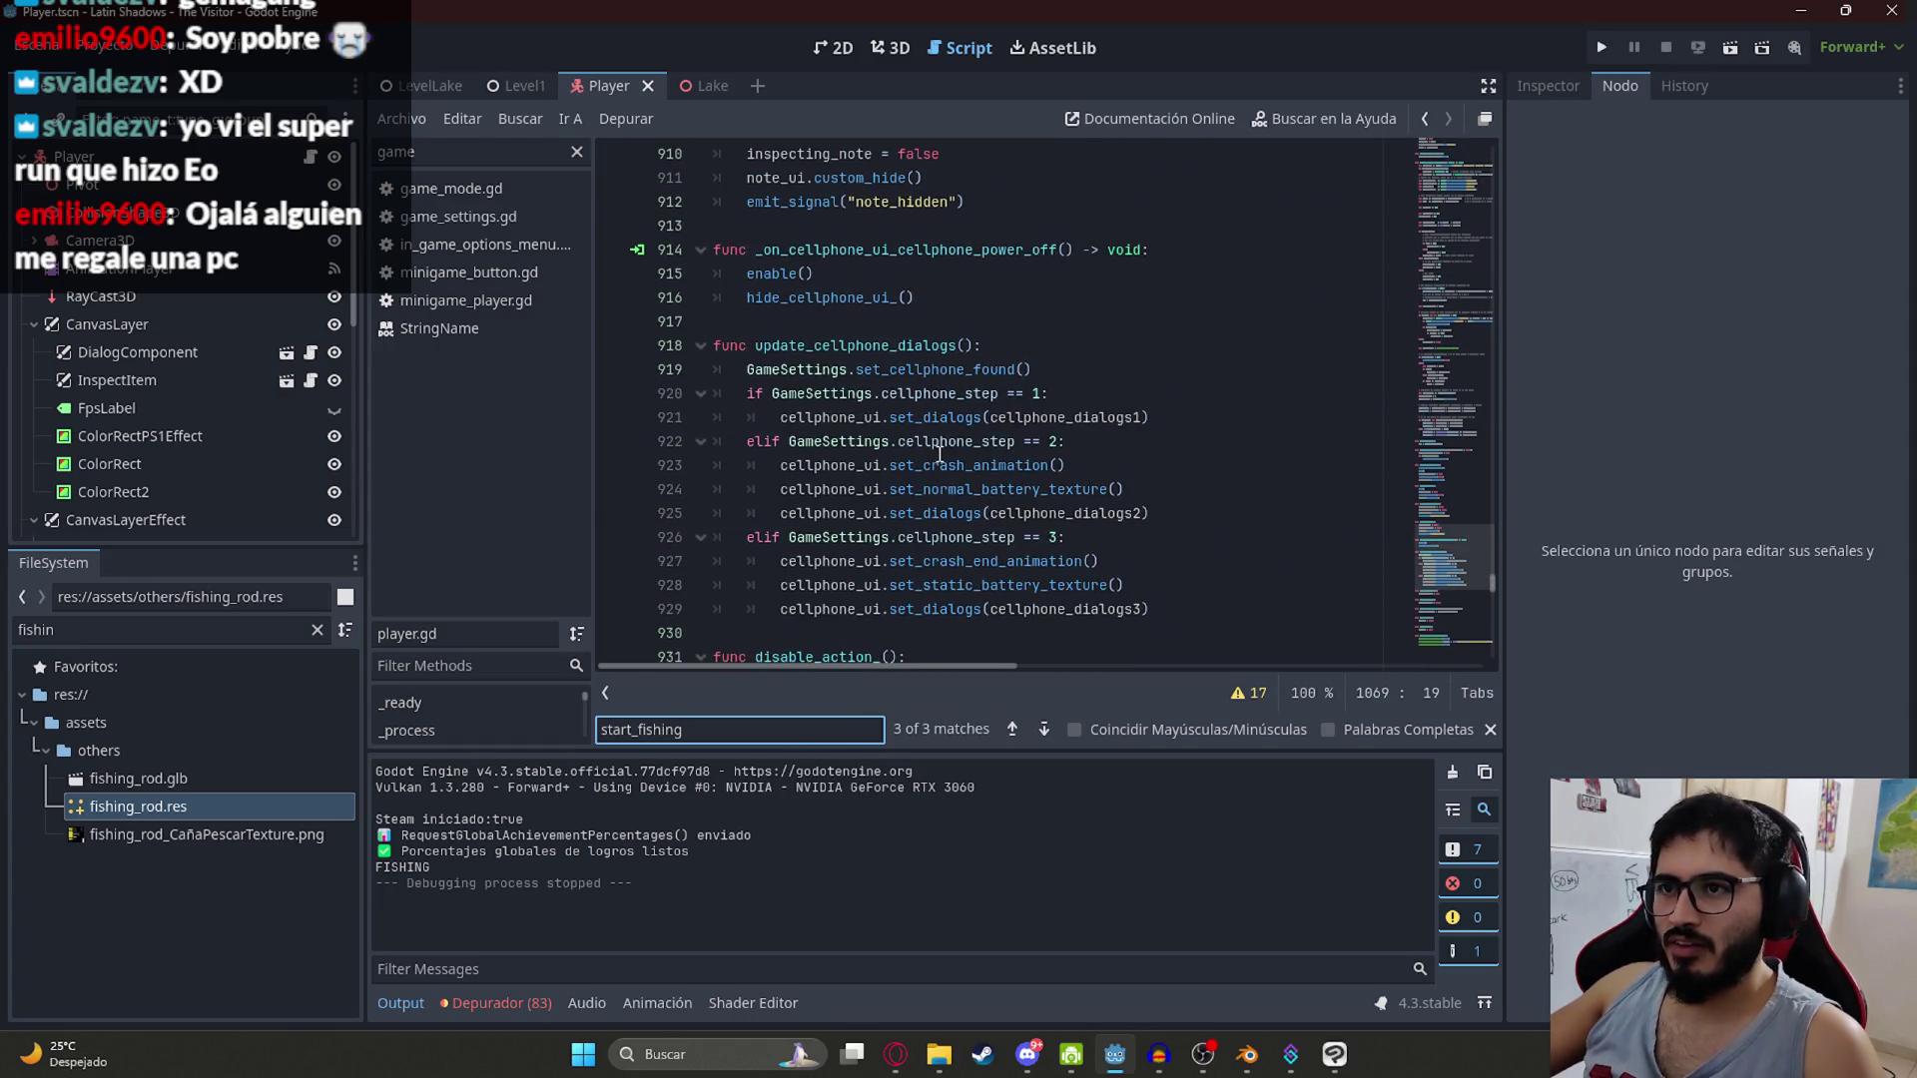
scroll(939, 454, "up", 17)
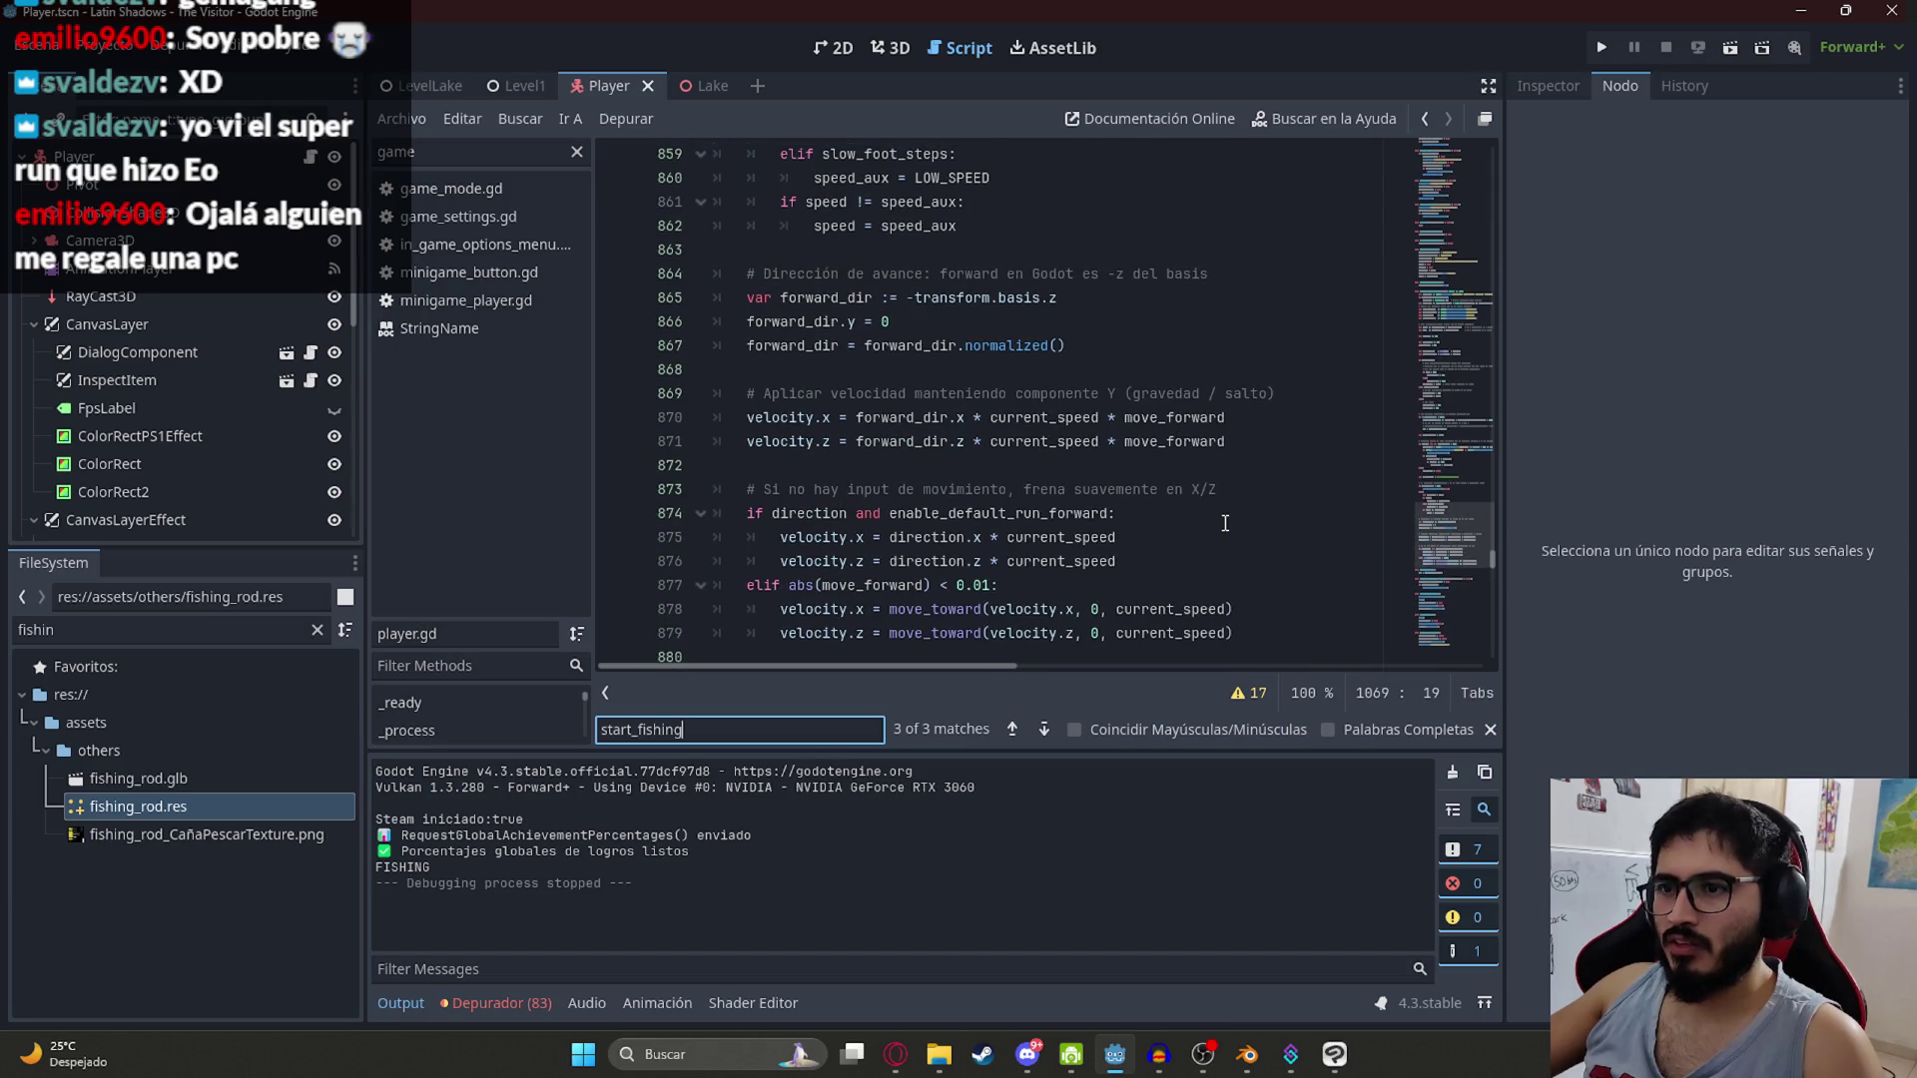
key("Return")
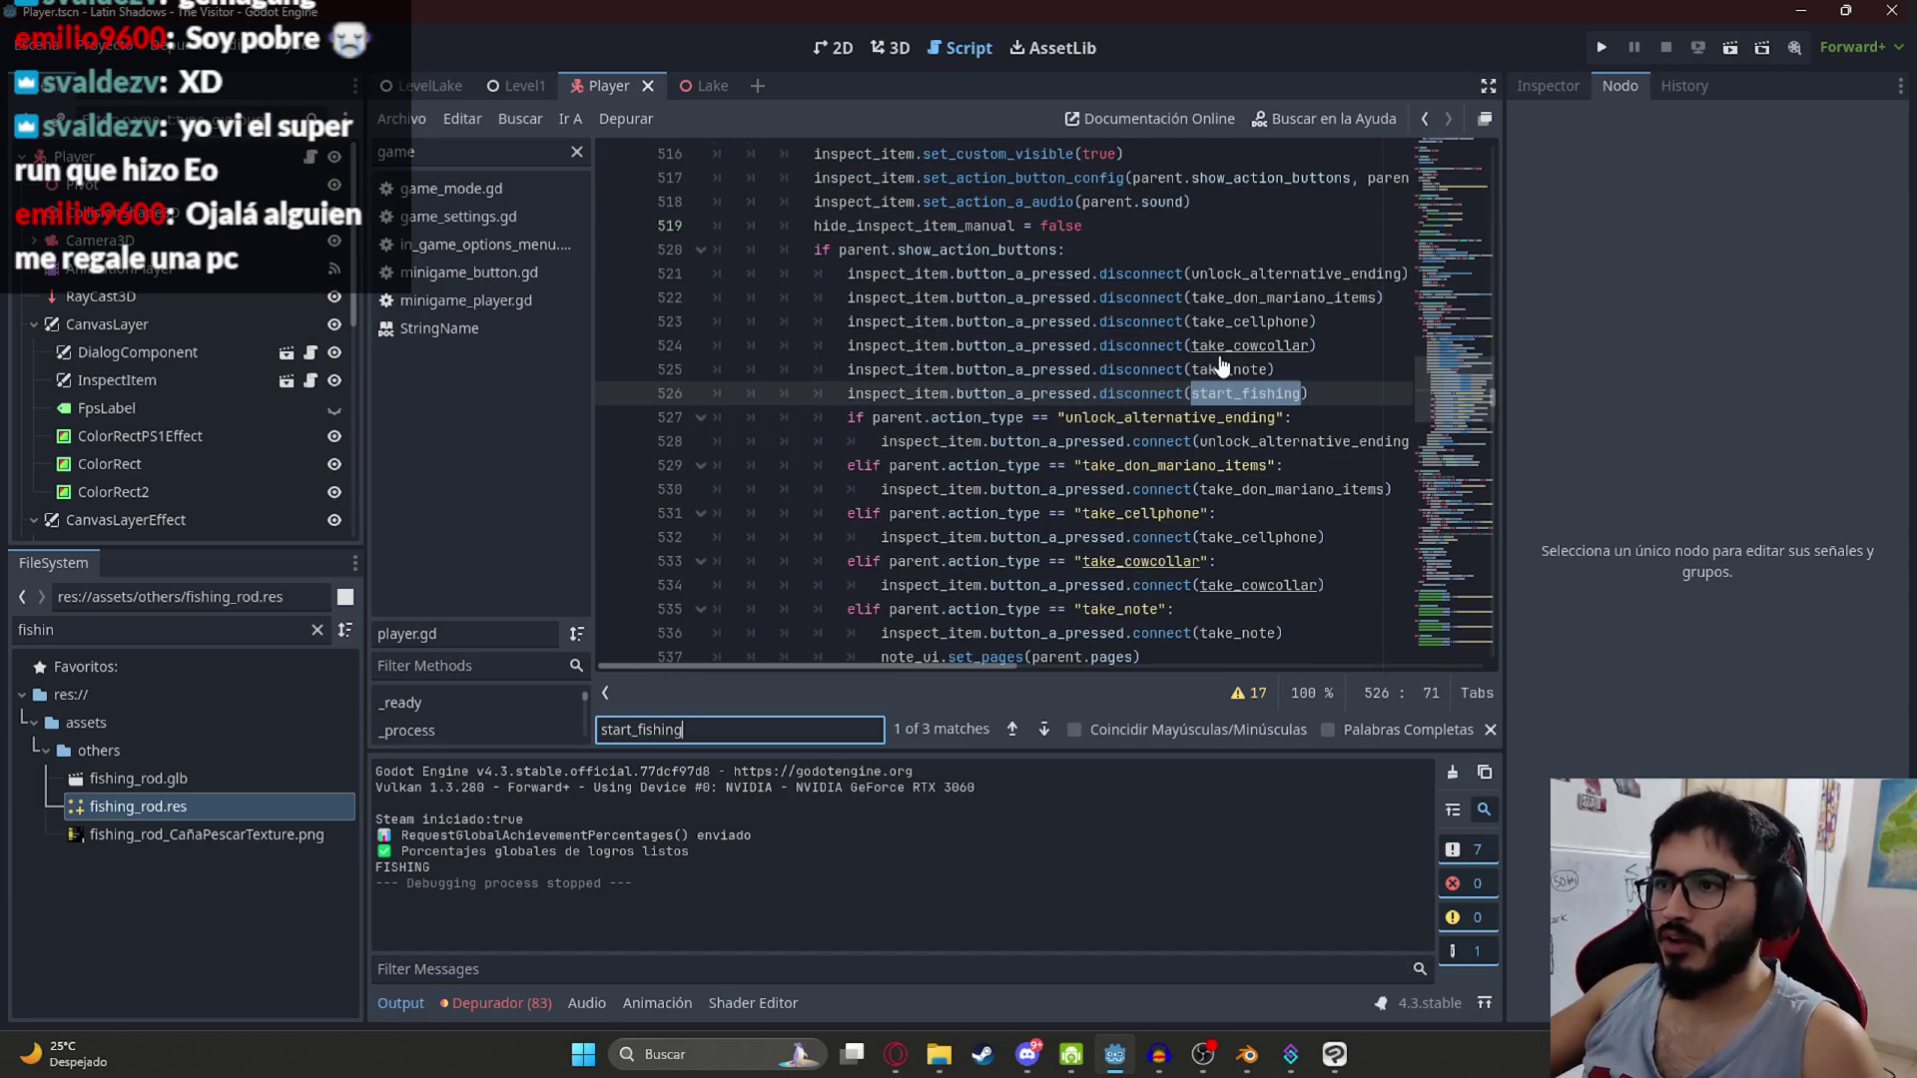
Step: Select the take_cowcollar function (lines 759–763) and scroll to the end of the script
left_click(1226, 349, "ctrl")
left_click_drag(1086, 393, 881, 394)
left_click(1282, 489)
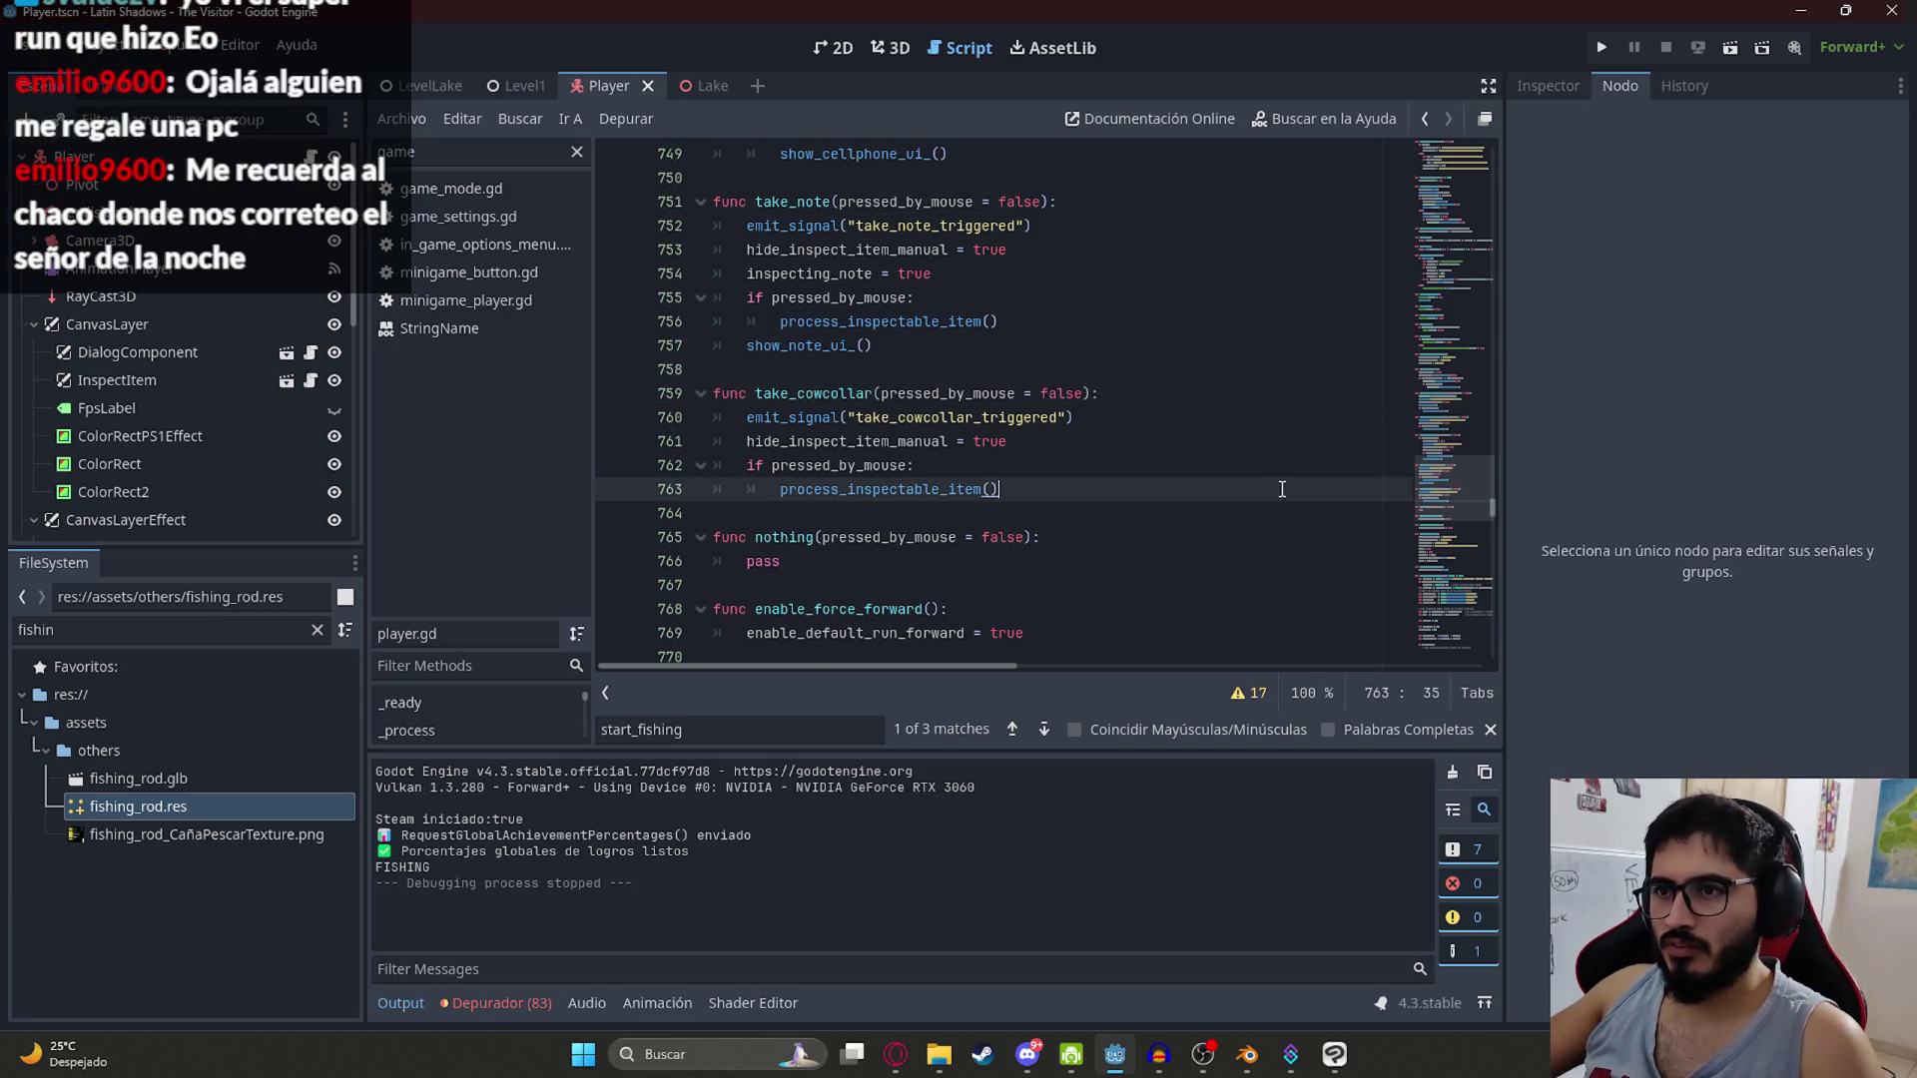
mouse_move(1052, 485)
left_mouse_down()
mouse_move(779, 466)
mouse_move(687, 402)
mouse_move(704, 393)
left_mouse_up()
left_click_drag(1453, 490, 1439, 736)
scroll(789, 572, "down", 2)
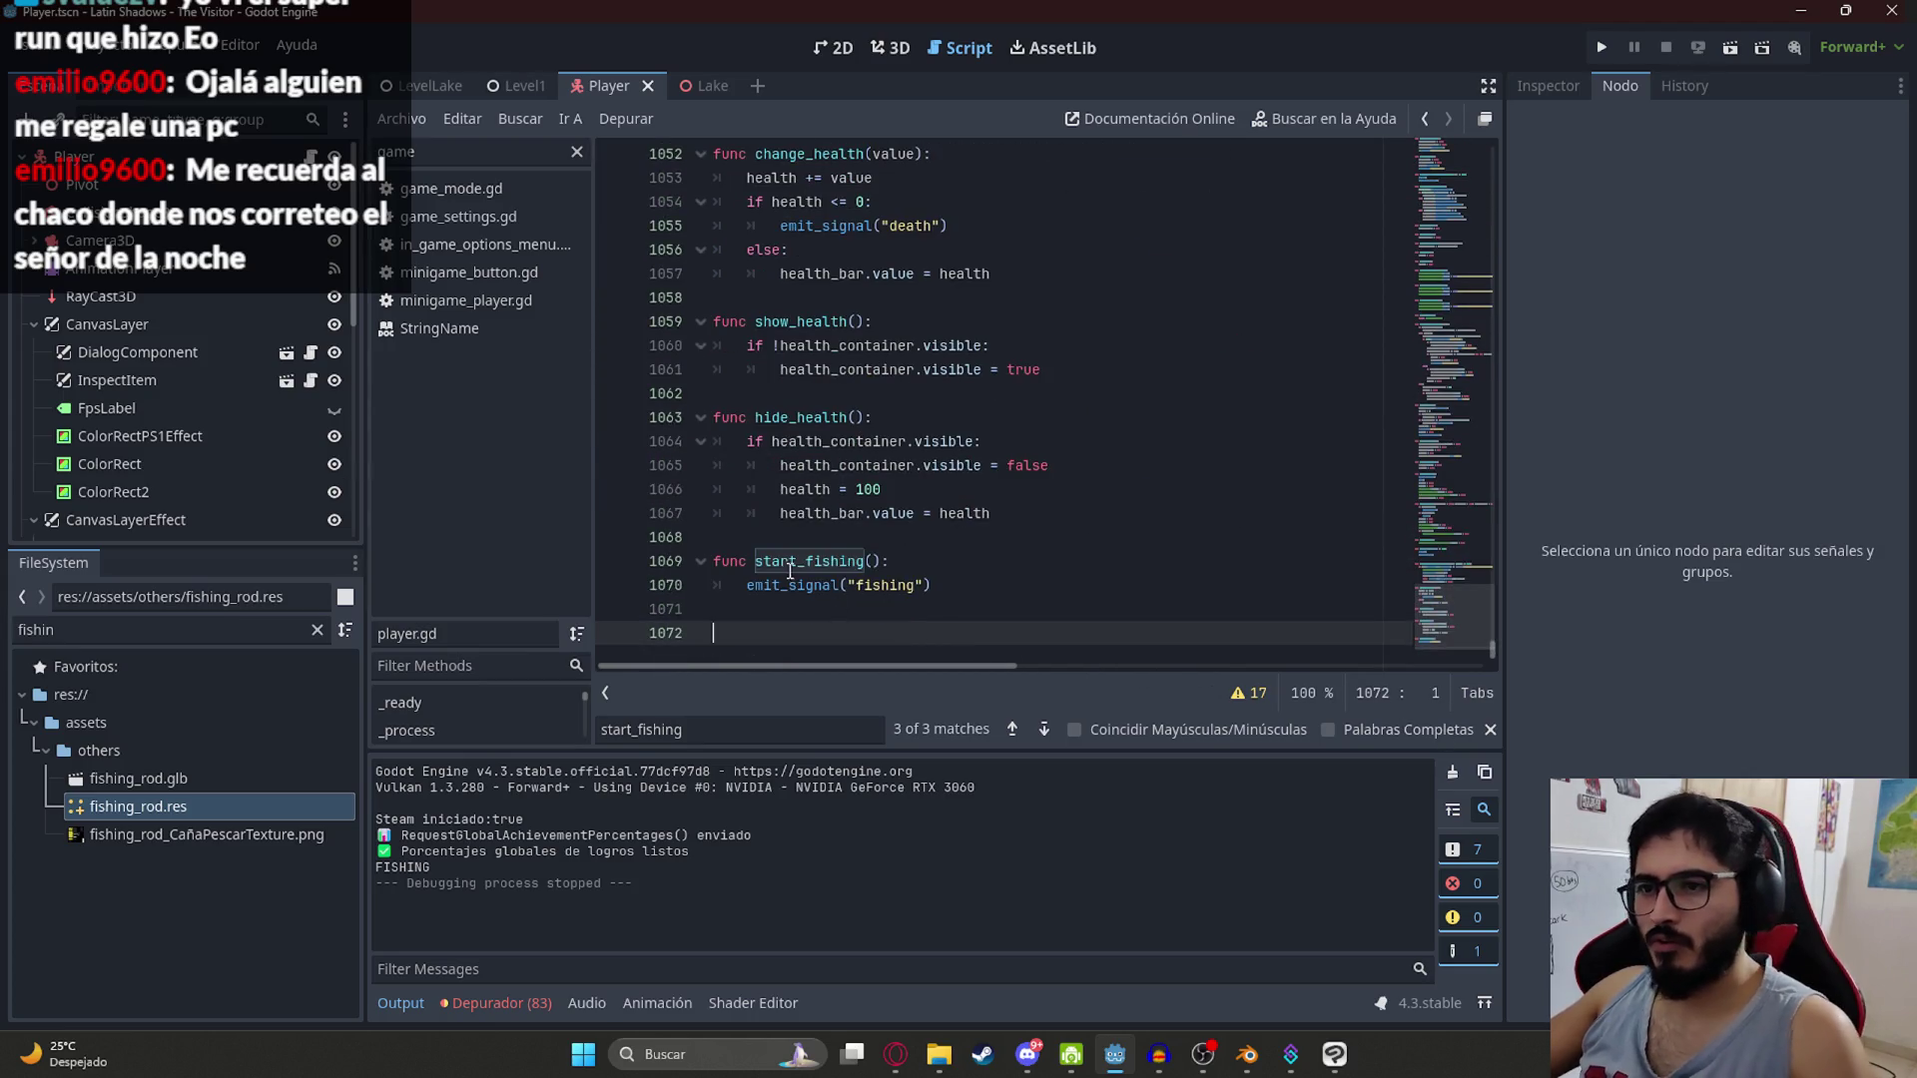
Step: Turn the pasted take_cowcollar copy into start_fishing emitting "fishing" and delete the old empty start_fishing
left_click(800, 466)
double_click(804, 537)
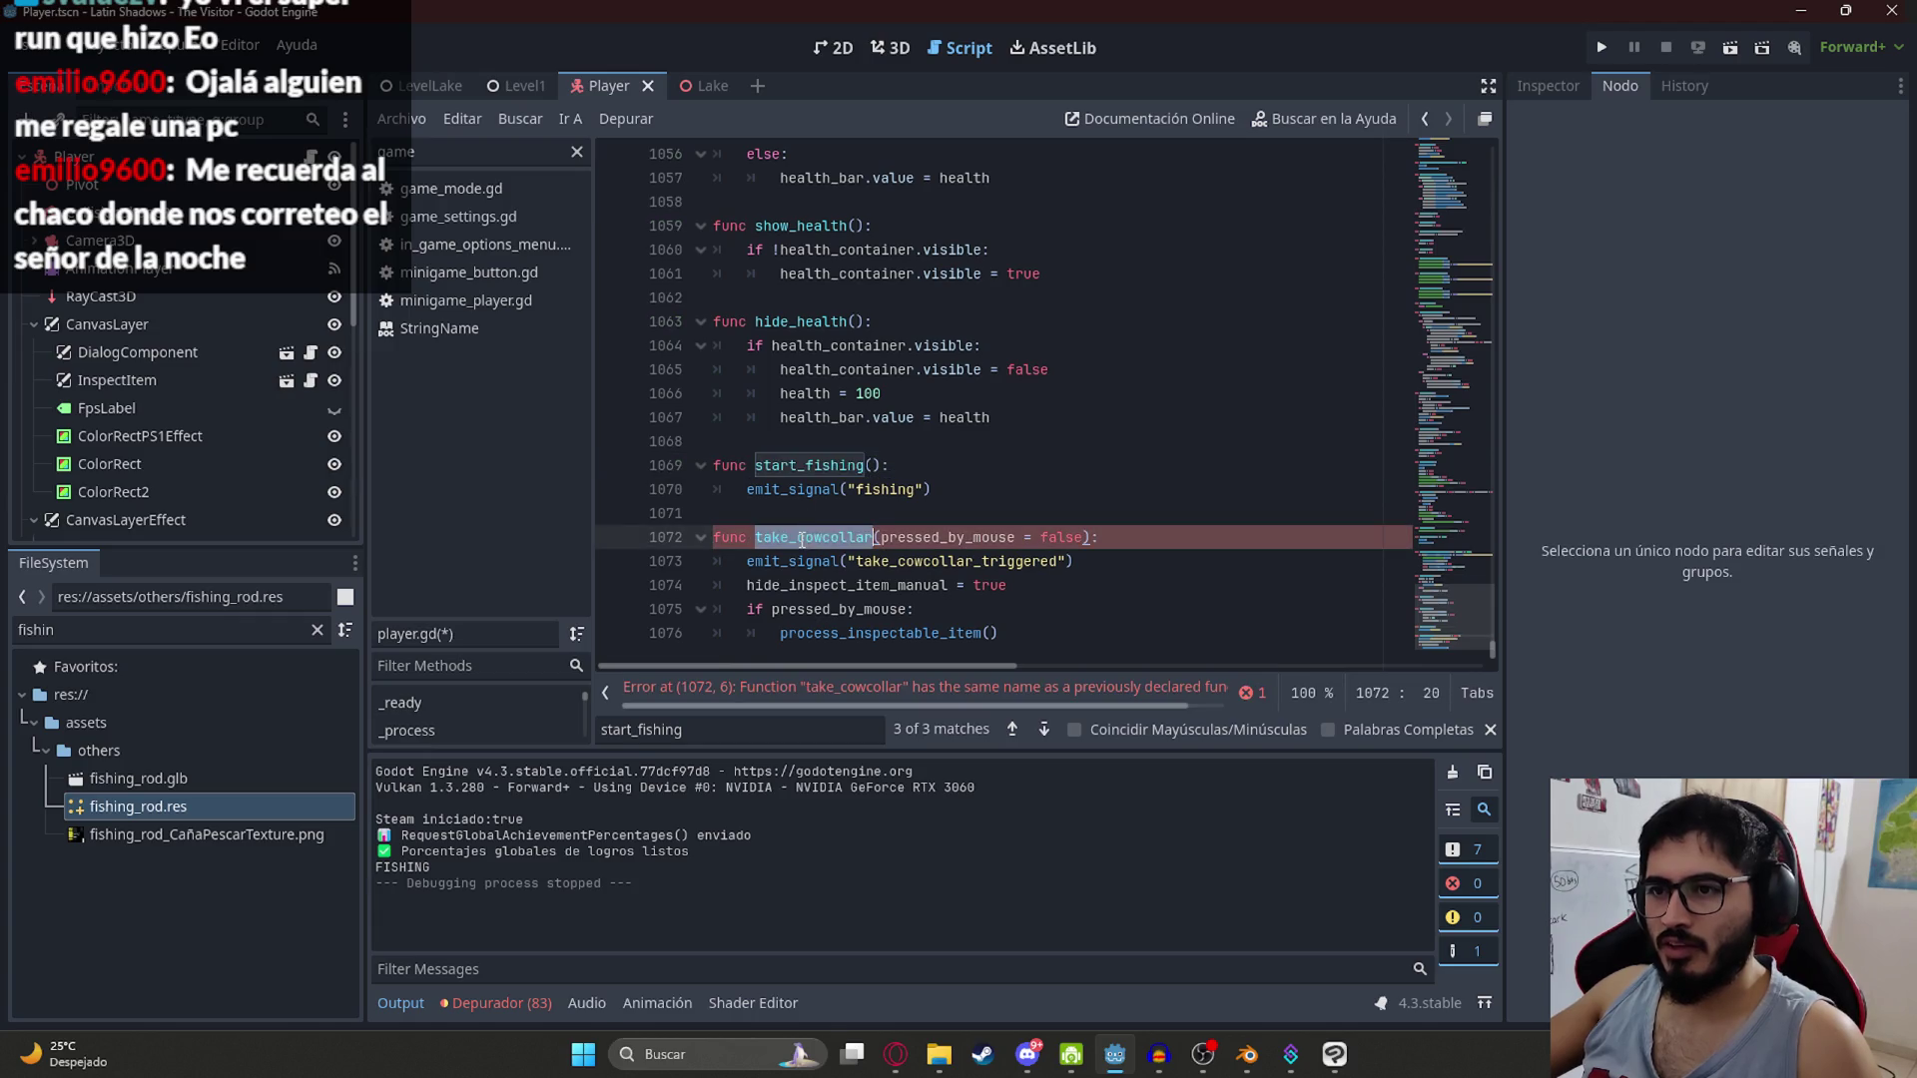
type("start_fishing")
double_click(885, 488)
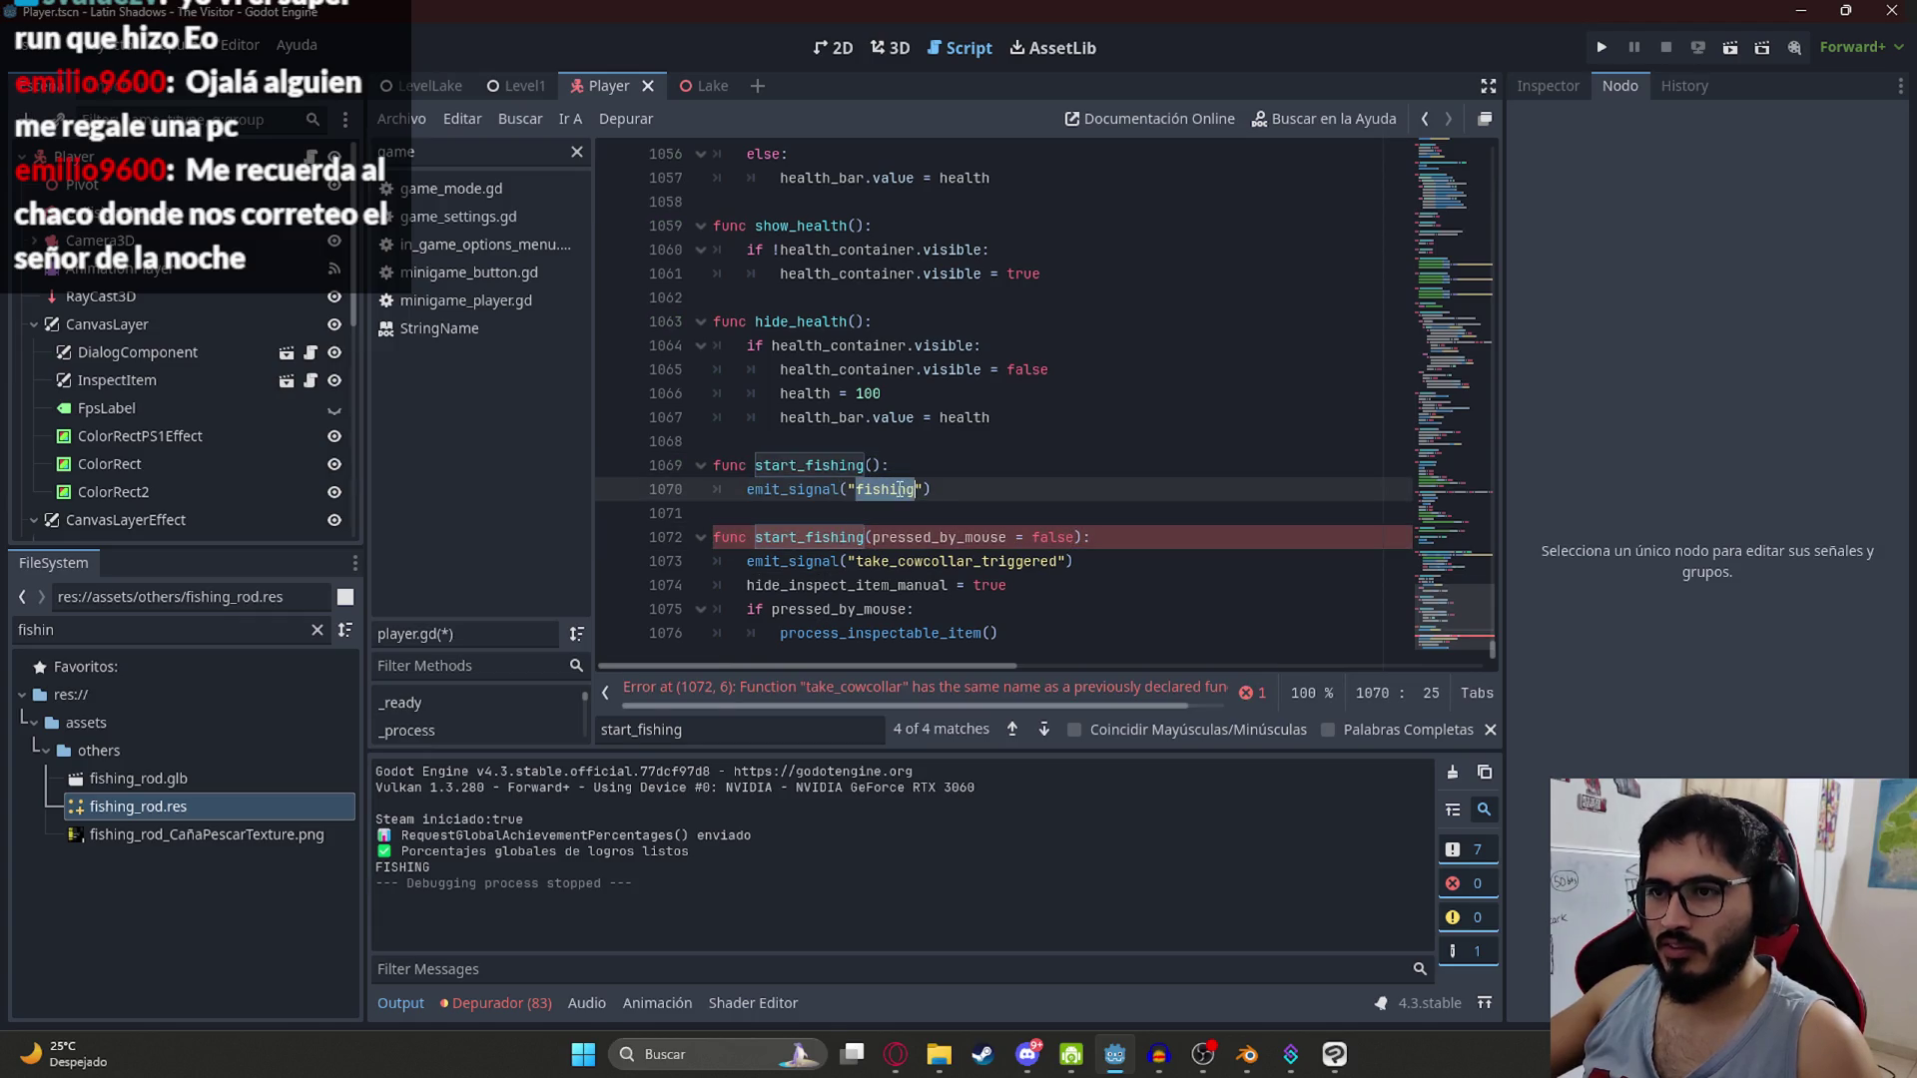
key("ctrl+c")
double_click(893, 561)
key("ctrl+v")
left_click_drag(934, 489, 665, 453)
key("BackSpace")
key("BackSpace")
key("BackSpace")
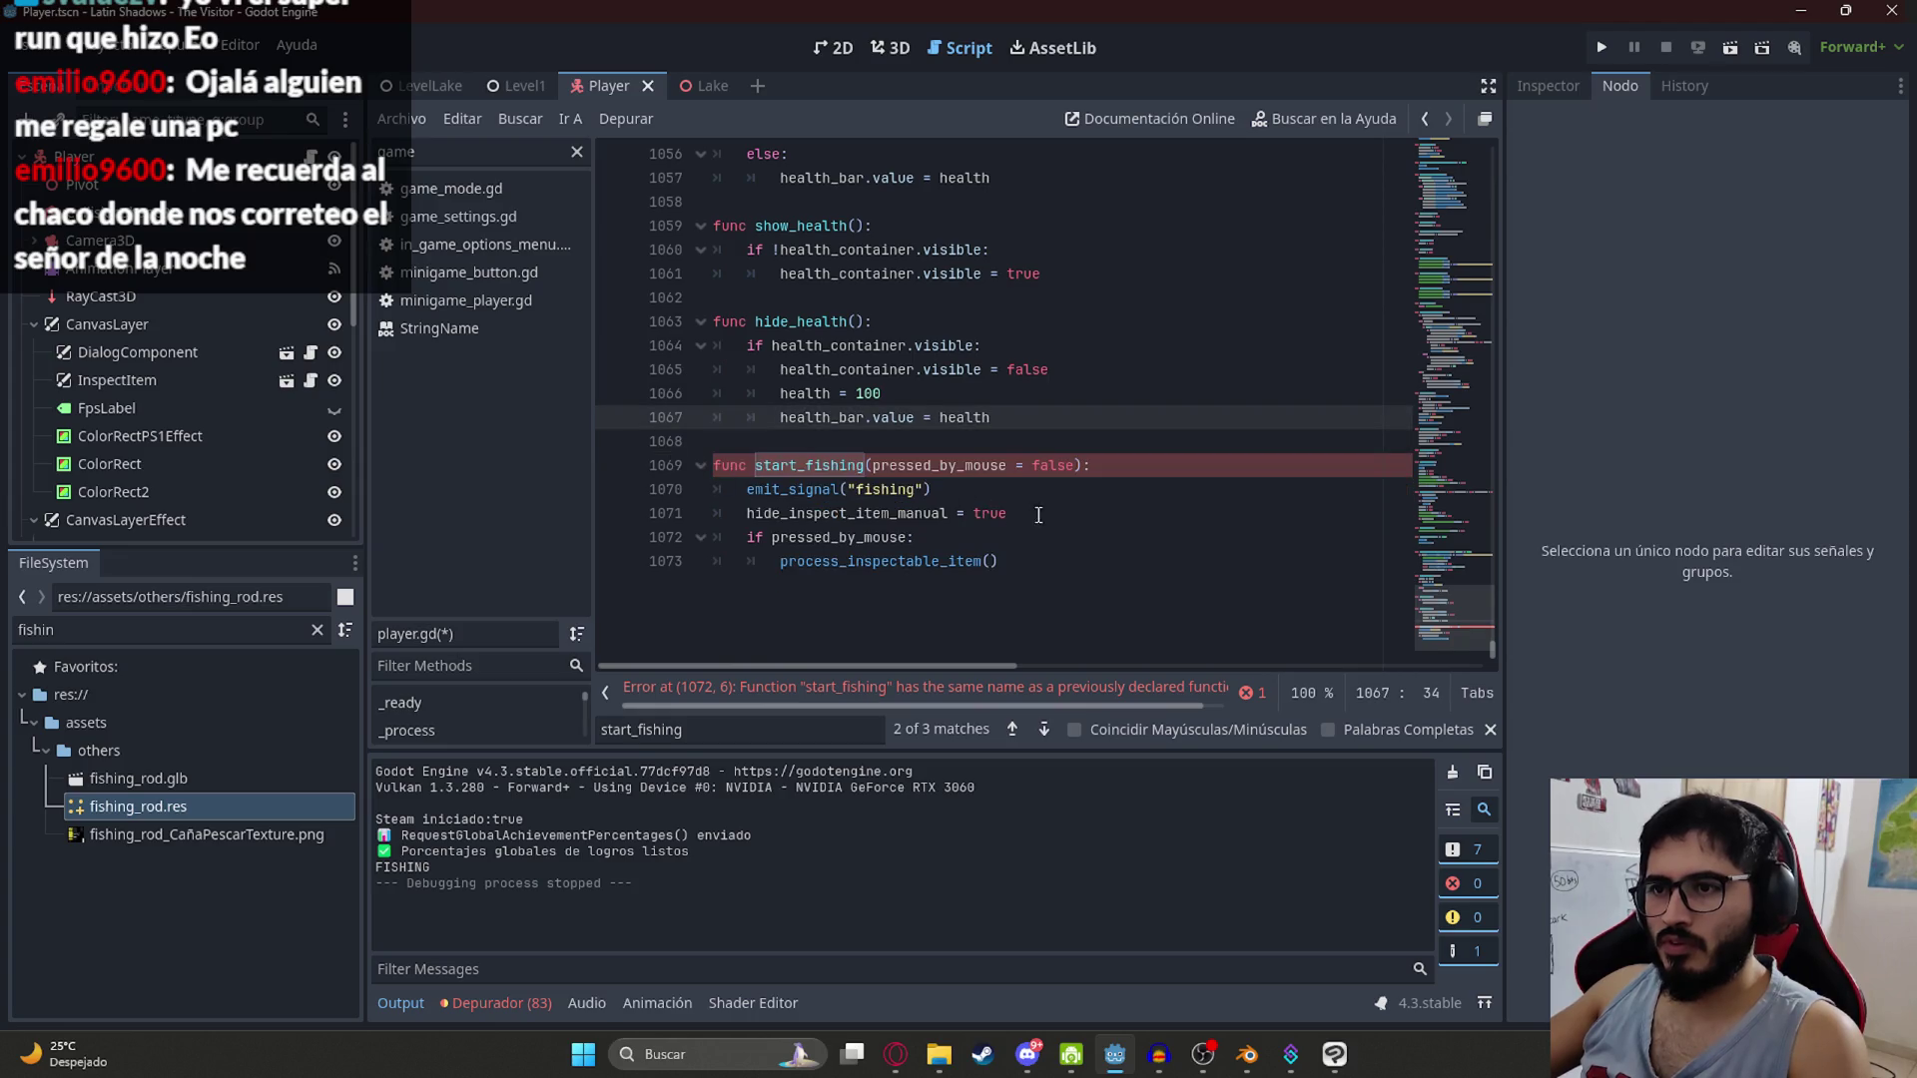
Step: Clear the duplicate-function error and save player.gd
left_click_drag(1038, 515, 605, 527)
key("Up")
key("Up")
key("Up")
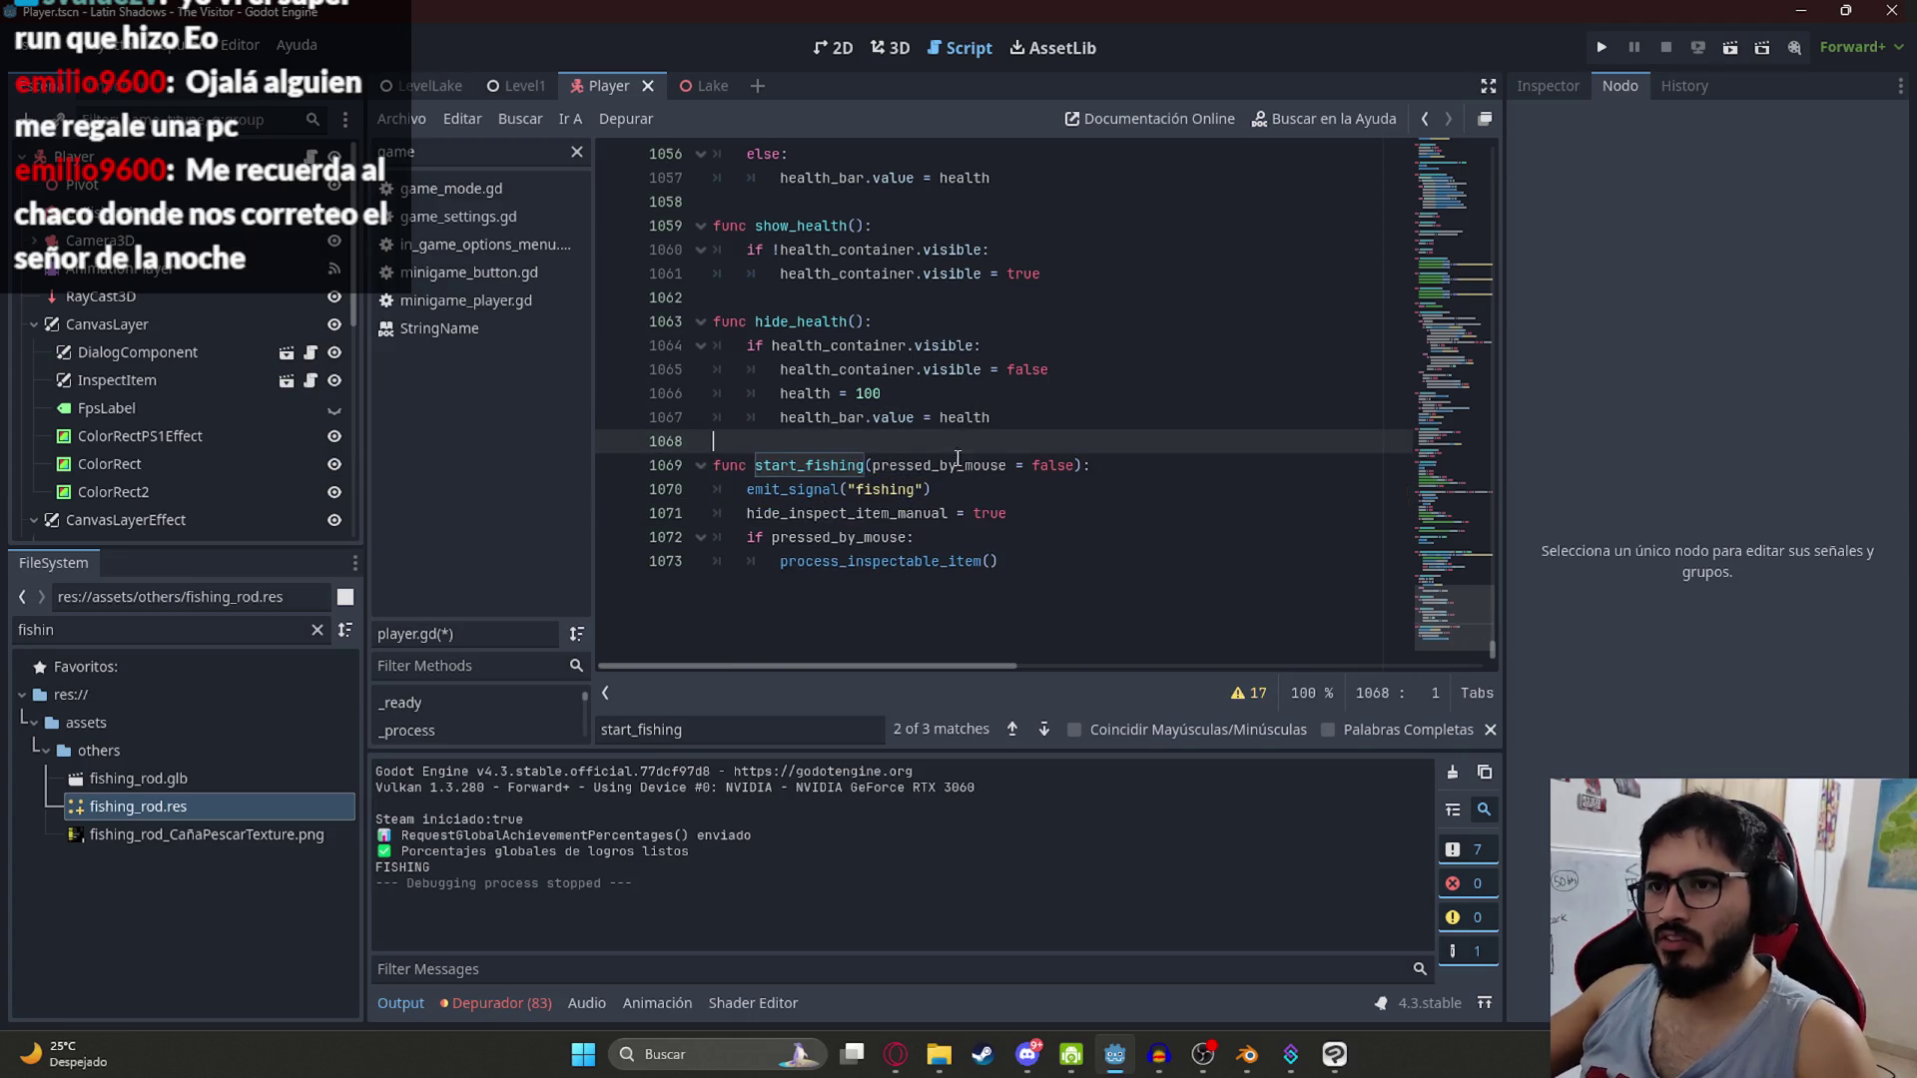
key("ctrl+s")
left_click(998, 537)
left_click_drag(1001, 561, 776, 571)
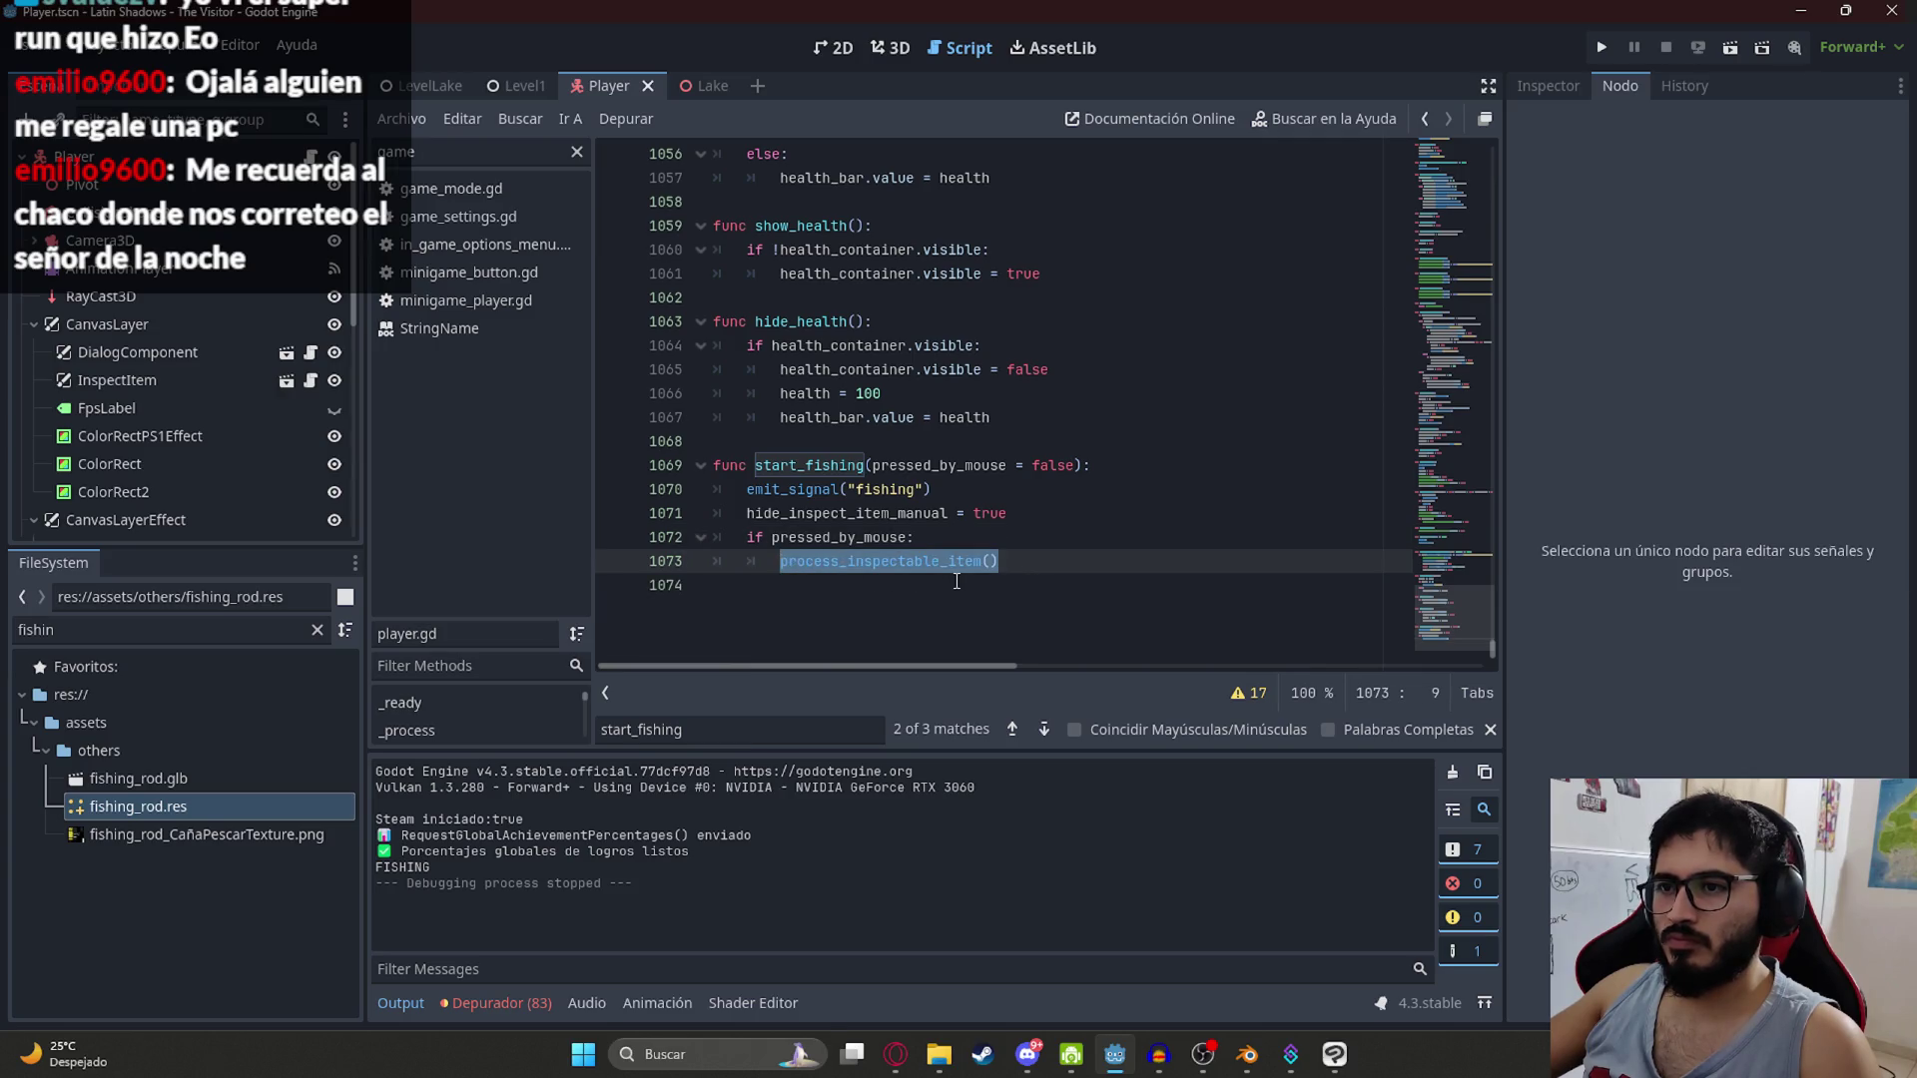
Step: Search the script for the pressed_by_mouse = false parameter and review each match
left_click_drag(1092, 465, 872, 465)
key("ctrl+f")
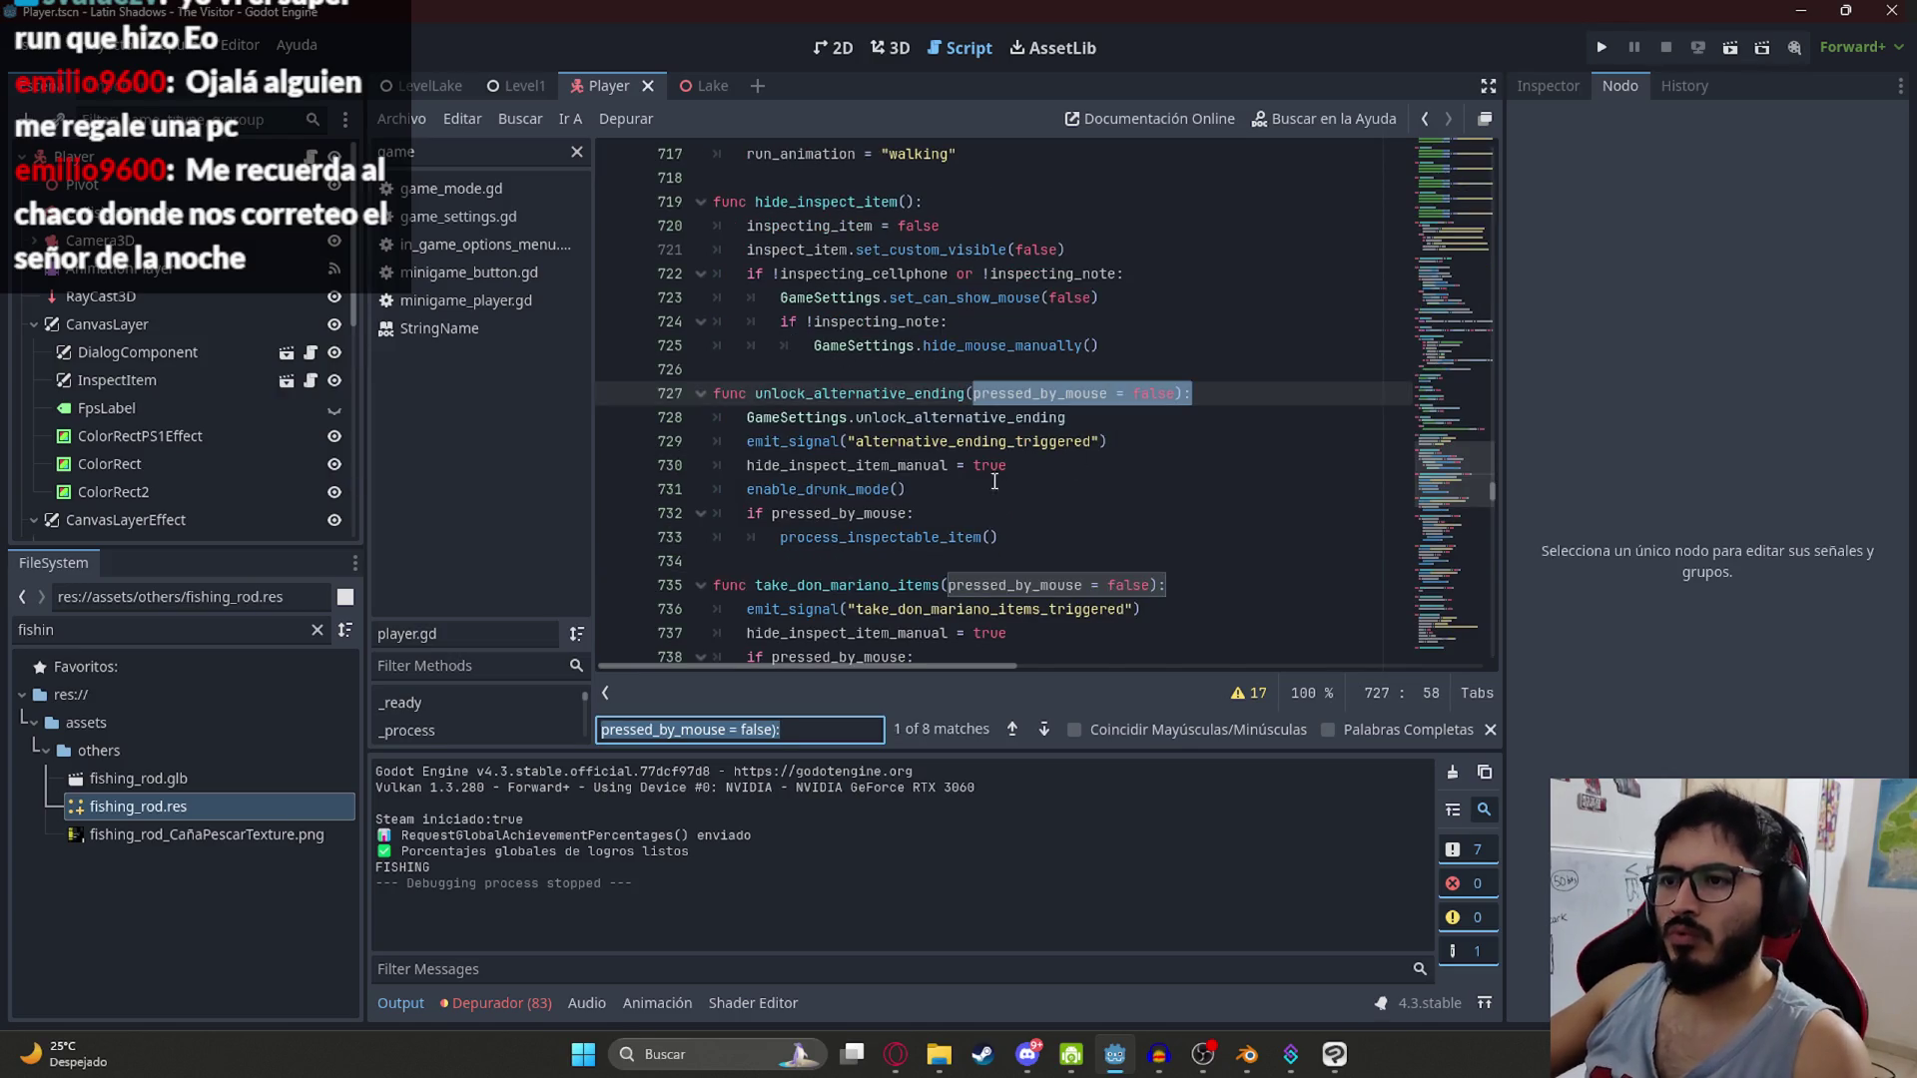
key("Return")
key("Return")
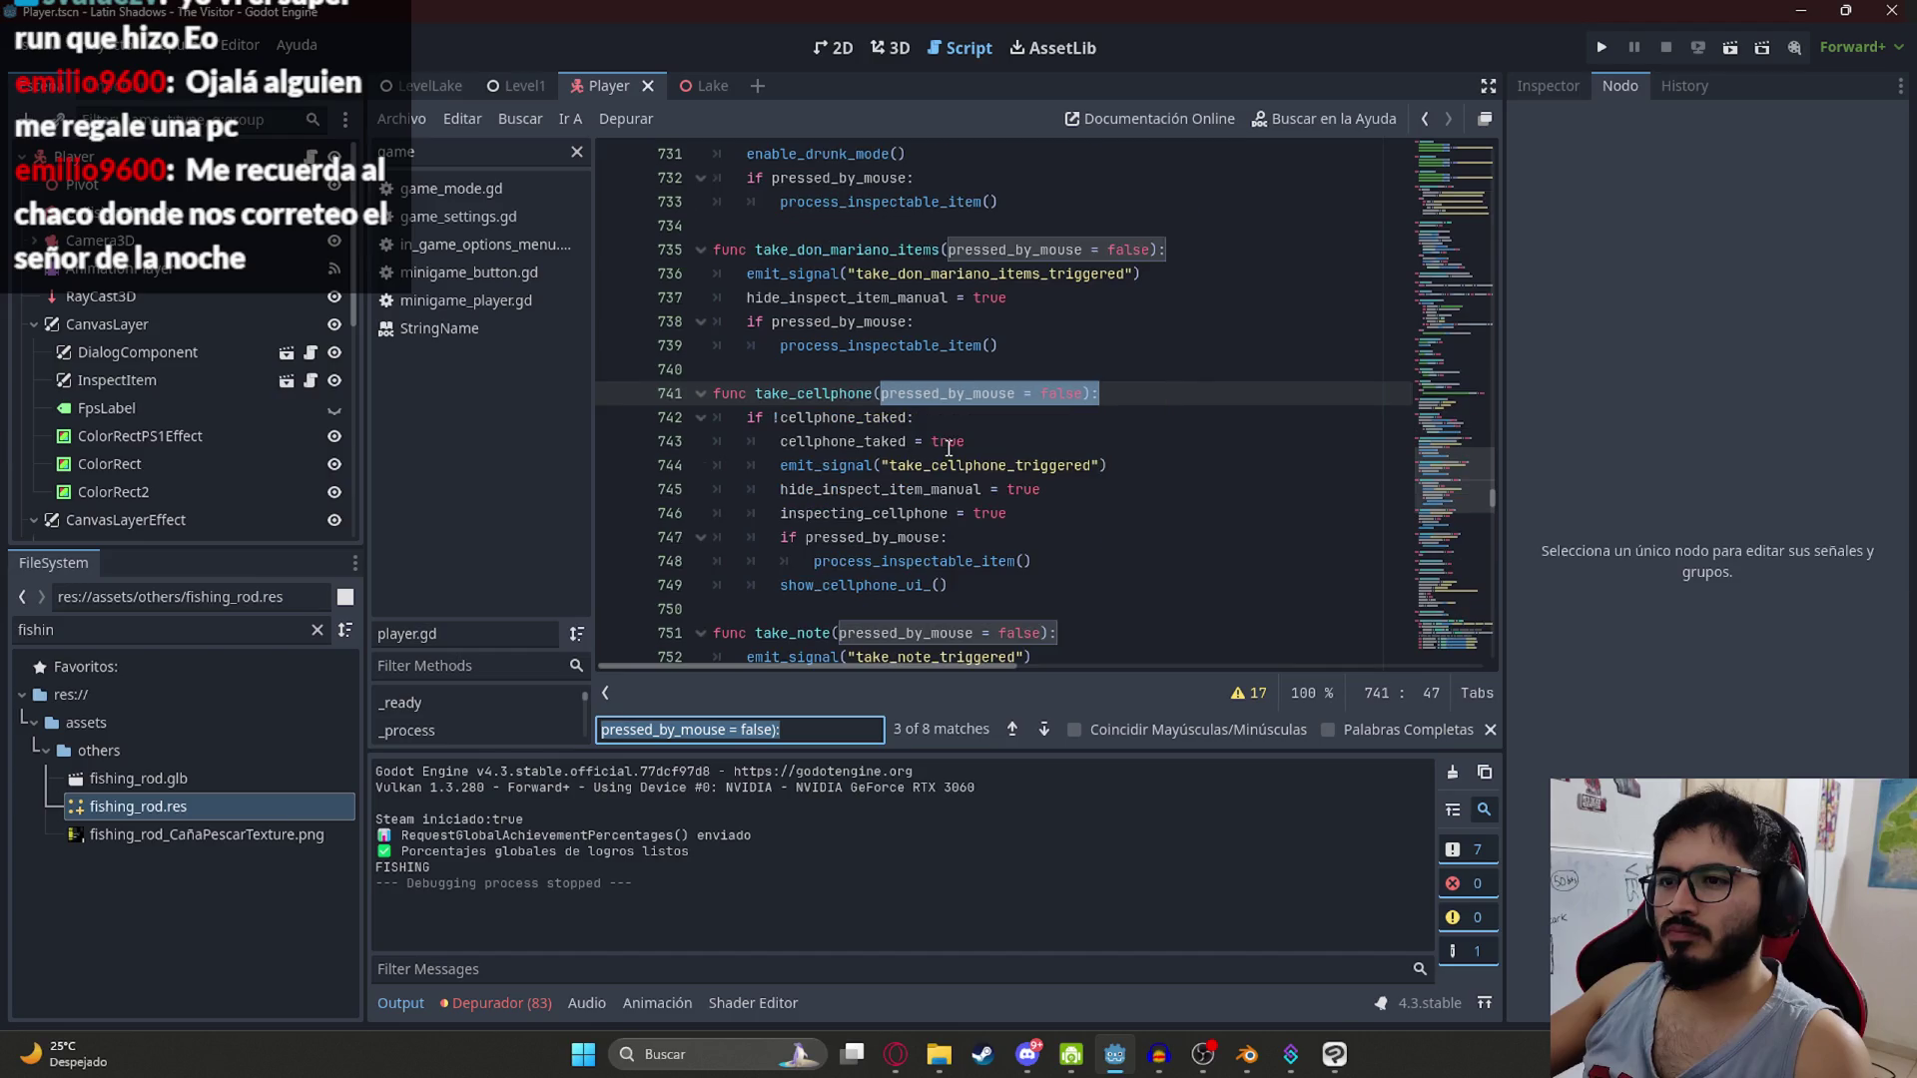
key("Return")
key("Return")
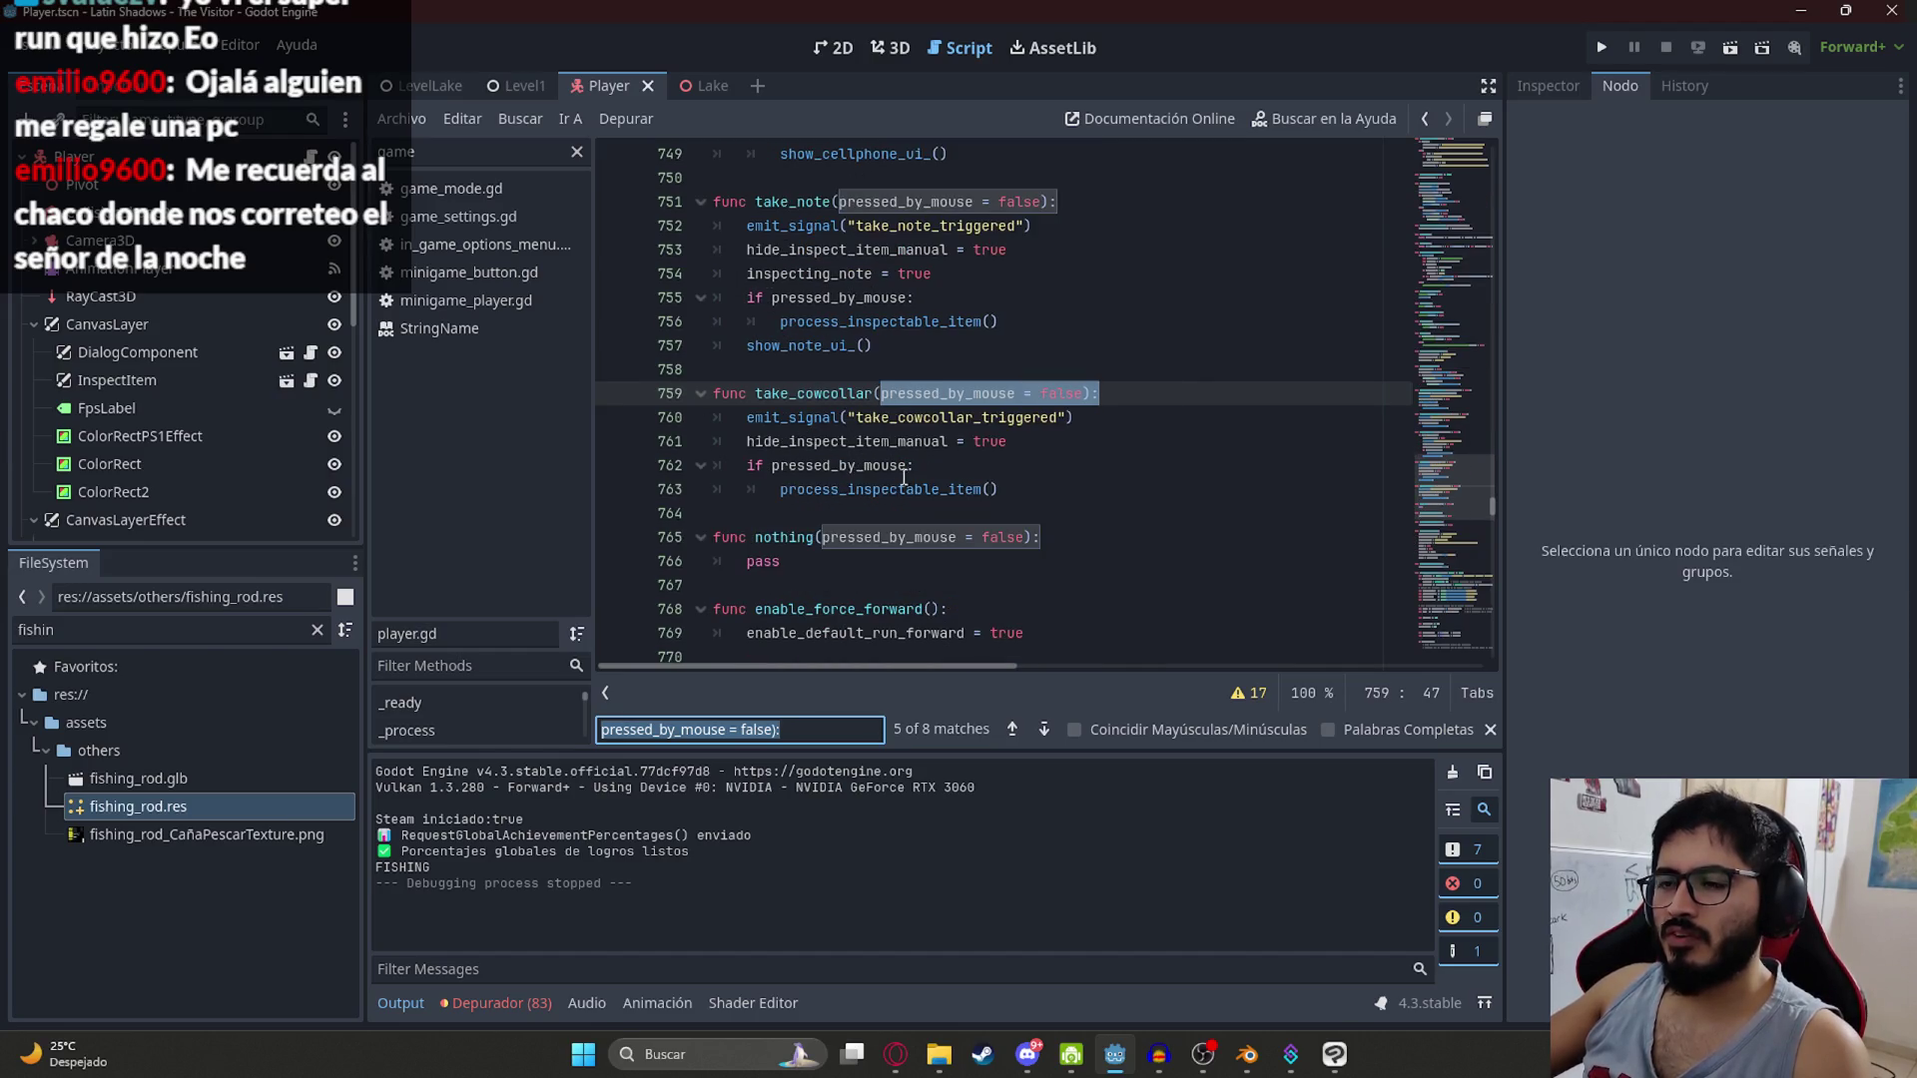
key("Return")
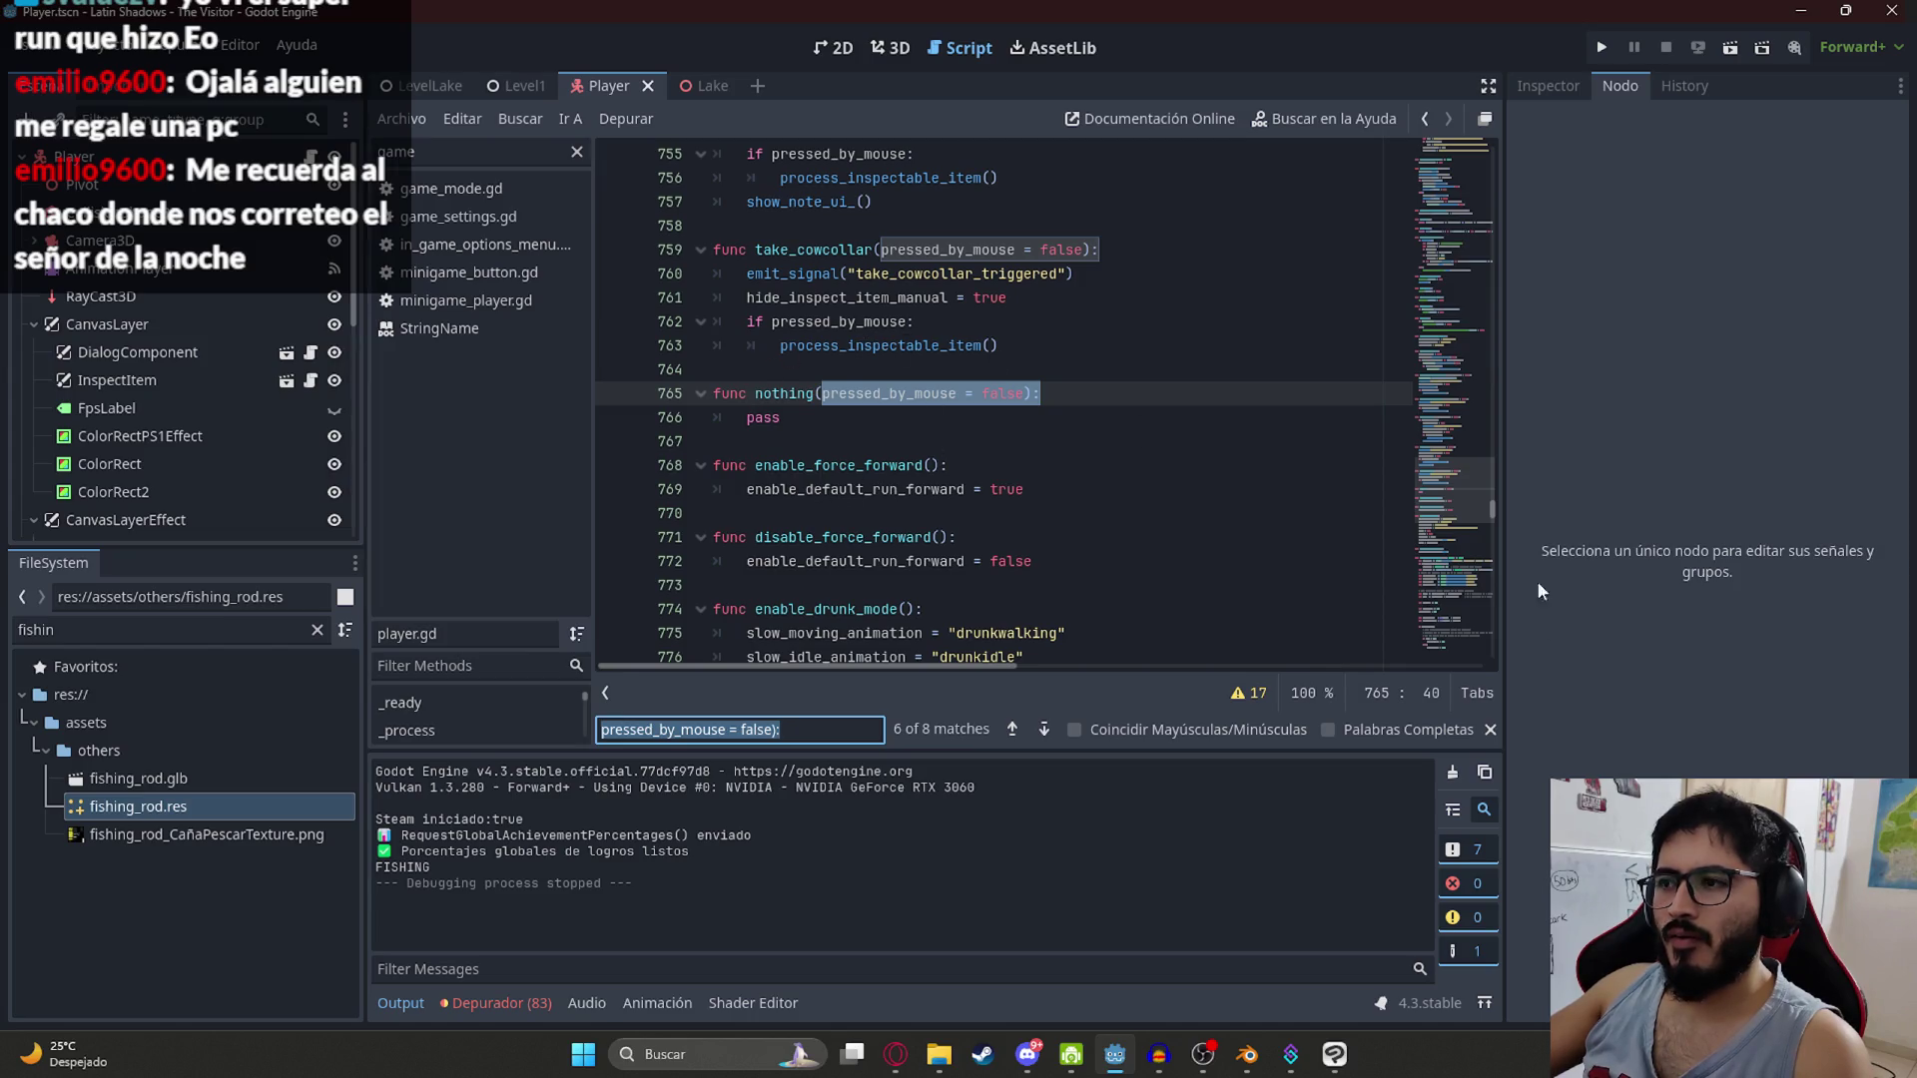
left_click(1464, 659)
left_click(1148, 514)
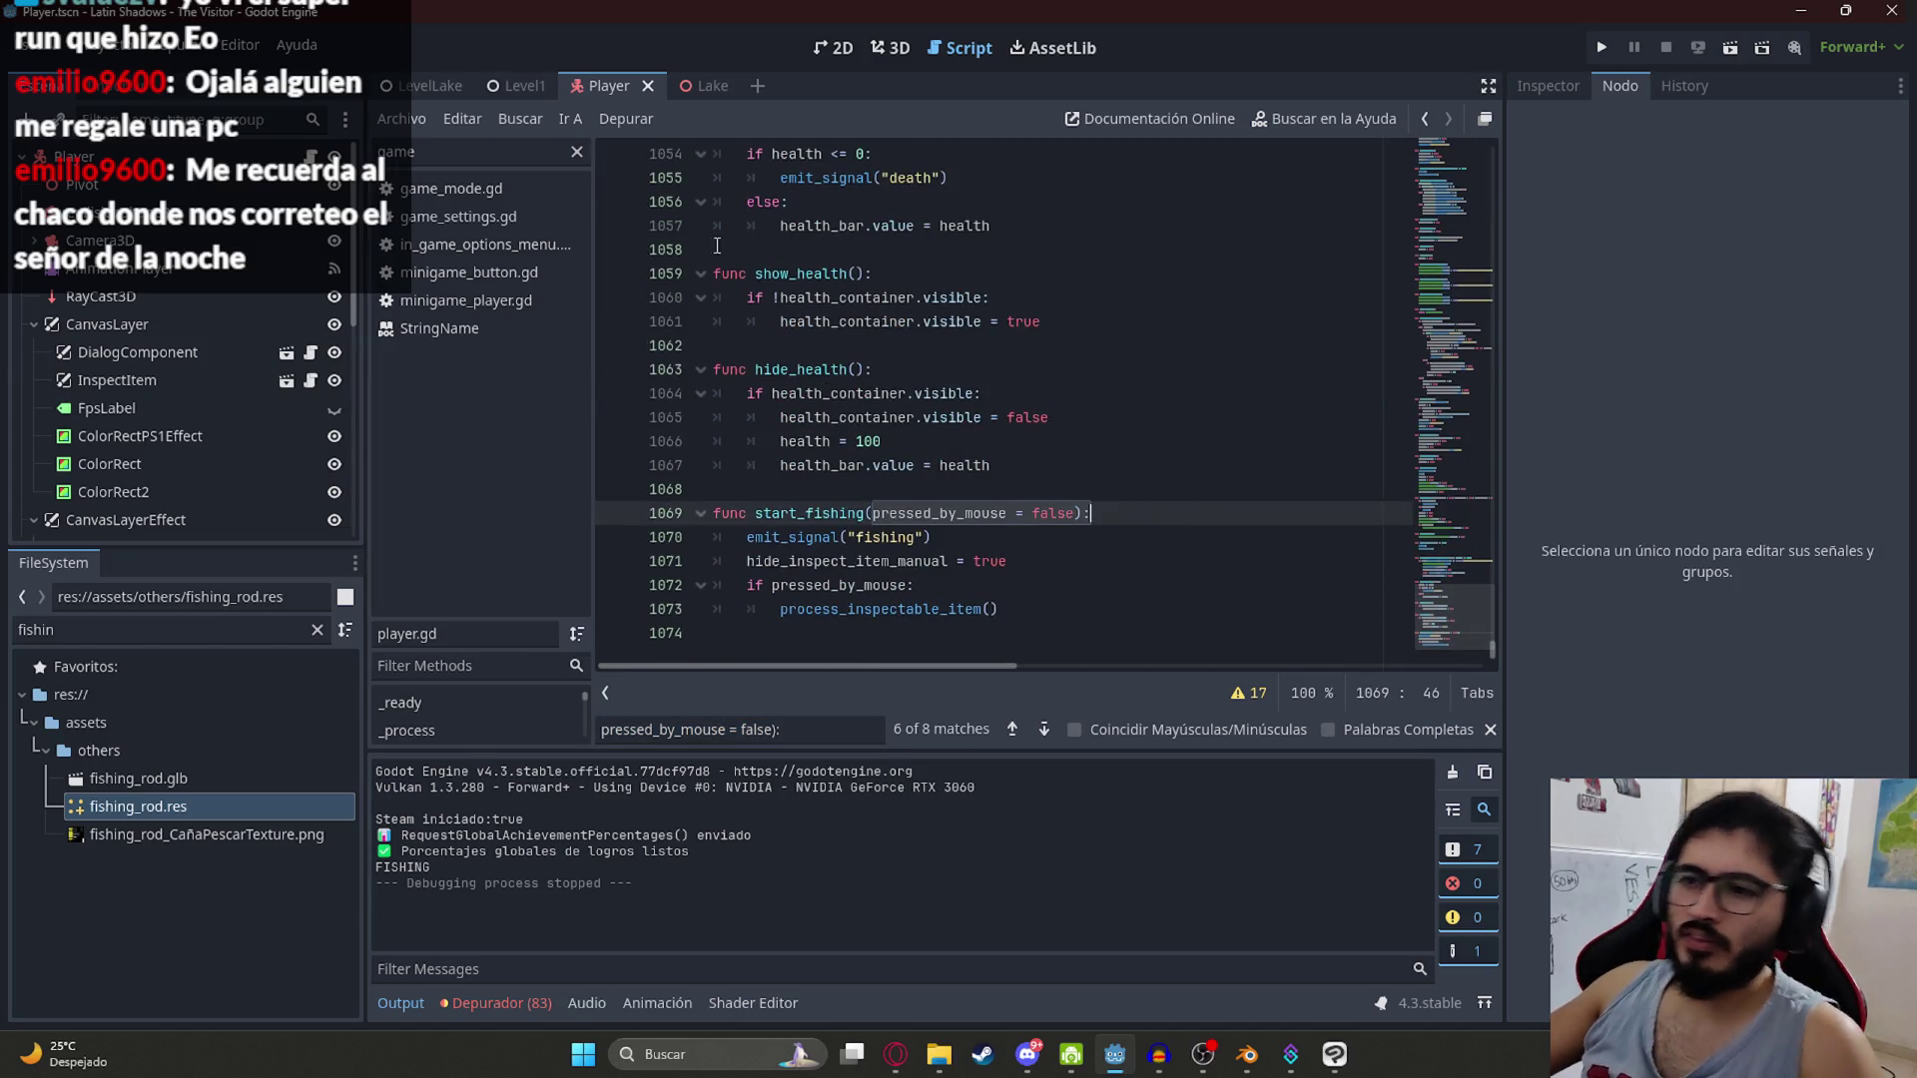
Step: Save the LevelLake scene and run the game to test fishing
left_click(404, 87)
left_click(401, 118)
left_click(523, 241)
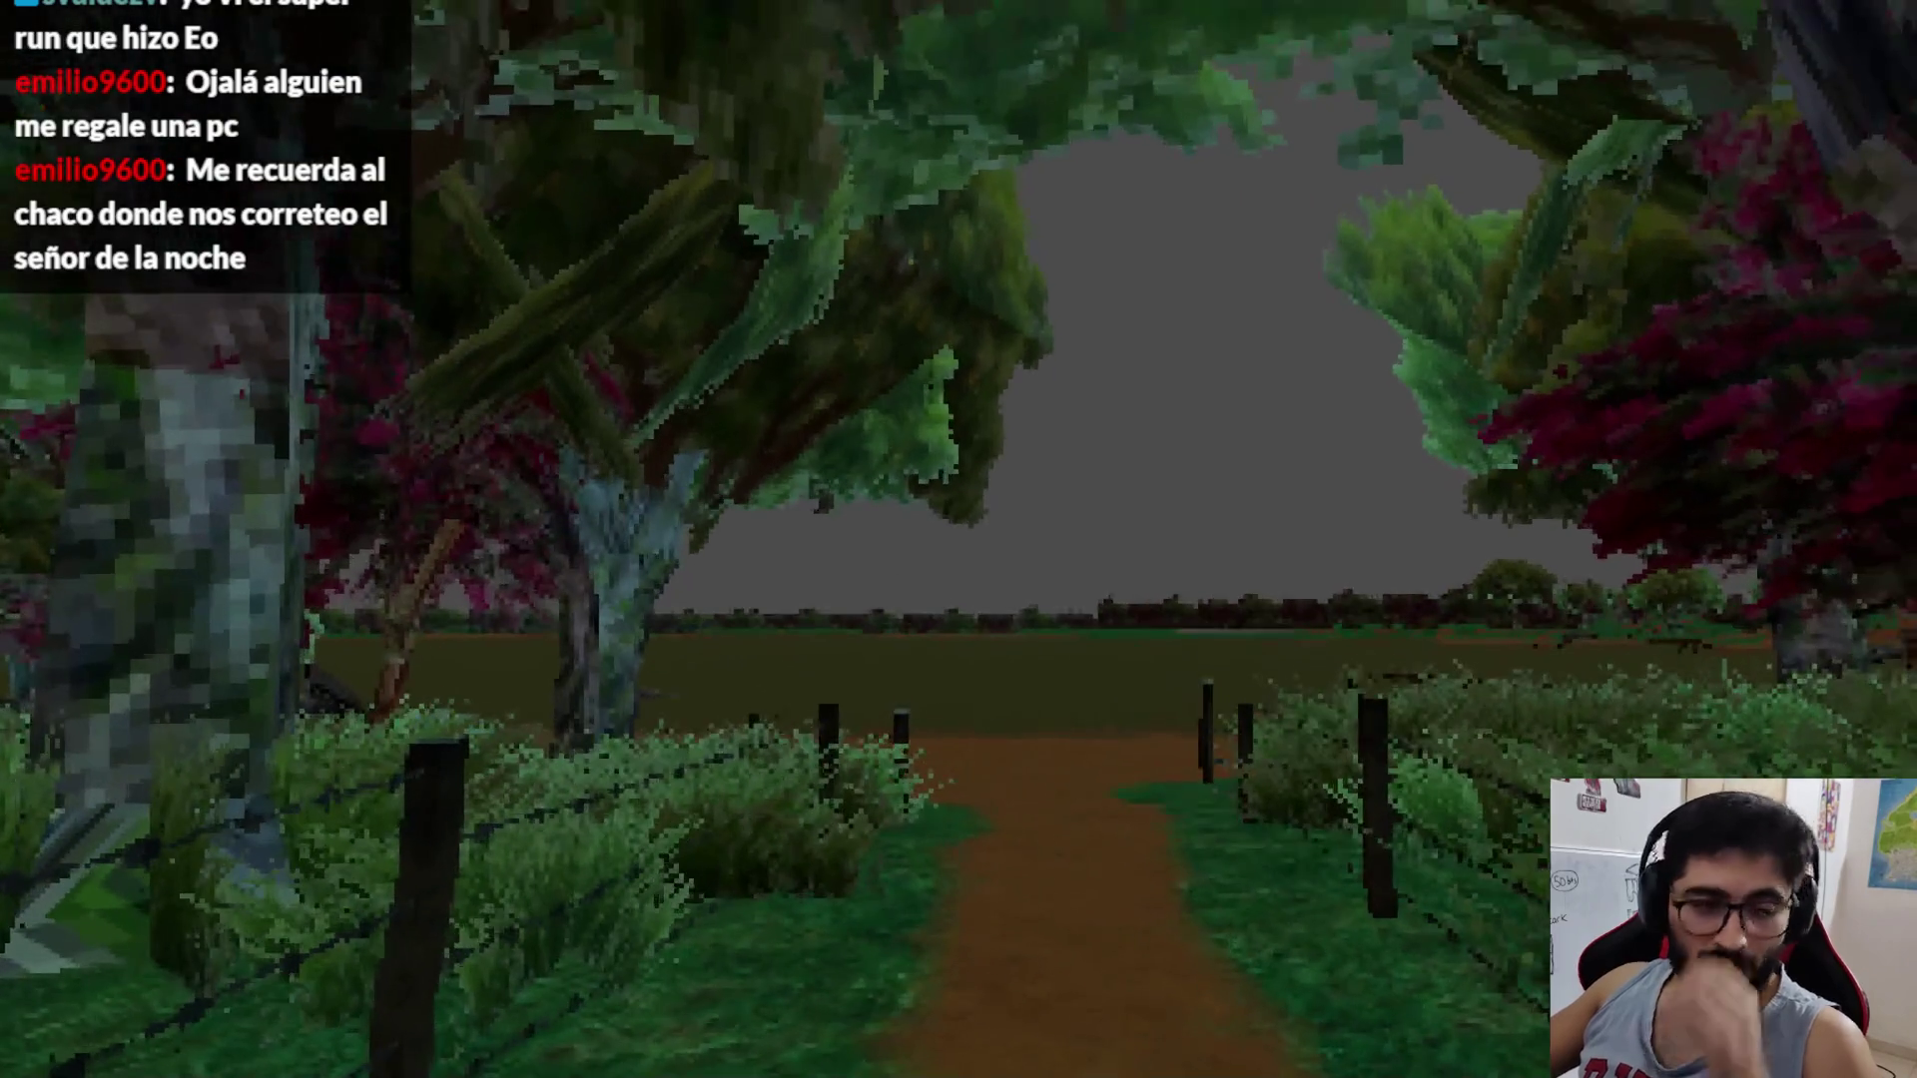
Step: Set the game to windowed mode at 1152x648 and resume playing
key("Escape")
left_click(964, 407)
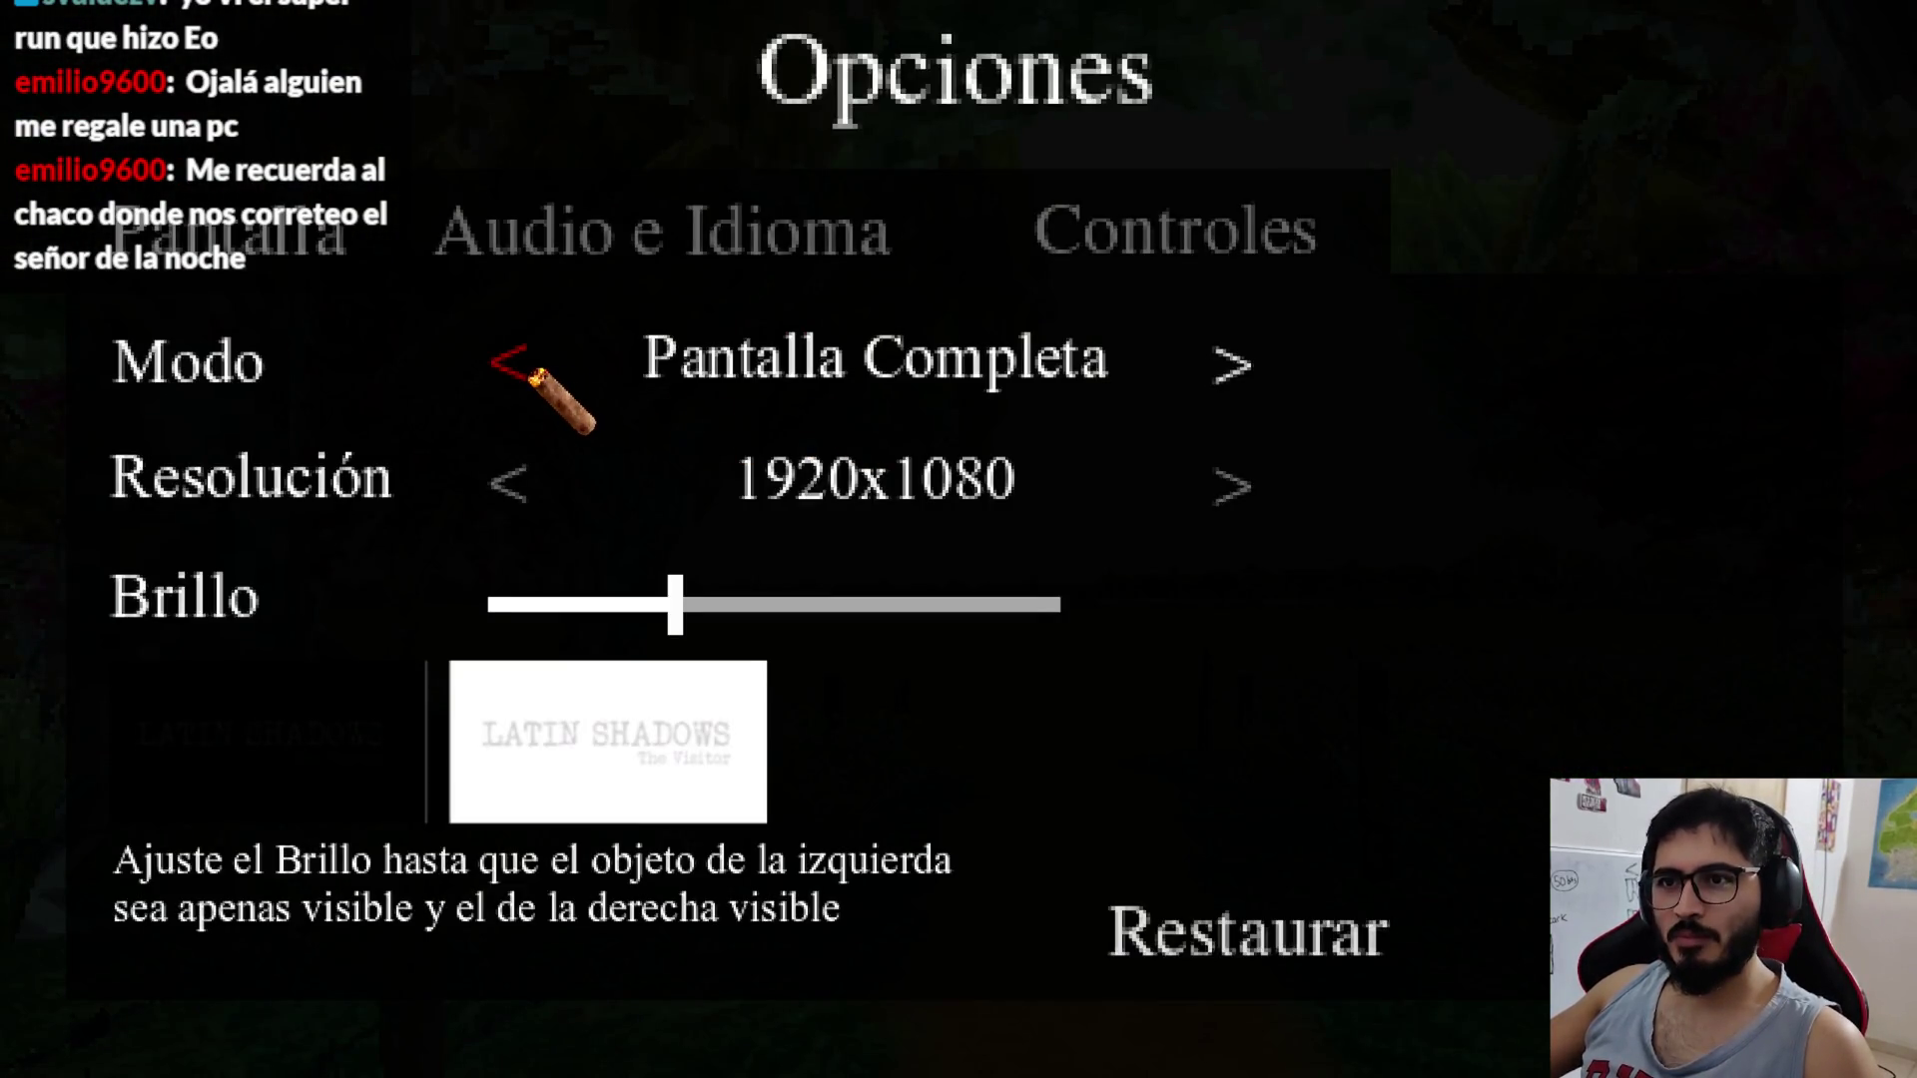
left_click(514, 370)
left_click(535, 485)
left_click(603, 490)
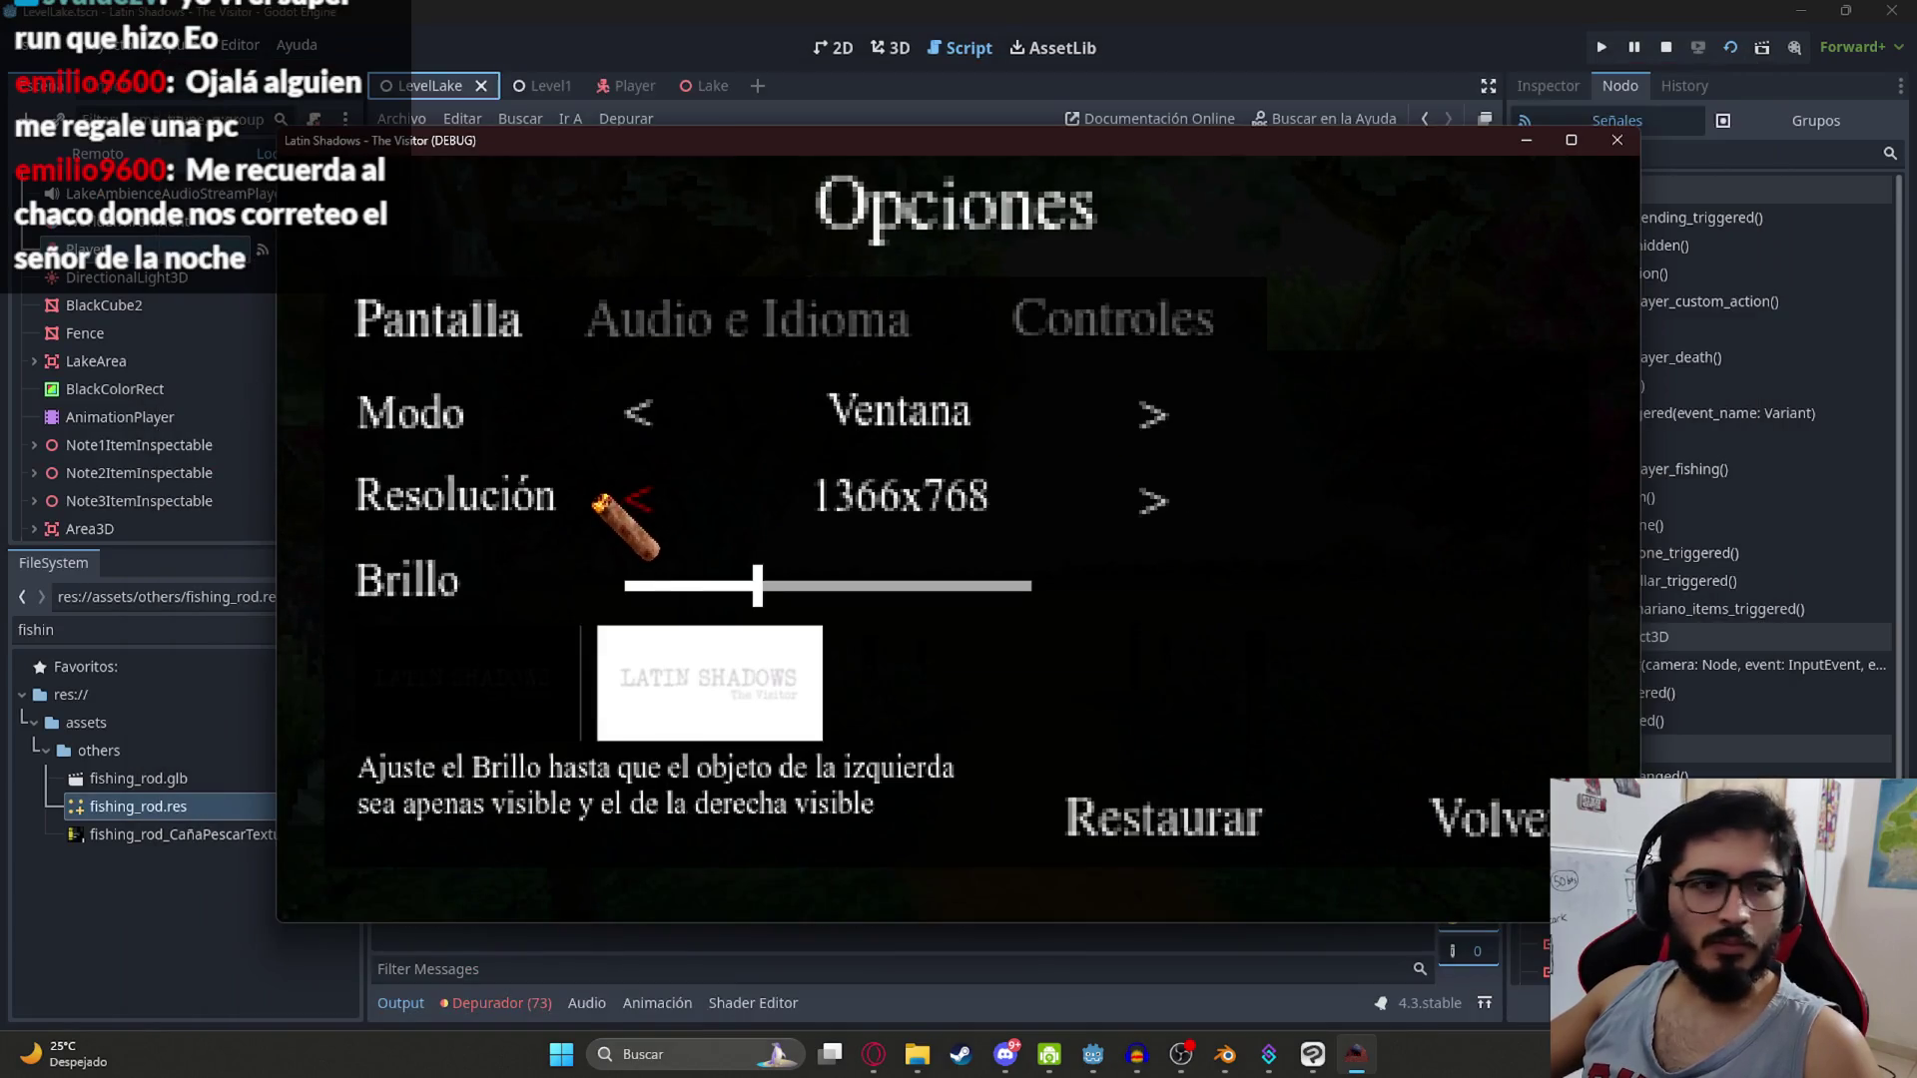
left_click(629, 495)
left_click(654, 507)
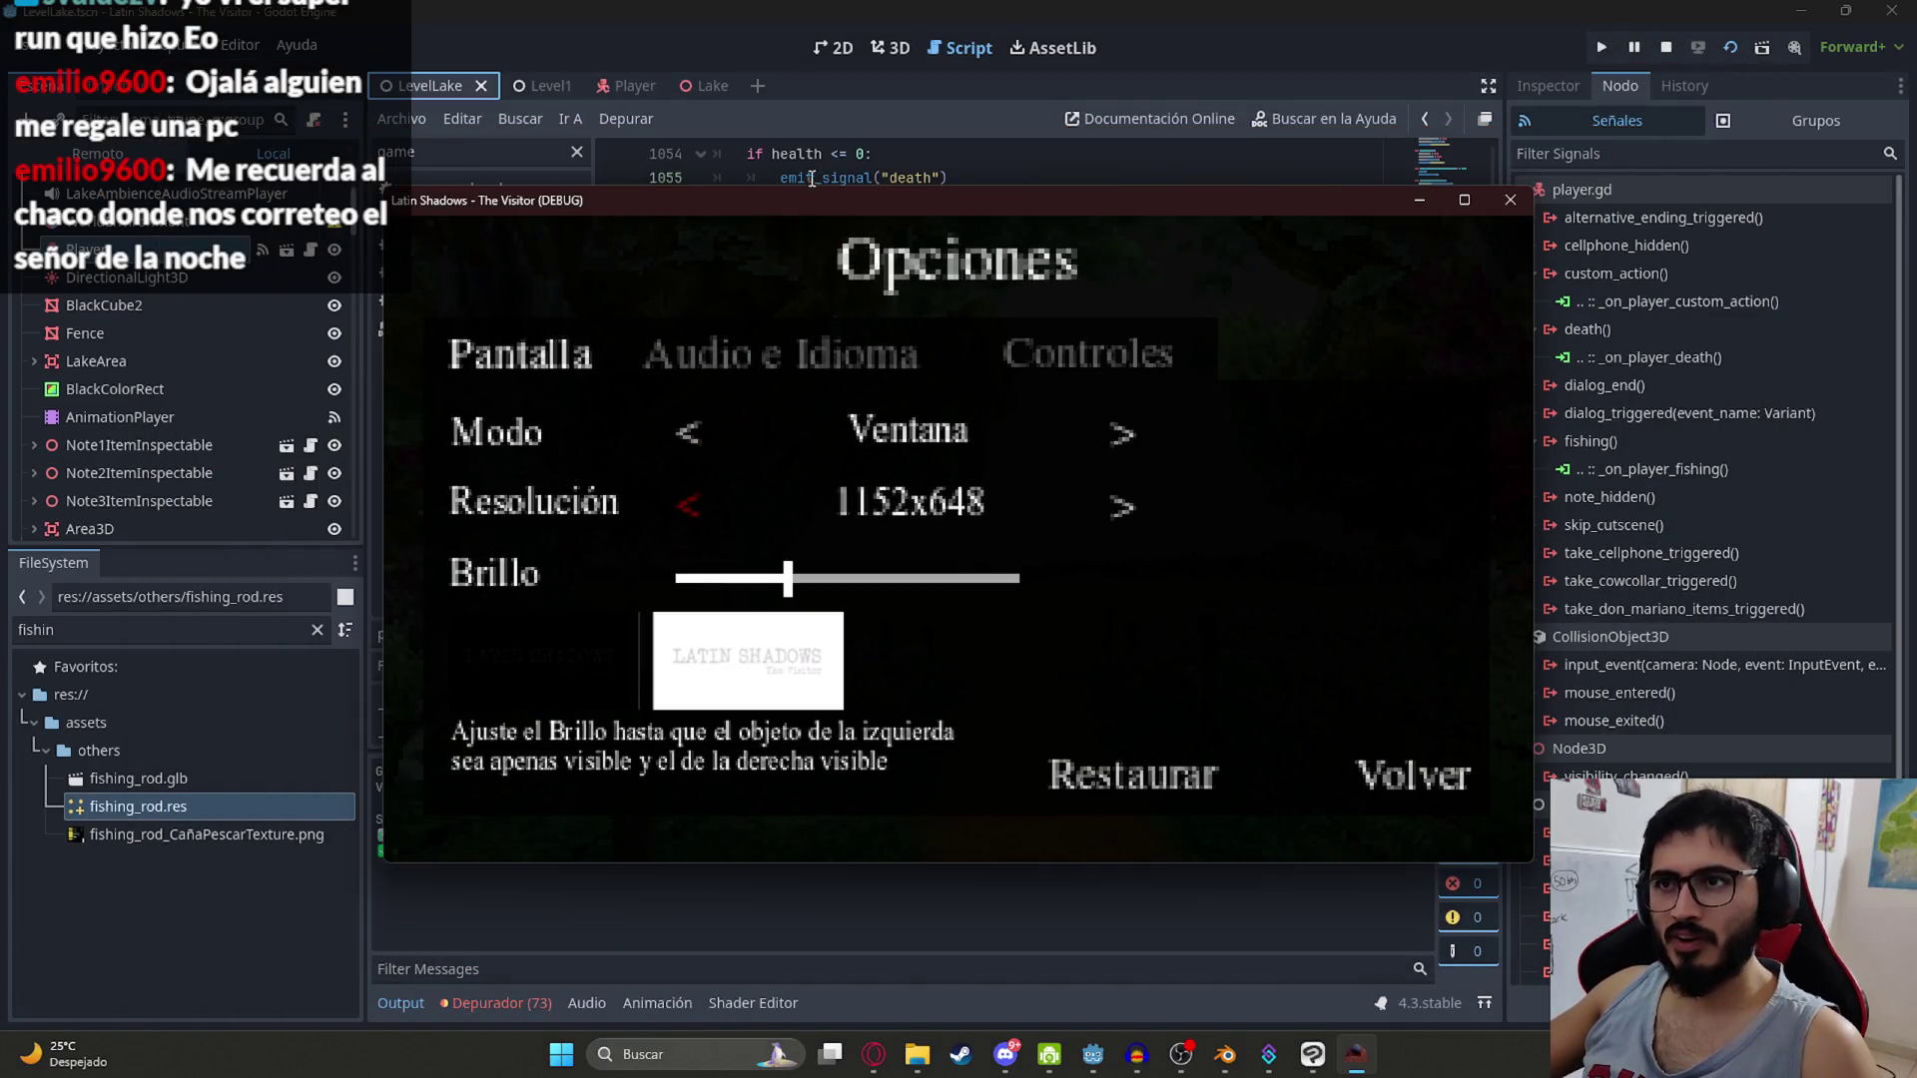
left_click(1388, 584)
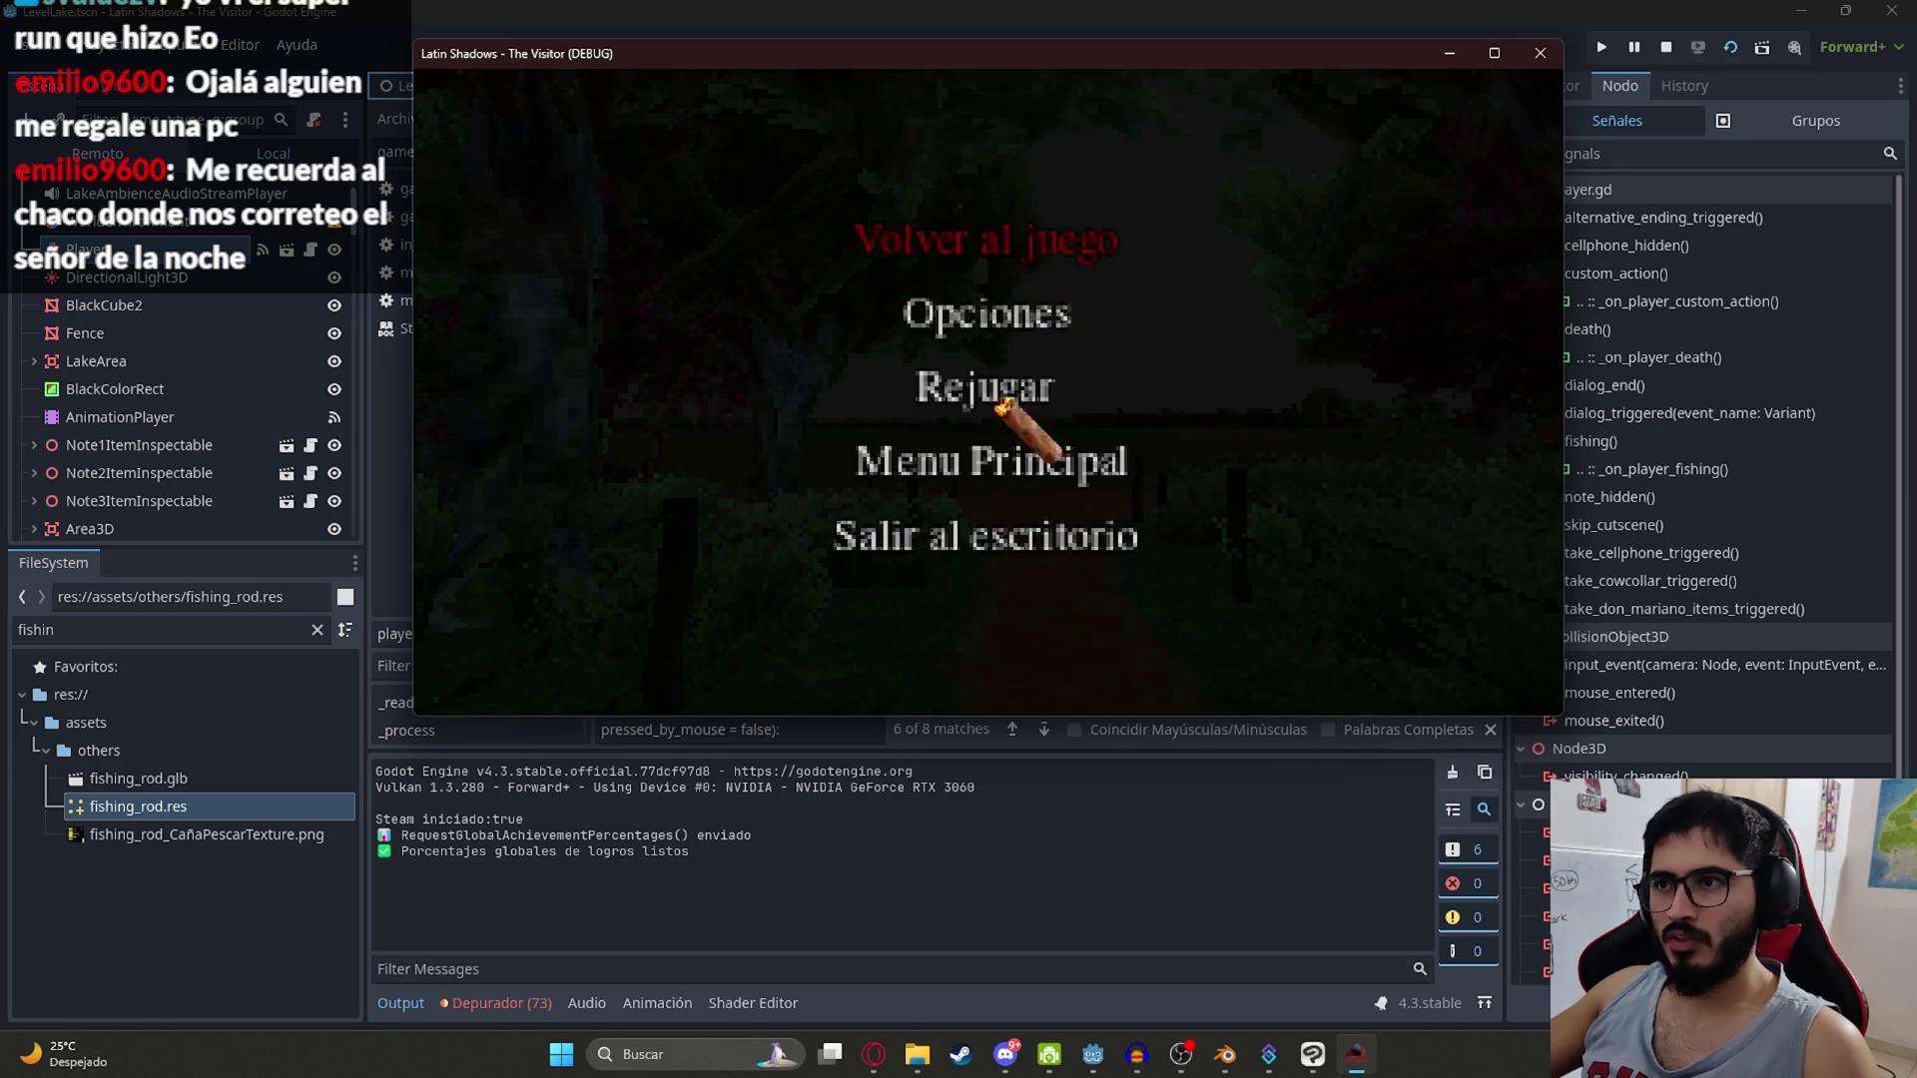
left_click(1038, 249)
Step: Walk down the pier to the fishing spot, choose to fish, then stop the game
key("w")
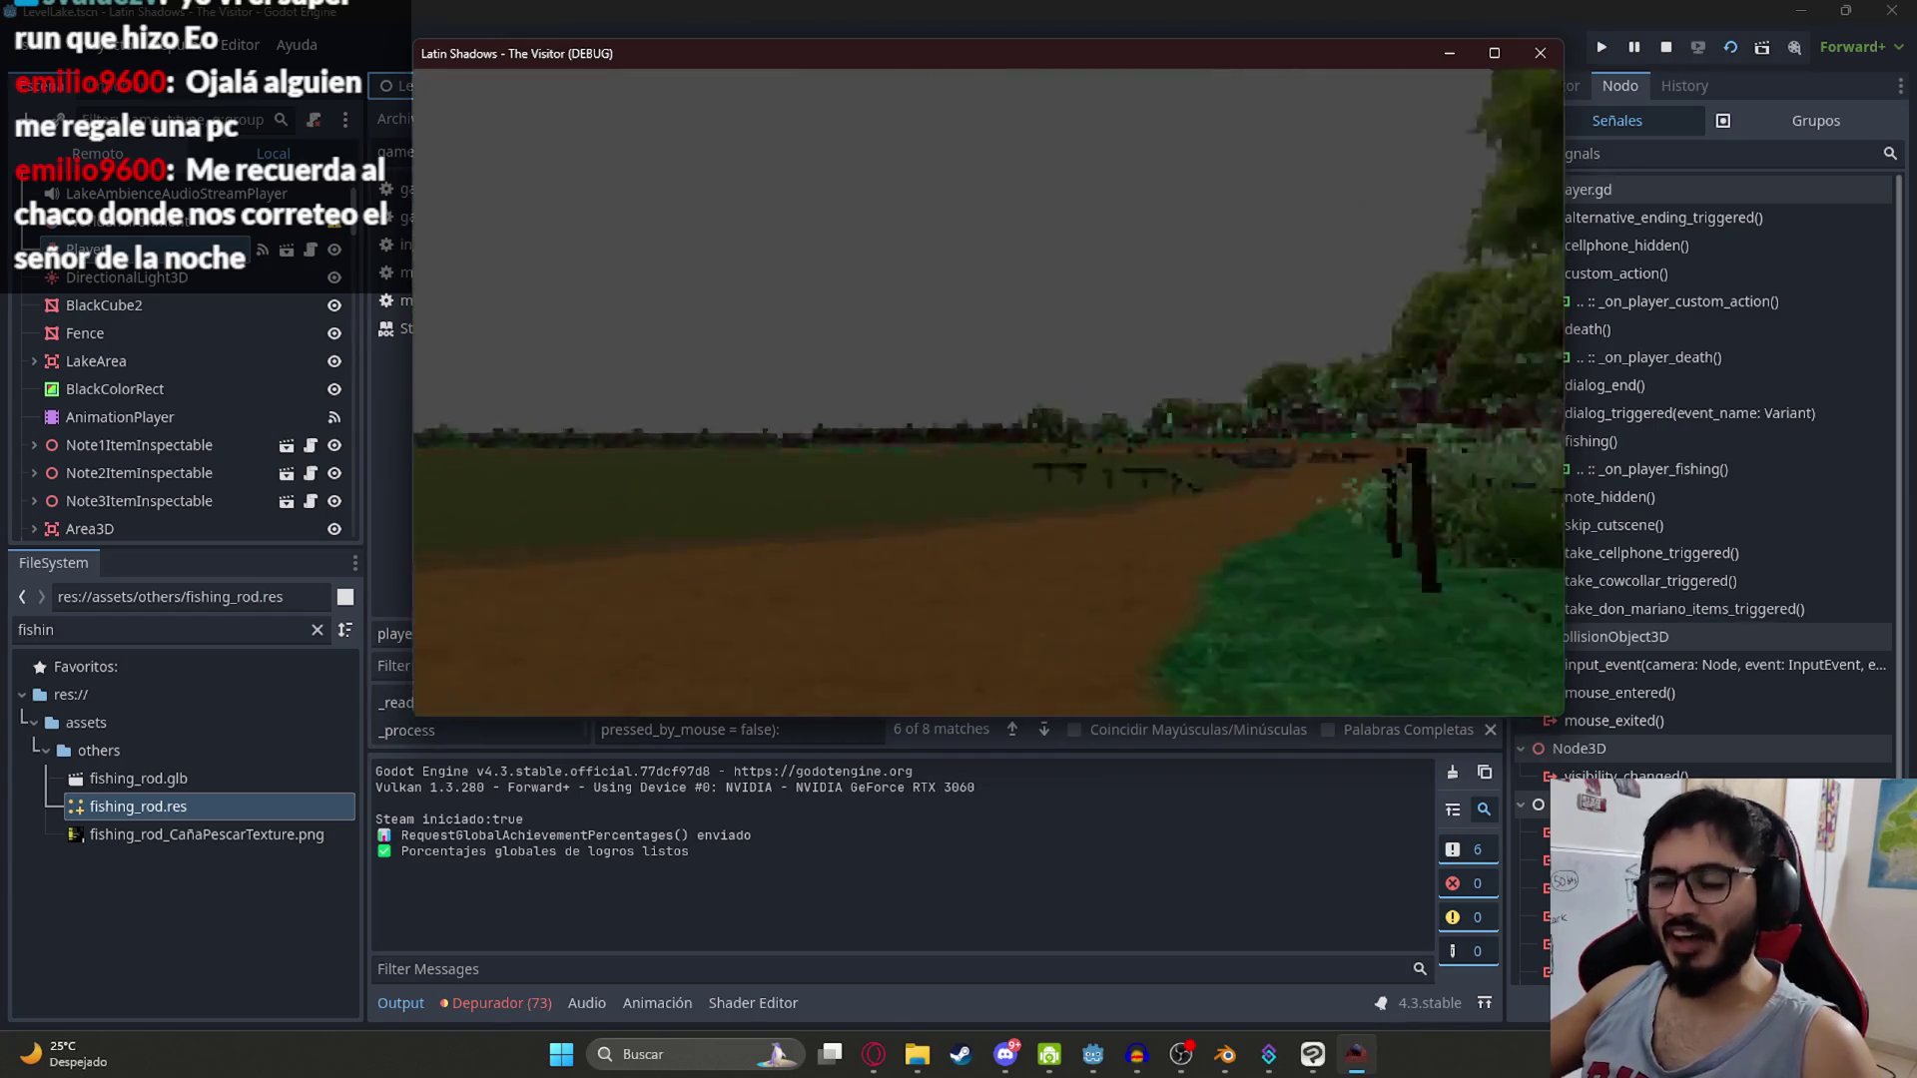
key("w")
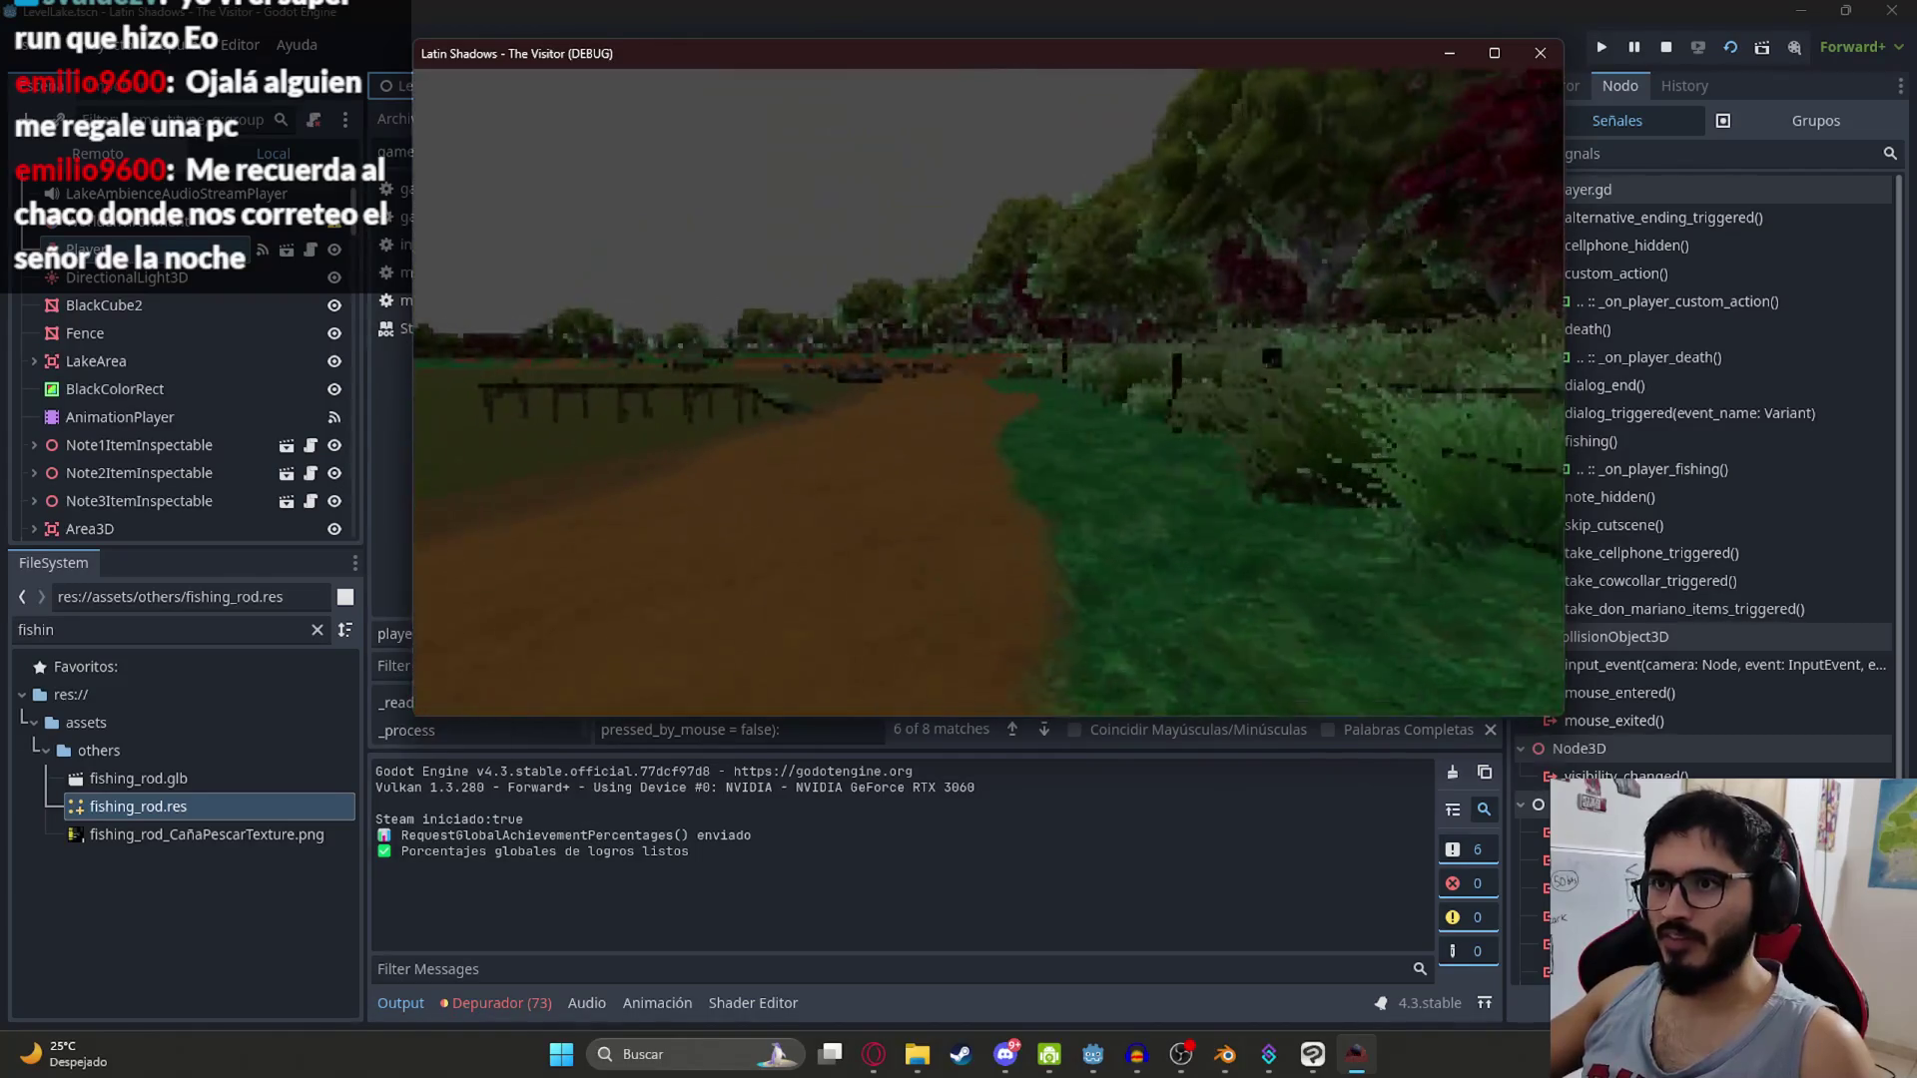
key("w")
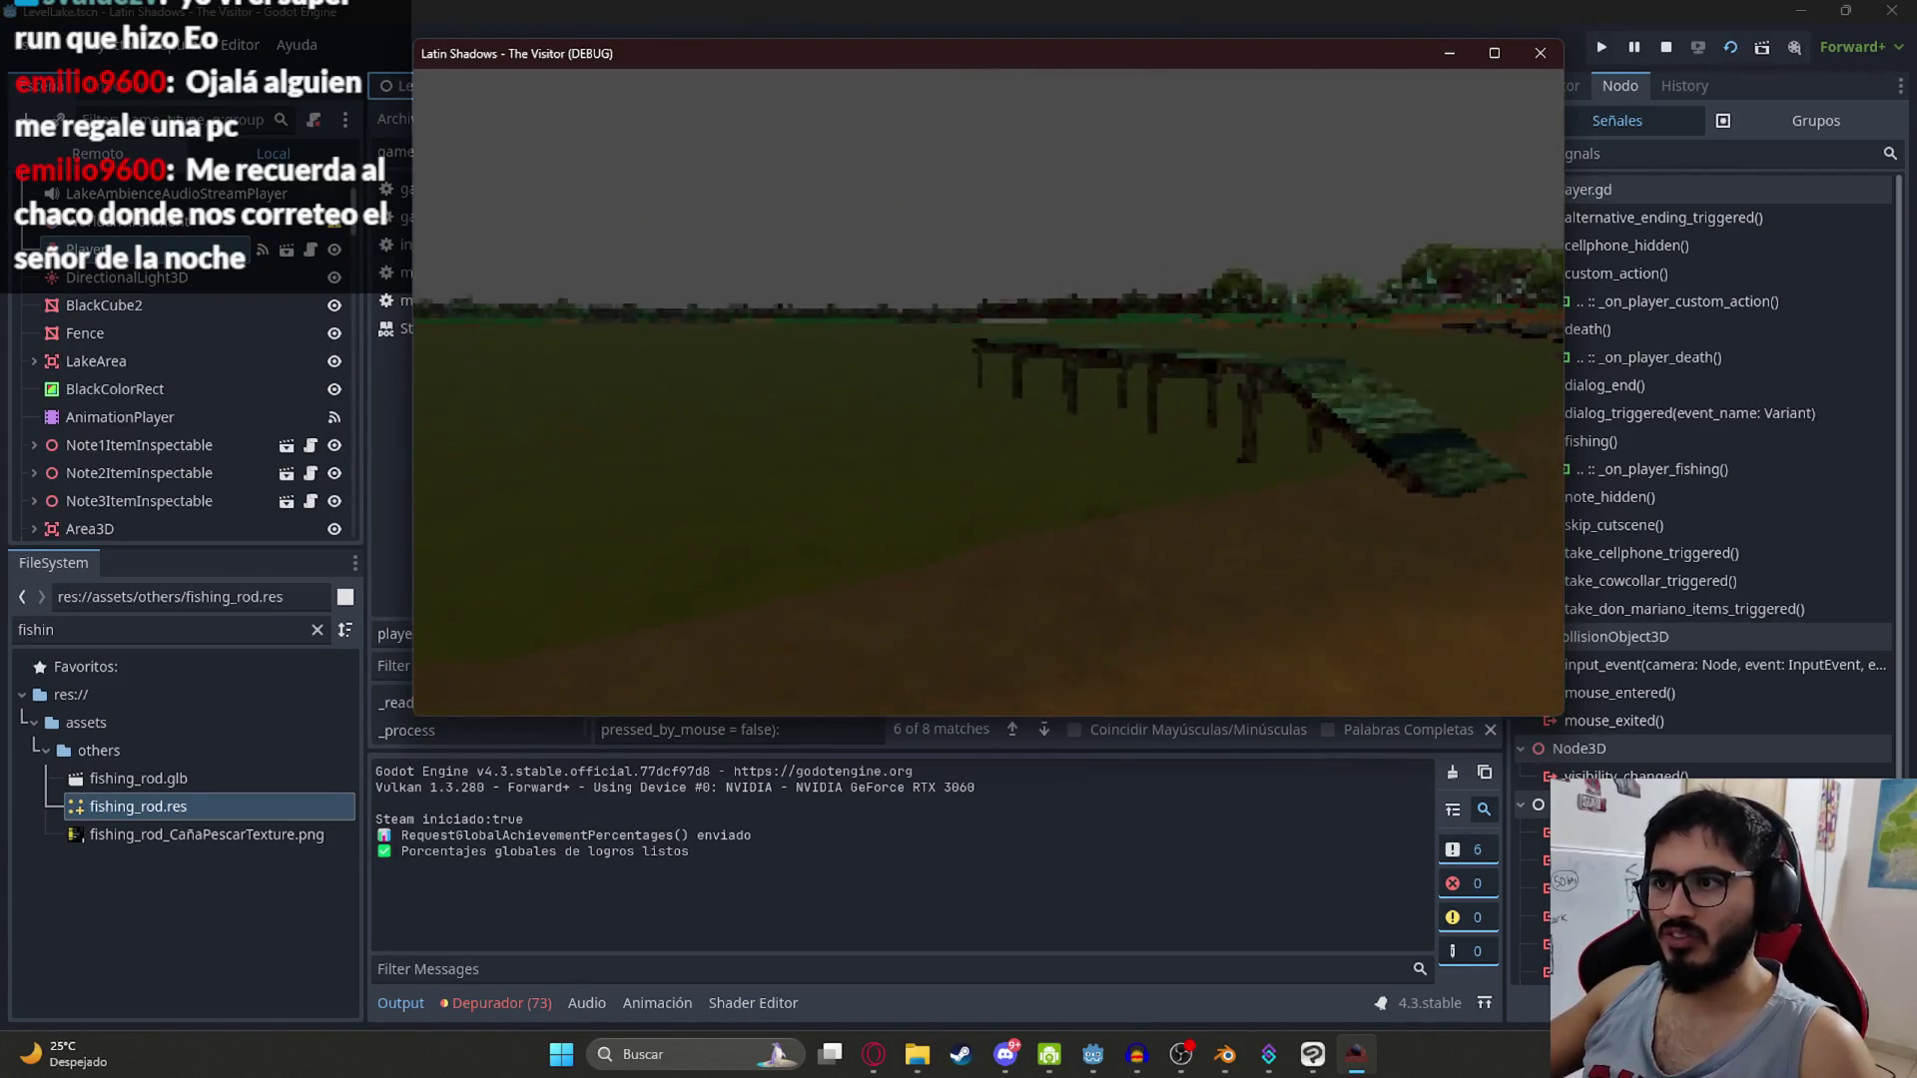
key("w")
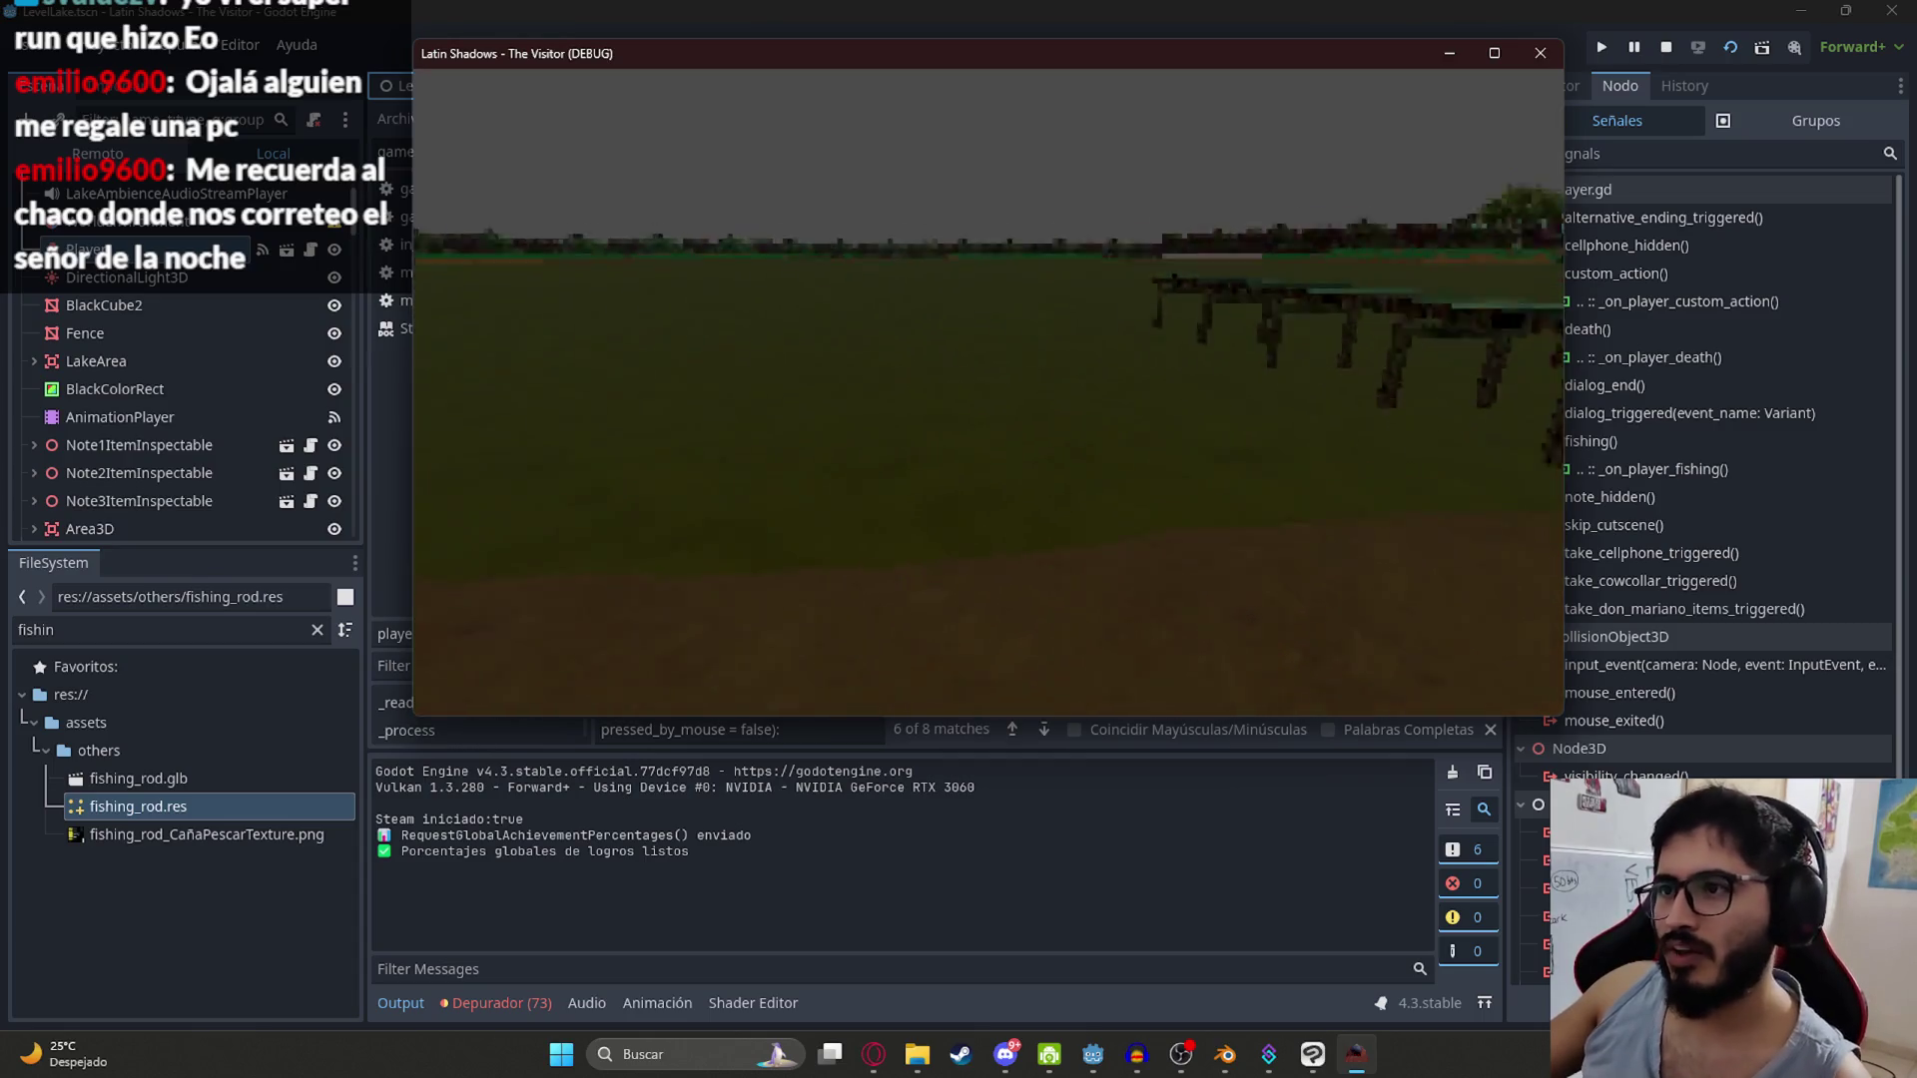
key("w")
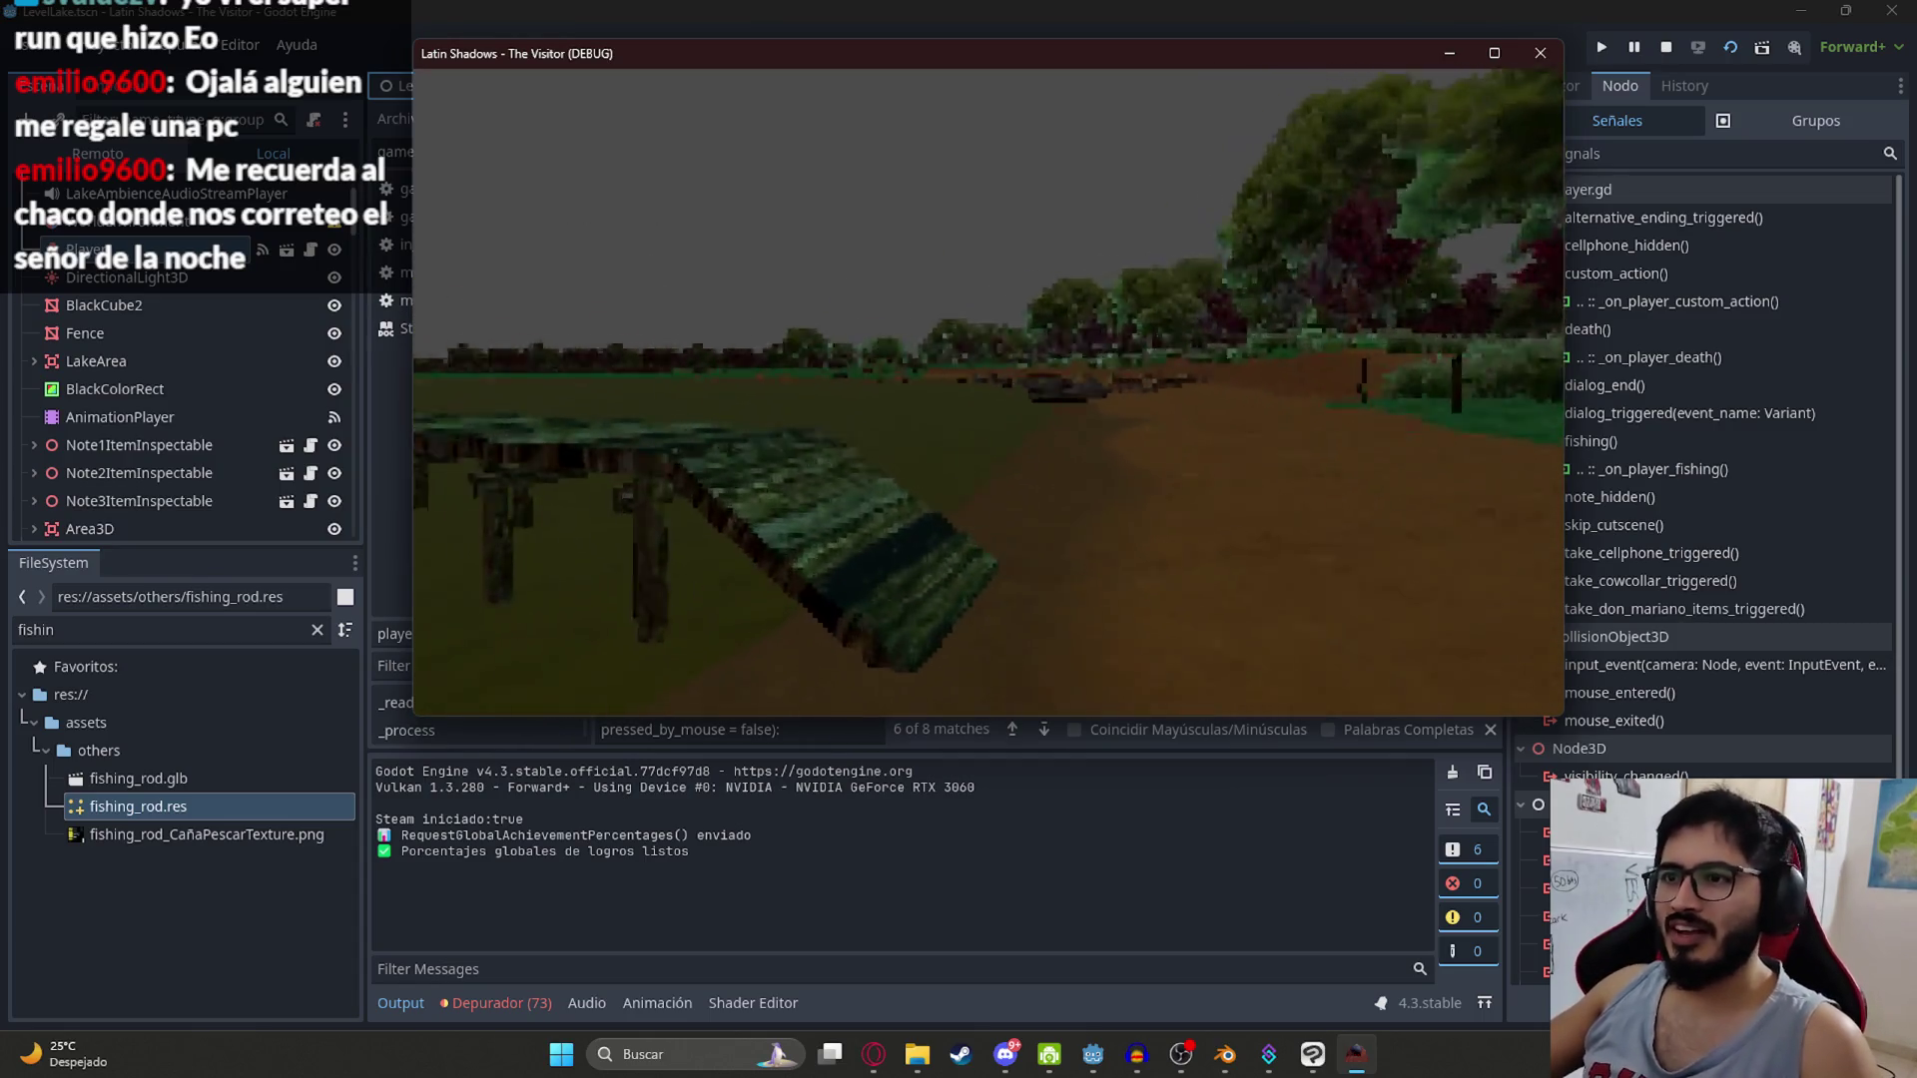
key("w")
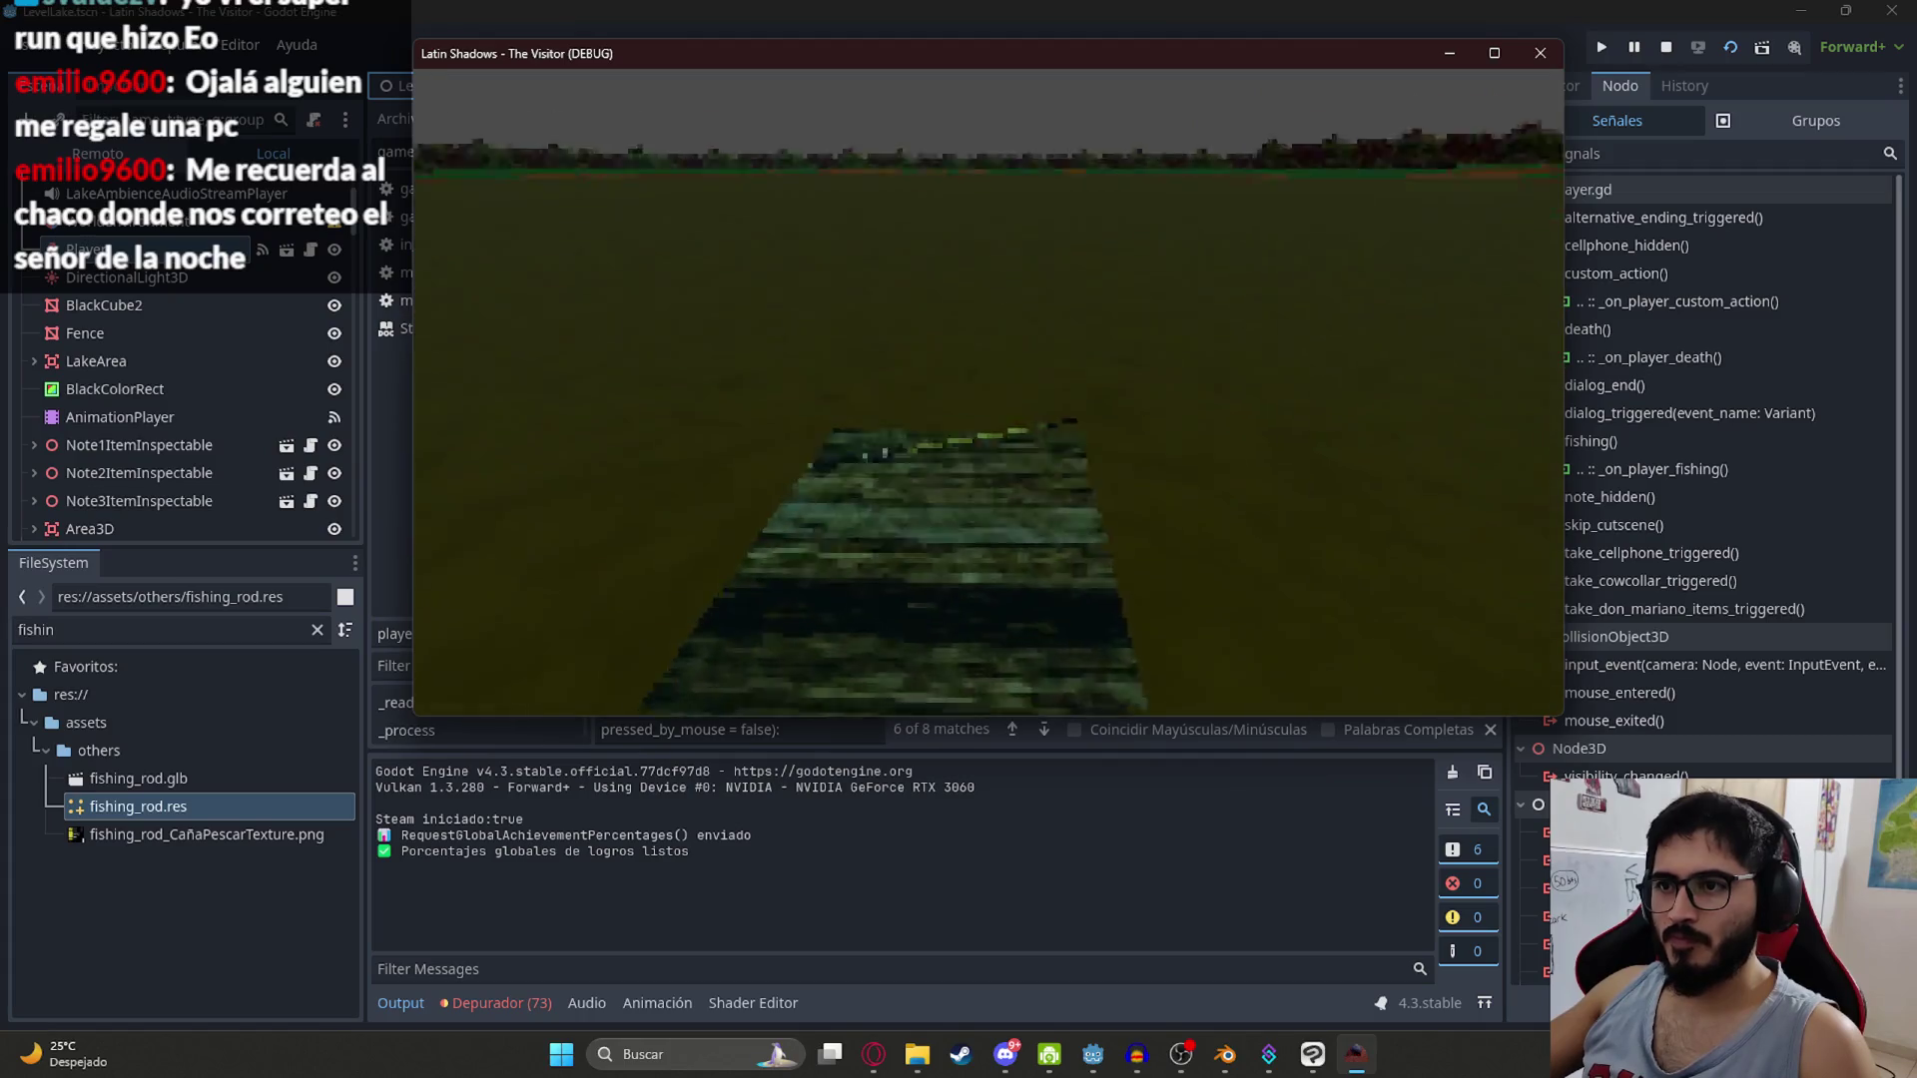
left_click(776, 633)
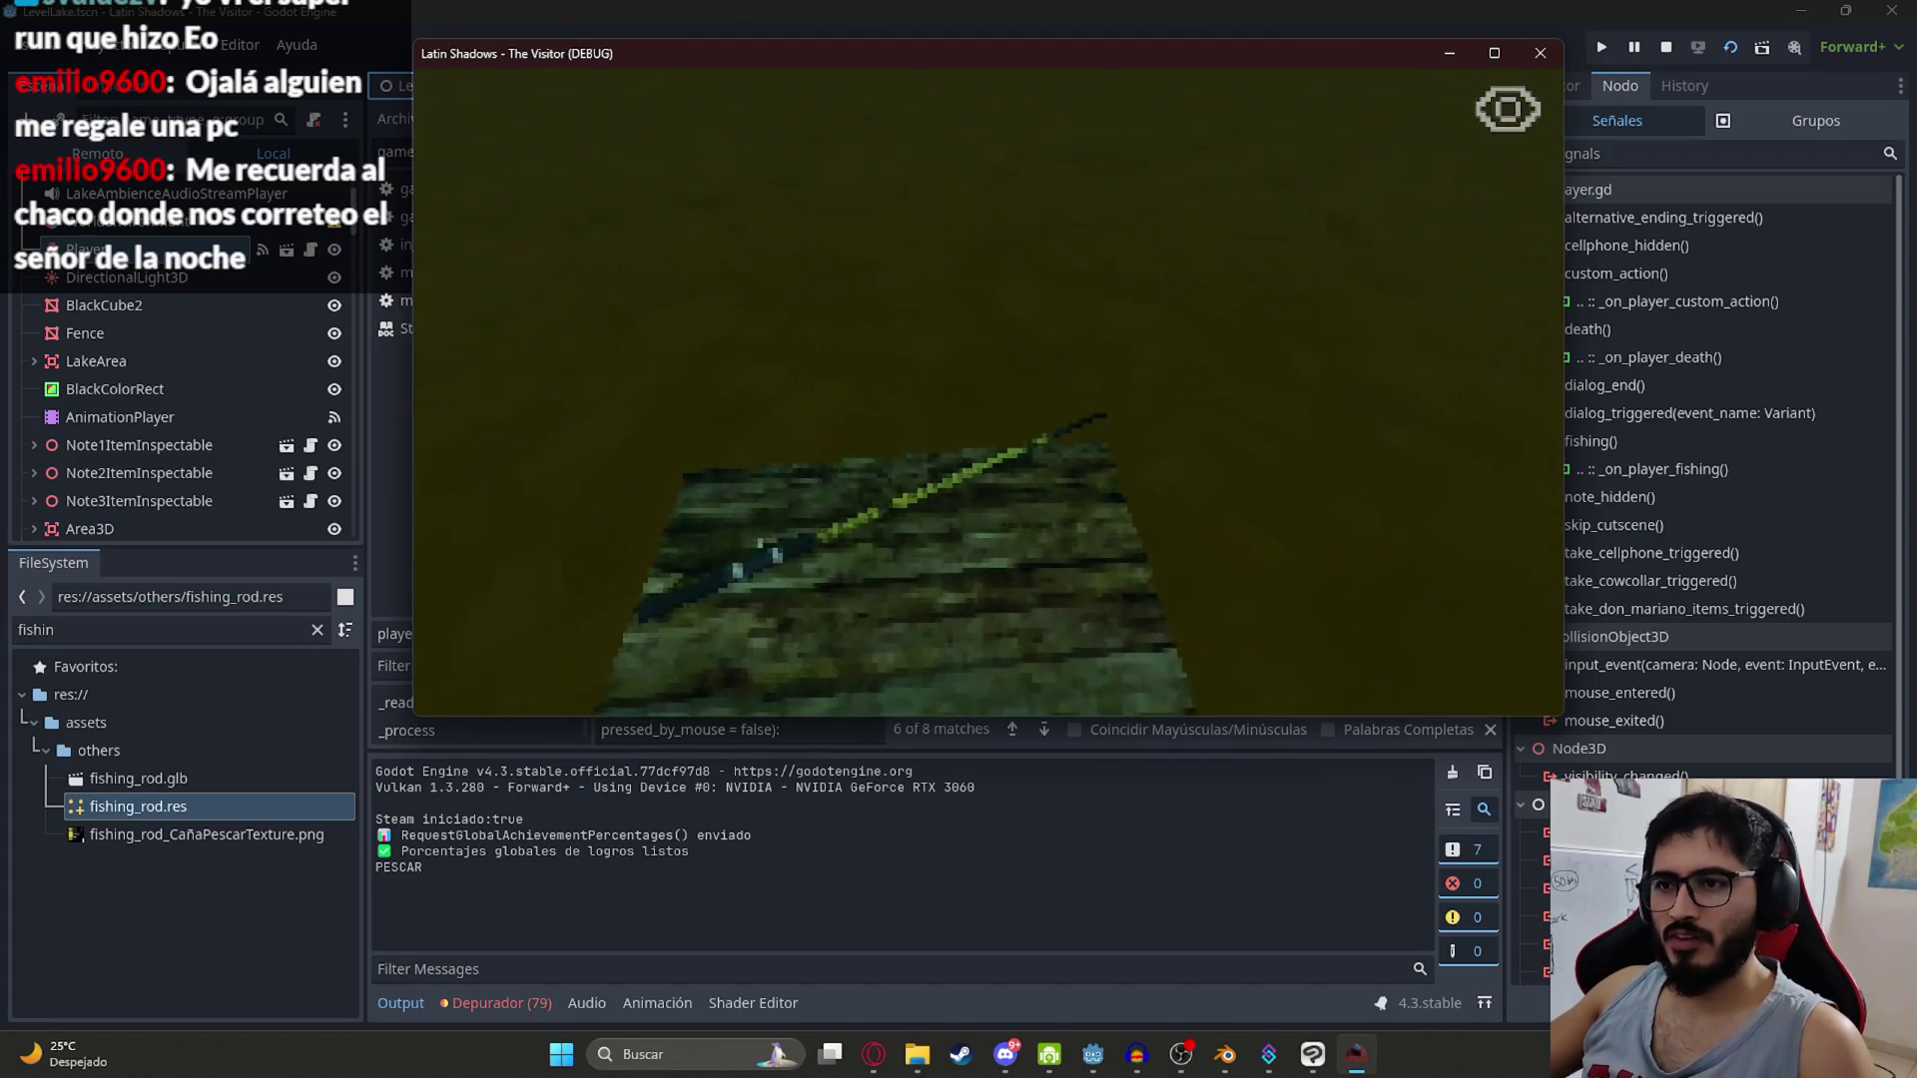
key("Escape")
left_click(1540, 51)
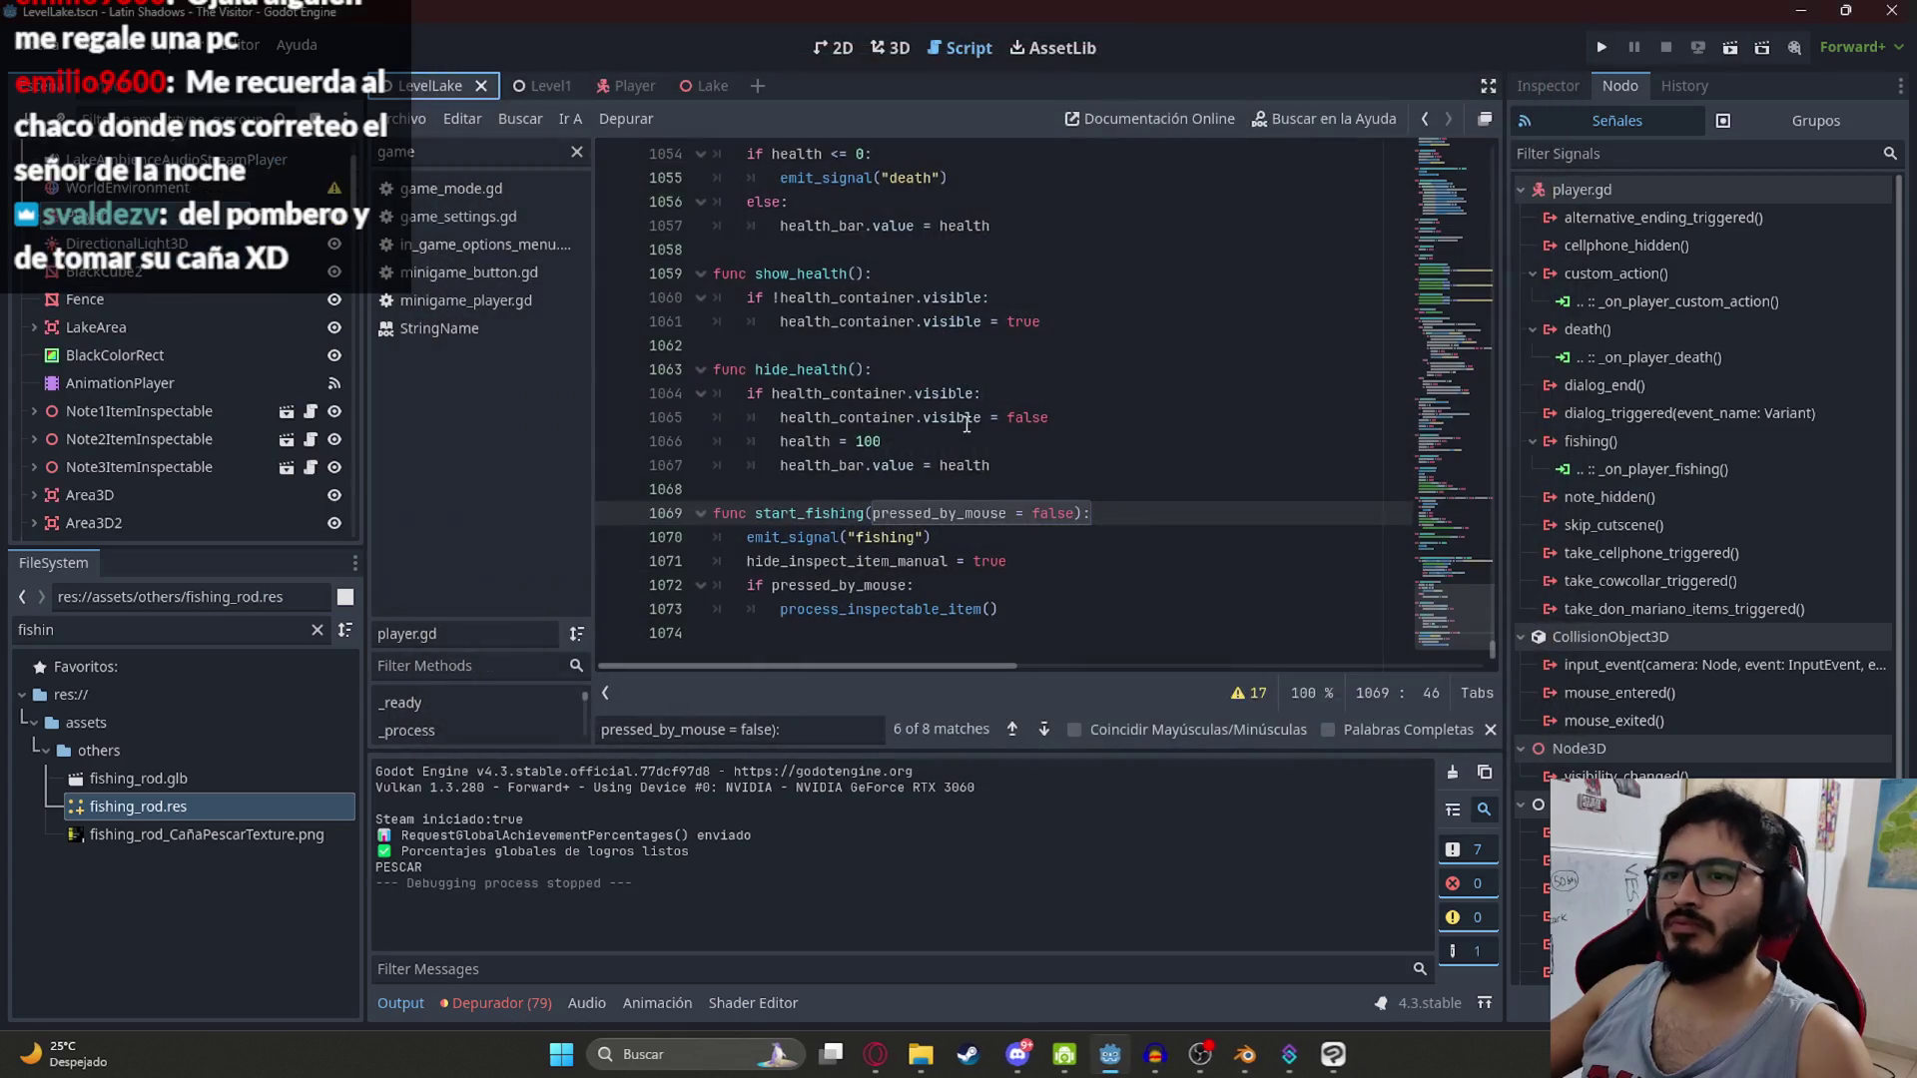
Step: Switch between the Level1 and Player scene tabs, placing the caret in the script
left_click(996, 579)
left_click(539, 104)
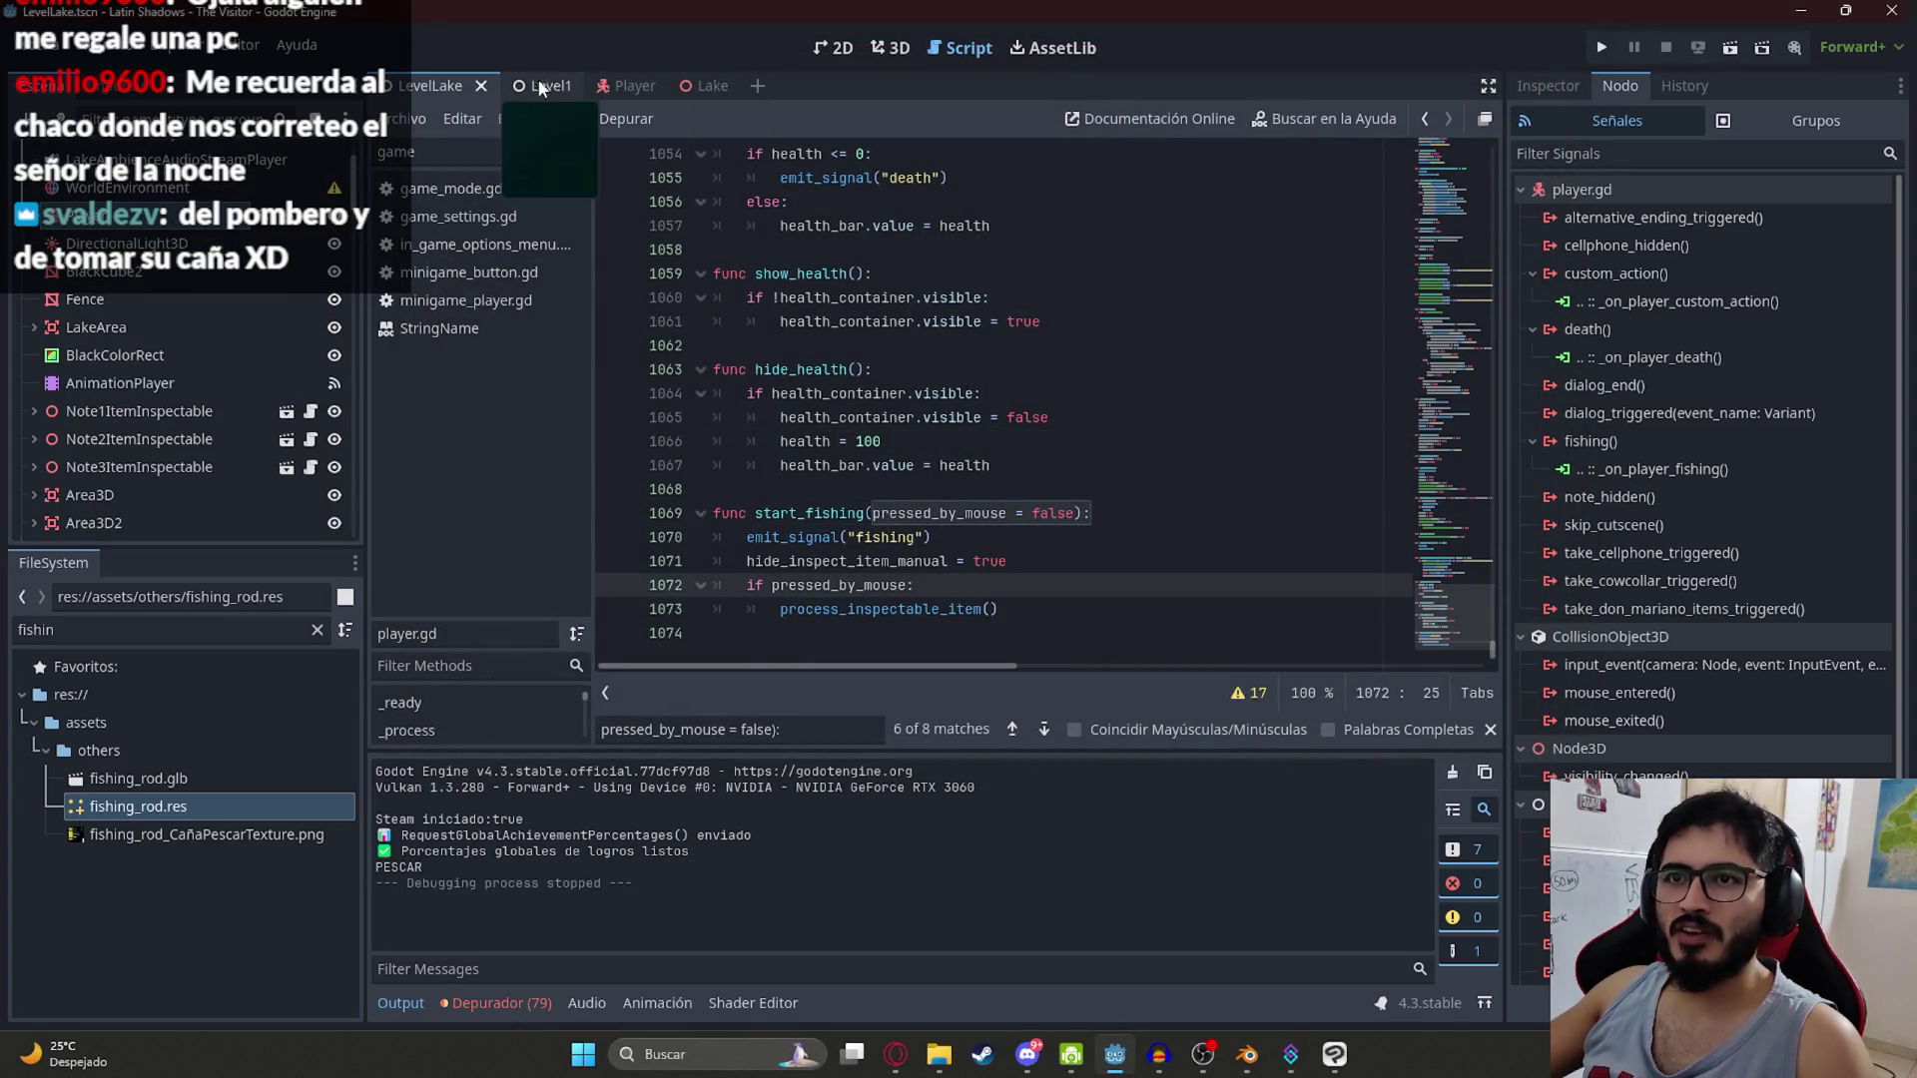
left_click(547, 88)
left_click(604, 85)
left_click(844, 259)
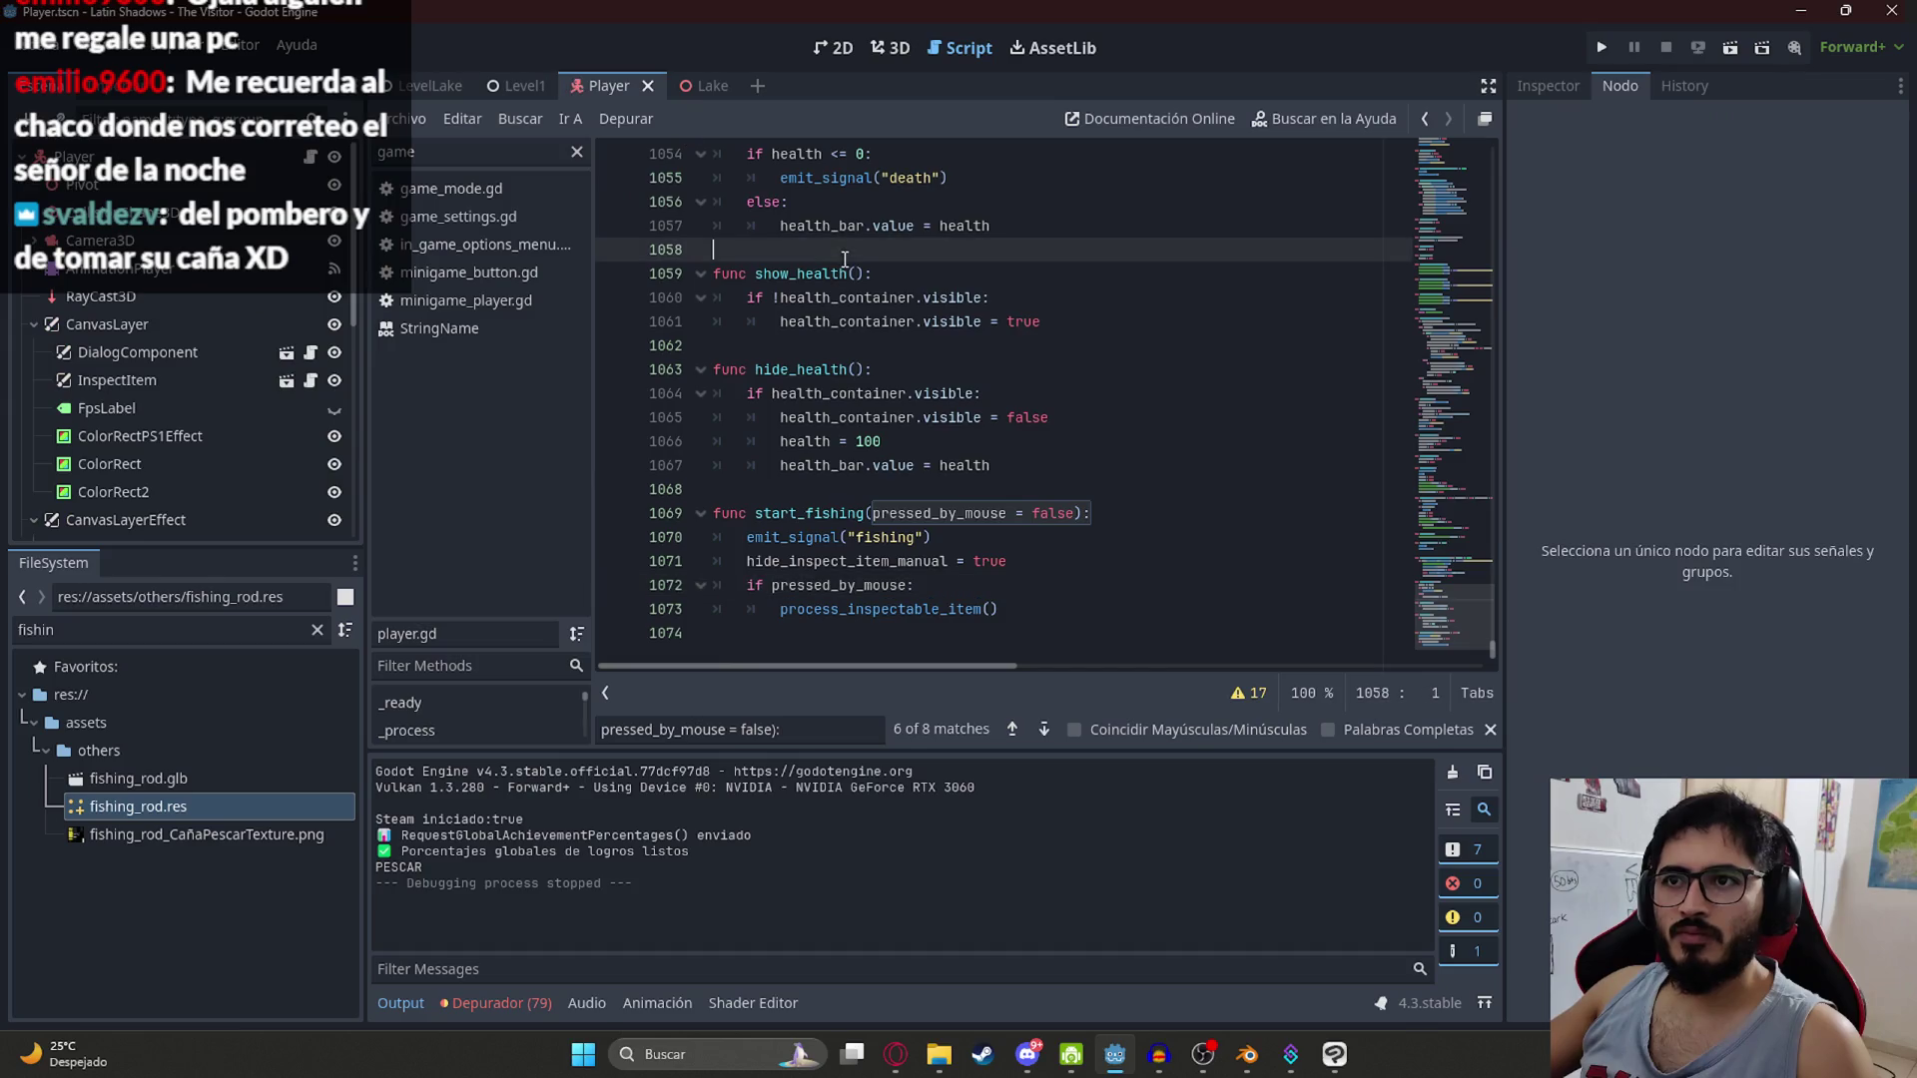
left_click(1007, 445)
Step: Search level_lake.gd for 'print' and select print("PESCAR") on line 327
key("ctrl+f")
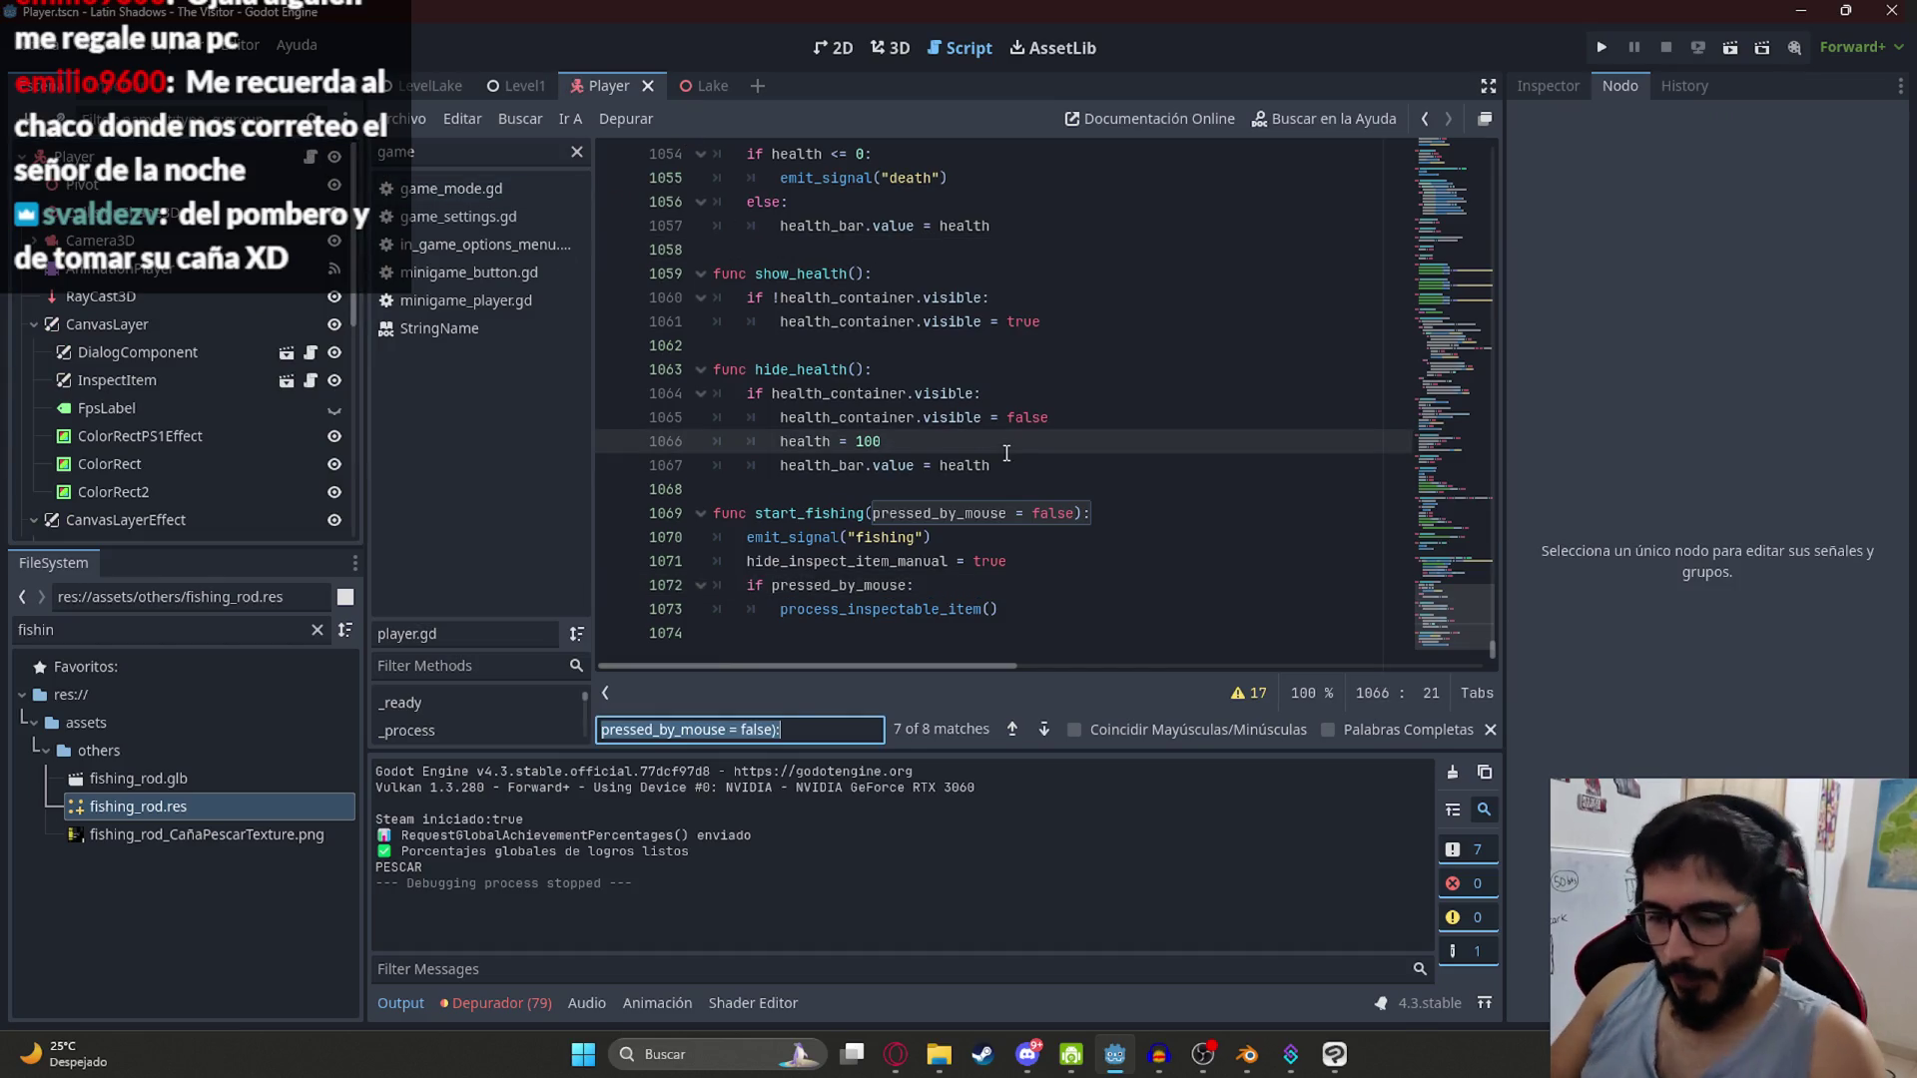
type("print")
key("ctrl+a")
key("BackSpace")
left_click(429, 86)
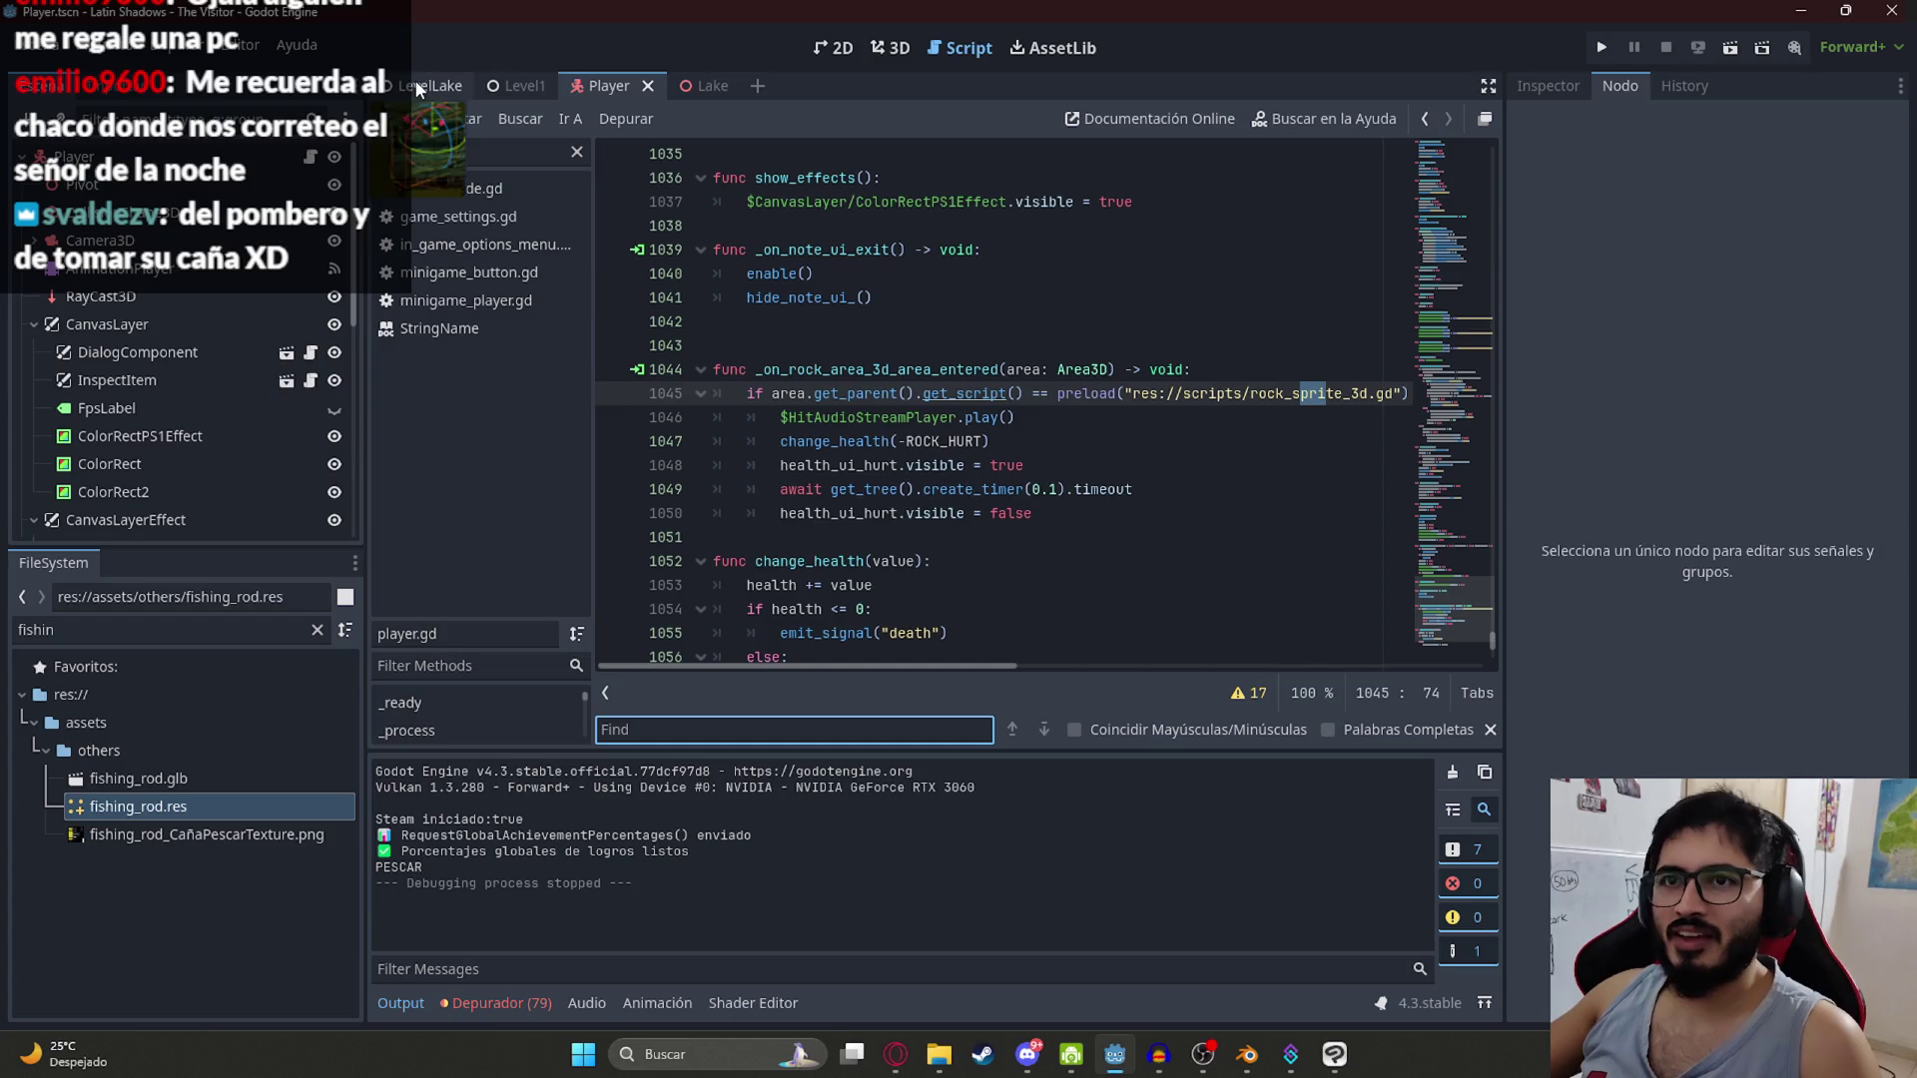
type("print")
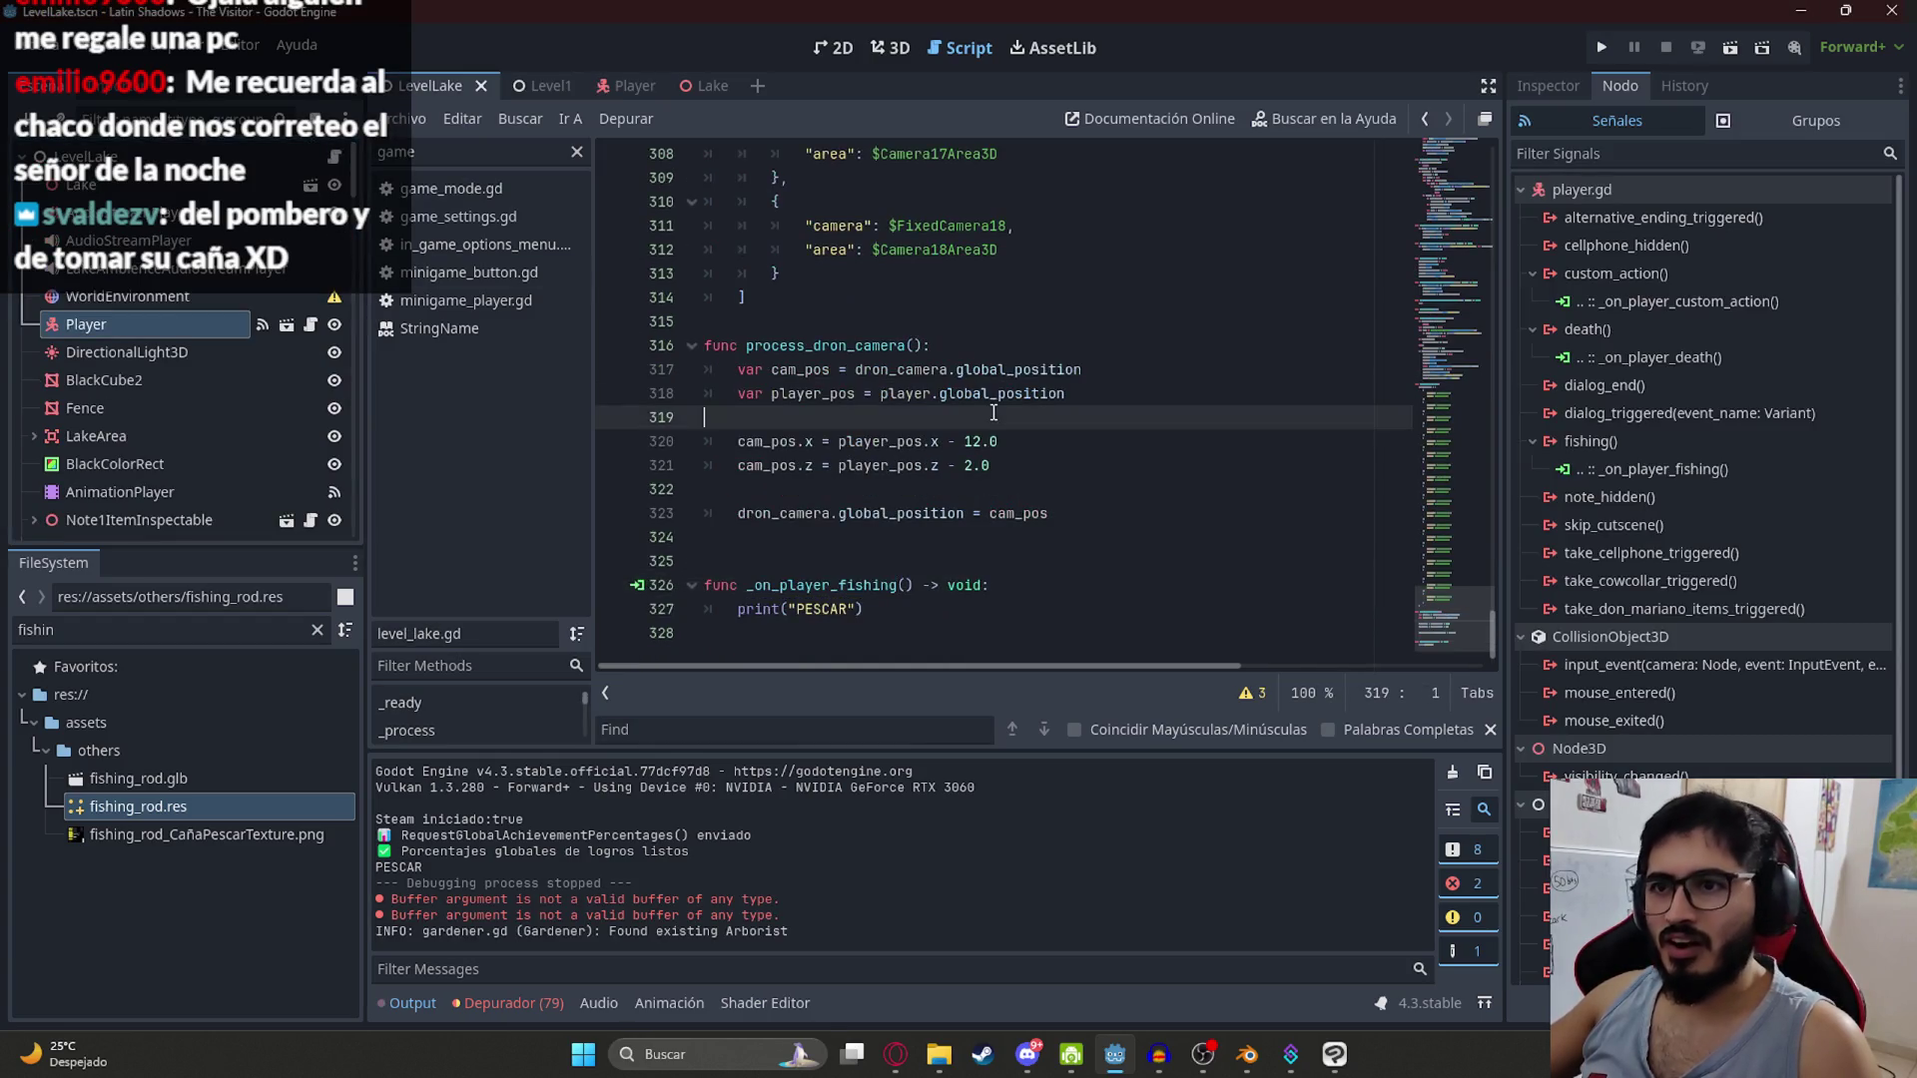
left_click_drag(884, 618, 737, 604)
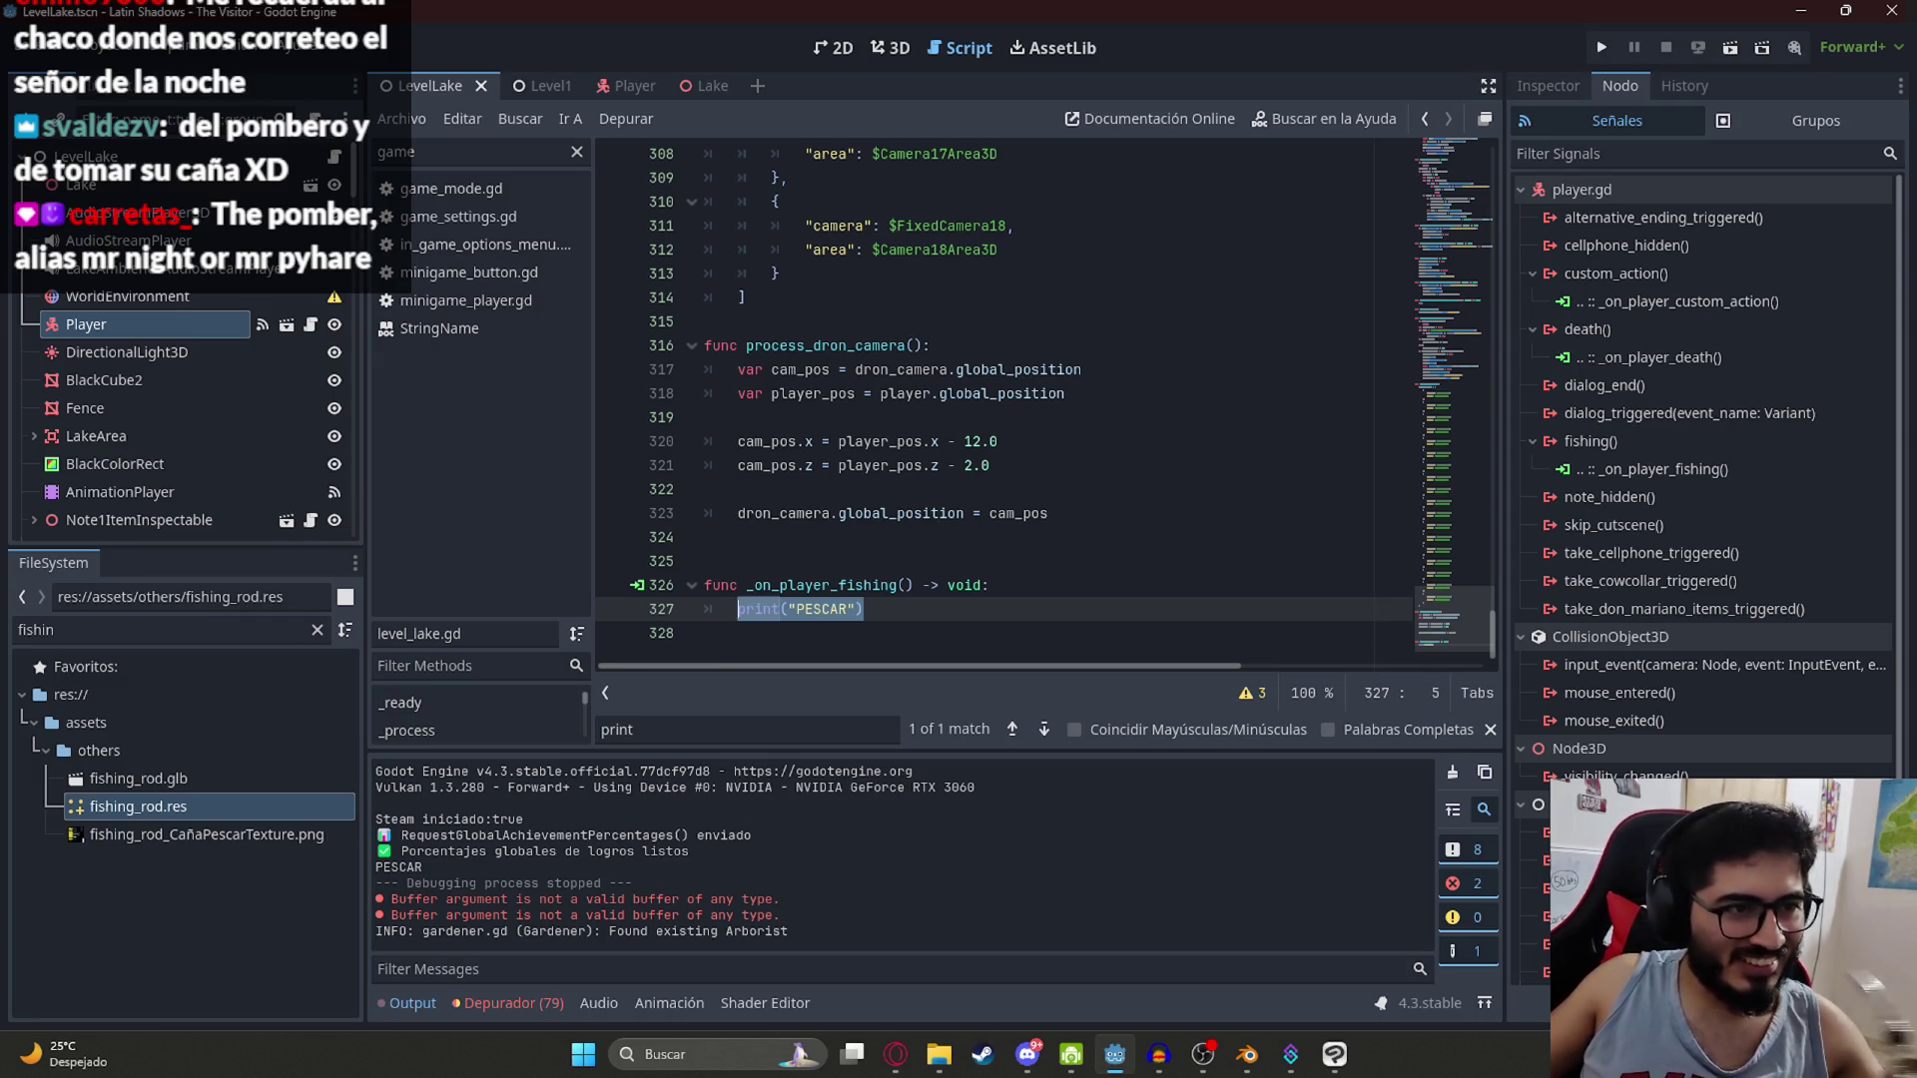
Step: Review the _on_player_fishing code in level_lake.gd, then open the Player scene in the 3D view
key("alt+Tab")
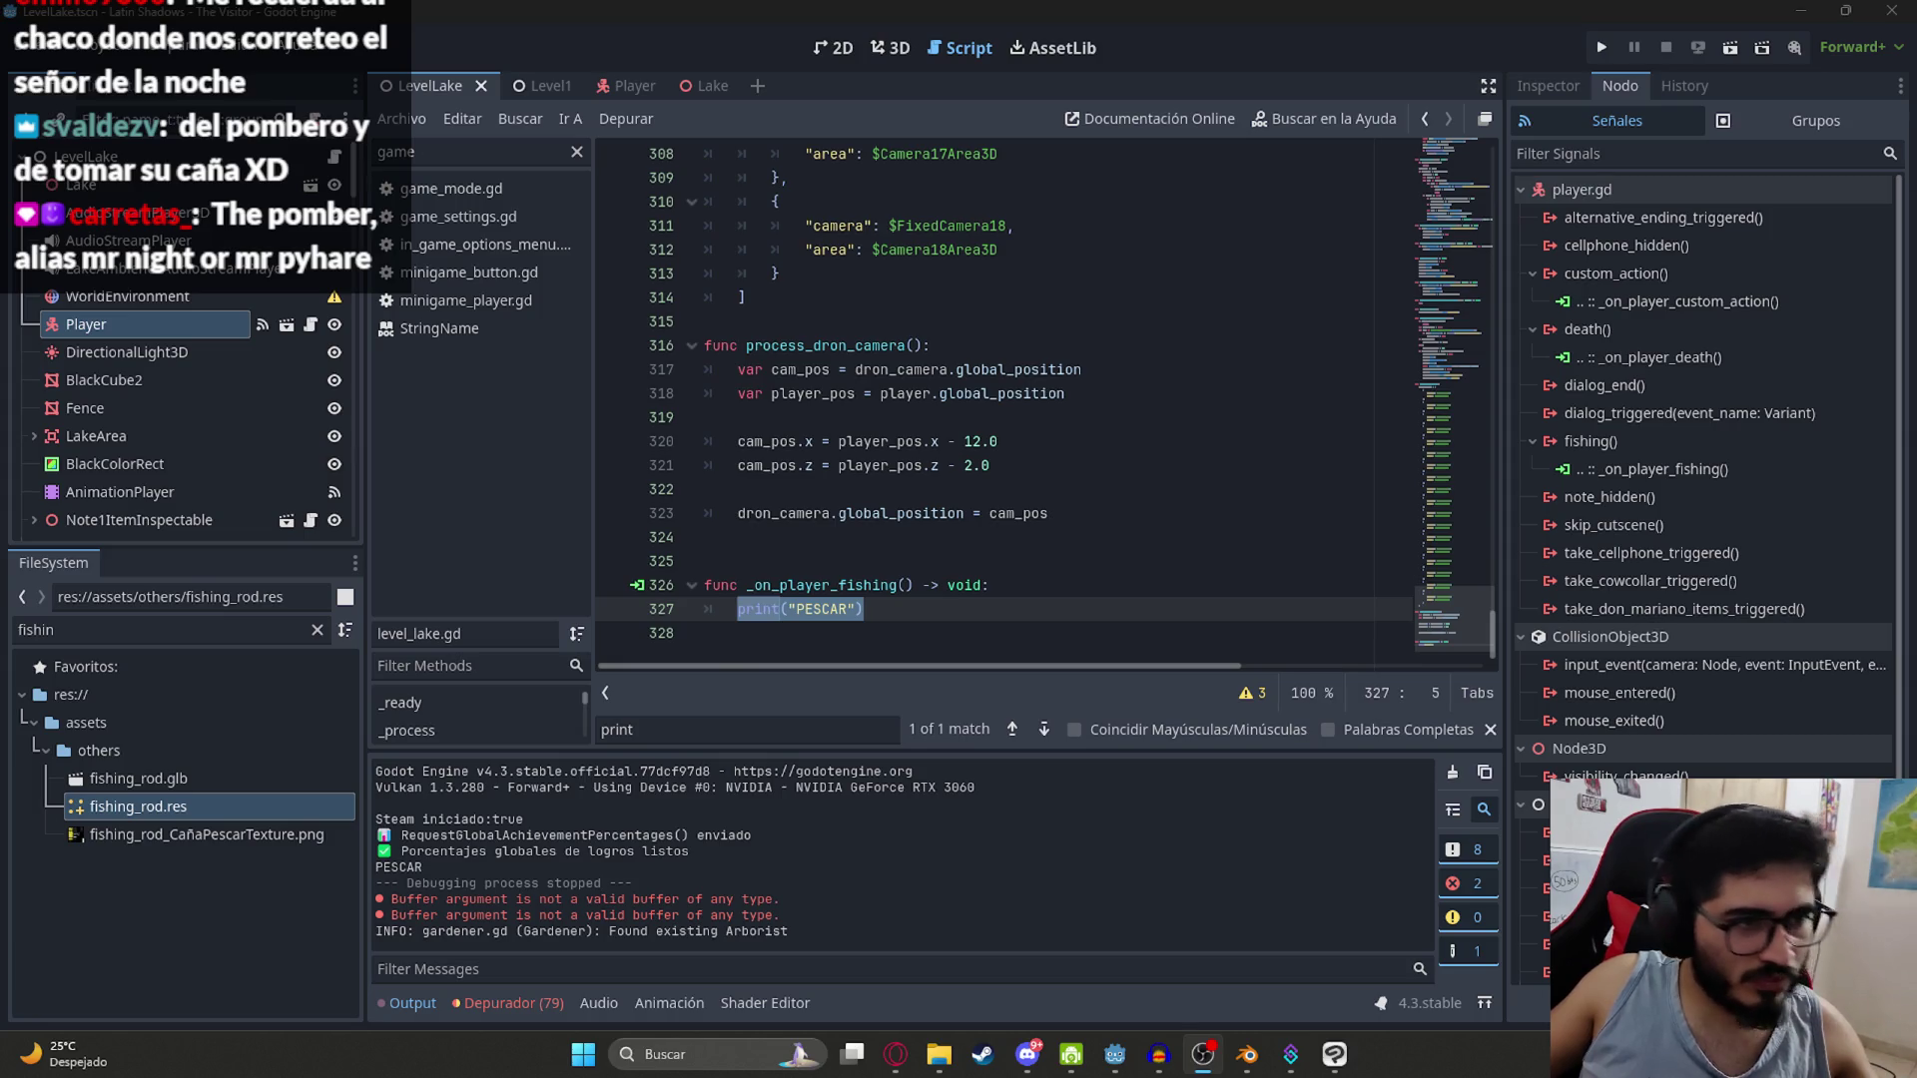
left_click(908, 486)
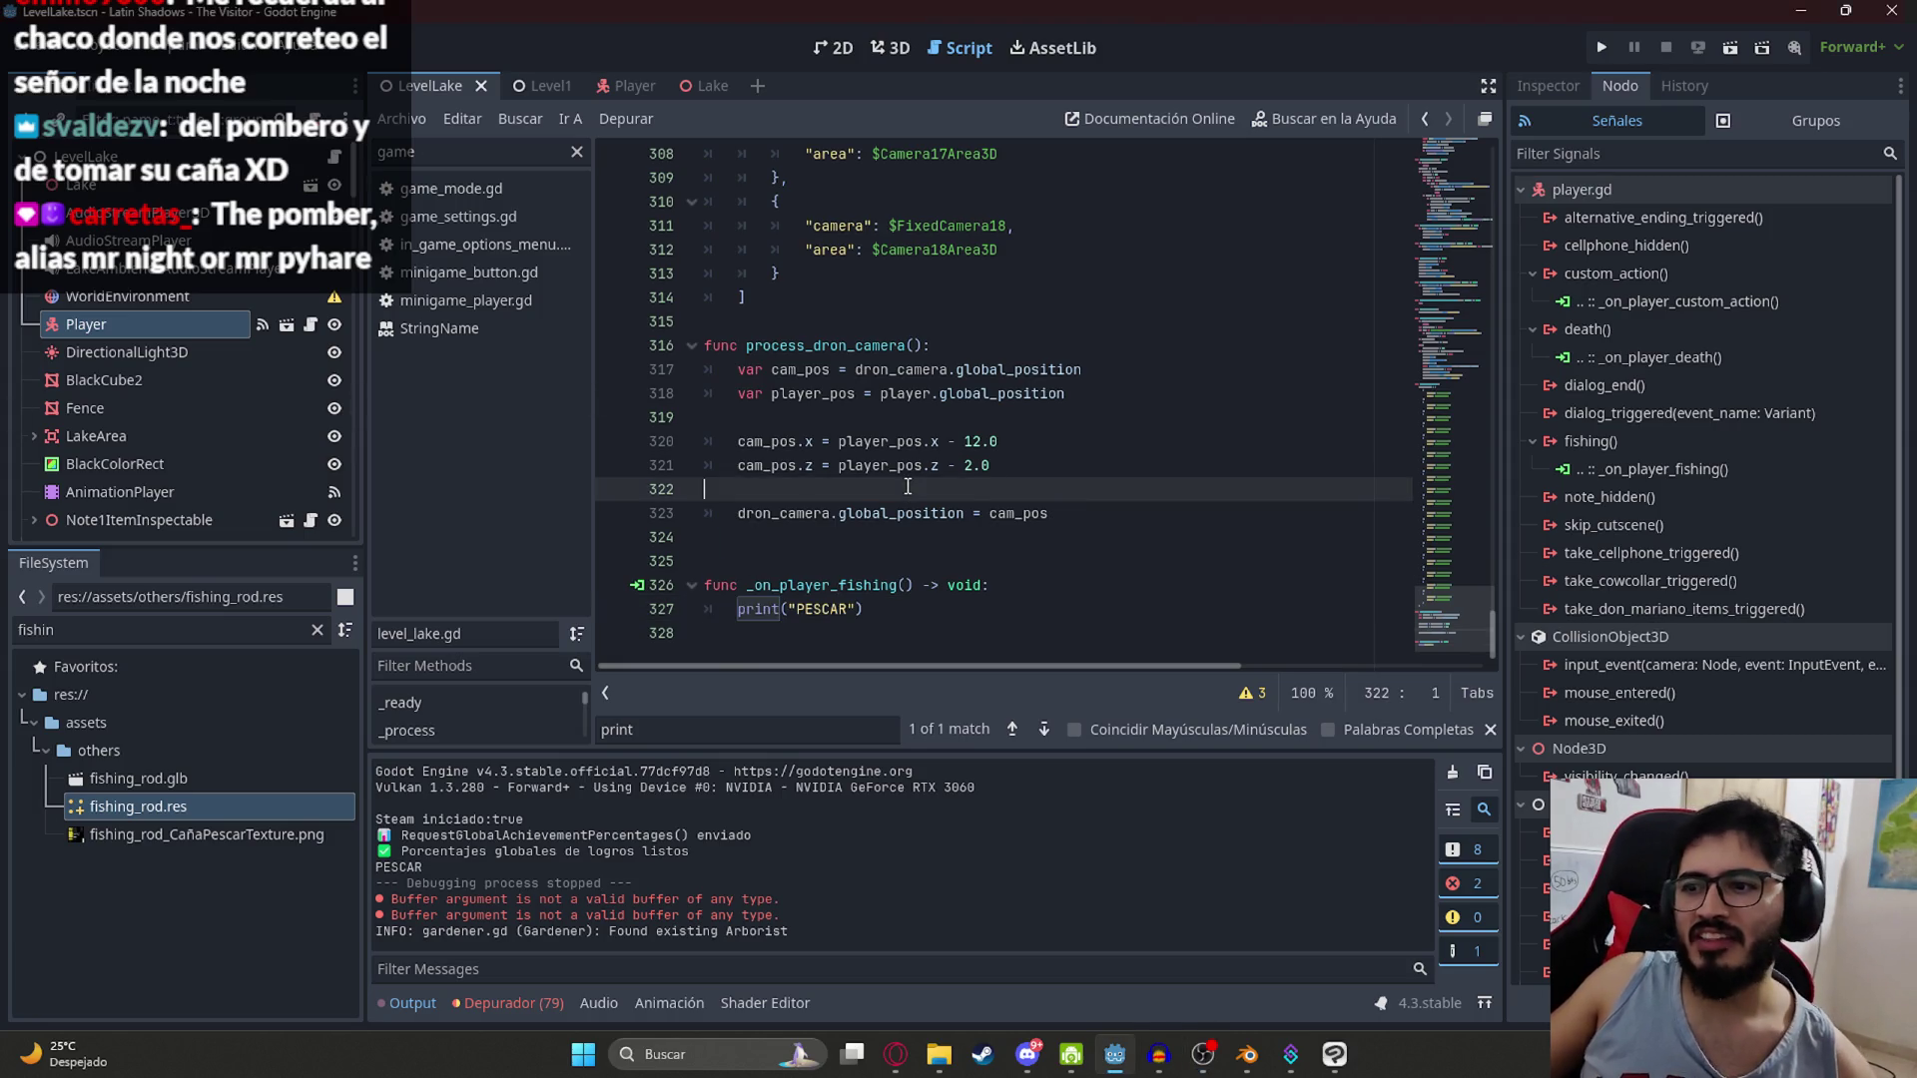
left_click(876, 584)
left_click(420, 91)
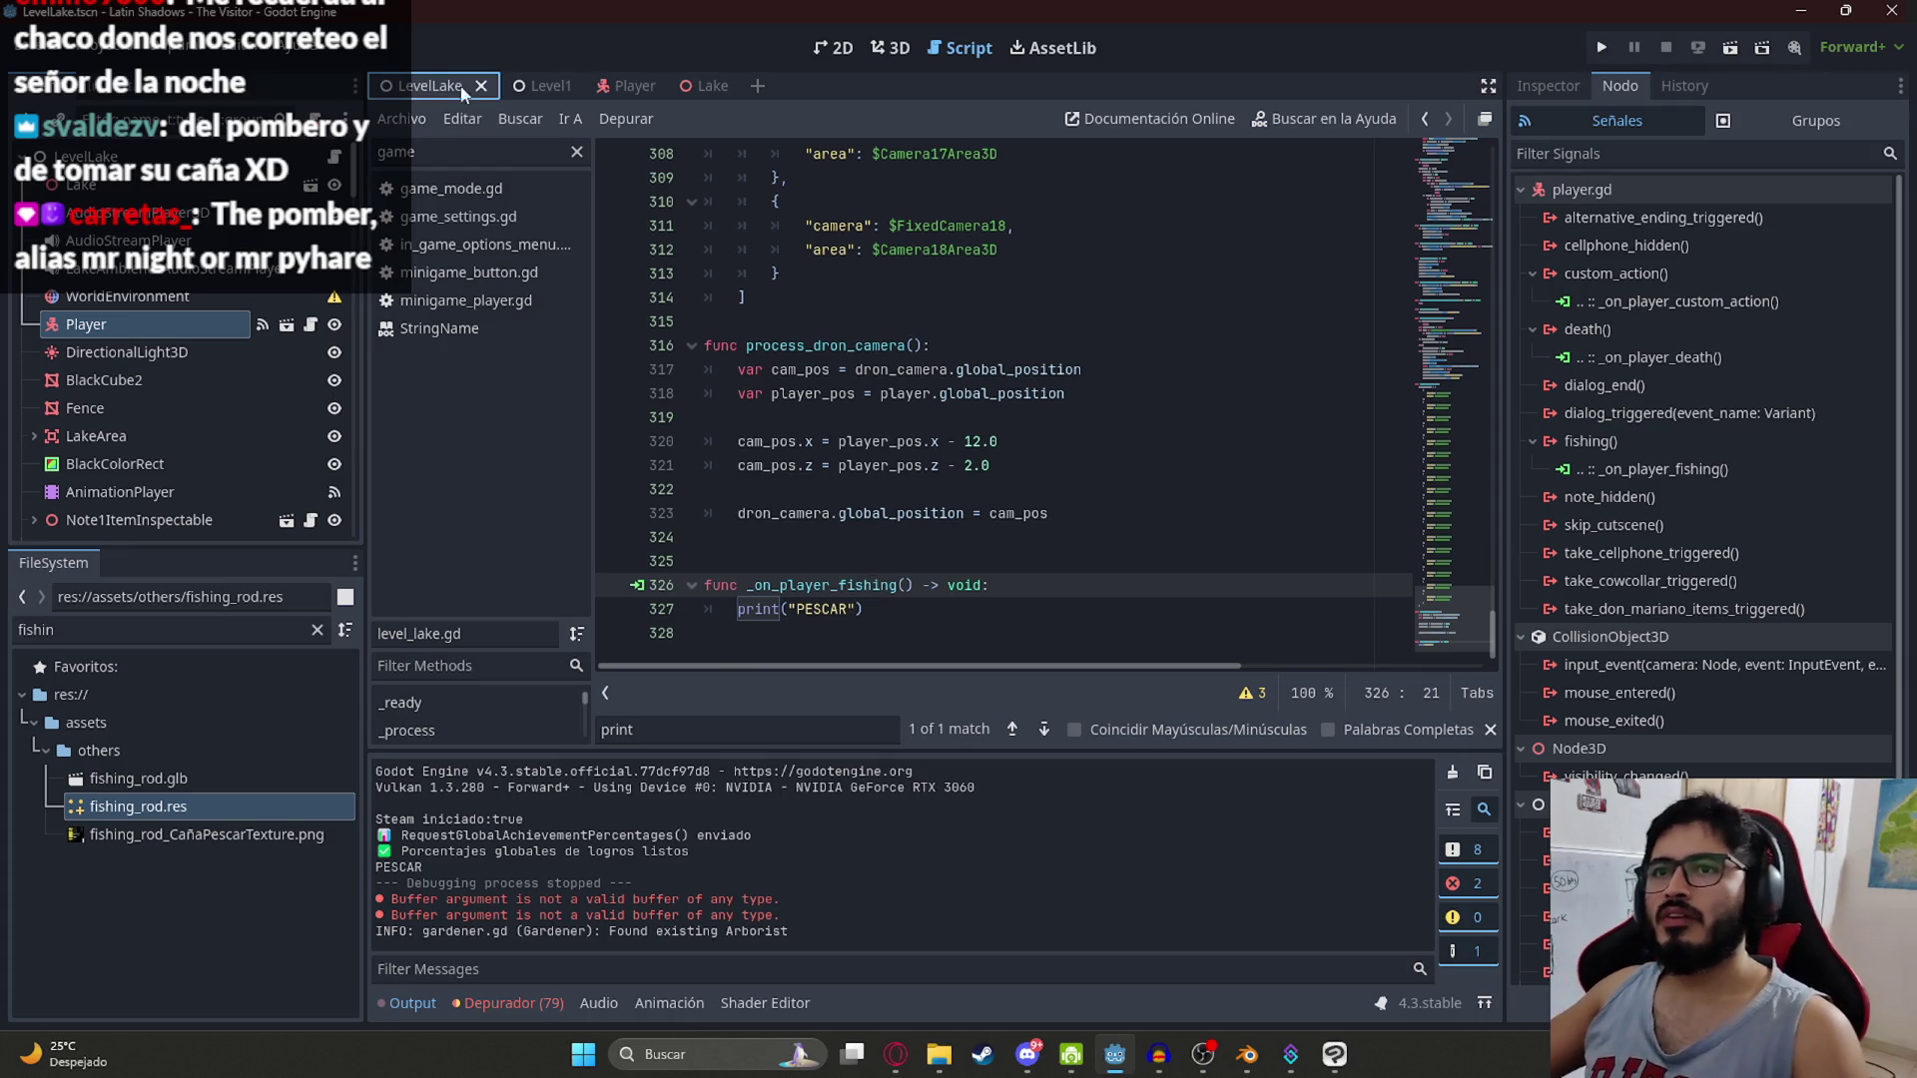
left_click(578, 151)
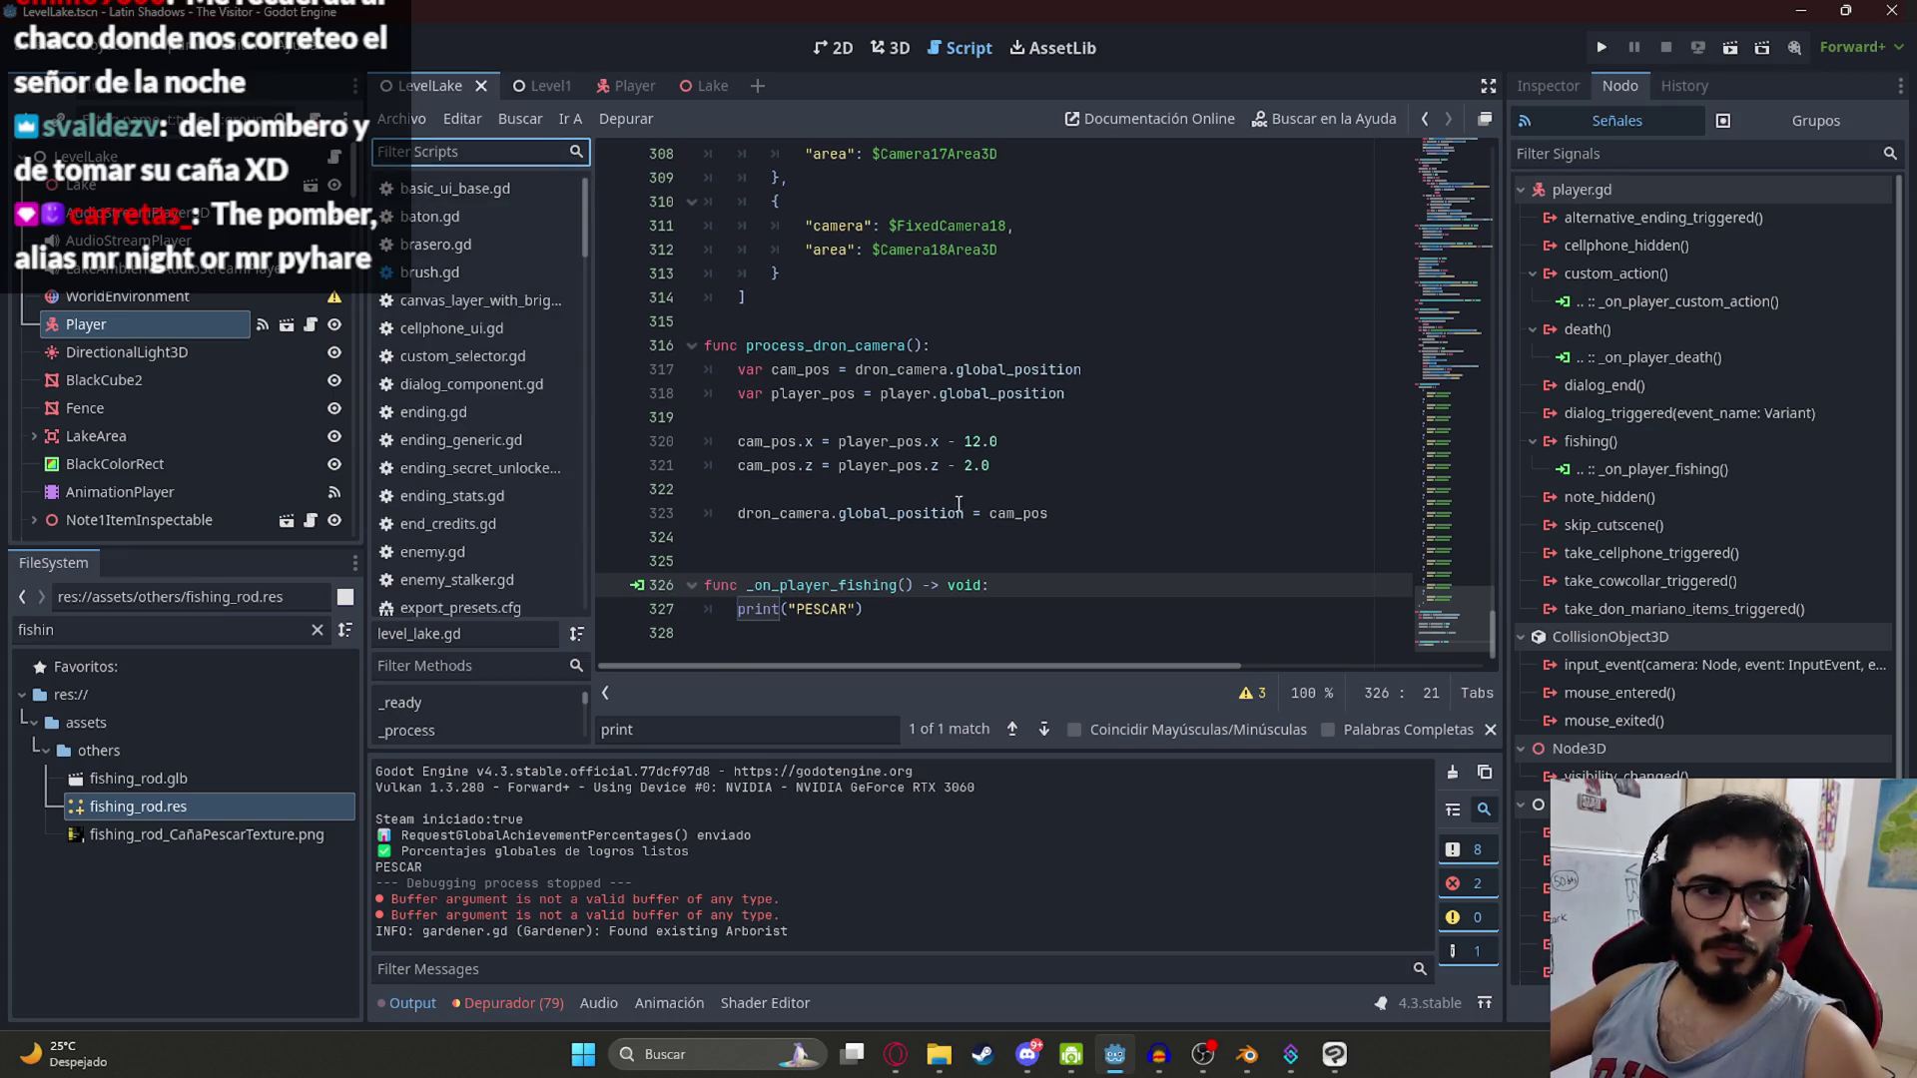
left_click(1111, 427)
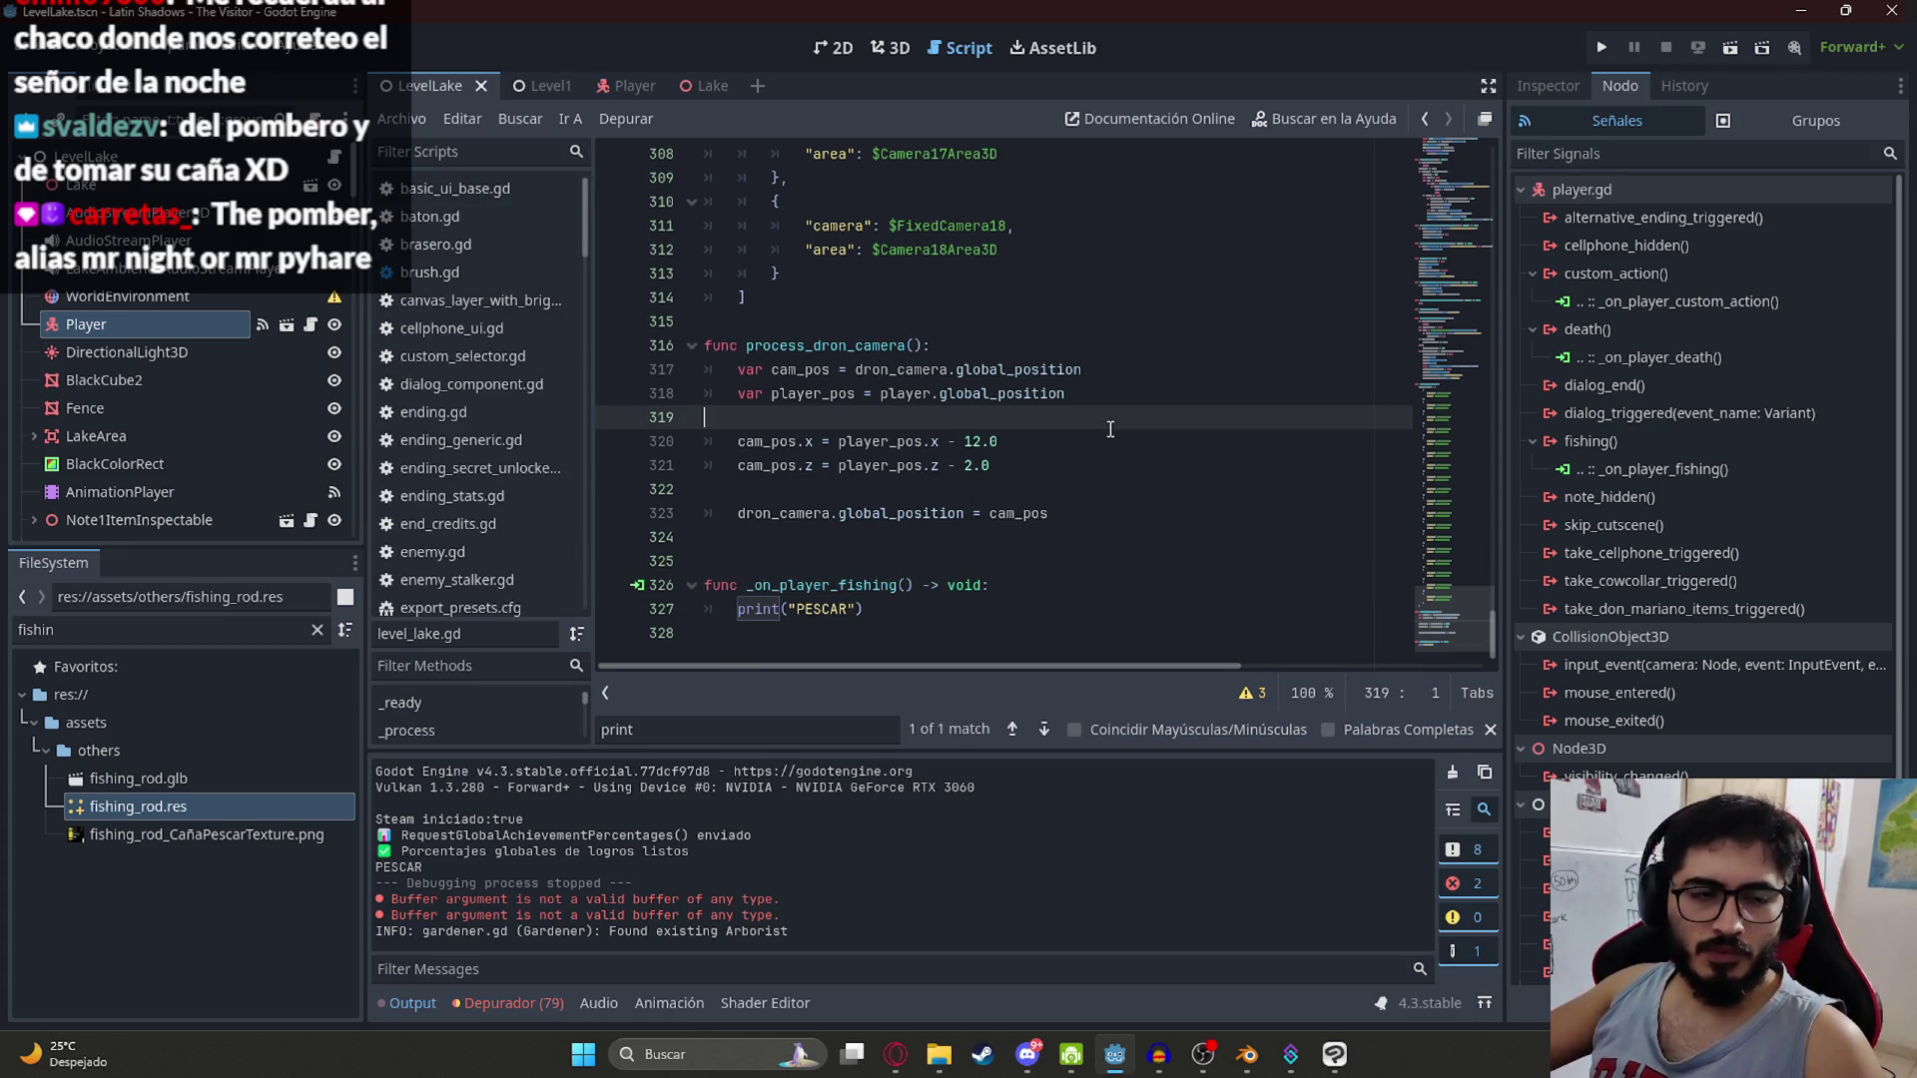
left_click(922, 441)
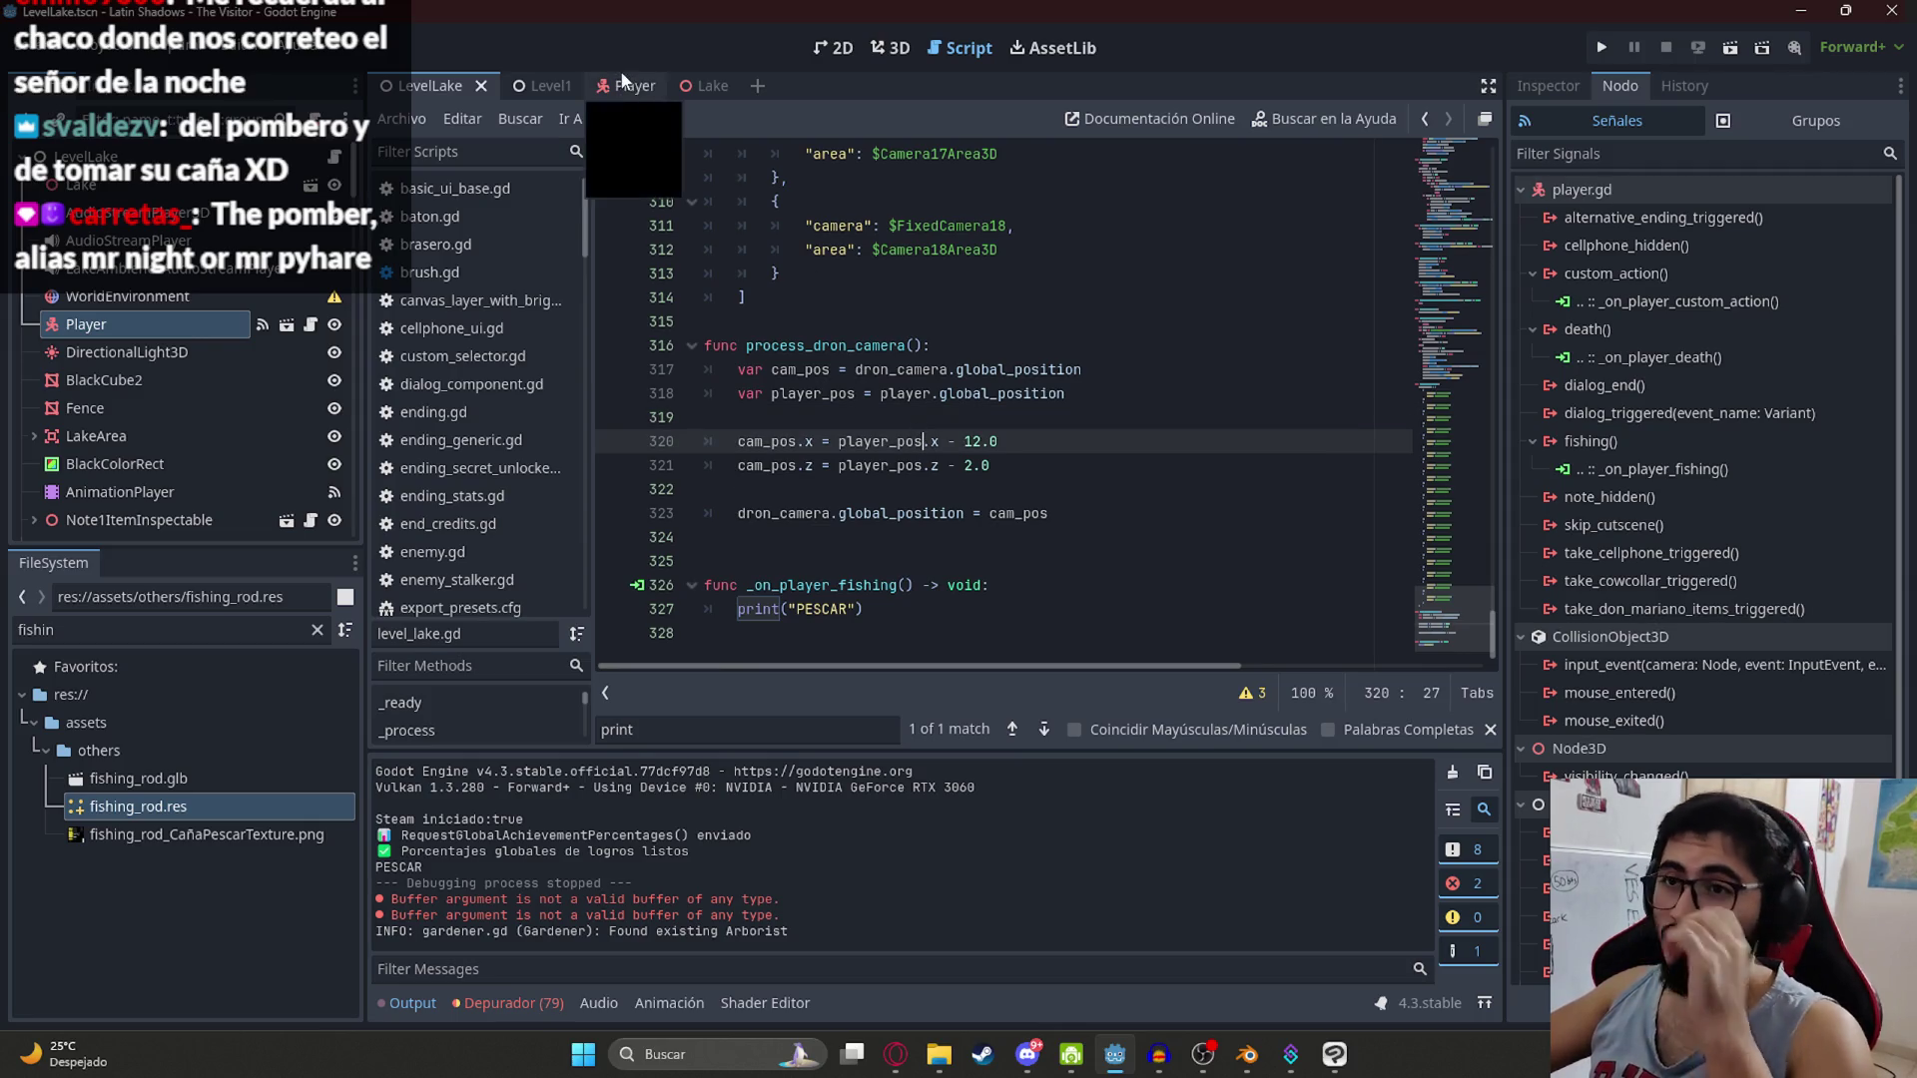
left_click(624, 86)
left_click(892, 47)
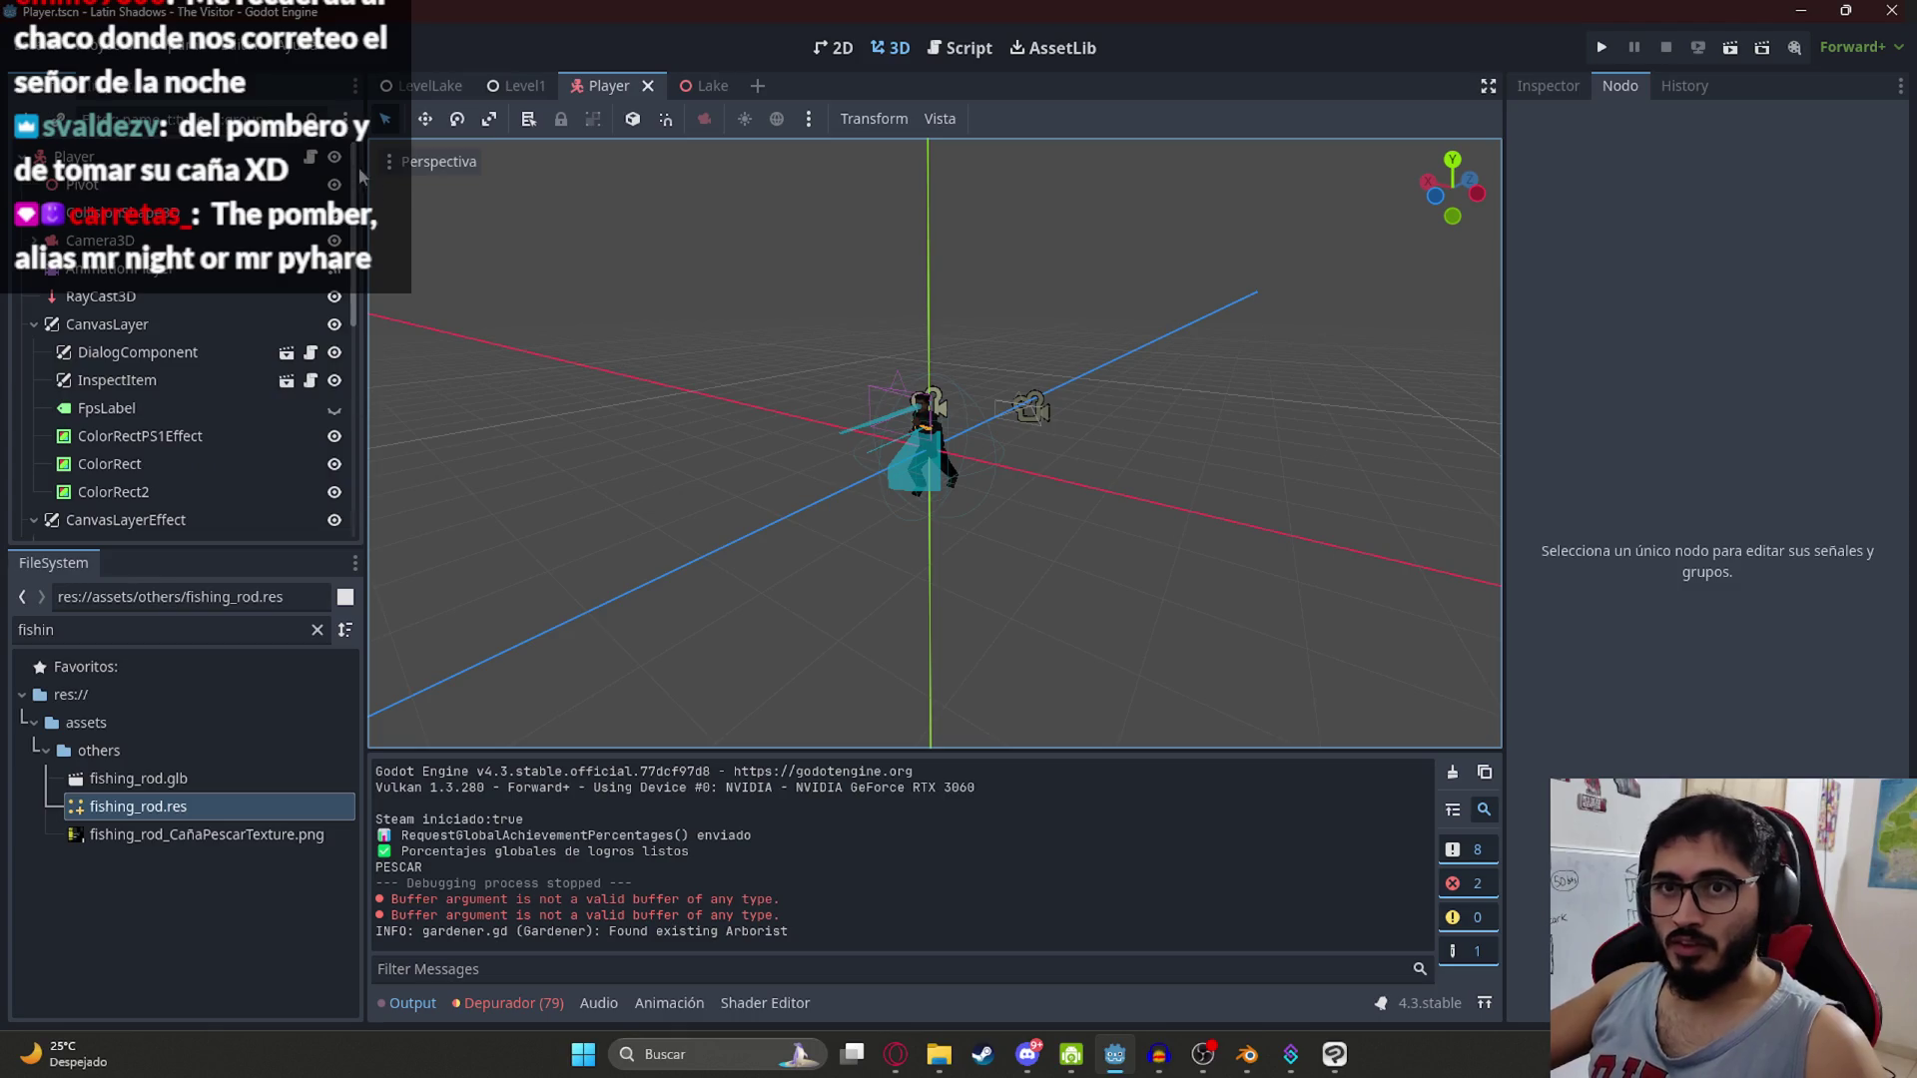
Step: Filter the project files for 'player' and open the MinigamePlayer.tscn scene
left_click(317, 629)
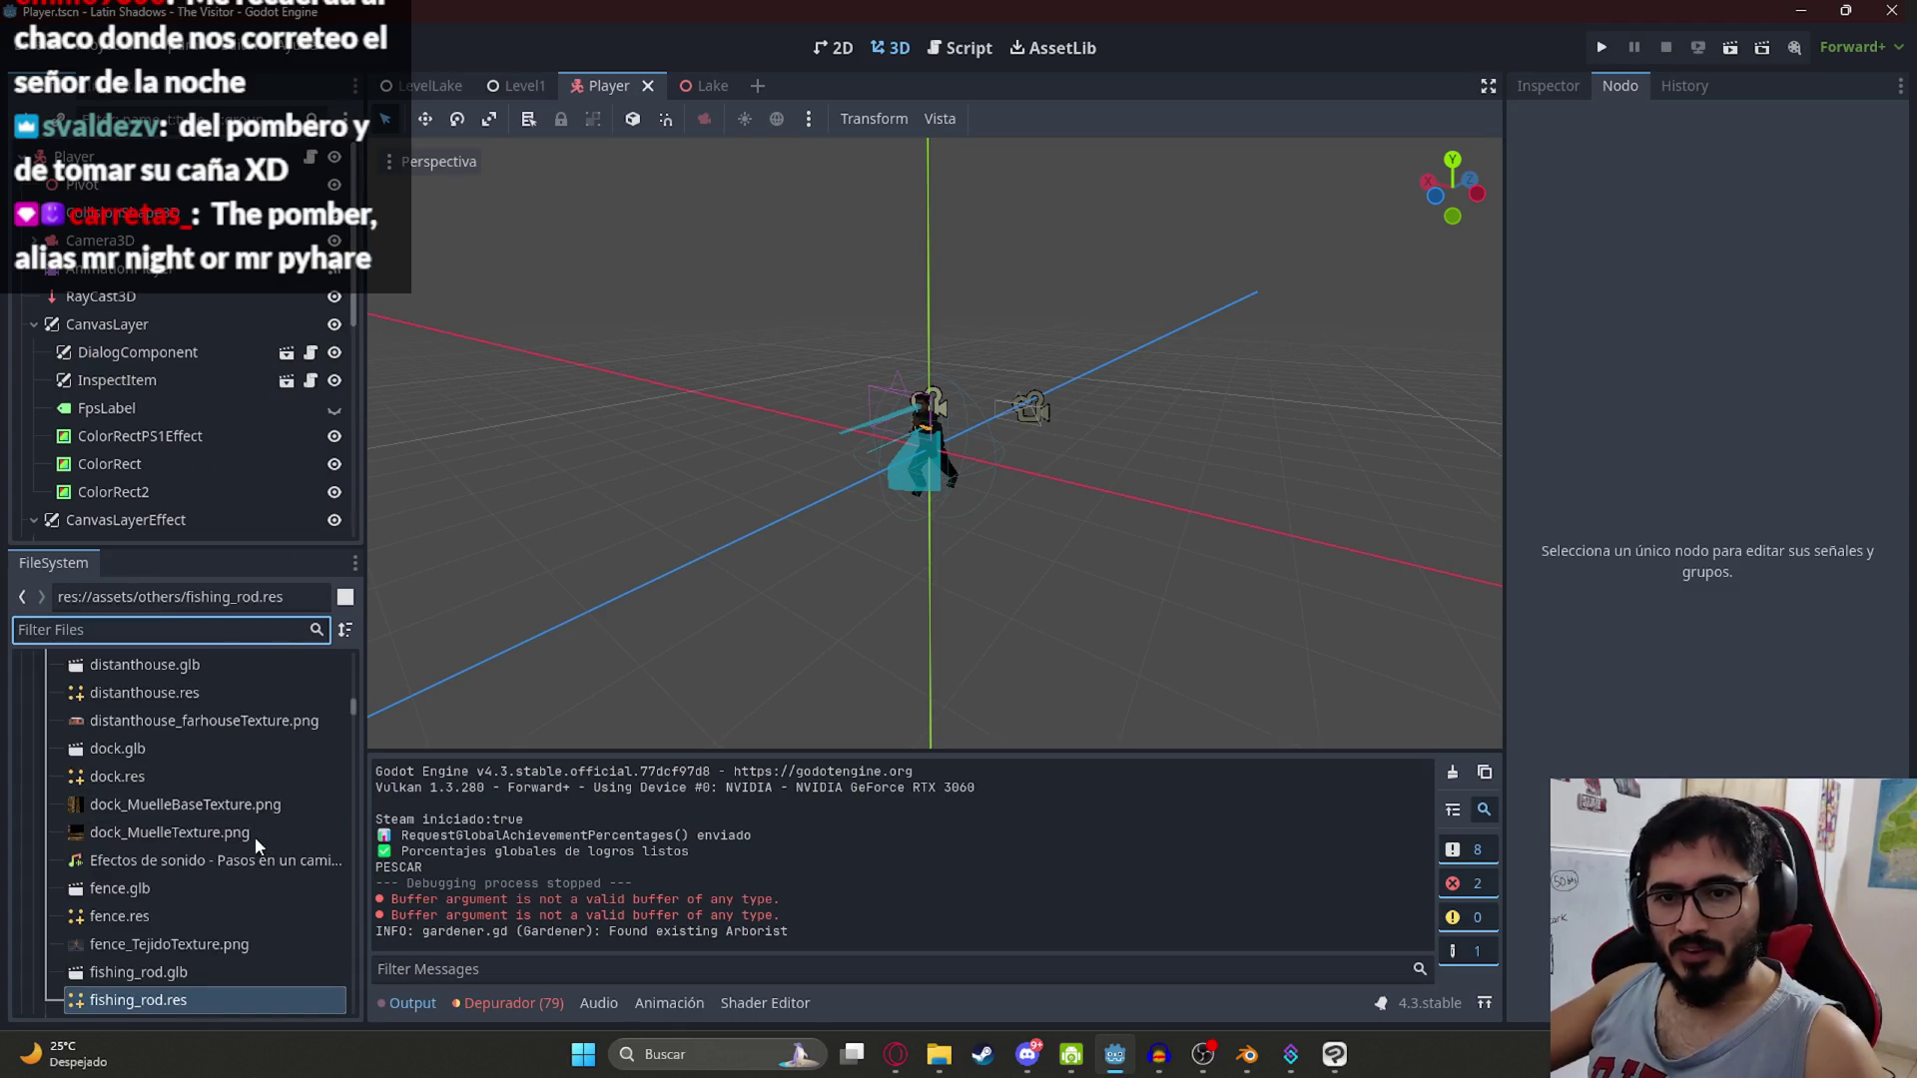
type("player")
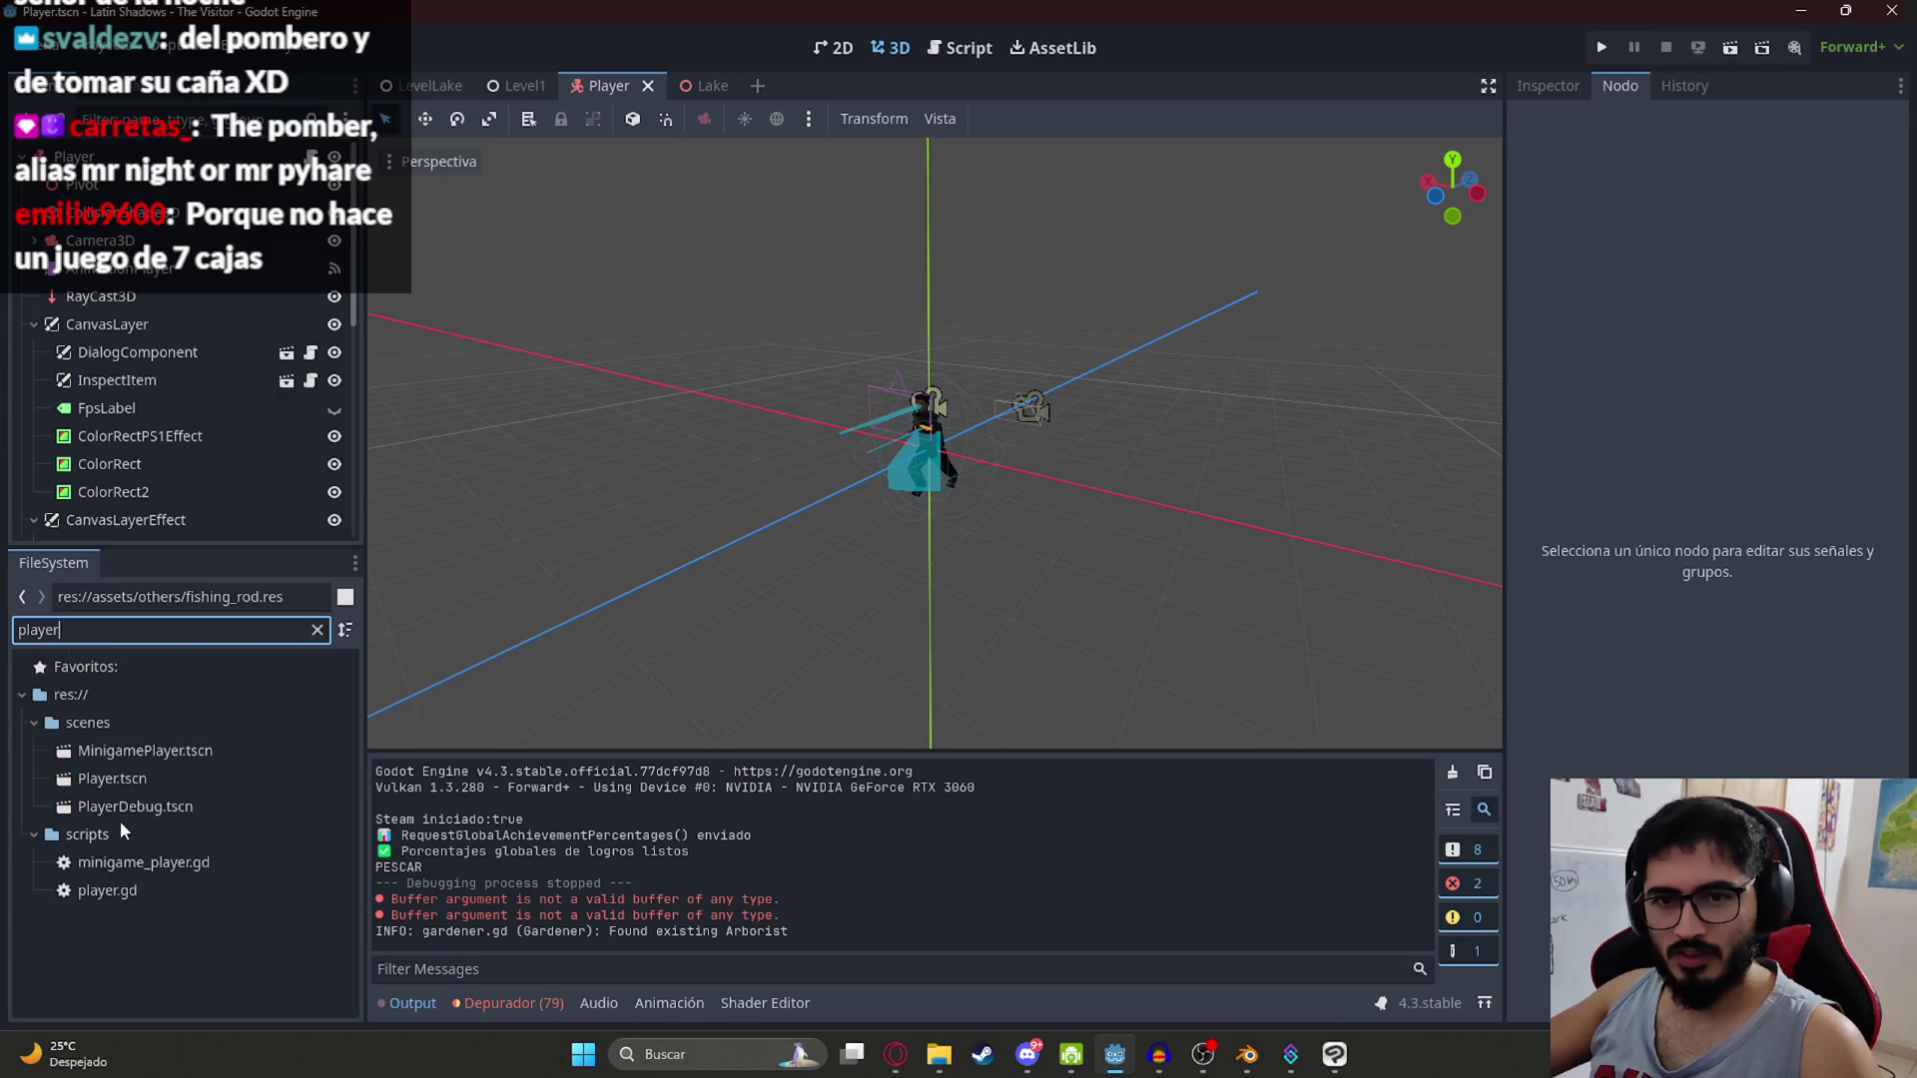
left_click(167, 750)
left_click(317, 629)
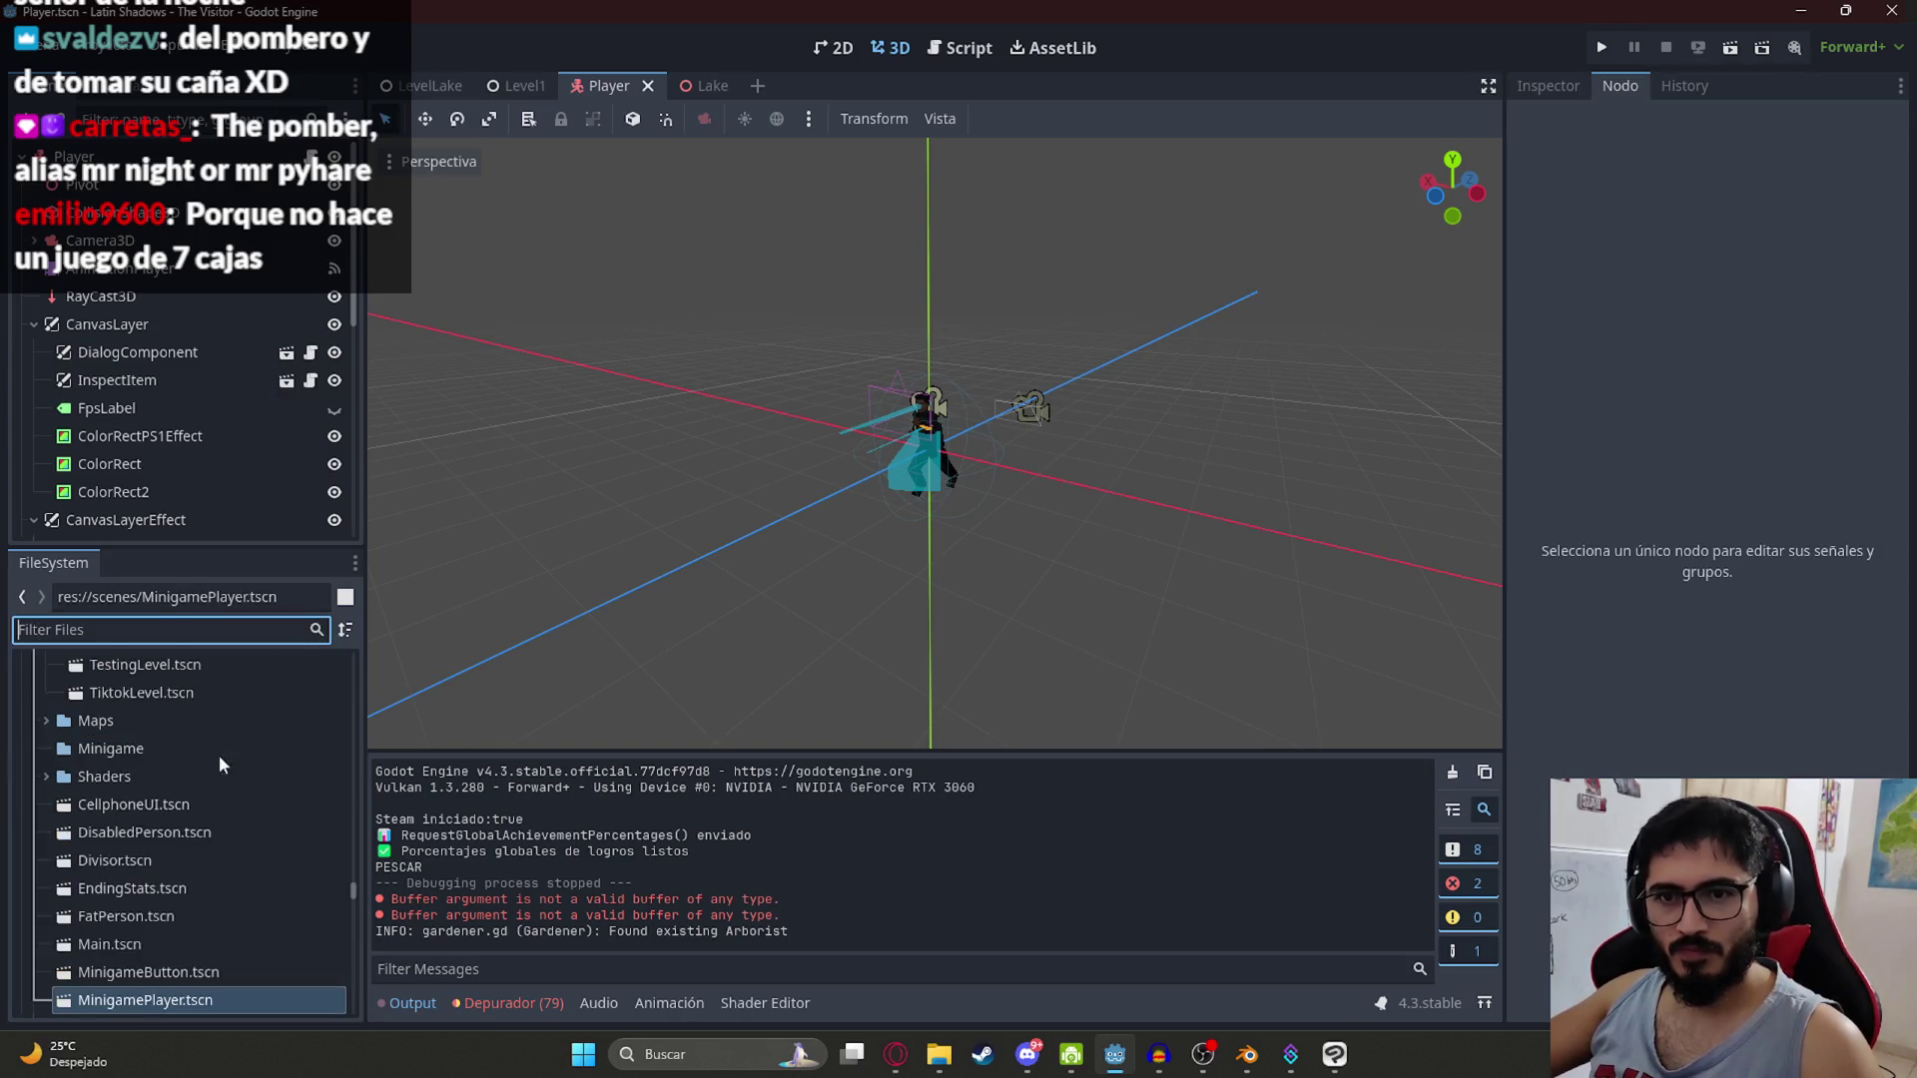
double_click(200, 866)
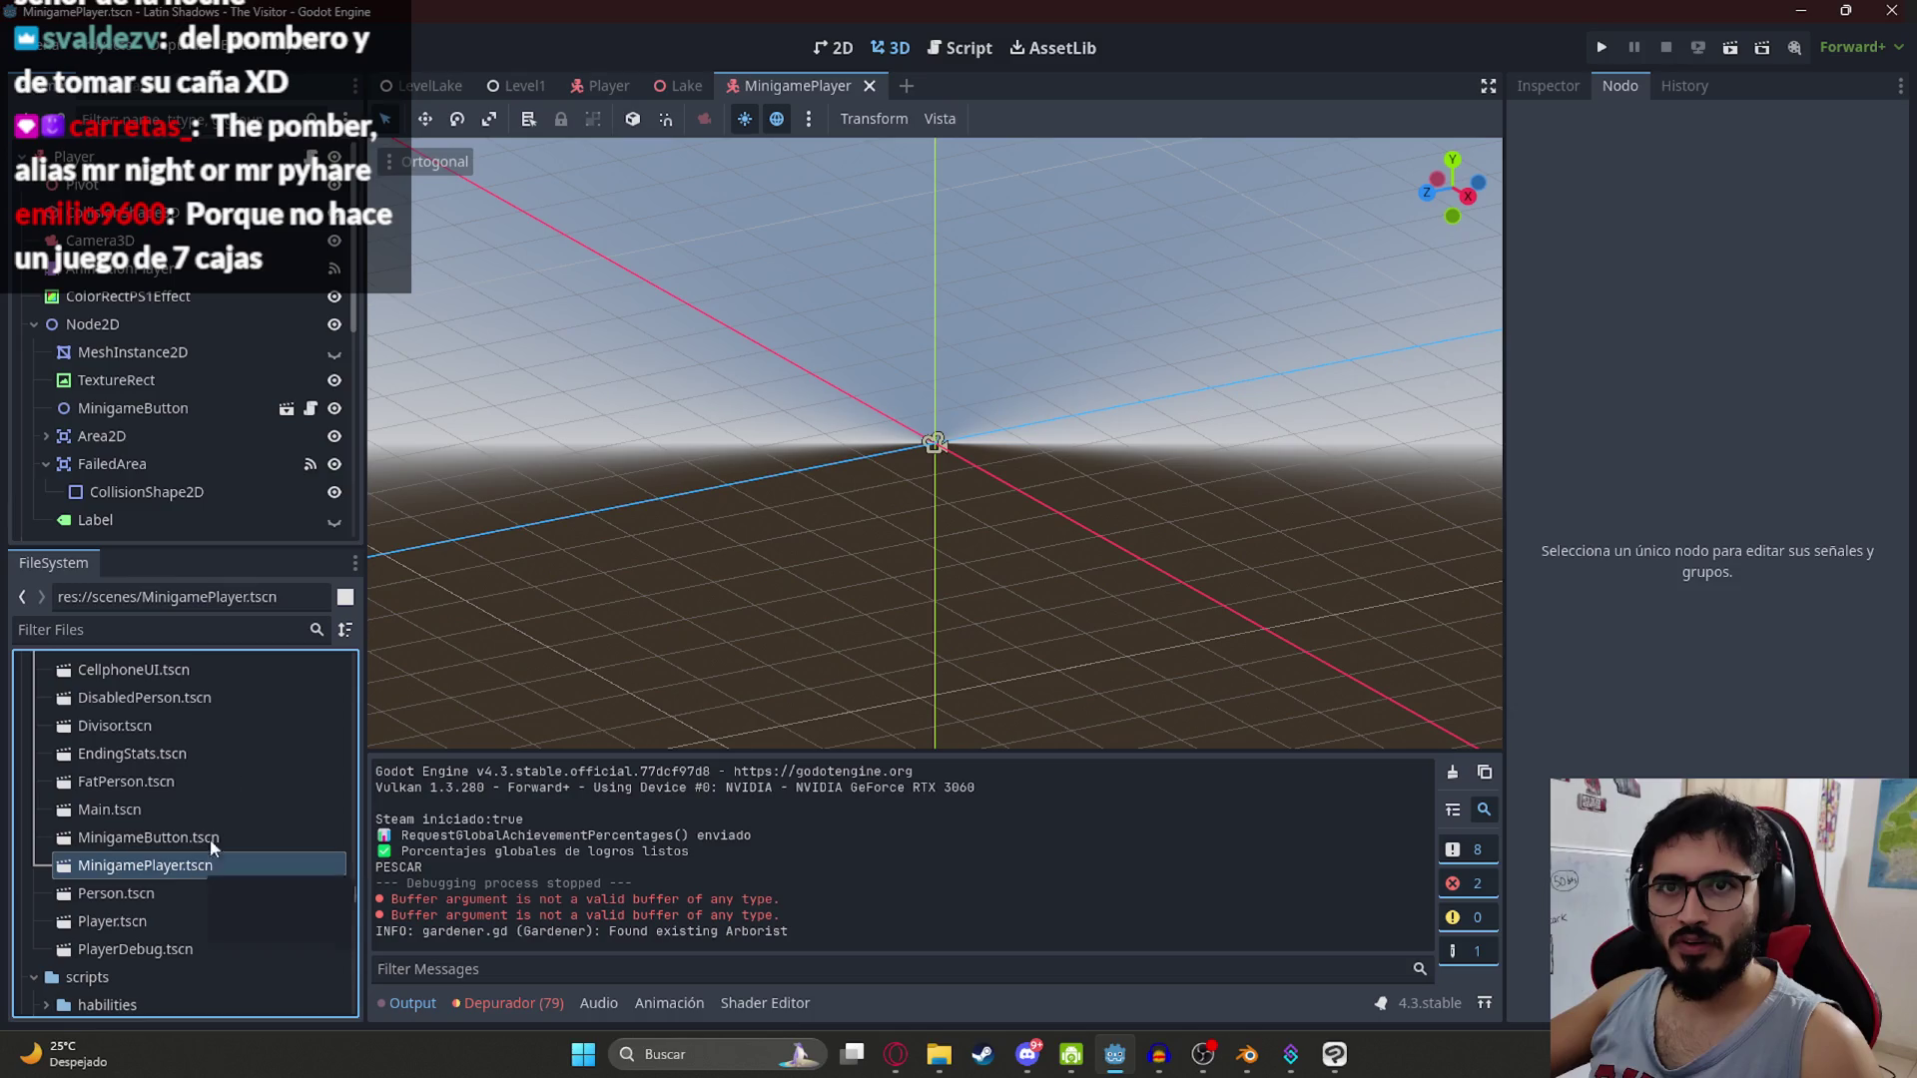
Step: Browse the FileSystem dock and collapse the Levels folder
scroll(228, 350, "down", 5)
mouse_move(507, 388)
left_mouse_down()
mouse_move(1055, 379)
mouse_move(1010, 374)
left_mouse_up()
left_click_drag(835, 381, 559, 380)
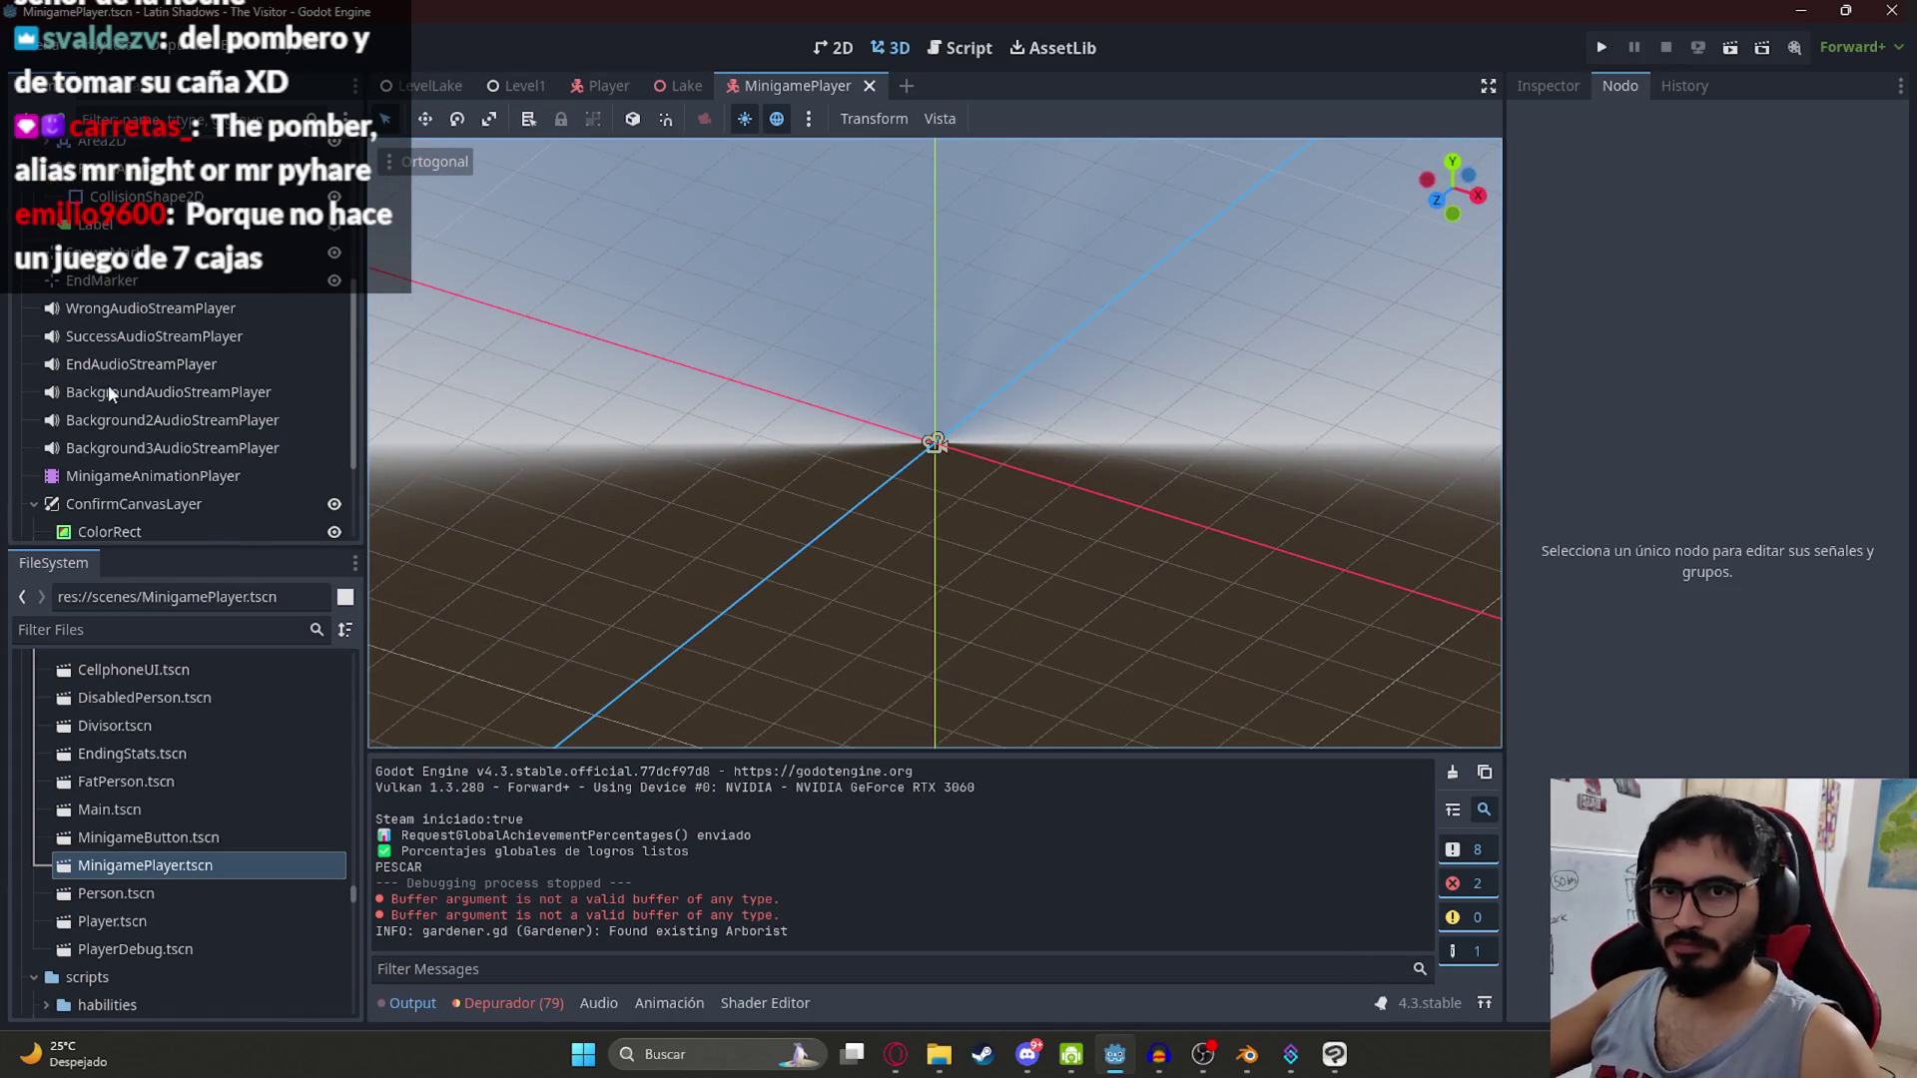
scroll(147, 373, "down", 3)
scroll(147, 374, "down", 3)
scroll(92, 775, "up", 5)
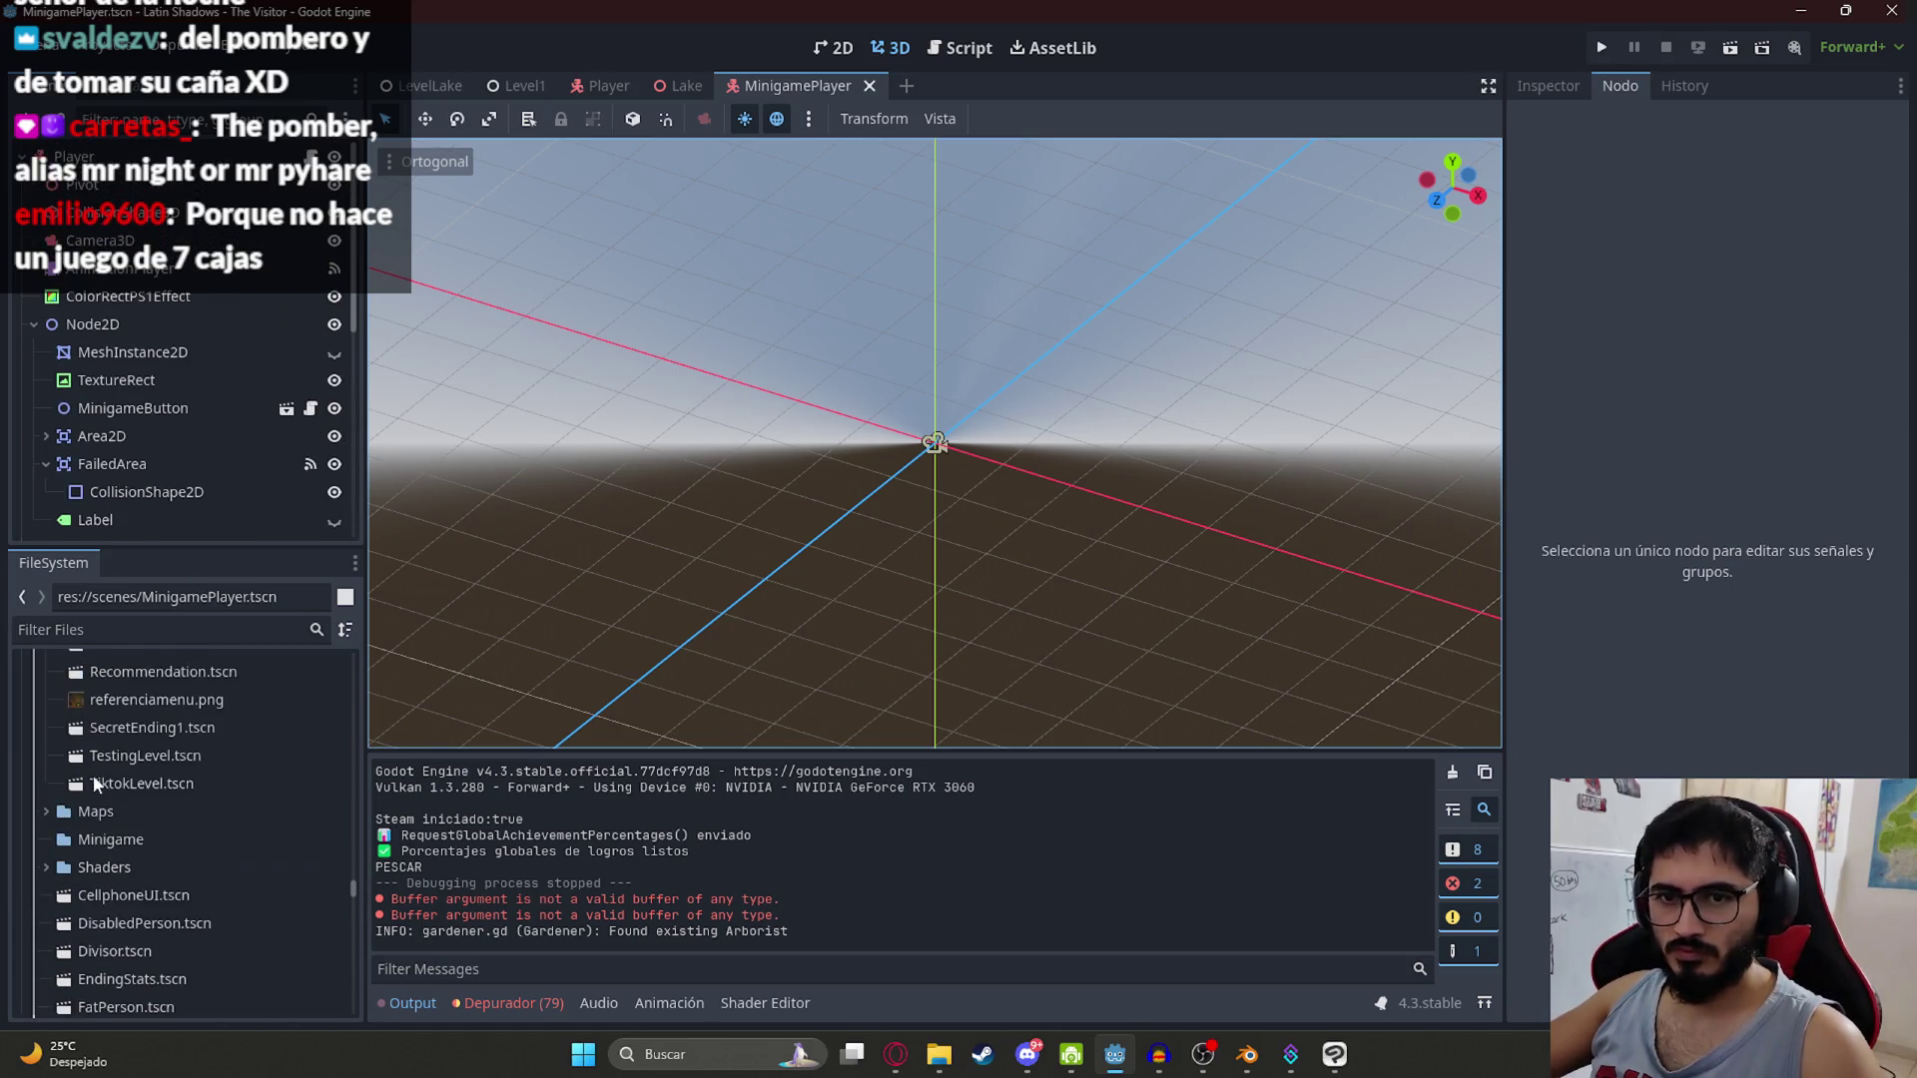
scroll(87, 836, "up", 10)
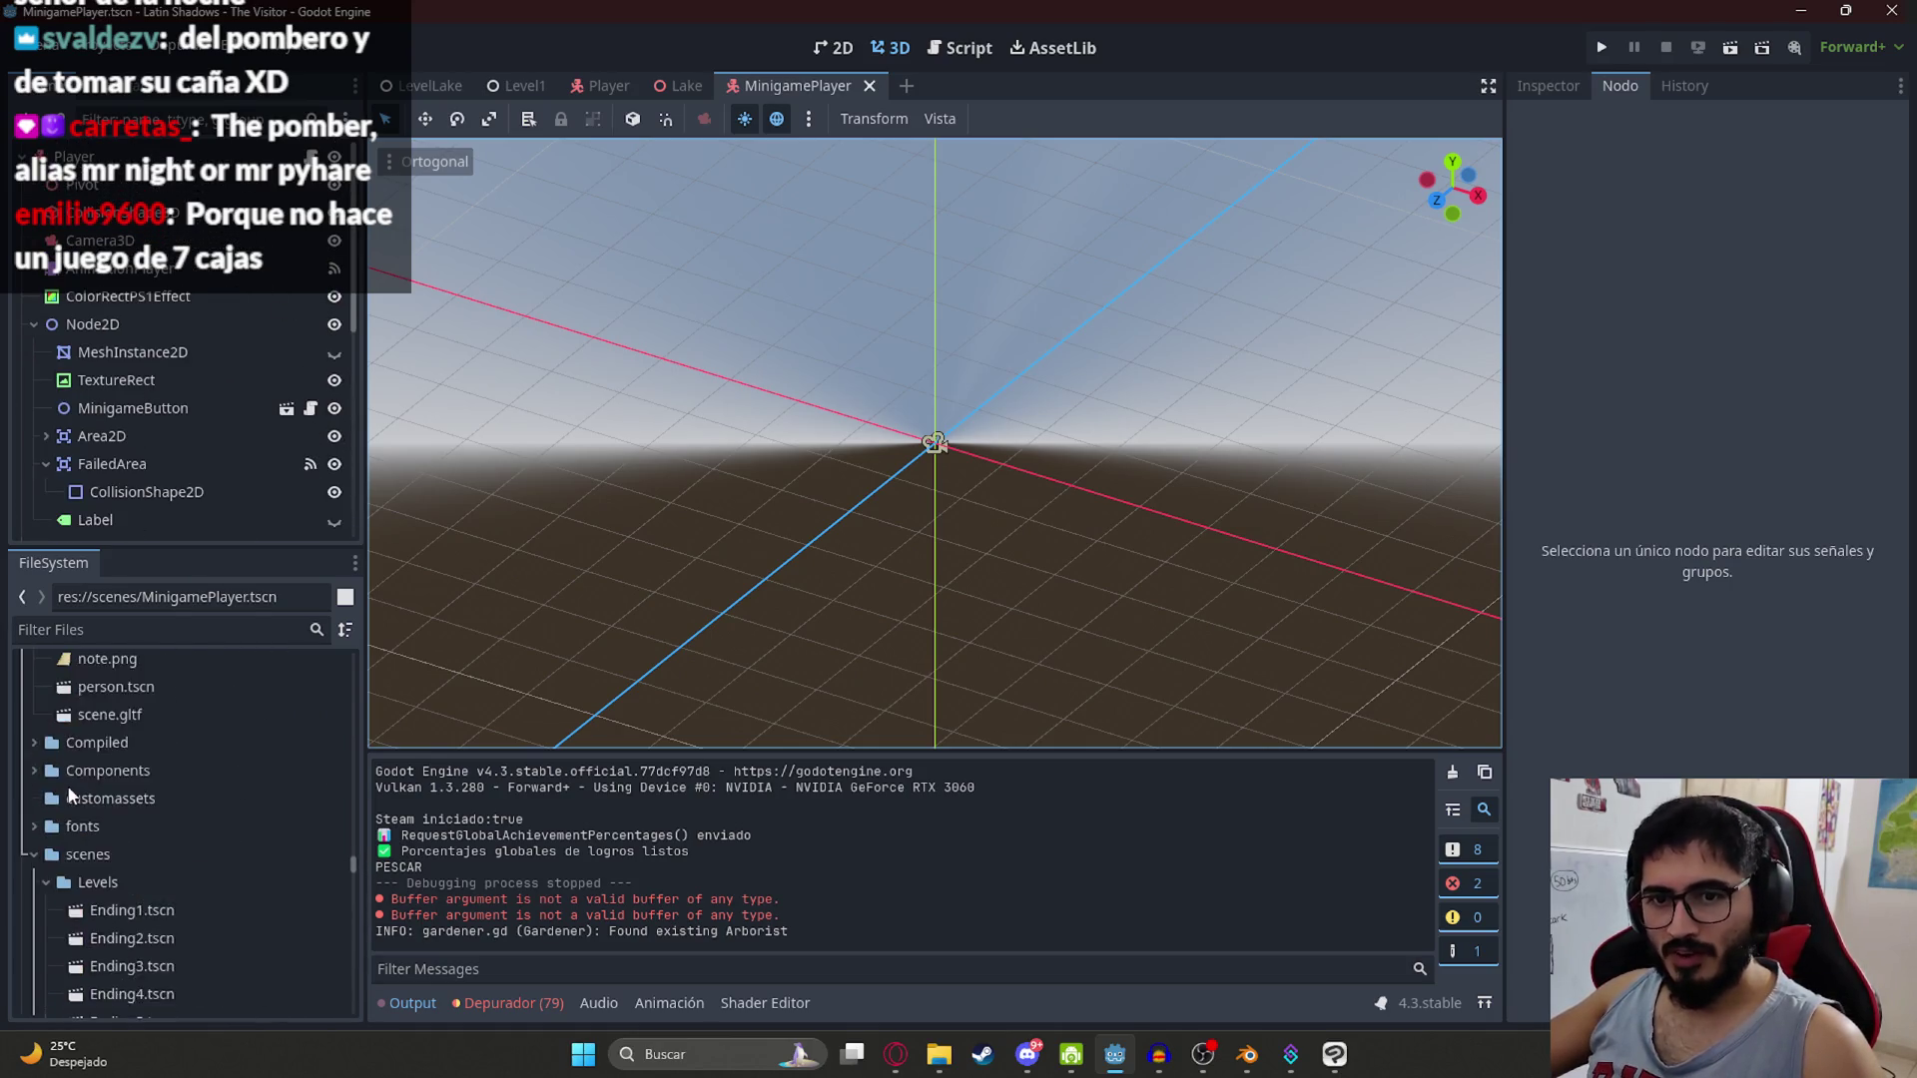
scroll(60, 799, "down", 3)
left_click(45, 793)
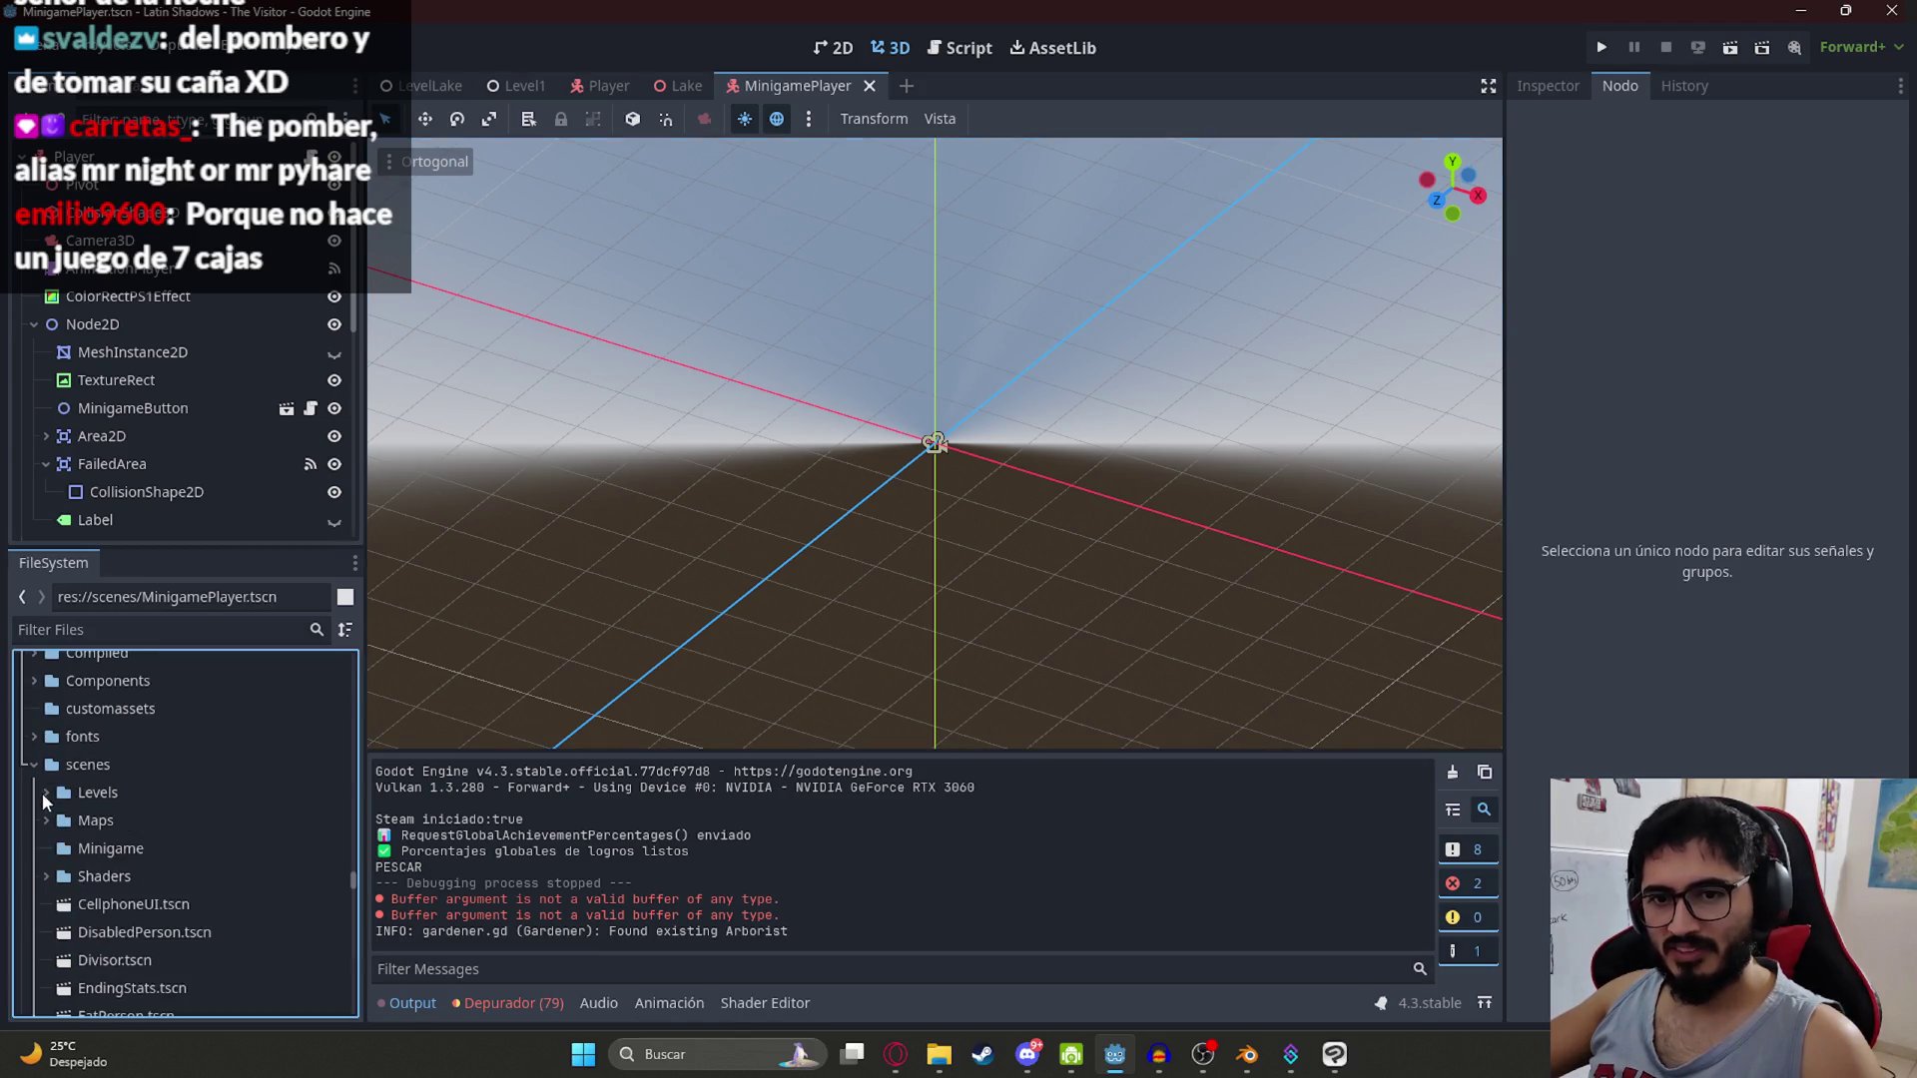
right_click(78, 774)
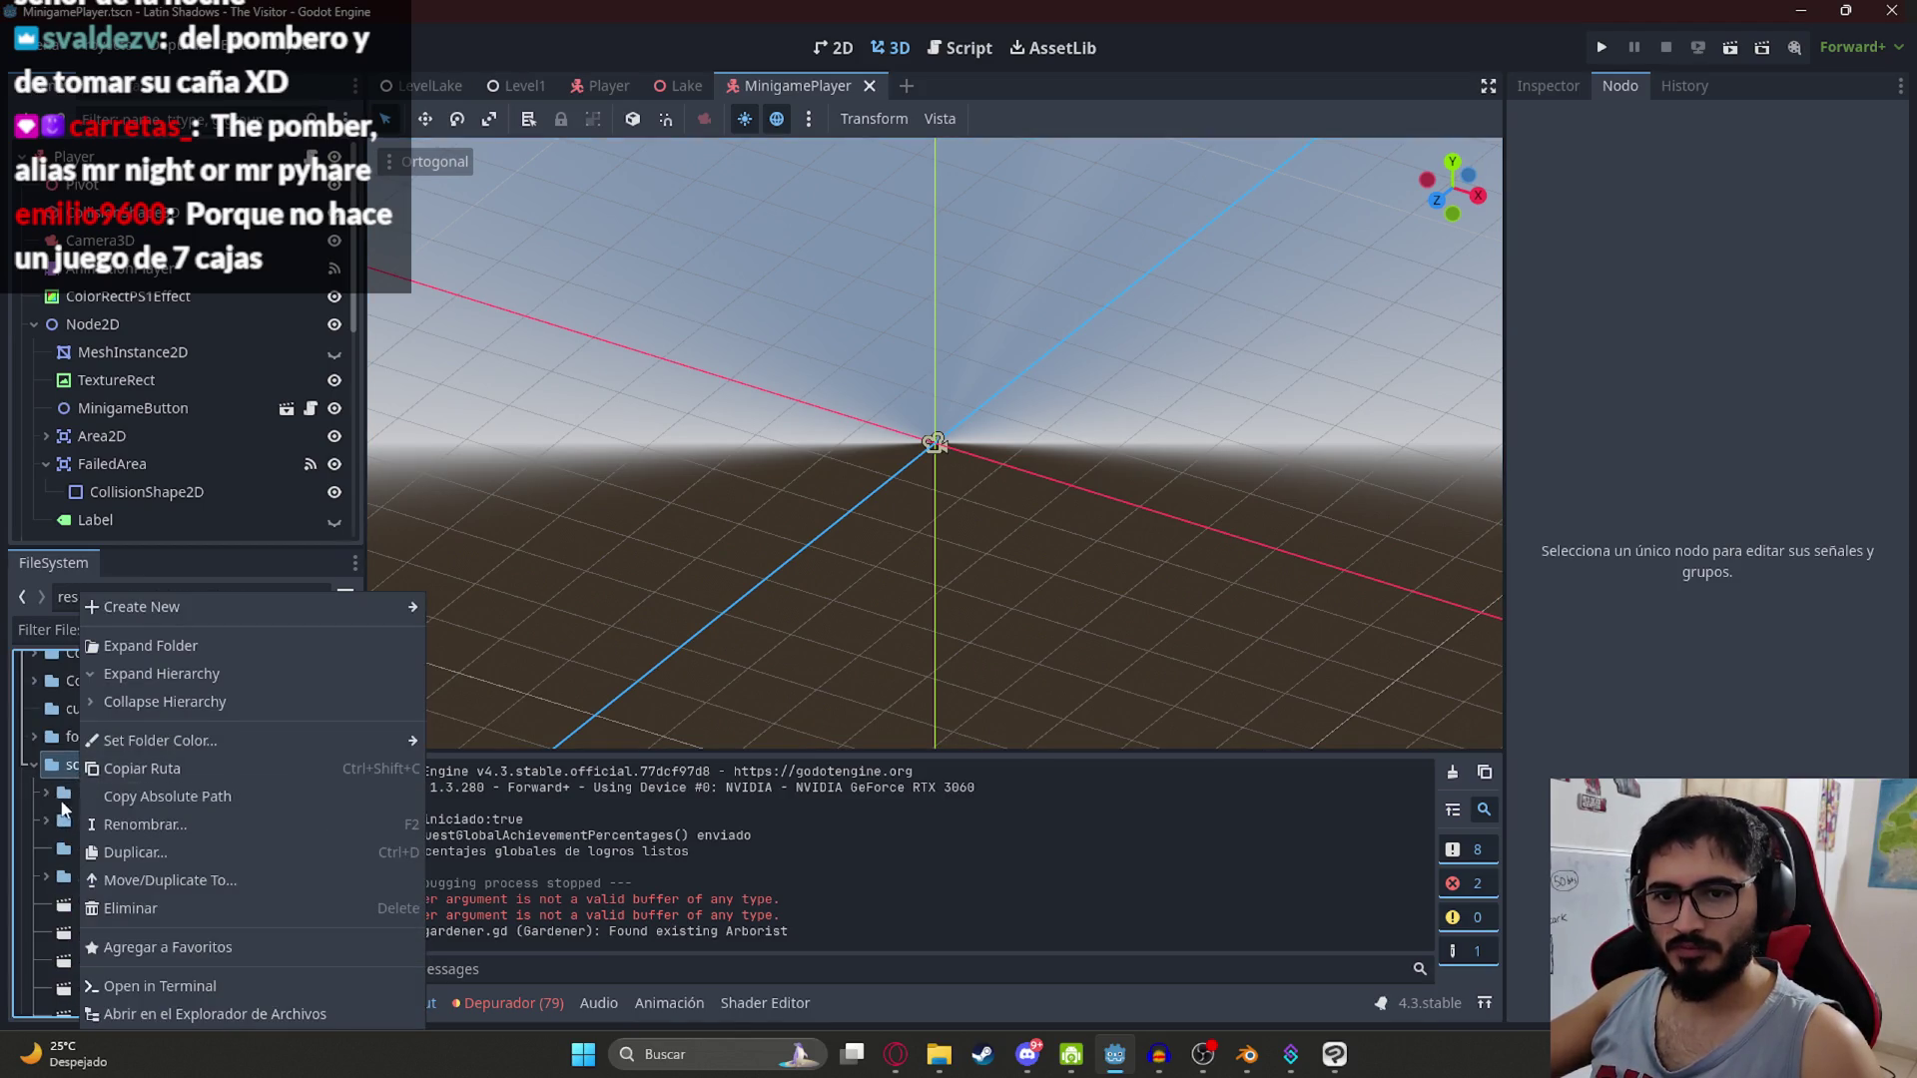
left_click(63, 811)
scroll(218, 800, "down", 5)
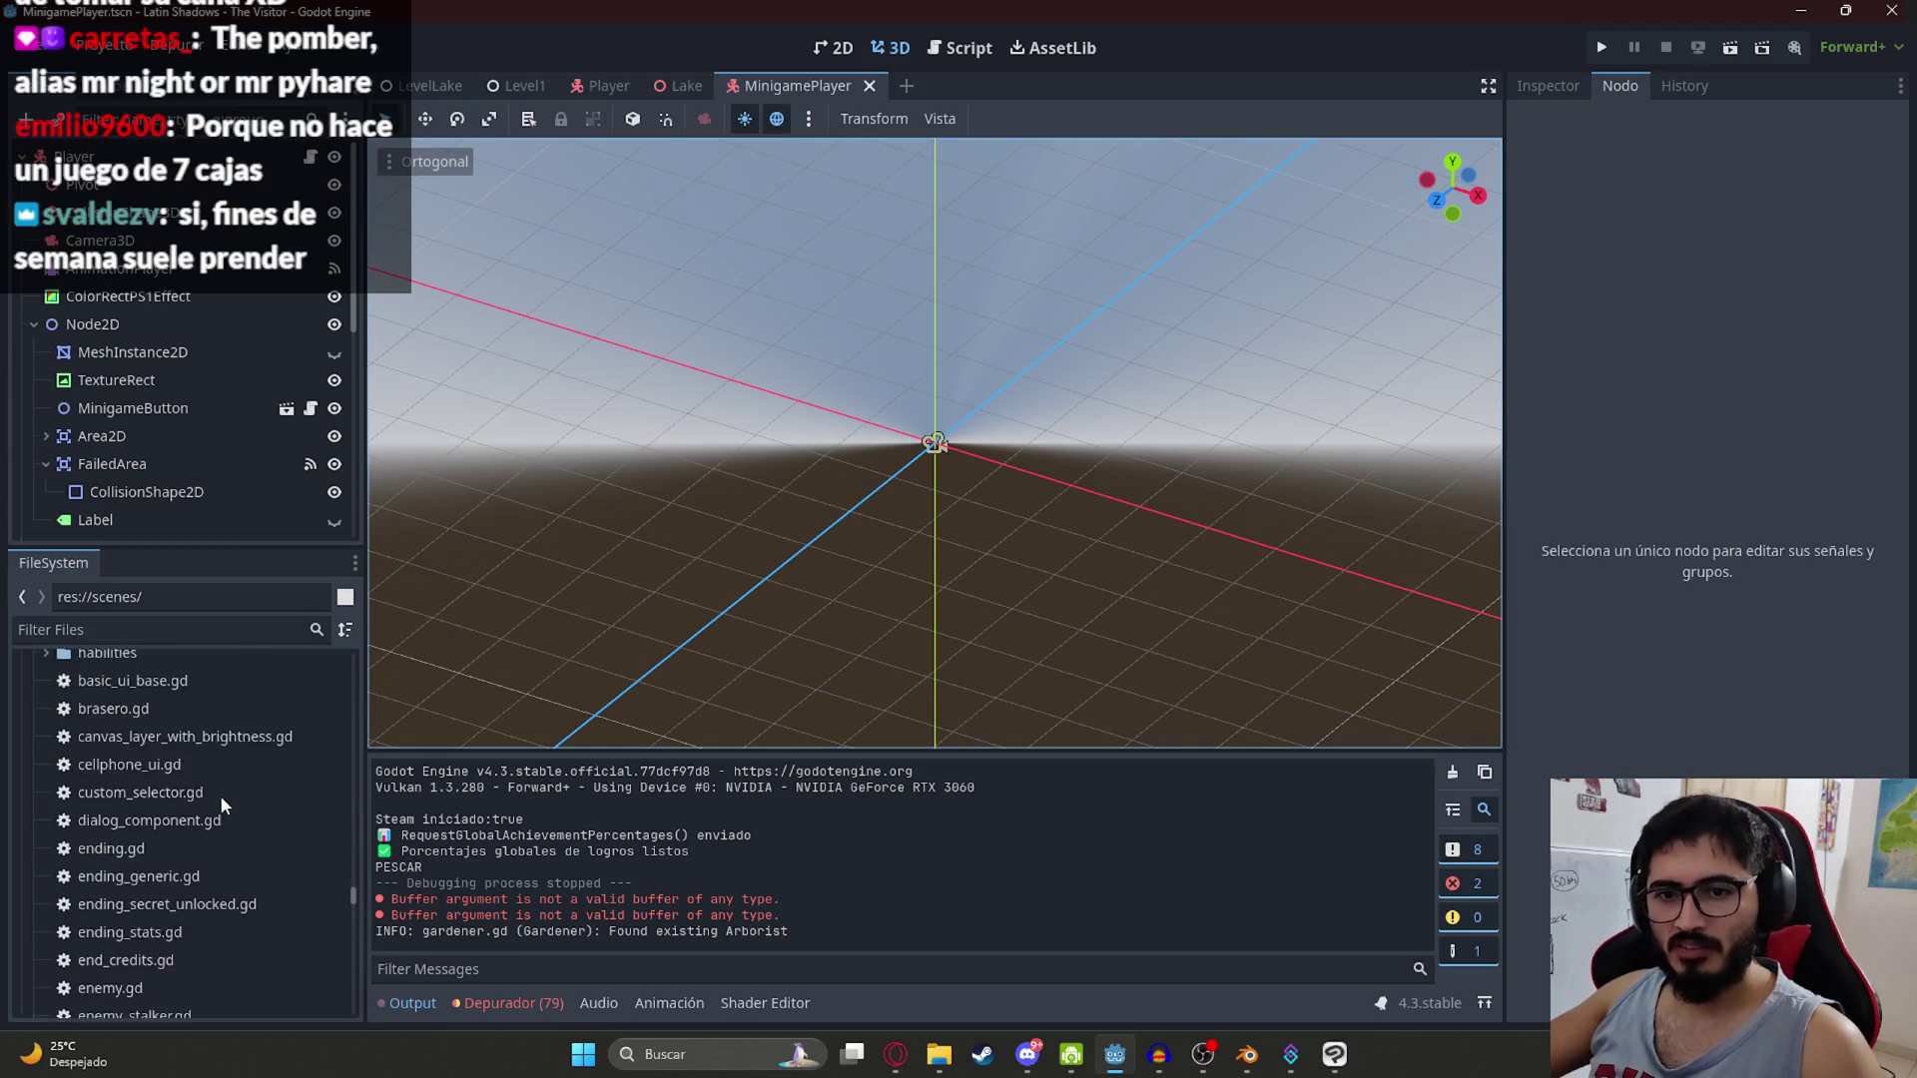
Step: Reveal MinigamePlayer.tscn in the FileSystem dock from the scene tab's Show in FileSystem option
right_click(751, 86)
left_click(829, 212)
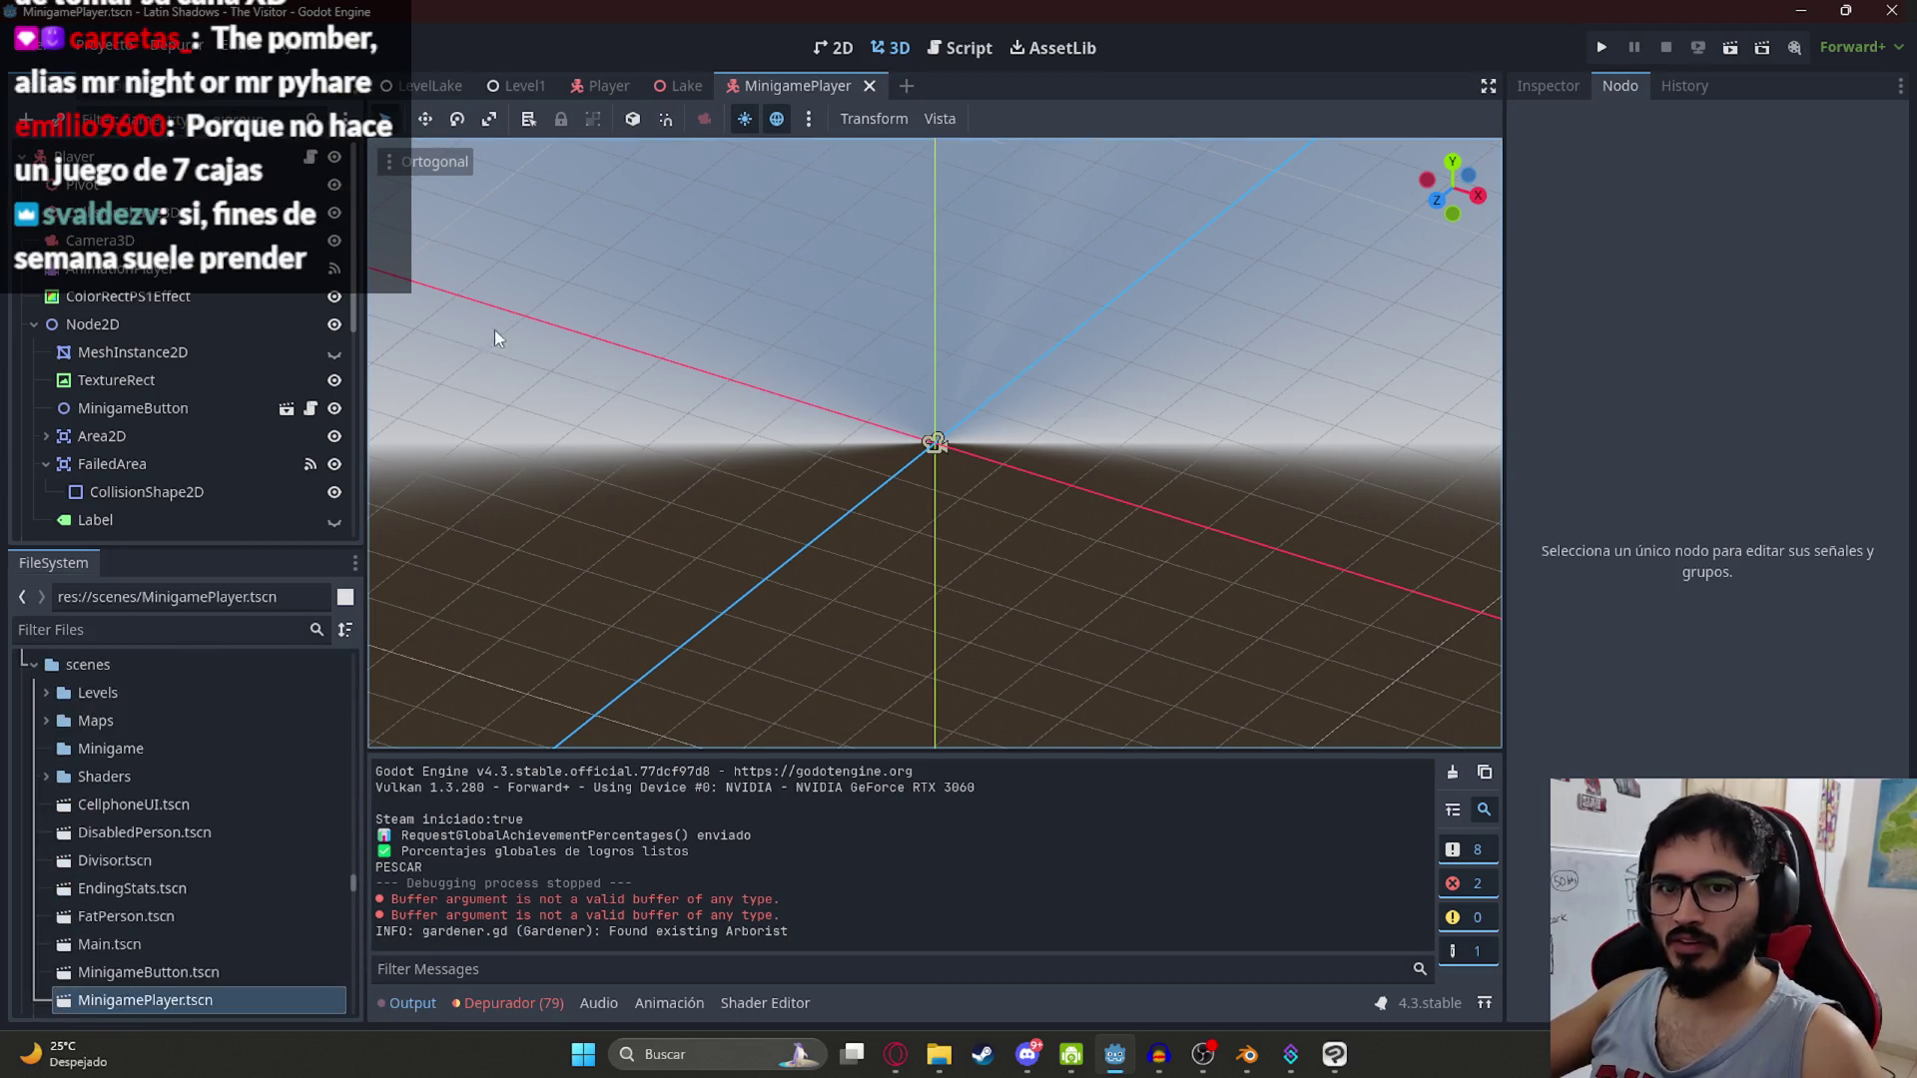
scroll(126, 921, "down", 1)
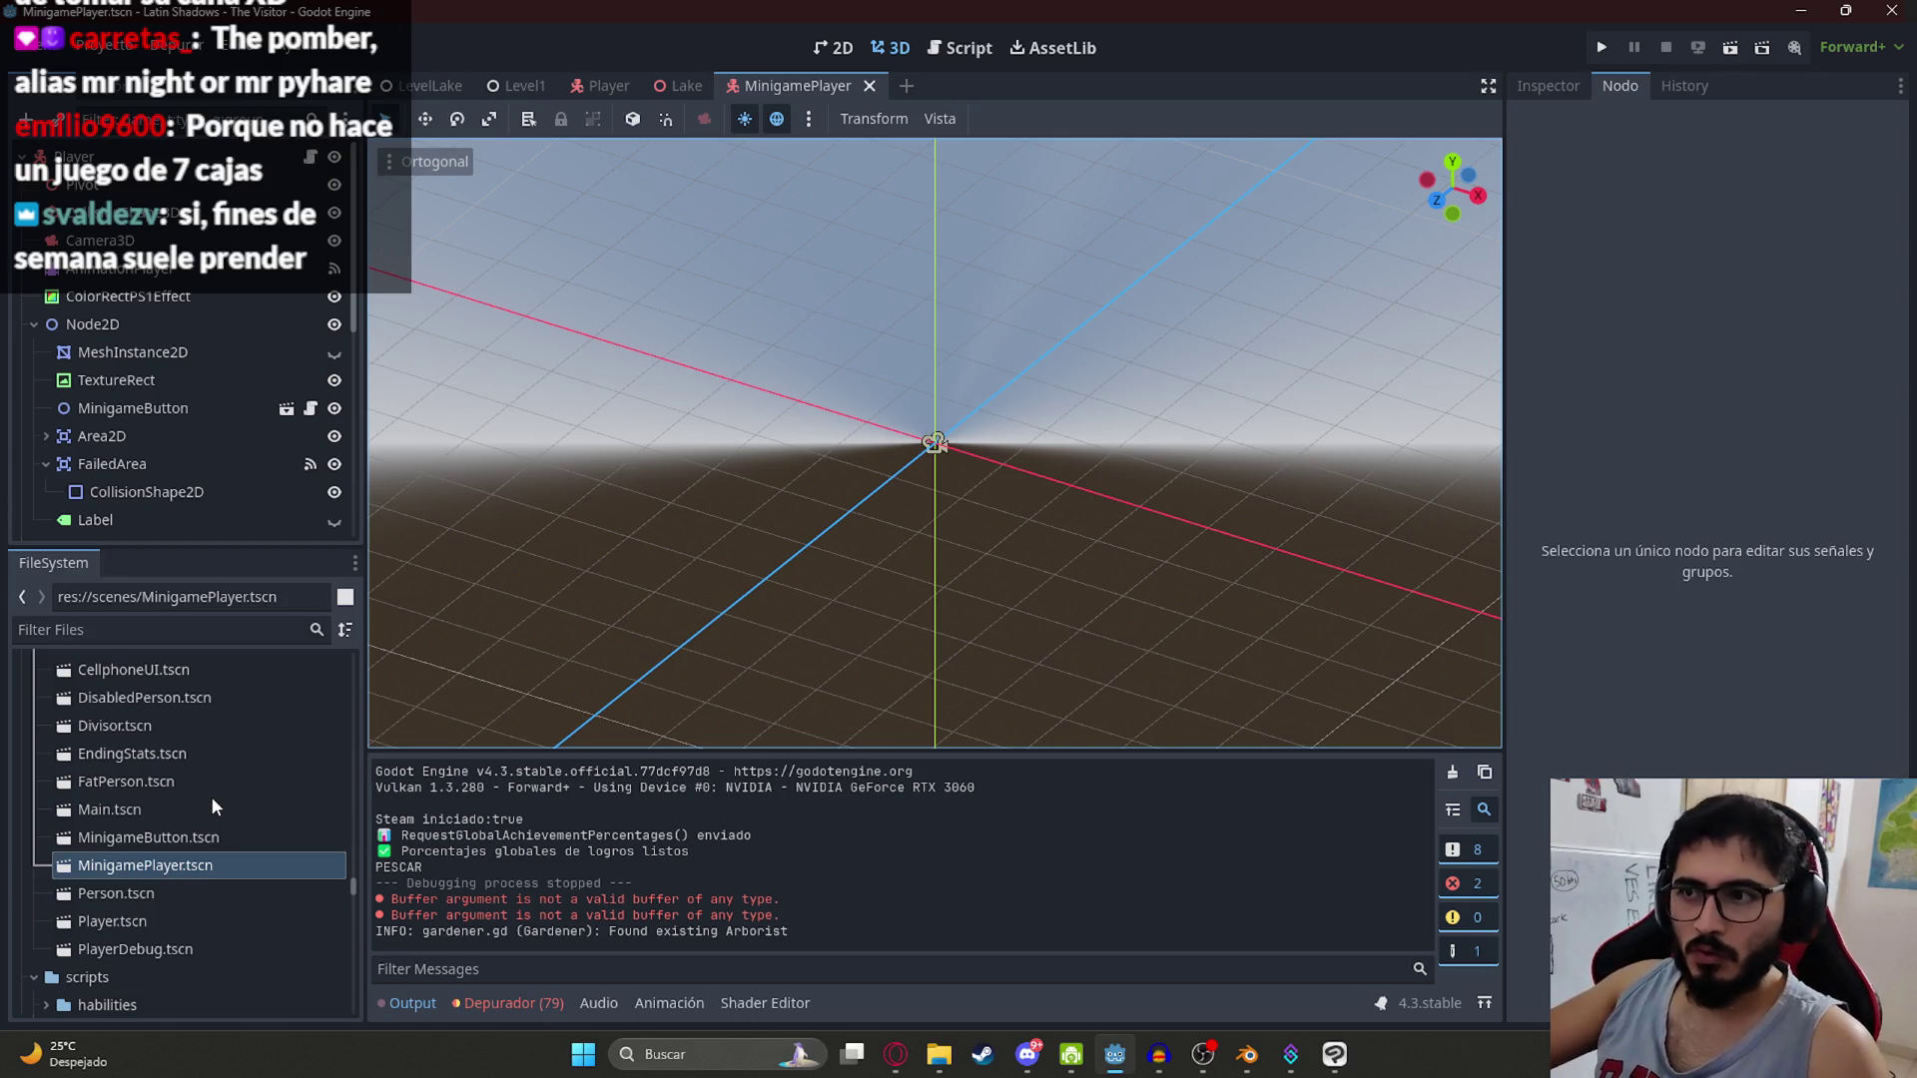
left_click(186, 869)
scroll(111, 406, "down", 5)
scroll(158, 440, "up", 5)
scroll(168, 440, "up", 6)
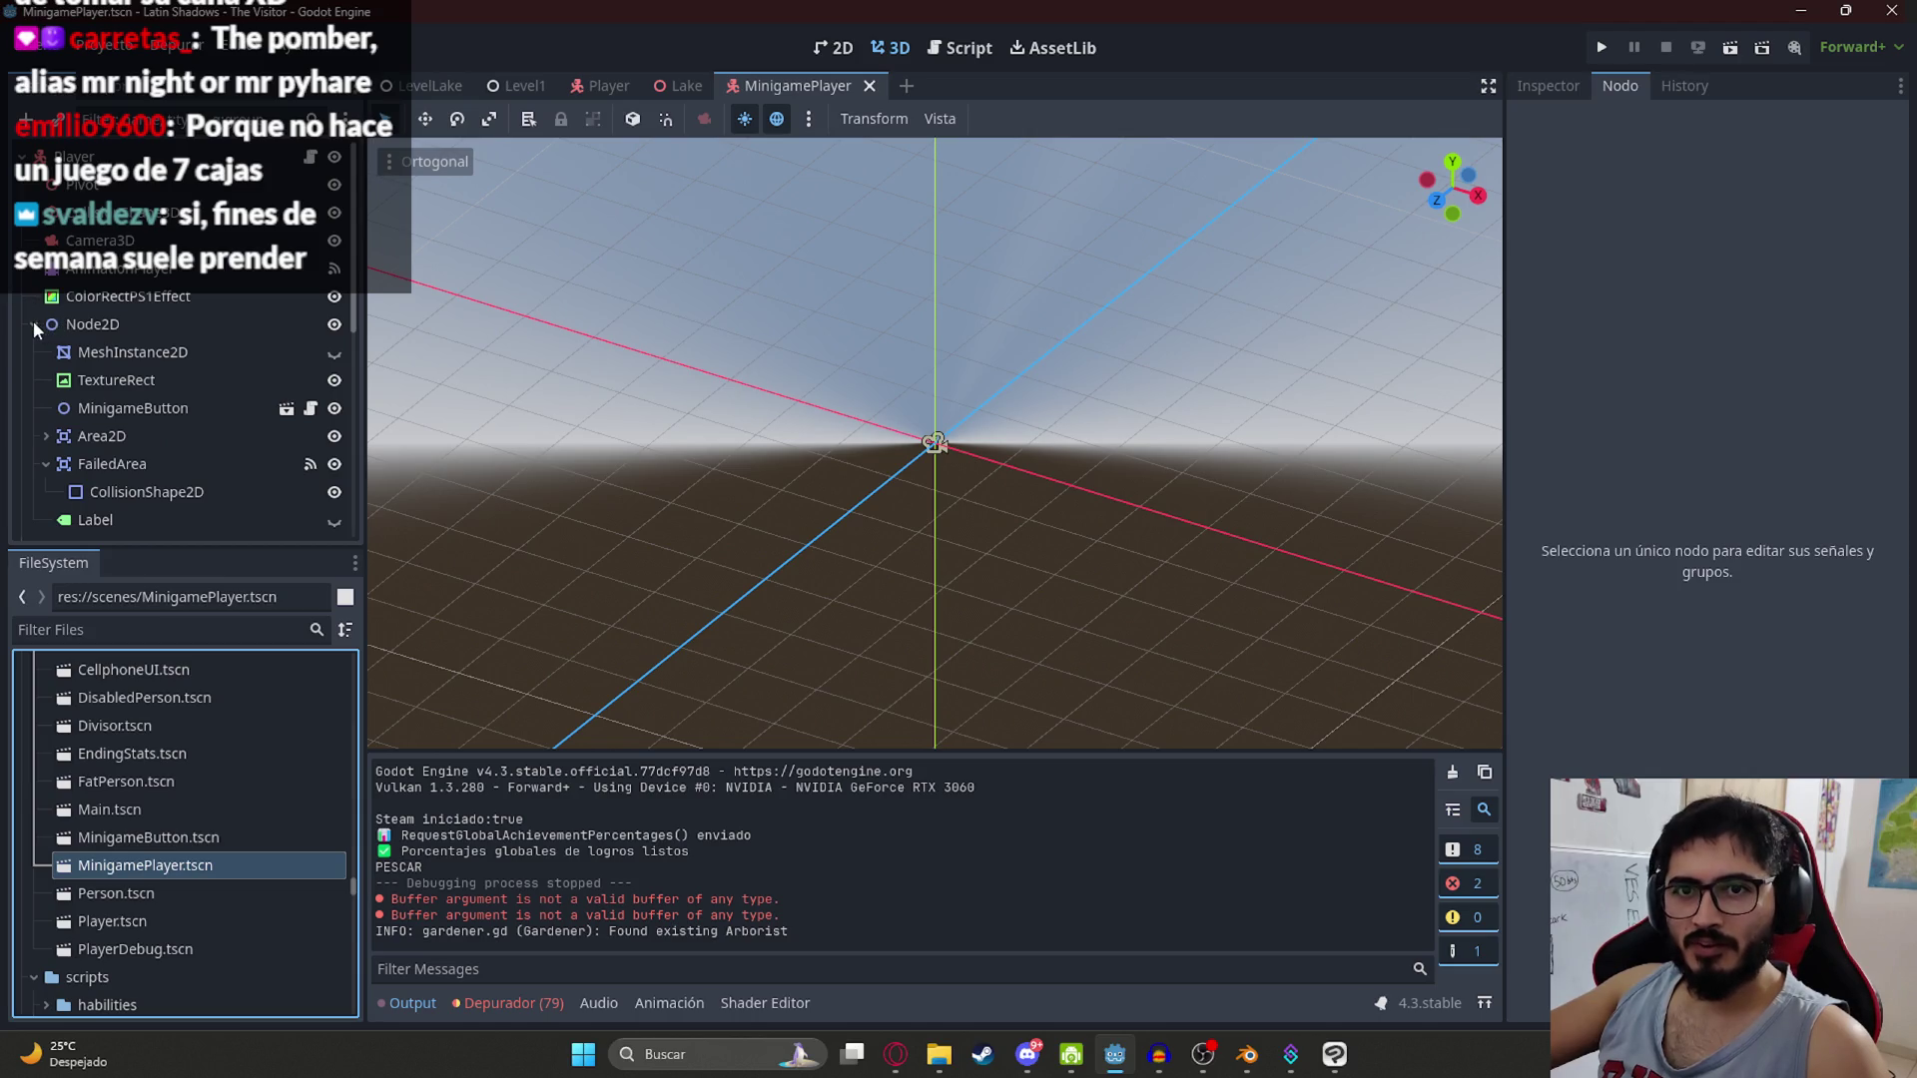
Step: Collapse the Node2D branch in the Scene tree
left_click(34, 322)
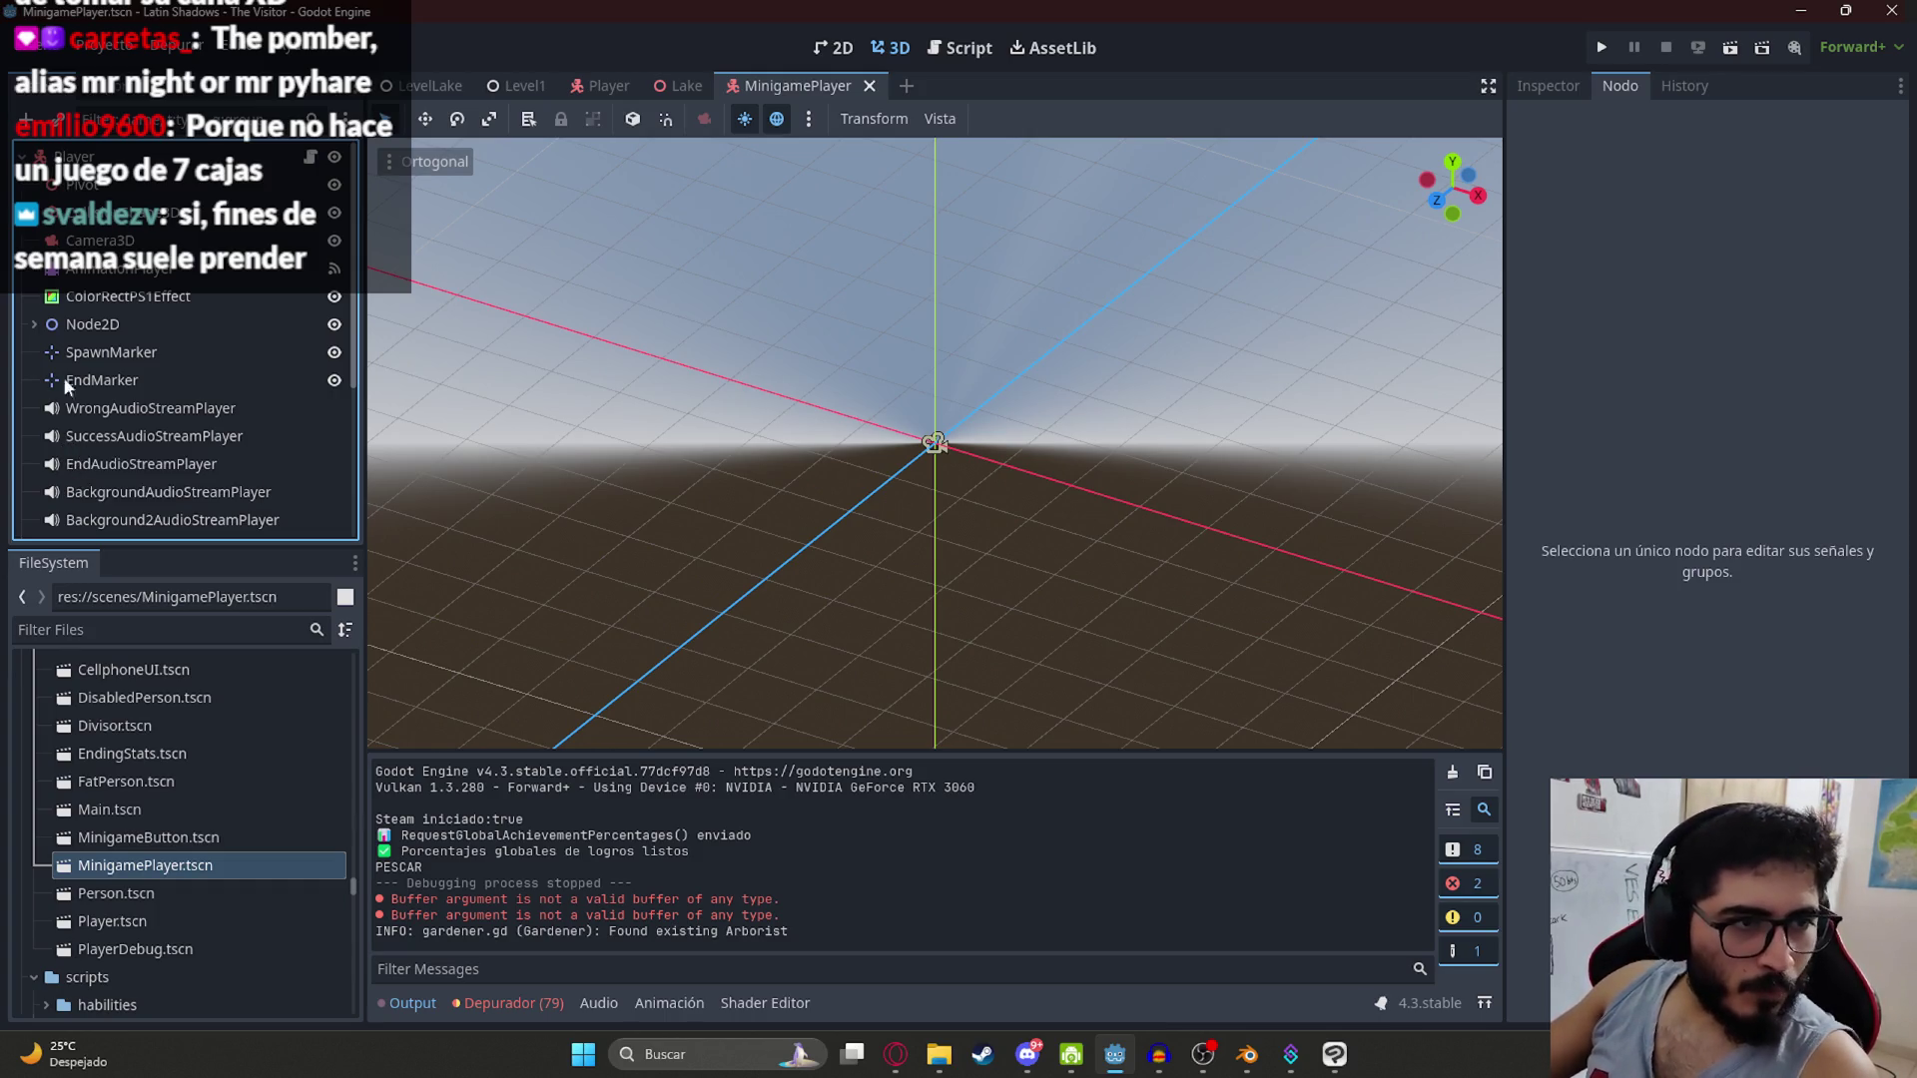
scroll(185, 370, "down", 3)
scroll(192, 368, "up", 3)
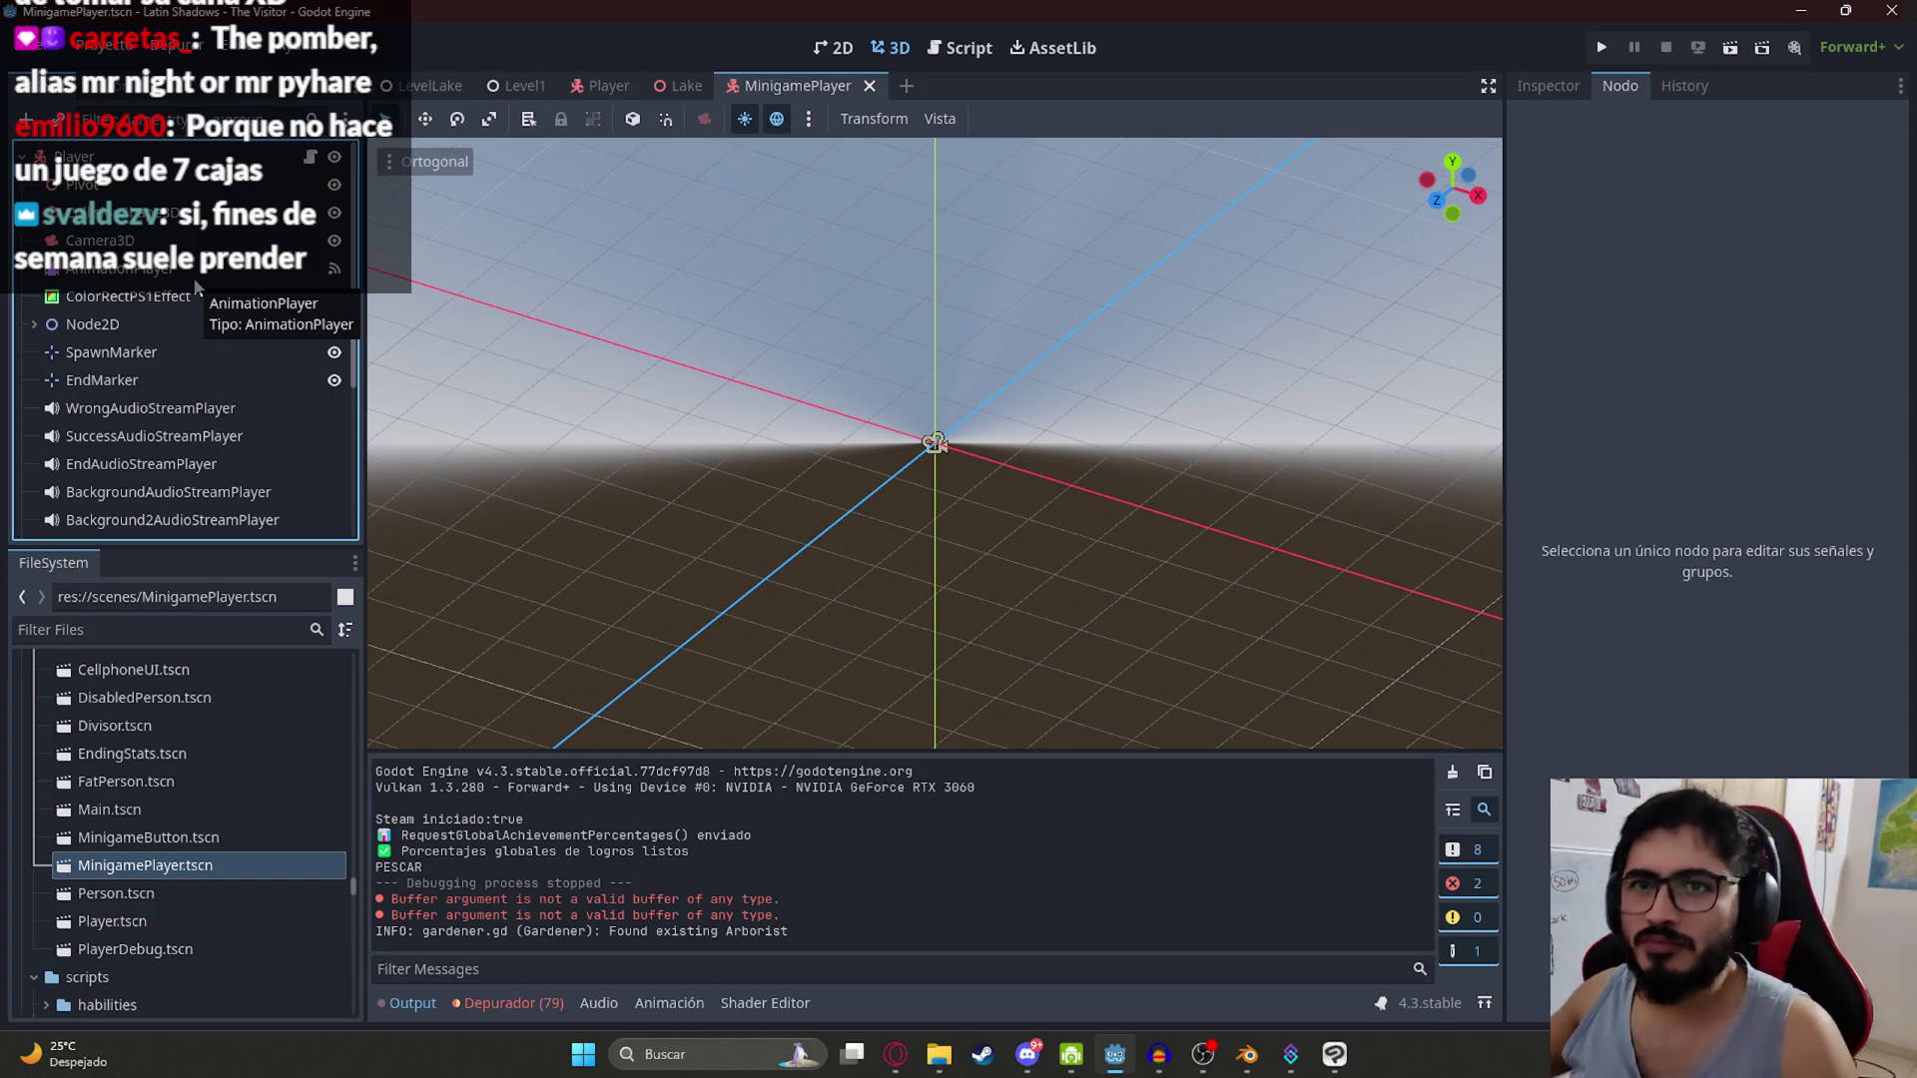
left_click_drag(914, 555, 887, 483)
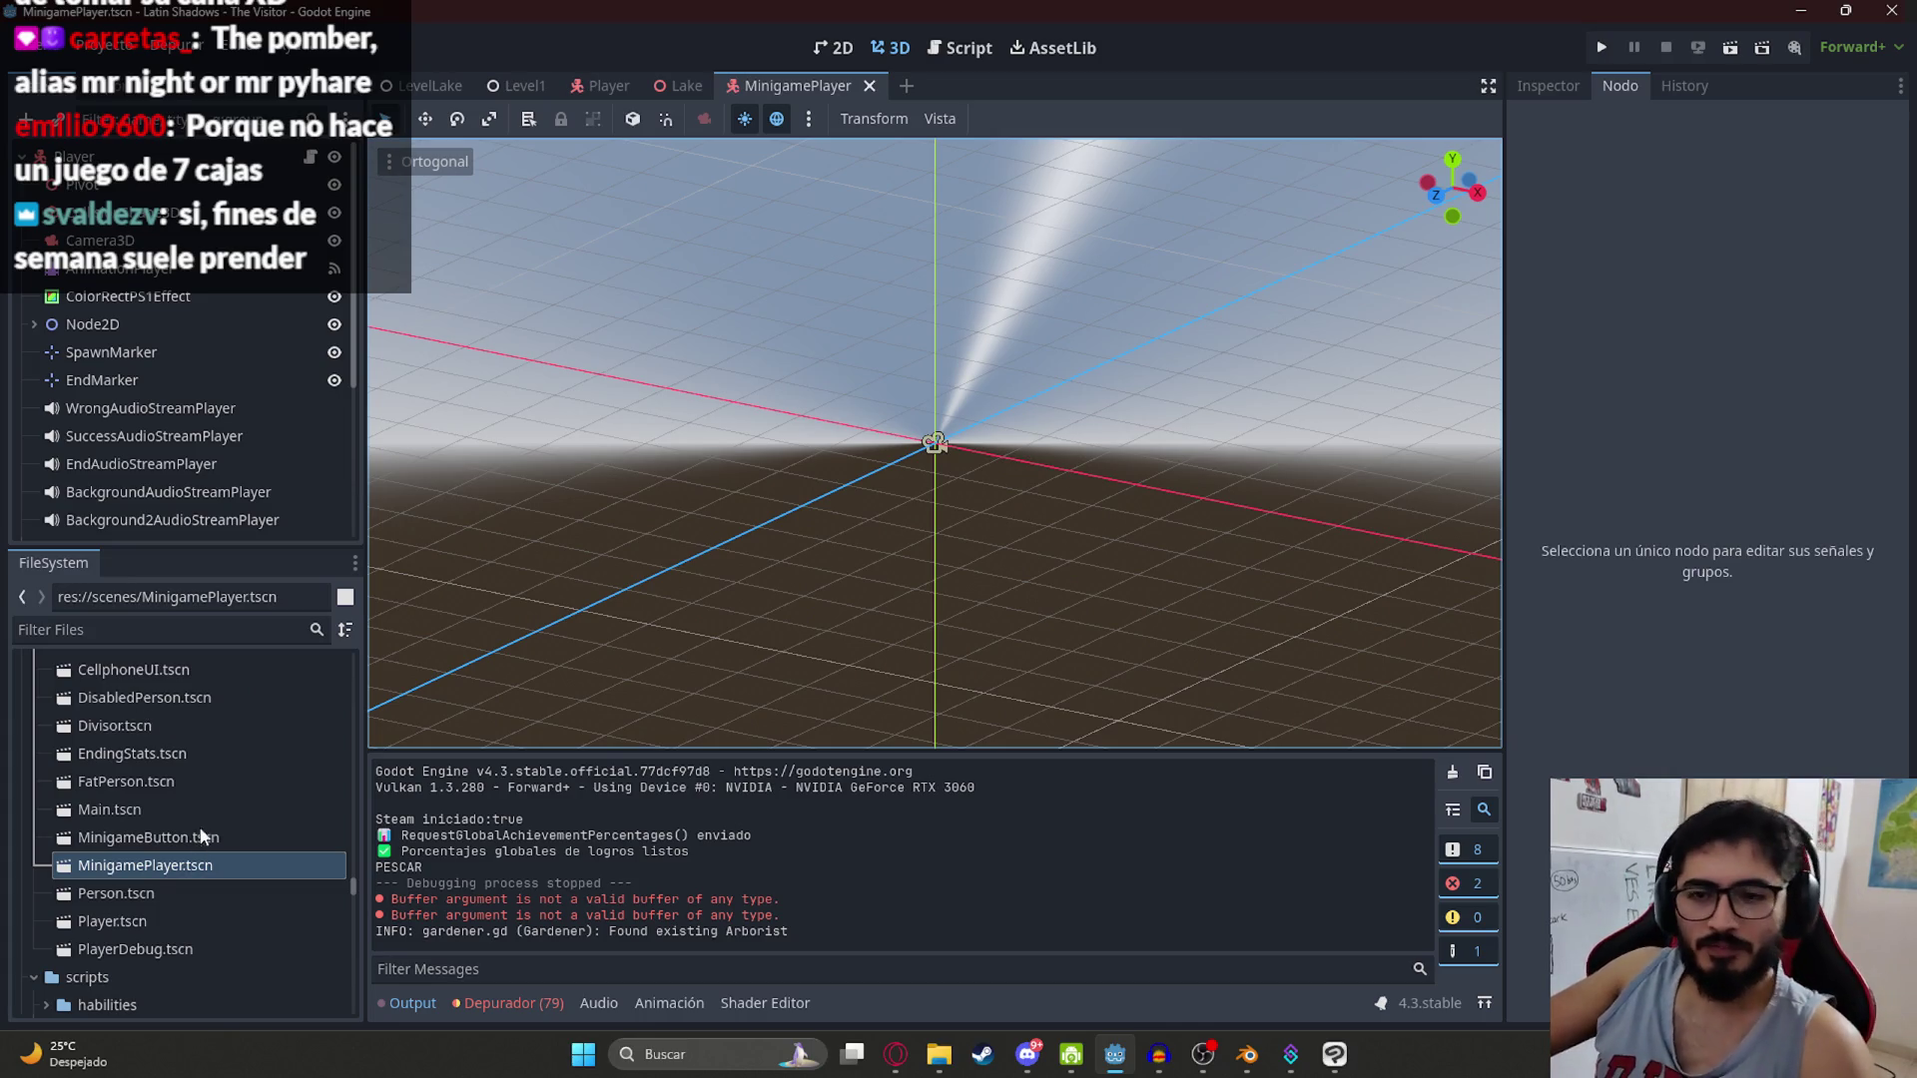
scroll(203, 829, "down", 3)
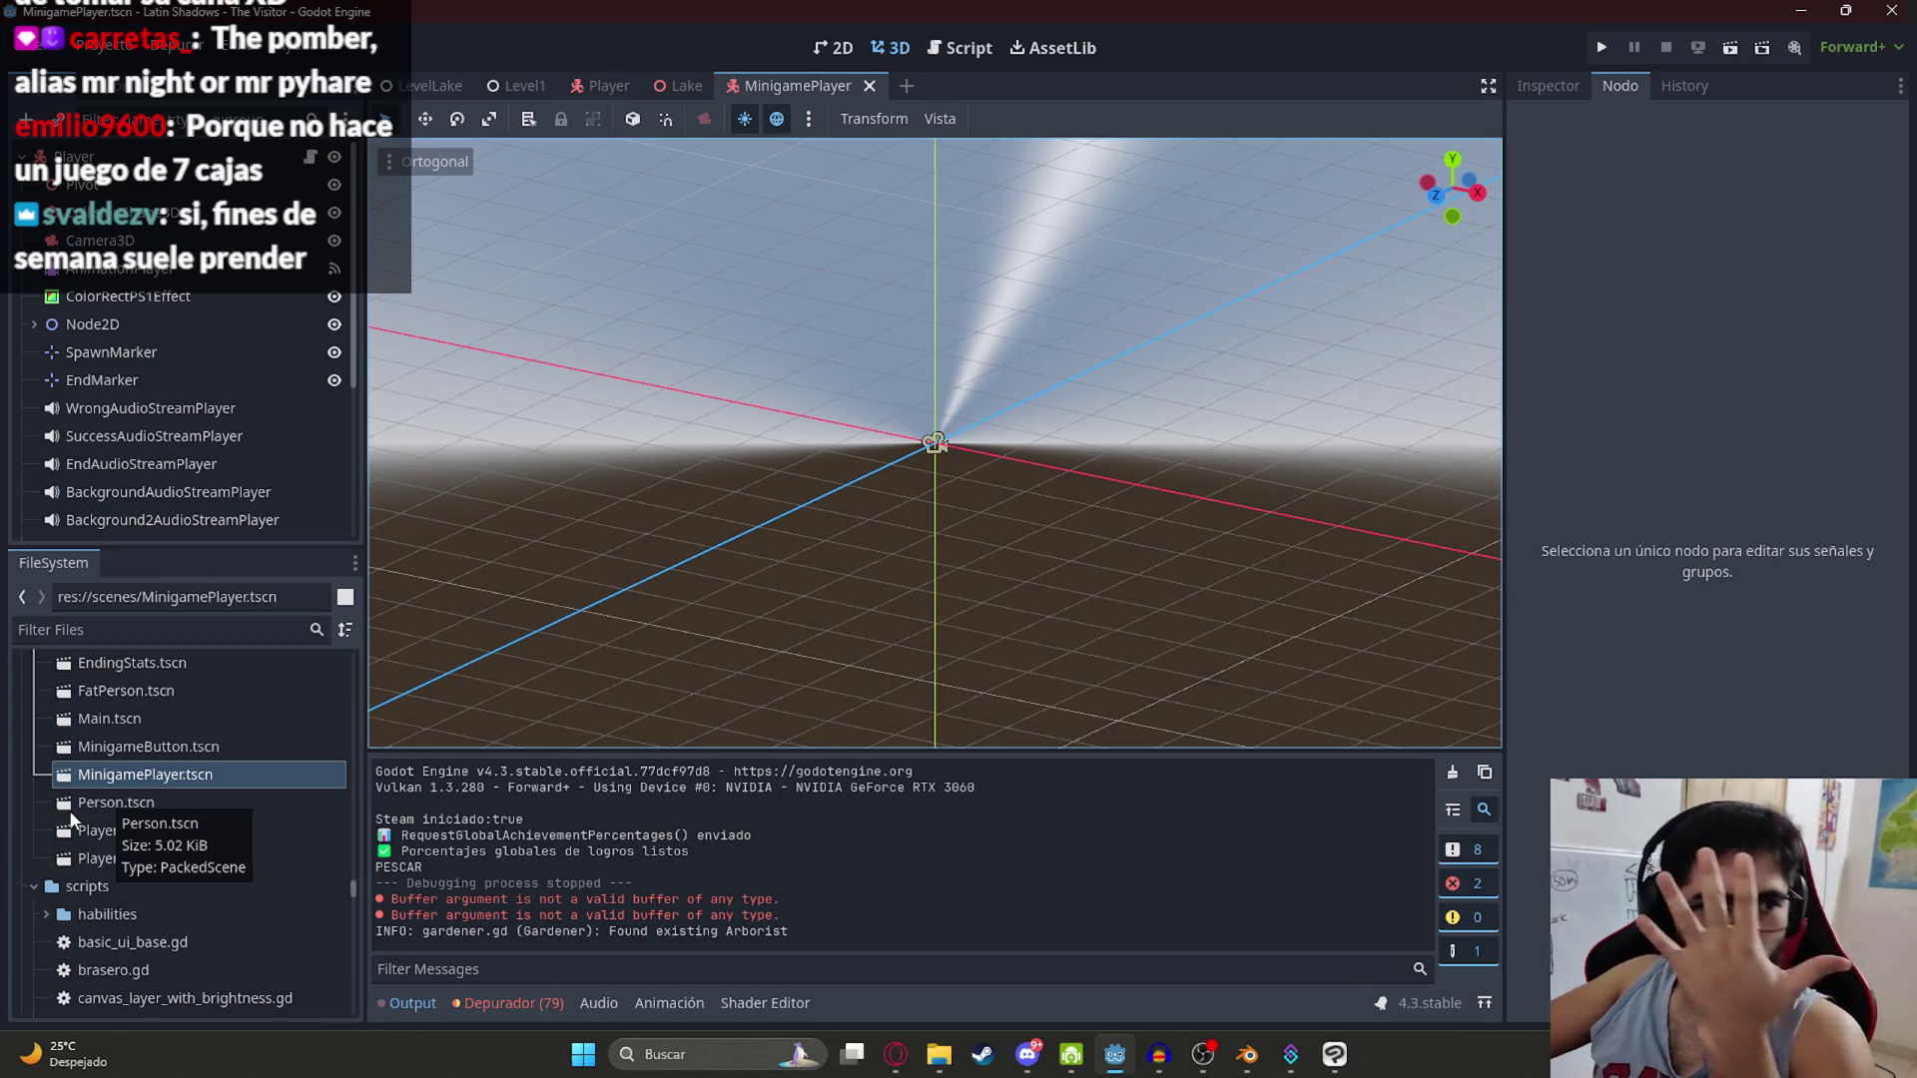
mouse_move(881, 425)
left_mouse_down()
mouse_move(878, 304)
mouse_move(944, 340)
mouse_move(997, 494)
mouse_move(873, 434)
left_mouse_up()
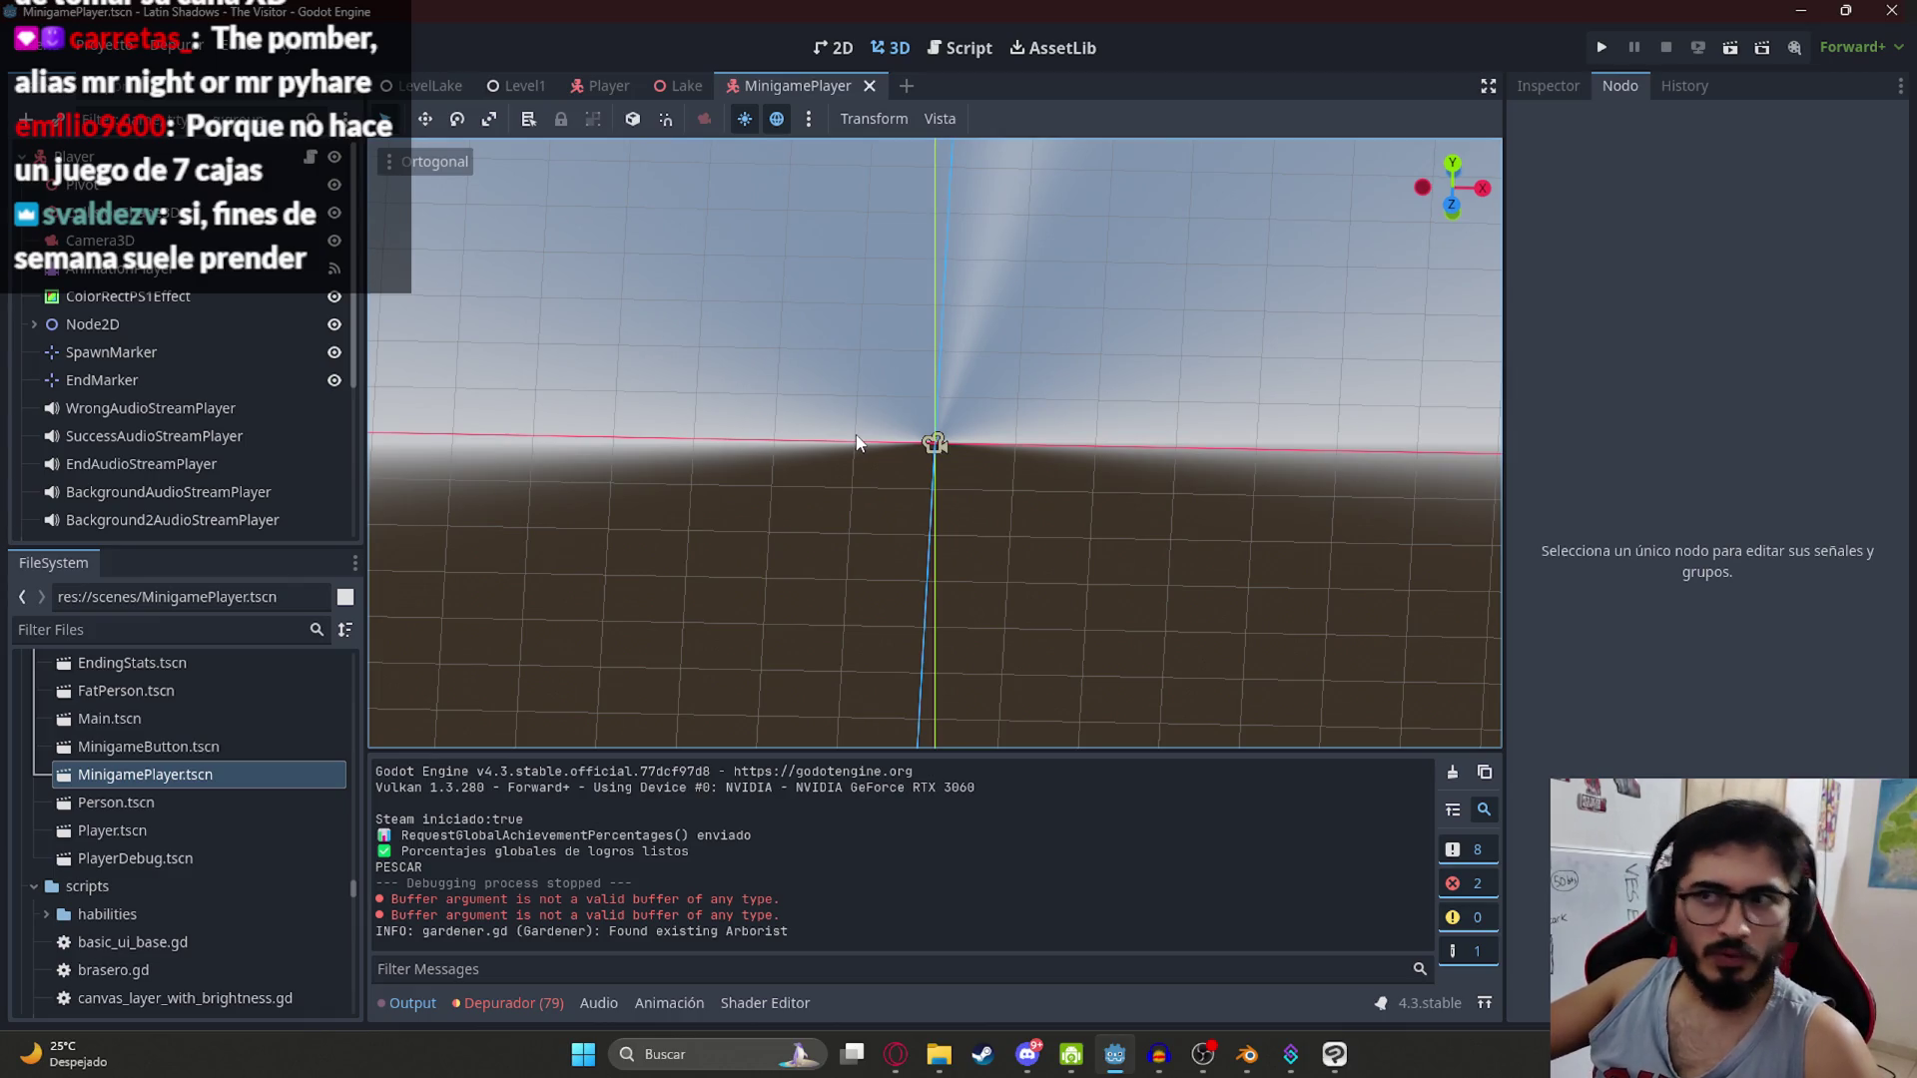
mouse_move(885, 477)
left_mouse_down()
mouse_move(985, 639)
mouse_move(876, 474)
mouse_move(671, 520)
mouse_move(666, 316)
mouse_move(640, 347)
mouse_move(796, 315)
mouse_move(903, 250)
mouse_move(897, 524)
mouse_move(1087, 573)
mouse_move(1284, 356)
mouse_move(1013, 422)
left_mouse_up()
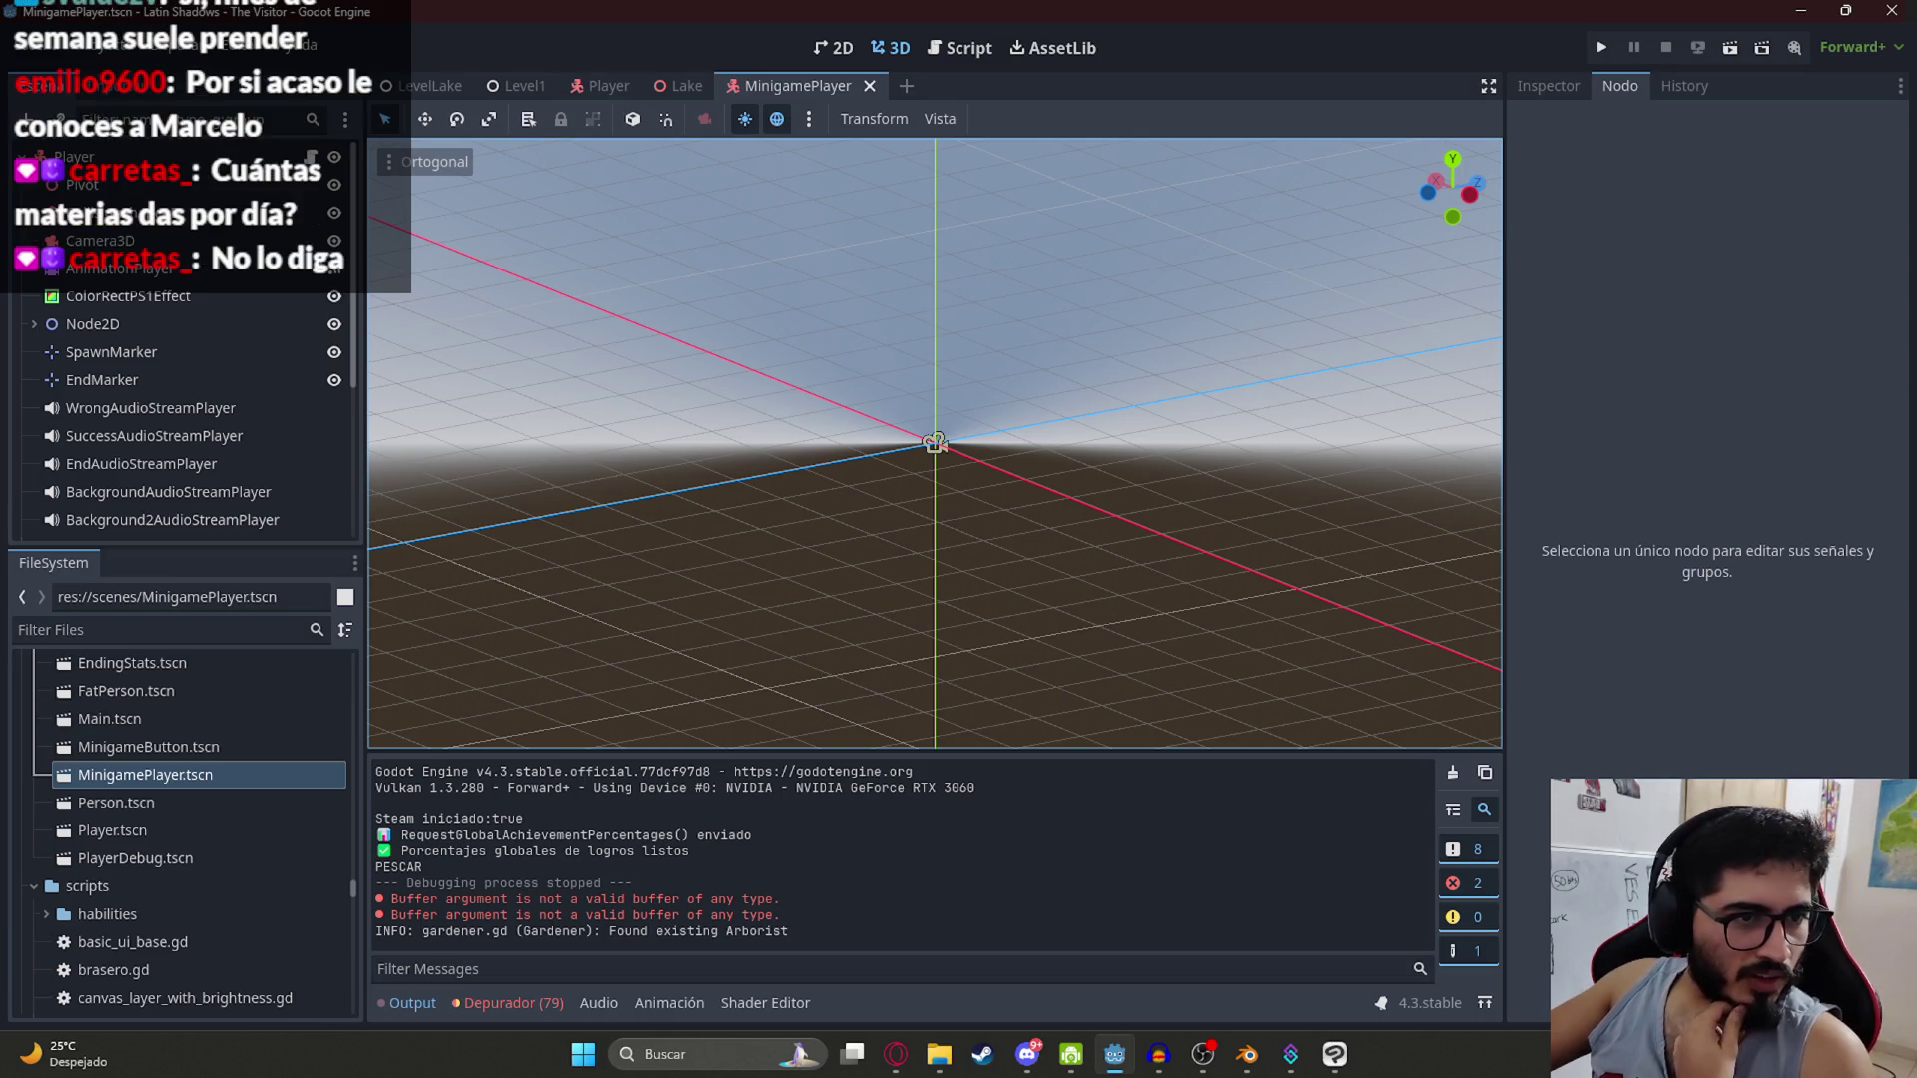
key("alt+Tab")
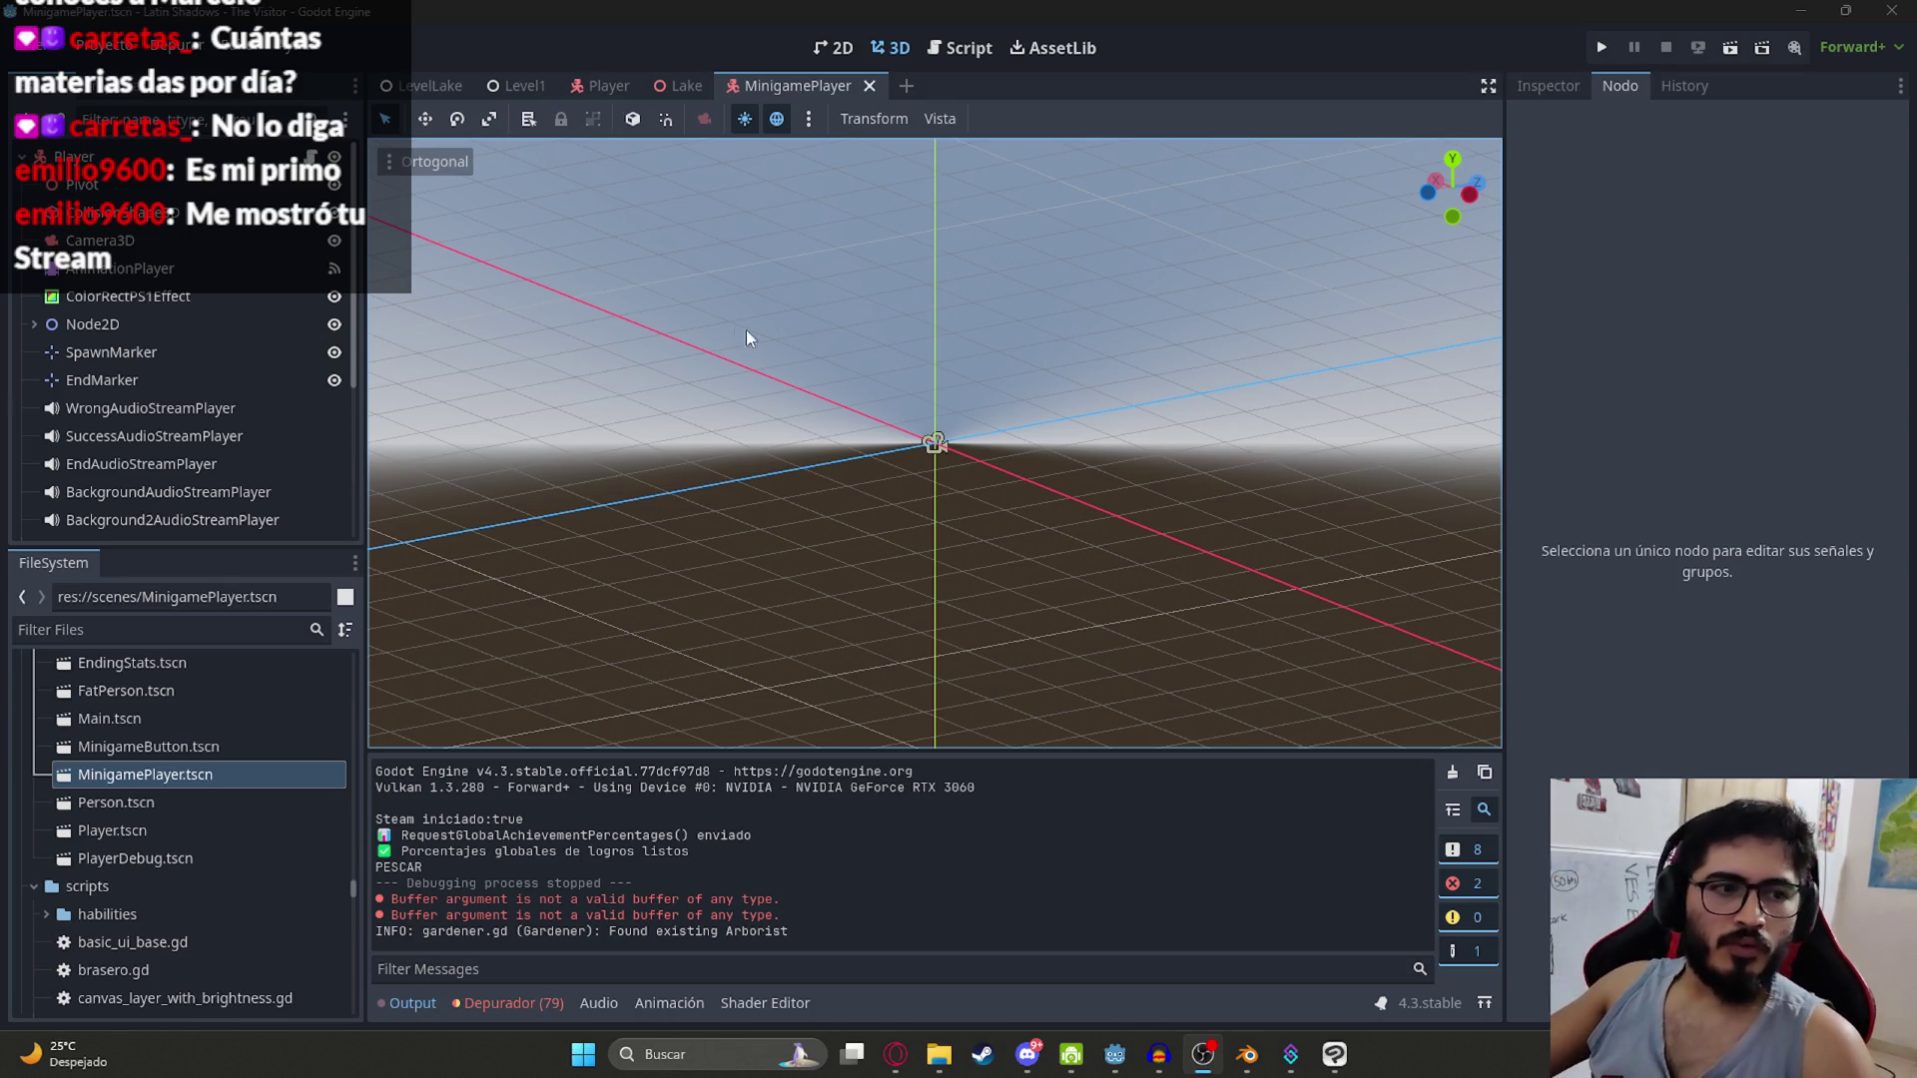
scroll(878, 395, "down", 5)
scroll(219, 734, "up", 5)
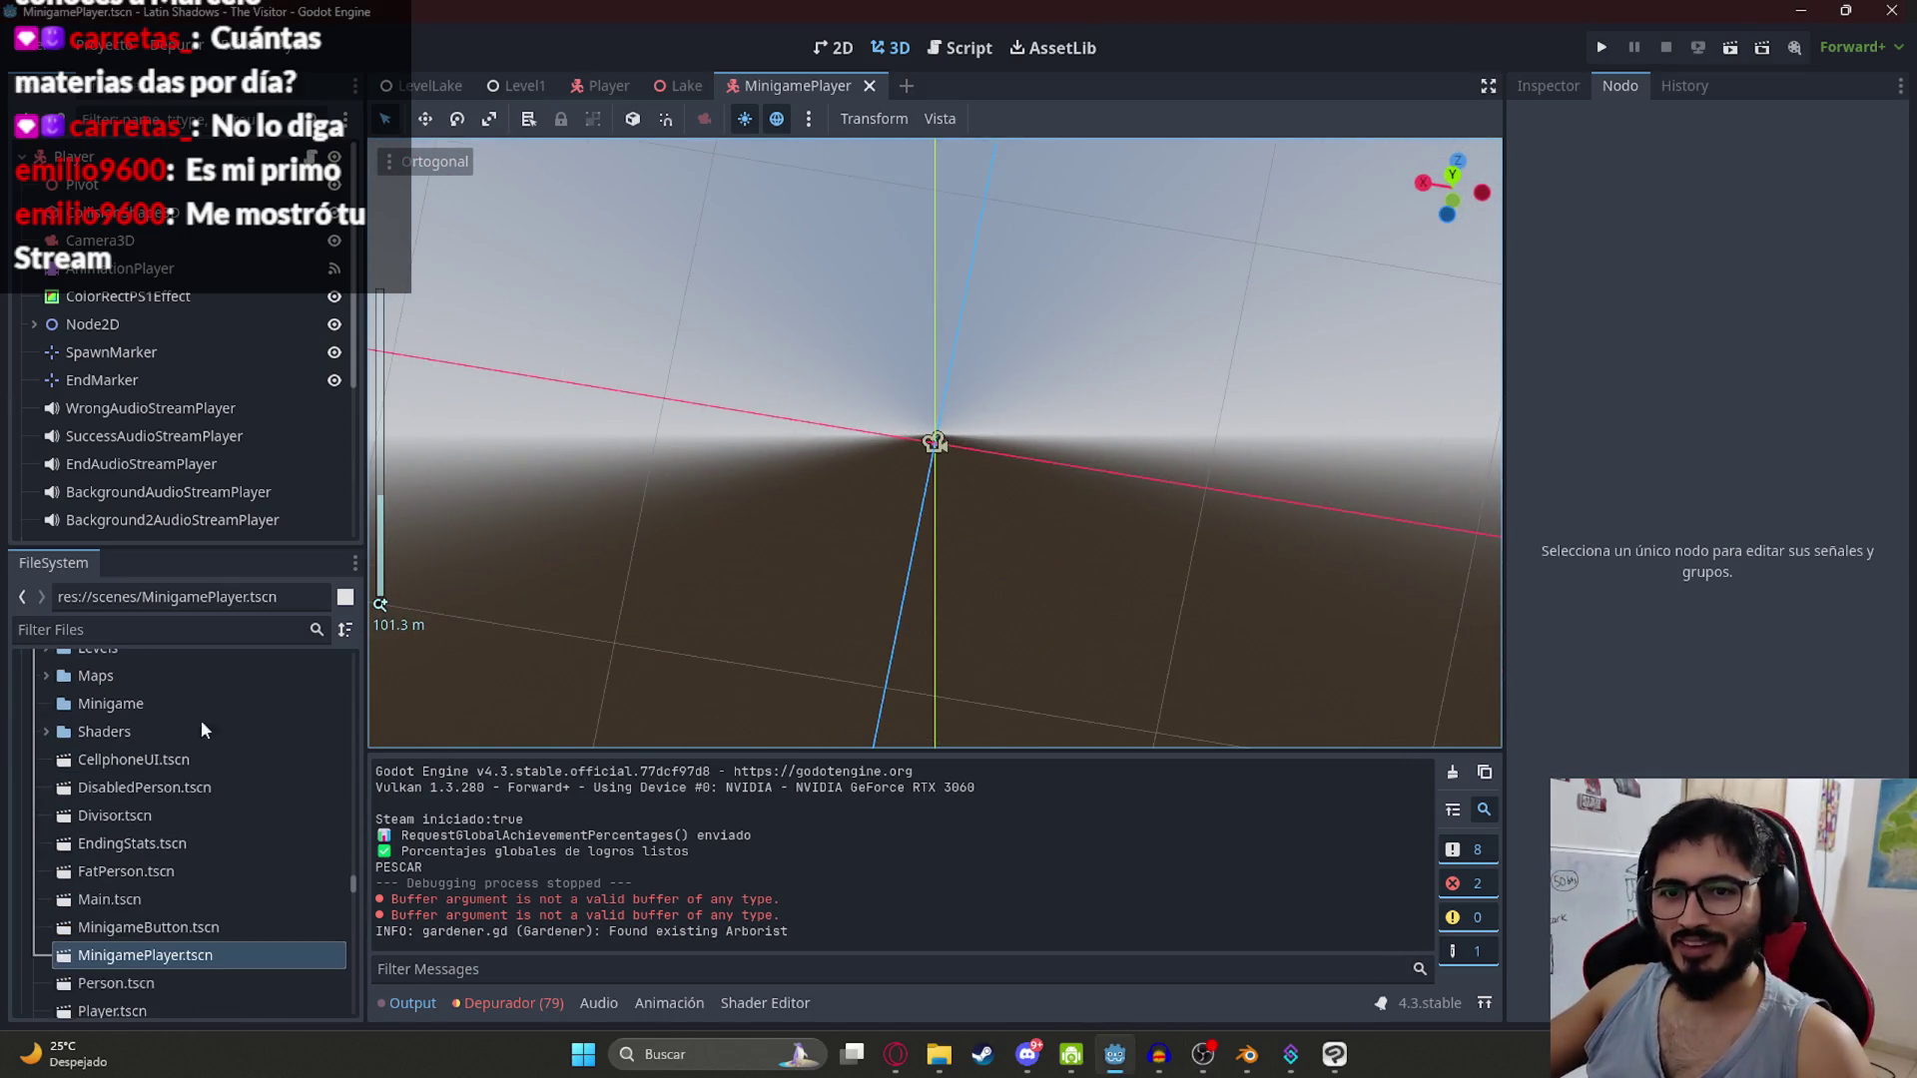
scroll(130, 759, "up", 3)
Step: Begin a new scene named FishingPlayer in the scenes folder
right_click(116, 755)
mouse_move(176, 612)
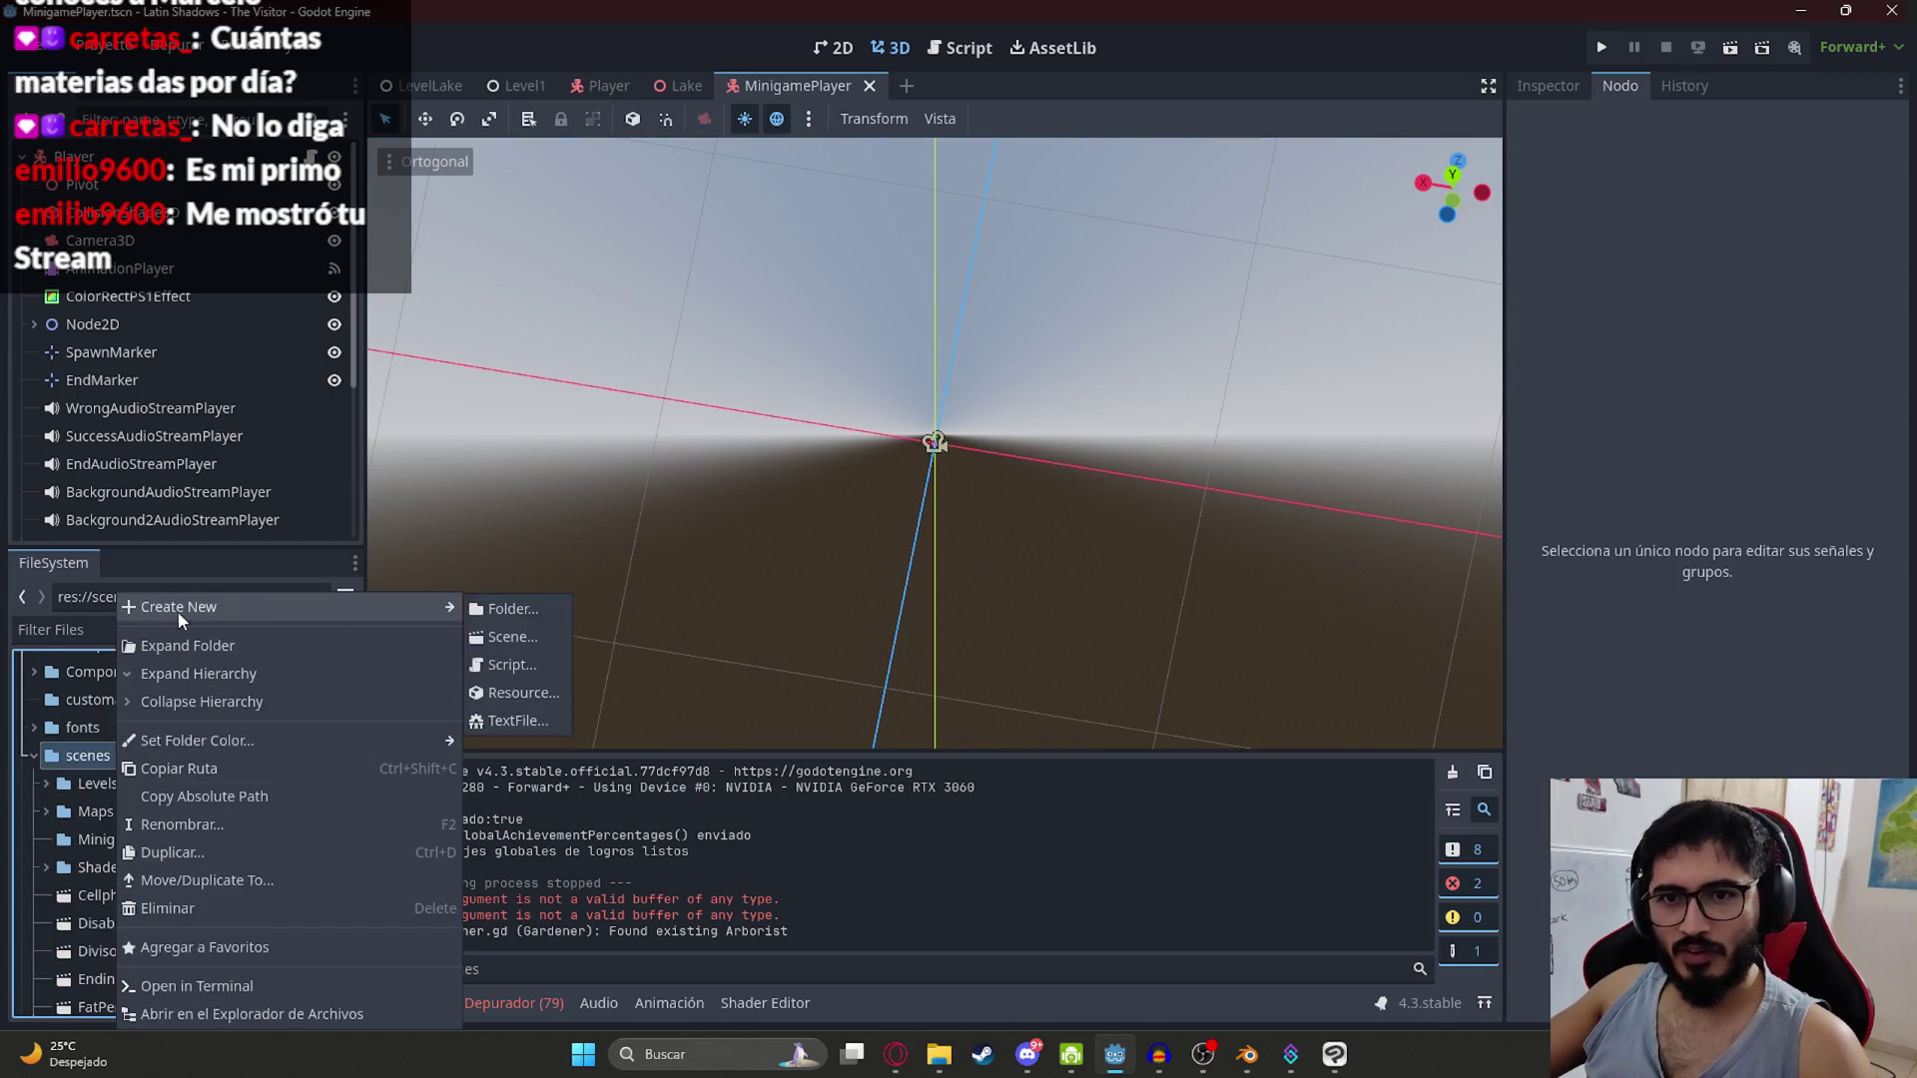
left_click(548, 636)
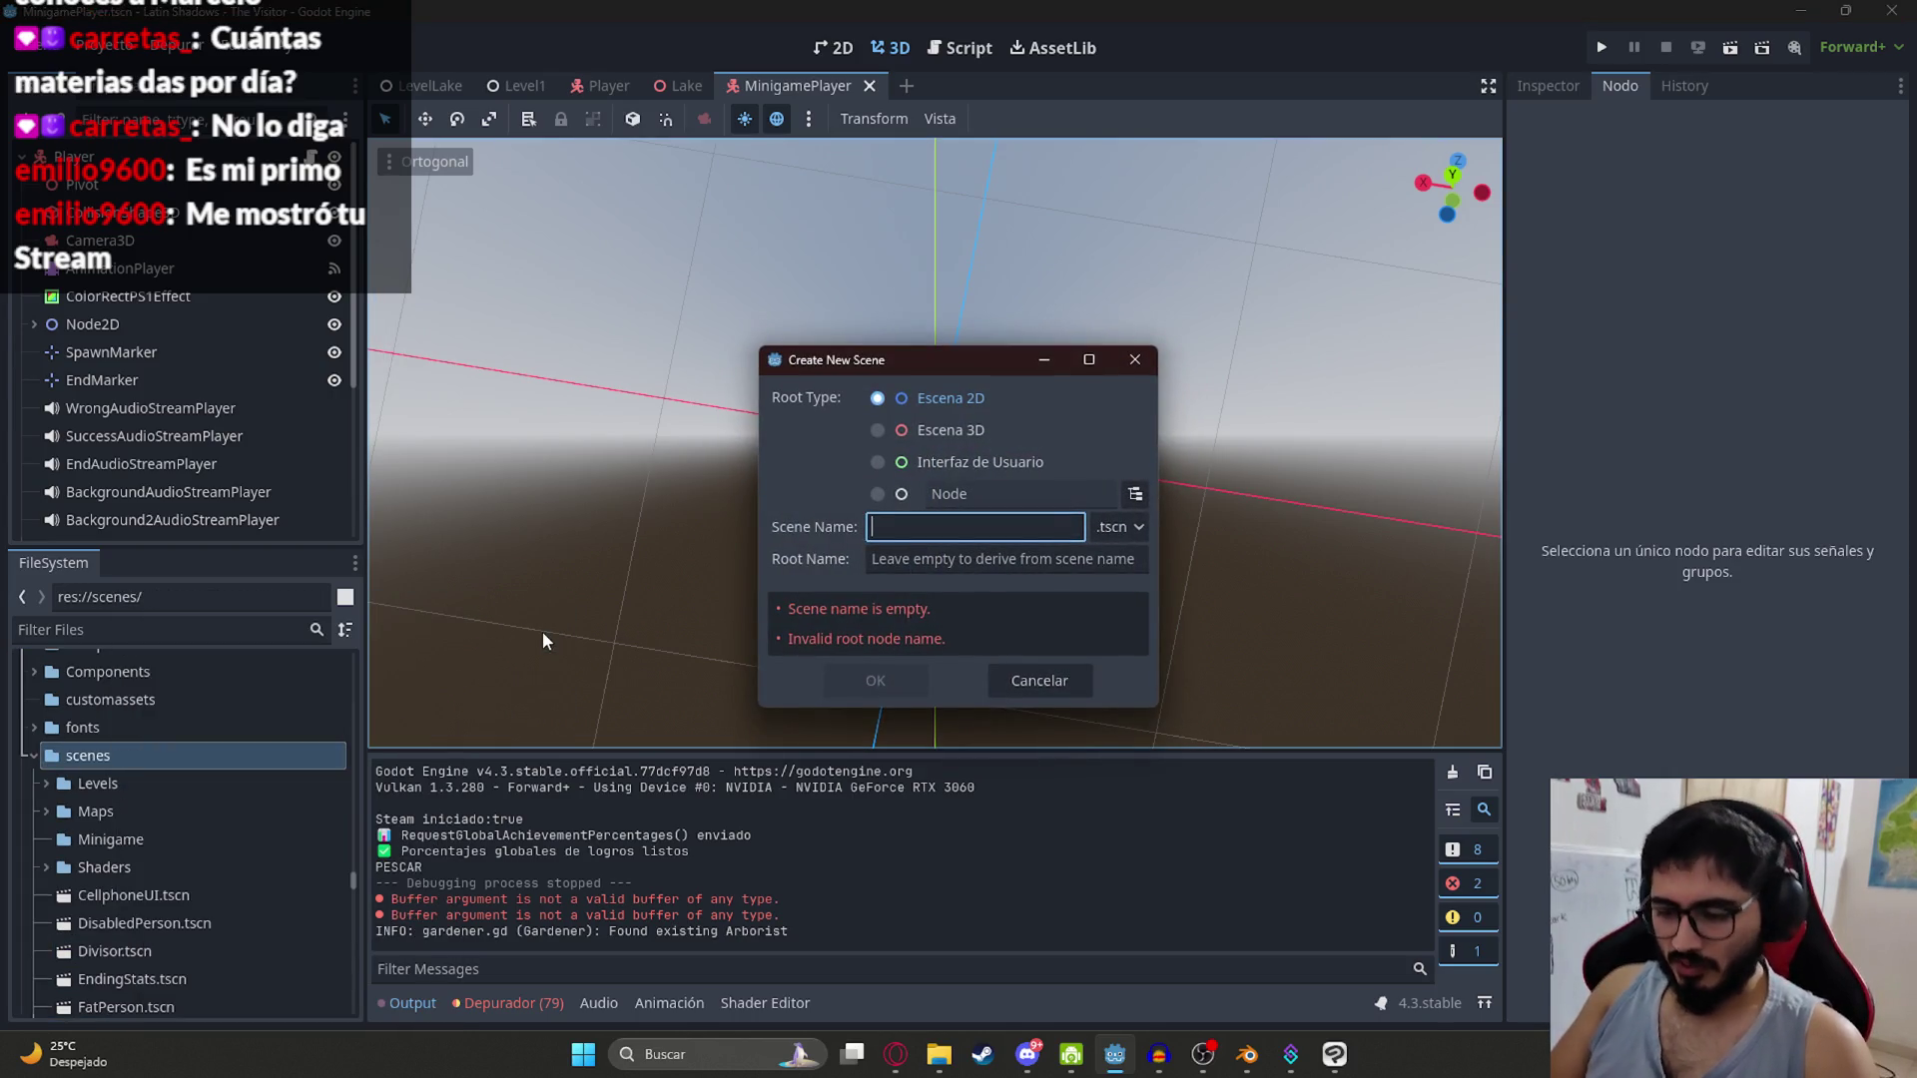
type("FishingPlayer")
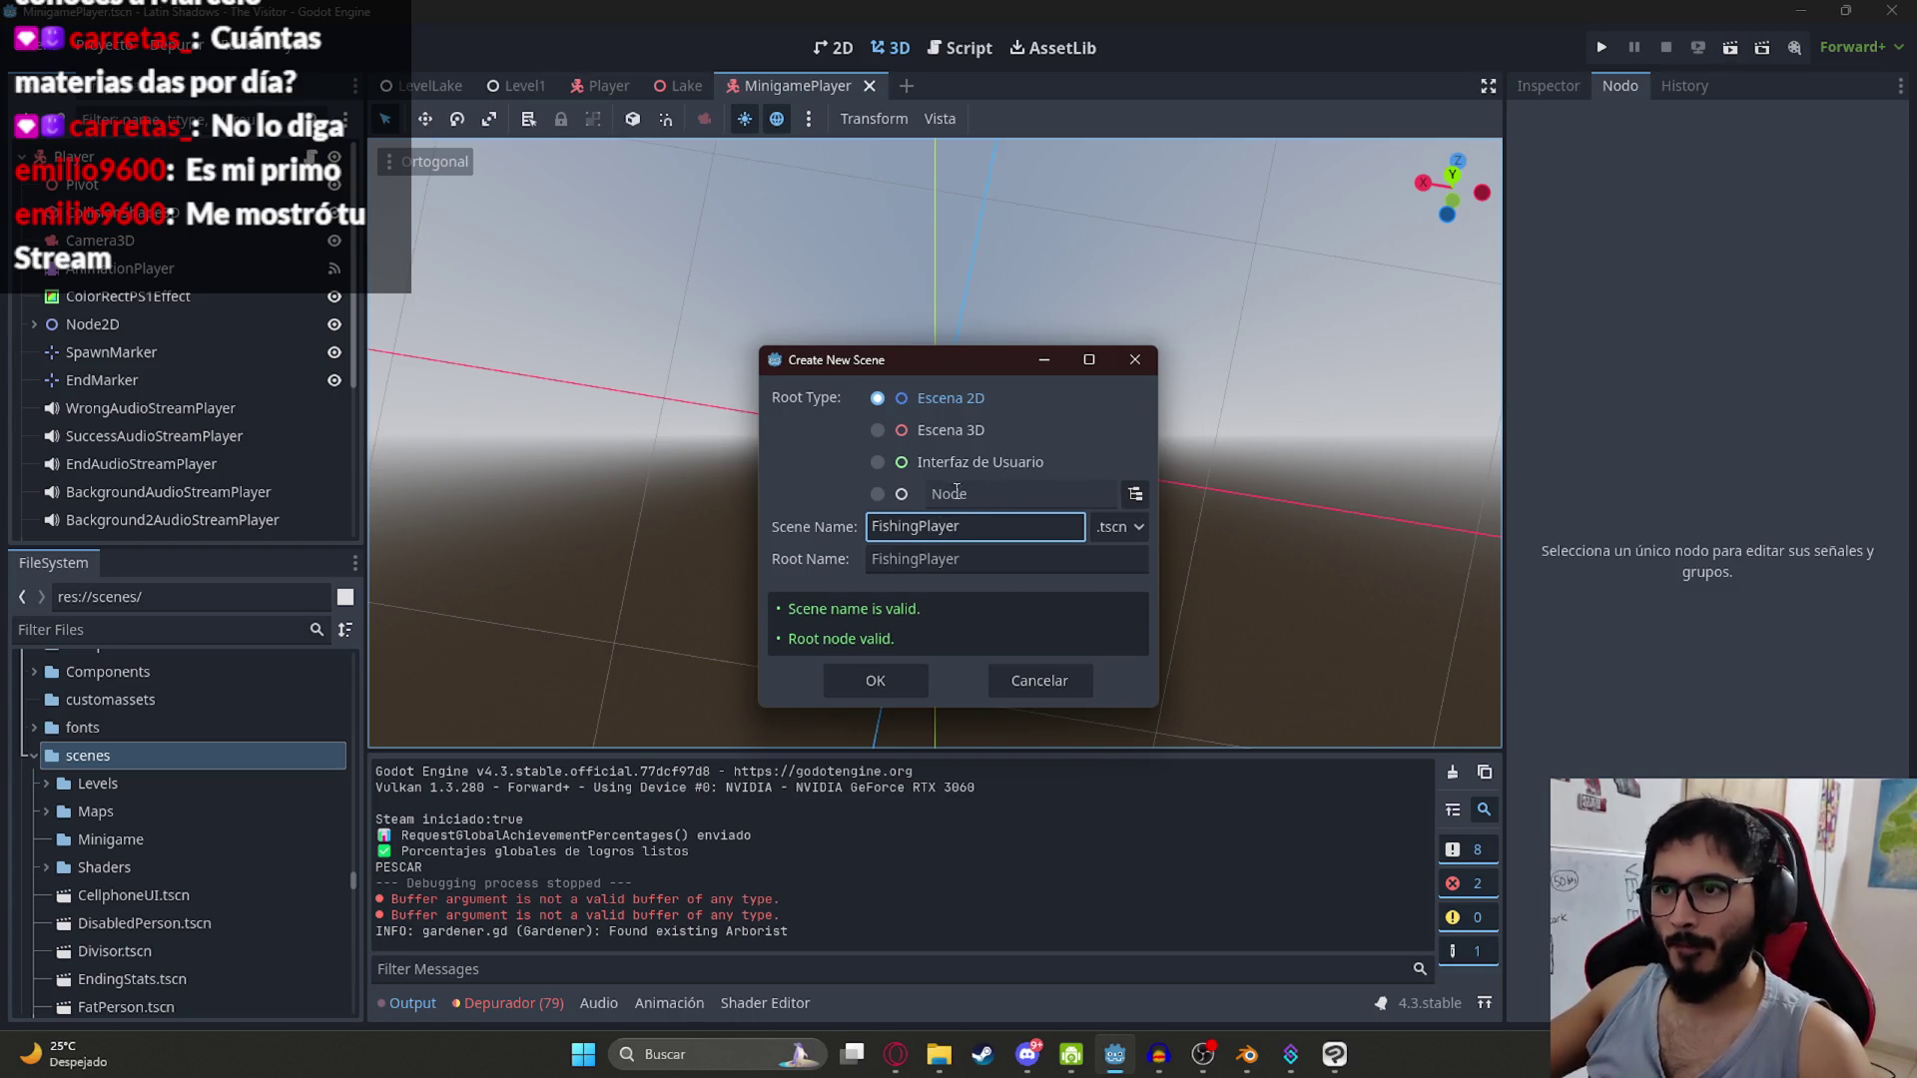
left_click(1136, 493)
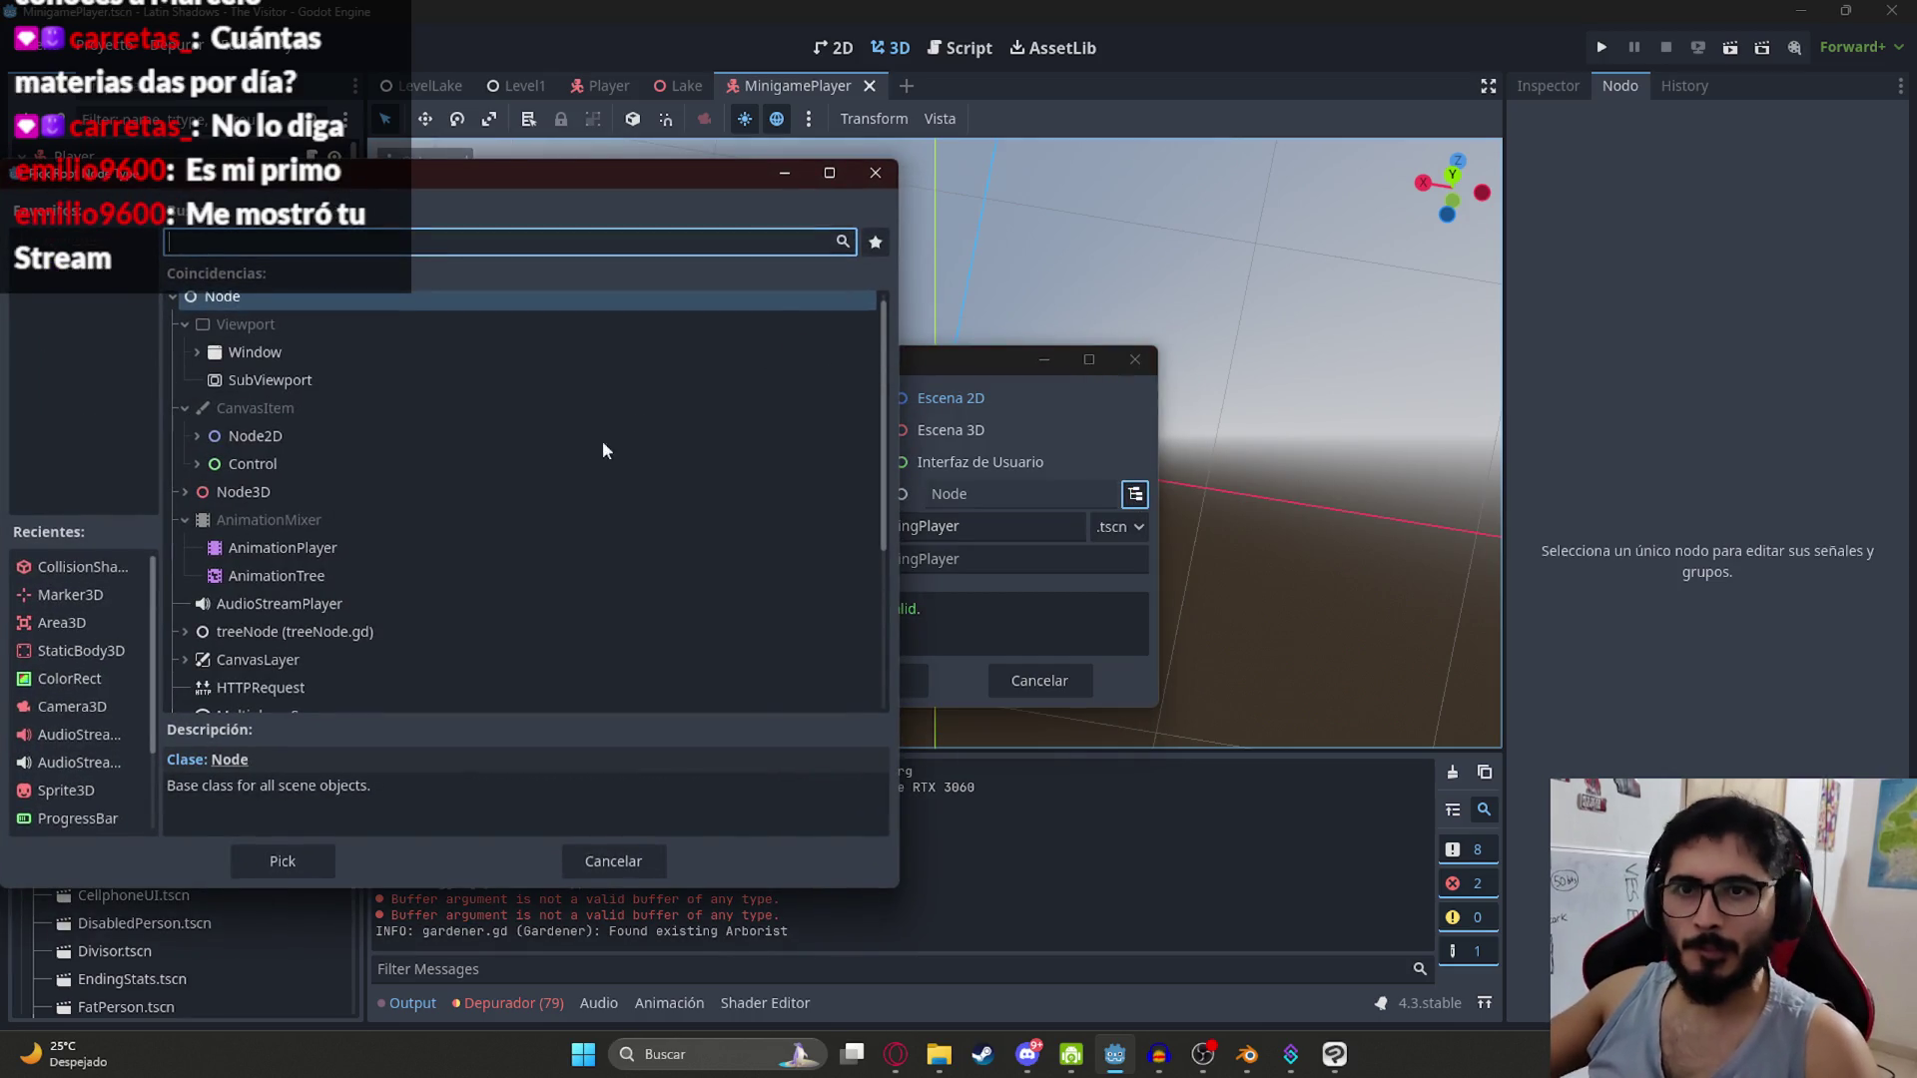
Step: Search root node types for 'player' and 'coll', then close the picker without choosing
scroll(411, 454, "down", 5)
scroll(338, 470, "up", 5)
type("p")
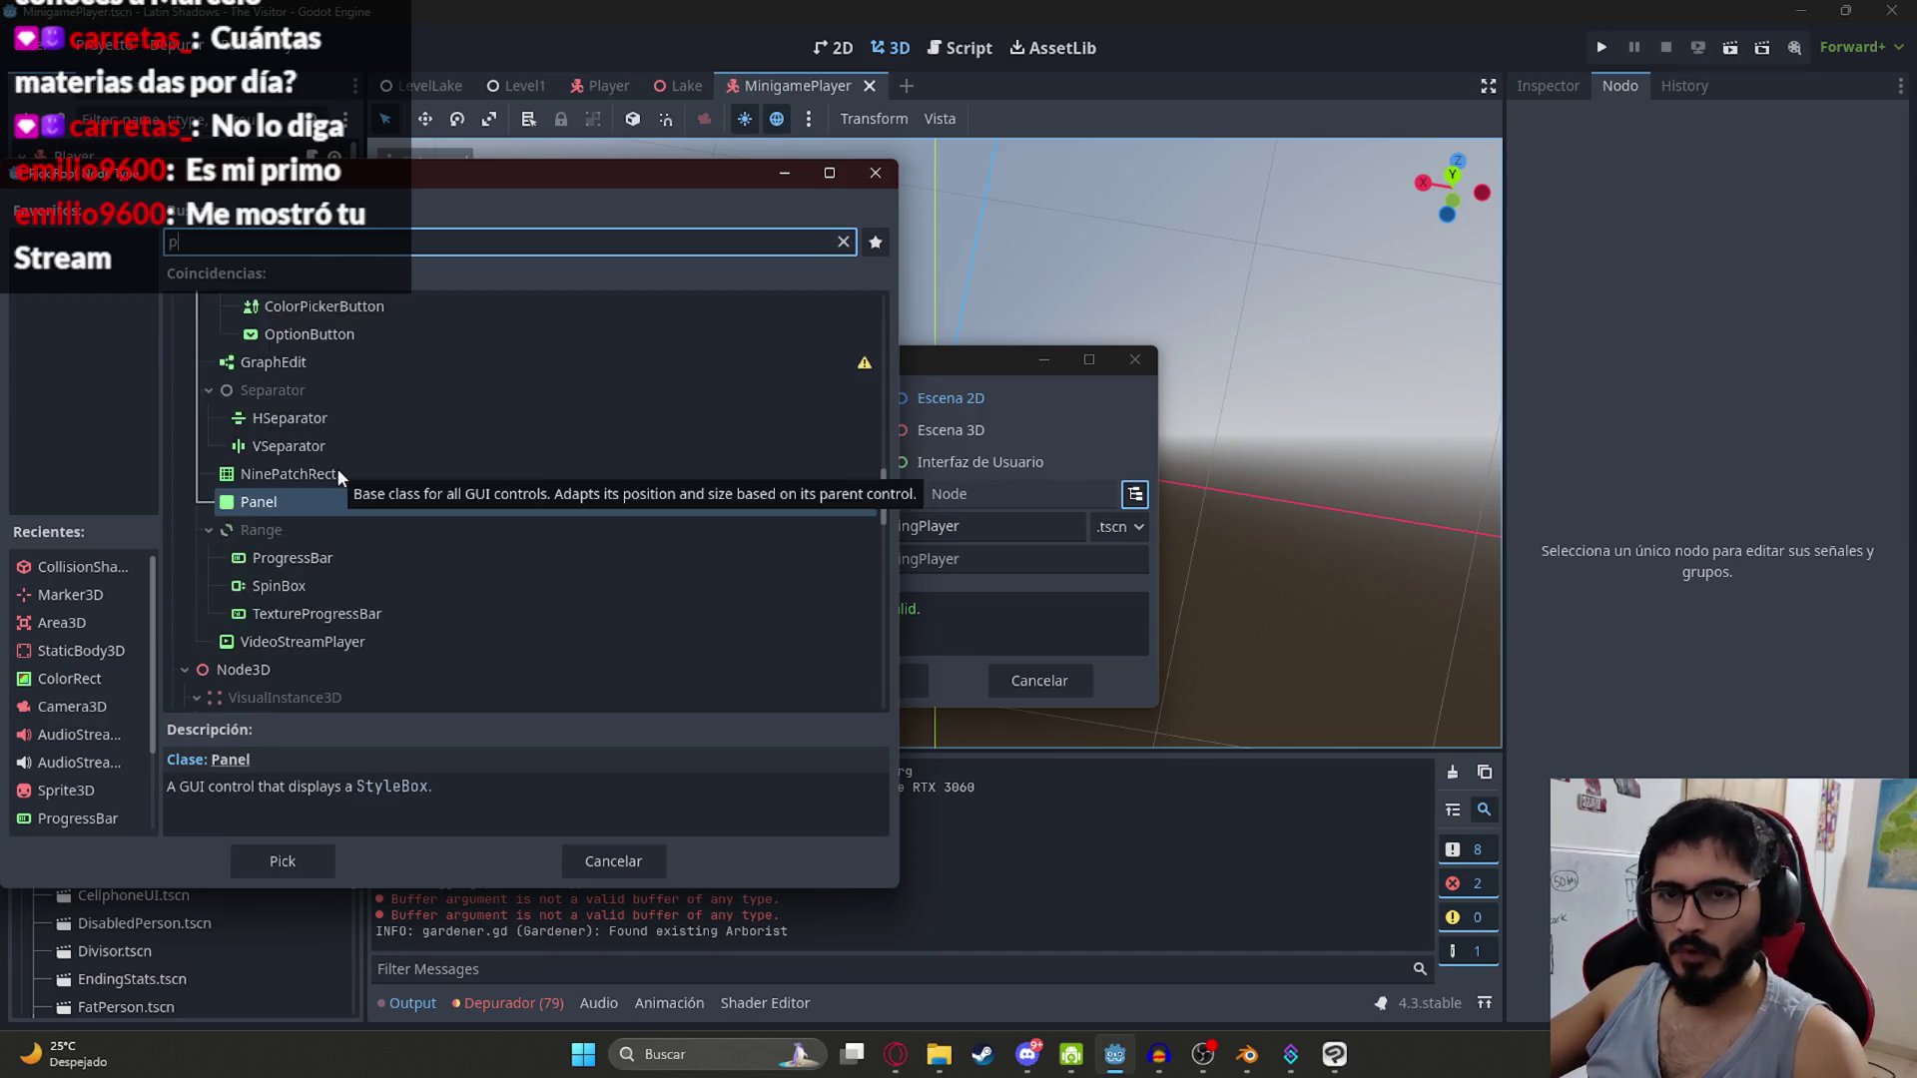
type("layer")
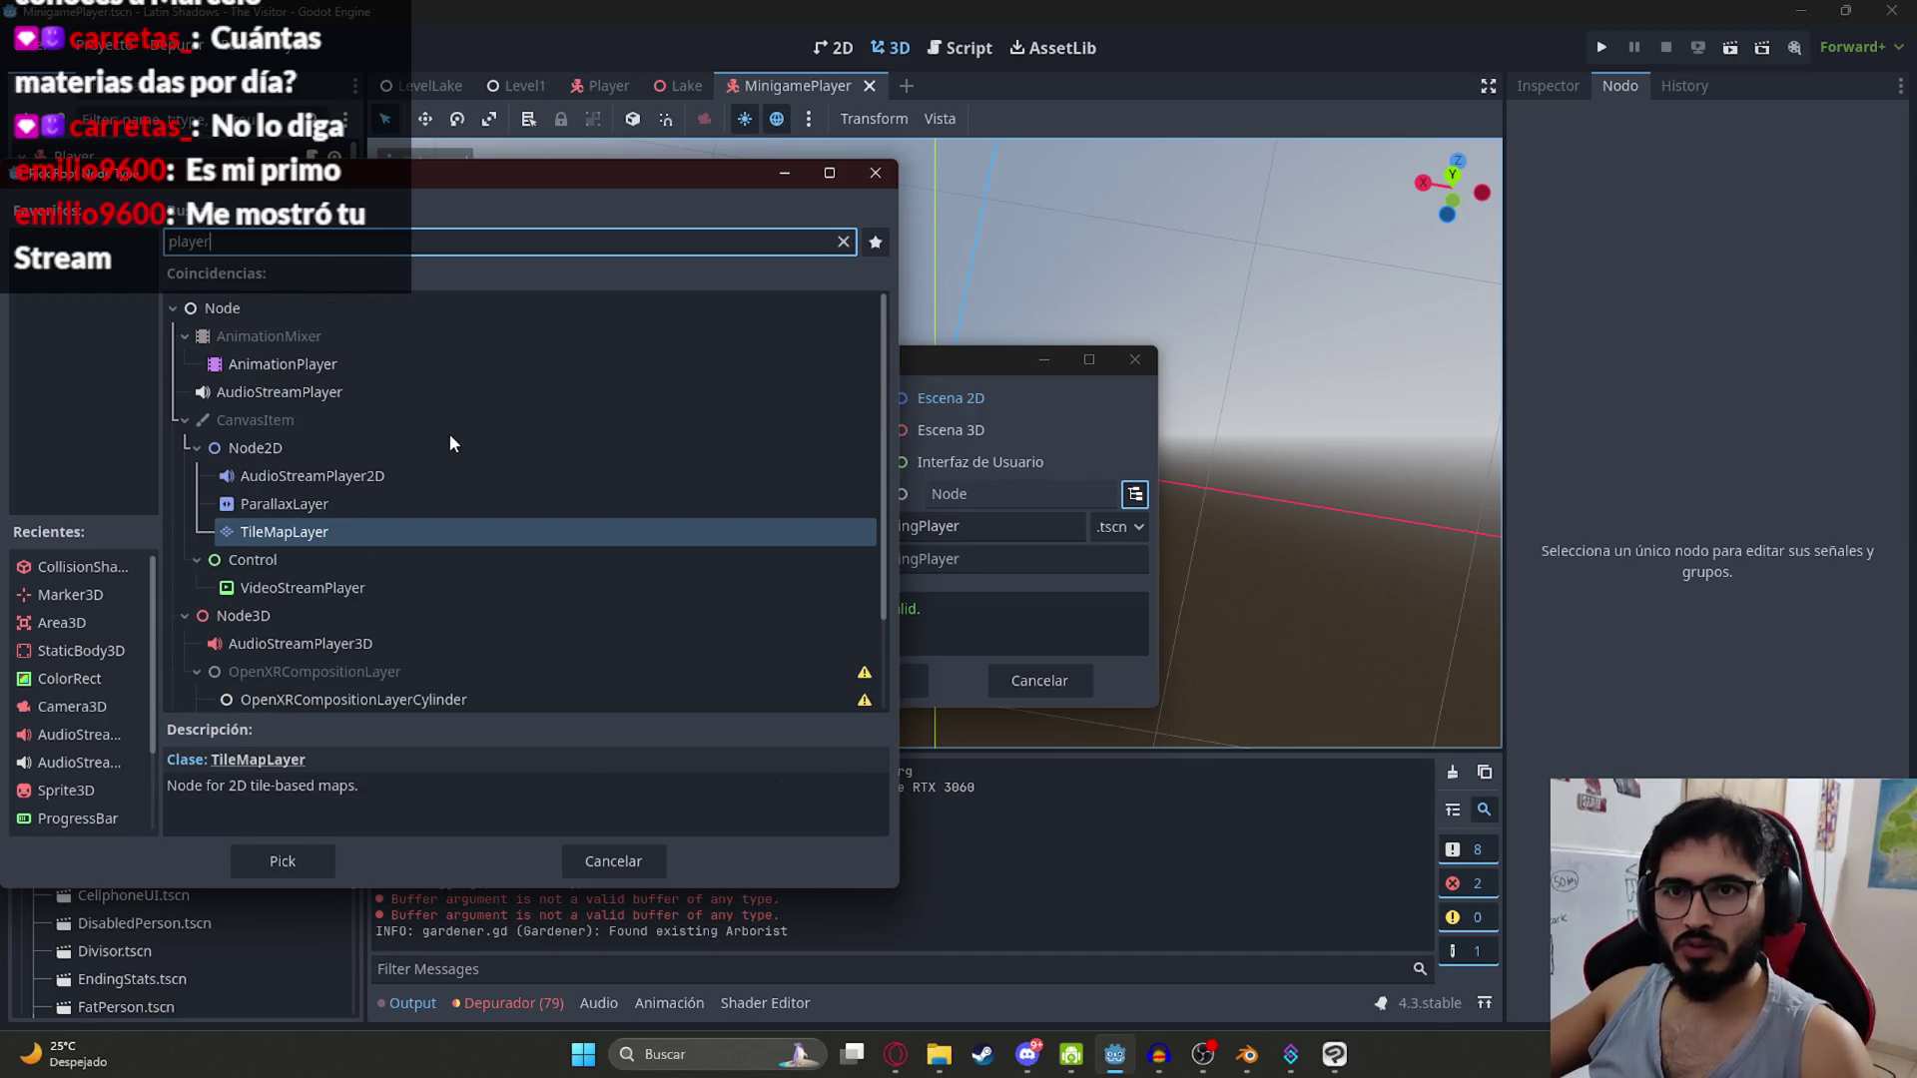
key("BackSpace")
left_click_drag(262, 183, 788, 184)
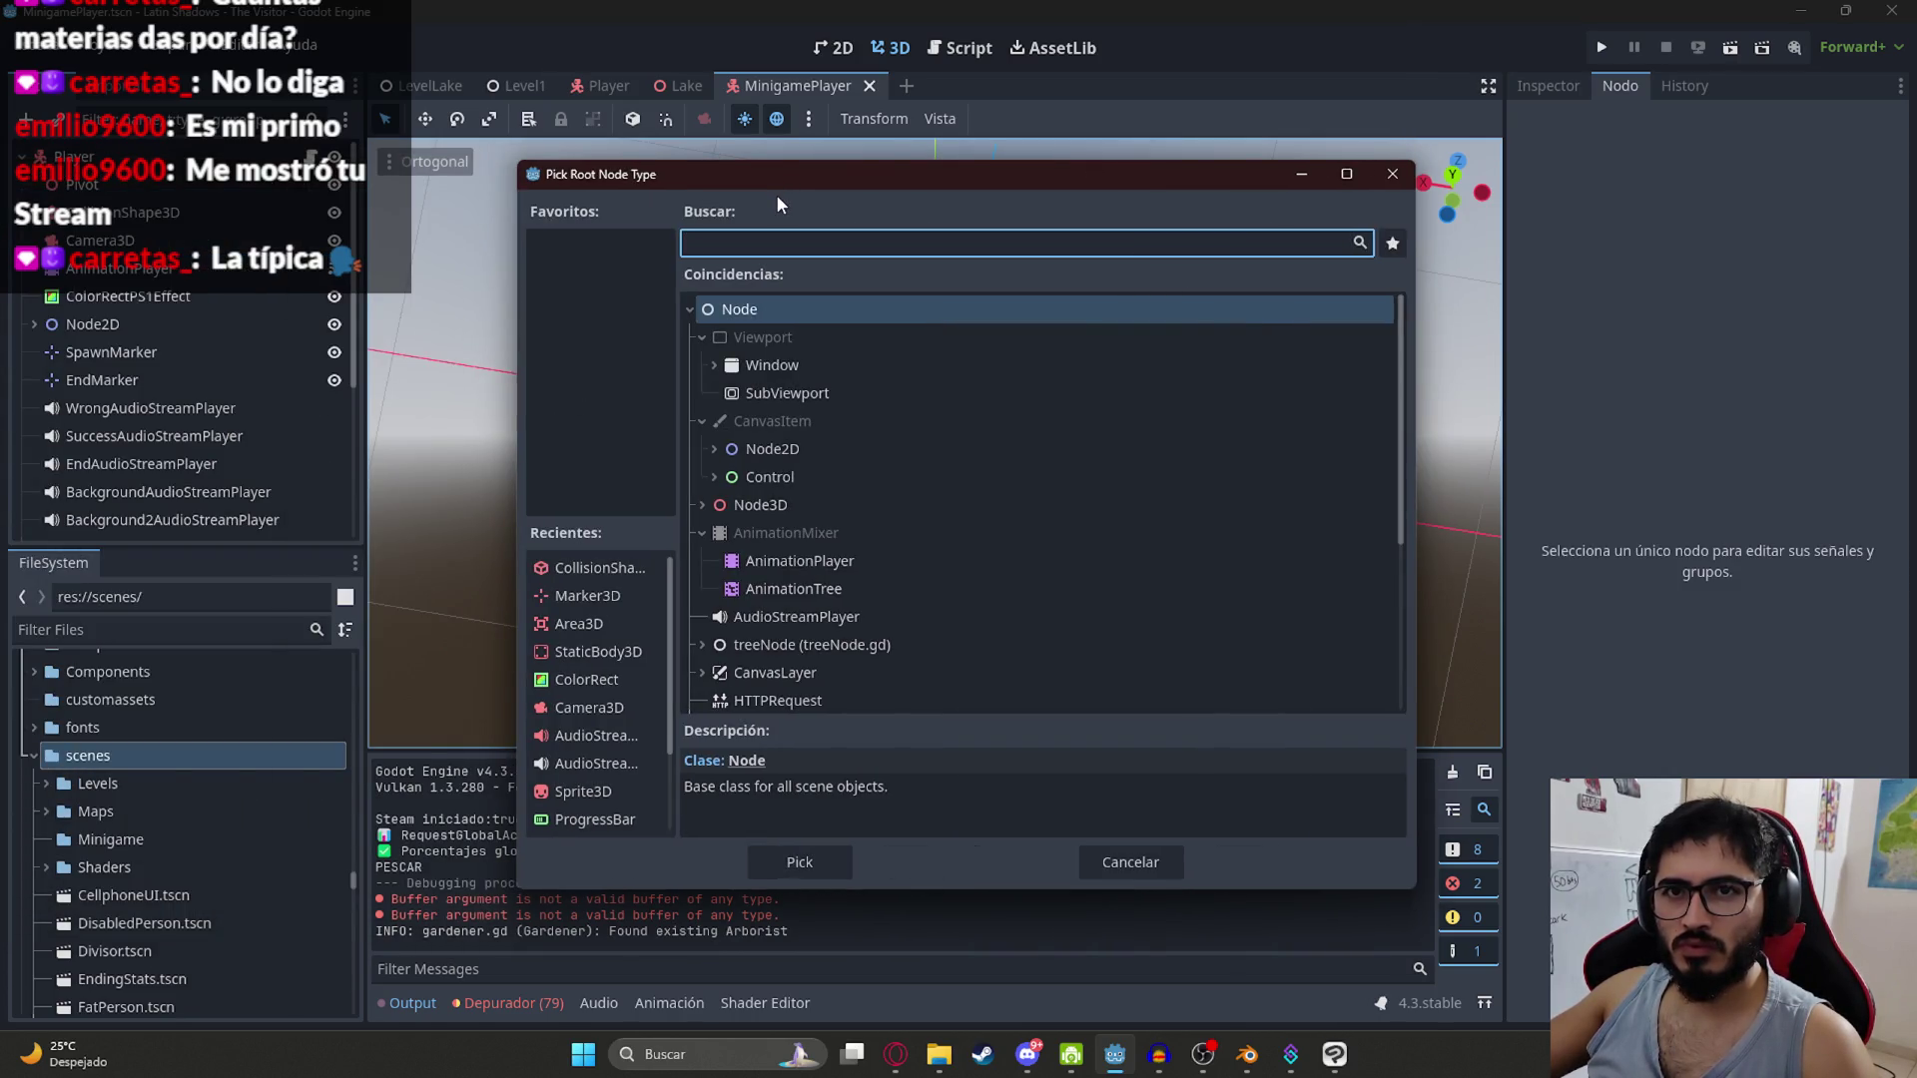
type("c")
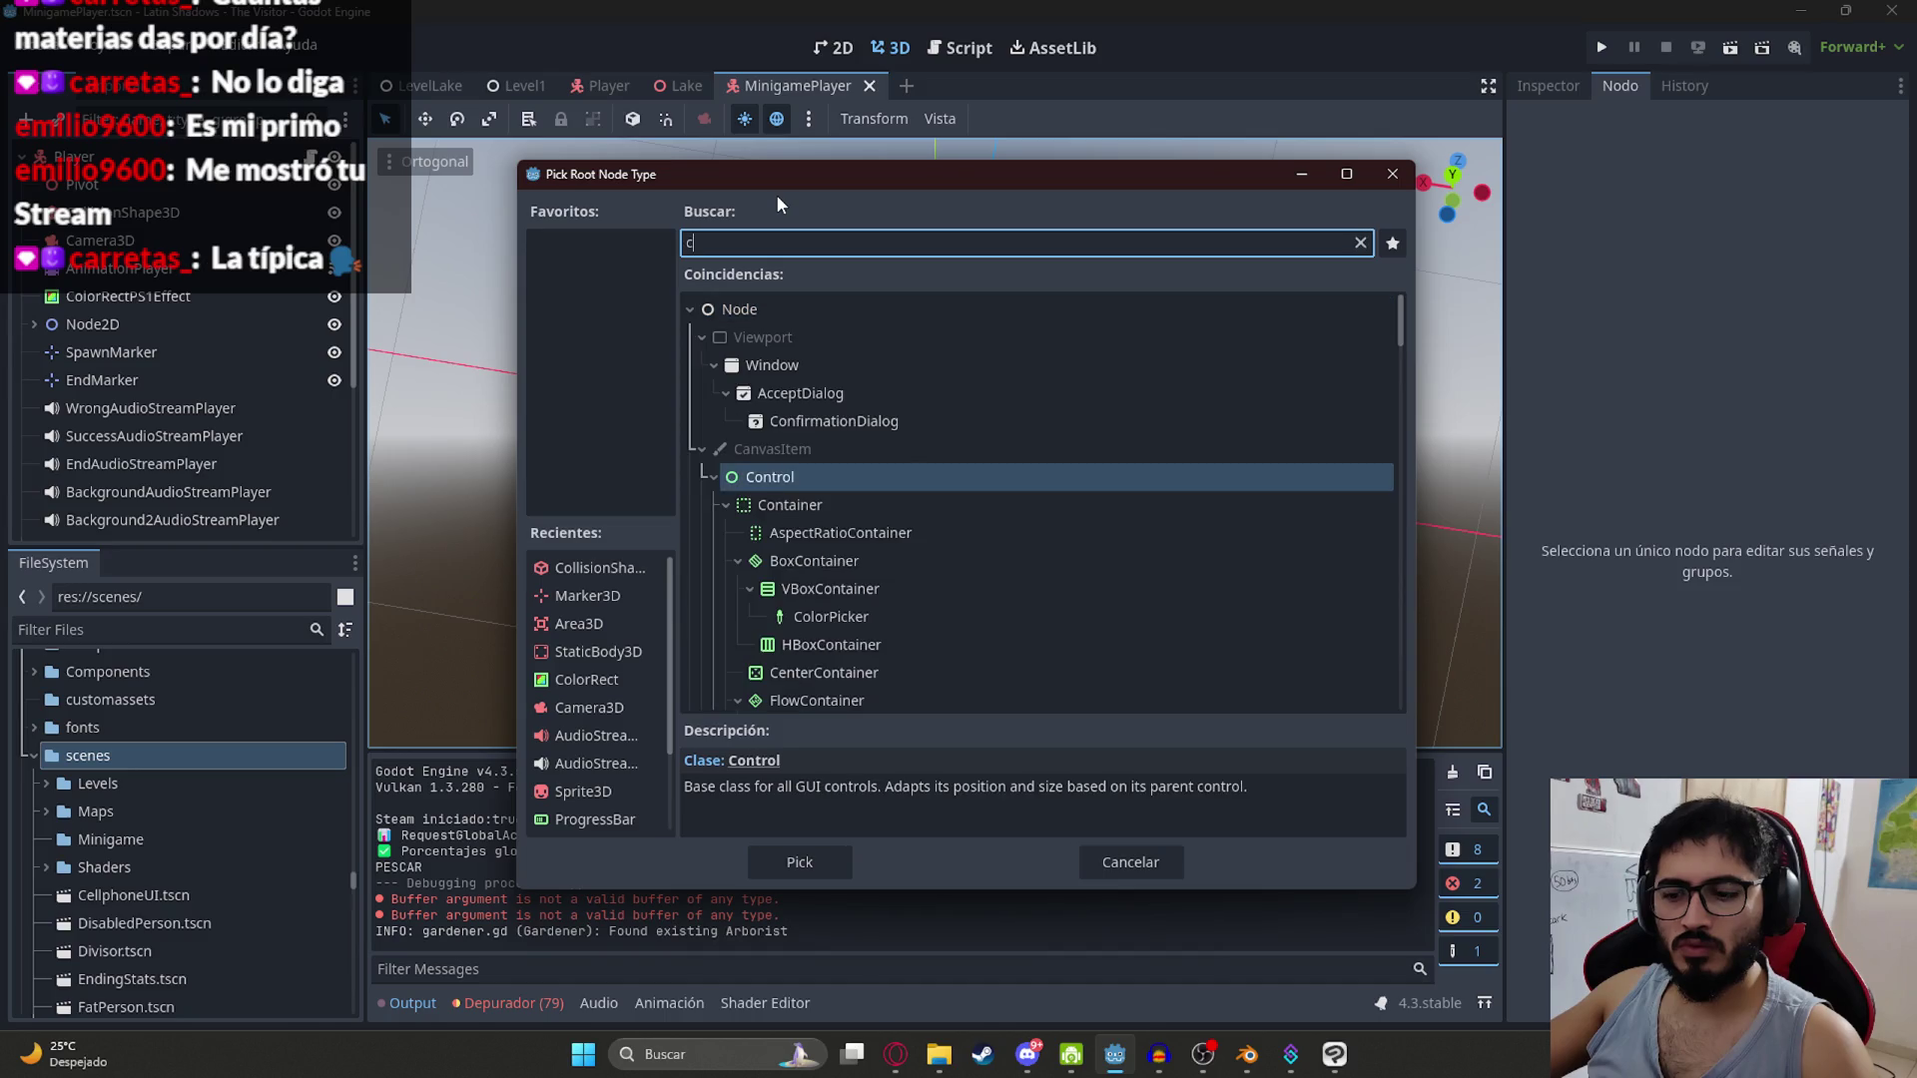
type("oll")
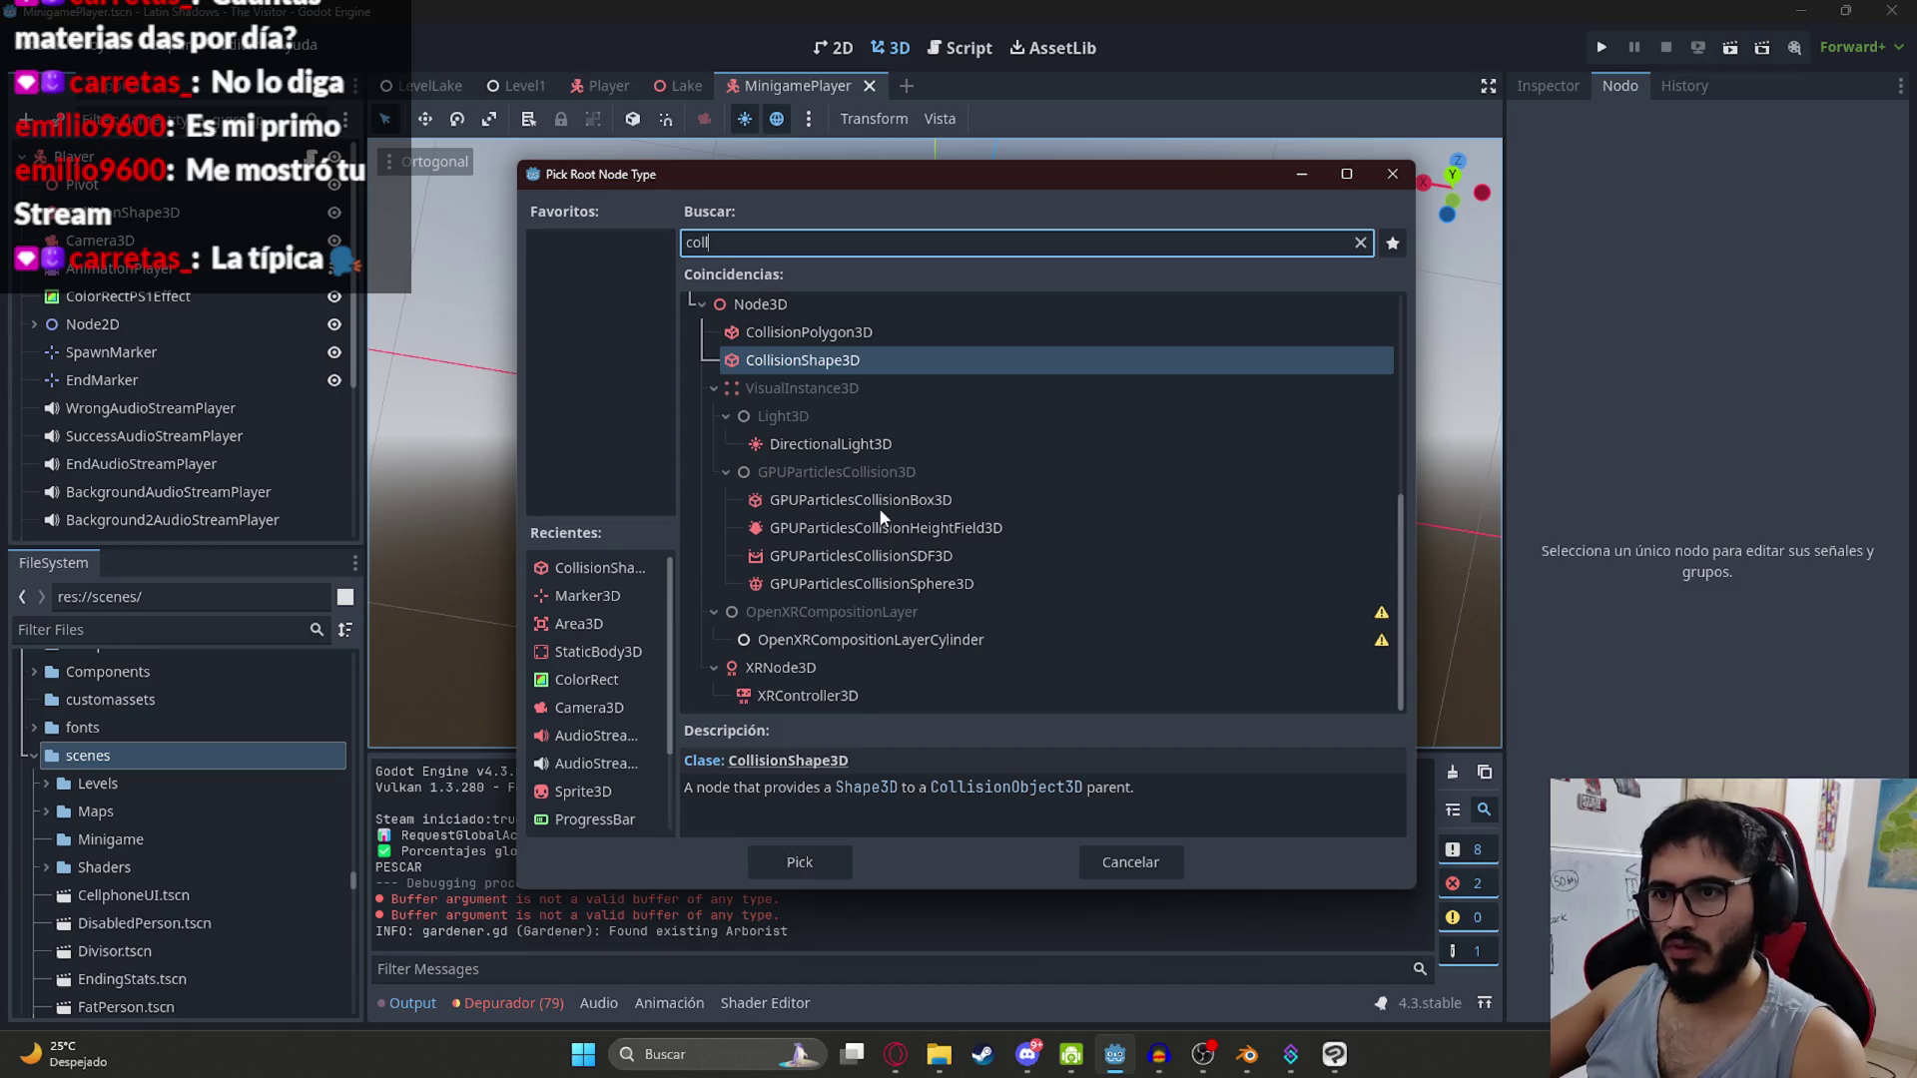
key("BackSpace")
key("BackSpace")
key("BackSpace")
key("Escape")
left_click(702, 434)
Step: Select the Player root node and view its properties in the Inspector
left_click(1025, 683)
right_click(111, 166)
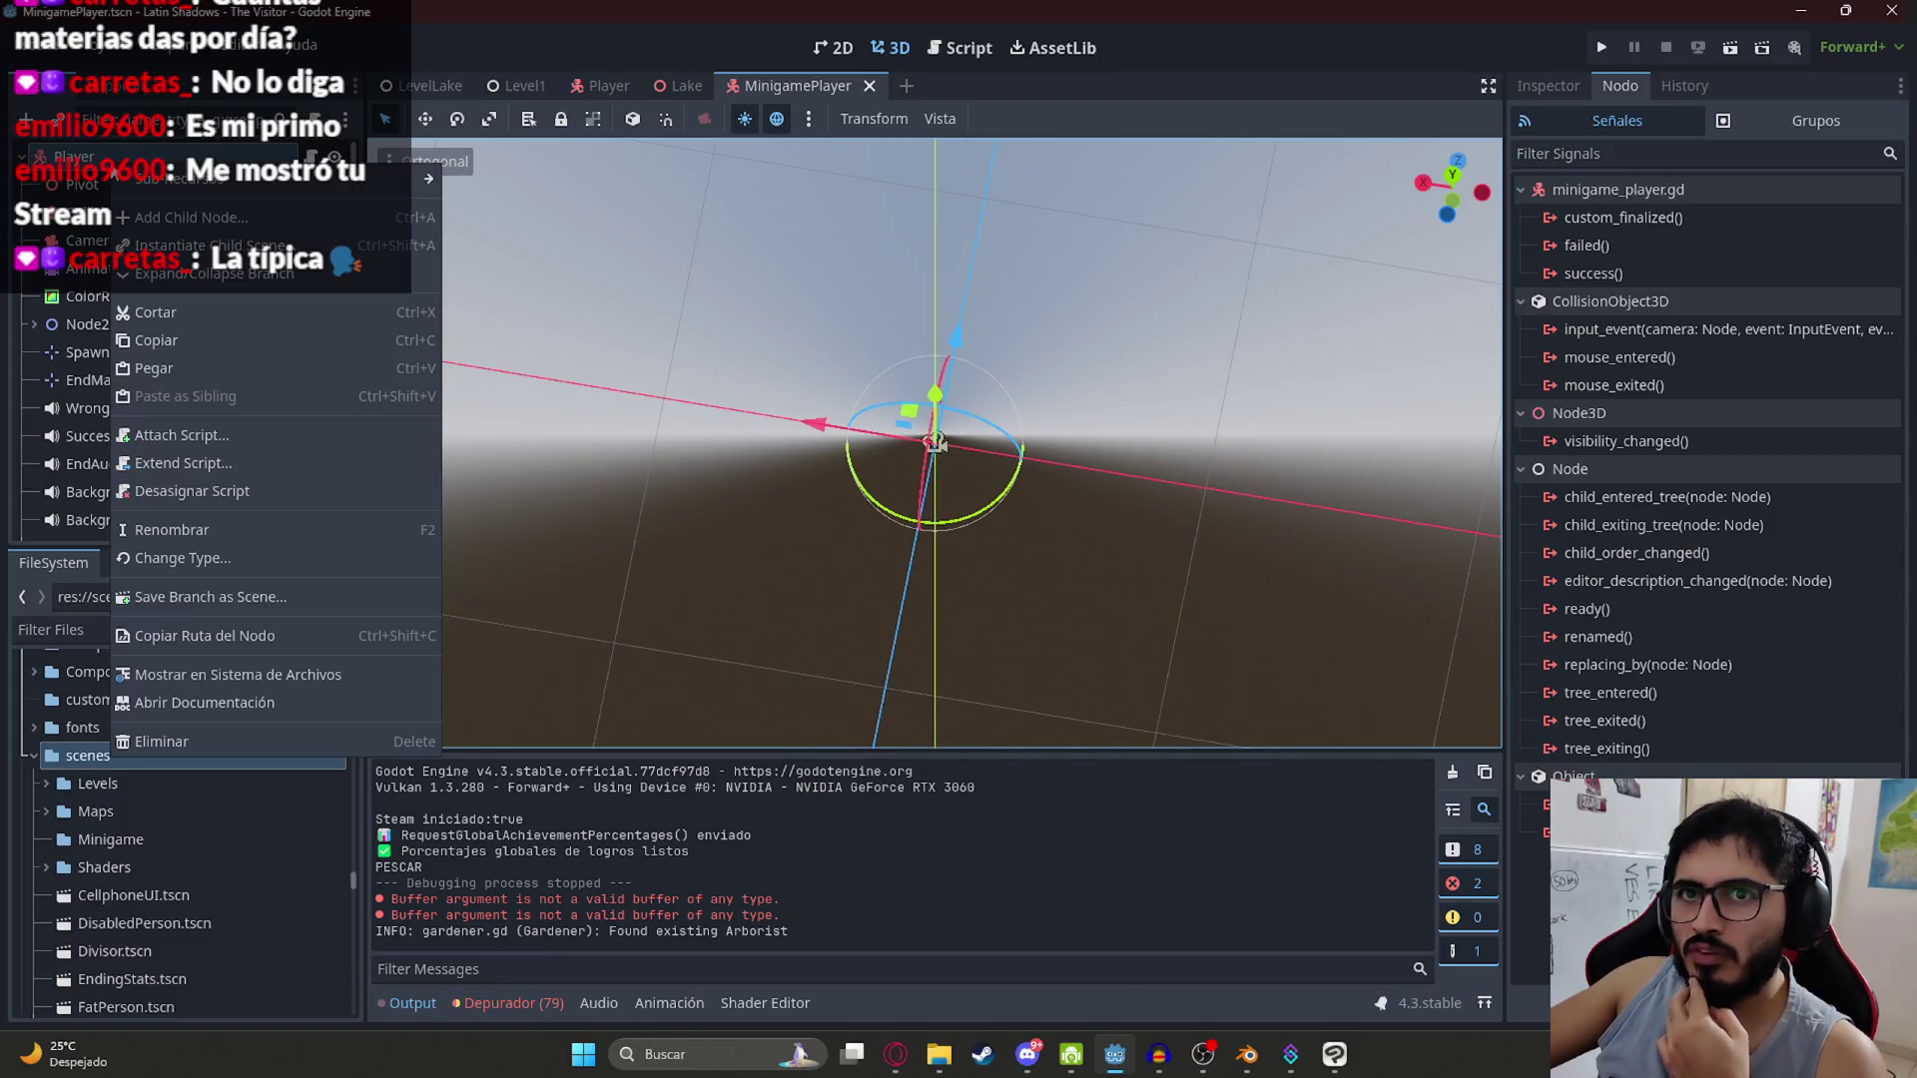
left_click(1528, 84)
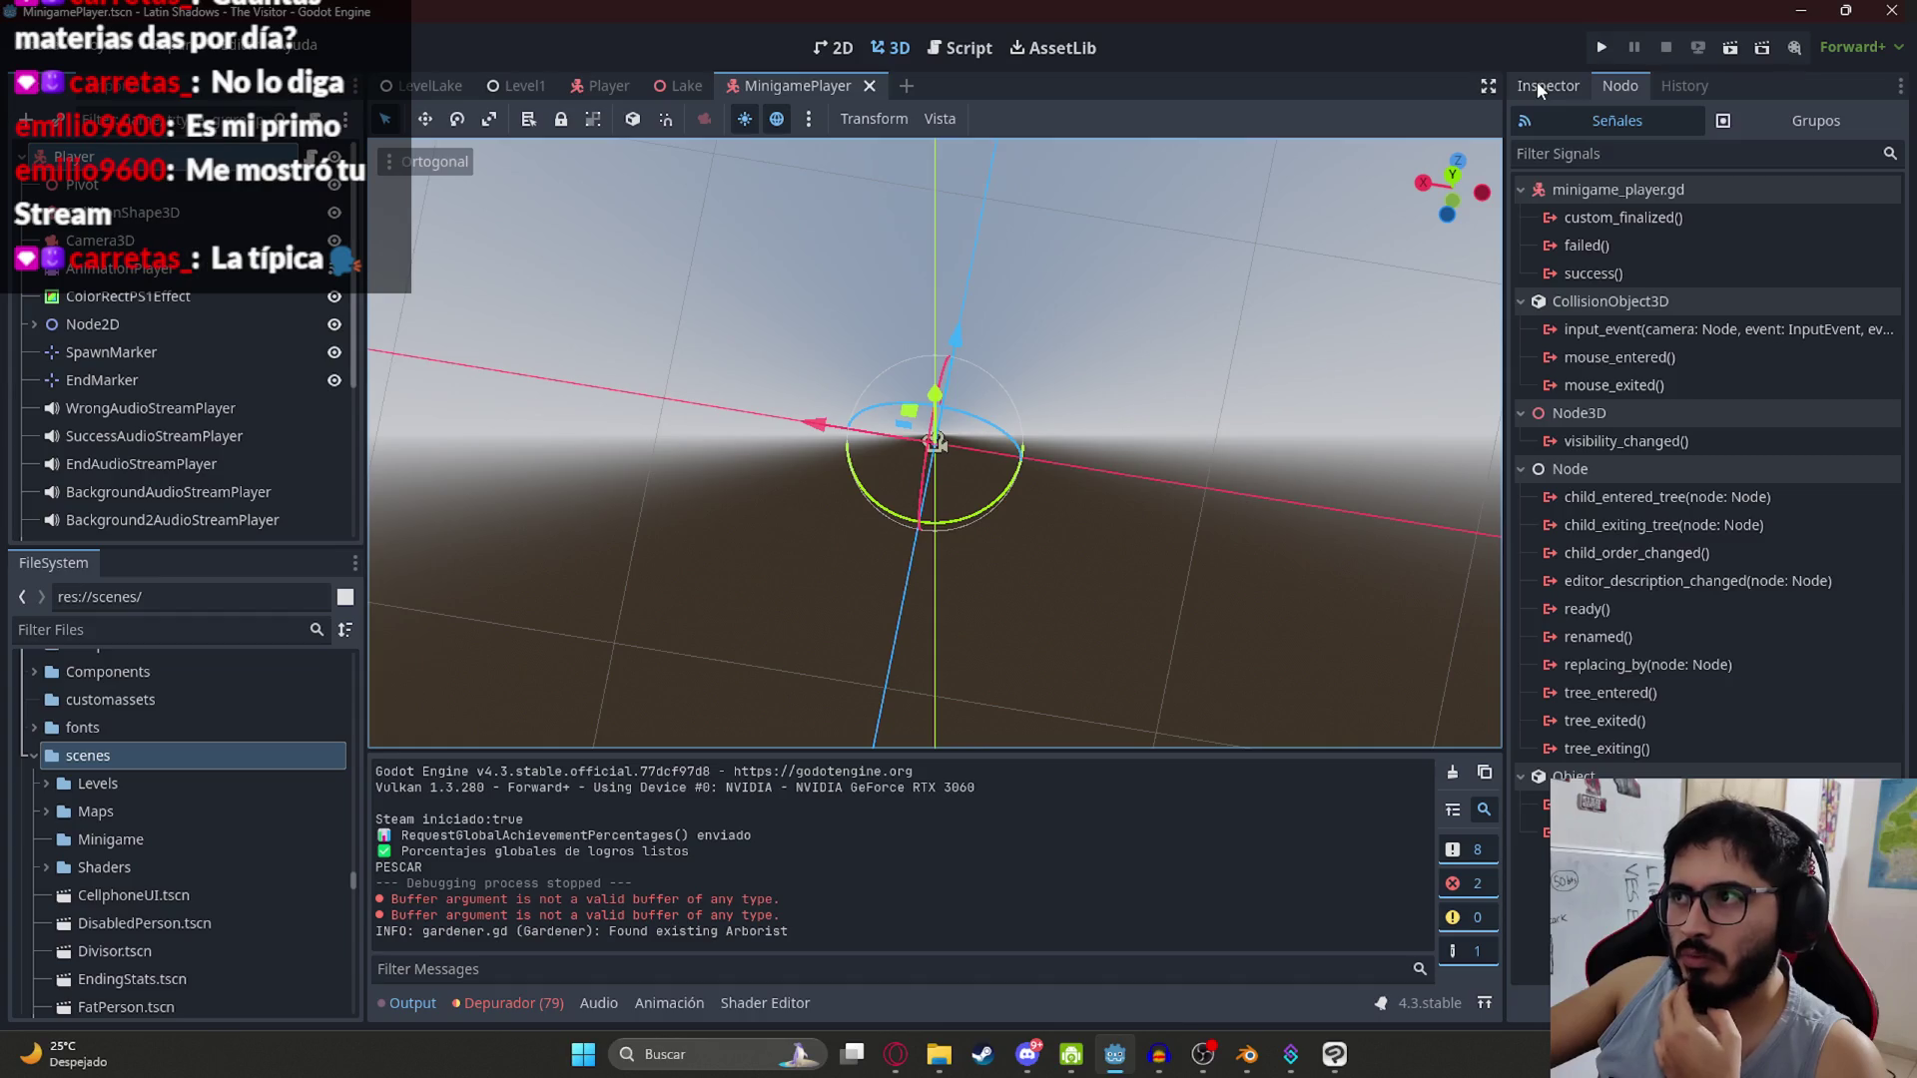
left_click(1537, 81)
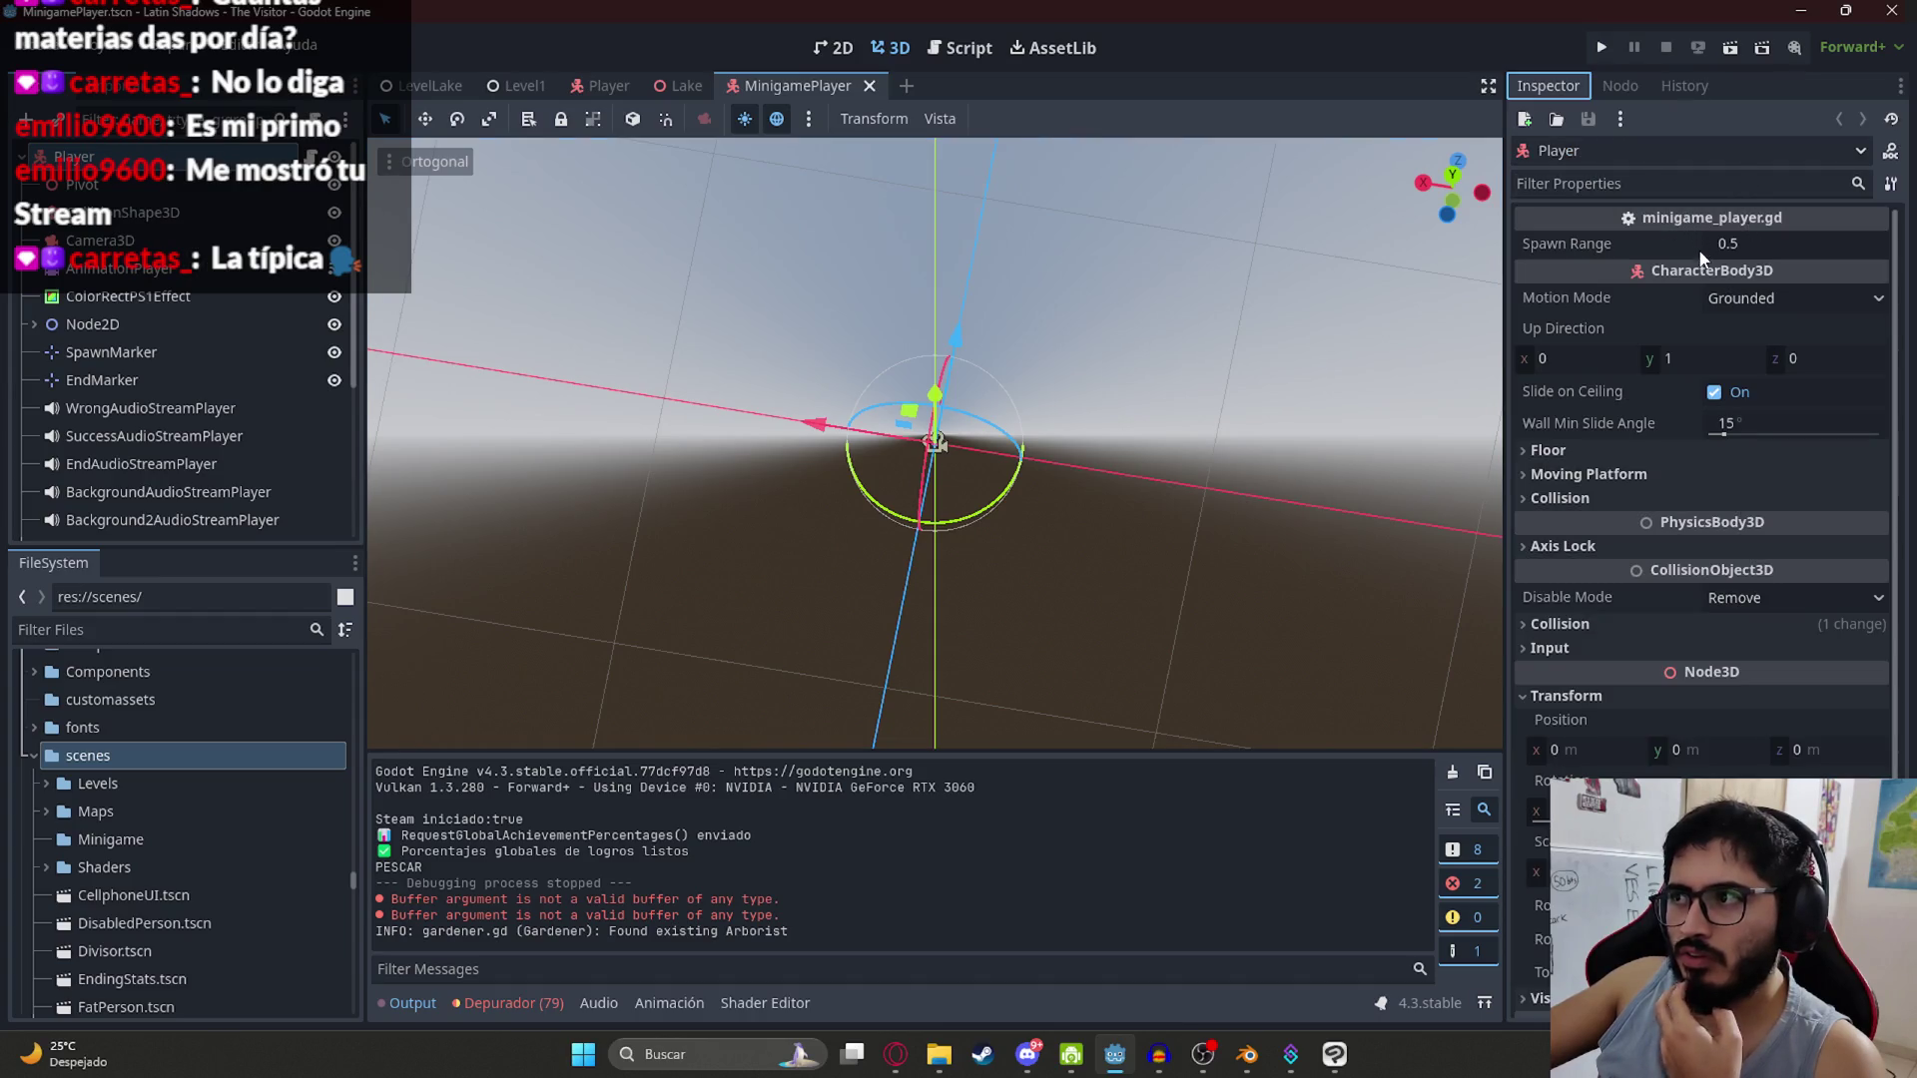
Step: Create the FishingPlayer scene in the scenes folder with a CharacterBody3D root
right_click(87, 759)
mouse_move(196, 605)
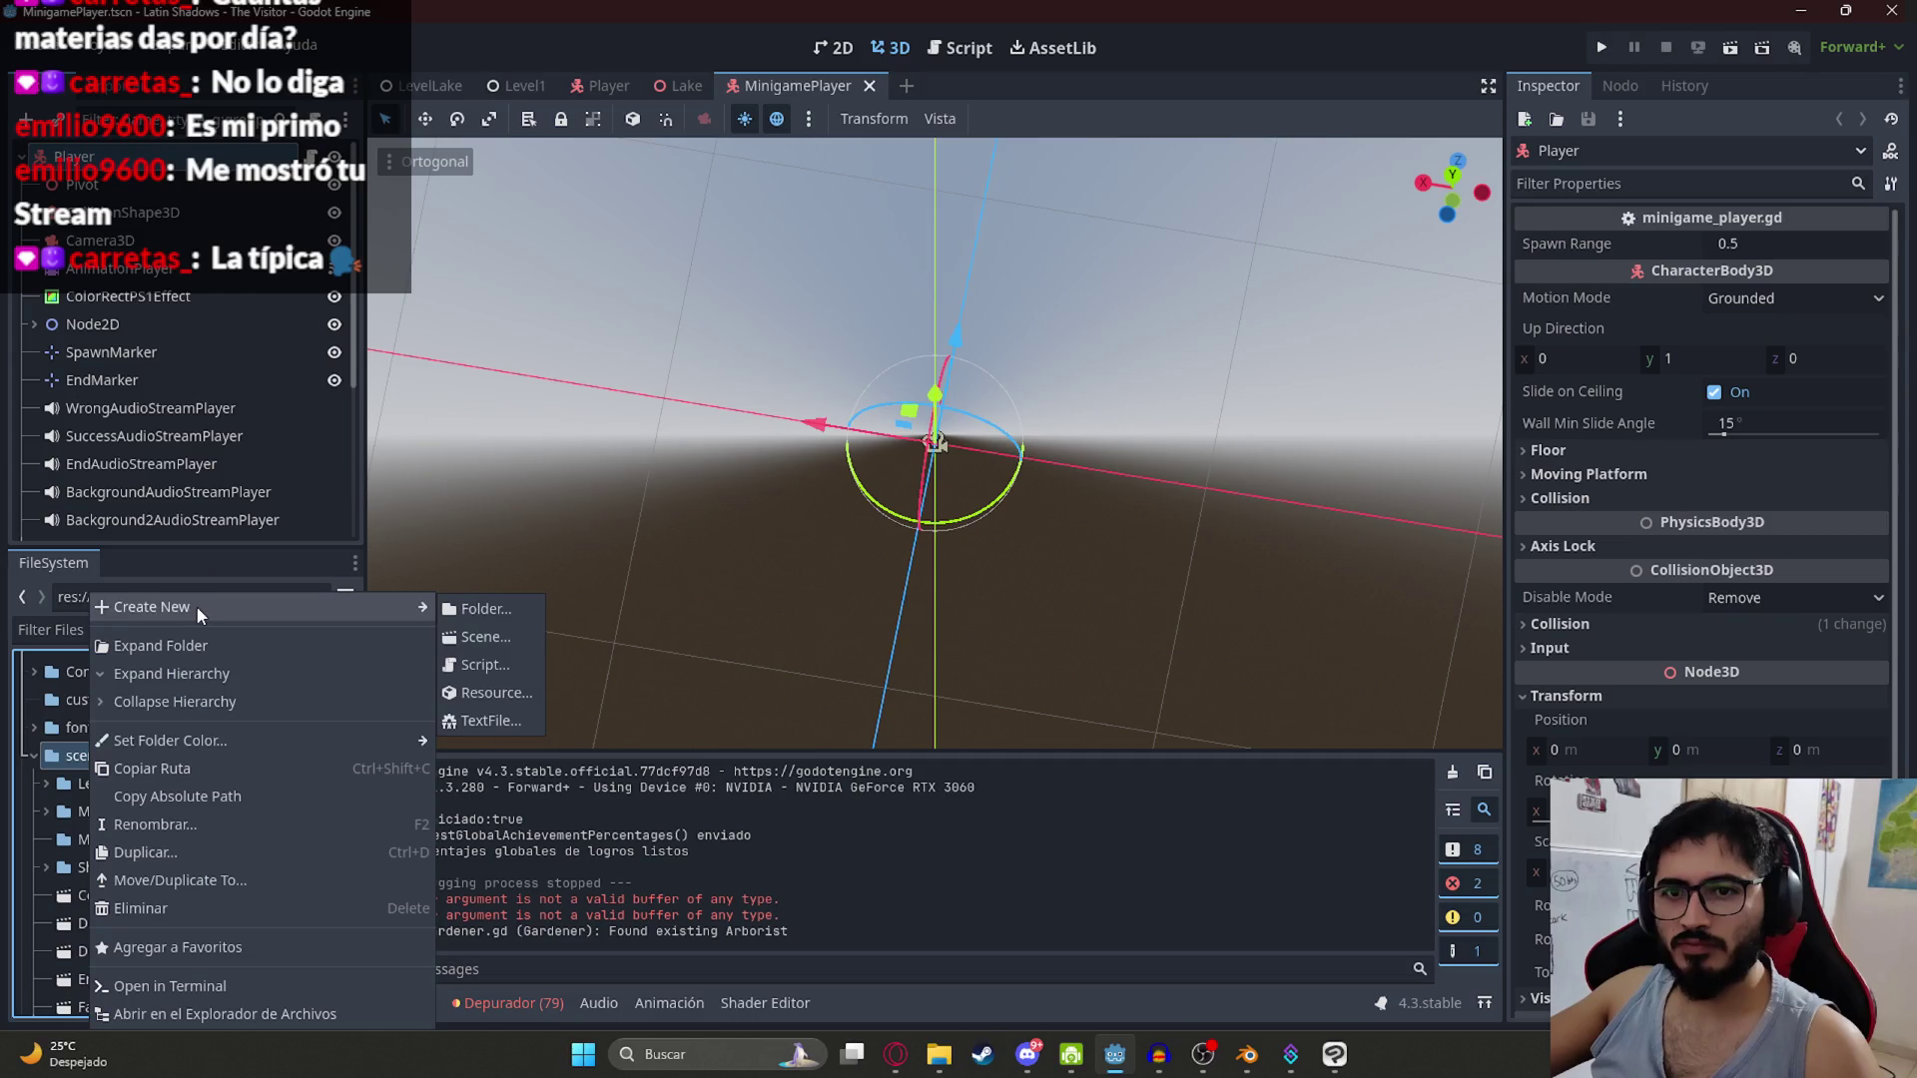
left_click(509, 639)
type("F")
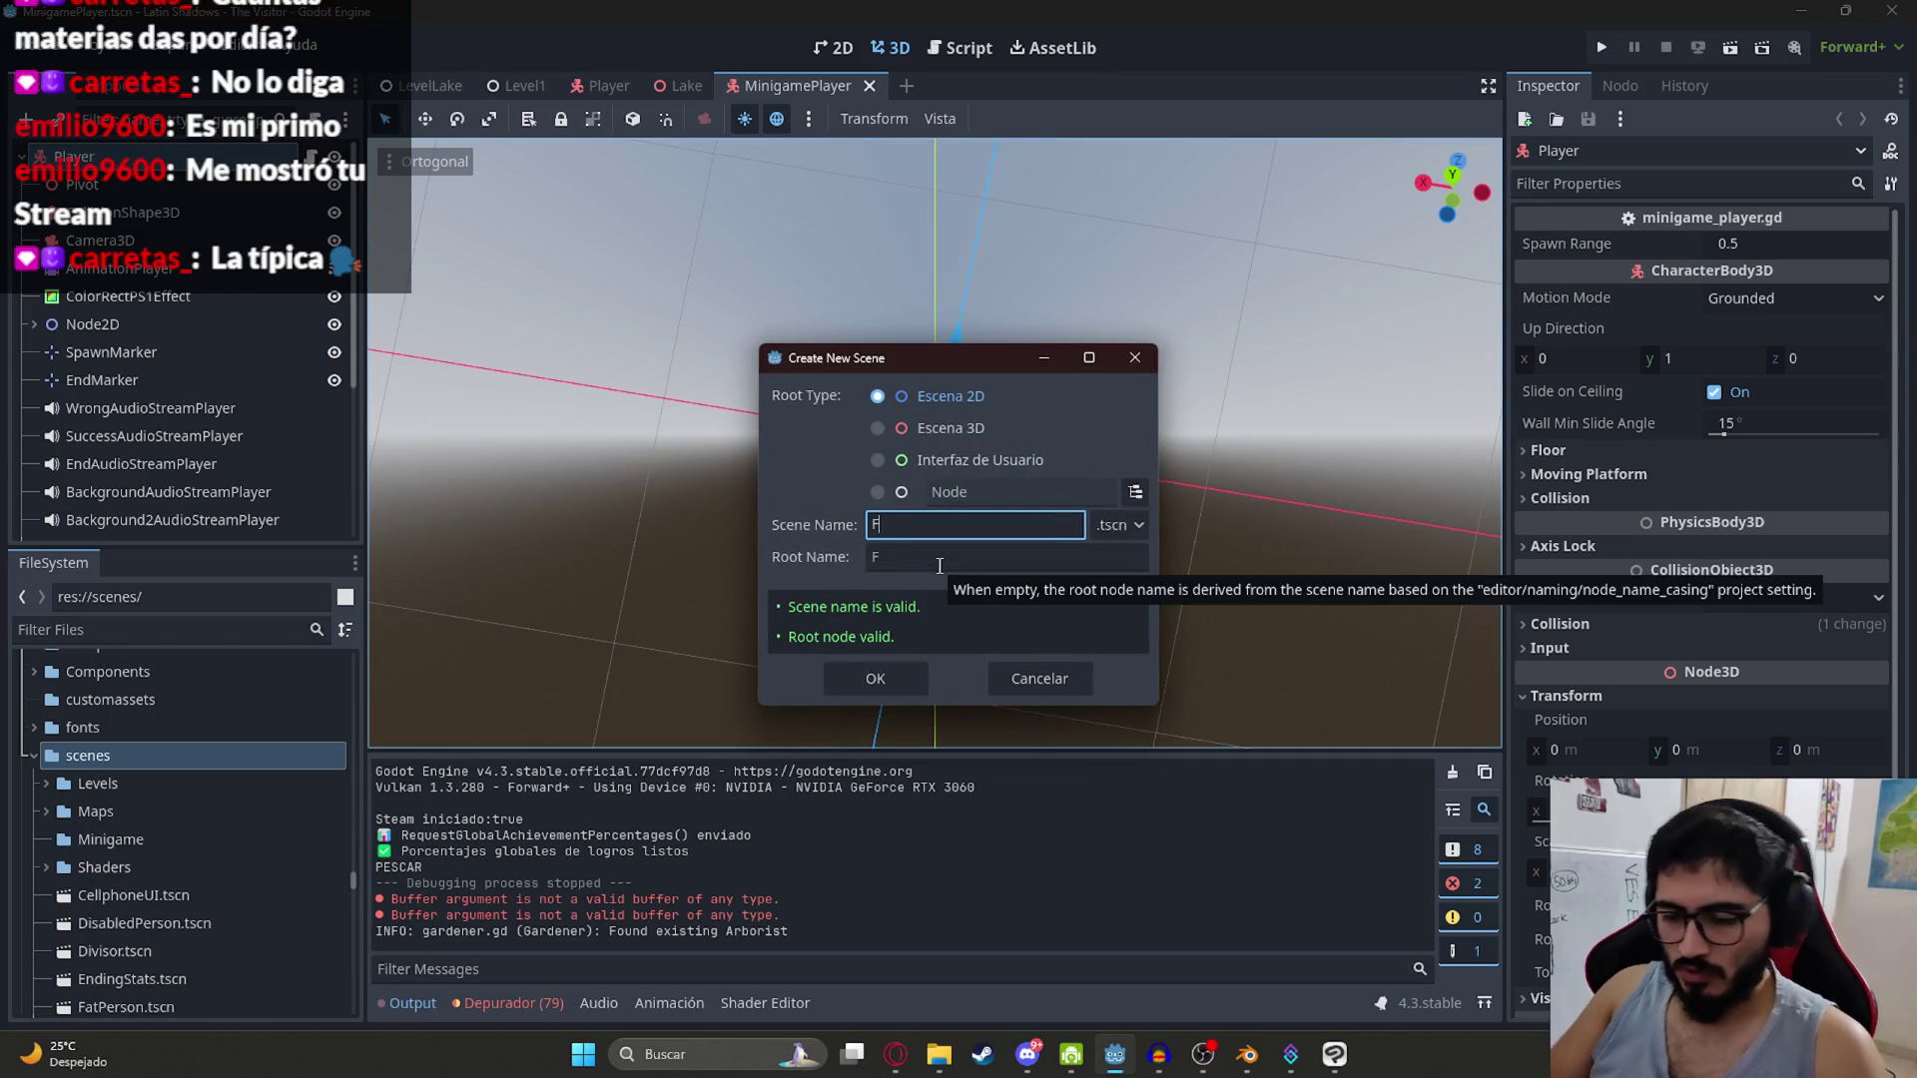
type("ishingPlayer")
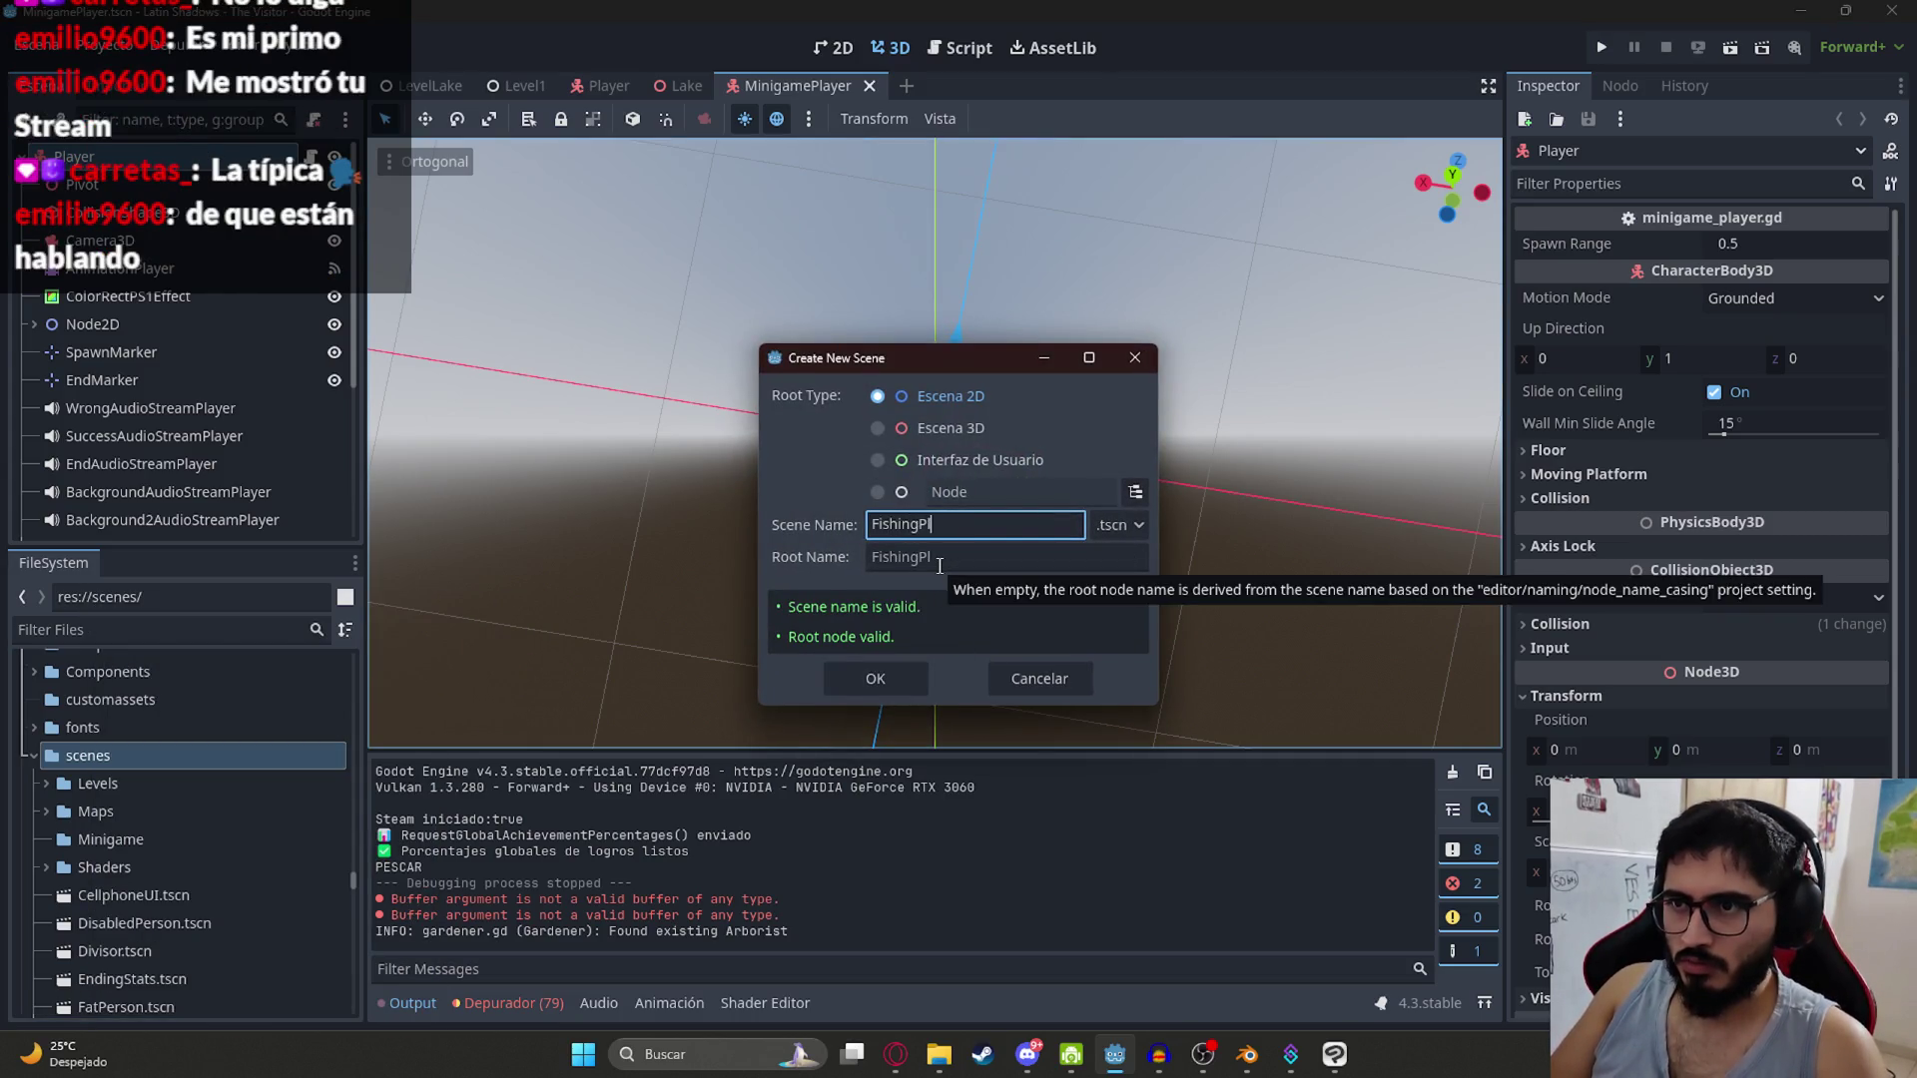
left_click(1136, 491)
type("c")
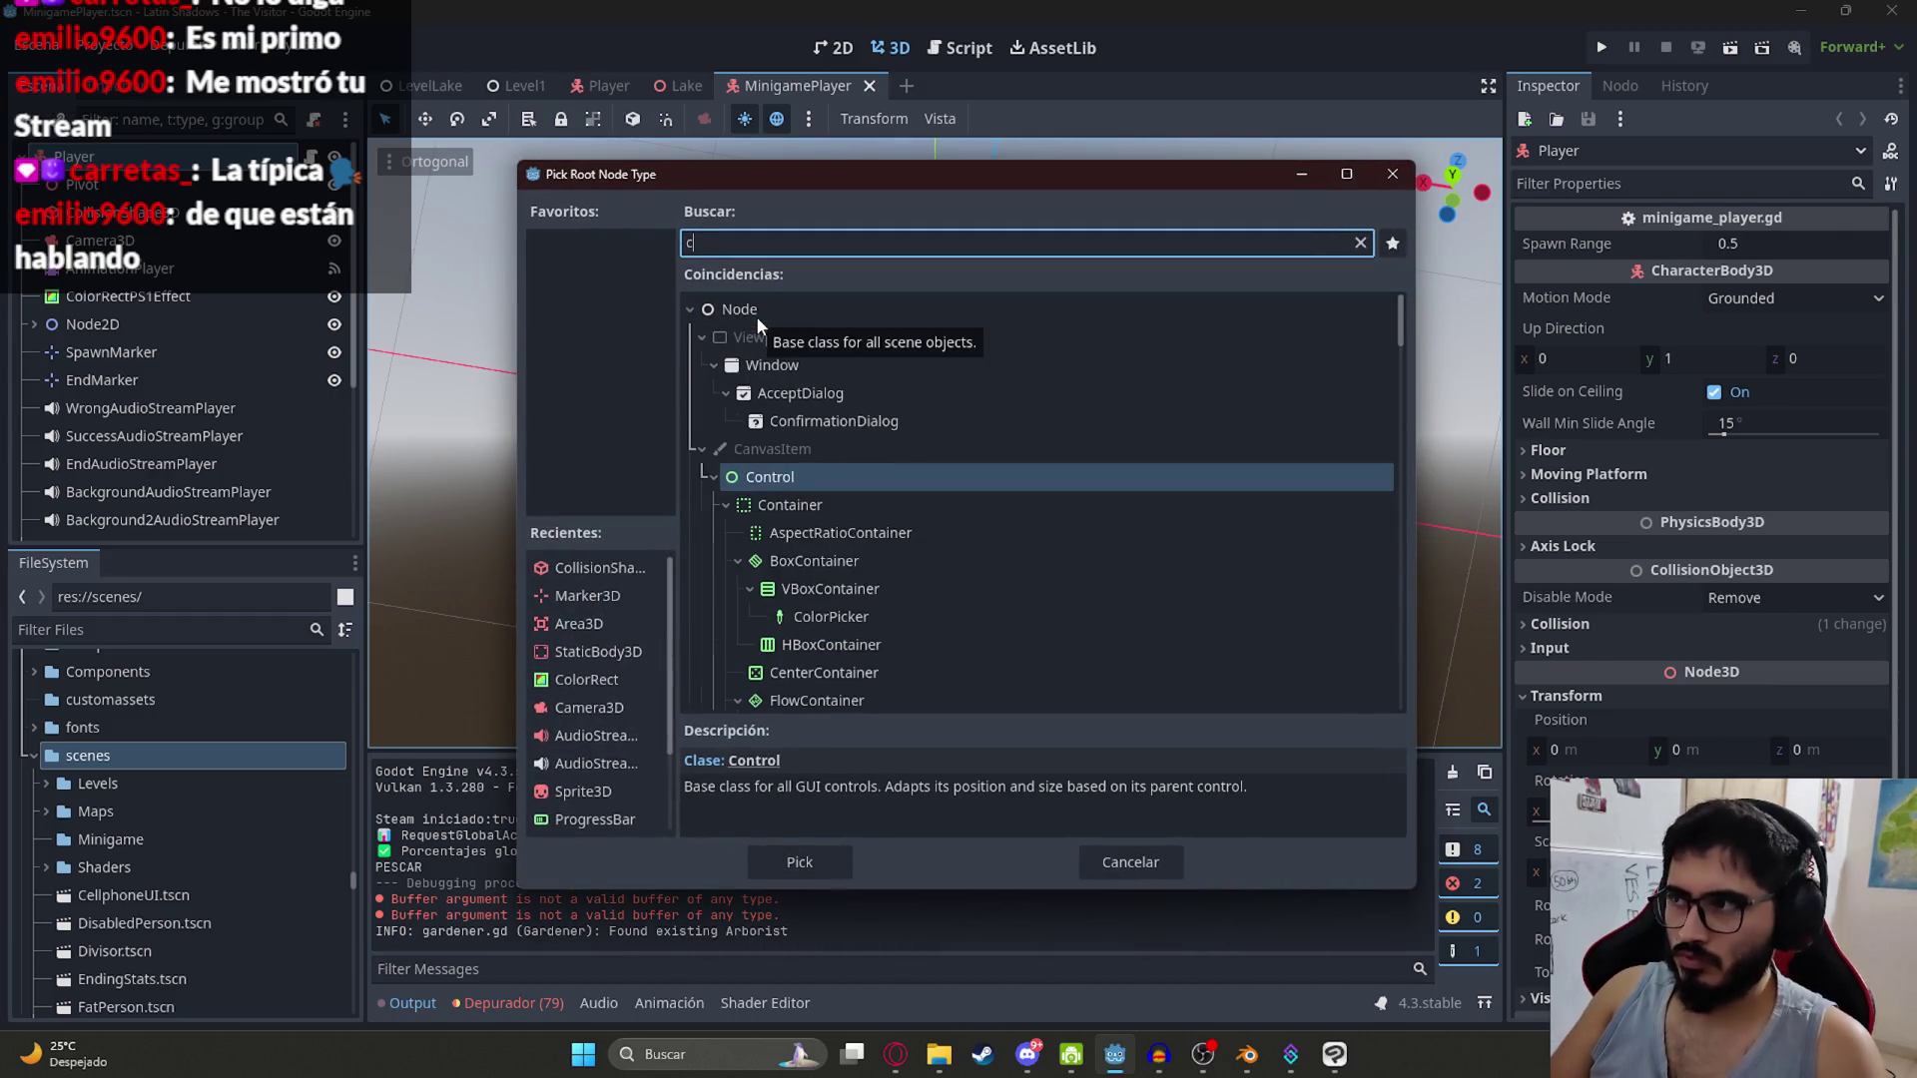
type("haracterbody3d")
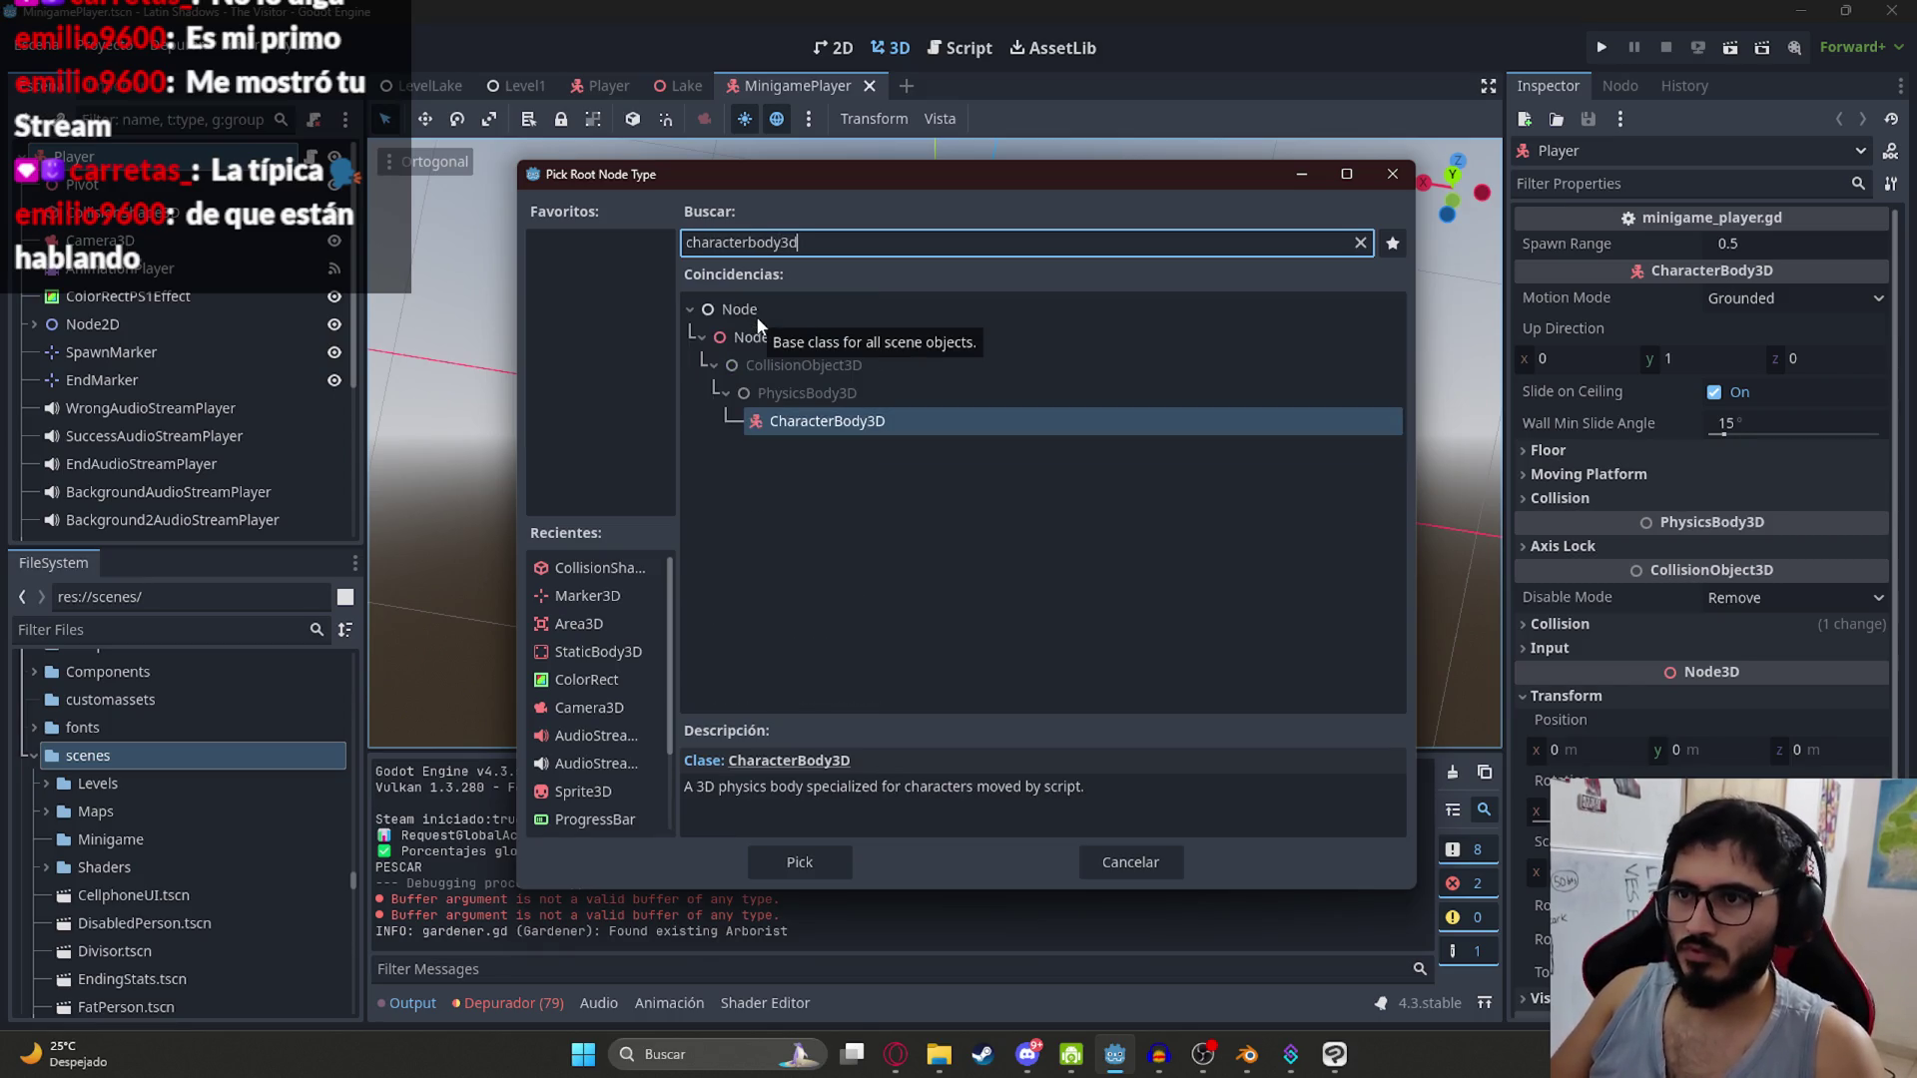
key("Return")
left_click(875, 678)
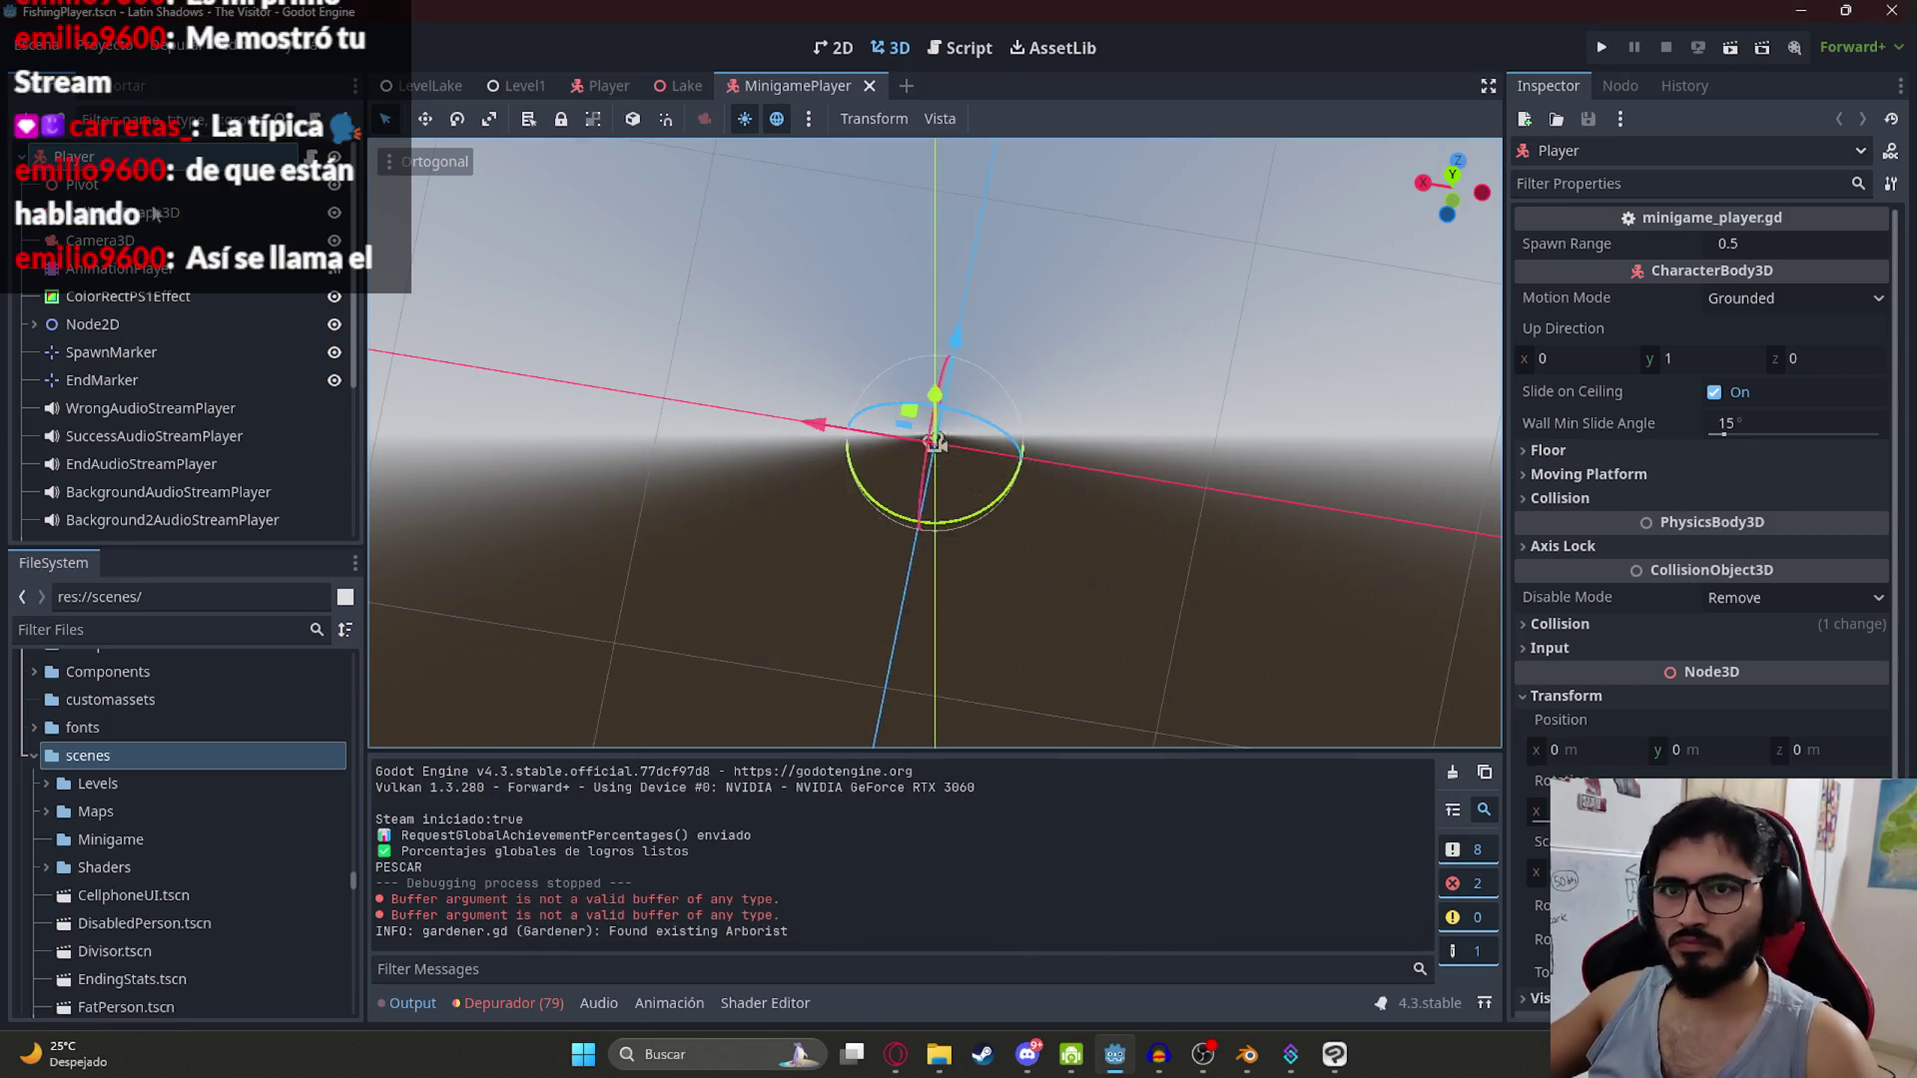
scroll(826, 266, "up", 2)
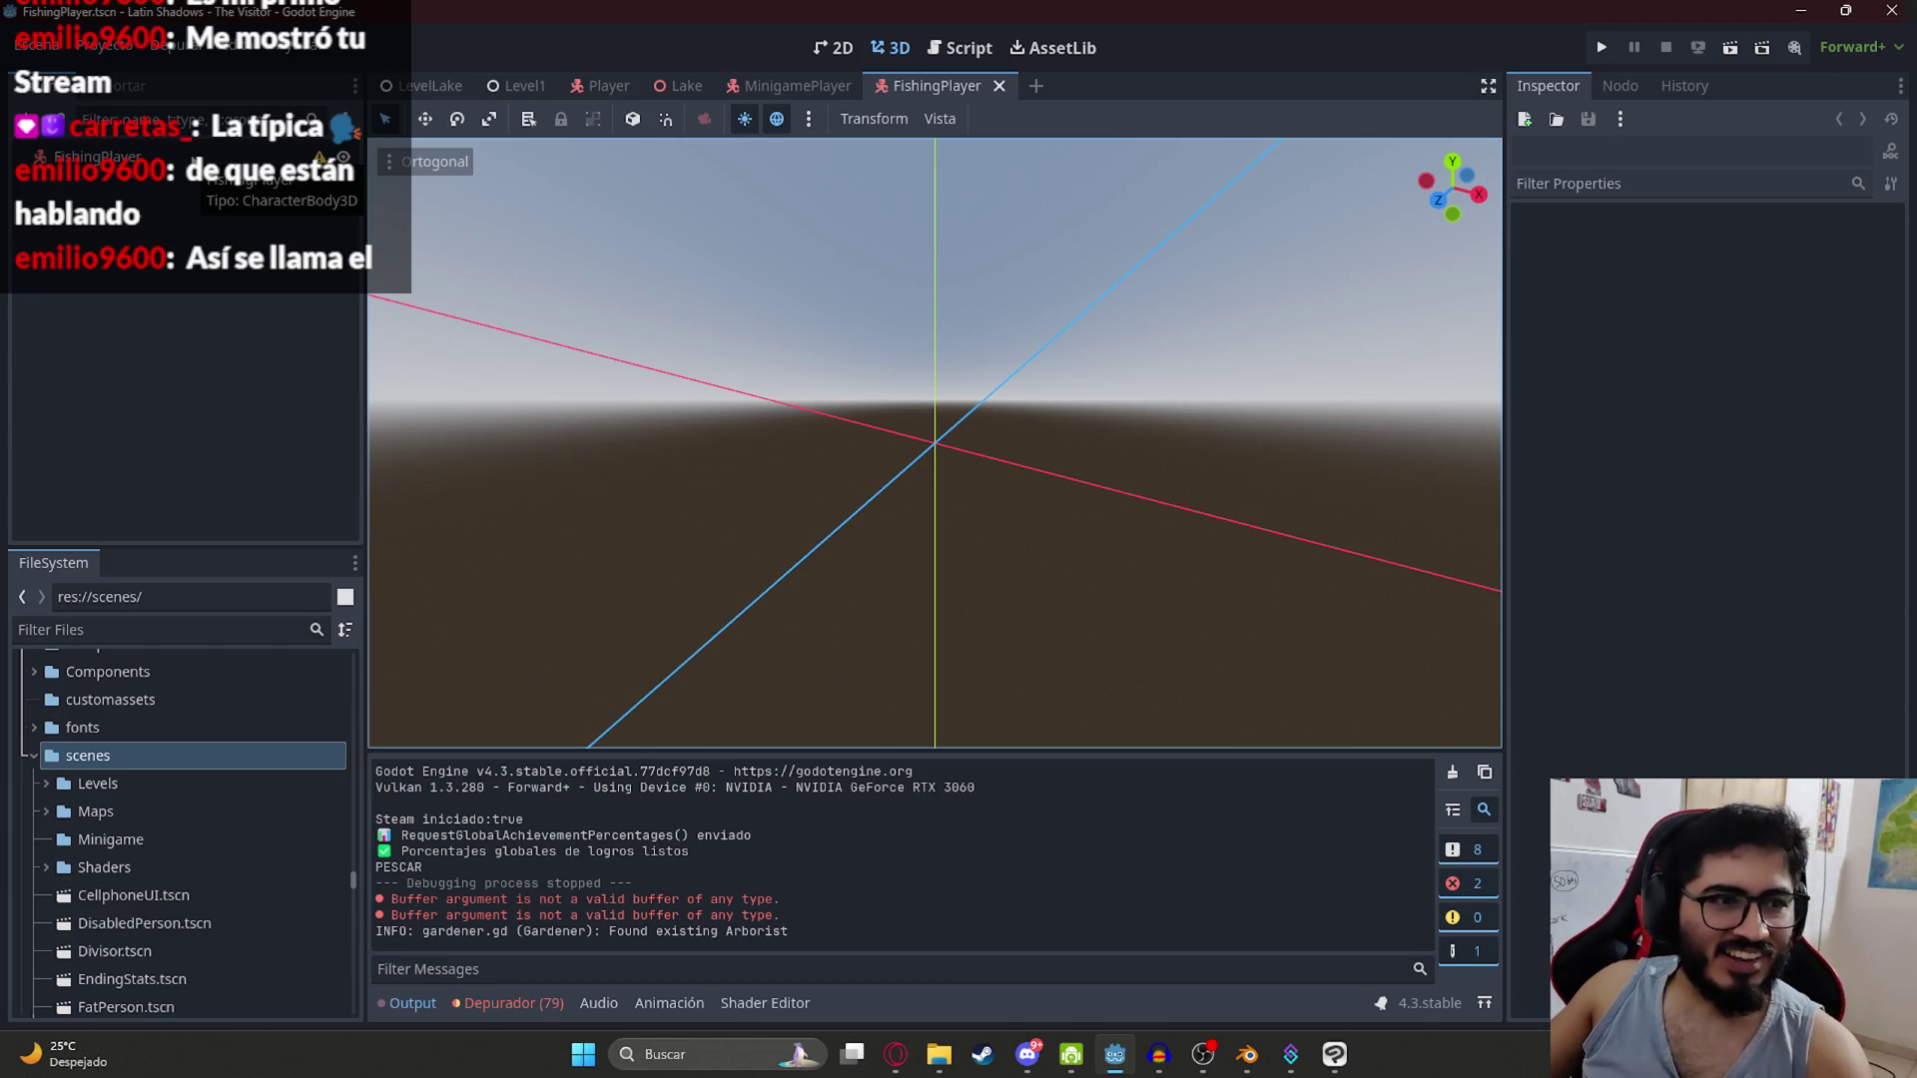
Step: Add a CollisionShape3D child to FishingPlayer and give it a sphere shape
right_click(189, 156)
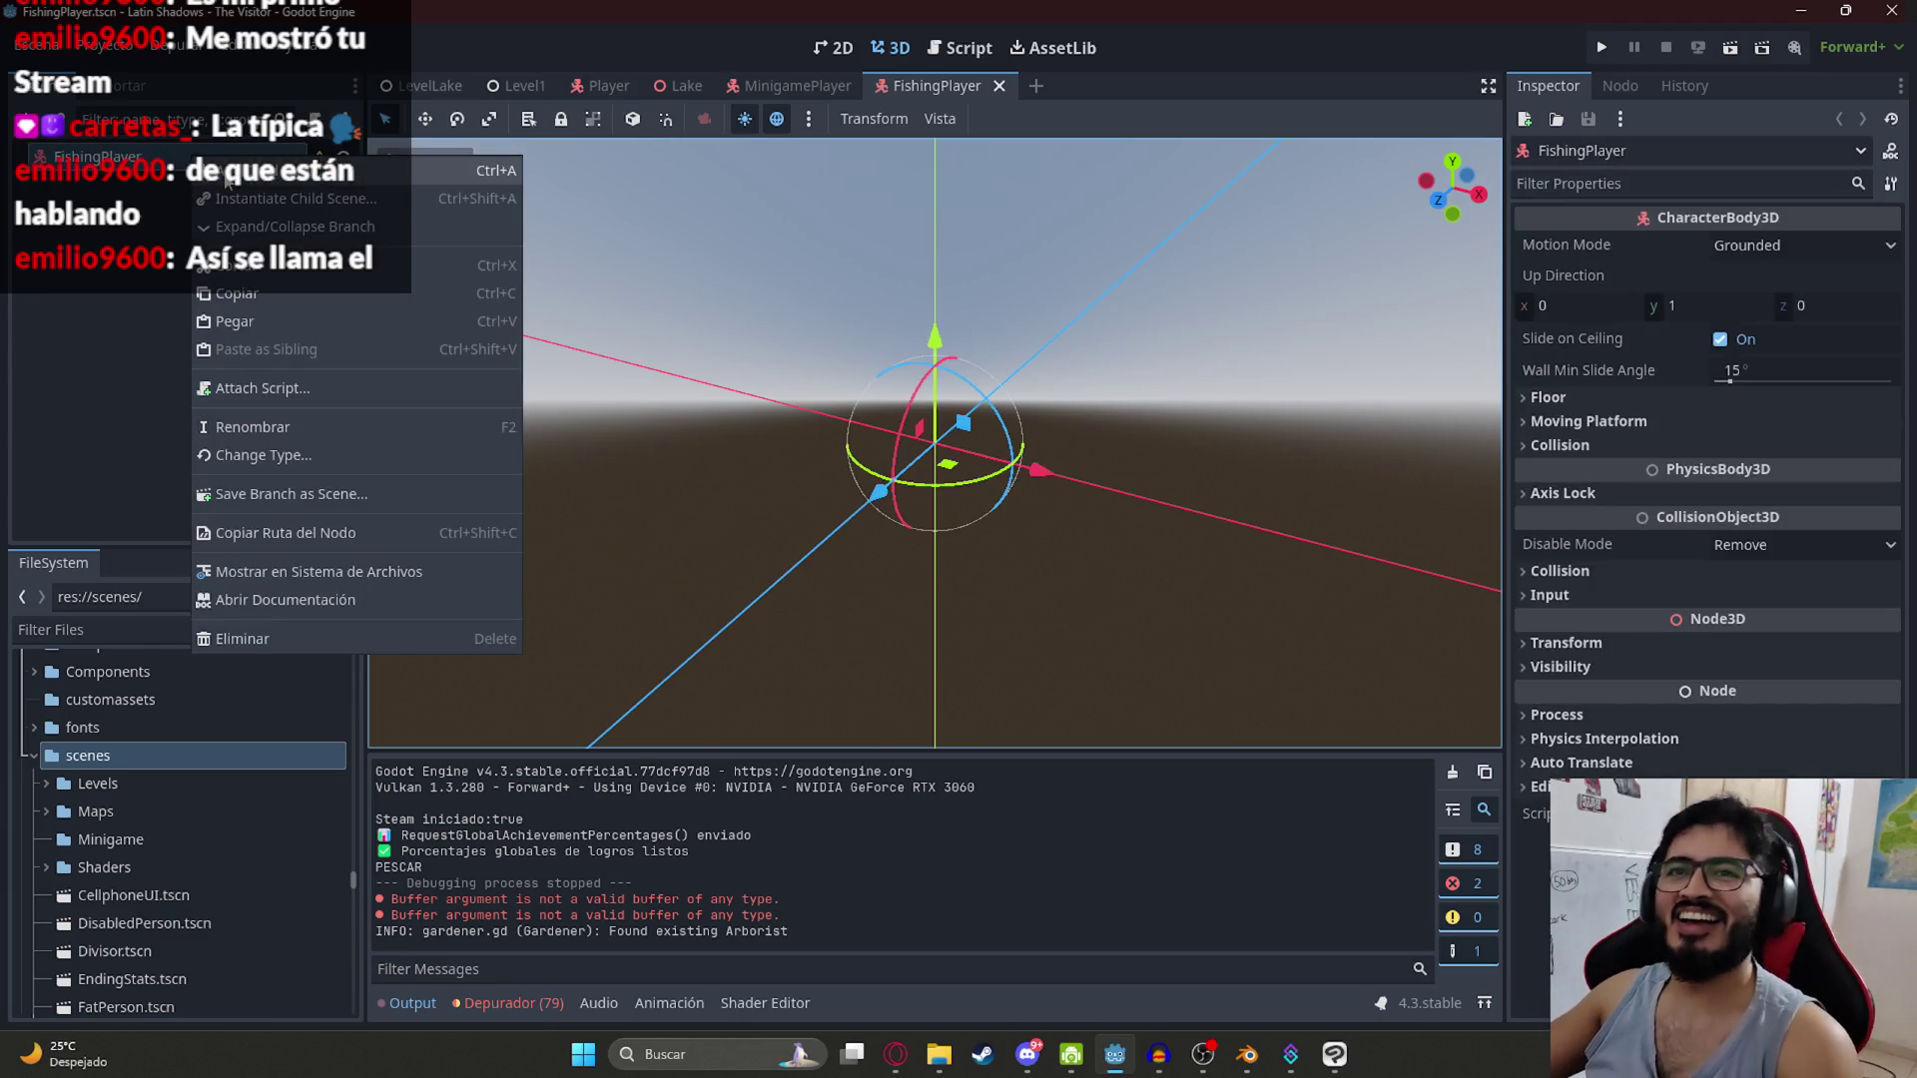
left_click(300, 172)
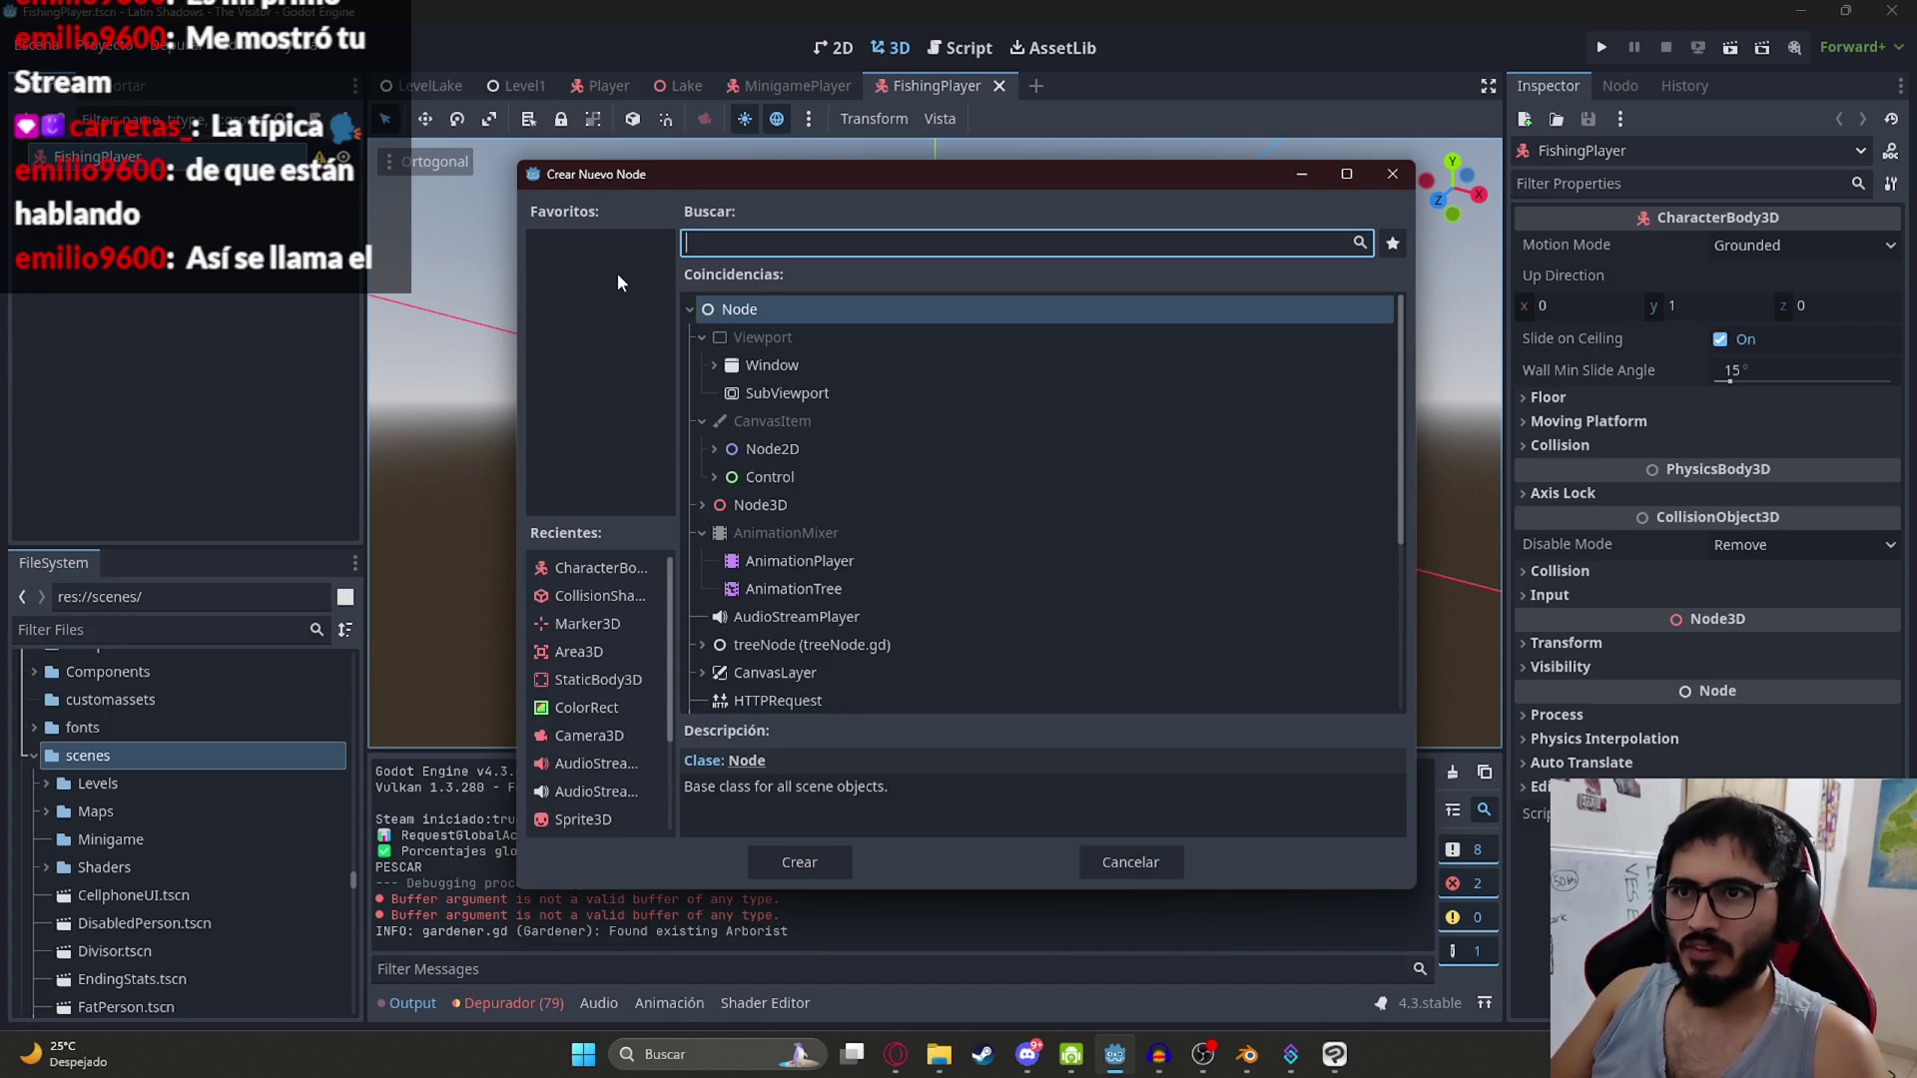
type("collsi")
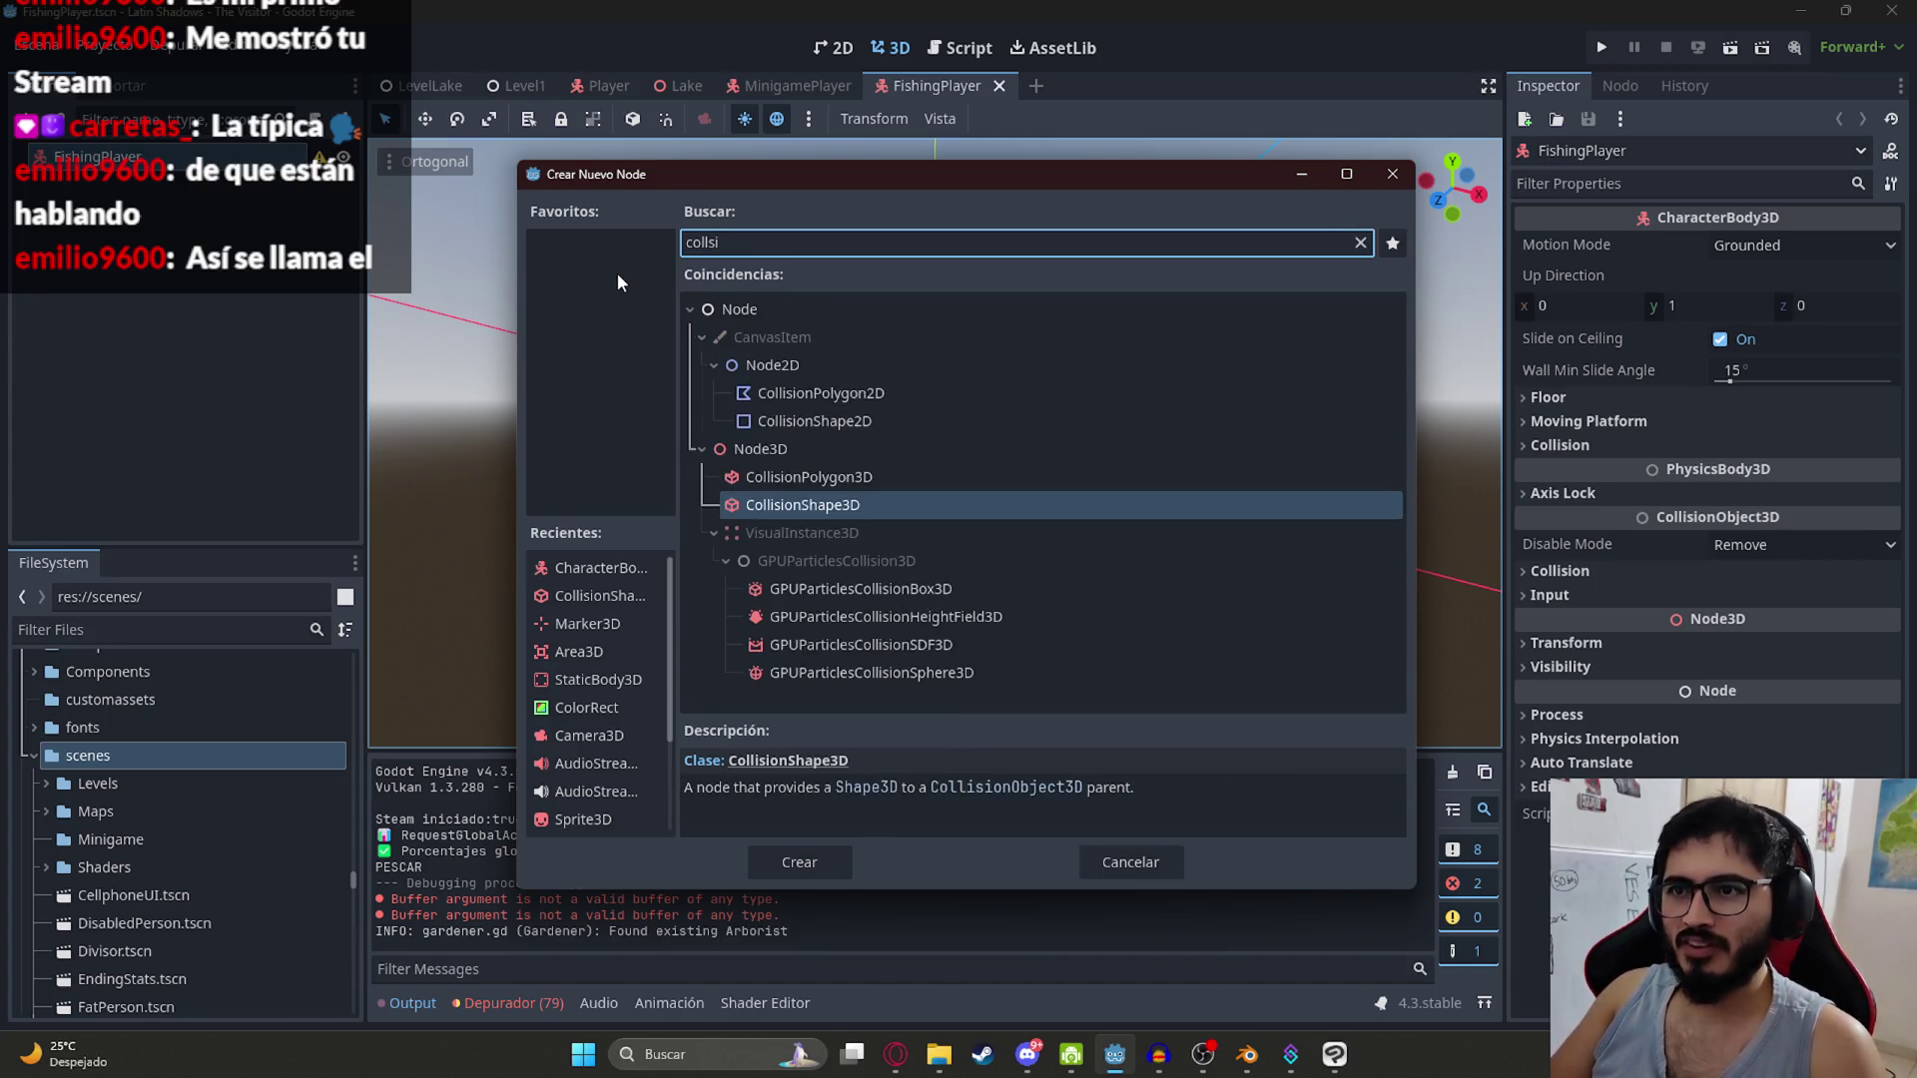
key("Return")
left_click(1787, 247)
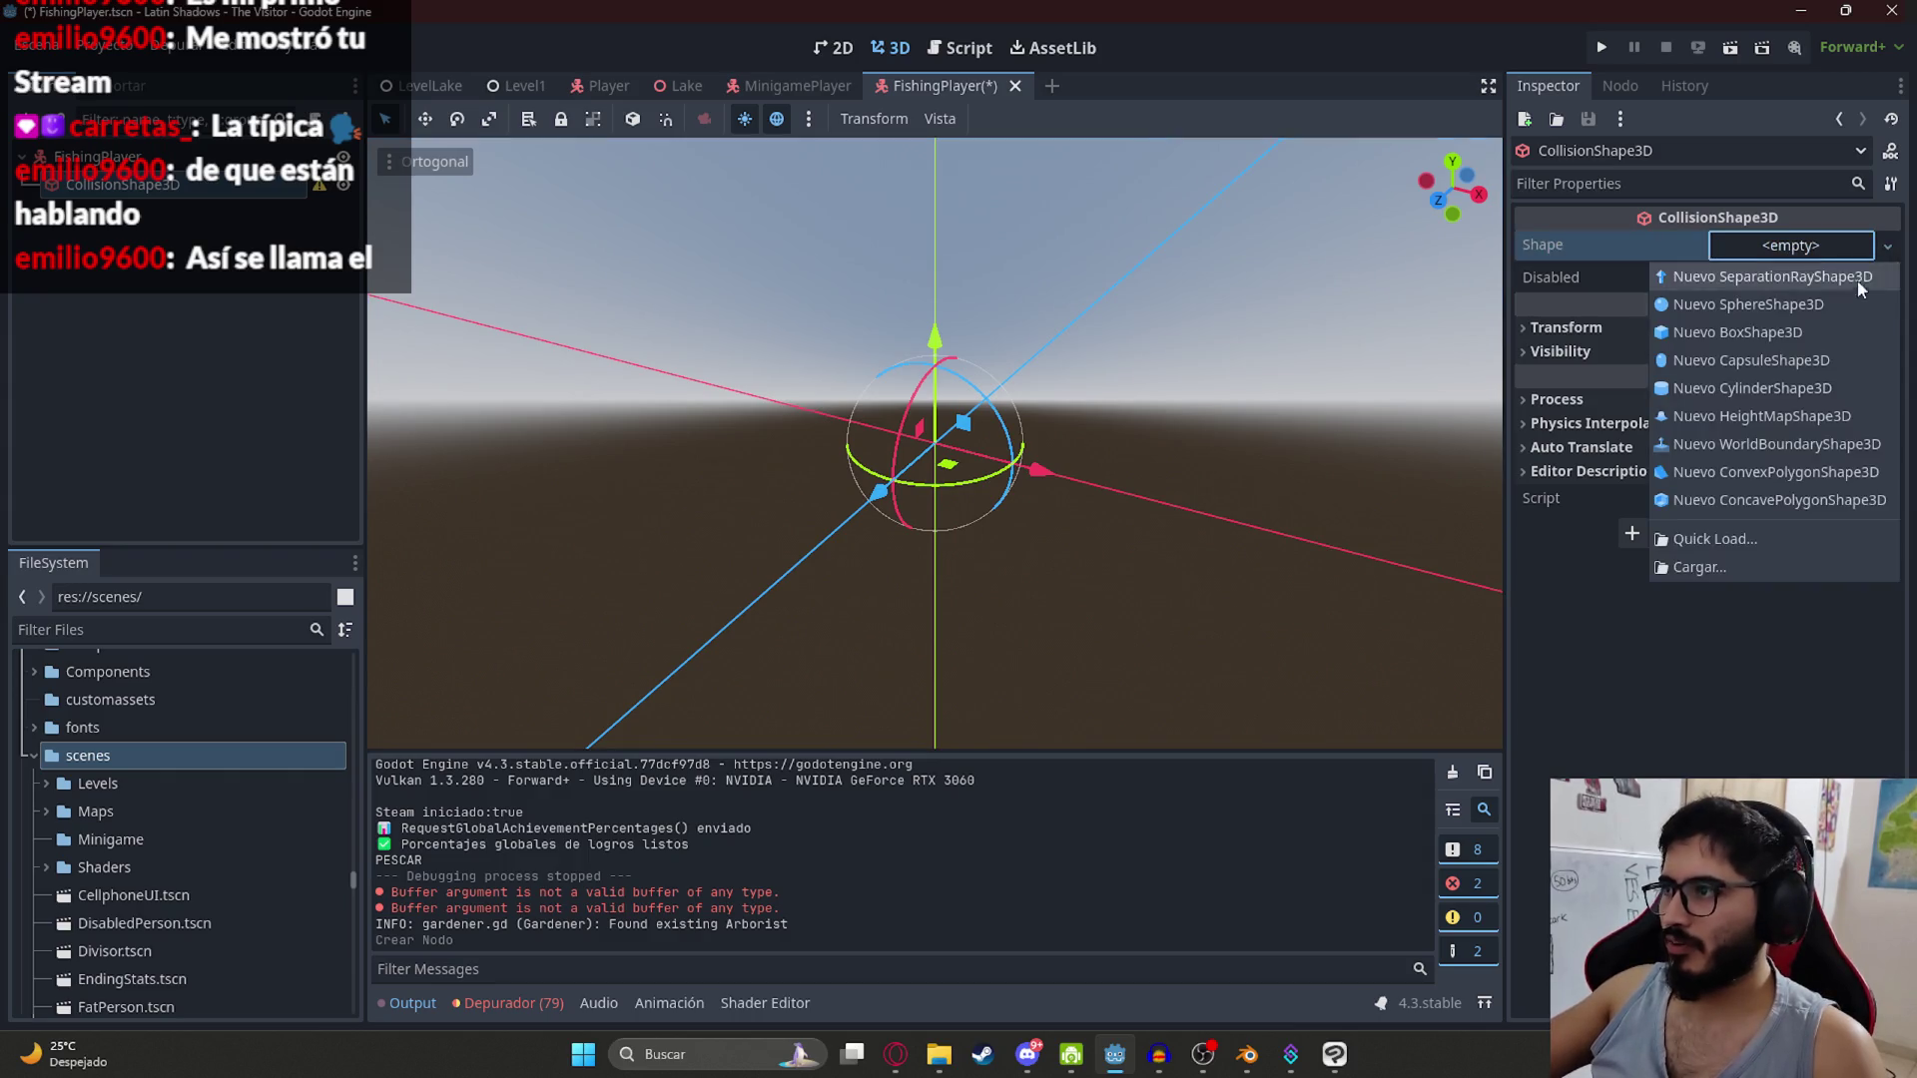
left_click(1789, 304)
Step: Try stretching the sphere taller with the scale tool, then undo it
mouse_move(961, 422)
left_mouse_down()
mouse_move(1105, 457)
mouse_move(951, 482)
left_mouse_up()
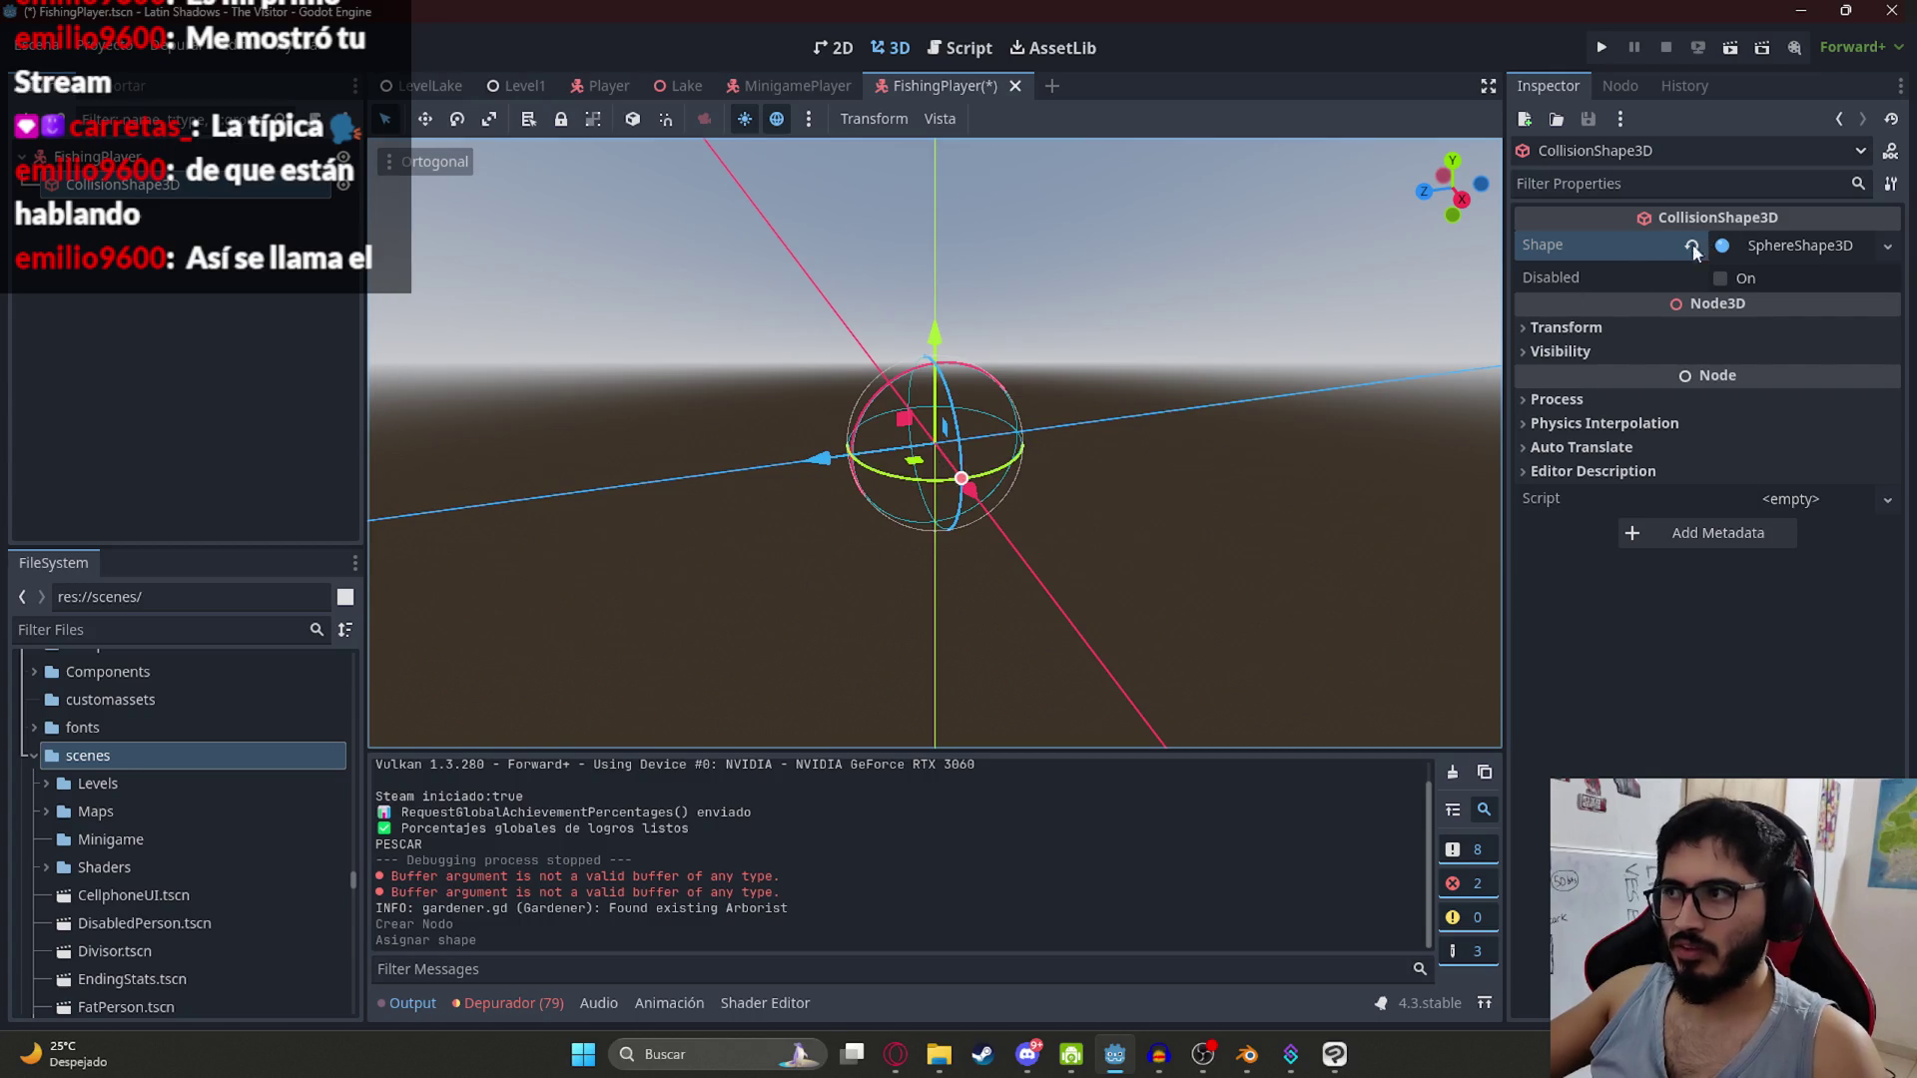
left_click(489, 119)
left_click_drag(935, 337, 922, 55)
key("ctrl+z")
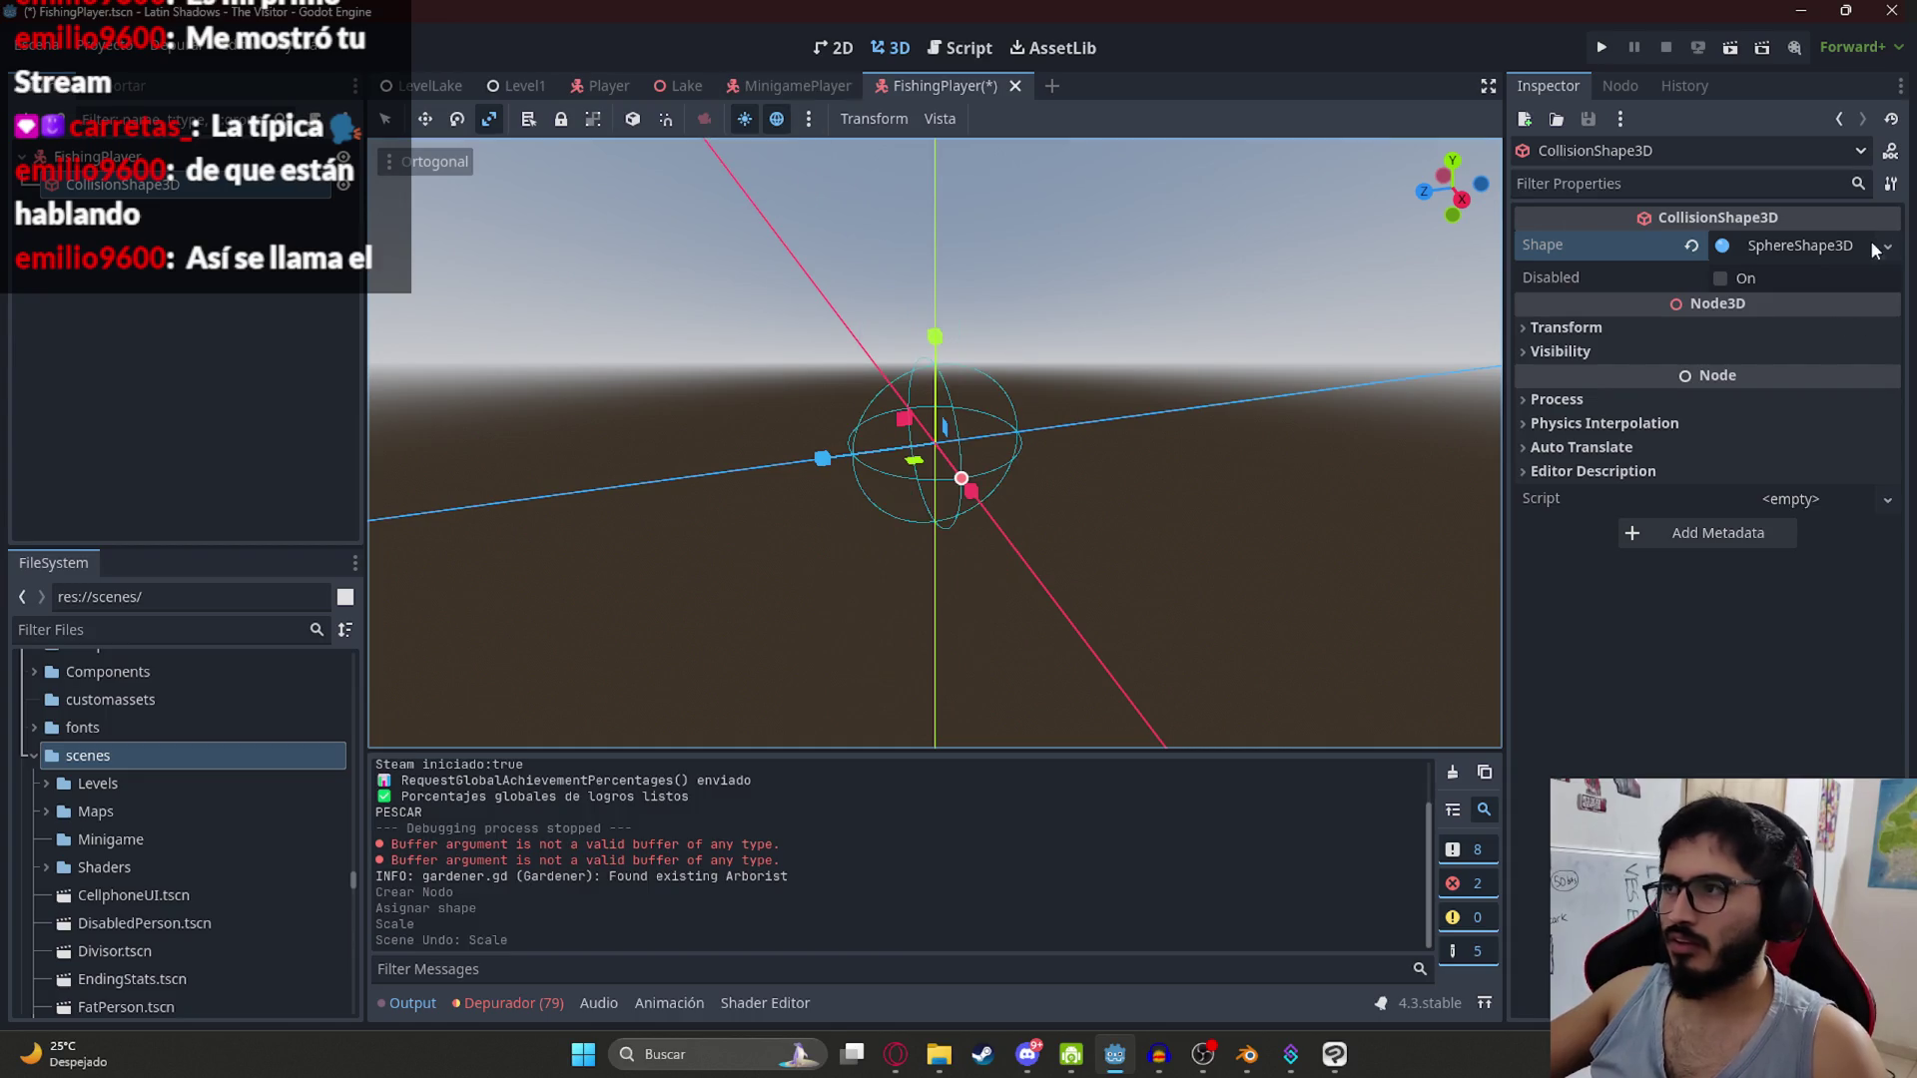
Step: Replace the sphere with a new CapsuleShape3D and save the scene
left_click(1835, 248)
left_click(1690, 245)
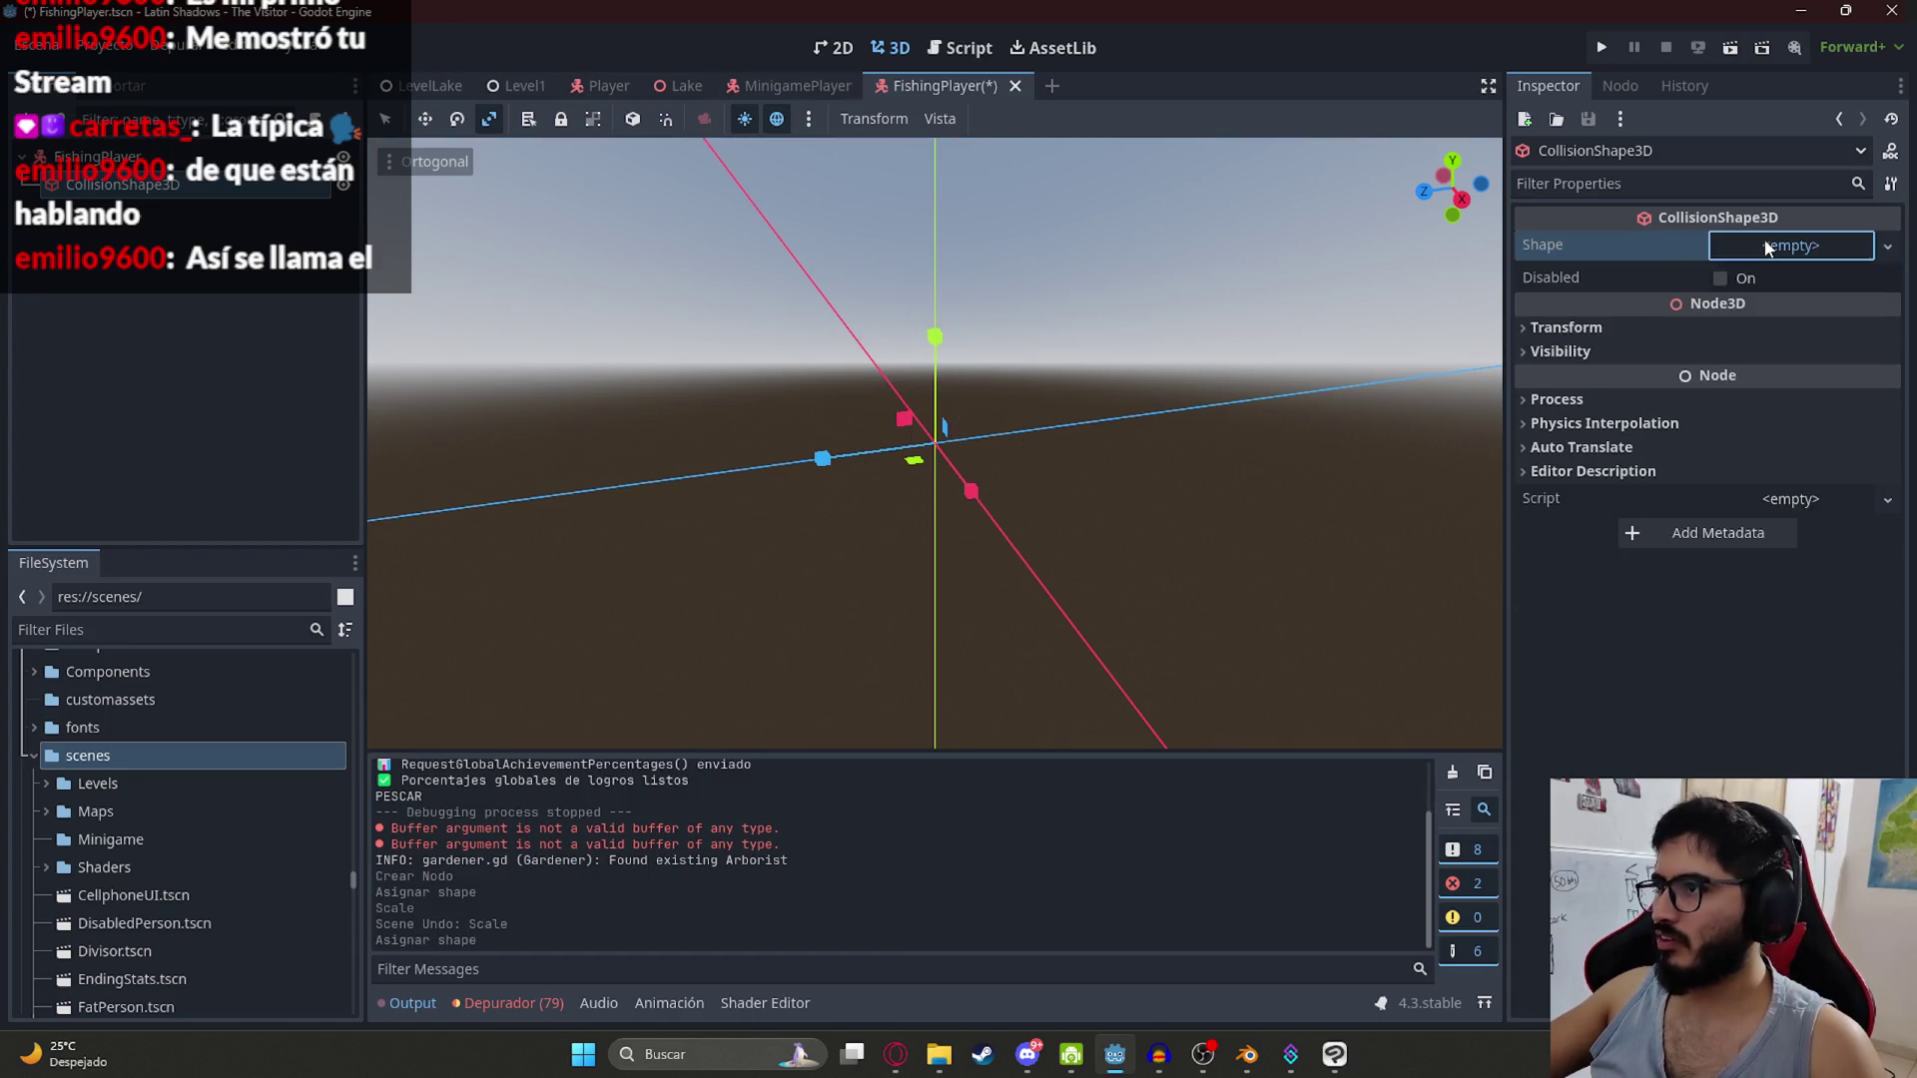
left_click(1770, 247)
left_click(1777, 361)
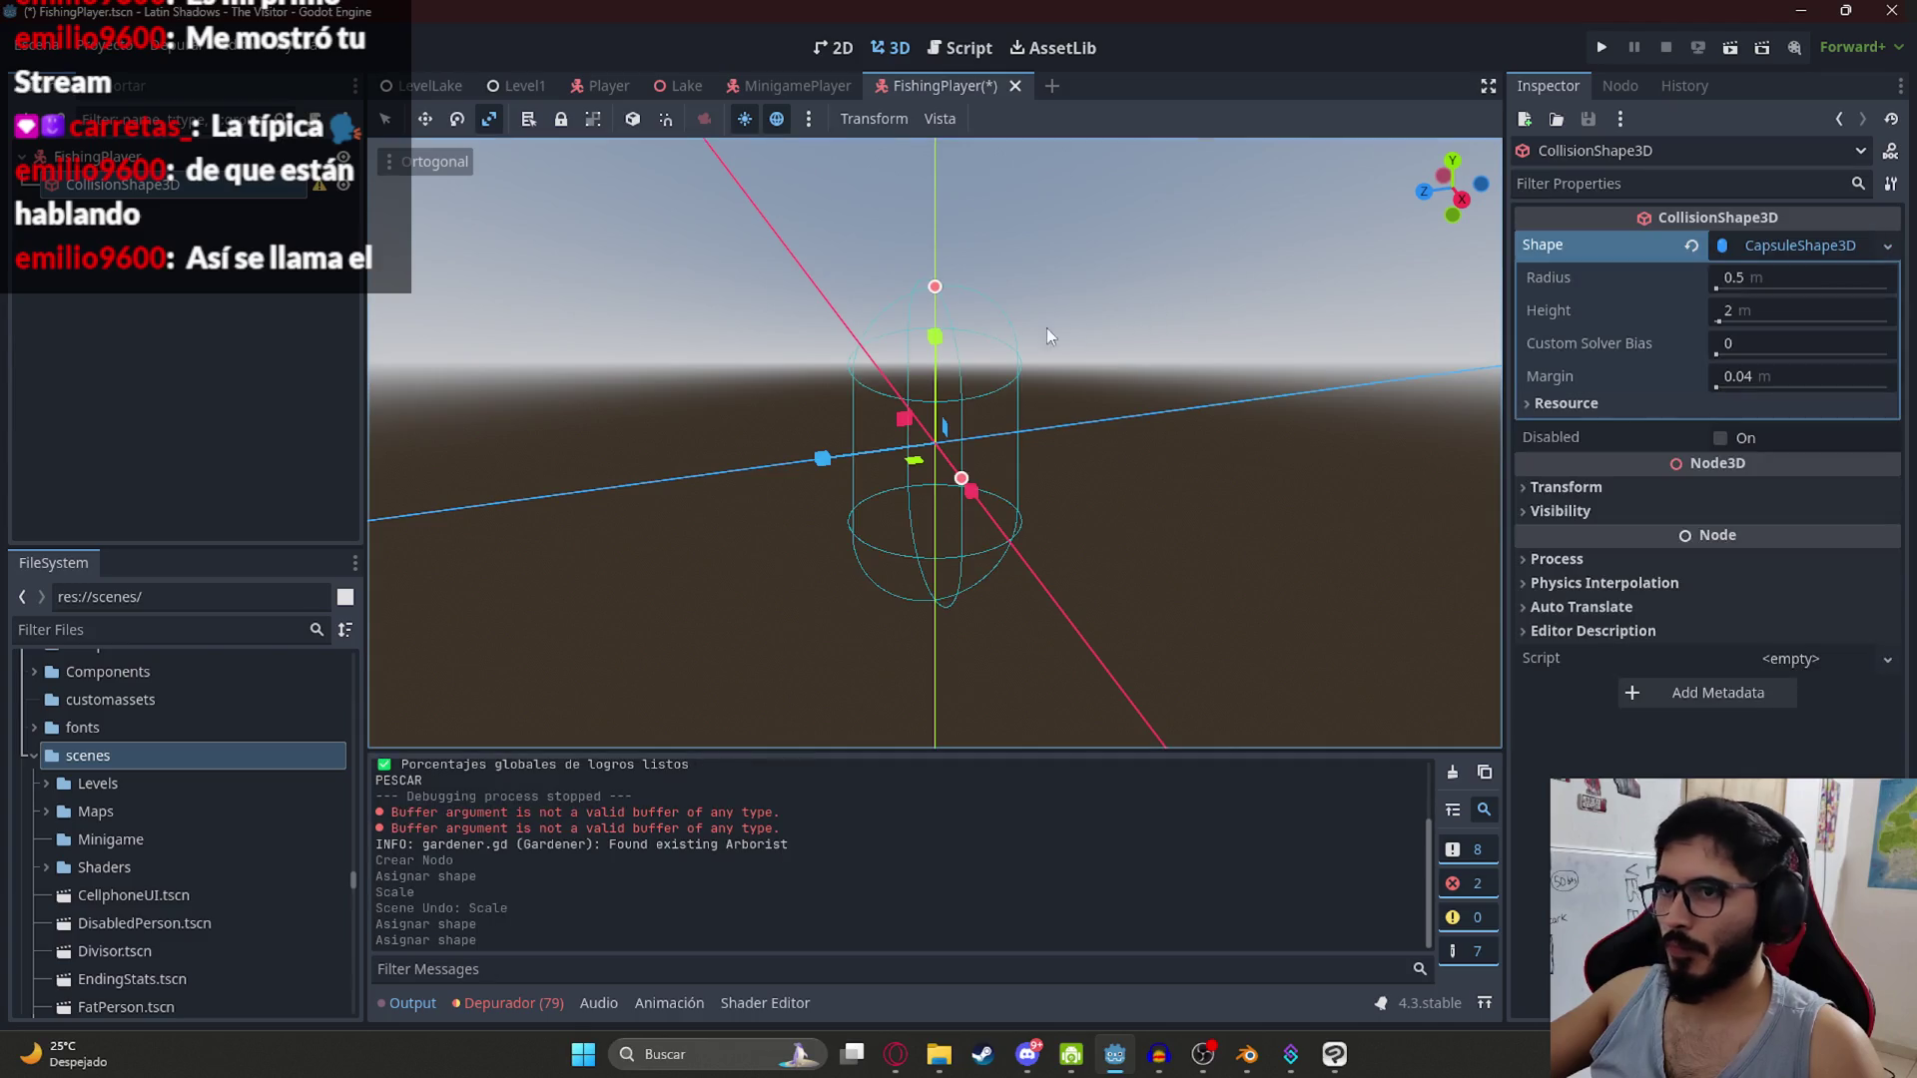
left_click(98, 157)
key("ctrl+s")
left_click_drag(719, 370, 518, 283)
Step: Add a Camera3D child to FishingPlayer, check its view, and save the scene
right_click(299, 157)
left_click(330, 170)
type("camera")
key("Return")
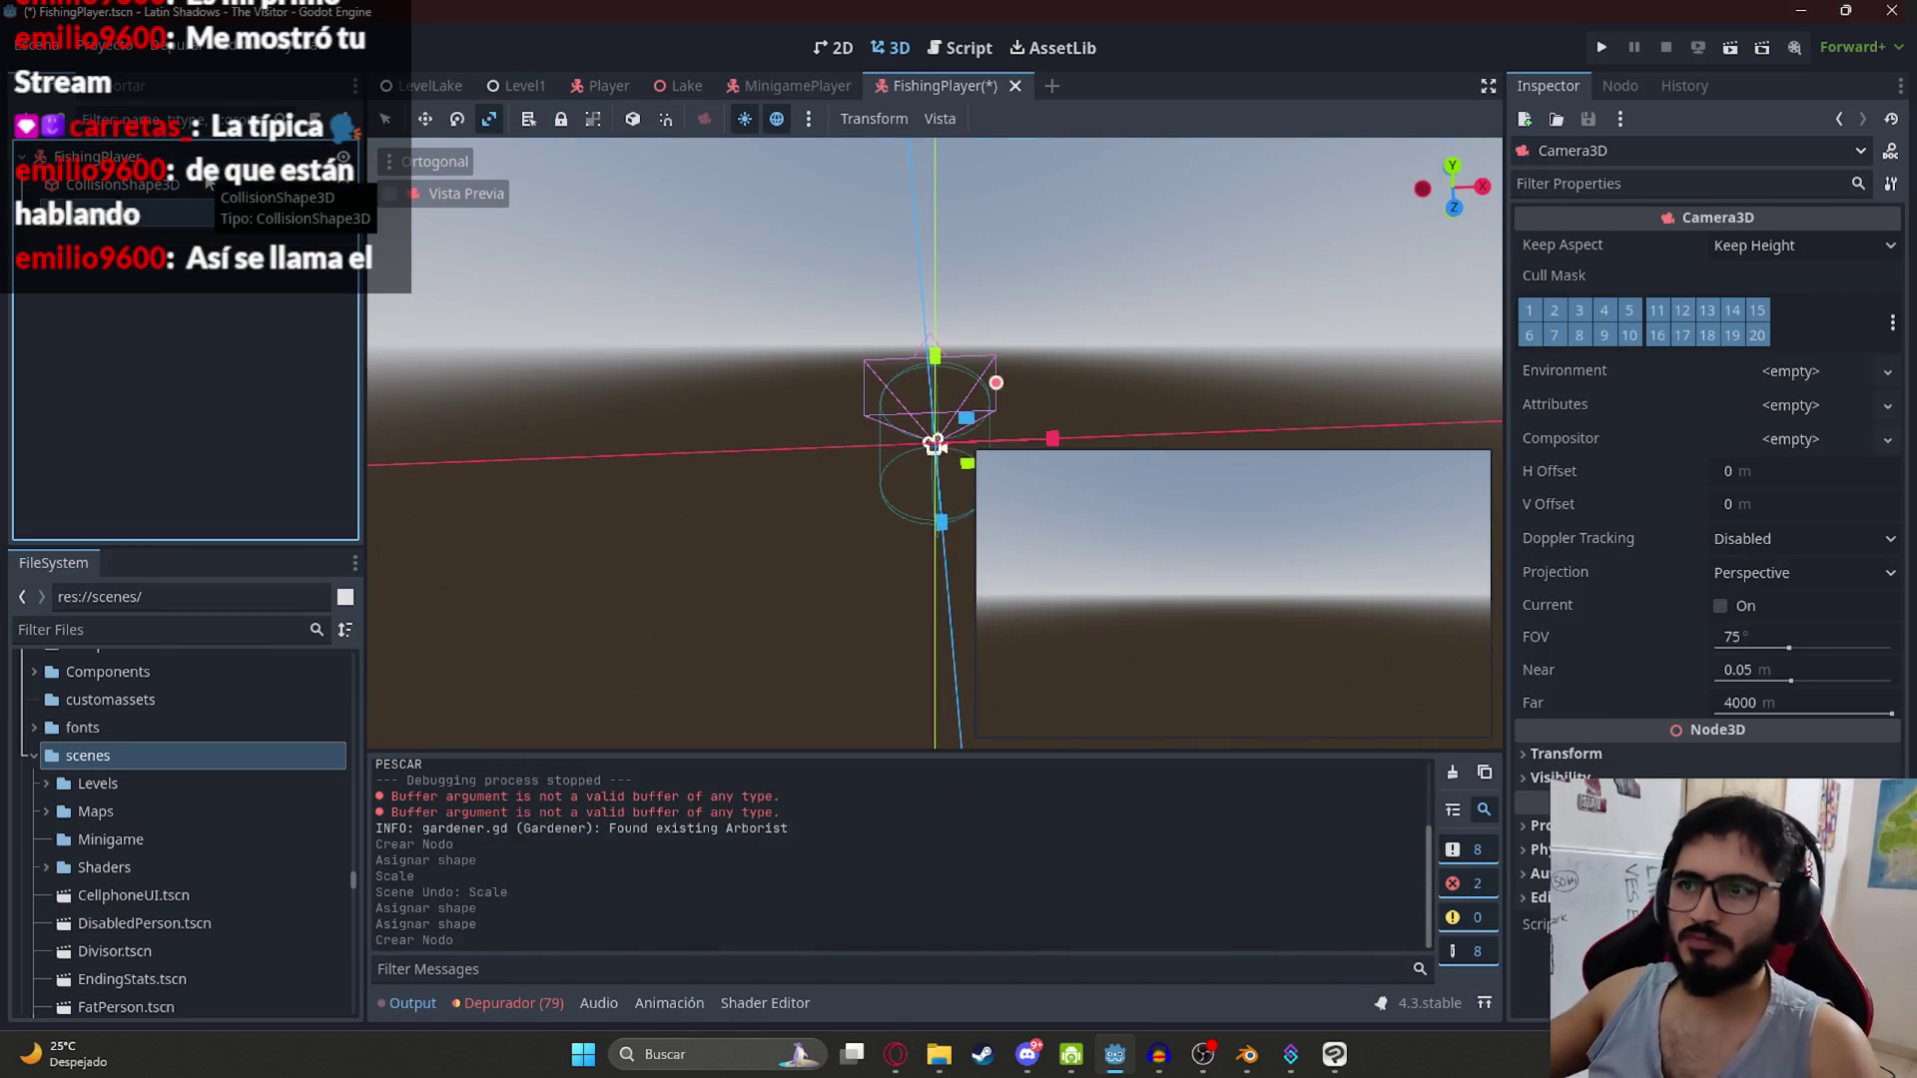
left_click_drag(983, 464, 1142, 544)
mouse_move(1142, 544)
left_mouse_down()
mouse_move(788, 415)
mouse_move(1034, 547)
mouse_move(1147, 394)
left_mouse_up()
mouse_move(924, 403)
left_mouse_down()
mouse_move(758, 535)
mouse_move(1202, 367)
mouse_move(926, 353)
mouse_move(640, 479)
left_mouse_up()
key("ctrl+s")
left_click(126, 629)
Step: Filter files for 'fishi' and drag fishing_rod.glb into the FishingPlayer scene
type("fishi")
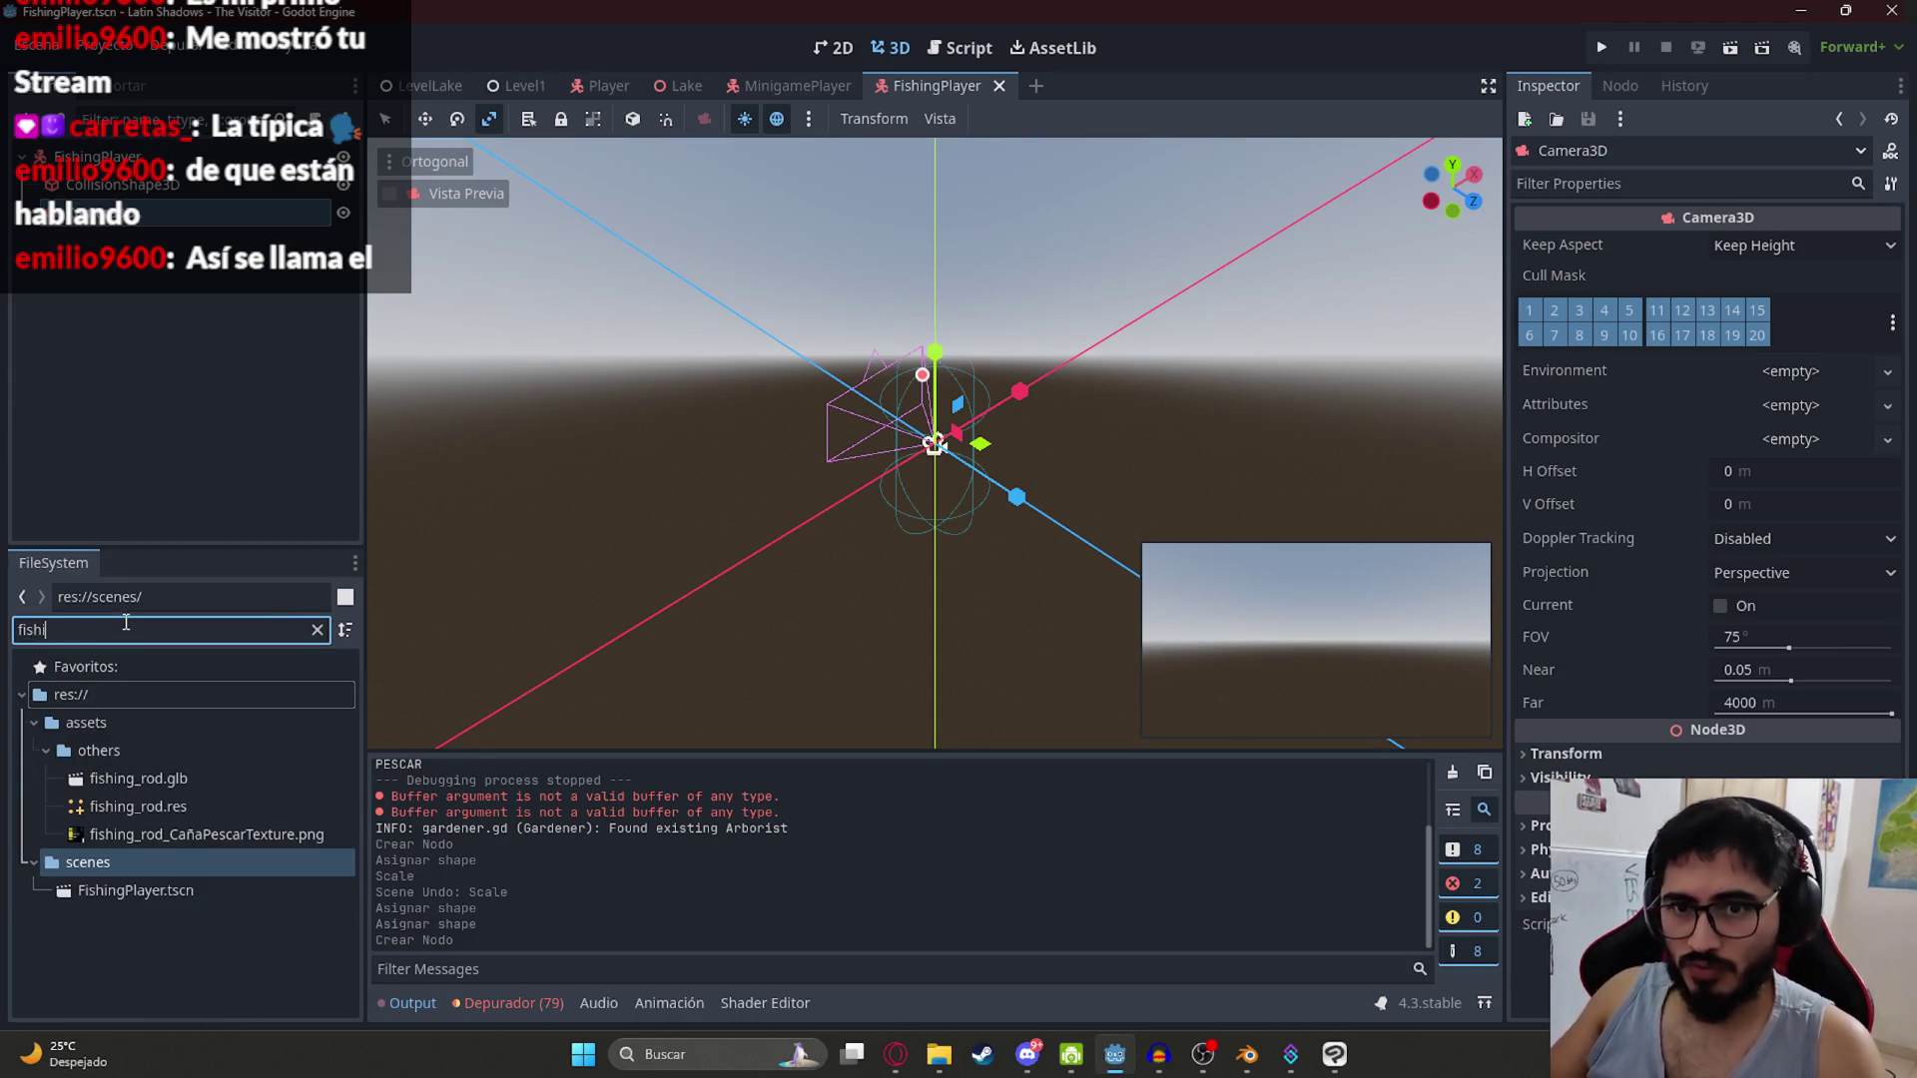
mouse_move(150, 780)
left_mouse_down()
mouse_move(409, 318)
mouse_move(699, 359)
left_mouse_up()
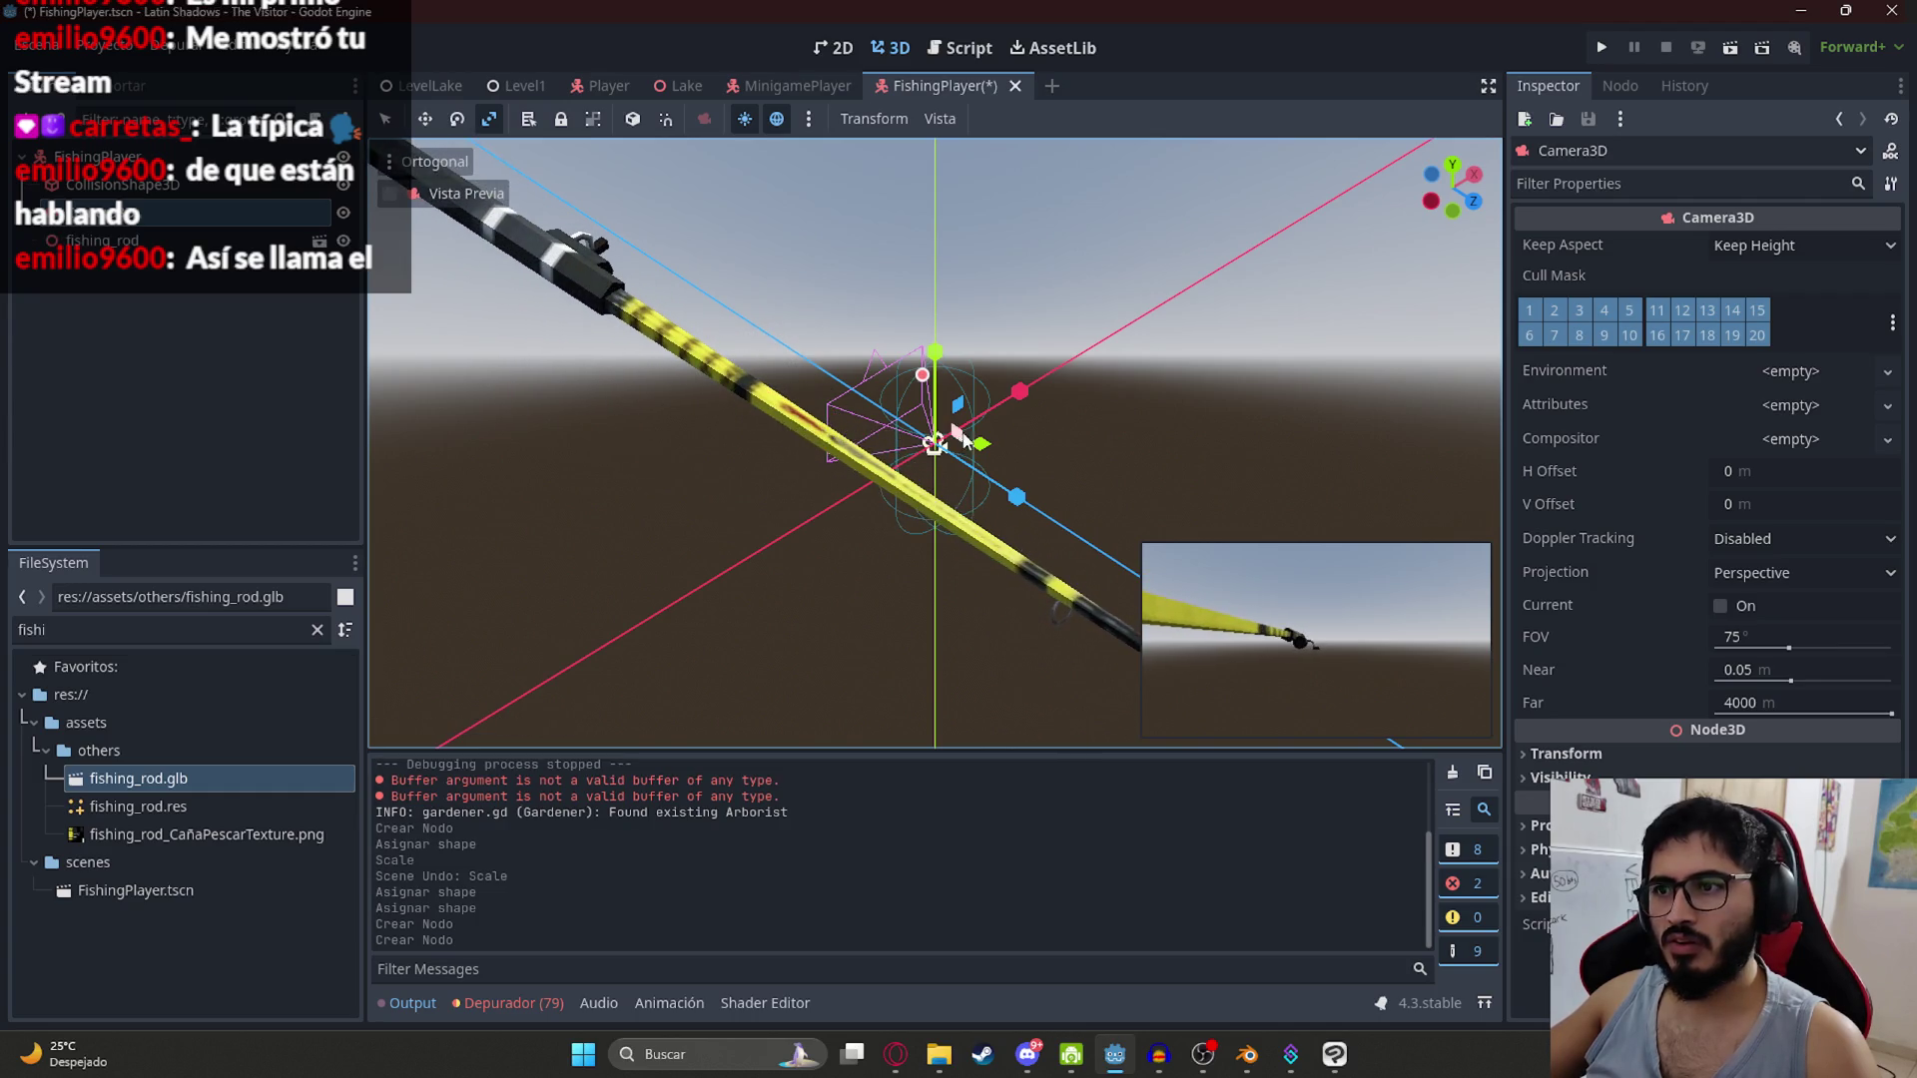
scroll(739, 453, "down", 3)
left_click_drag(1034, 442, 759, 479)
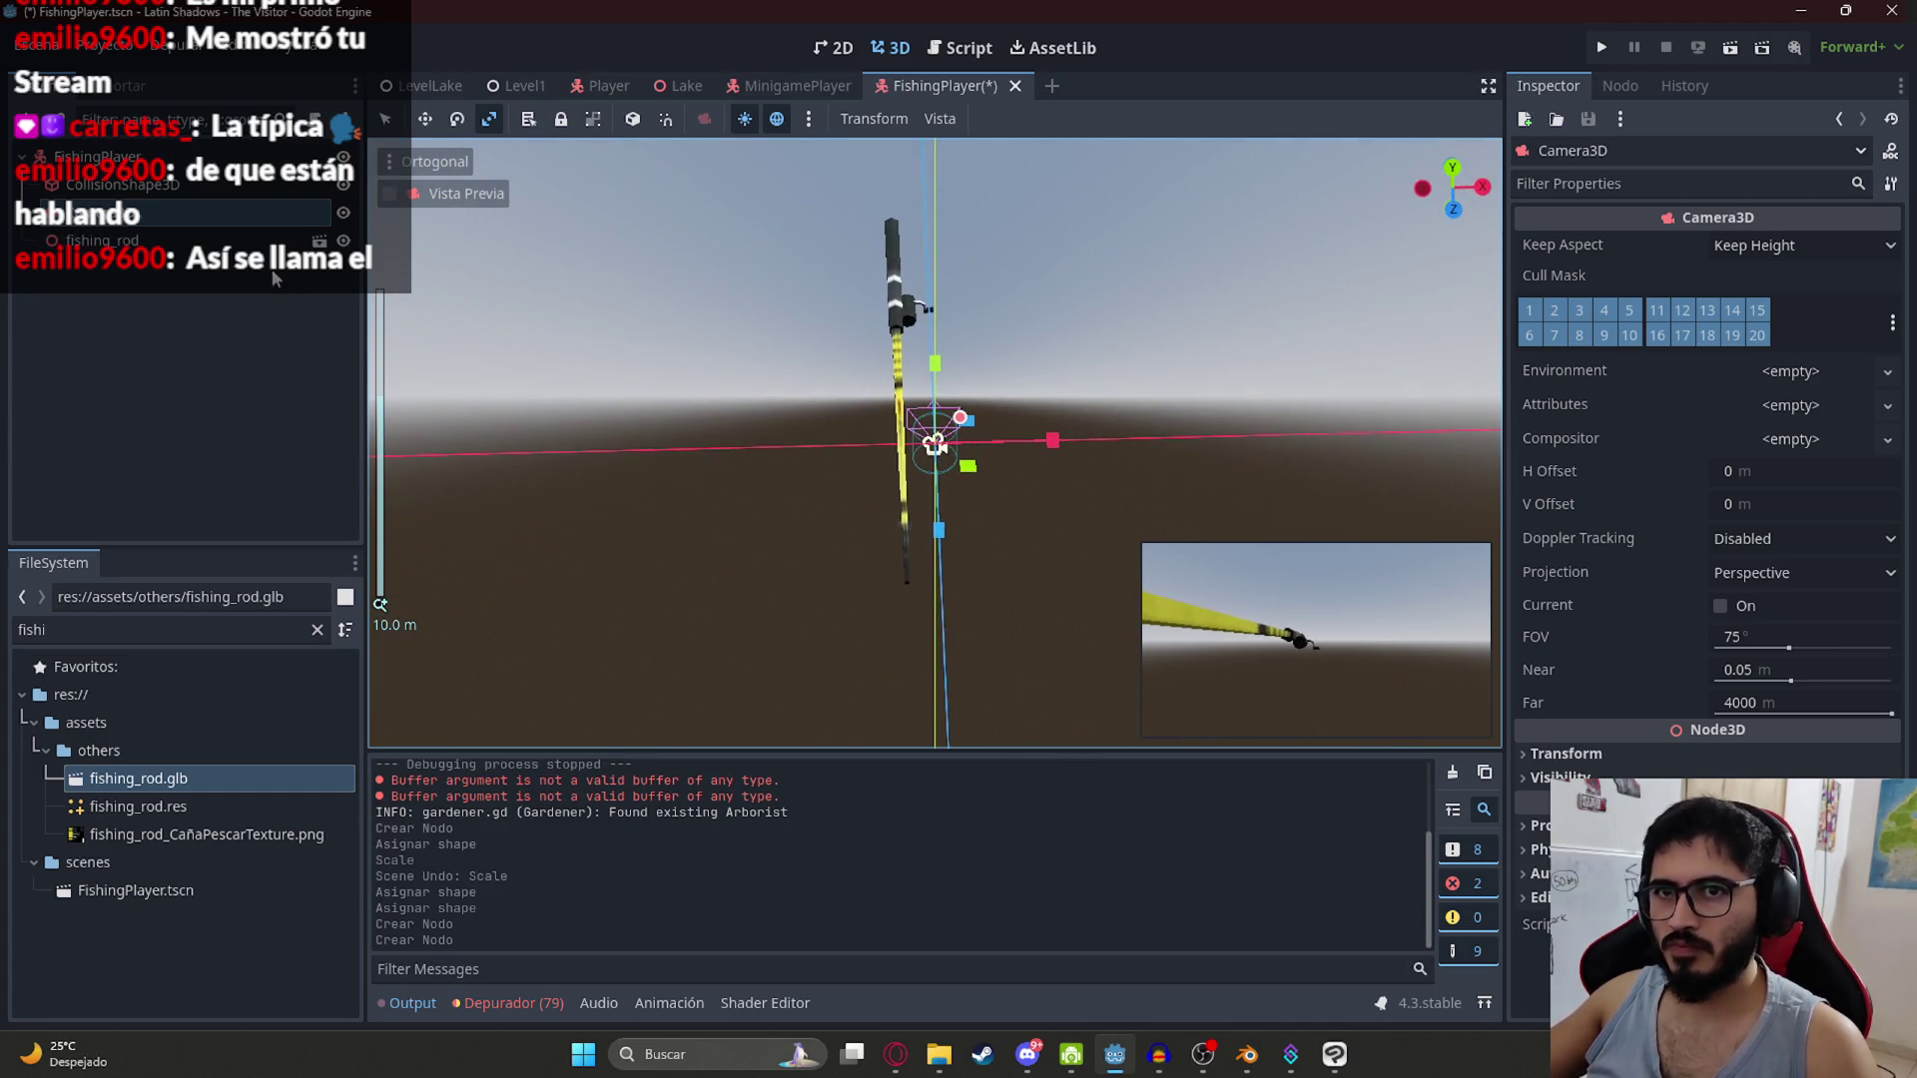
Step: Set the Camera3D field of view to 65 and pin its preview open
left_click(1786, 635)
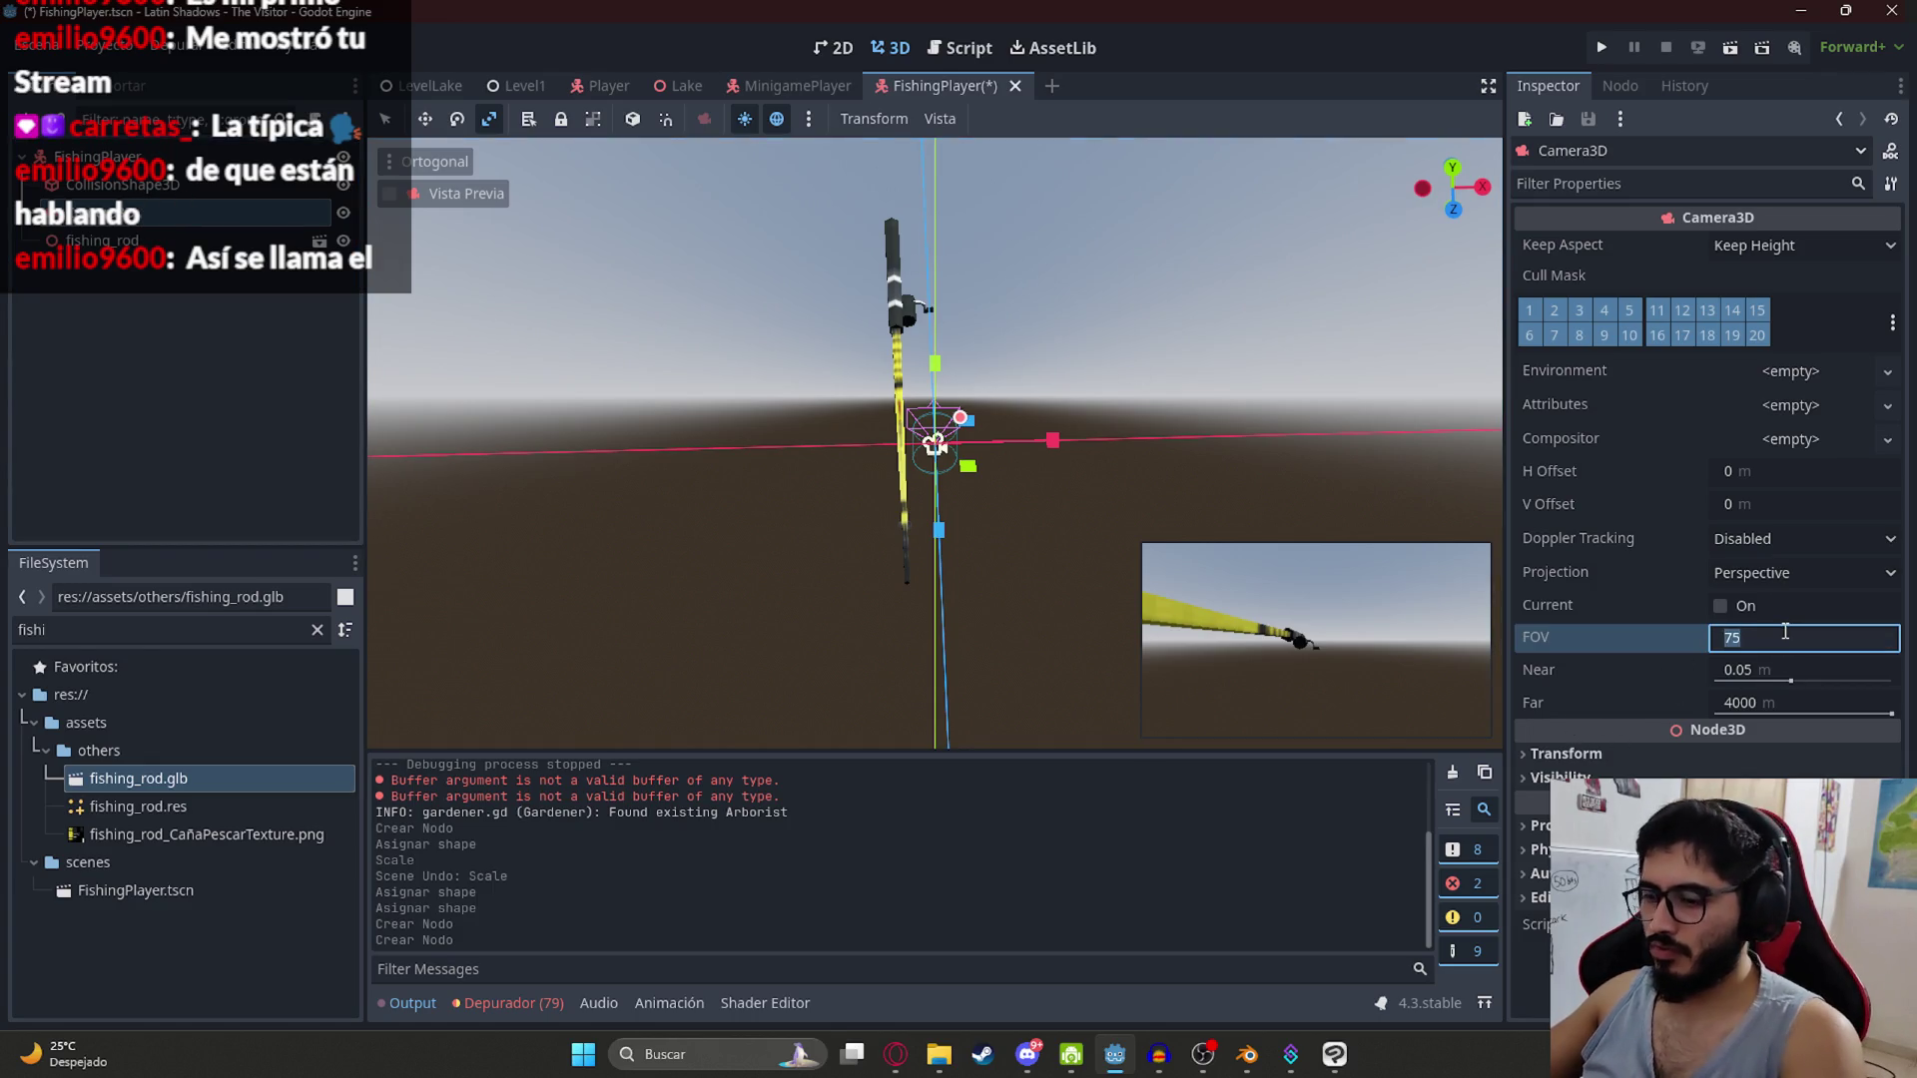
type("65")
key("Return")
left_click(902, 439)
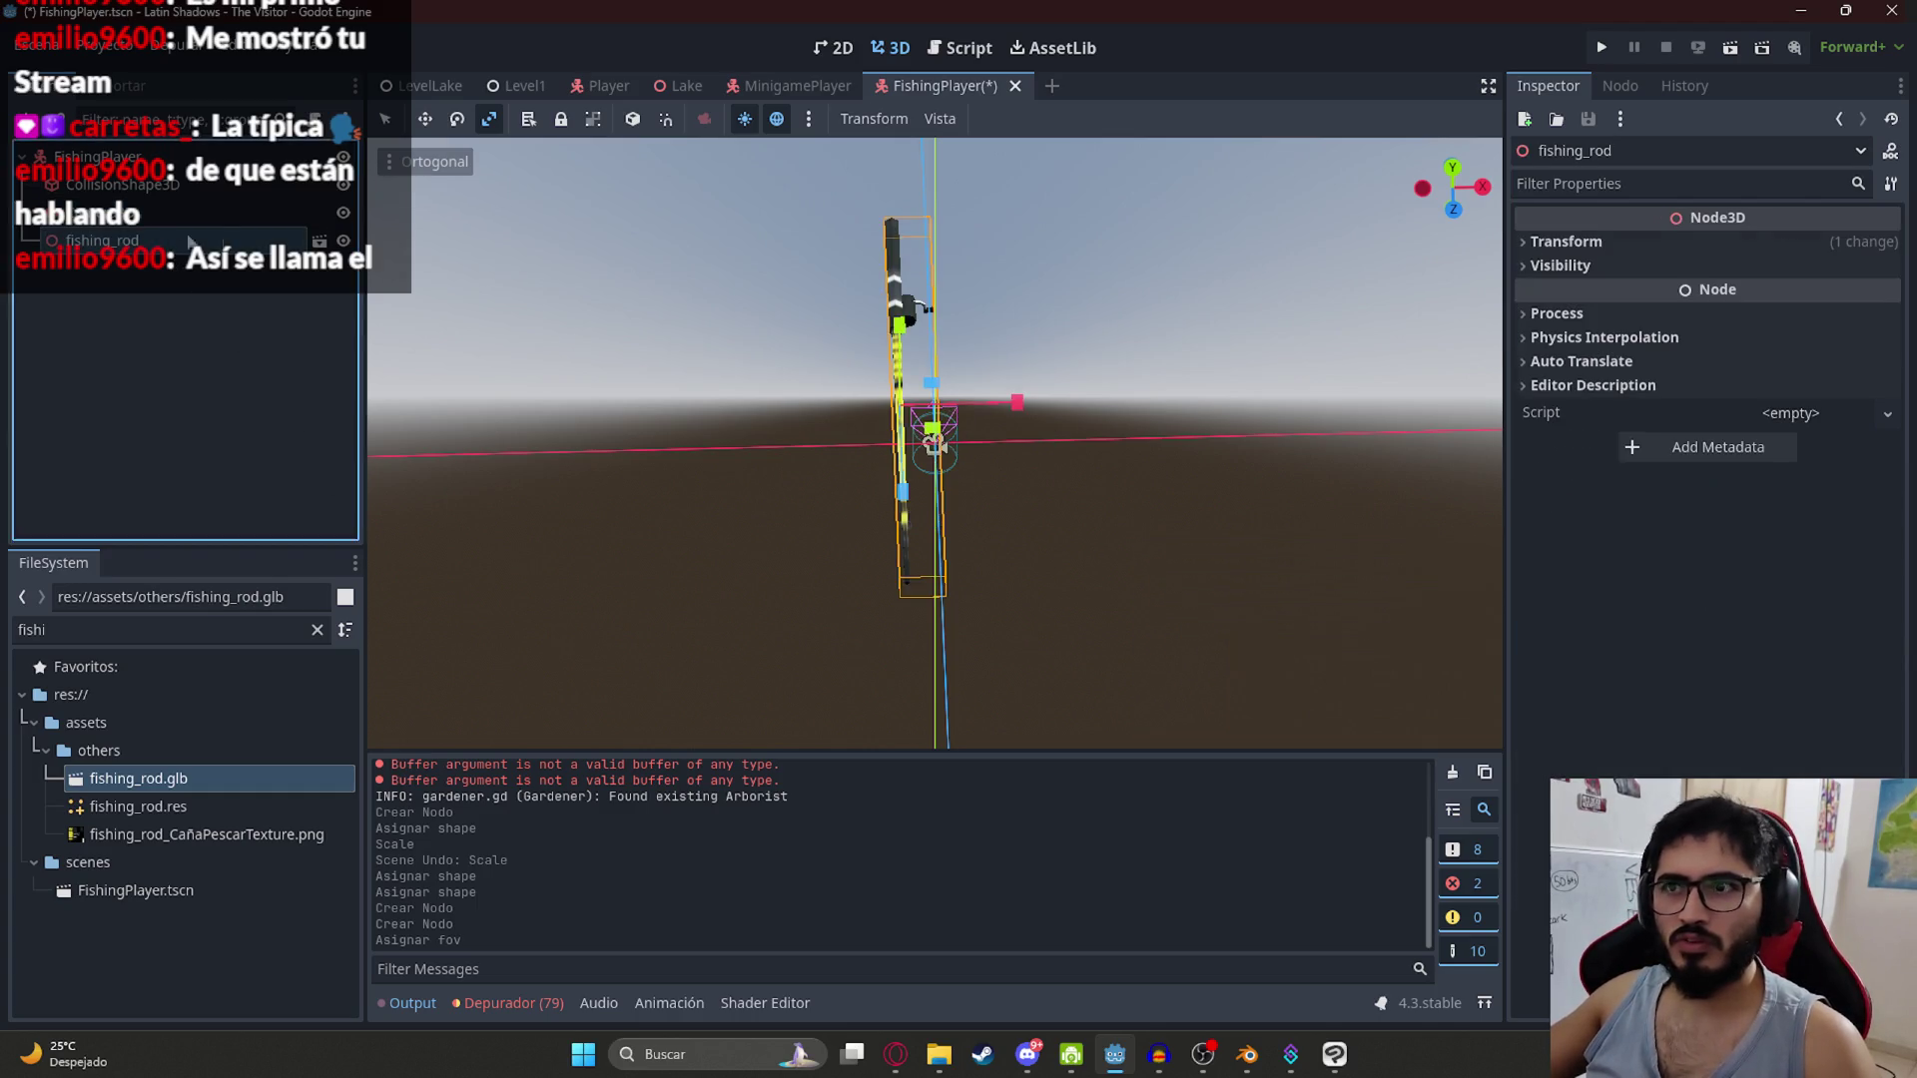
left_click(1070, 286)
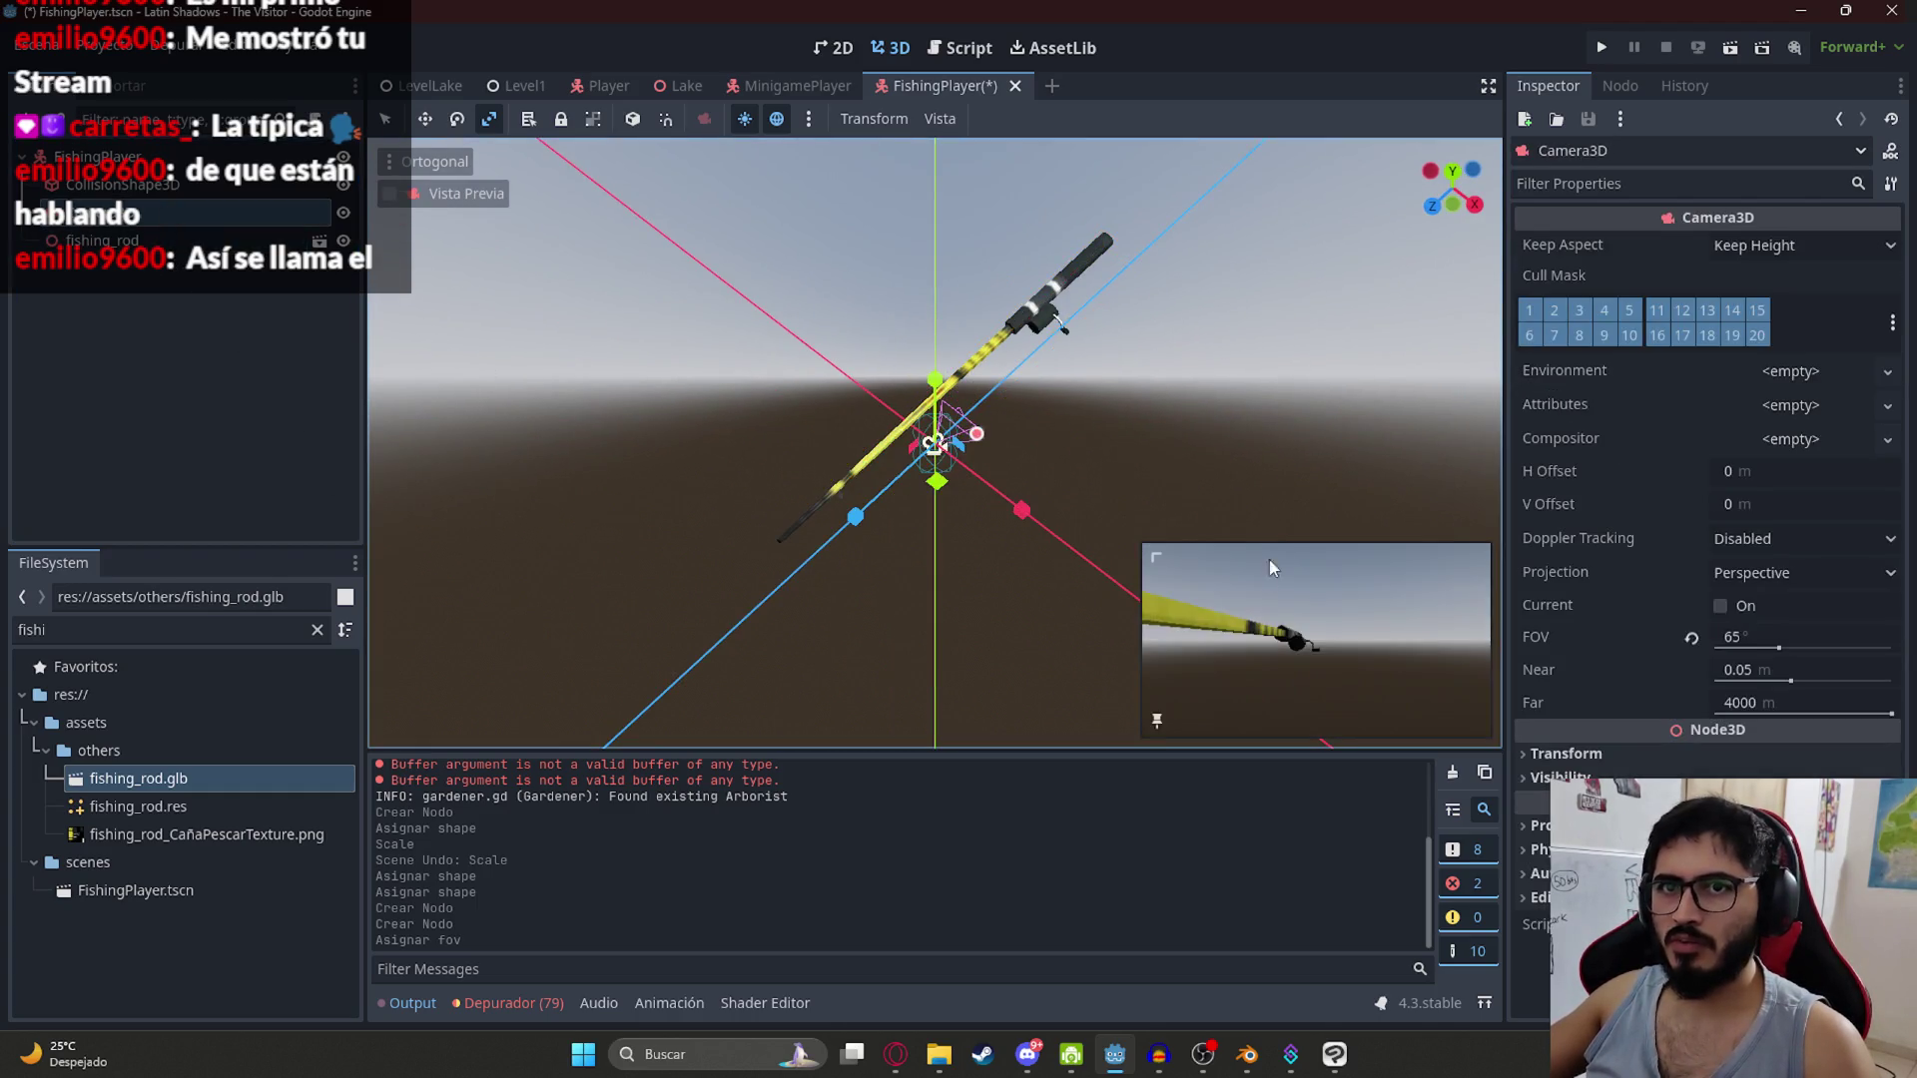
left_click(1156, 720)
left_click(859, 471)
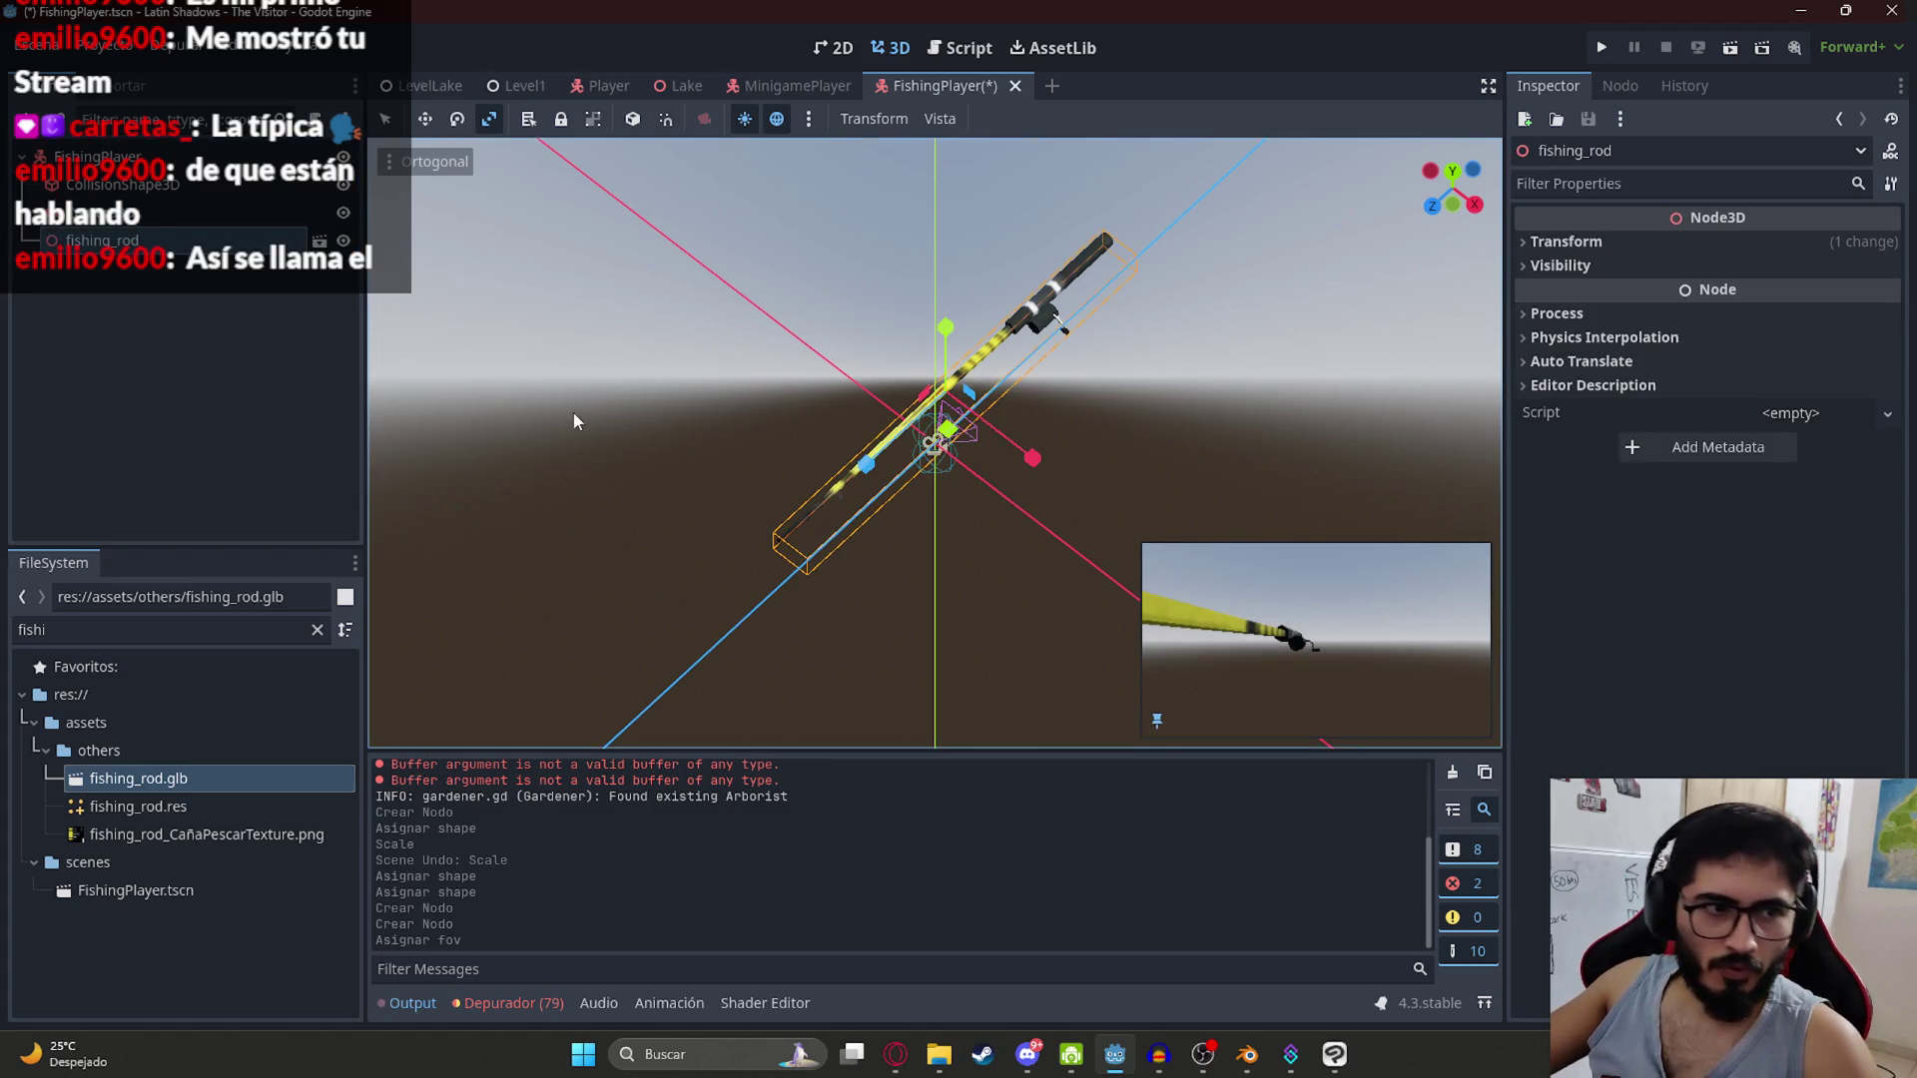
Step: From top view, rotate the fishing rod to lie level and shift it into place
key("KP_7")
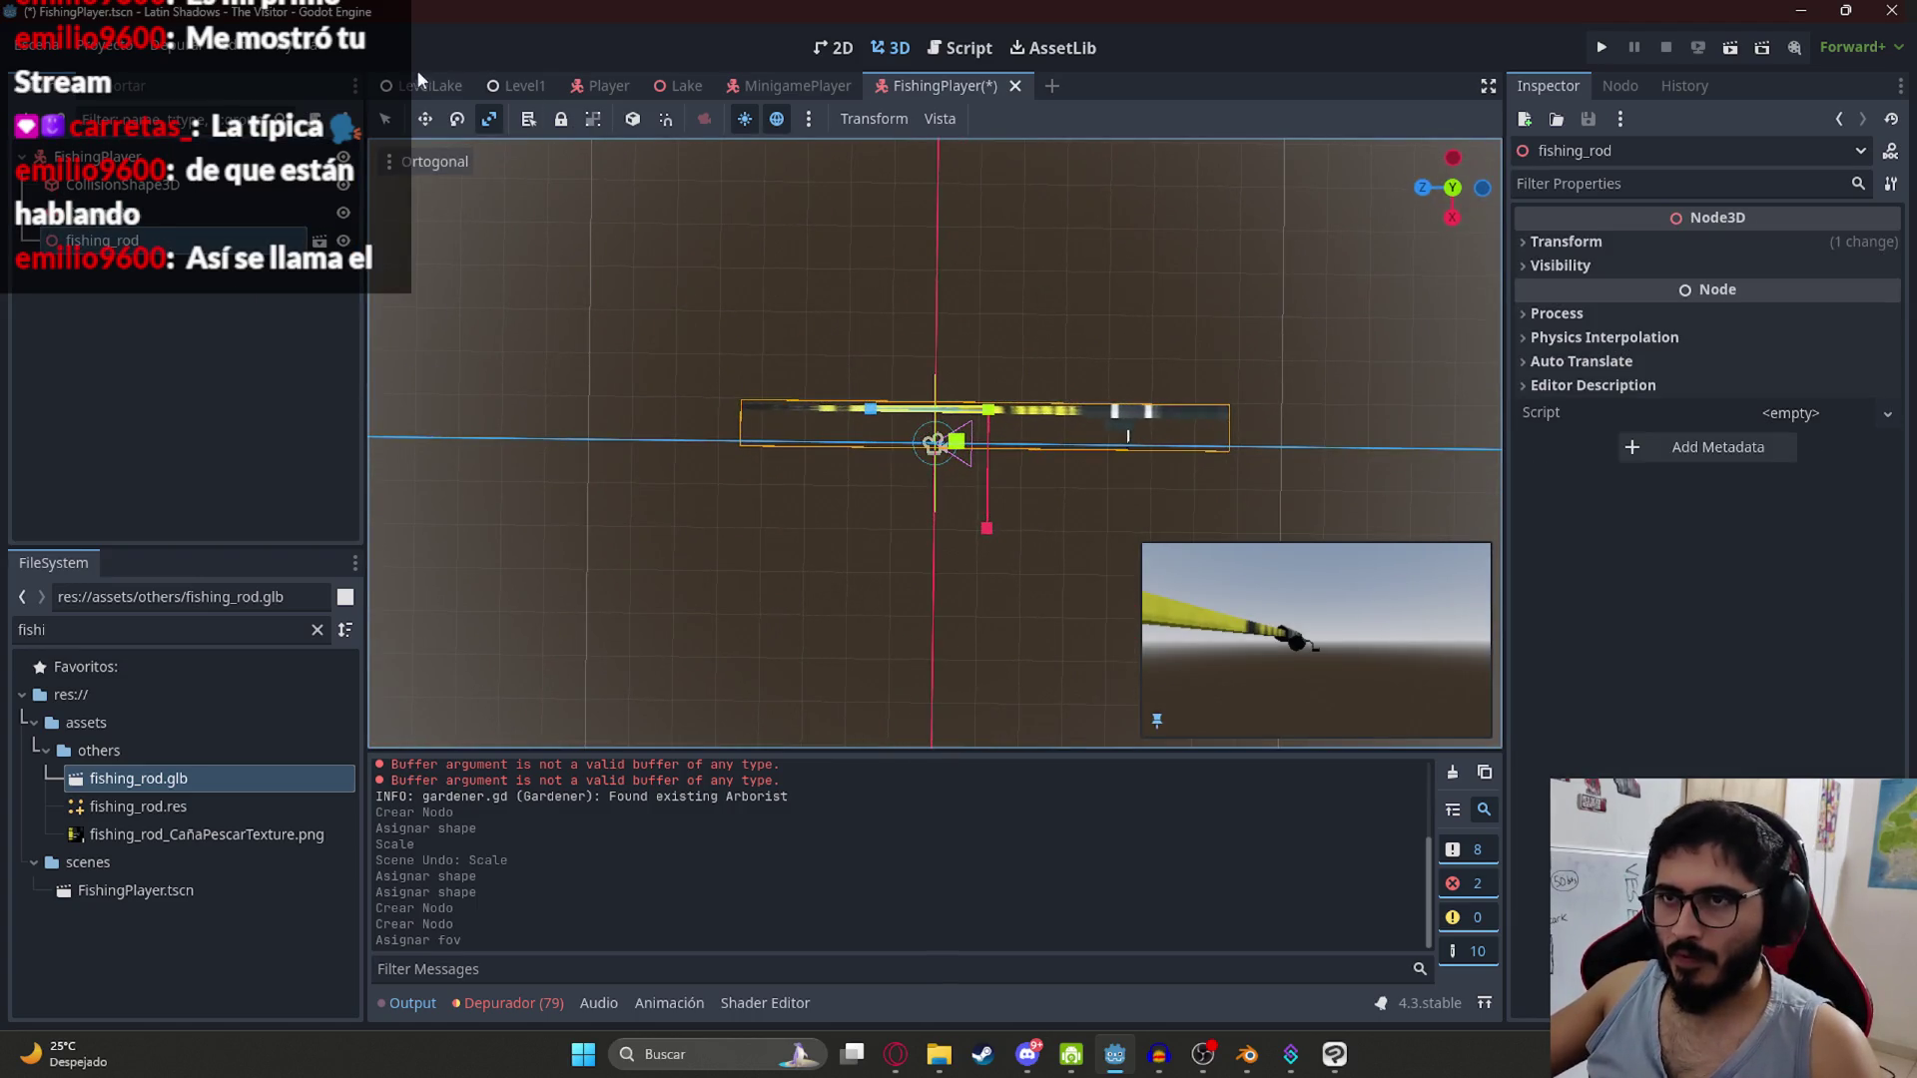
left_click(386, 121)
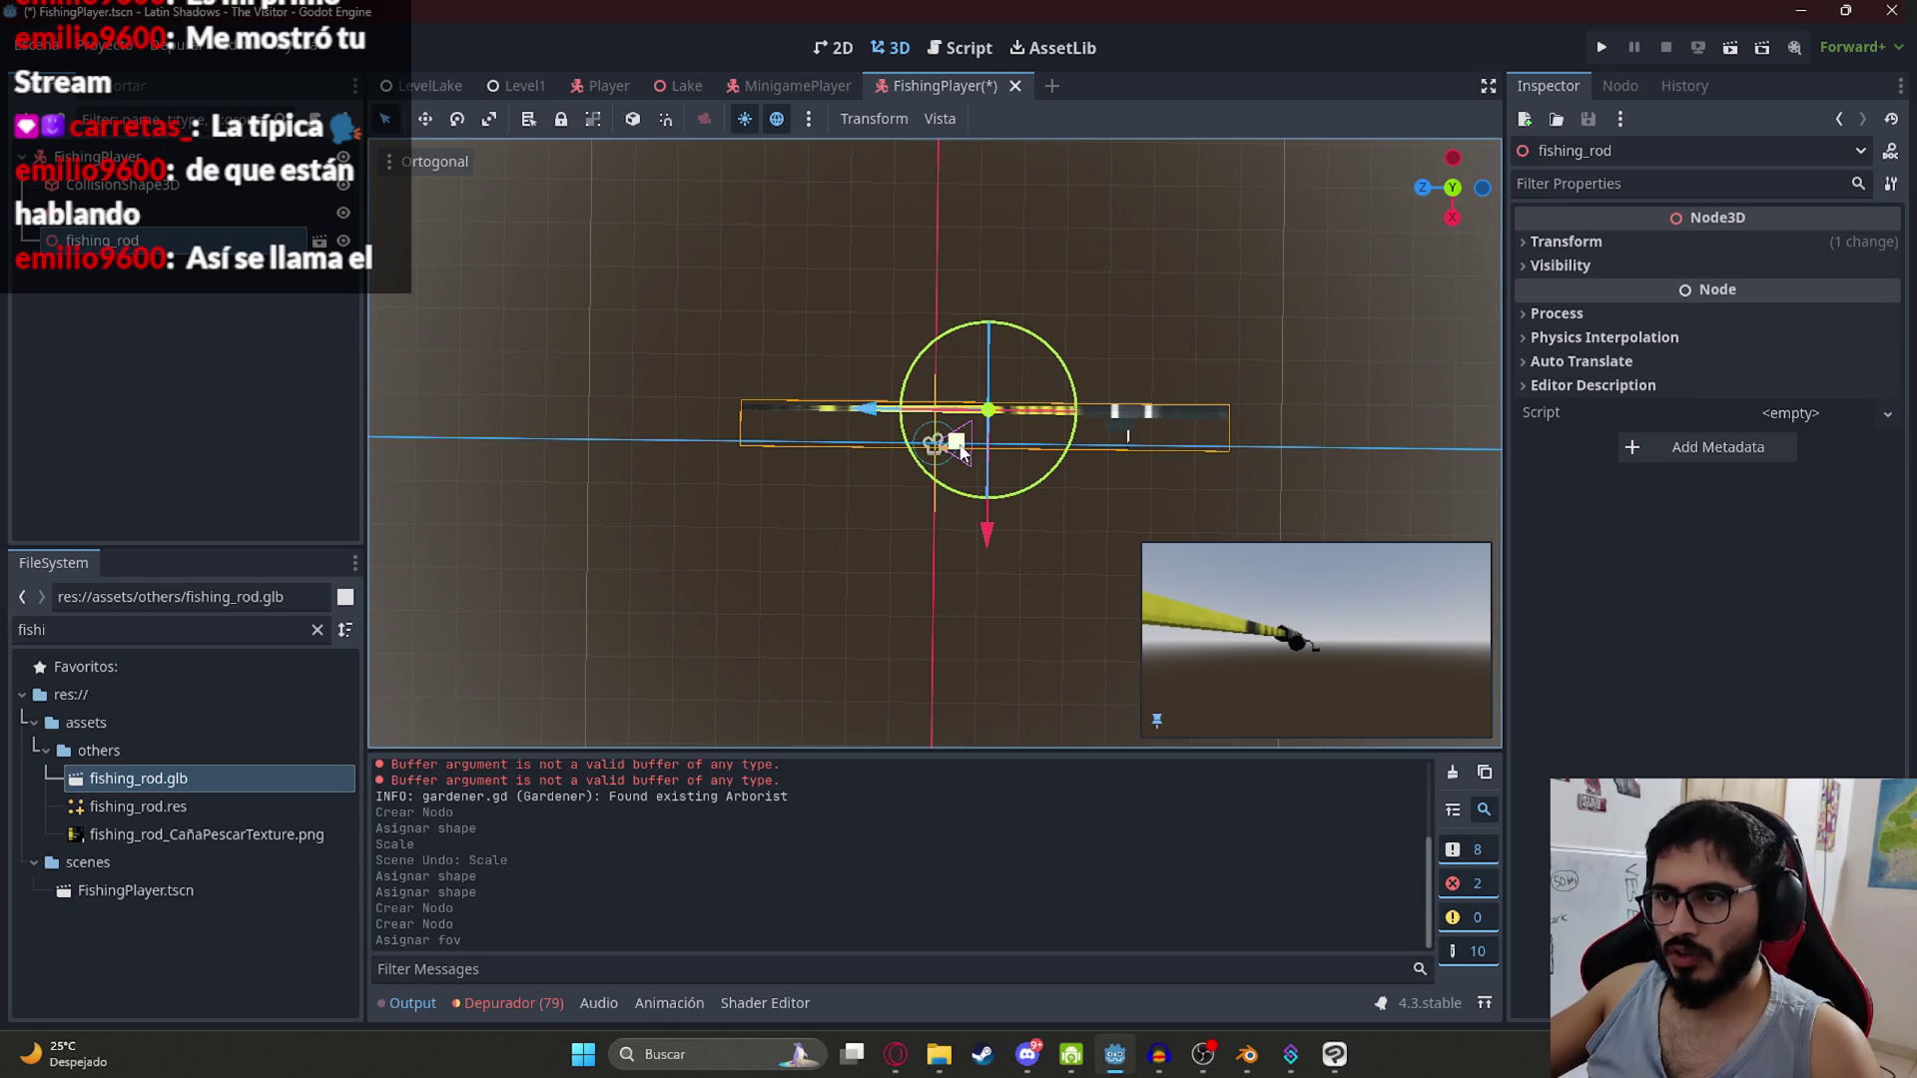
mouse_move(1043, 482)
left_mouse_down()
mouse_move(783, 513)
mouse_move(706, 356)
mouse_move(756, 262)
left_mouse_up()
mouse_move(968, 454)
left_mouse_down()
mouse_move(1106, 451)
mouse_move(932, 440)
mouse_move(873, 327)
mouse_move(849, 331)
mouse_move(881, 370)
mouse_move(1010, 414)
mouse_move(978, 334)
left_mouse_up()
mouse_move(719, 404)
left_mouse_down()
mouse_move(792, 586)
mouse_move(782, 616)
left_mouse_up()
left_click_drag(784, 475, 747, 473)
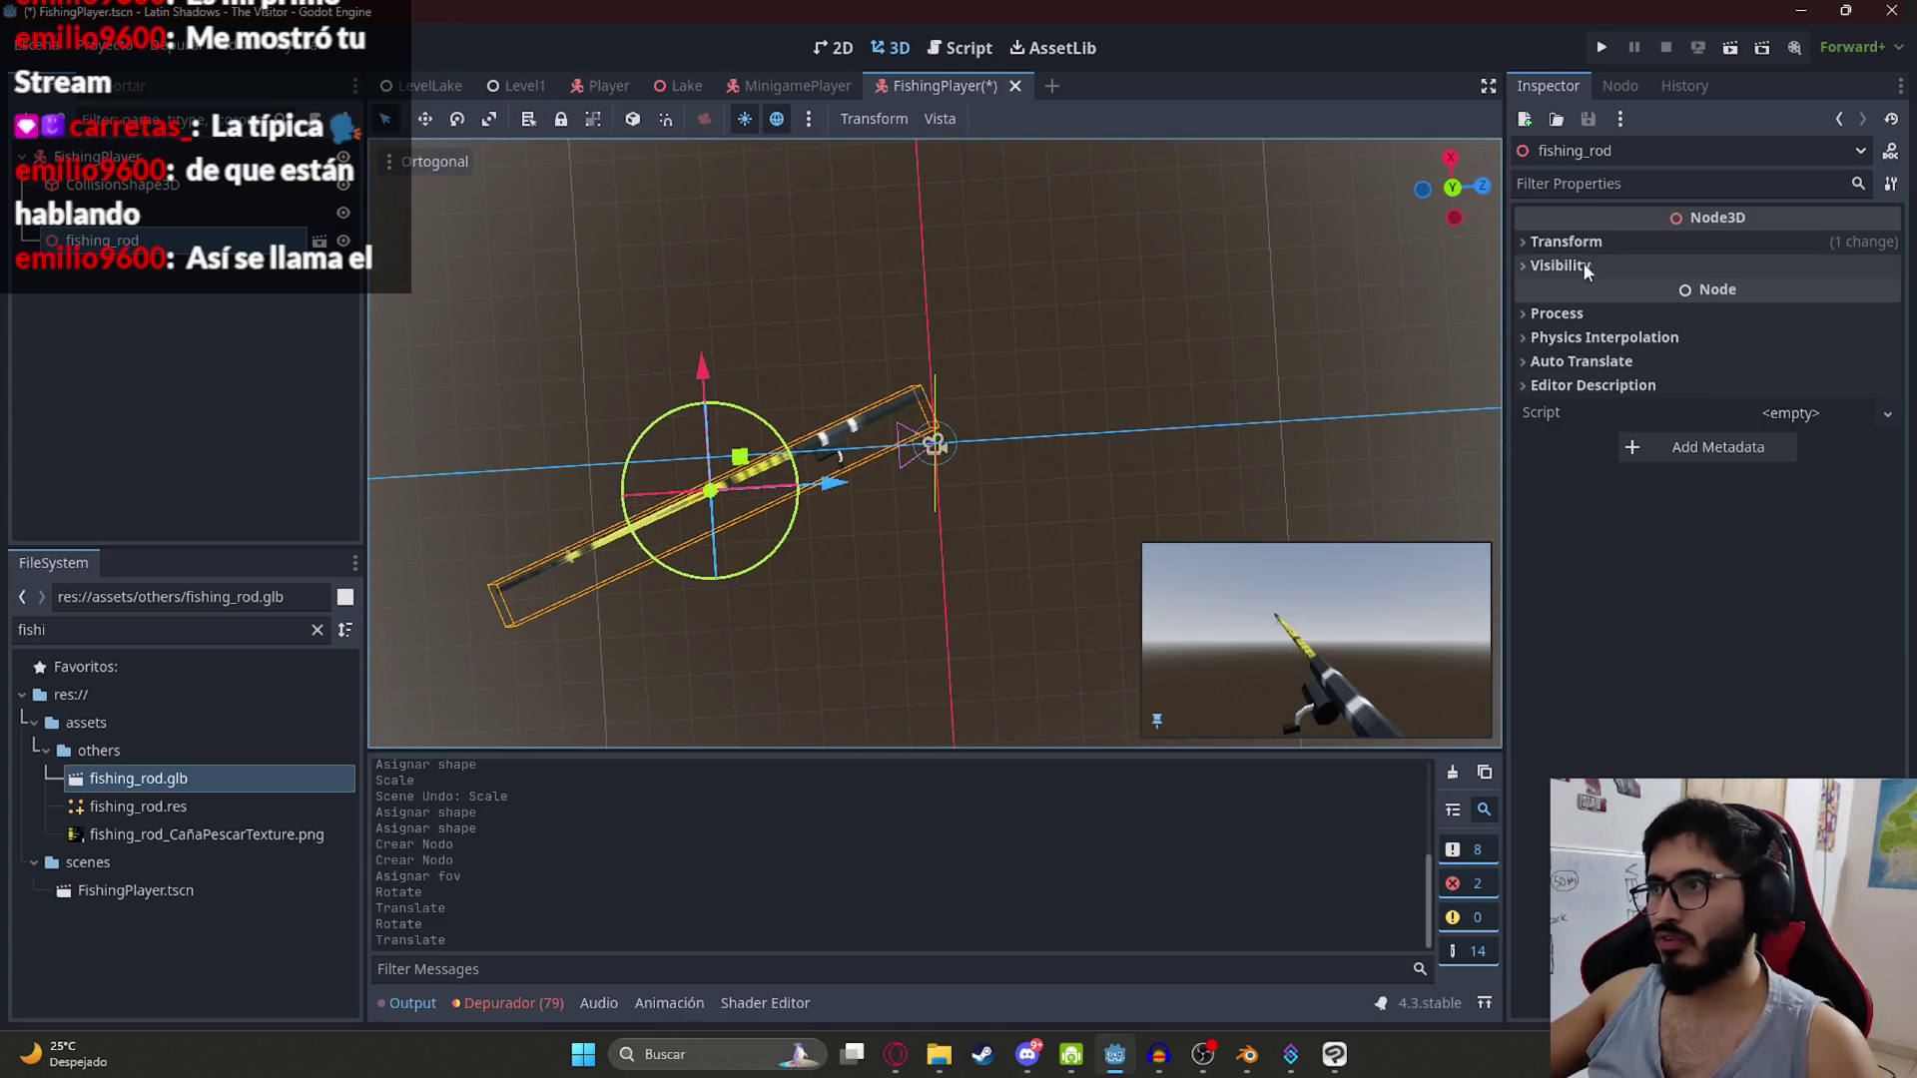
Step: Set the fishing rod's Transform Scale to 0.17
left_click(1565, 241)
left_click(1576, 418)
type("0.17")
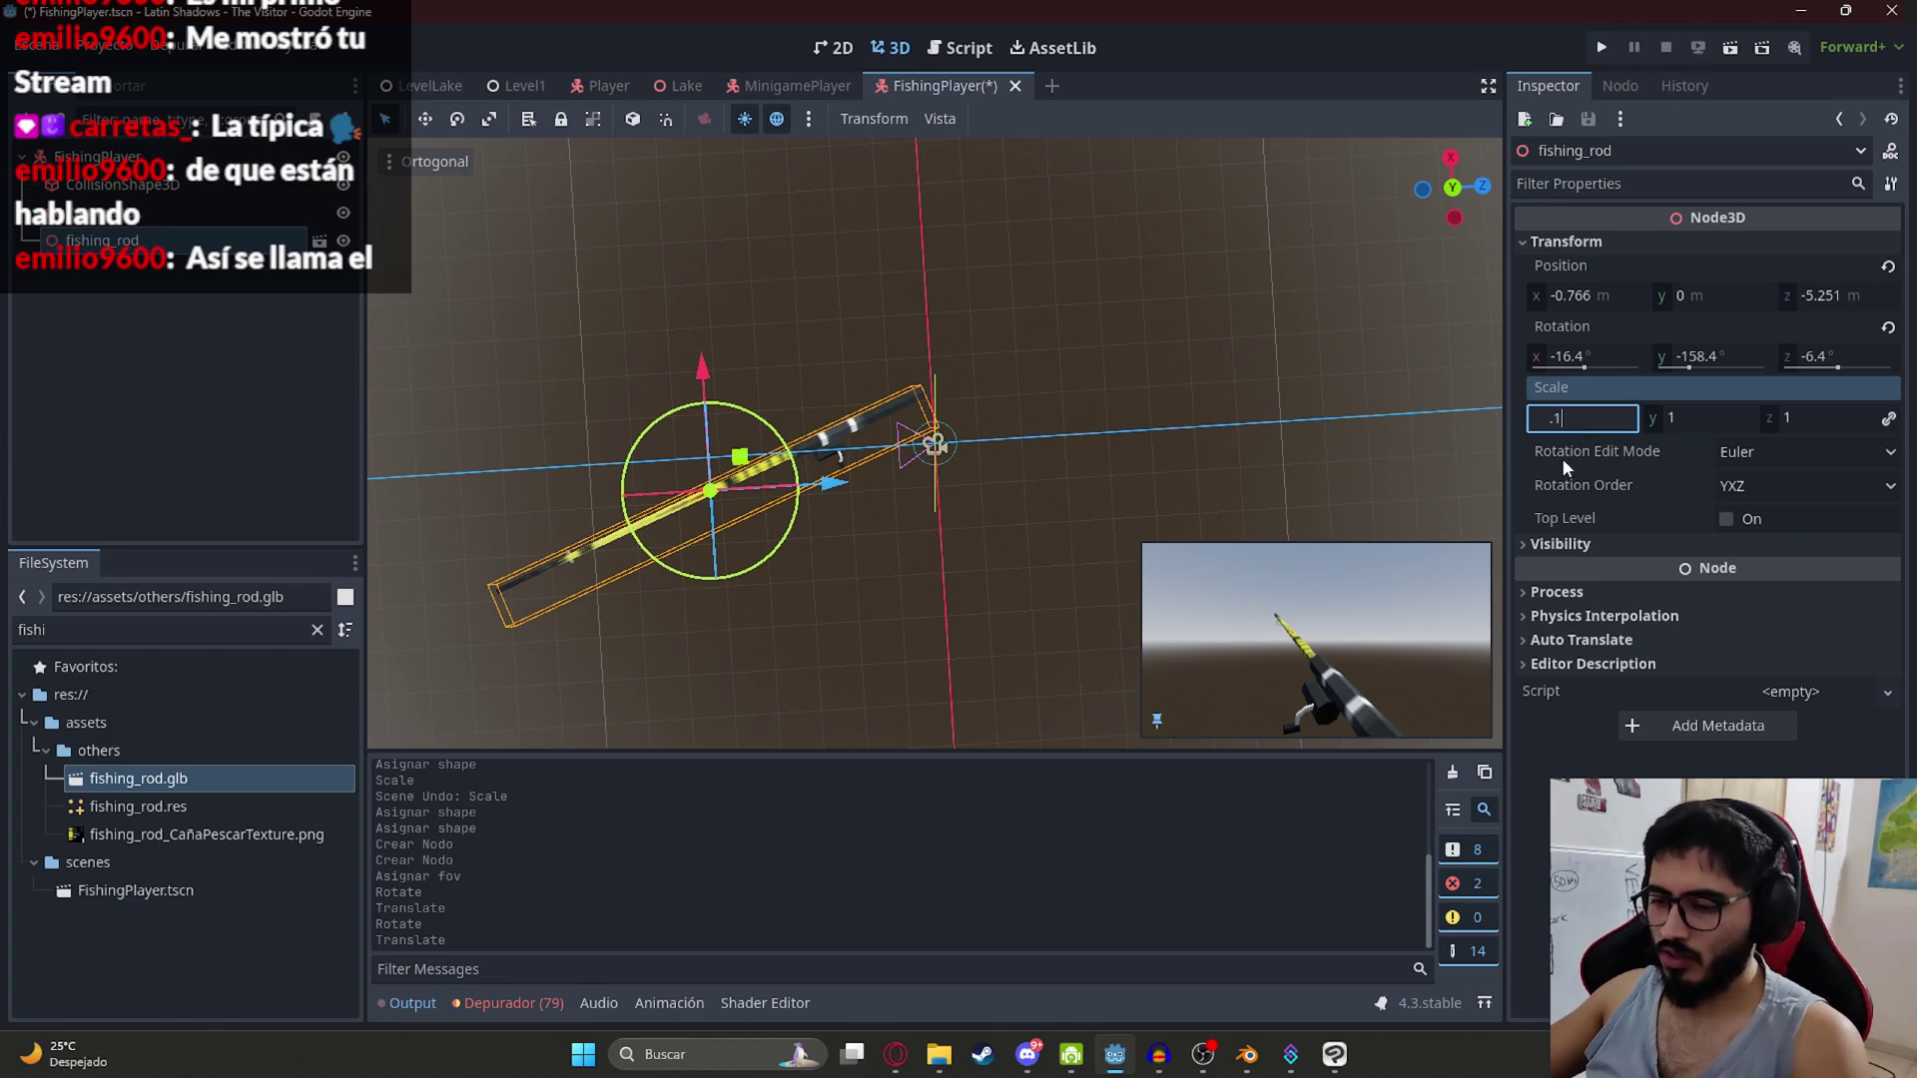
key("Return")
Step: Move and tilt the rod in front of the camera, undoing the last tilt
scroll(719, 472, "up", 4)
left_click_drag(669, 477, 922, 423)
scroll(922, 423, "up", 5)
mouse_move(1202, 551)
left_mouse_down()
mouse_move(846, 379)
mouse_move(953, 435)
left_mouse_up()
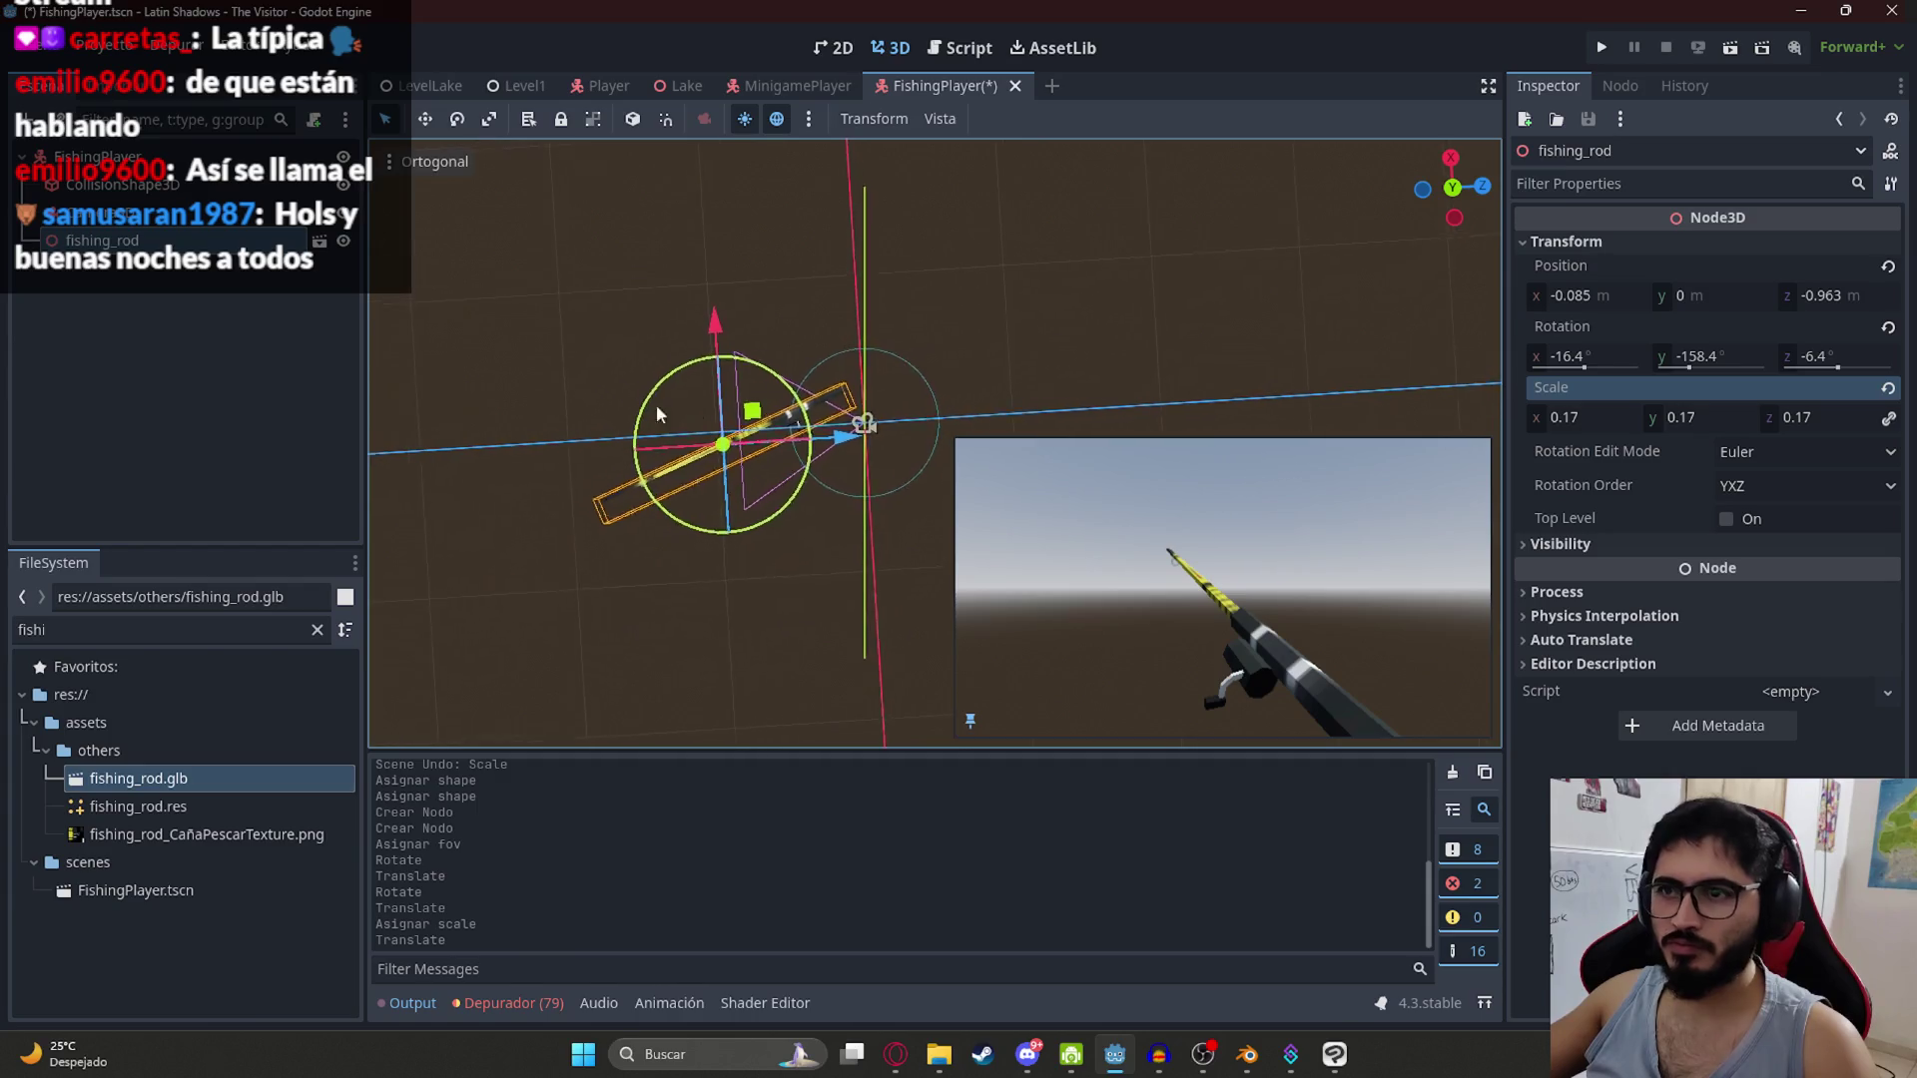
mouse_move(753, 409)
left_mouse_down()
mouse_move(711, 412)
mouse_move(804, 409)
mouse_move(765, 397)
mouse_move(779, 474)
mouse_move(836, 436)
mouse_move(880, 487)
mouse_move(889, 637)
mouse_move(861, 589)
mouse_move(888, 567)
left_mouse_up()
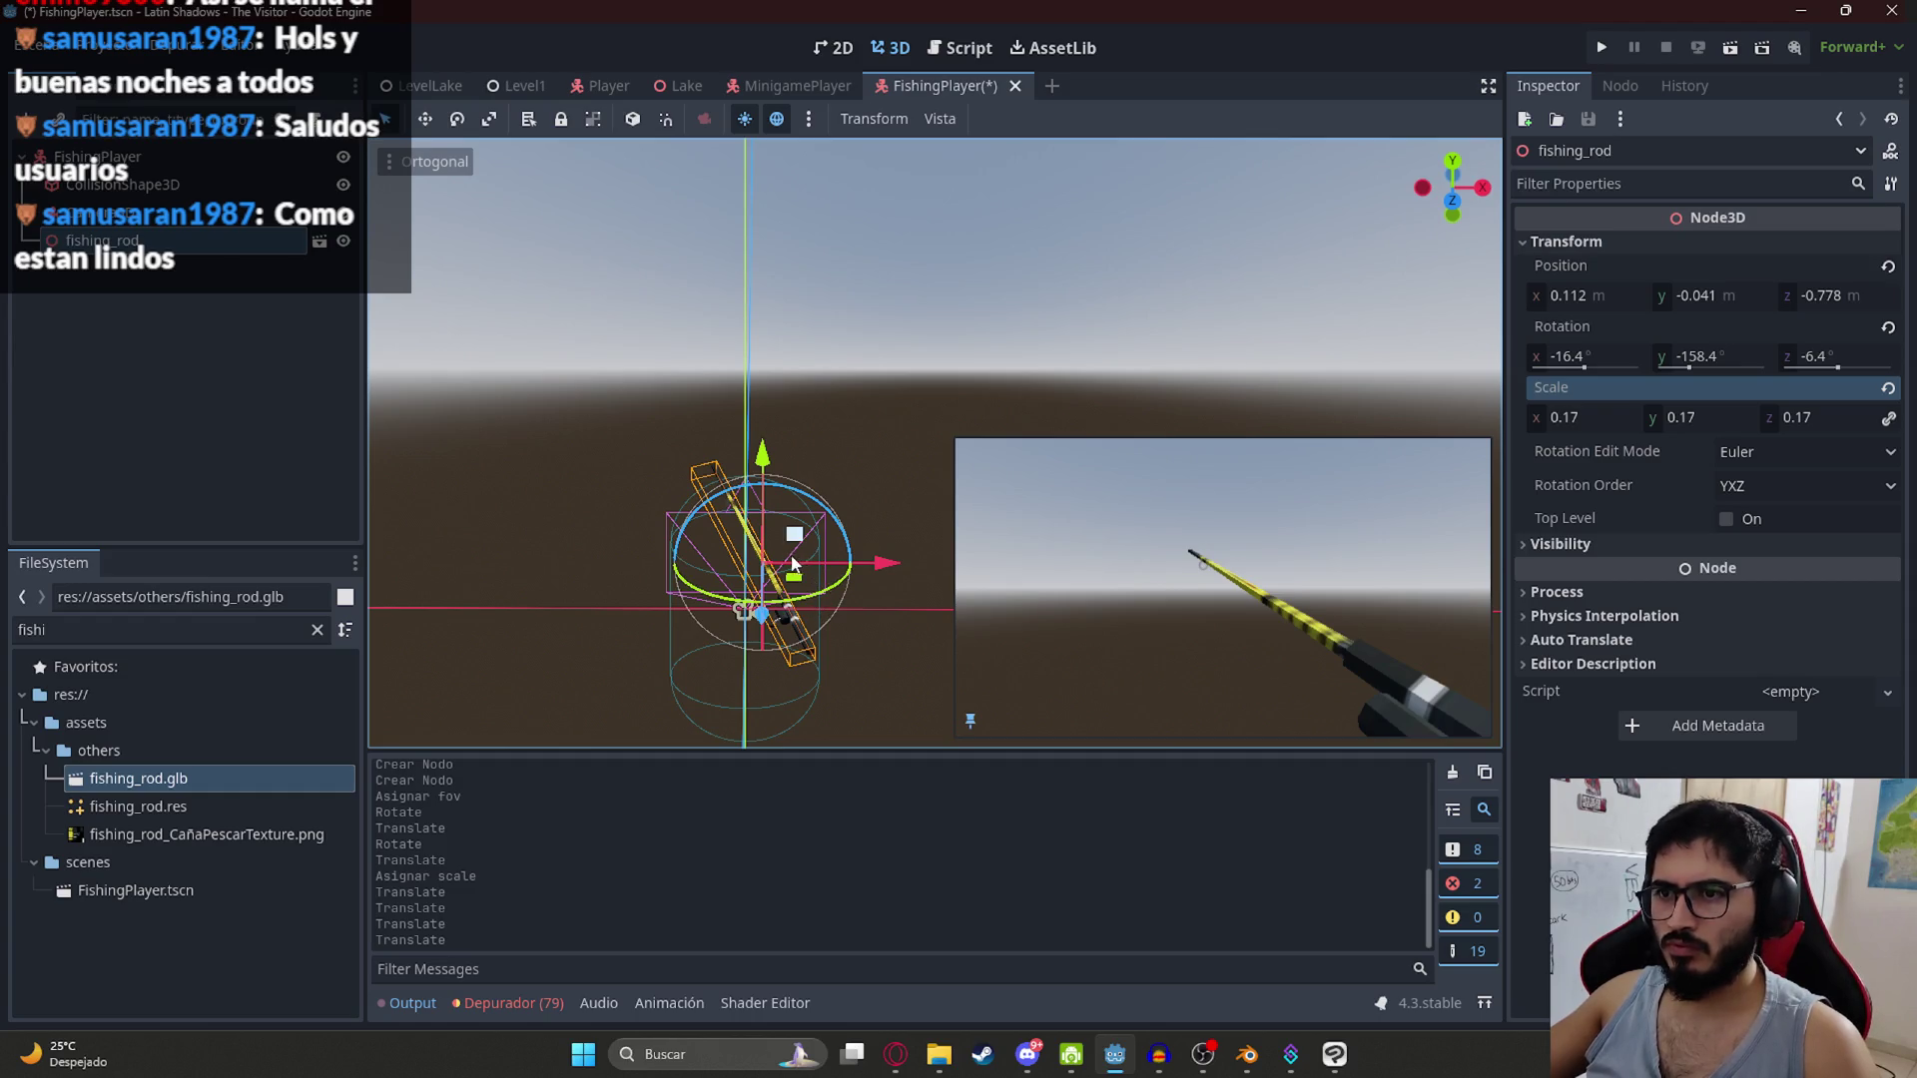
mouse_move(721, 580)
left_mouse_down()
mouse_move(911, 614)
mouse_move(852, 597)
mouse_move(832, 639)
mouse_move(779, 599)
mouse_move(752, 489)
mouse_move(782, 587)
left_mouse_up()
key("ctrl+z")
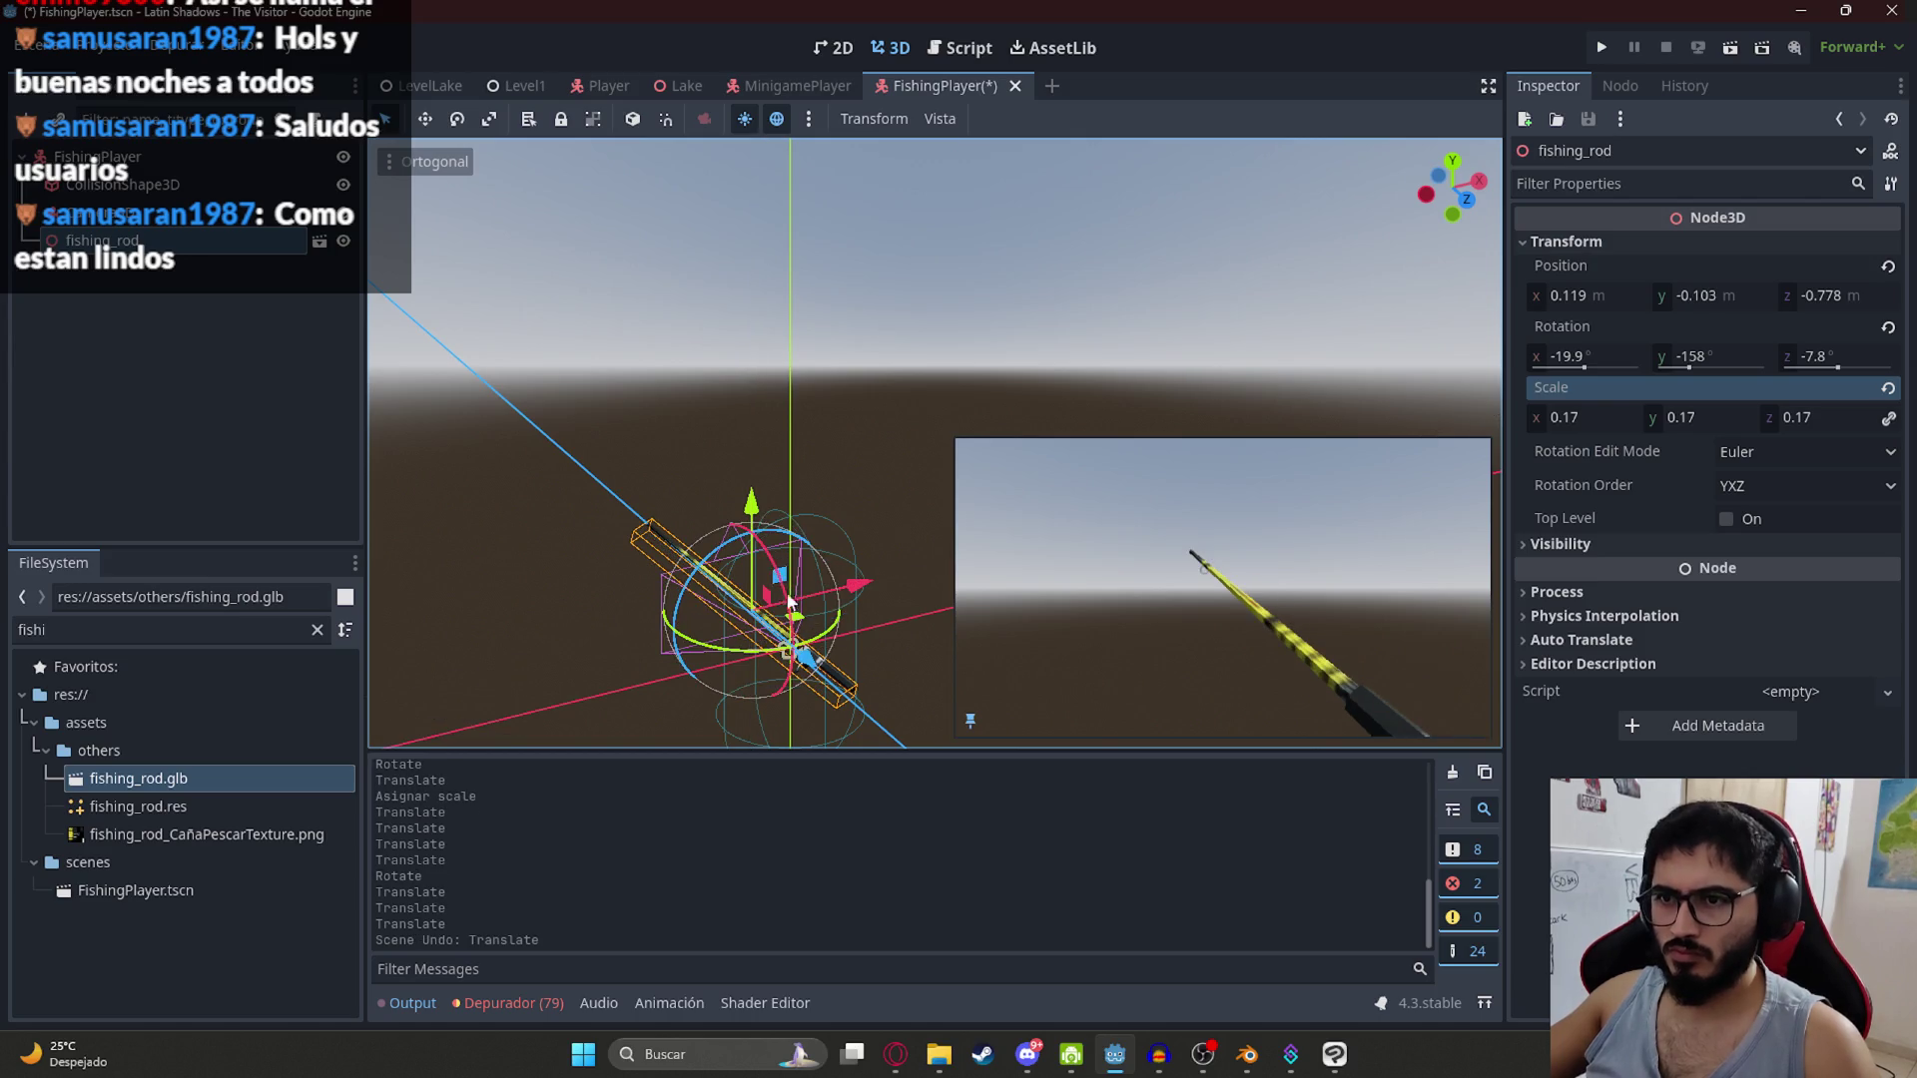
left_click(764, 583)
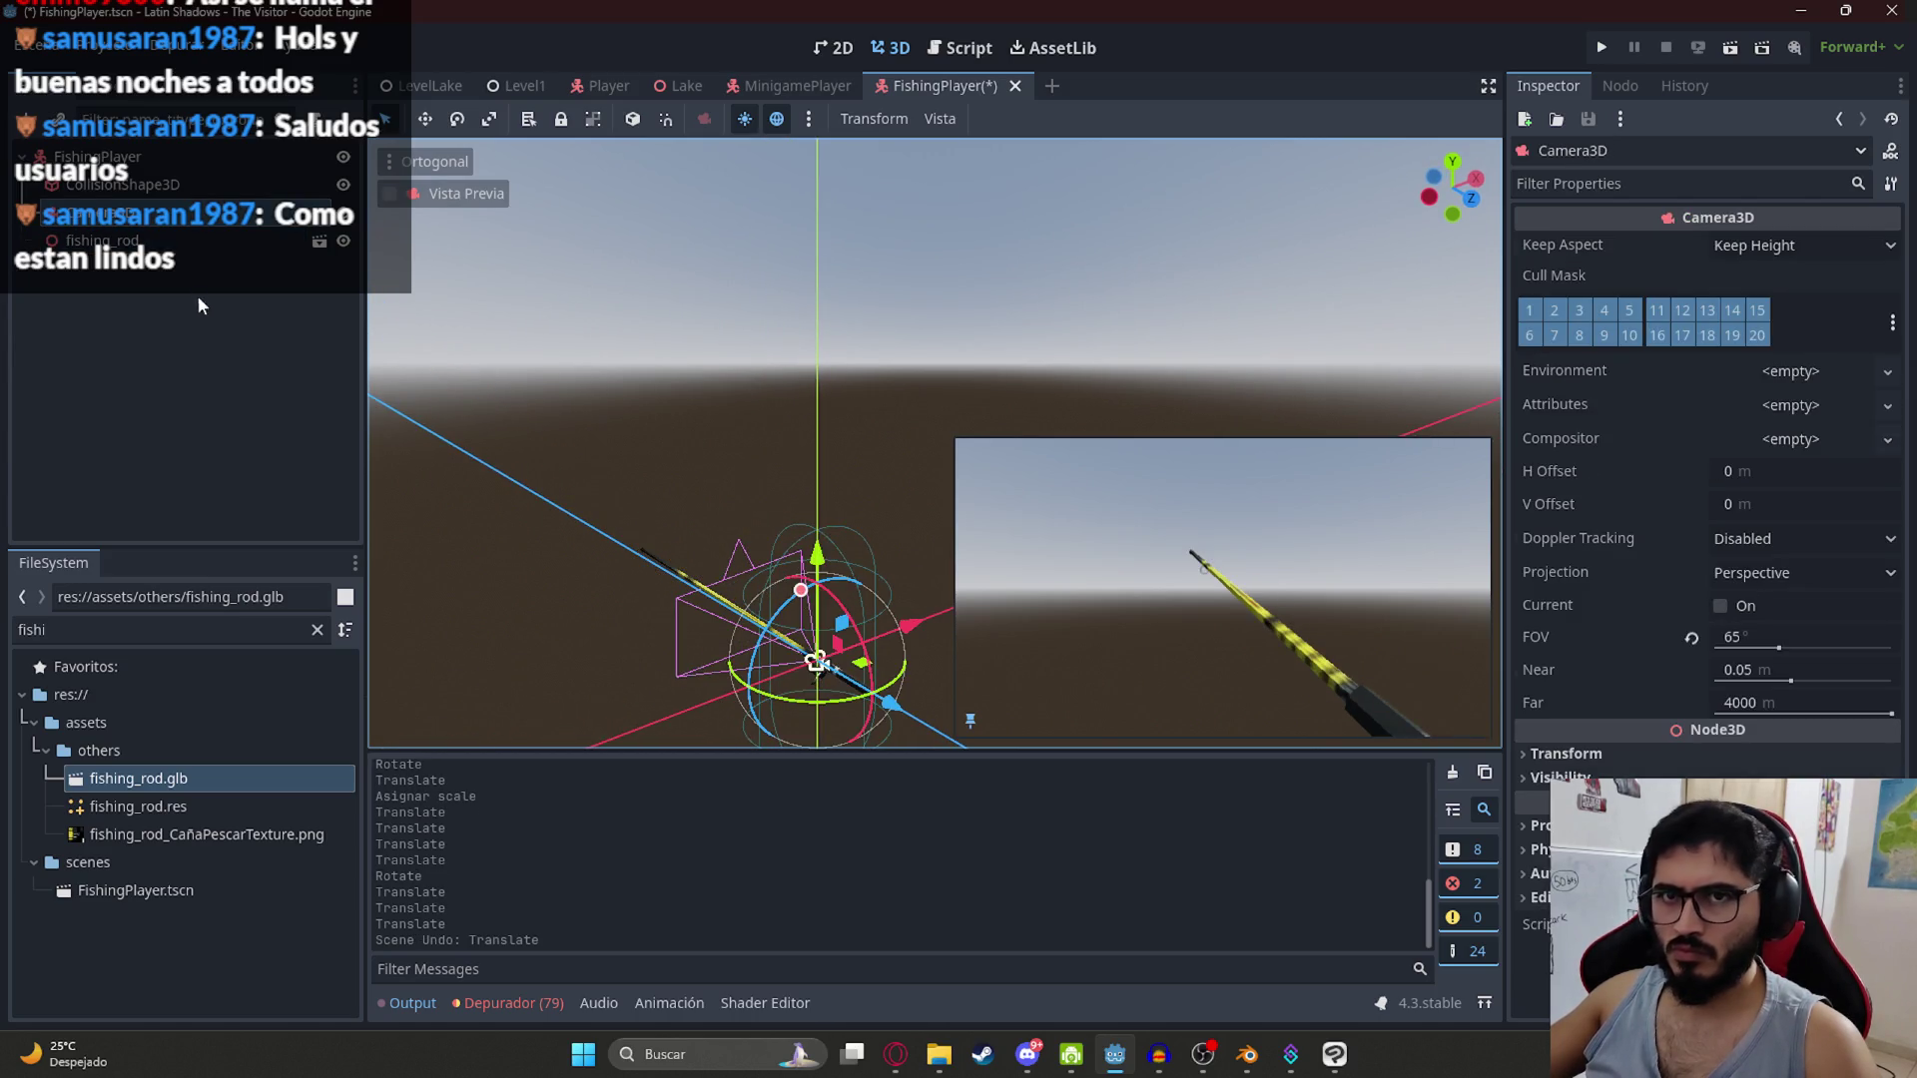
Step: Tilt the fishing rod flatter and lower it slightly, then save the scene
left_click(100, 241)
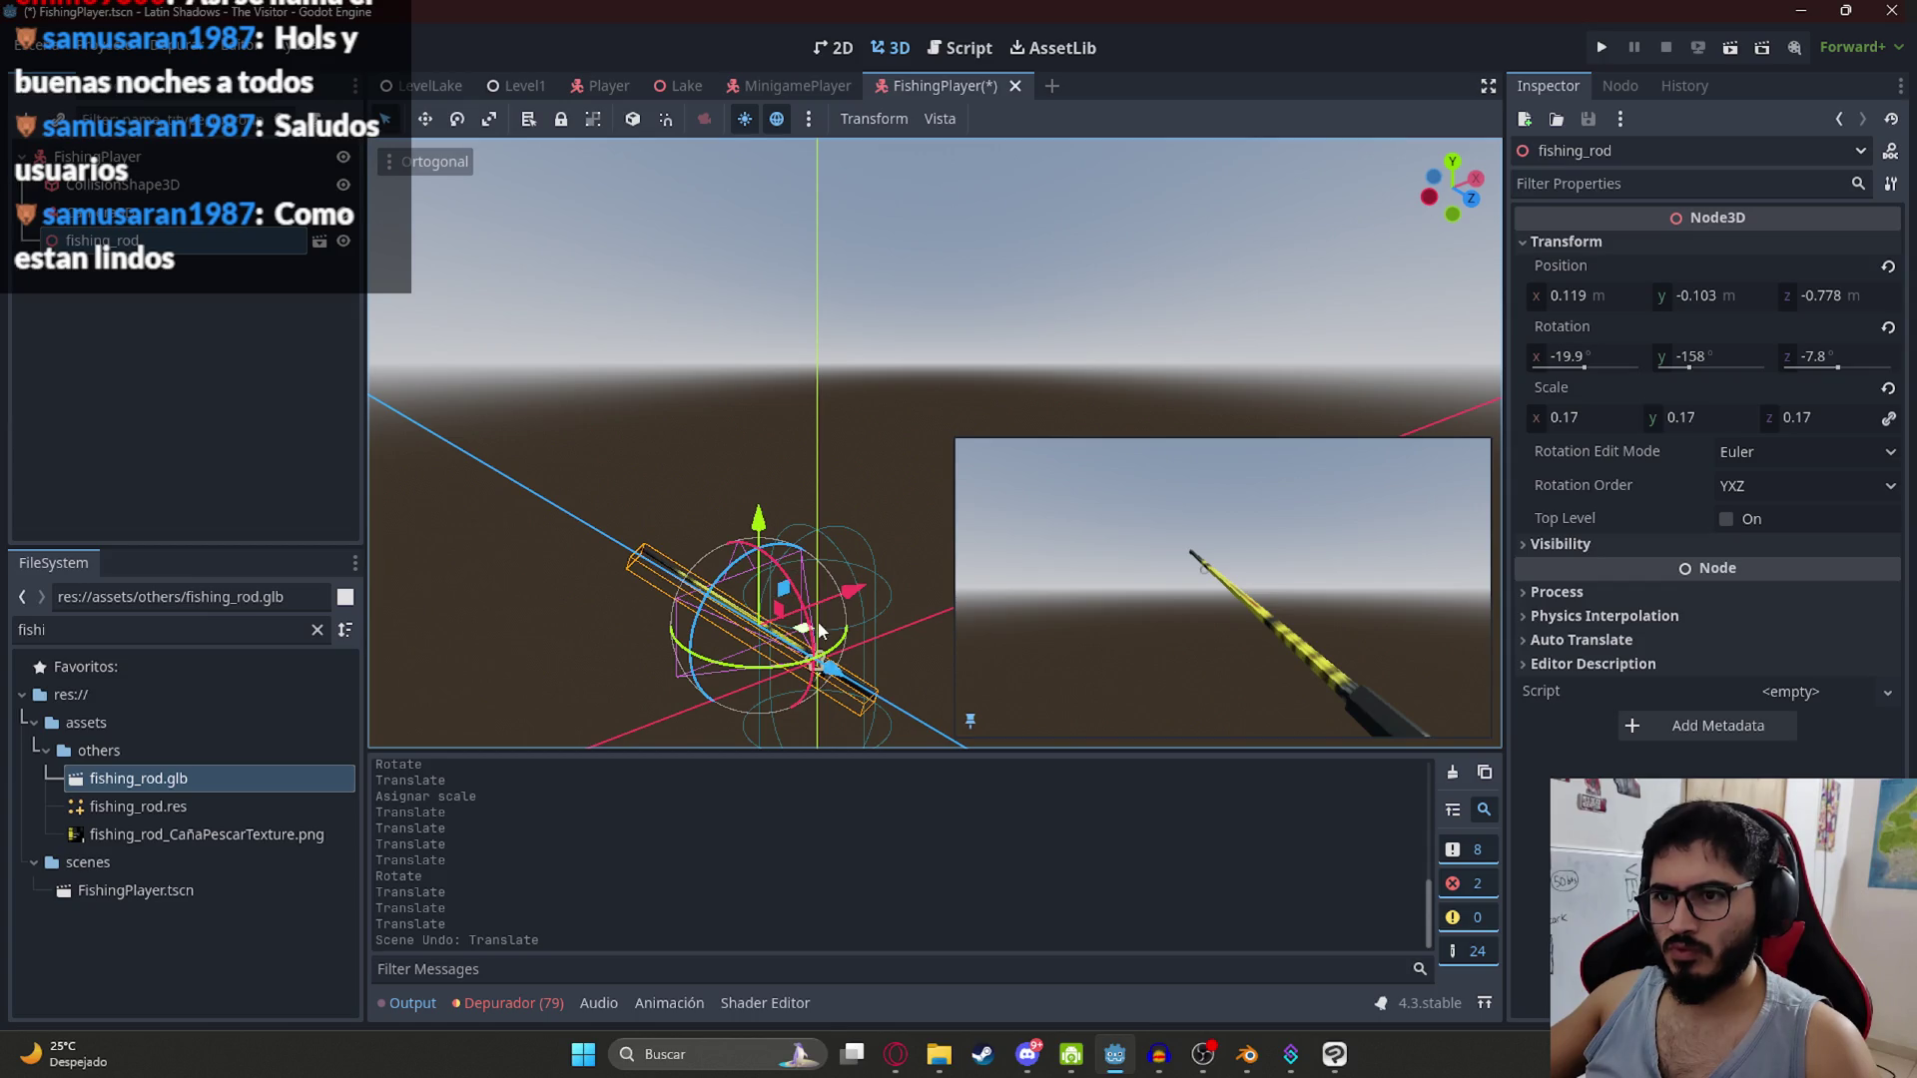
left_click_drag(820, 647, 827, 693)
left_click_drag(760, 521, 762, 525)
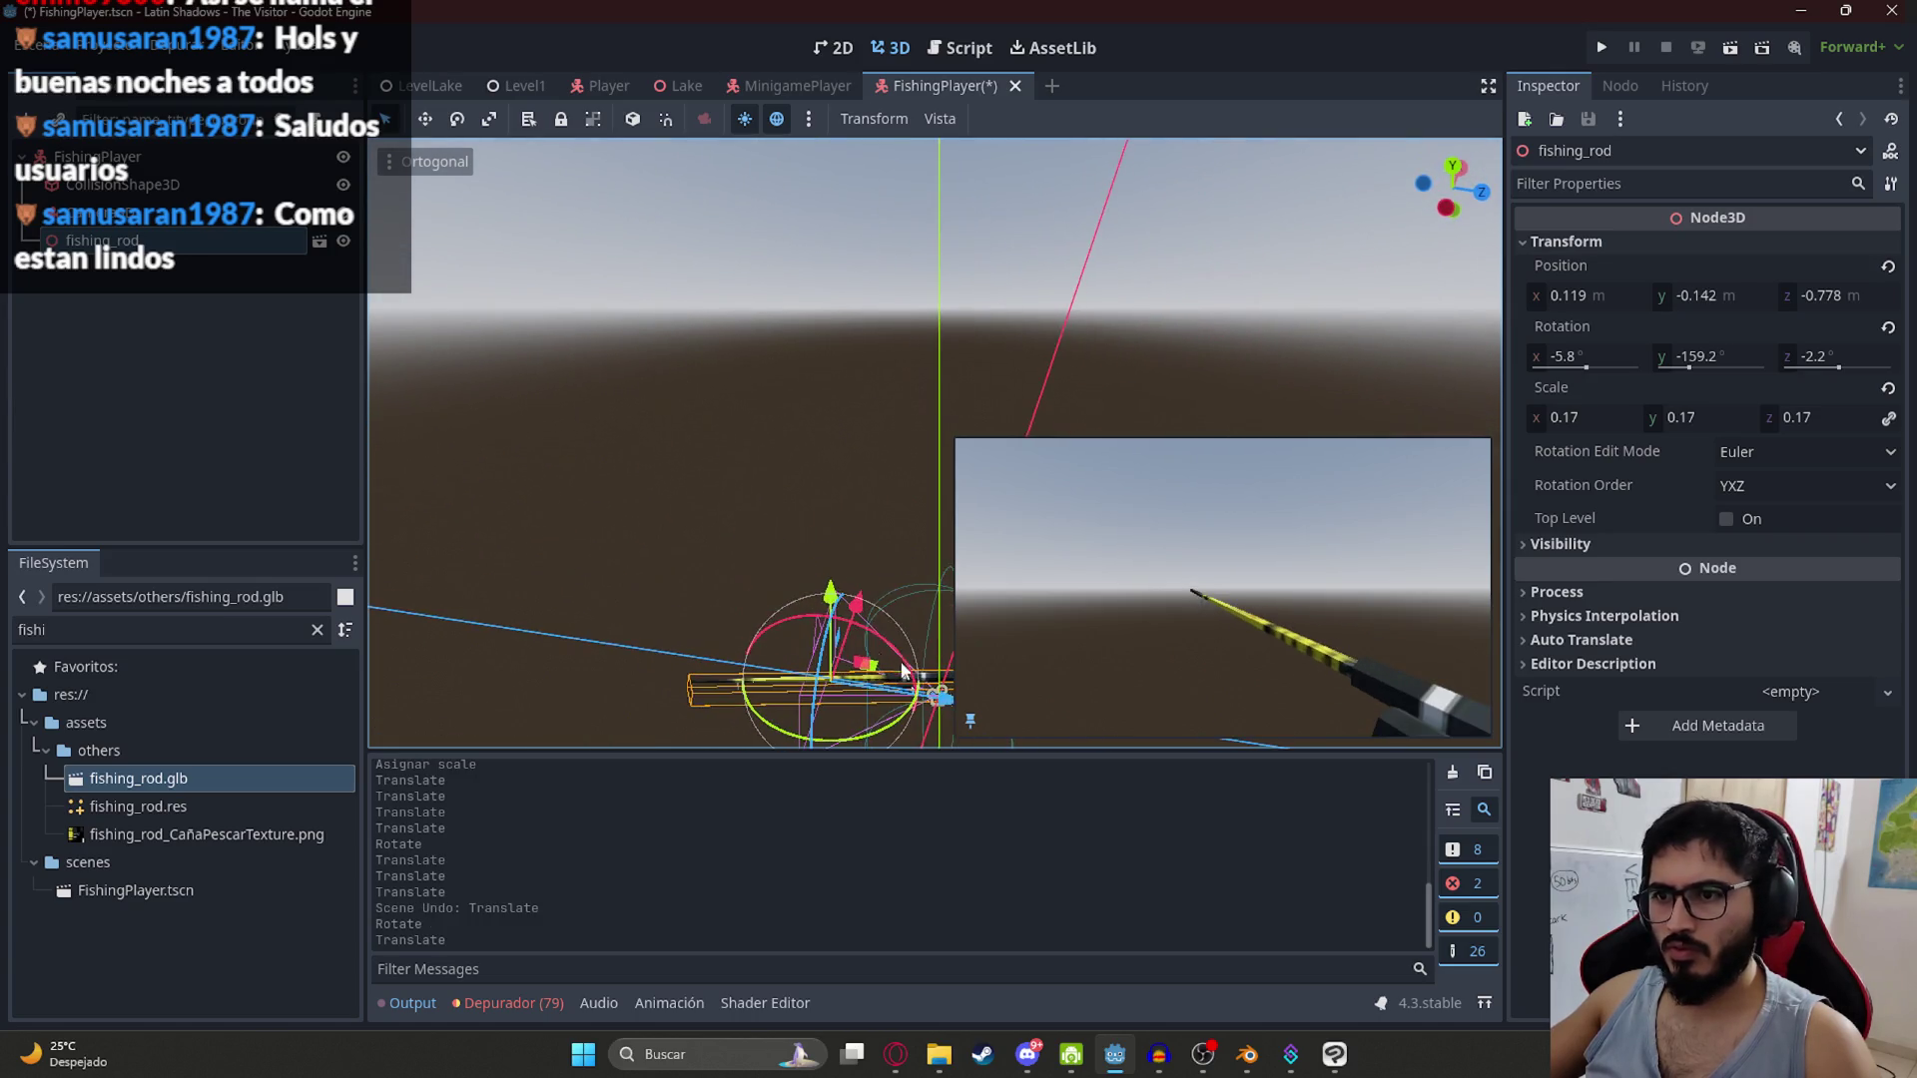
mouse_move(944, 702)
left_mouse_down()
mouse_move(865, 626)
mouse_move(902, 613)
left_mouse_up()
key("ctrl+z")
left_click(189, 187)
left_click(190, 213)
key("ctrl+s")
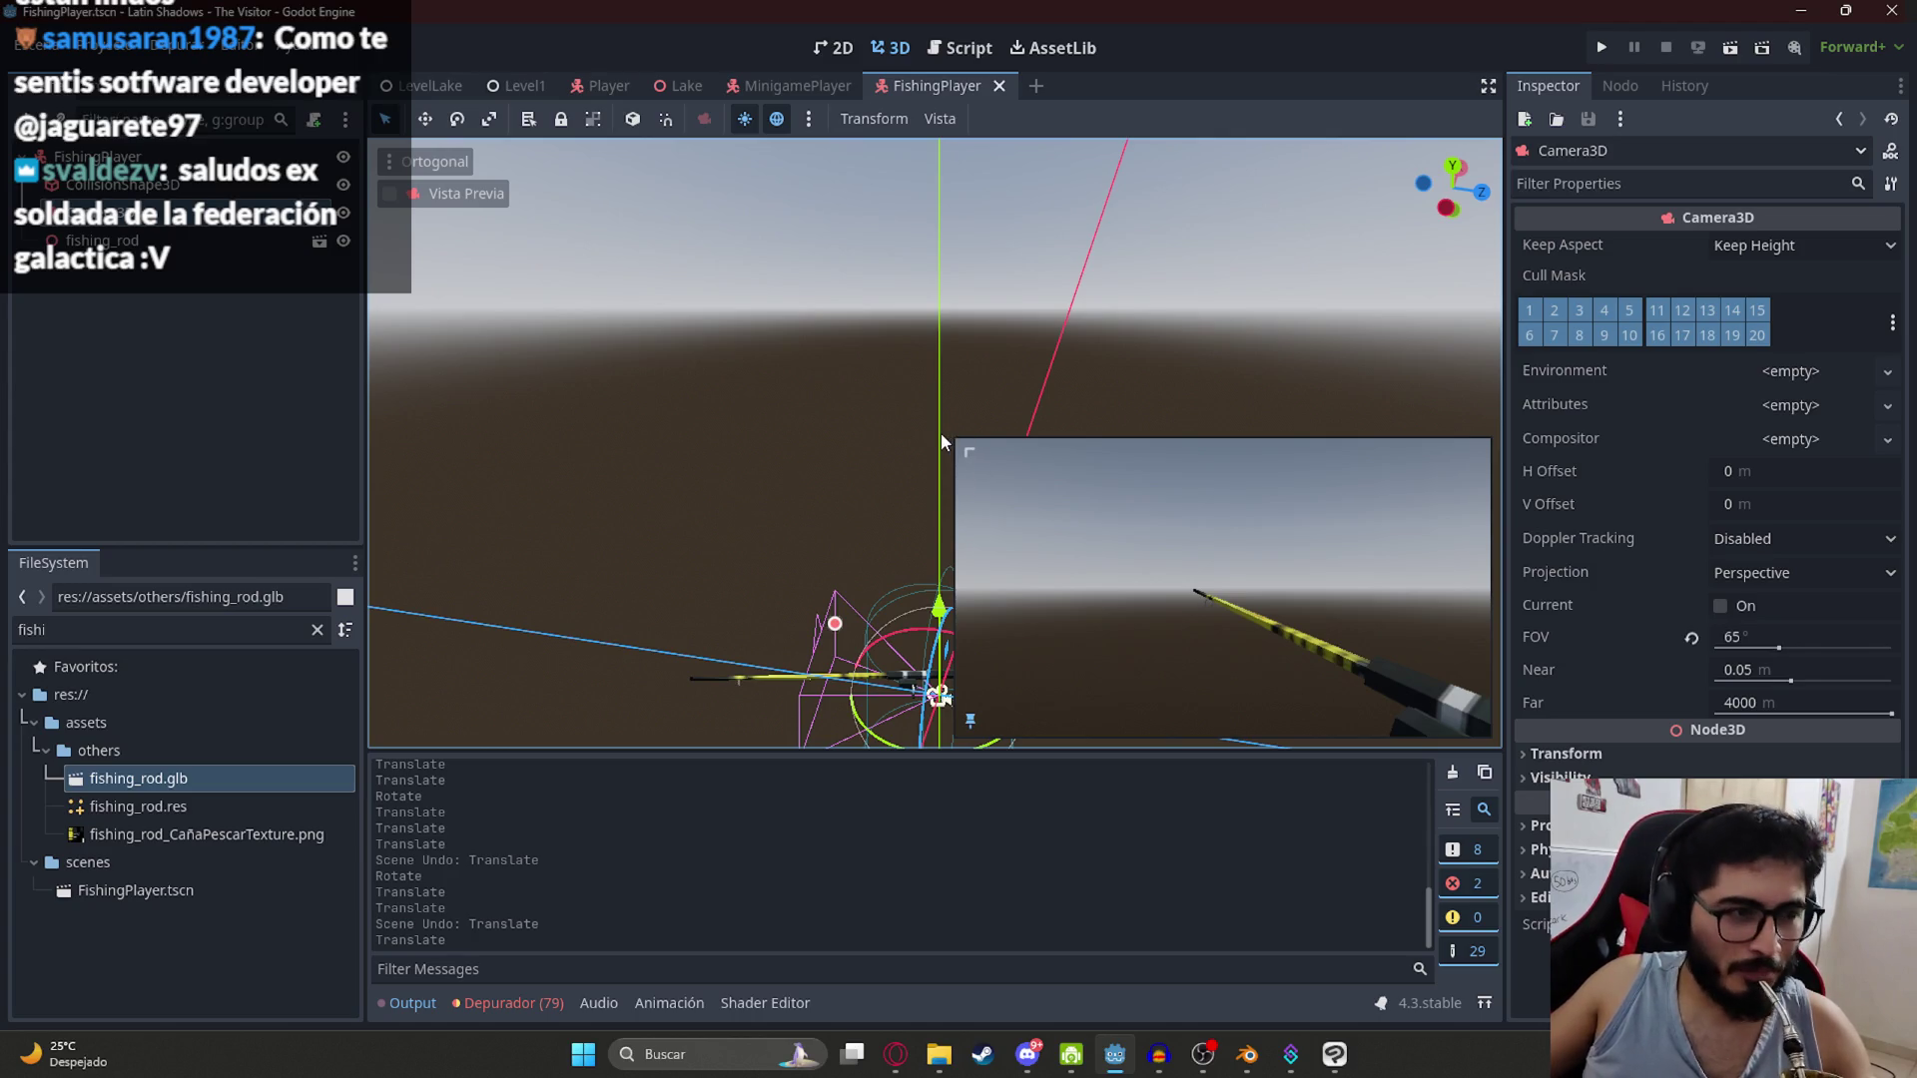
Step: Shift the Camera3D so the rod reaches in from the lower right, and save
left_click_drag(1035, 272, 427, 380)
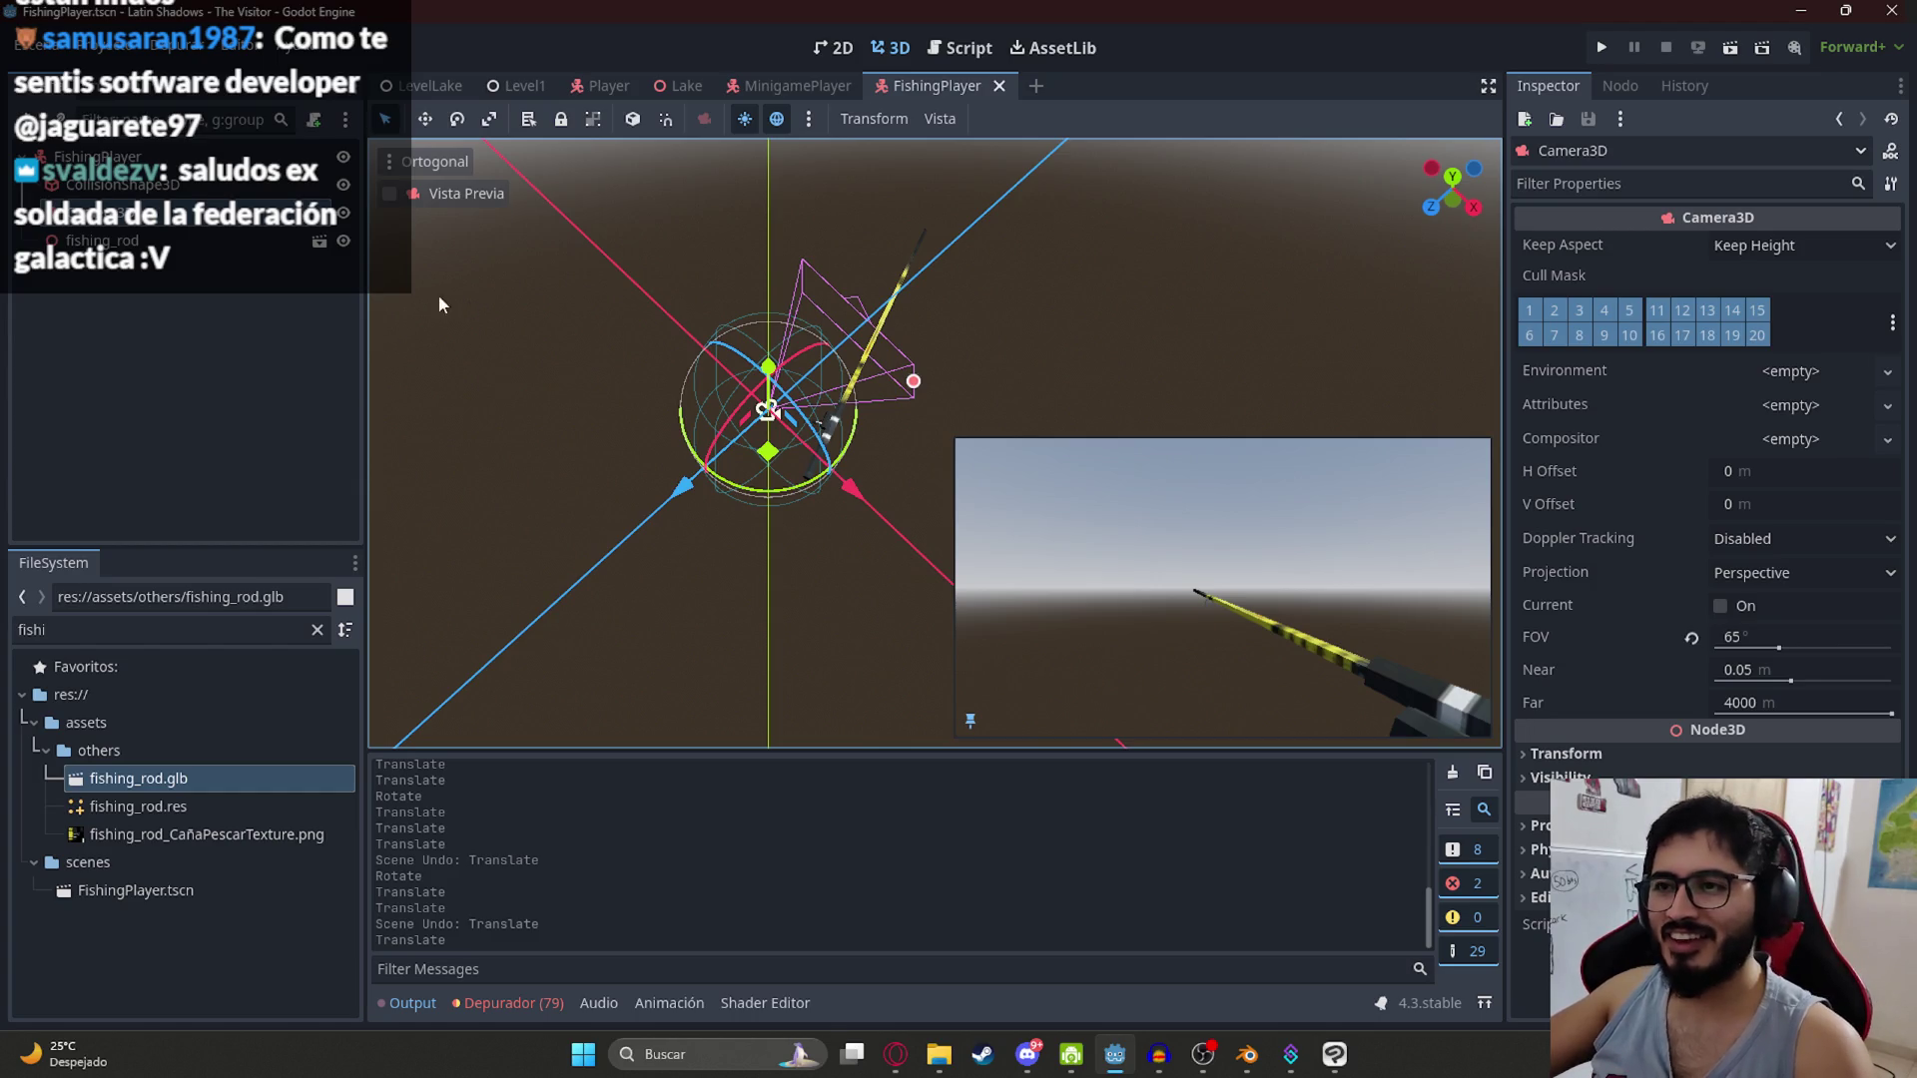
left_click_drag(1039, 391, 663, 342)
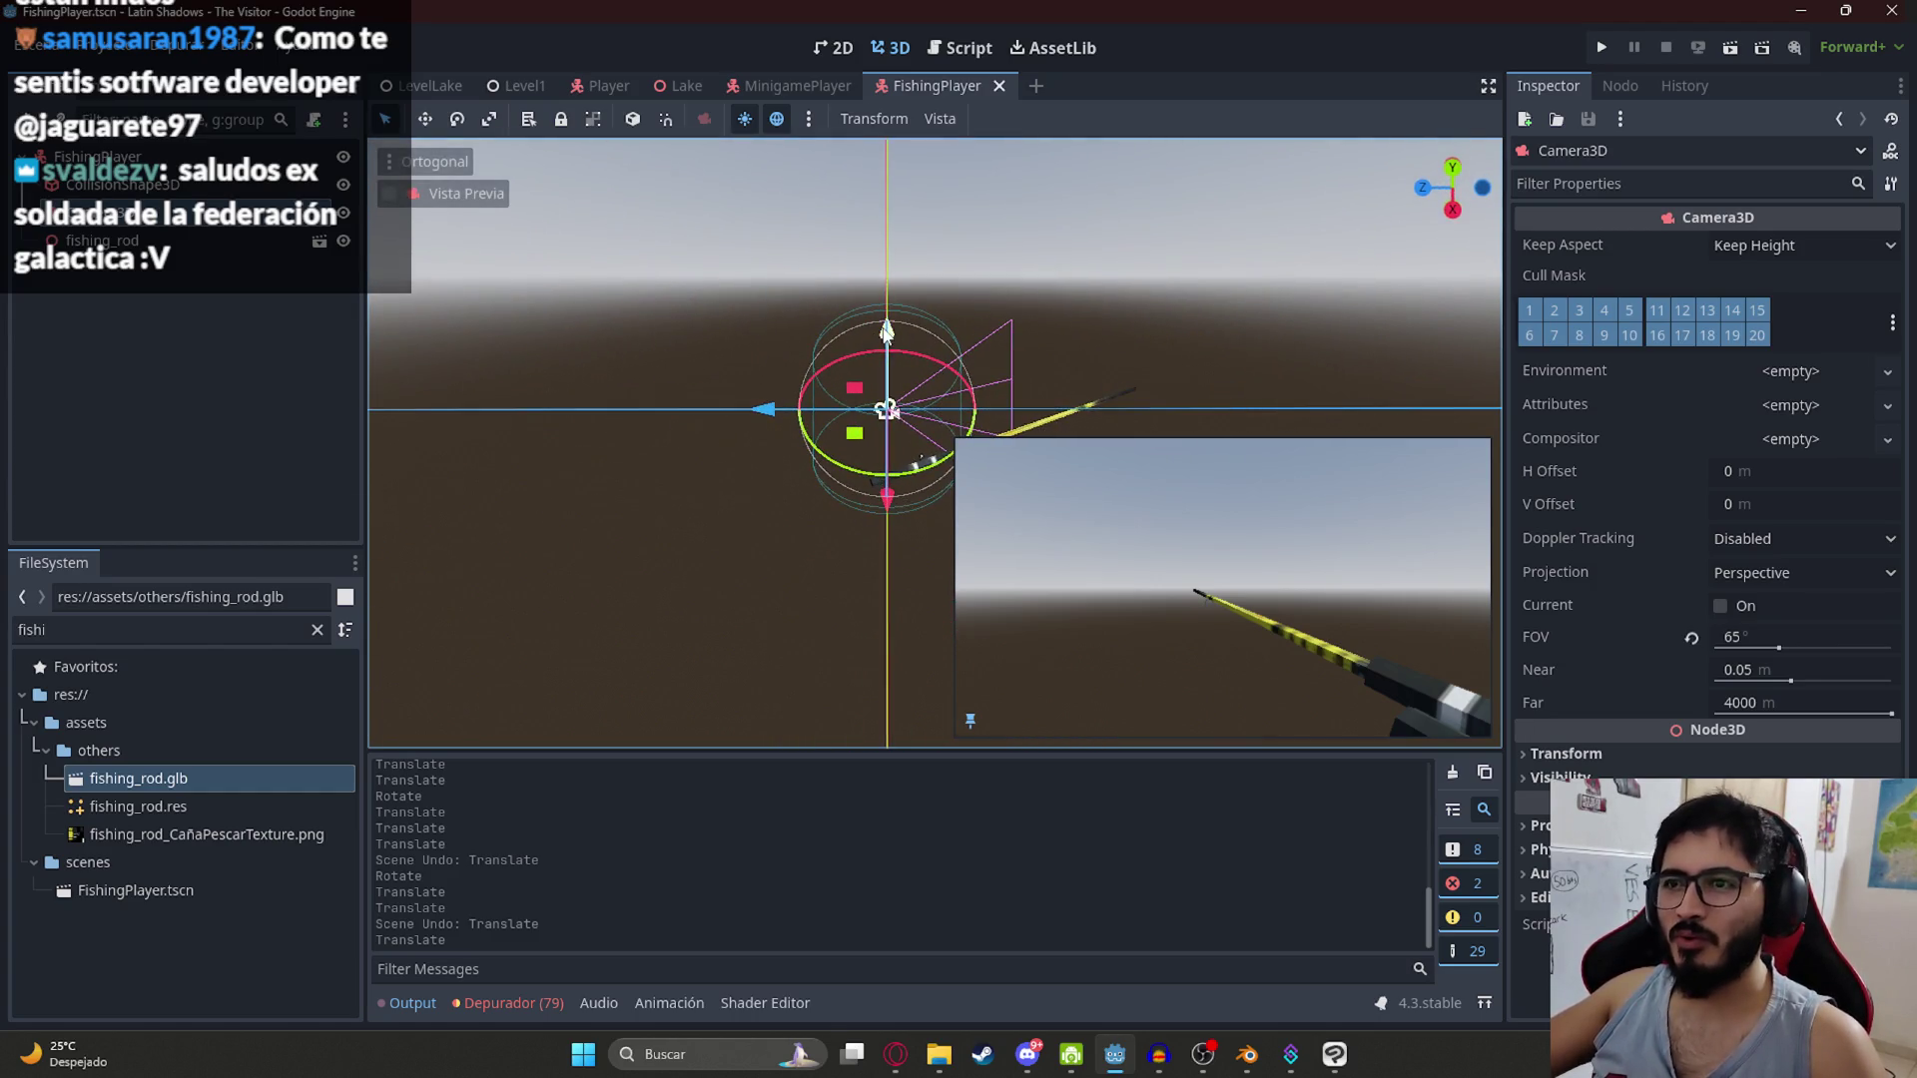
mouse_move(659, 439)
left_mouse_down()
mouse_move(835, 417)
mouse_move(739, 444)
left_mouse_up()
key("ctrl+z")
mouse_move(739, 444)
left_mouse_down()
mouse_move(716, 703)
mouse_move(659, 529)
left_mouse_up()
mouse_move(657, 456)
left_mouse_down()
mouse_move(689, 414)
mouse_move(875, 332)
left_mouse_up()
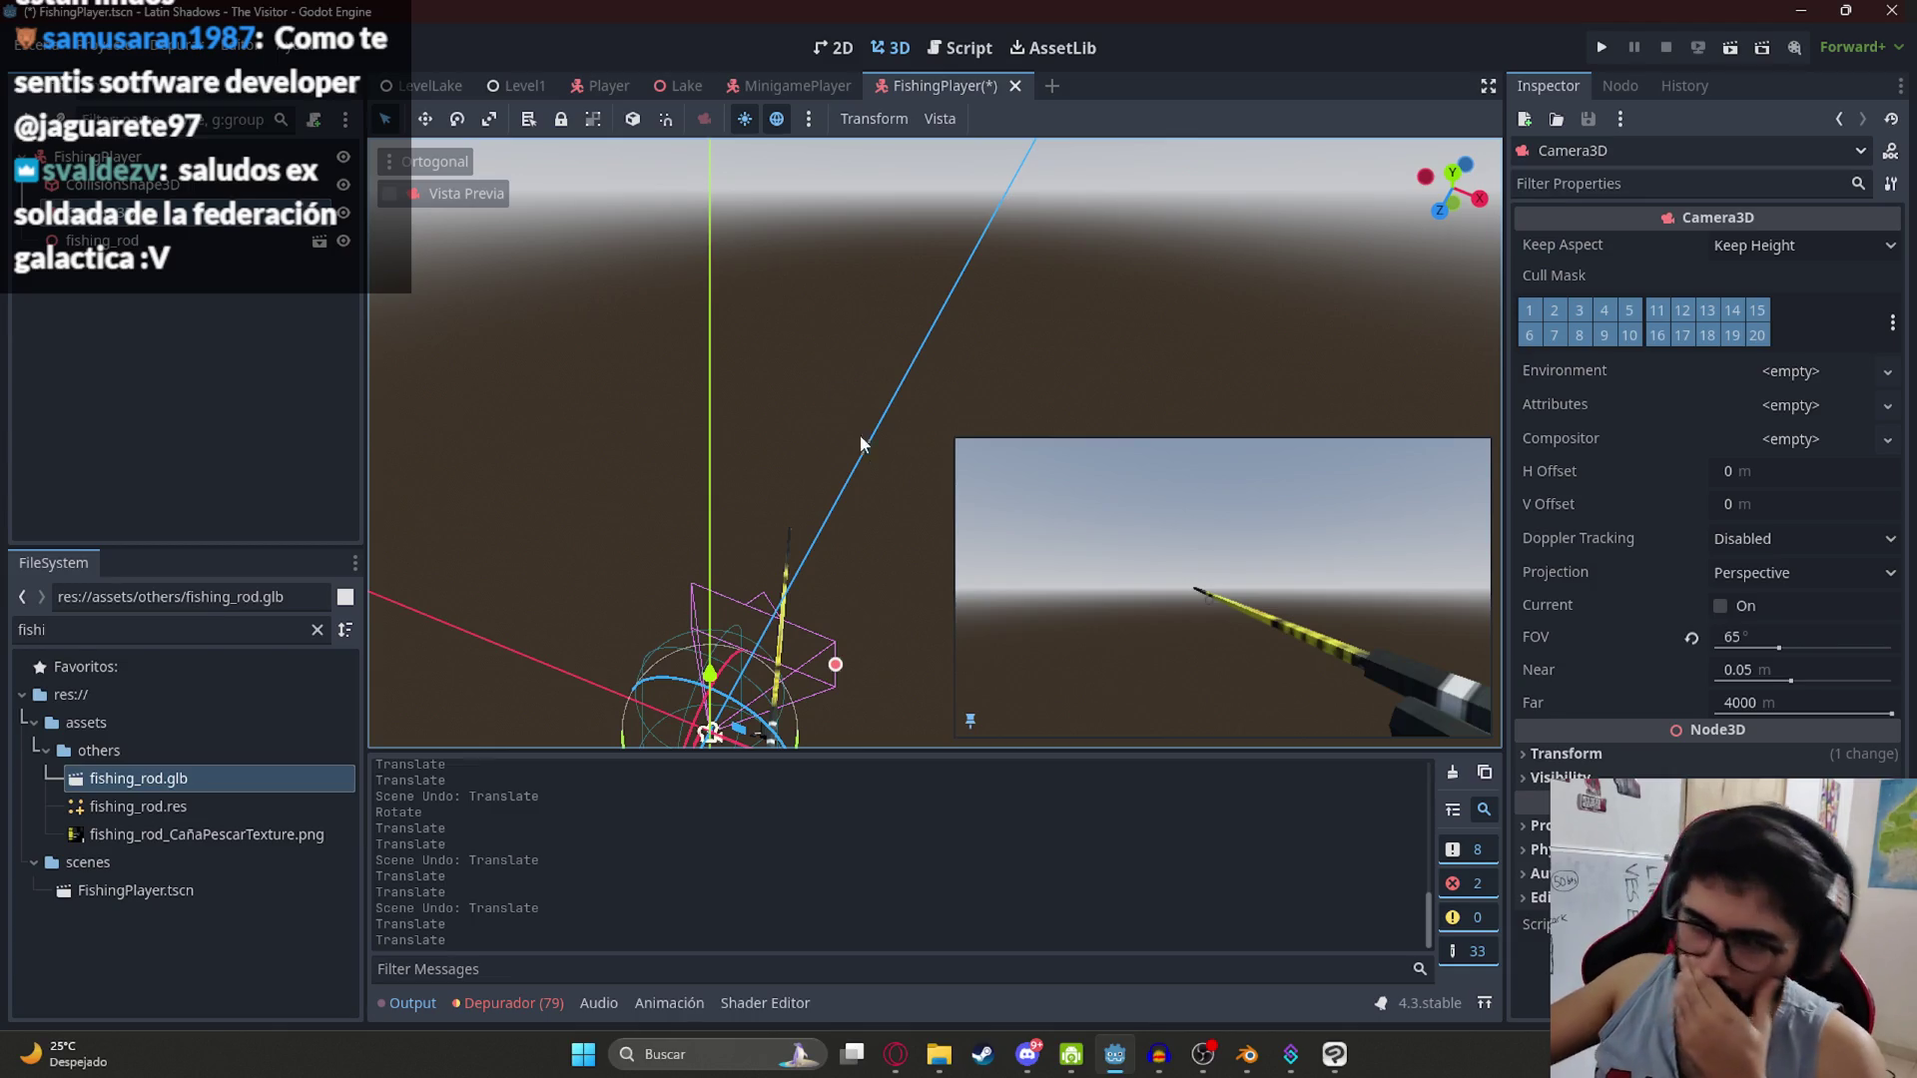
key("ctrl+s")
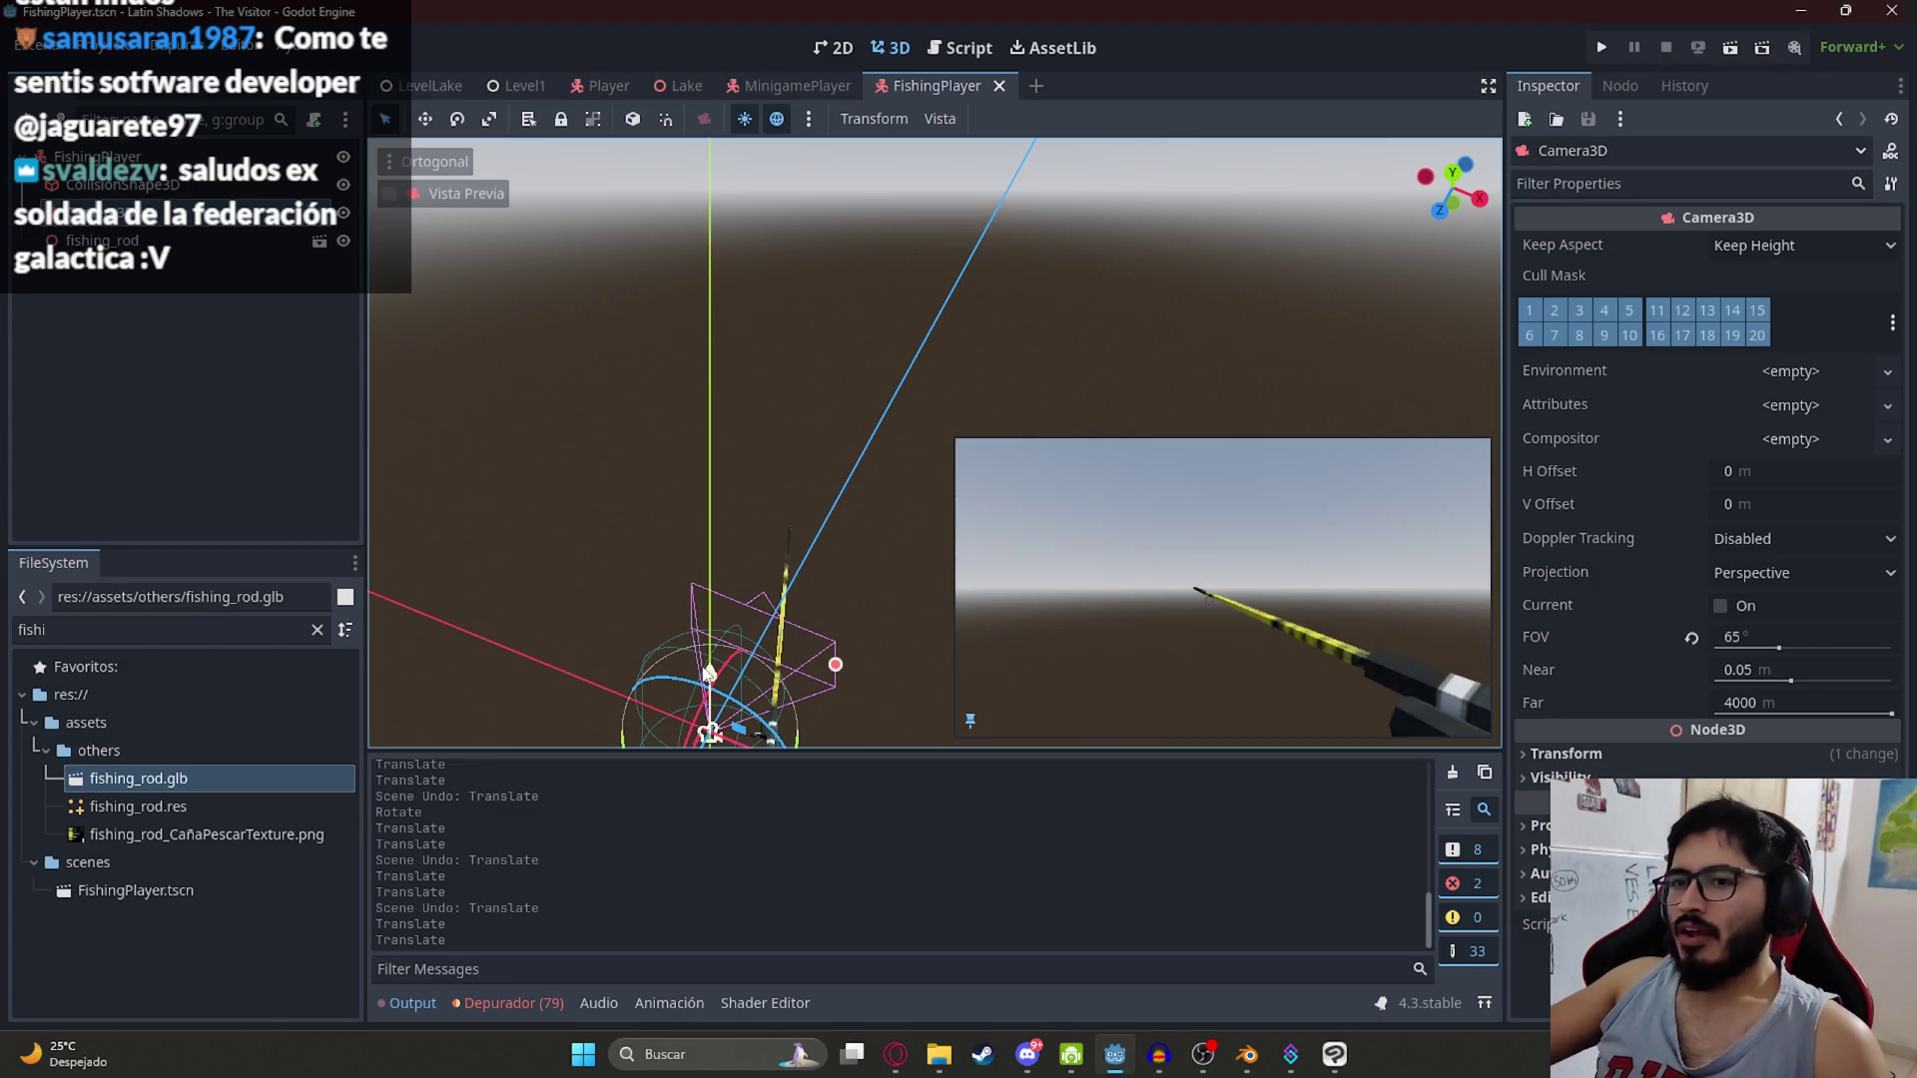
Step: In Blender, frame the rod in side view and deselect the rod mesh
left_click(1247, 1058)
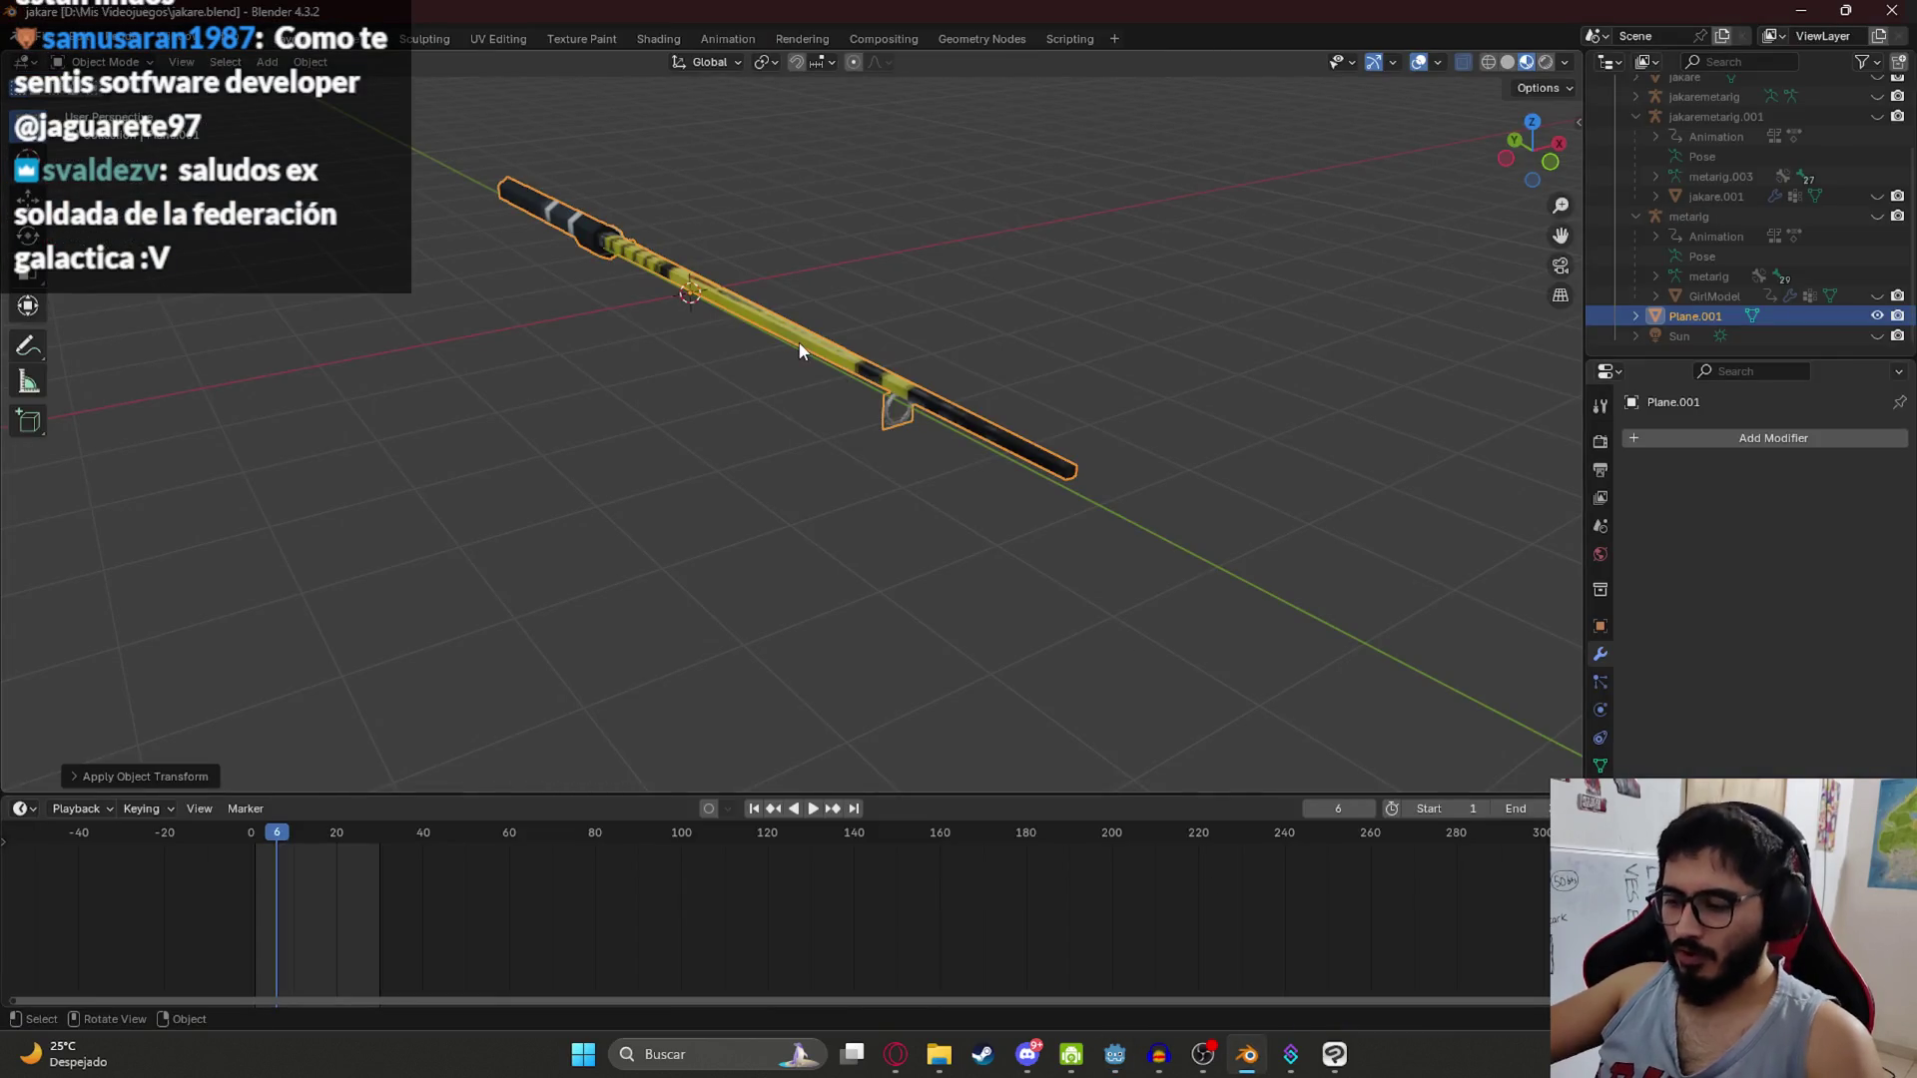
key("KP_3")
key("KP_Decimal")
left_click(630, 404)
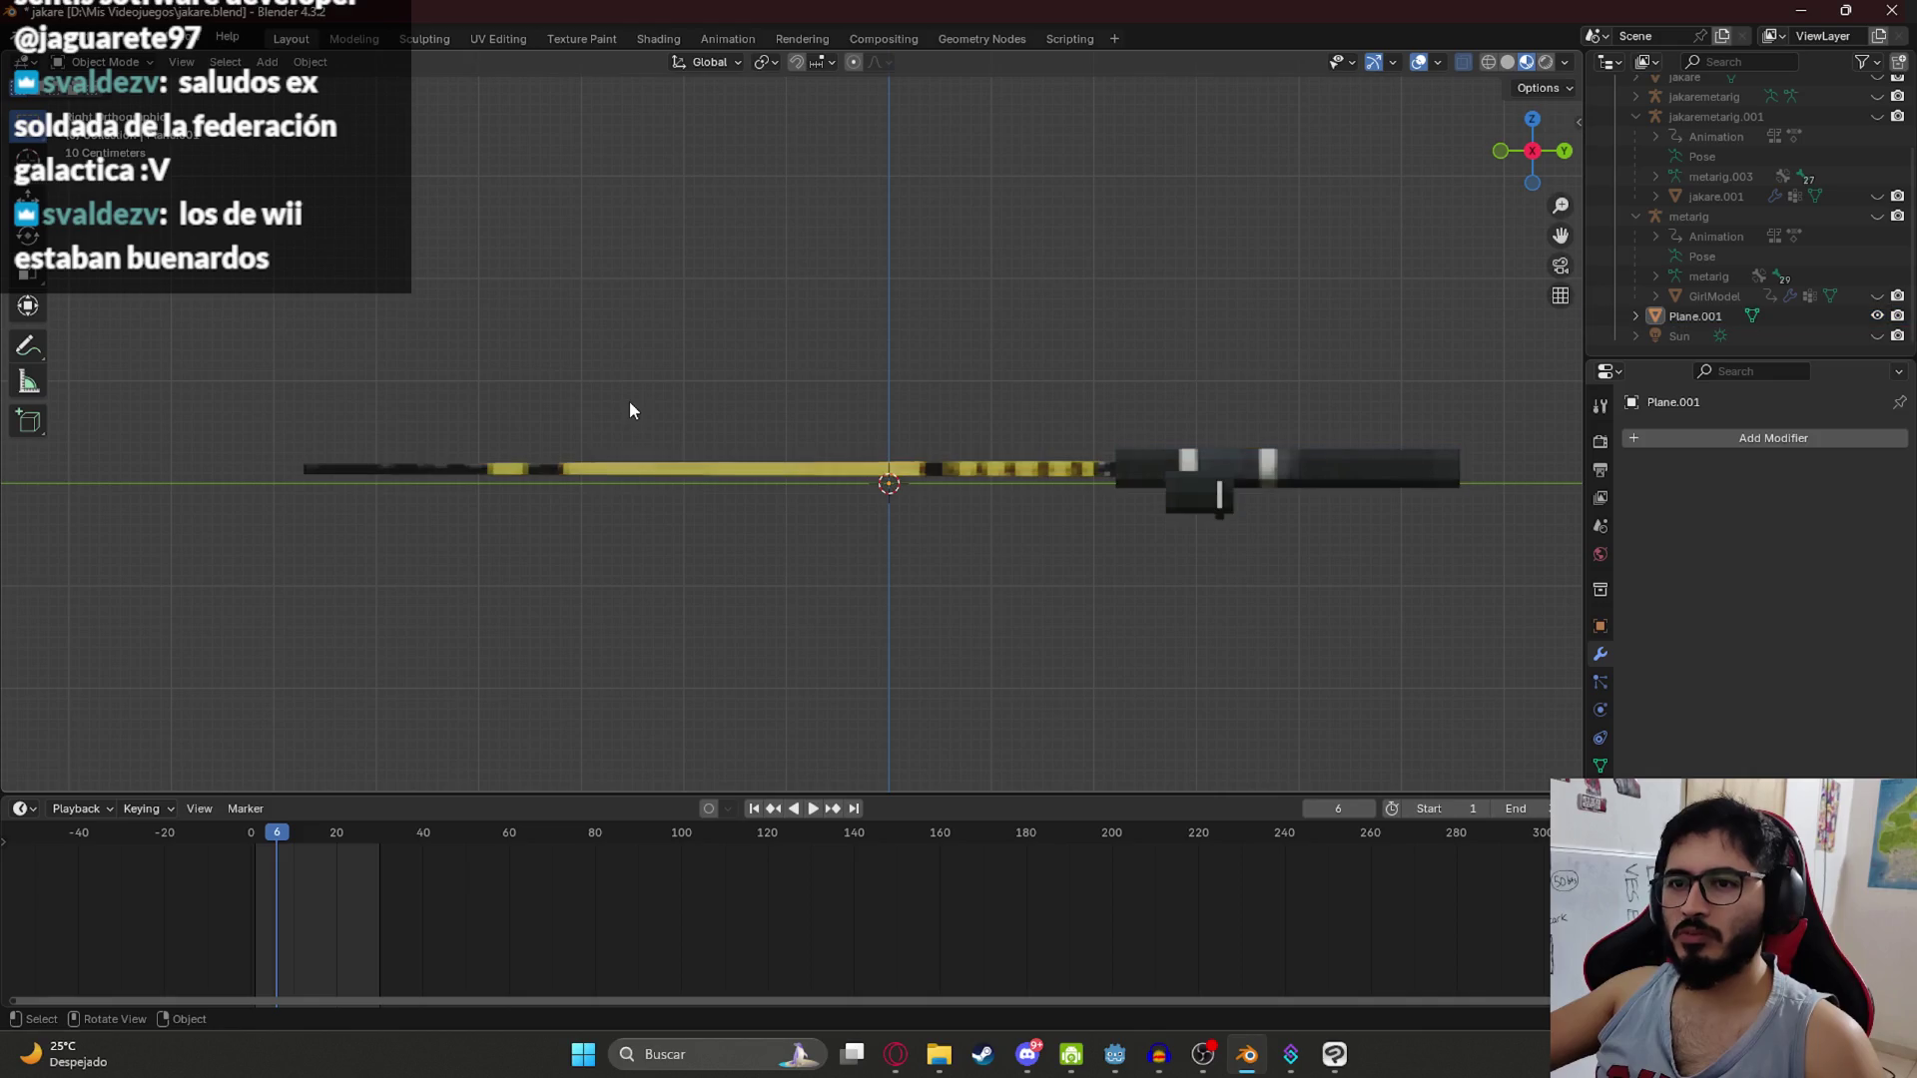
Step: Add a single-bone armature, undoing a stray lattice, and rotate it horizontal along the rod
key("shift+a")
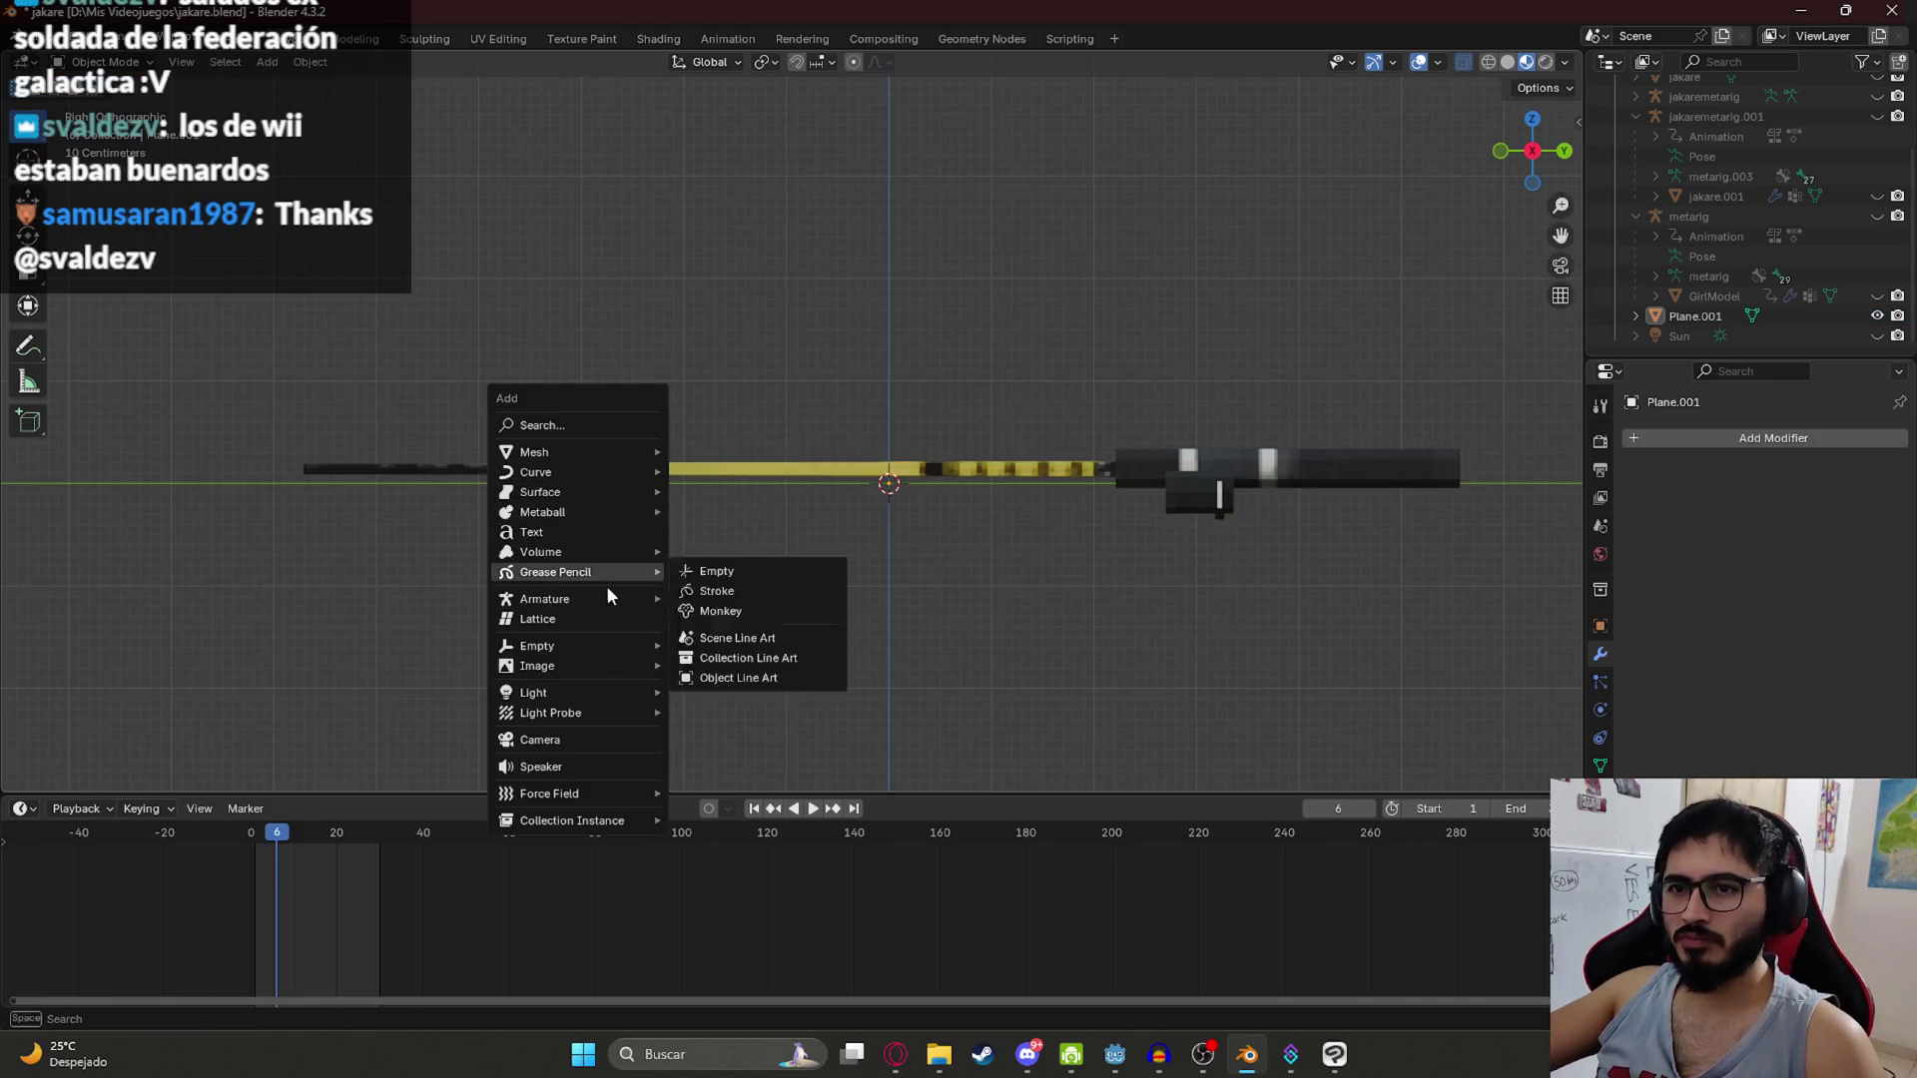
left_click(594, 620)
key("ctrl+z")
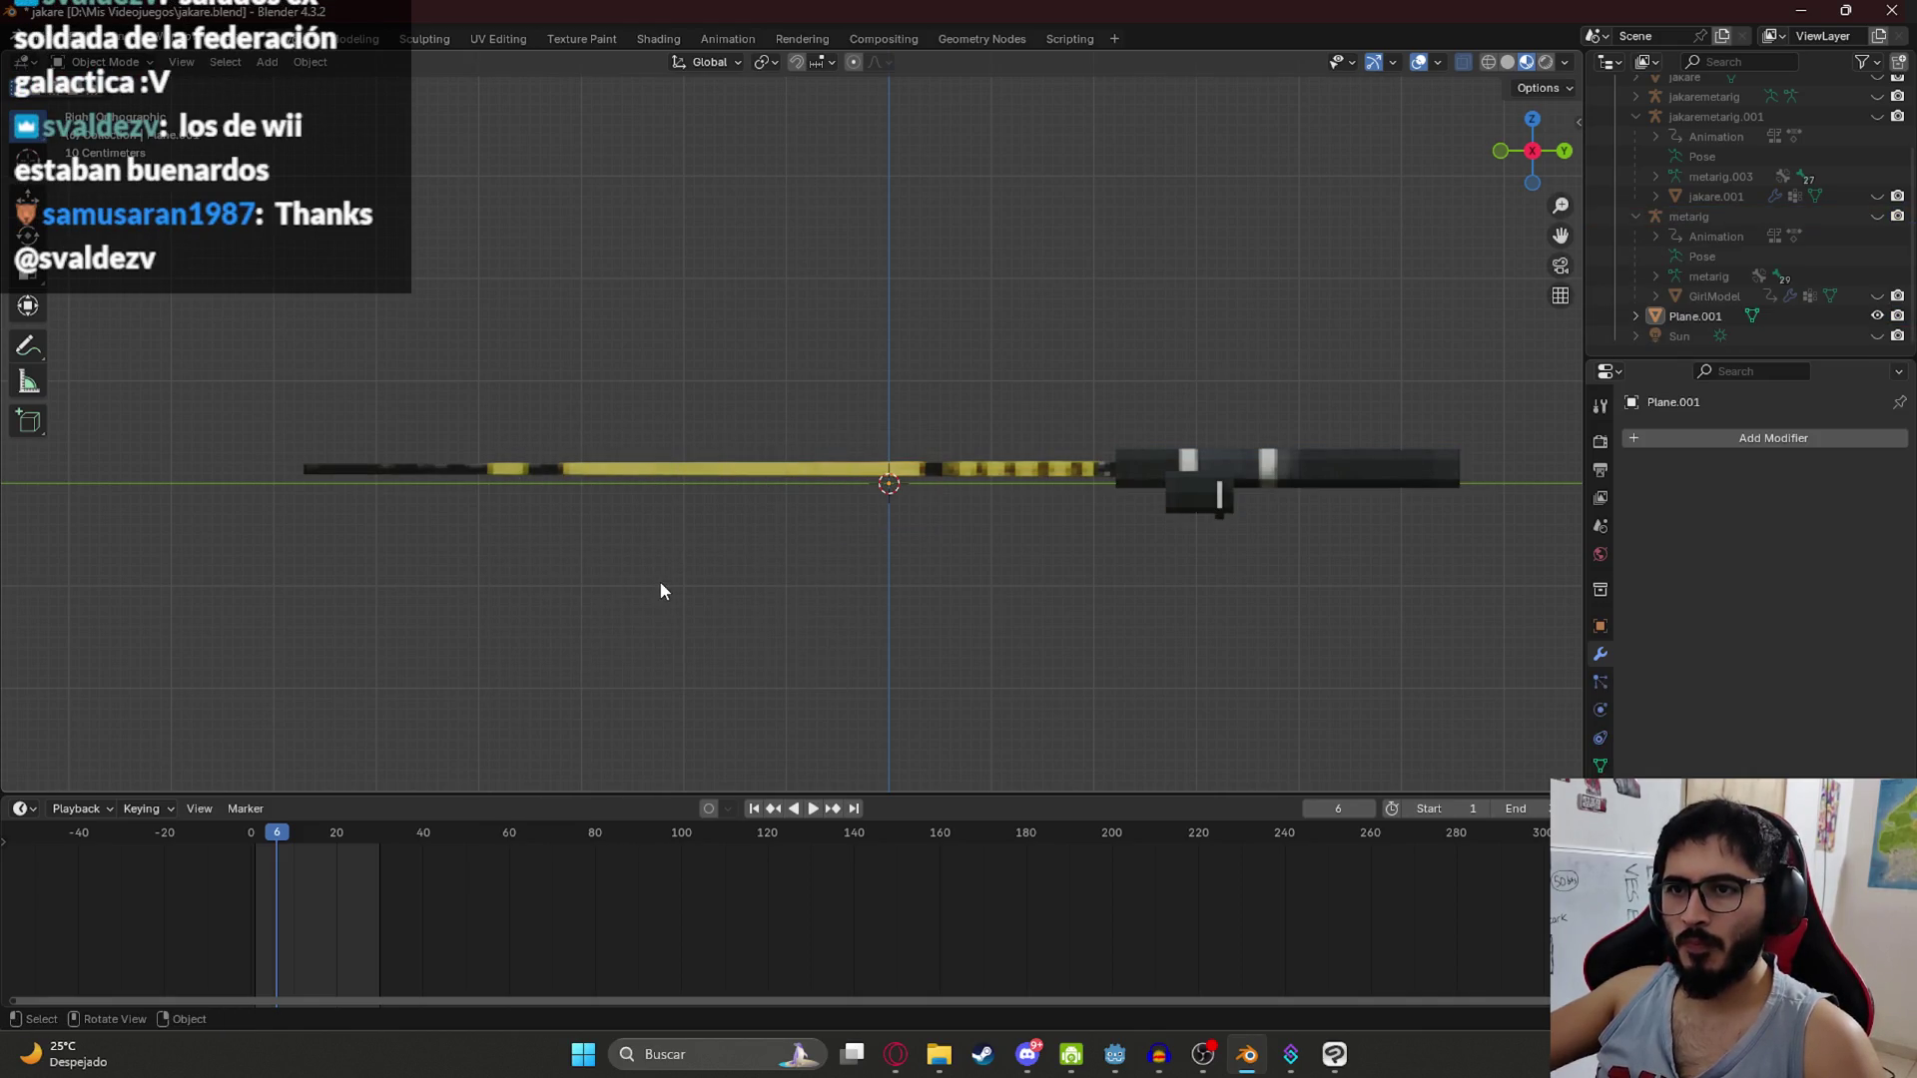
key("shift+a")
mouse_move(677, 567)
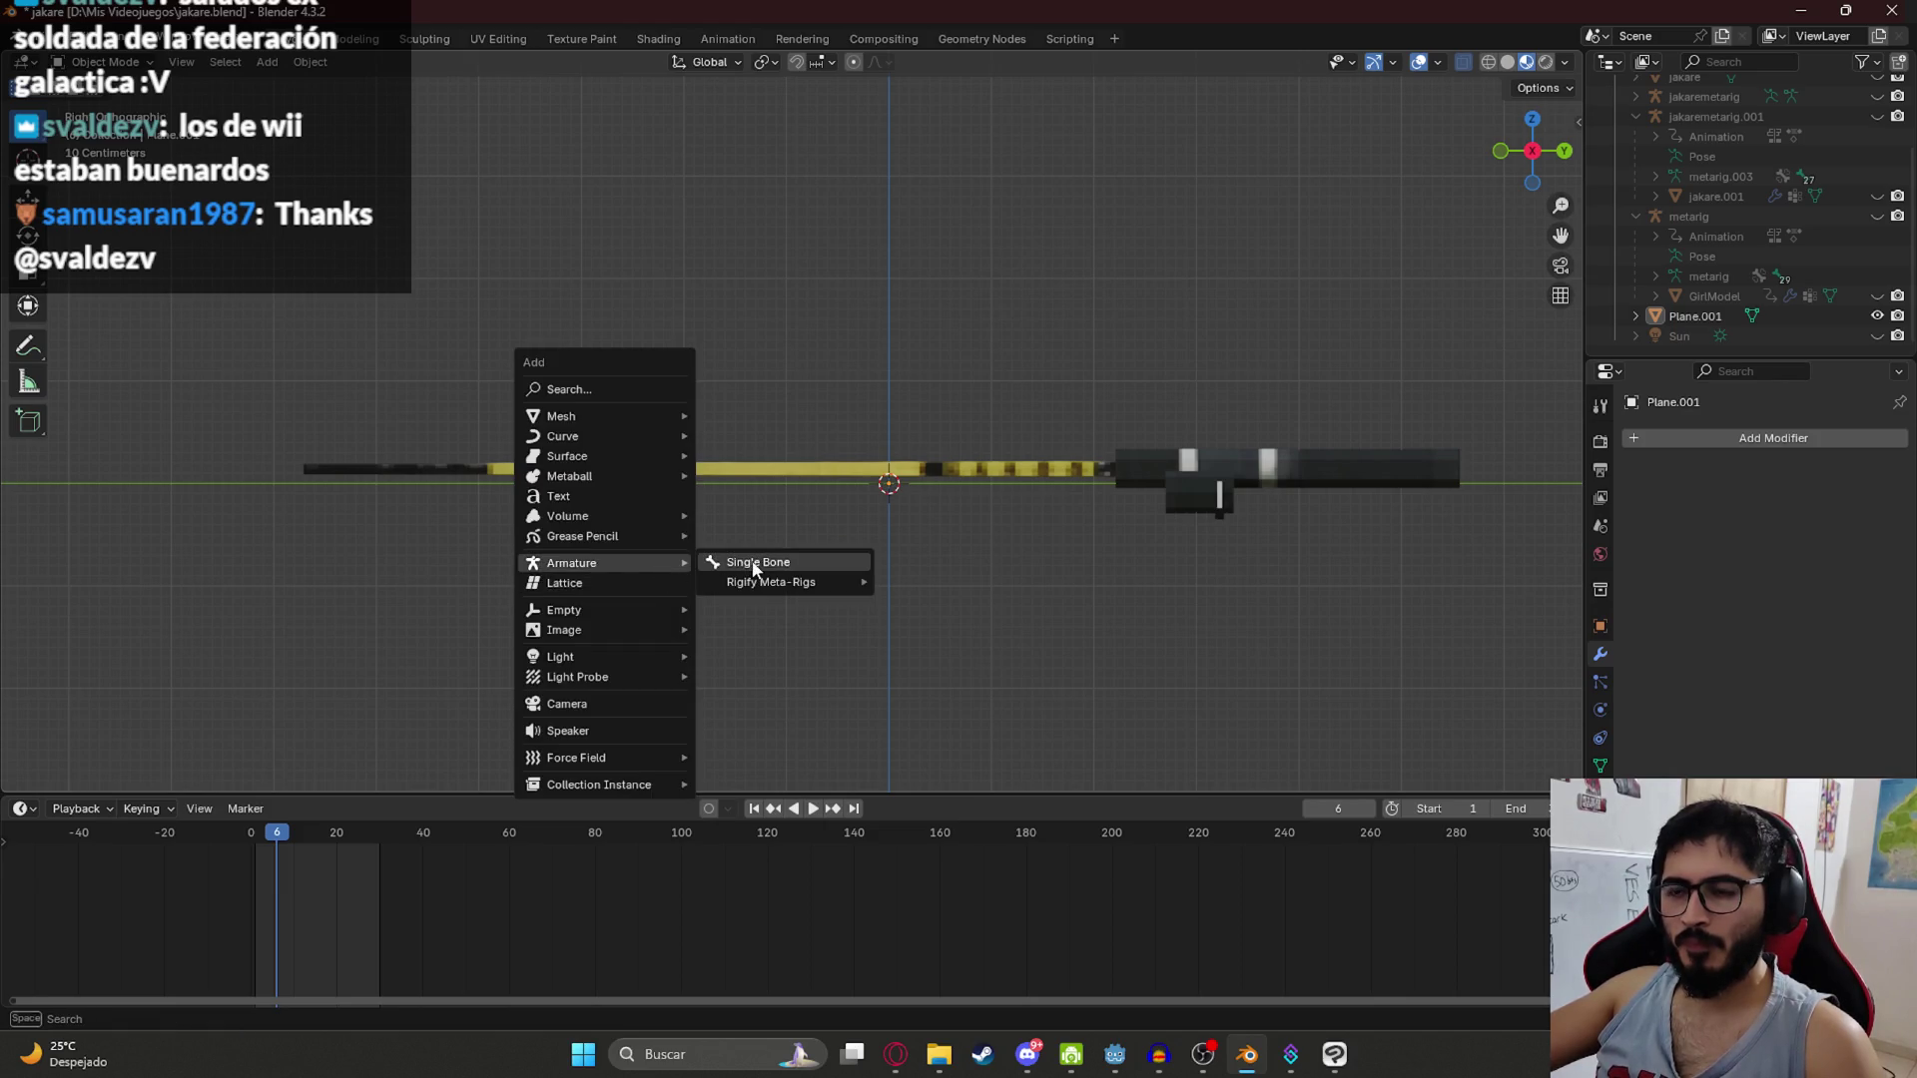
left_click(755, 561)
key("ctrl+Tab")
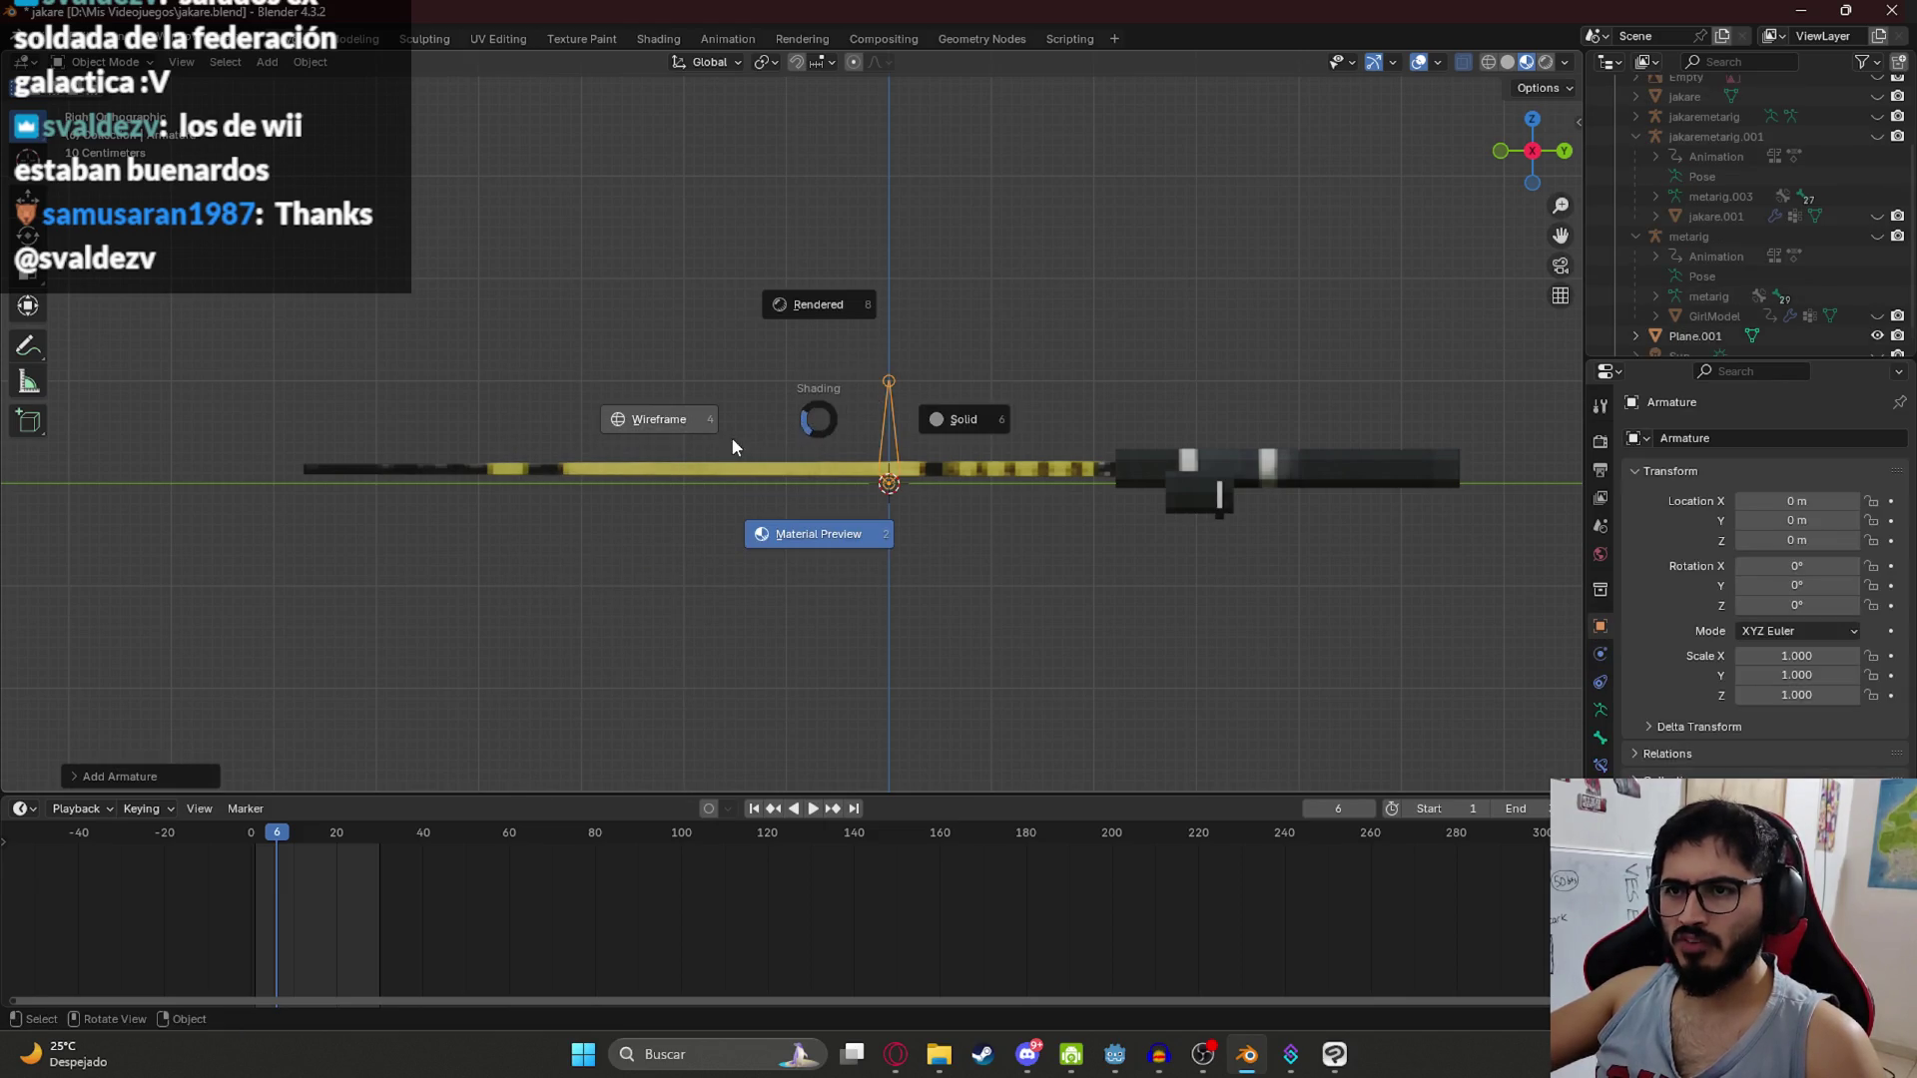
key("r")
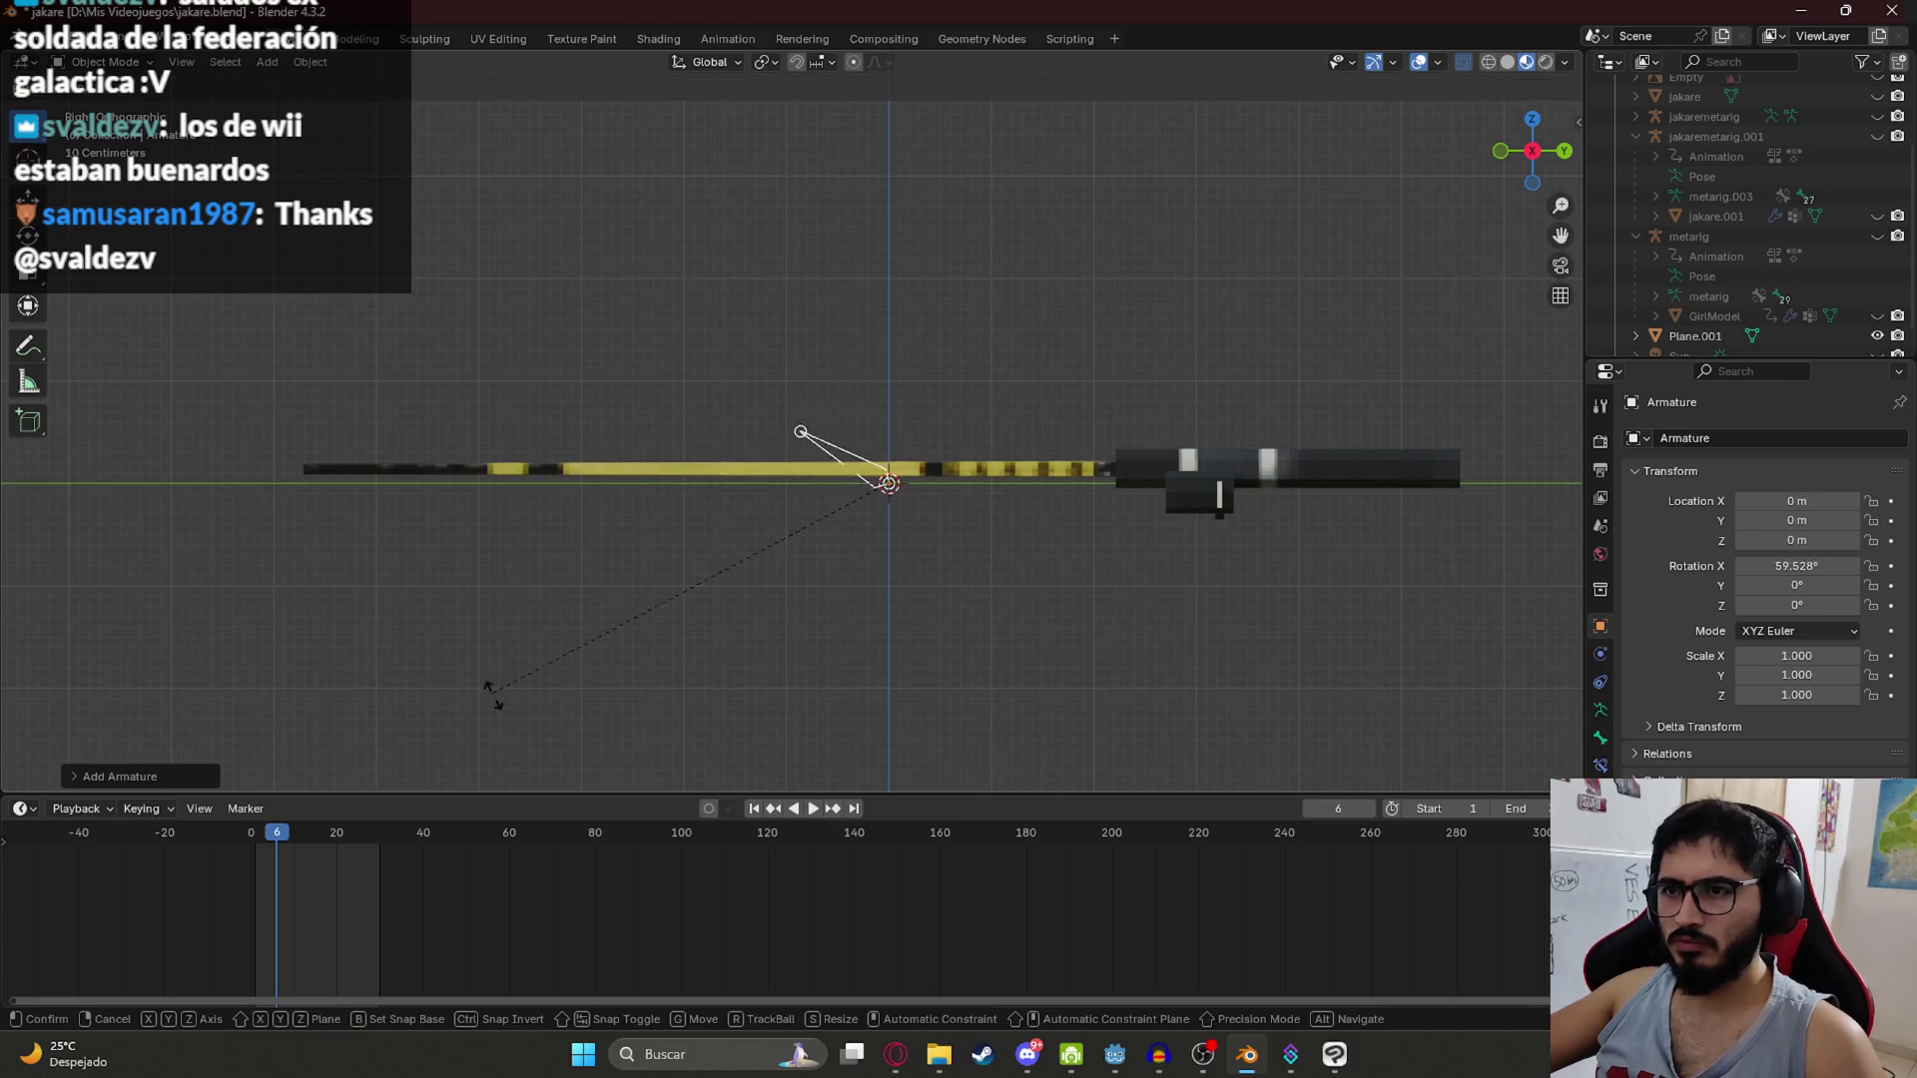
key("Return")
Step: Move the bone to the rod's end, switch to wireframe, and scale the bone up
key("g")
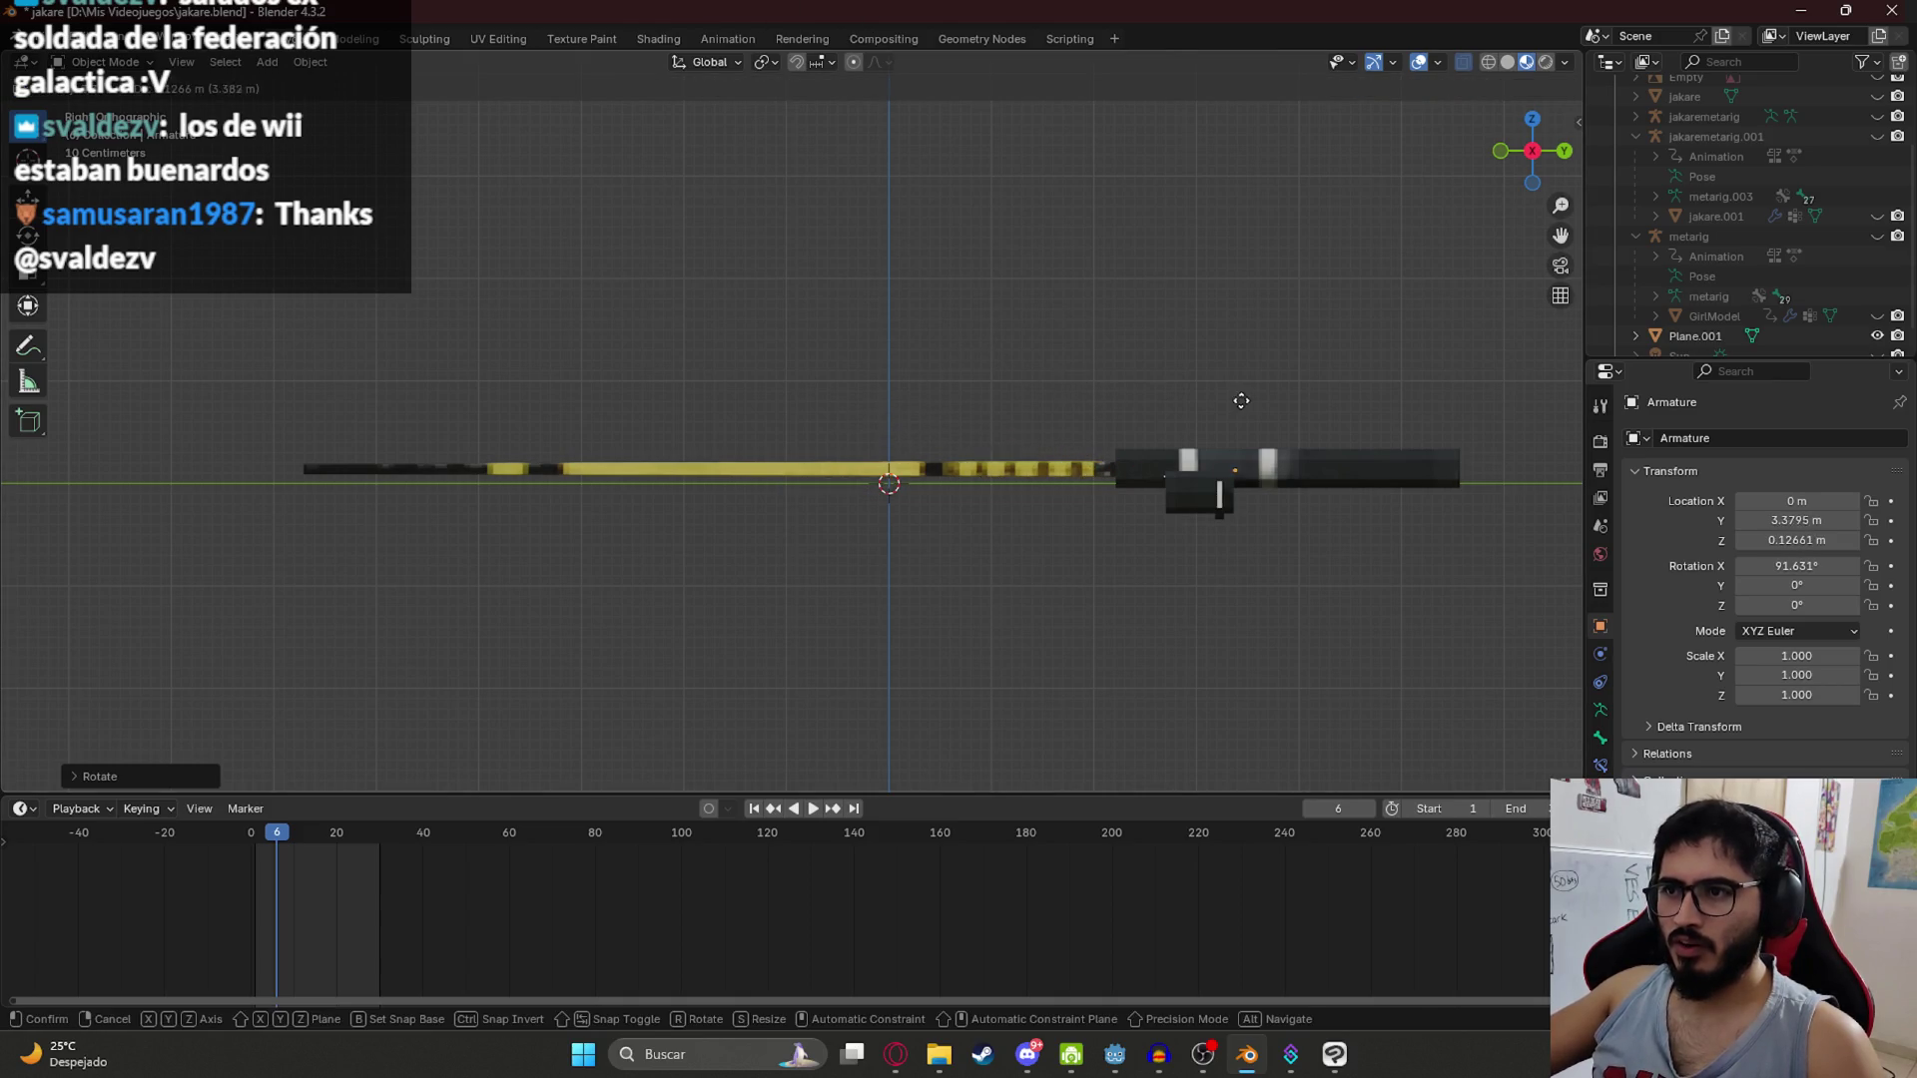
left_click(1443, 407)
key("z")
left_click(1066, 451)
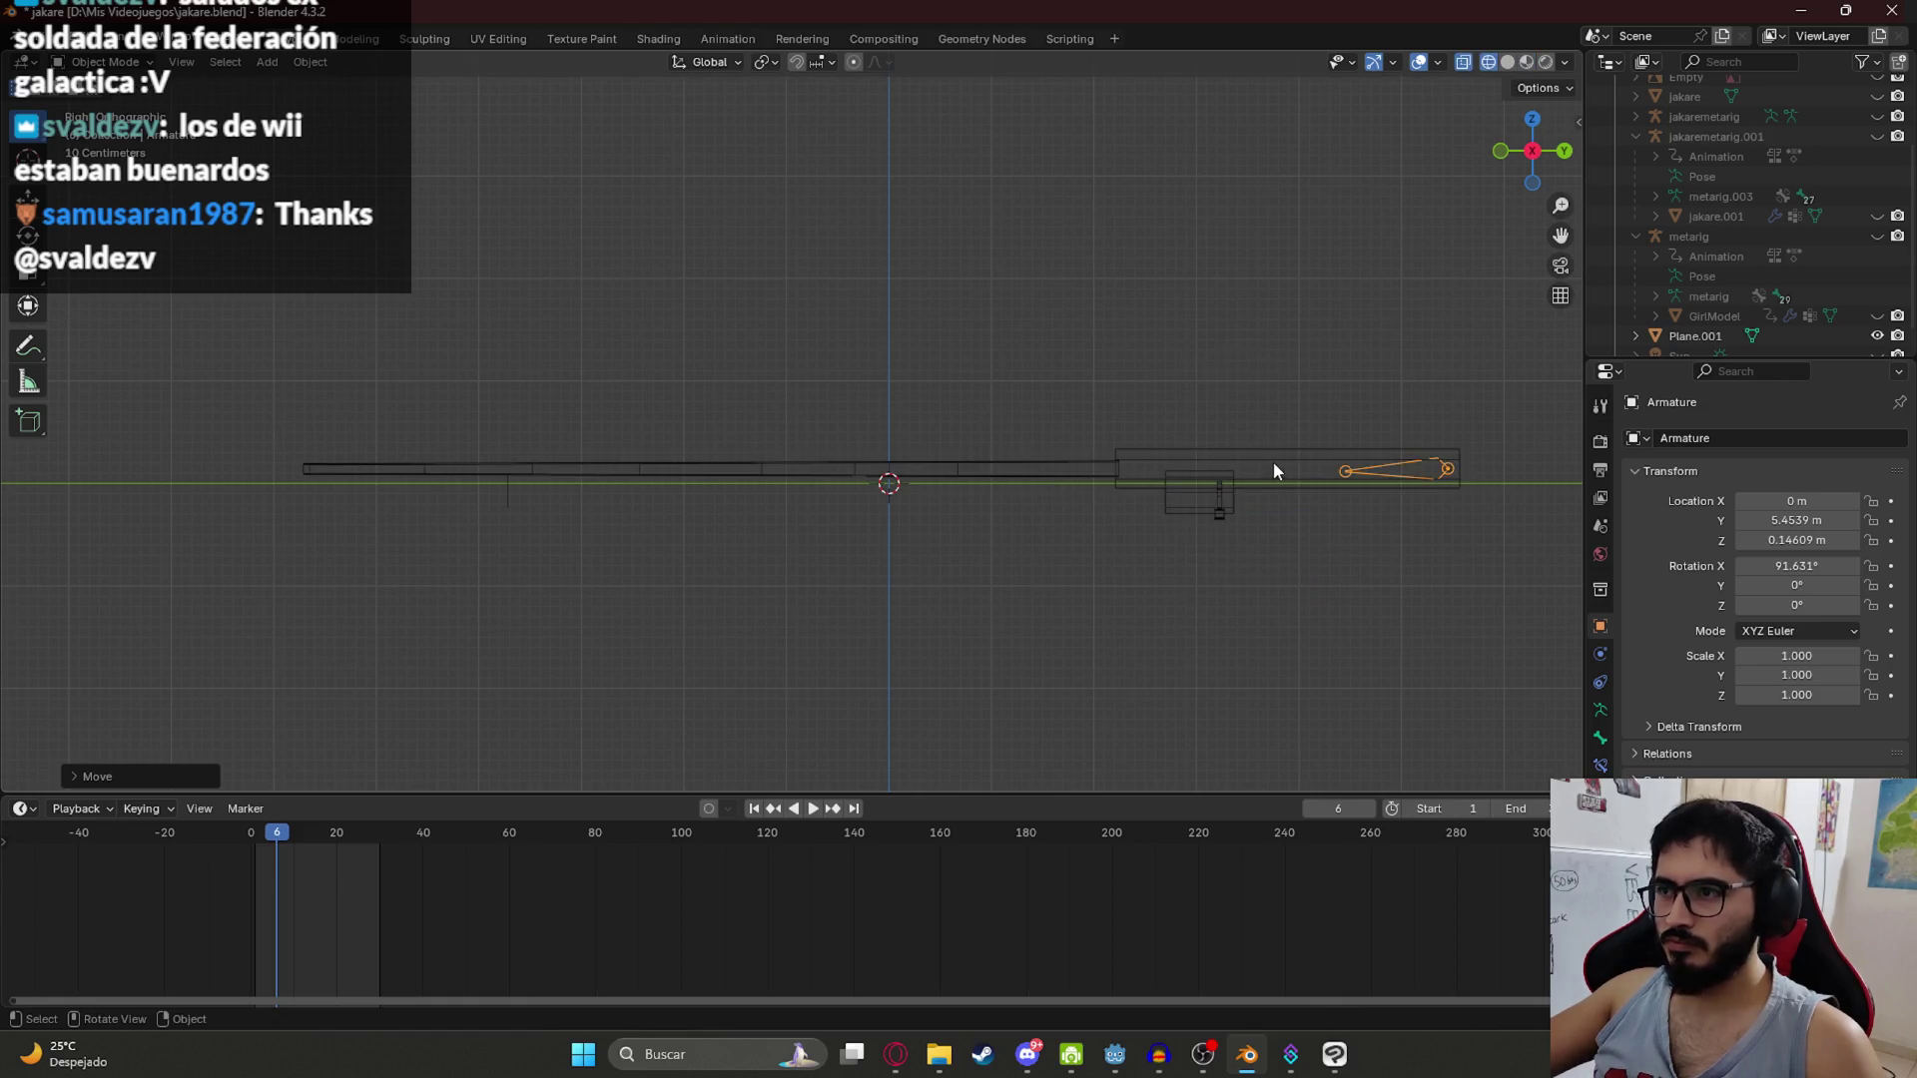
key("s")
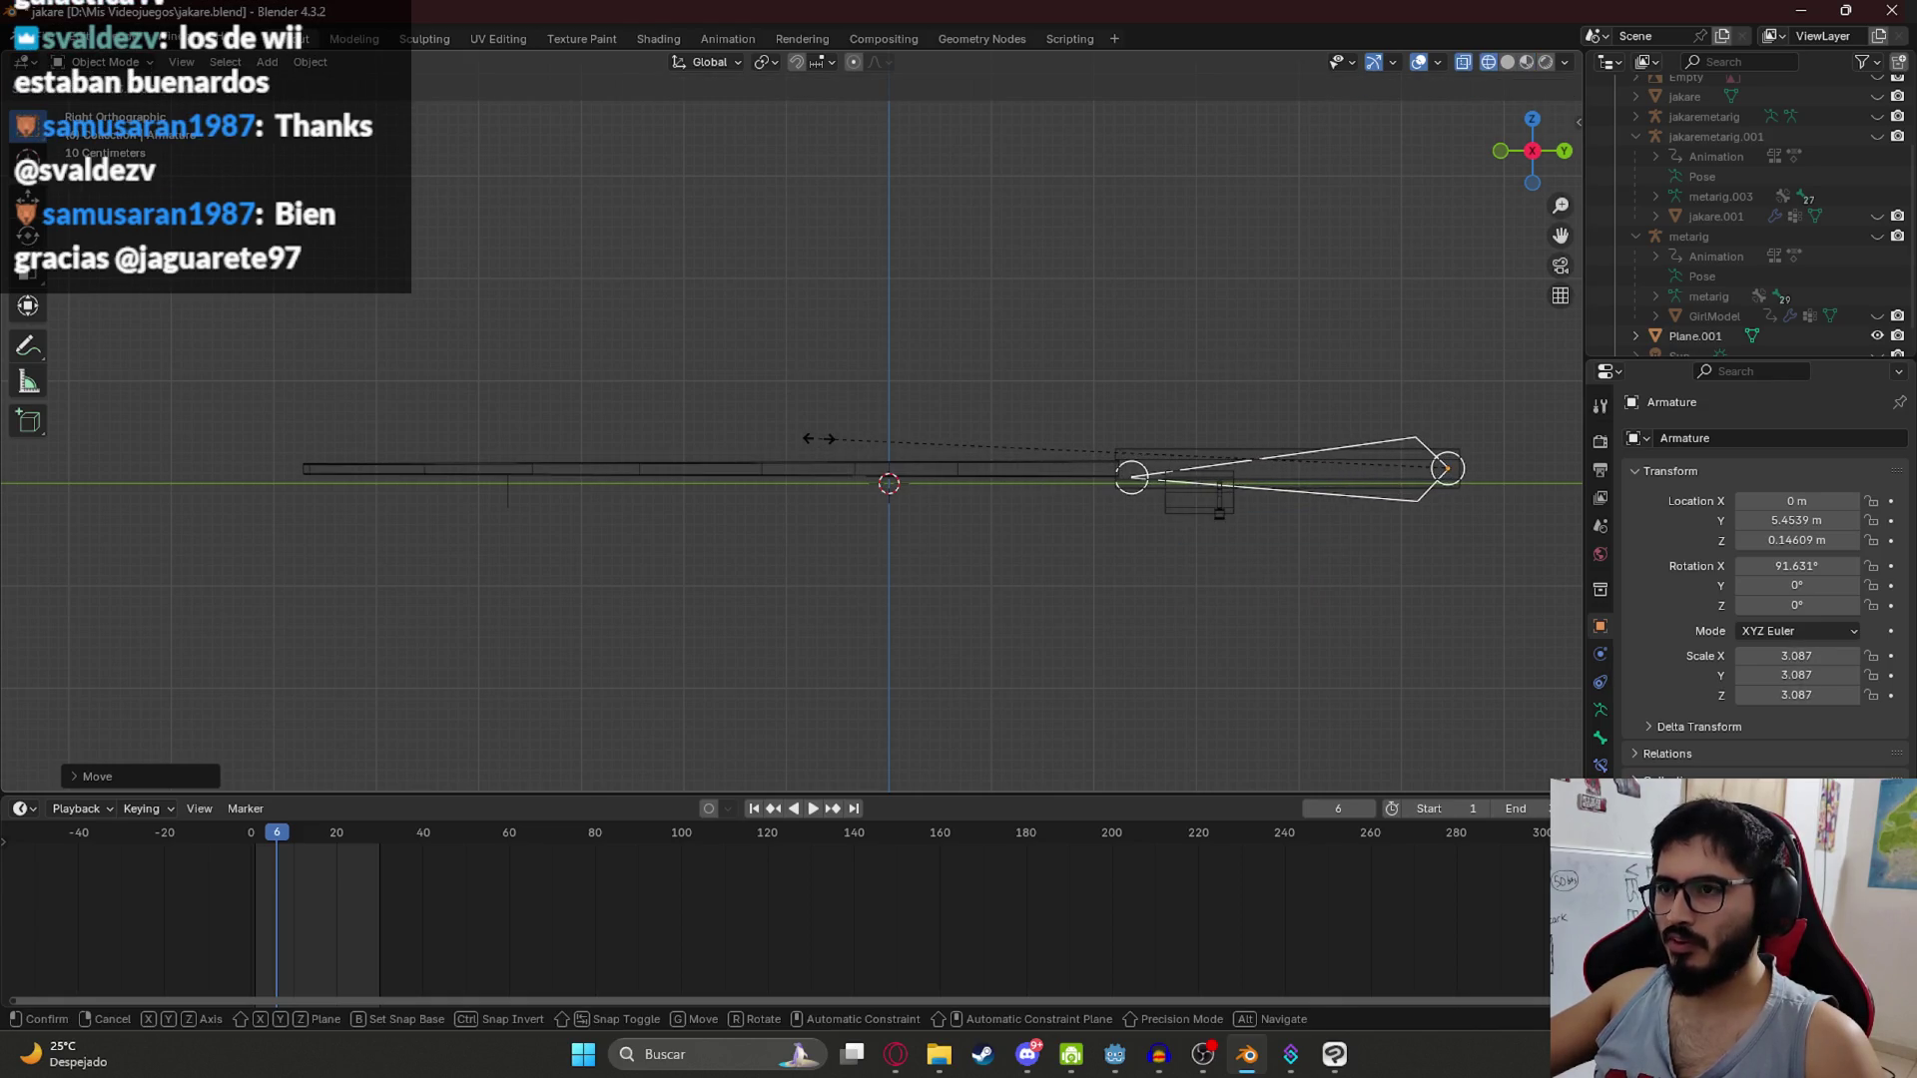
left_click(818, 439)
Step: In edit mode, extrude two more bones along the rod to its far end
key("Tab")
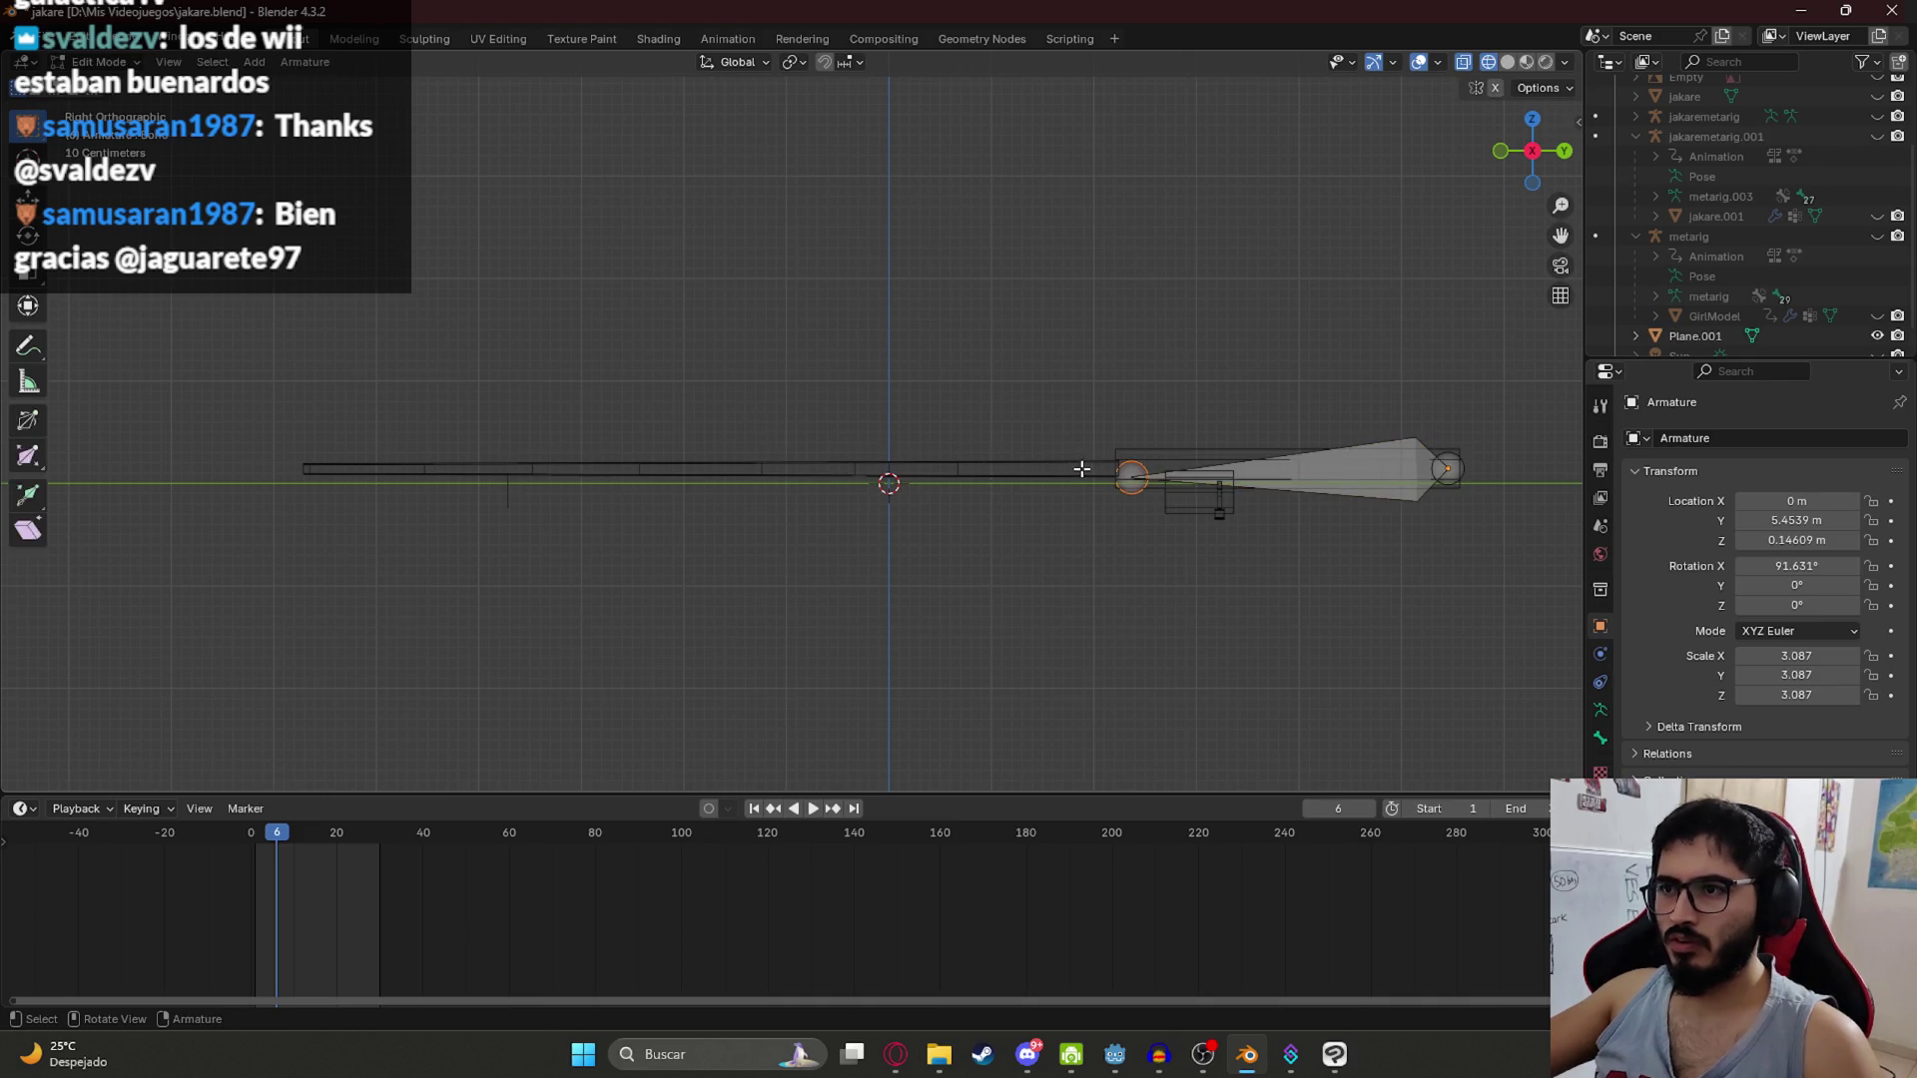
key("e")
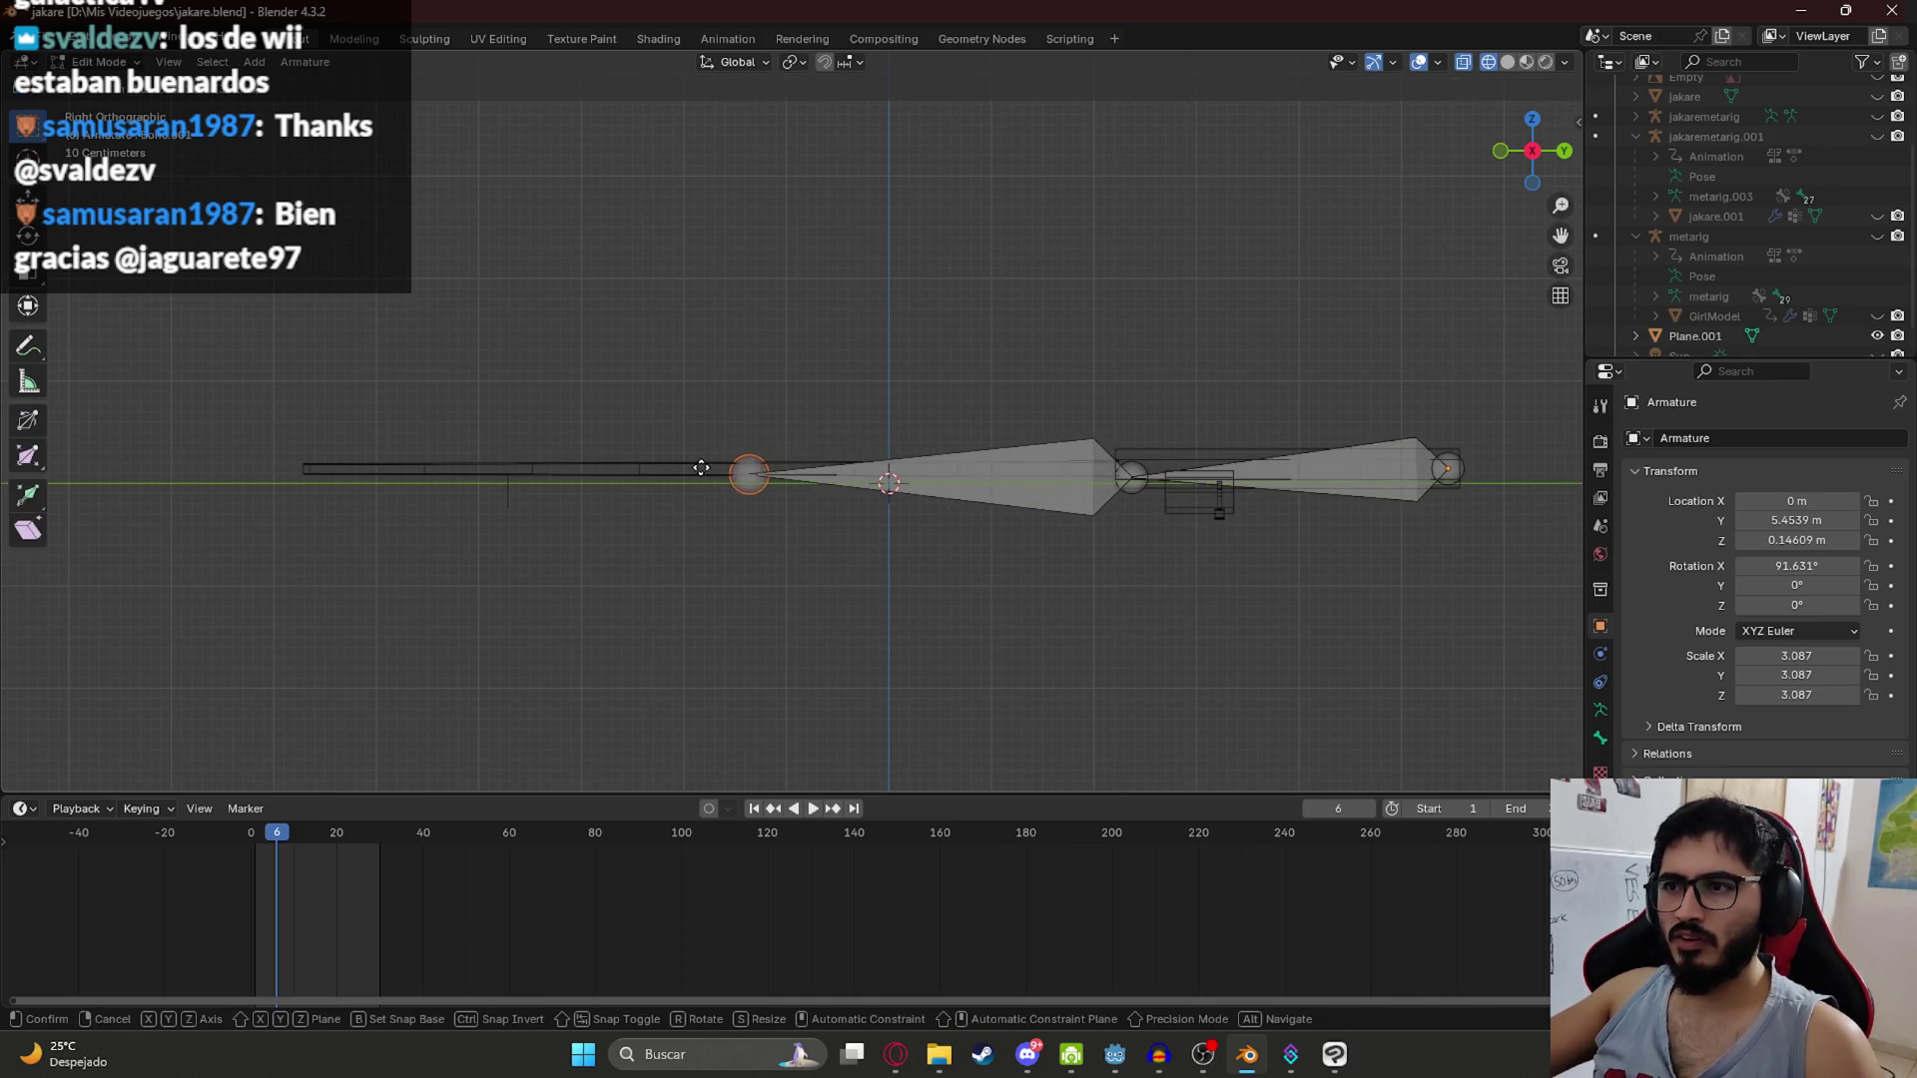
left_click(765, 462)
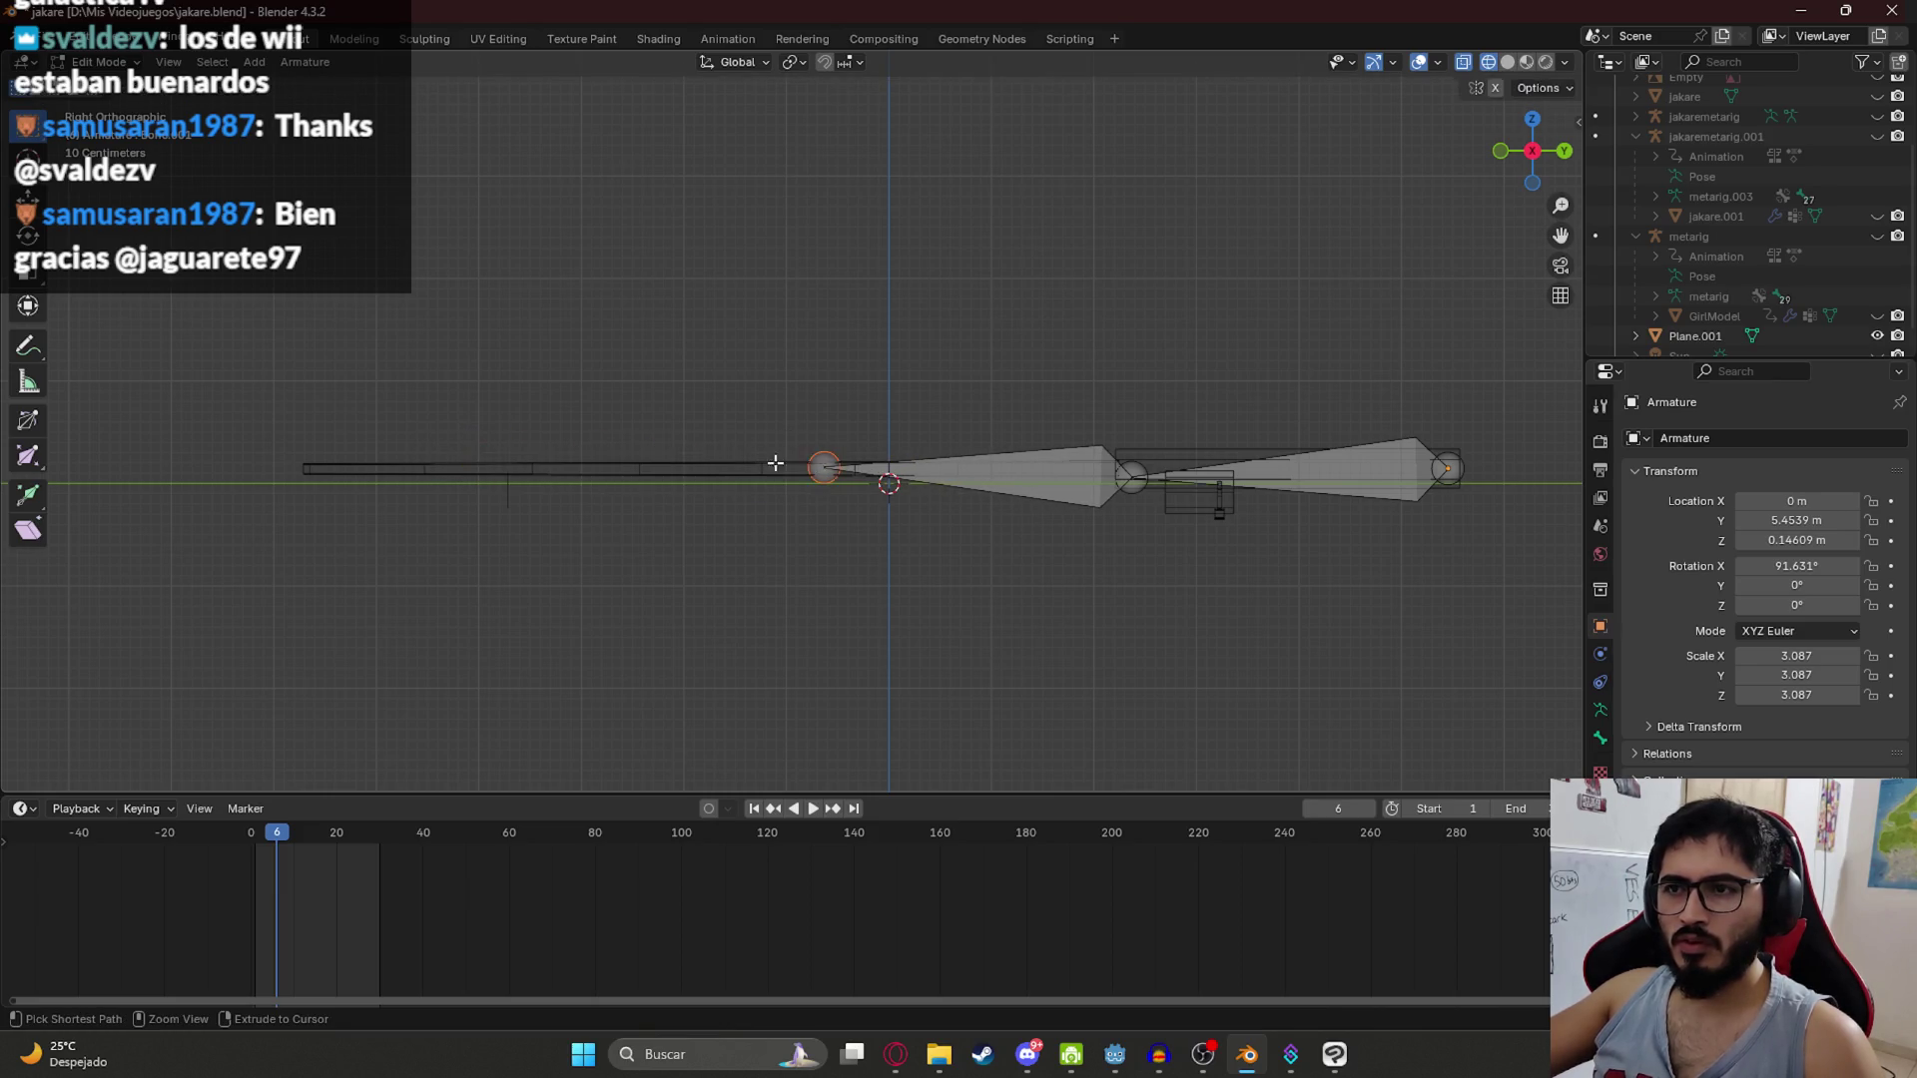
key("g")
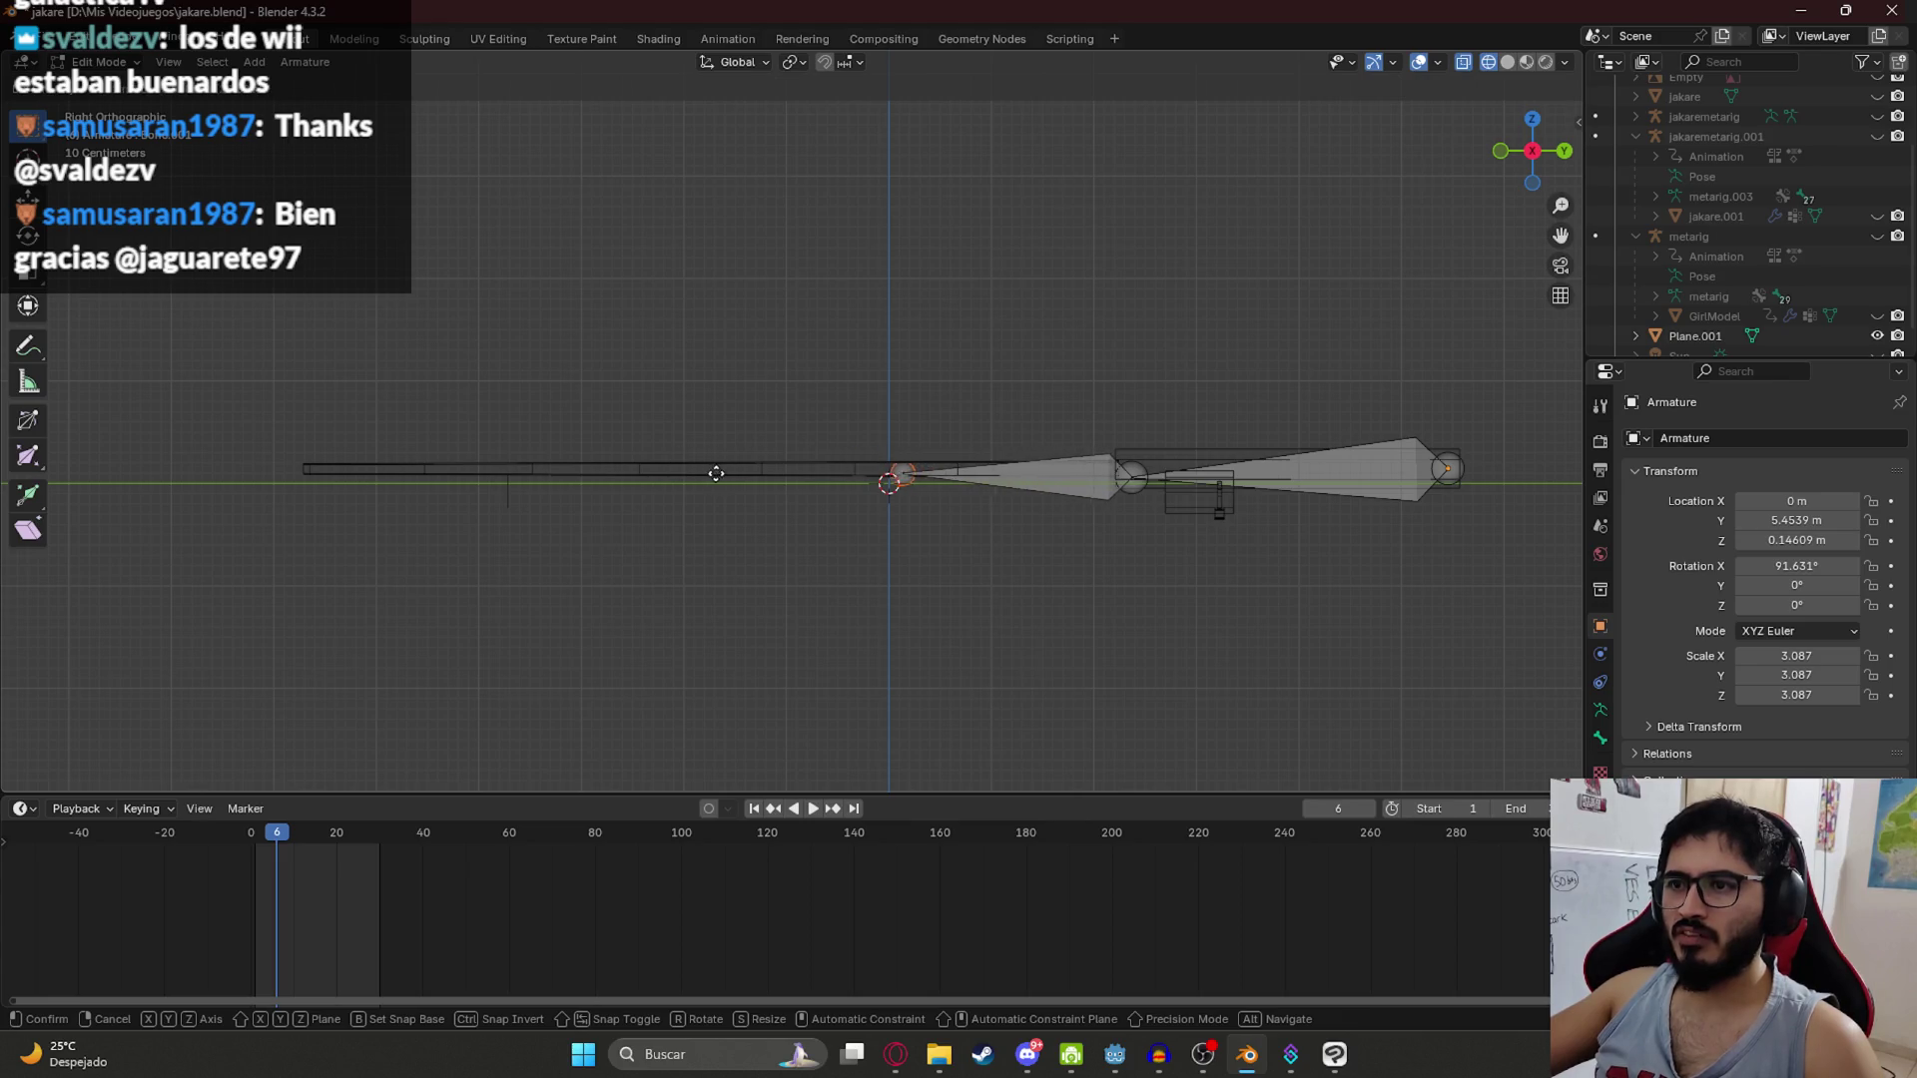
left_click(697, 464)
key("e")
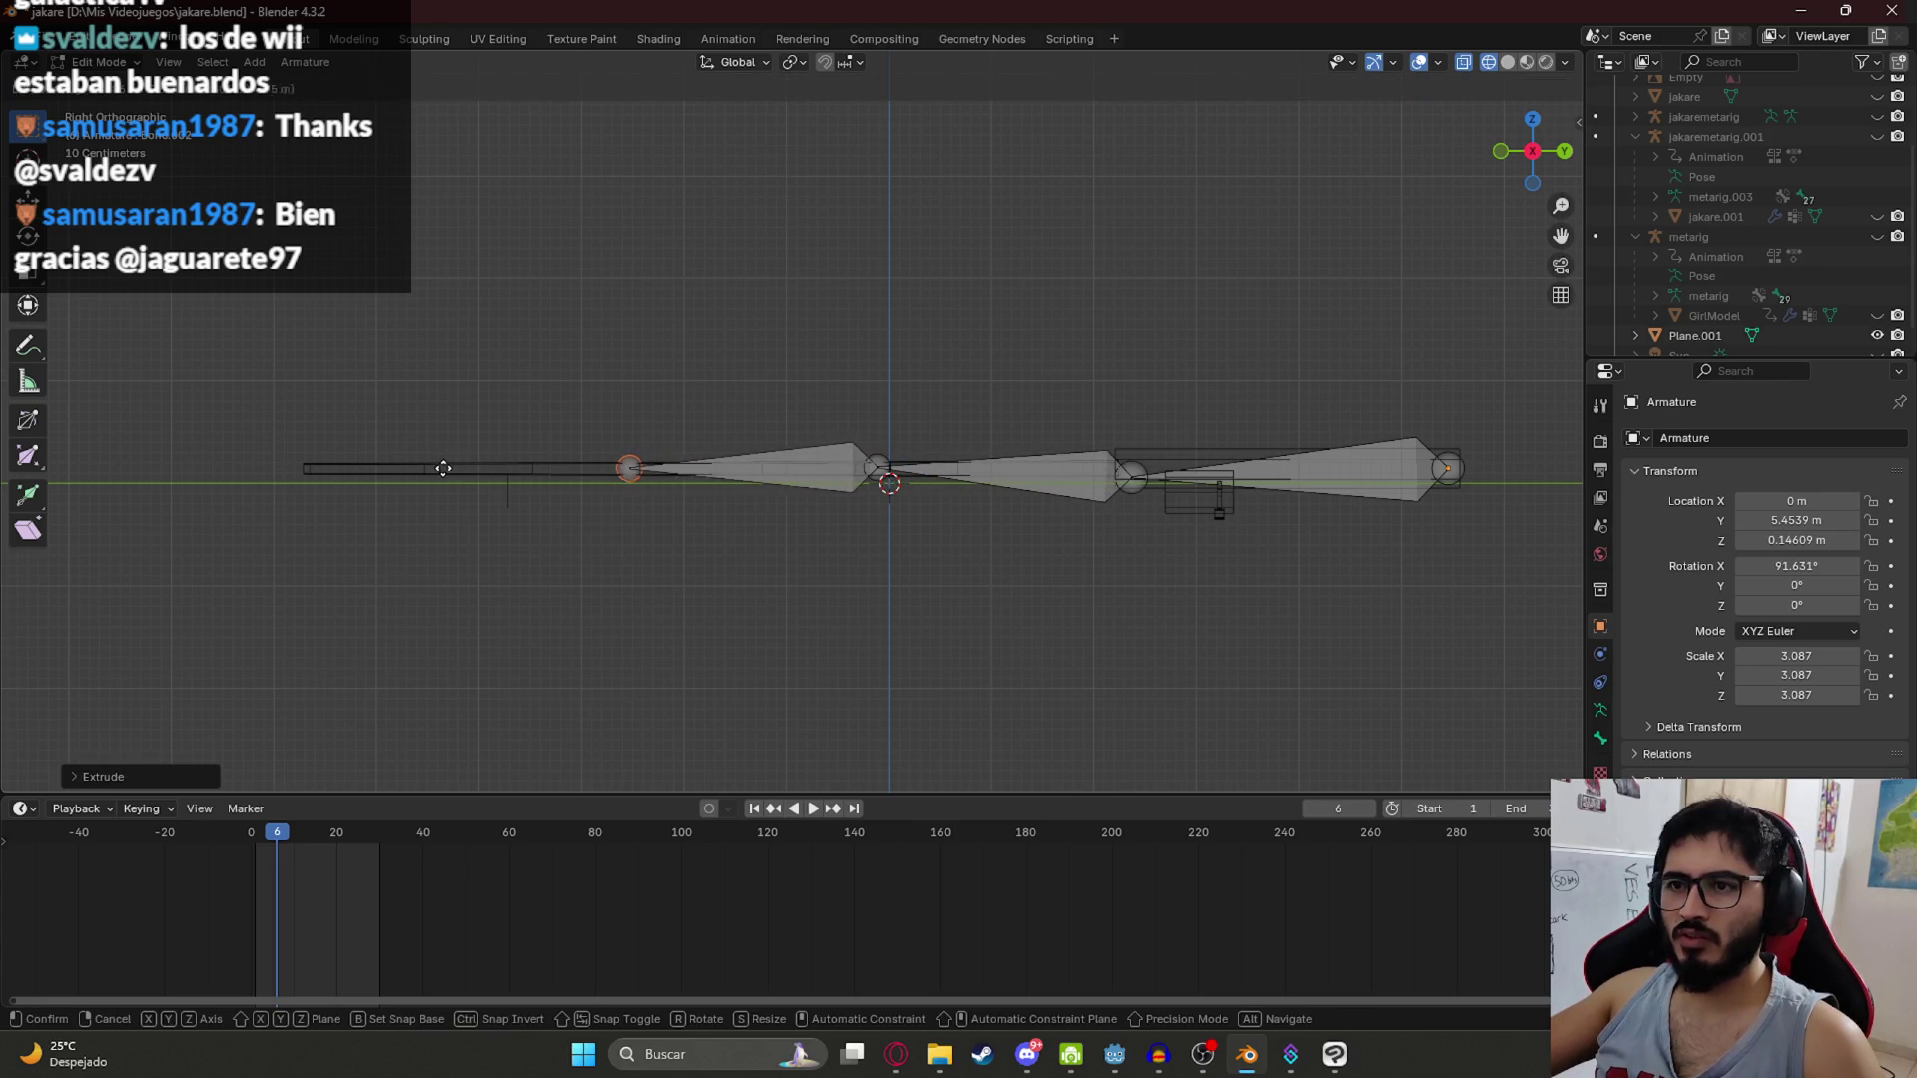
left_click(122, 469)
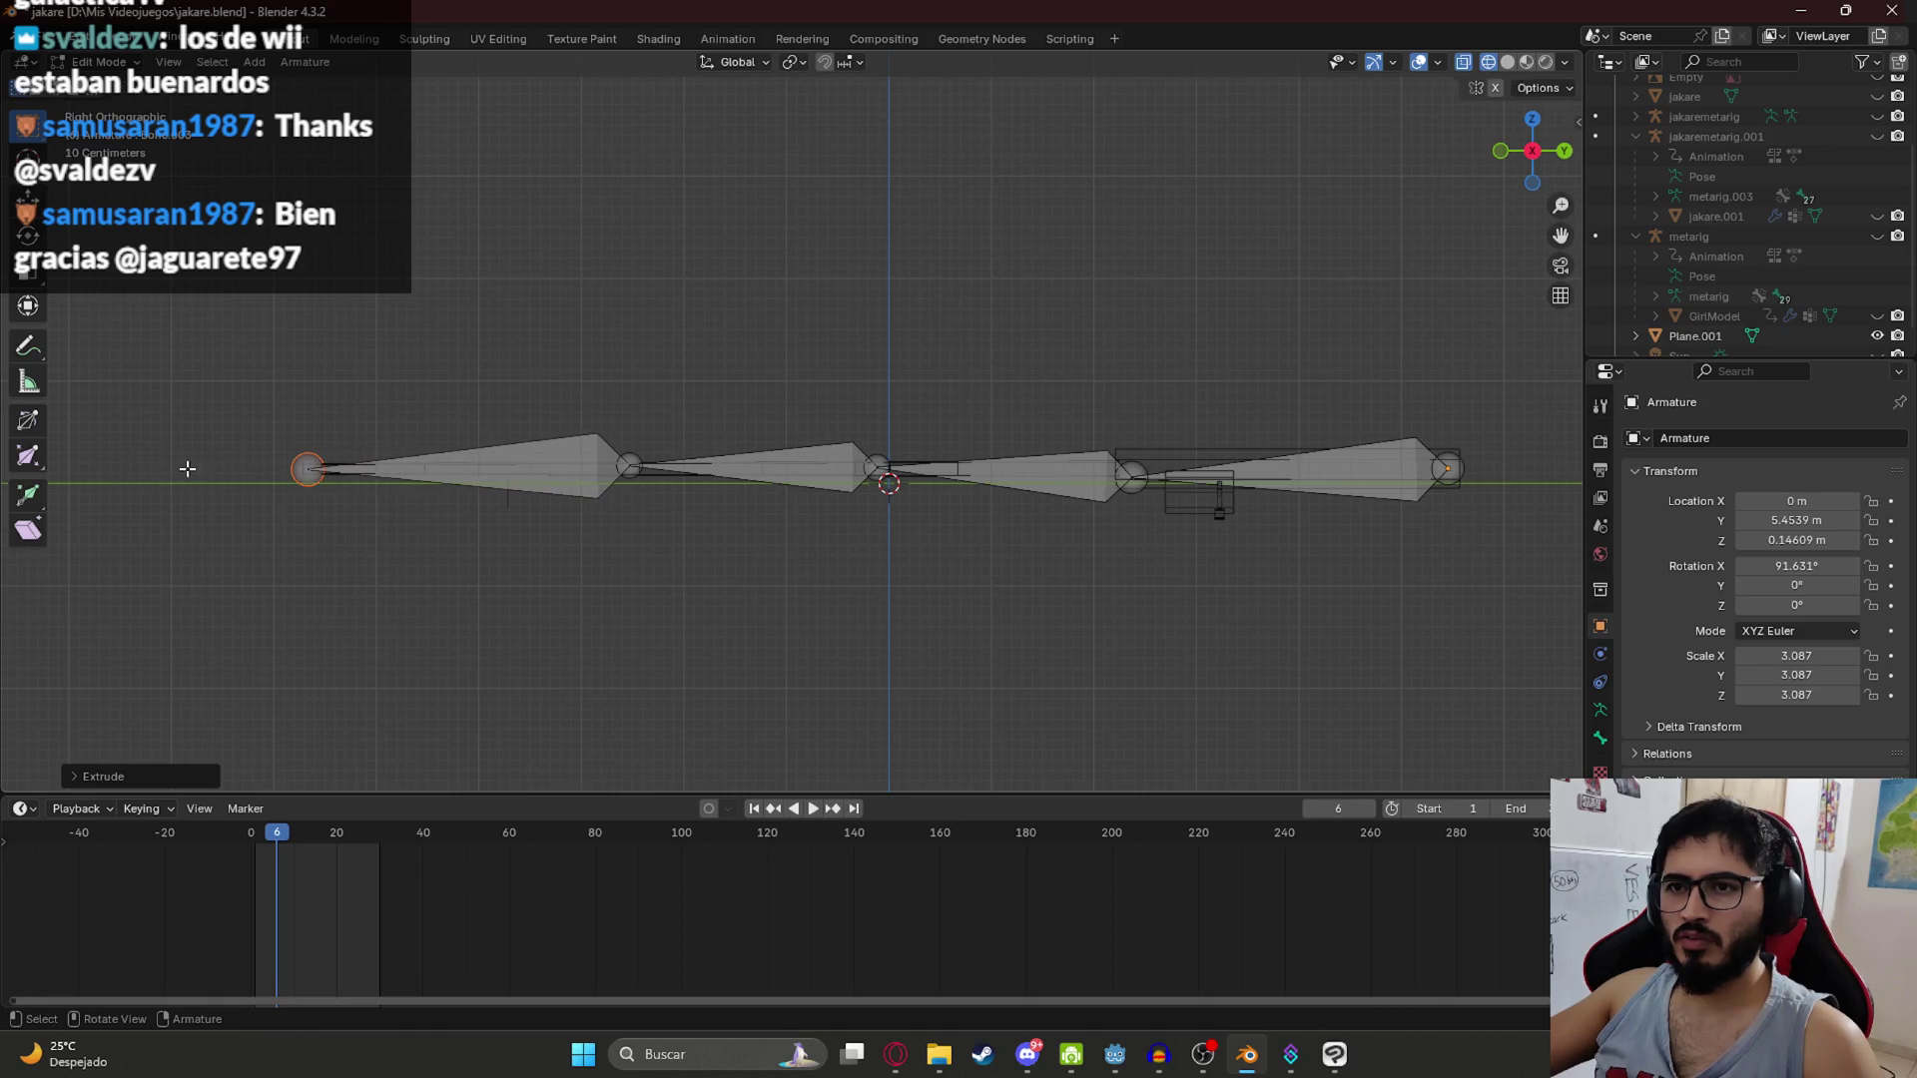
Step: Look down on the bone chain and save jakare.blend
key("g")
left_click(312, 470)
mouse_move(312, 470)
left_mouse_down()
mouse_move(578, 415)
mouse_move(749, 538)
mouse_move(800, 283)
left_mouse_up()
scroll(835, 458, "up", 5)
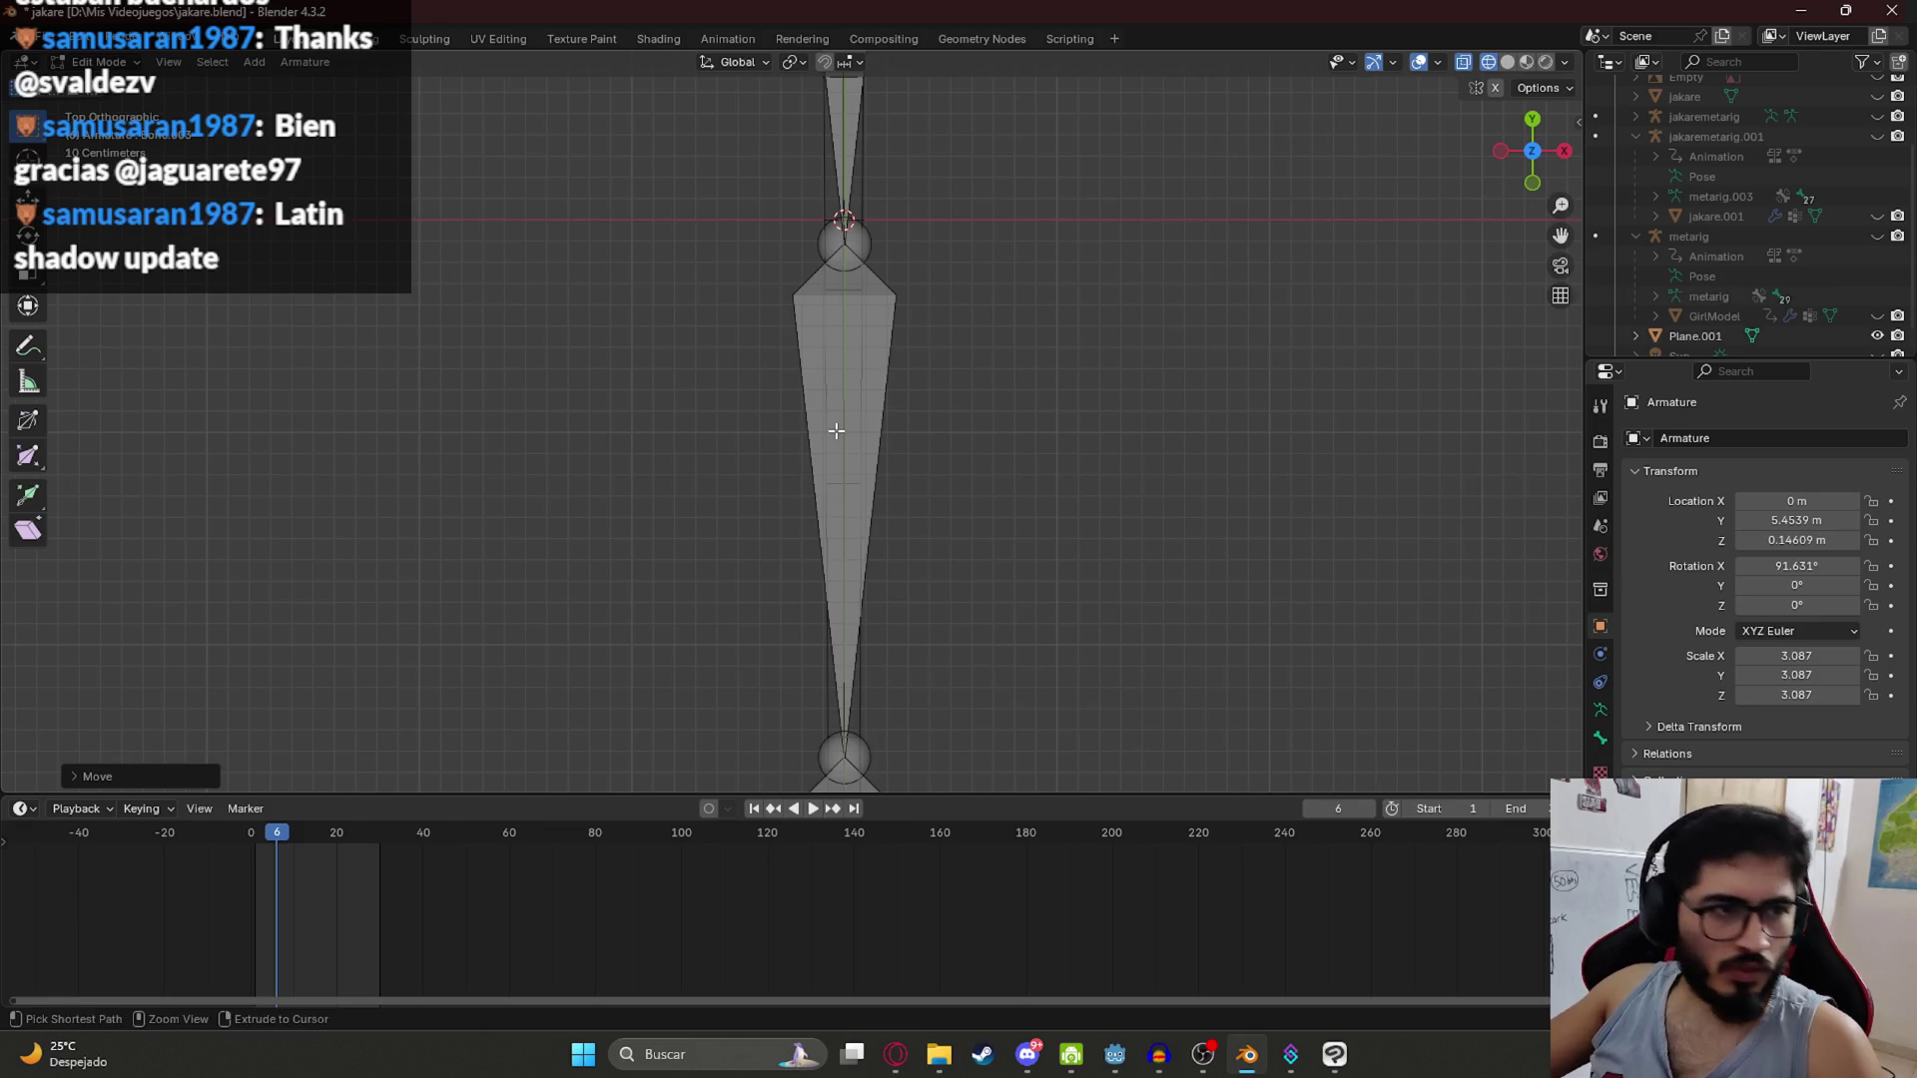
key("ctrl+s")
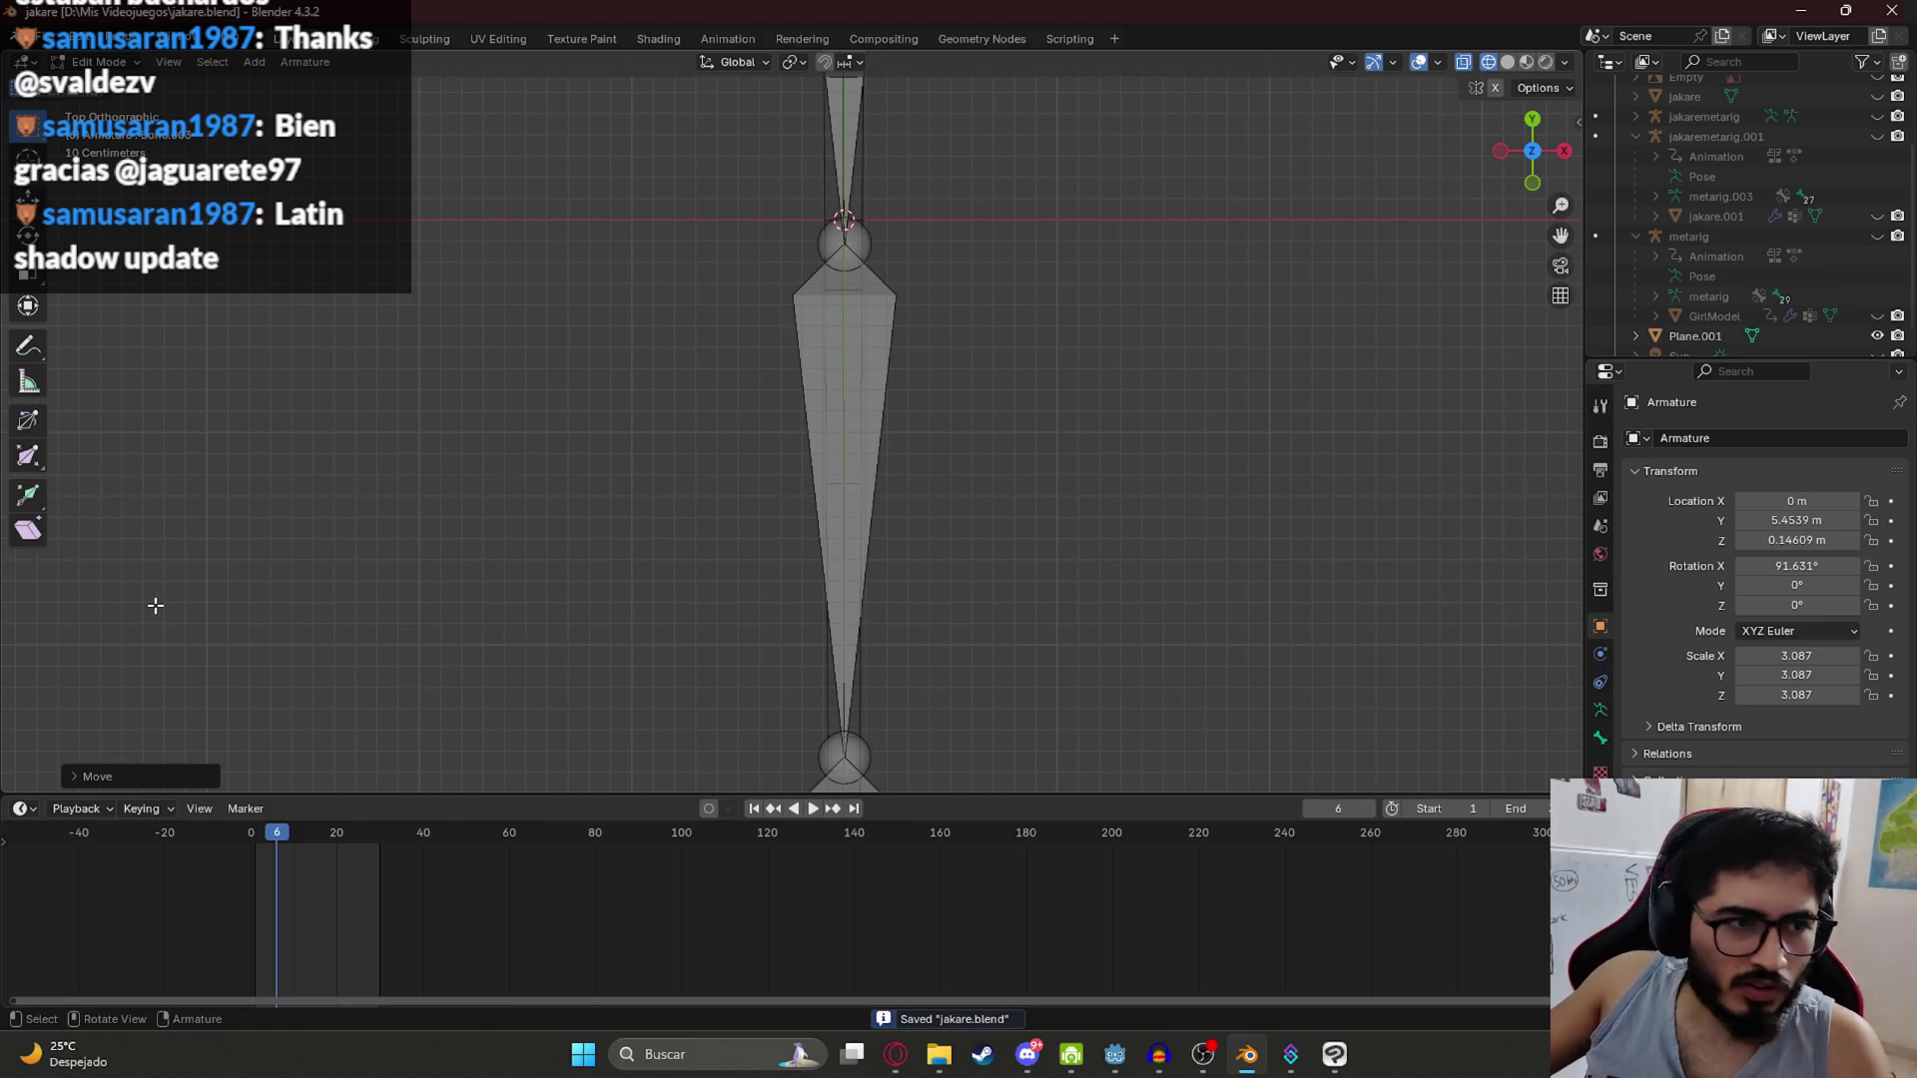
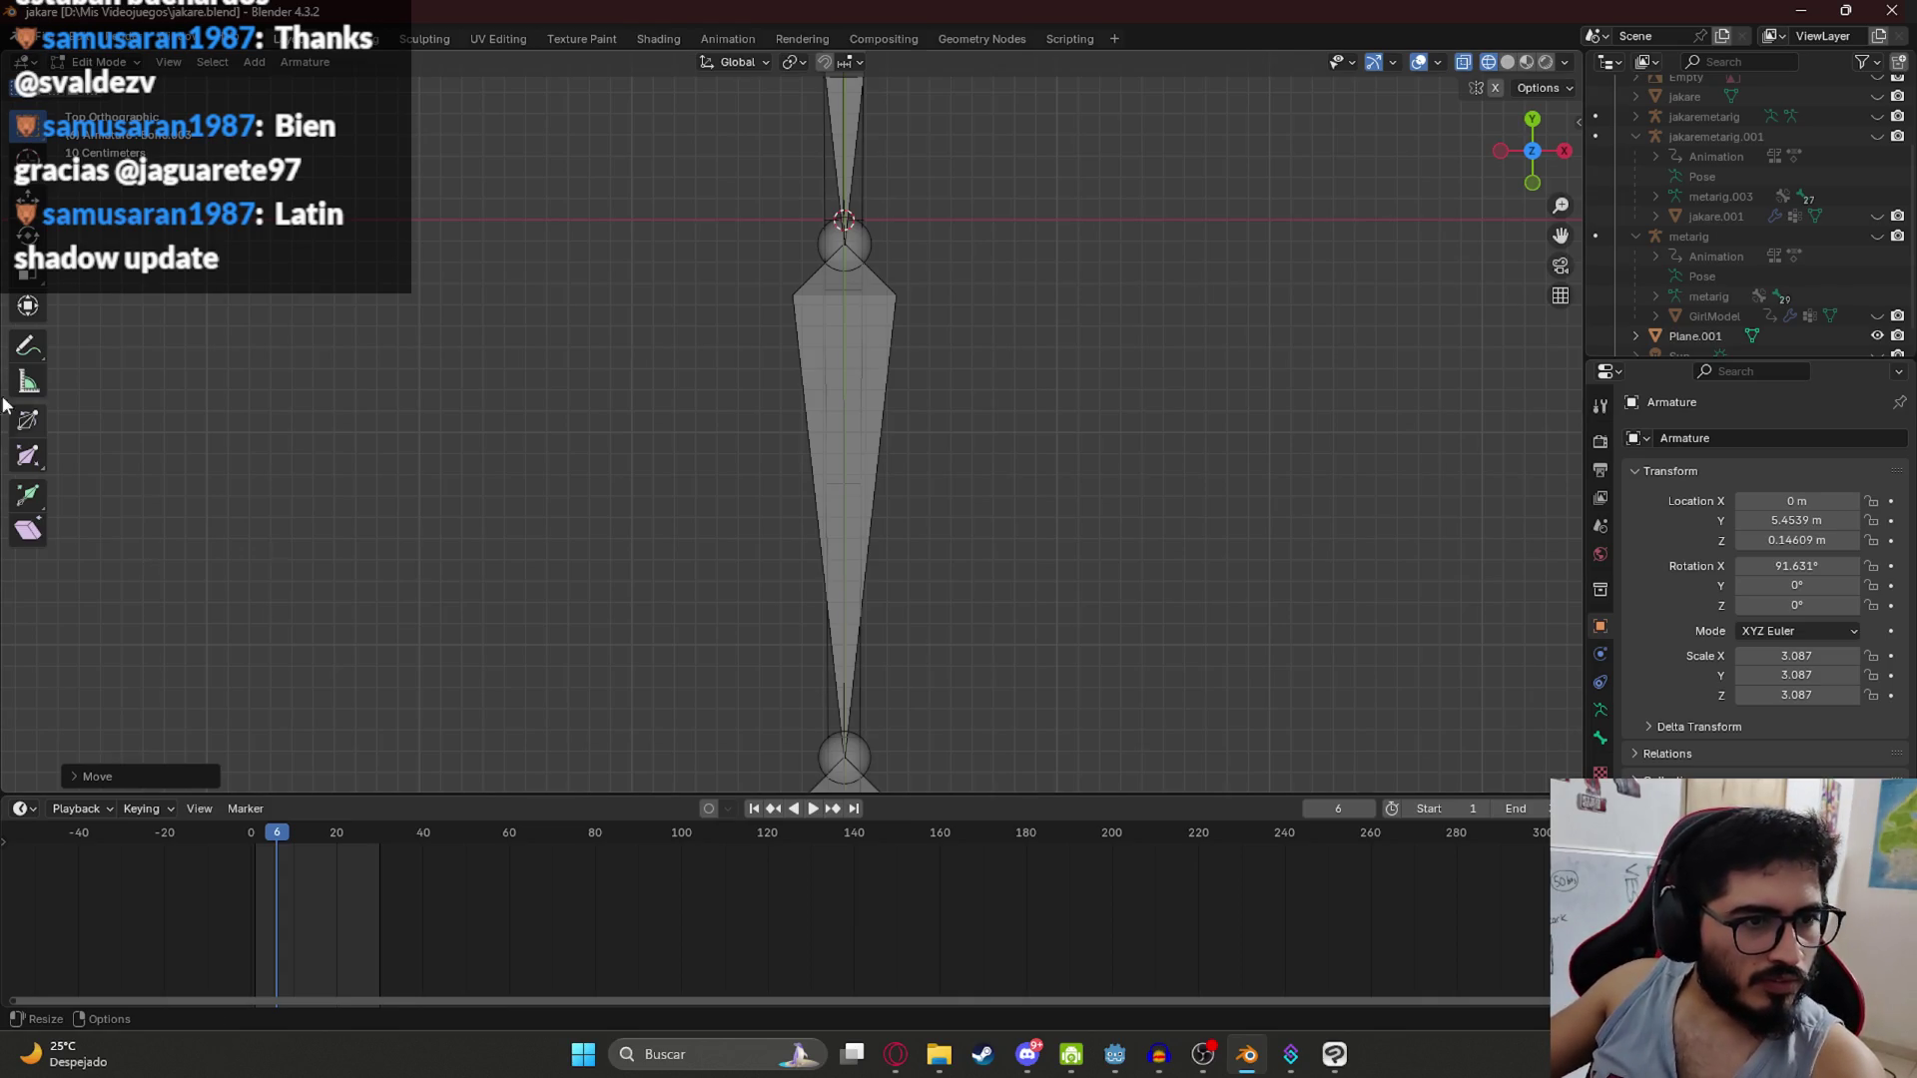
Step: Switch the viewport to Material Preview shading and orbit to an angled view of the rod
mouse_move(1011, 623)
left_mouse_down()
mouse_move(788, 419)
mouse_move(751, 438)
left_mouse_up()
key("z")
left_click(621, 543)
left_click_drag(621, 544, 885, 608)
Step: In Object Mode, apply all transforms to the armature
key("Tab")
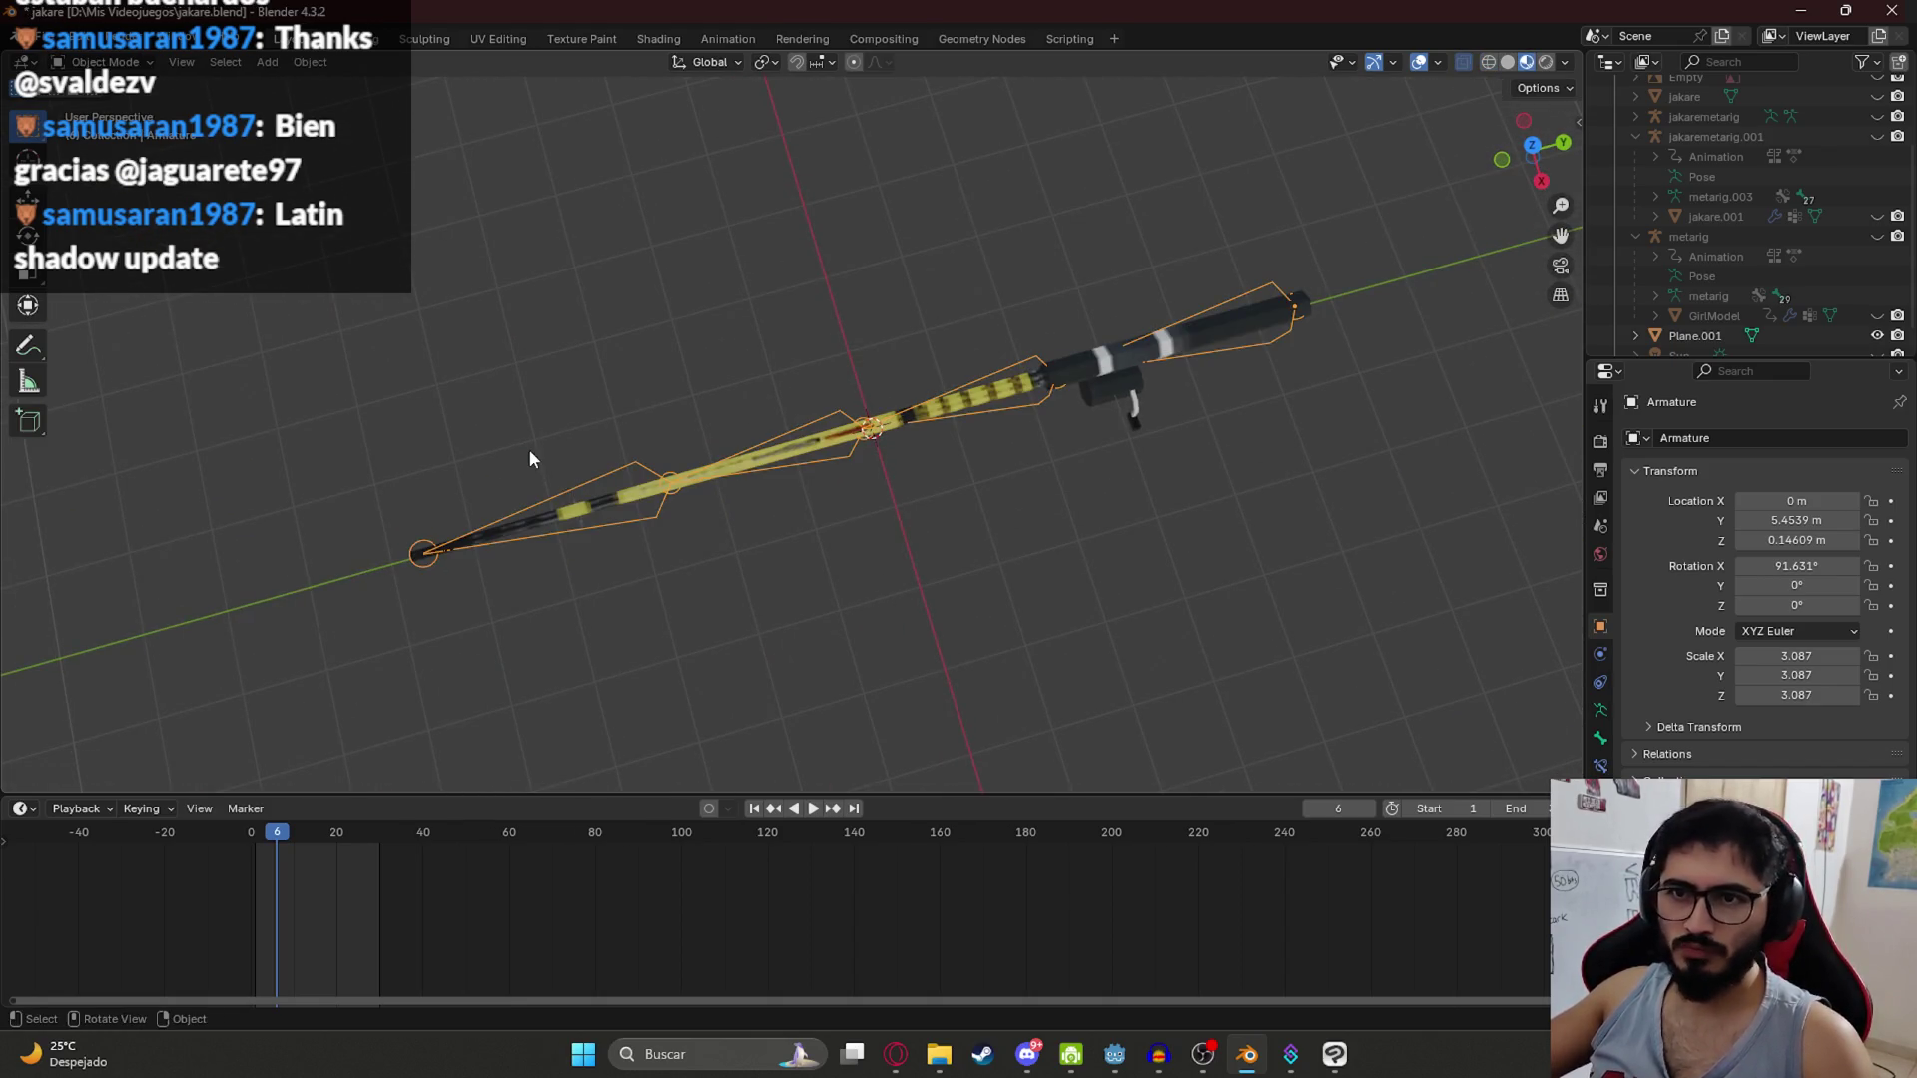
right_click(530, 449)
key("Escape")
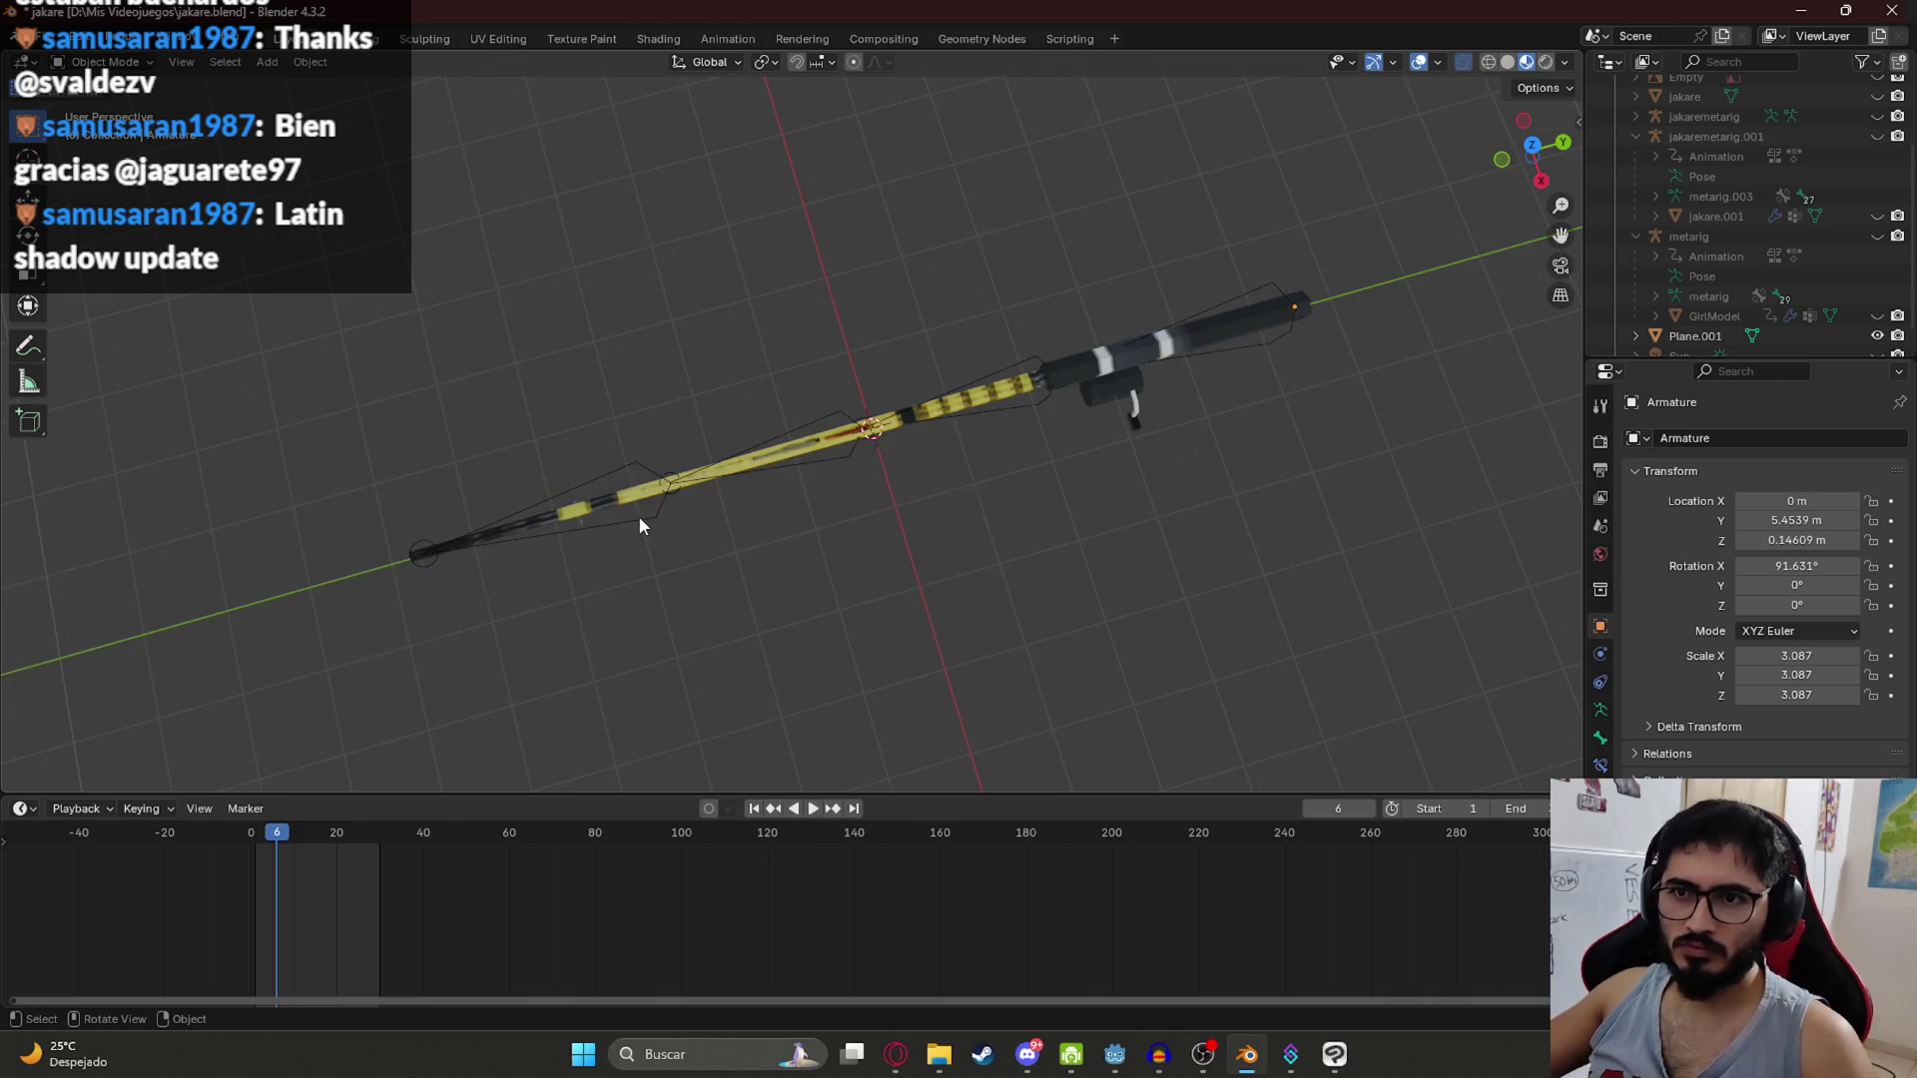
key("ctrl+a")
left_click(639, 513)
Step: Check the rod from the front and in perspective, then save jakare.blend
left_click_drag(770, 475, 989, 446)
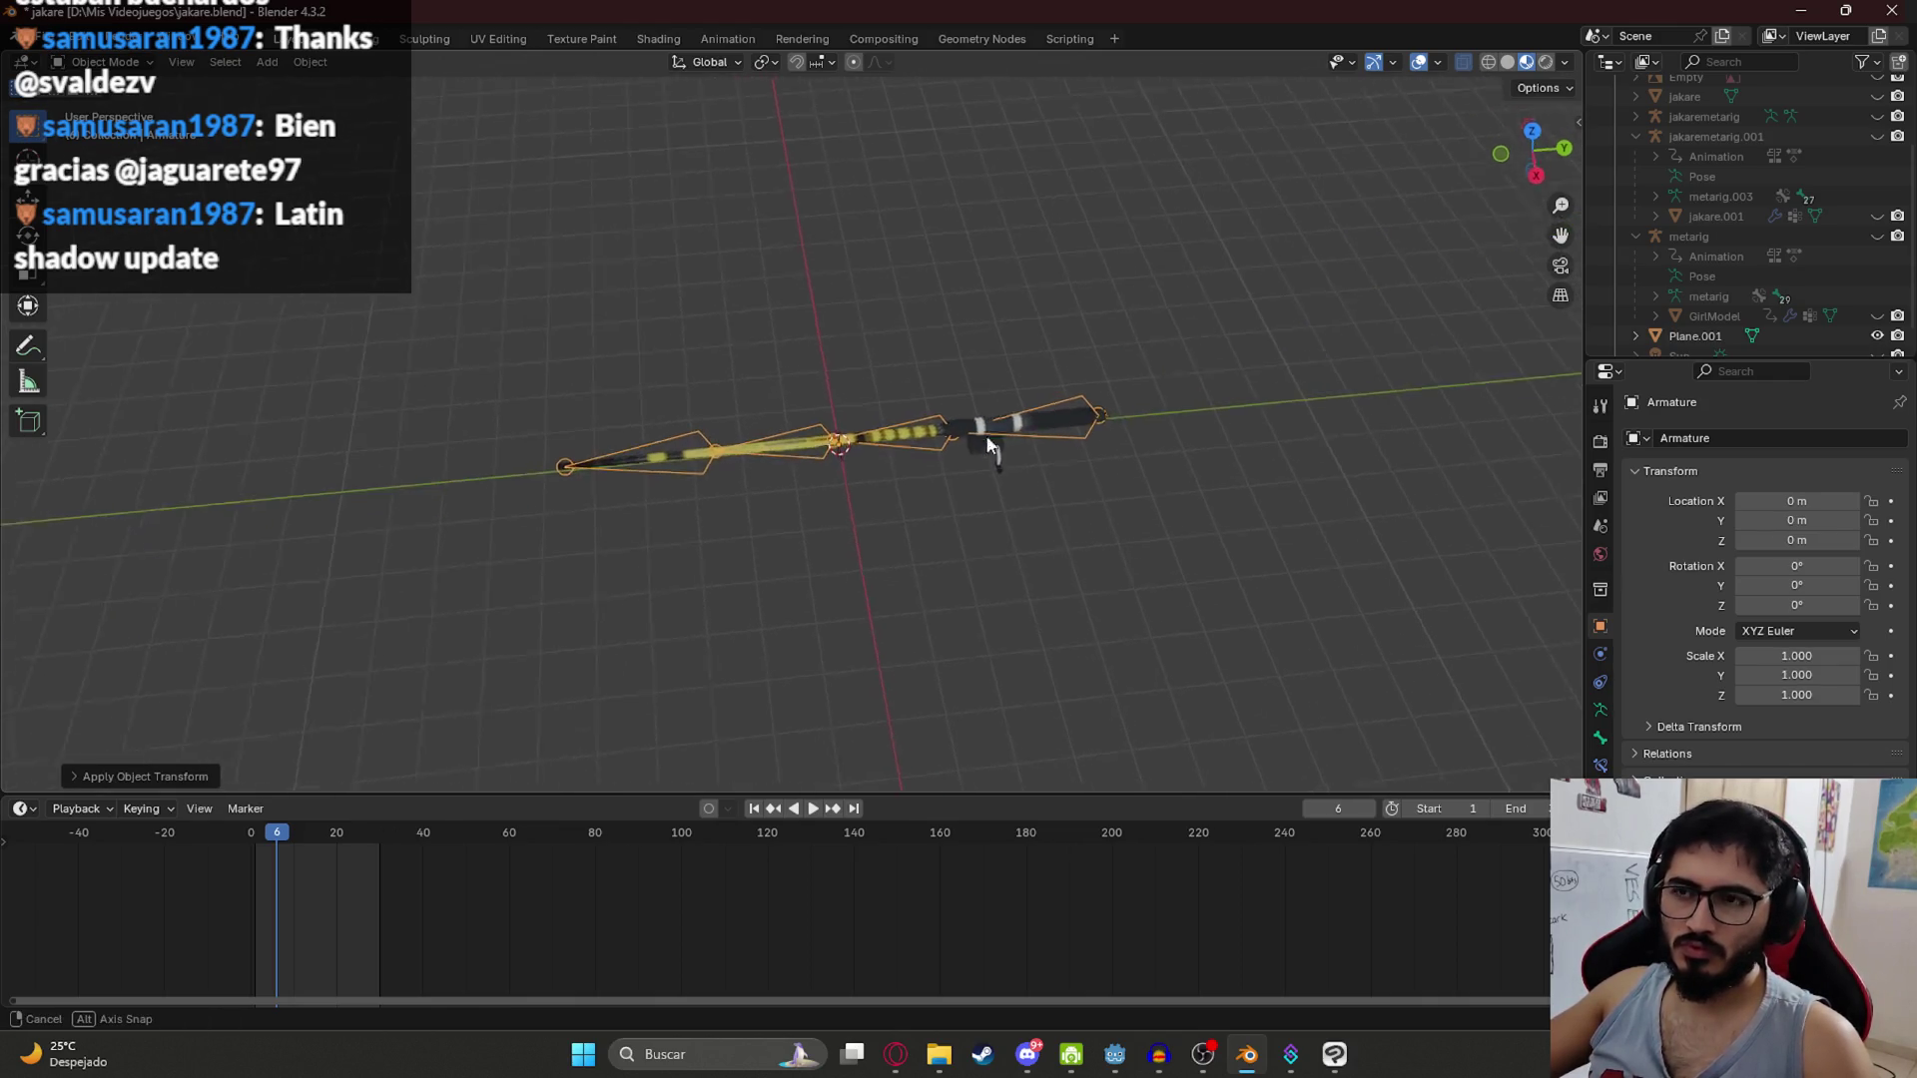
key("KP_1")
mouse_move(771, 431)
left_mouse_down()
mouse_move(922, 507)
mouse_move(936, 493)
left_mouse_up()
key("ctrl+s")
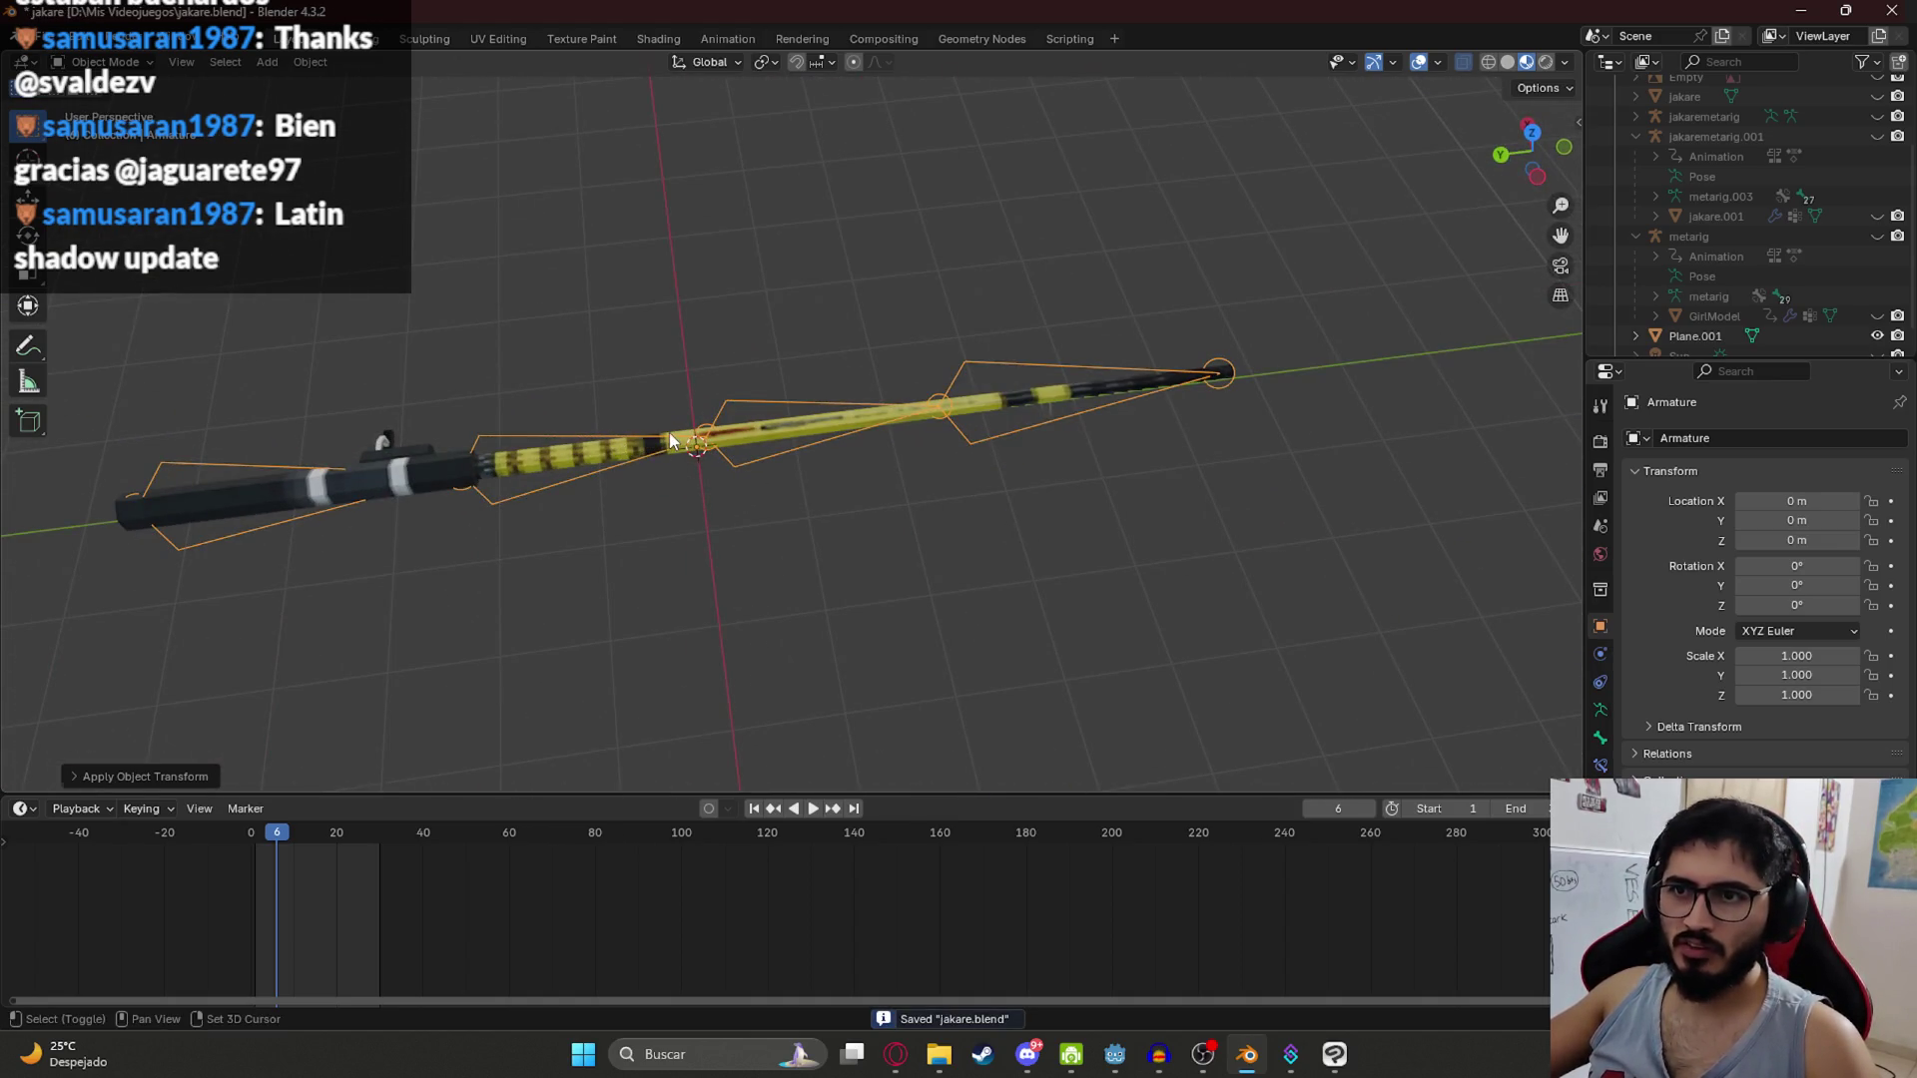
Step: Select the armature and add the rod mesh to the selection
left_click(669, 433)
scroll(671, 430, "up", 2)
left_click(704, 396)
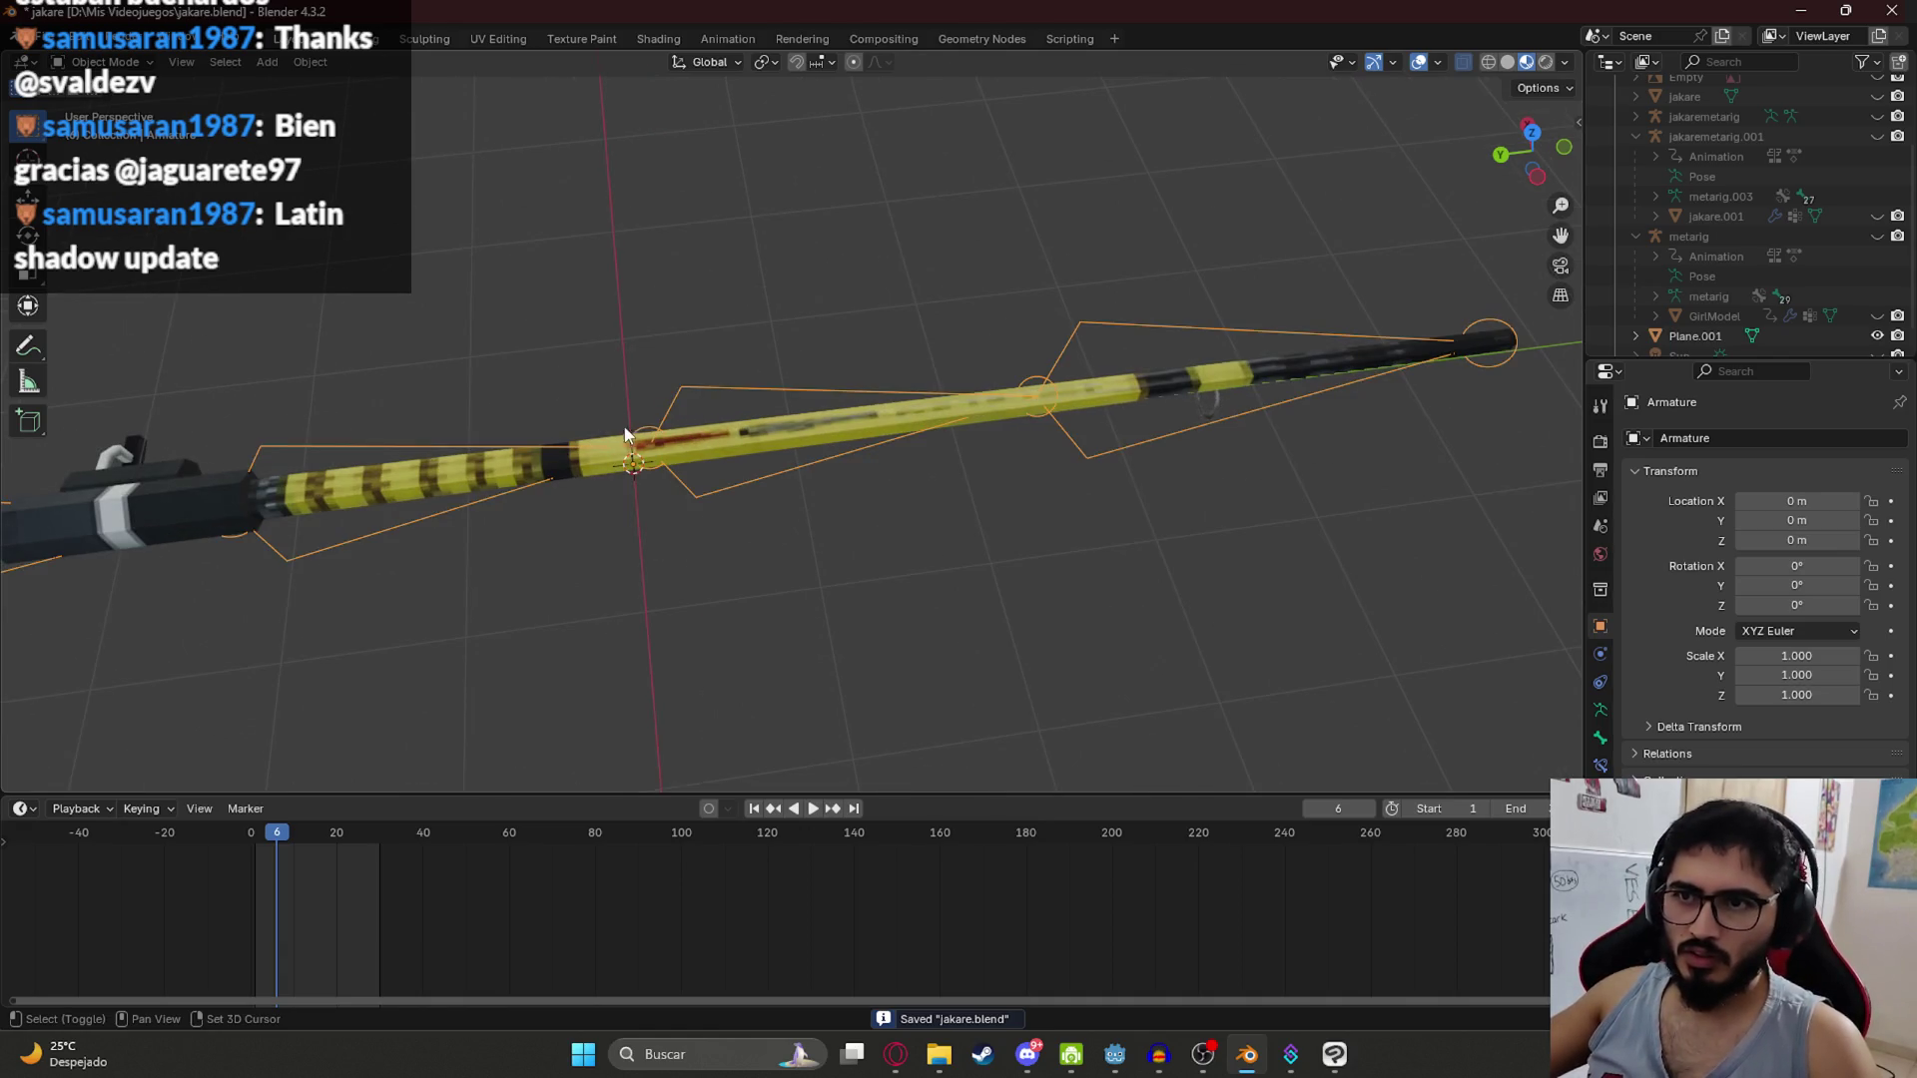
left_click(607, 437, "shift")
Step: Parent the rod mesh to the armature with automatic weights
key("ctrl+p")
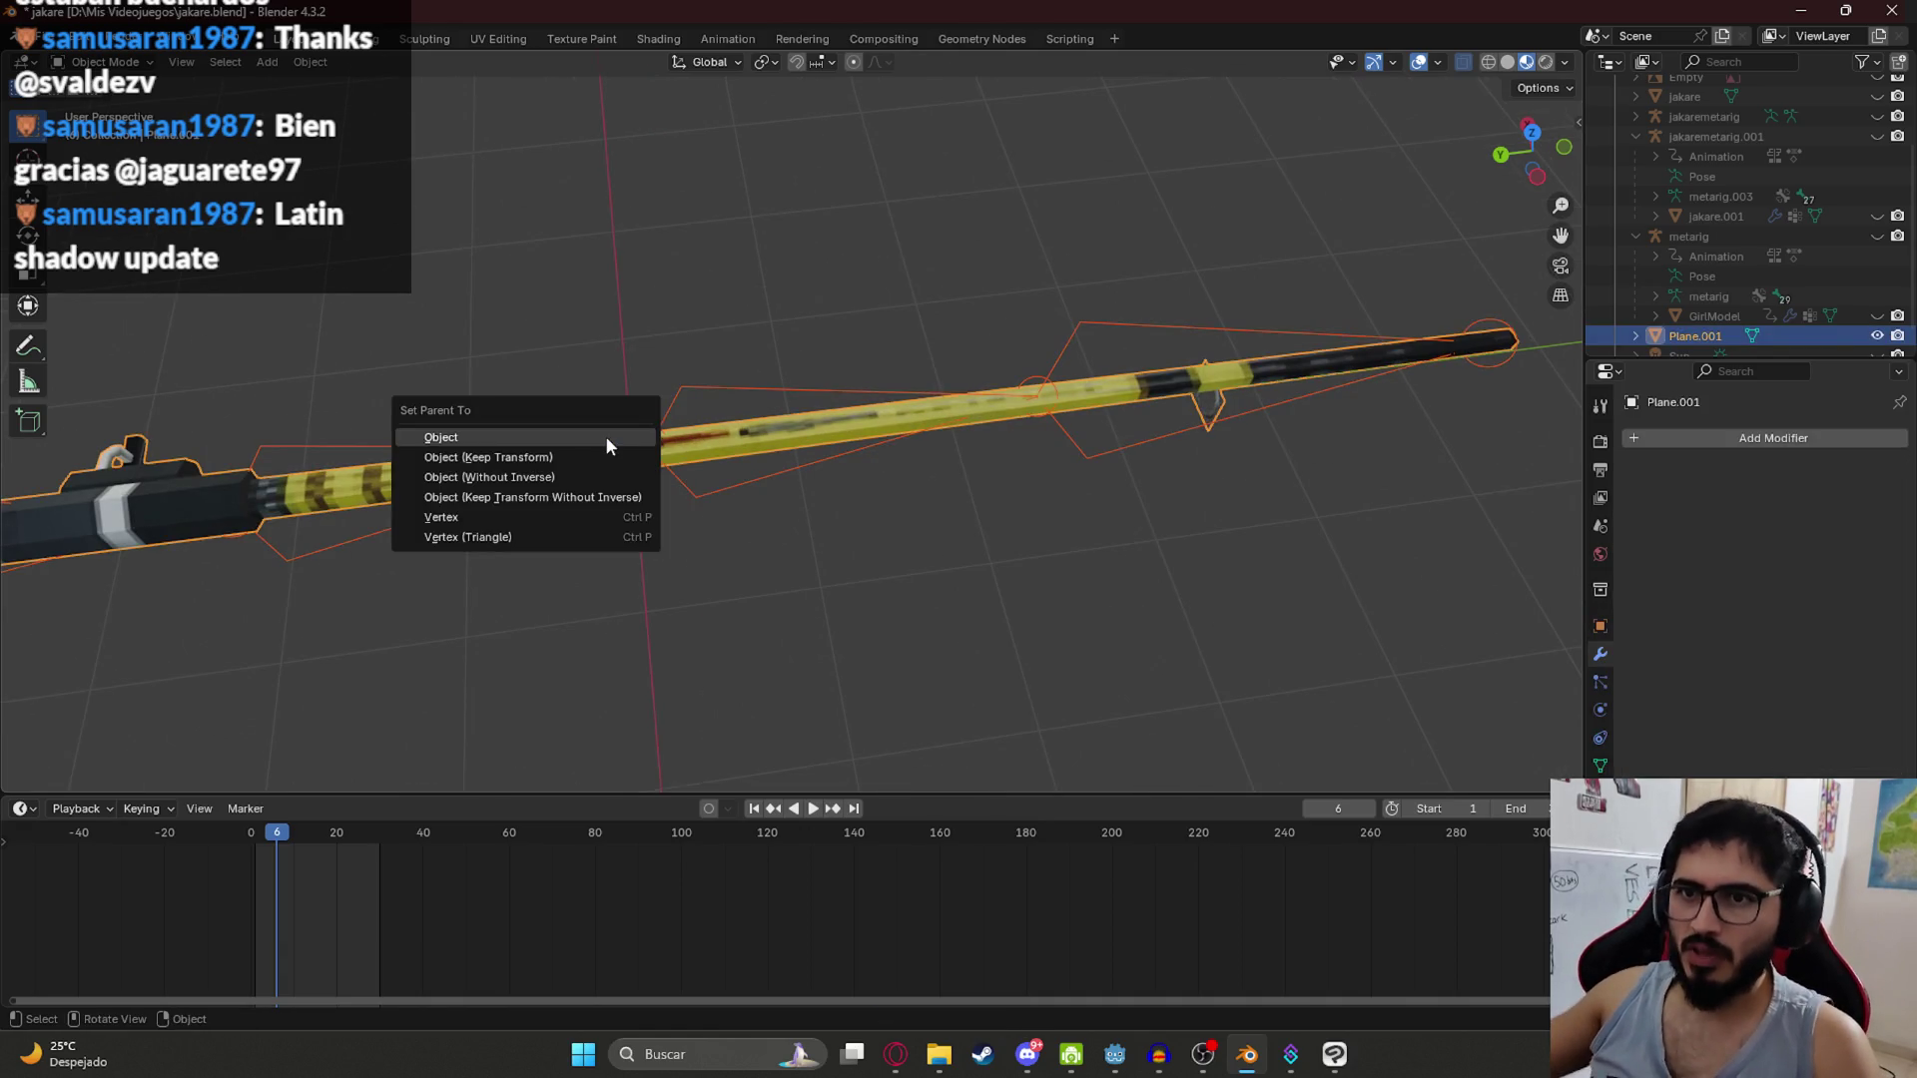
left_click(677, 361)
left_click(681, 385)
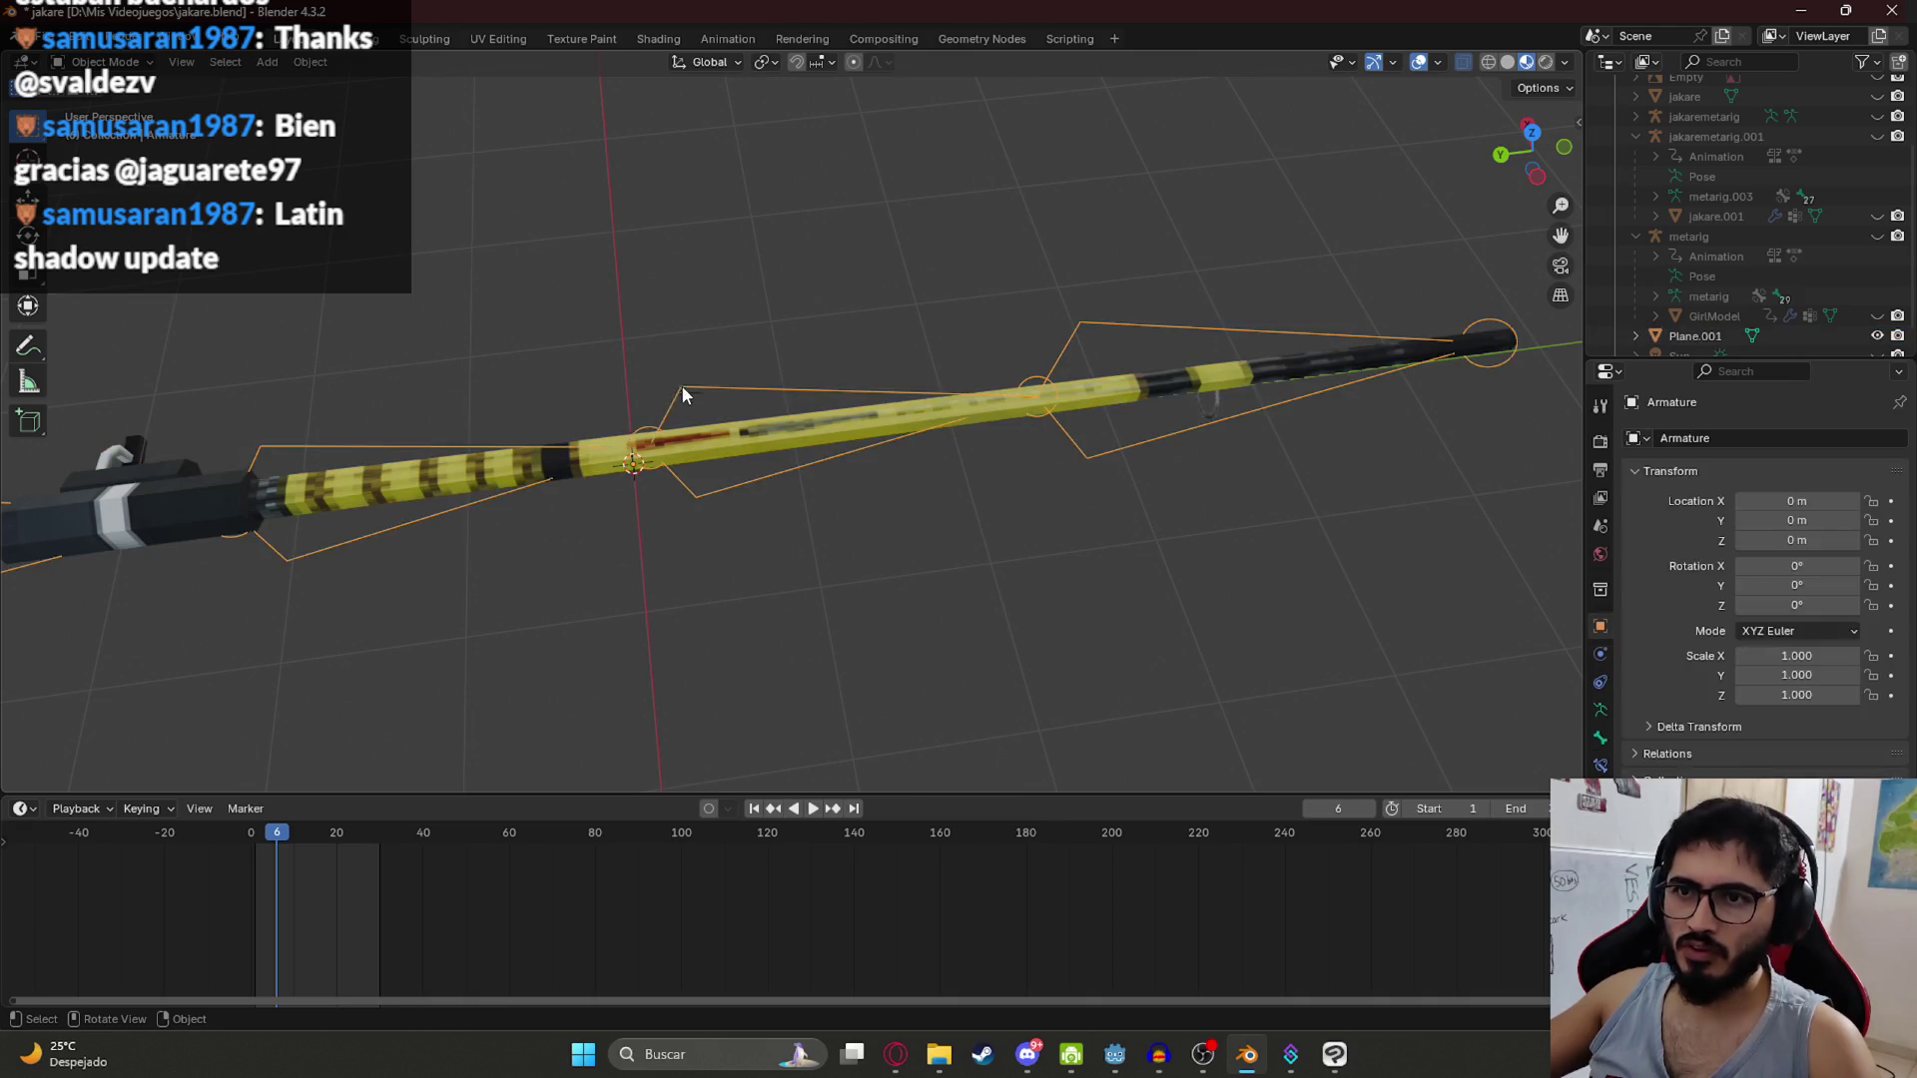
left_click(609, 445)
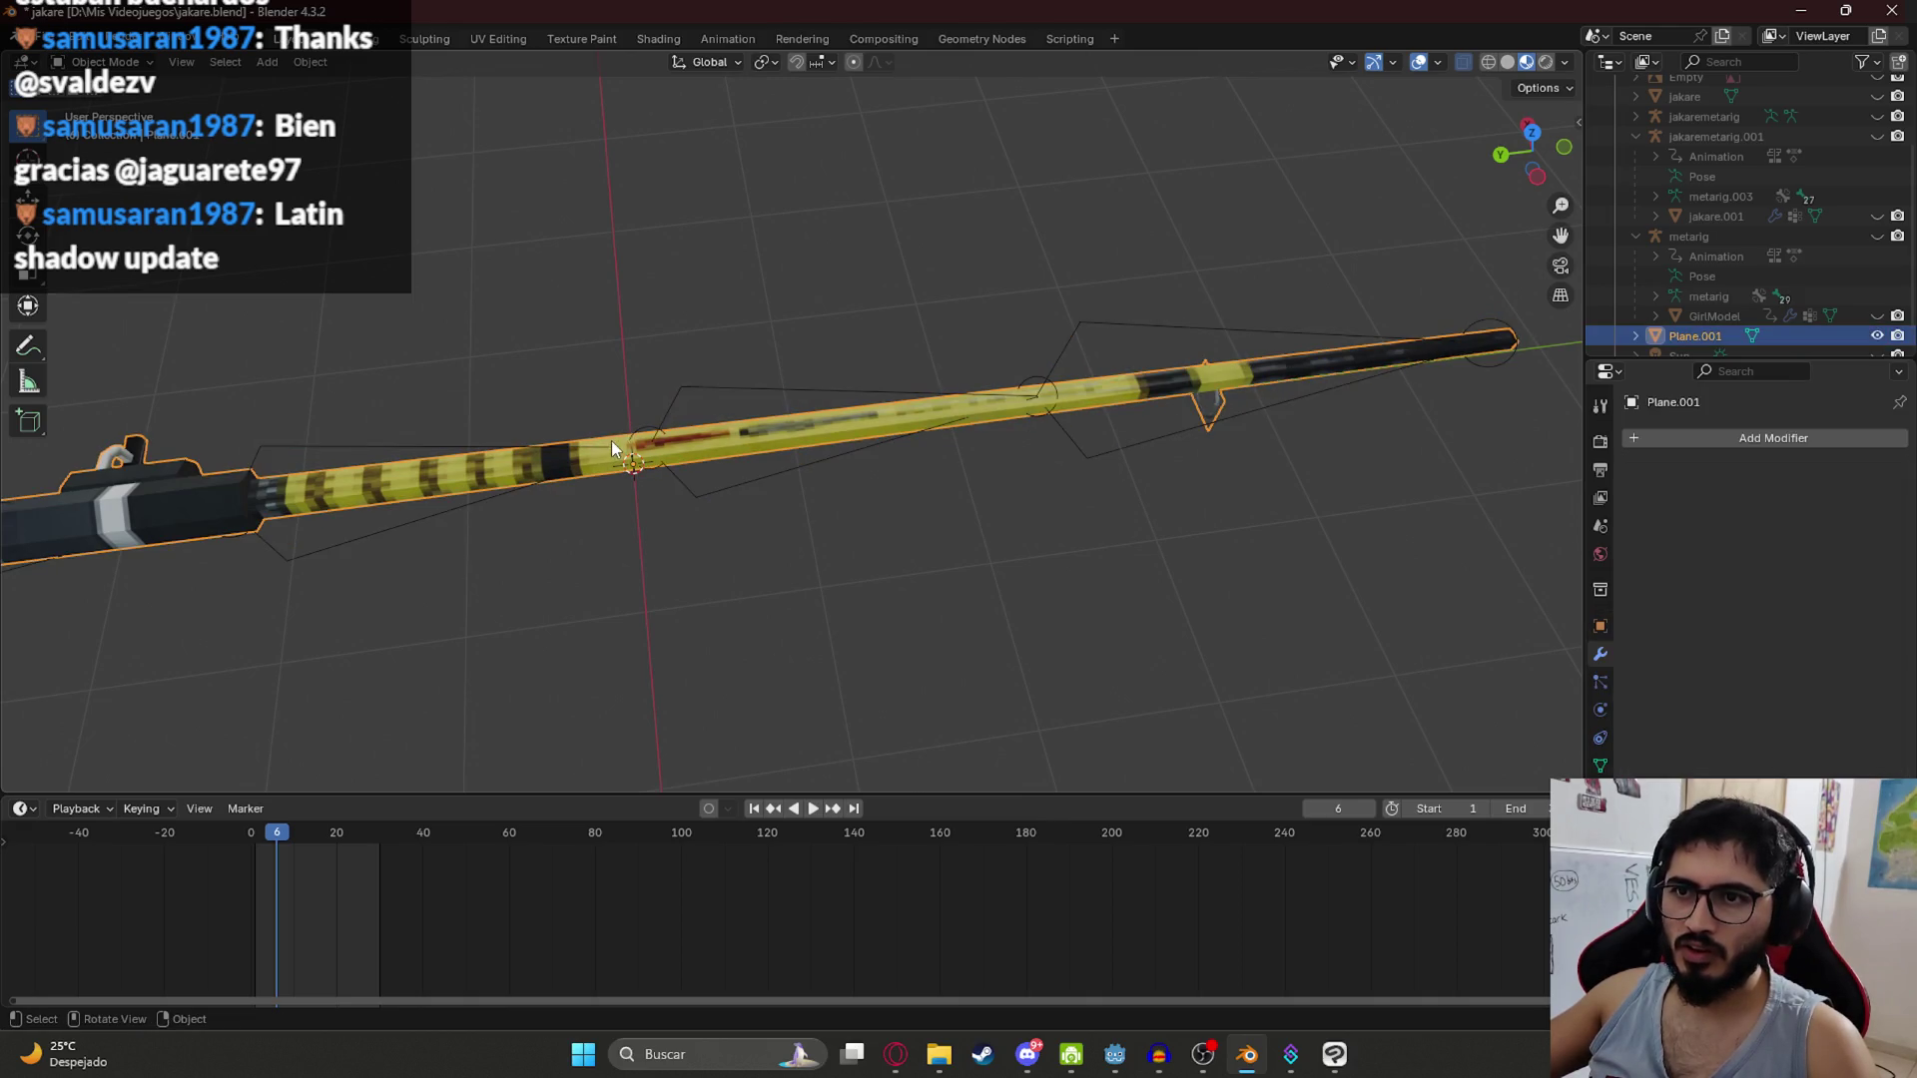
left_click(681, 392, "shift")
key("ctrl+p")
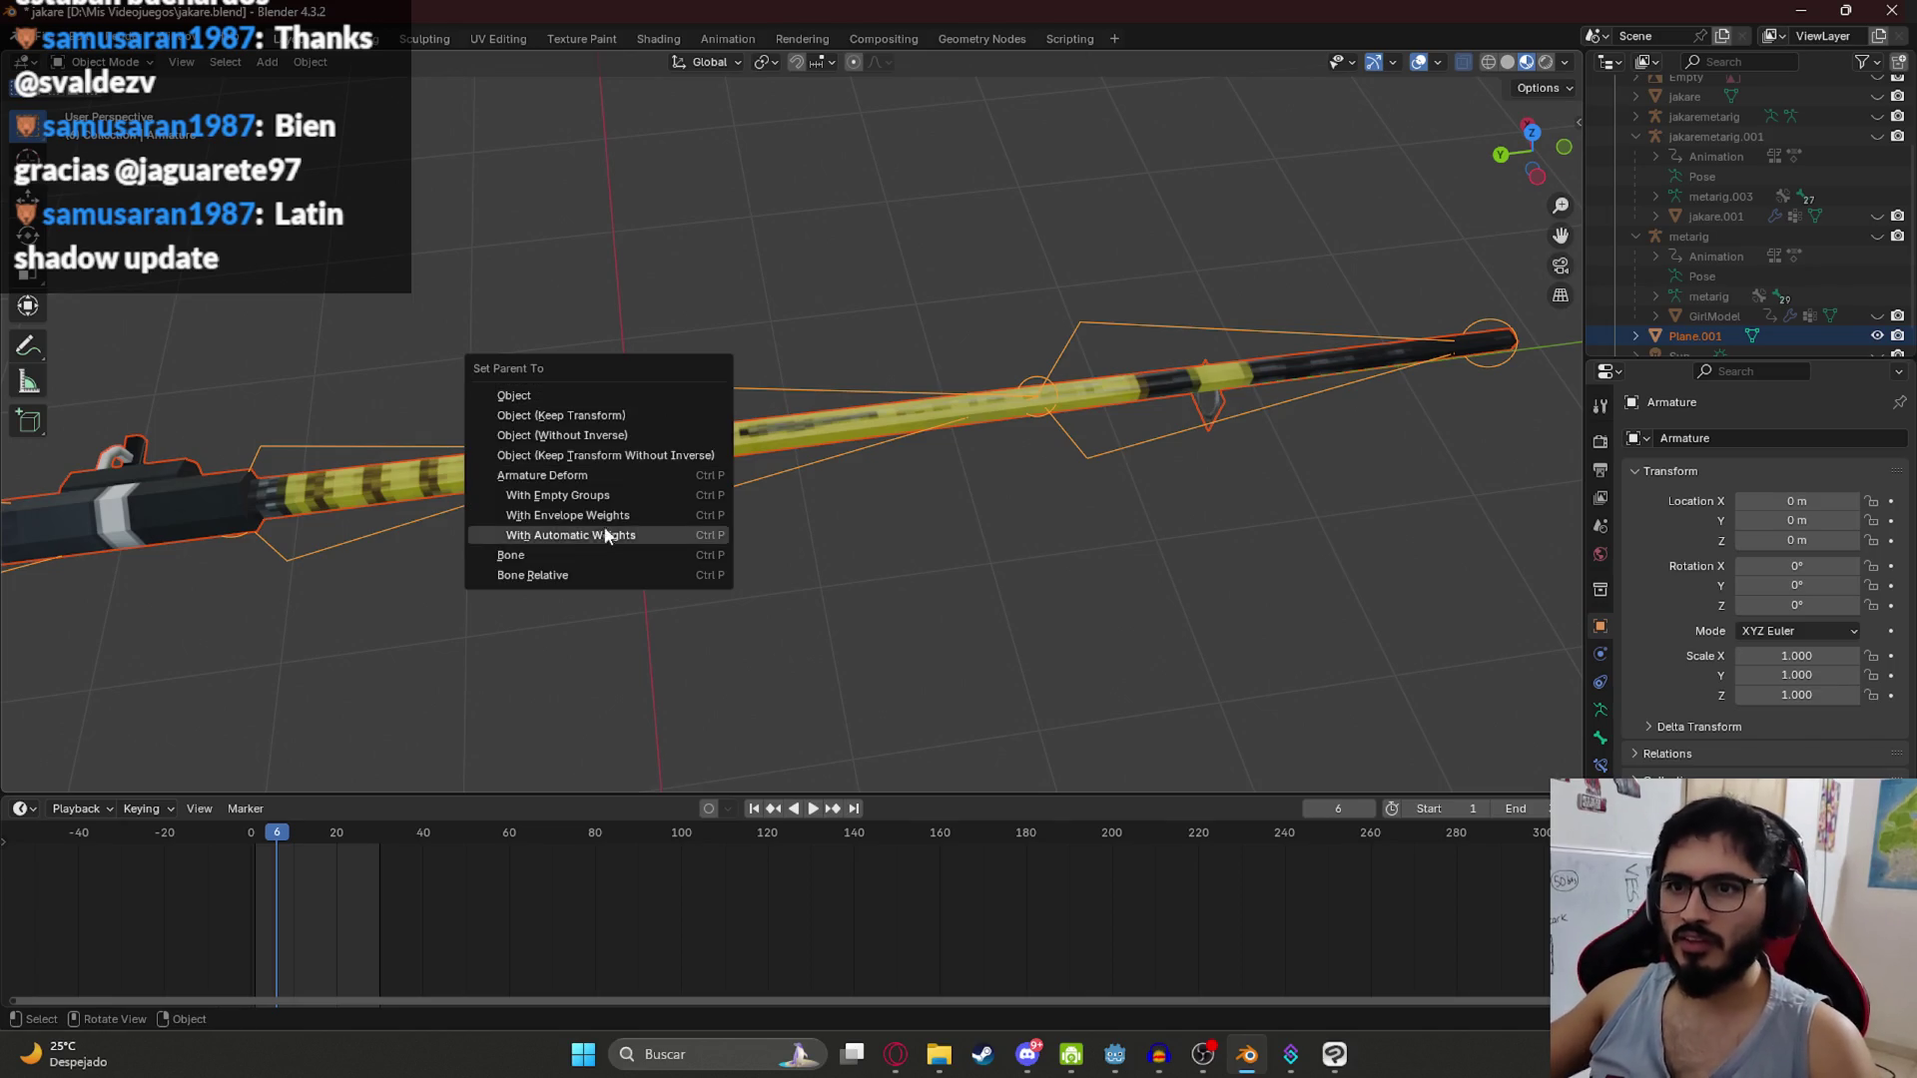
left_click(633, 535)
Step: Switch the armature to Pose Mode and select the rod's middle bone
left_click(110, 62)
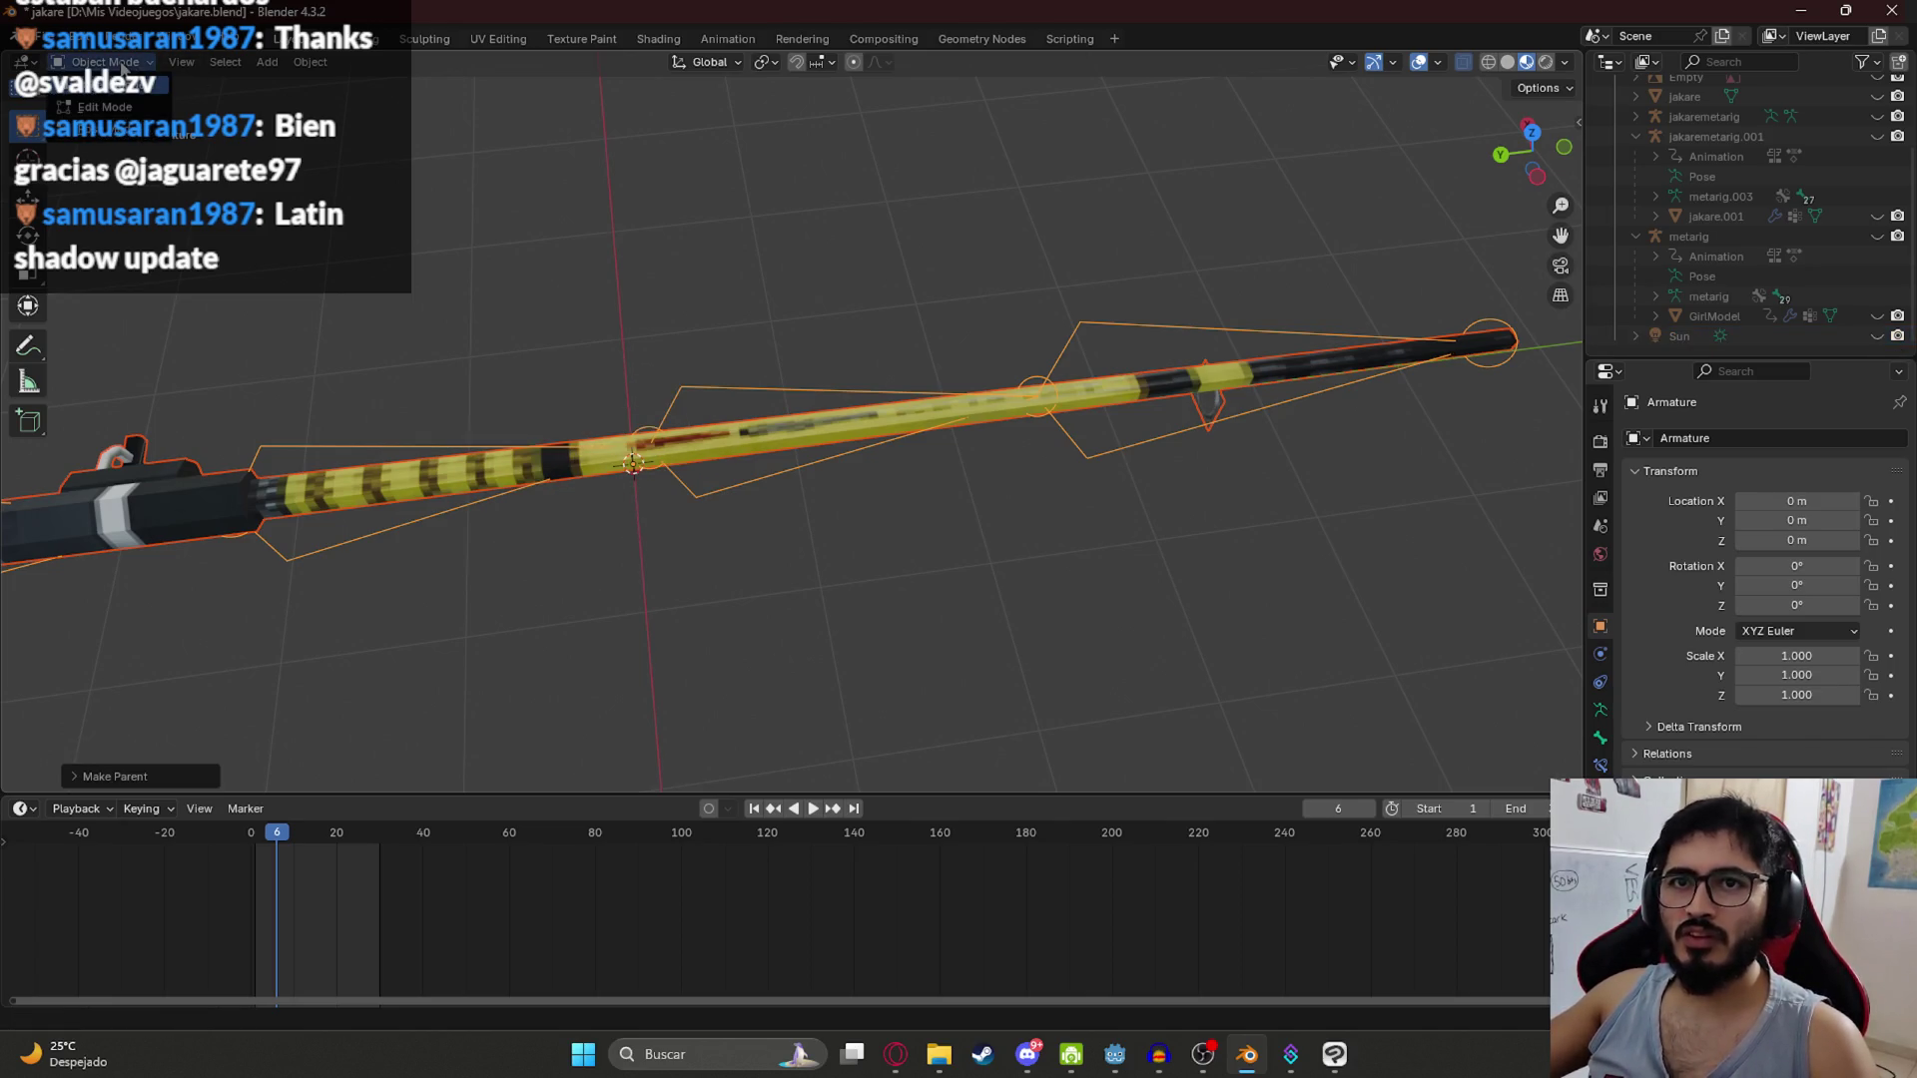
left_click(100, 113)
left_click(789, 392)
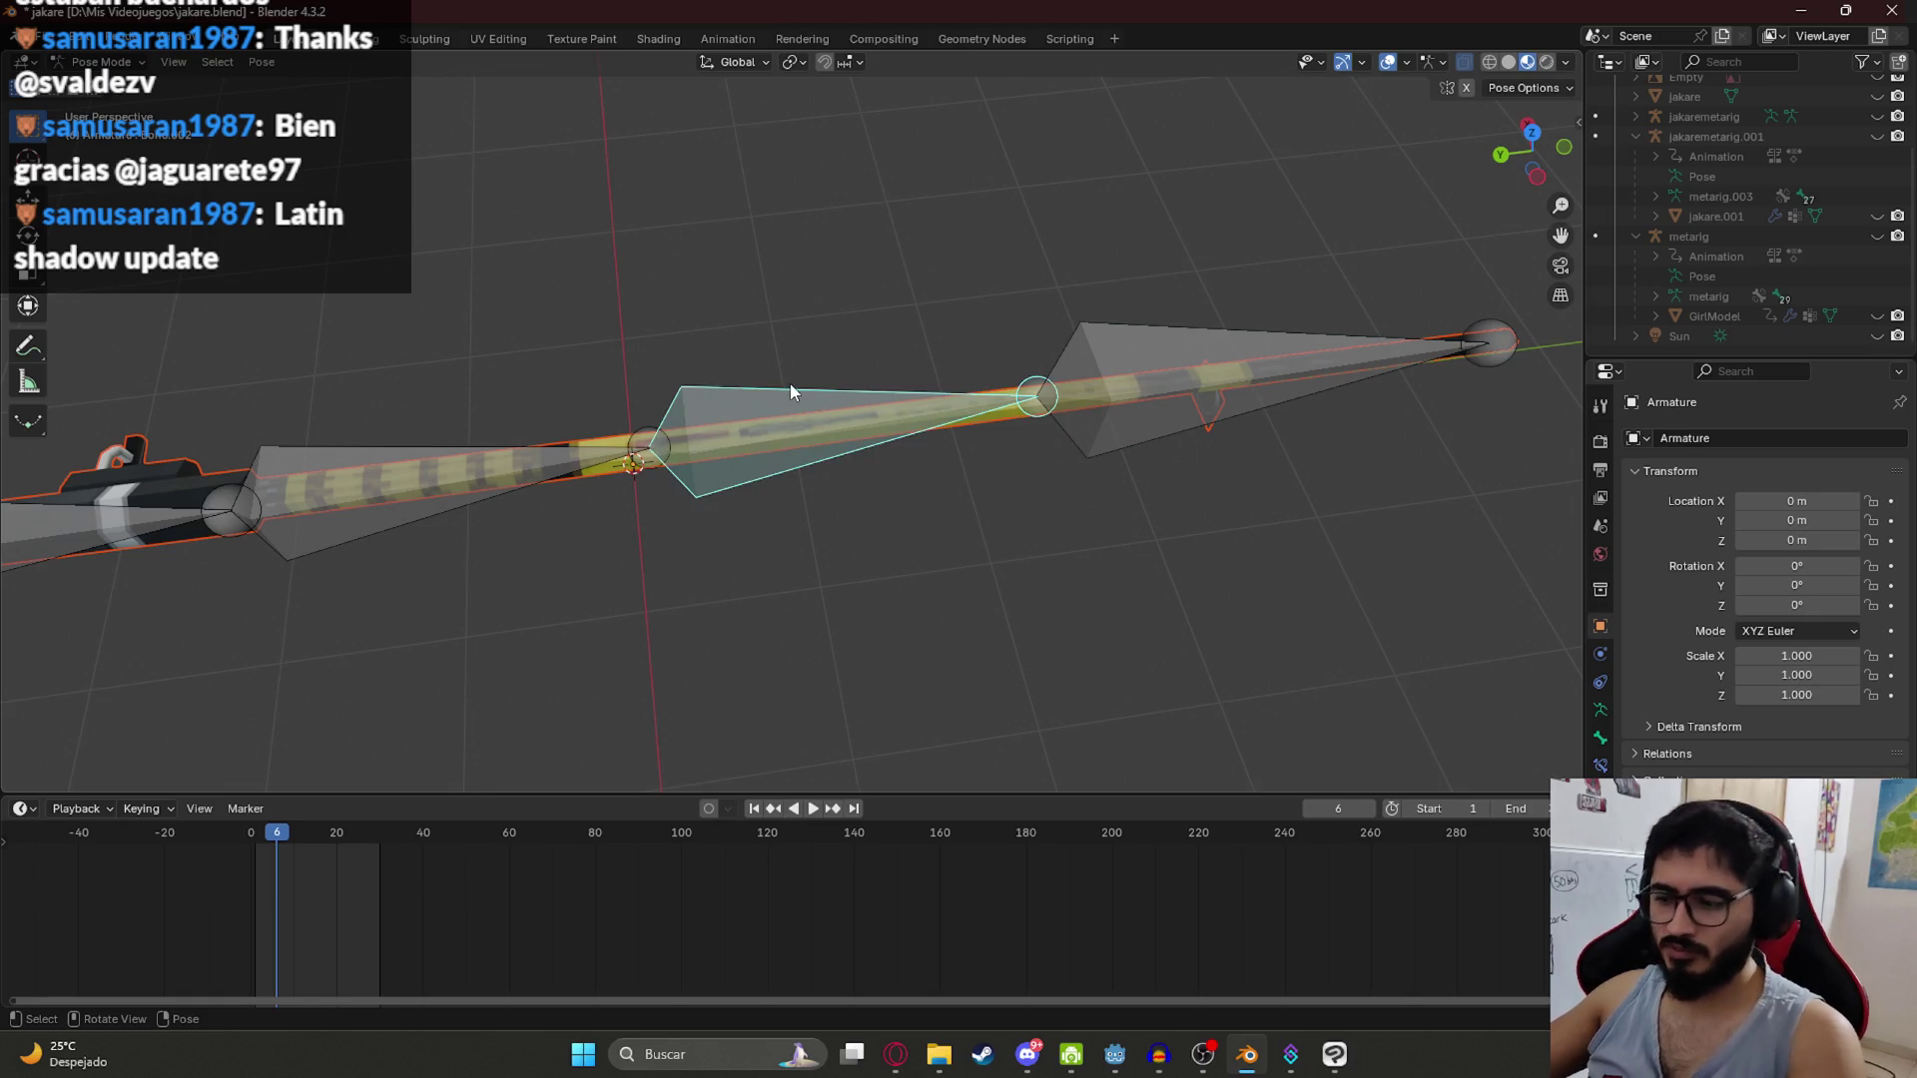
Step: From the side view, test-rotate the selected bone, then undo so the rod stays straight
key("KP_3")
key("r")
left_click(839, 264)
key("ctrl+z")
key("ctrl+z")
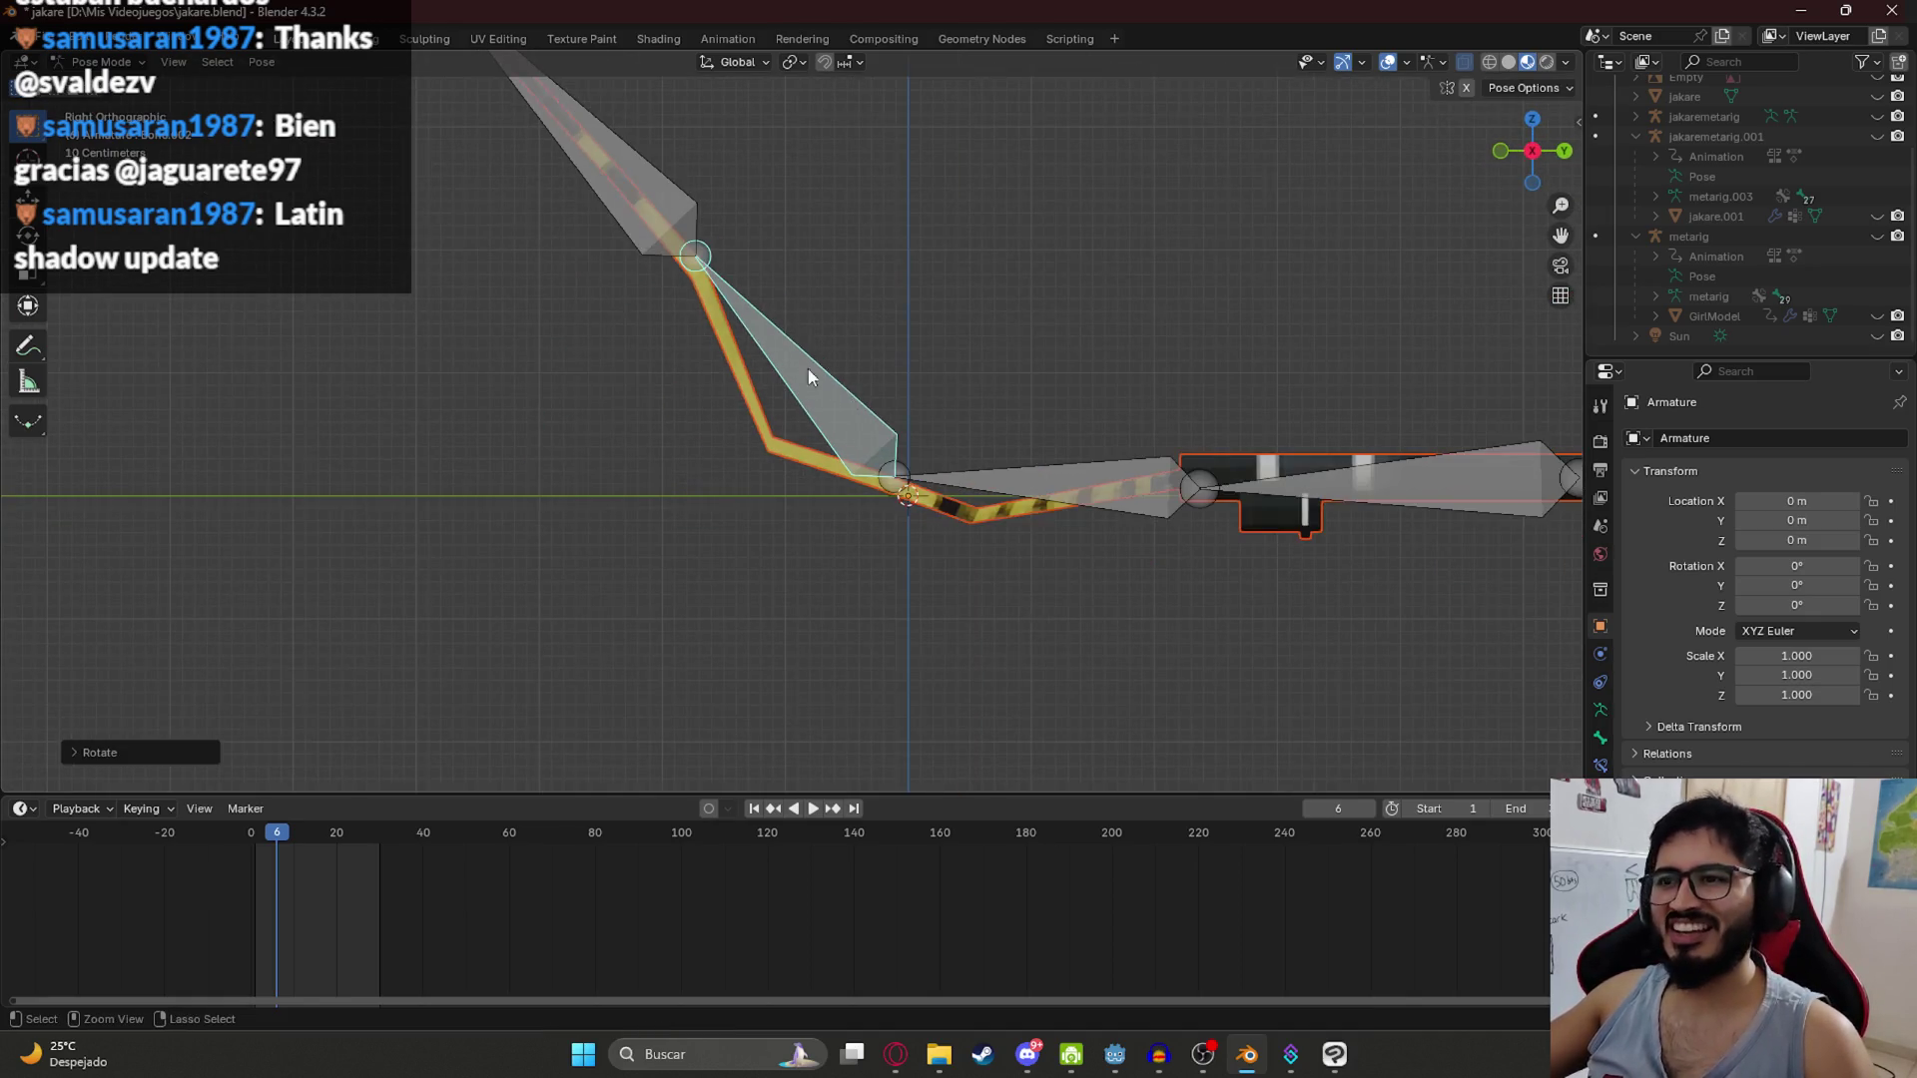
key("r")
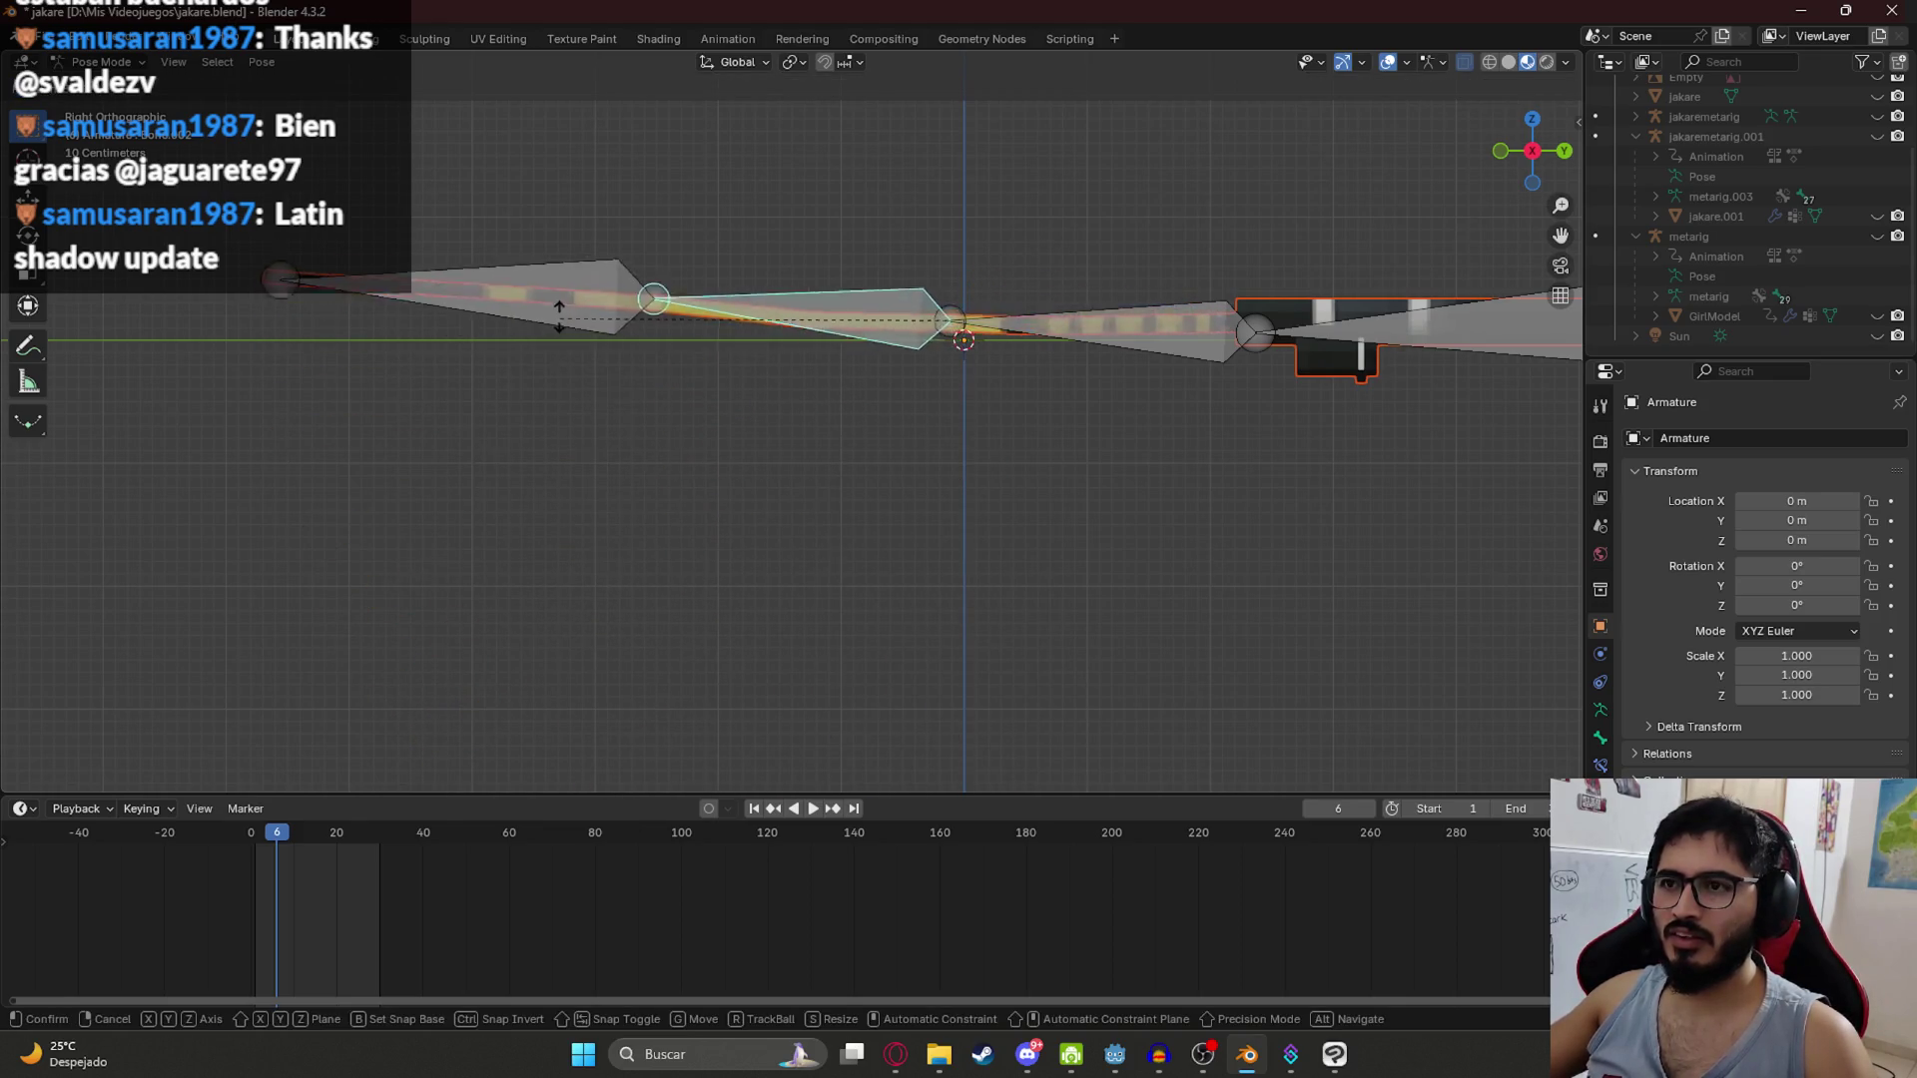
key("Escape")
Step: Rotate the bone chain to a diagonal, then cancel a further rotation to keep it straight
key("r")
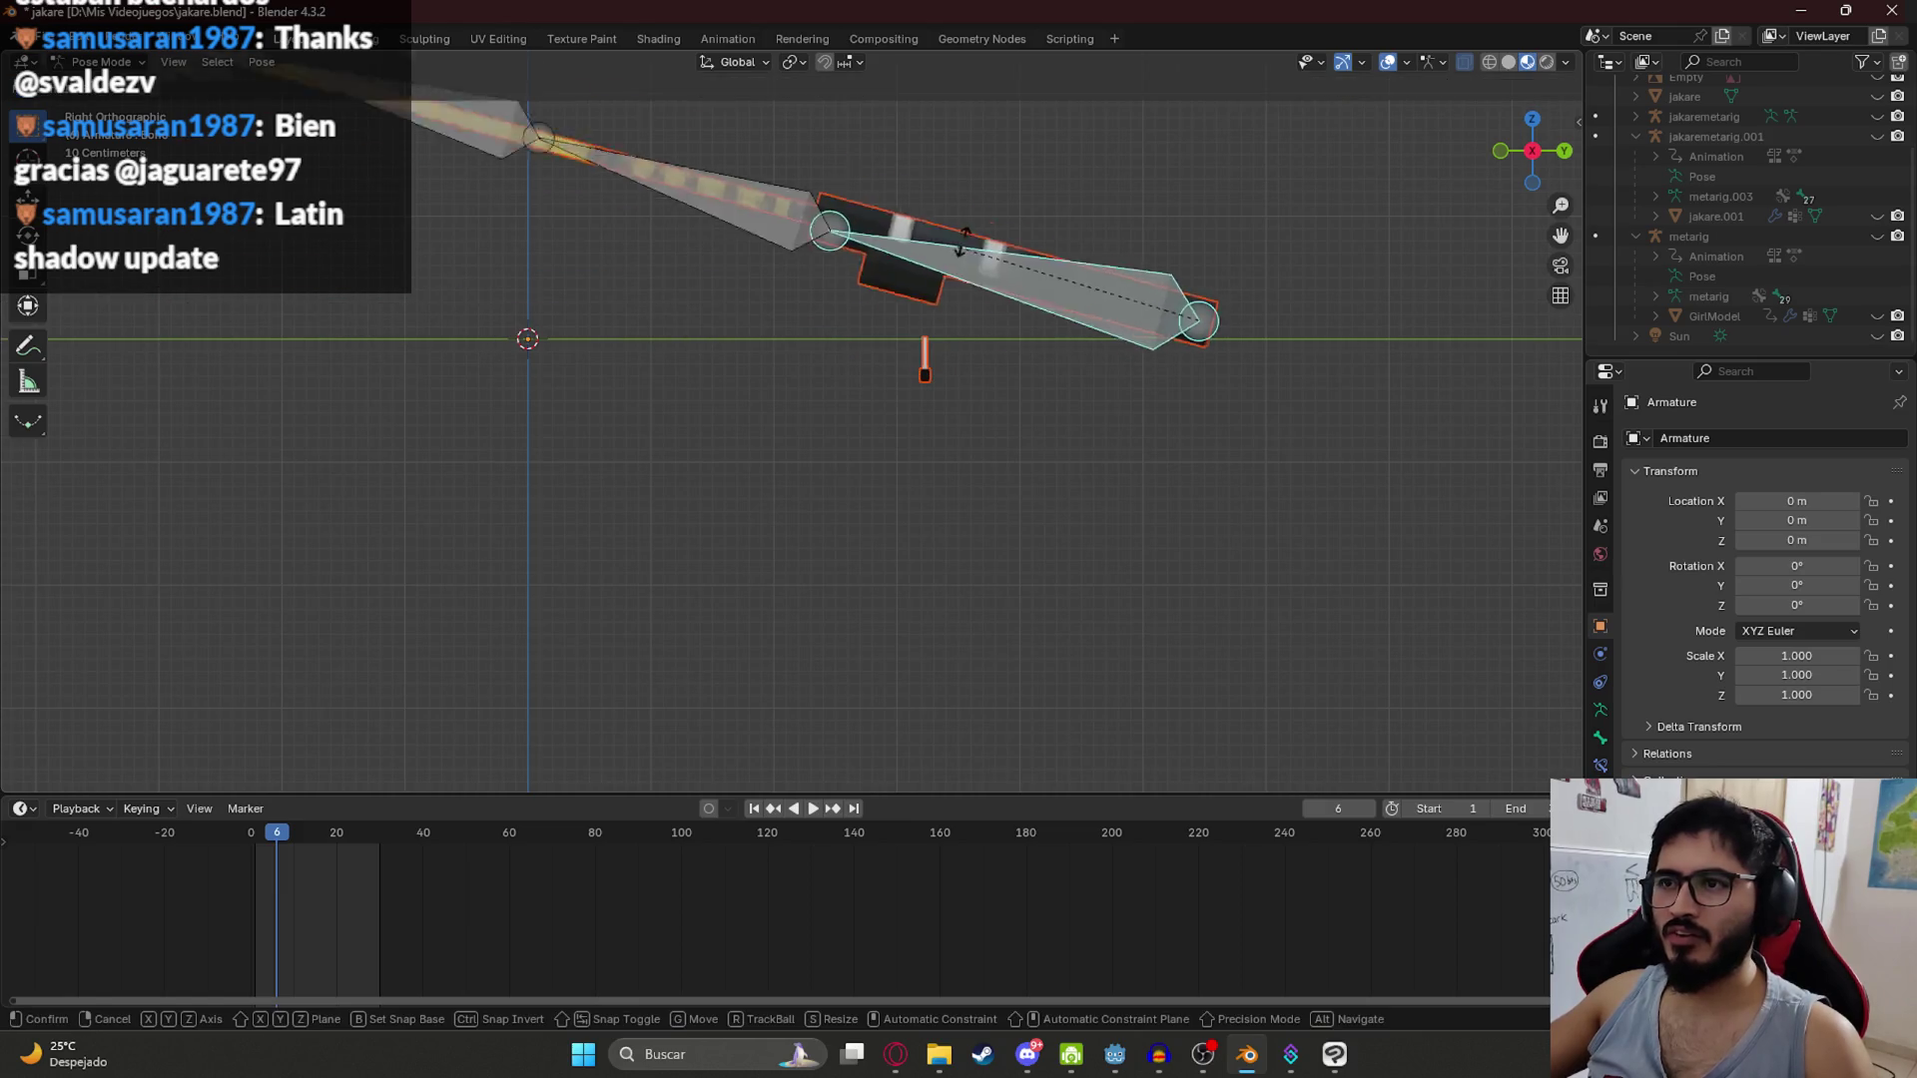
left_click(1027, 223)
key("r")
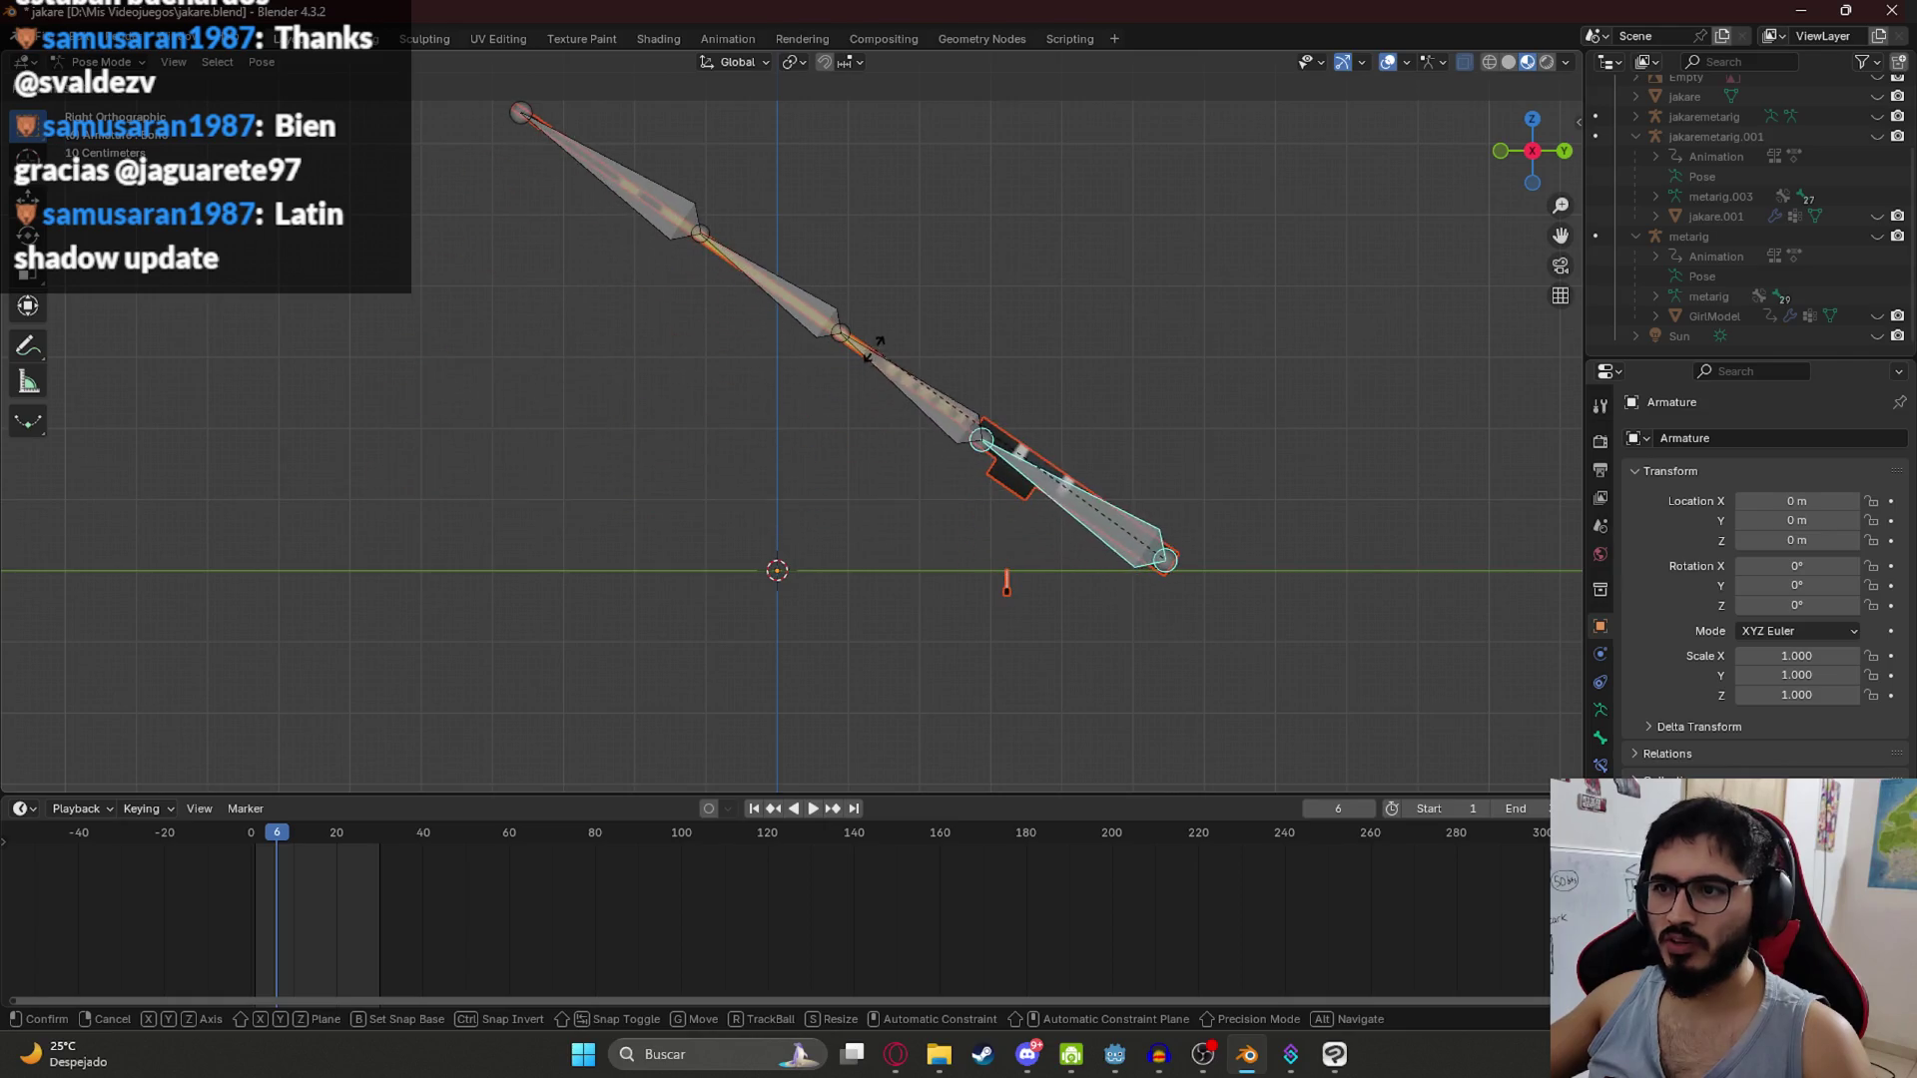
key("Escape")
scroll(898, 450, "up", 4)
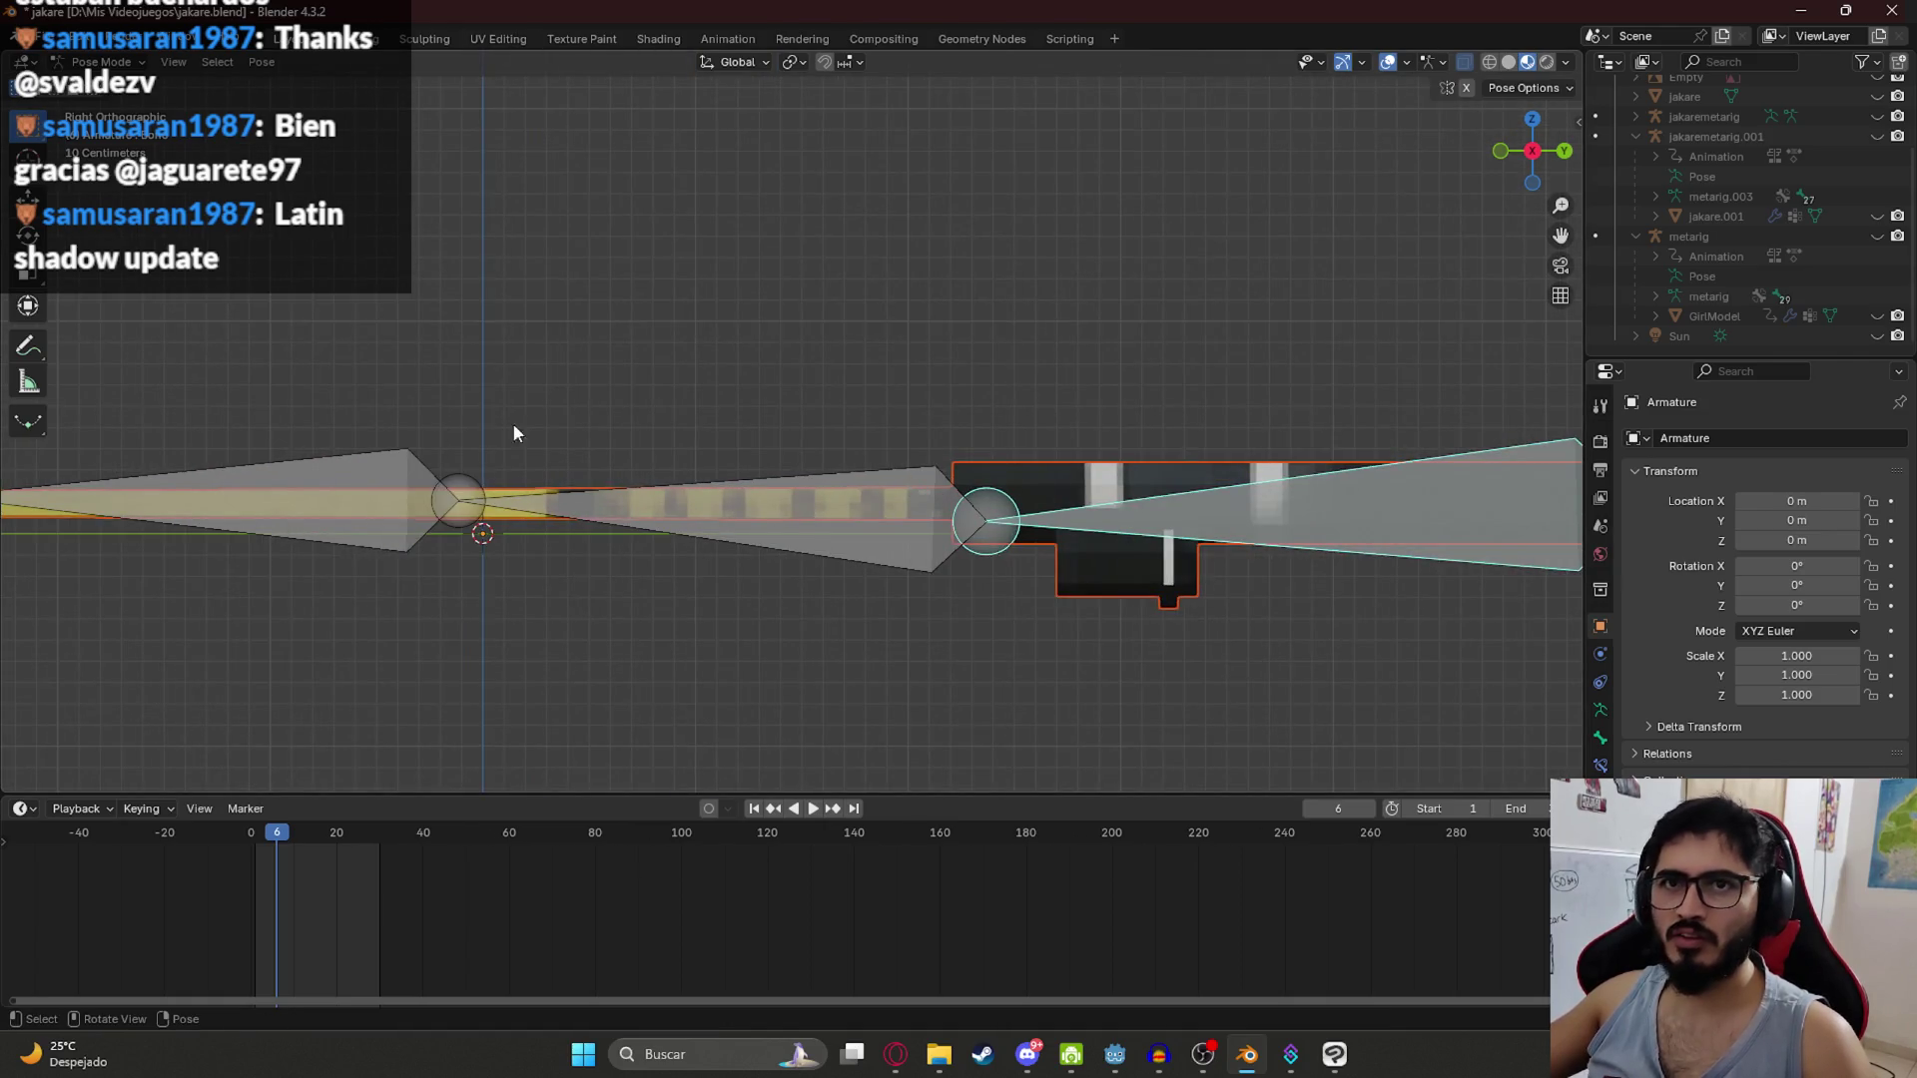
scroll(991, 466, "down", 4)
Step: Return to Object Mode with the rod mesh active alongside the armature
left_click(100, 62)
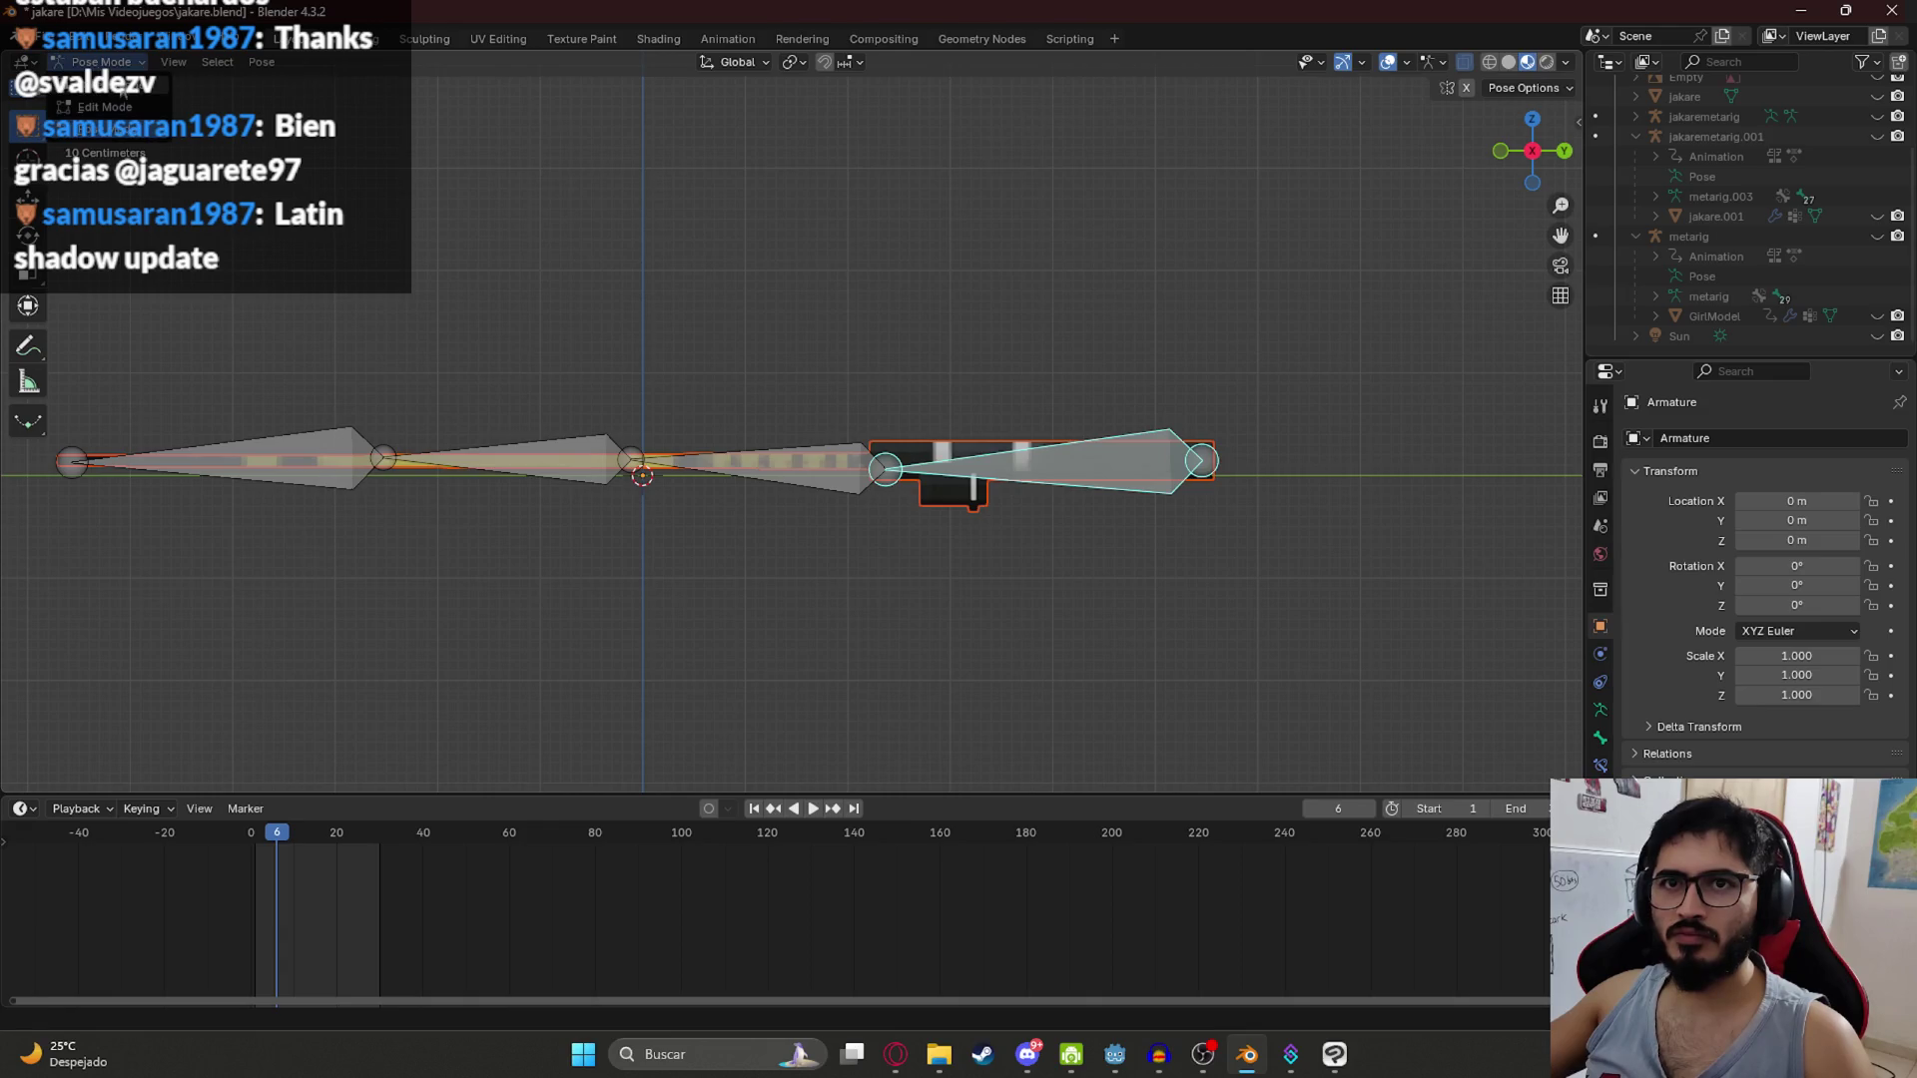
left_click(100, 84)
left_click(889, 439, "shift")
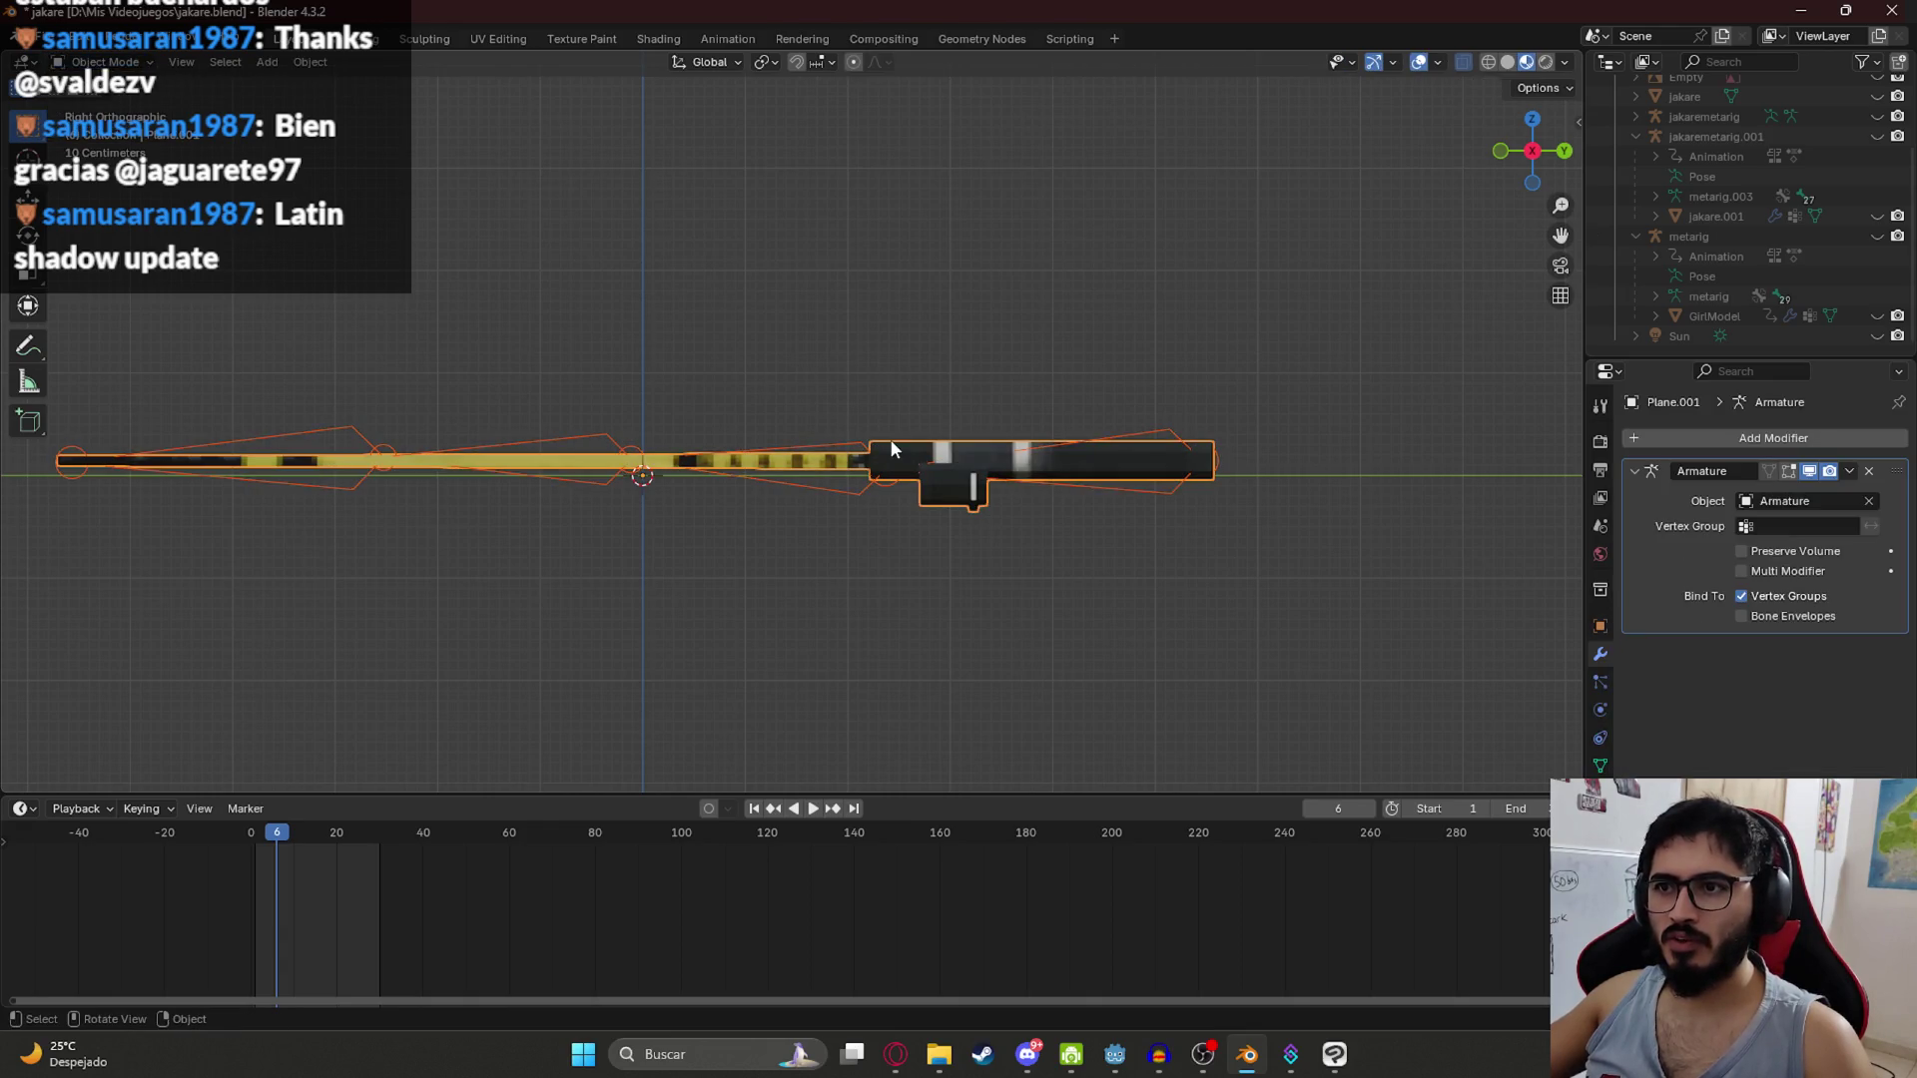
key("alt+Tab")
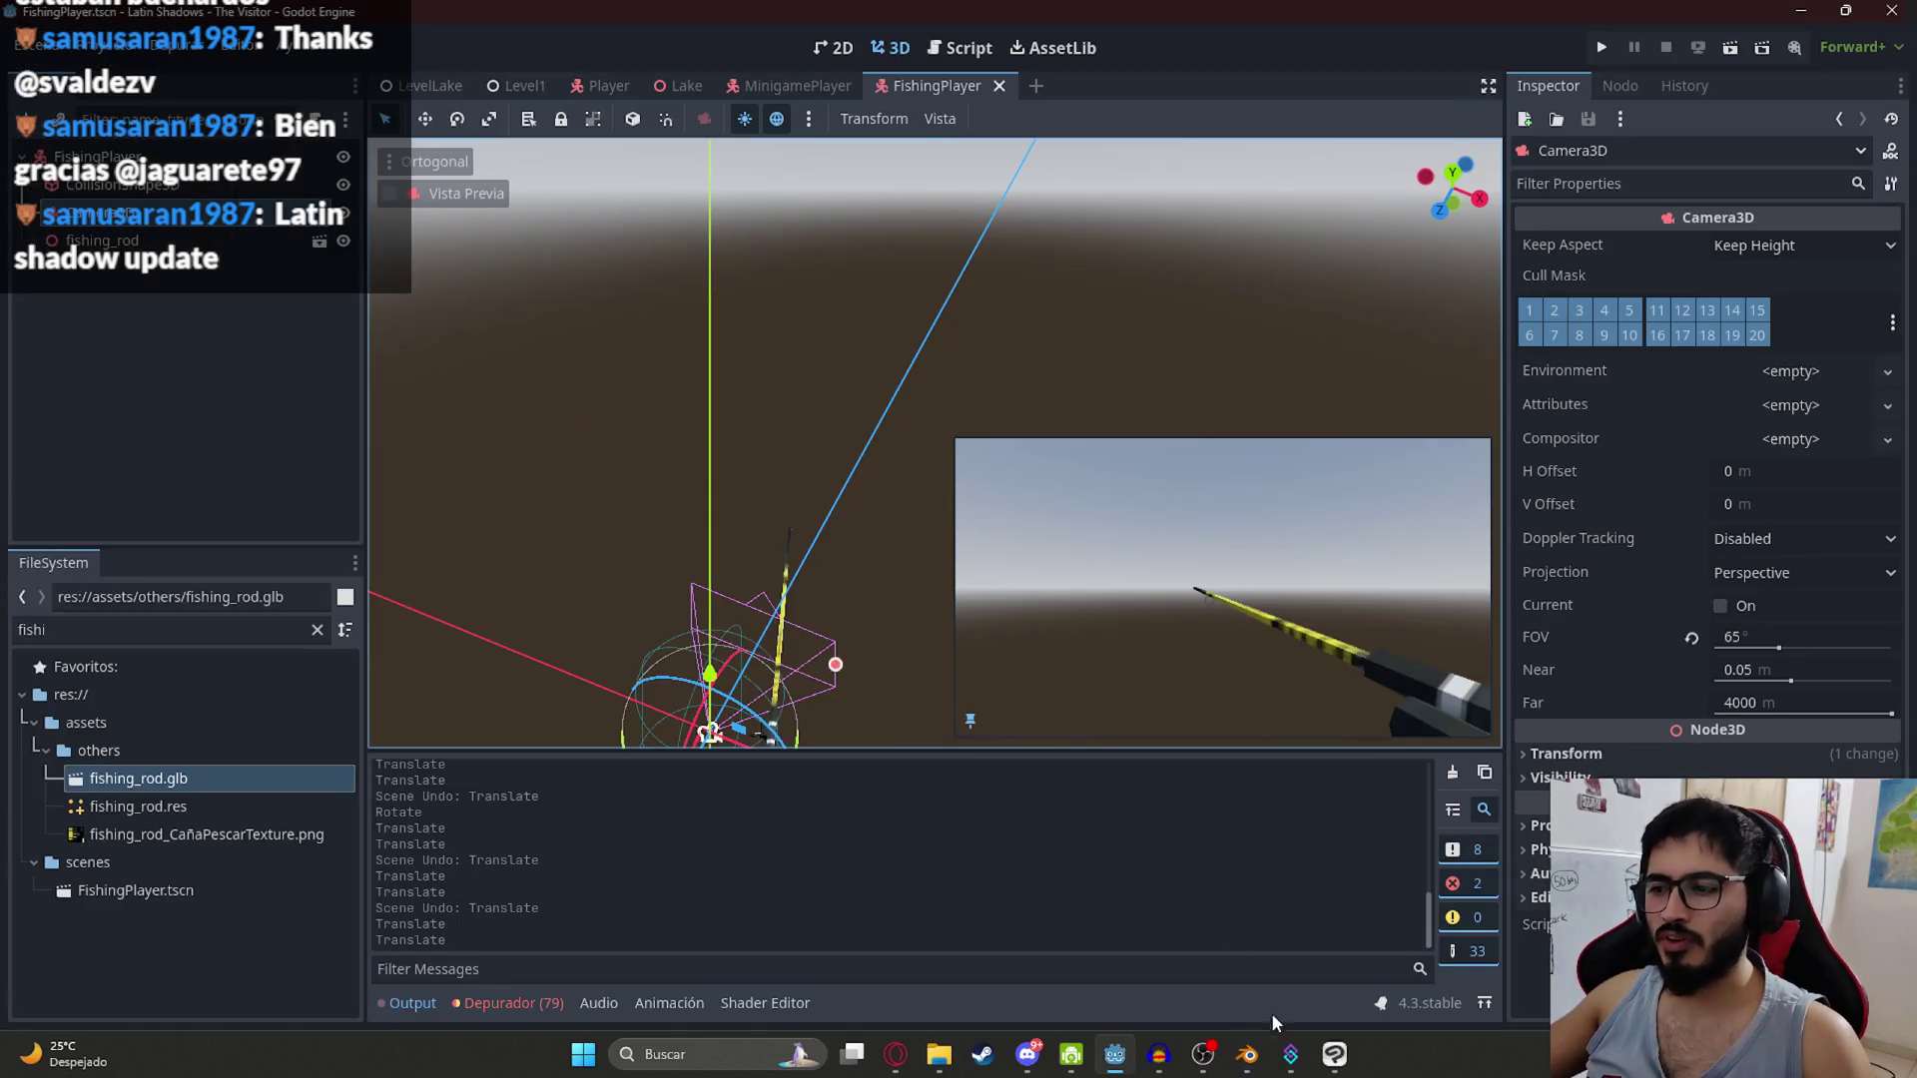
left_click(1247, 1054)
key("ctrl+Tab")
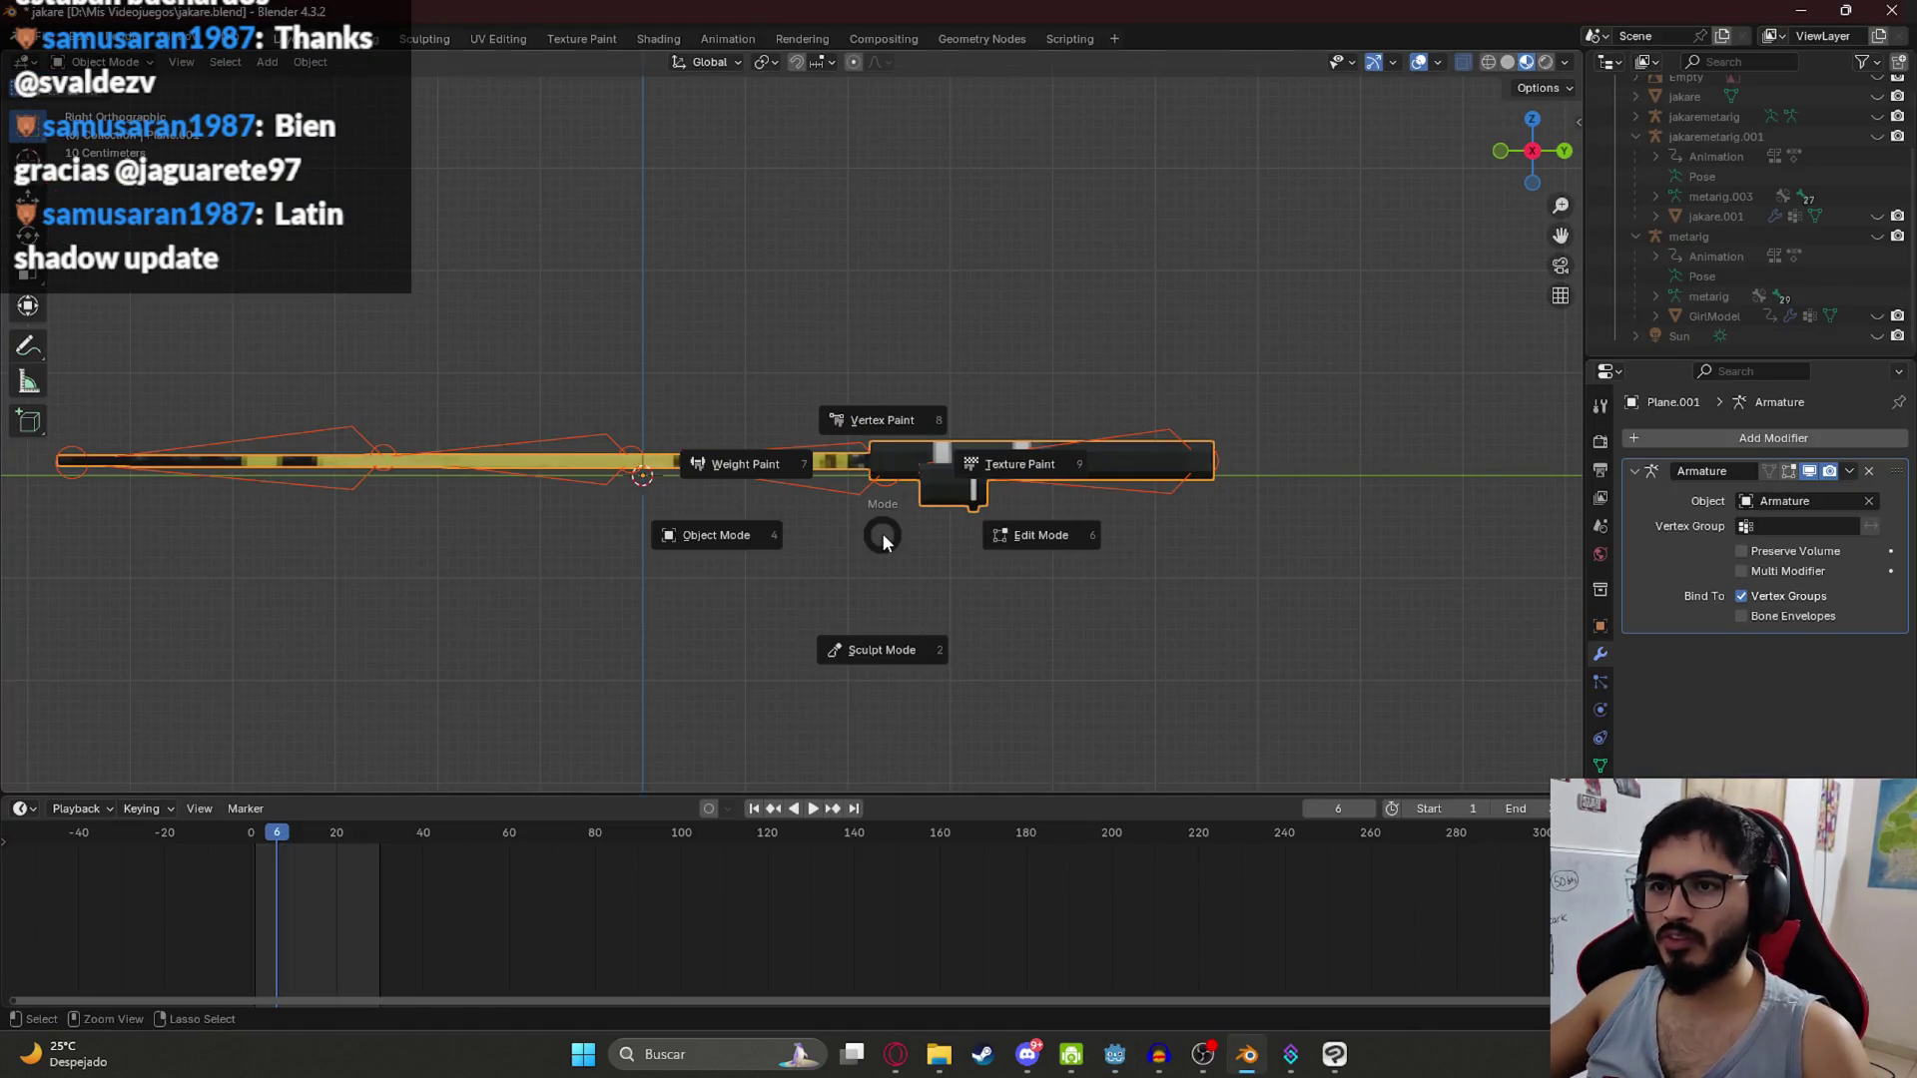
Step: Enter Weight Paint on the rod mesh and select the end bone to view its weights
left_click(769, 483)
left_click(974, 441, "ctrl")
scroll(1009, 502, "down", 3)
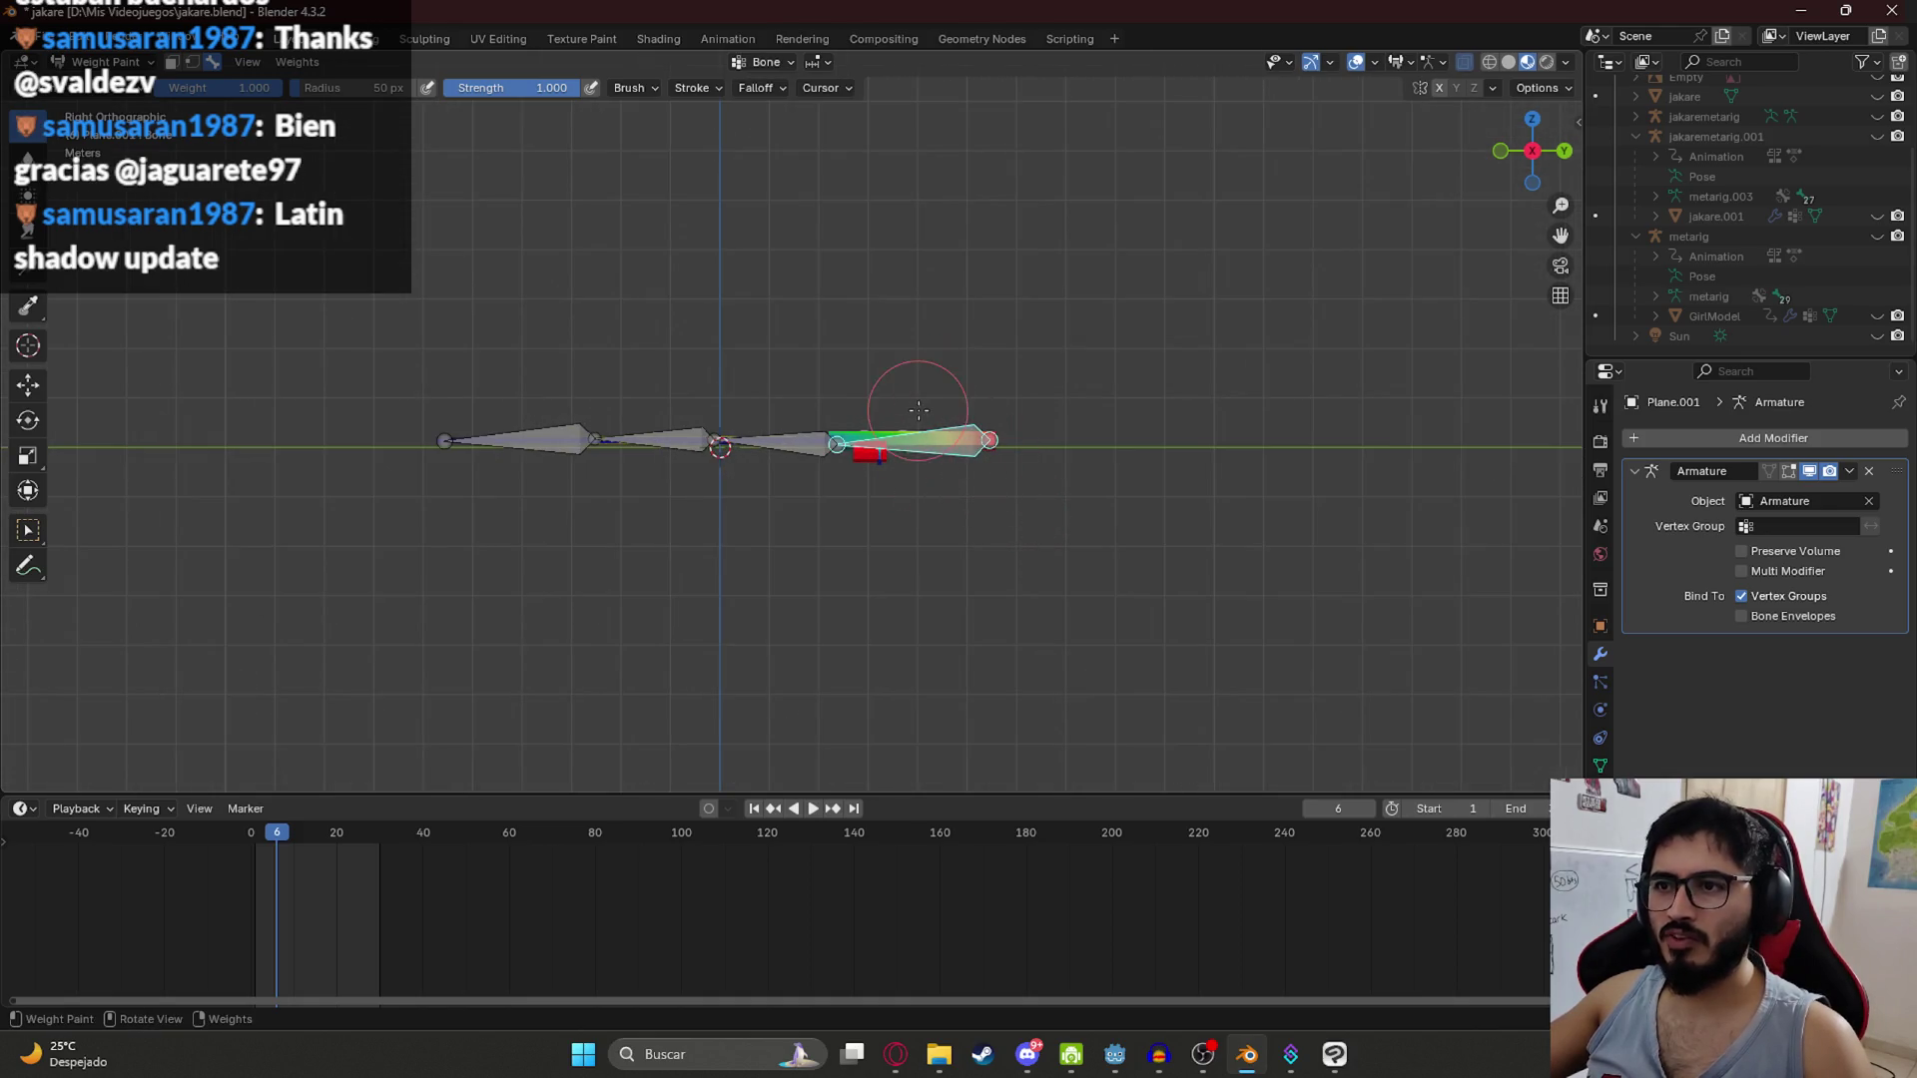
scroll(899, 440, "up", 3)
left_click_drag(959, 430, 988, 487)
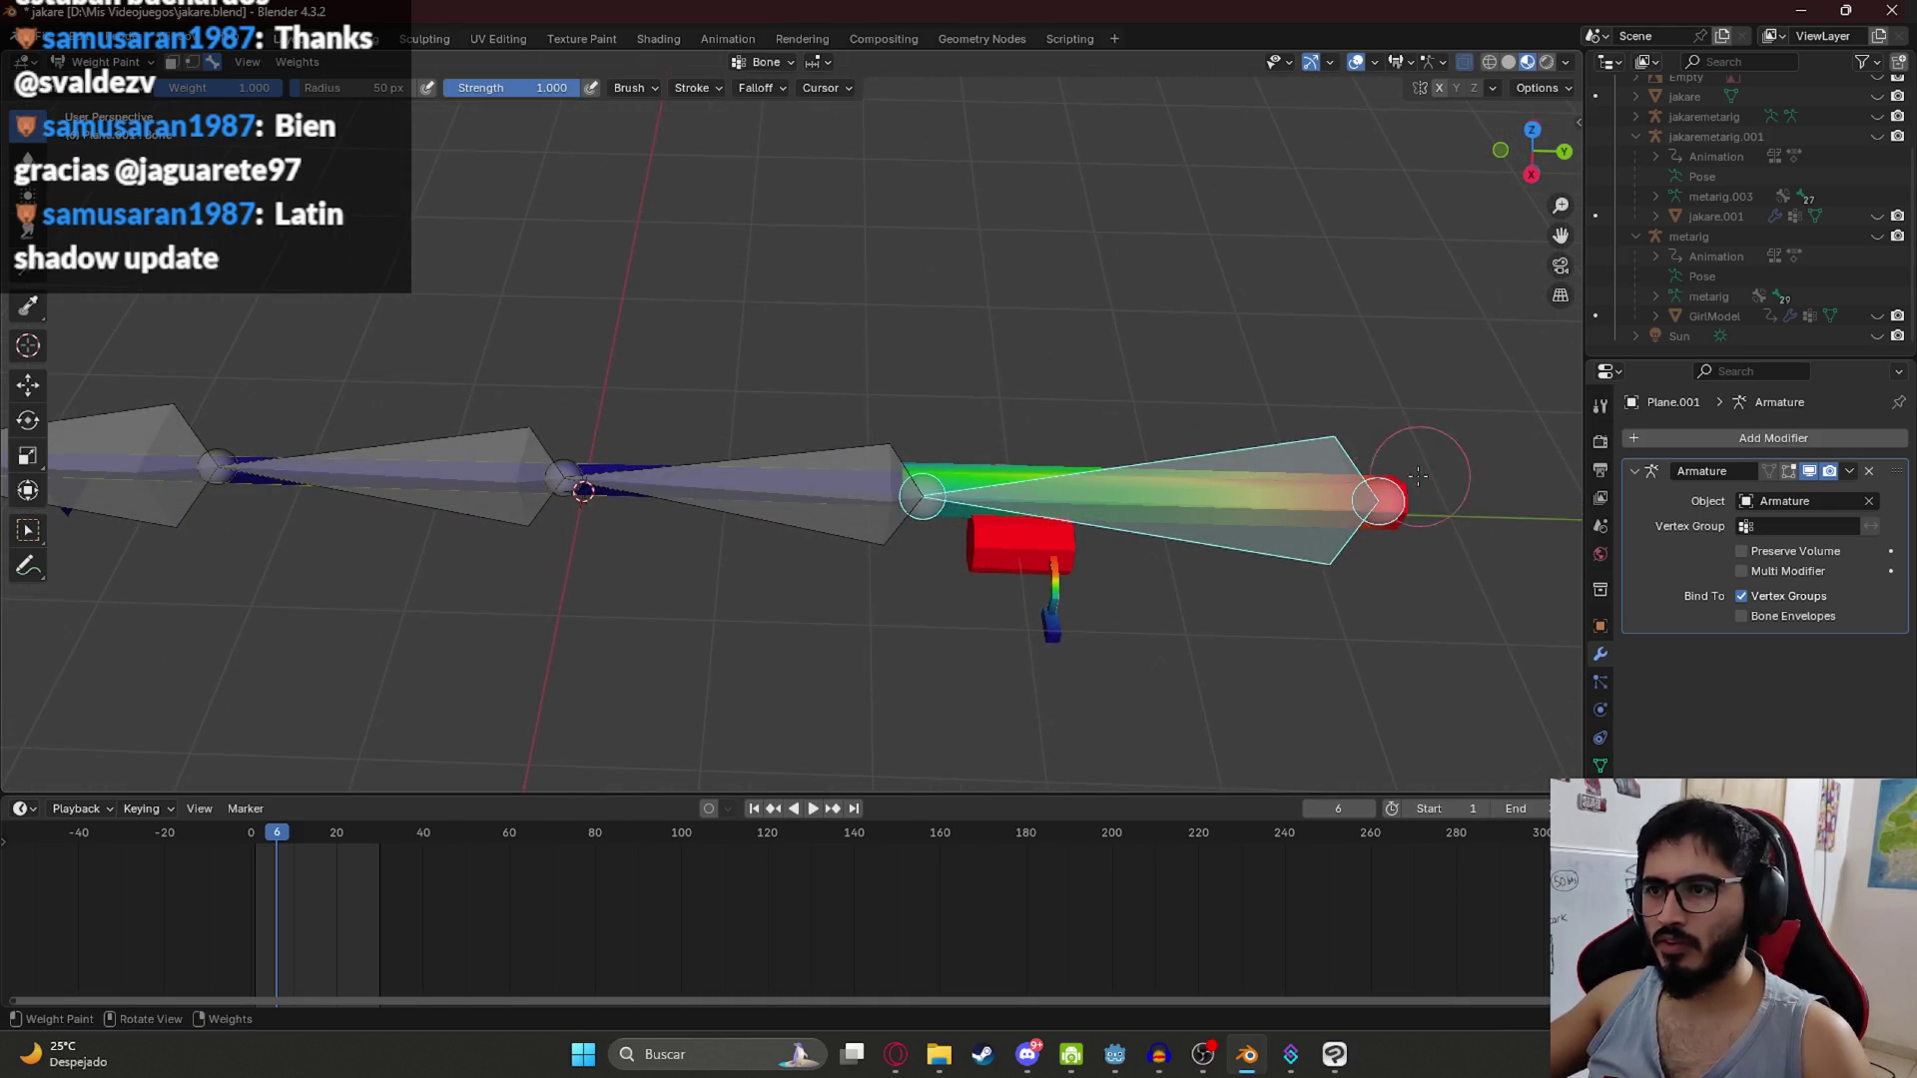
scroll(1106, 516, "down", 2)
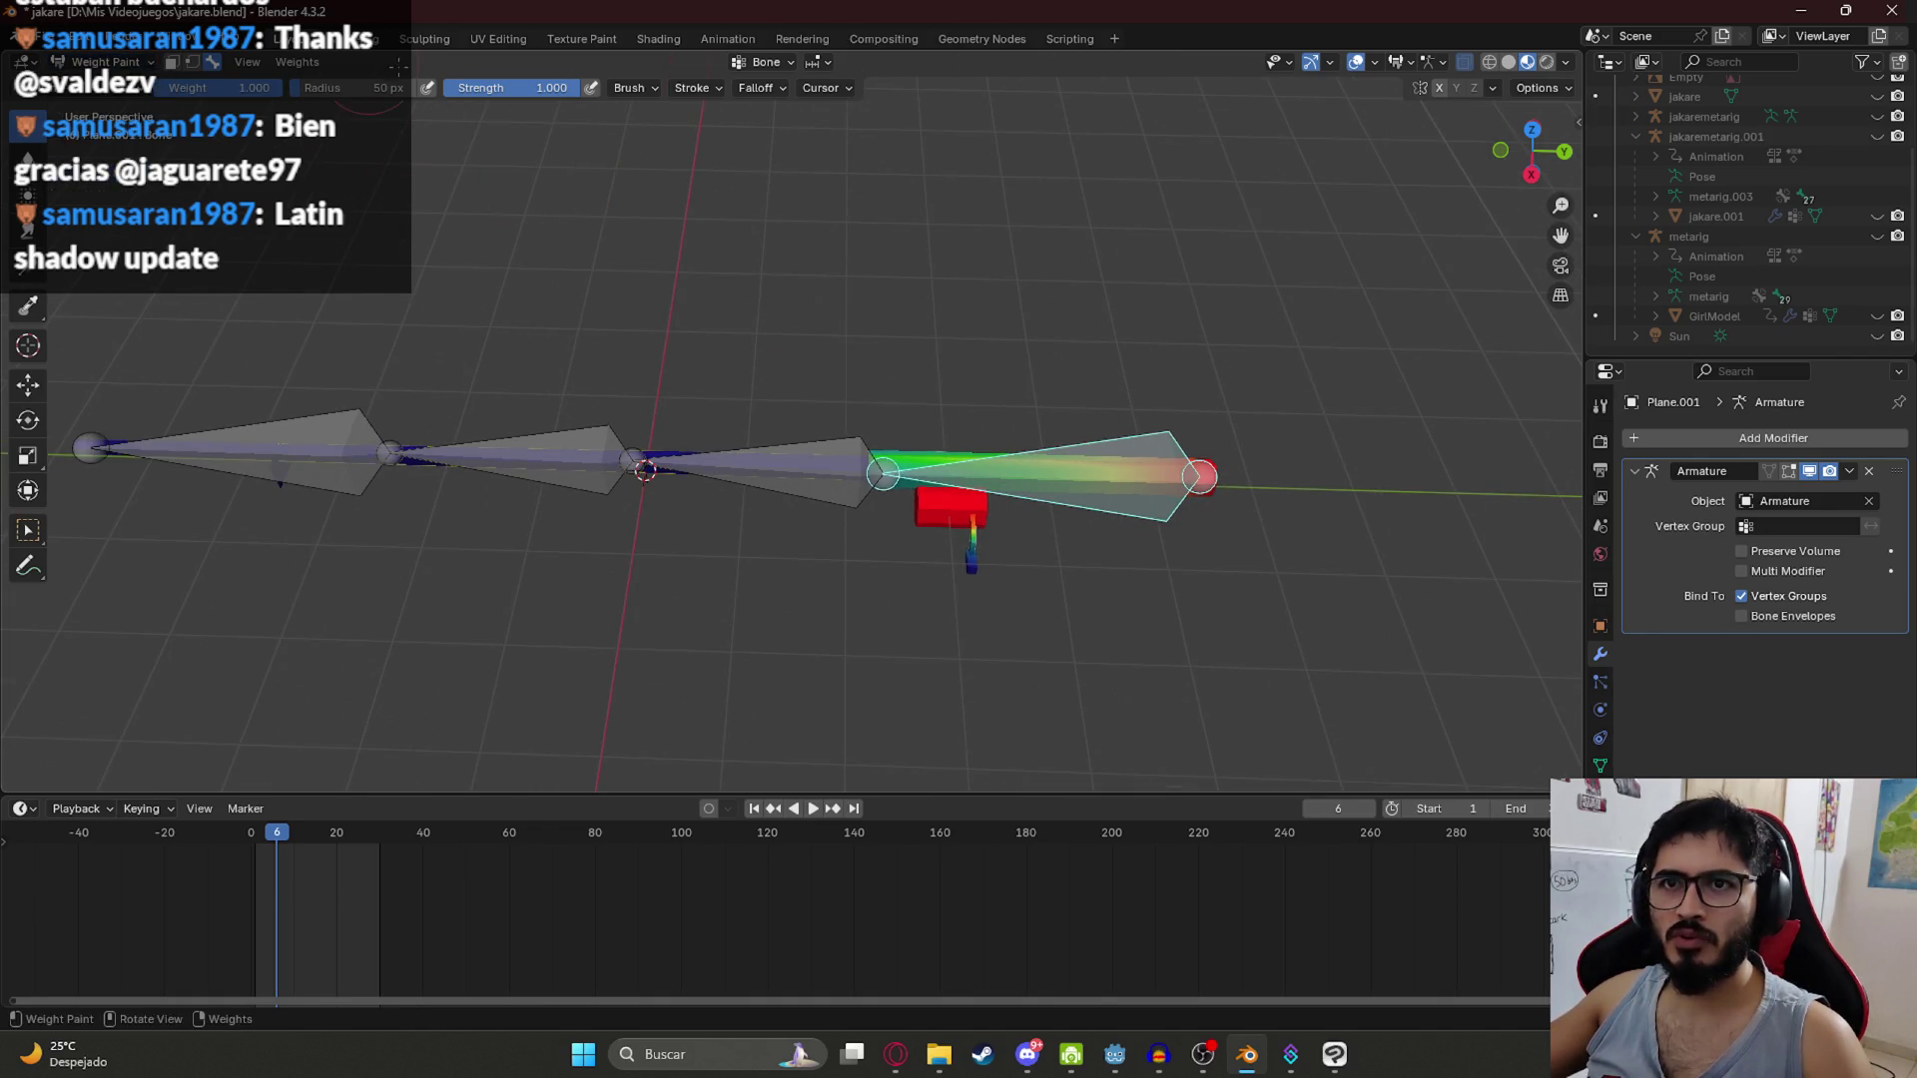
Step: Choose a weight brush and paint full weight onto the small vertical strip
left_click(100, 88)
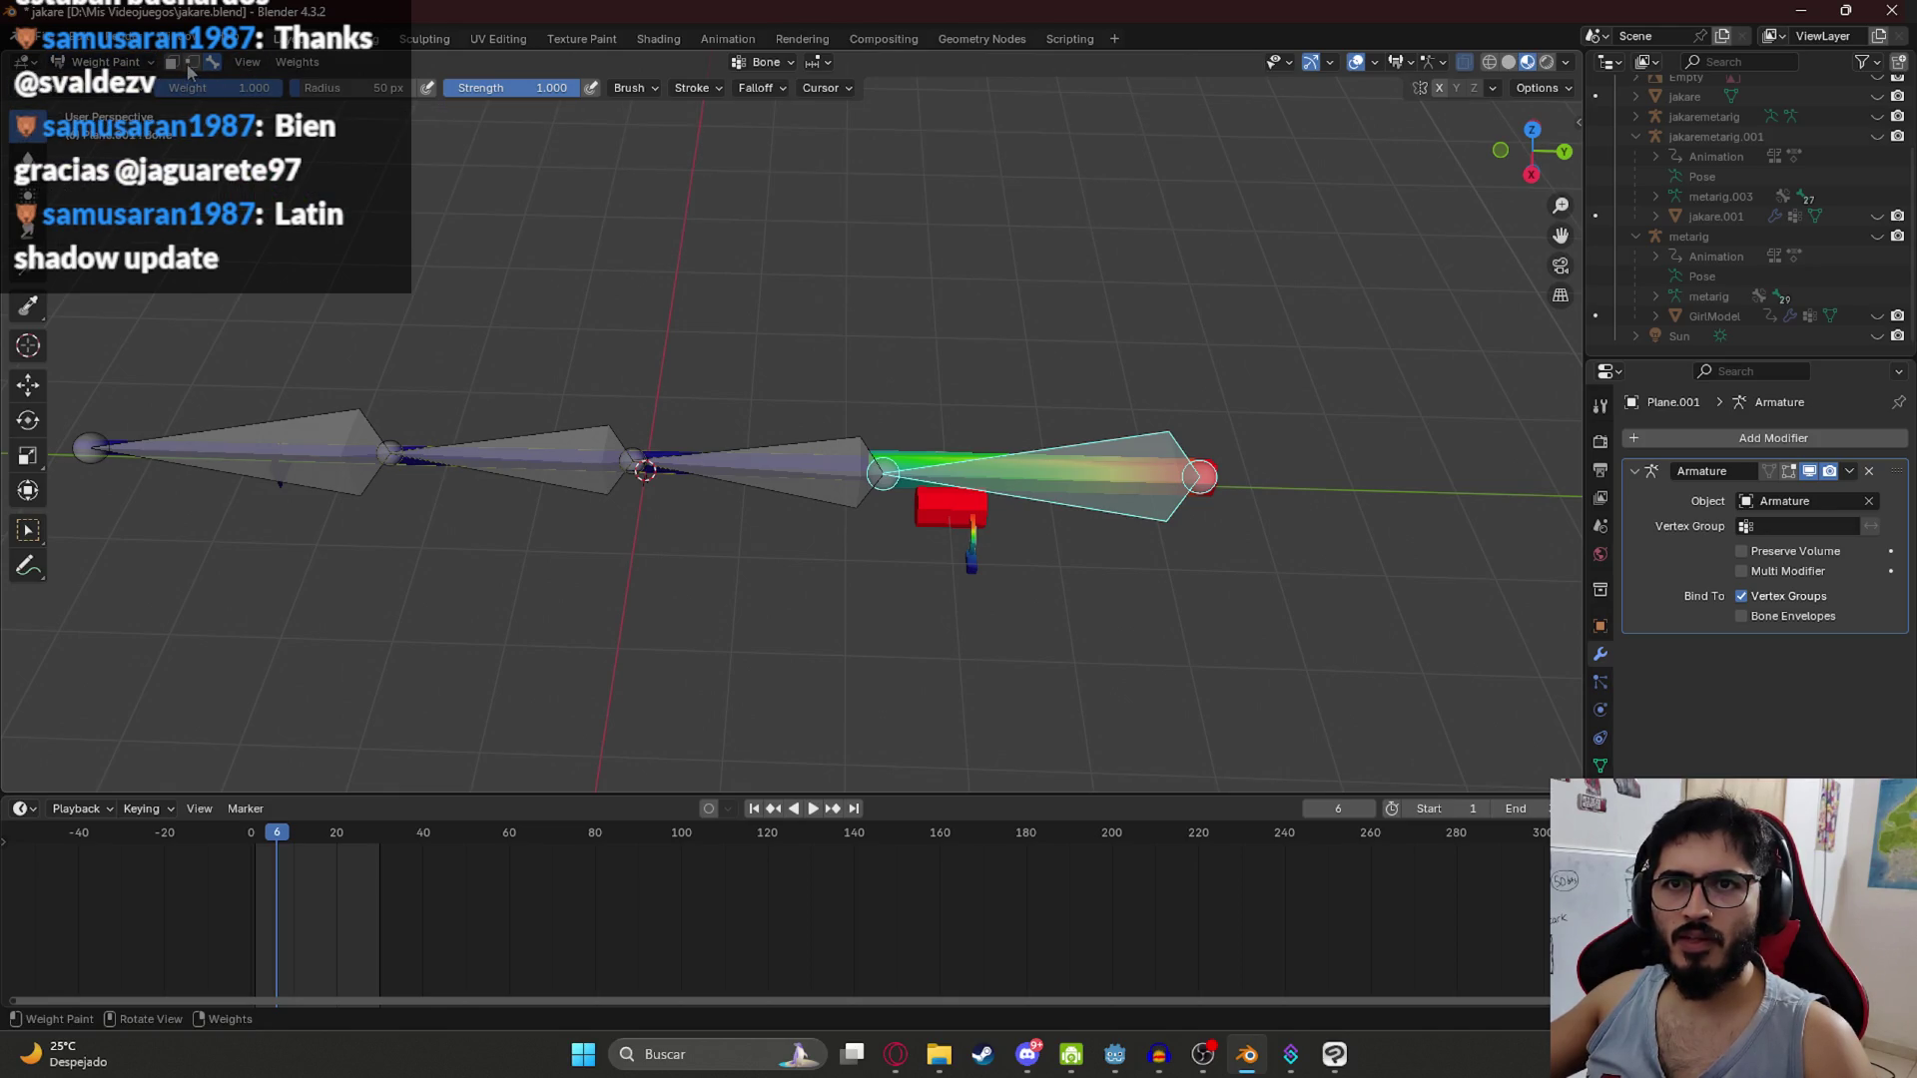
scroll(928, 430, "down", 5)
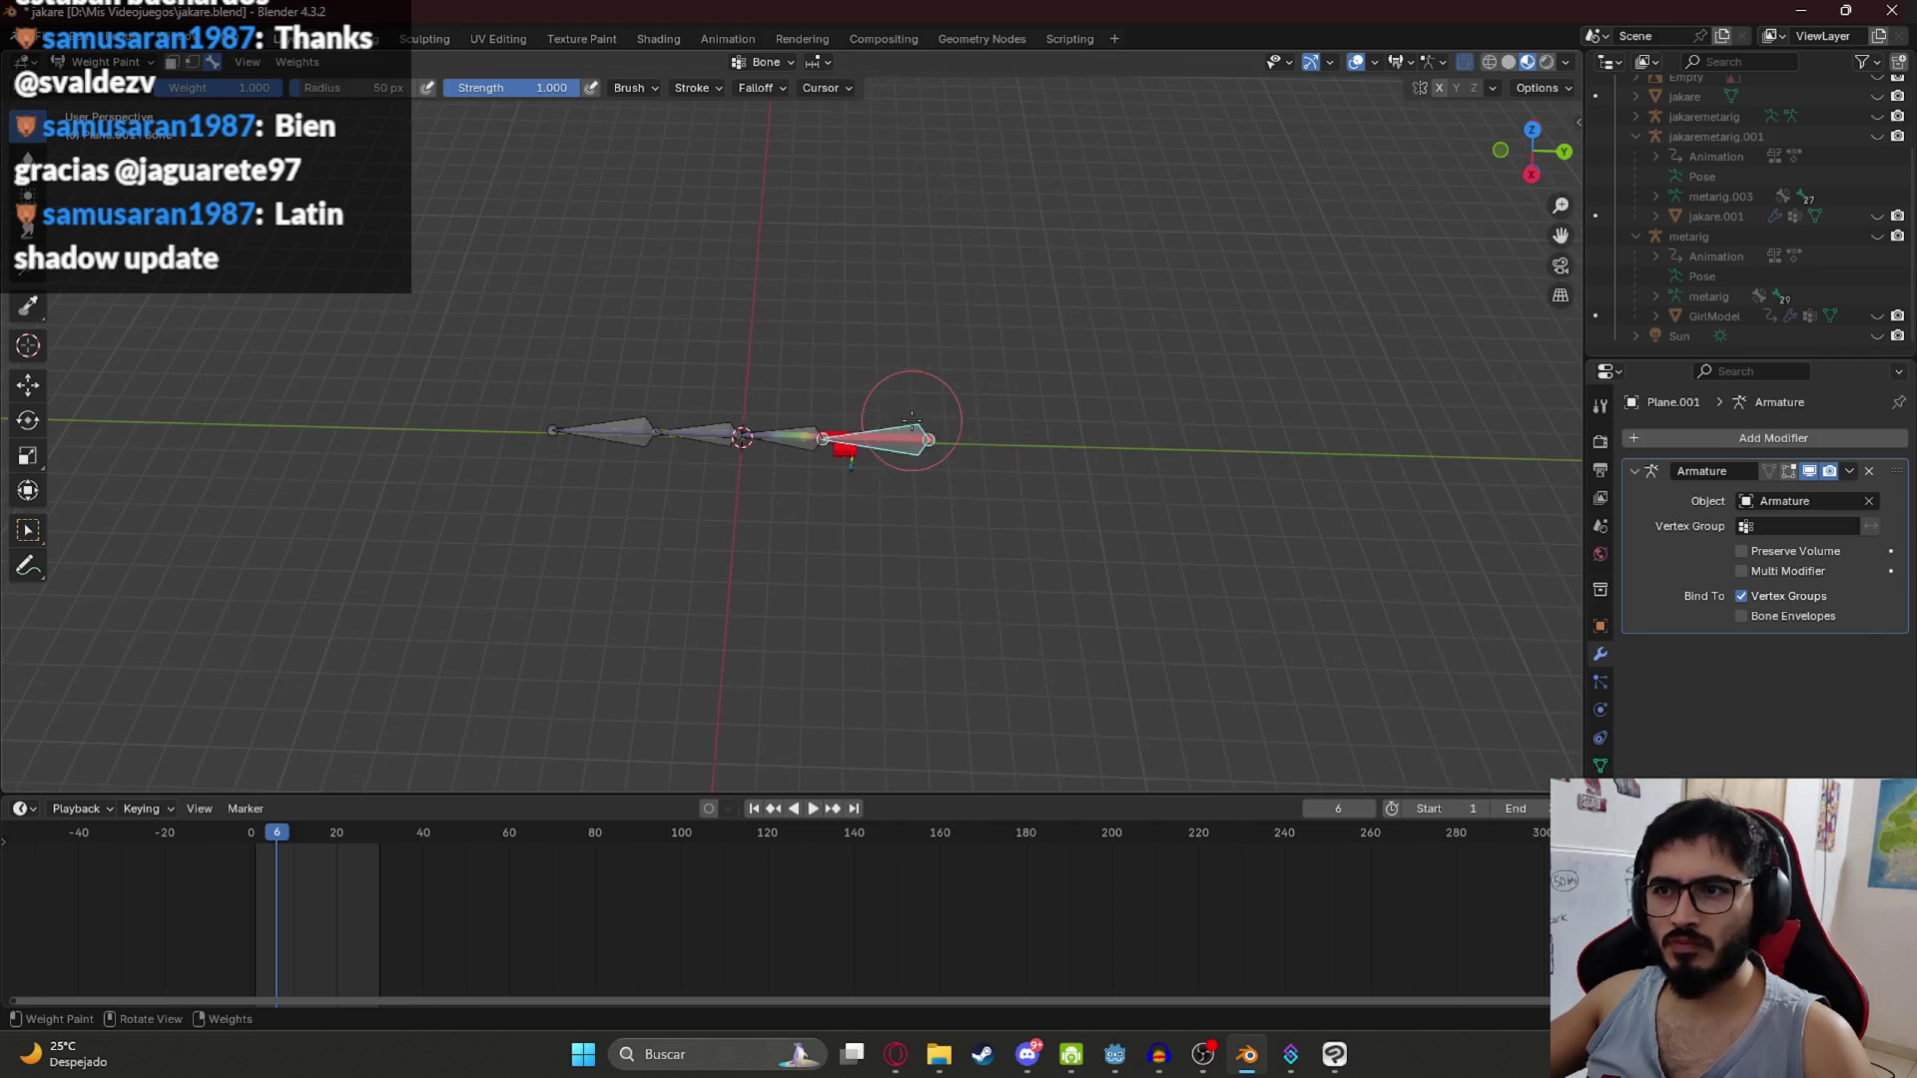
scroll(949, 445, "up", 3)
left_click_drag(663, 548, 813, 458)
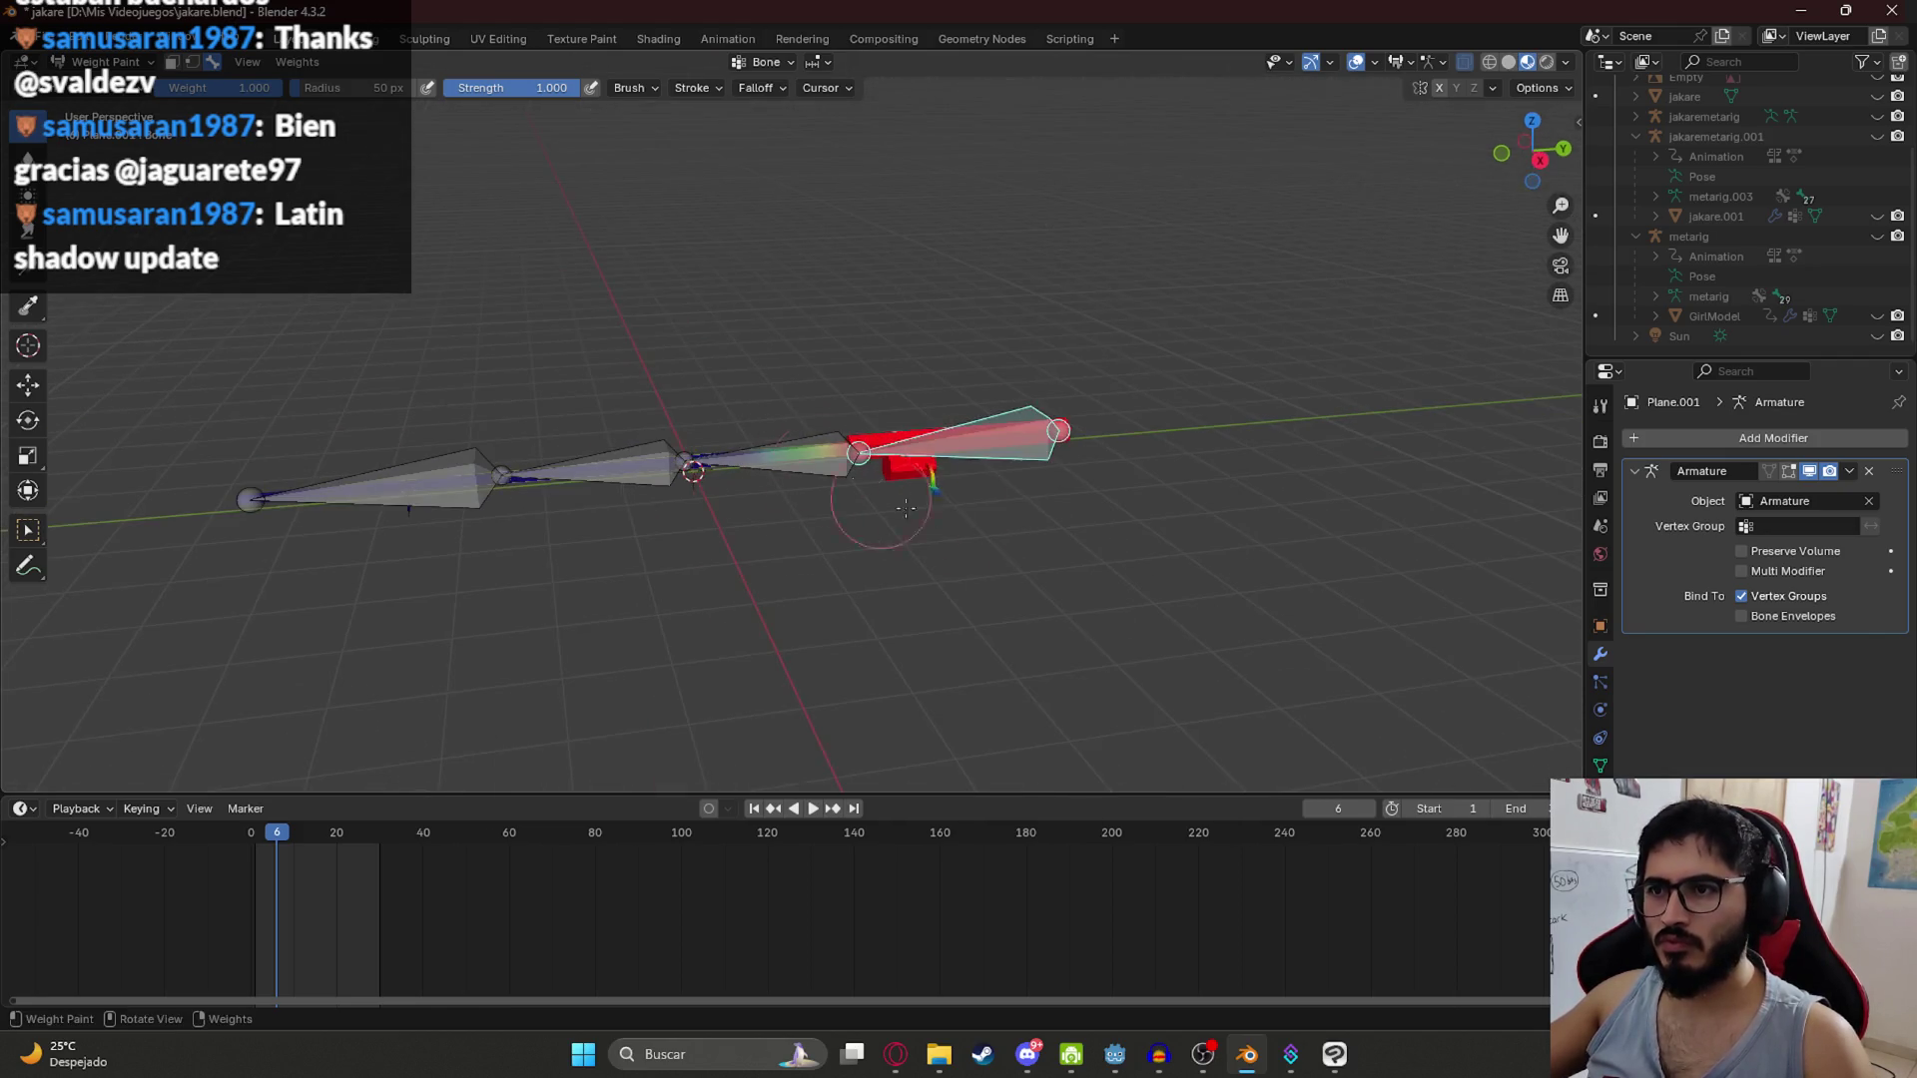
mouse_move(928, 464)
left_mouse_down()
mouse_move(857, 429)
mouse_move(857, 450)
mouse_move(950, 418)
left_mouse_up()
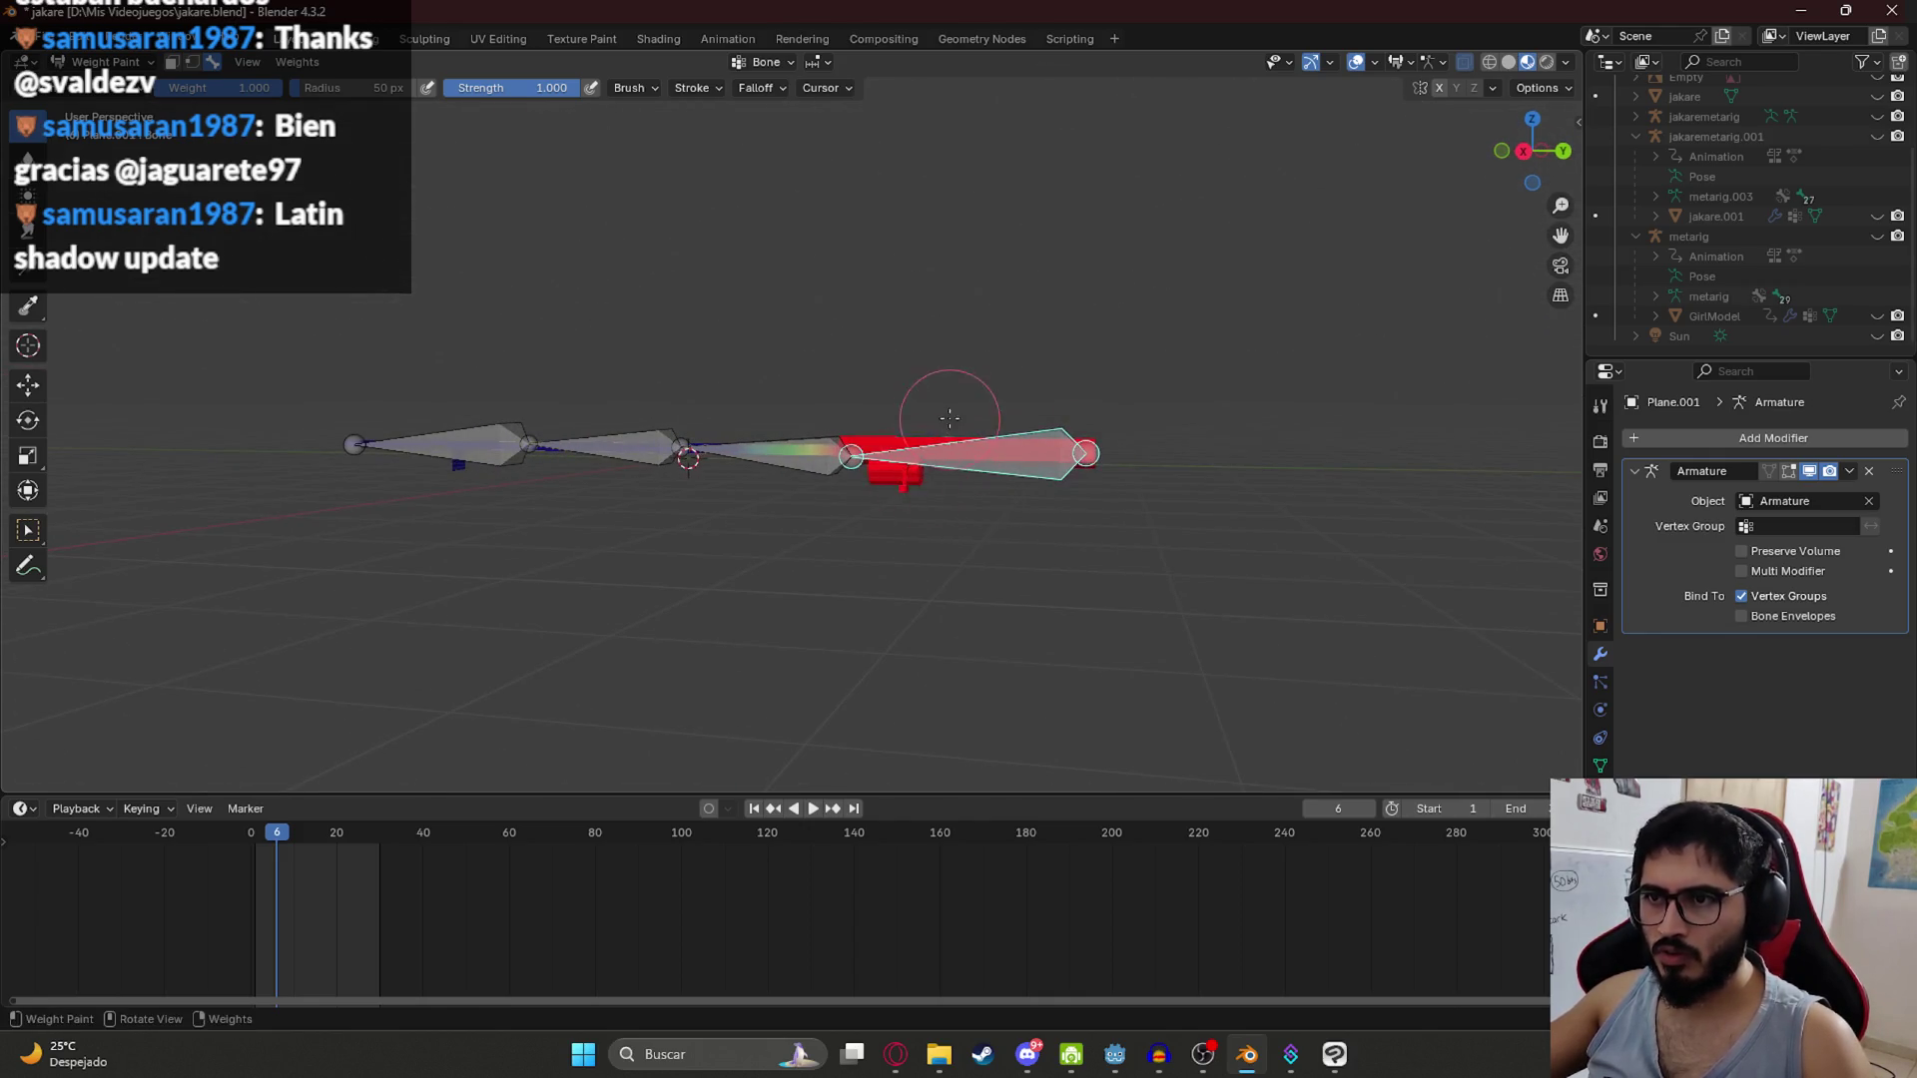
mouse_move(734, 420)
left_mouse_down()
mouse_move(792, 329)
mouse_move(919, 265)
mouse_move(794, 320)
mouse_move(1096, 403)
left_mouse_up()
Step: Make Bone.002 active and inspect its weights from the top, bottom and right side
left_click(904, 508, "ctrl")
mouse_move(899, 526)
left_mouse_down()
mouse_move(1006, 569)
mouse_move(883, 536)
left_mouse_up()
key("KP_7")
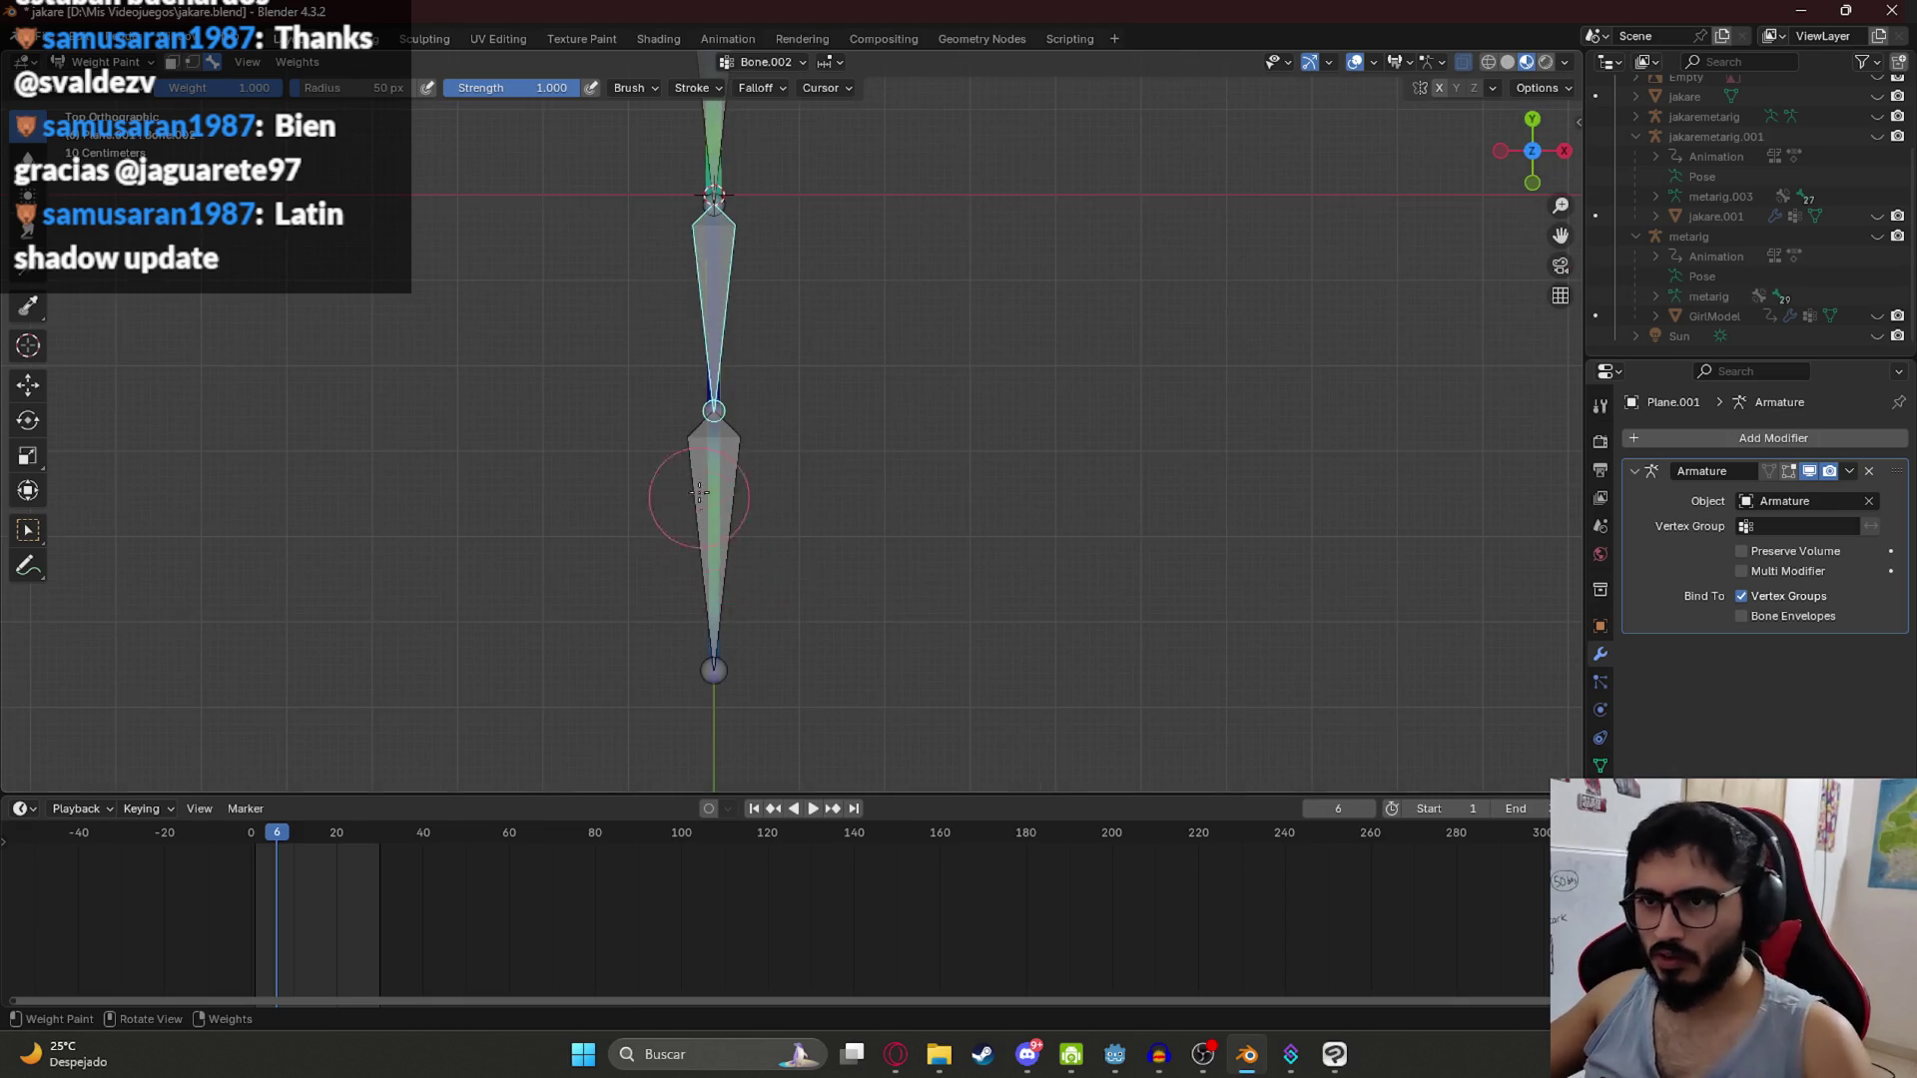
left_click_drag(668, 373, 682, 481)
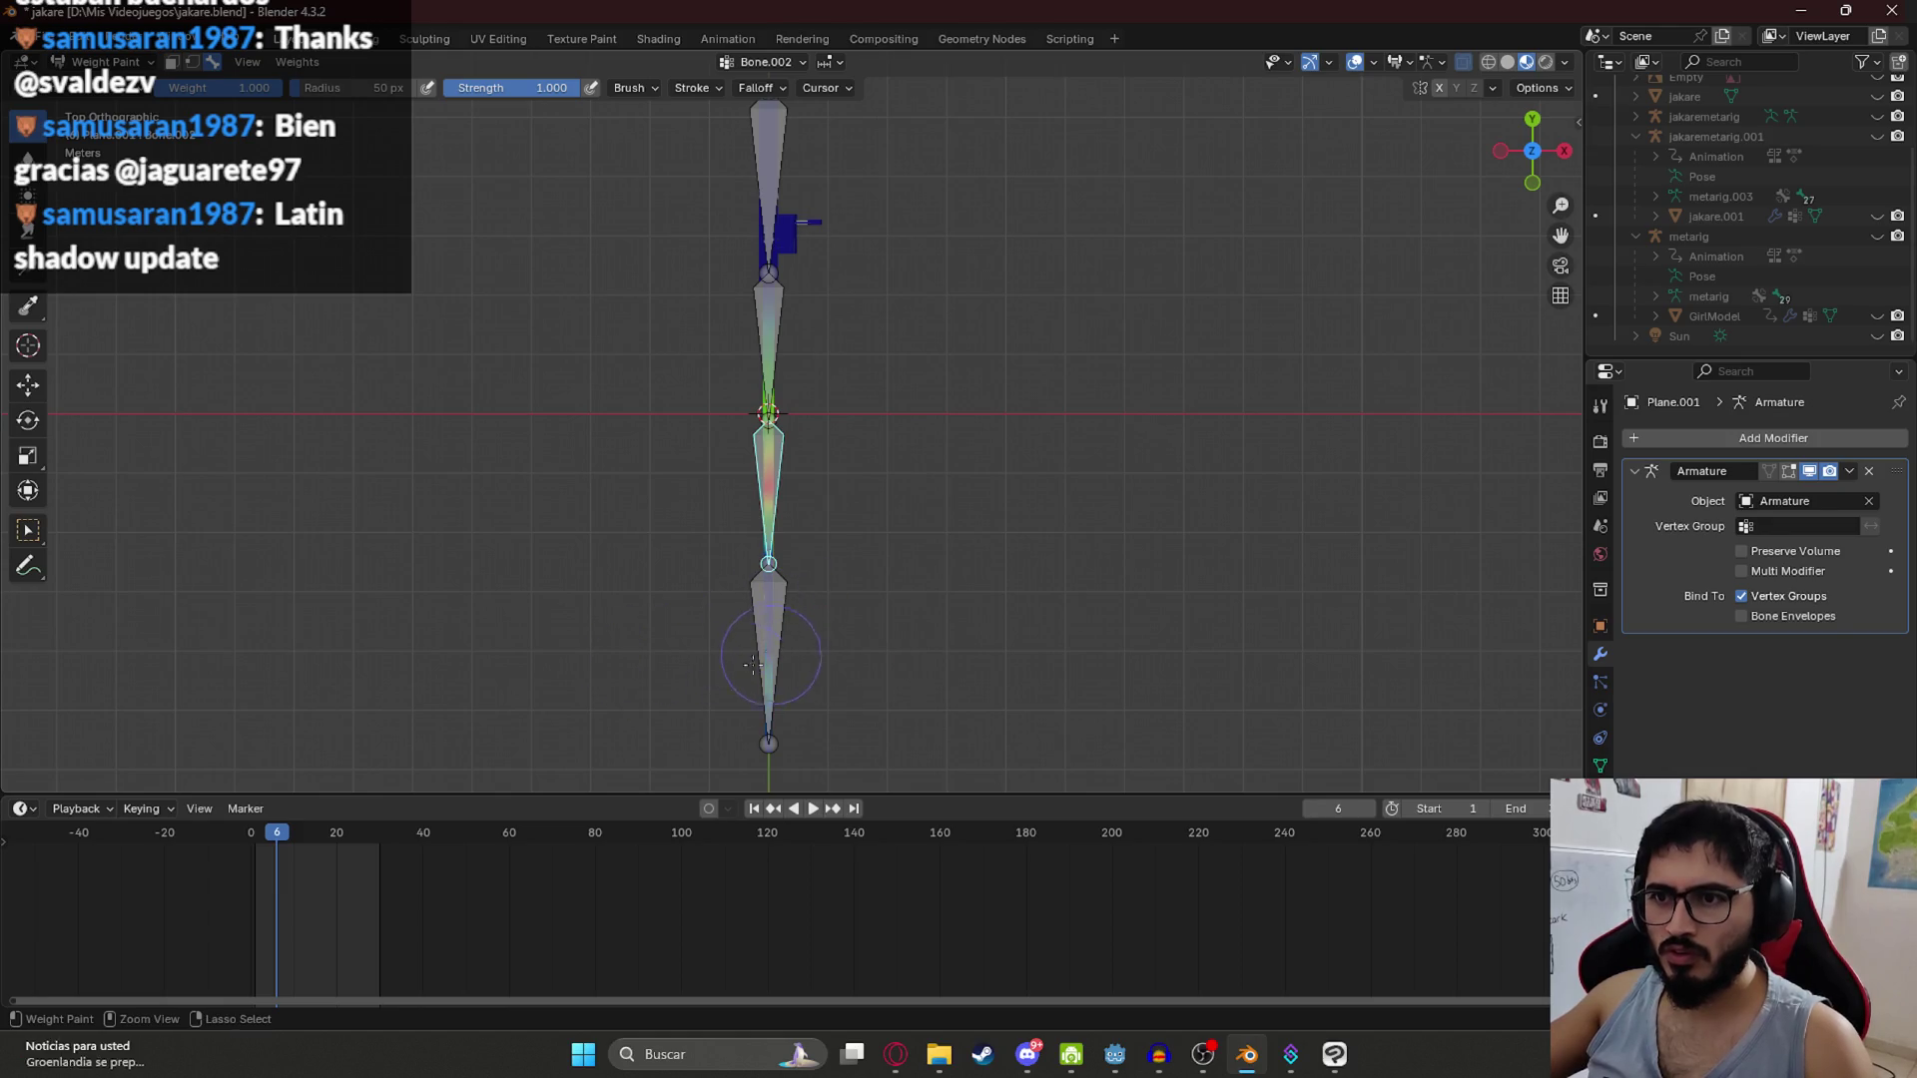
key("ctrl")
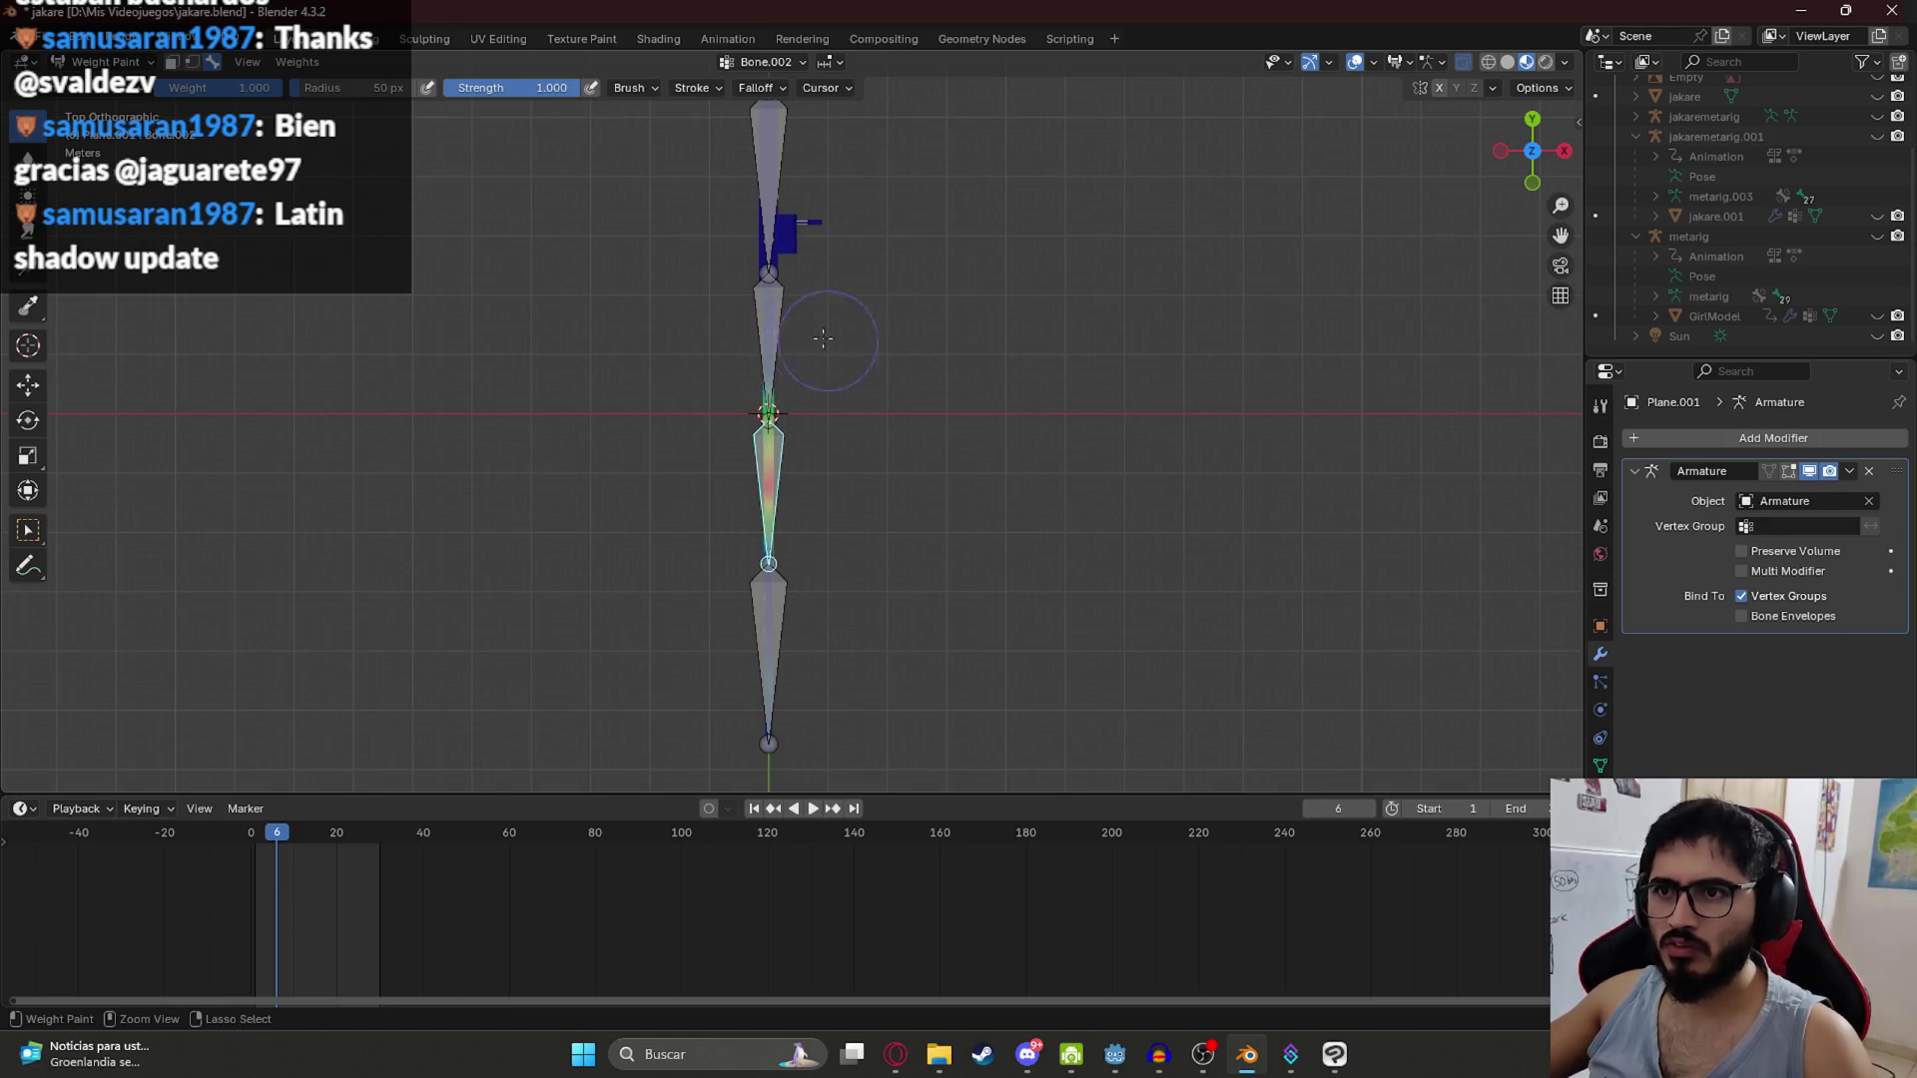
key("ctrl+KP_7")
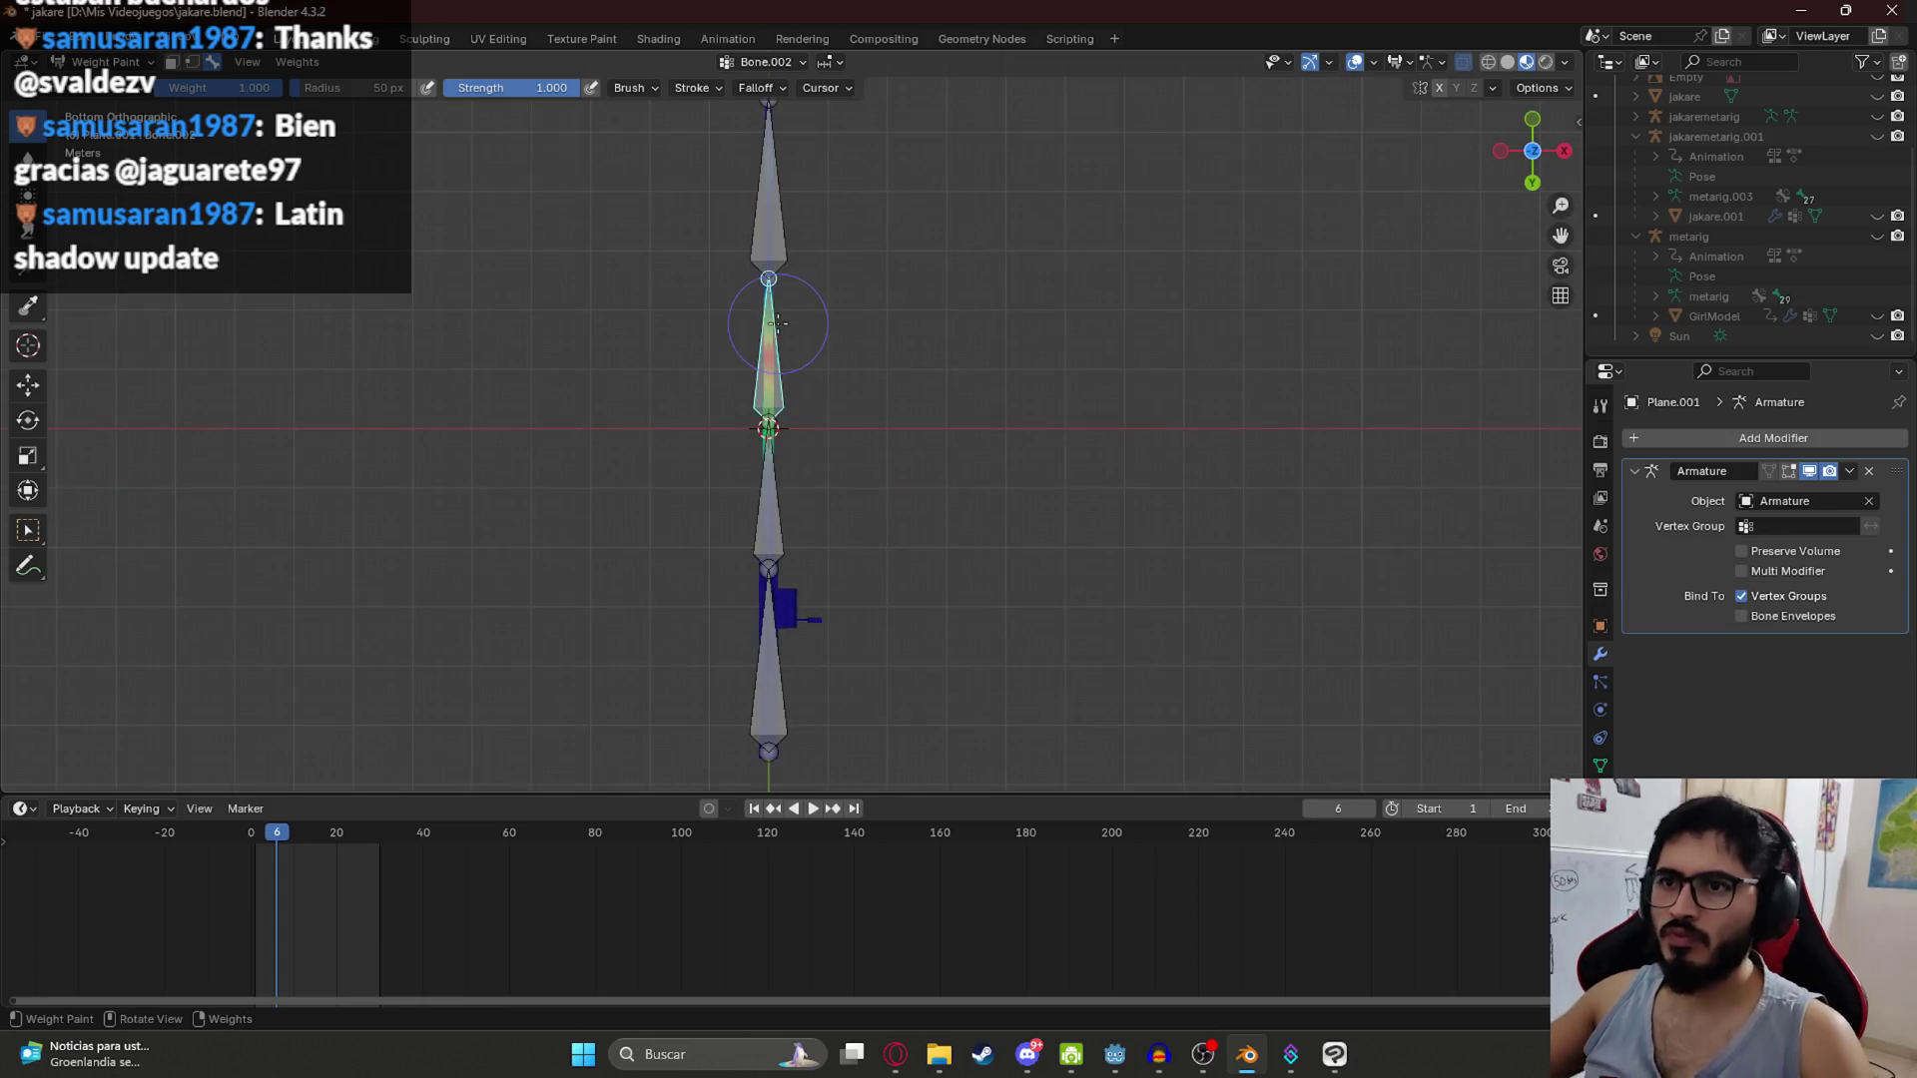
key("ctrl")
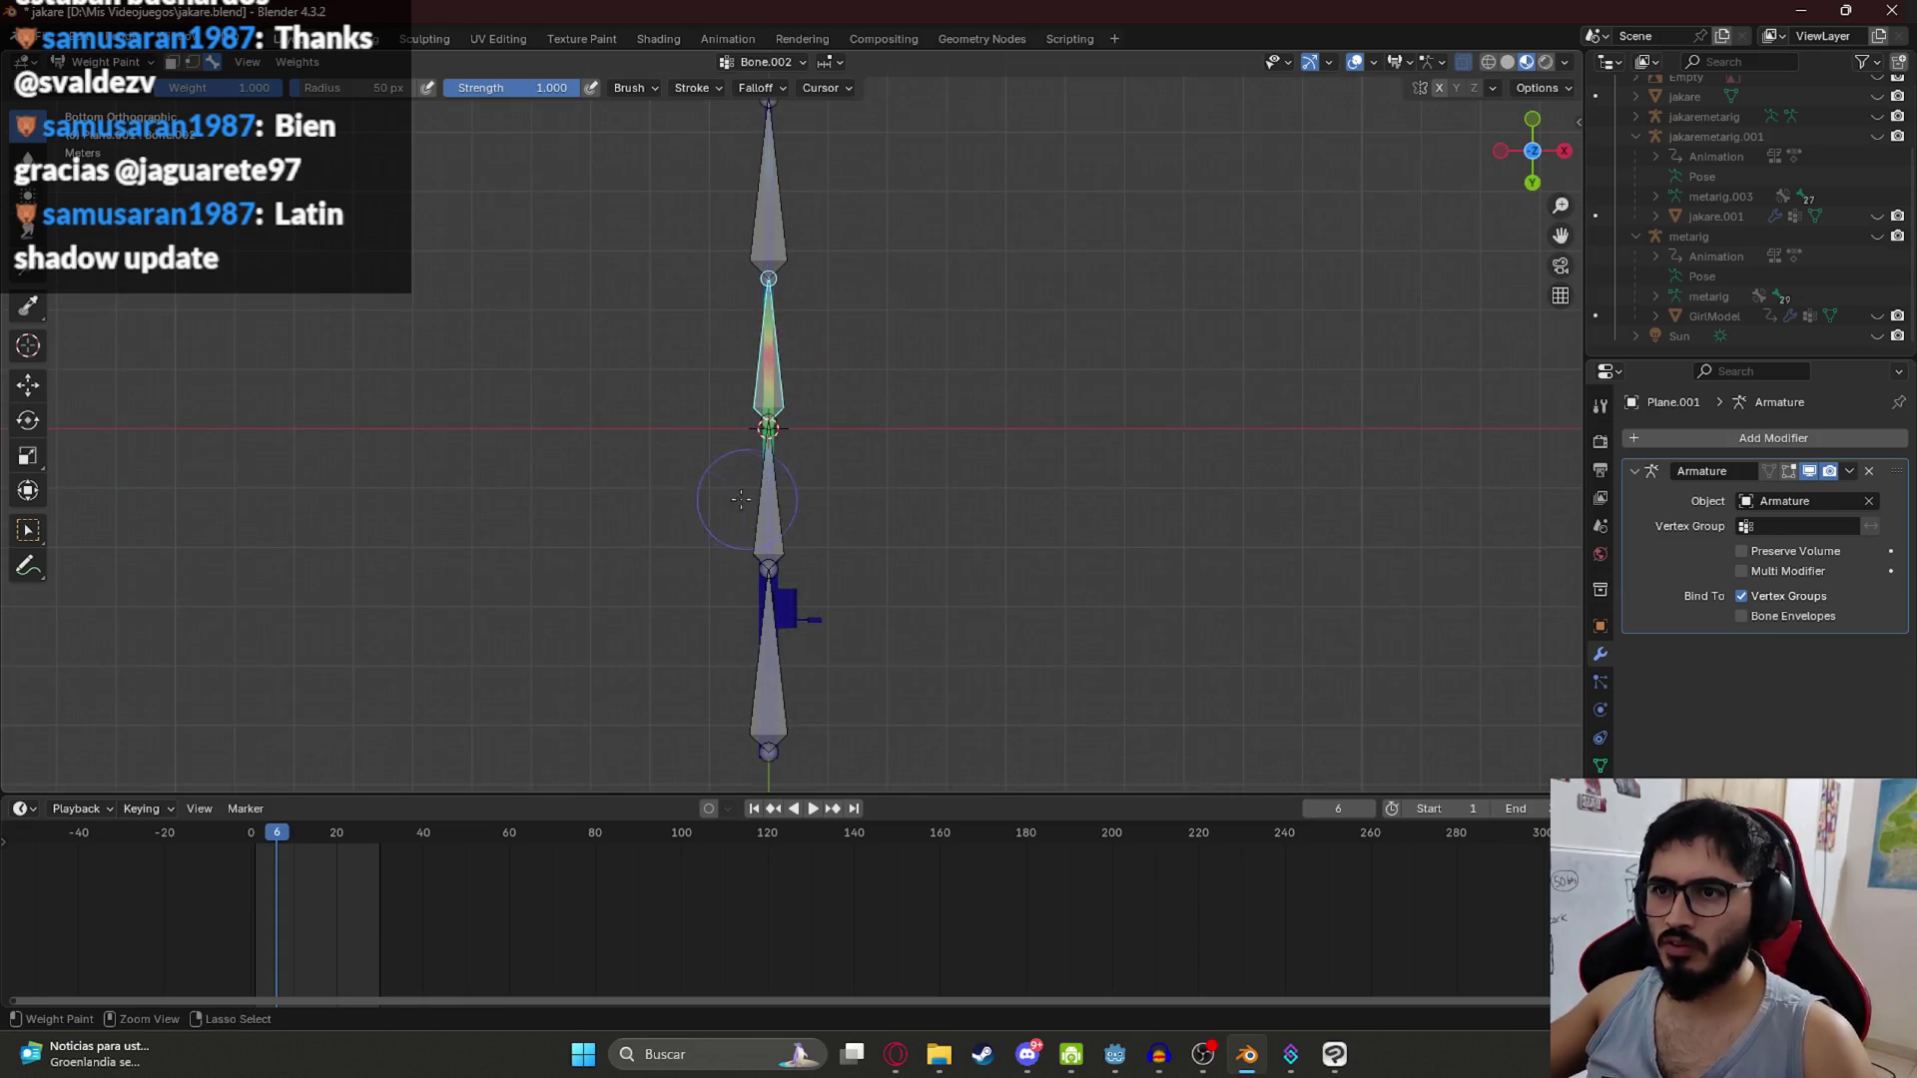
left_click_drag(678, 205, 792, 672)
scroll(880, 708, "down", 5)
key("KP_3")
scroll(719, 469, "up", 4)
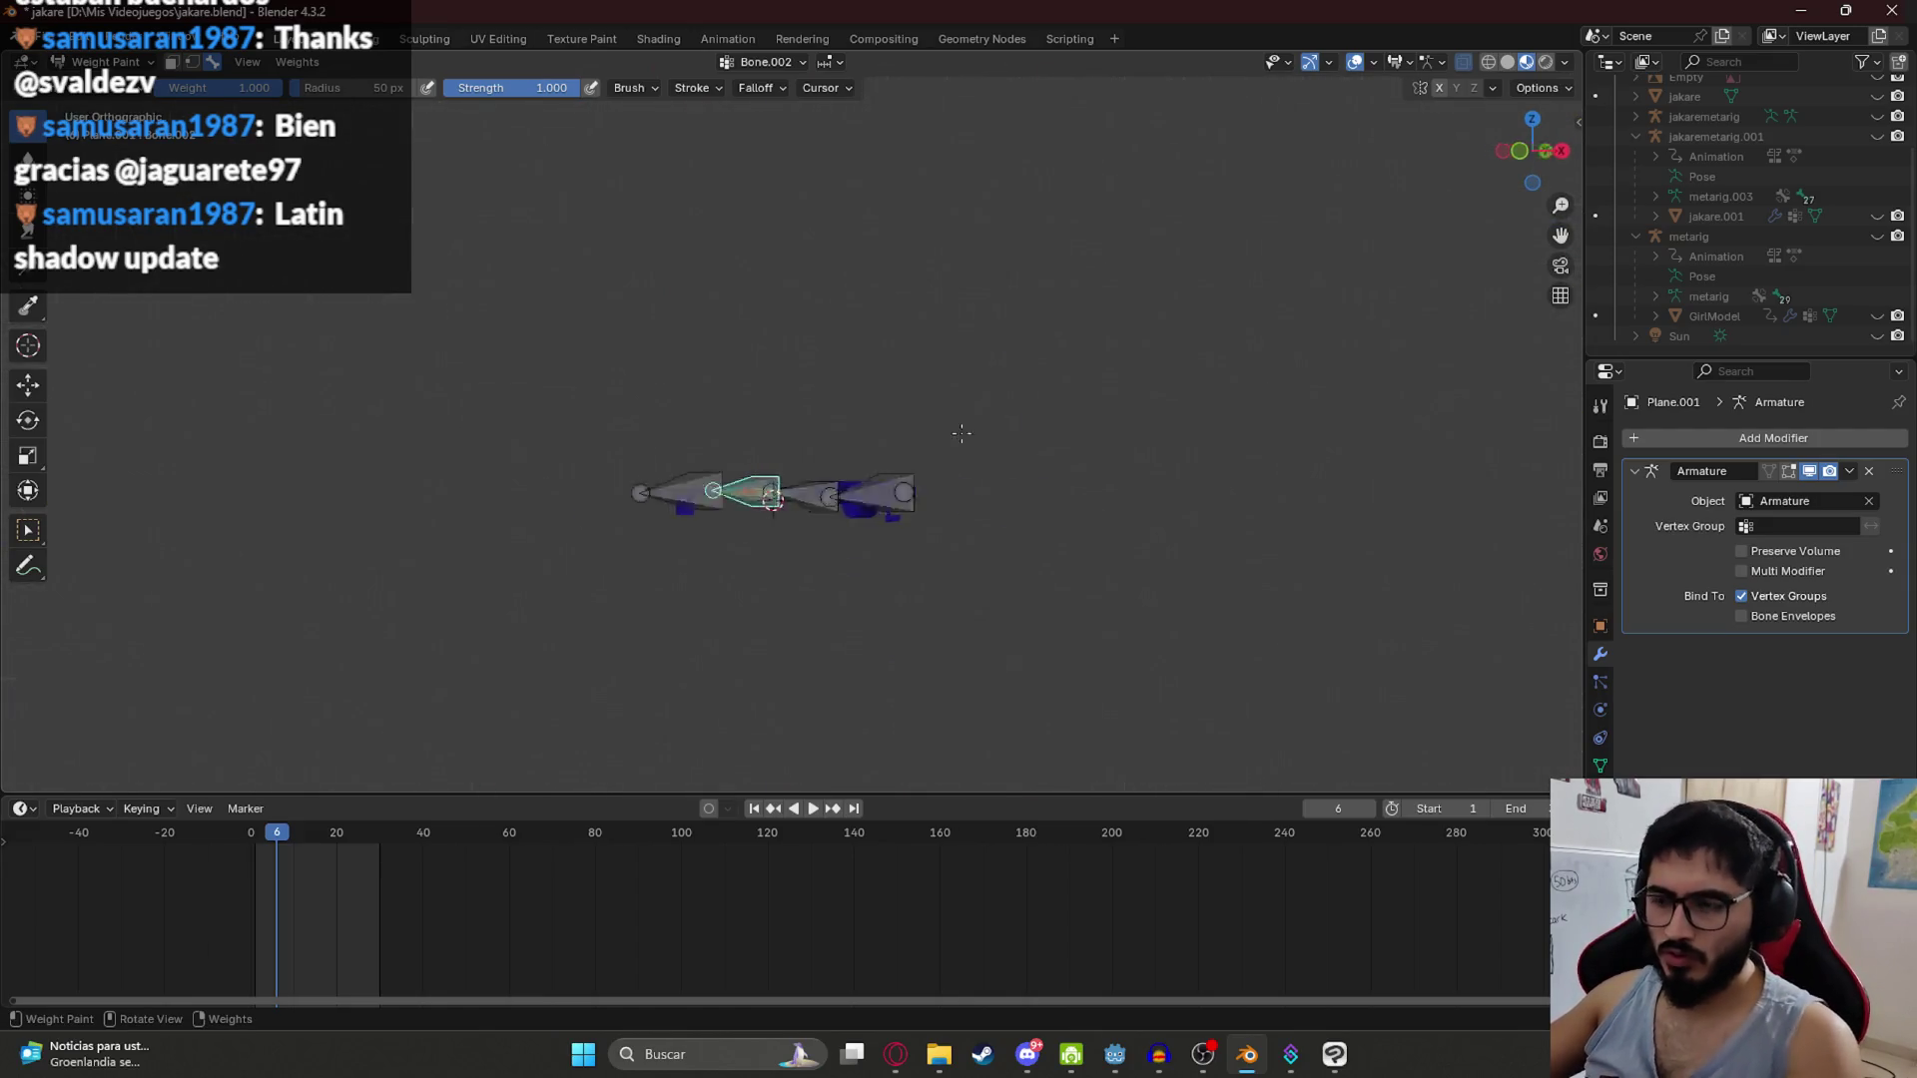
Step: Cancel a test bone rotation, make Bone.001 active and frame the rig from the top
key("r")
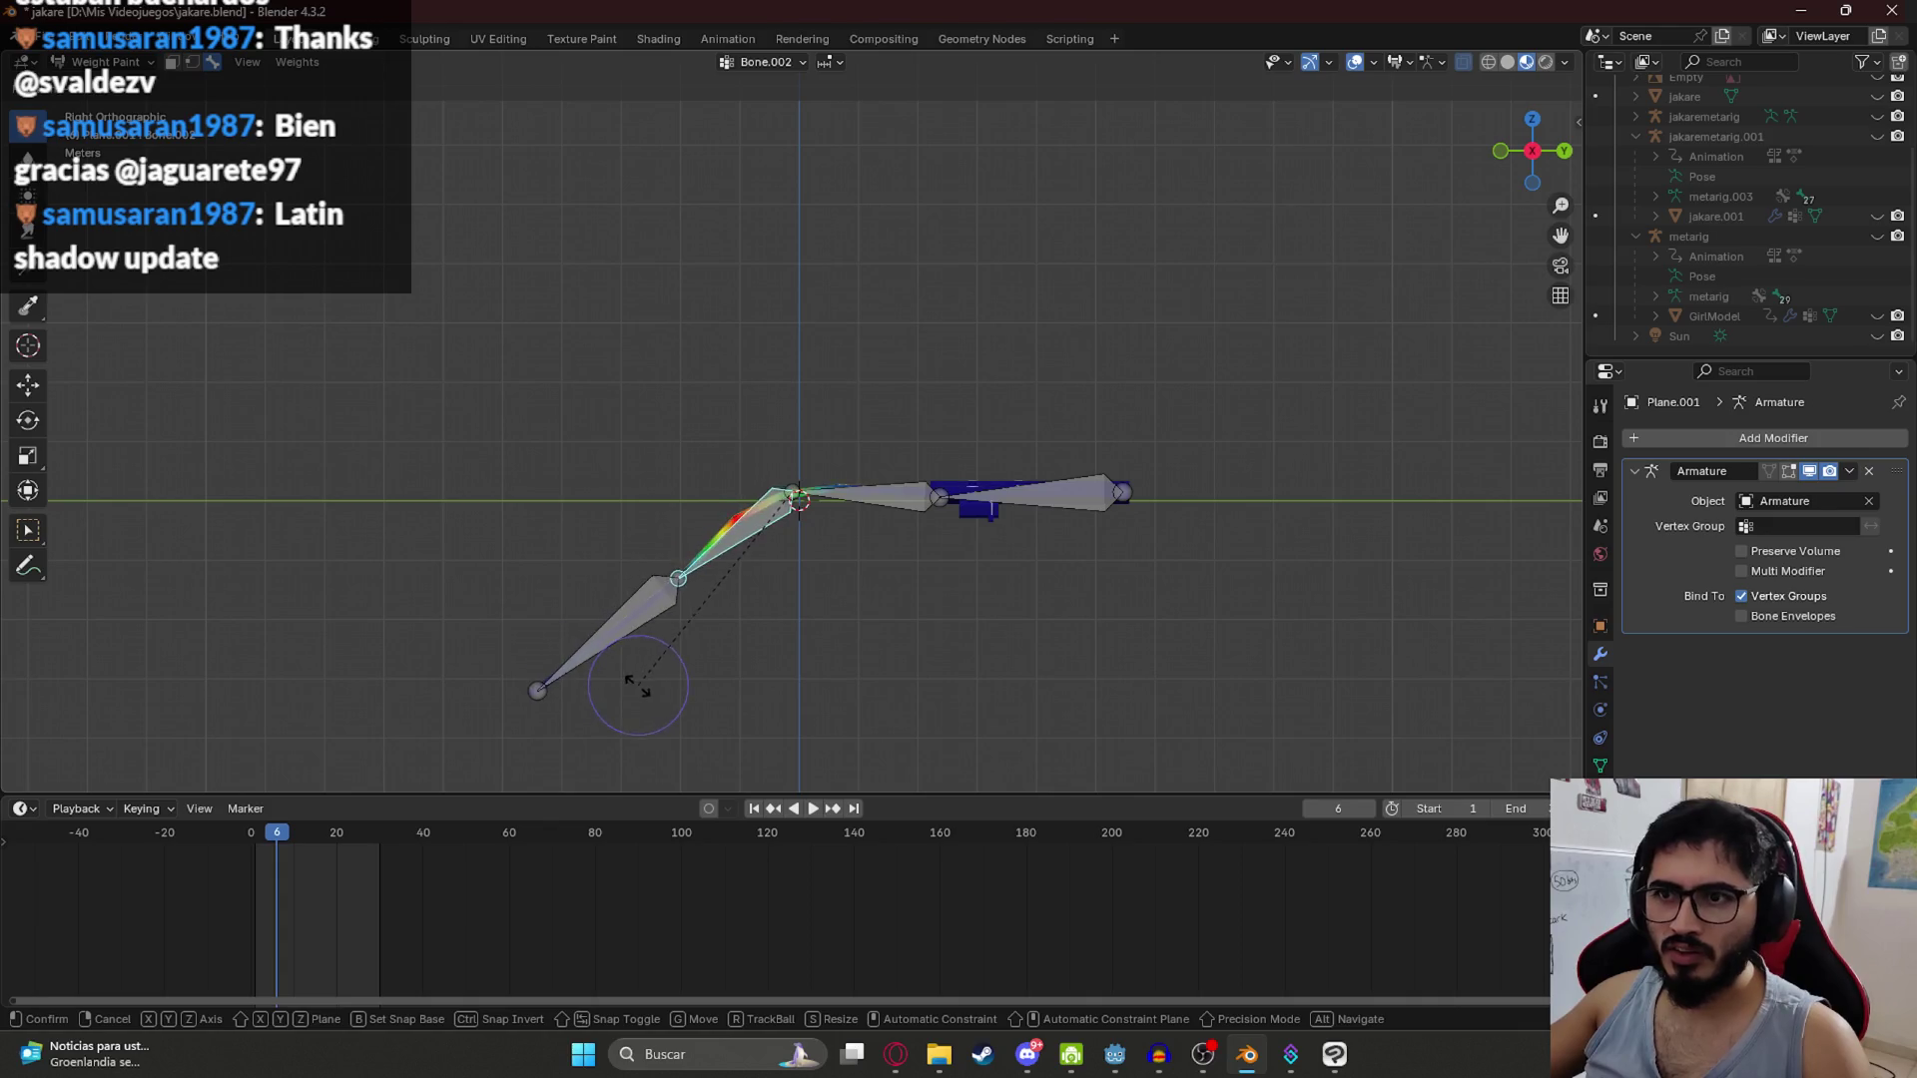
key("Escape")
left_click(915, 505, "ctrl")
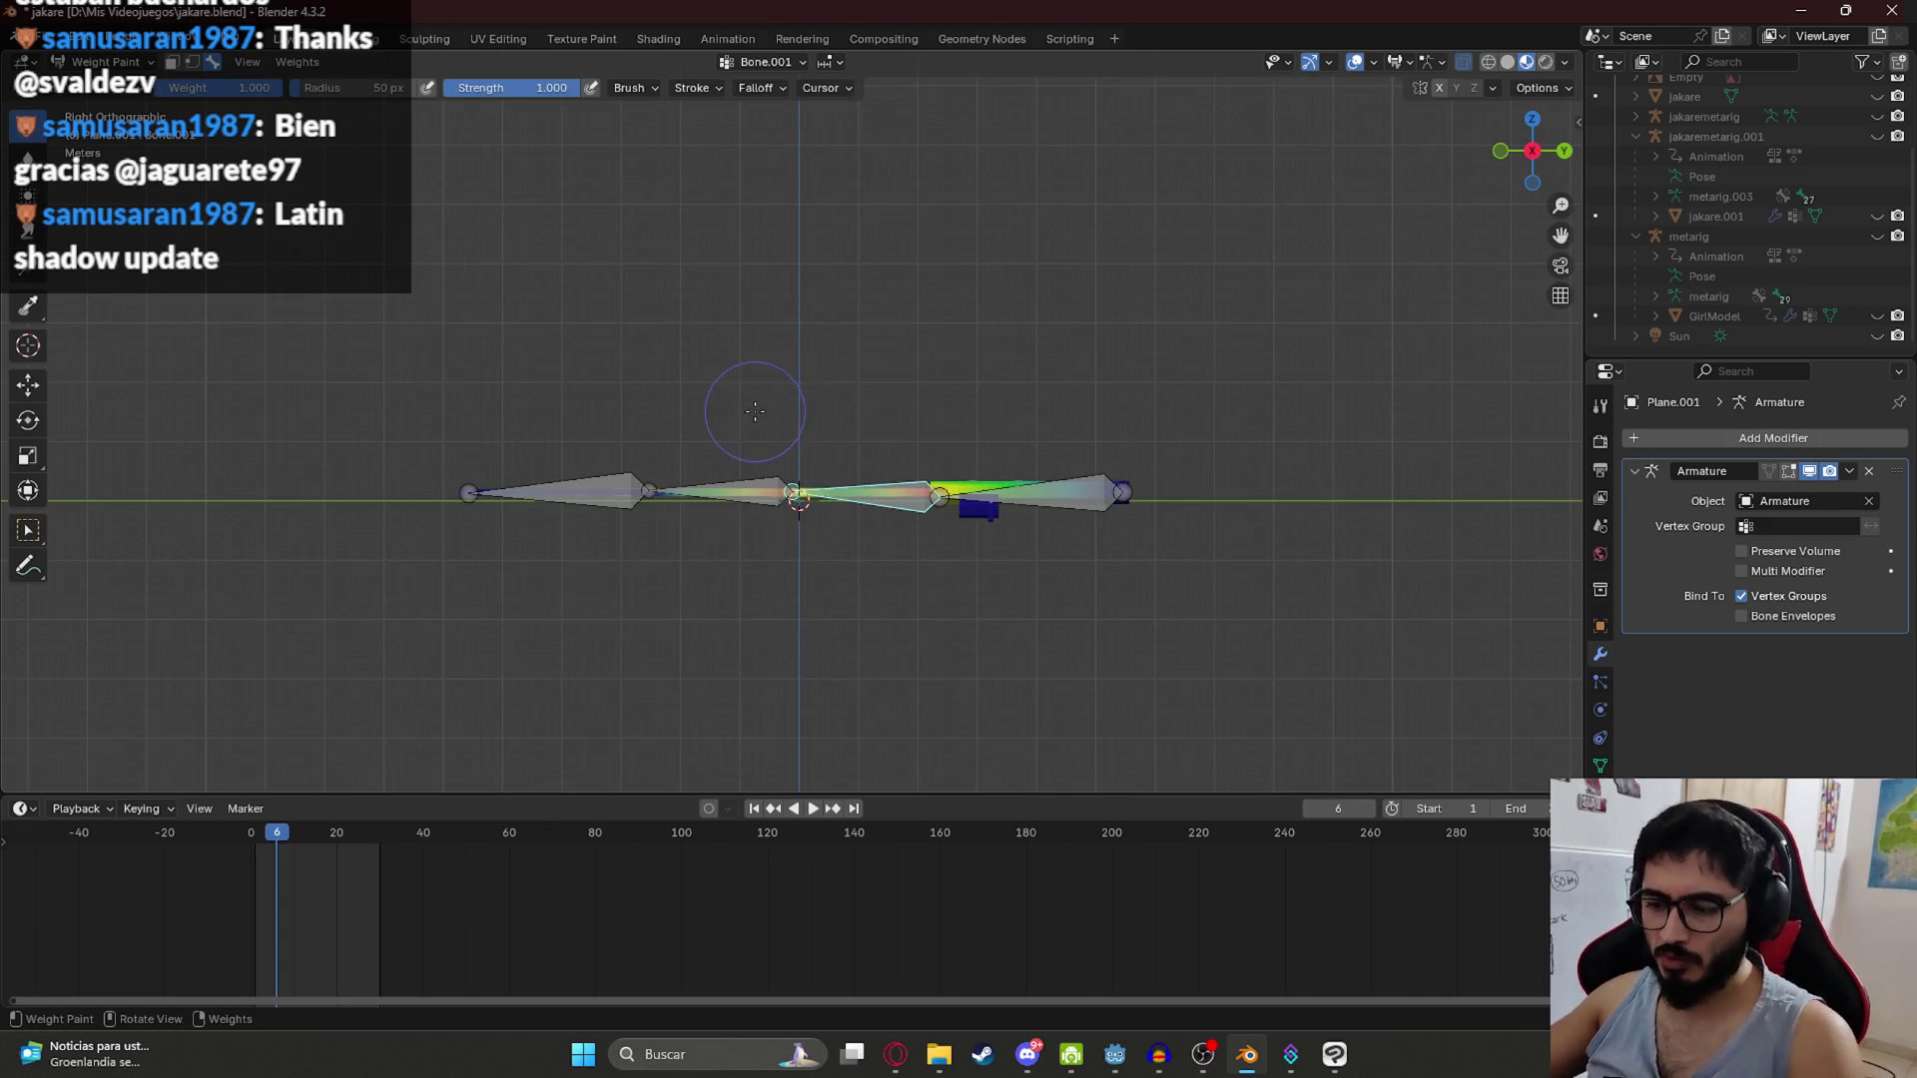
key("KP_7")
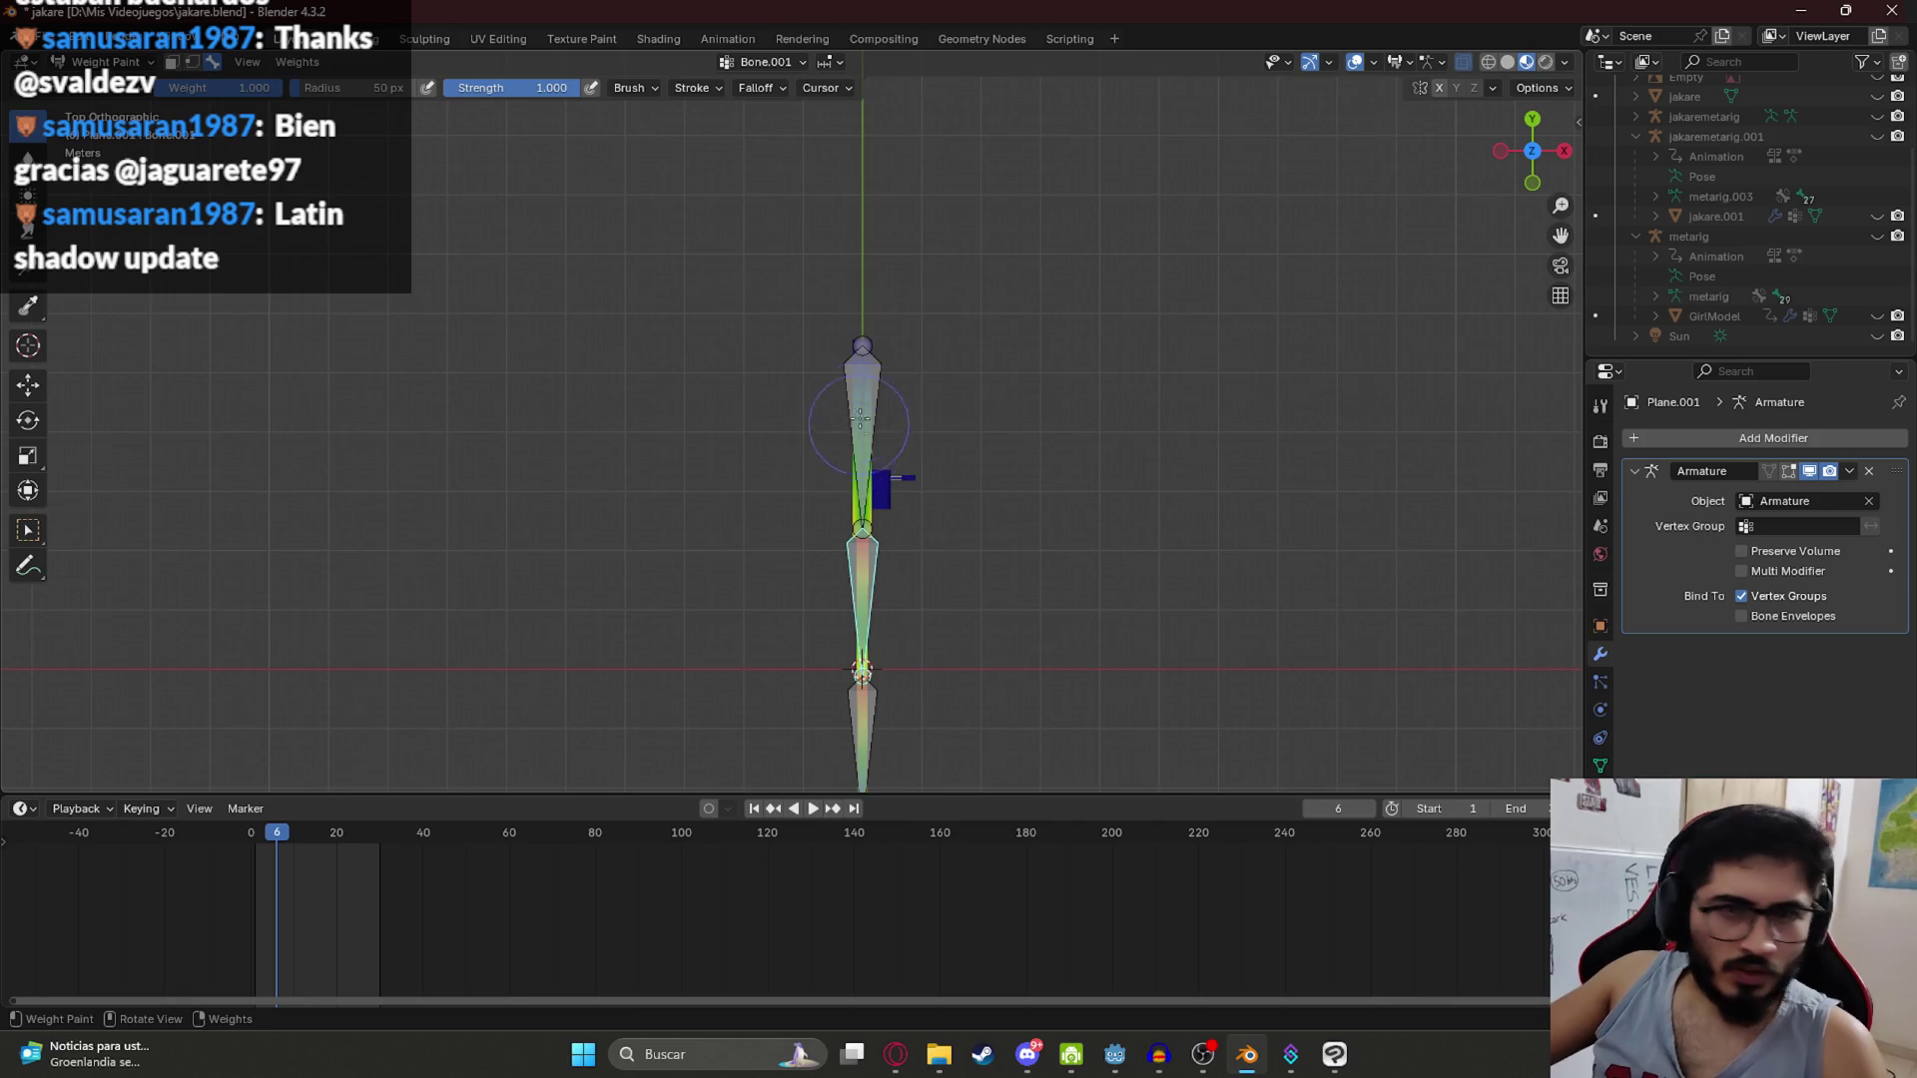
scroll(914, 469, "up", 2)
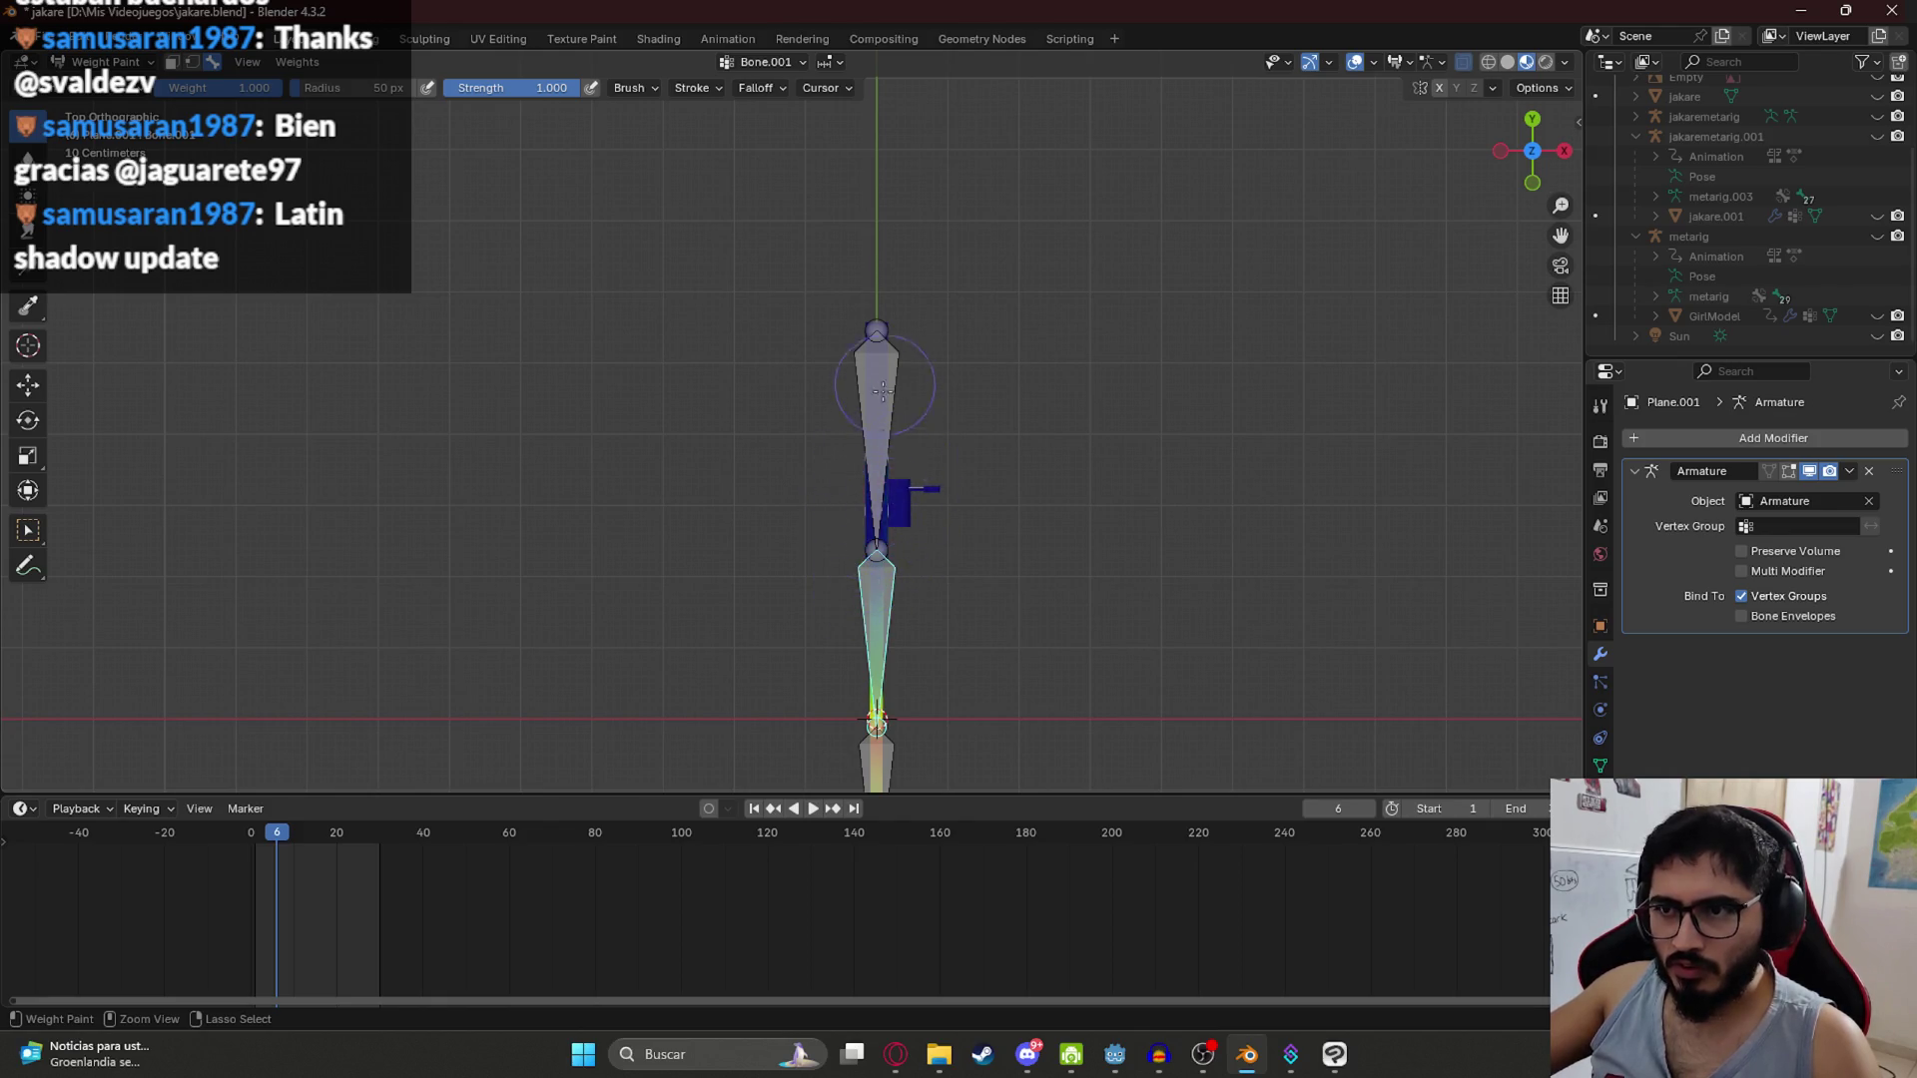
mouse_move(1058, 529)
left_mouse_down()
mouse_move(770, 634)
mouse_move(754, 339)
left_mouse_up()
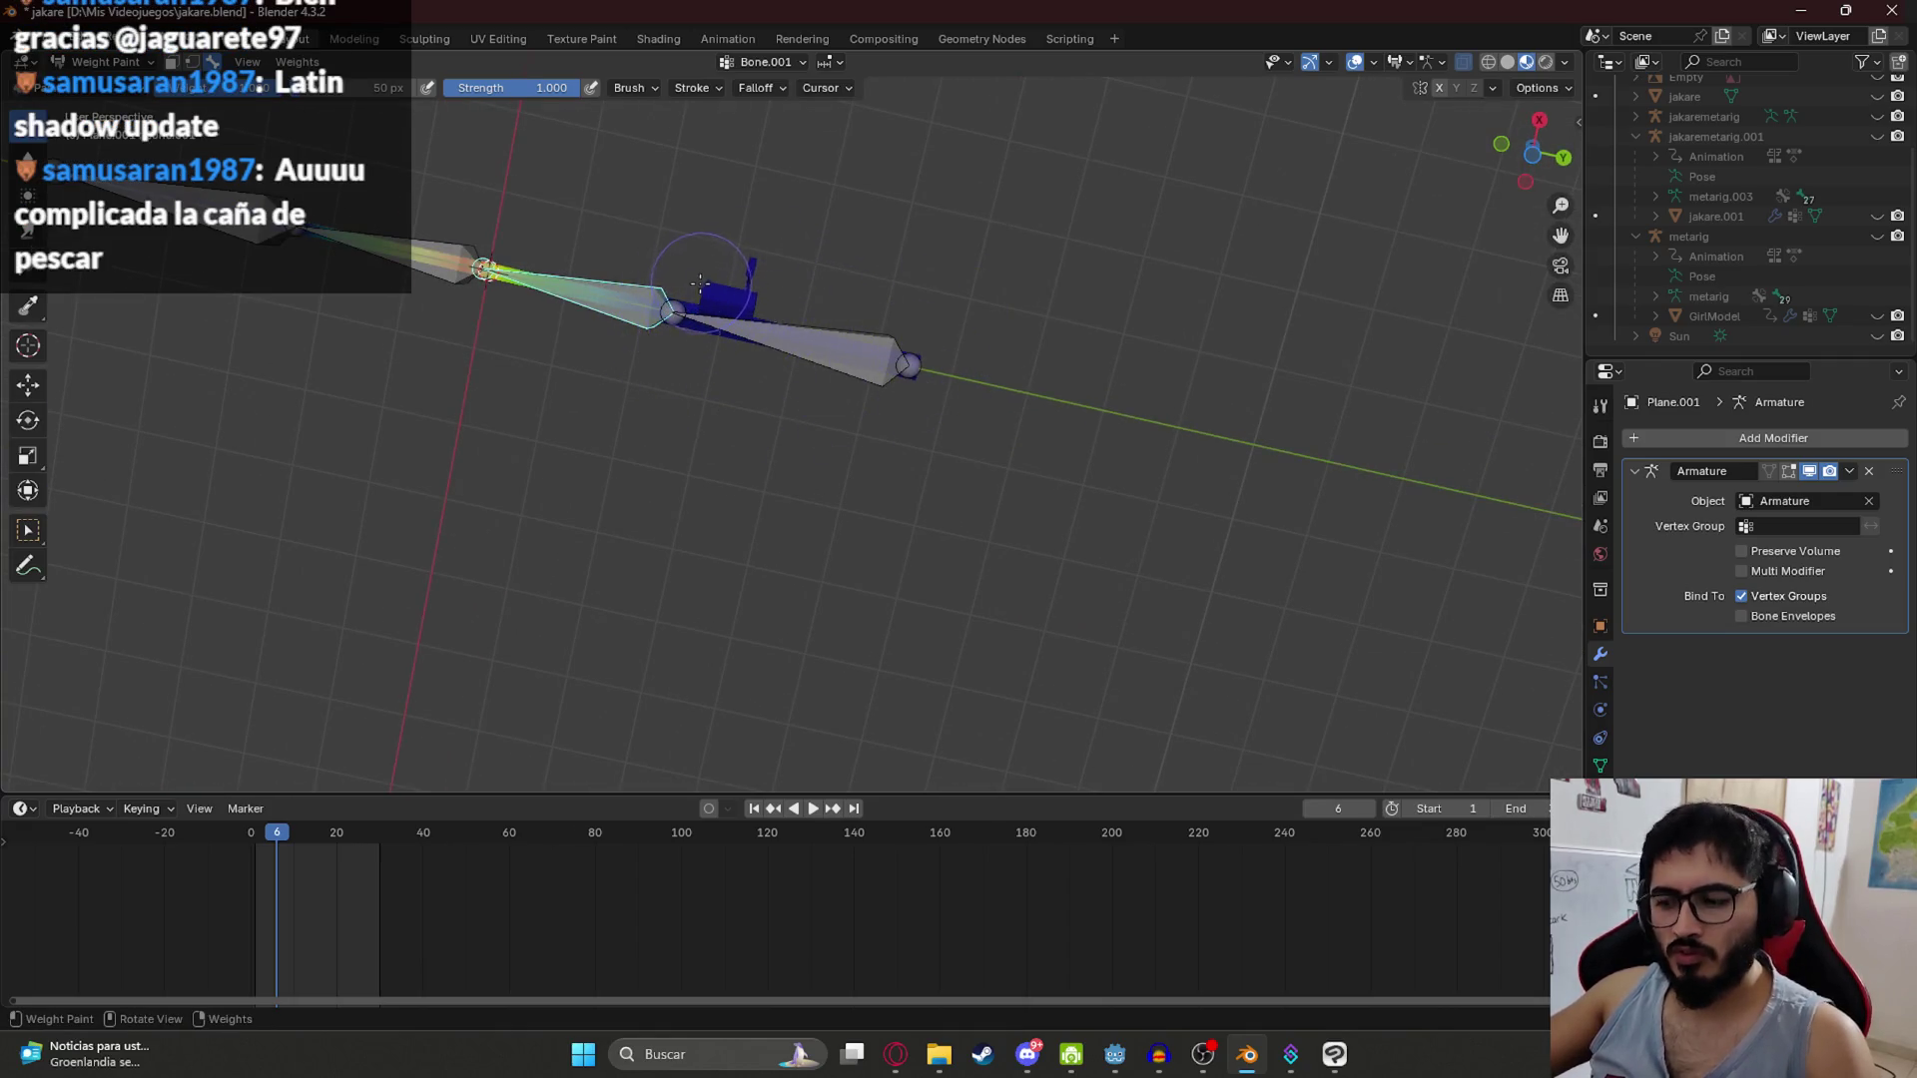
key("KP_3")
key("KP_7")
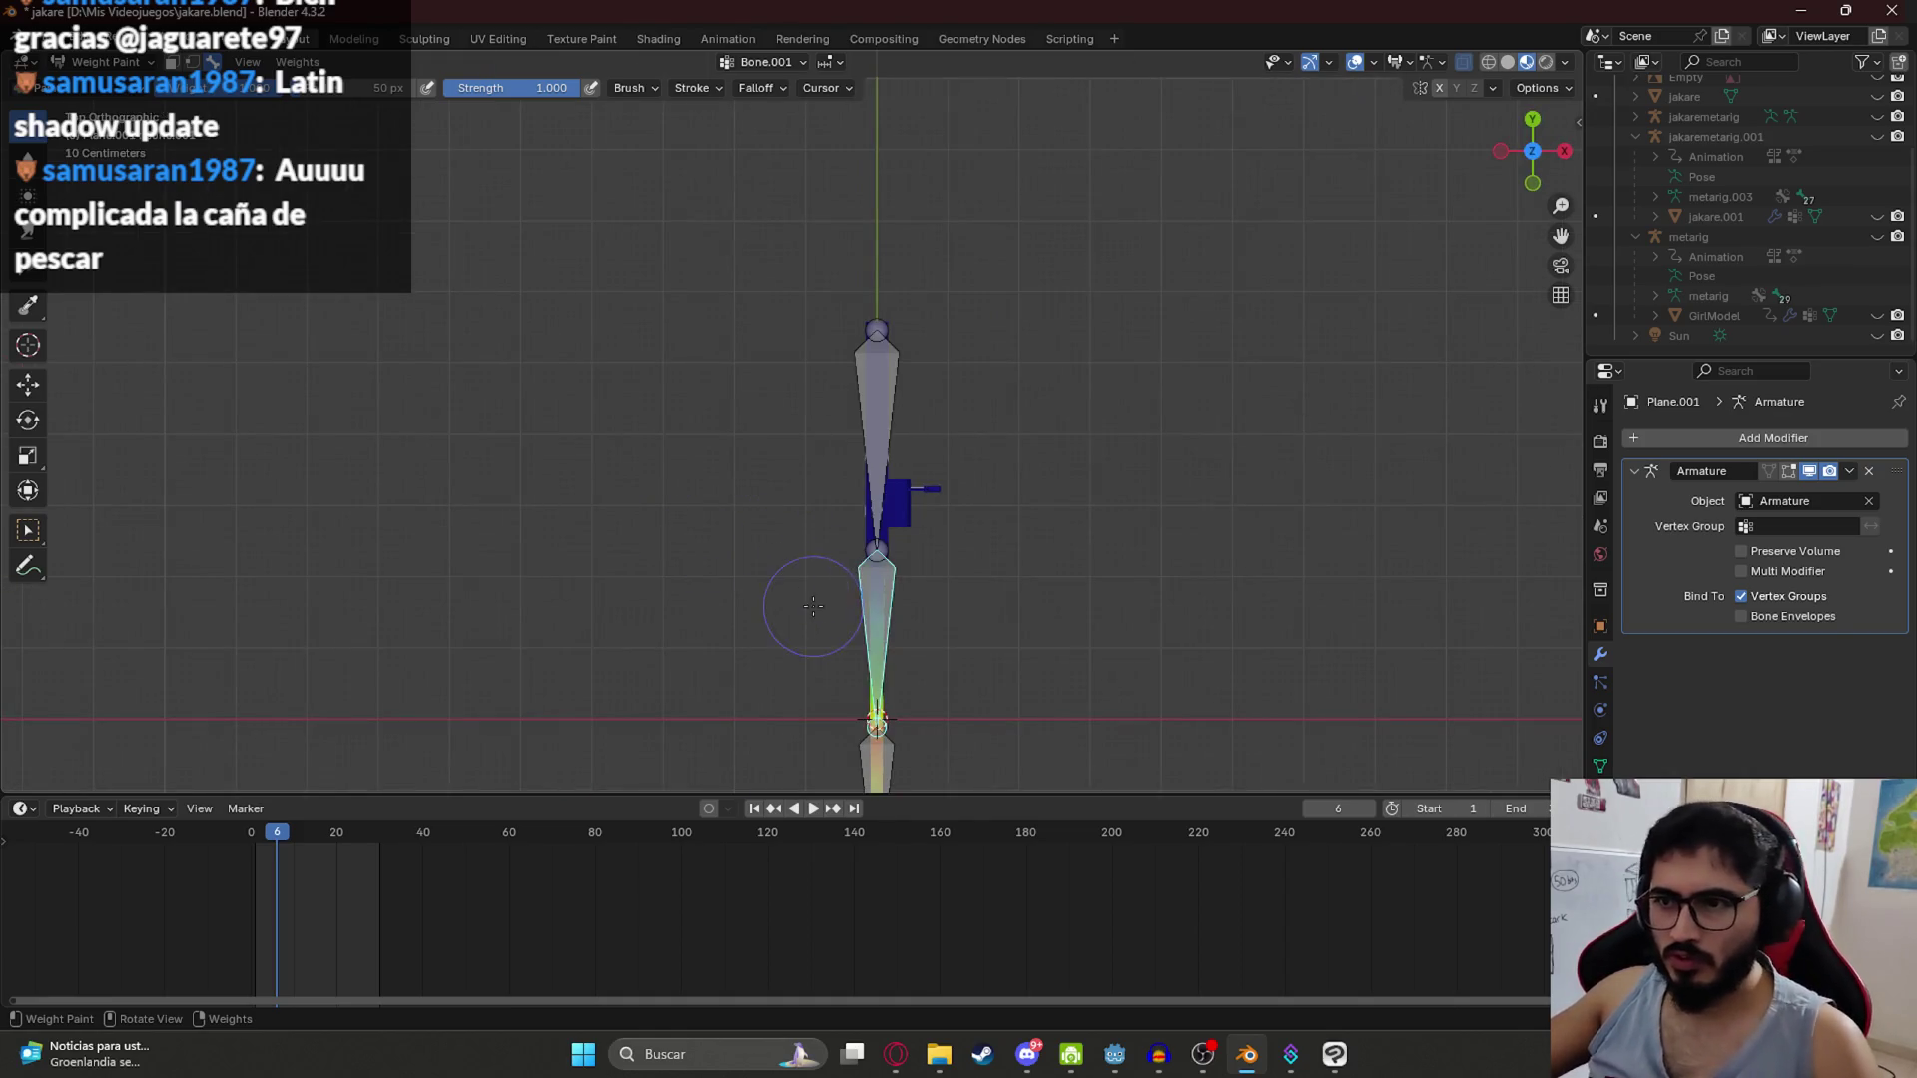
left_click_drag(814, 606, 880, 418)
scroll(883, 388, "down", 2)
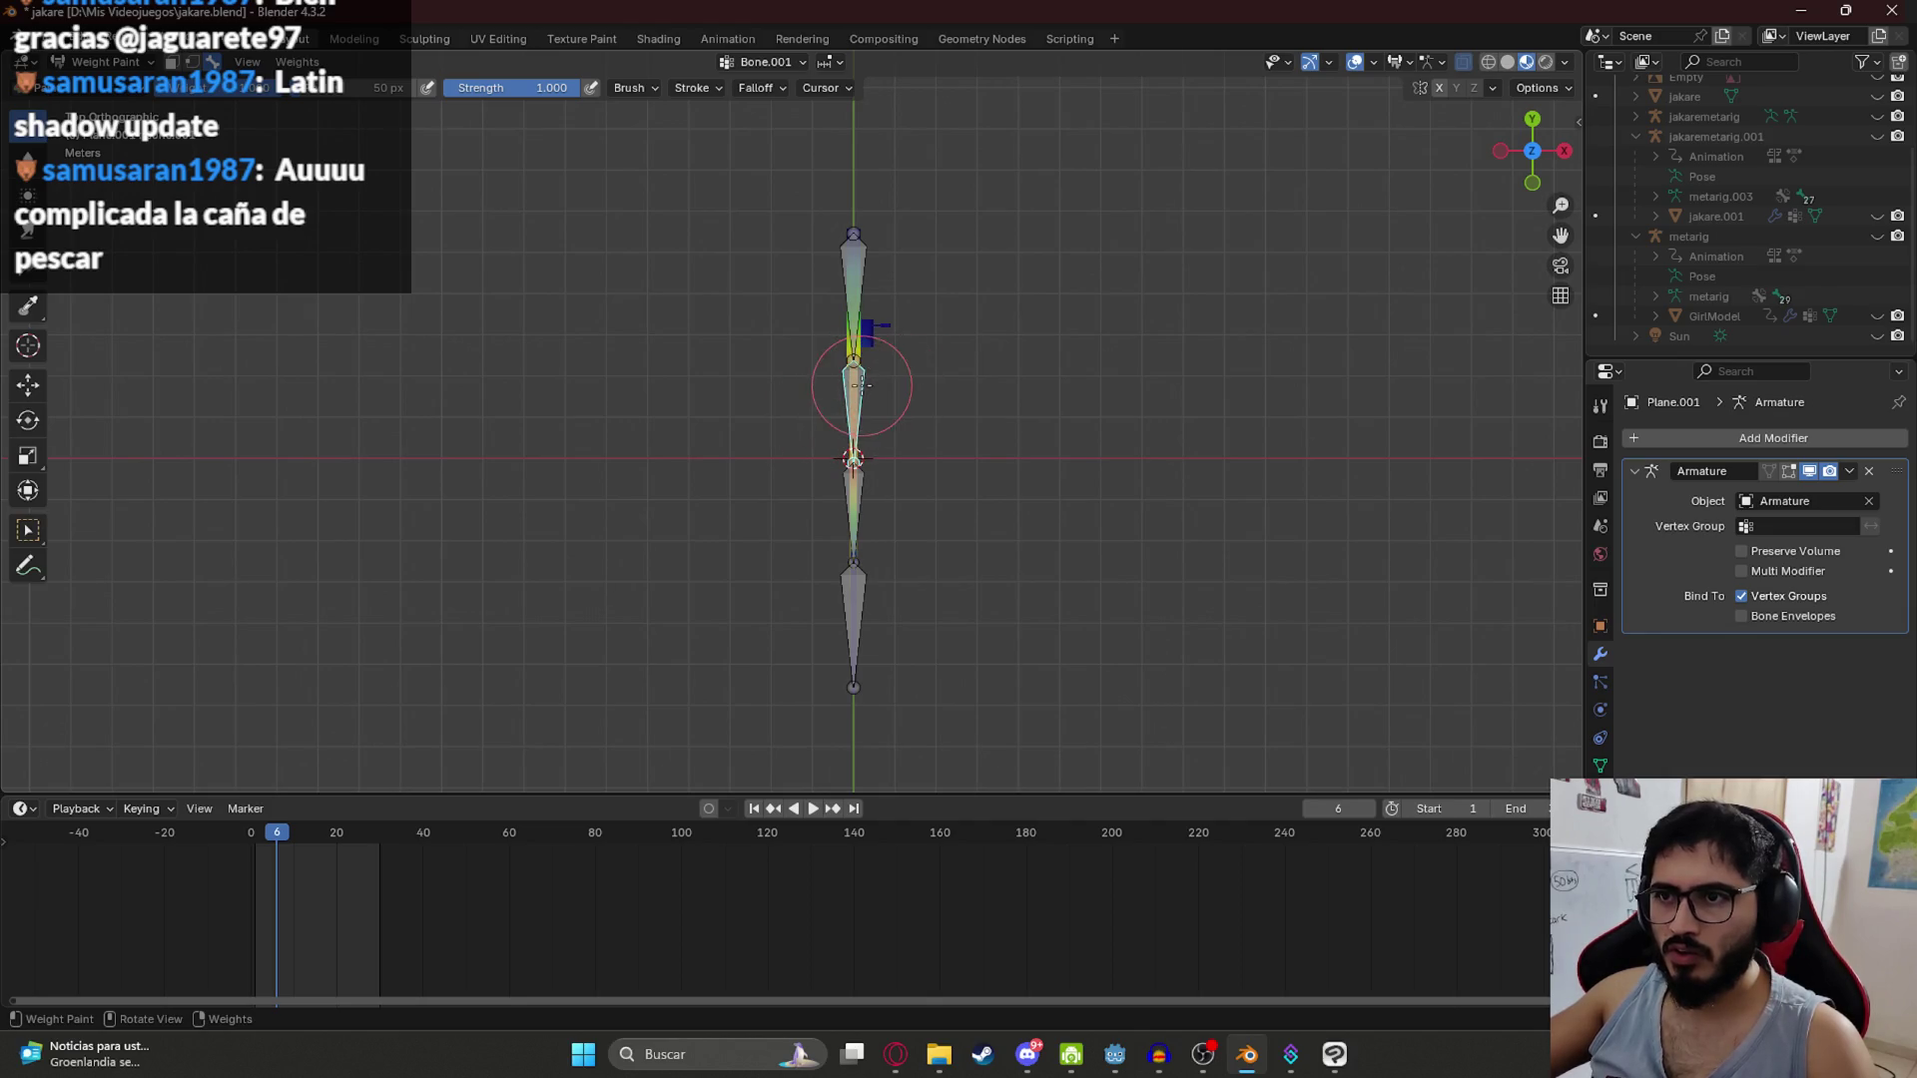
Step: Paint weight onto the rod's middle section, upper joint and the lower bone's mesh
left_click(856, 393, "ctrl")
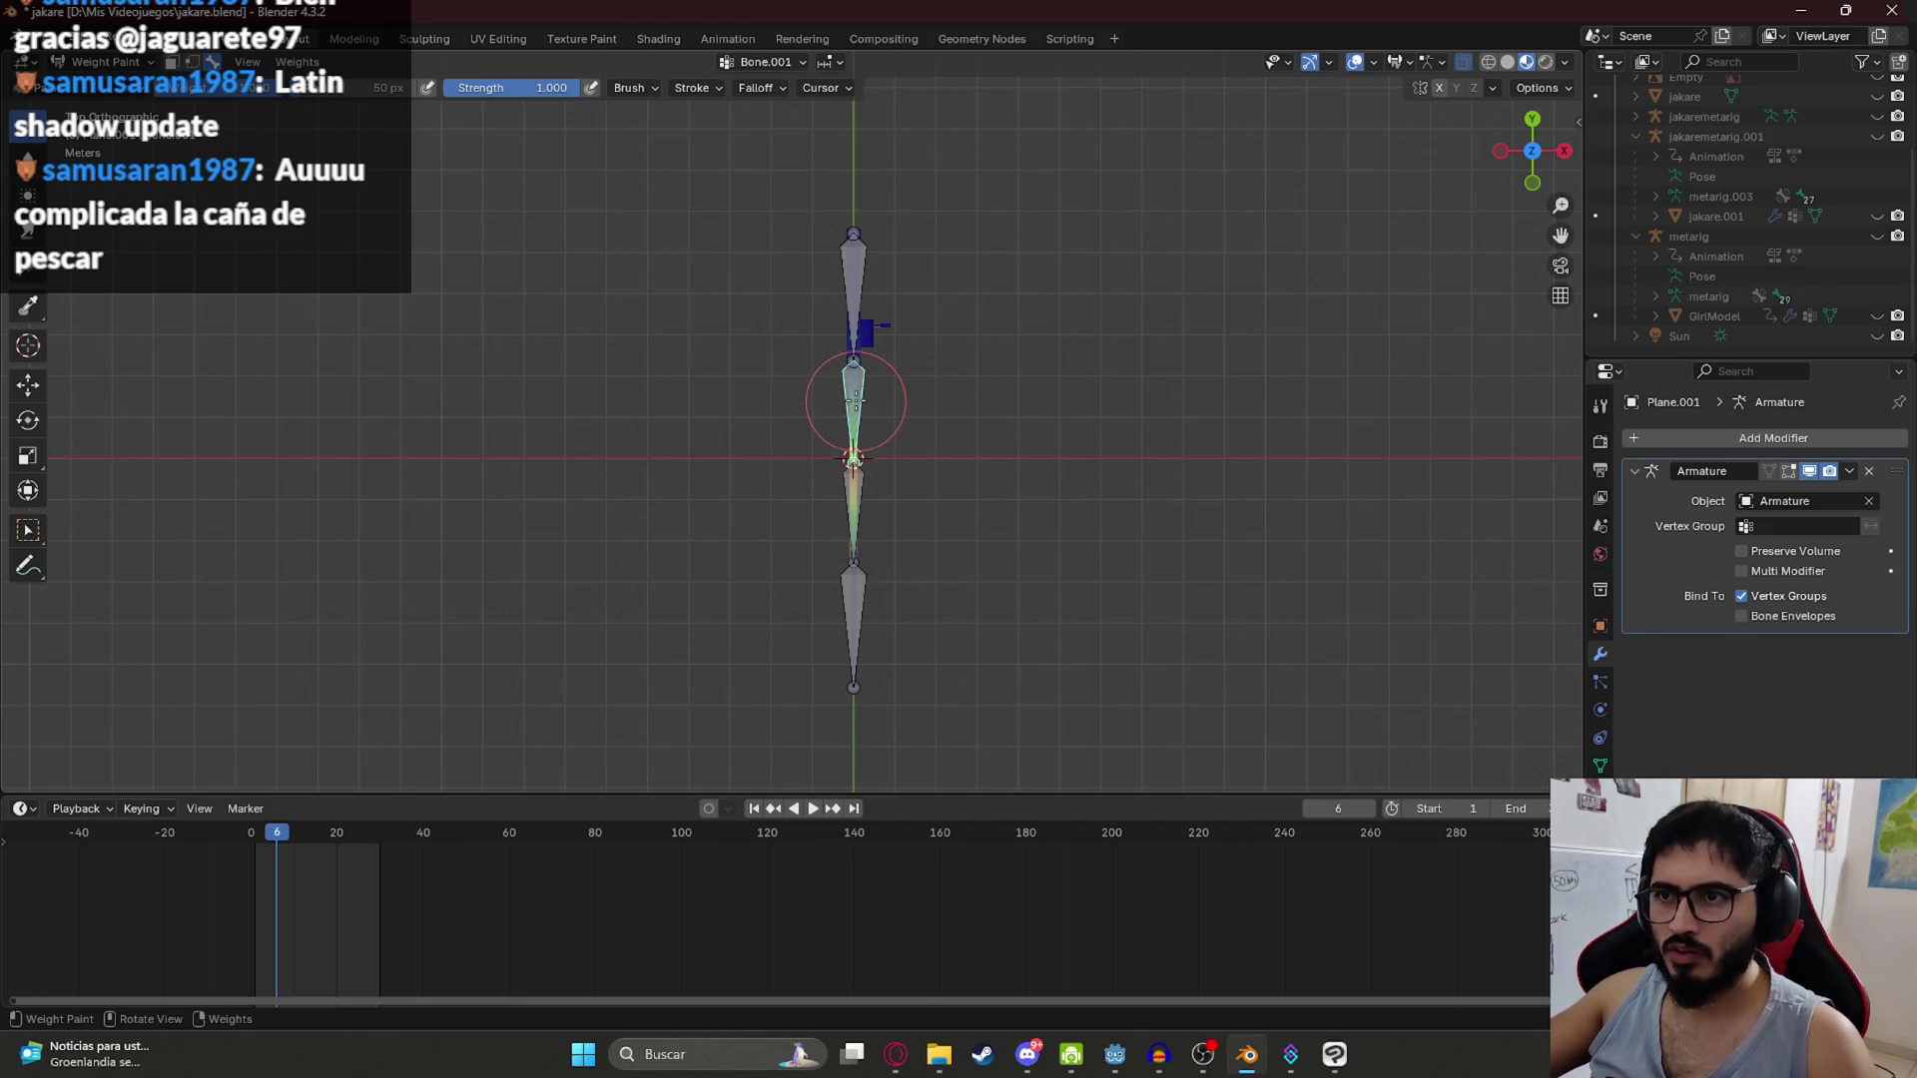
scroll(854, 400, "up", 2)
left_click_drag(885, 385, 875, 365)
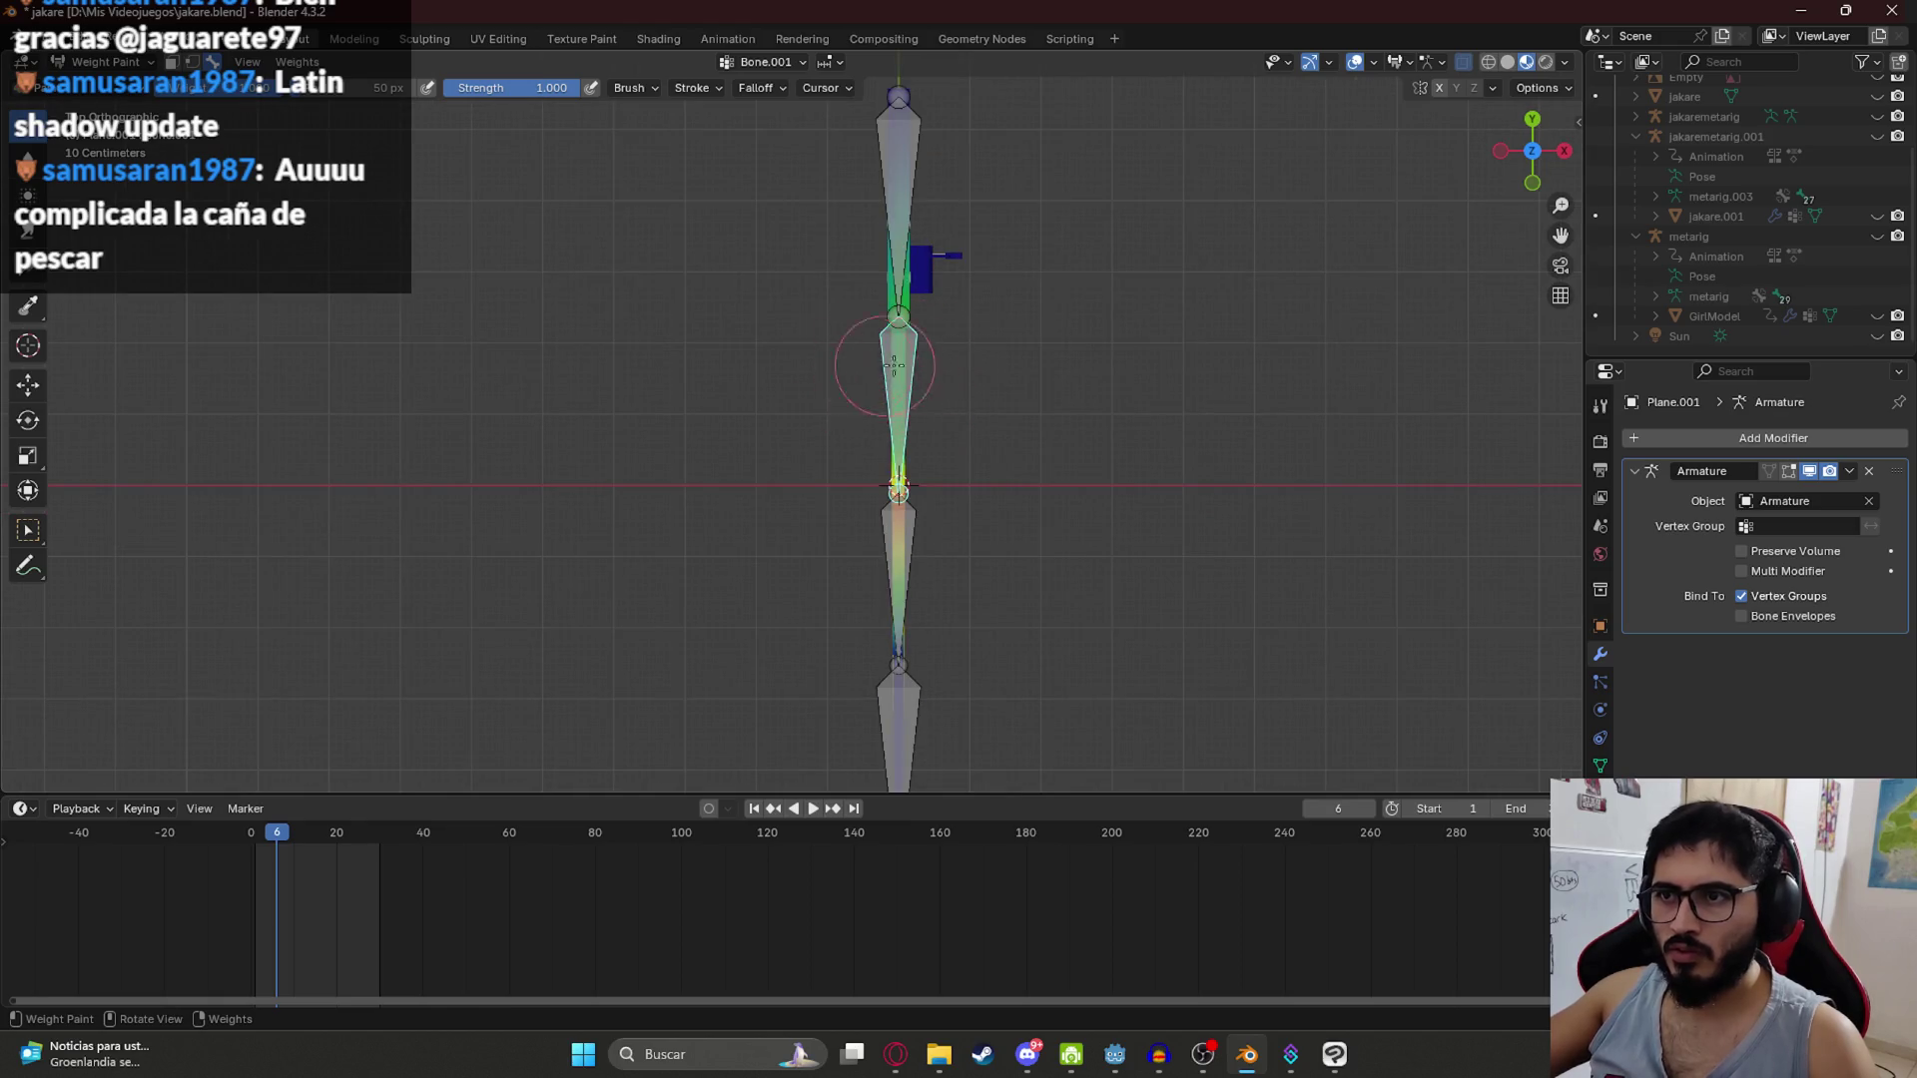
scroll(913, 361, "down", 2)
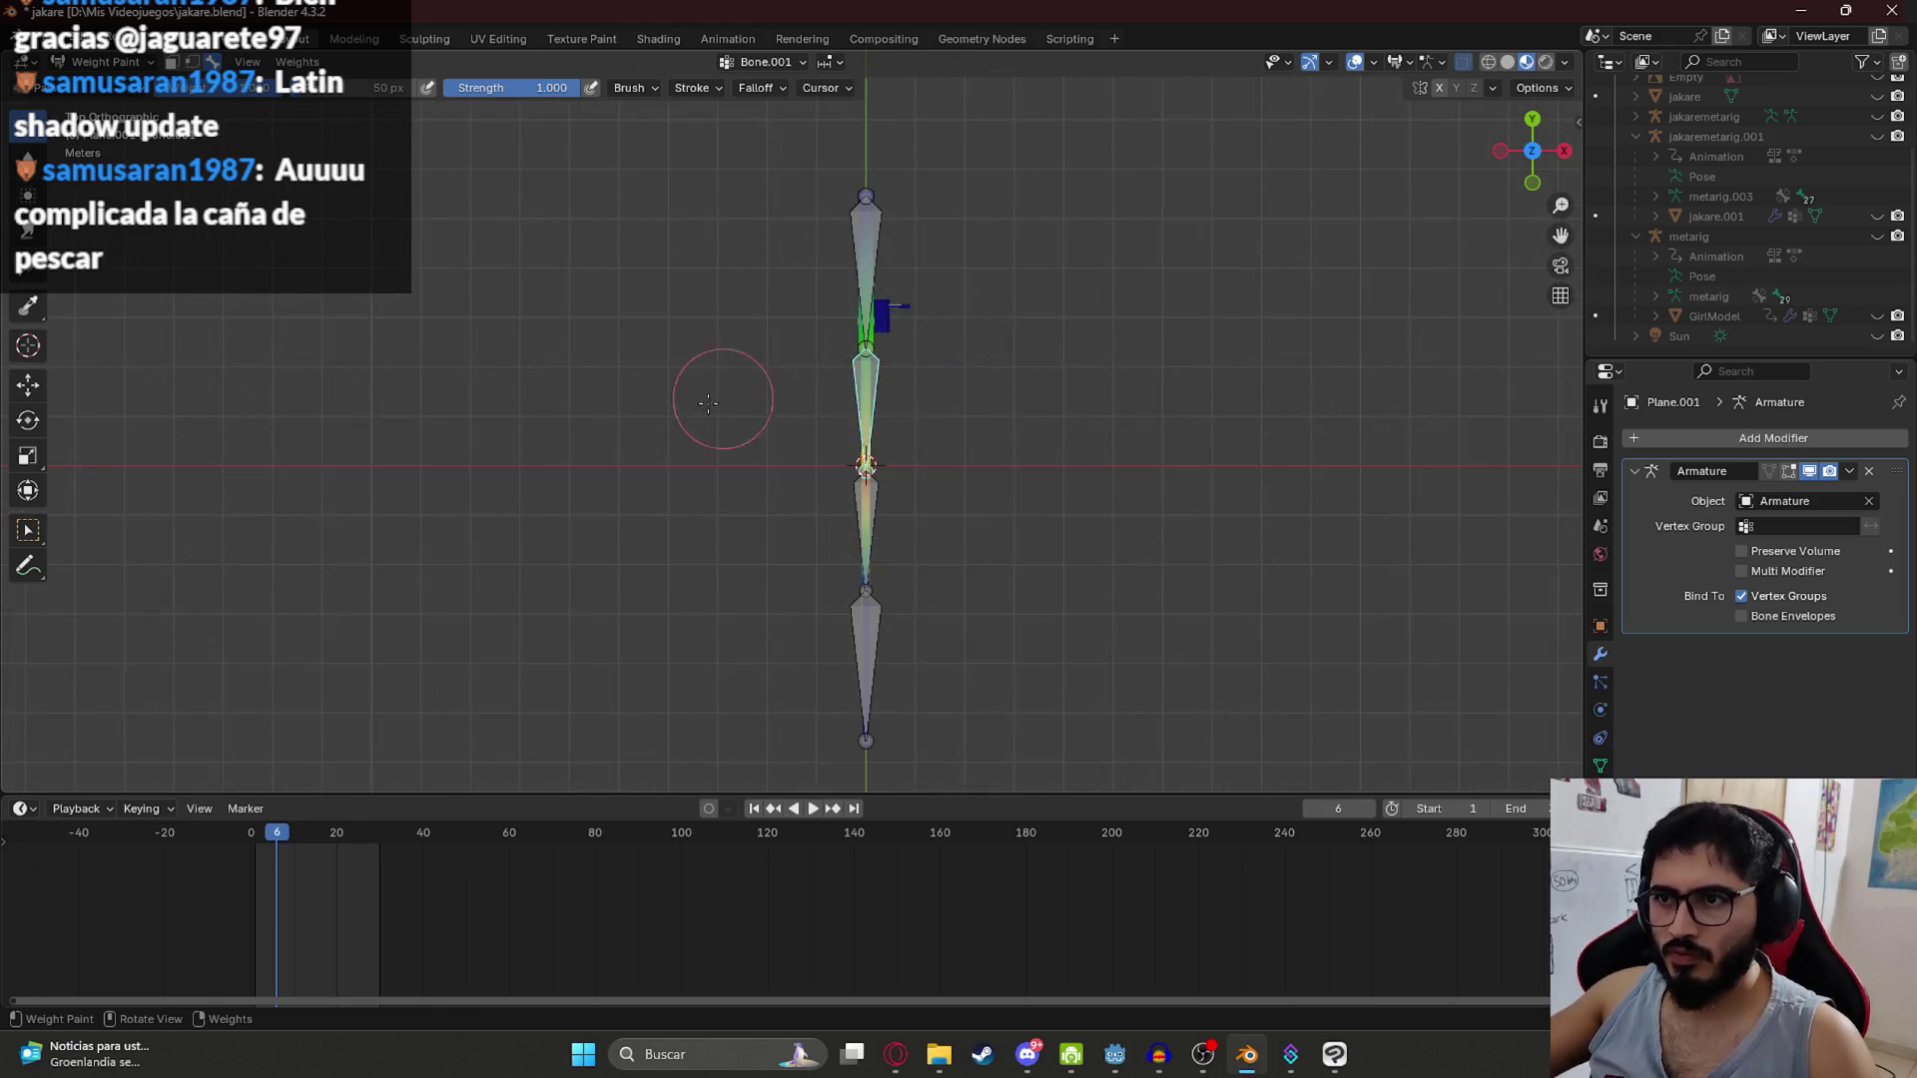
left_click_drag(739, 394, 818, 389)
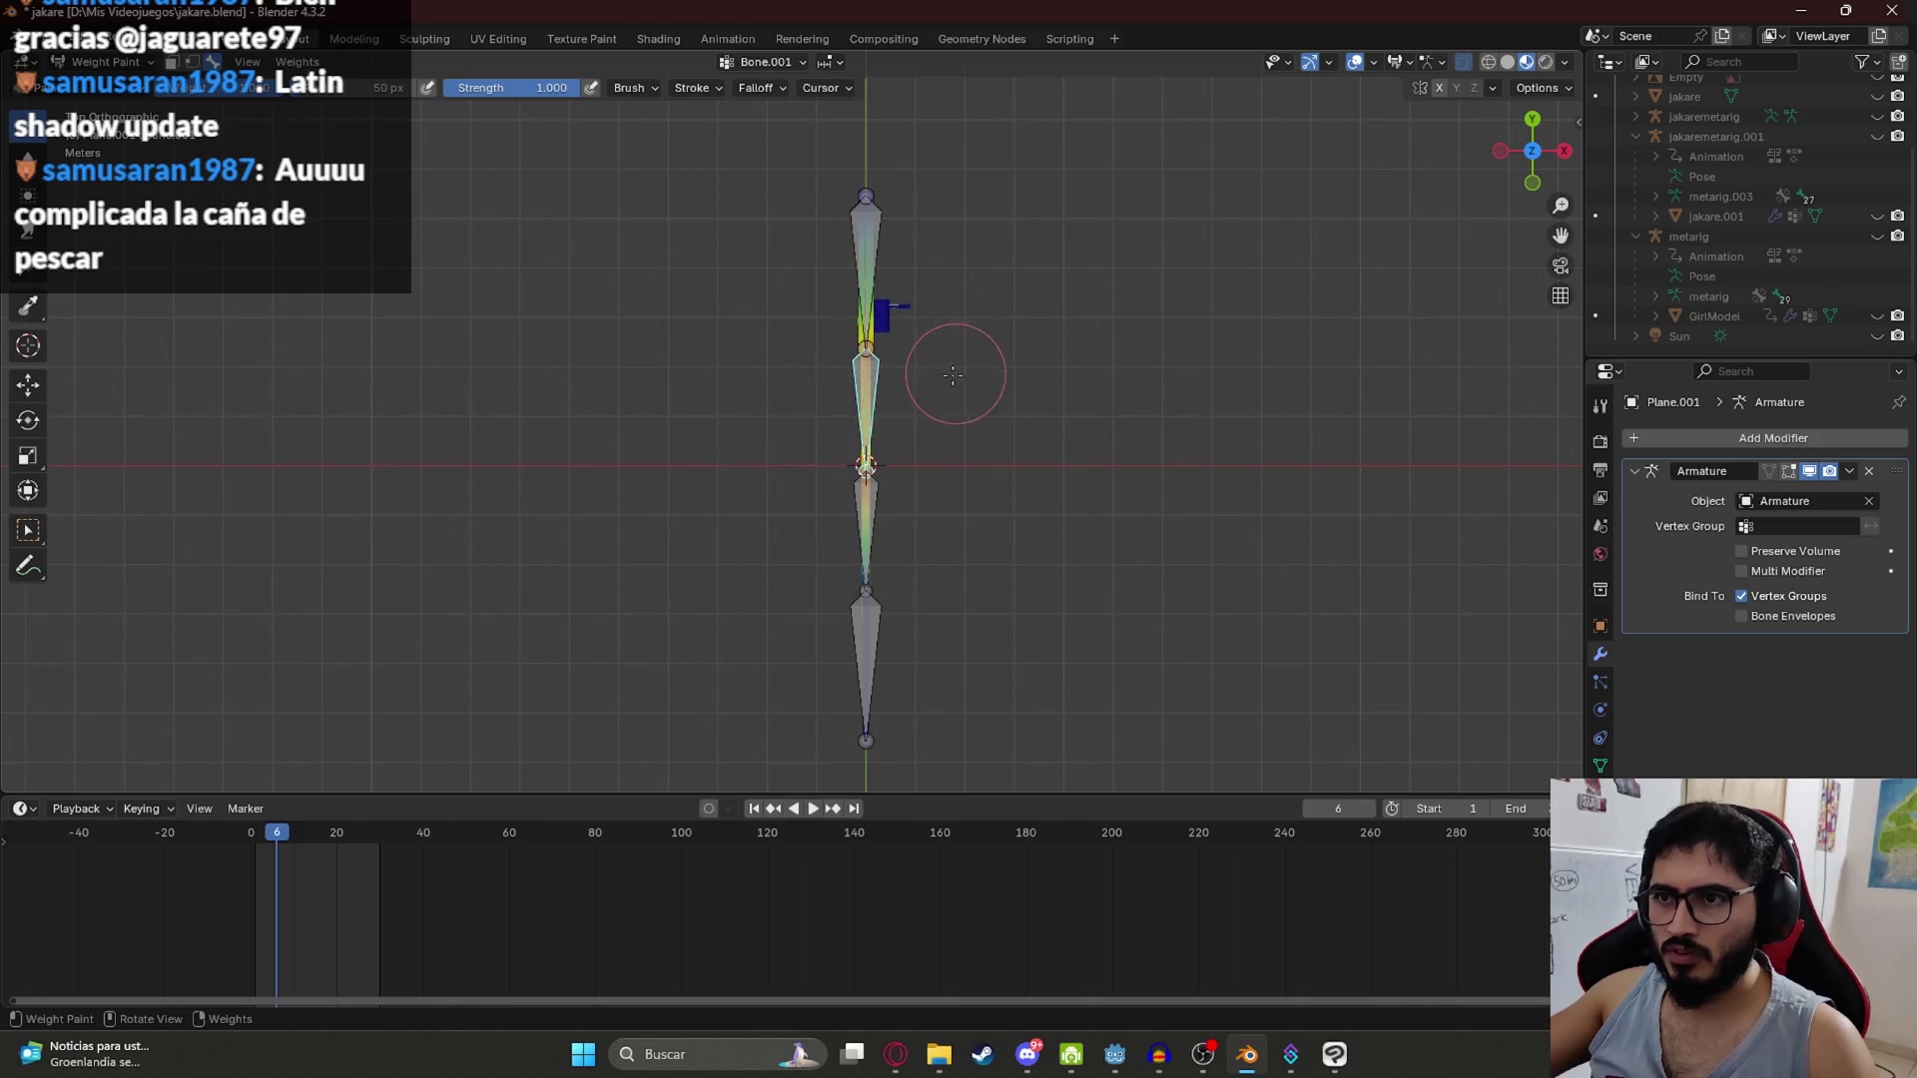
key("ctrl+KP_7")
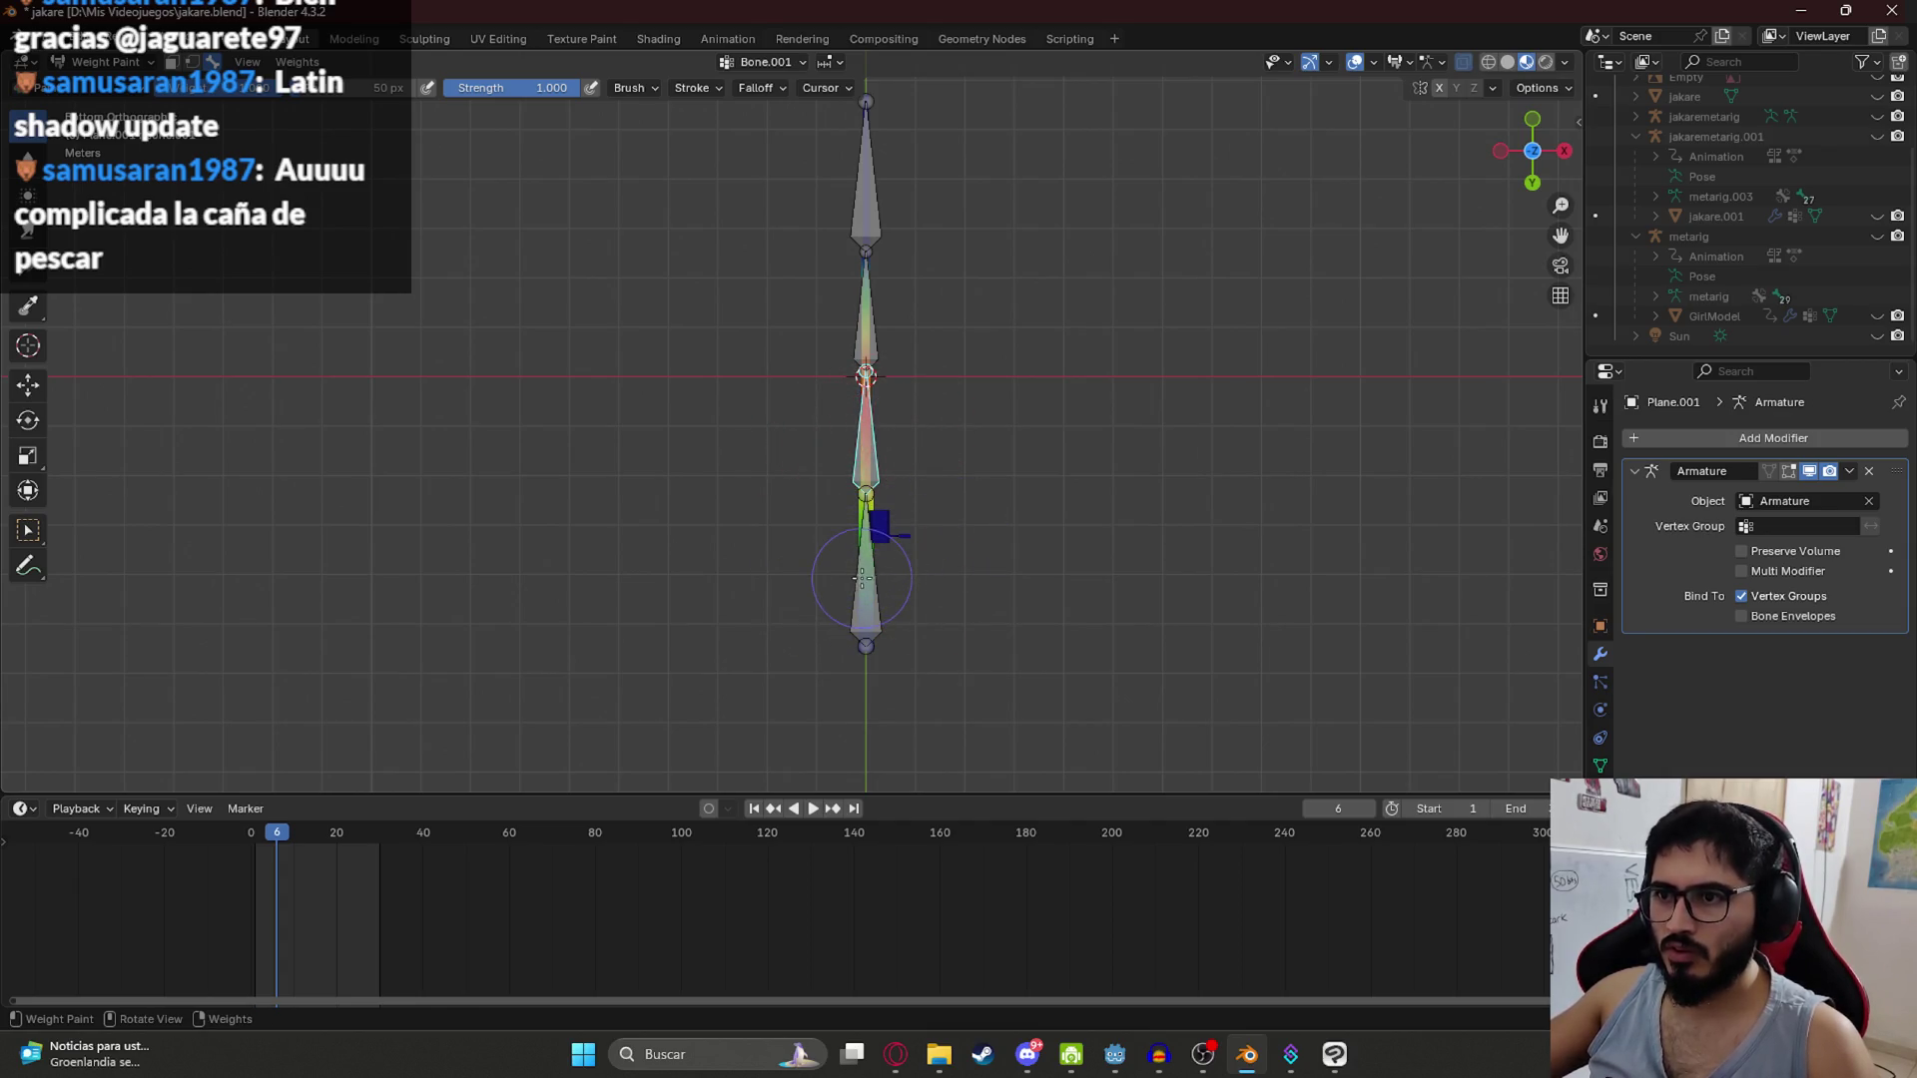
key("KP_7")
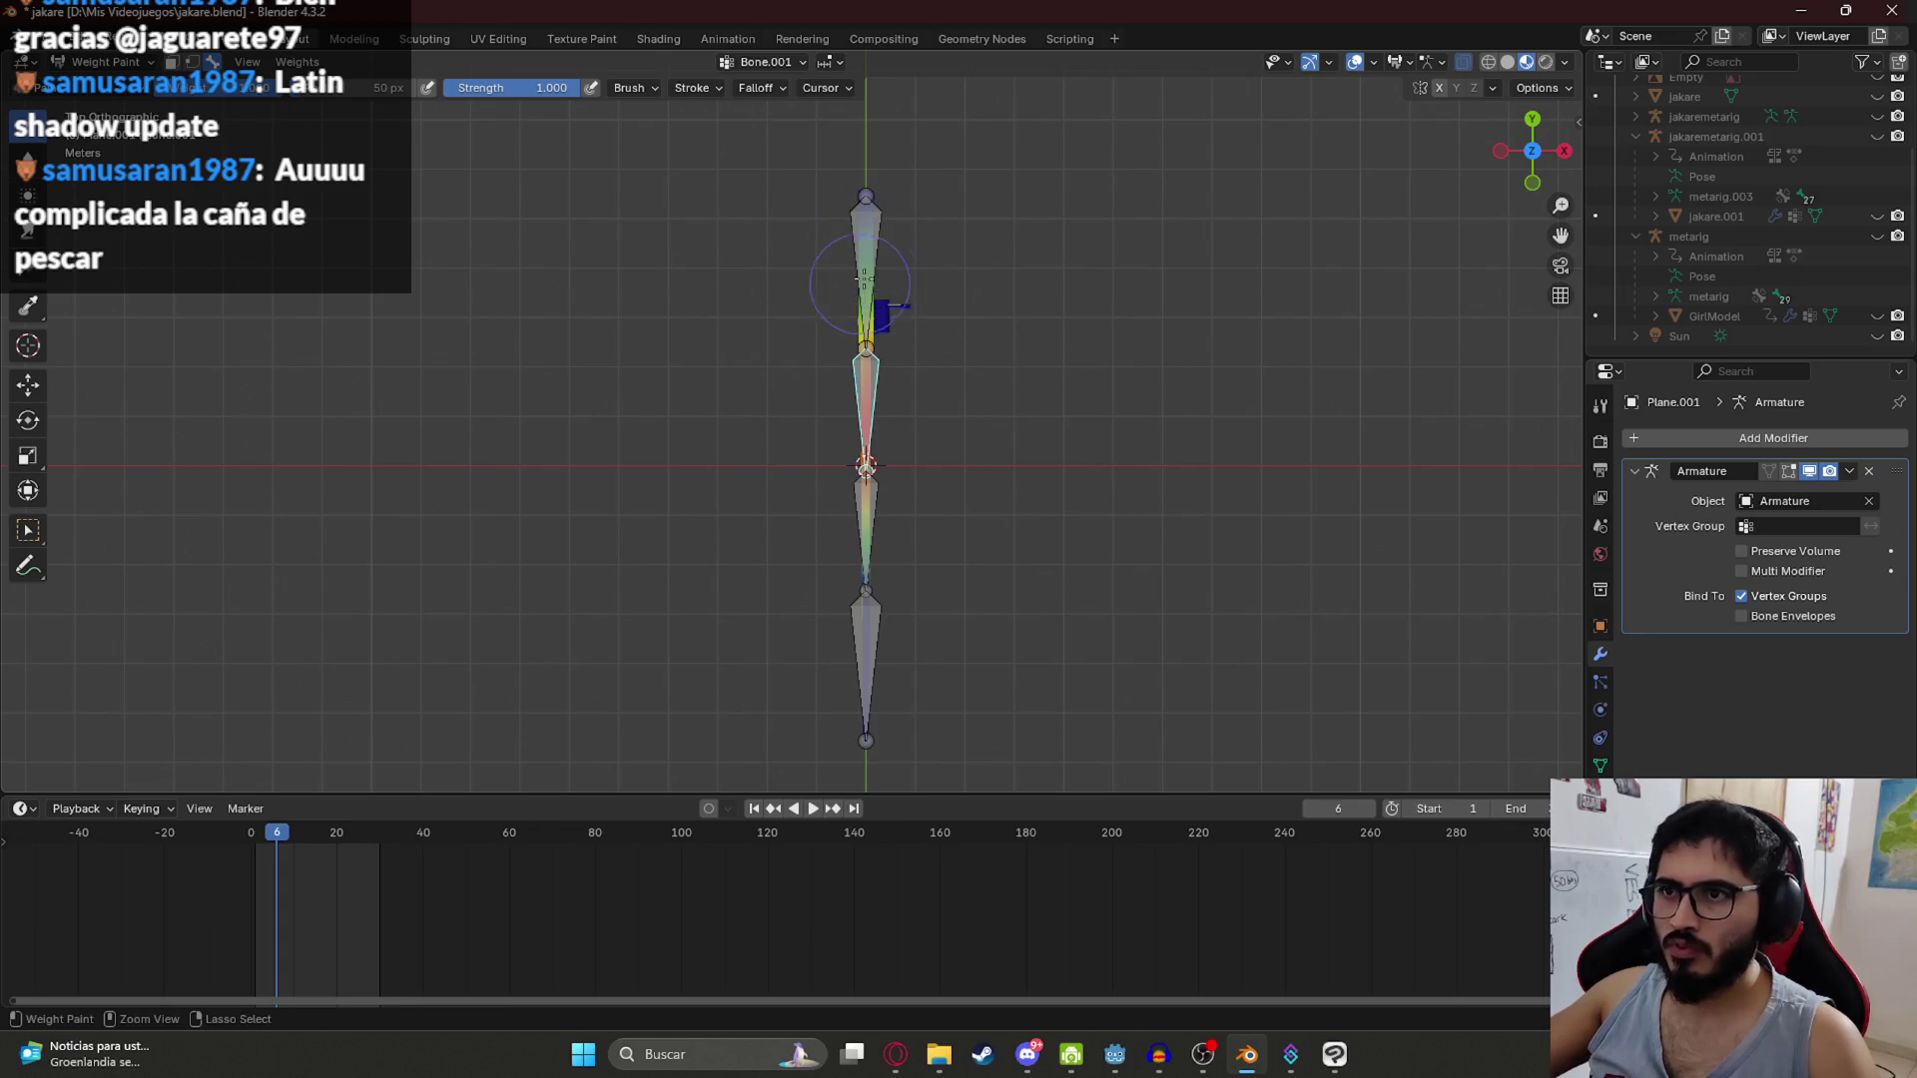
left_click_drag(903, 505, 821, 711)
Step: From the right side, test-rotate the lower bone Bone.003 several times, undoing each bend
key("KP_3")
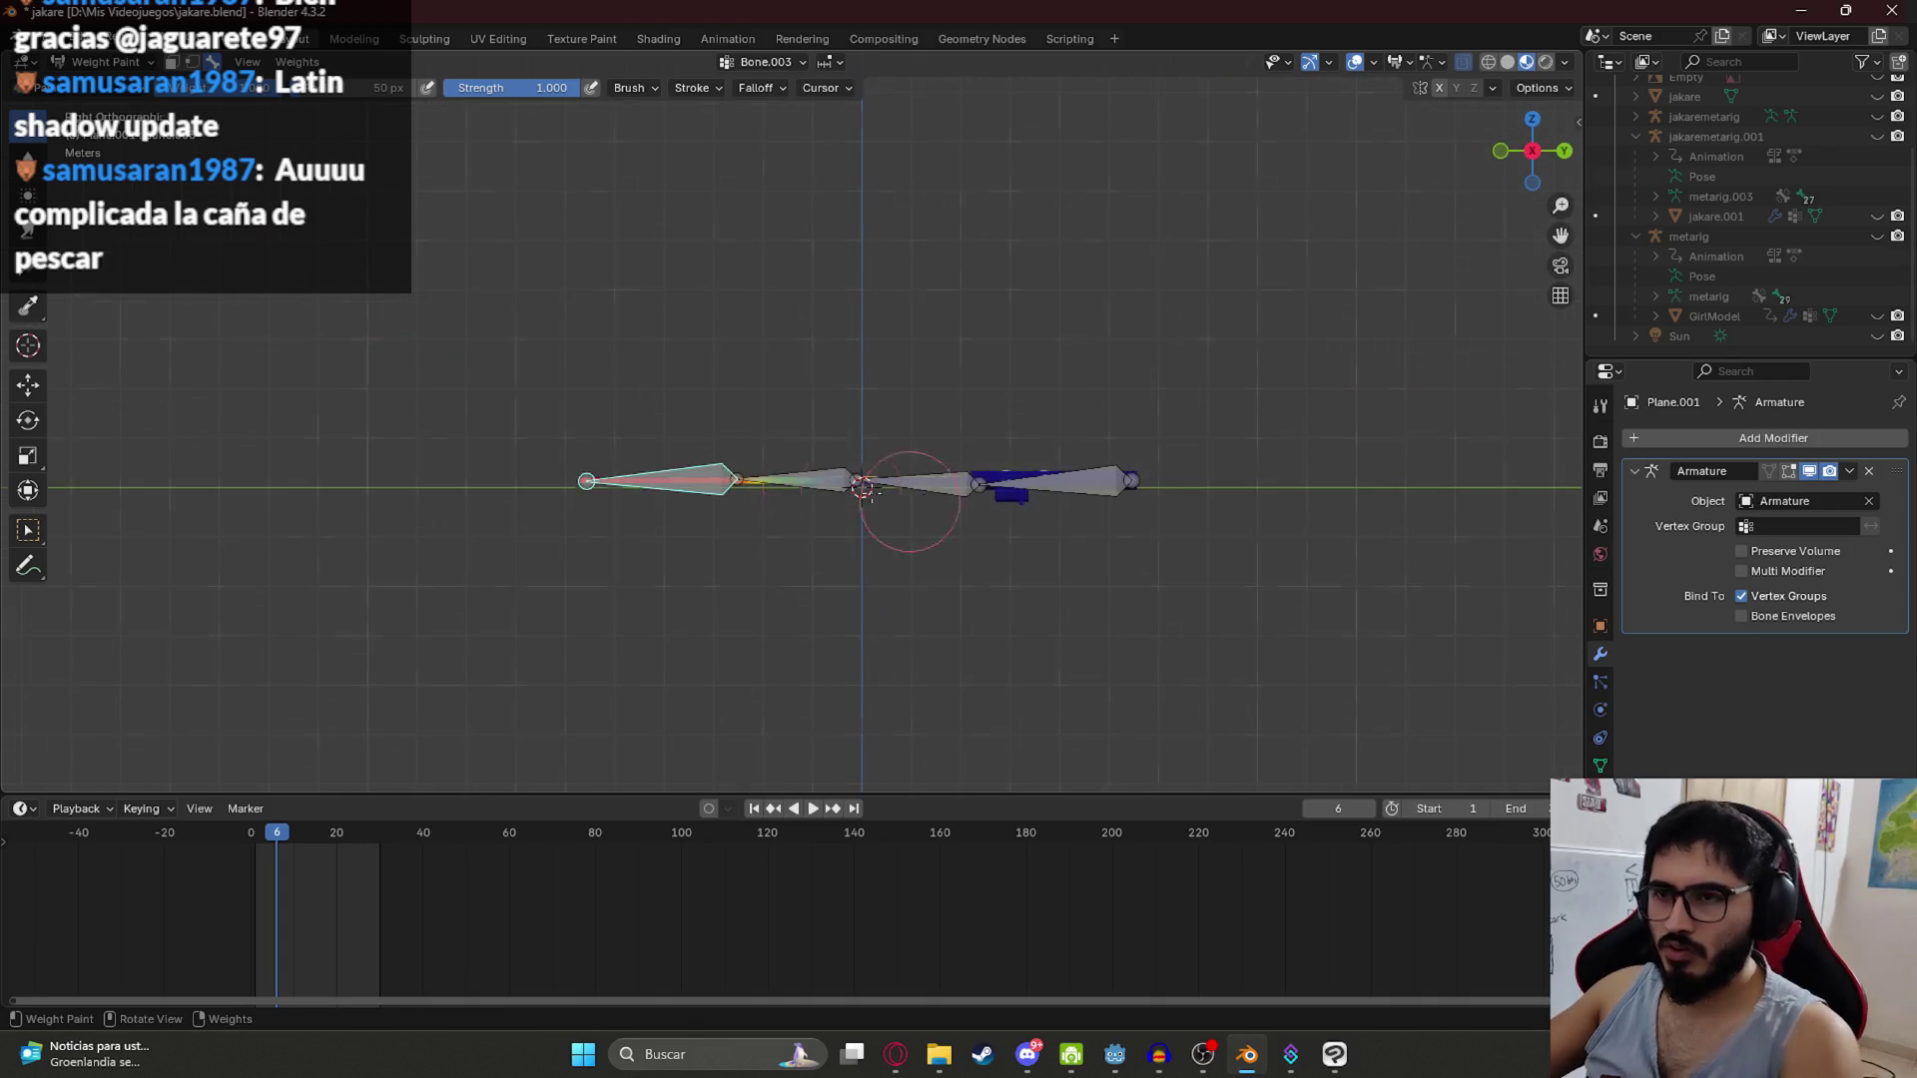
key("r")
left_click(557, 234)
key("ctrl+z")
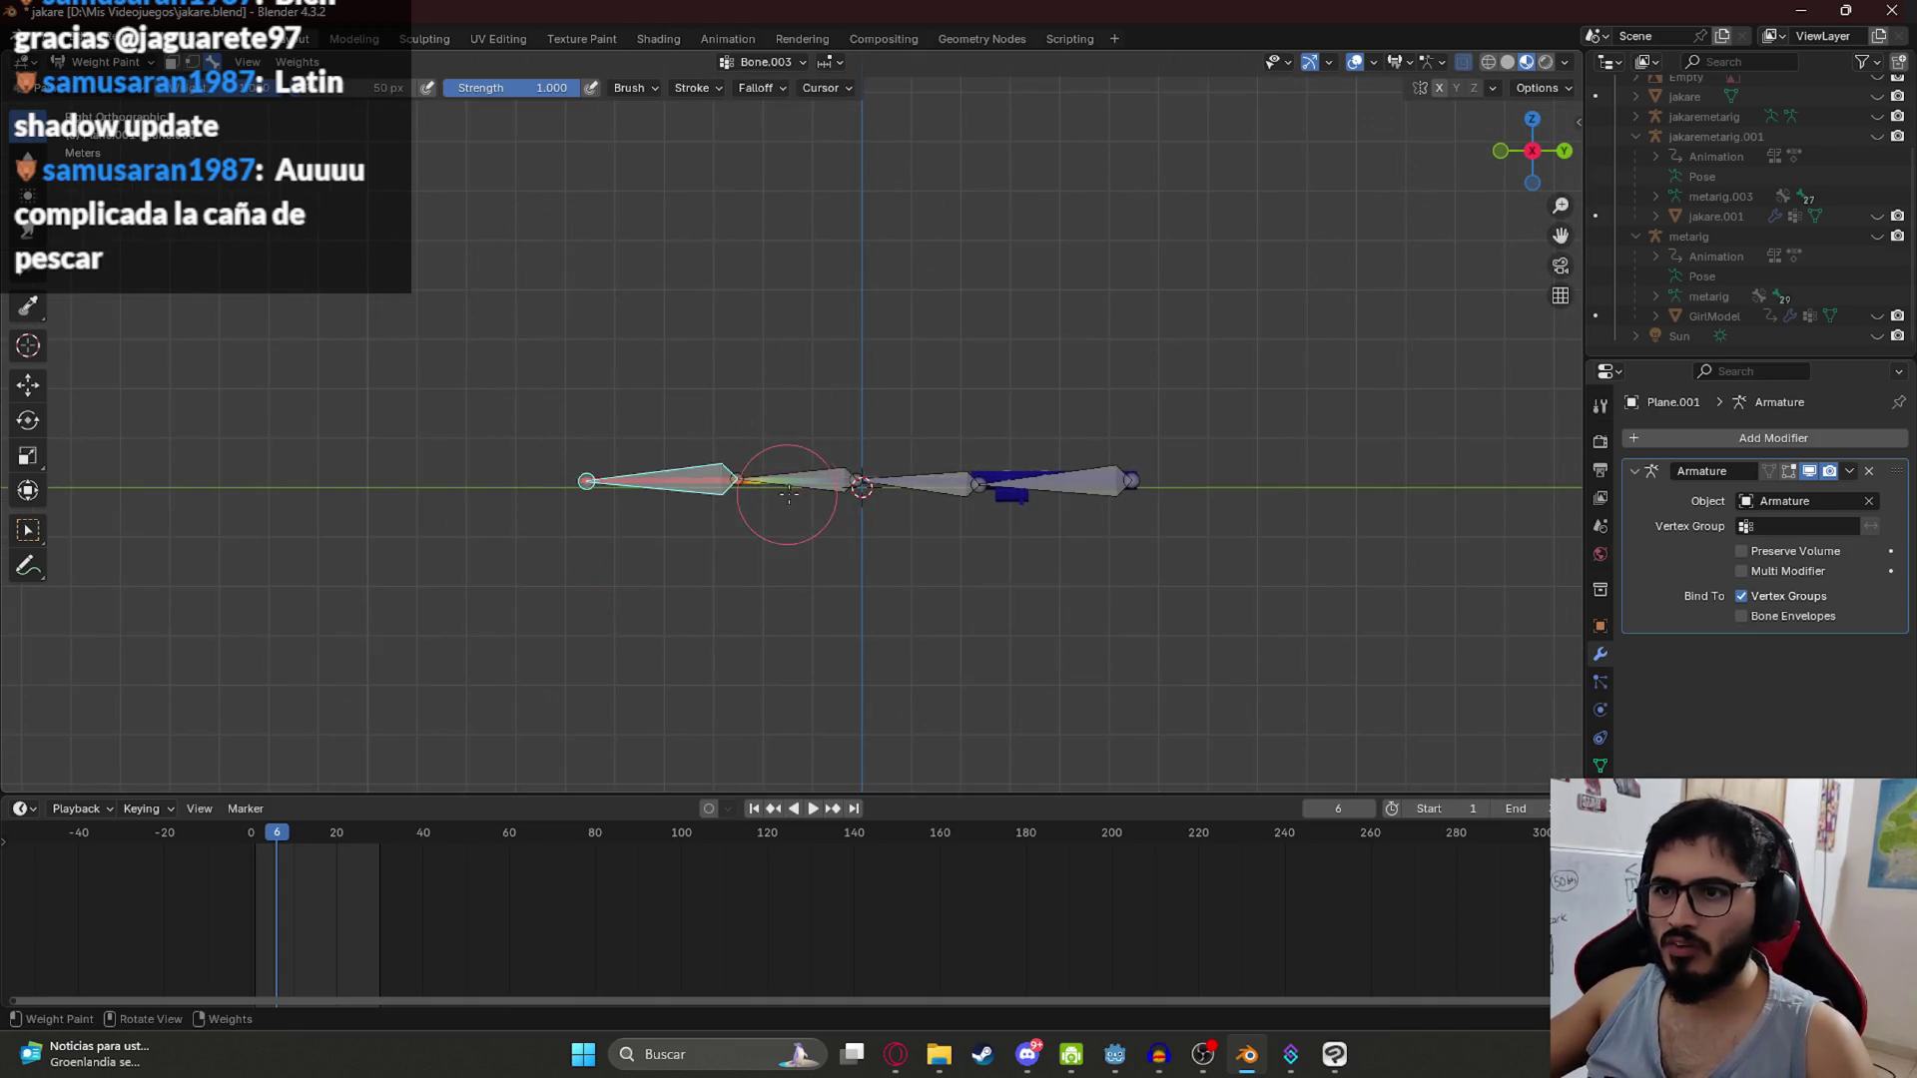
key("r")
left_click(710, 558)
left_click(710, 558, "ctrl")
key("r")
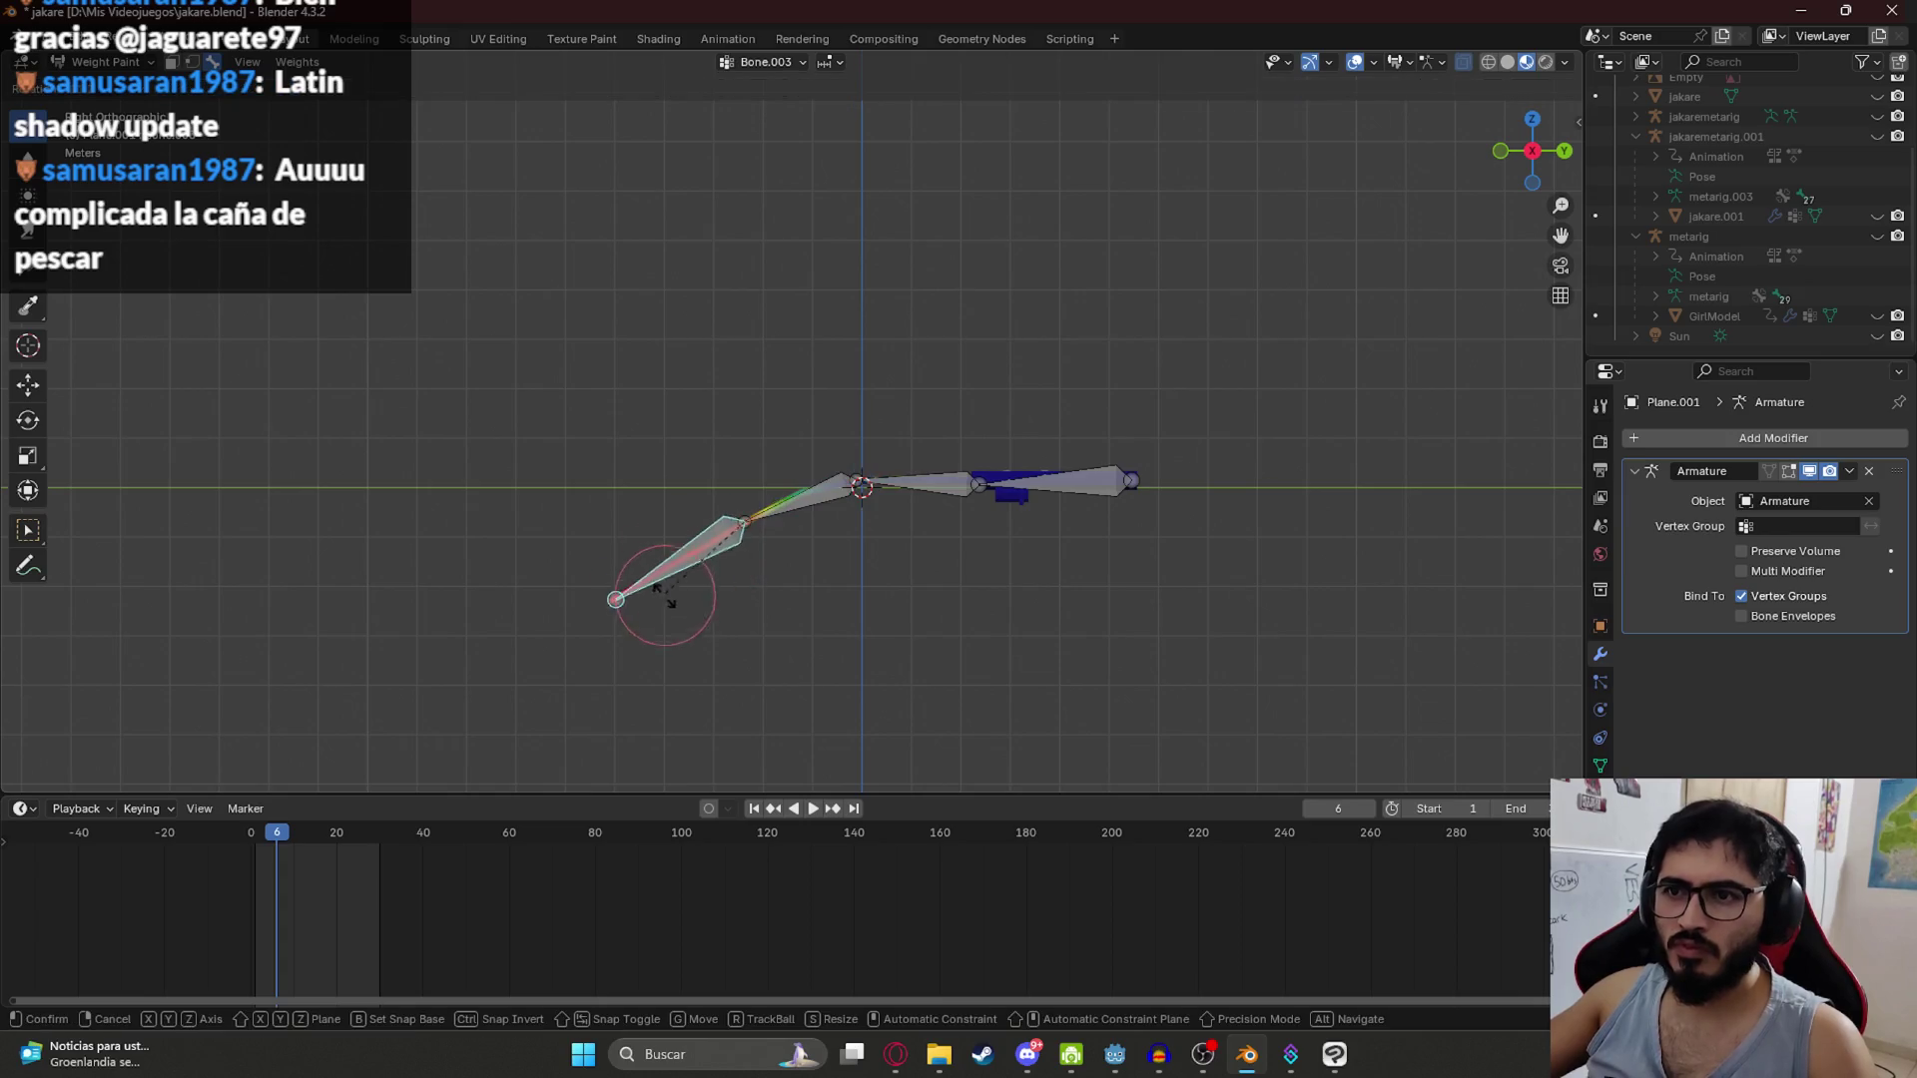
left_click(719, 699)
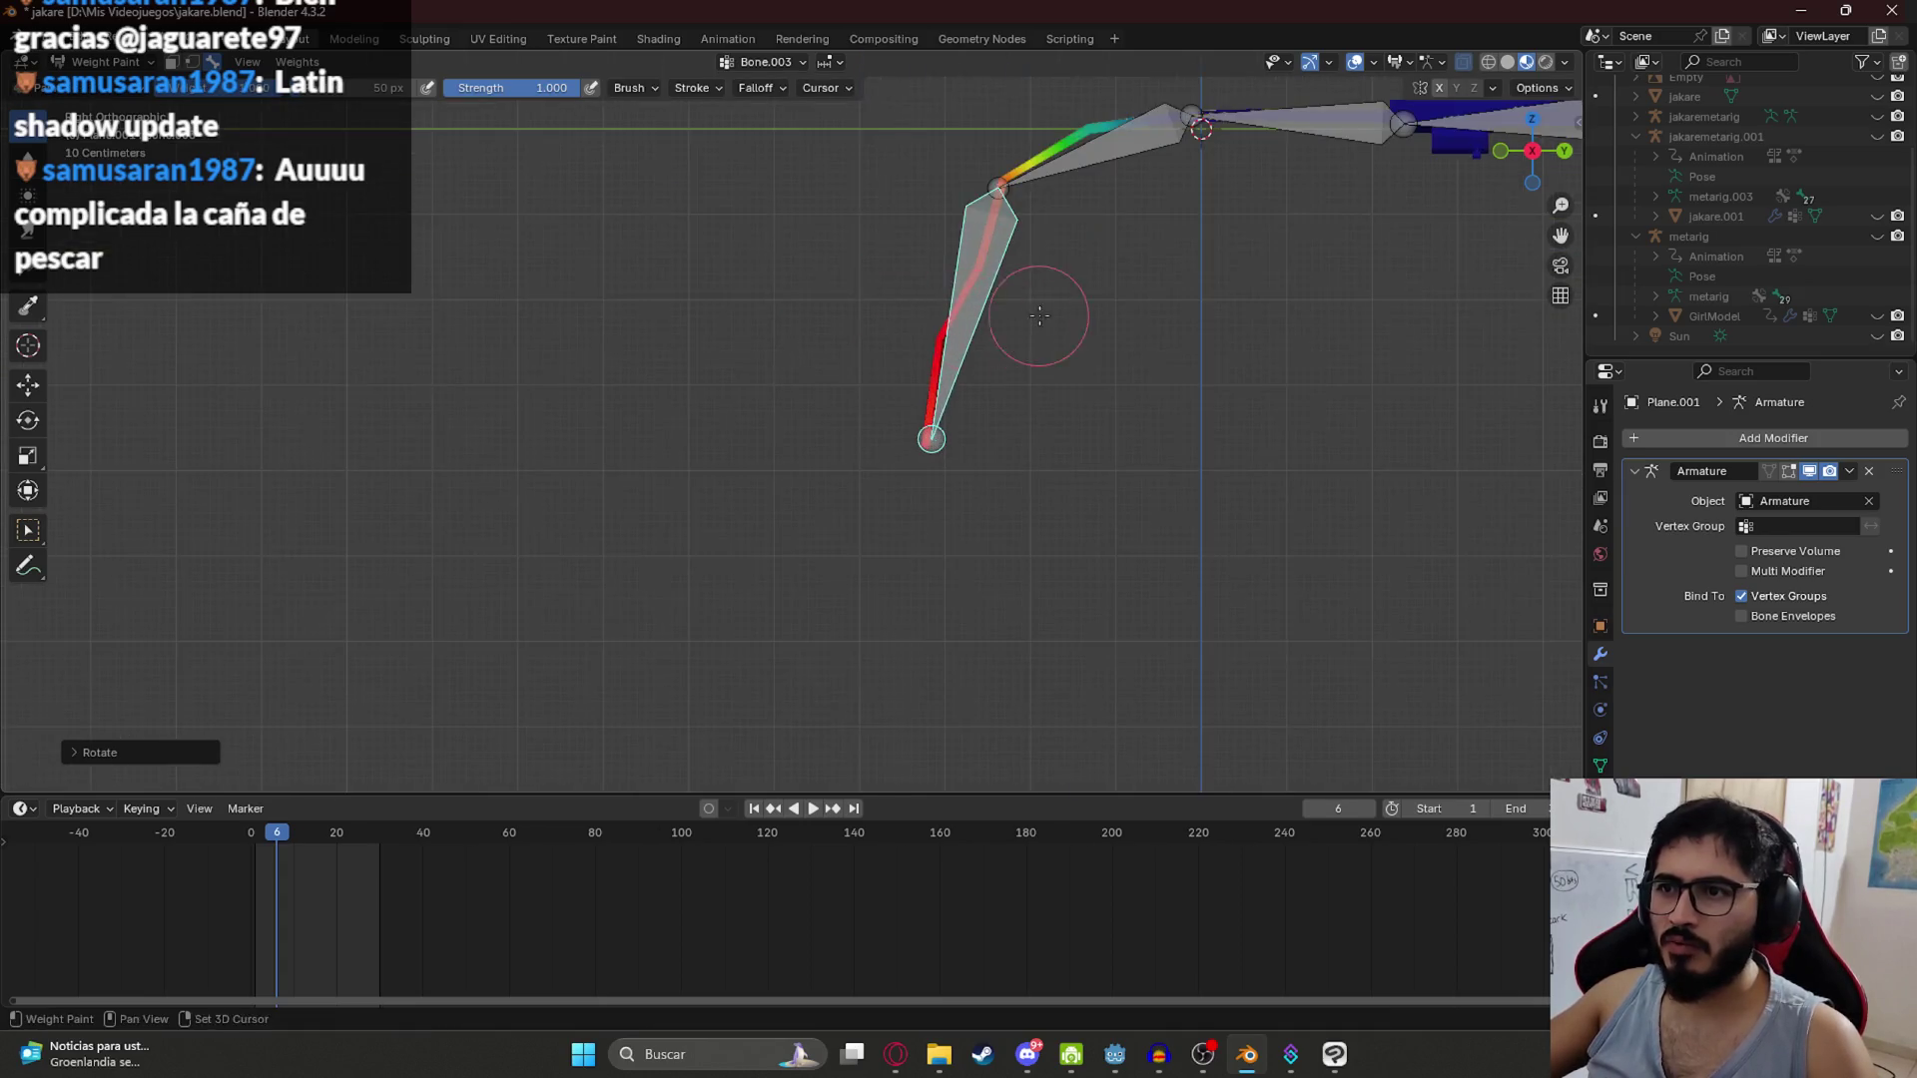
scroll(736, 548, "up", 3)
key("ctrl+z")
key("ctrl+z")
key("ctrl+z")
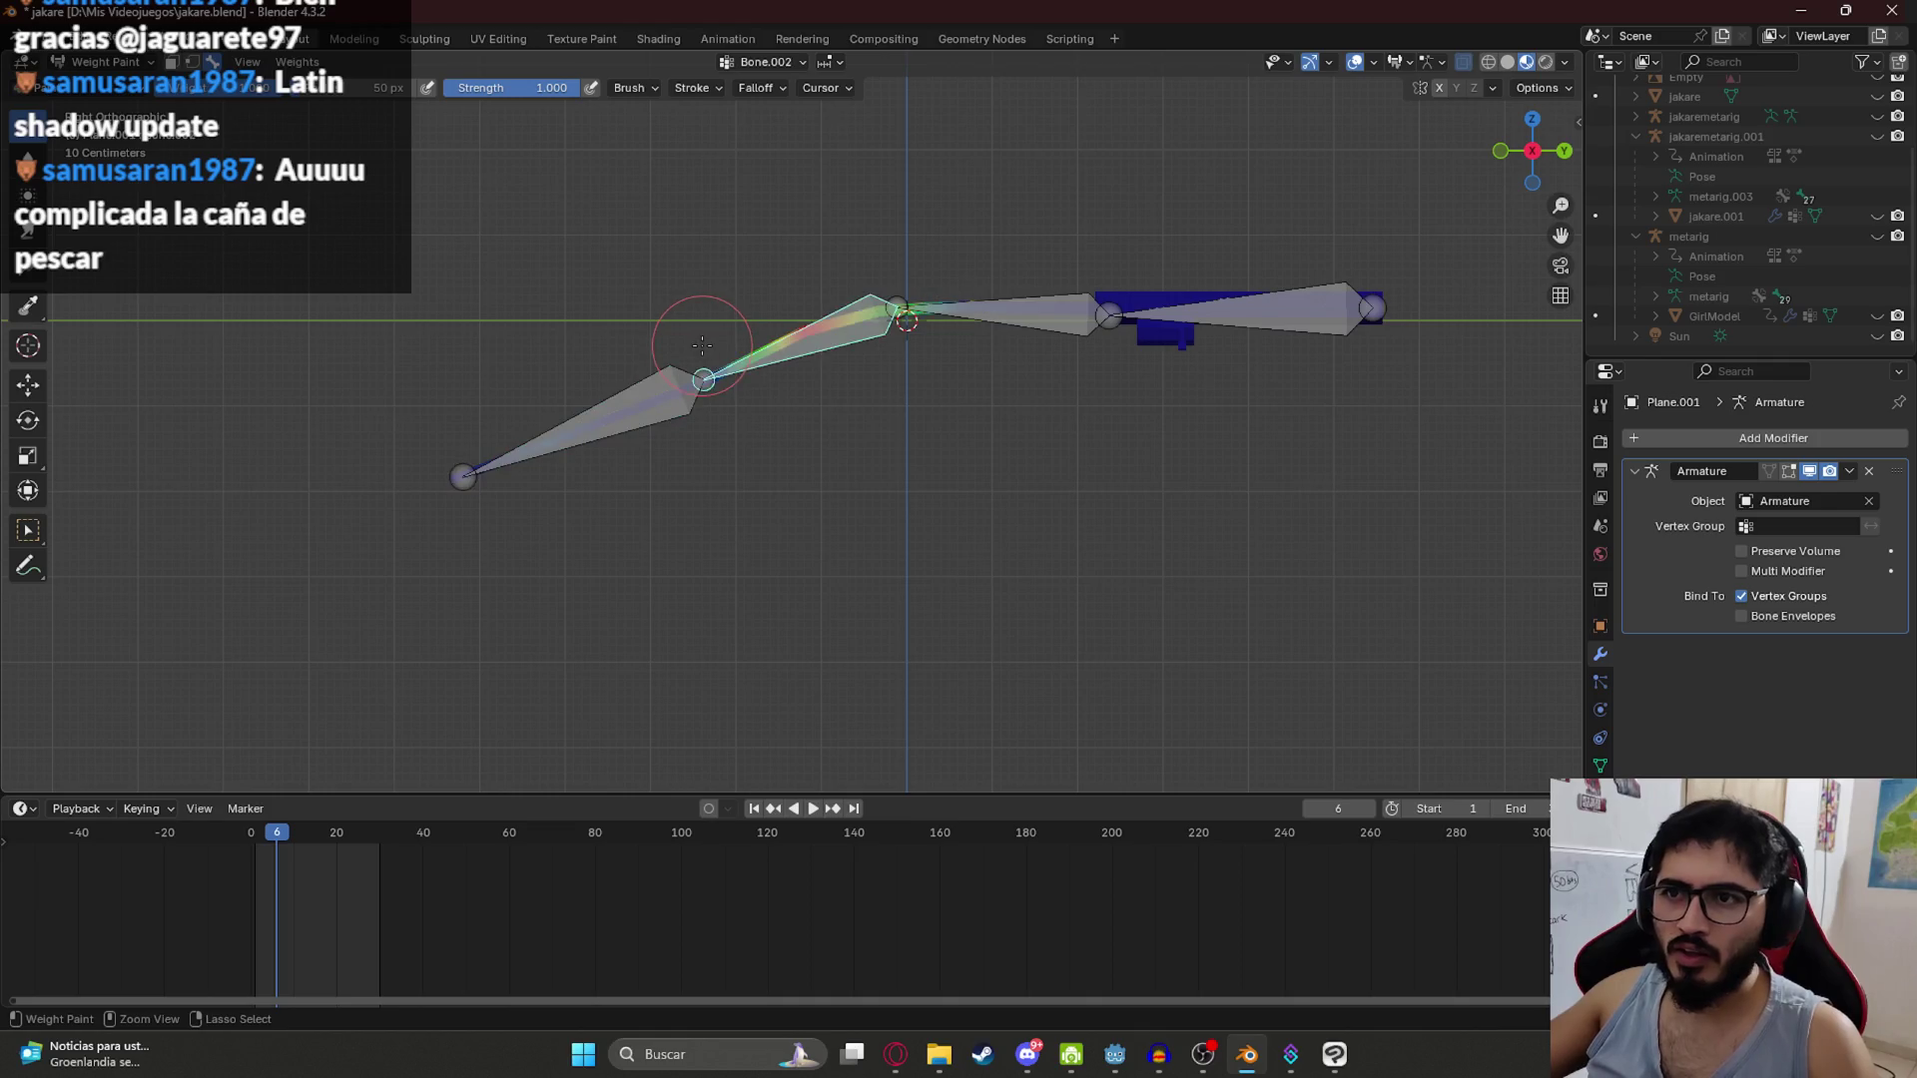
left_click(610, 303, "ctrl")
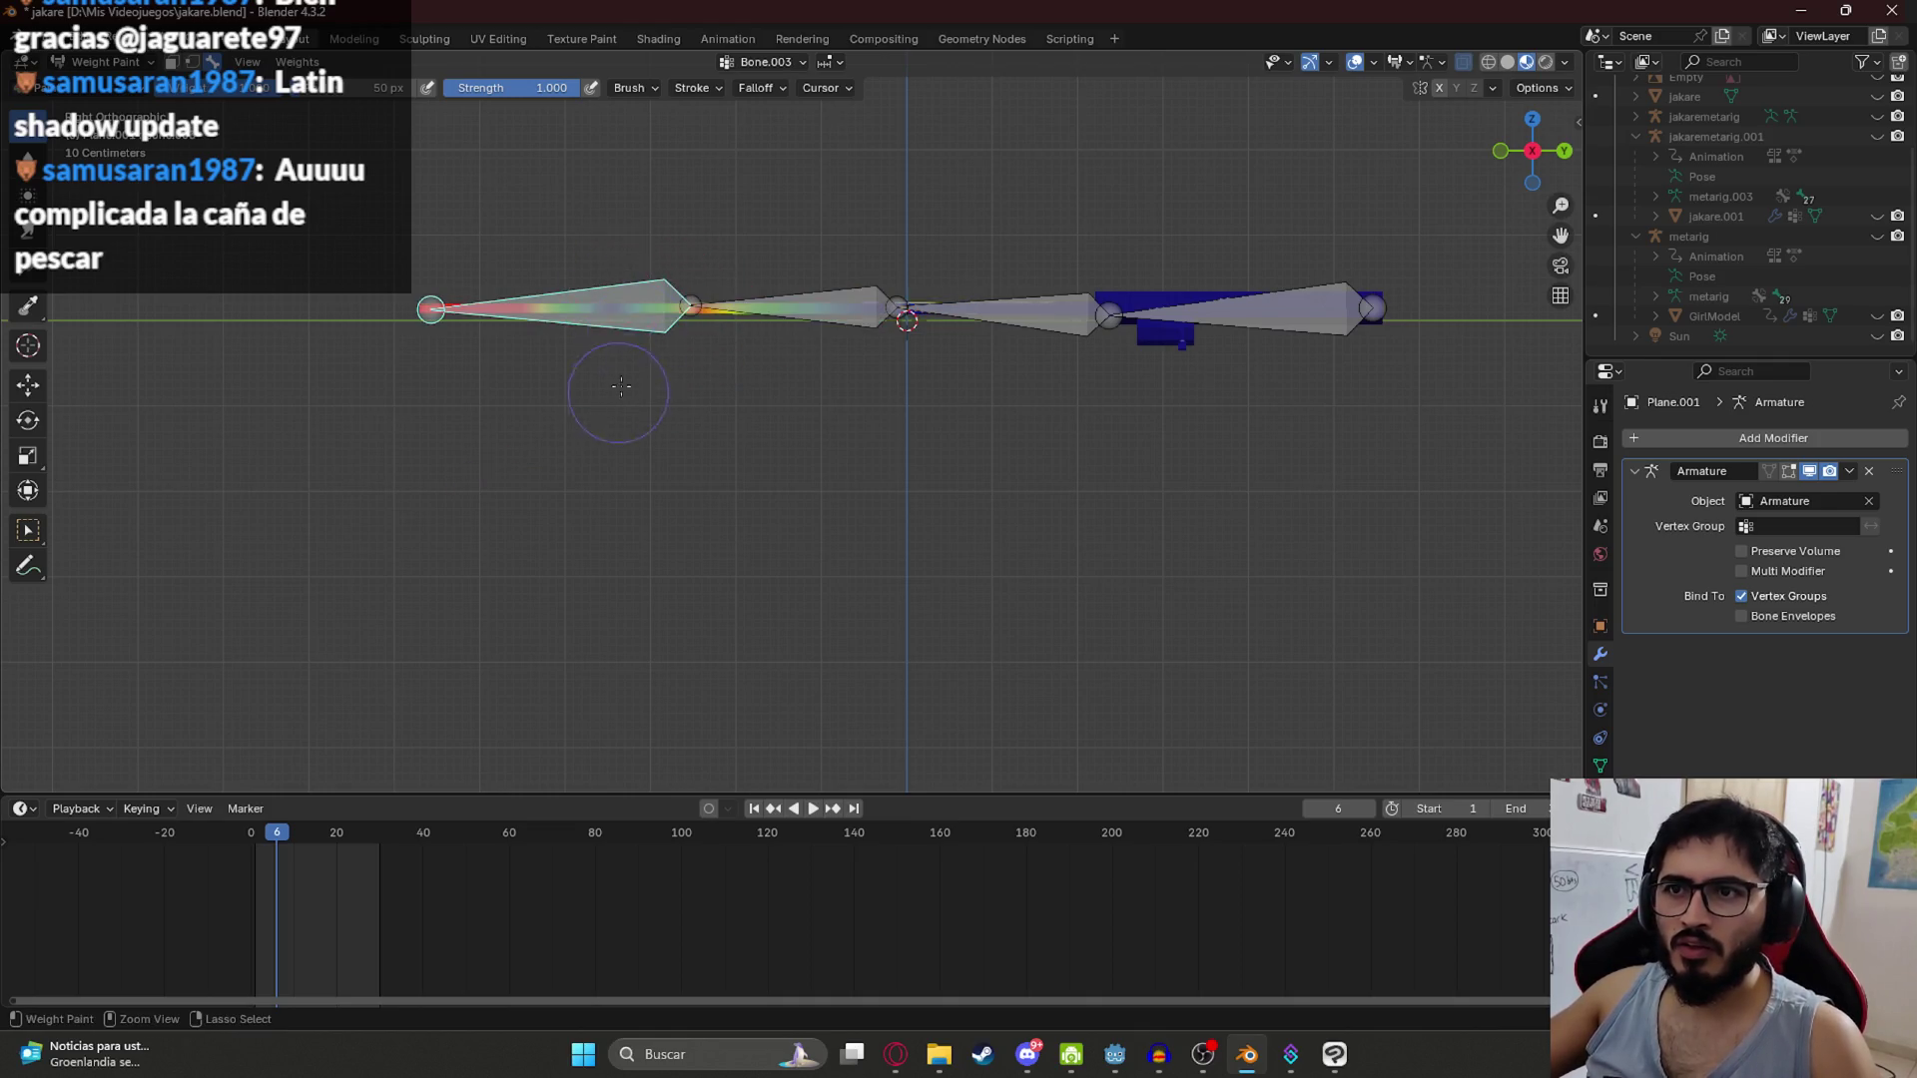
scroll(646, 309, "down", 4)
Step: Start test rotations on Bone.003 and Bone.002, cancelling each one
key("r")
key("Escape")
left_click(813, 375, "ctrl")
key("r")
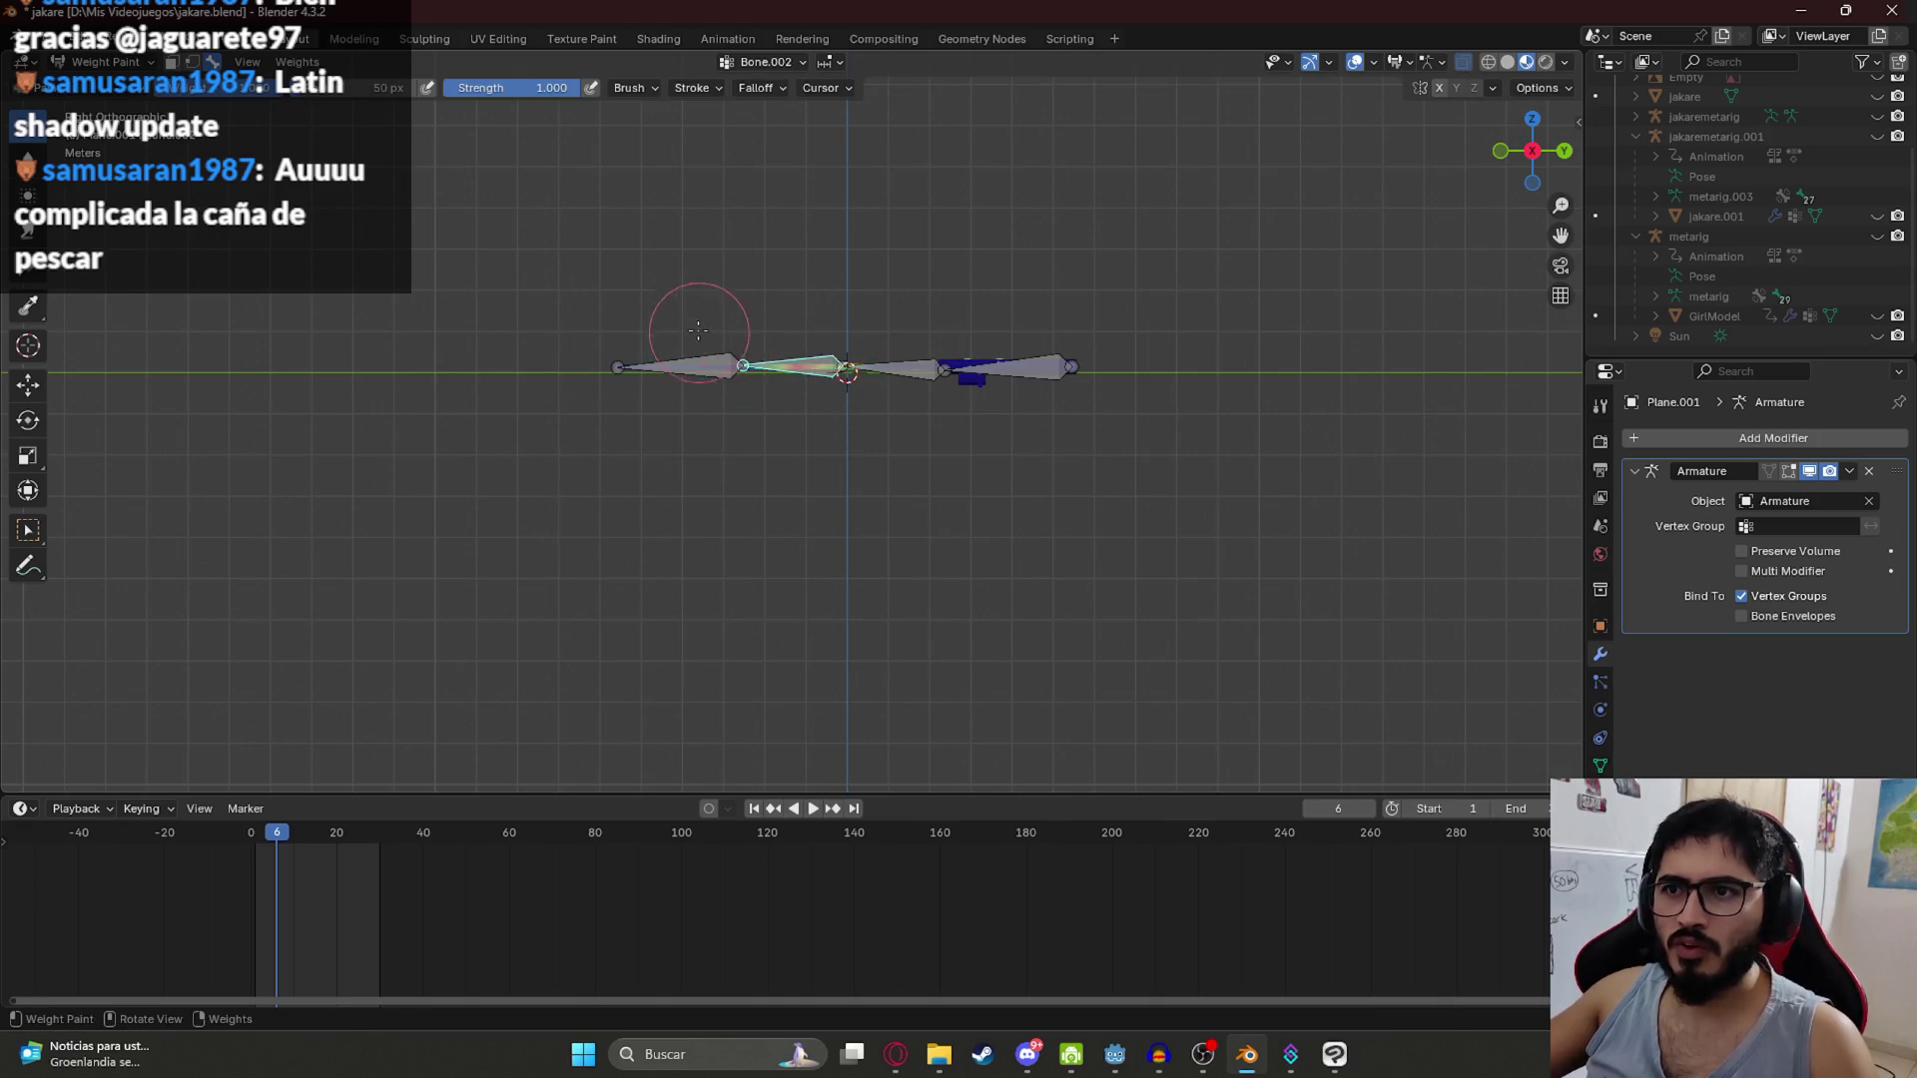
key("Escape")
left_click(651, 365, "ctrl")
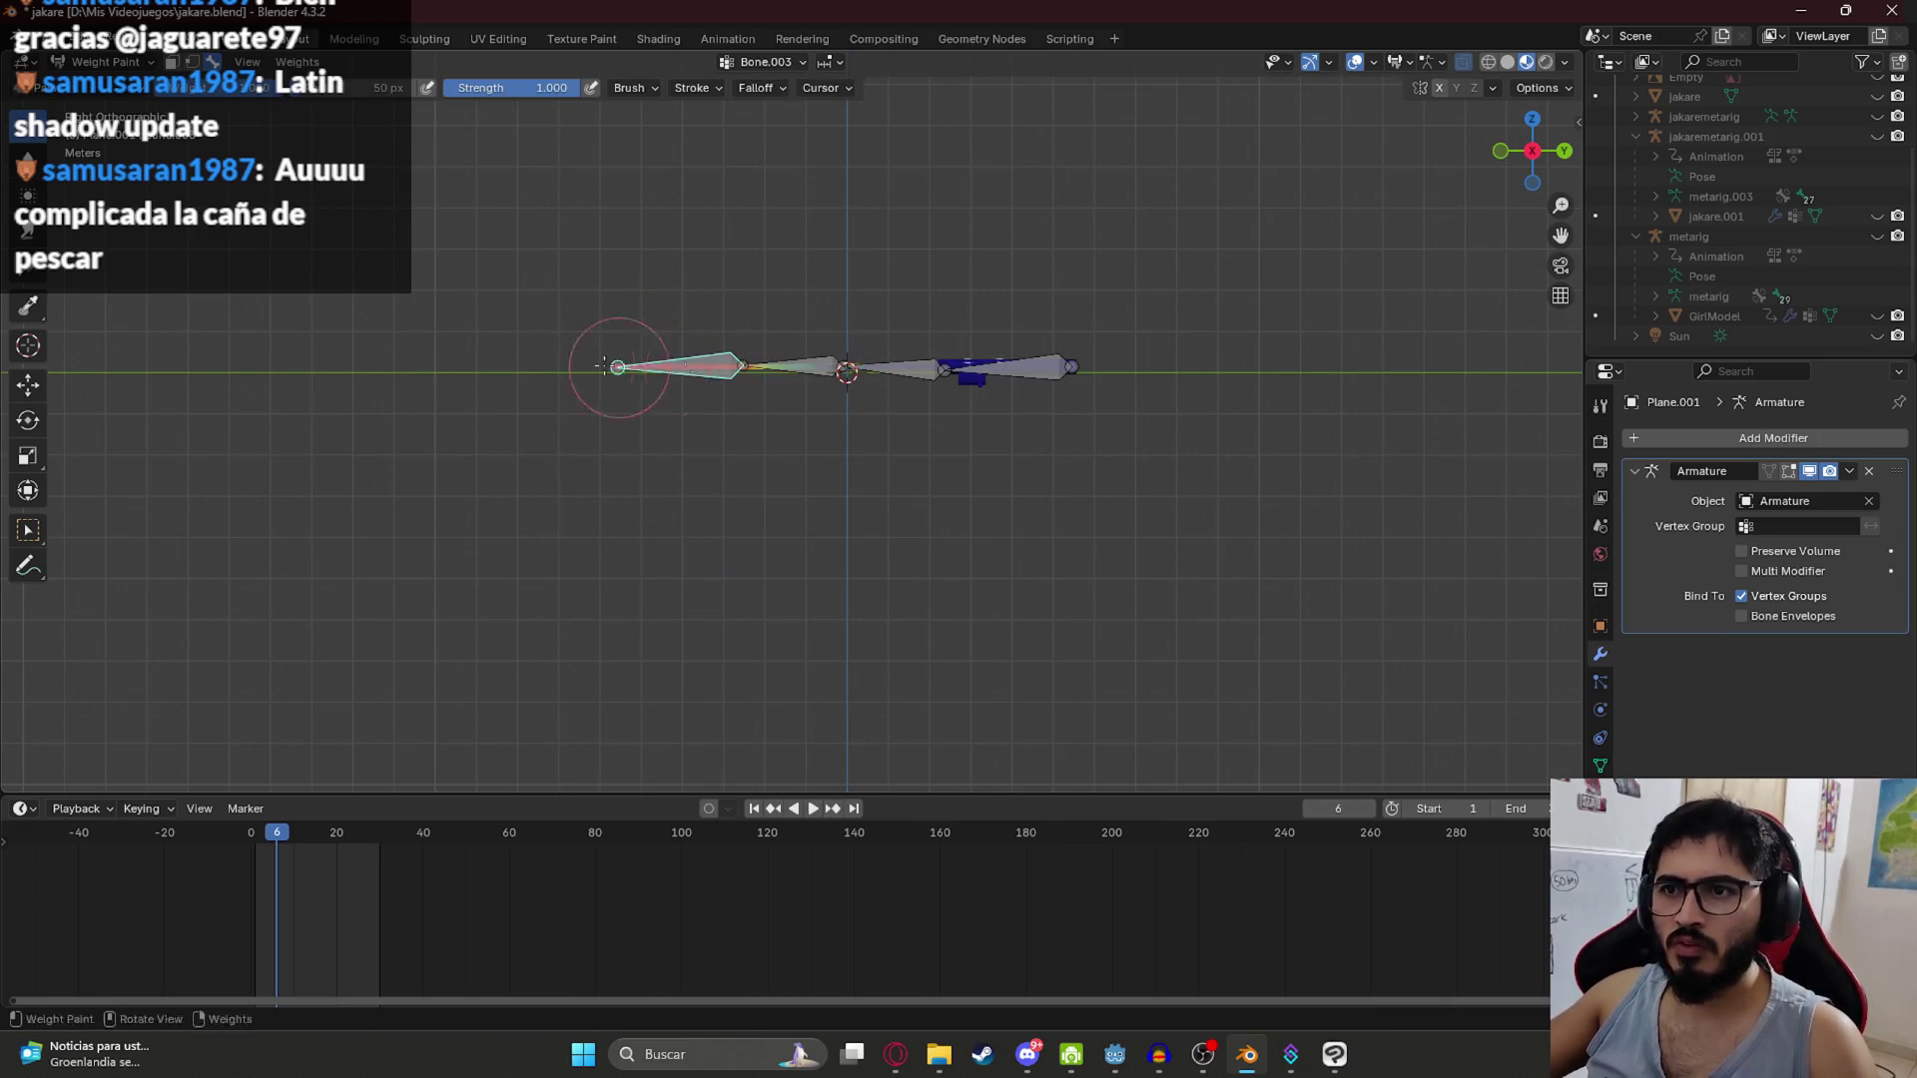
key("r")
key("Escape")
Step: Bend Bone.002 and Bone.001 to check how the rod deforms
left_click(793, 369, "ctrl")
key("r")
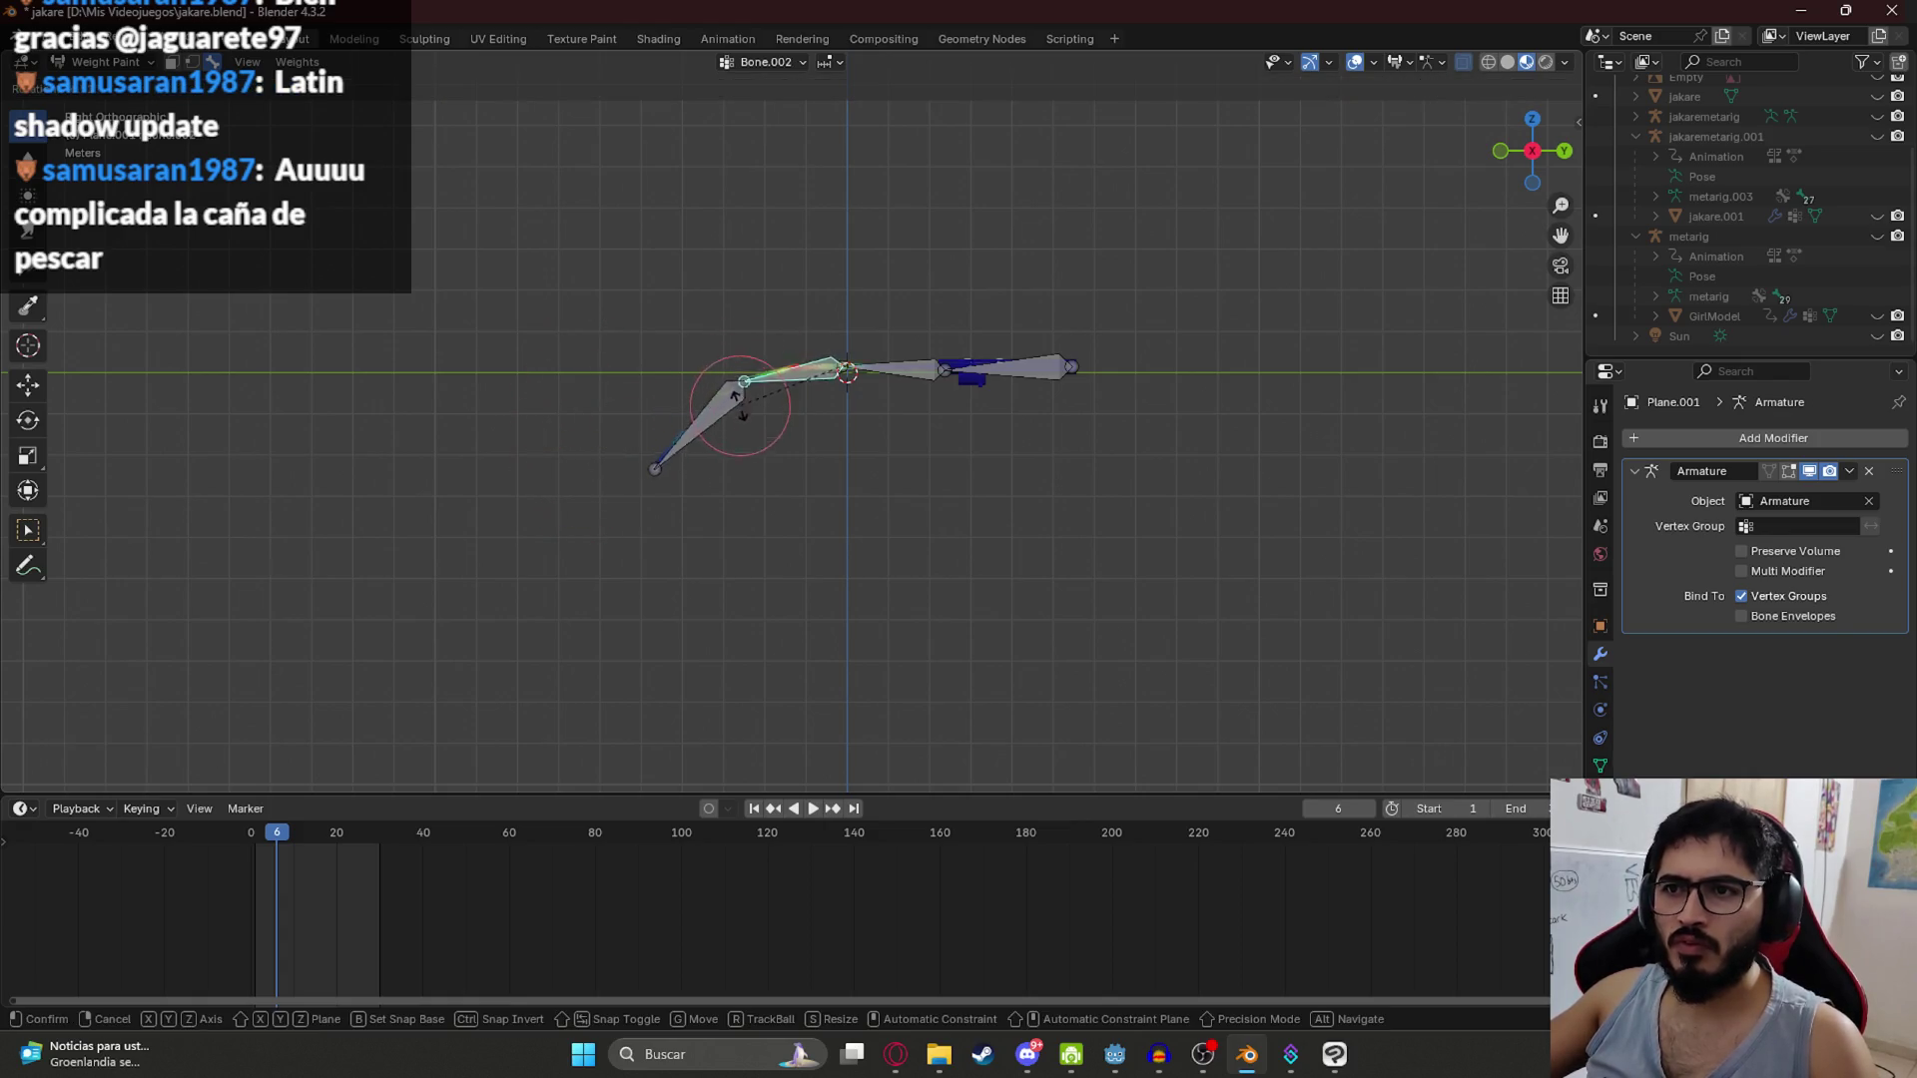
left_click(756, 449)
scroll(739, 460, "up", 5)
left_click(1019, 281, "ctrl")
key("r")
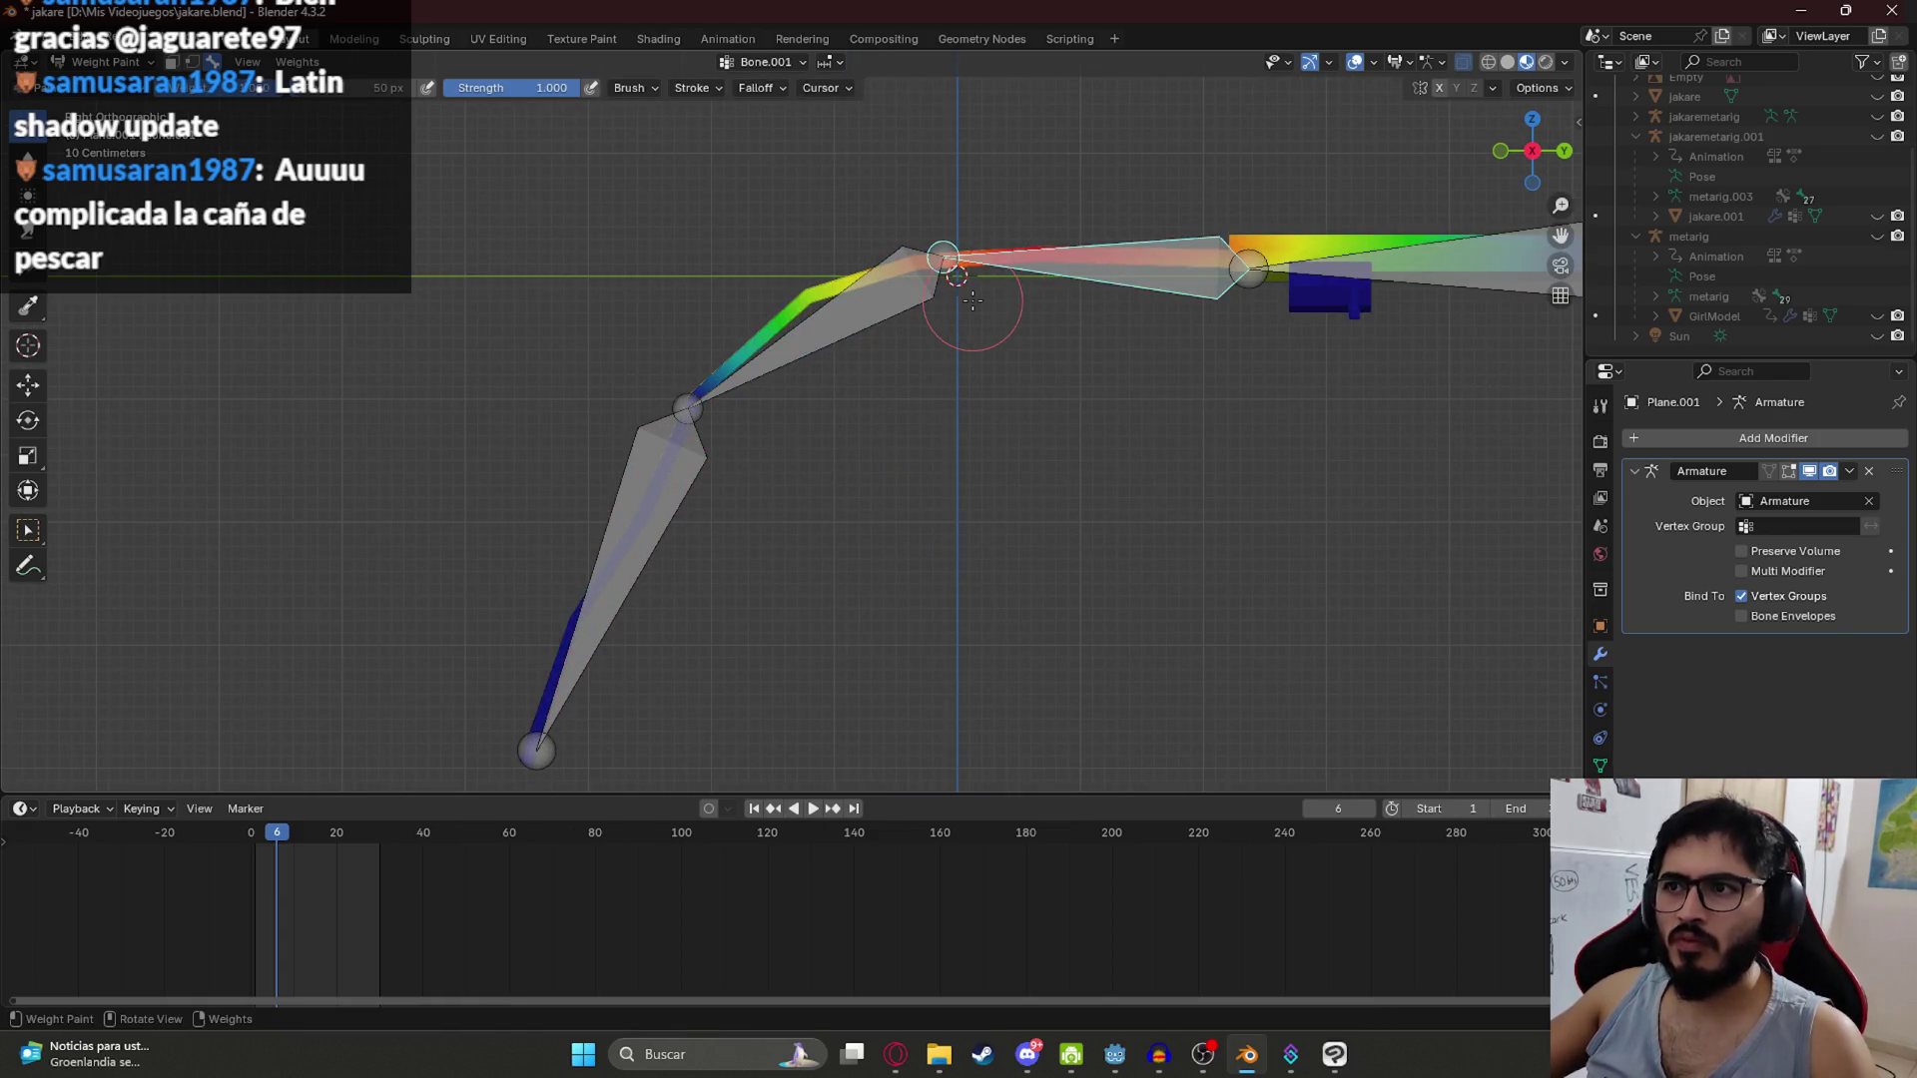
left_click(966, 307)
scroll(886, 545, "down", 3)
Step: Inspect the bent rod, reset the bones to their rest pose and save jakare.blend
key("Tab")
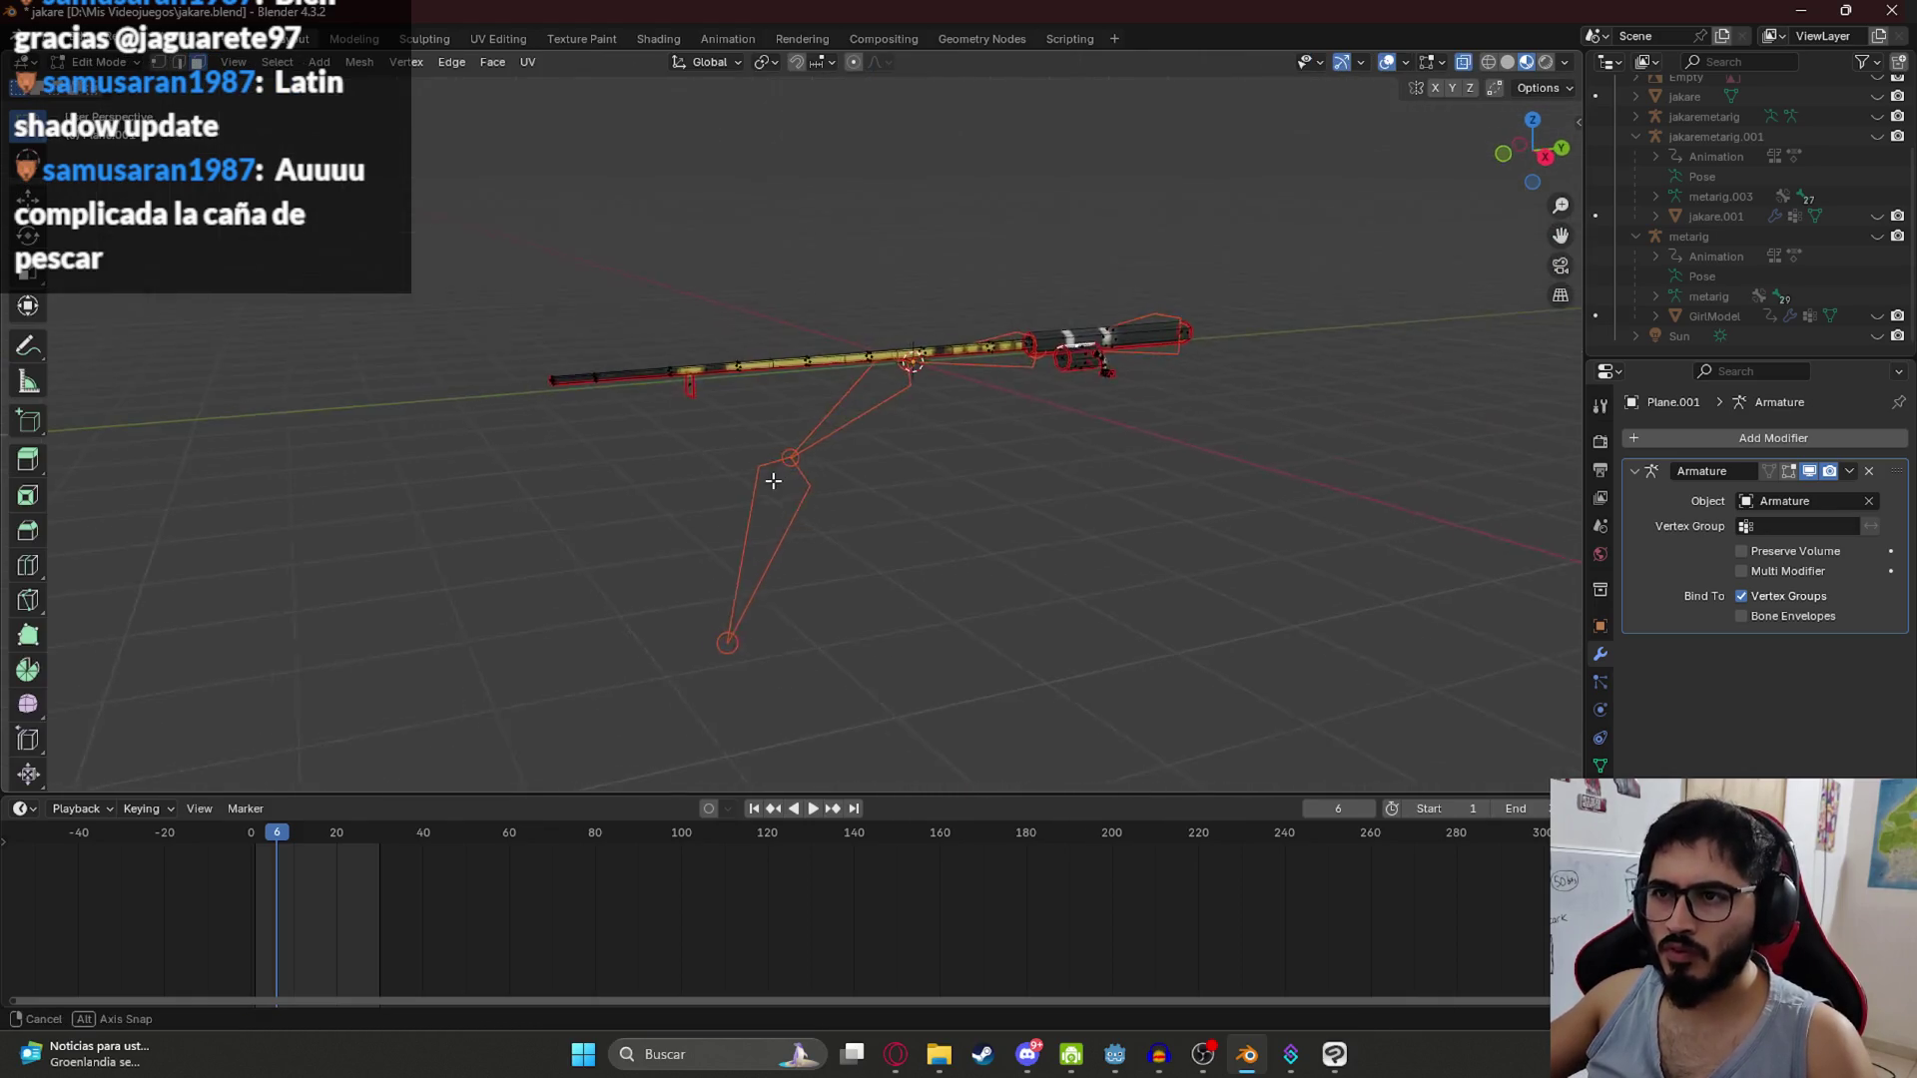
key("ctrl+Tab")
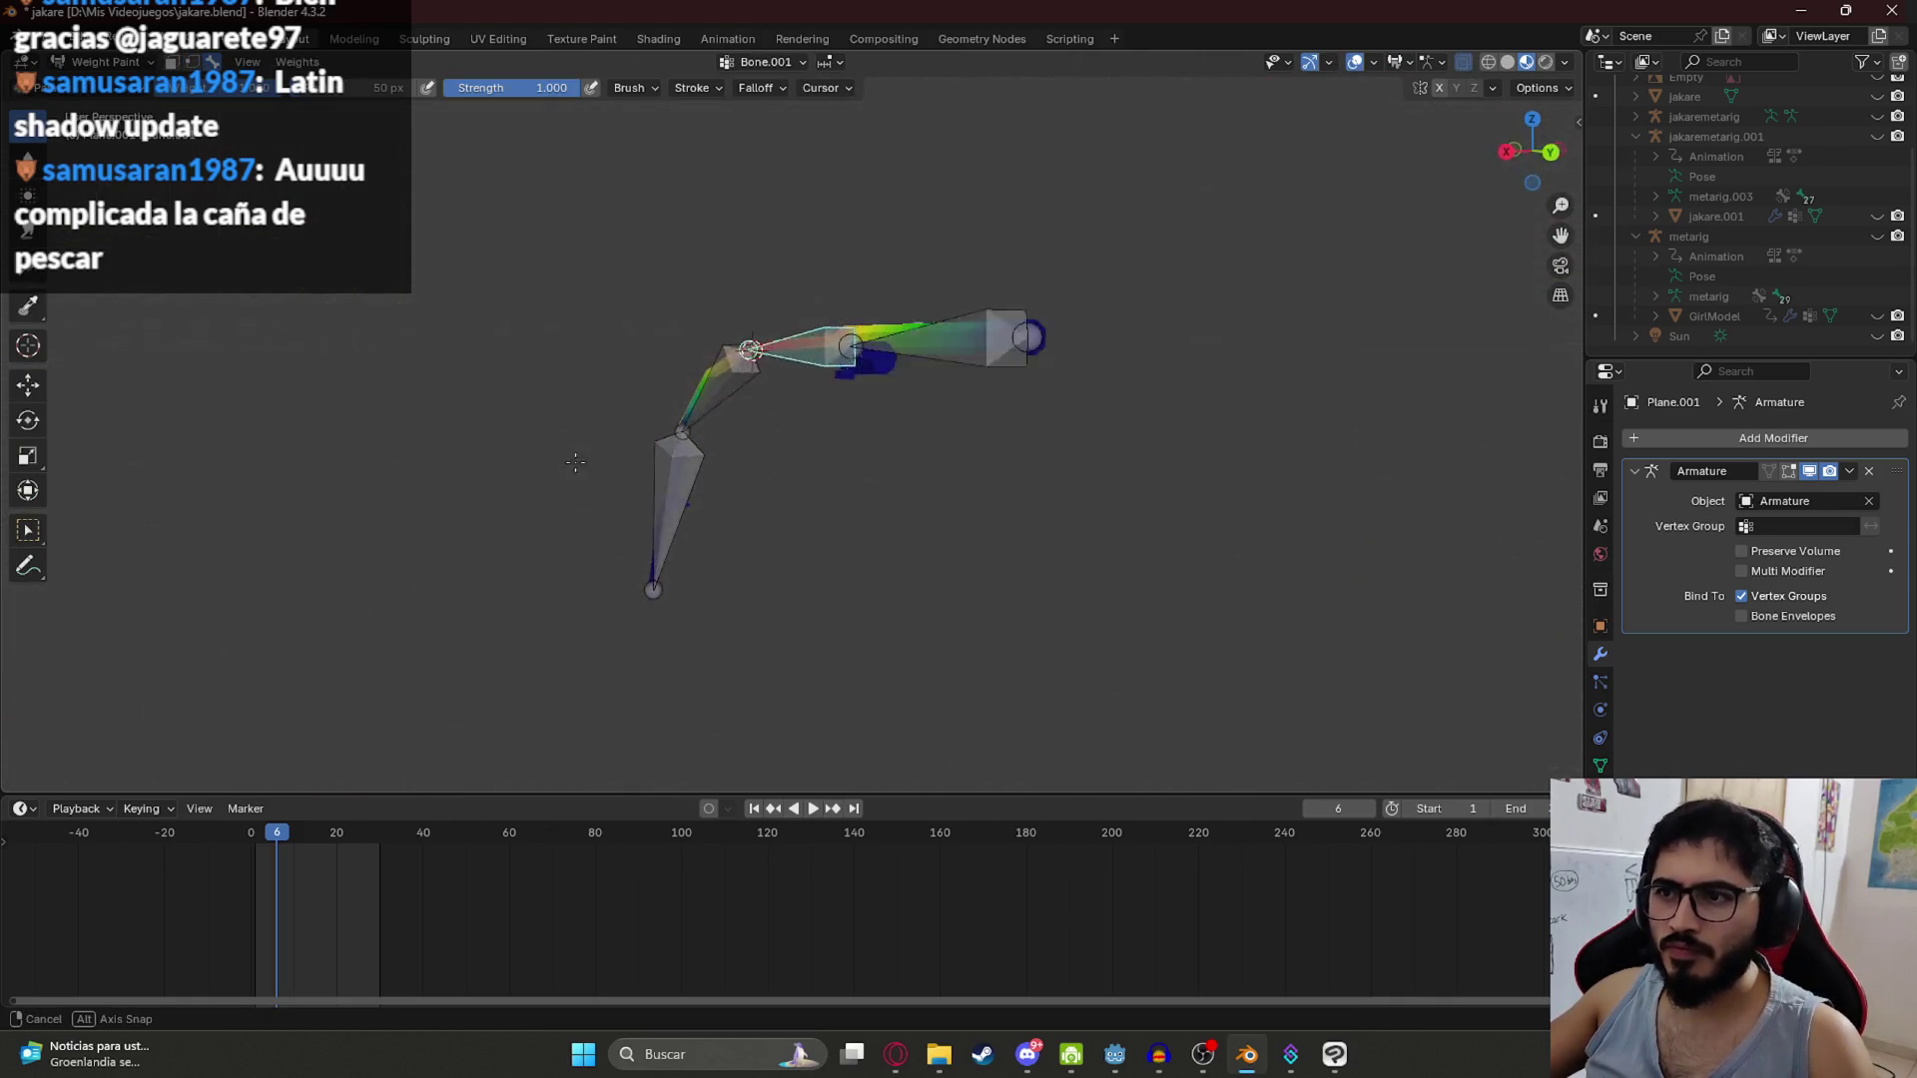
mouse_move(740, 427)
left_mouse_down()
mouse_move(1159, 457)
mouse_move(706, 428)
left_mouse_up()
scroll(1038, 448, "up", 4)
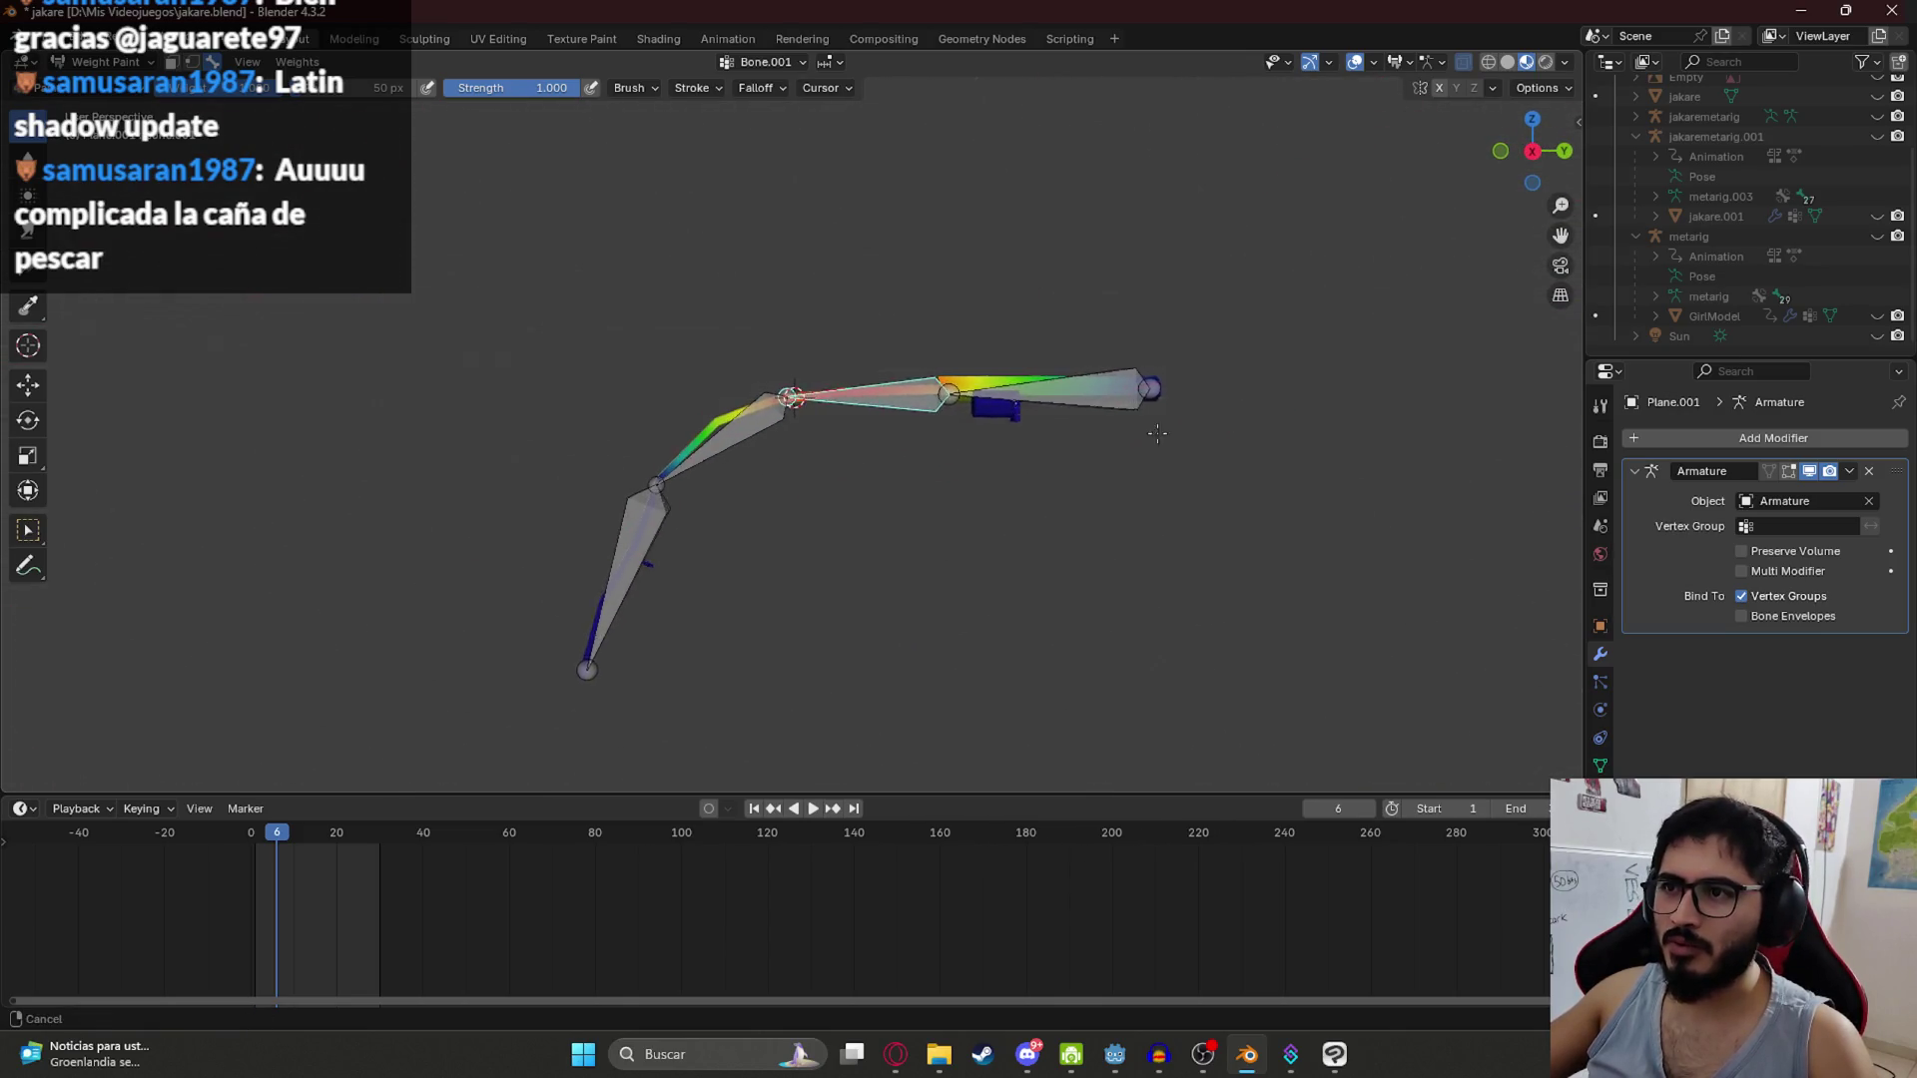
left_click_drag(1038, 449, 952, 512)
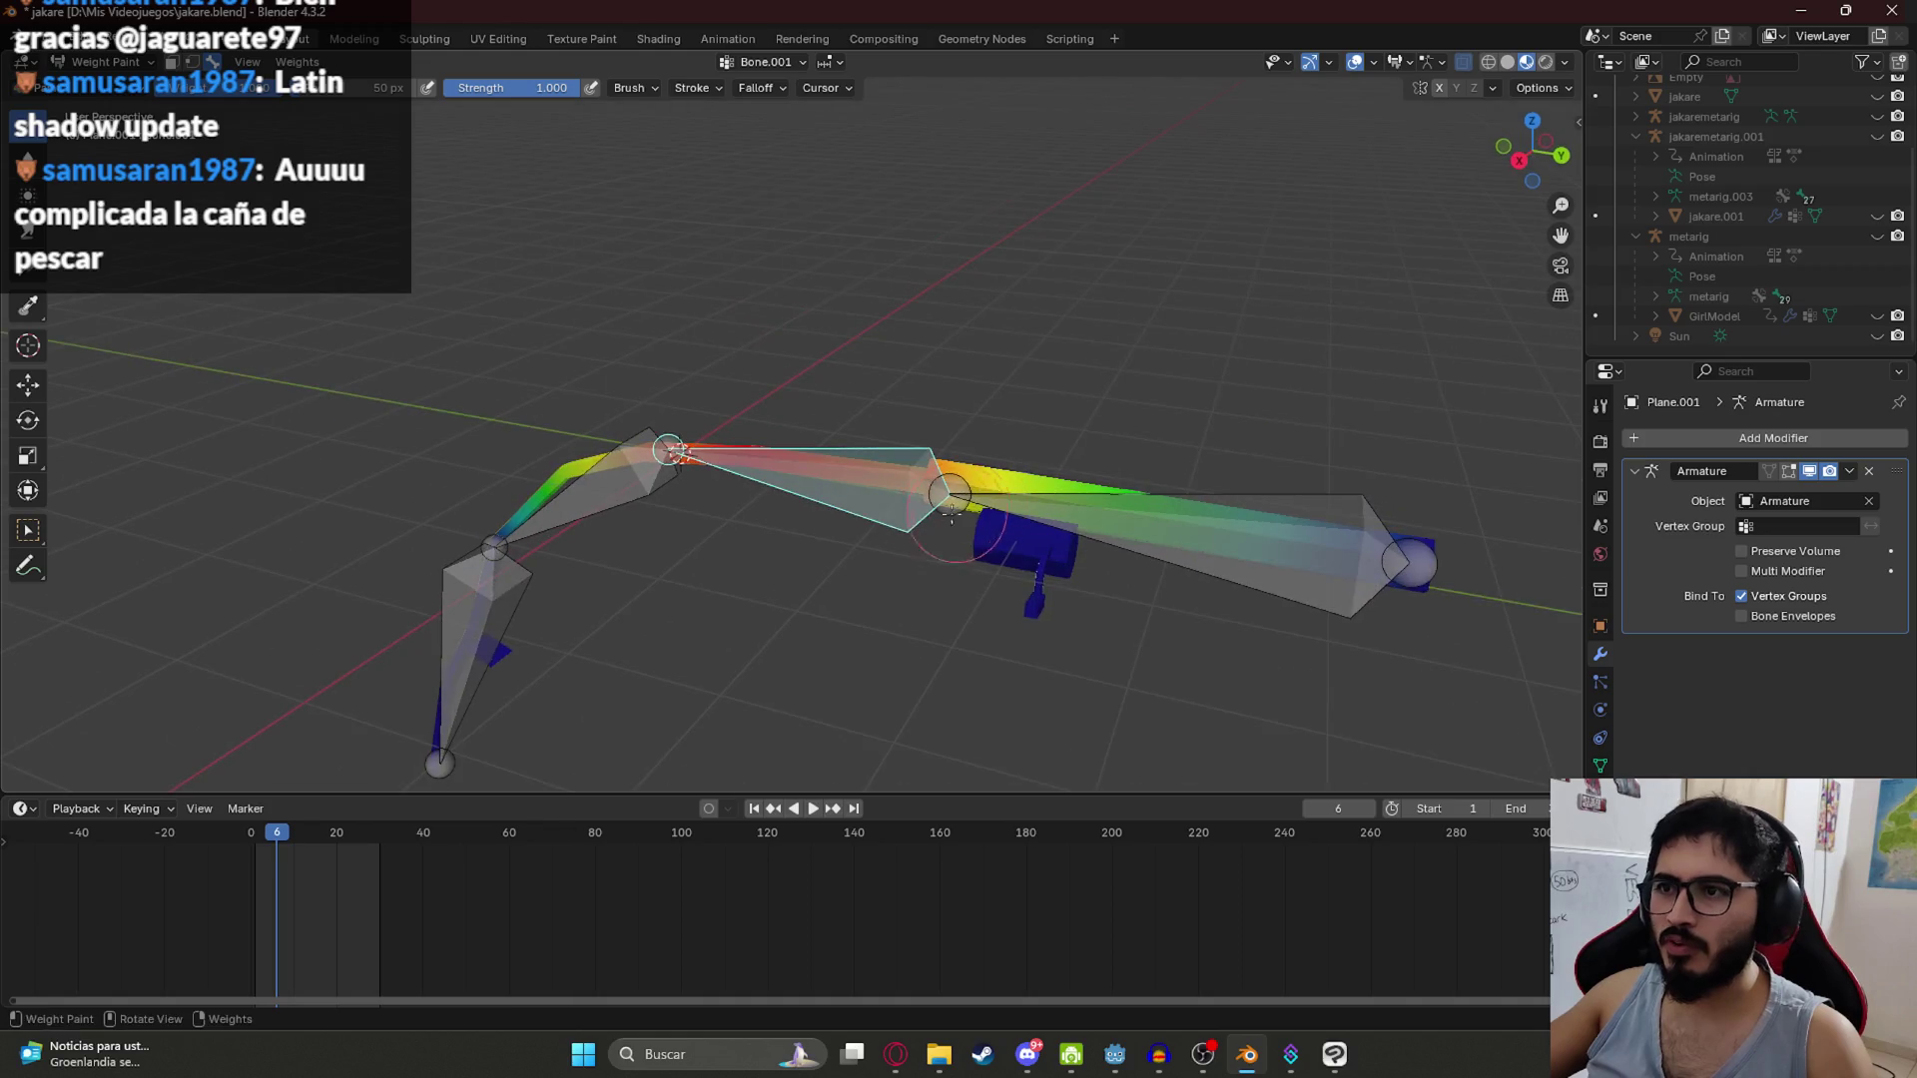
left_click(1110, 473, "ctrl")
left_click_drag(1110, 473, 878, 389)
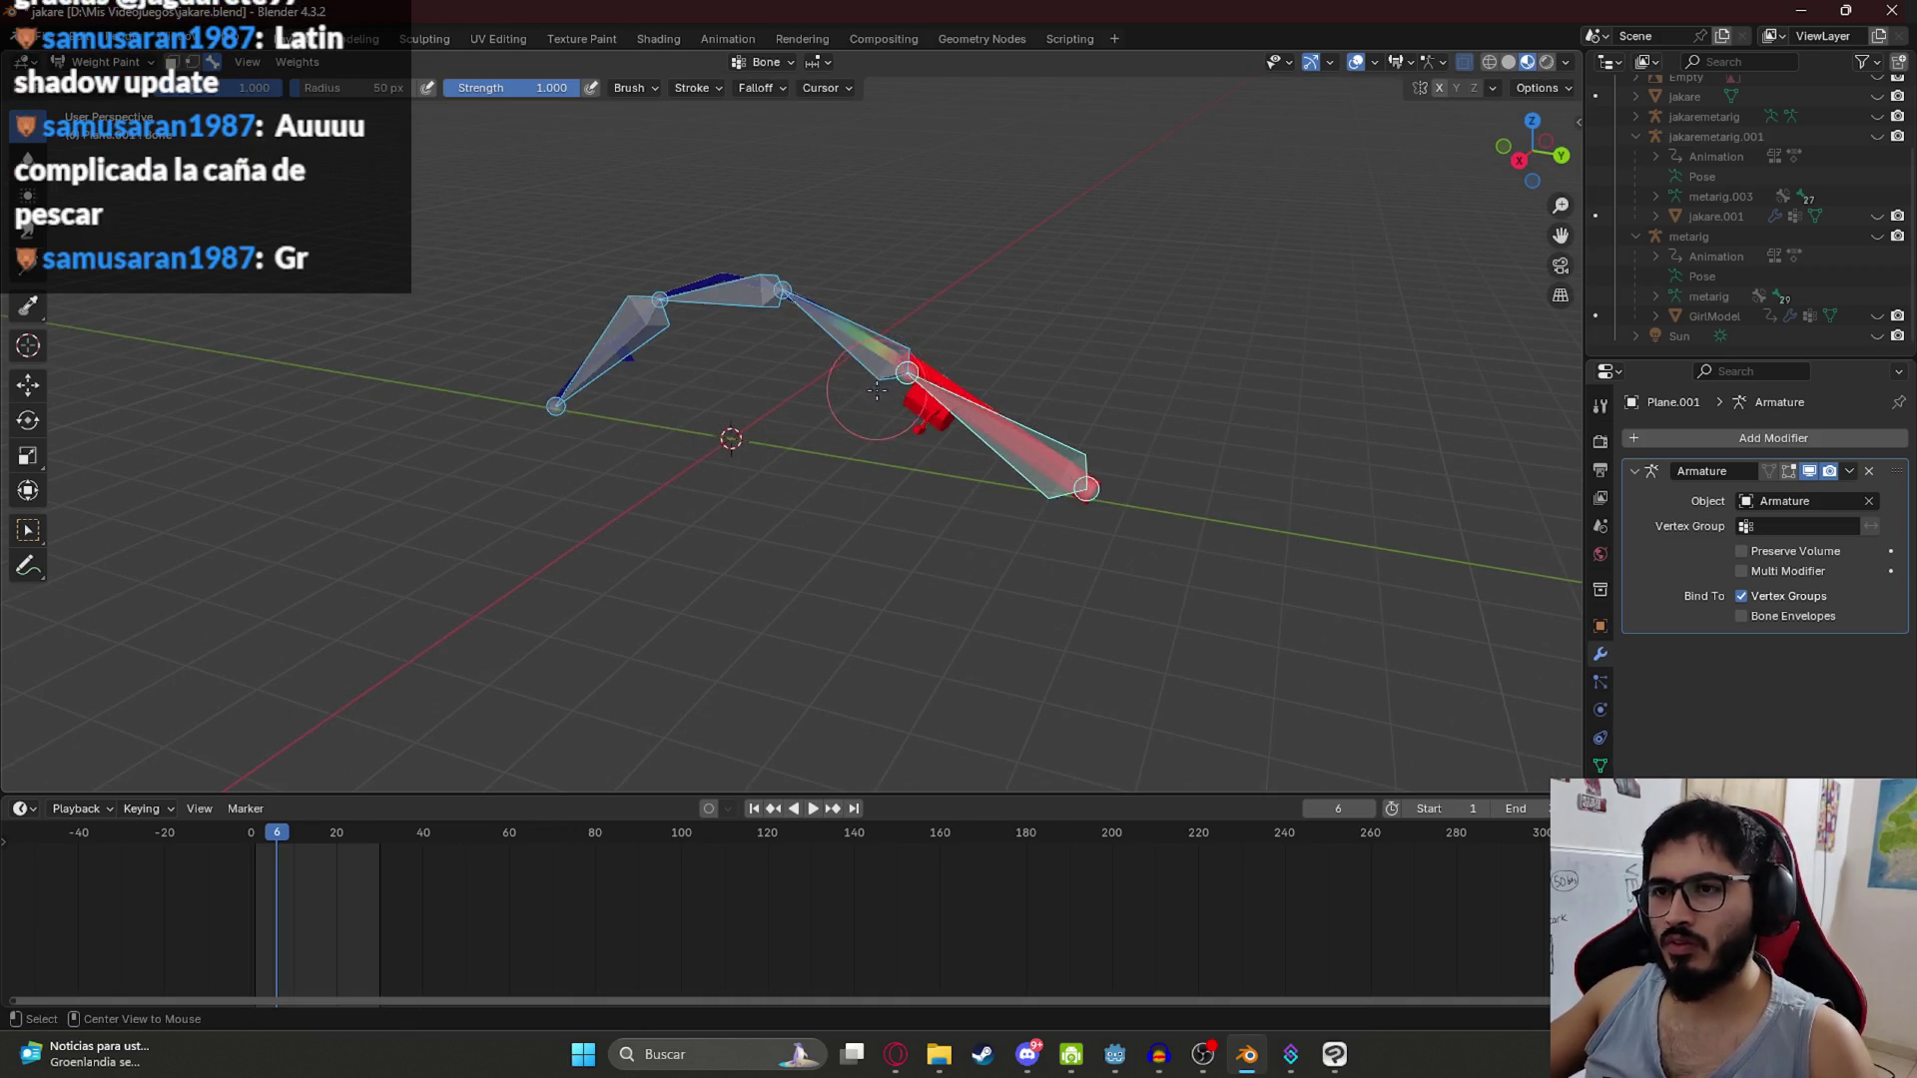
key("ctrl+z")
key("ctrl+s")
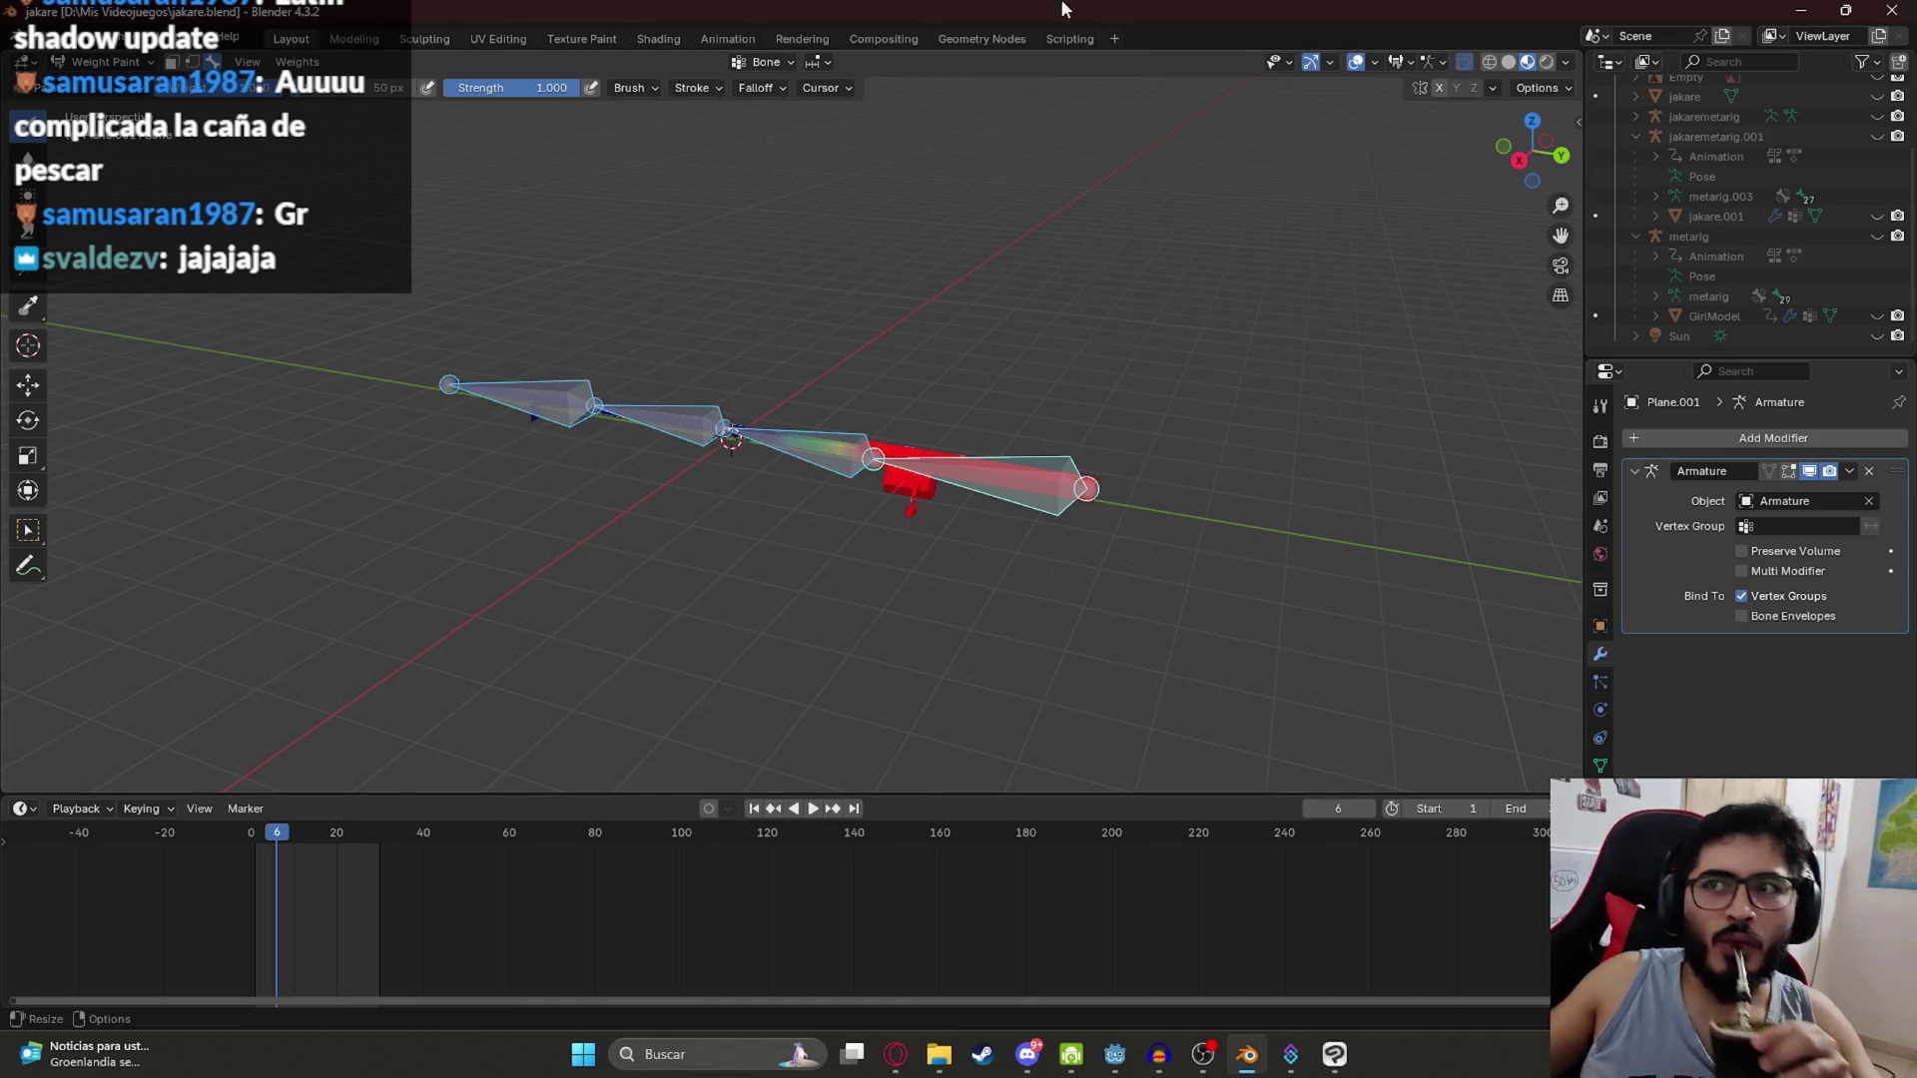
Step: Switch to the Animation workspace and create a new action for the armature
left_click(719, 40)
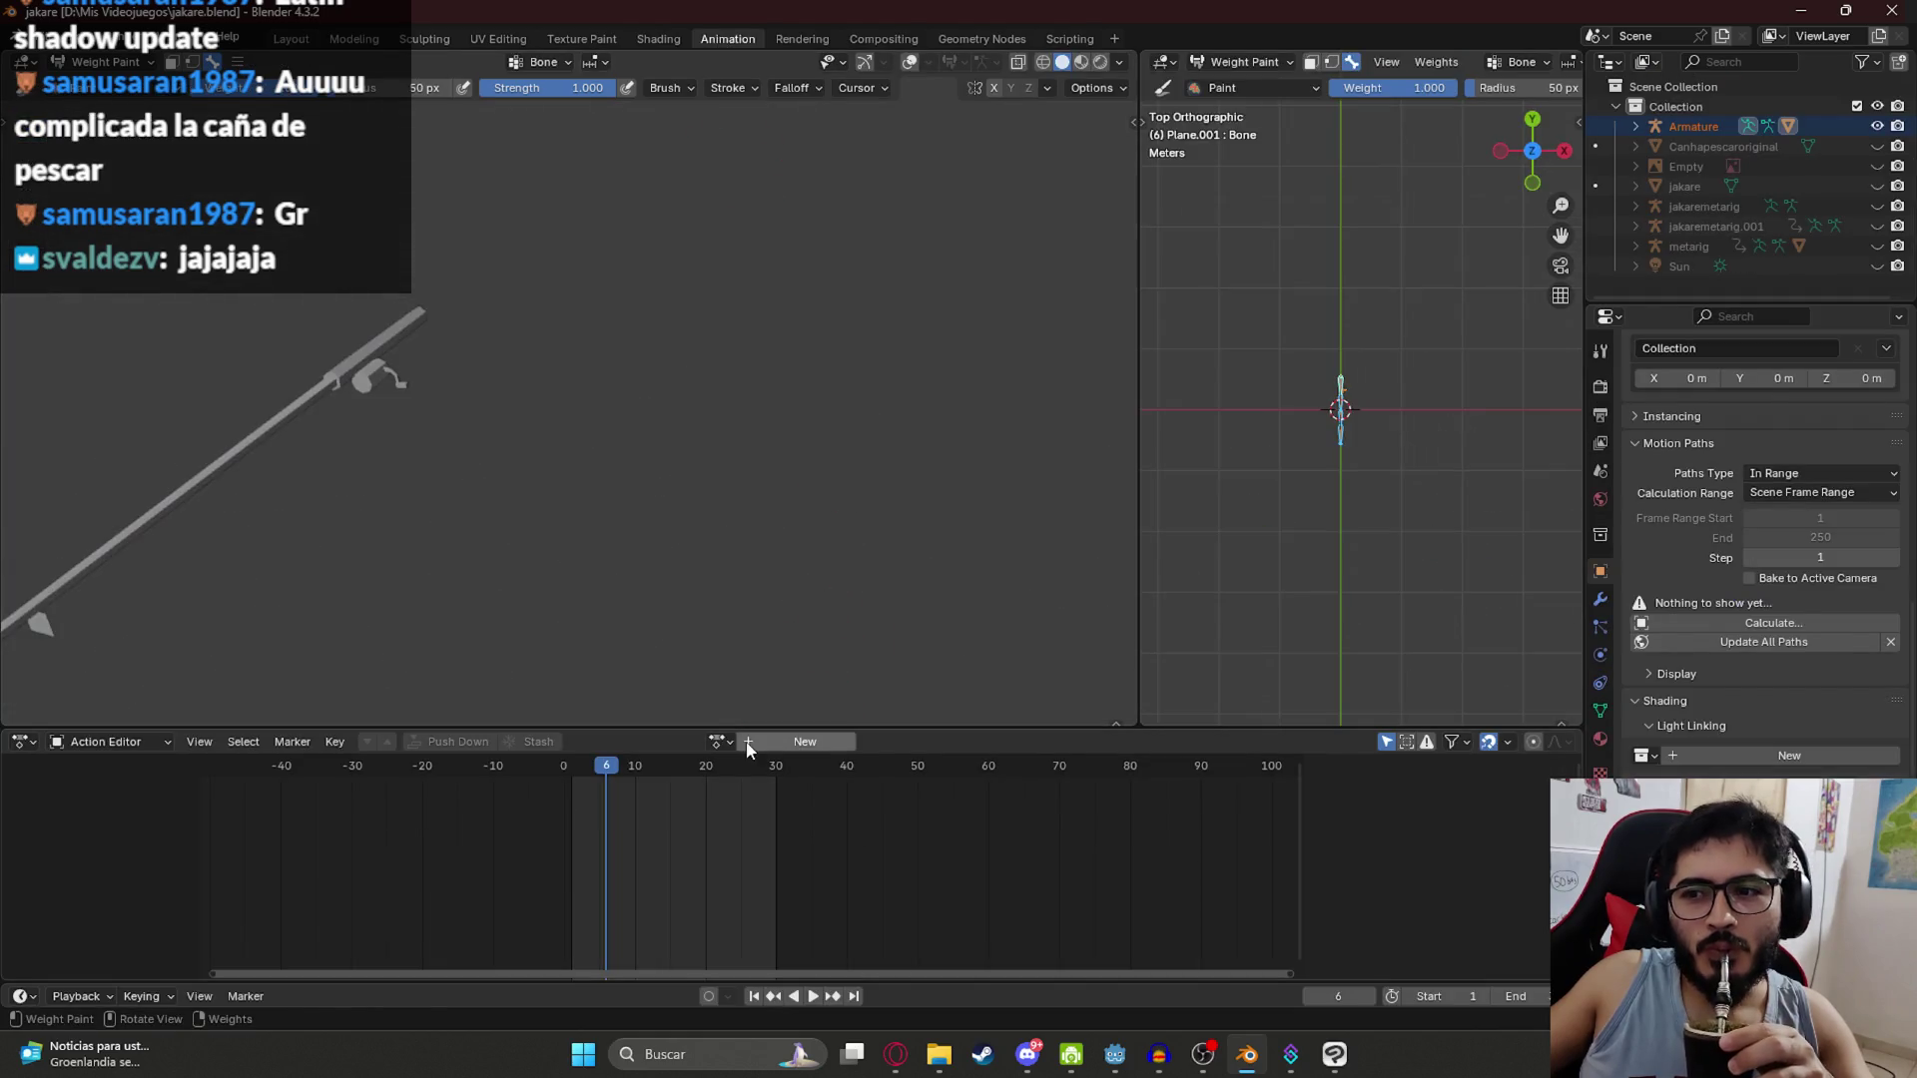
left_click_drag(1138, 500, 831, 499)
left_click(799, 741)
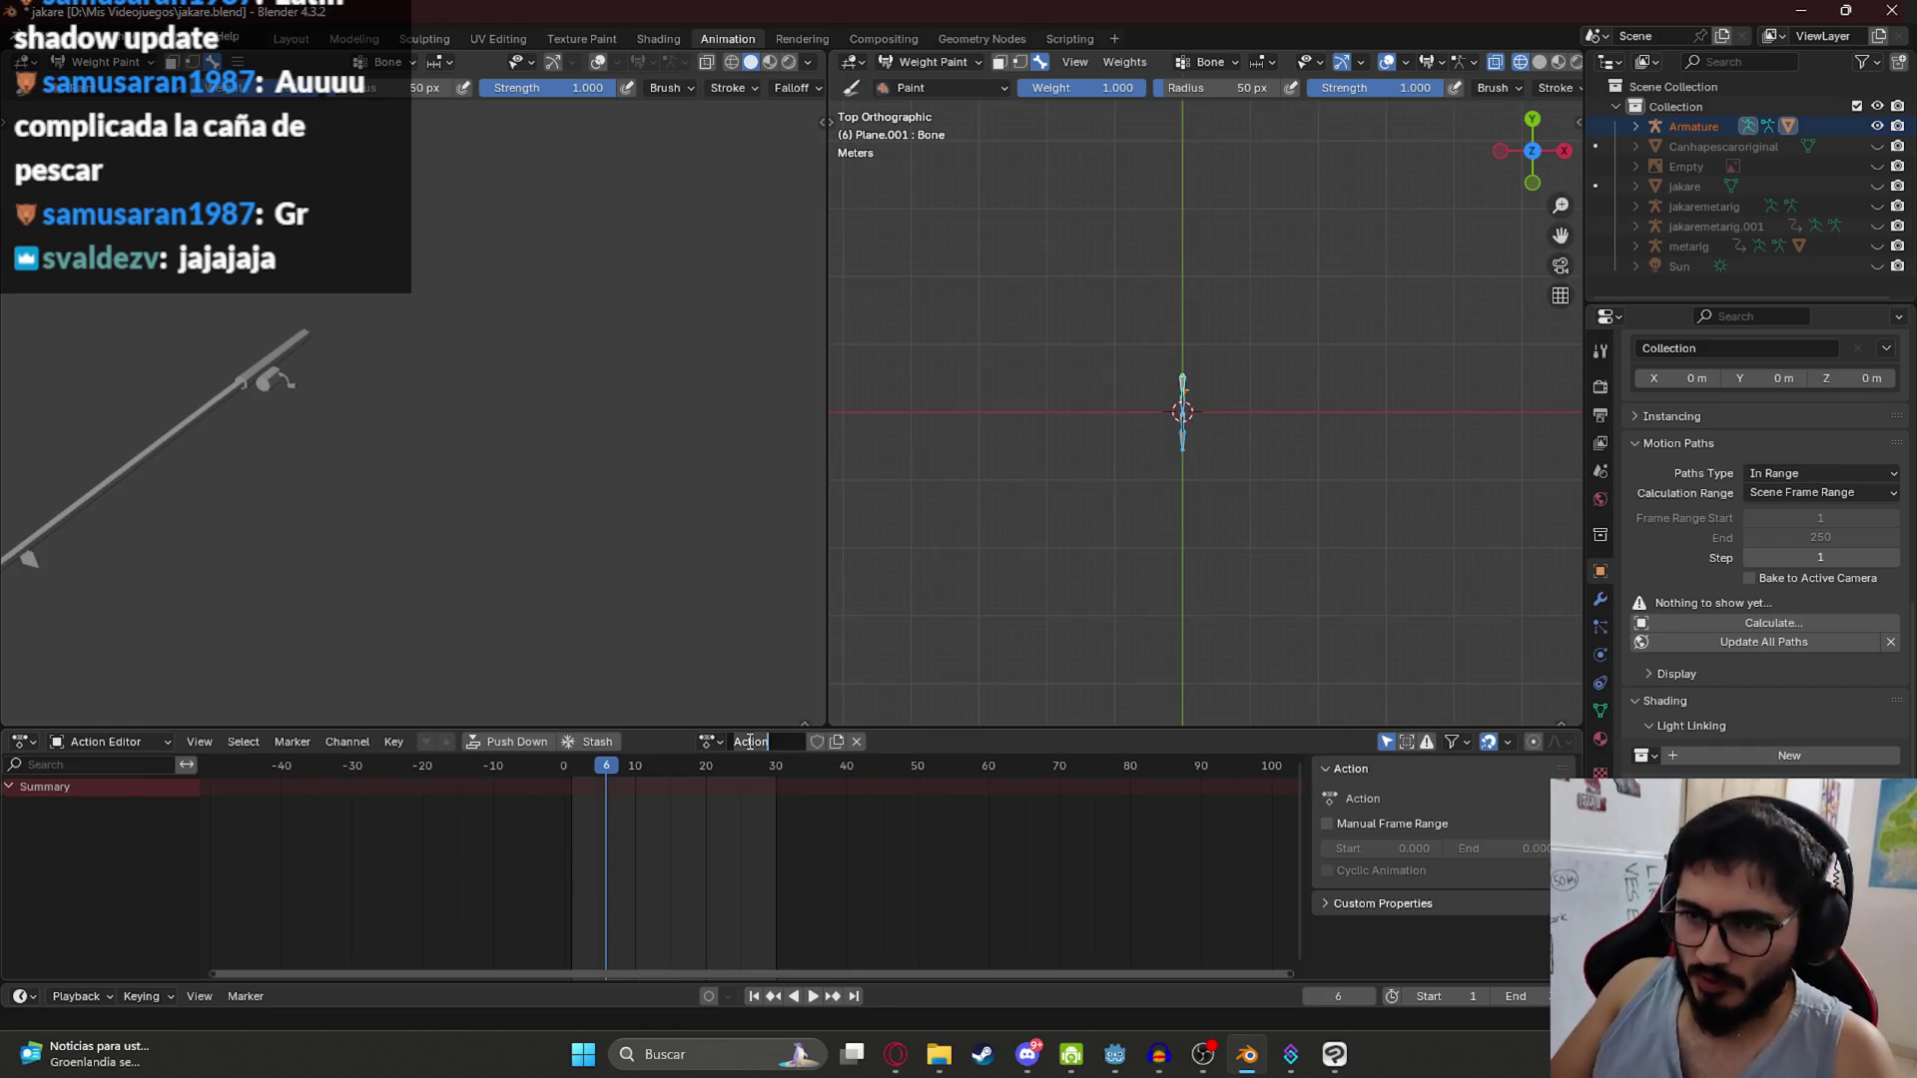
type("Pose1")
key("Return")
Step: Leave Weight Paint for Object Mode, make the armature active, and enter Pose Mode
scroll(1241, 376, "up", 5)
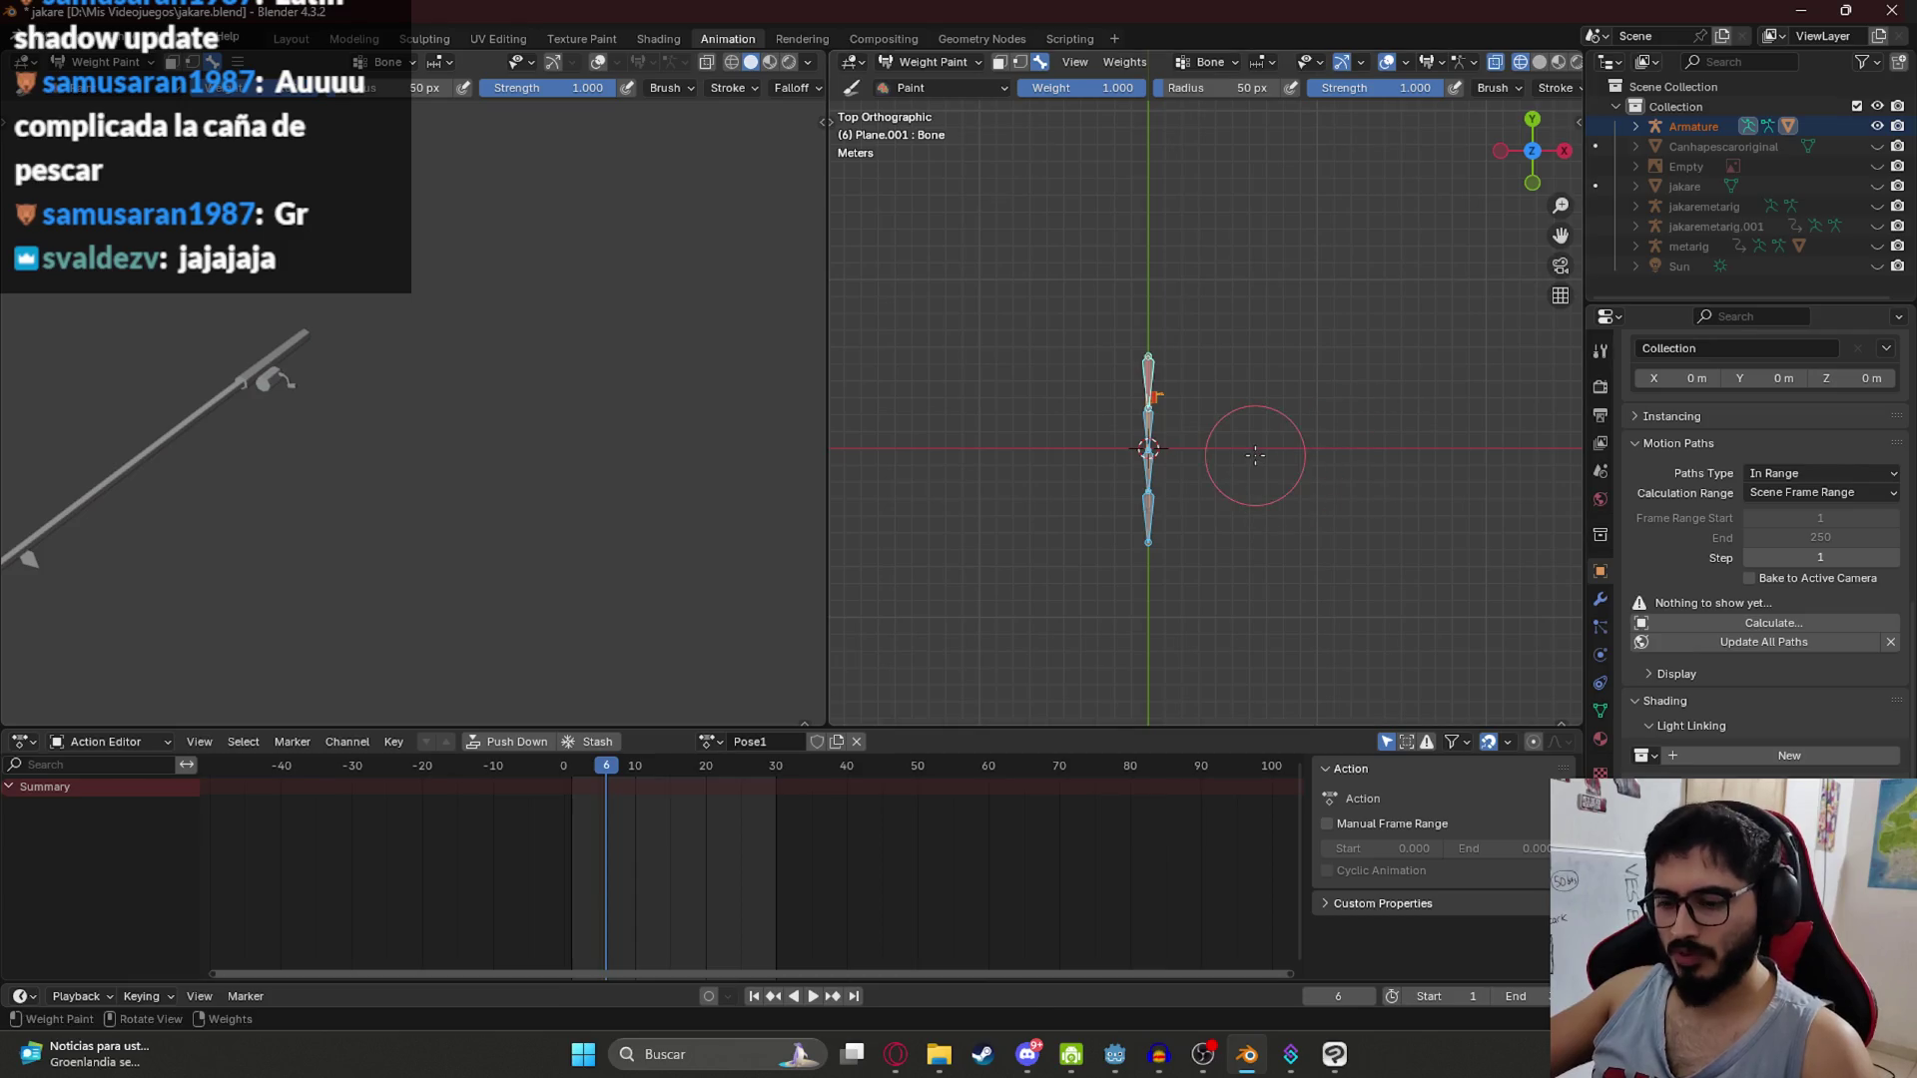
scroll(1203, 387, "up", 4)
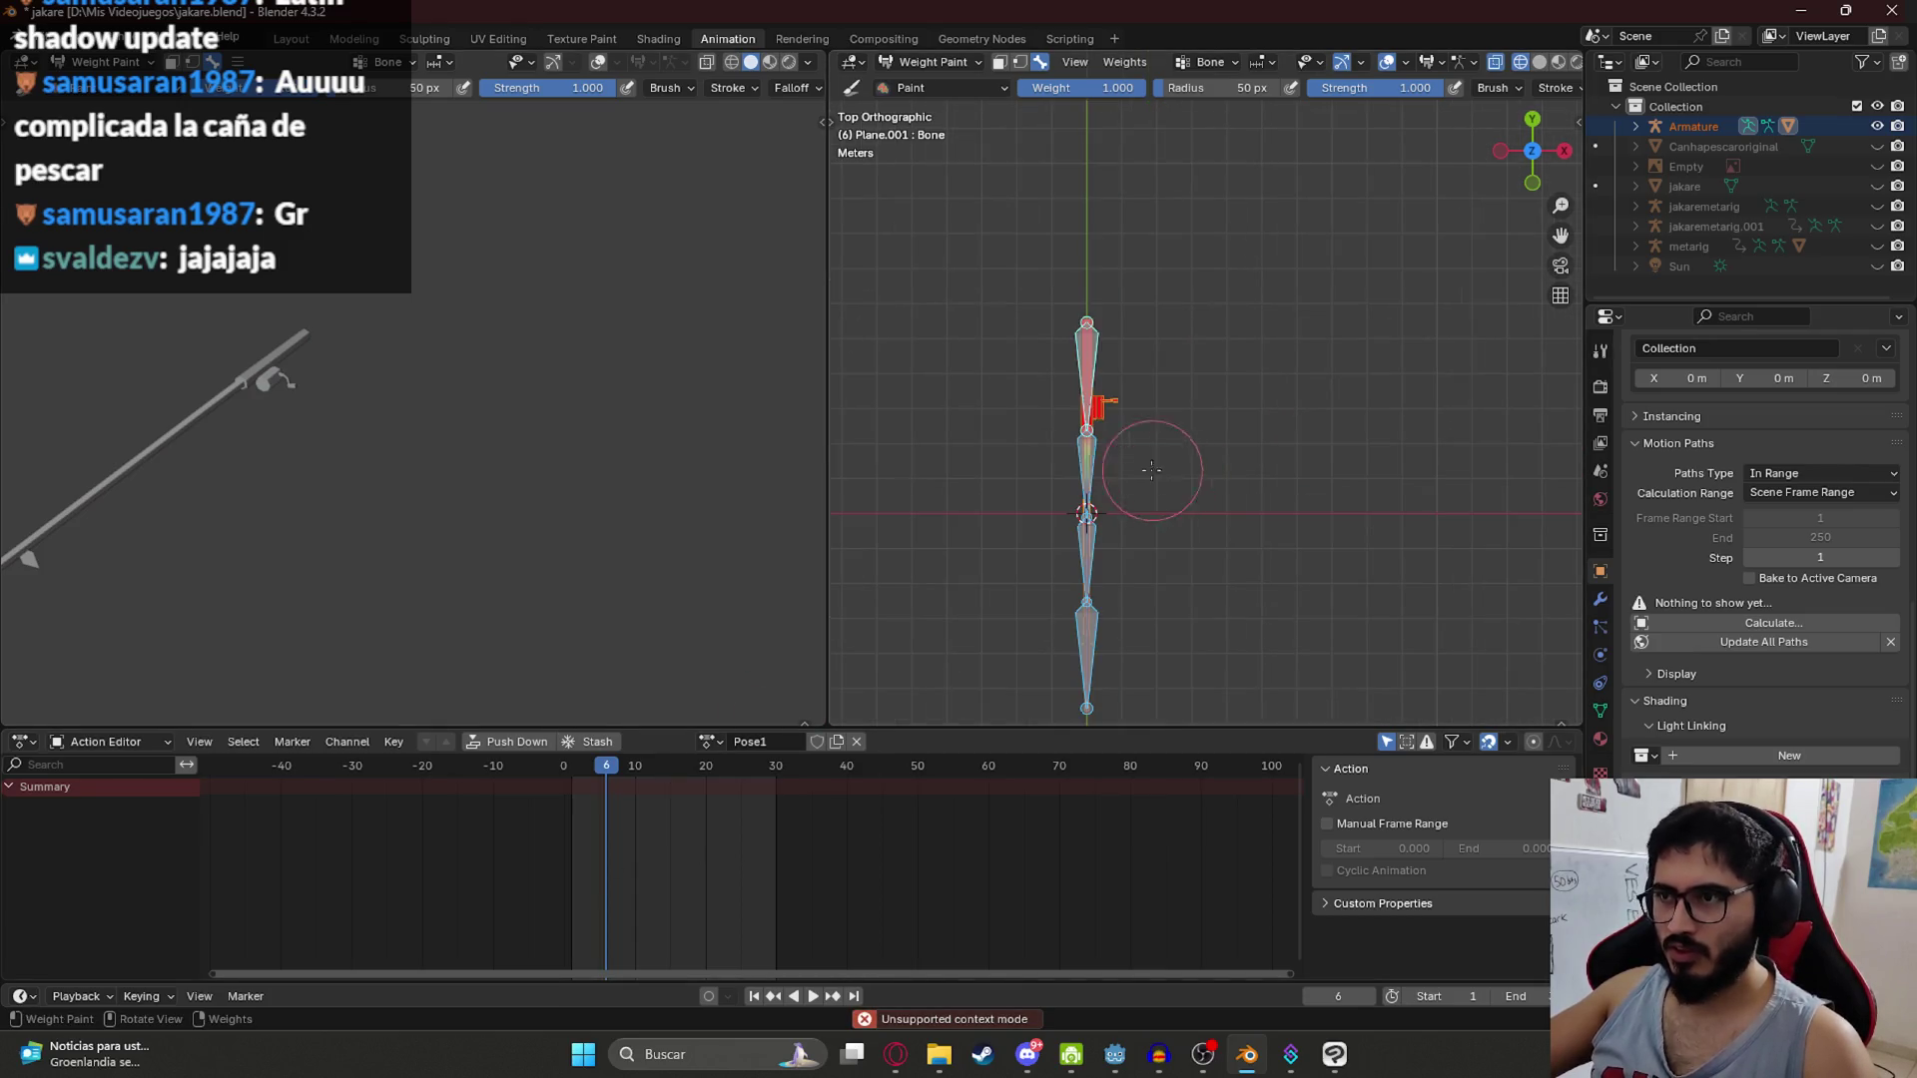
right_click(1094, 442)
left_click_drag(1027, 505, 967, 248)
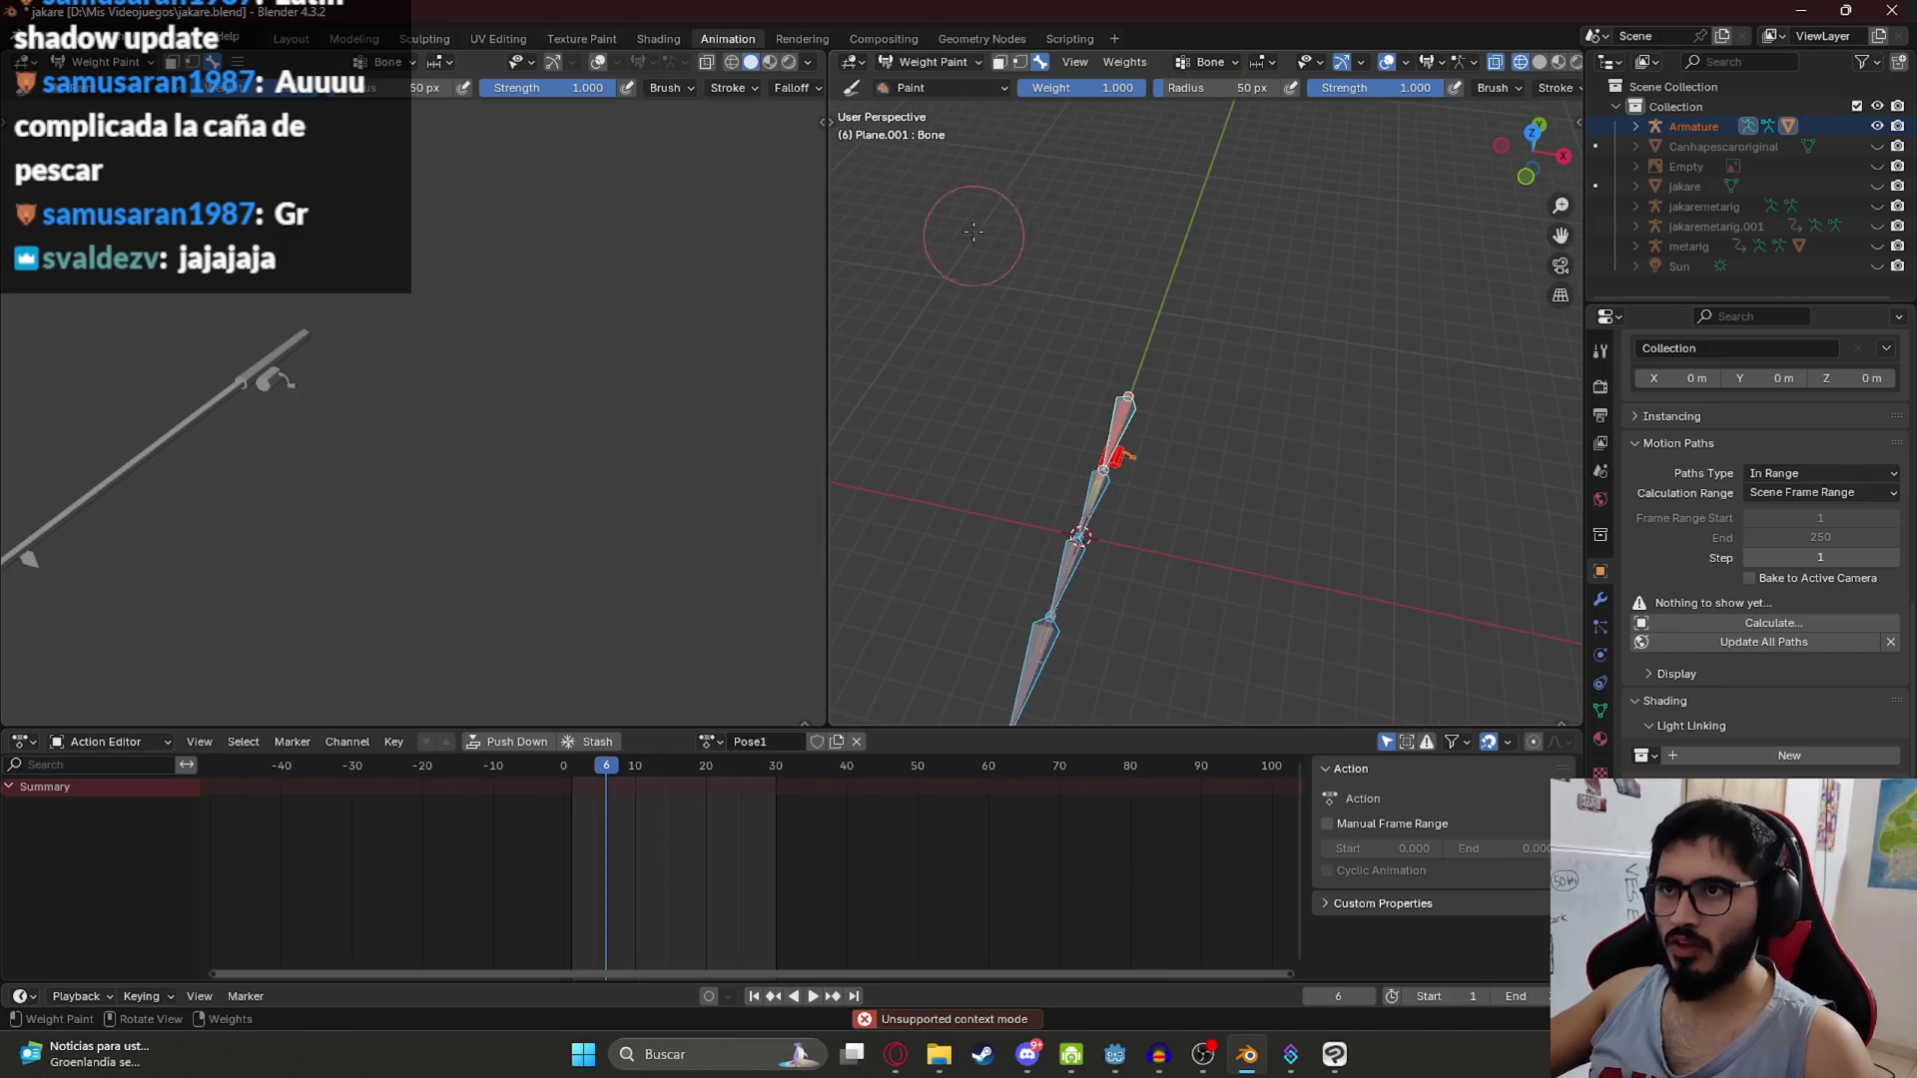
left_click(934, 62)
left_click(929, 86)
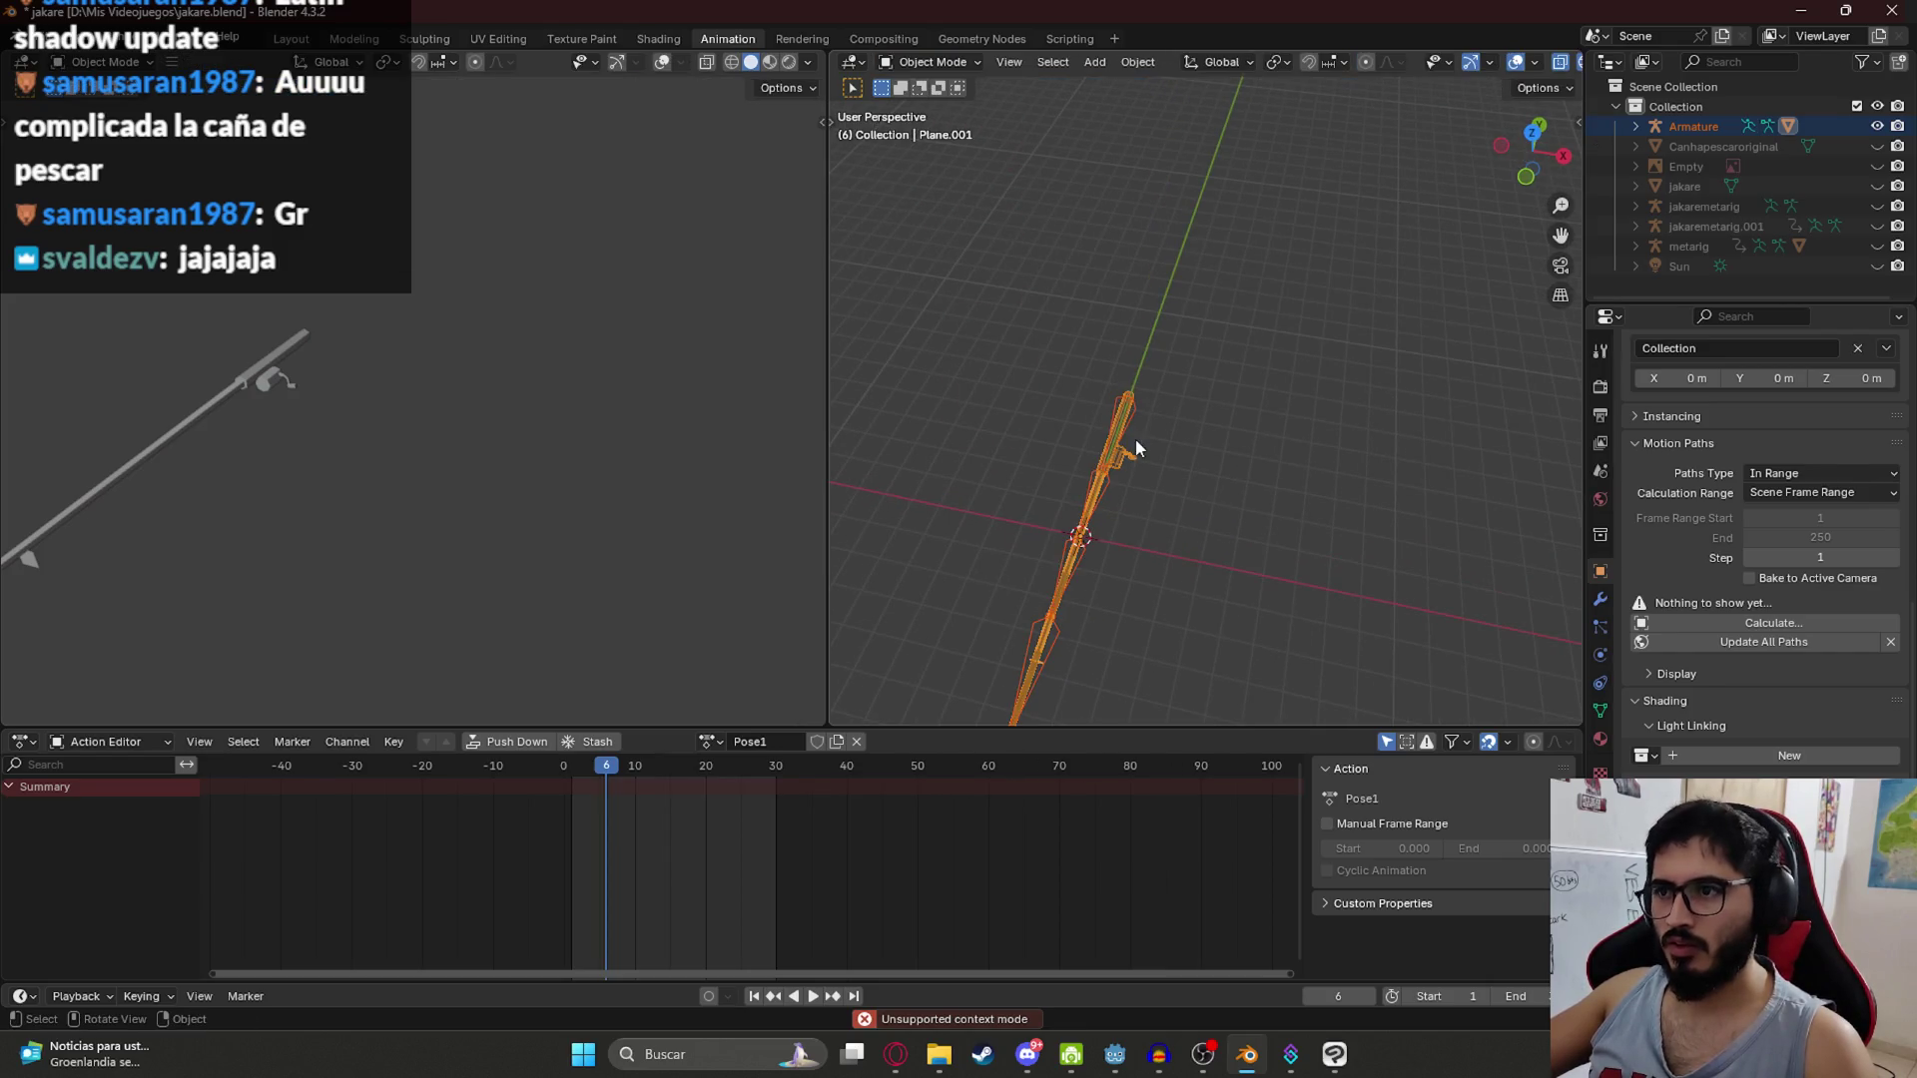
left_click(1135, 439)
left_click(945, 62)
left_click(931, 130)
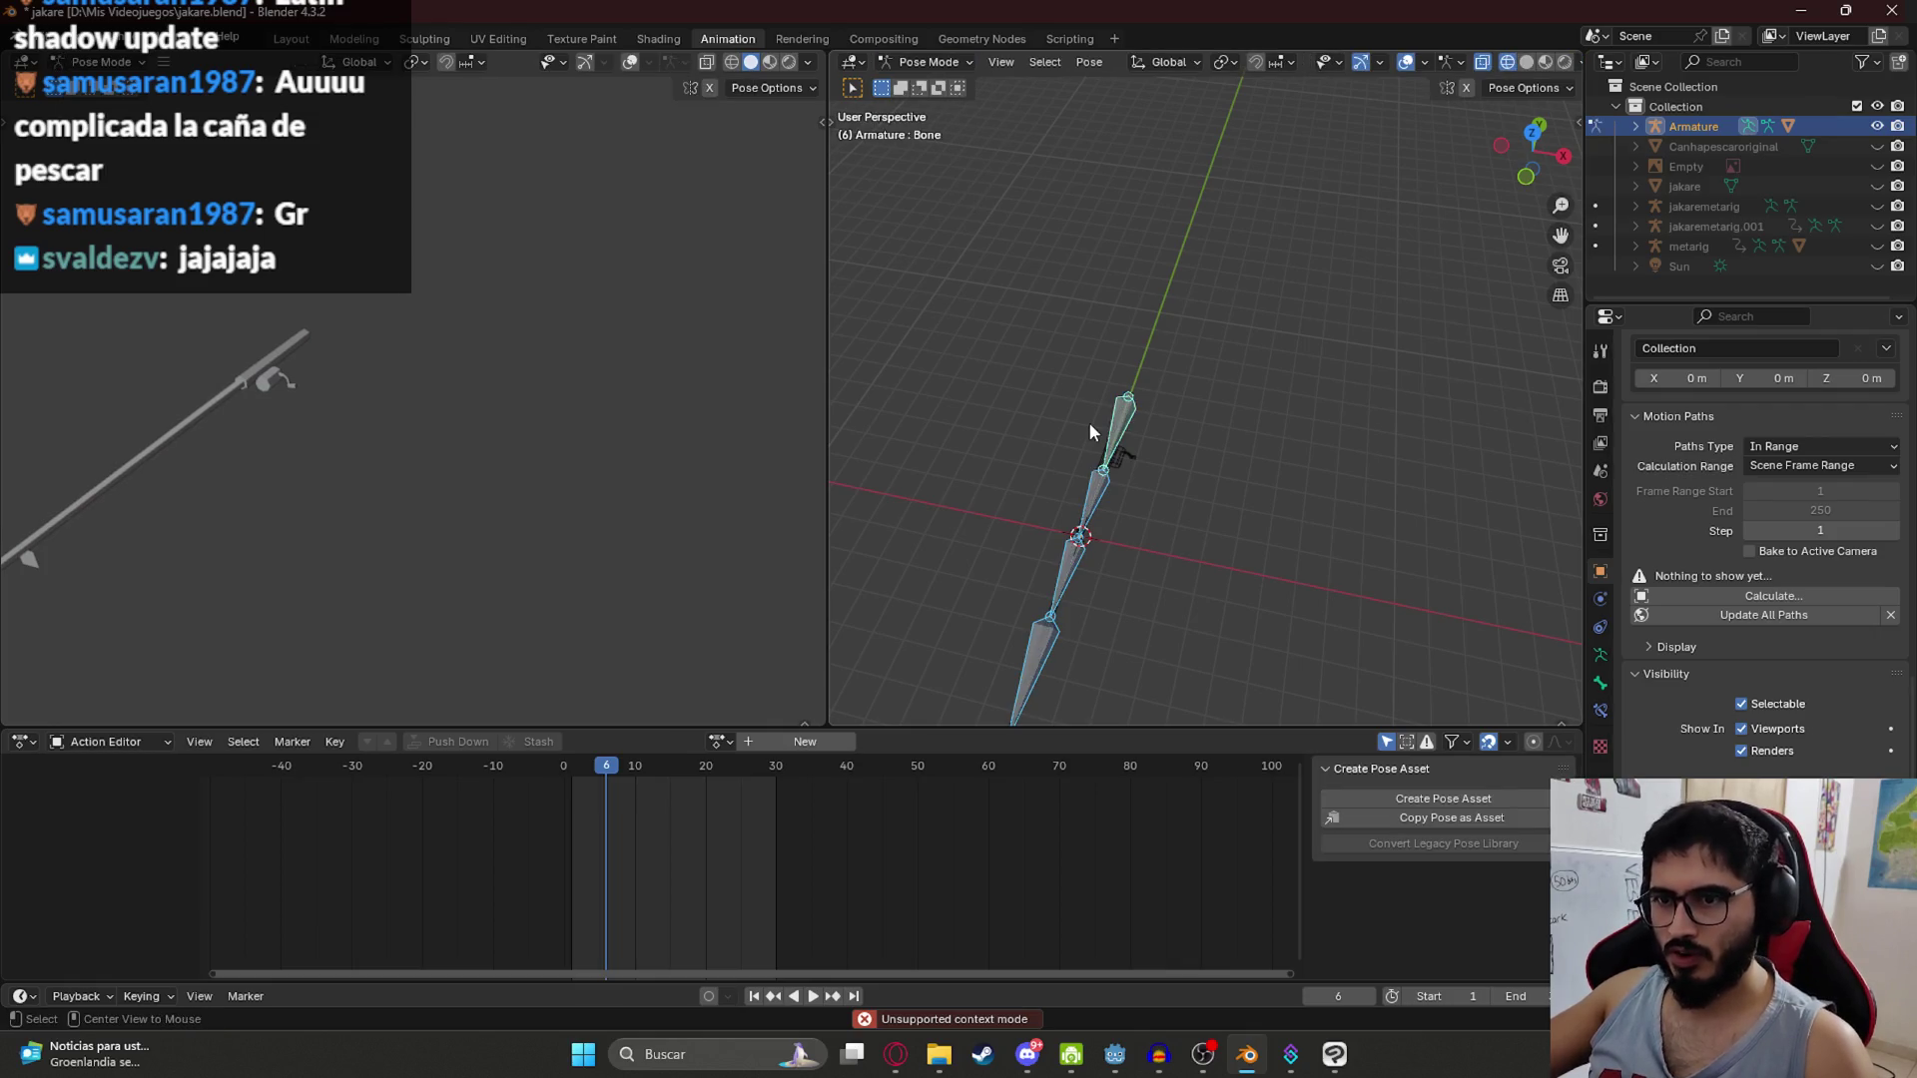
Step: Keyframe all bones' rest pose at the start frame, preview with Material shading, and save
key("Left")
key("Left")
key("Left")
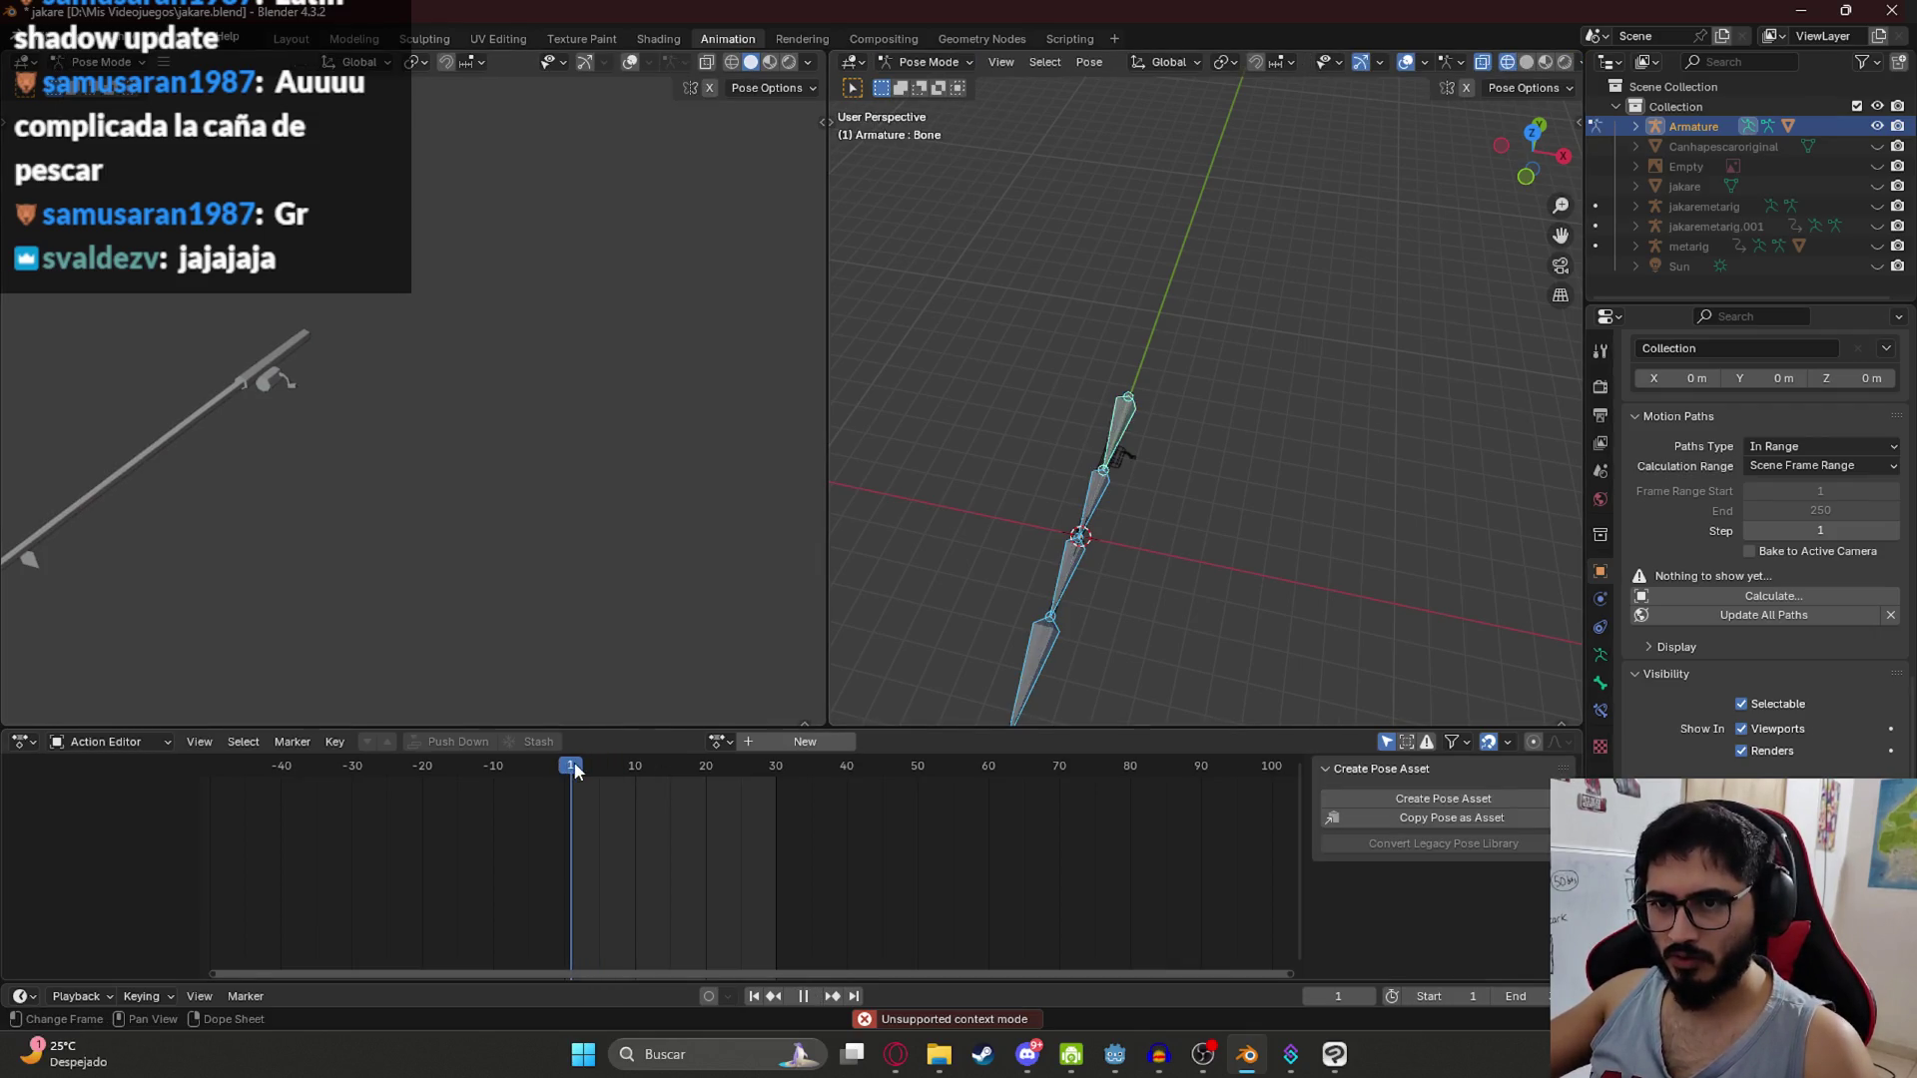
key("i")
key("space")
key("Escape")
key("Left")
mouse_move(1081, 470)
left_mouse_down()
mouse_move(1048, 369)
mouse_move(677, 471)
mouse_move(387, 351)
left_mouse_up()
key("z")
left_click(315, 440)
mouse_move(333, 435)
left_mouse_down()
mouse_move(559, 398)
mouse_move(520, 419)
left_mouse_up()
key("ctrl+s")
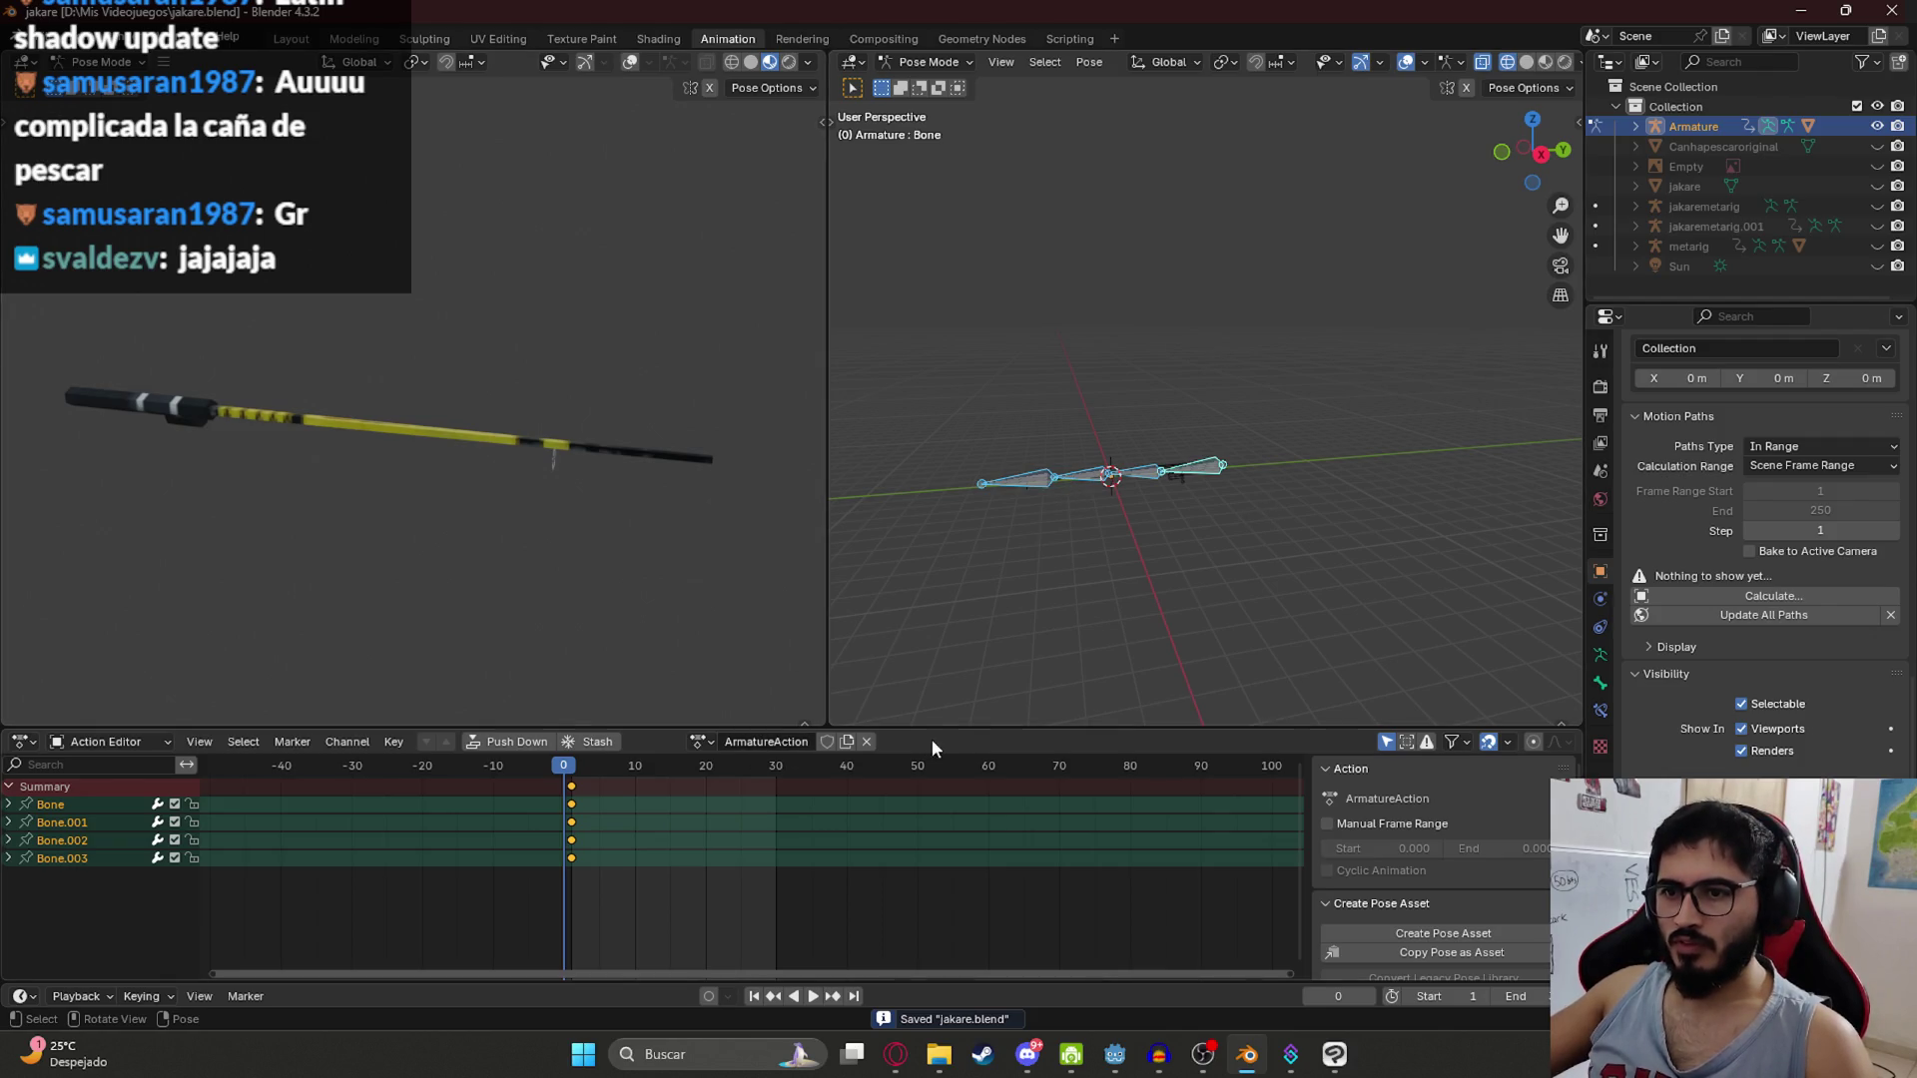
Step: Rename the action FishidRodPose1, enable Fake User, and save jakare.blend
left_click(788, 741)
type("Pose1")
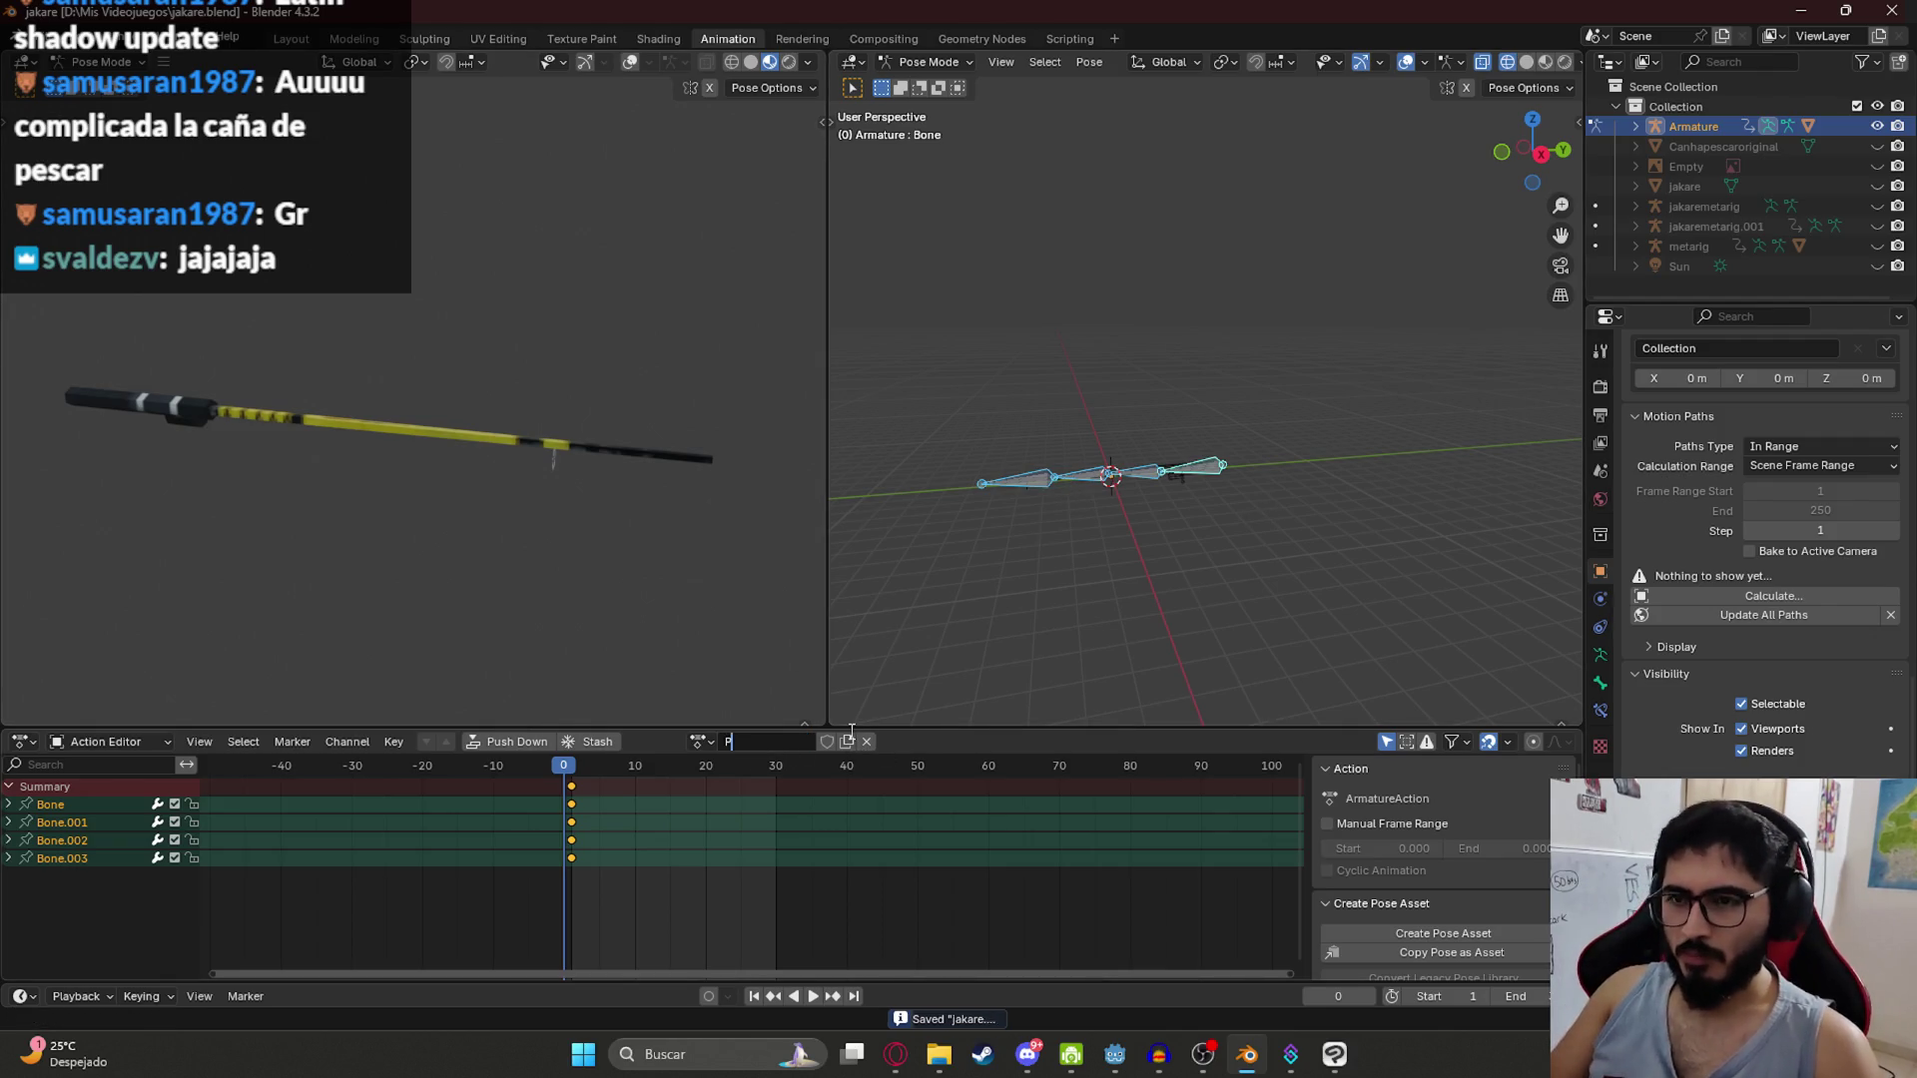
key("Return")
left_click(778, 741)
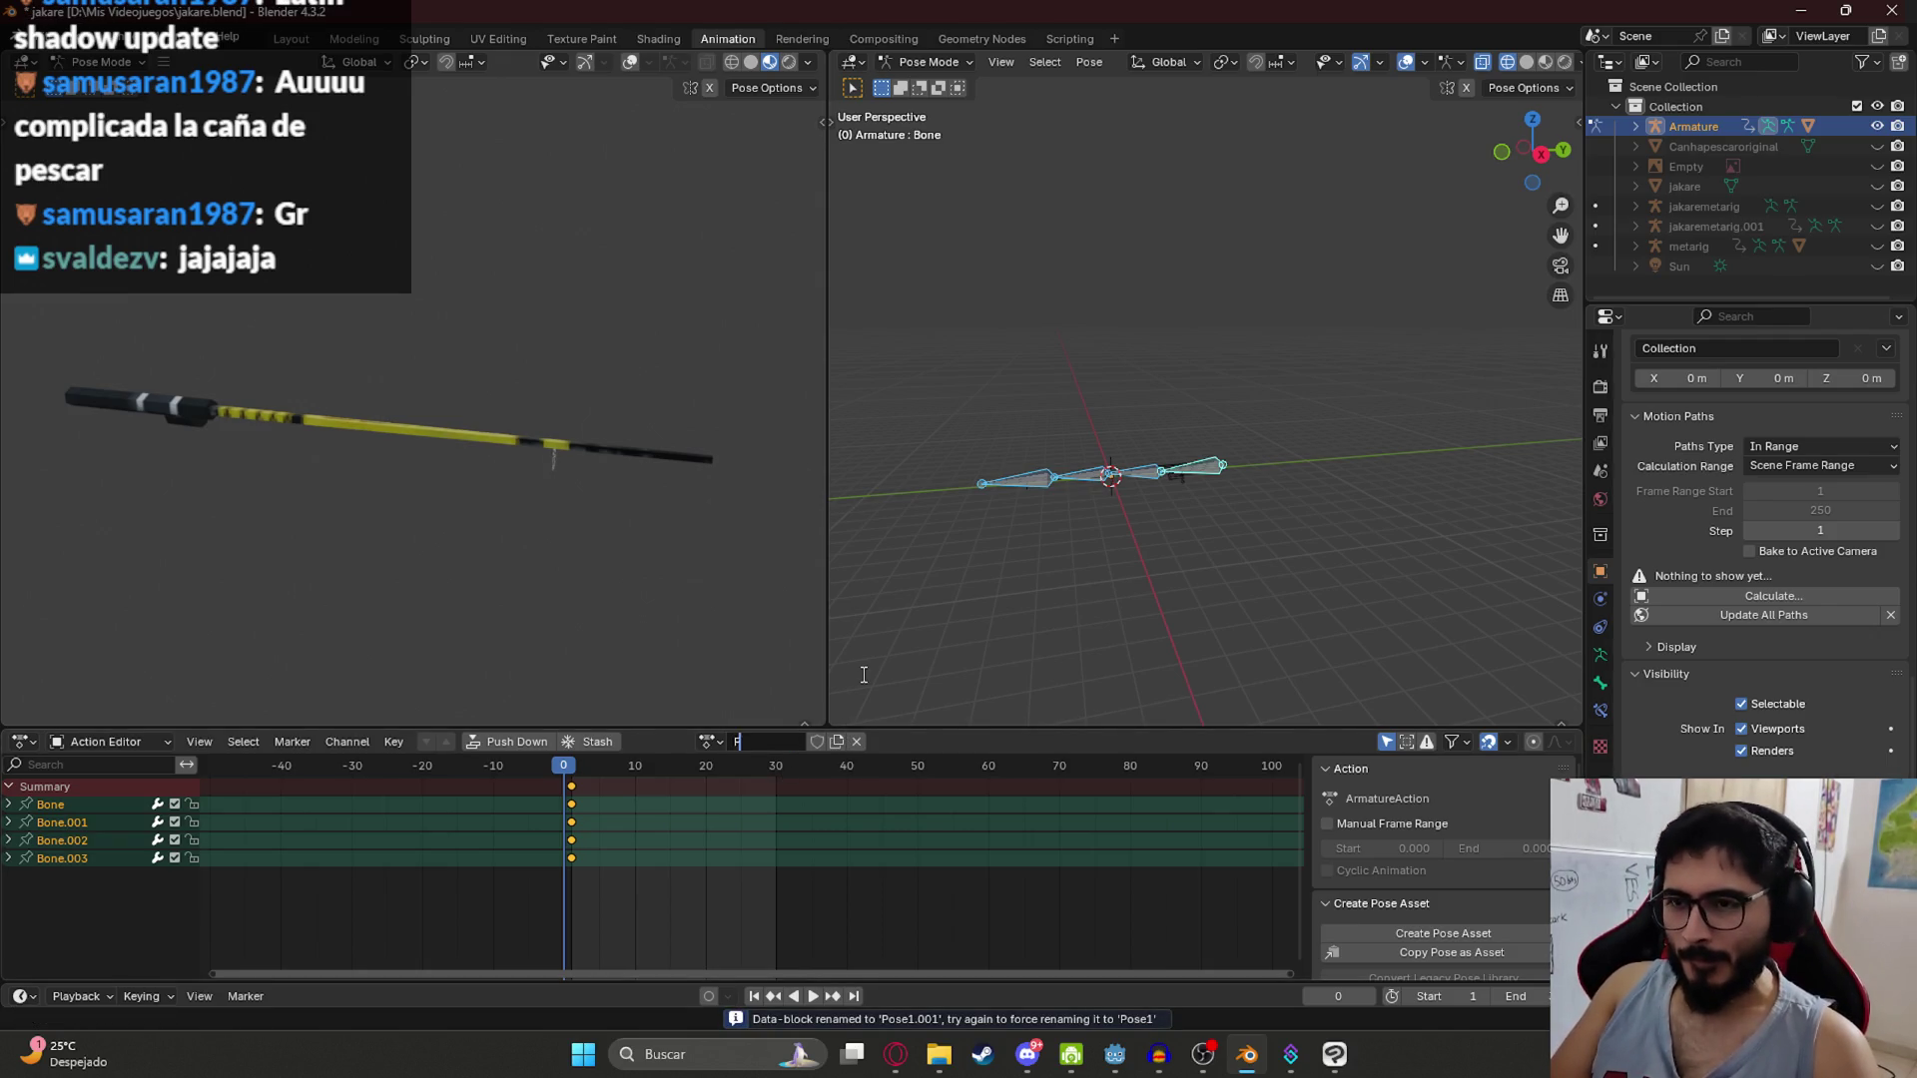
type("ose")
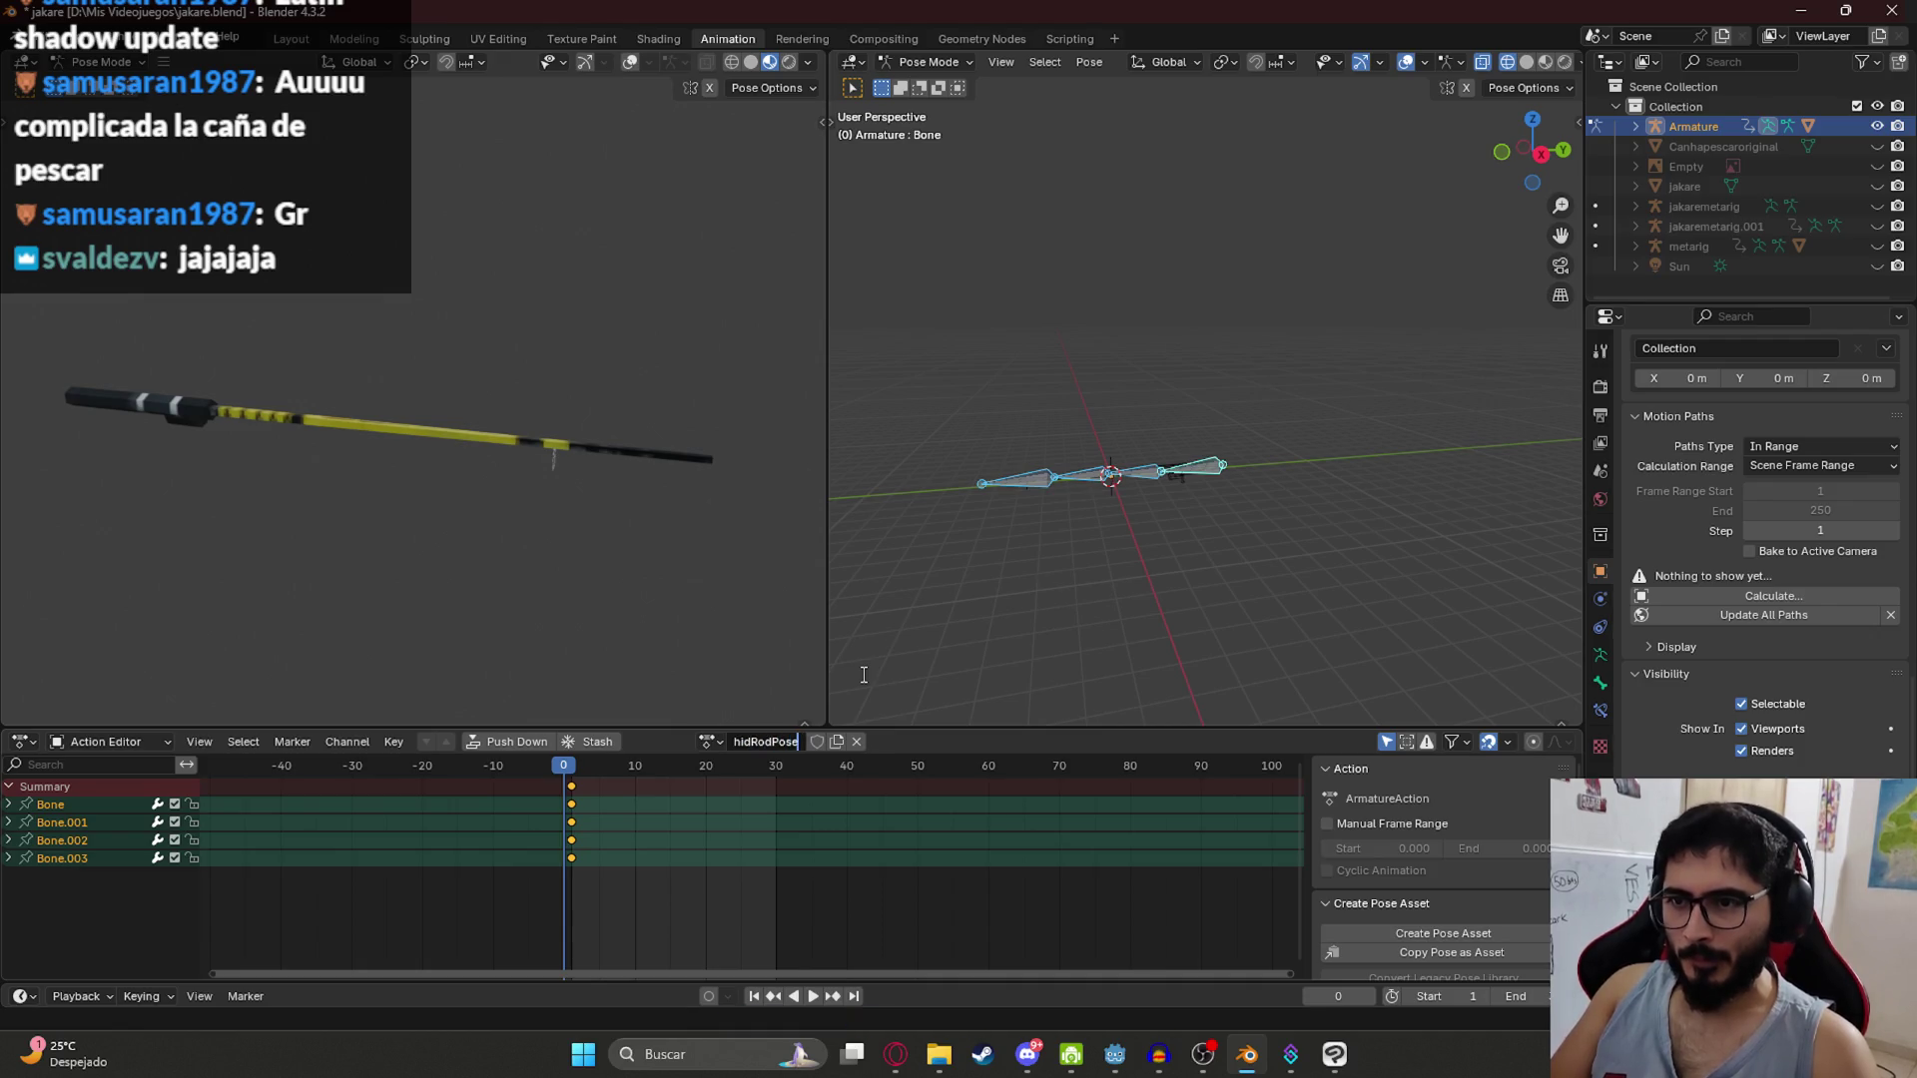
key("Return")
left_click(828, 742)
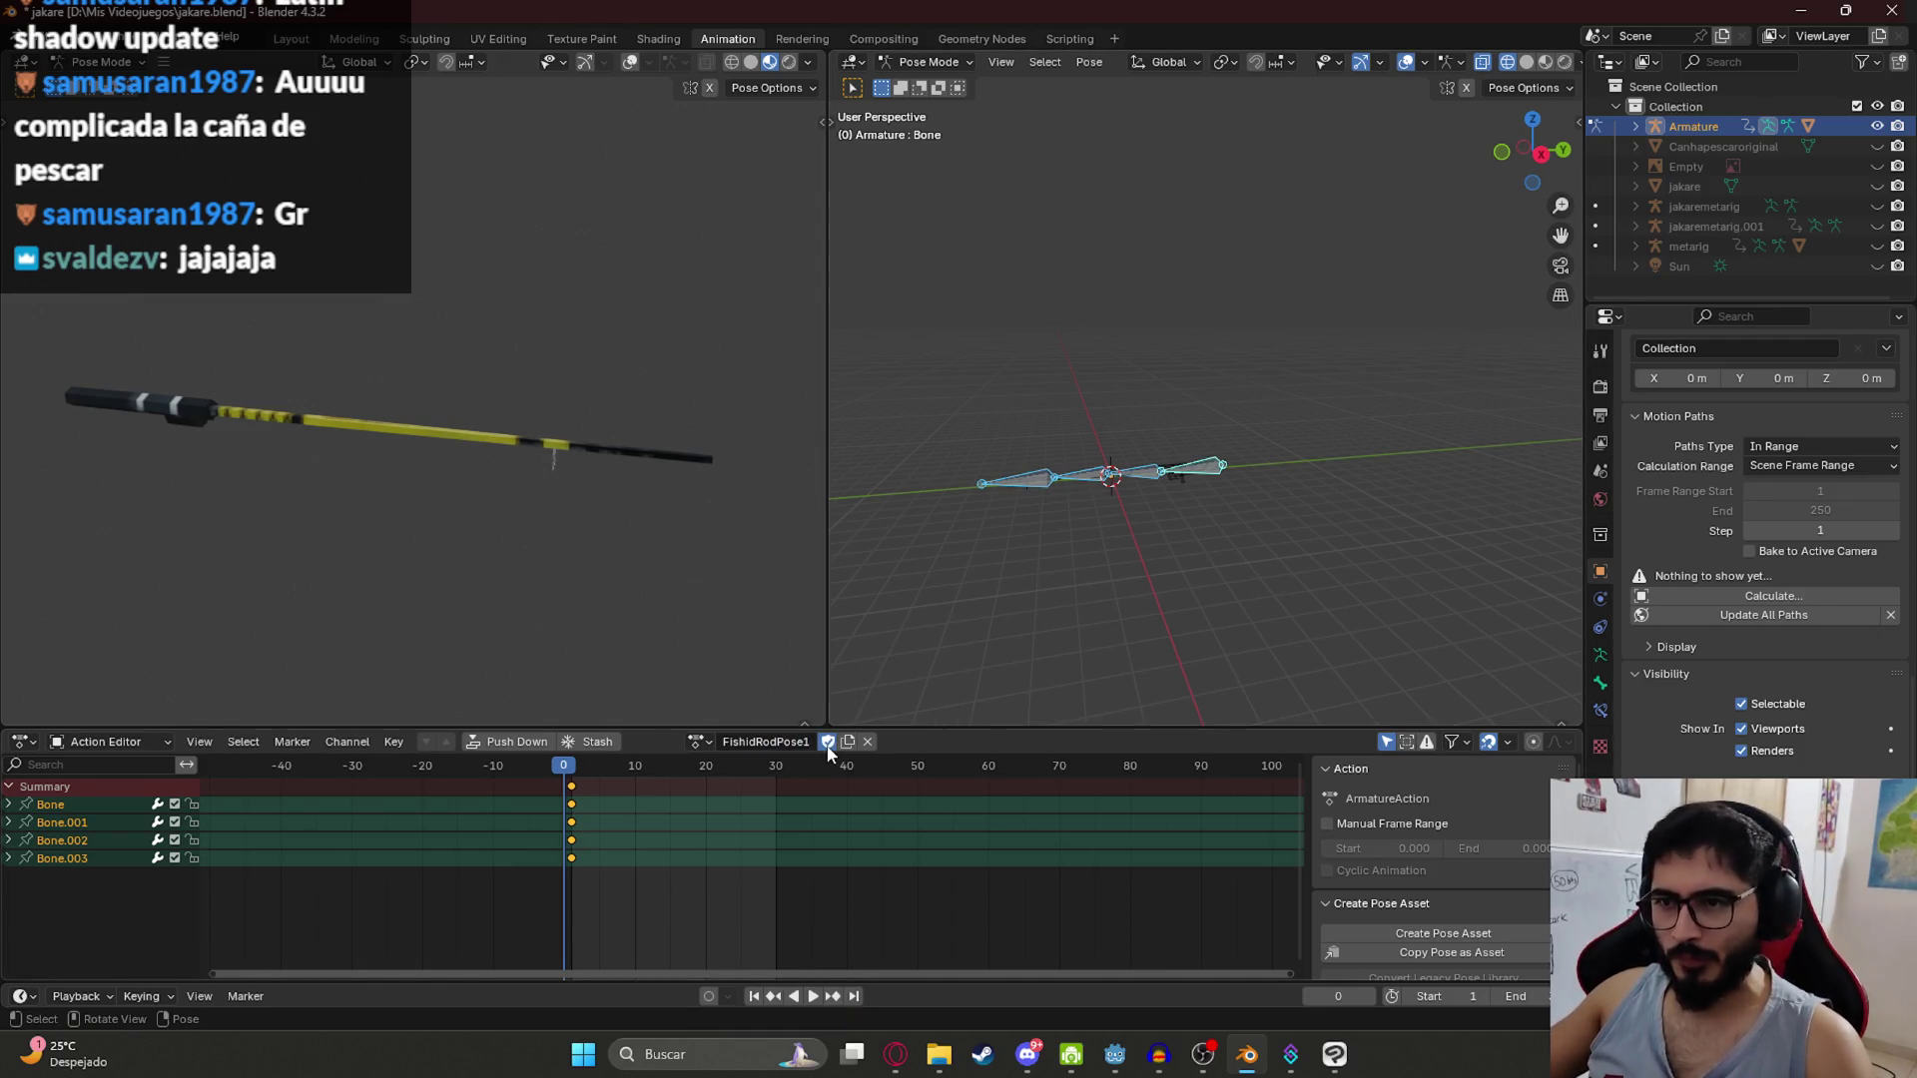
key("ctrl+s")
Step: Duplicate the action as FishidRodPose1.001 and look up 'tensa' in a browser translator
left_click(848, 741)
left_click(577, 766)
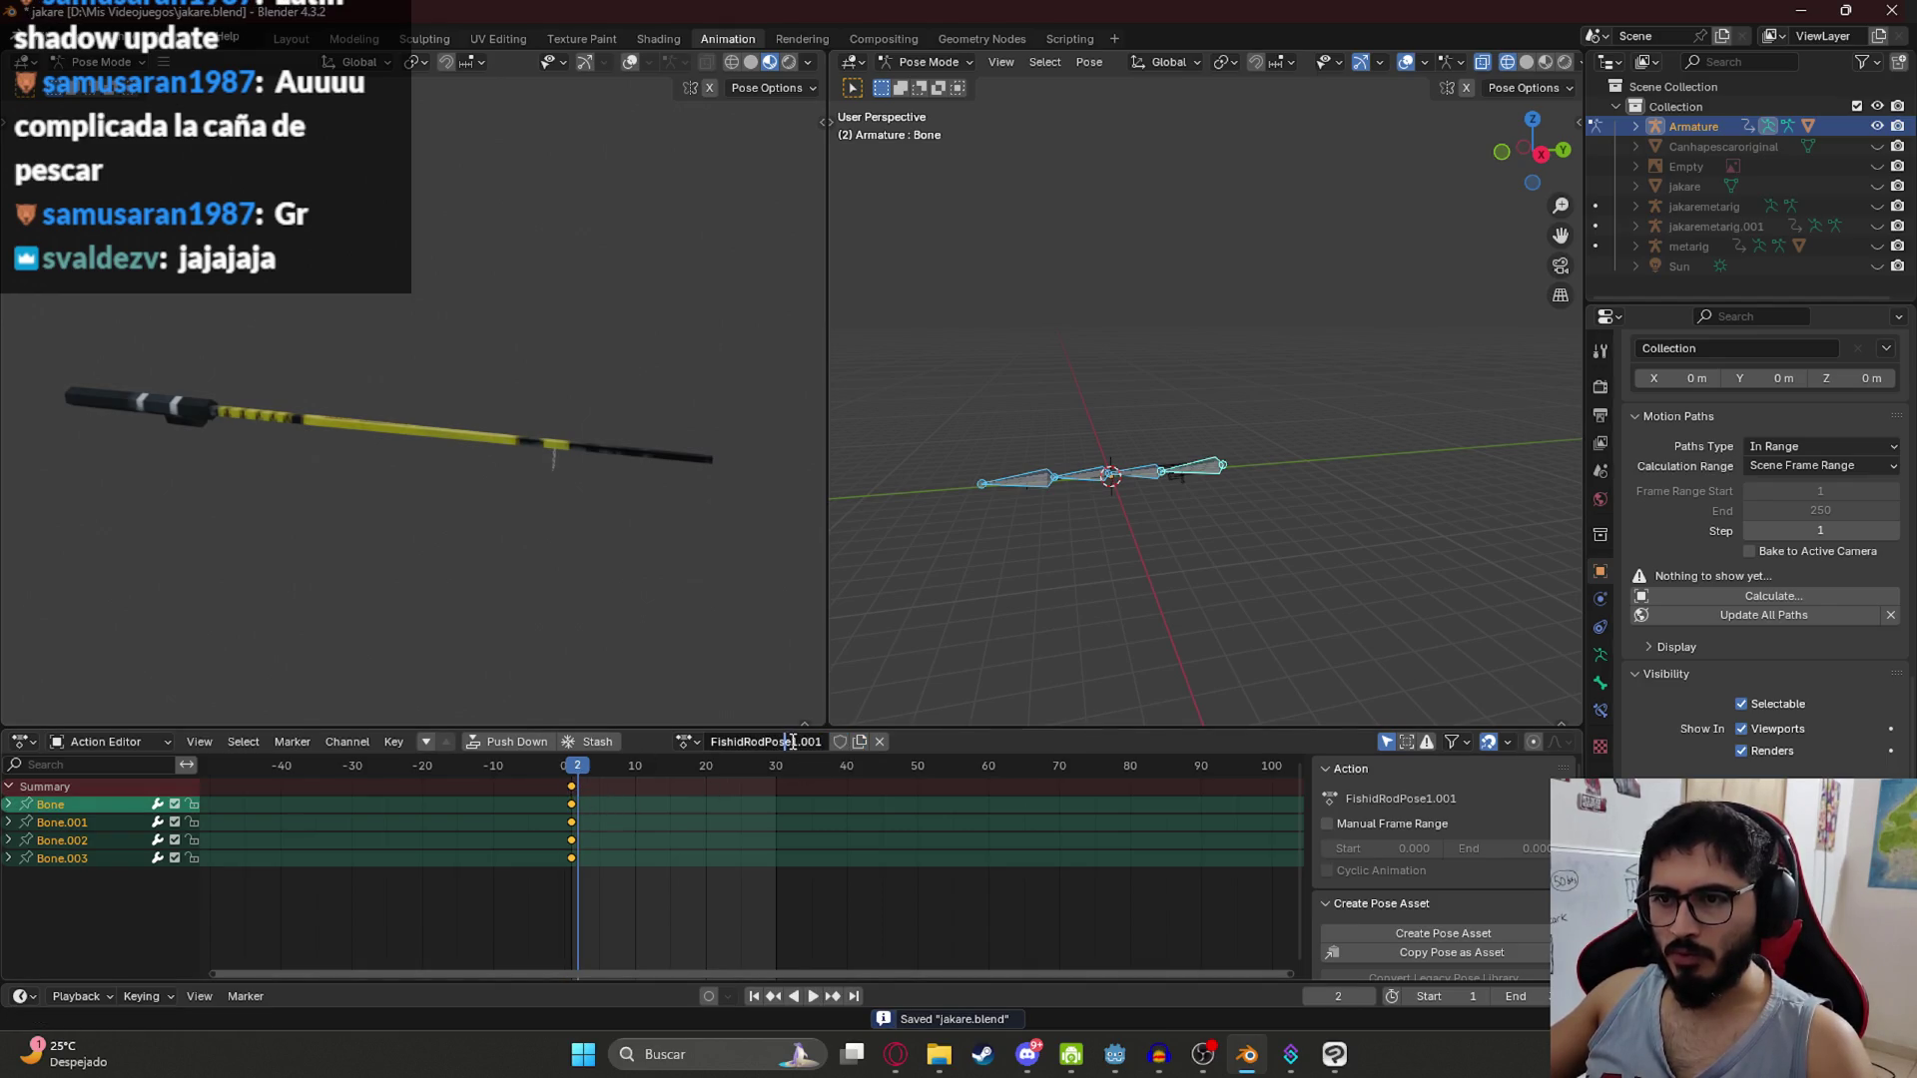
left_click(939, 1054)
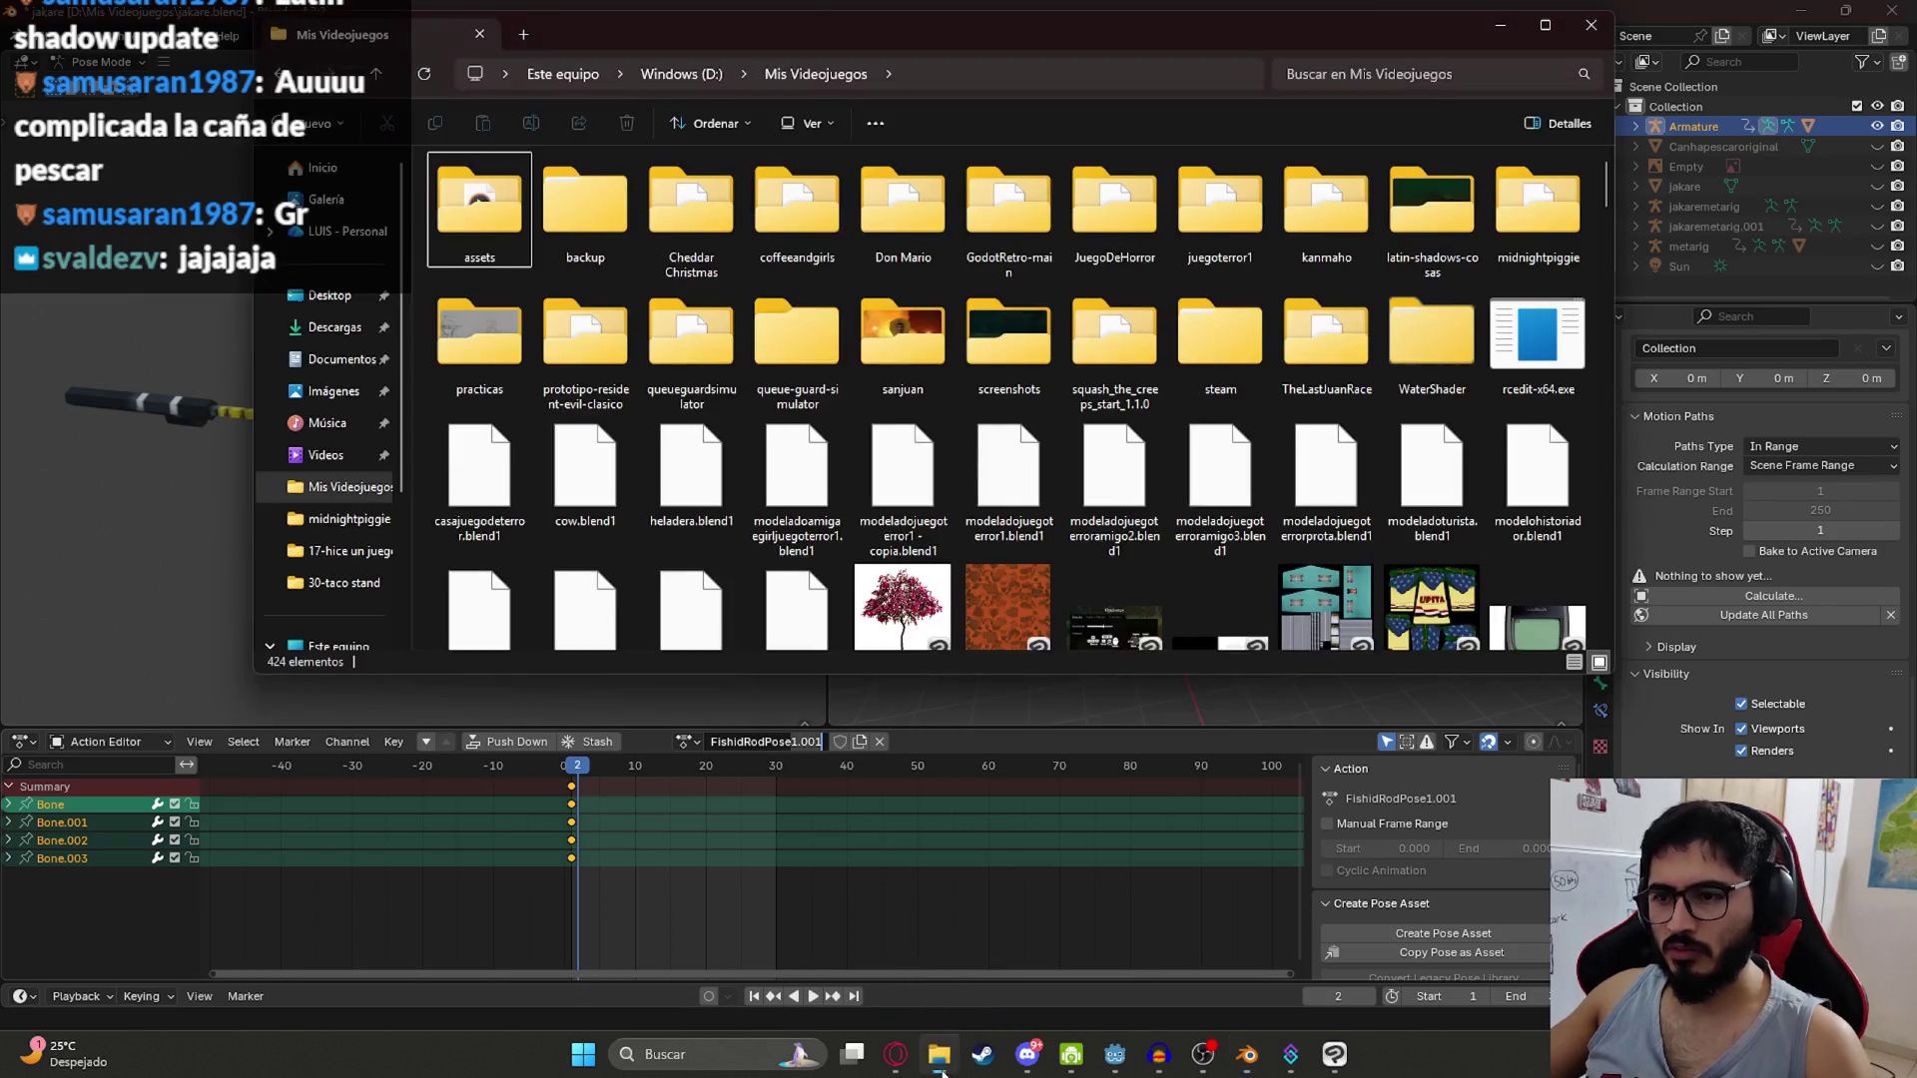
left_click(896, 1055)
left_click(1648, 22)
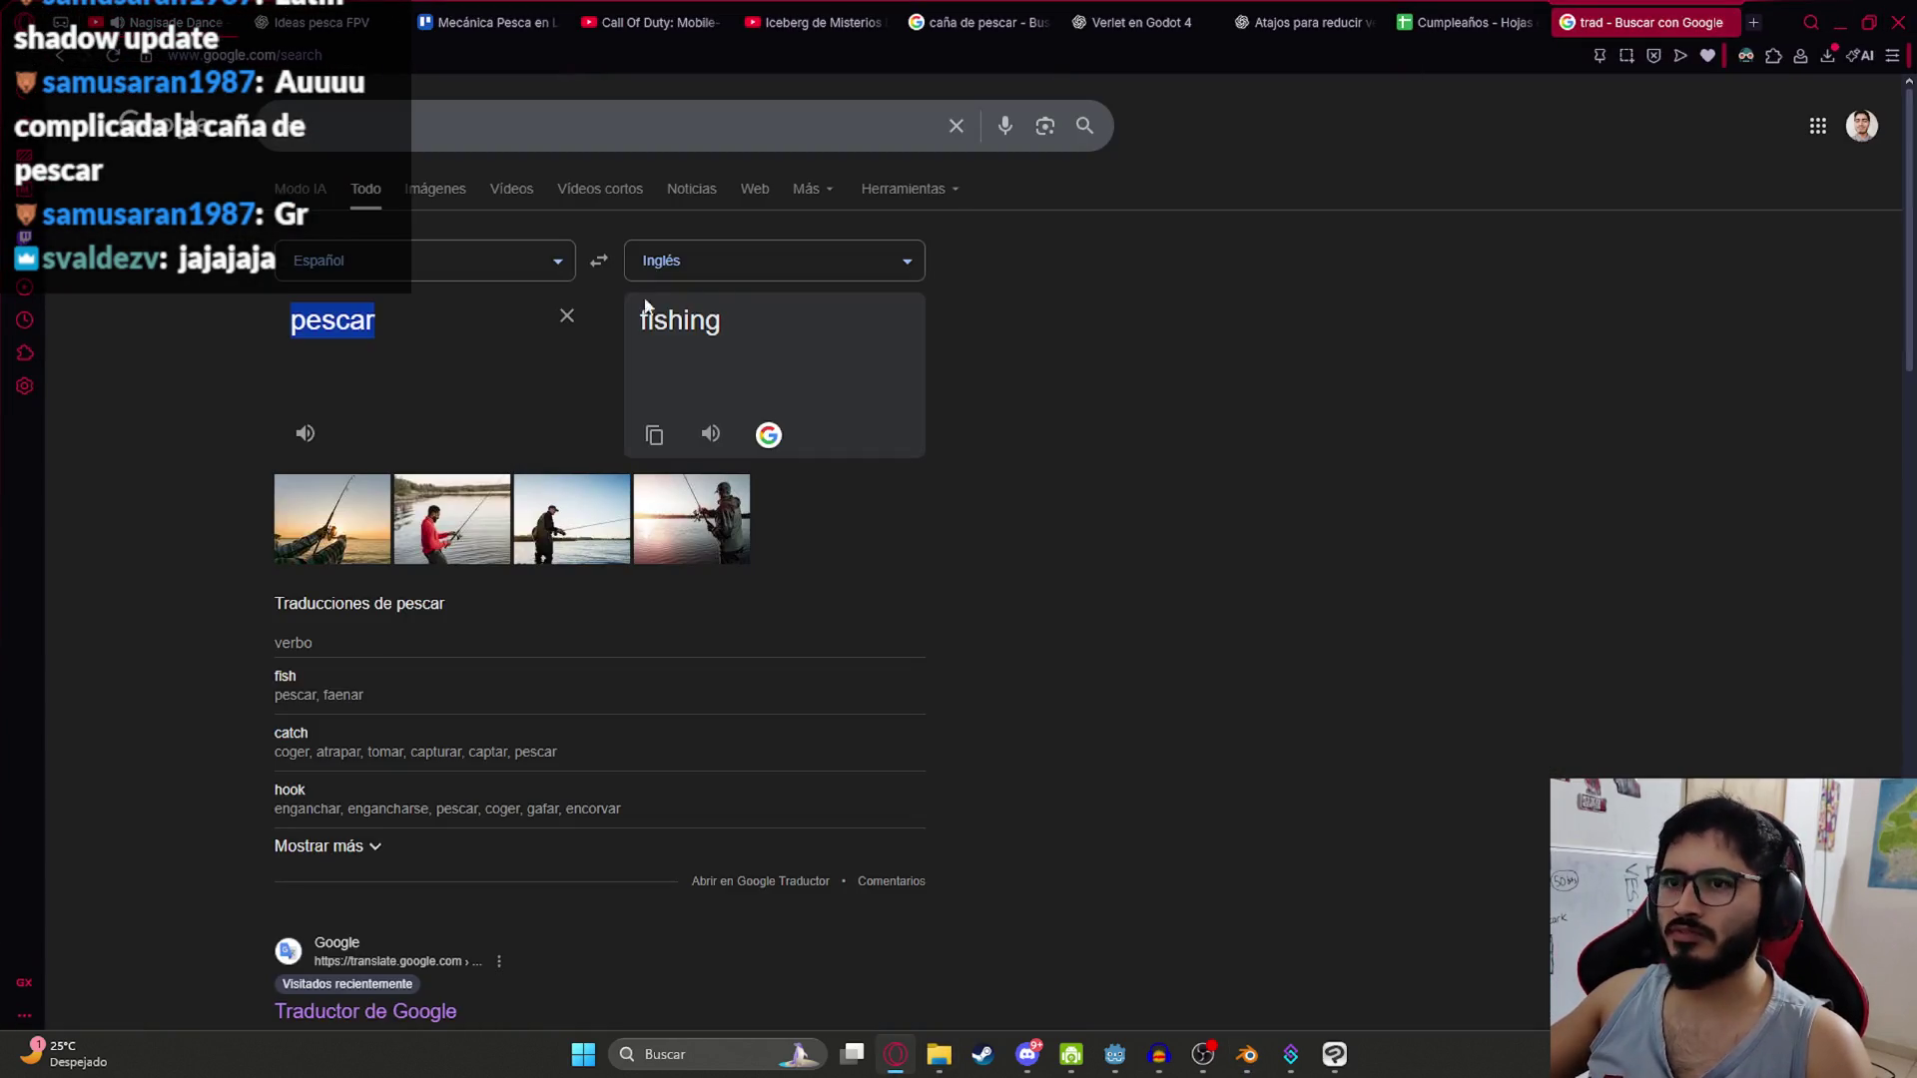
type("tensa")
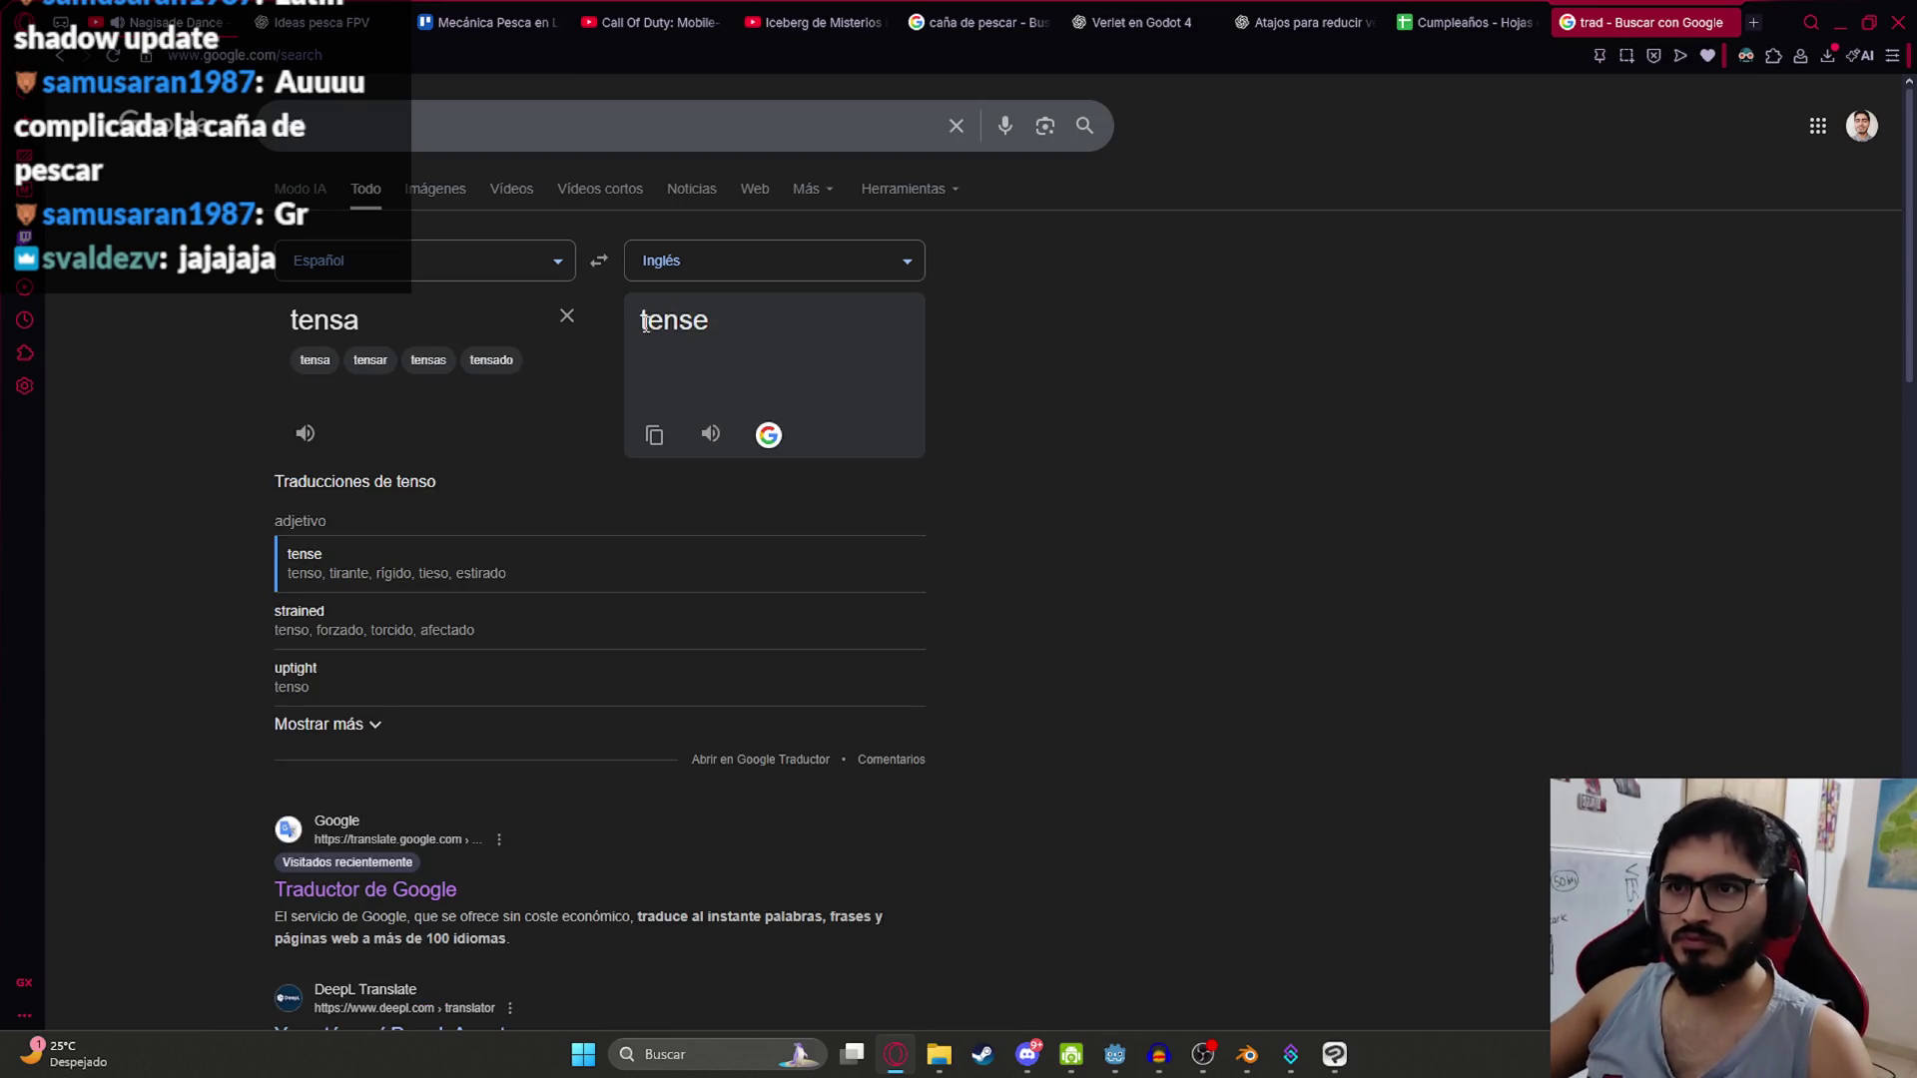
left_click(938, 1054)
left_click(1245, 1056)
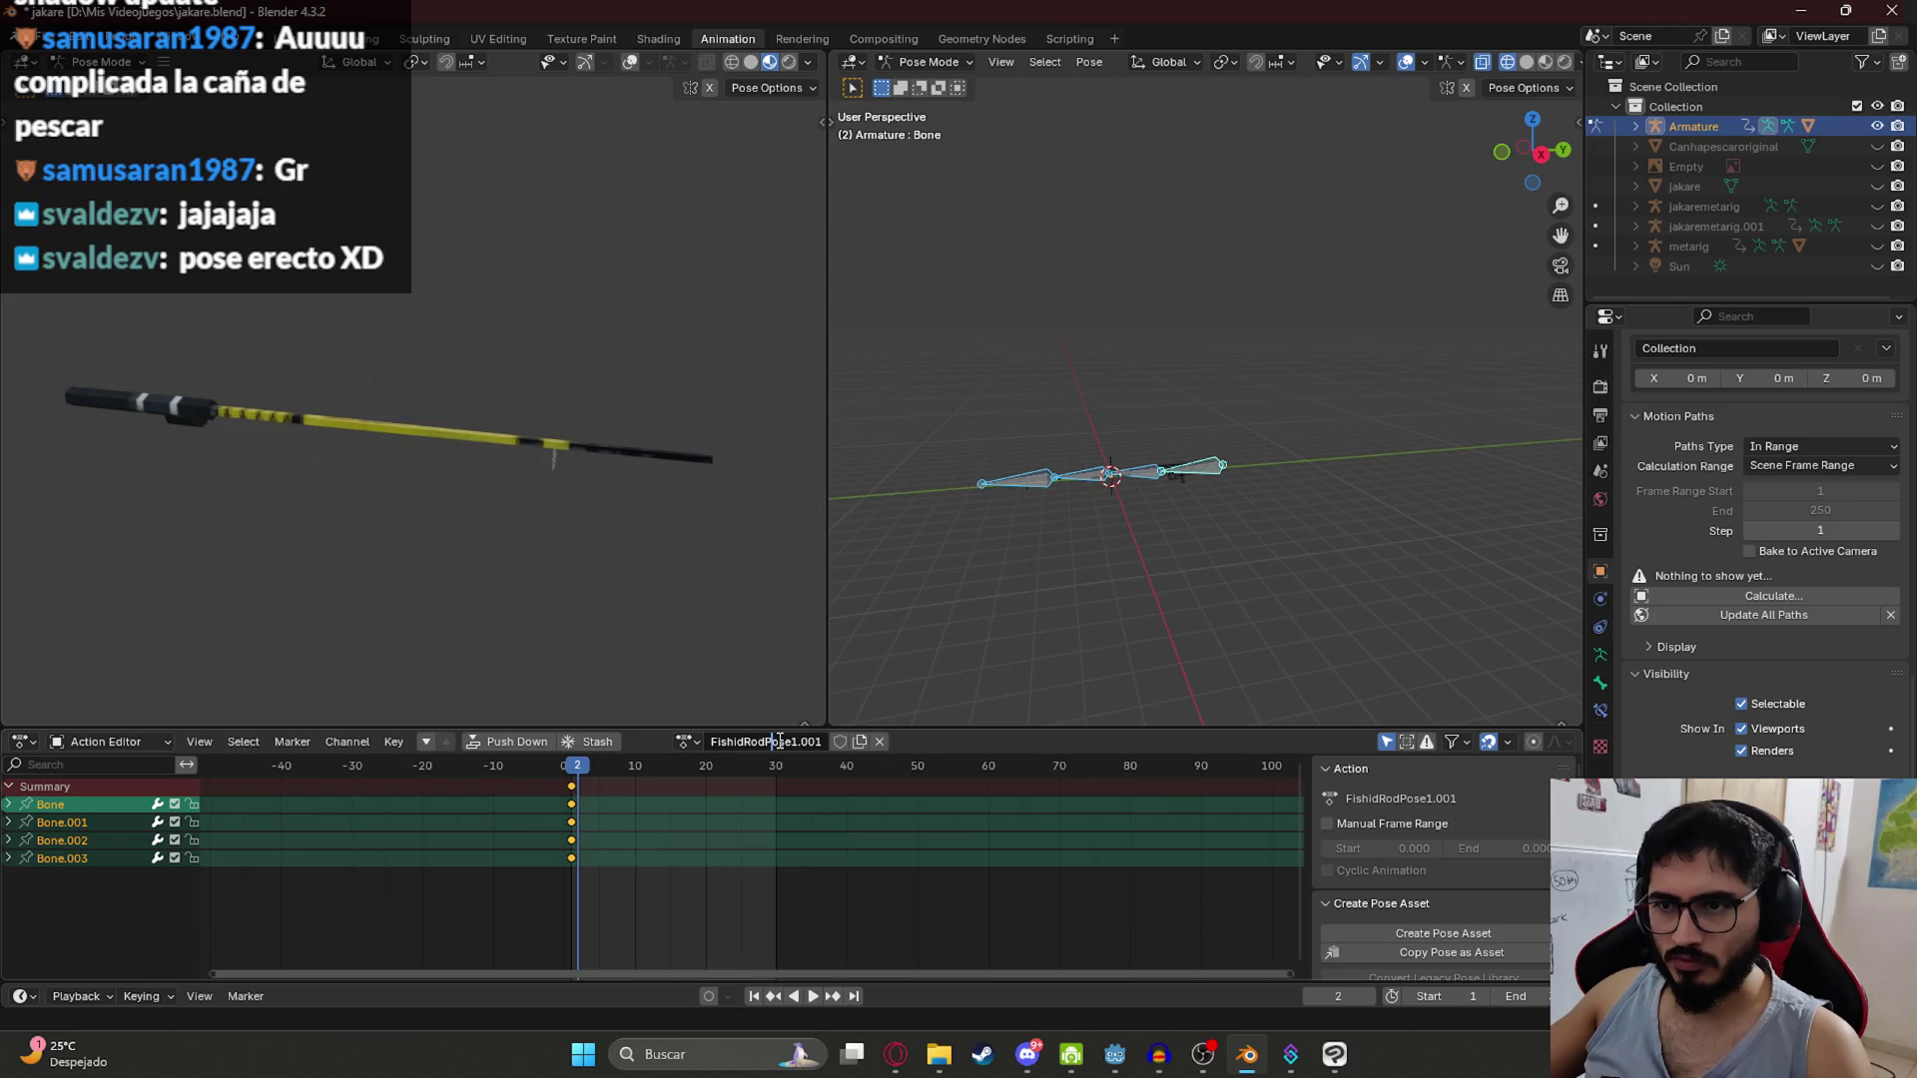
Step: Rename the action FishidRodPoseTense1 and view the rig from the right side
type("ens")
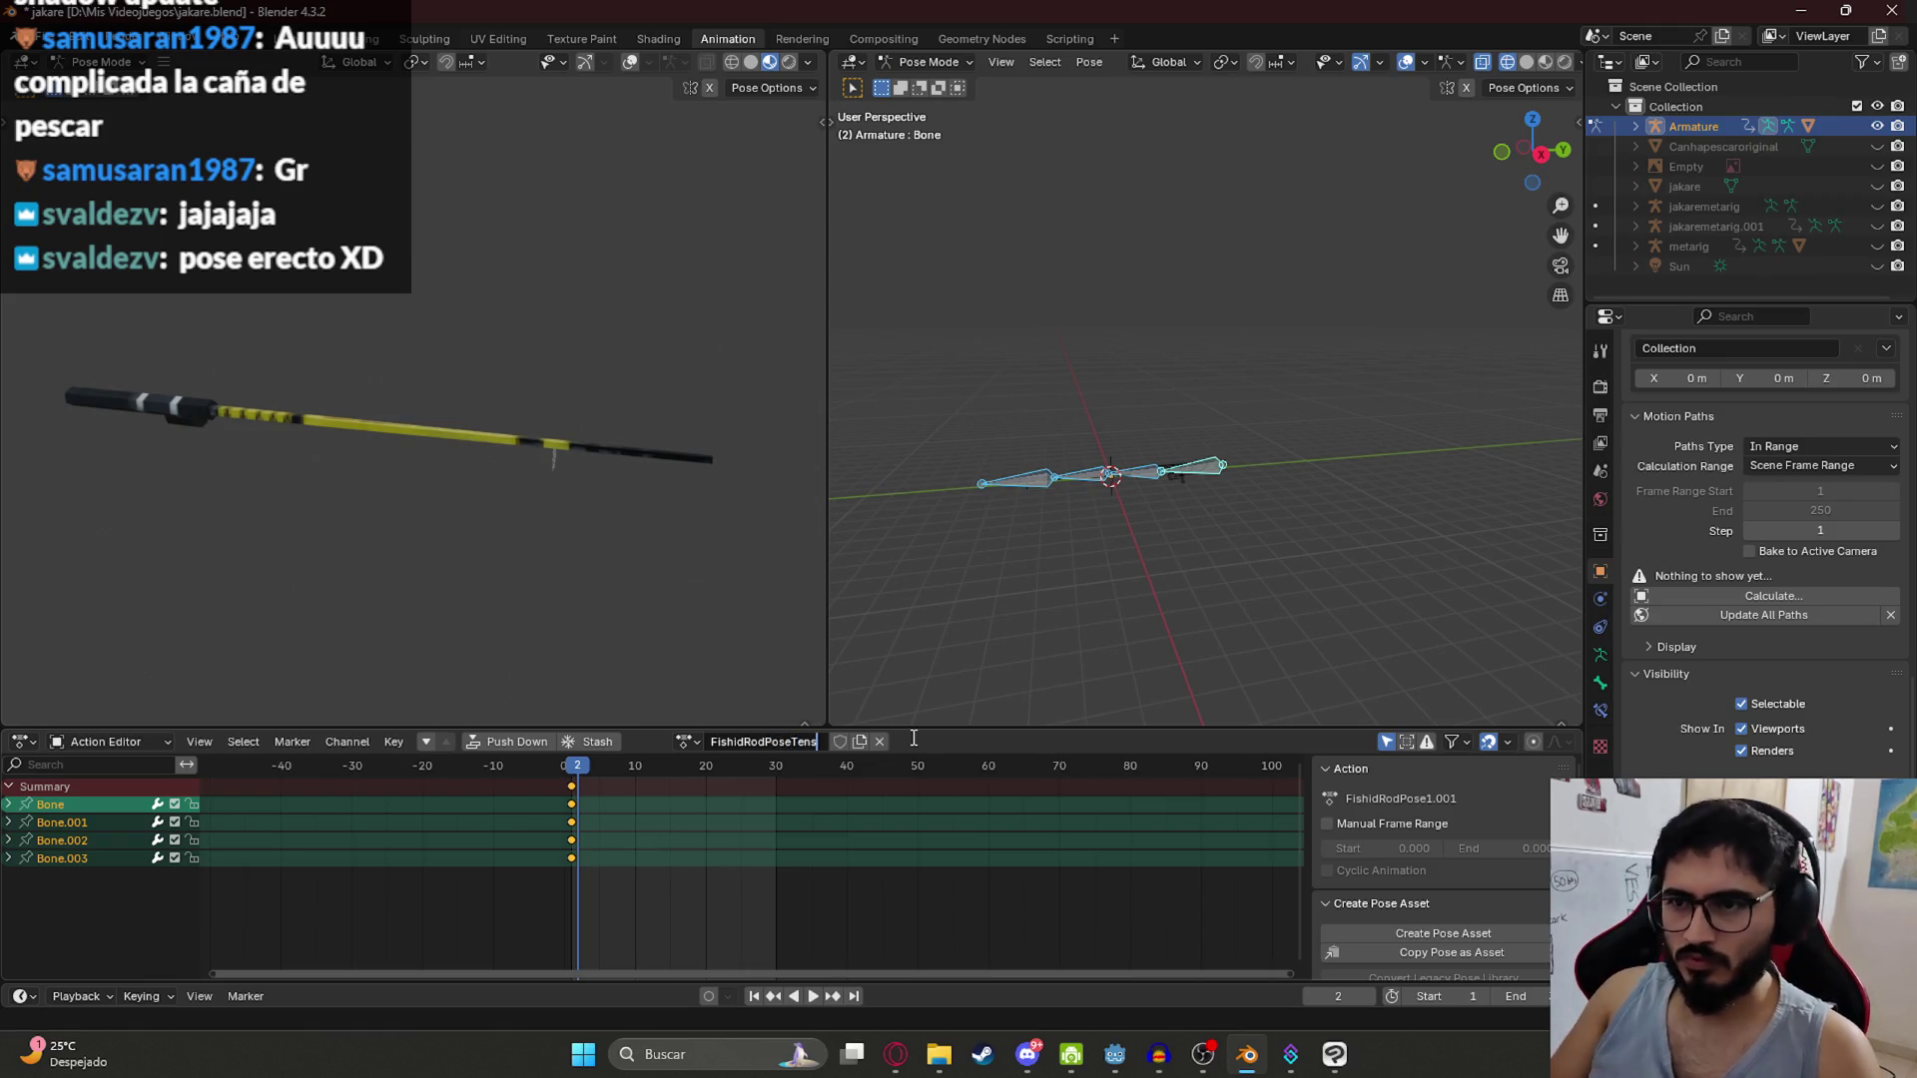
key("Return")
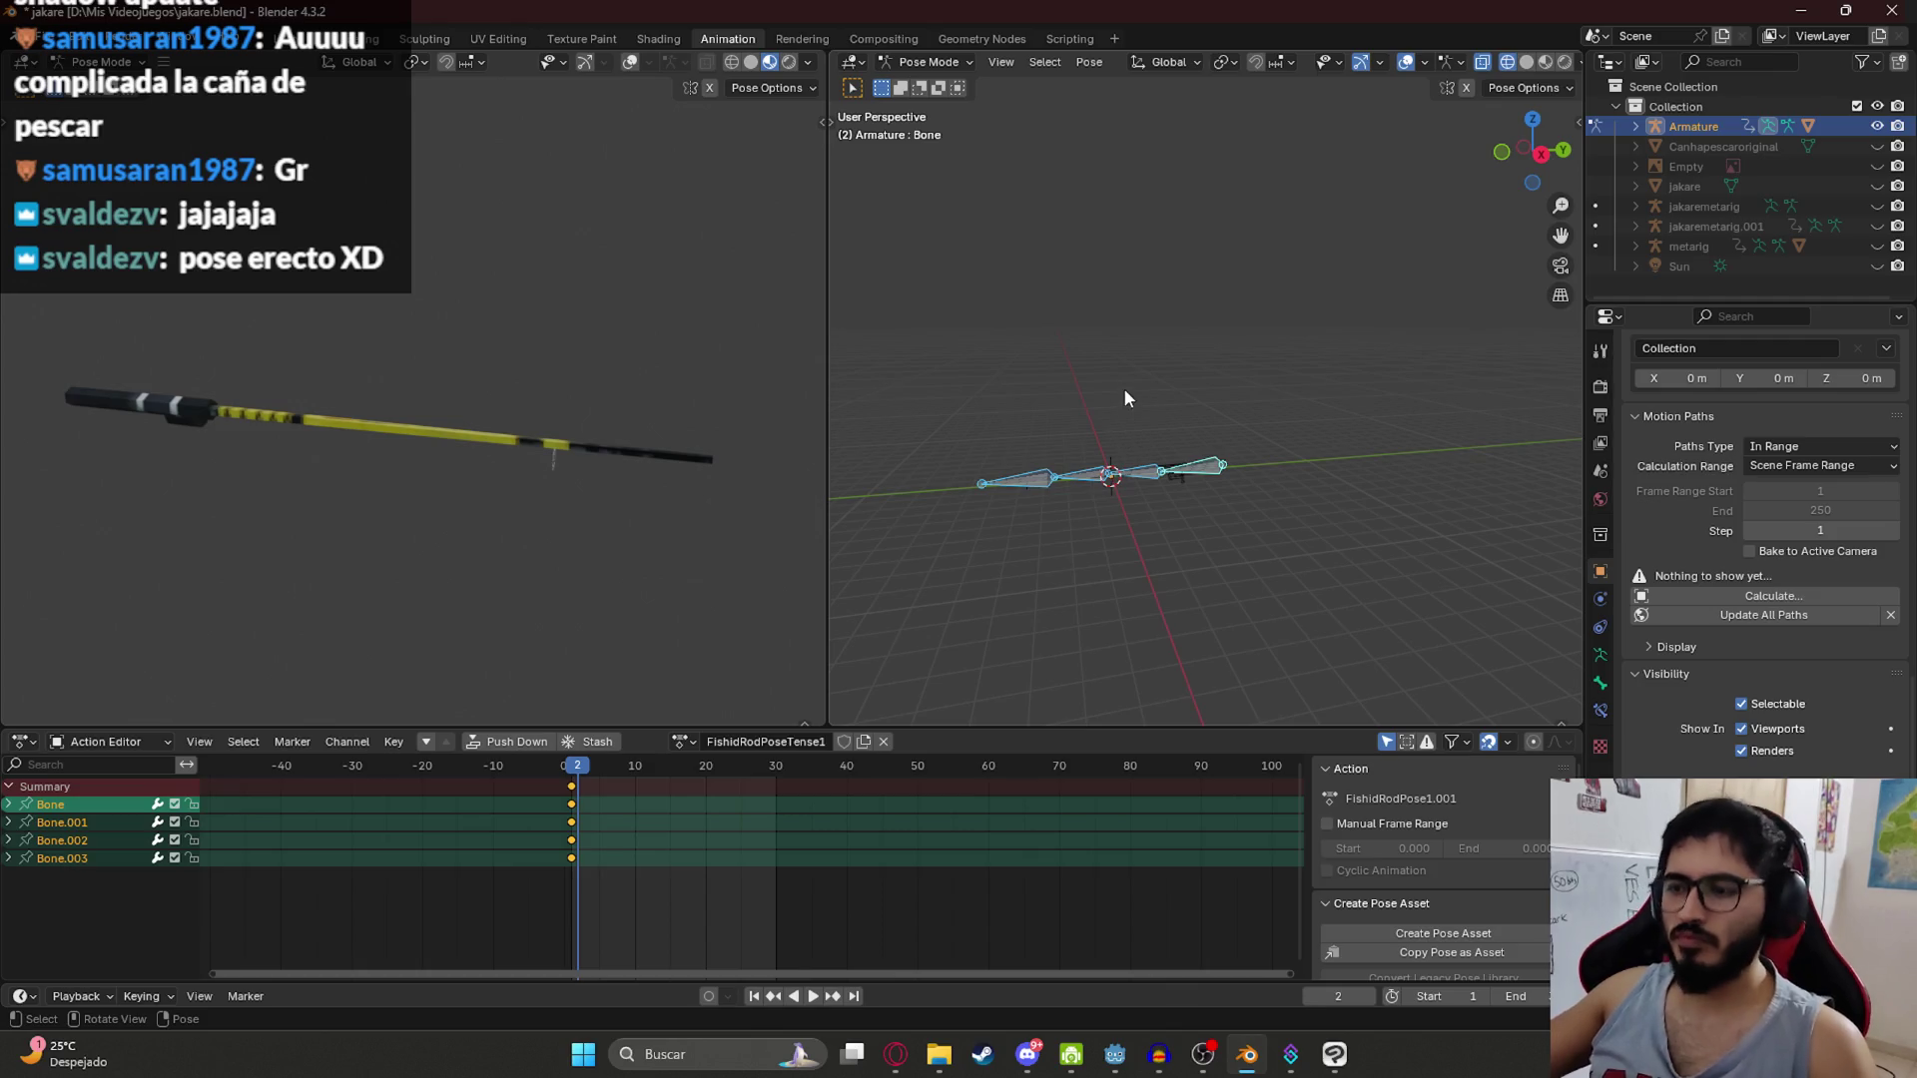
key("KP_3")
scroll(1148, 470, "up", 2)
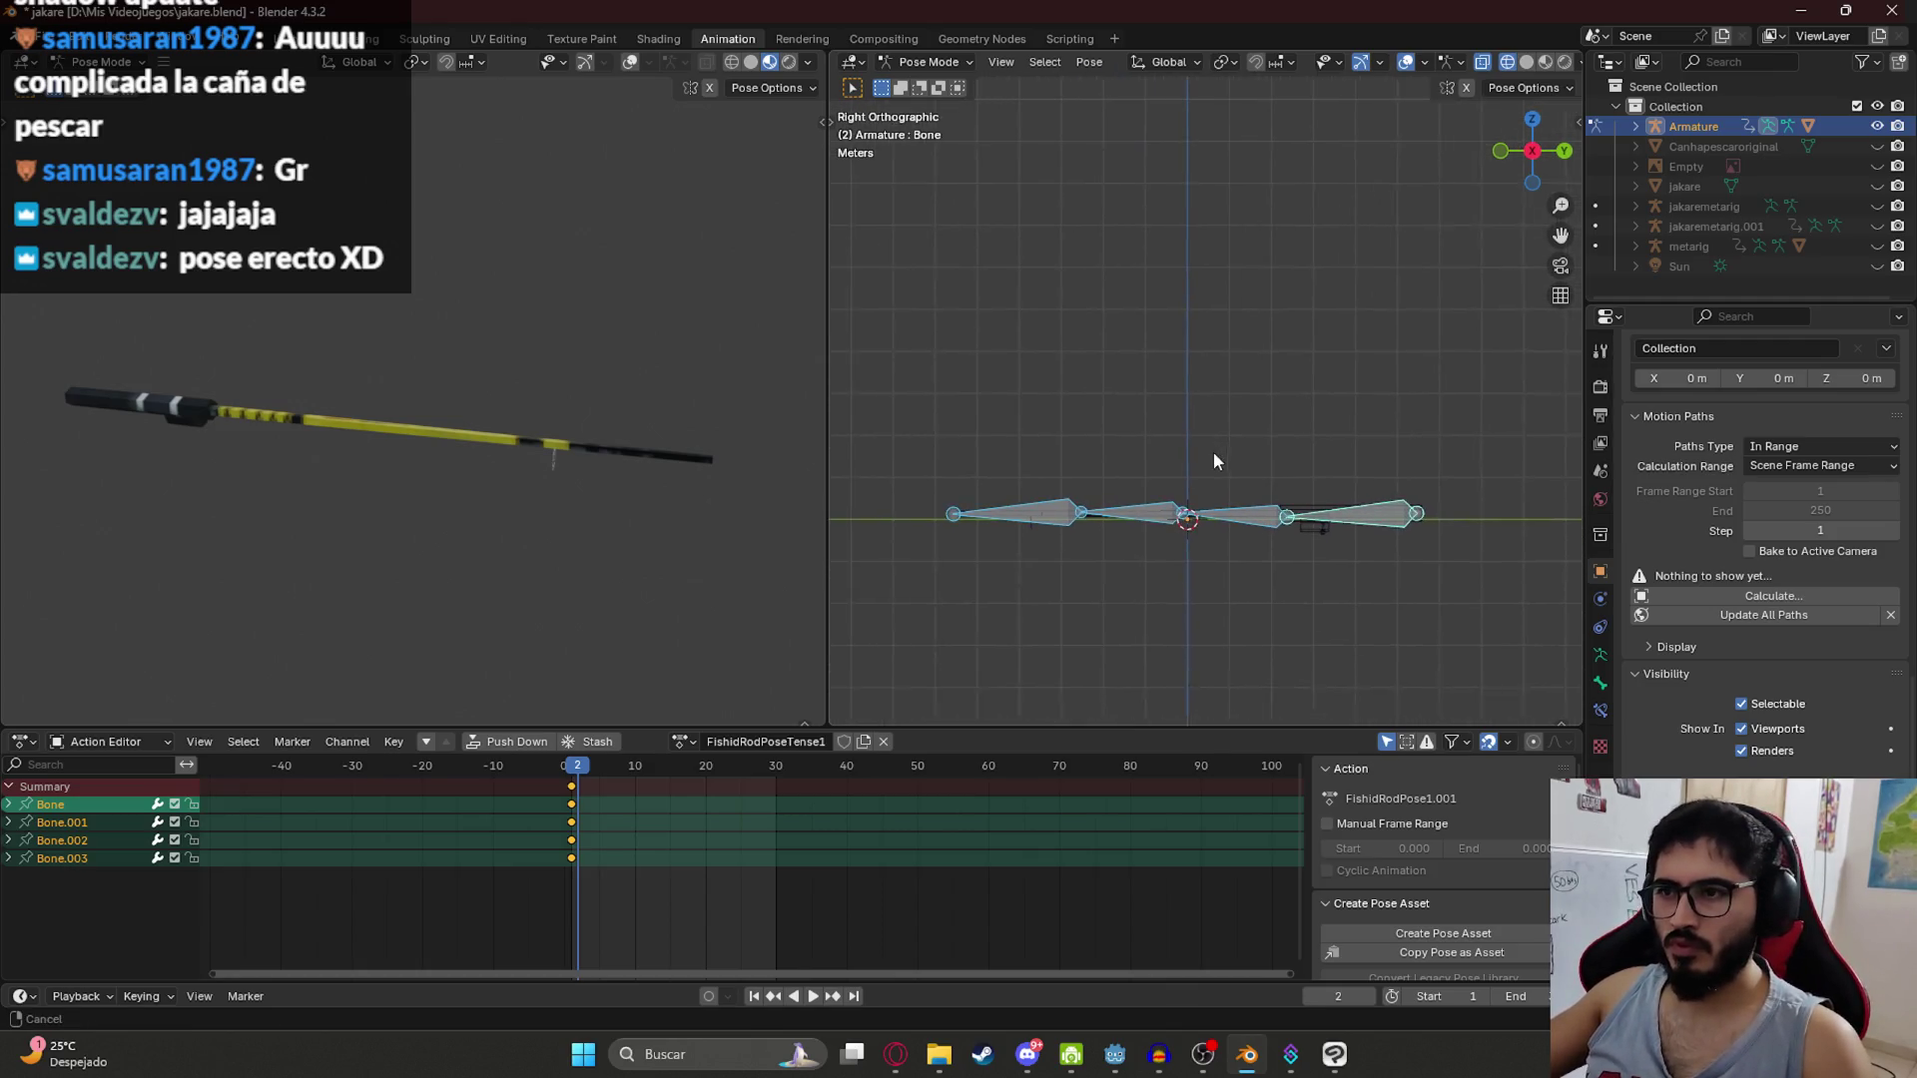
Step: Rotate Bone.001 and the tip bone Bone.003 to bend the rod downward
left_click(1185, 516)
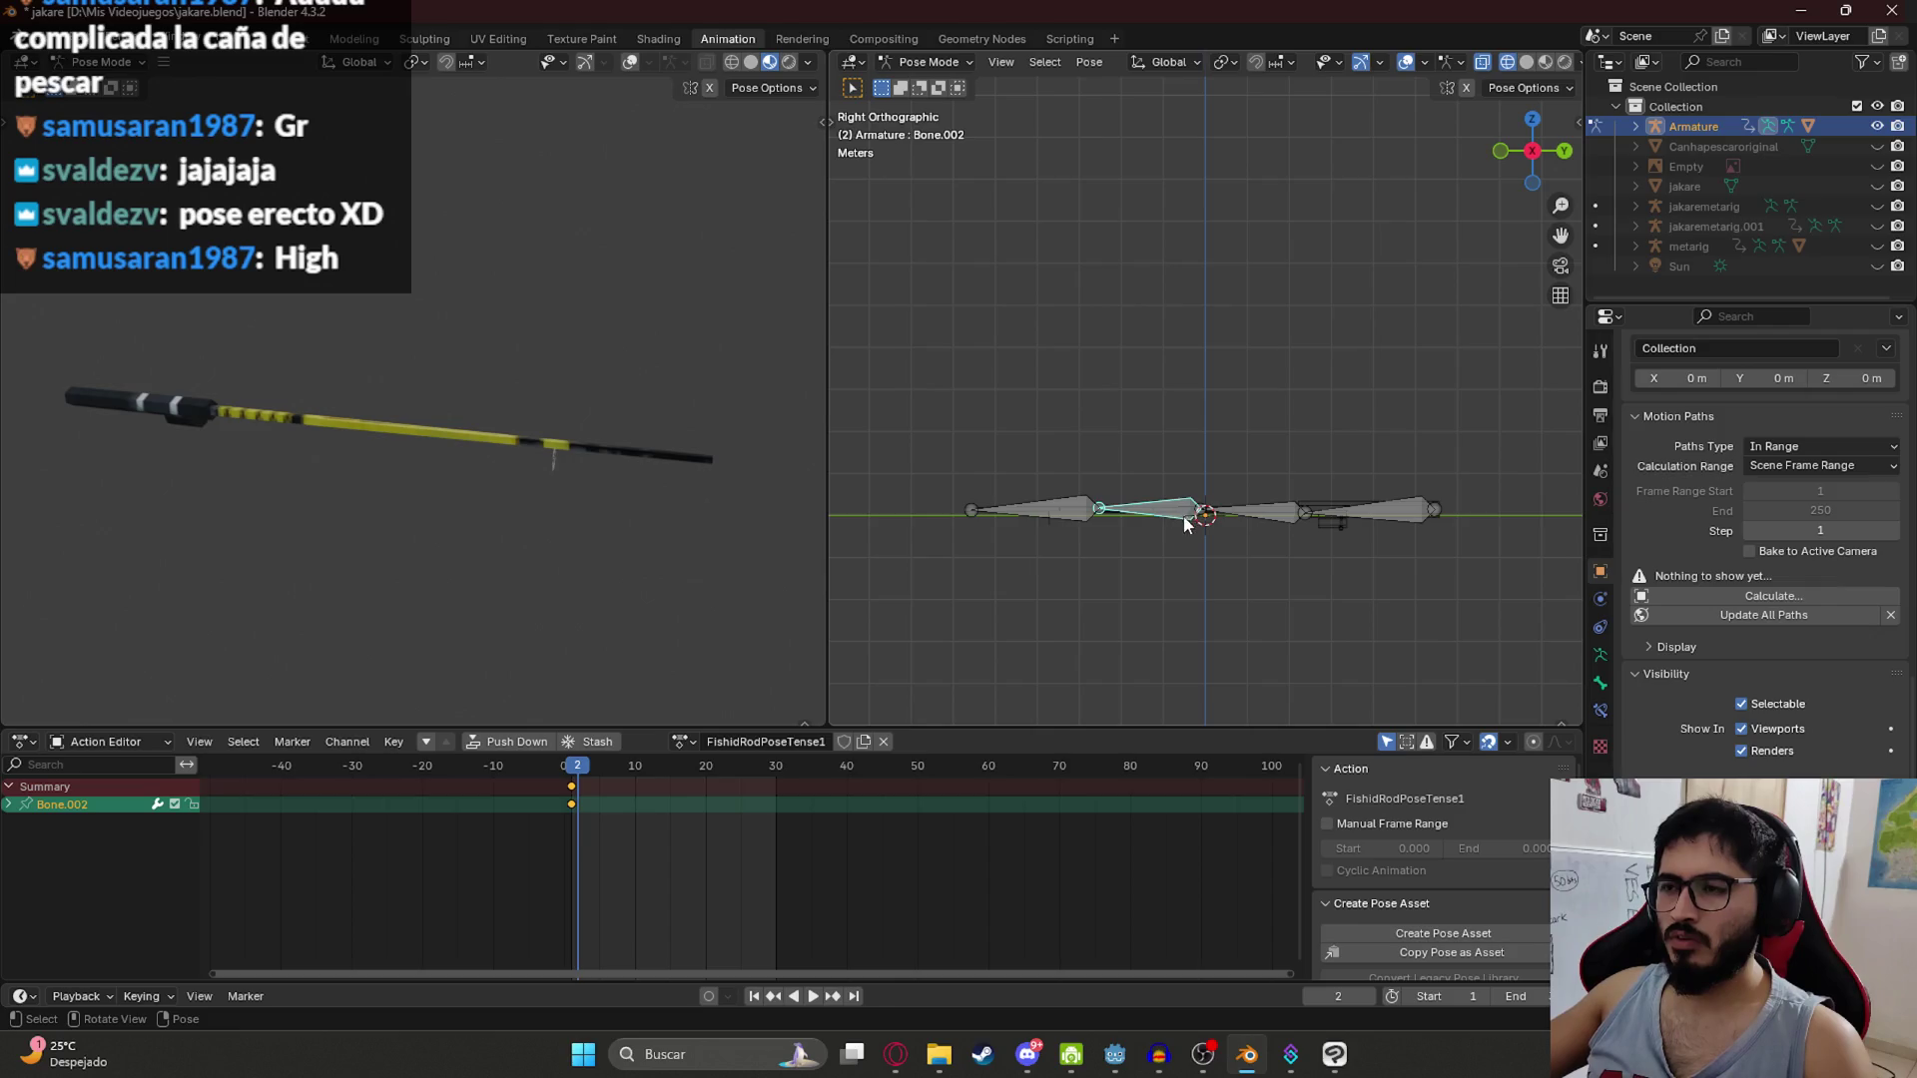
key("r")
left_click(1123, 571)
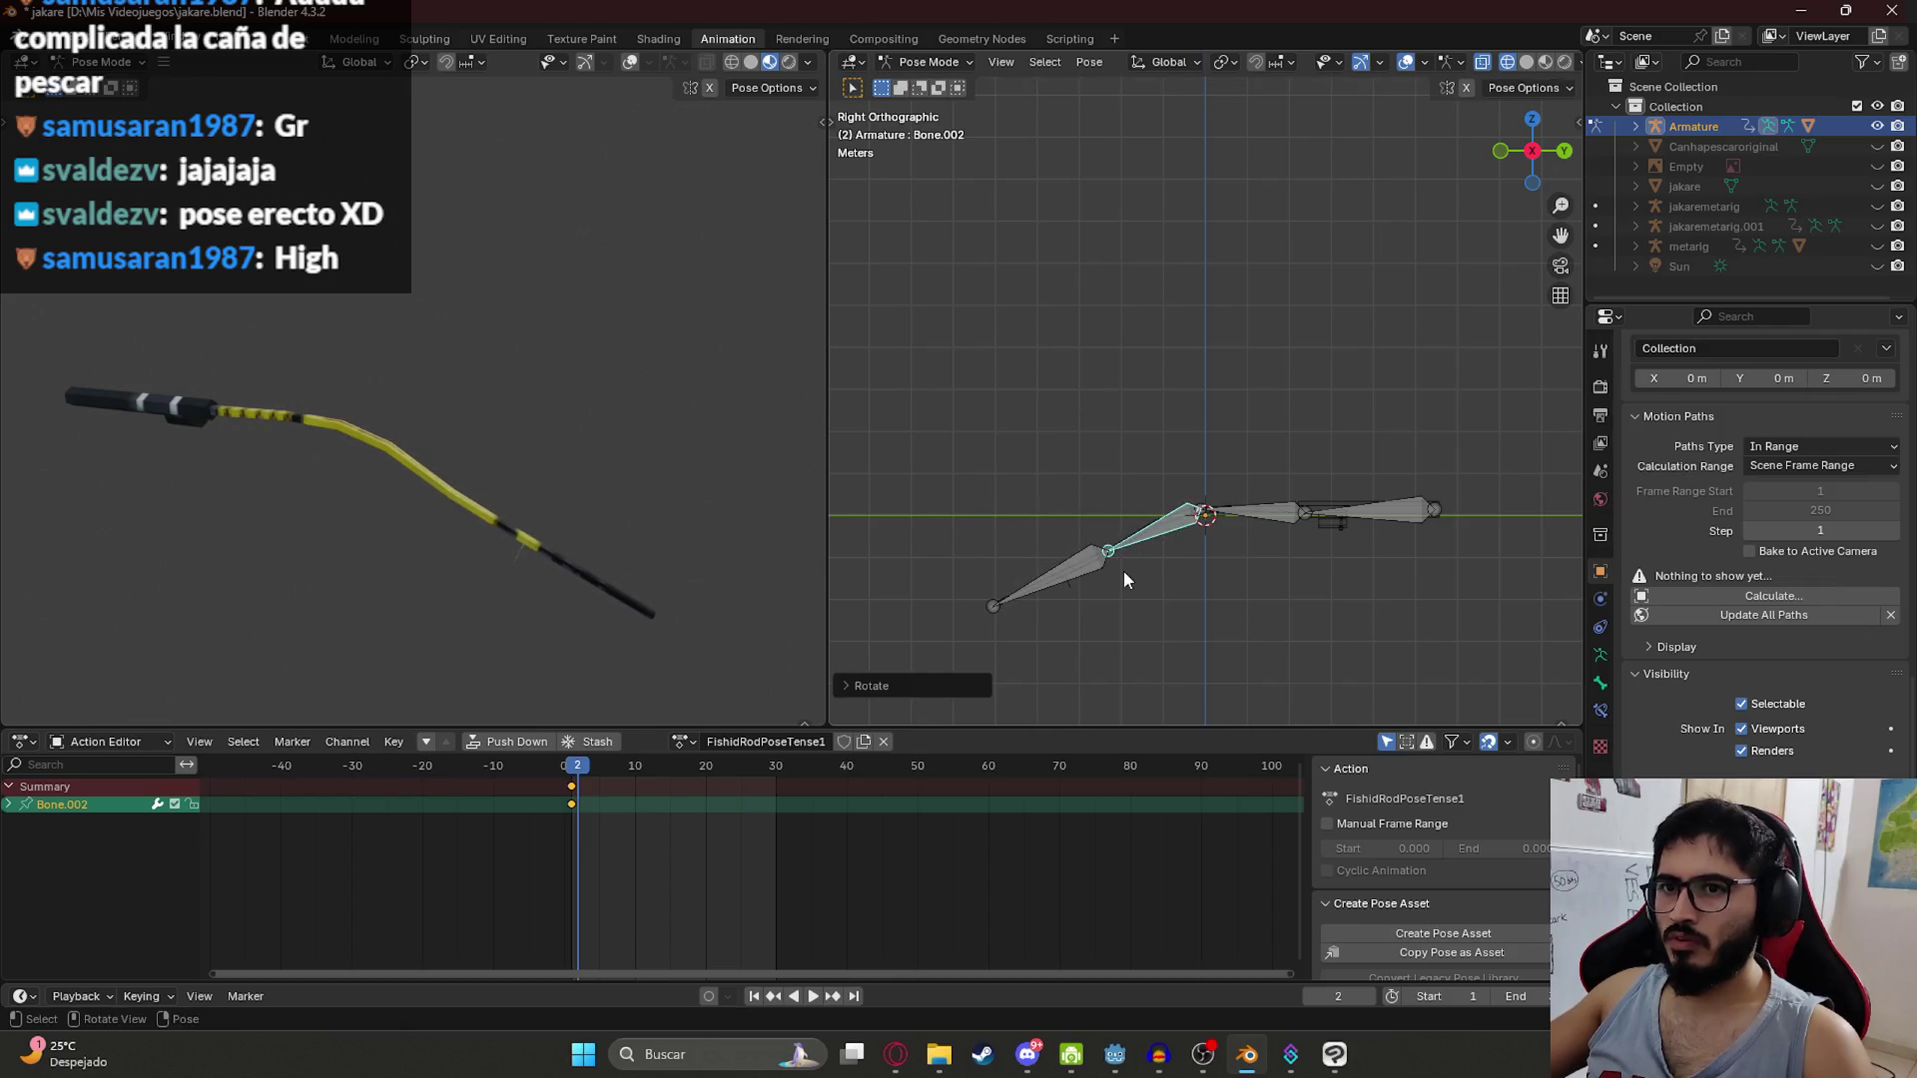
key("ctrl+z")
left_click(1240, 513)
key("r")
left_click(1160, 544)
key("r")
left_click(1135, 573)
left_click(1136, 573)
key("r")
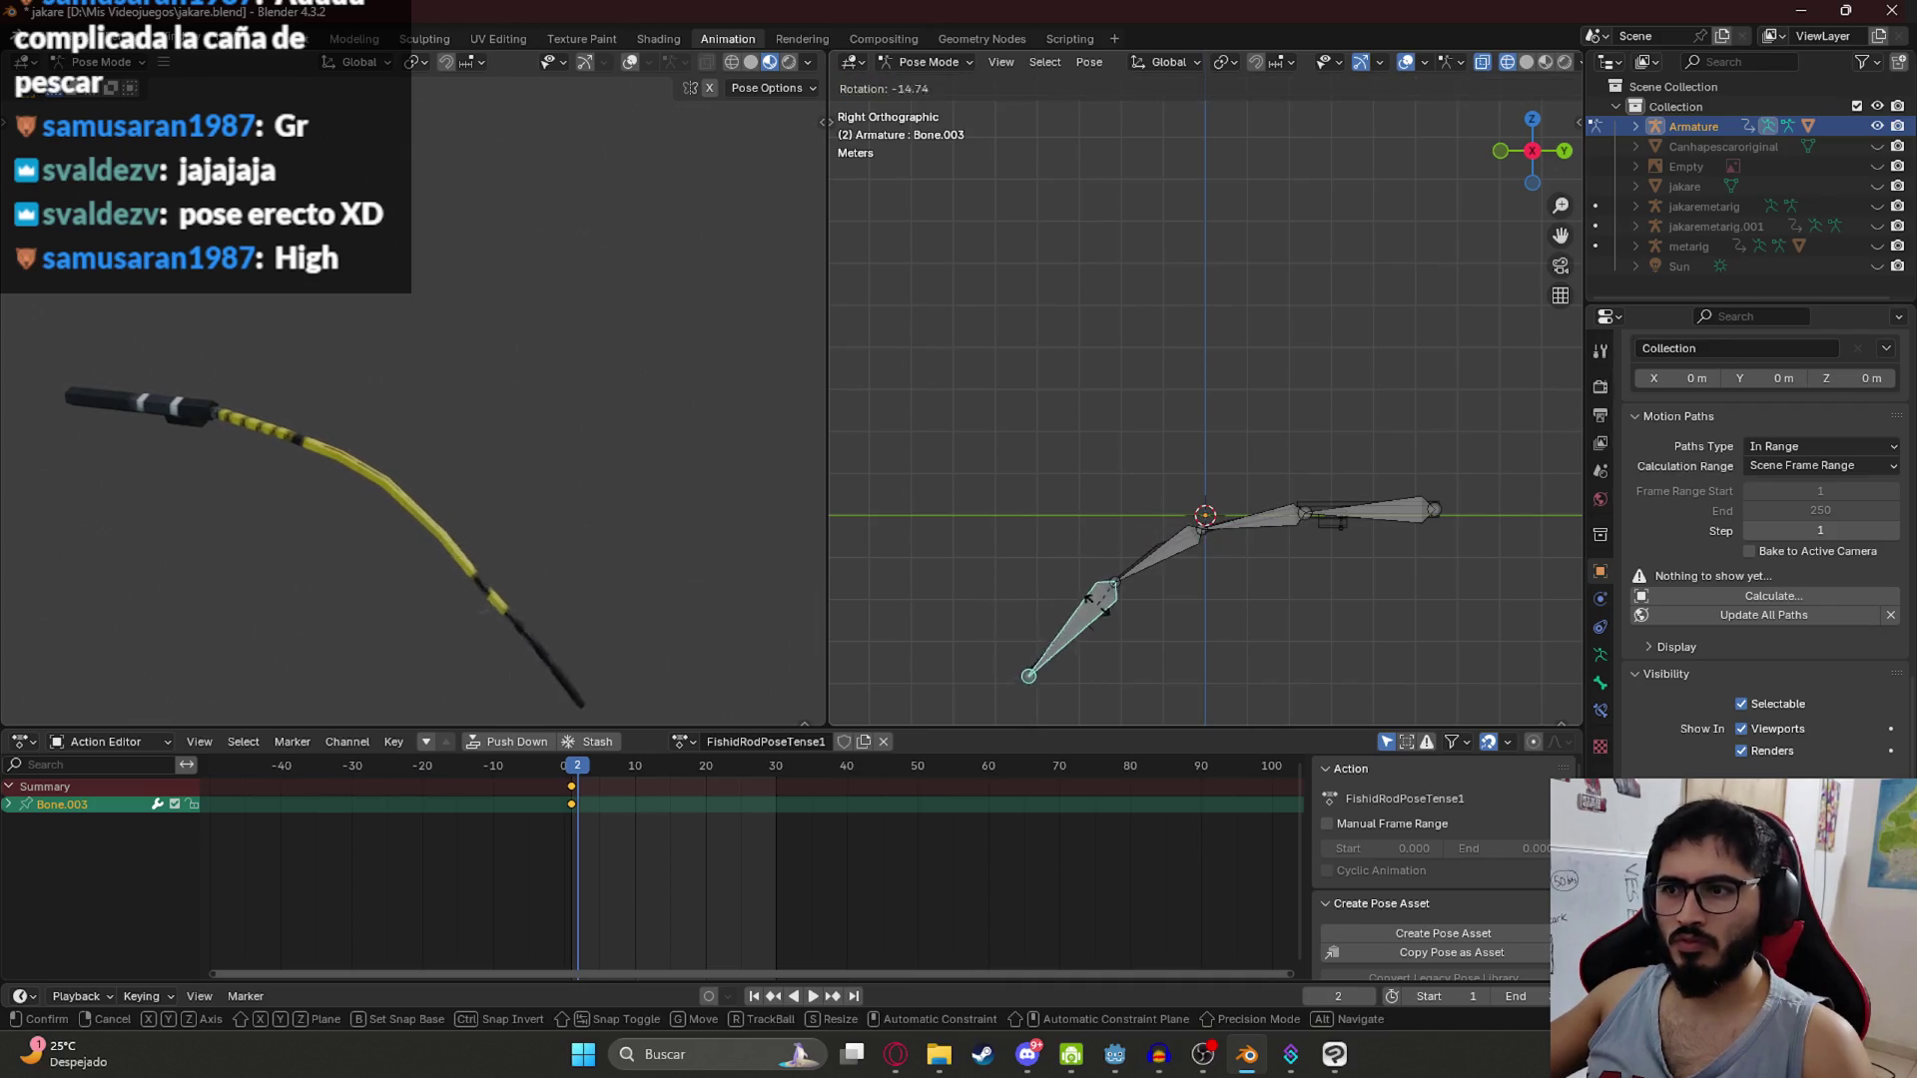
key("Return")
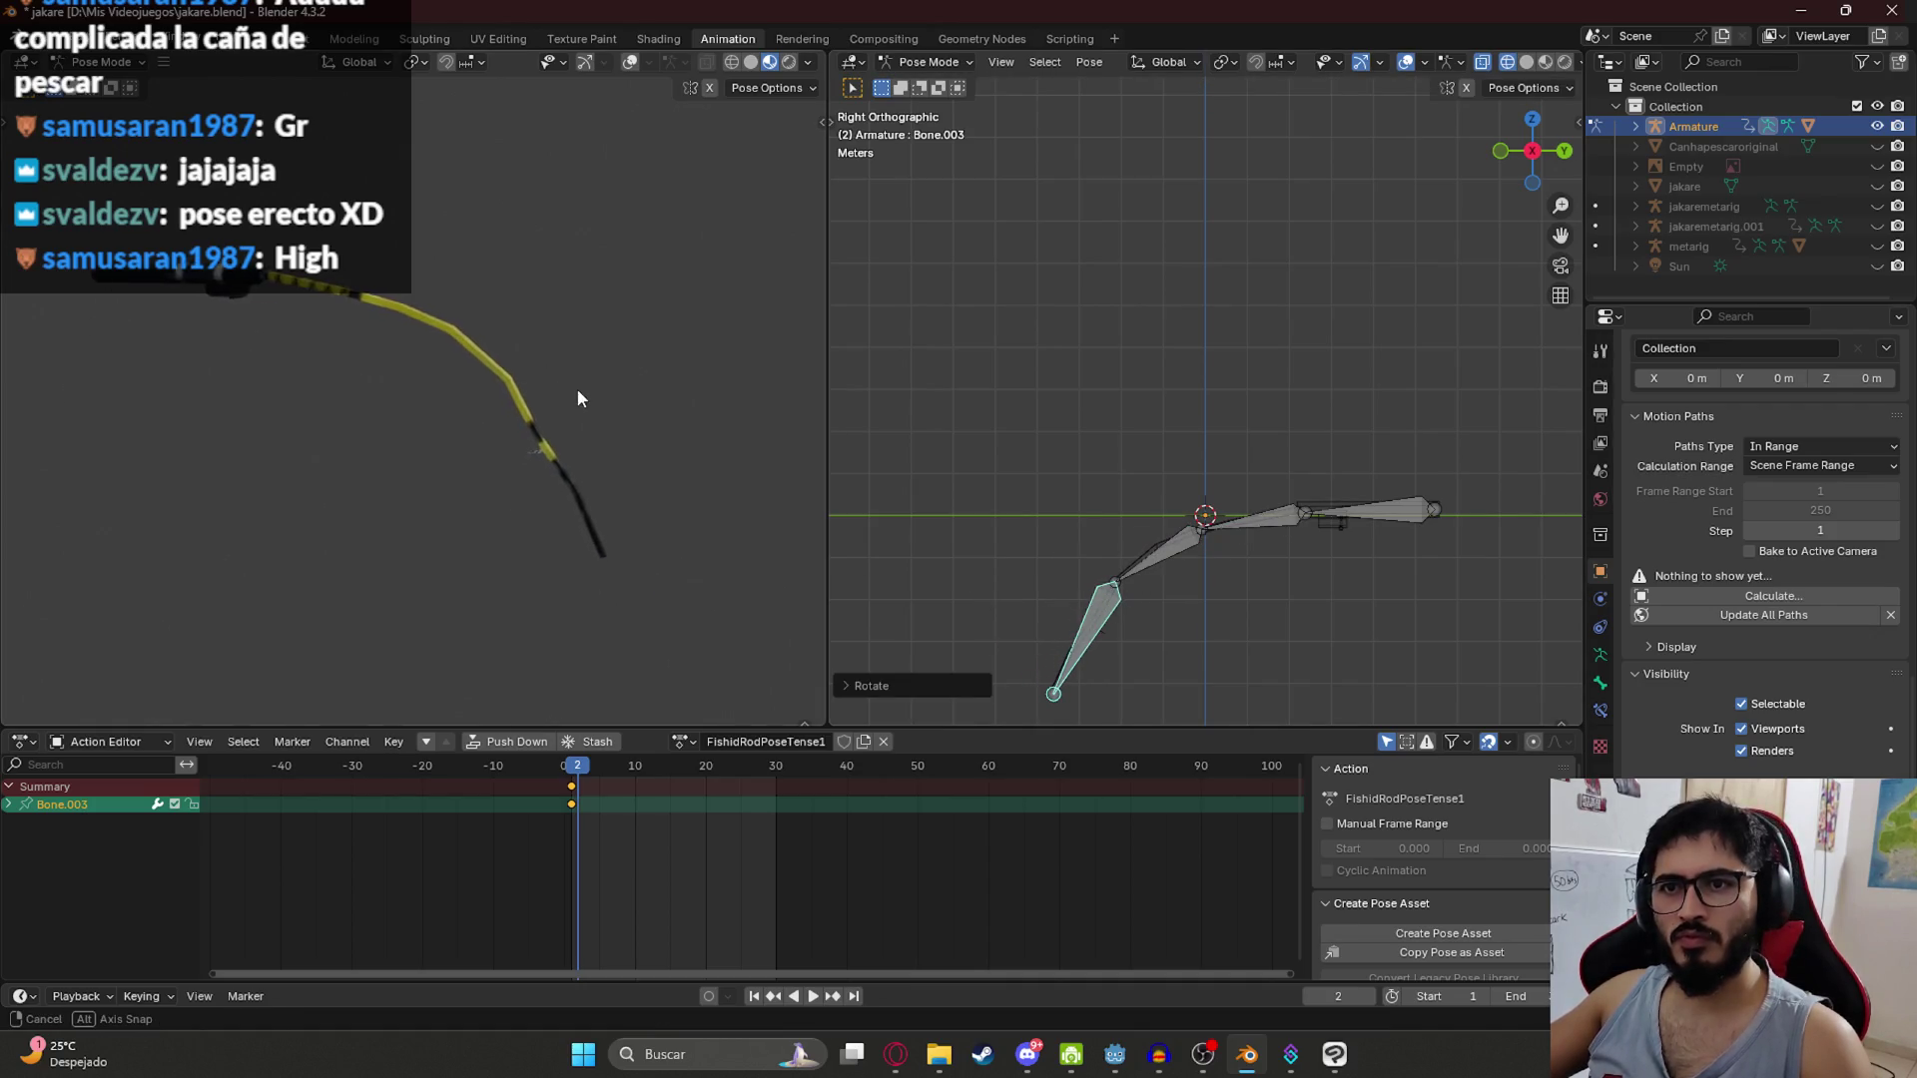
Step: Refine the bend by rotating Bone.001 again, discarding a trial rotation of Bone
mouse_move(347, 367)
left_mouse_down()
mouse_move(591, 504)
mouse_move(645, 477)
mouse_move(590, 529)
left_mouse_up()
left_click(1234, 530)
key("r")
key("Return")
scroll(1139, 489, "down", 1)
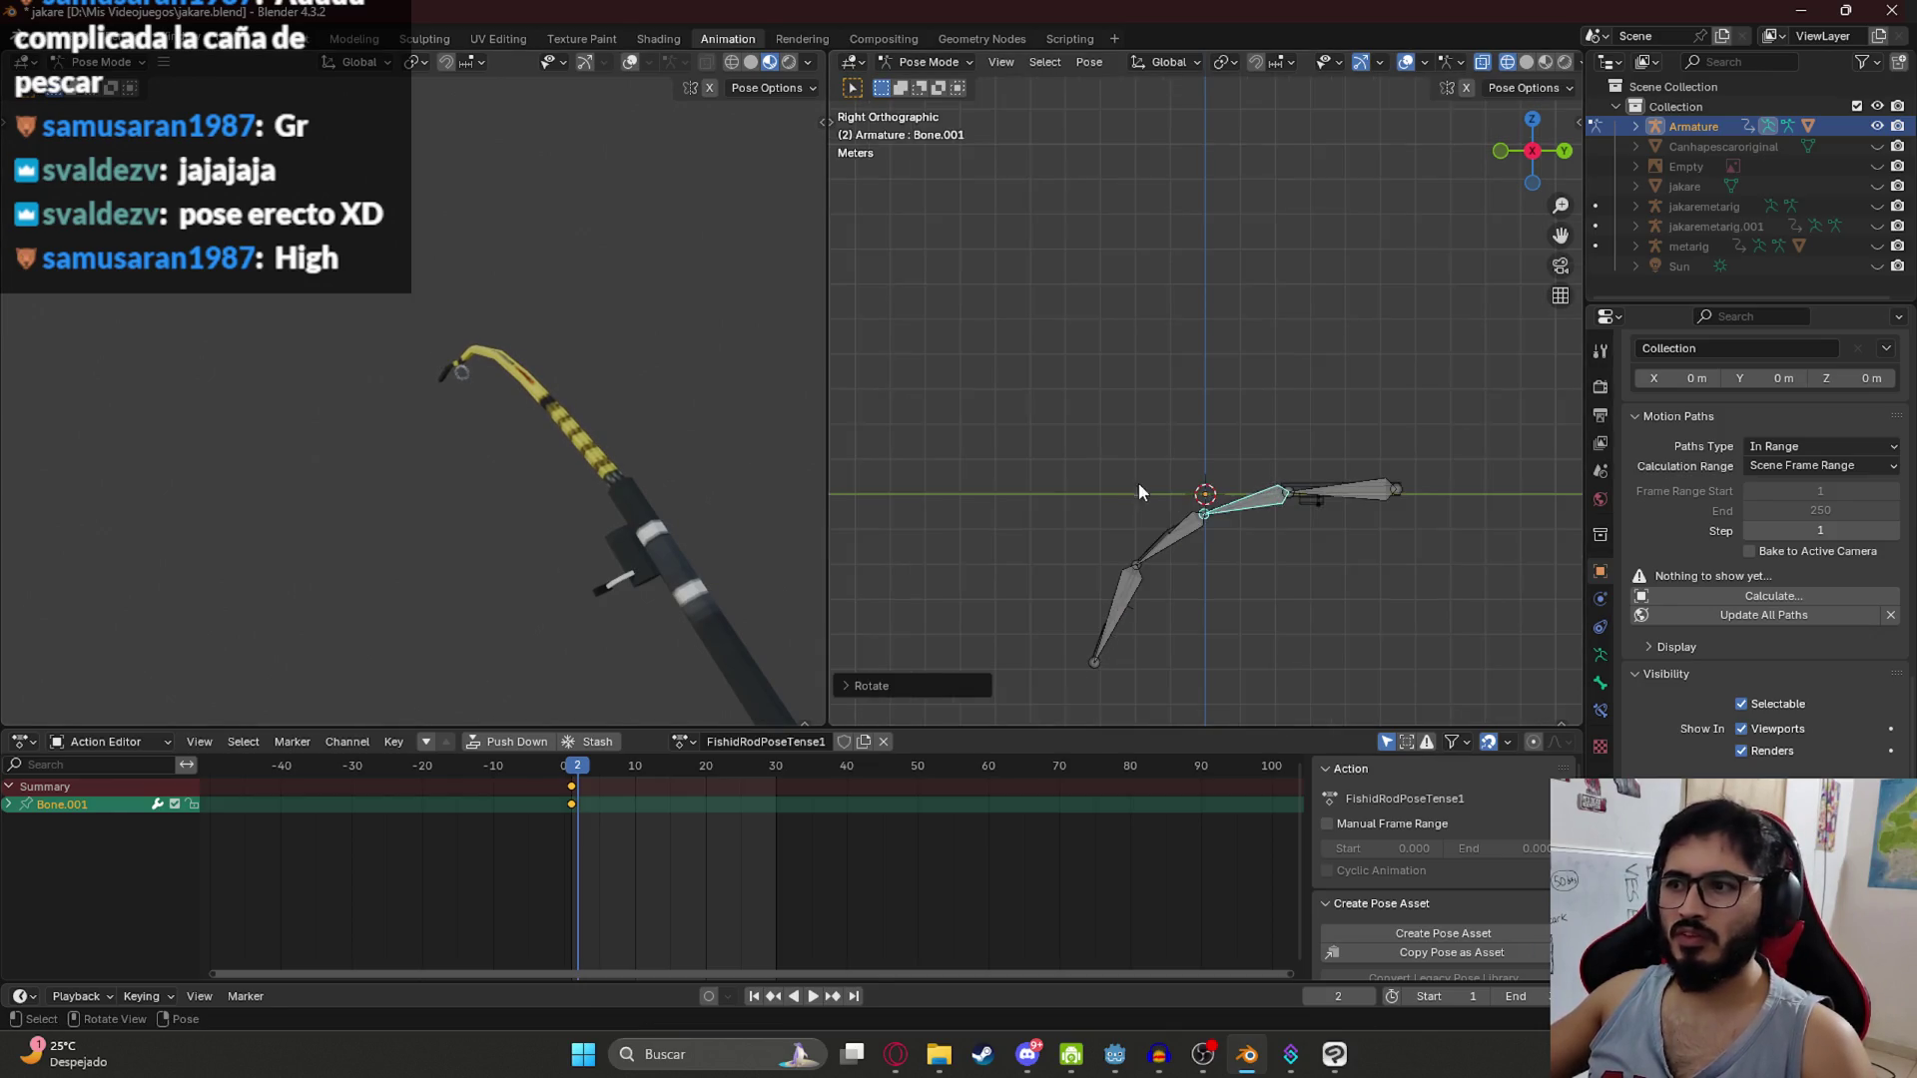
left_click_drag(1139, 489, 1153, 399)
left_click(1333, 386)
key("r")
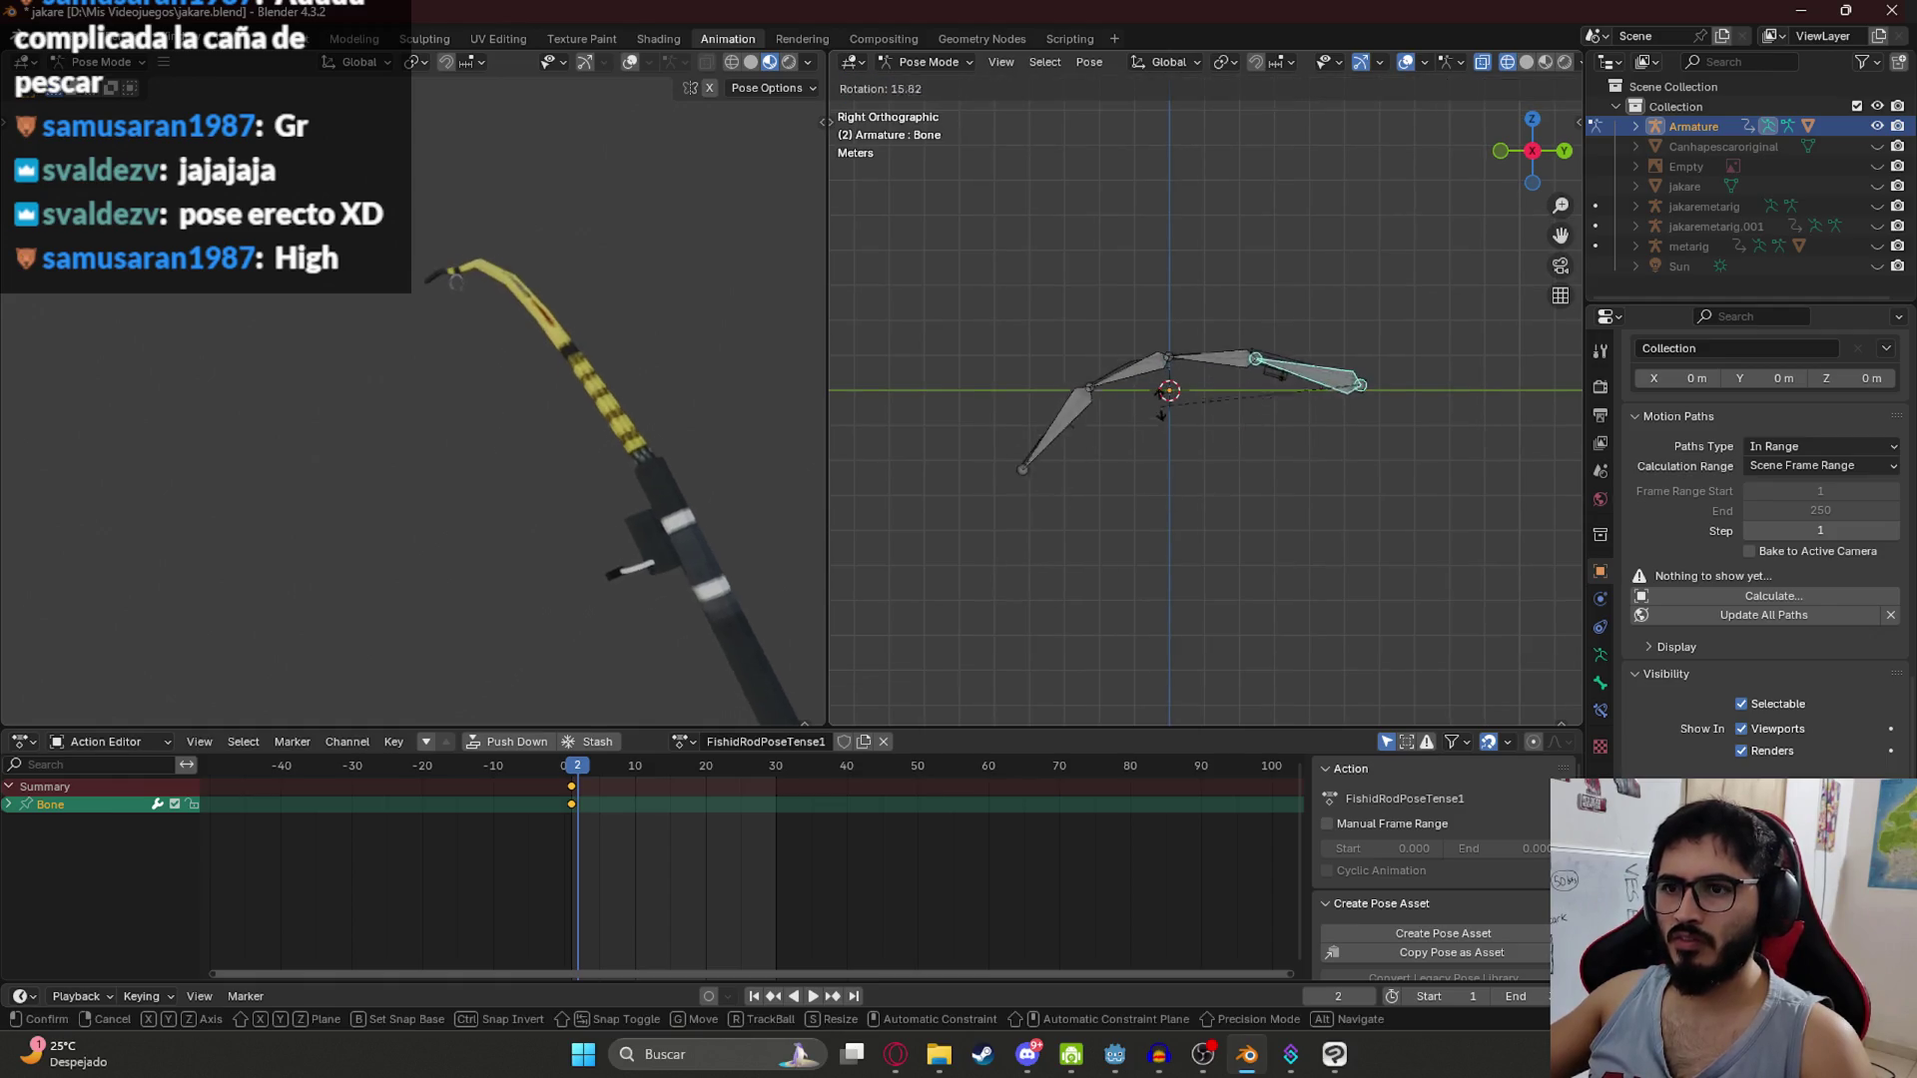
left_click(1186, 361)
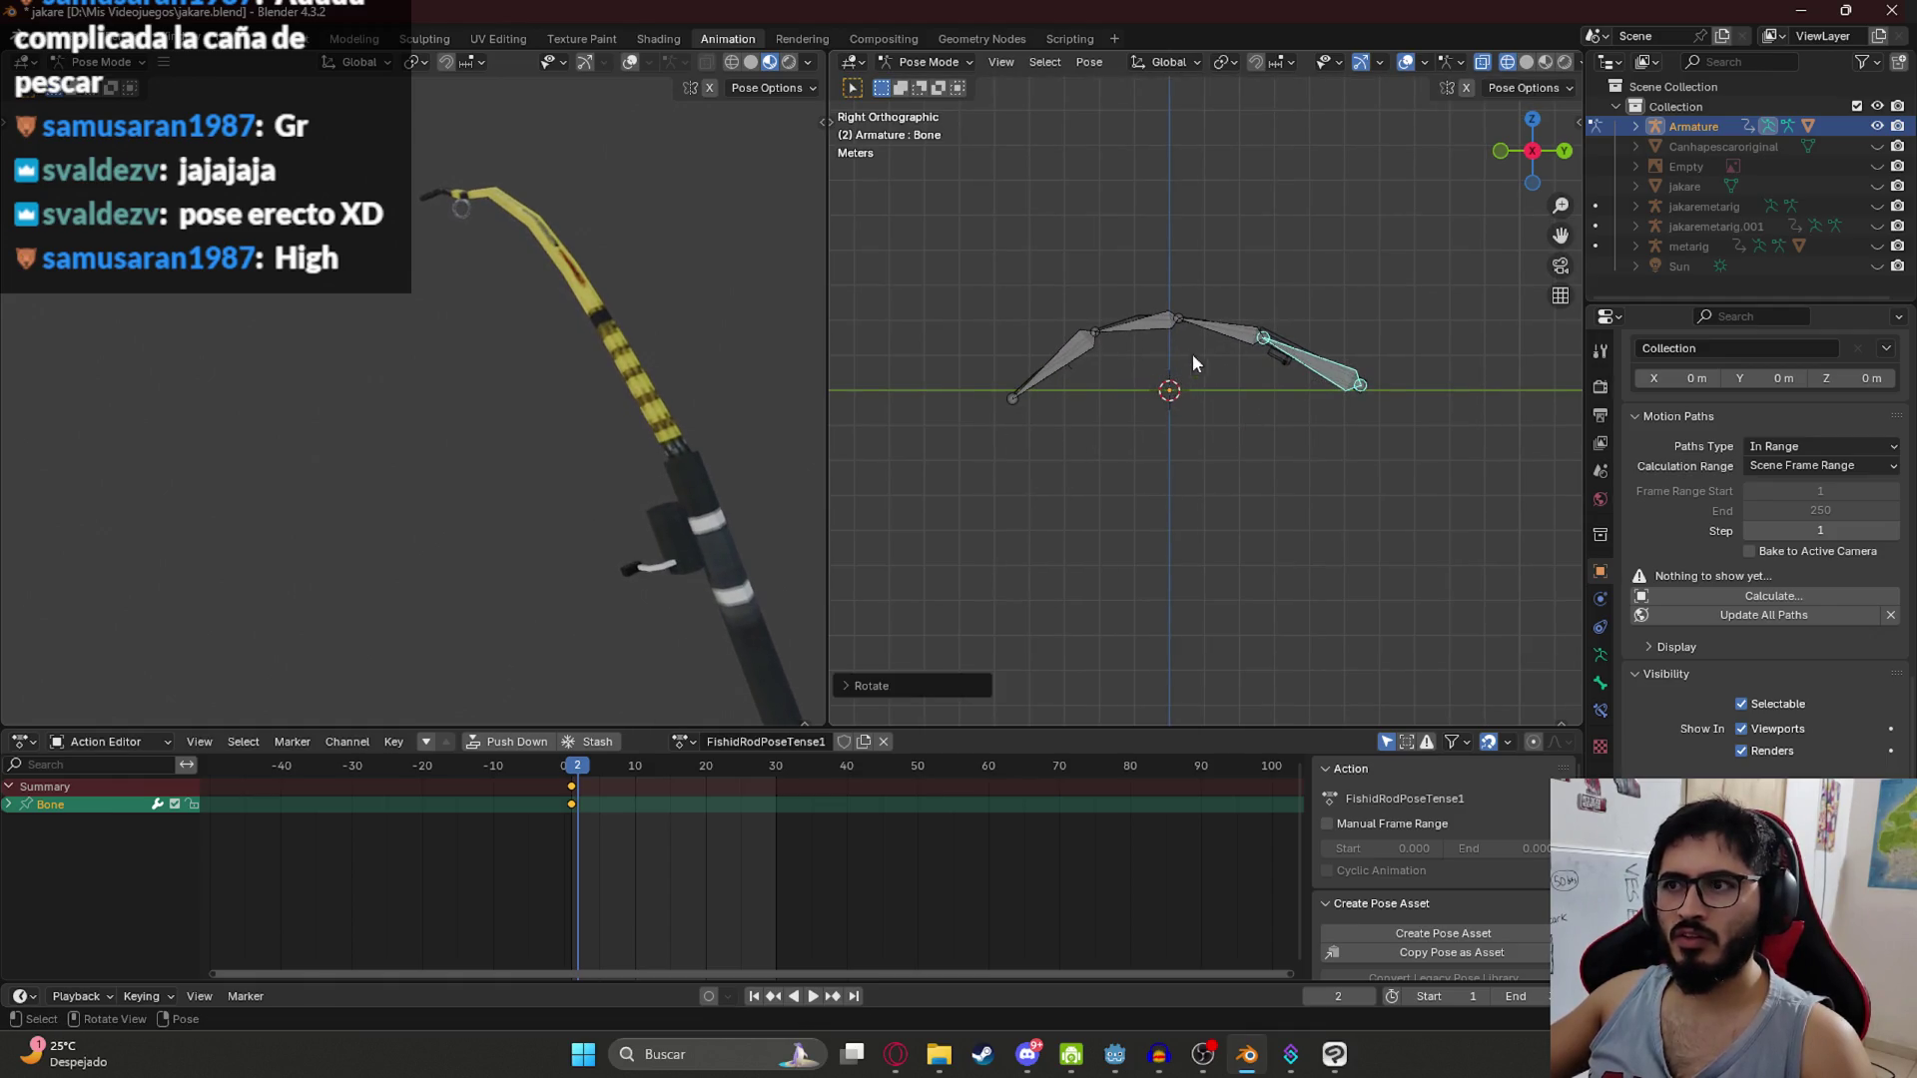
key("ctrl+z")
mouse_move(491, 492)
left_mouse_down()
mouse_move(719, 460)
mouse_move(710, 383)
mouse_move(638, 410)
left_mouse_up()
Step: Copy the full bent pose of all four bones, paste it at frame 1, and save
key("a")
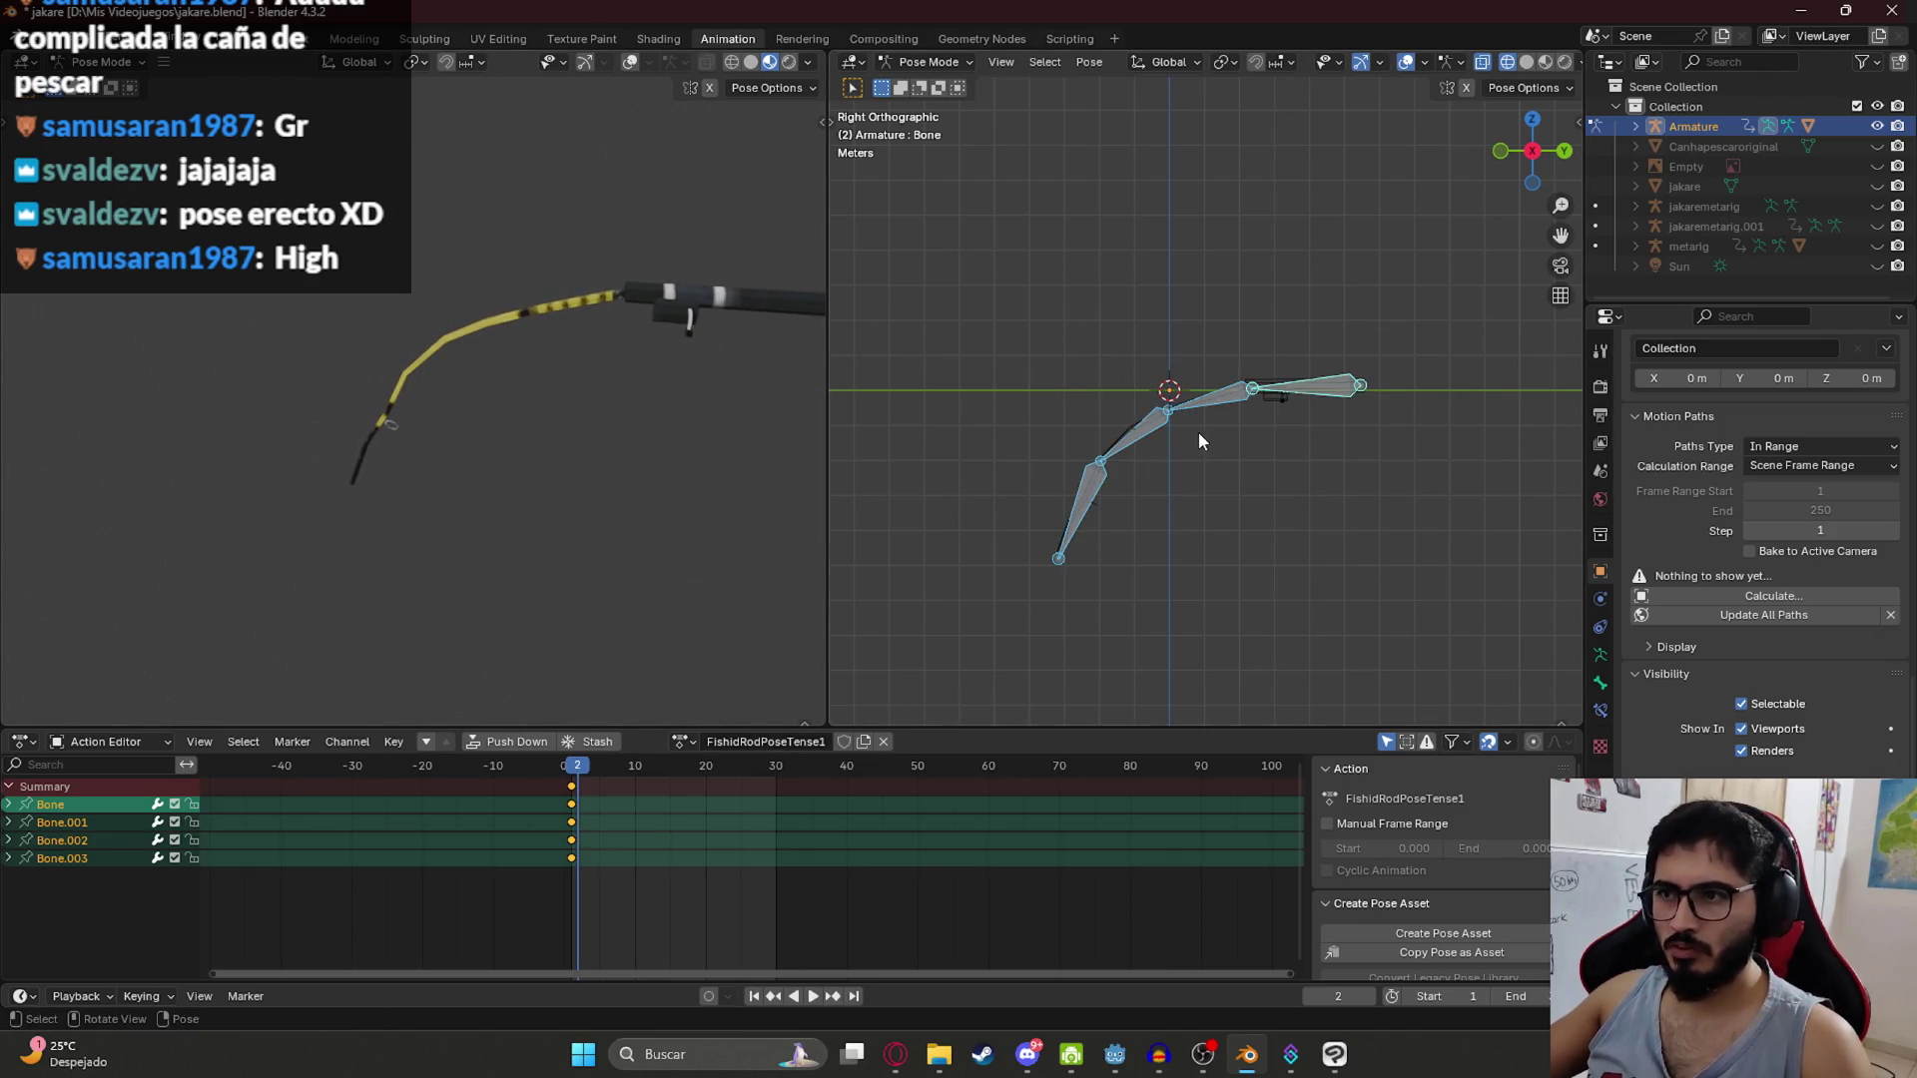
key("ctrl+c")
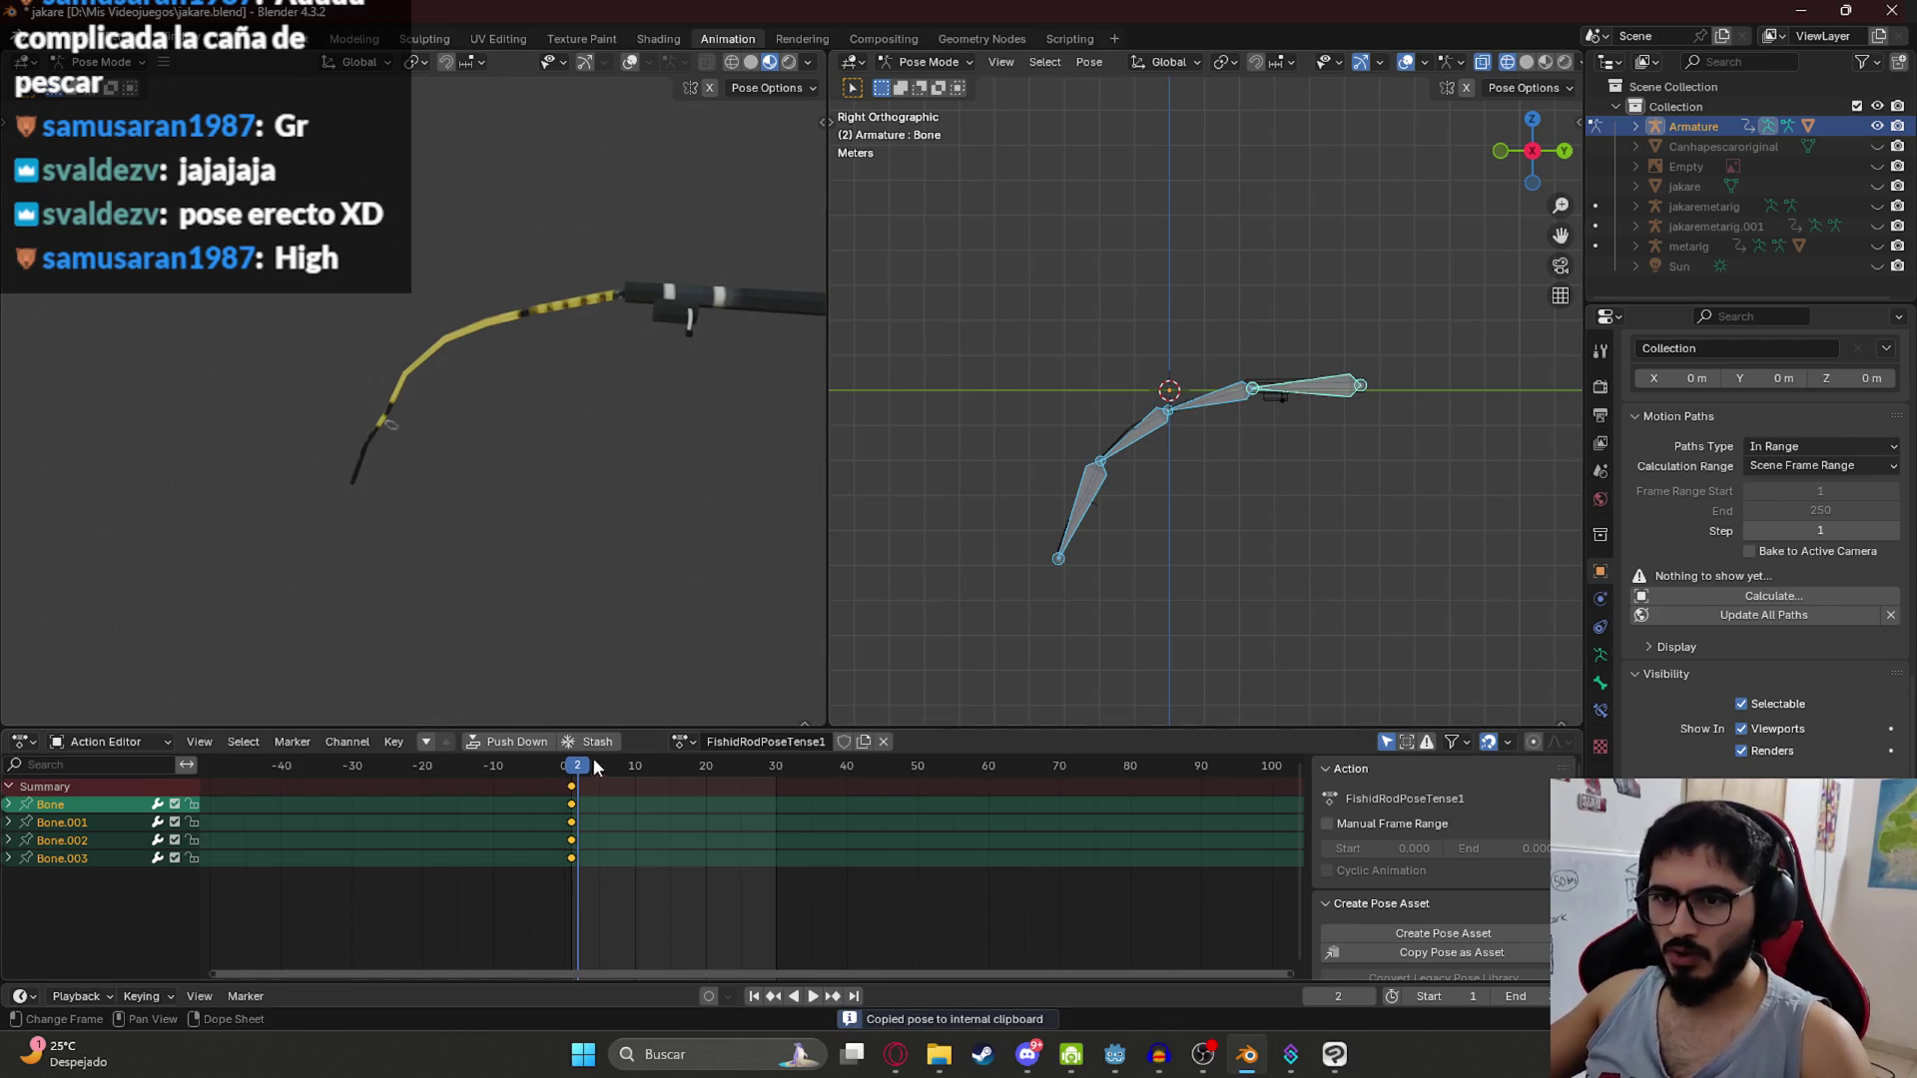
key("Left")
key("ctrl+v")
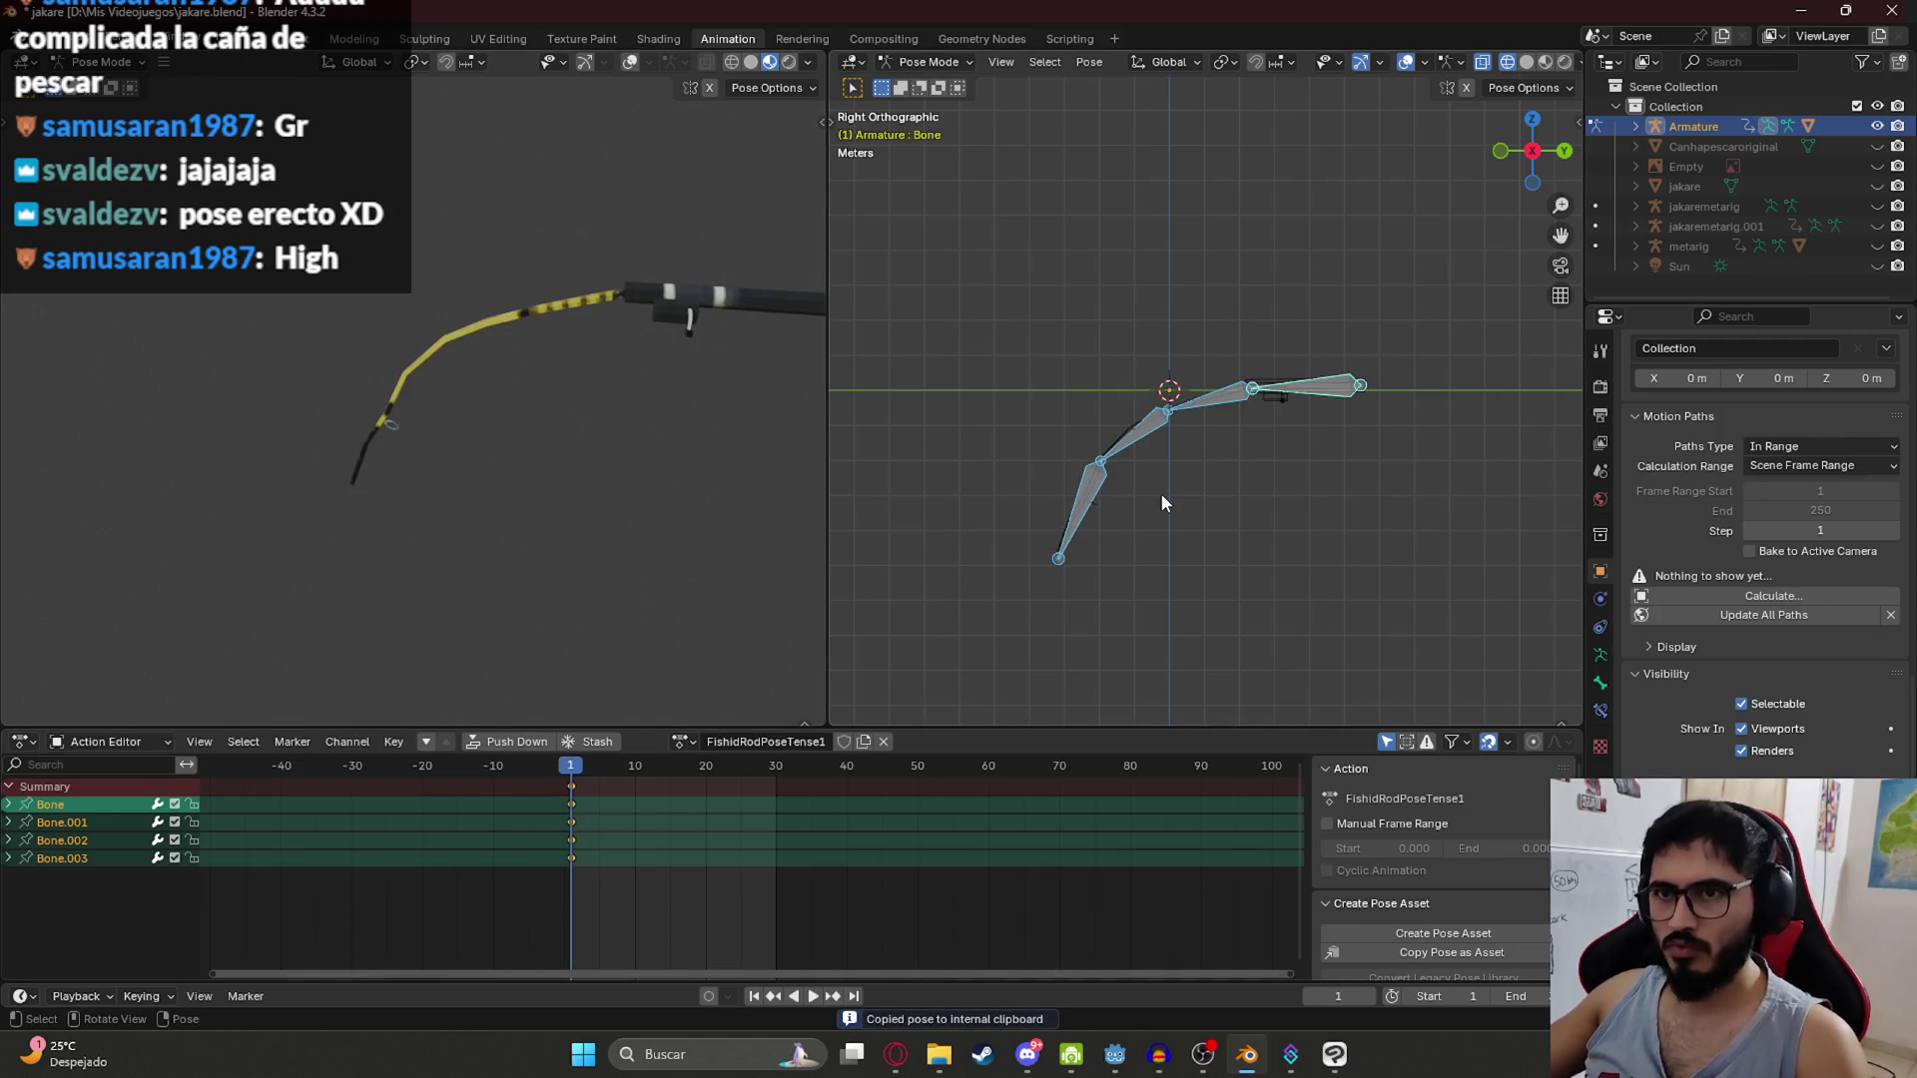
key("ctrl+s")
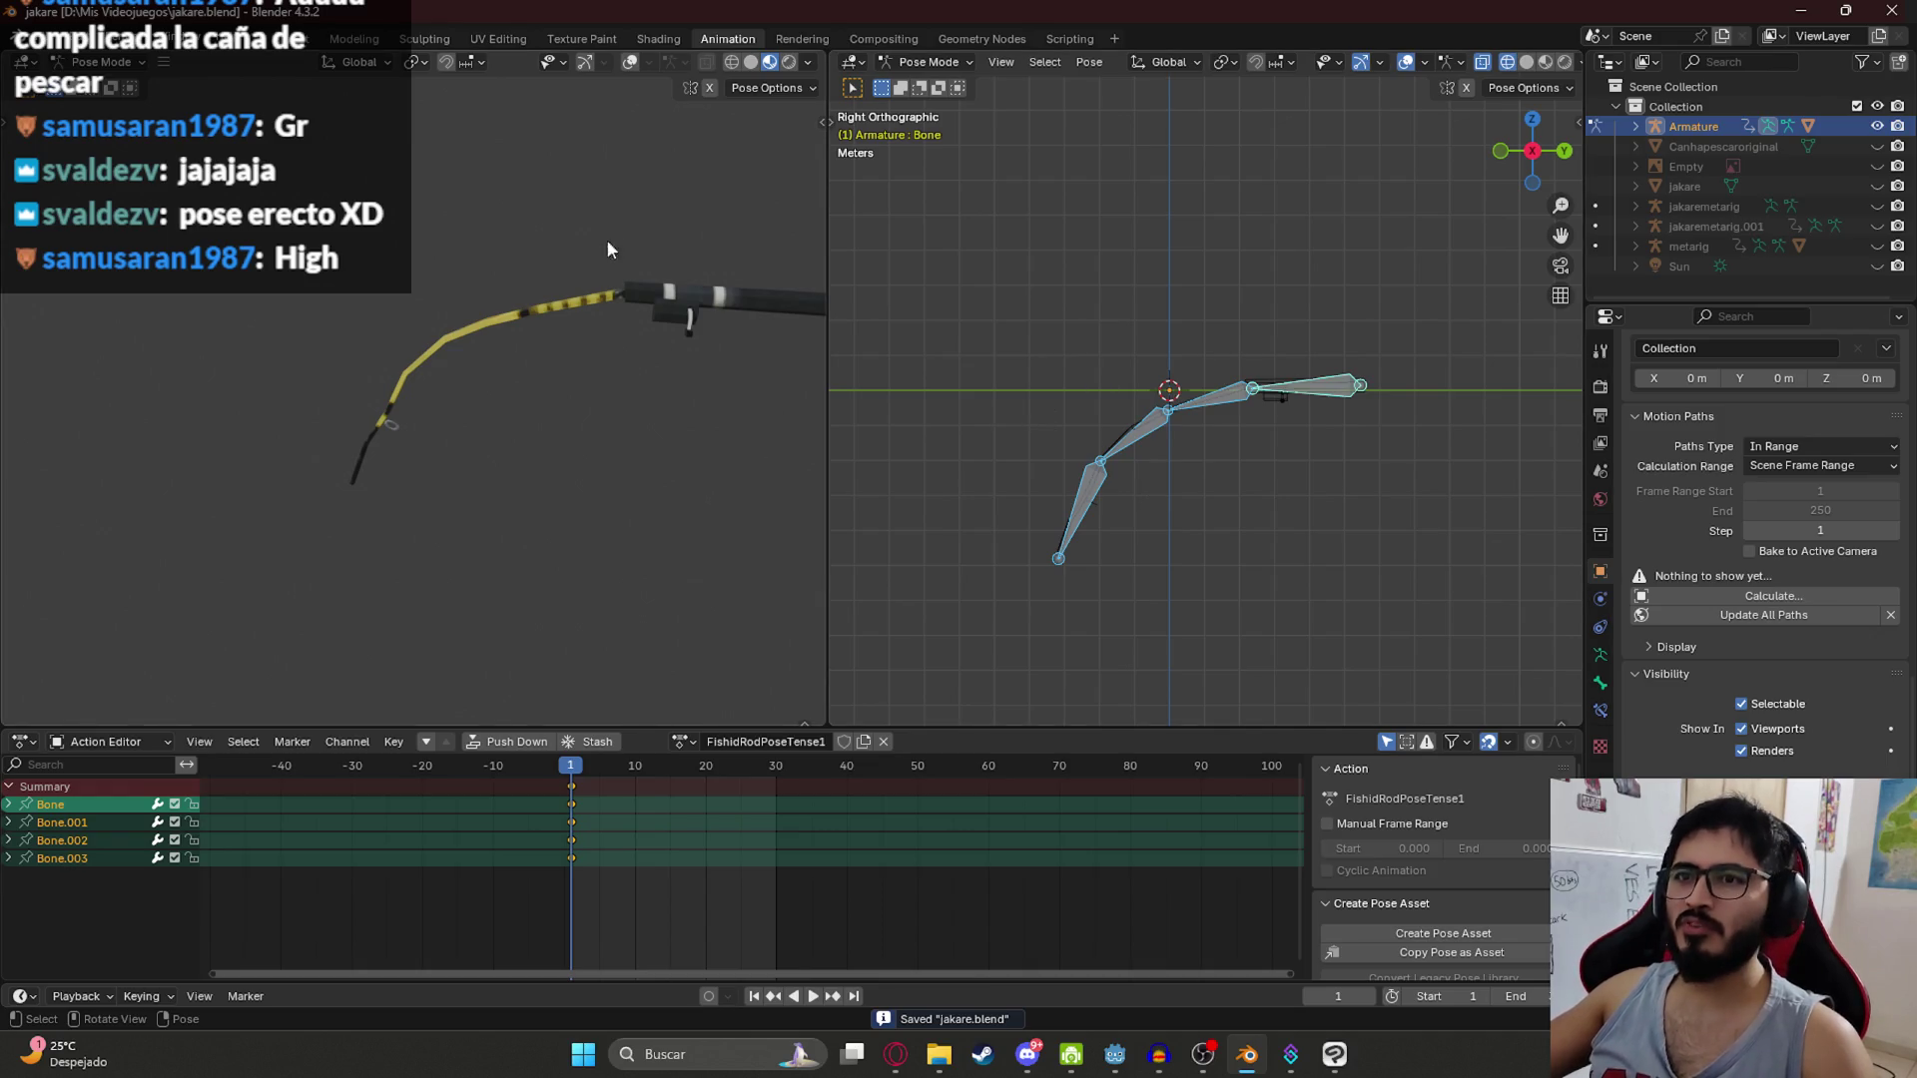
left_click_drag(1129, 440, 1148, 416)
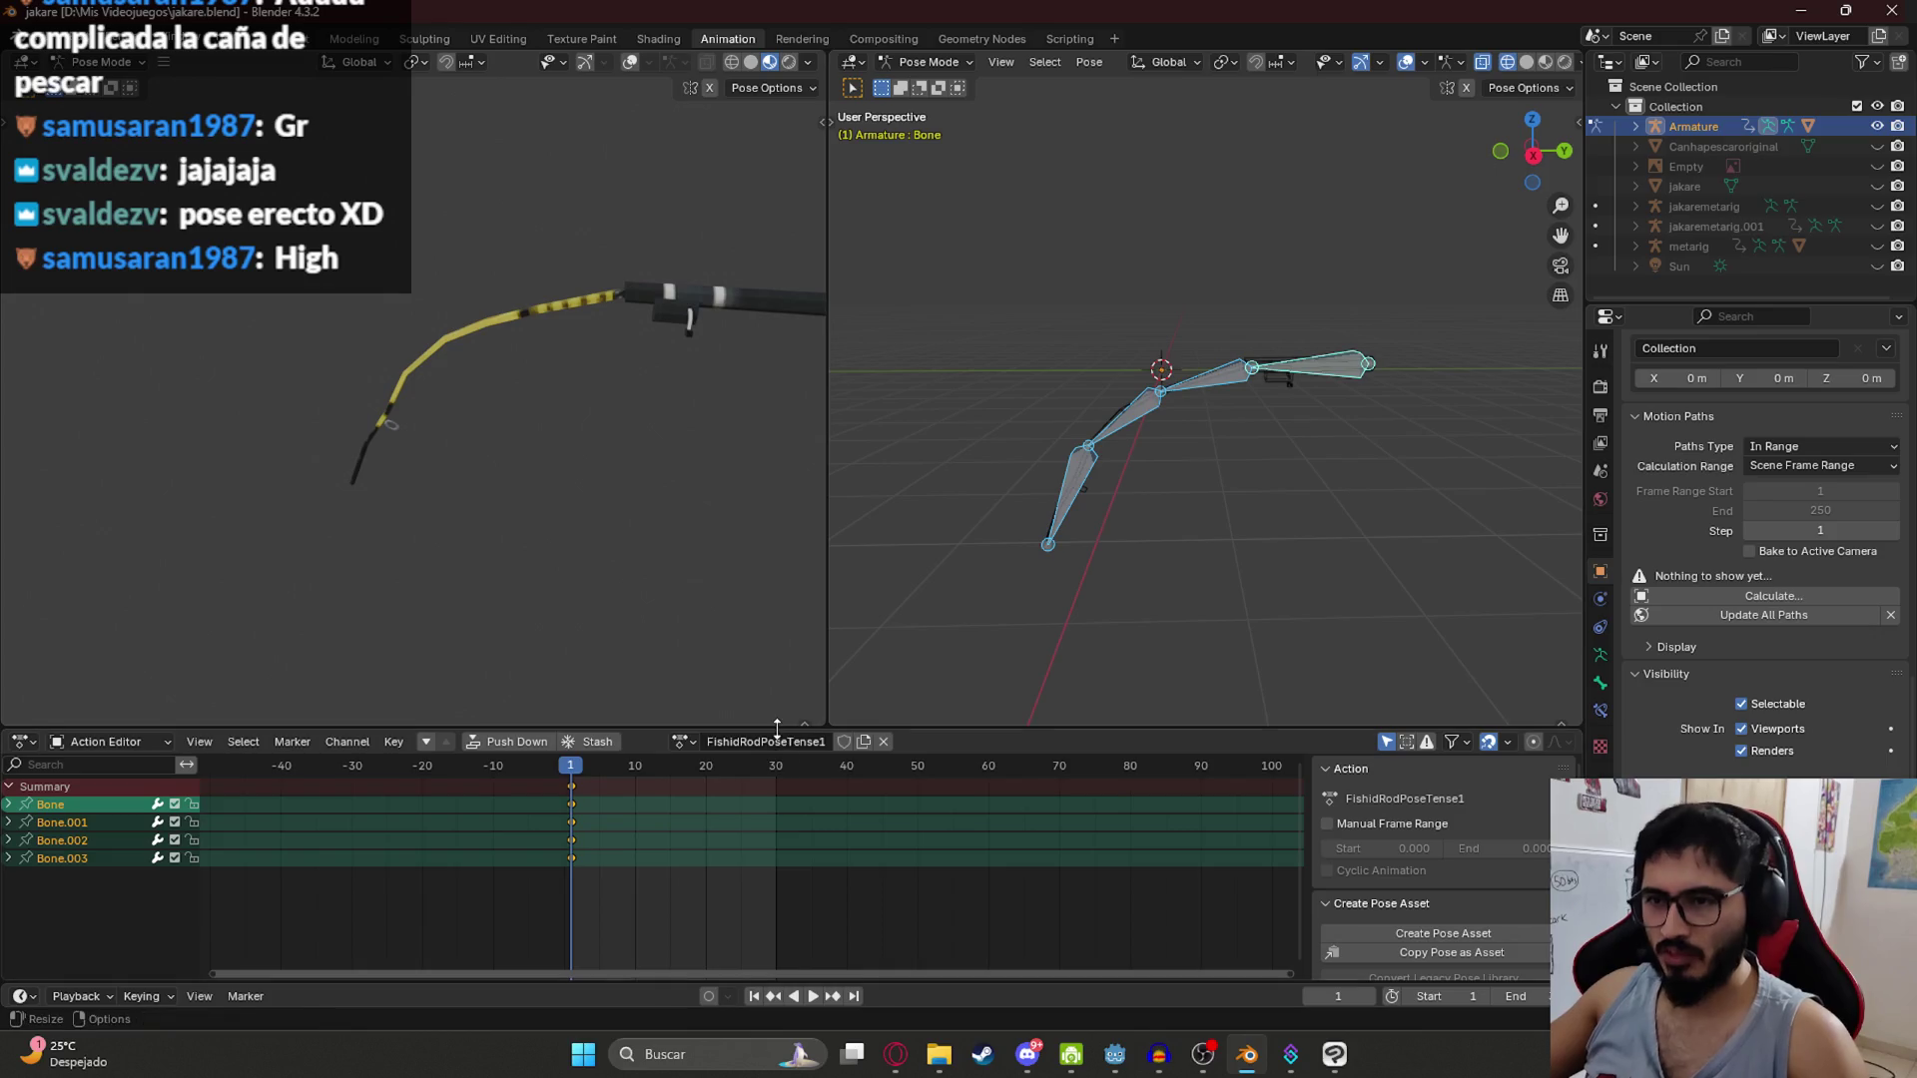
Step: Duplicate the tense action and name the copy FishidRodPoseTenseTransition
left_click(825, 742)
key("Return")
left_click(864, 741)
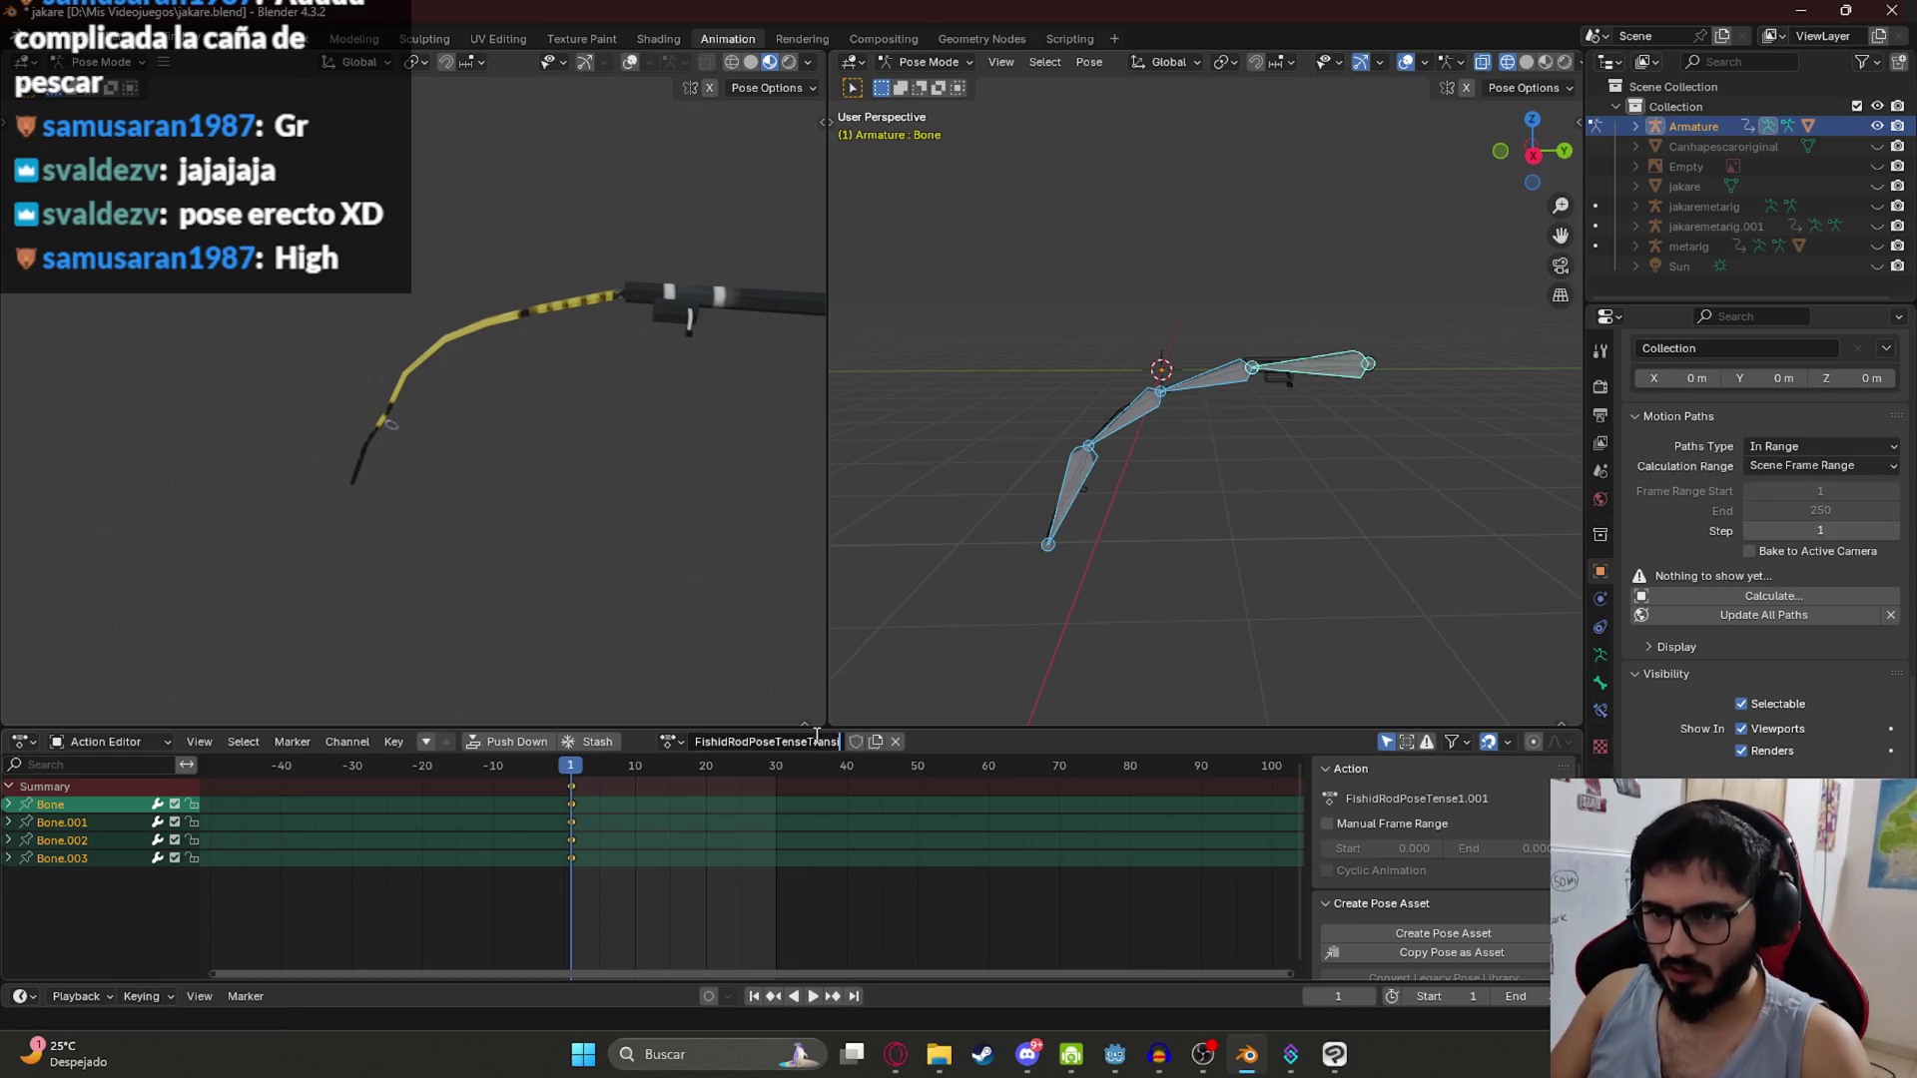
key("Return")
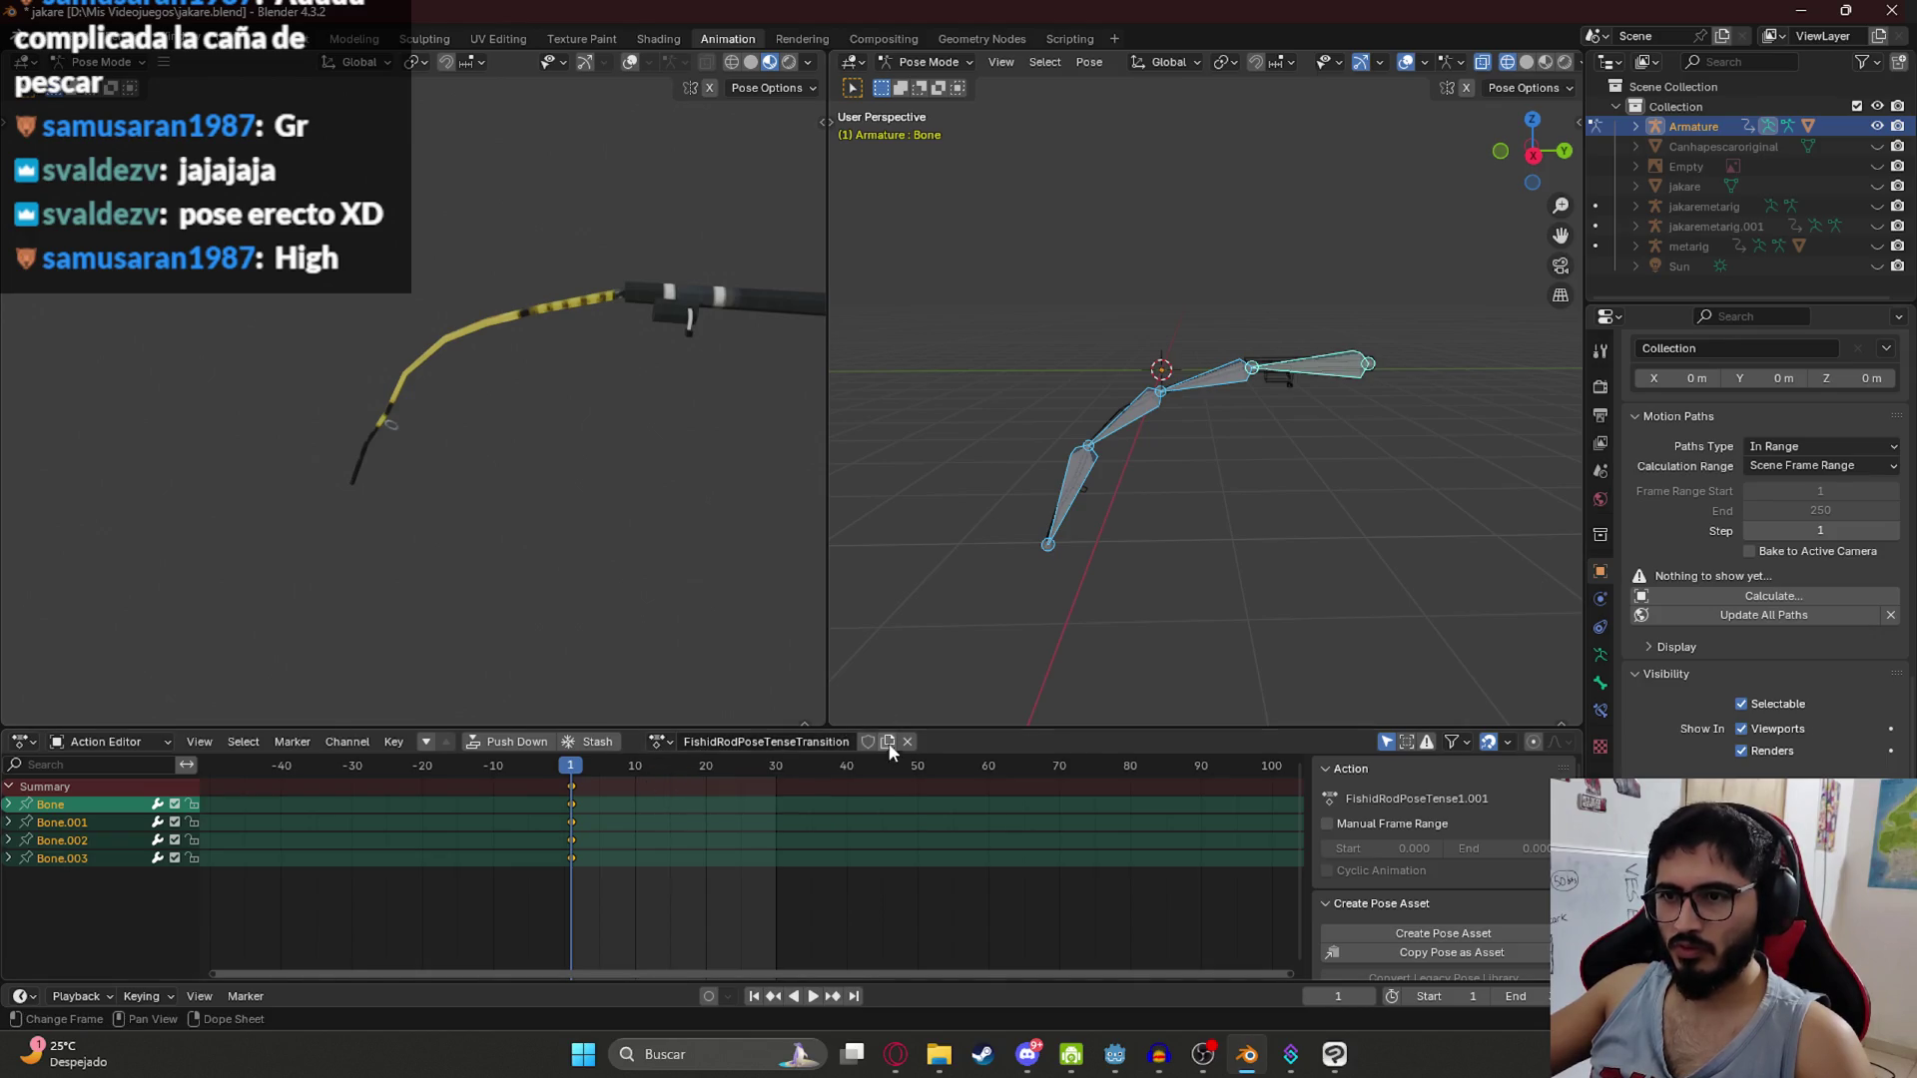
Step: Copy the straight rod pose from the FishidRodPose1 action
left_click(662, 744)
left_click(744, 851)
left_click(668, 742)
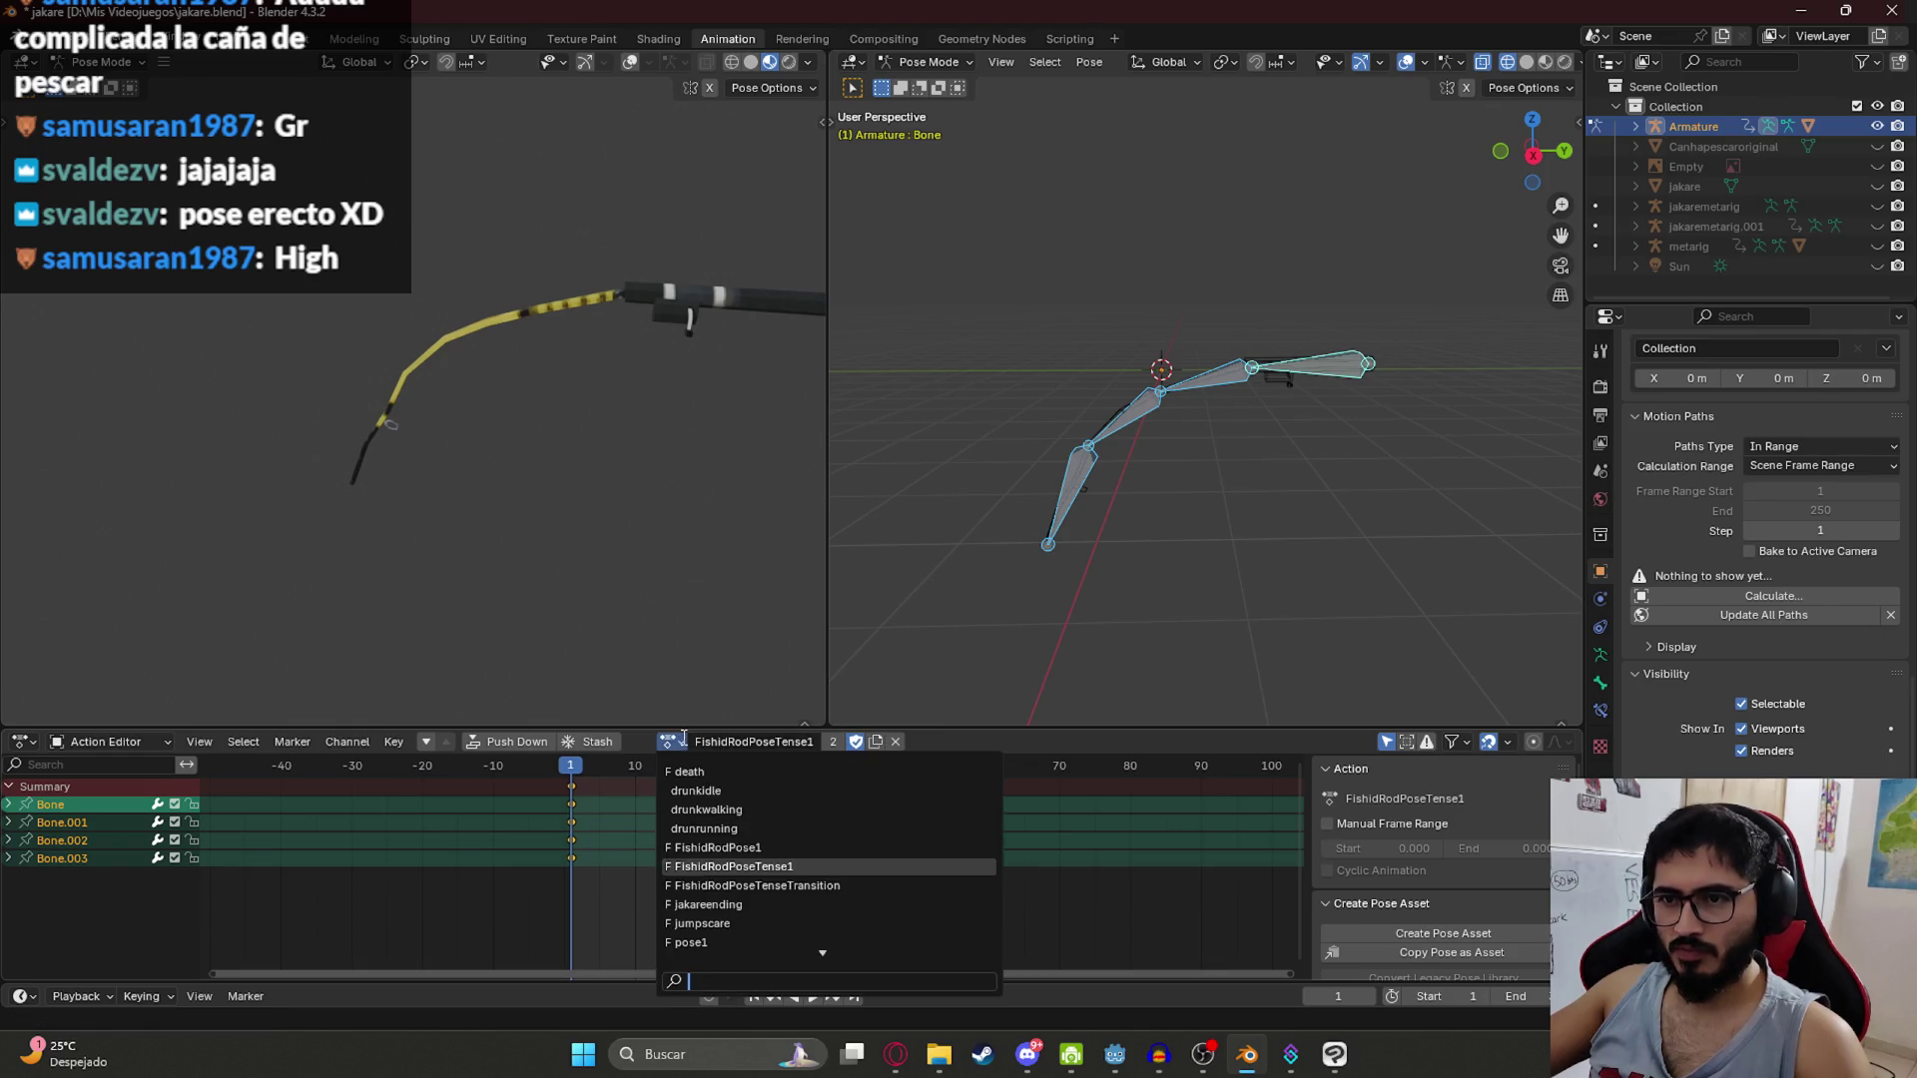
left_click(739, 848)
key("ctrl+c")
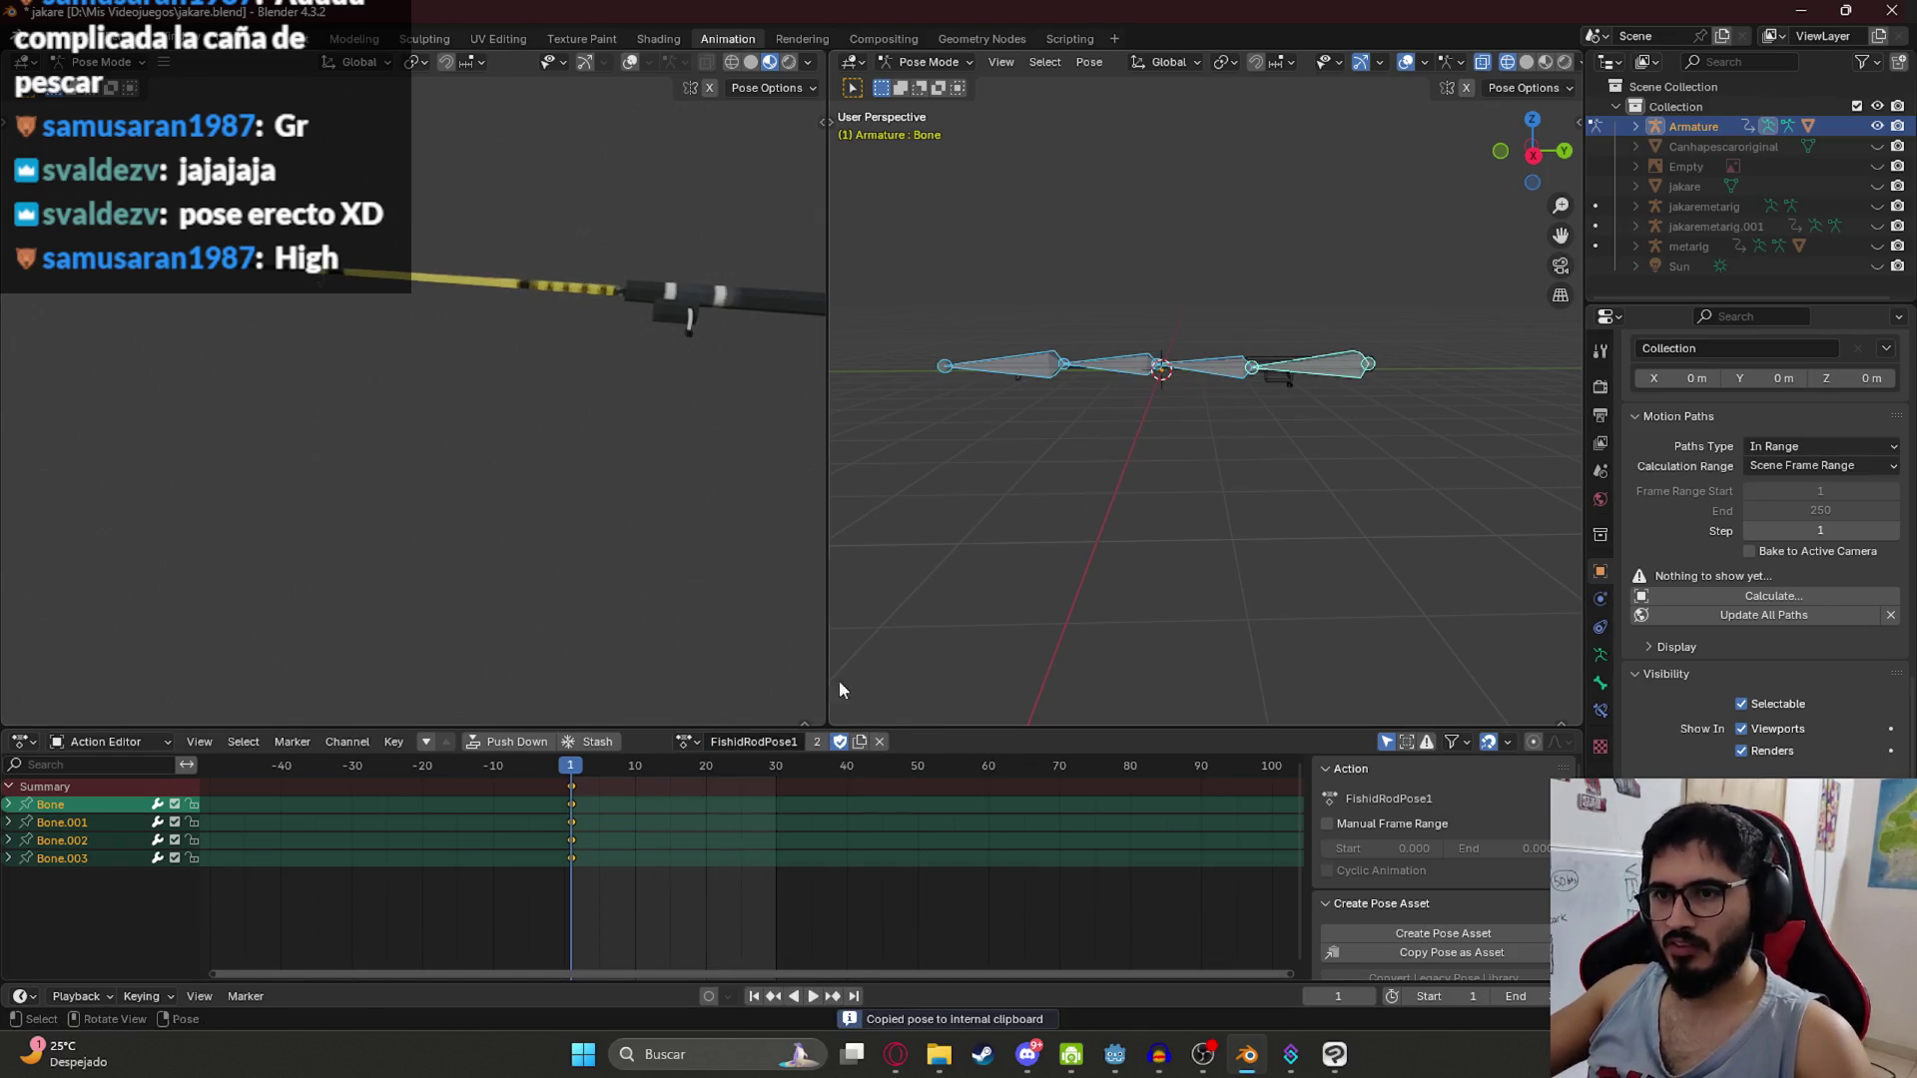
Step: In FishidRodPoseTenseTransition, shift the tense keys to frame 10 and key the straight pose at frame 1
left_click(696, 744)
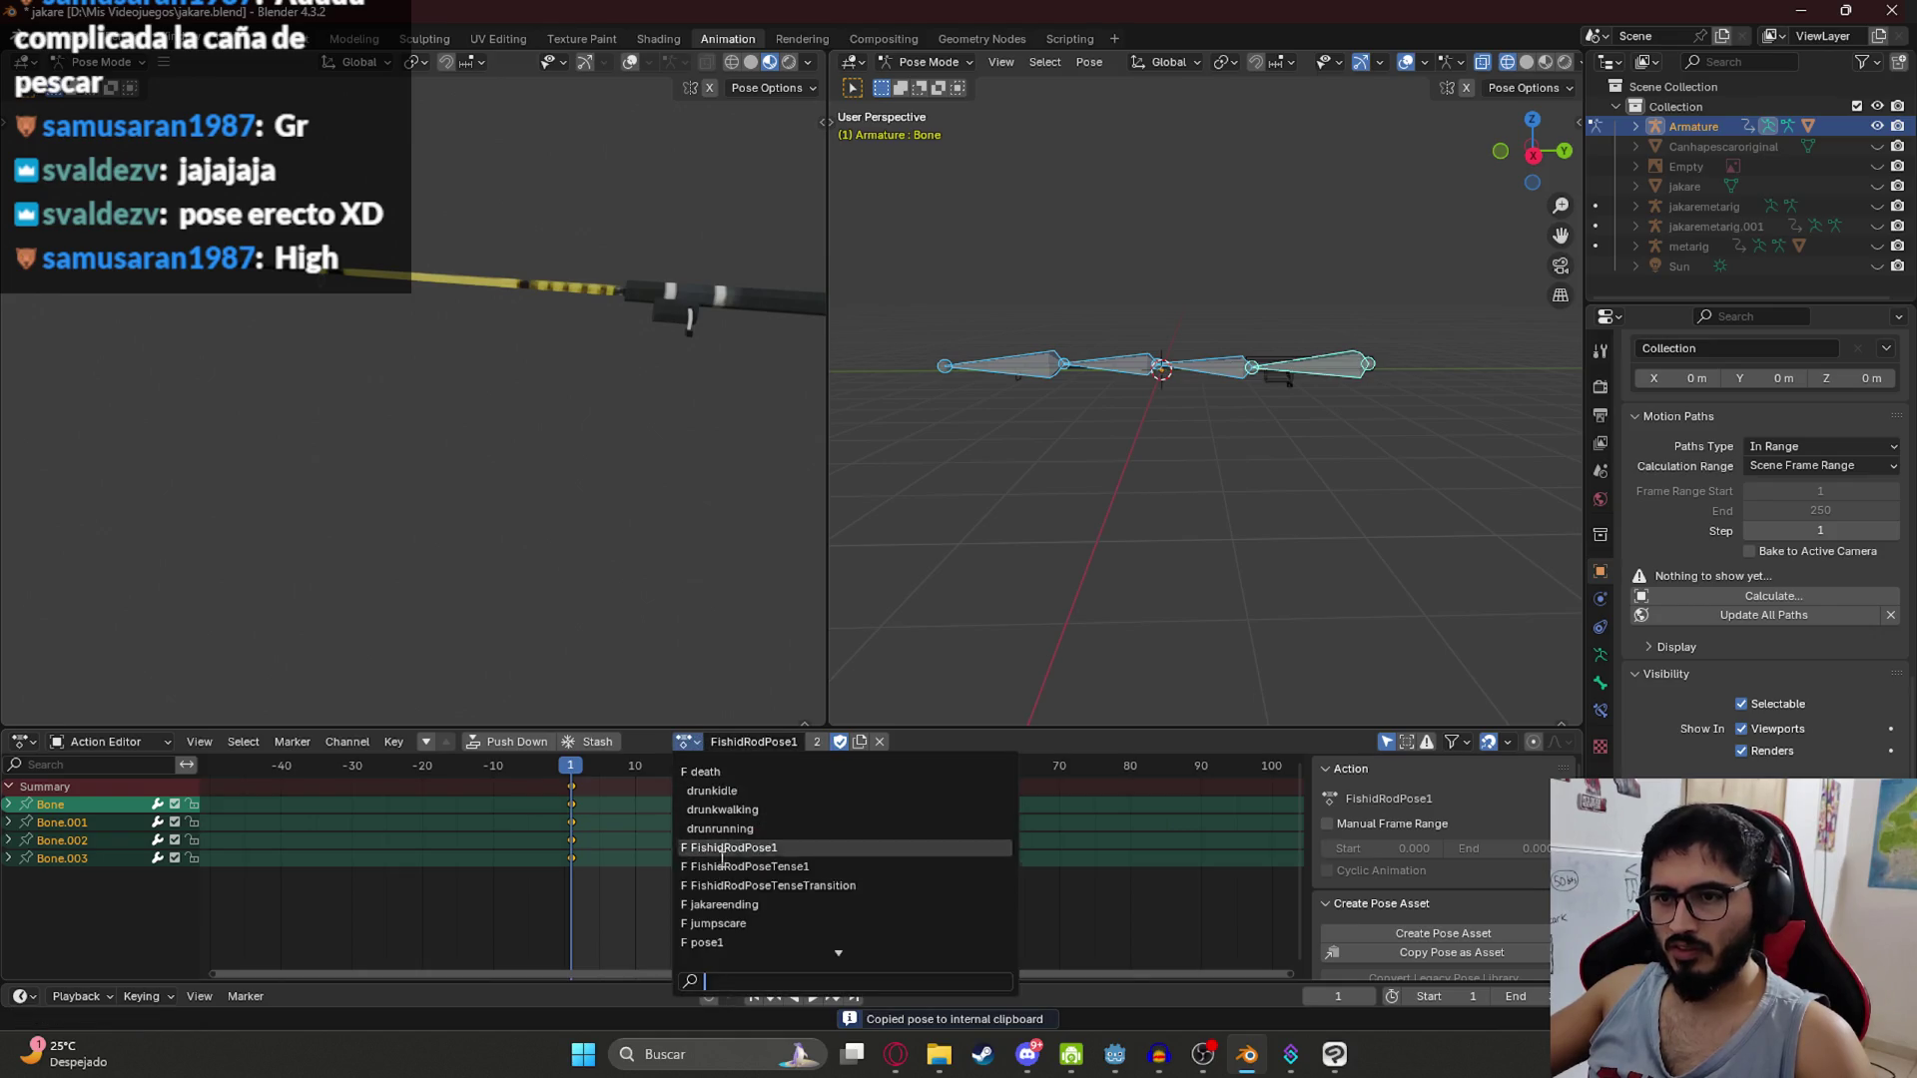
left_click(759, 886)
key("g")
key("9")
key("Return")
key("ctrl+v")
key("alt+r")
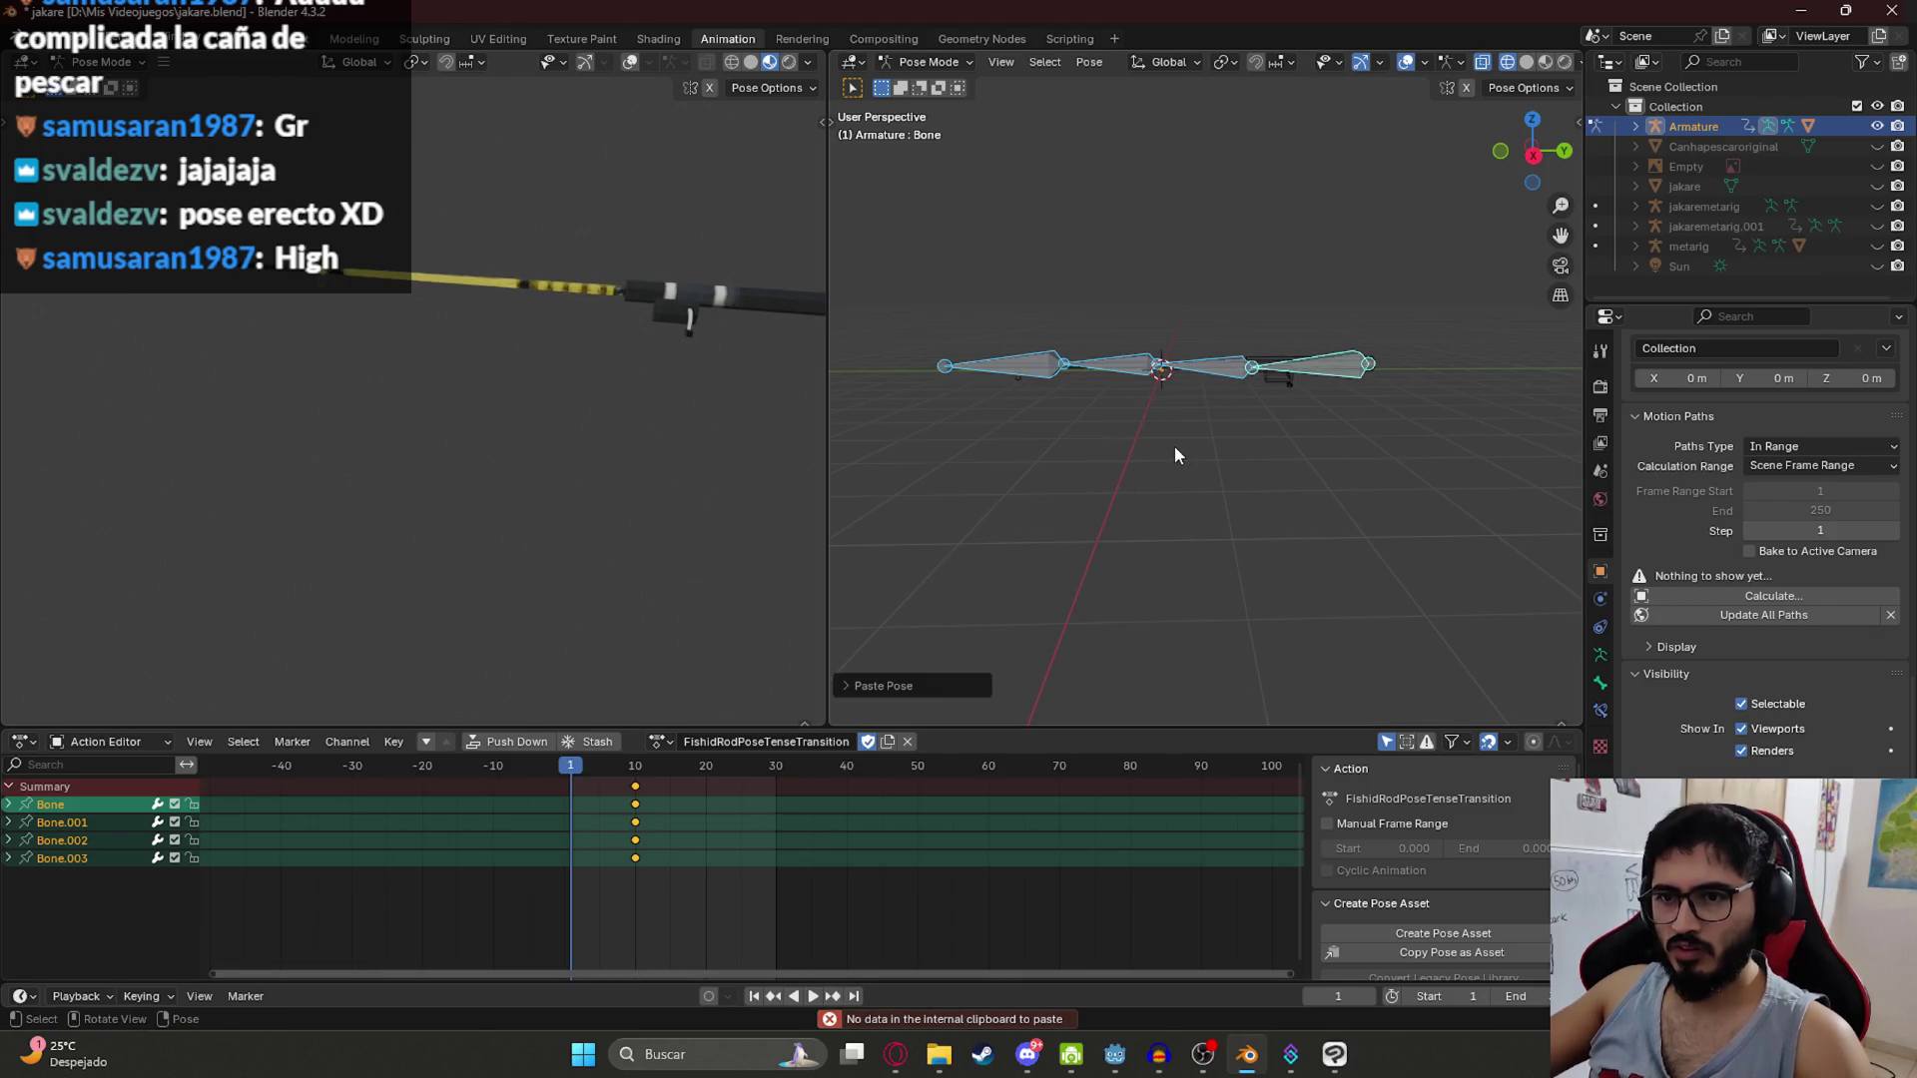
key("i")
Step: Play the transition, then move the tense keyframes to about frame 5
key("space")
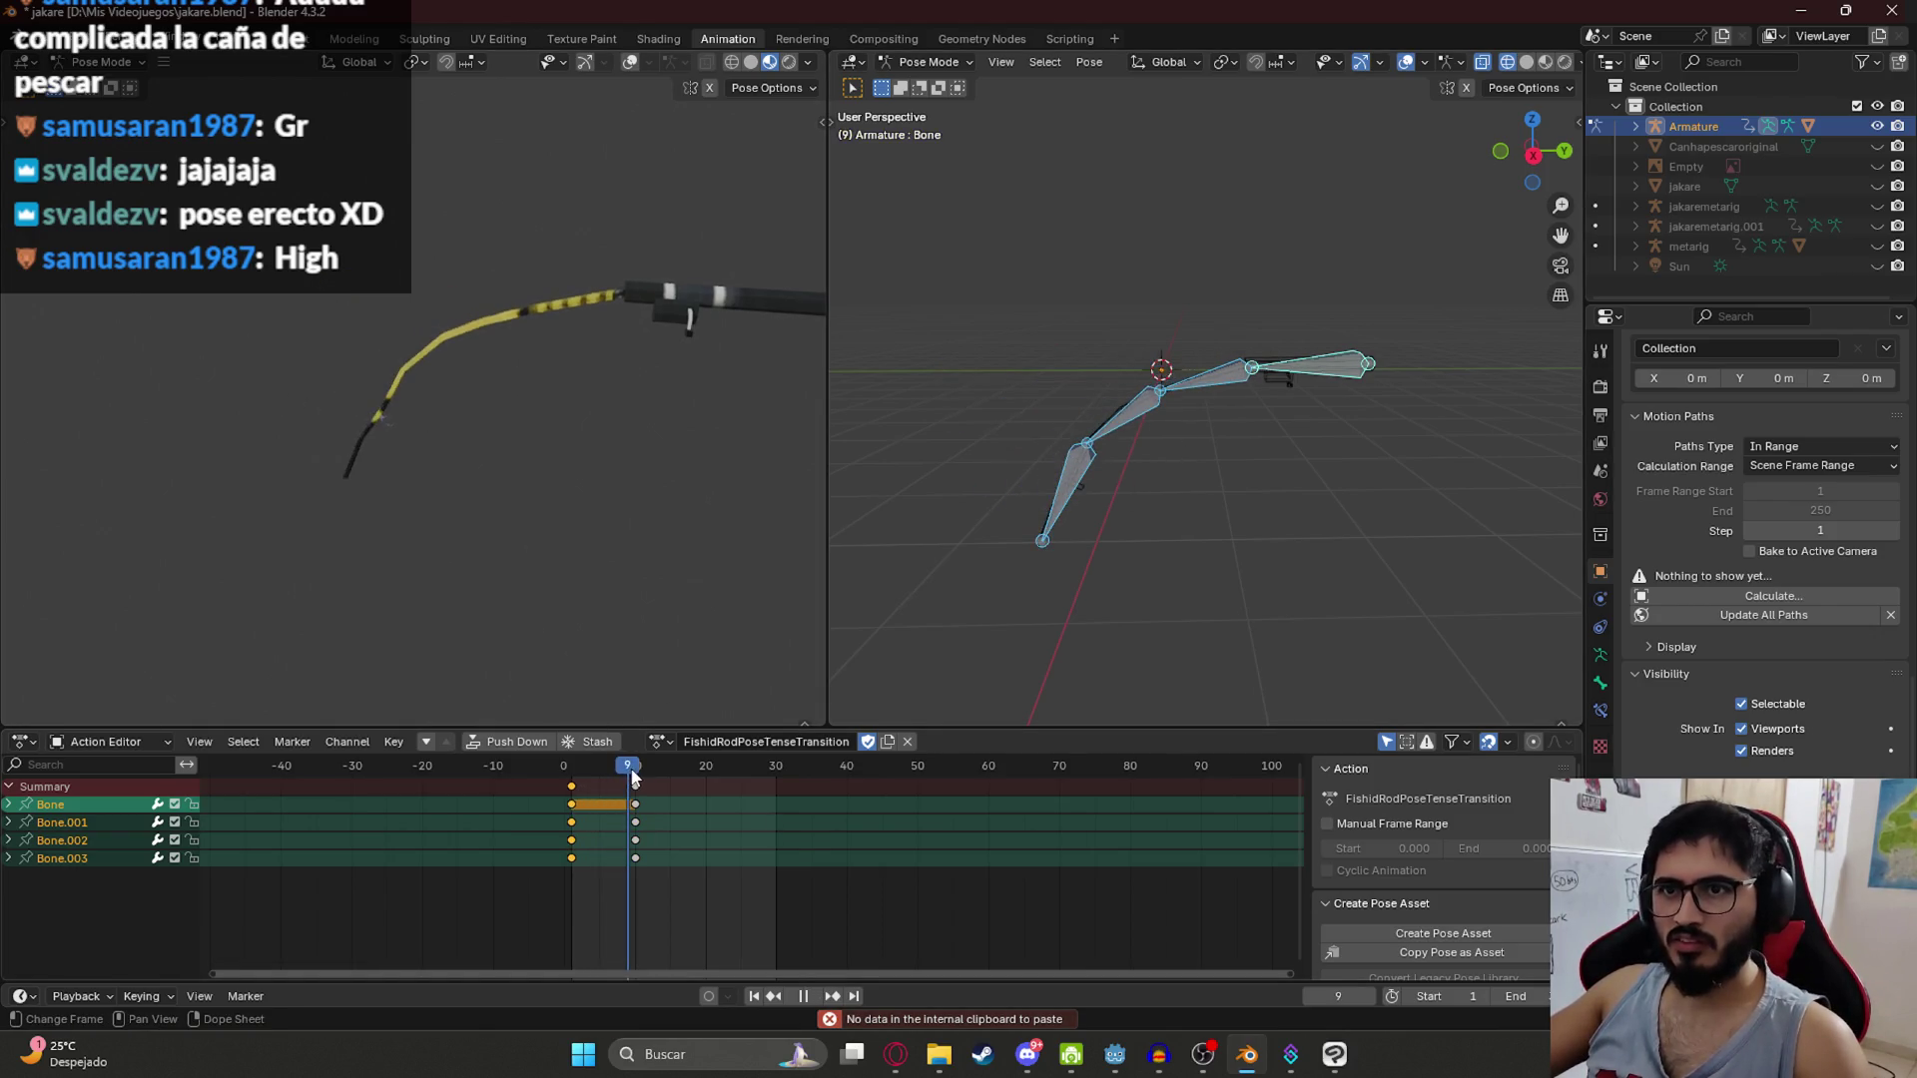
key("Escape")
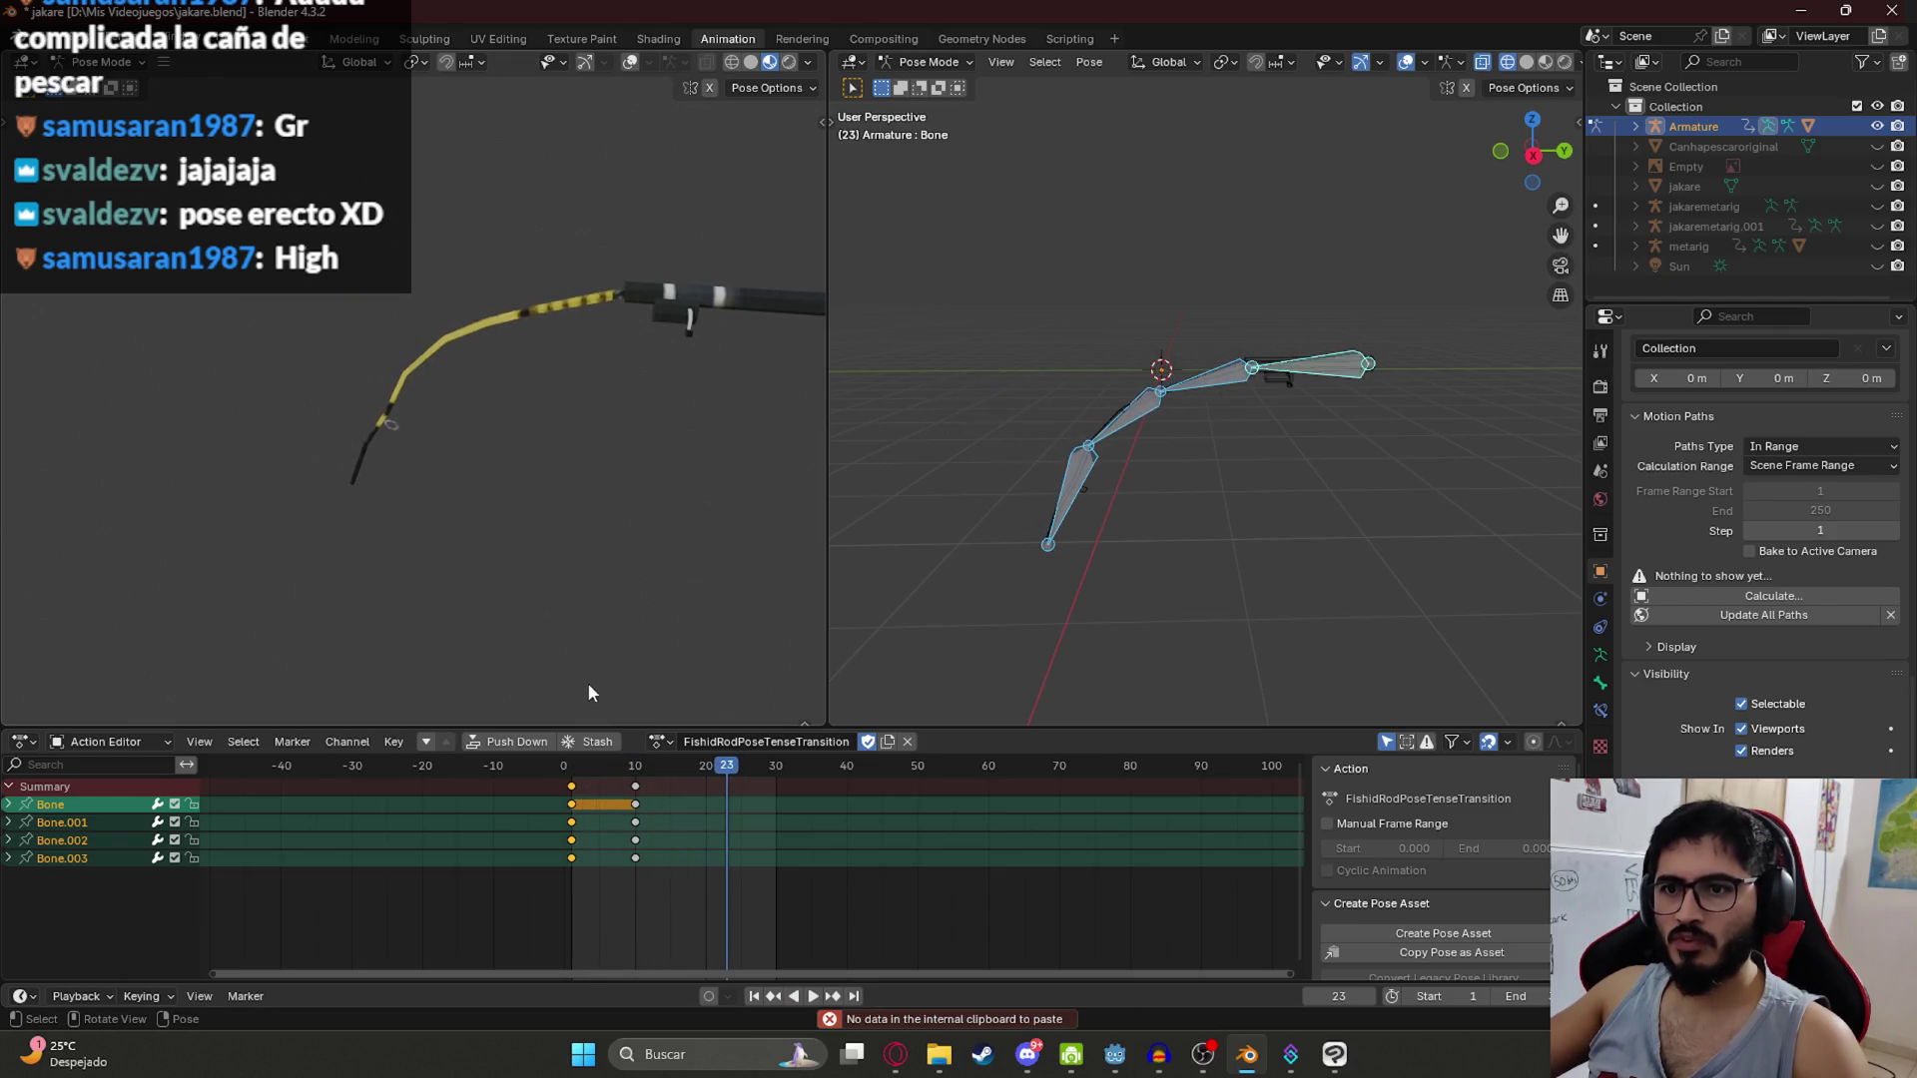
left_click_drag(734, 399, 607, 298)
key("space")
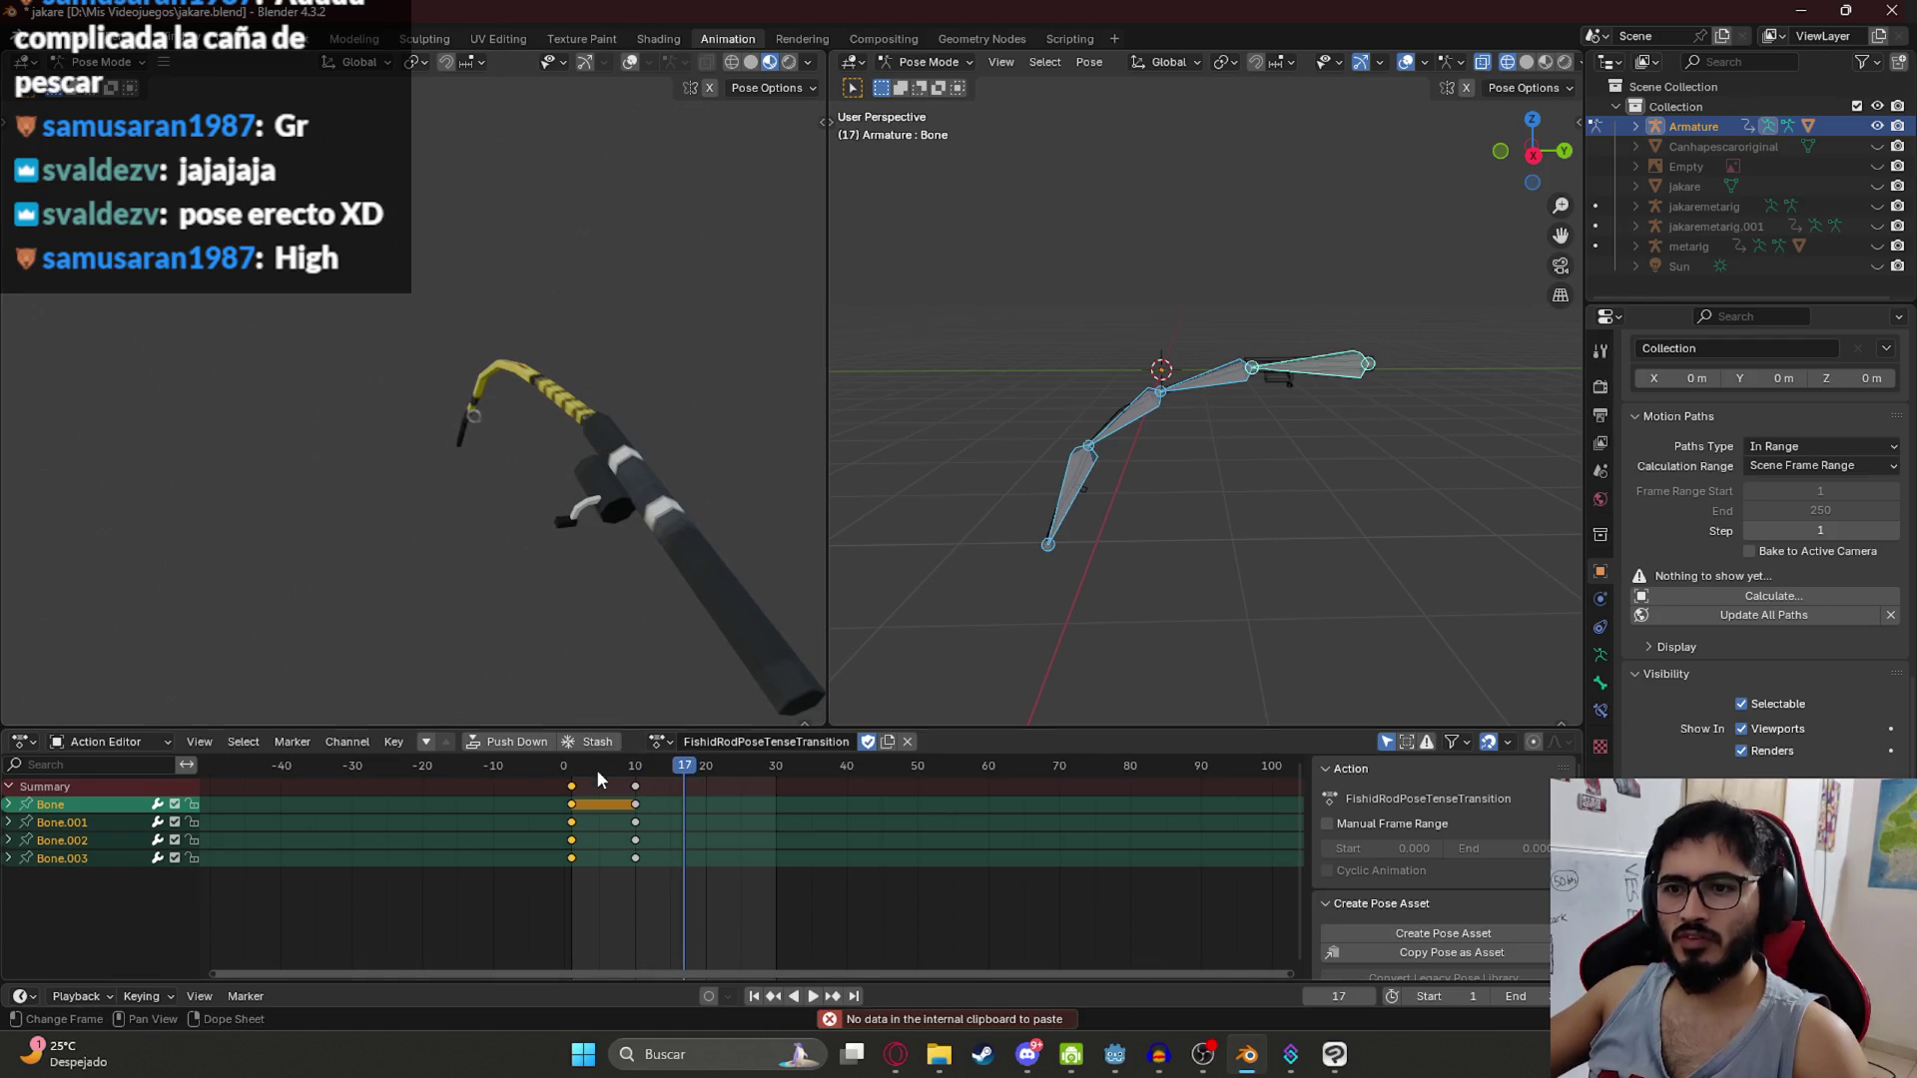
left_click_drag(600, 776, 638, 891)
left_click(614, 785)
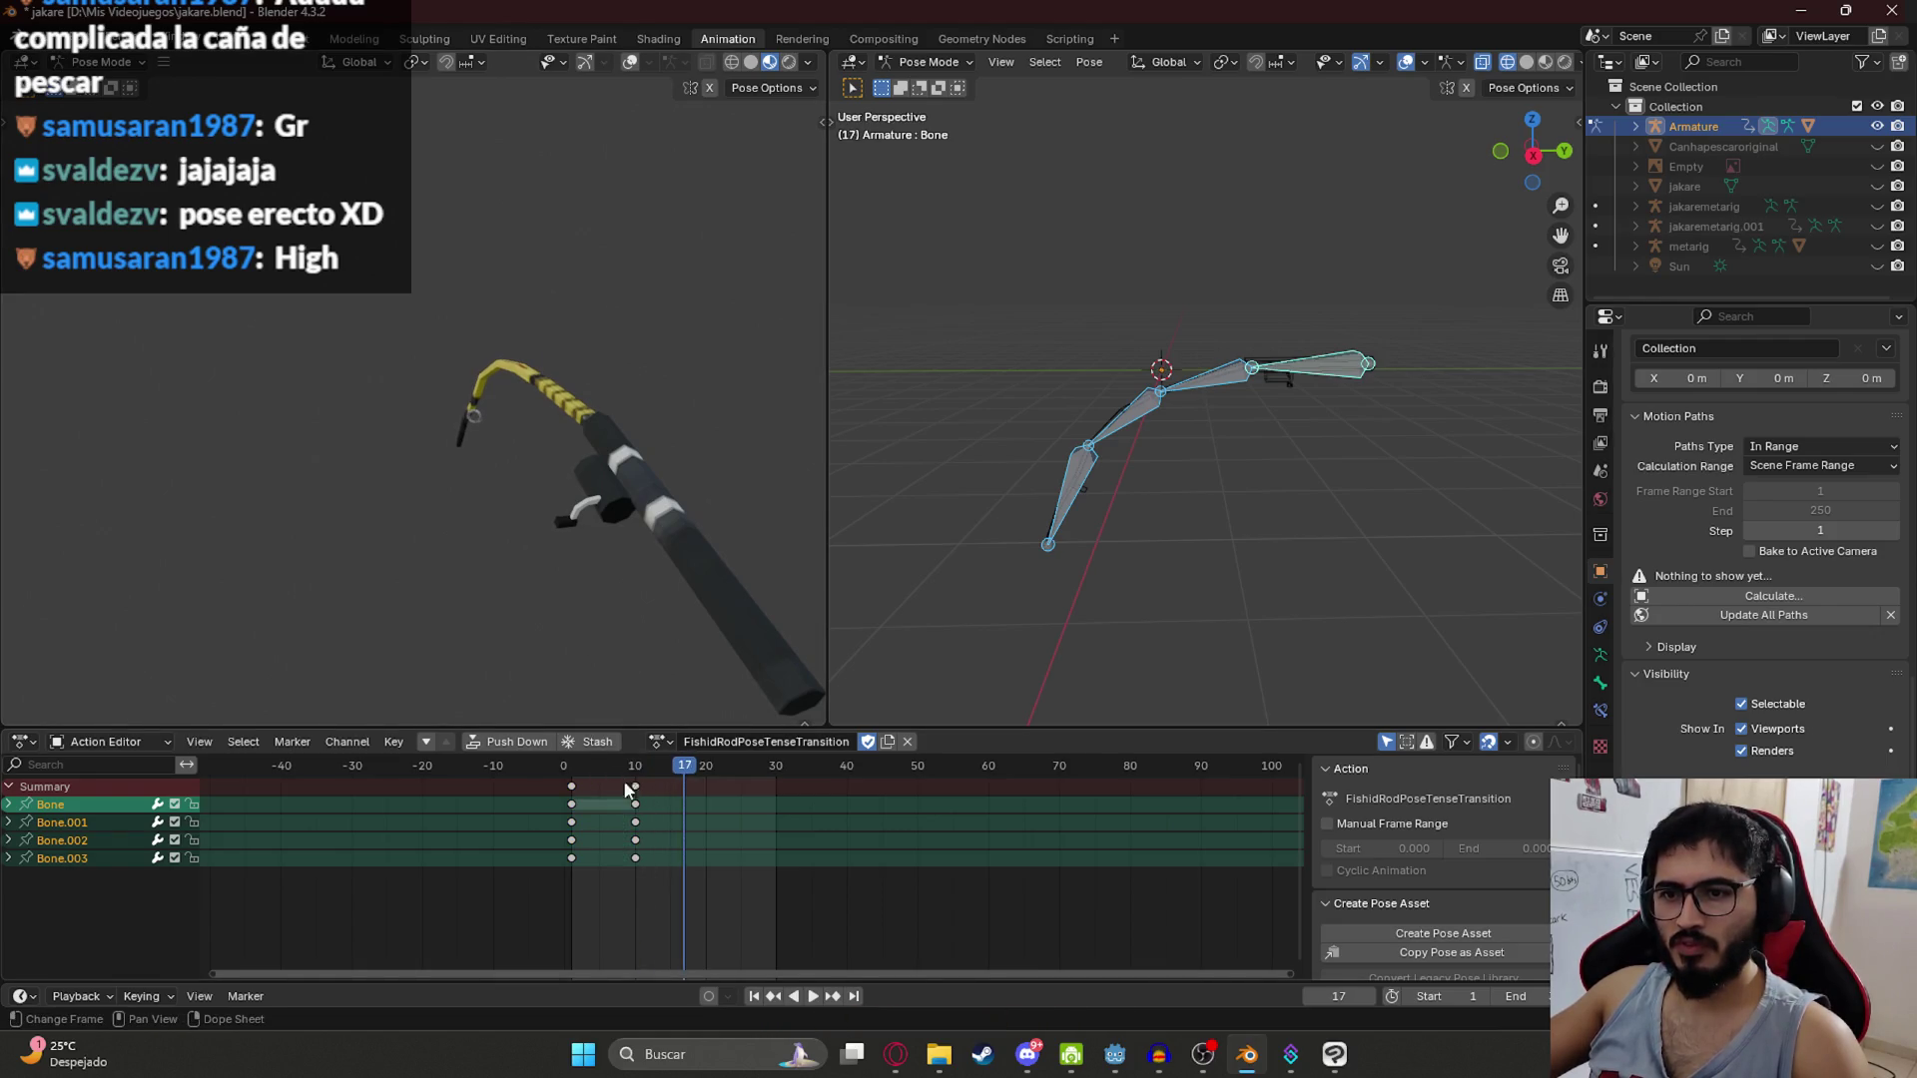
key("g")
left_click(599, 799)
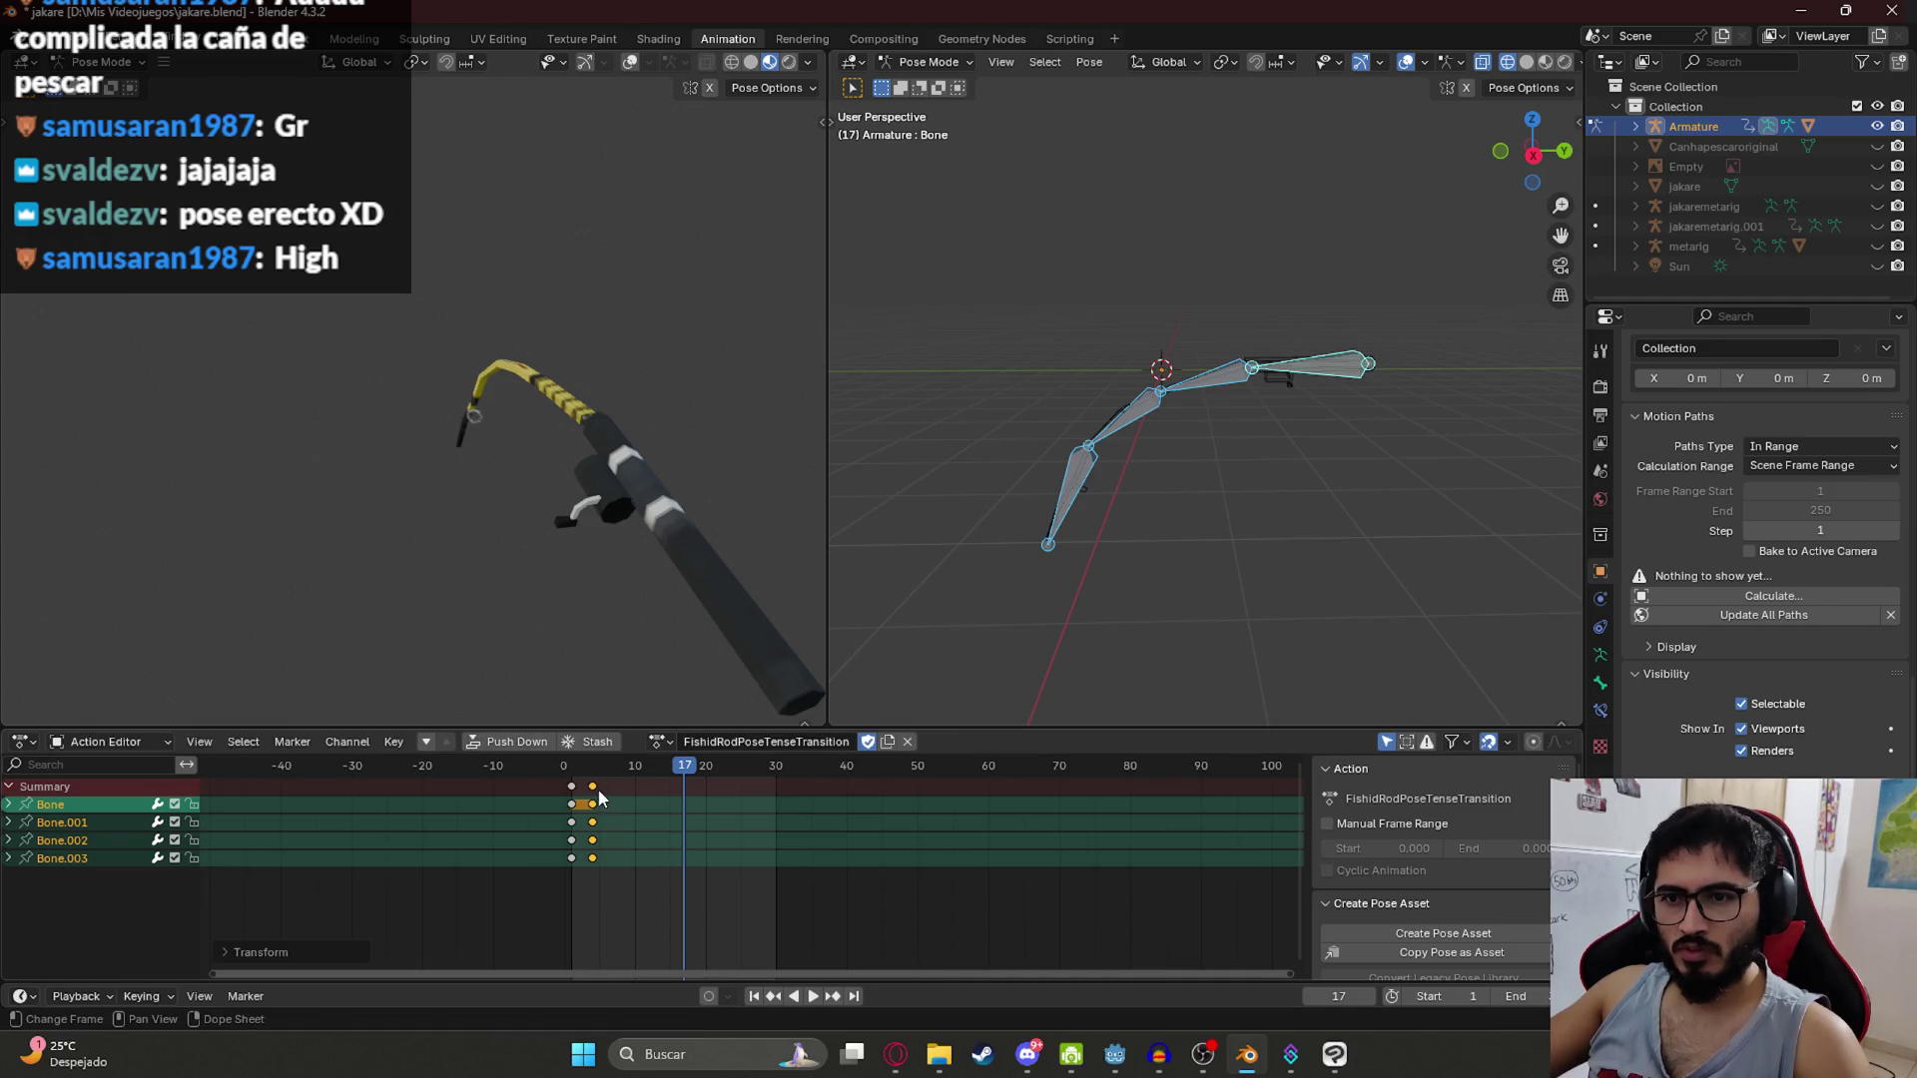
key("g")
left_click(609, 799)
Step: Play the shortened transition, save, and reassign the FishidRodPoseTense1 action
key("space")
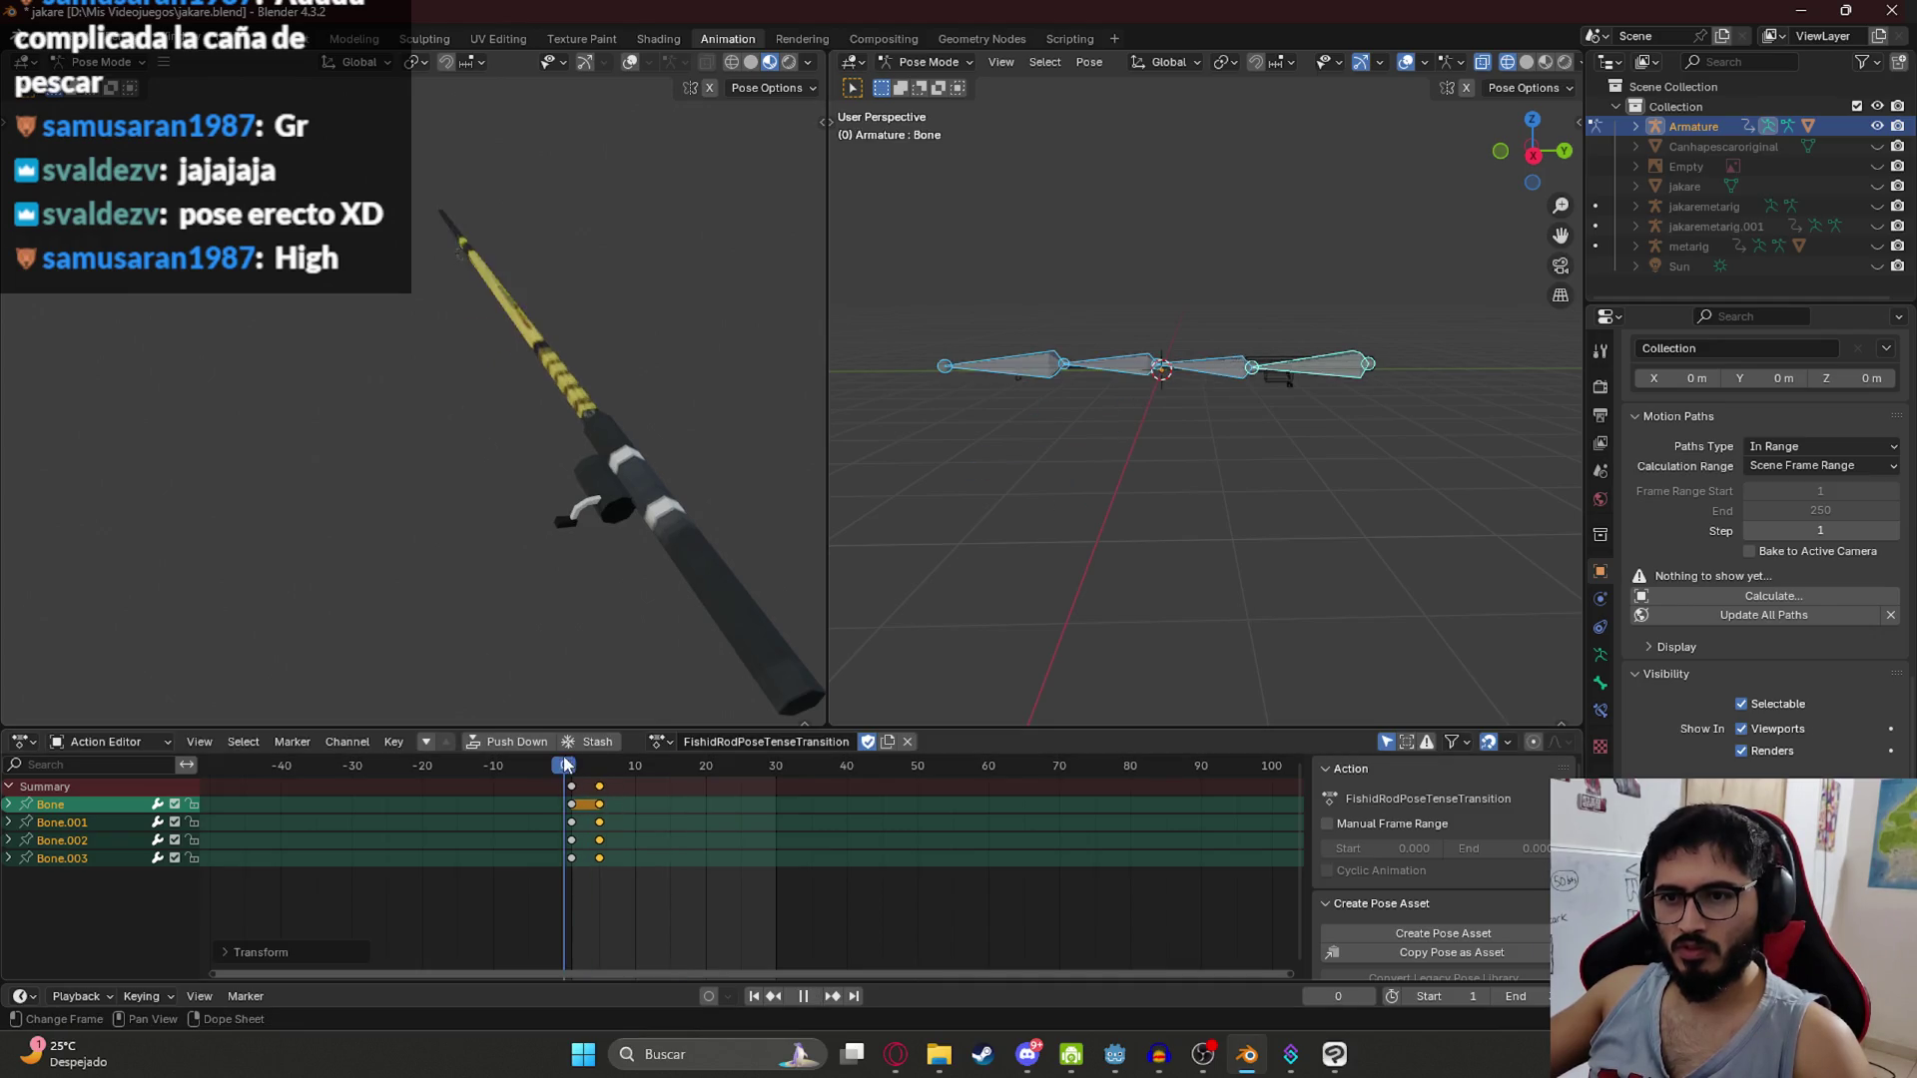
key("space")
key("ctrl+s")
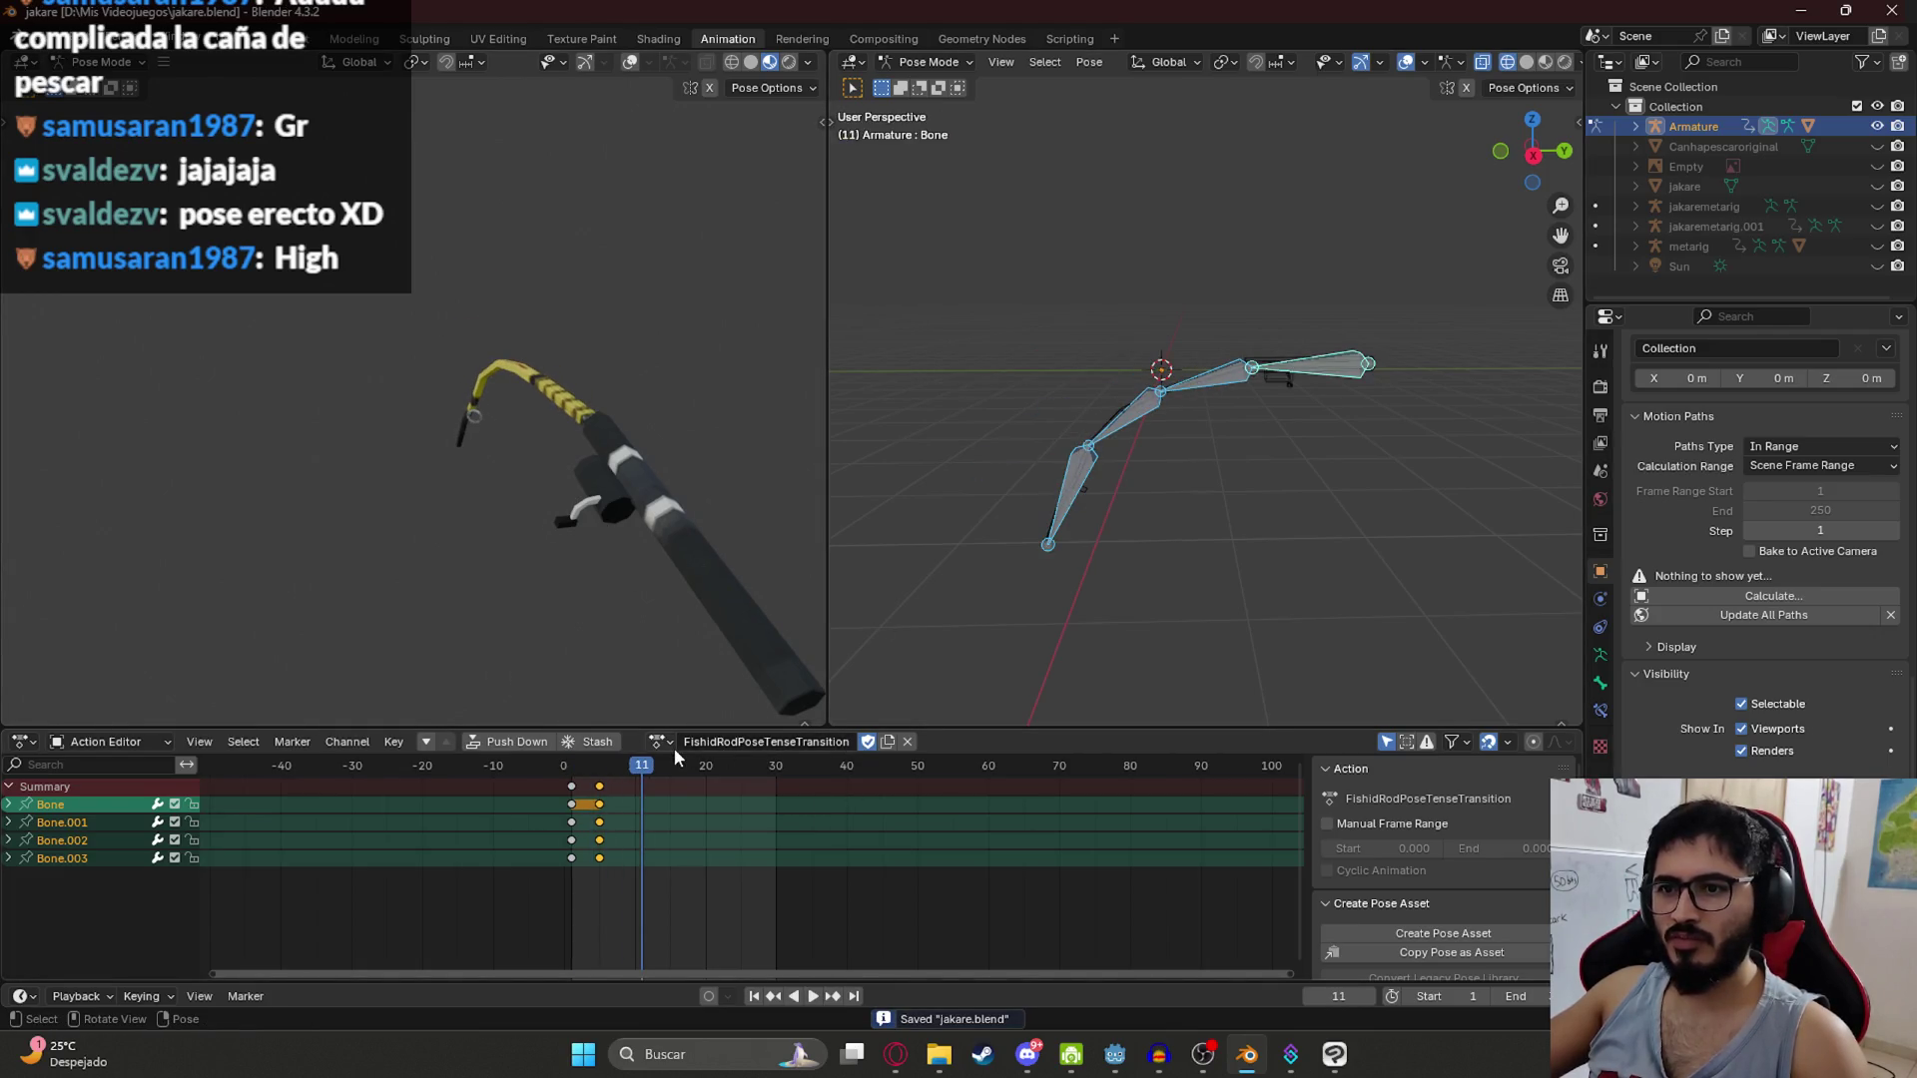
left_click(667, 743)
left_click(699, 869)
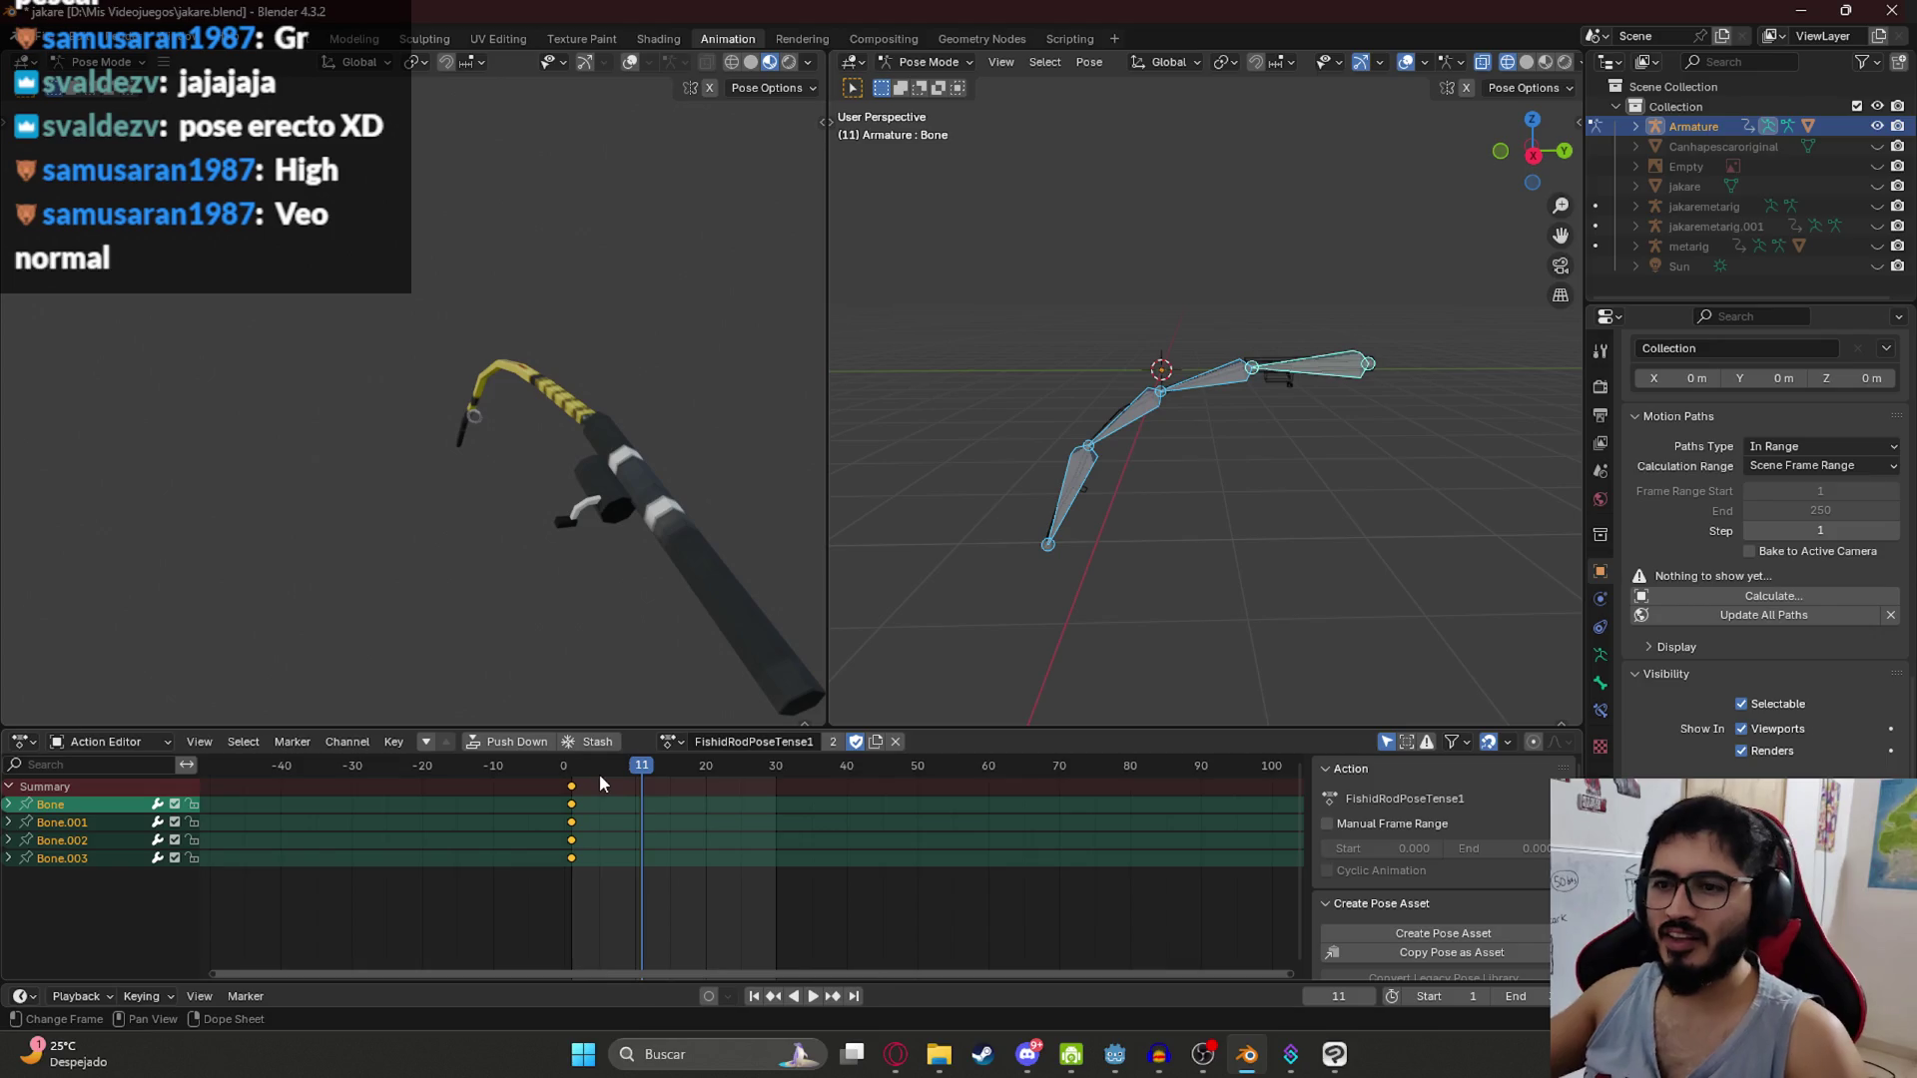
Step: Copy the tense action, rename it FishidRodPoseTense2, and save
left_click(833, 742)
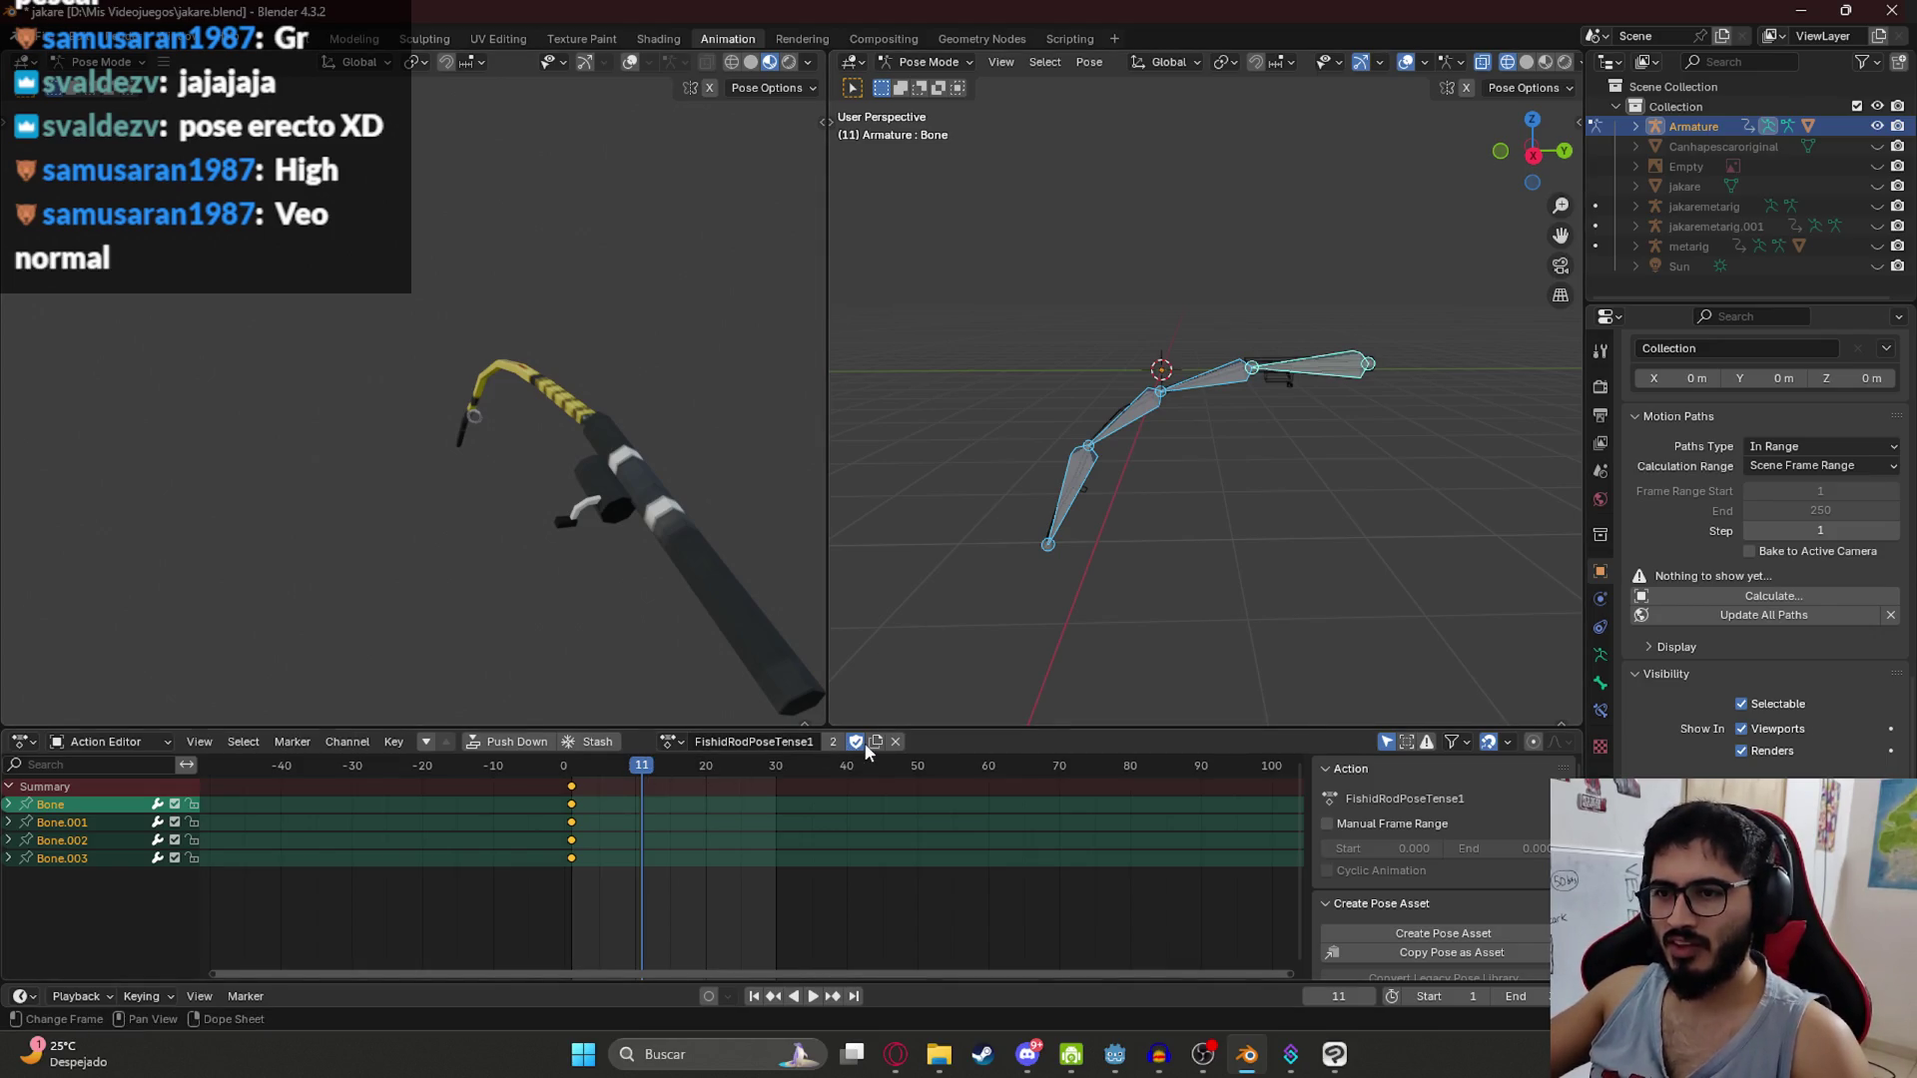
double_click(768, 742)
left_click_drag(806, 742, 865, 736)
type("2")
key("Return")
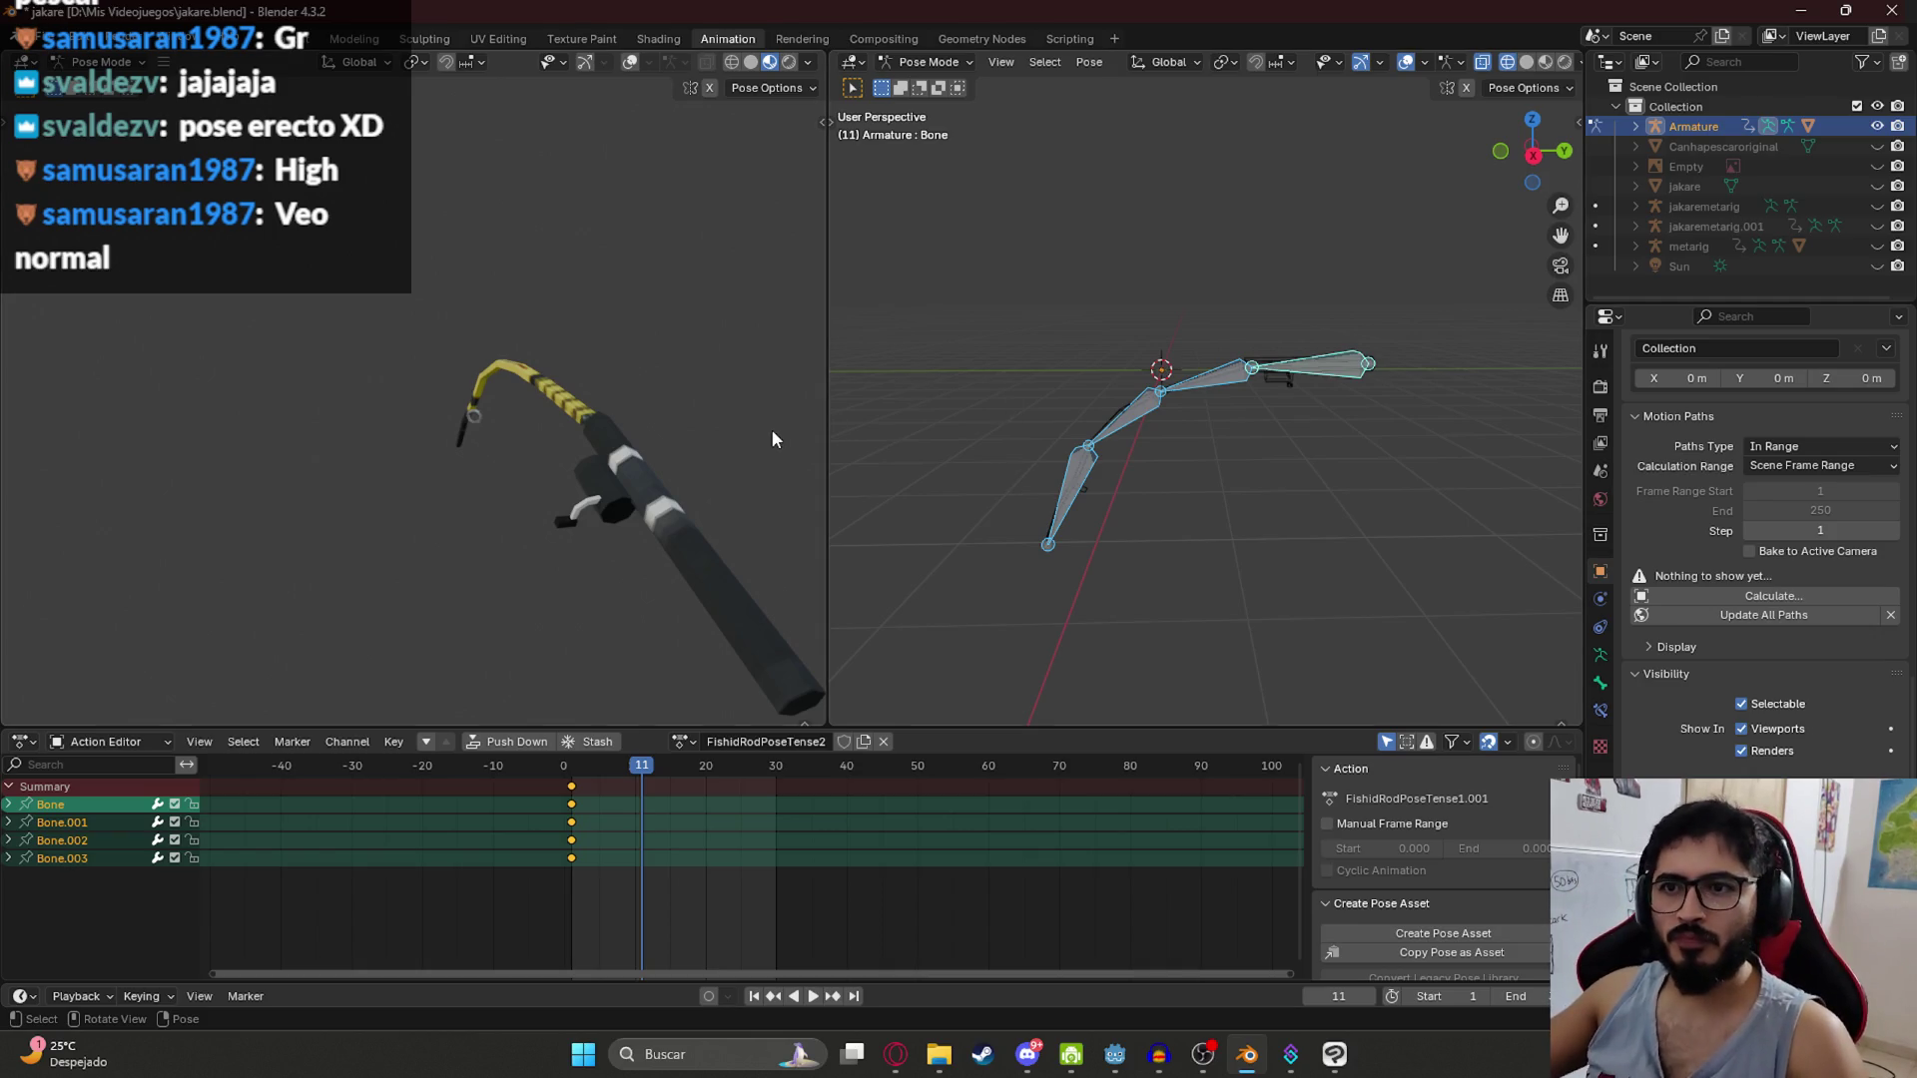
left_click_drag(771, 427, 773, 452)
key("ctrl+s")
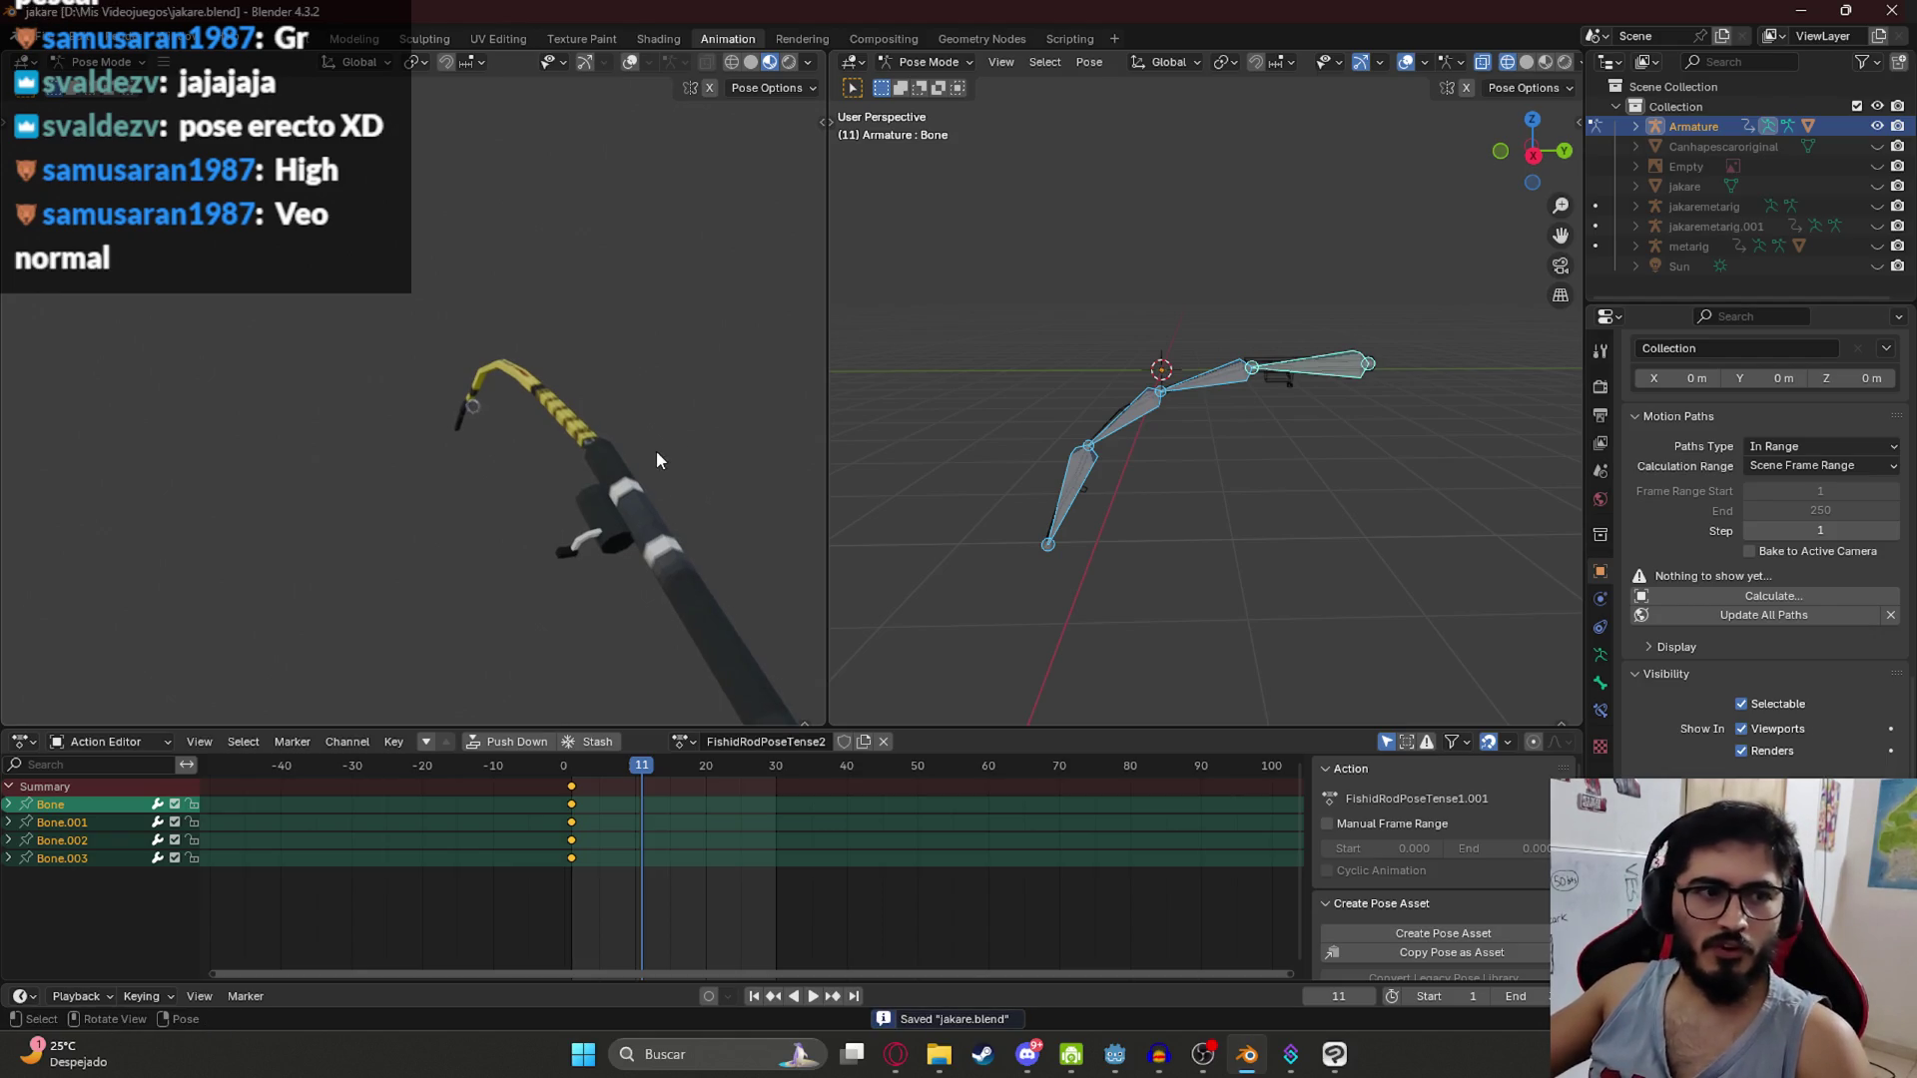
Step: Play from frame 3, switch back to FishidRodPoseTense1, play it, and save
left_click(585, 767)
key("space")
key("space")
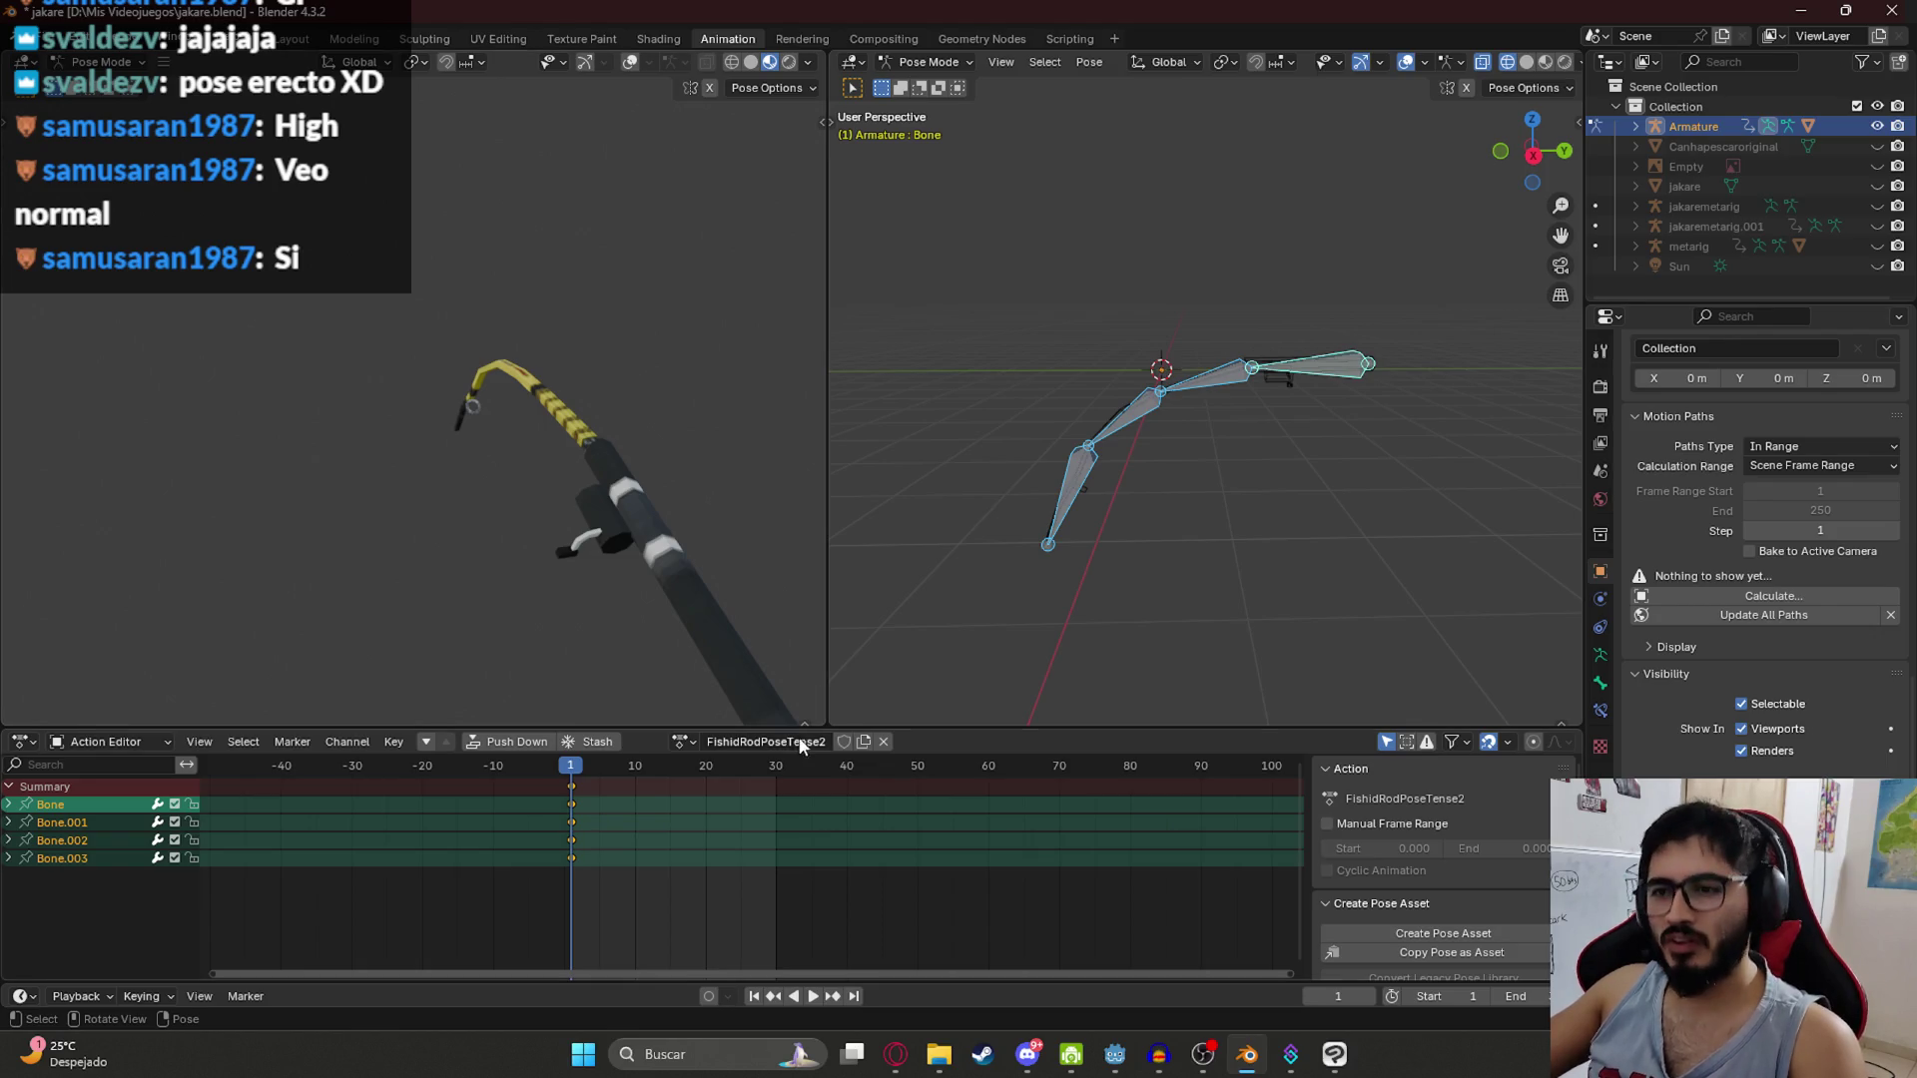
left_click(697, 744)
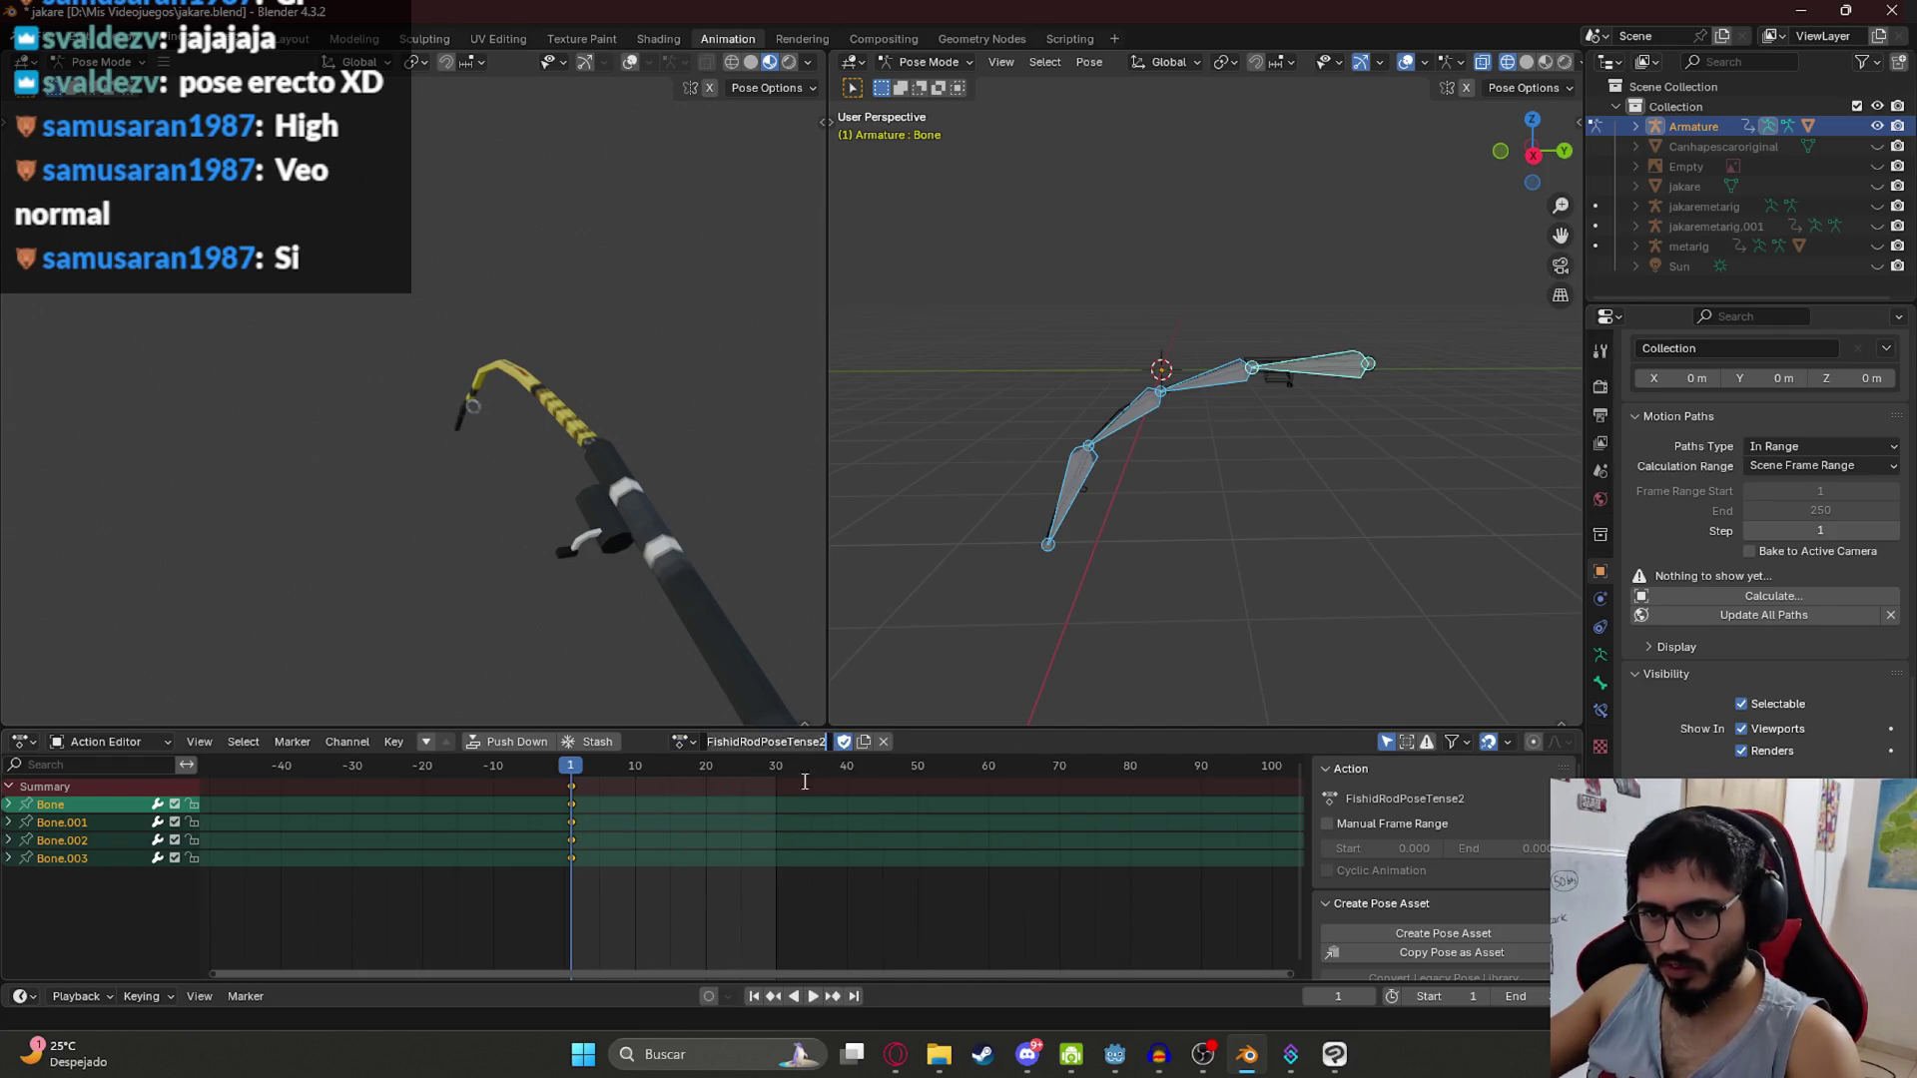
left_click(685, 741)
left_click(781, 866)
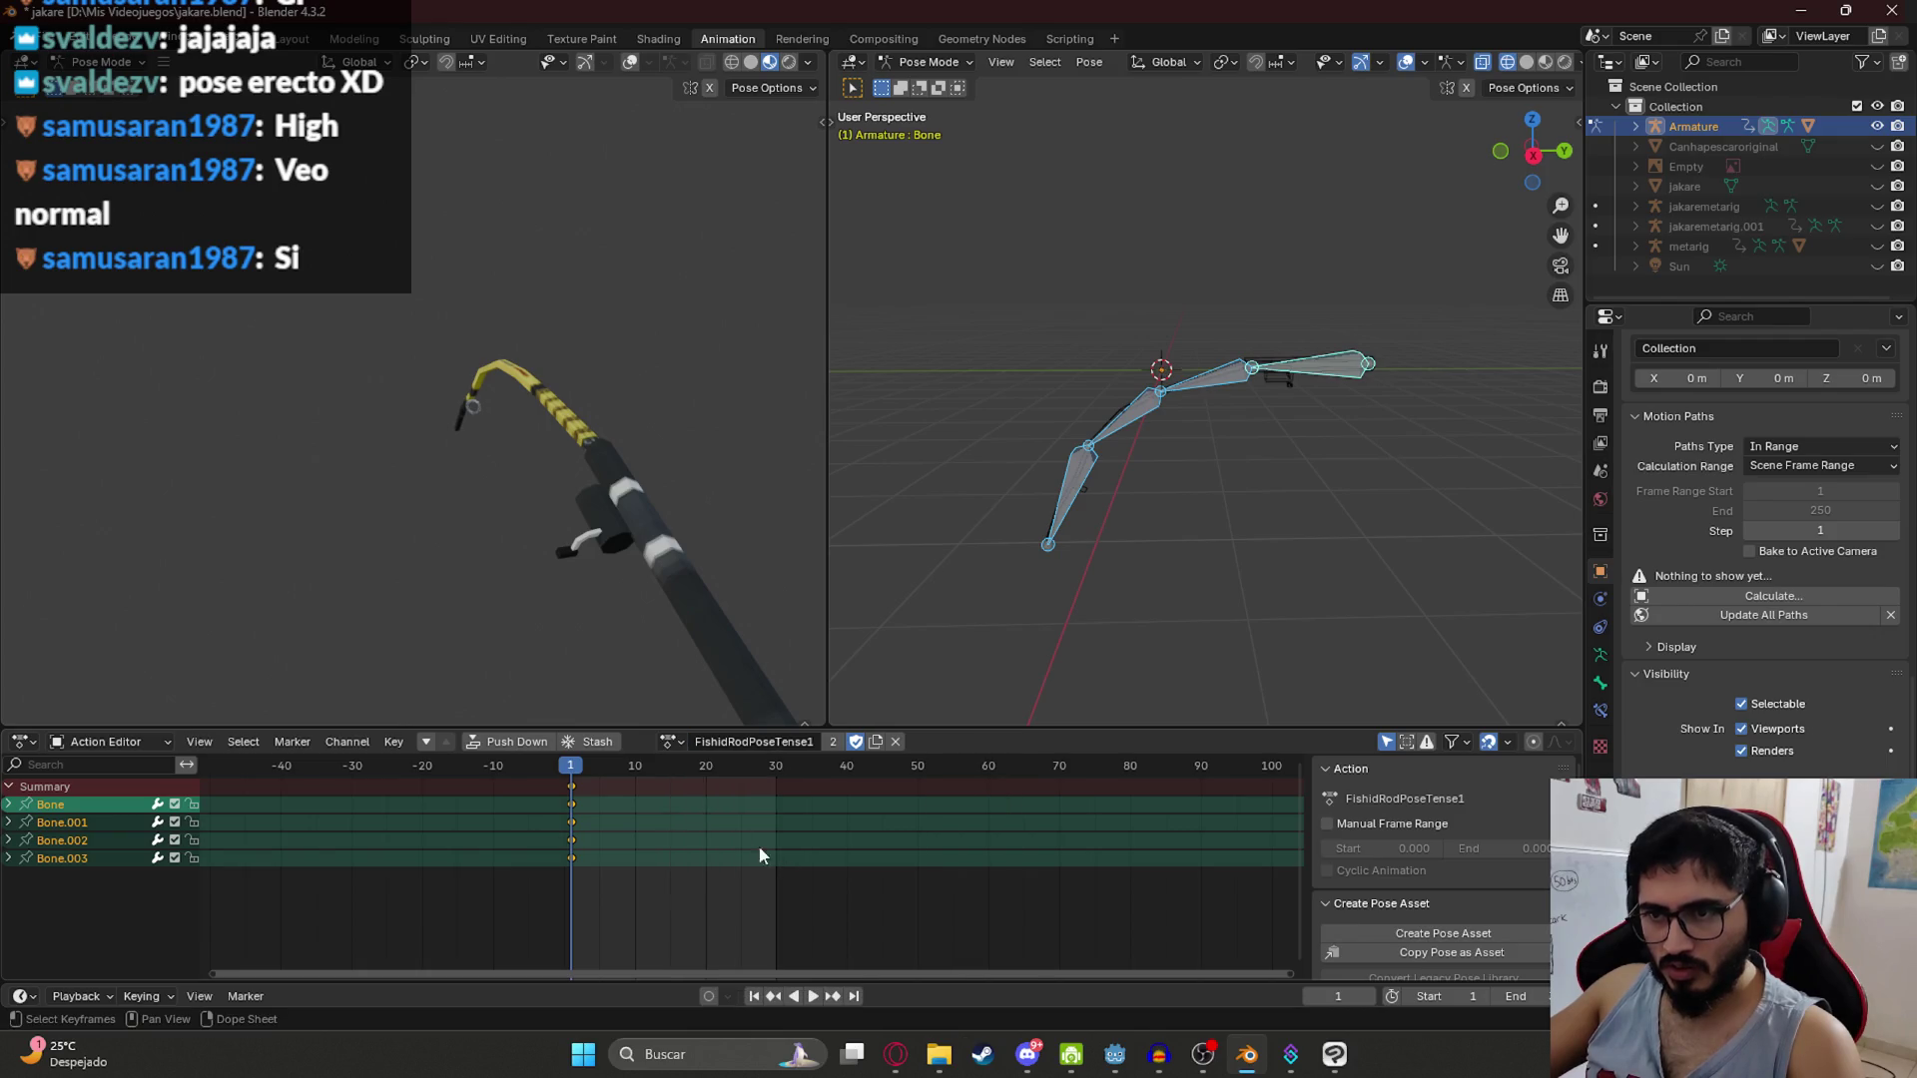
key("space")
key("space")
key("ctrl+s")
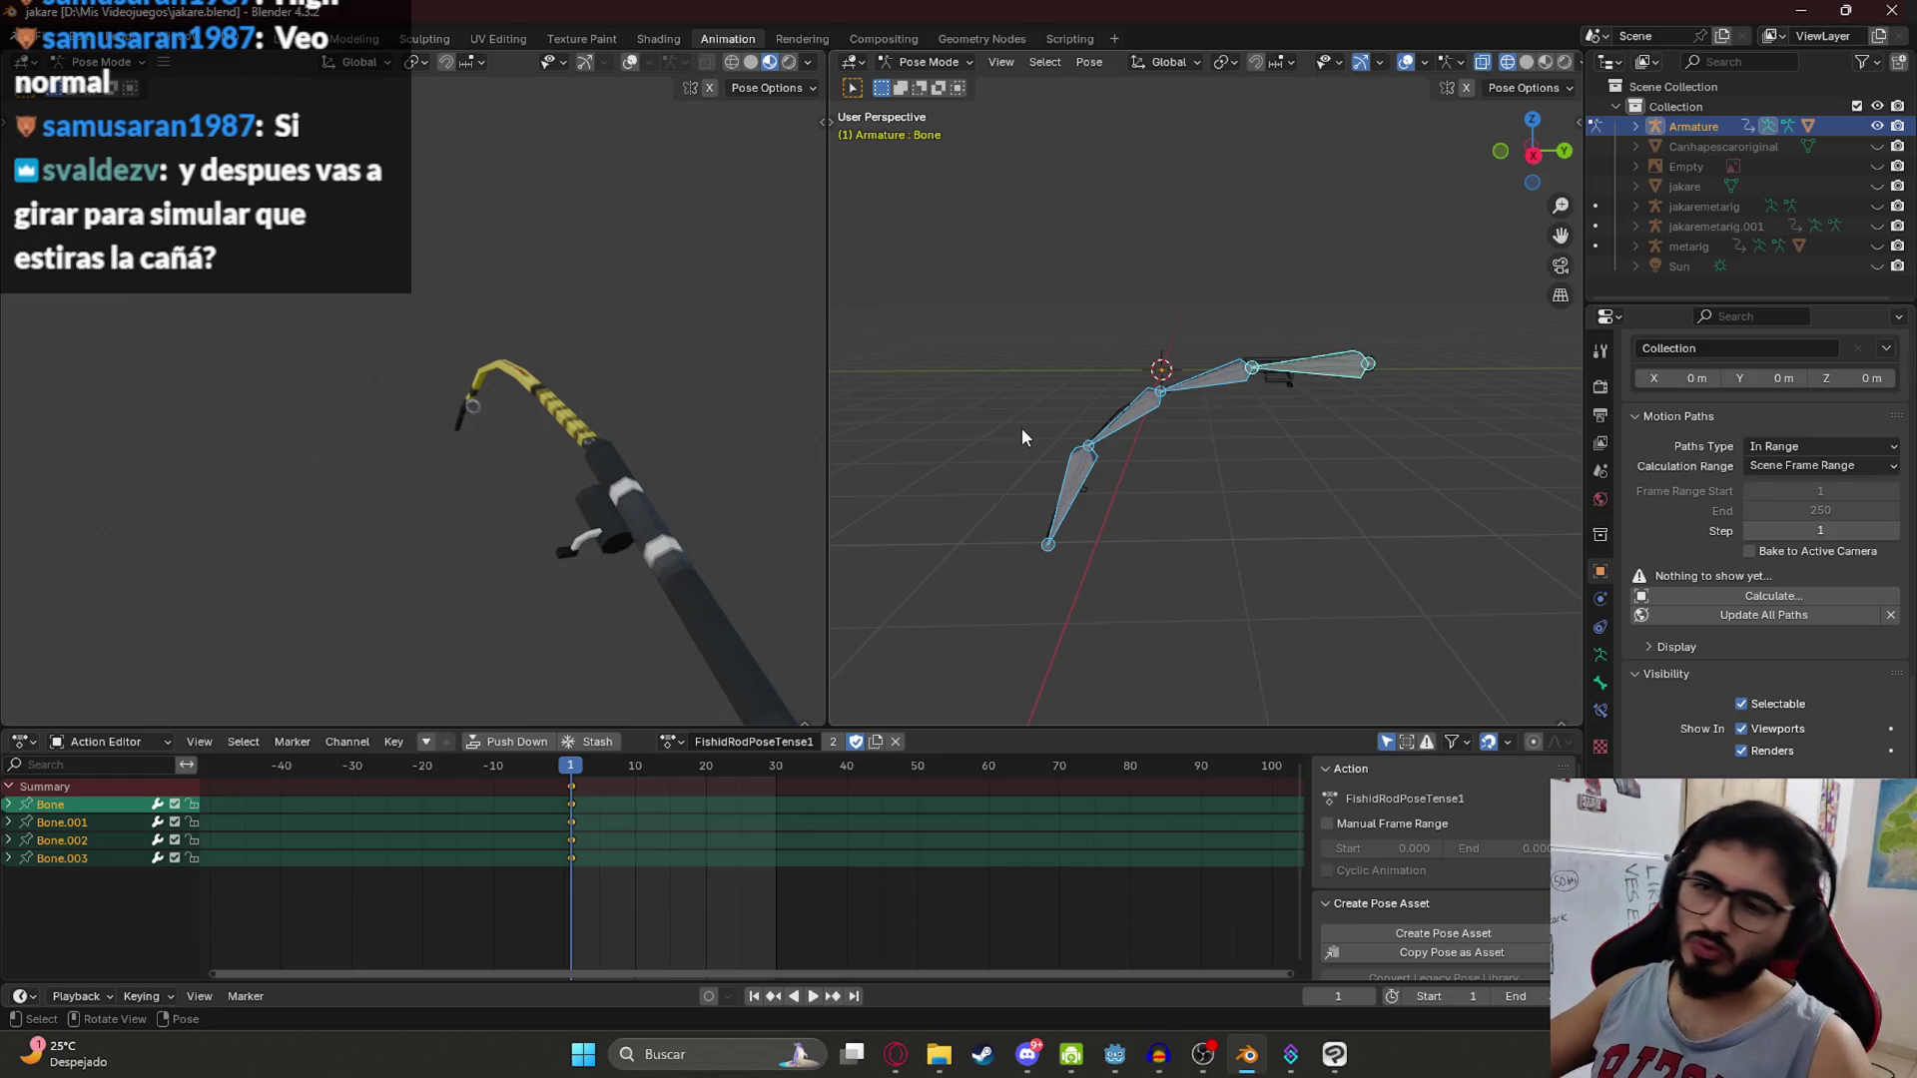
Step: Check the rod from the right side and reassign the straight FishidRodPose1 action
key("KP_3")
scroll(1179, 435, "up", 3)
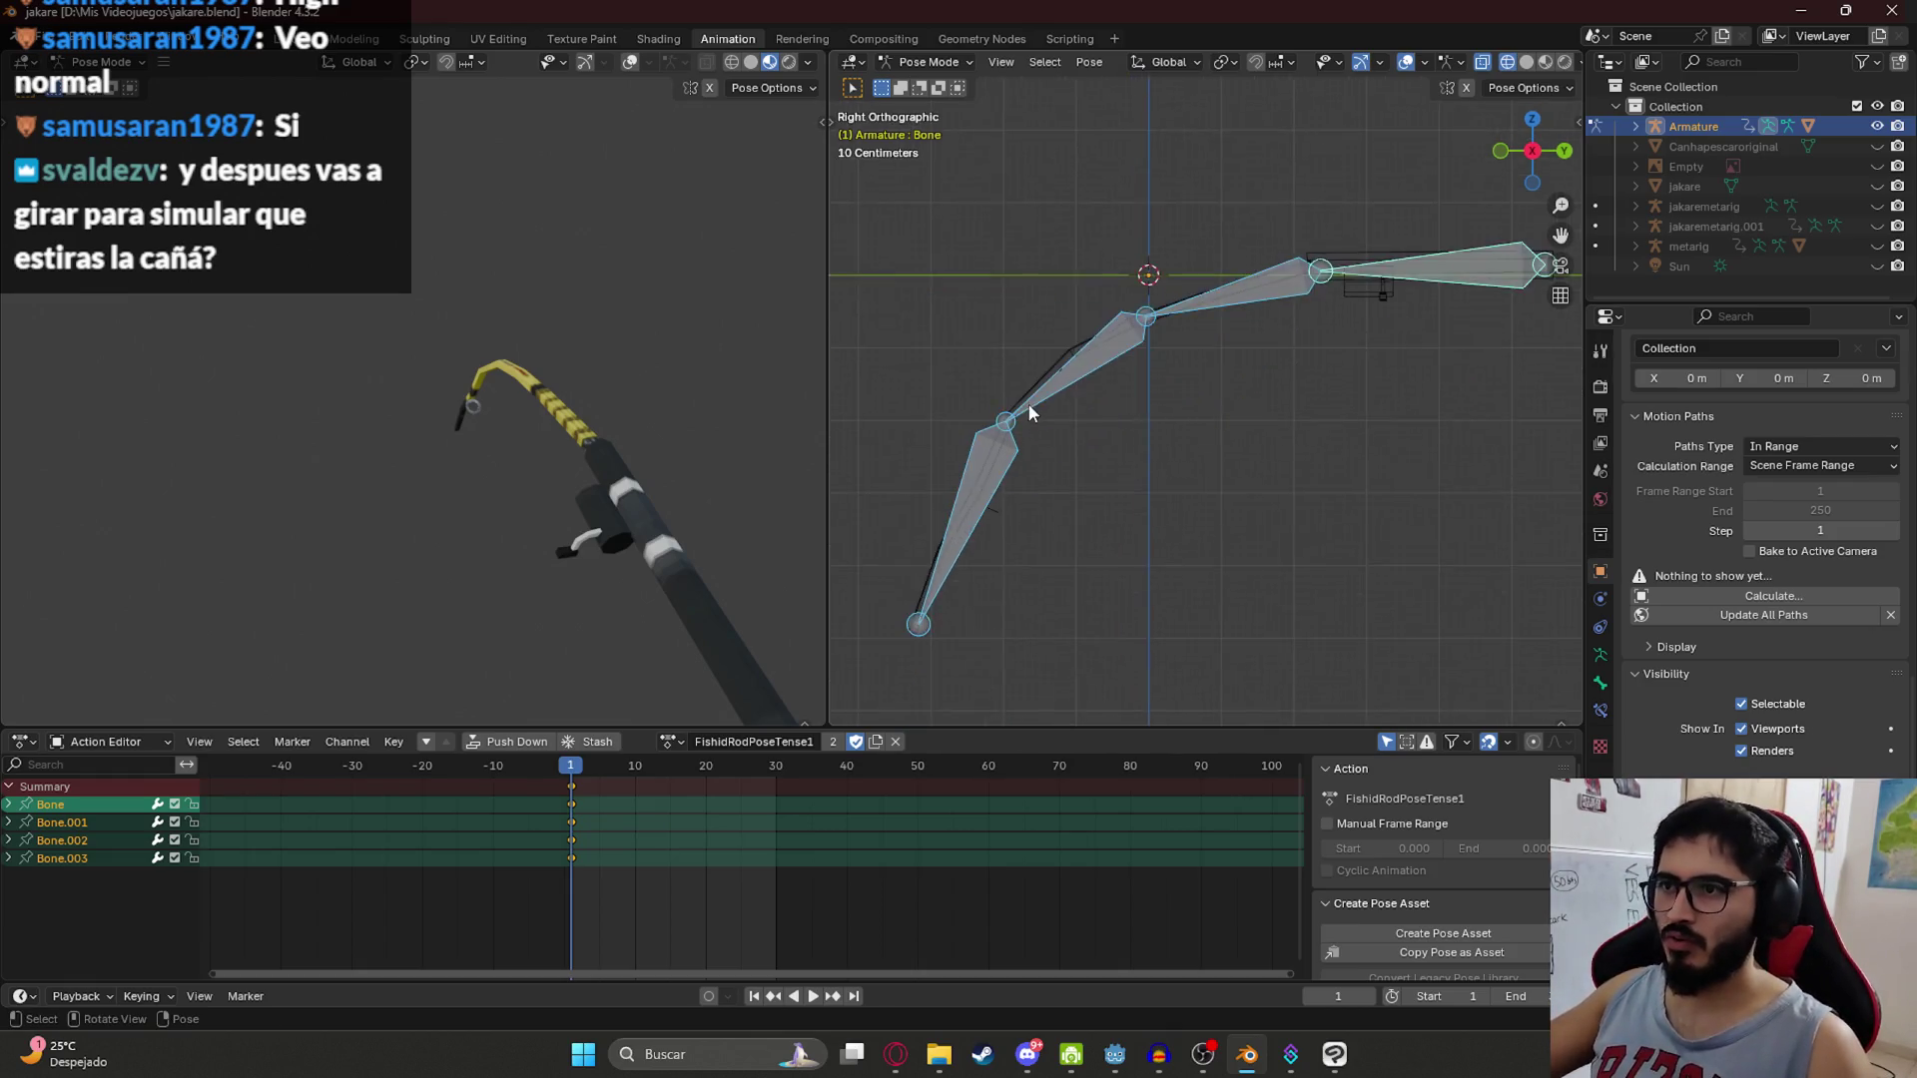
scroll(1032, 412, "down", 3)
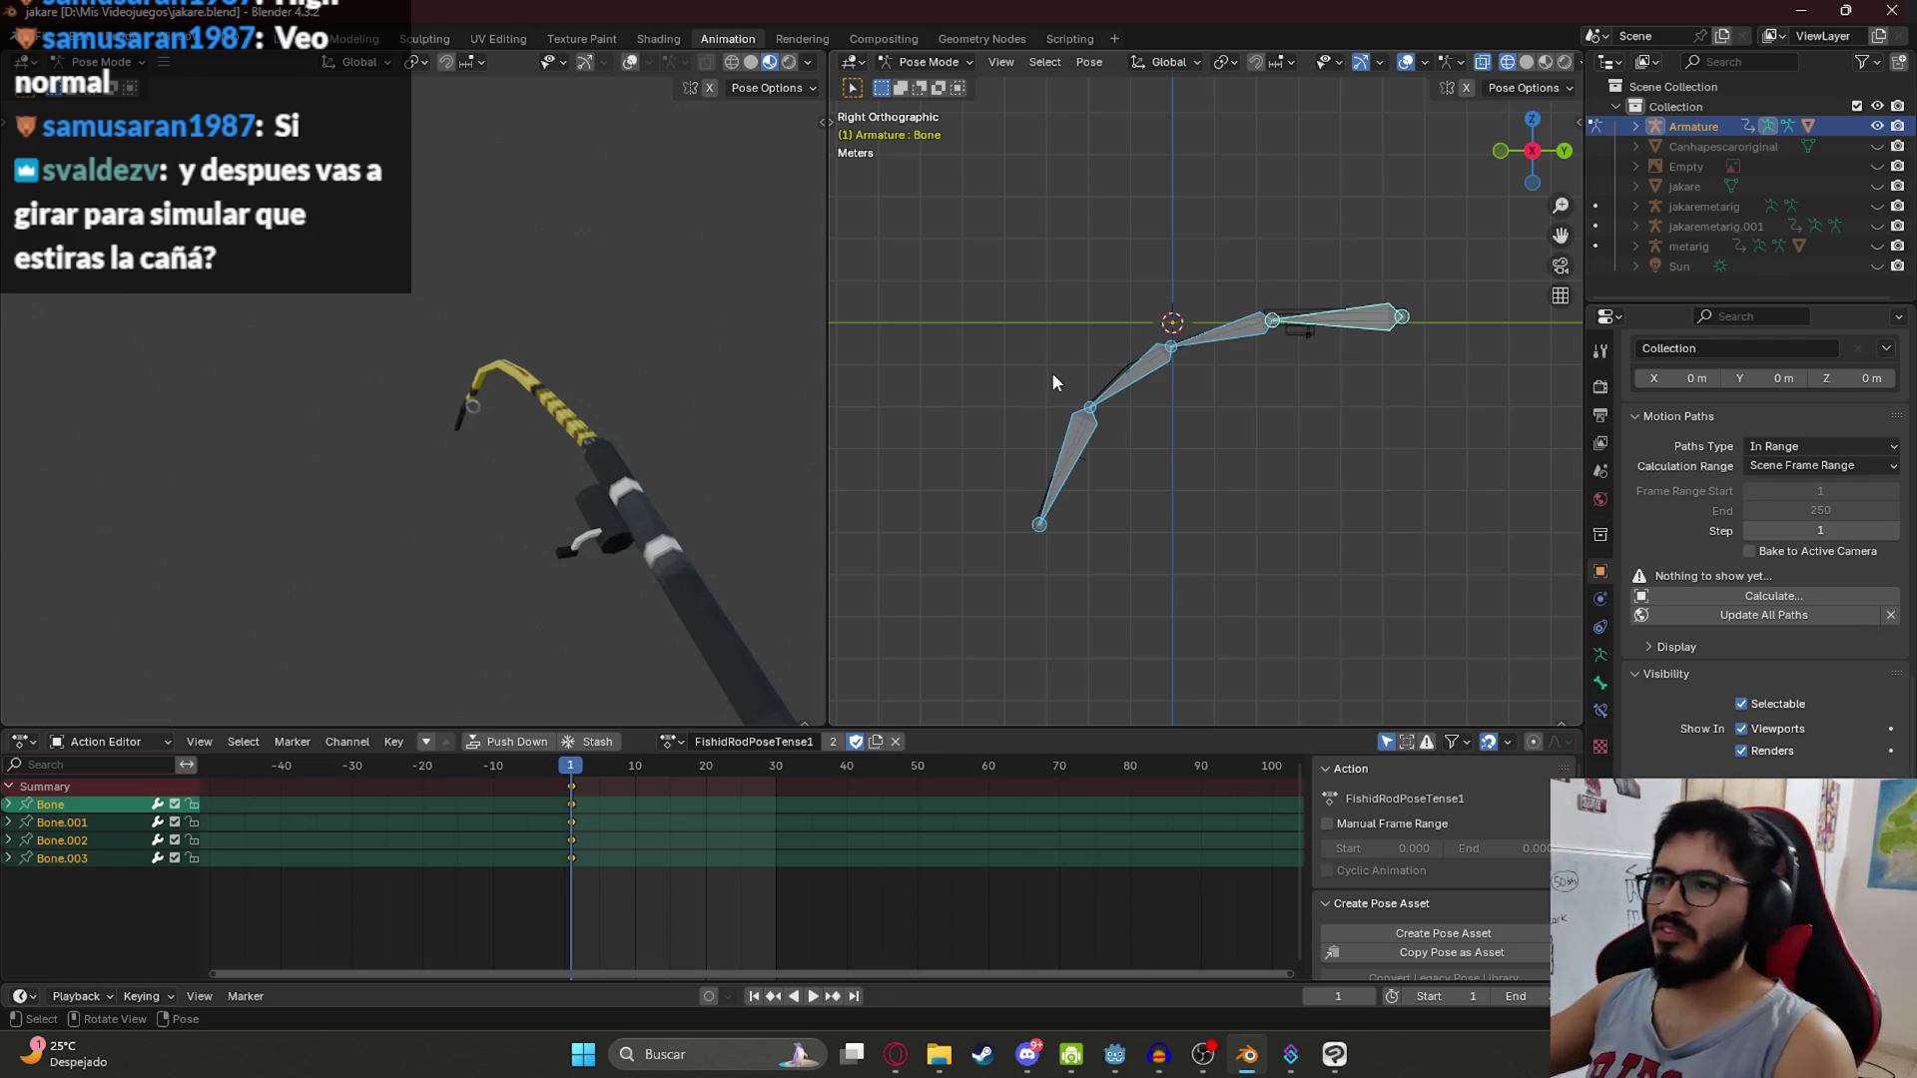
mouse_move(548, 601)
left_mouse_down()
mouse_move(589, 475)
mouse_move(595, 519)
left_mouse_up()
key("KP_3")
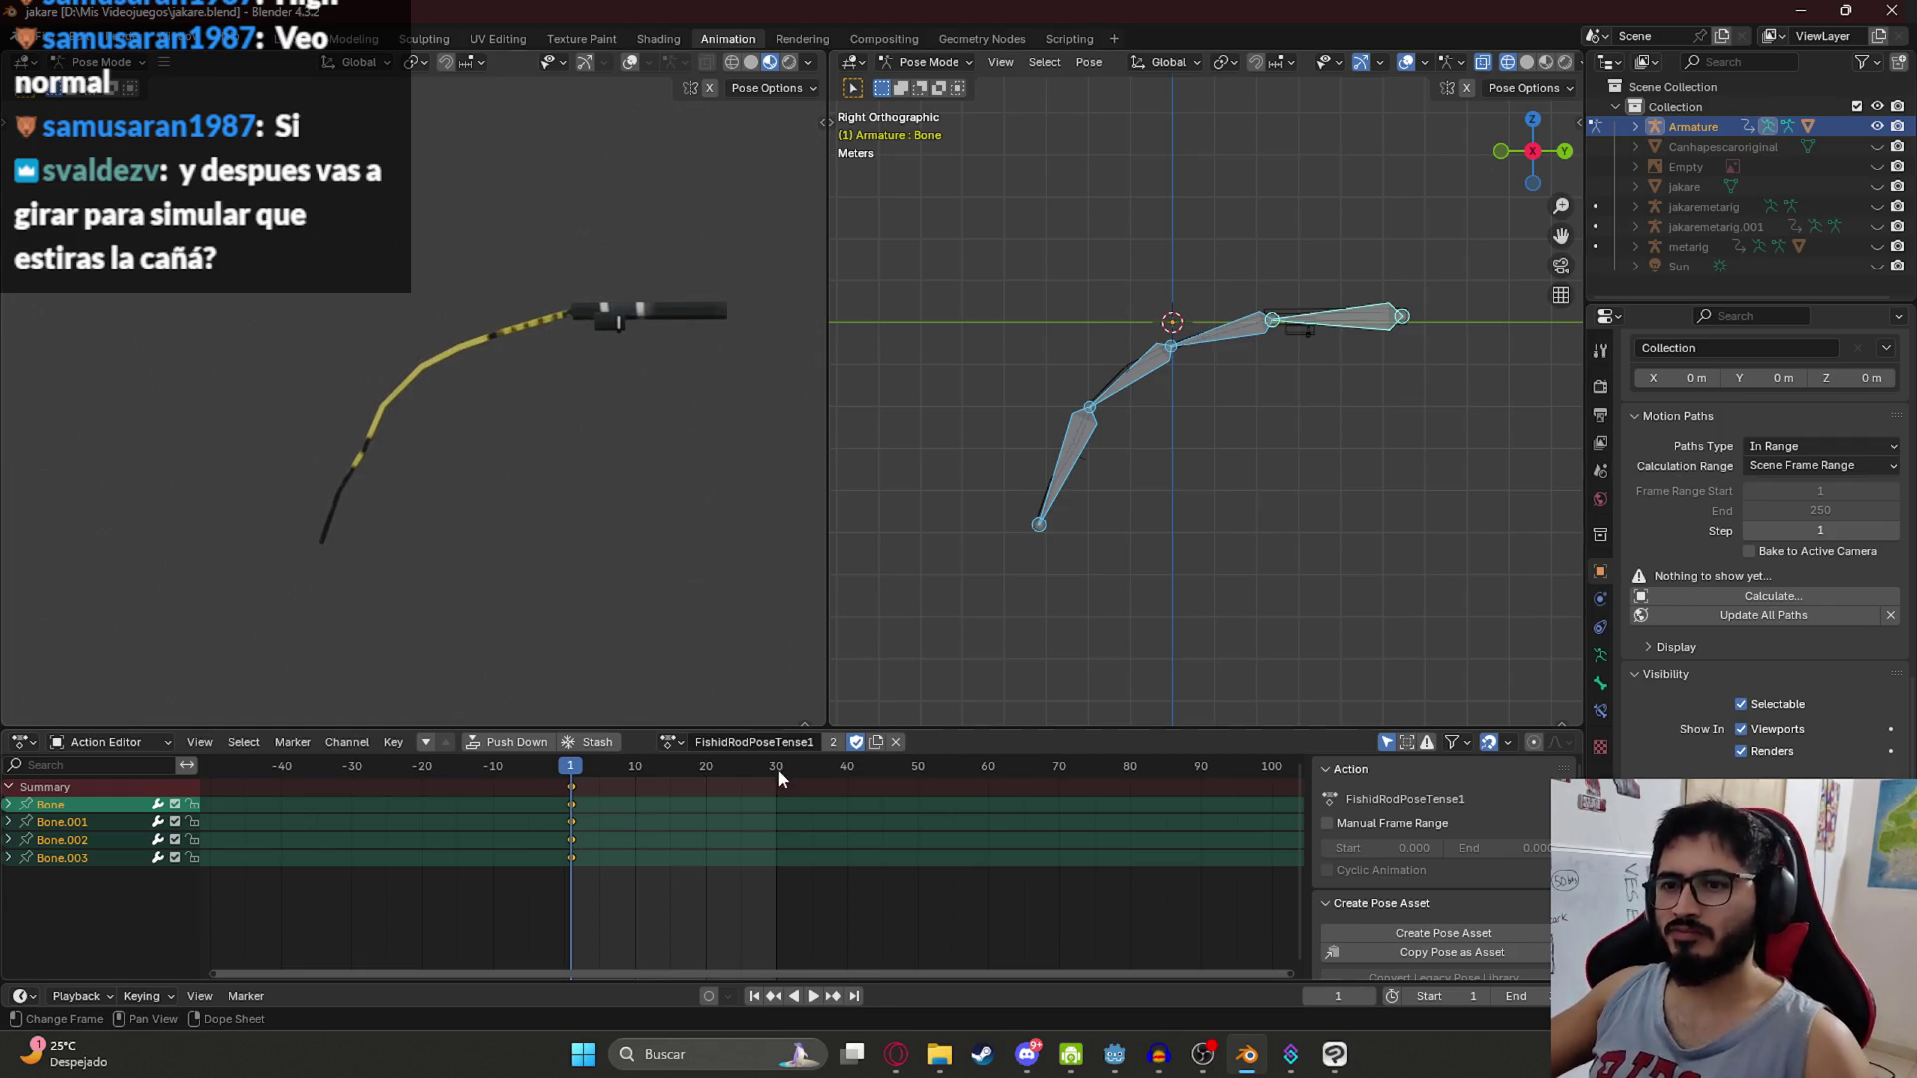
left_click(667, 741)
left_click(739, 847)
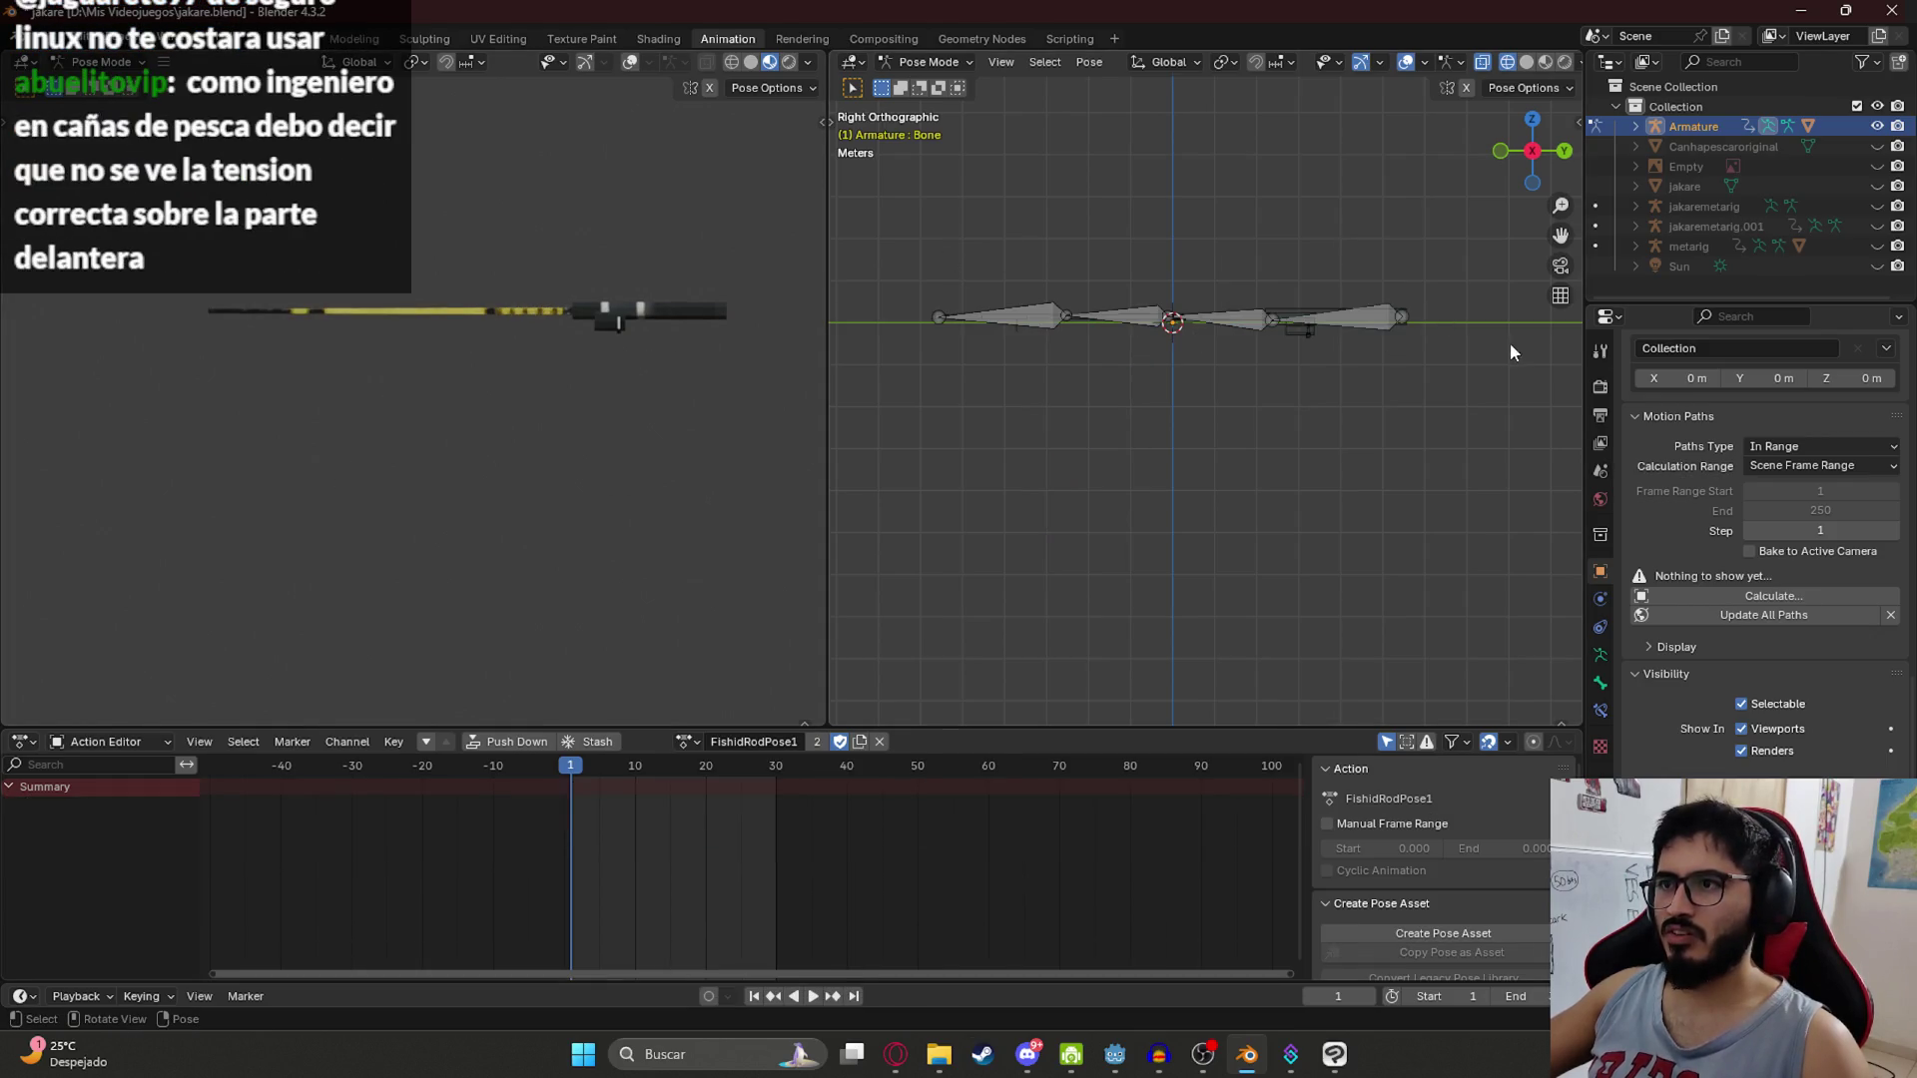
Step: Tilt the whole rod up diagonally from its root bone, then rotate the tip bone slightly
left_click(1370, 321)
key("i")
key("r")
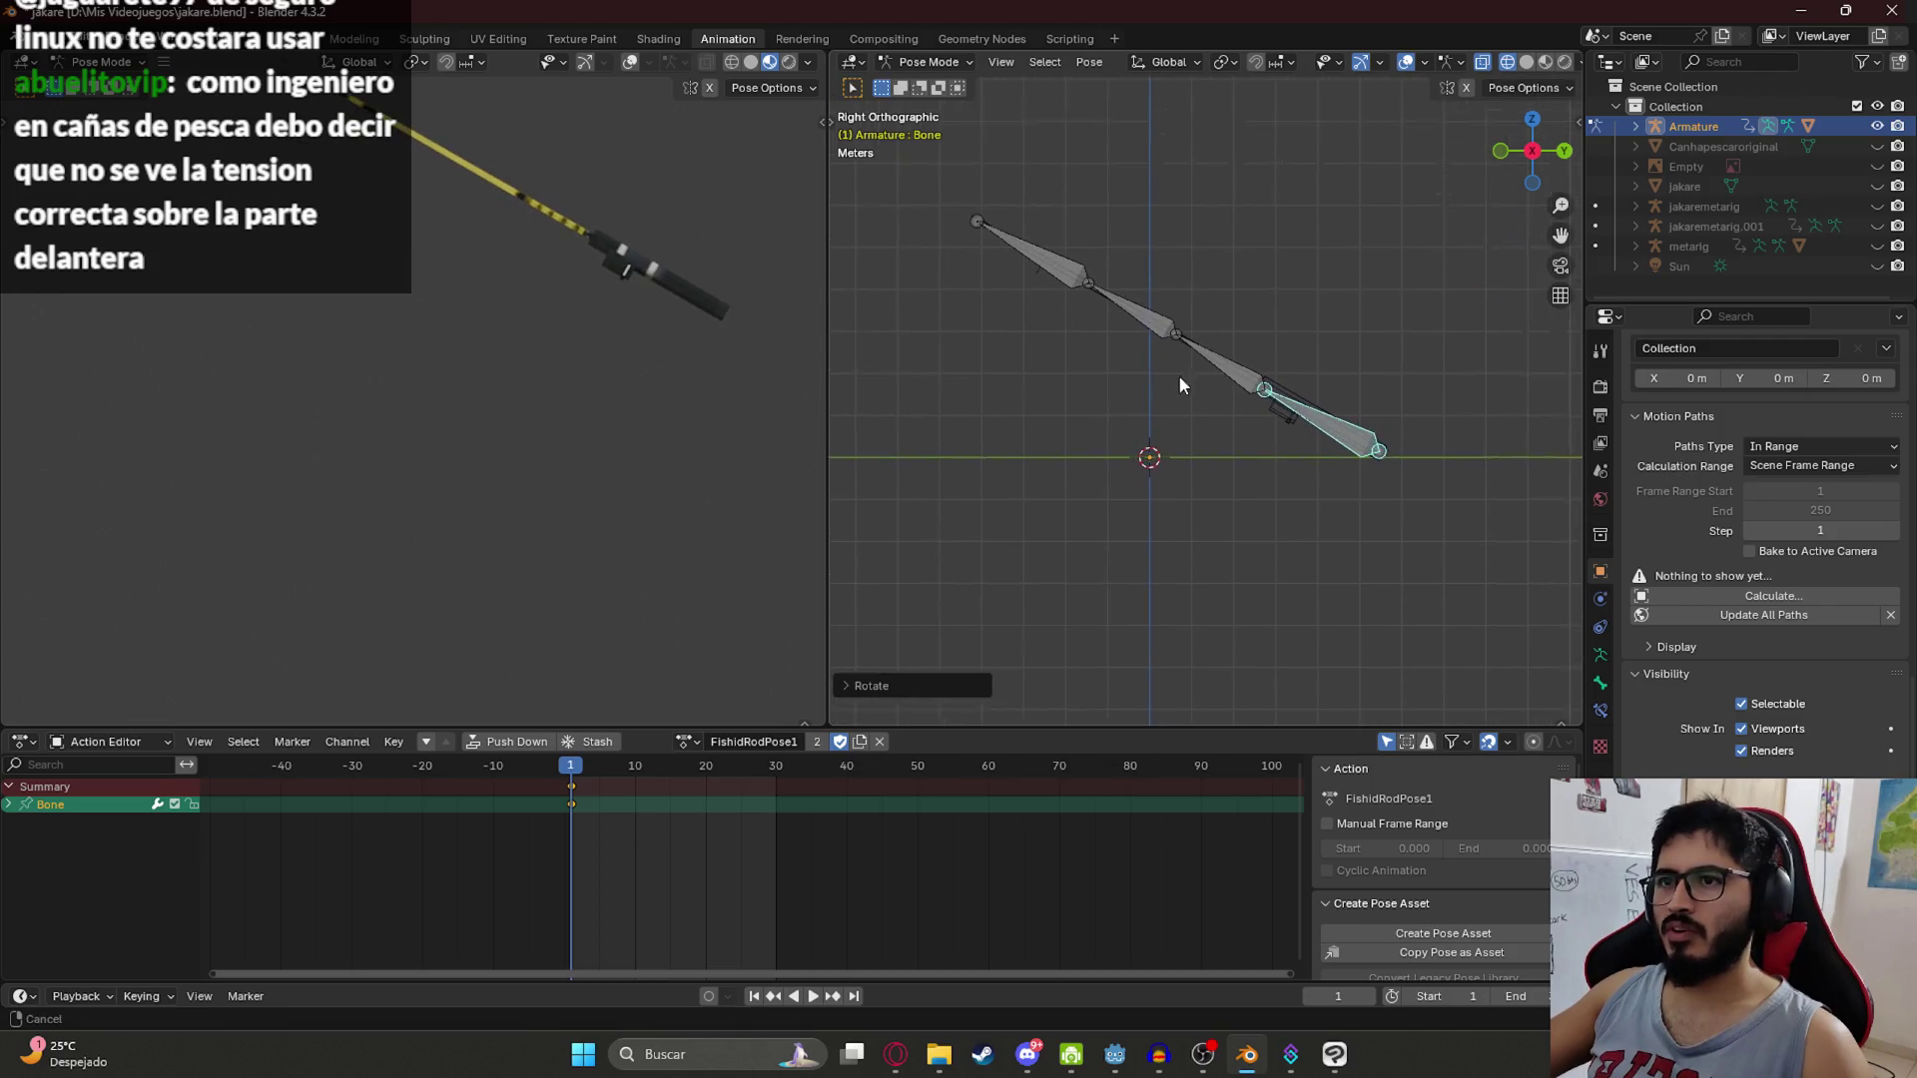
right_click(1099, 473)
key("r")
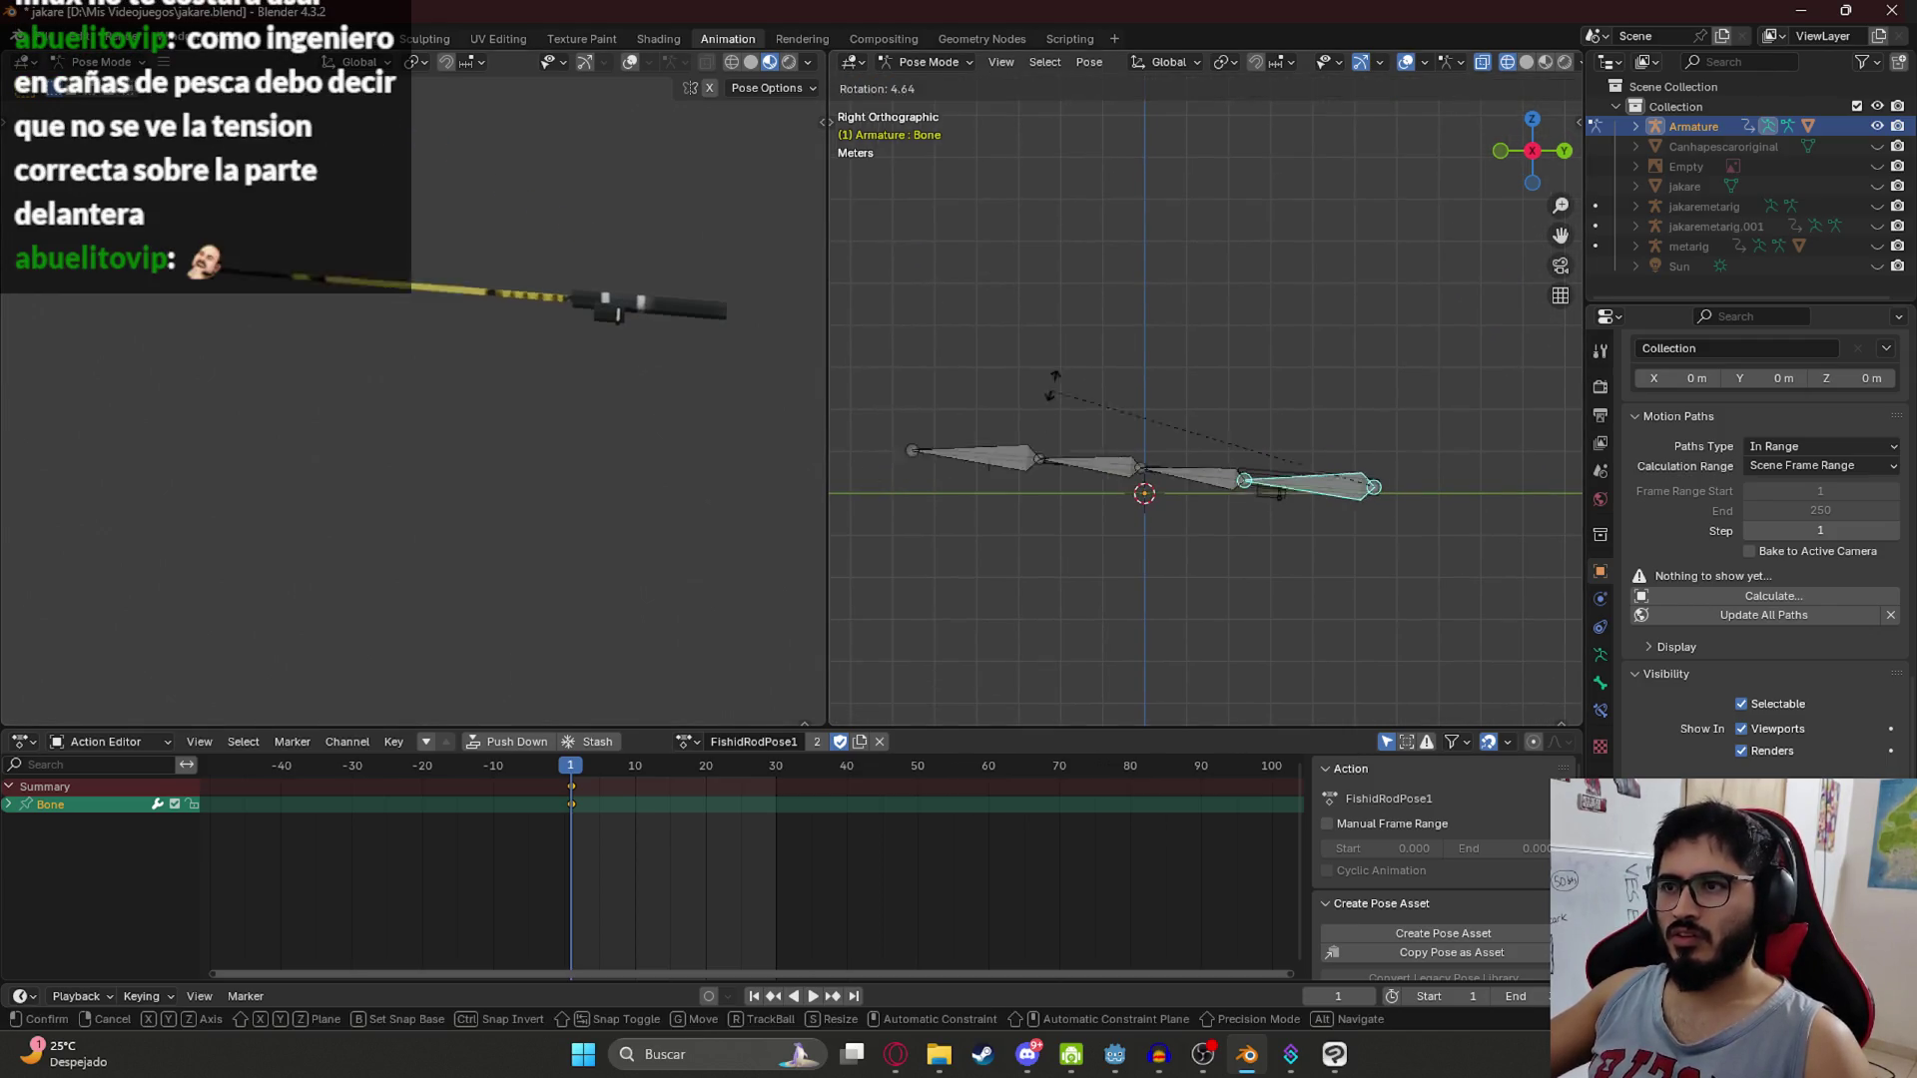
left_click(1148, 293)
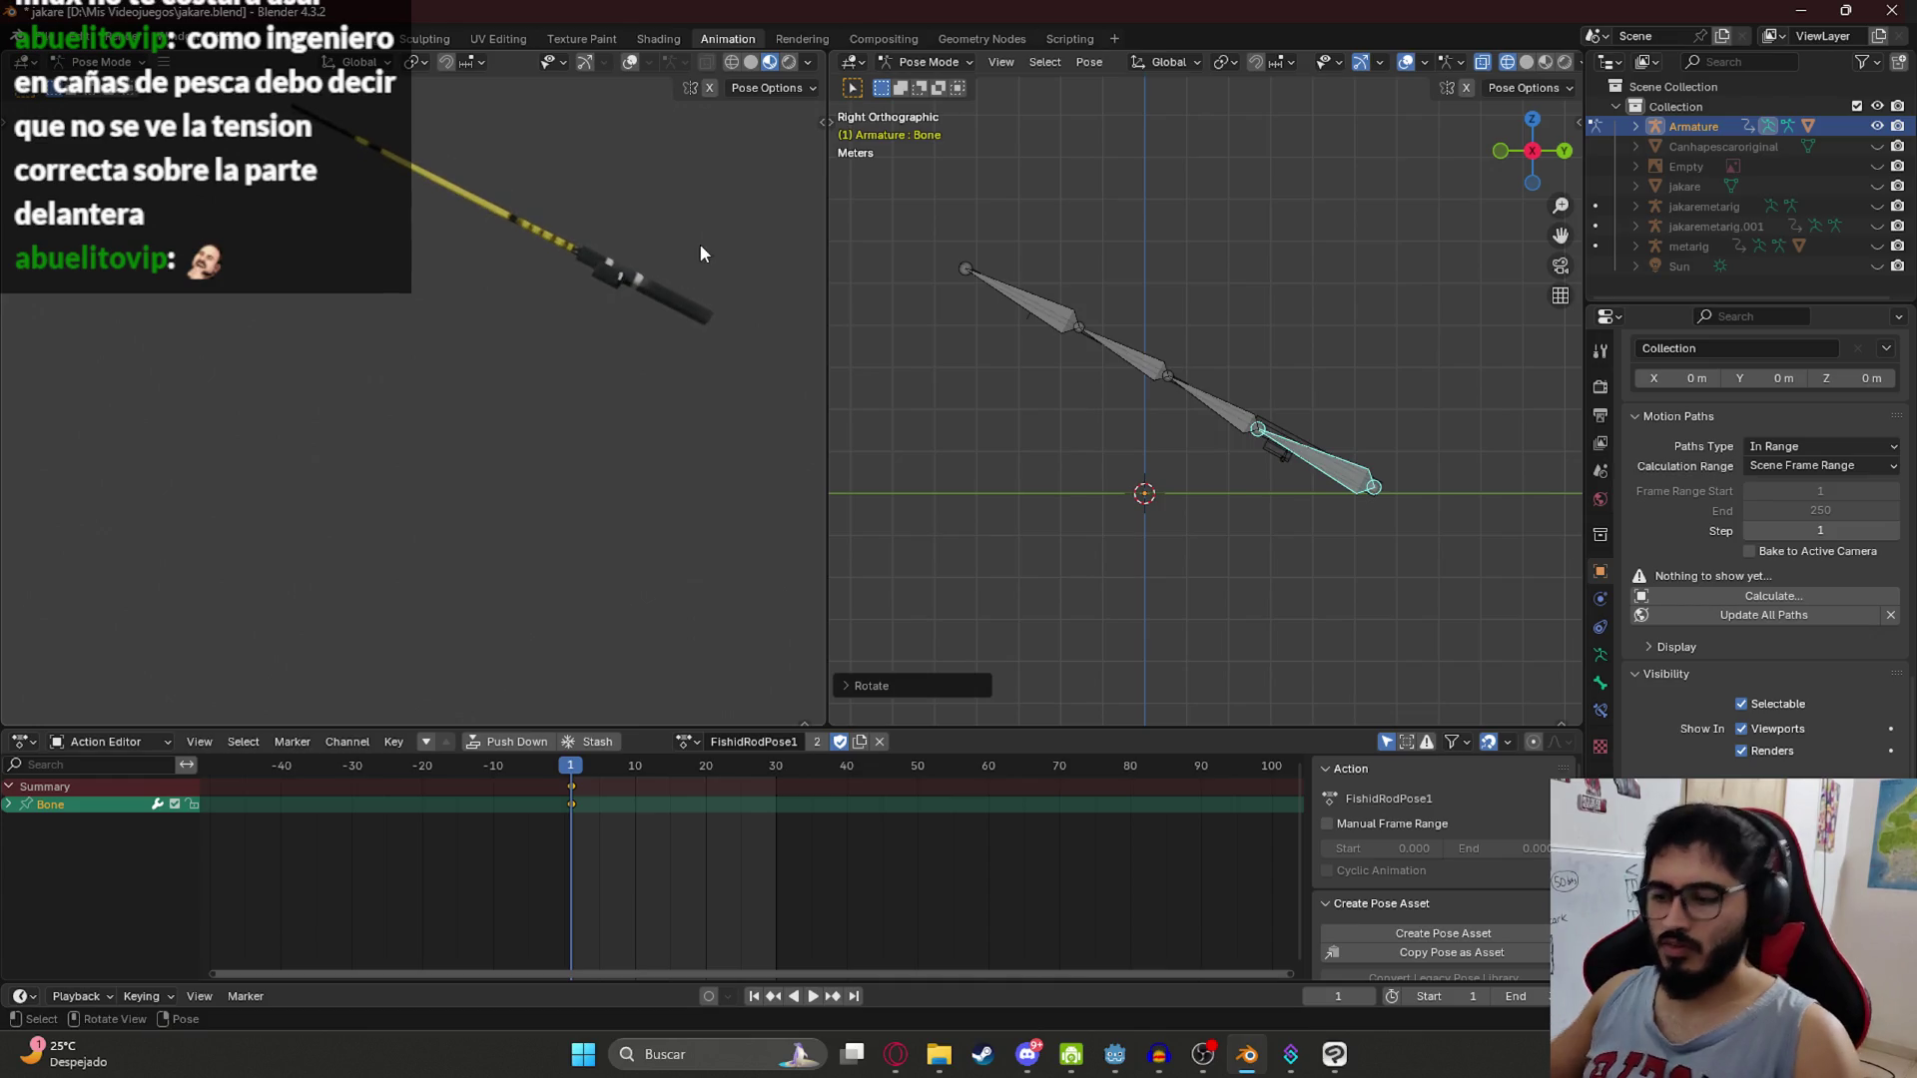
key("KP_1")
mouse_move(645, 437)
left_mouse_down()
mouse_move(548, 396)
mouse_move(570, 412)
left_mouse_up()
key("r")
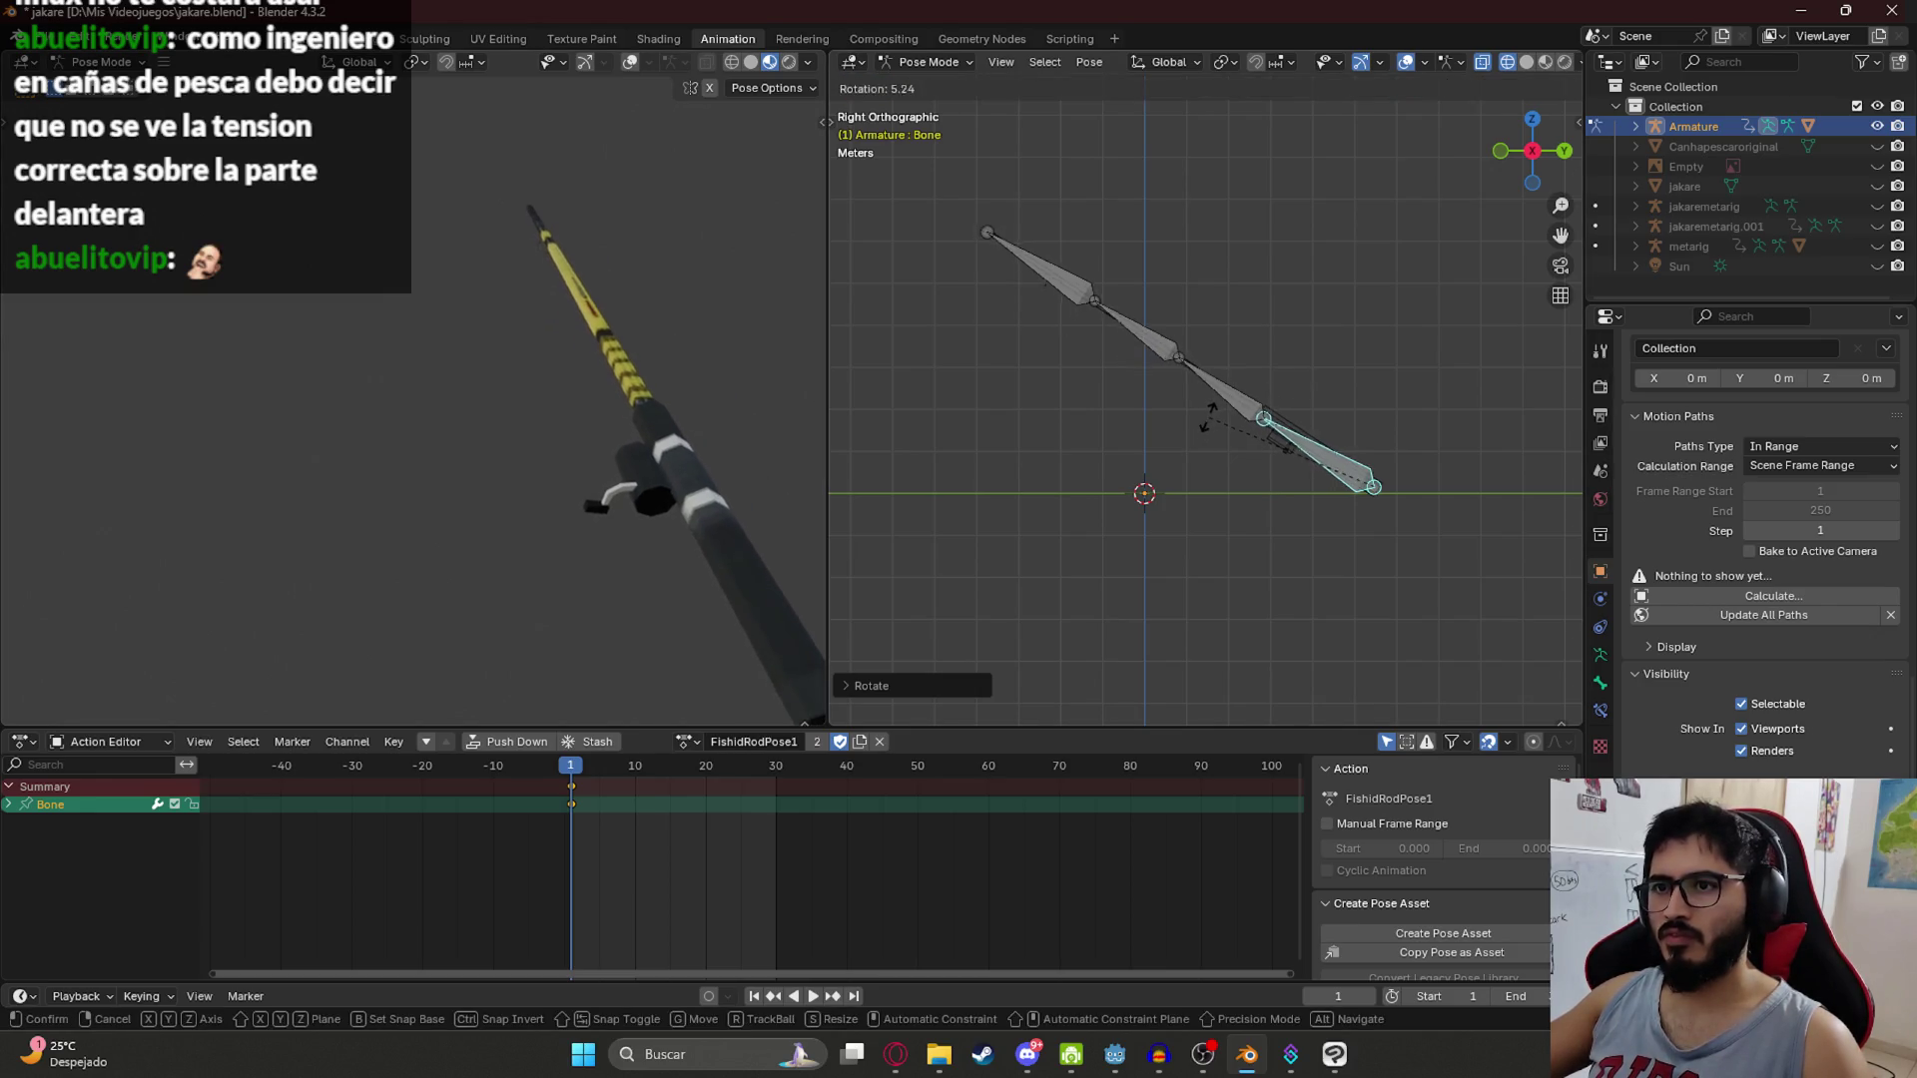
left_click(1201, 429)
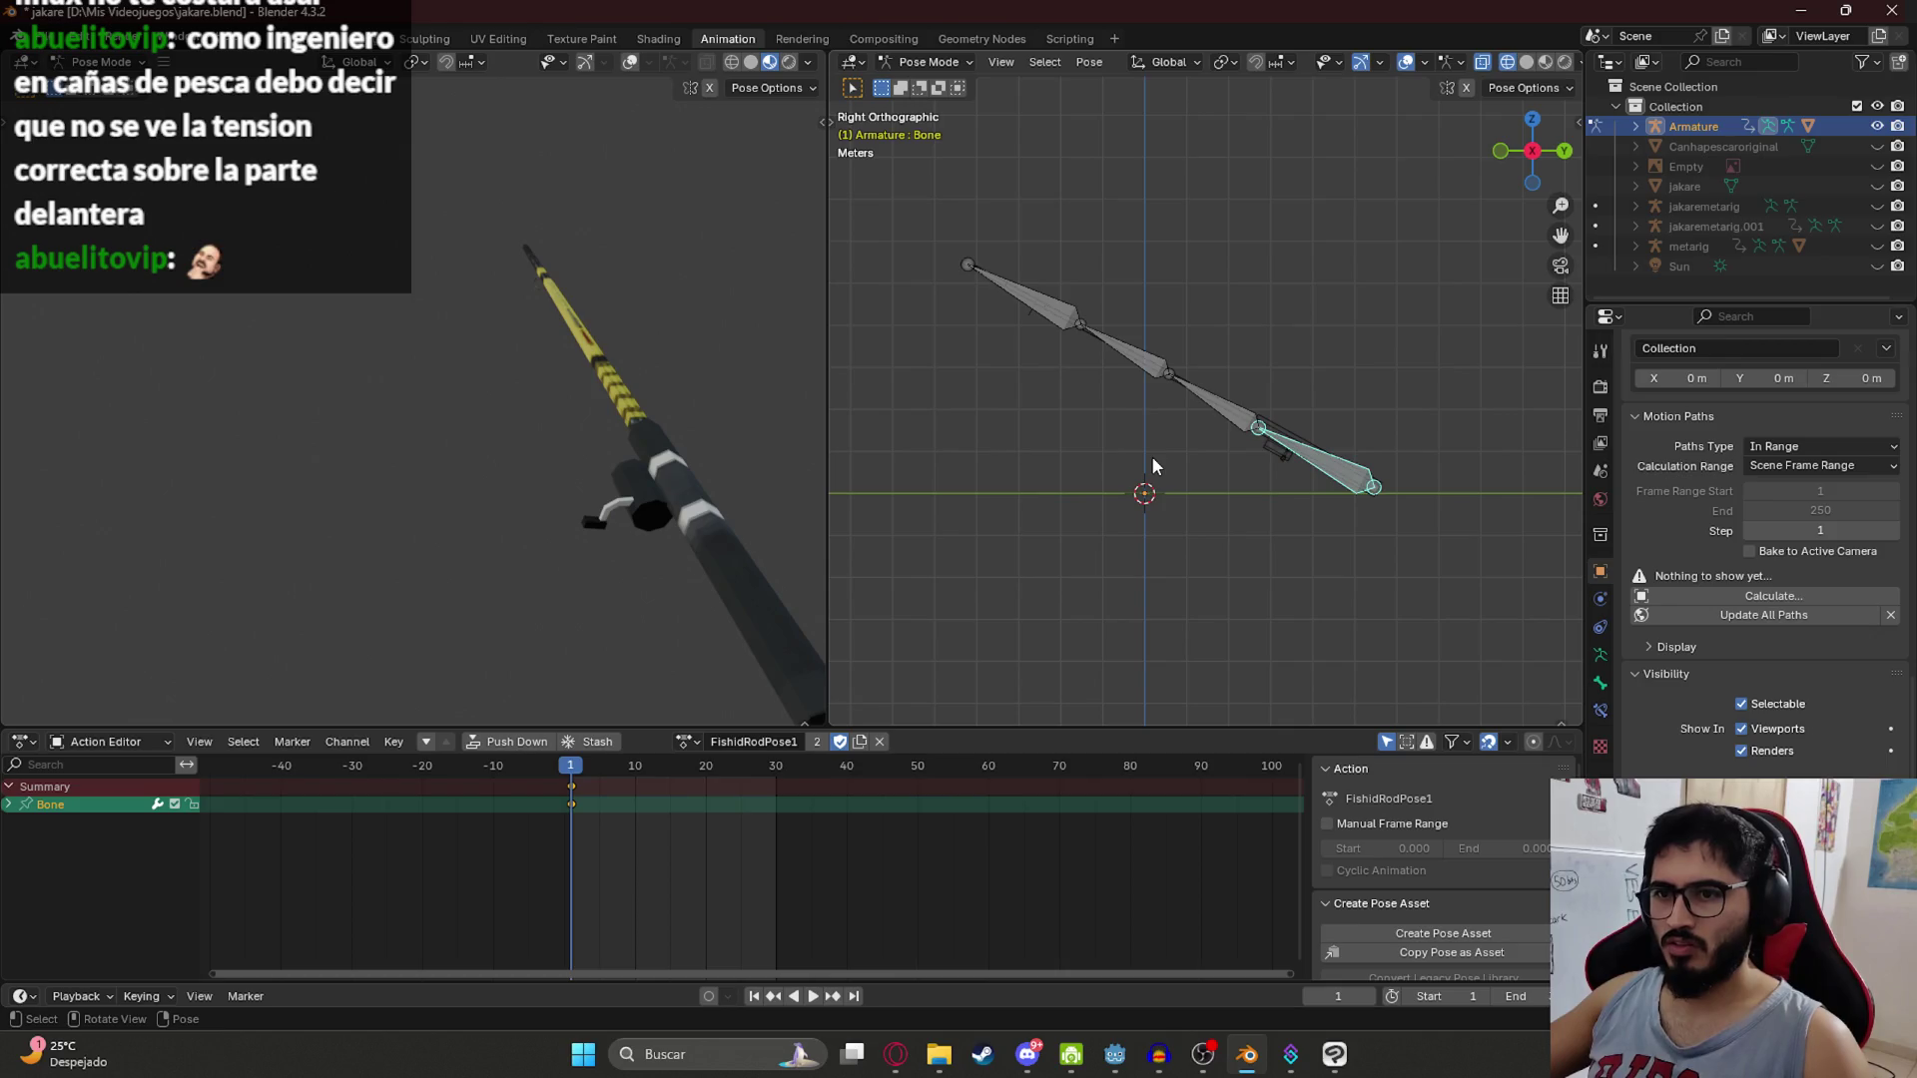
Step: Copy the rod pose, paste it into the FishidRodPoseTense1 action, and save the file
key("ctrl+c")
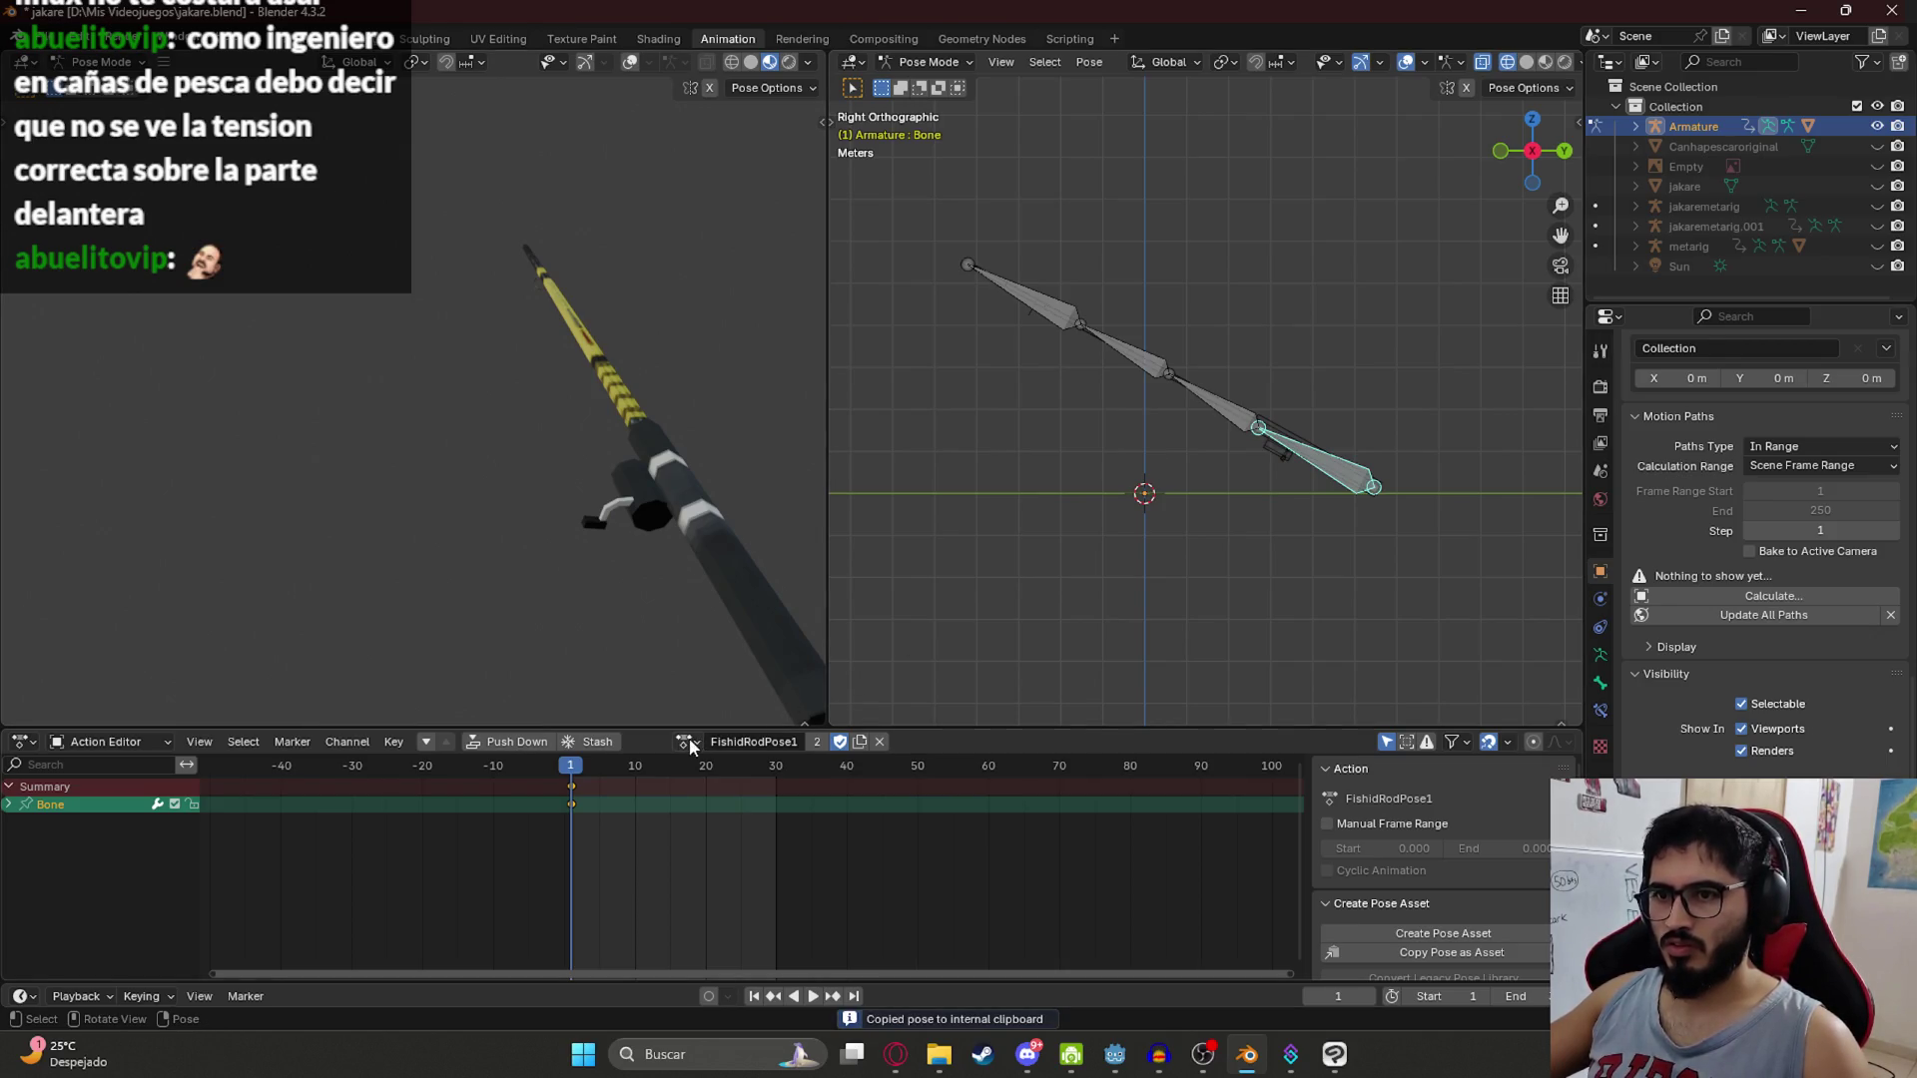
left_click(688, 743)
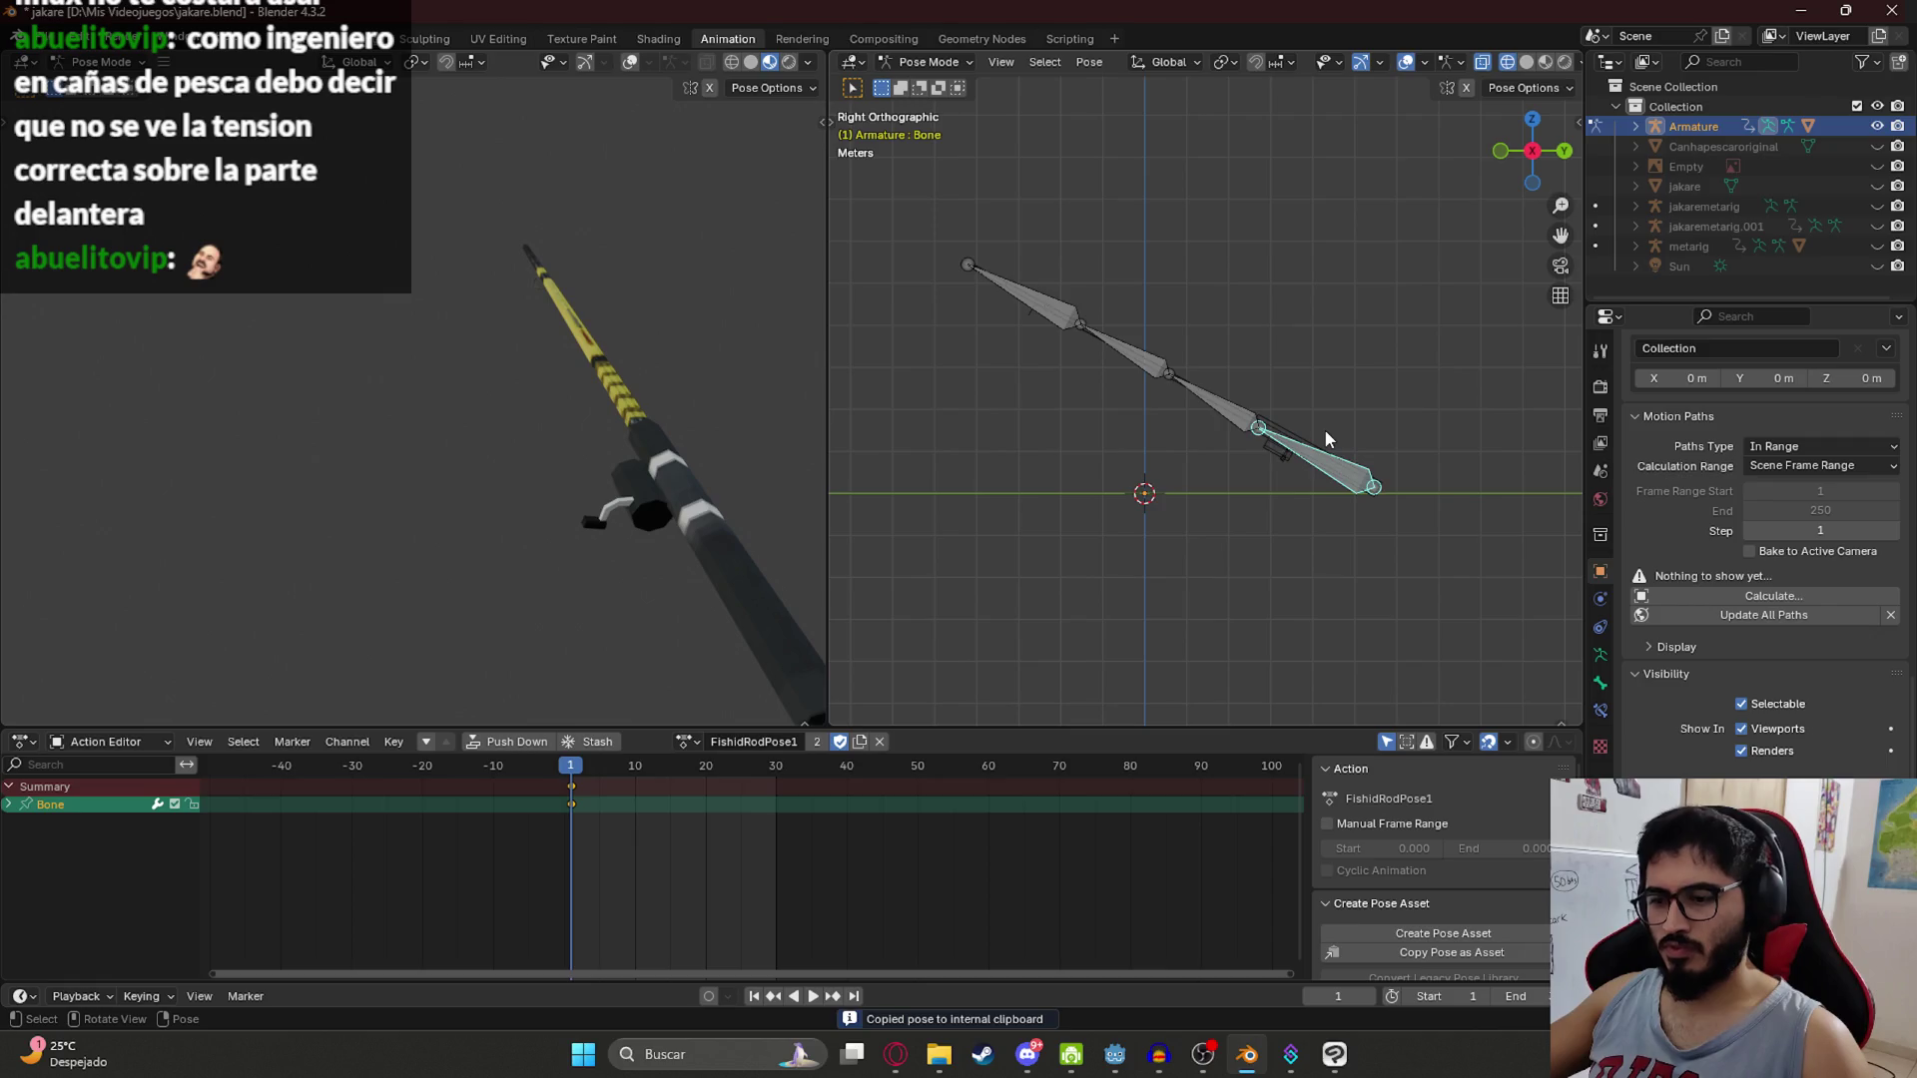
key("a")
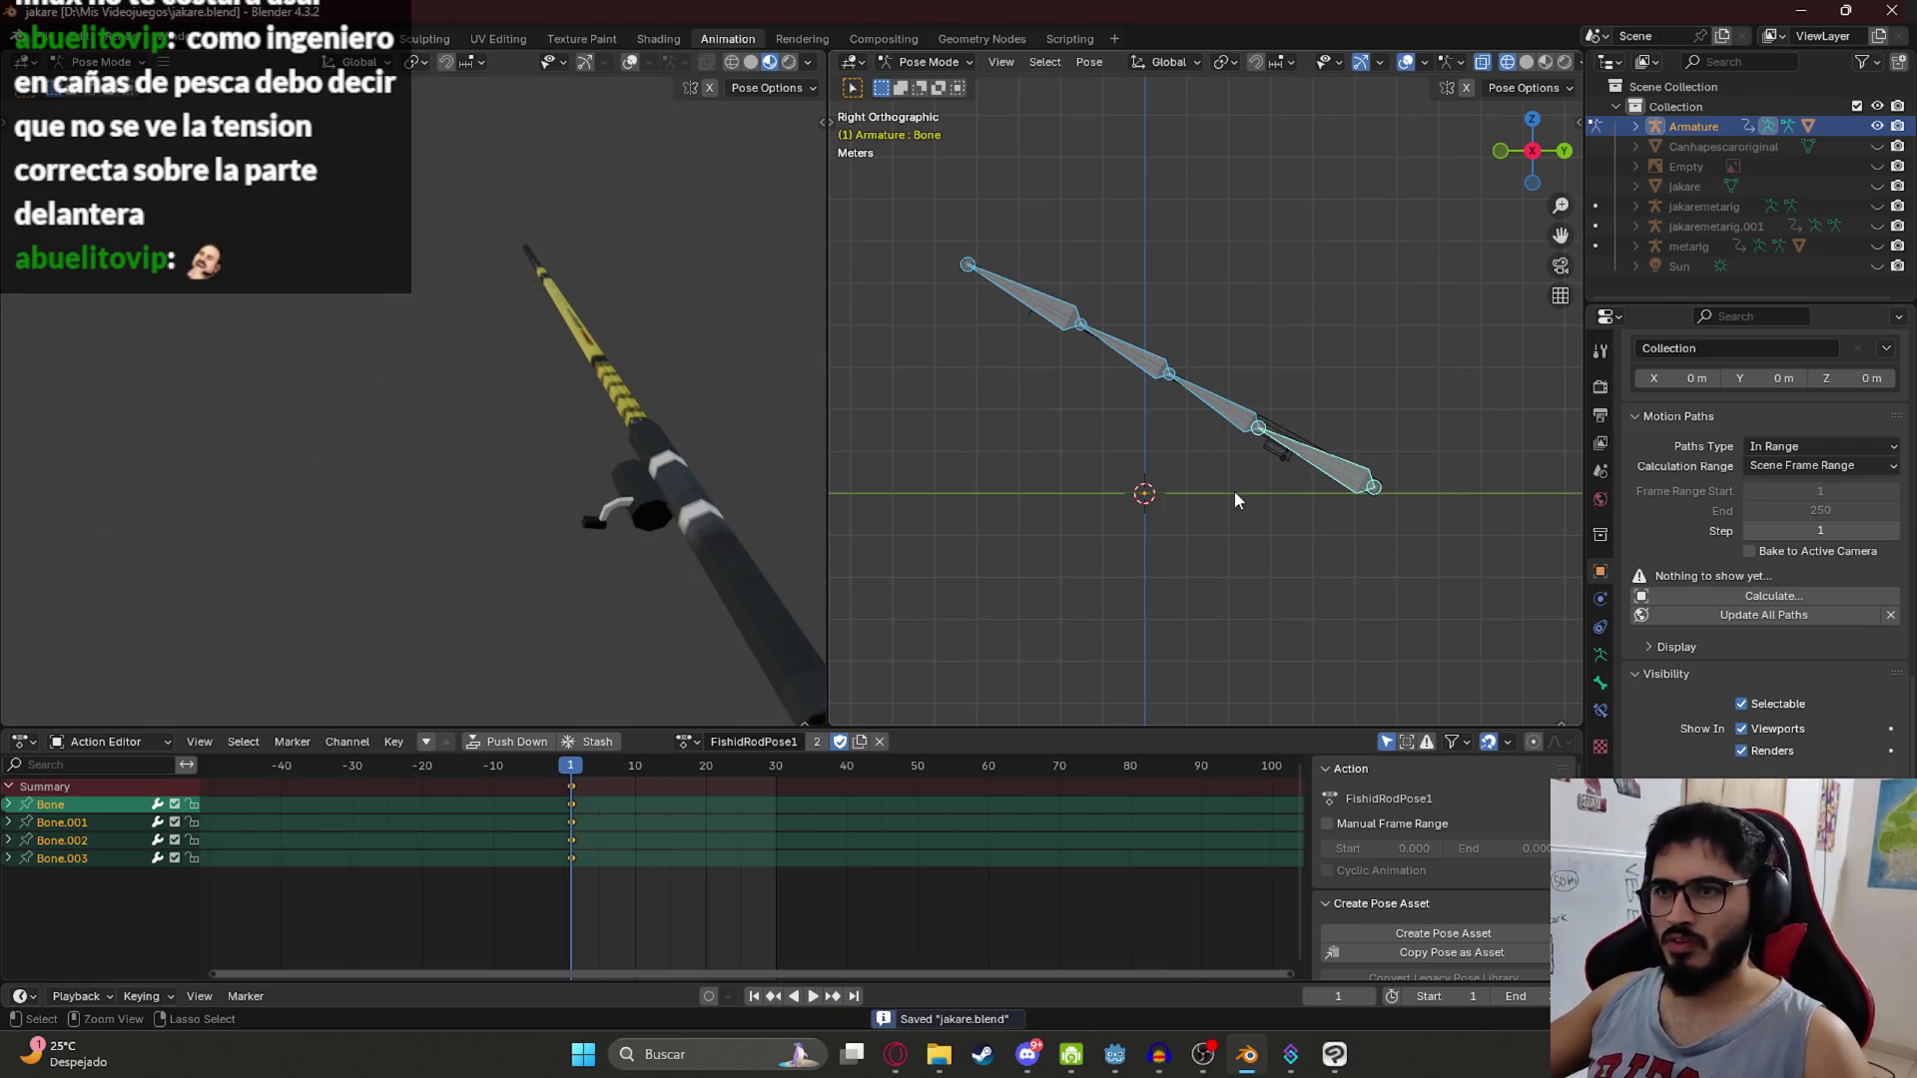
key("ctrl+z")
left_click(688, 742)
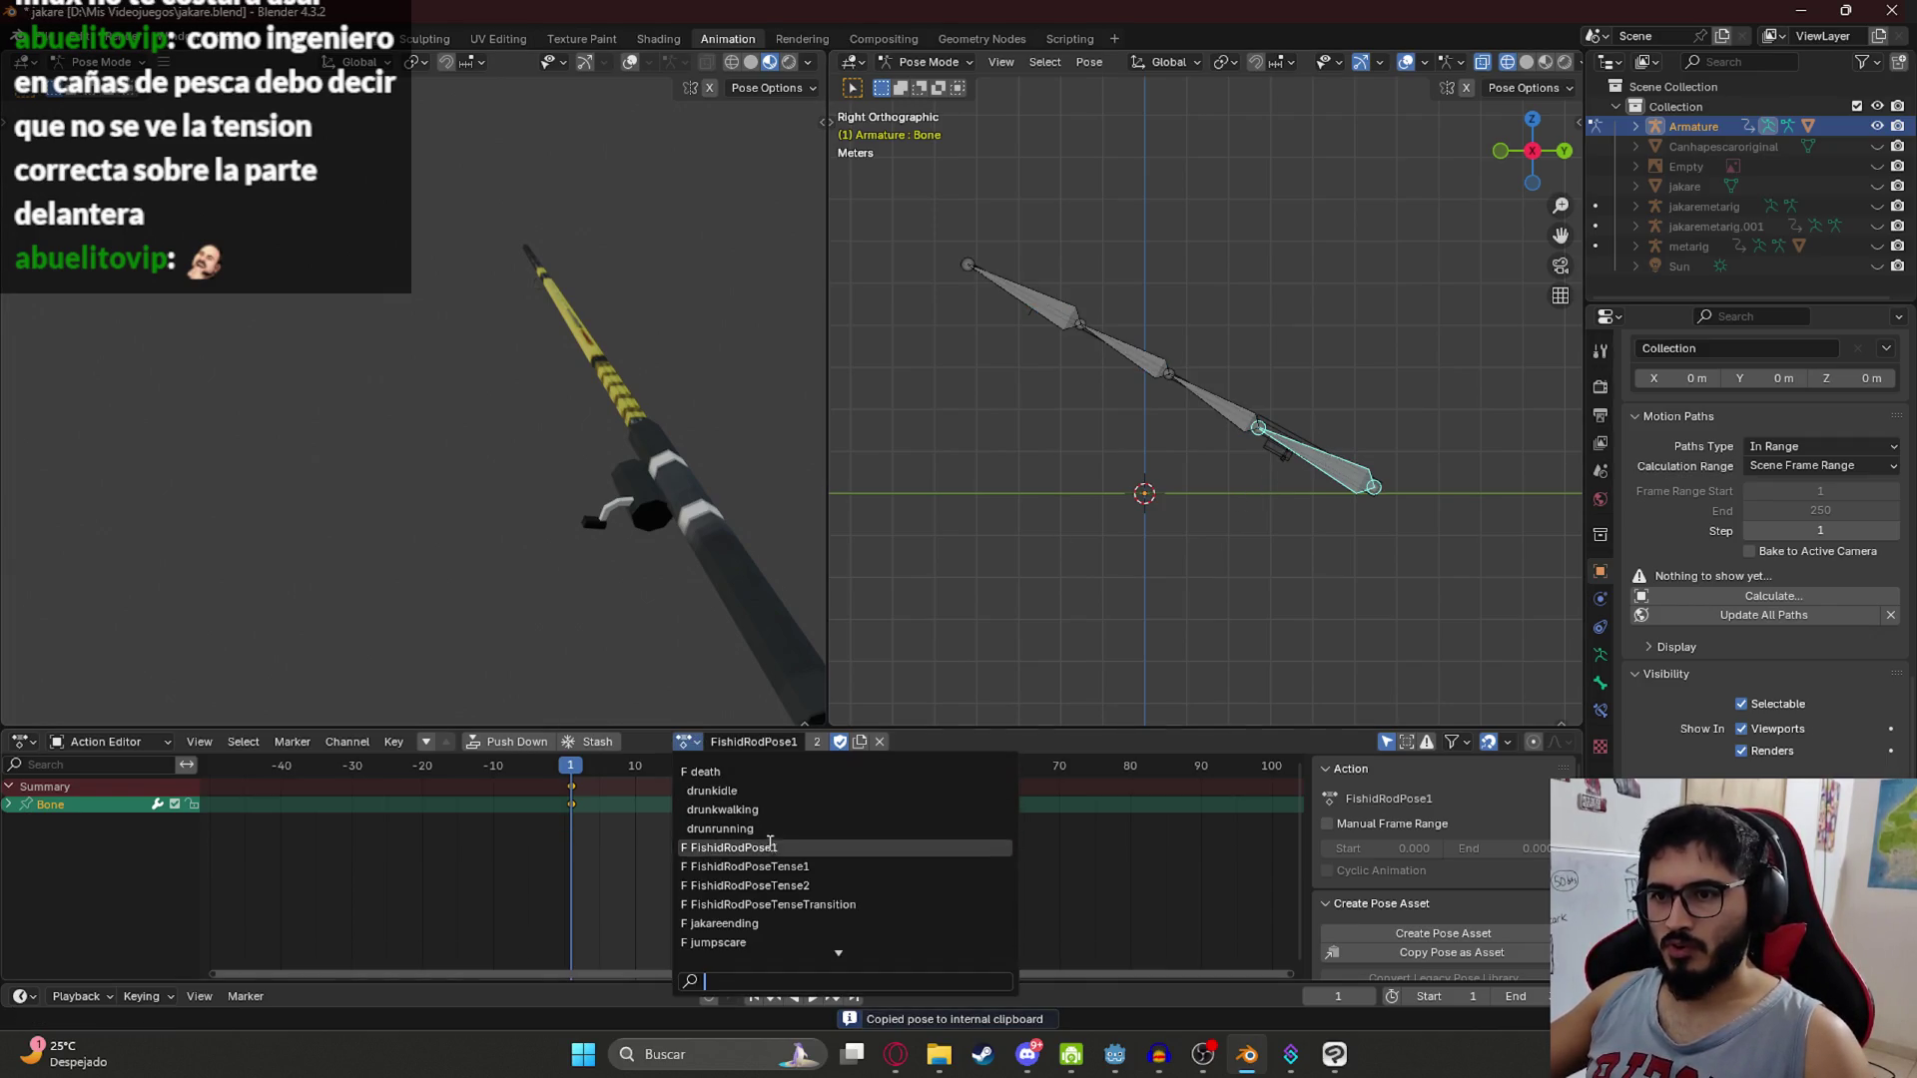
left_click(788, 835)
key("ctrl+v")
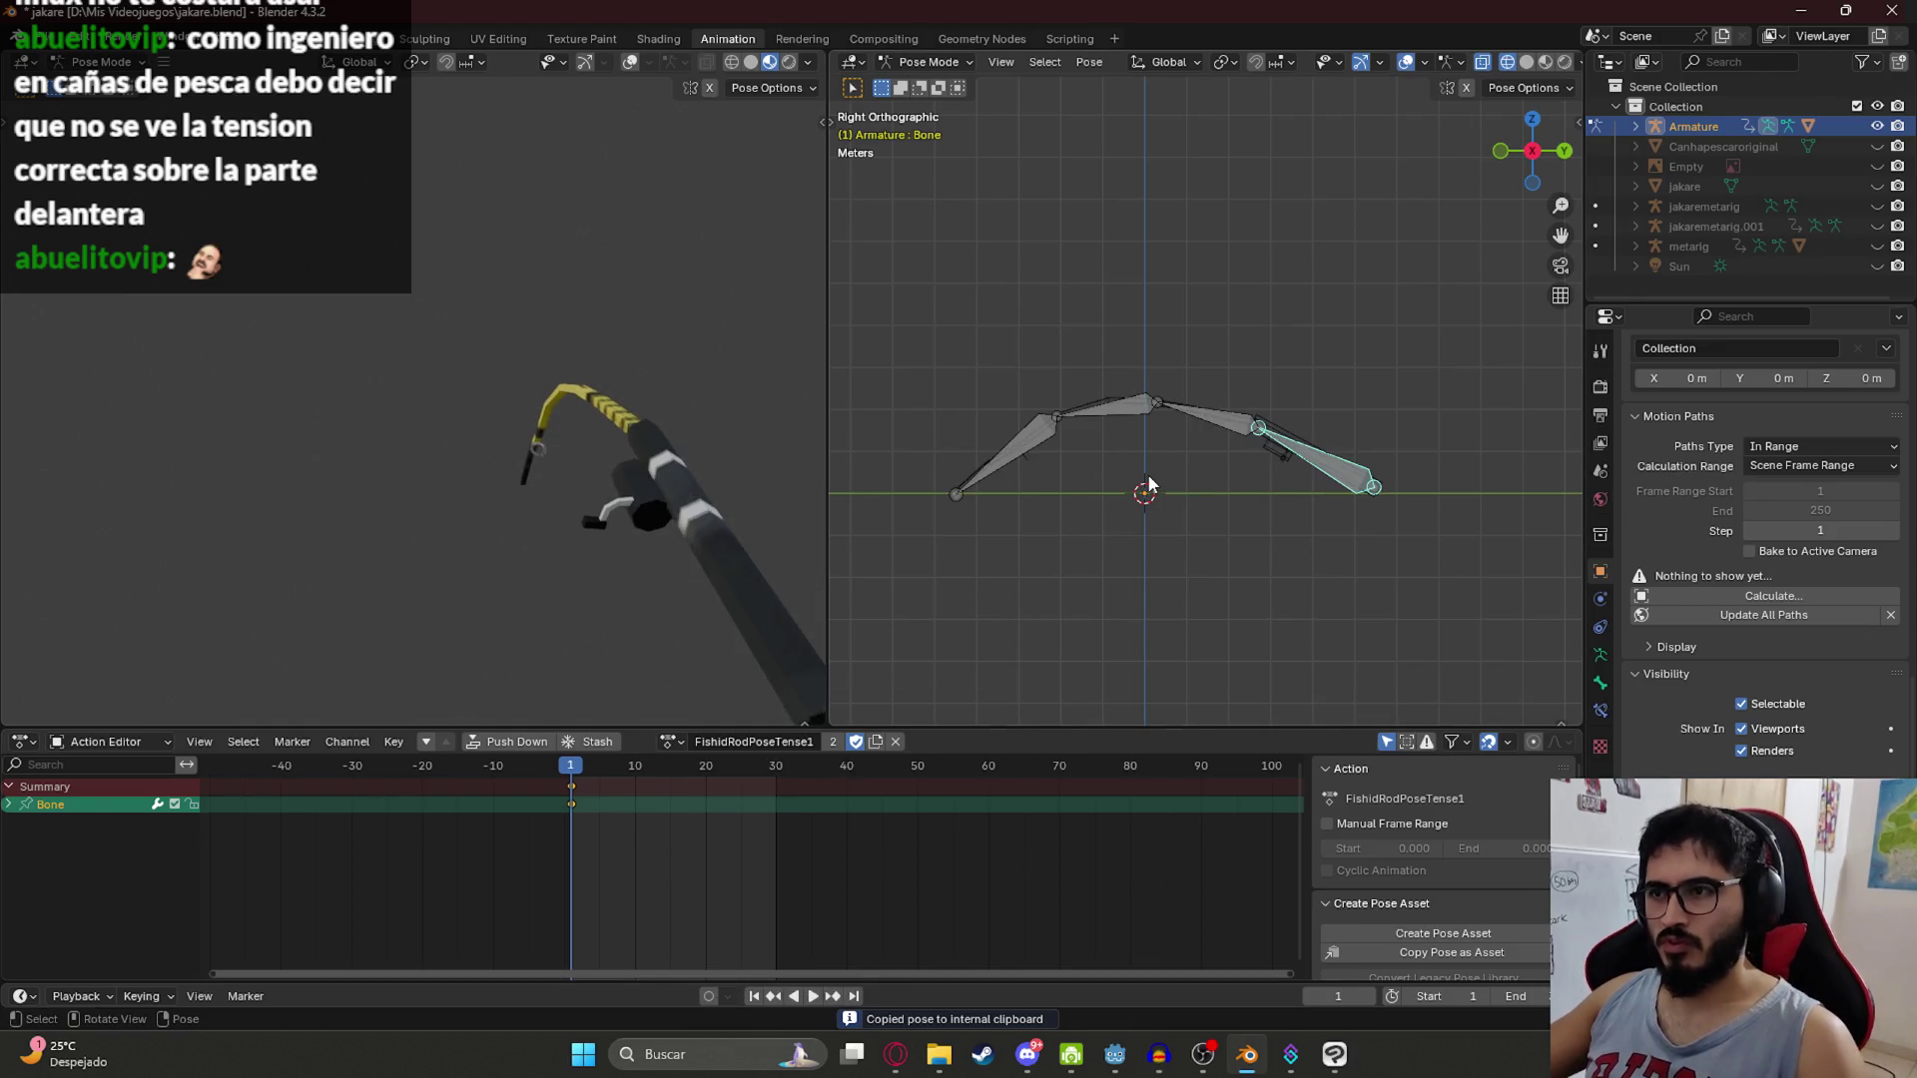
key("ctrl+s")
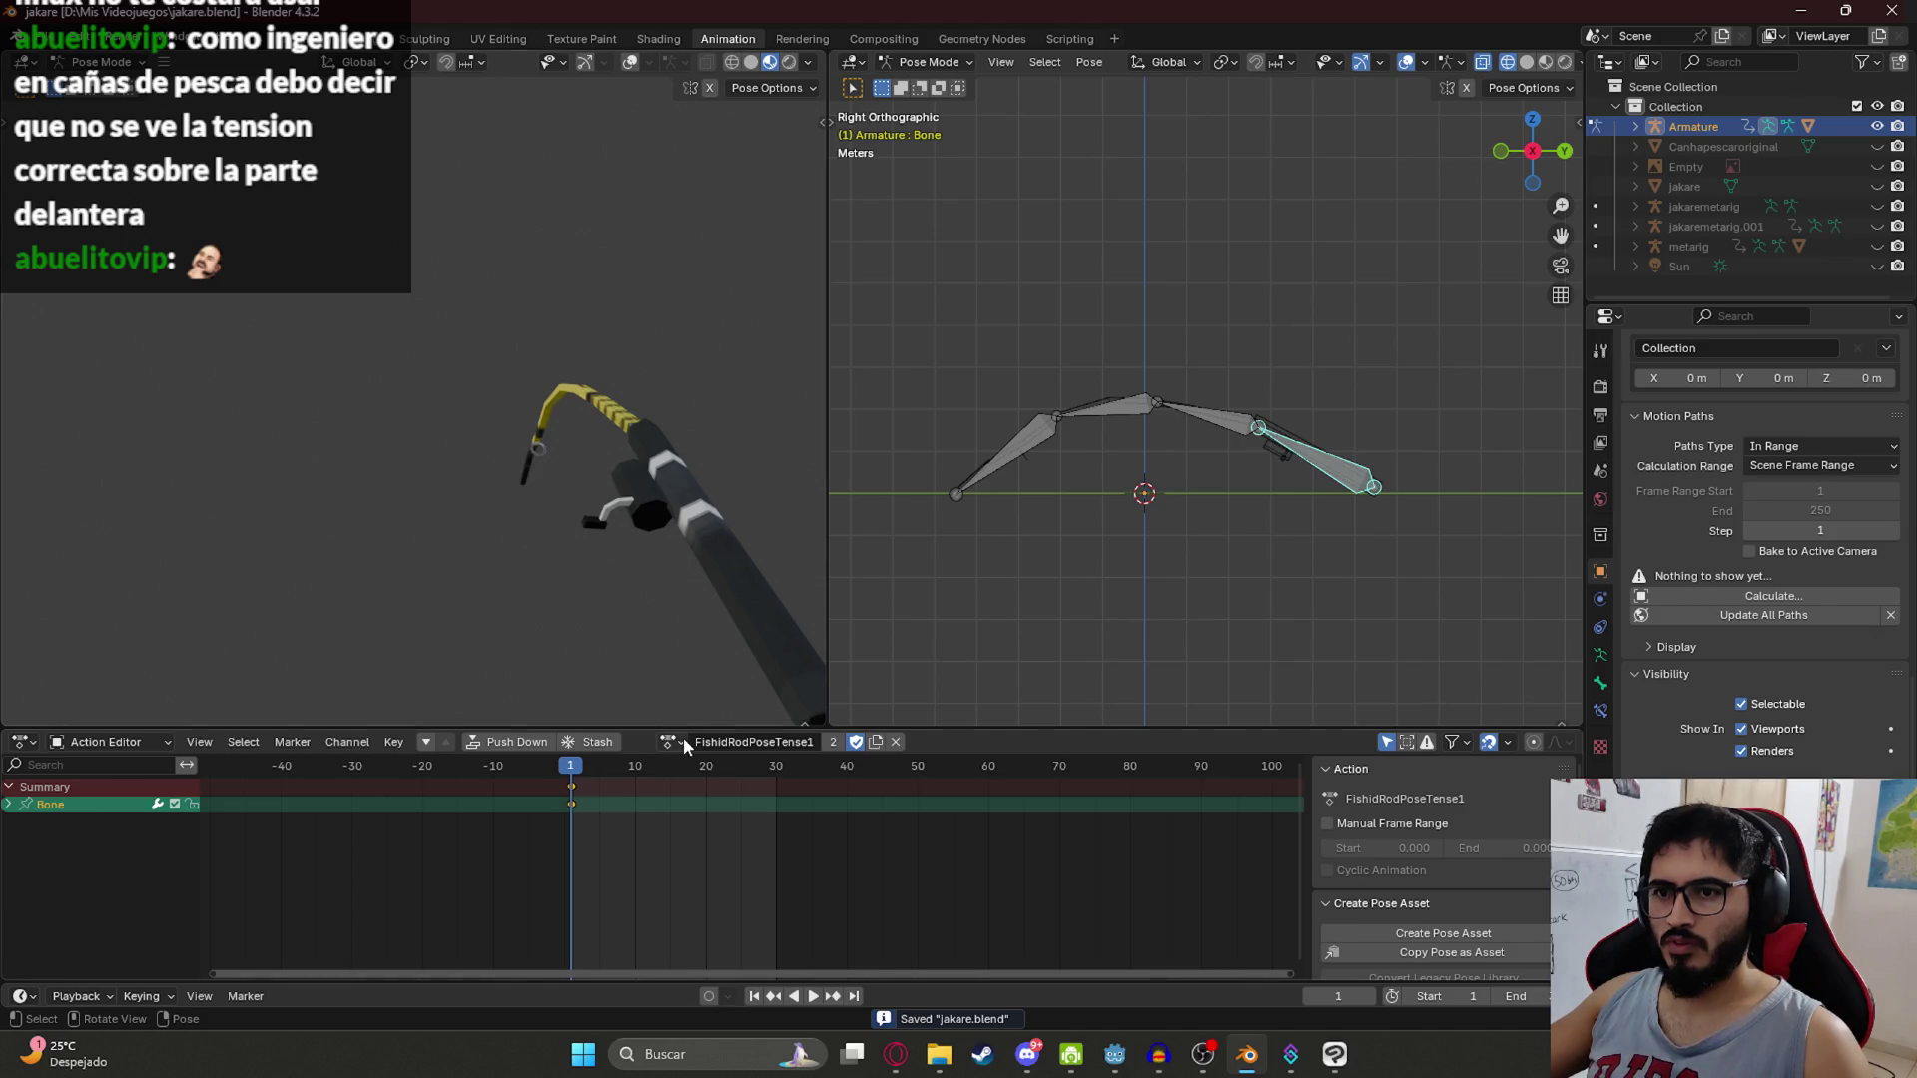
Step: Switch to the FishidRodPoseTenseTransition action and deselect its keyframes
left_click(683, 741)
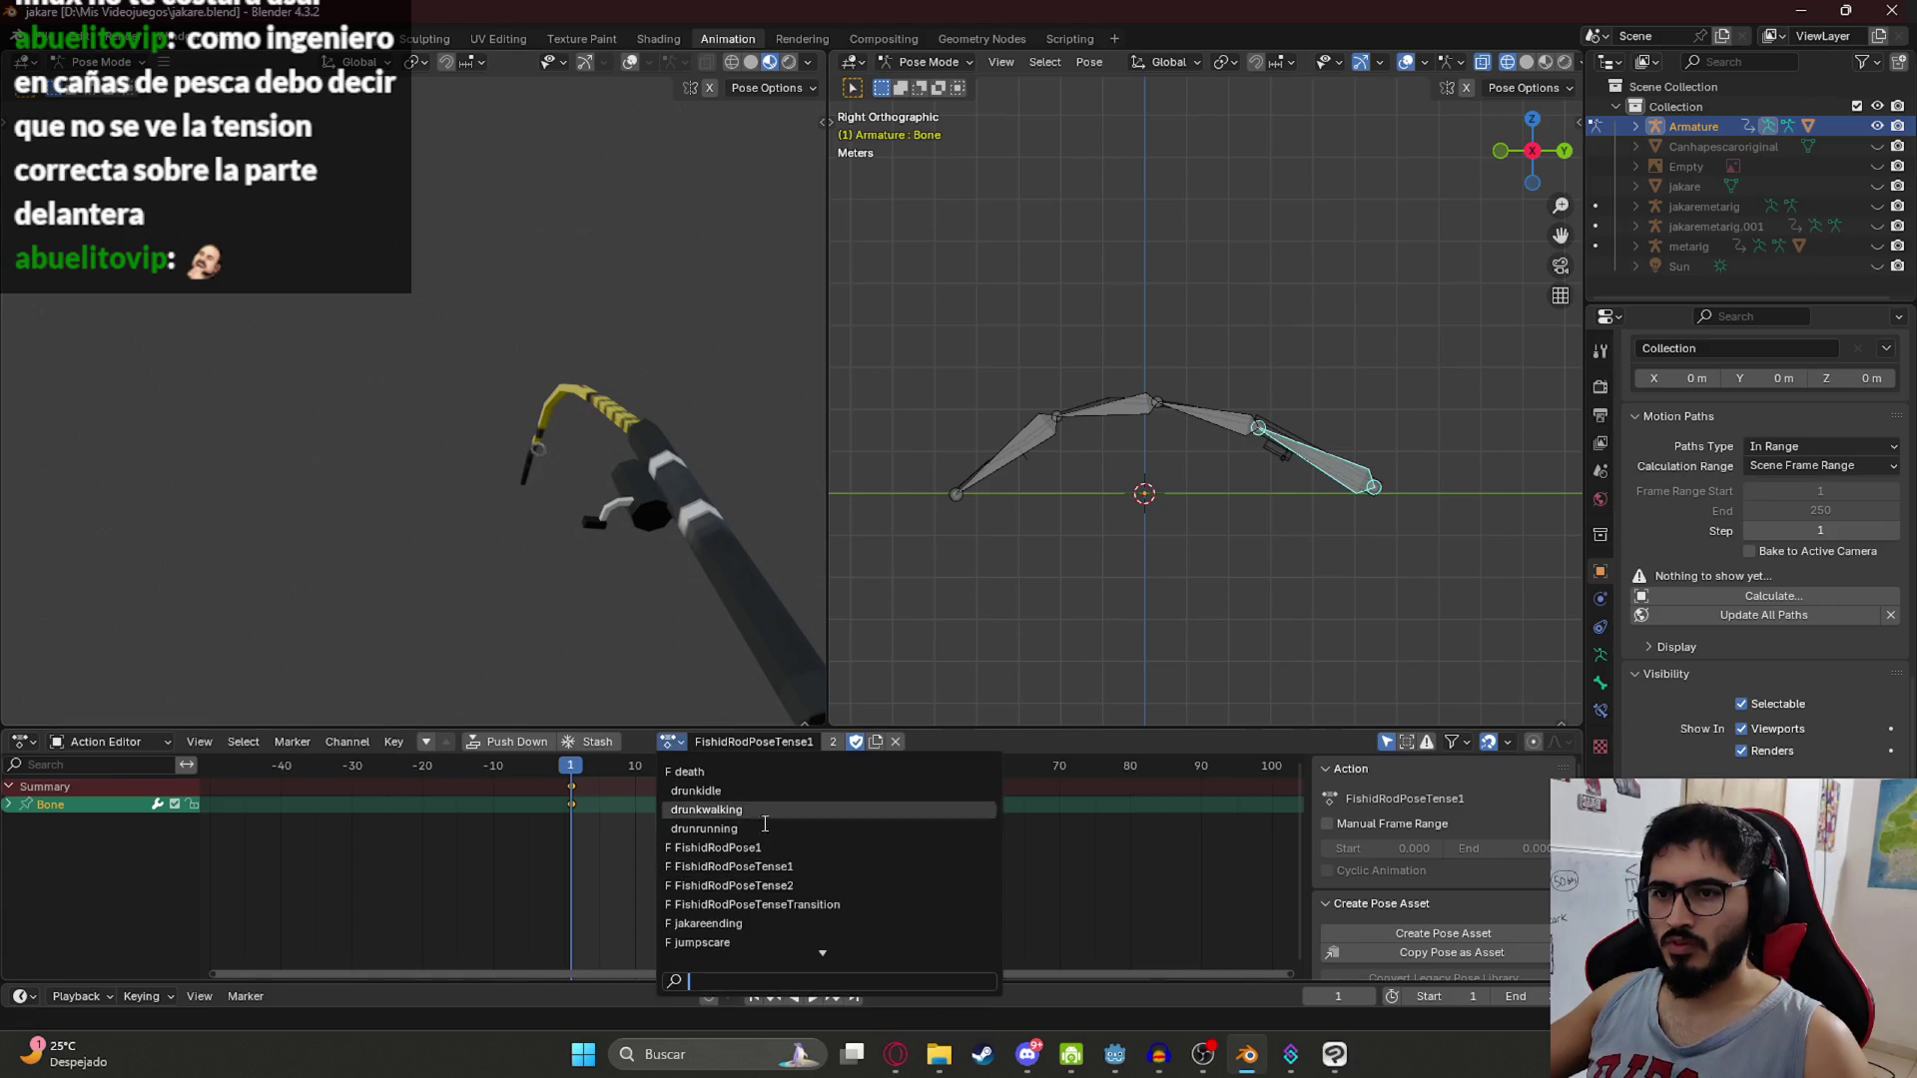
left_click(699, 902)
left_click(606, 781)
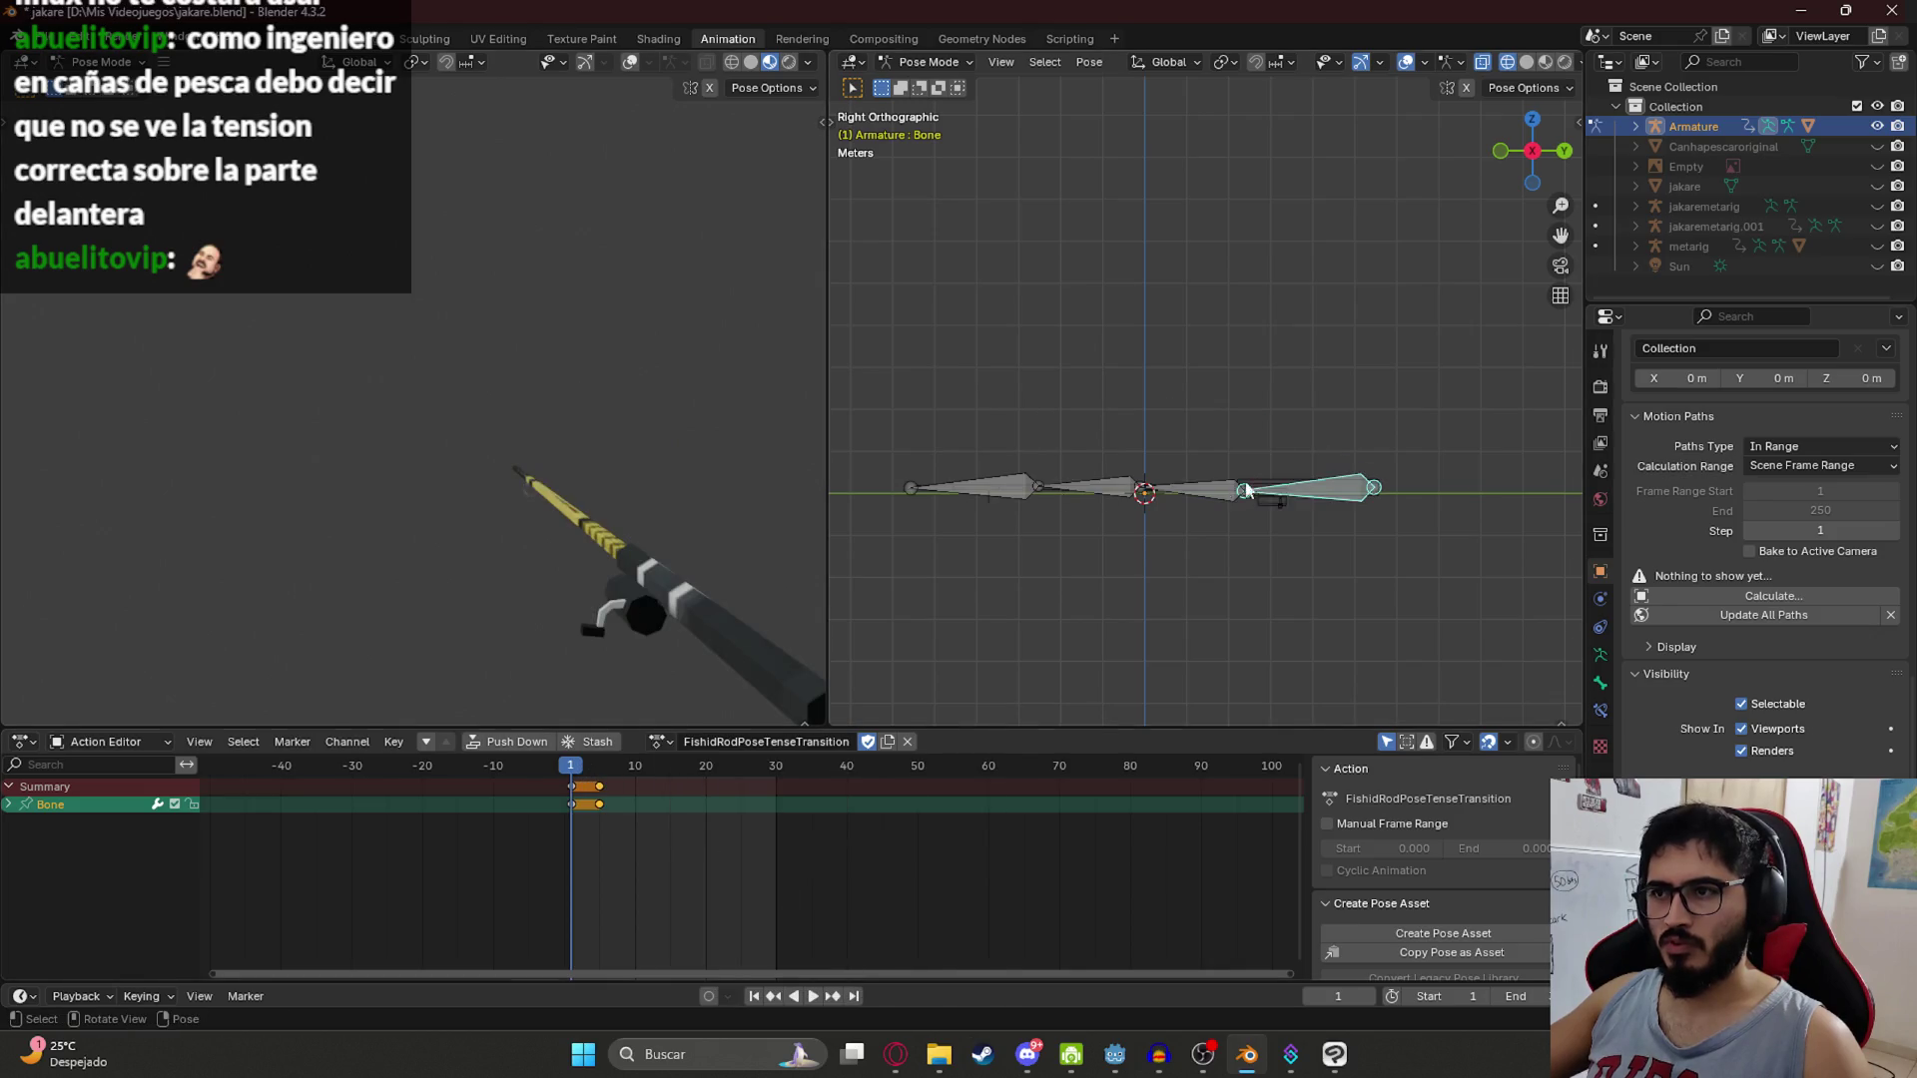
Step: Paste and keyframe the bent tense pose at frame 5, preview it, and save
key("ctrl+v")
left_click(599, 765)
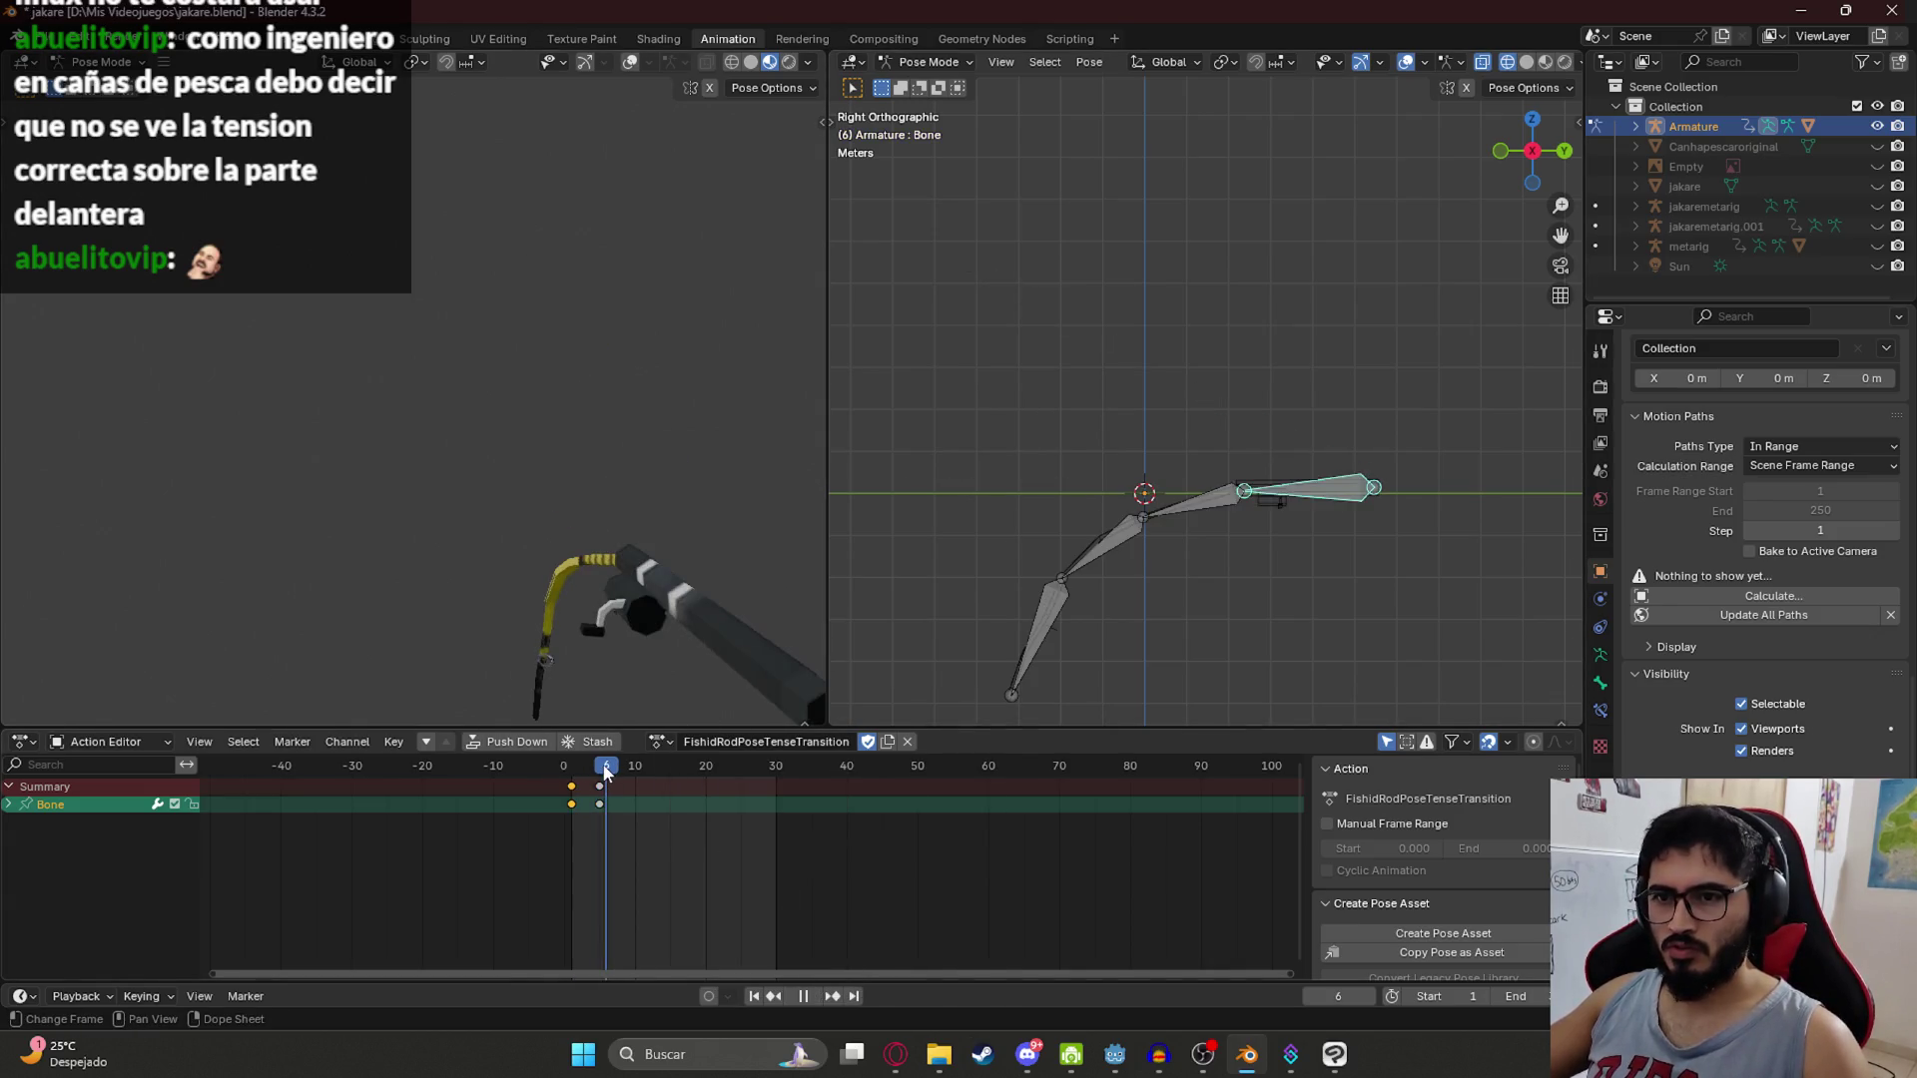
key("ctrl+v")
key("i")
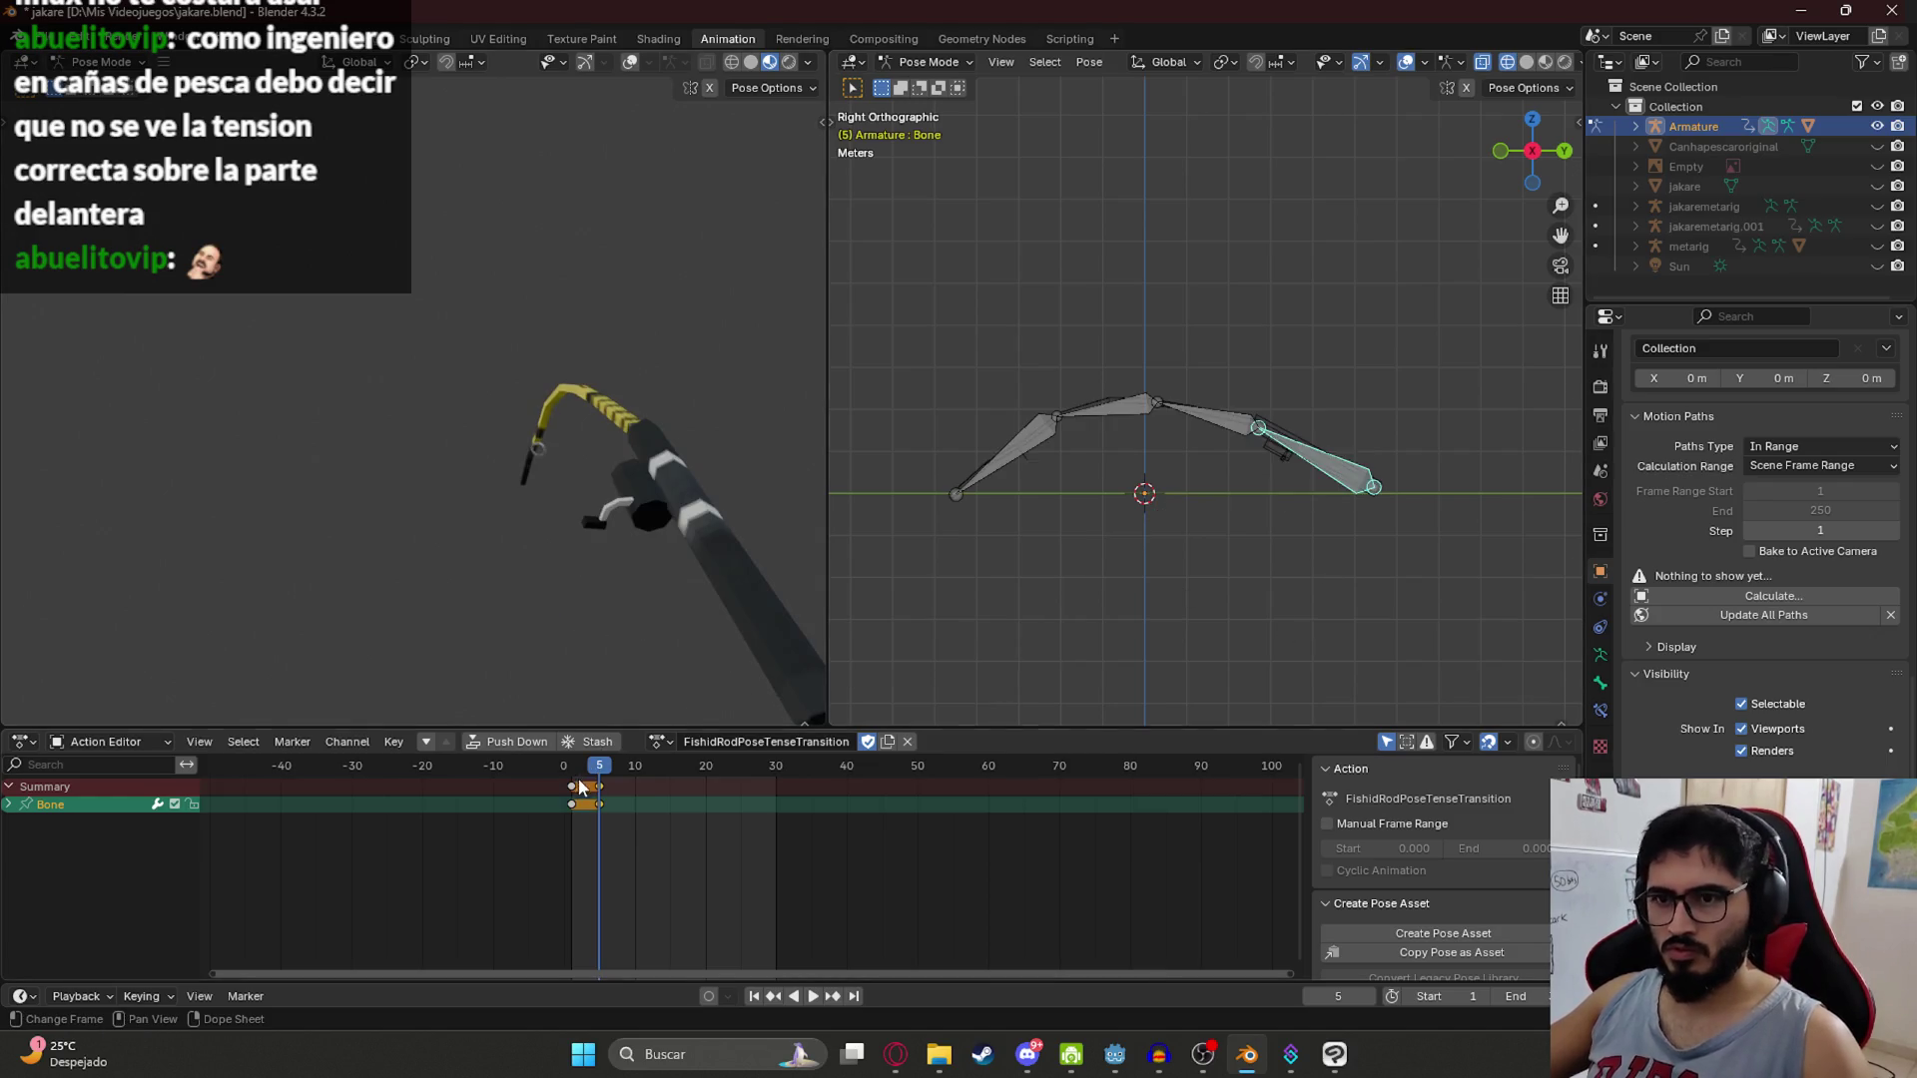
key("space")
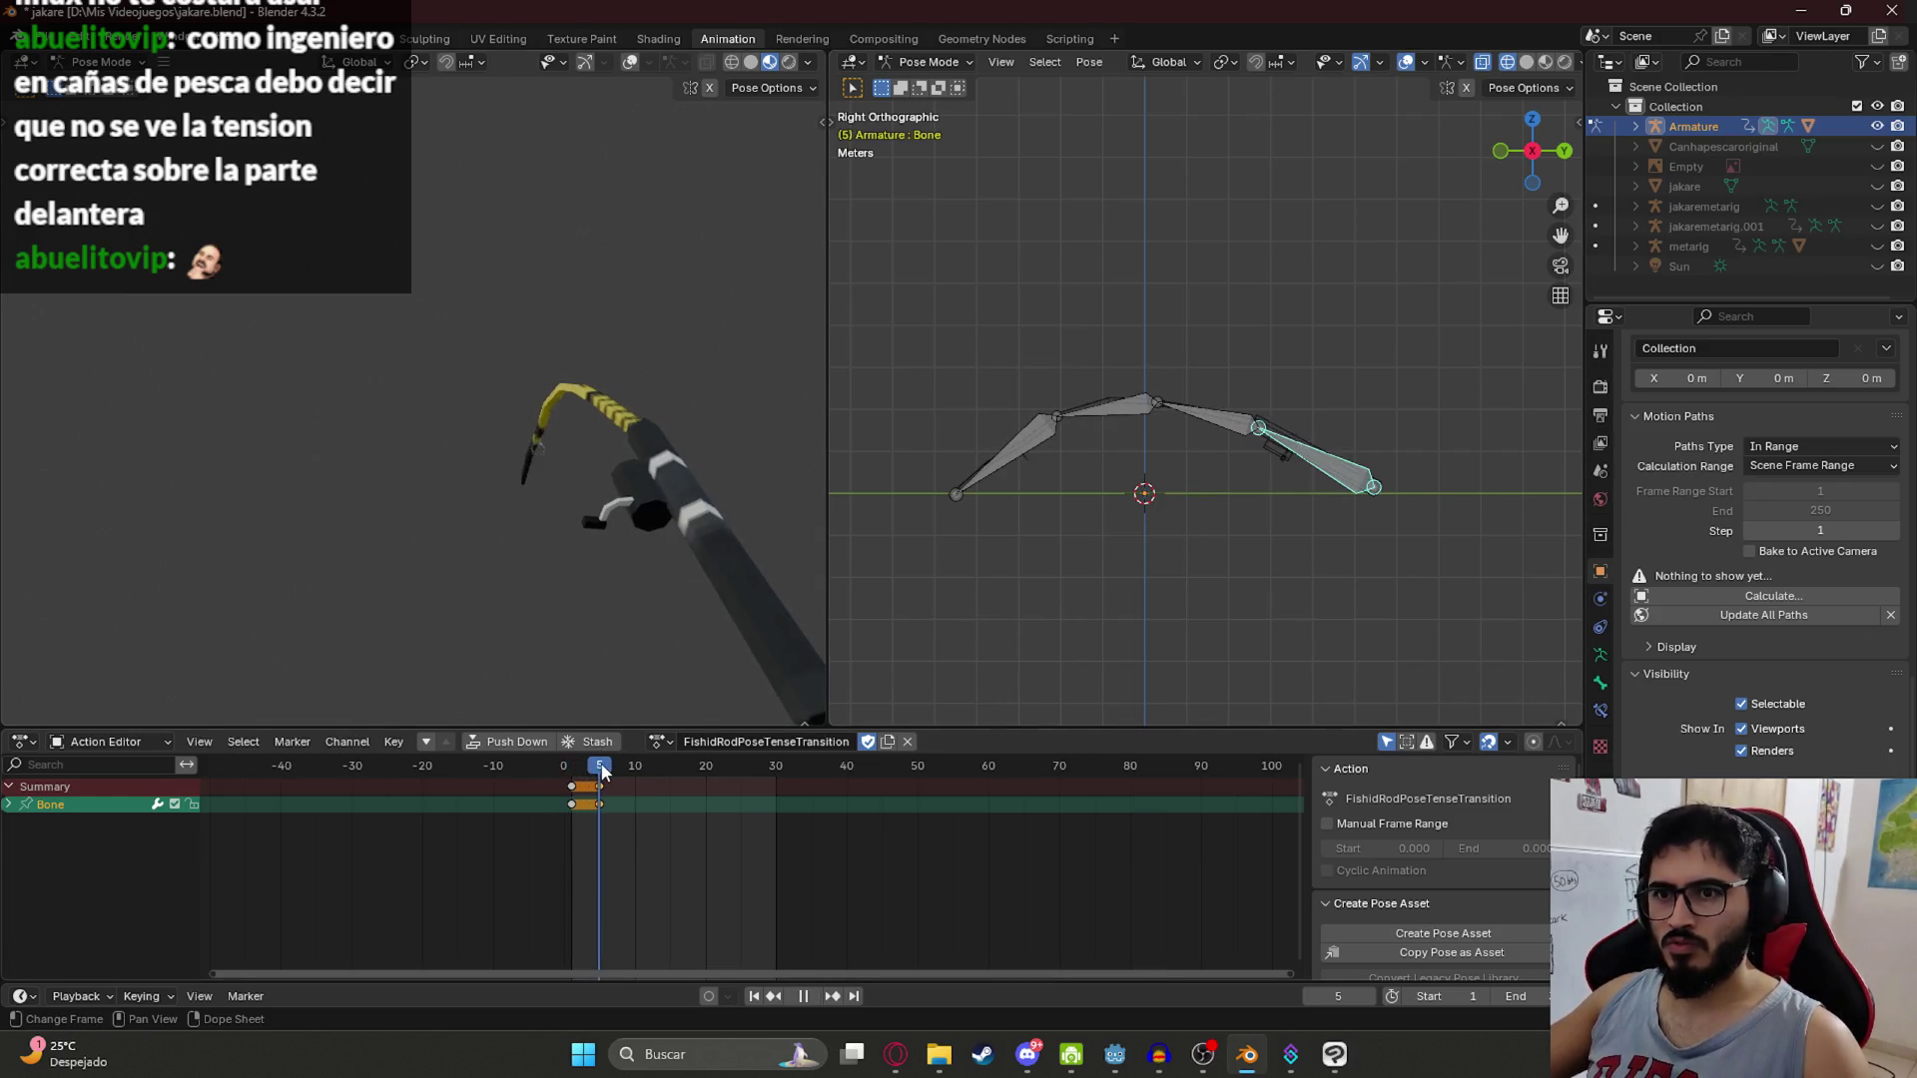
key("Escape")
key("ctrl+s")
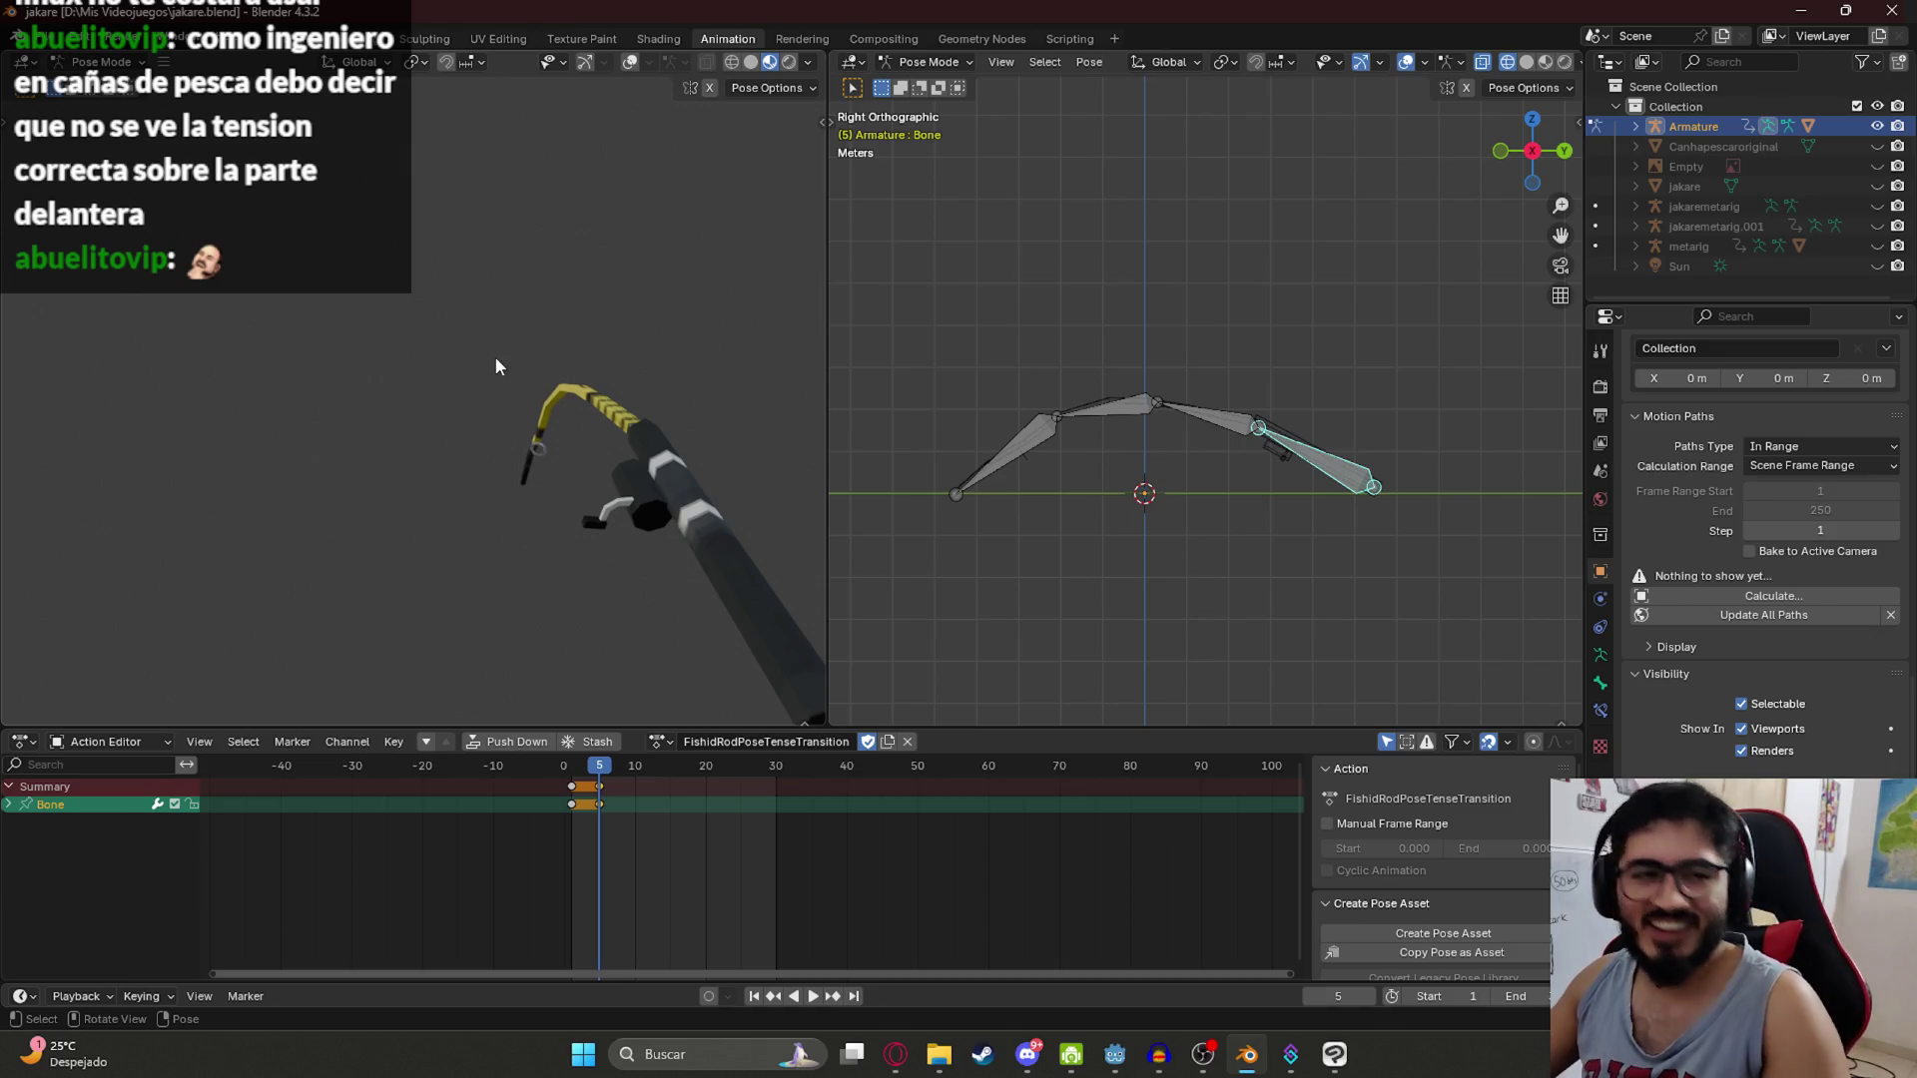
Step: Replay the rest-to-tense transition from frame 1 twice to check it
left_click(573, 767)
key("space")
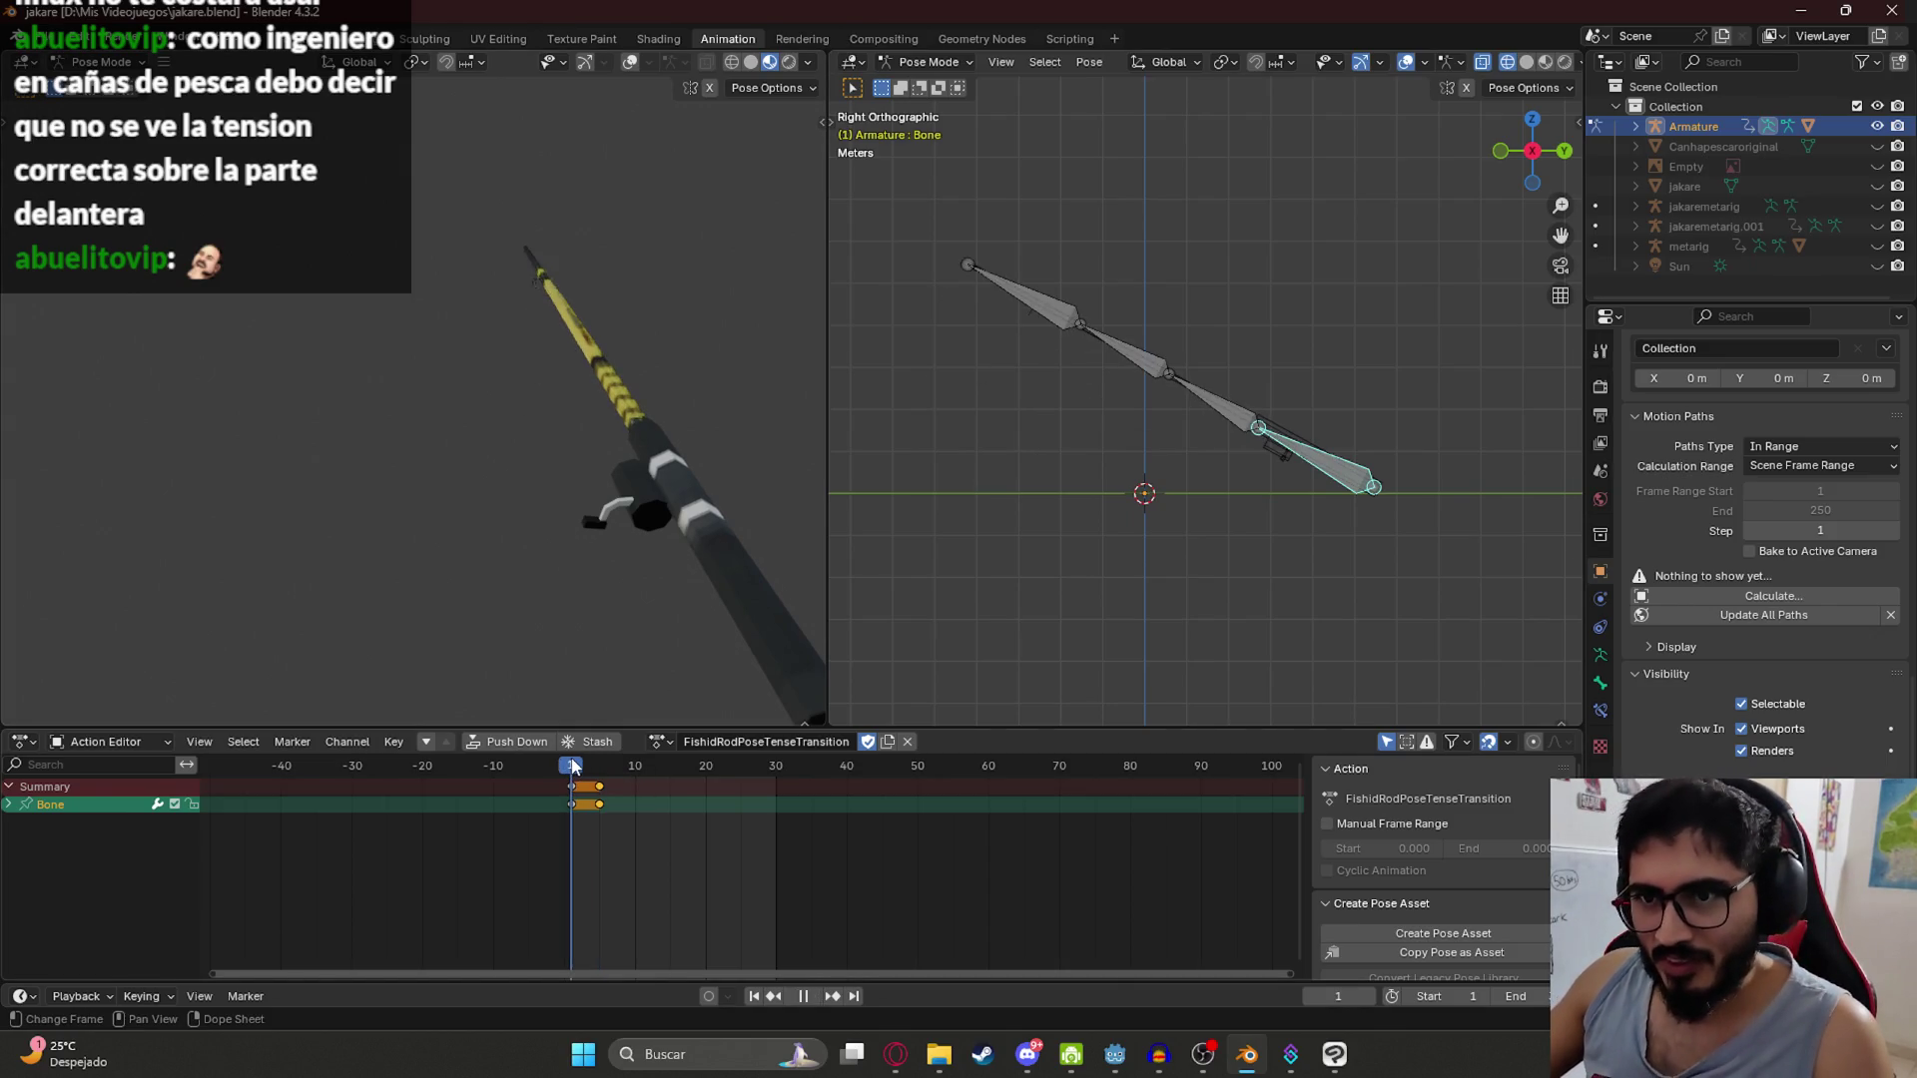
key("space")
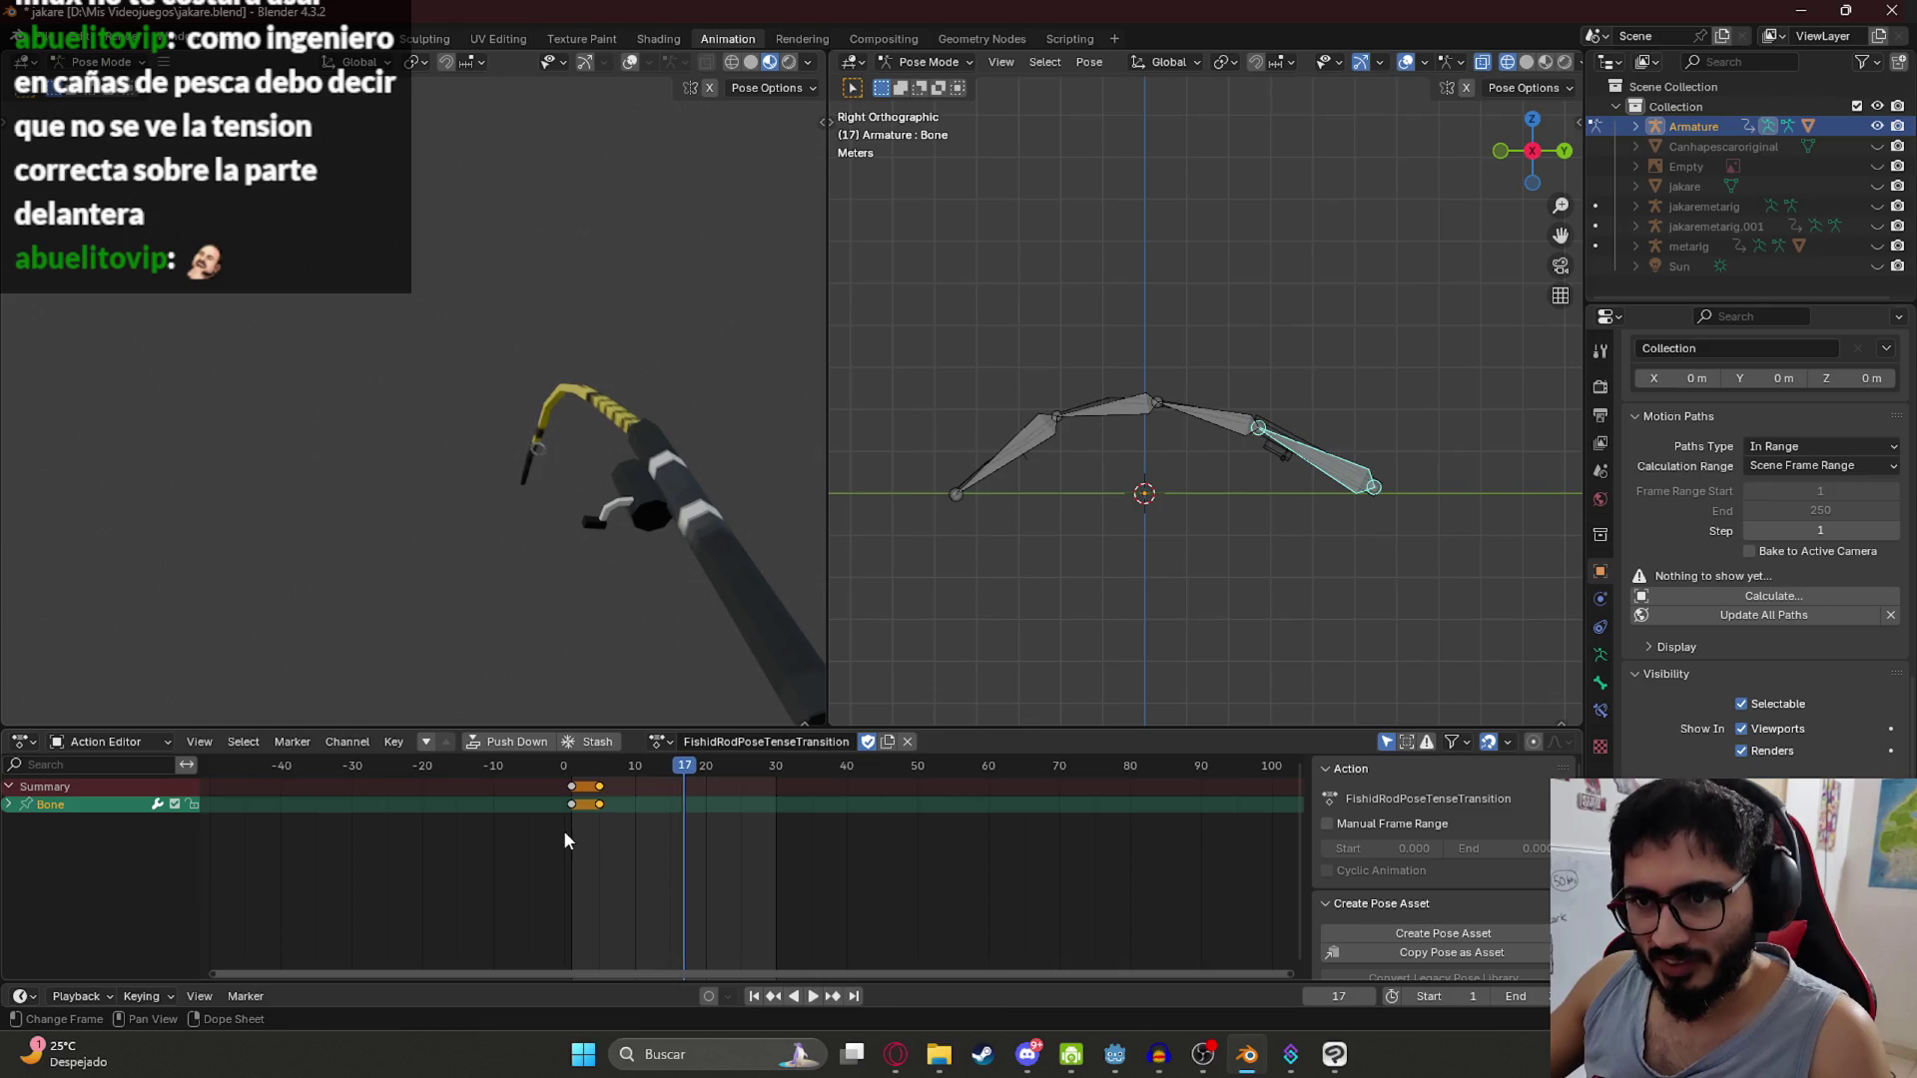
key("space")
key("Escape")
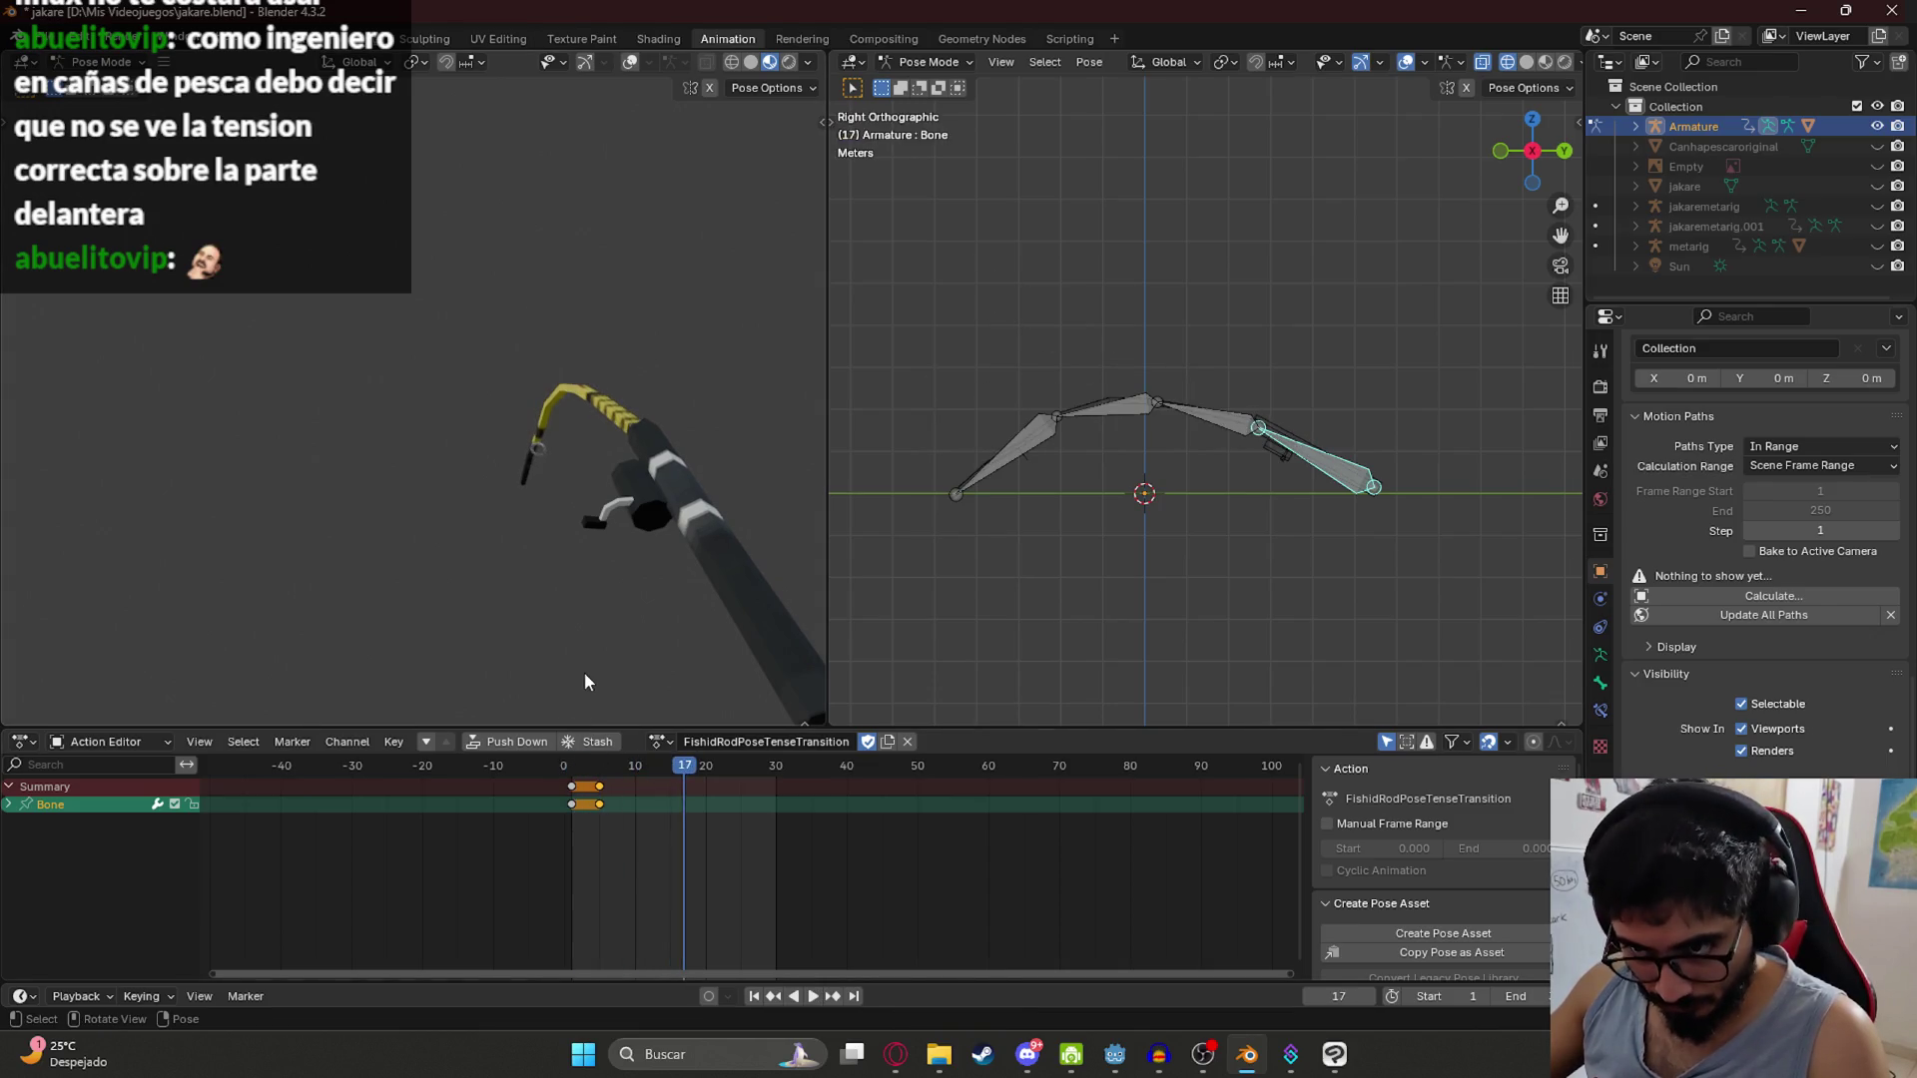
left_click(661, 741)
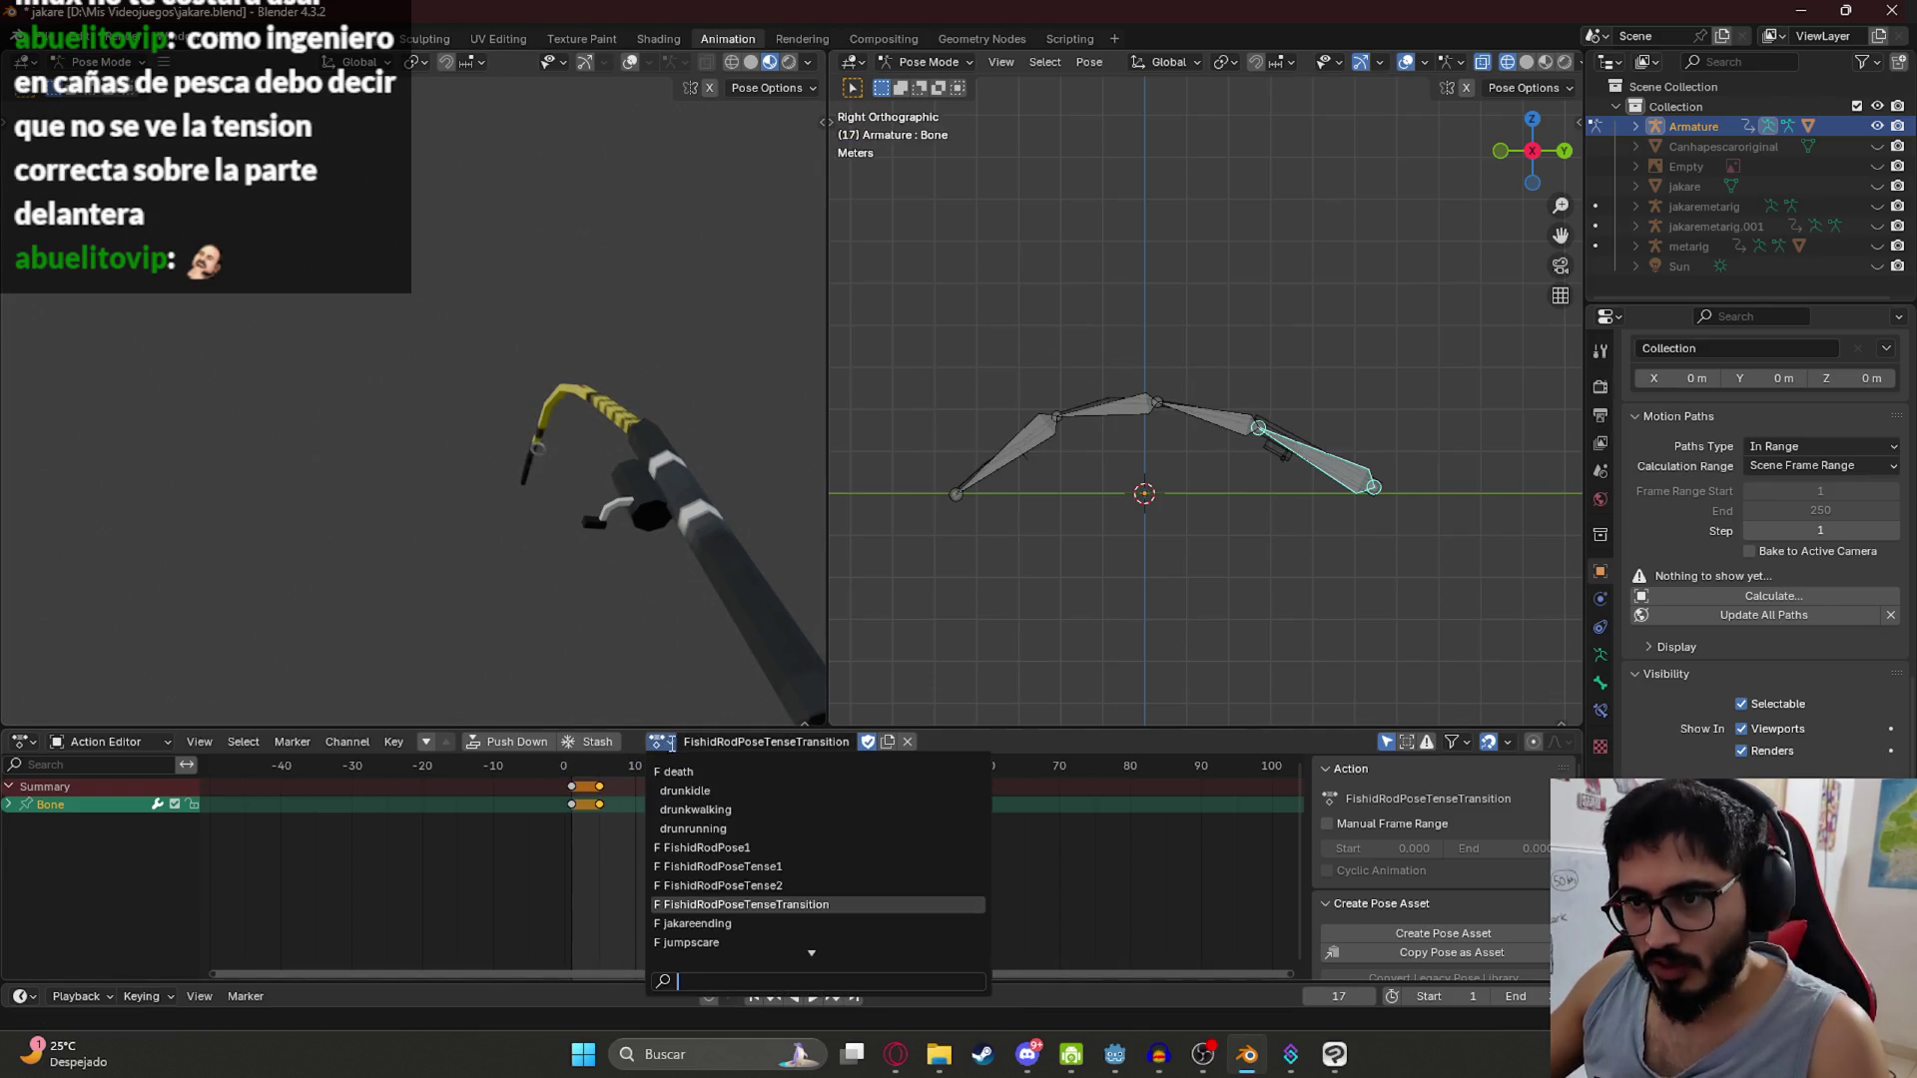
Step: Switch to FishidRodPoseTense1, return to frame 1, and save the file
left_click(709, 866)
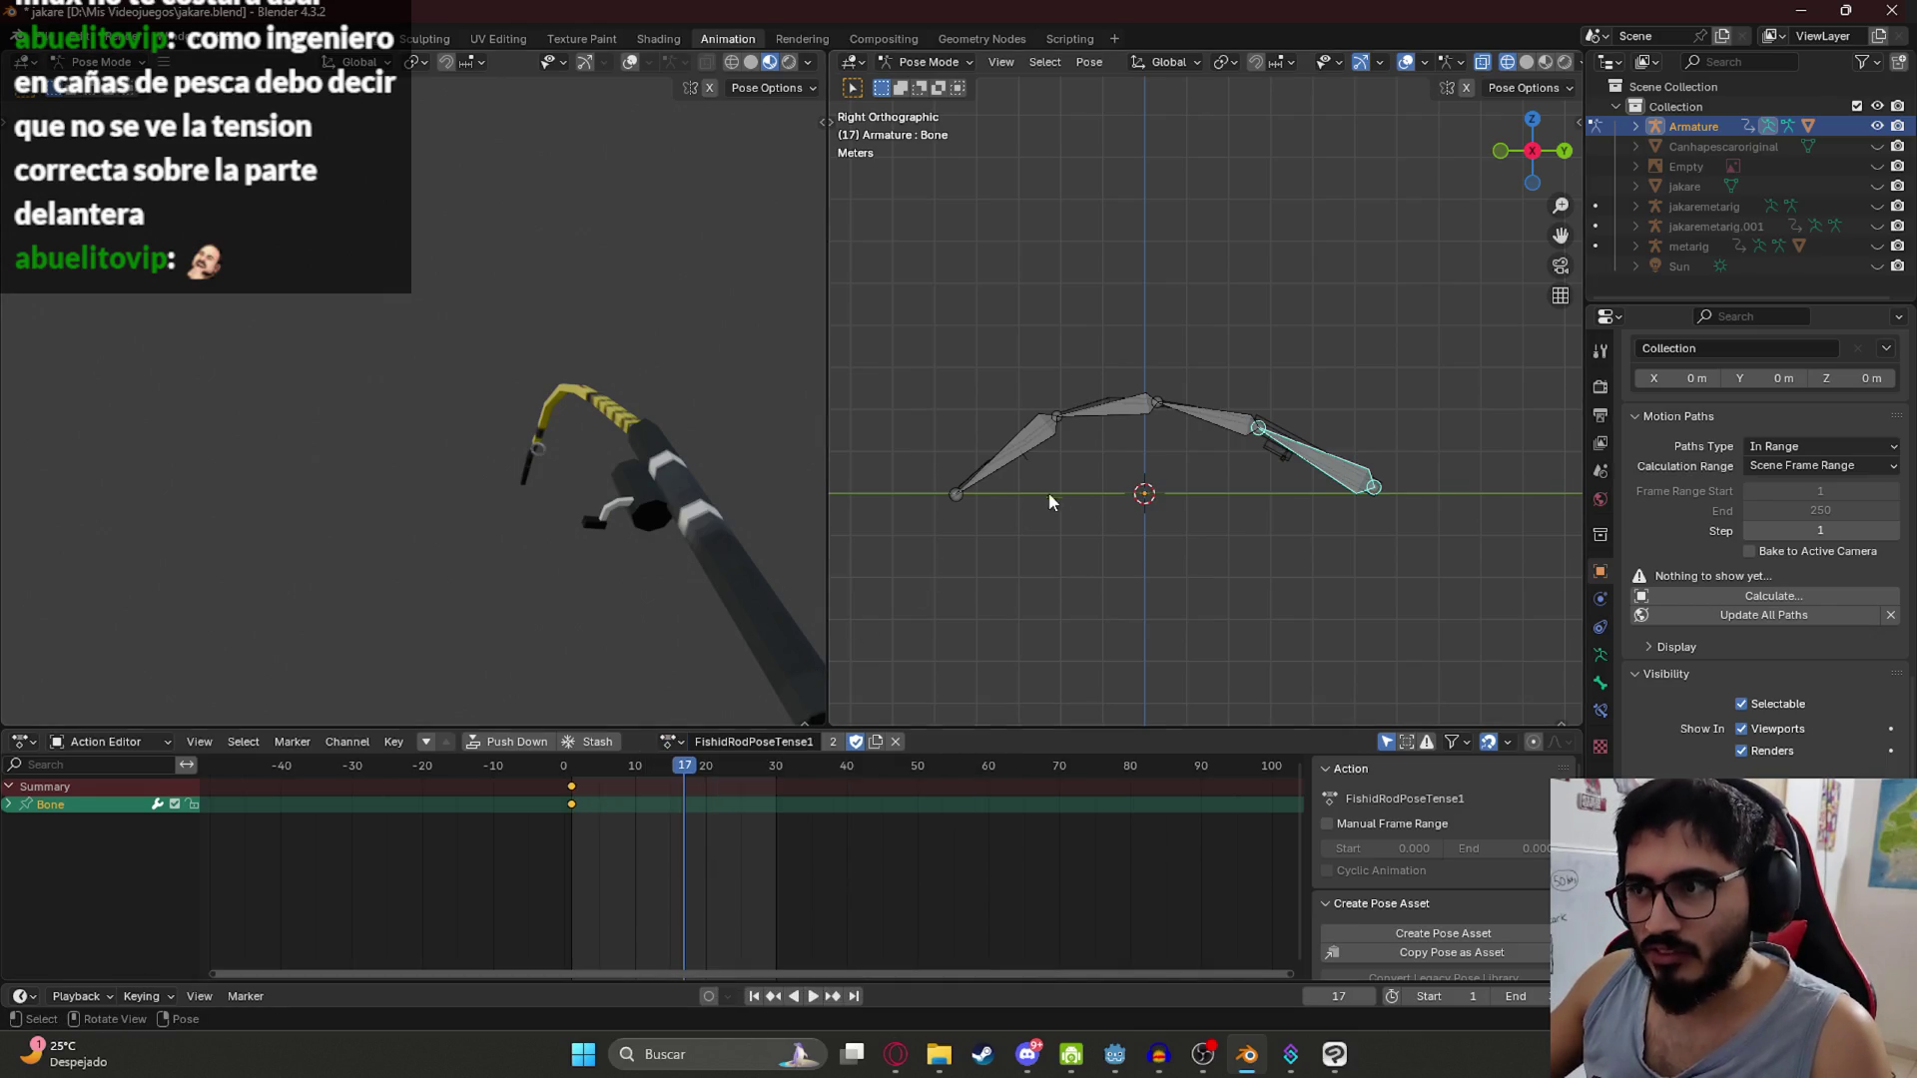
left_click_drag(627, 765, 571, 765)
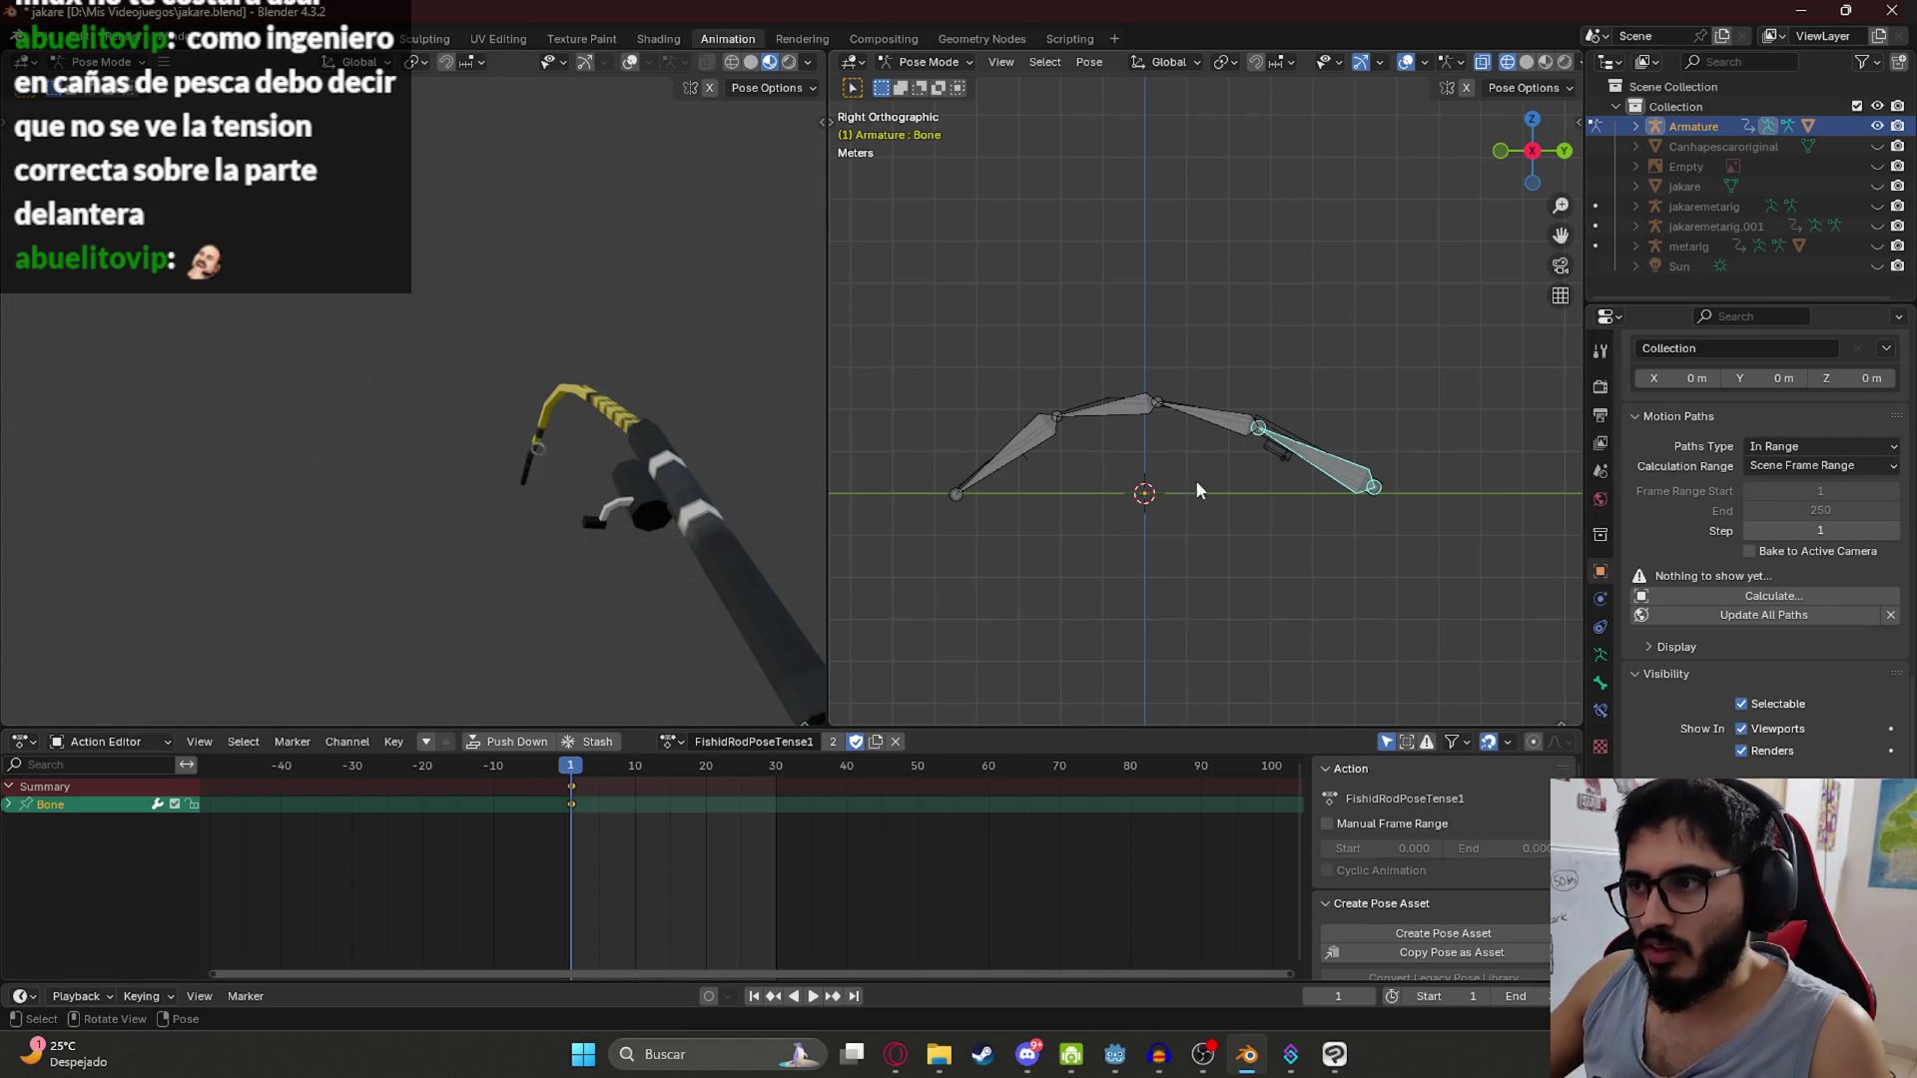
key("ctrl+s")
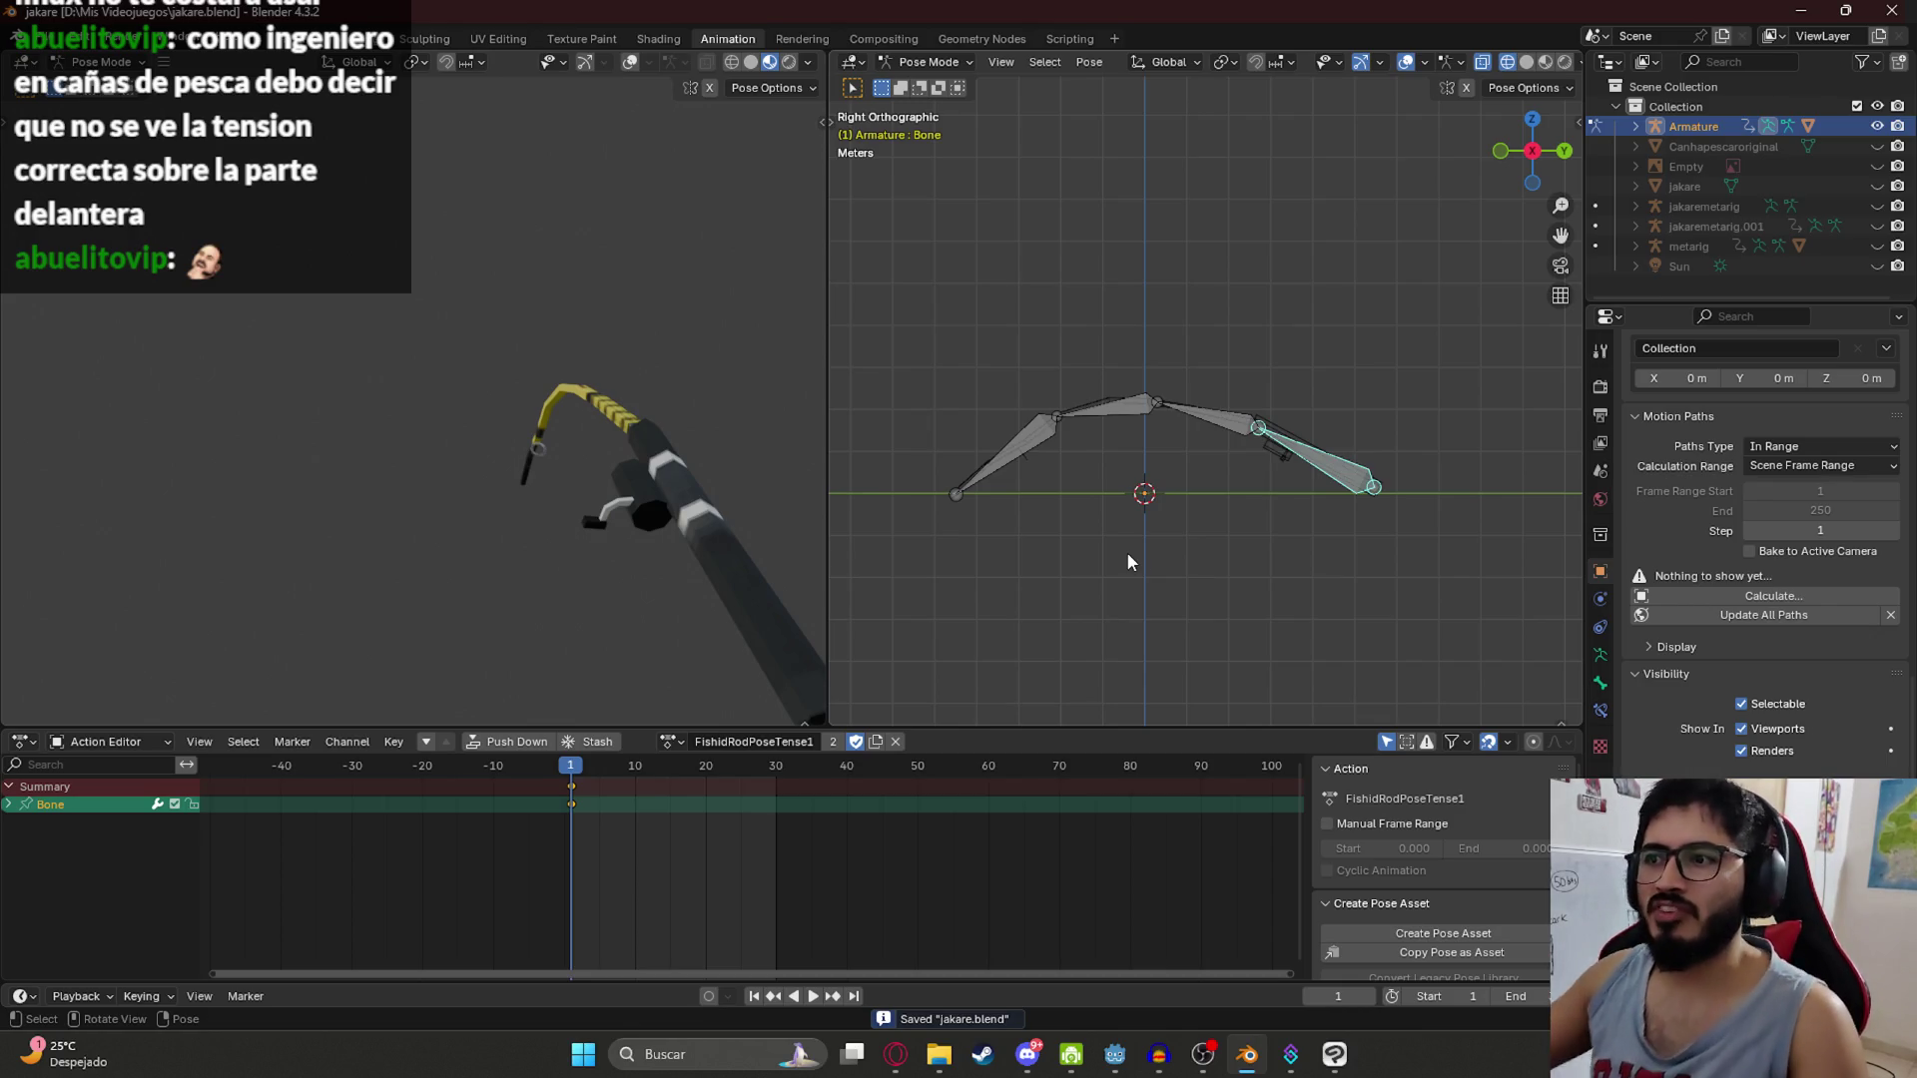
Step: Arch the rod higher, angle Bone.003 downward, and keyframe all four bones at frame 1
key("r")
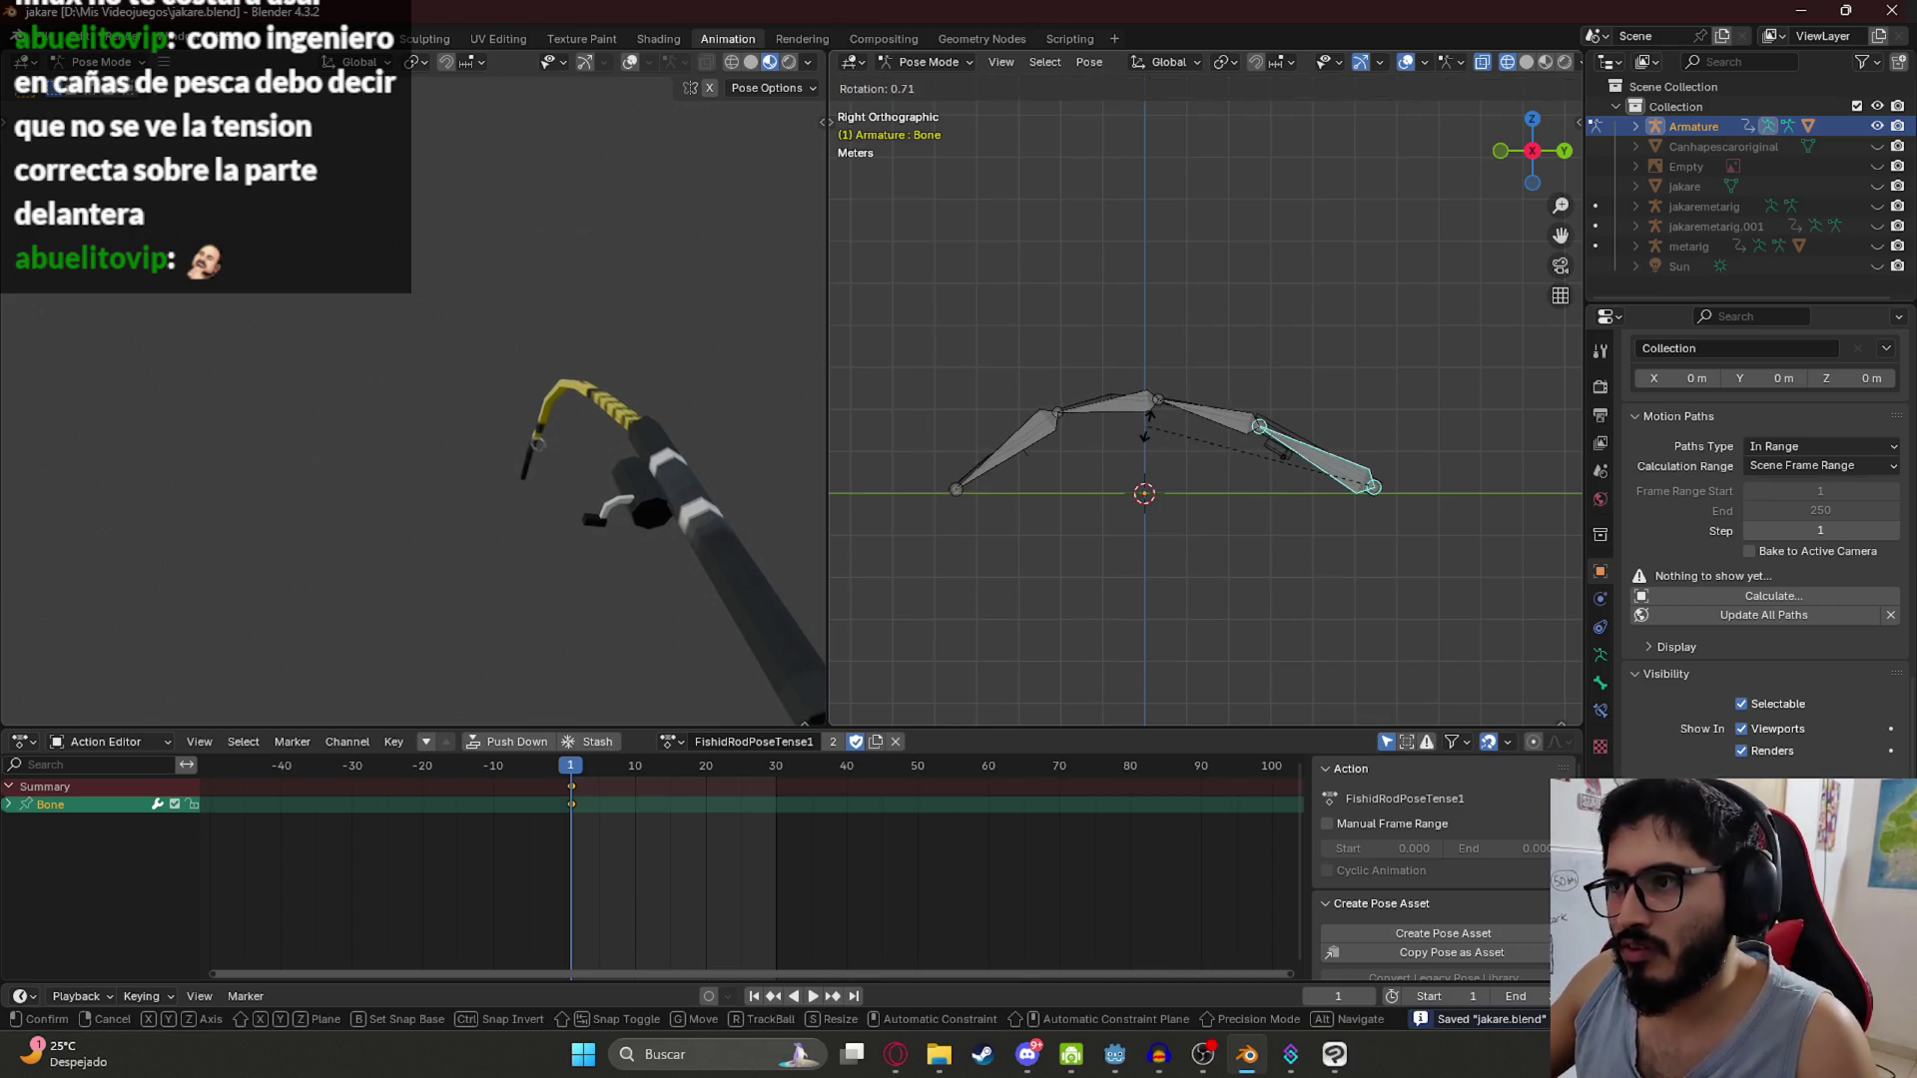
left_click(1168, 416)
left_click(1022, 424)
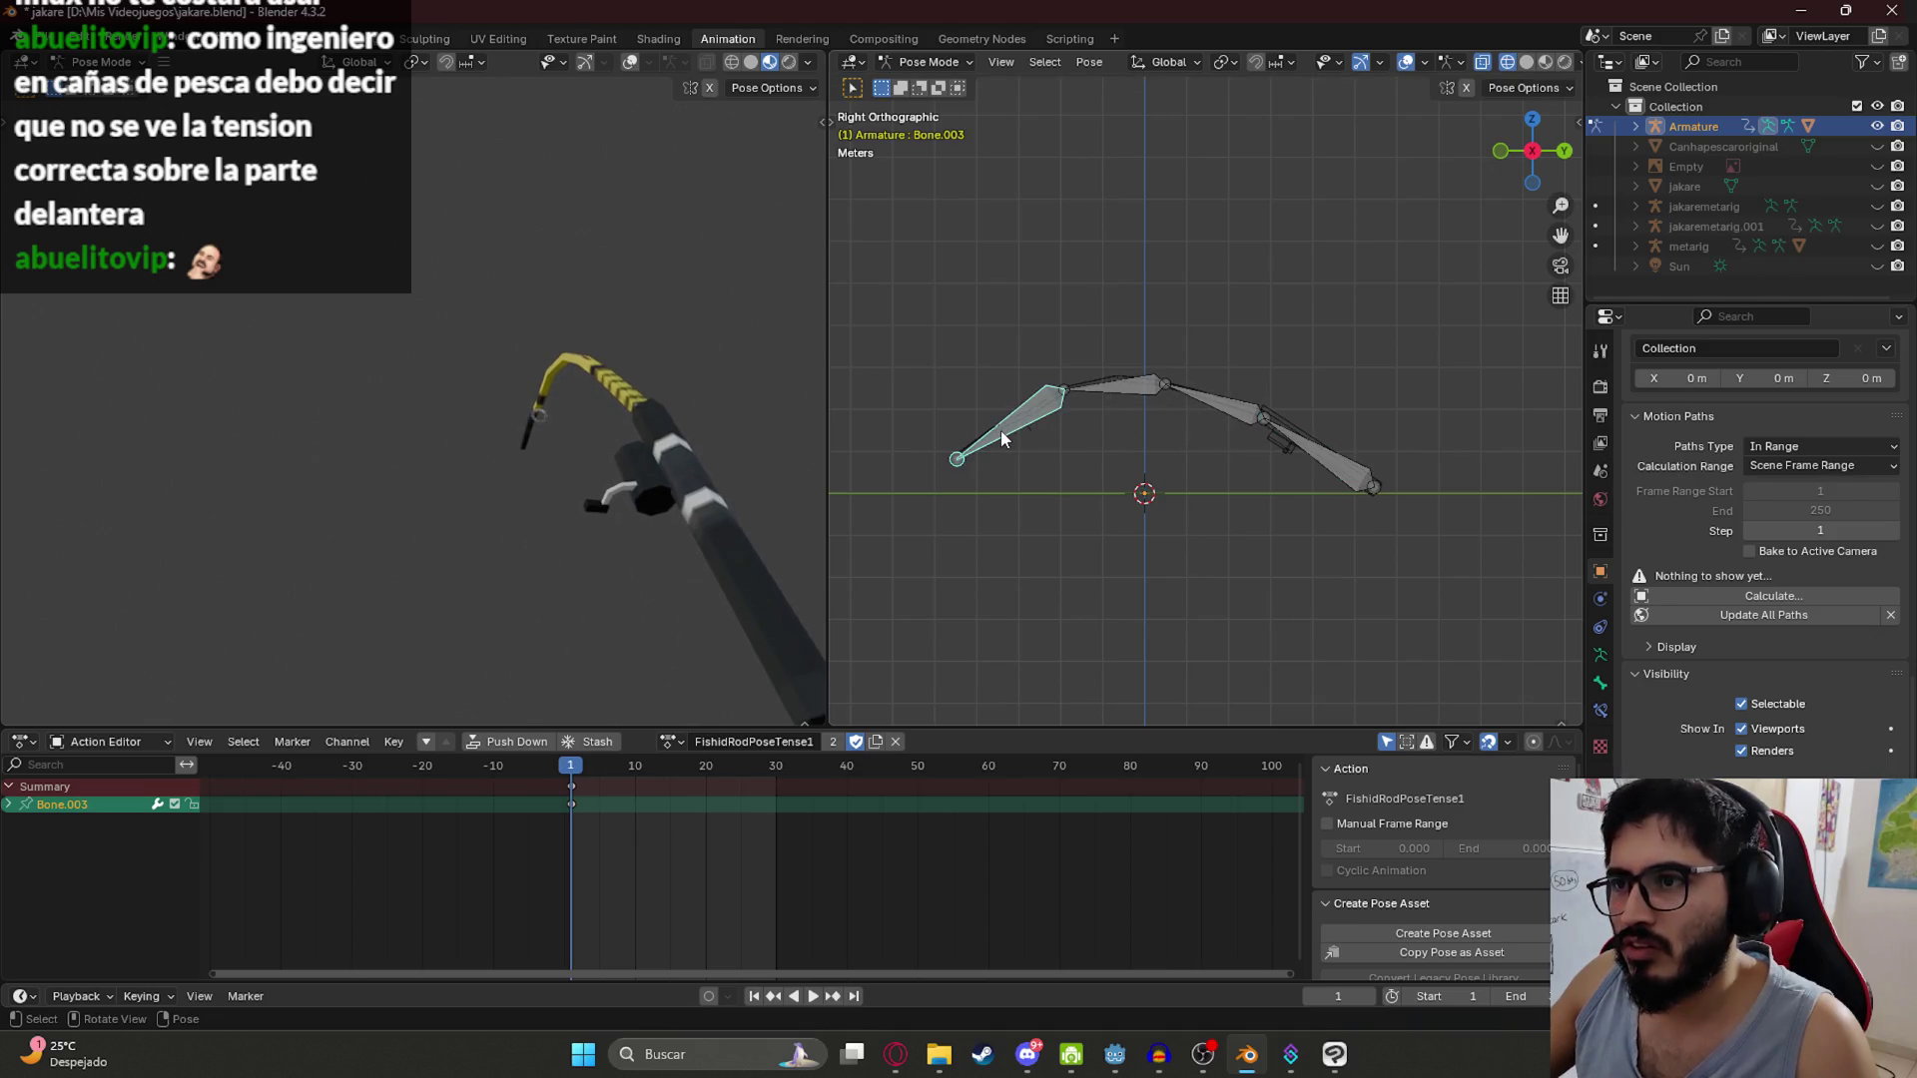
key("r")
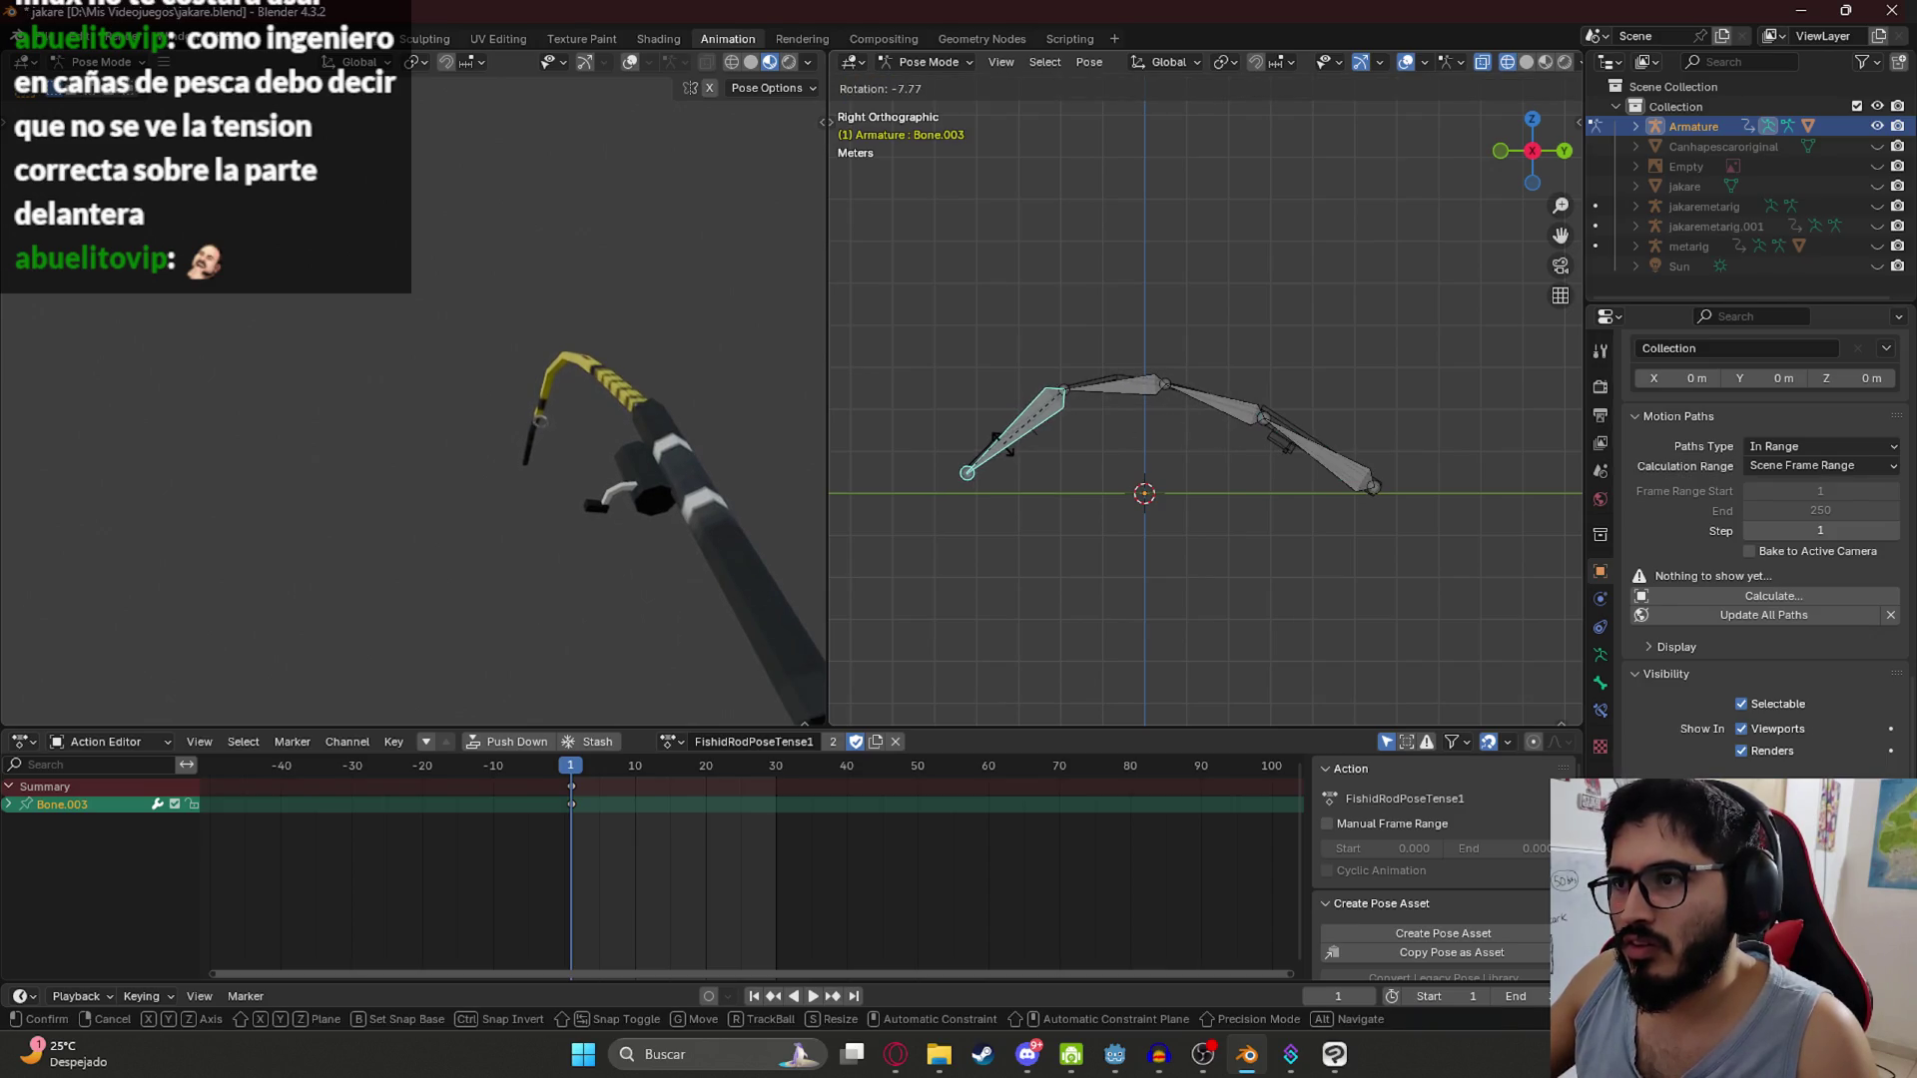
left_click(1003, 442)
key("a")
key("i")
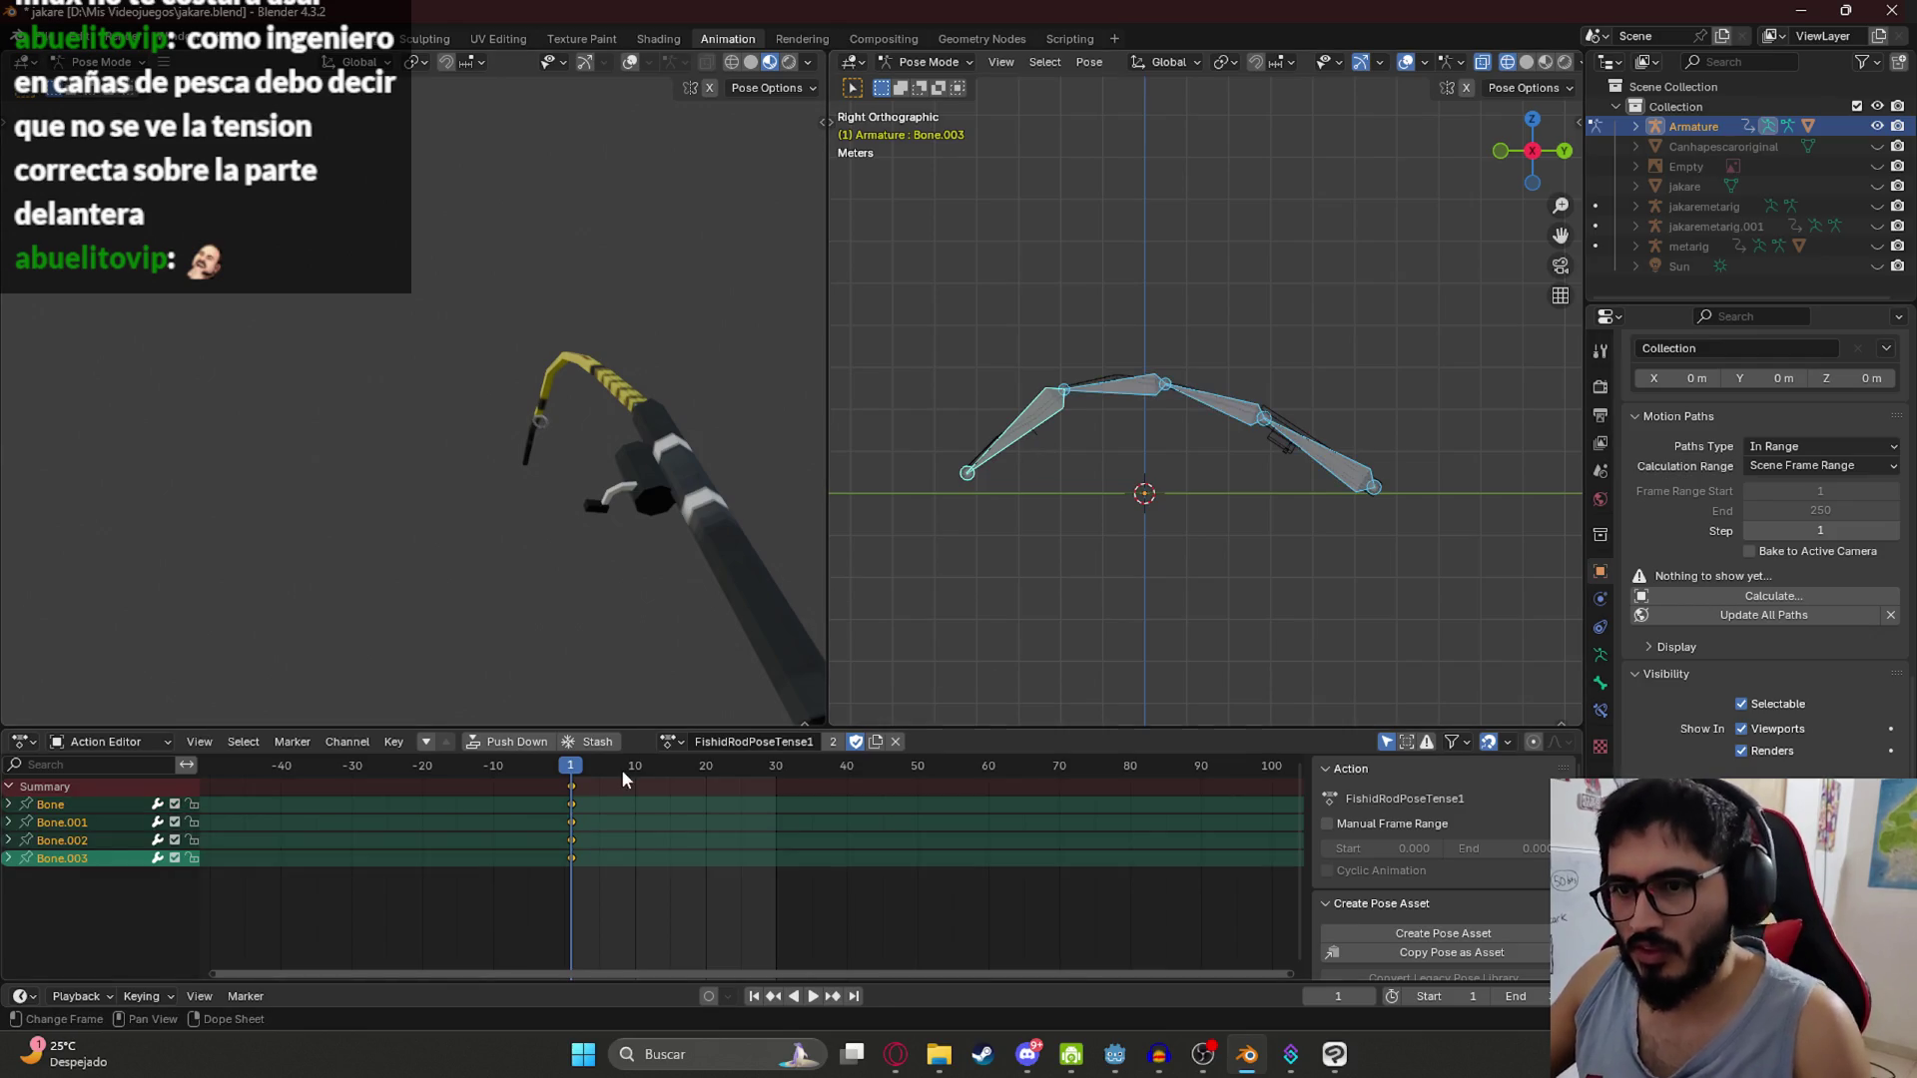
Step: Move to frame 3 and select Bone.002 at the top of the arch
left_click_drag(584, 769, 585, 768)
left_click(1108, 536)
left_click(1120, 399)
scroll(1116, 420, "up", 2)
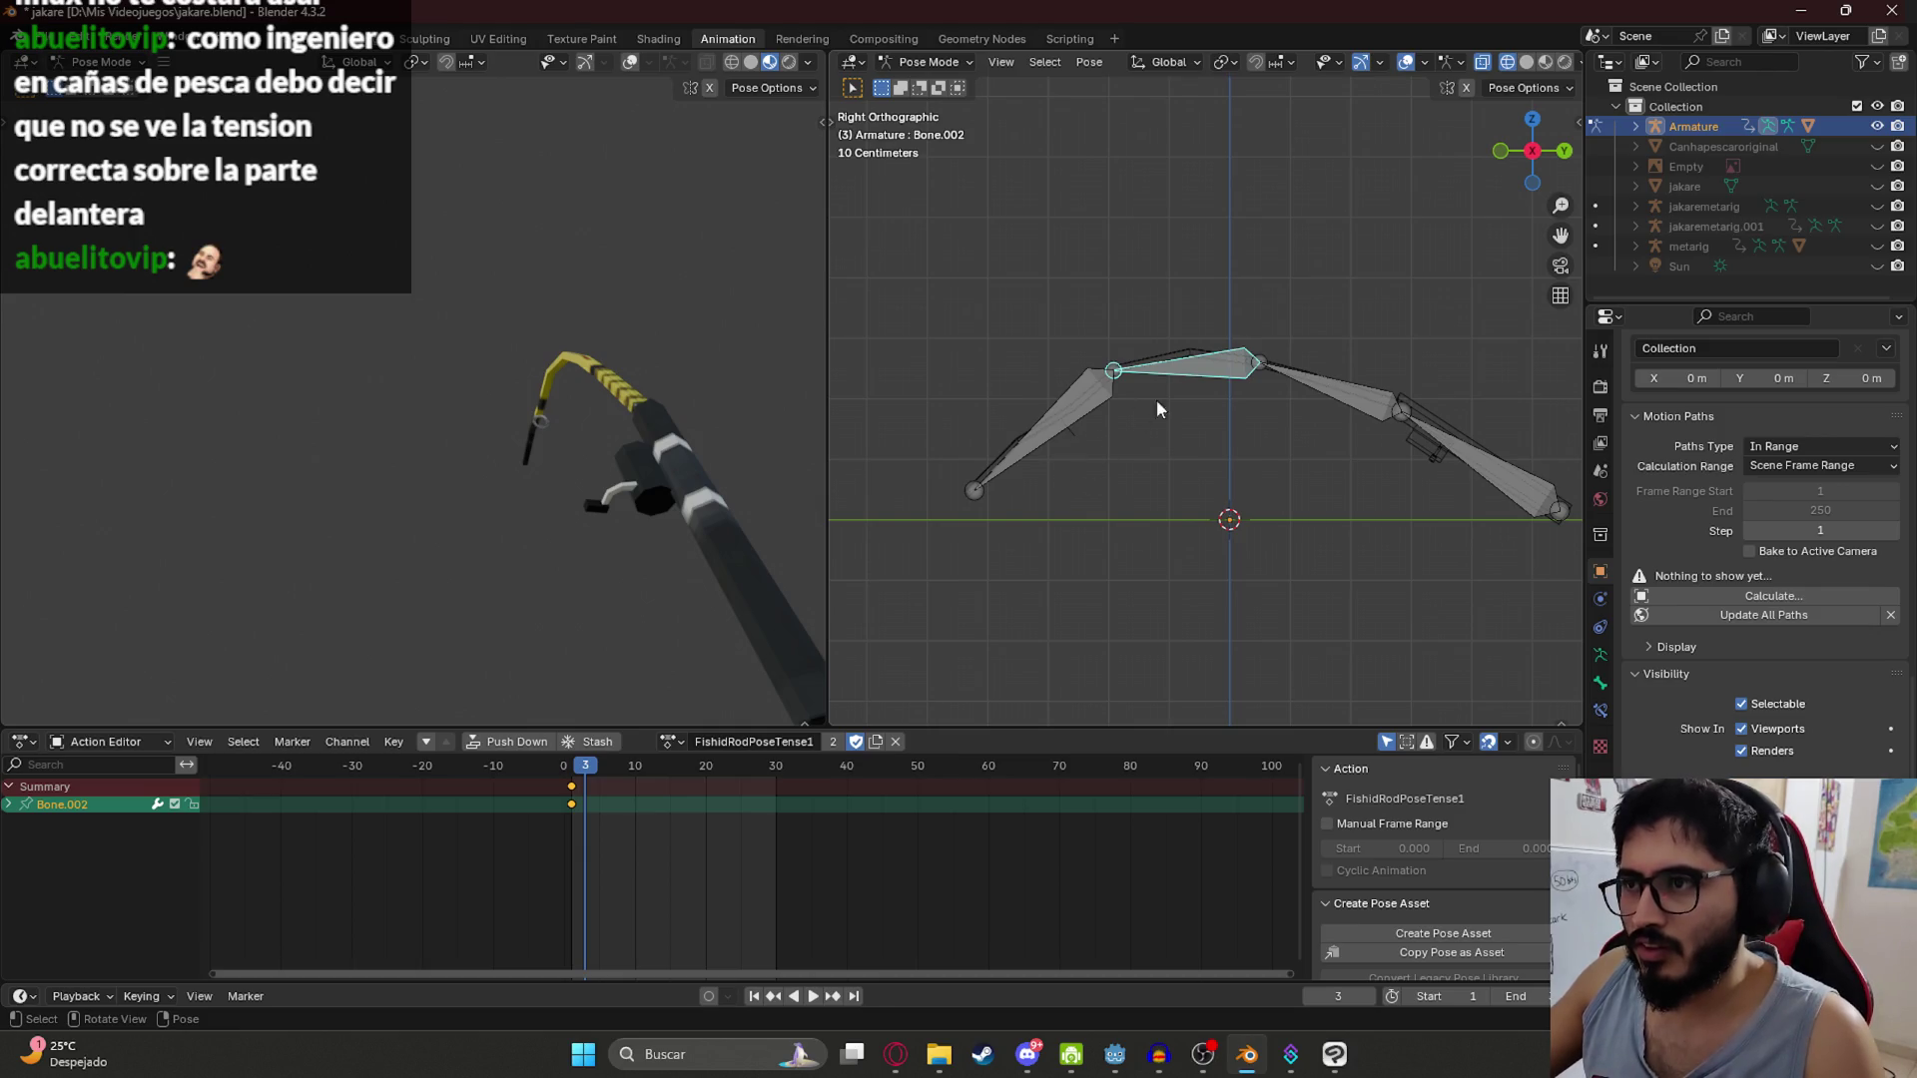
Step: Rotate Bone.001 slightly and reselect Bone.001 on the right of the rod
left_click(1334, 382)
key("r")
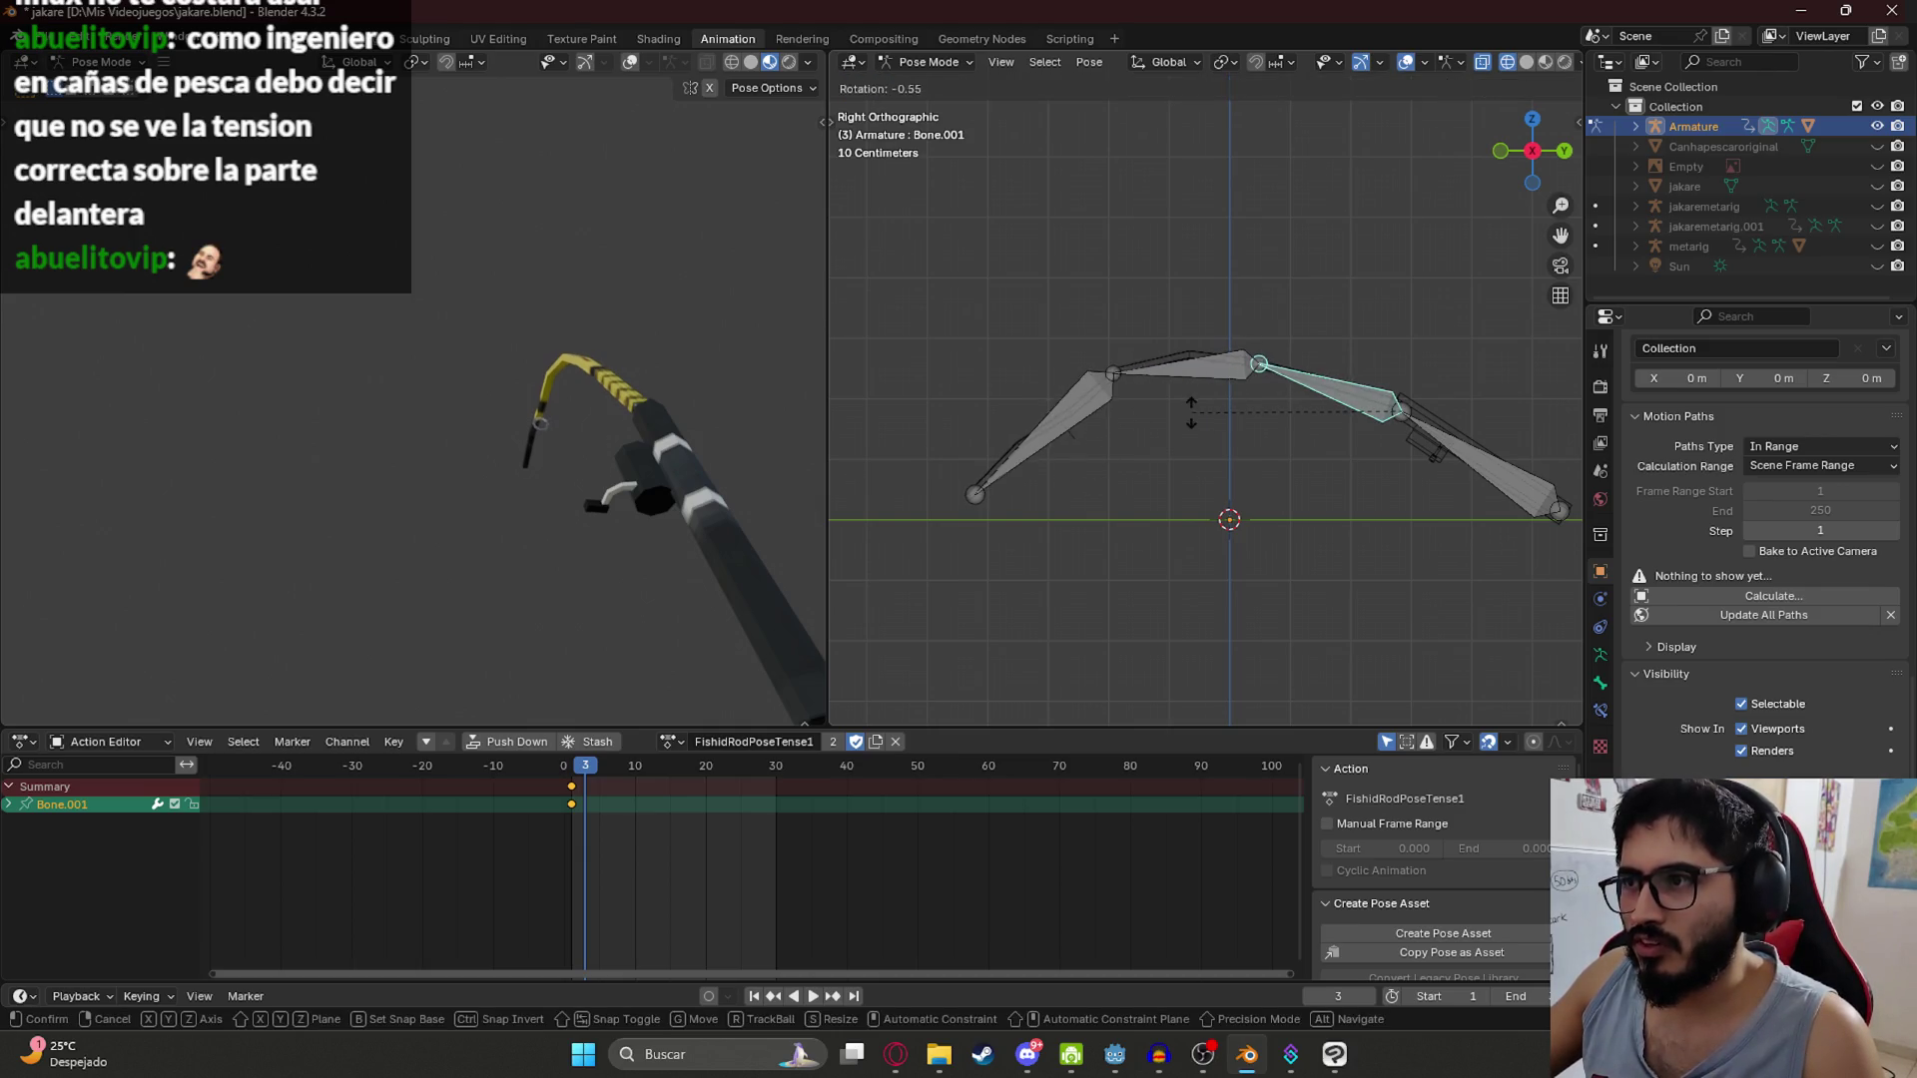
left_click(1158, 392)
left_click(1137, 392)
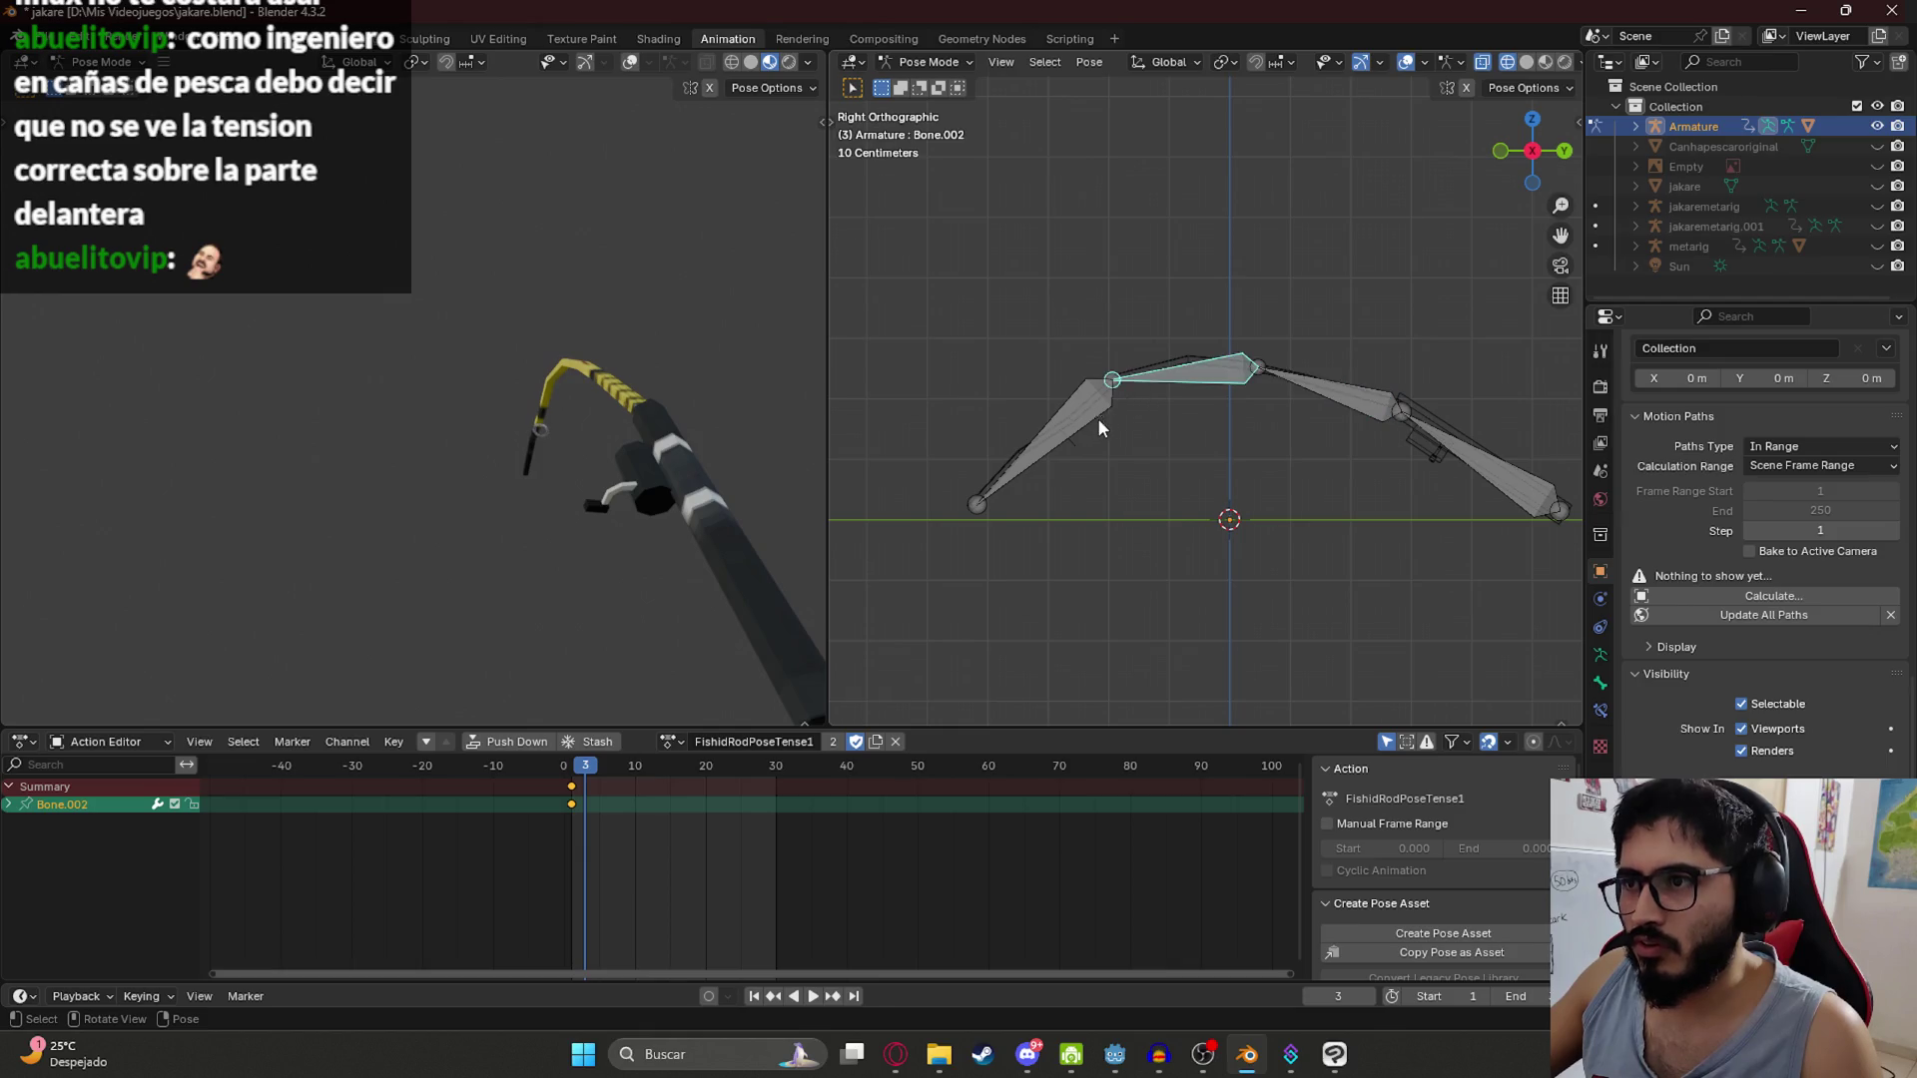
left_click(1303, 394)
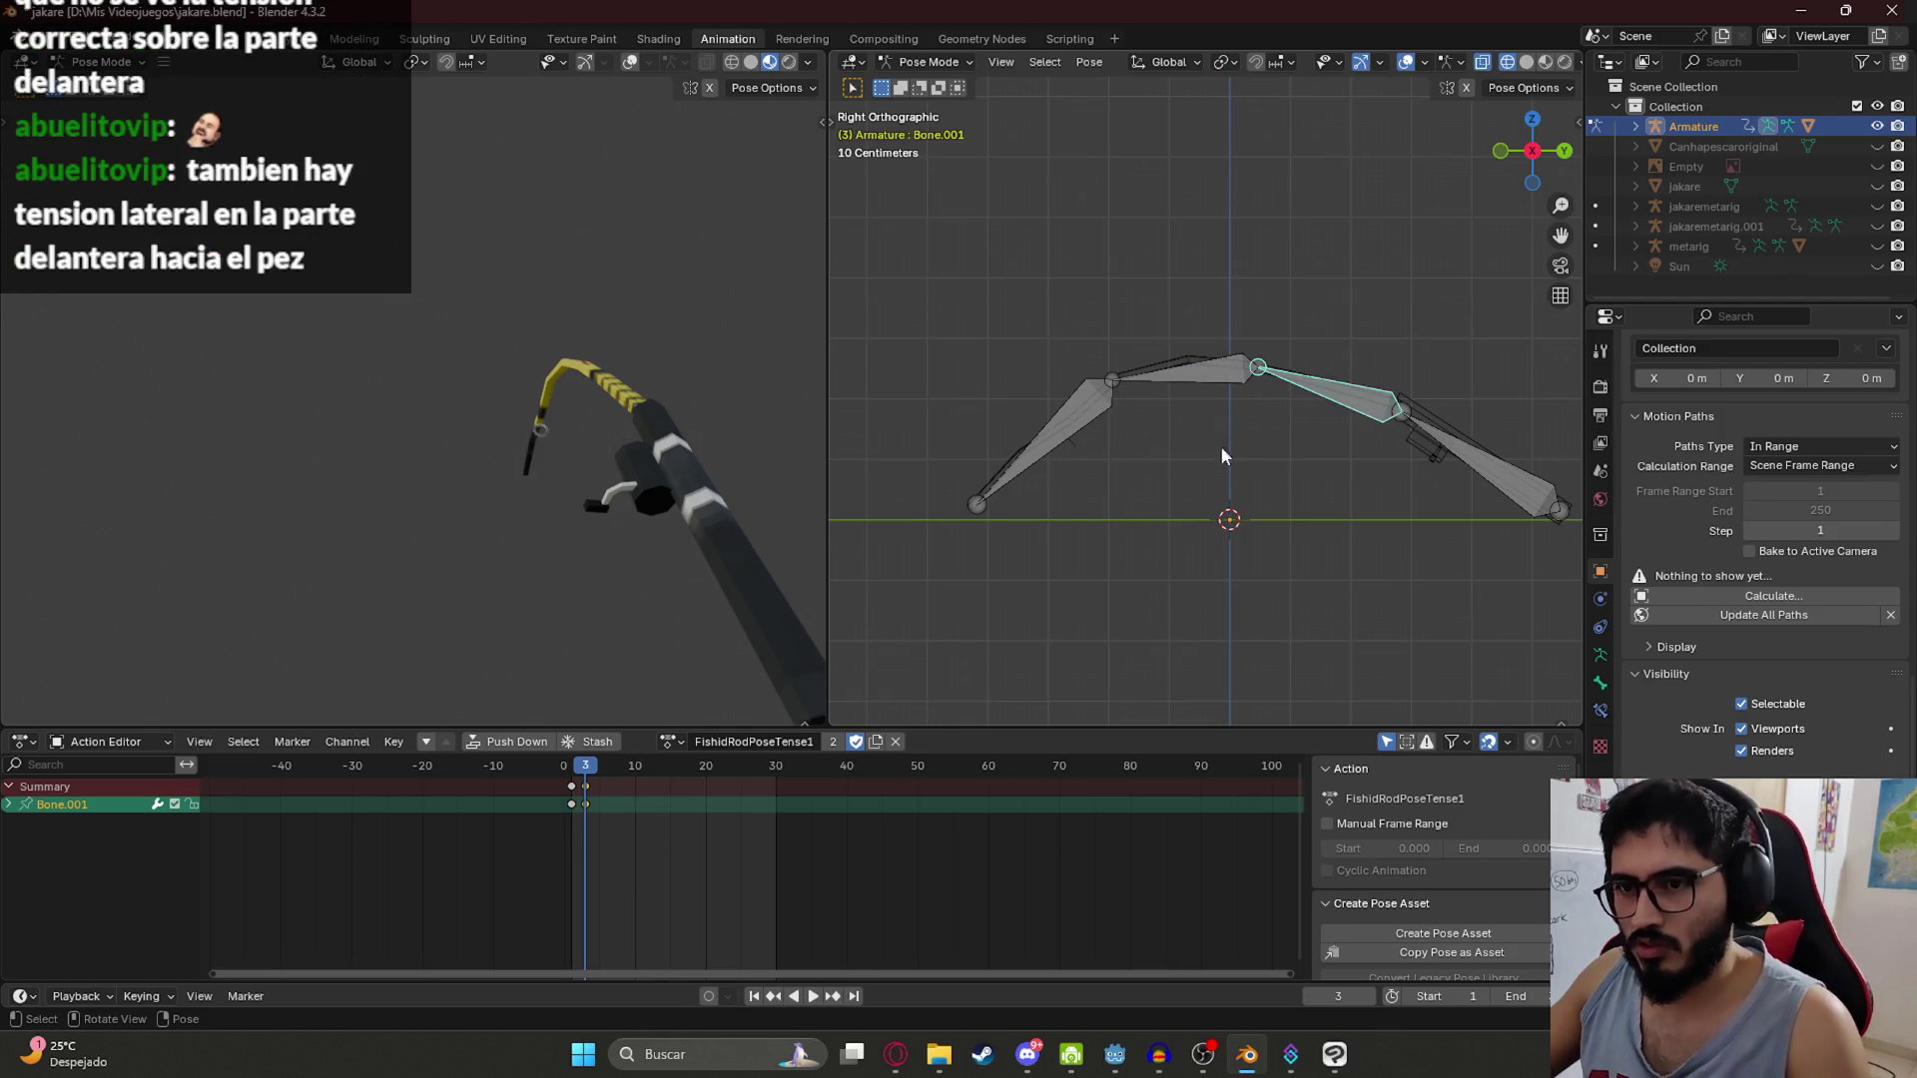
Step: Copy the frame 1 pose and paste and keyframe it at frame 4
left_click(570, 766)
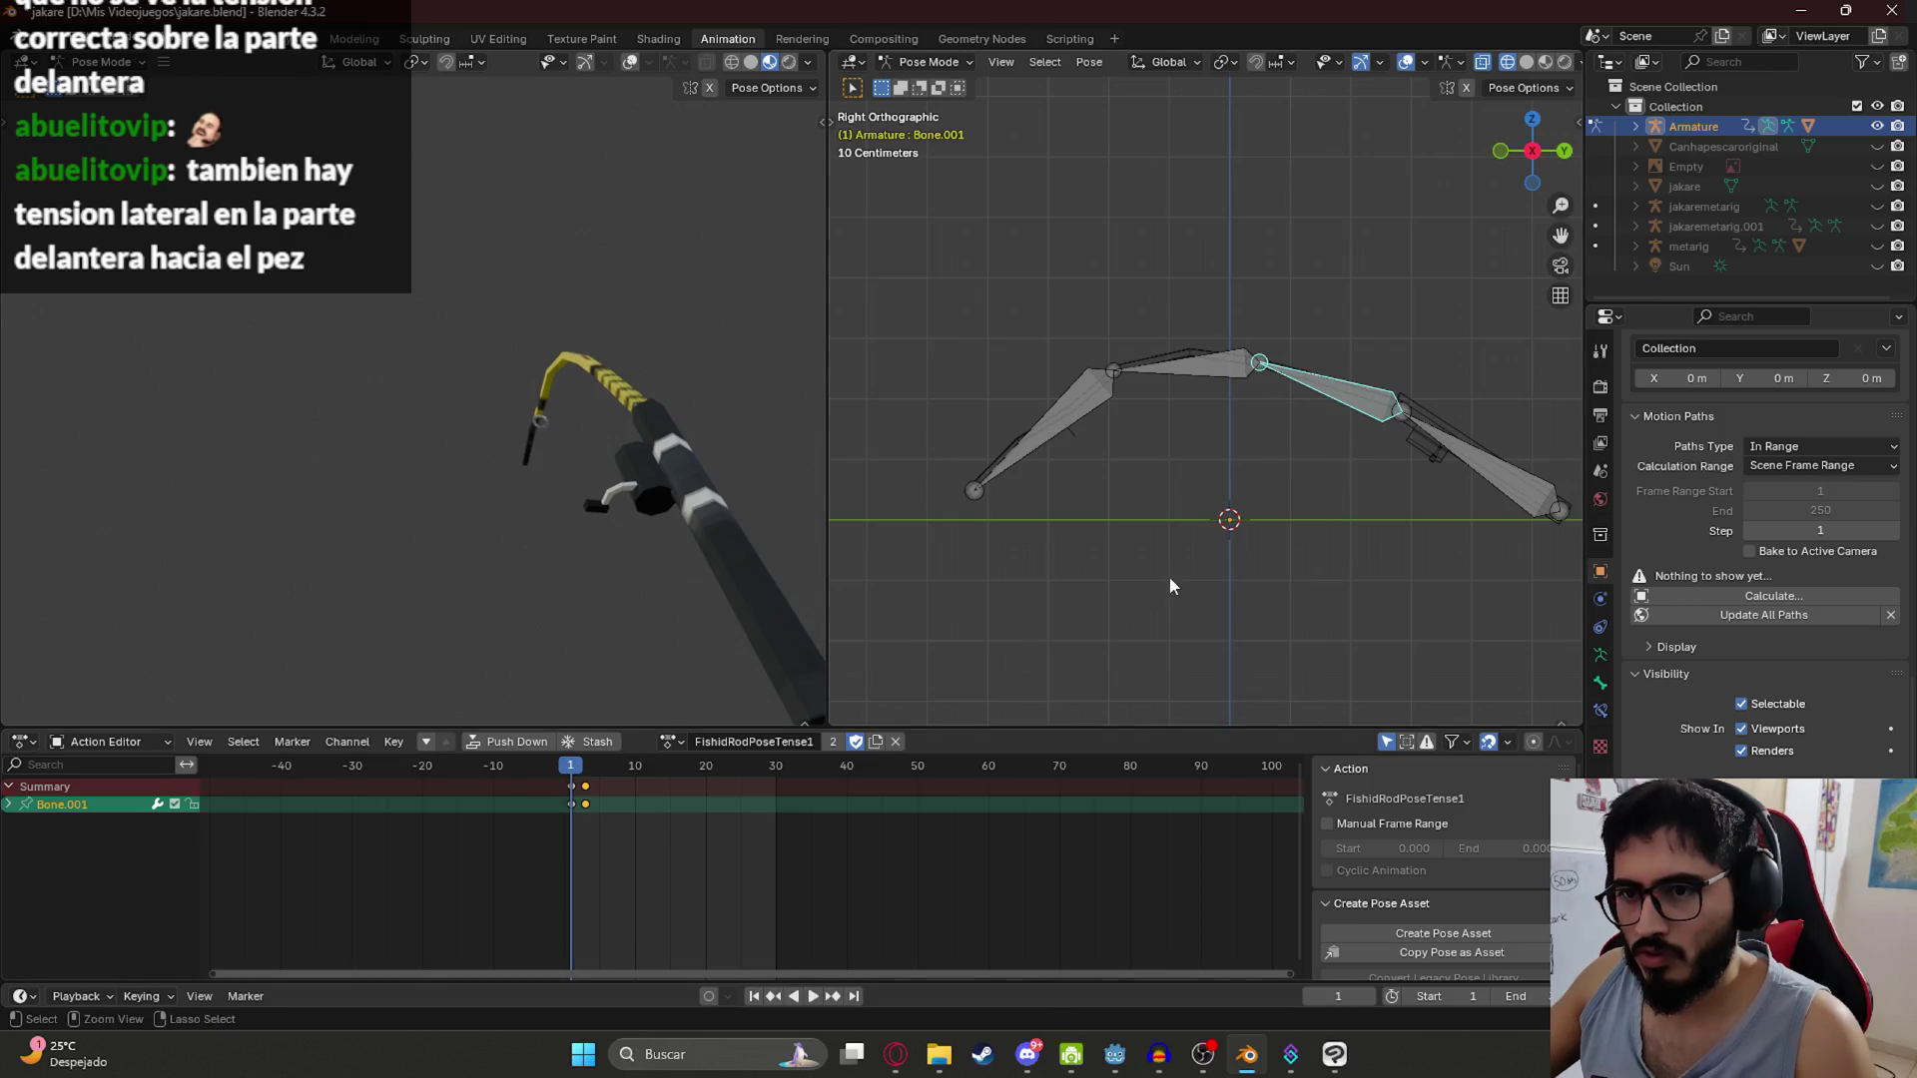
key("ctrl+c")
left_click(602, 766)
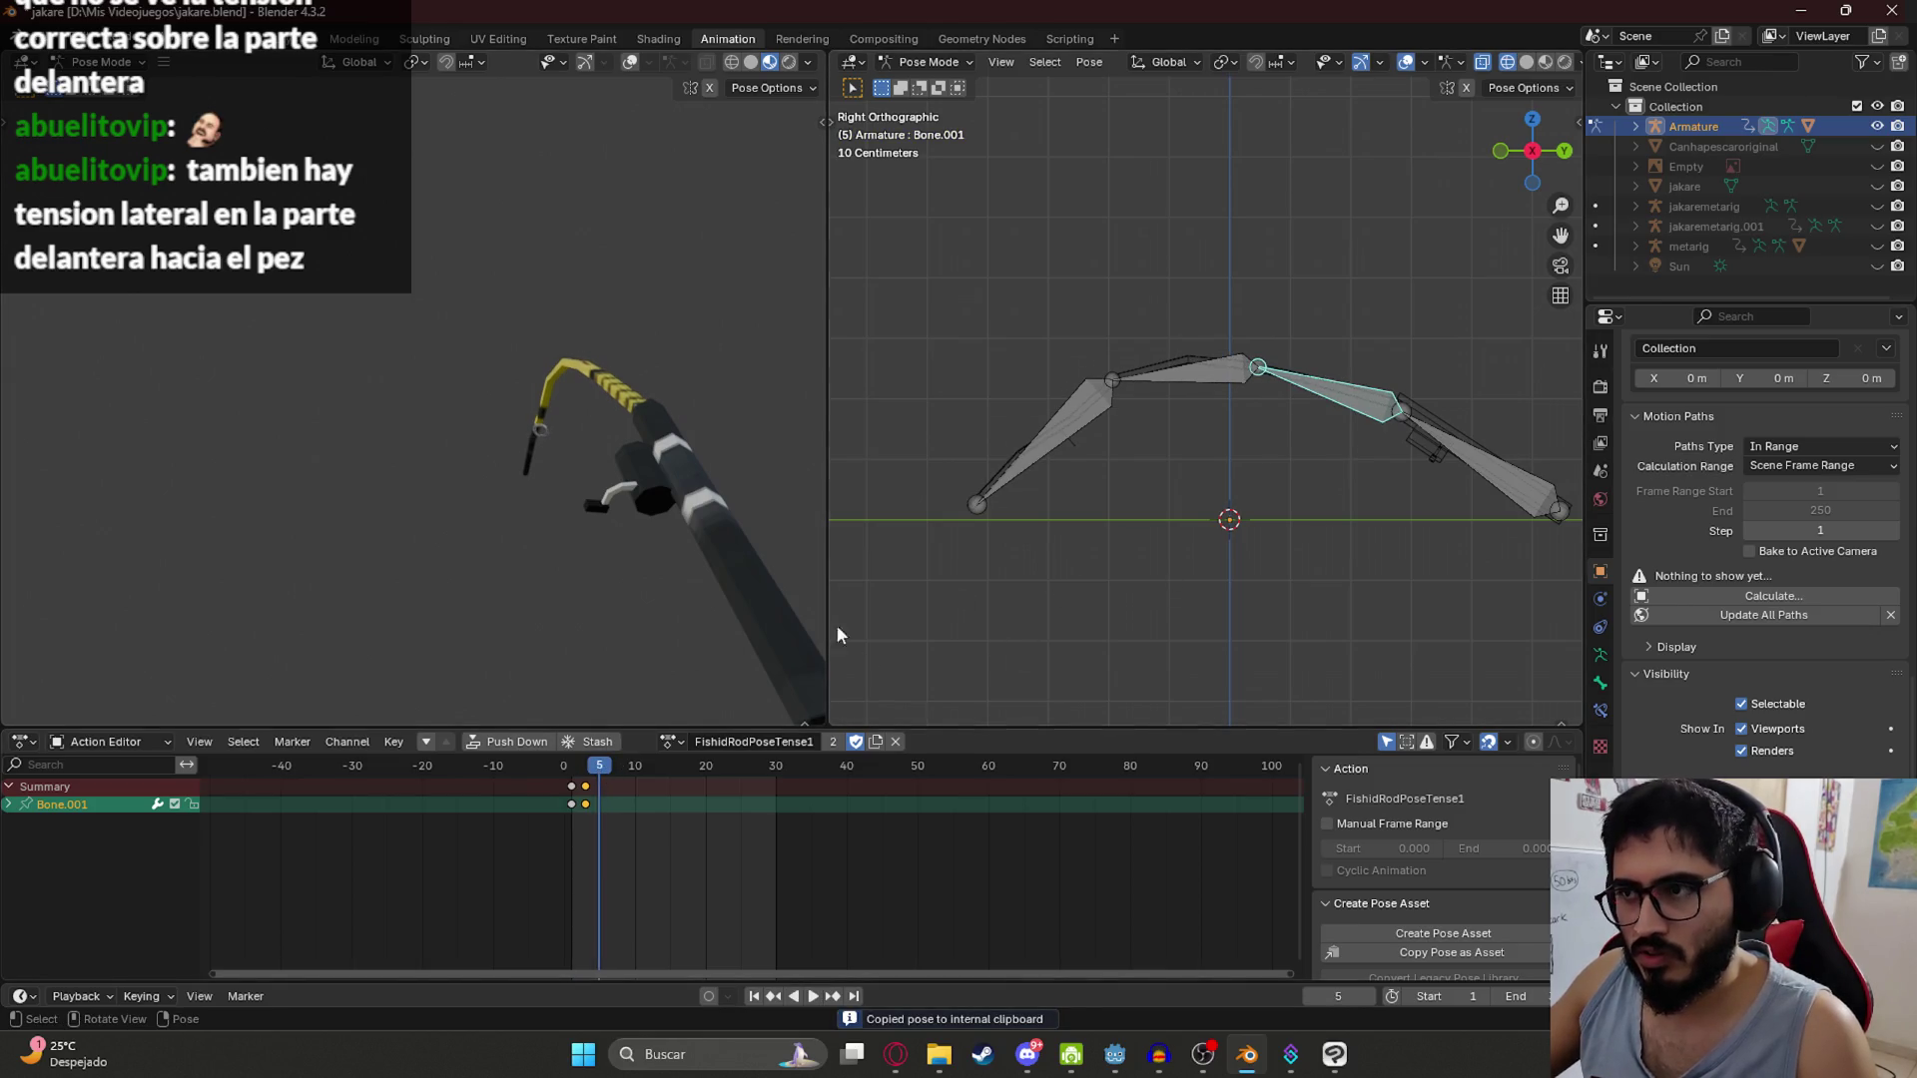
scroll(888, 786, "up", 5)
scroll(1032, 786, "up", 3)
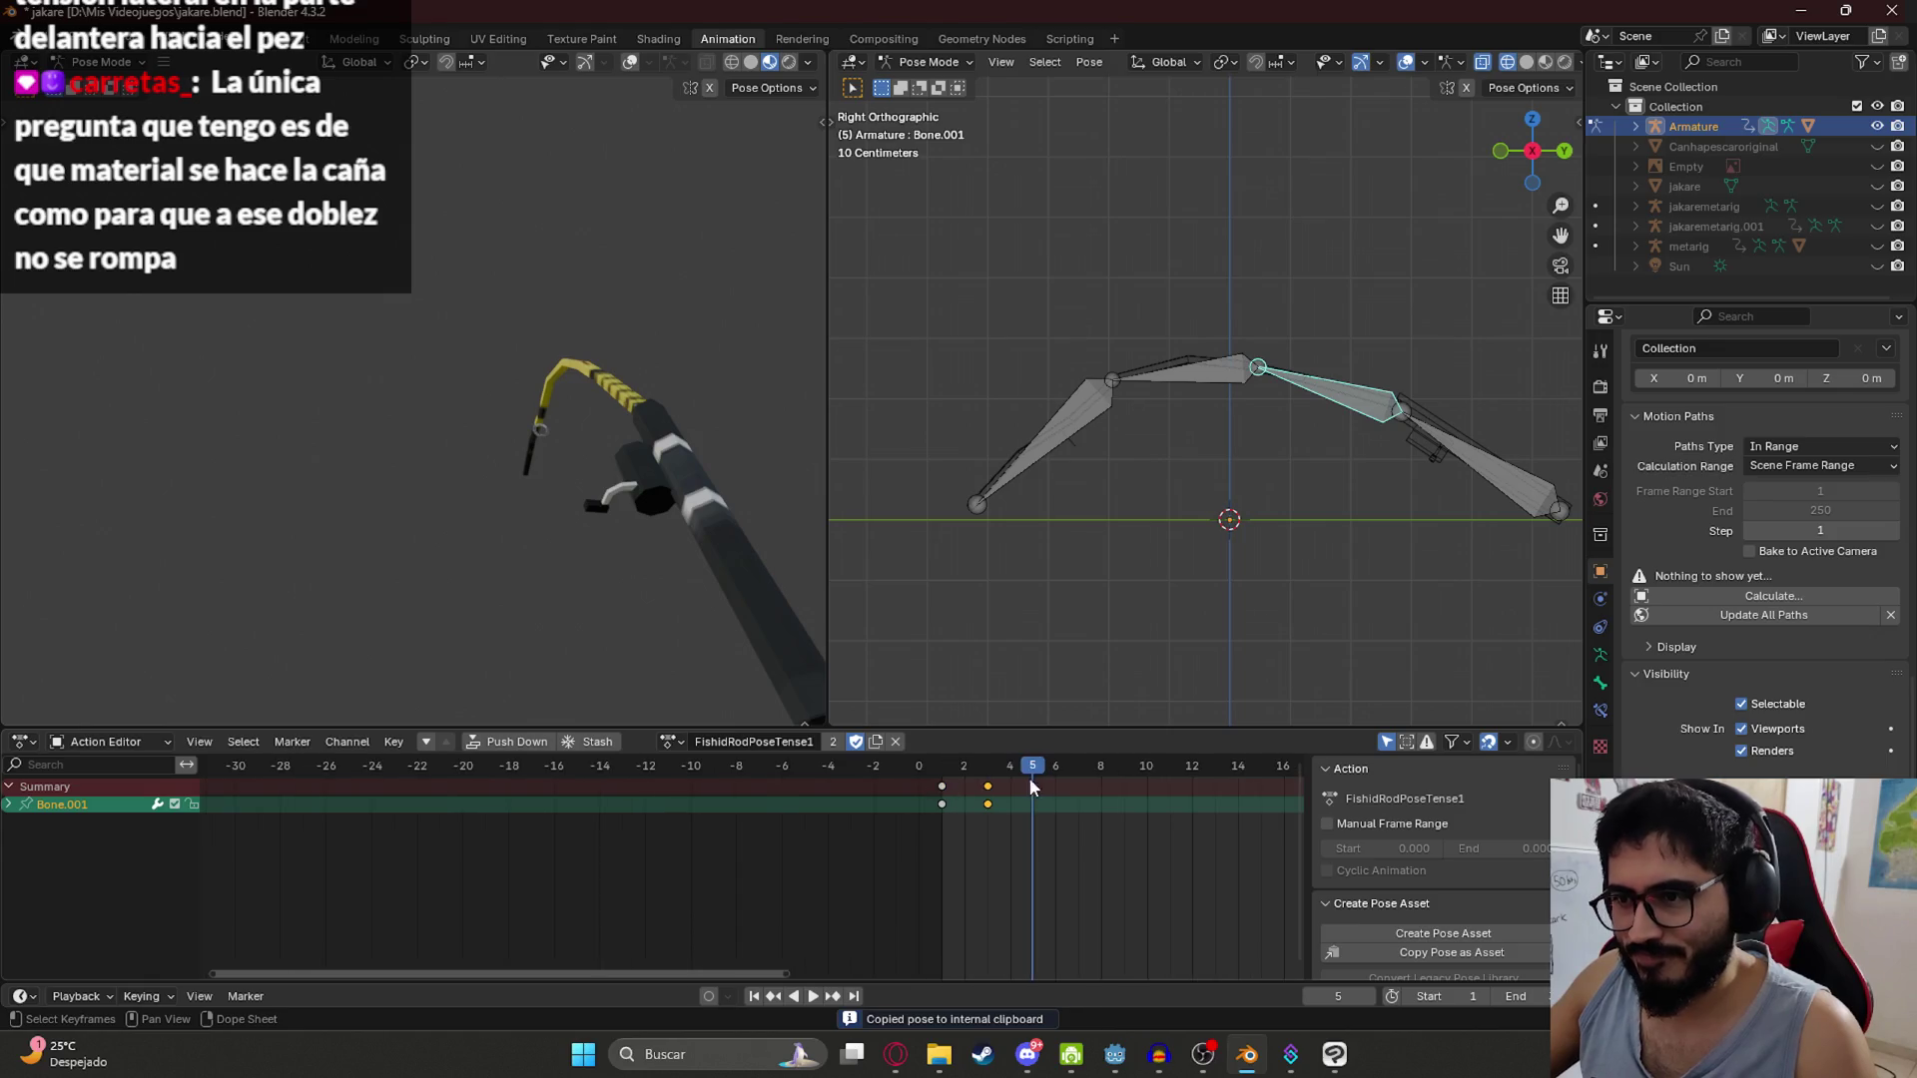
key("Left")
key("ctrl+v")
key("i")
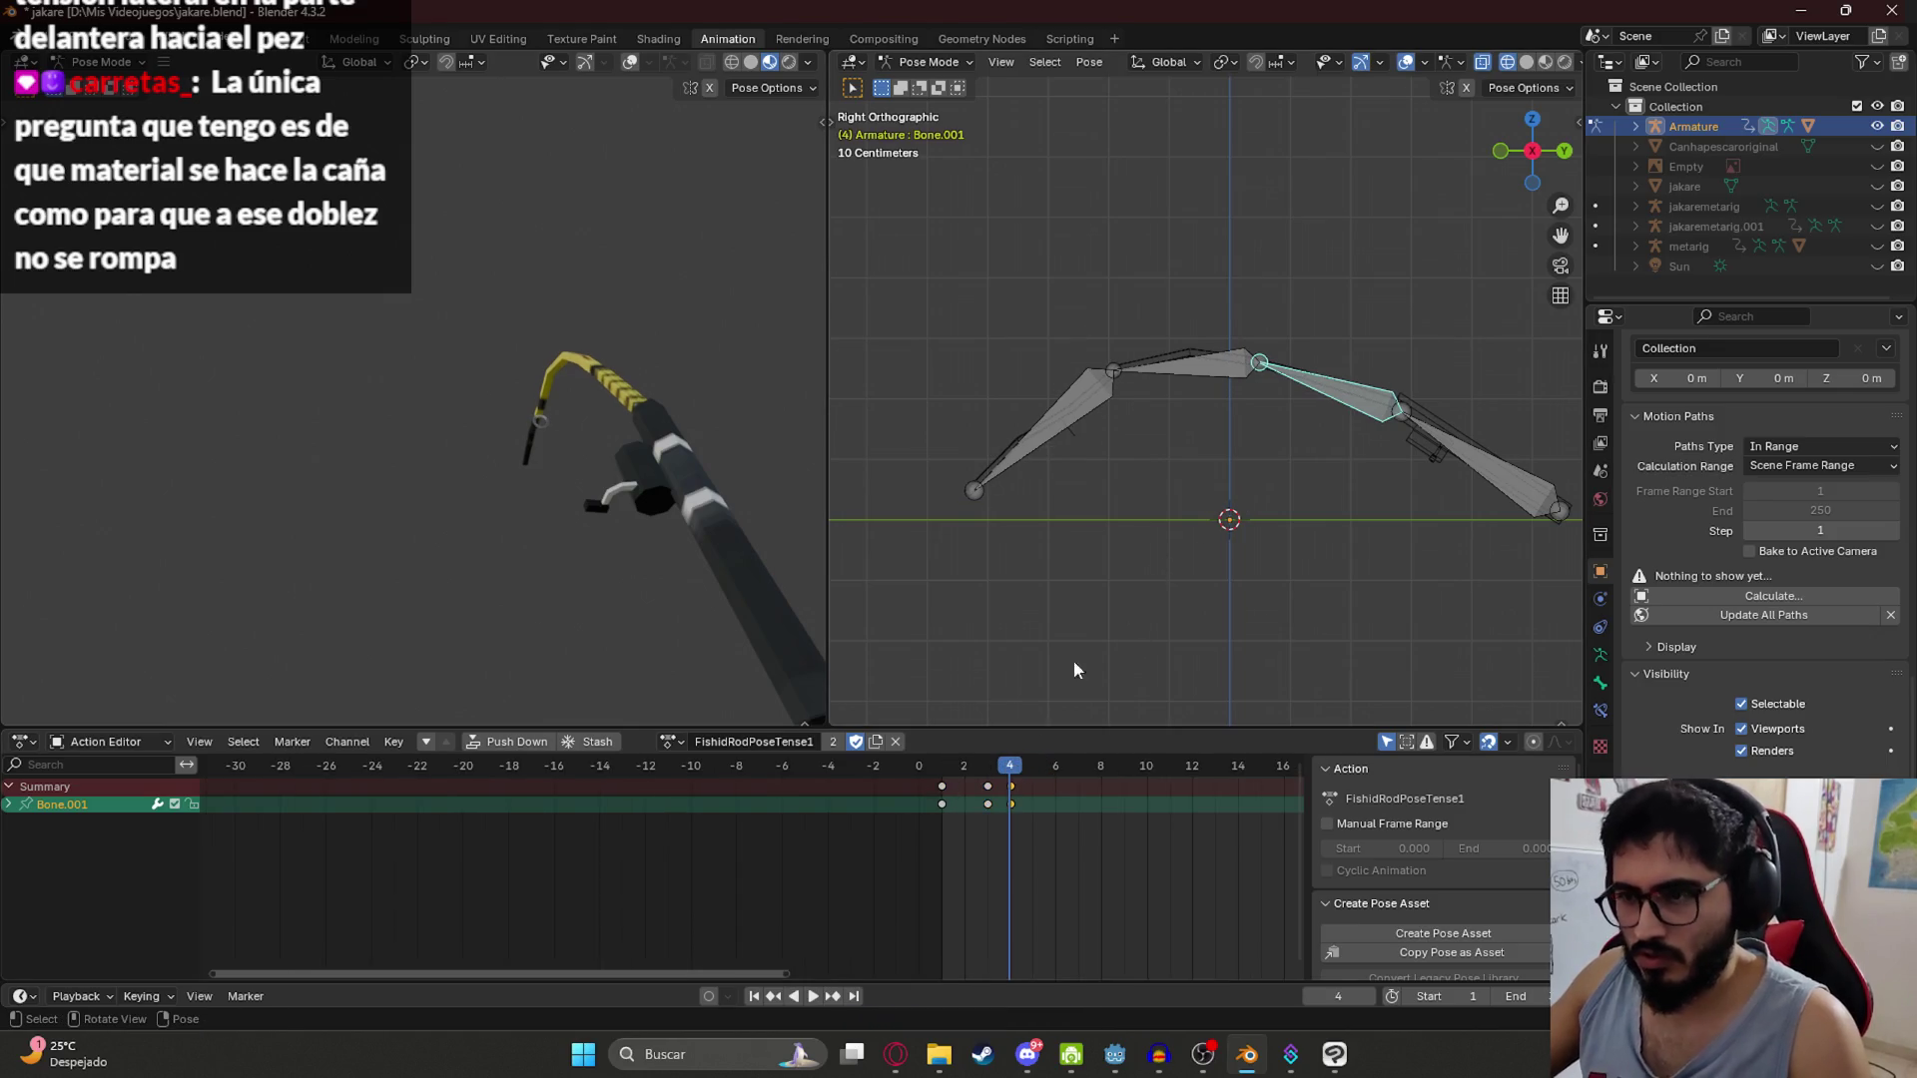
Step: Move the twitch keyframes in time so they sit at frames 3 and 5
left_click(987, 787)
key("g")
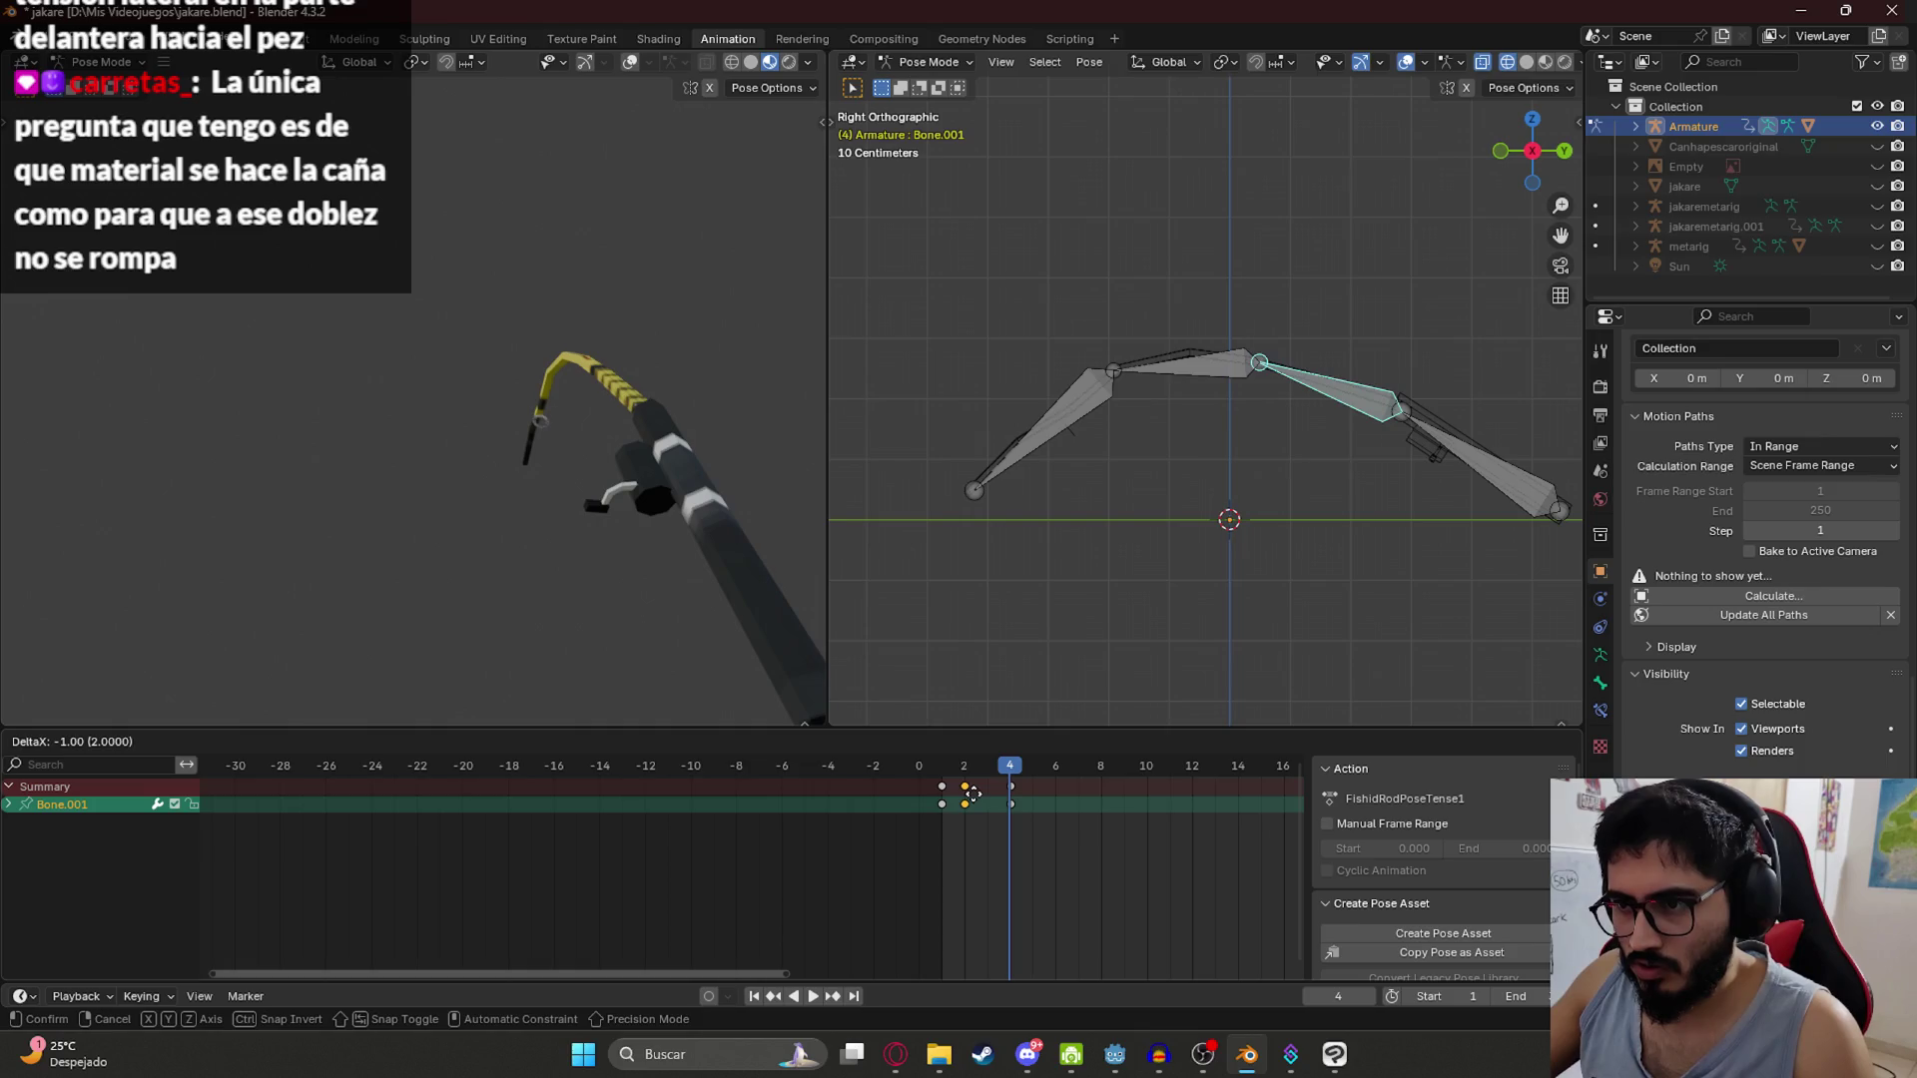
left_click(972, 793)
key("Left")
key("Left")
scroll(985, 763, "left", 5)
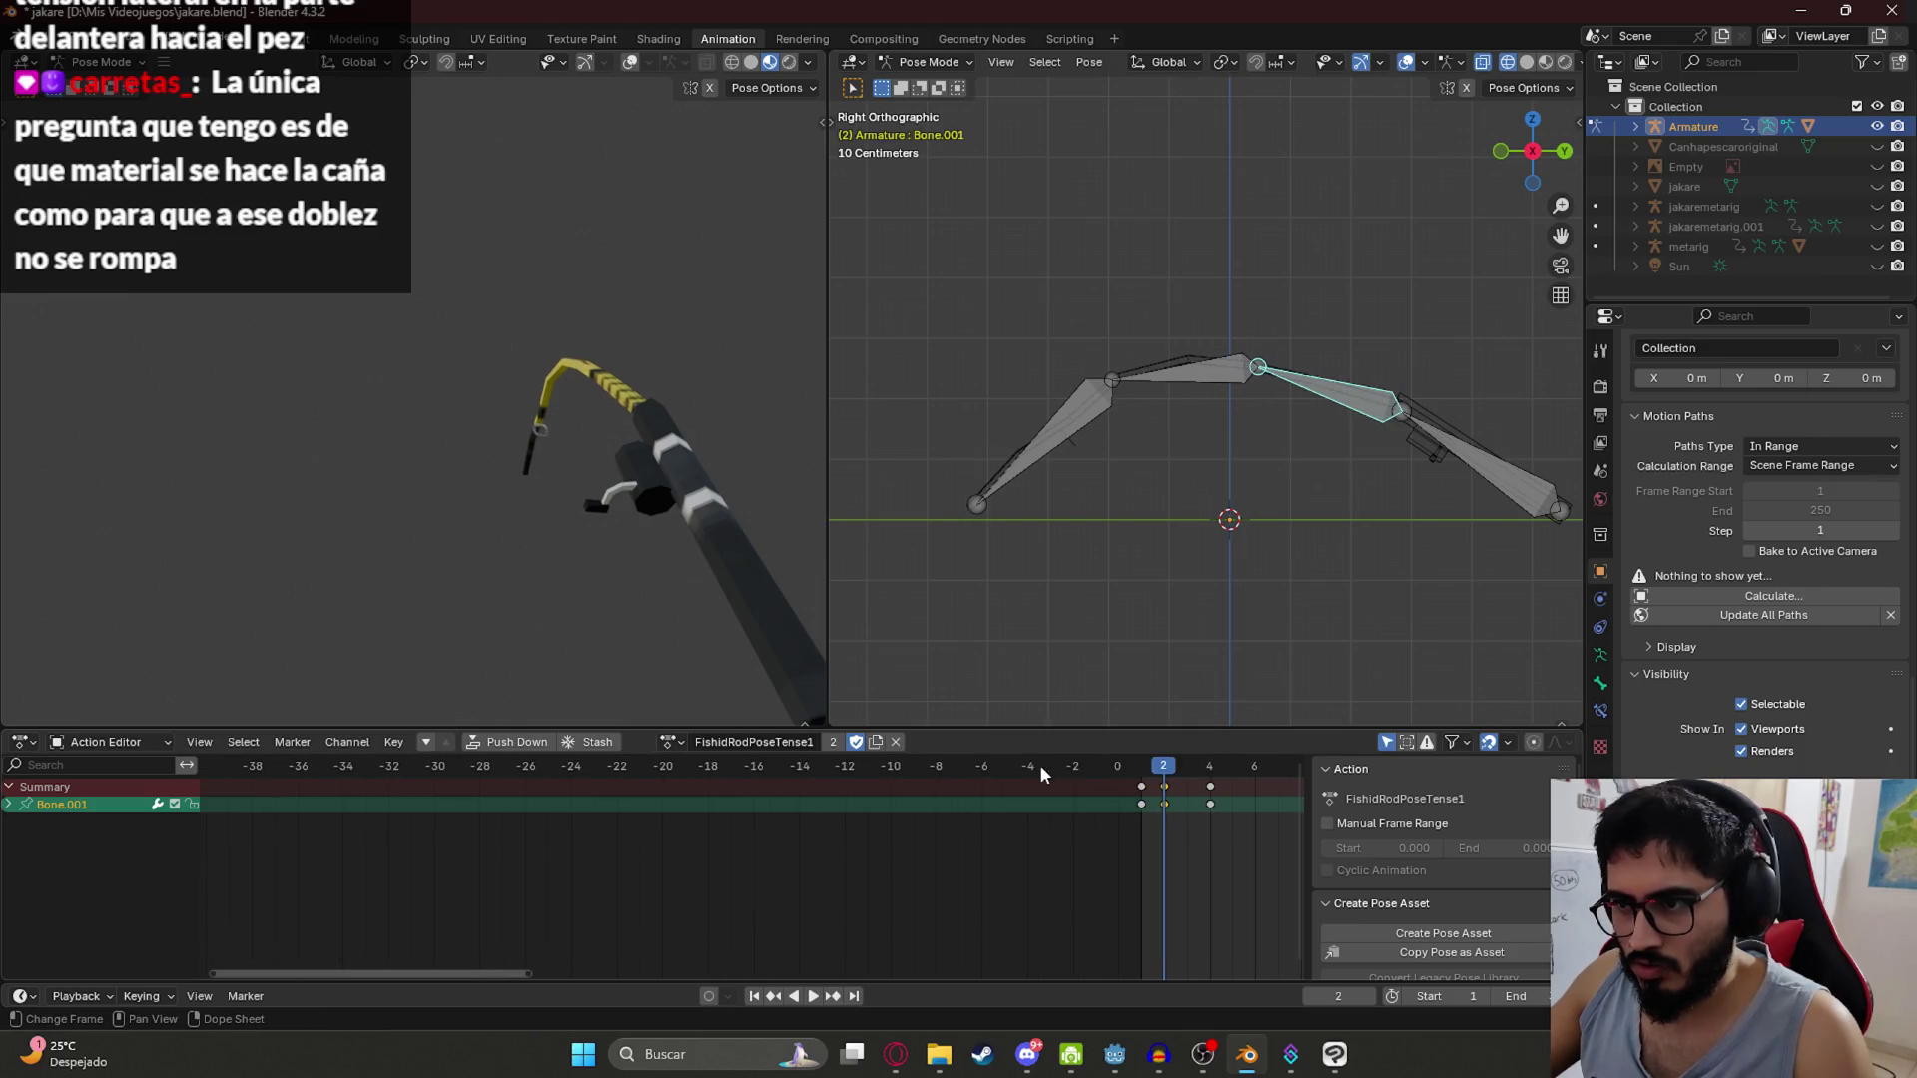
scroll(1177, 800, "up", 2)
scroll(999, 809, "right", 5)
key("g")
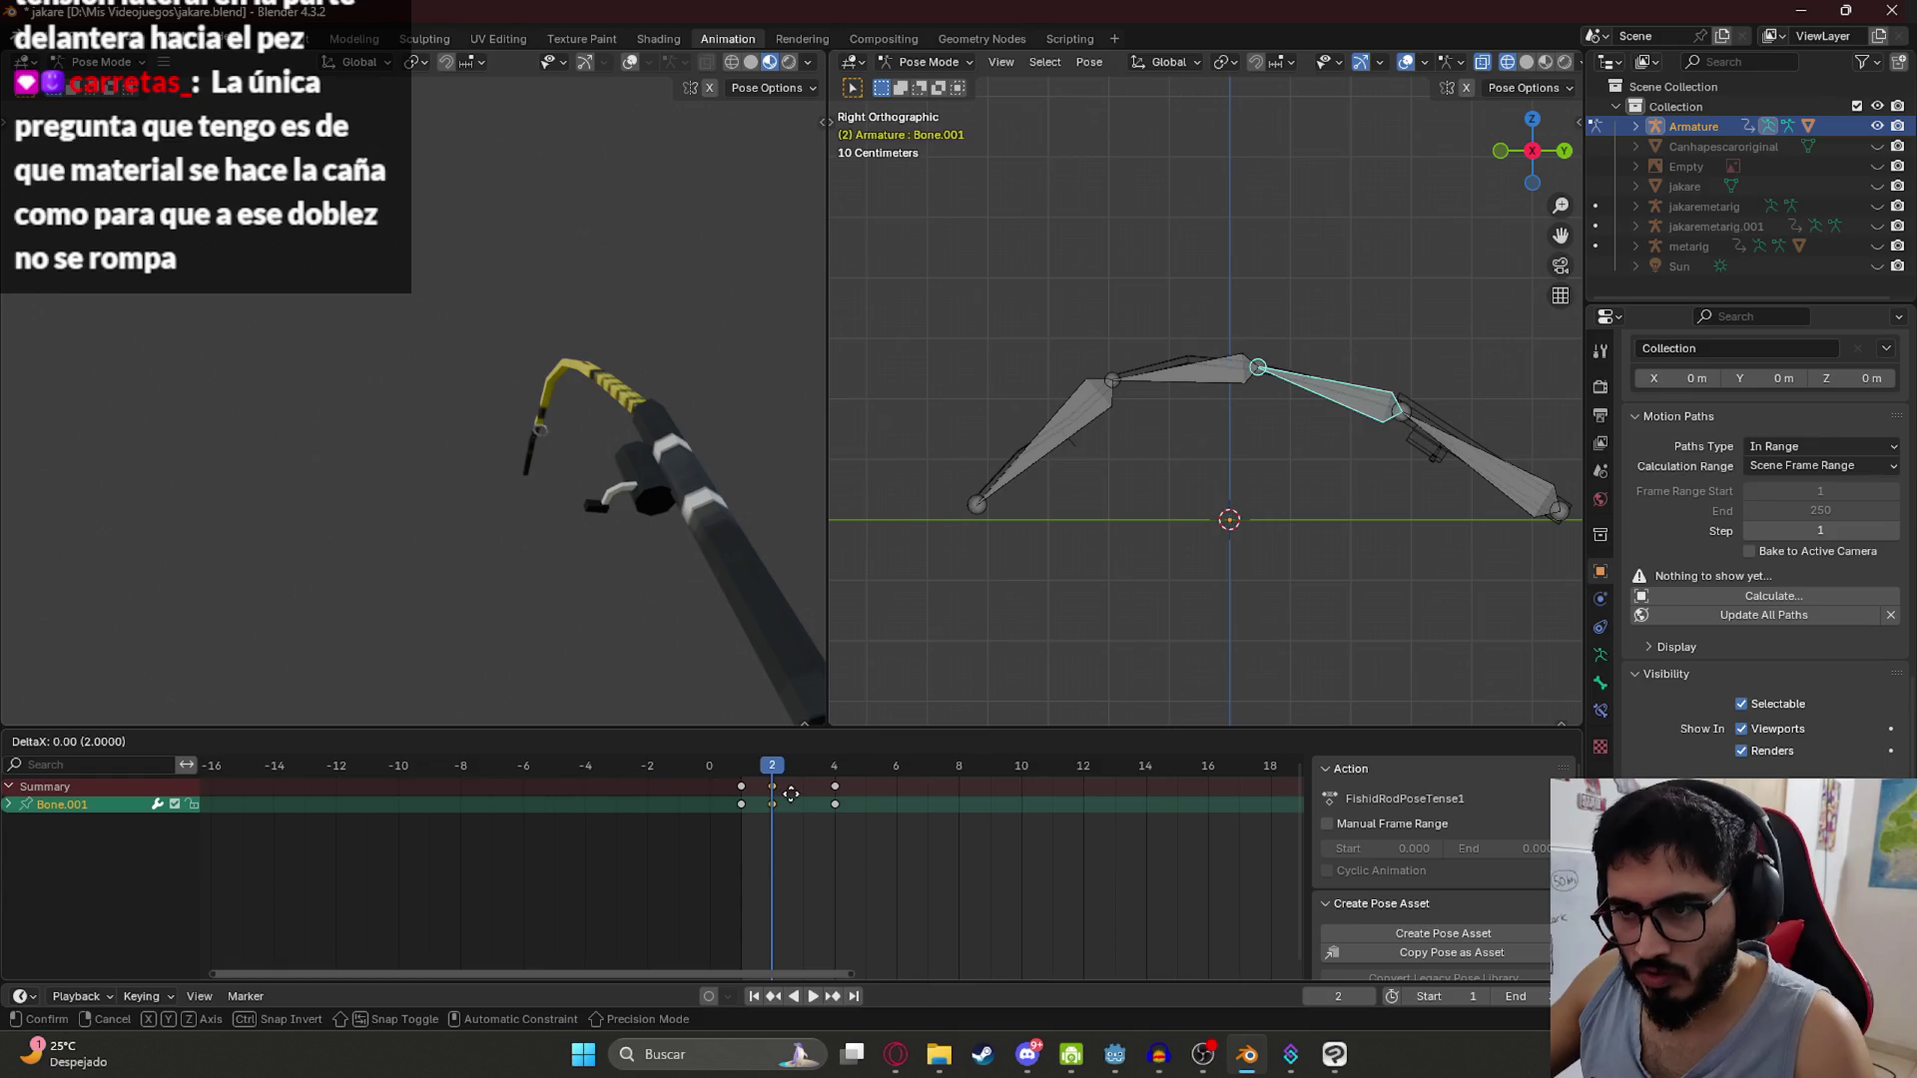
left_click(805, 799)
left_click(835, 804)
key("g")
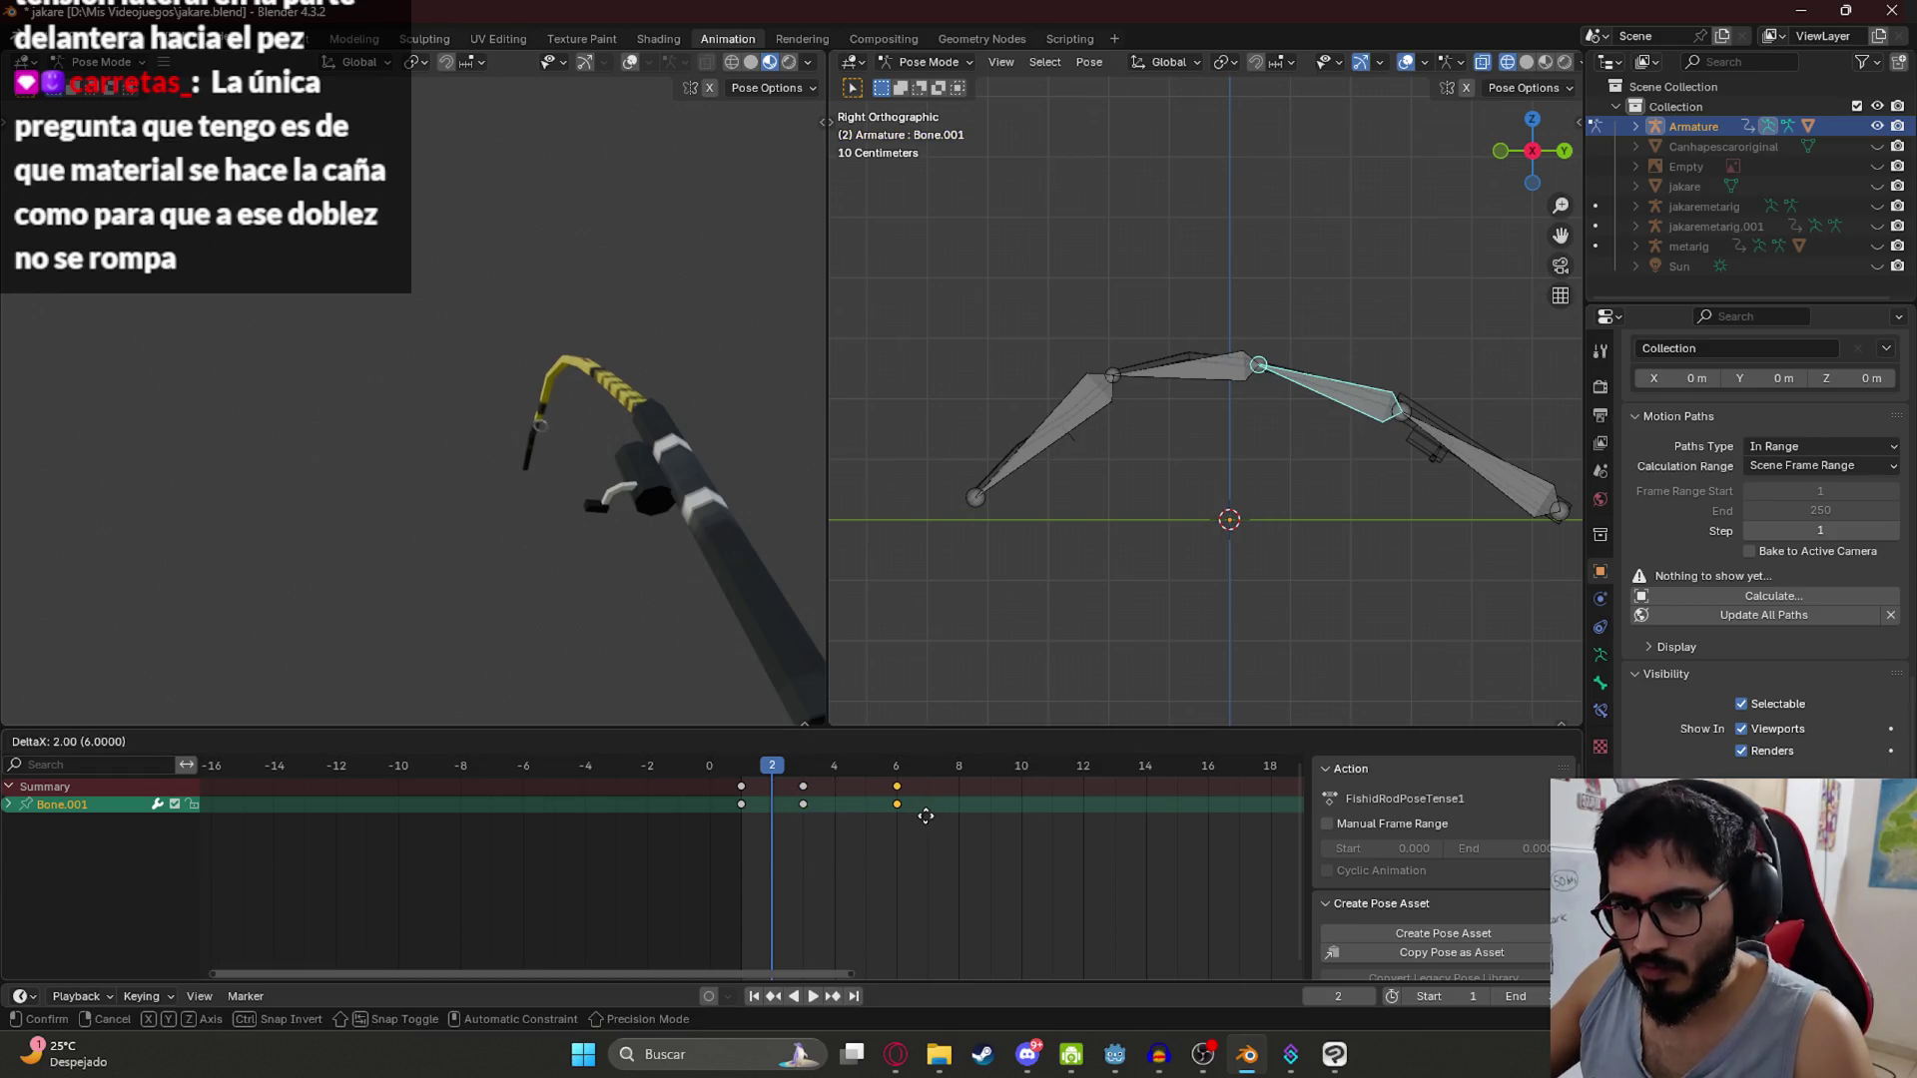
left_click(869, 827)
Step: Preview the retimed twitch, then undo a trial duplicate of keys to frames 7 and 9
key("space")
left_click(751, 767)
key("space")
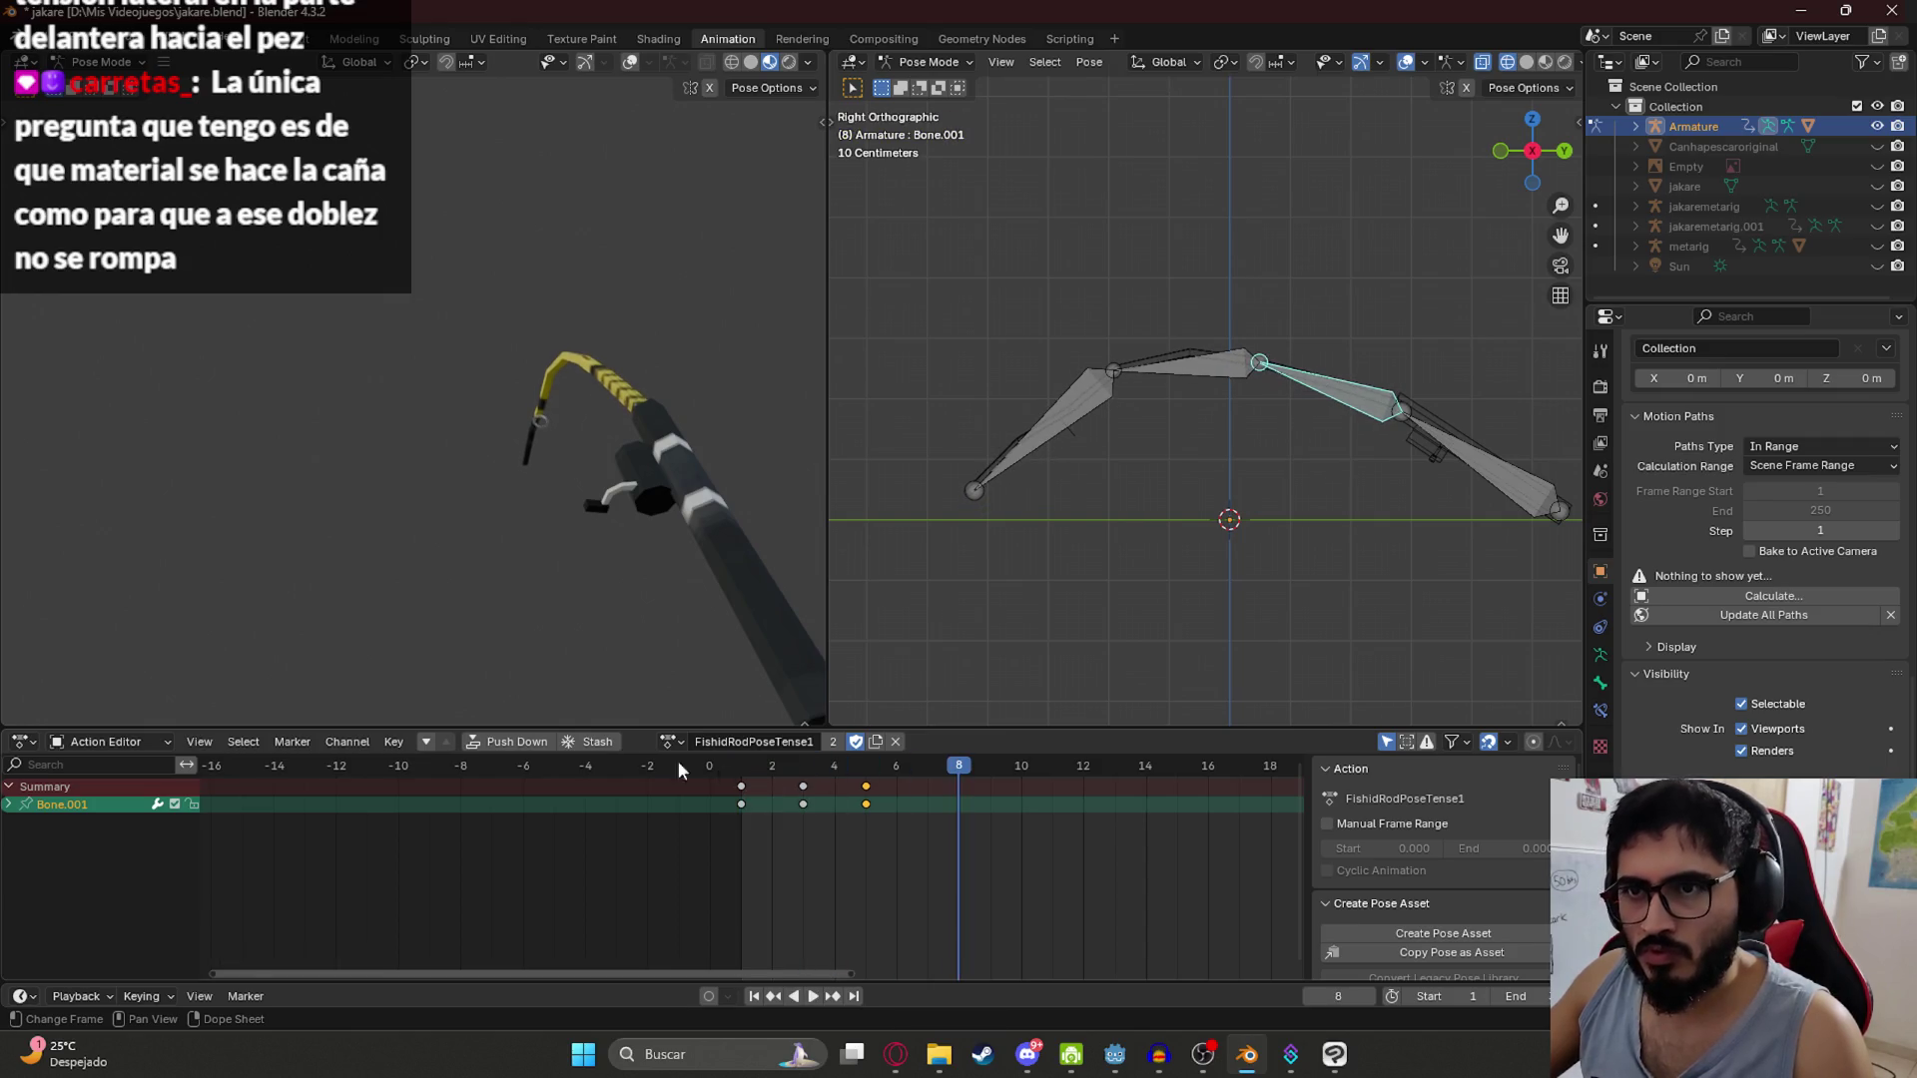
left_click(802, 799, "shift")
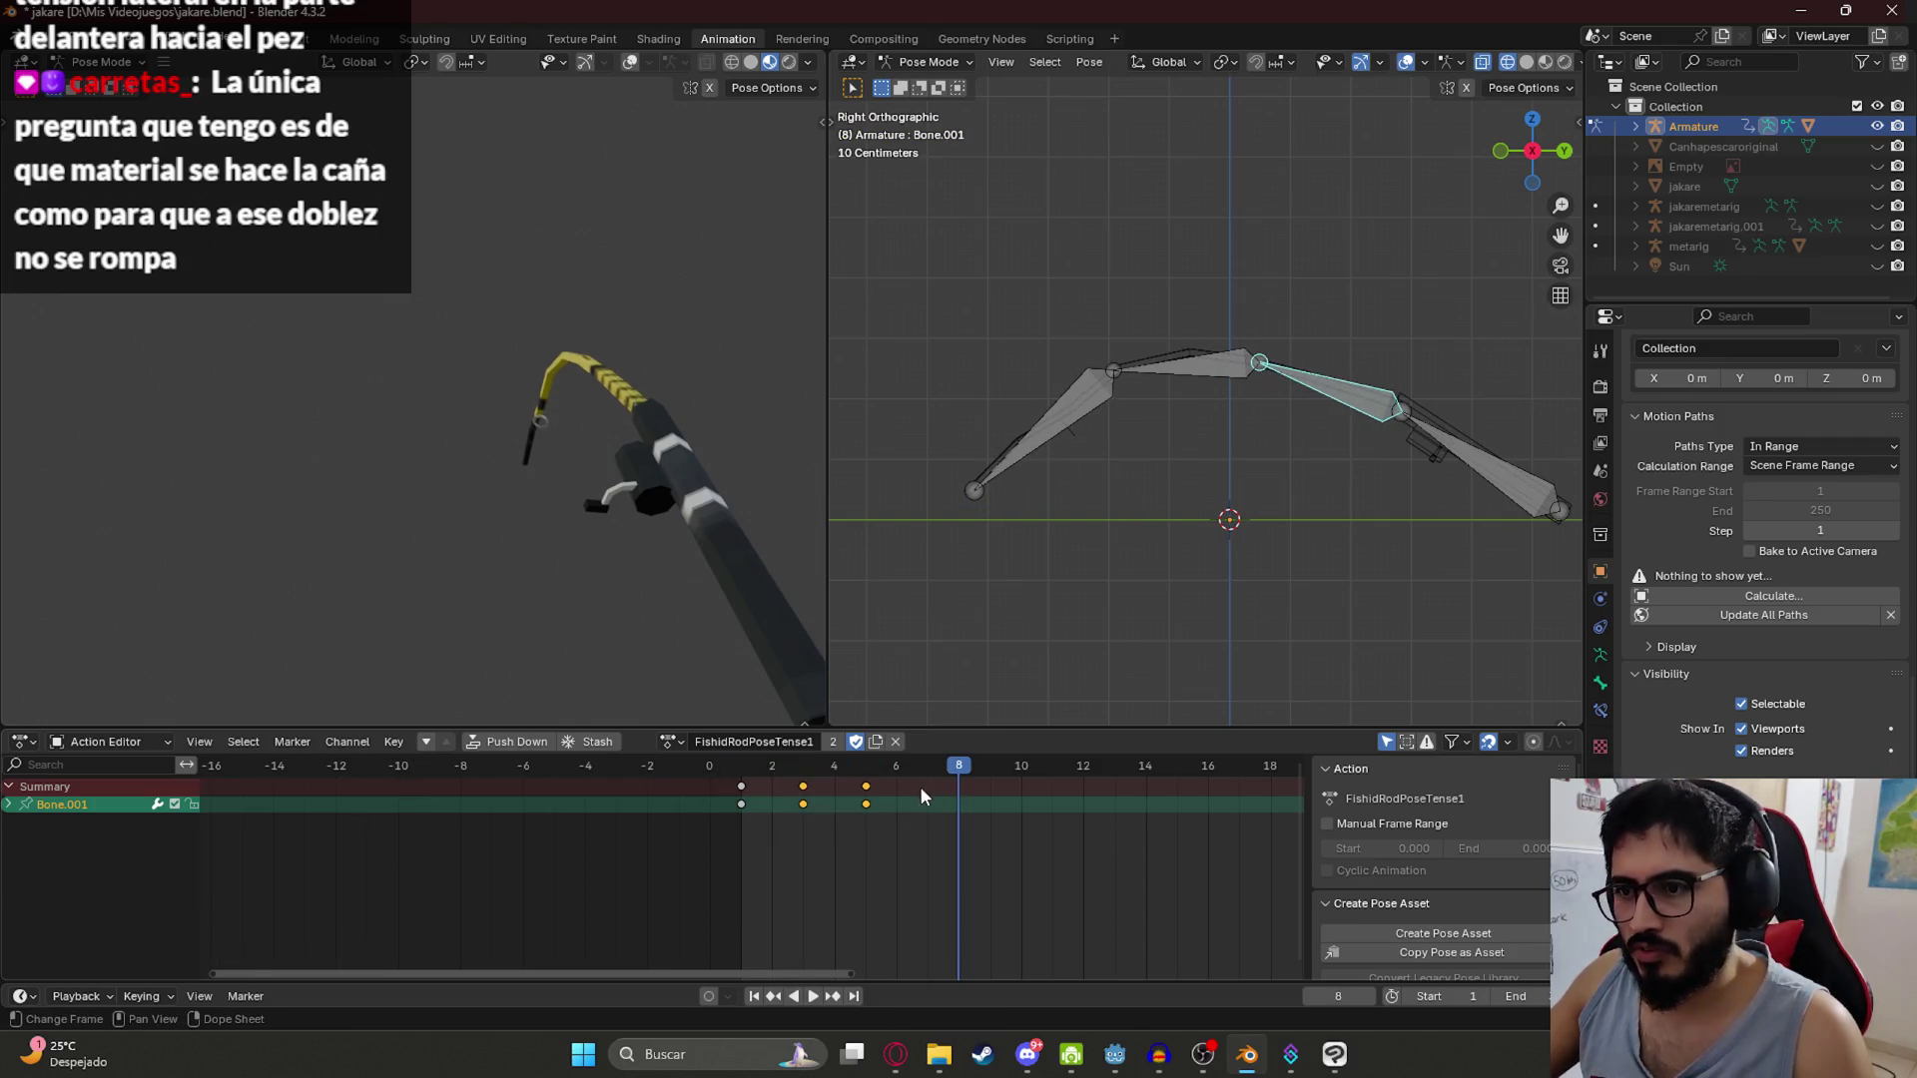
key("shift+d")
left_click(1004, 791)
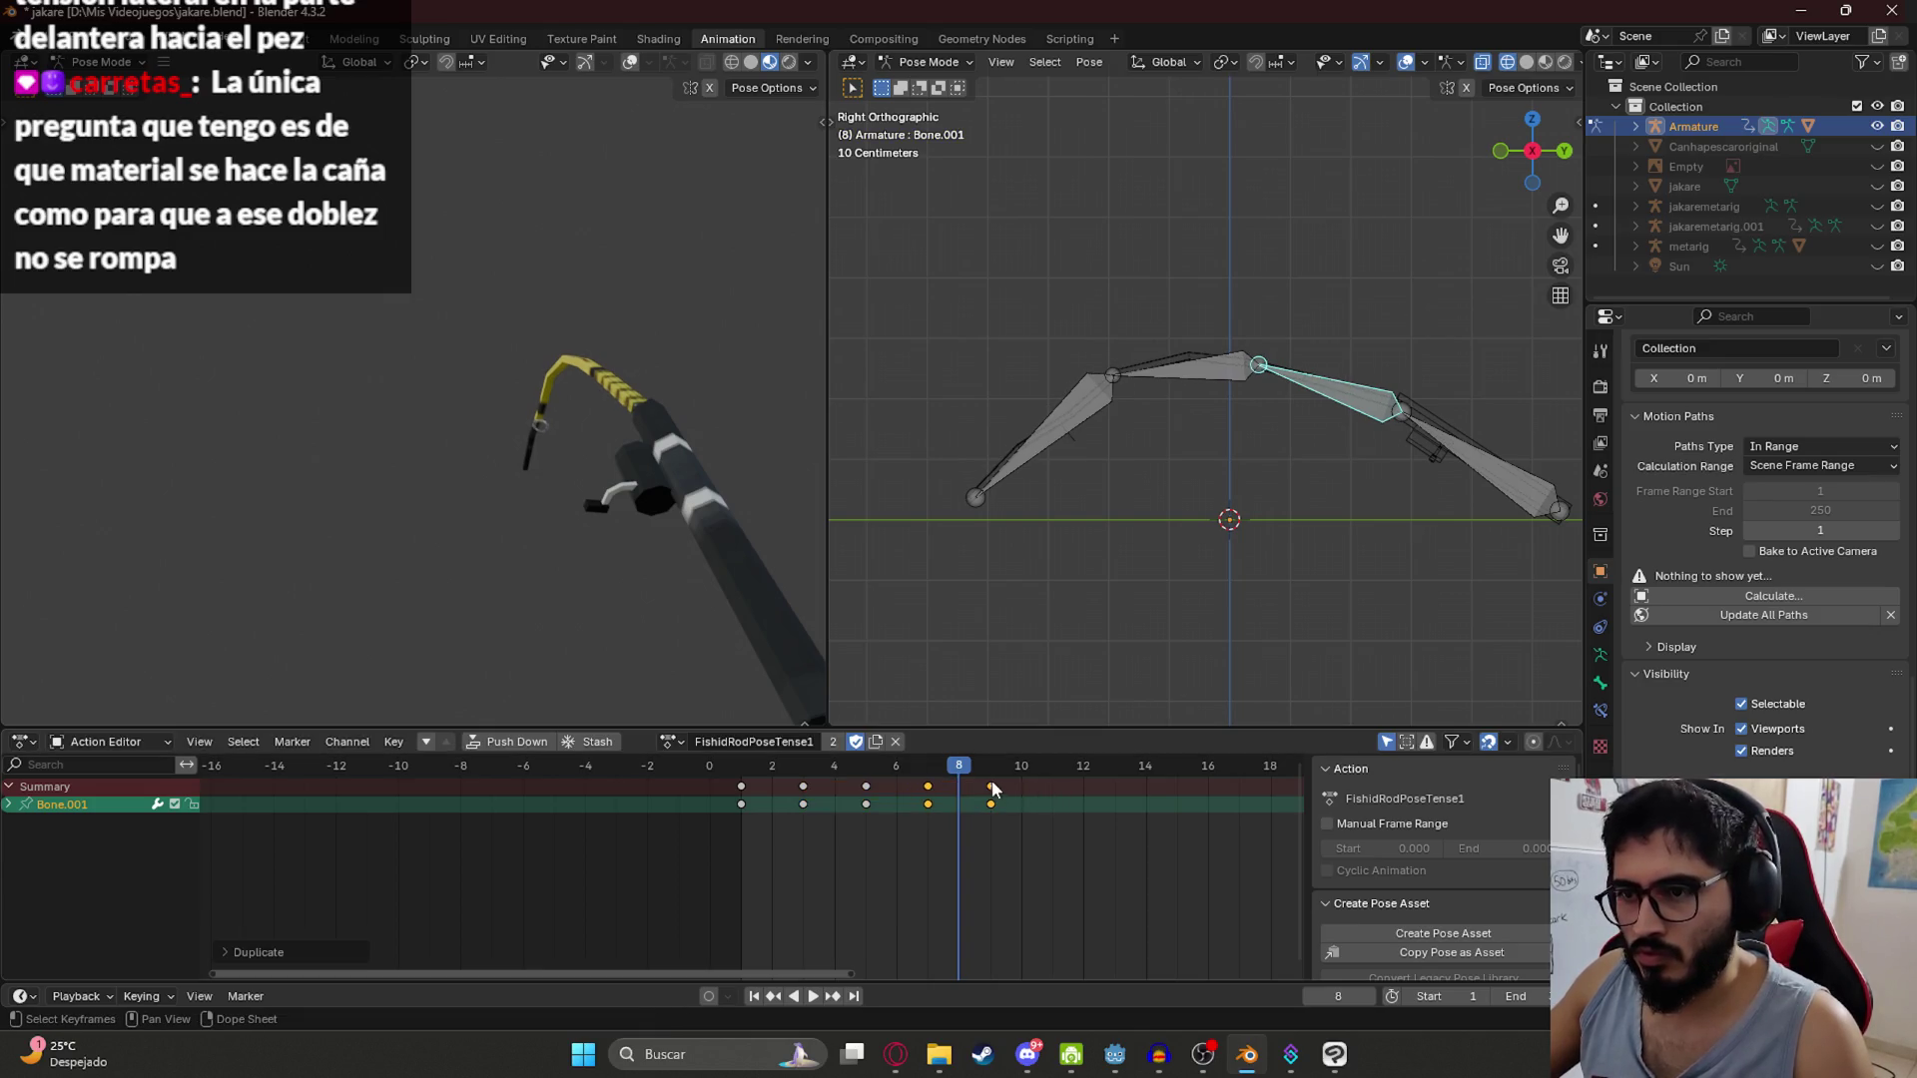
key("ctrl+z")
key("Down")
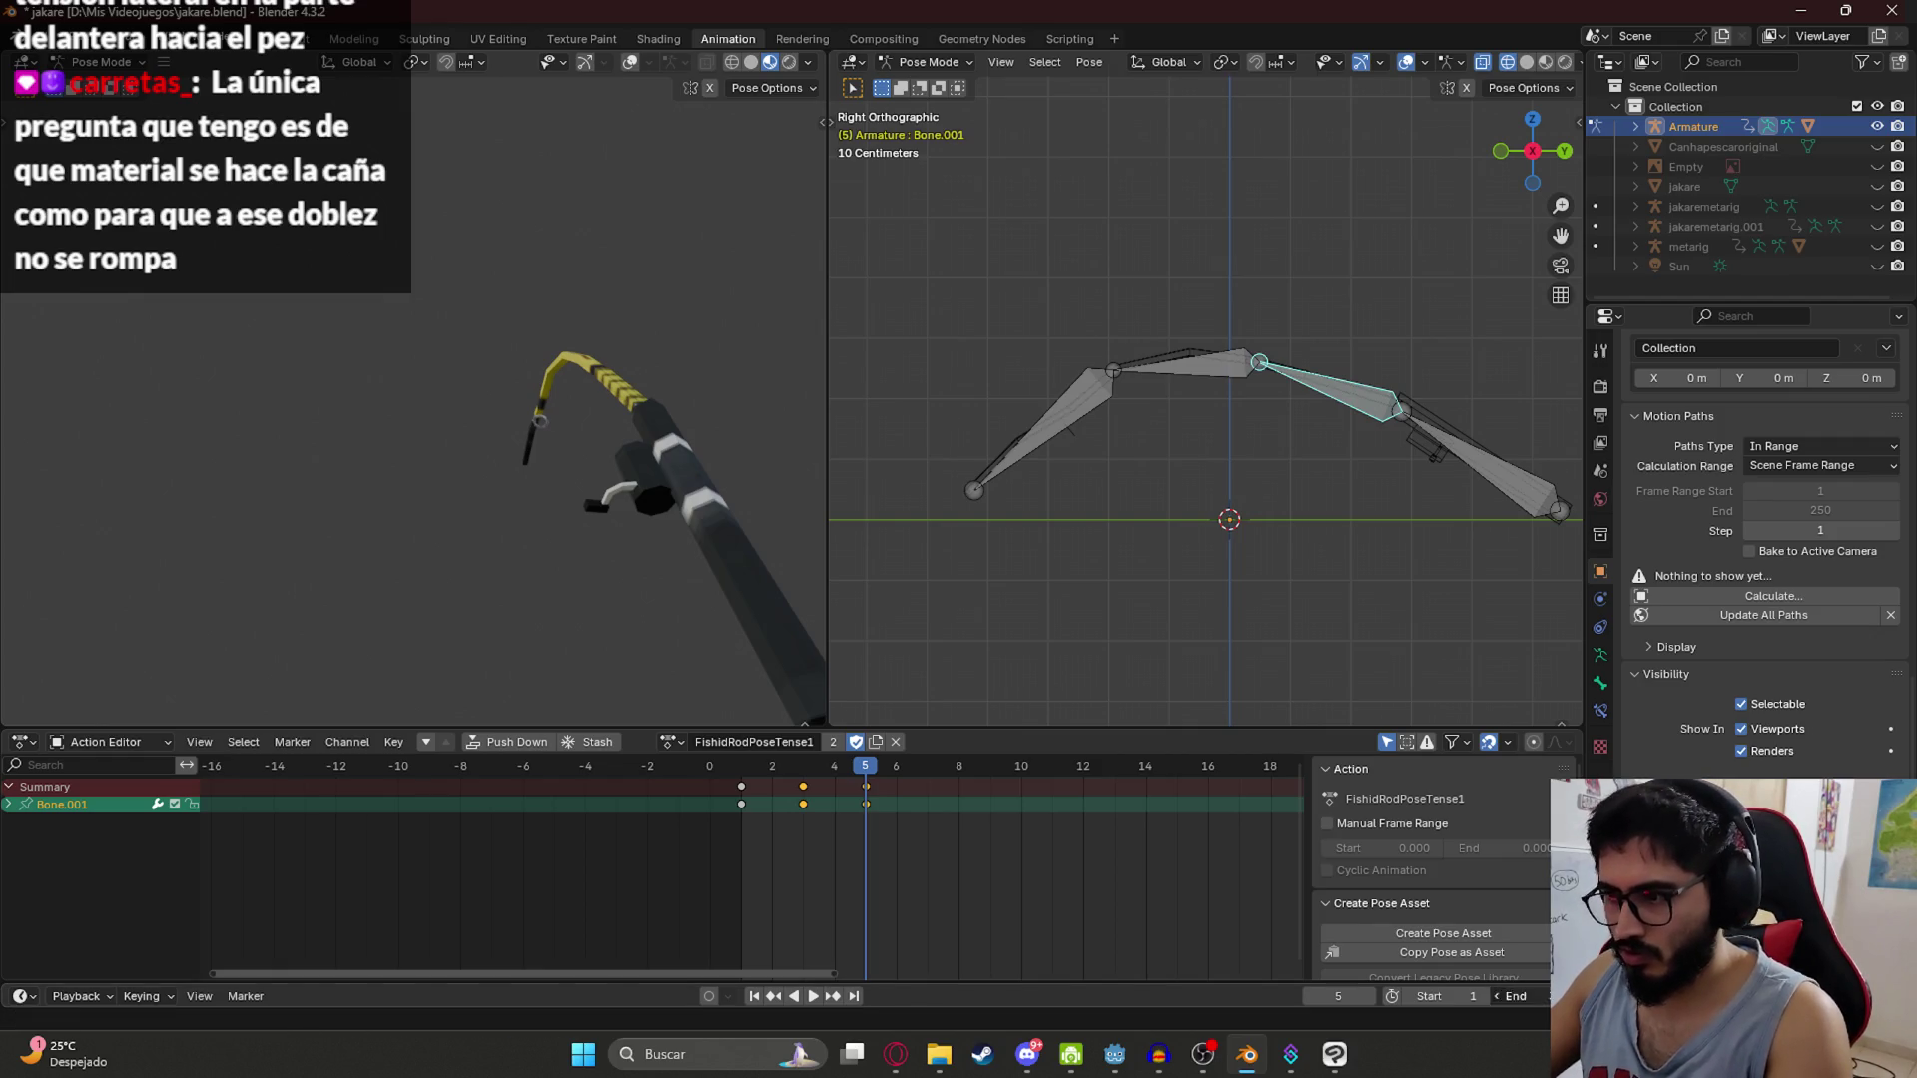
Step: Set the animation end frame to 5, save, and play the twitch loop
key("Return")
key("space")
key("ctrl+s")
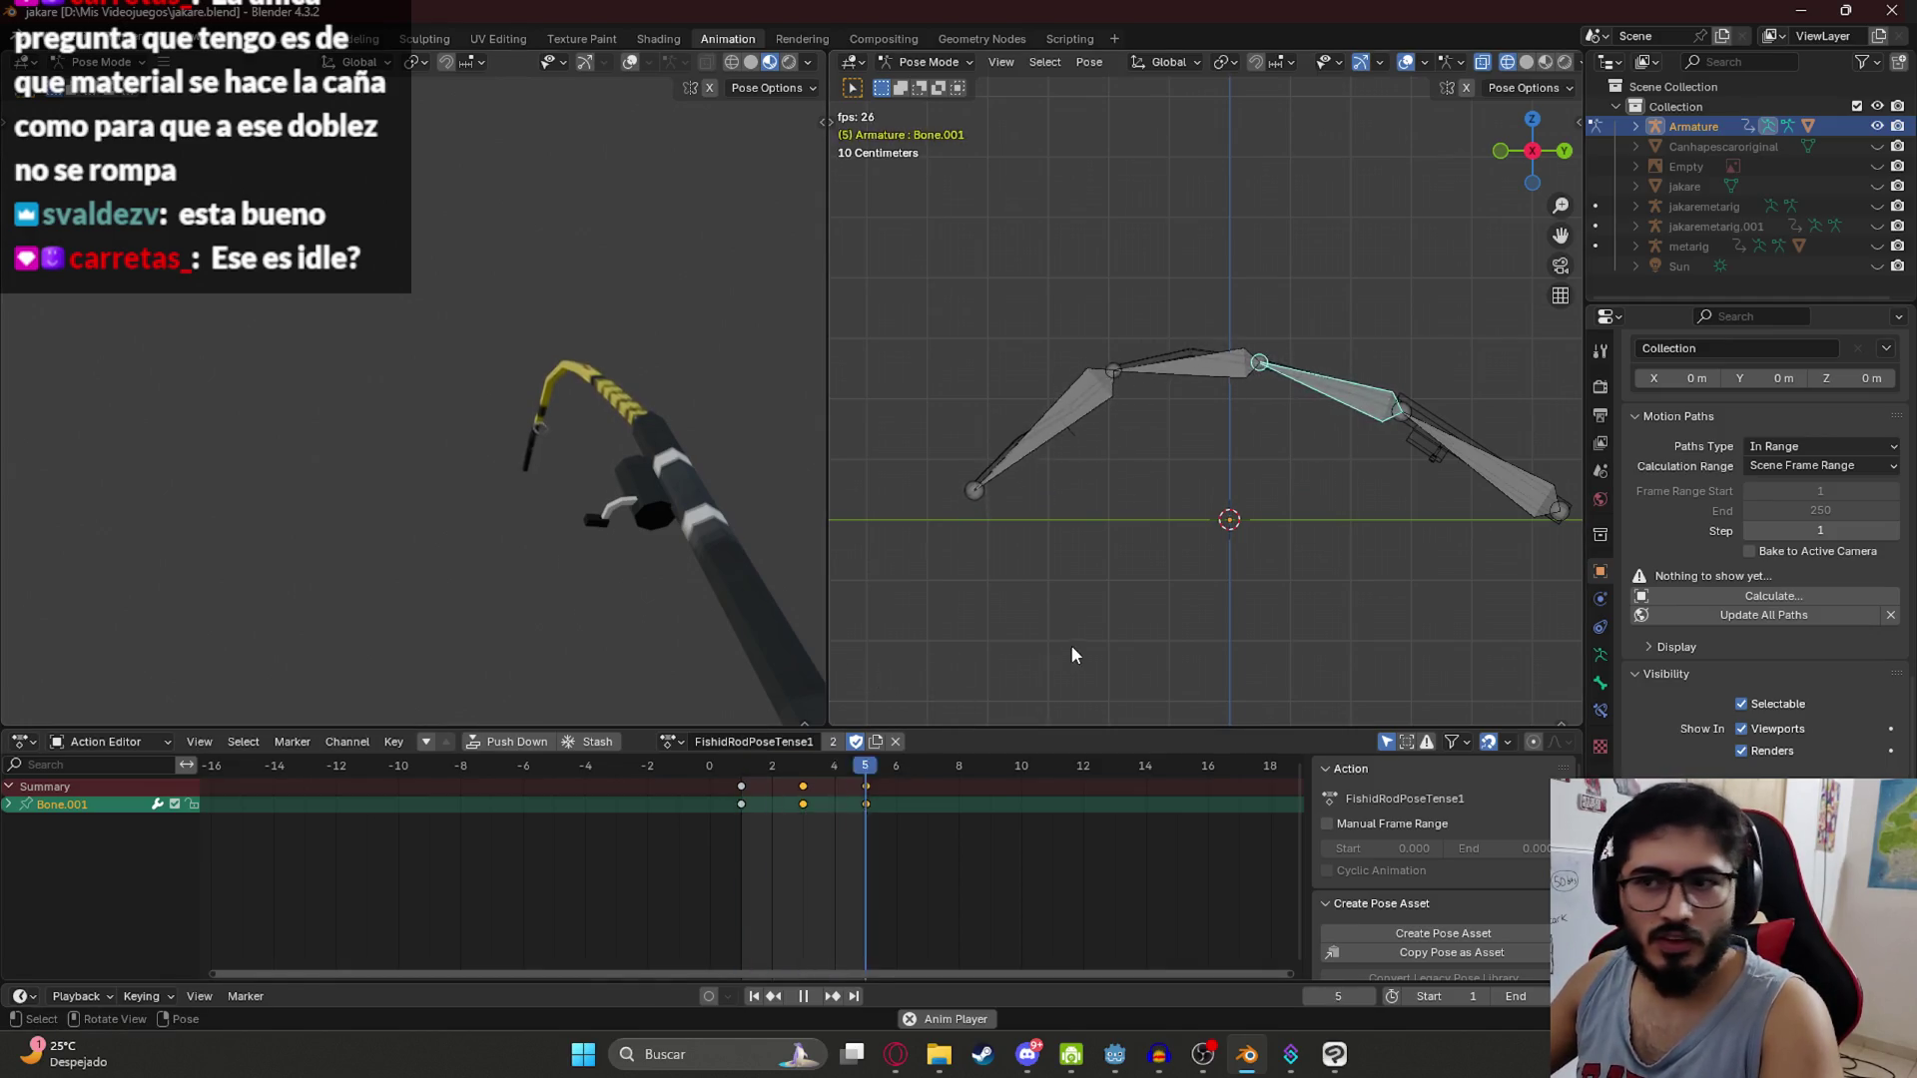
Step: Stop the FishidRodPoseTense1 loop playback and open the action browse list
key("space")
left_click(671, 741)
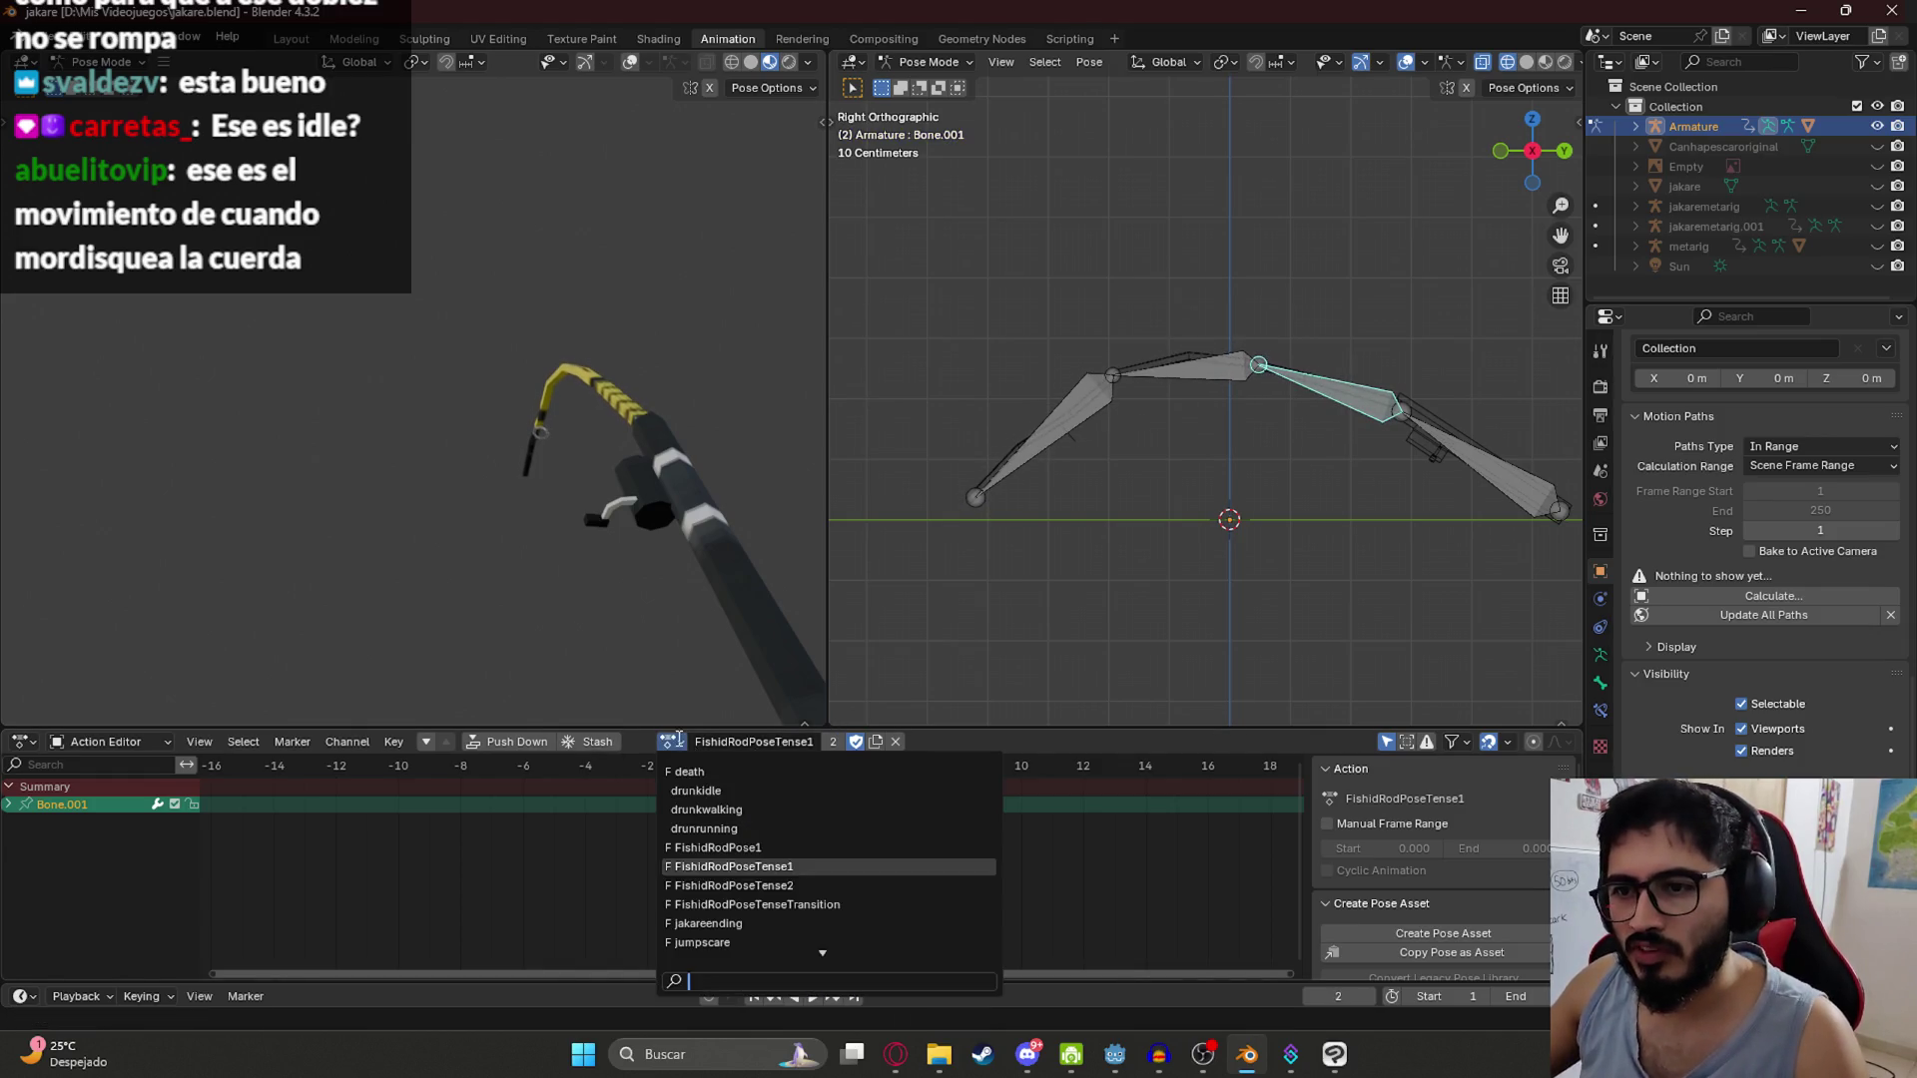
Step: Check FishidRodPose1, then play FishidRodPoseTenseTransition and set the frame to 5
left_click(745, 842)
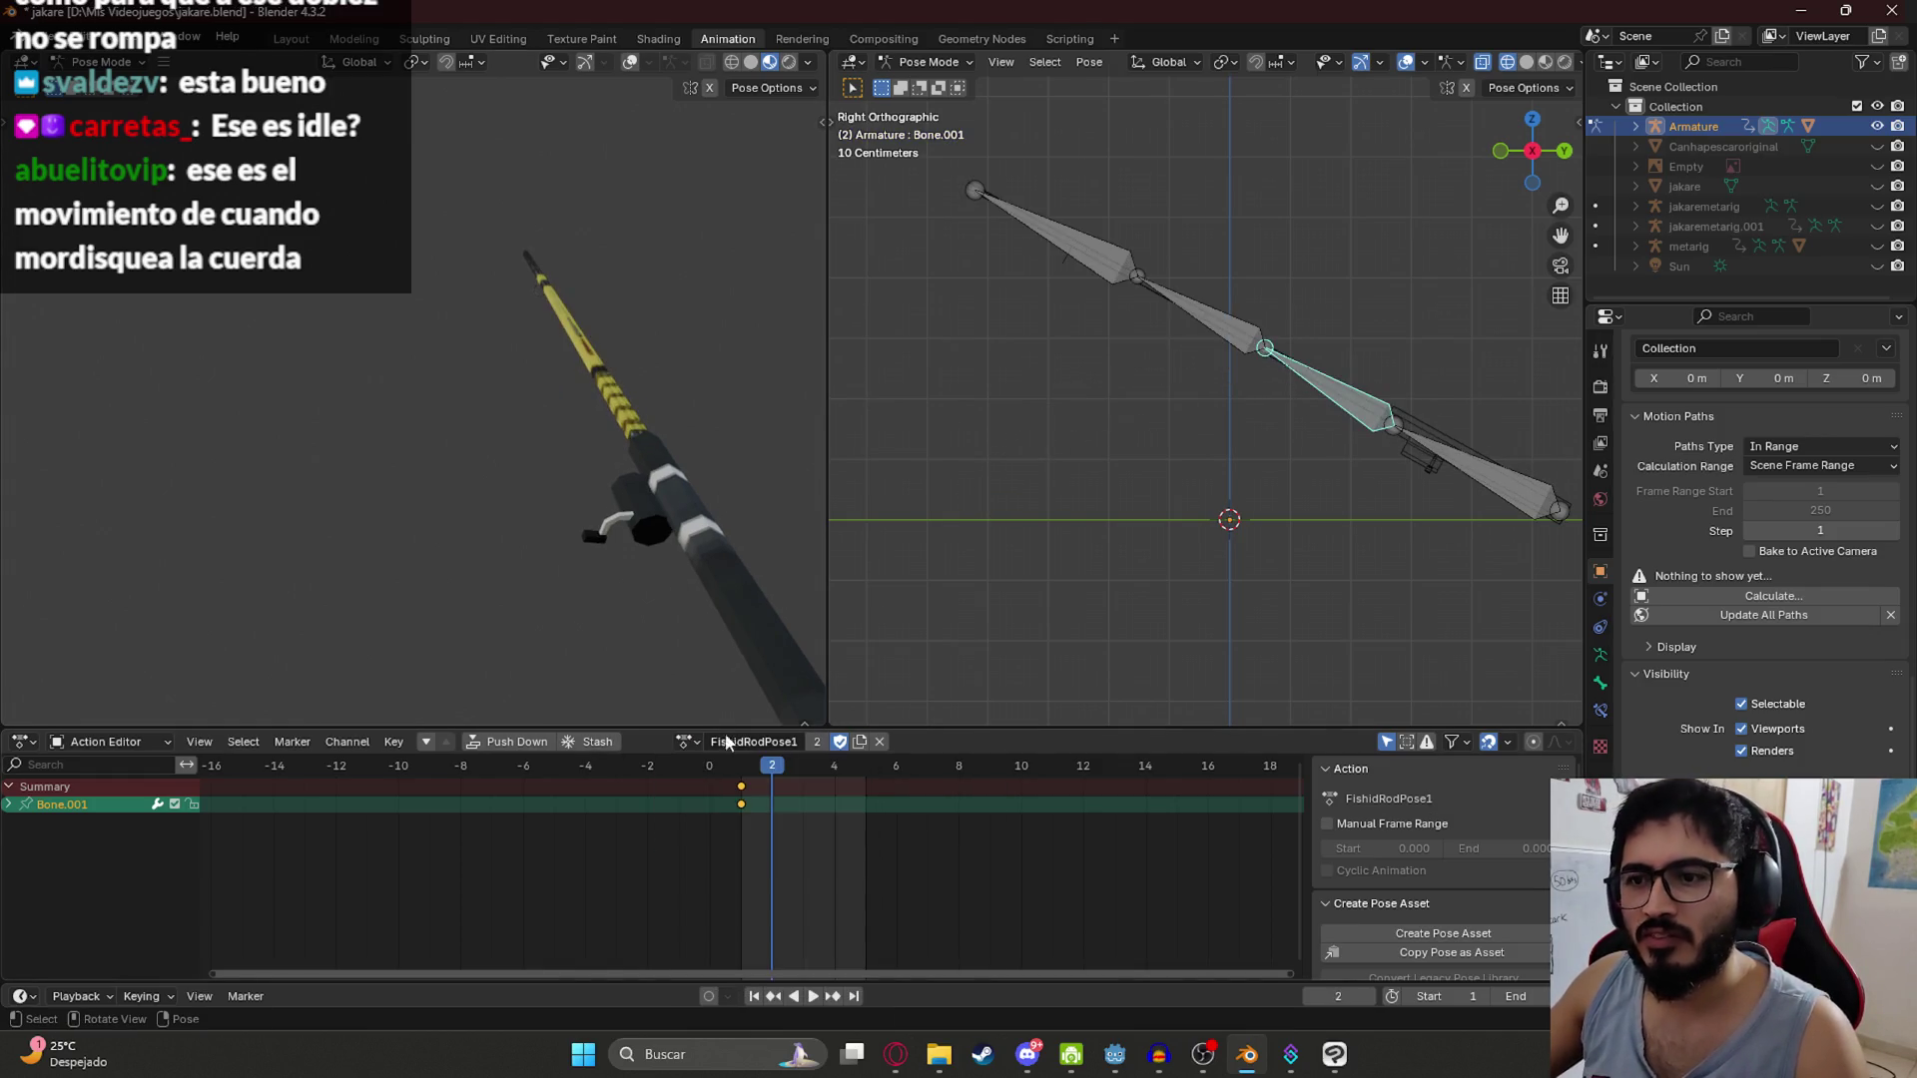
left_click(687, 741)
left_click(764, 896)
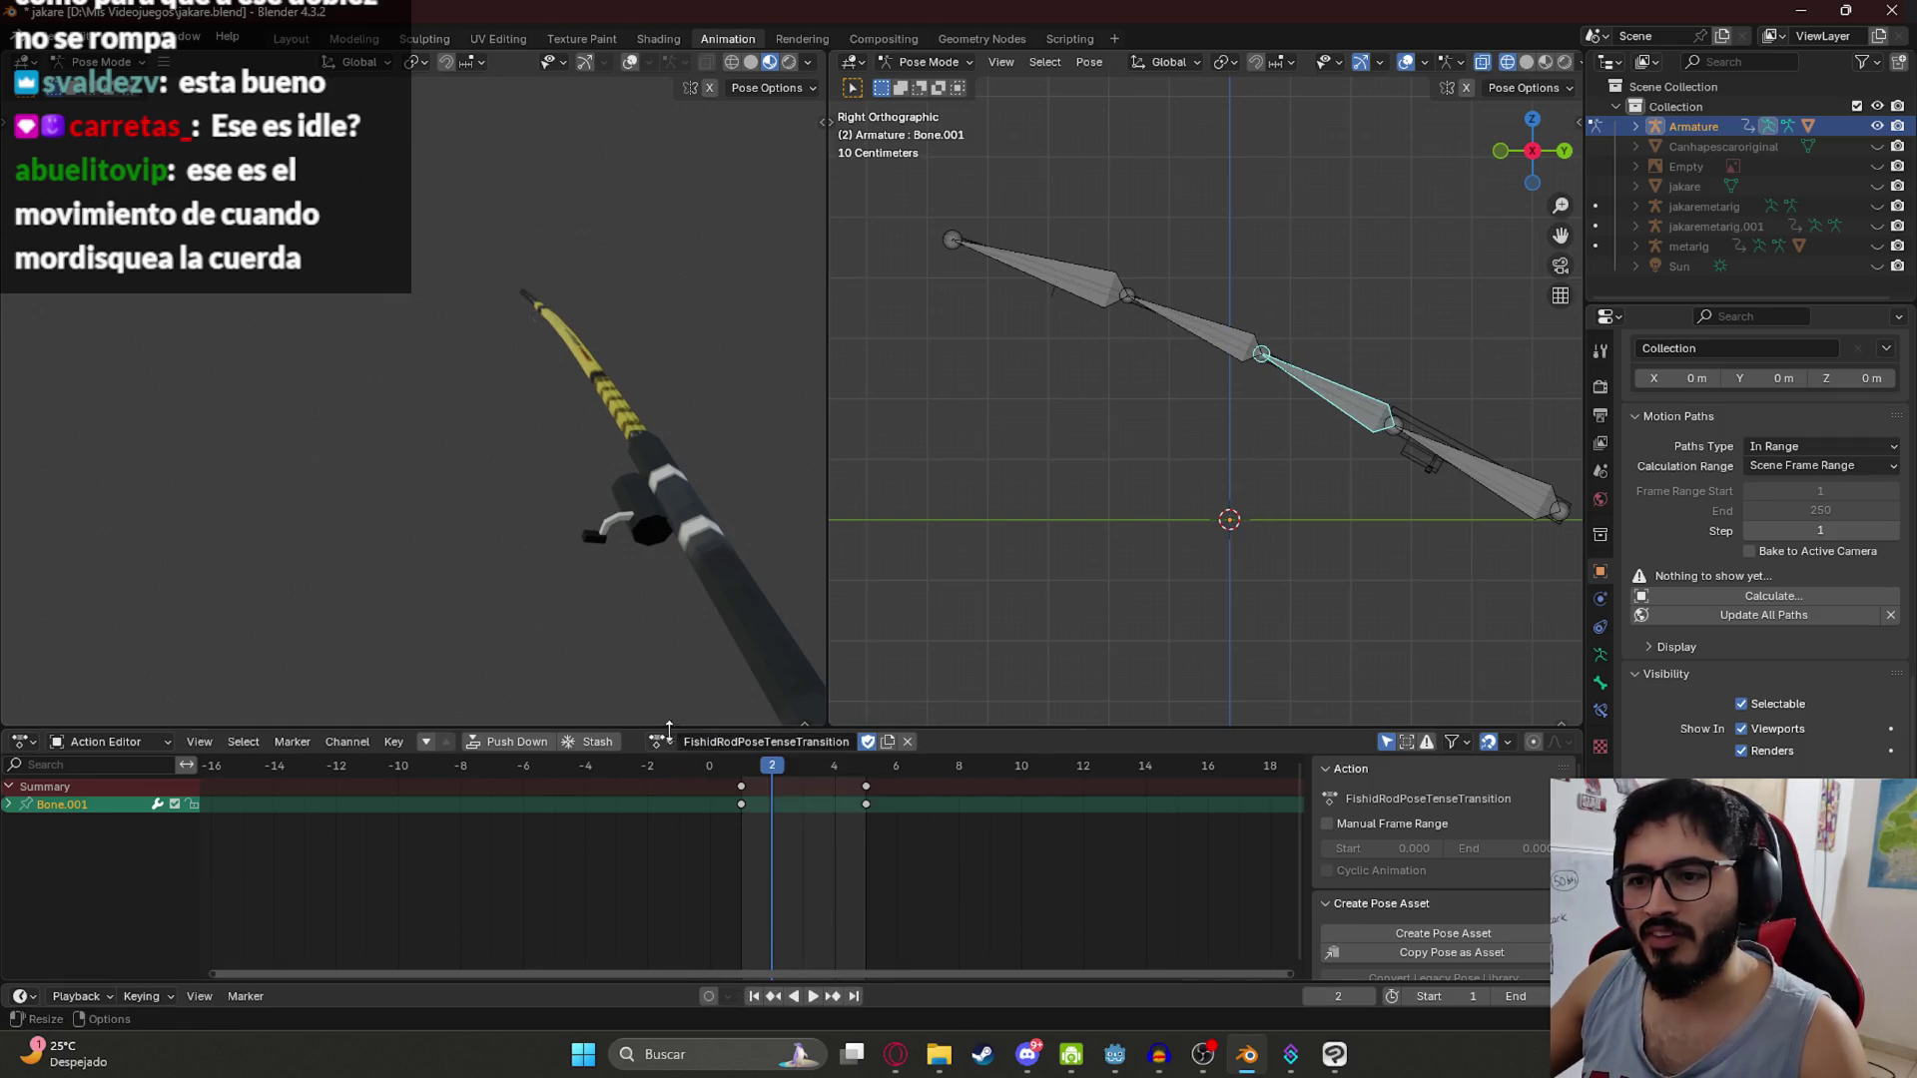
key("space")
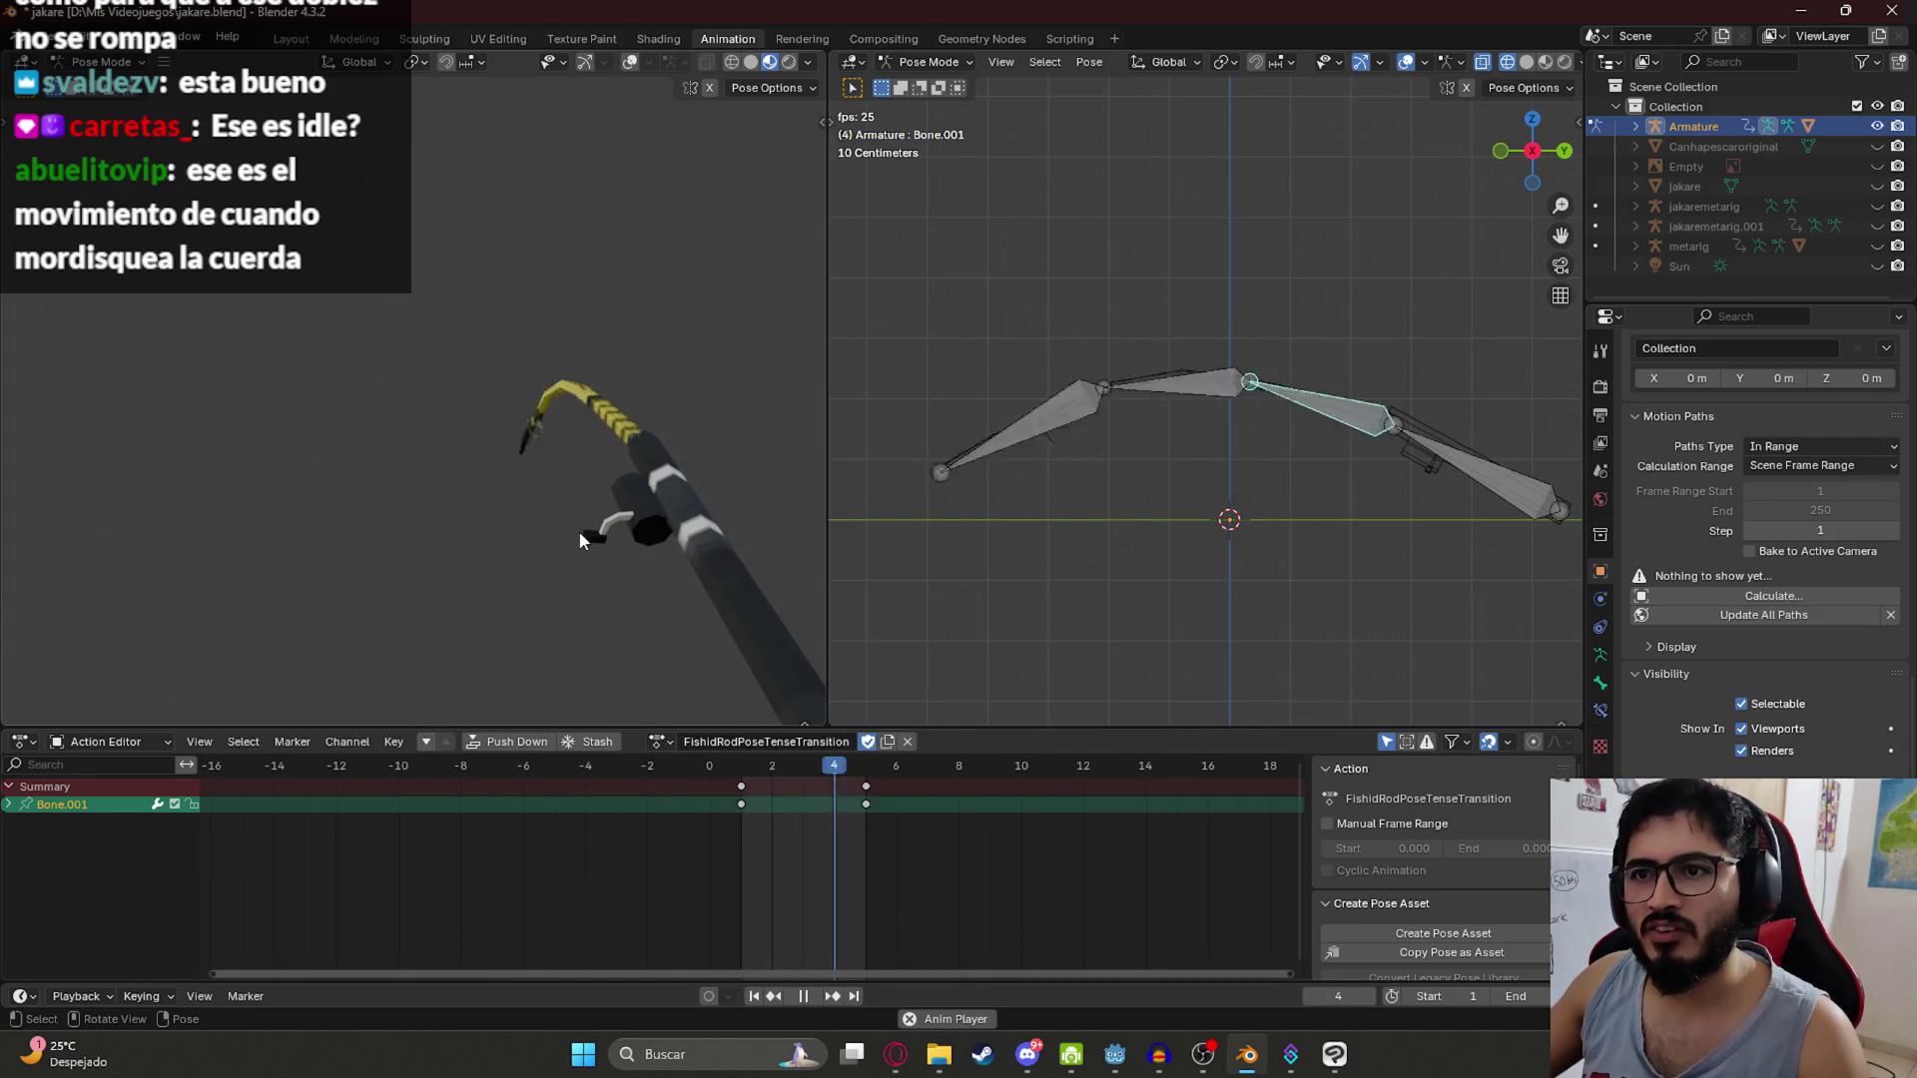
key("space")
left_click(854, 785)
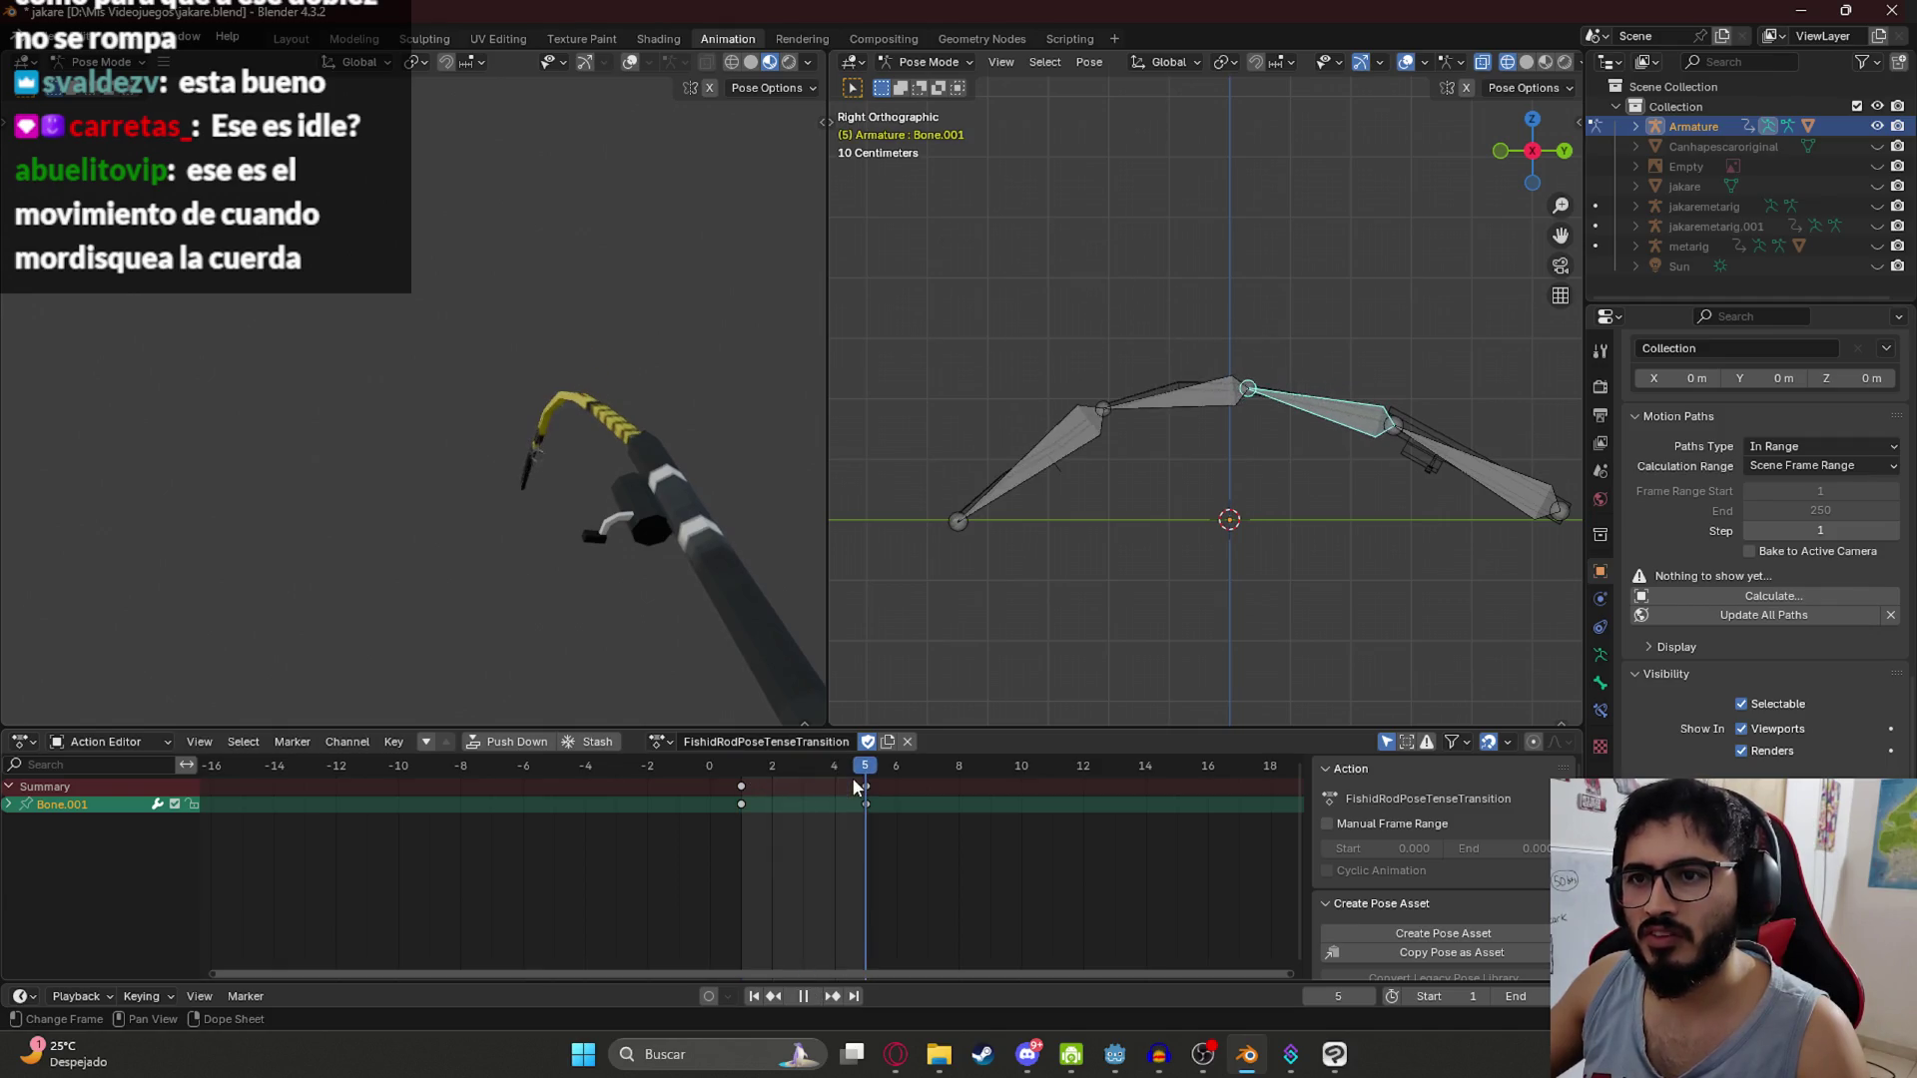
Step: In FishidRodPoseTense1 at frame 1, copy the rod's last bone pose
left_click(664, 744)
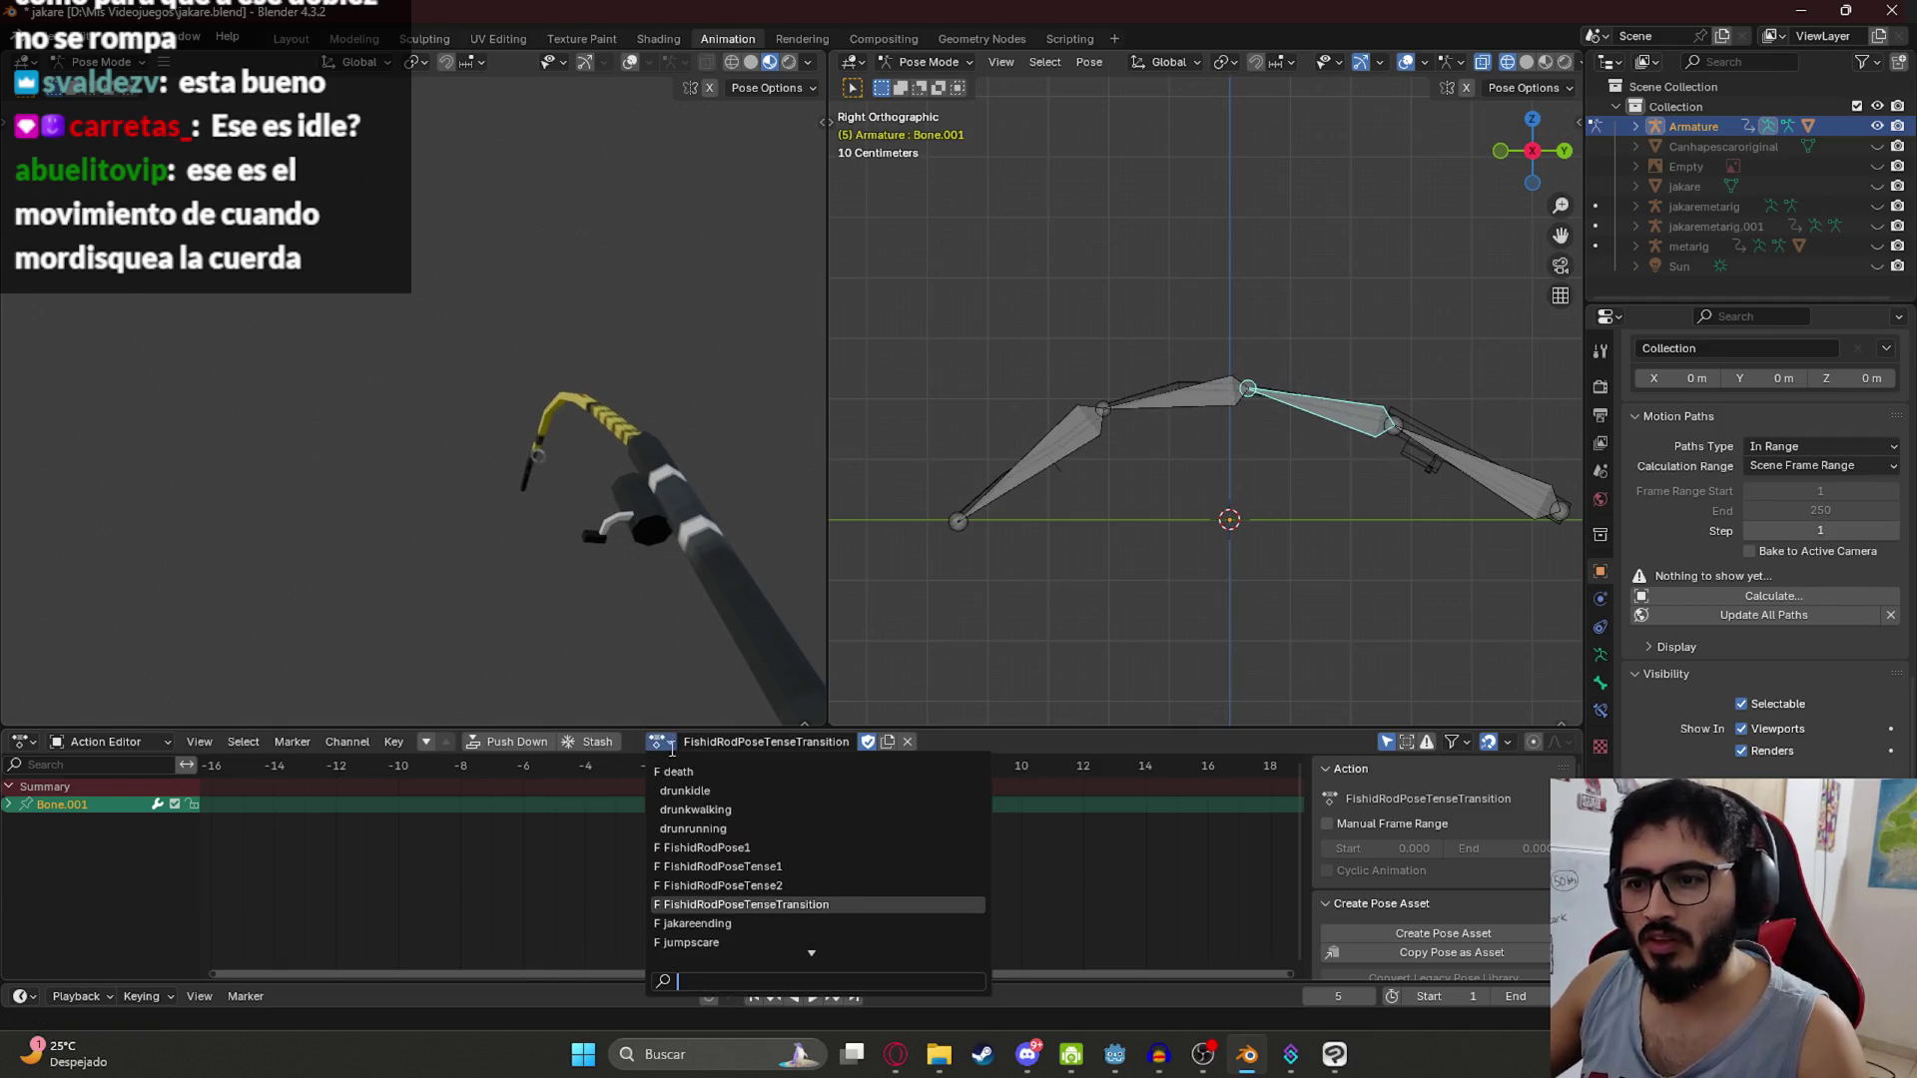
left_click(739, 865)
left_click(740, 766)
key("space")
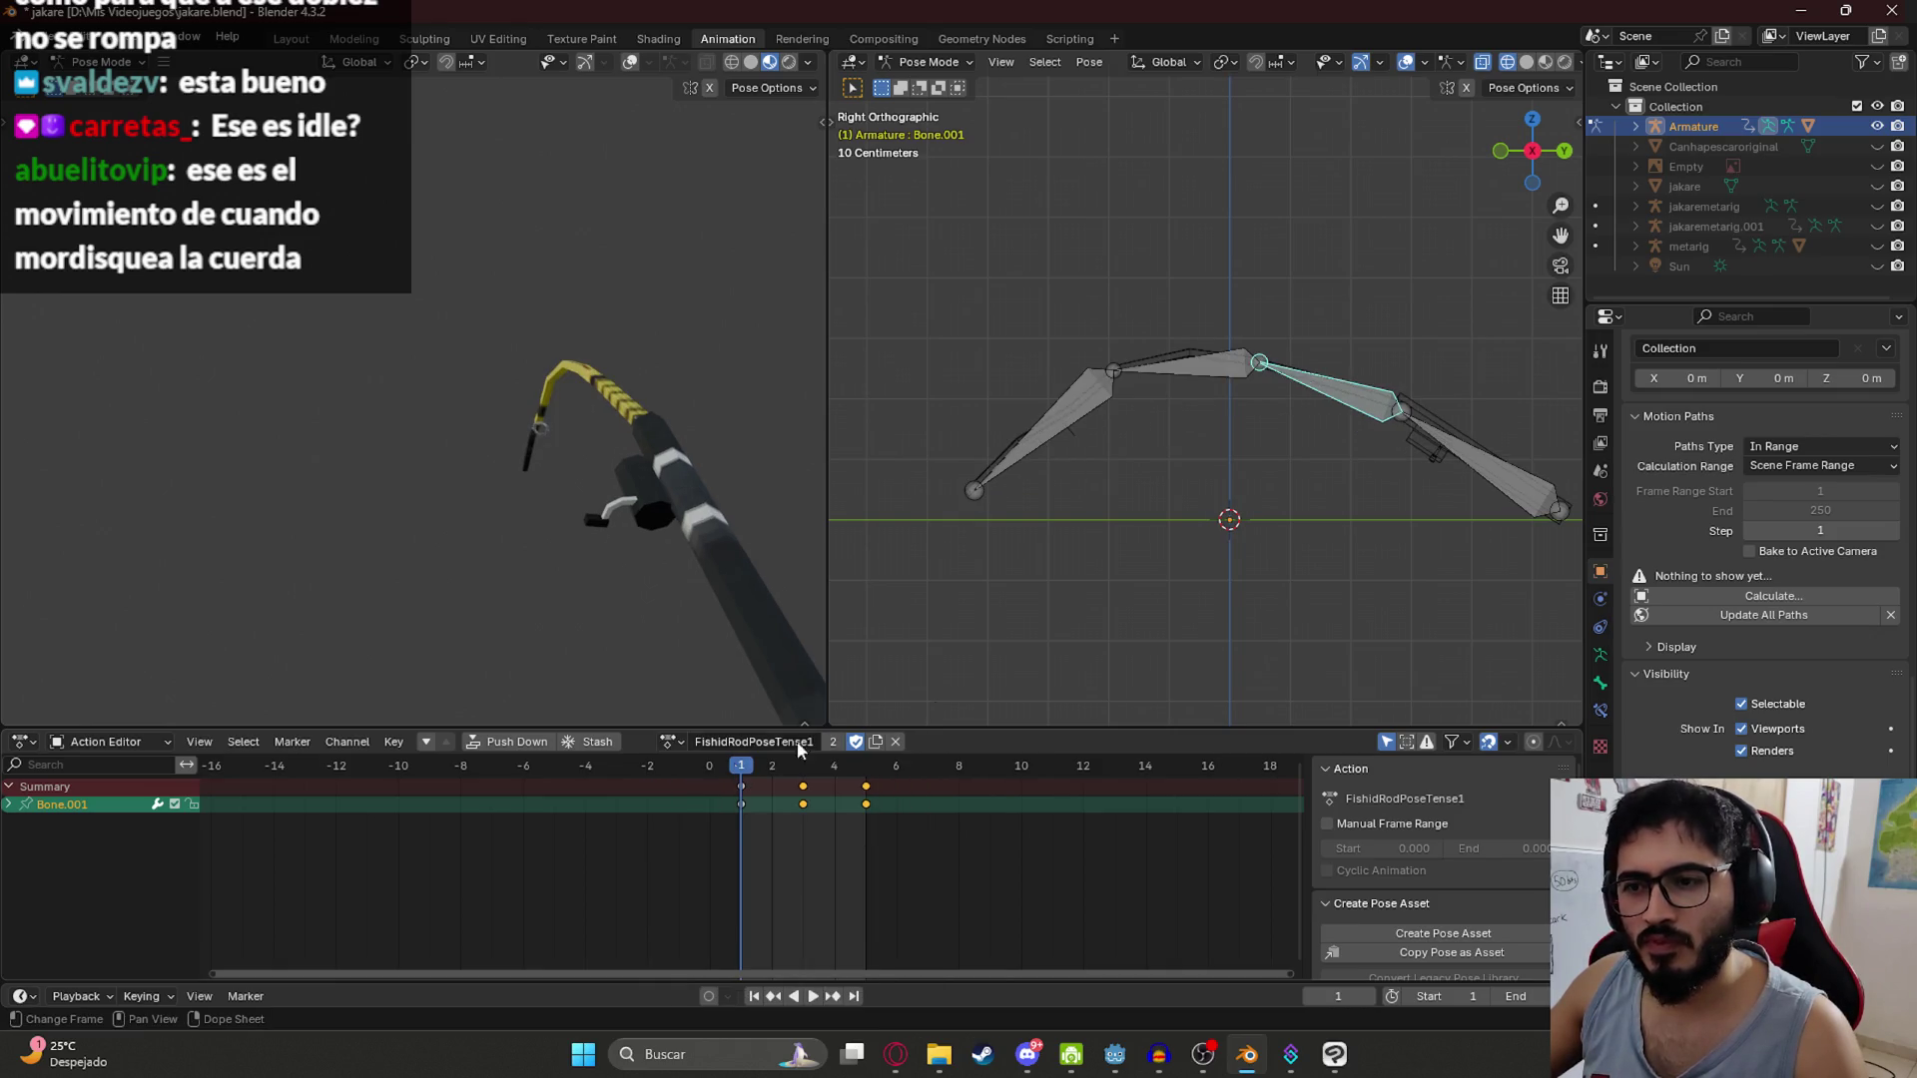
left_click(1499, 463)
key("ctrl+c")
Step: Paste and keyframe the last bone's pose at frame 5 of FishidRodPoseTenseTransition, preview, and save
left_click(667, 741)
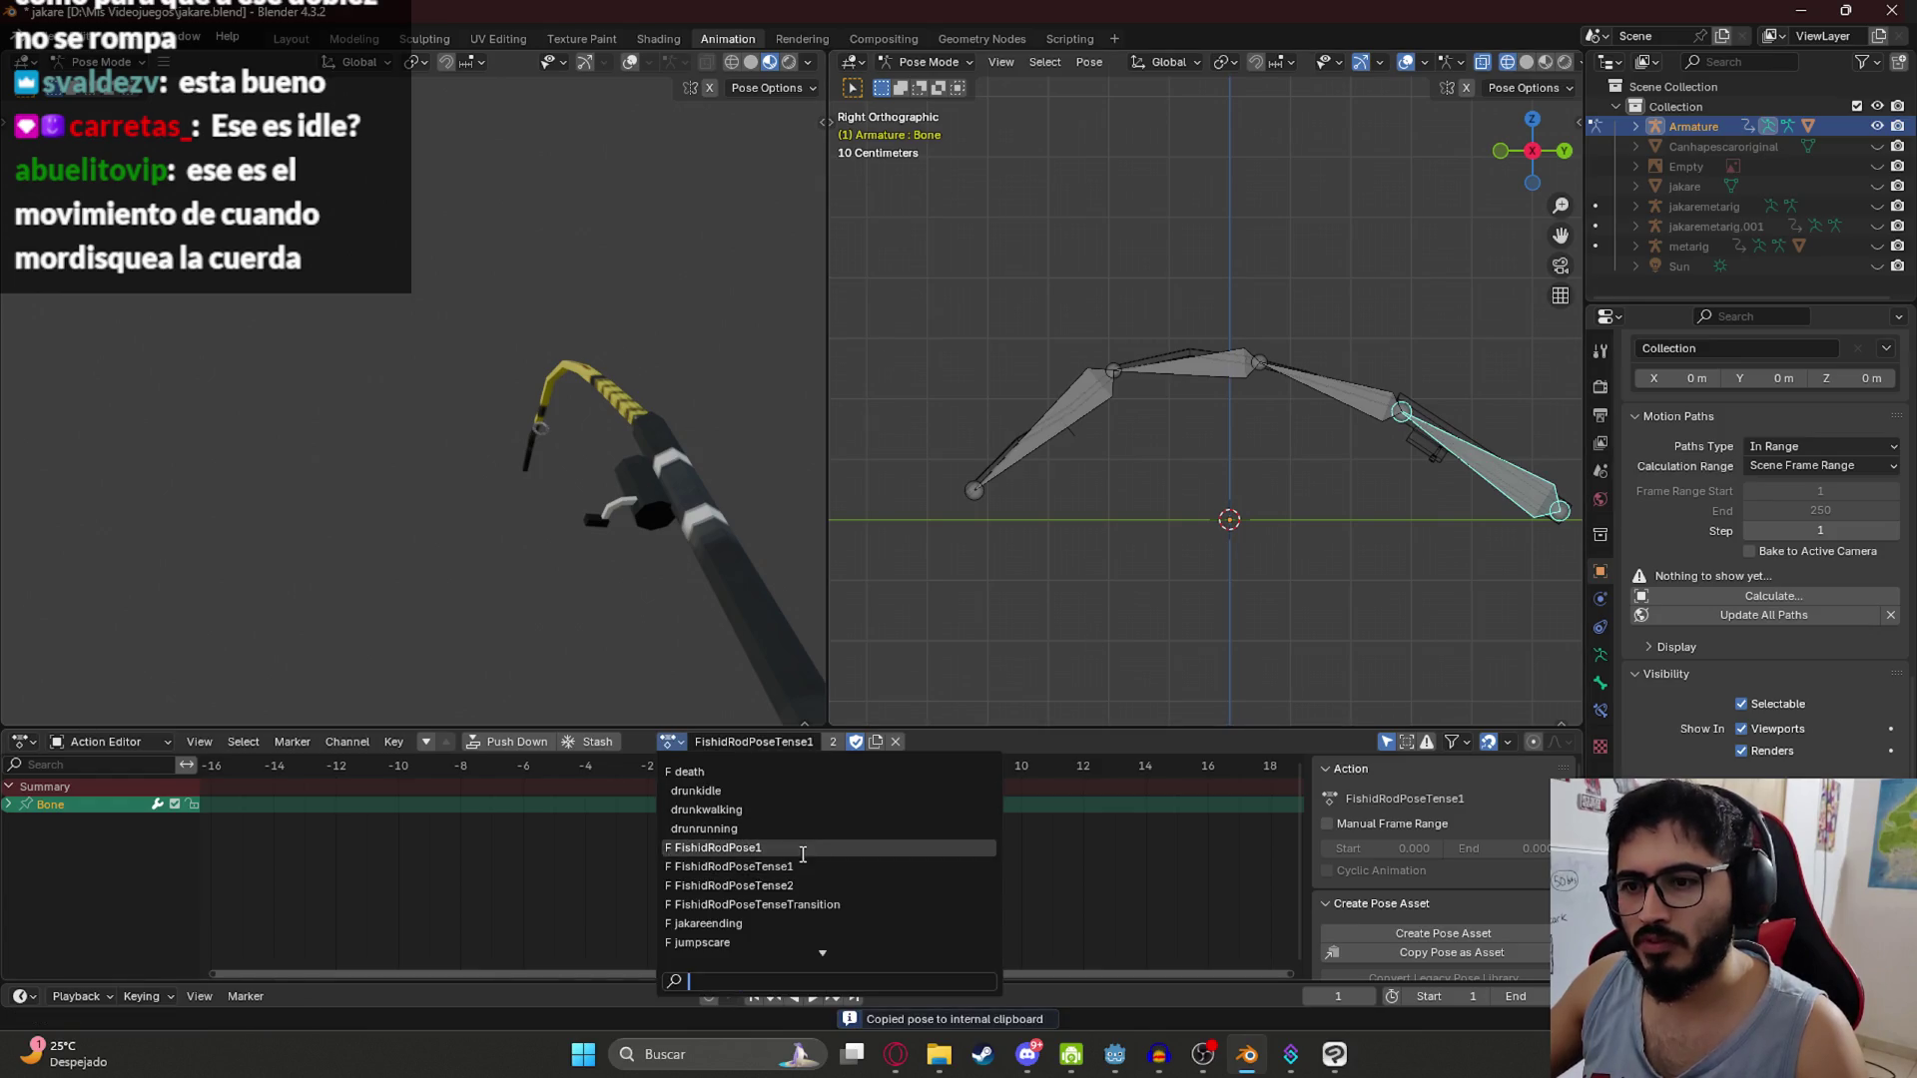
left_click(794, 896)
left_click(865, 769)
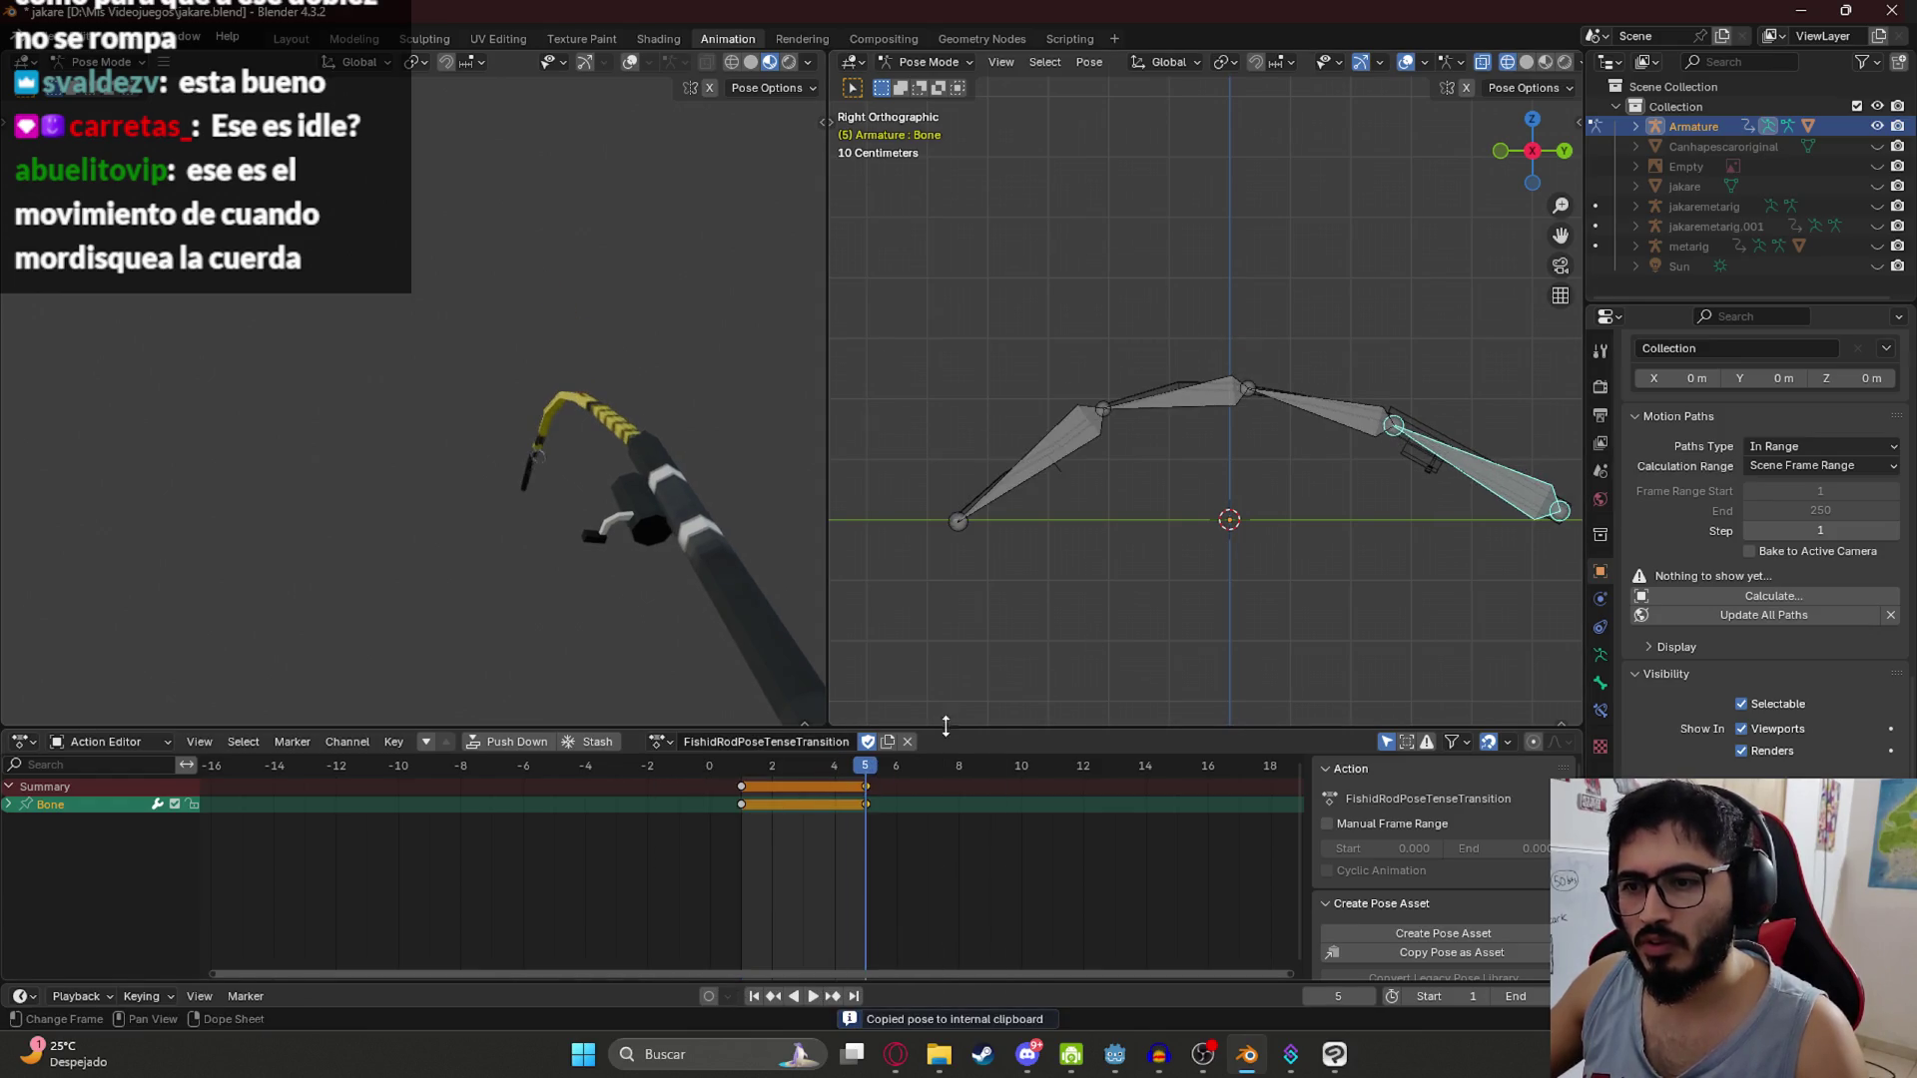
key("ctrl+v")
key("i")
key("space")
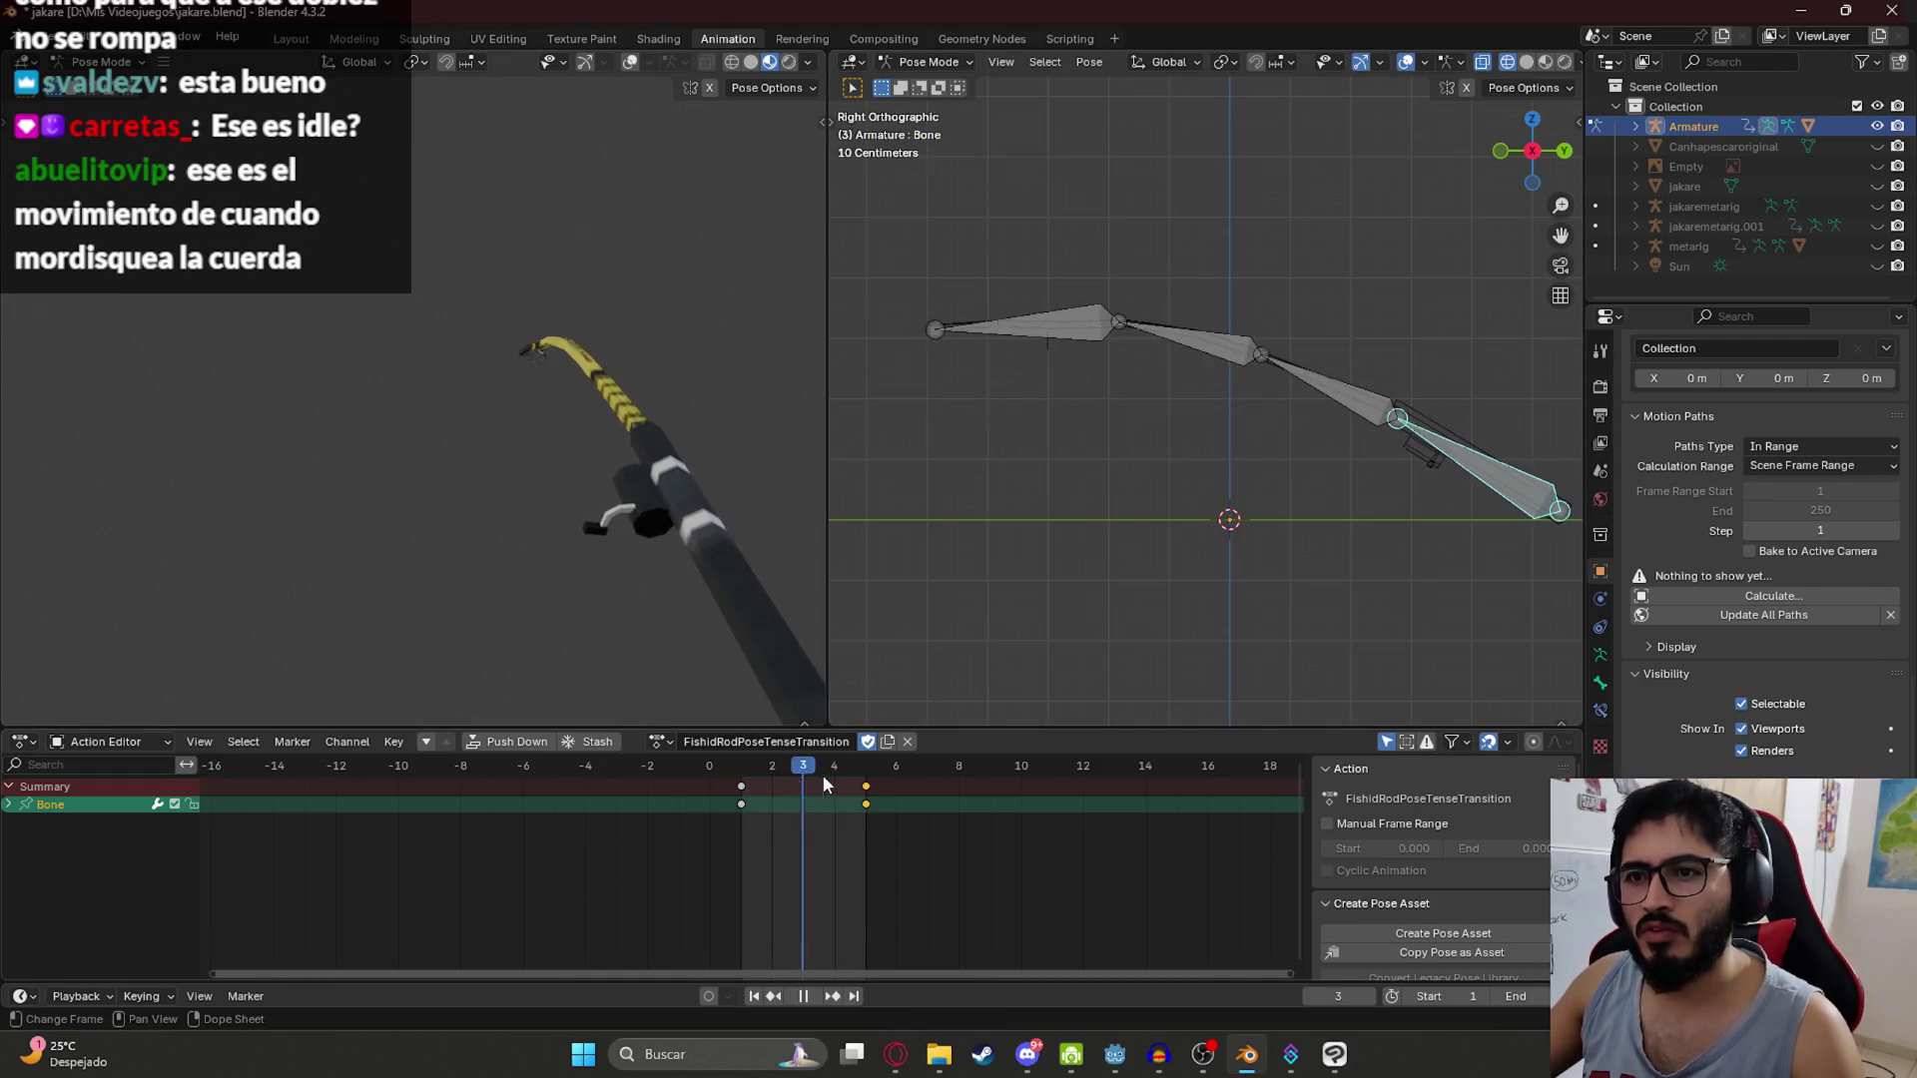
key("Escape")
key("ctrl+s")
Step: Switch back to FishidRodPoseTense1, play the tense animation, and step back one frame
left_click(657, 741)
left_click(739, 864)
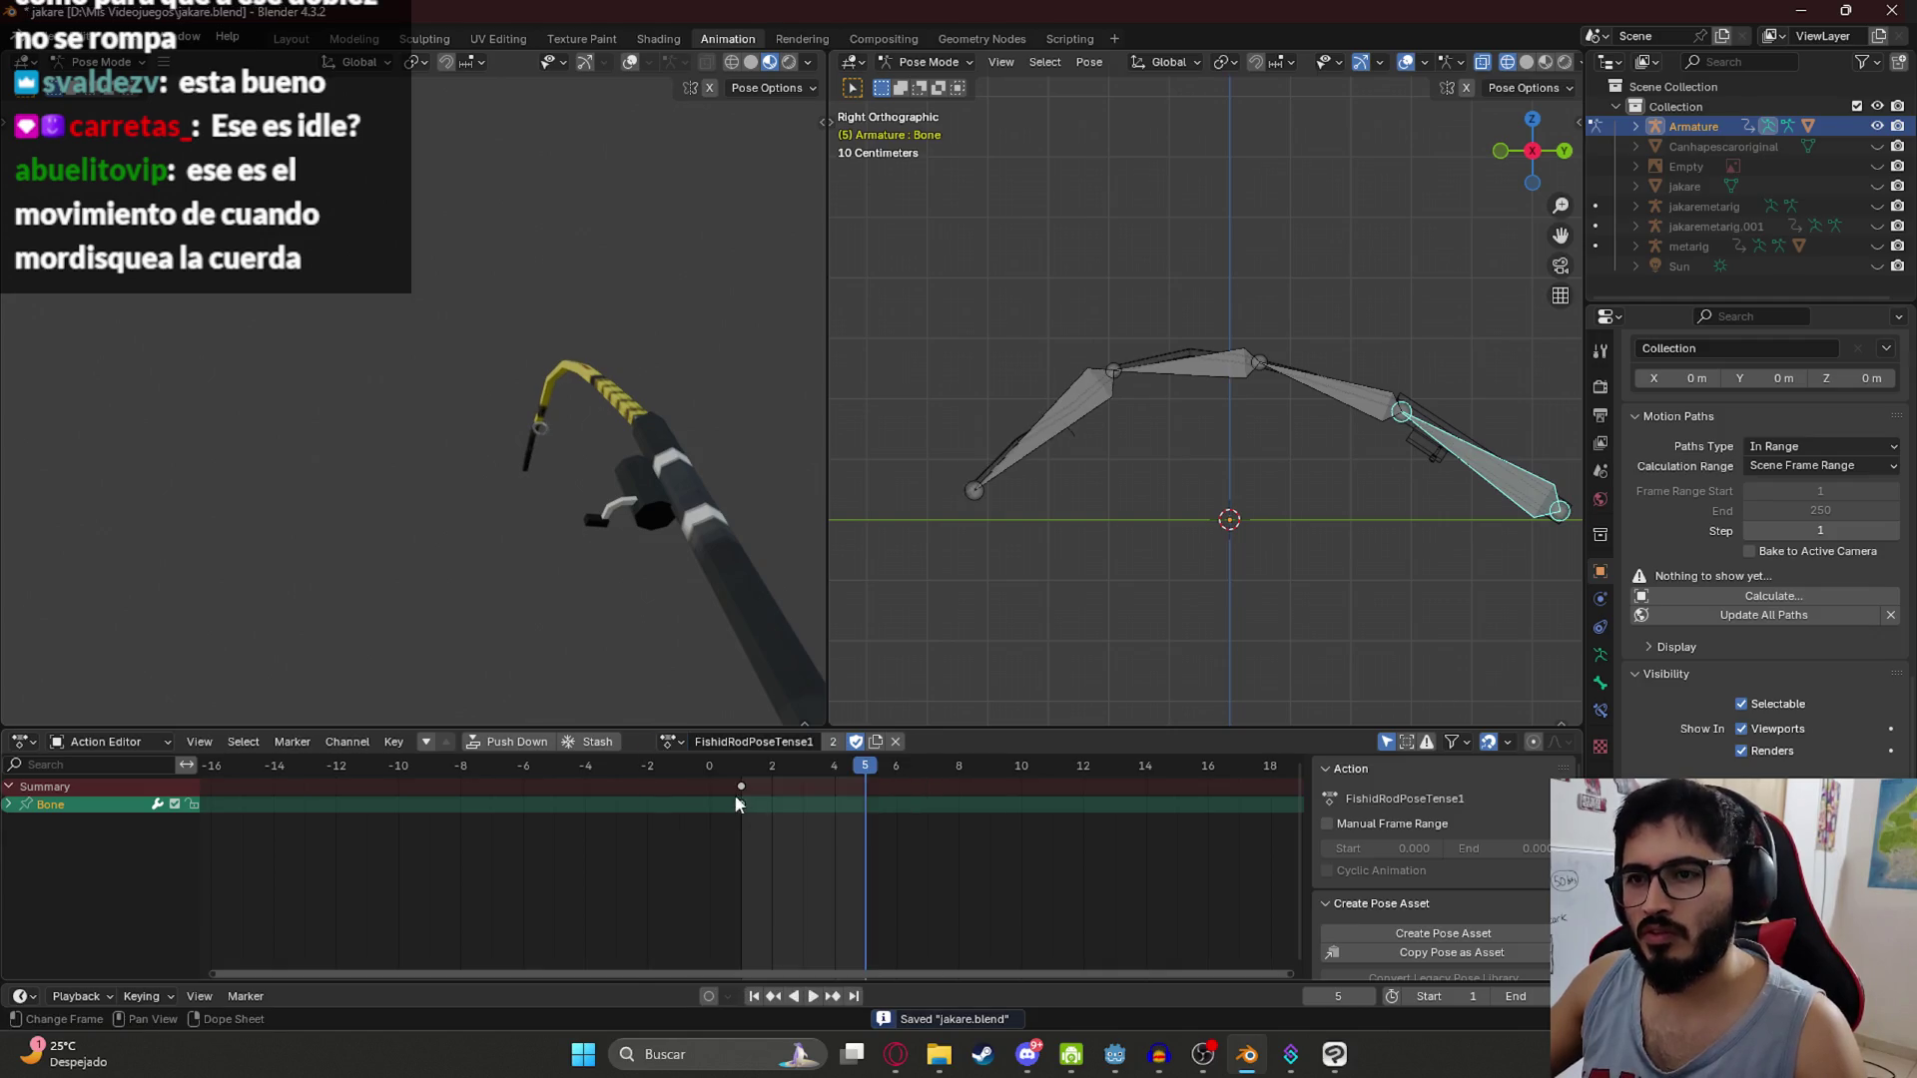
key("space")
key("space")
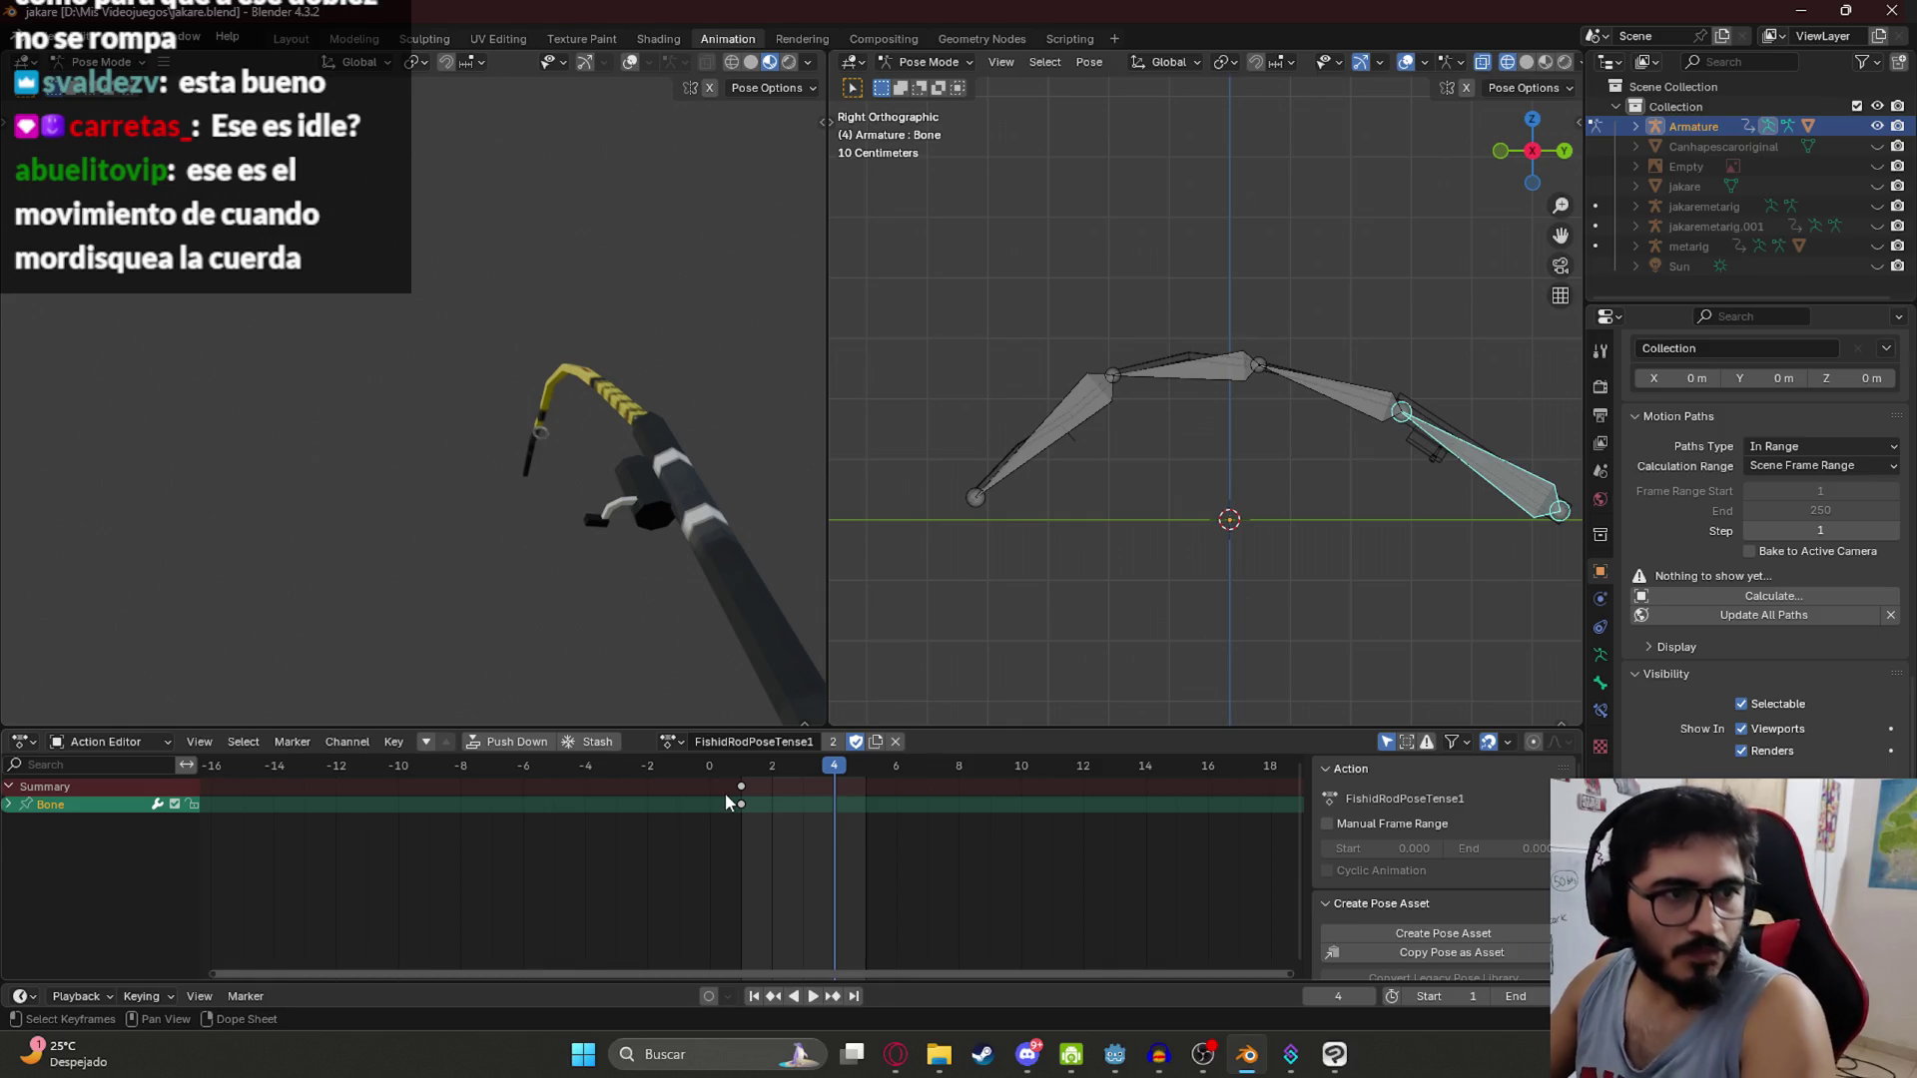
key("Left")
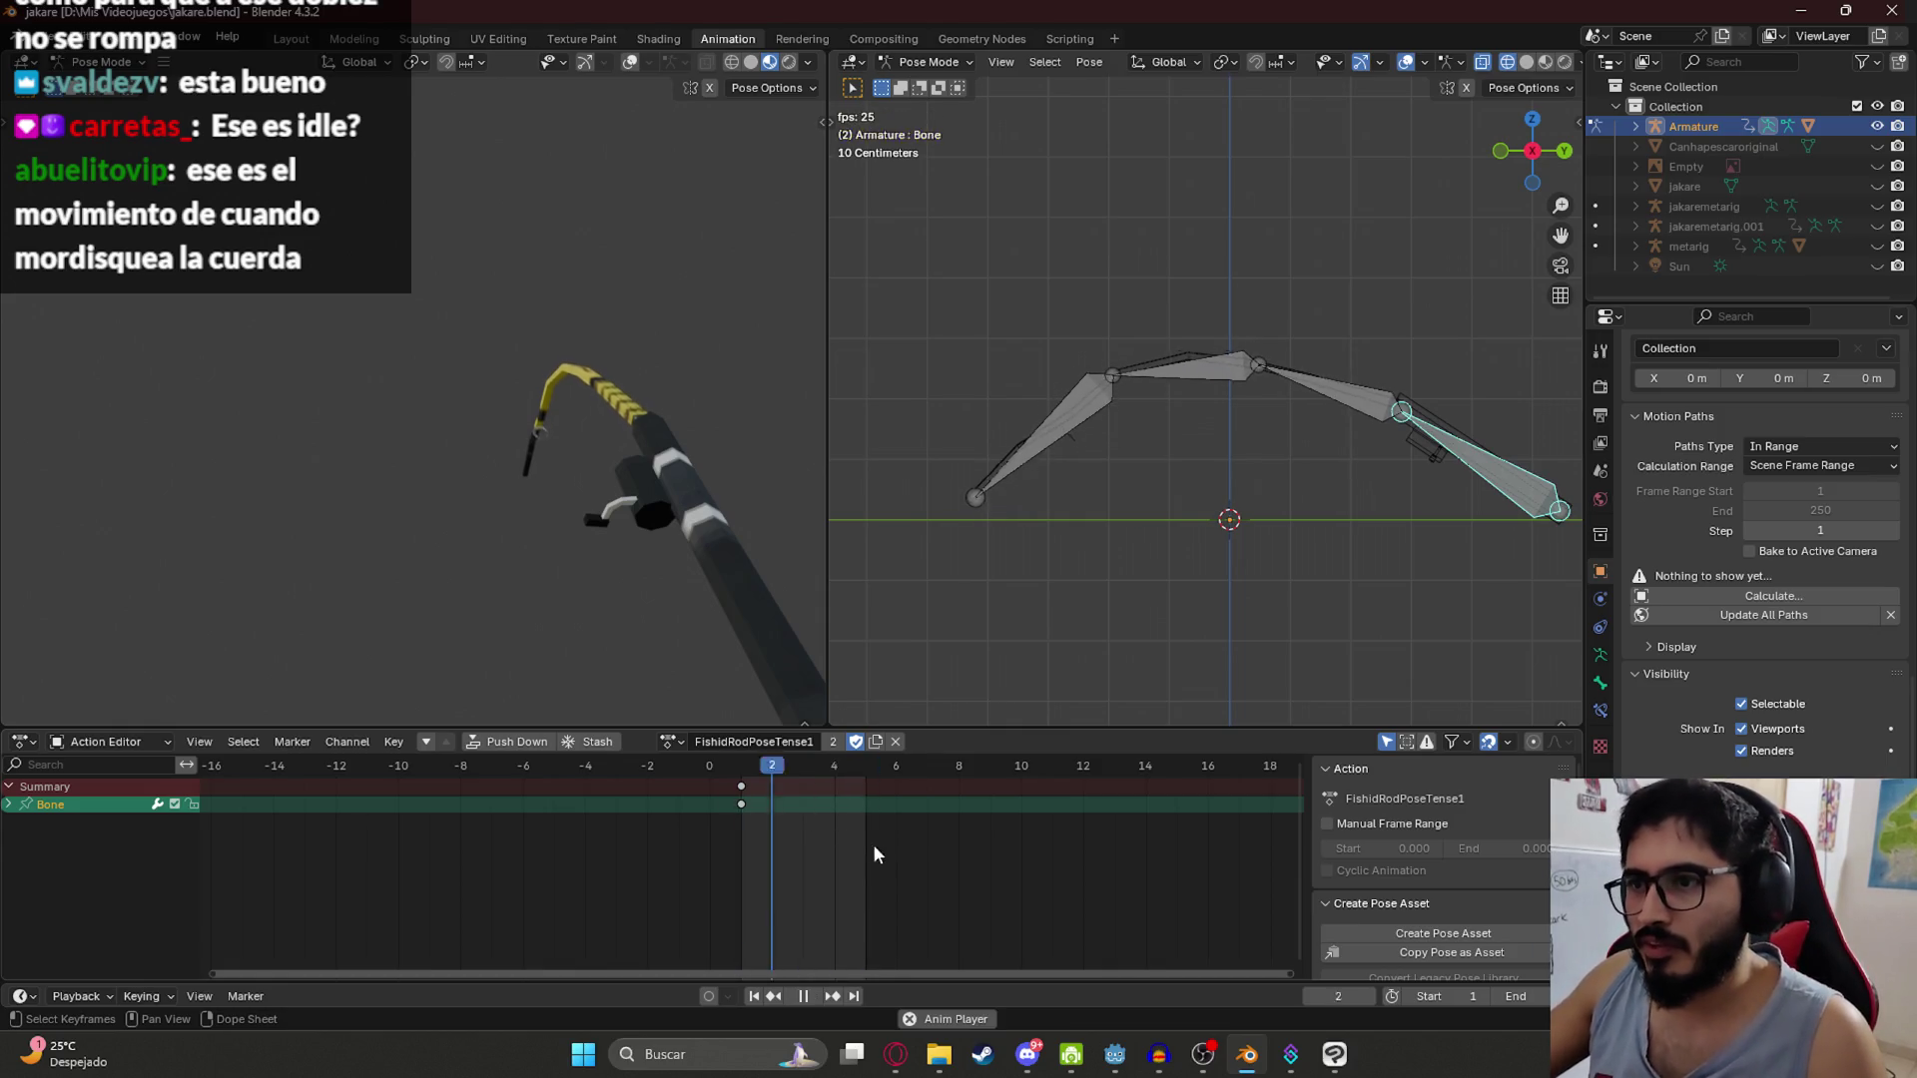
left_click(671, 742)
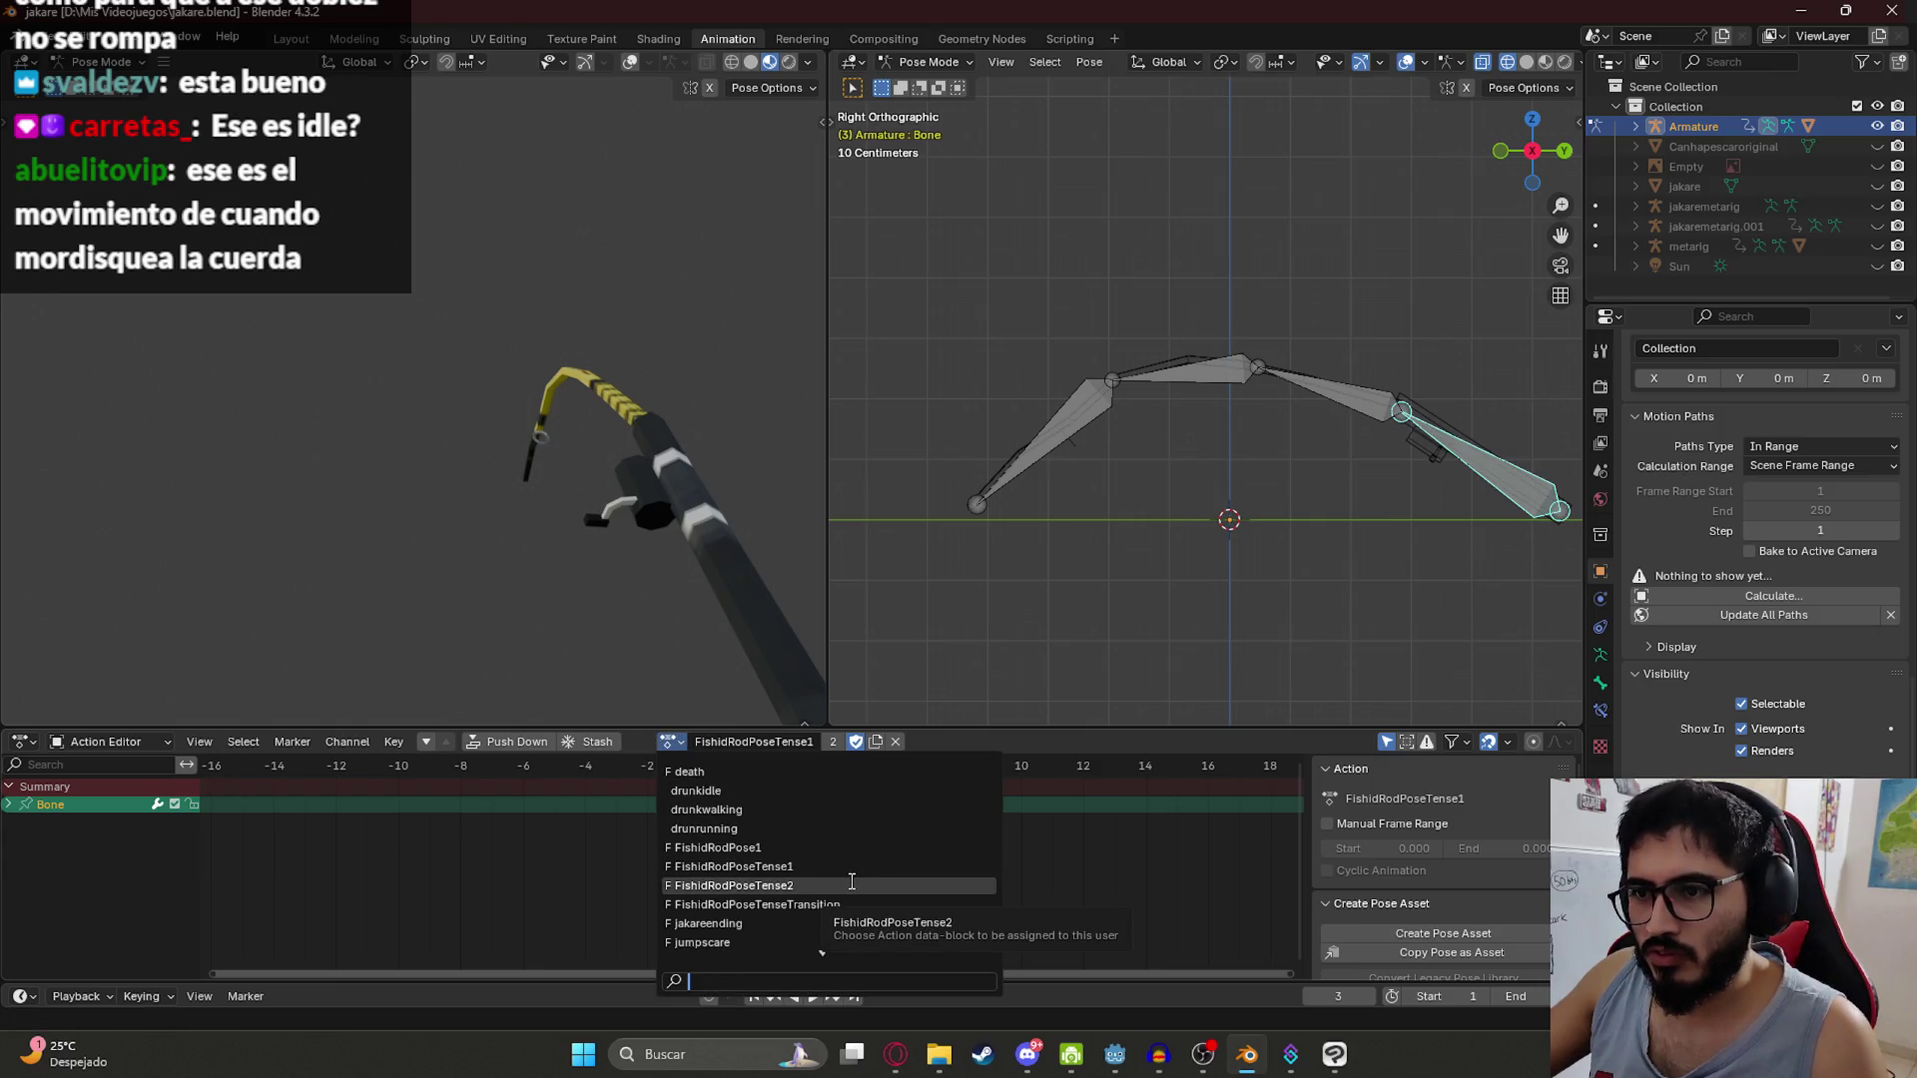
Step: Switch to the FishidRodPoseTense2 action and key every bone channel at frame 1
key("a")
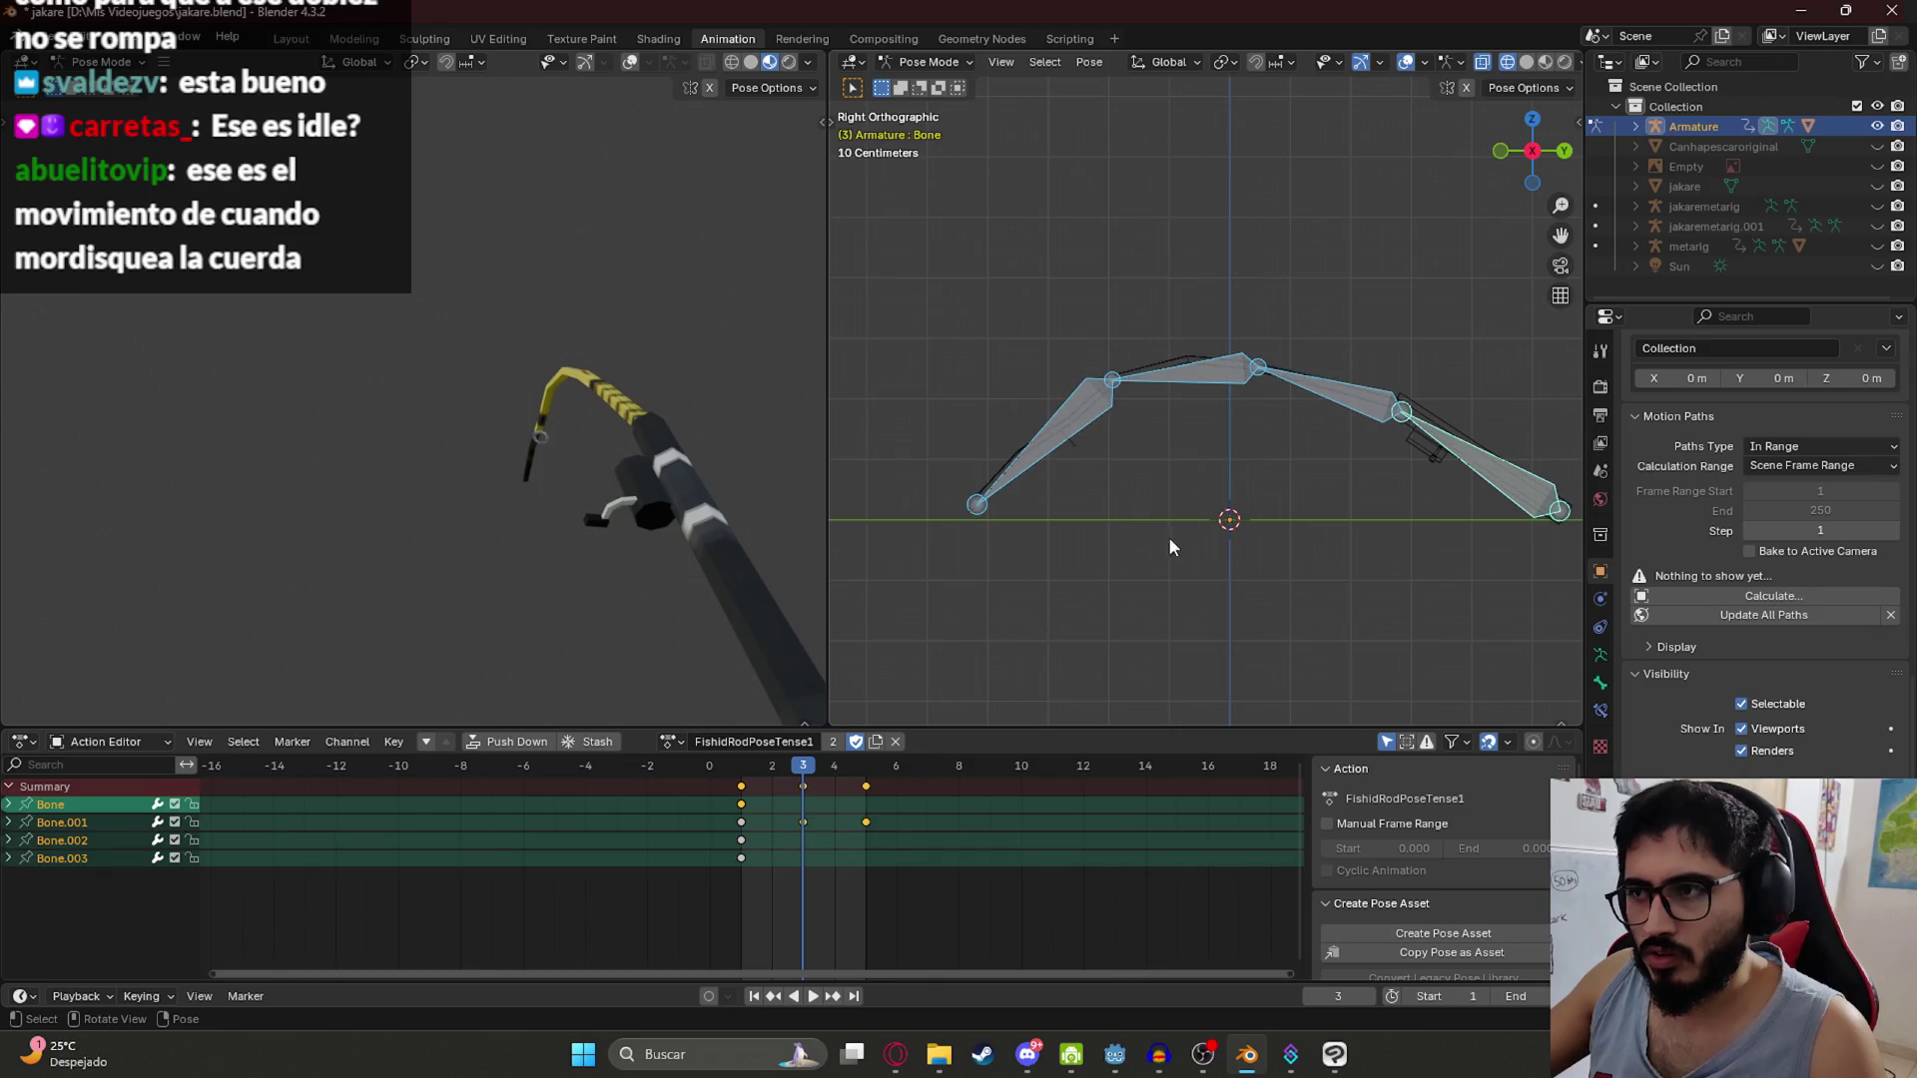
left_click(684, 741)
left_click(745, 861)
left_click(745, 857)
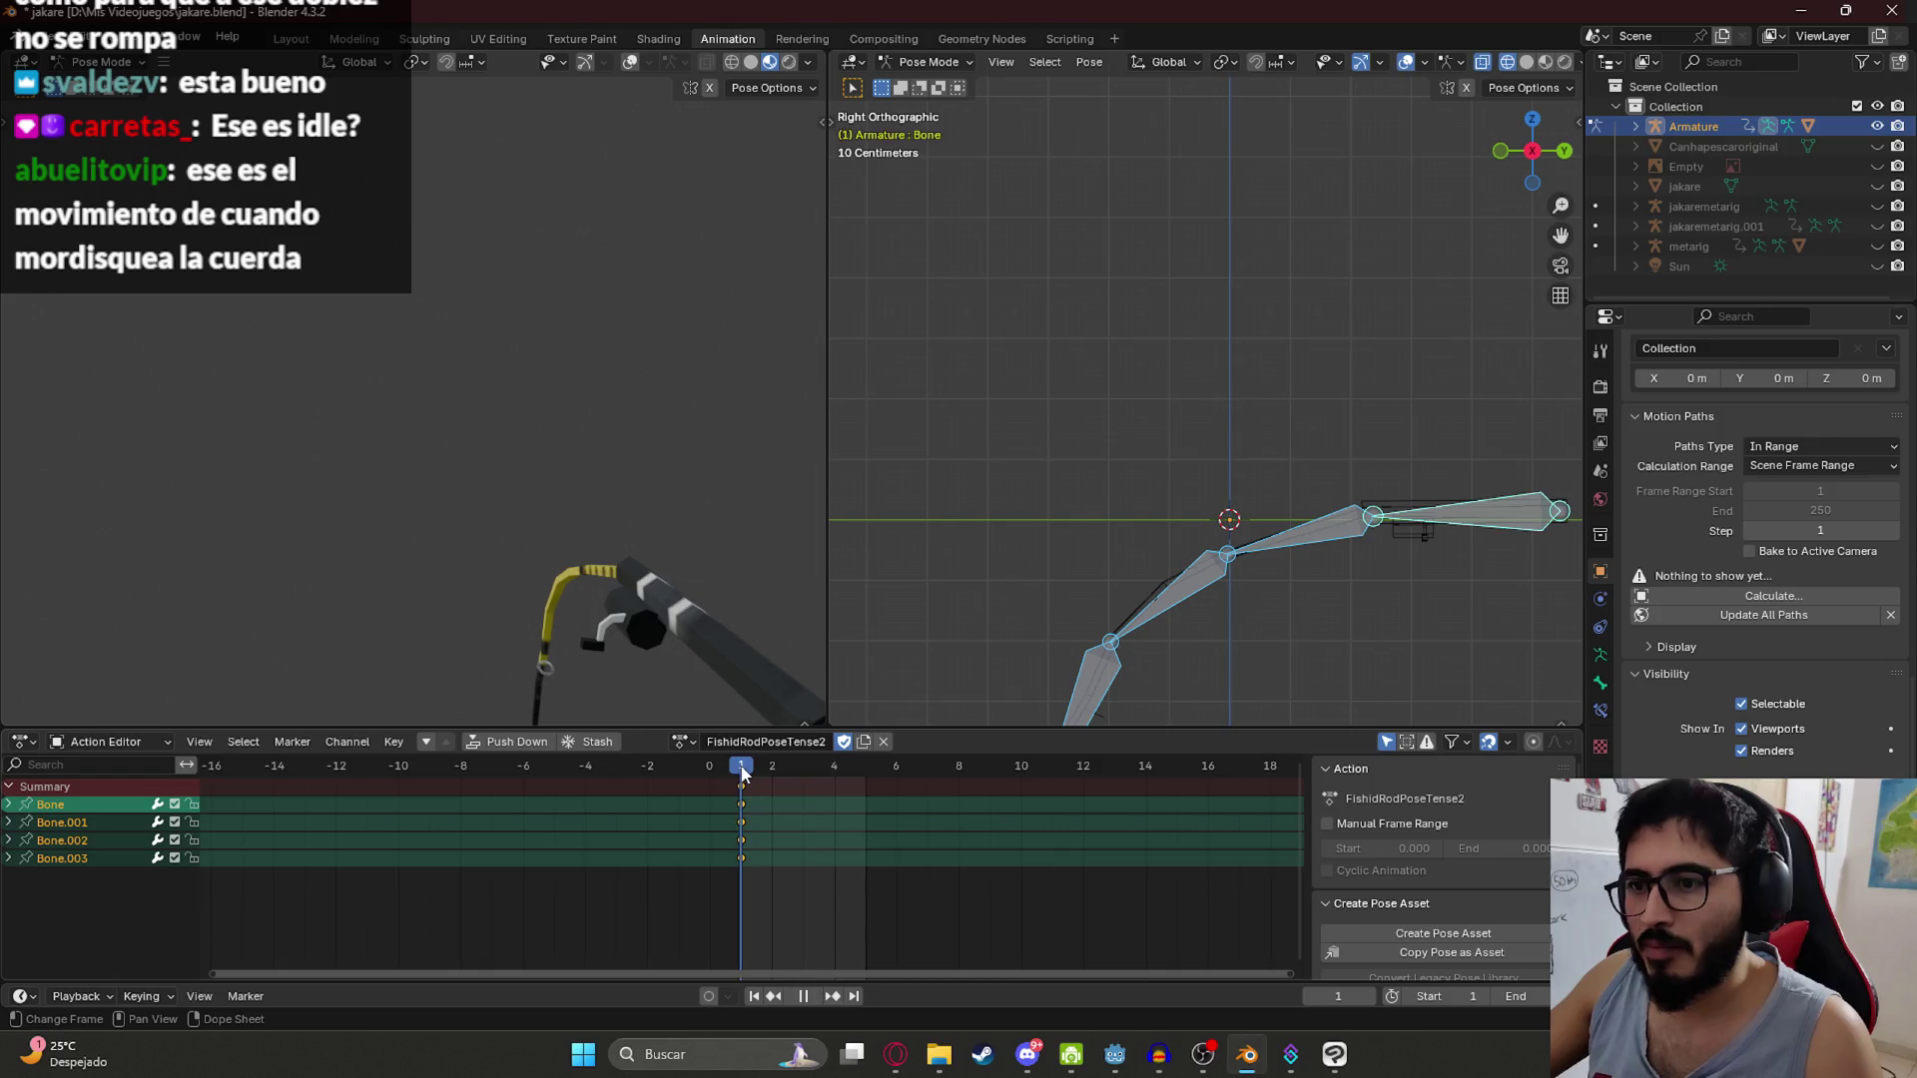
key("i")
left_click(818, 835)
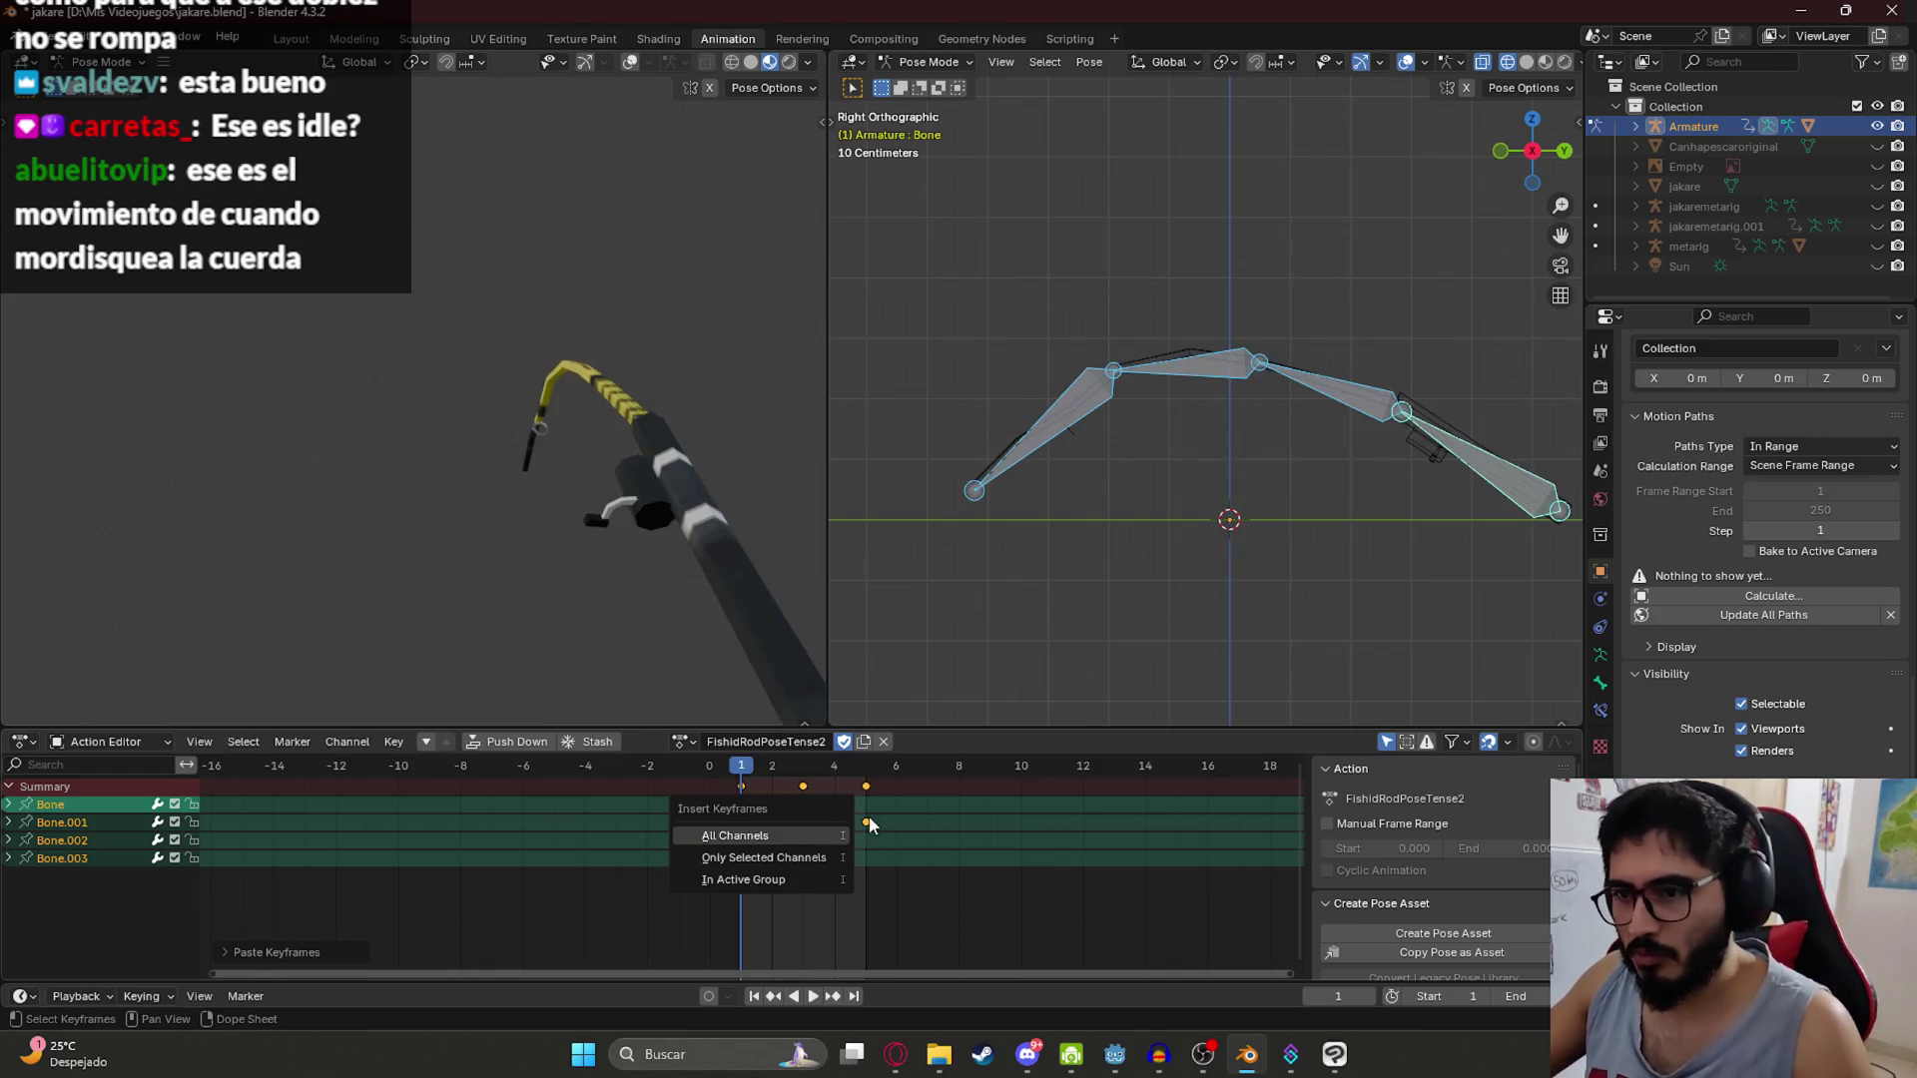
Step: Preview playback, then return to frame 1 with the rod bones reselected
key("space")
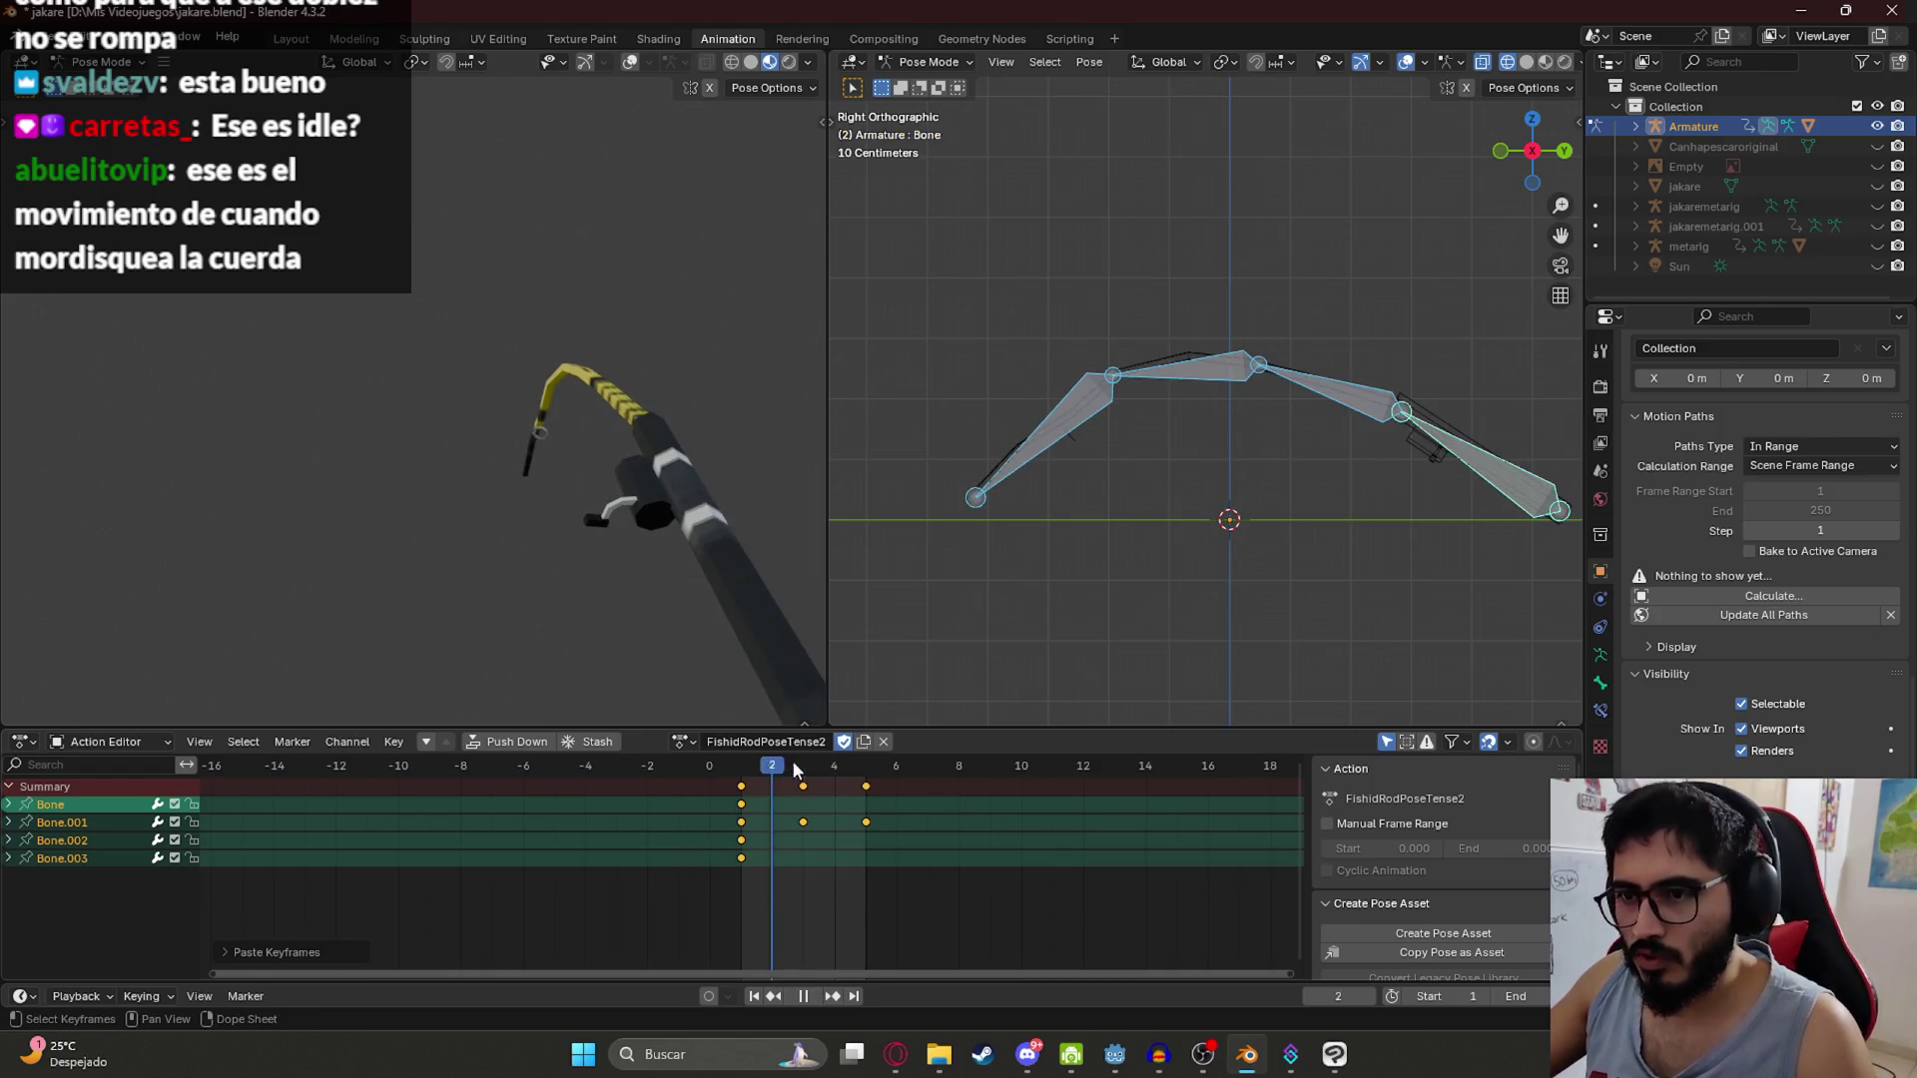
key("space")
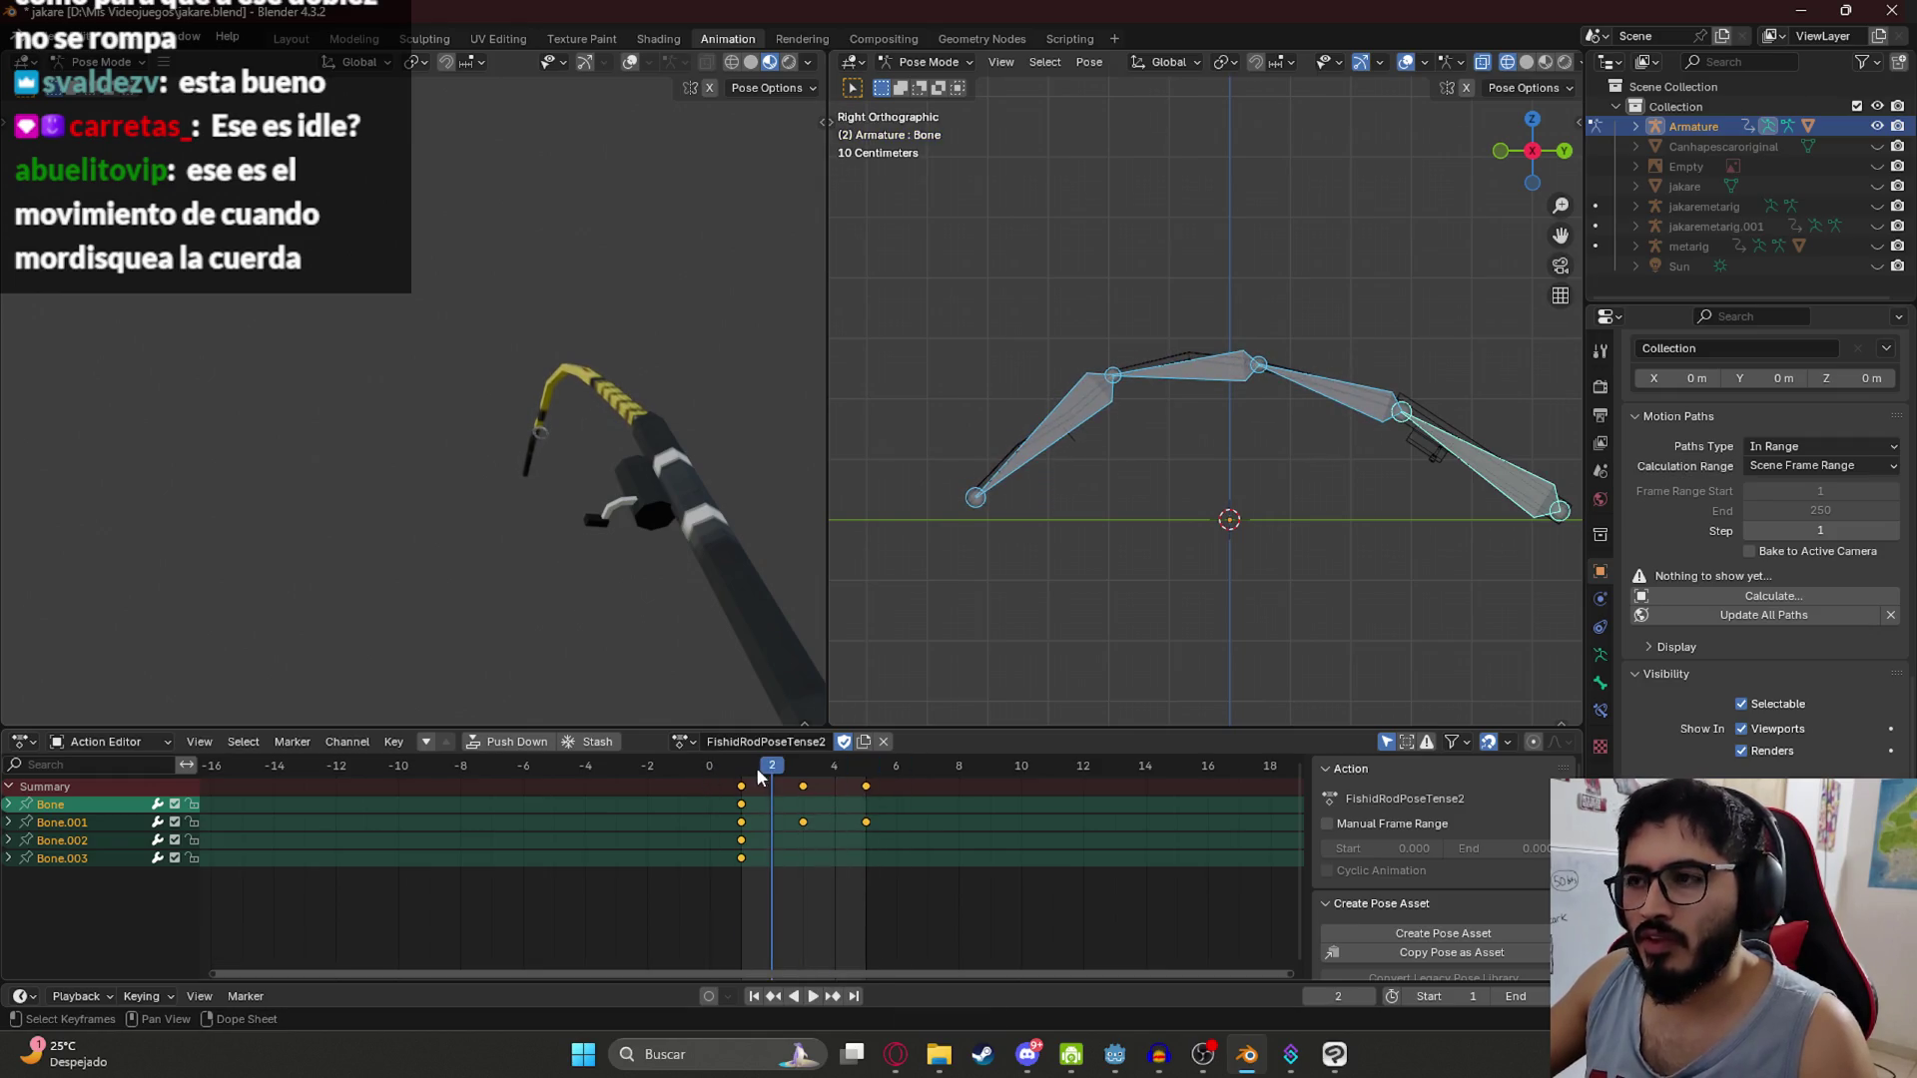
left_click(1089, 548)
key("a")
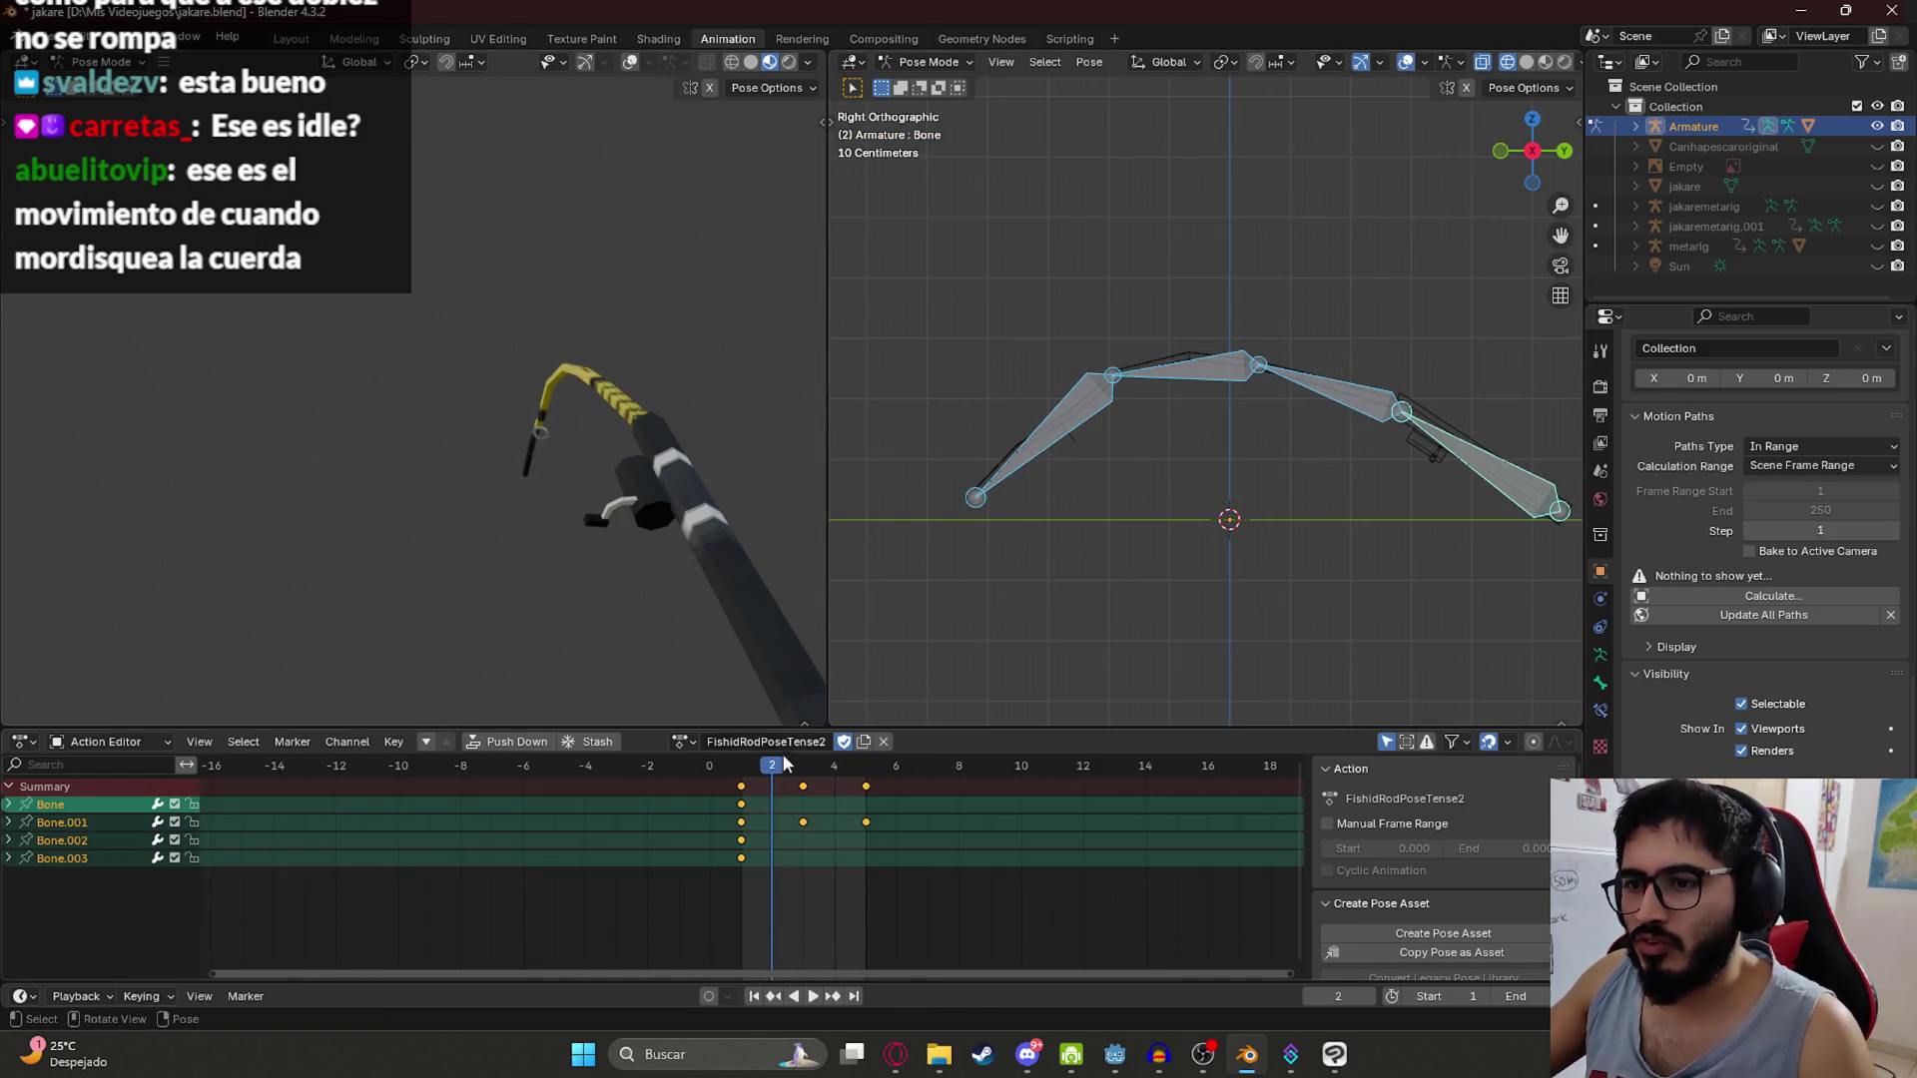
key("Left")
left_click(1394, 509)
Step: Rotate the end bone, Bone.002 and Bone.003 upward, ending Bone.003 at 17.28 degrees
left_click(1474, 441)
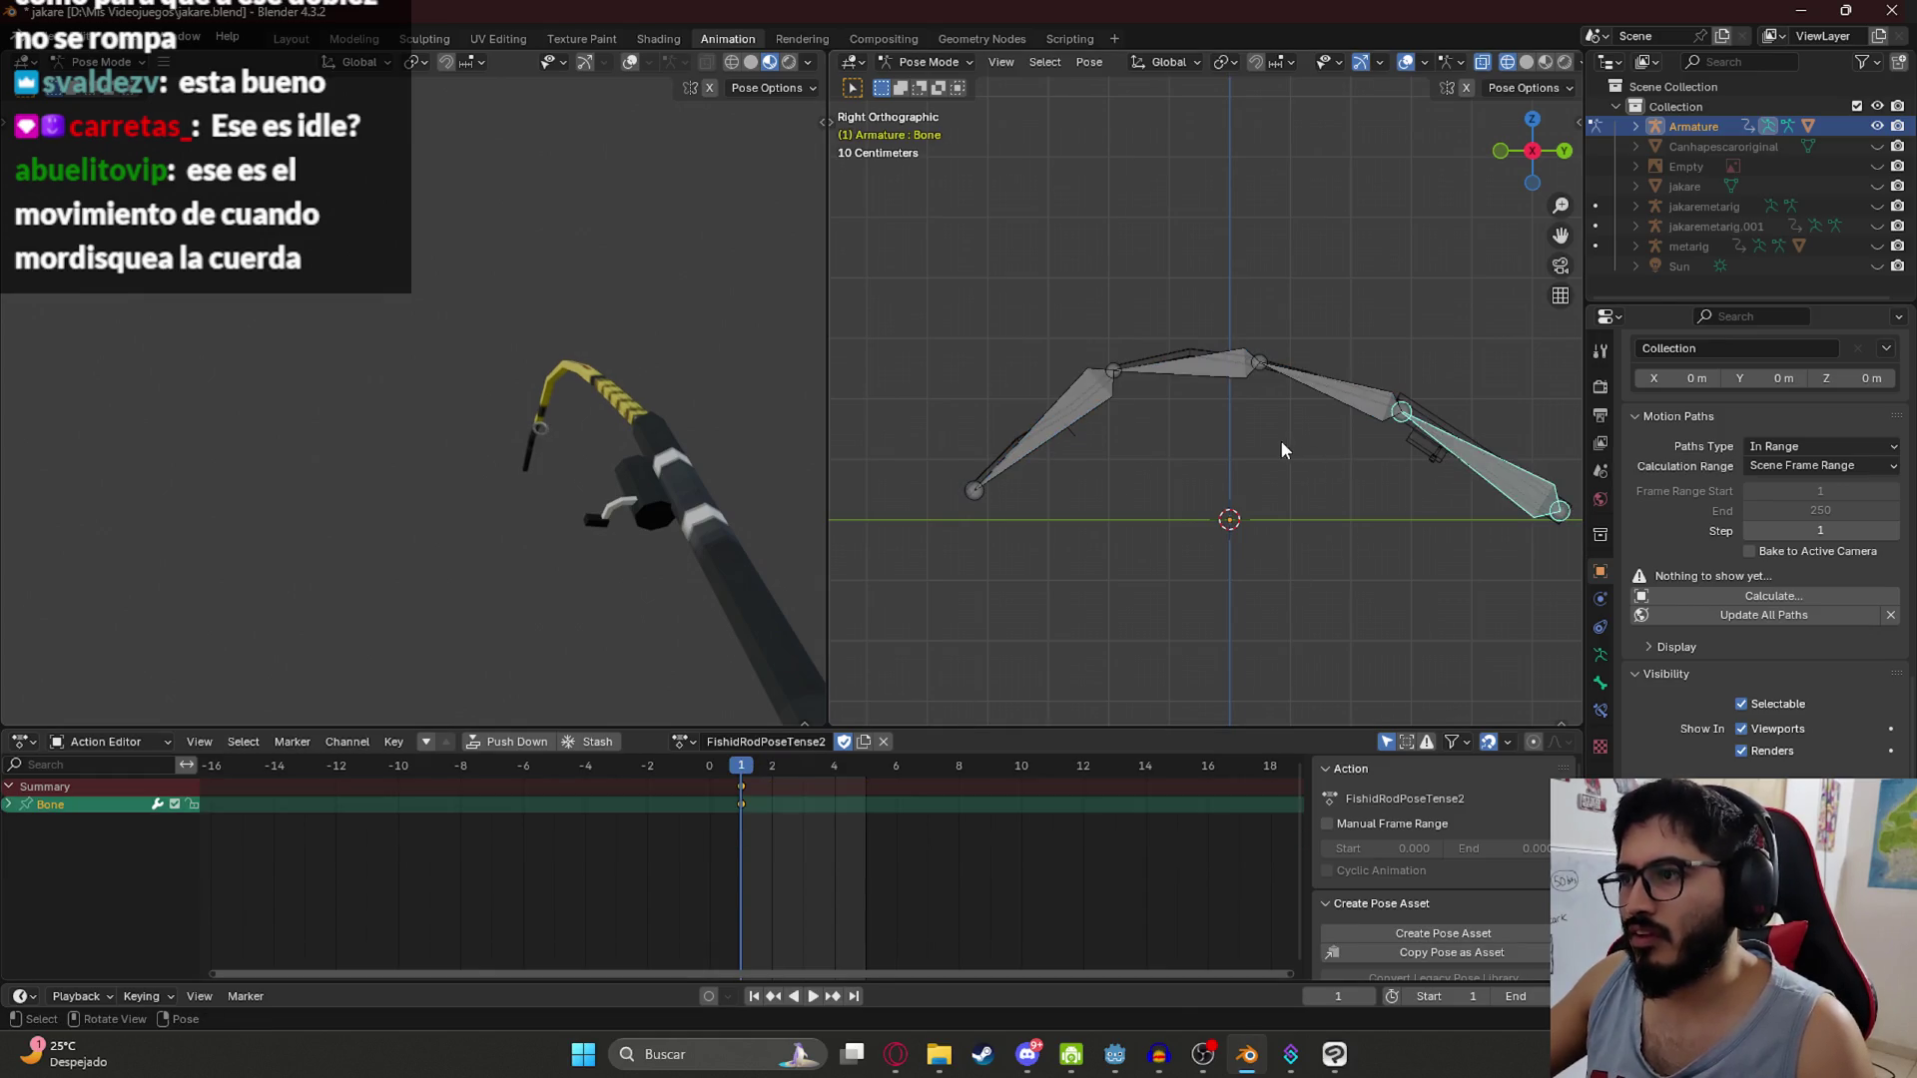
key("r")
left_click(1360, 373)
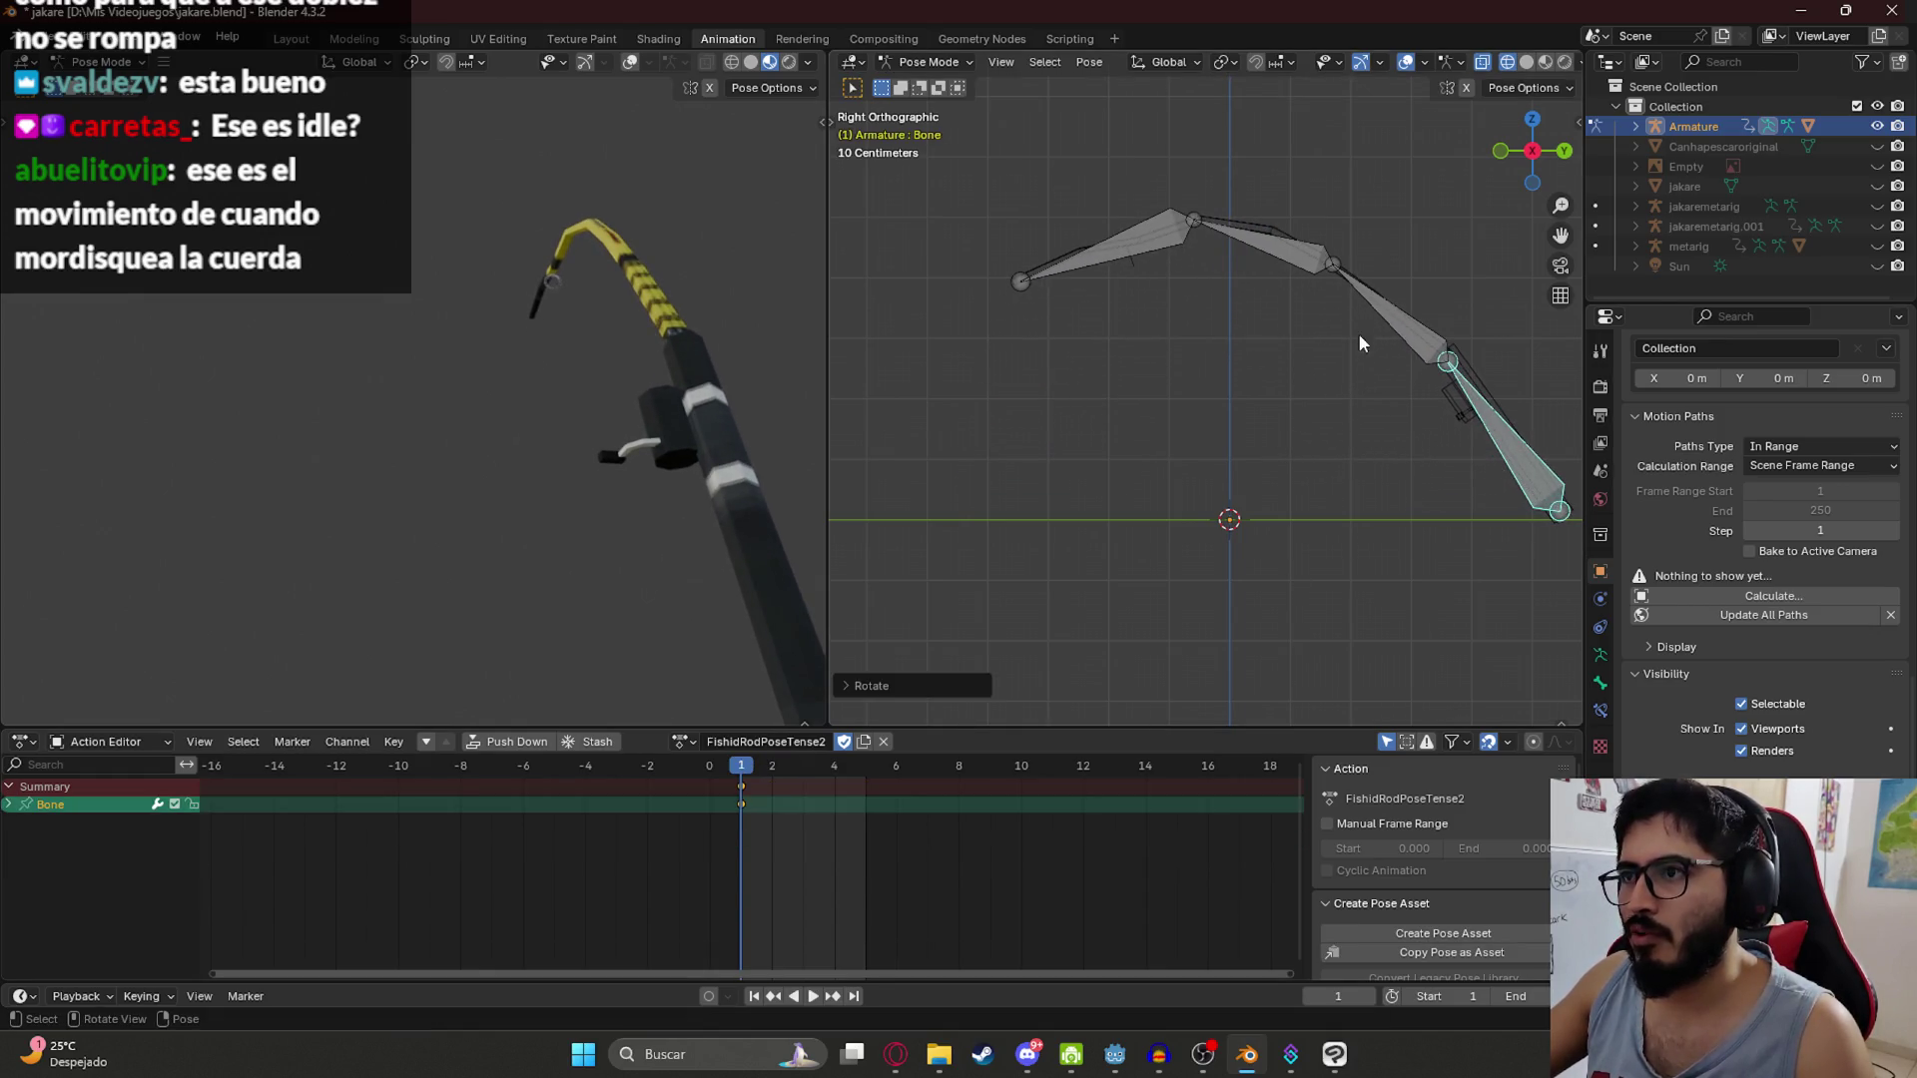
key("r")
left_click(1328, 299)
left_click(1312, 303)
key("r")
left_click(1119, 382)
left_click(1120, 380)
key("r")
left_click(1115, 443)
key("r")
left_click(1200, 334)
key("r")
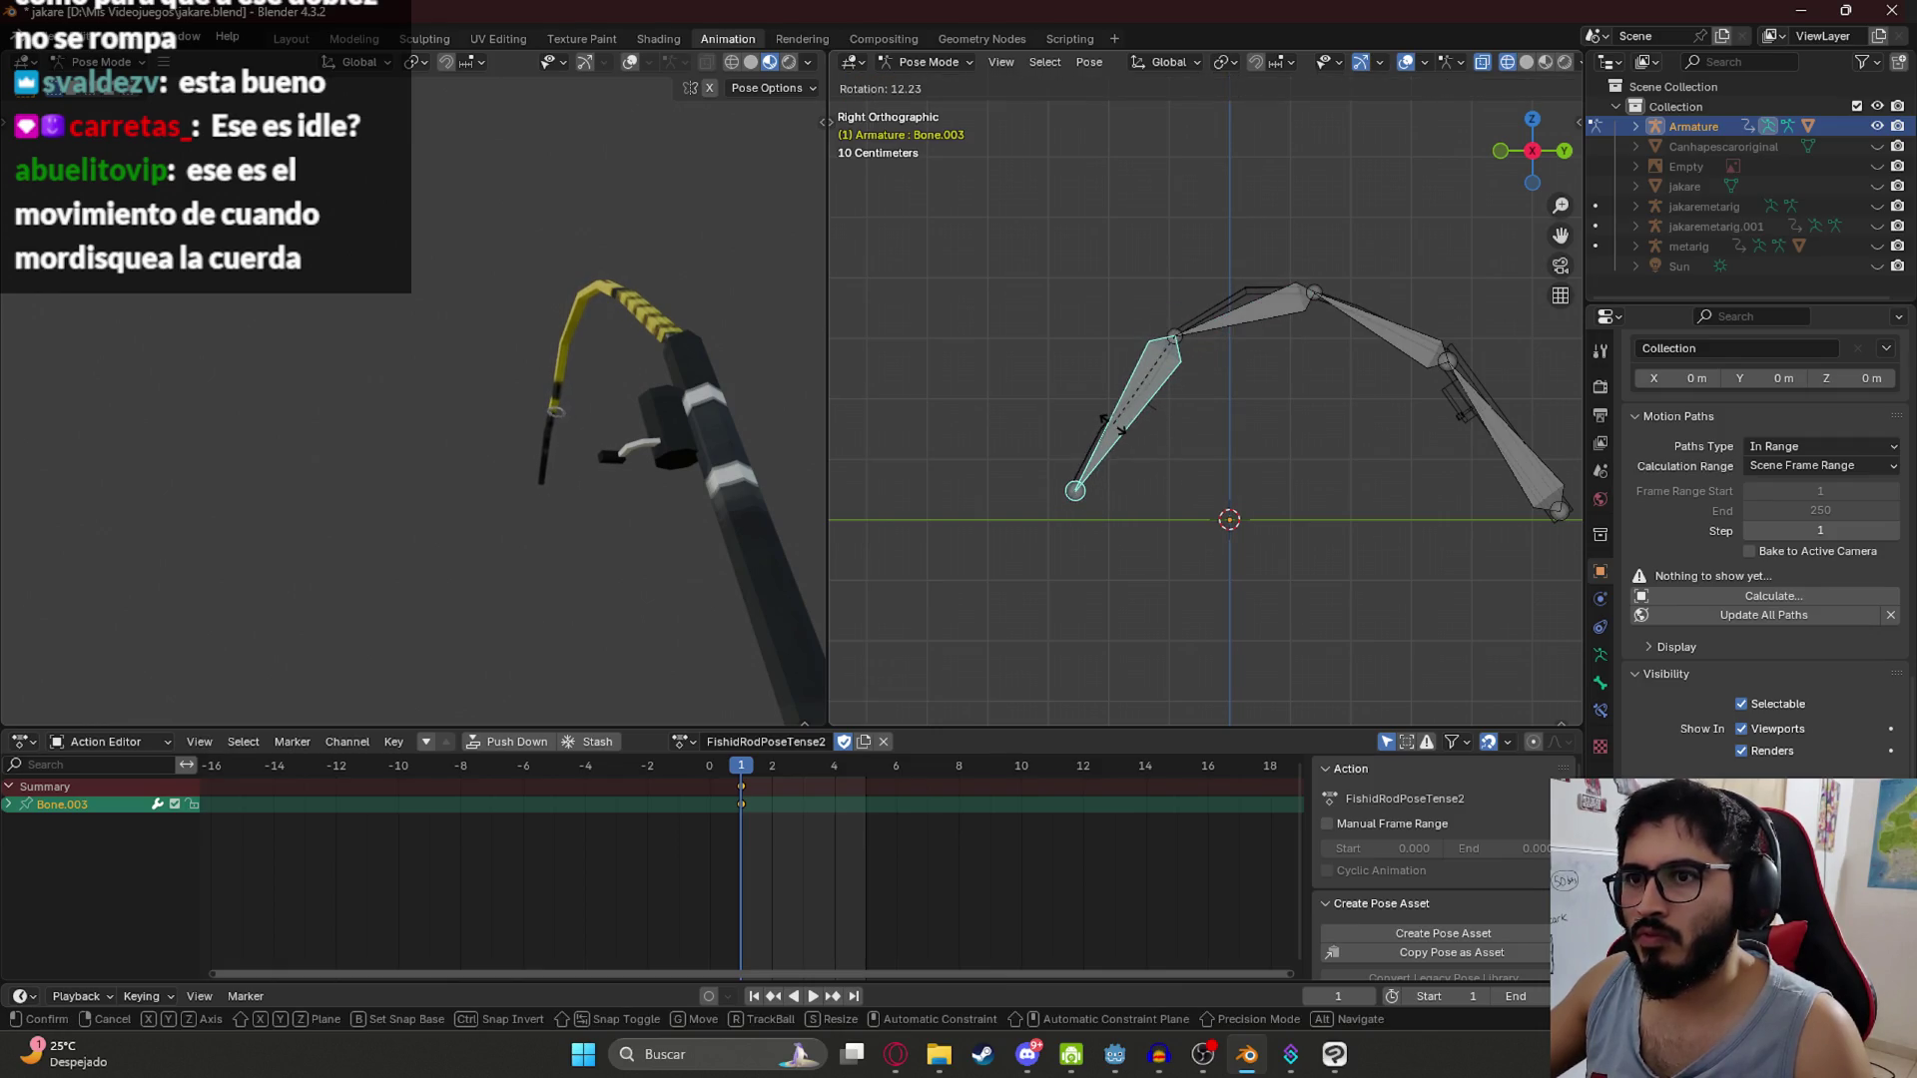
left_click(1105, 421)
Step: Check Bone.001's keyframes, then refine the rotations of Bone.003, Bone.002 and the end bone
left_click(1348, 302)
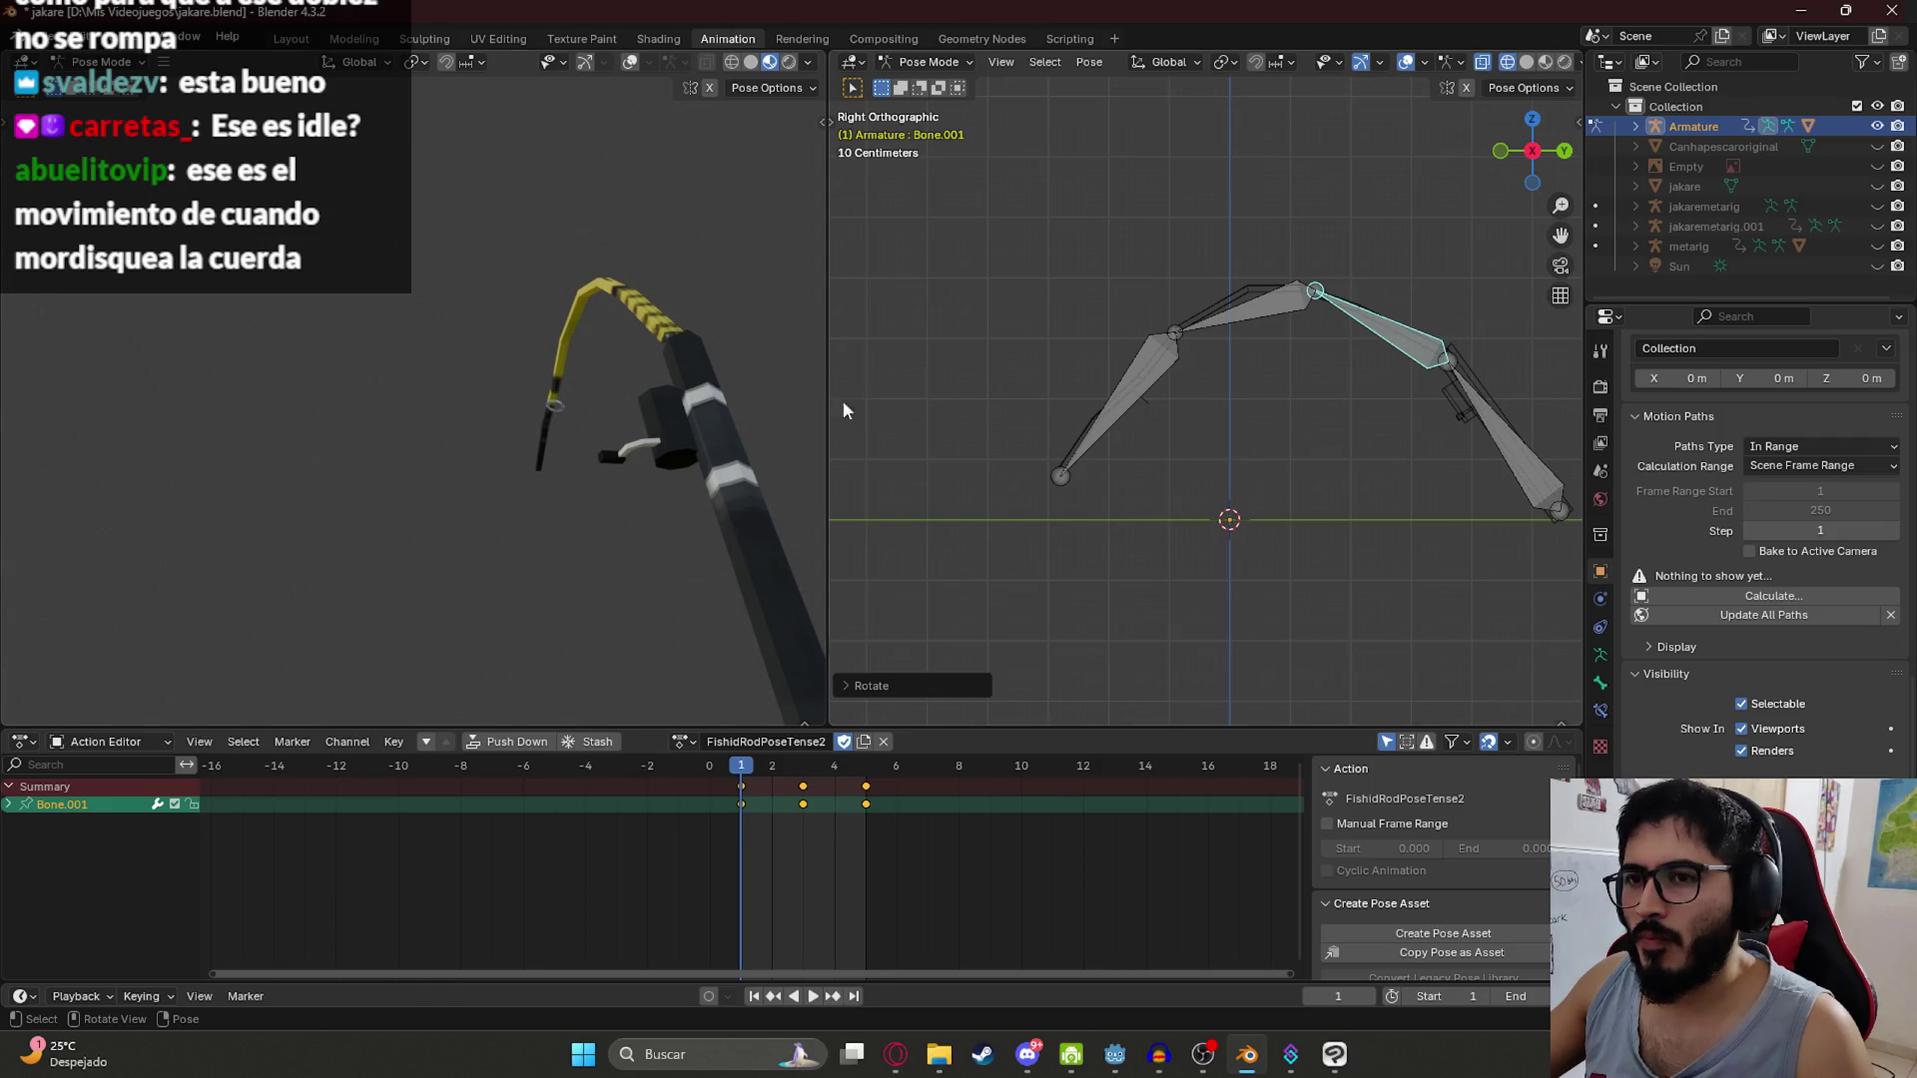
left_click(1143, 398)
key("r")
left_click(1112, 389)
left_click(1233, 323)
key("r")
left_click(1230, 321)
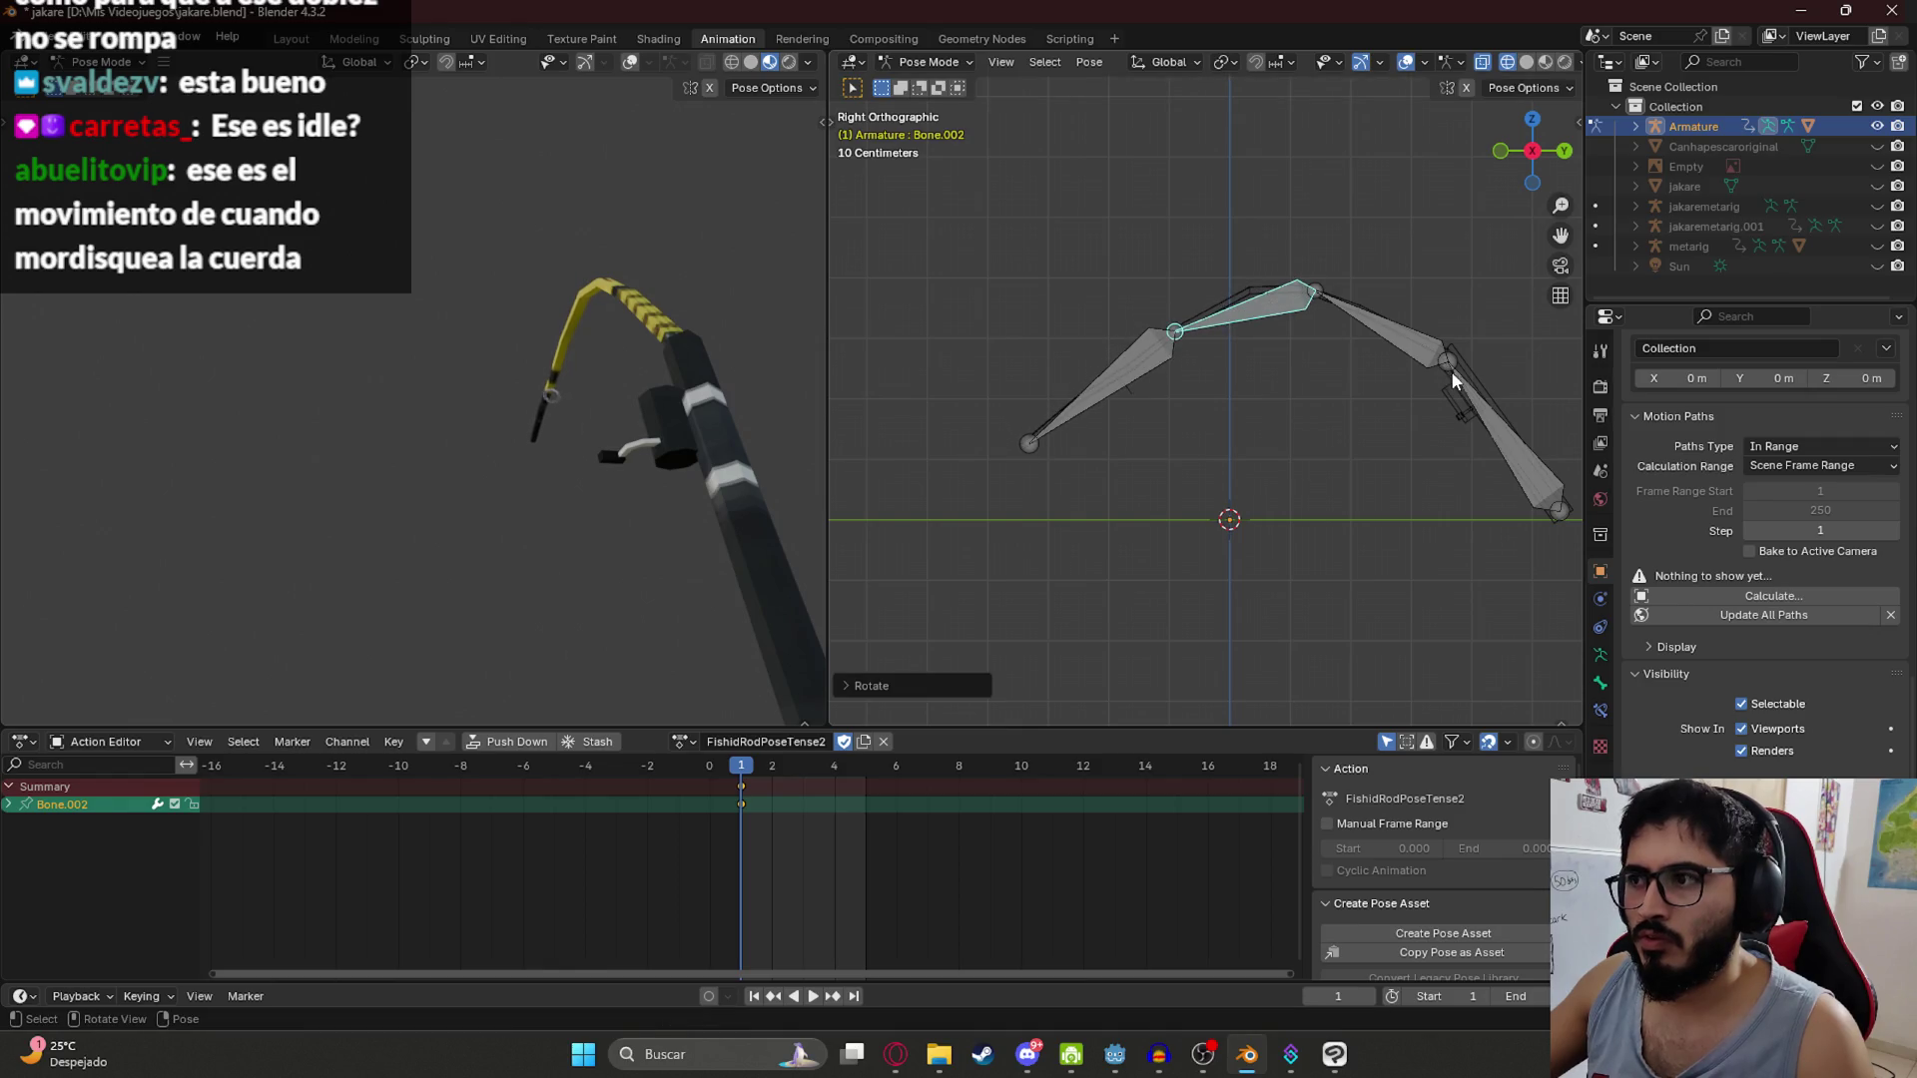
left_click(1452, 370)
key("r")
left_click(1424, 353)
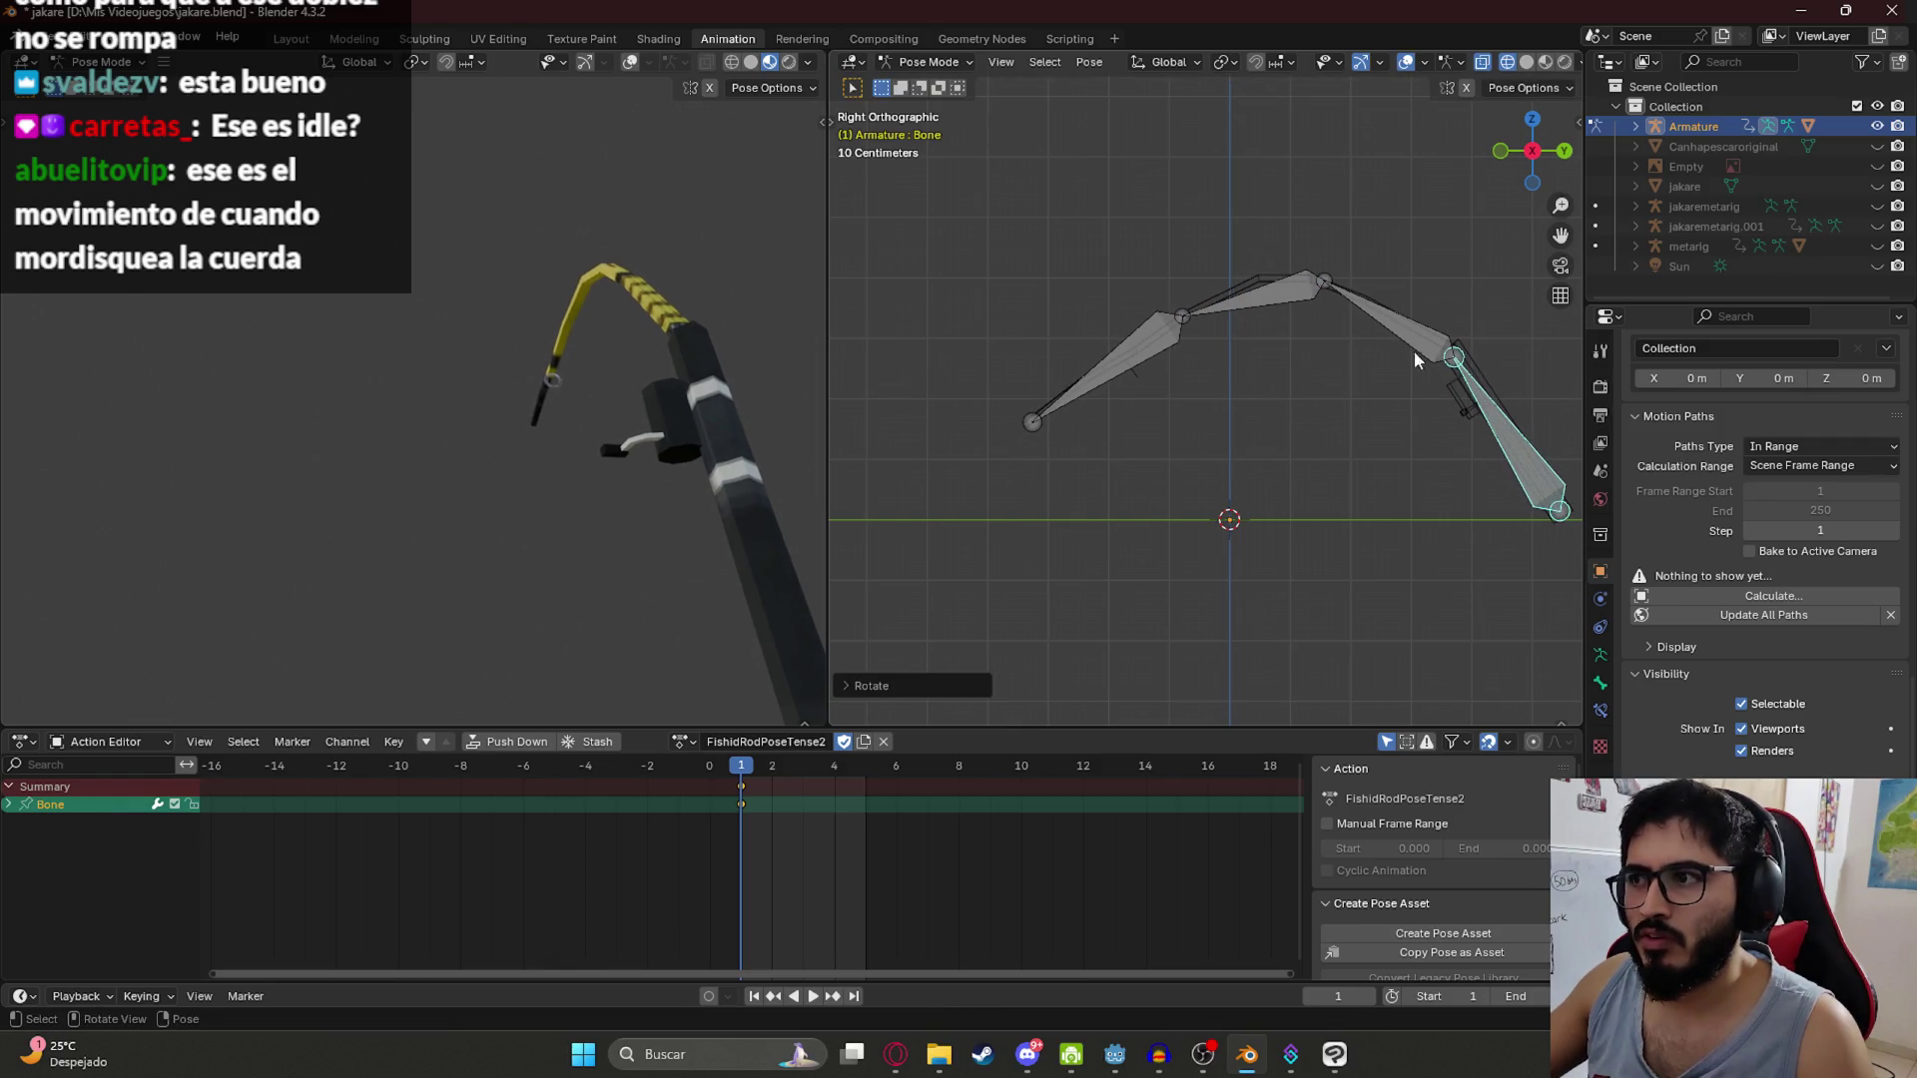
Step: Lower the left chain by rotating Bone.002 and Bone.001, then copy the full pose
left_click(1368, 316)
left_click(1278, 307)
key("r")
left_click(1273, 314)
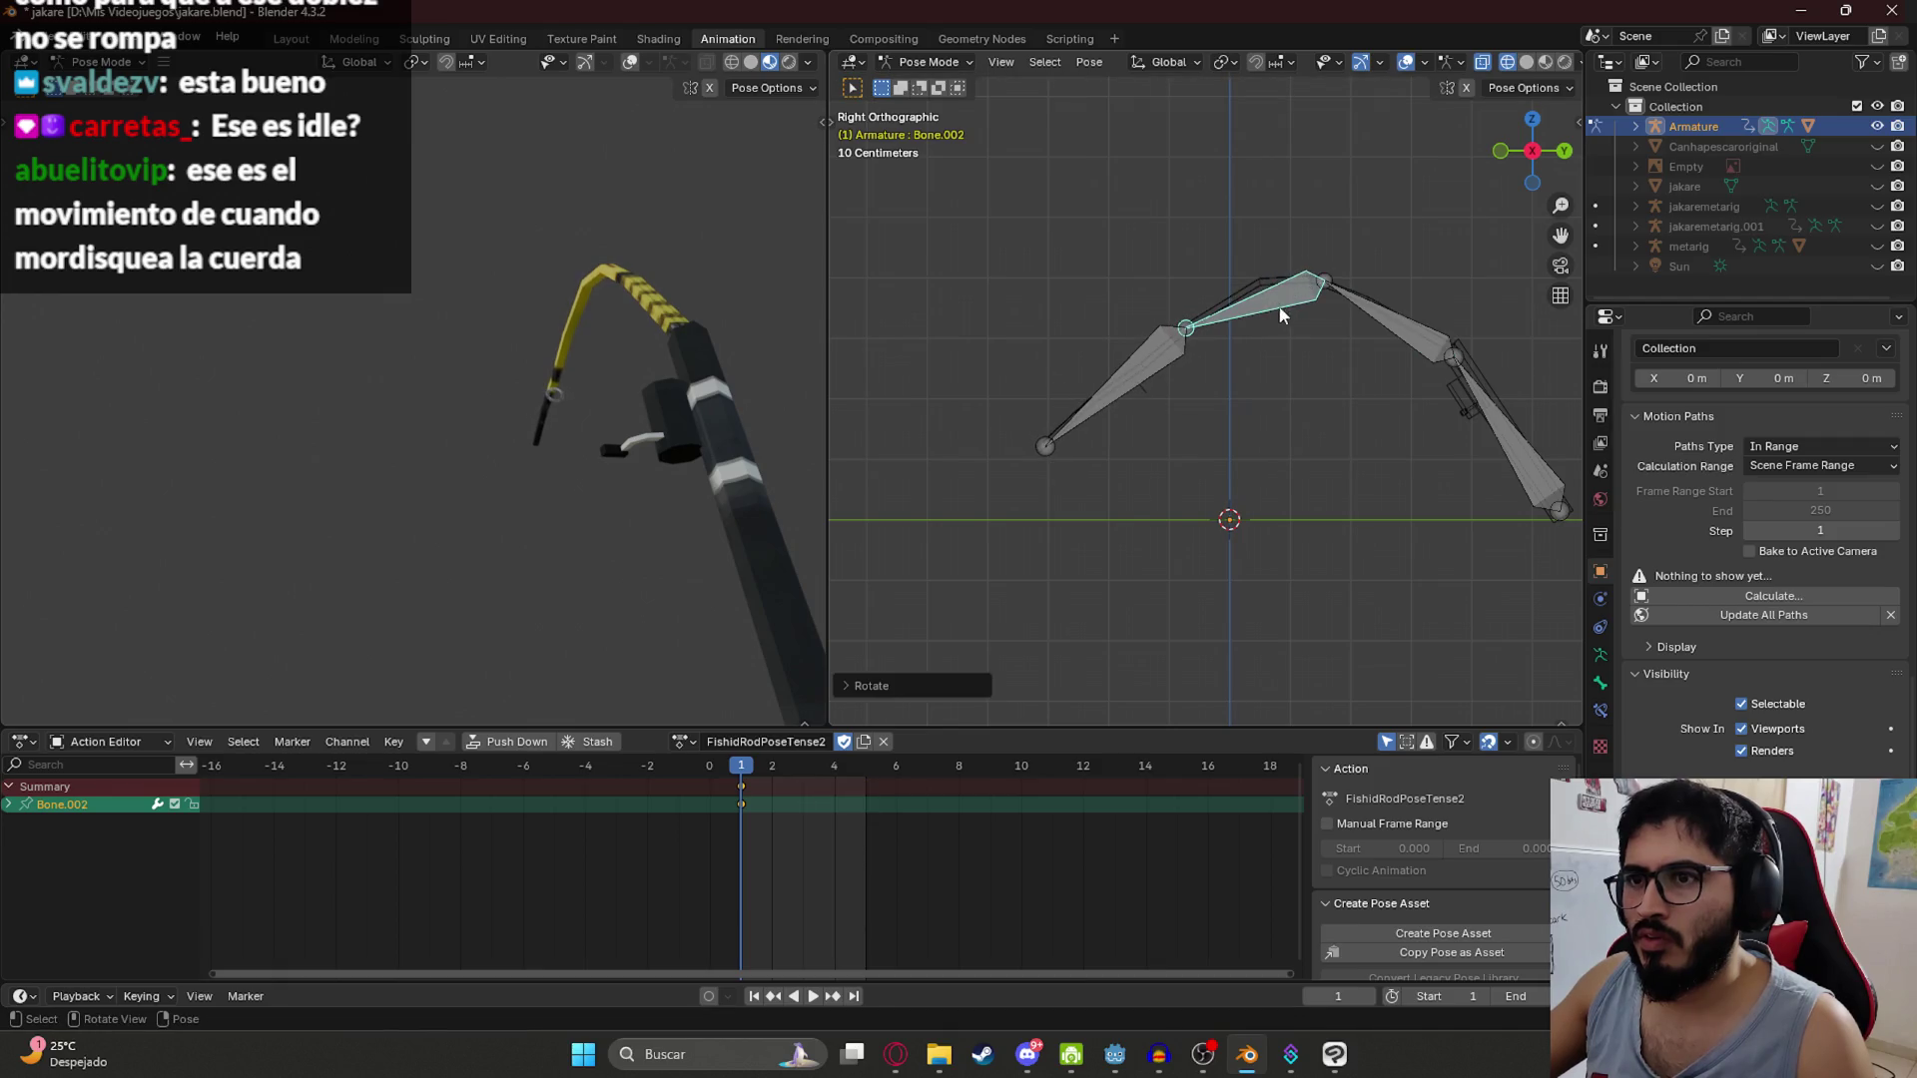
left_click(1383, 309)
key("r")
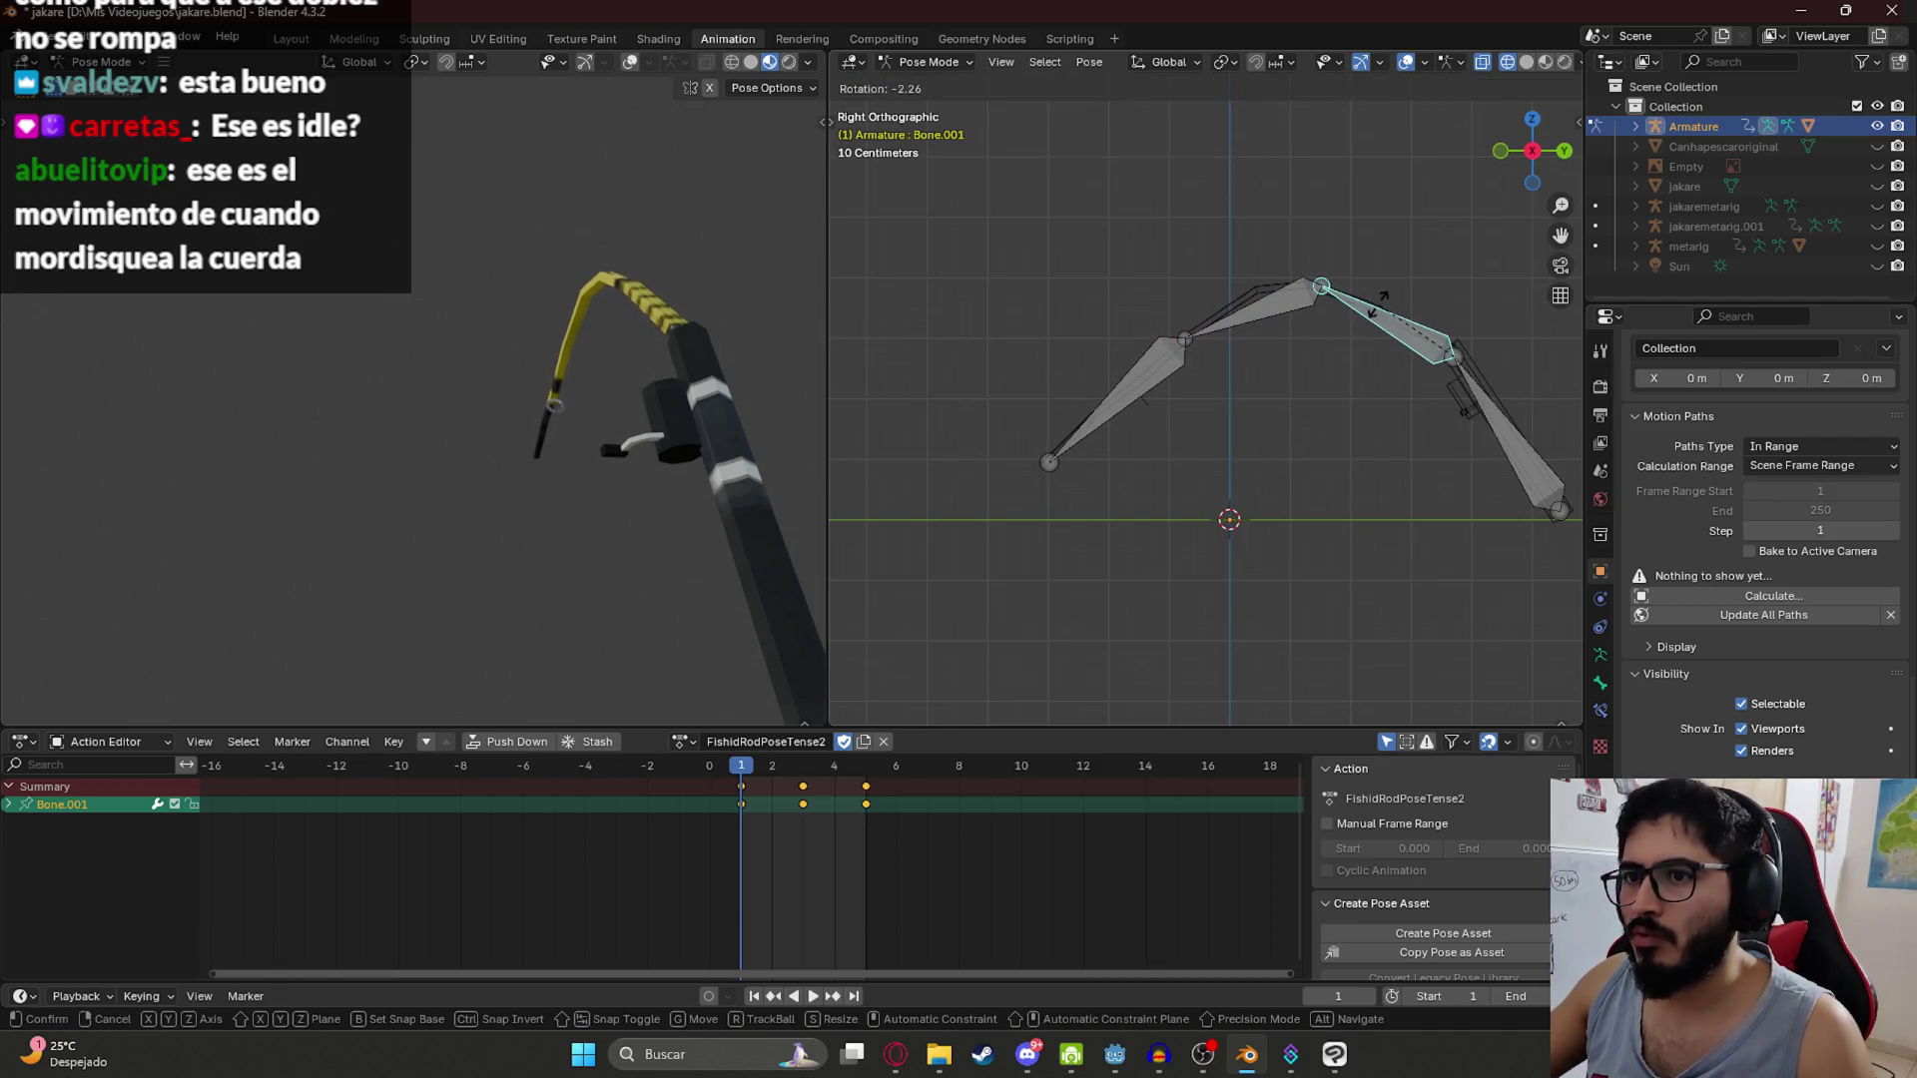
left_click(1385, 311)
key("r")
left_click(1244, 356)
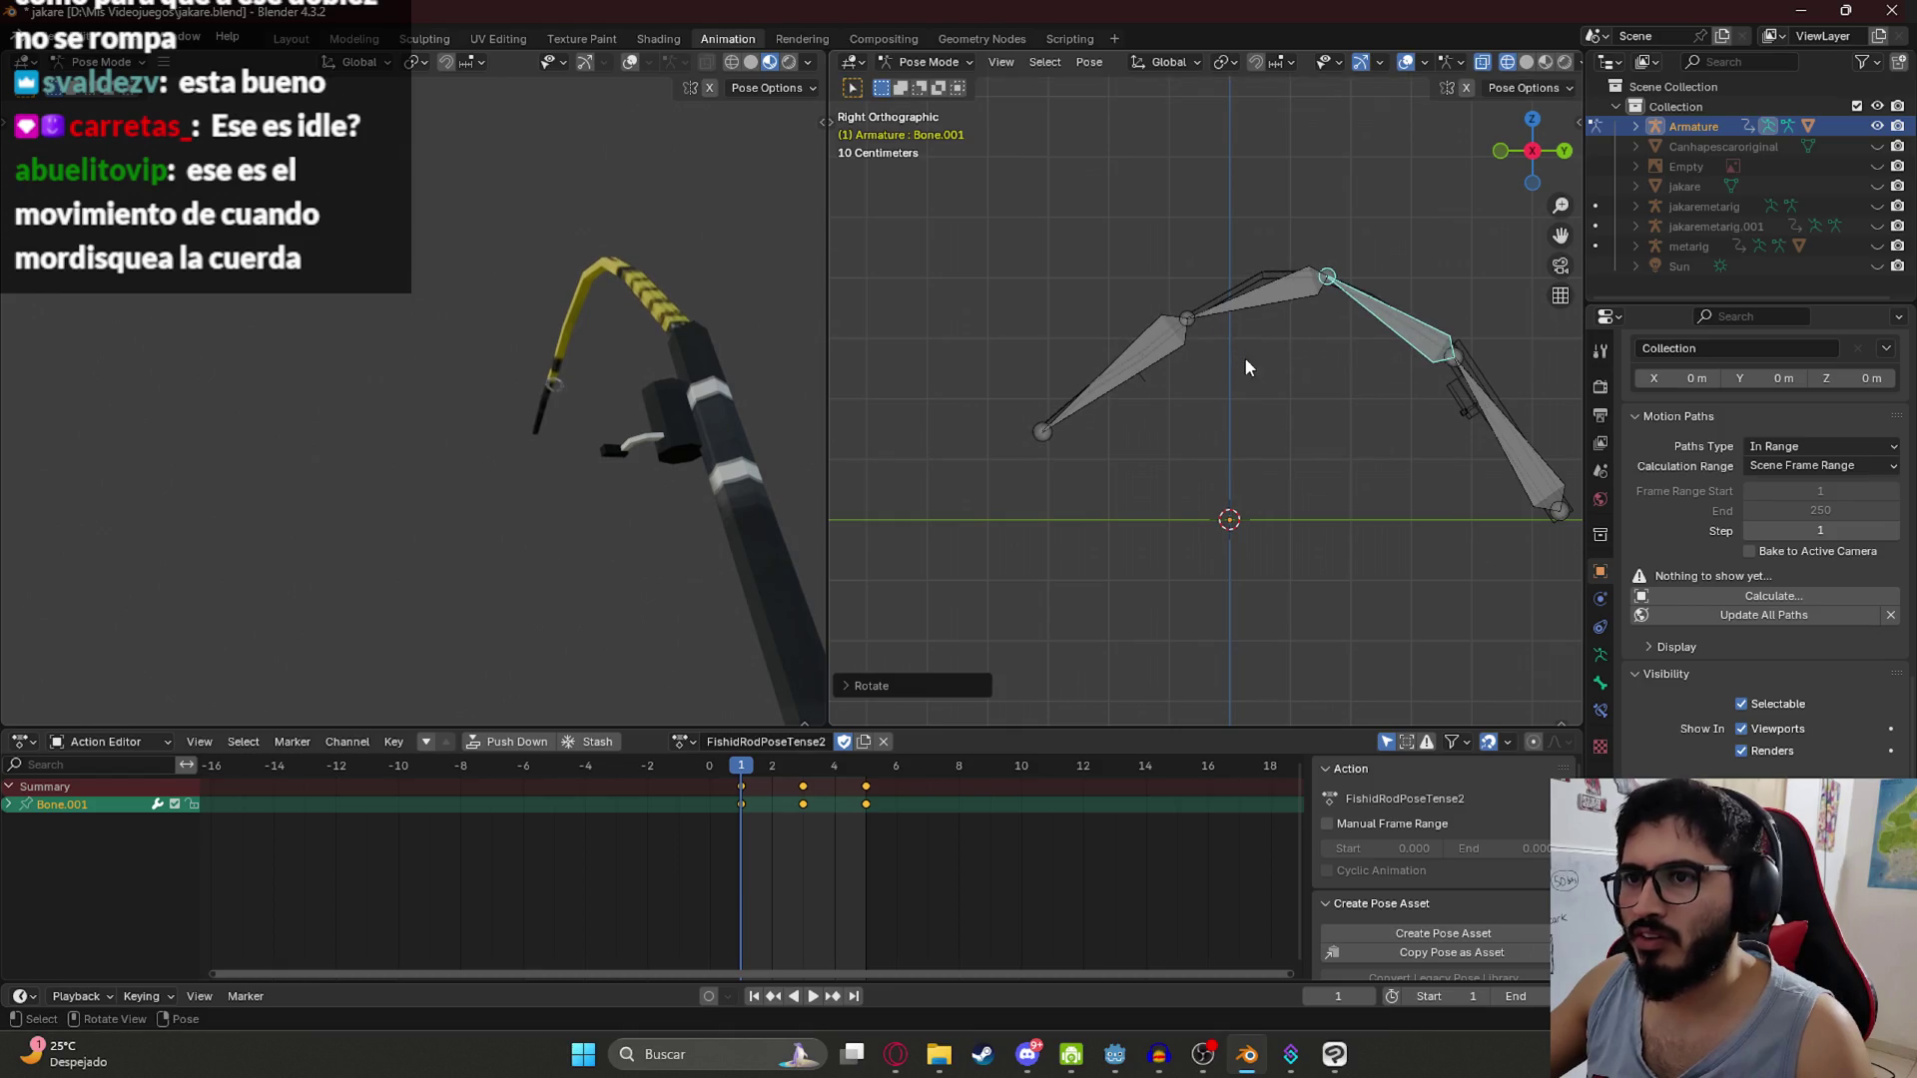
key("r")
left_click(1198, 443)
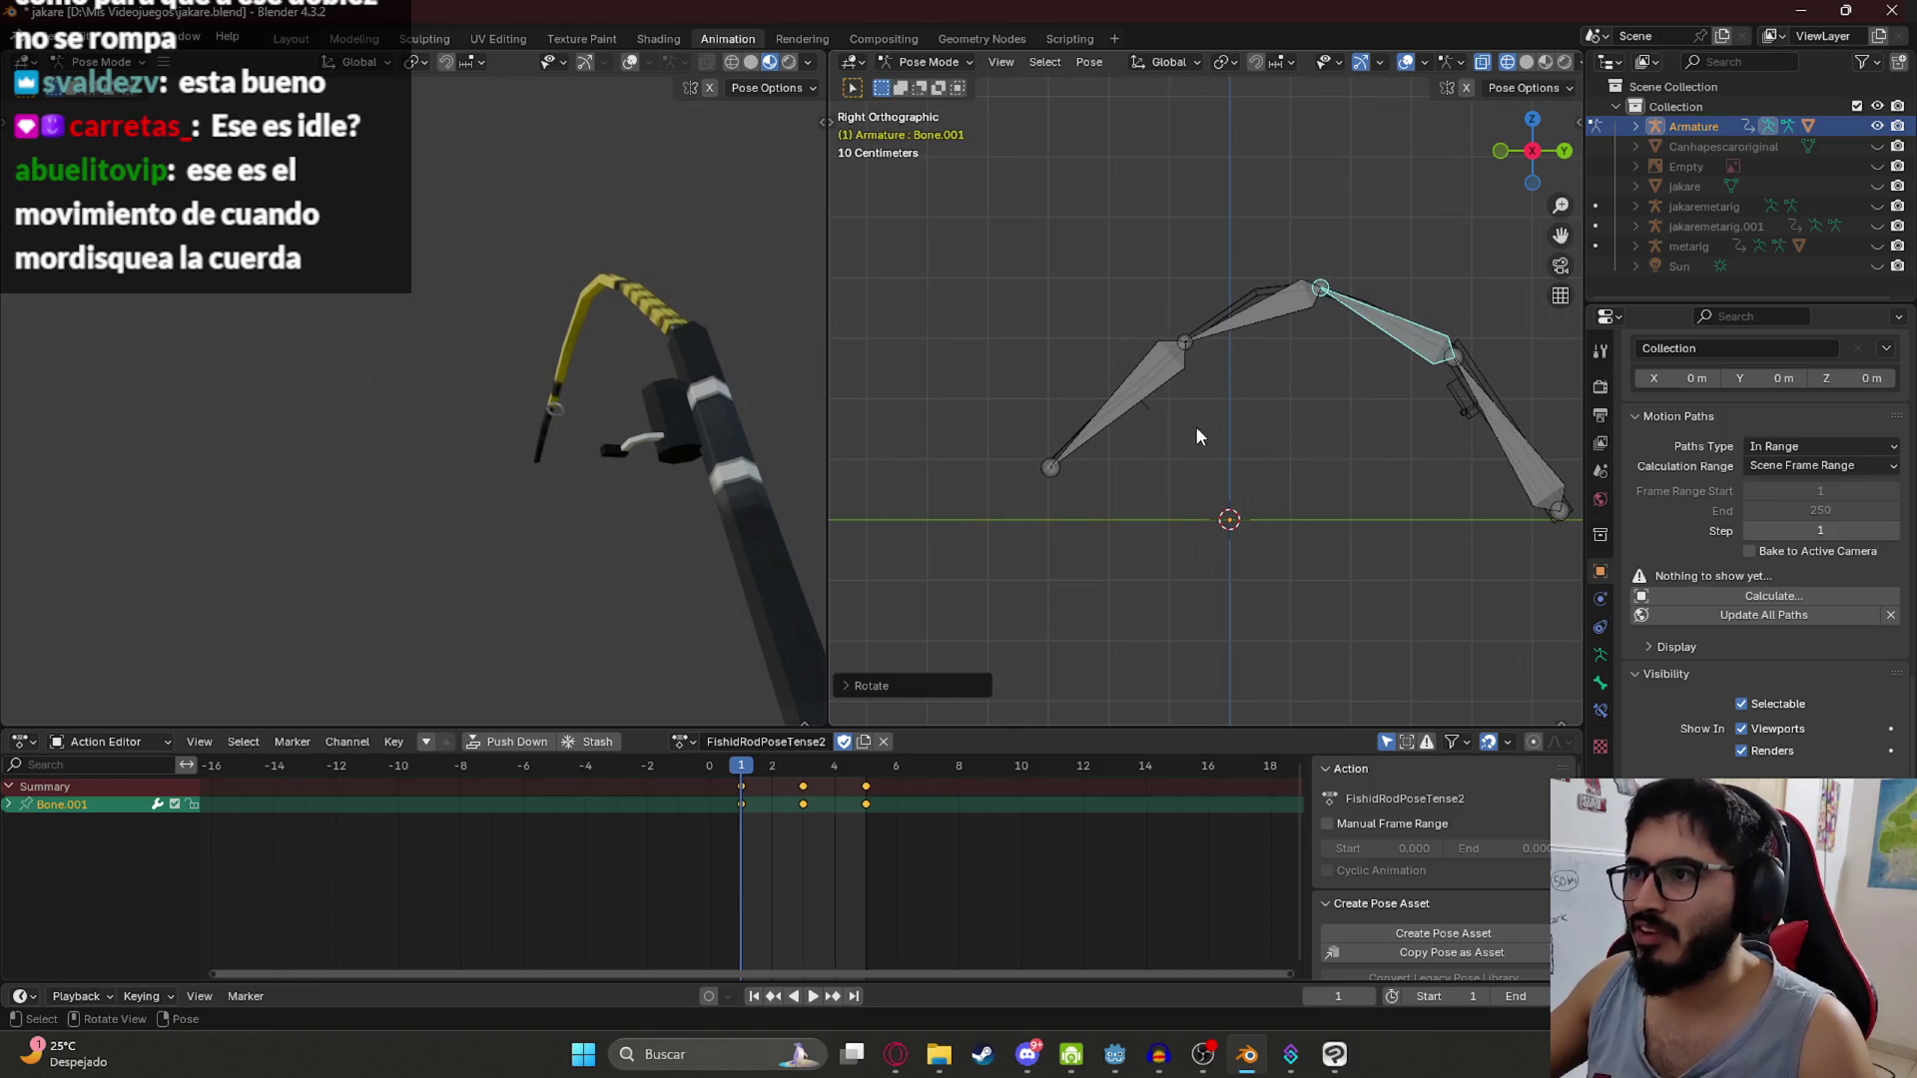
key("a")
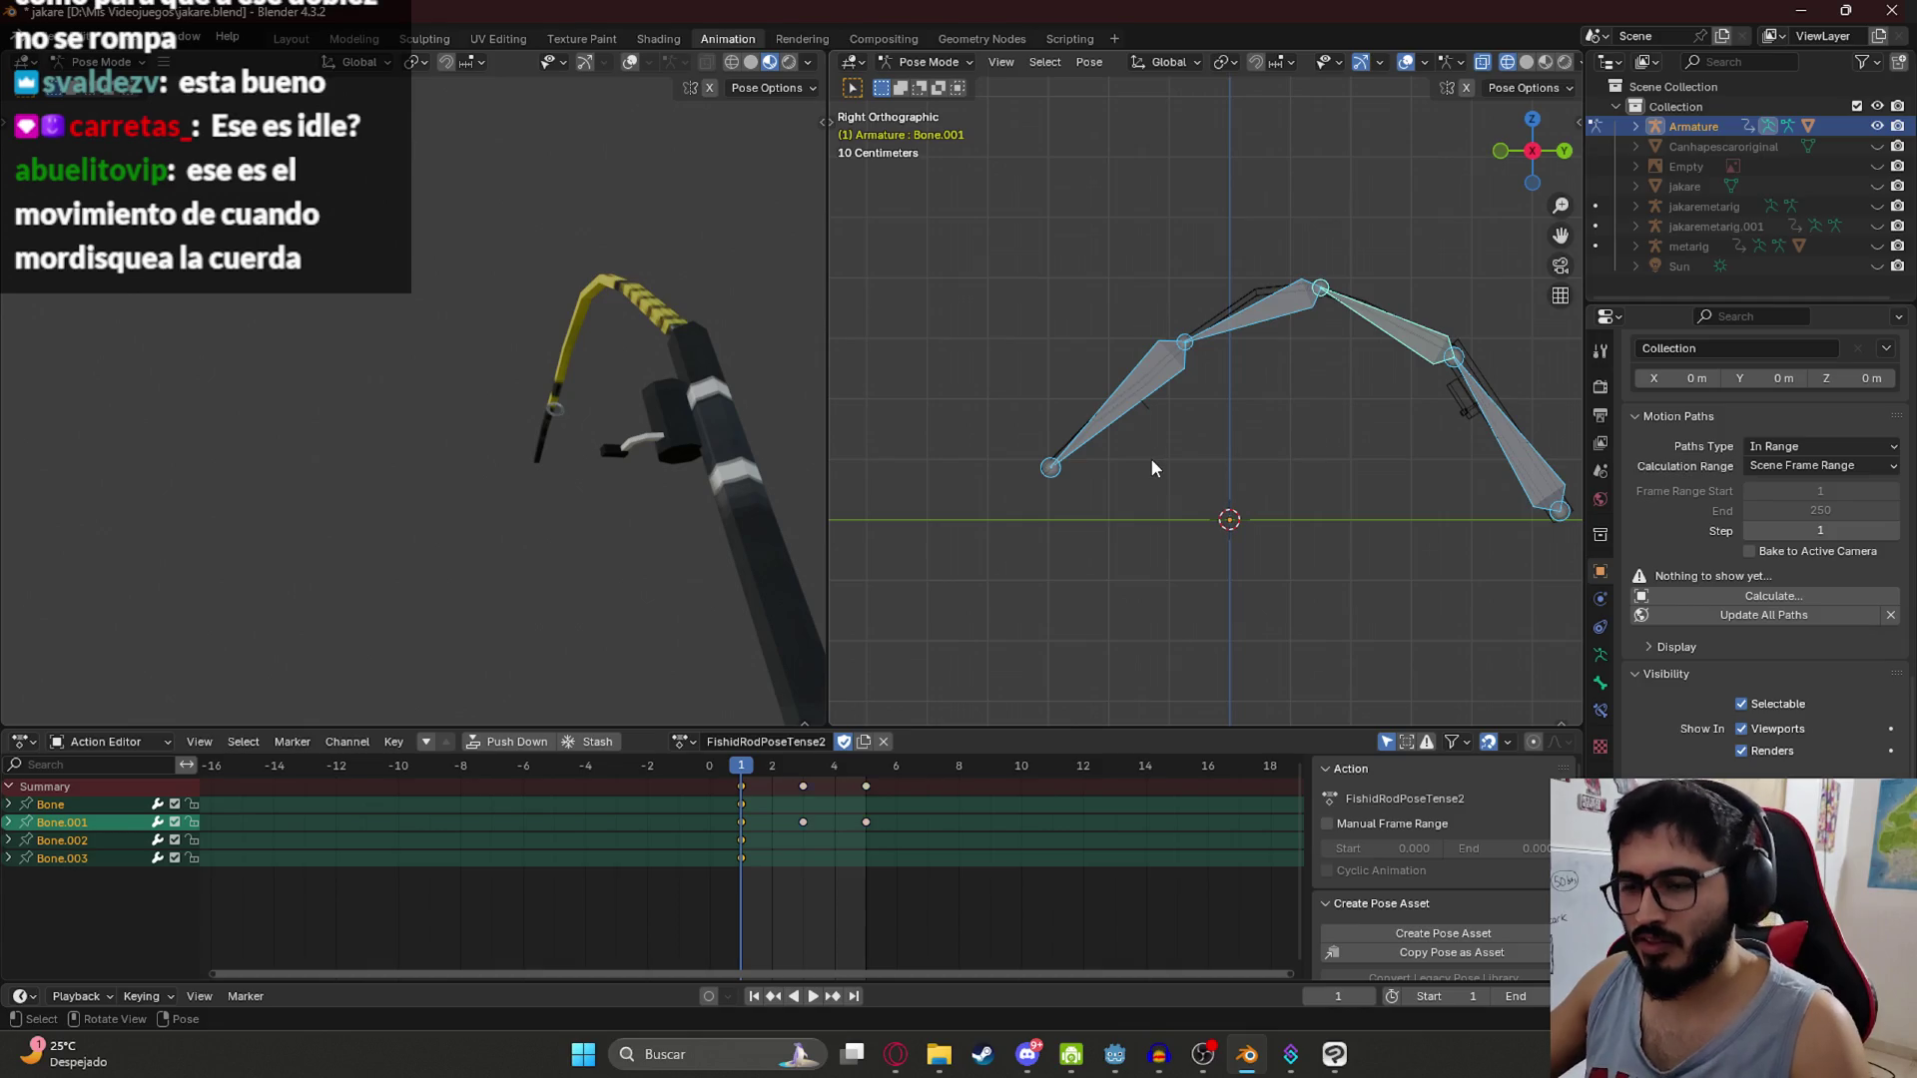
key("ctrl+c")
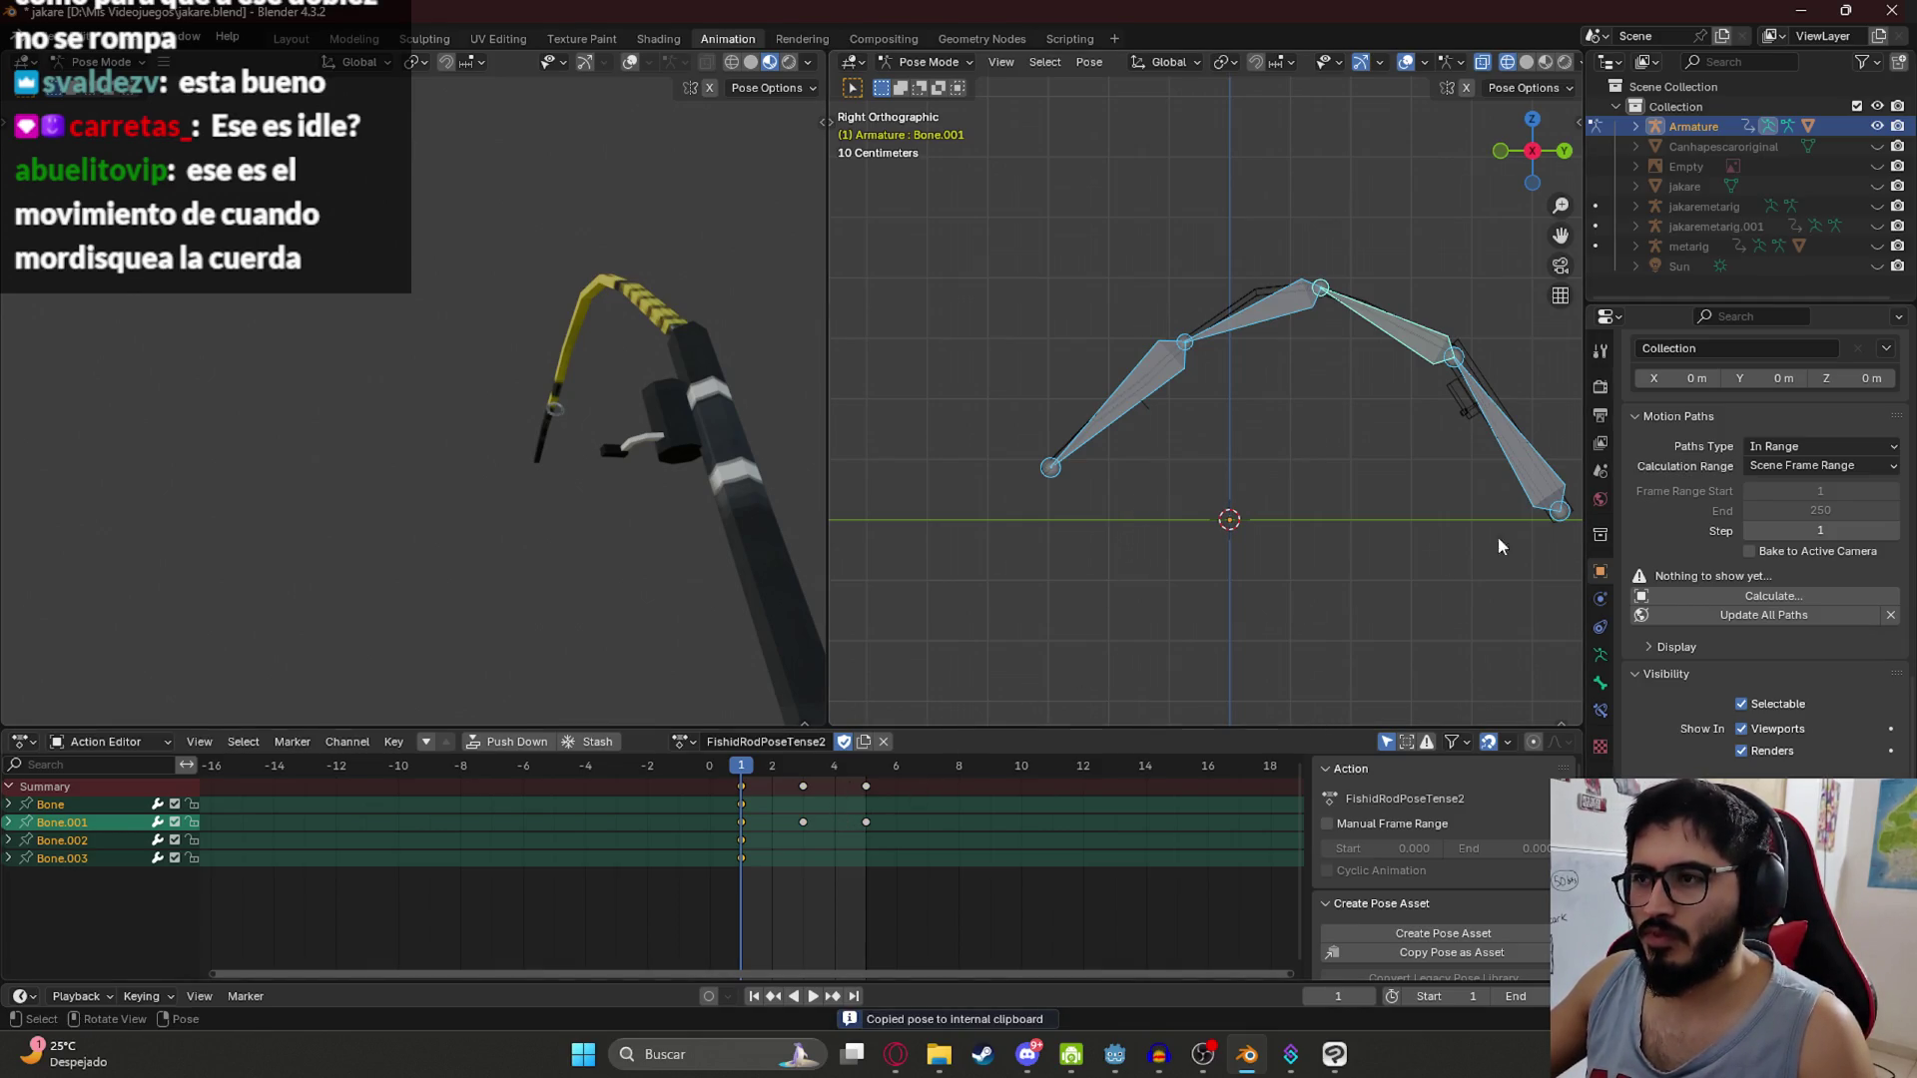
Step: Select all the rod bones and preview the animation
left_click(1534, 481)
key("a")
key("space")
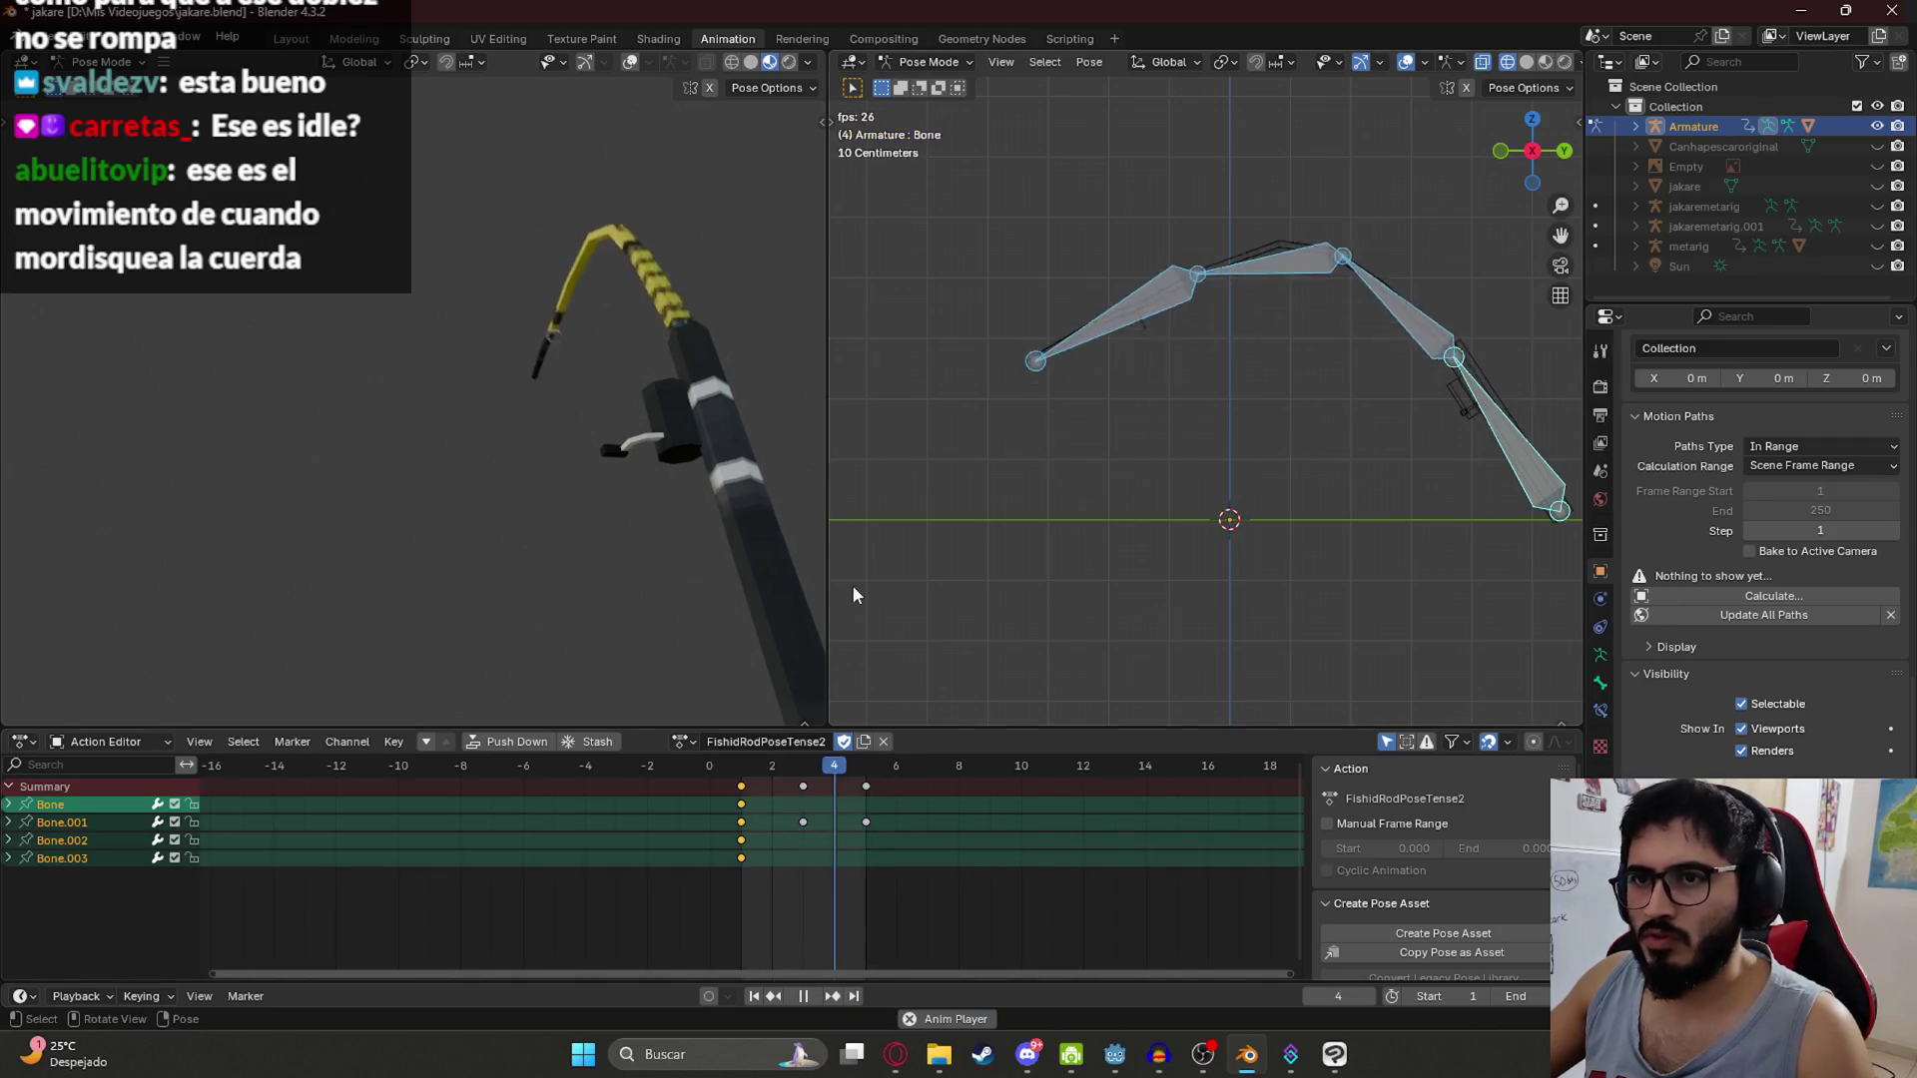
key("space")
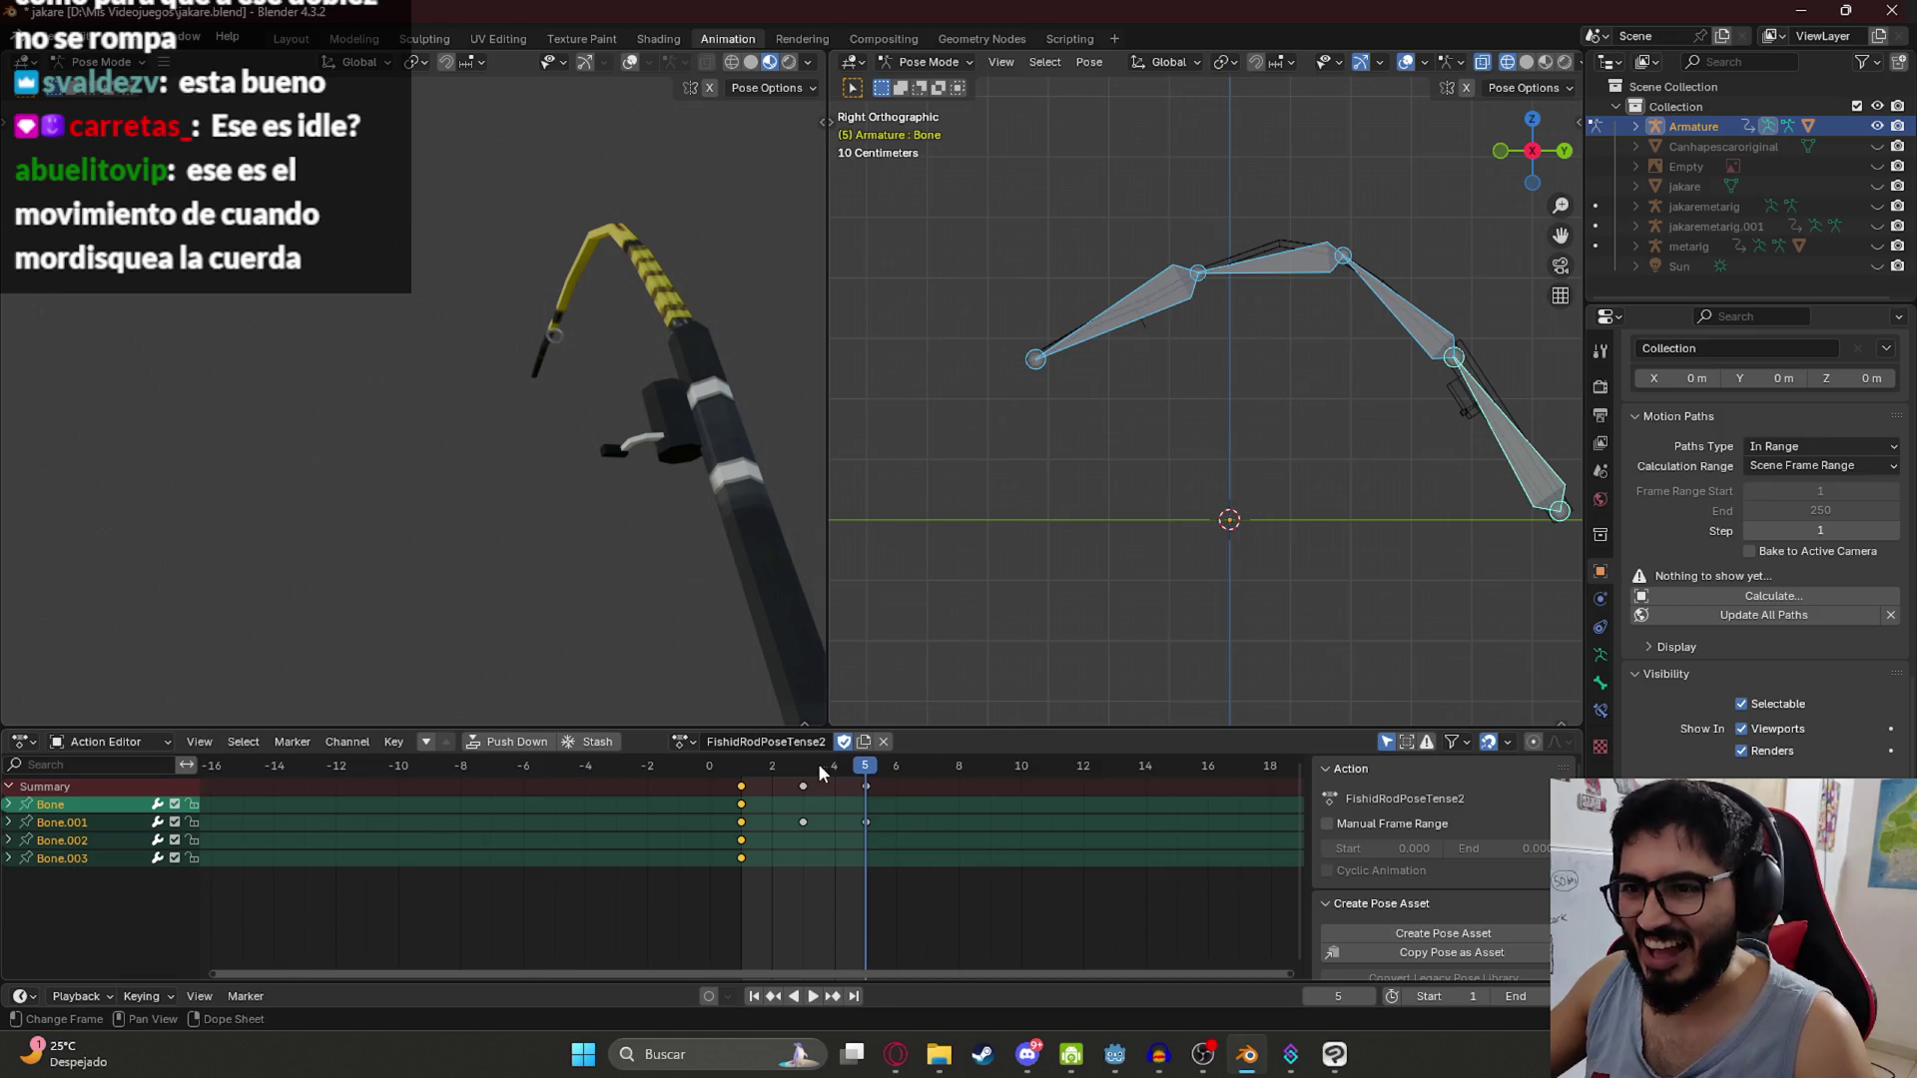
Step: Delete the rod bone's keyframes at frames 3–5
left_click(1423, 342)
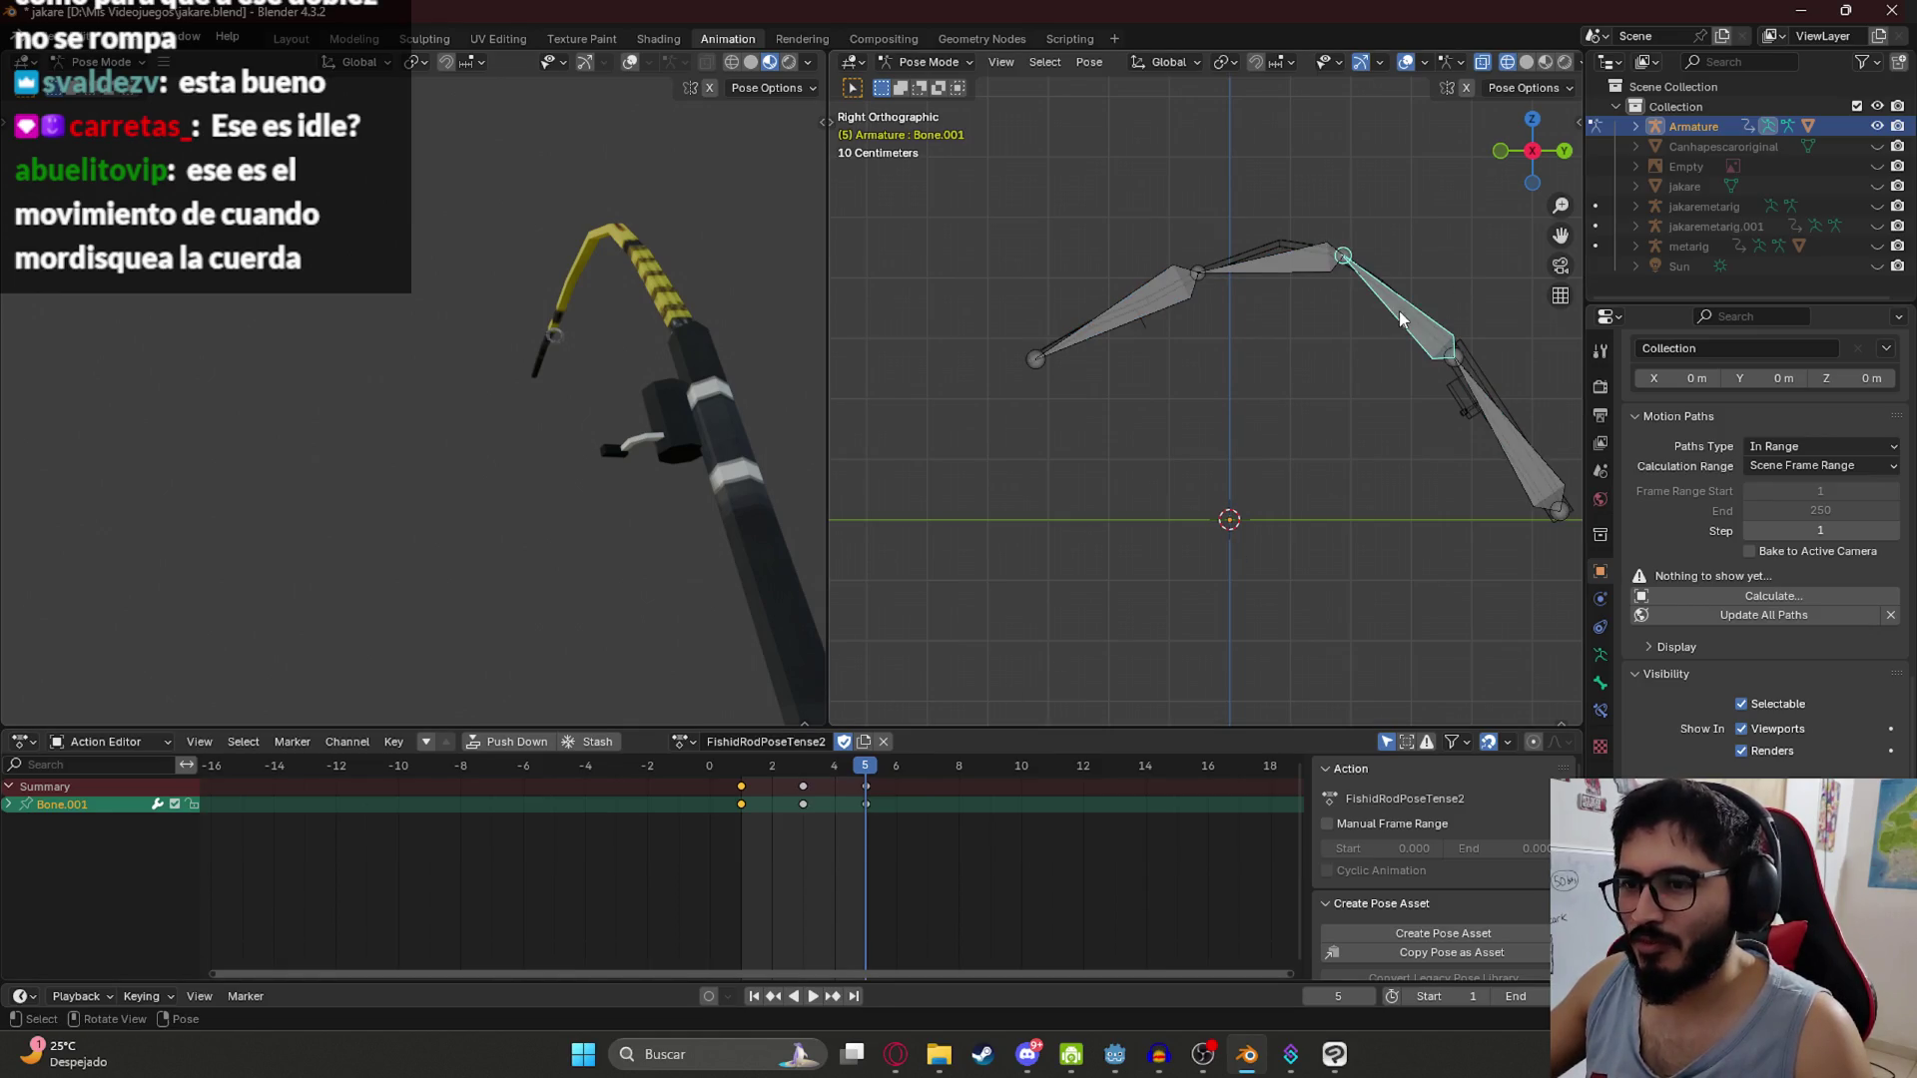
left_click(1153, 311)
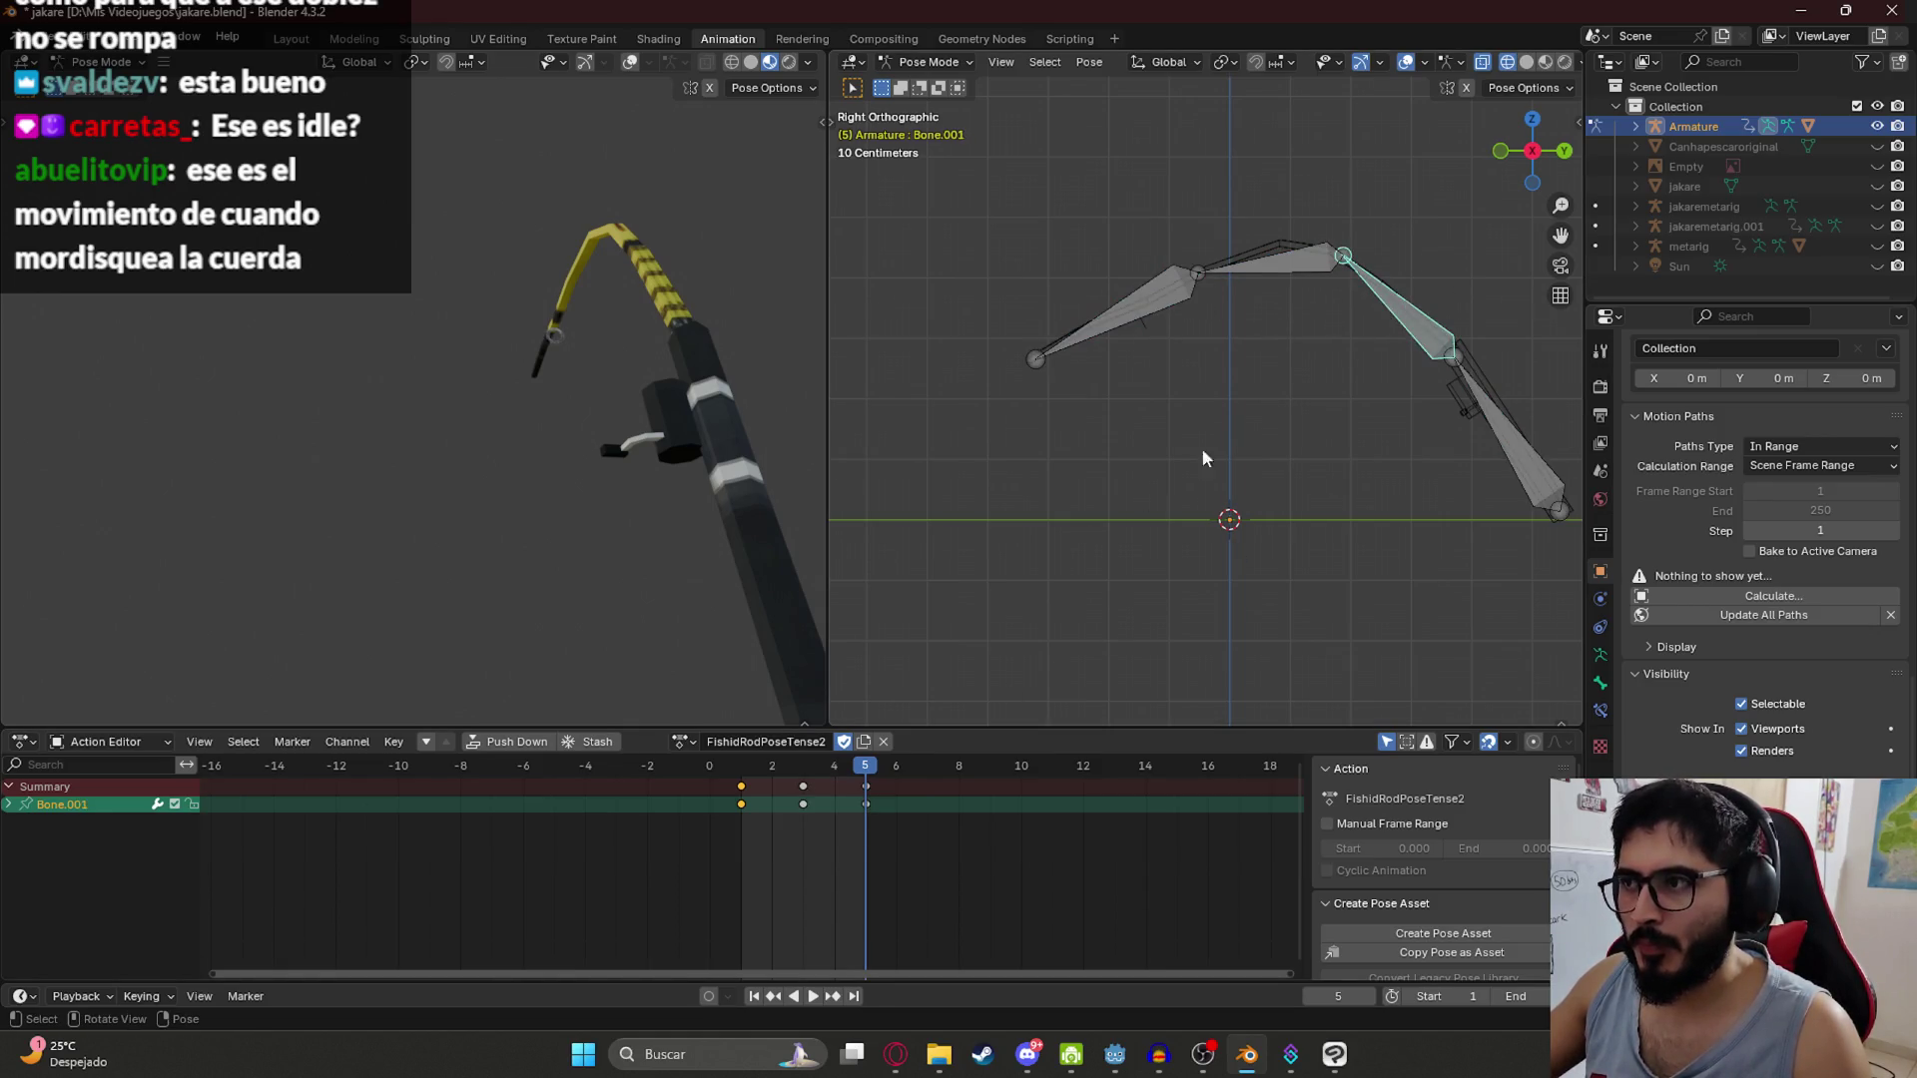
mouse_move(965, 848)
left_mouse_down()
mouse_move(739, 768)
mouse_move(803, 766)
left_mouse_up()
key("x")
left_click(789, 789)
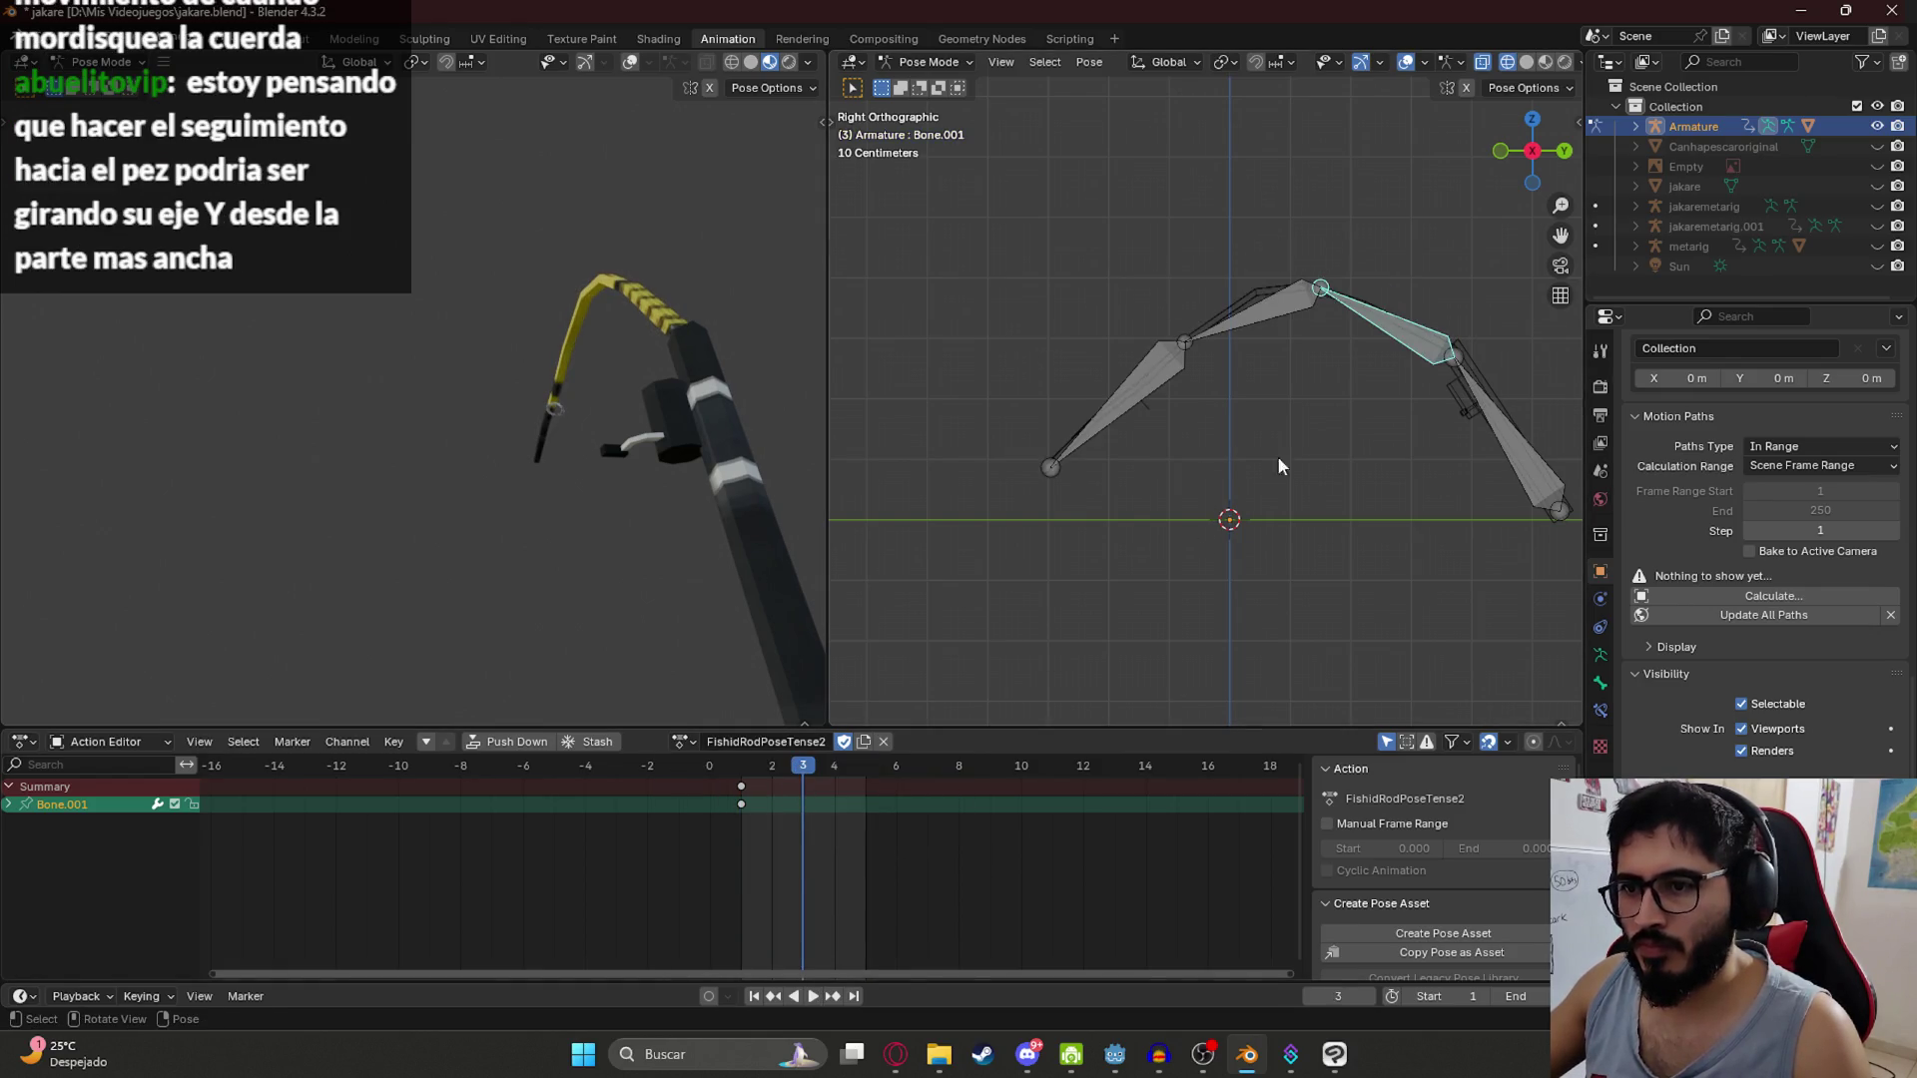
Step: Rotate the bone and key it at frame 3, then move a key to frame 5
key("r")
left_click(1262, 414)
key("i")
left_click(741, 787)
left_click(865, 766)
key("g")
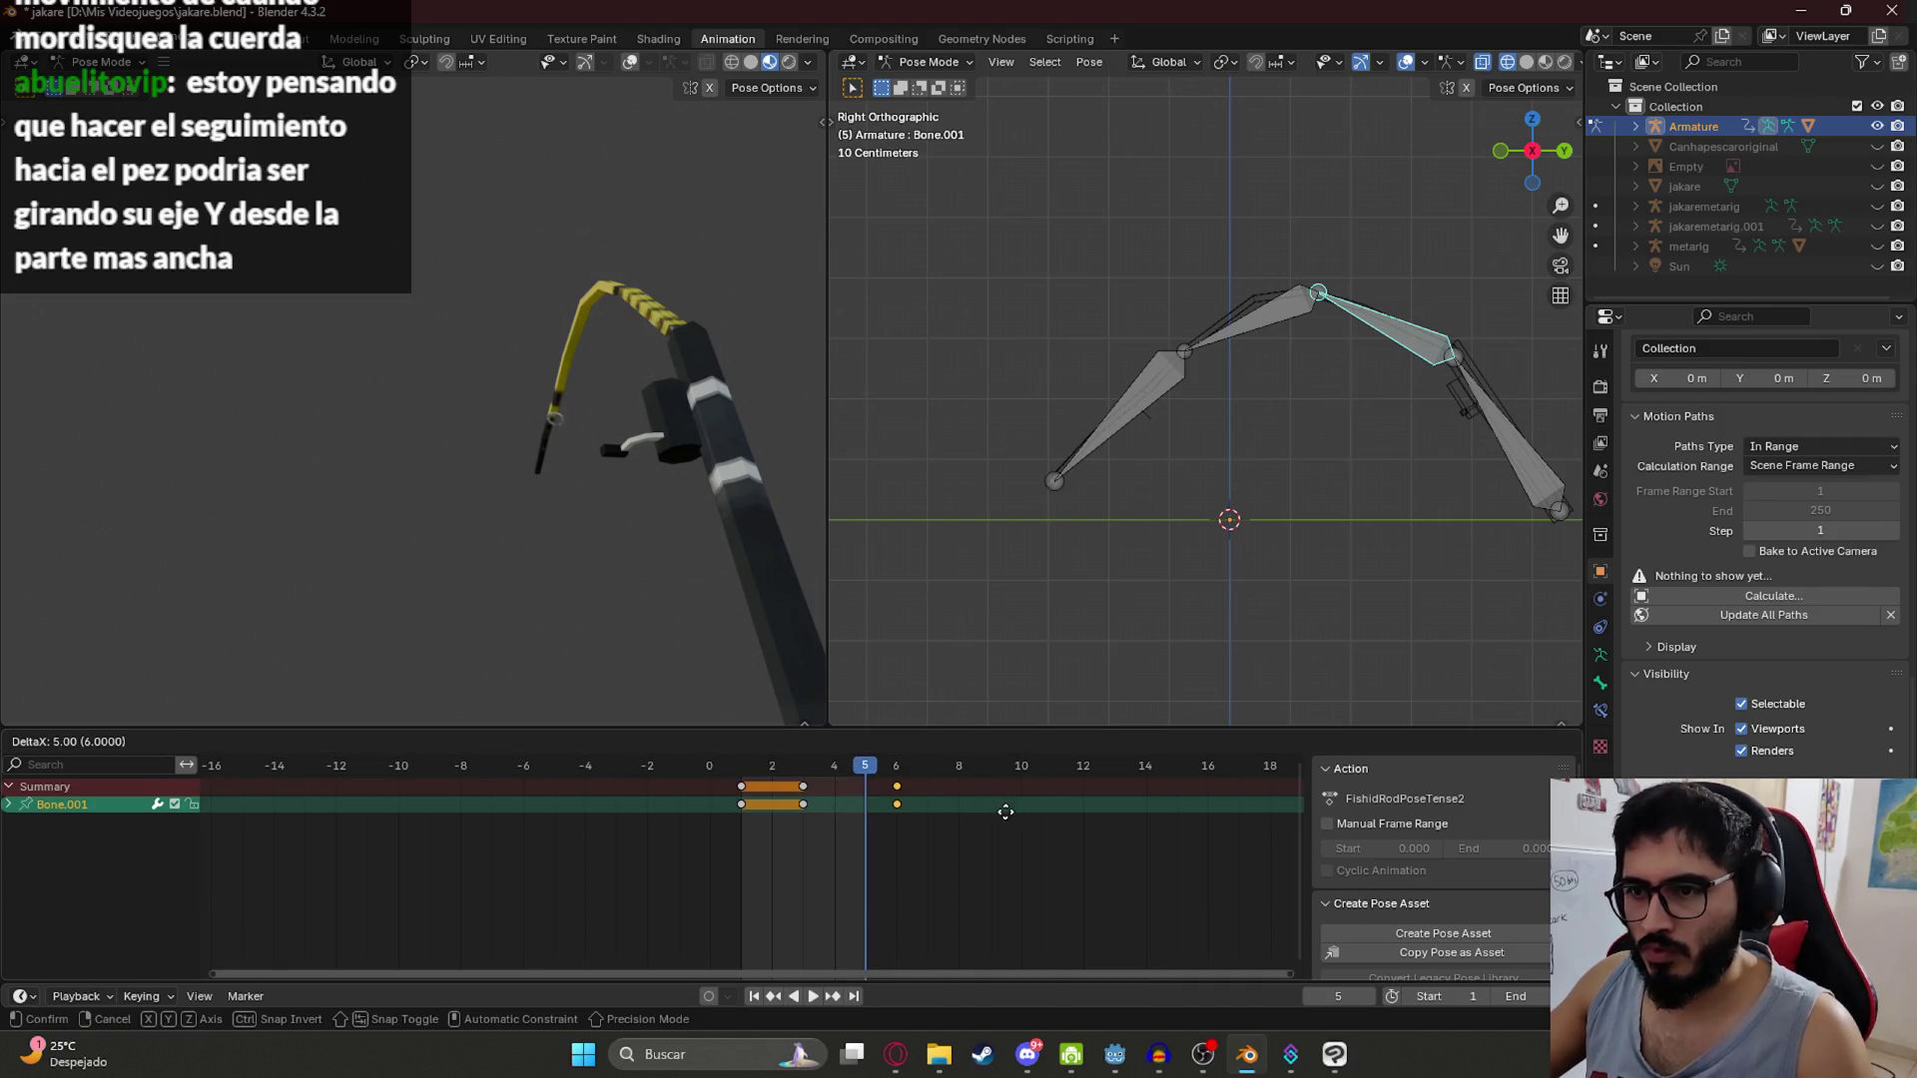
left_click(993, 809)
Step: Preview the twitch and save jakare.blend
key("space")
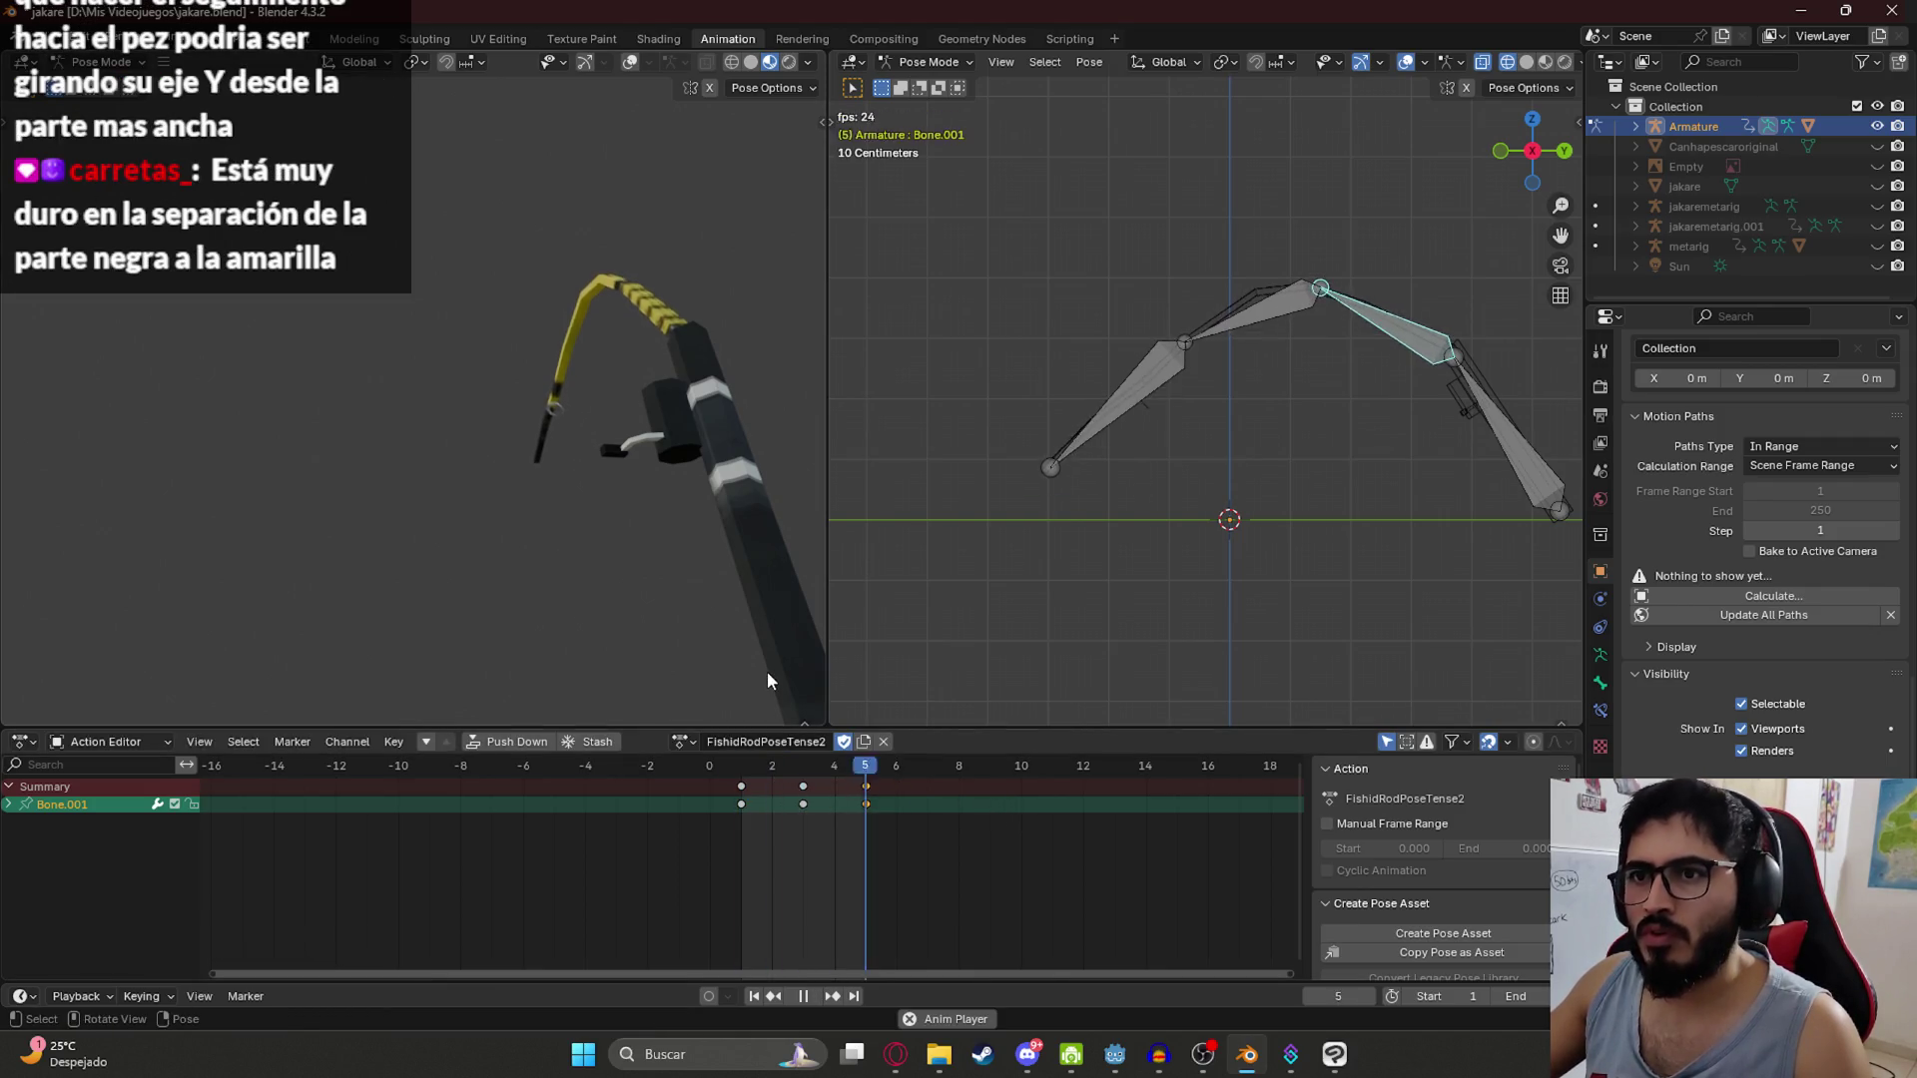
key("space")
key("ctrl+s")
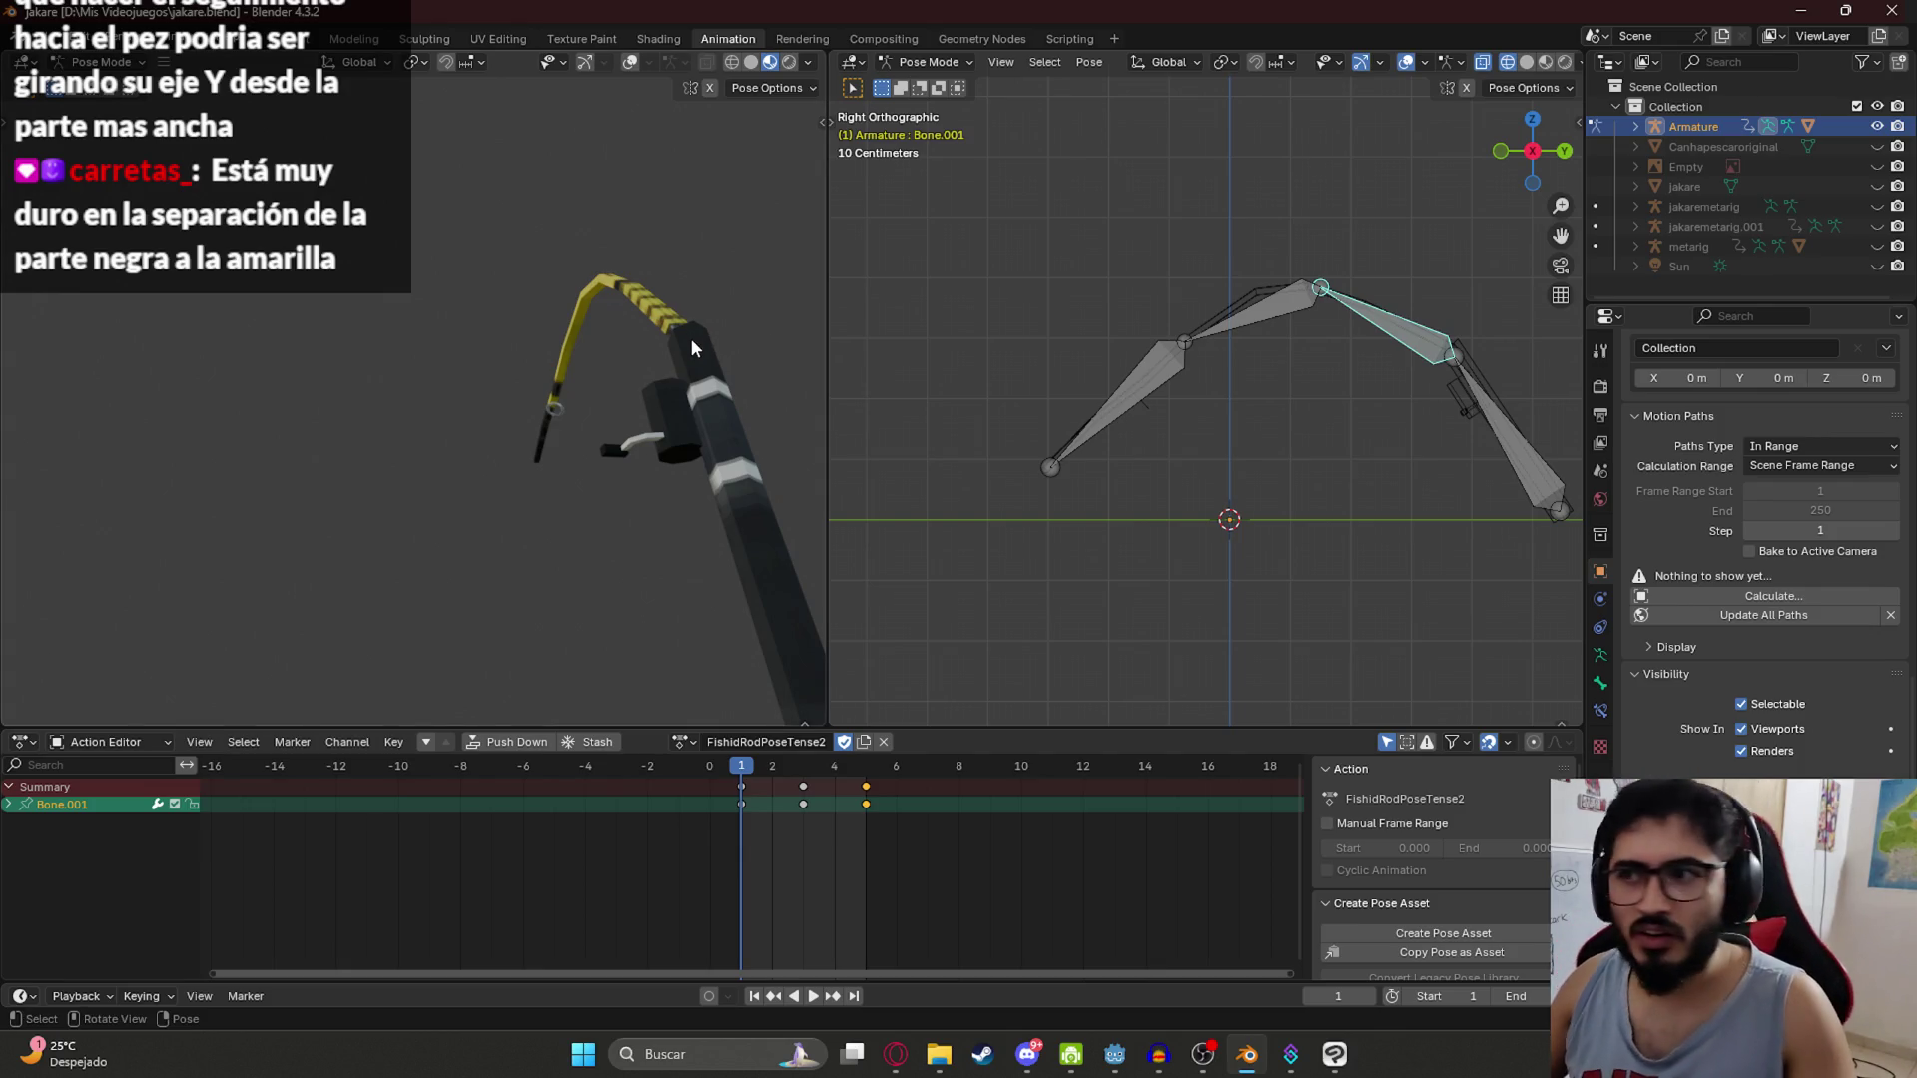
Step: Rotate Bone.001 to reshape the frame-1 pose, discarding a first attempt
key("a")
left_click(1081, 505)
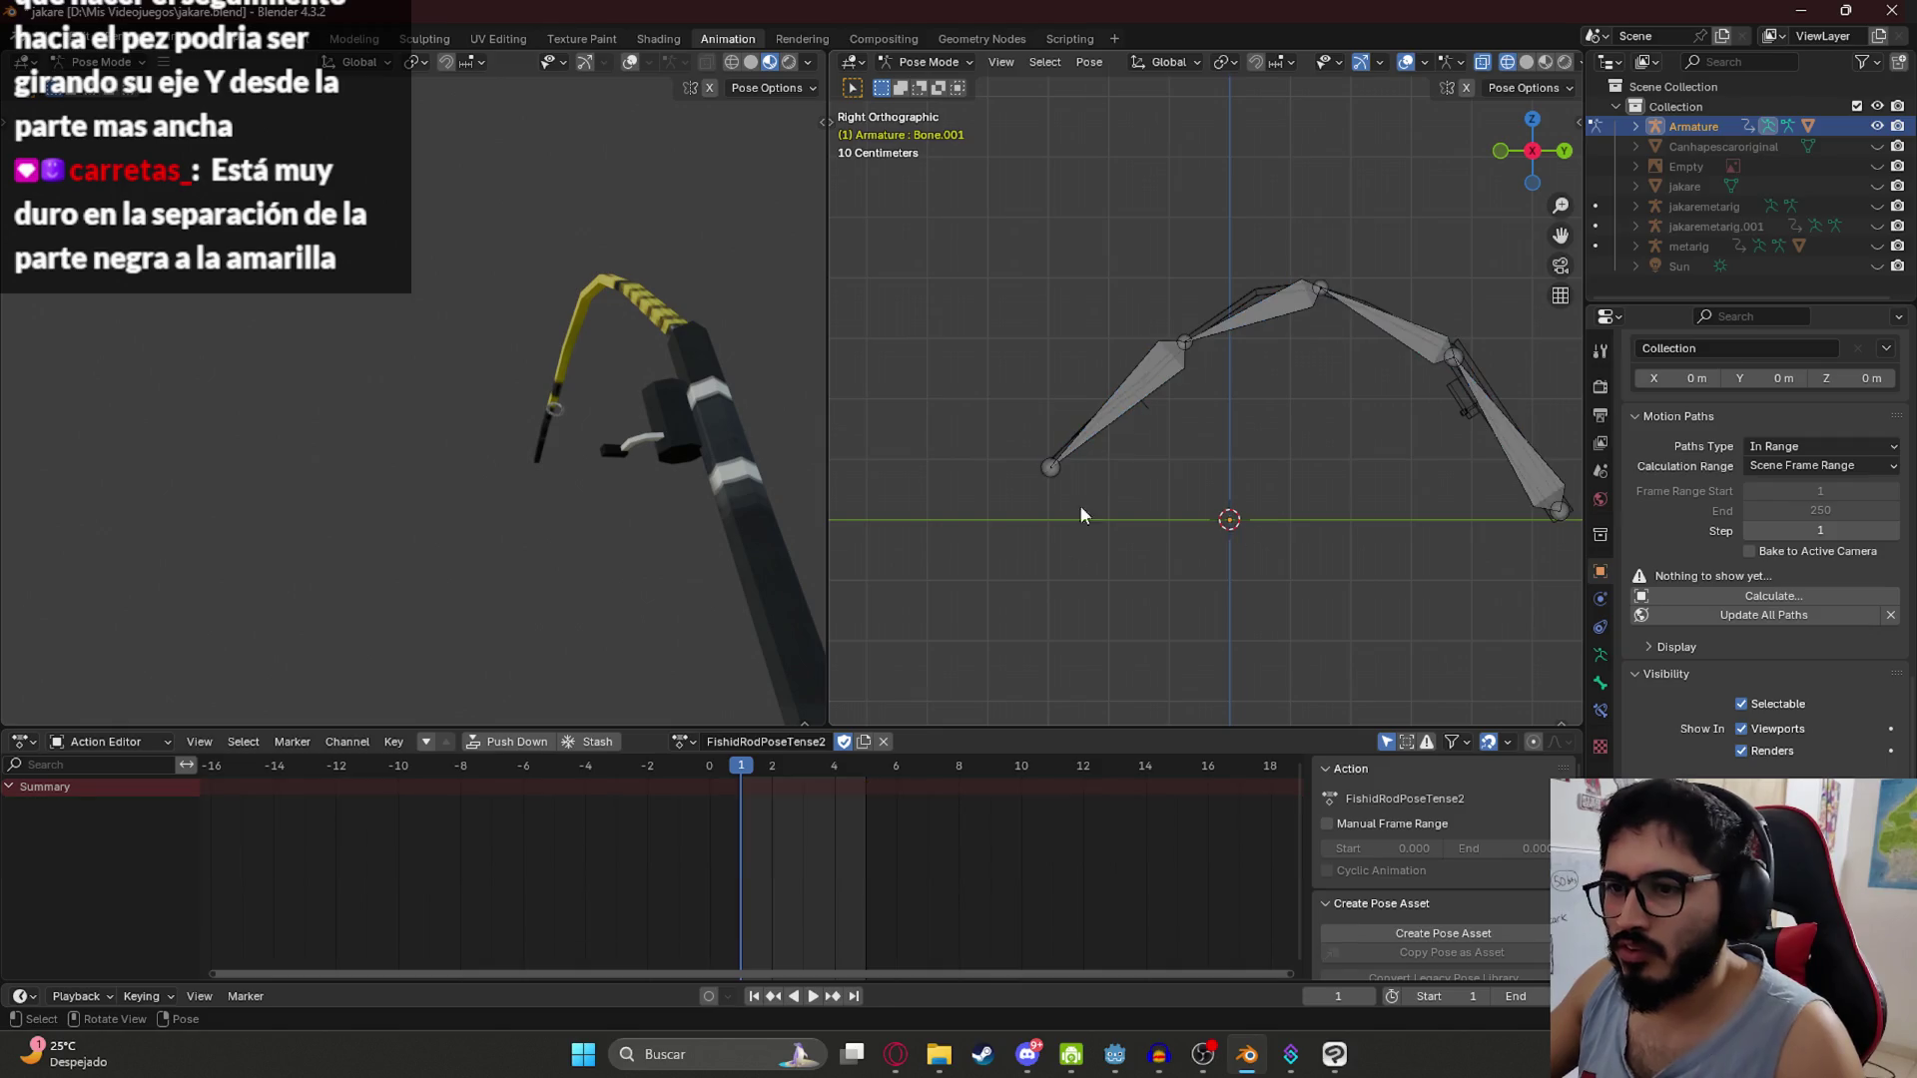
left_click(1410, 322)
key("r")
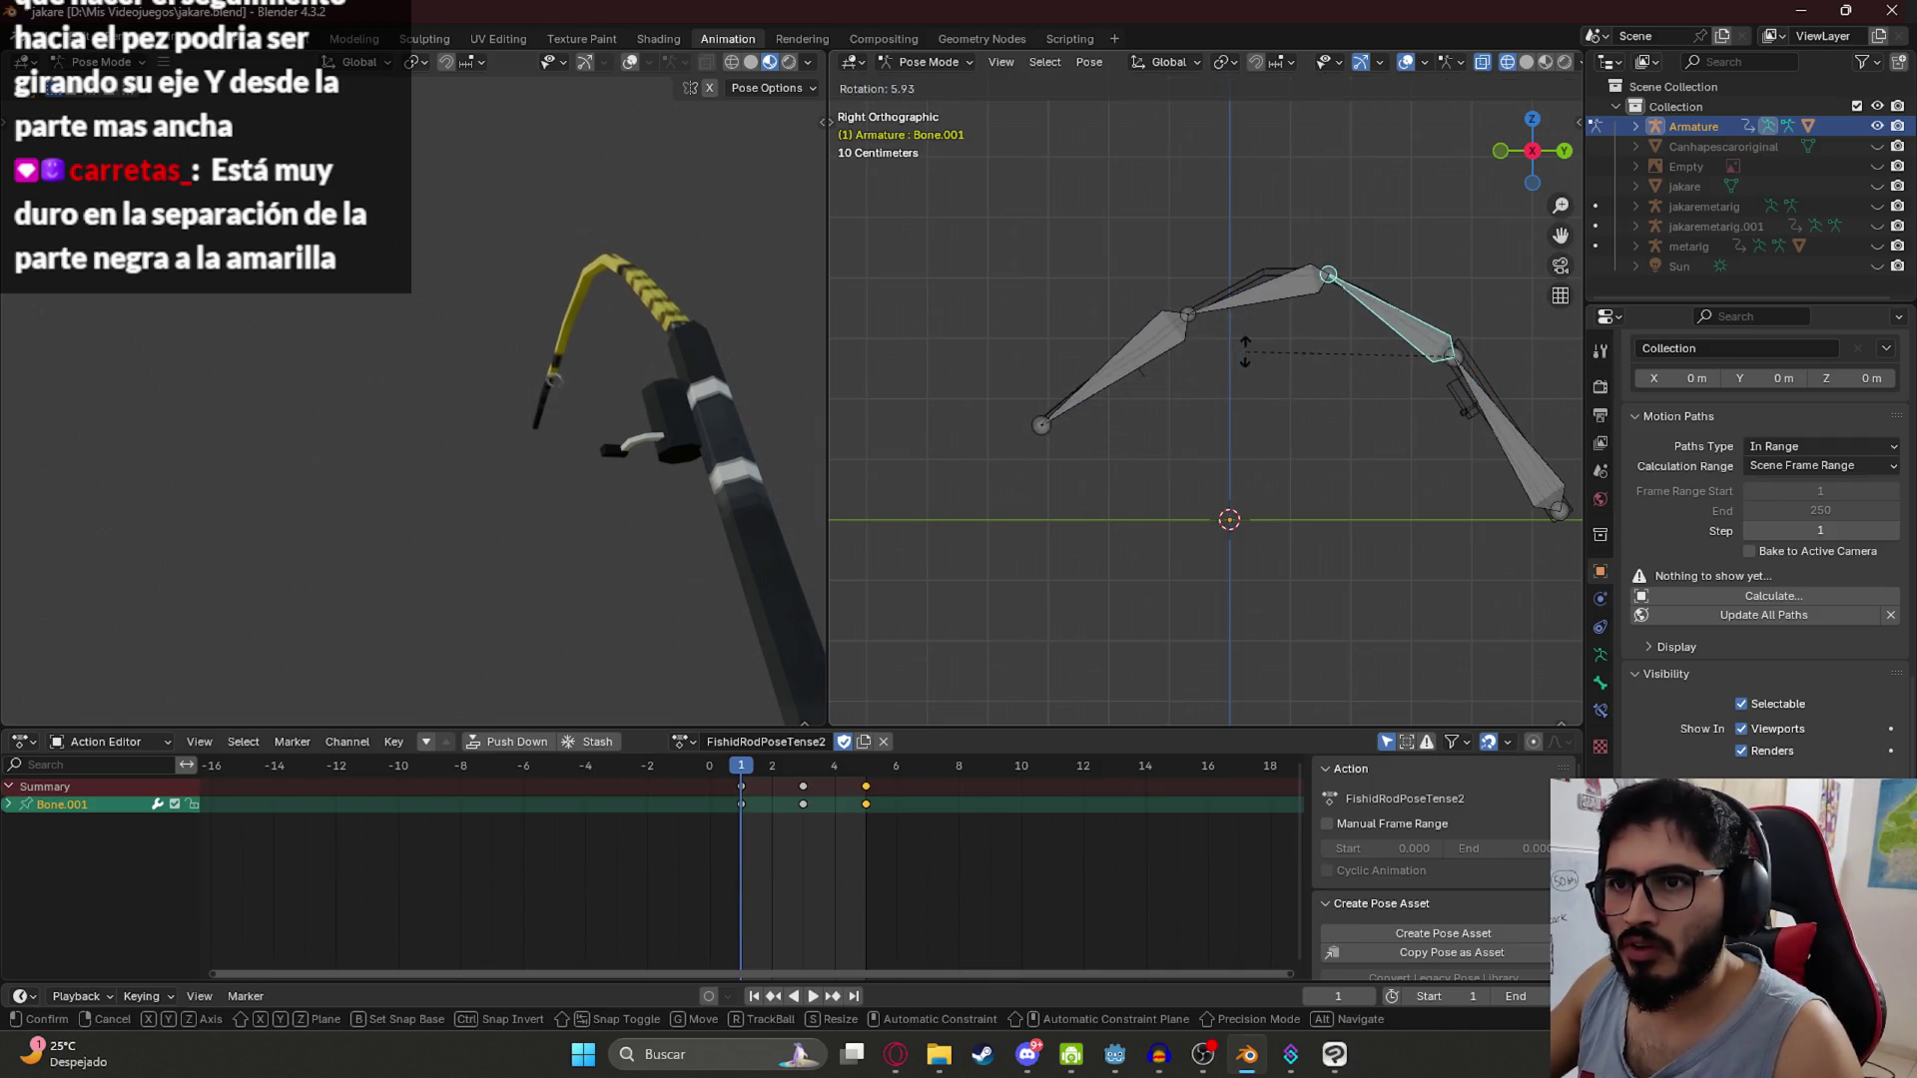
key("Escape")
left_click(1478, 395)
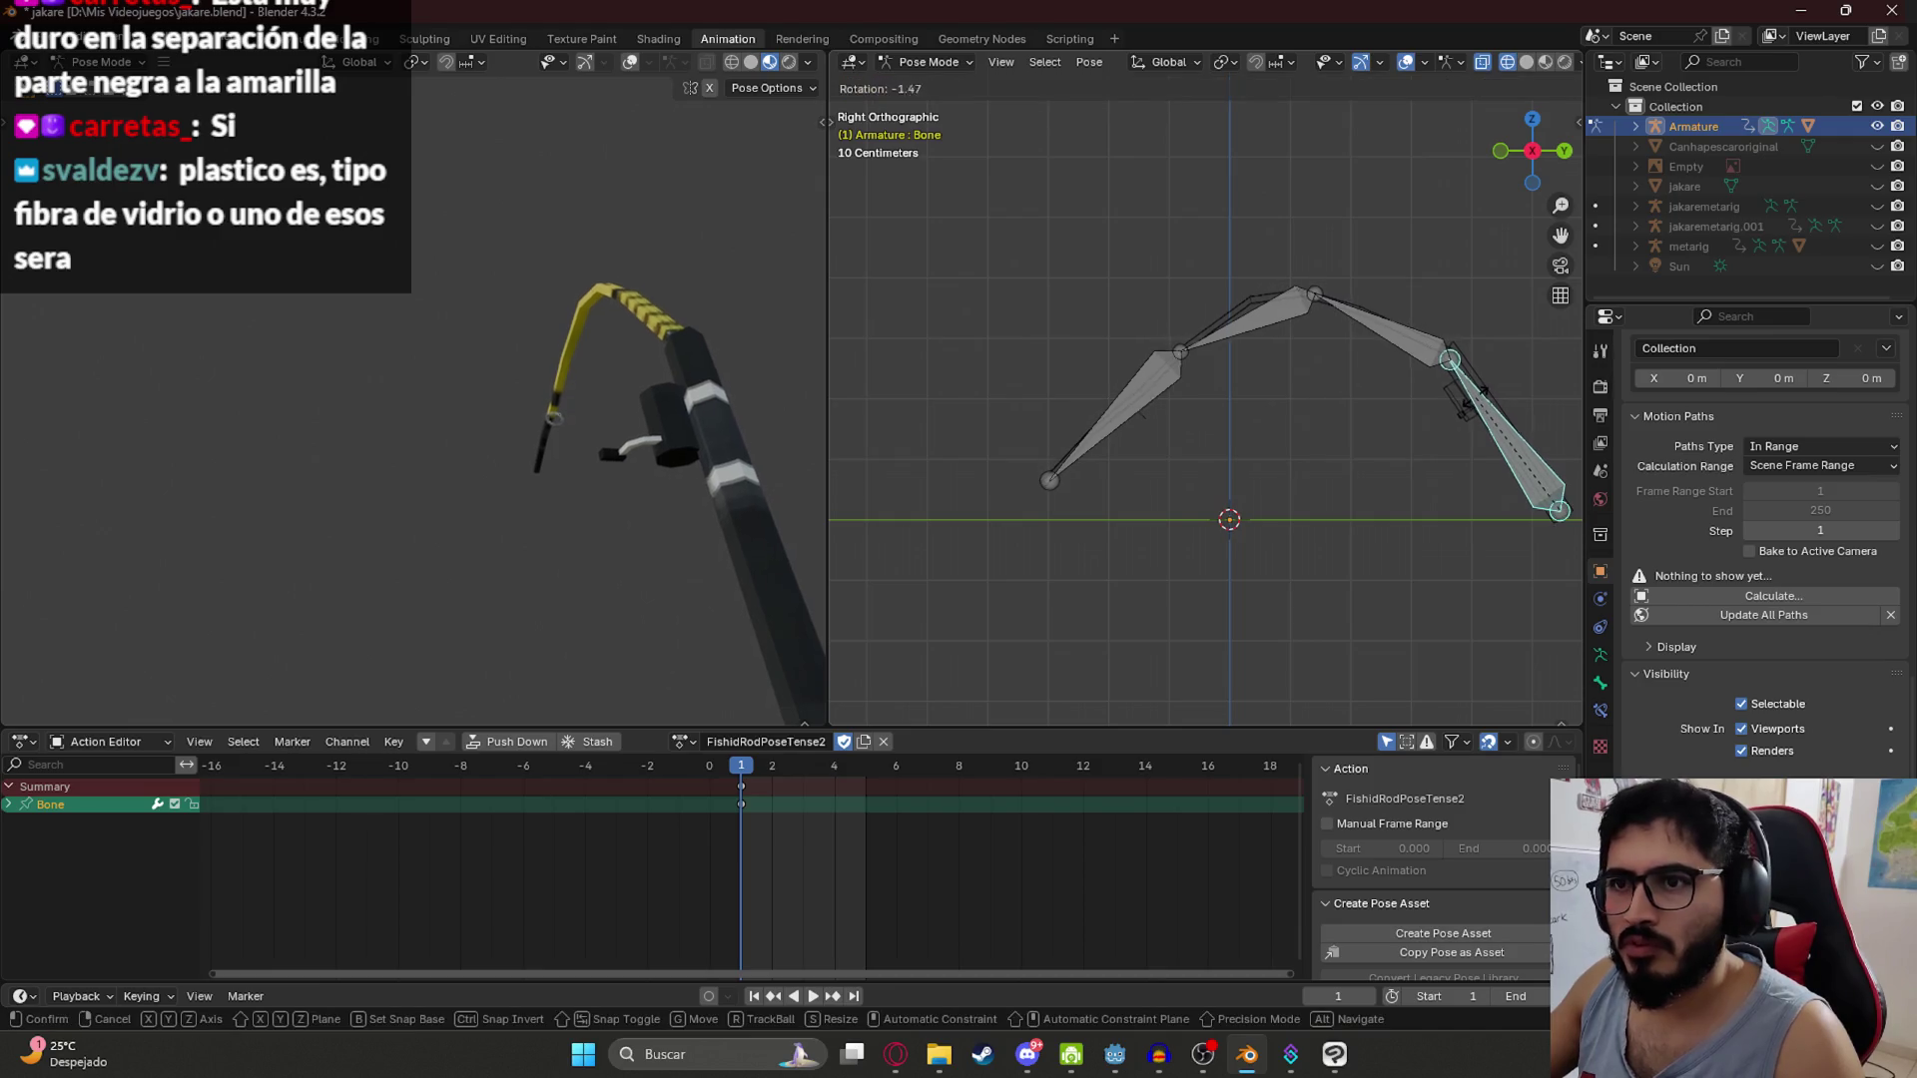
left_click(1422, 345)
key("r")
left_click(1428, 341)
Step: Rotate Bone.002 and Bone.003, select all bones and save jakare.blend
left_click(1263, 264)
key("r")
left_click(1260, 272)
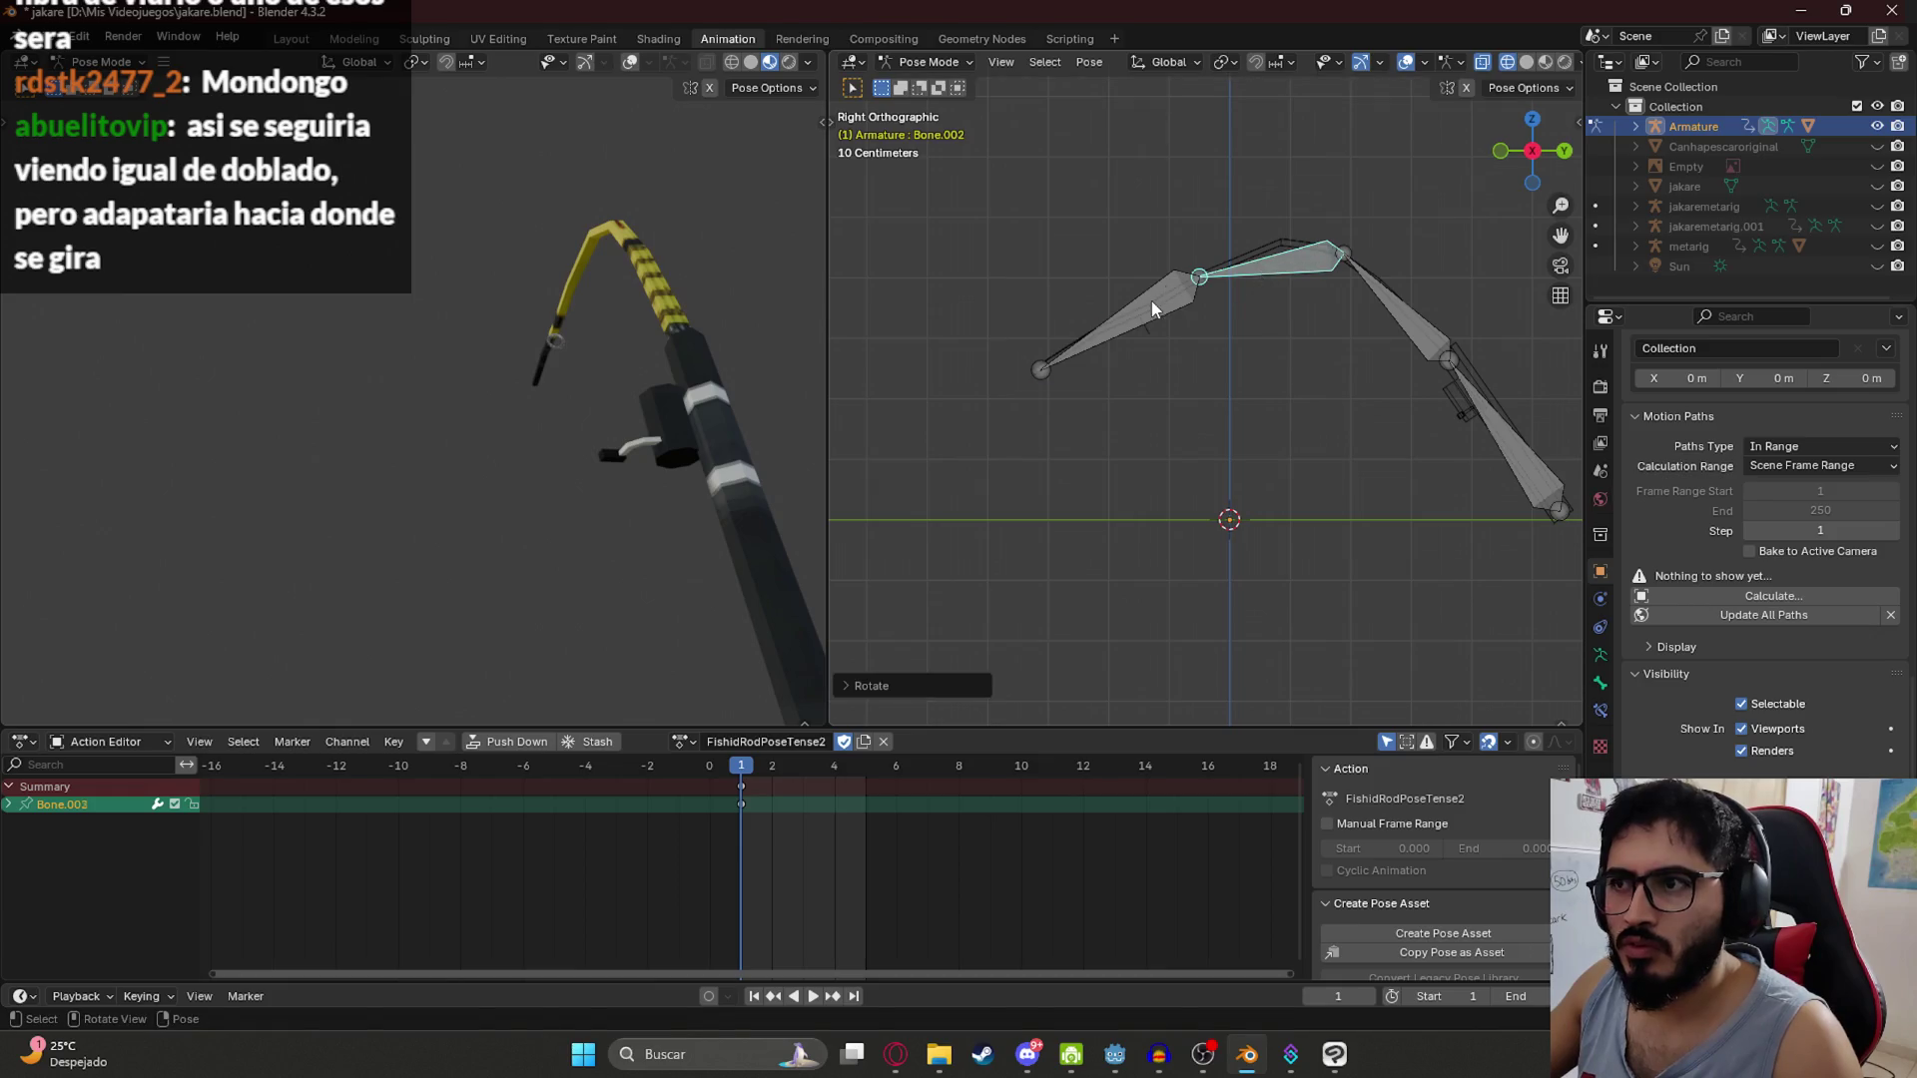
left_click(1153, 301)
key("r")
left_click(1132, 357)
key("a")
key("ctrl+s")
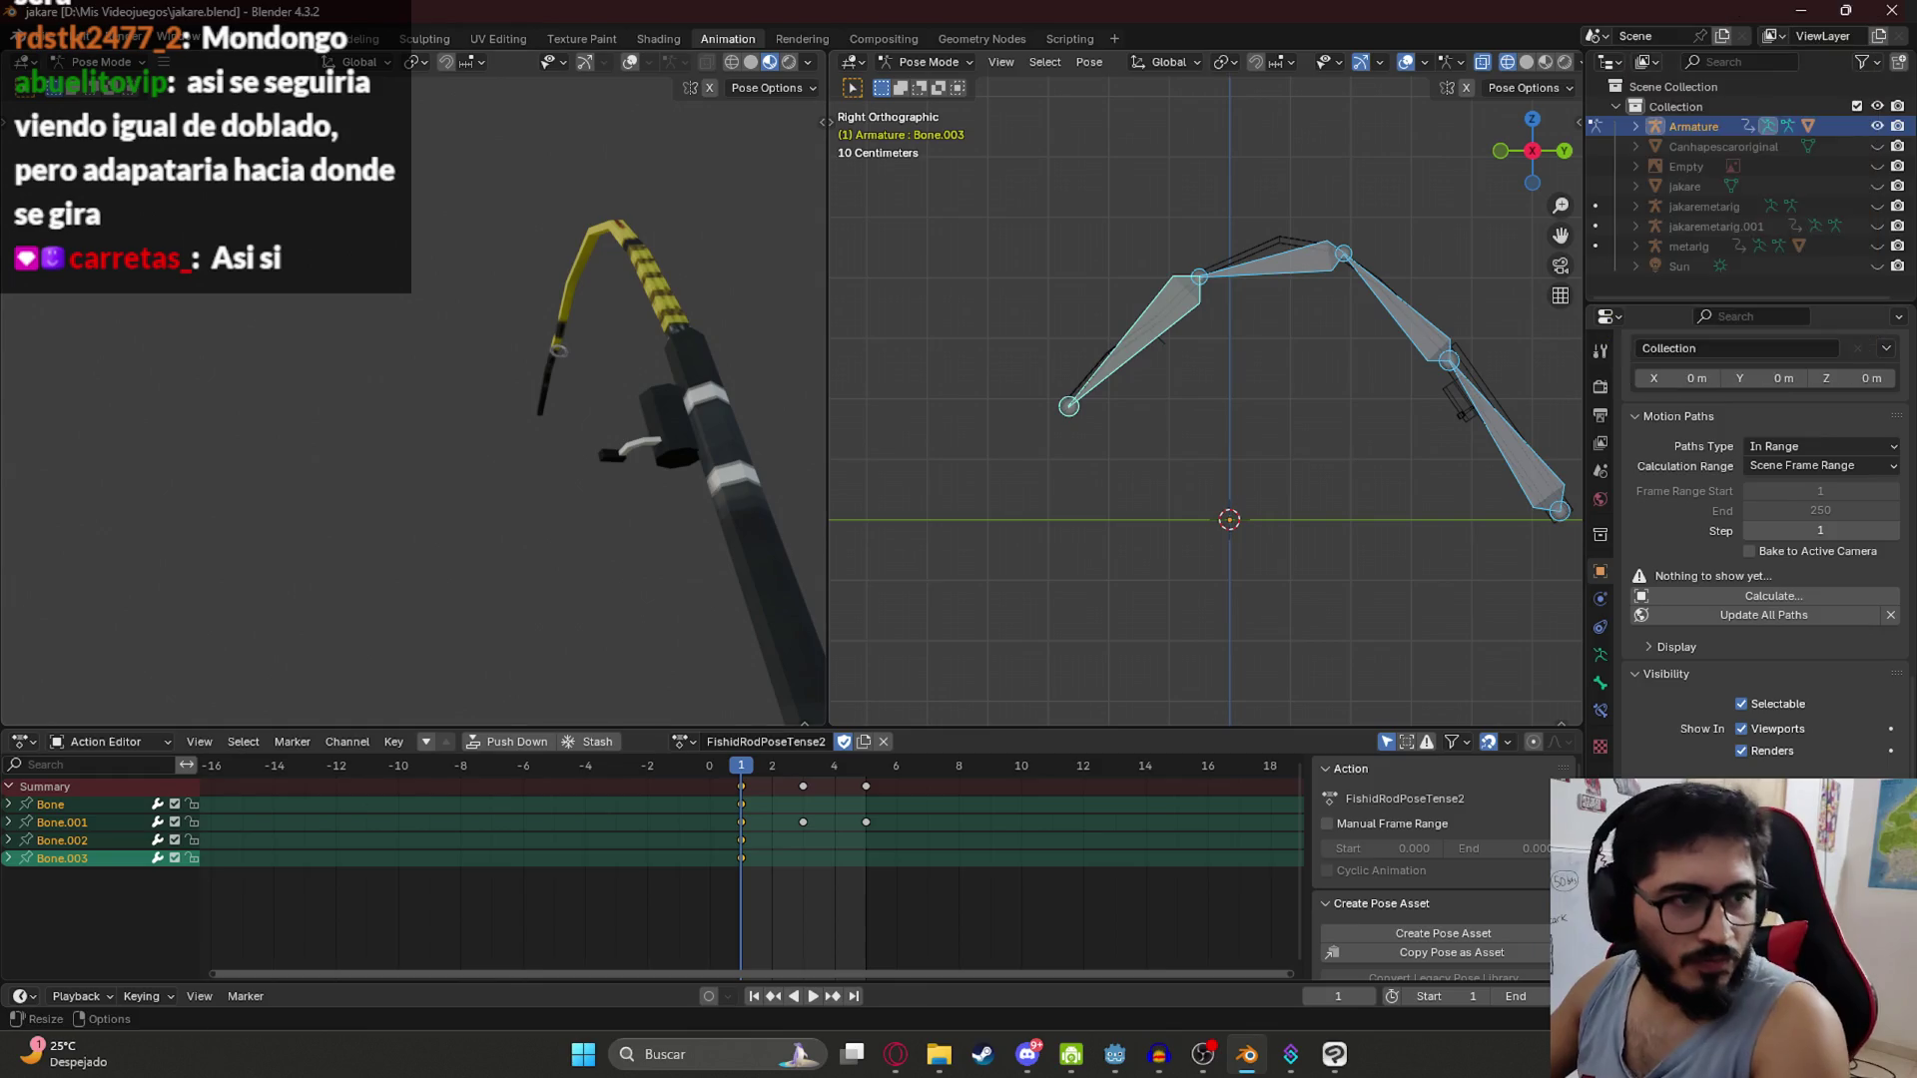
Step: Delete the keys at frames 3 and 5, leaving only frame 1, and save
key("alt+Tab")
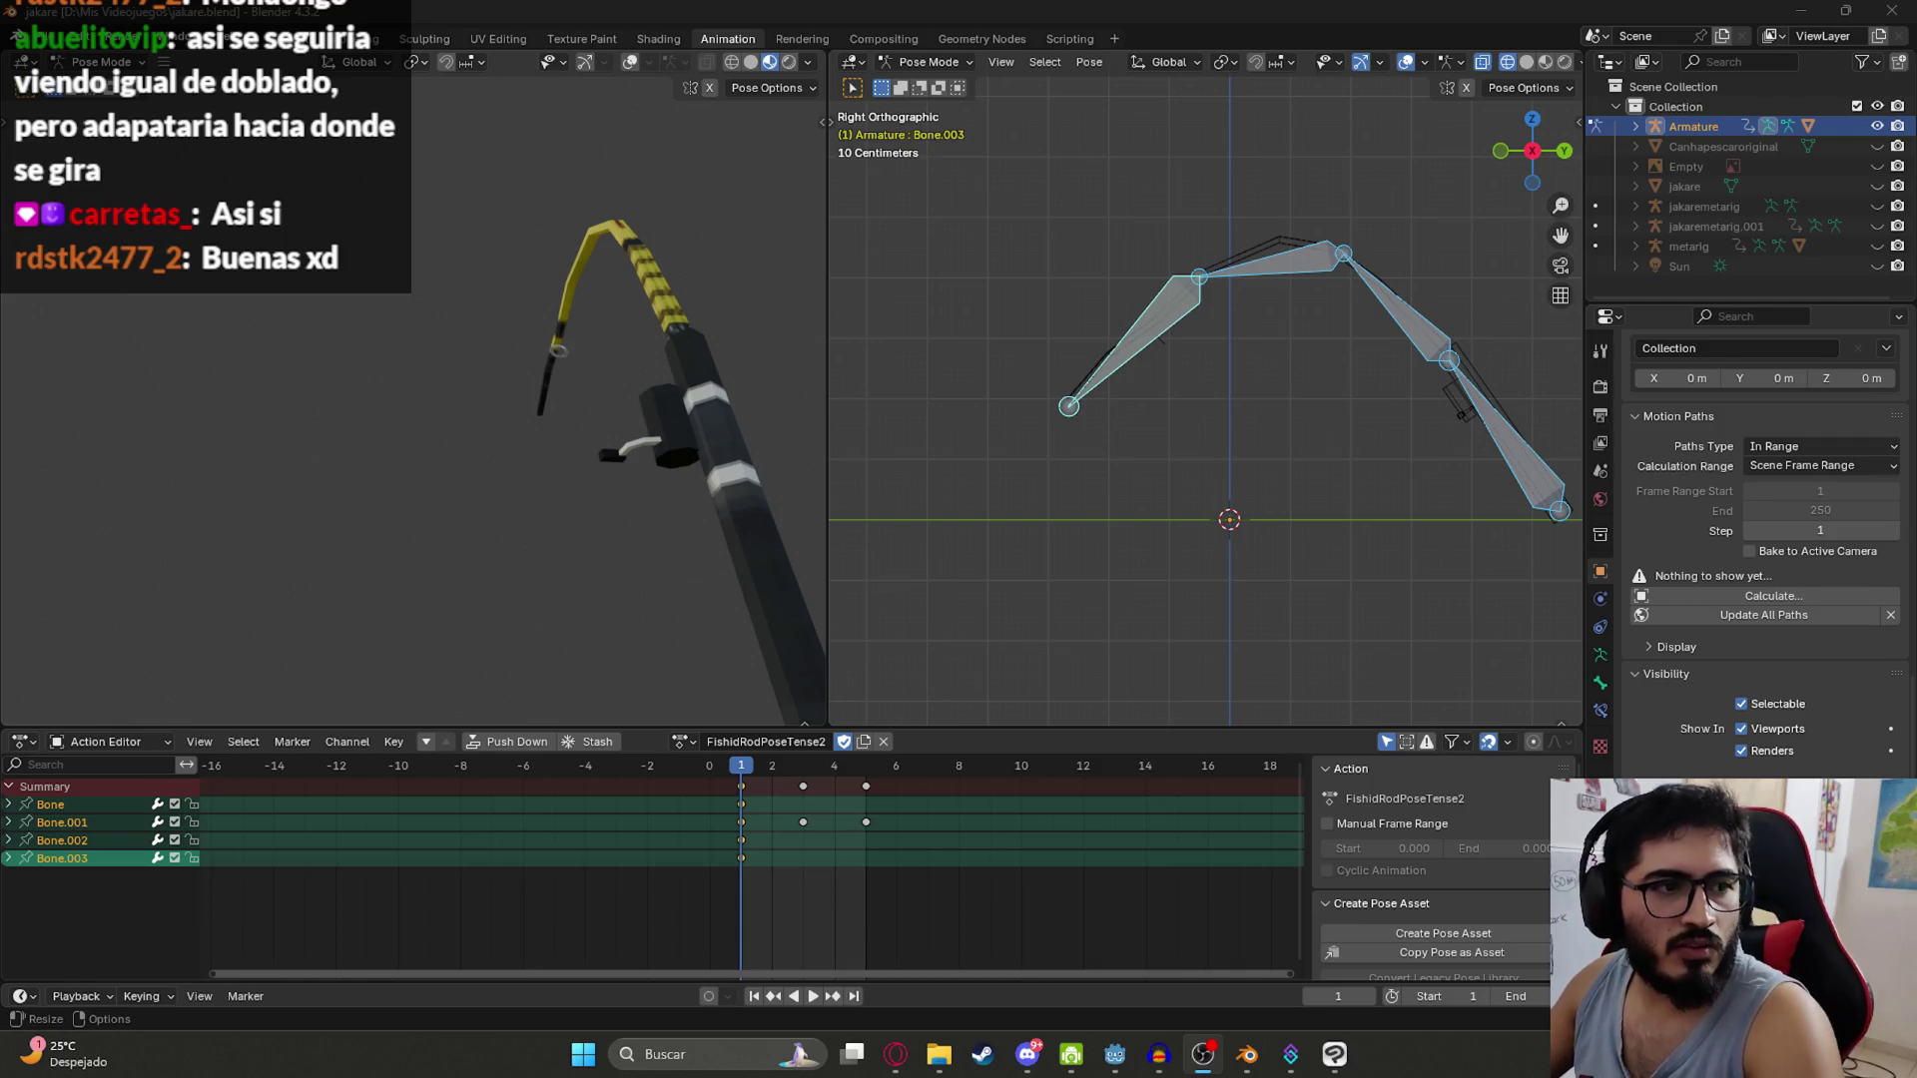
key("space")
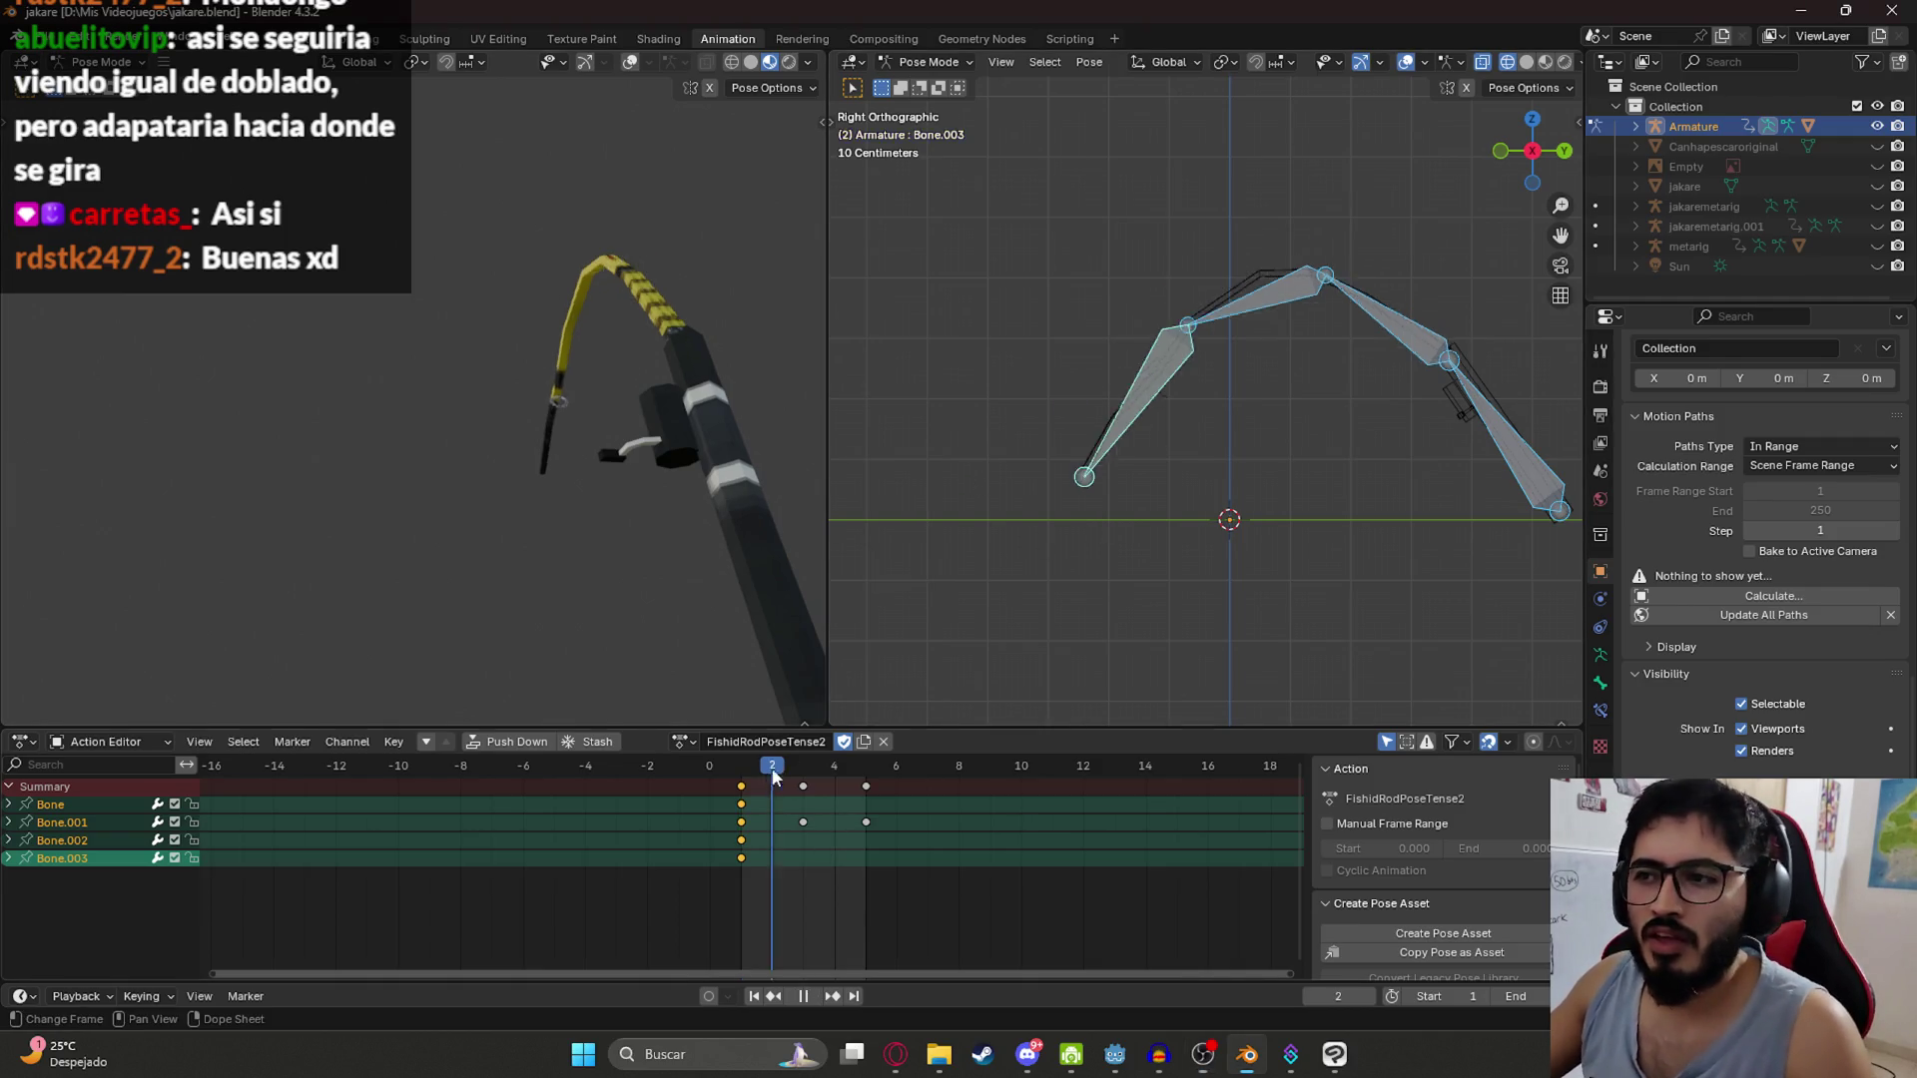
left_click_drag(804, 775, 924, 881)
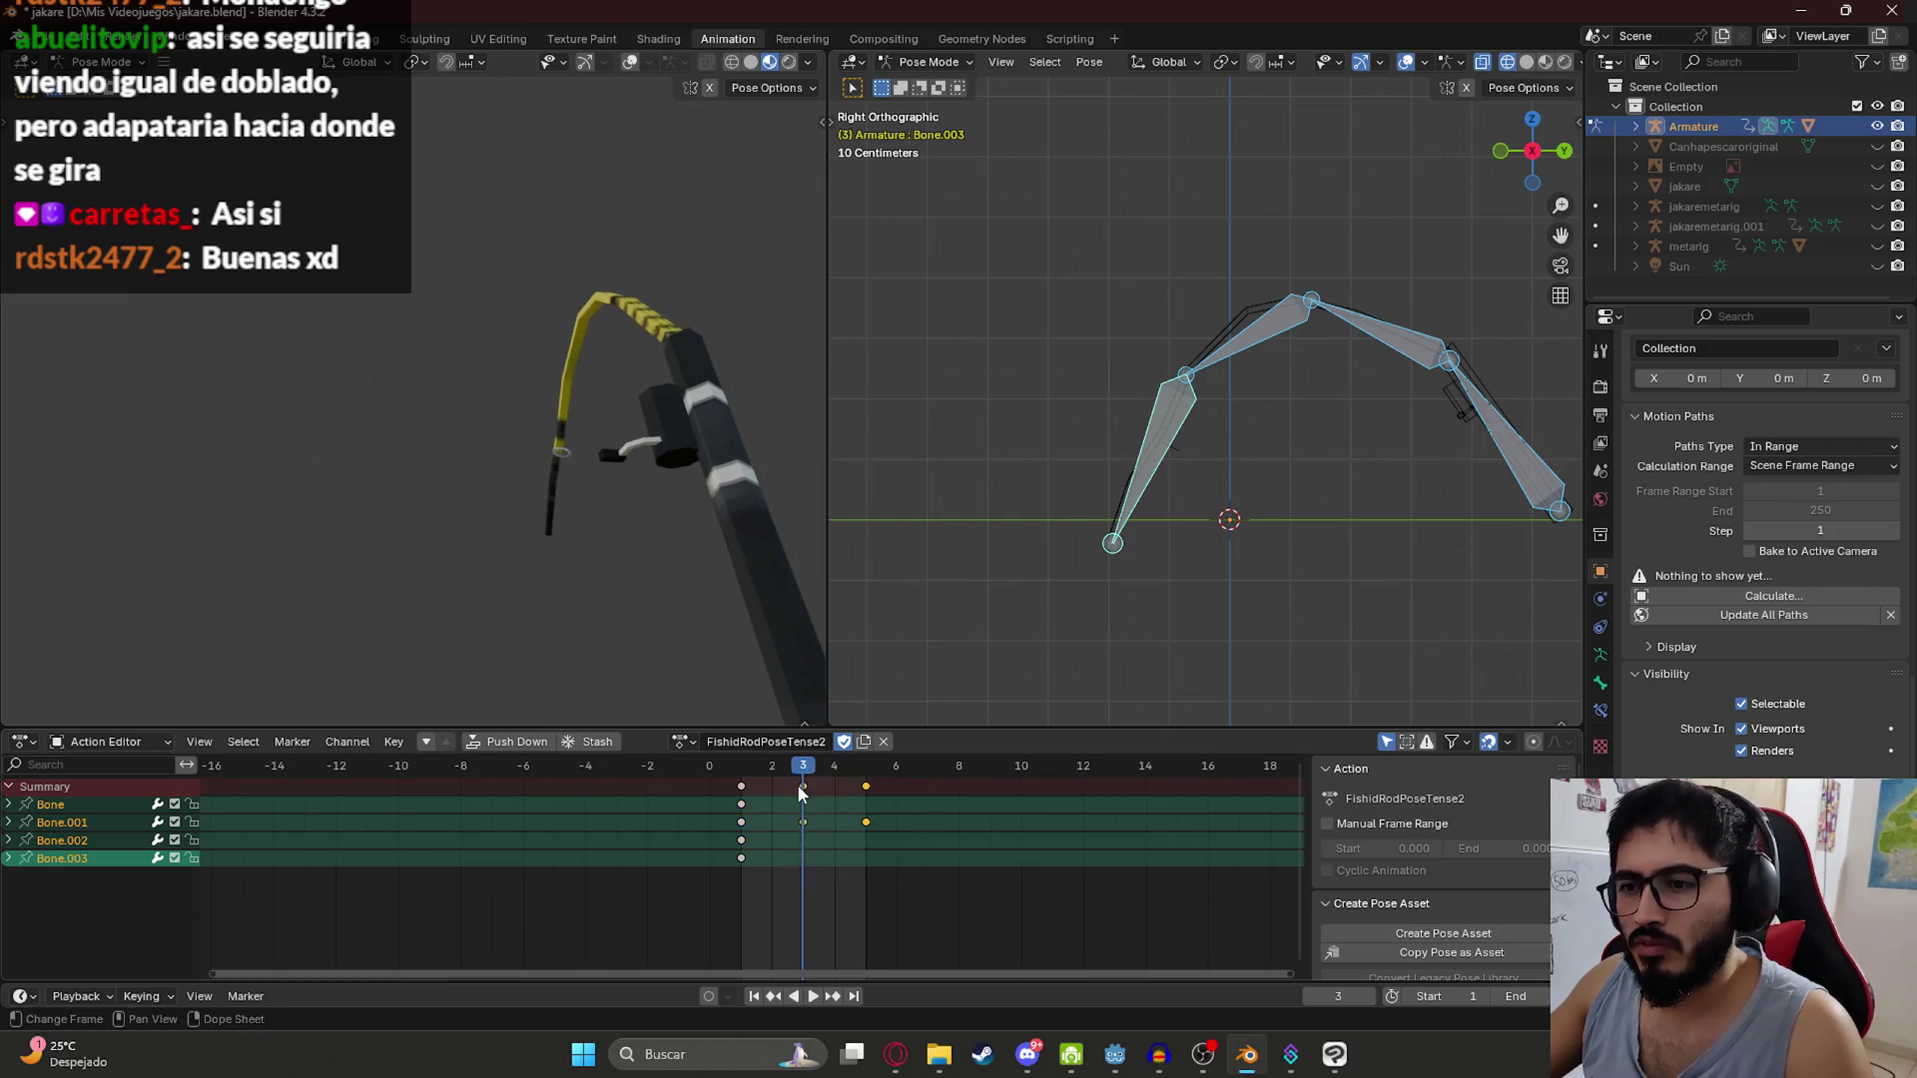
key("Delete")
left_click(743, 769)
key("ctrl+s")
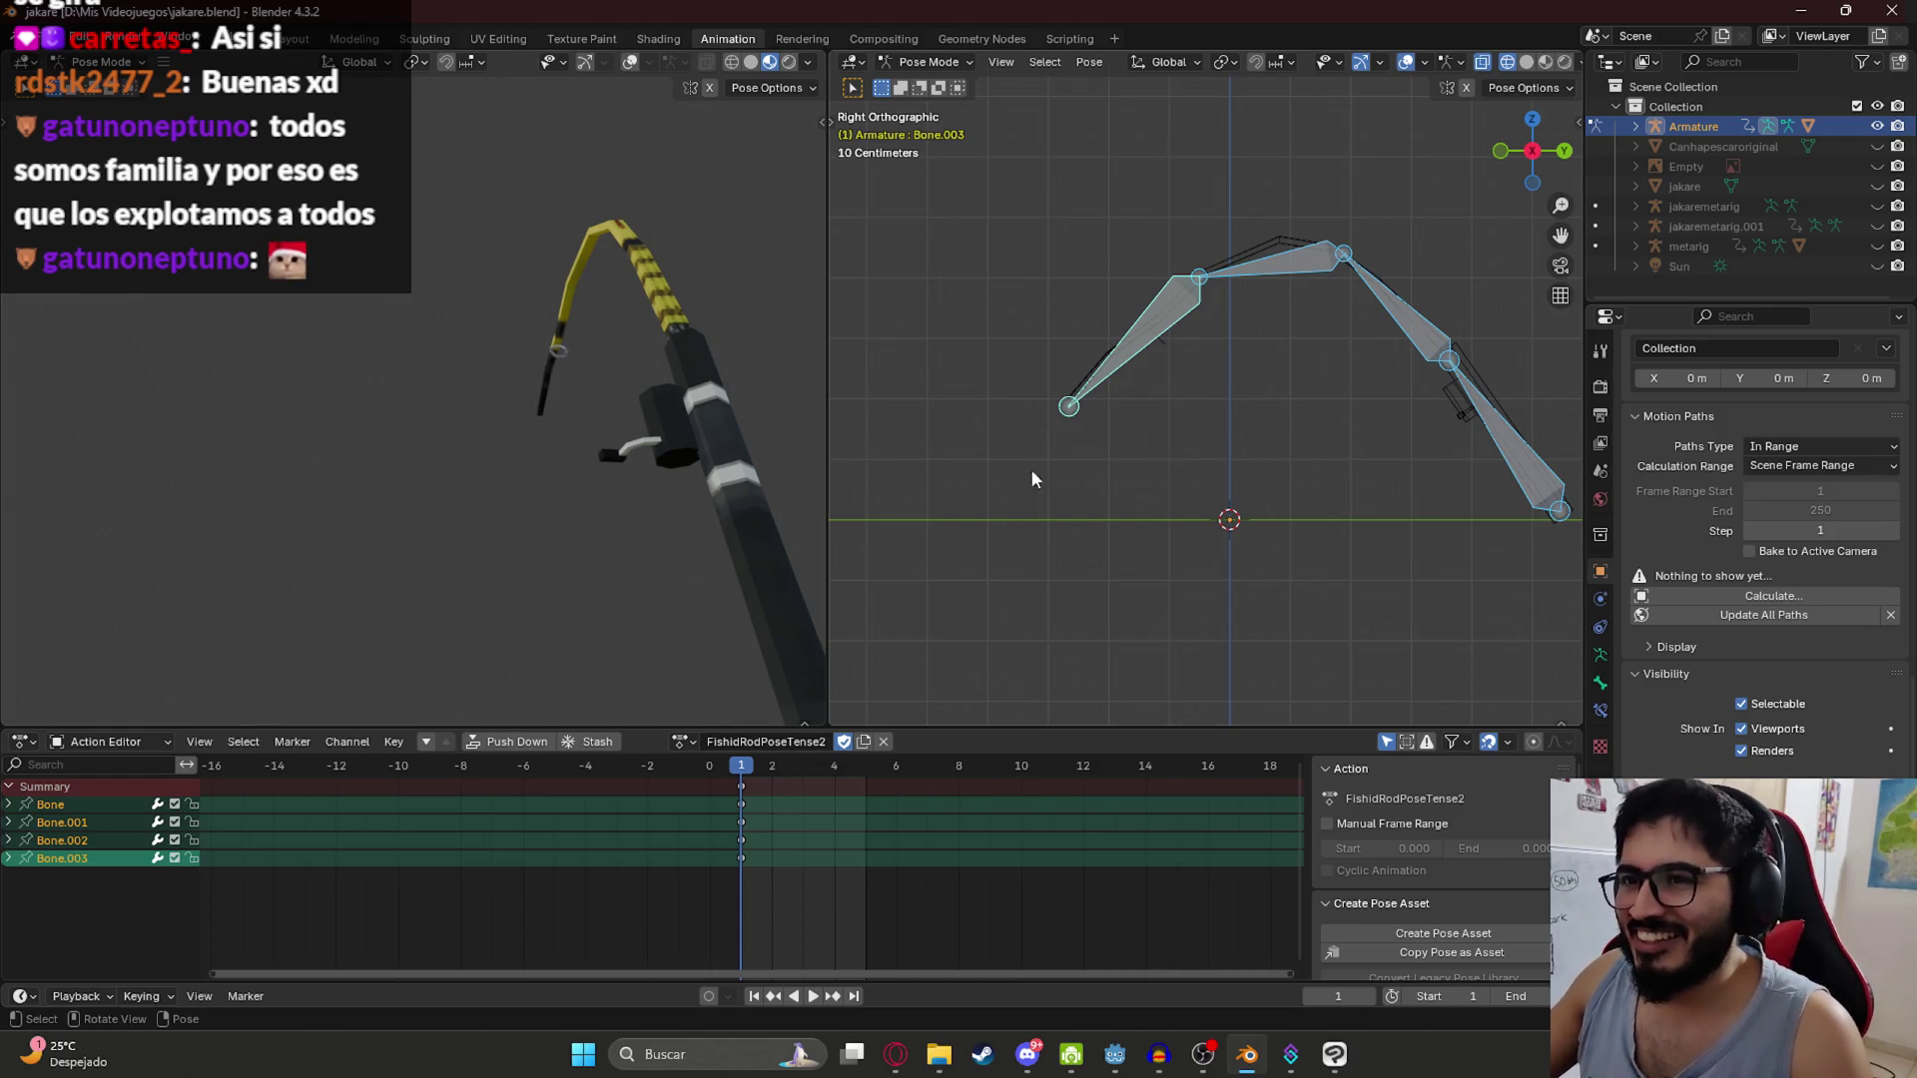
Step: Rotate Bone.001 at frame 2 and insert a keyframe there
left_click(1406, 321)
left_click(761, 770)
scroll(1060, 807, "left", 3)
scroll(1061, 807, "up", 6)
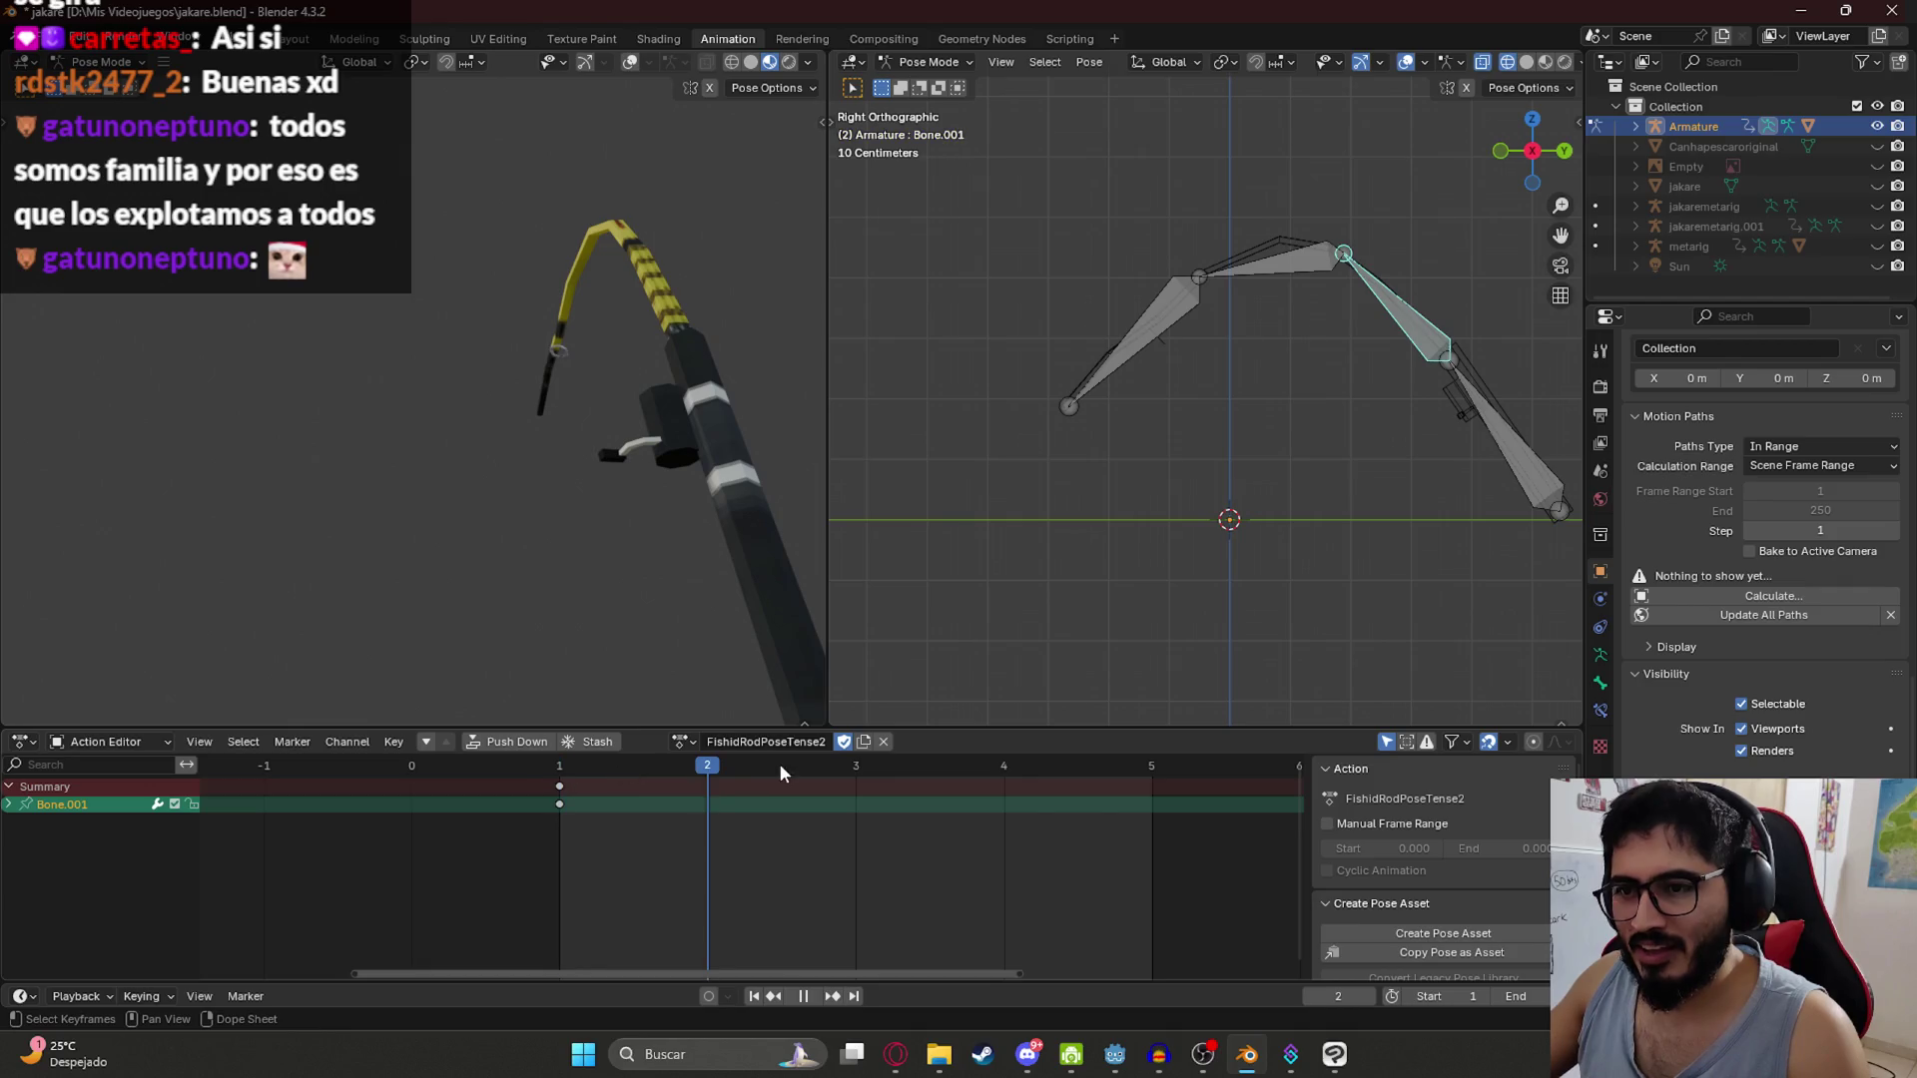
key("r")
left_click(1284, 326)
key("i")
Step: Duplicate the frame-1 keys onto frame 3 so the twitch returns to the start pose
left_click(561, 794)
left_click(888, 765)
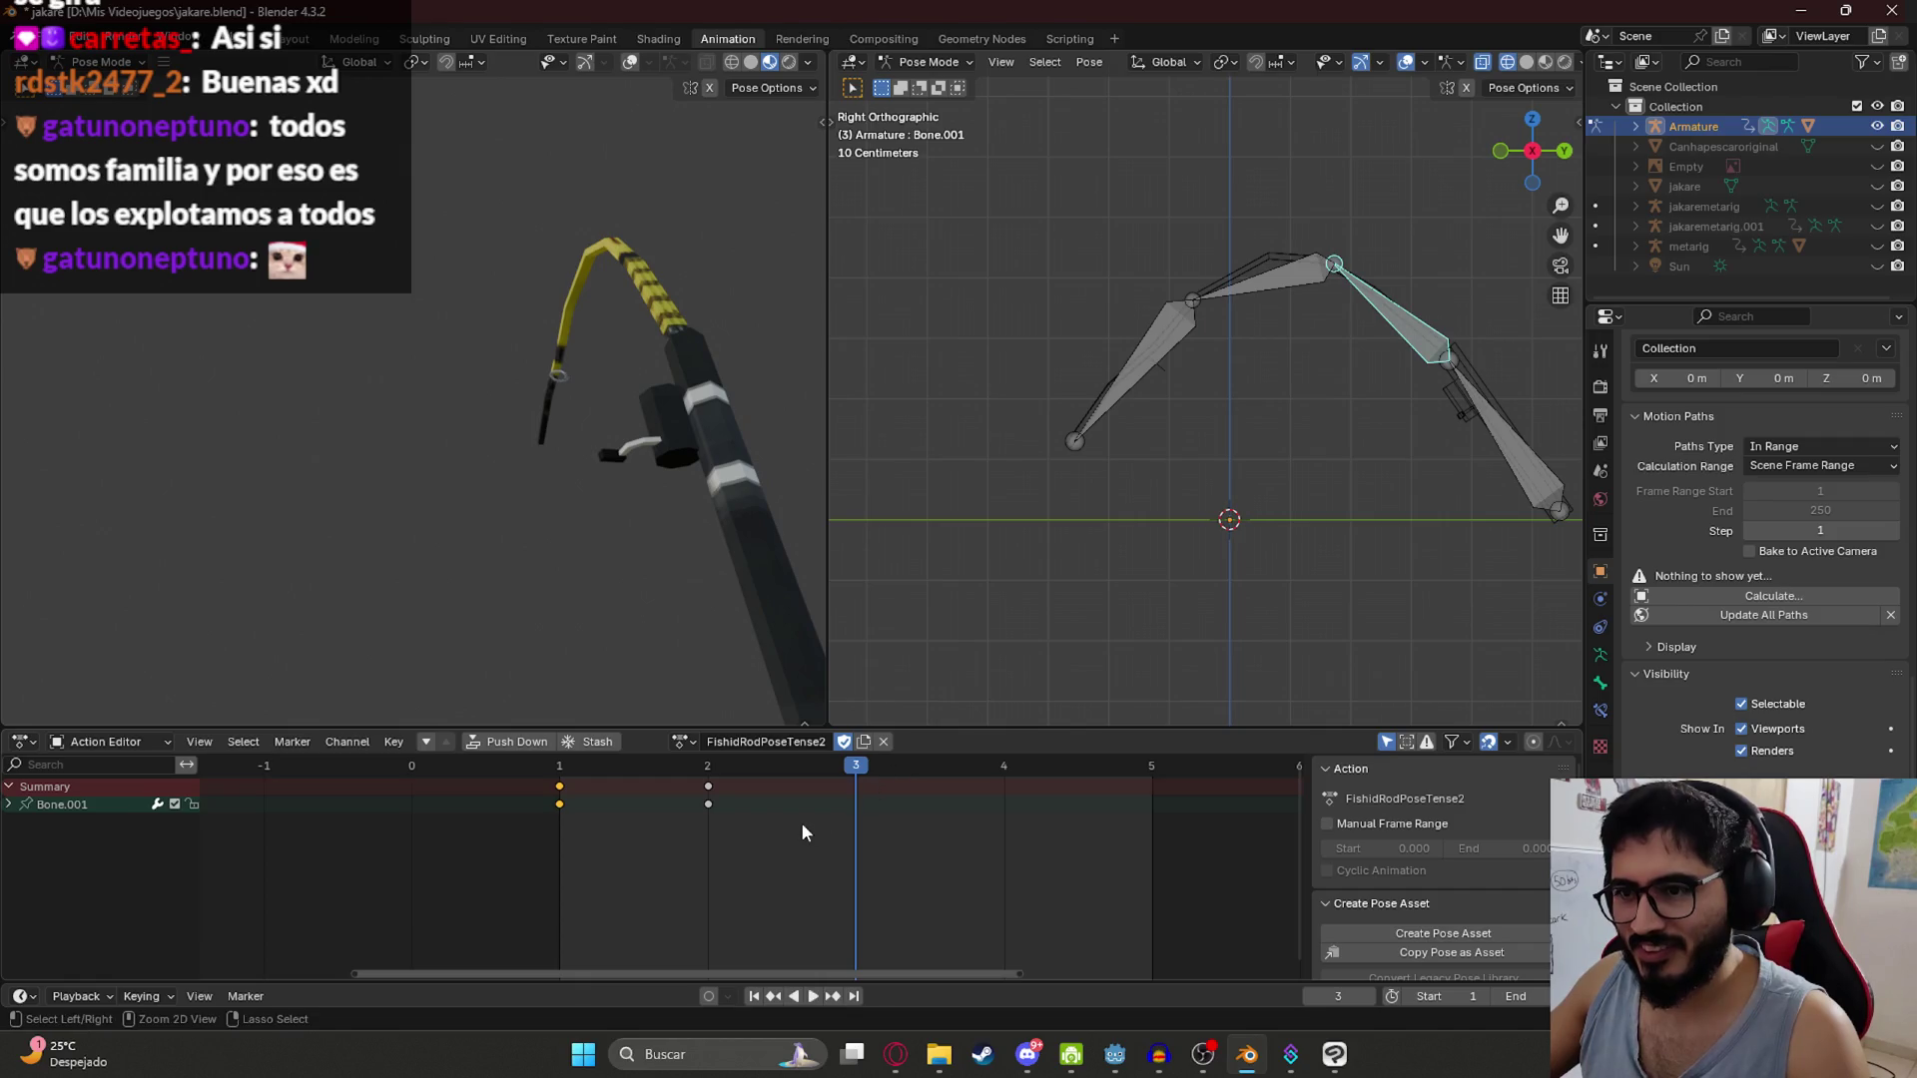
left_click(832, 806)
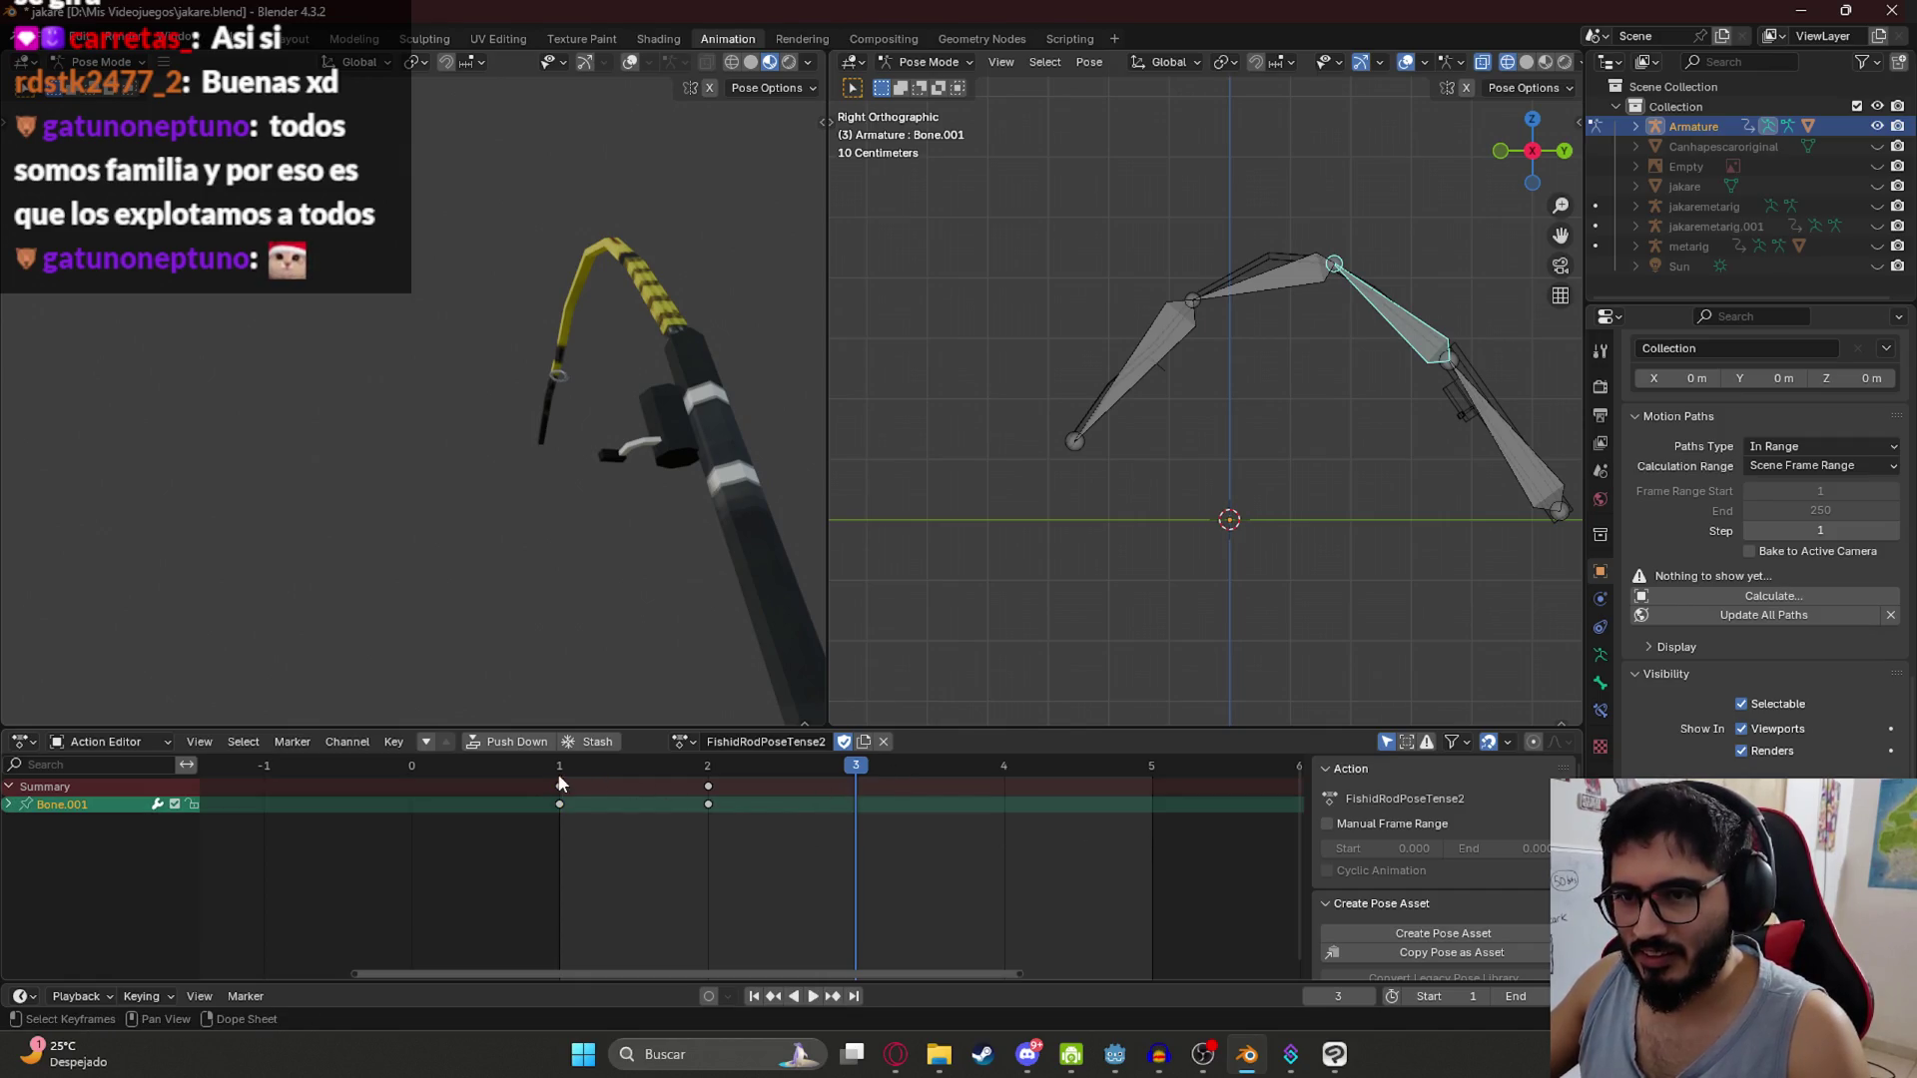
left_click(560, 785)
key("shift+d")
left_click(801, 763)
left_click_drag(801, 763, 519, 764)
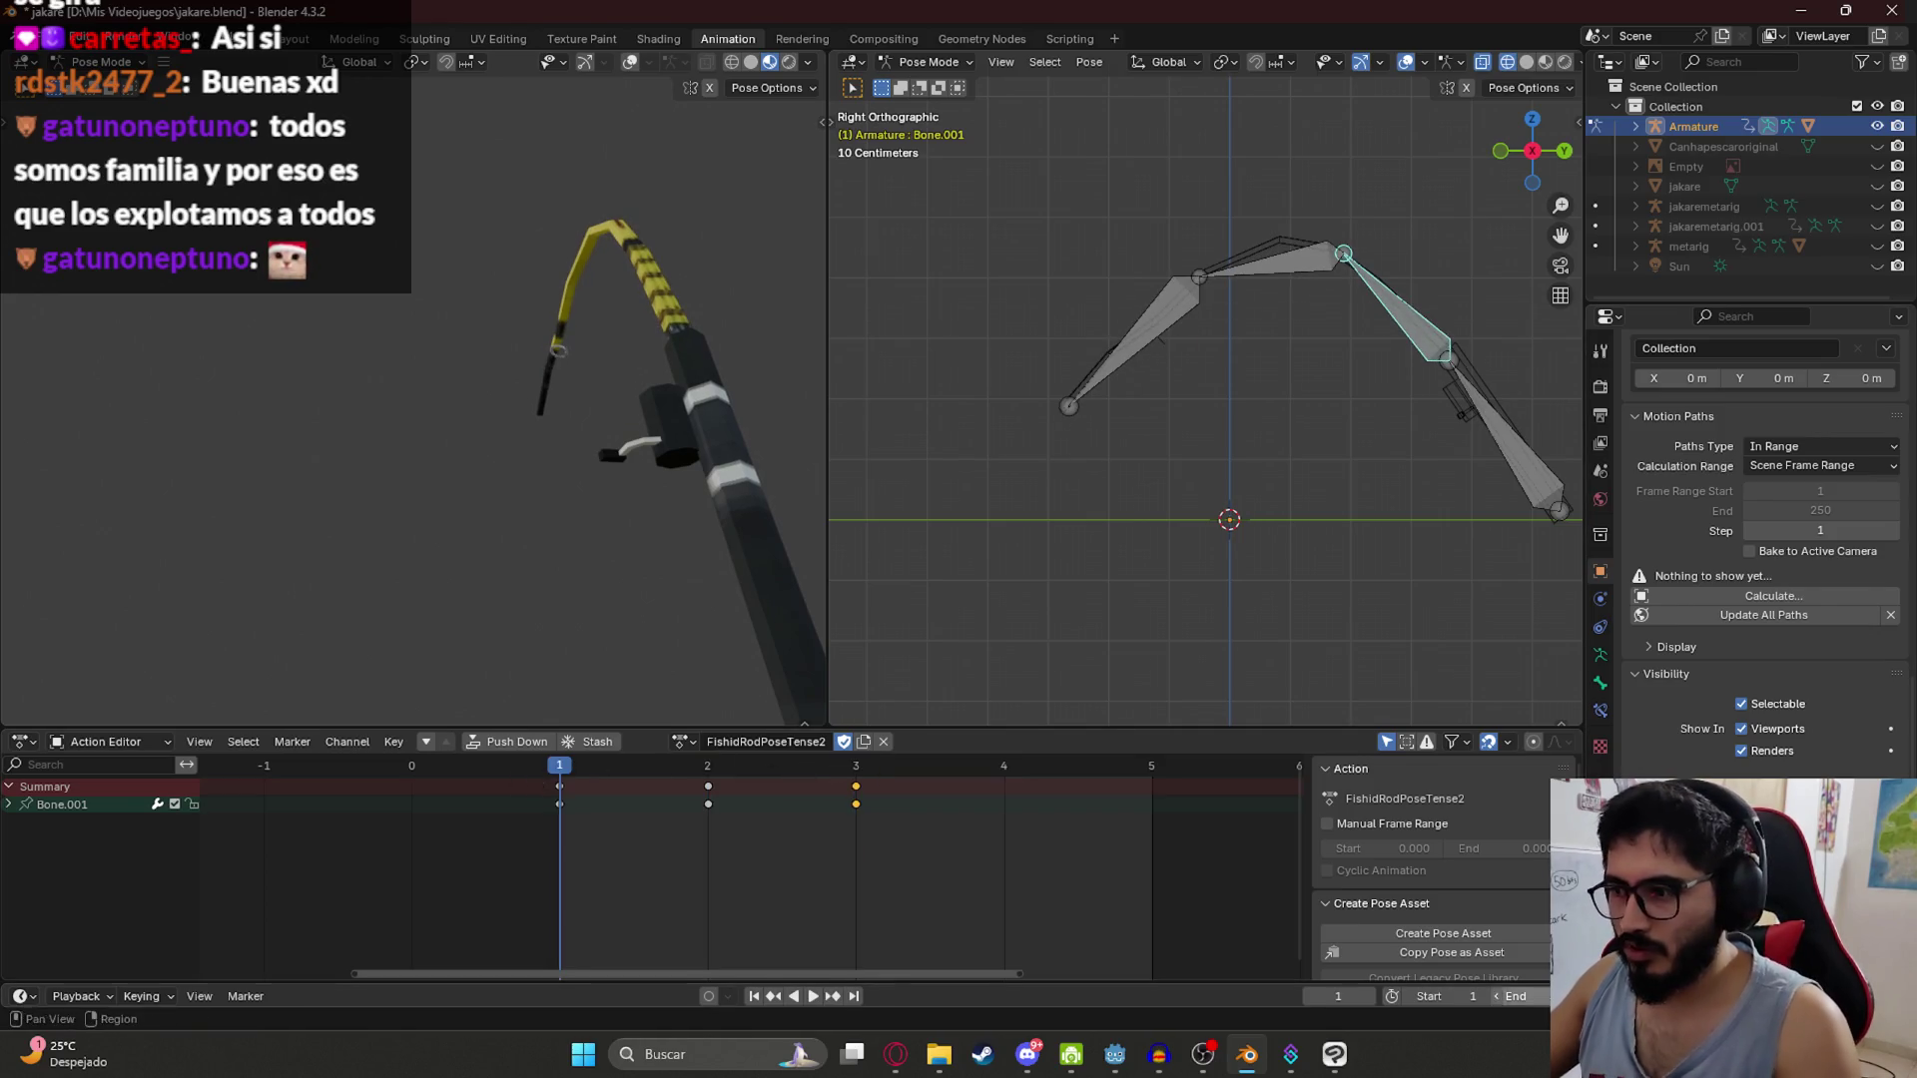
Step: Paste the frame-3 pose onto frame 2, rotate Bone.001 slightly, and save
key("space")
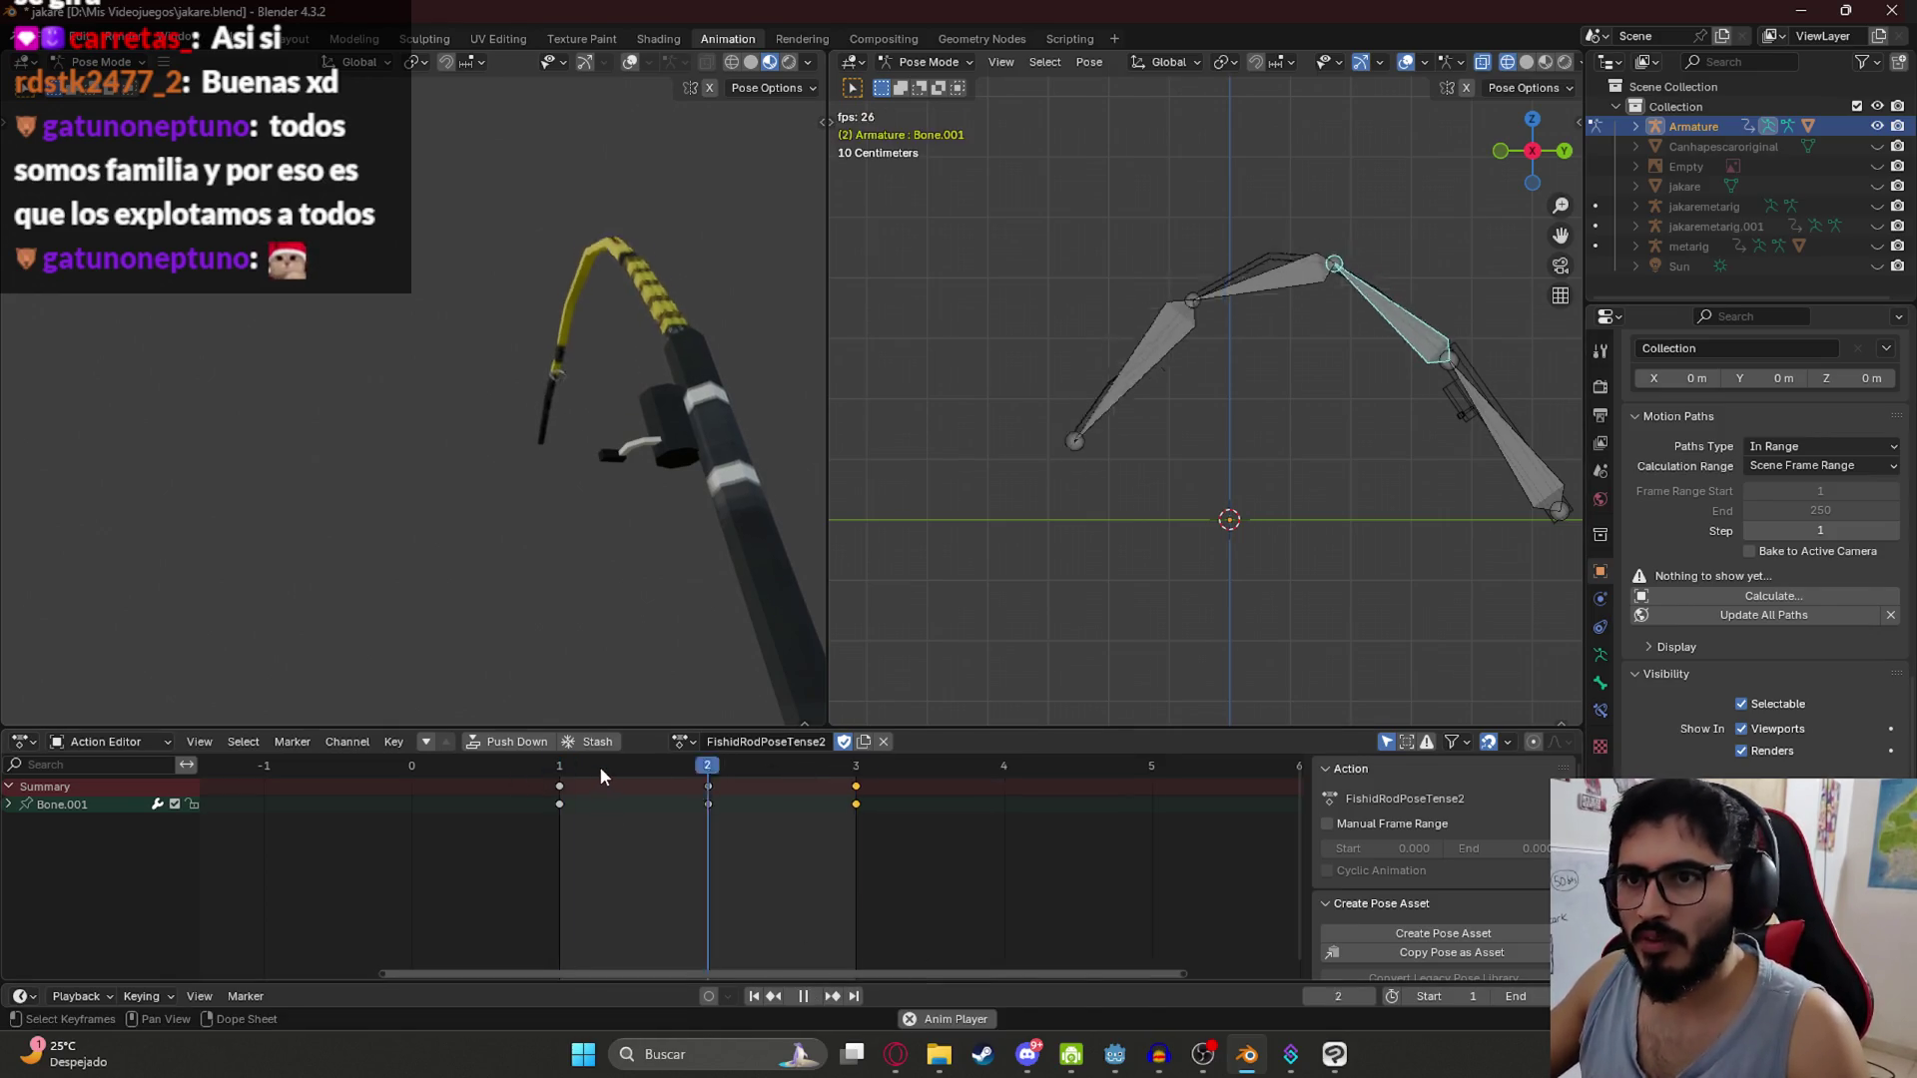
key("space")
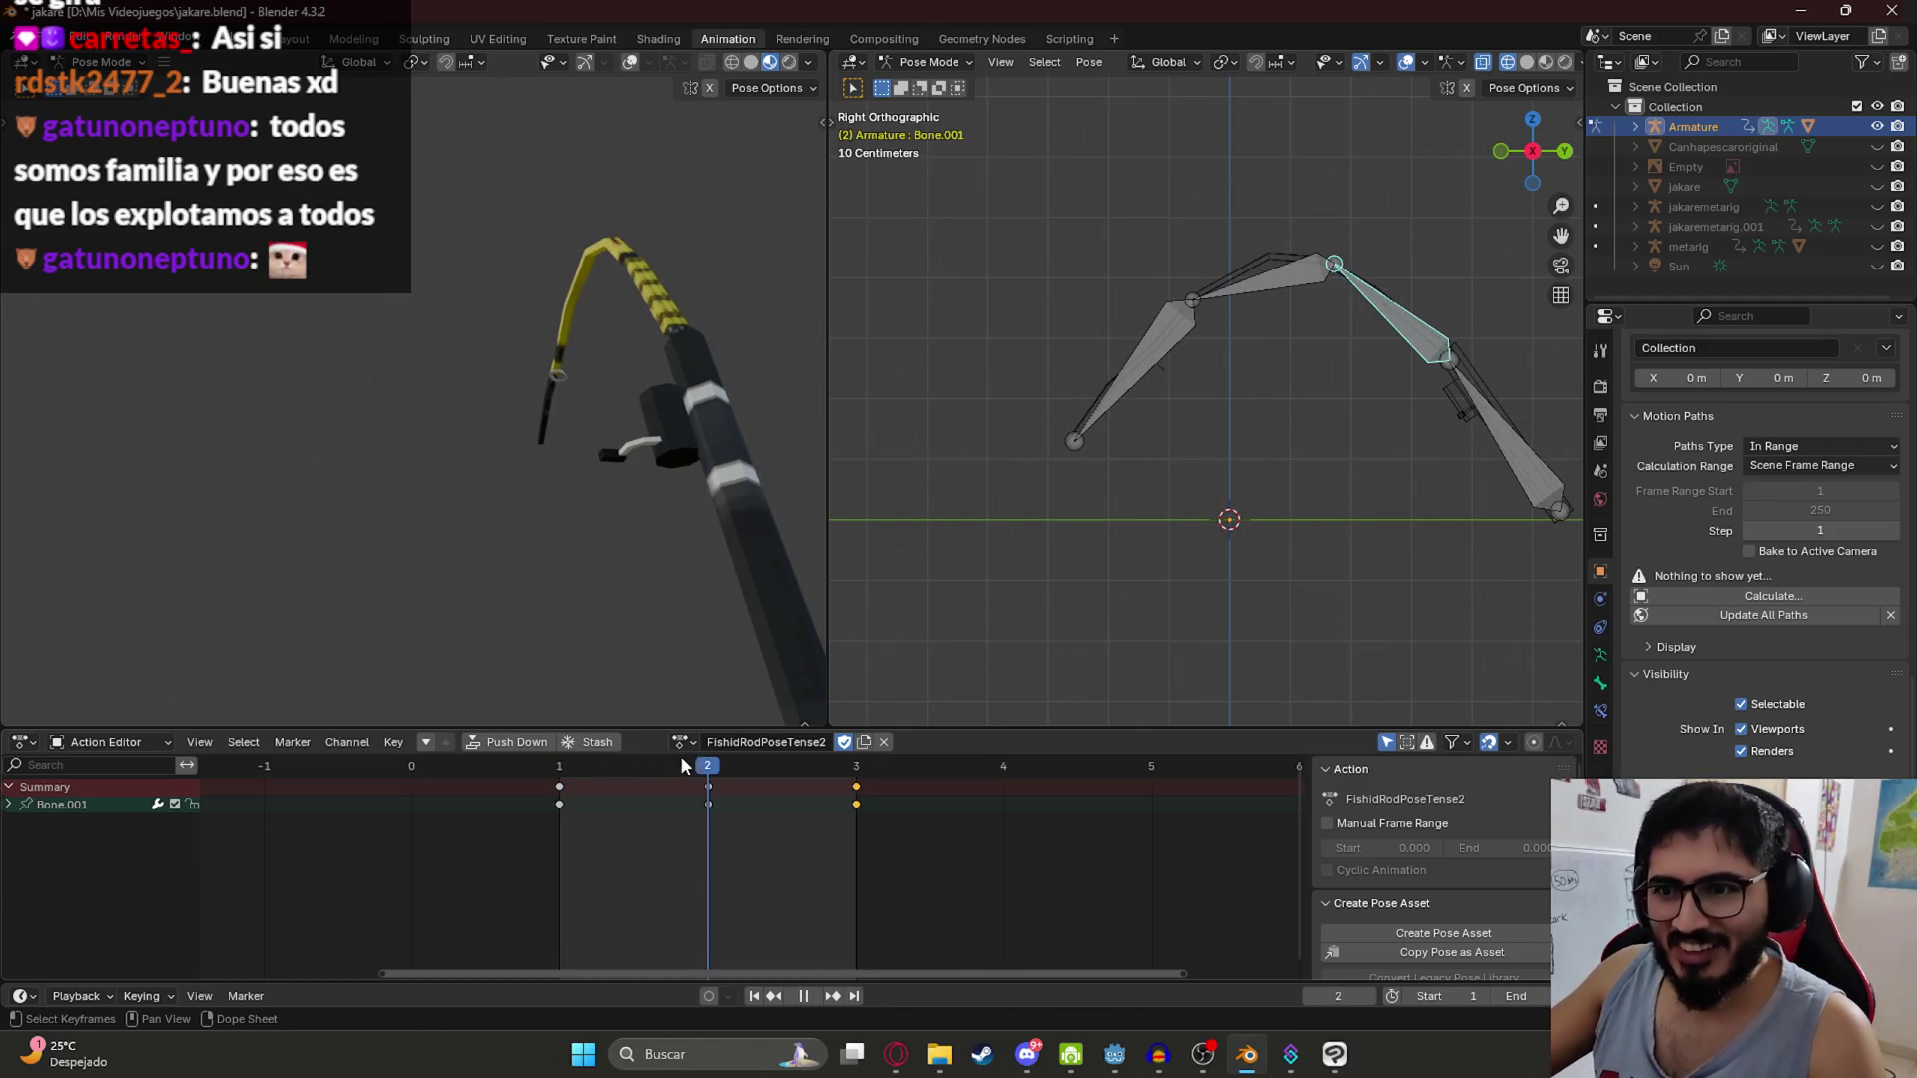
key("Right")
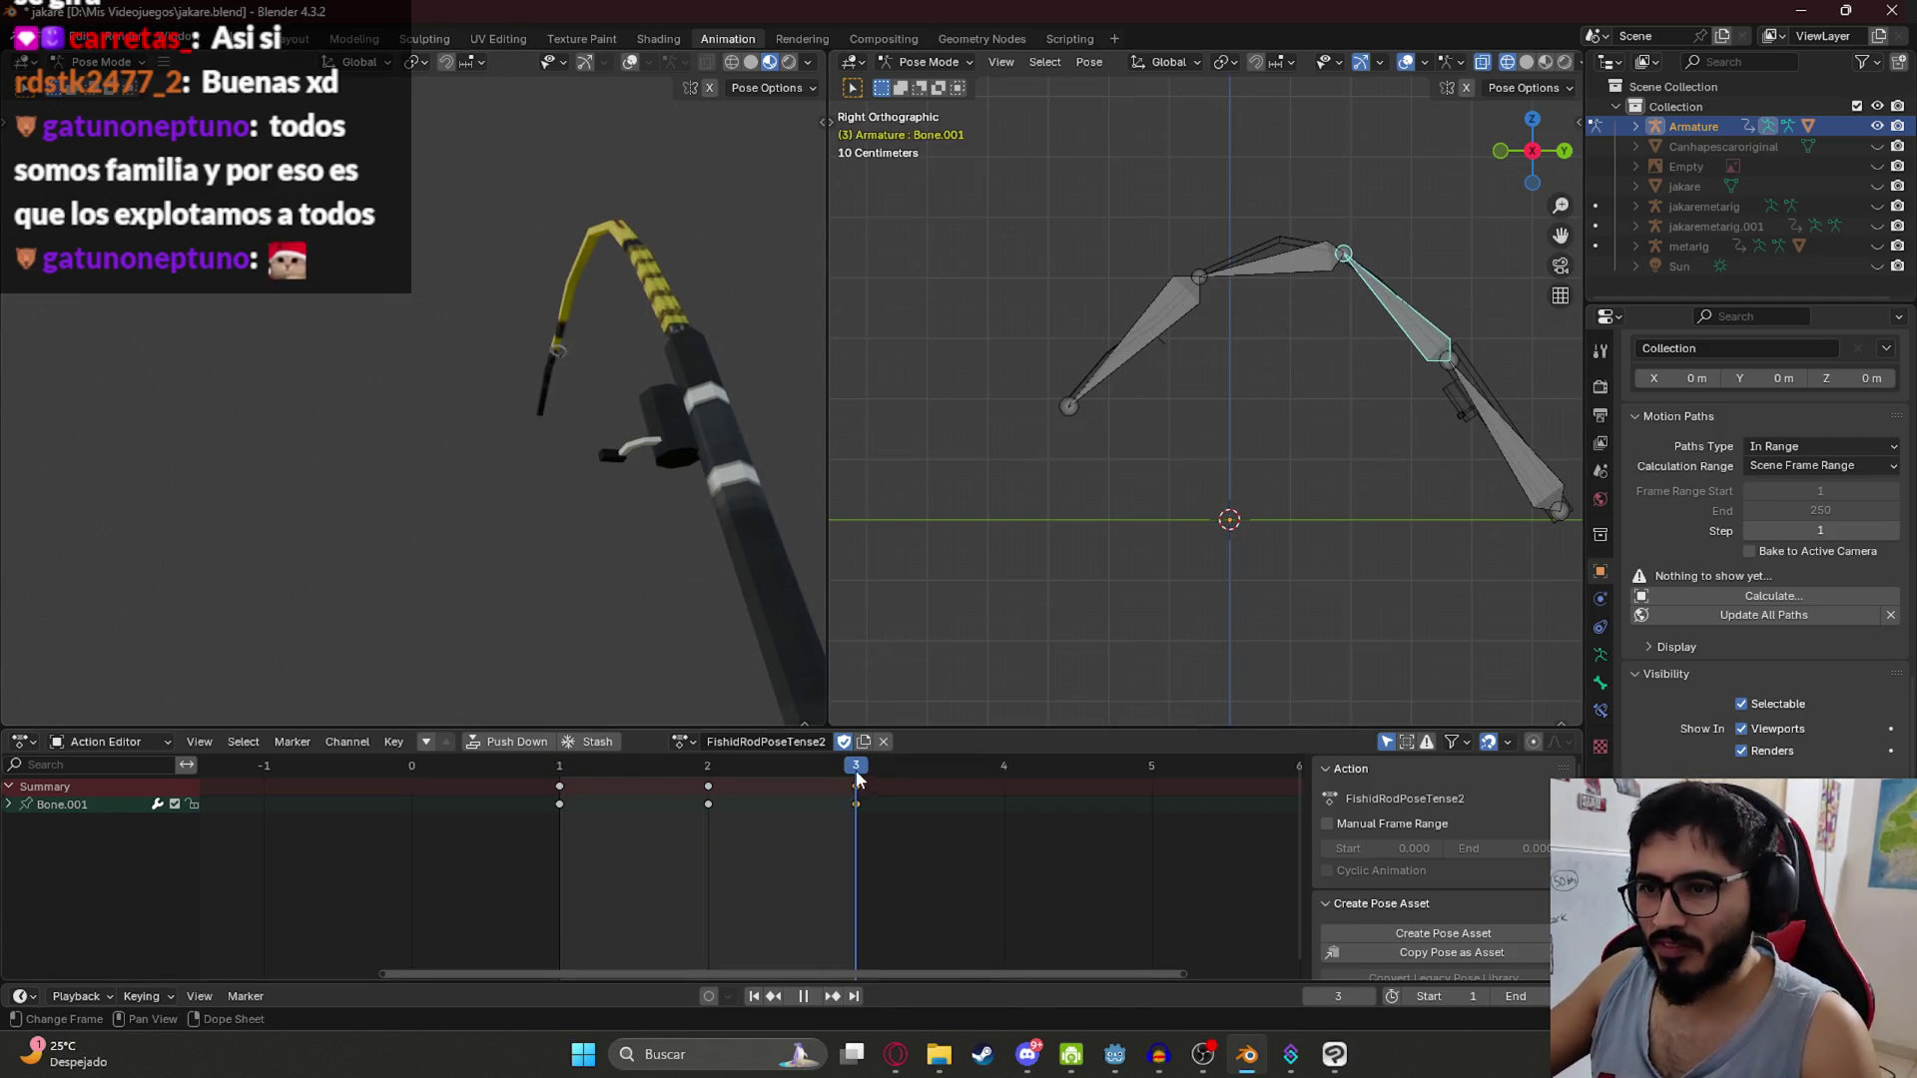
key("ctrl+c")
key("Left")
key("ctrl+v")
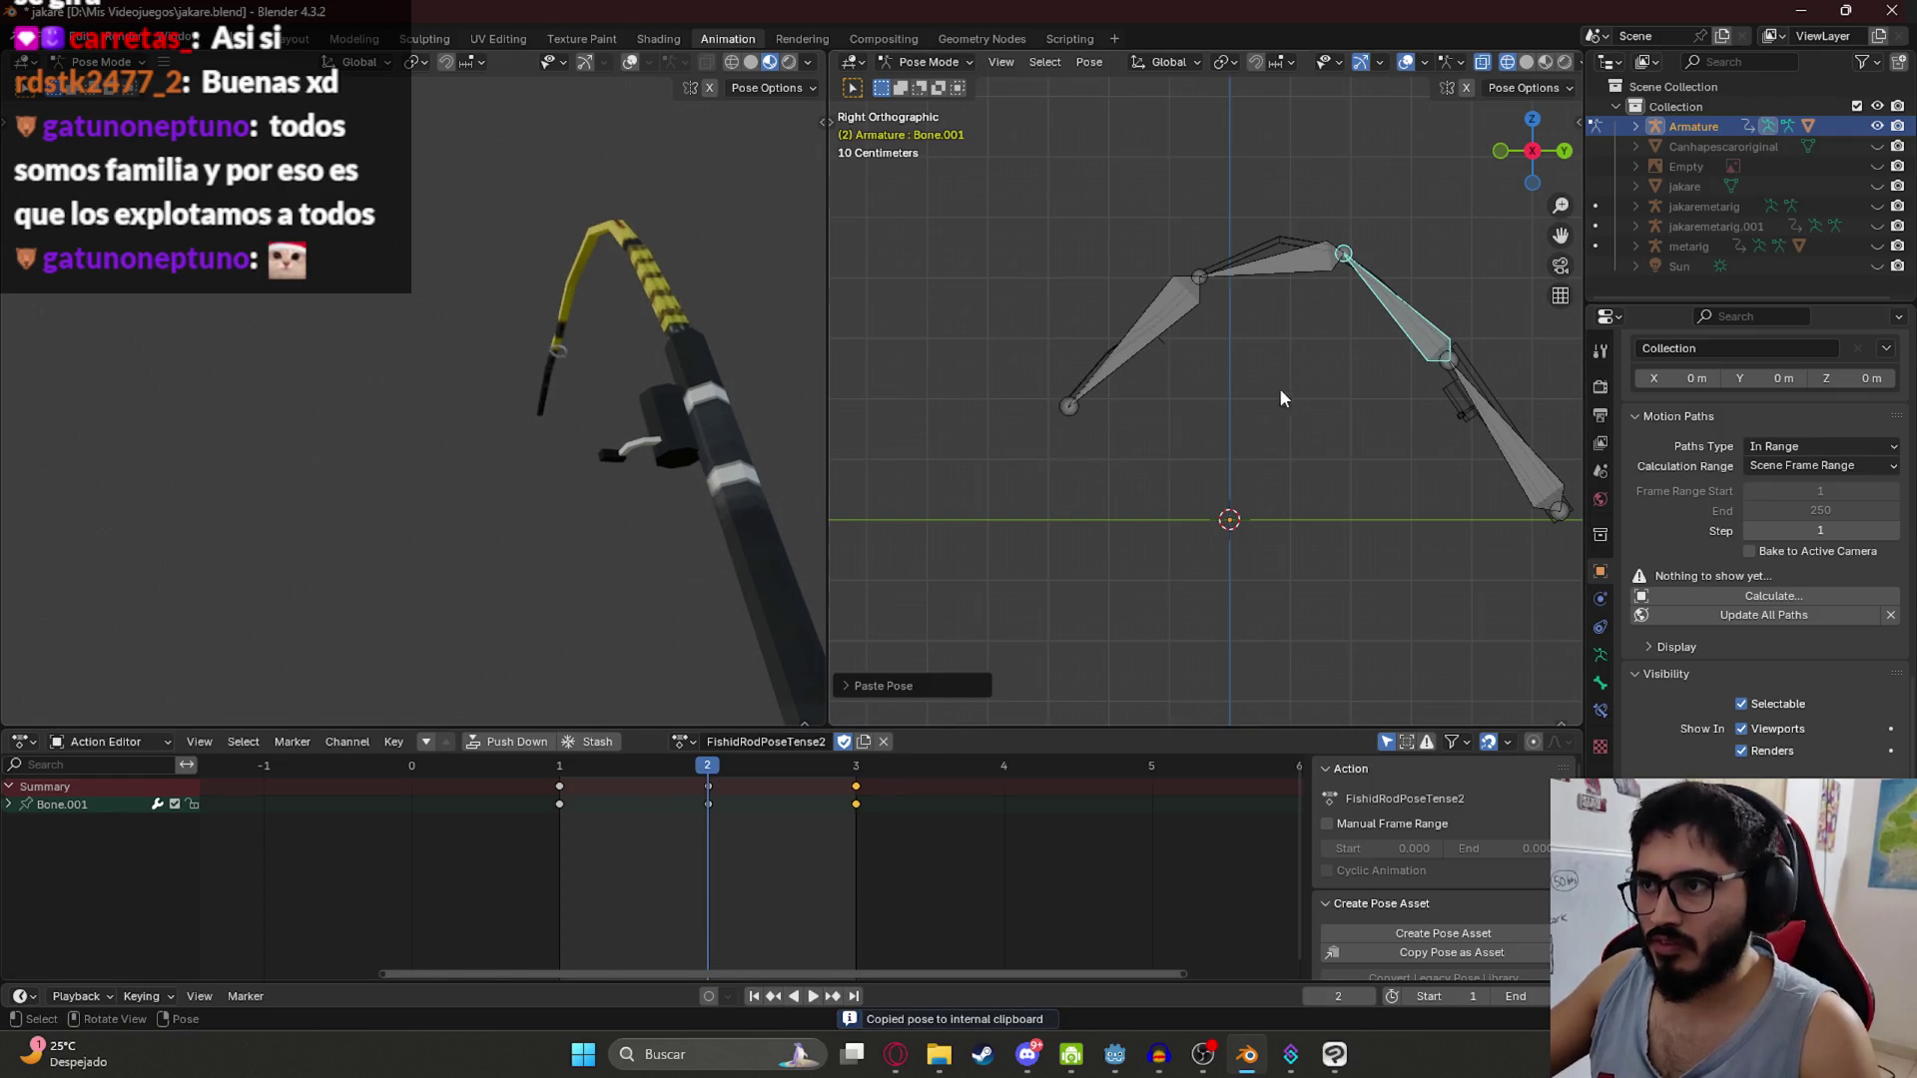
key("r")
left_click(1183, 394)
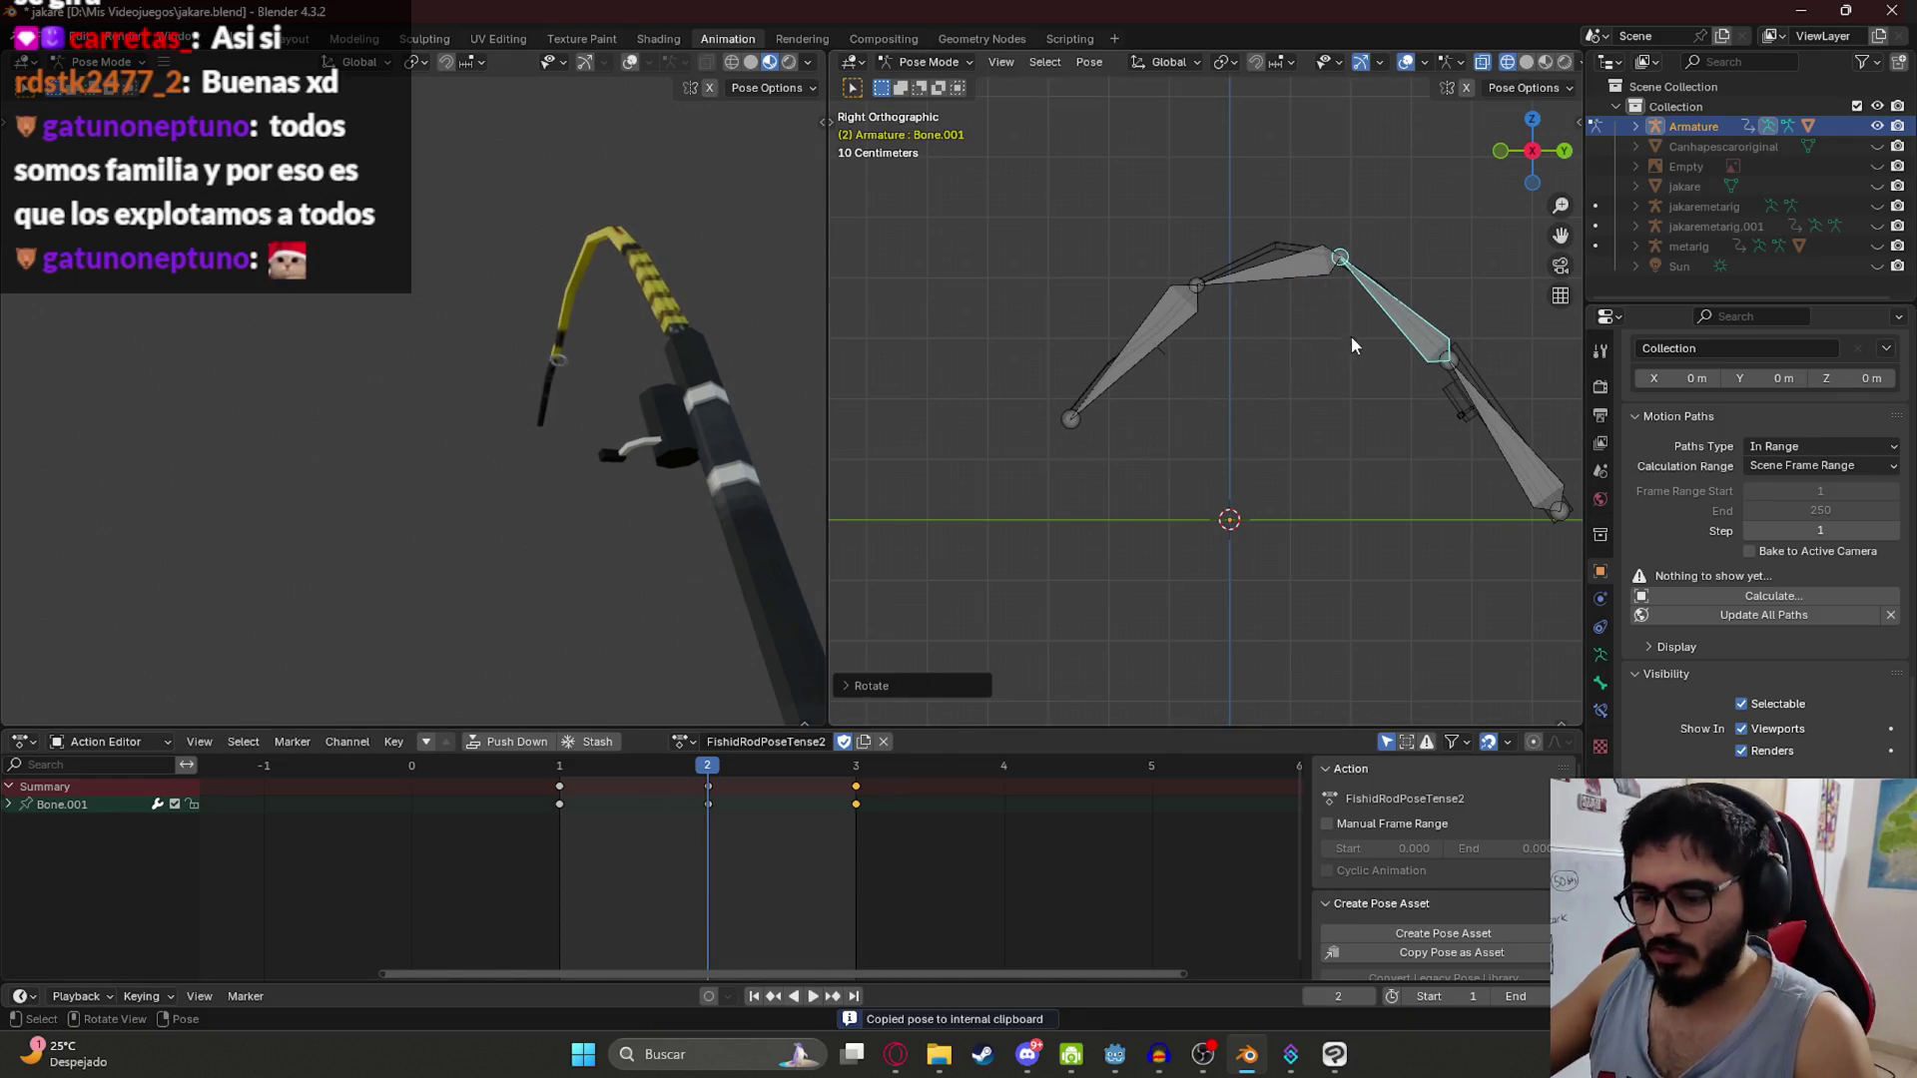
key("ctrl+s")
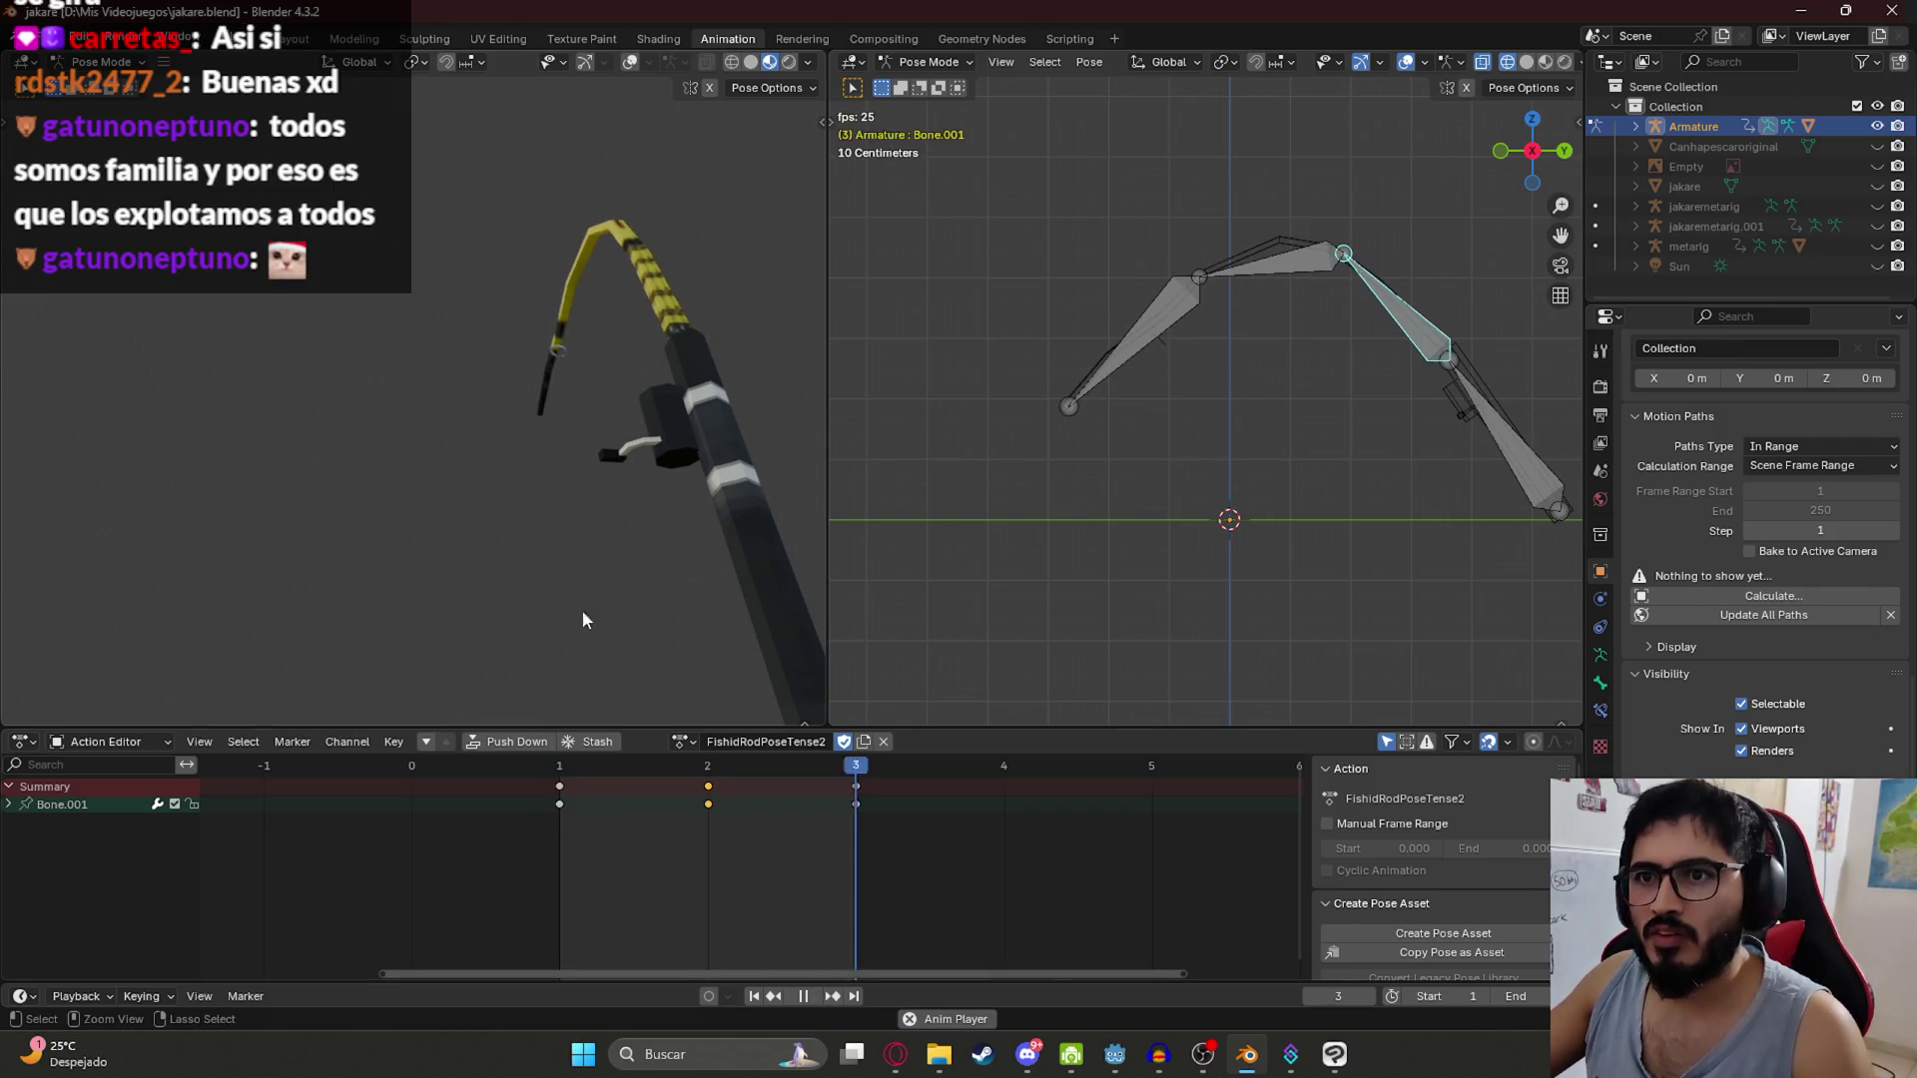
Step: Play the twitch and switch the armature to the FishidRodPoseTense1 action
key("space")
key("space")
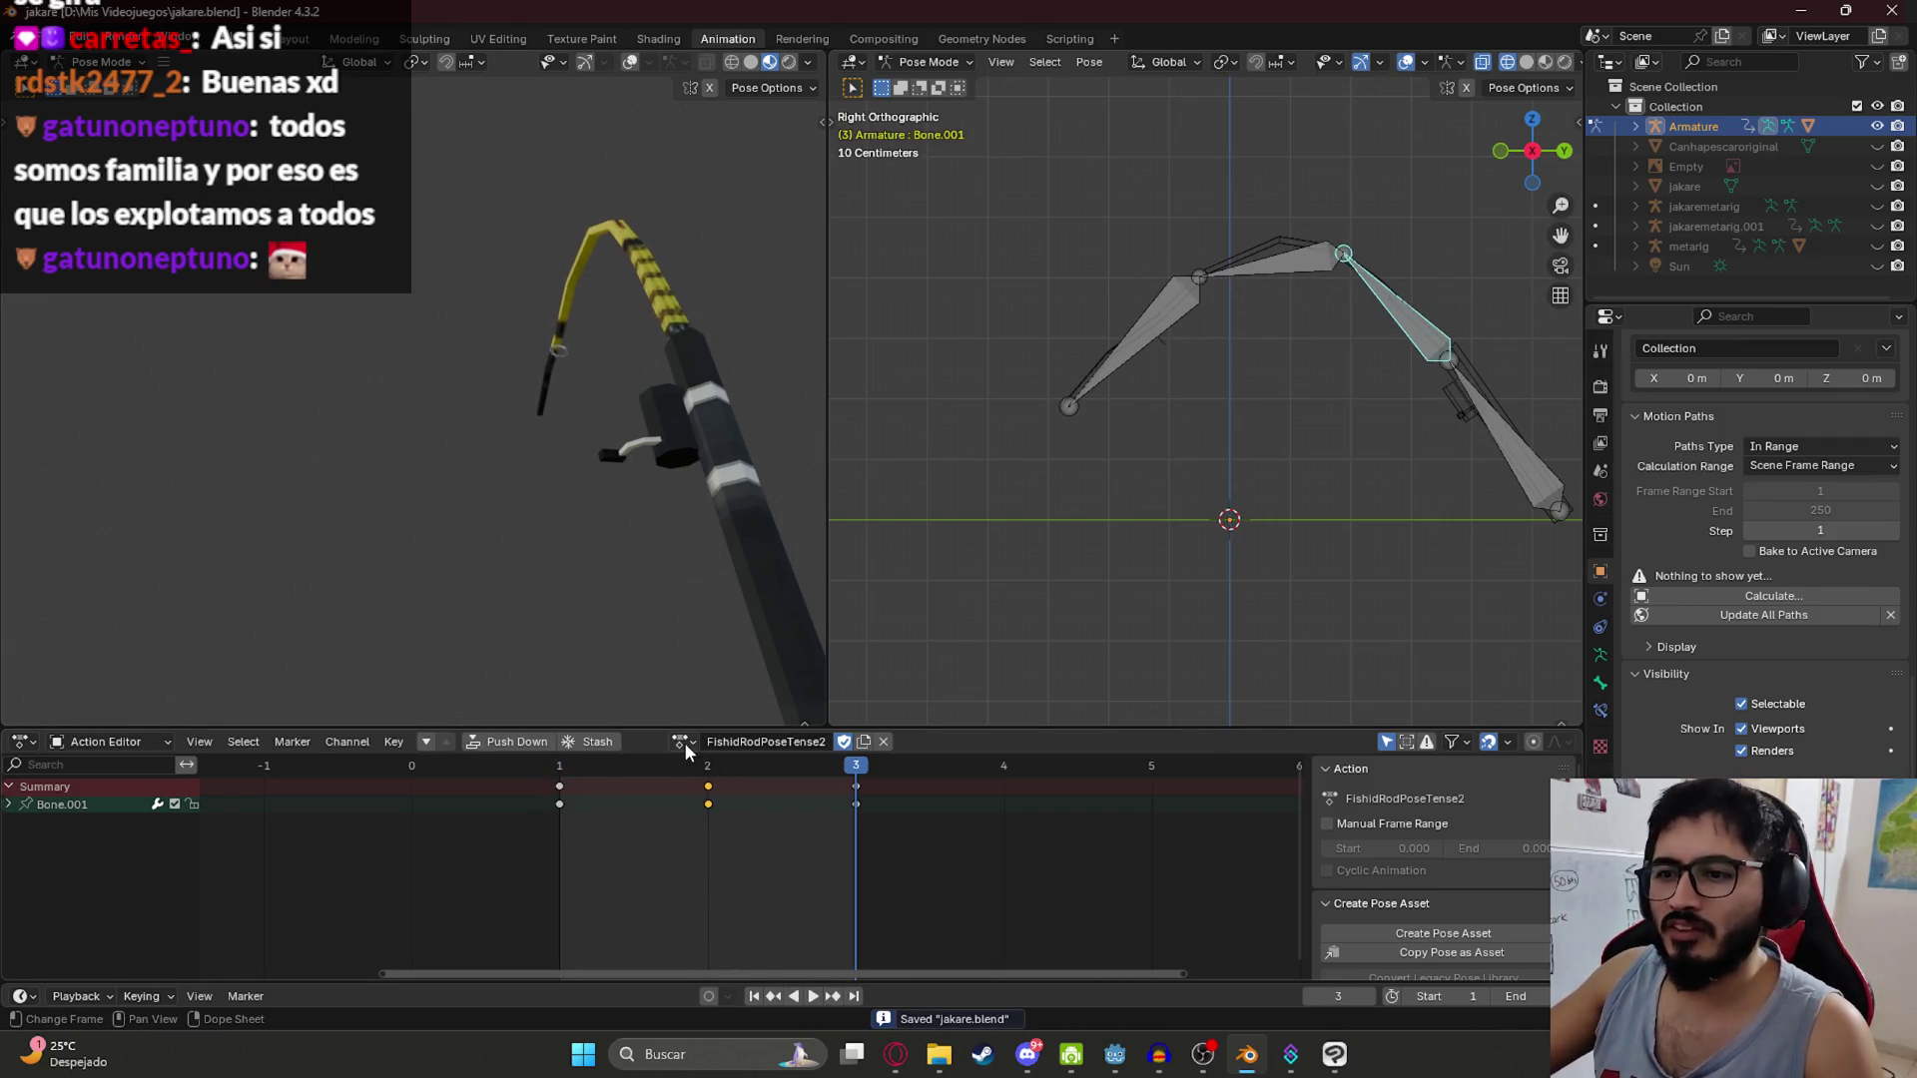
left_click(685, 741)
left_click(755, 849)
key("space")
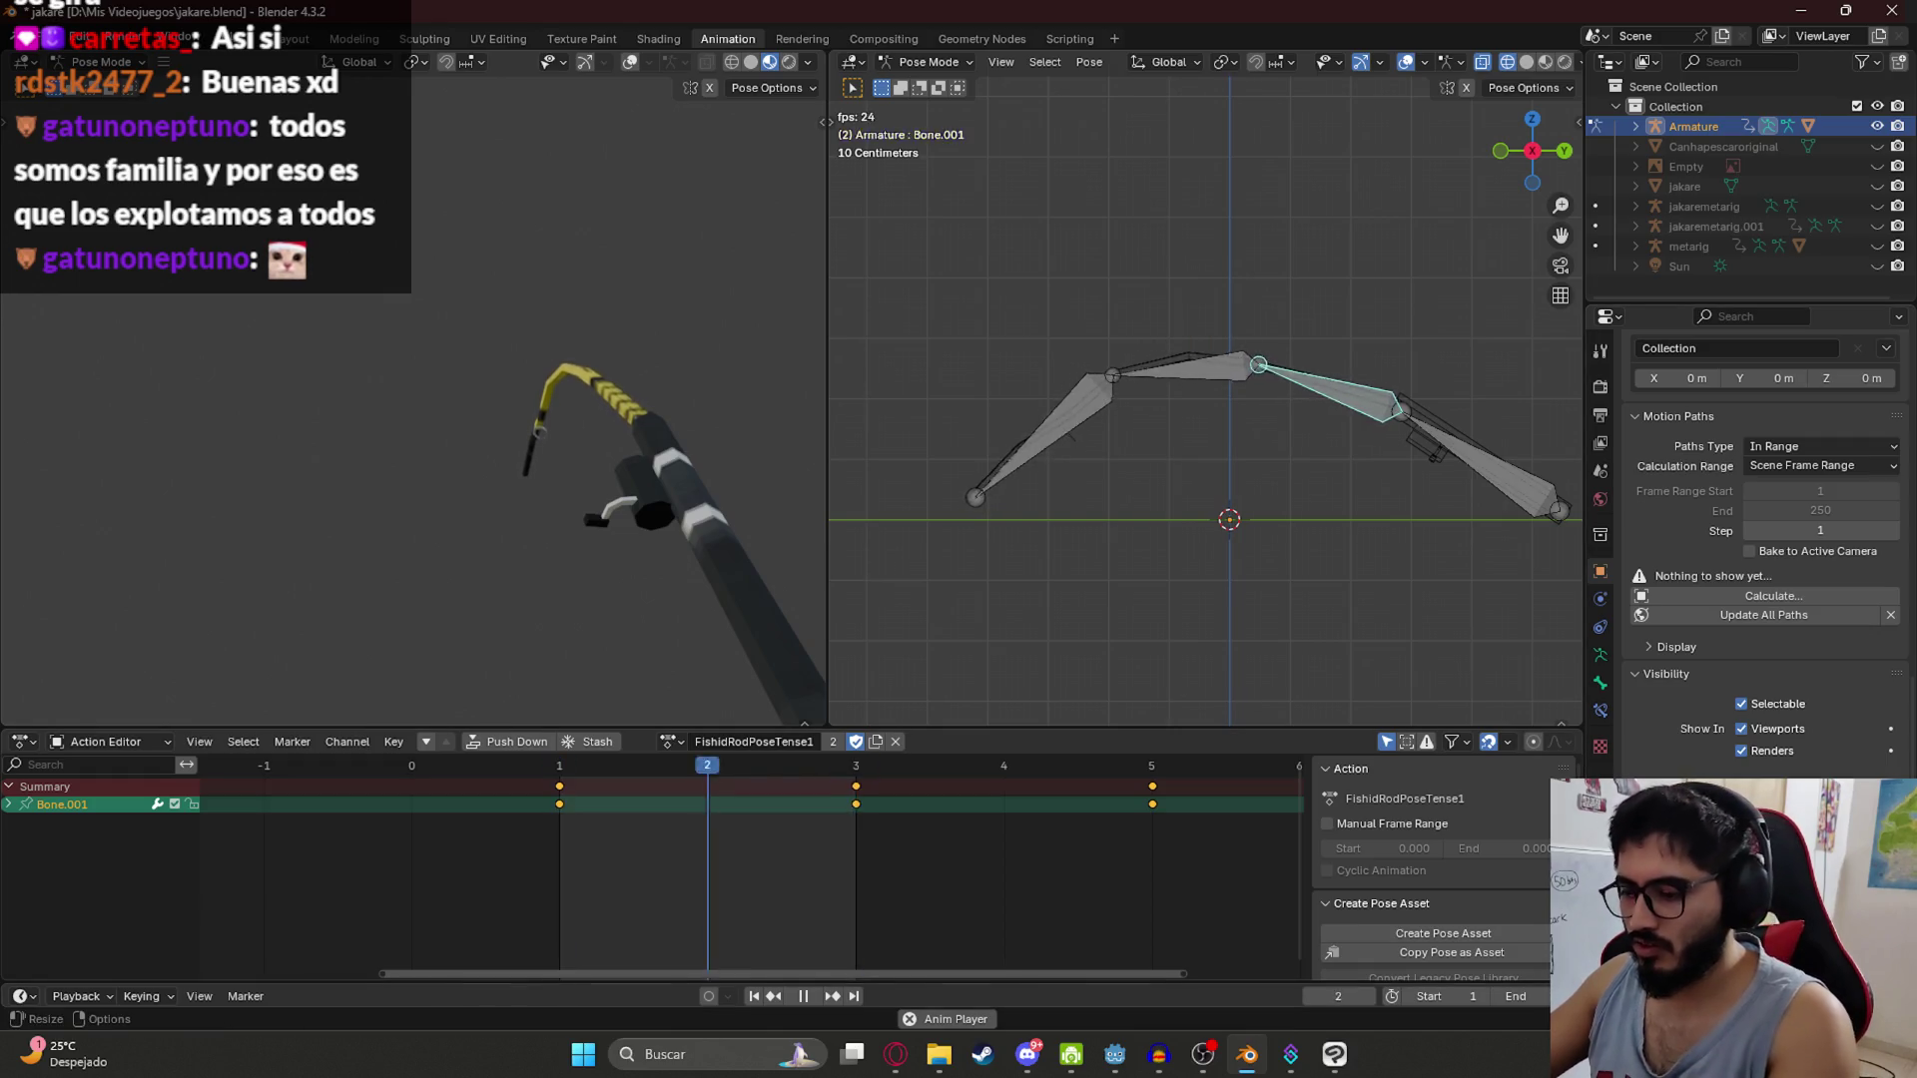
Step: Set the scene end frame to 5 and play FishidRodPoseTense1
double_click(1516, 996)
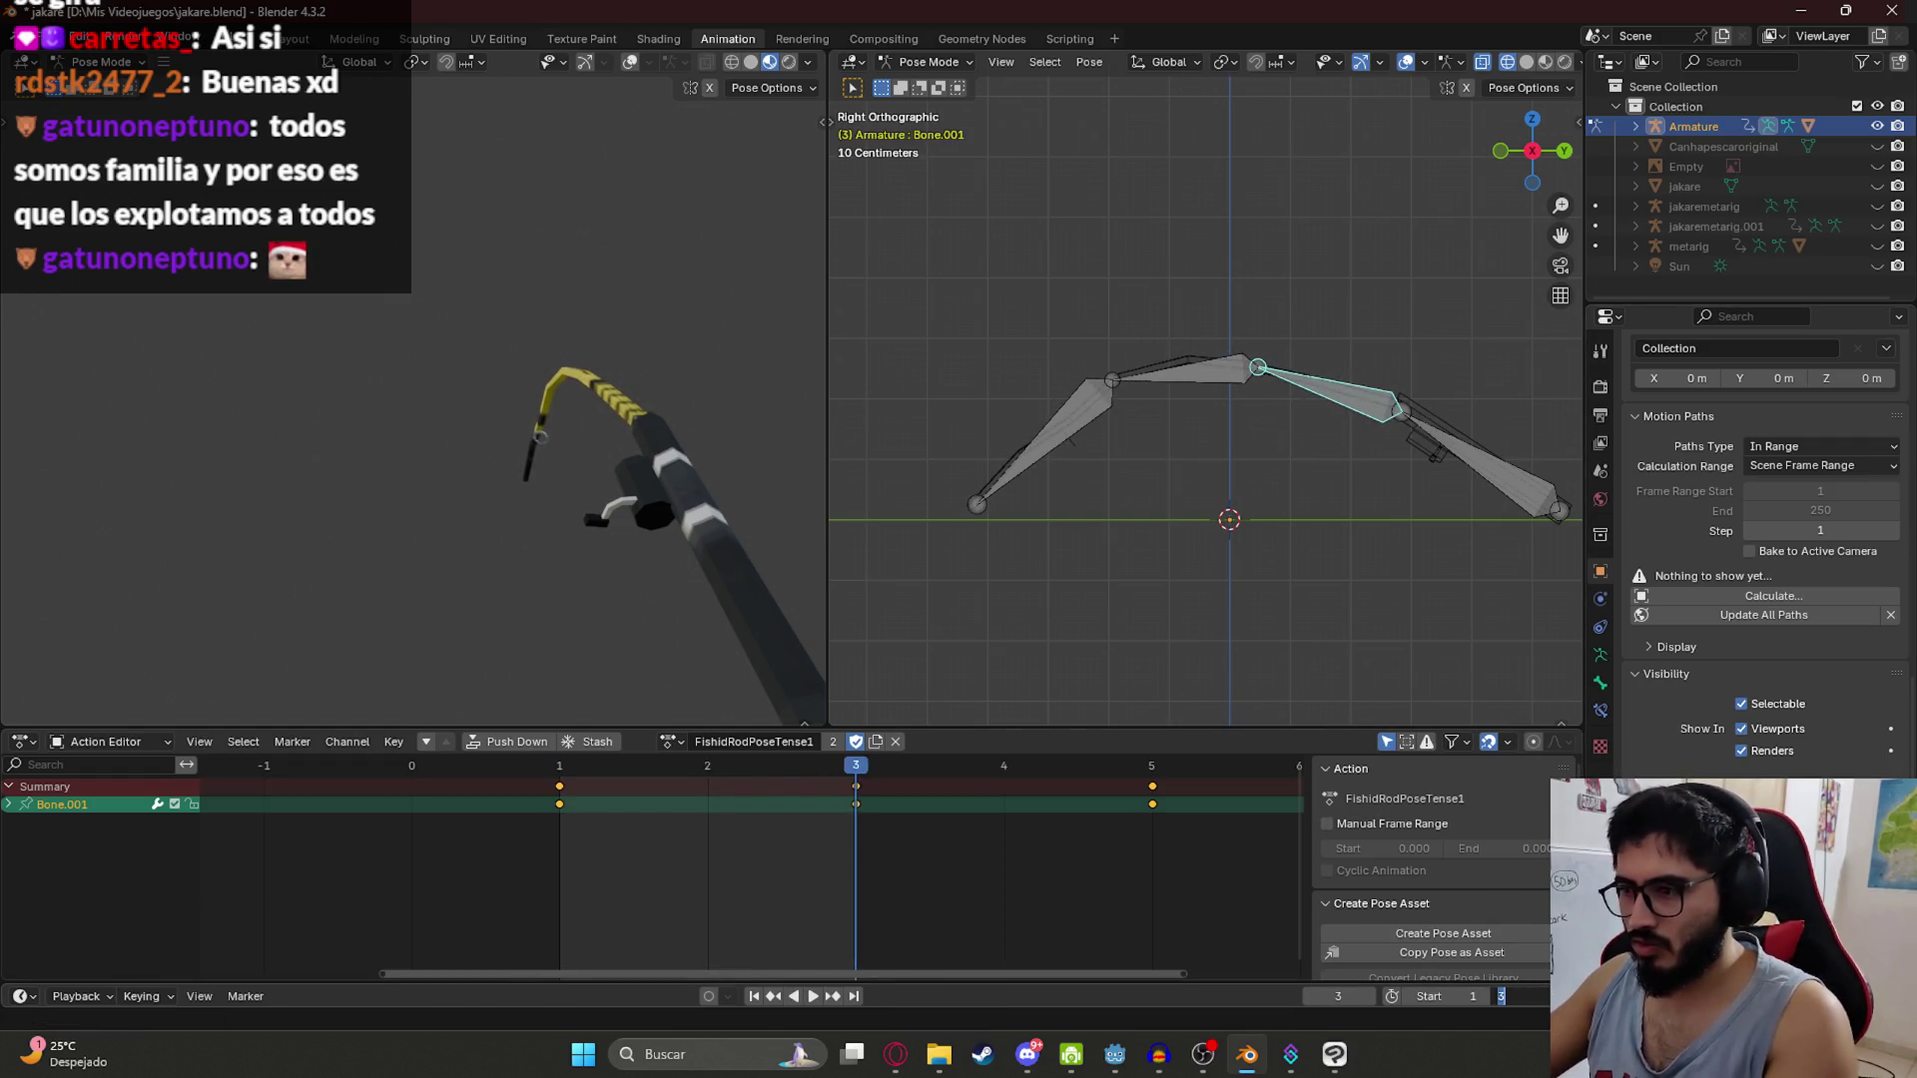
type("5")
key("Return")
key("space")
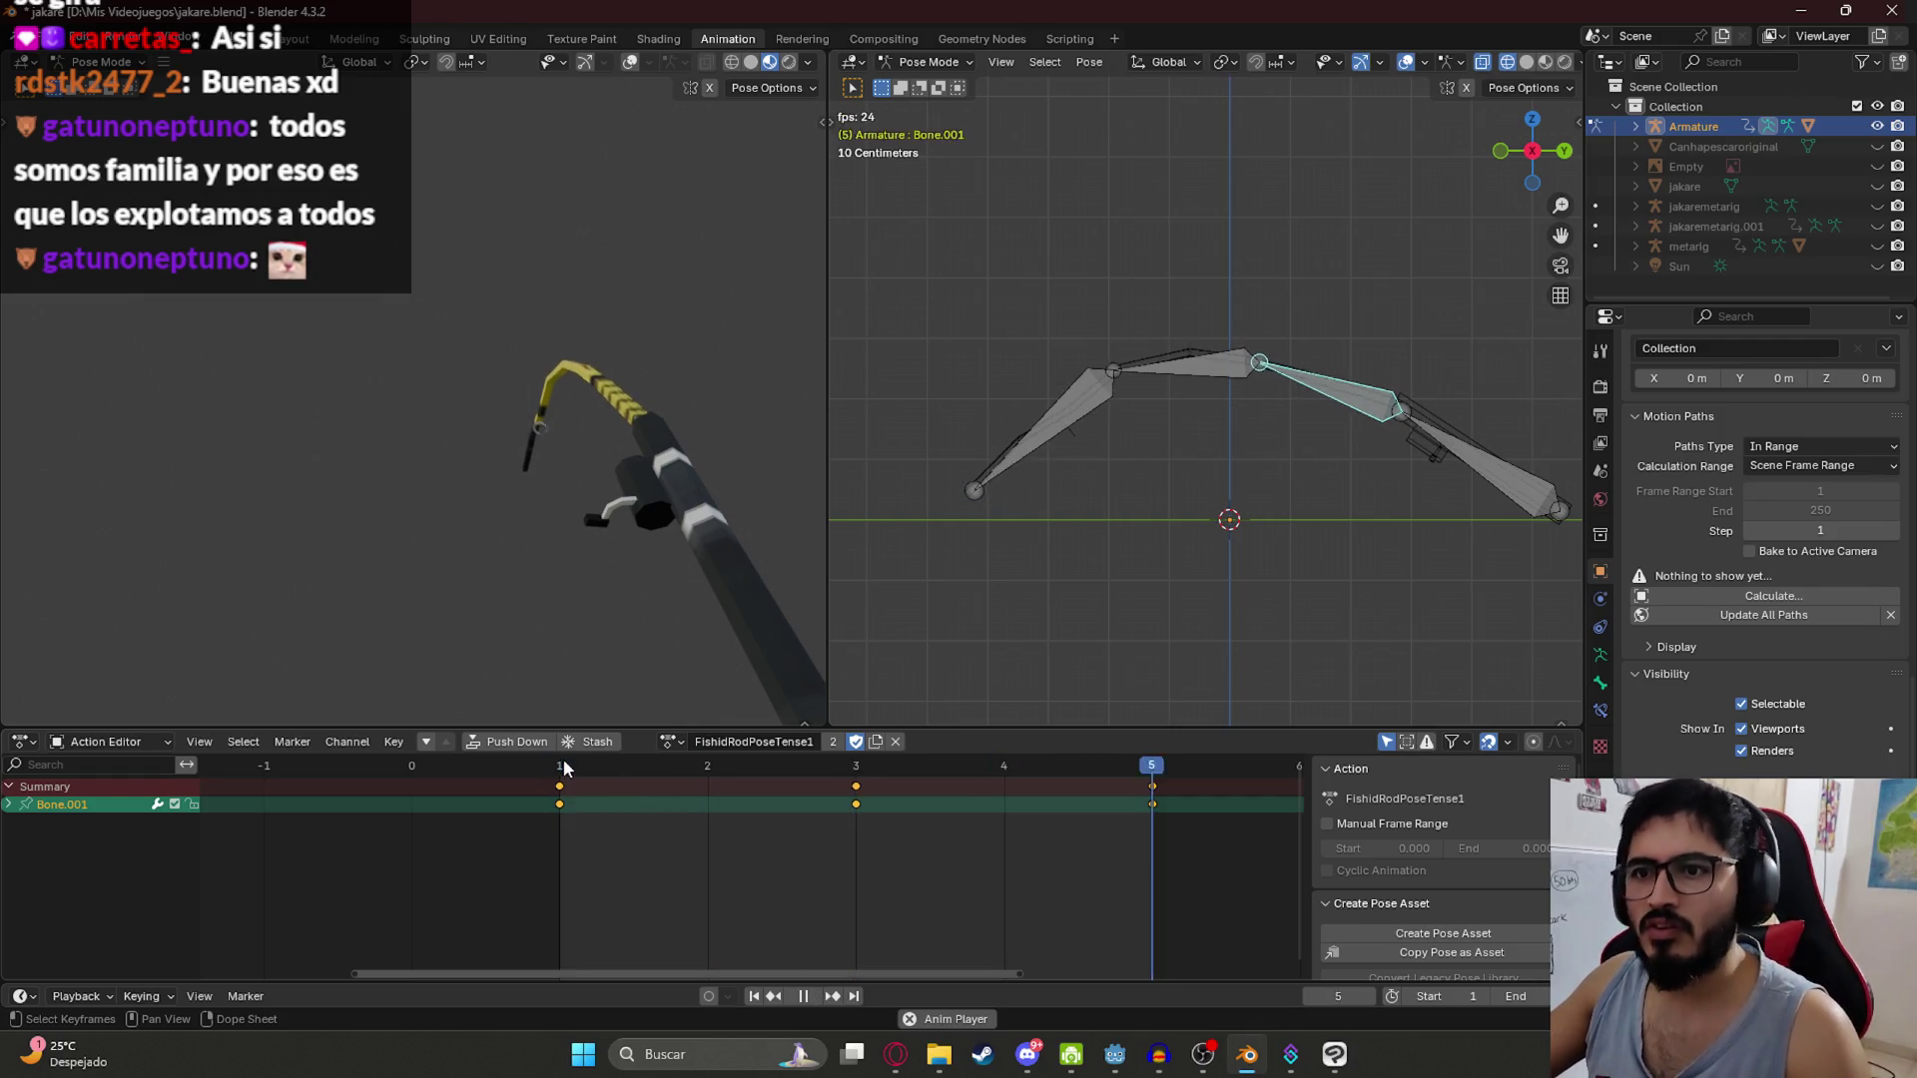
Step: Switch back to FishidRodPoseTense2, set the end frame to 3, play and save
left_click(668, 741)
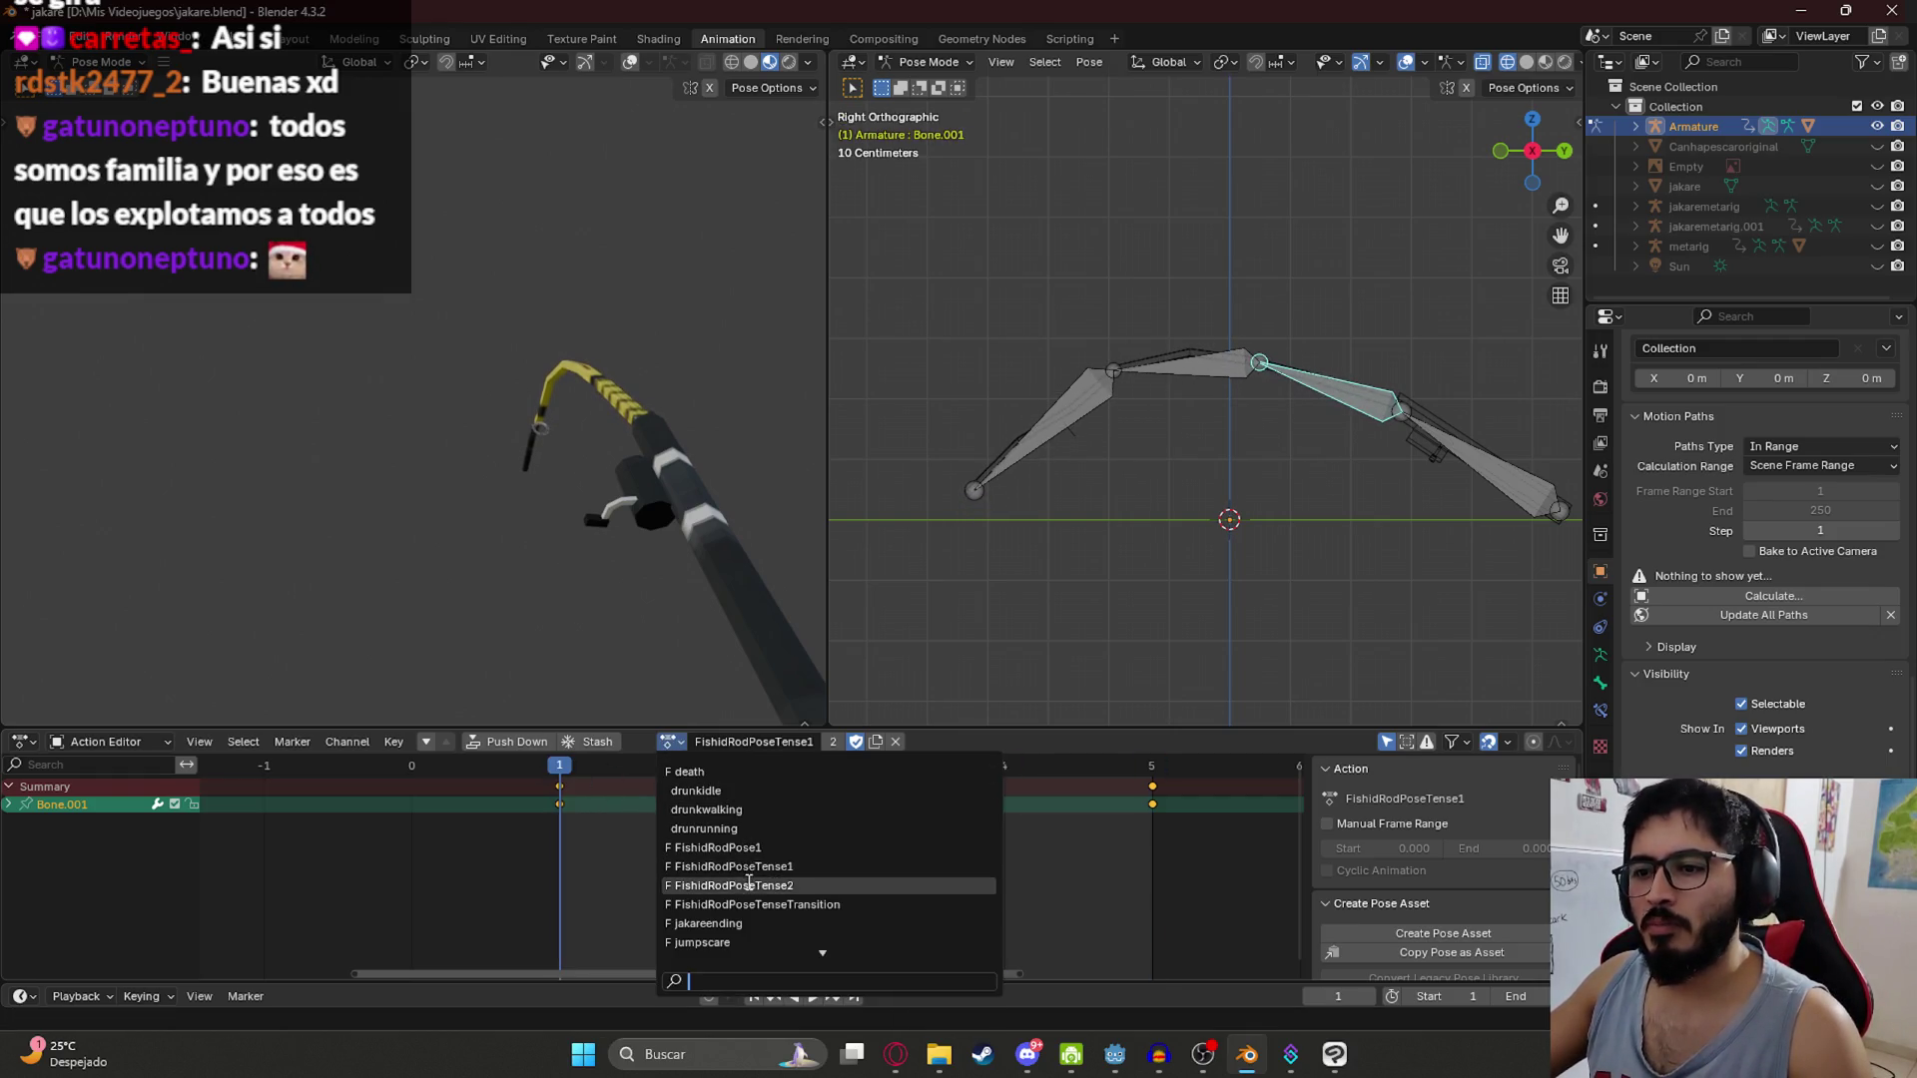
left_click(707, 834)
key("space")
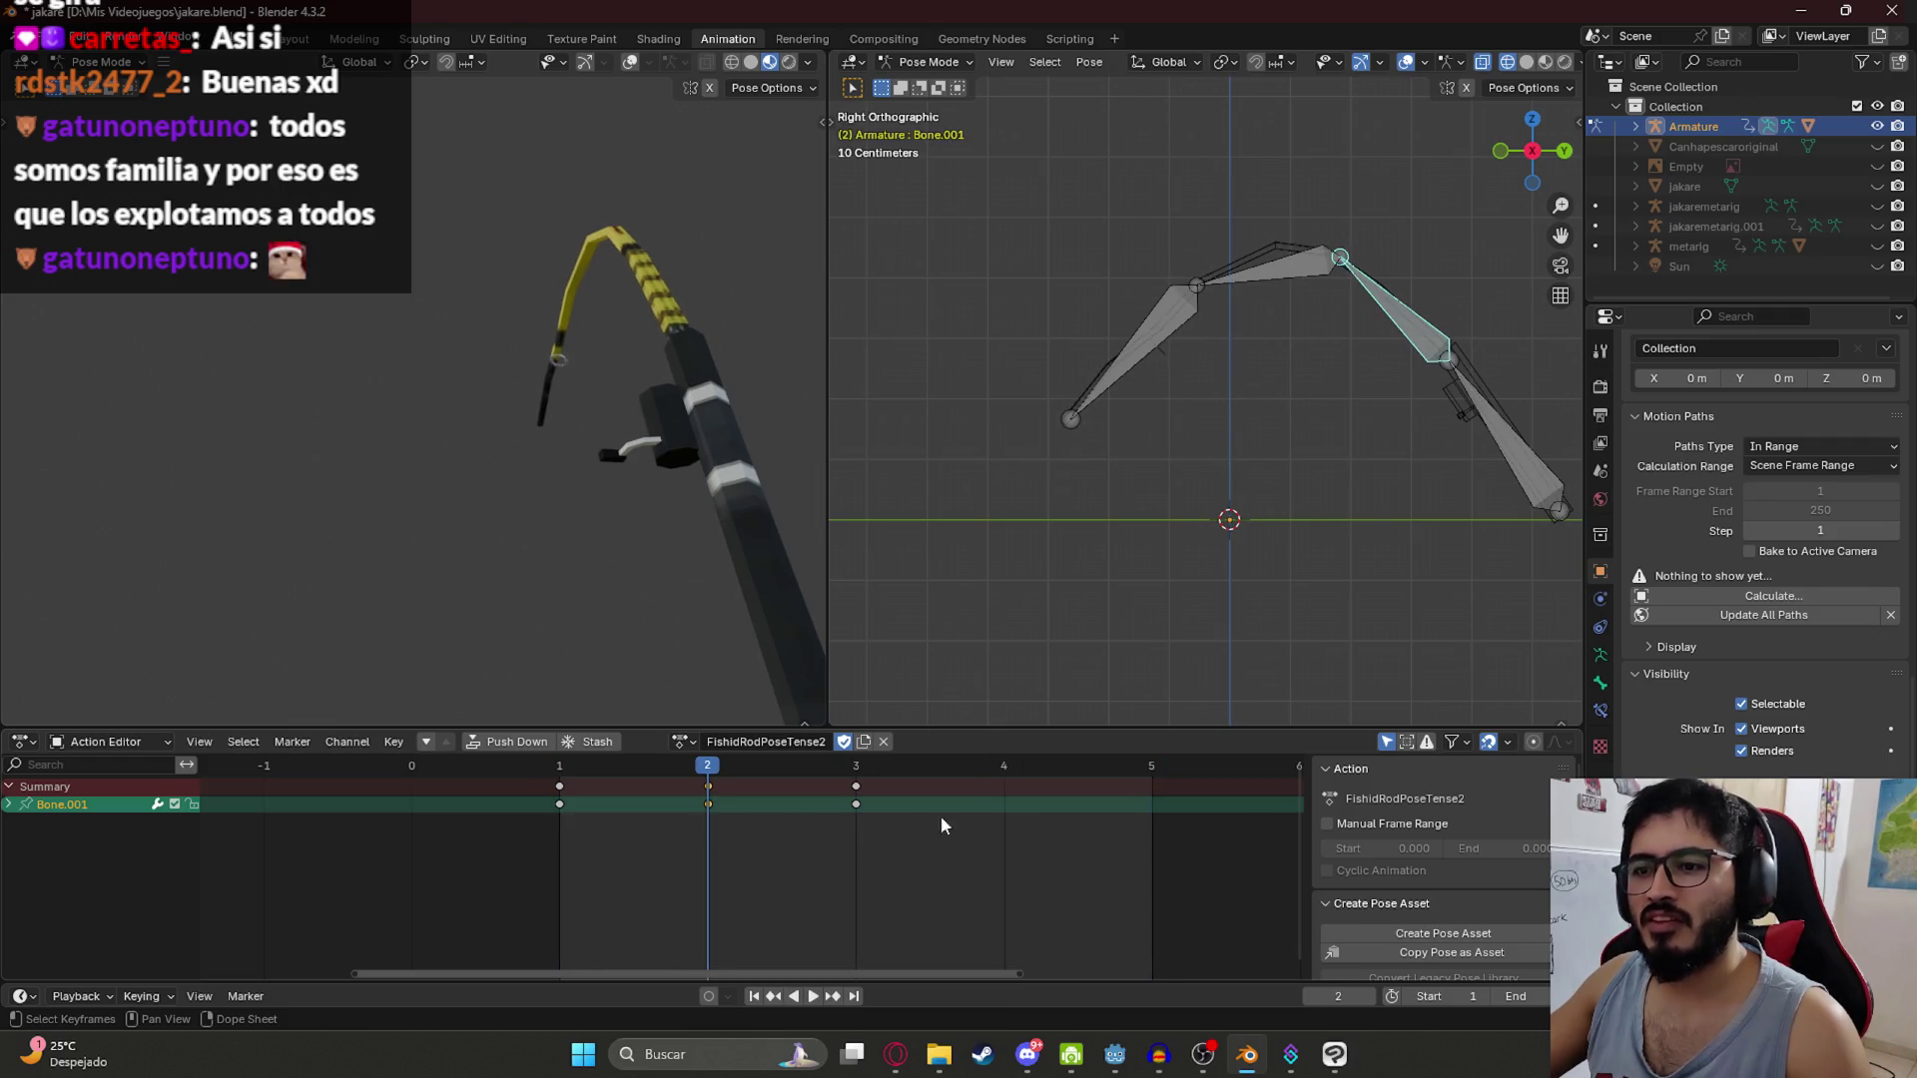
left_click(1513, 997)
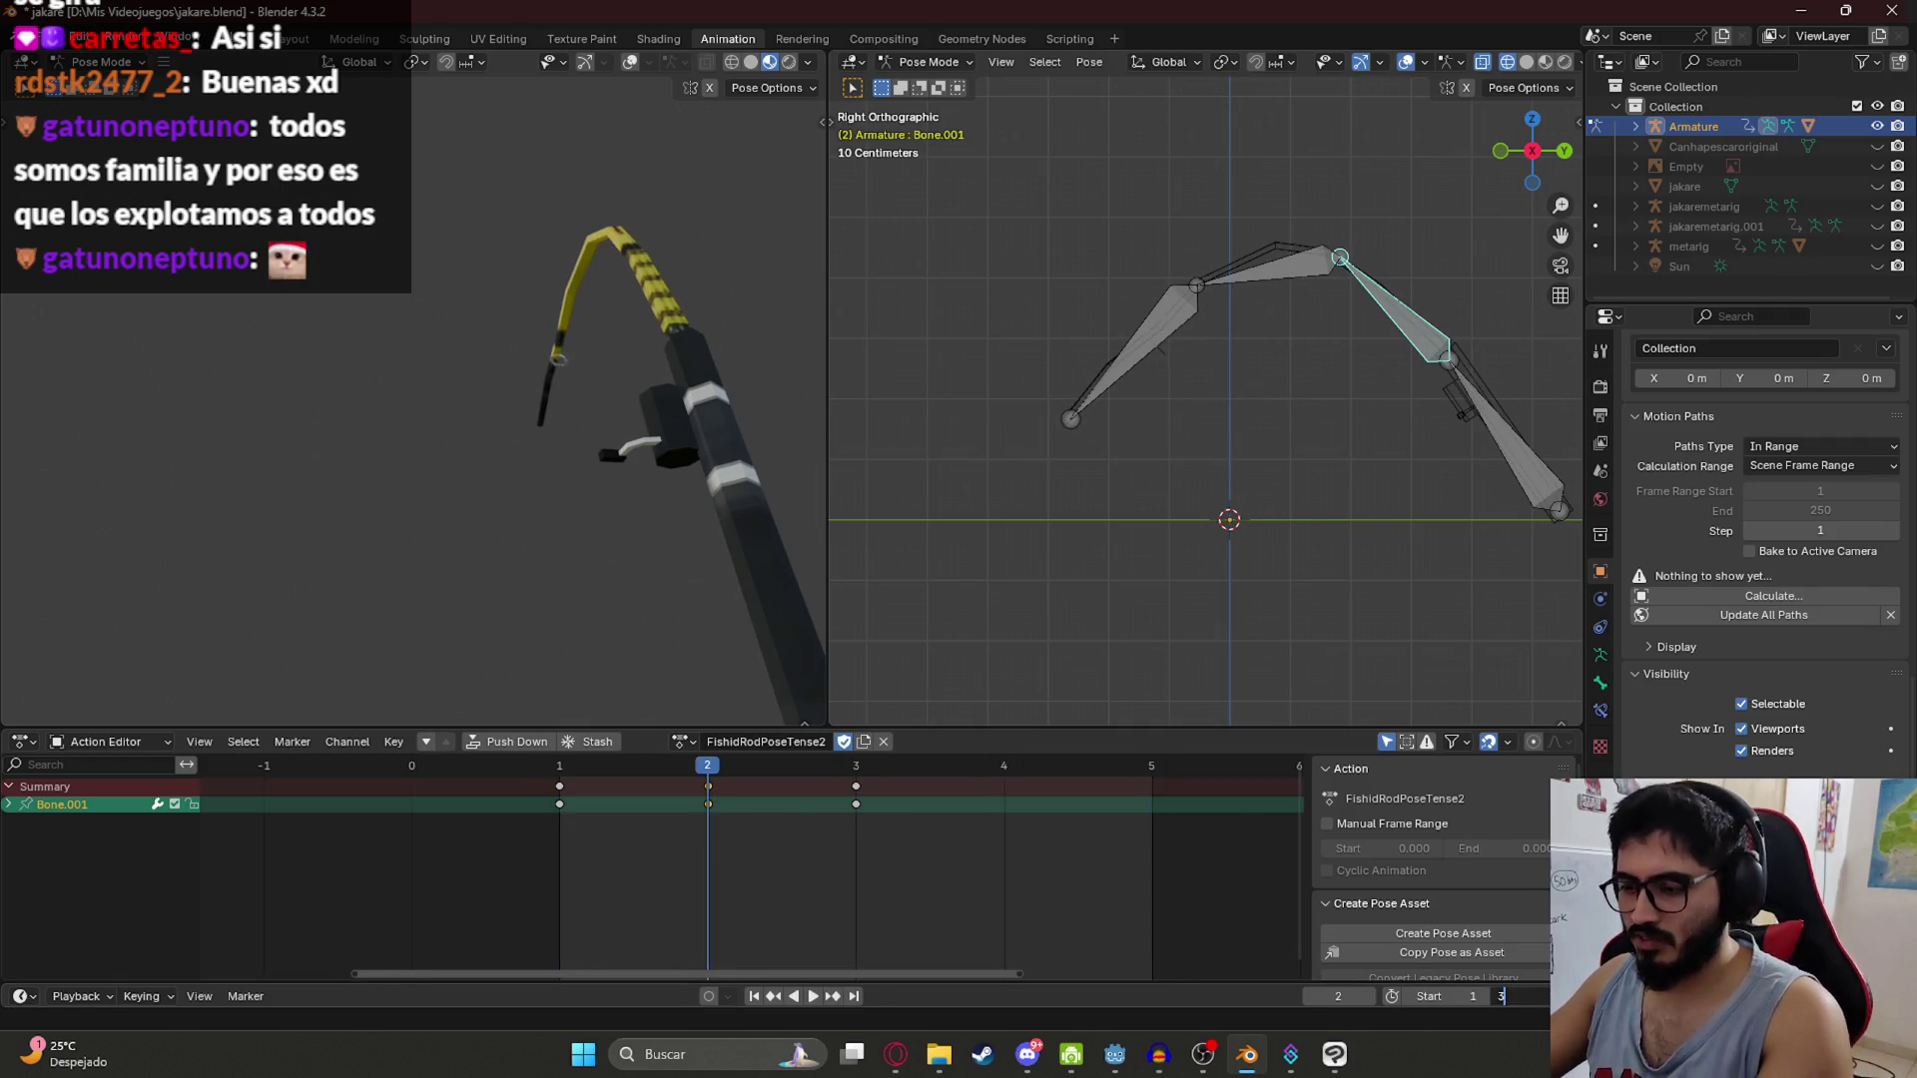
key("Return")
key("space")
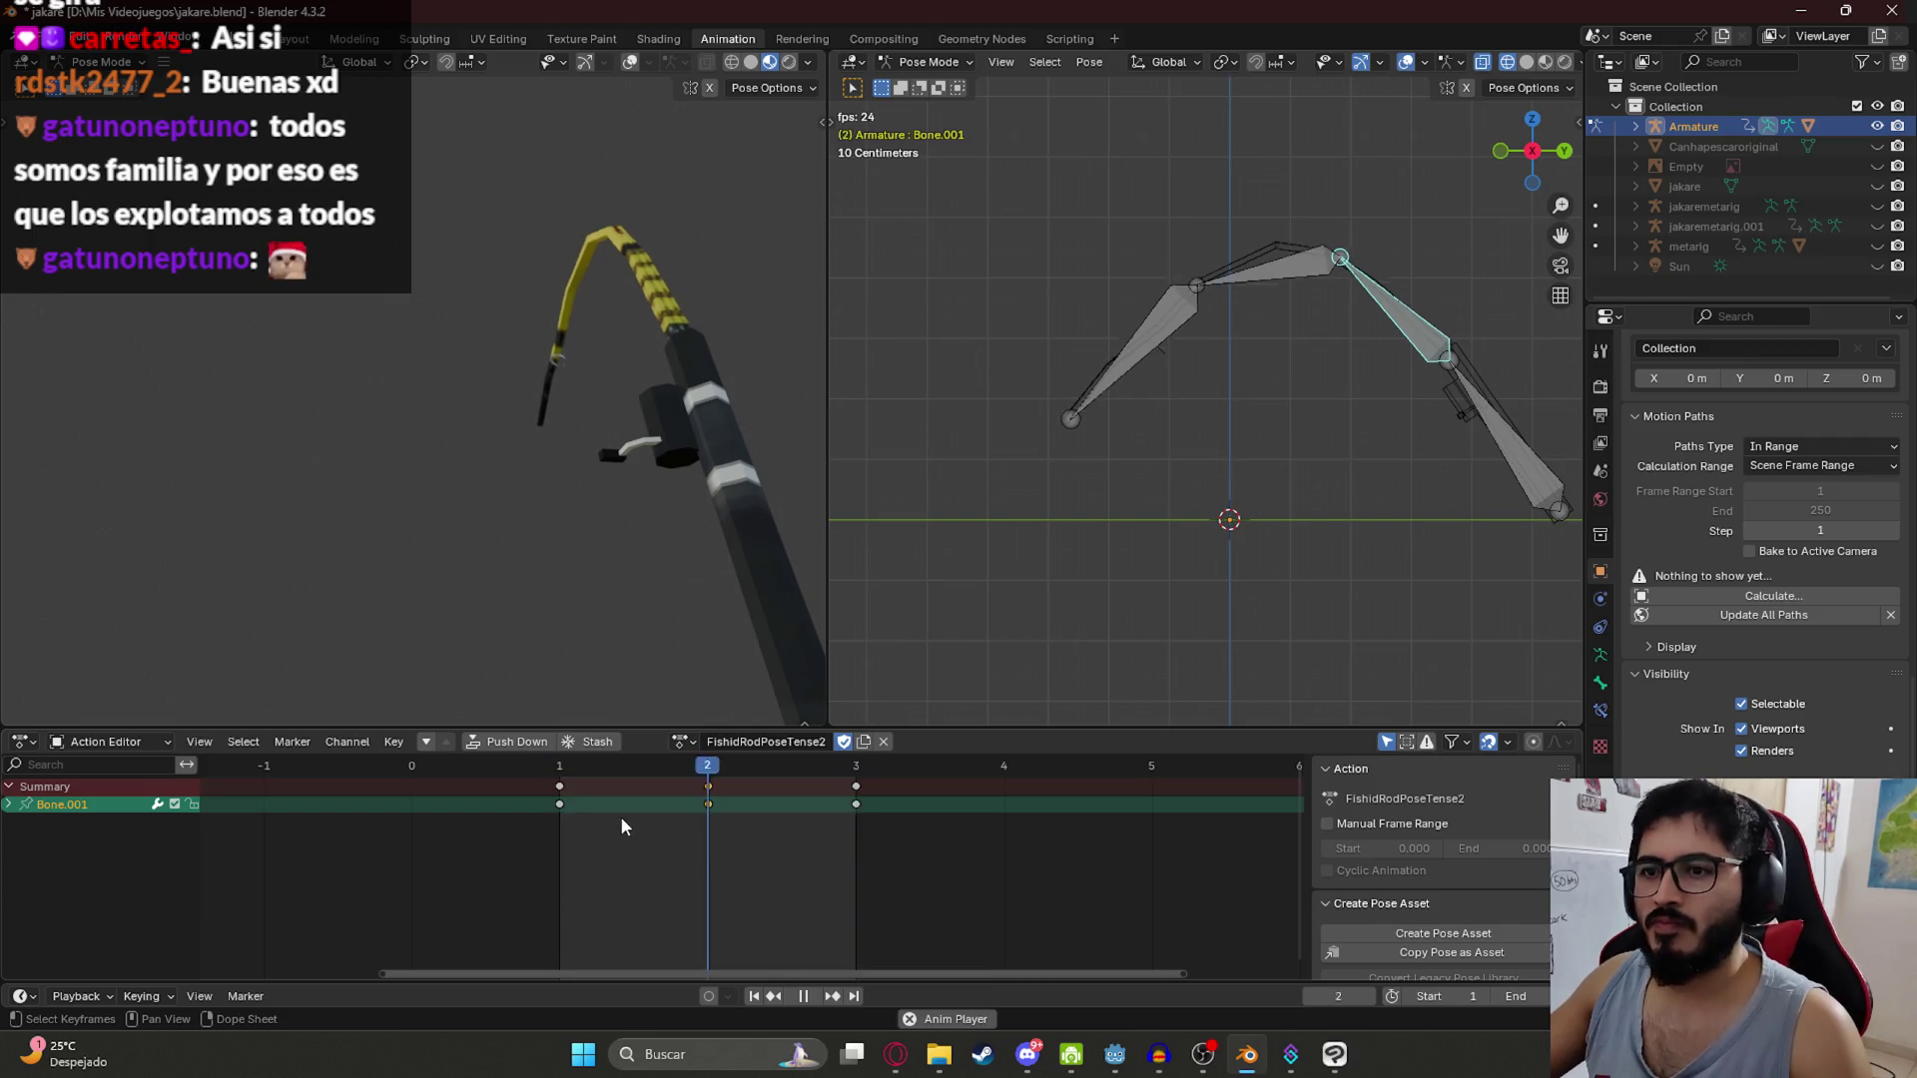
key("ctrl+s")
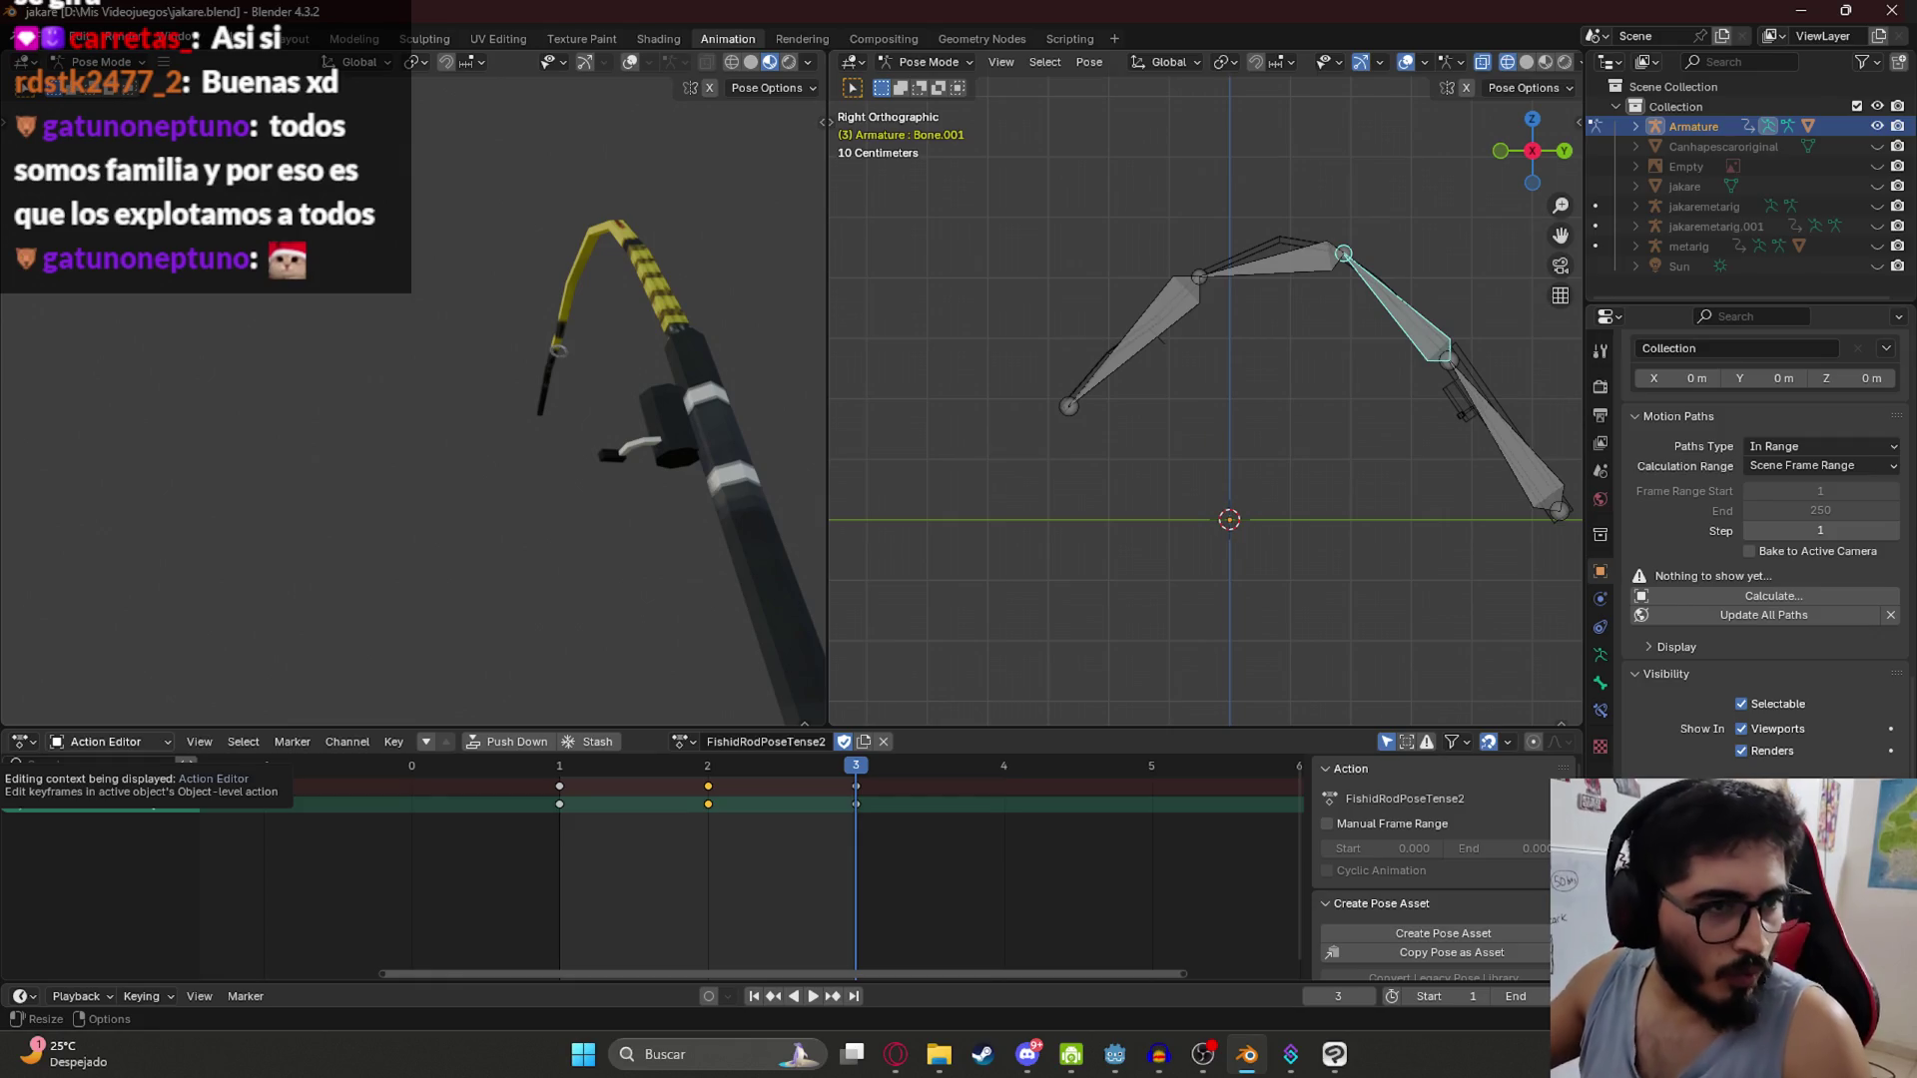
Step: Play the animation again and set the scene end frame to 10
key("space")
key("space")
left_click(1511, 995)
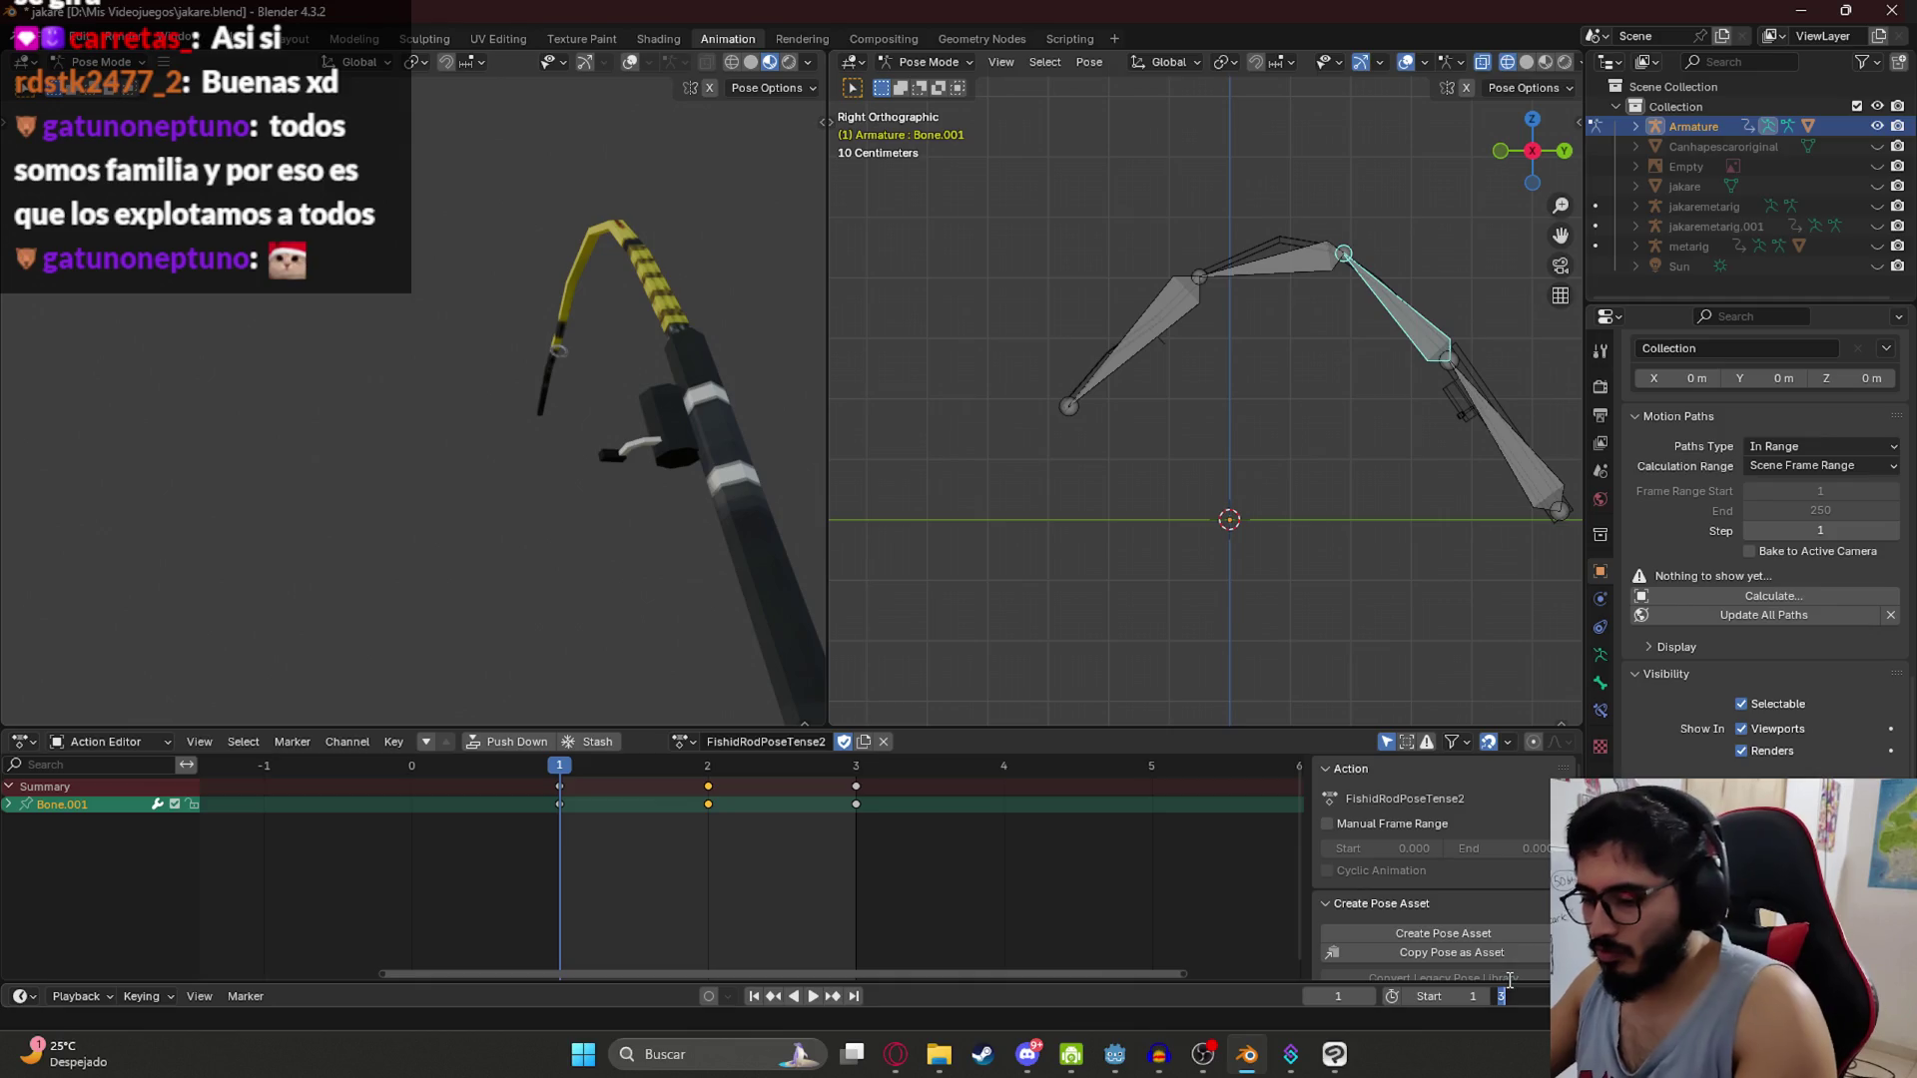
type("10")
key("Return")
scroll(590, 803, "down", 3)
Step: Duplicate the frame 2–3 Bone.001 twitch keys twice, placing each copy later in the timeline
scroll(544, 808, "down", 2)
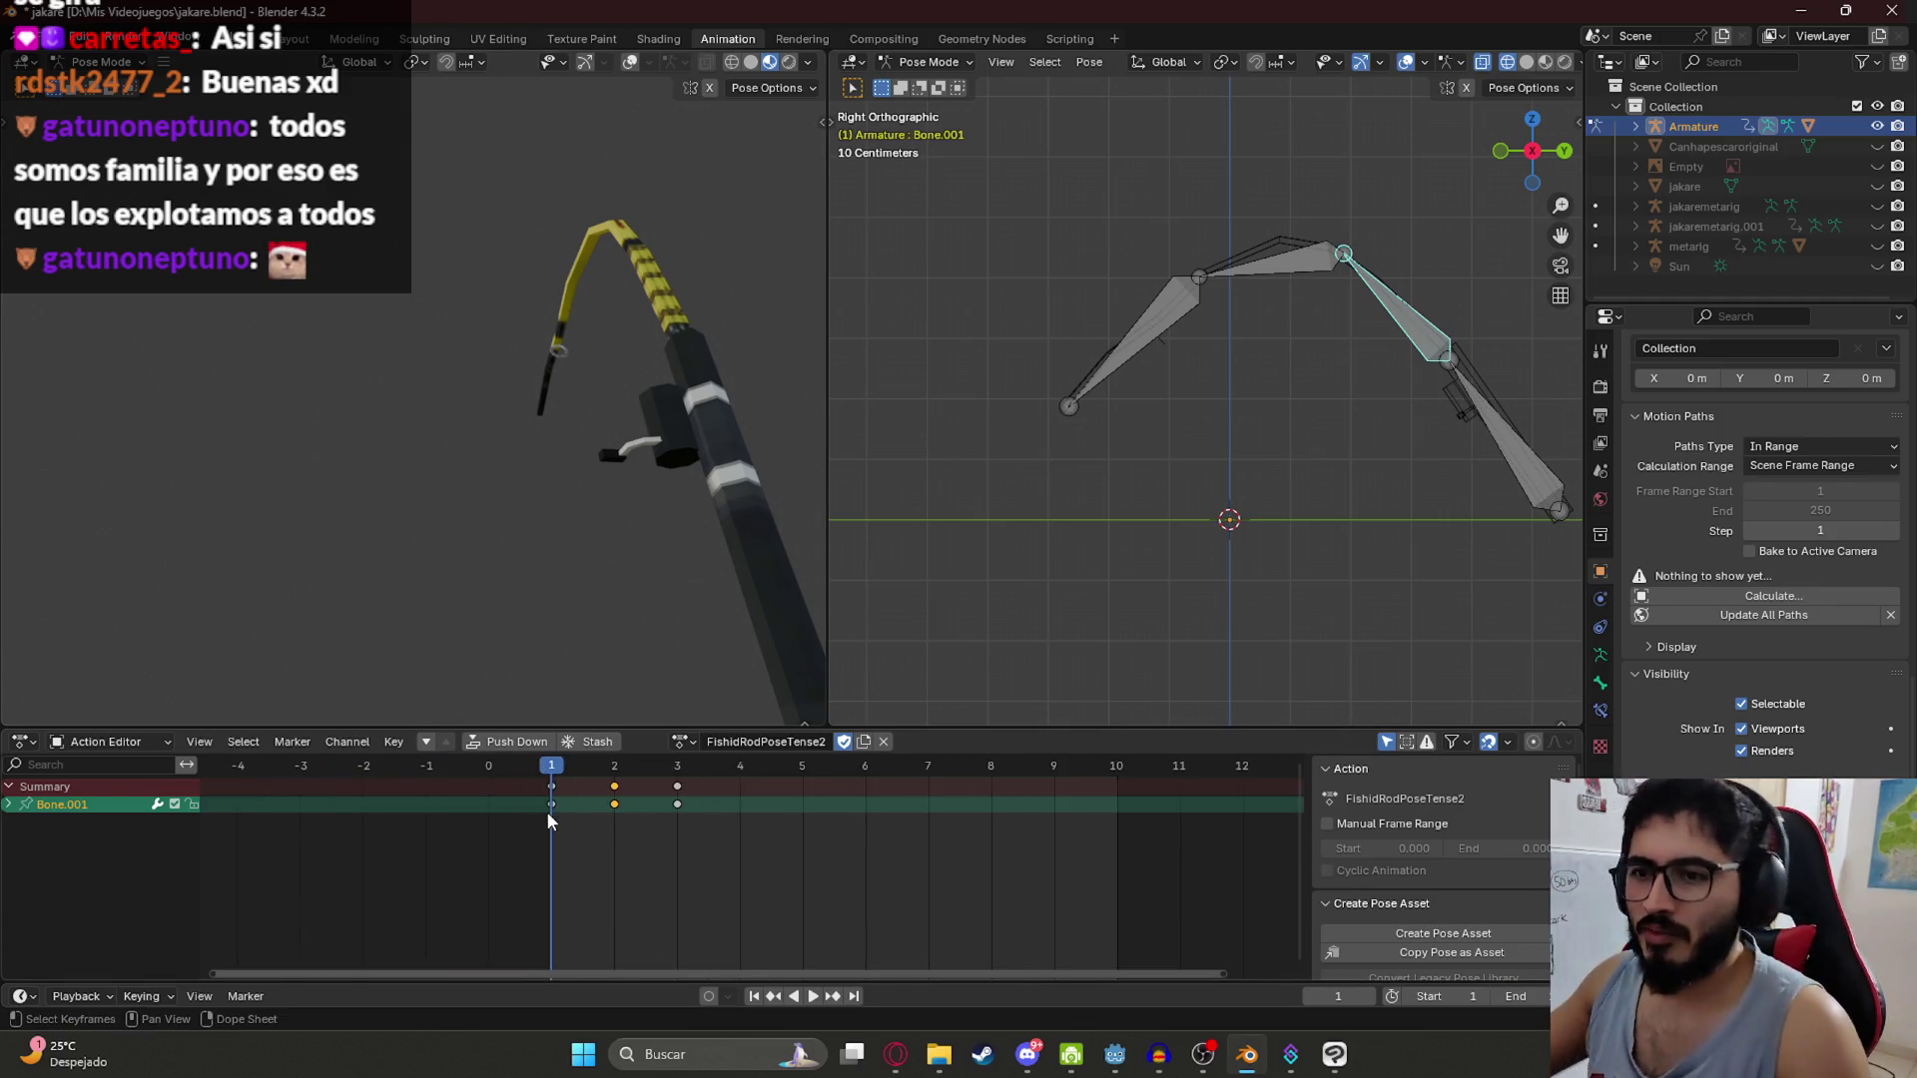
left_click_drag(740, 869, 605, 775)
key("Right")
key("Right")
key("Right")
key("shift+d")
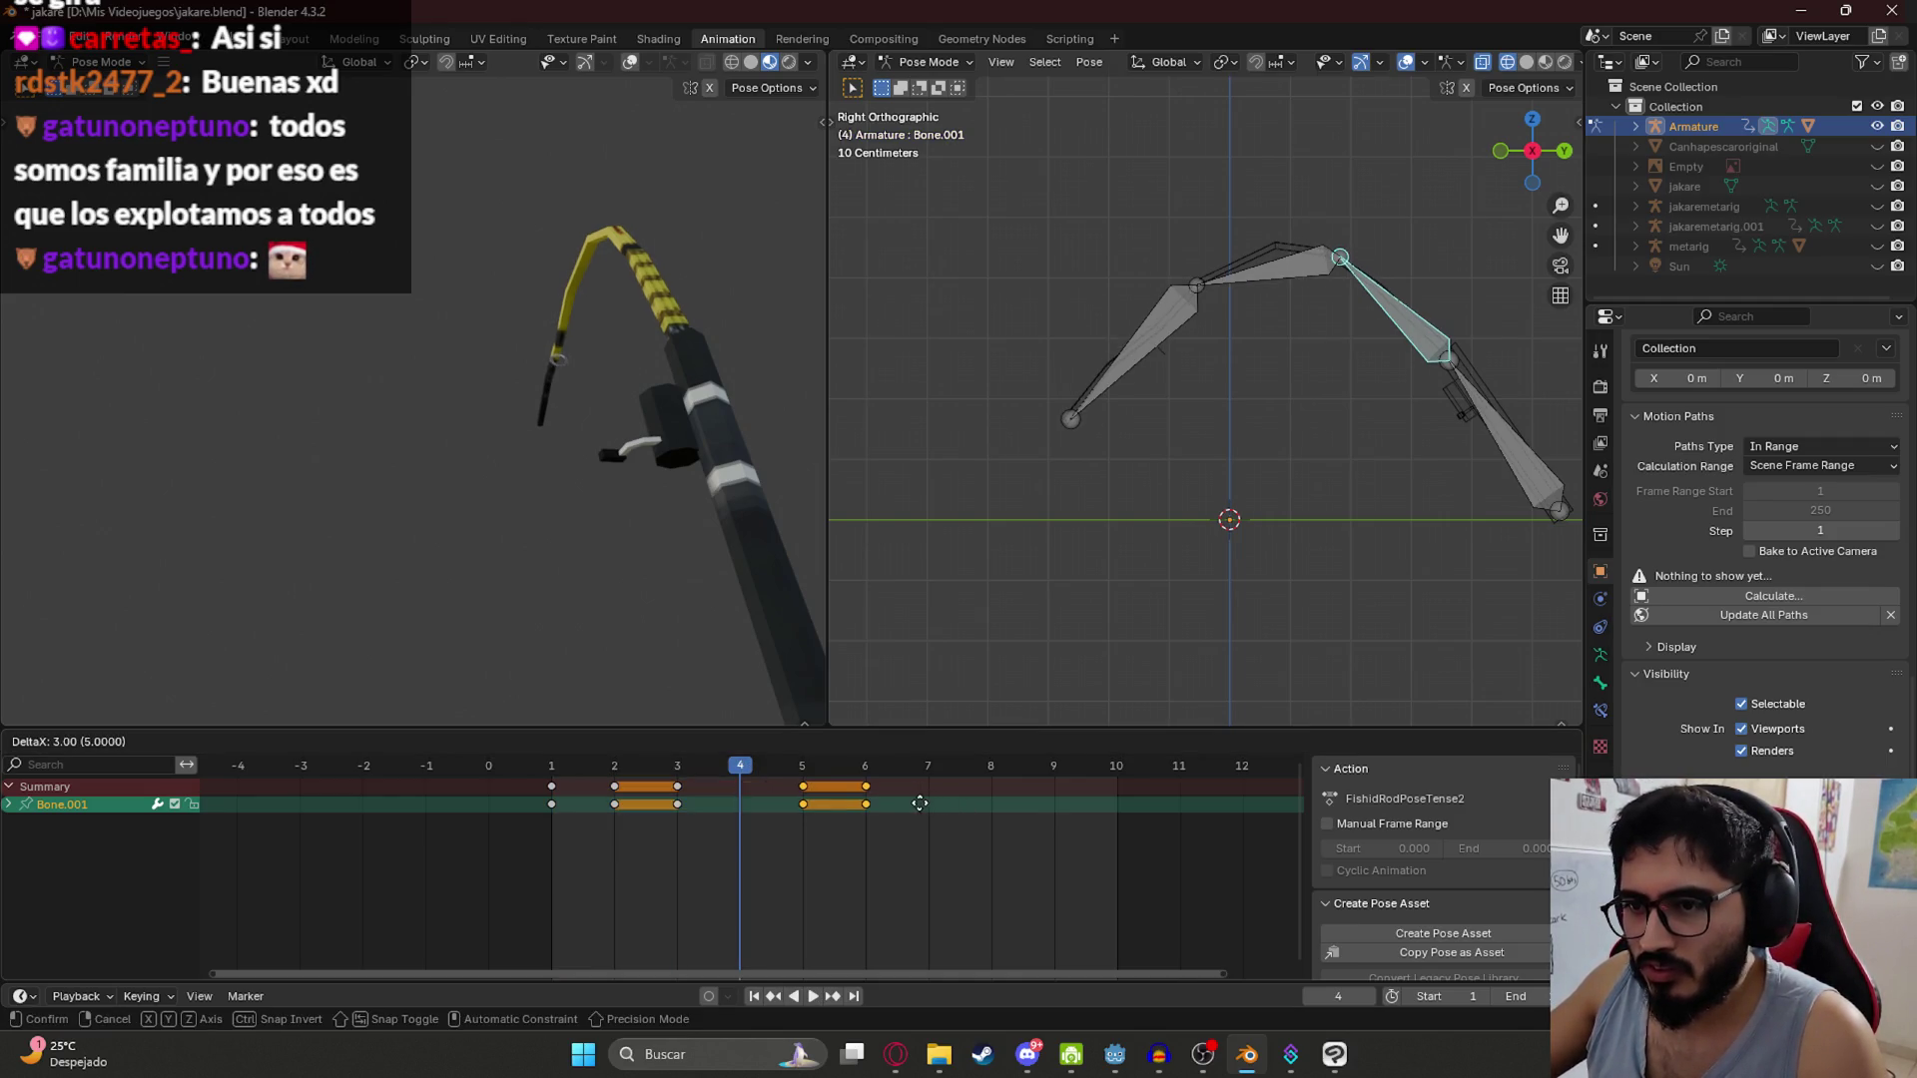
left_click(921, 804)
key("Right")
key("Right")
key("shift+d")
left_click(1027, 831)
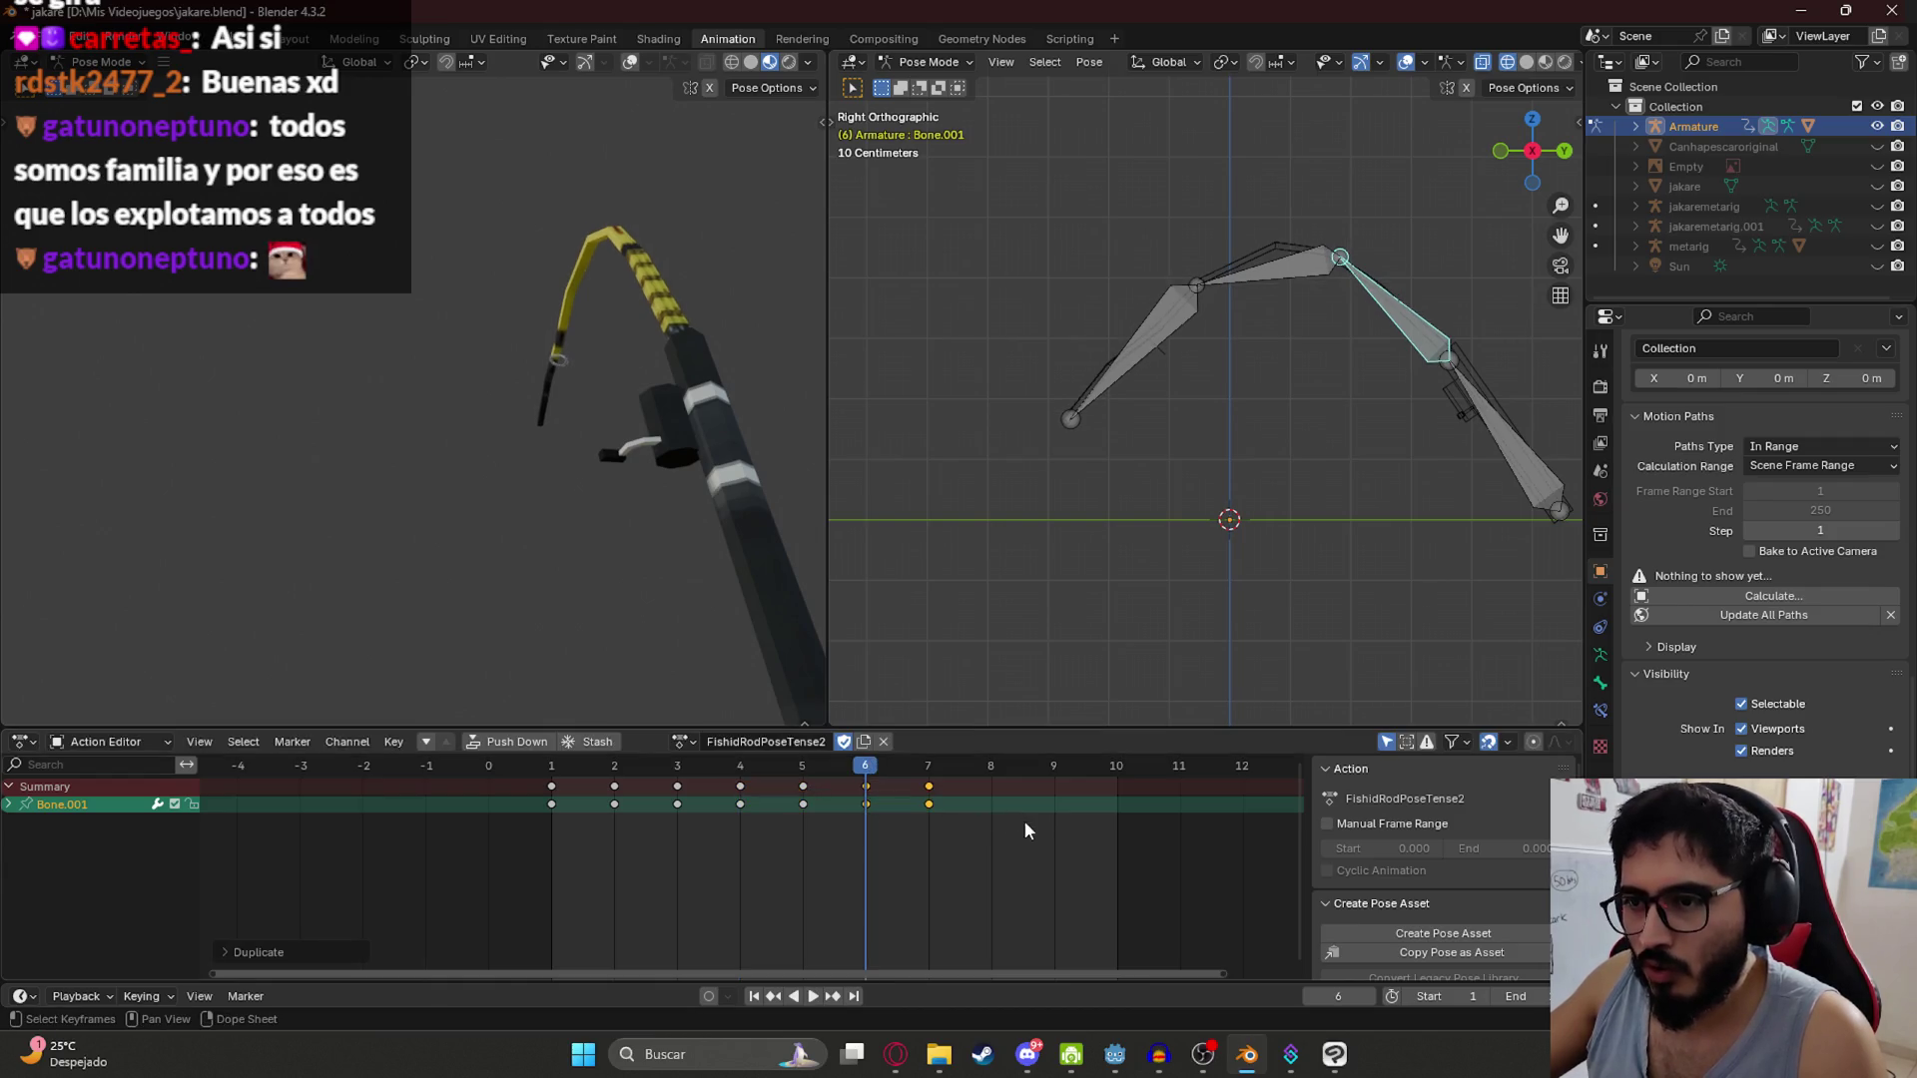
Step: Return to frame 1, play back the nibbling twitch with Bone.001 reselected, and save
key("shift+Left")
left_click(1513, 479)
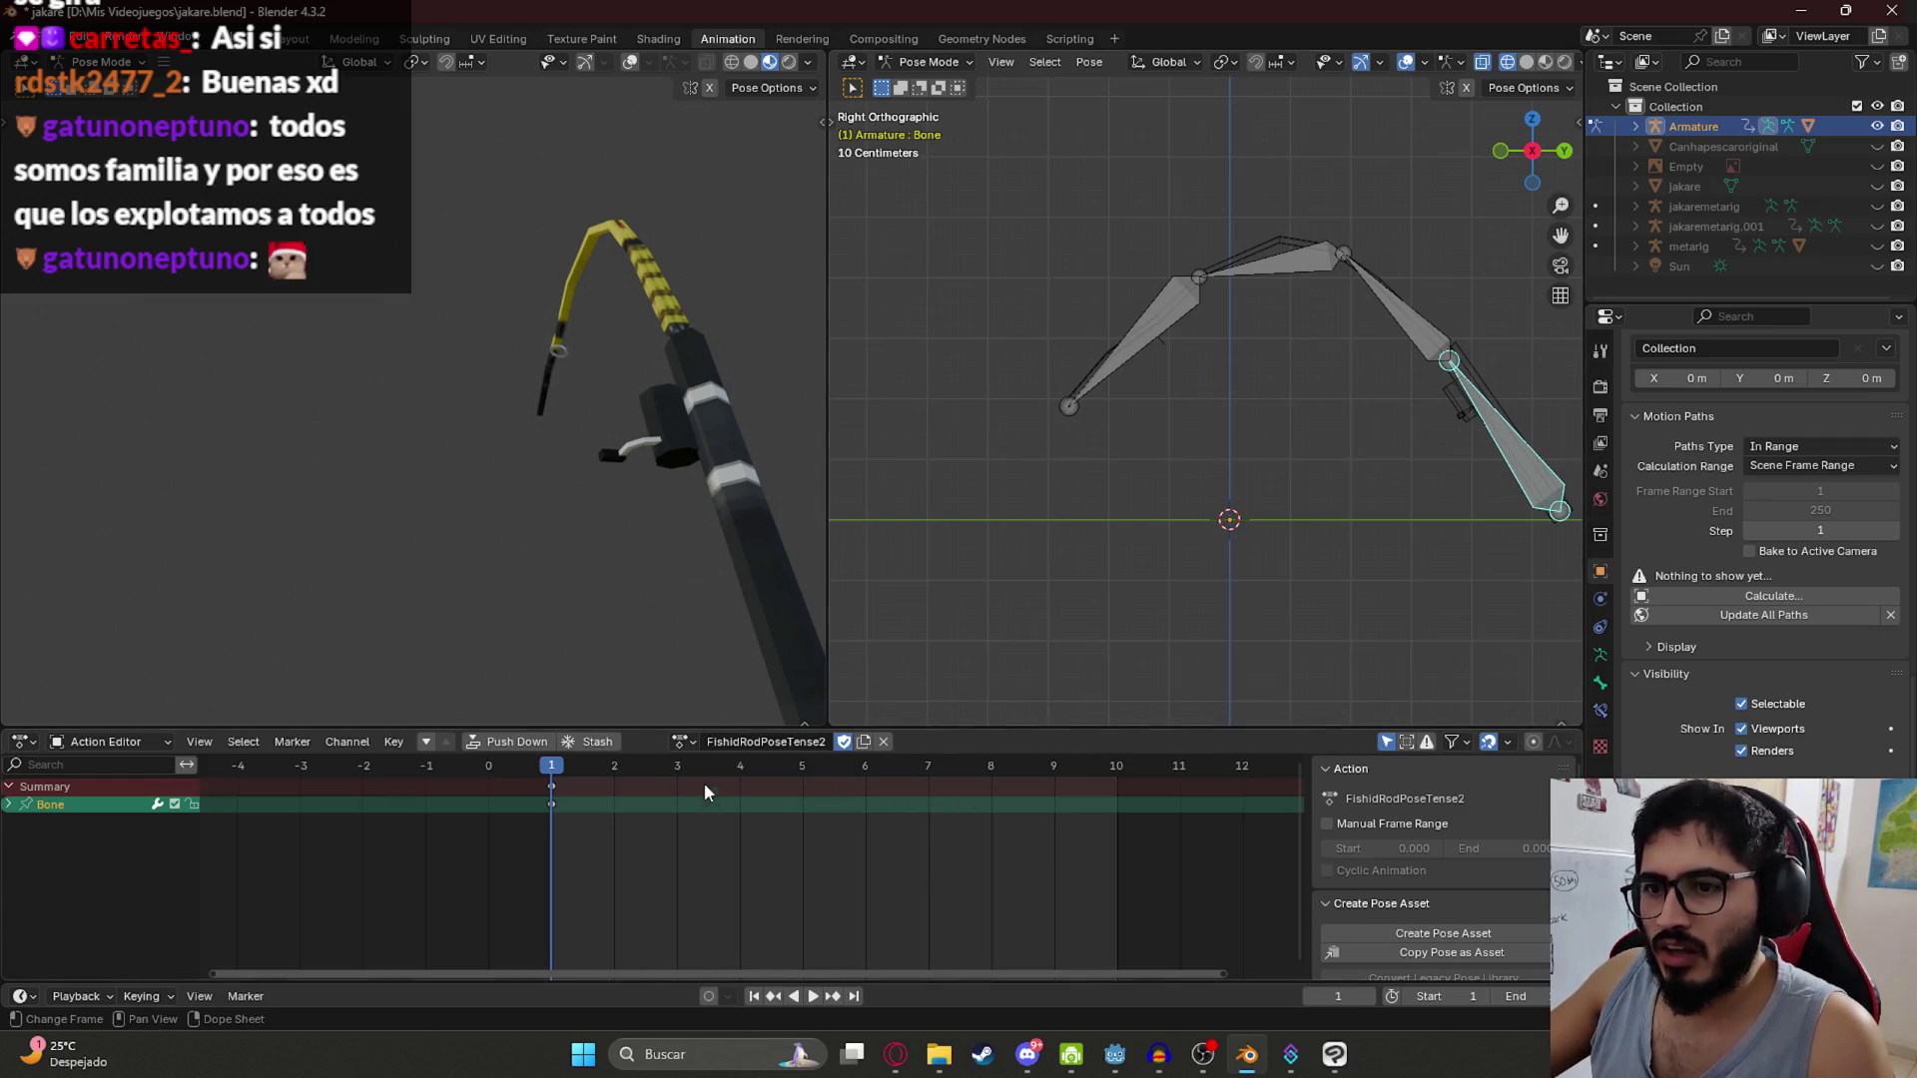
key("a")
key("space")
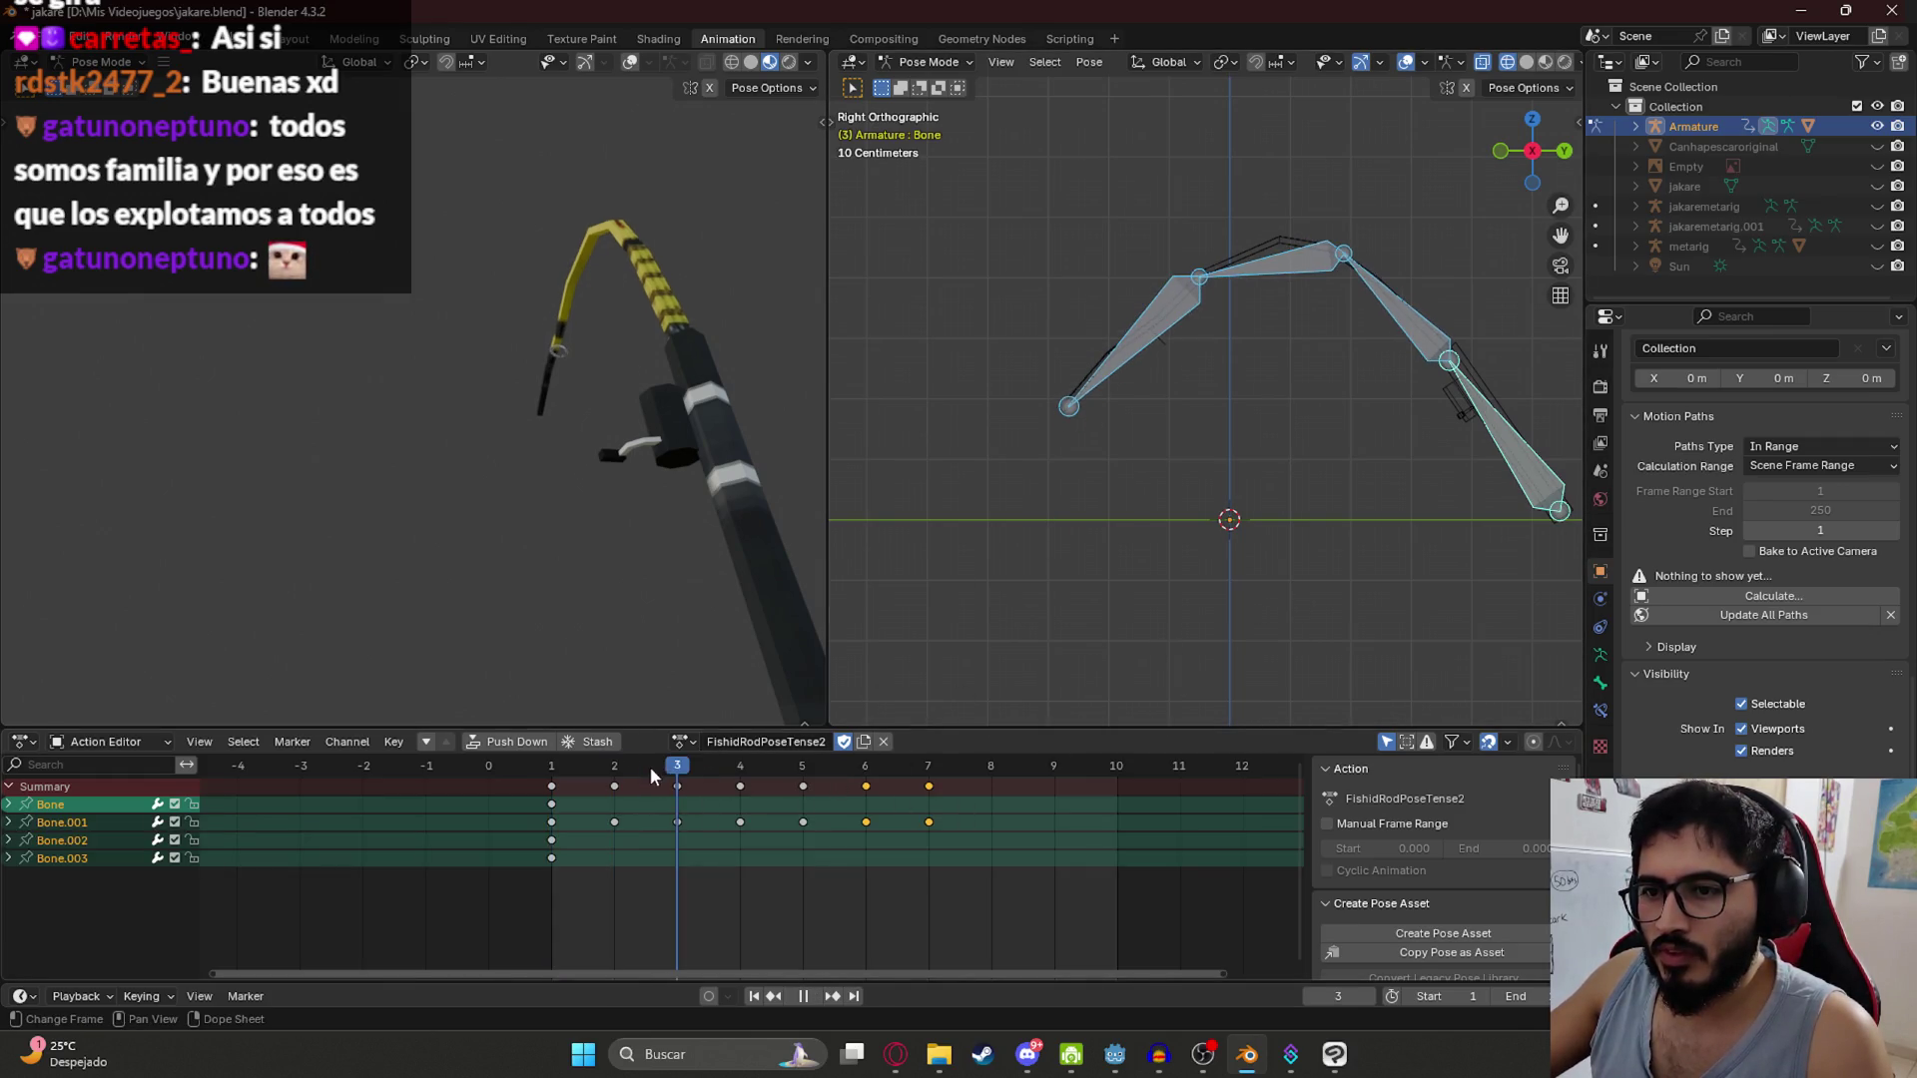
key("ctrl+z")
key("ctrl+s")
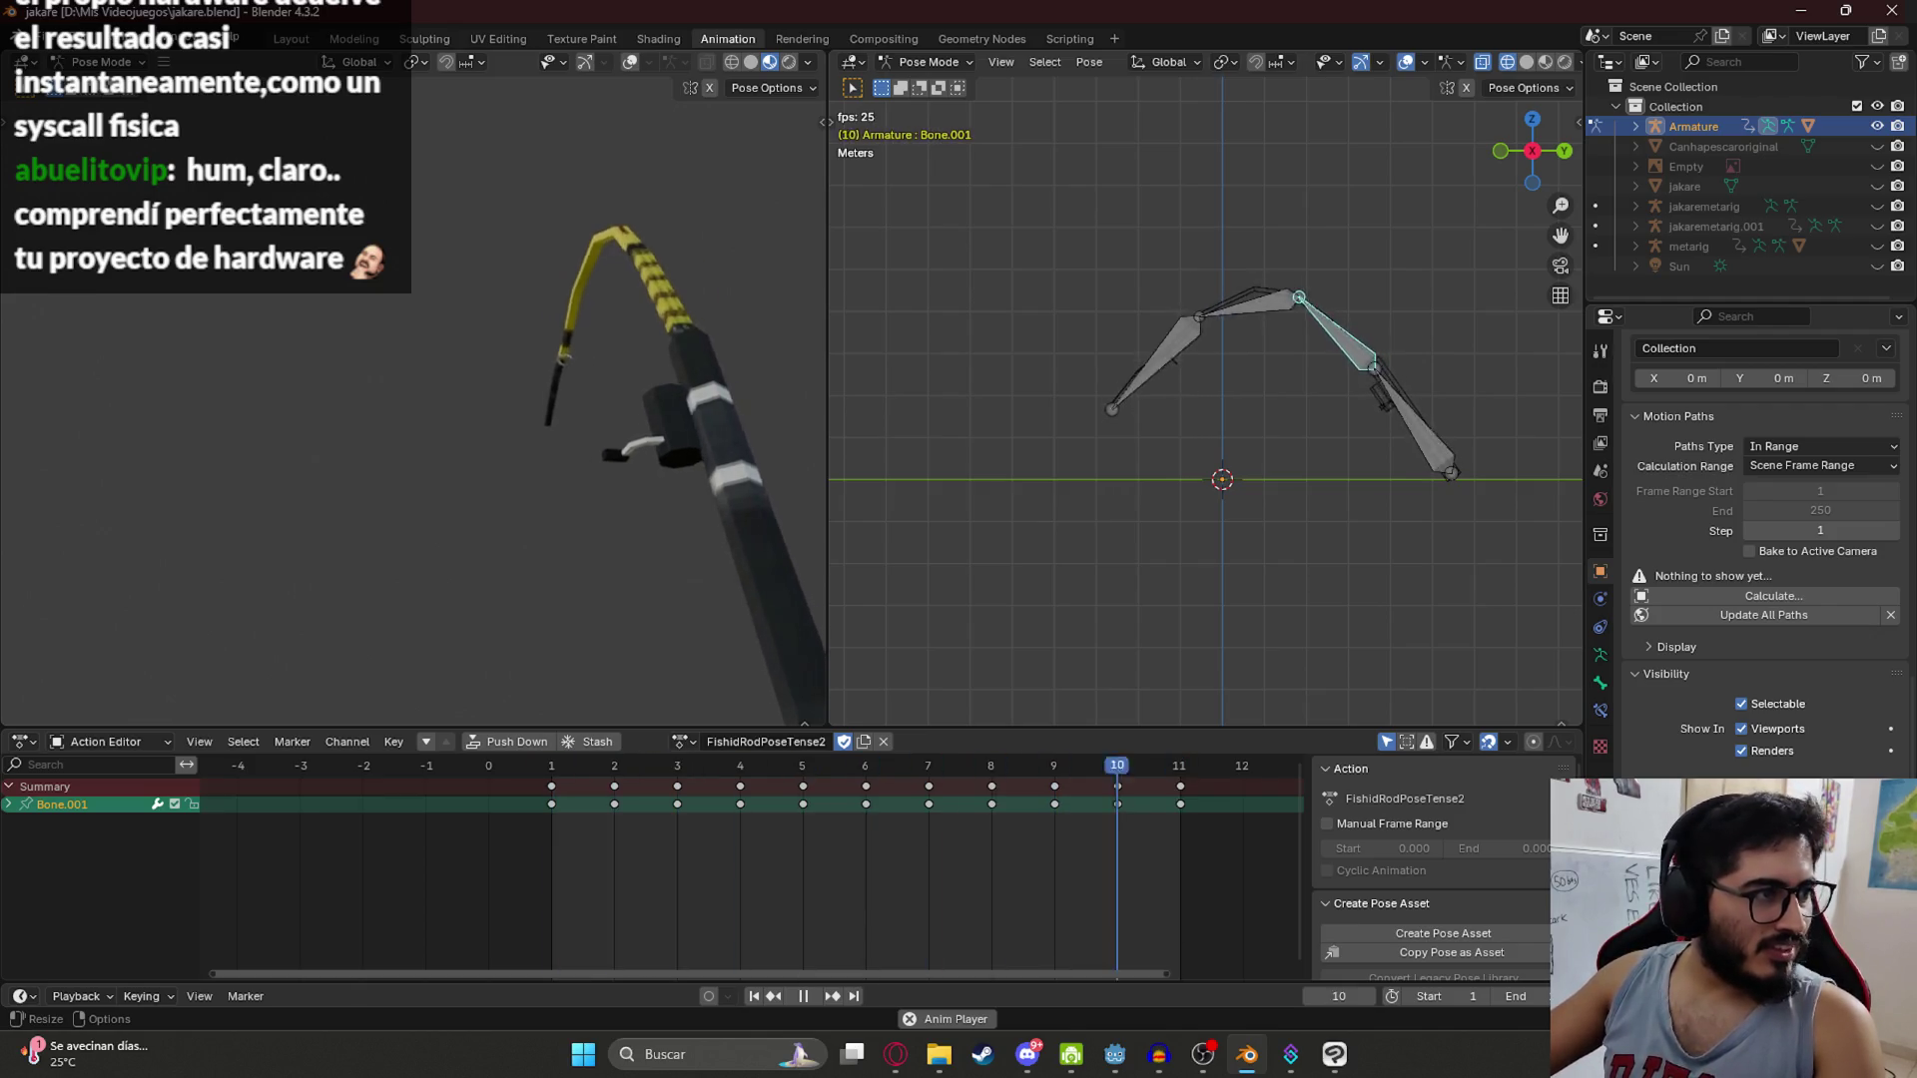
Step: Switch to the FishidRodPoseTense1 action and preview it in playback
key("space")
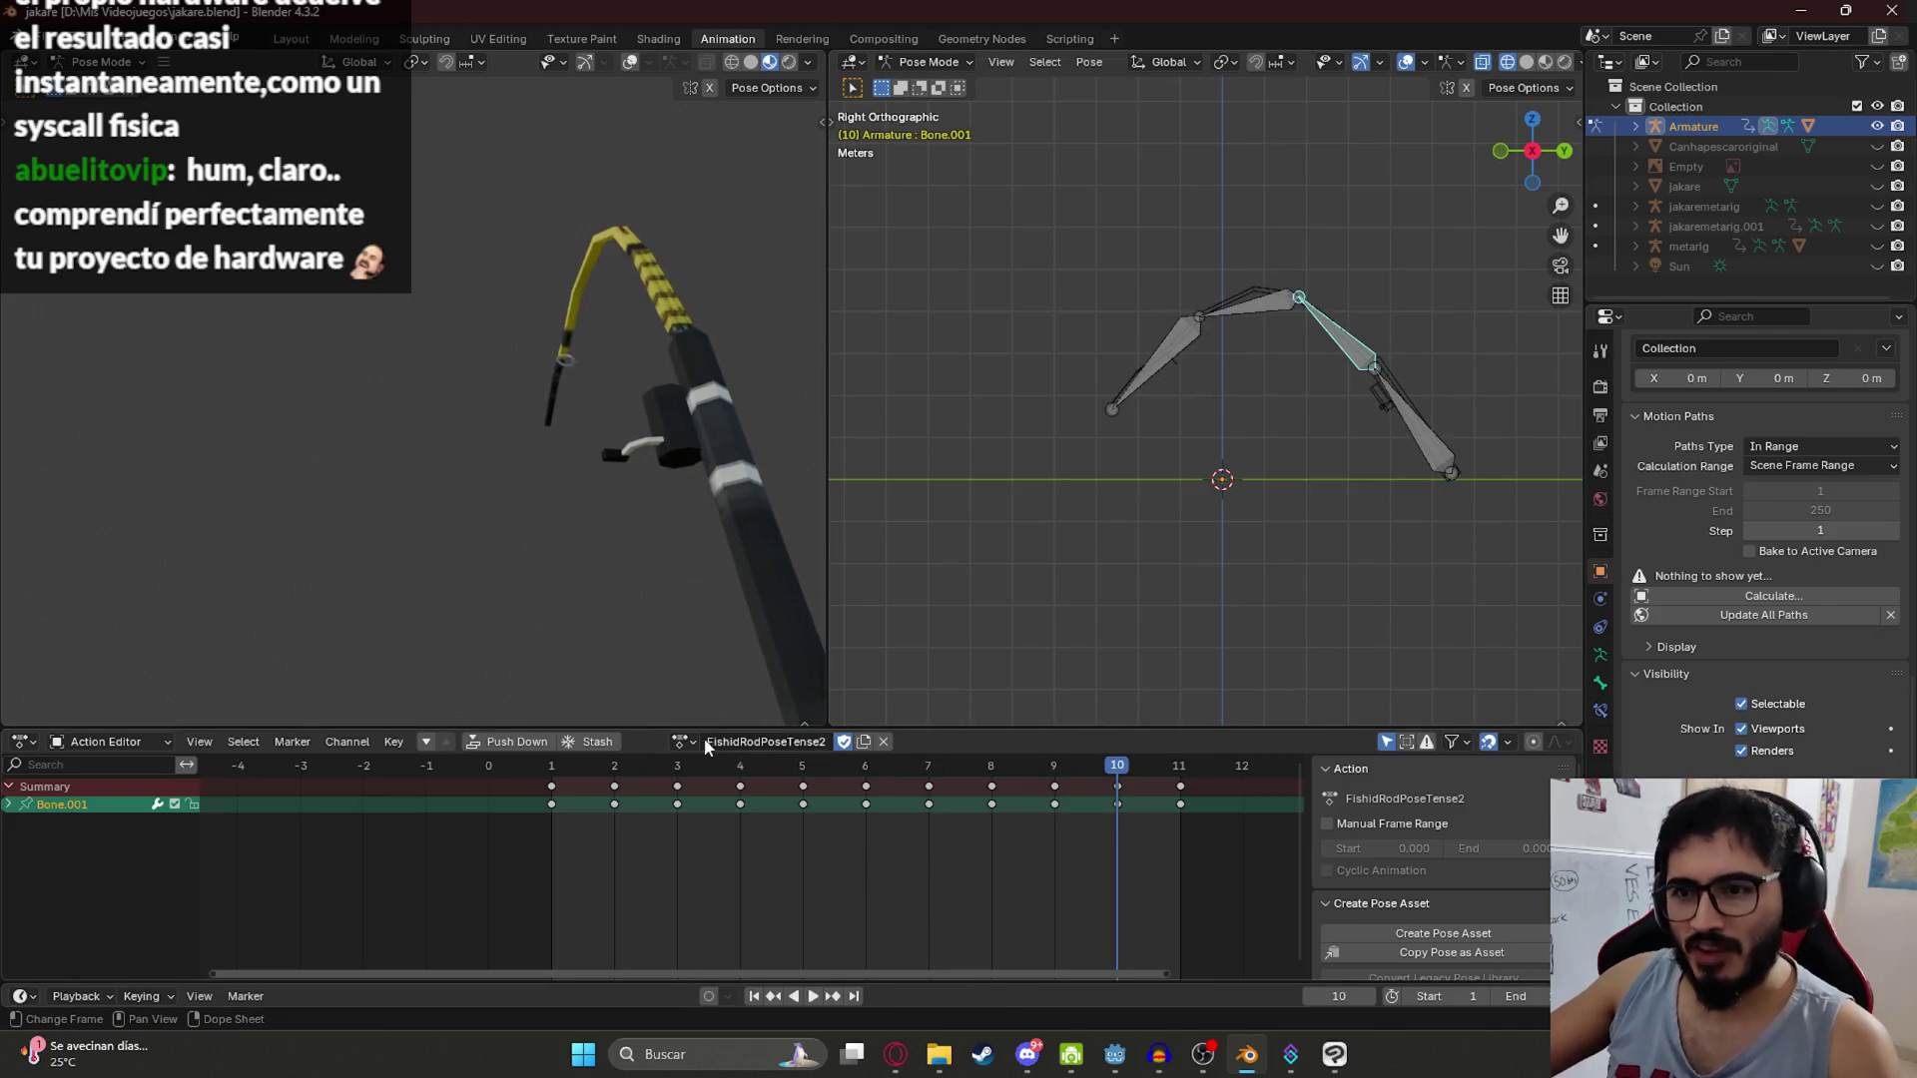
left_click(685, 741)
left_click(746, 866)
key("space")
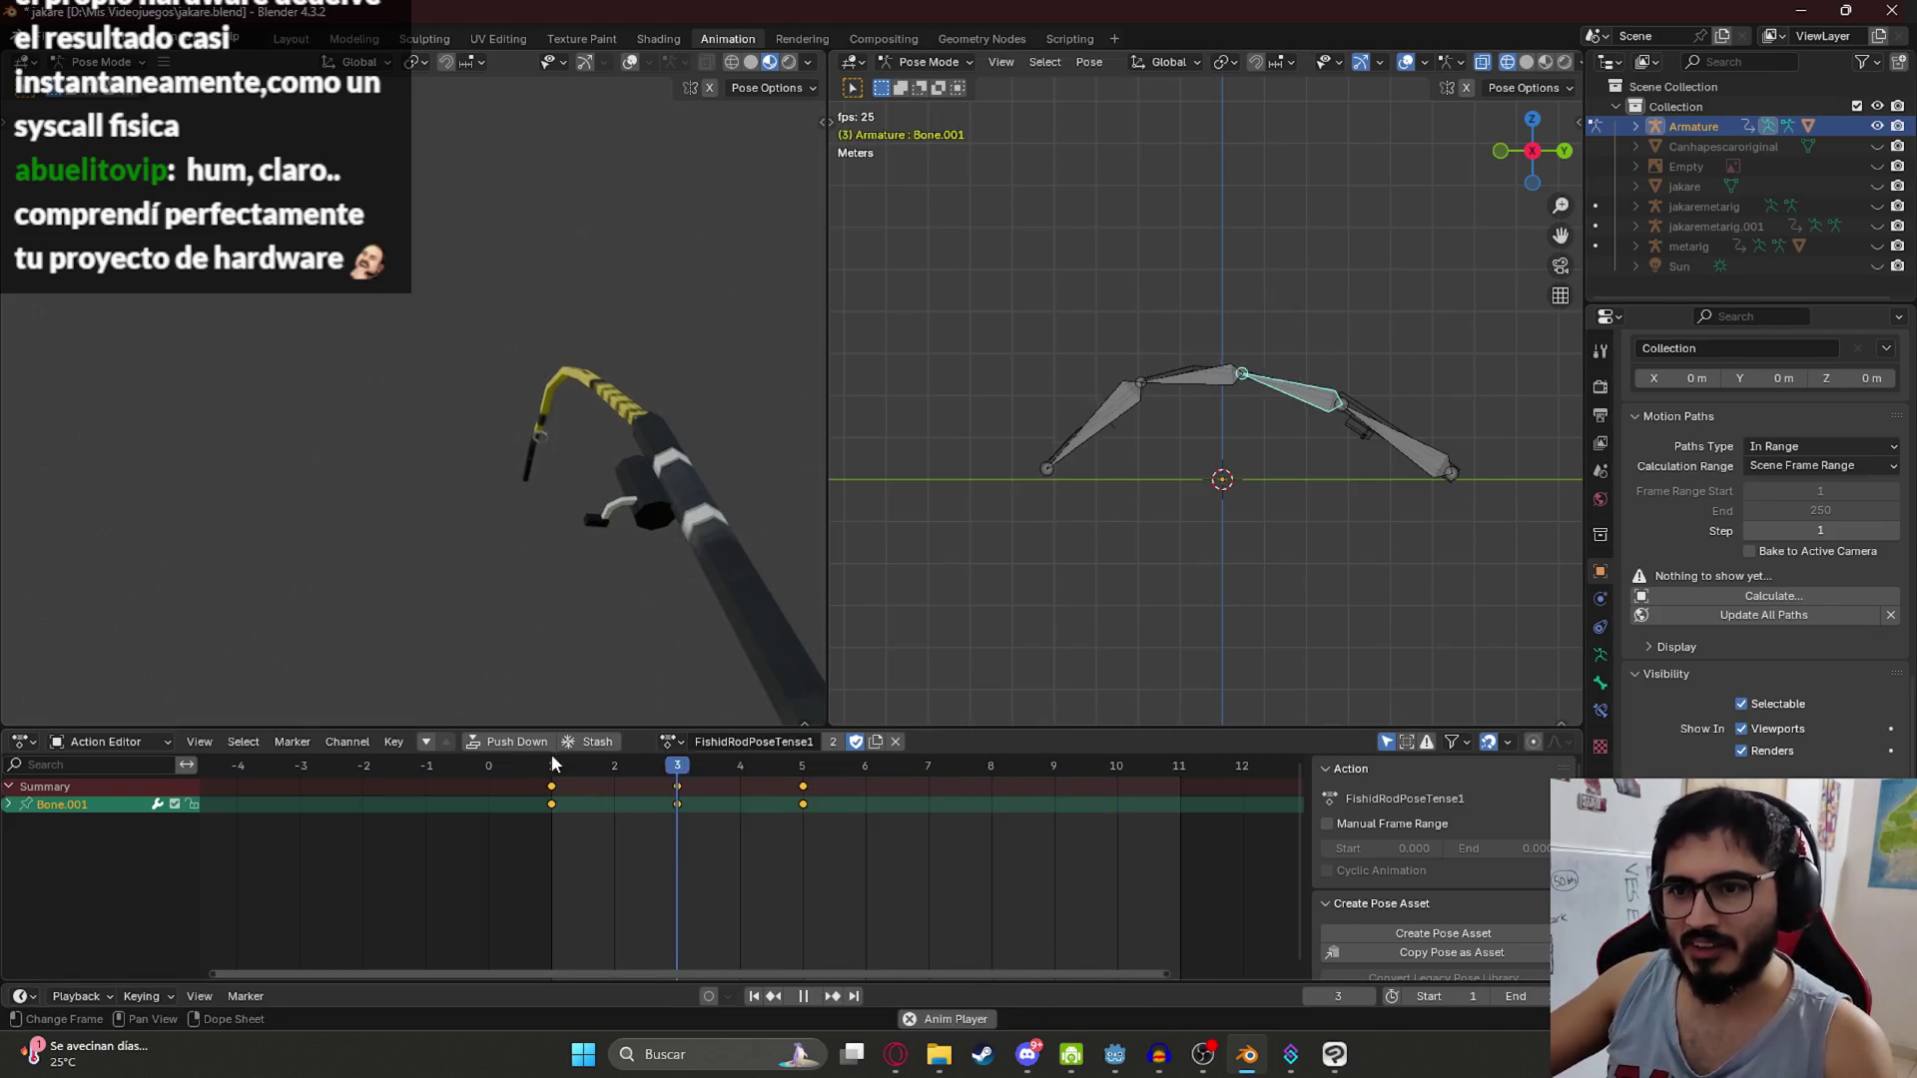
key("space")
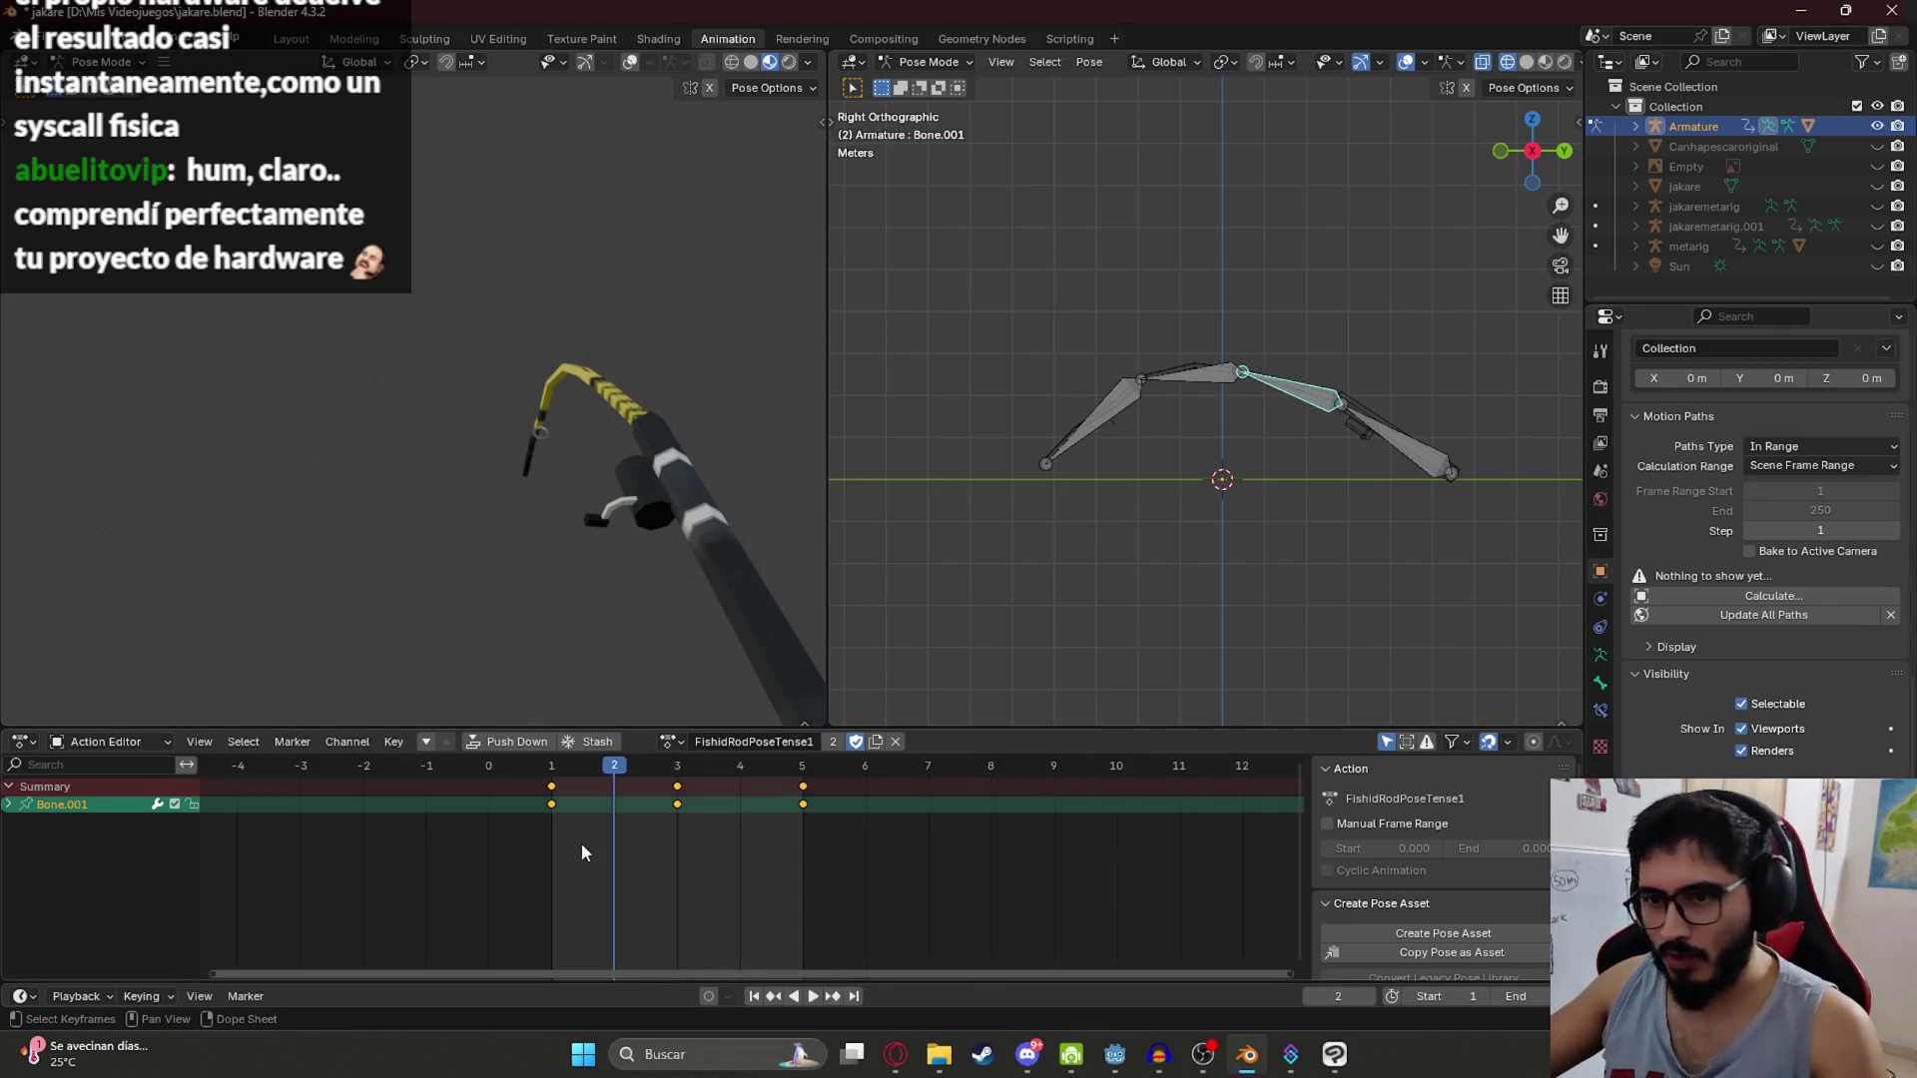
key("space")
Step: Switch back to FishidRodPoseTense2 and play it
key("space")
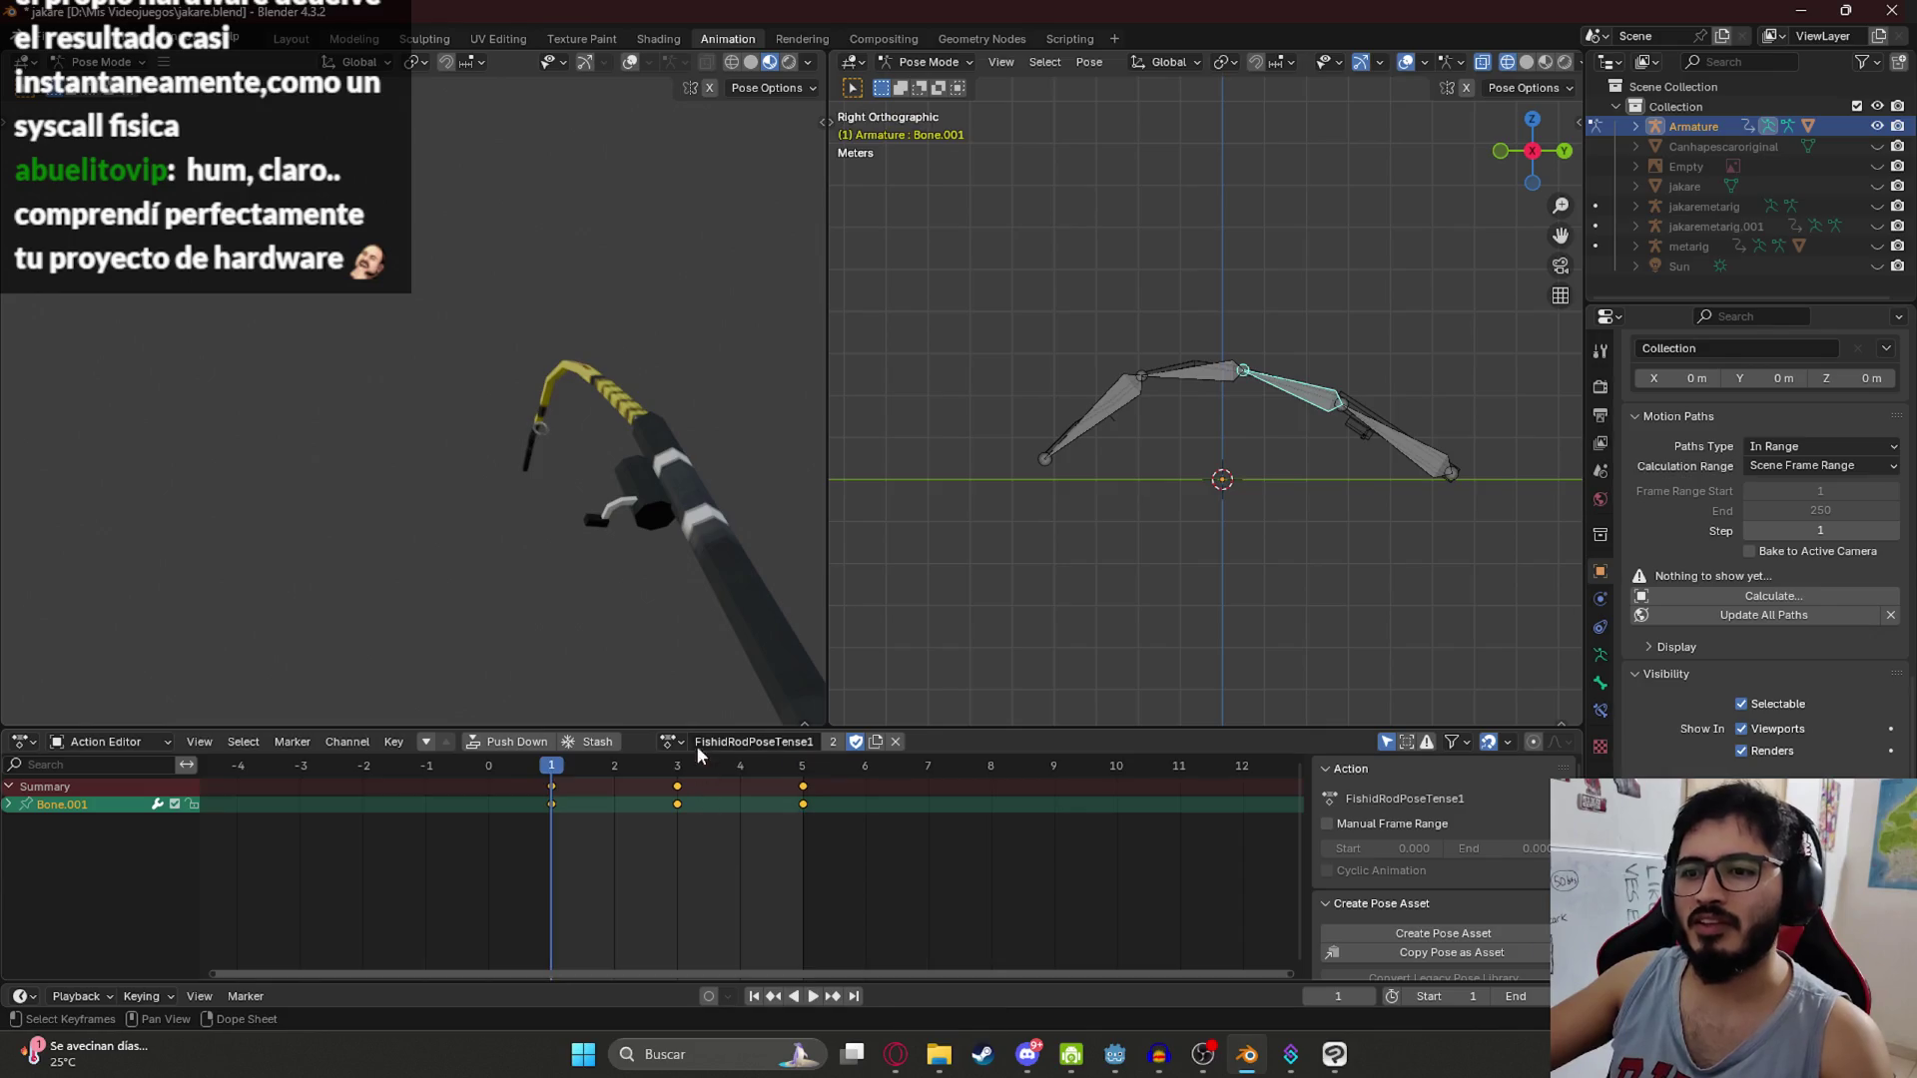
left_click(682, 741)
left_click(734, 886)
key("space")
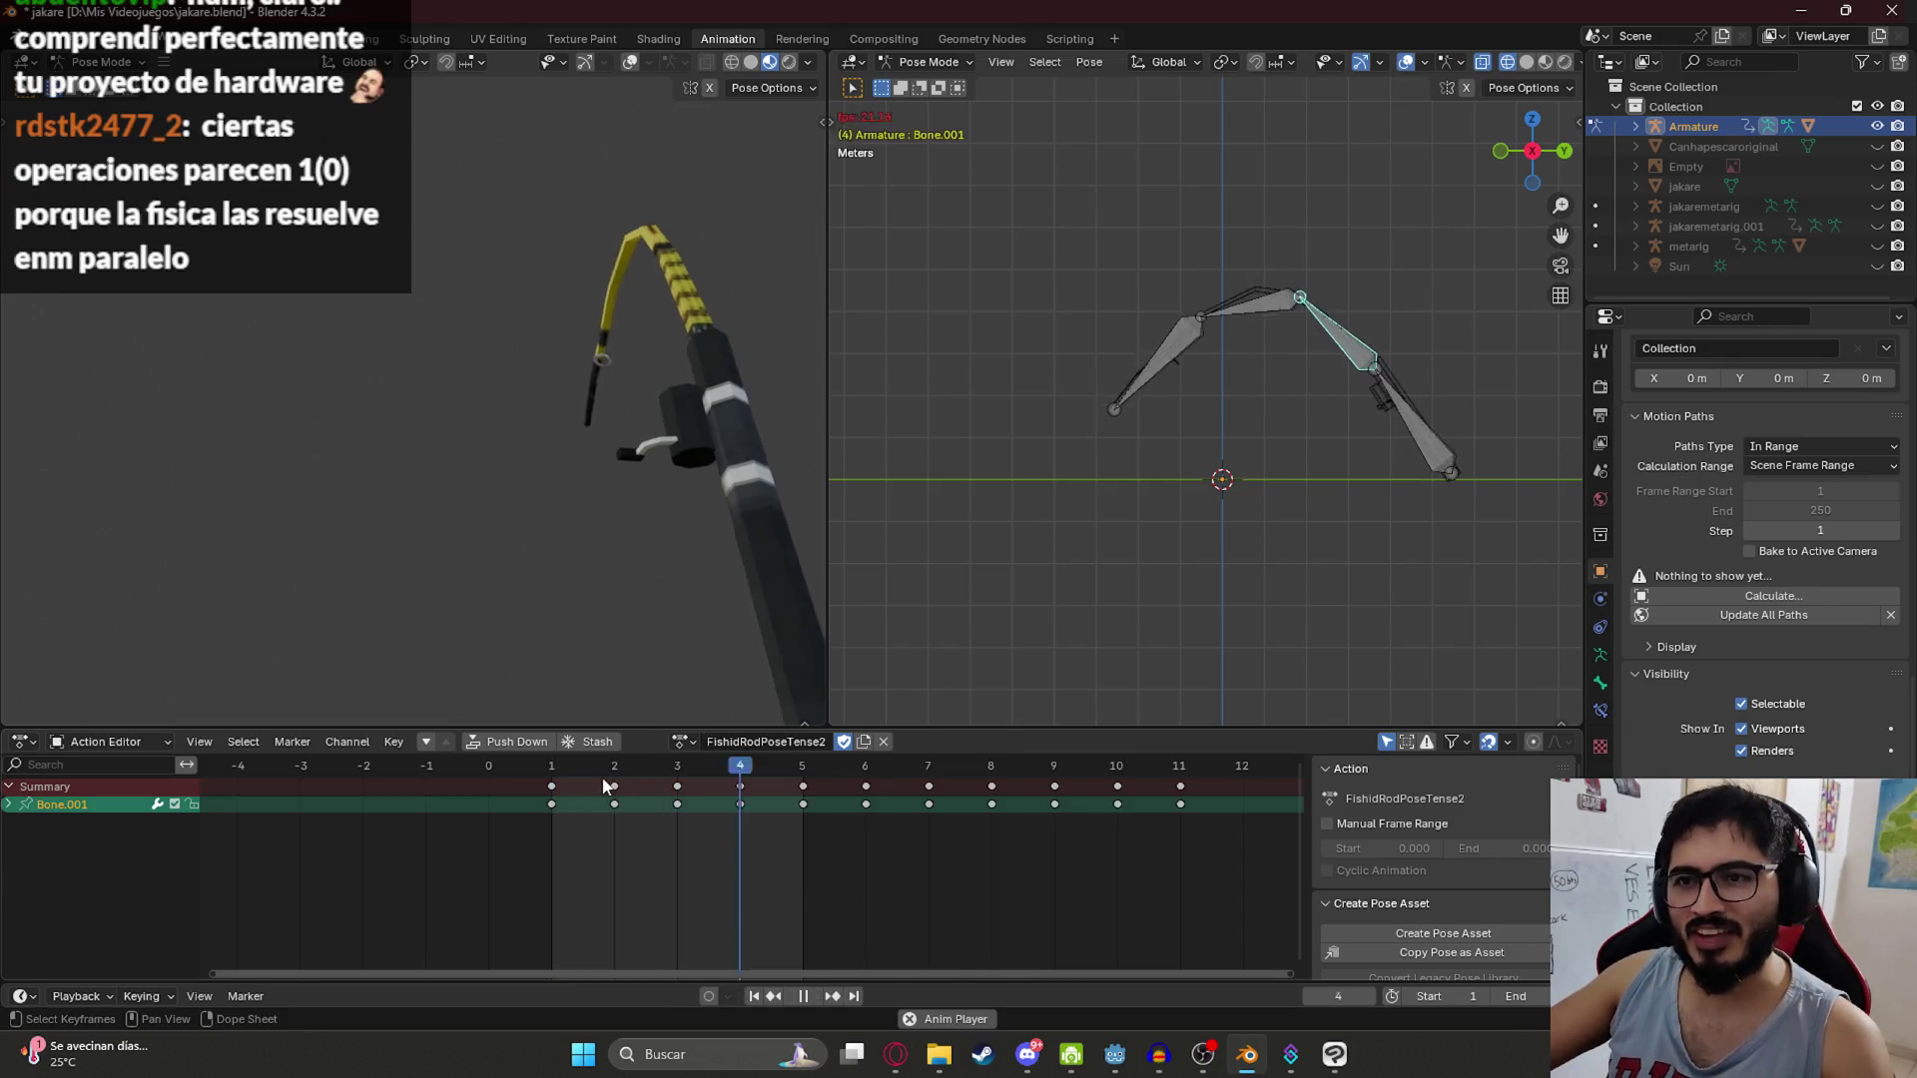
Step: Set the scene end frame to 11, preview the loop, and save the file
key("space")
double_click(1518, 996)
type("1")
key("Return")
key("space")
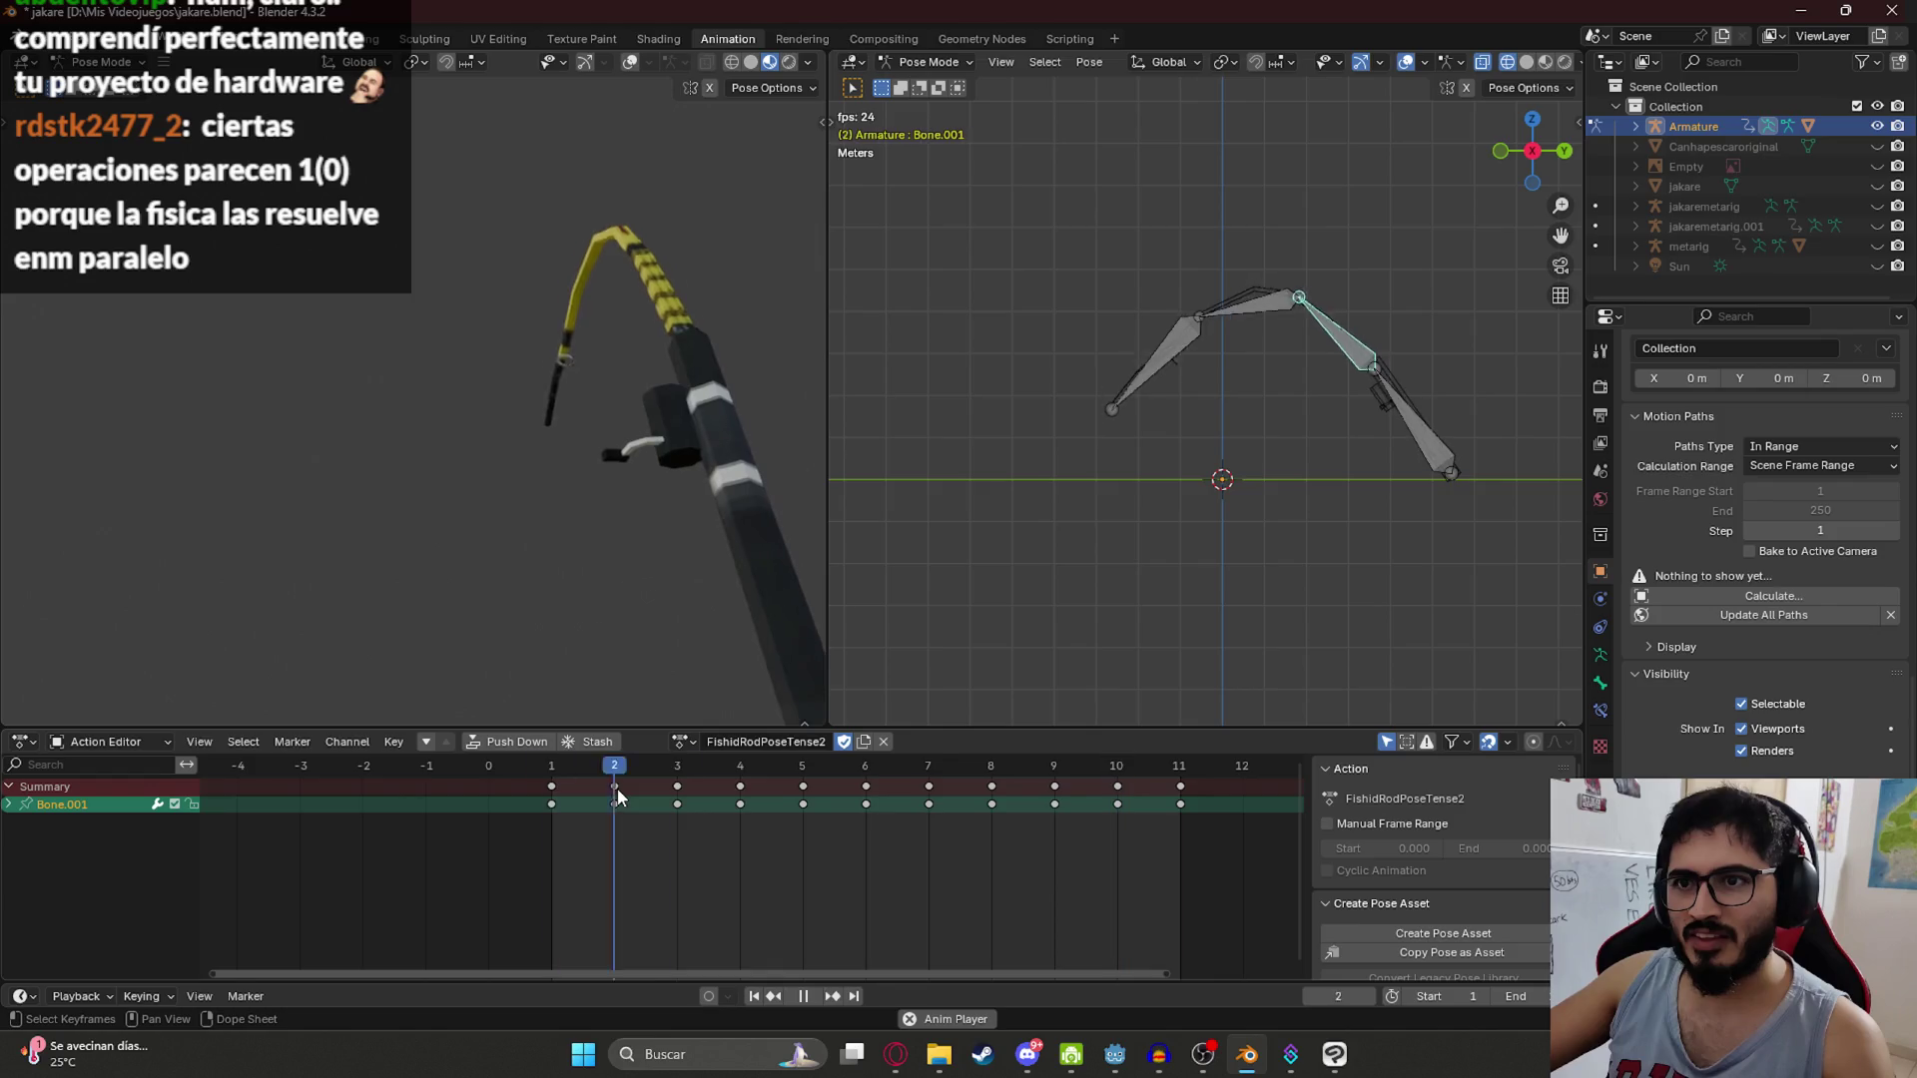
key("space")
key("ctrl+s")
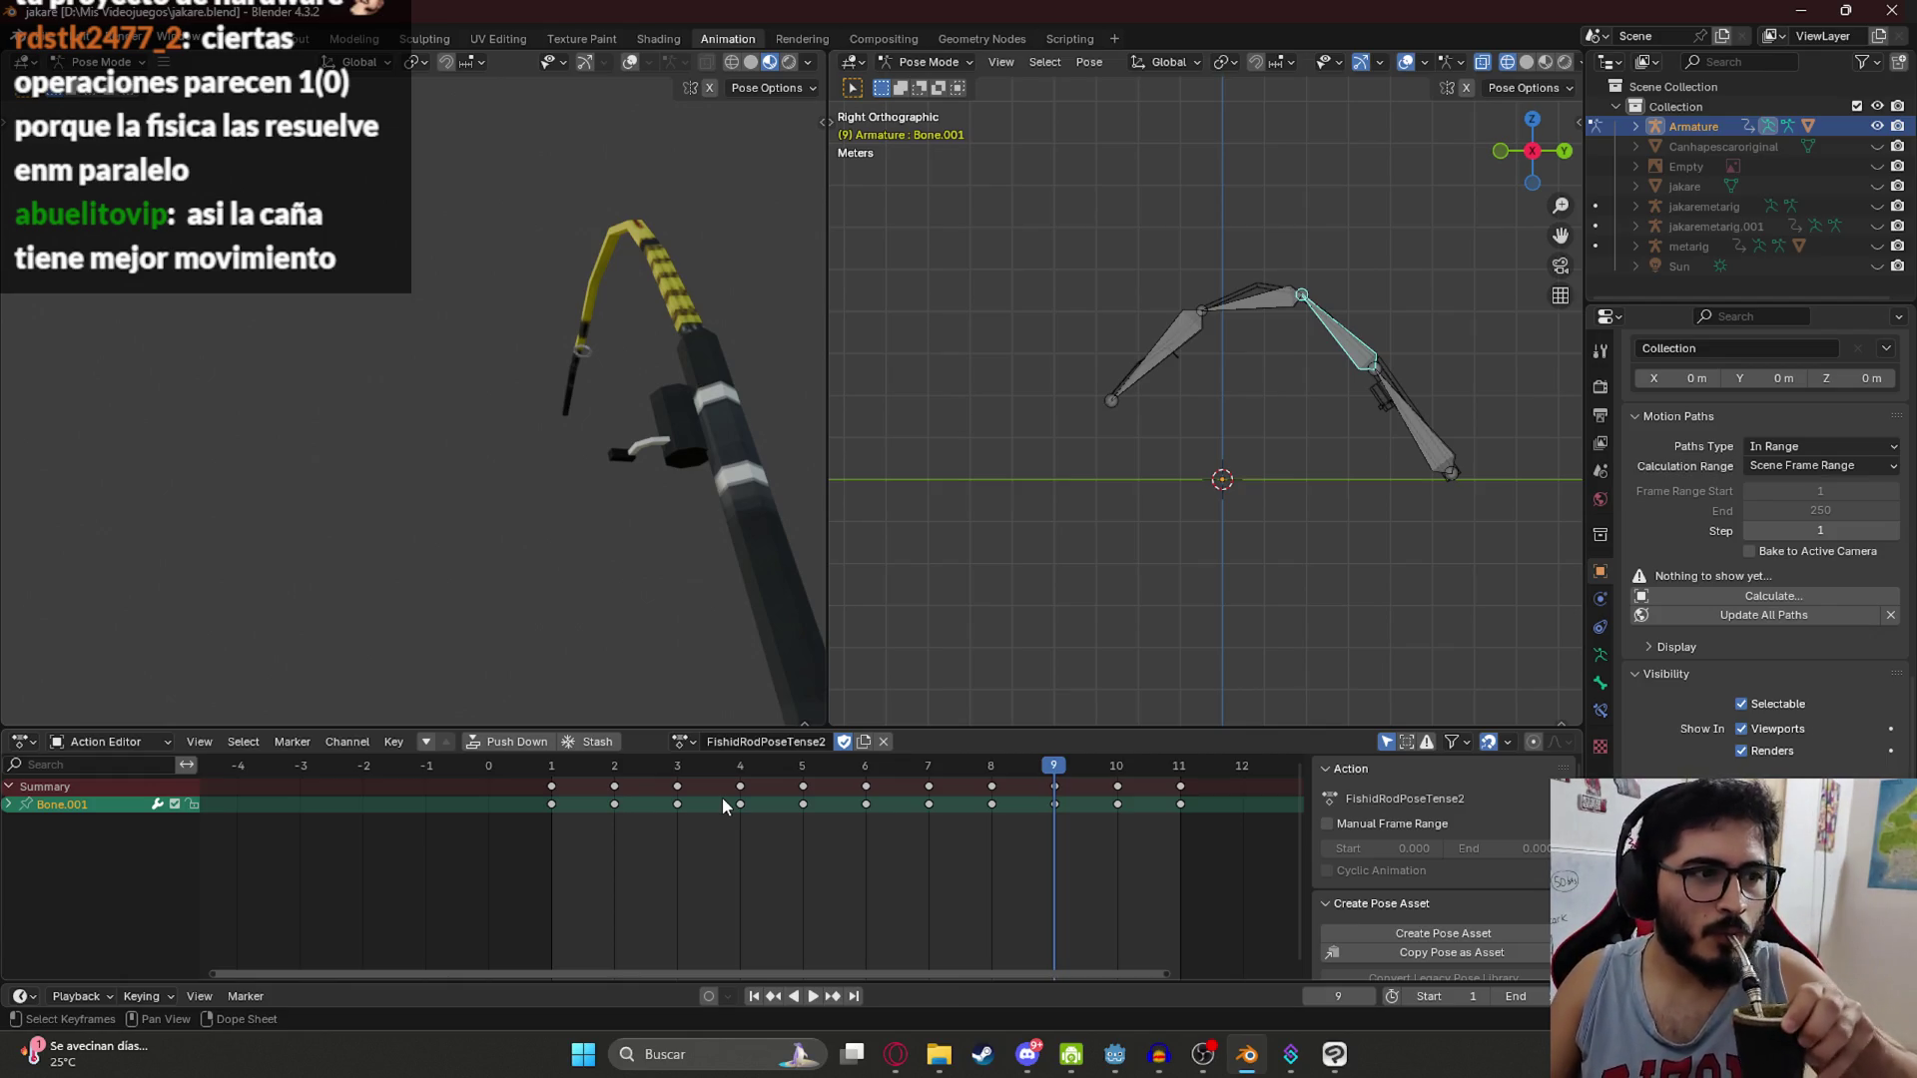
Step: Bring Opera GX forward and pause the Sweet Love song
left_click(888, 1055)
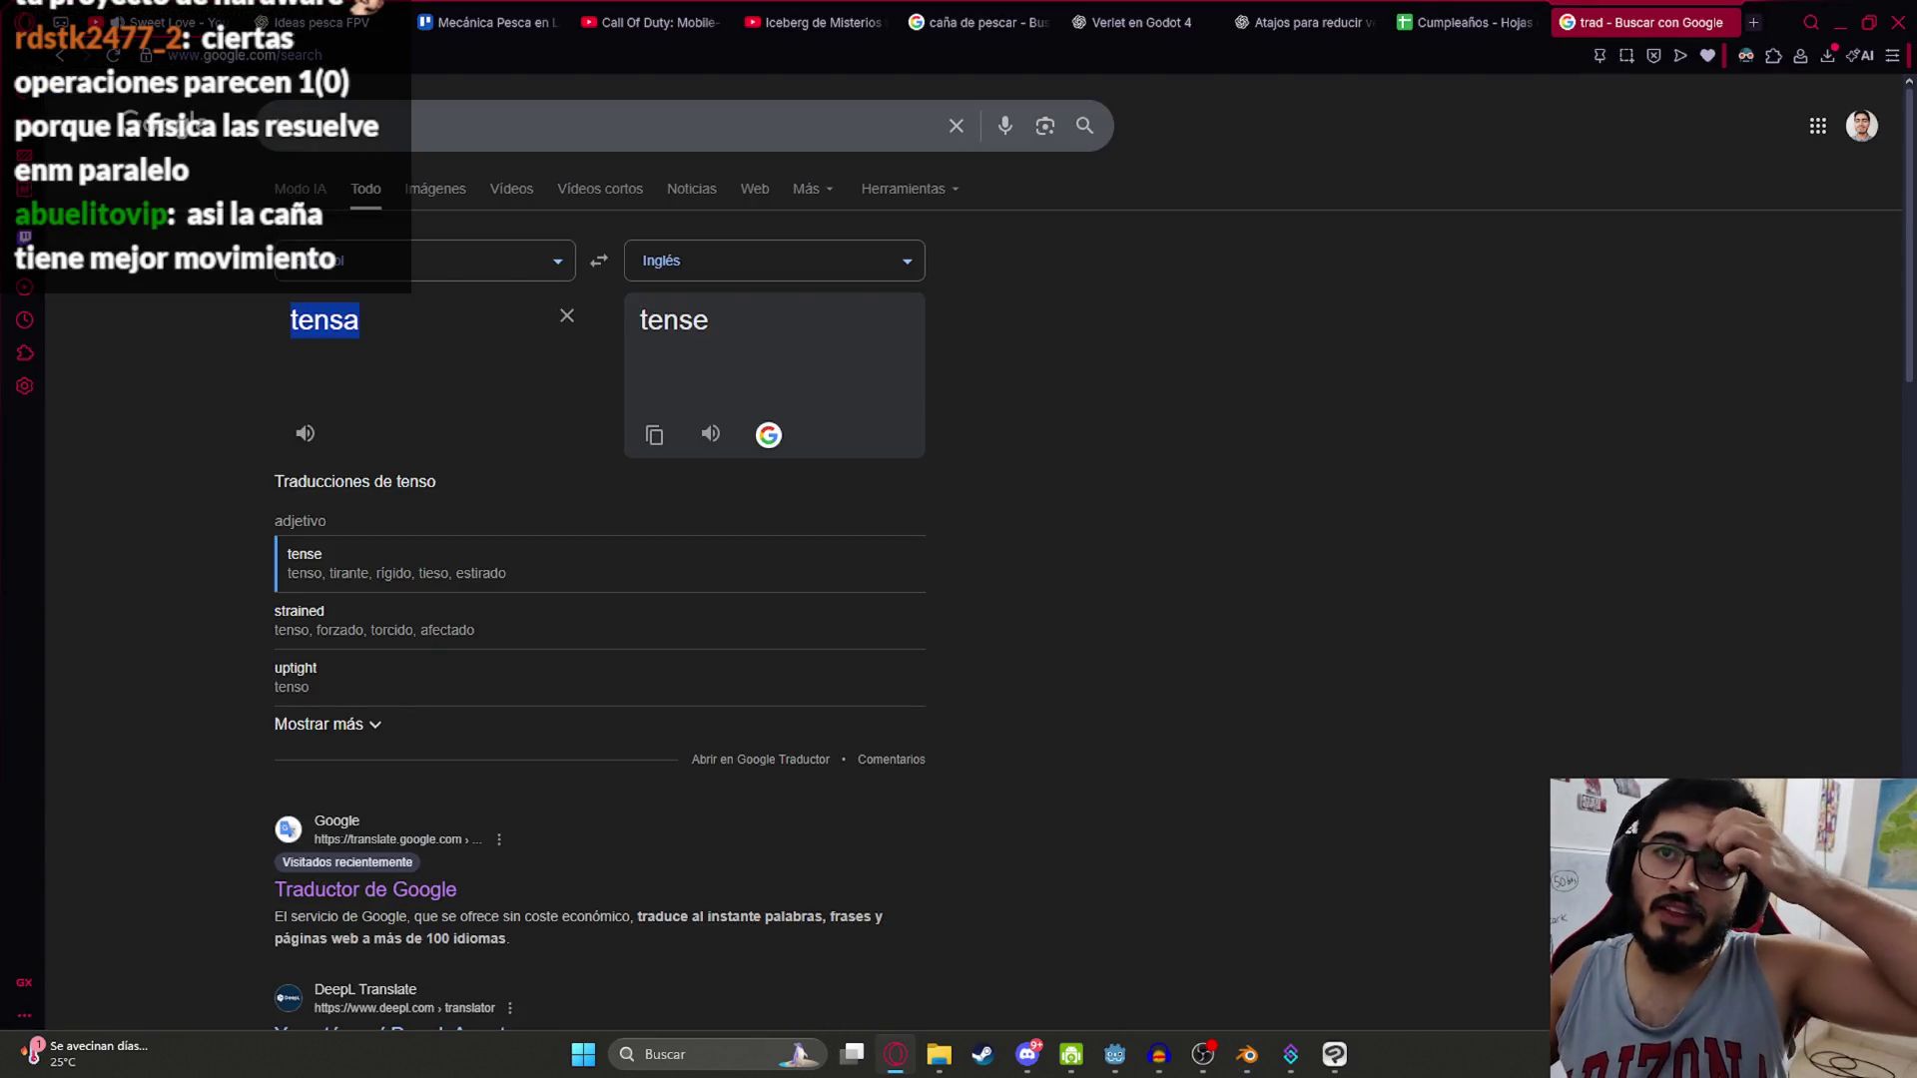
left_click(155, 12)
left_click(587, 368)
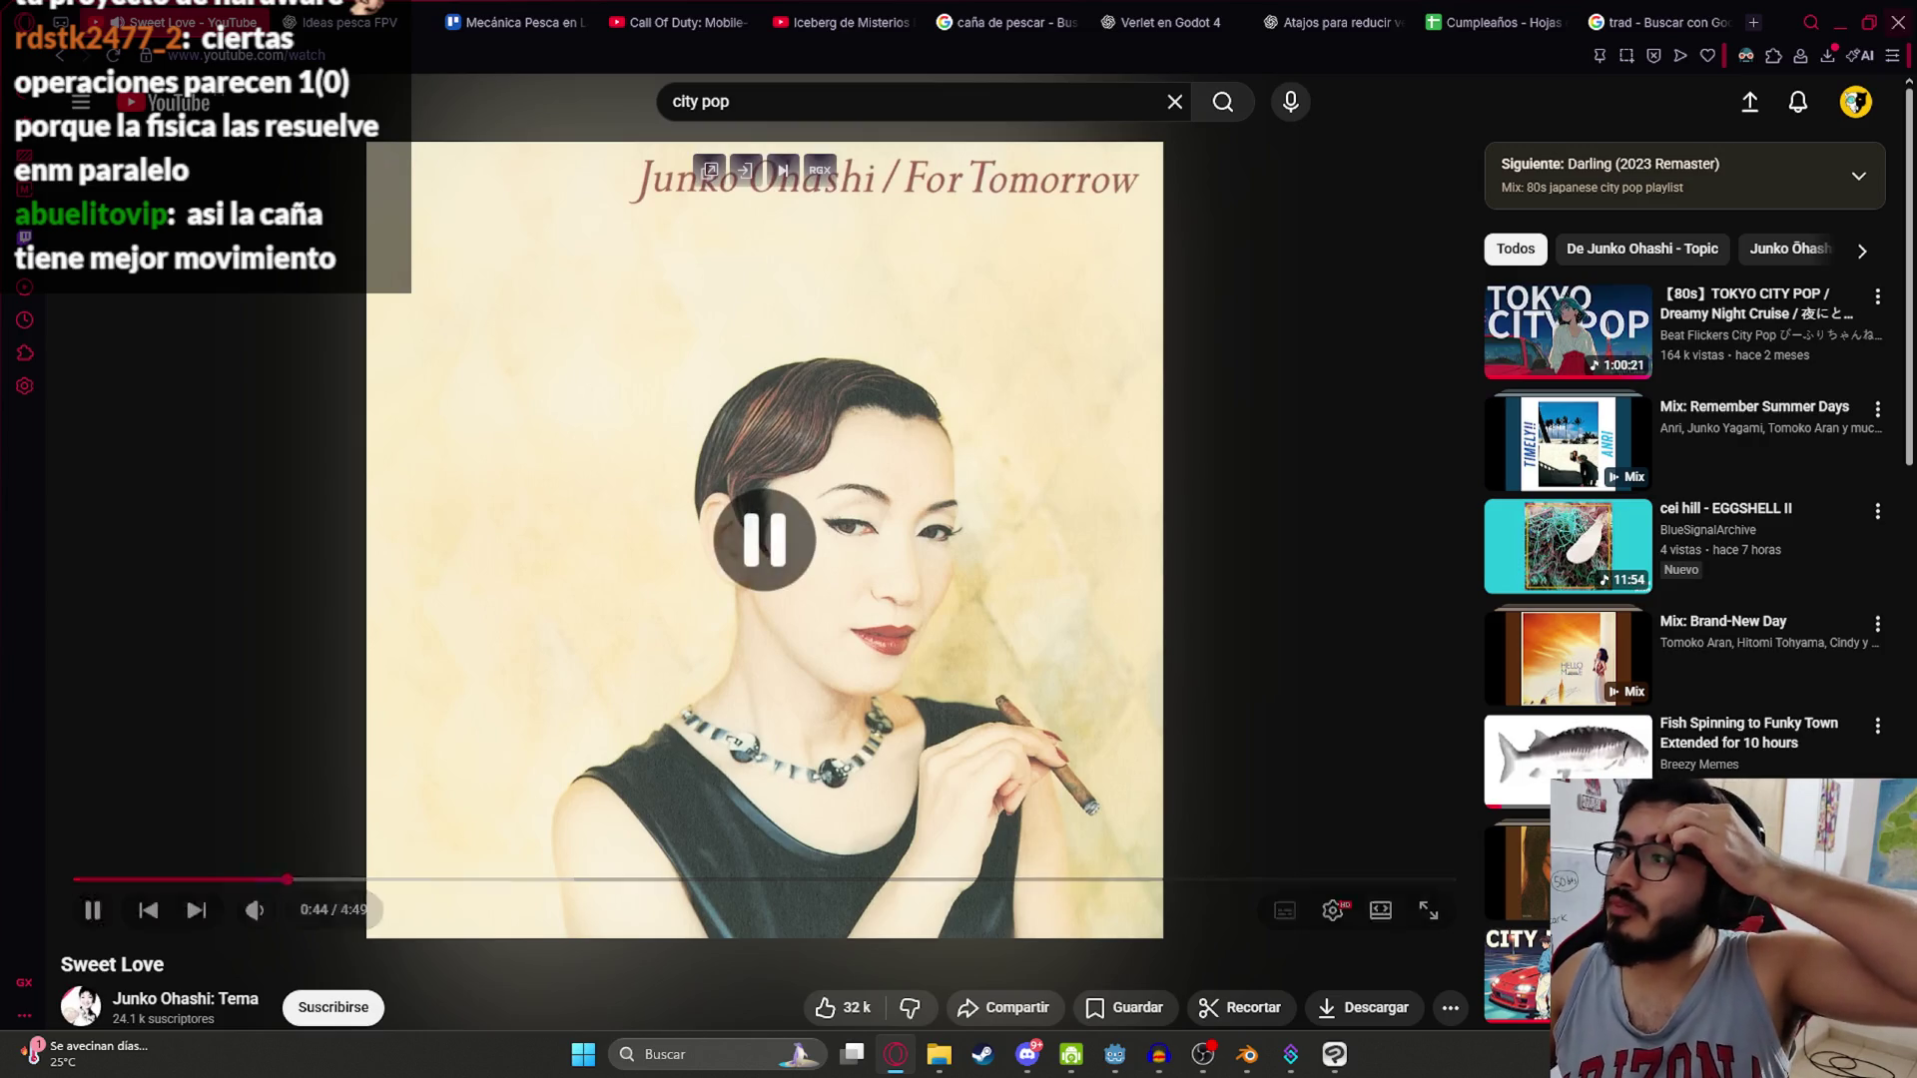
Step: Open your YouTube channel ('Ver tu canal') in a background tab from the account menu
left_click(1856, 102)
middle_click(1643, 190)
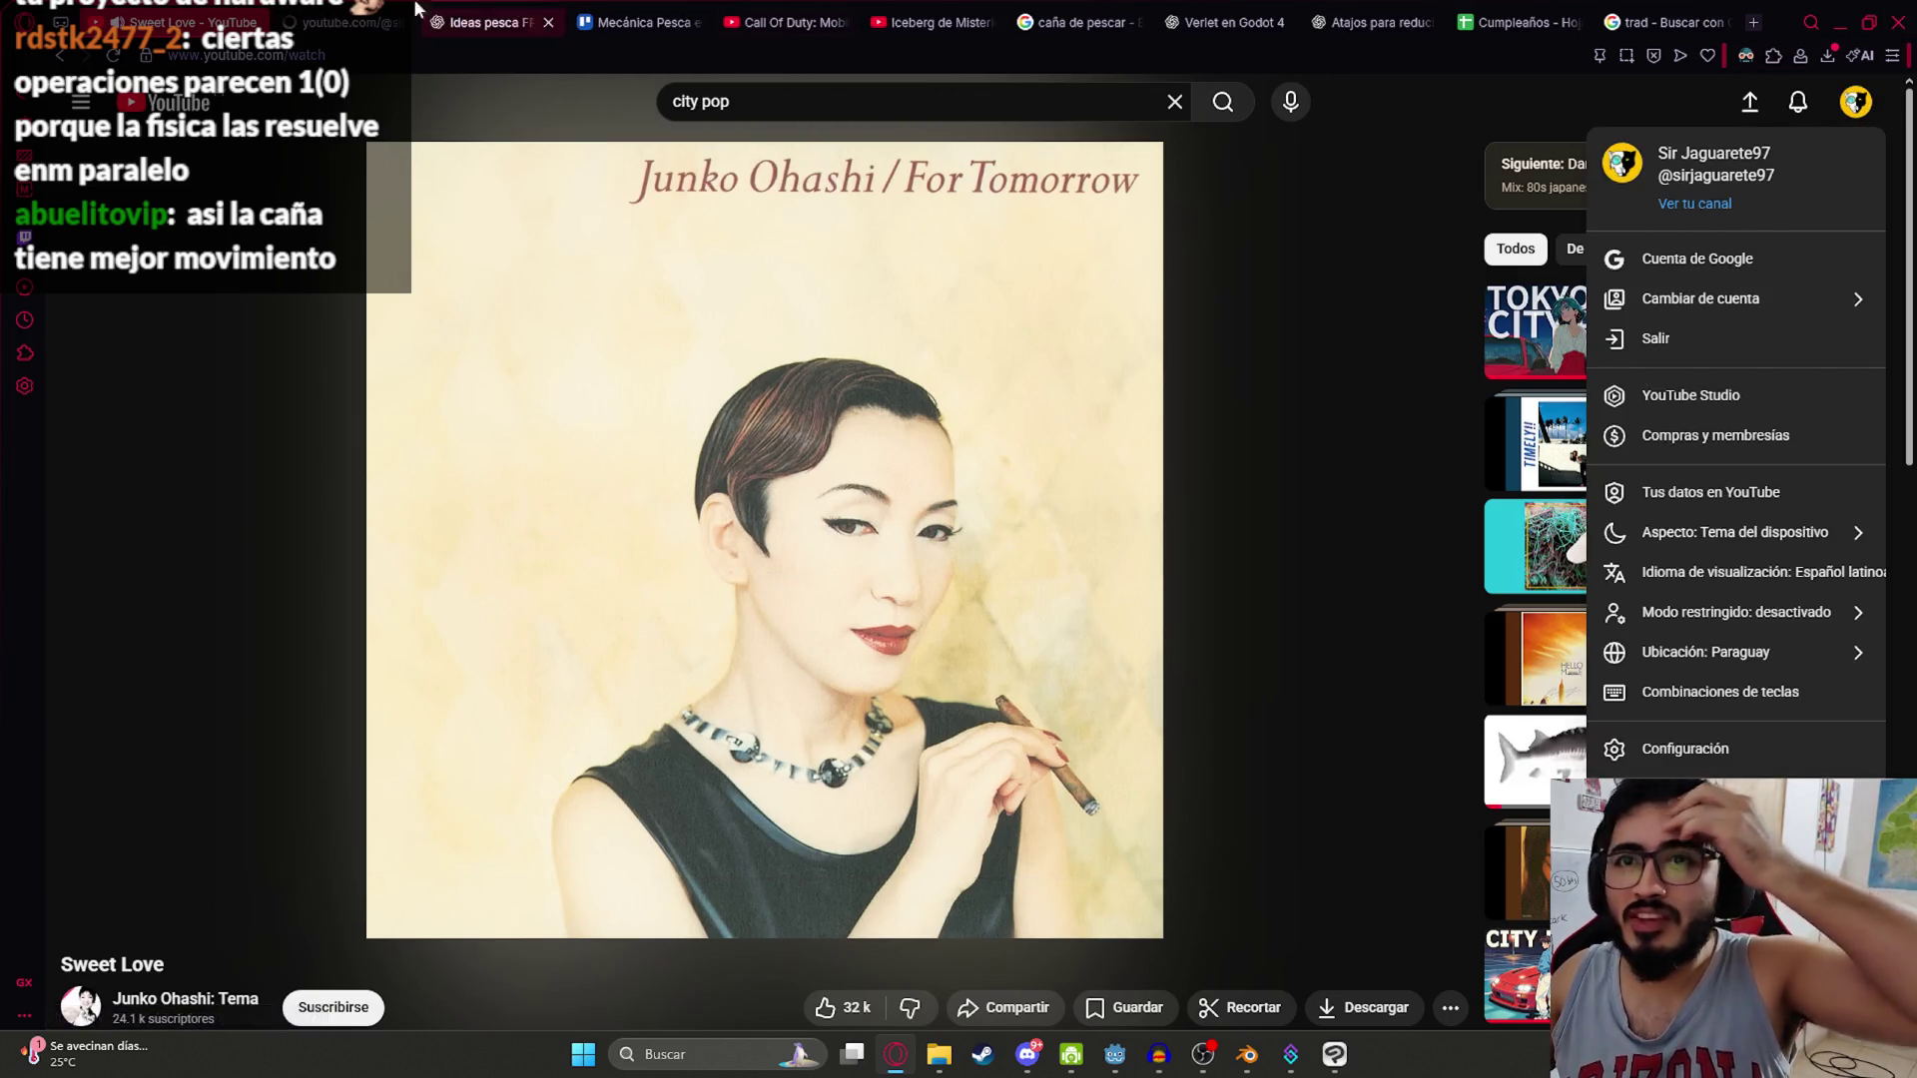
left_click(328, 10)
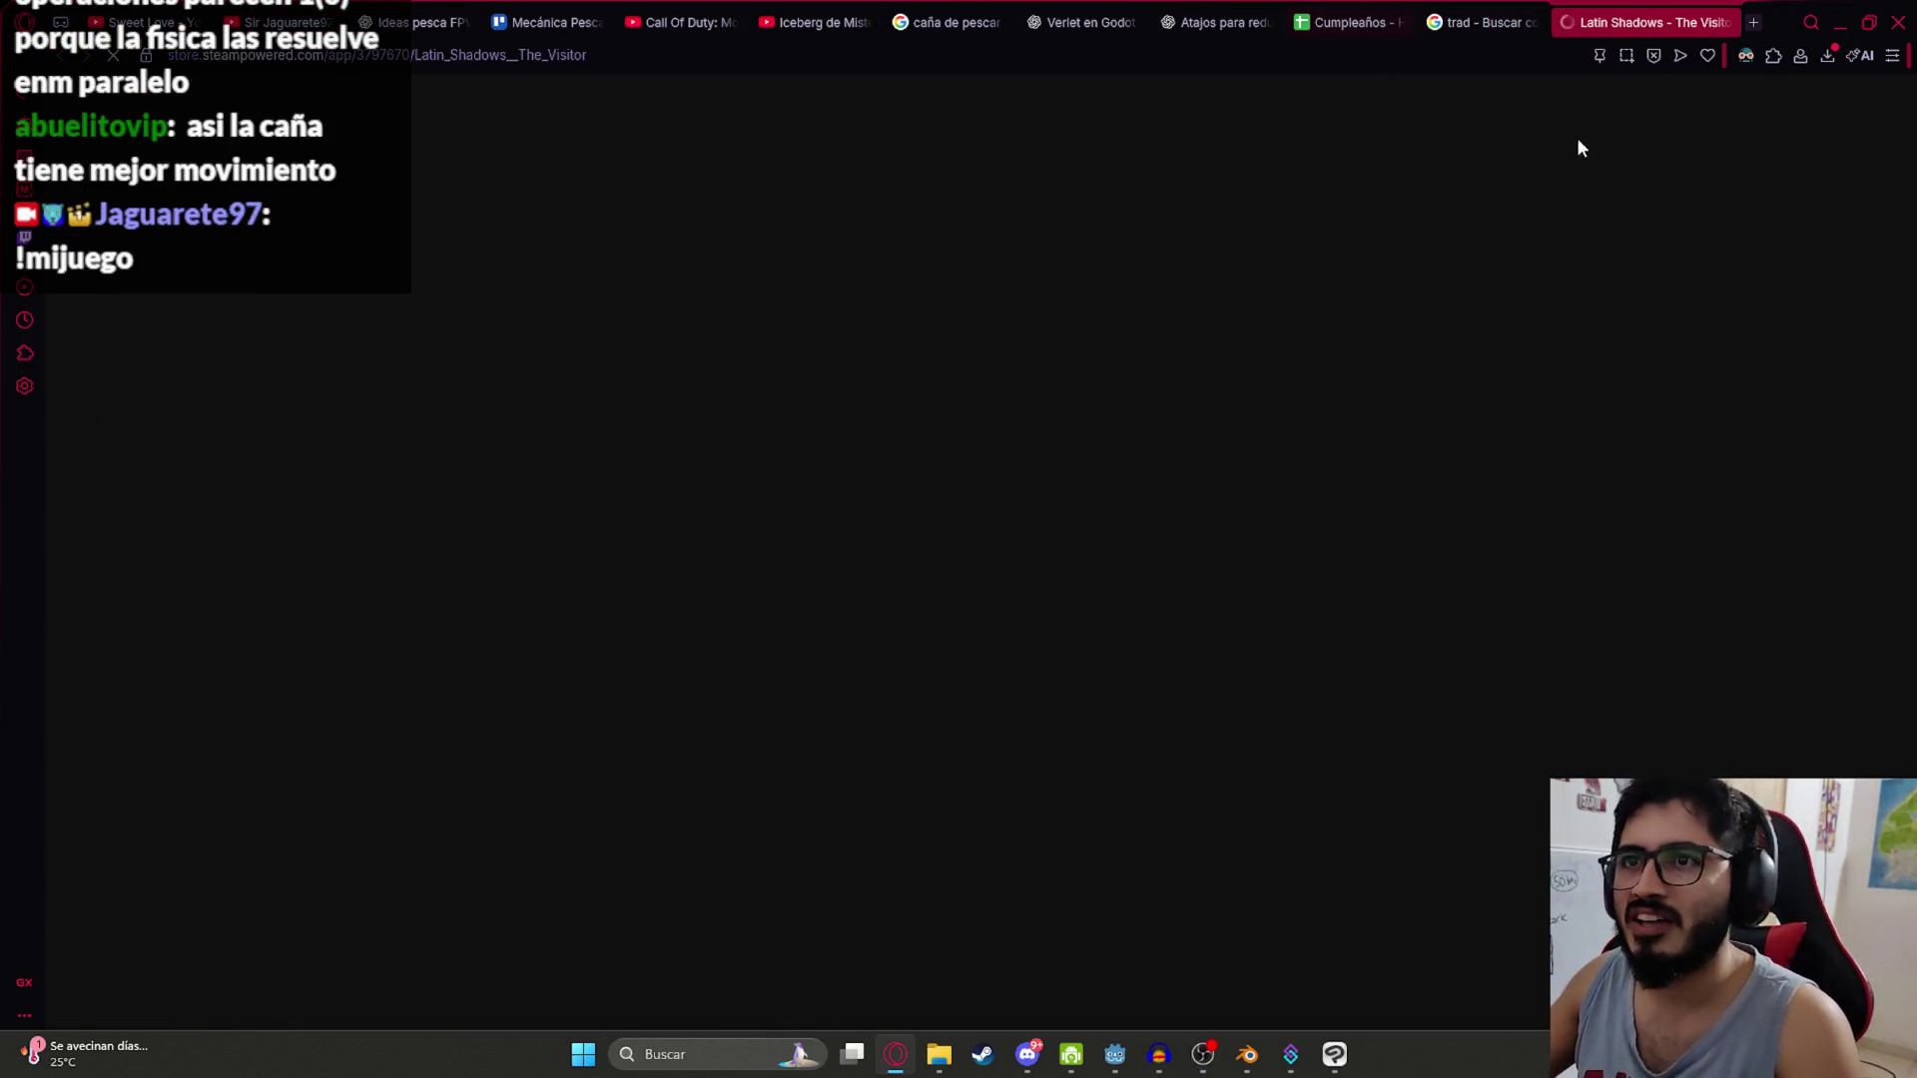
Step: Scroll the Latin Shadows page and select its $1.49 USD price
scroll(892, 470, "down", 6)
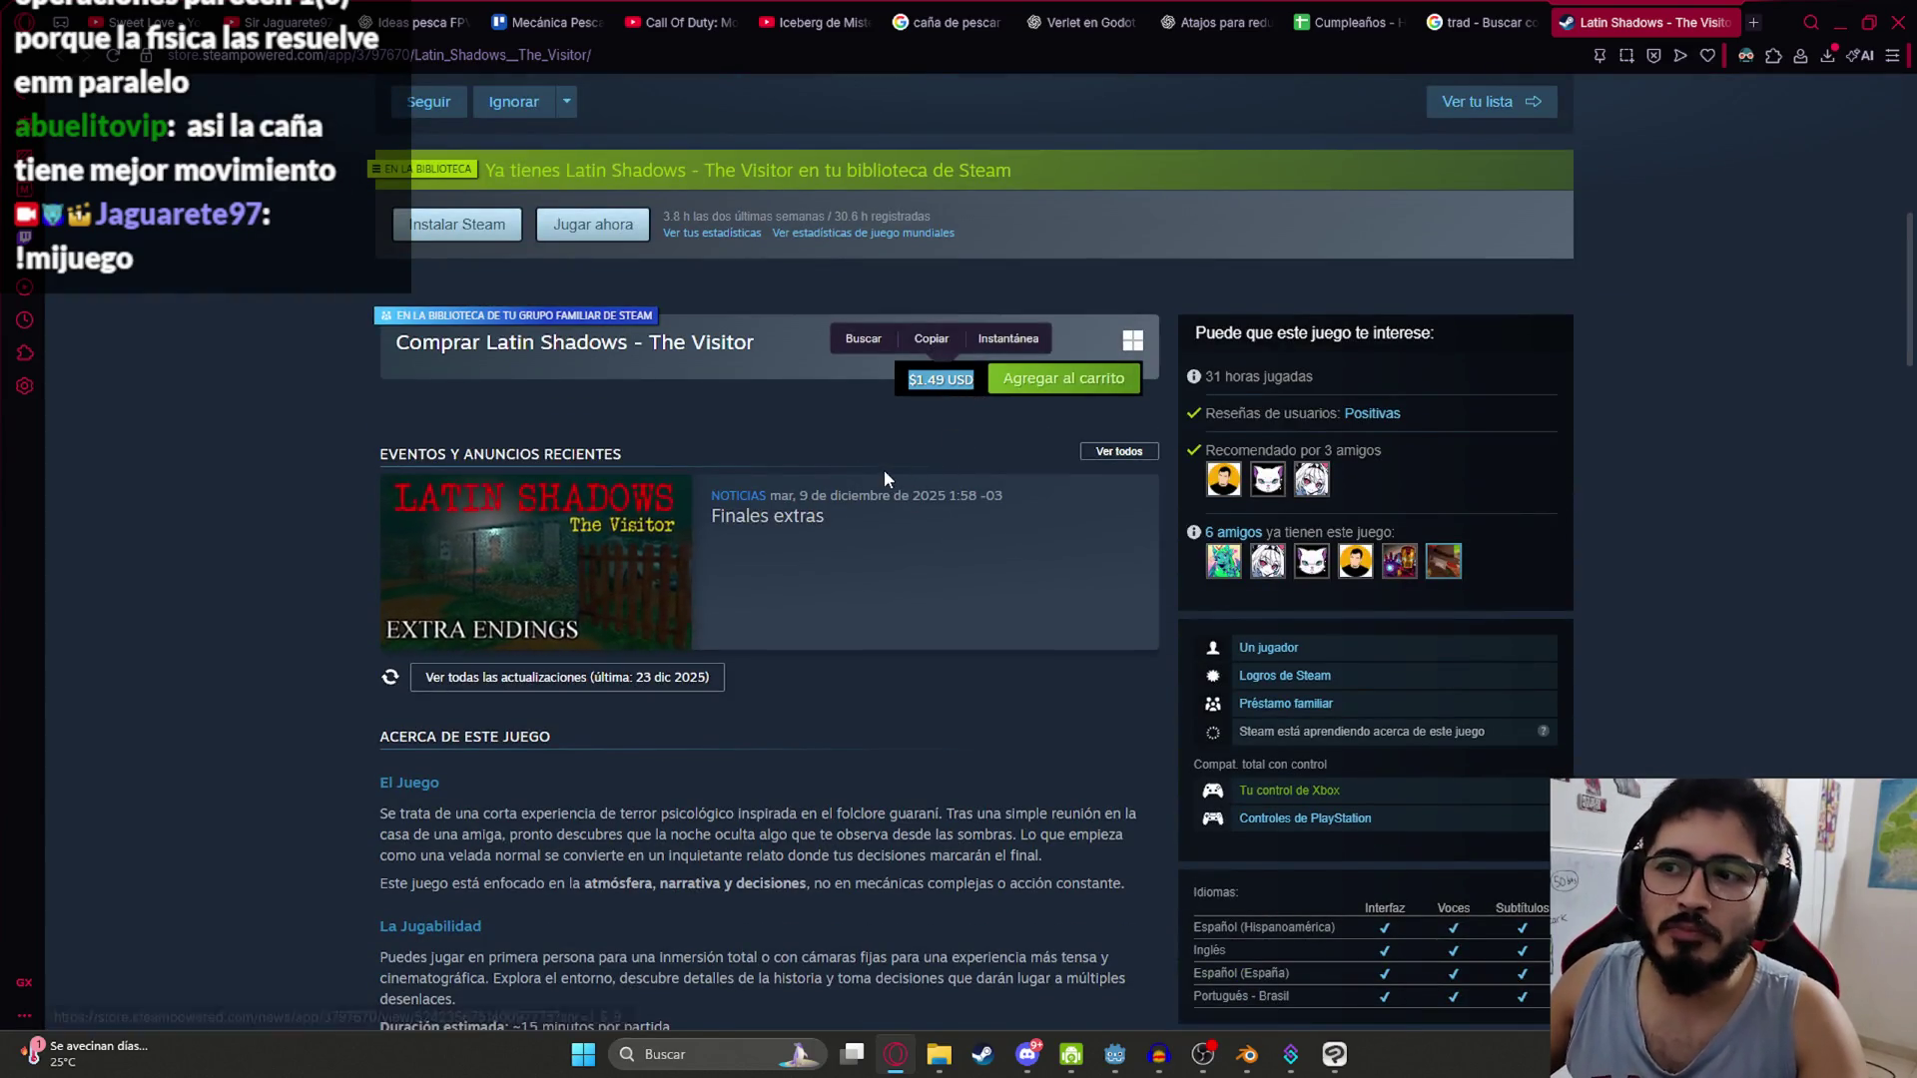
scroll(884, 470, "up", 2)
left_click(949, 576)
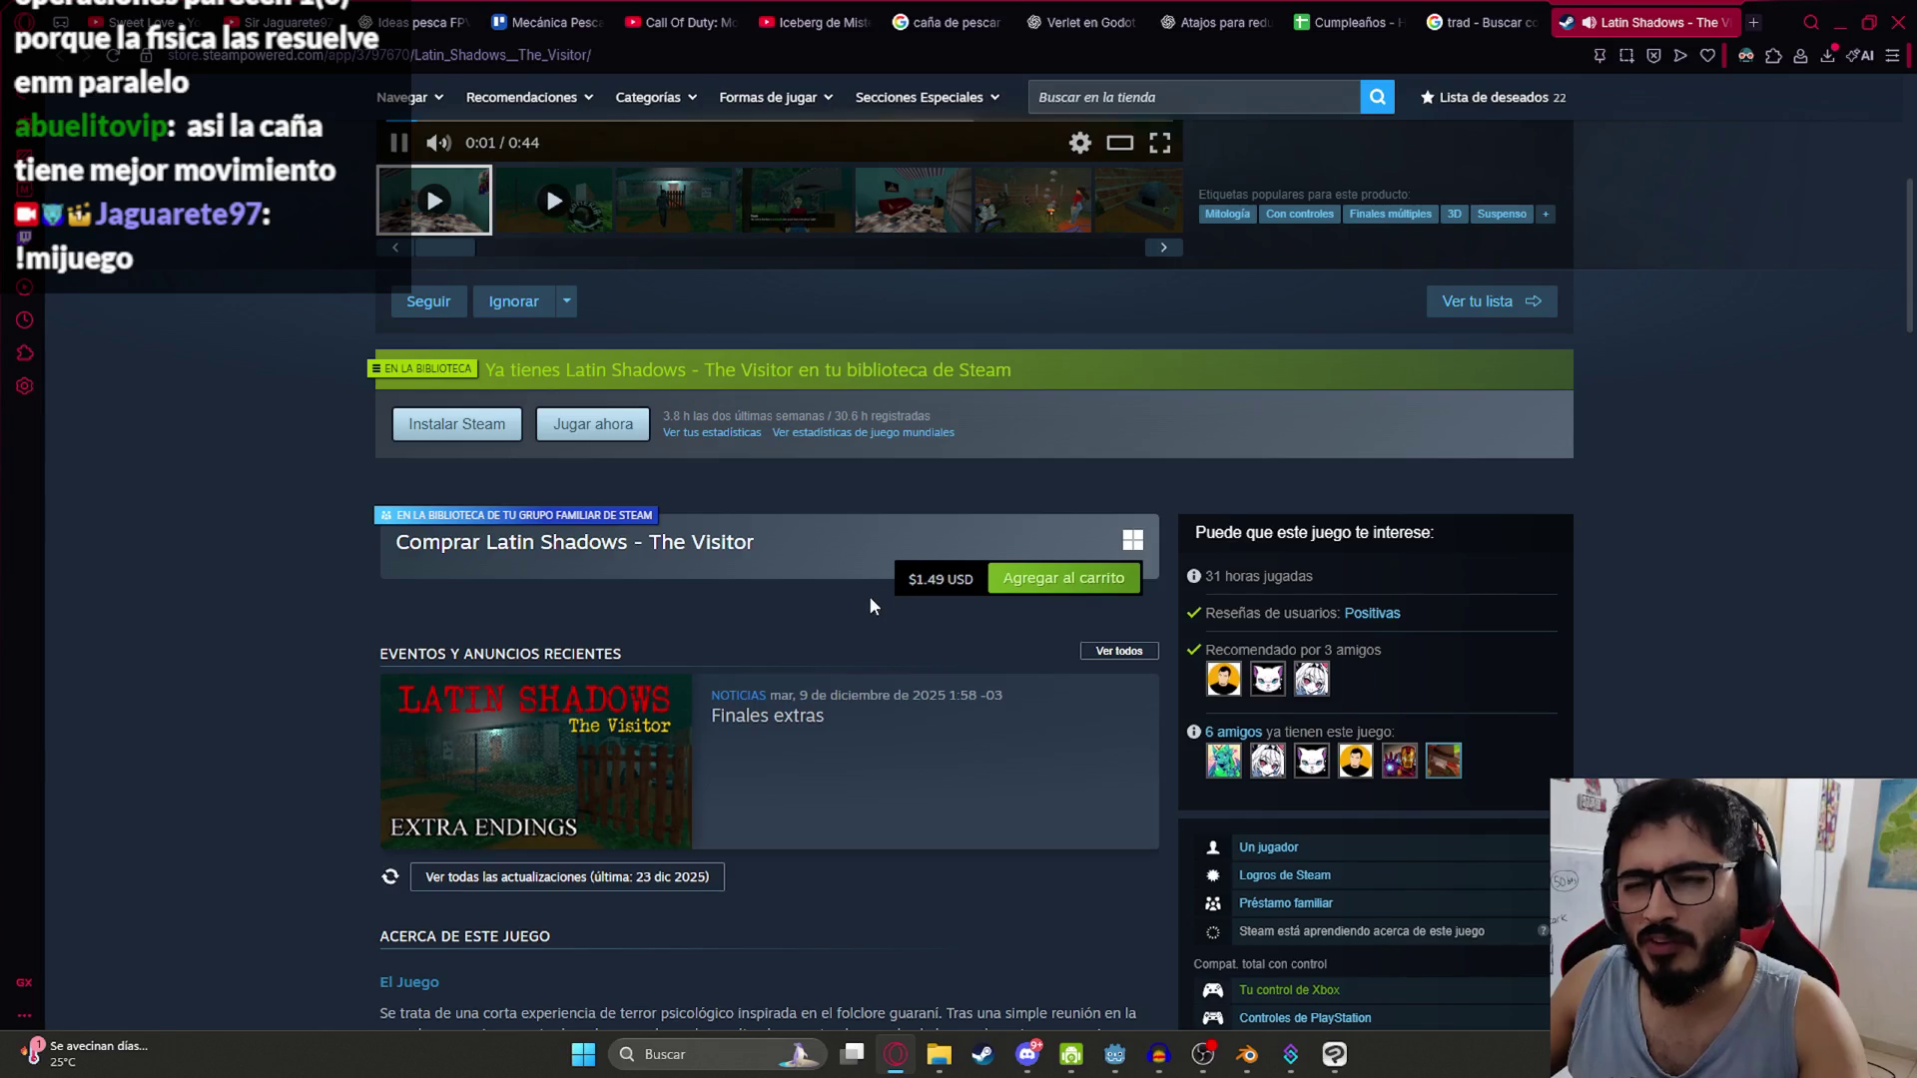
double_click(939, 579)
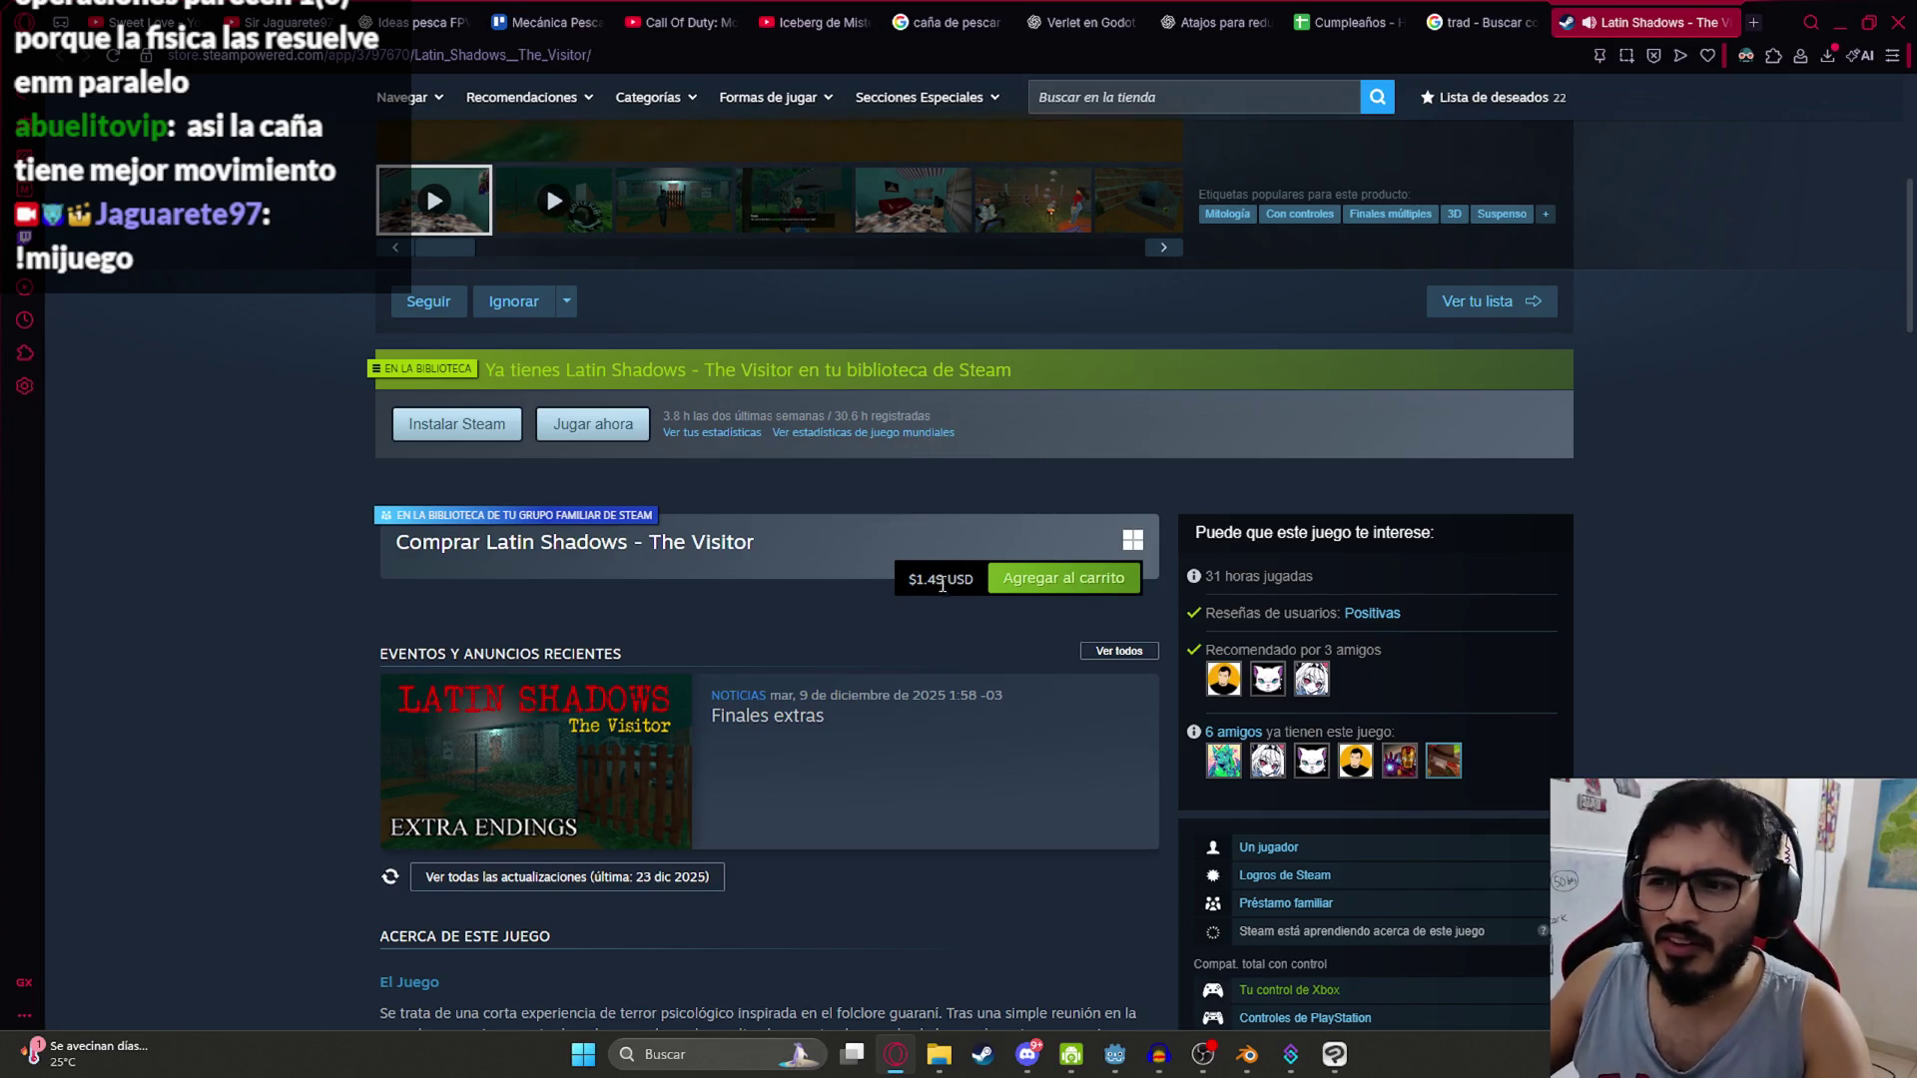
right_click(954, 580)
left_click(953, 585)
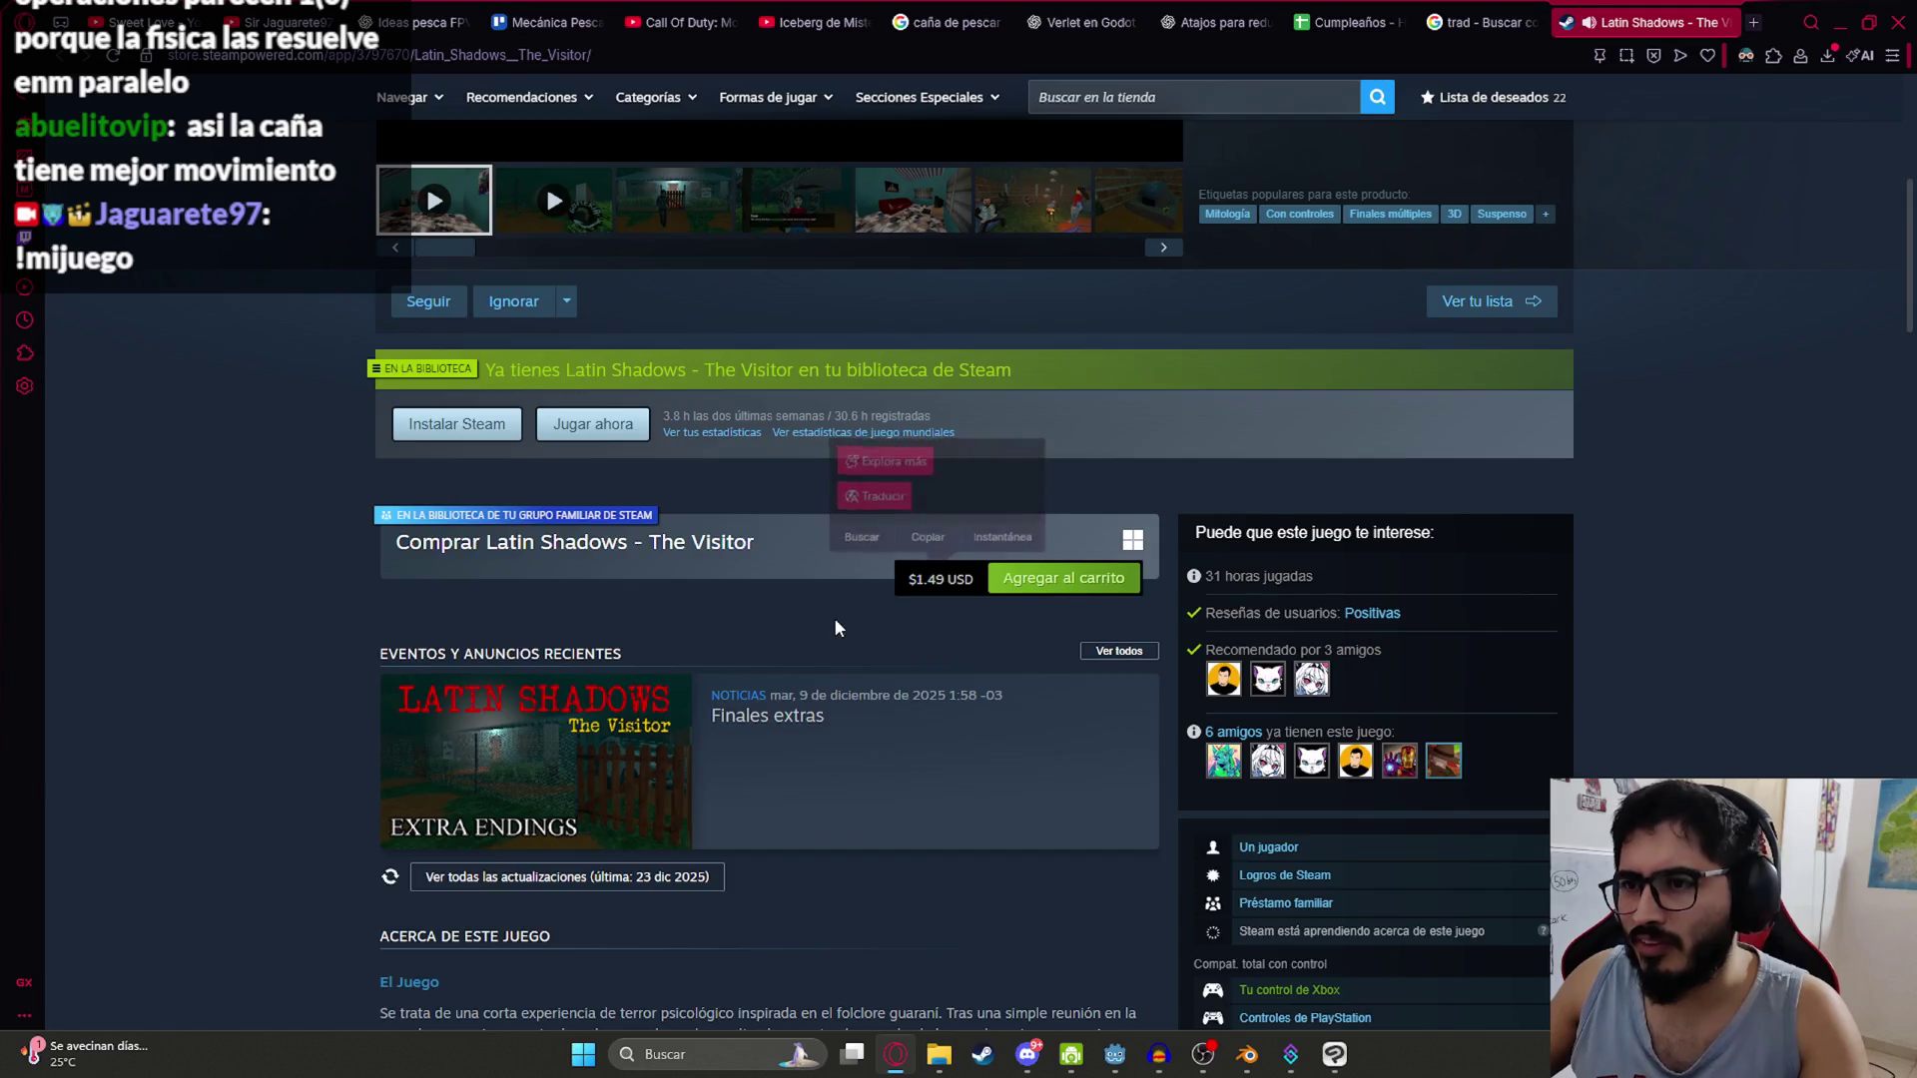
Step: Watch the trailer, close the Latin Shadows page, and return to the YouTube channel tab
scroll(836, 619, "up", 5)
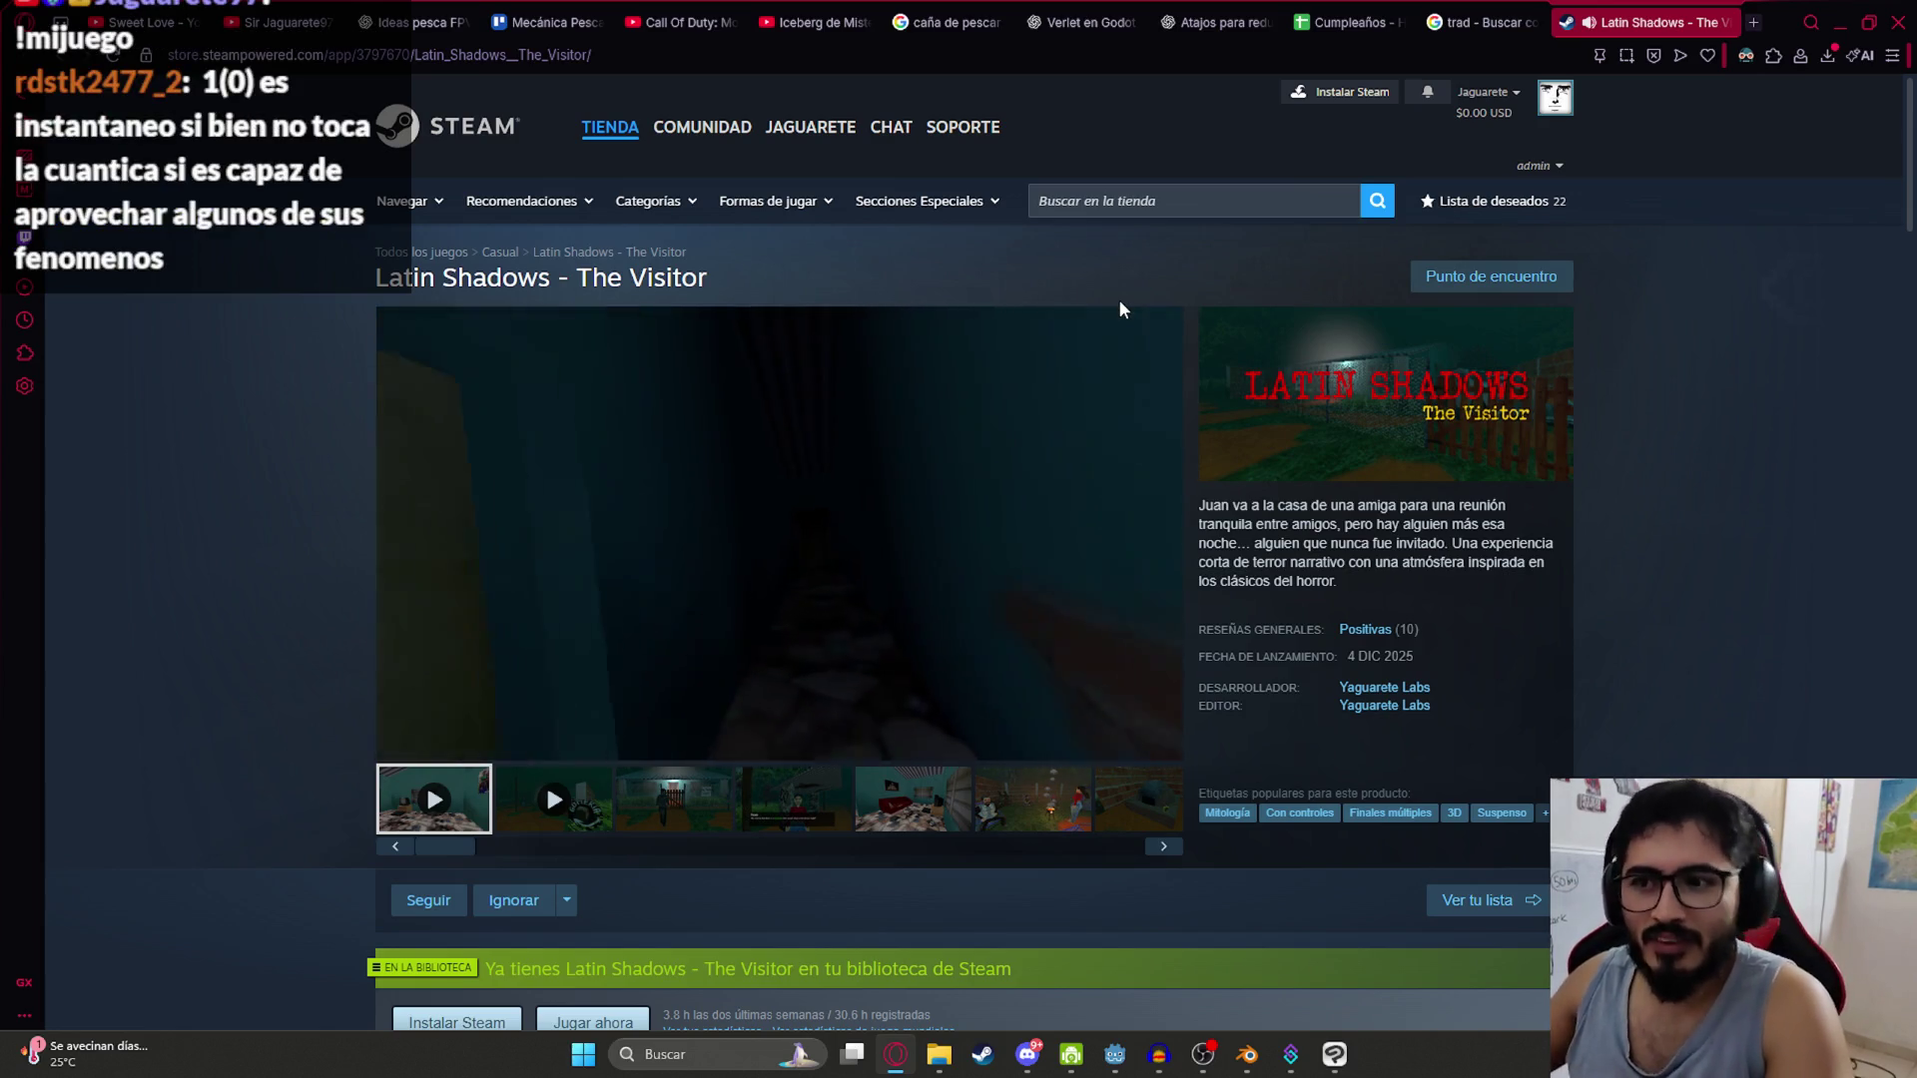
mouse_move(878, 647)
scroll(899, 759, "down", 5)
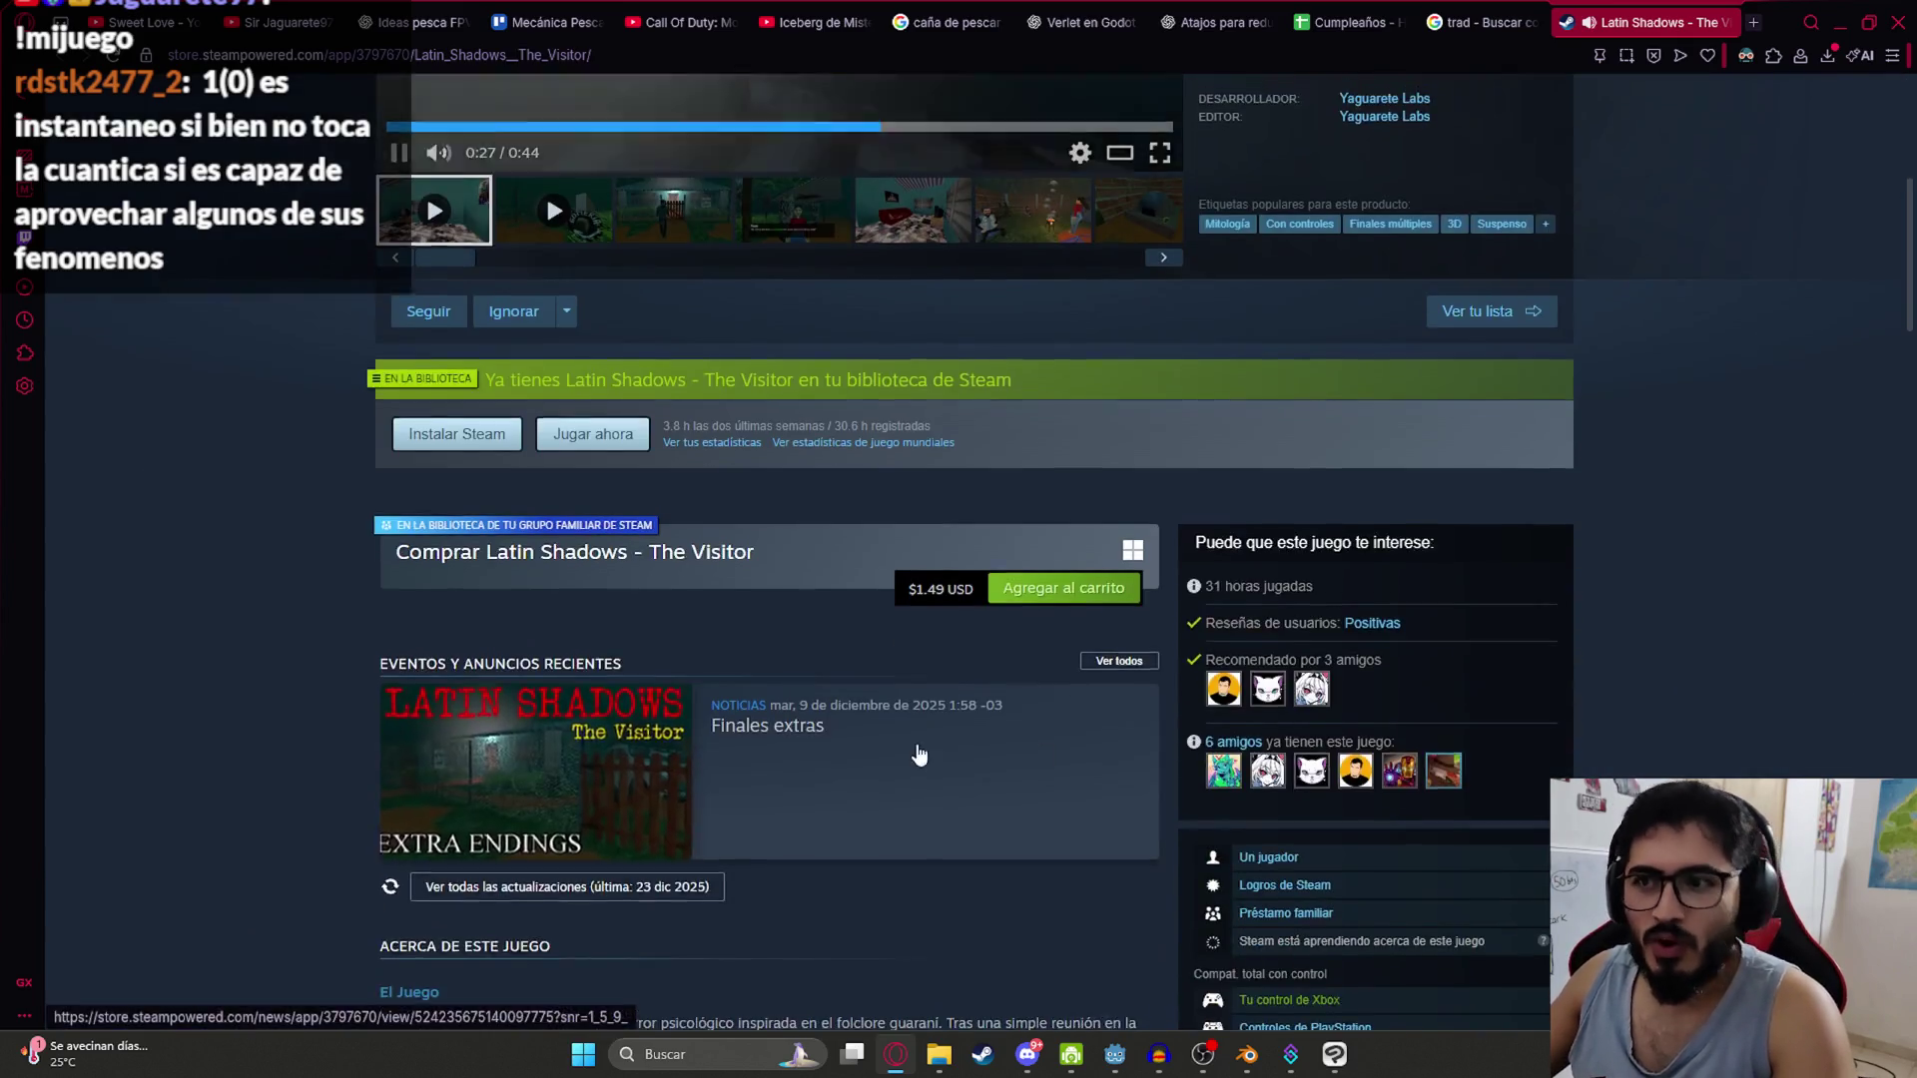
scroll(780, 734, "up", 5)
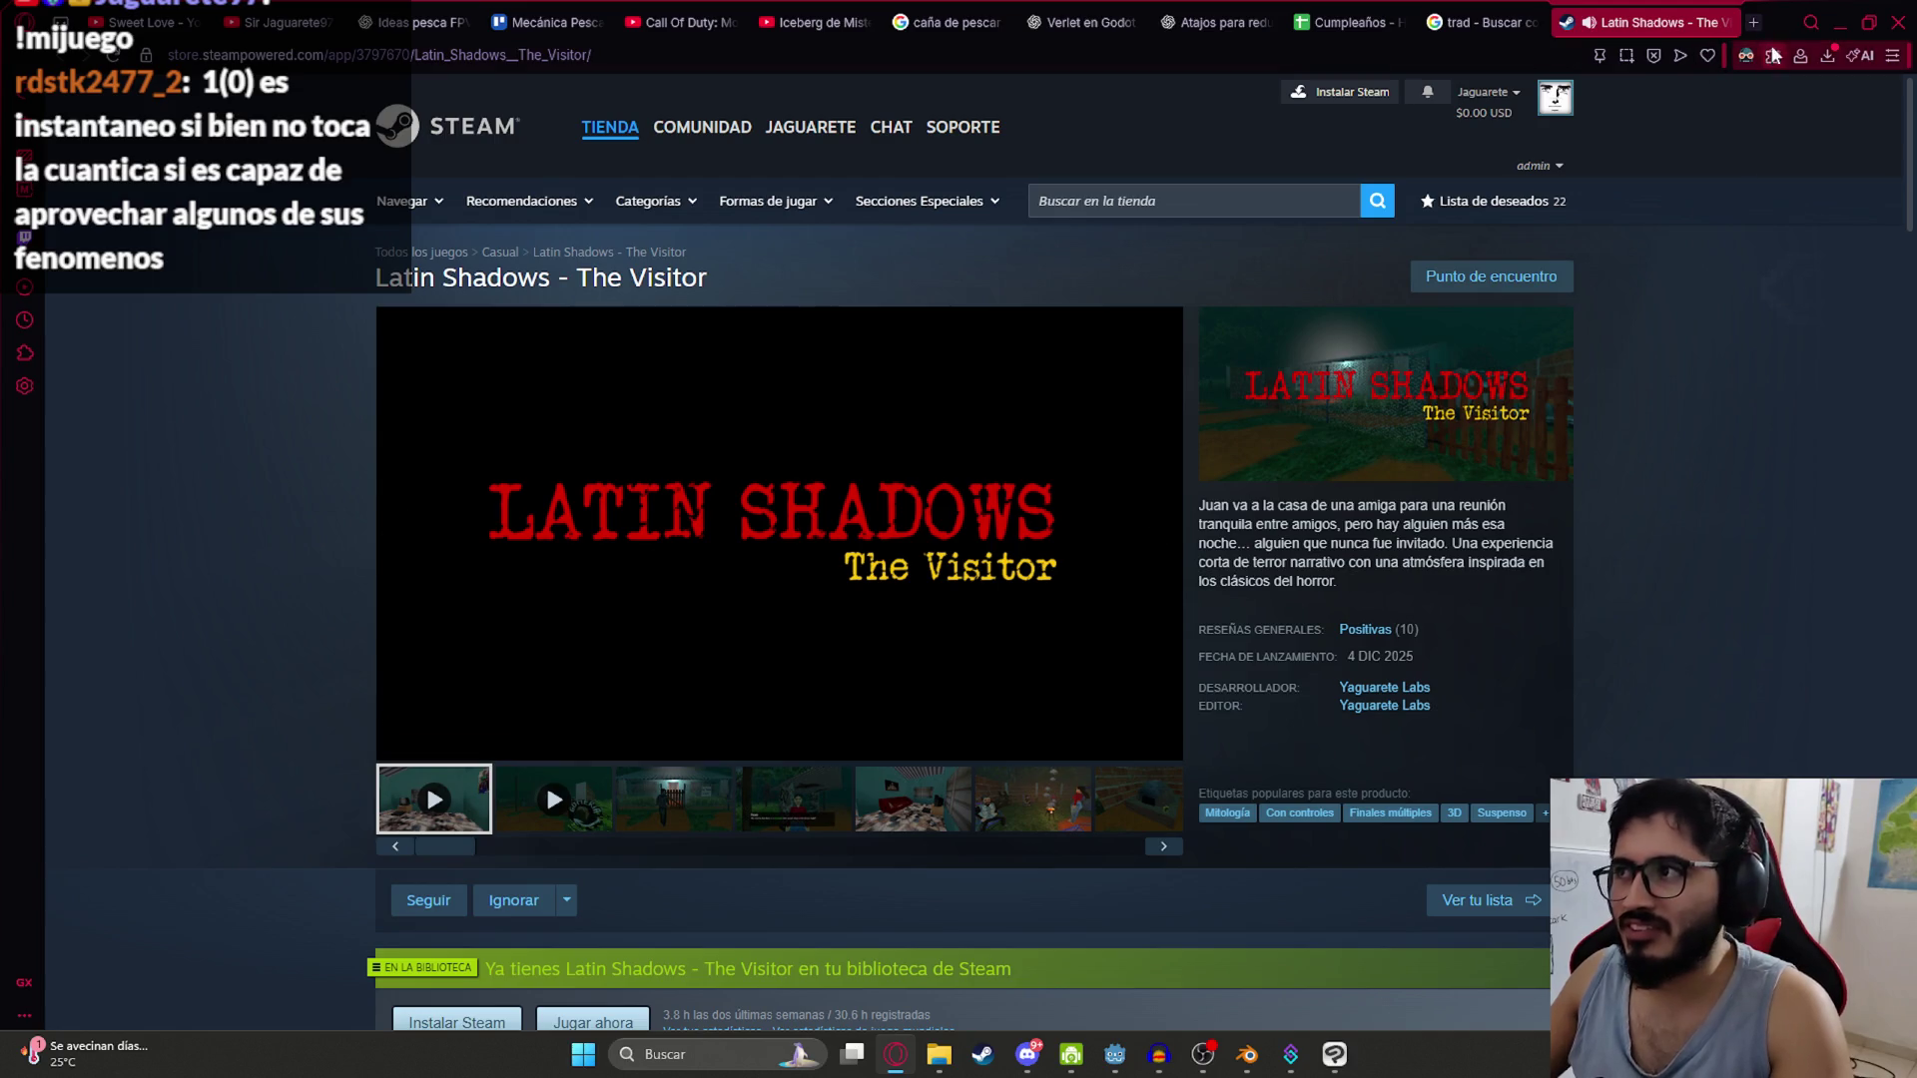
triple_click(1329, 579)
left_click(1470, 429)
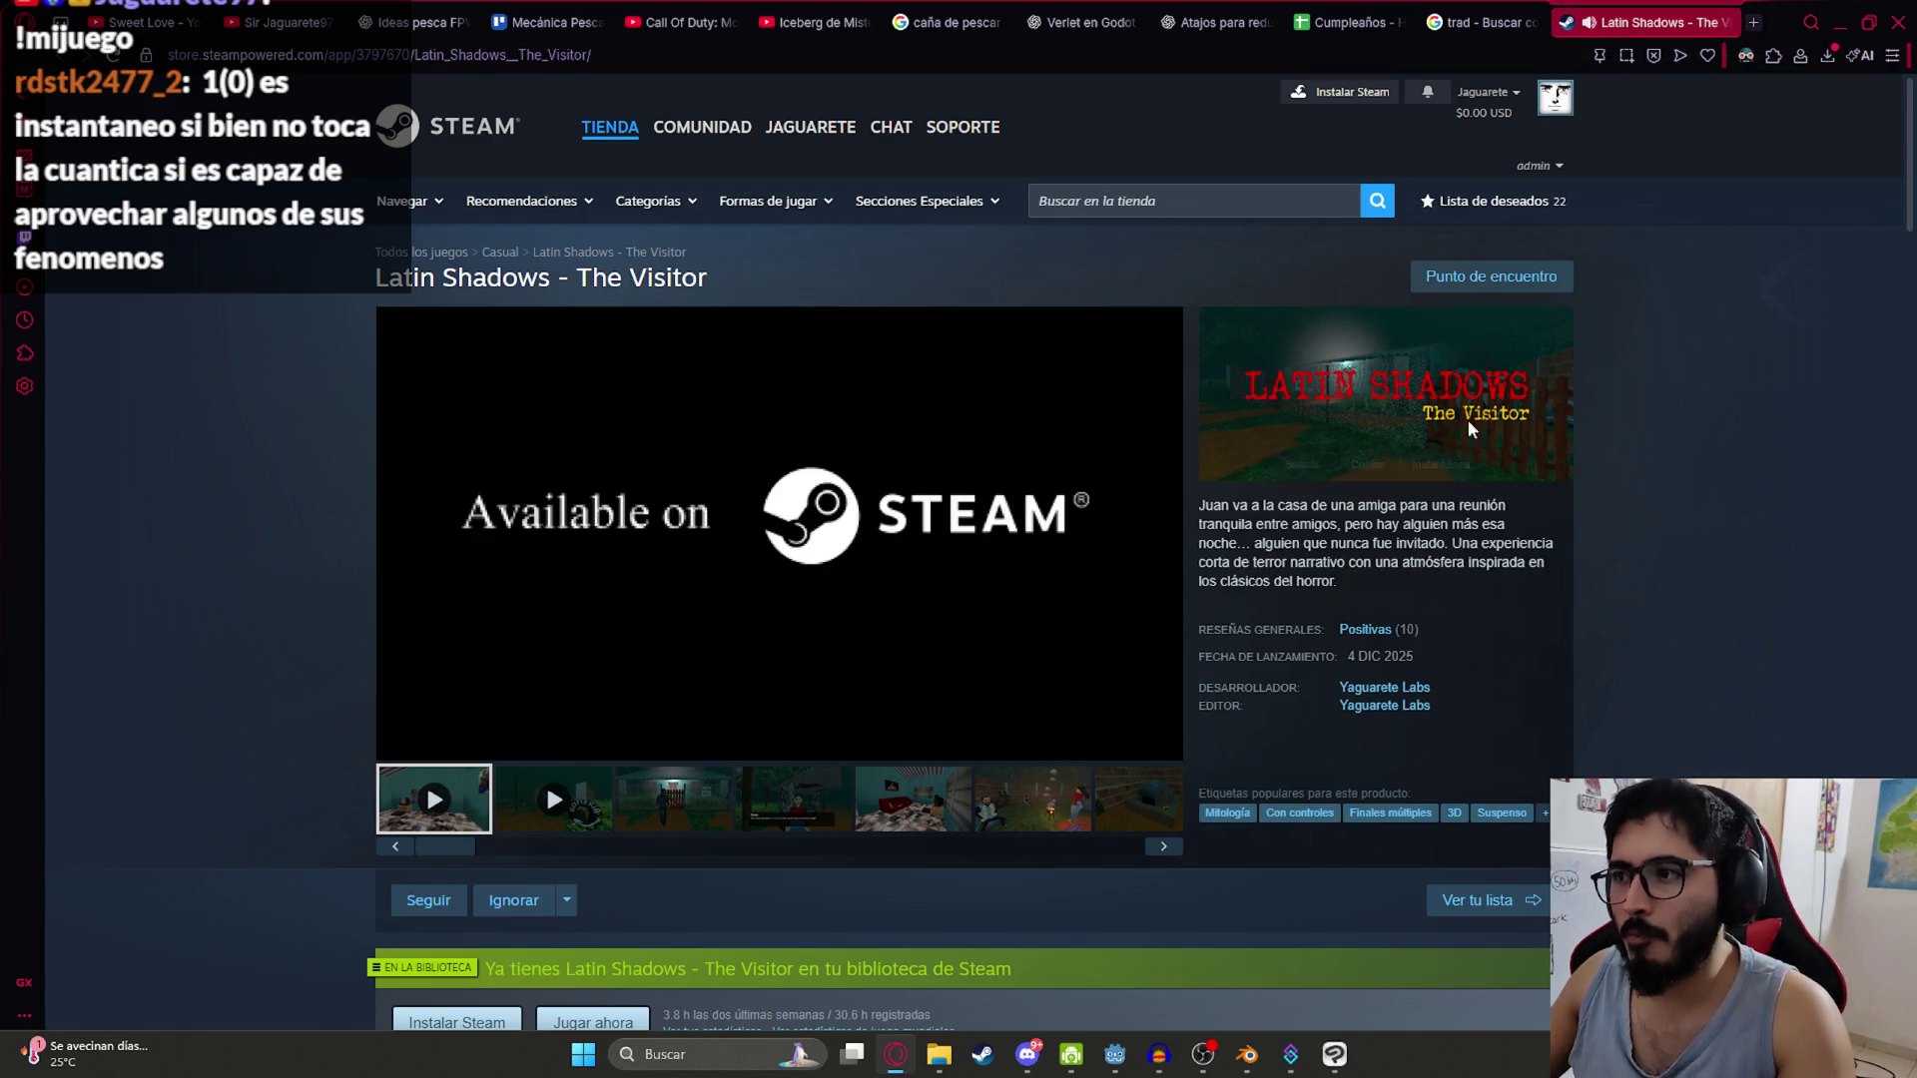
left_click(1725, 24)
left_click(309, 10)
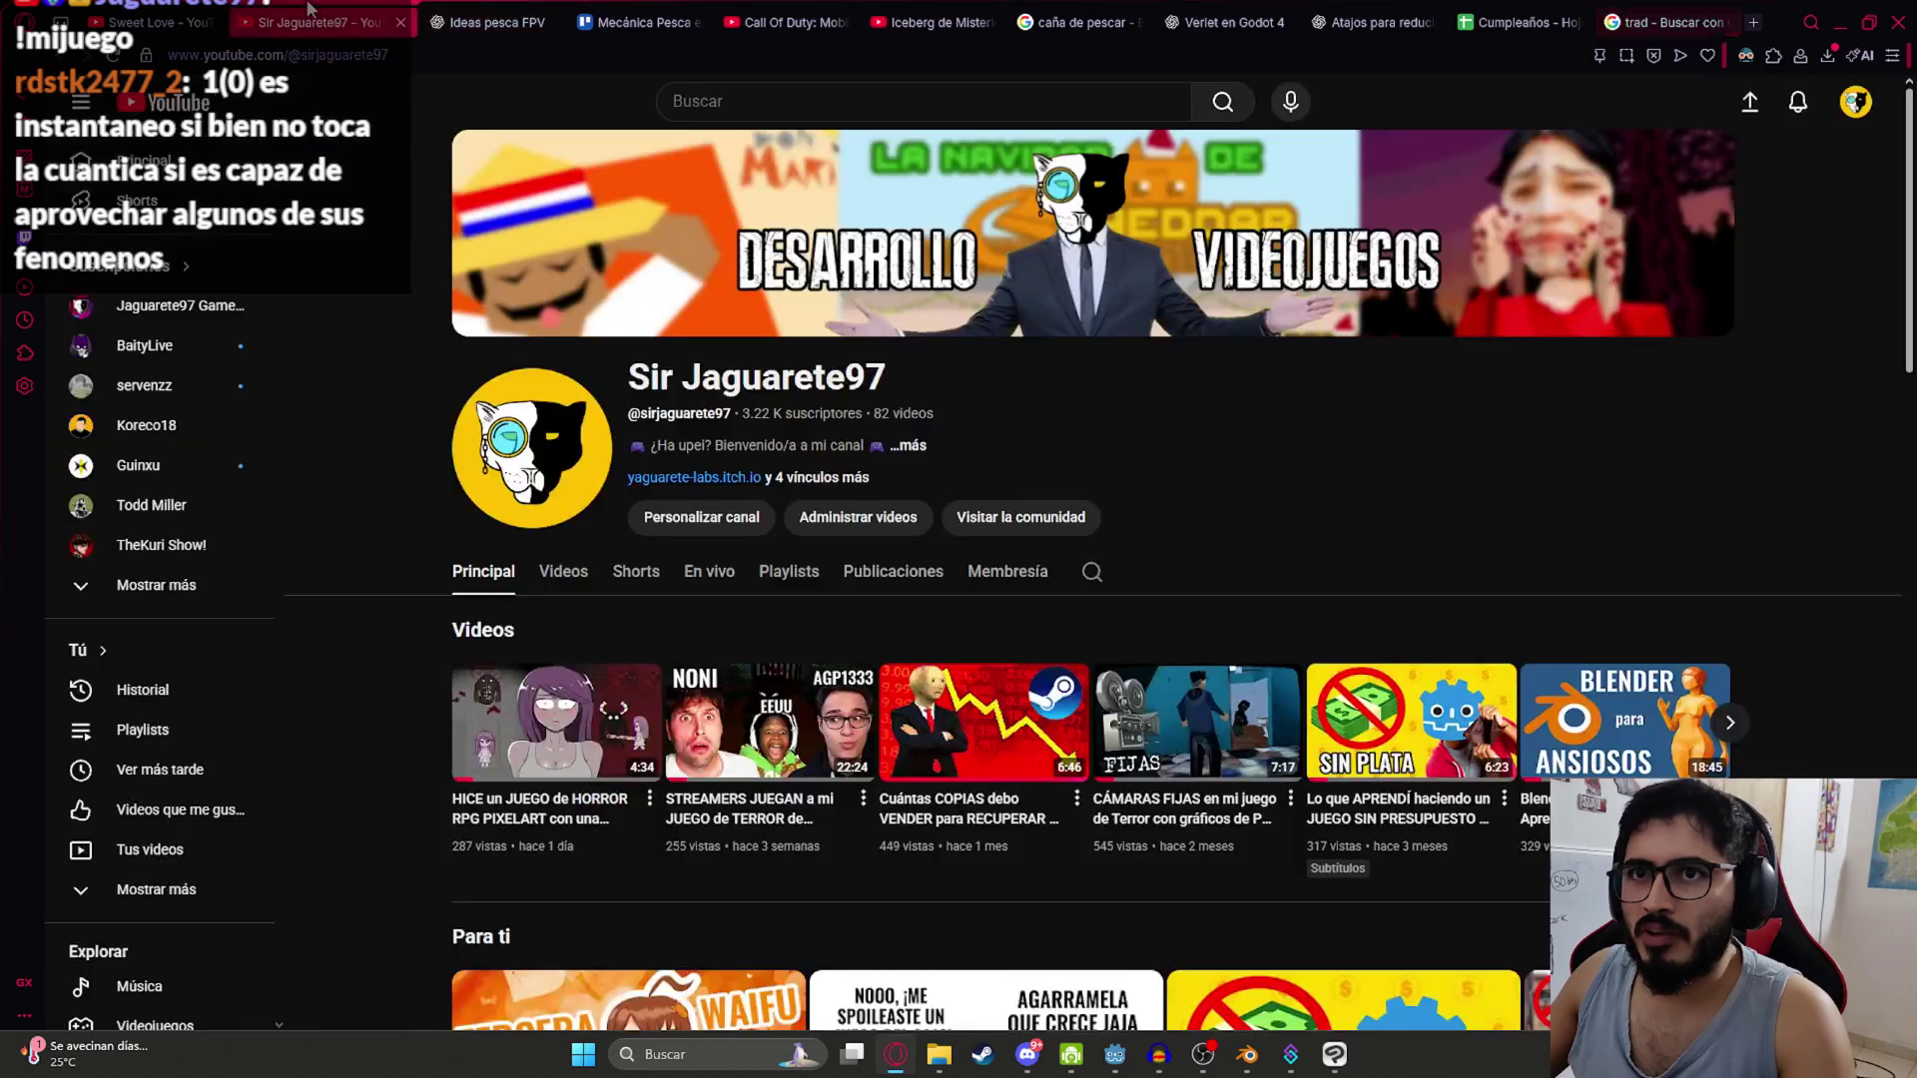
Step: Browse the channel, play the Latin Shadows playlist, and make the devlog video full screen
scroll(547, 482, "down", 1)
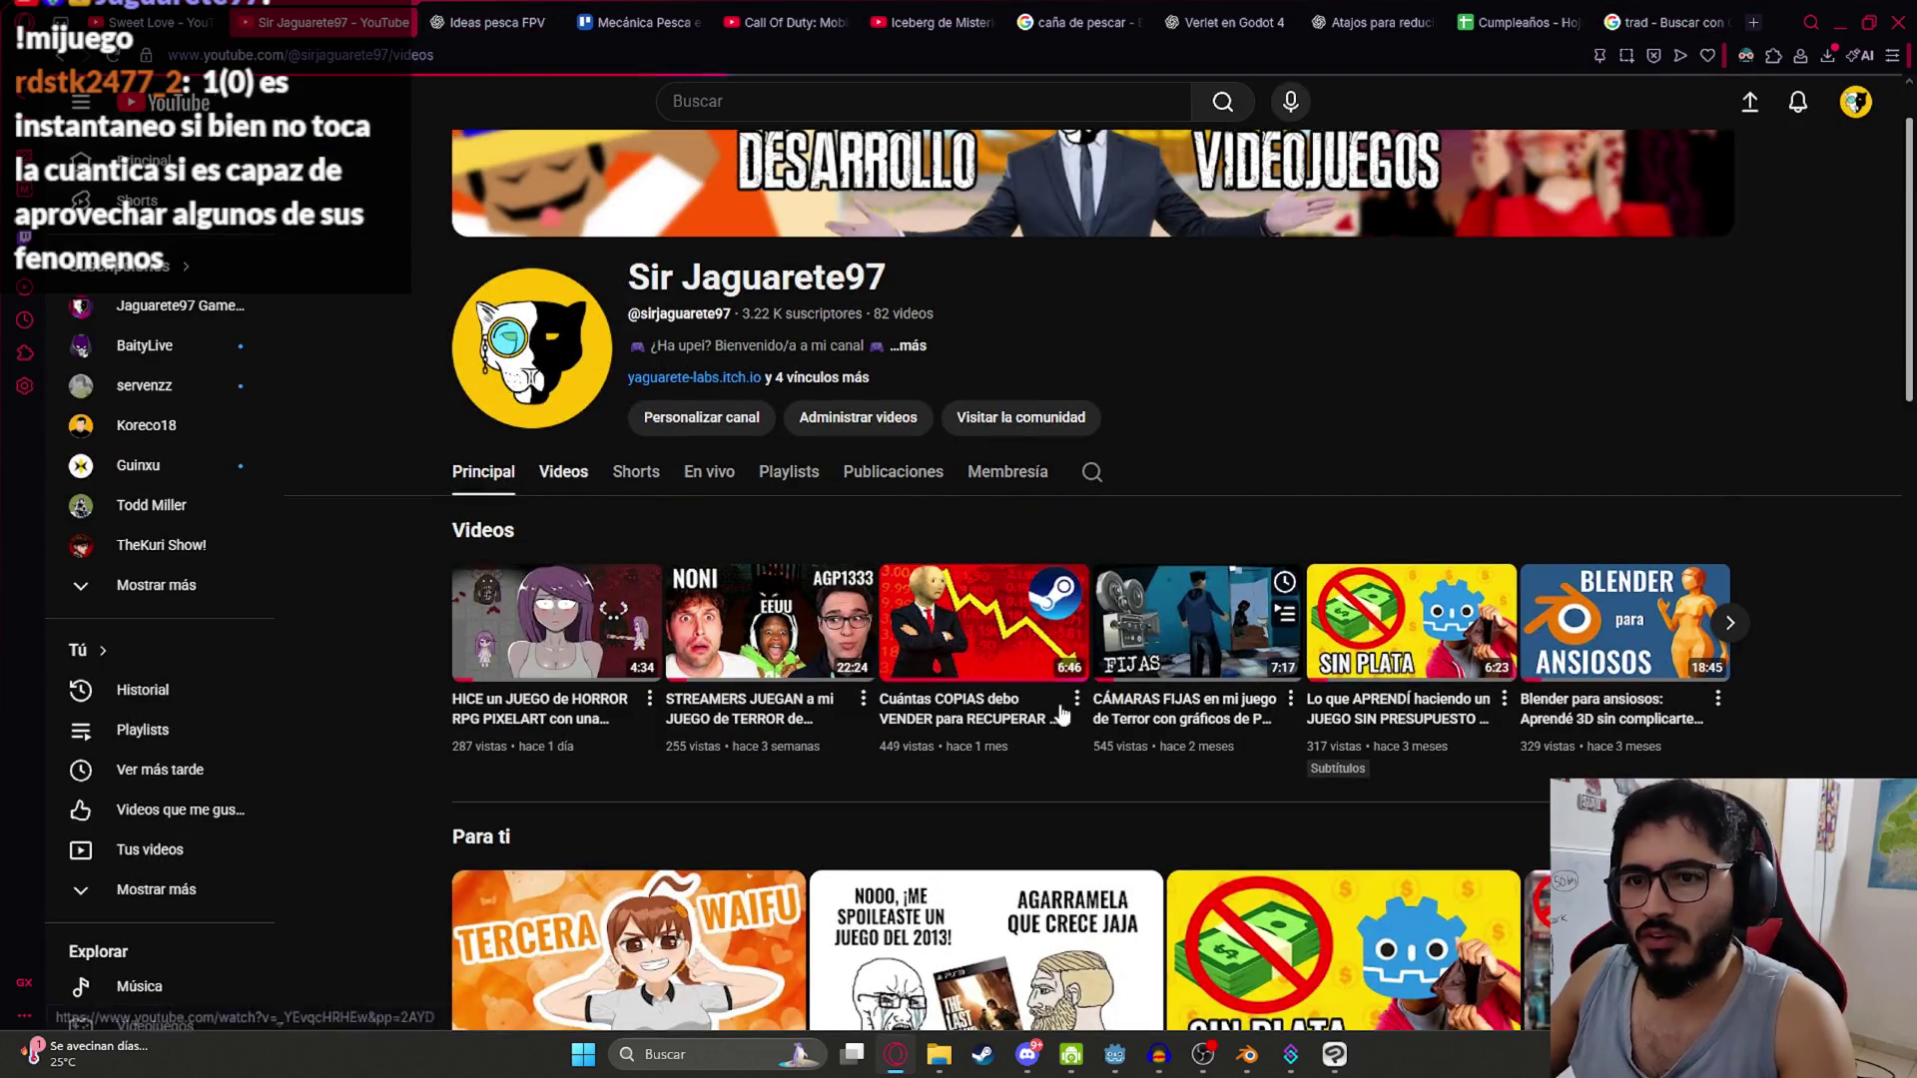
scroll(1204, 488, "down", 2)
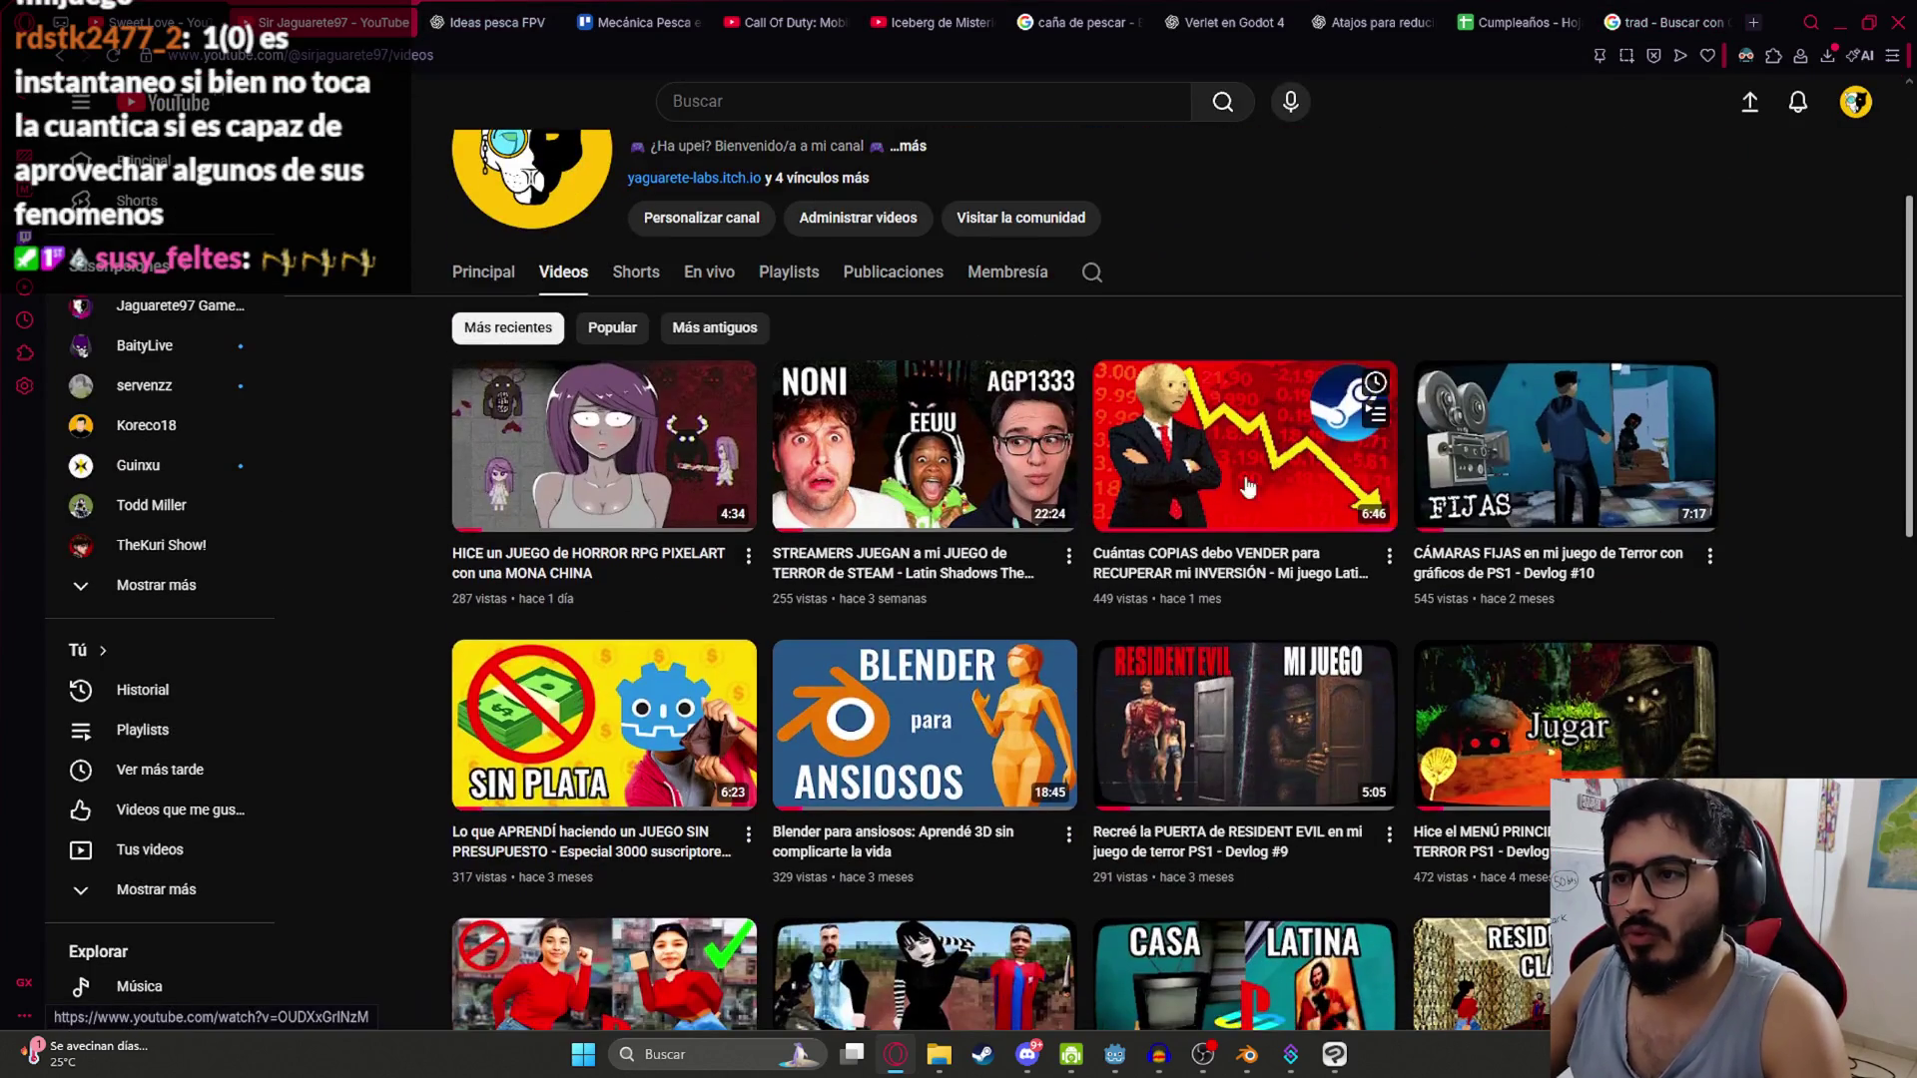
scroll(1275, 661, "down", 4)
scroll(1199, 640, "up", 6)
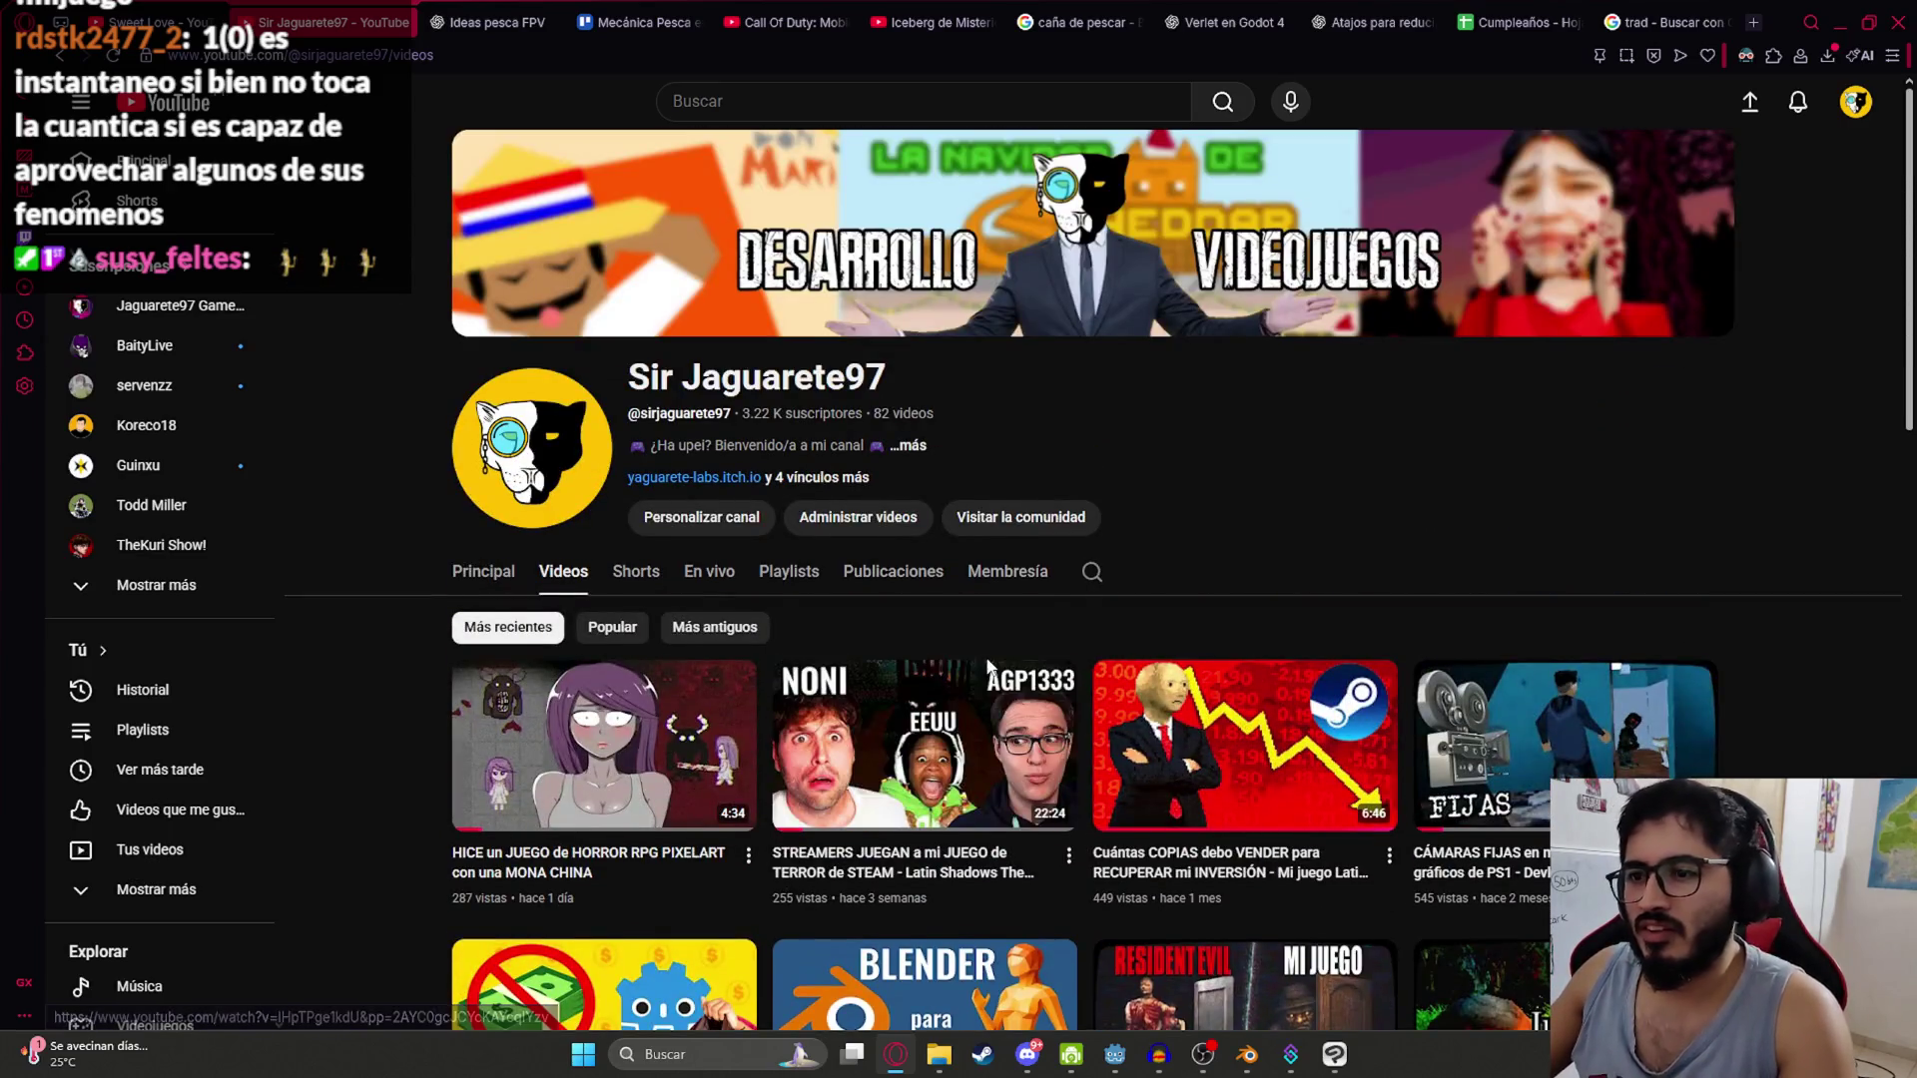
scroll(1082, 617, "down", 3)
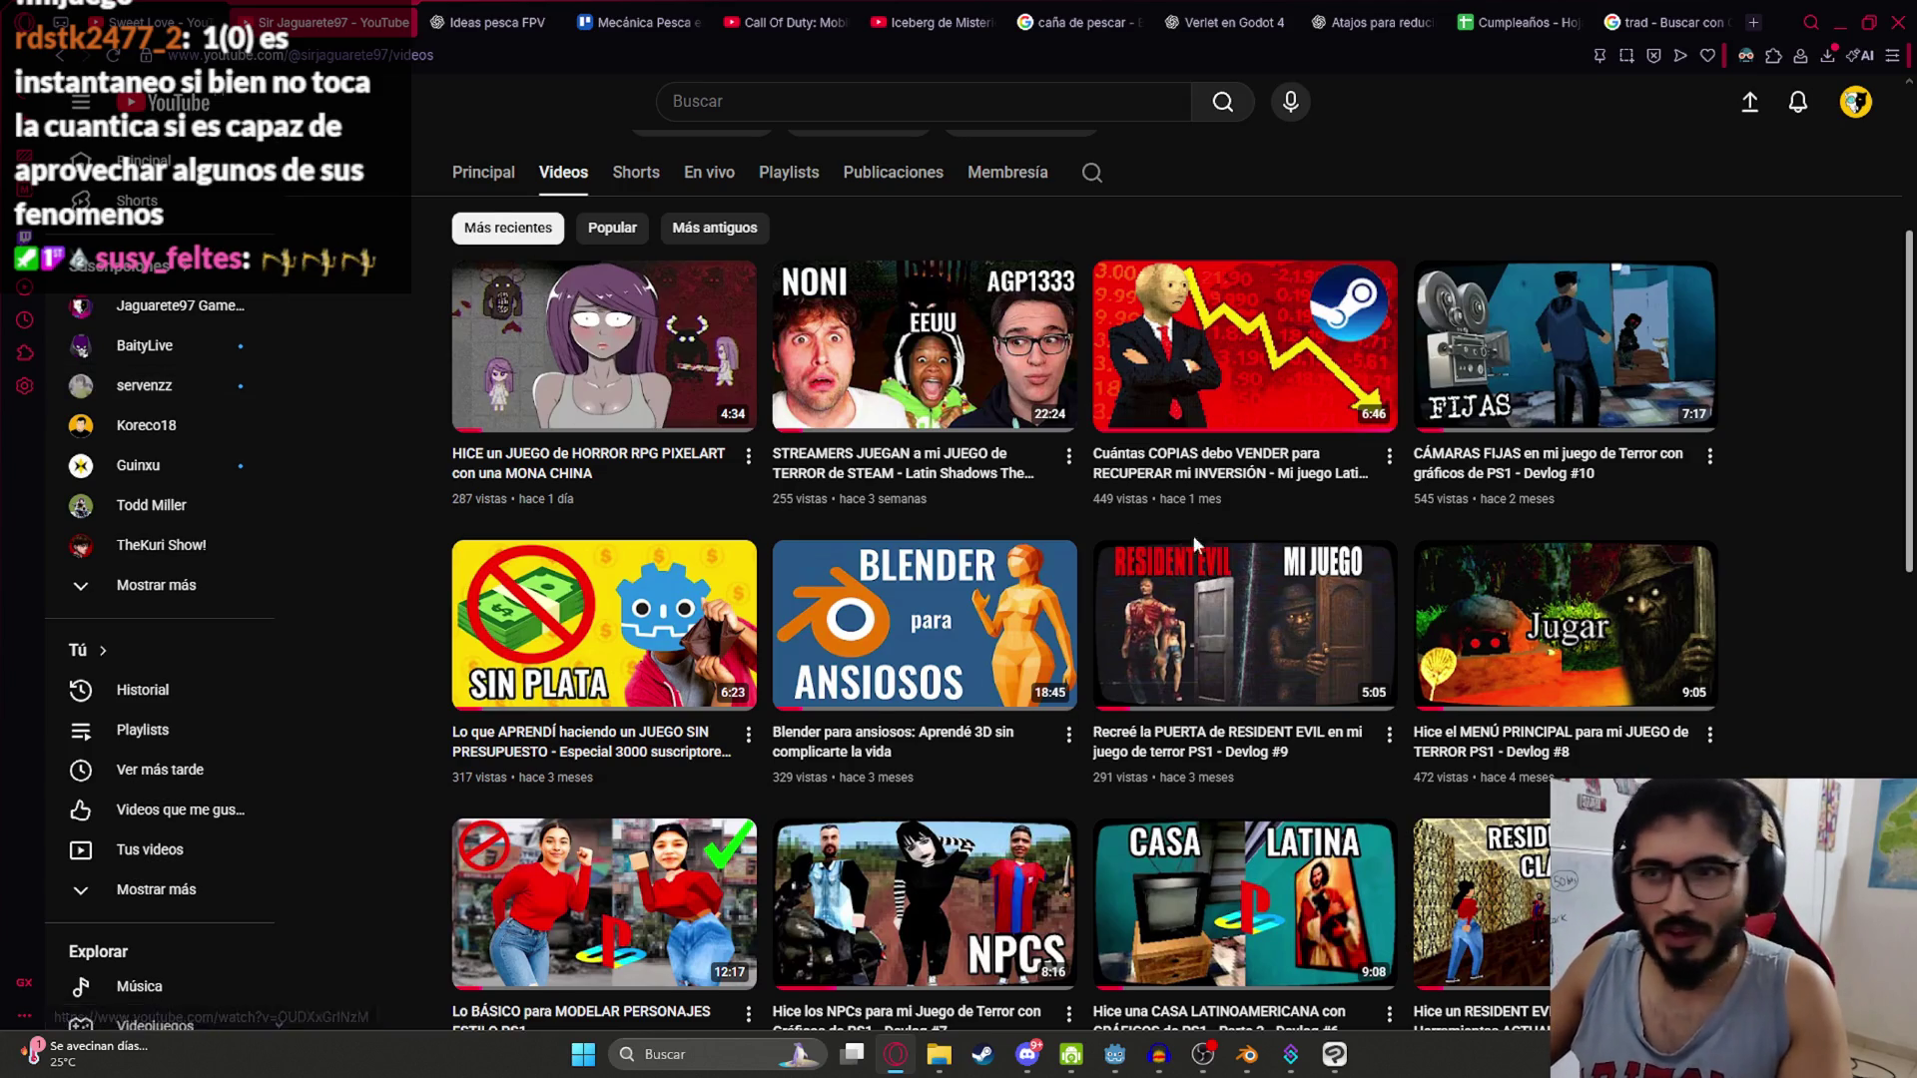
scroll(1195, 539, "up", 2)
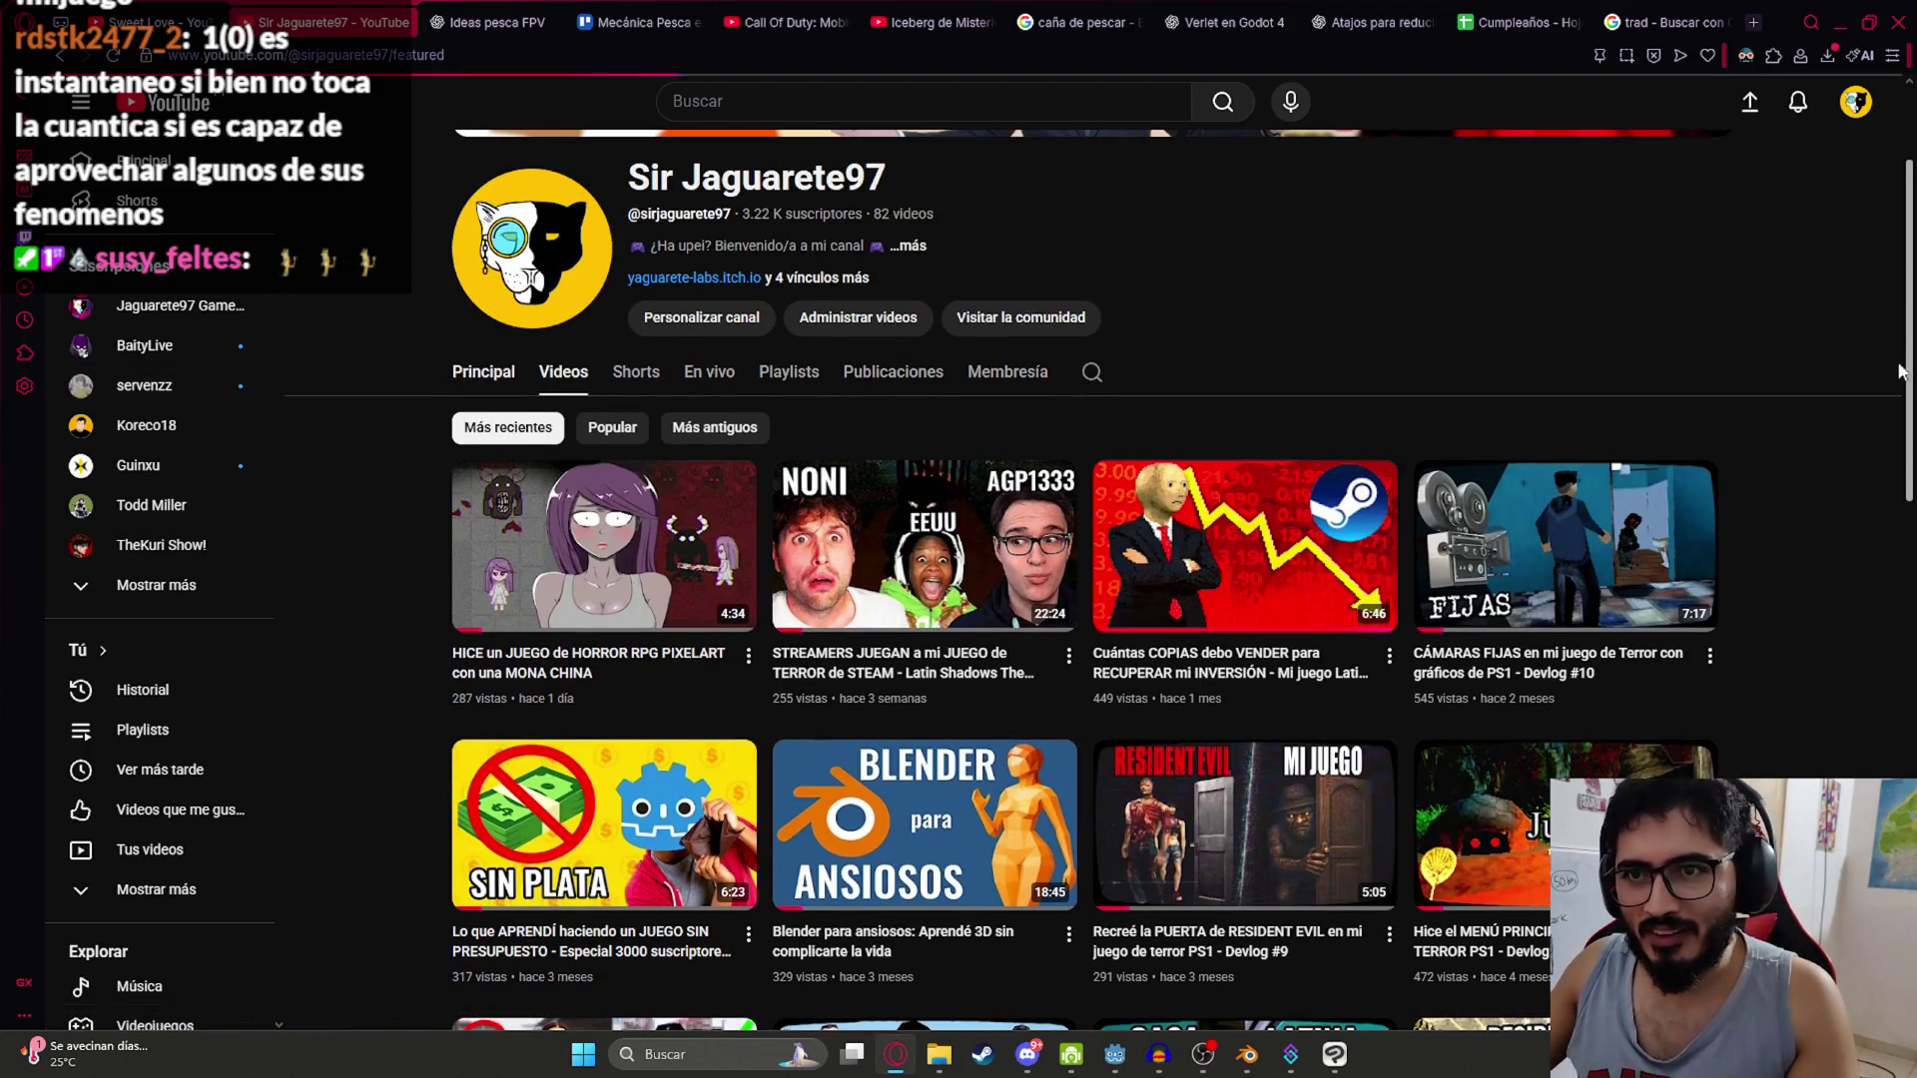
scroll(872, 583, "down", 11)
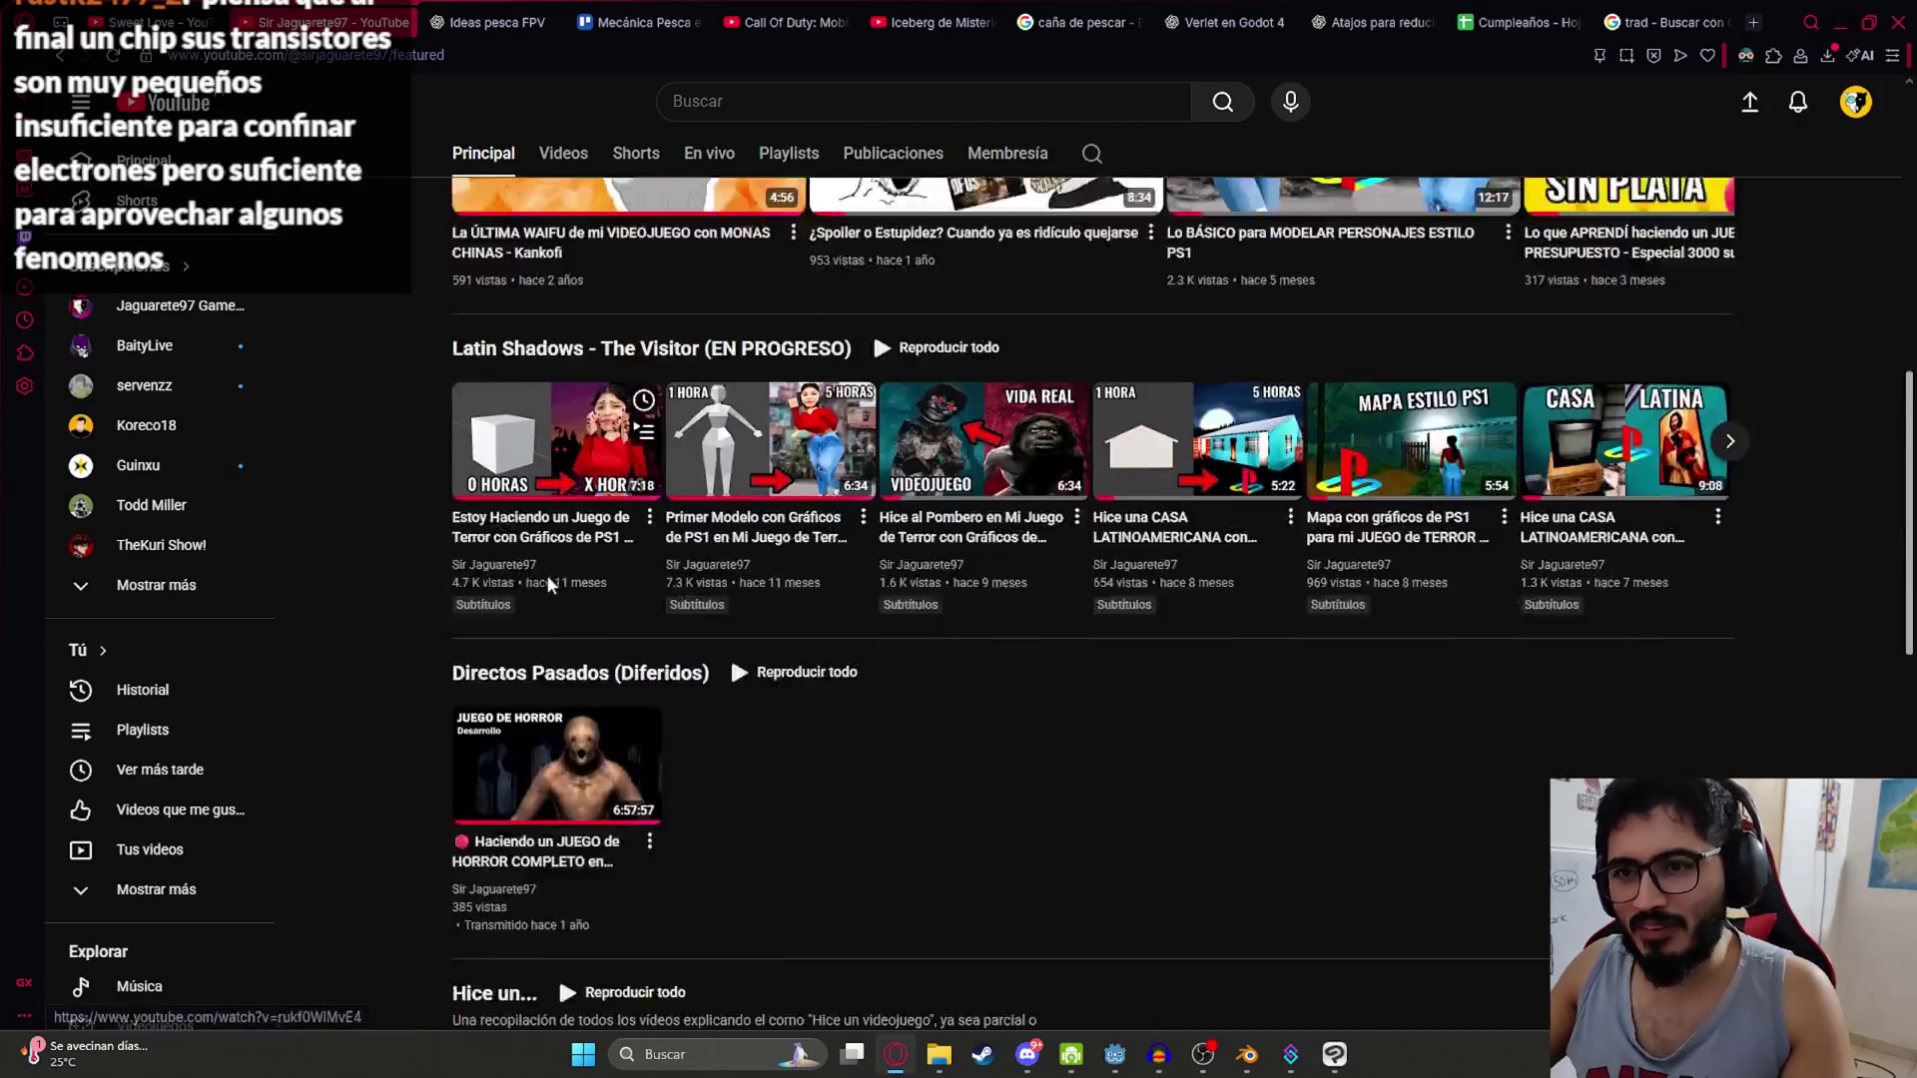
scroll(713, 566, "up", 2)
left_click(929, 404)
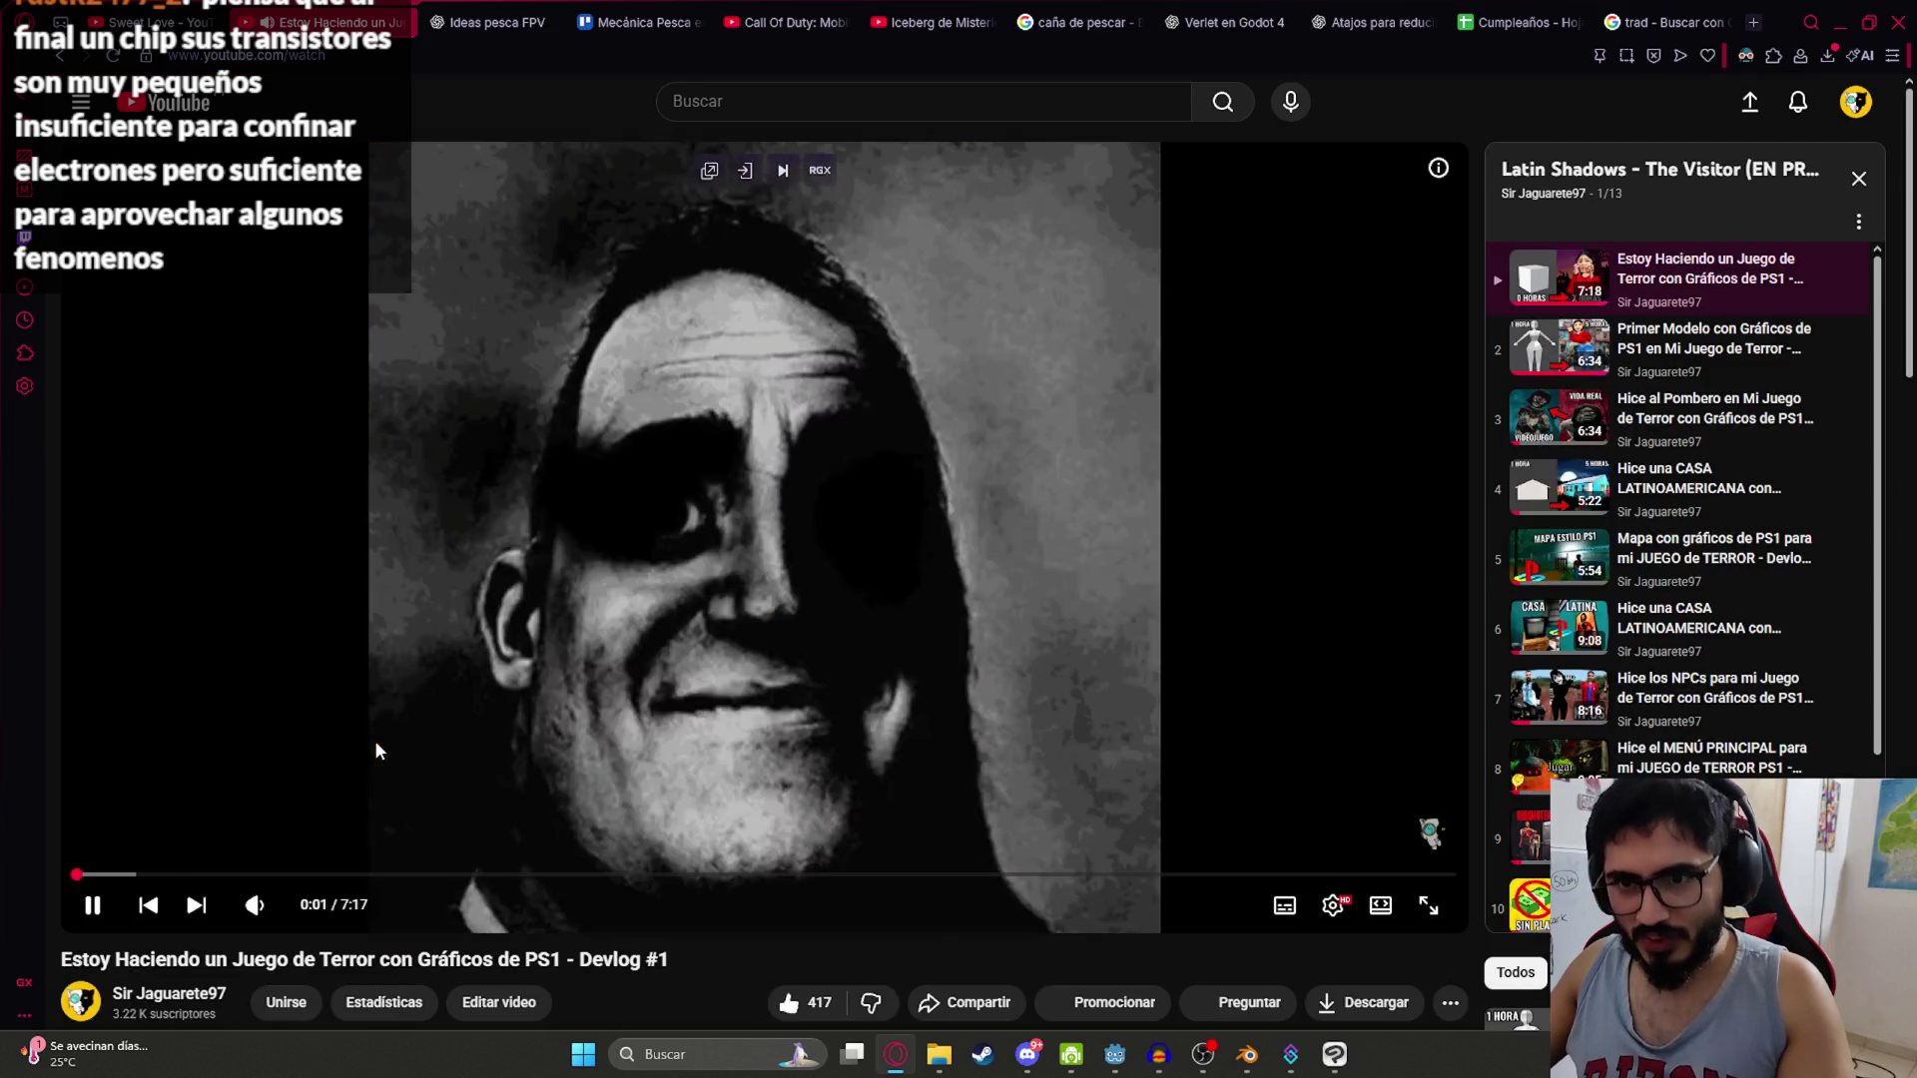
double_click(374, 740)
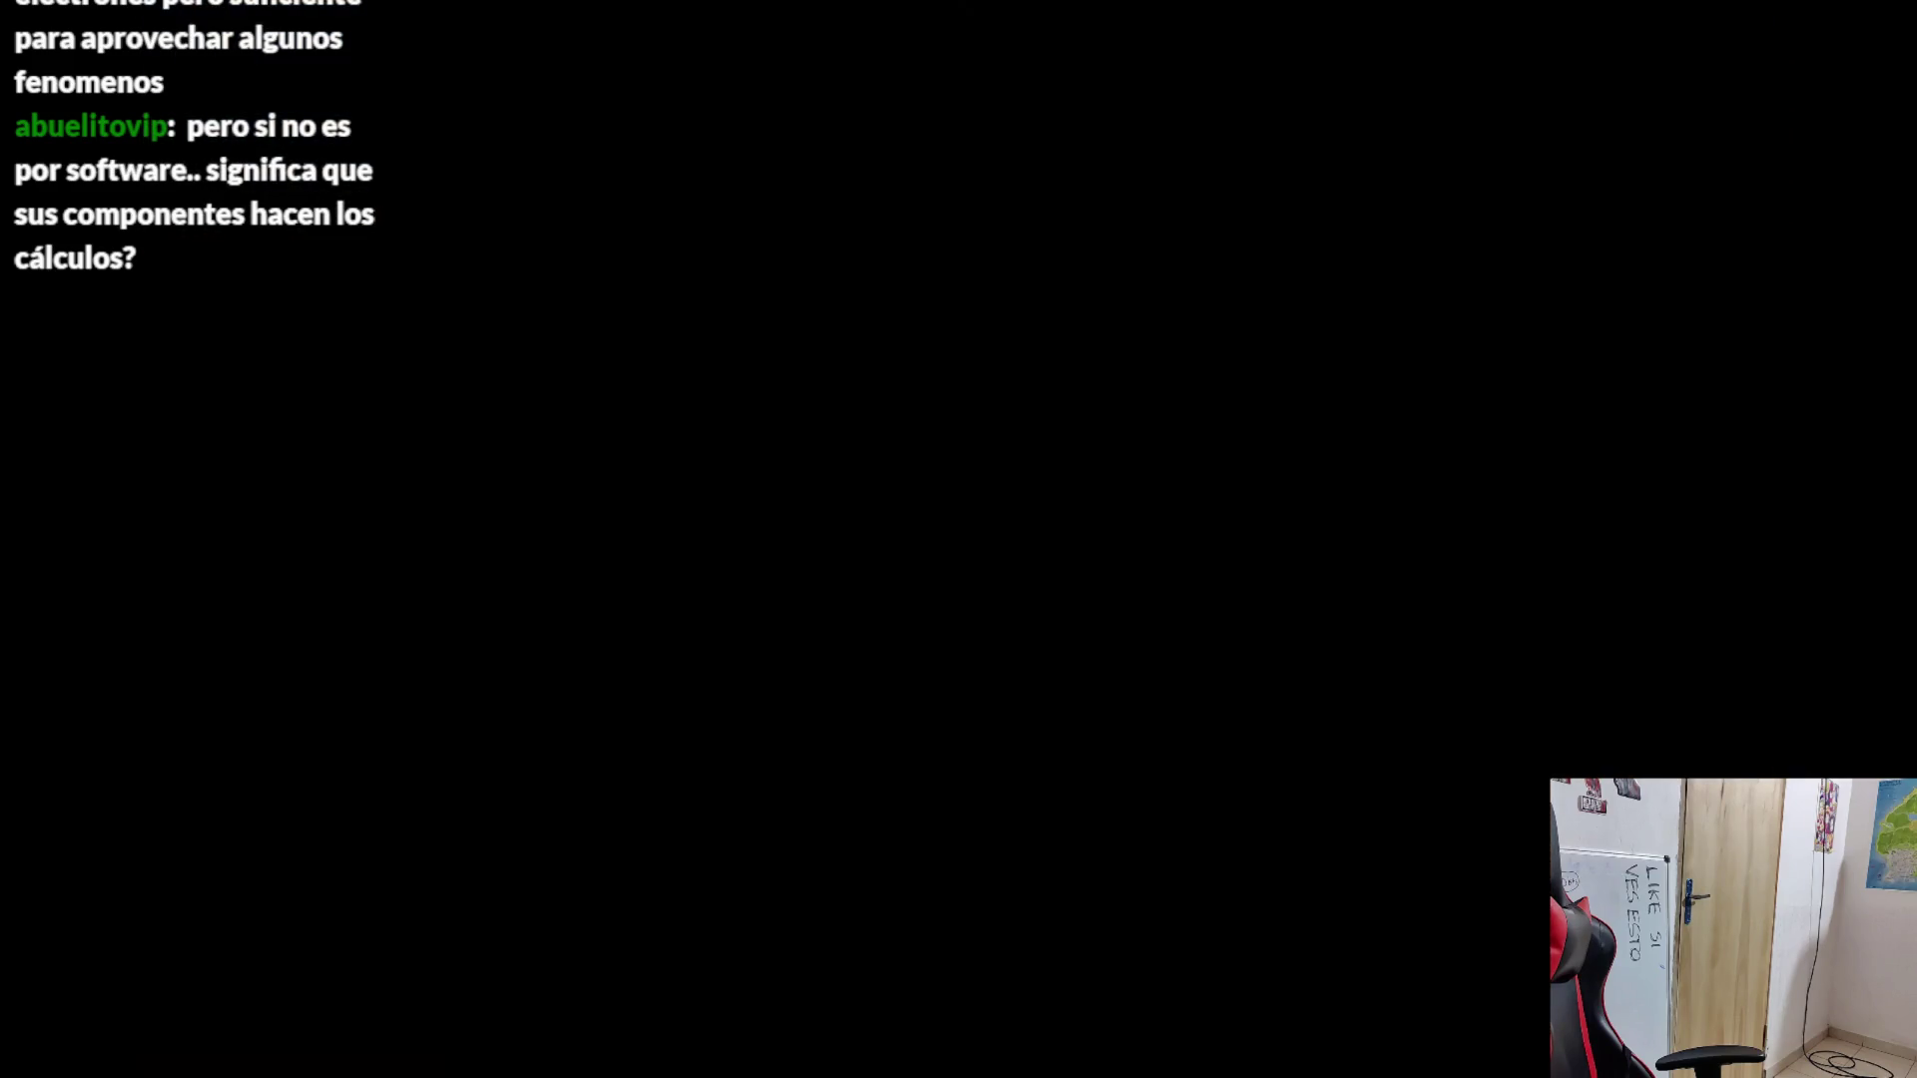
Step: Insert blank lines after the first four numbered Guión items
key("Return")
key("Return")
key("Return")
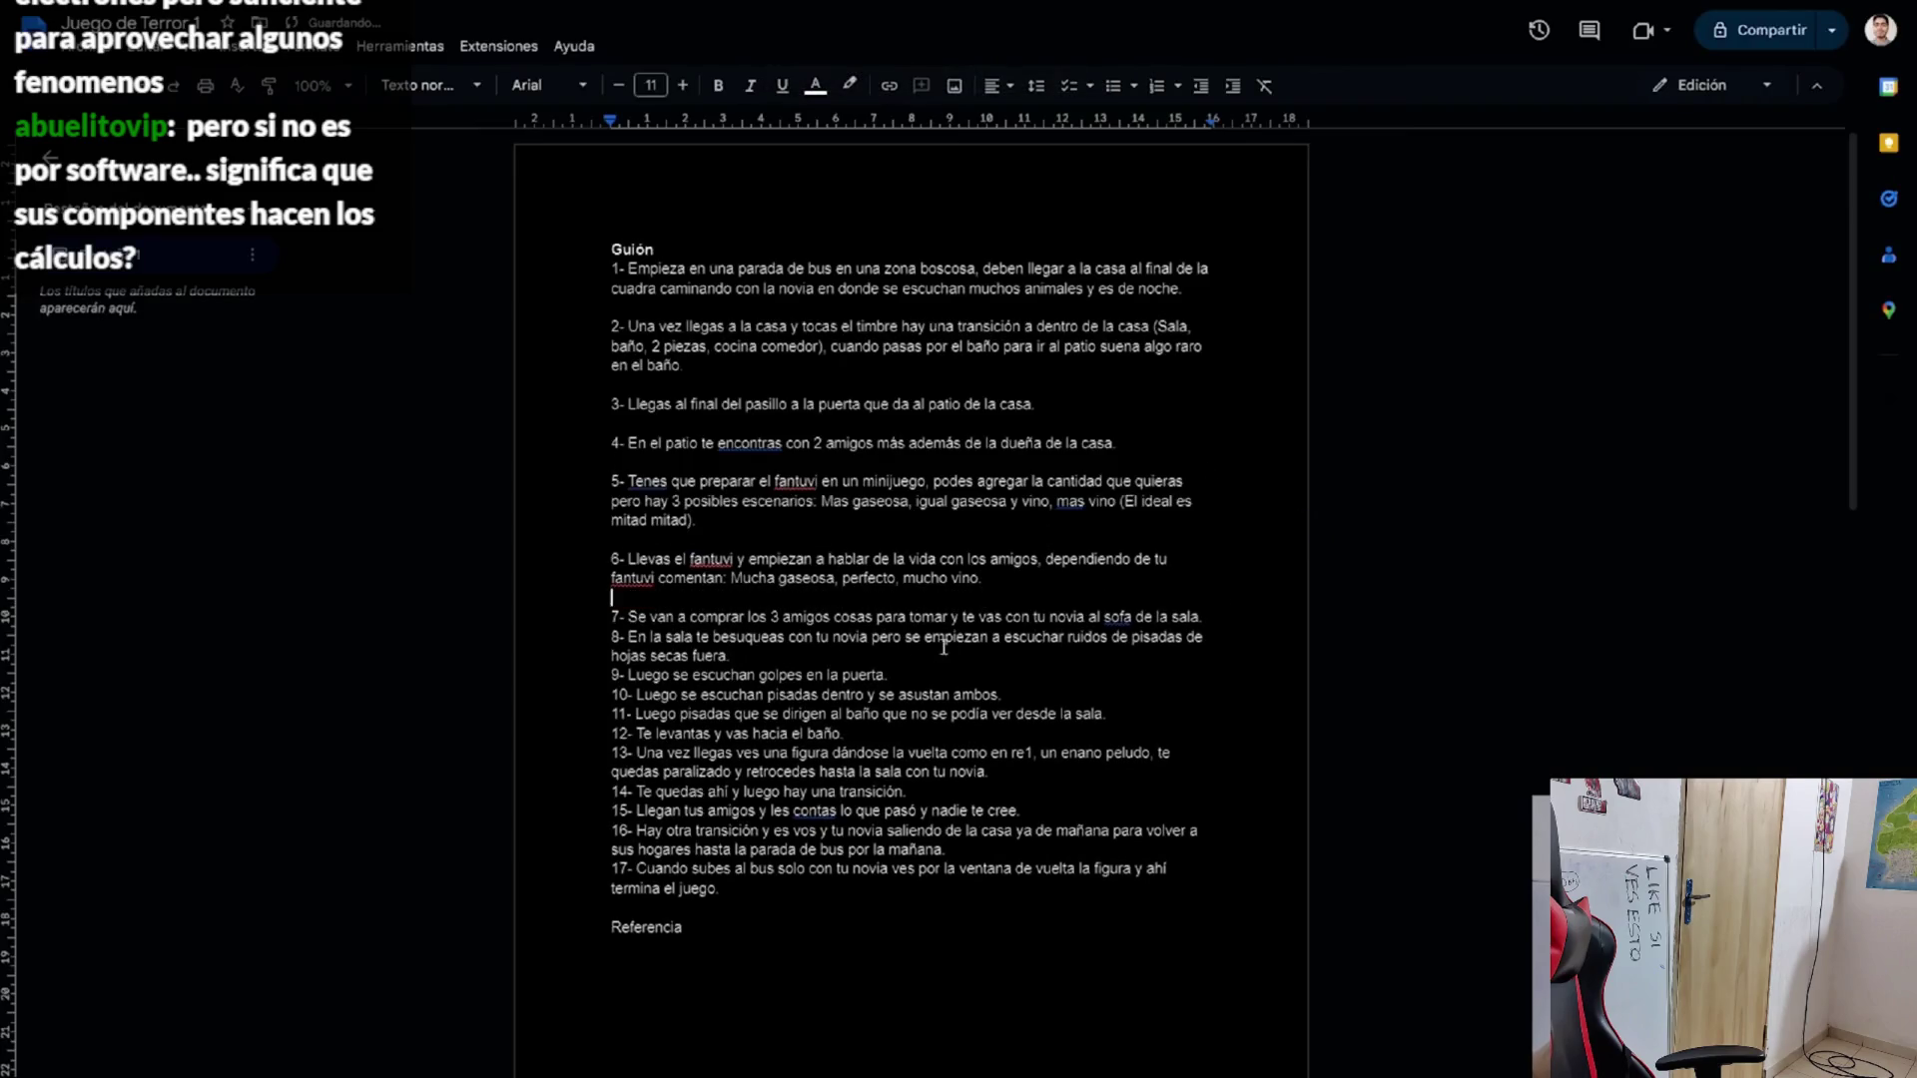
left_click(888, 714)
key("Return")
left_click(1010, 752)
key("Return")
left_click(1124, 796)
key("Return")
Step: Separate the remaining Guión items with blank lines as well
key("Down")
key("End")
key("Return")
key("Down")
key("End")
key("Return")
key("Down")
key("End")
key("Return")
key("Down")
key("End")
key("Return")
key("Down")
key("End")
key("Return")
scroll(603, 234, "up", 5)
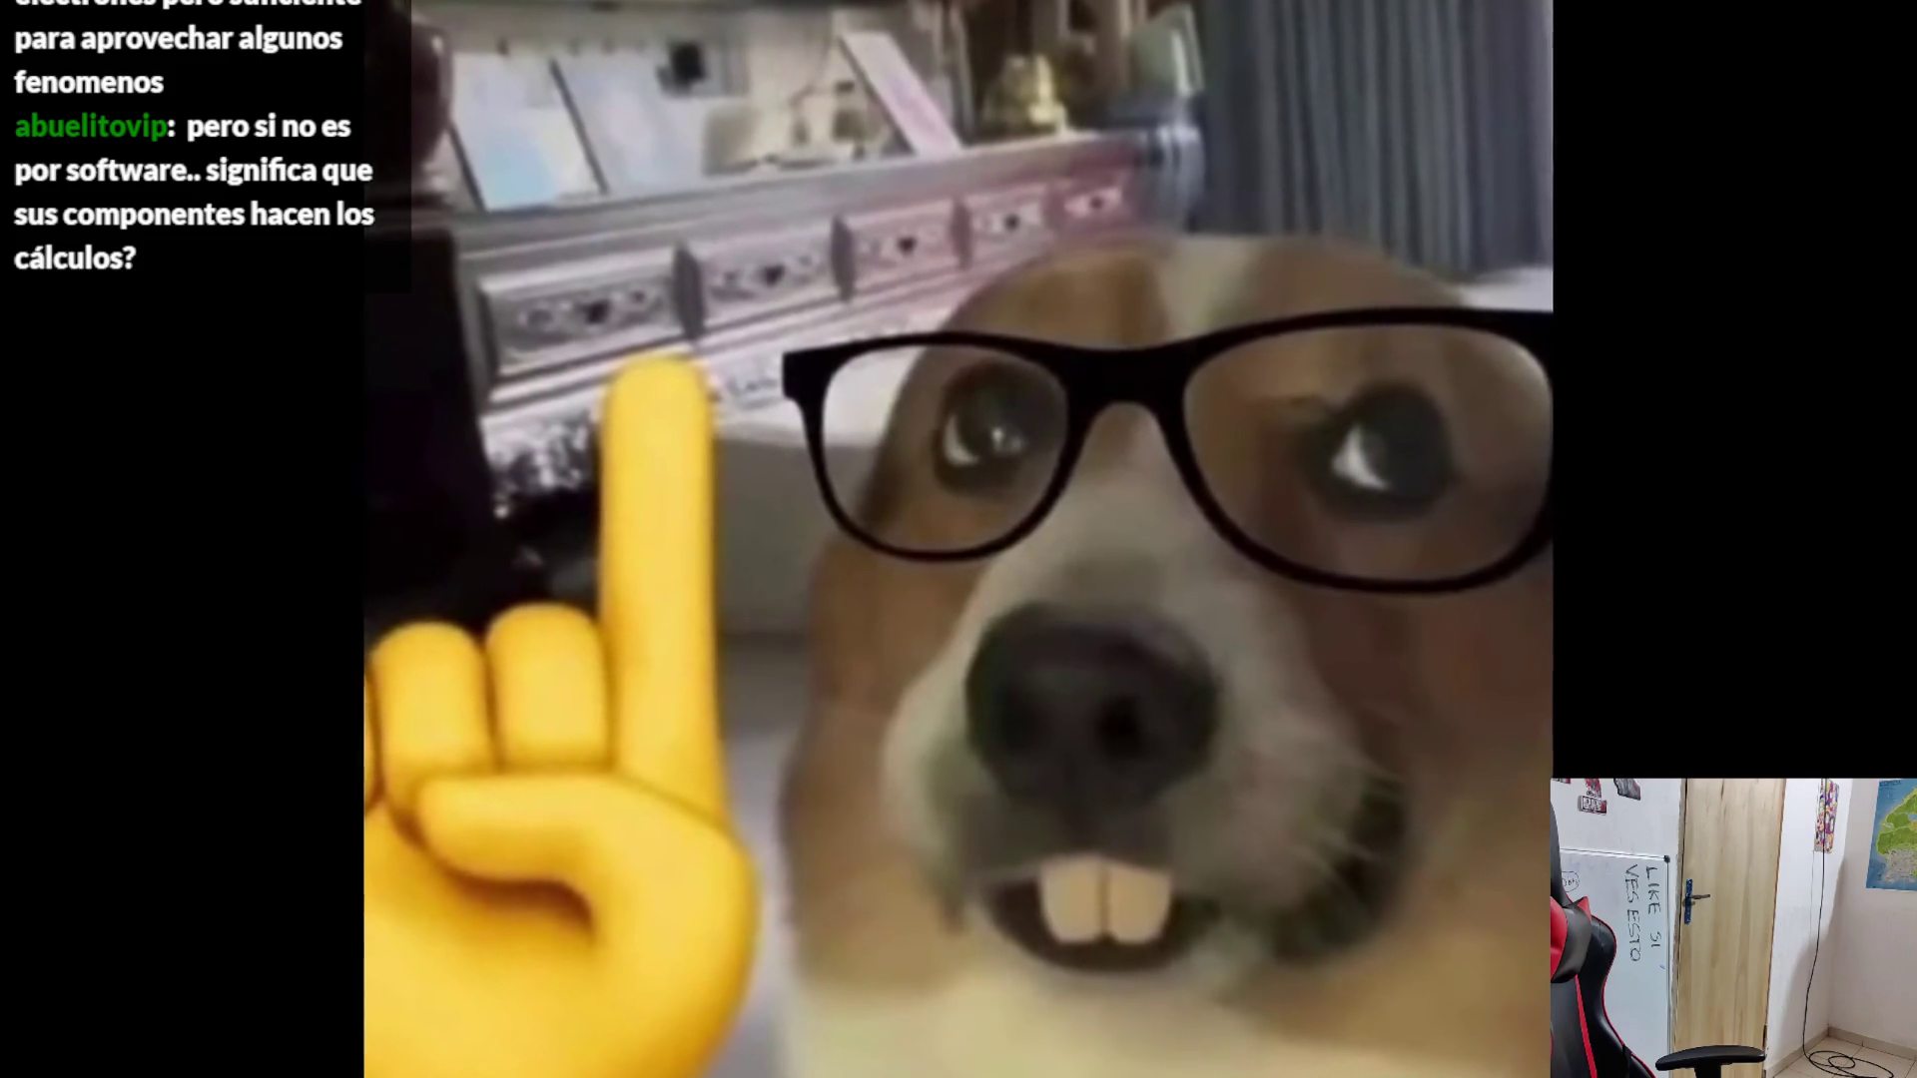
Step: Add a next_dialog() call to set_dialogs in player.gd and test-run the game
key("Return")
type("next_dia")
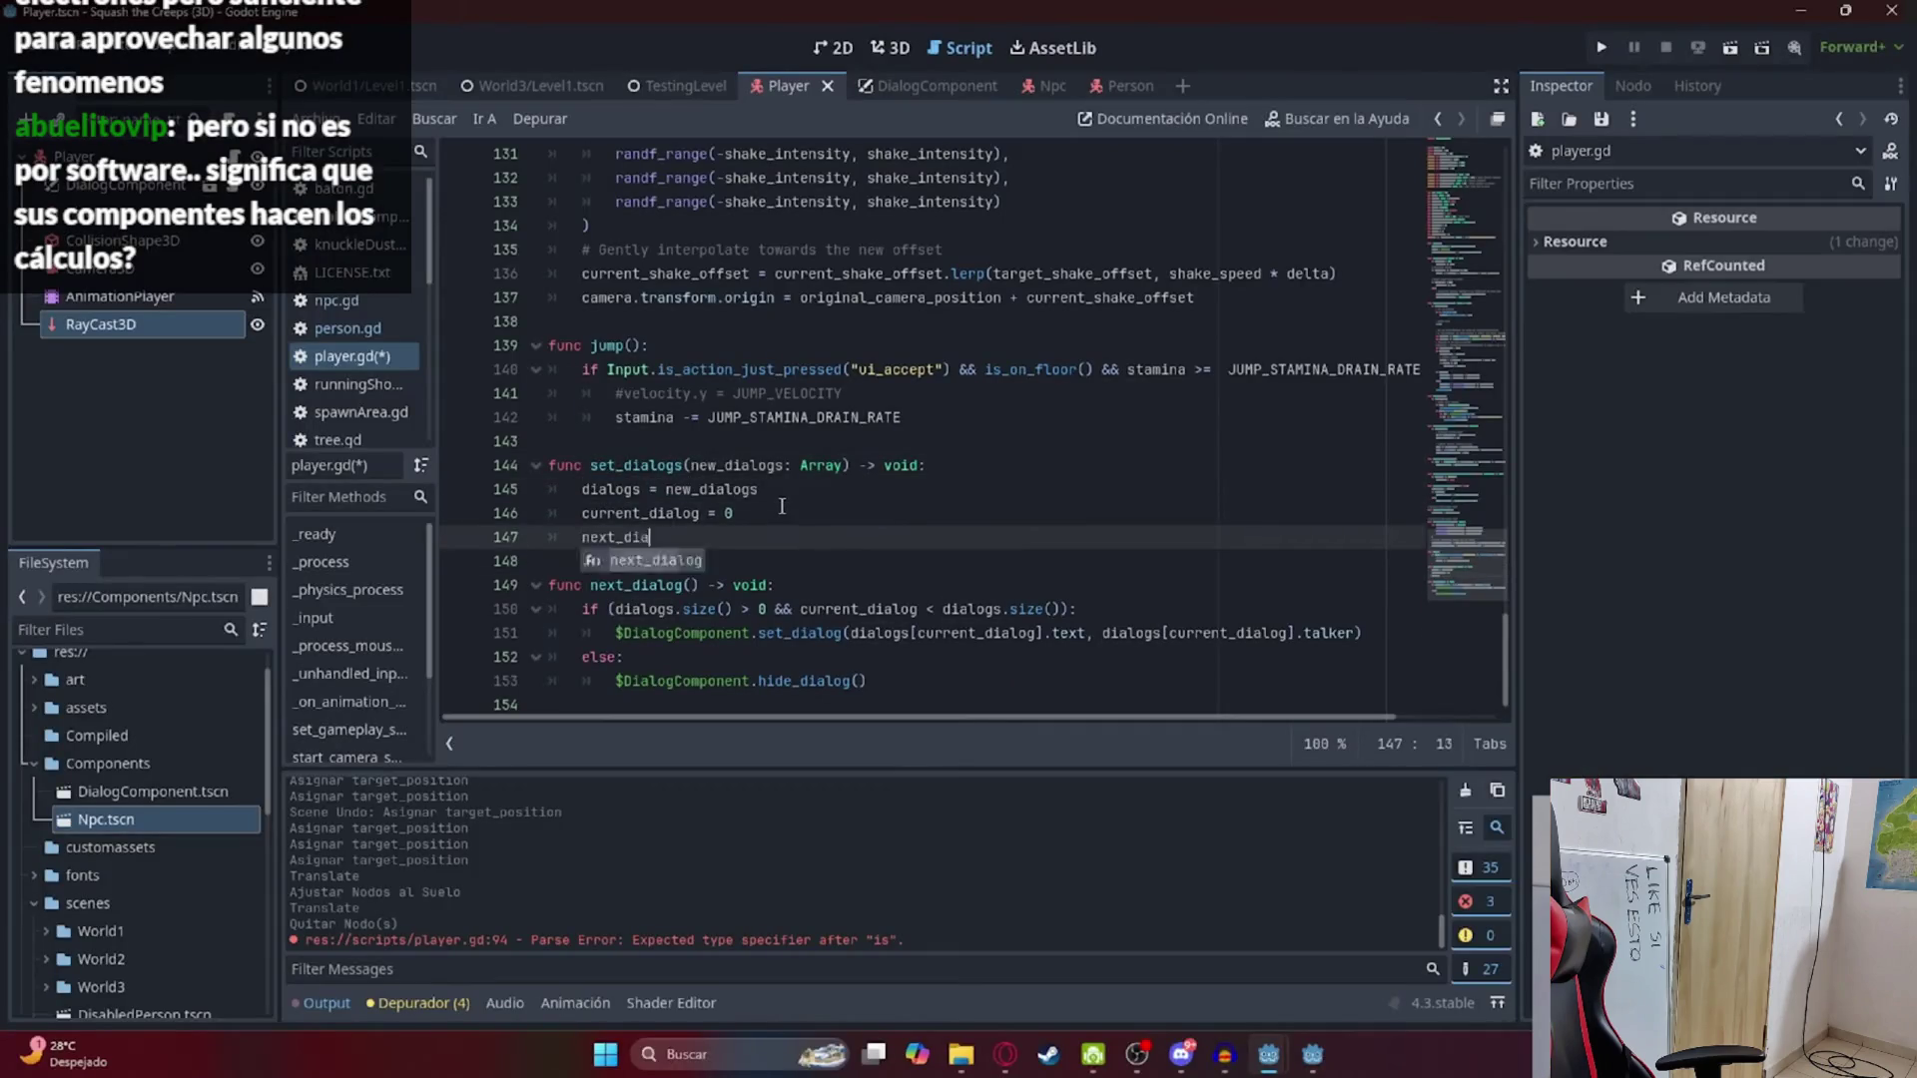
key("Return")
key("F5")
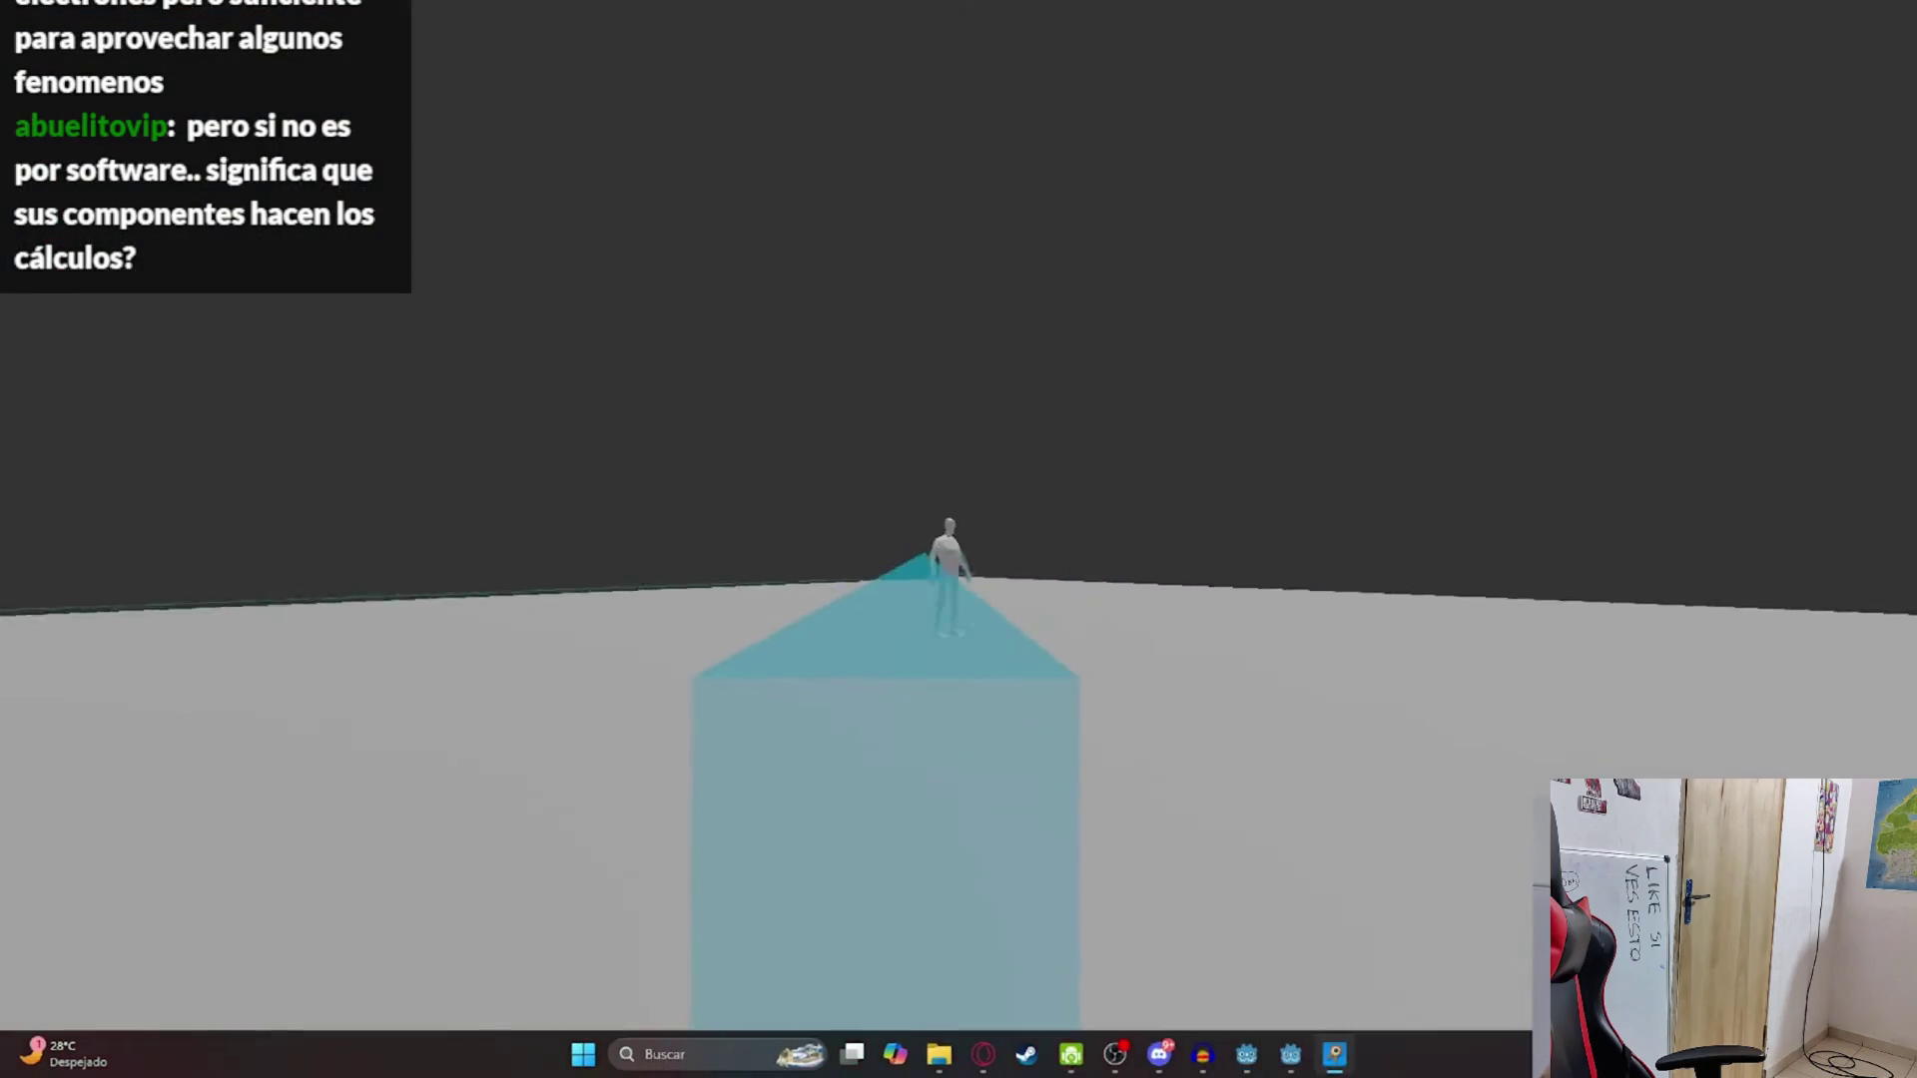
key("F8")
Step: Paste visible = true into set_dialog in dialog_component.gd and test again
left_click(612, 440, "ctrl")
key("Down")
key("Down")
key("End")
key("Return")
type("visible = true \t$RichTextLabelTalker.visible = false \t$RichTextLabelText.visible = false")
key("F5")
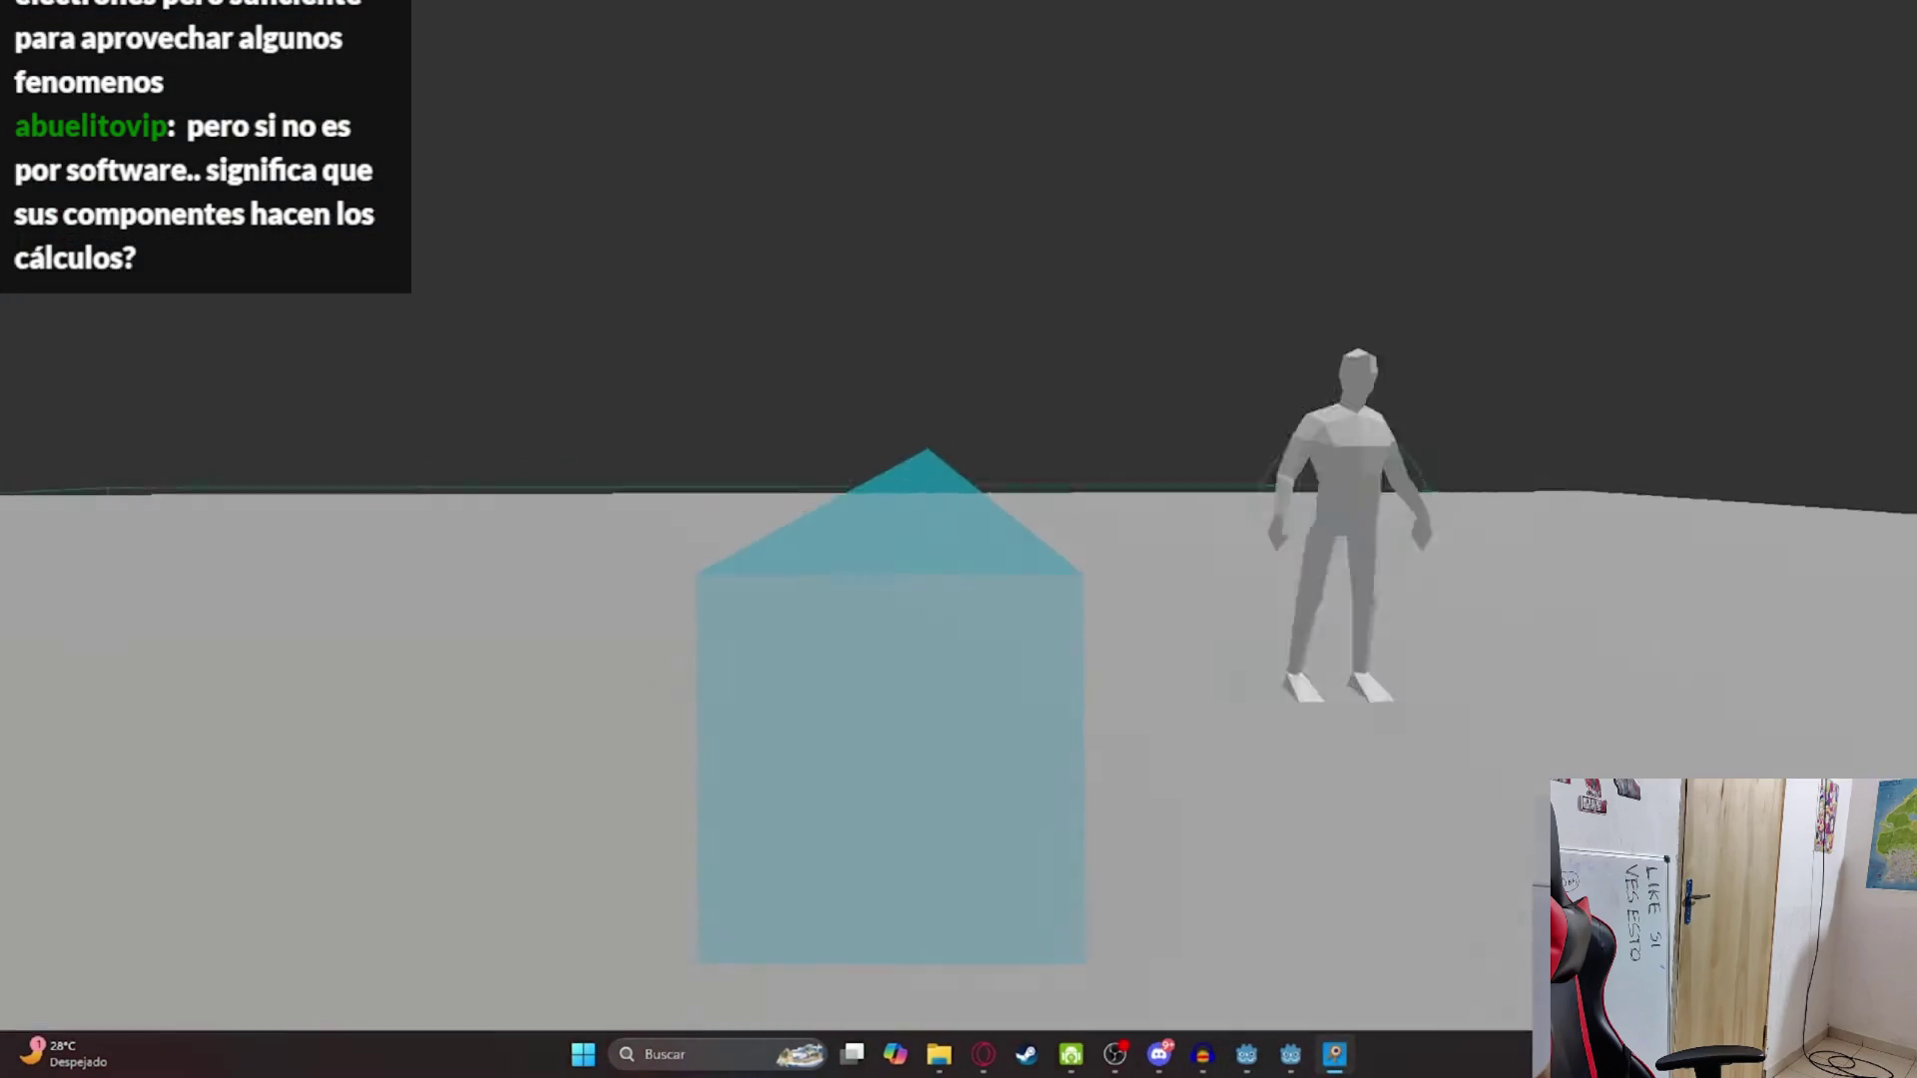
key("F8")
key("alt+Left")
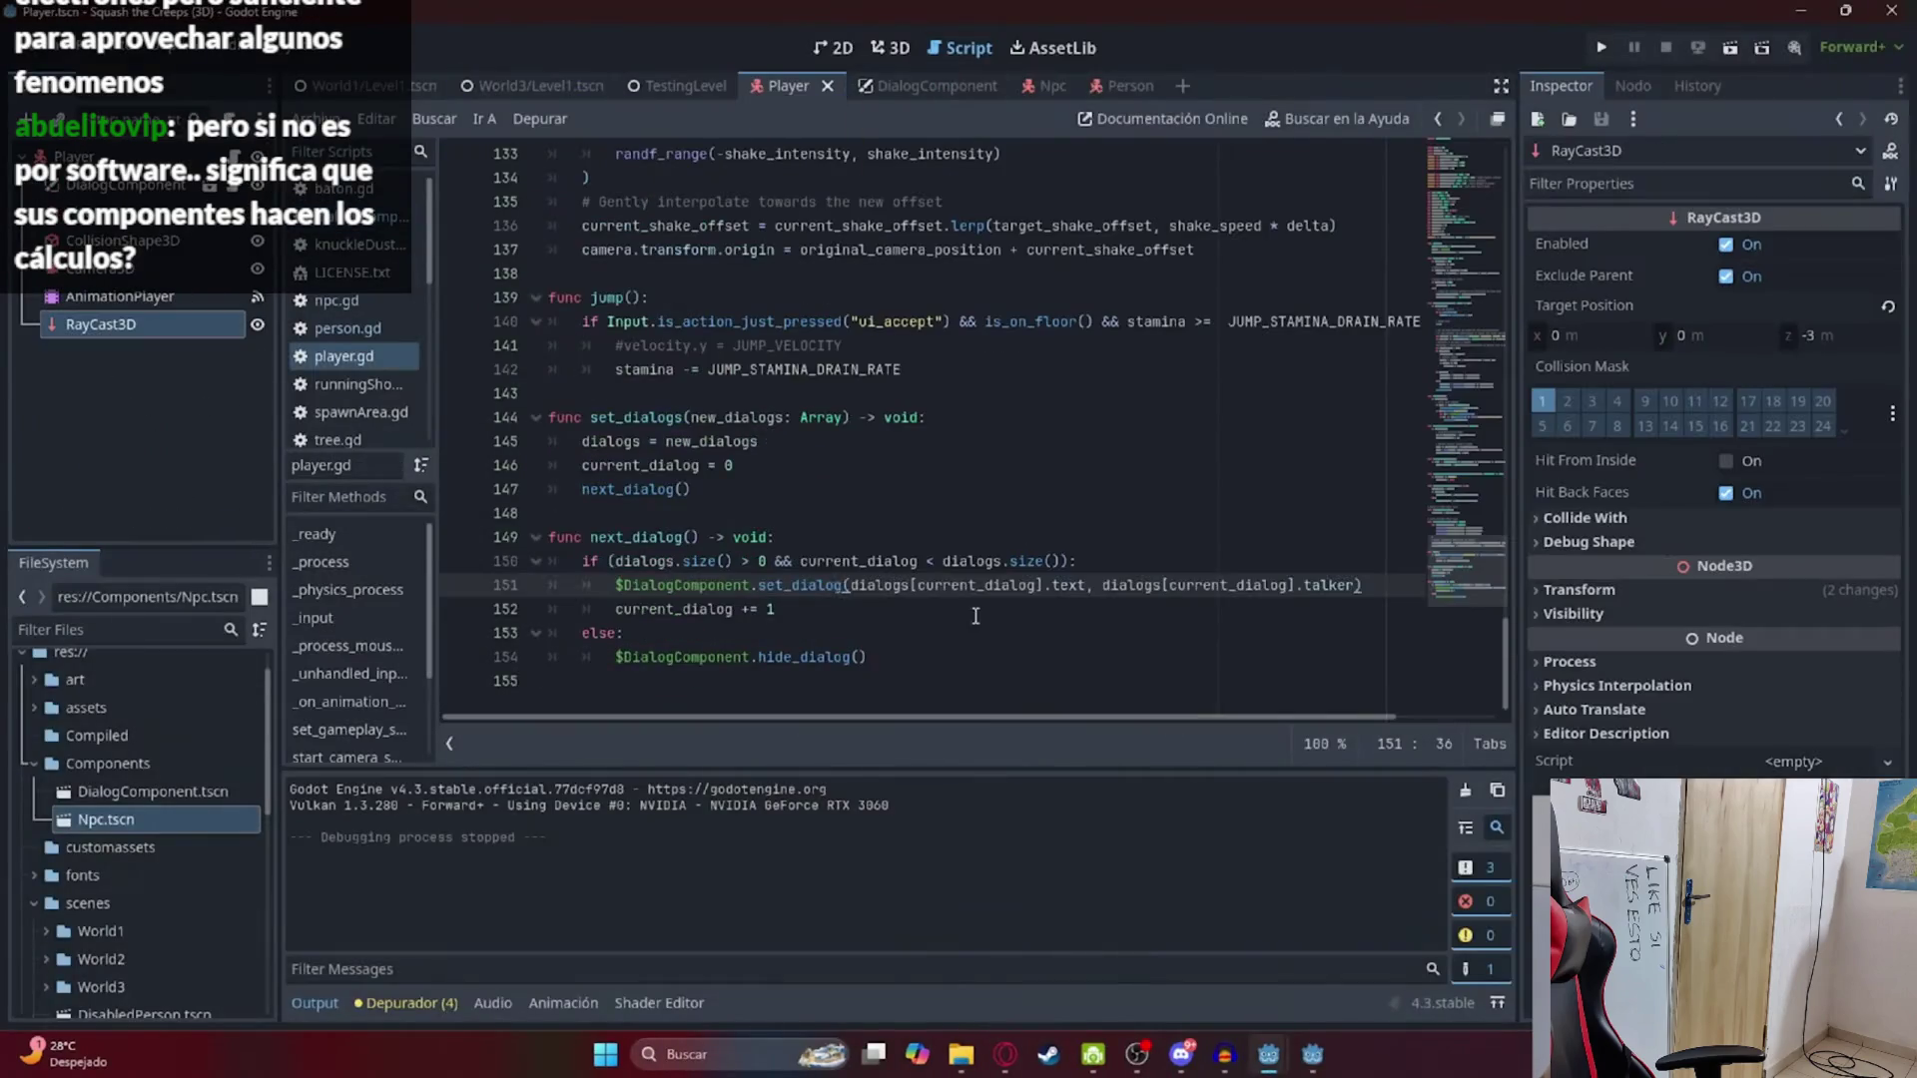
Step: Check the DialogComponent scene, then rerun the game walking the player up to the NPC
key("alt+Left")
left_click(927, 85)
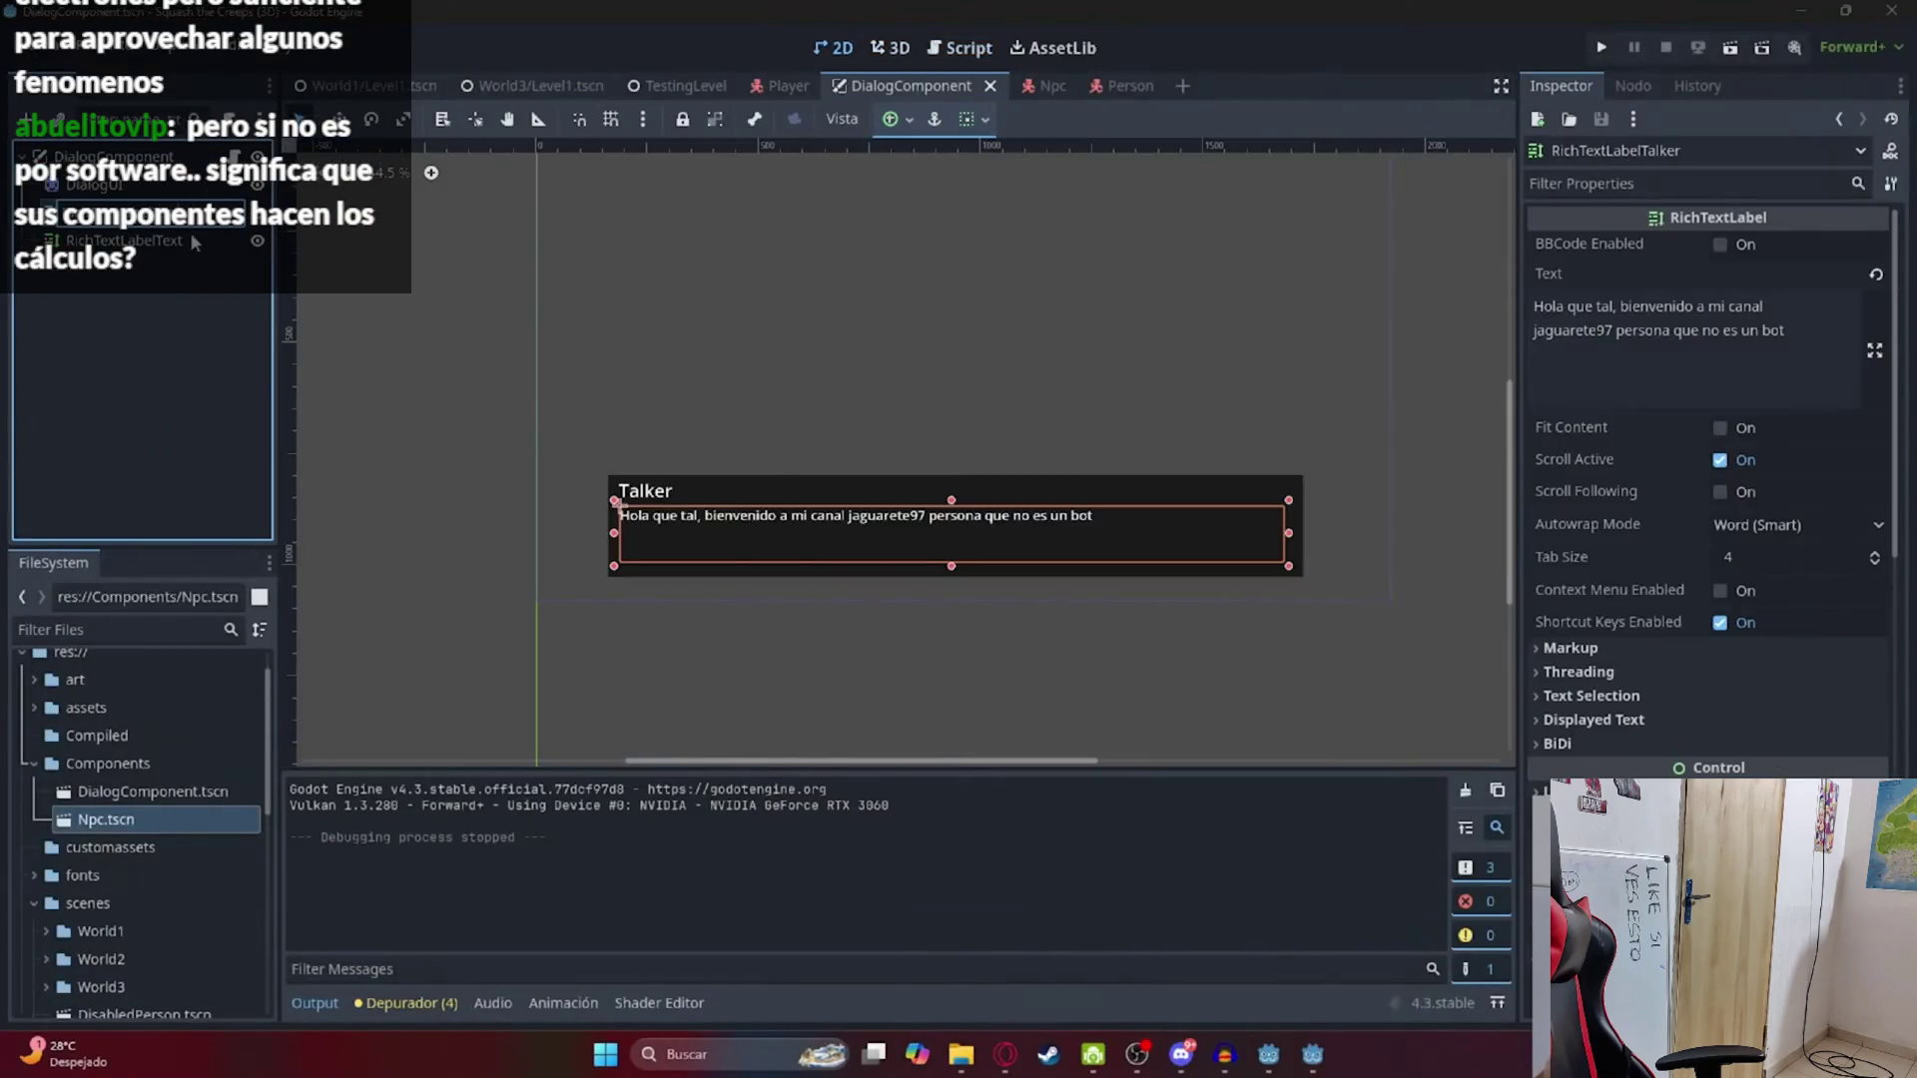
key("ctrl+shift+Tab")
key("F5")
key("w")
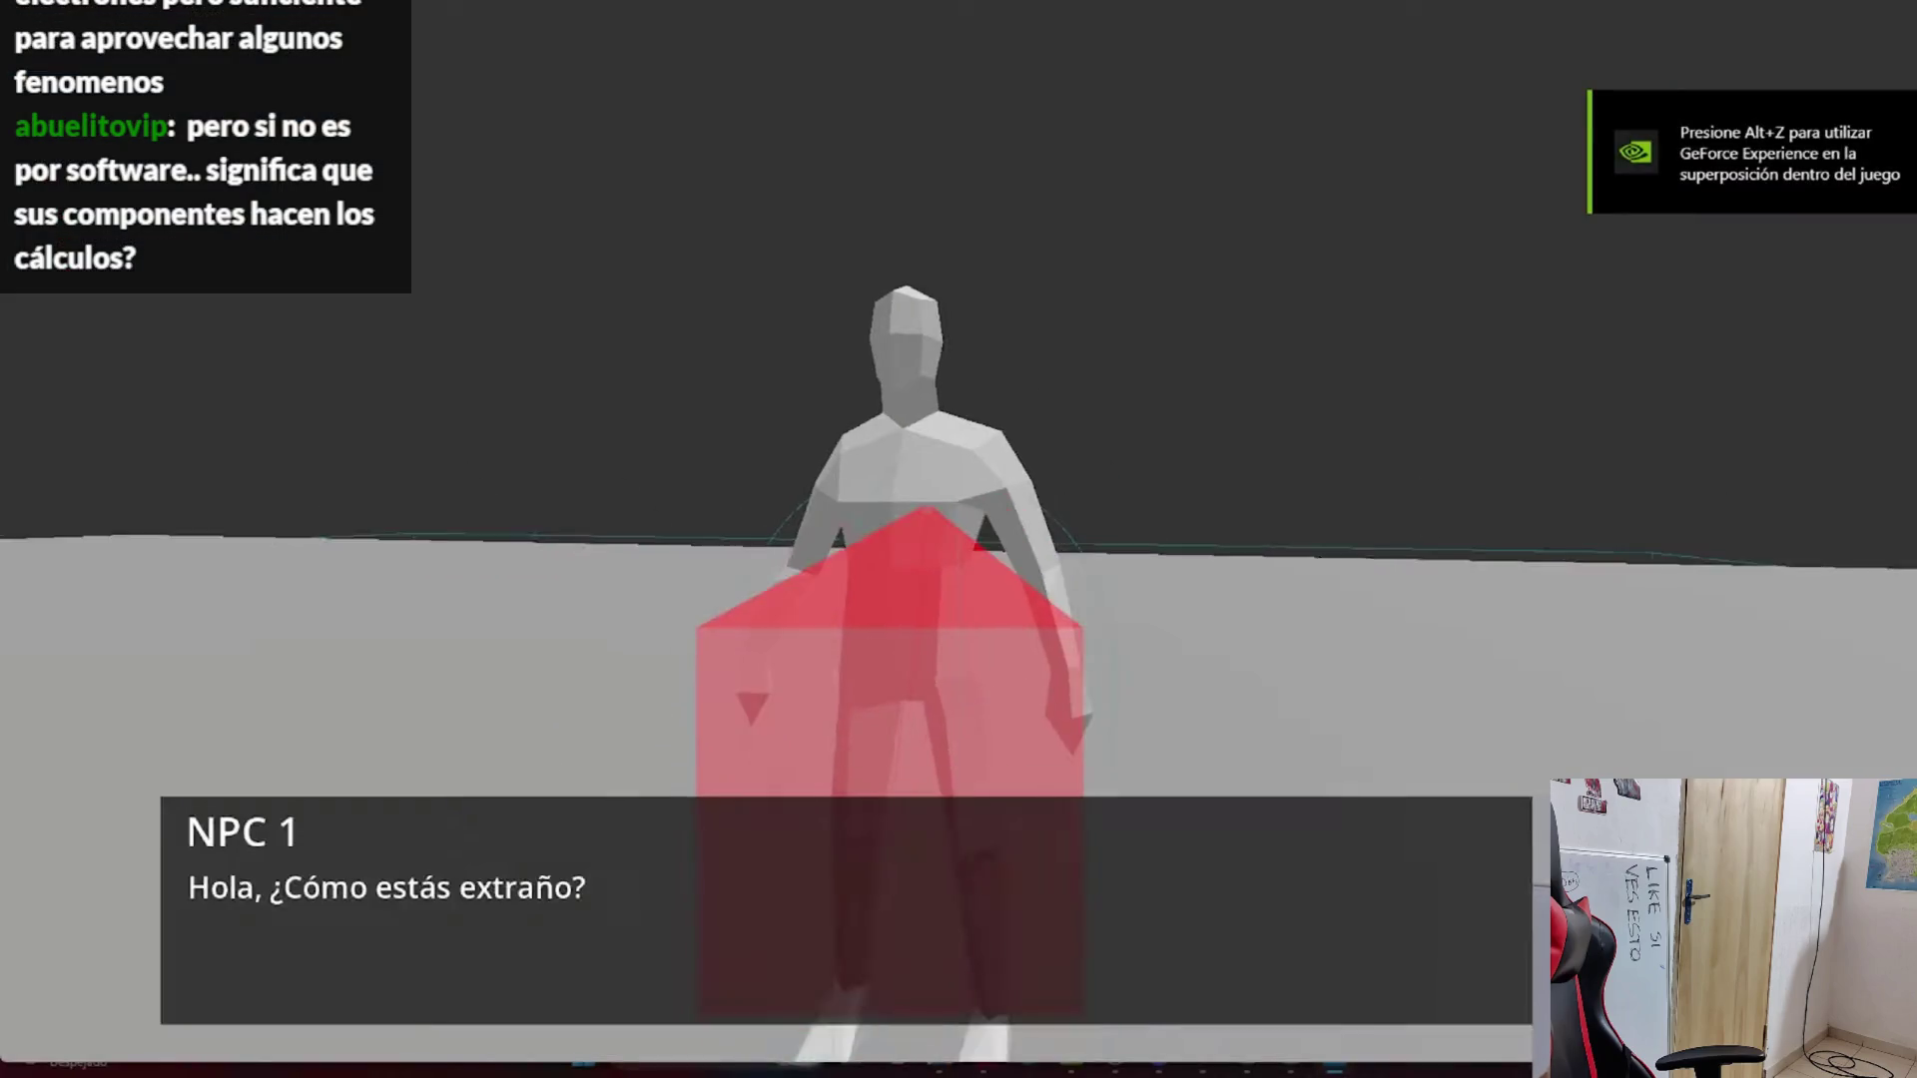
key("F8")
key("alt+Left")
scroll(864, 493, "up", 1)
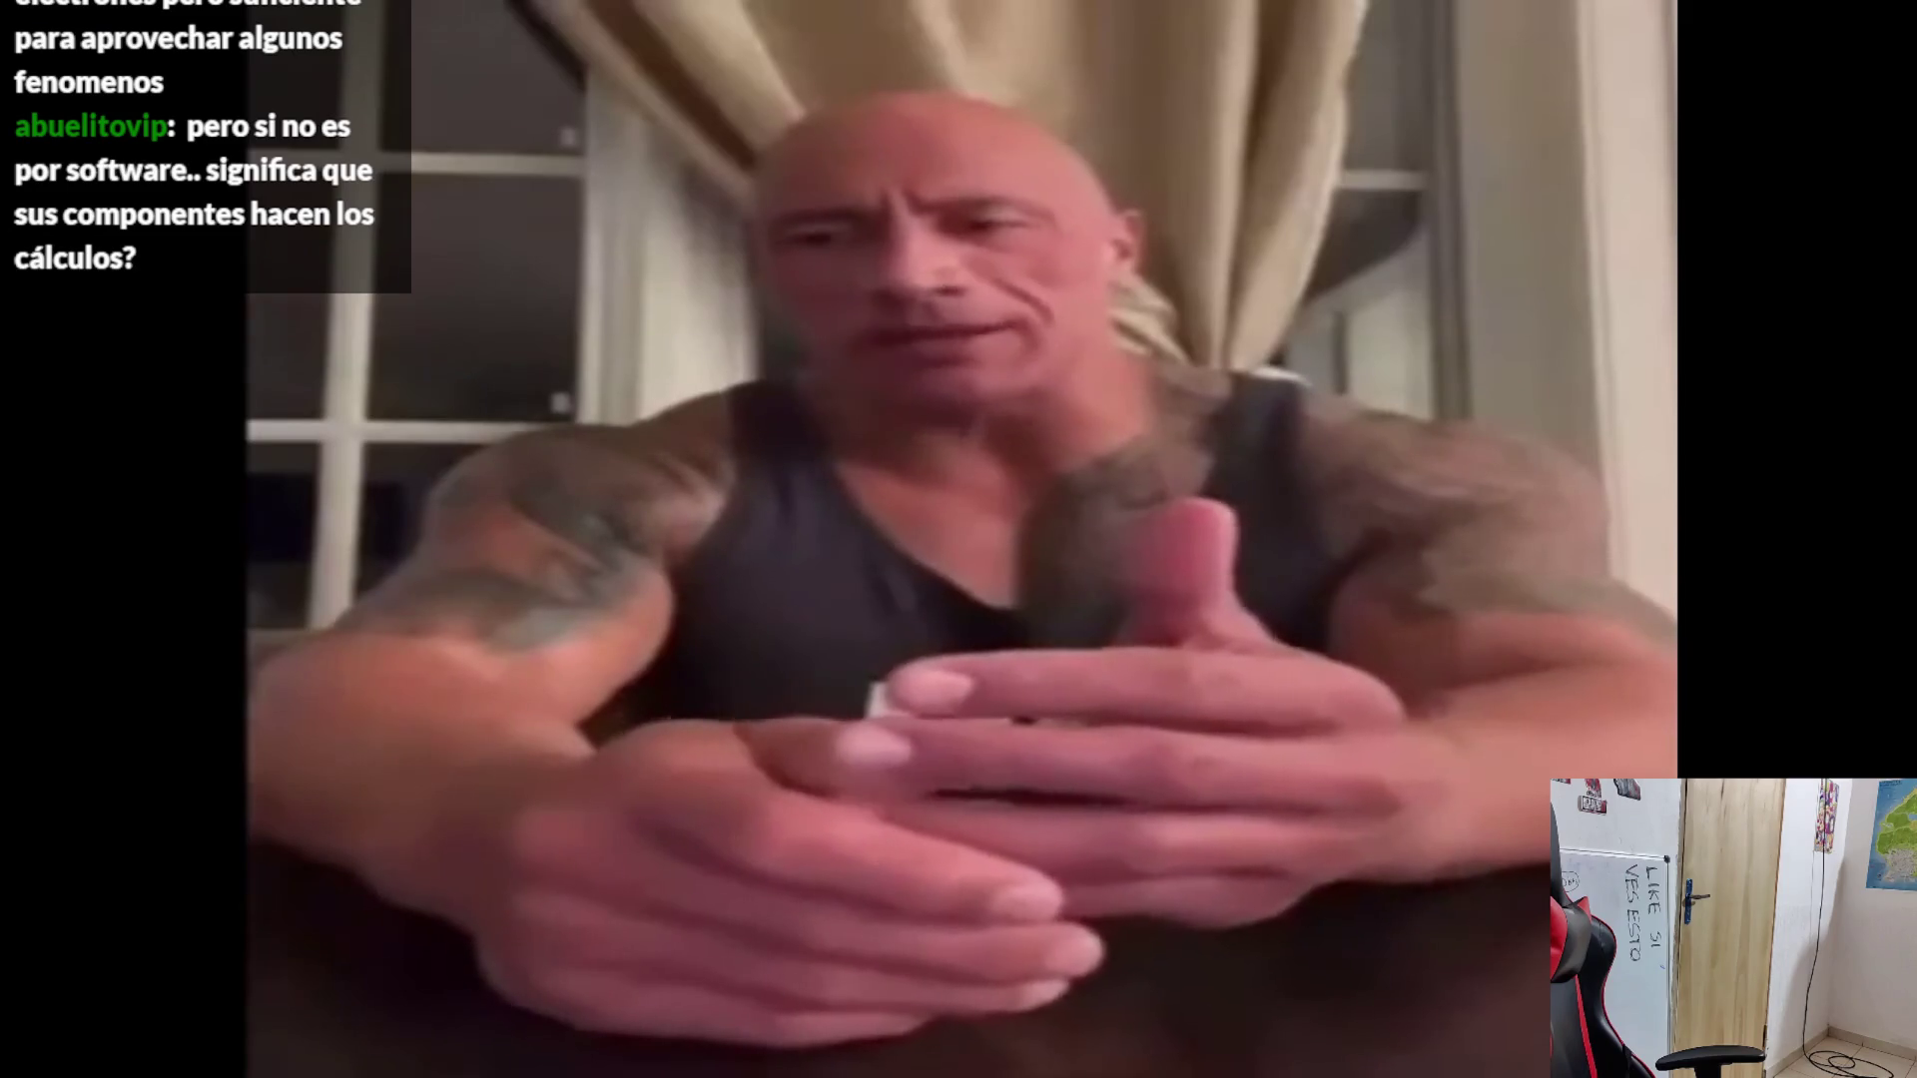
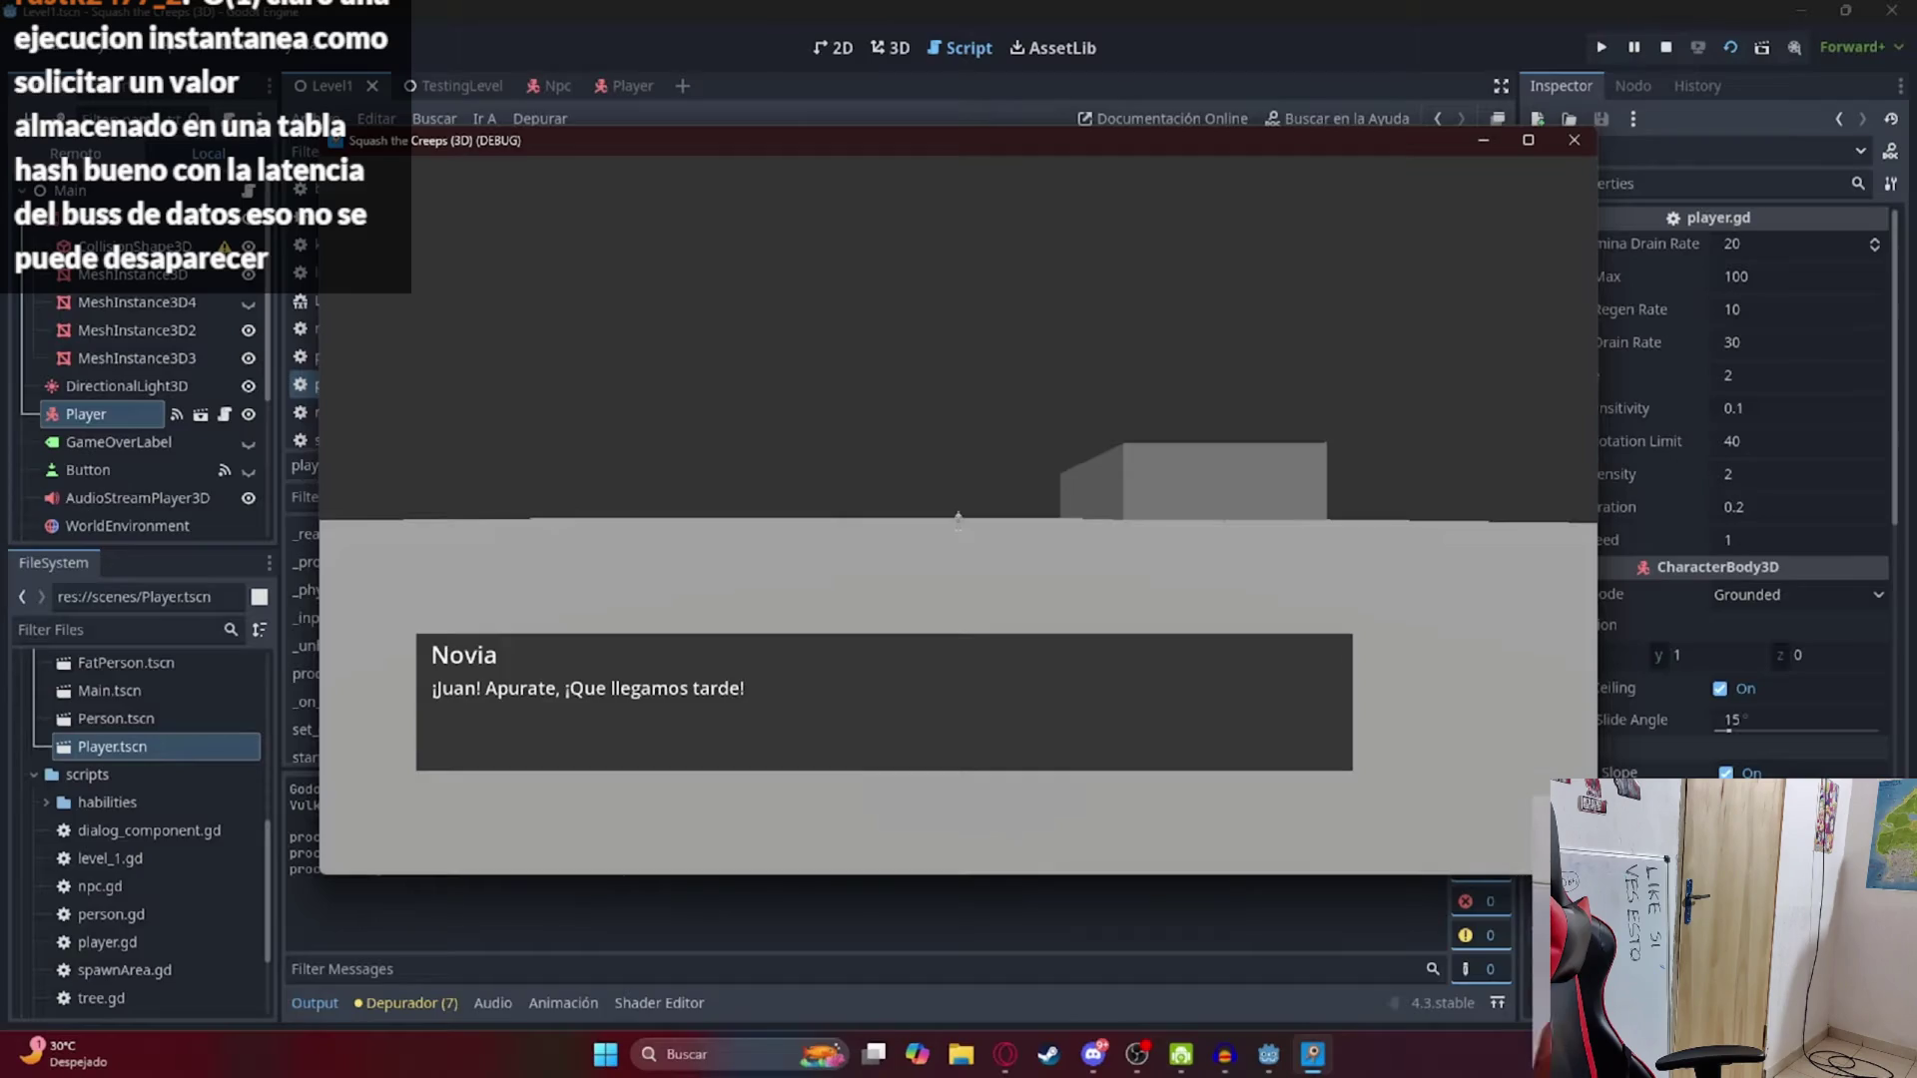
Step: Close both Novia dialogue boxes to get back to the first-person view of the gray floor
key("Return")
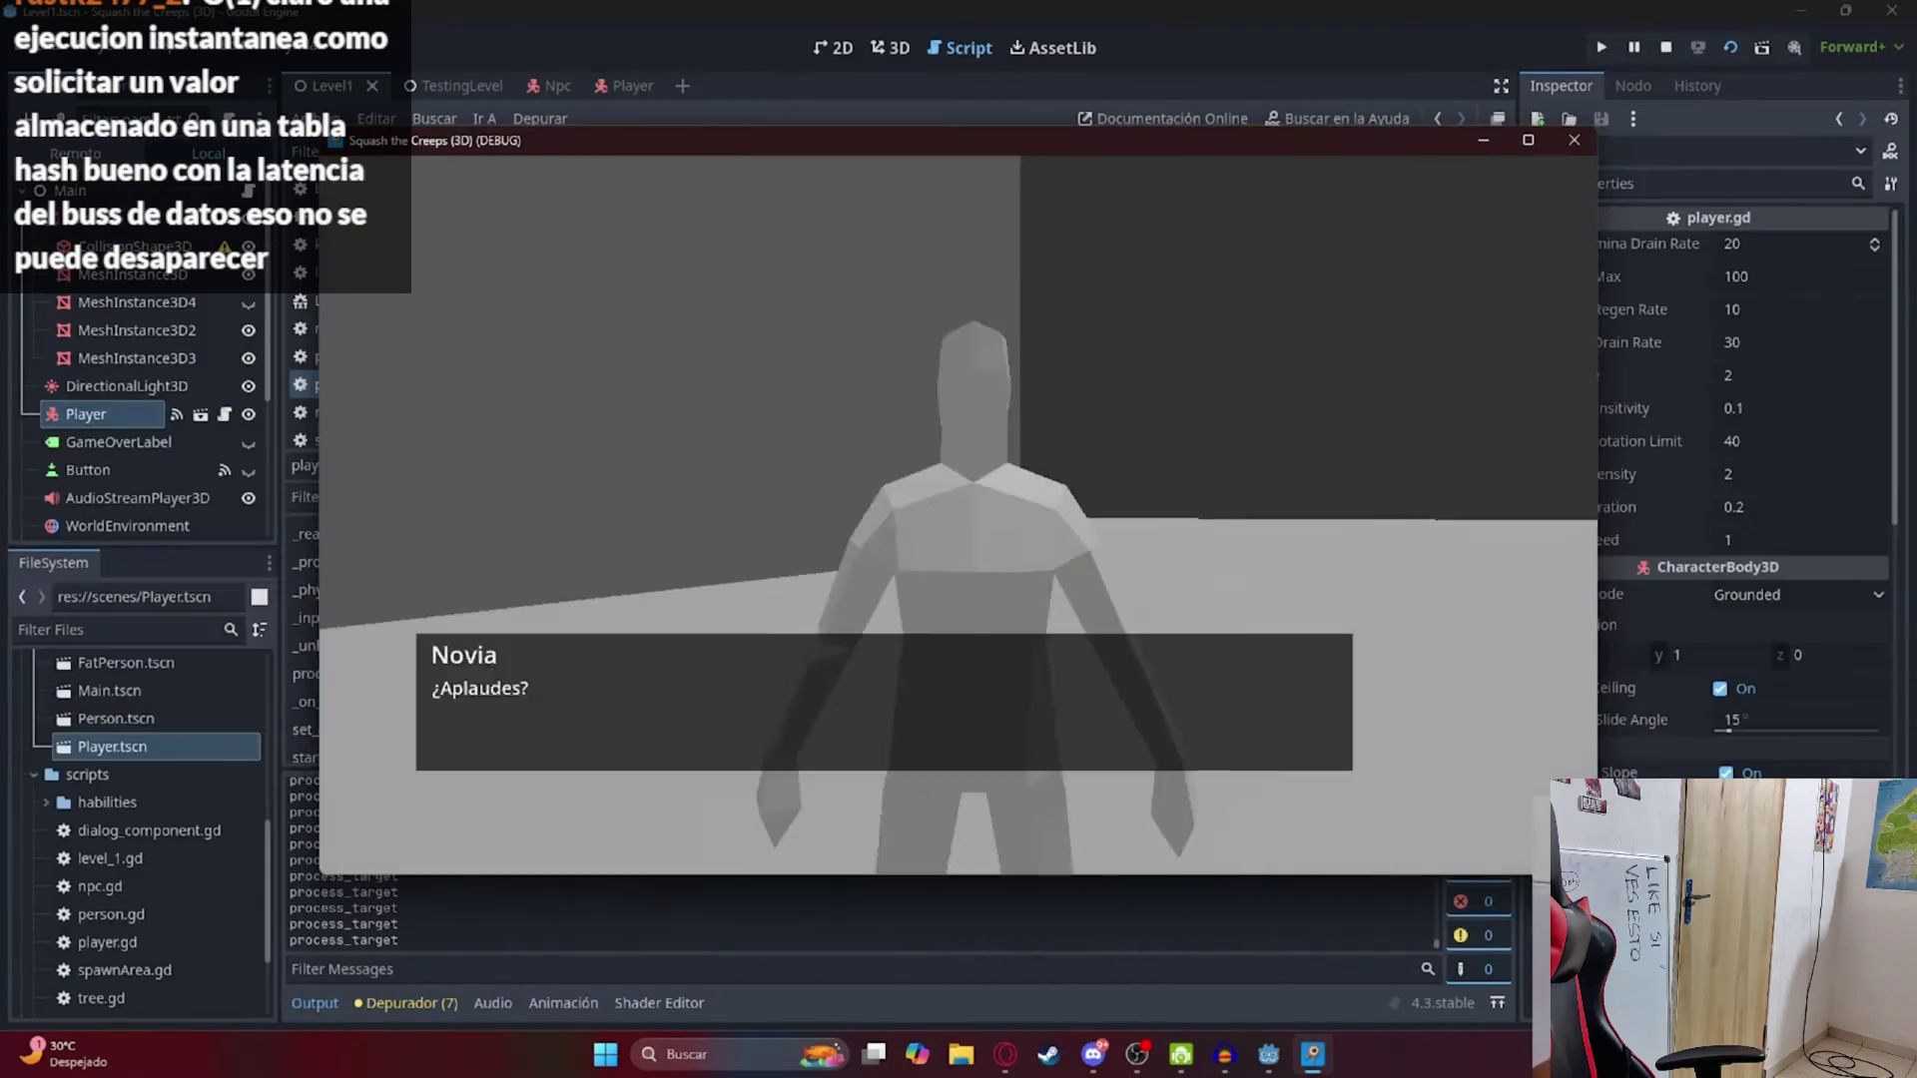
key("Return")
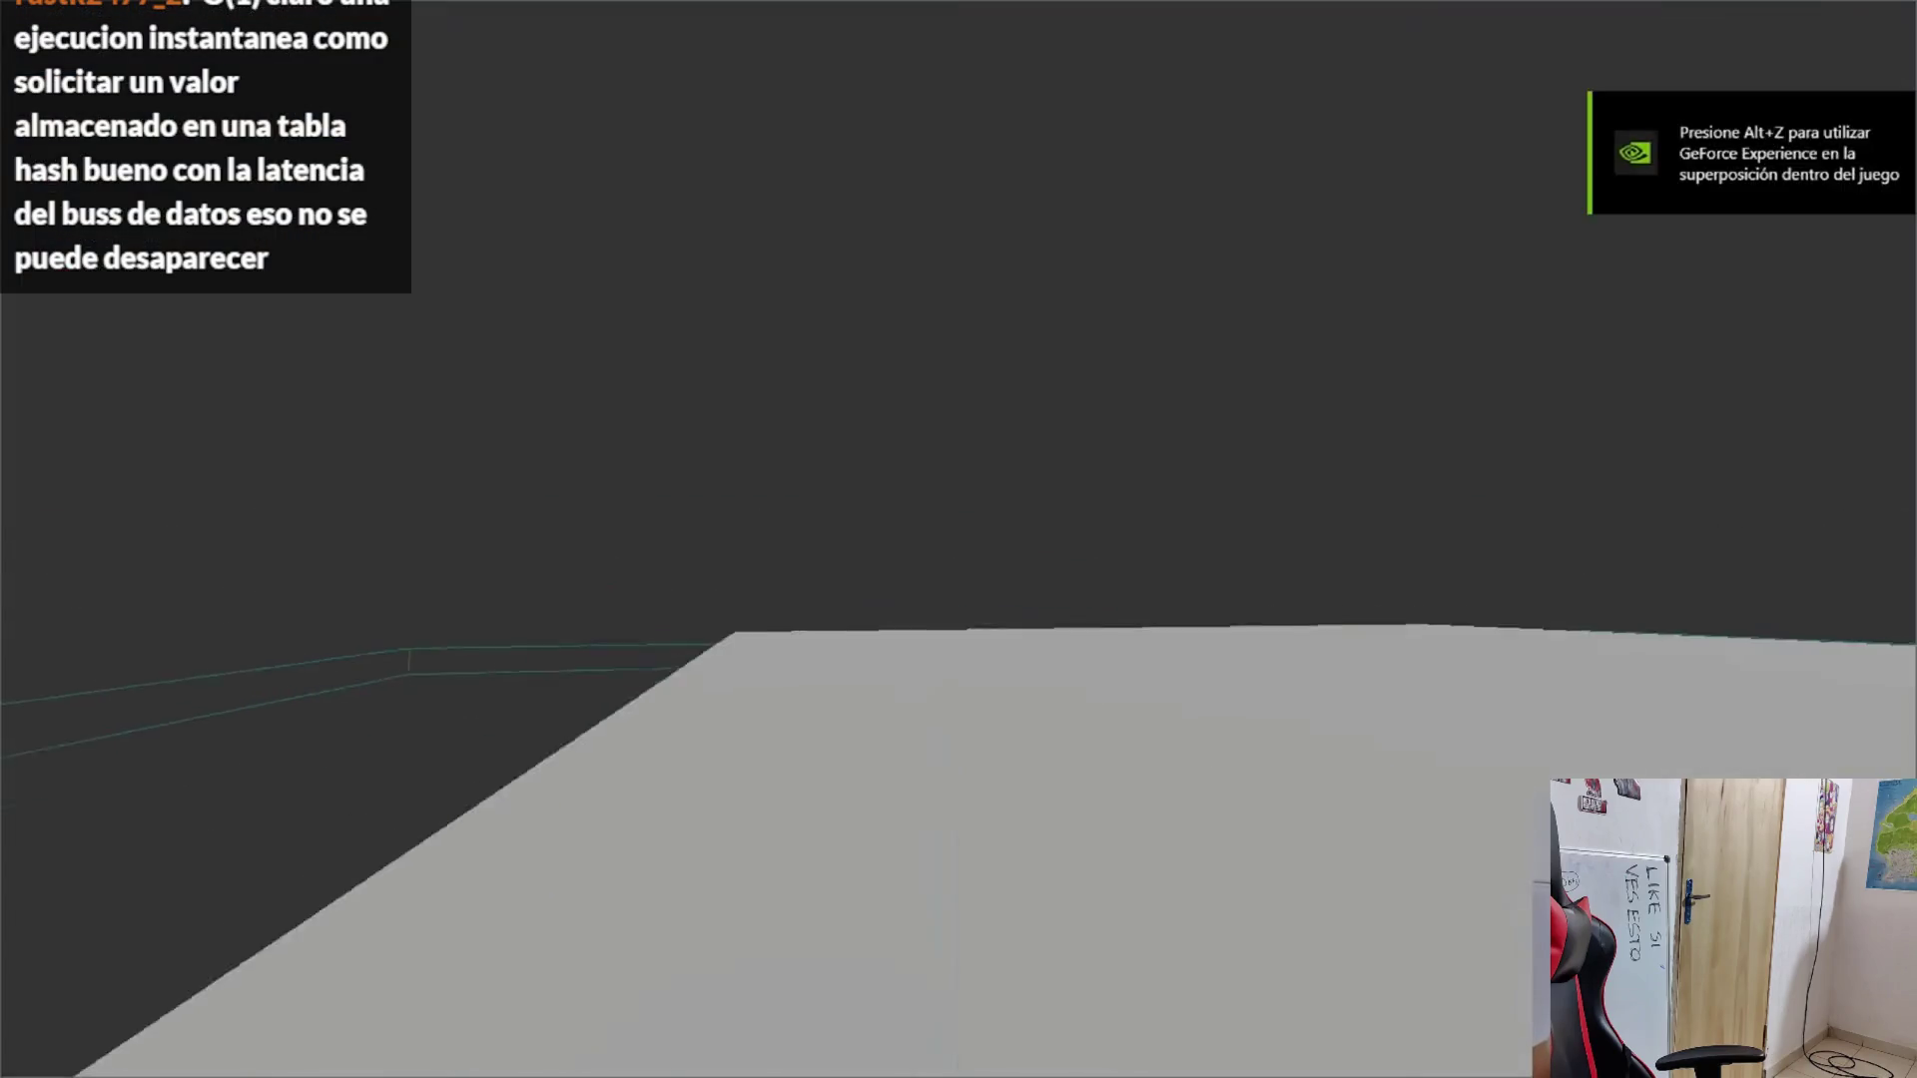
Step: Pause the devlog at 4:03 on the NPC 2 dialogue and leave fullscreen
key("F5")
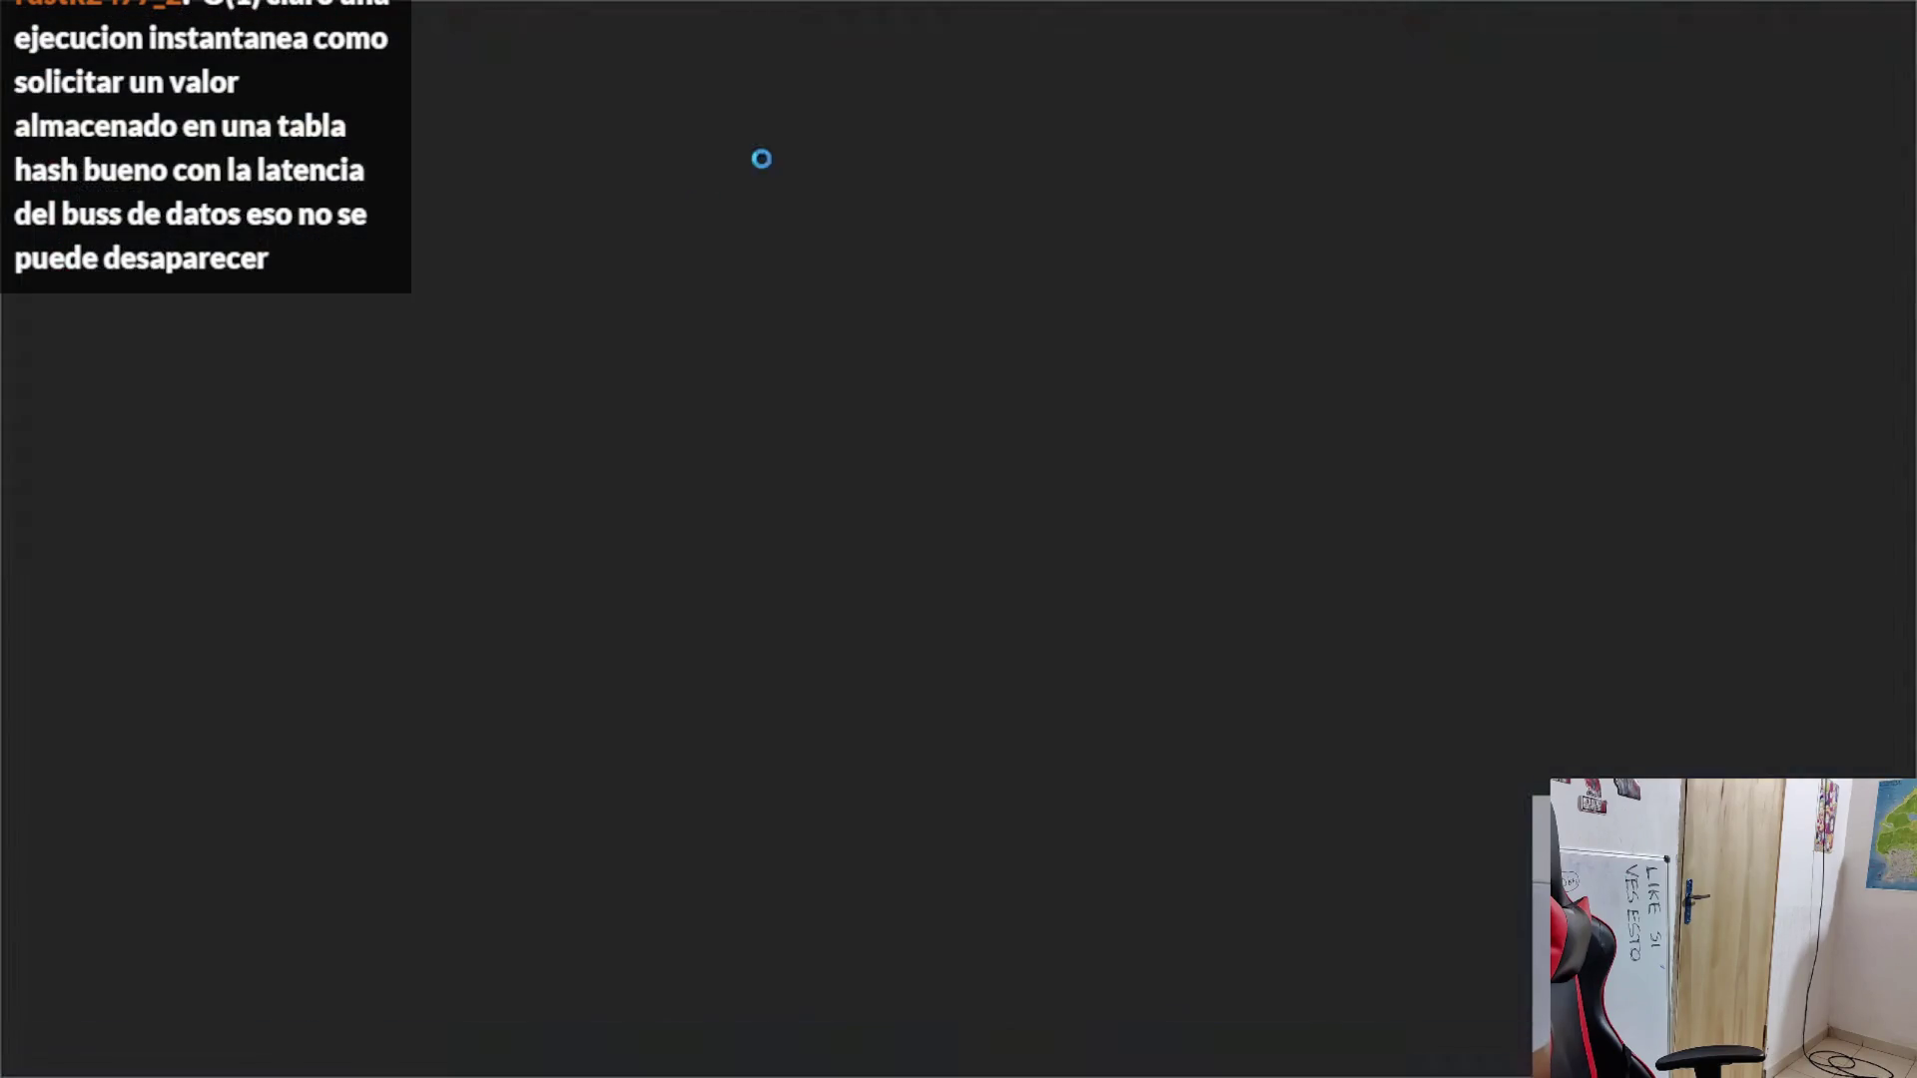
key("w")
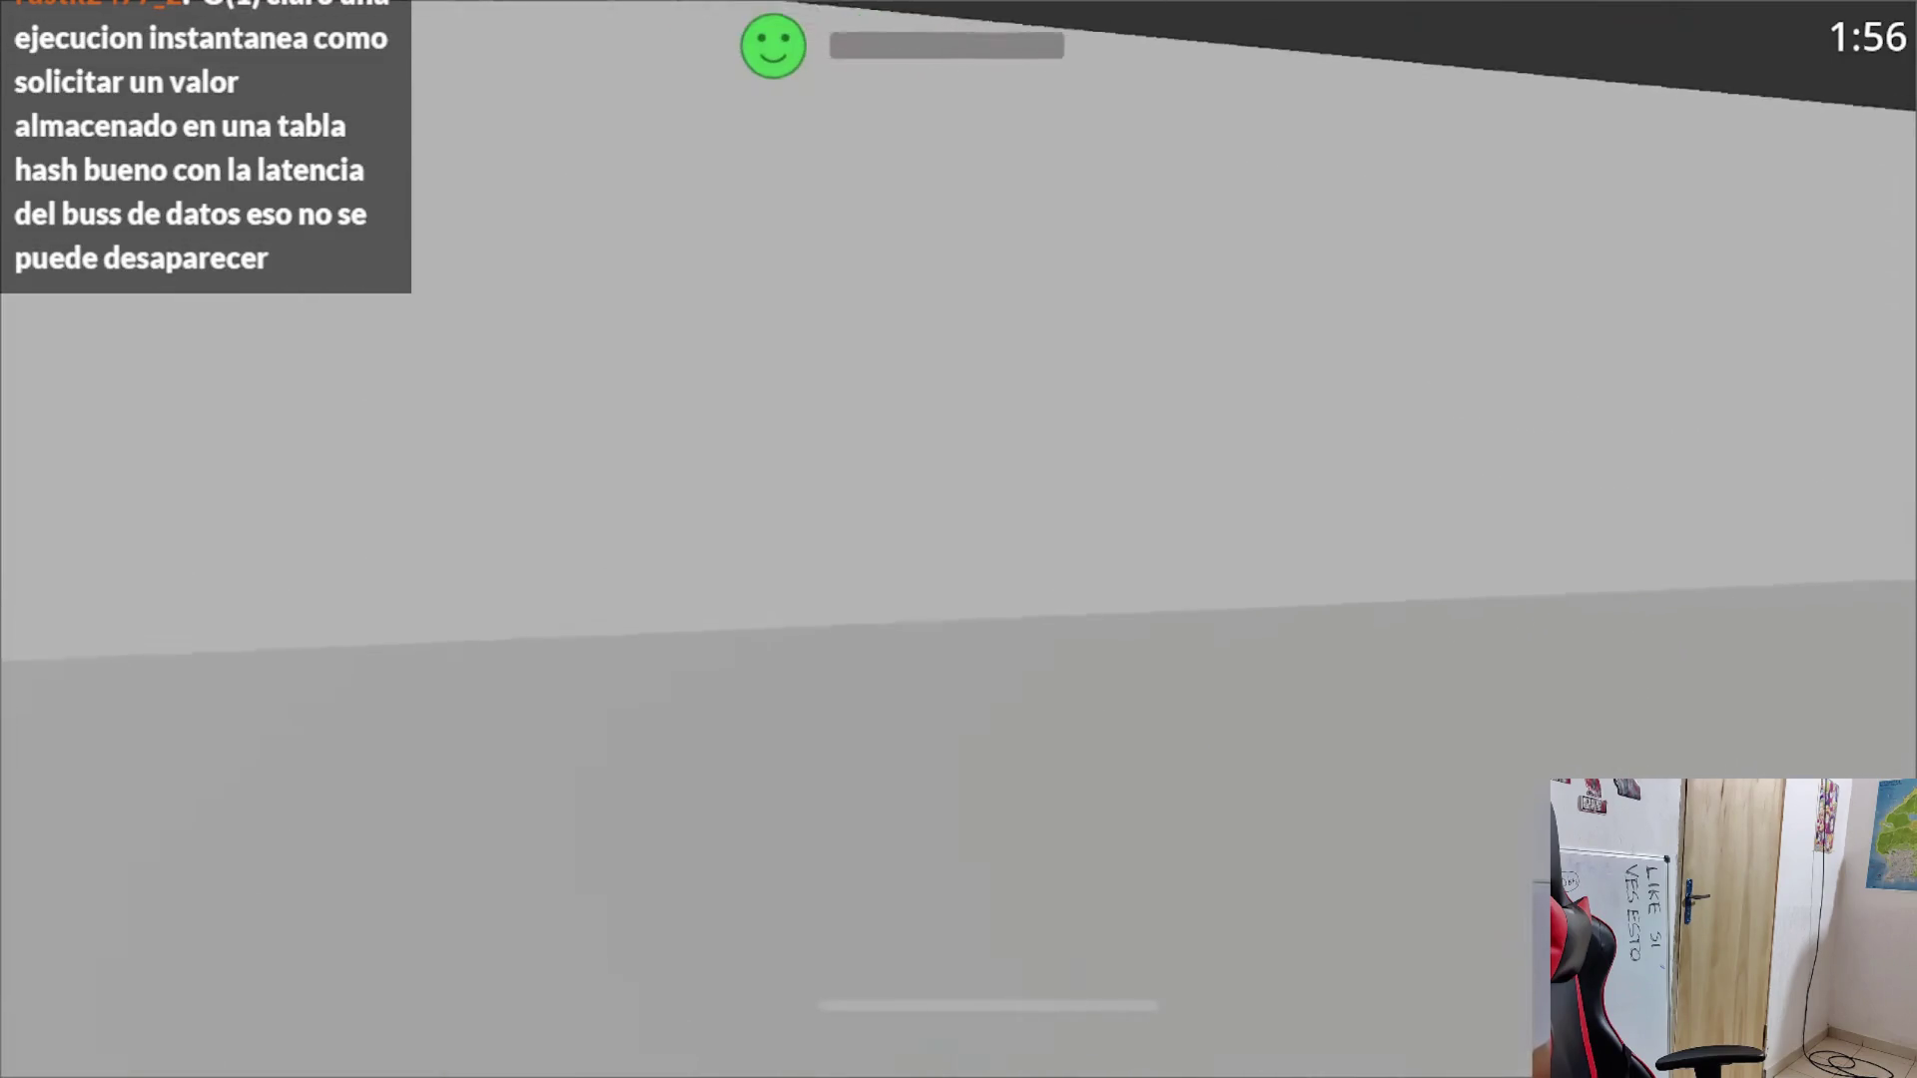
key("e")
key("e")
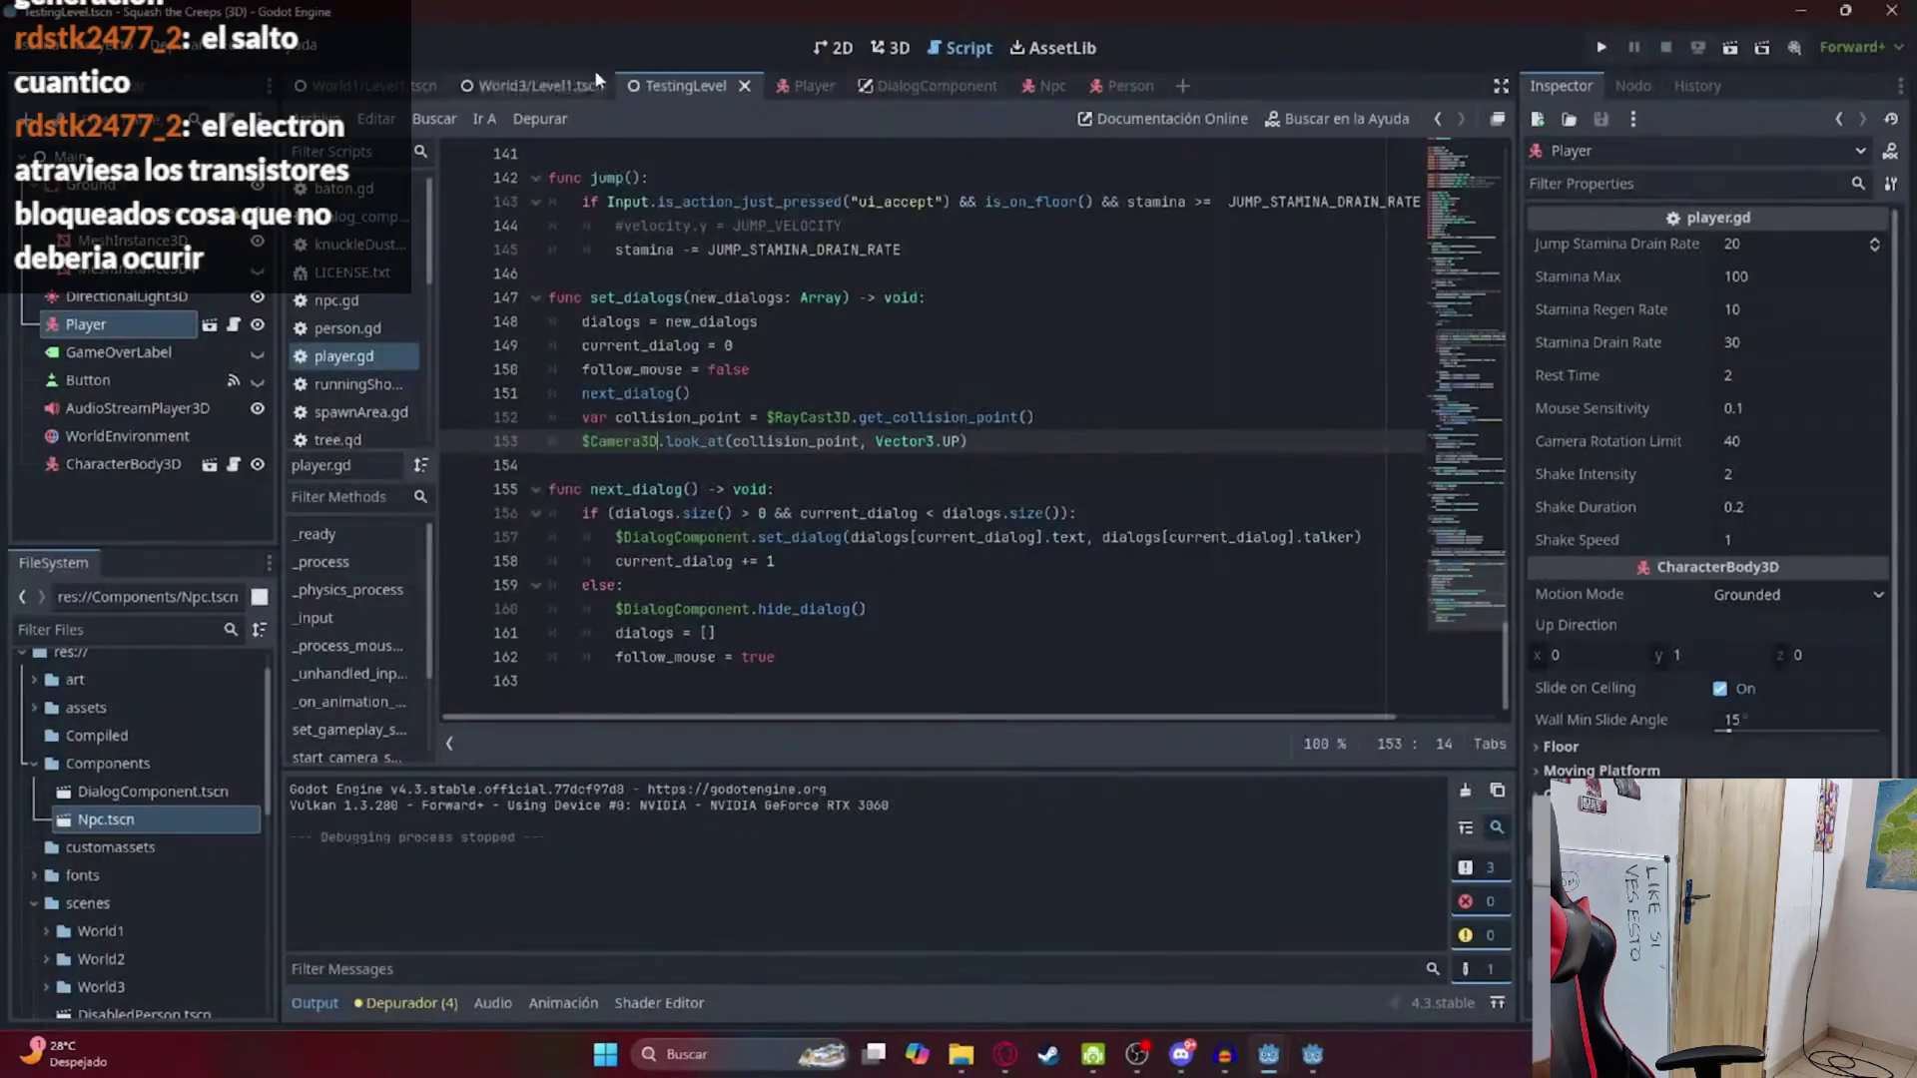
key("F5")
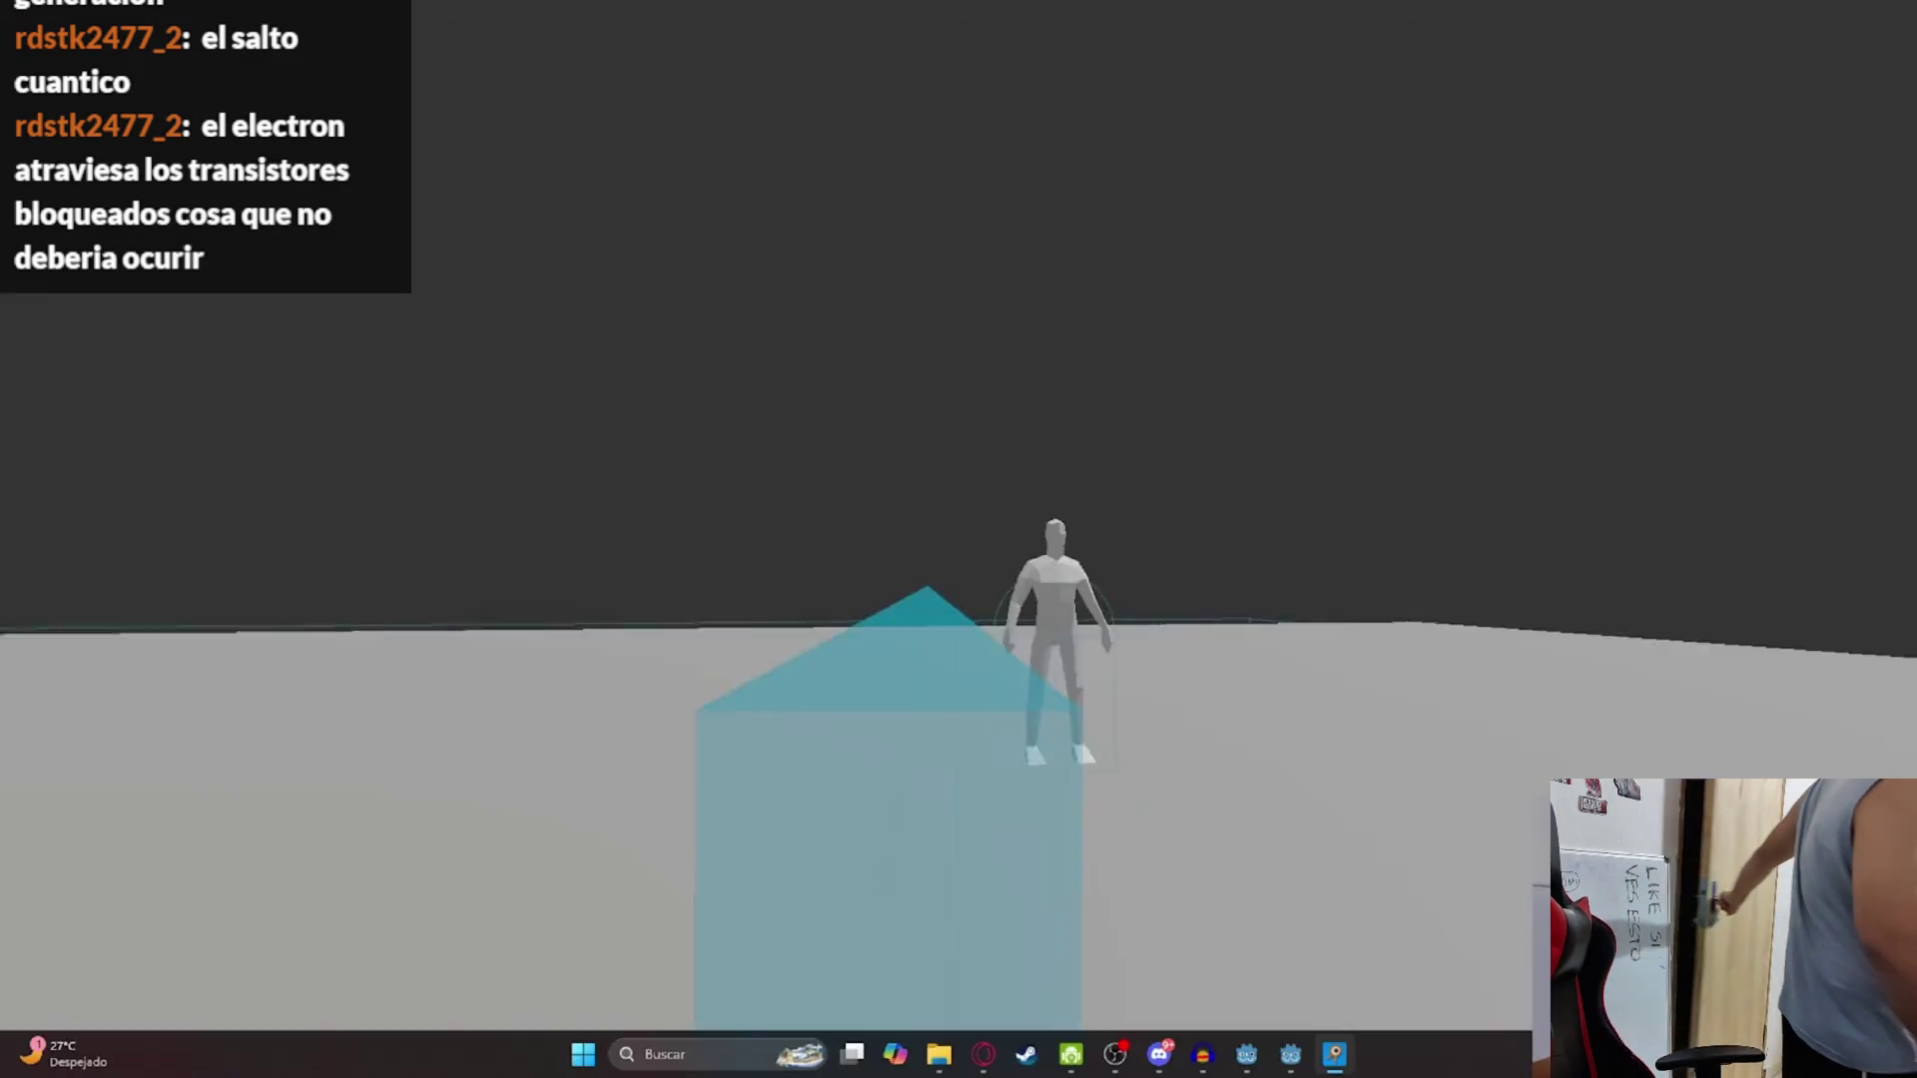
key("w")
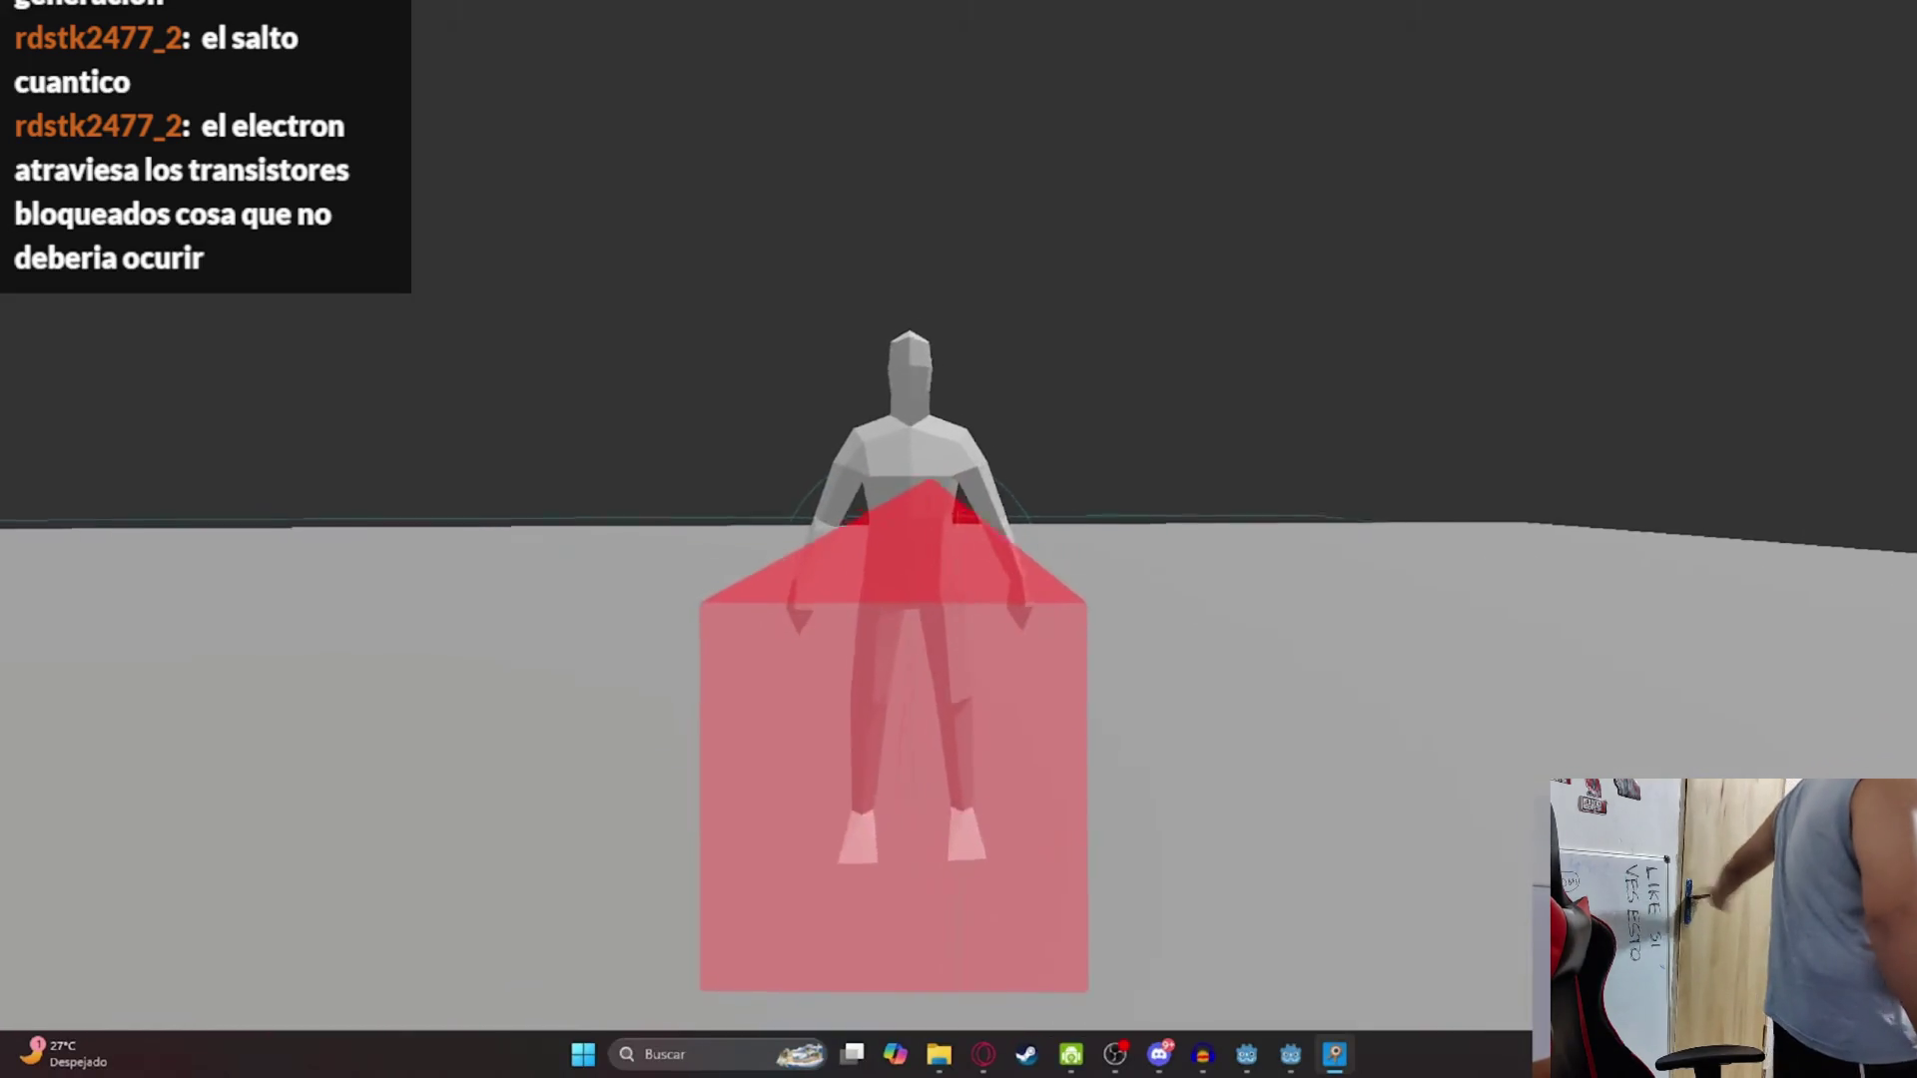
key("space")
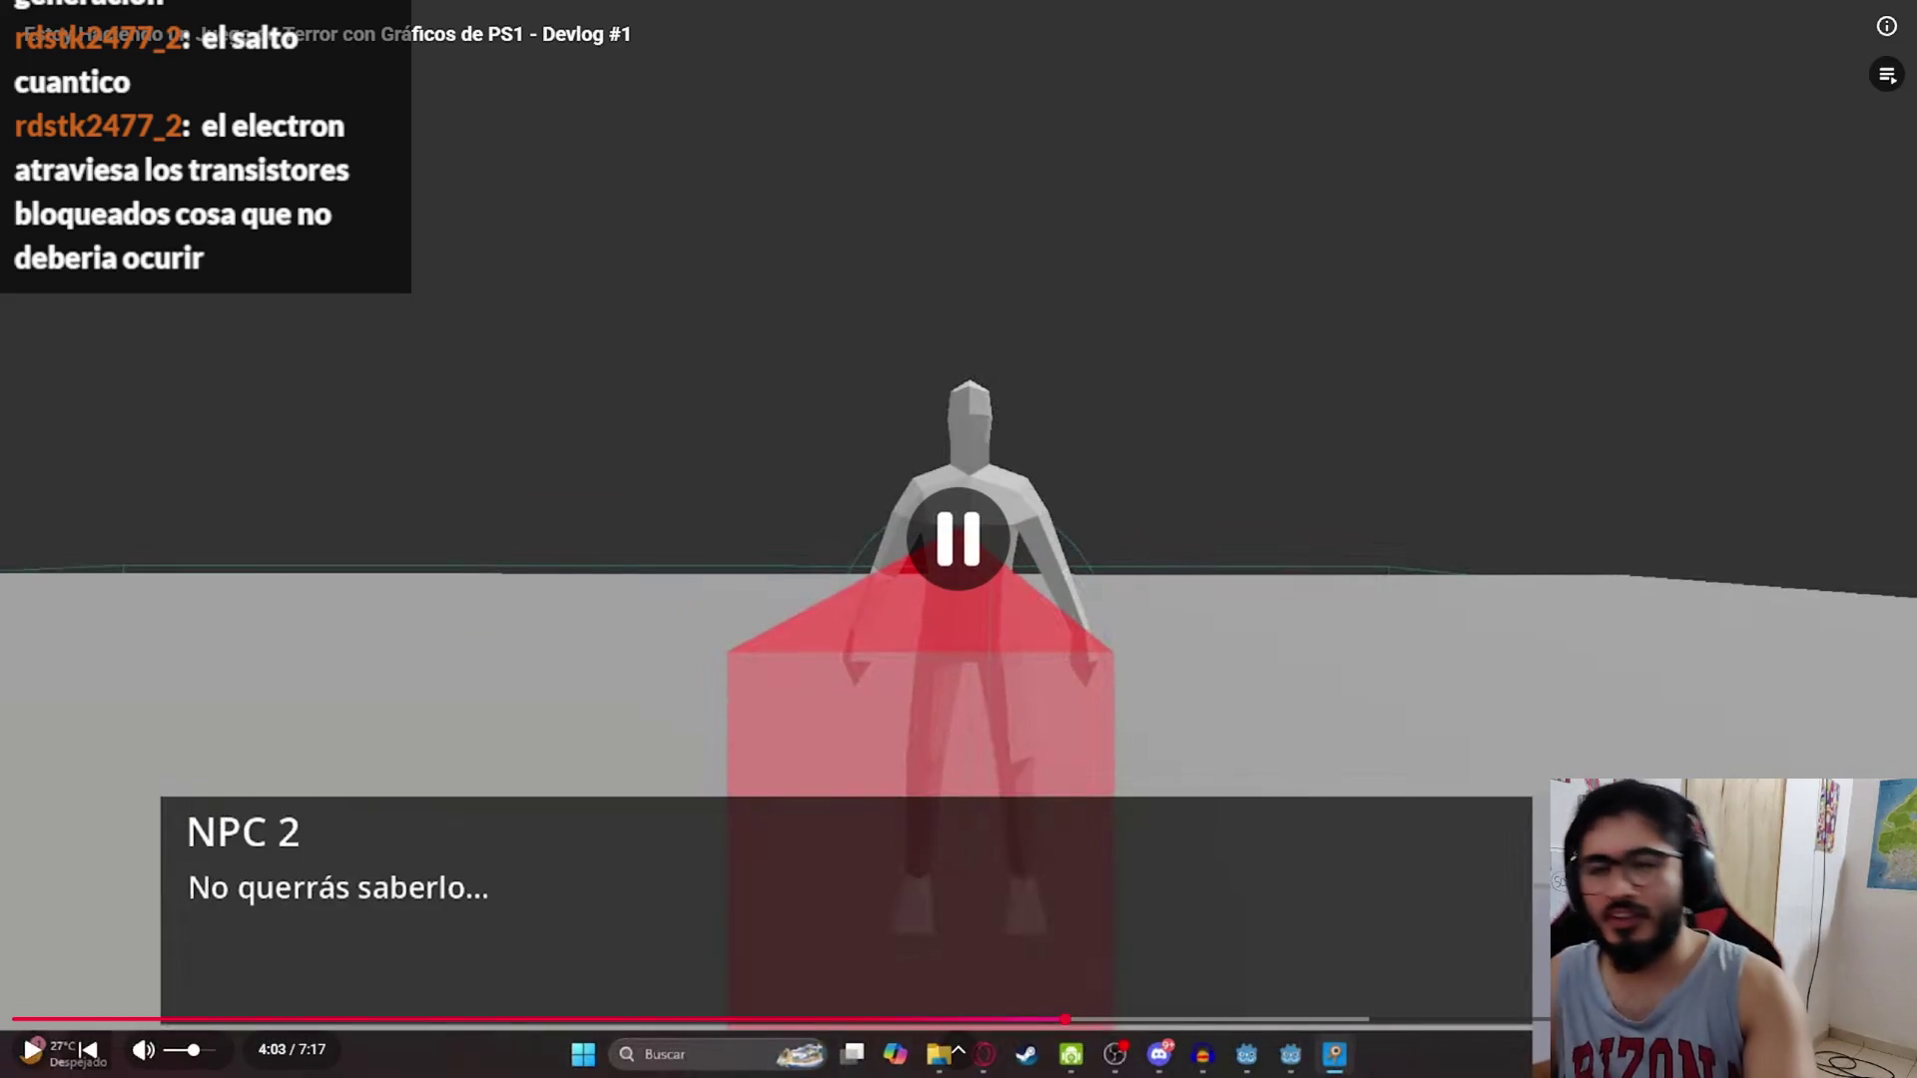
key("Escape")
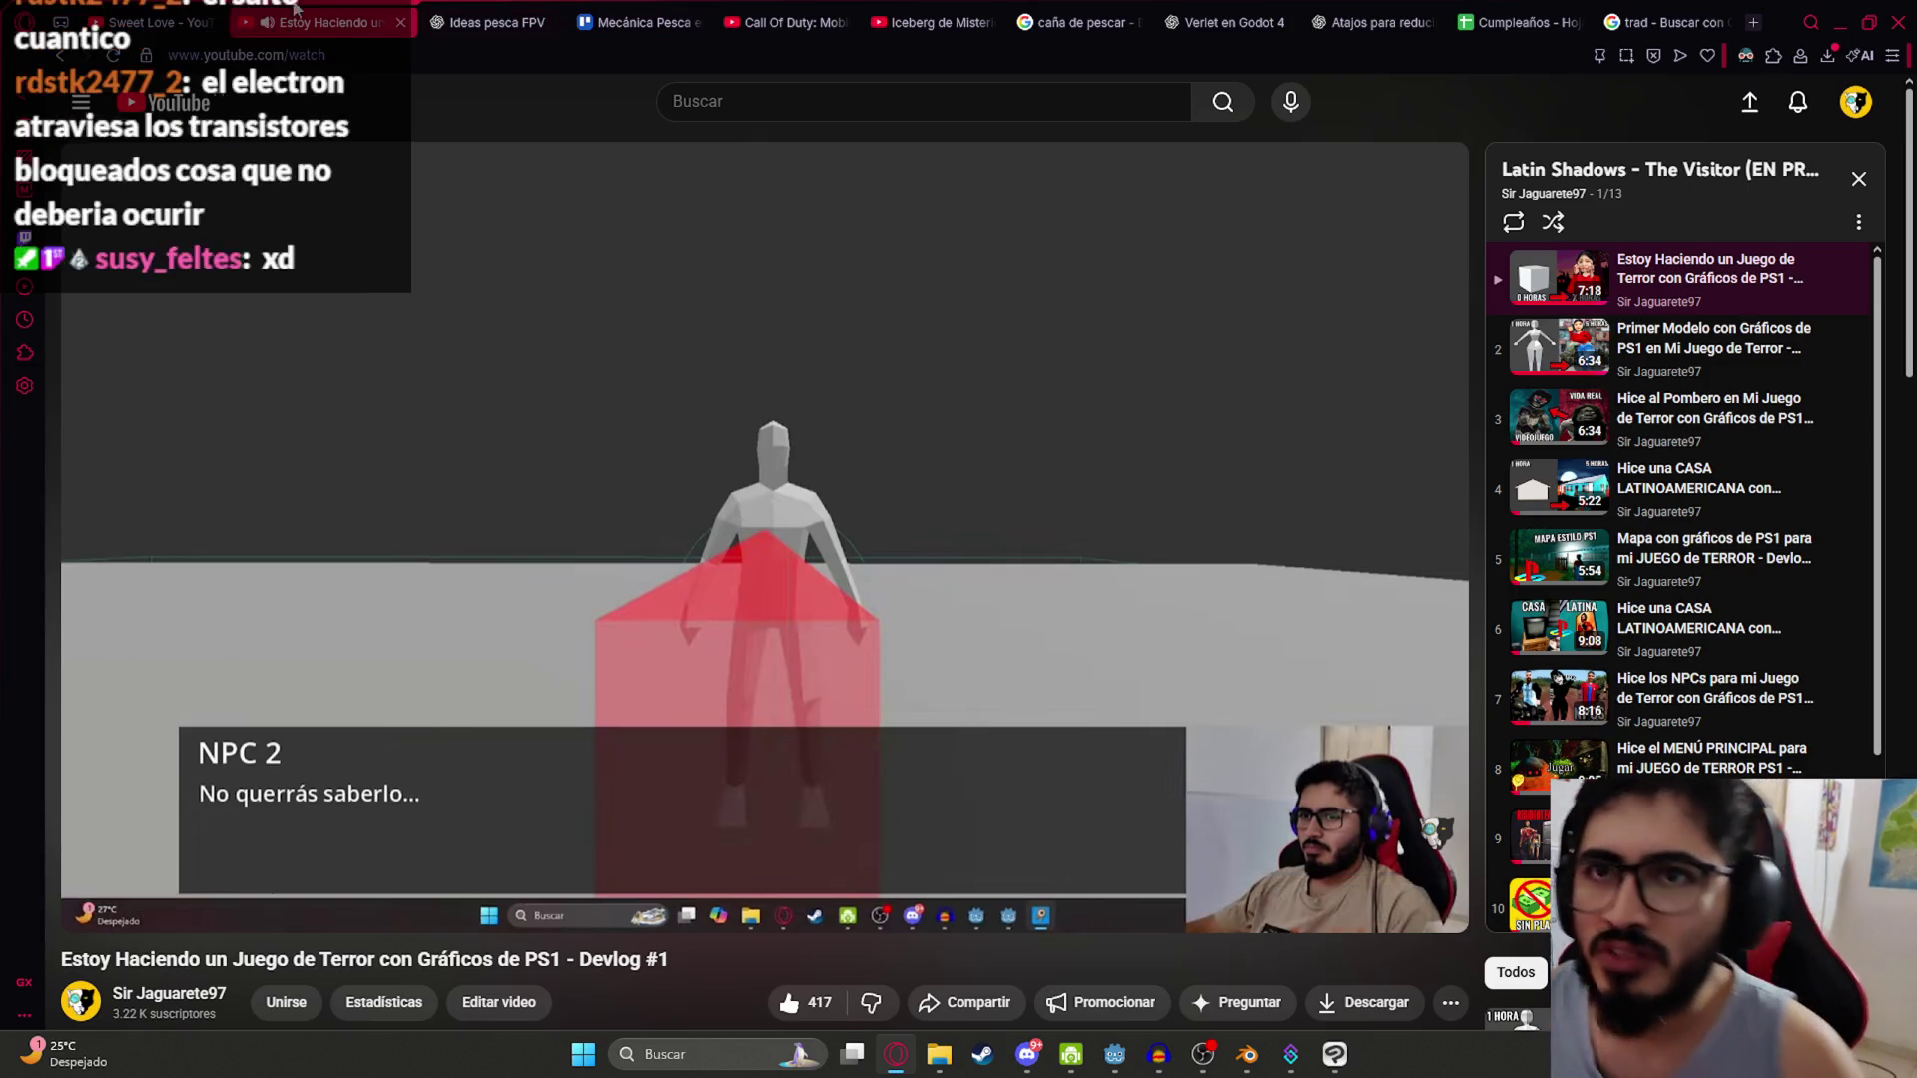
Step: Switch to the Sweet Love tab, then bring the Godot editor with the FishingPlayer scene forward
key("ctrl+shift+Tab")
left_click(537, 355)
left_click(1115, 1054)
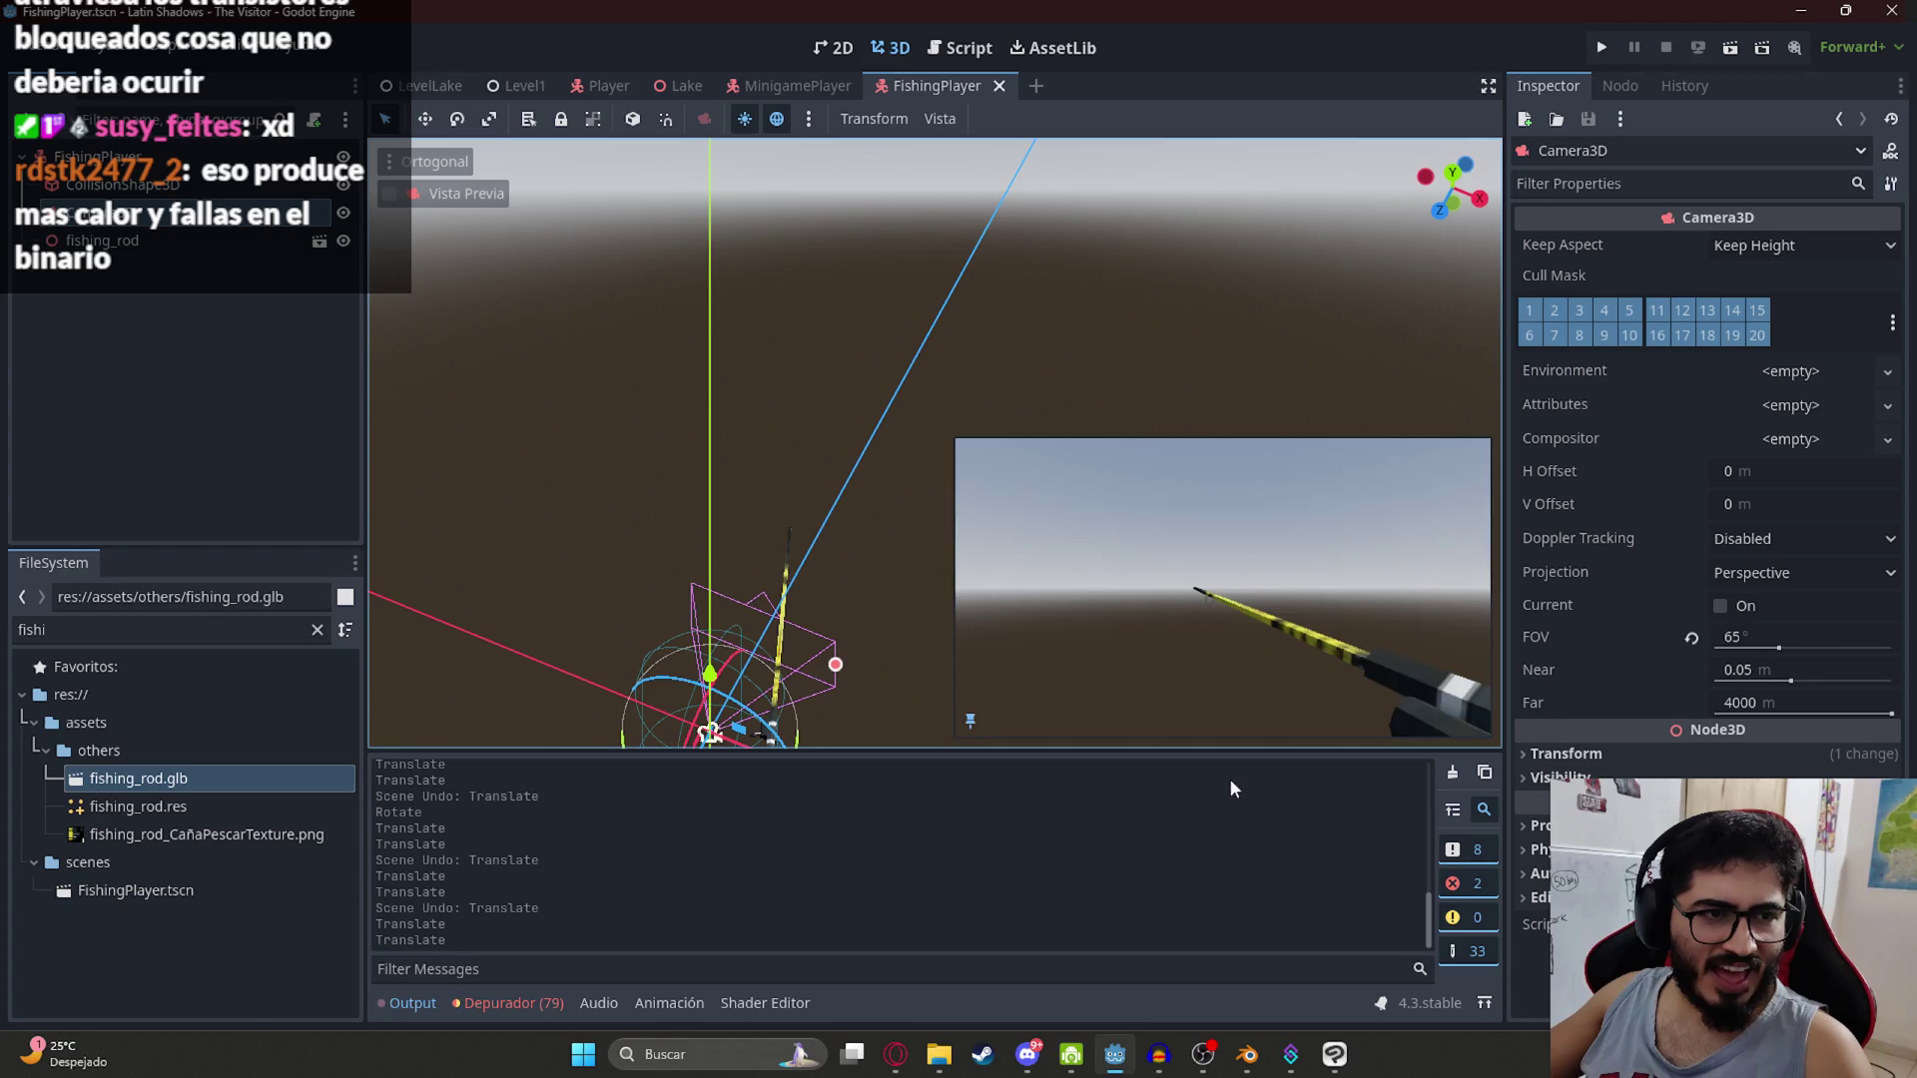
Step: Bring Blender forward, showing jakare.blend's FishidRodPoseTense2 action keyed on frames 1–11
left_click(1248, 1055)
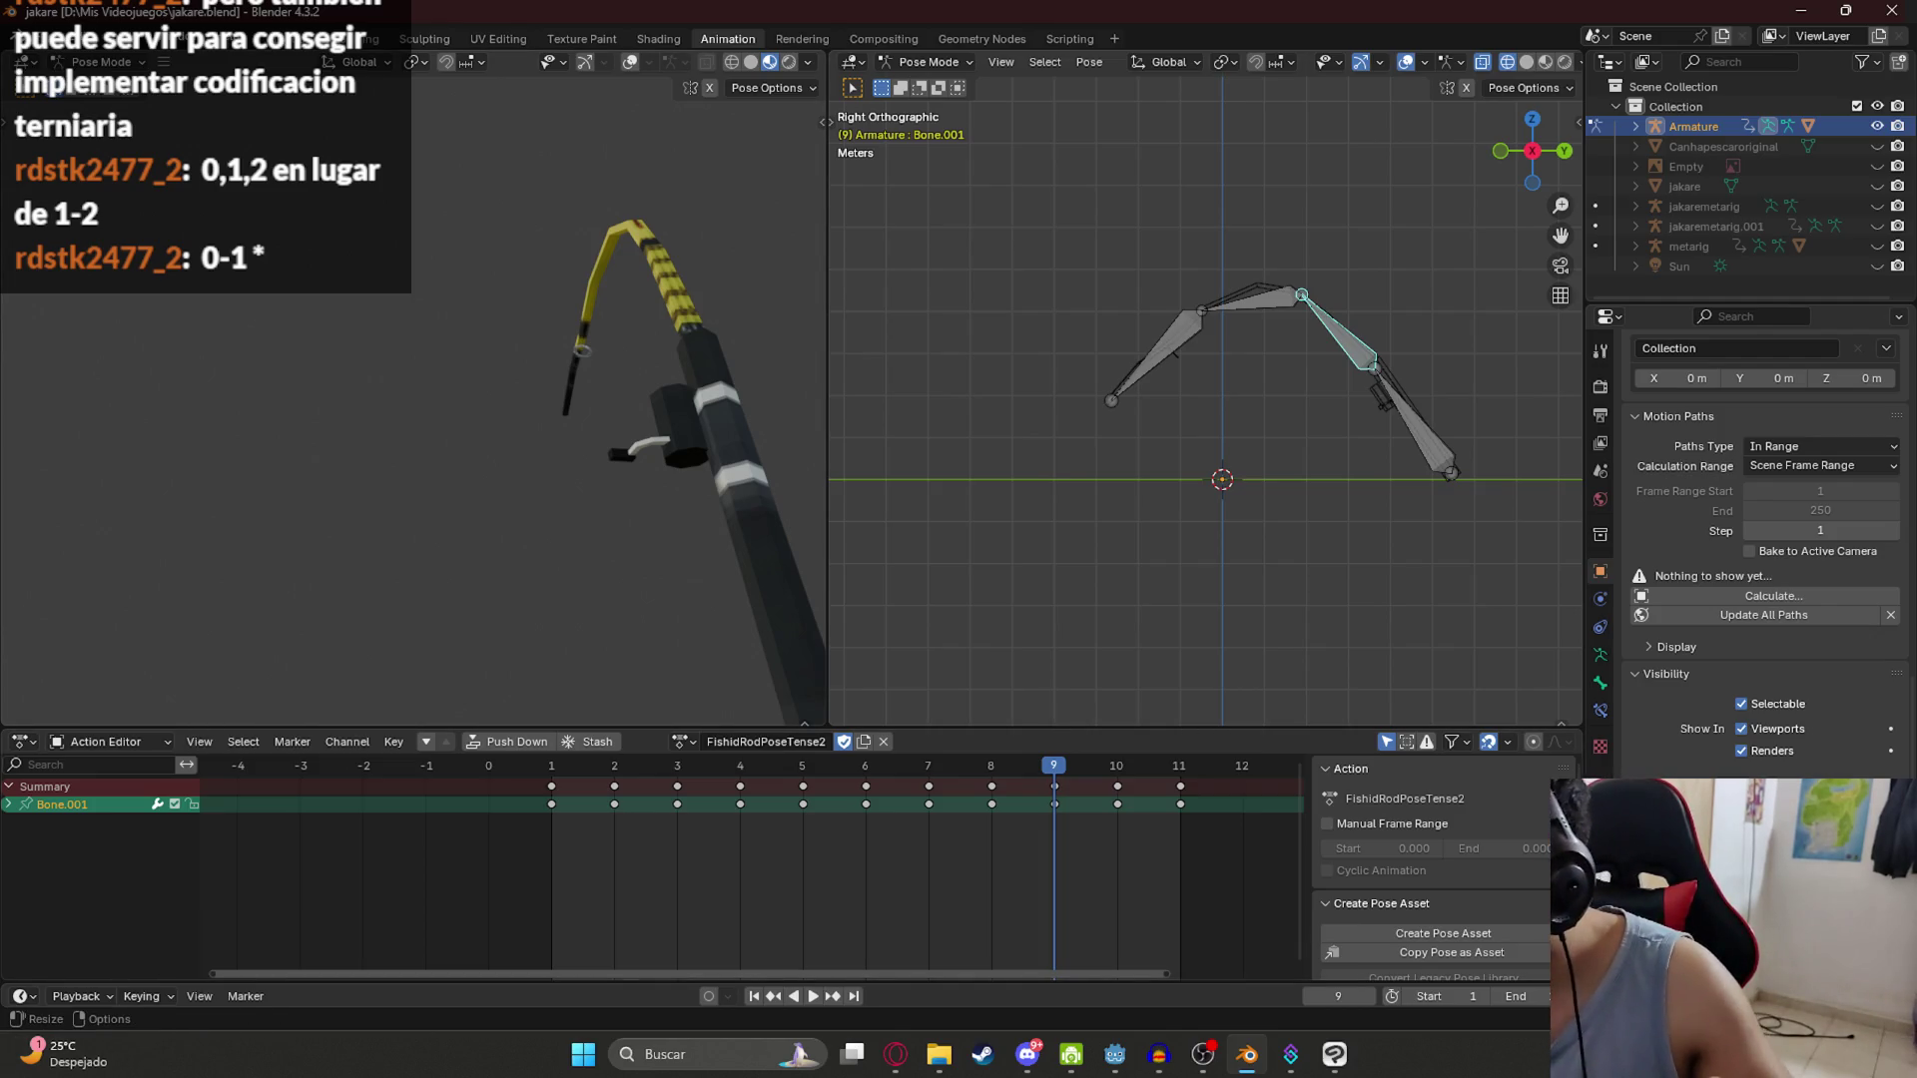
key("super+a")
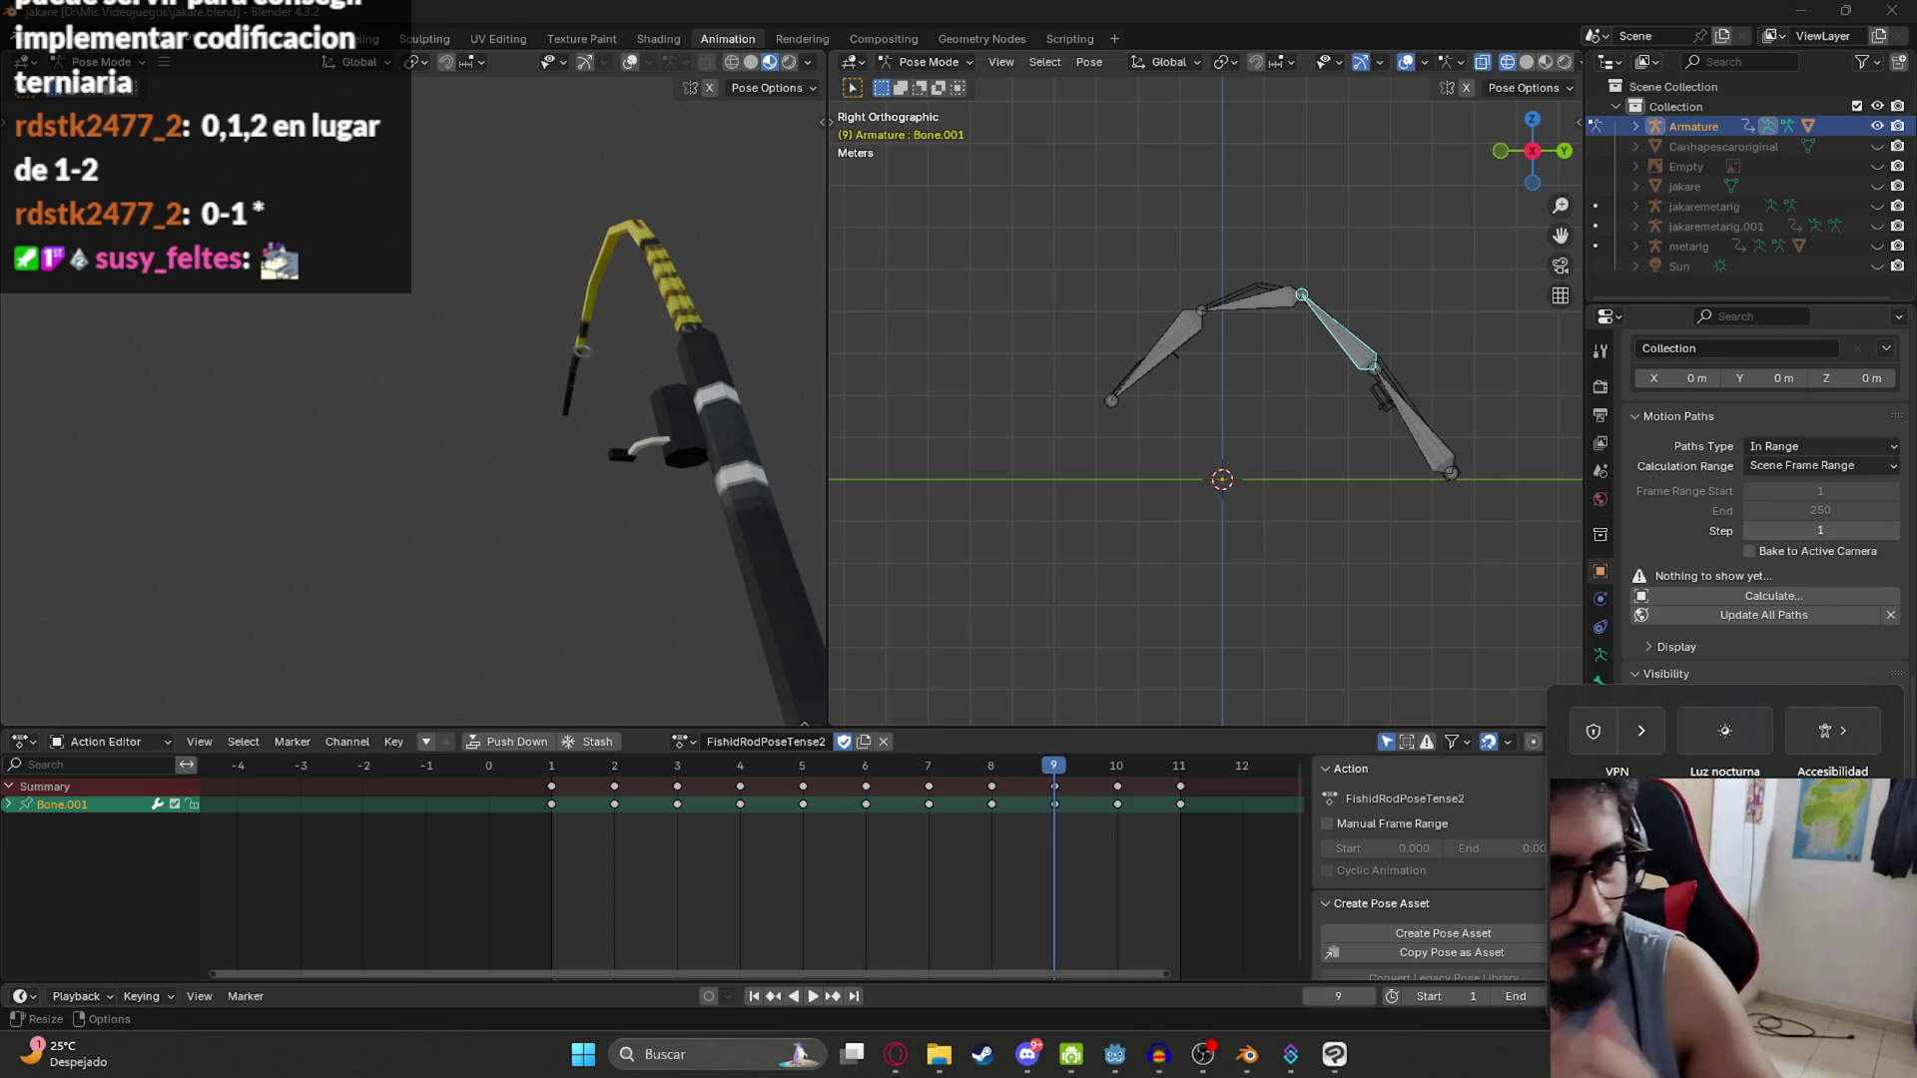
left_click(1859, 869)
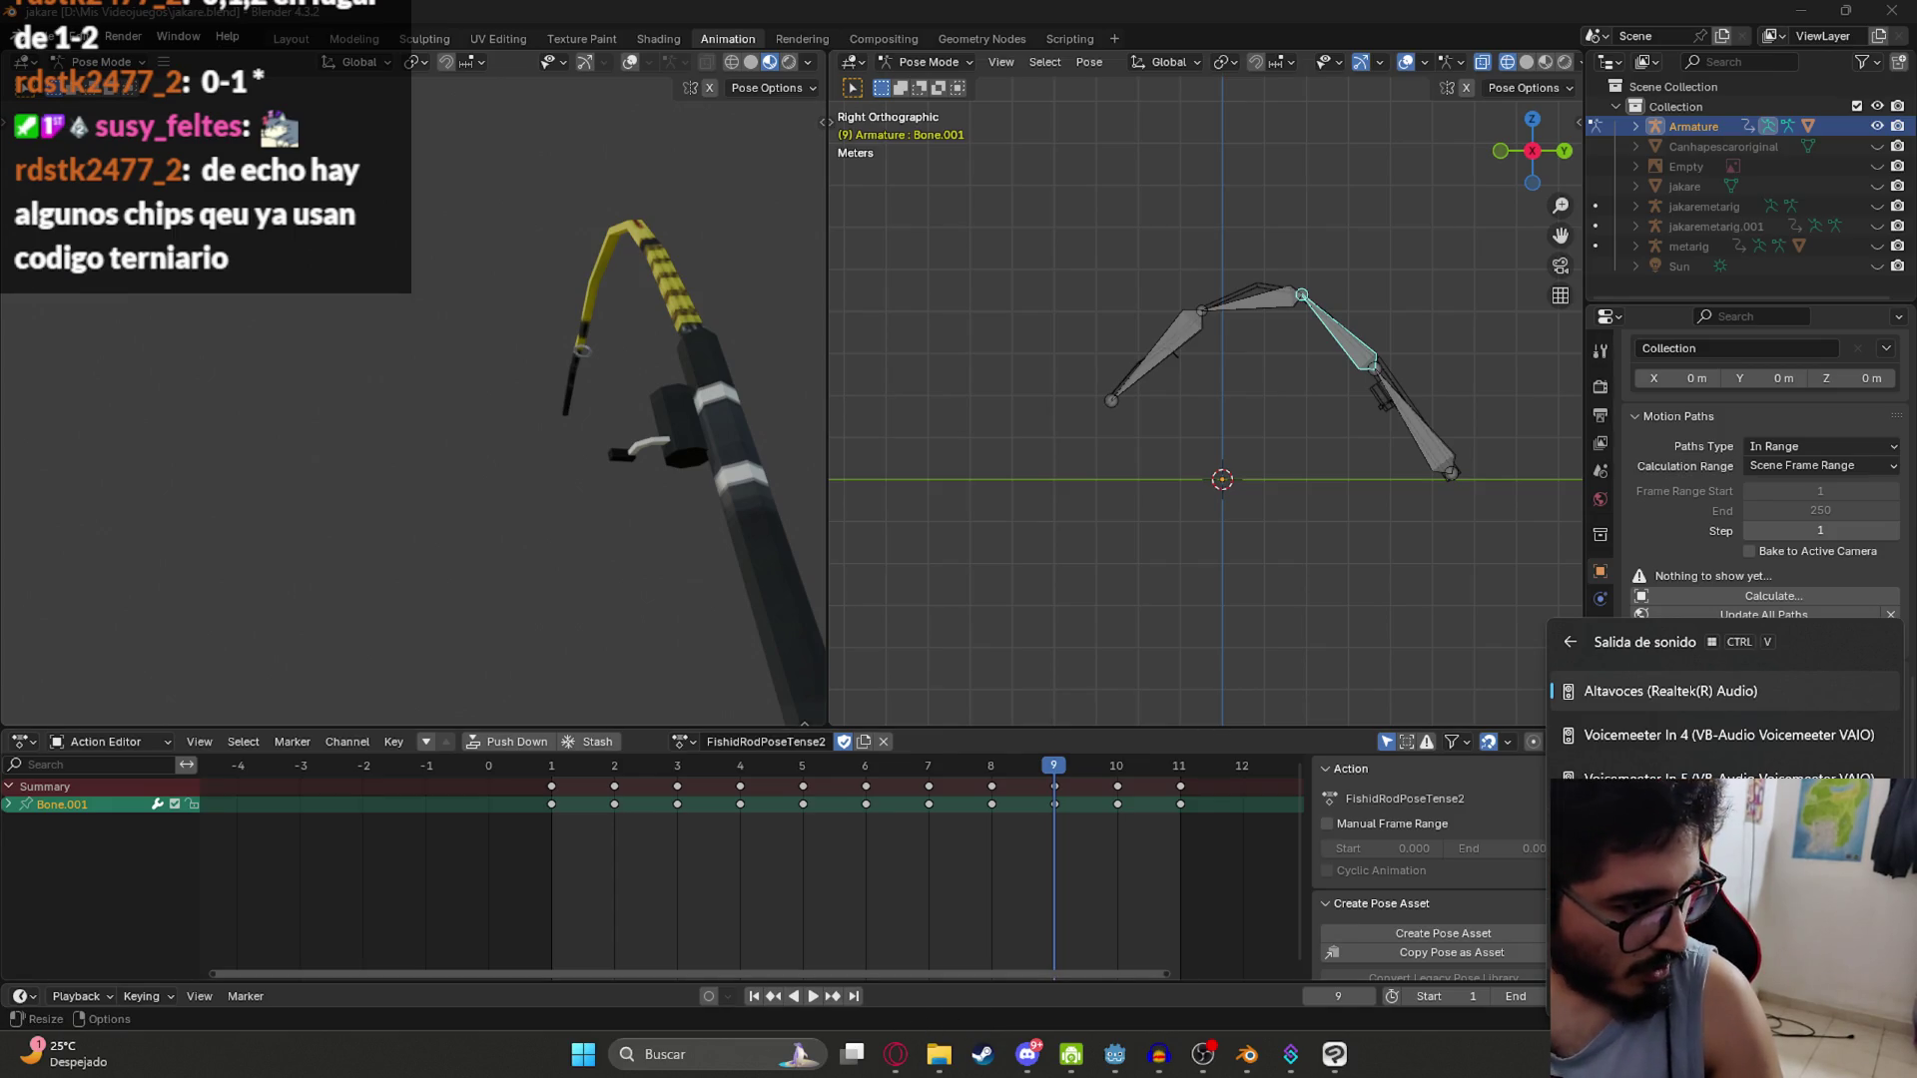
key("Escape")
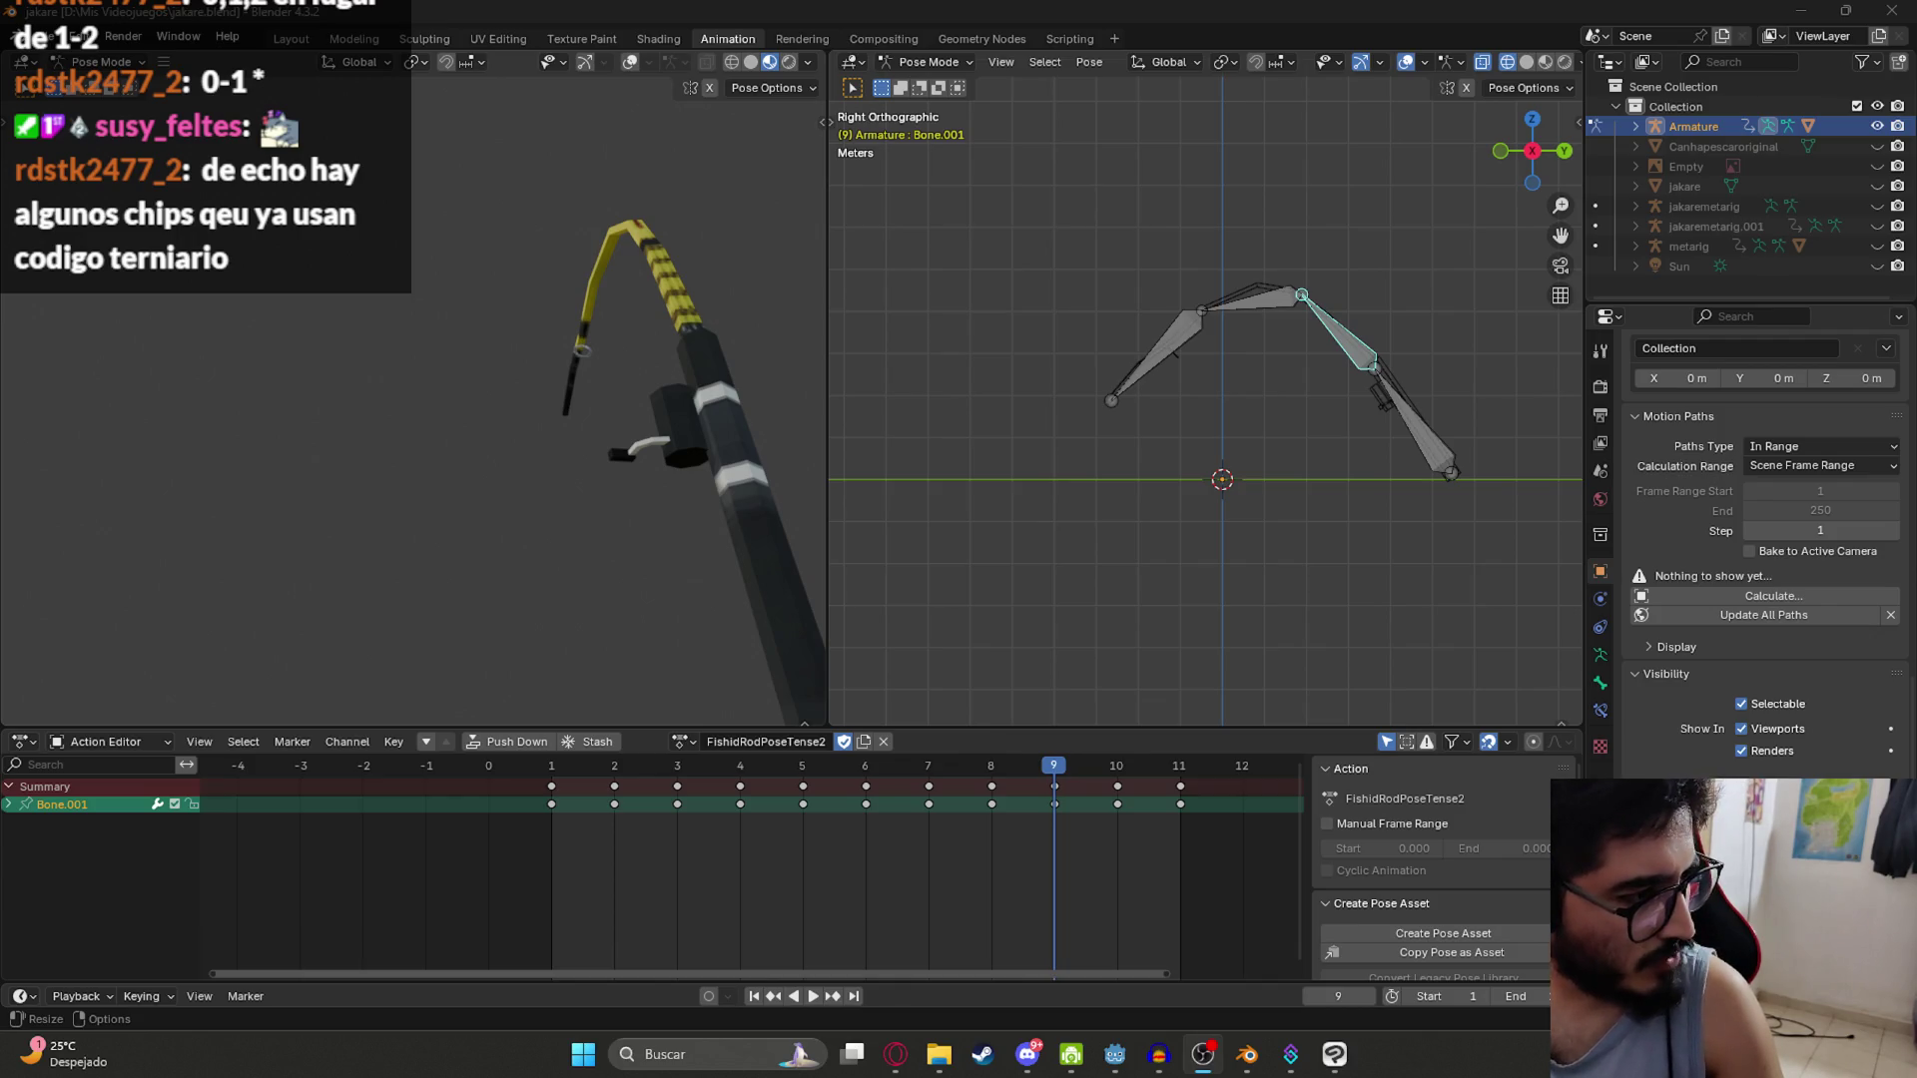
Step: Lower the Sweet Love music volume slightly with the slider, then return to Blender
left_click(897, 1065)
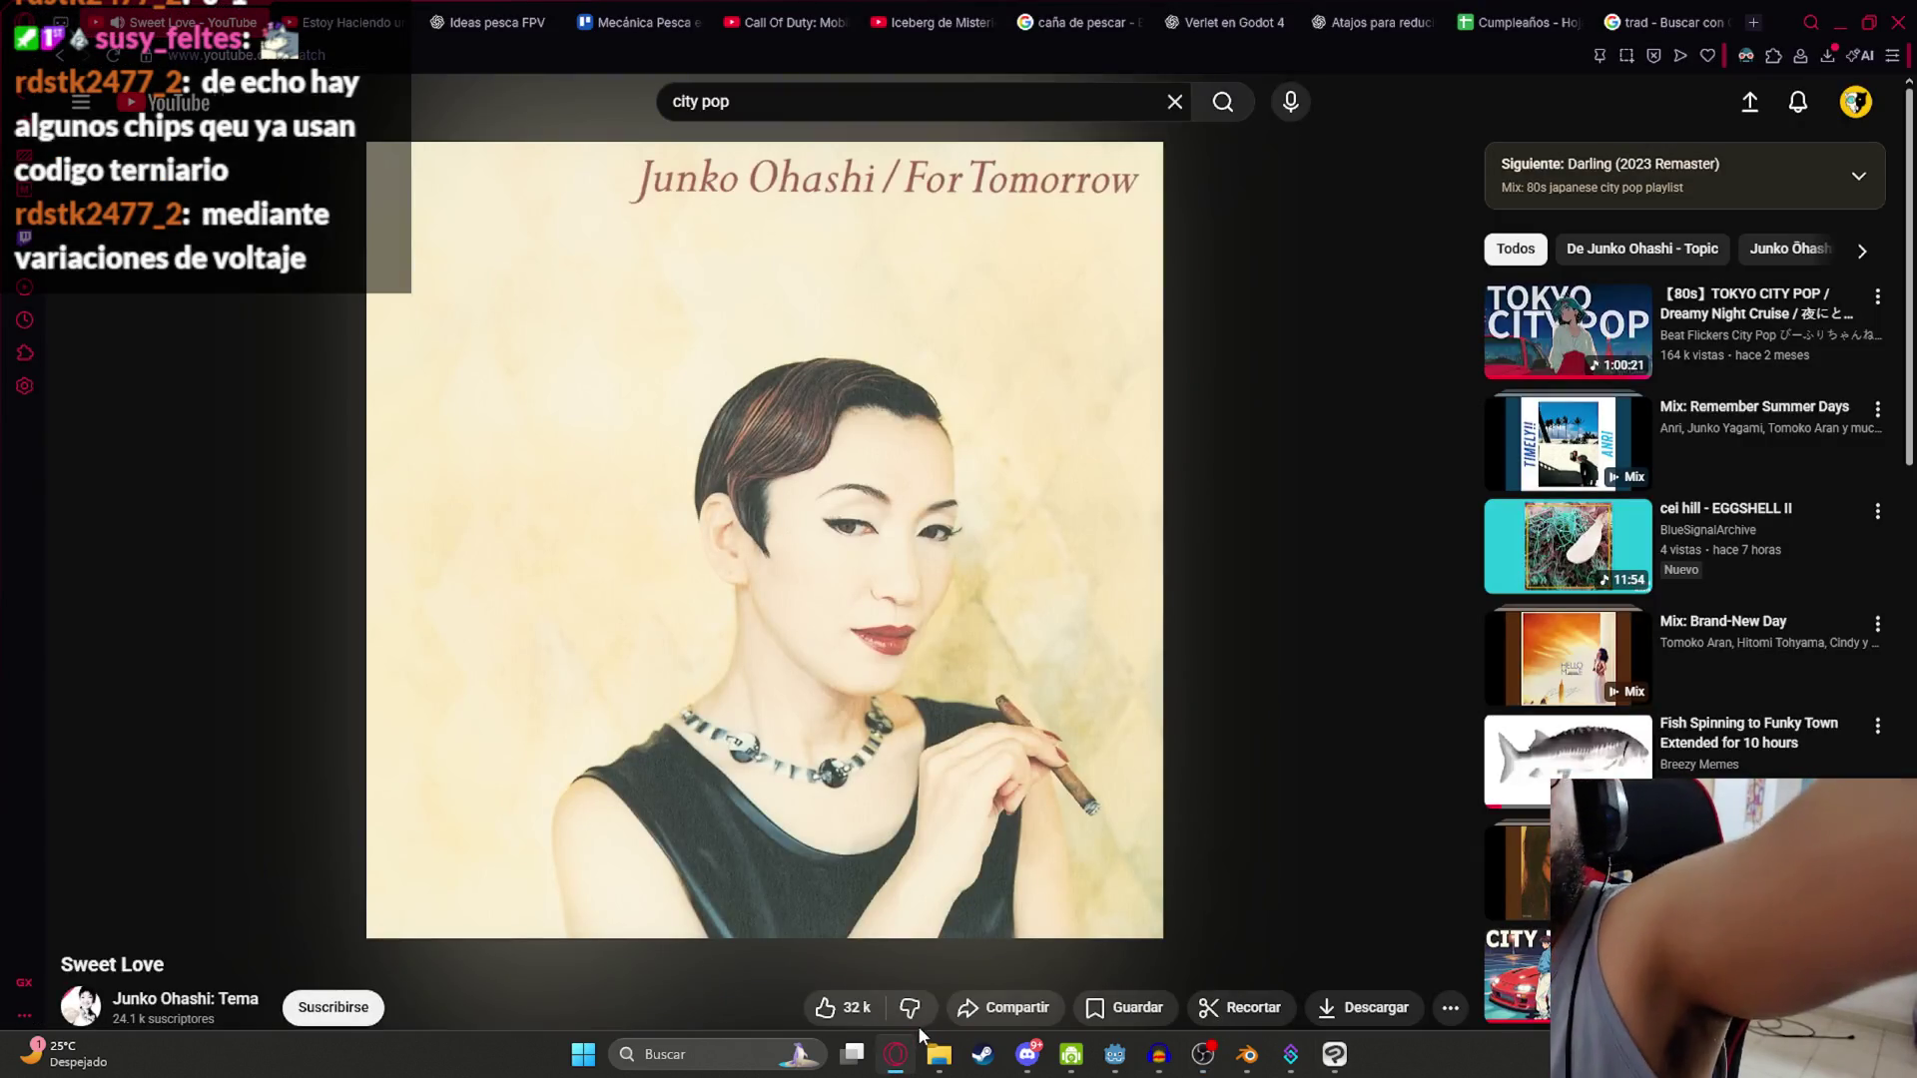
mouse_move(266, 910)
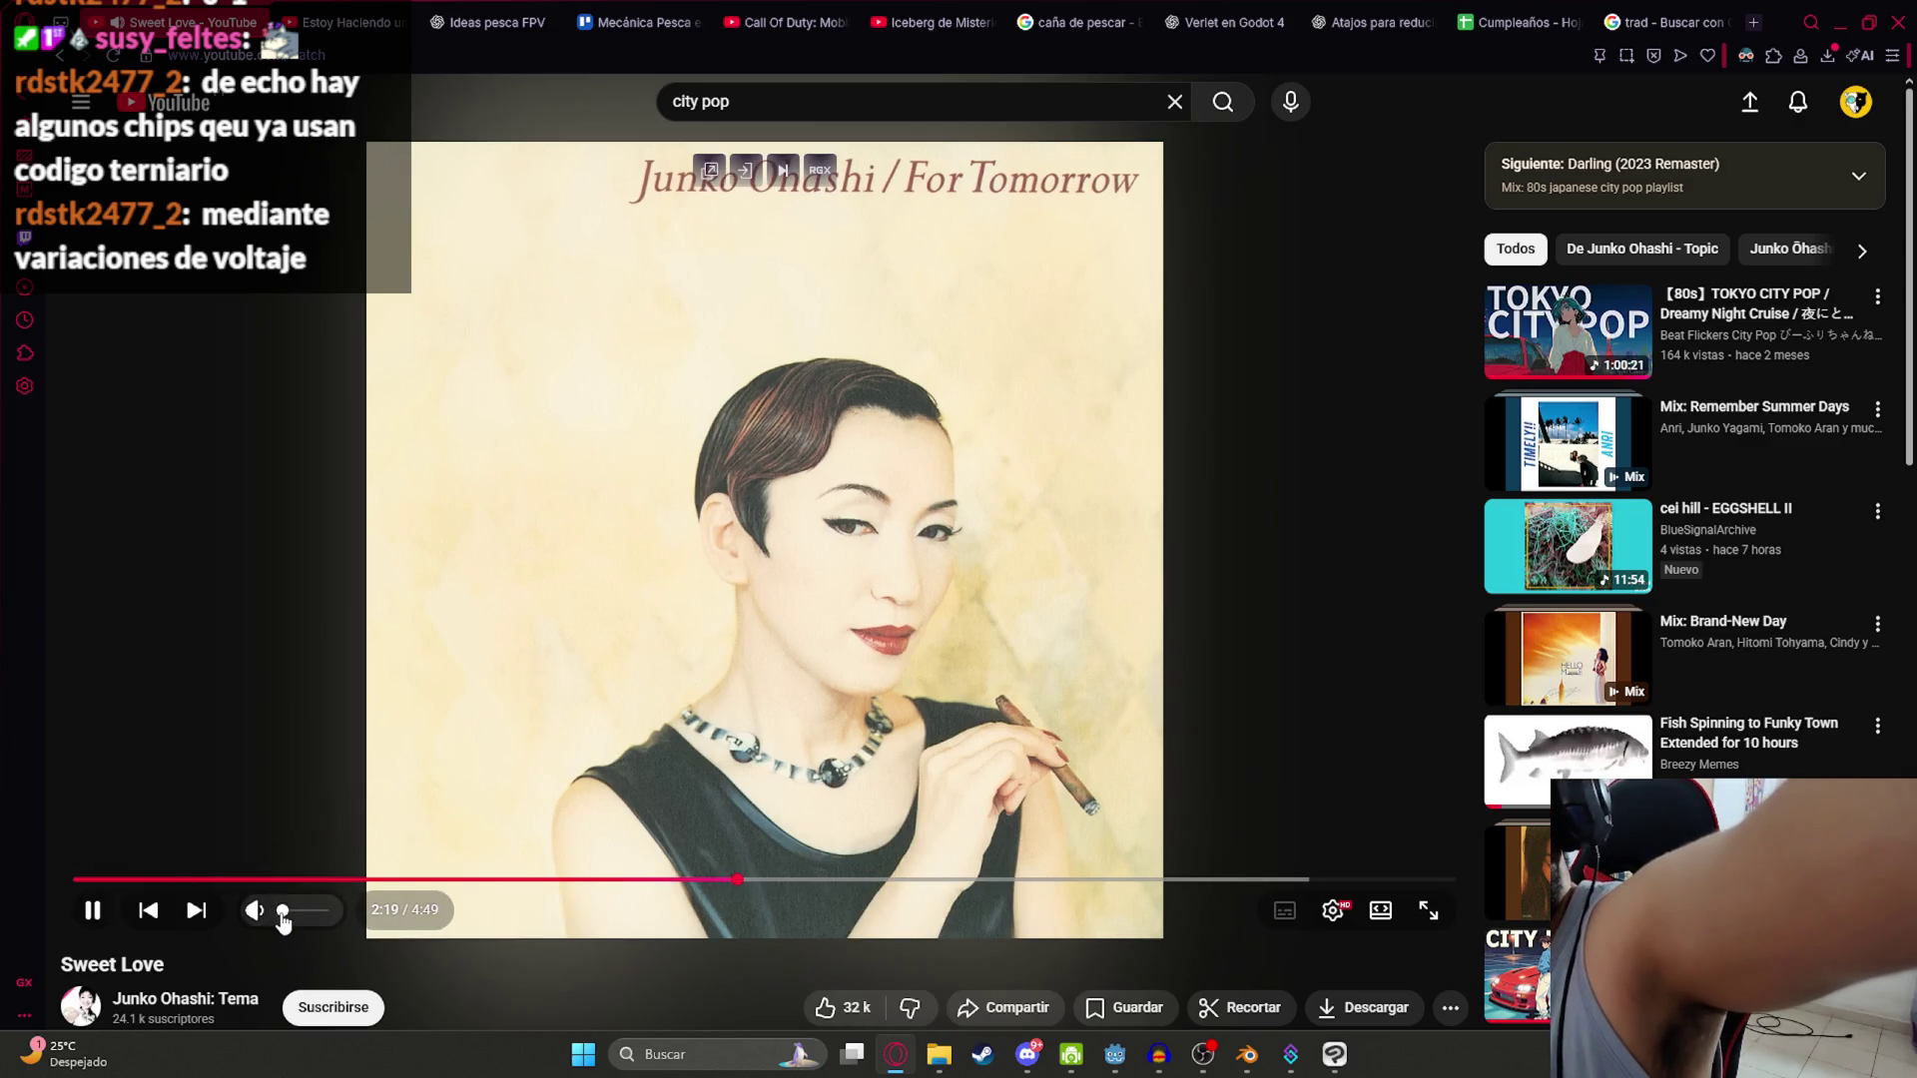
left_click_drag(284, 923, 285, 927)
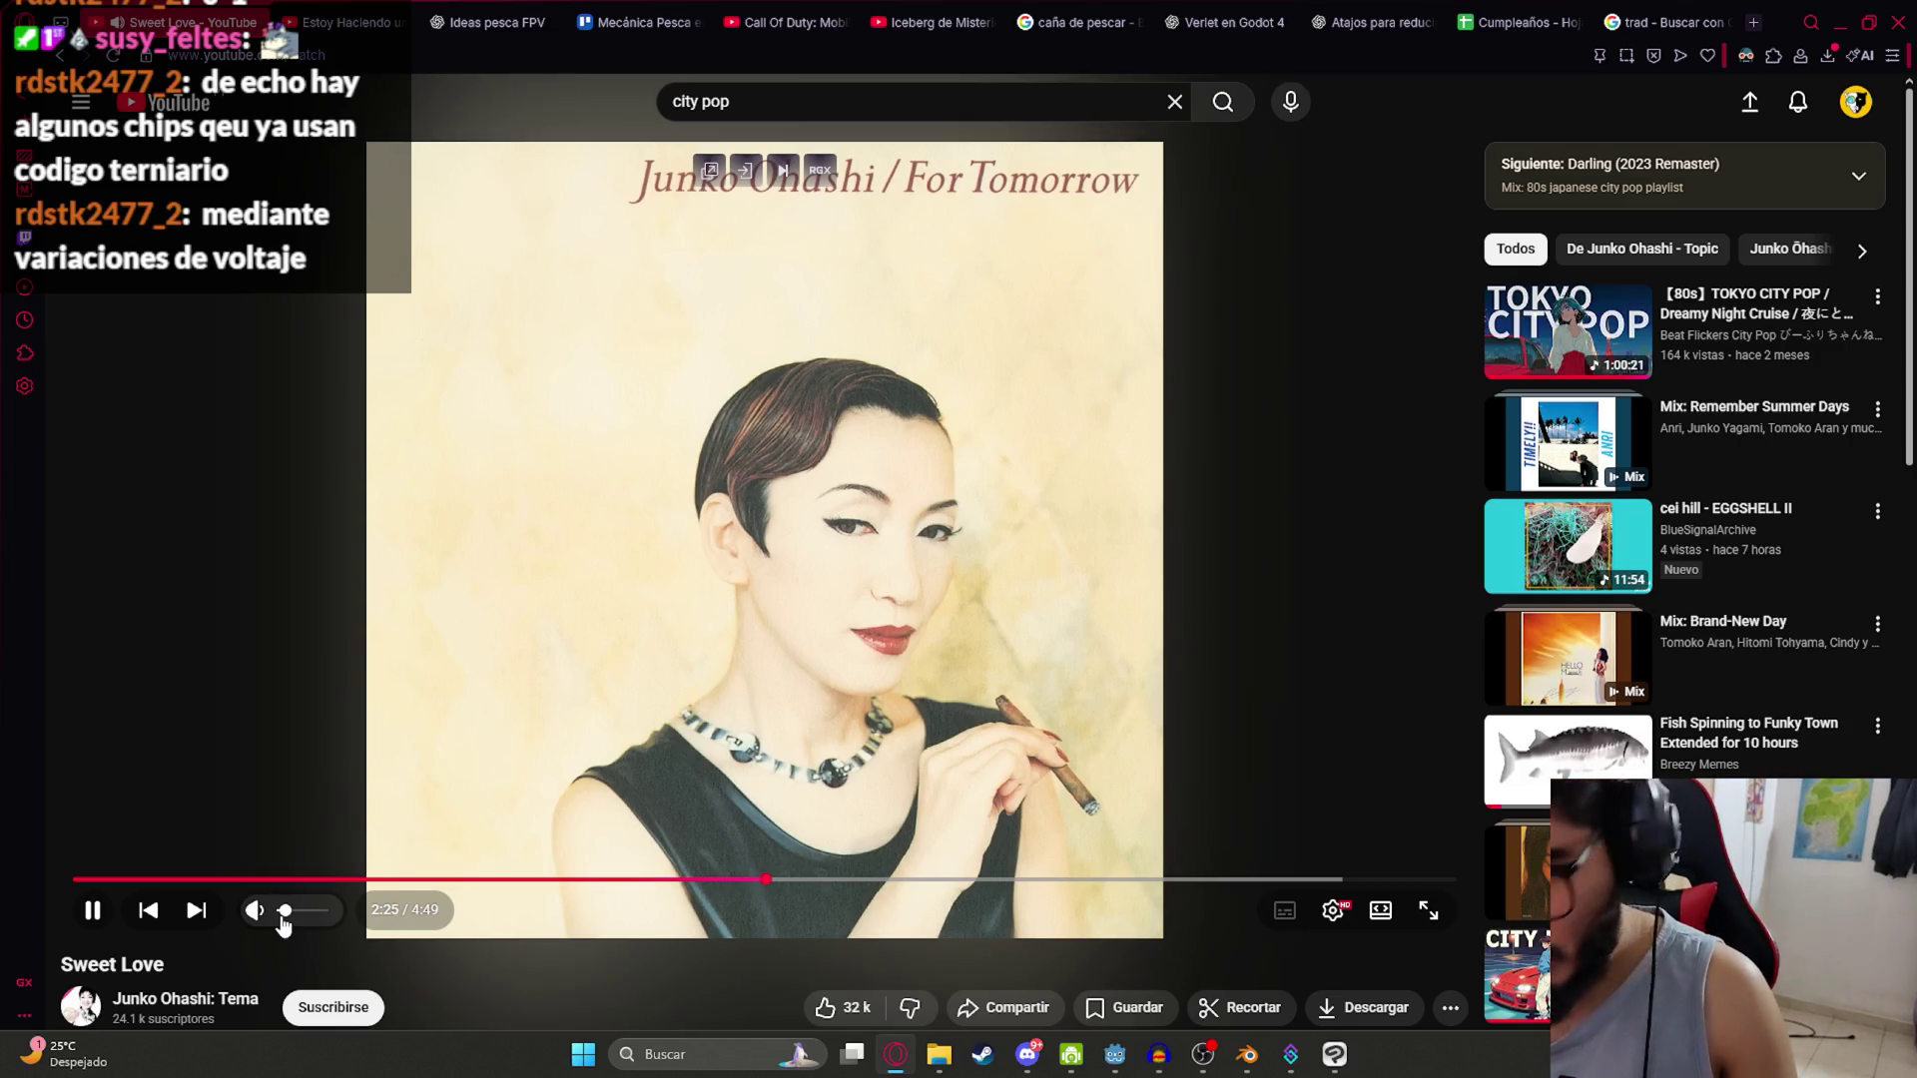
left_click_drag(285, 926, 282, 926)
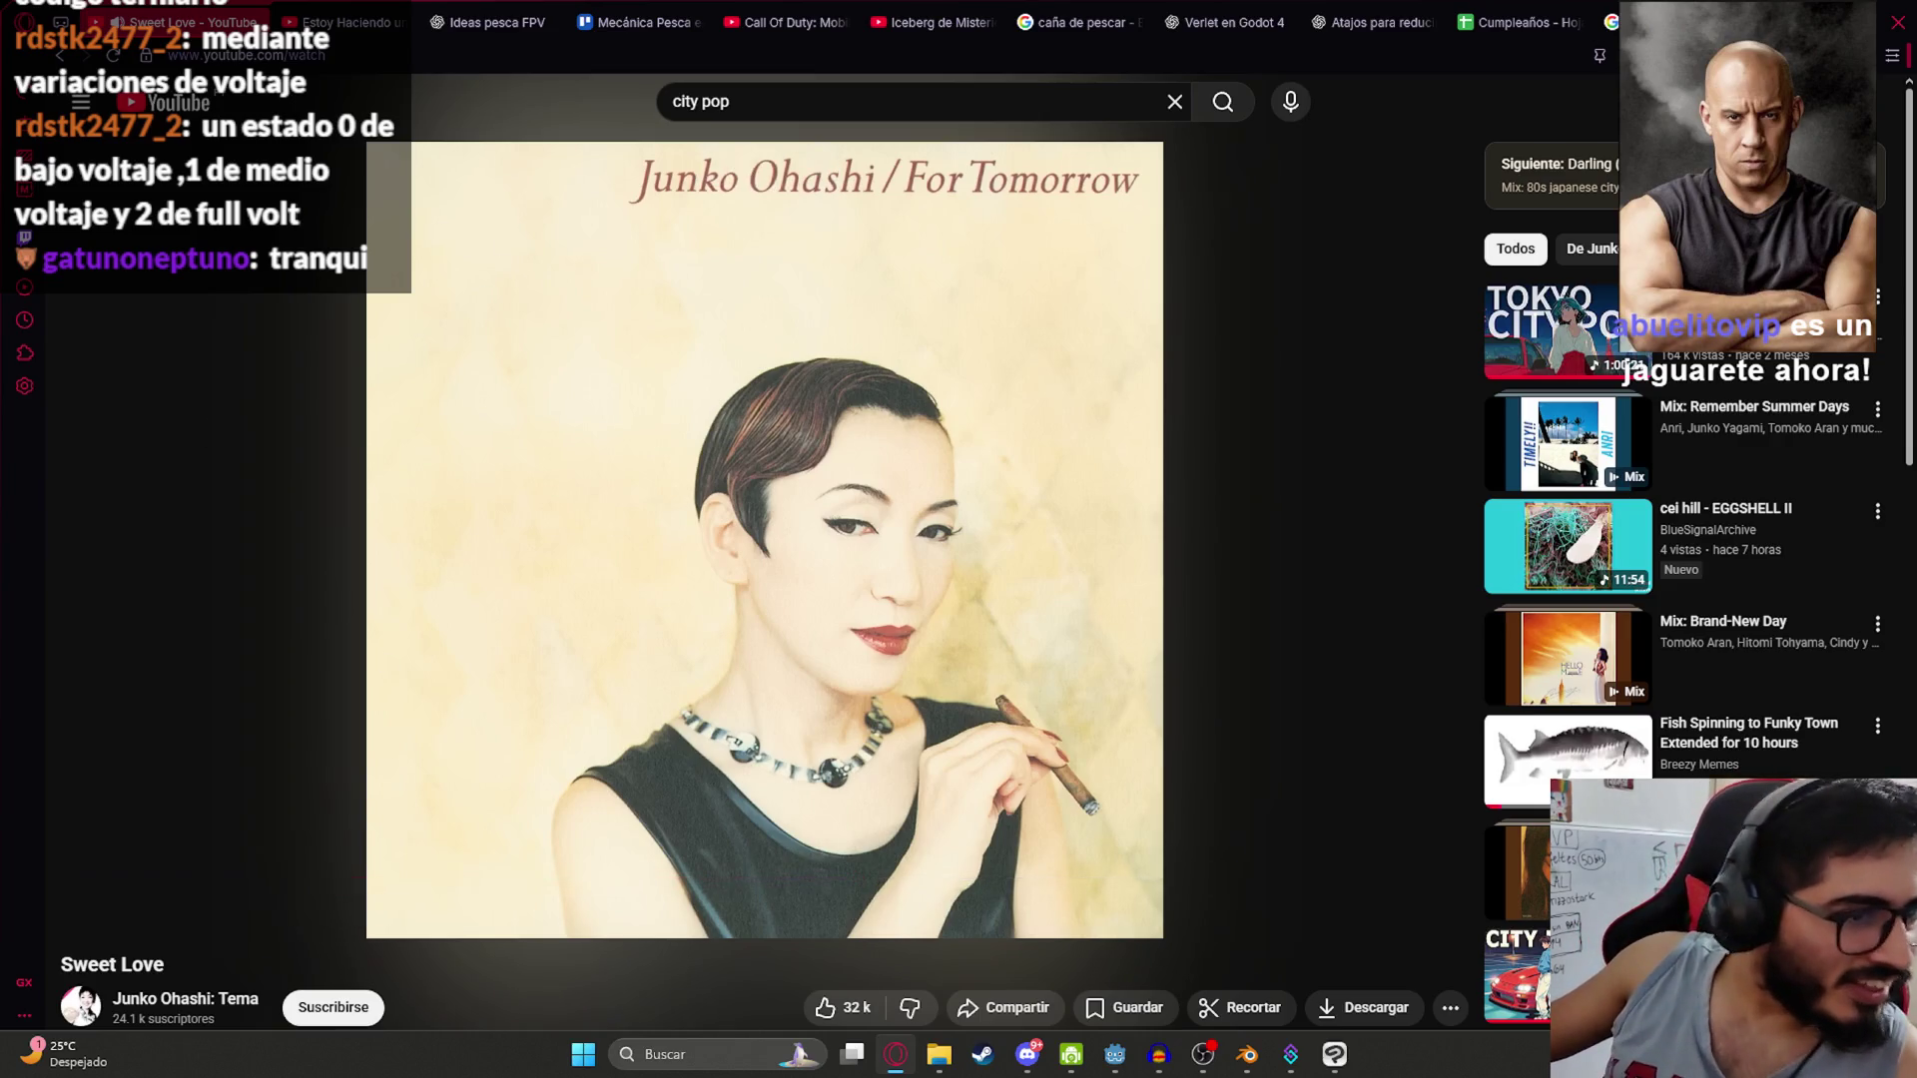
left_click(1247, 1055)
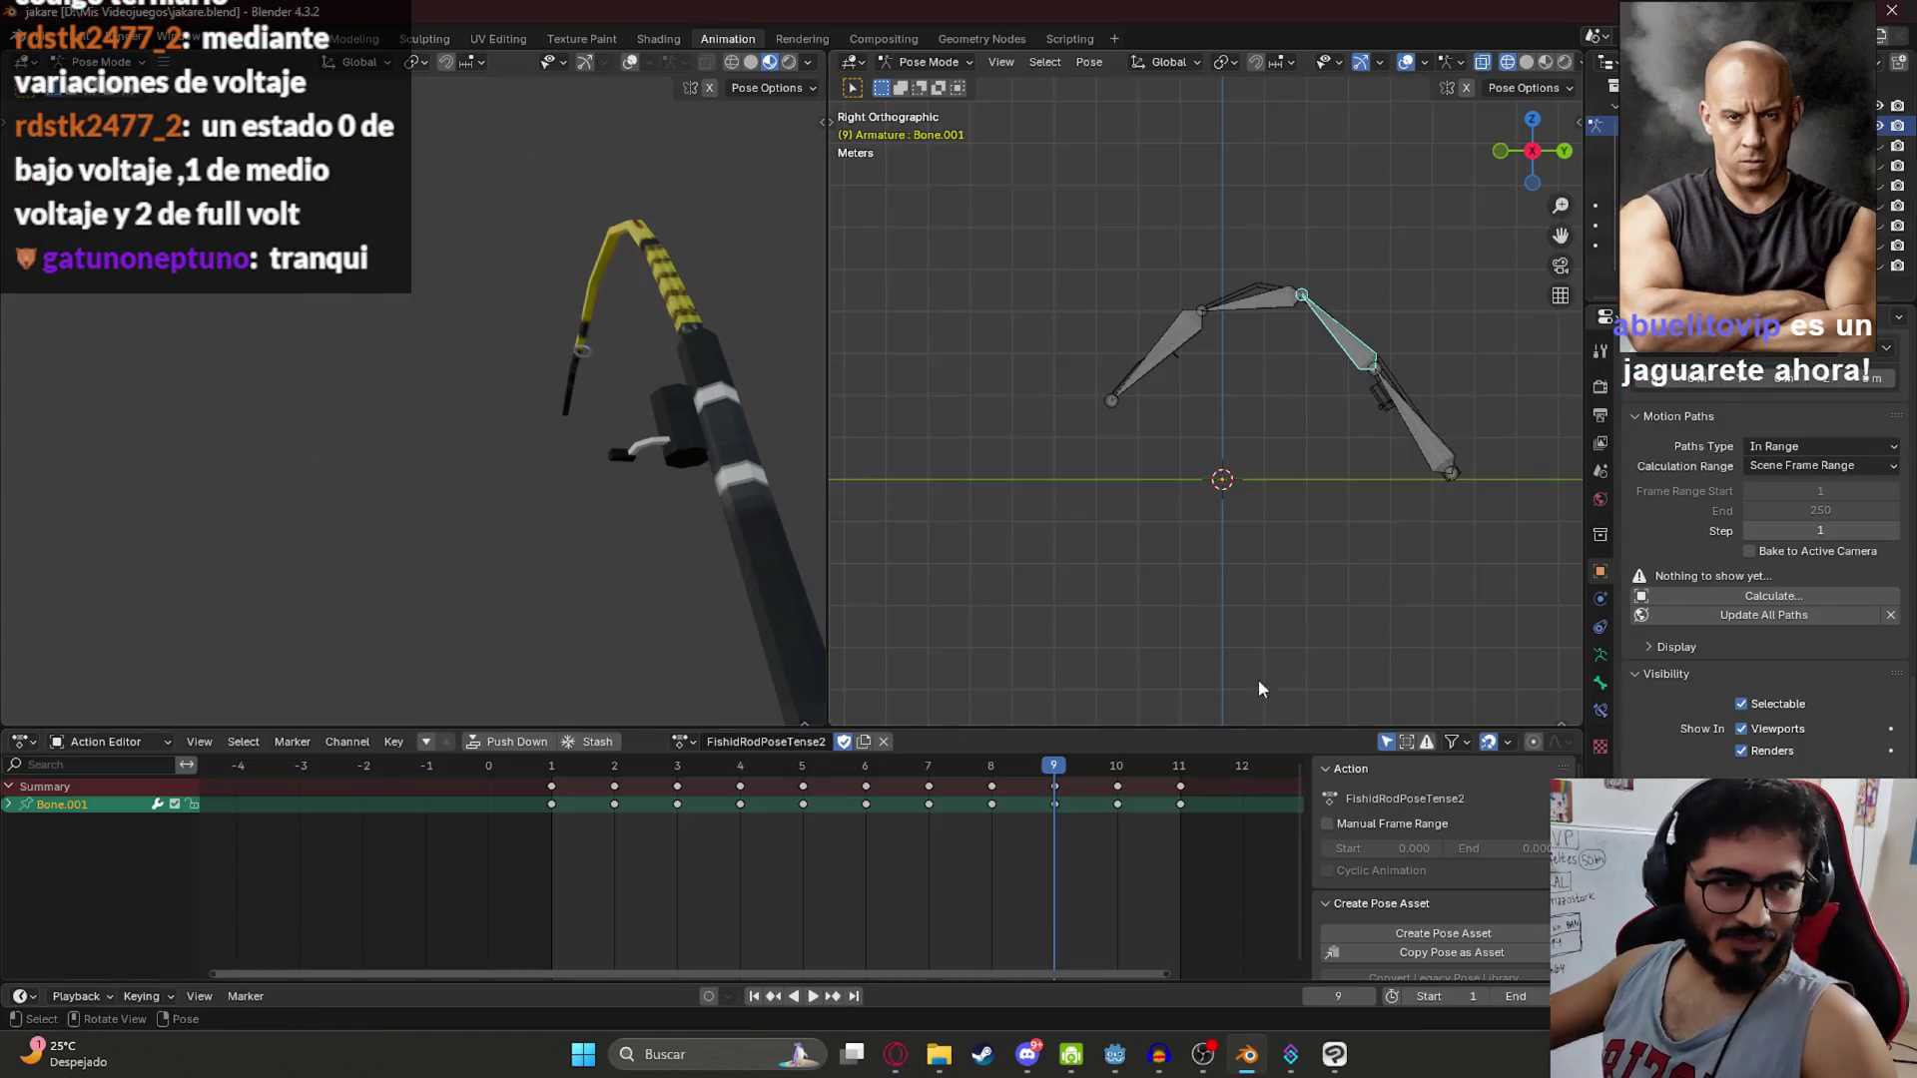
Step: Preview the rod bend, then switch to the FishidRodPoseTenseTransition action and play it
left_click(554, 764)
key("space")
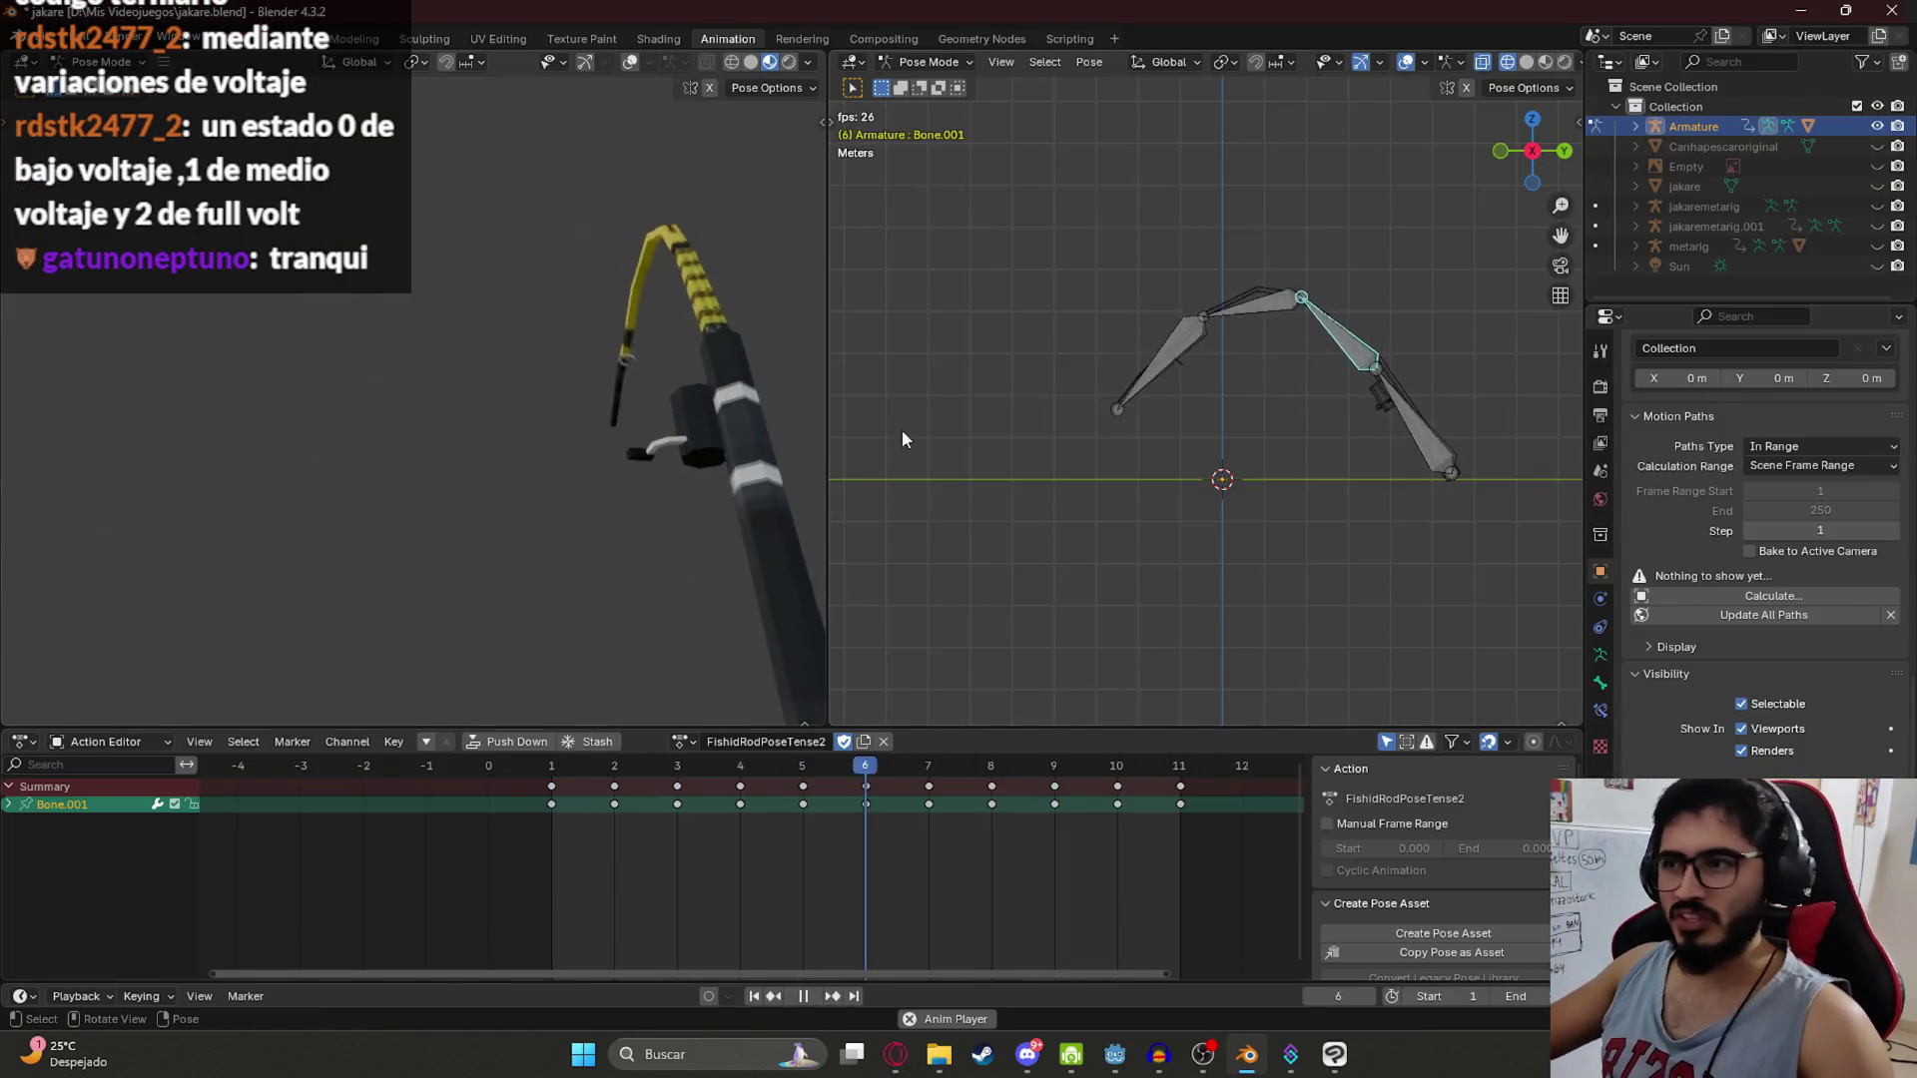
key("space")
left_click(680, 741)
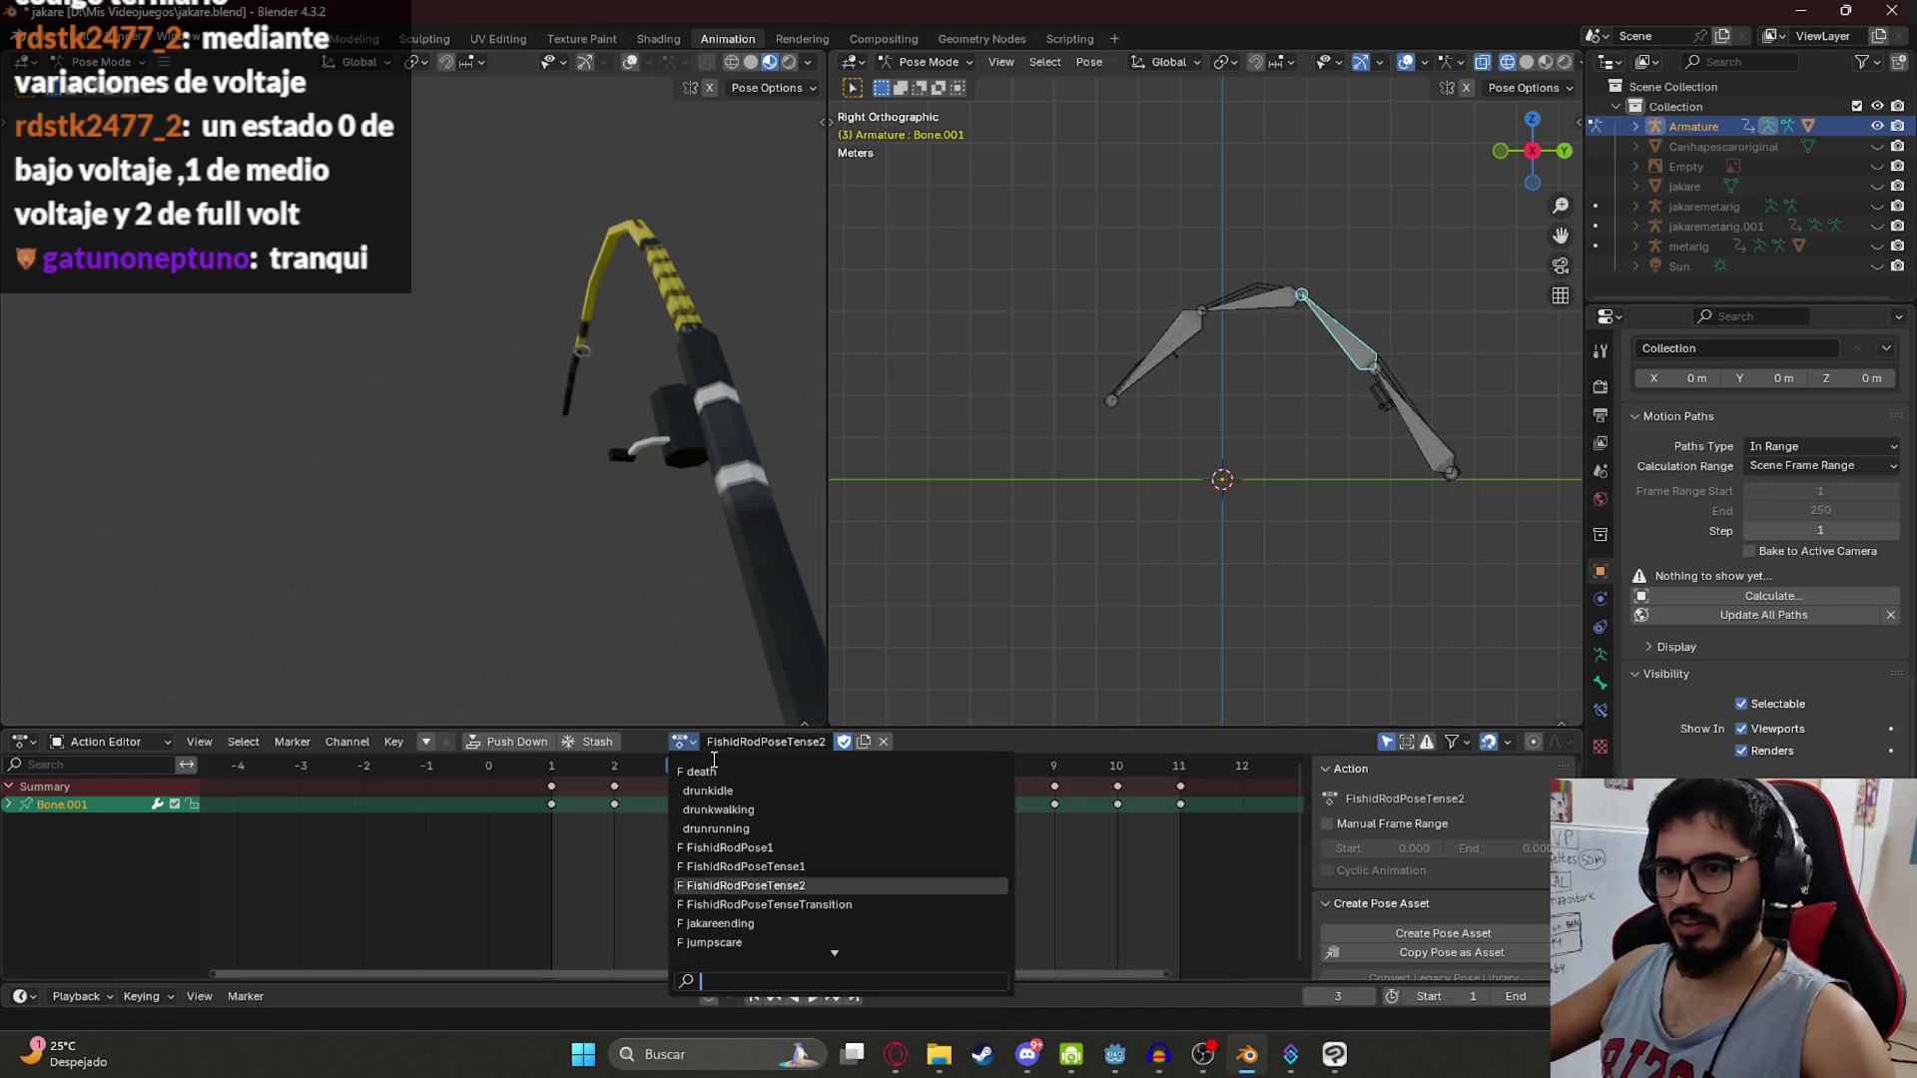
left_click(759, 906)
left_click(554, 766)
key("space")
Step: Rename the transition action to FishidRodPoseTense1Transition
key("space")
left_click(717, 742)
left_click(551, 766)
key("space")
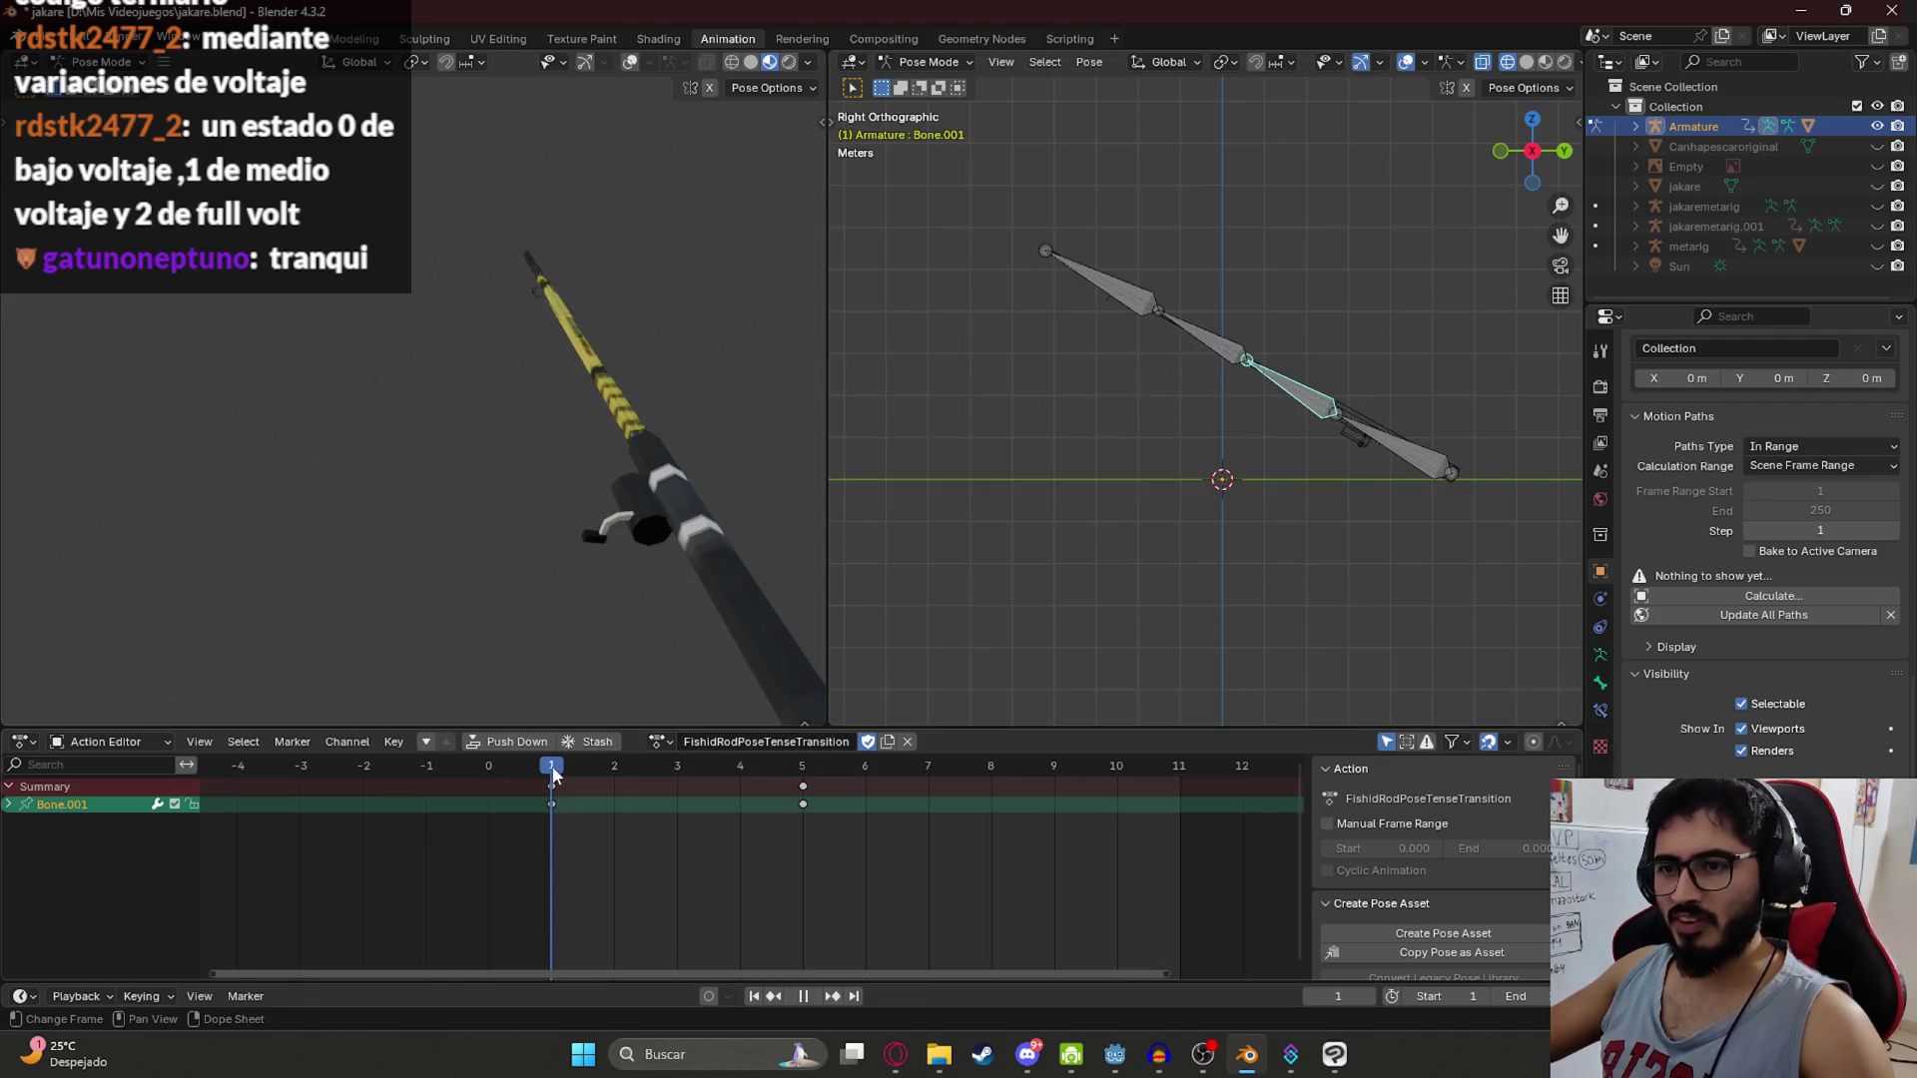
mouse_move(805, 771)
left_mouse_down()
mouse_move(509, 769)
mouse_move(824, 769)
mouse_move(523, 771)
mouse_move(782, 761)
left_mouse_up()
key("space")
type("1")
key("Return")
Step: Duplicate the transition action and name the copy FishidRodPoseTense2Transition
left_click(890, 744)
double_click(830, 742)
type("FishidRodPoseTense2")
key("Return")
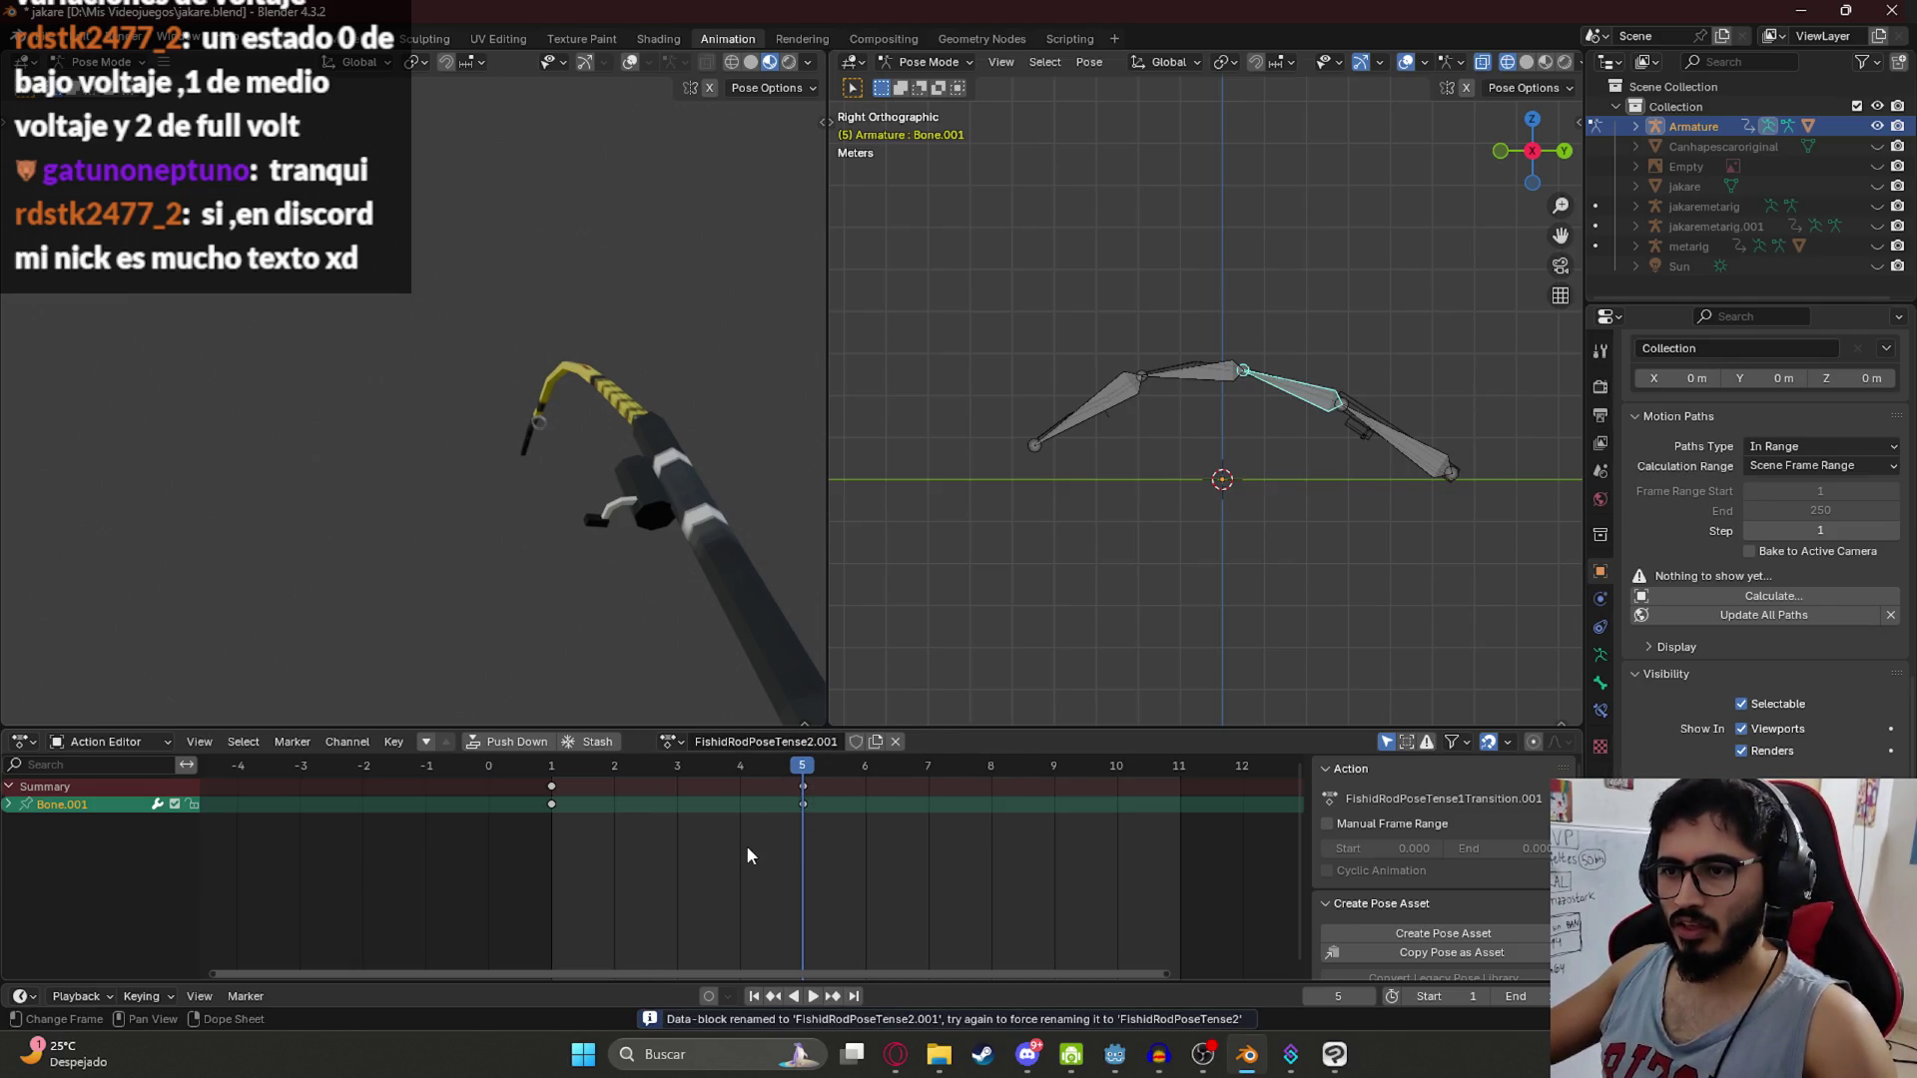
key("ctrl+z")
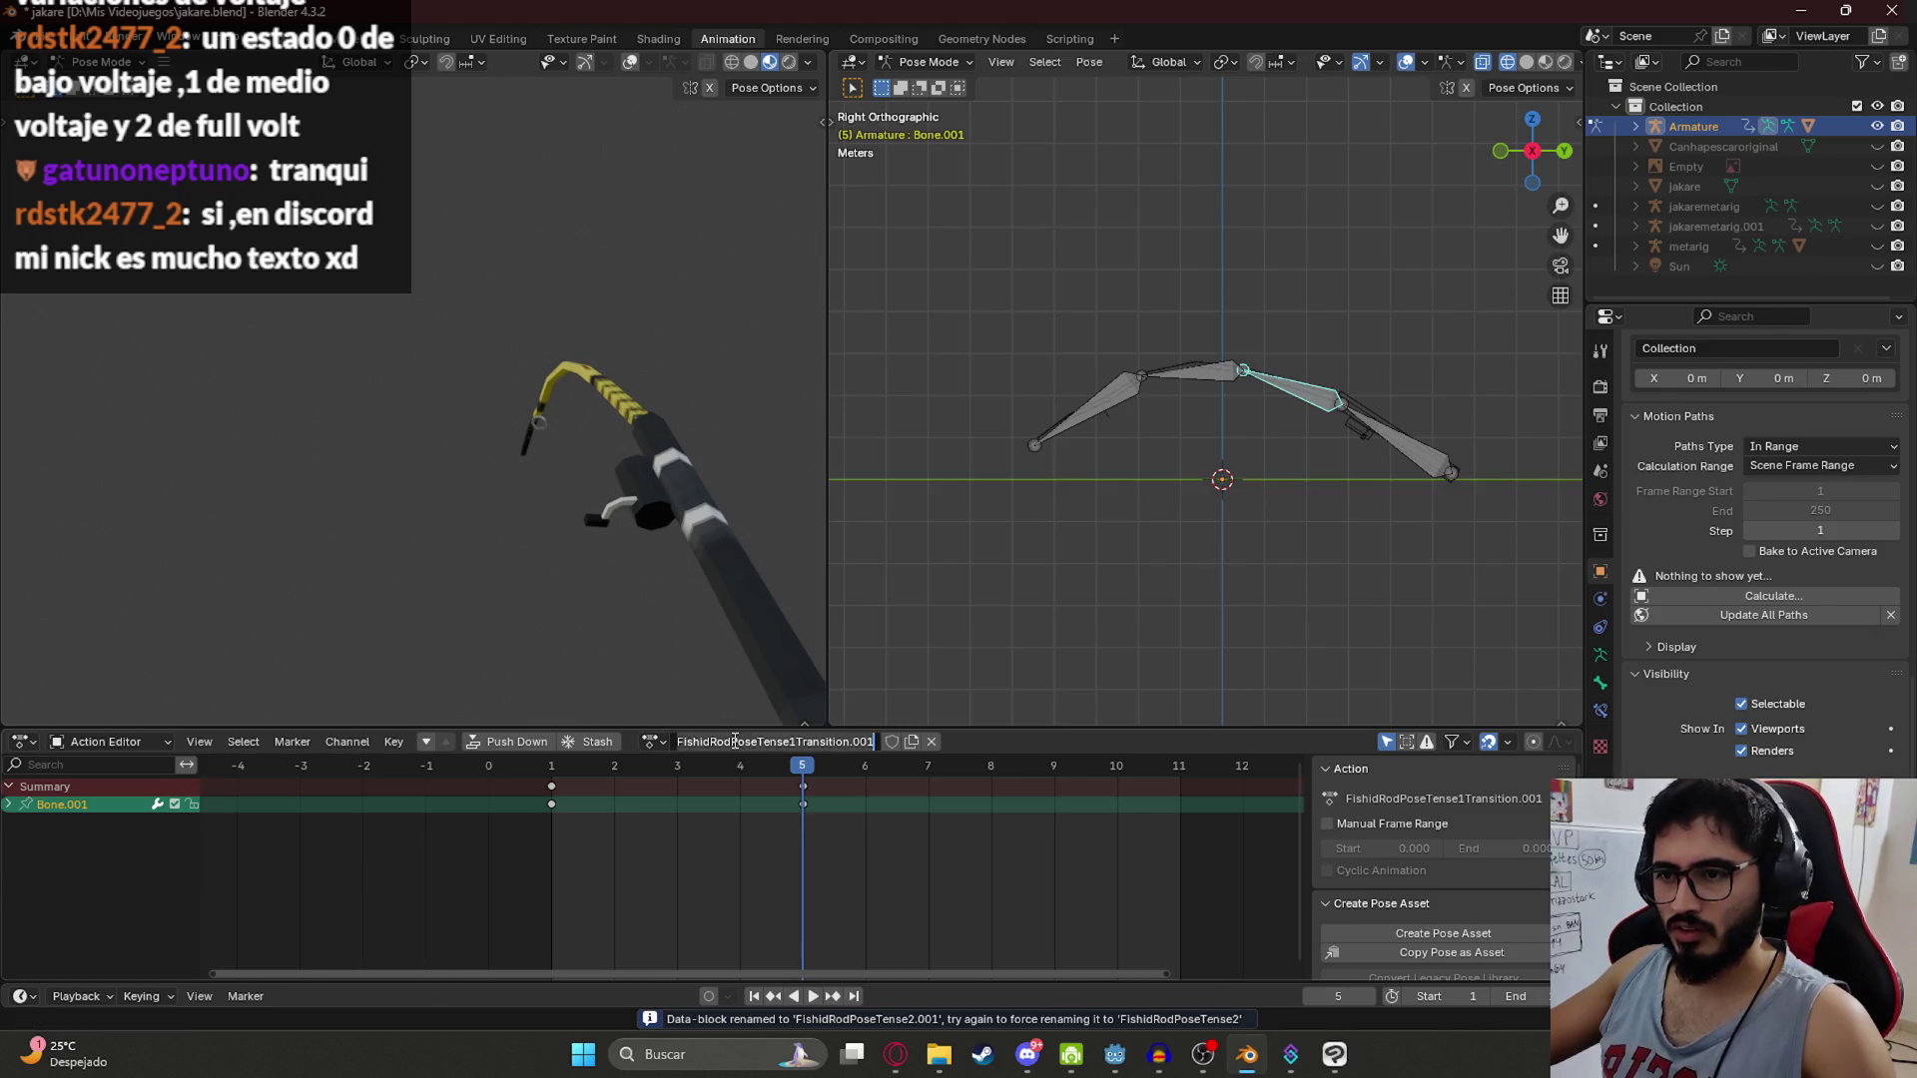
left_click(789, 742)
left_click_drag(849, 742, 889, 742)
key("BackSpace")
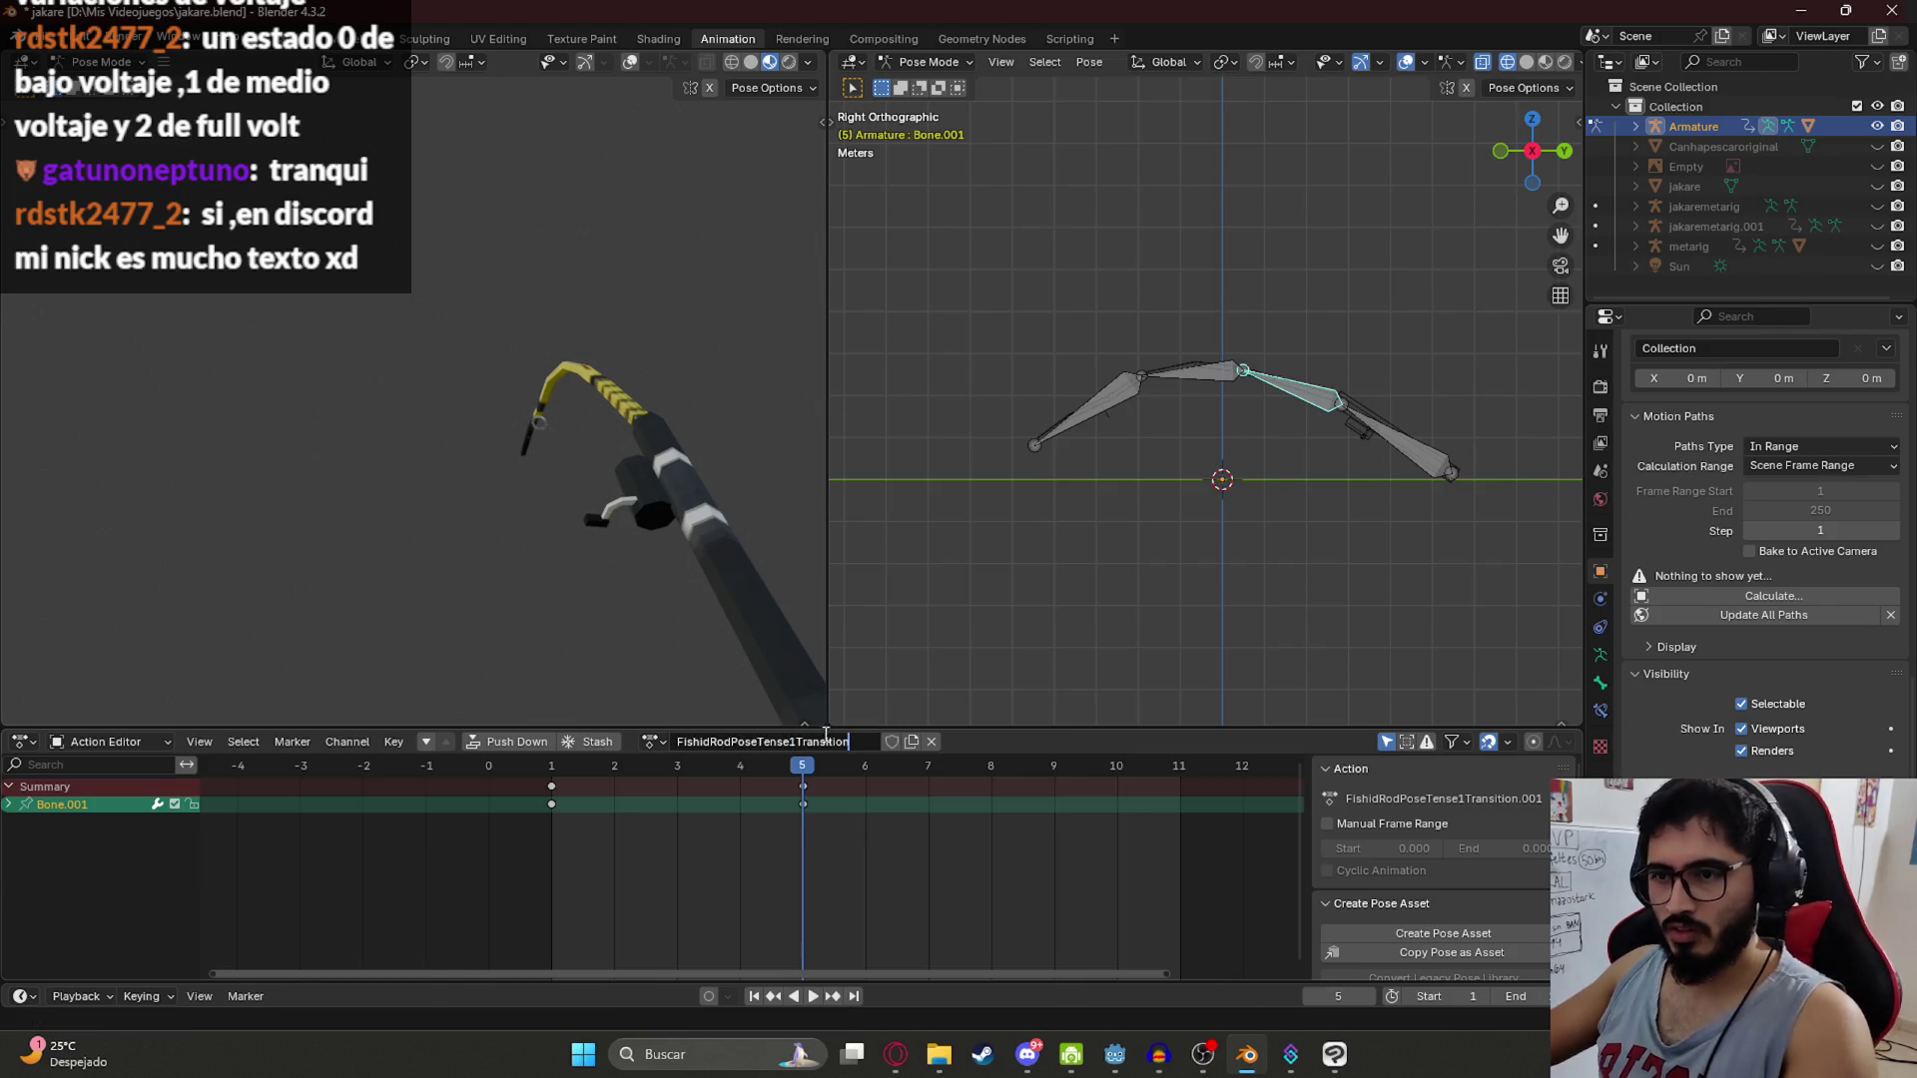
key("BackSpace")
type("2")
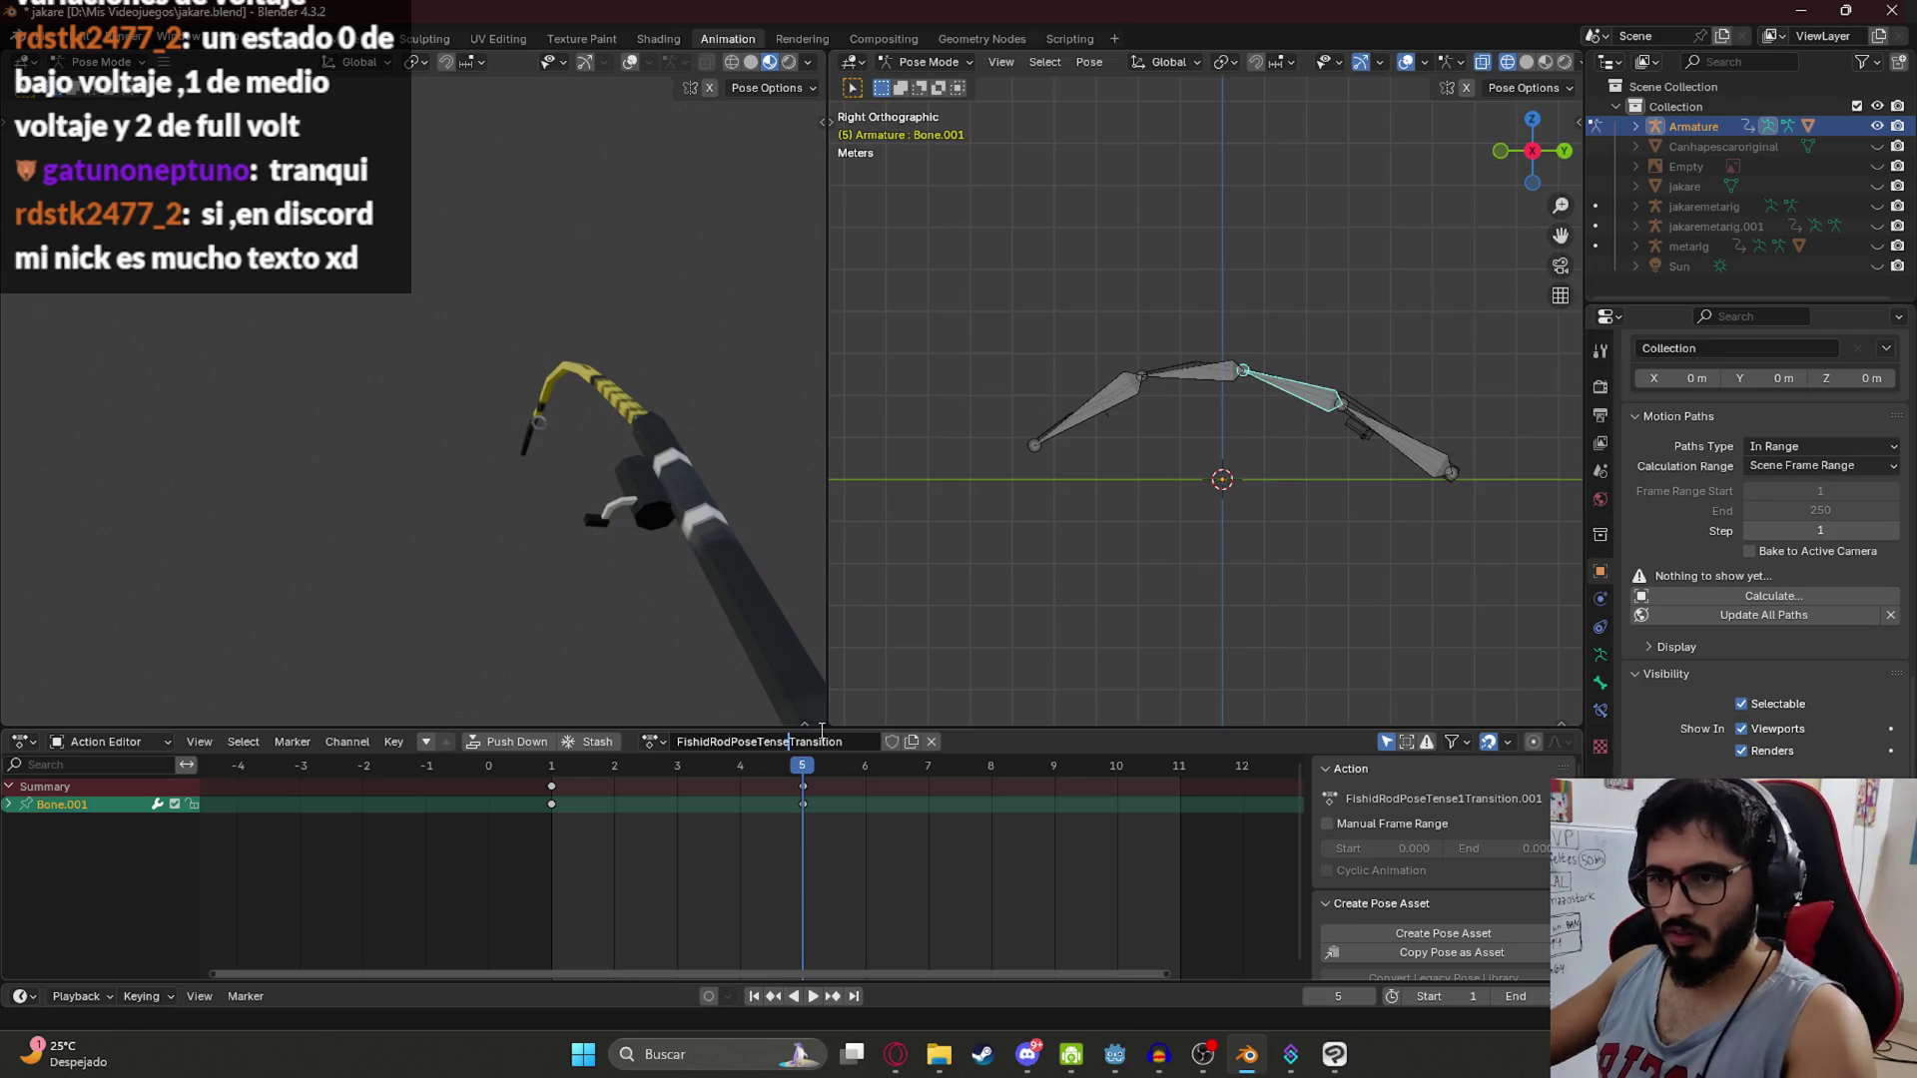
key("Return")
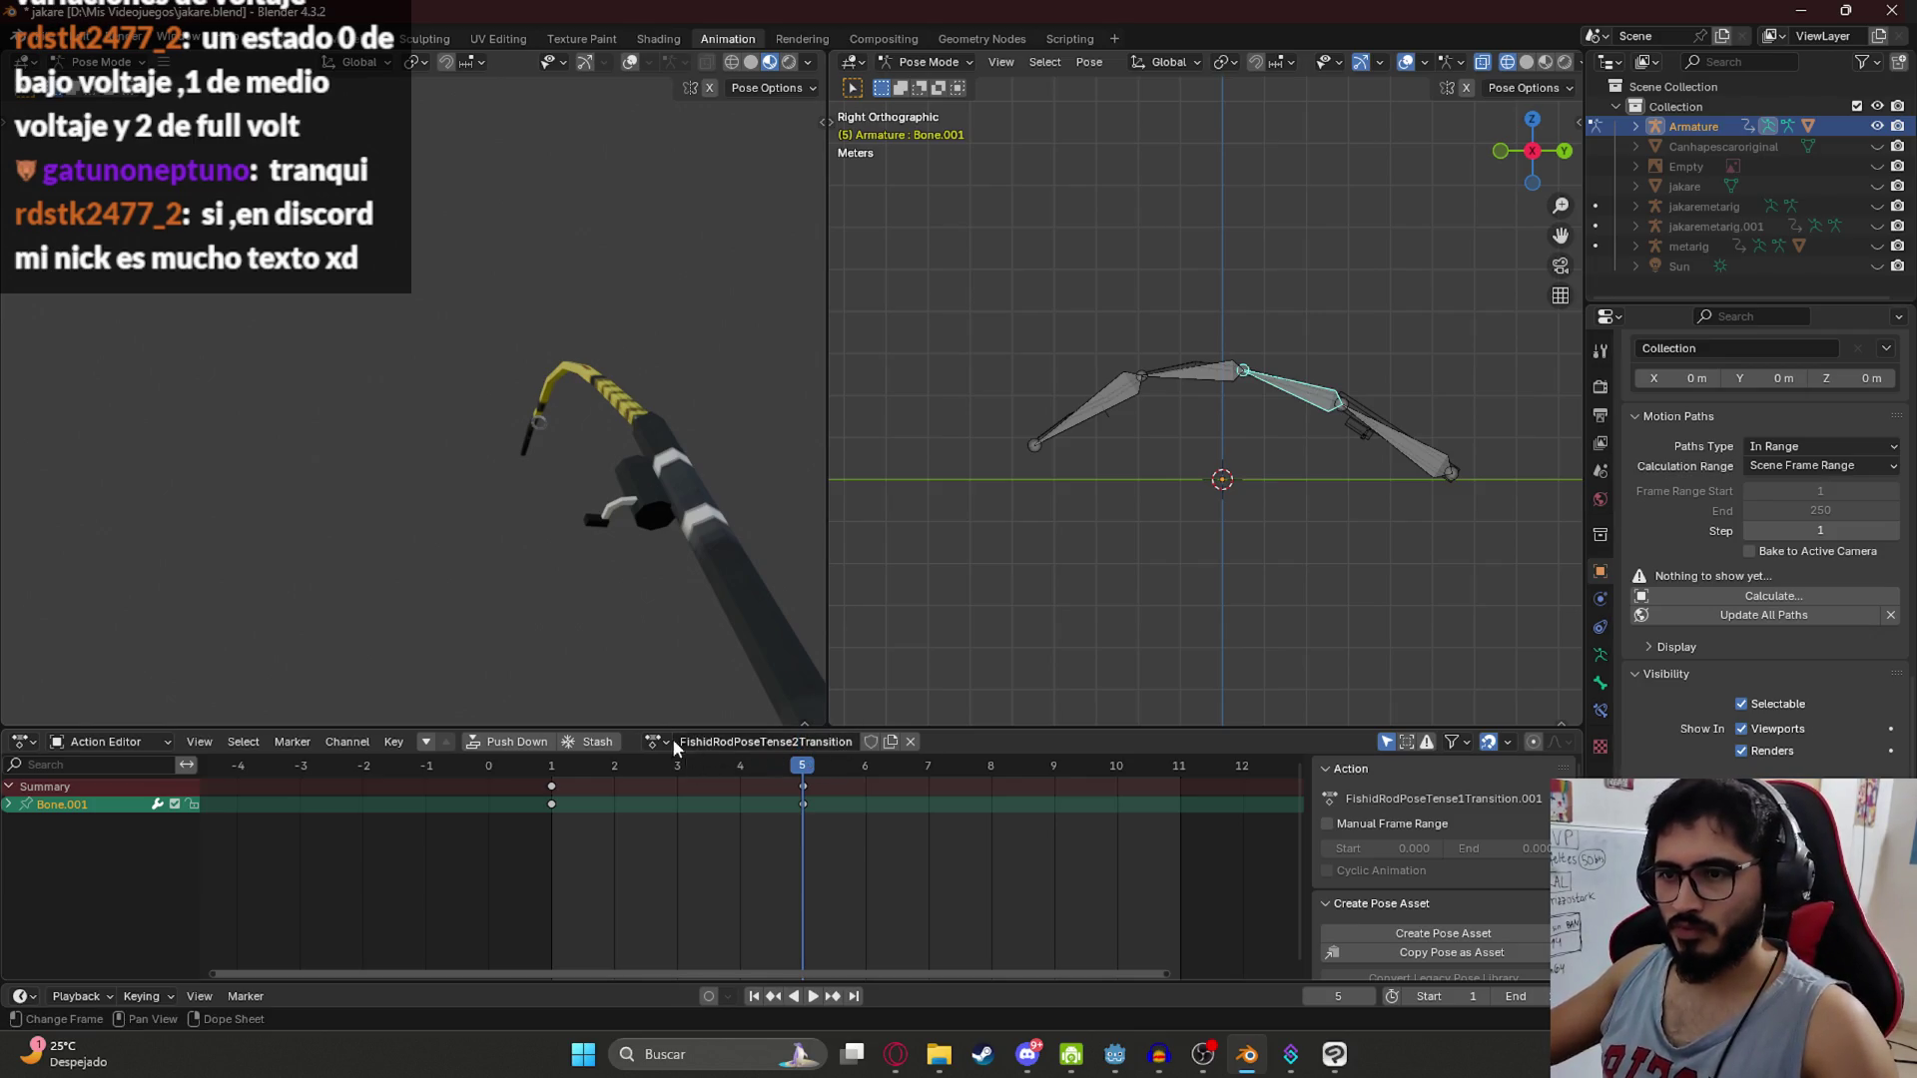
Step: Switch back to the FishidRodPoseTense2 action and select its frame-1 keys
left_click(664, 742)
left_click(719, 907)
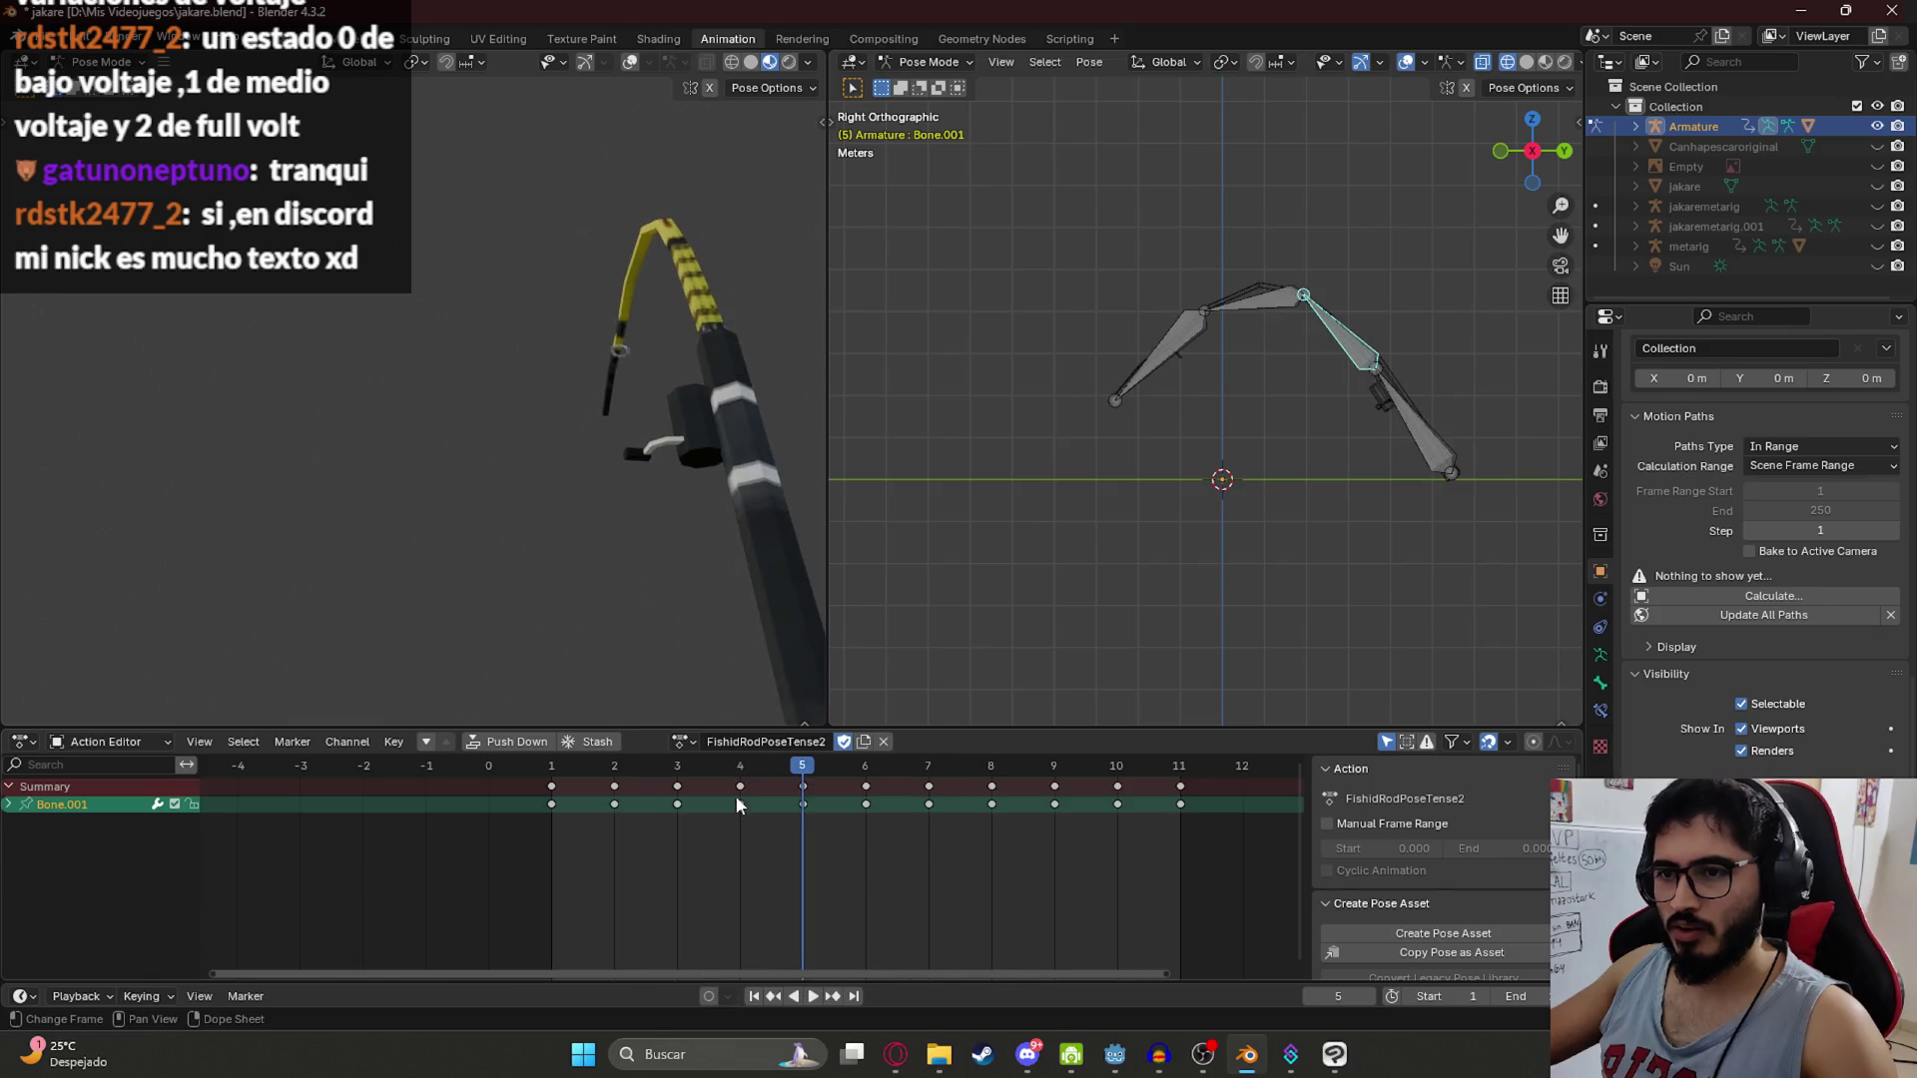
left_click(551, 803)
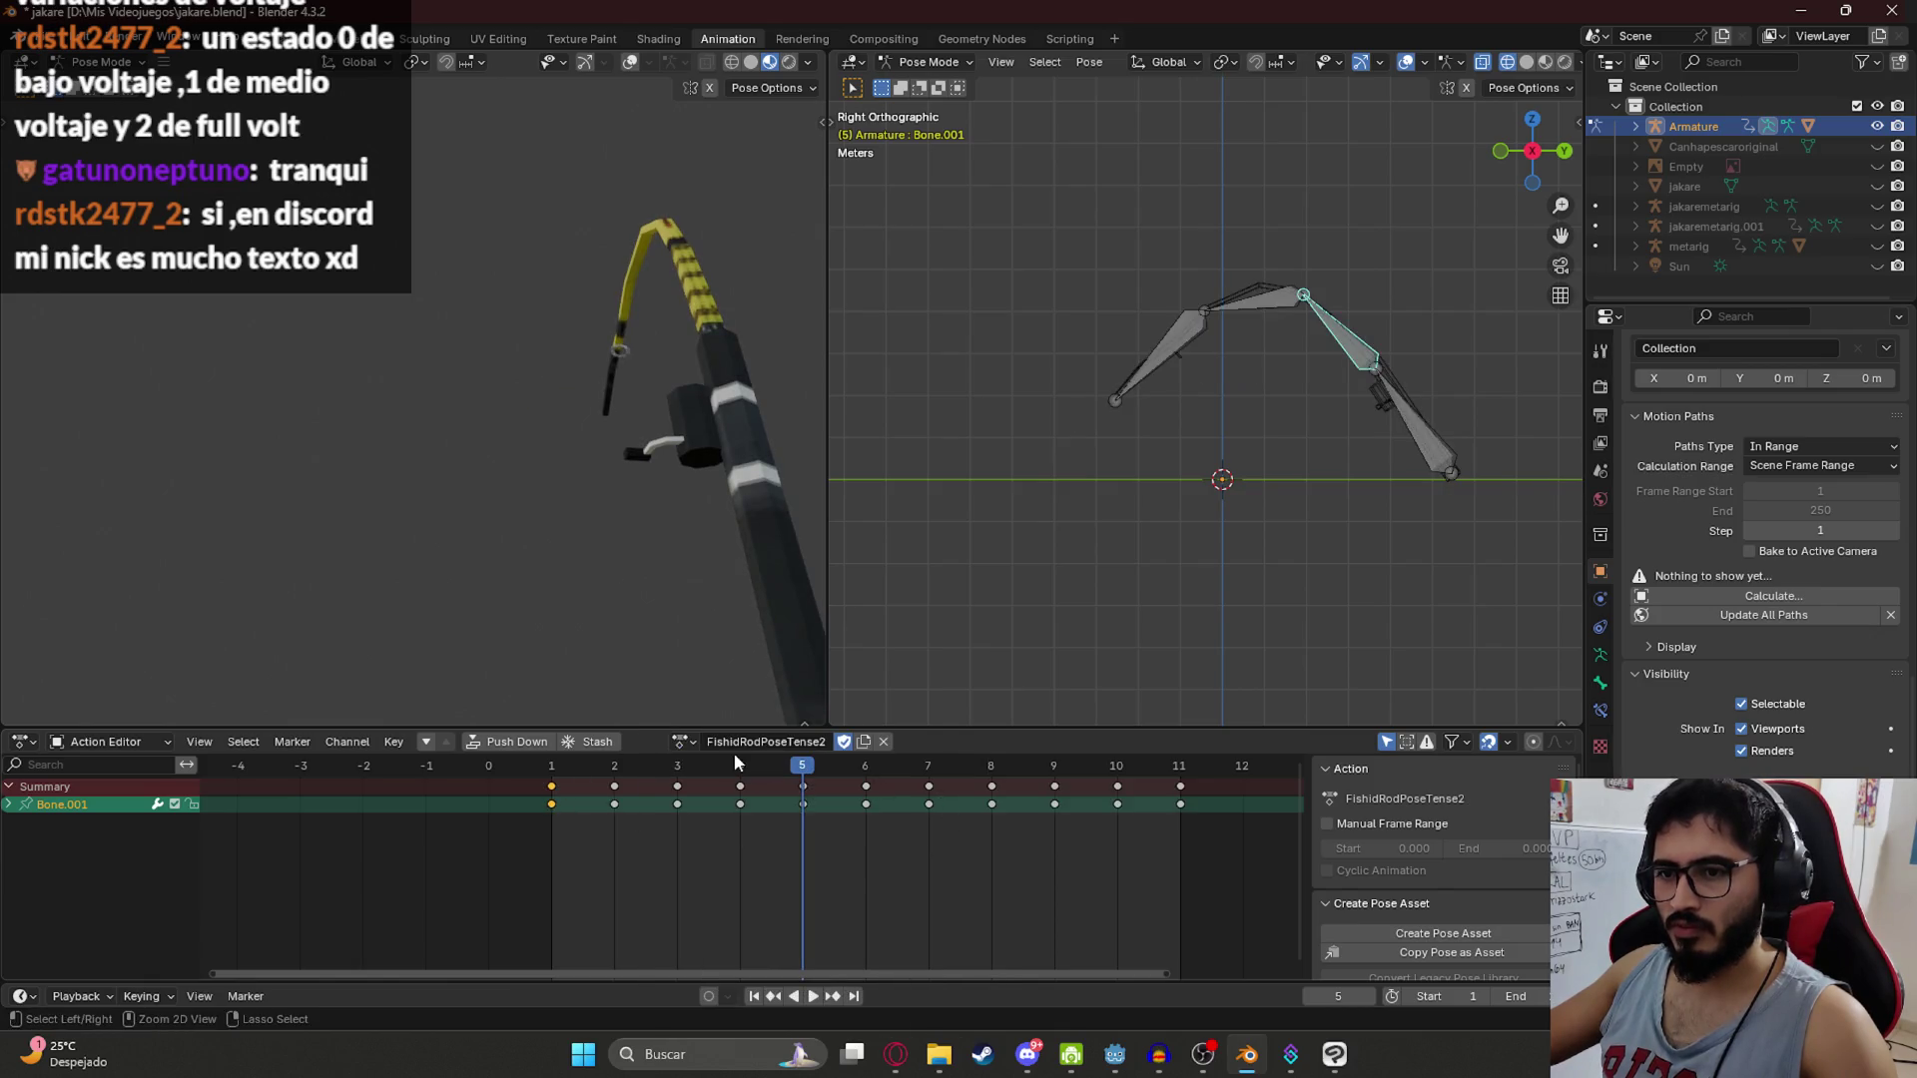
Step: Copy the arched rod pose and key it at frame 5 of FishidRodPoseTense2Transition
key("a")
key("ctrl+c")
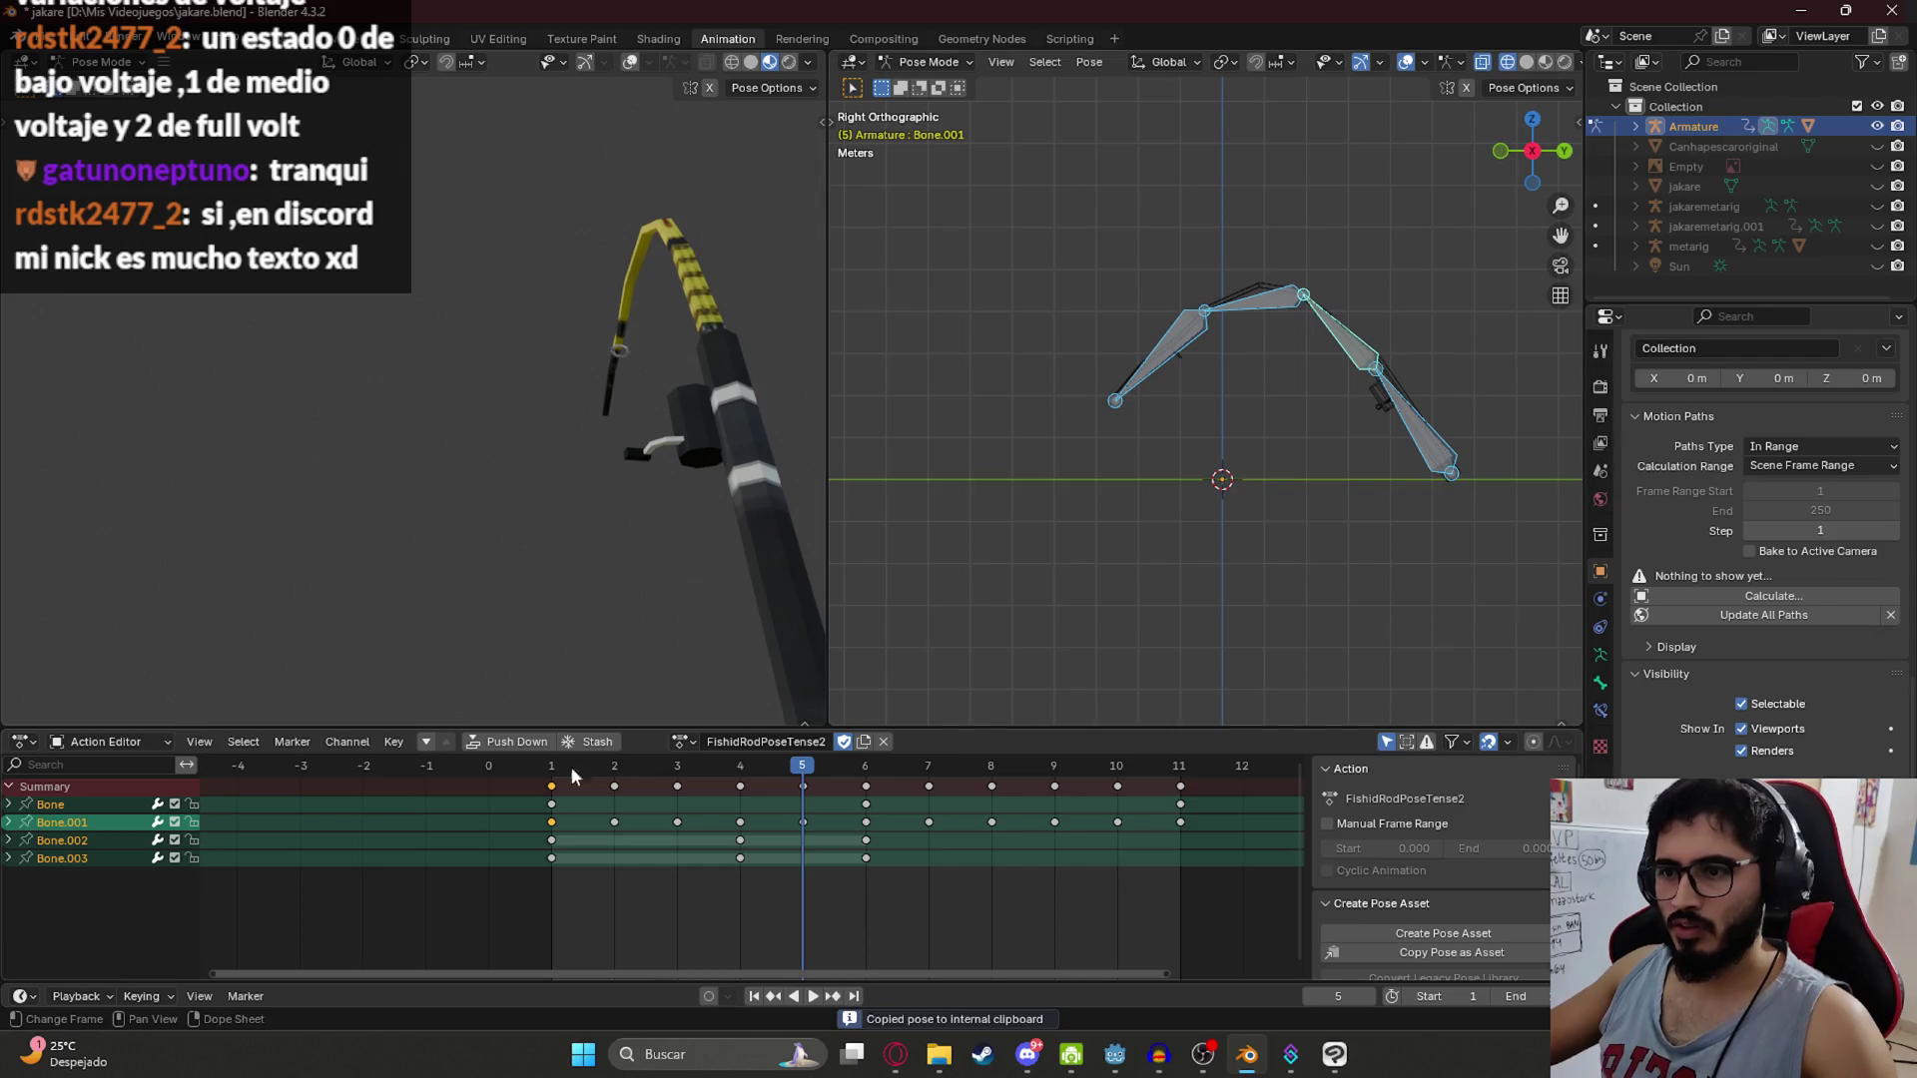
left_click(552, 766)
left_click(684, 740)
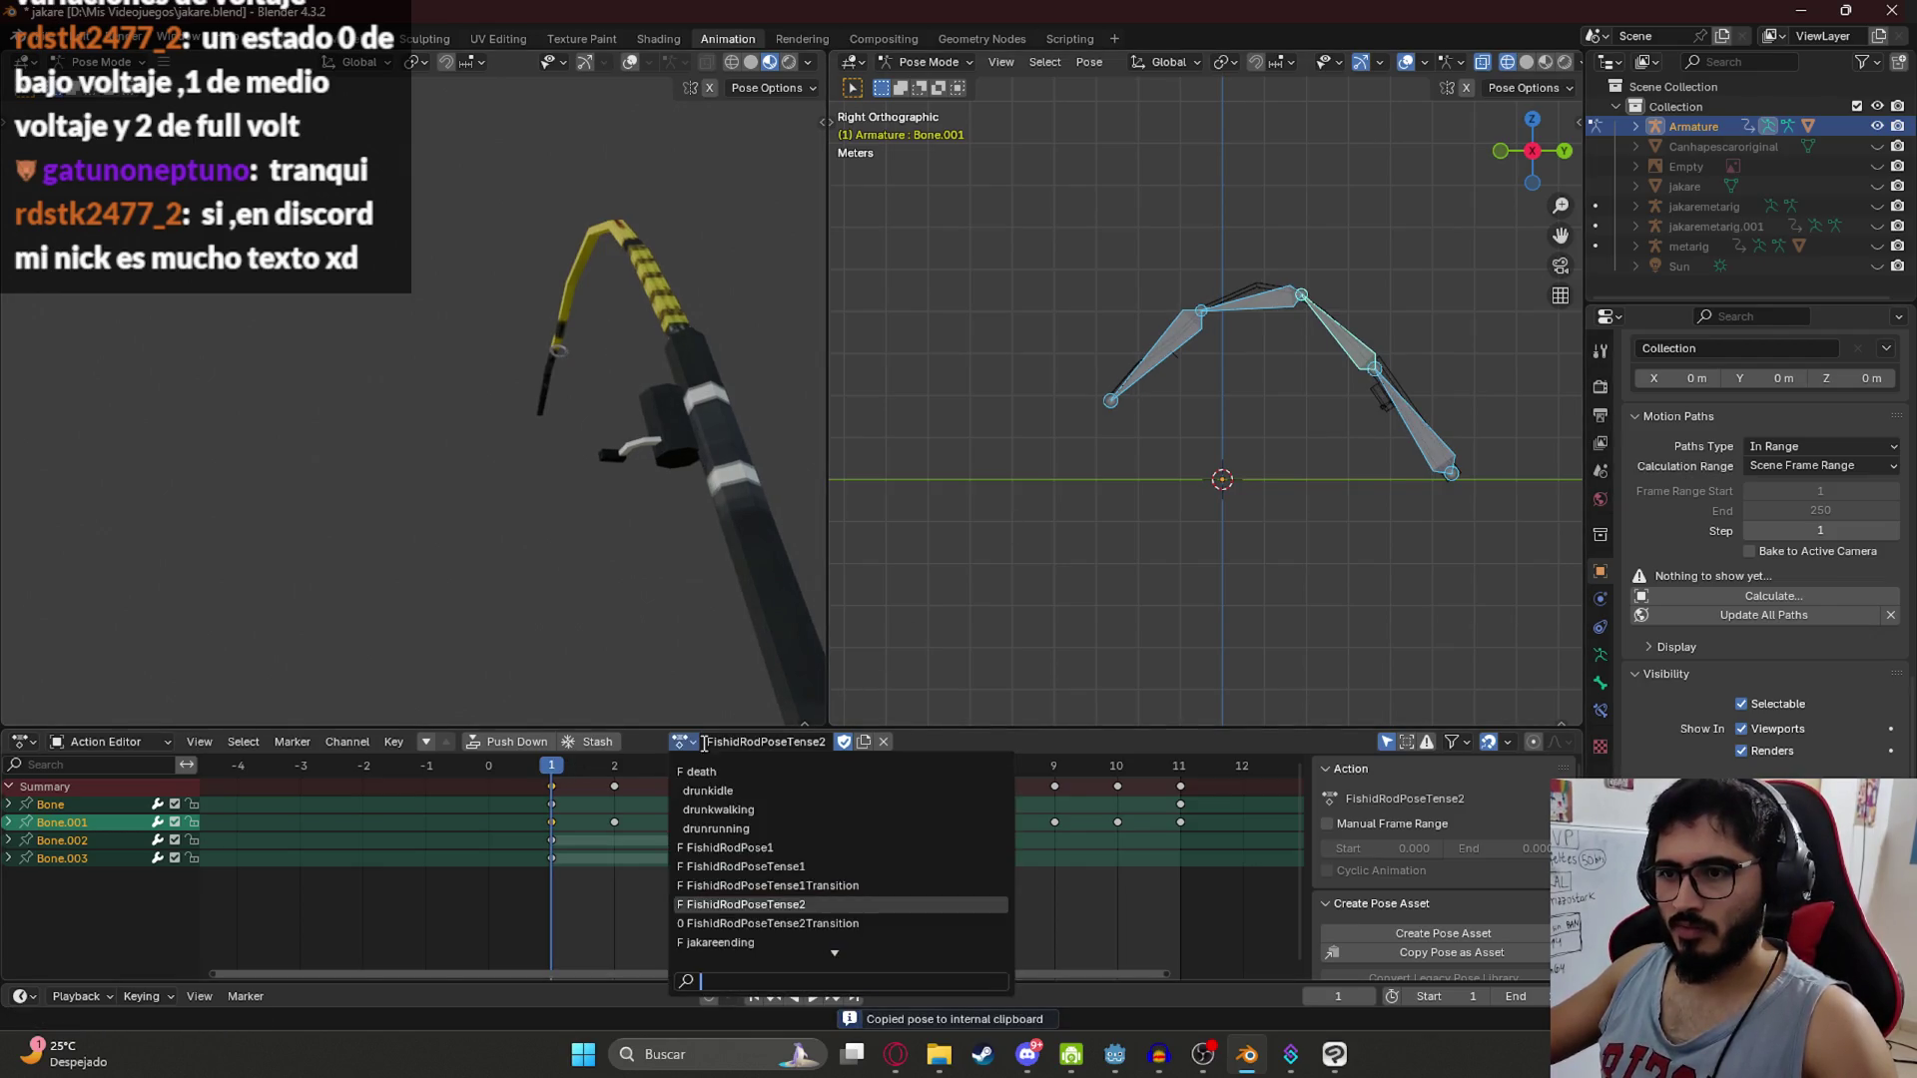
left_click(810, 923)
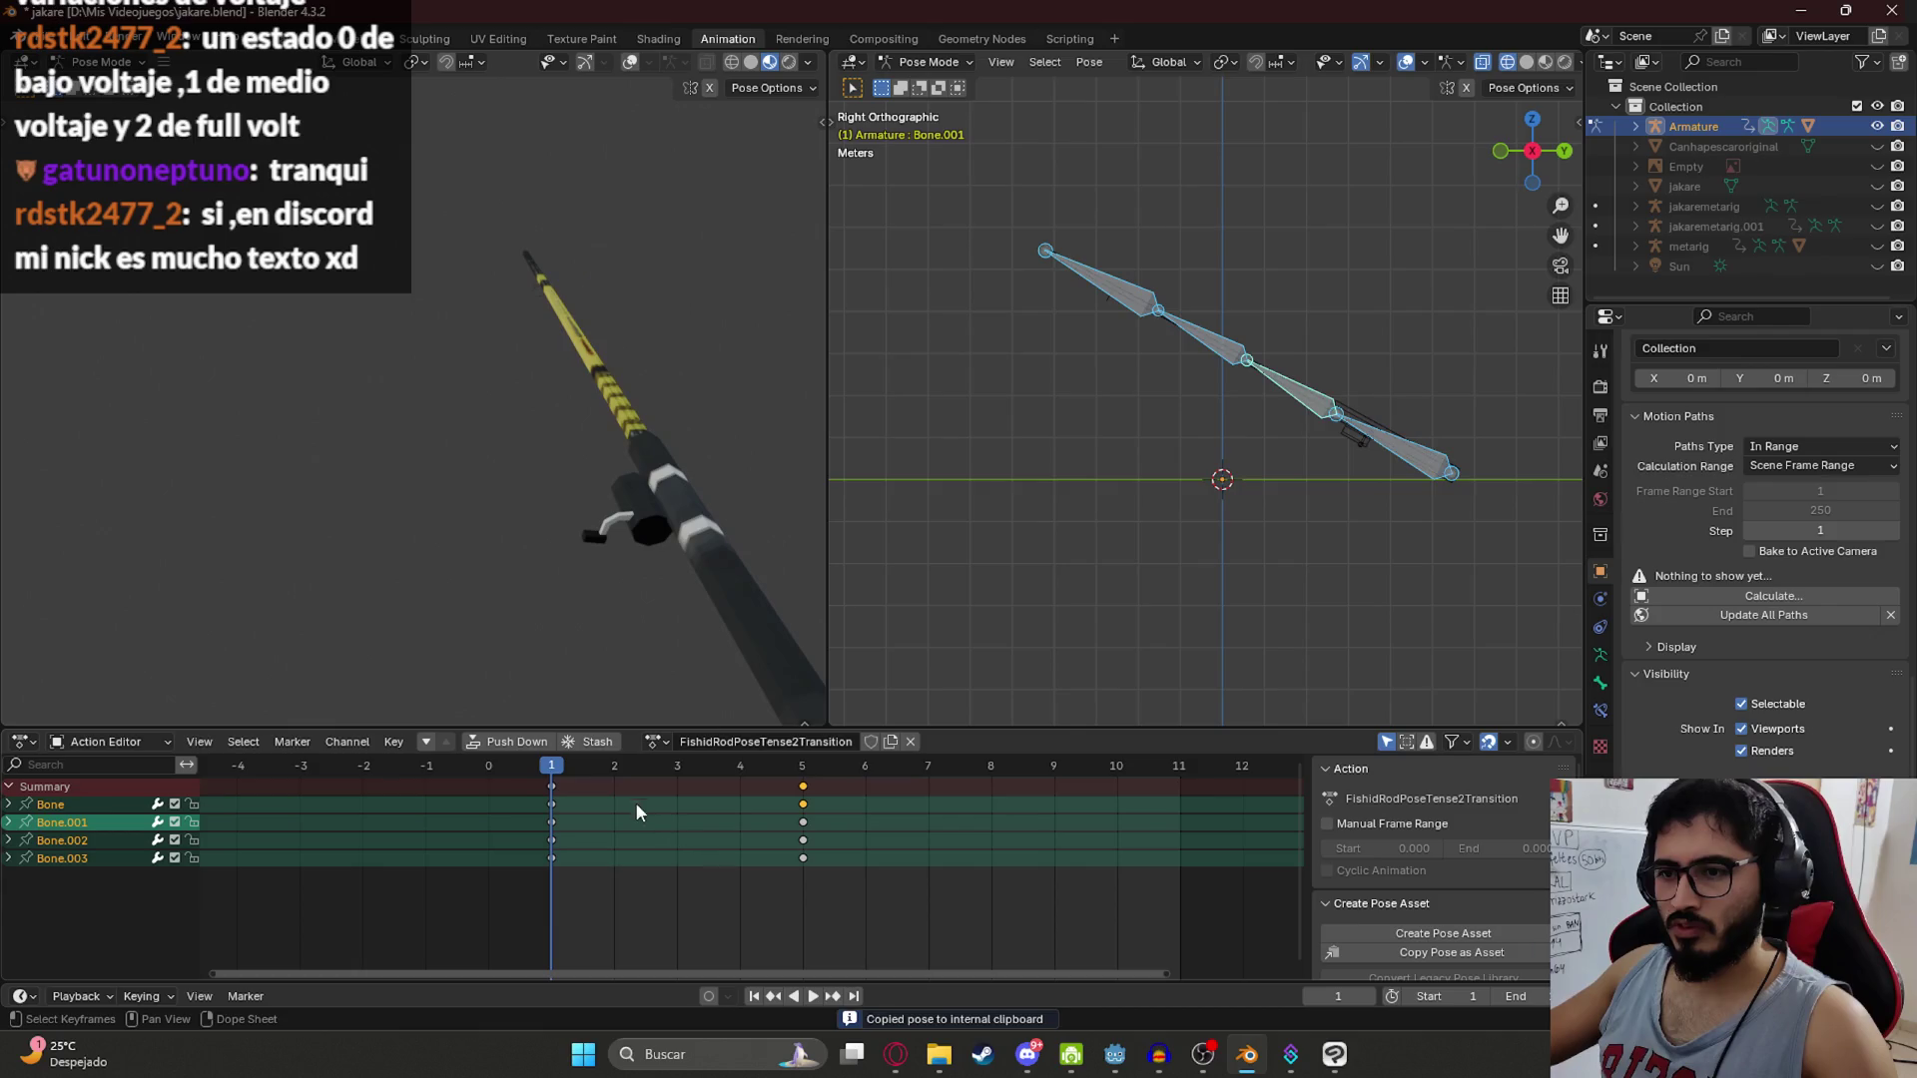
left_click(805, 771)
key("ctrl+v")
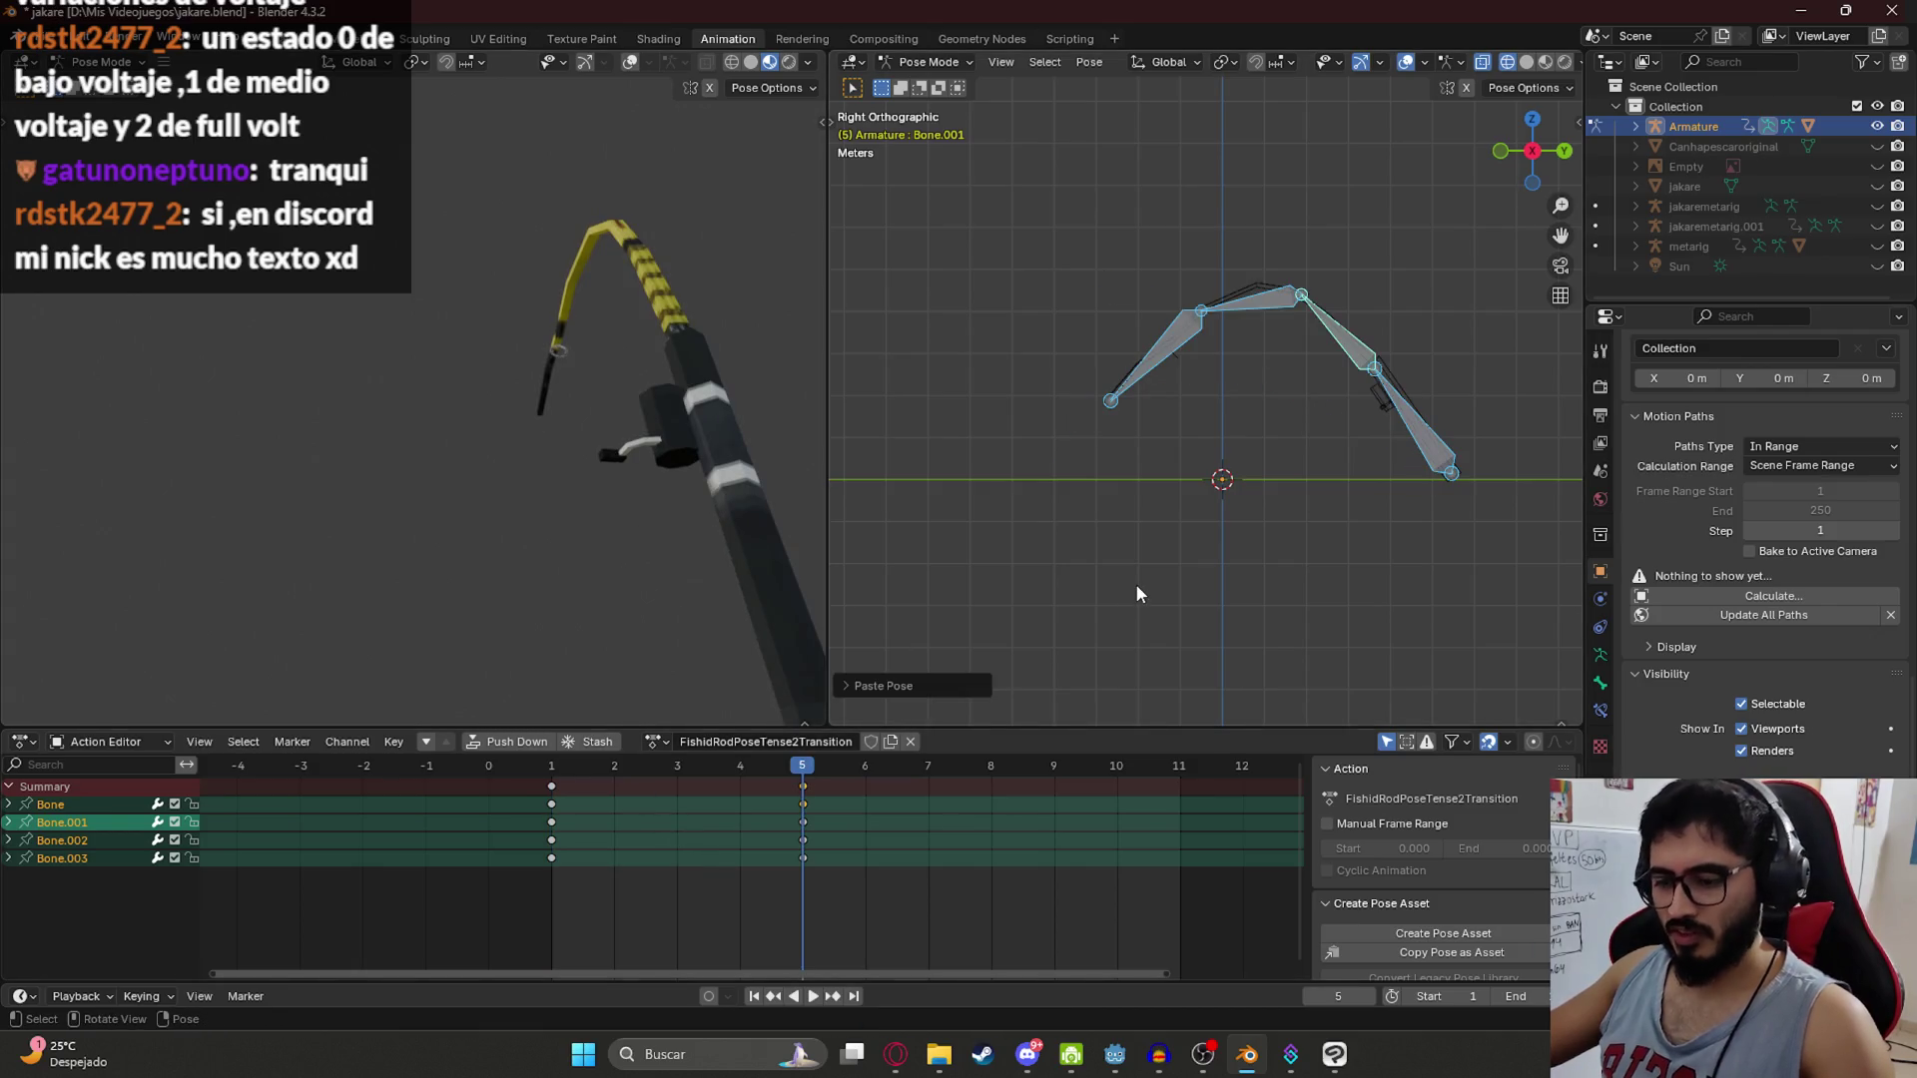
key("i")
Step: Save the blend file, switch back to FishidRodPoseTense2, and clear the key selection at frame 1
left_click(540, 767)
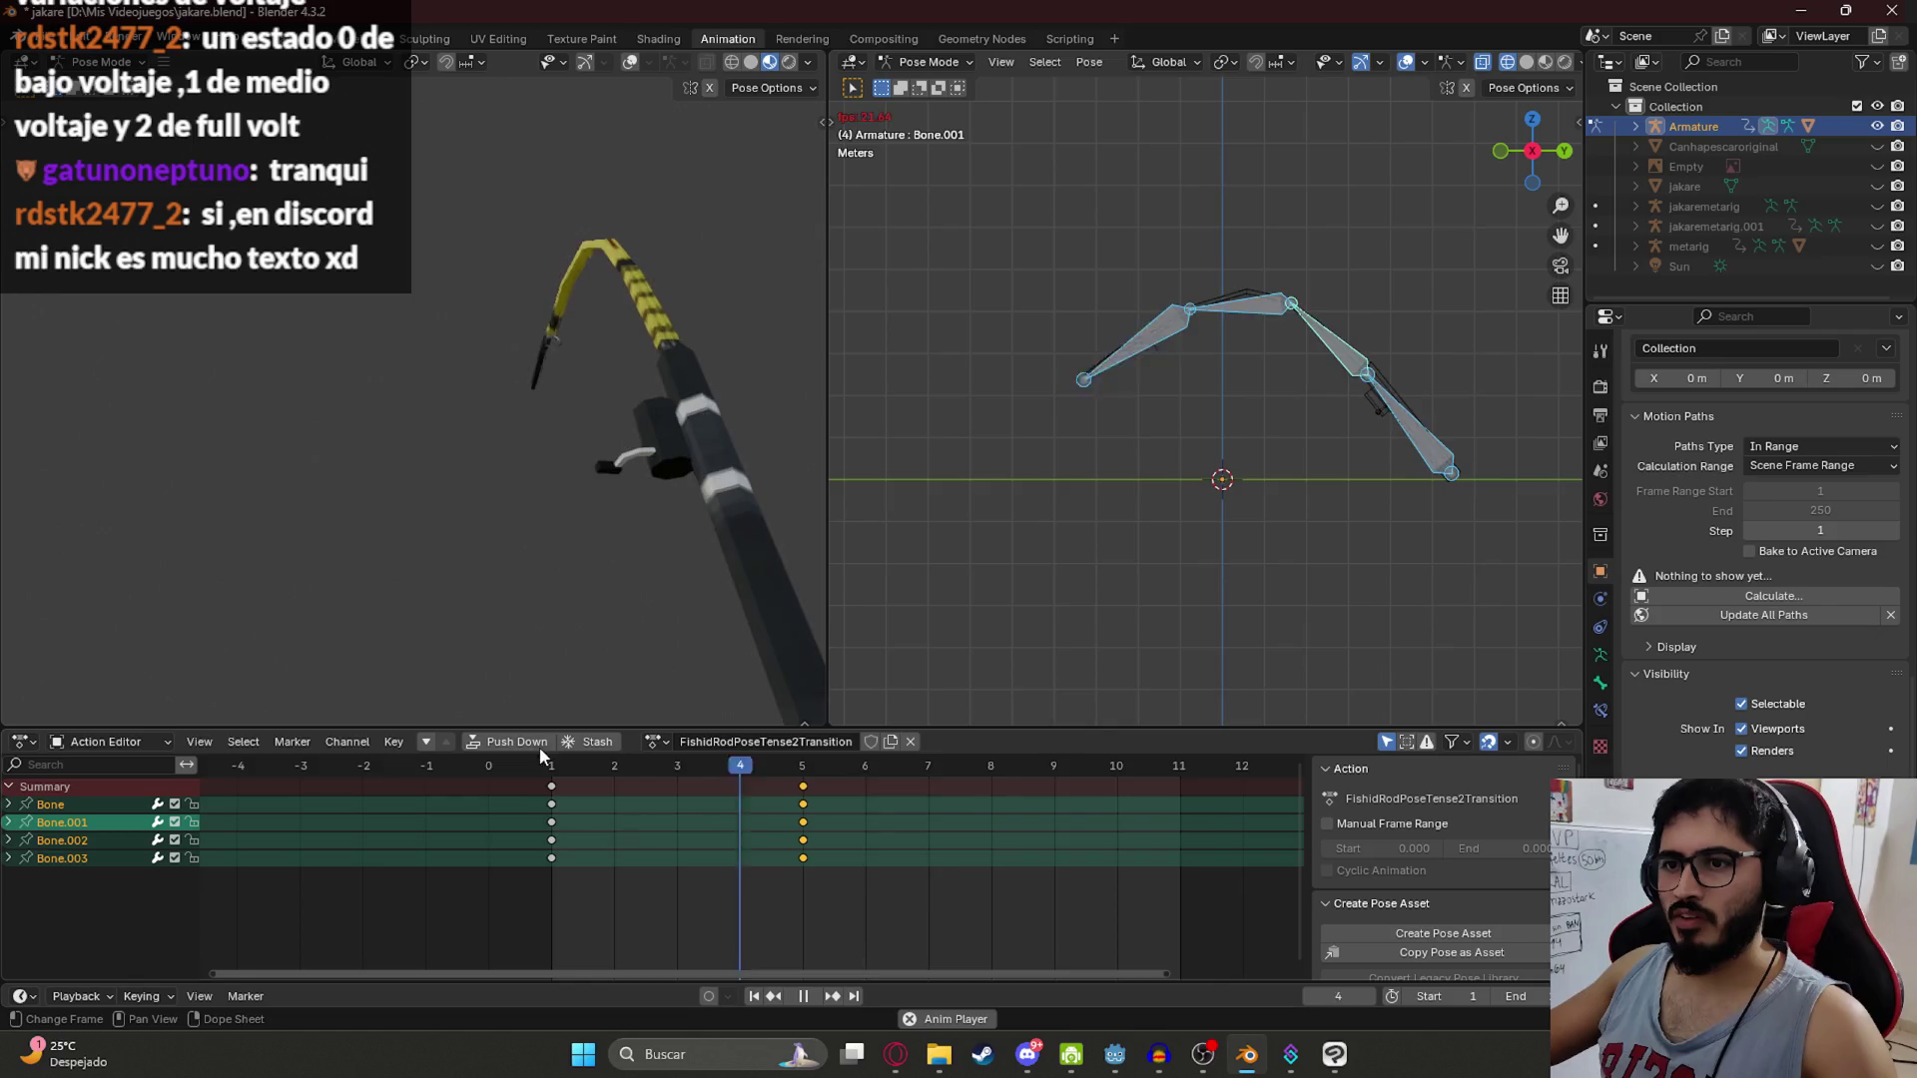
key("space")
key("ctrl+s")
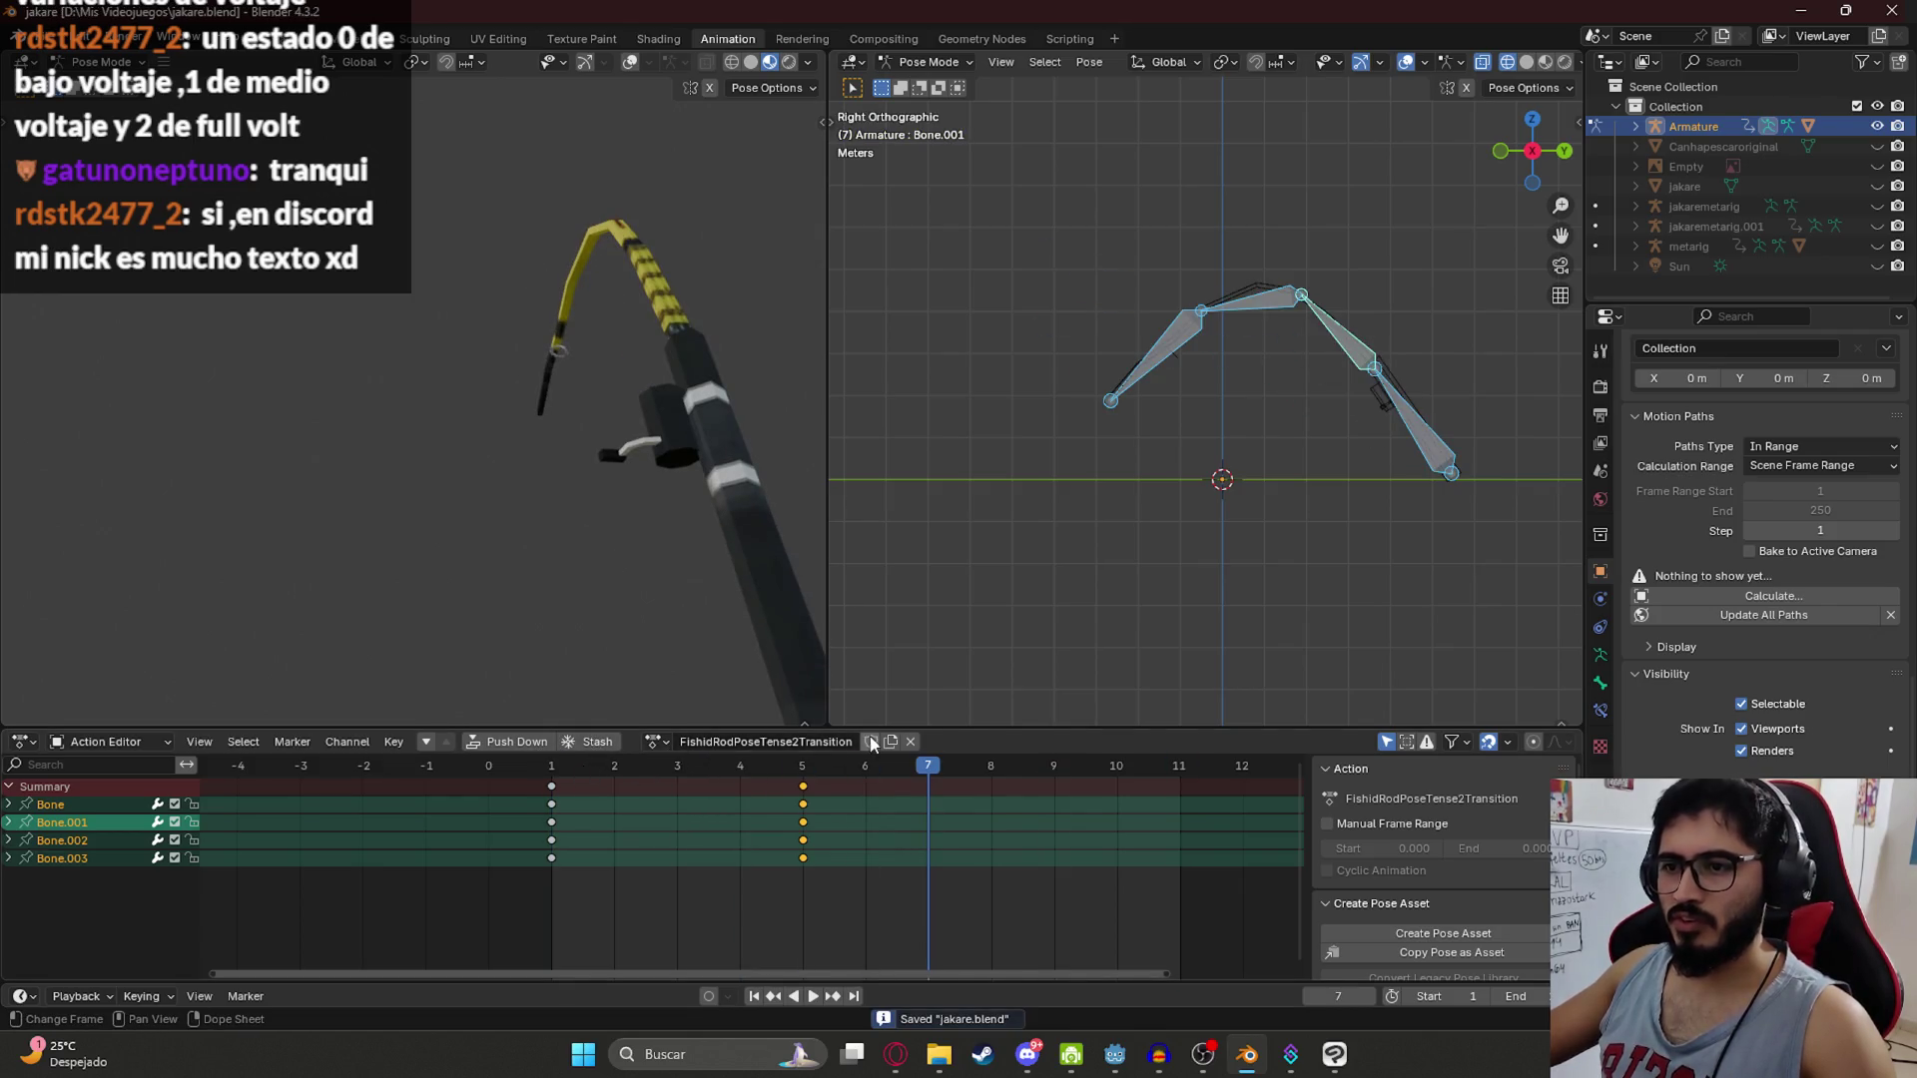
left_click(655, 742)
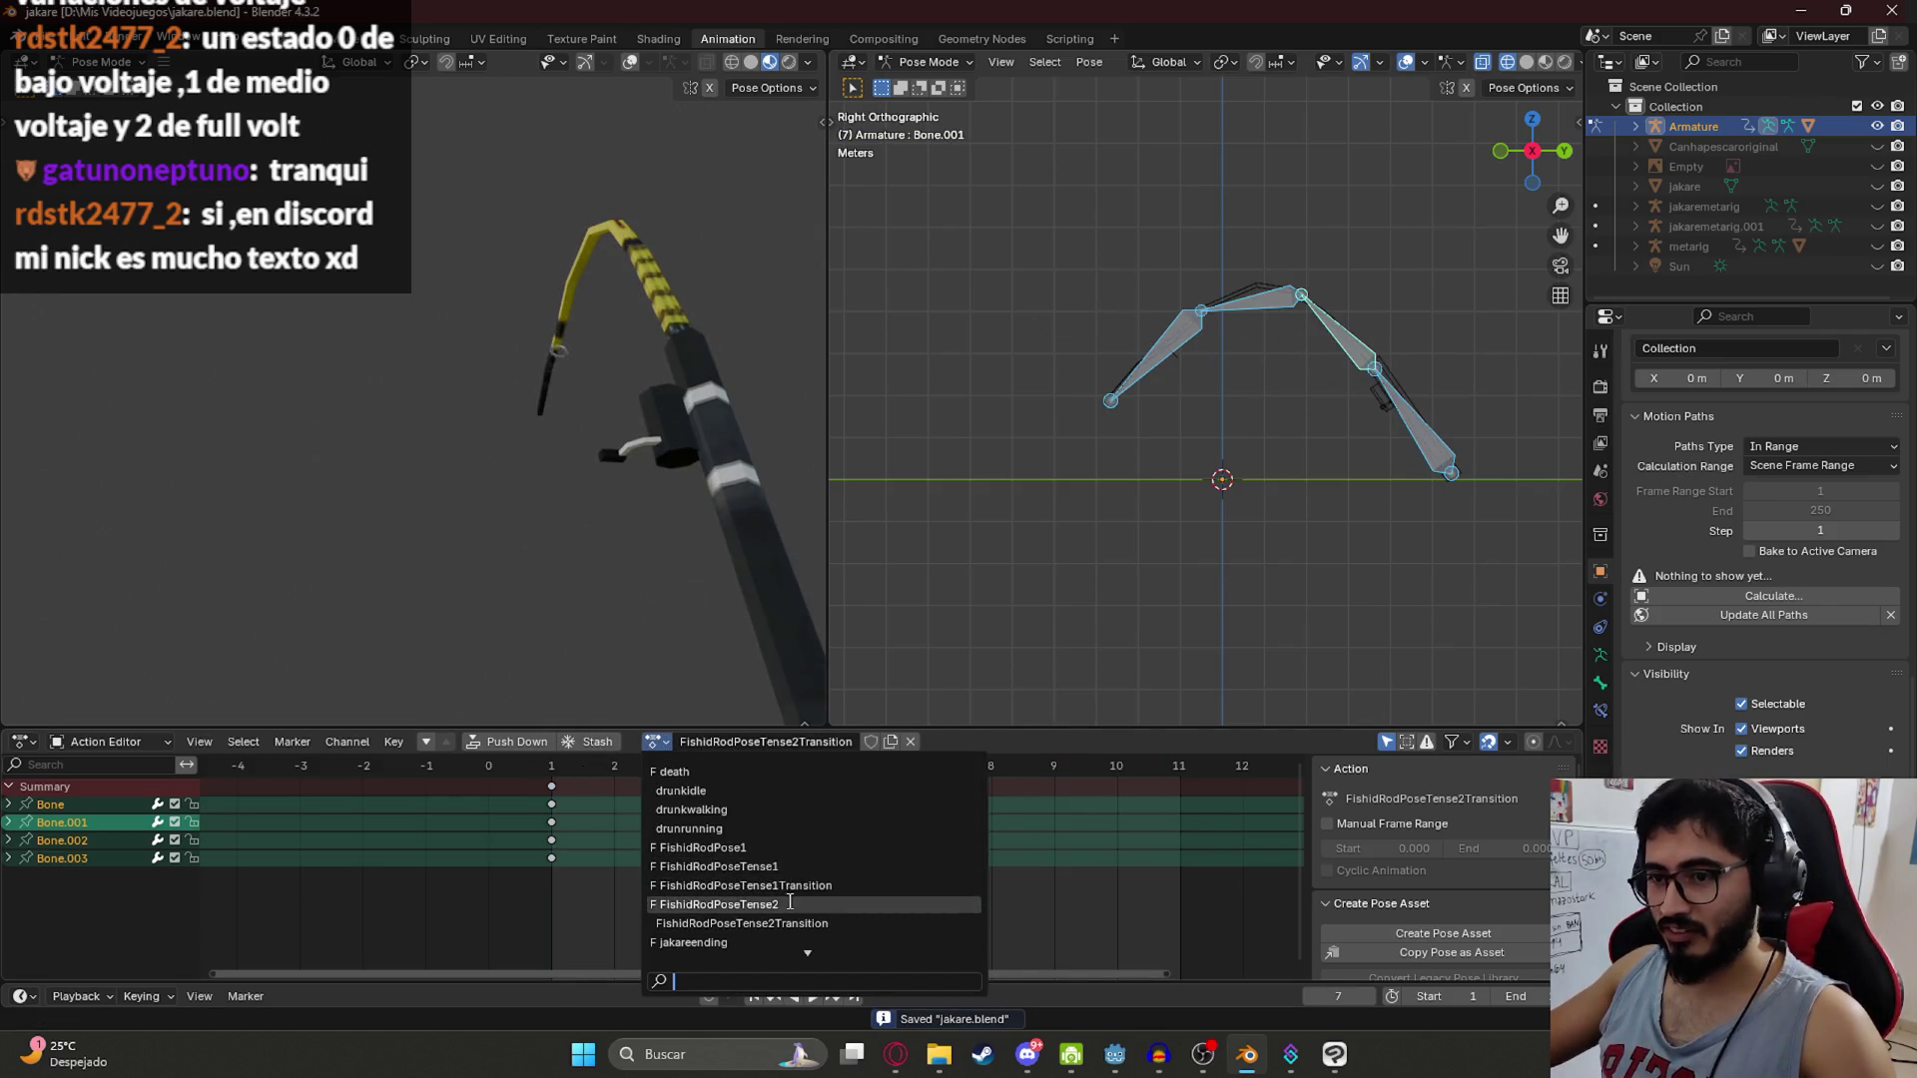
left_click(790, 902)
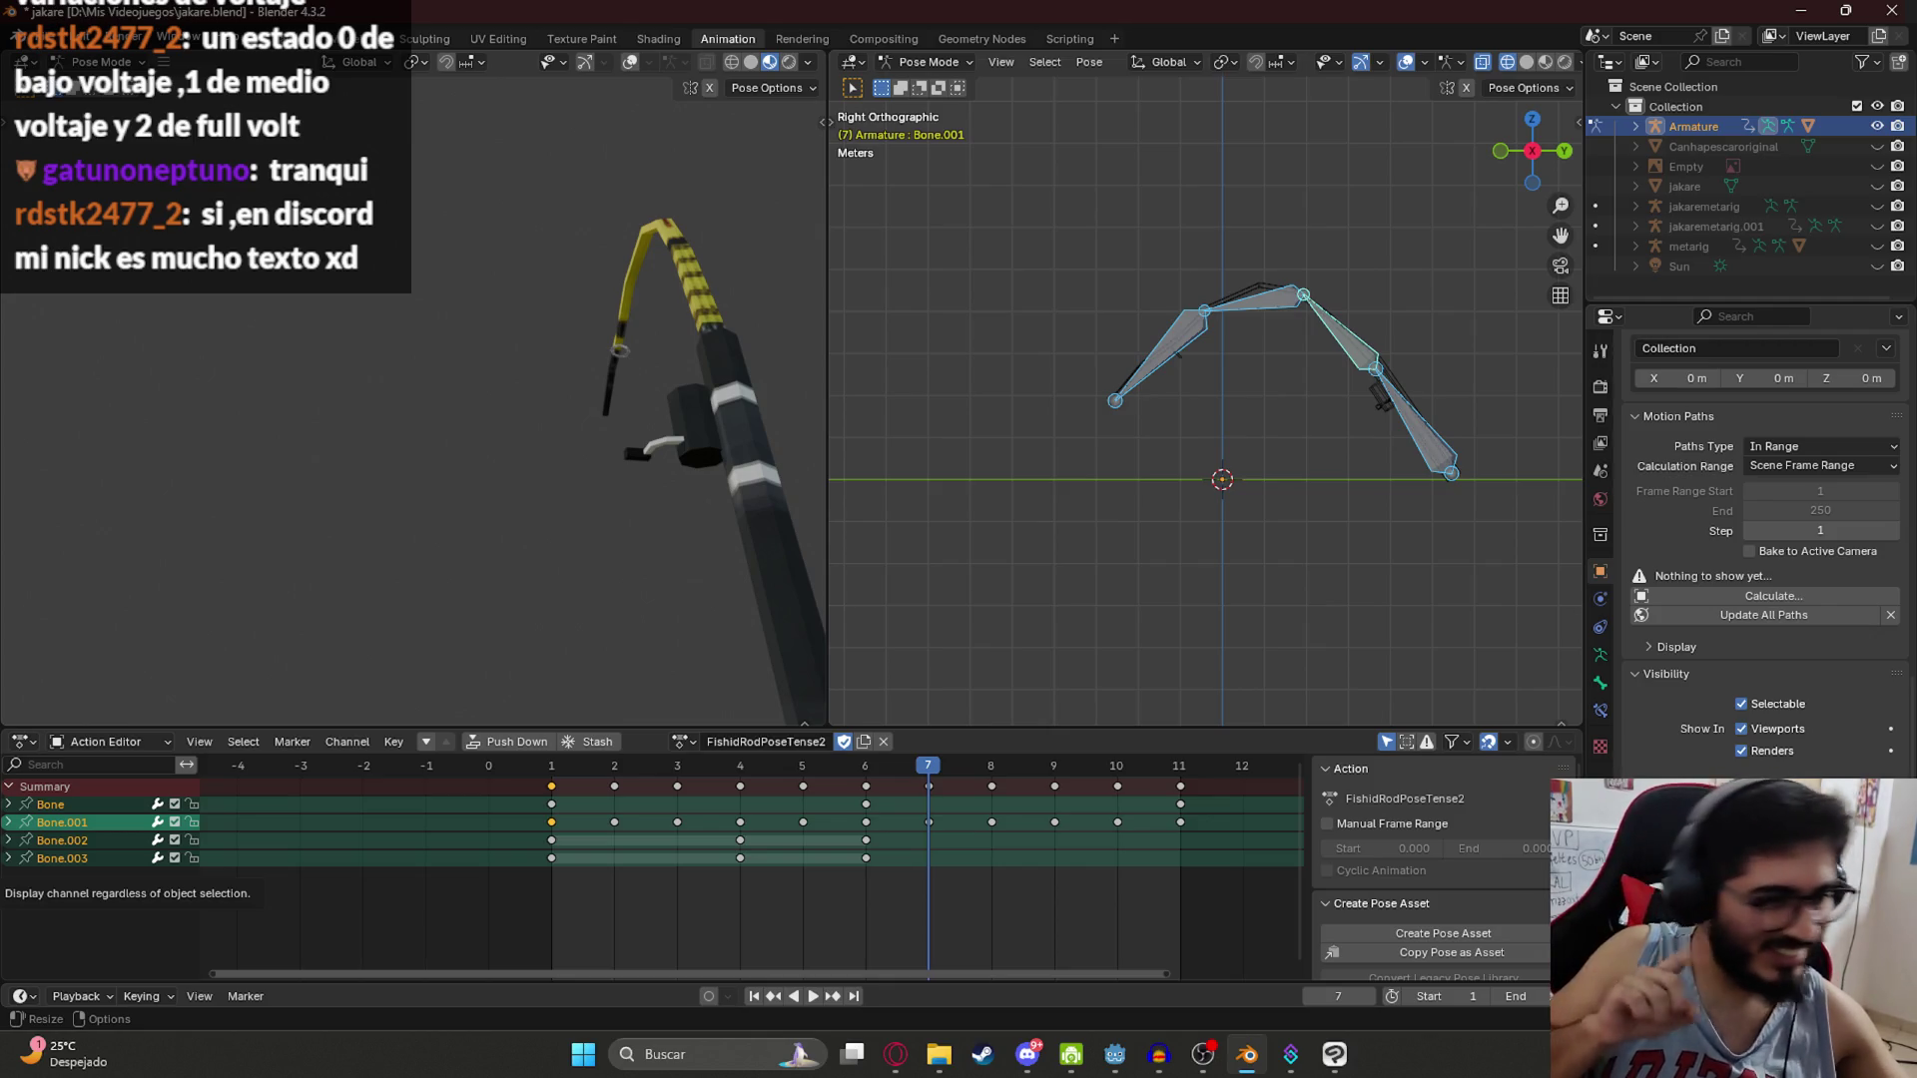
key("alt+Tab")
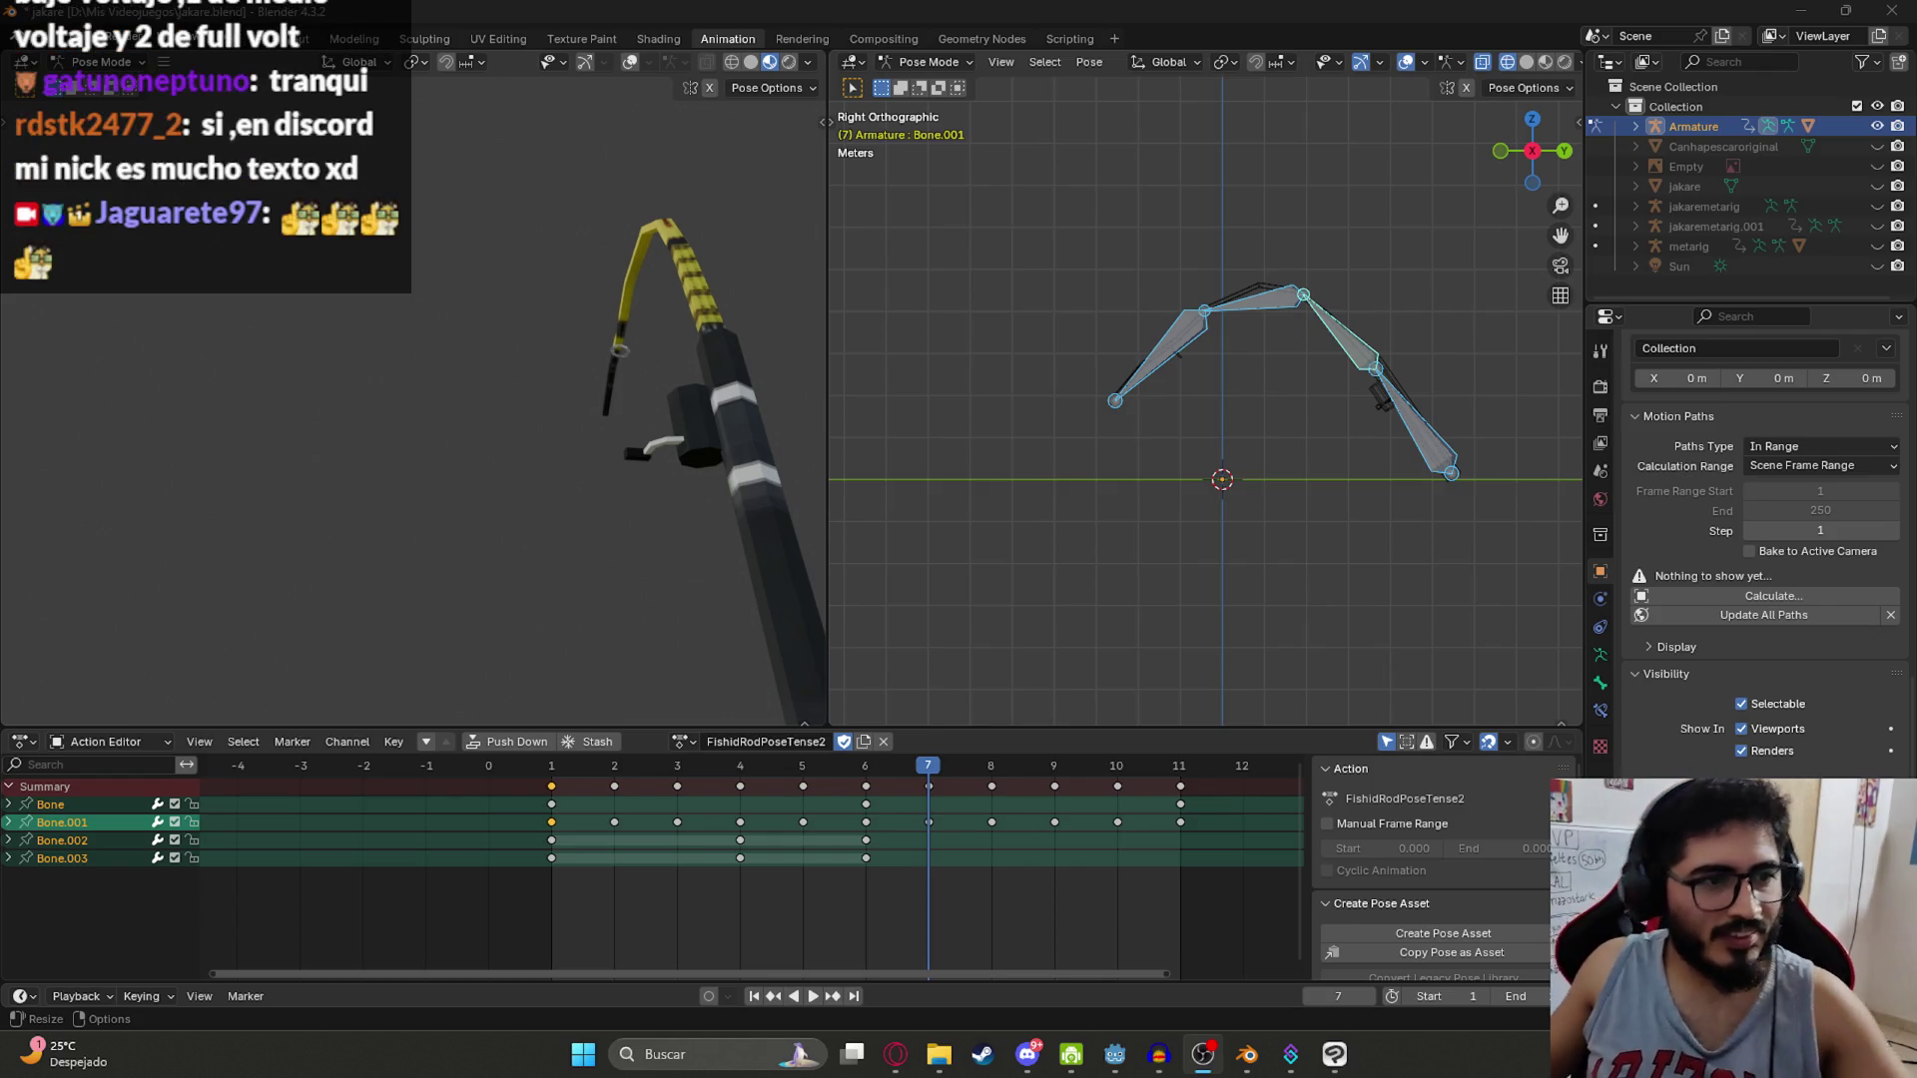
key("alt+Tab")
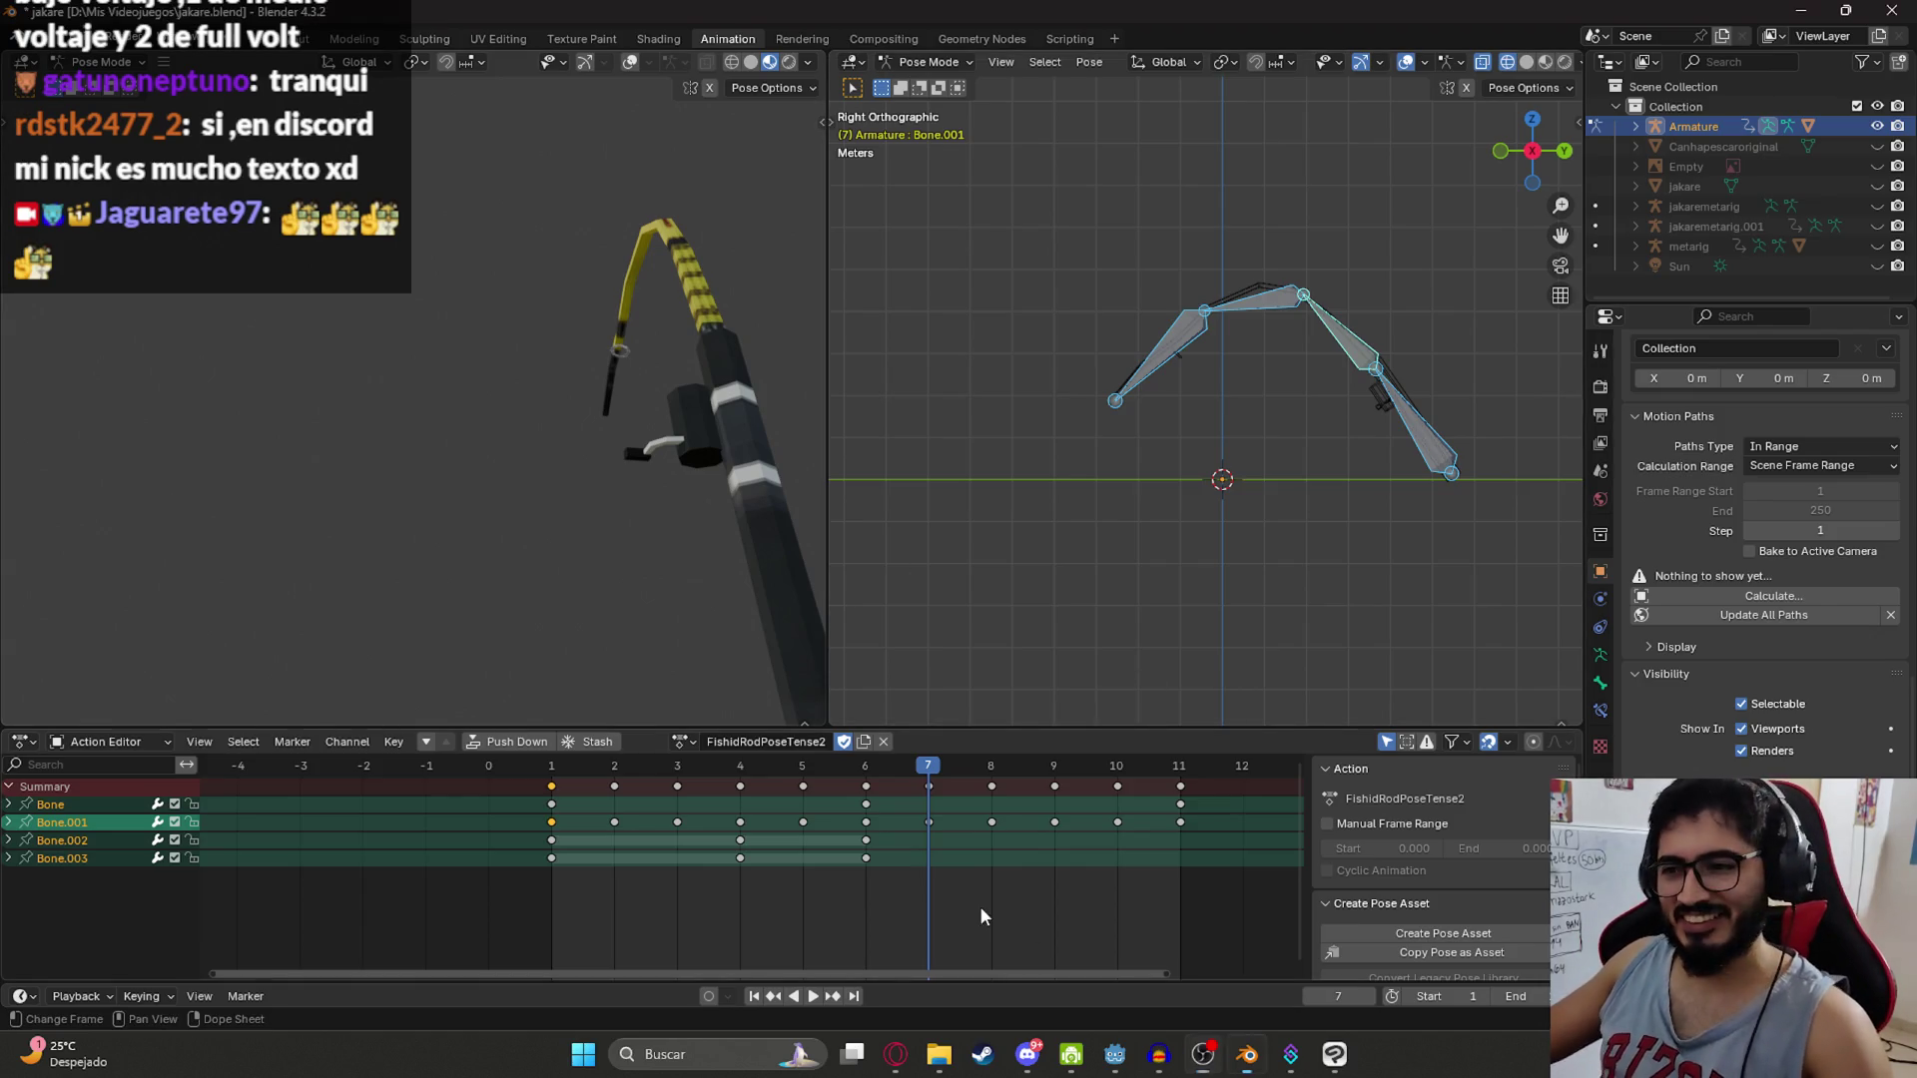
left_click(981, 916)
left_click(551, 765)
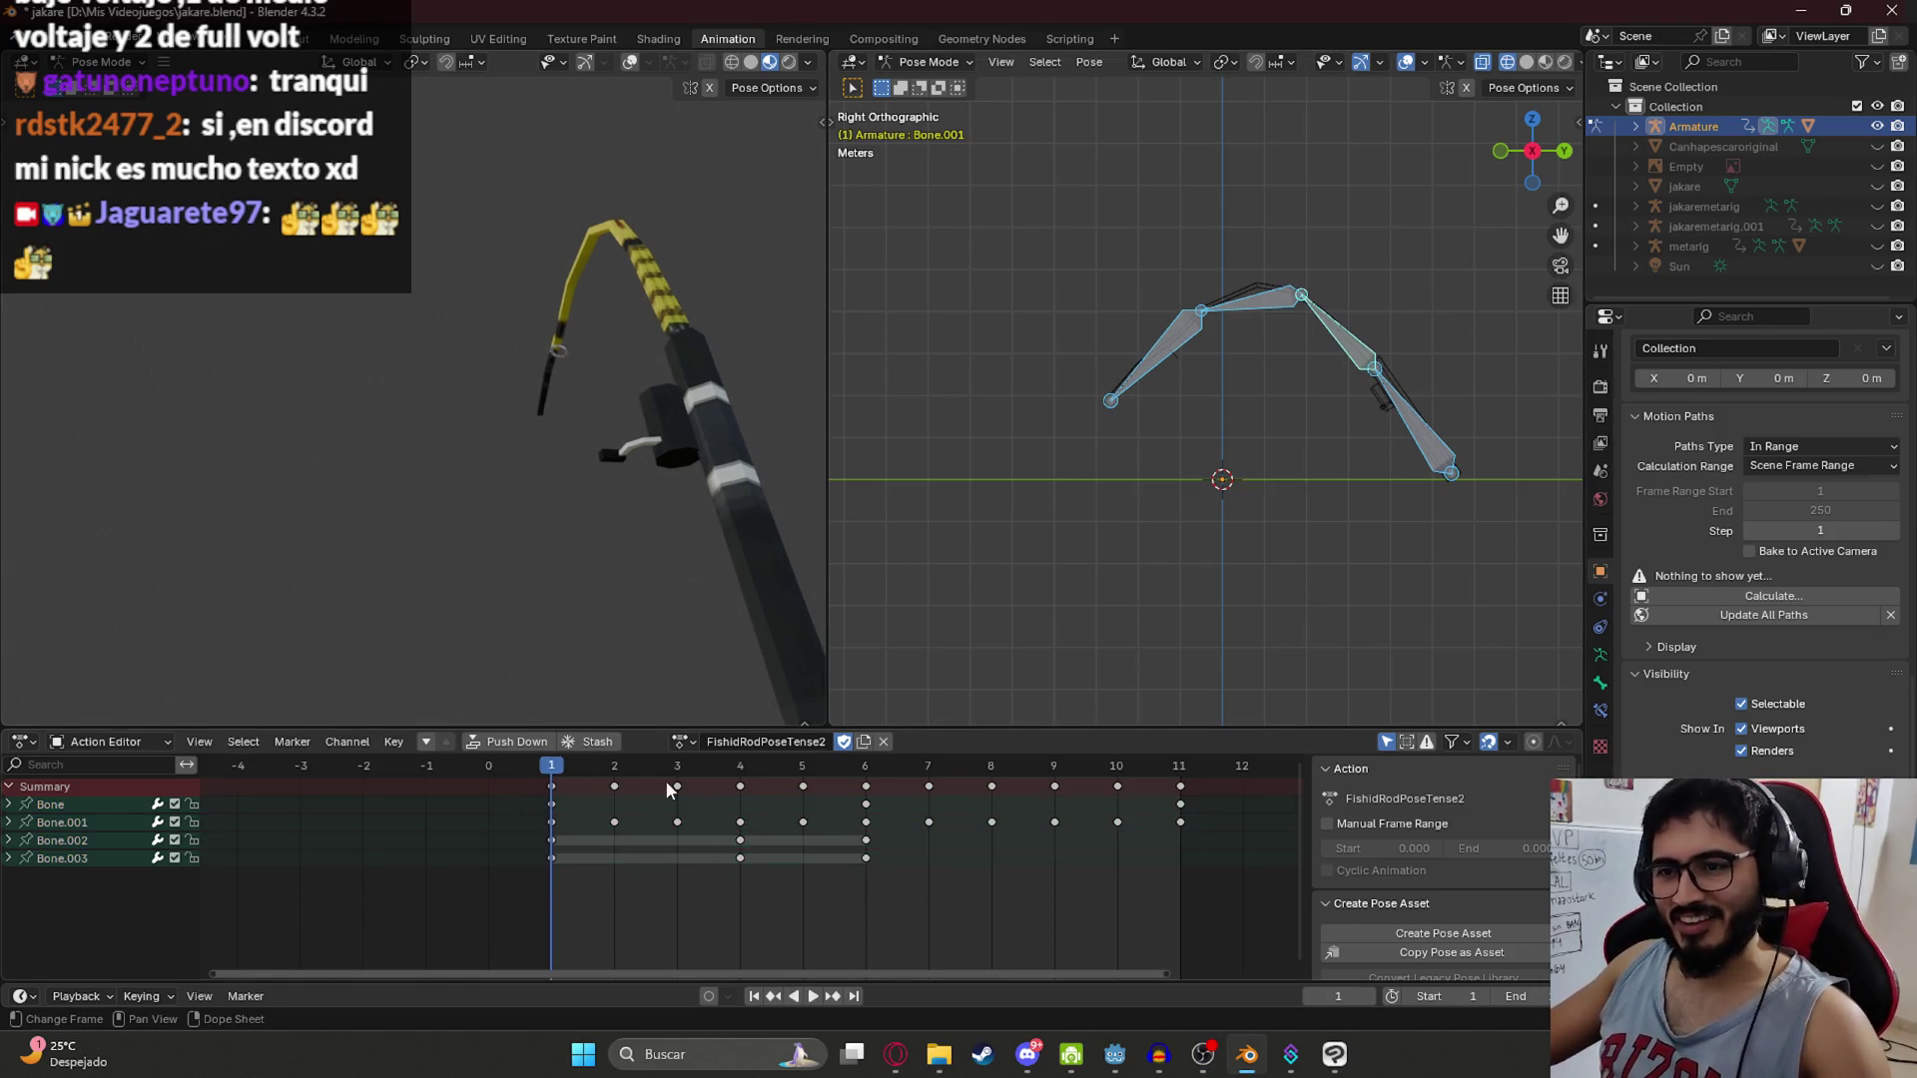
Step: Select the root Bone, recentre the armature, and preview the bend from frame 6
left_click(1423, 444)
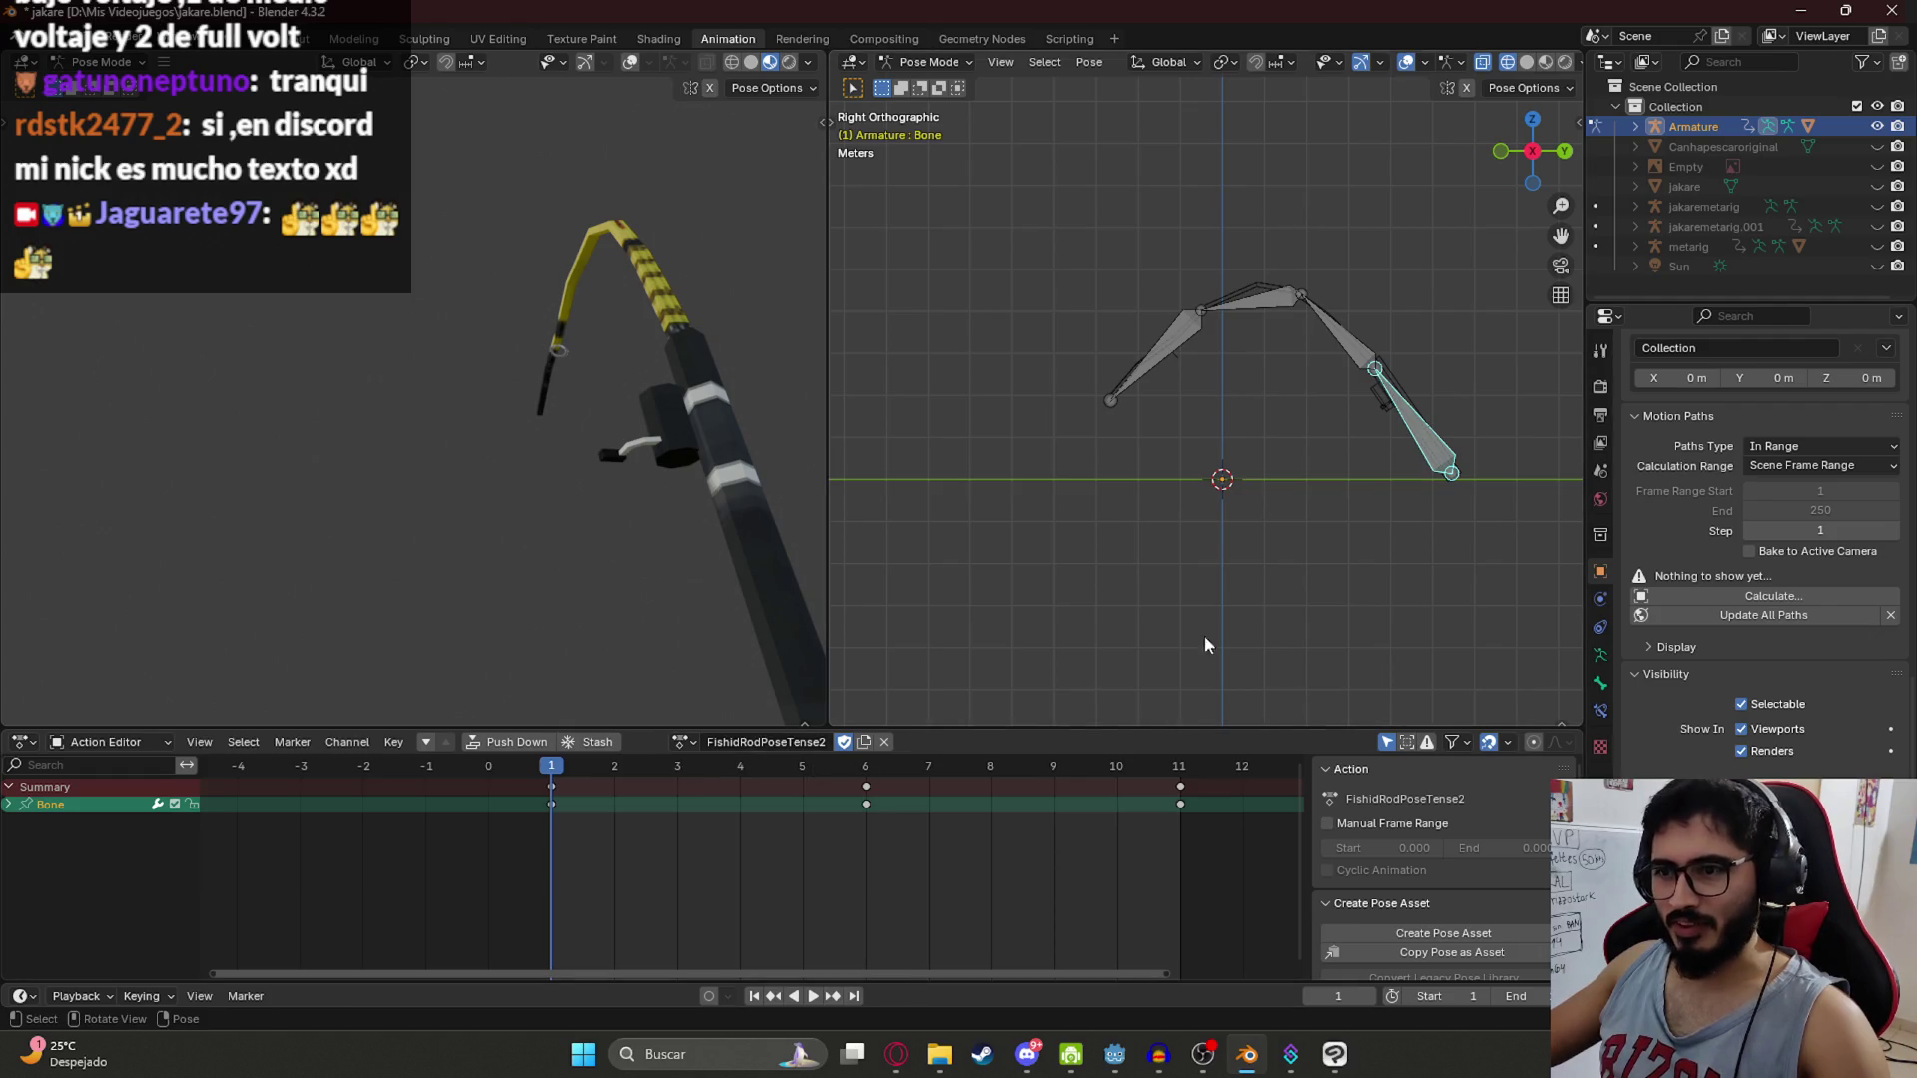
left_click_drag(1312, 430, 1090, 615)
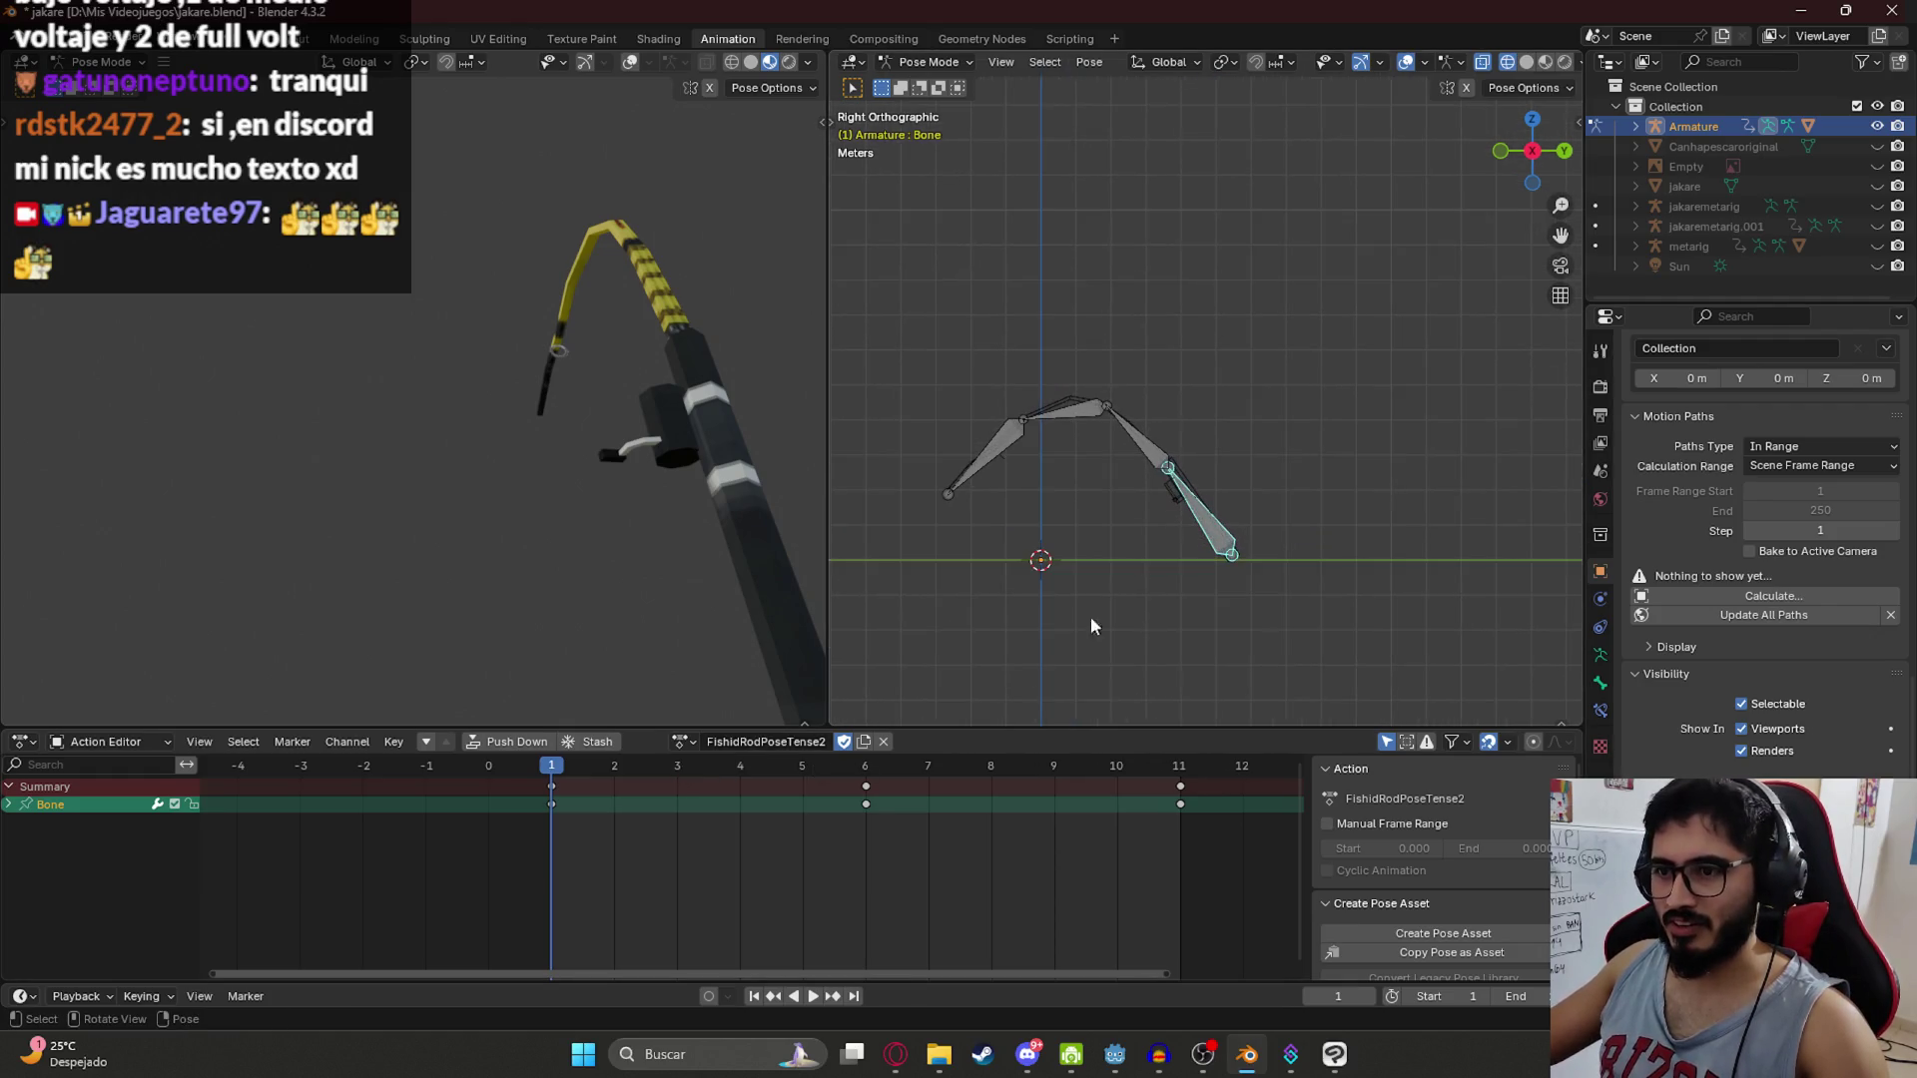
left_click(865, 770)
key("space")
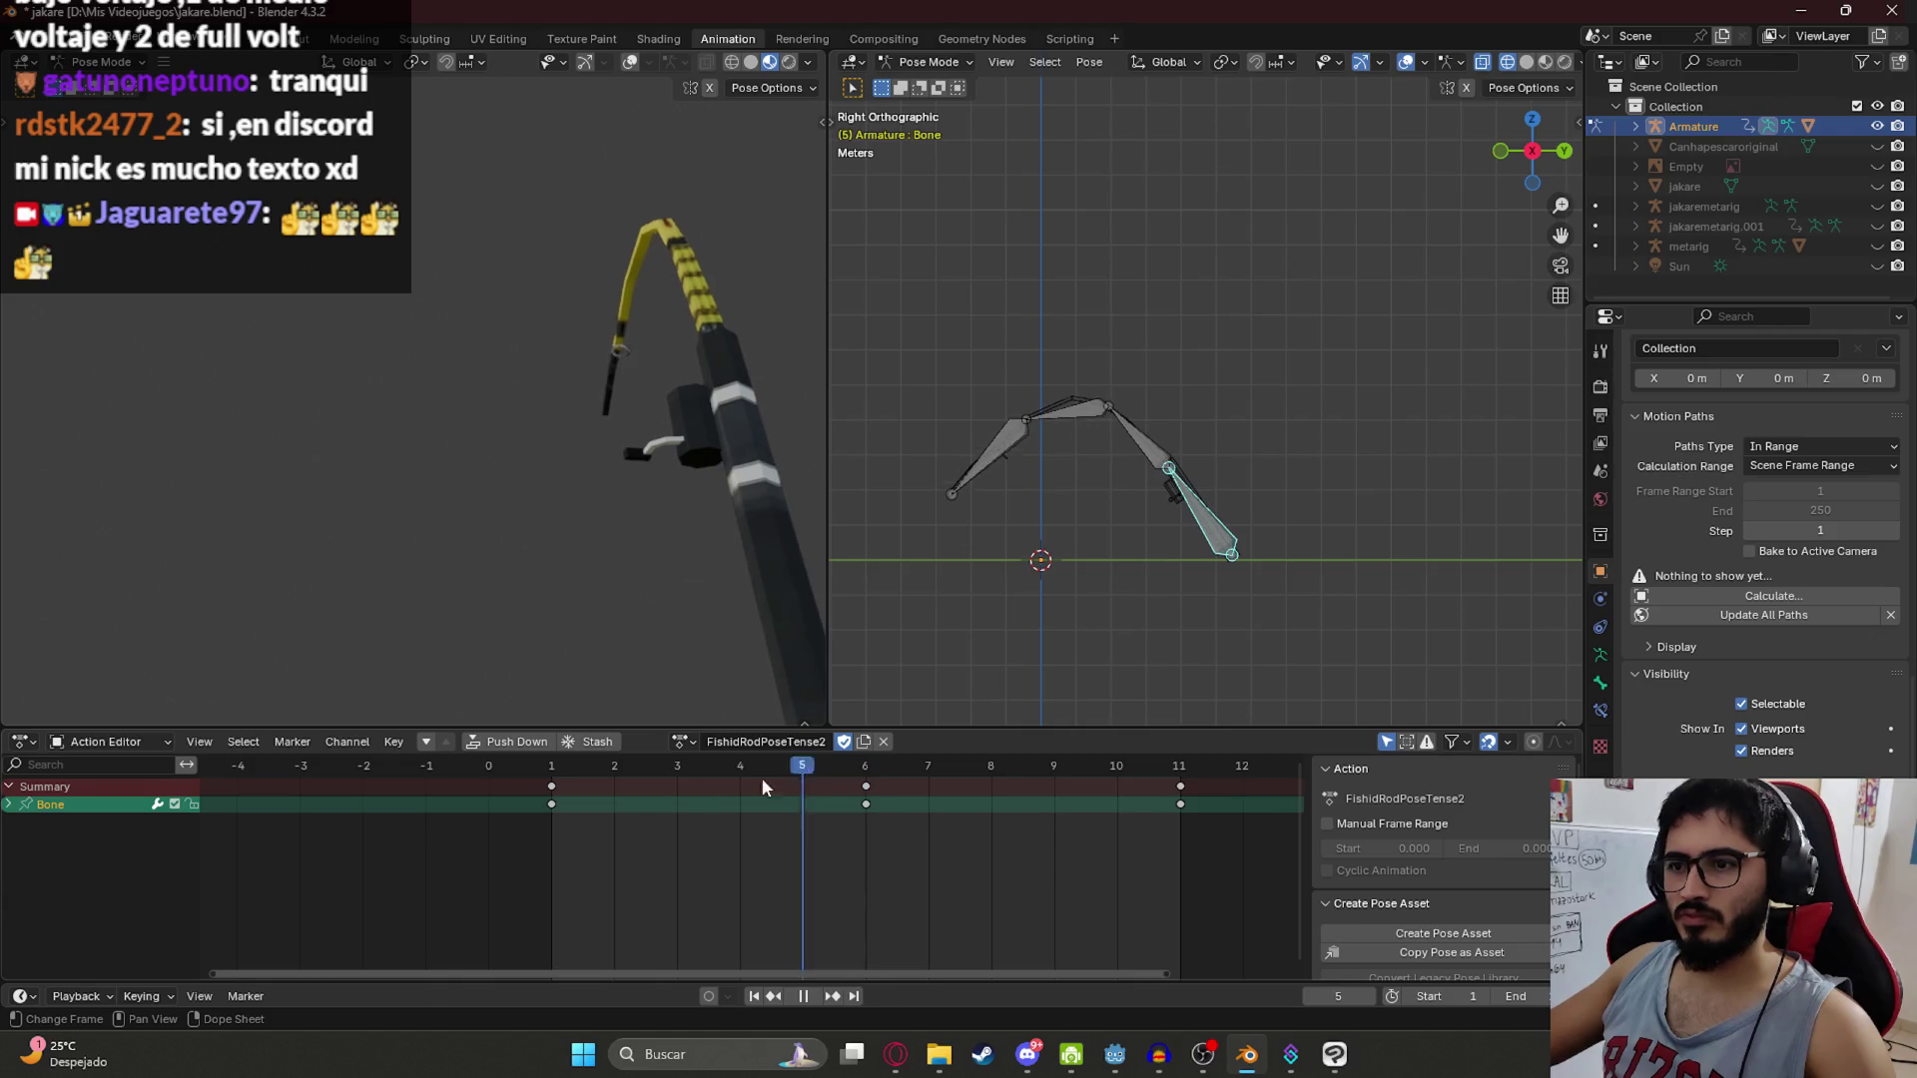
key("Escape")
Step: In top view, swing the bone chain sideways at frame 6 and key the straight frame-1 pose at frame 11
key("KP_7")
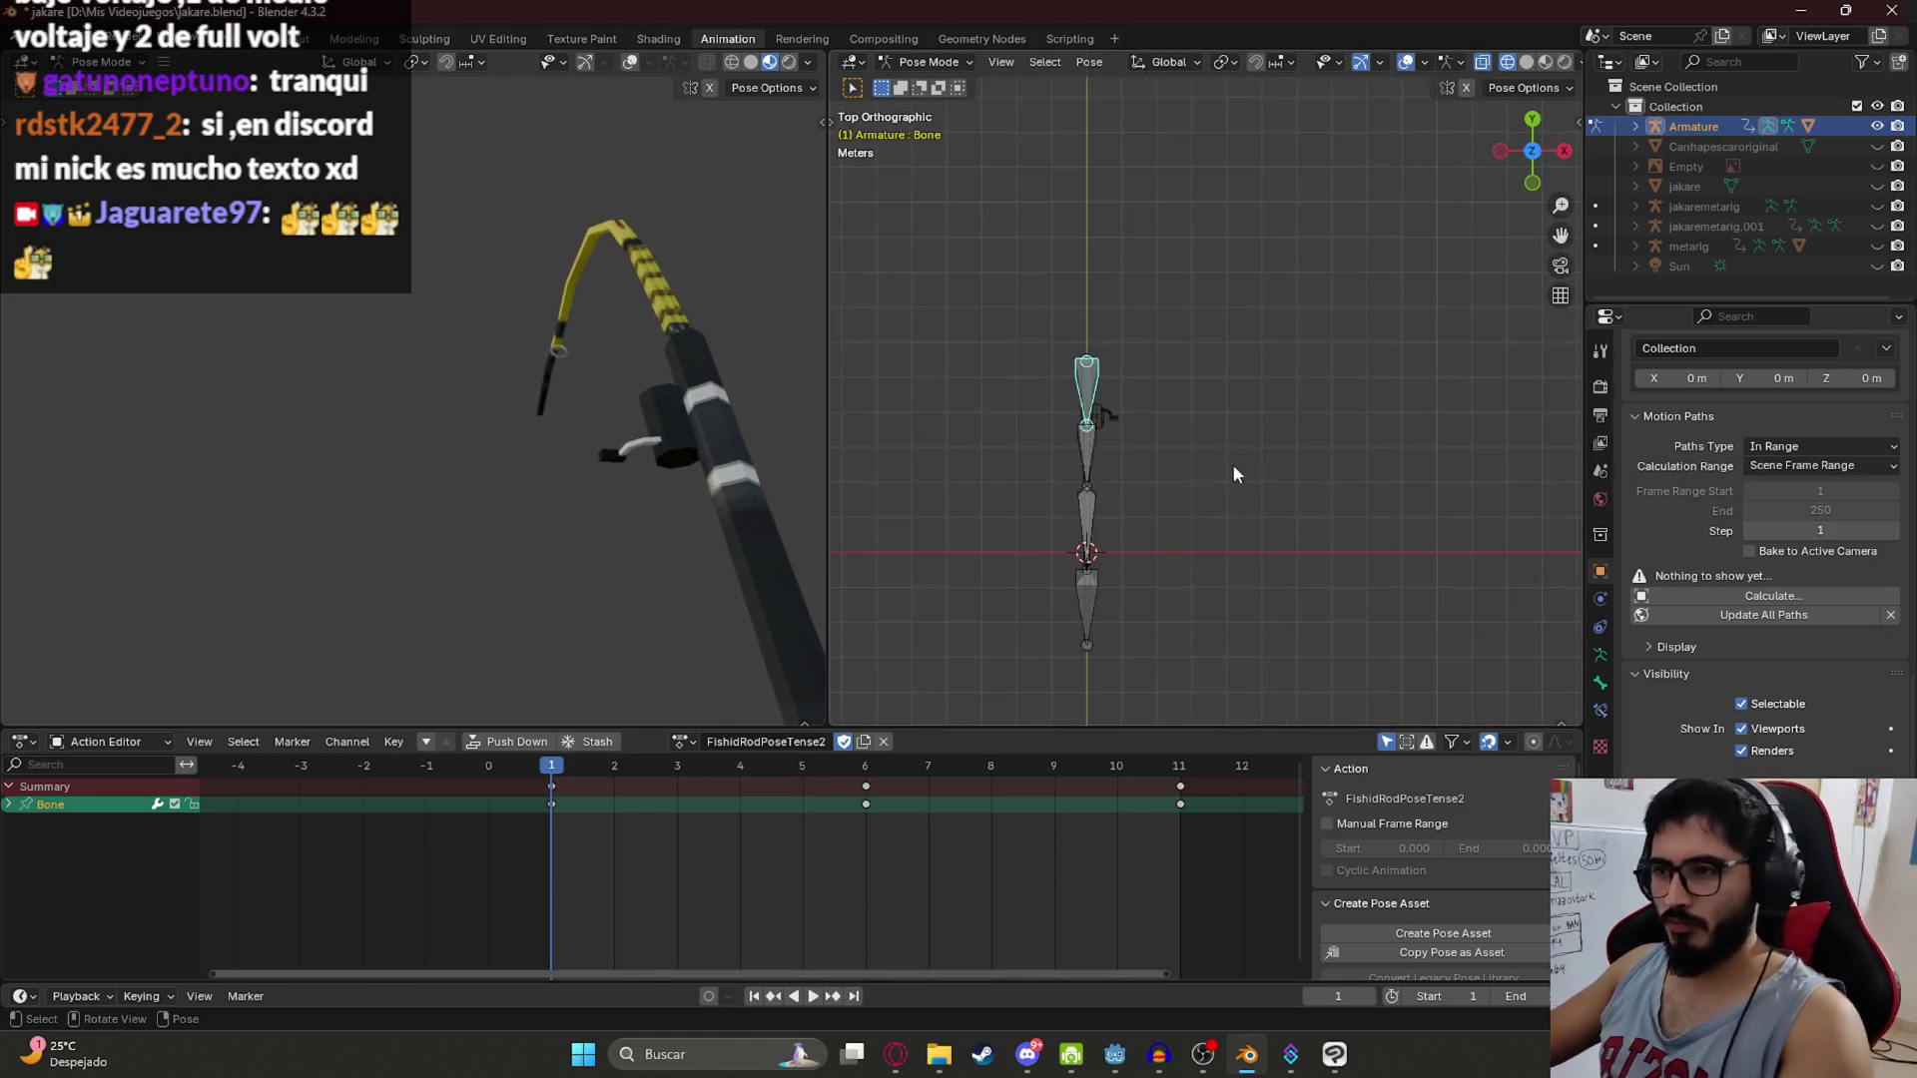
left_click_drag(679, 765, 864, 765)
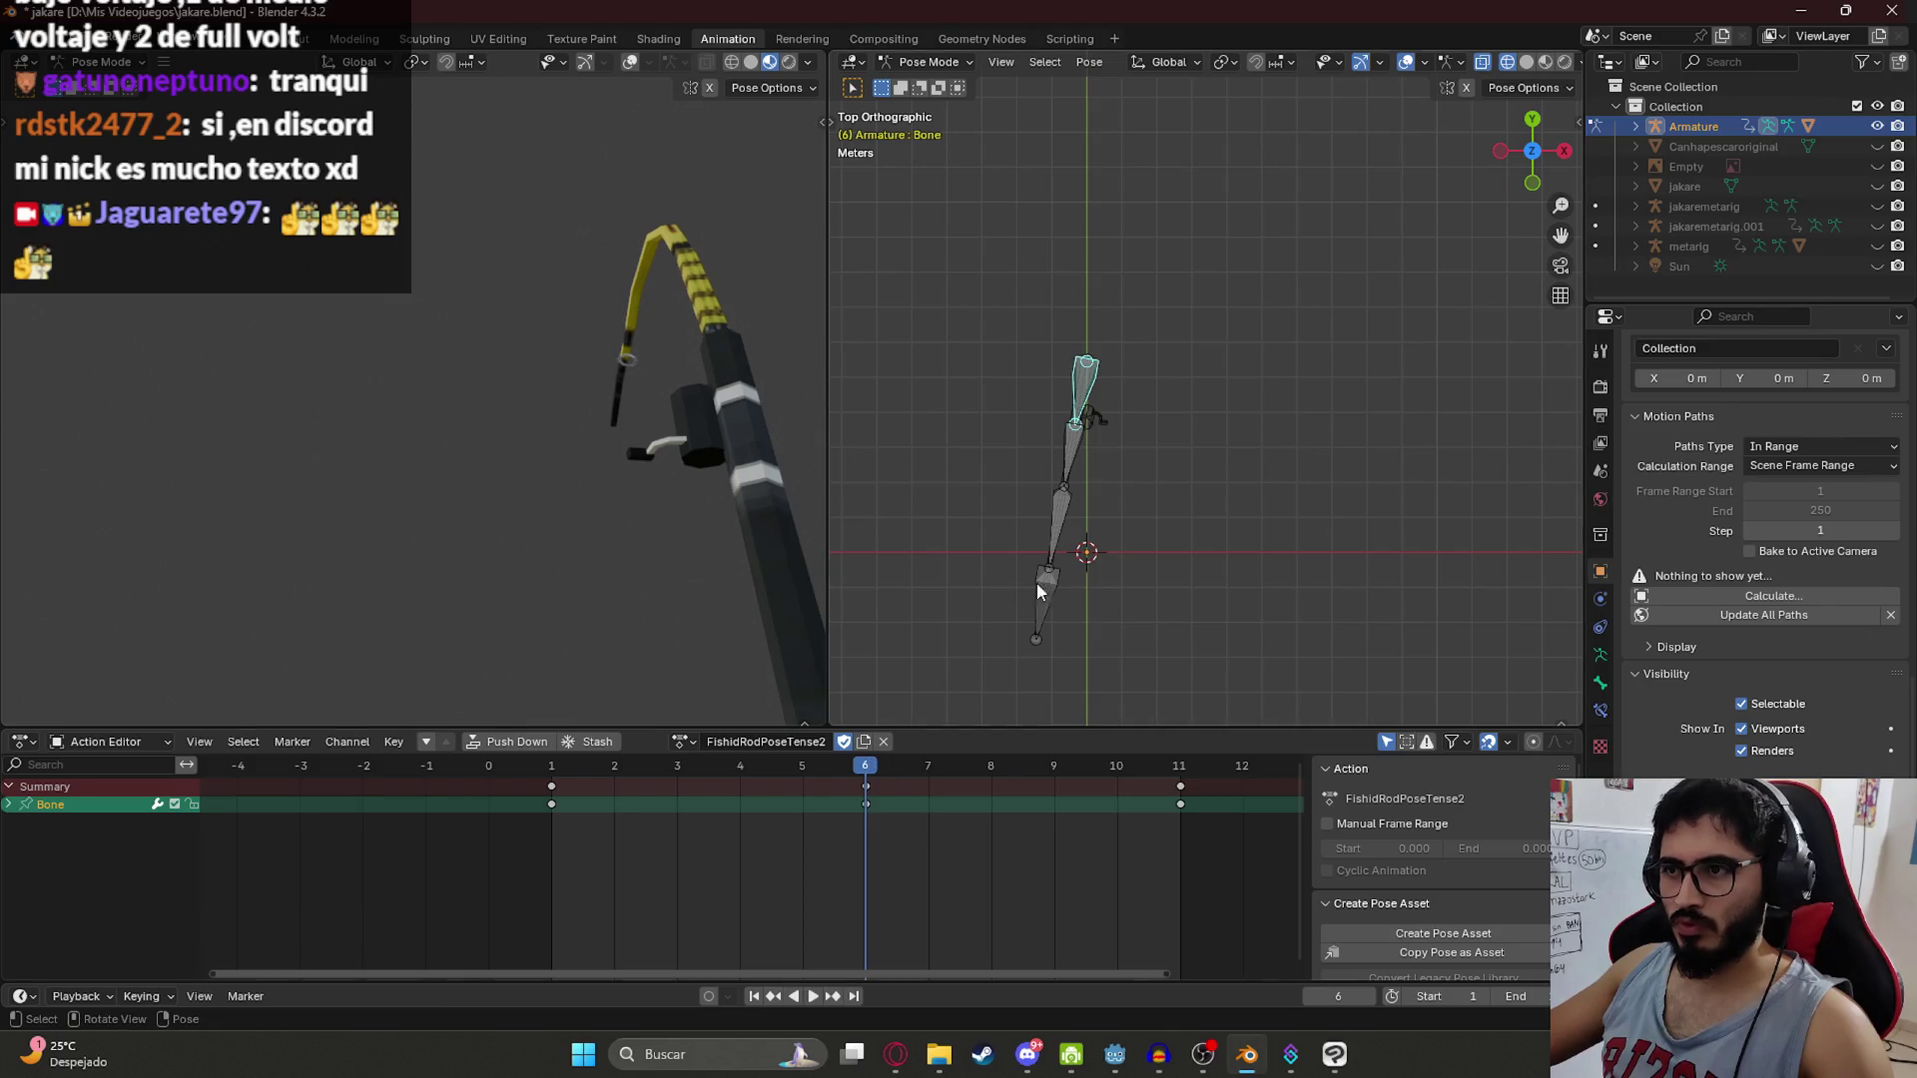
key("r")
left_click(1082, 626)
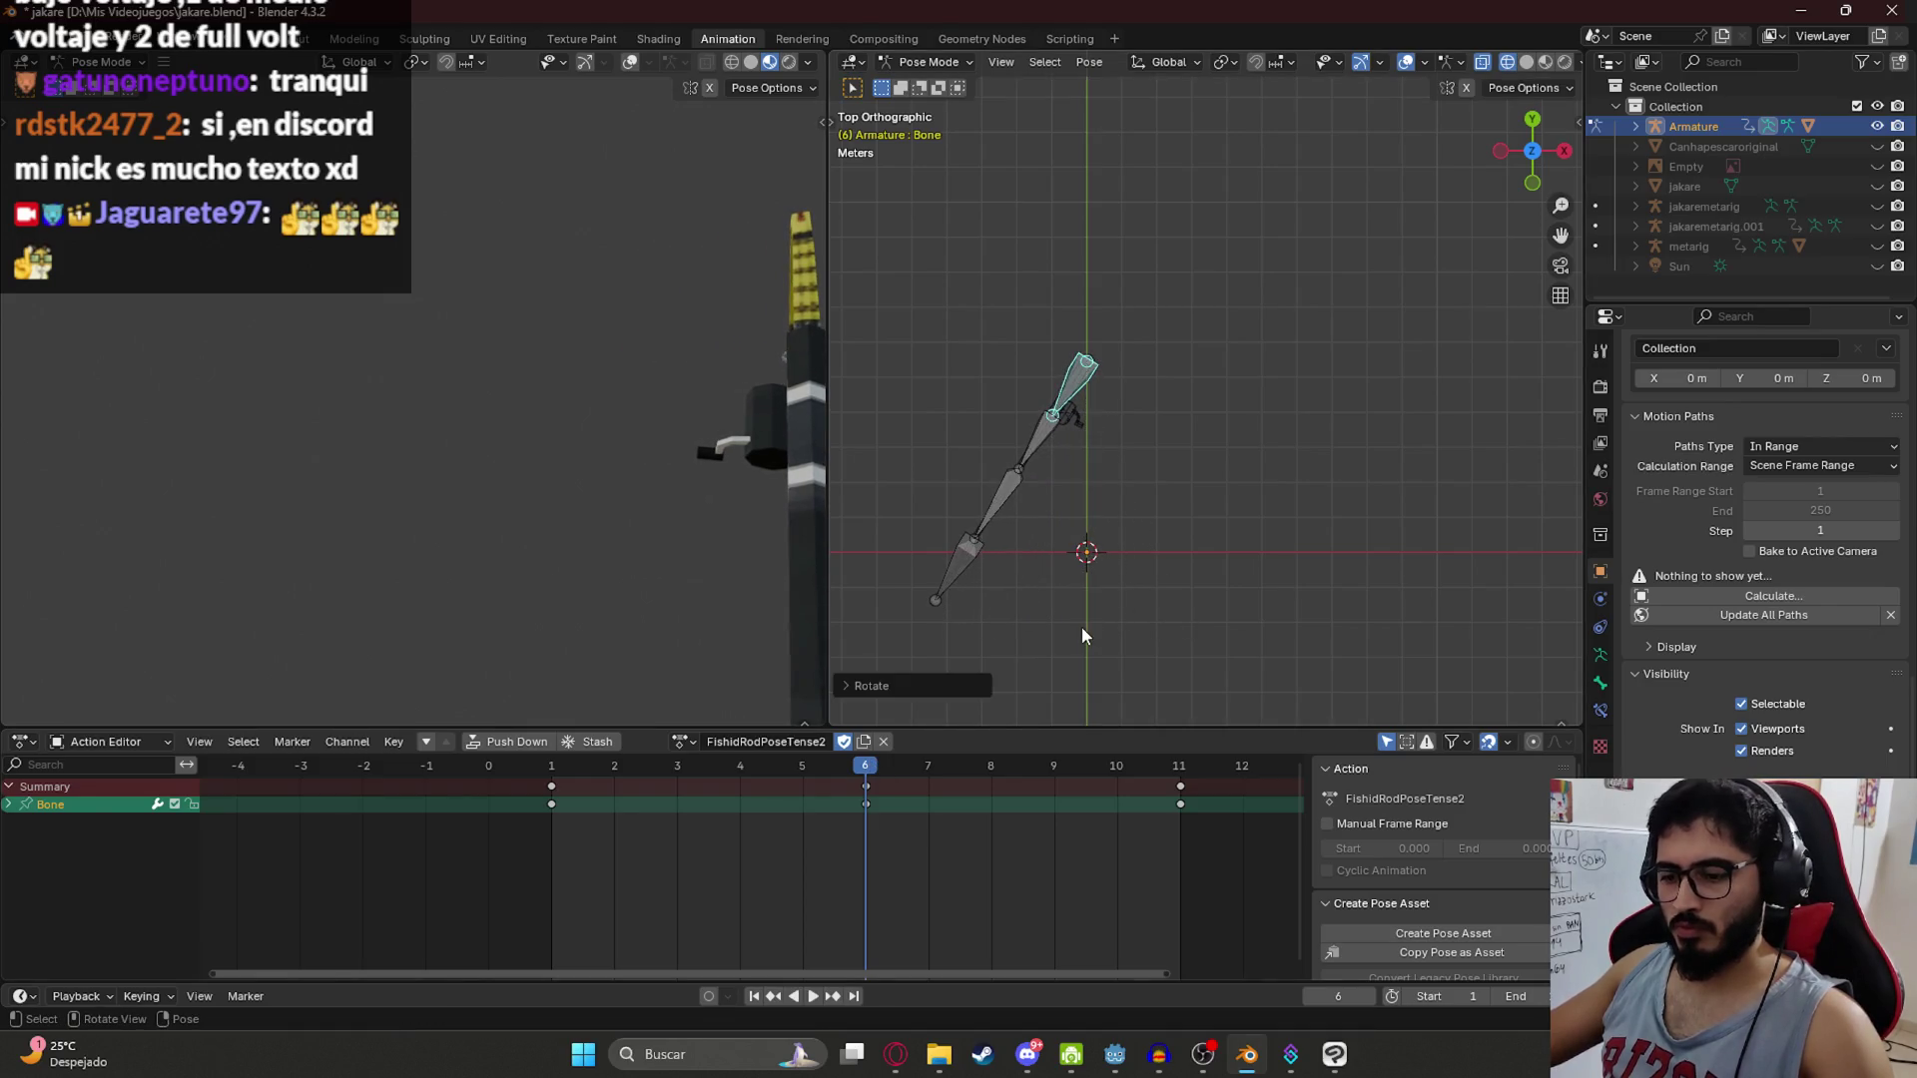
left_click(552, 765)
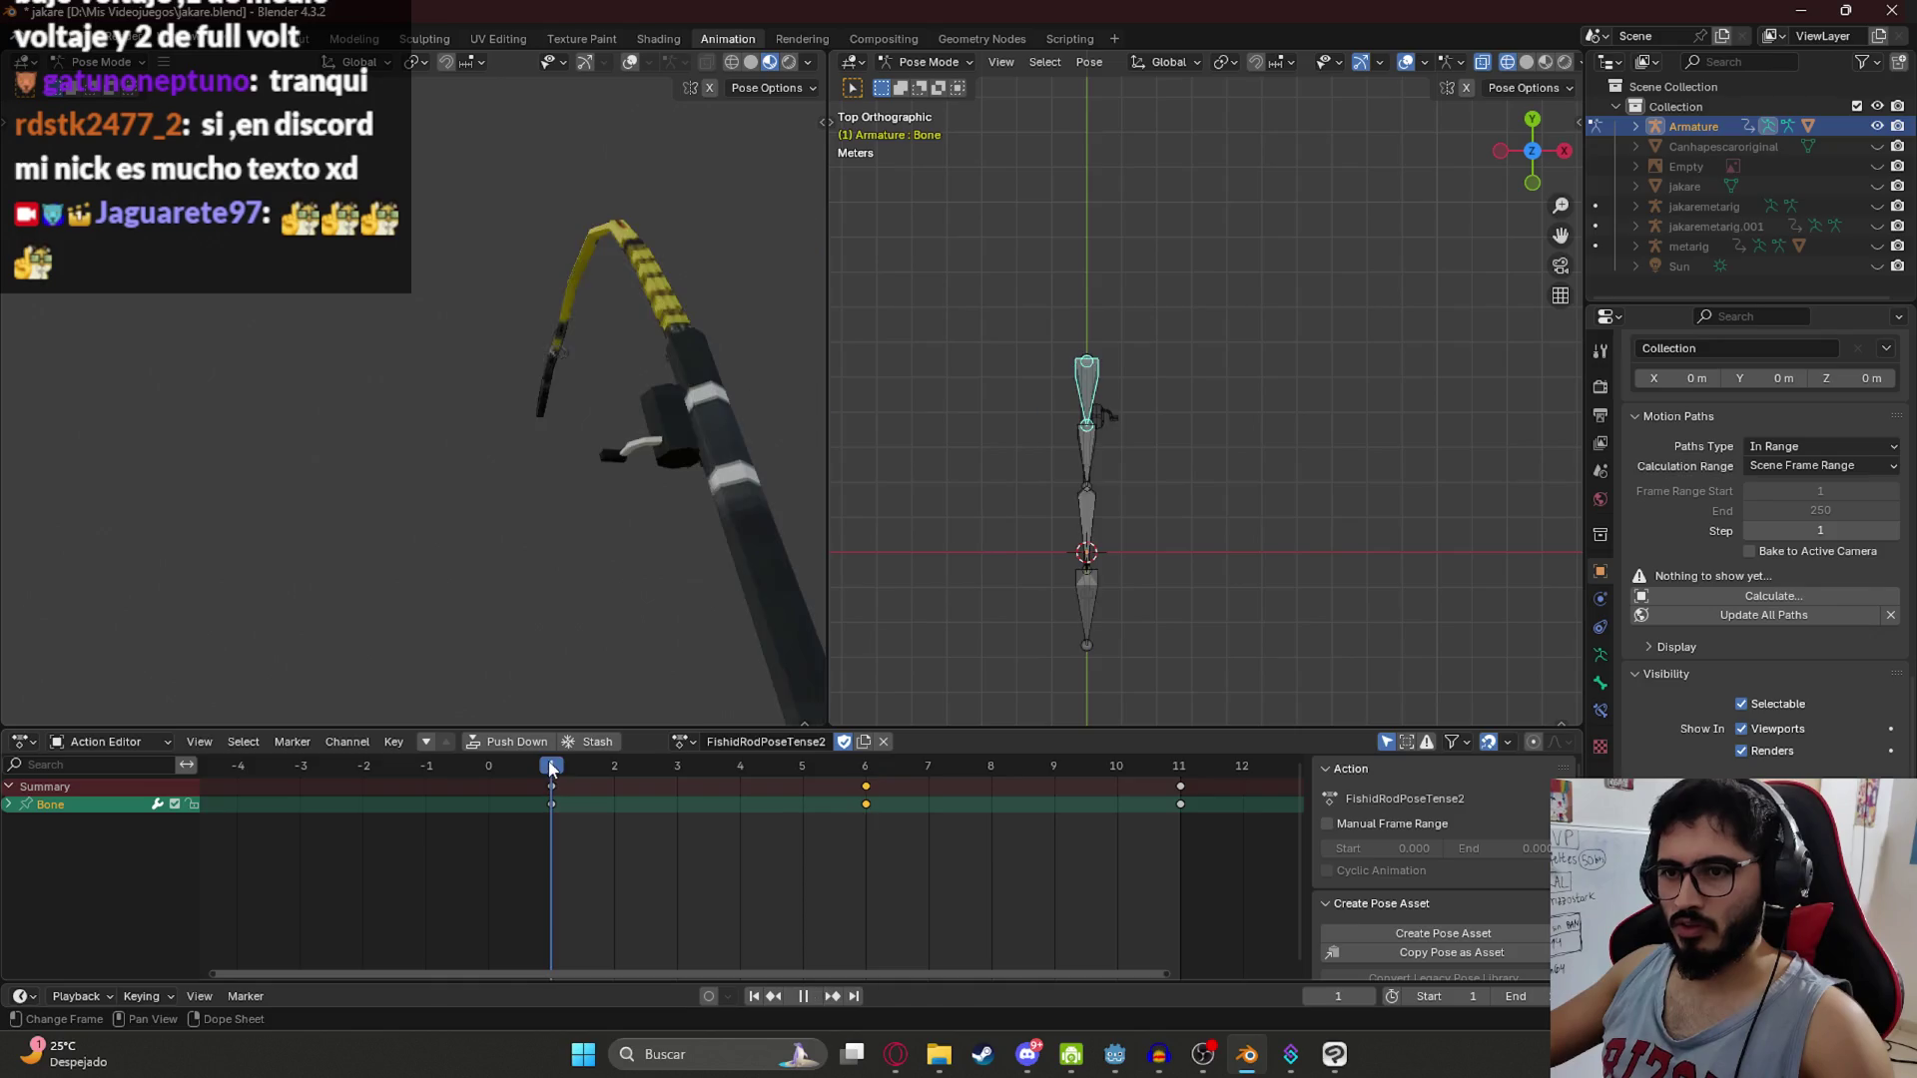
key("ctrl+c")
left_click(1168, 762)
key("ctrl+v")
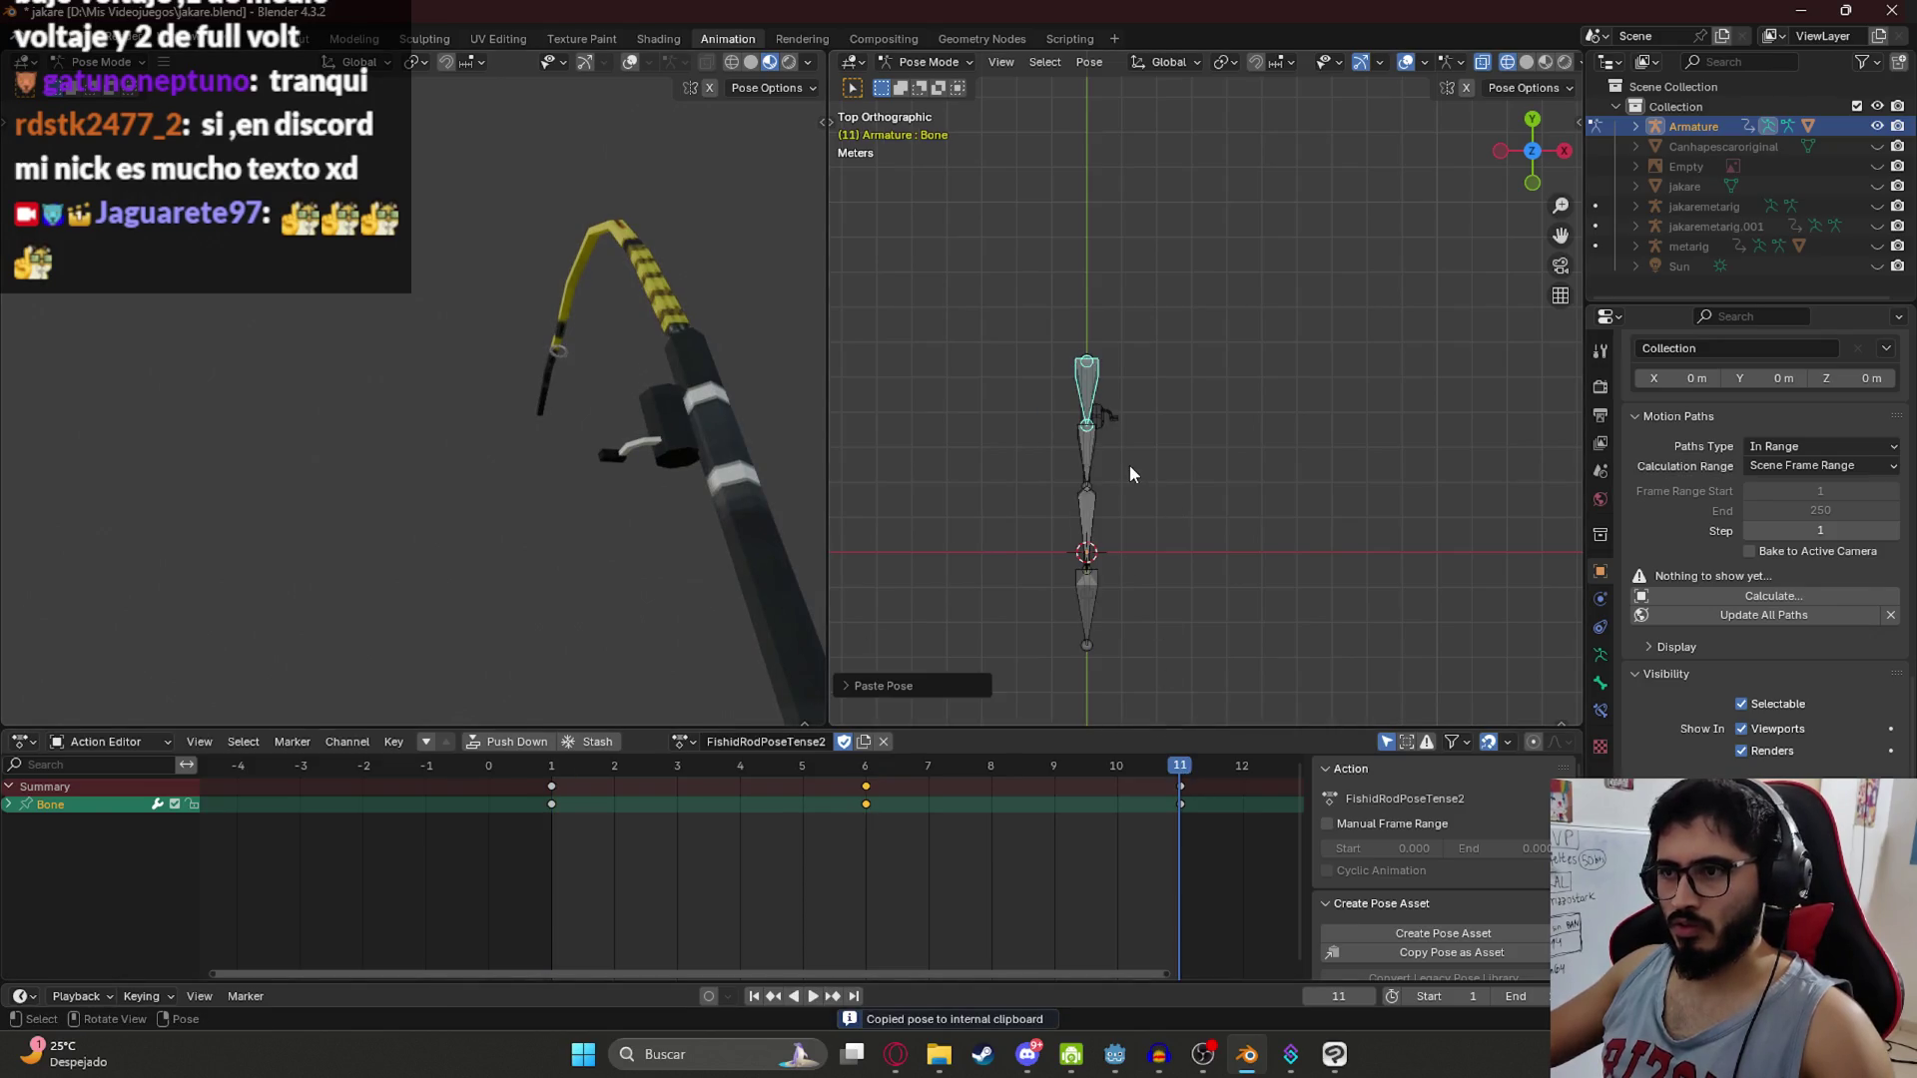
key("i")
left_click(551, 765)
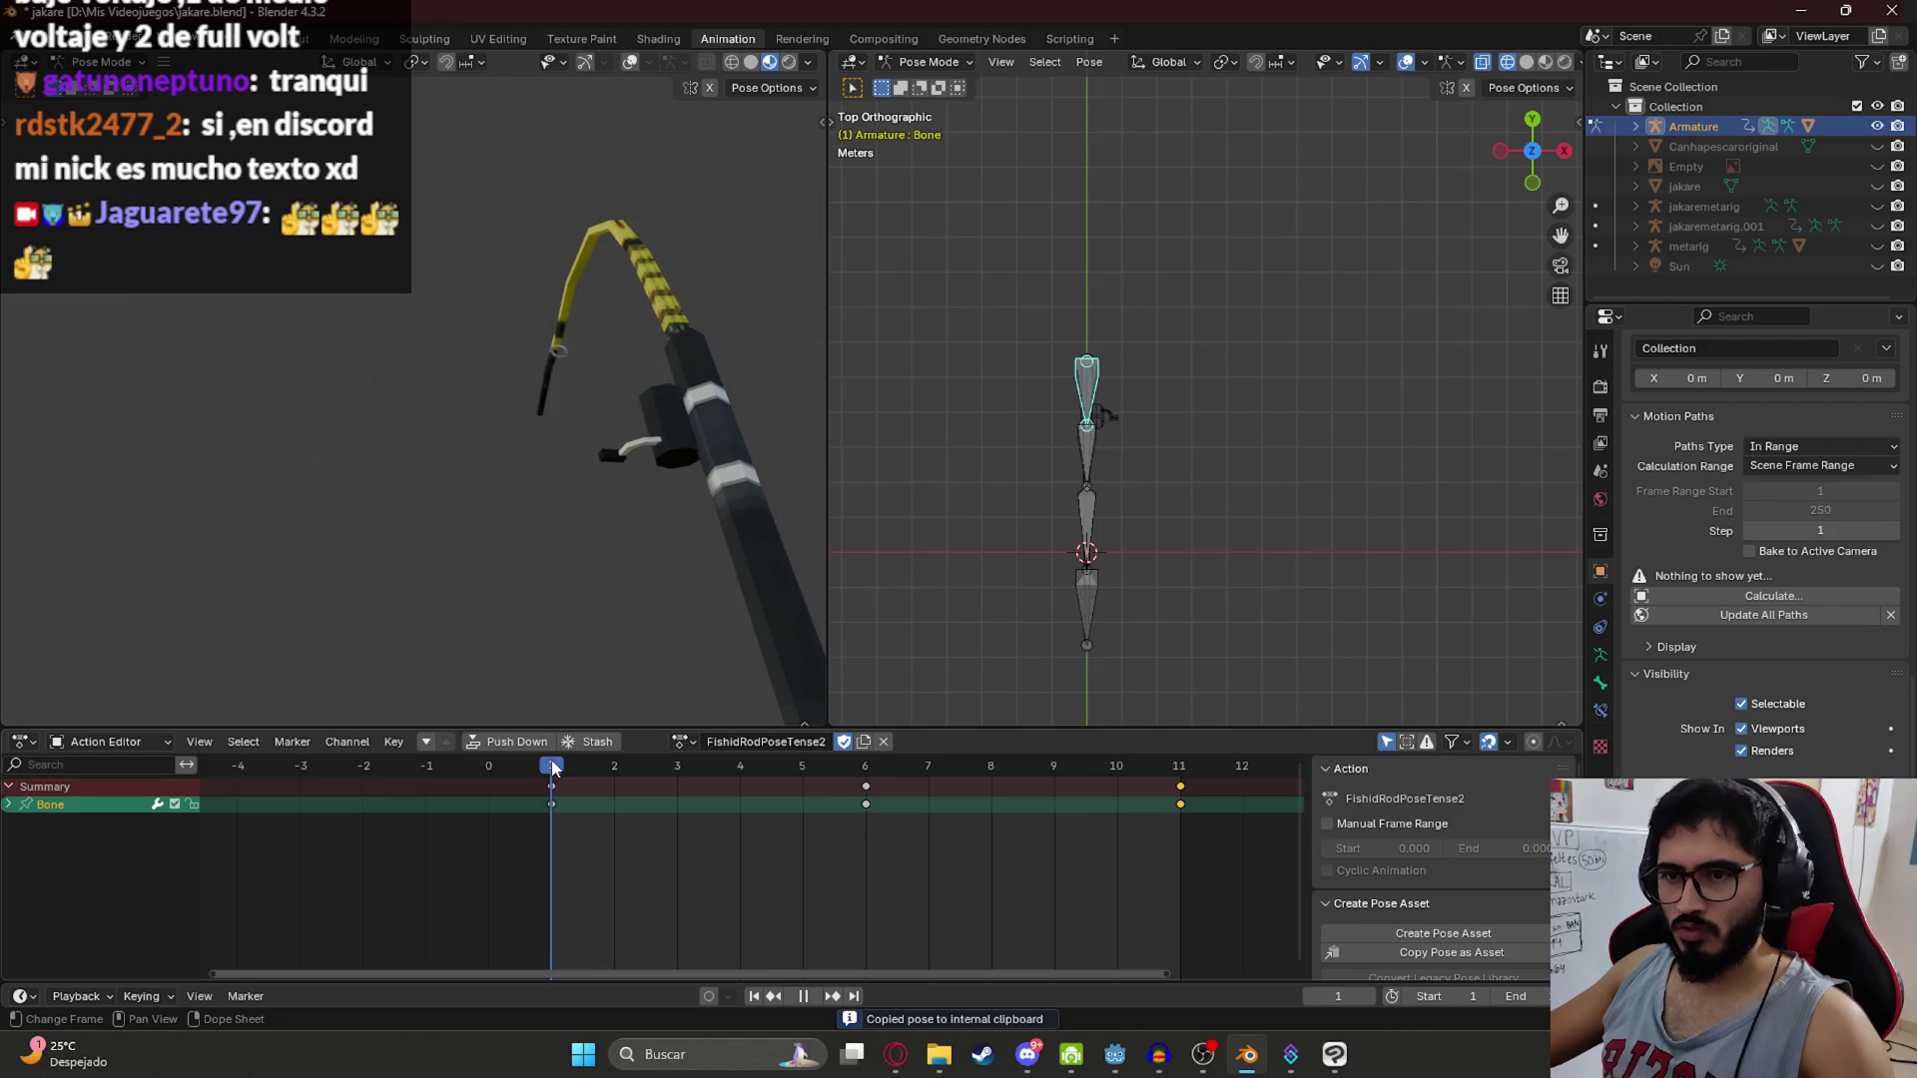
key("space")
key("space")
Step: Edit the scene end frame and zoom the Action Editor timeline out
double_click(1563, 996)
key("Return")
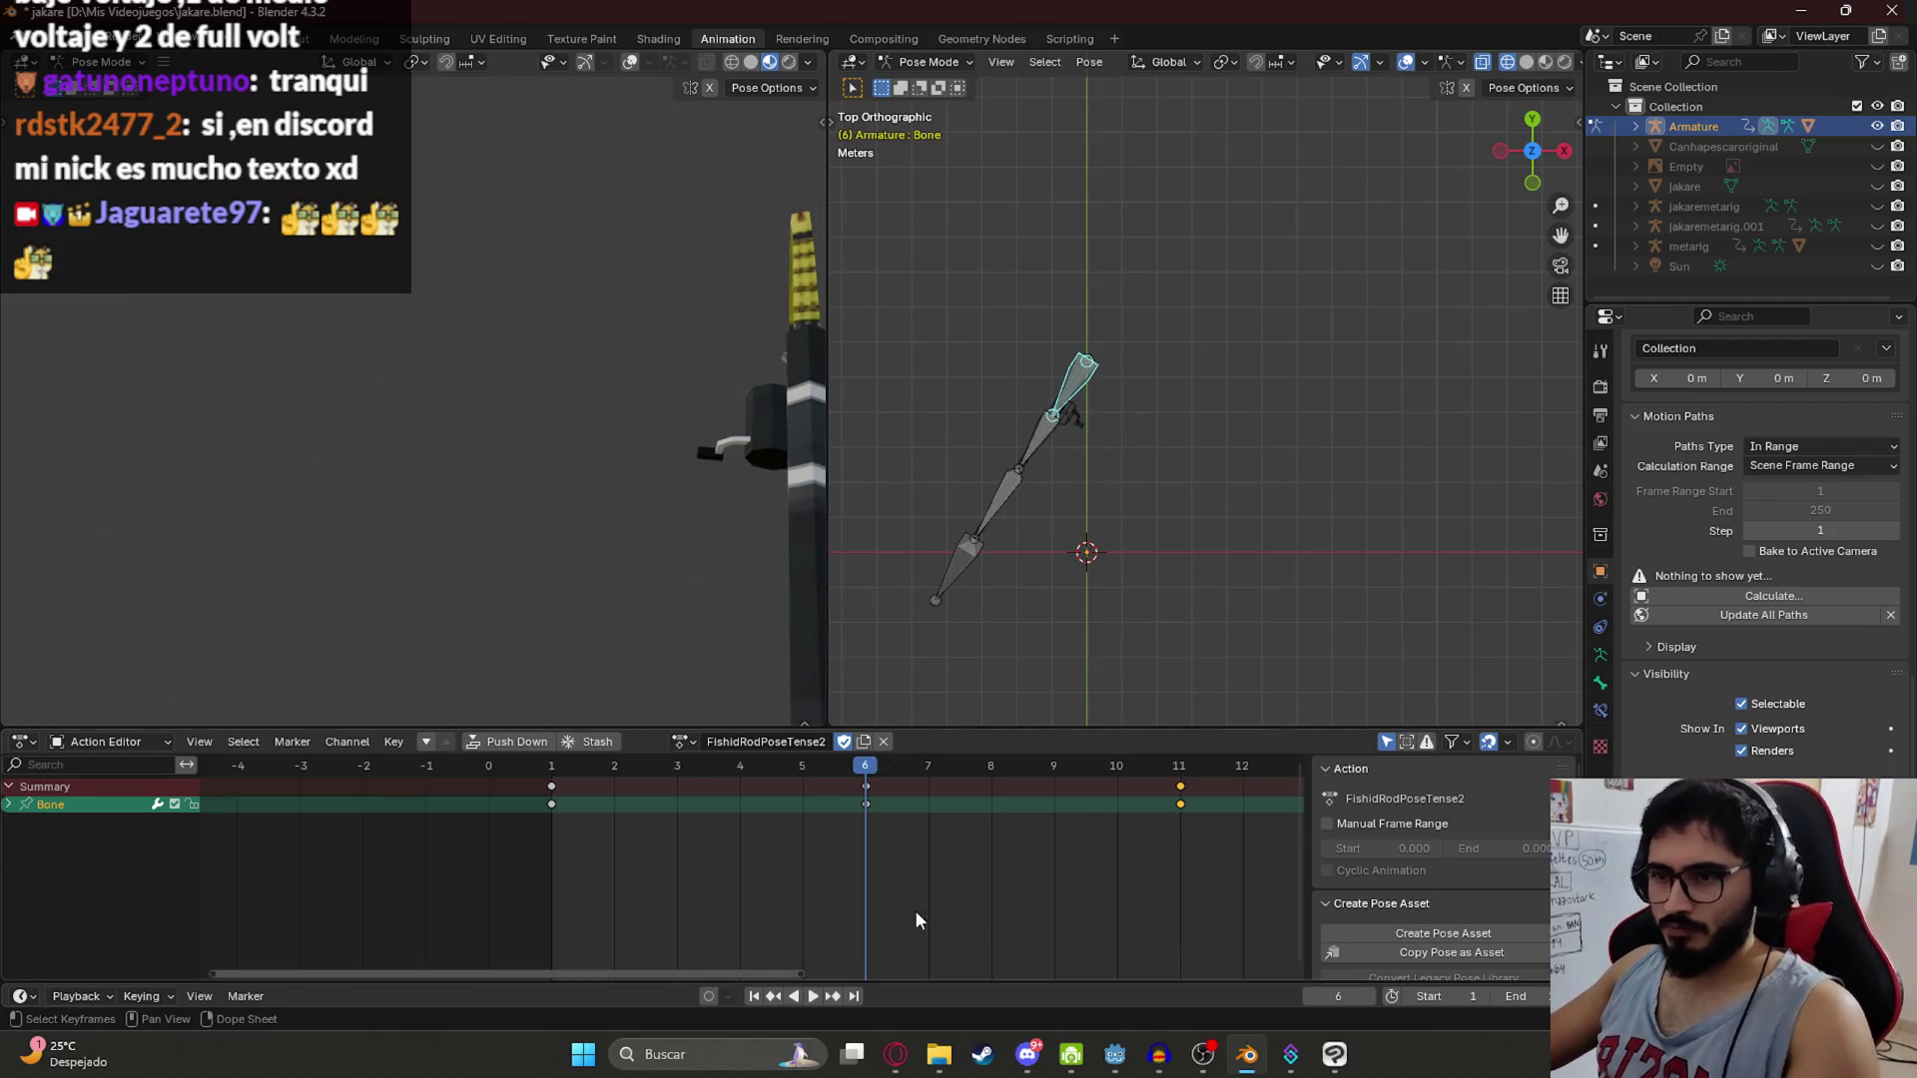
scroll(740, 816, "down", 2)
scroll(729, 793, "down", 1)
Step: Paste the frame-6 sway pose mirrored at frame 11 so the tip swings the other way, and review playback
key("space")
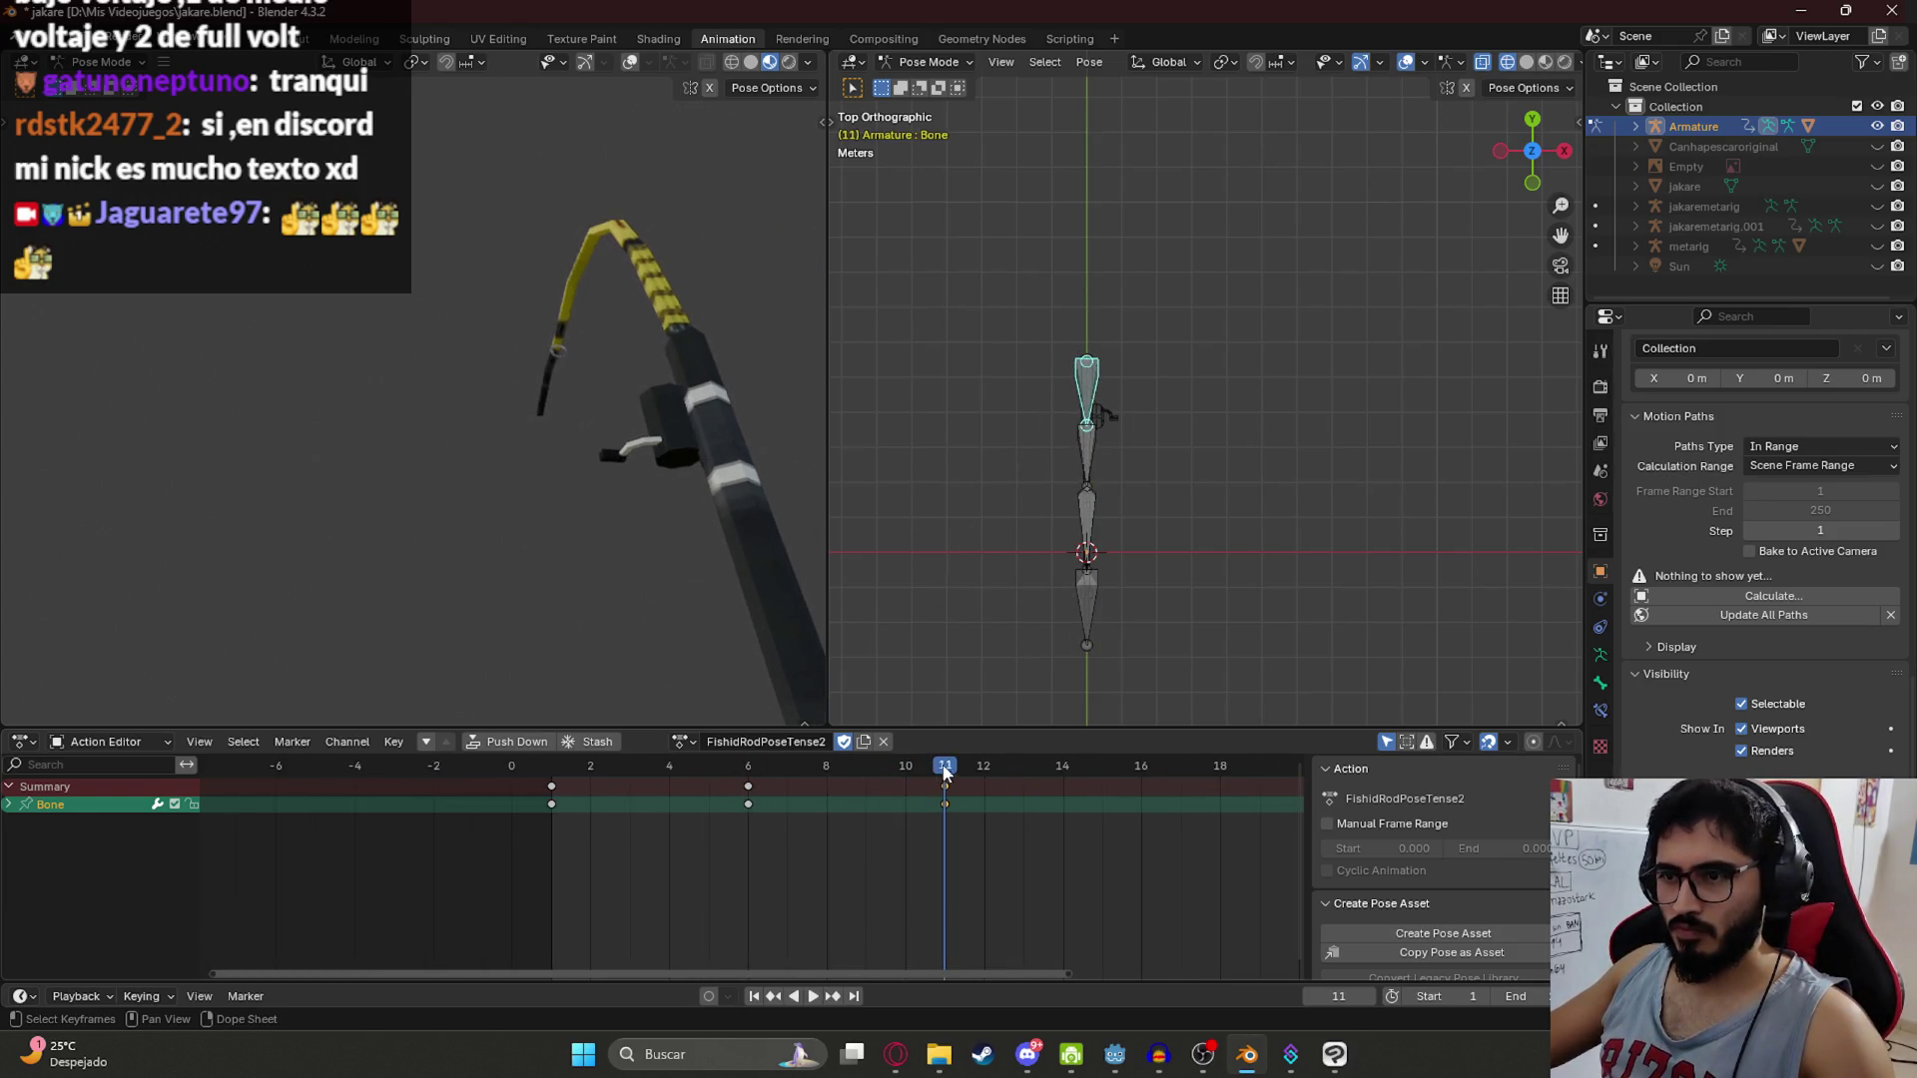
left_click(755, 770)
key("space")
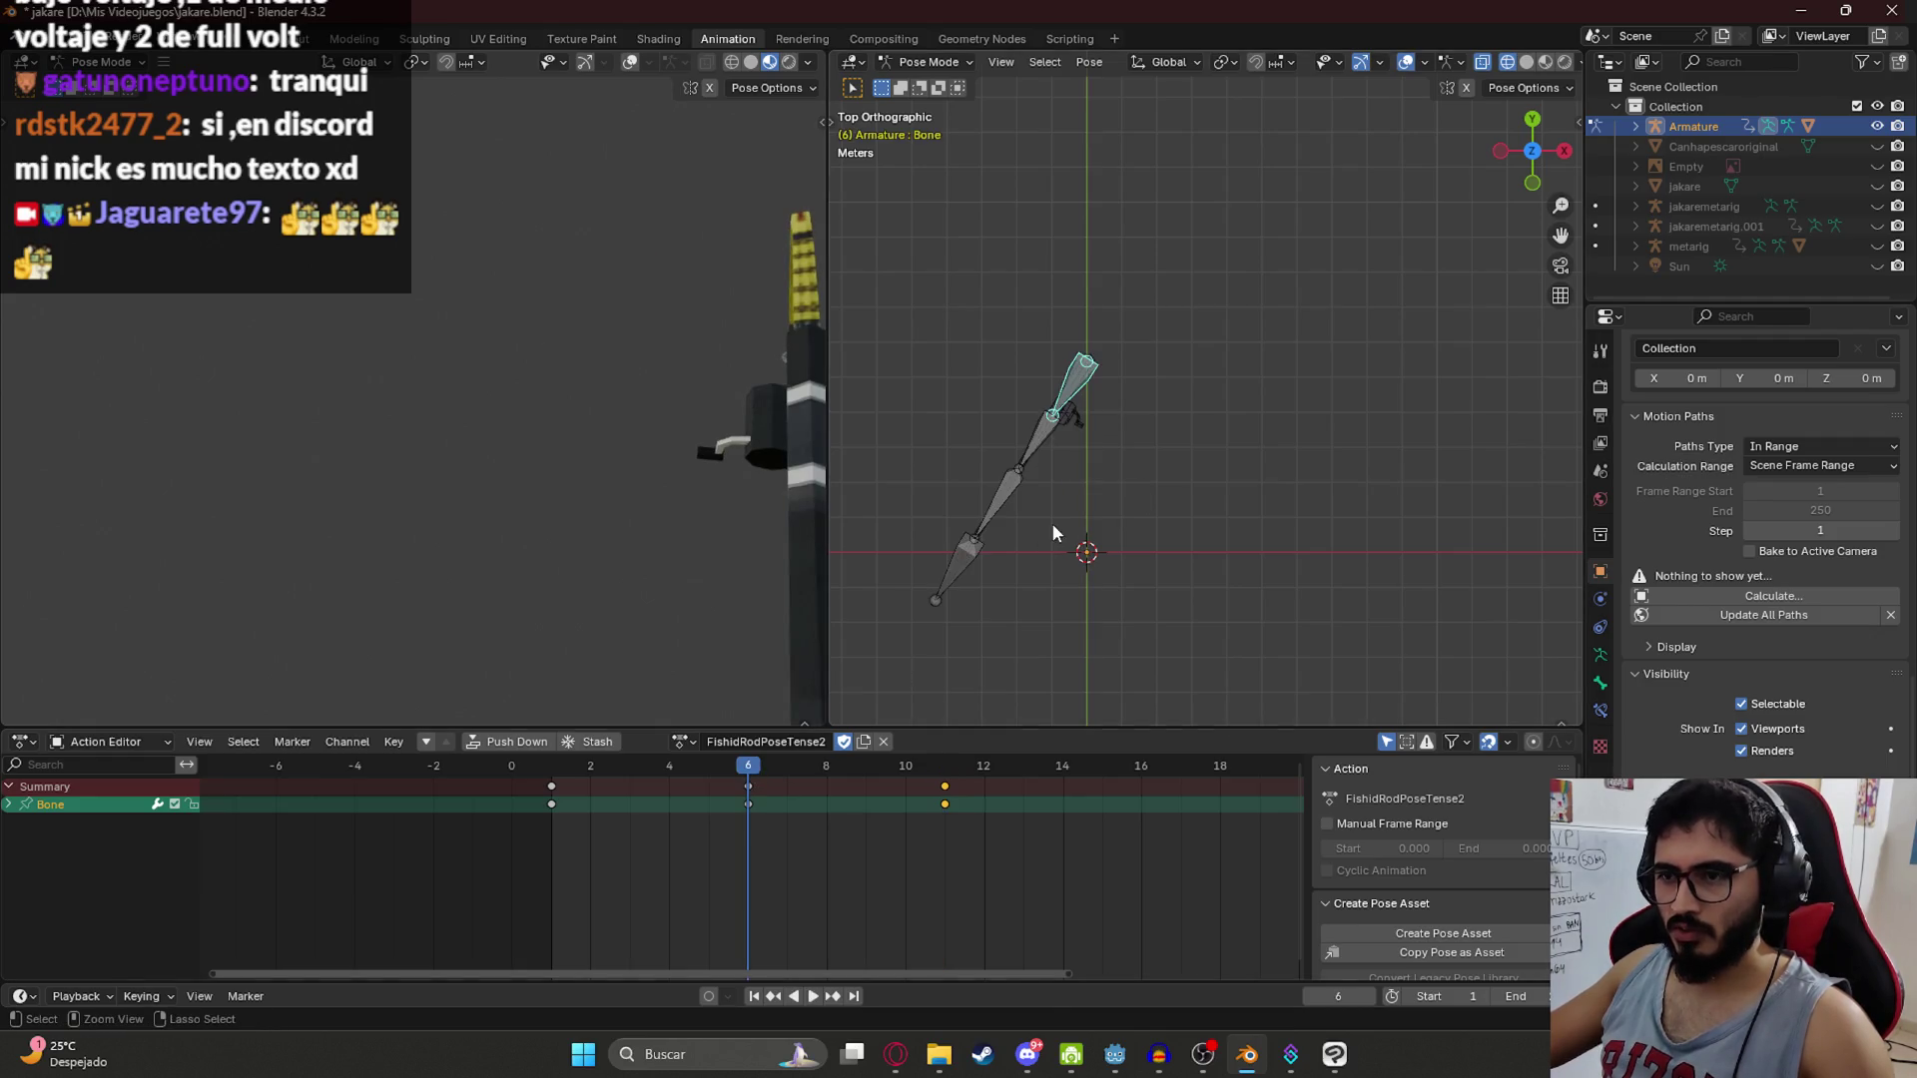
key("ctrl+c")
left_click(944, 766)
key("ctrl+shift+v")
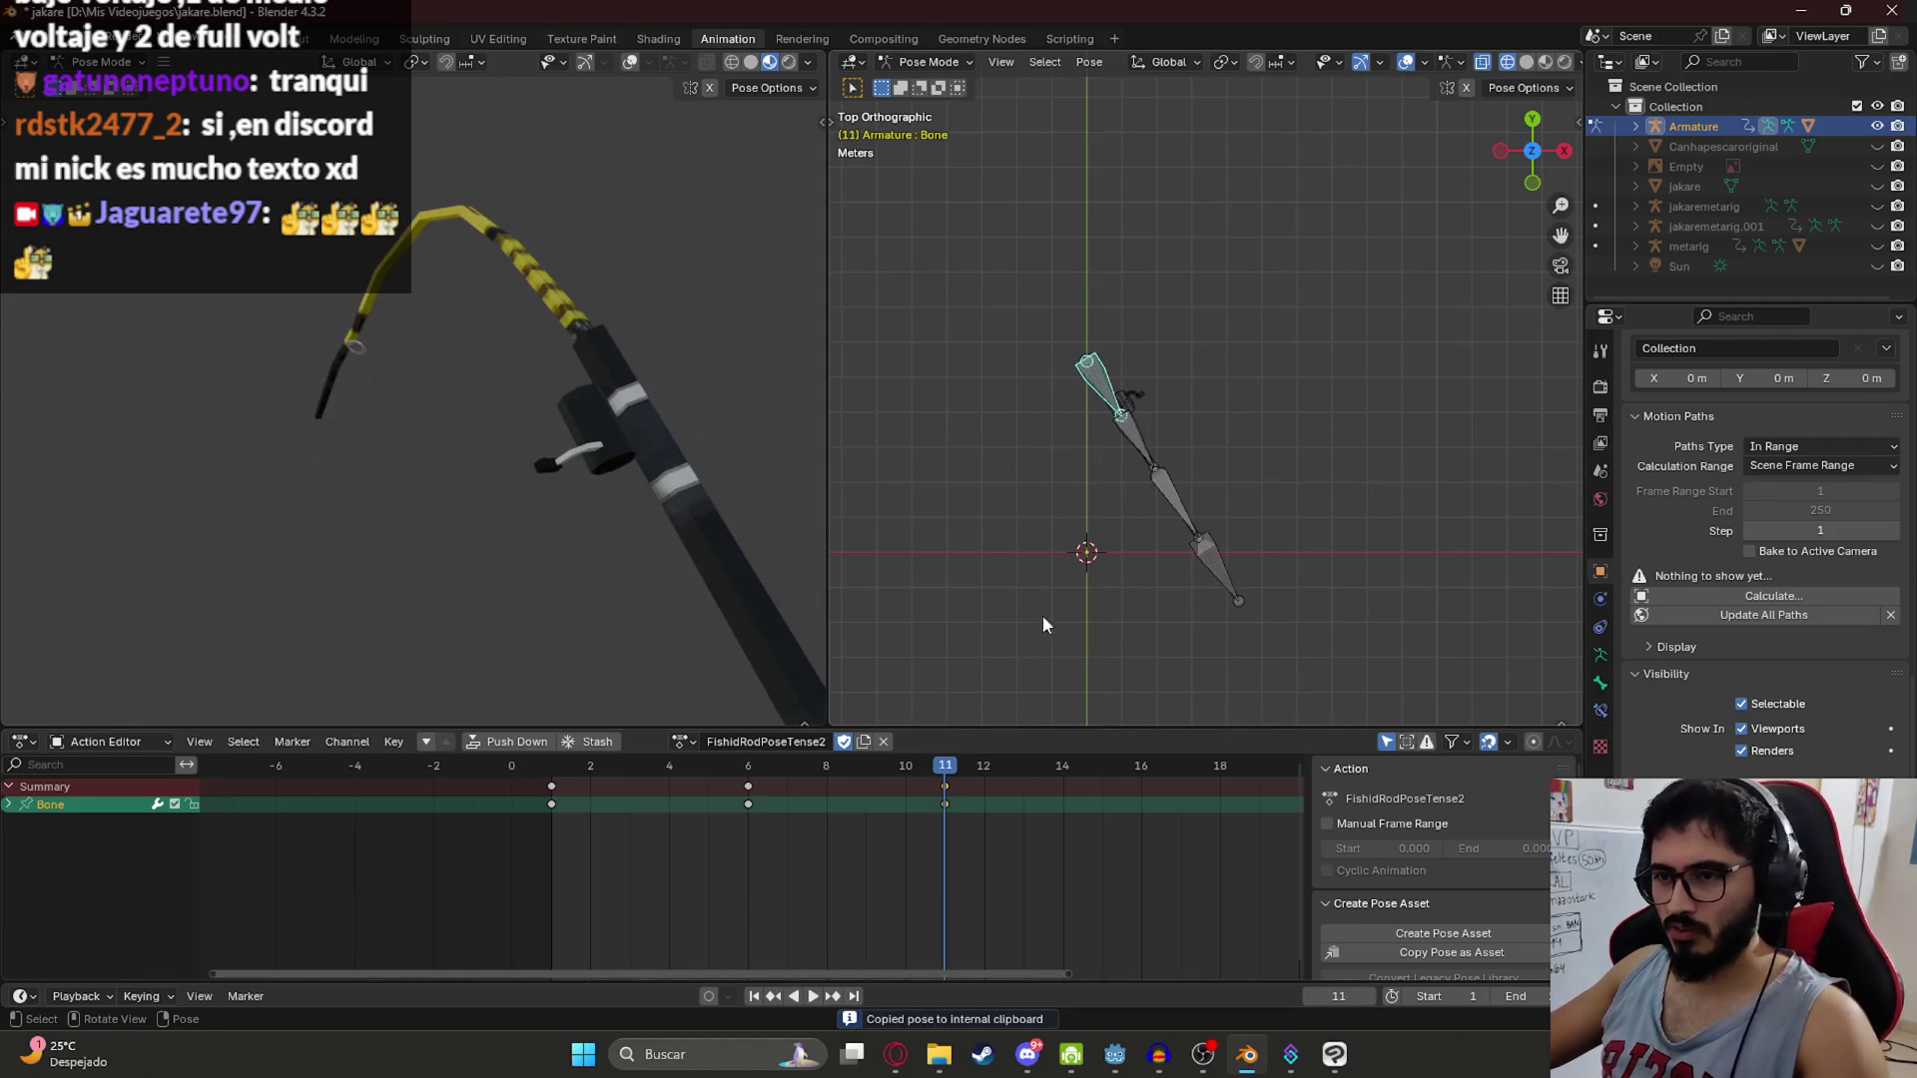
key("space")
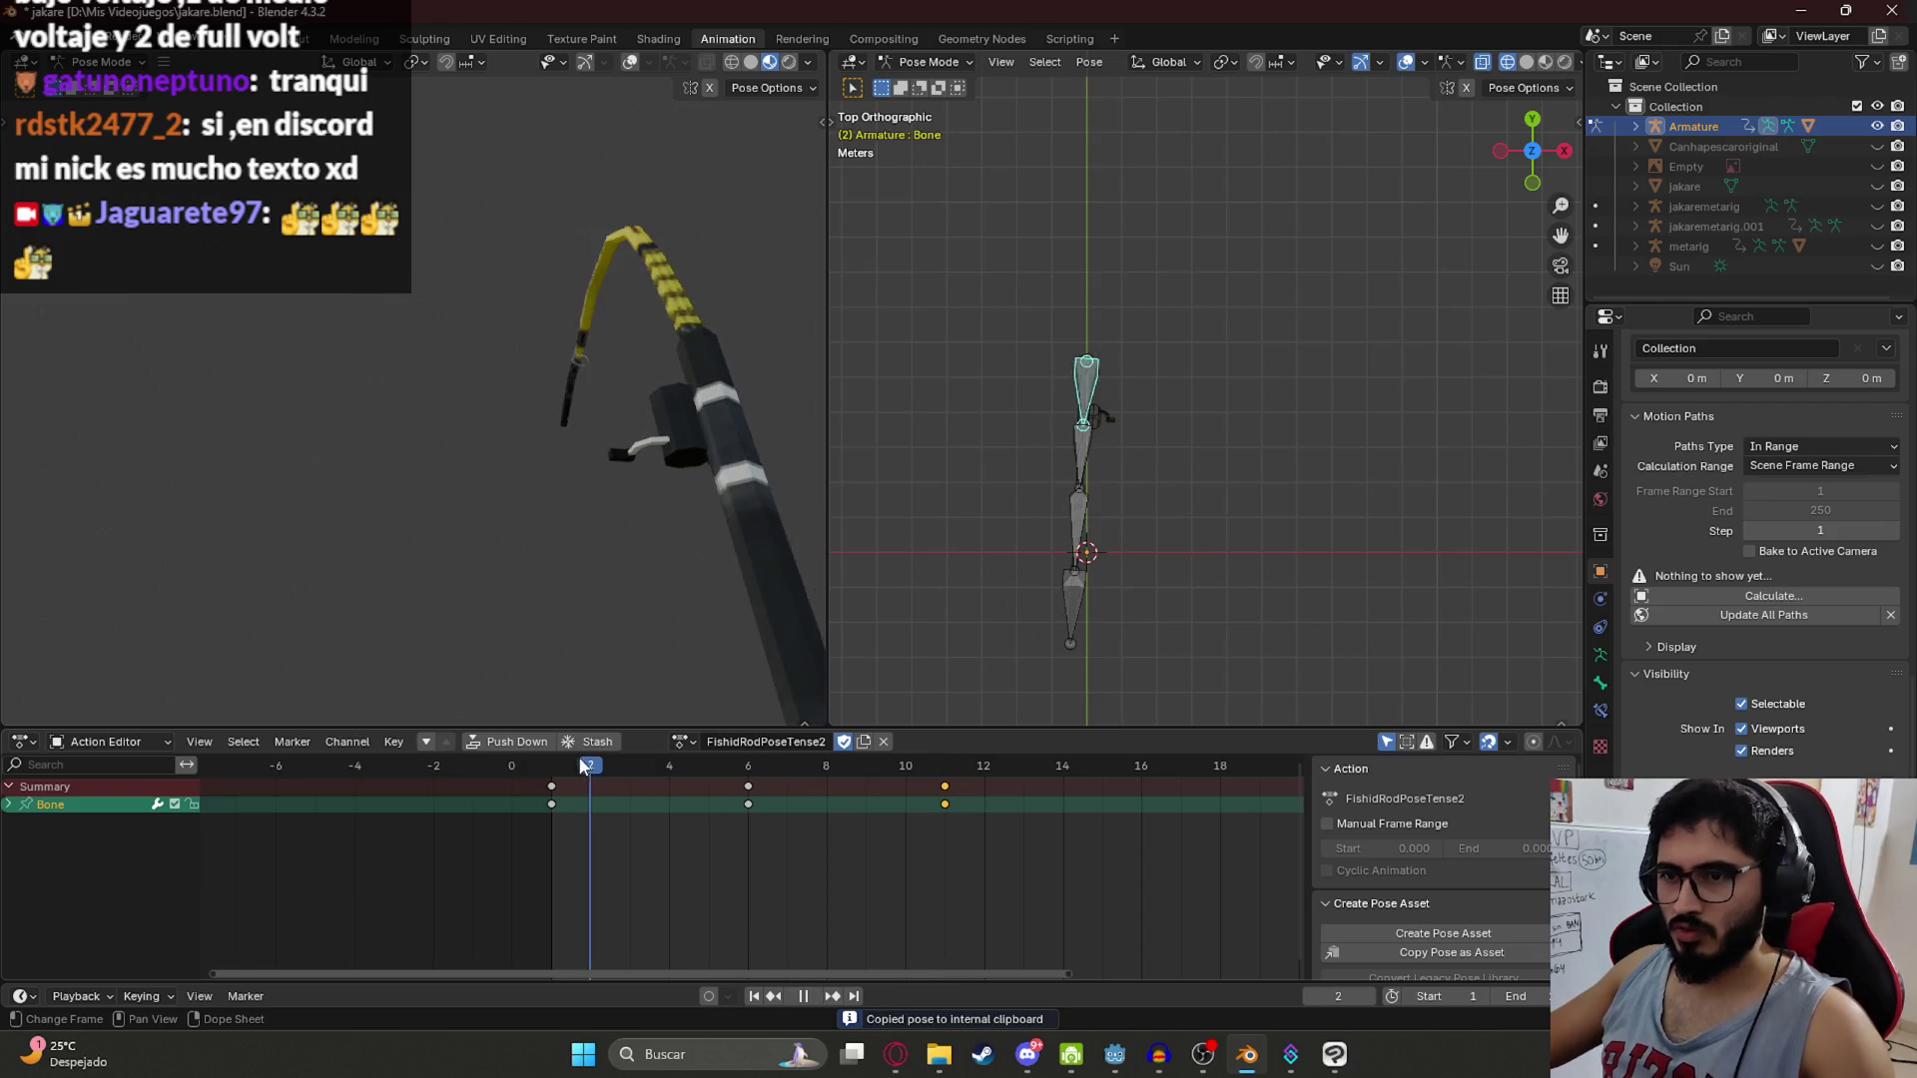
key("Escape")
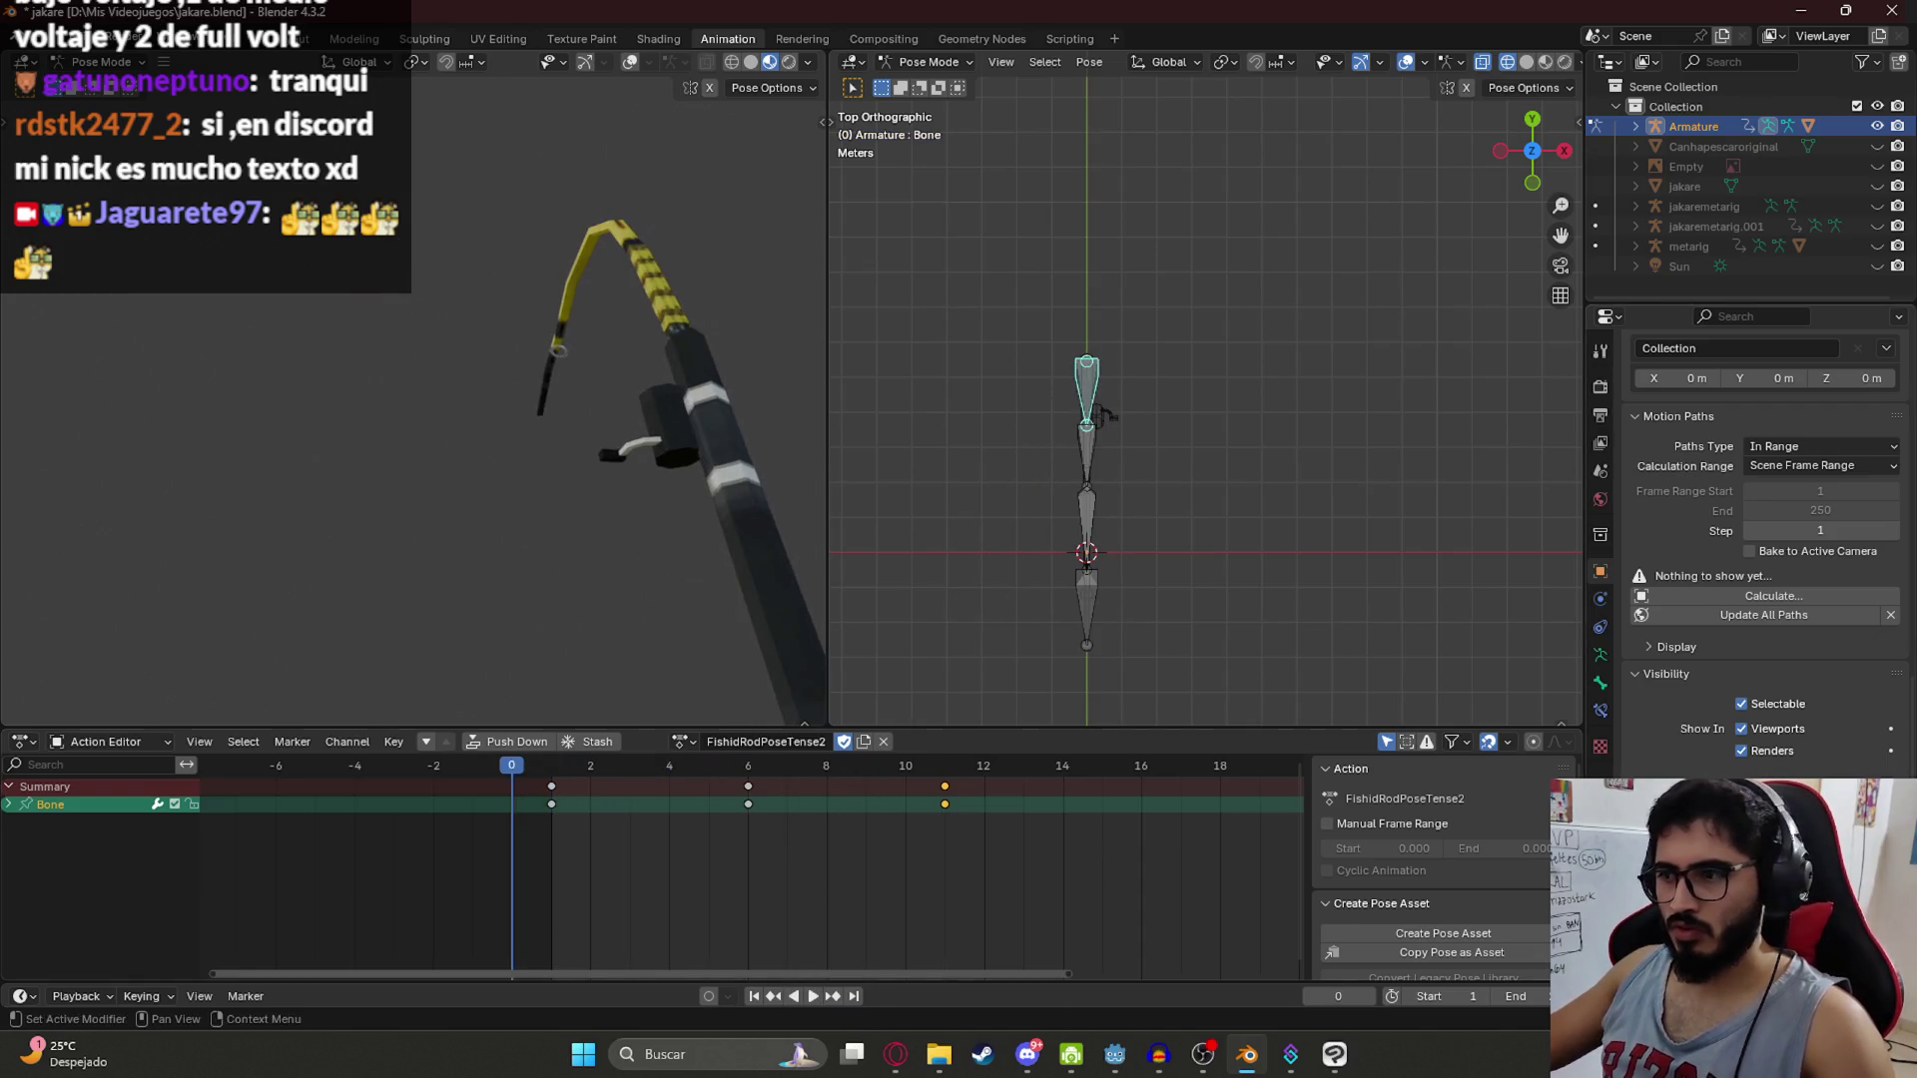
left_click(551, 770)
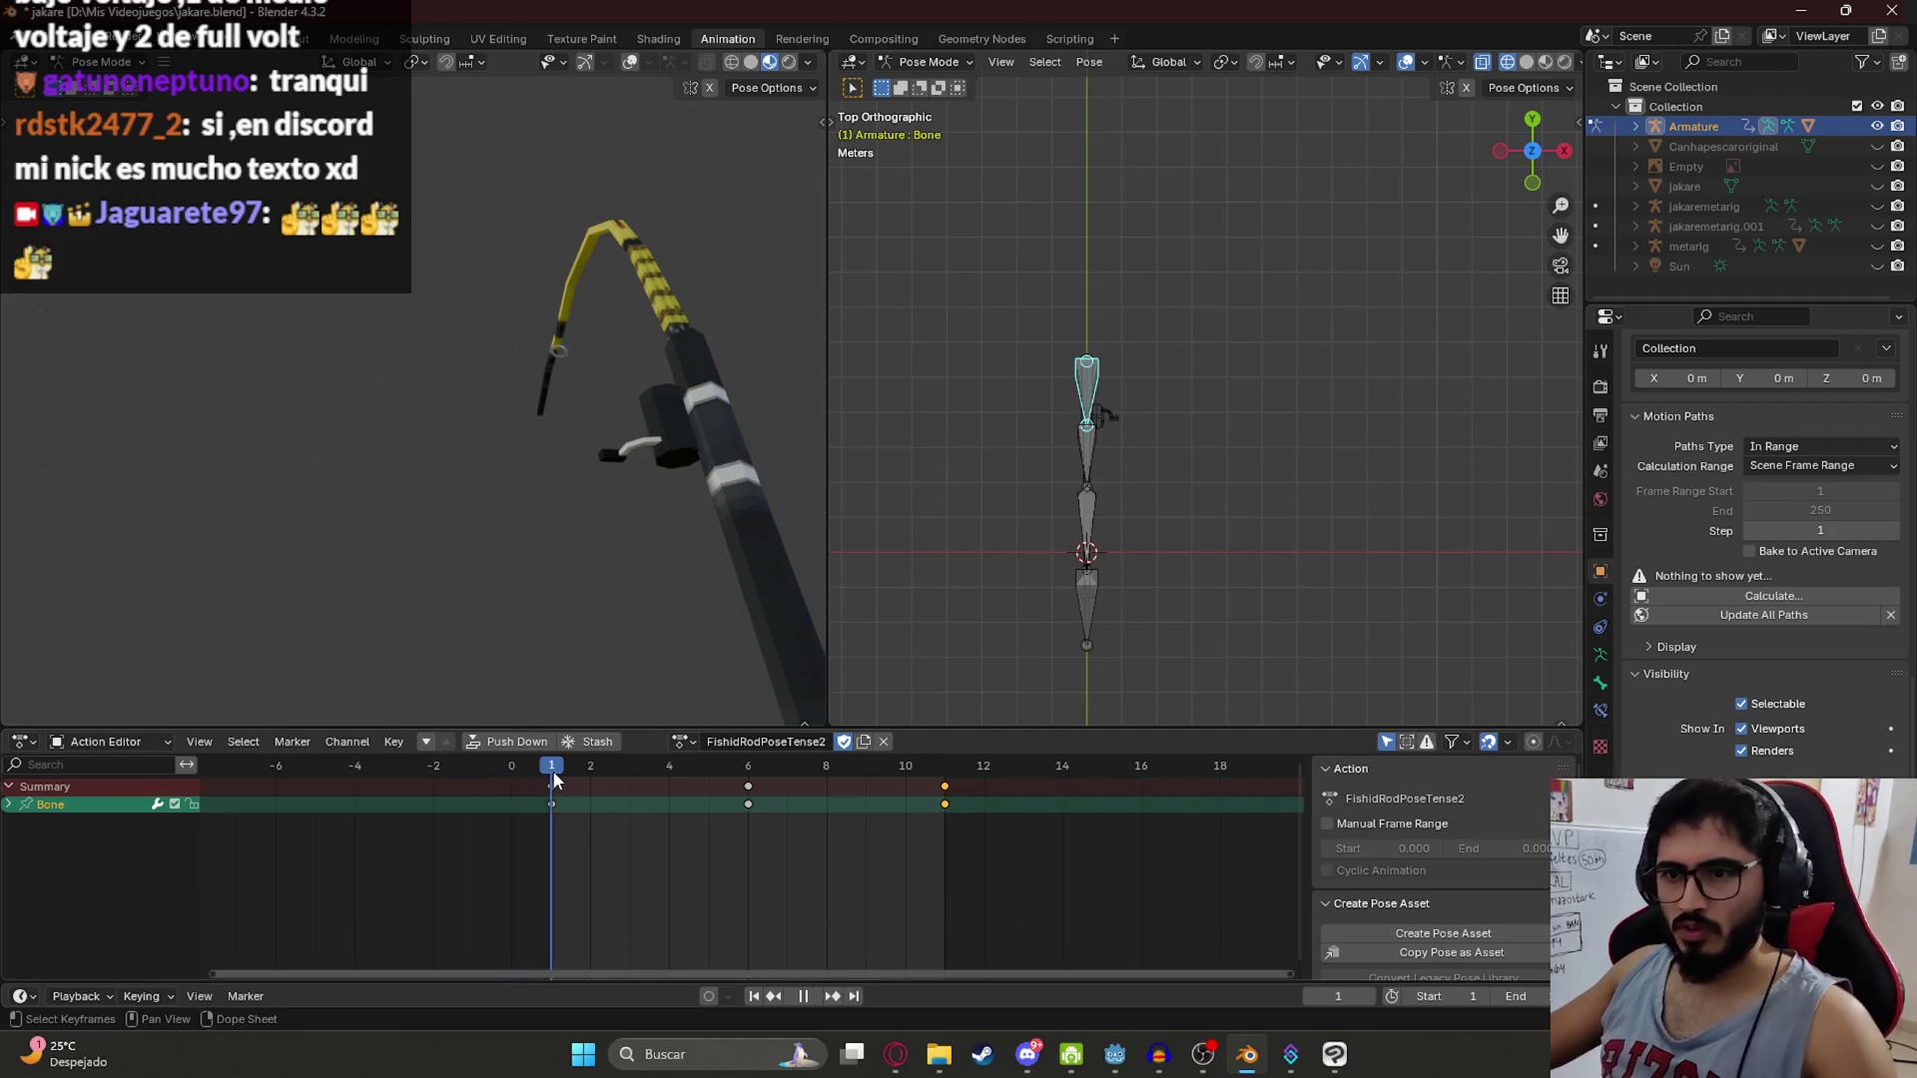
key("space")
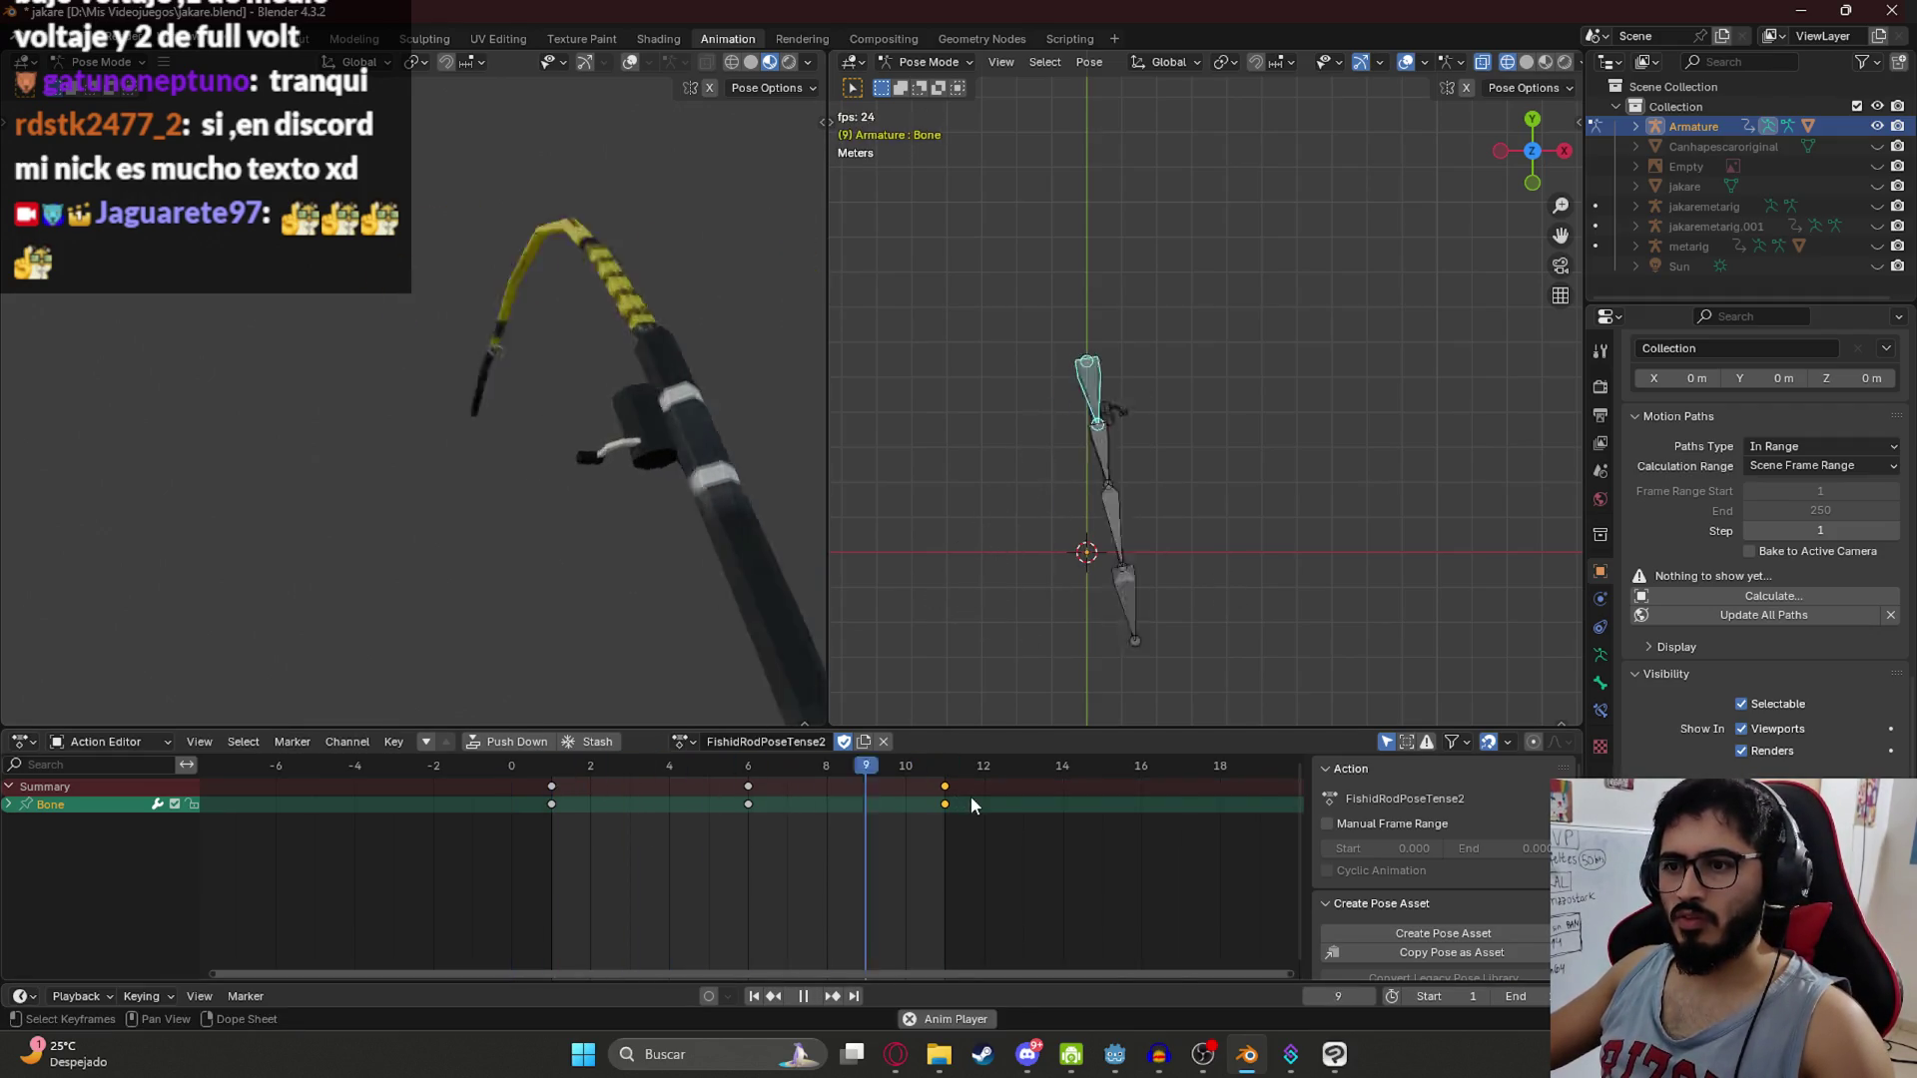
key("space")
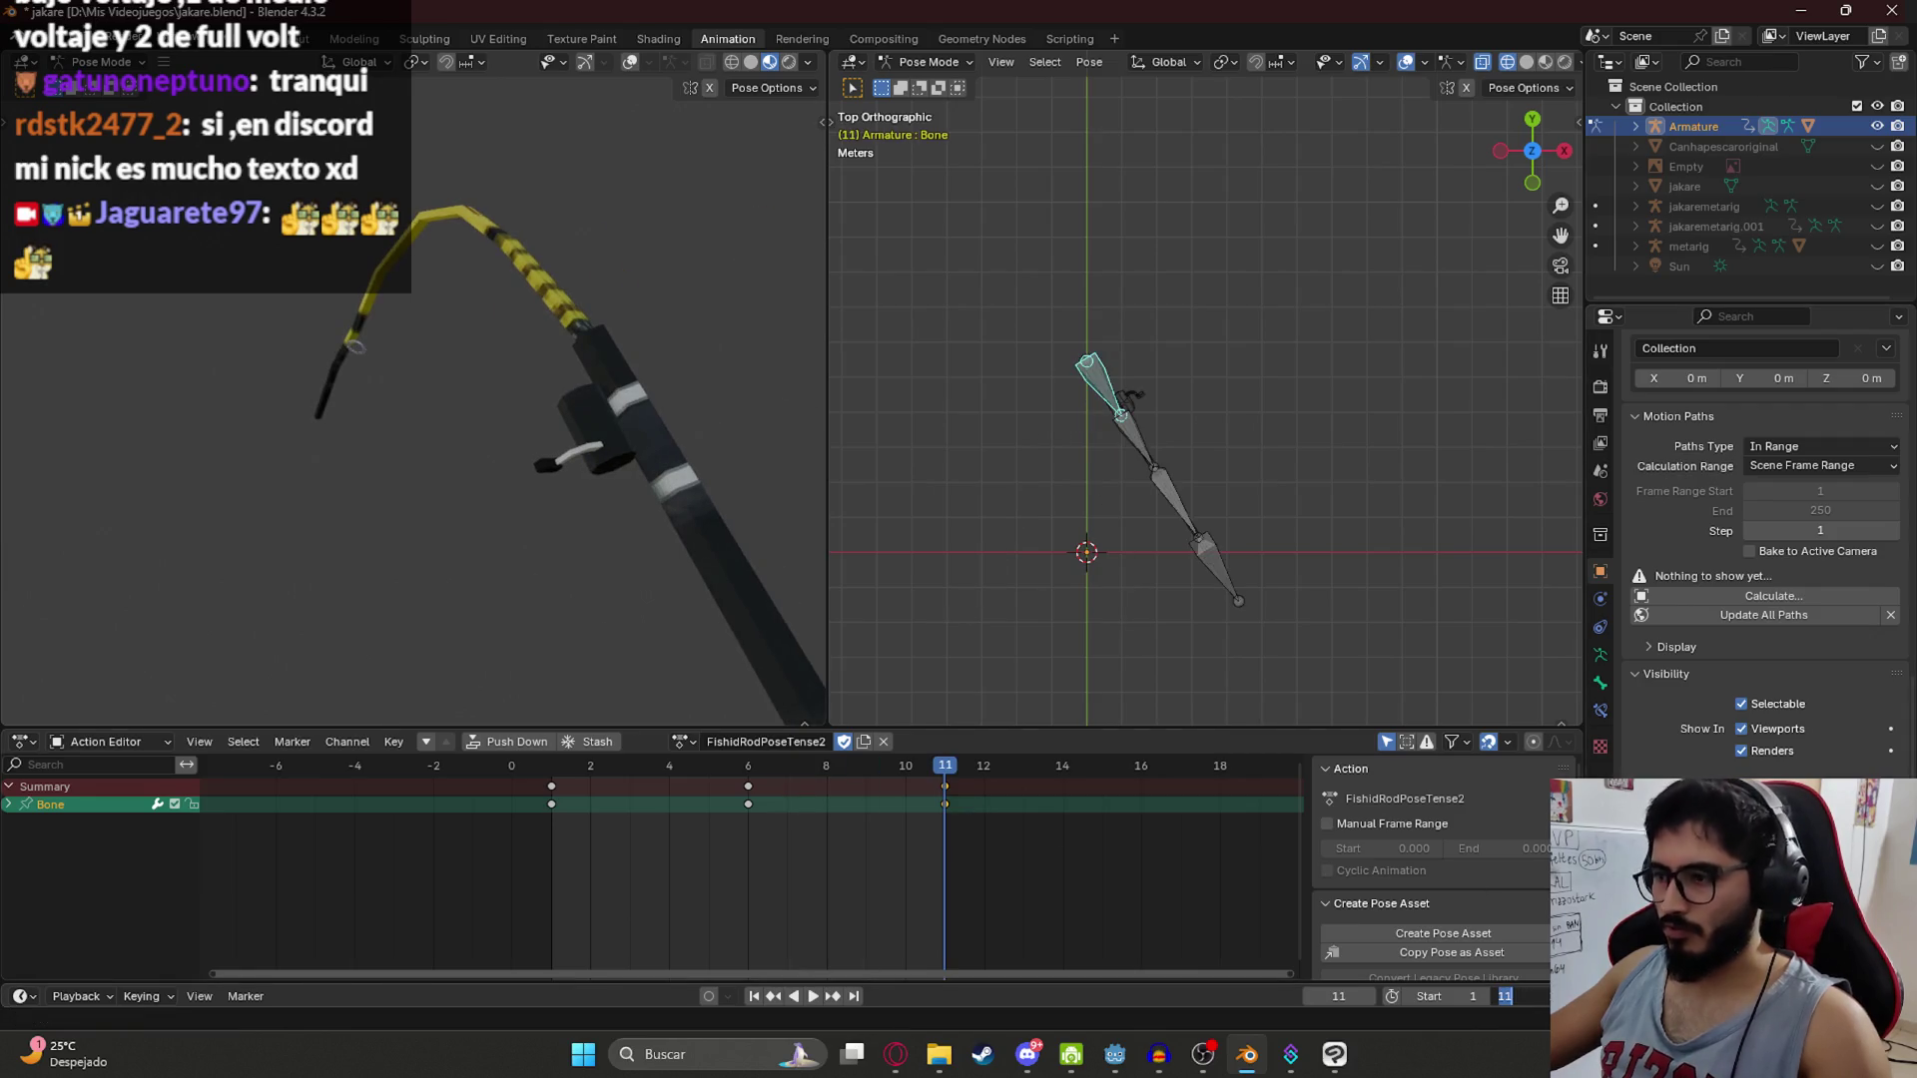
scroll(833, 852, "down", 3)
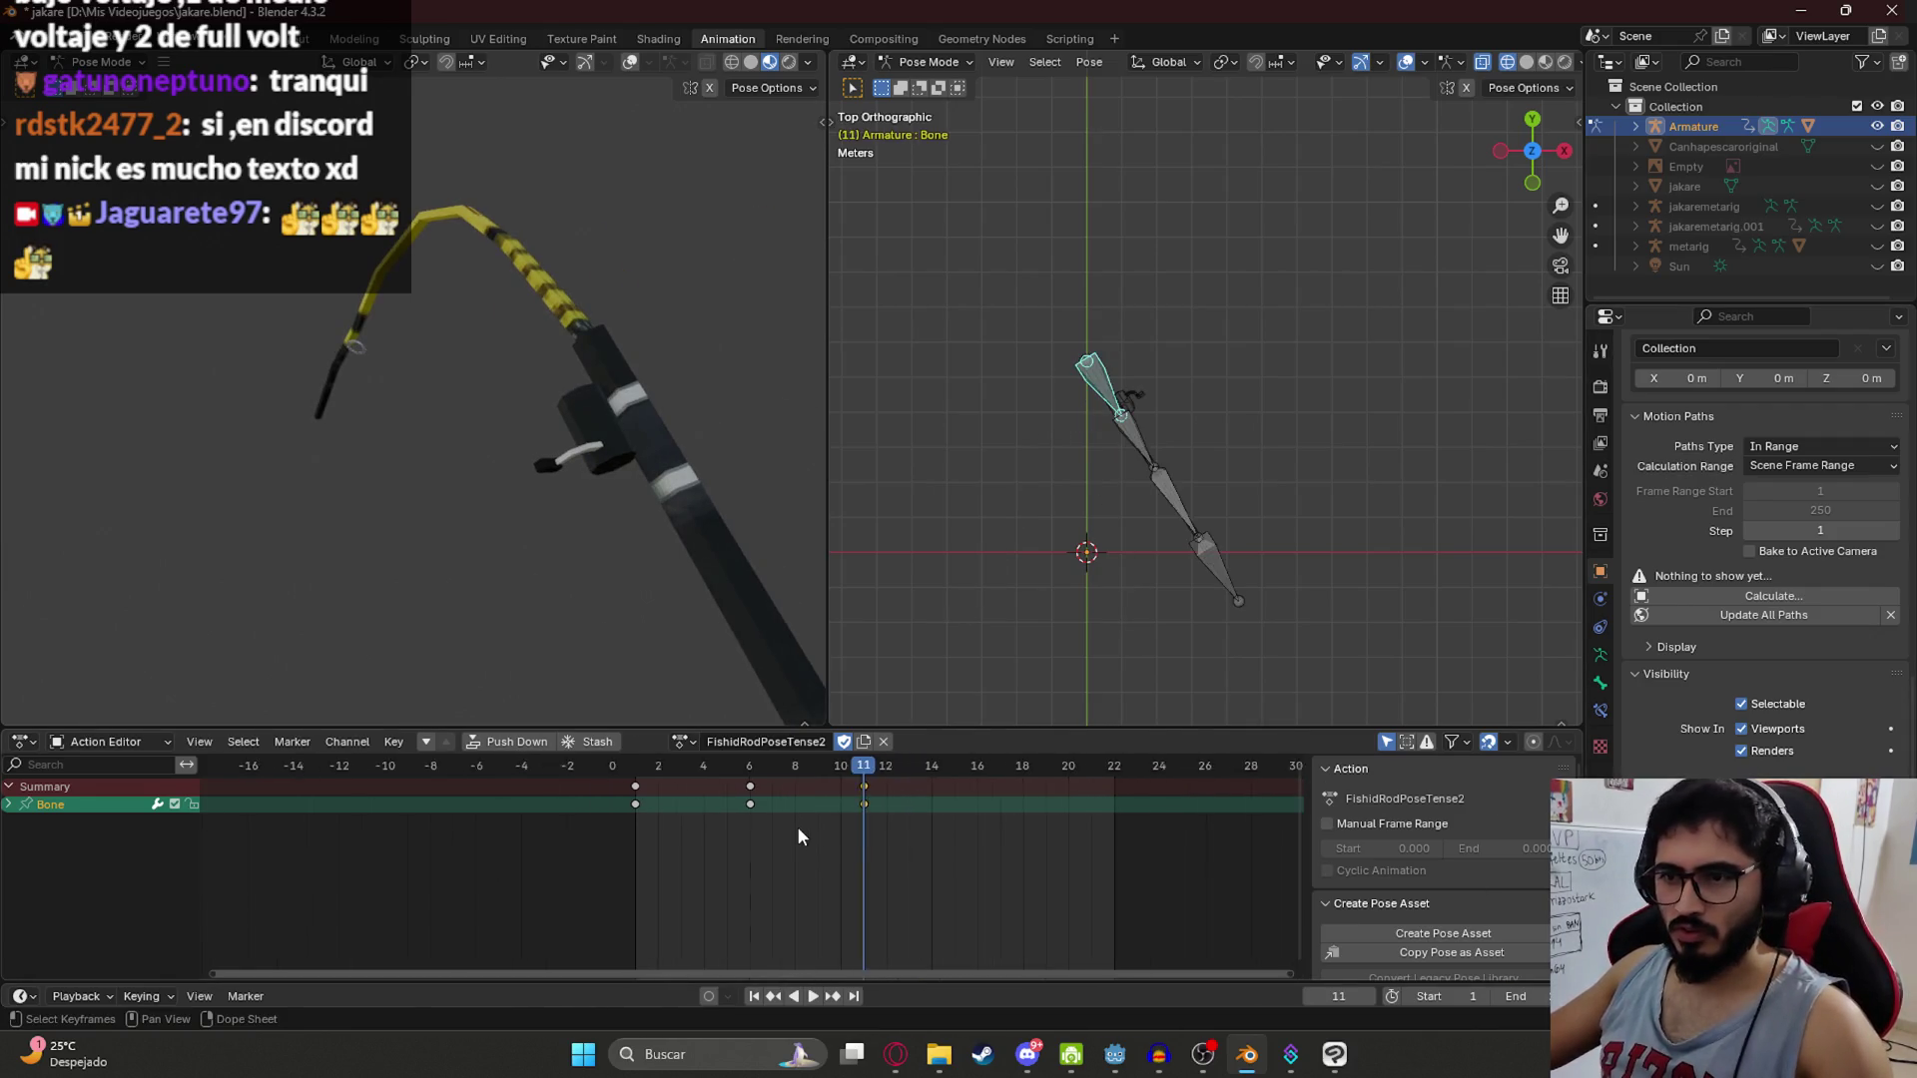
Step: Move the middle keys to frame 11 and the last keys out to frame 22
left_click(754, 799)
key("g")
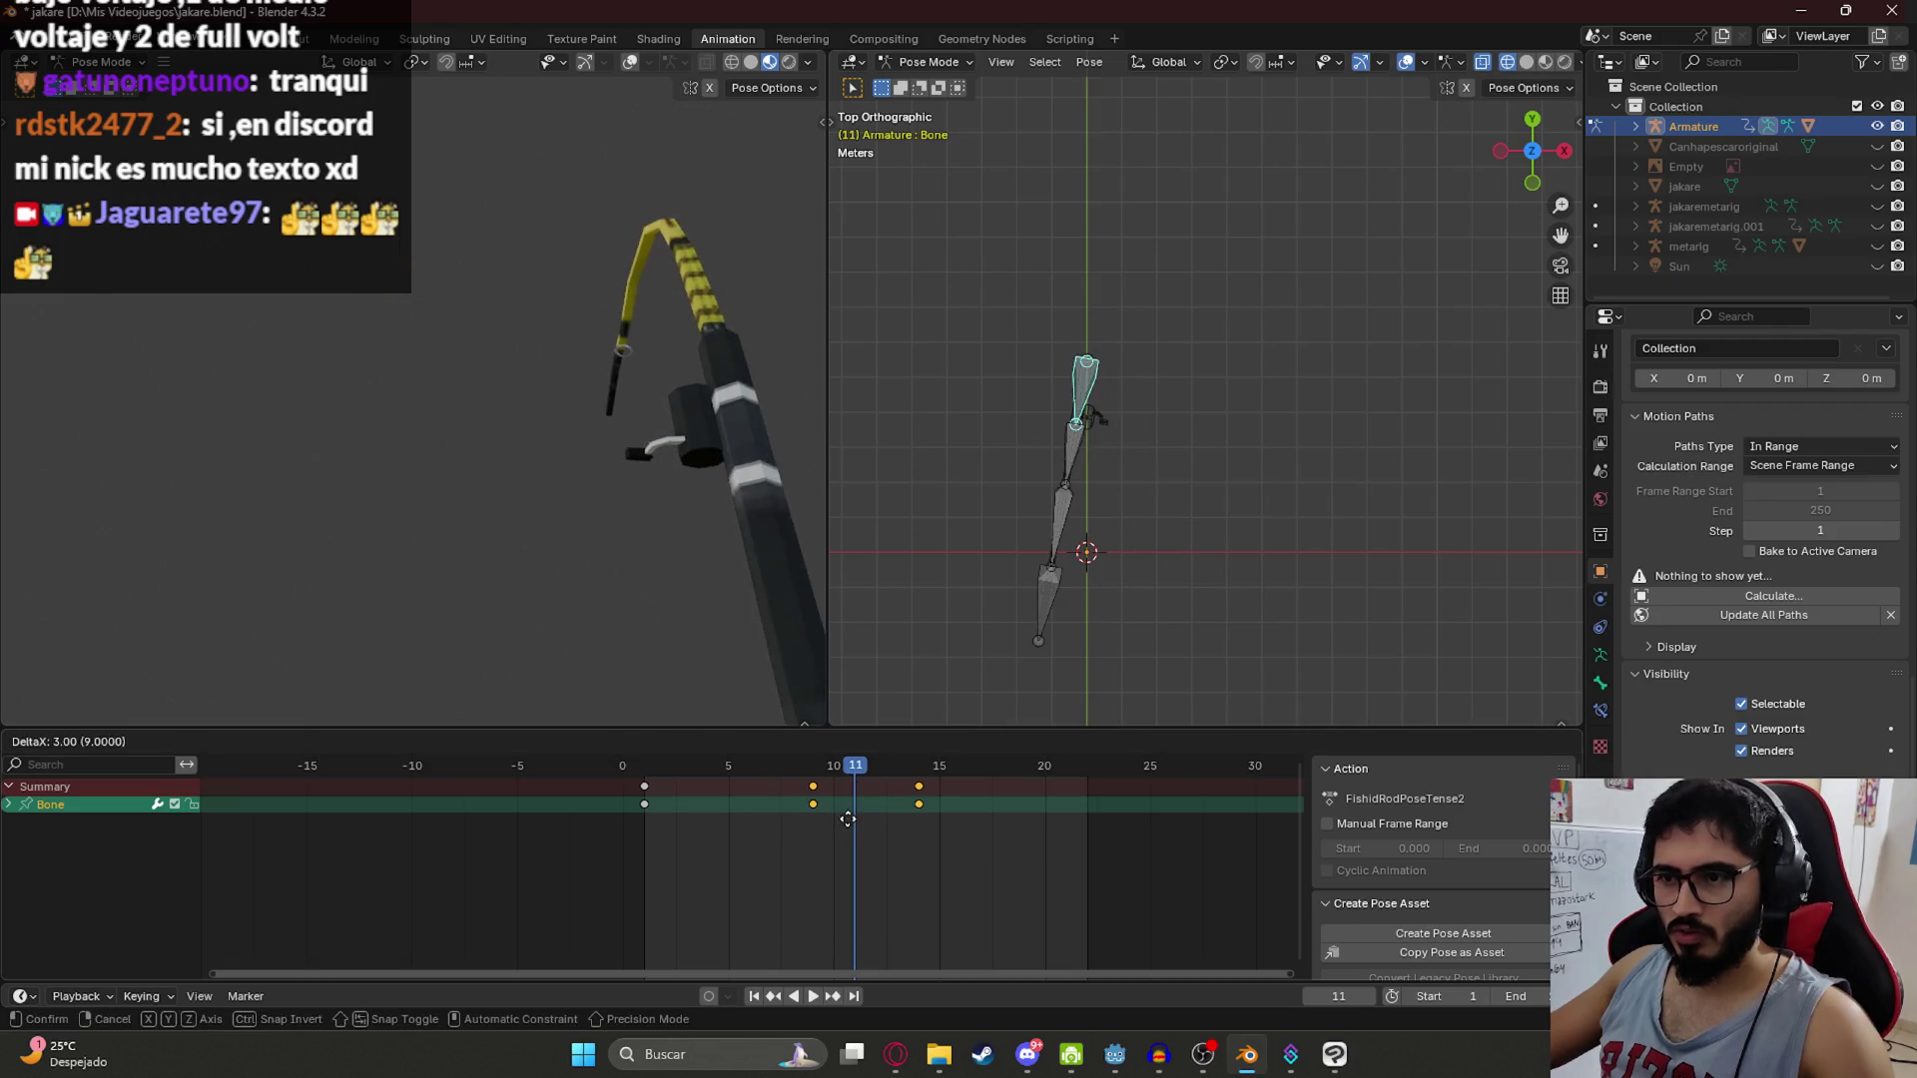
left_click(834, 804)
left_click(854, 804)
key("g")
left_click(1062, 834)
left_click(835, 787)
key("g")
left_click(839, 796)
Step: Preview the new timing from frame 1 and set the animation end frame to 22
key("space")
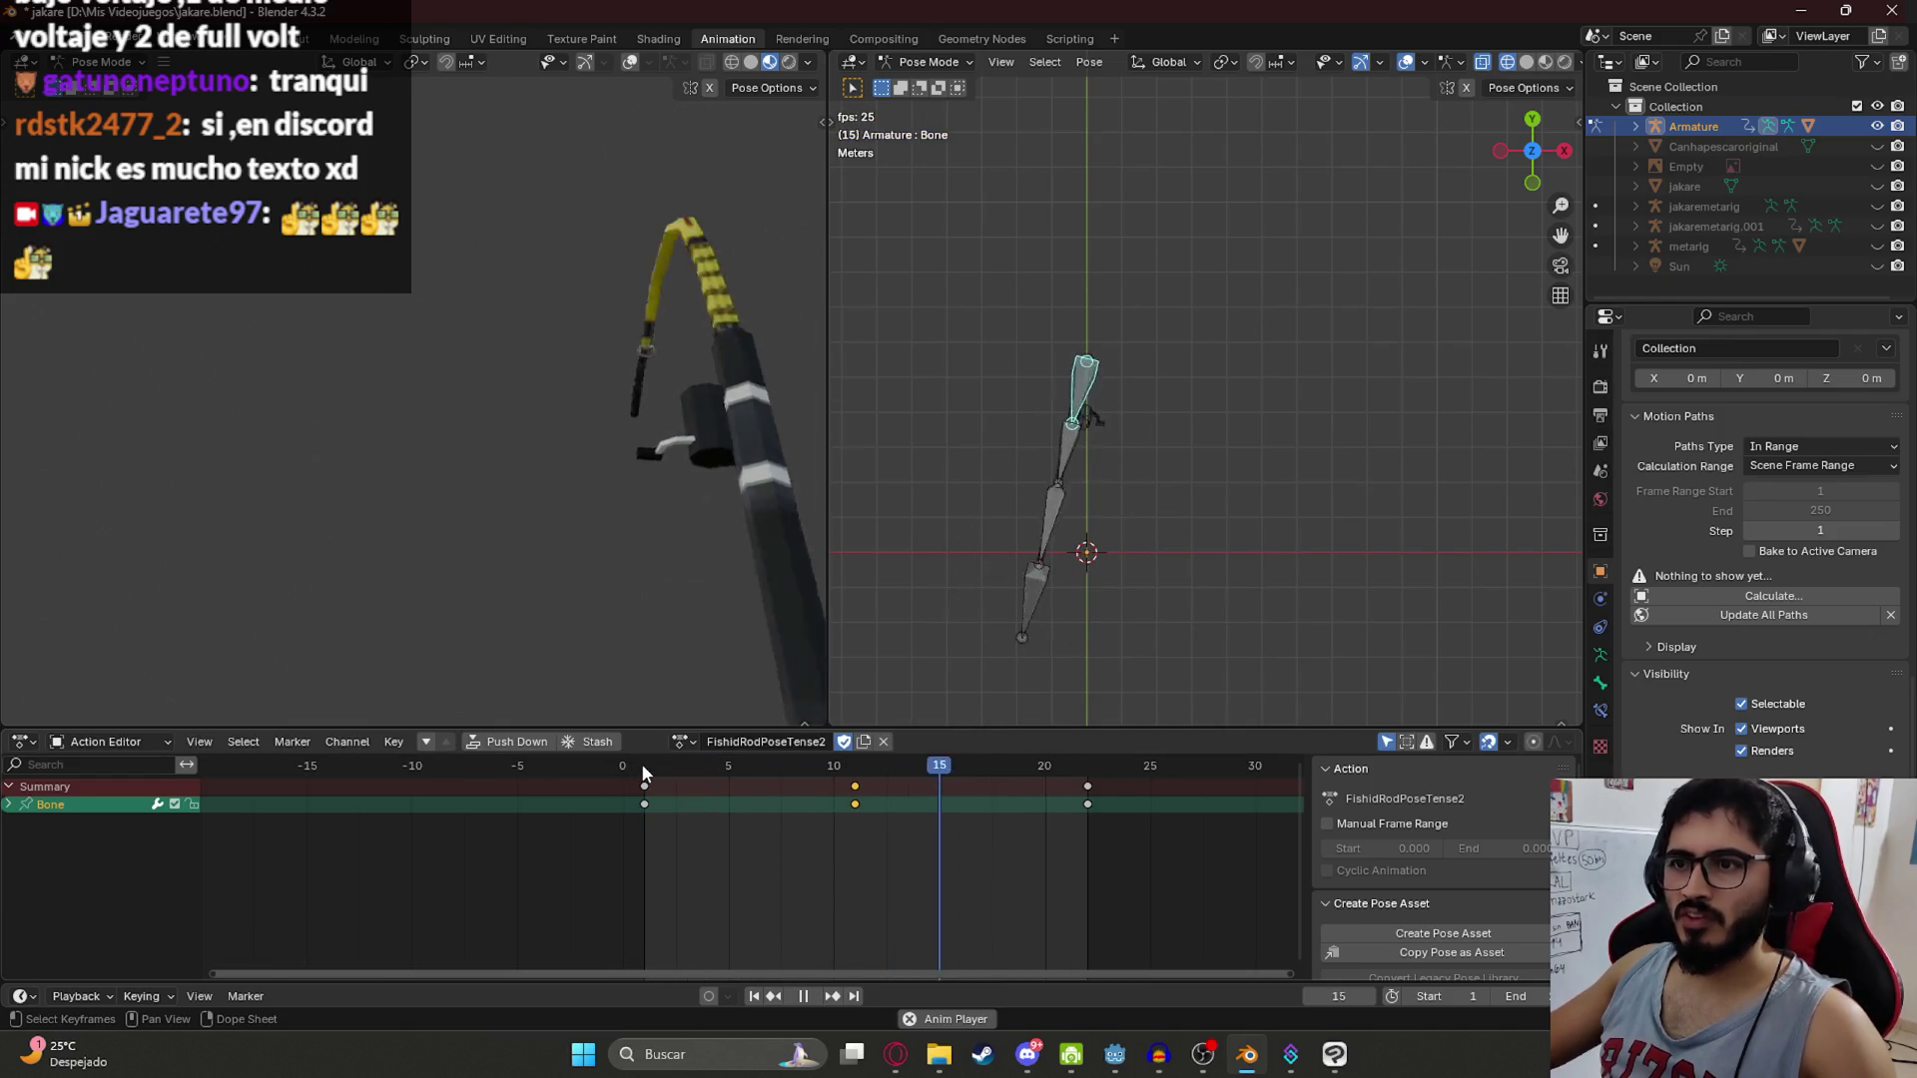
key("space")
left_click(649, 769)
key("space")
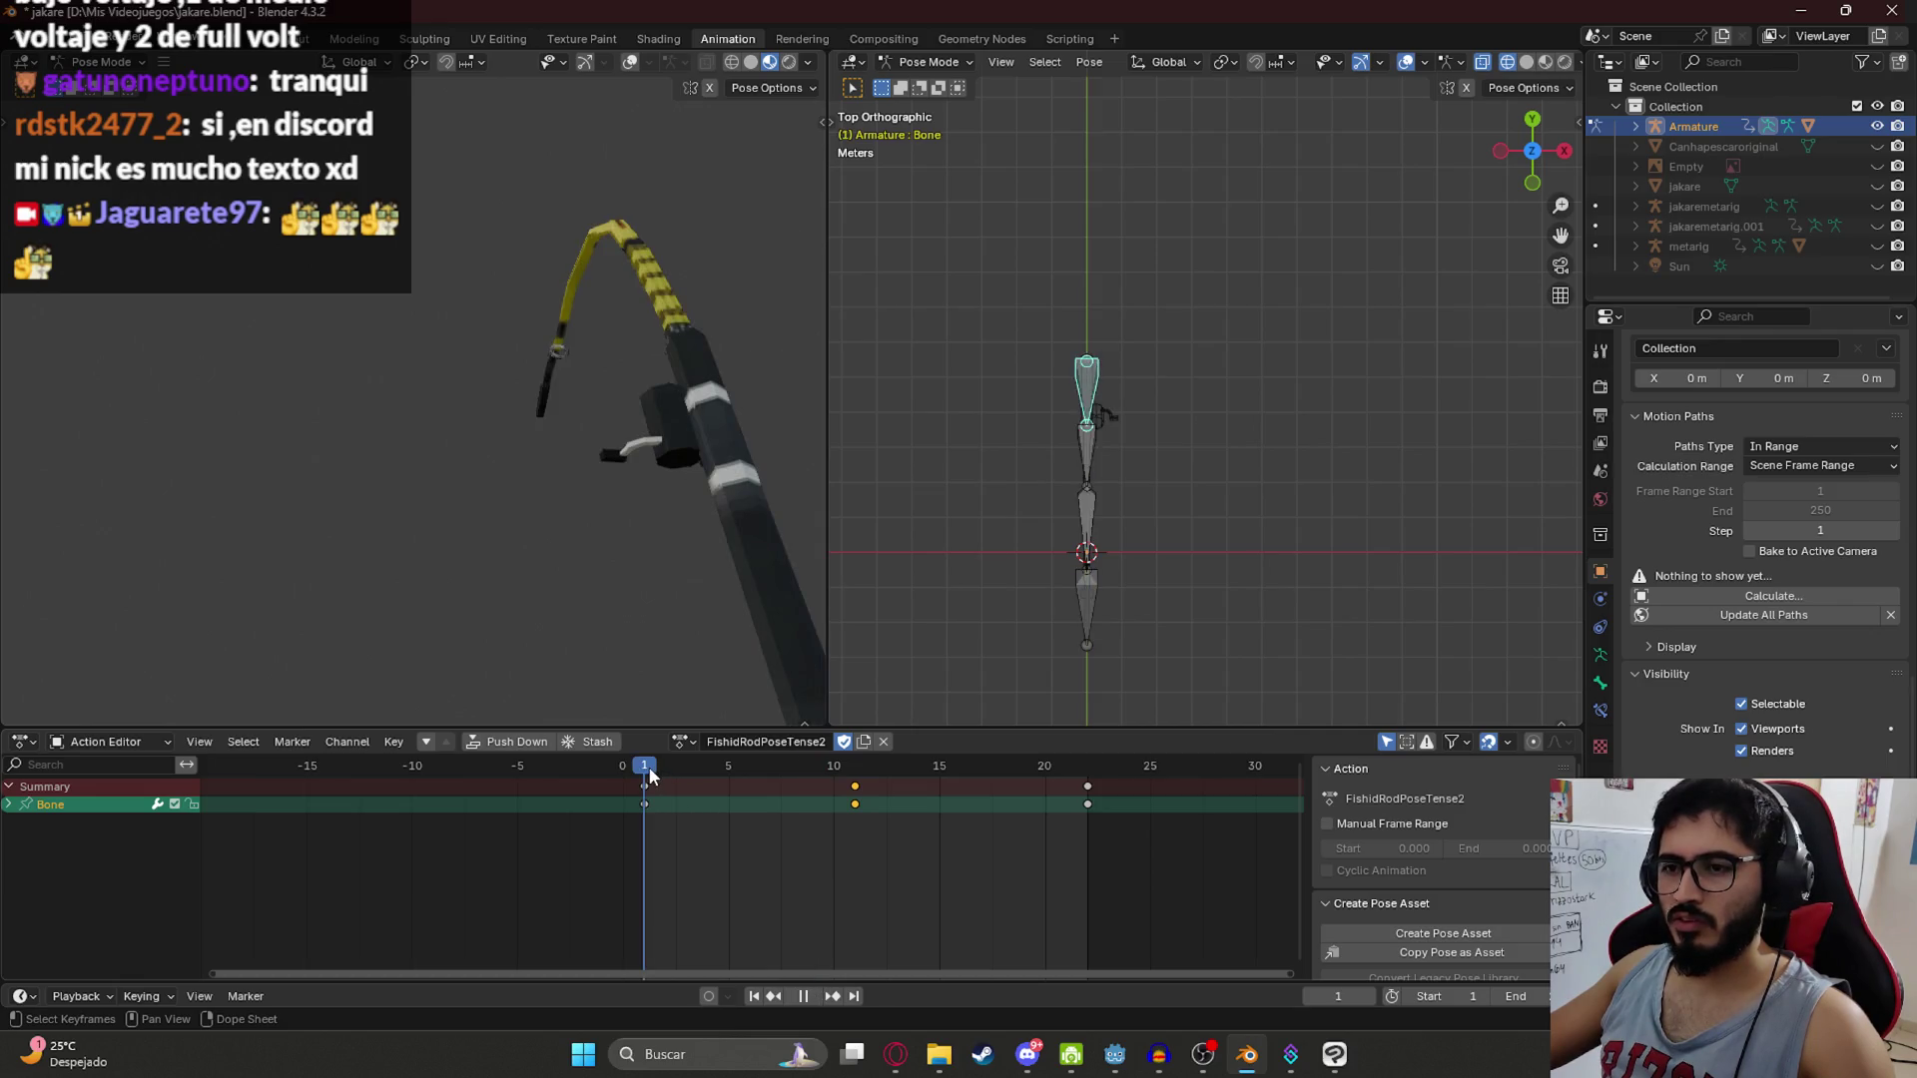
key("space")
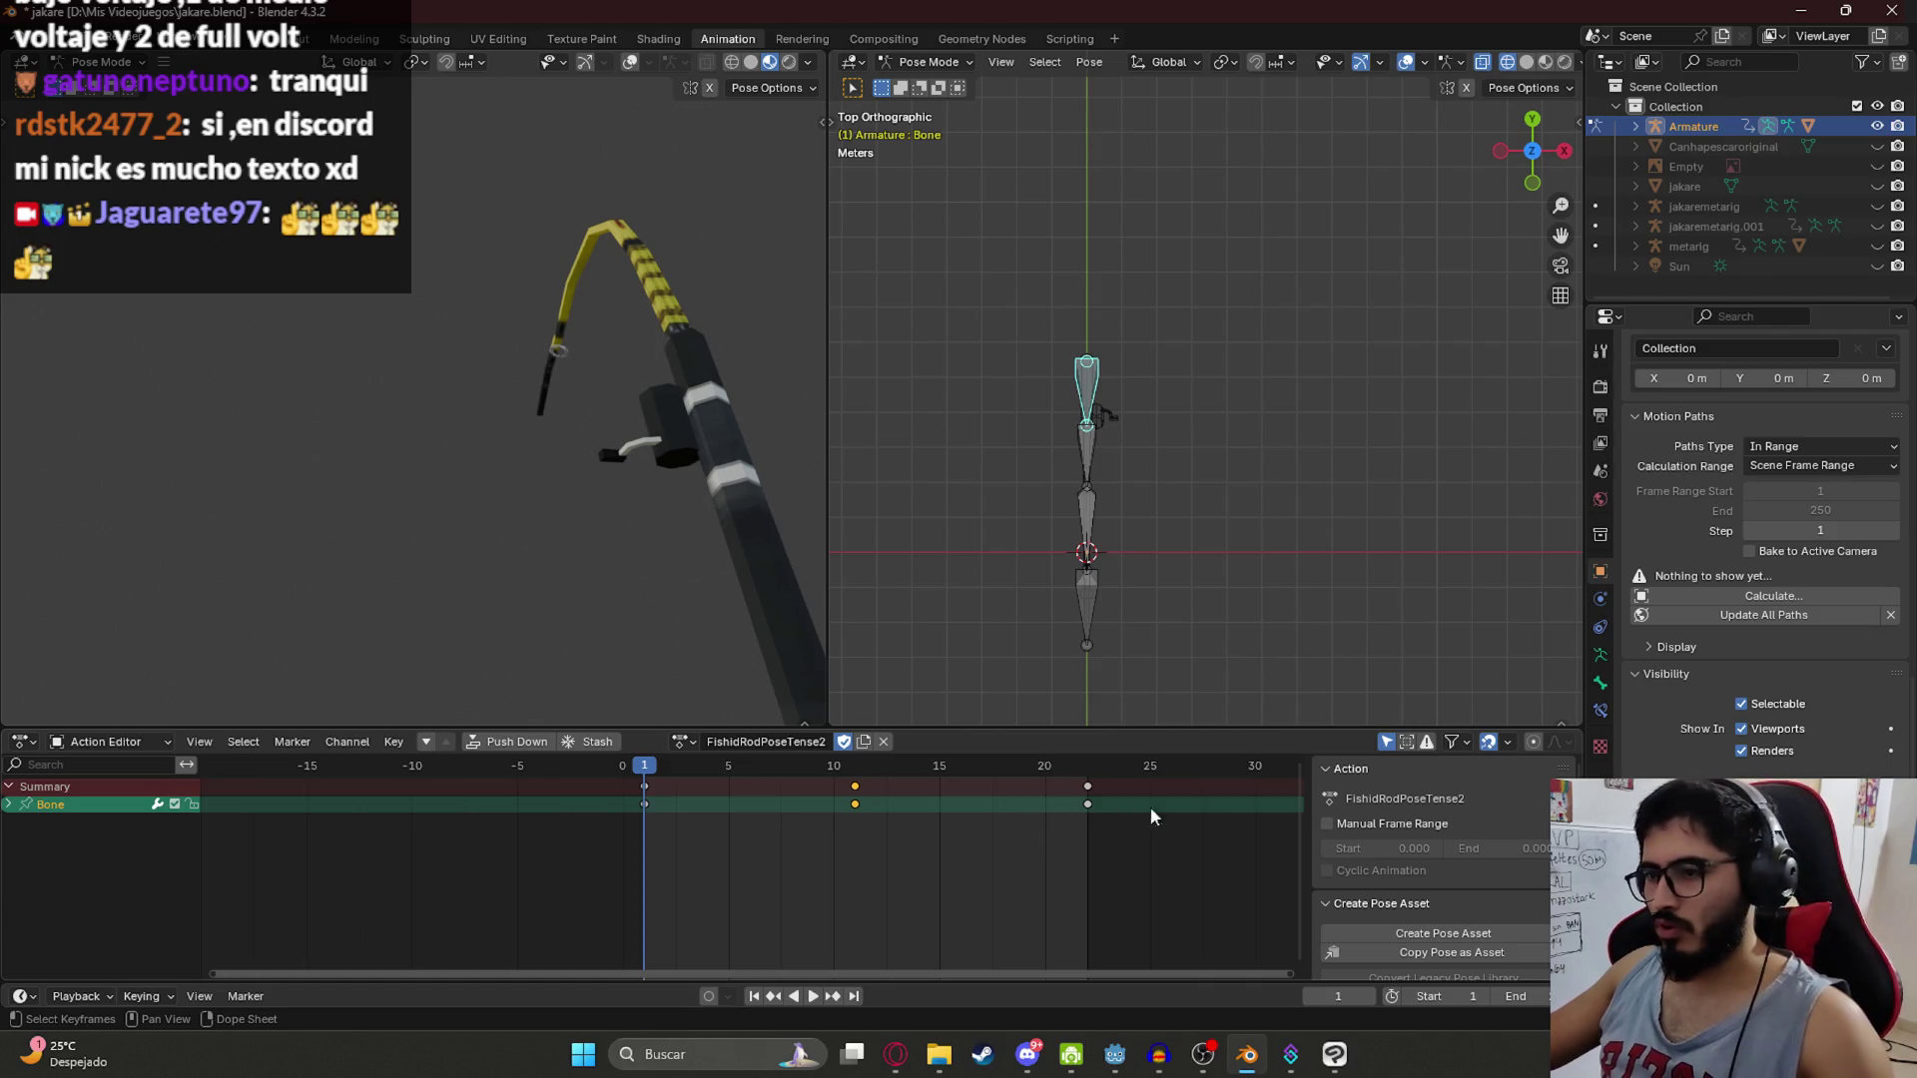
key("Return")
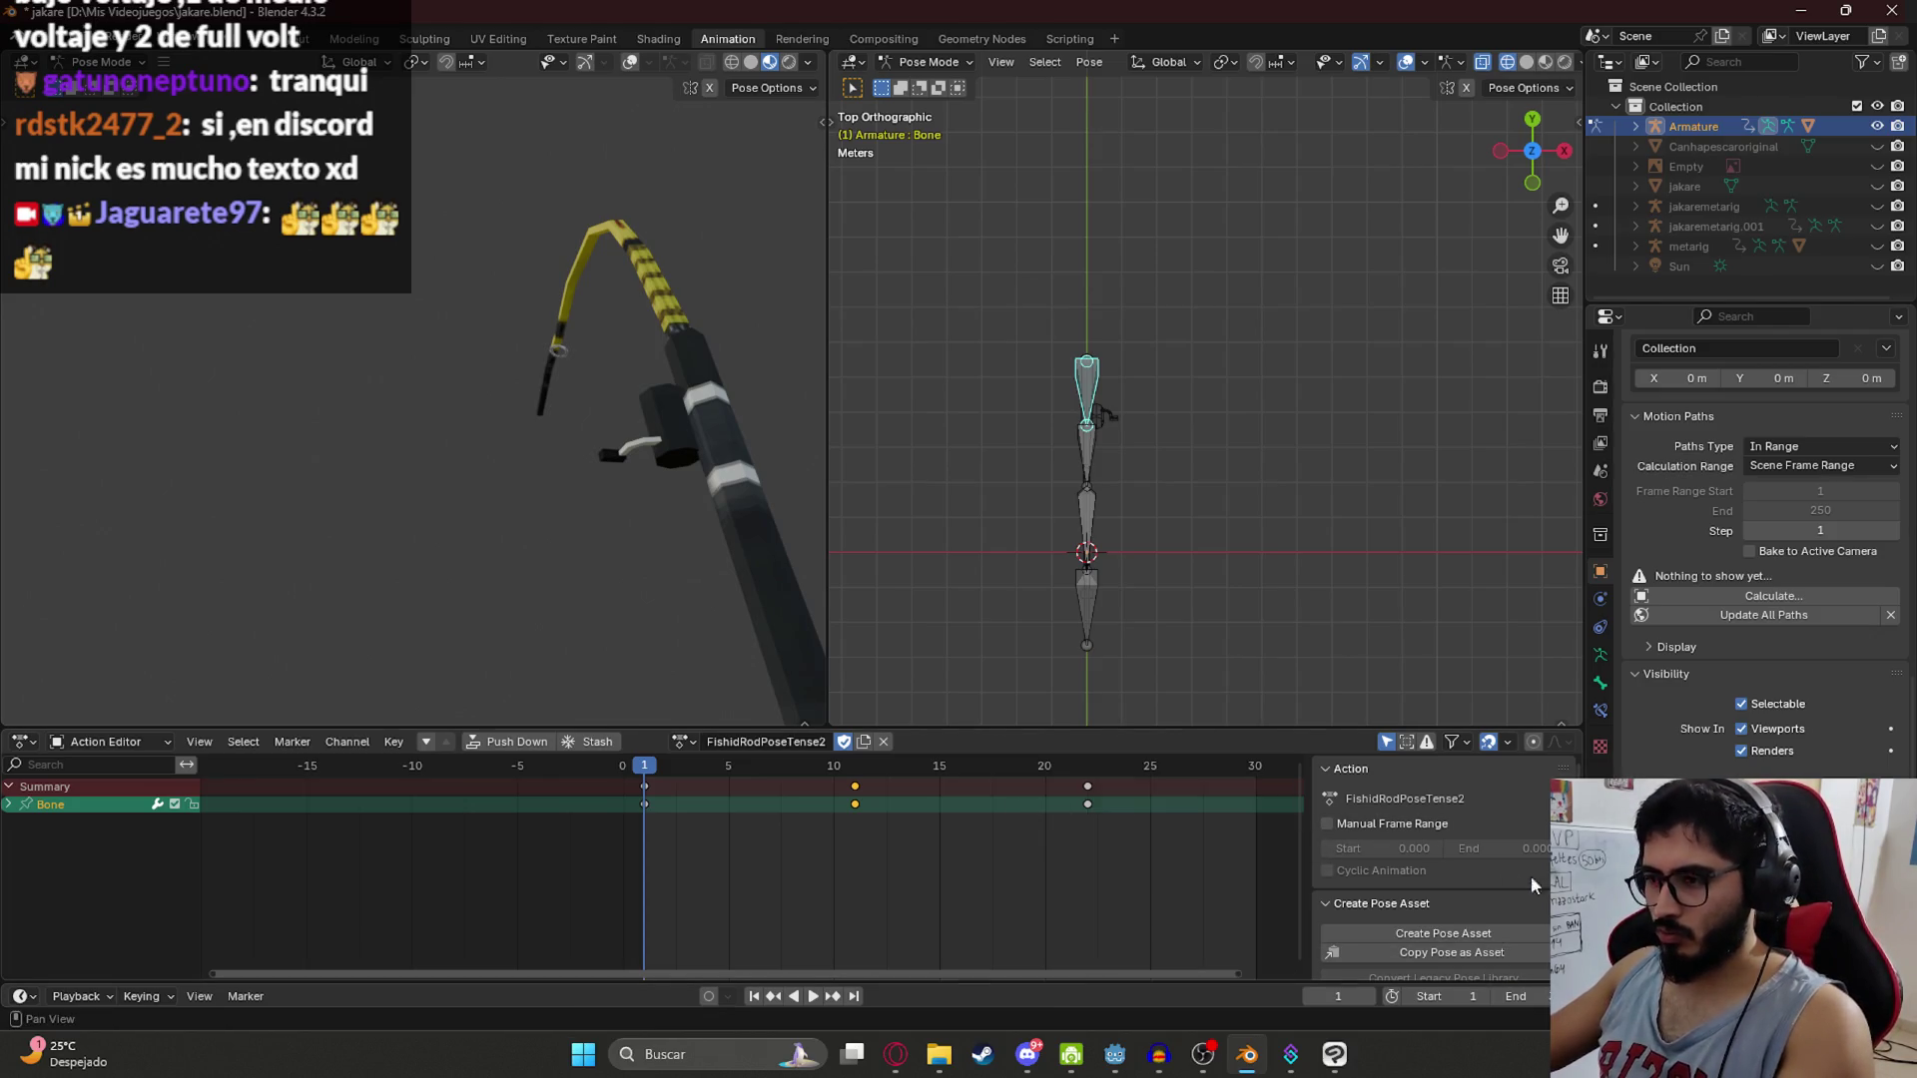
Step: Copy the rod's current pose with all bones selected, then deselect the bones
left_click(782, 848)
scroll(782, 849, "down", 2)
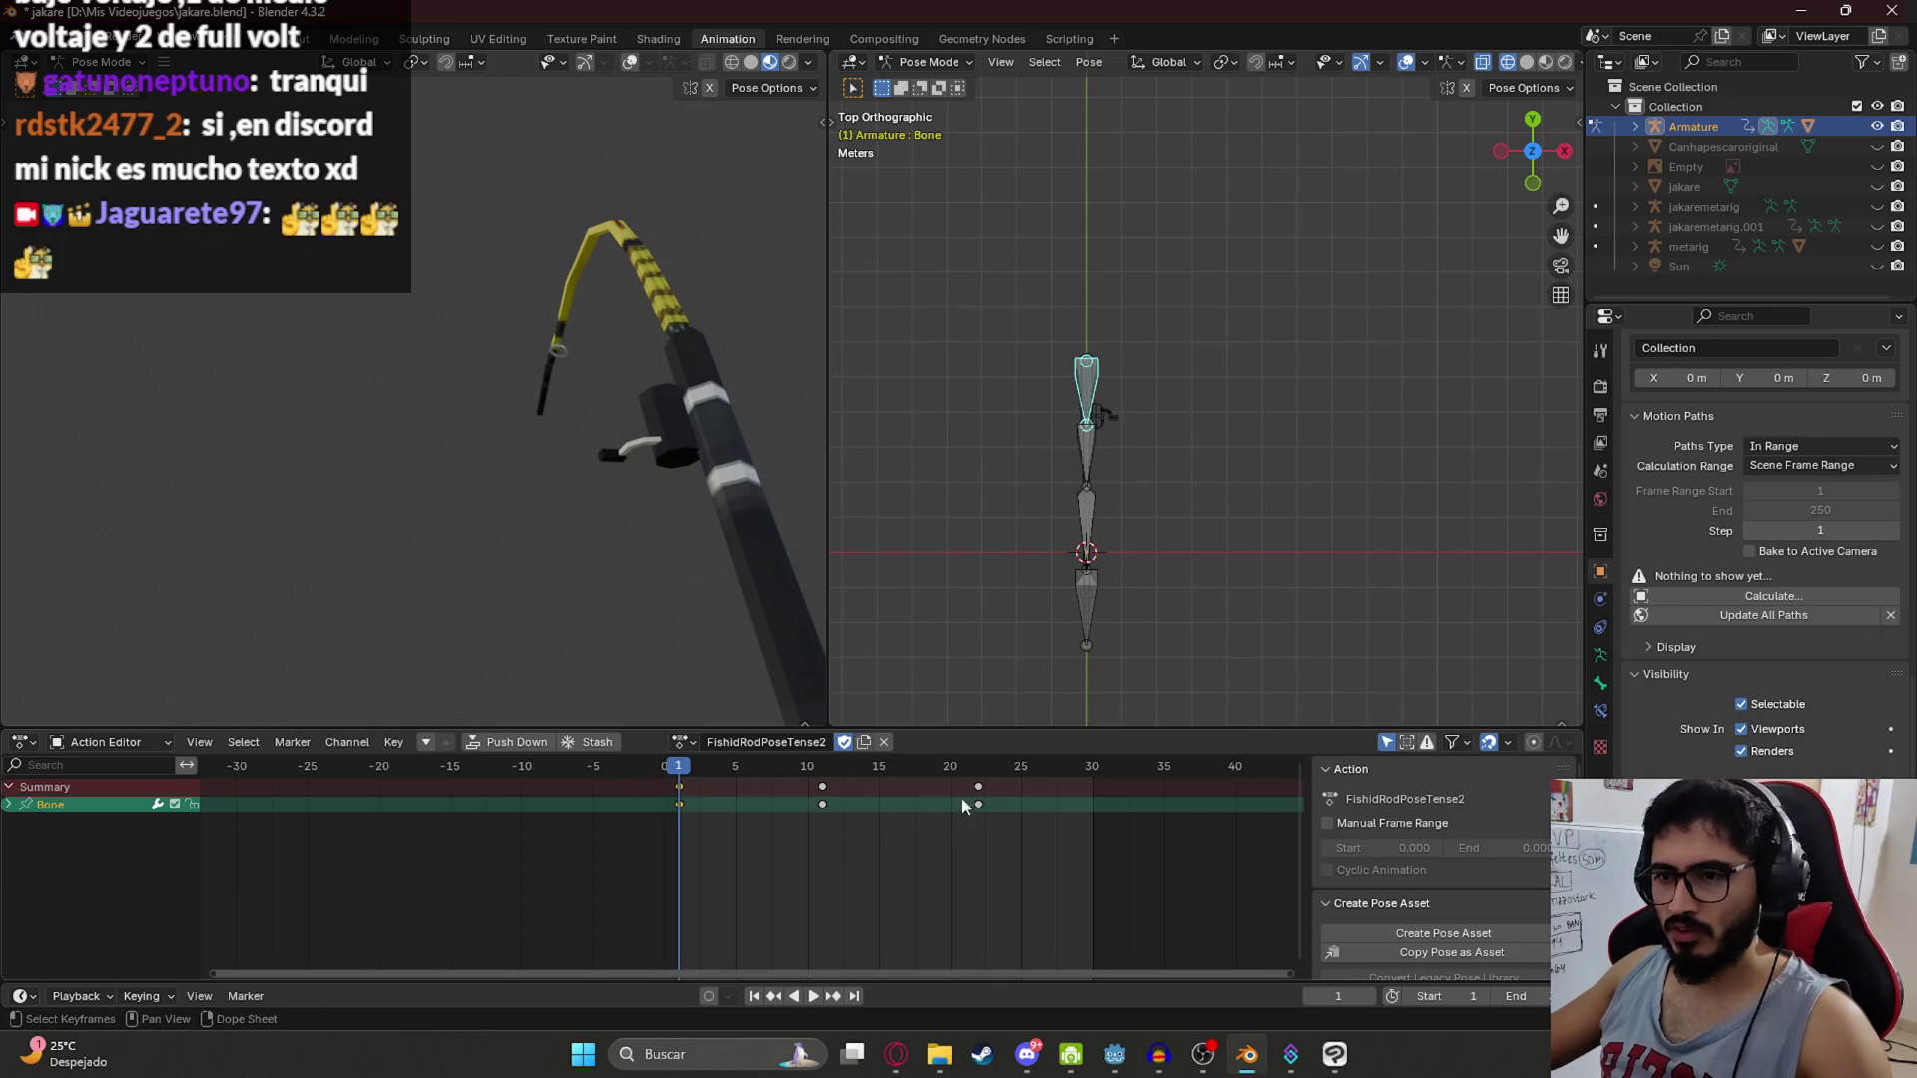
key("a")
key("ctrl+c")
key("alt+a")
mouse_move(1118, 533)
left_mouse_down()
mouse_move(1084, 449)
mouse_move(1220, 399)
mouse_move(1182, 320)
left_mouse_up()
Step: Keyframe the rod's tip bone at frame 30 in side view and preview the sway
key("KP_3")
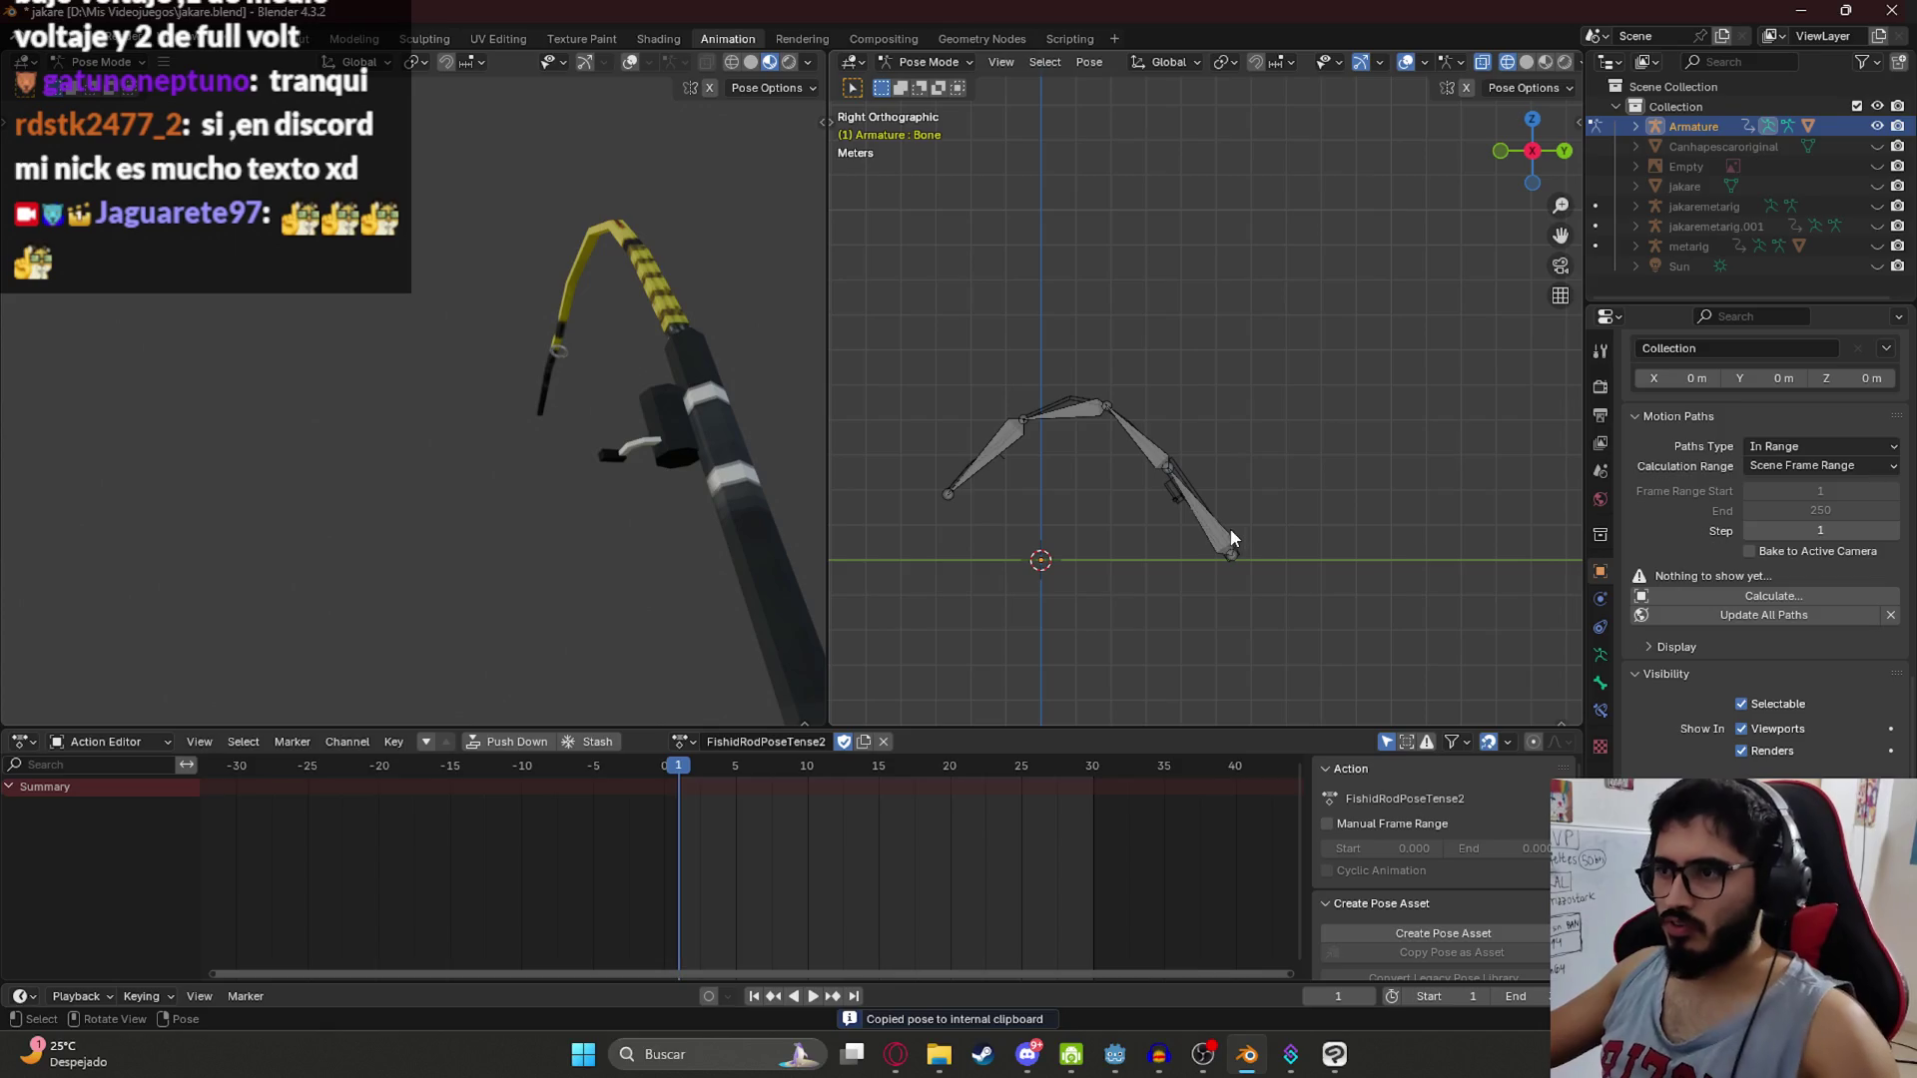
left_click(1212, 536)
key("Right")
key("Right")
key("Right")
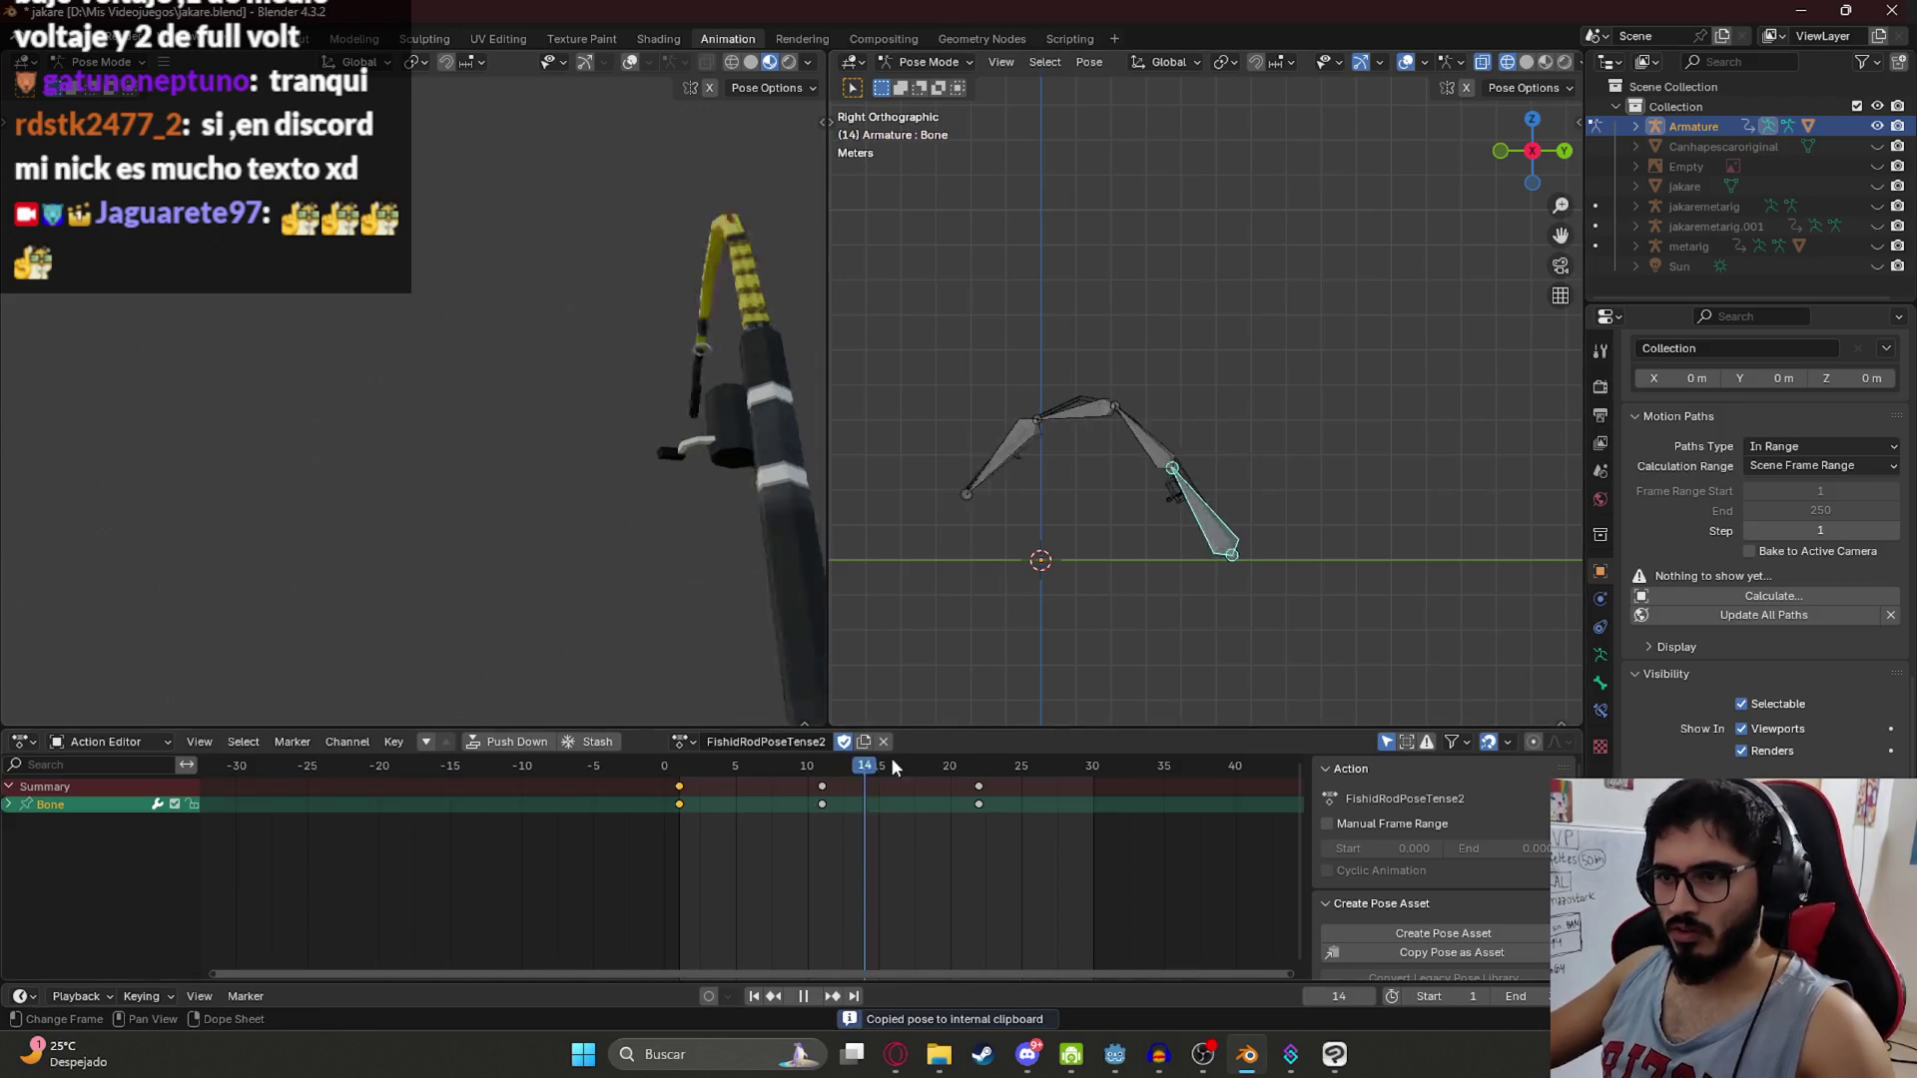
key("i")
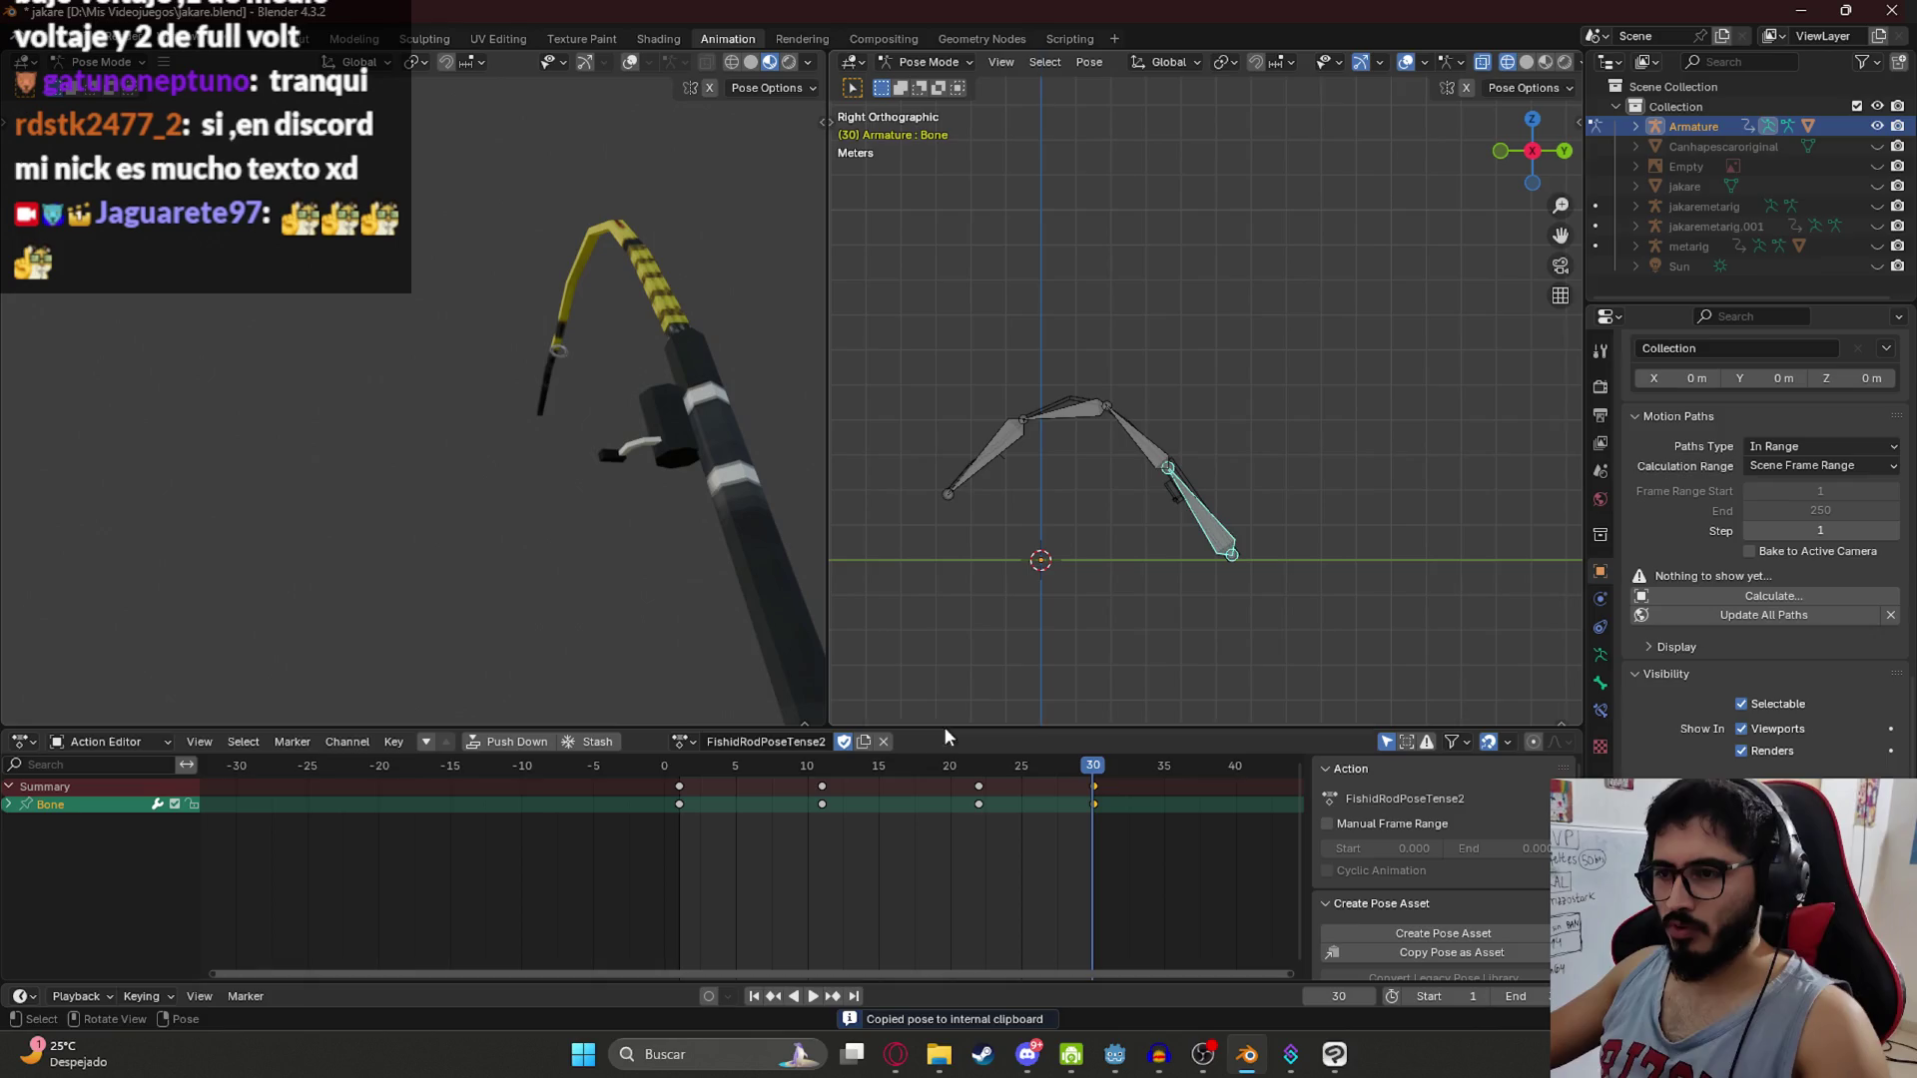
key("shift+Left")
key("space")
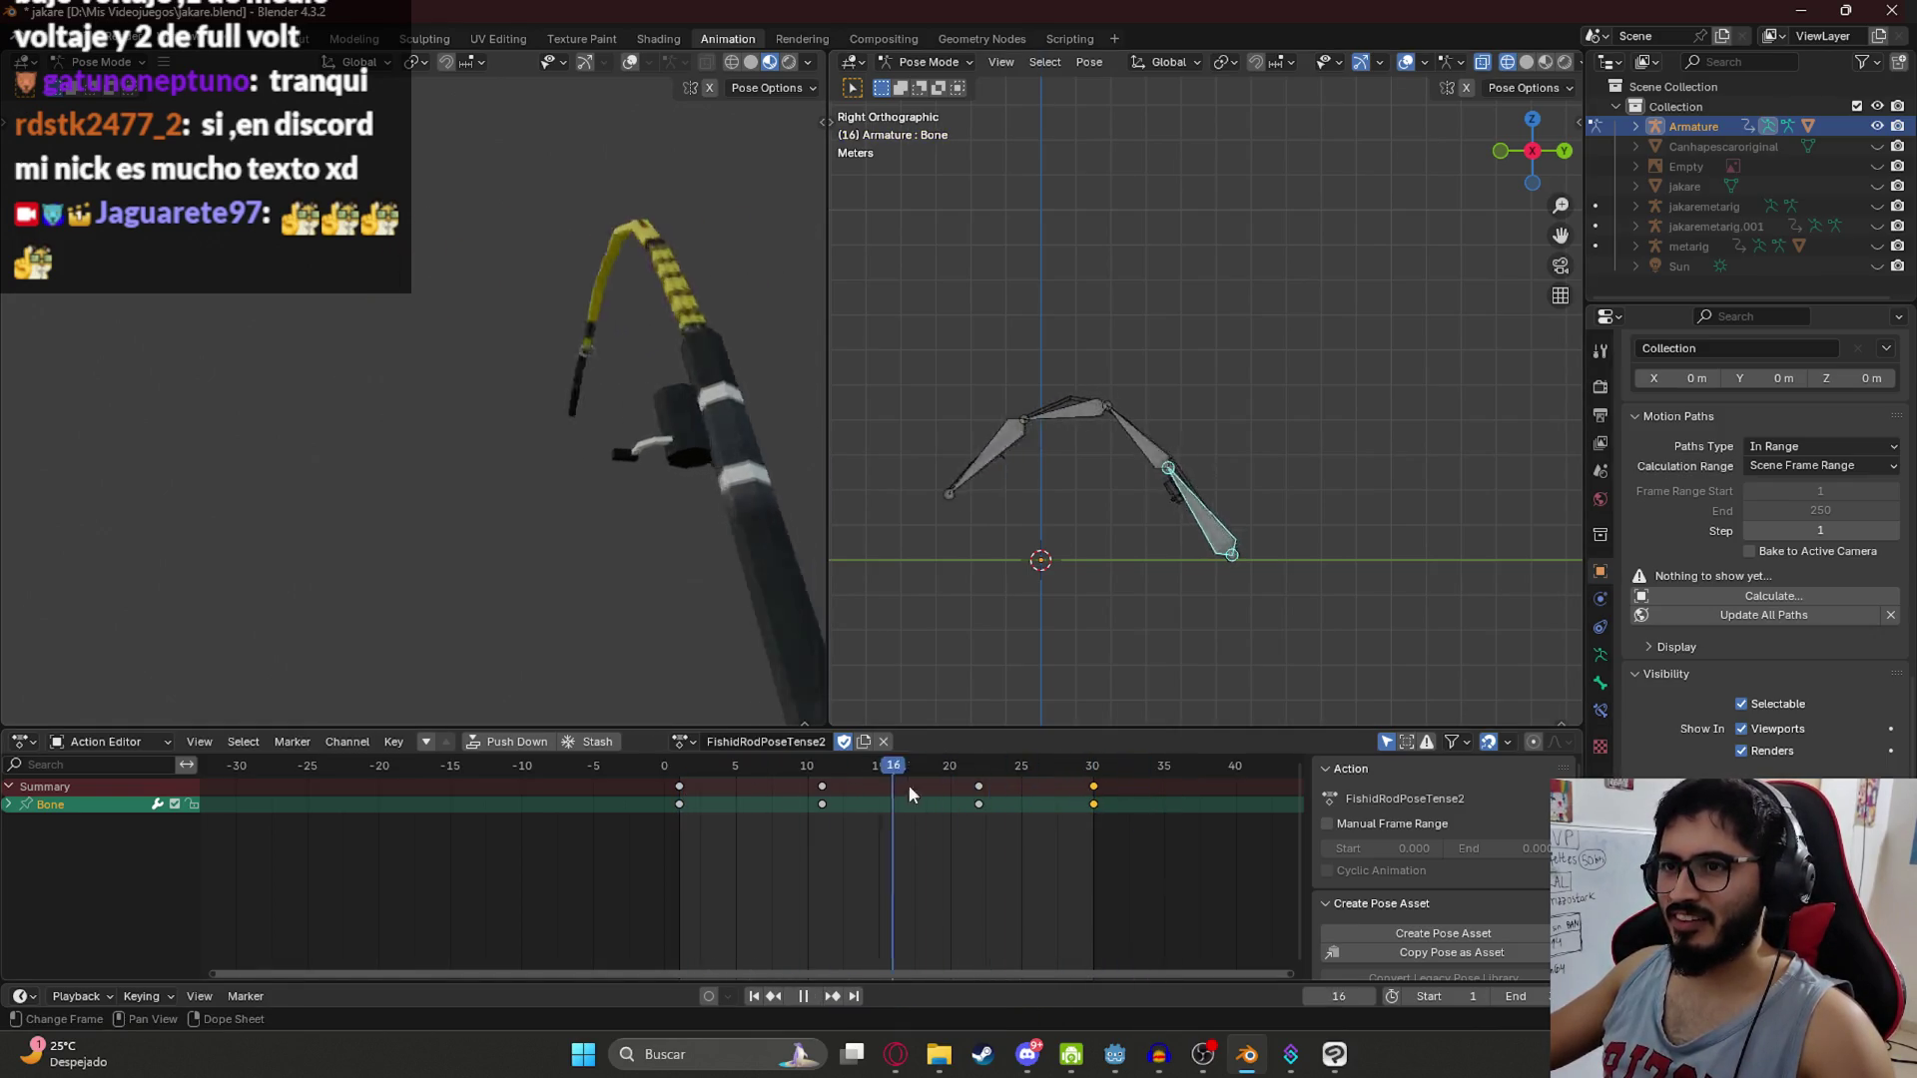
key("Escape")
Step: Return to frame 1, deselect all keyframes and play the animation back
mouse_move(667, 764)
left_mouse_down()
mouse_move(698, 743)
mouse_move(678, 766)
left_mouse_up()
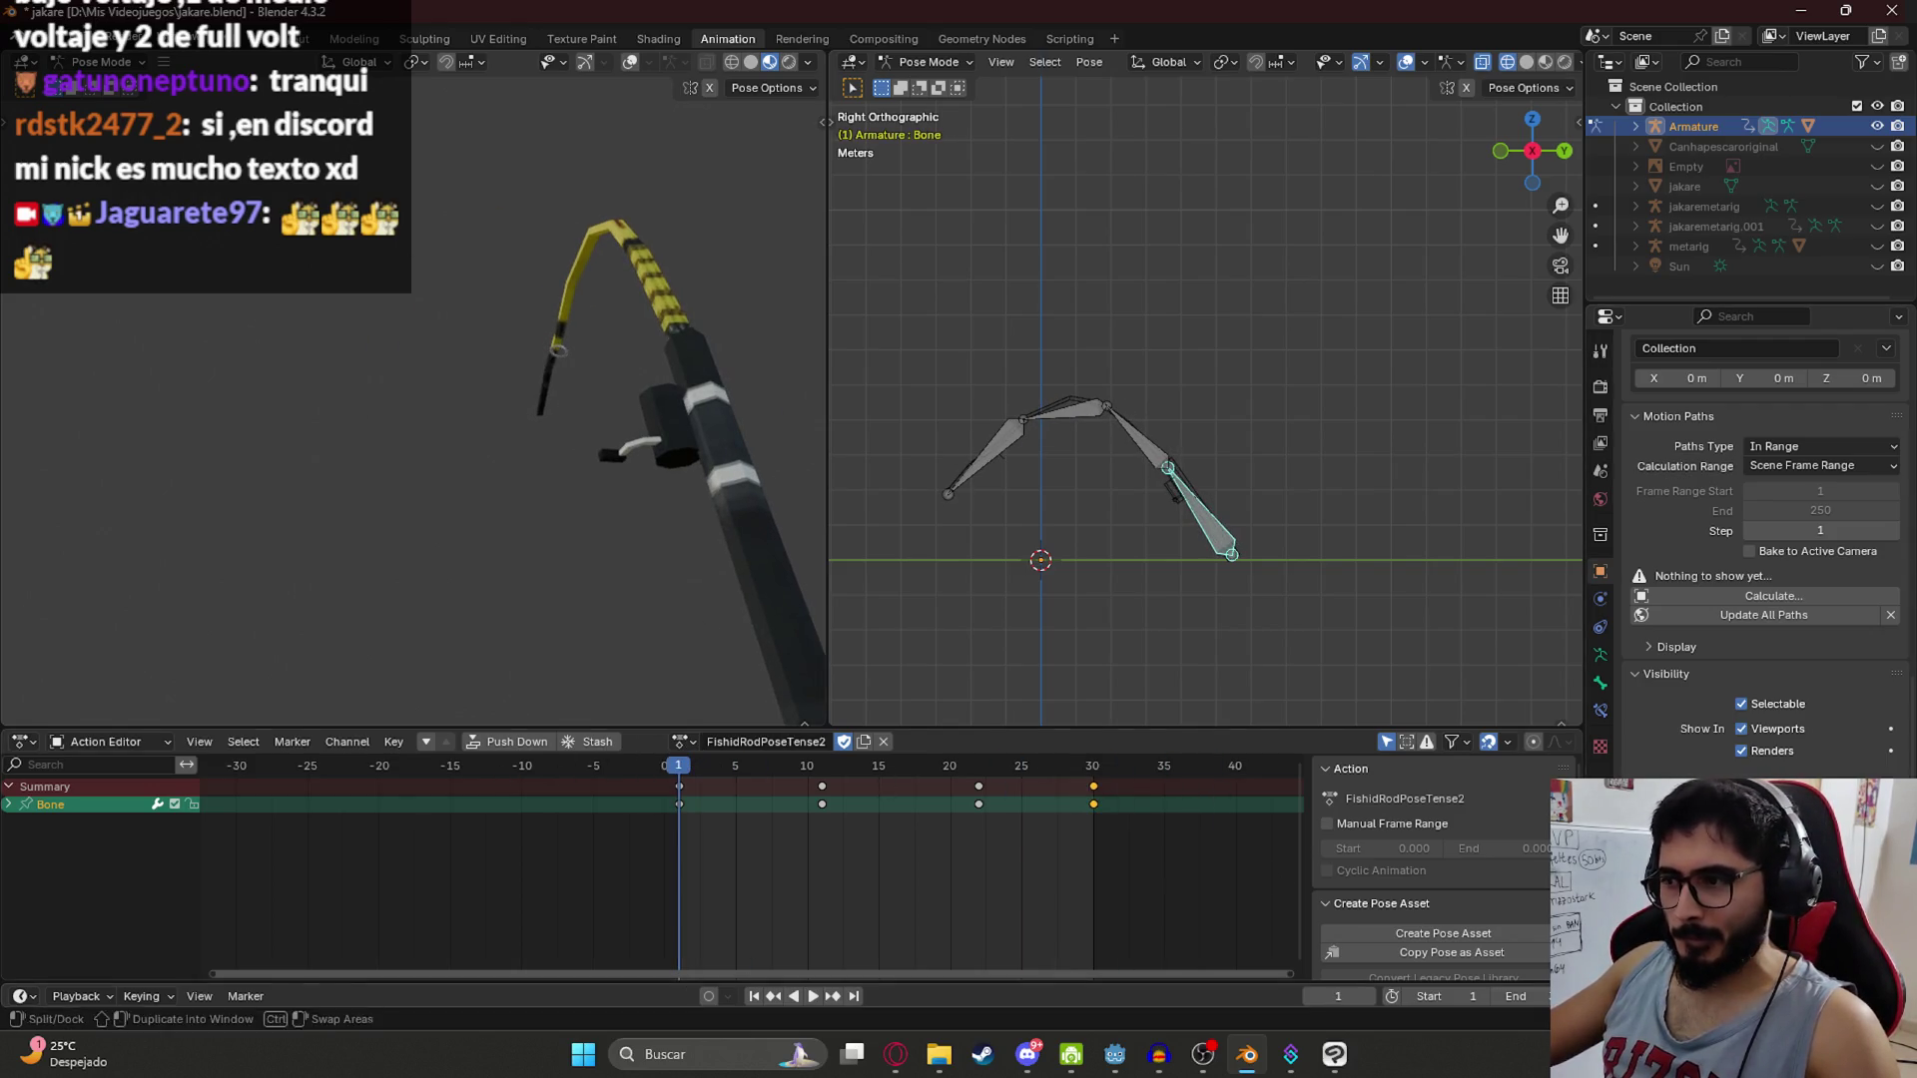
left_click(806, 865)
key("space")
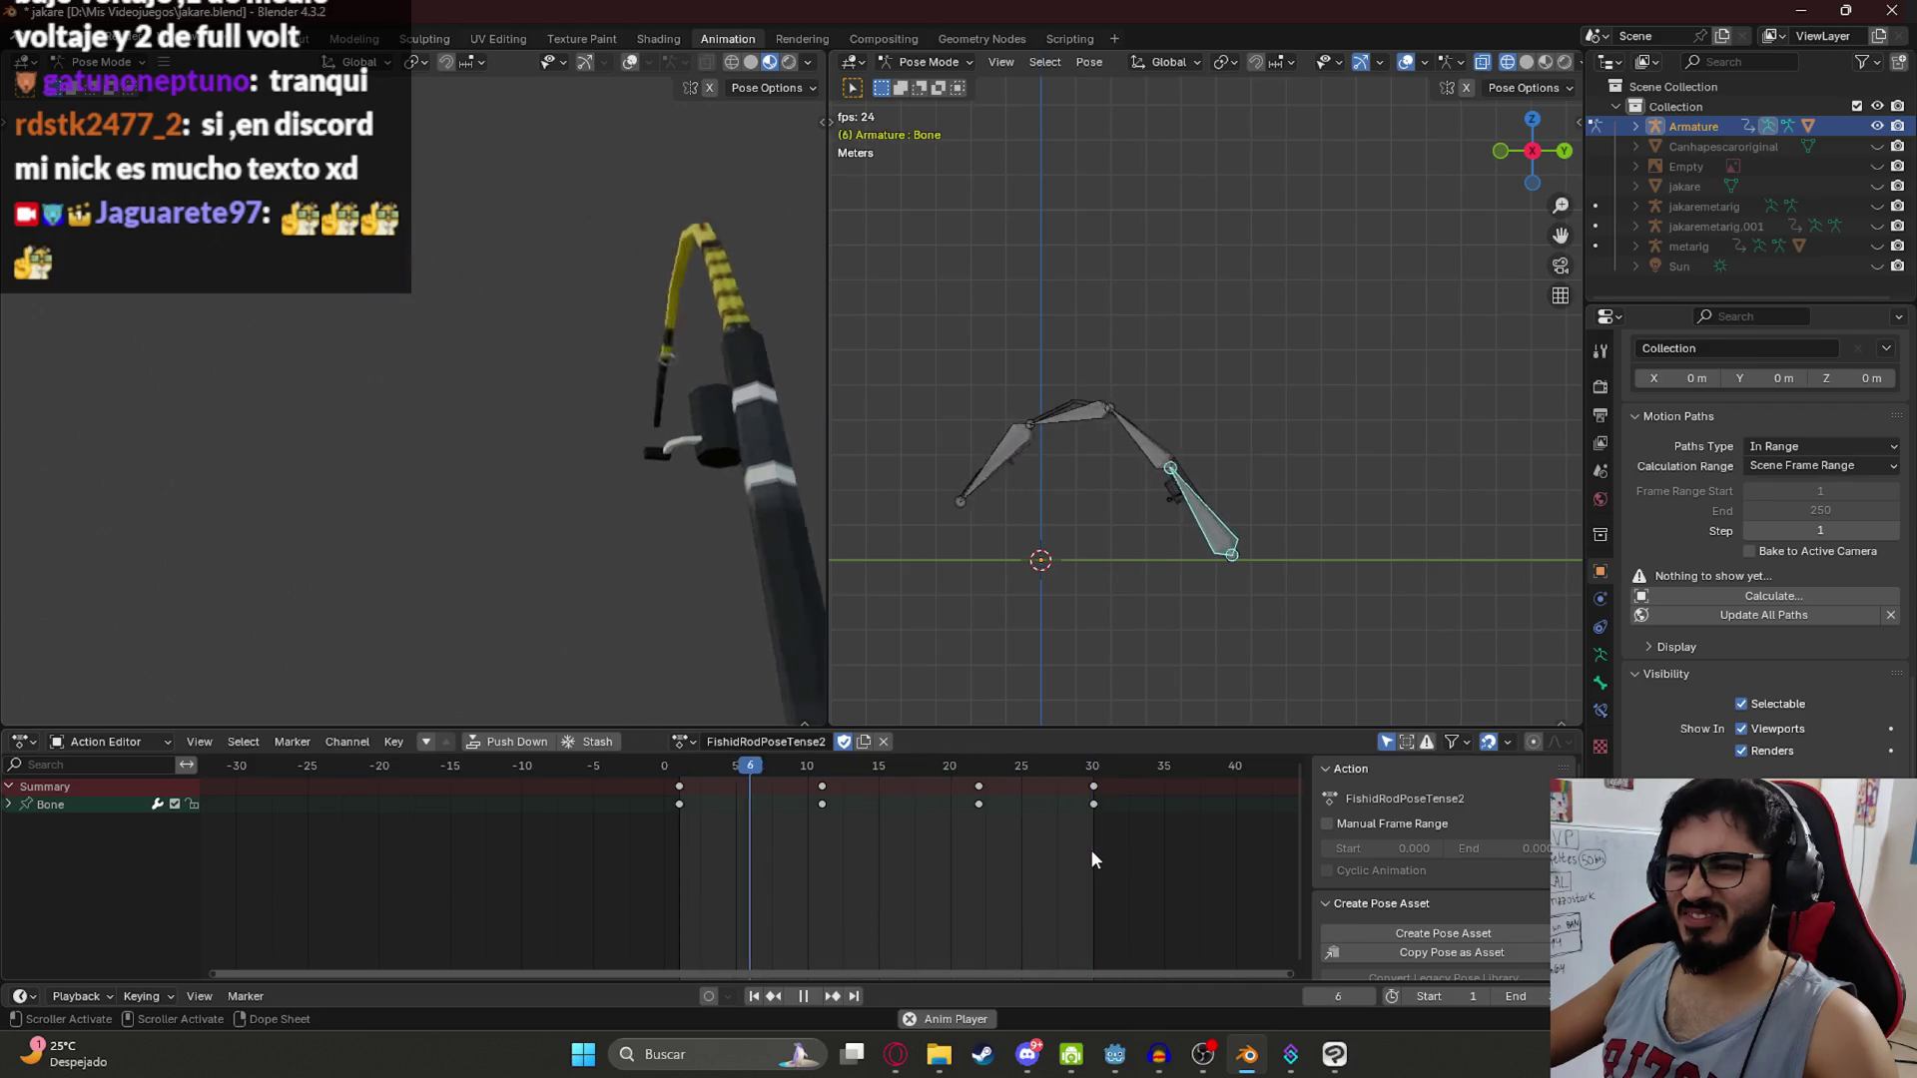
key("space")
left_click(692, 769)
left_click(679, 767)
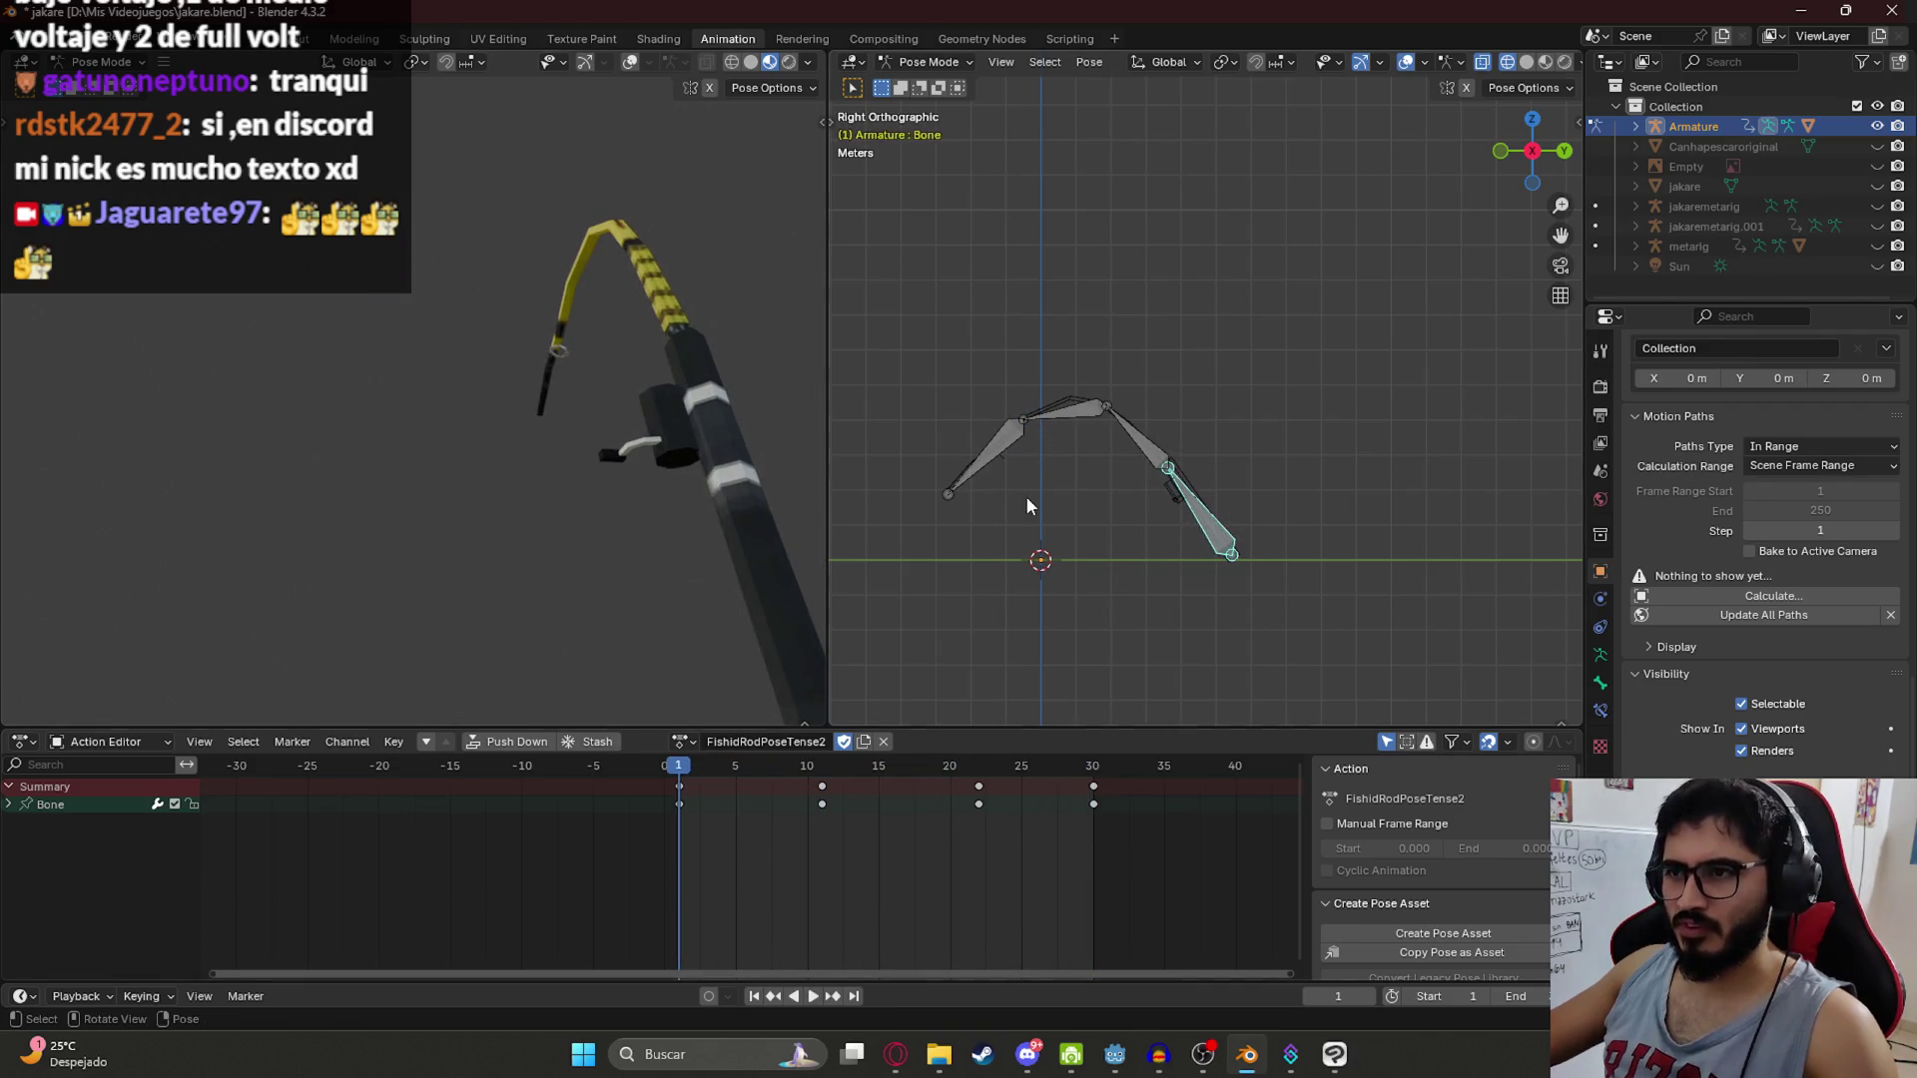
Step: Copy the frame-11 pose, delete the frame-1 keys and retime the remaining keys to frames 1, 12 and 20
left_click(818, 771)
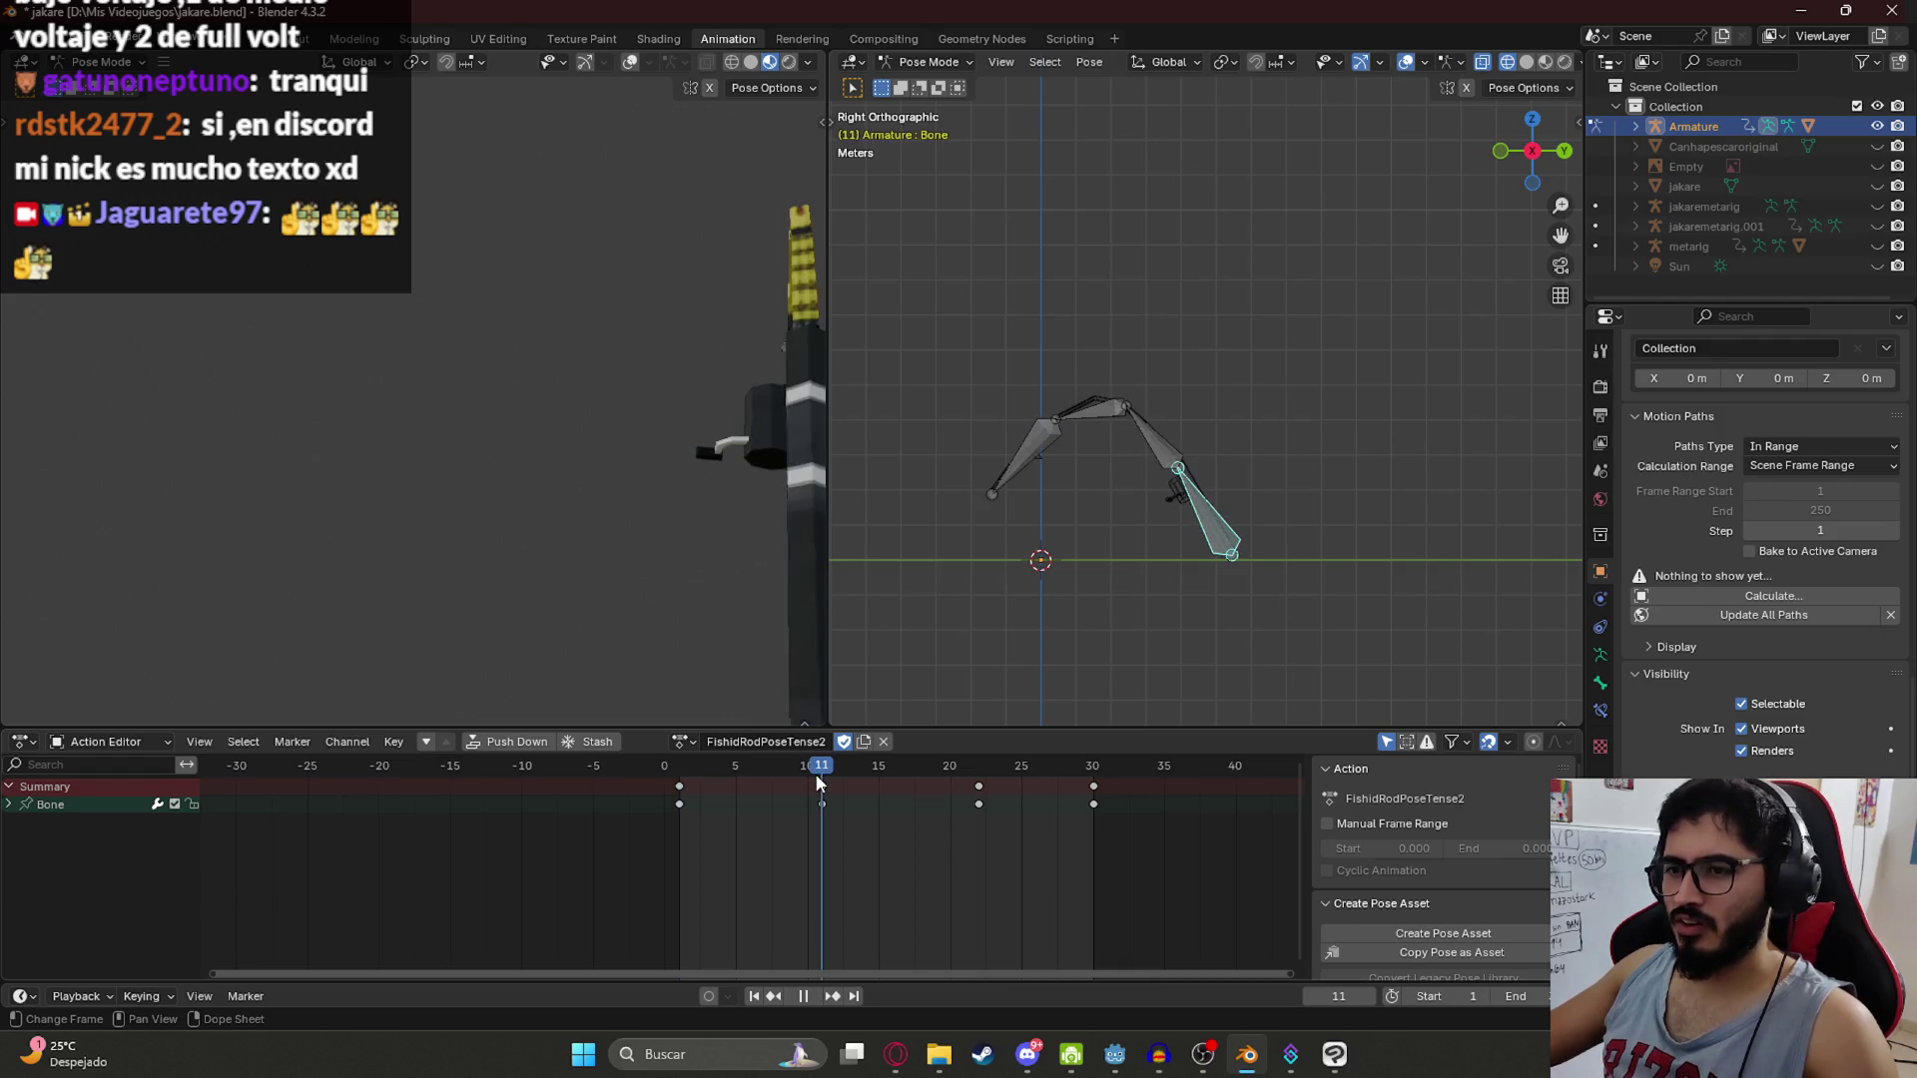
key("ctrl+c")
key("Delete")
key("g")
left_click(710, 805)
key("space")
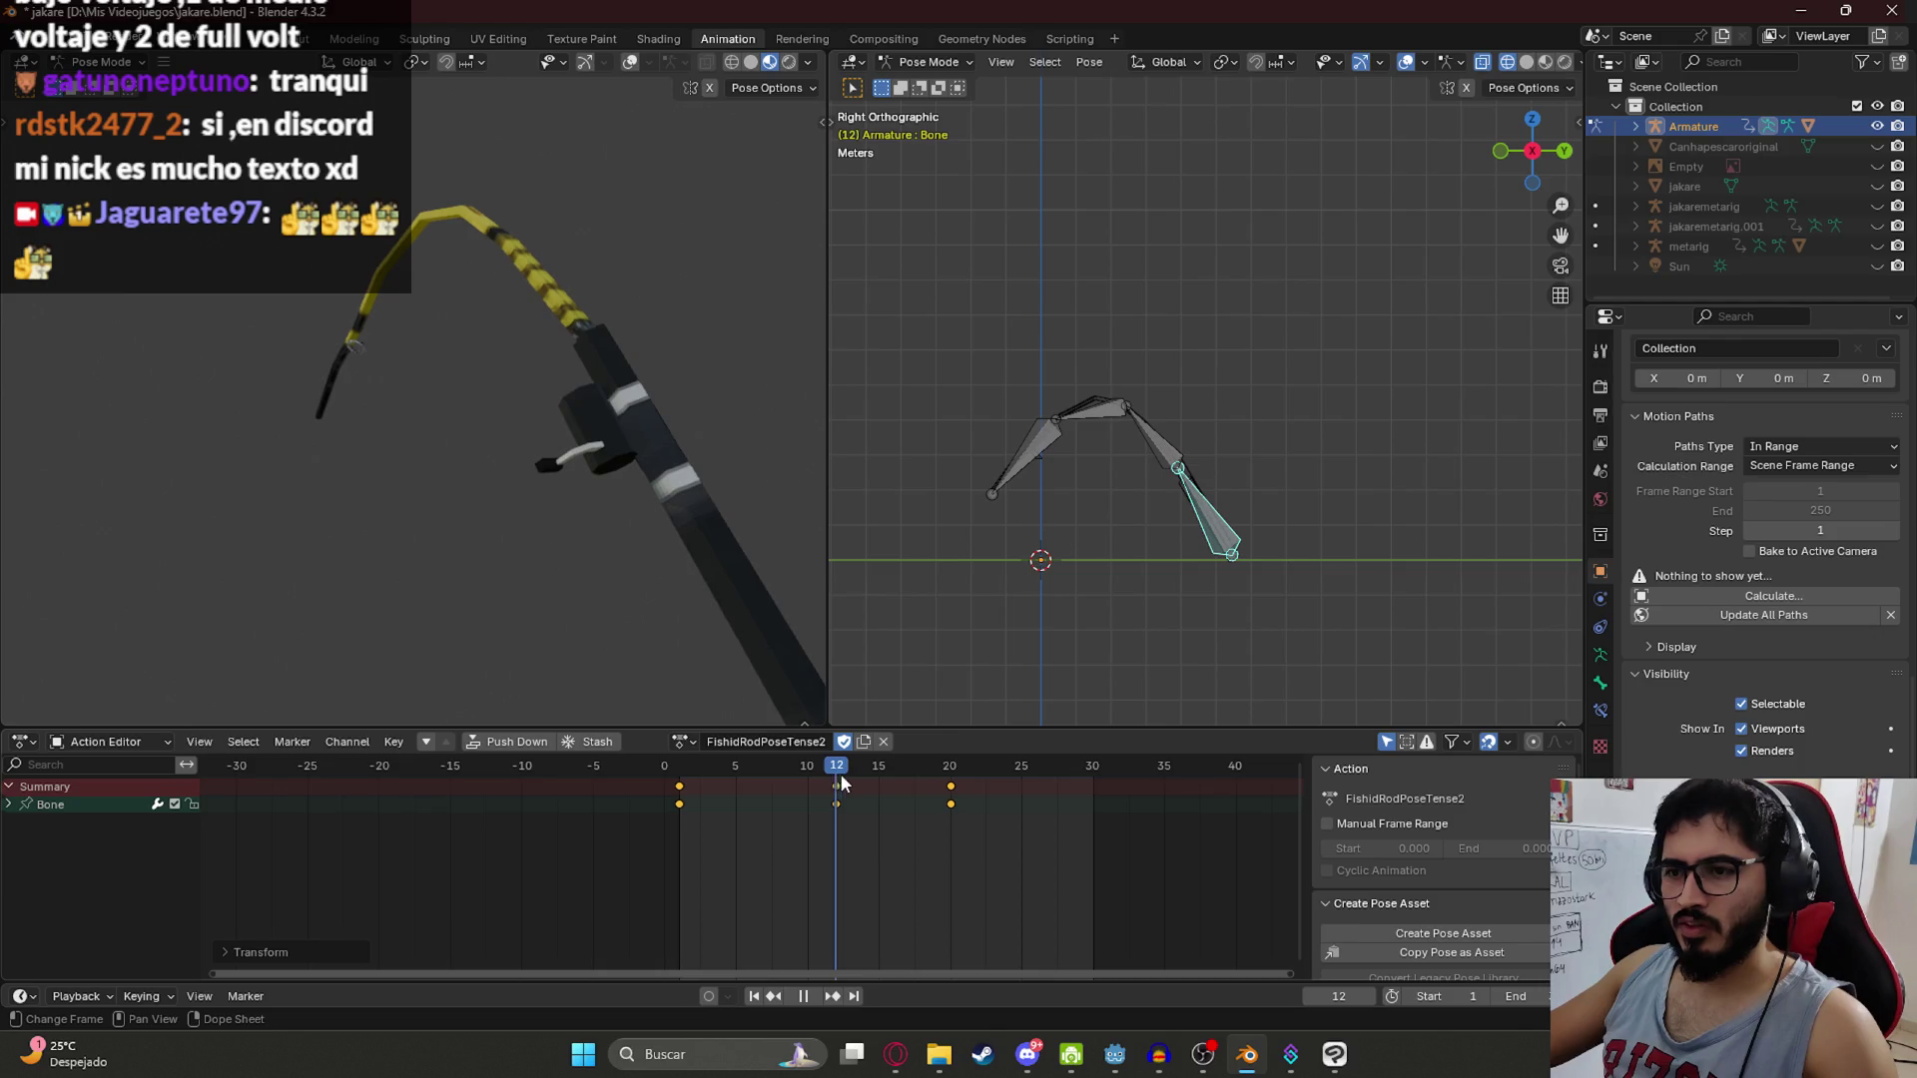
Step: Move the frame-20 keys to frame 21 and set the animation end frame to 21
left_click_drag(951, 804, 965, 804)
left_click(1513, 995)
type("21")
key("Return")
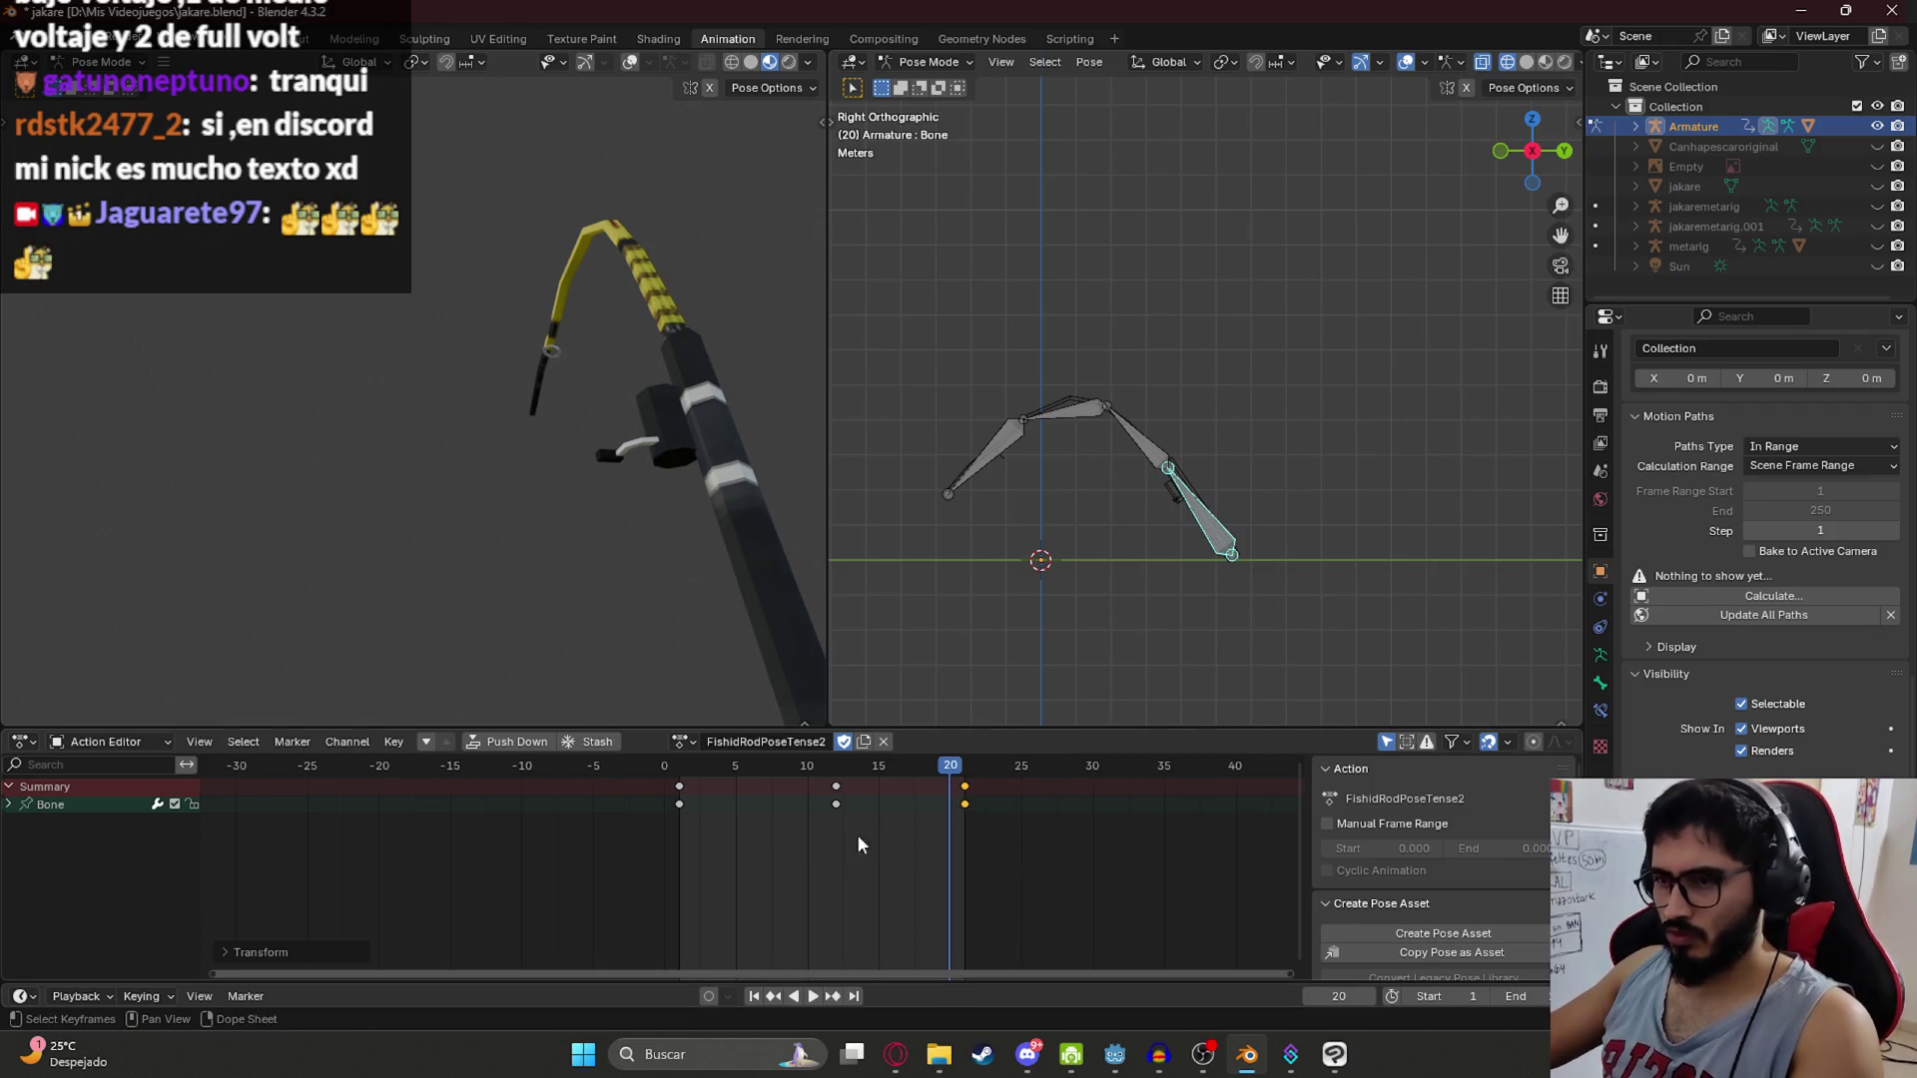
key("space")
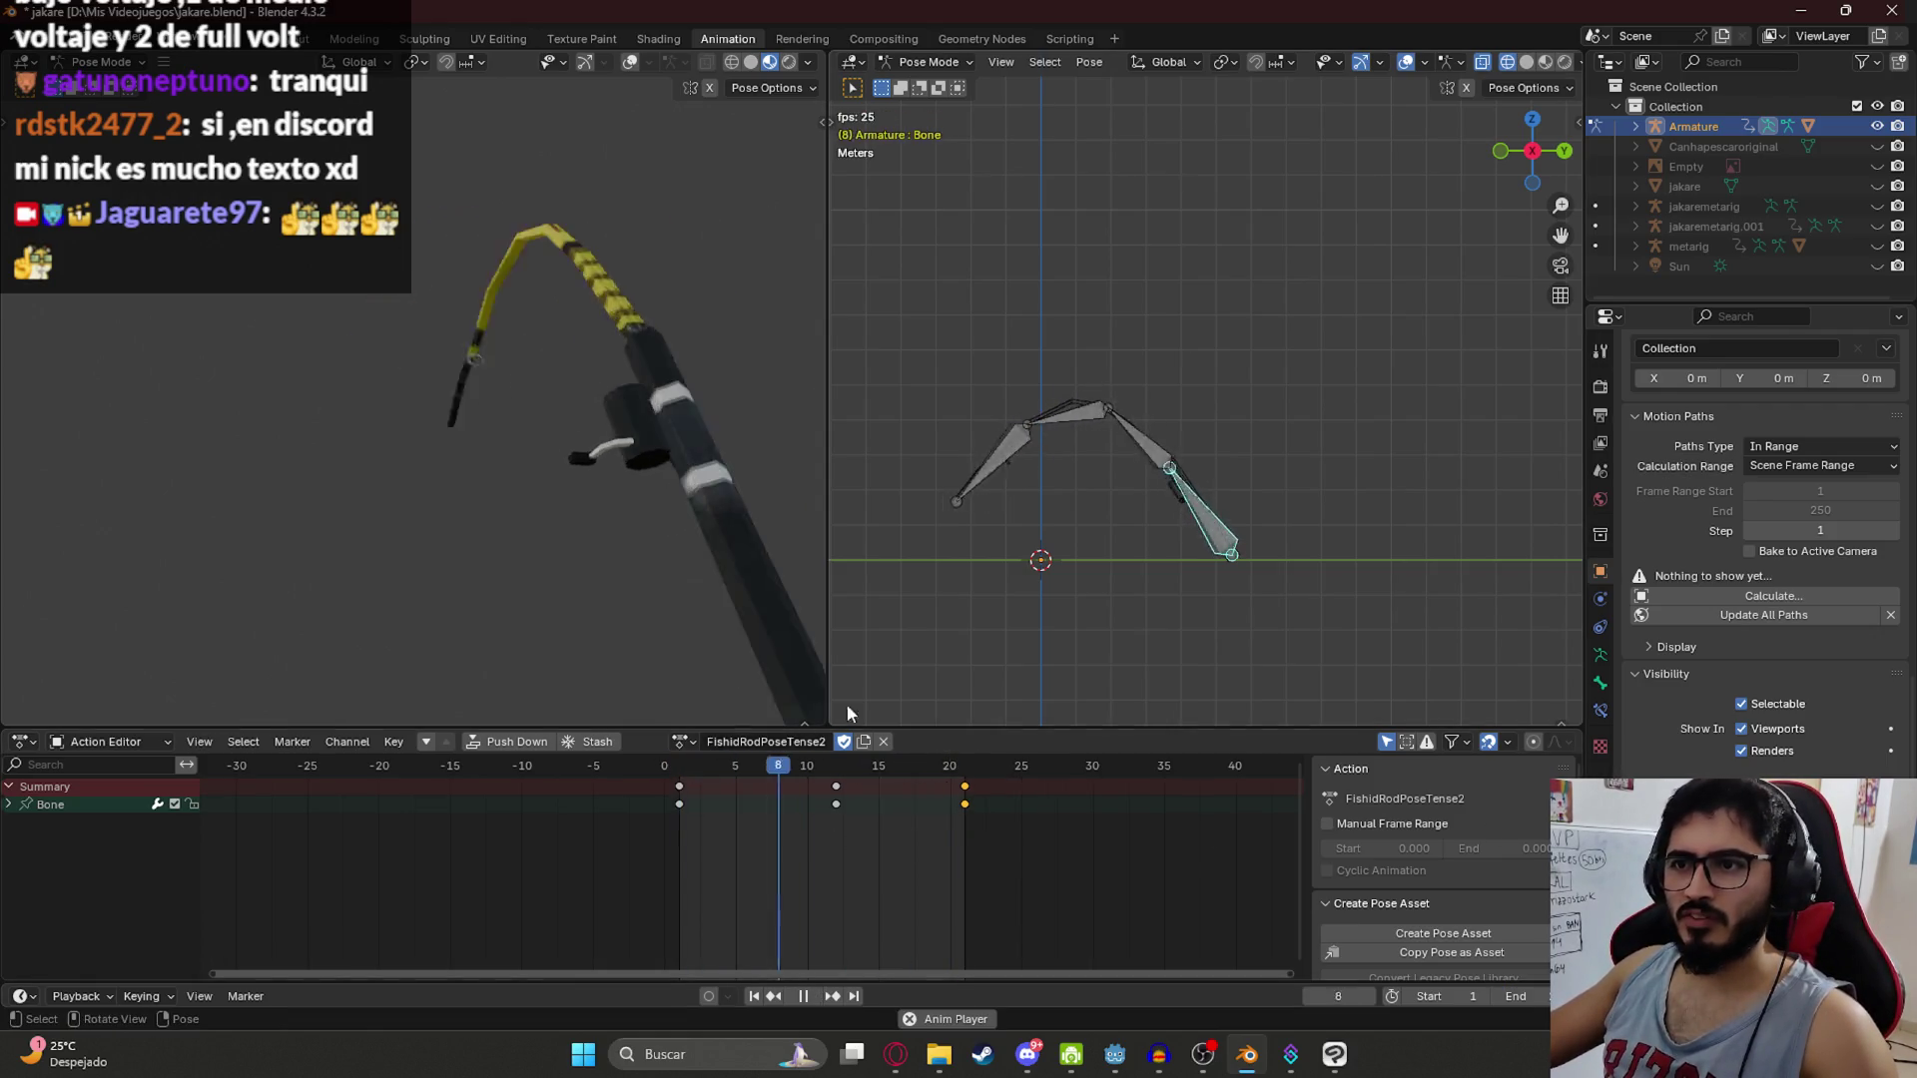
key("space")
Step: Paste the copied rod pose at frame 21 and save jakare.blend
key("space")
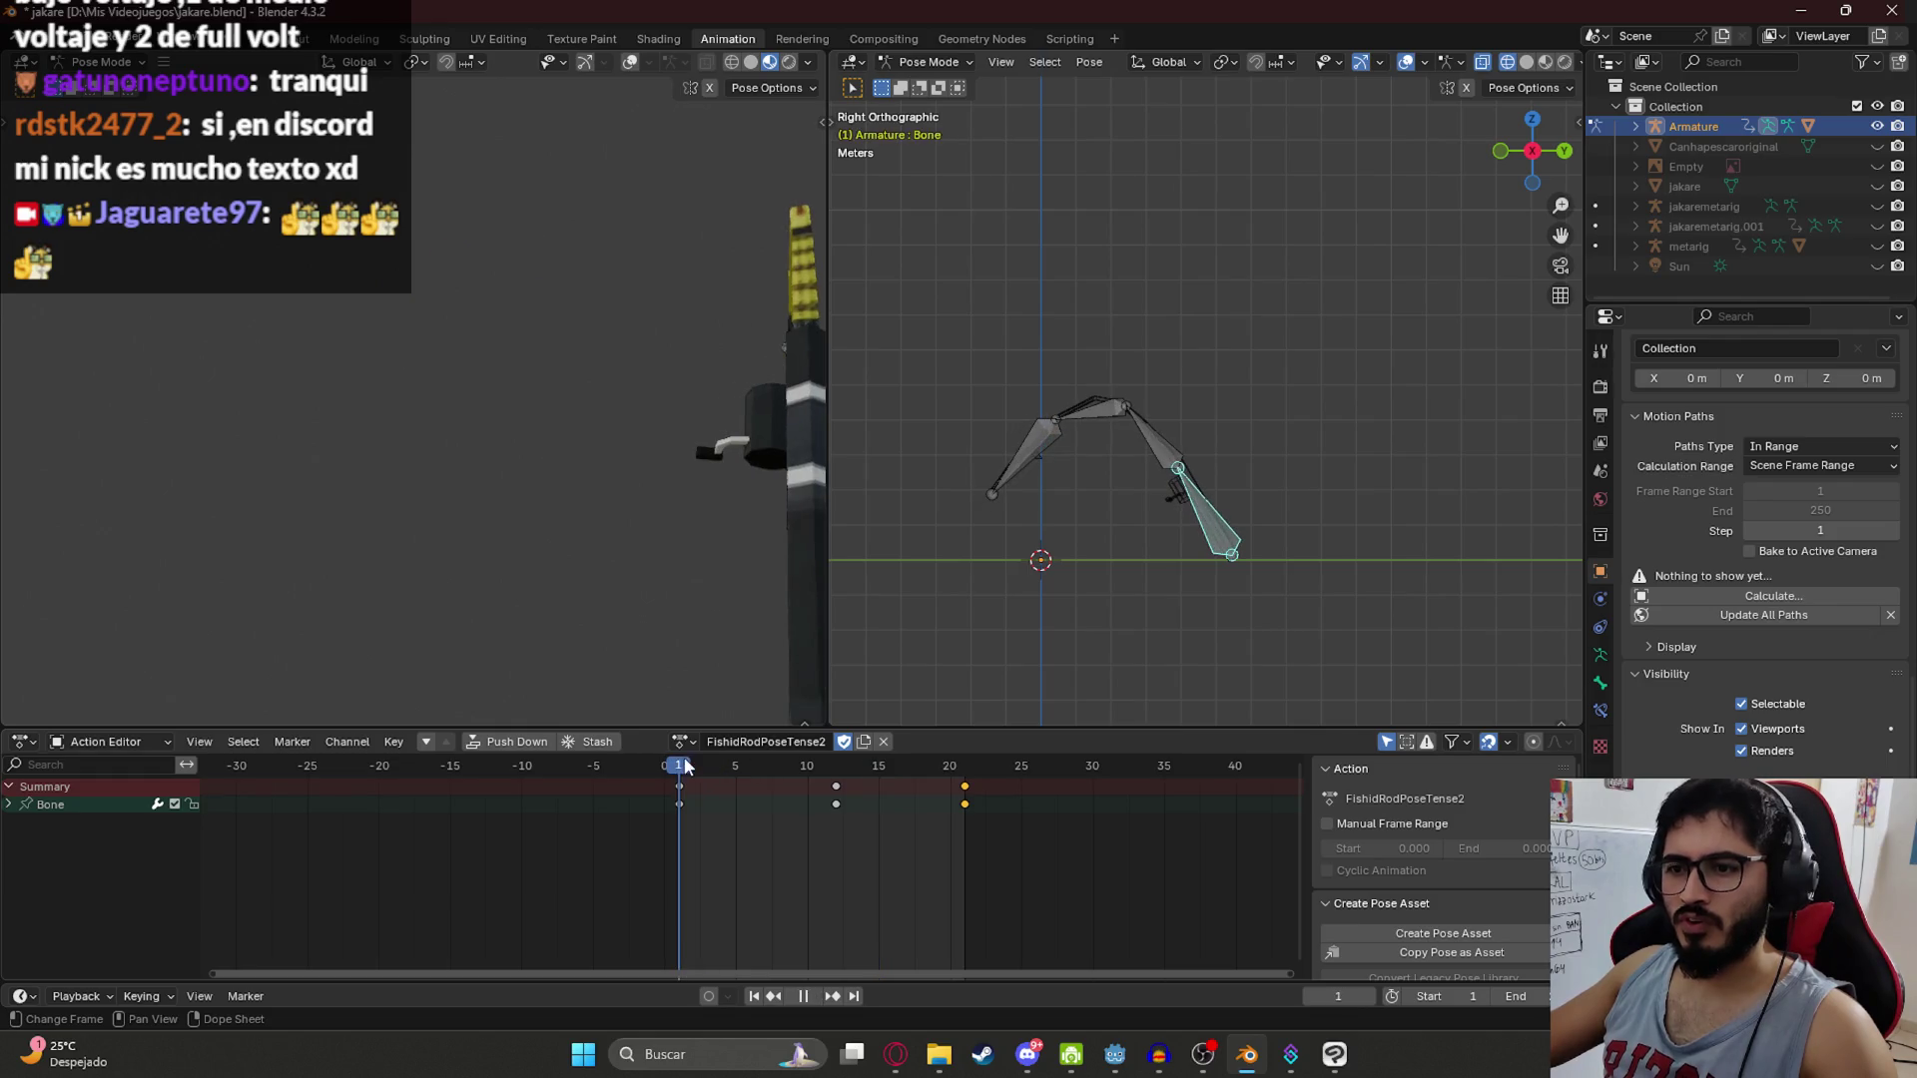
key("ctrl+c")
left_click(827, 768)
mouse_move(826, 777)
left_mouse_down()
mouse_move(753, 777)
mouse_move(1006, 777)
mouse_move(966, 777)
left_mouse_up()
key("ctrl+v")
key("space")
key("space")
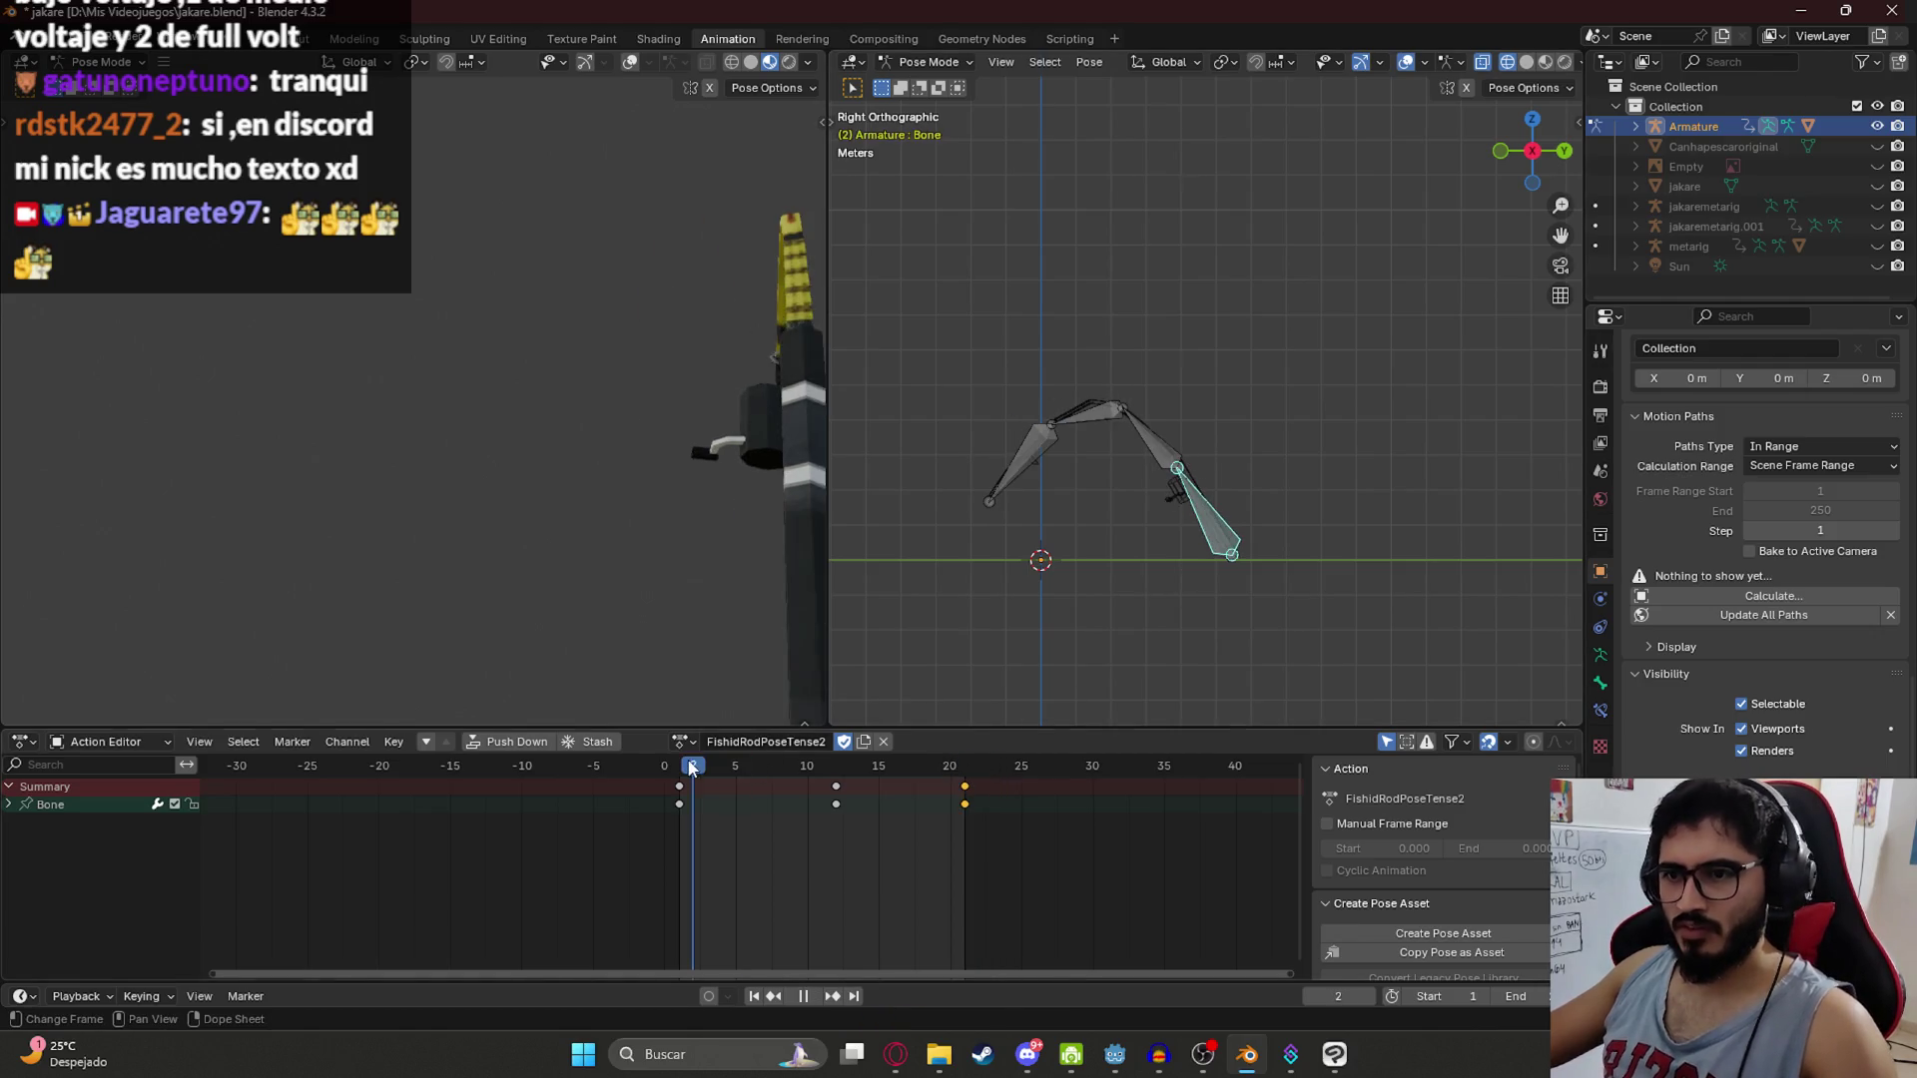
key("space")
key("ctrl+s")
Step: Rotate the bone chain at frame 1 to adjust the bend and check it in playback
key("shift+Left")
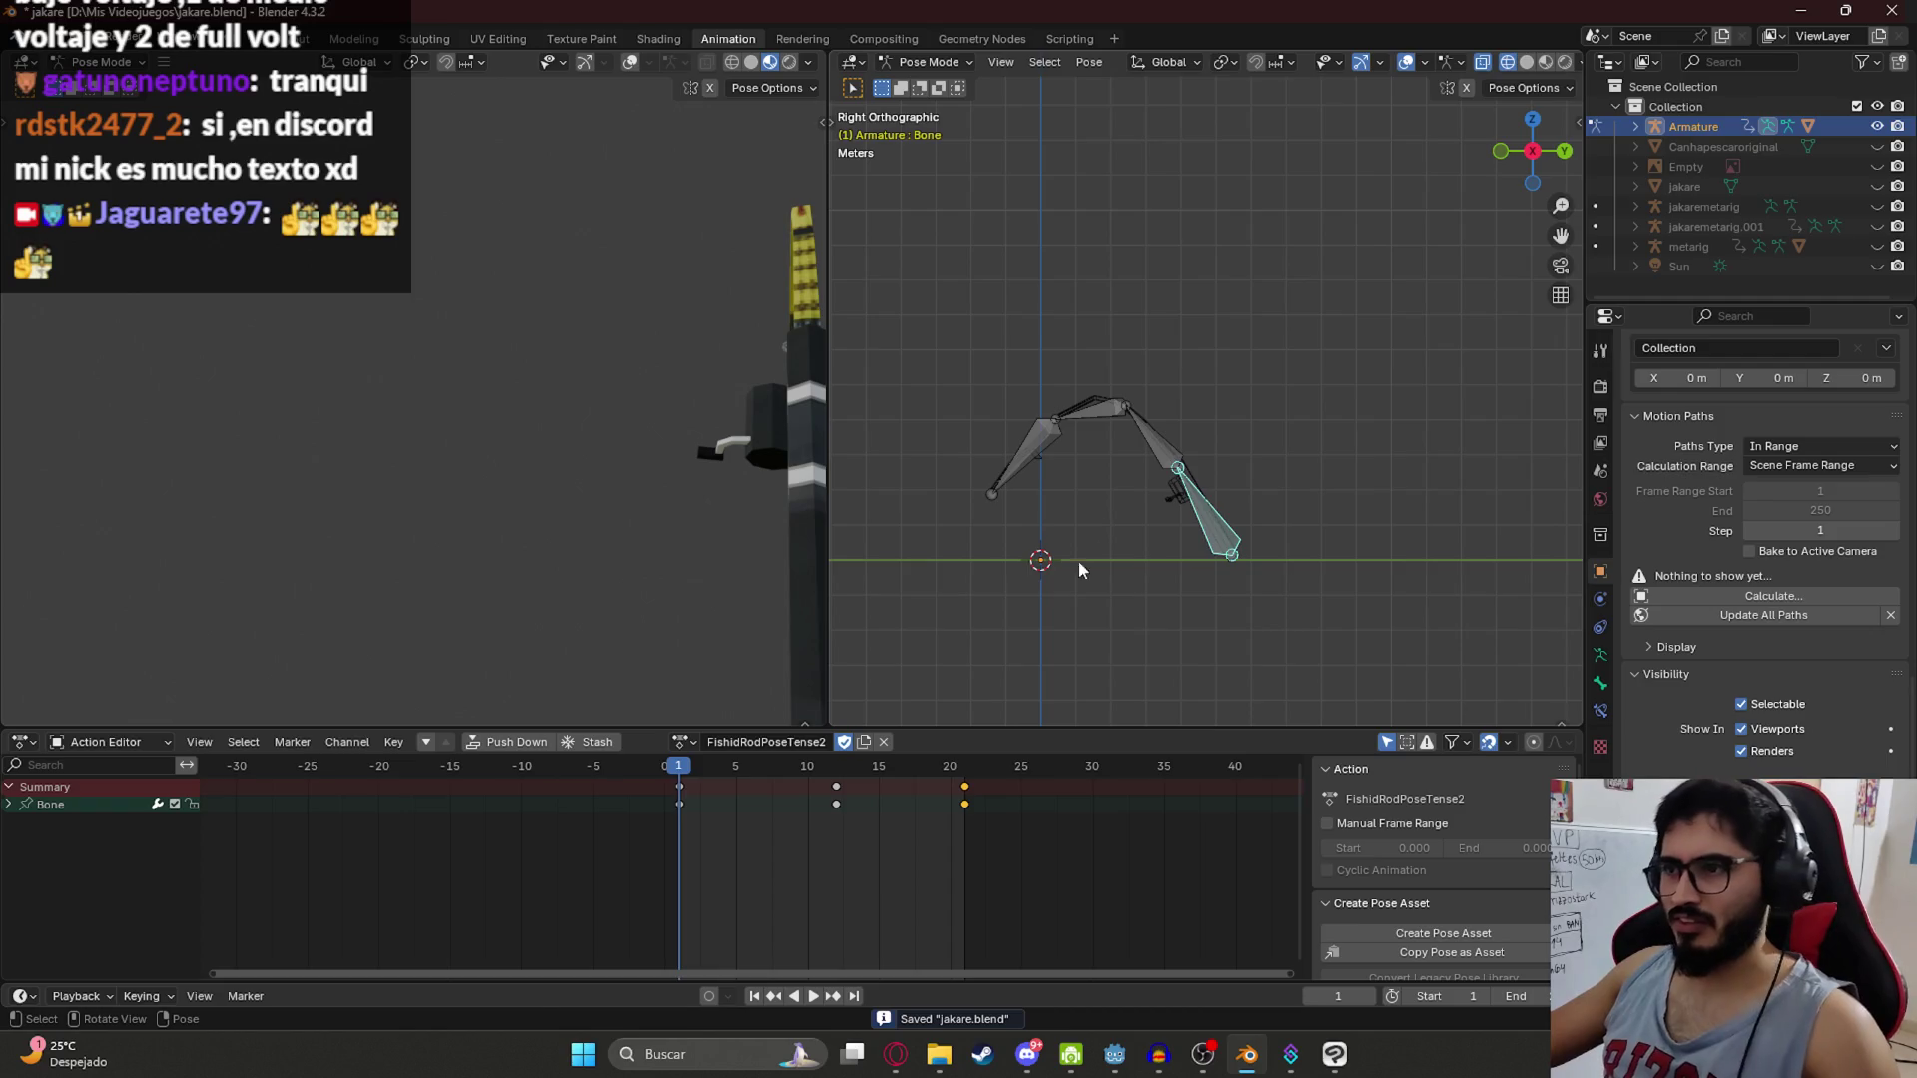
key("r")
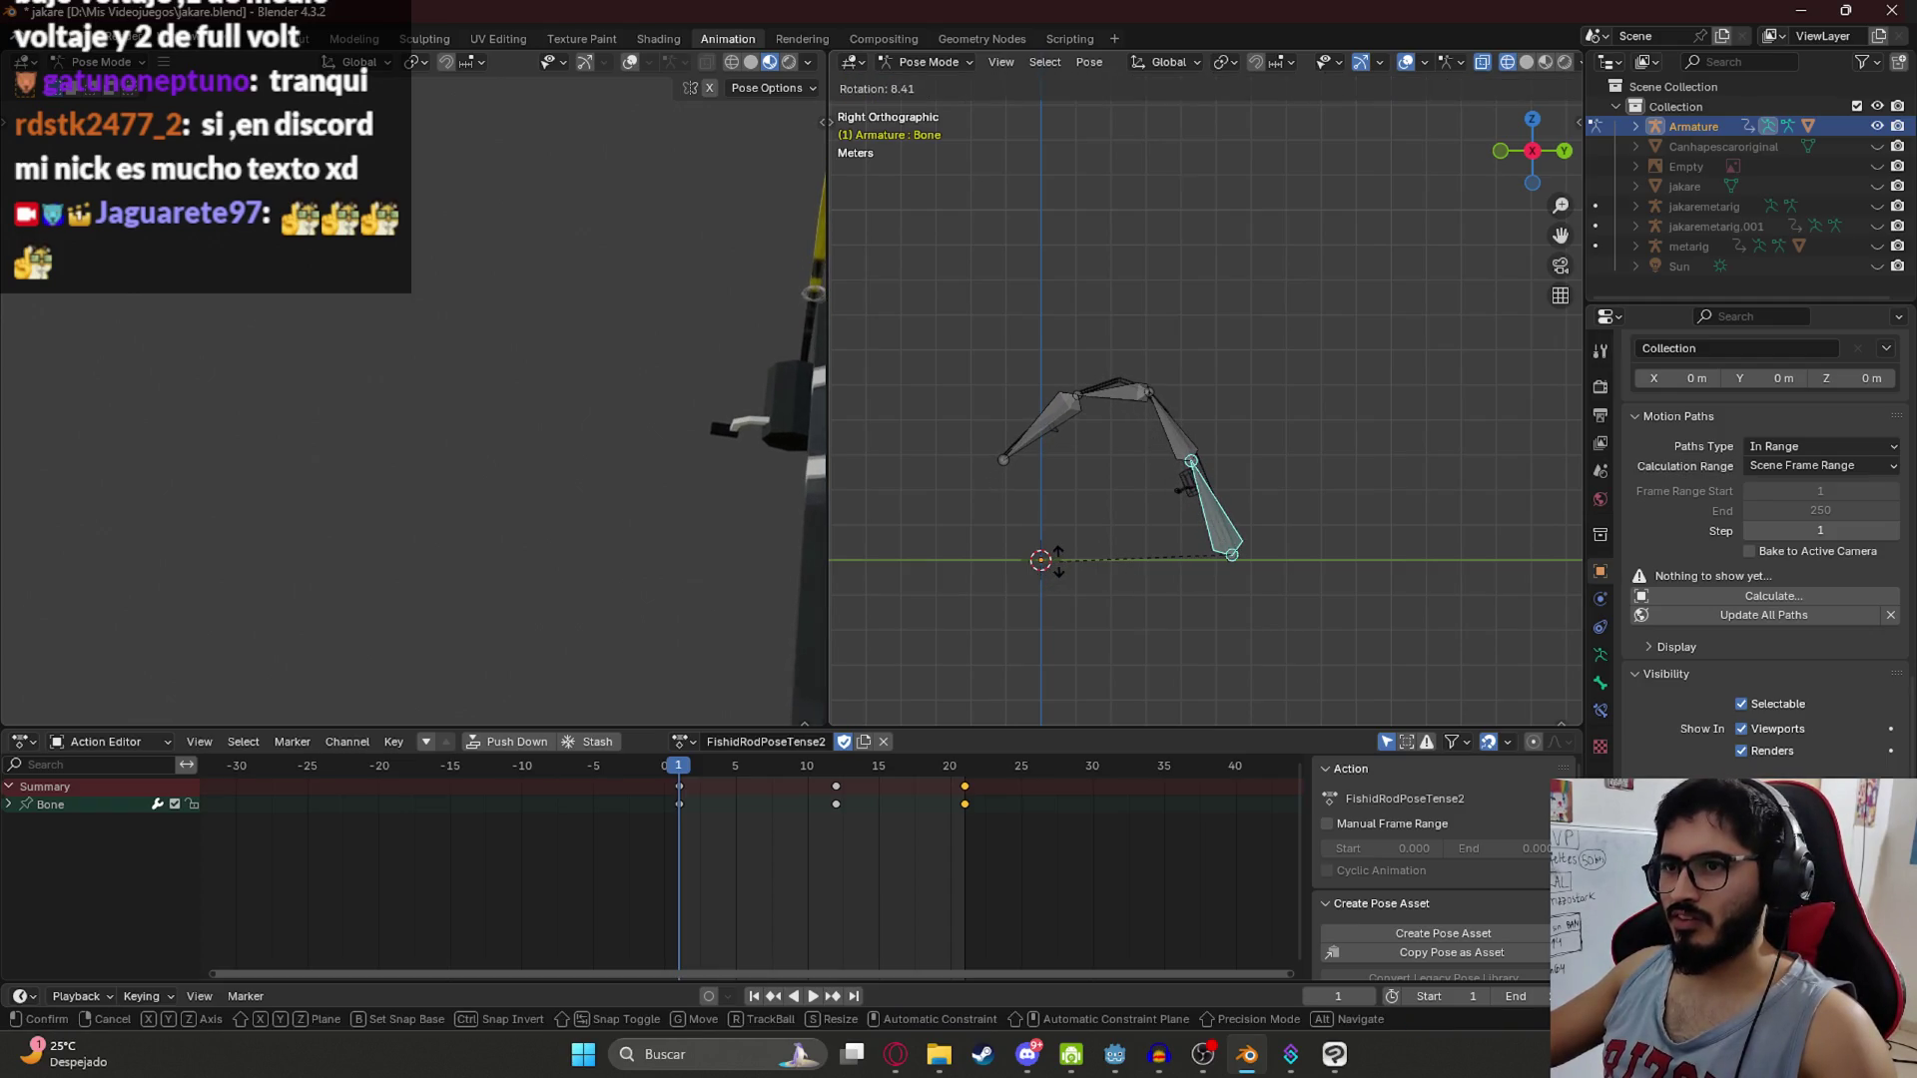
left_click(1062, 561)
key("space")
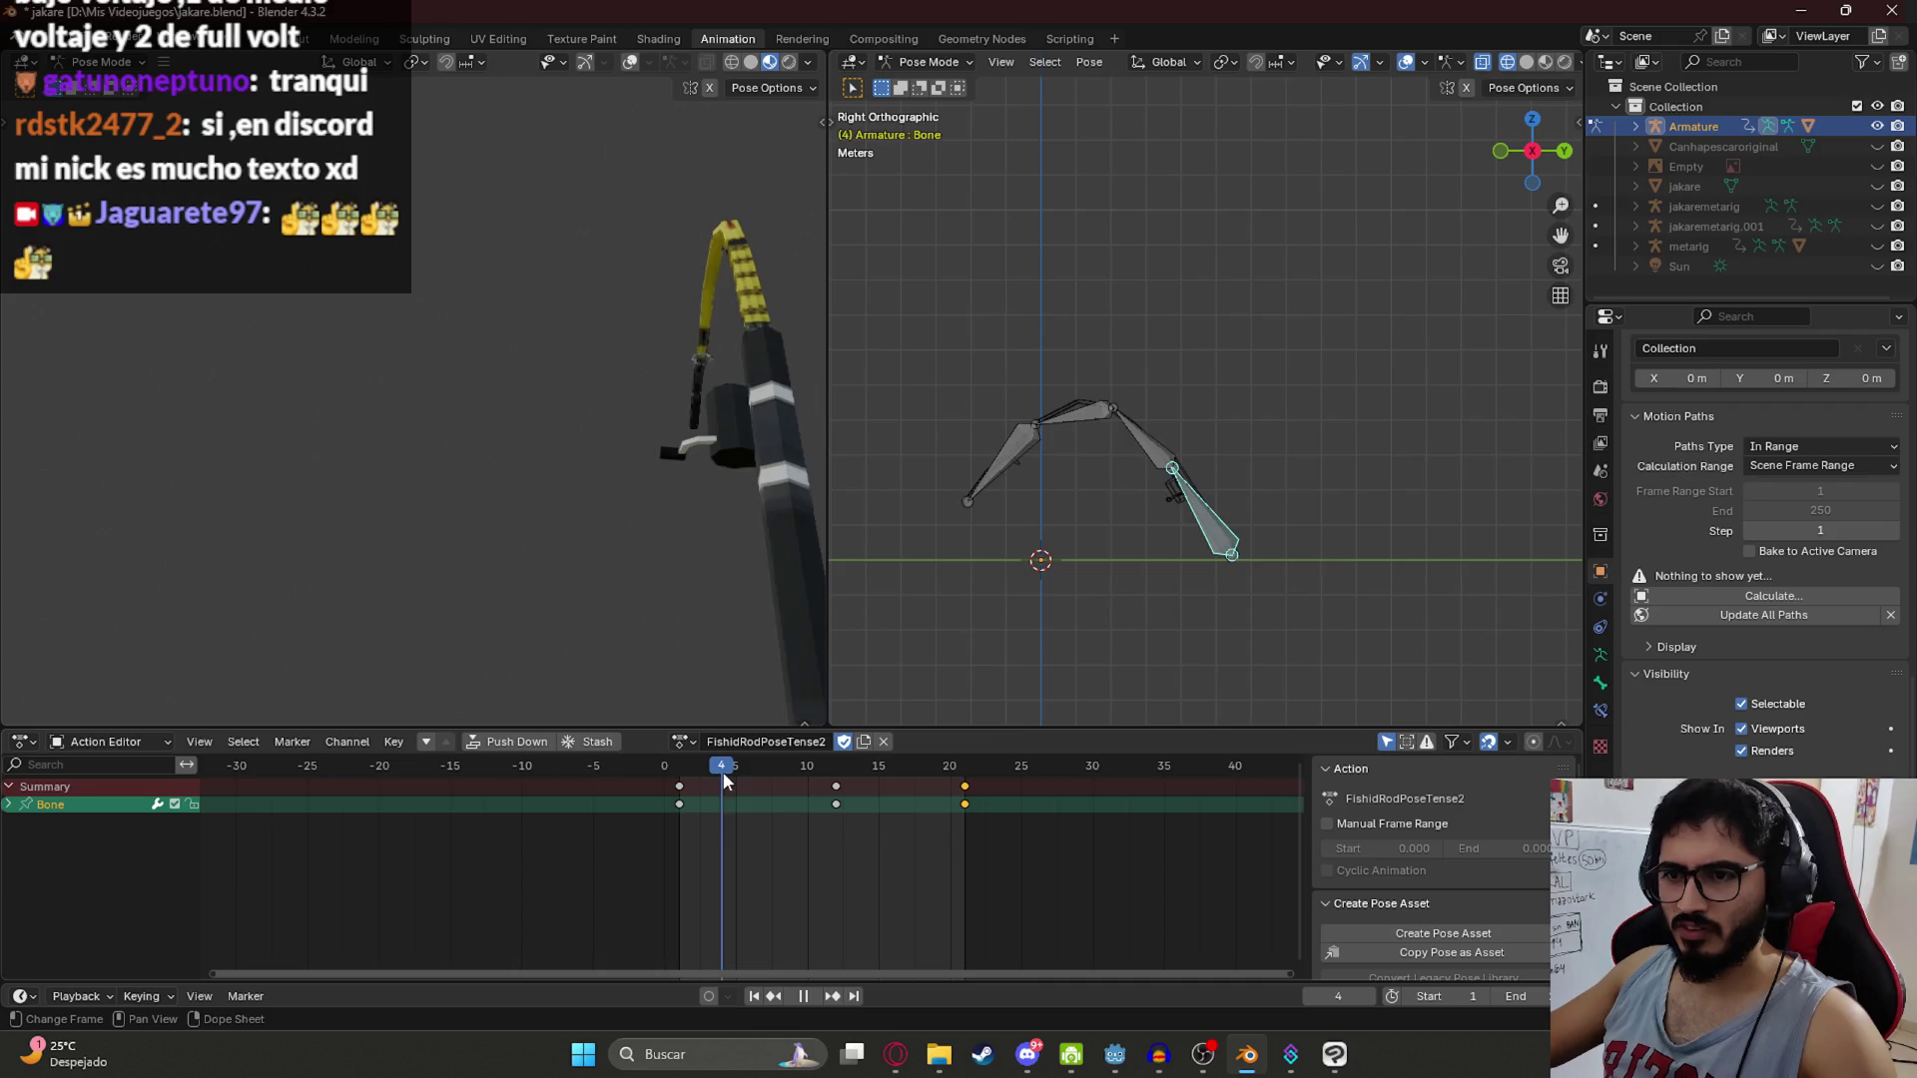
key("Escape")
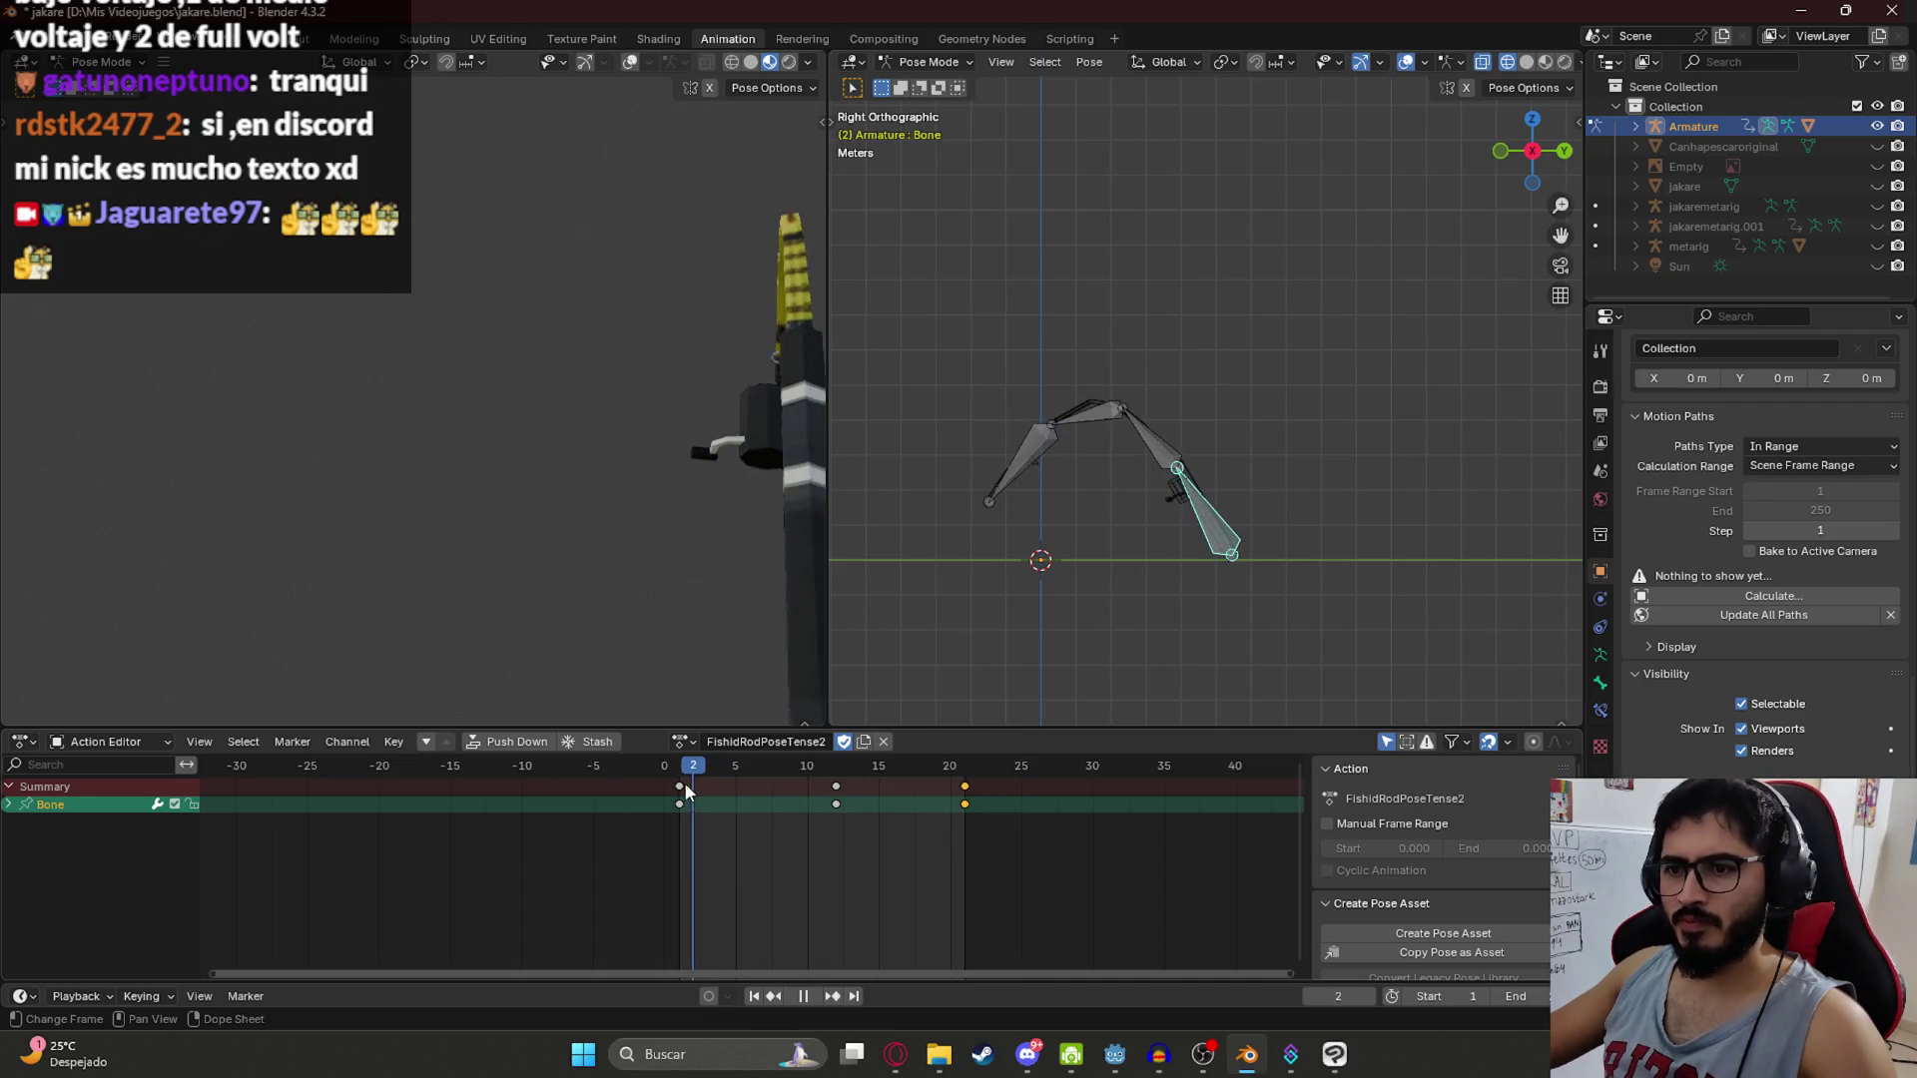
Step: Re-rotate the bones, deselect the frame-20 keys and copy the pose to frame 21
key("r")
left_click(1050, 607)
left_click(938, 789)
key("ctrl+c")
left_click(965, 786)
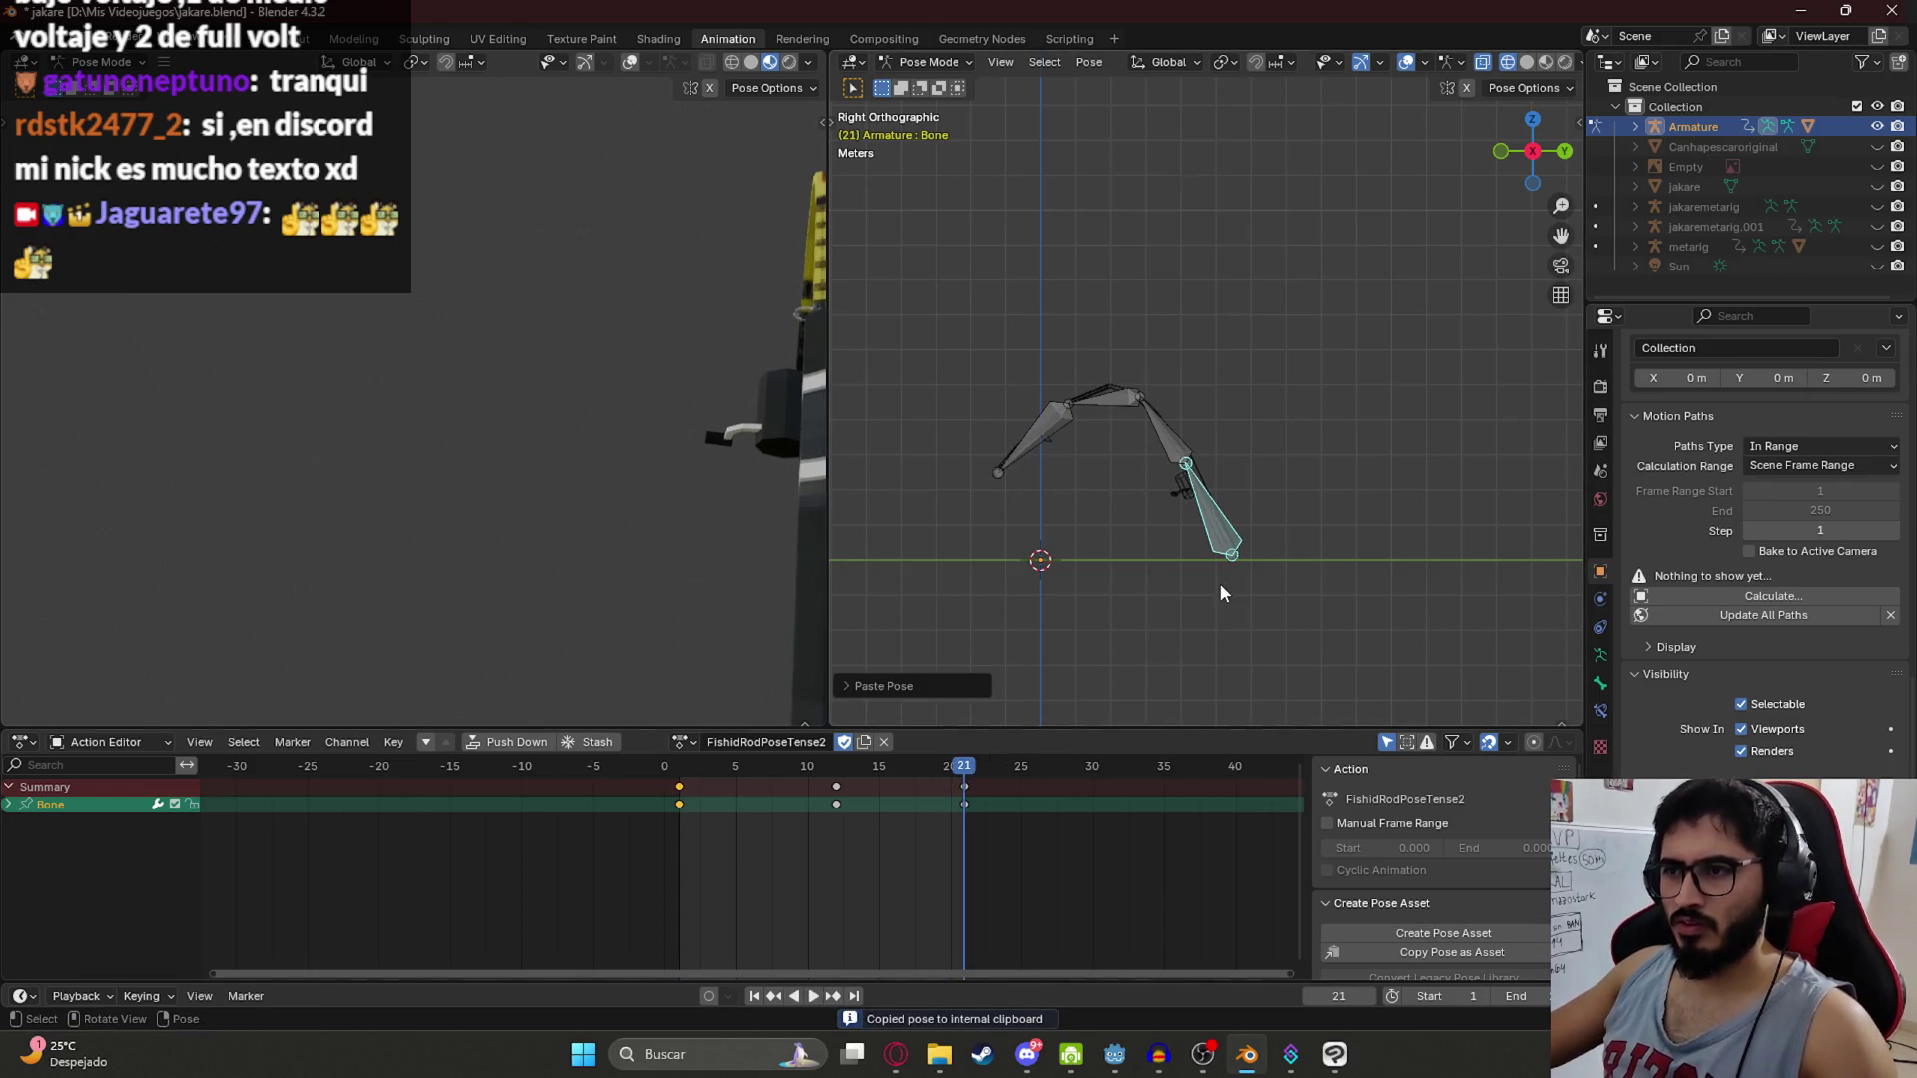
Step: Slightly rotate the bones at frame 12, keyframe the pose and review the animation
key("Down")
key("r")
left_click(1031, 576)
key("i")
key("space")
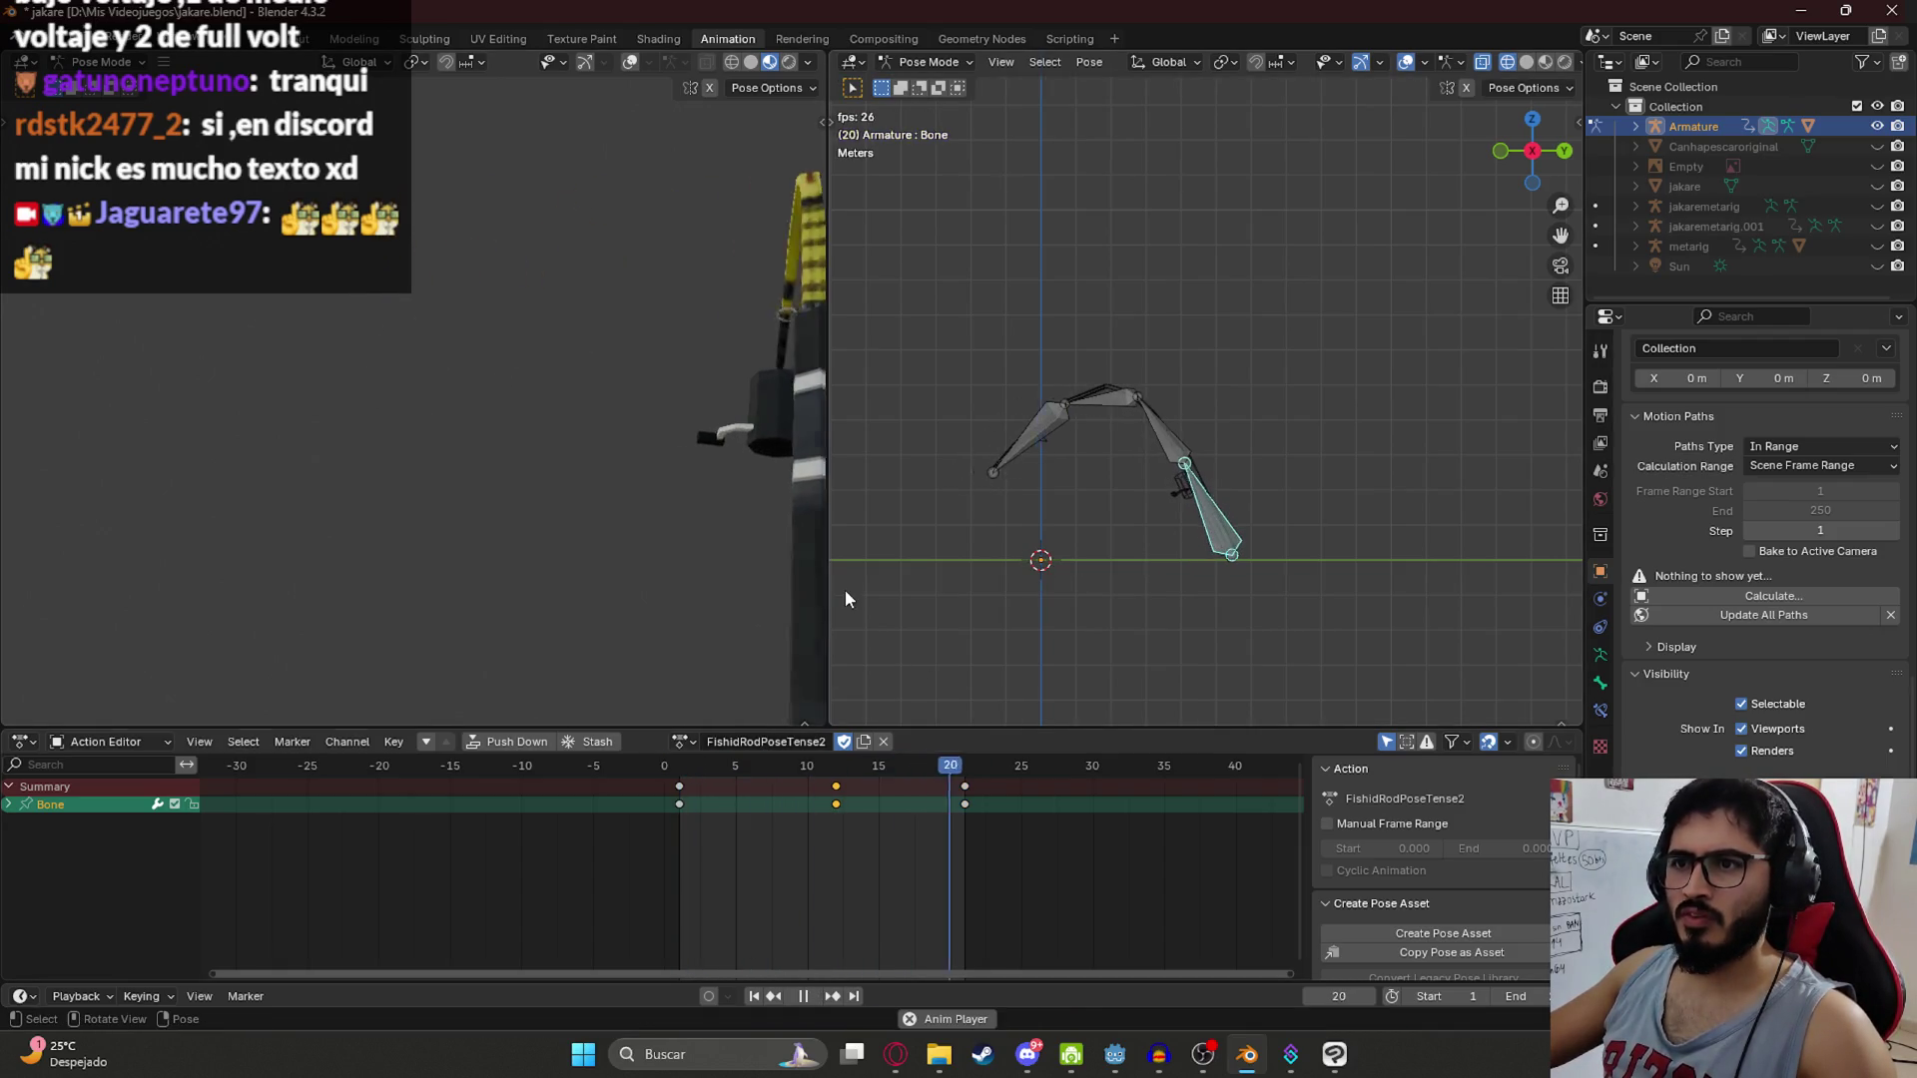
key("Escape")
Step: Rotate the bone chain into a new pose, play it and save jakare.blend
key("r")
left_click(1004, 583)
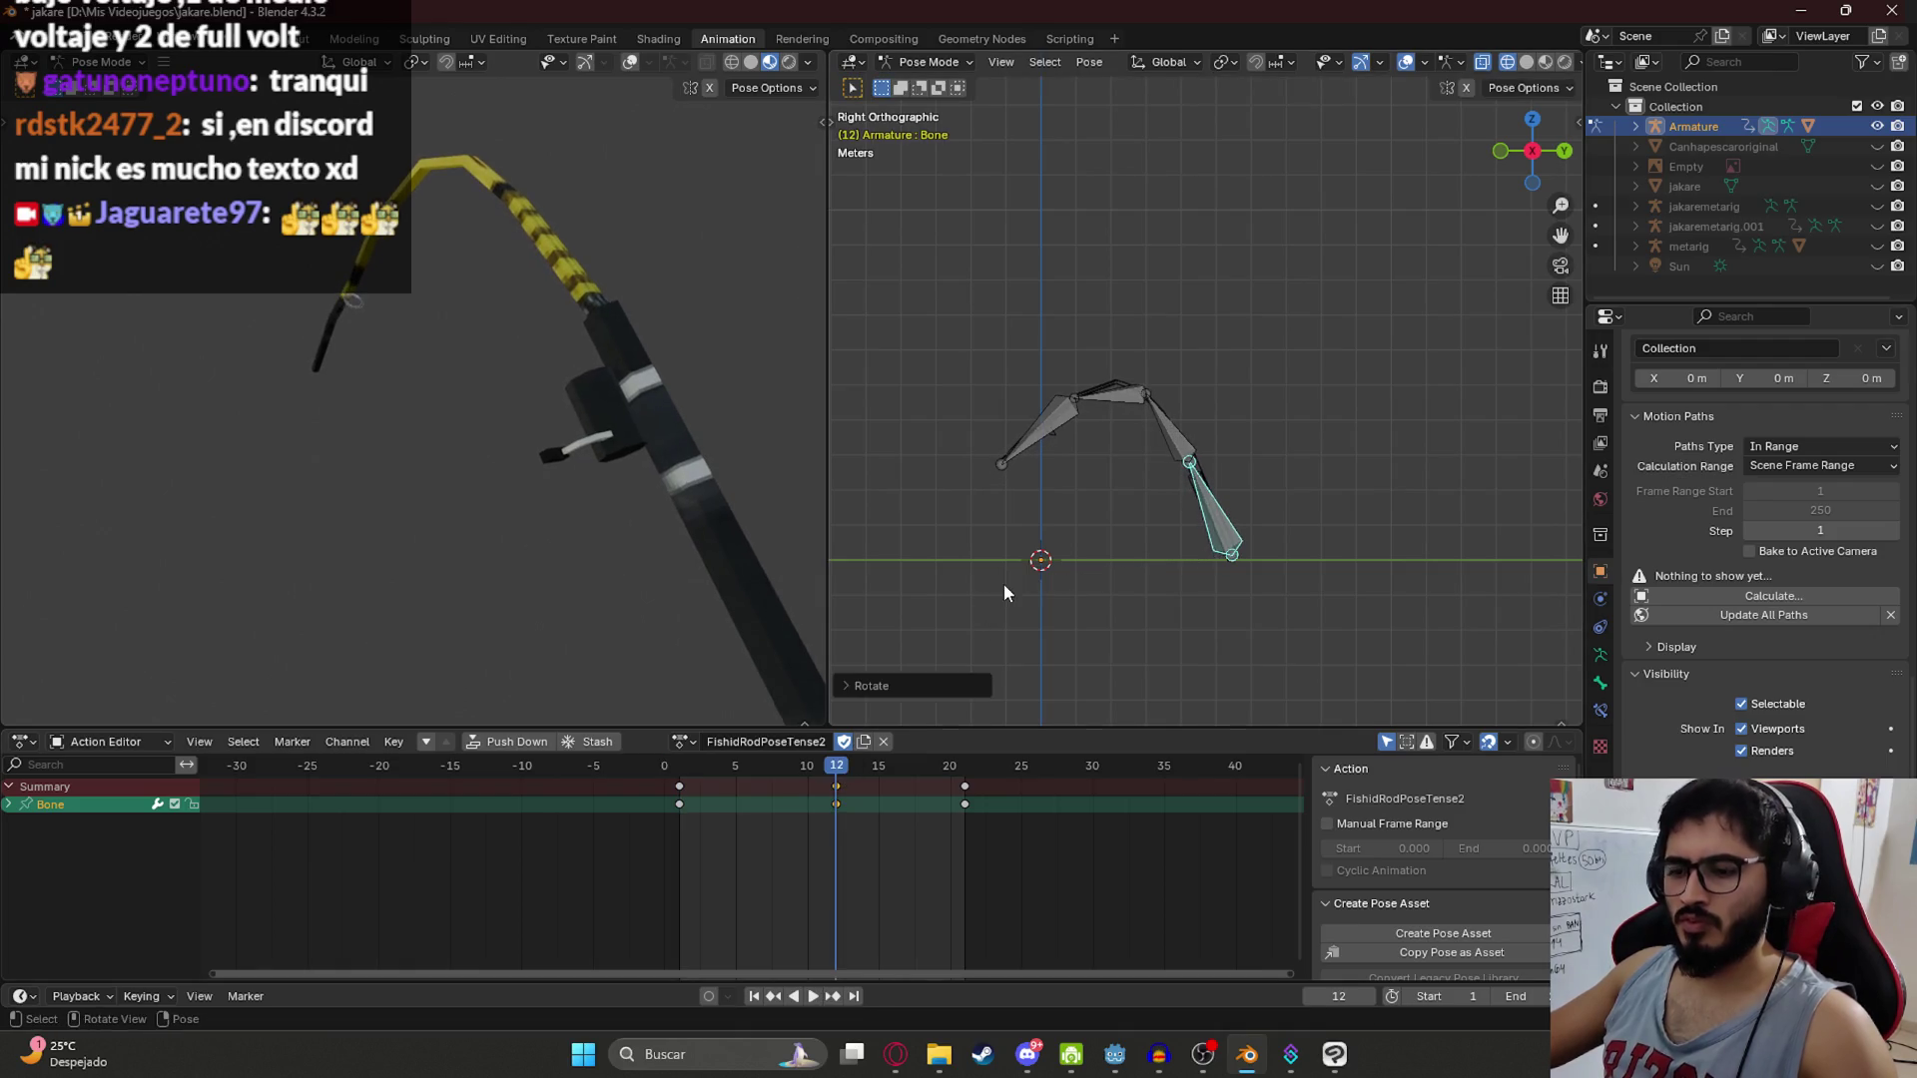
key("space")
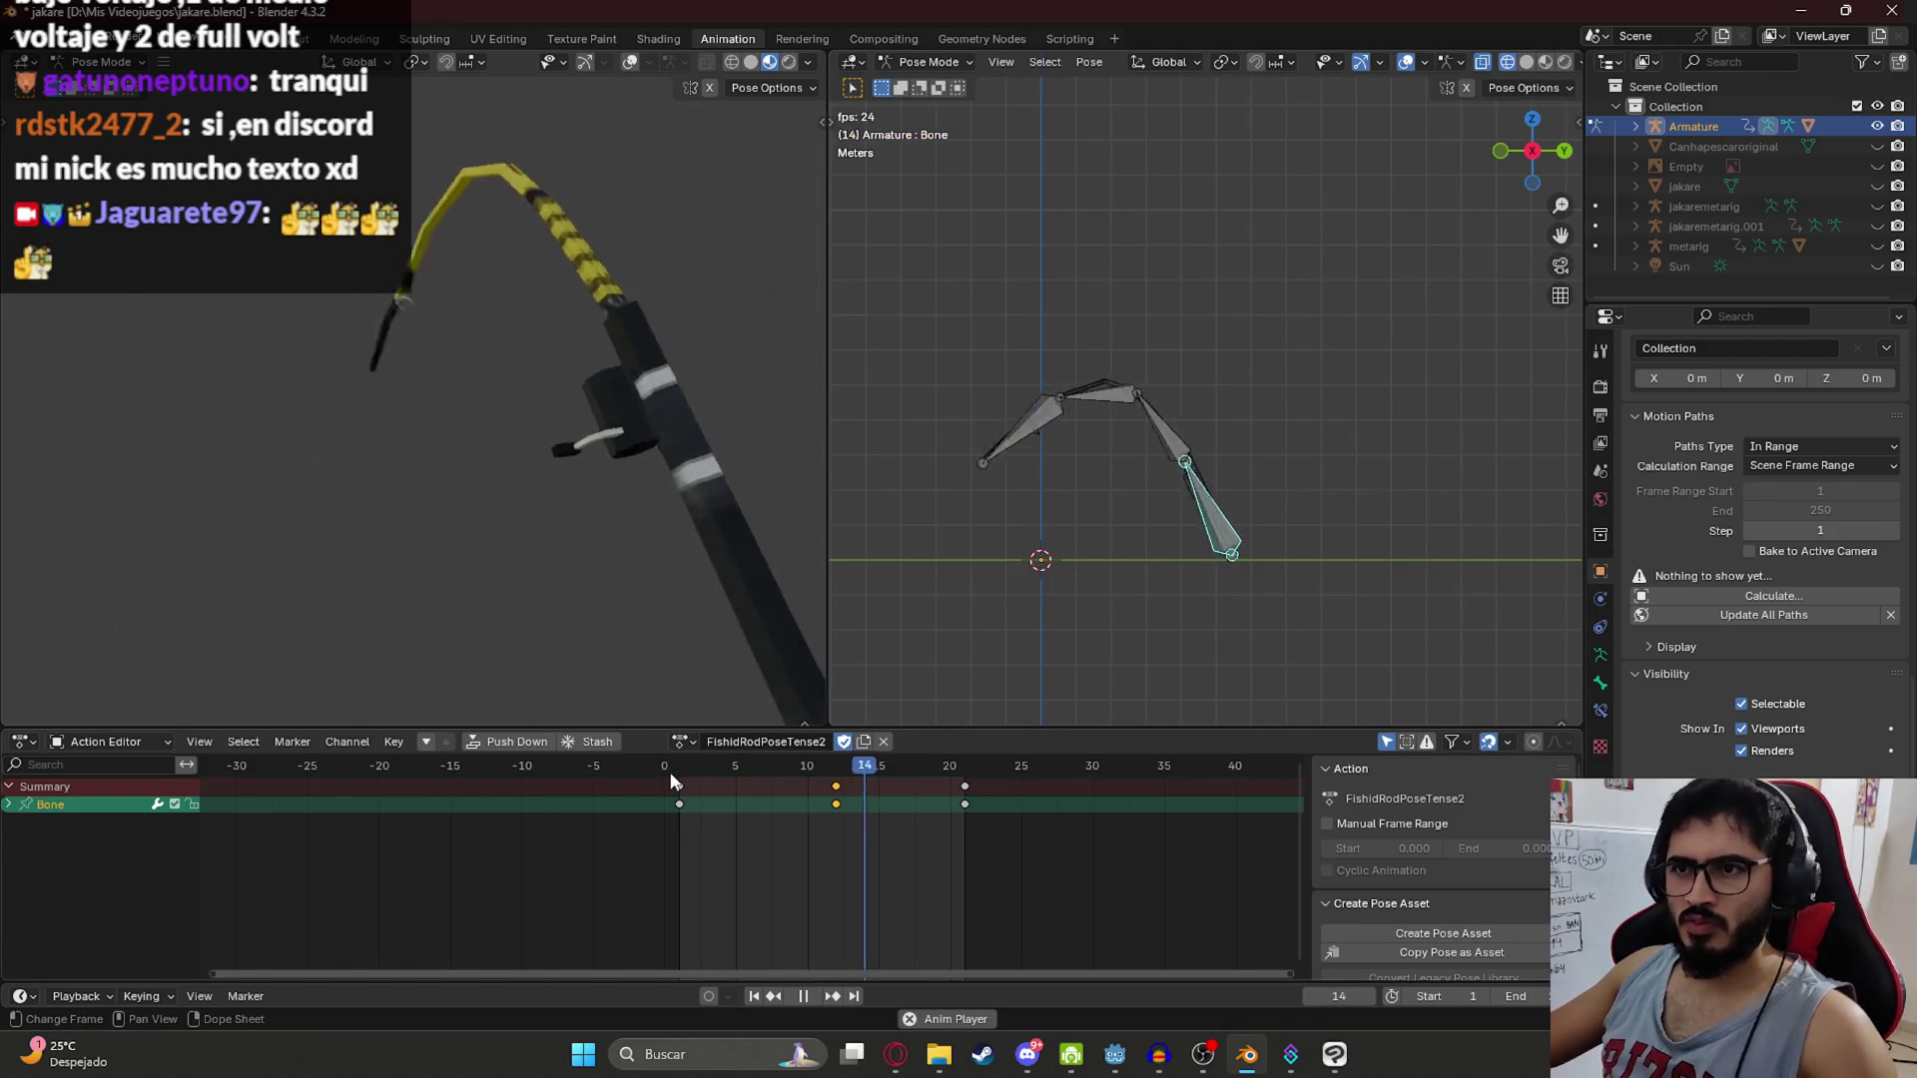
key("ctrl+s")
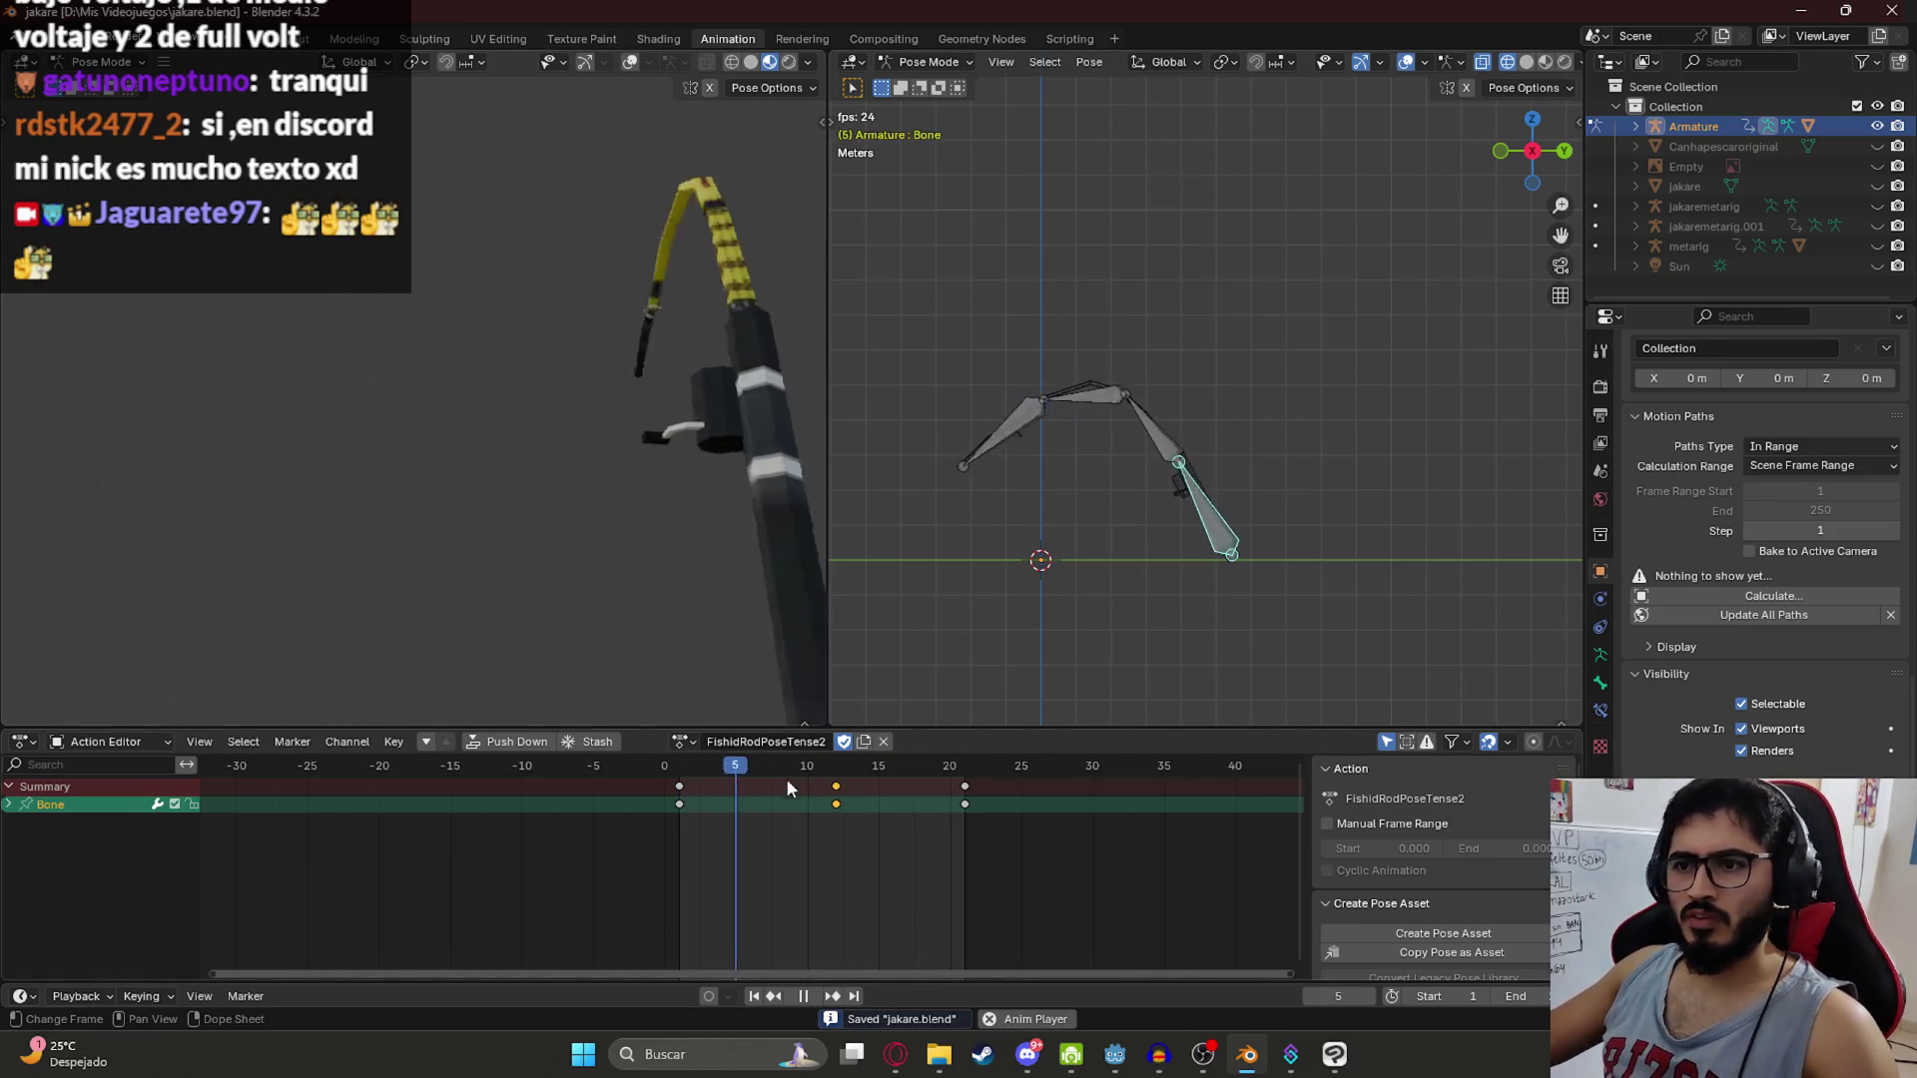
key("space")
Step: Select Bone.001 and return the playhead to frame 1
key("a")
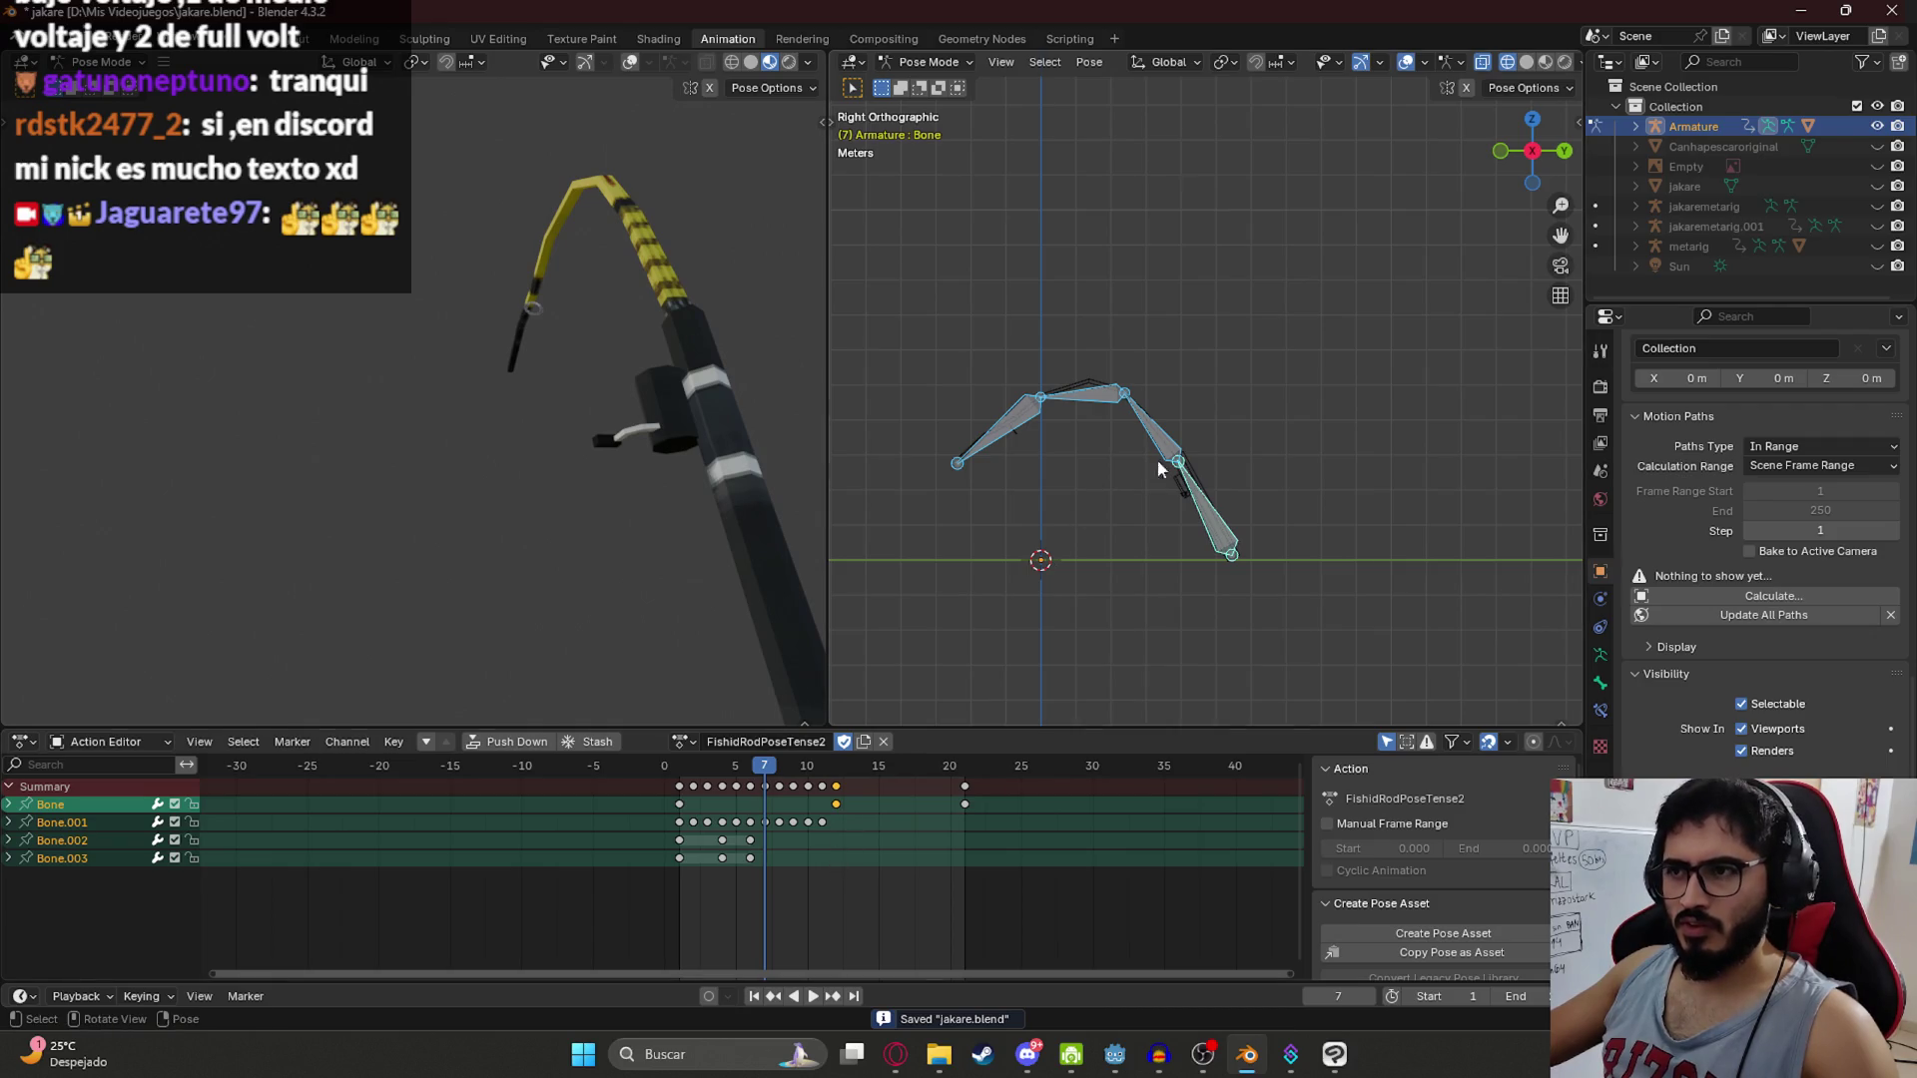
left_click(1154, 464)
scroll(846, 835, "up", 5)
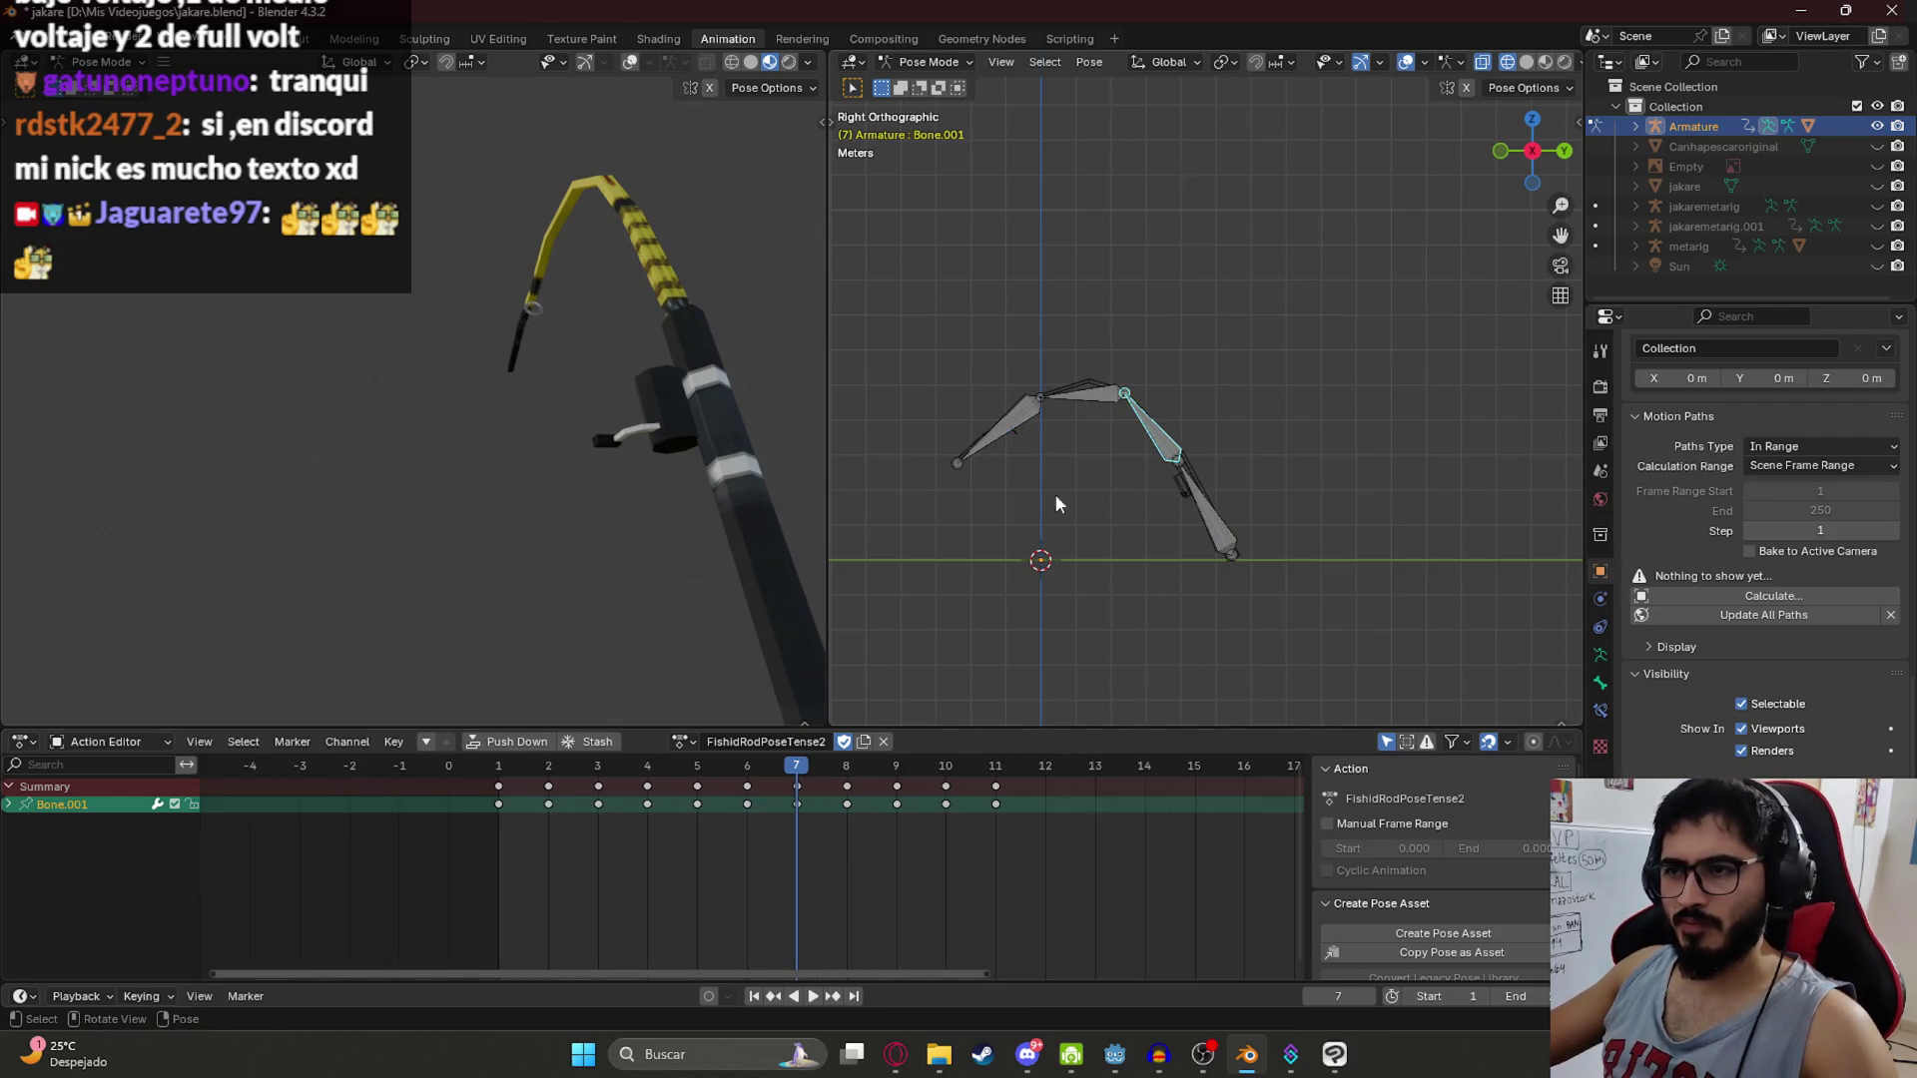
left_click(501, 769)
key("space")
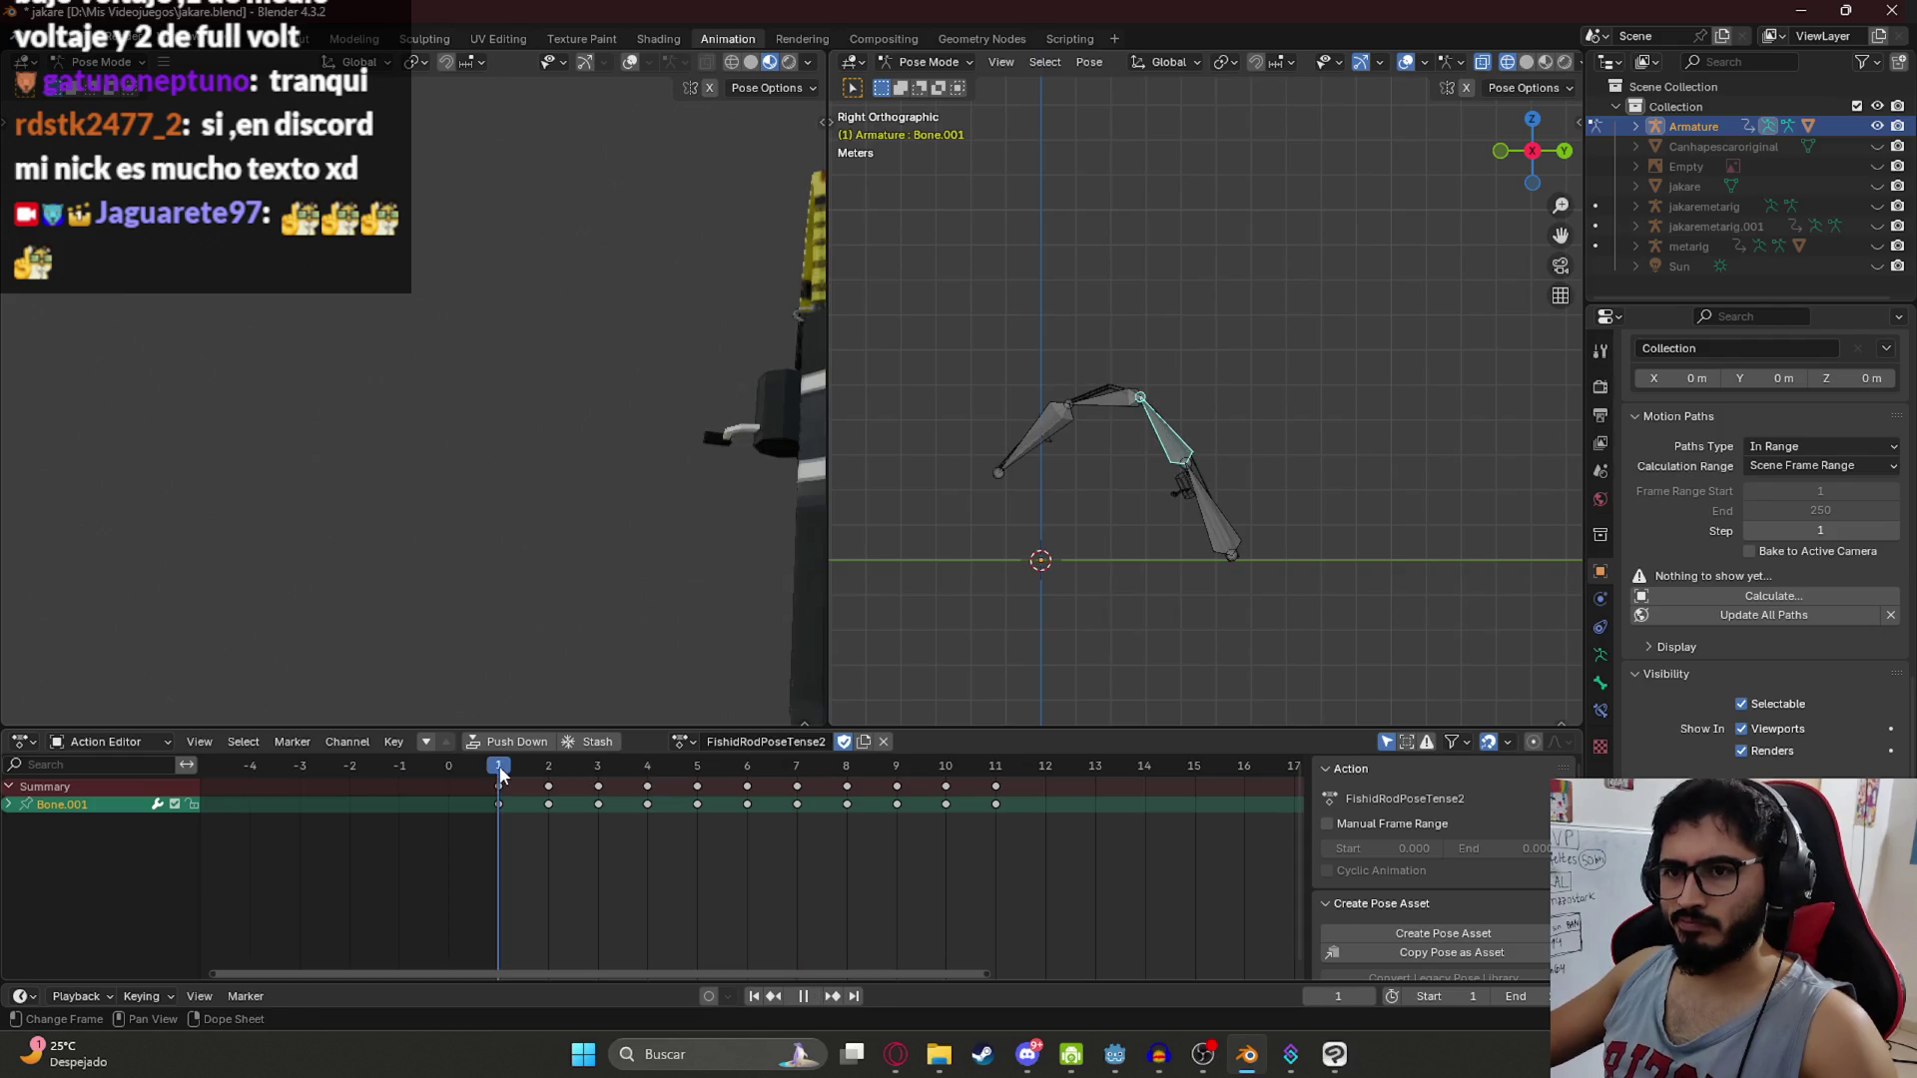
key("space")
Step: Delete Bone.001's keyframes from frame 2 to 11
scroll(850, 841, "down", 2)
left_click_drag(925, 831, 624, 775)
key("x")
left_click(623, 776)
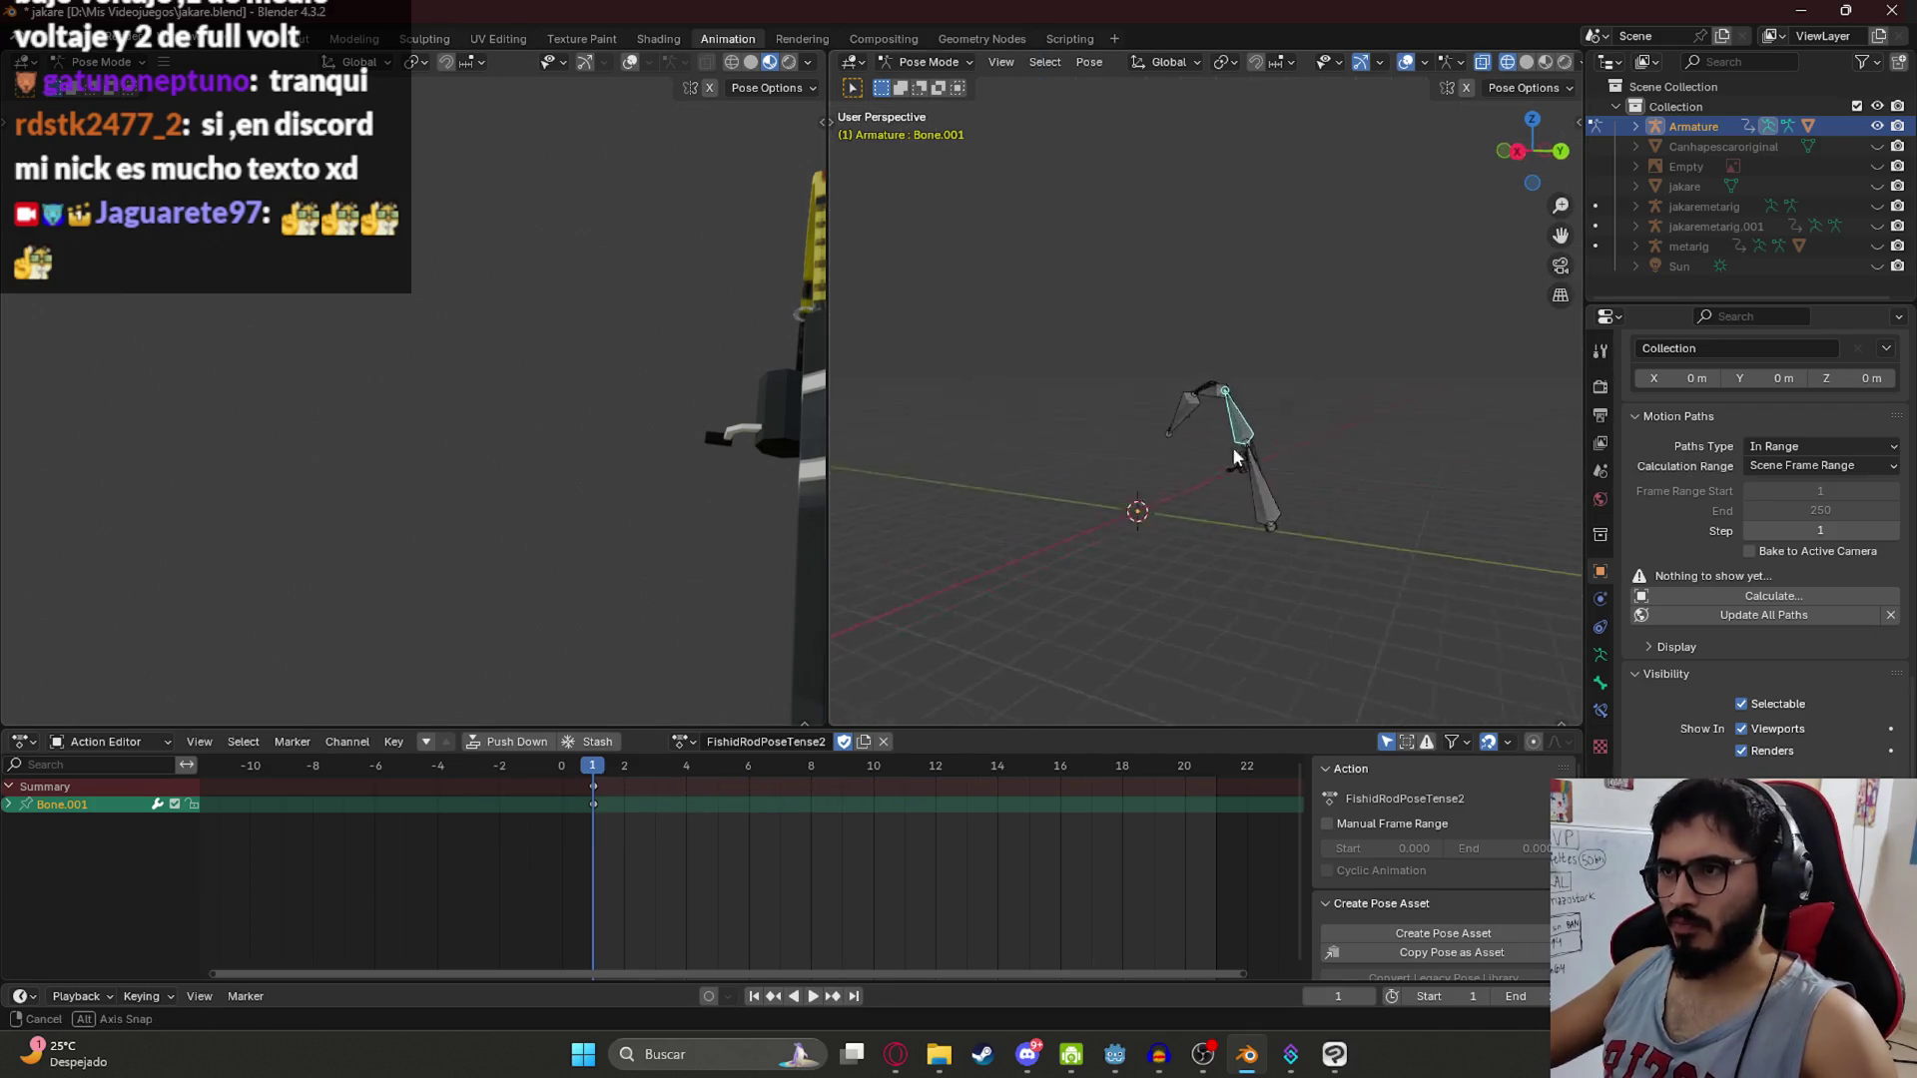
Step: Re-pose Bone.001 by rotating it twice from the right-side view
scroll(1277, 450, "up", 3)
mouse_move(1048, 533)
left_mouse_down()
mouse_move(1129, 403)
mouse_move(1296, 415)
mouse_move(1202, 453)
left_mouse_up()
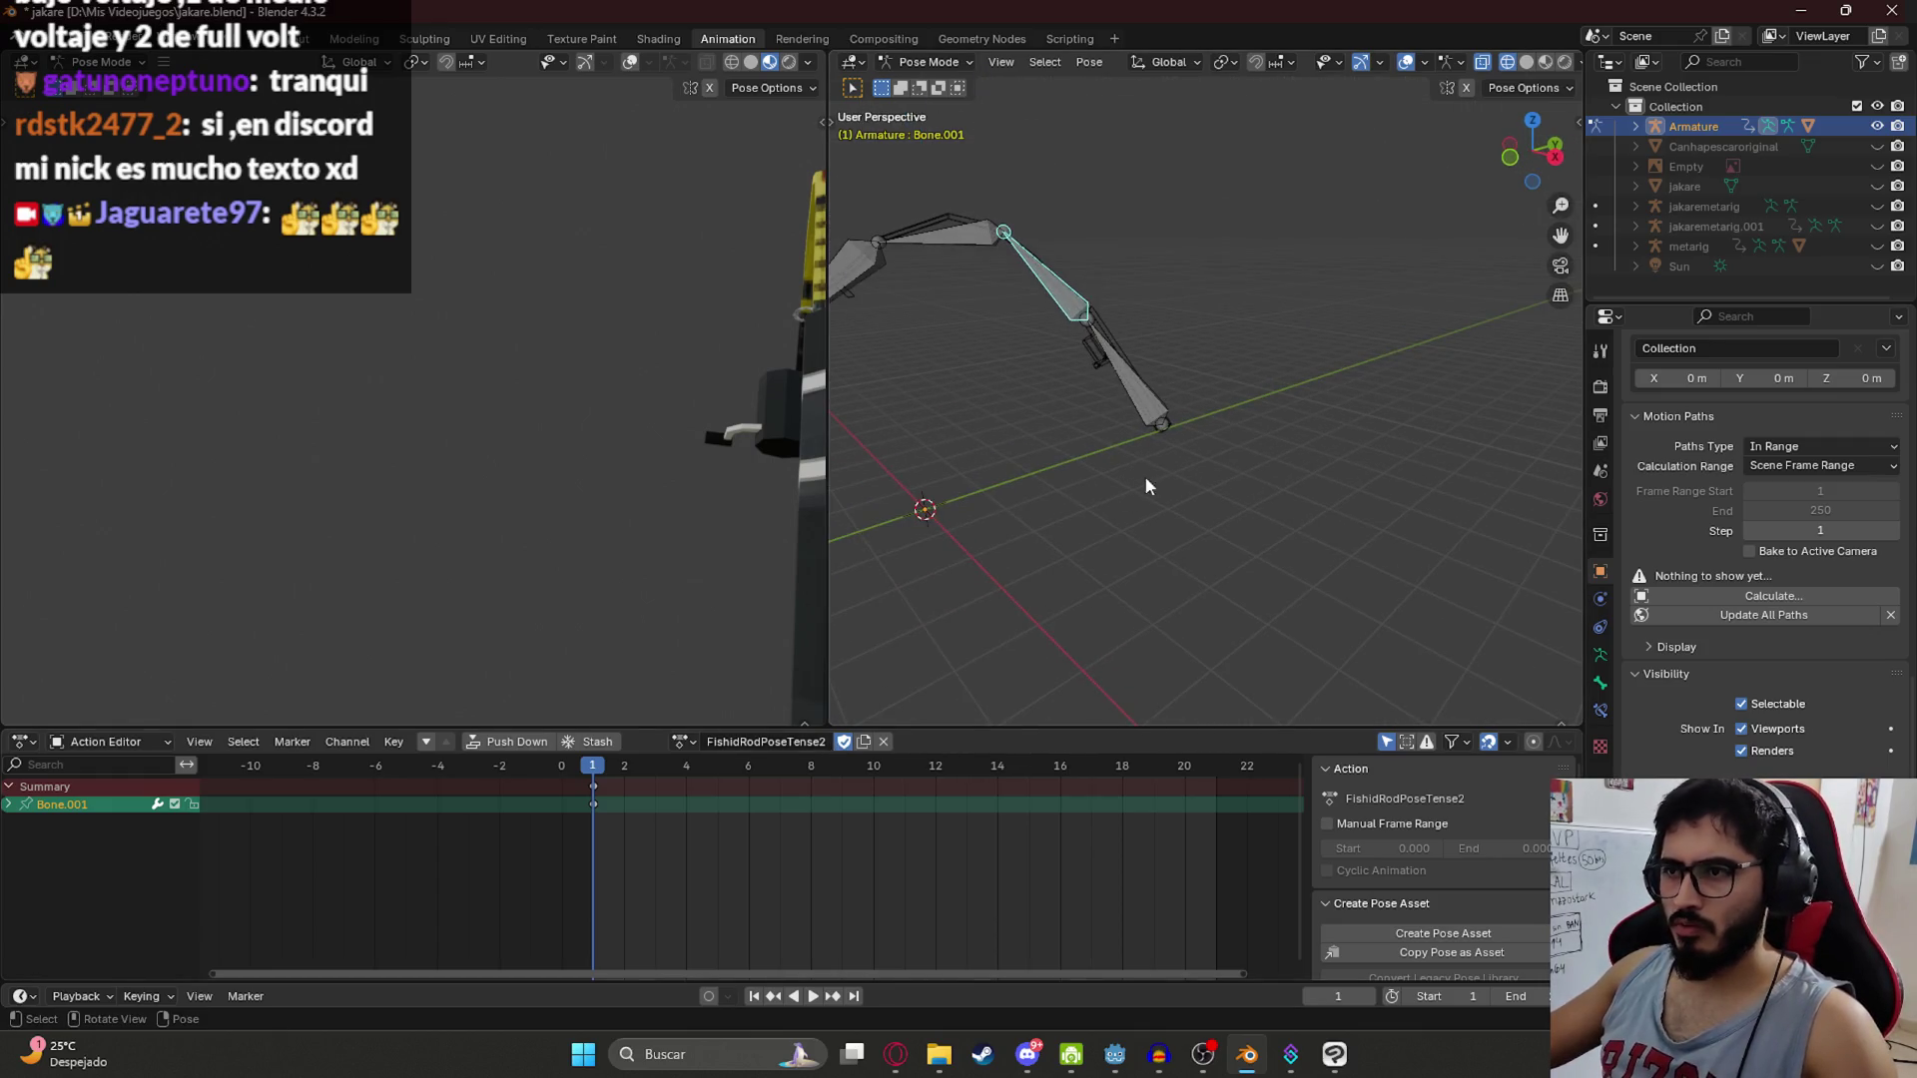
key("KP_3")
key("r")
left_click(1064, 429)
mouse_move(1094, 399)
left_mouse_down()
mouse_move(1161, 386)
mouse_move(1102, 447)
mouse_move(1266, 484)
mouse_move(1108, 413)
mouse_move(1353, 439)
mouse_move(1275, 429)
left_mouse_up()
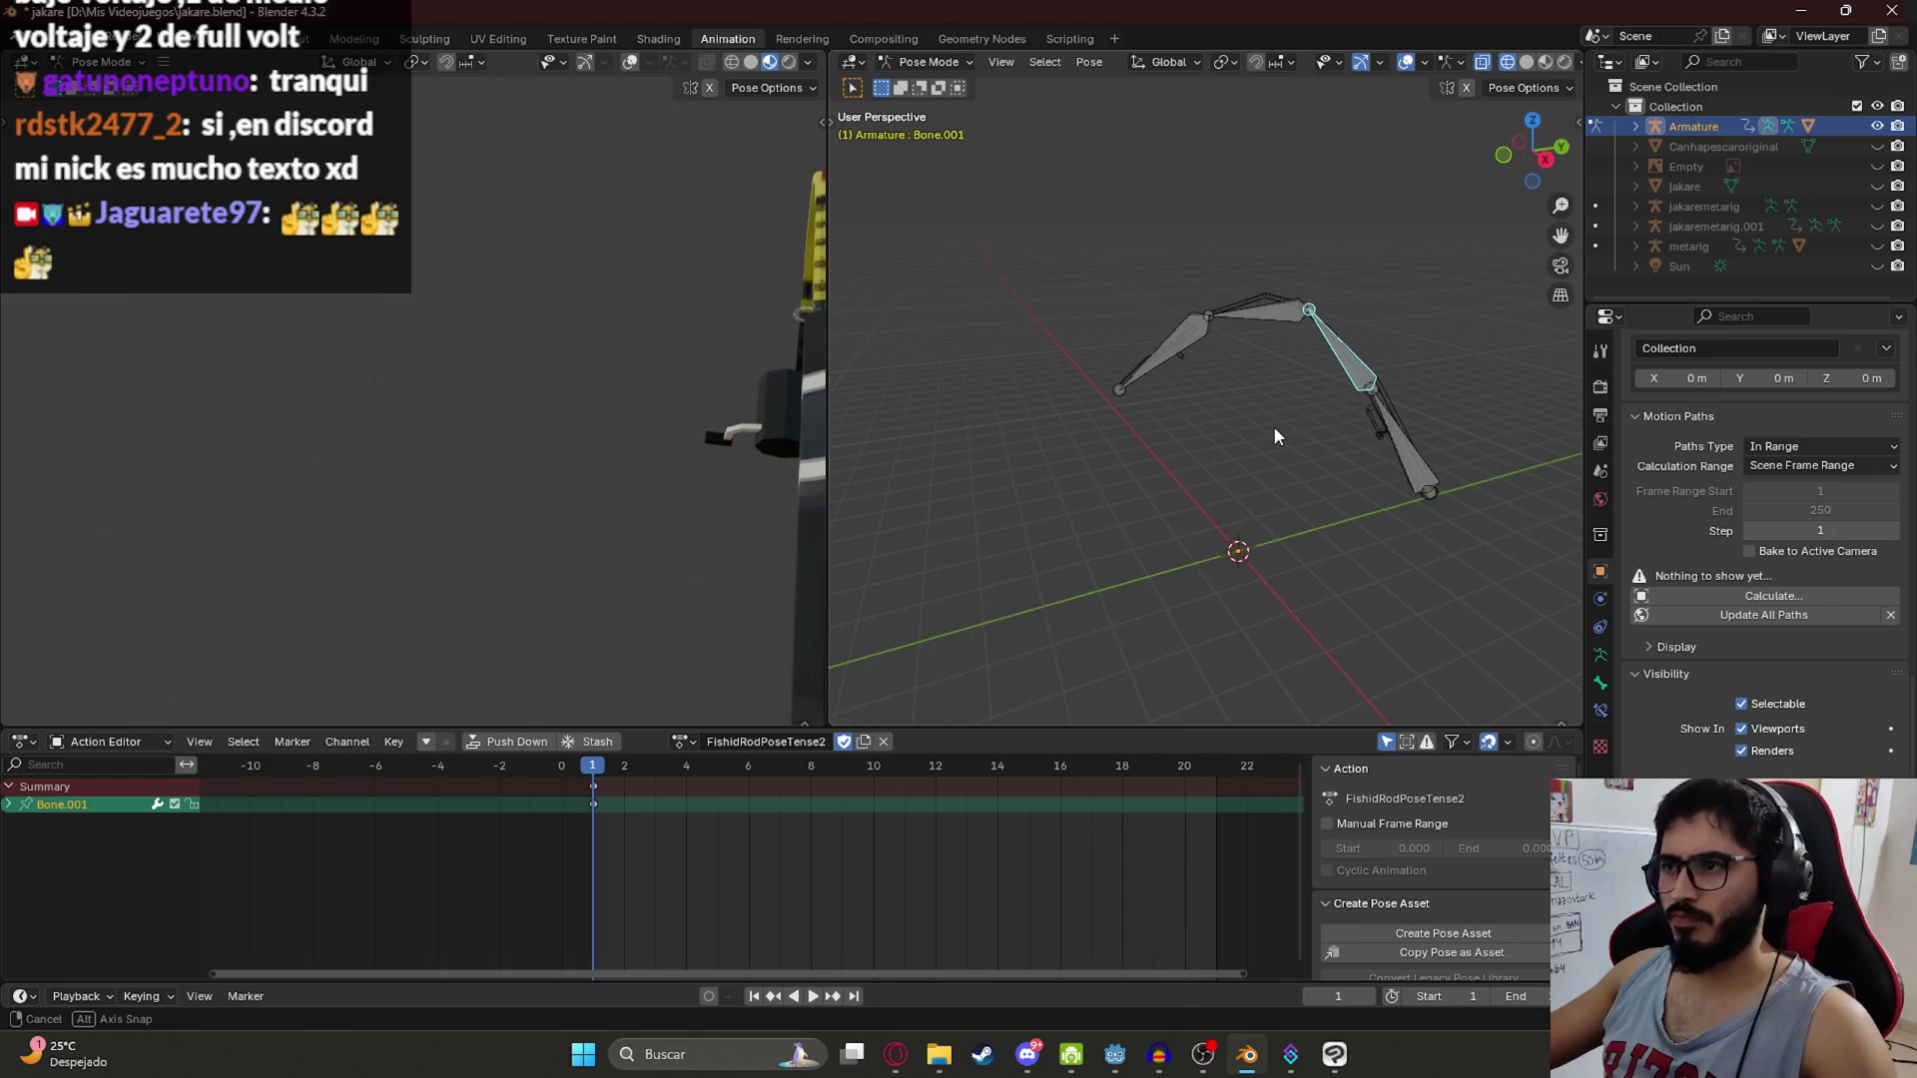
key("r")
left_click(1174, 447)
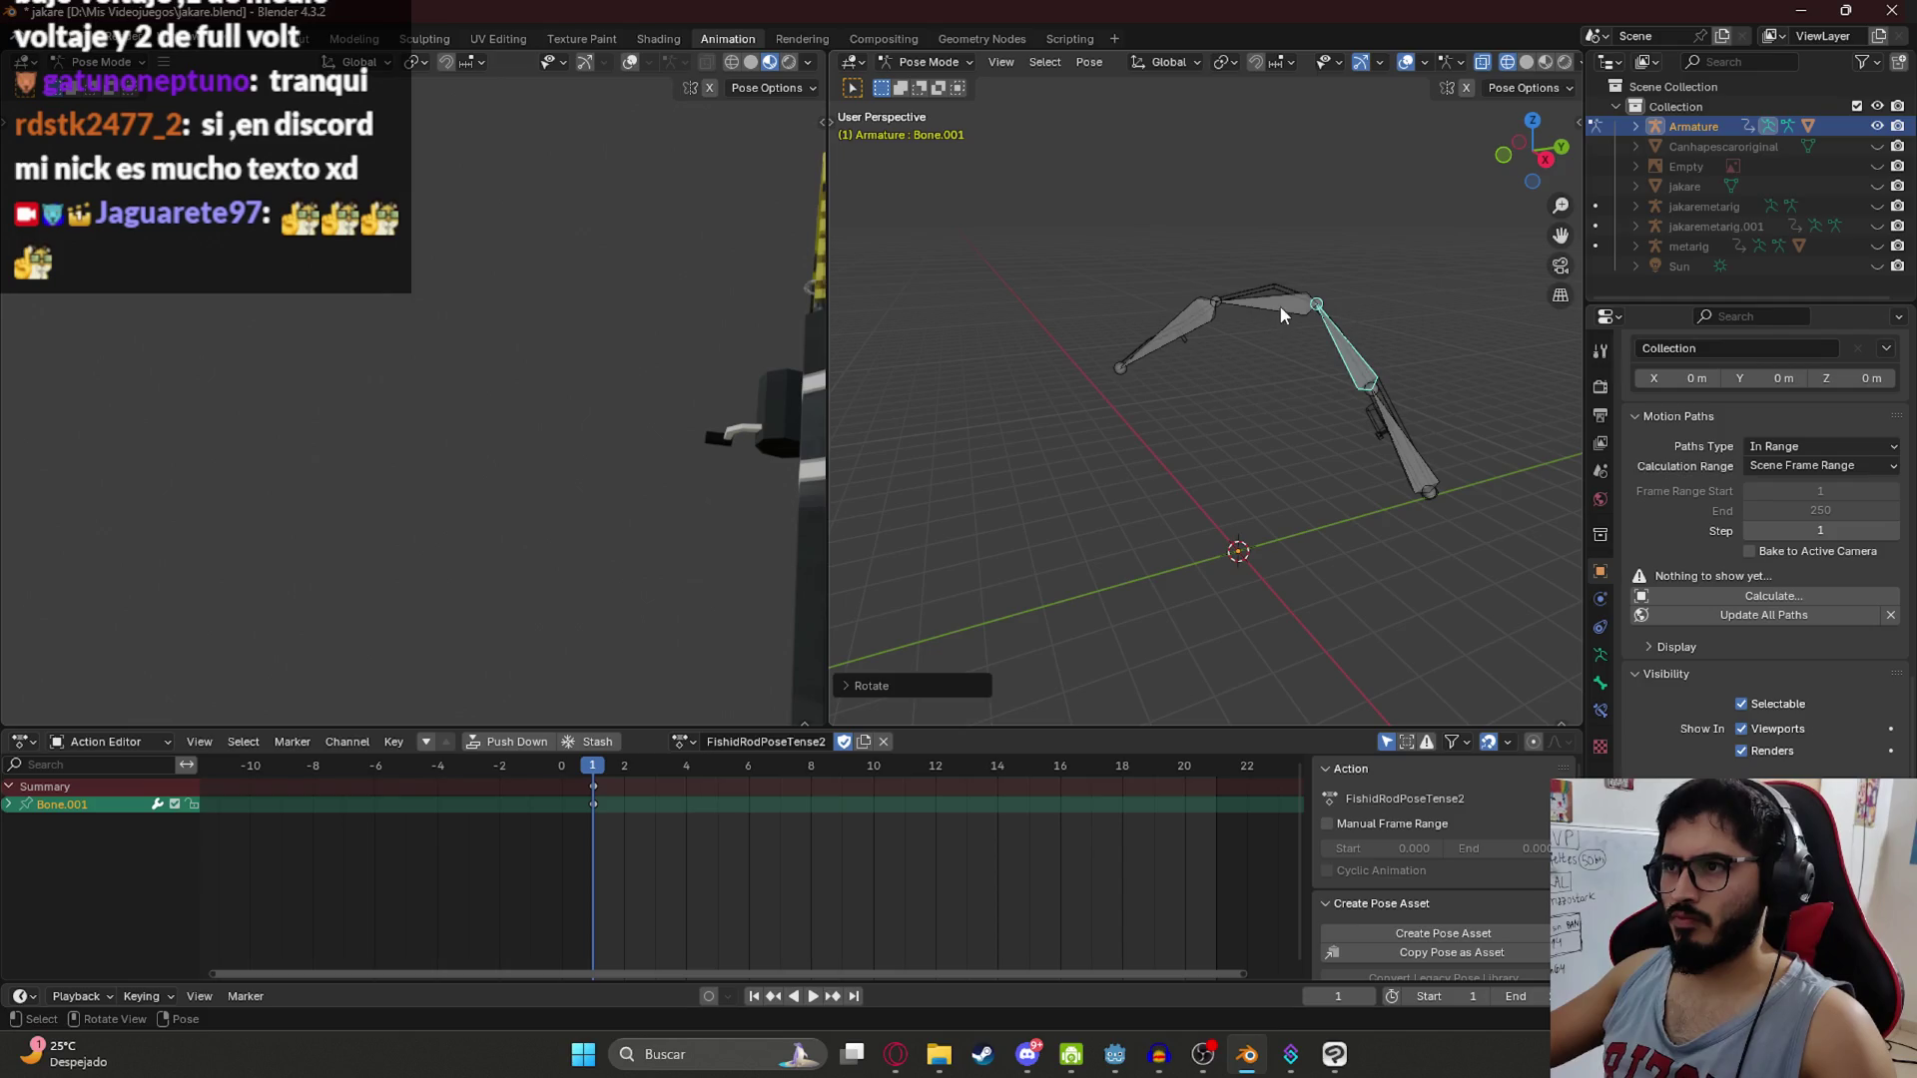
Step: Rotate Bone.002, then select all bones and play the motion back to frame 1
left_click(1195, 345)
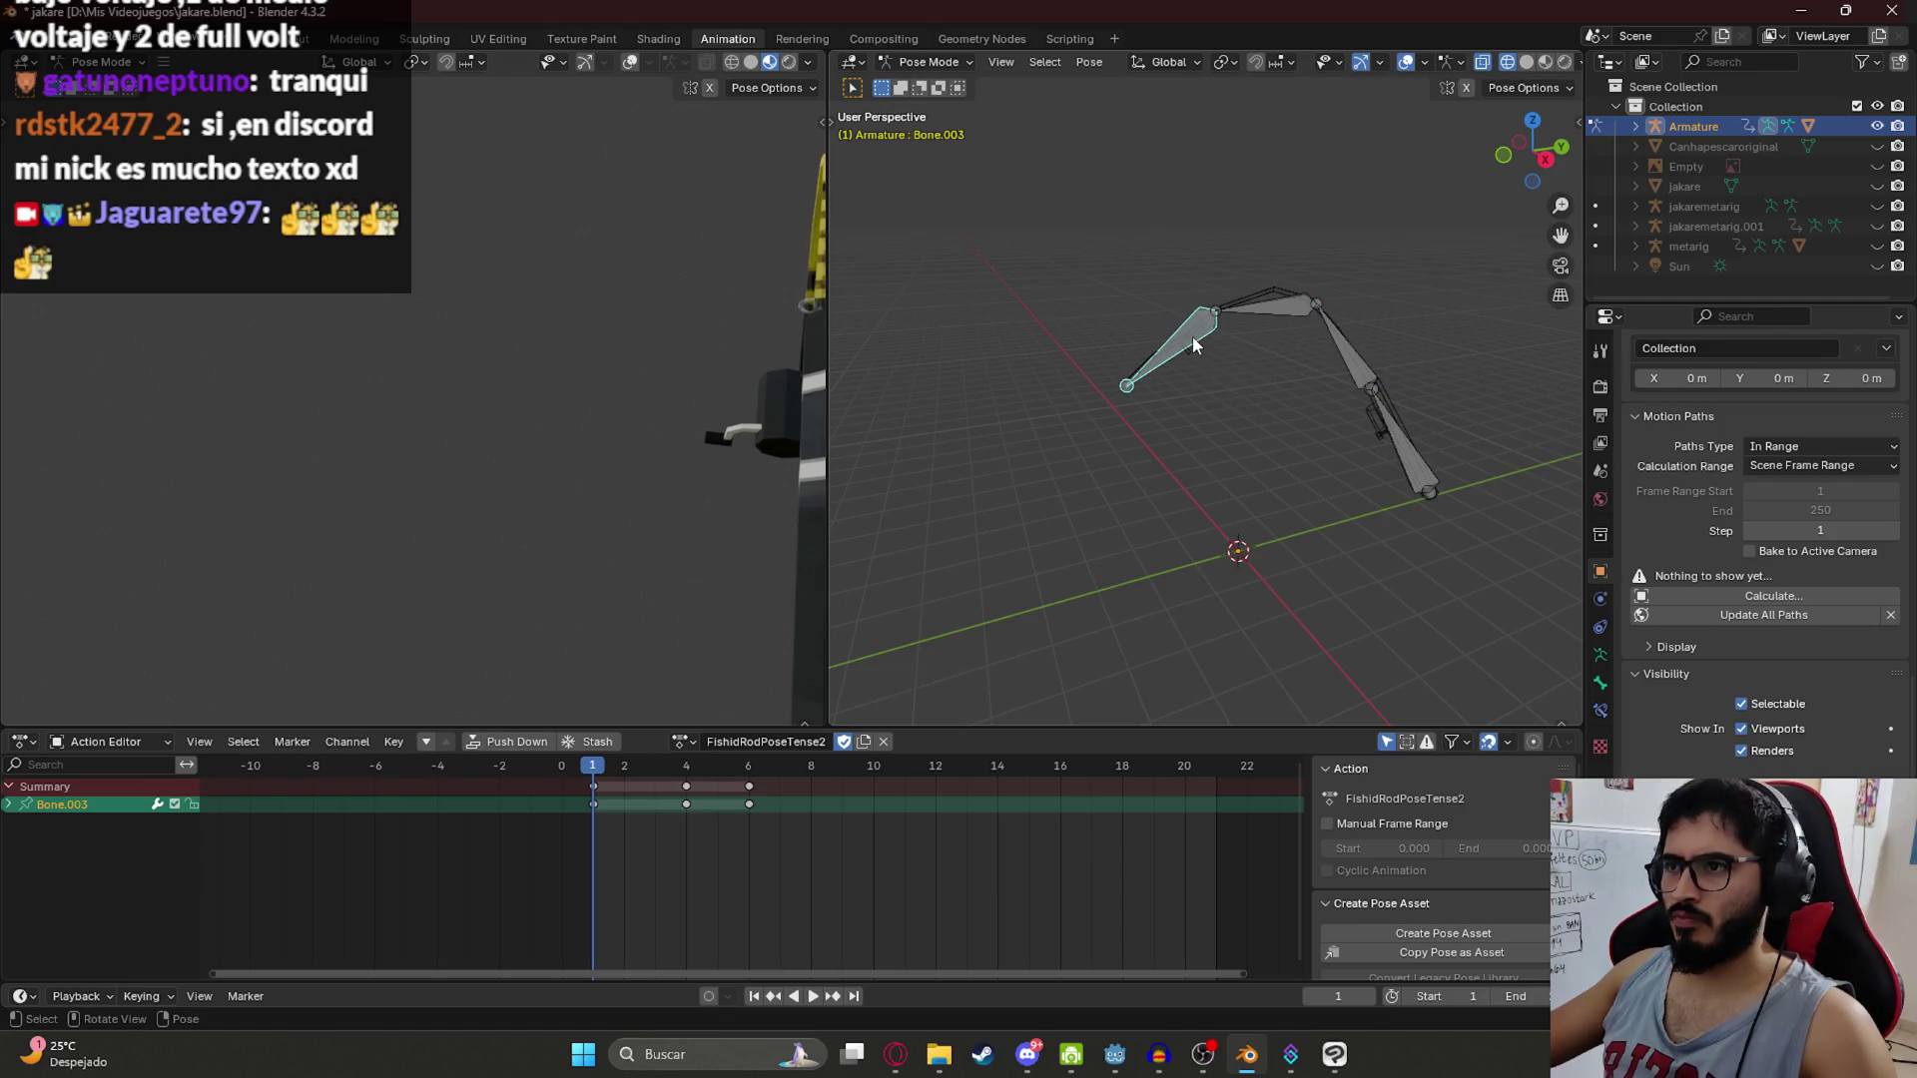
left_click(1239, 316)
key("r")
left_click(1238, 339)
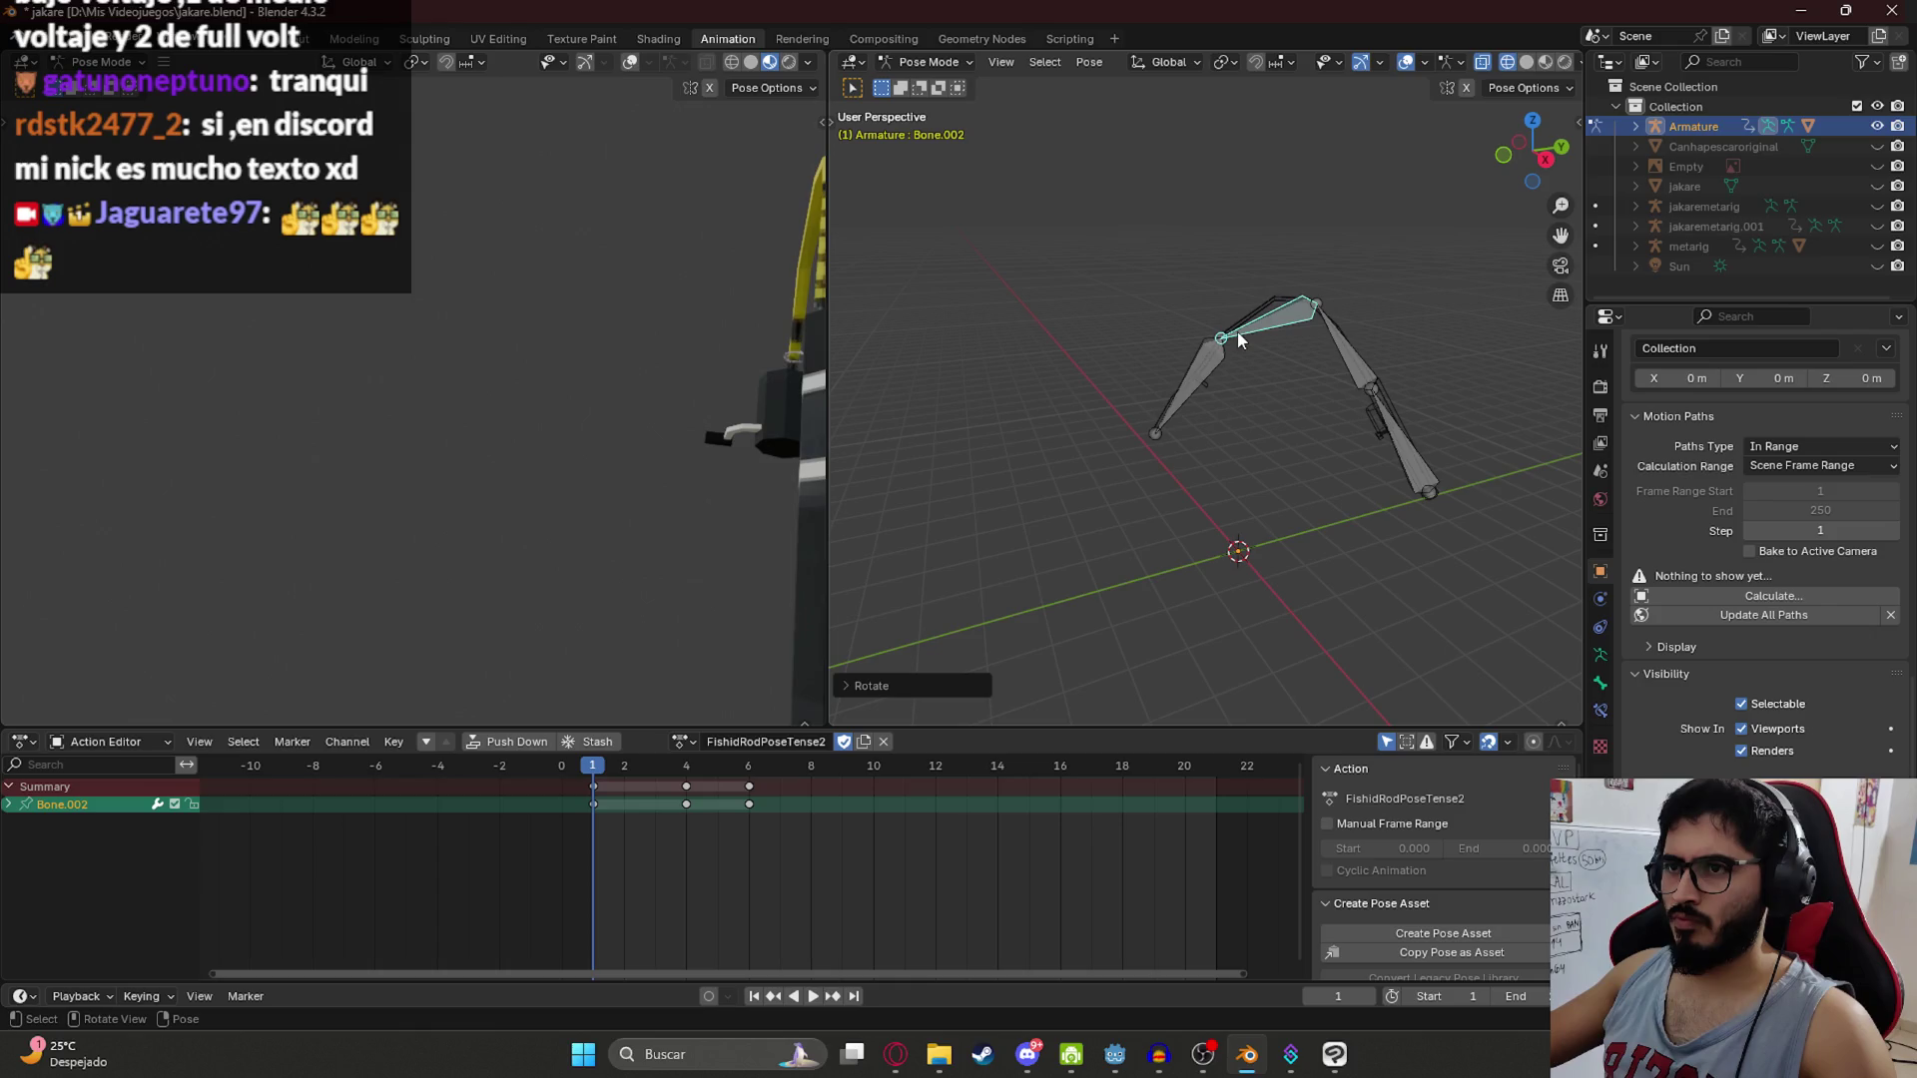
key("a")
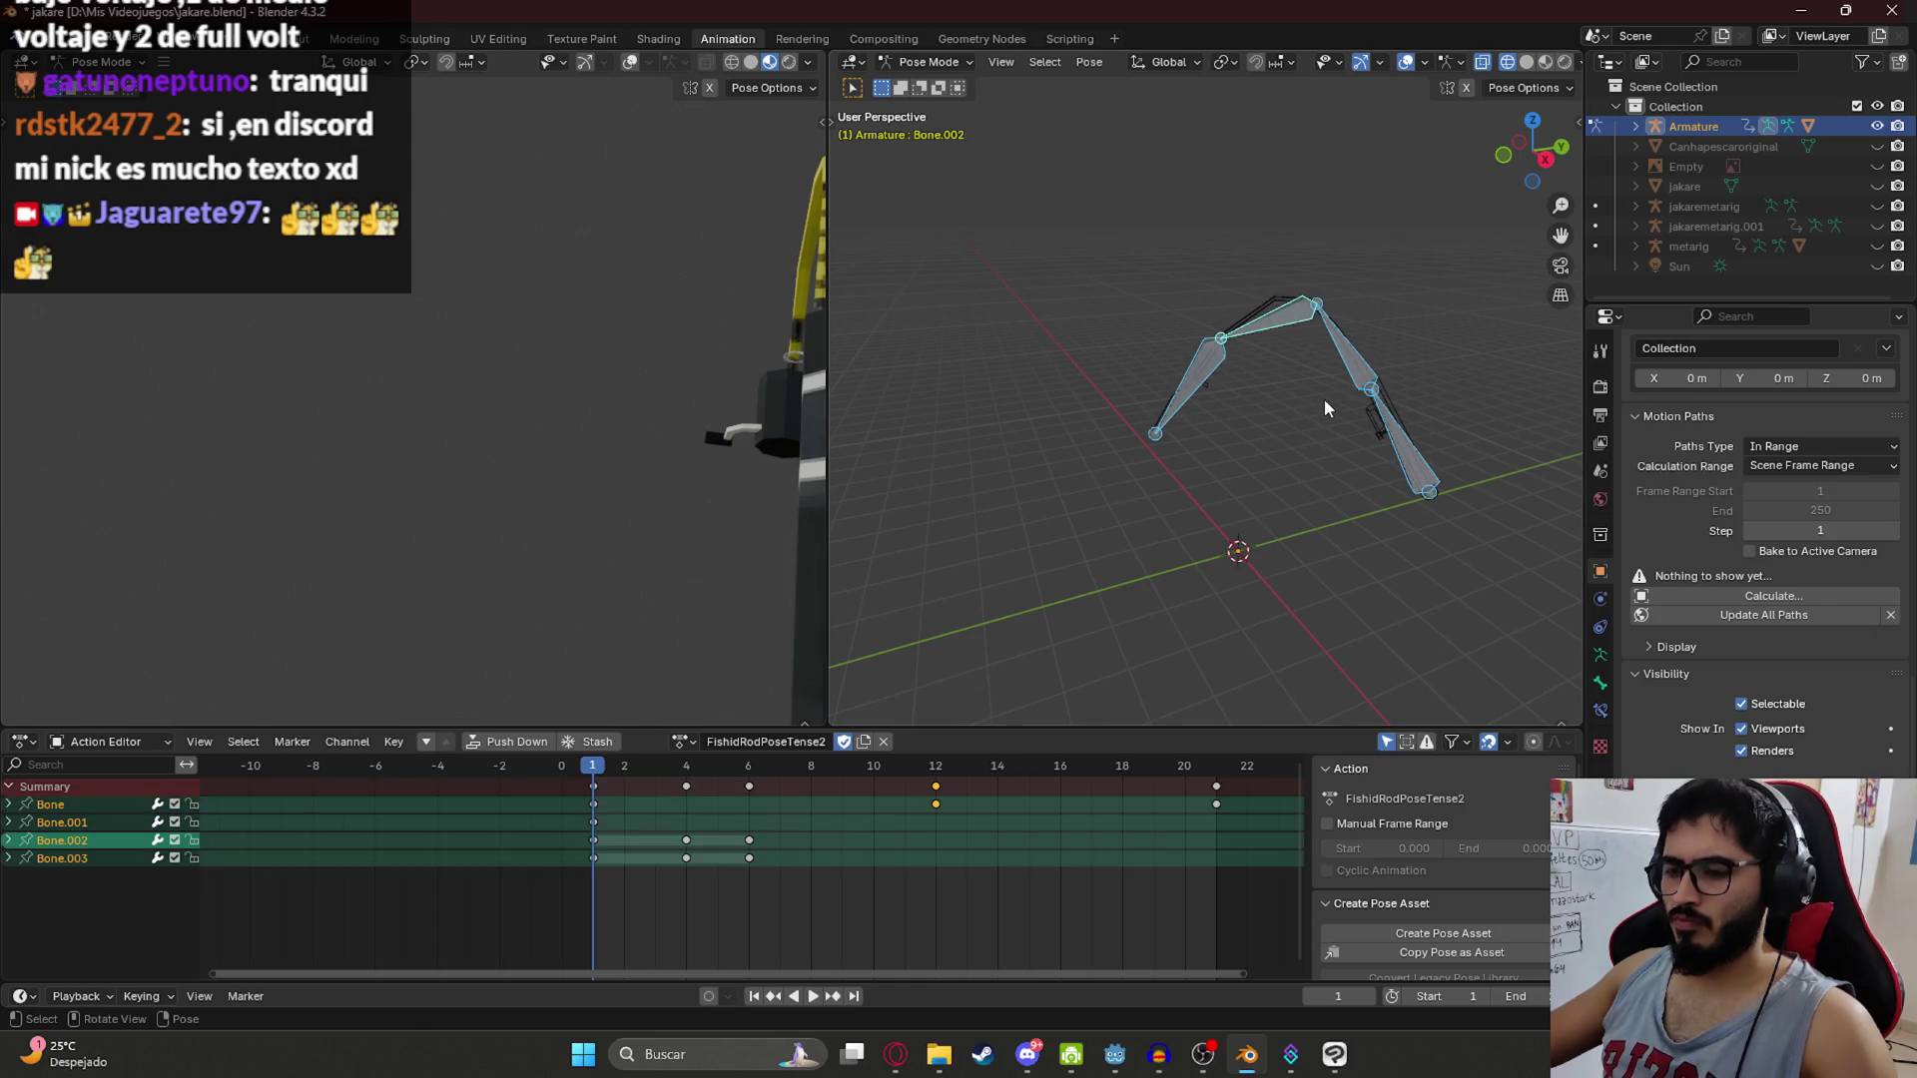
key("space")
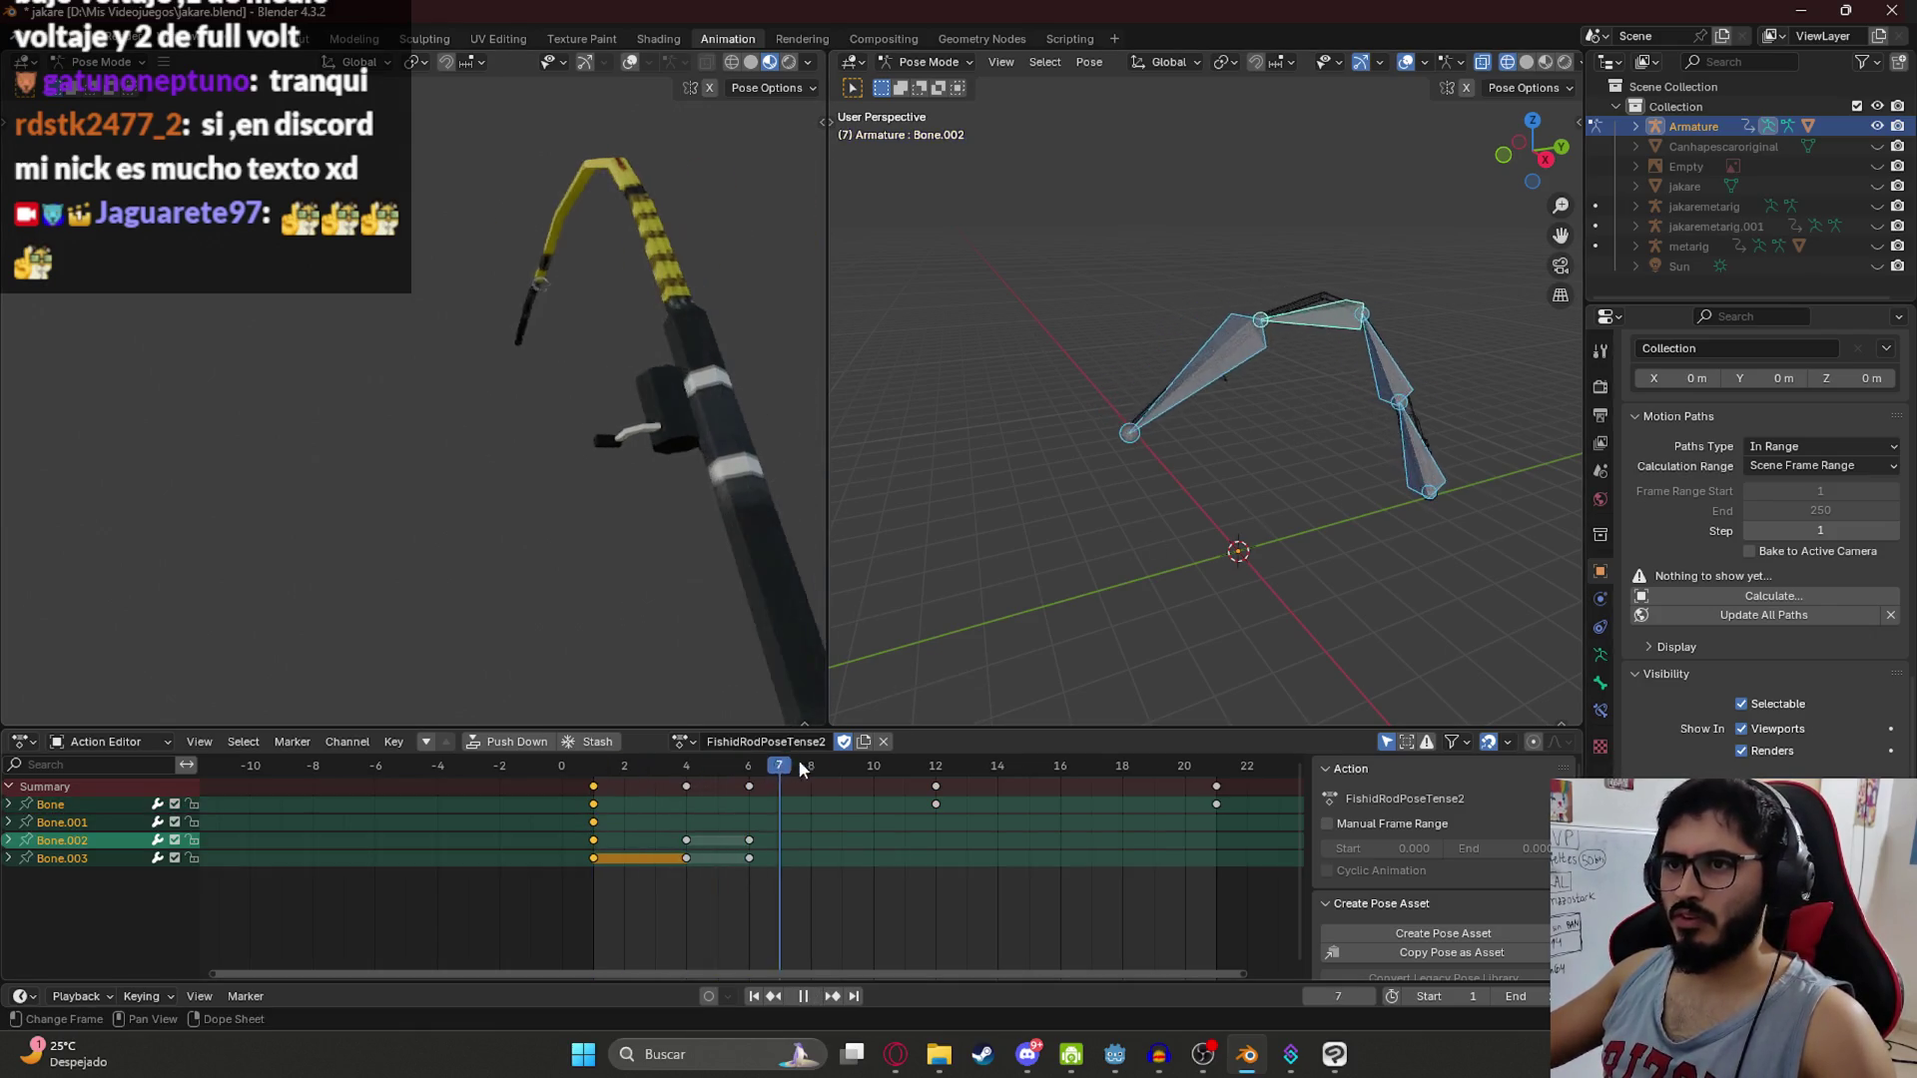
mouse_move(1003, 774)
left_mouse_down()
mouse_move(1196, 769)
mouse_move(593, 791)
left_mouse_up()
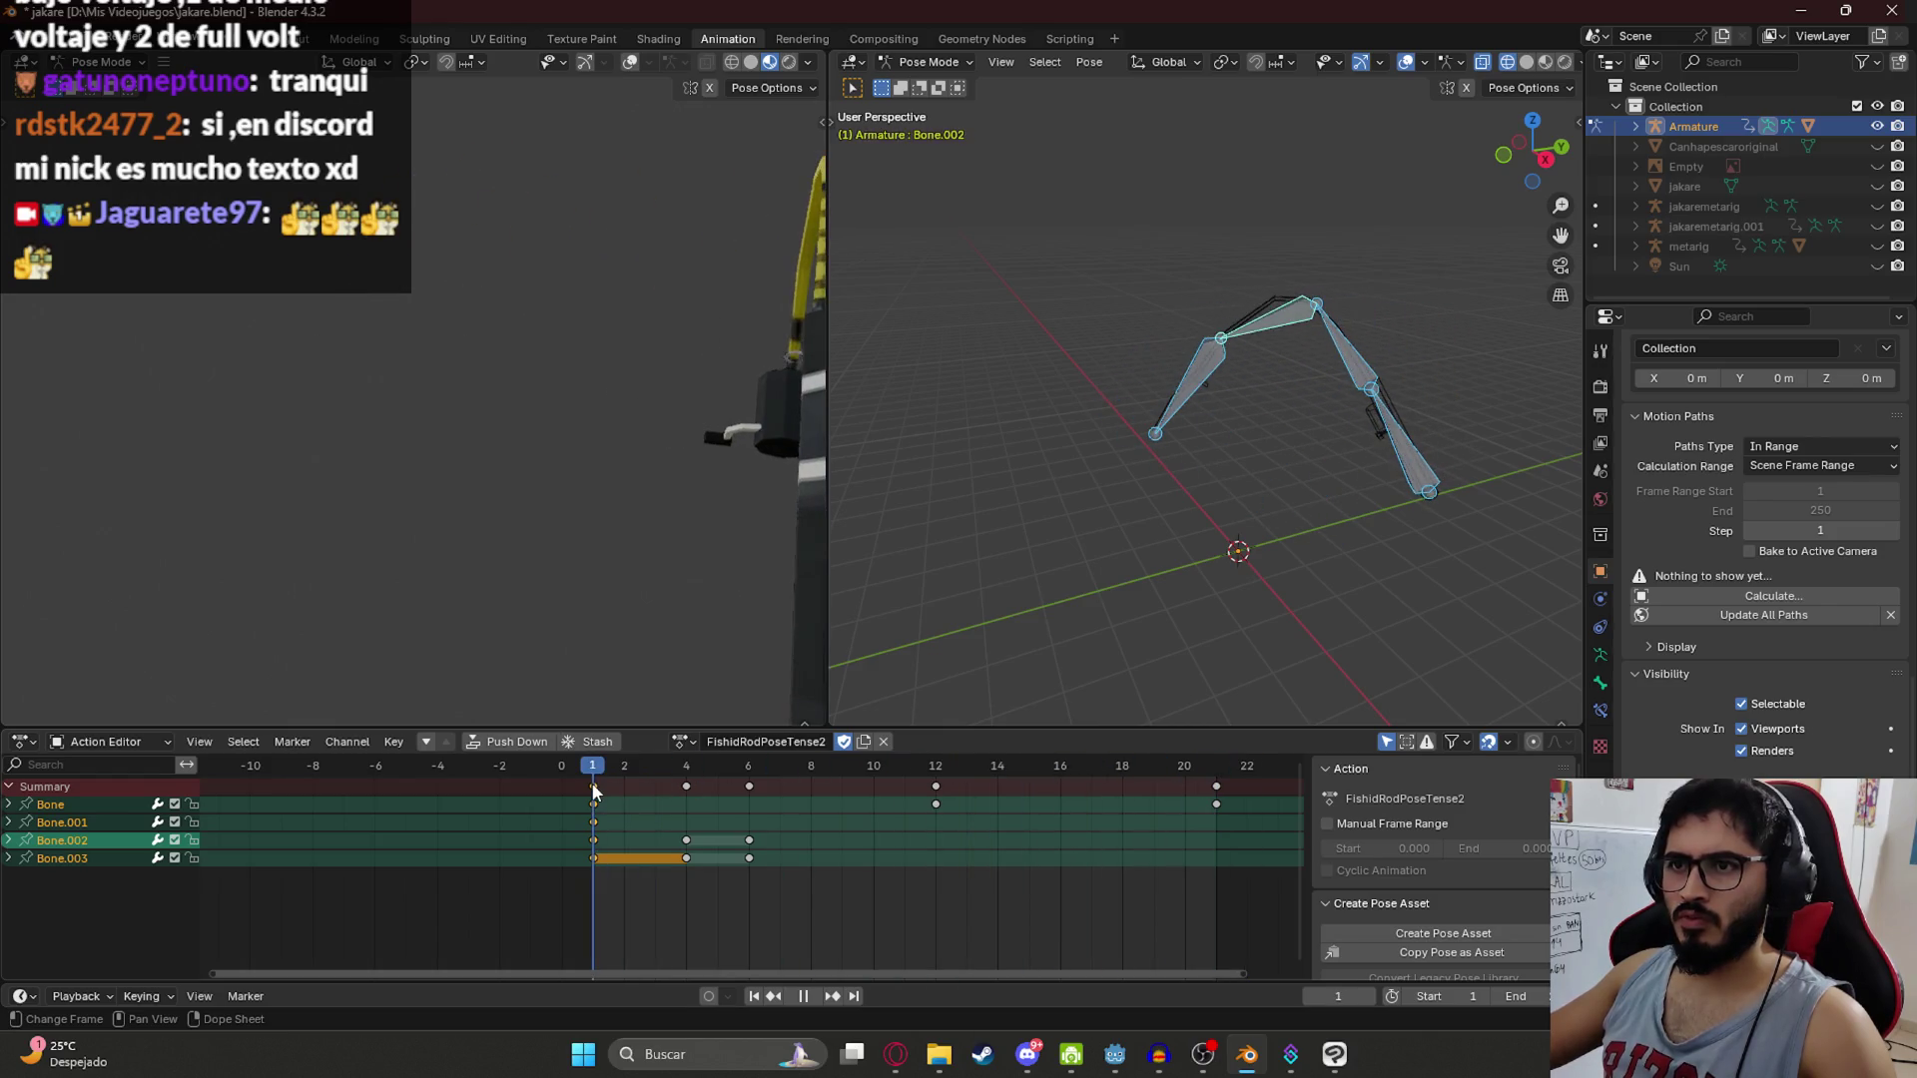
key("space")
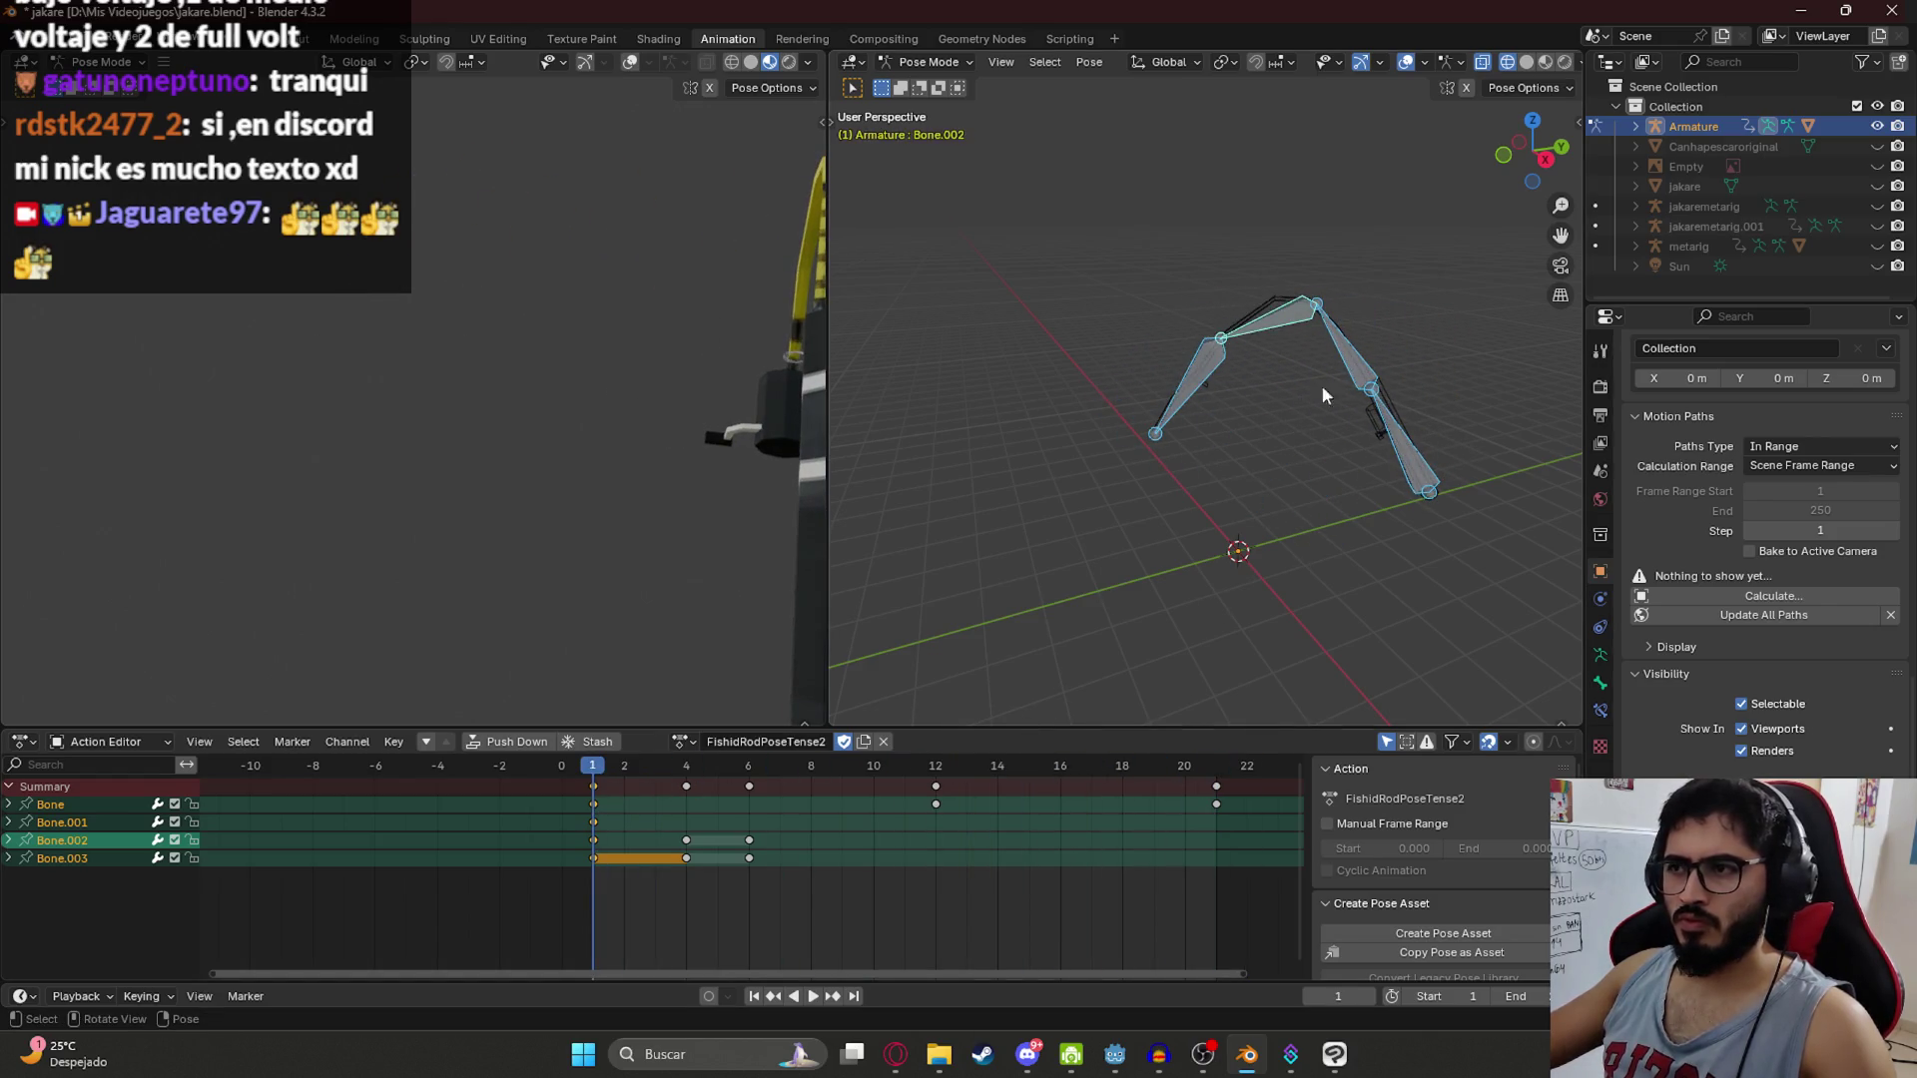
Step: Delete Bone.002's keyframes at frames 4 and 6
left_click(1354, 369)
left_click(1414, 446)
left_click(1268, 325)
key("x")
left_click(674, 785)
Step: Delete Bone.003's keyframes at frames 4 and 6 and play the trimmed action
left_click(1207, 384)
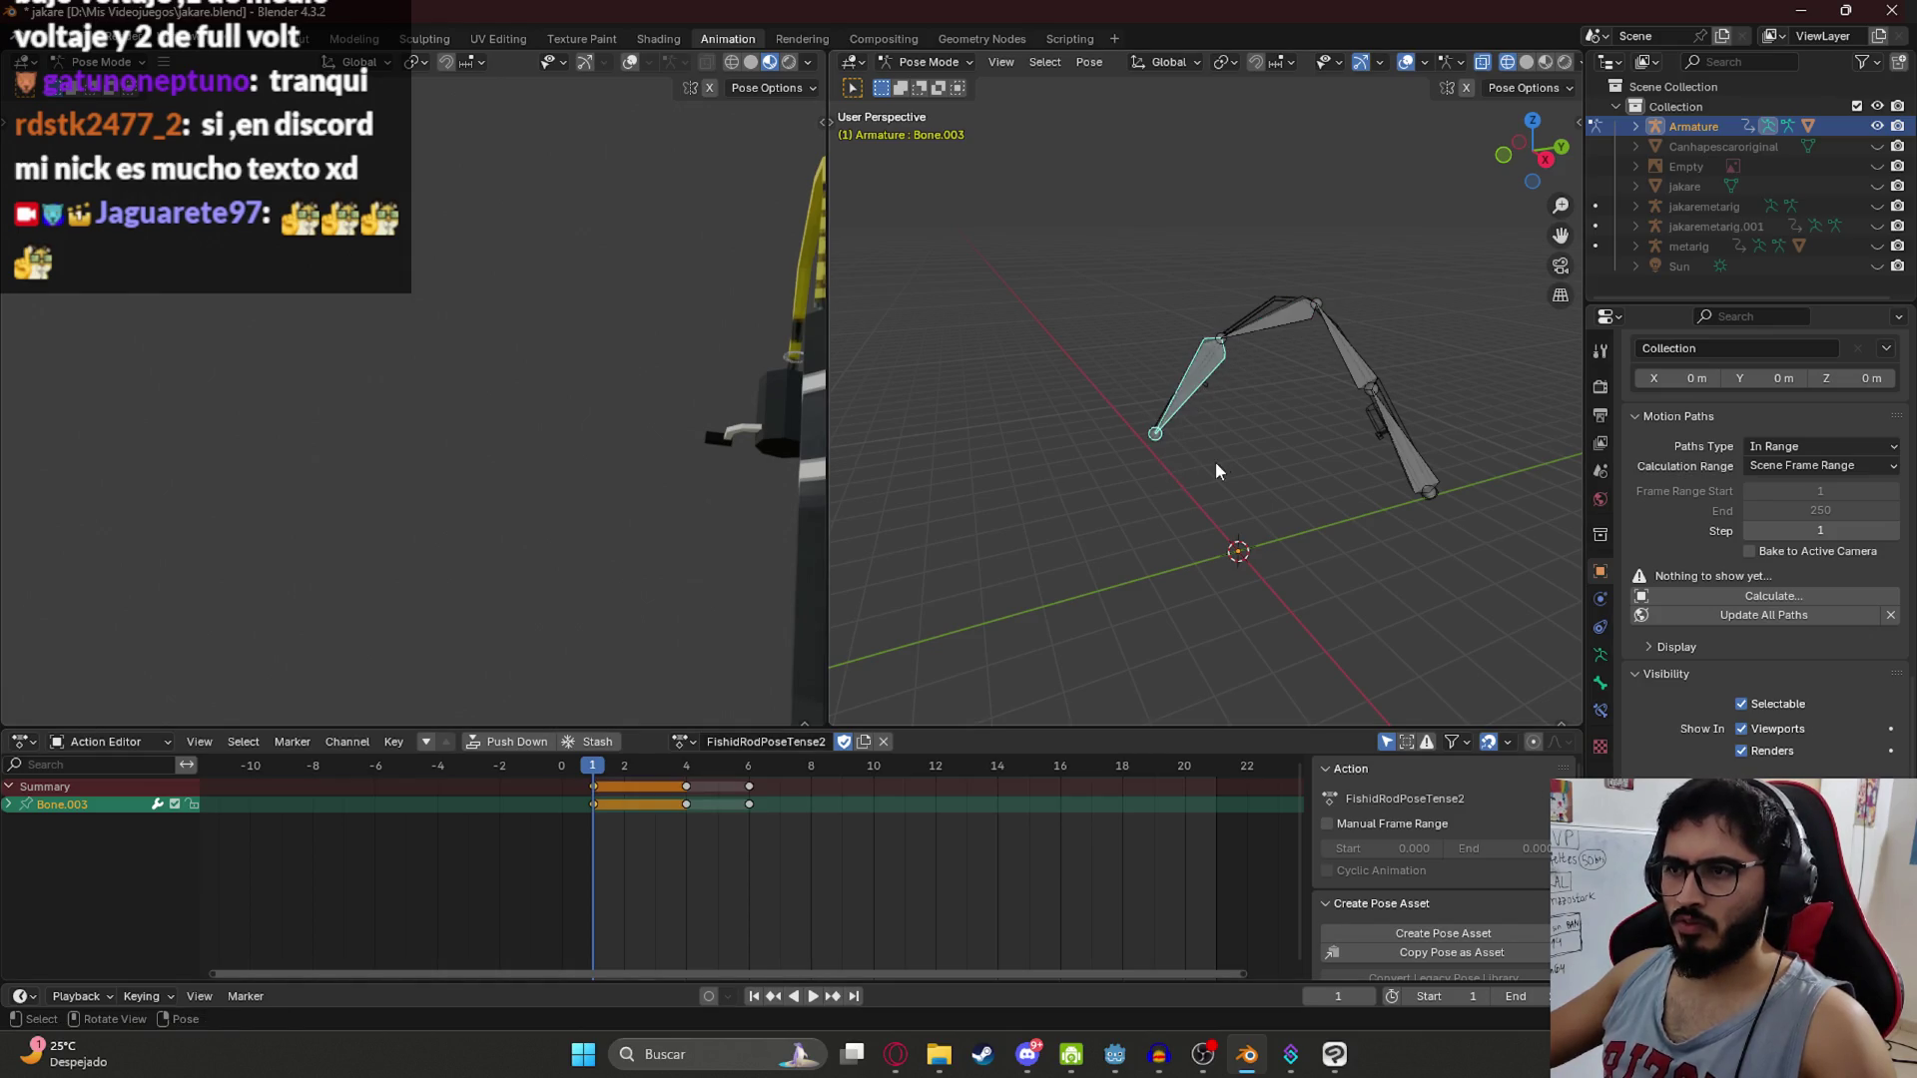
left_click_drag(781, 857, 671, 749)
key("x")
left_click(667, 773)
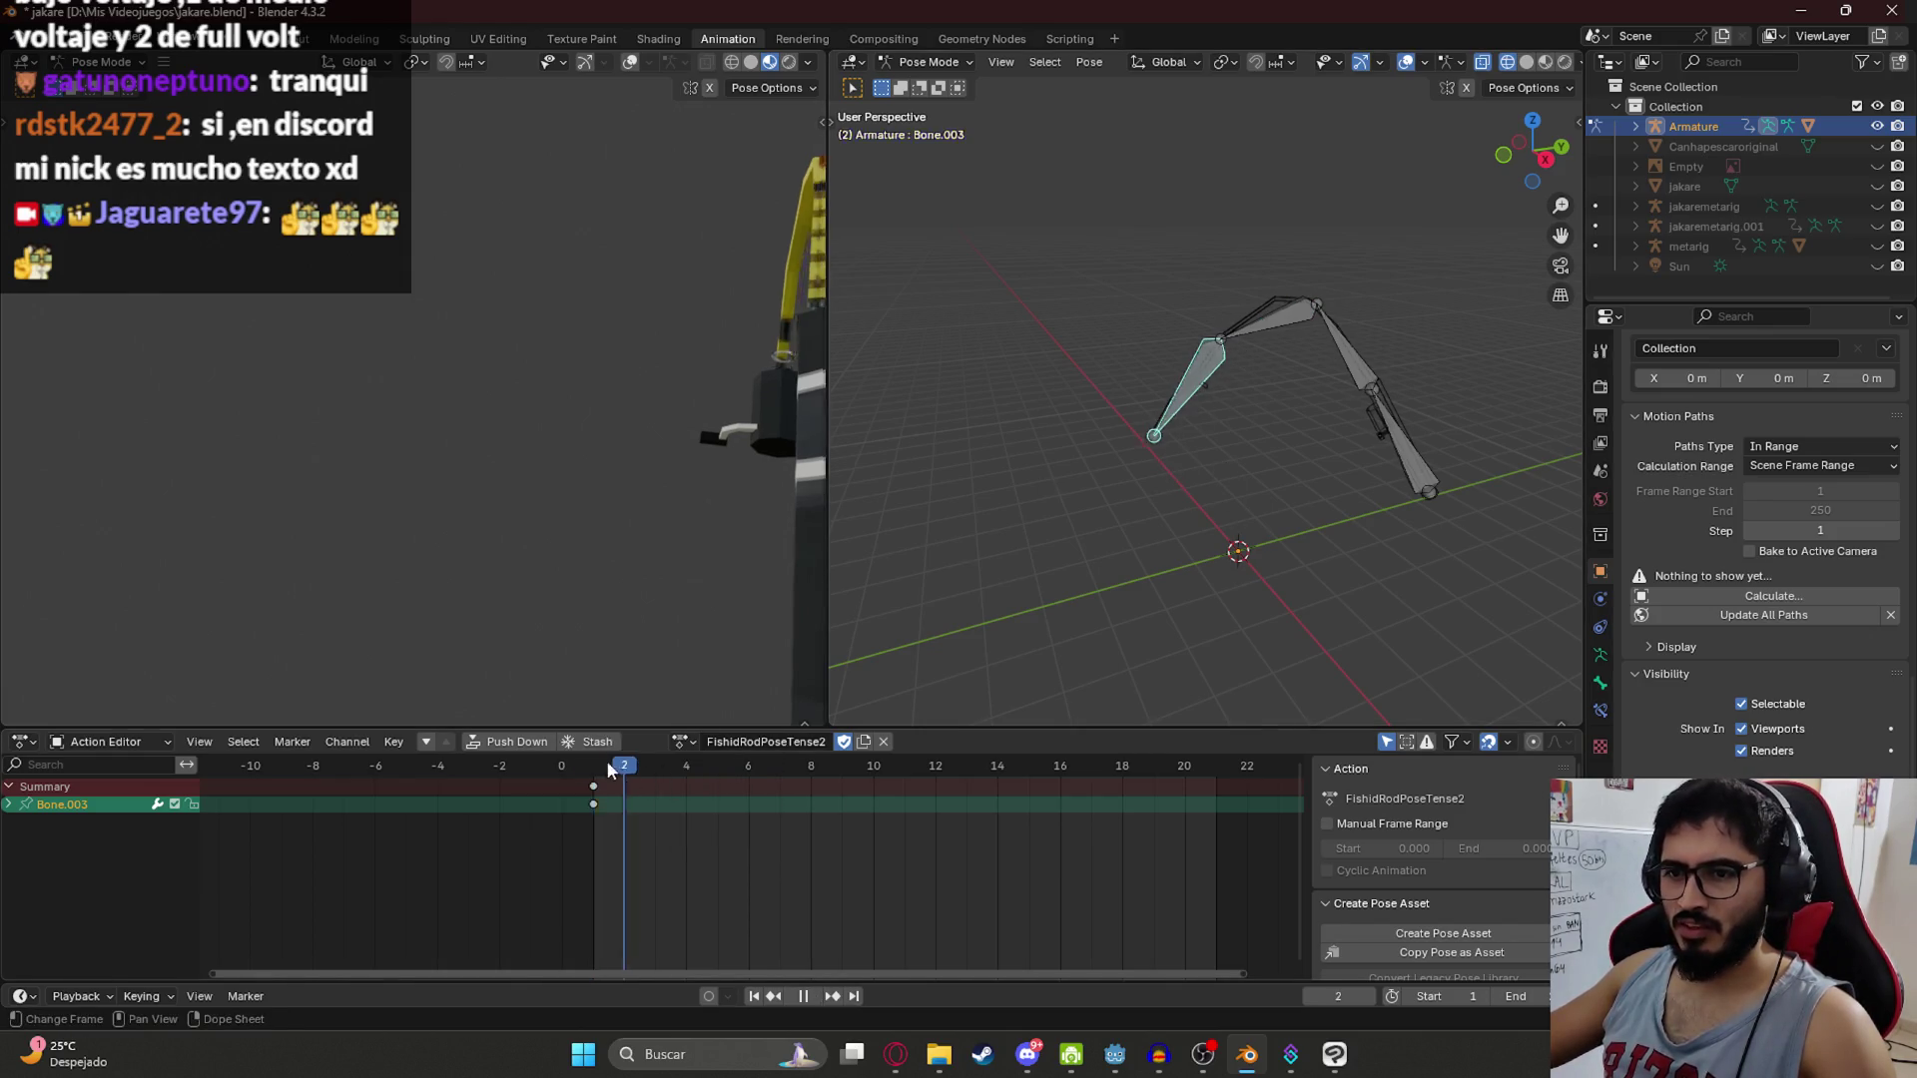
key("space")
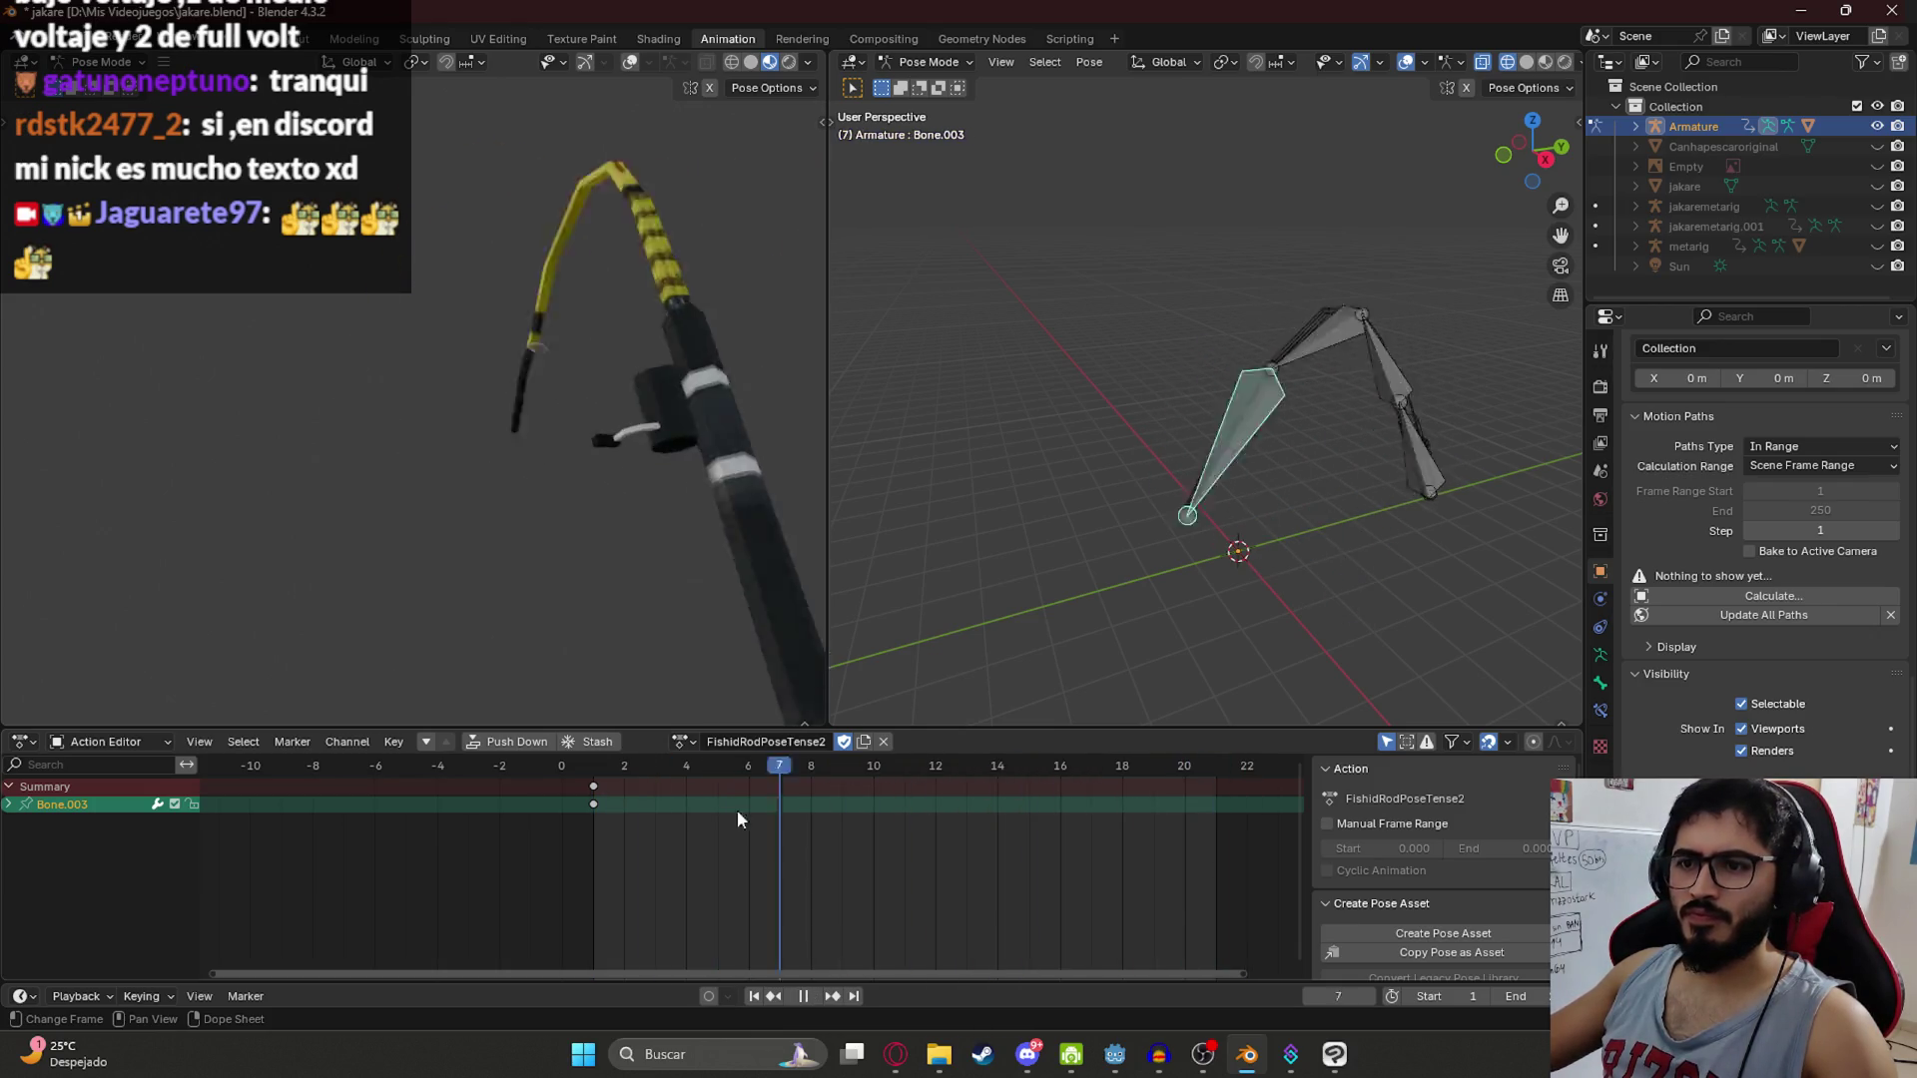
key("Escape")
Step: Select Bone.001 and scrub to frames 8 and 7 in front view to inspect the pose
left_click(1372, 380)
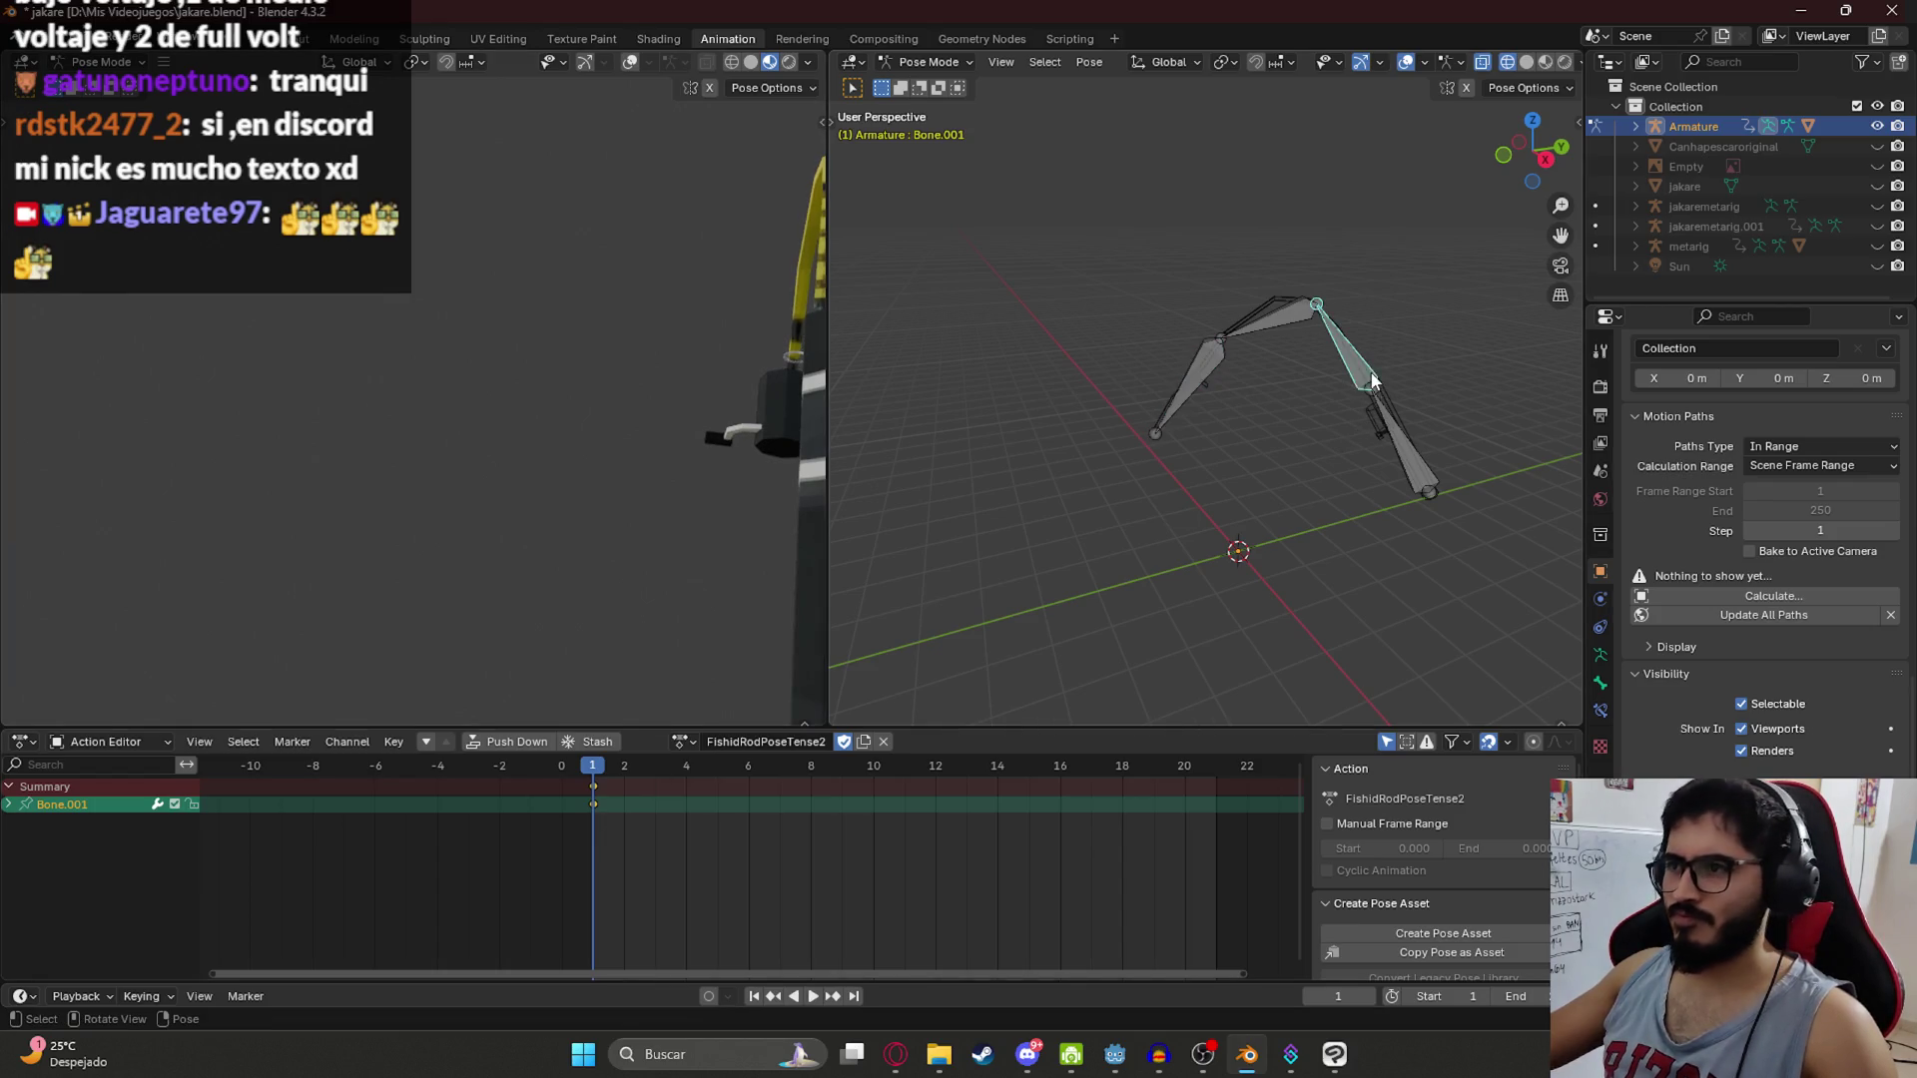
left_click_drag(644, 766, 811, 766)
key("KP_1")
mouse_move(639, 766)
left_mouse_down()
mouse_move(777, 773)
mouse_move(759, 773)
left_mouse_up()
scroll(775, 789, "up", 7)
scroll(741, 782, "up", 3)
key("space")
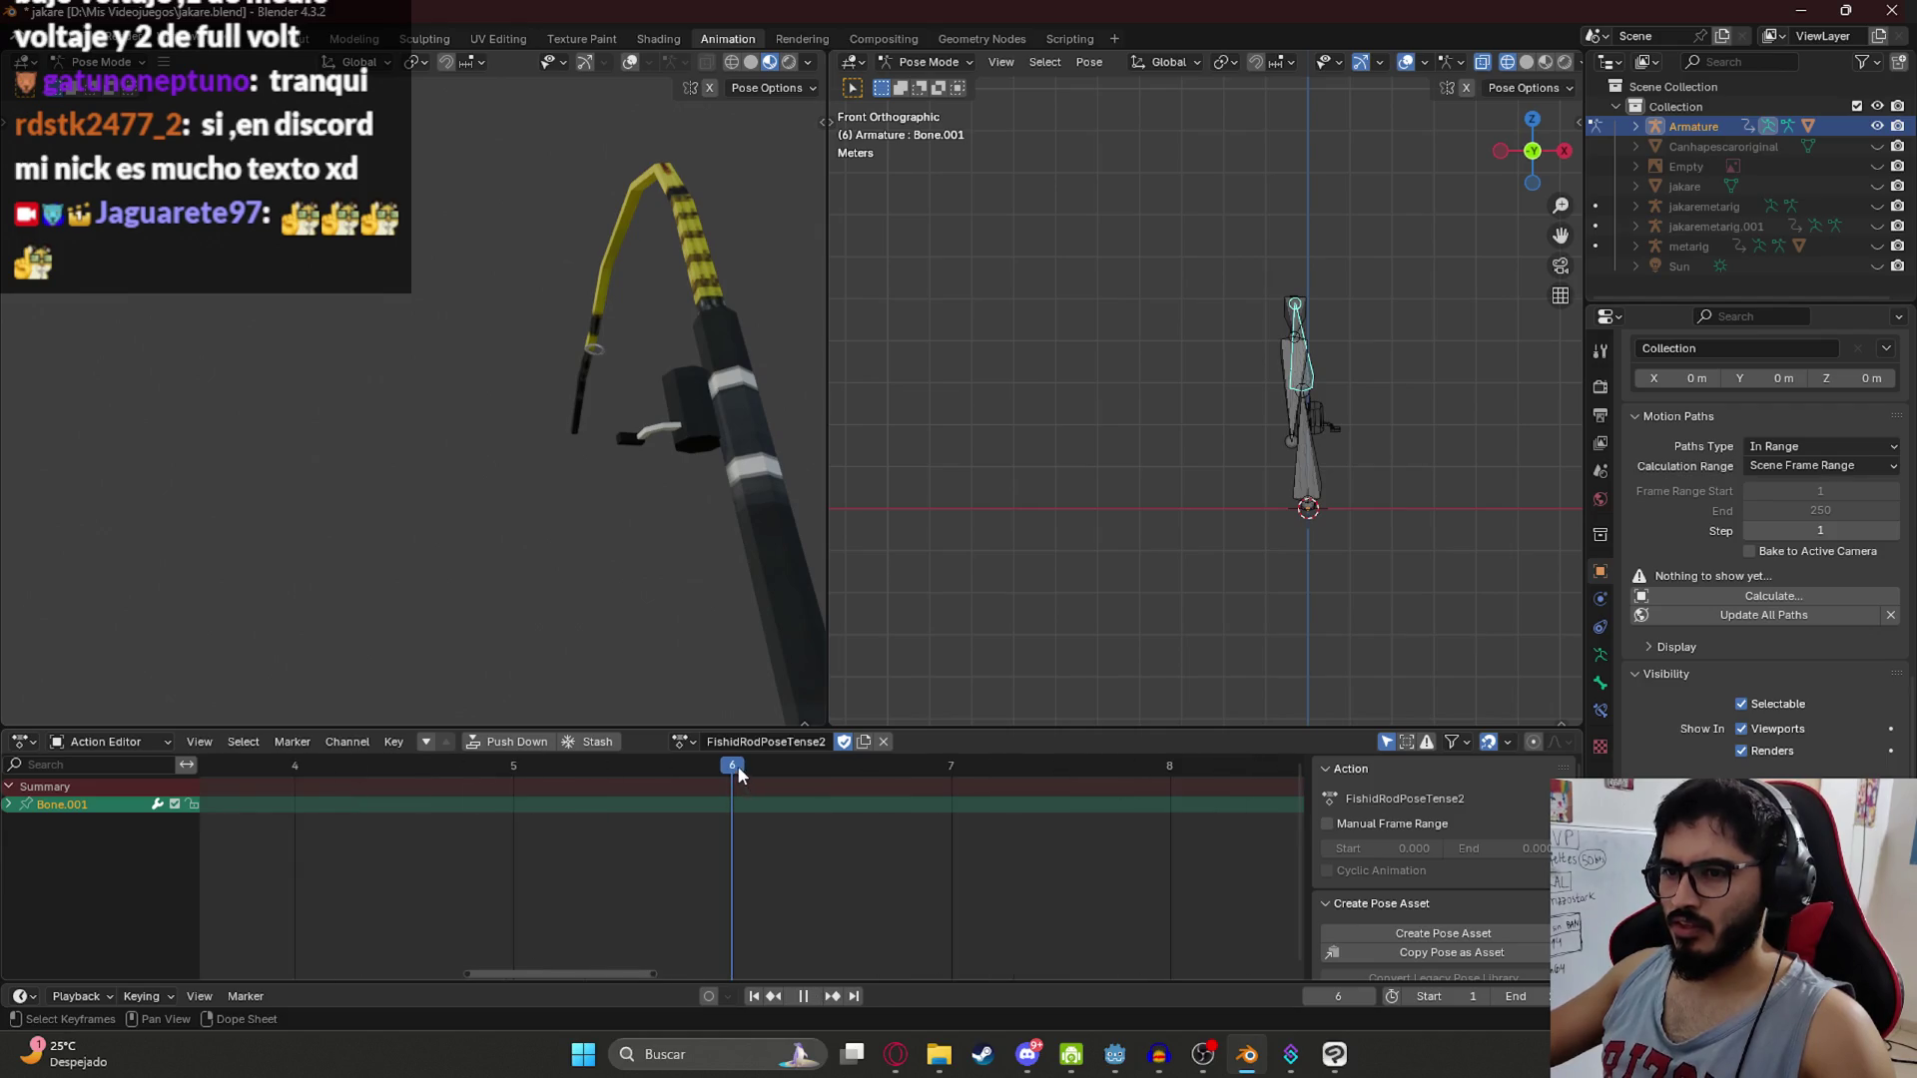
Step: At frame 7, rotate the rod's lower-left bone while viewing the rig from the right side
key("space")
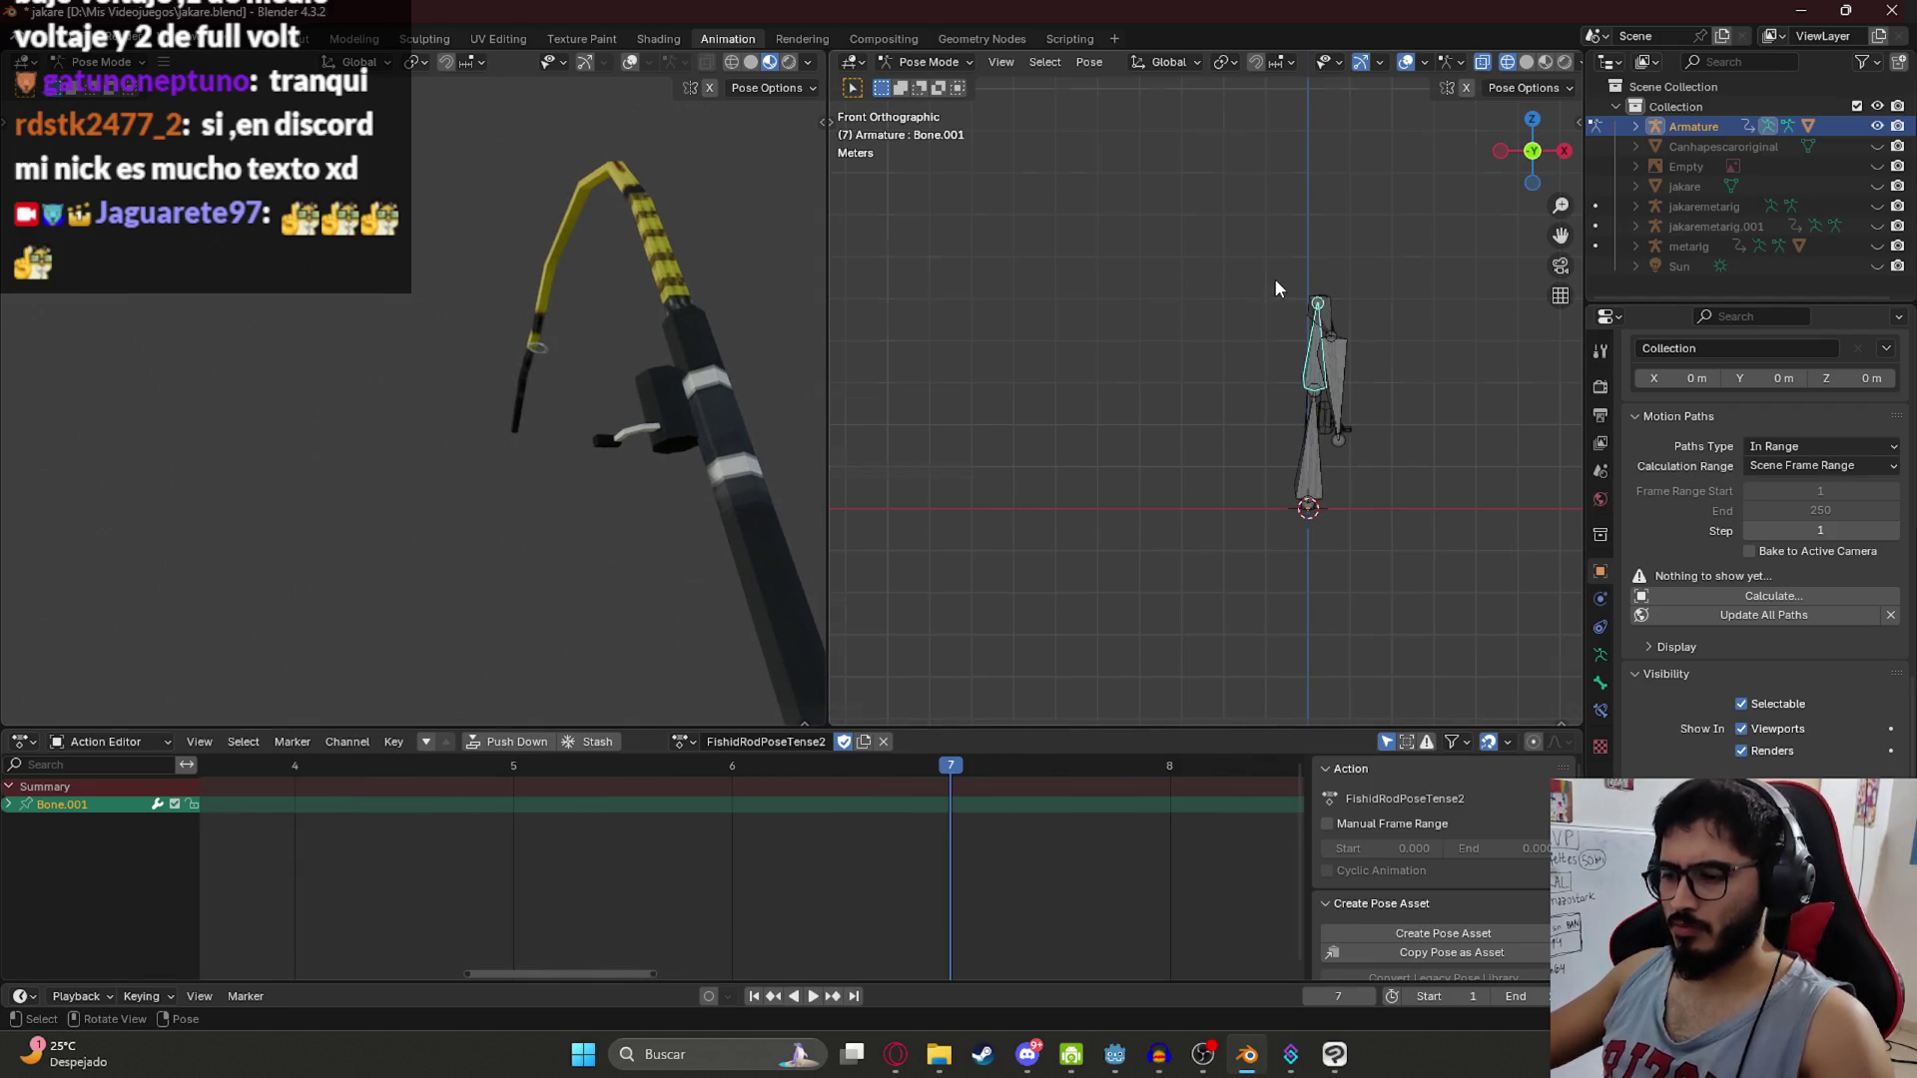
key("KP_3")
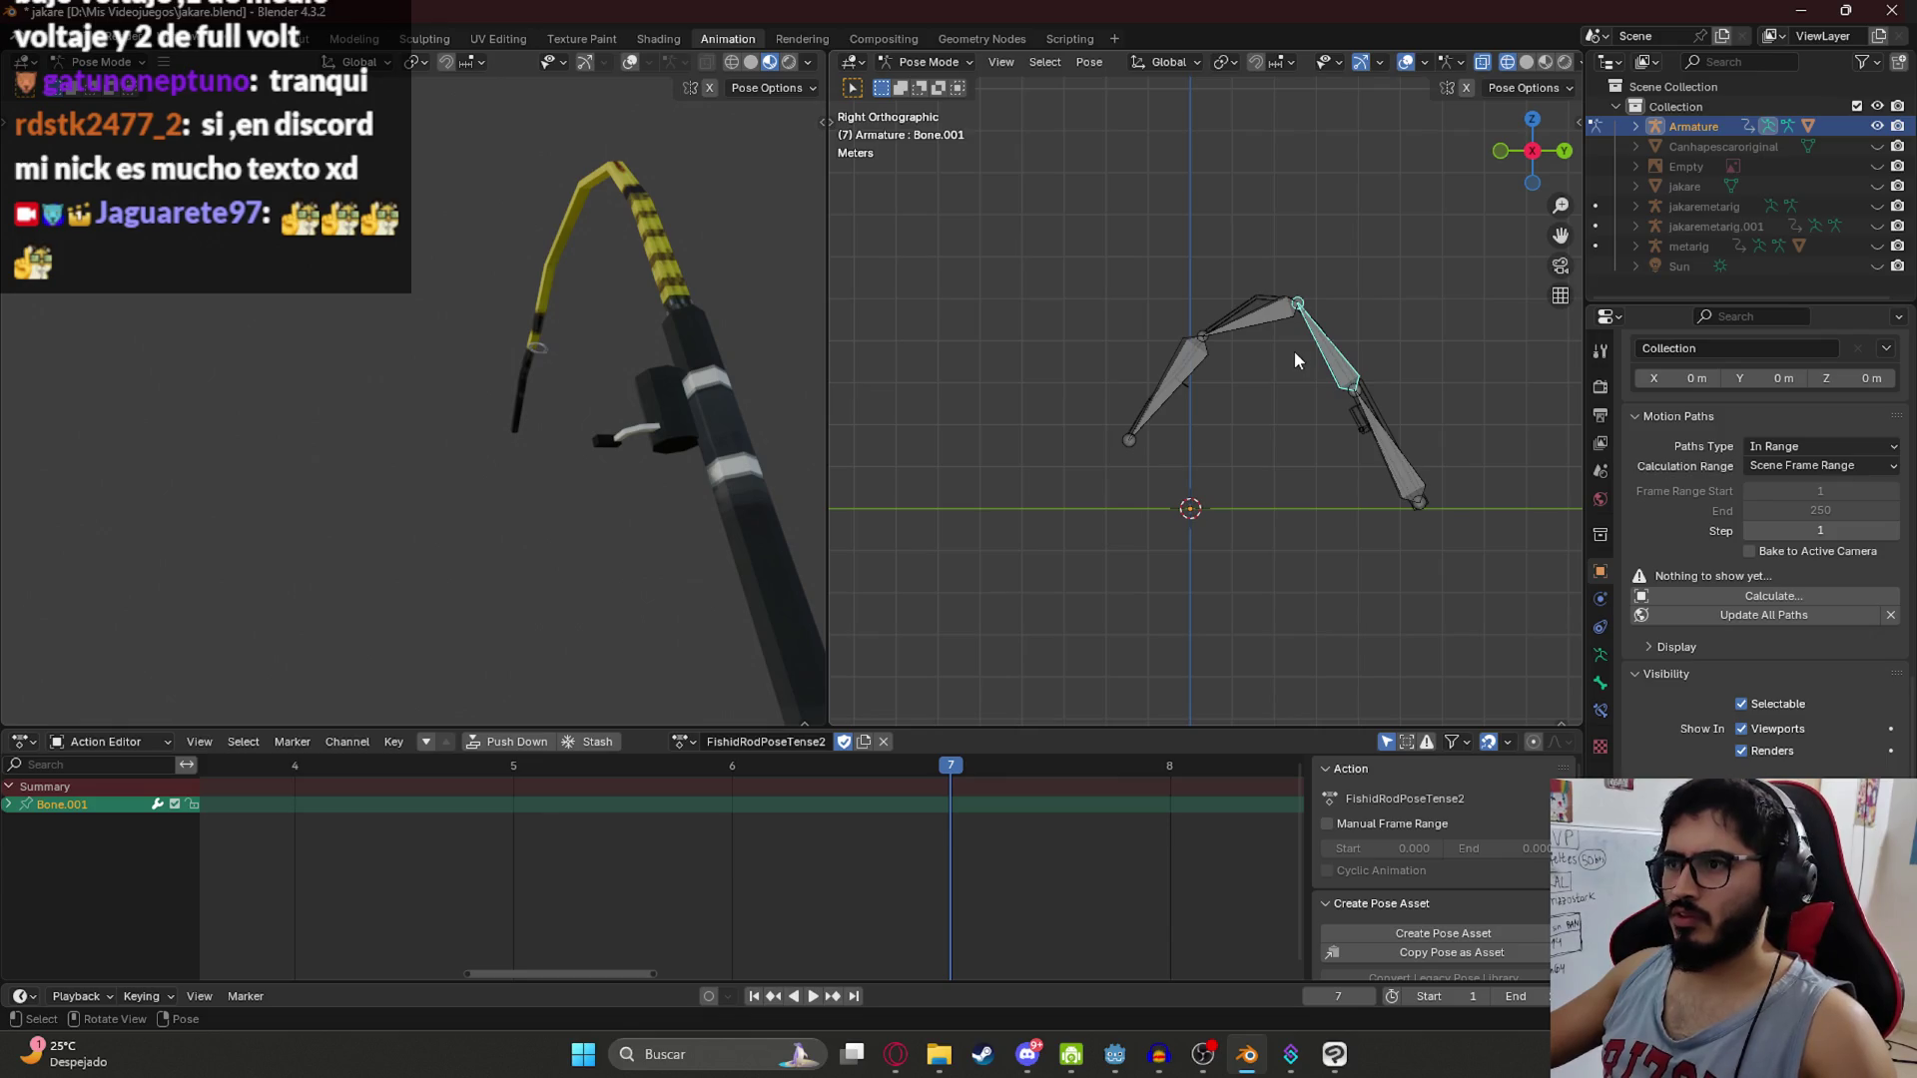
key("r")
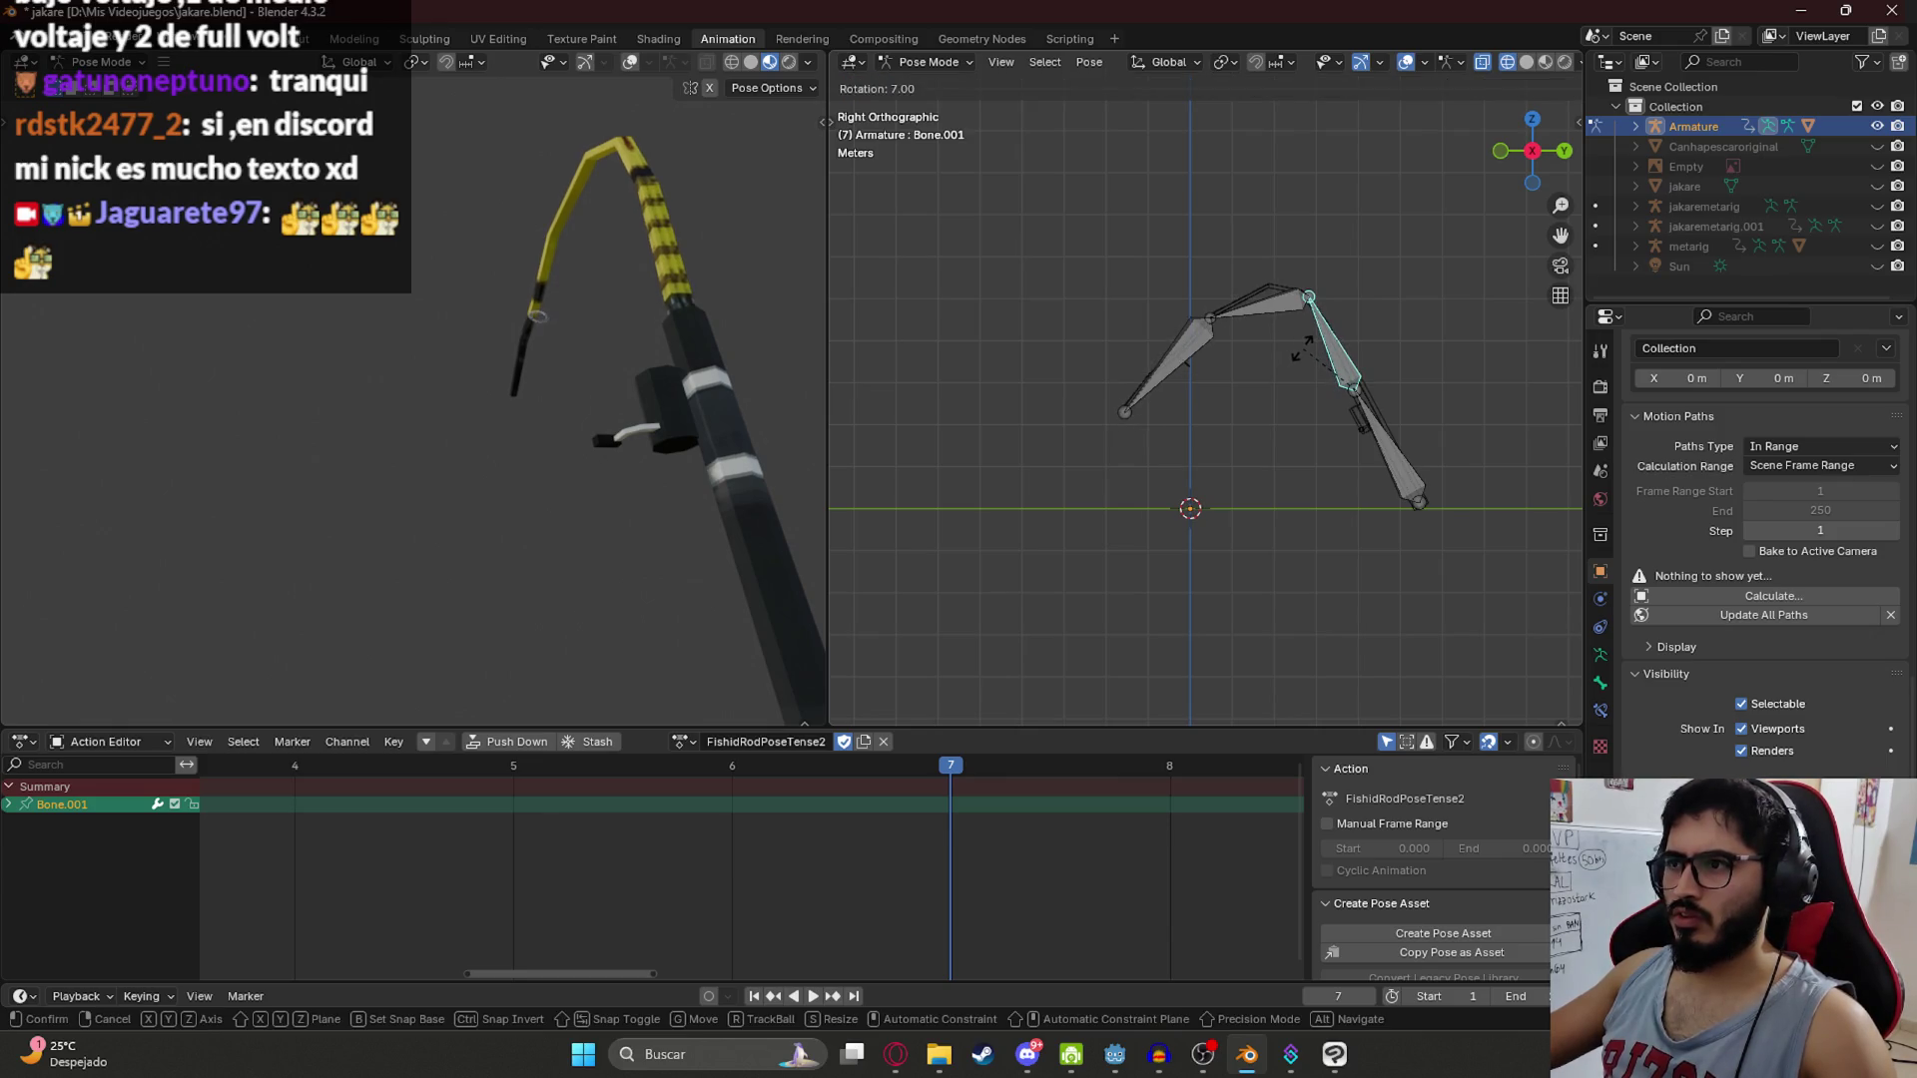
key("Escape")
left_click(1204, 395)
key("r")
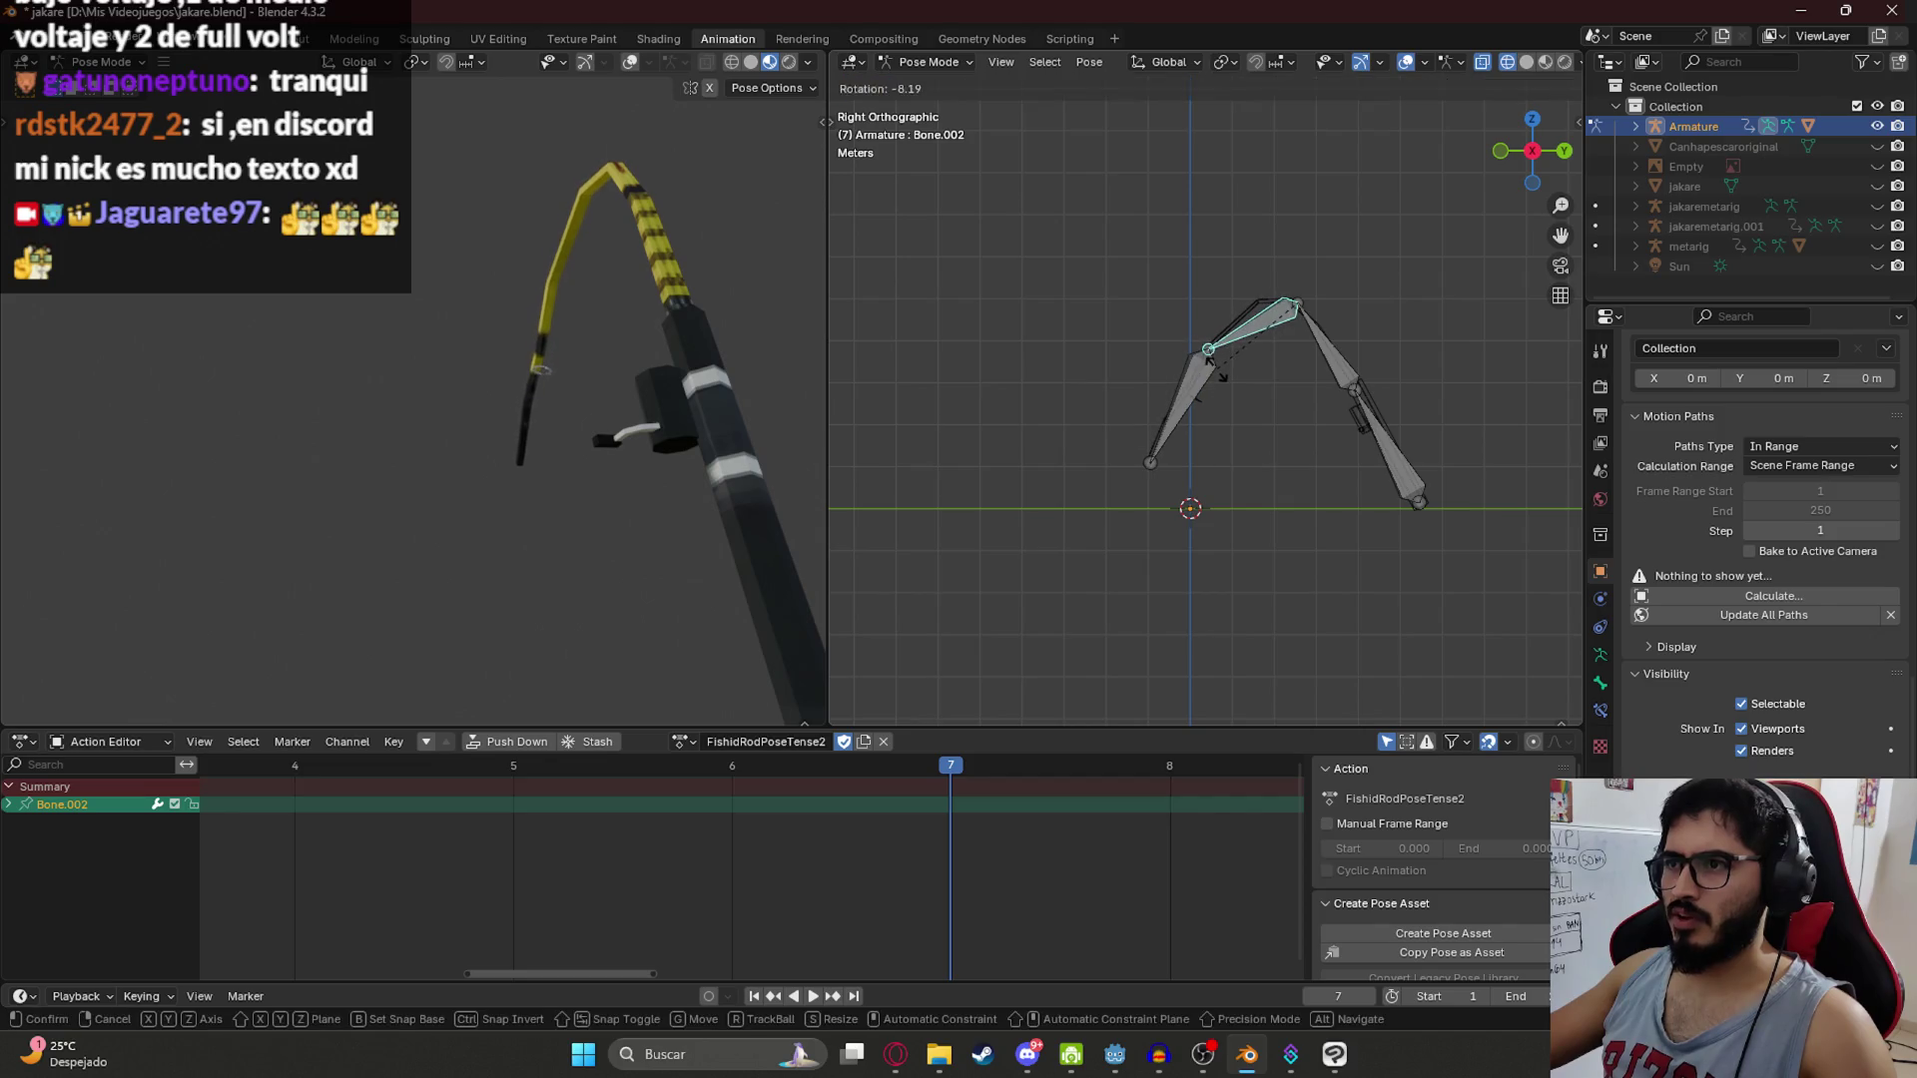
left_click(1197, 410)
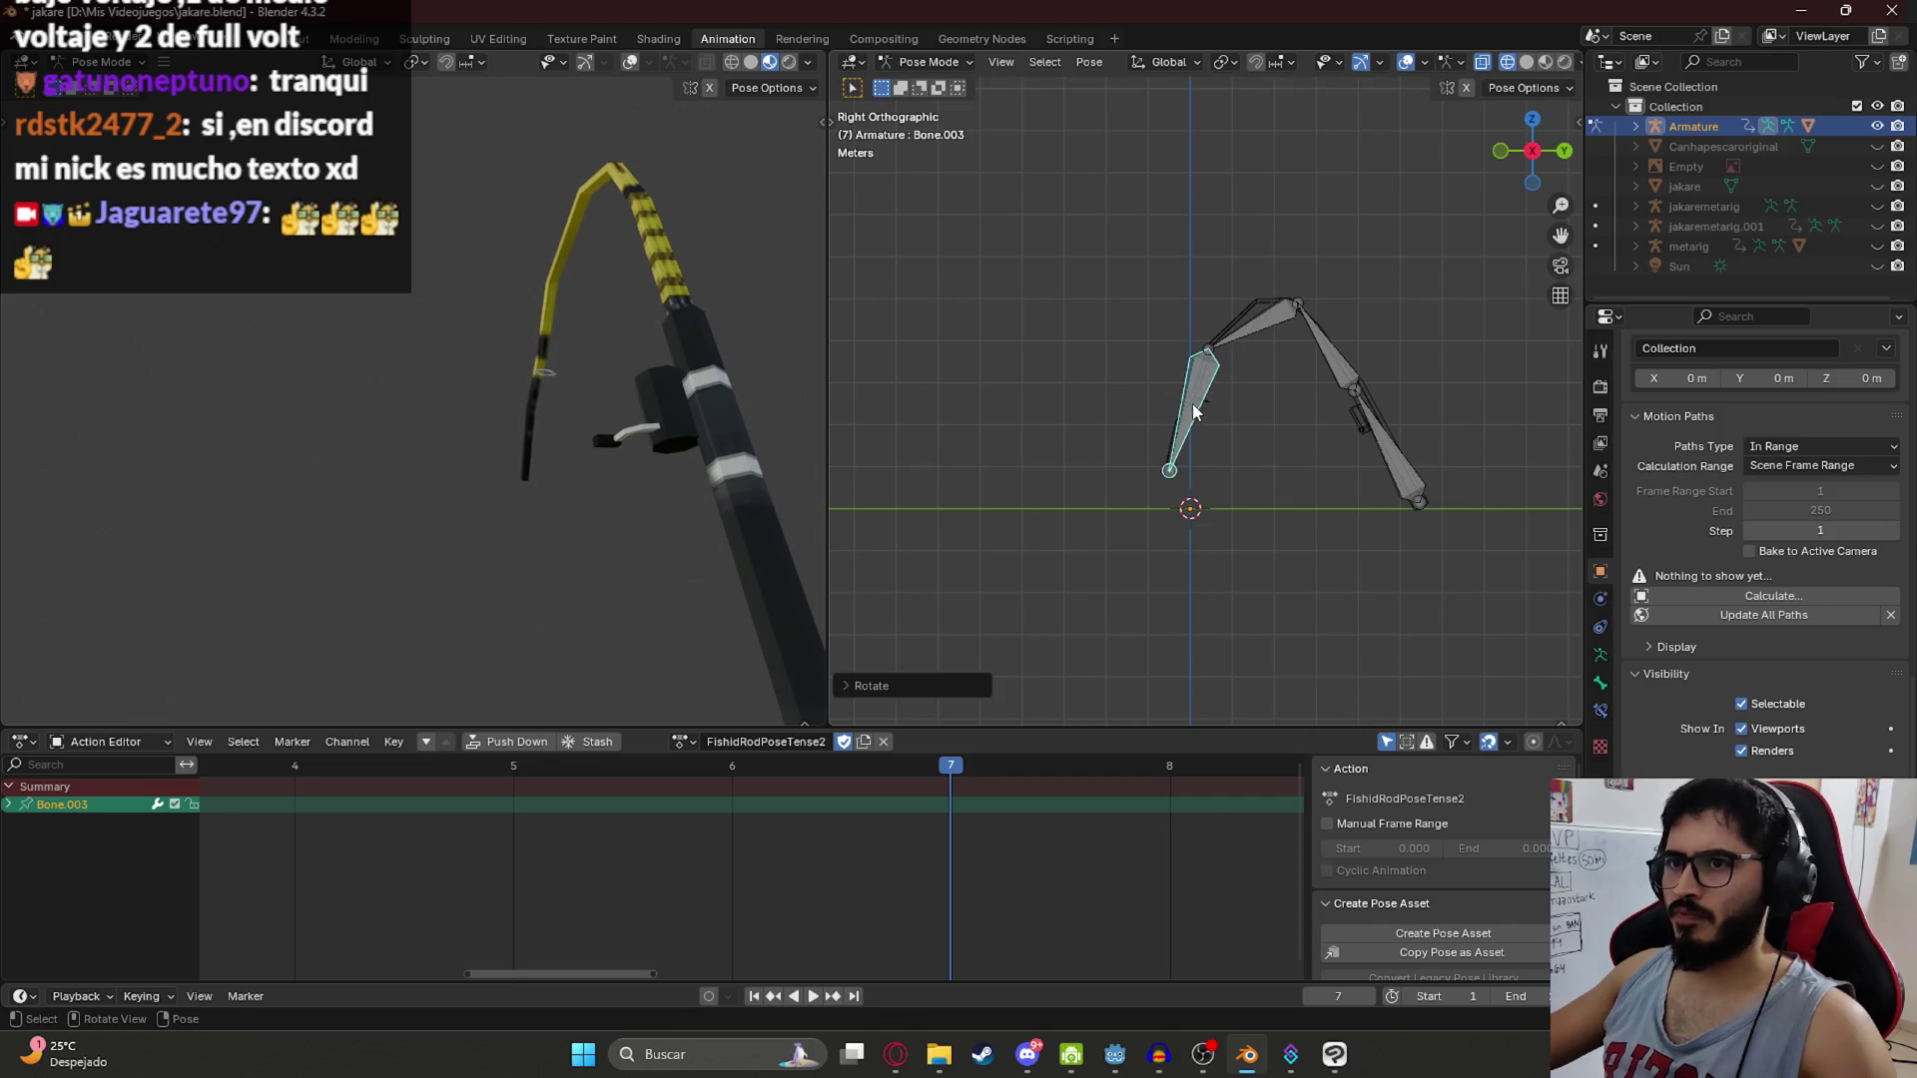
Step: Copy the current pose and paste it onto the three upper bones at frame 1
key("a")
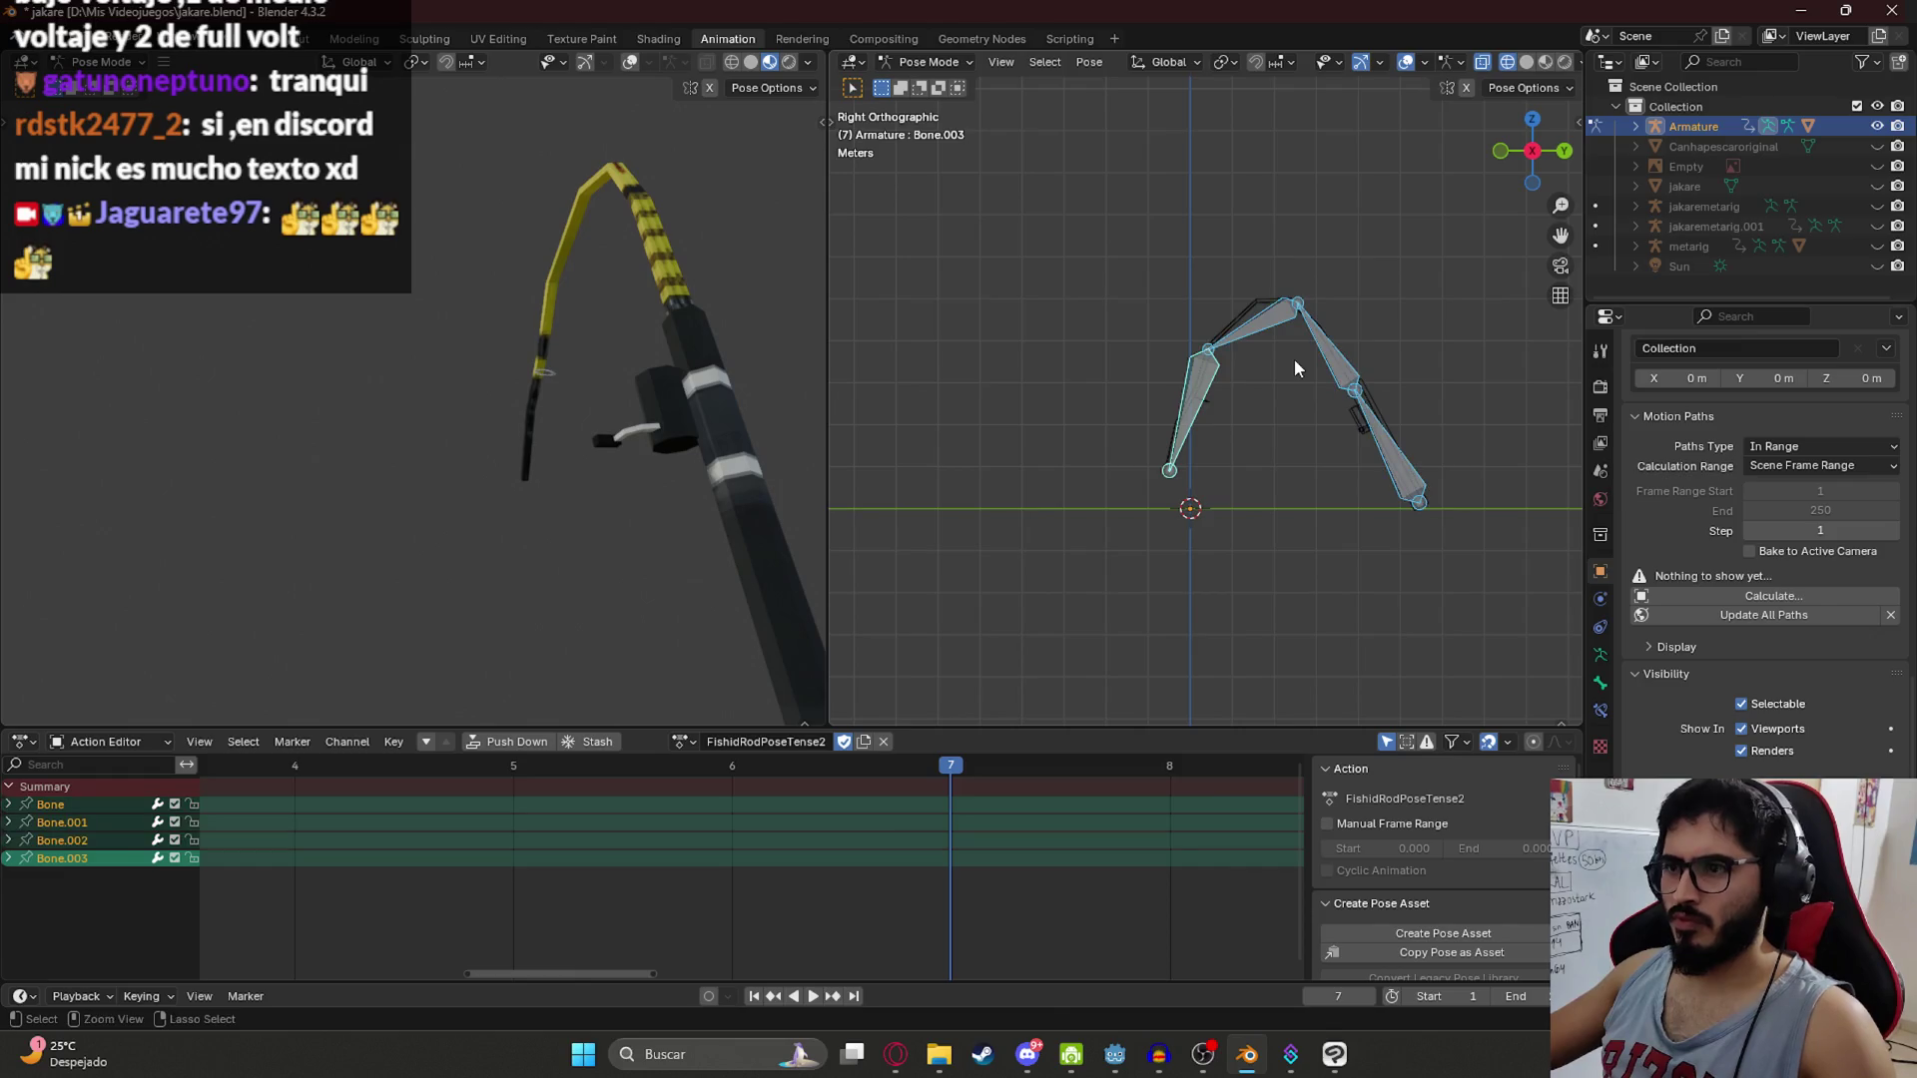
key("ctrl+c")
mouse_move(1084, 240)
left_mouse_down()
mouse_move(1234, 471)
mouse_move(1350, 482)
left_mouse_up()
scroll(689, 868, "down", 5)
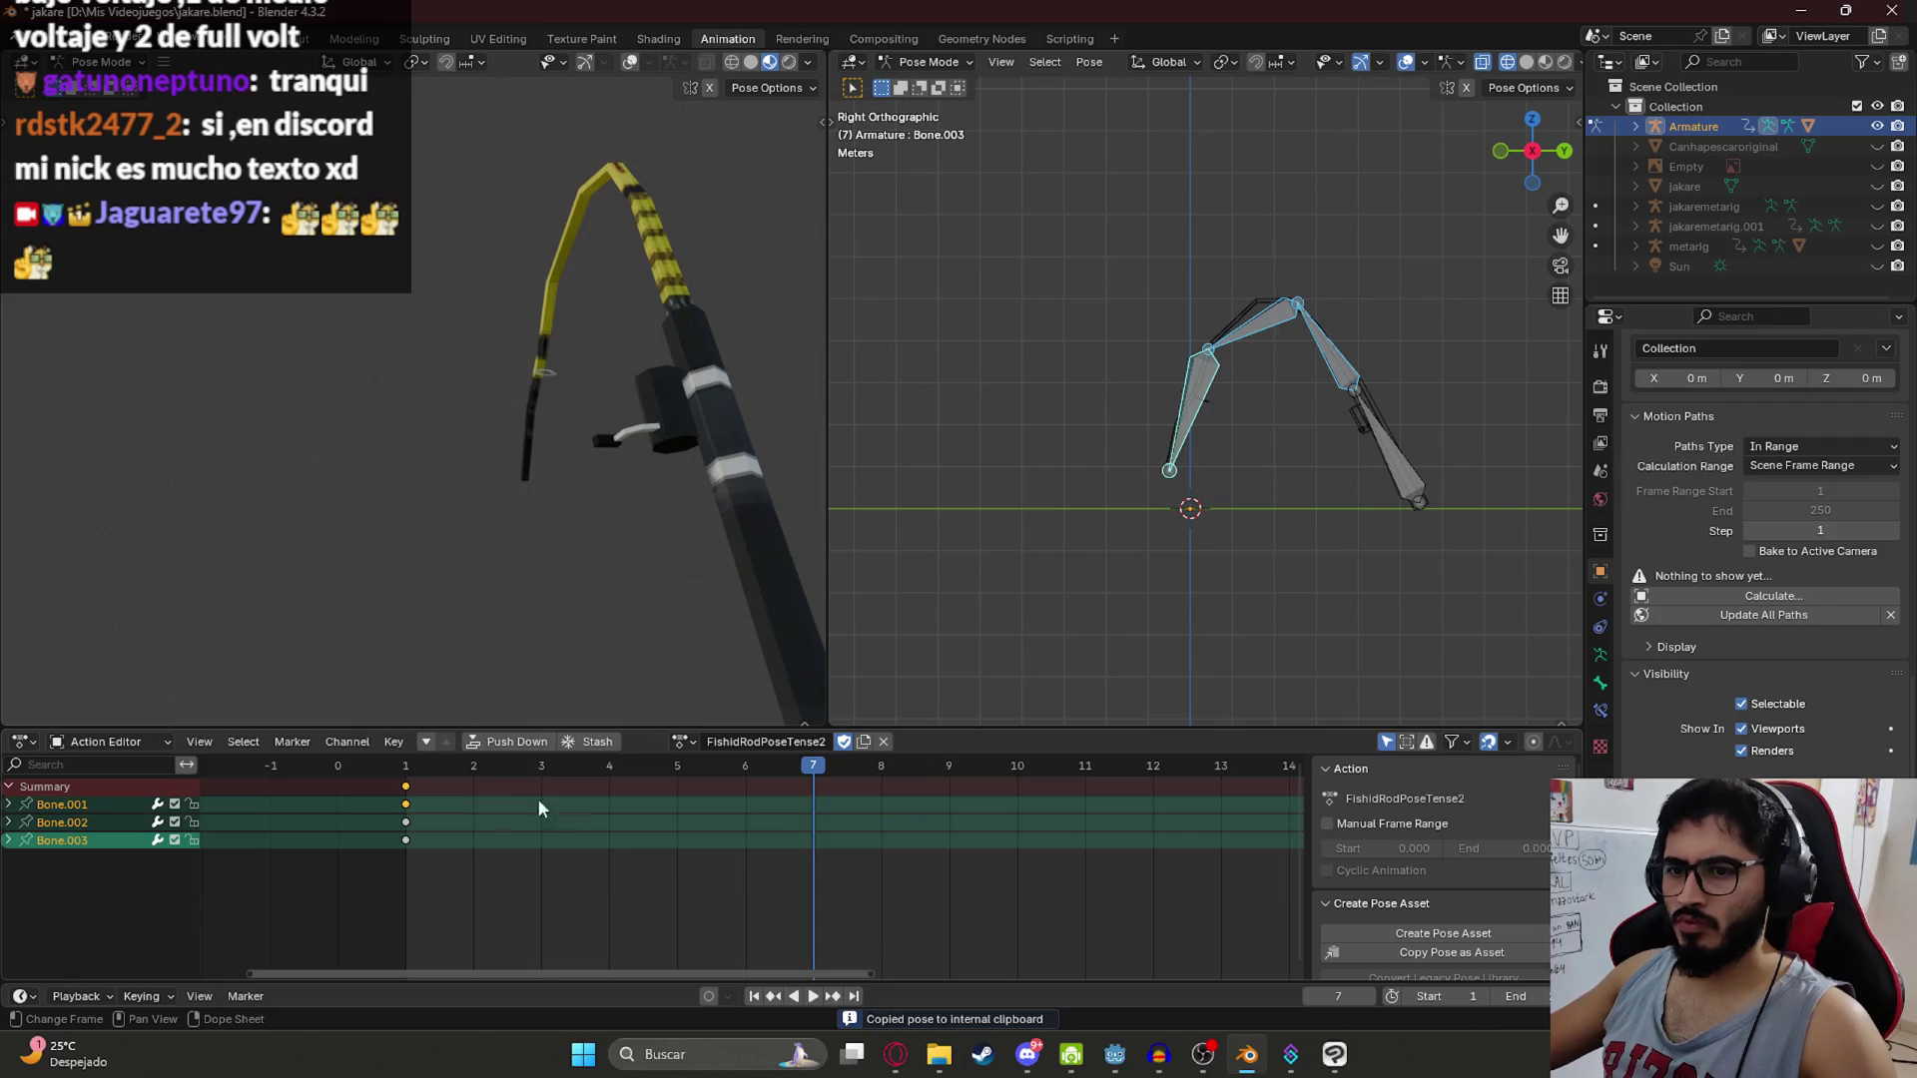
key("shift+Left")
key("ctrl+v")
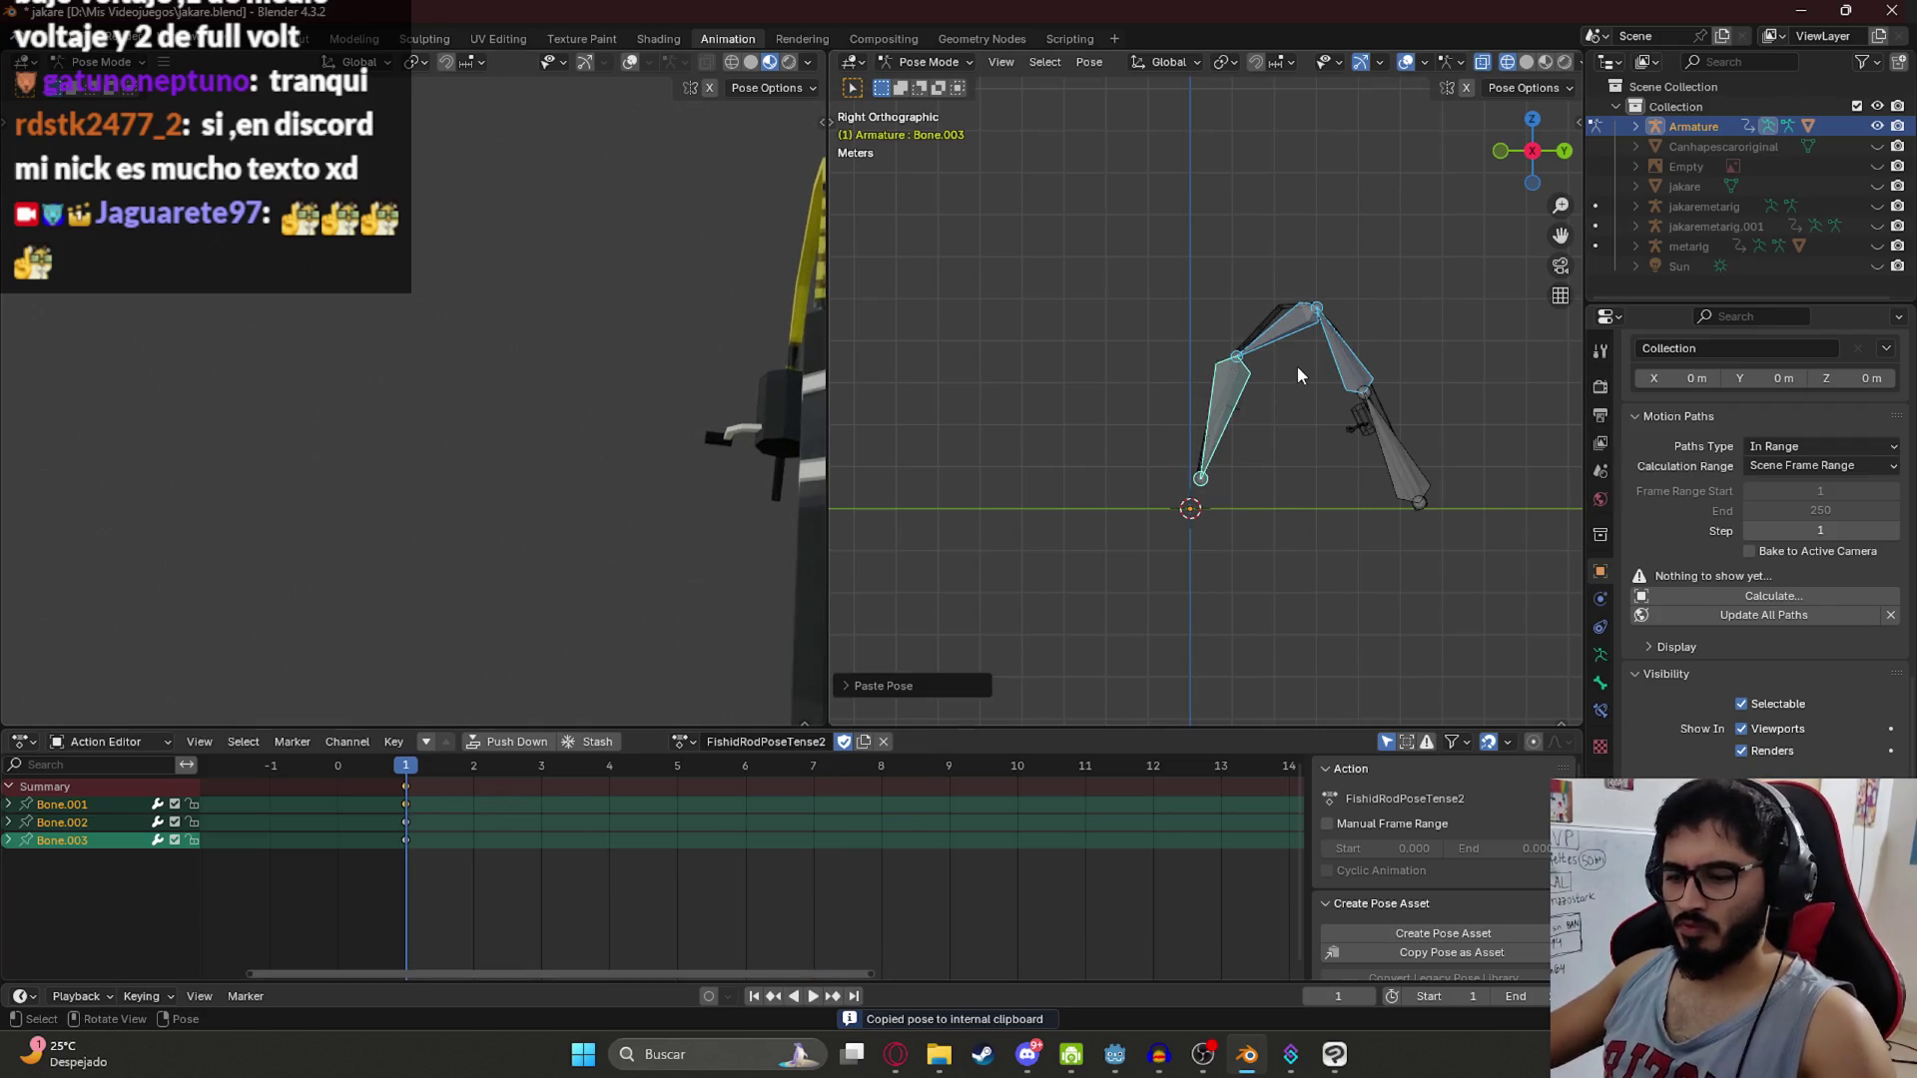
key("i")
Step: Select all bones and play the animation to review the pasted pose
left_click(1341, 352)
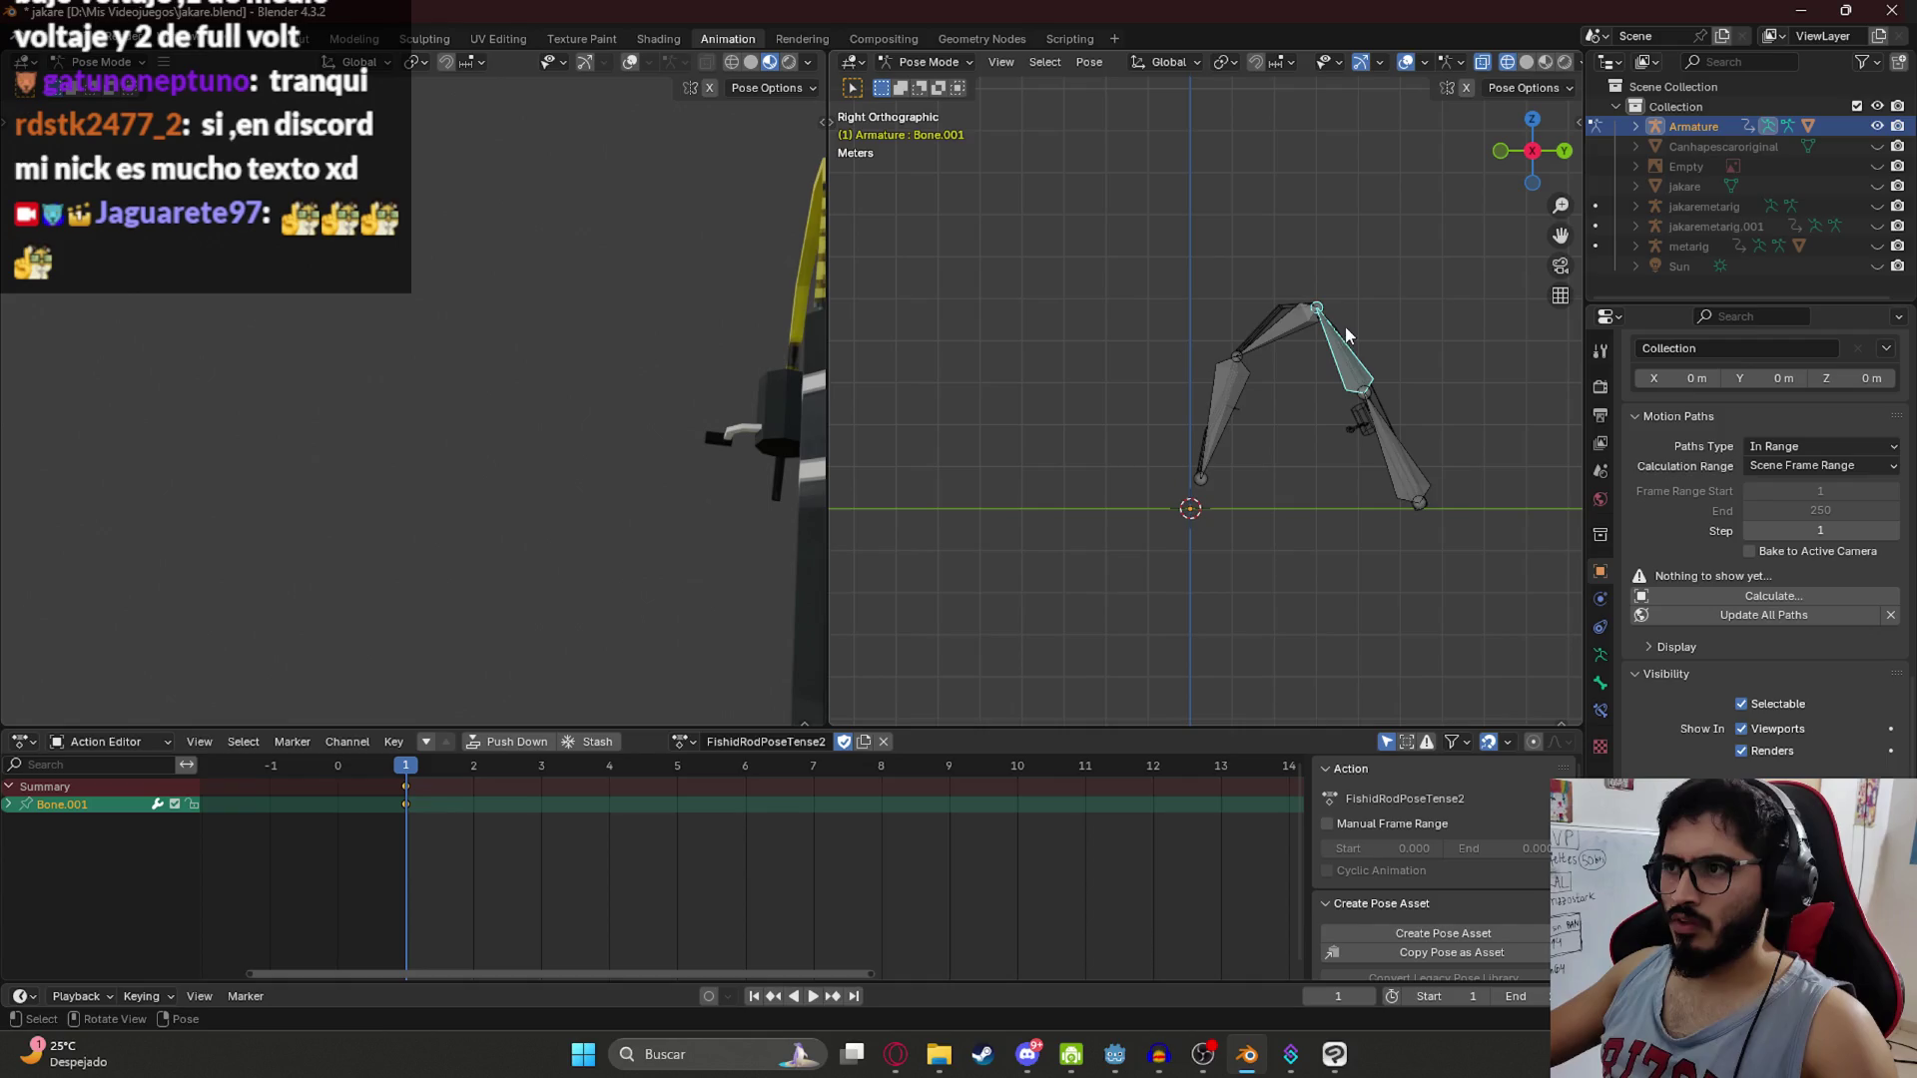
key("a")
scroll(645, 860, "down", 5)
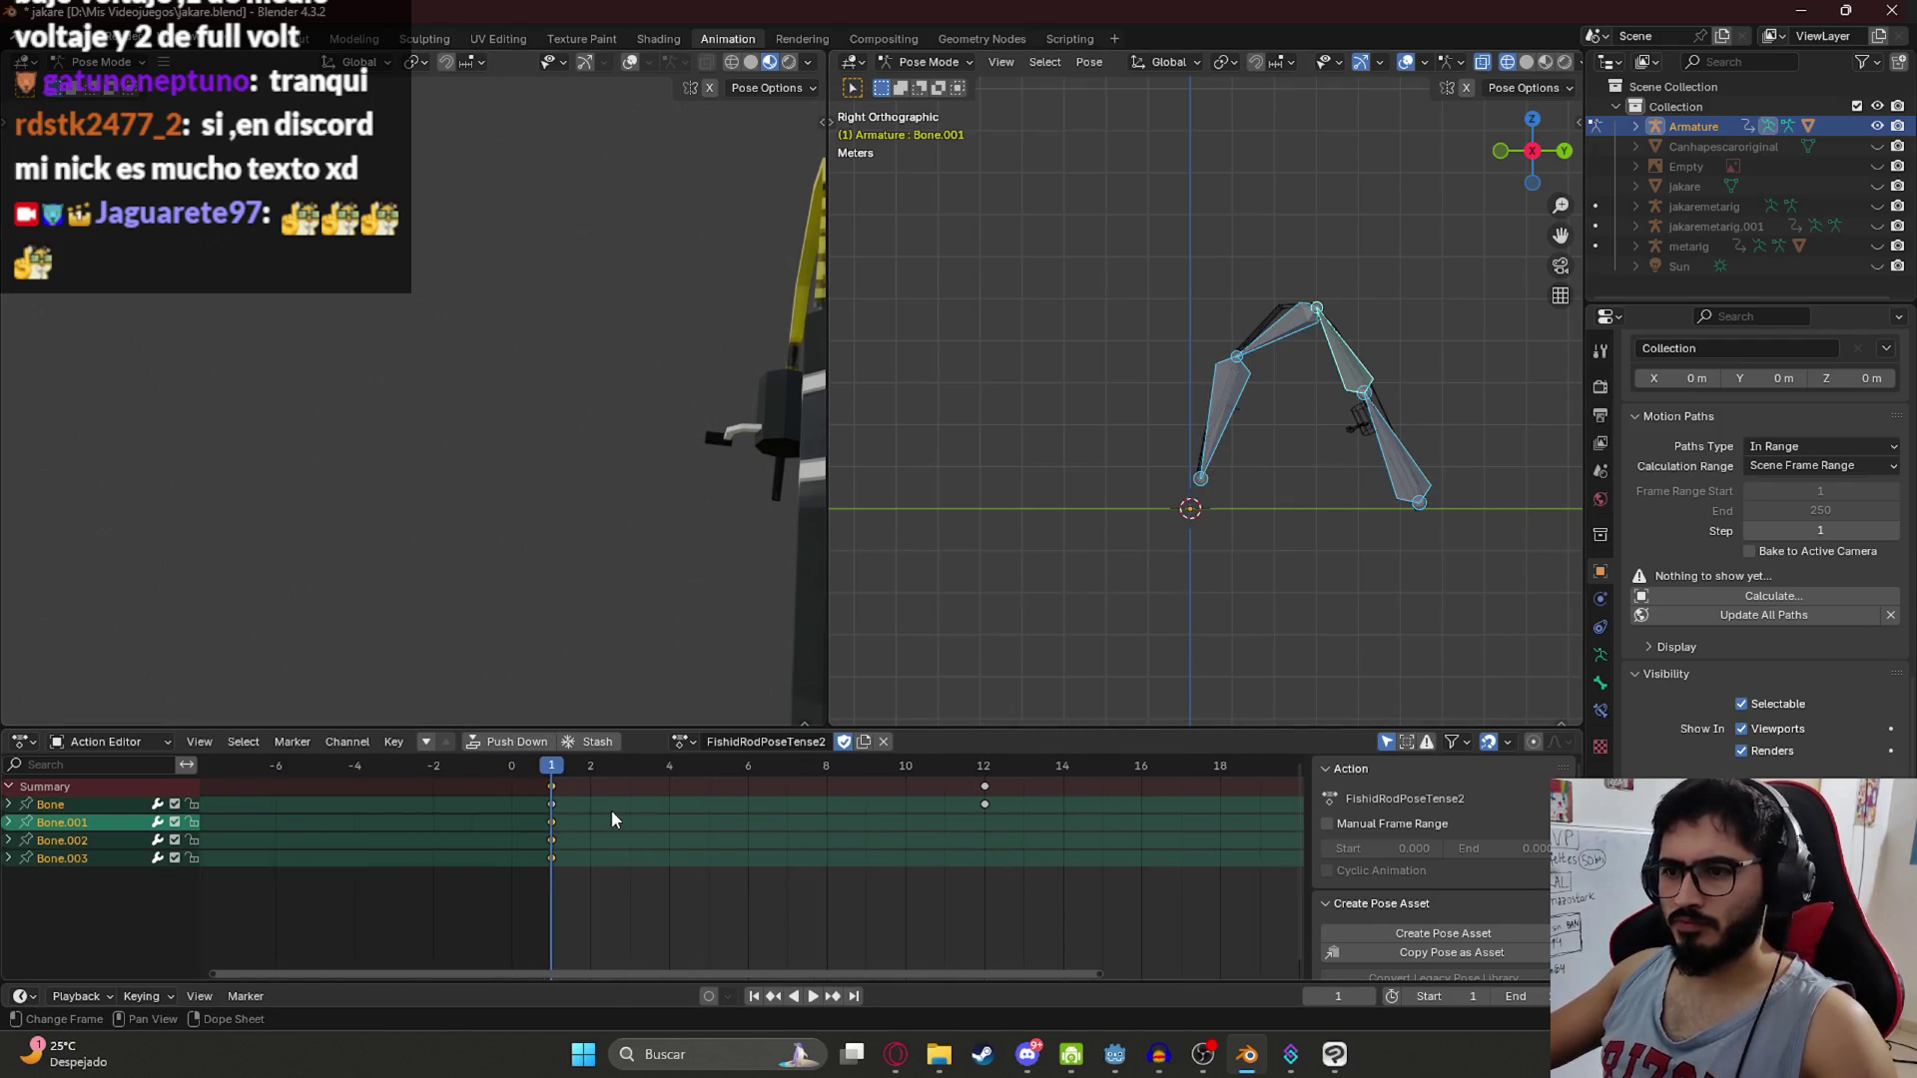
scroll(629, 788, "up", 5)
key("space")
key("space")
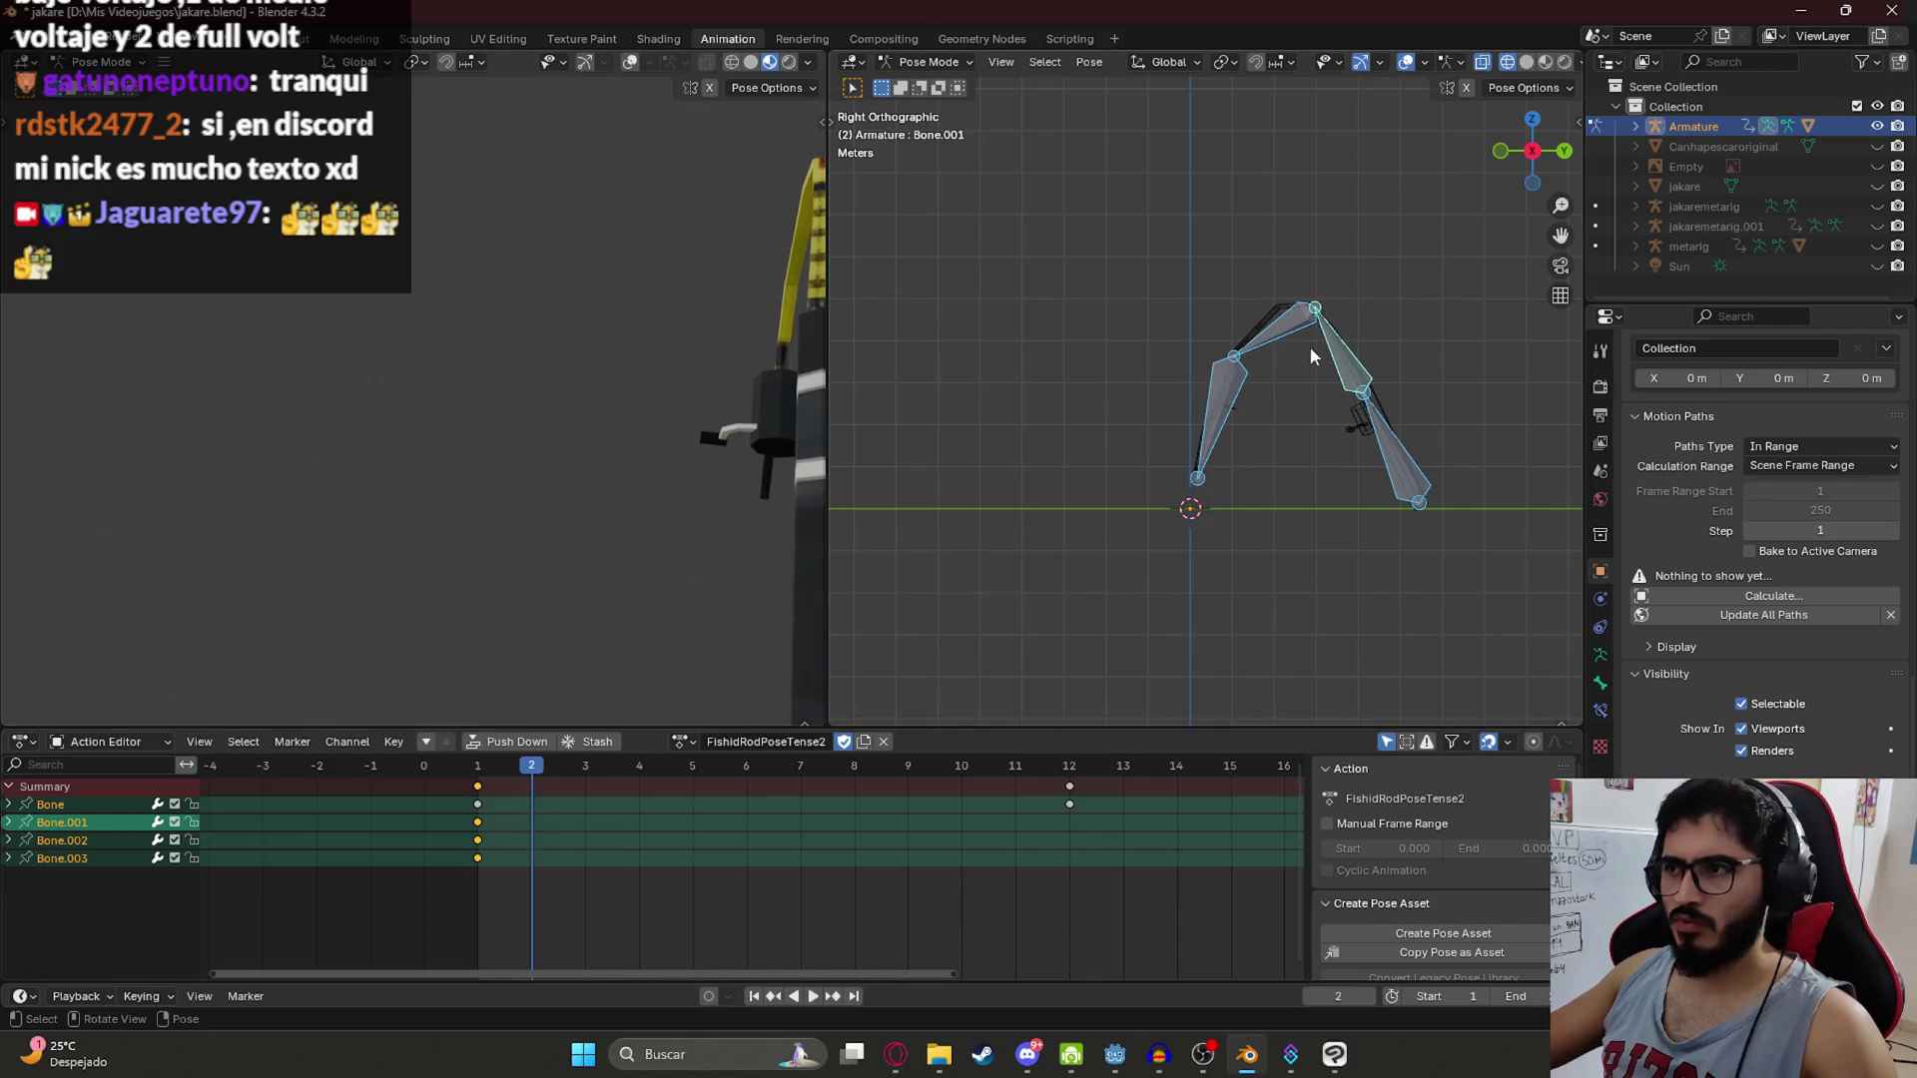
Step: Isolate Bone.001, key its tip sway at frame 2, and move that key to frame 3
left_click(1338, 366)
key("r")
left_click(1203, 455)
key("i")
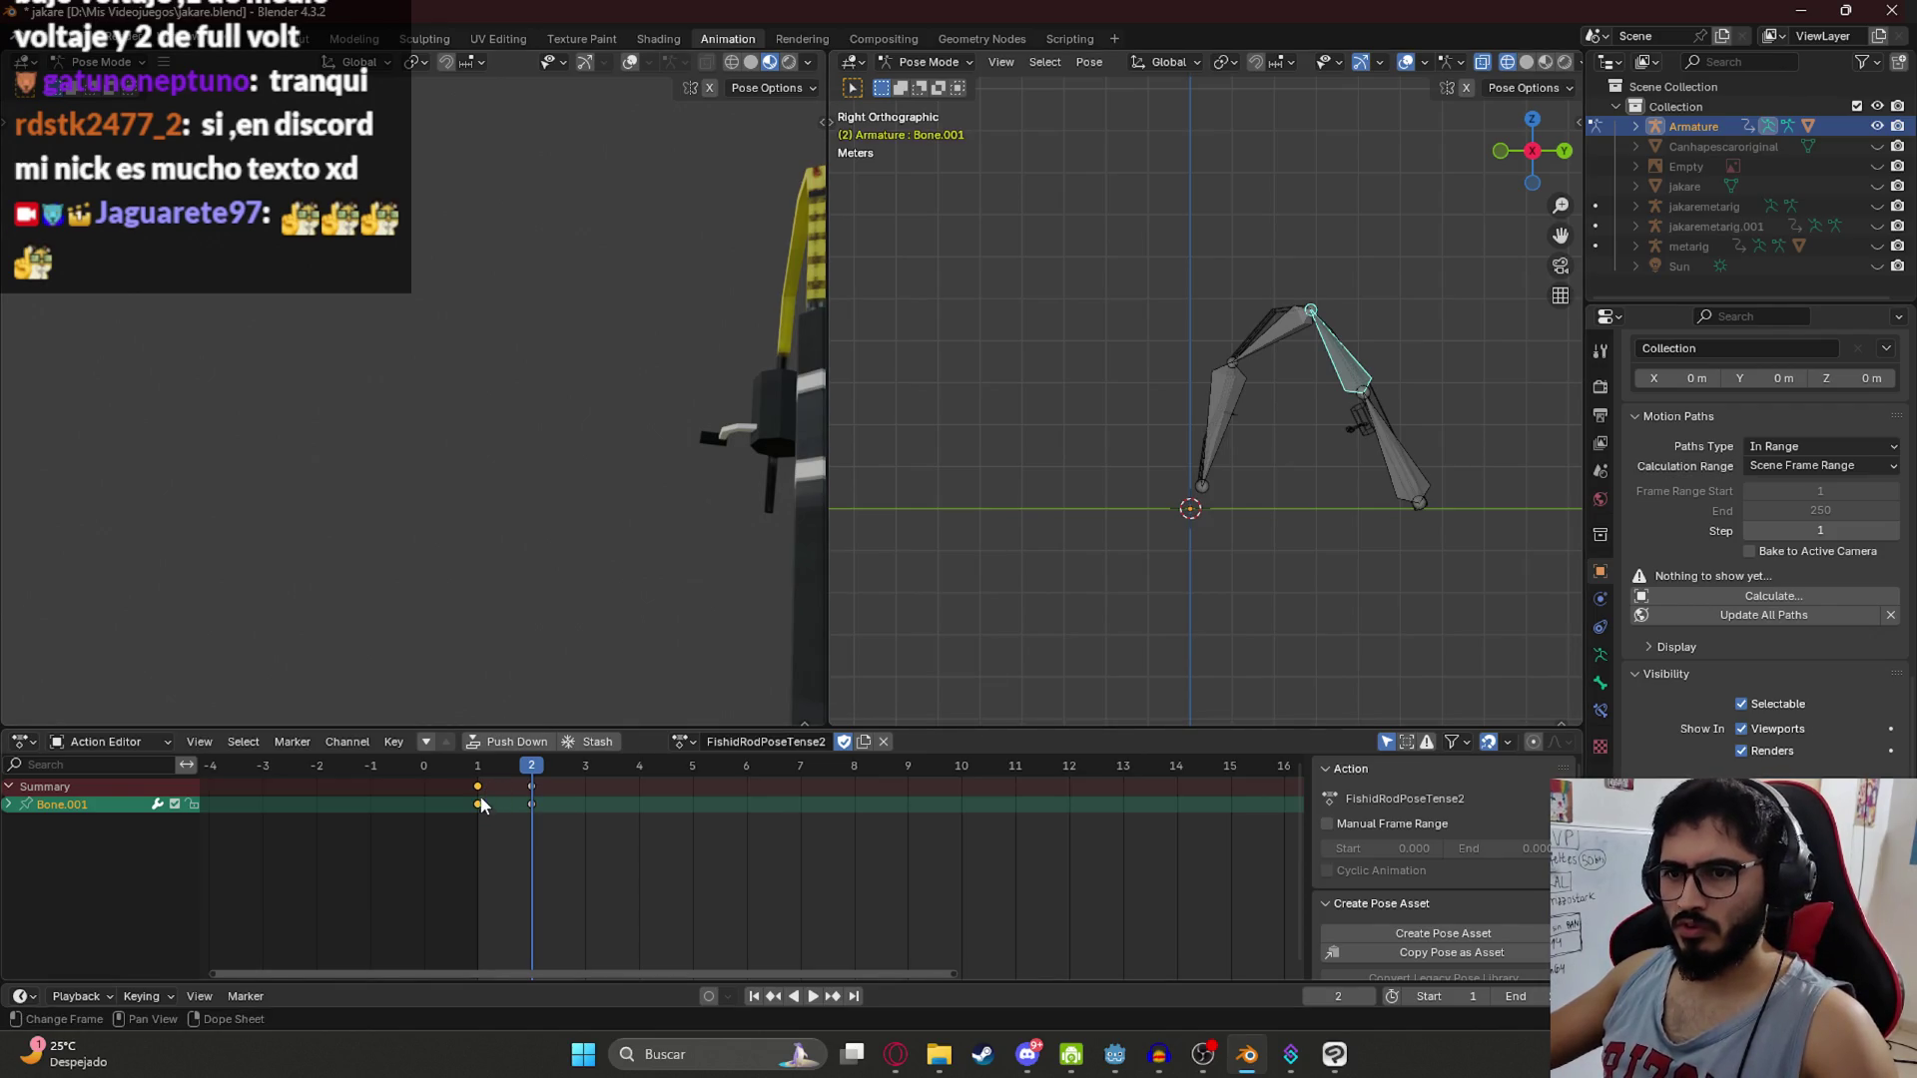
left_click(574, 764)
key("g")
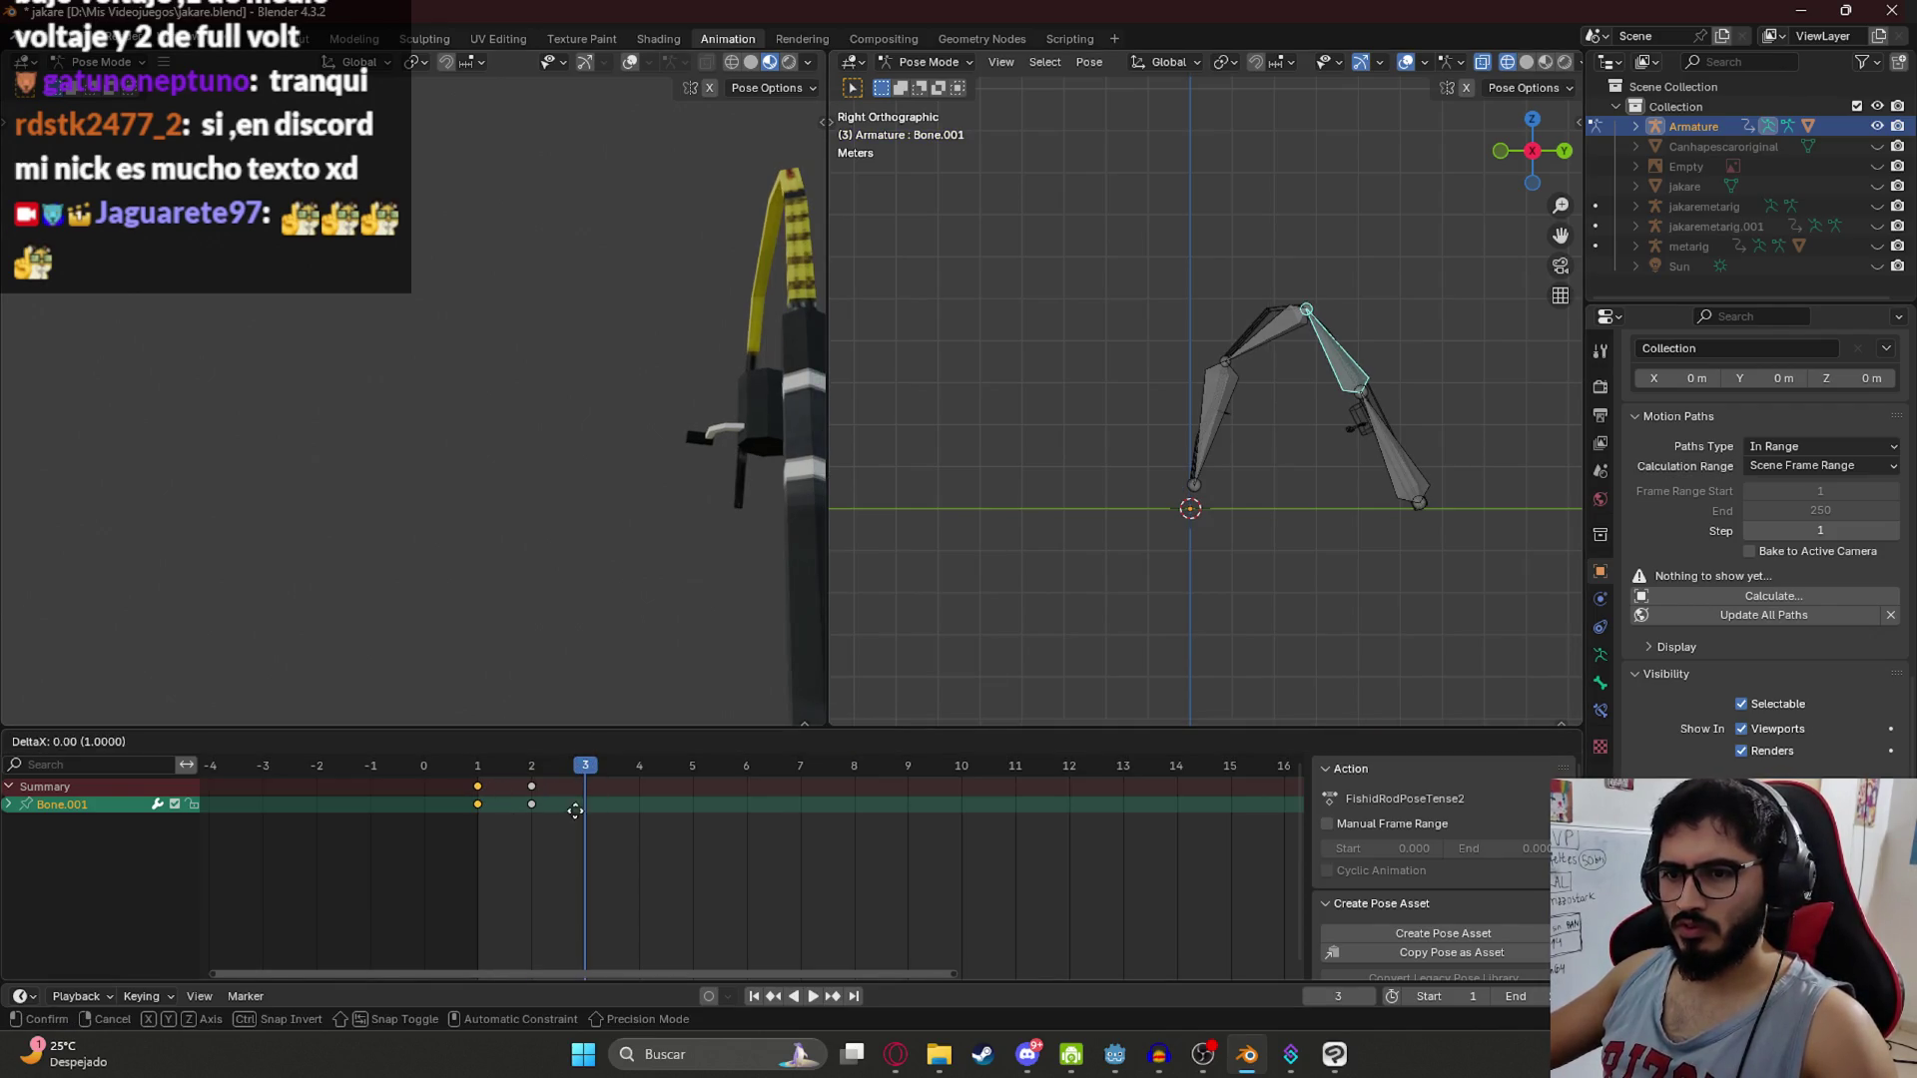
left_click(647, 811)
key("space")
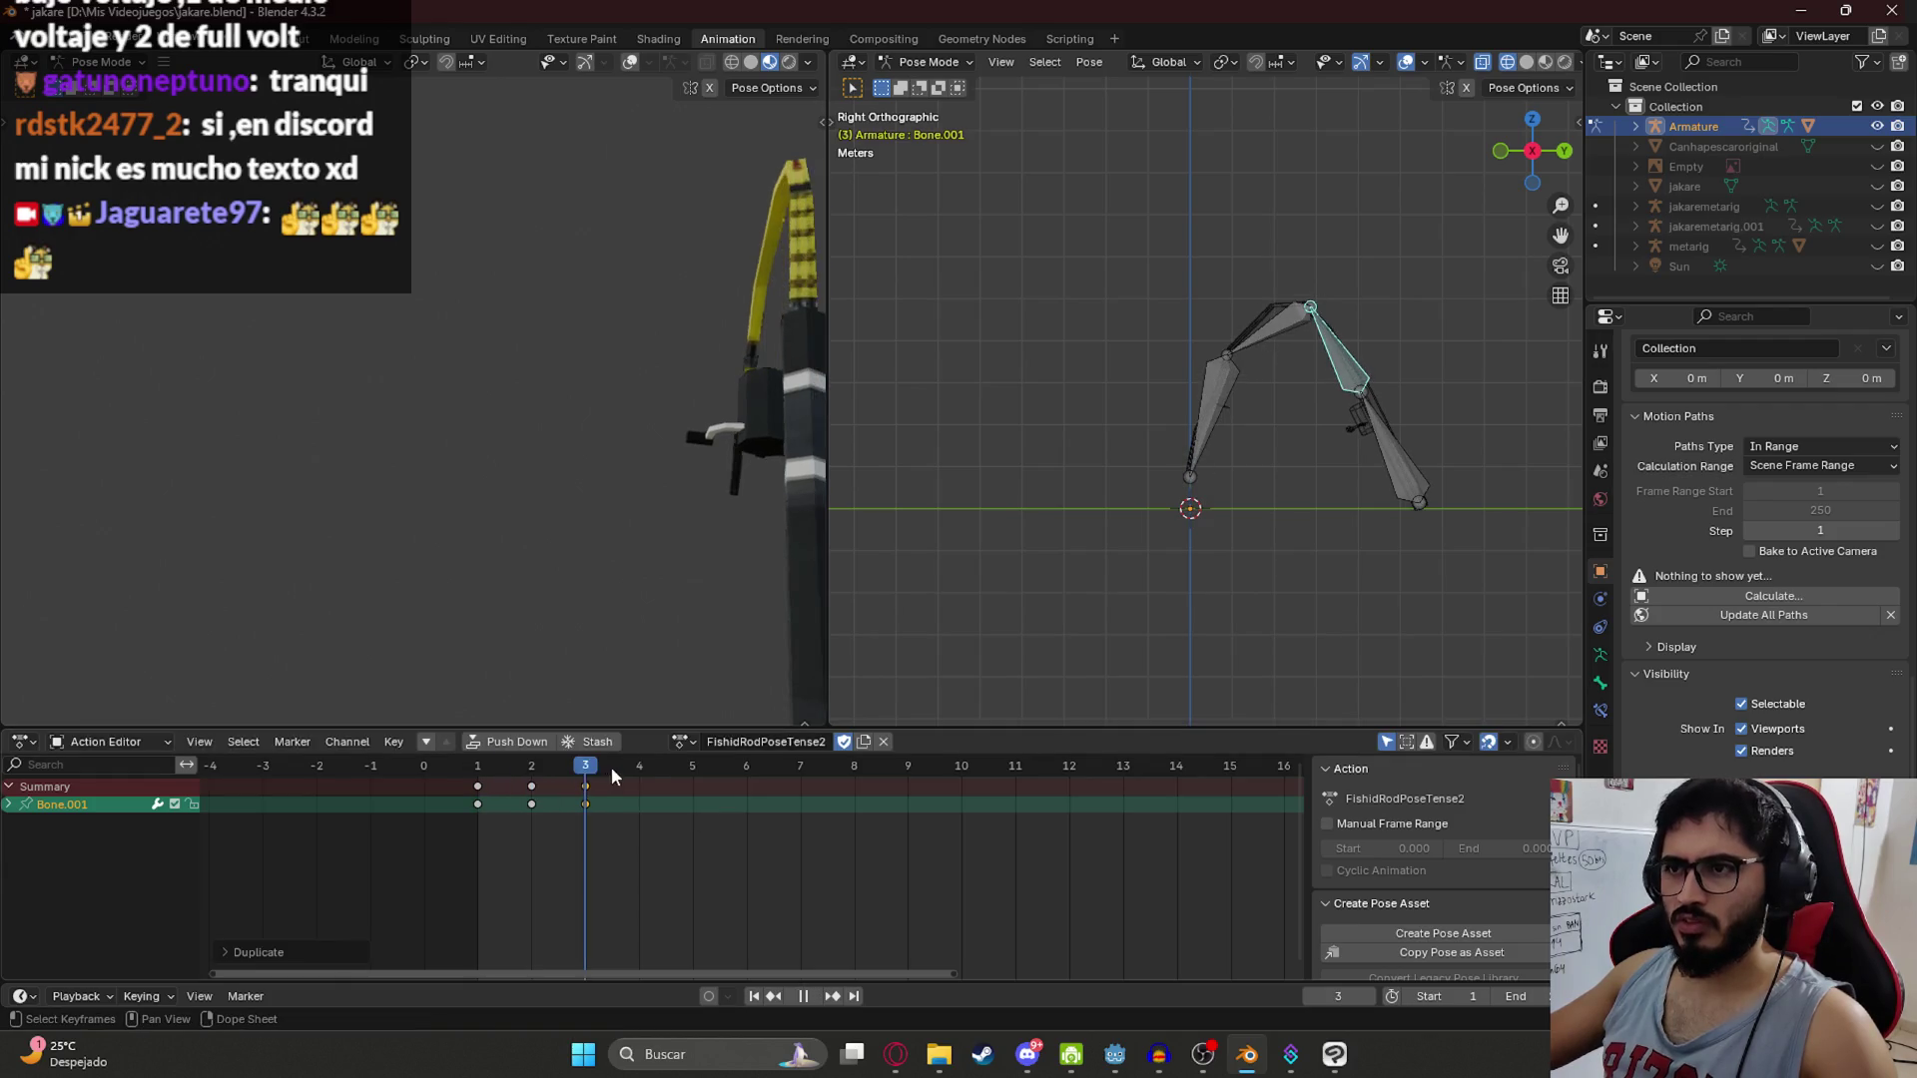
key("space")
Step: Duplicate Bone.001's key pair every two frames, from frames 4–5 through frame 15
key("shift+d")
left_click(699, 839)
key("shift+d")
left_click(753, 860)
key("shift+d")
left_click(889, 845)
key("shift+d")
left_click(984, 844)
key("shift+d")
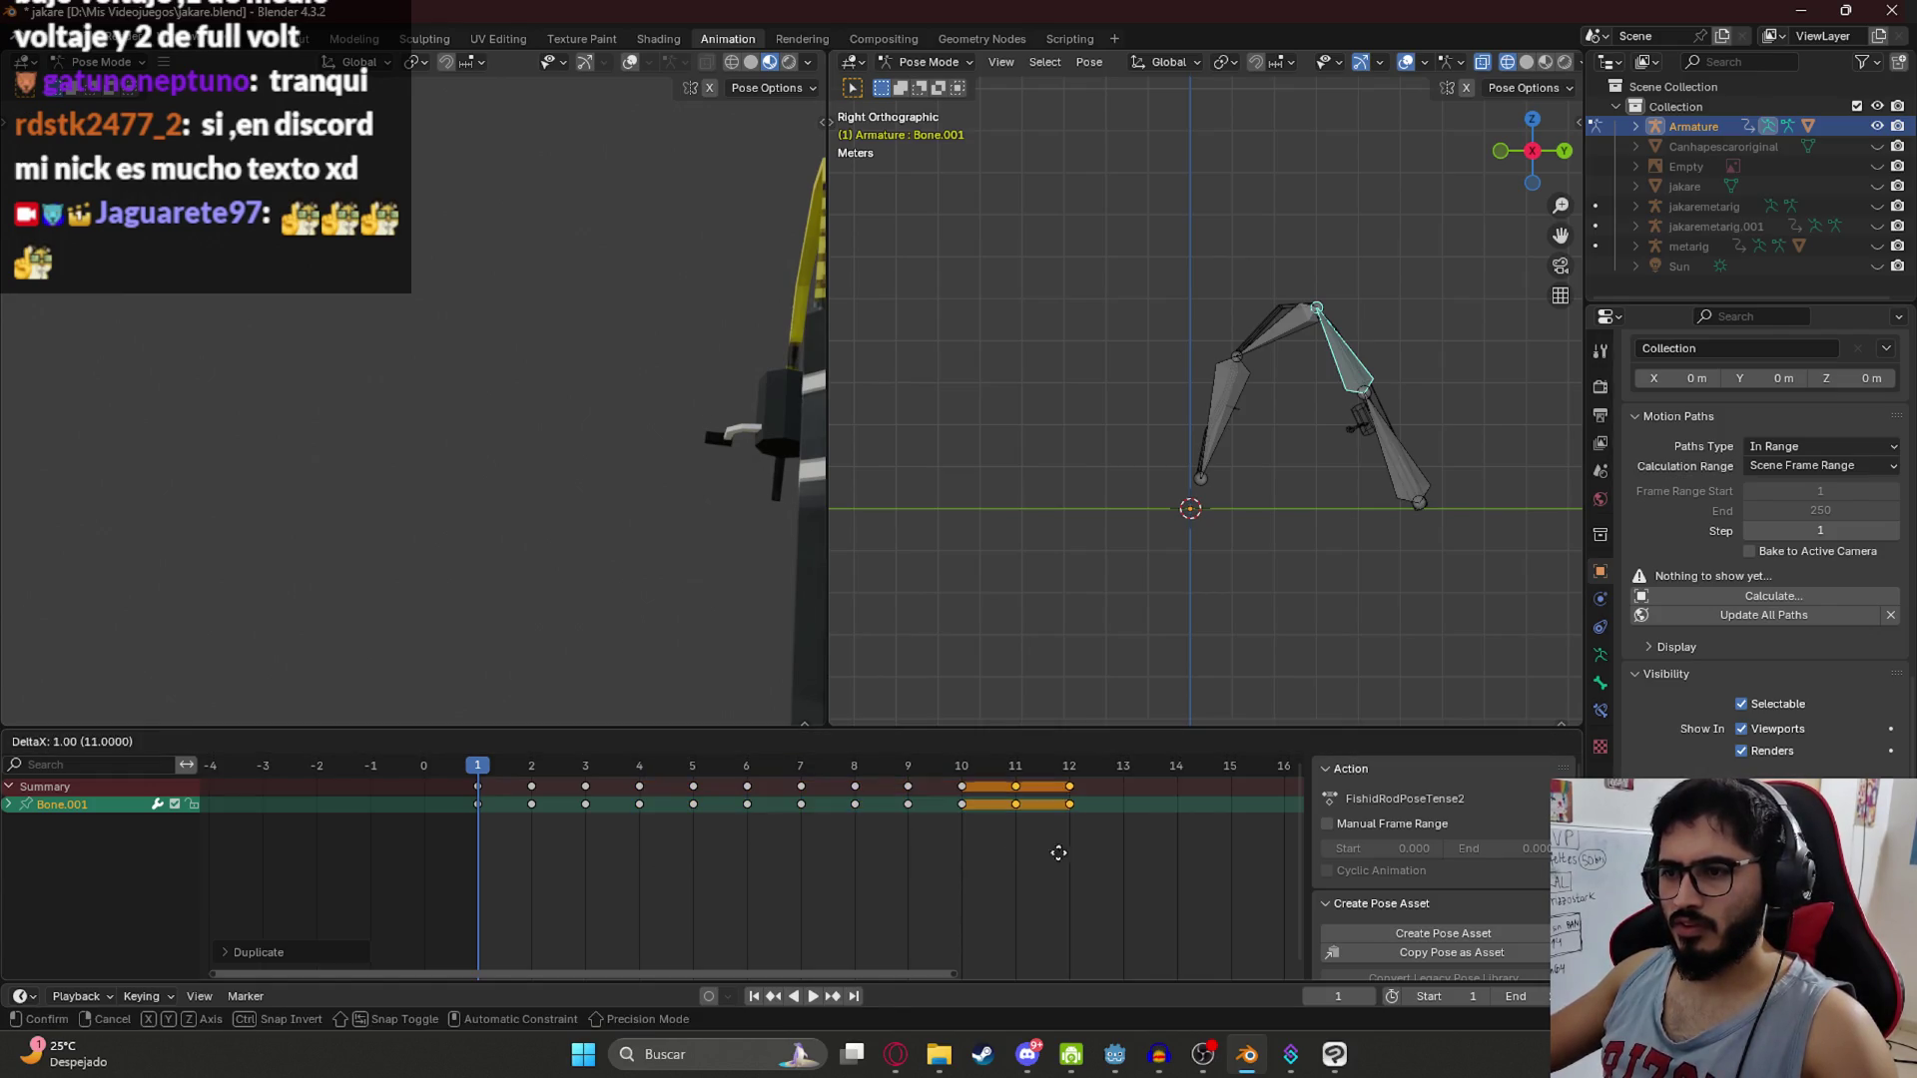
left_click(1121, 853)
key("space")
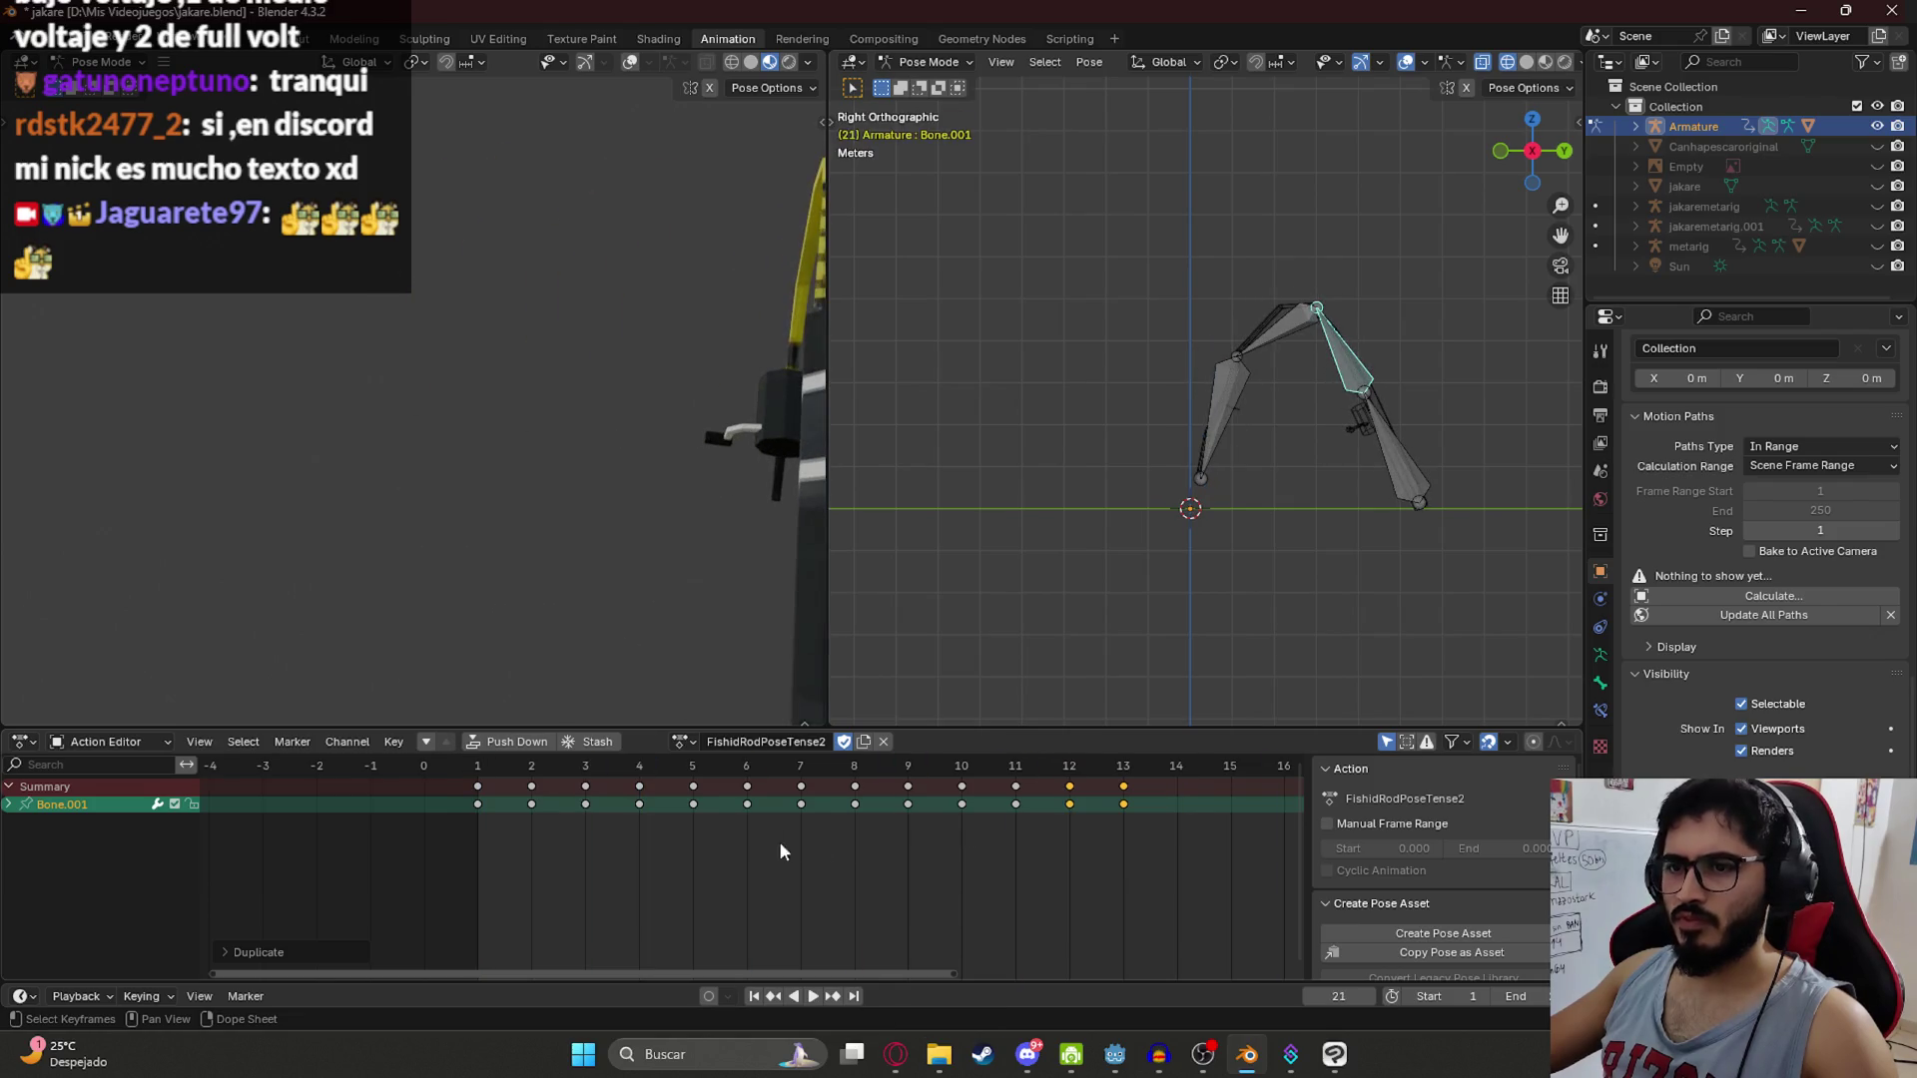
scroll(739, 829, "down", 3)
scroll(799, 809, "down", 2)
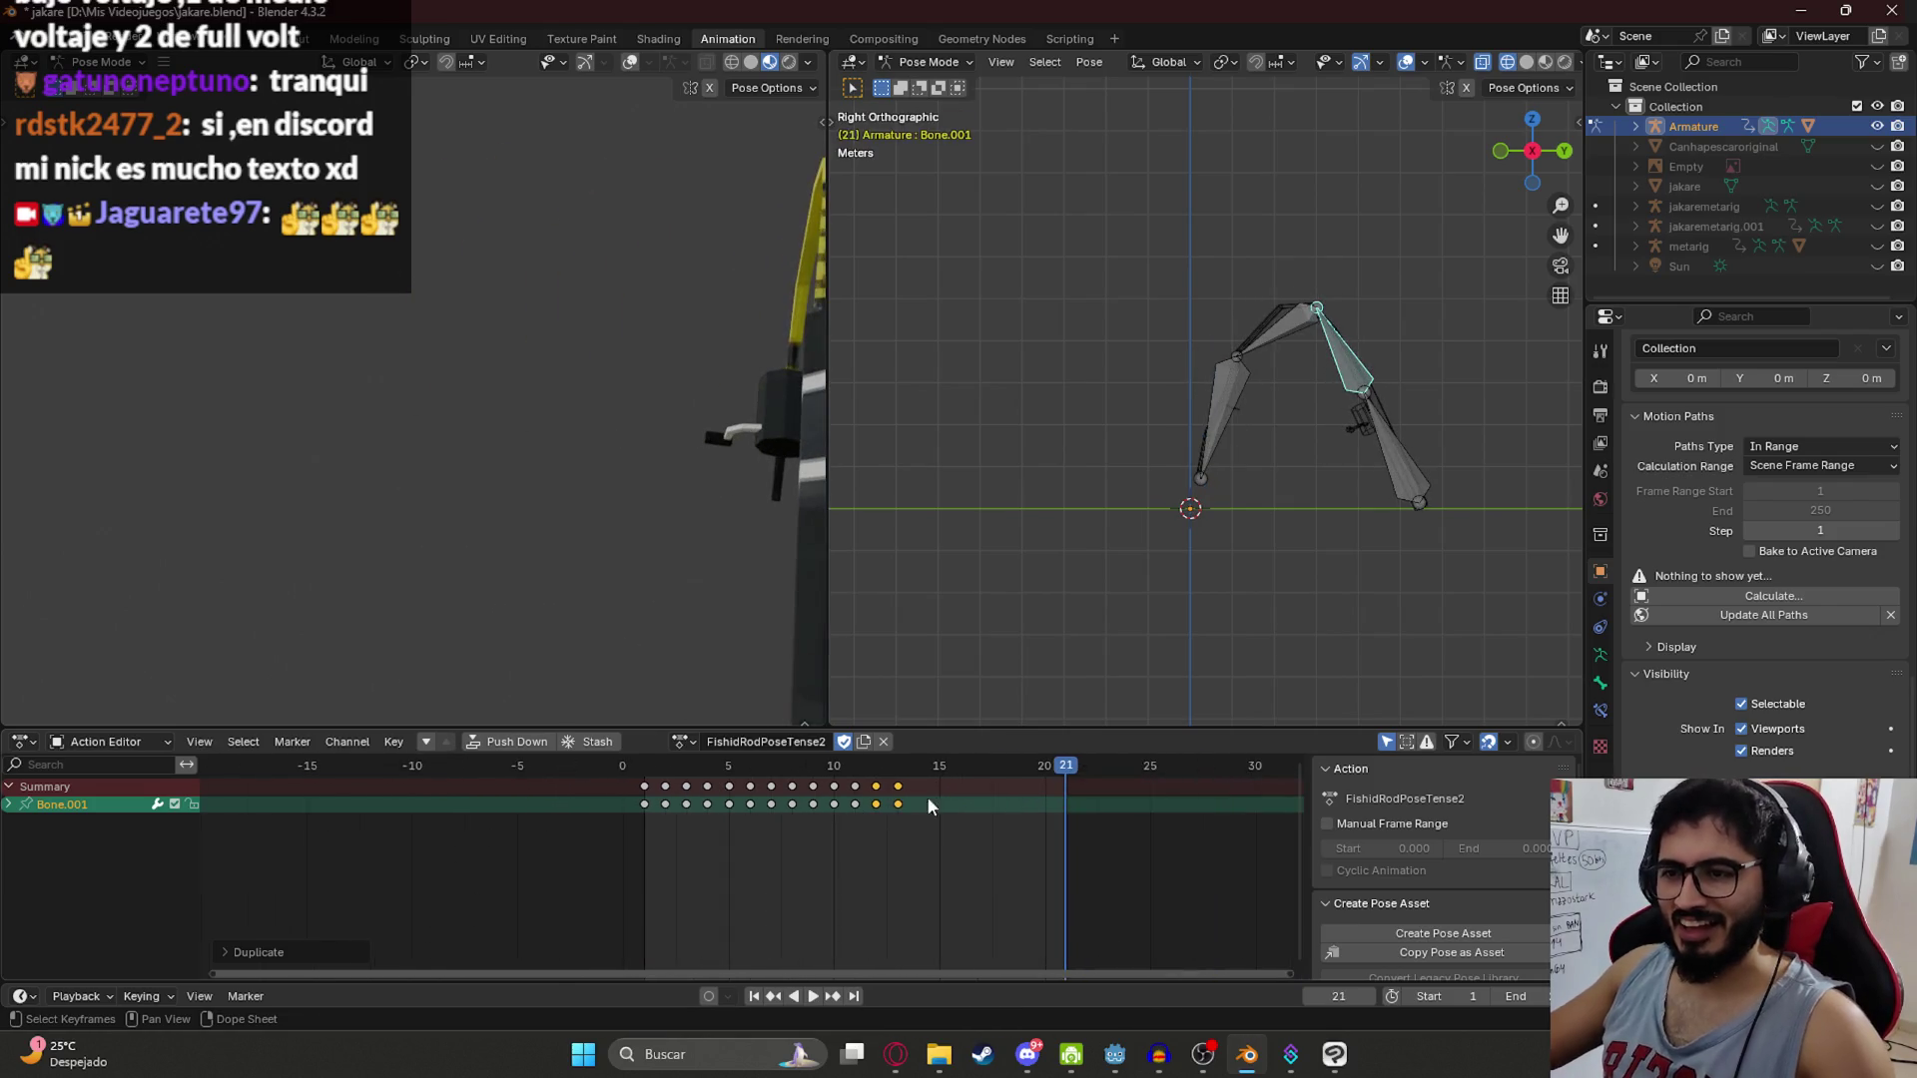
Step: Extend the sway pairs through frames 16–21, play it back, and save jakare.blend
key("shift+d")
left_click(1009, 816)
key("shift+d")
left_click(1068, 829)
key("shift+d")
left_click(1111, 829)
key("space")
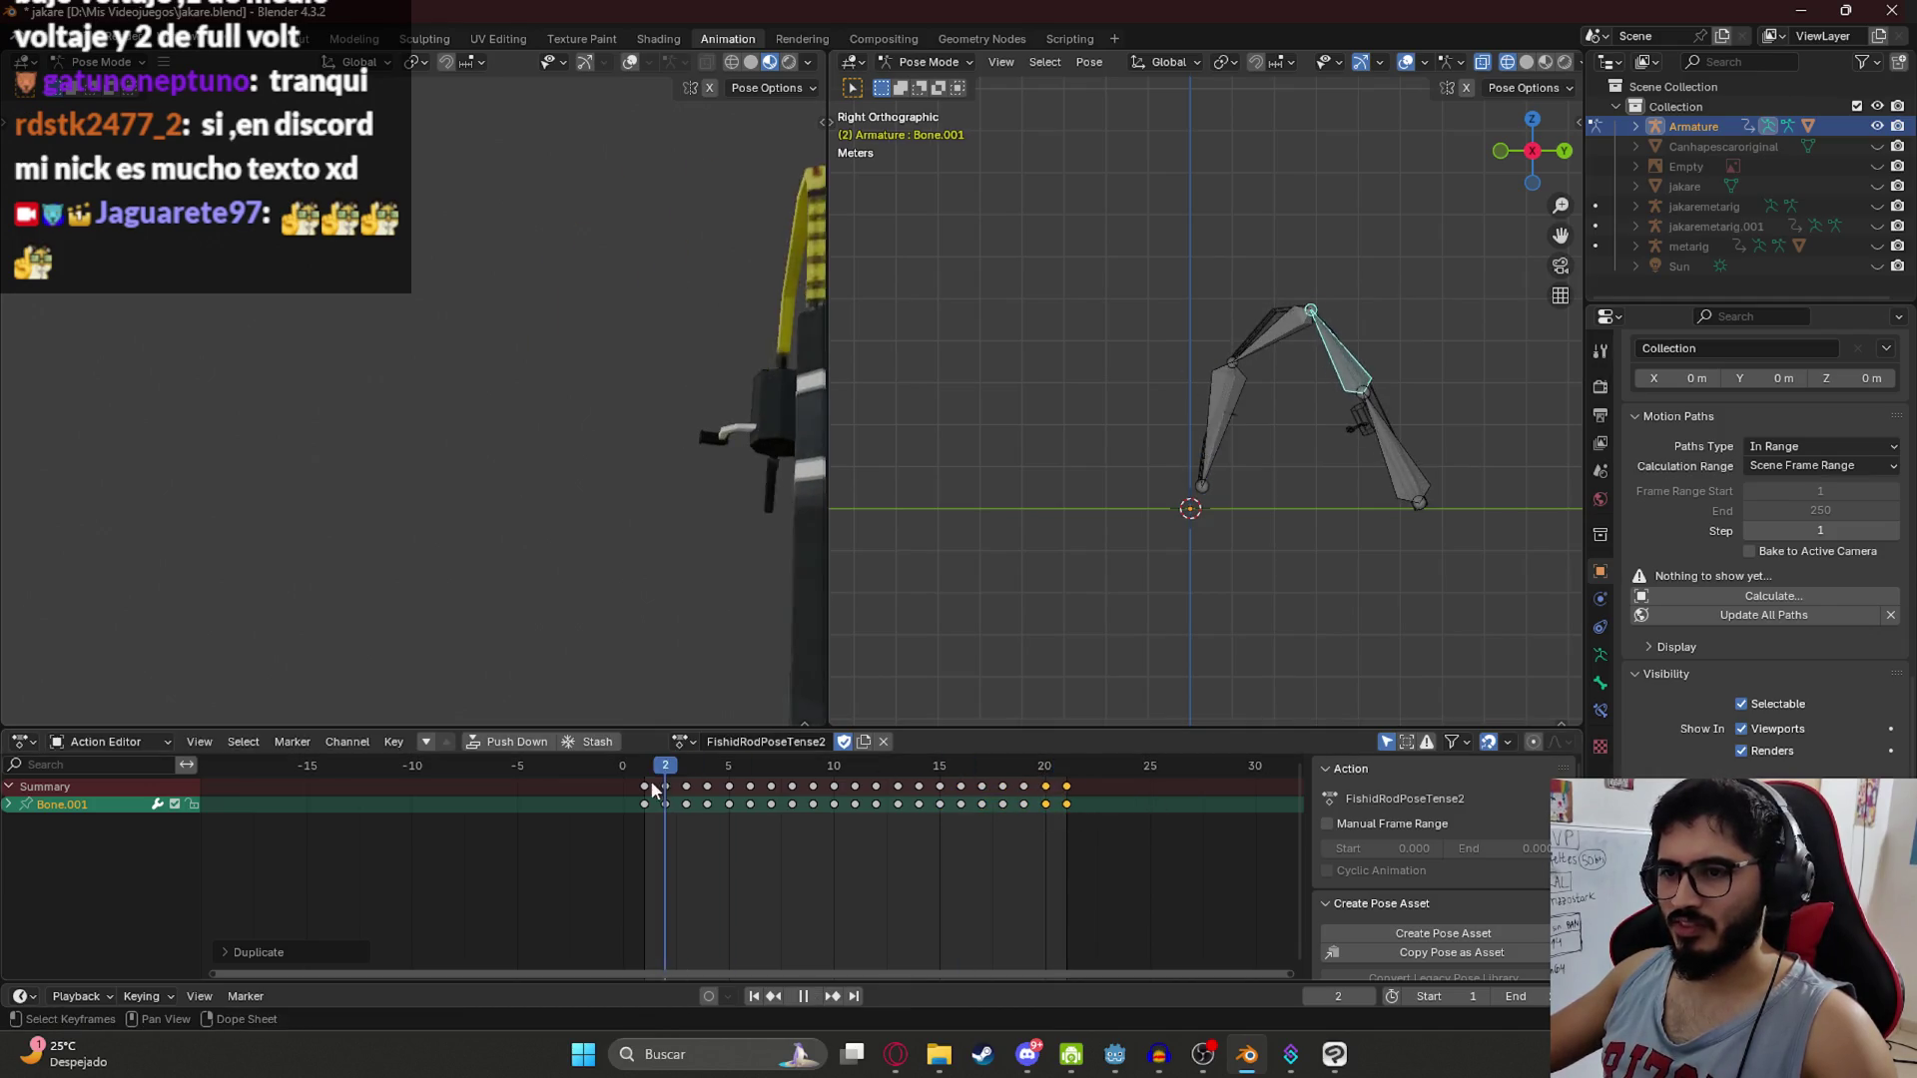
key("ctrl+s")
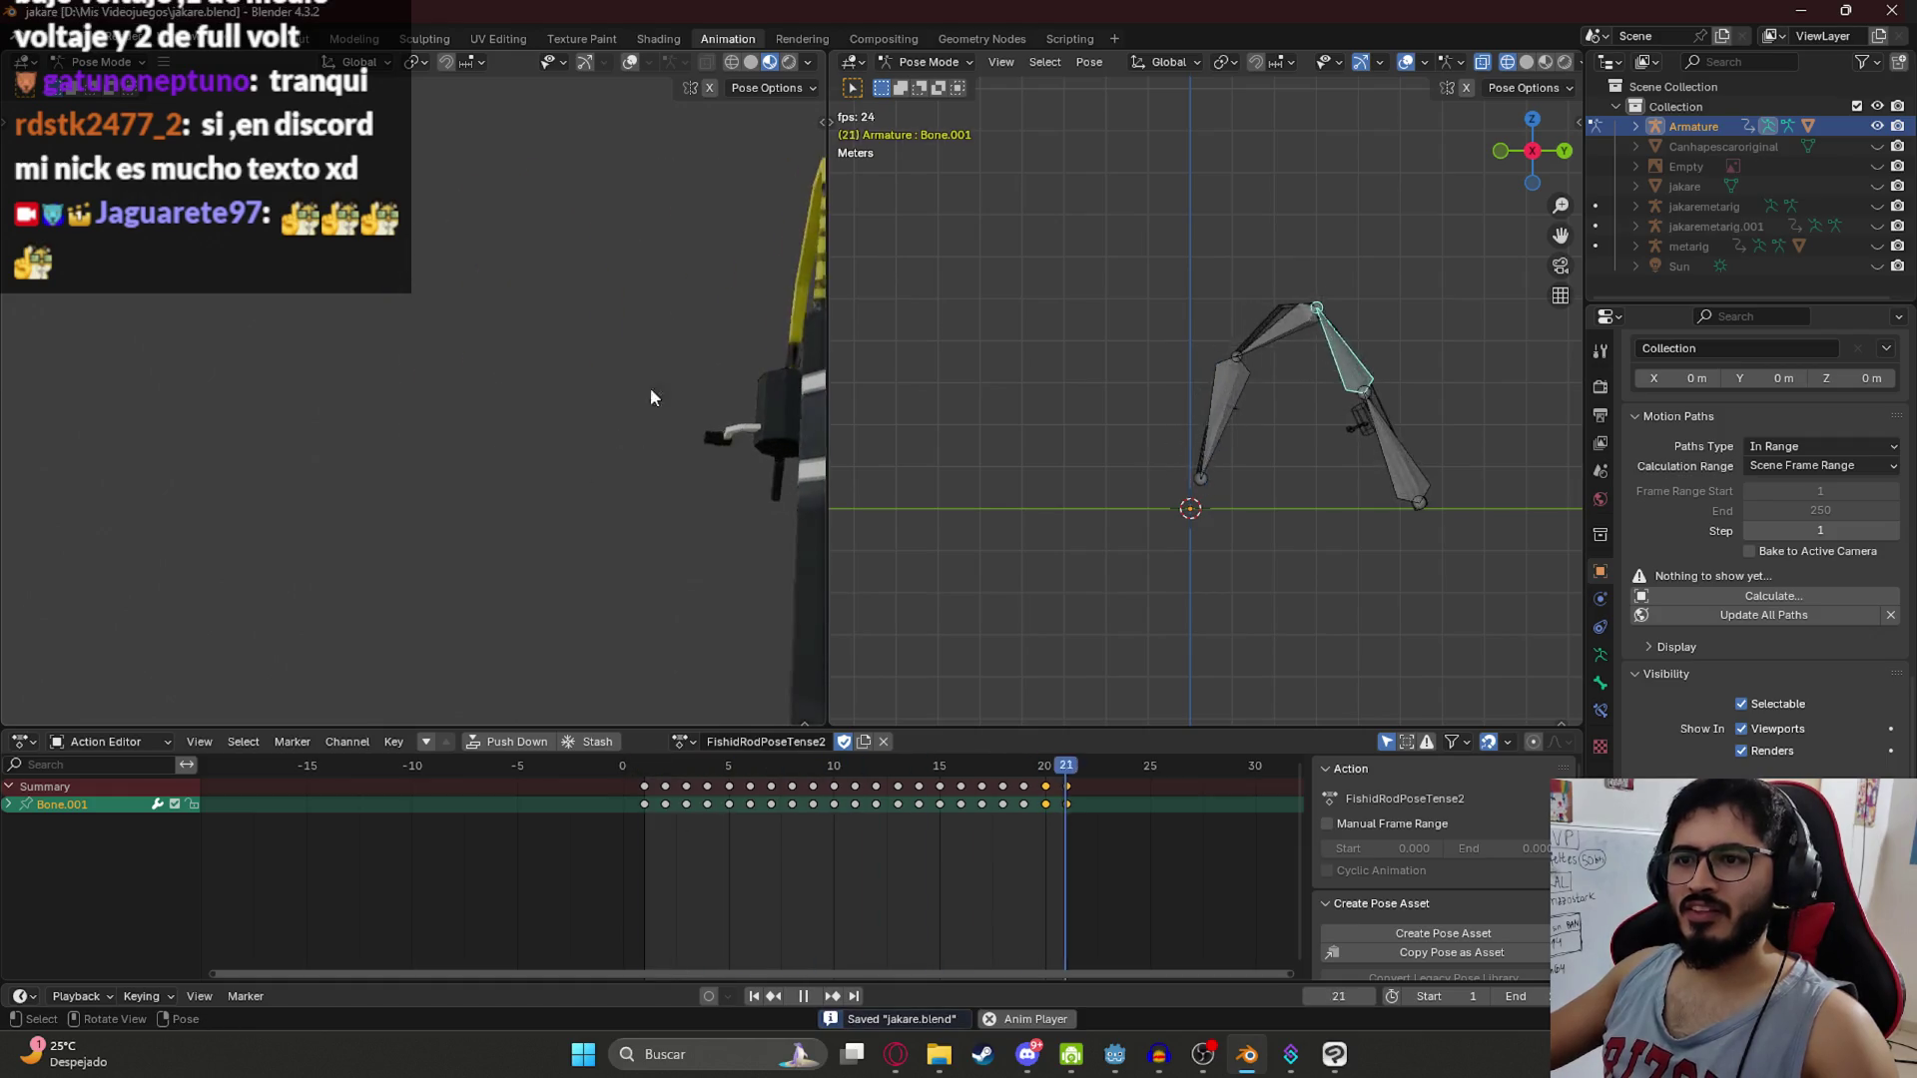
key("space")
left_click(685, 741)
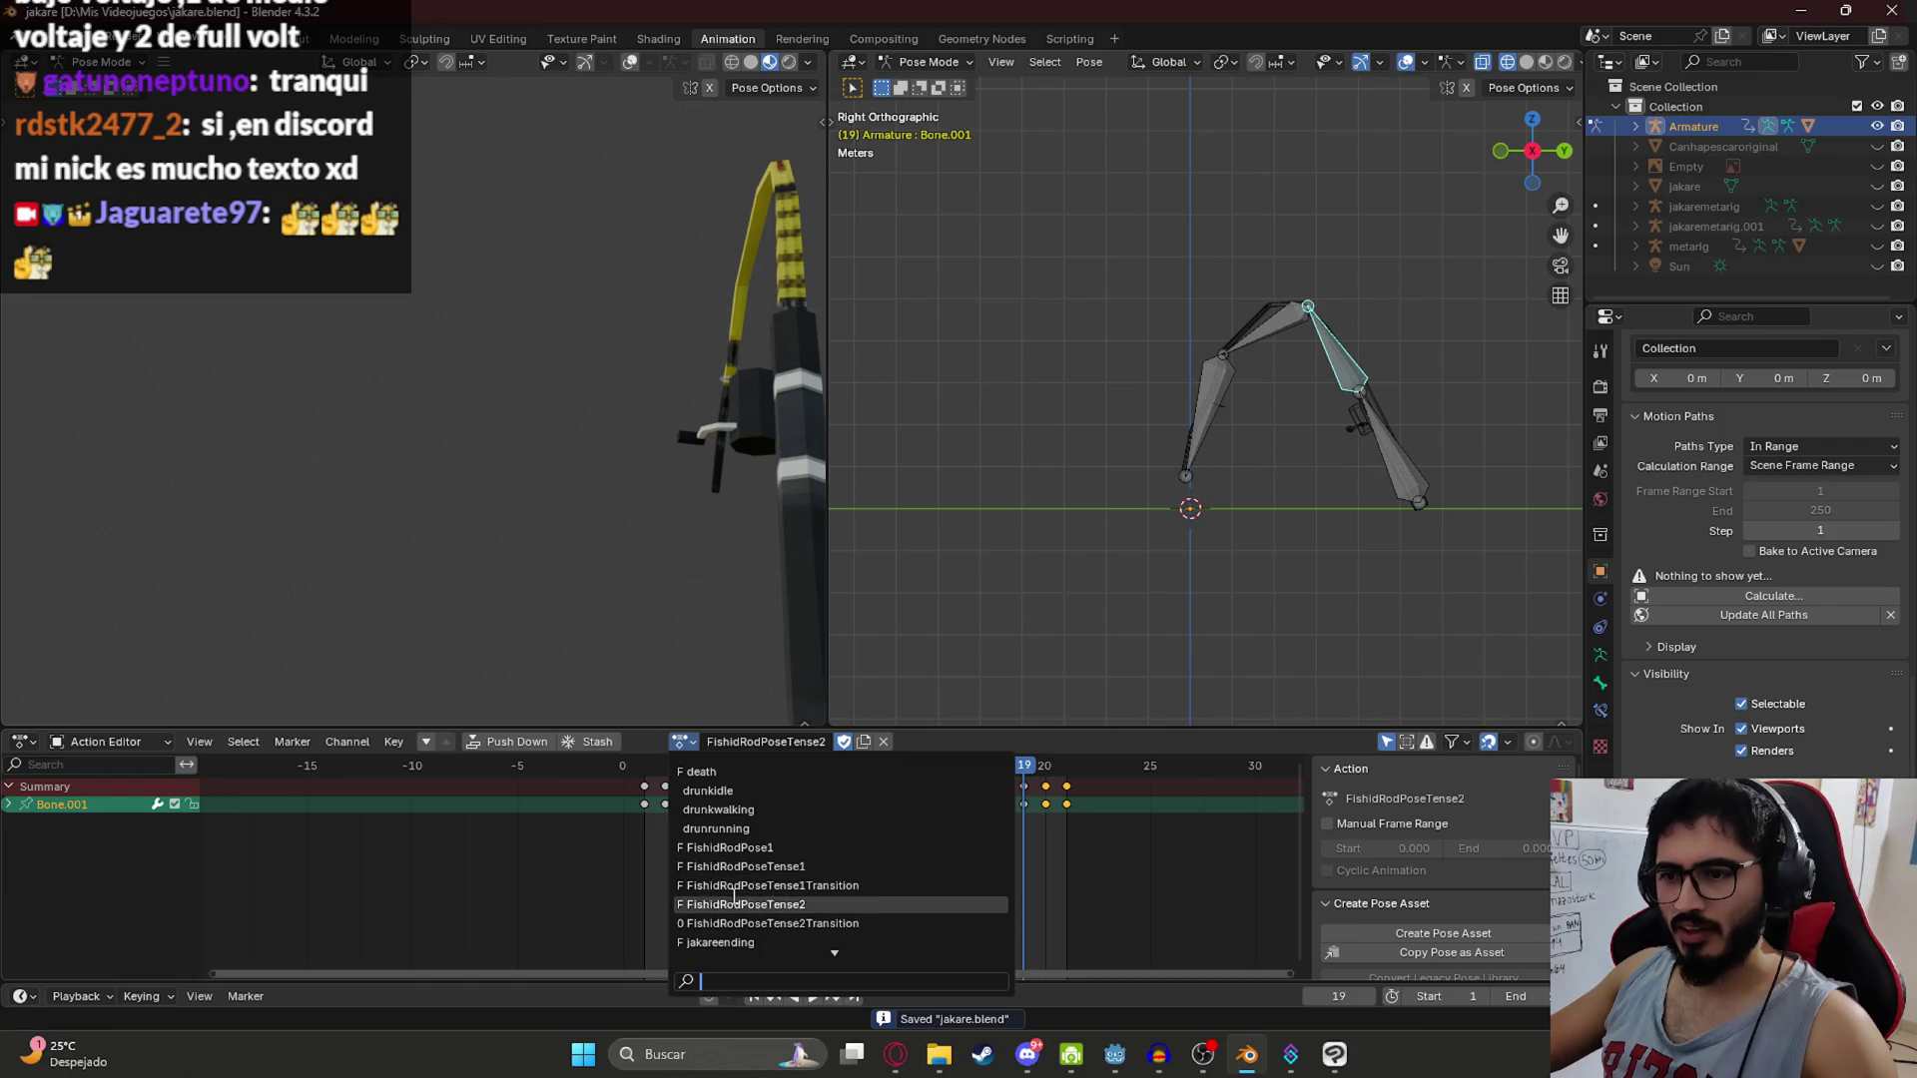
Step: Keep FishidRodPoseTense2, undo back to its original sparse keys, and replay it
key("Escape")
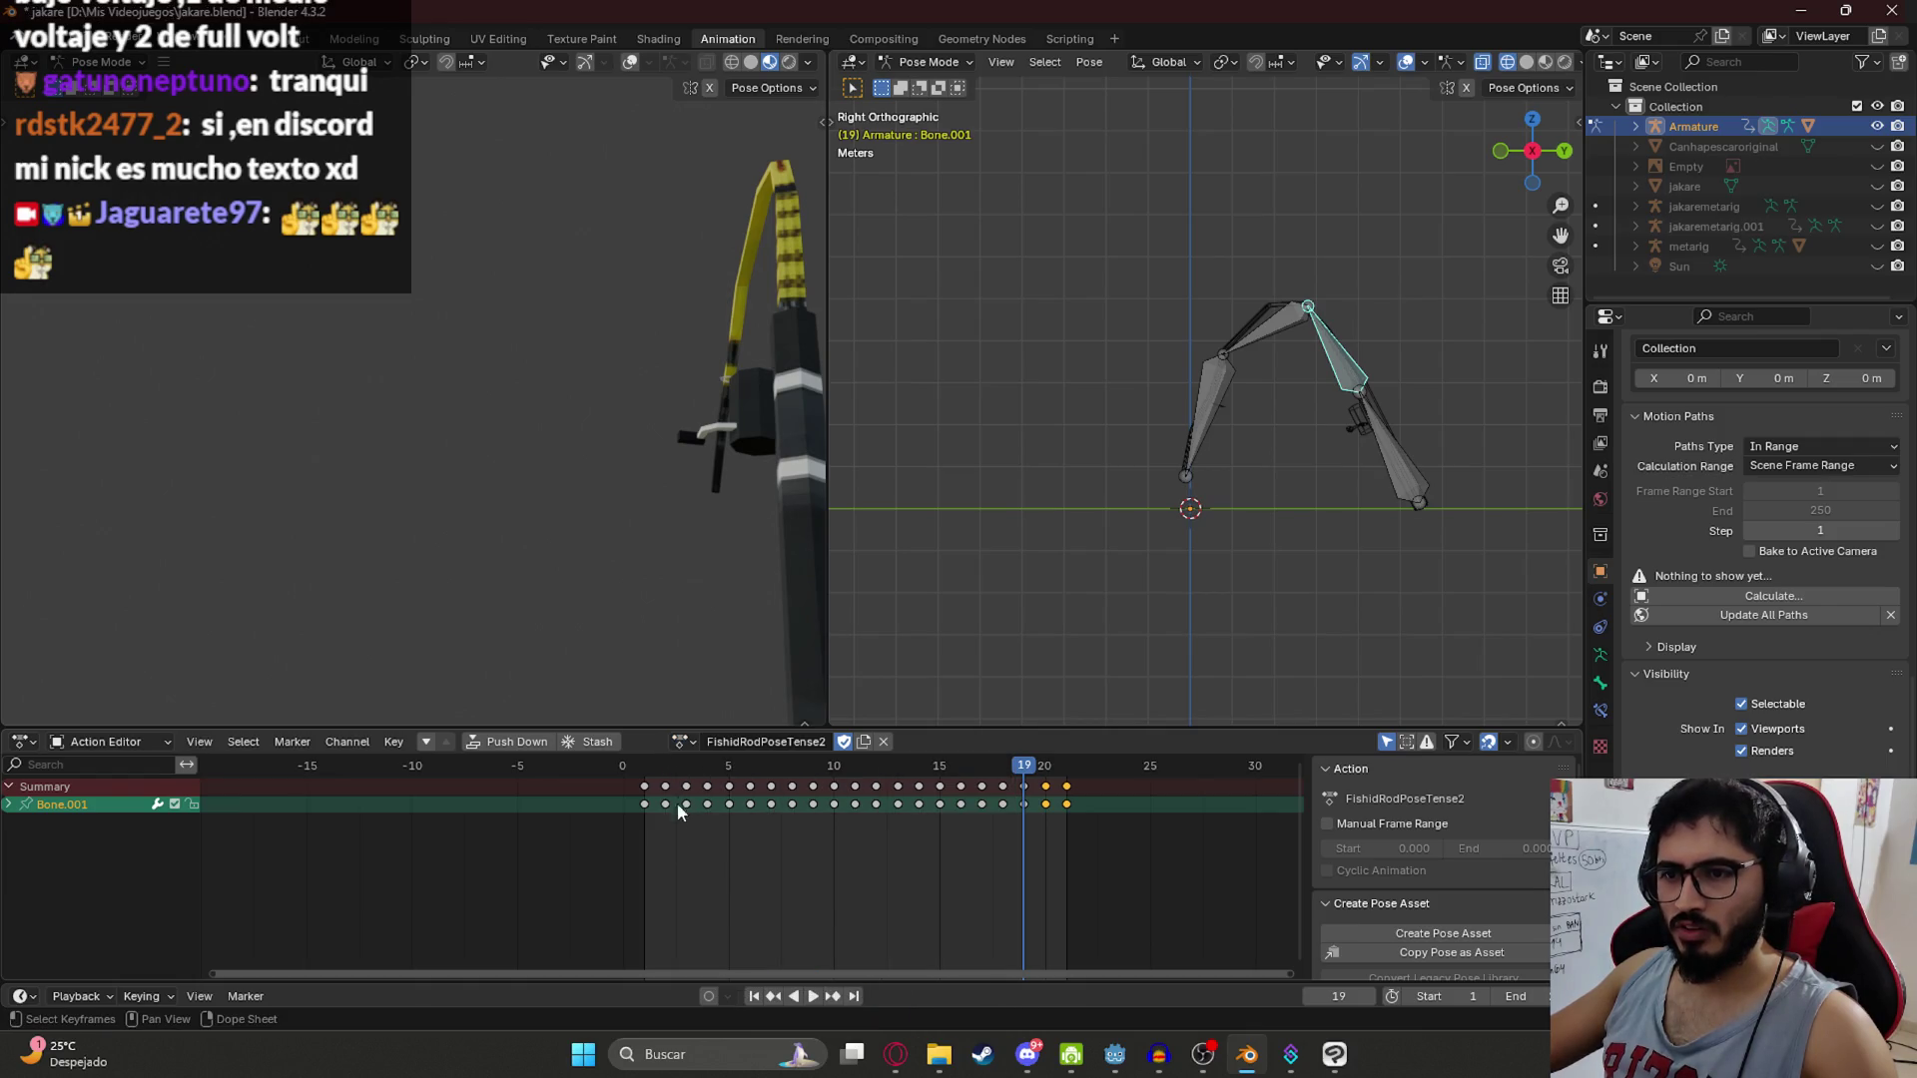
key("space")
left_click(678, 741)
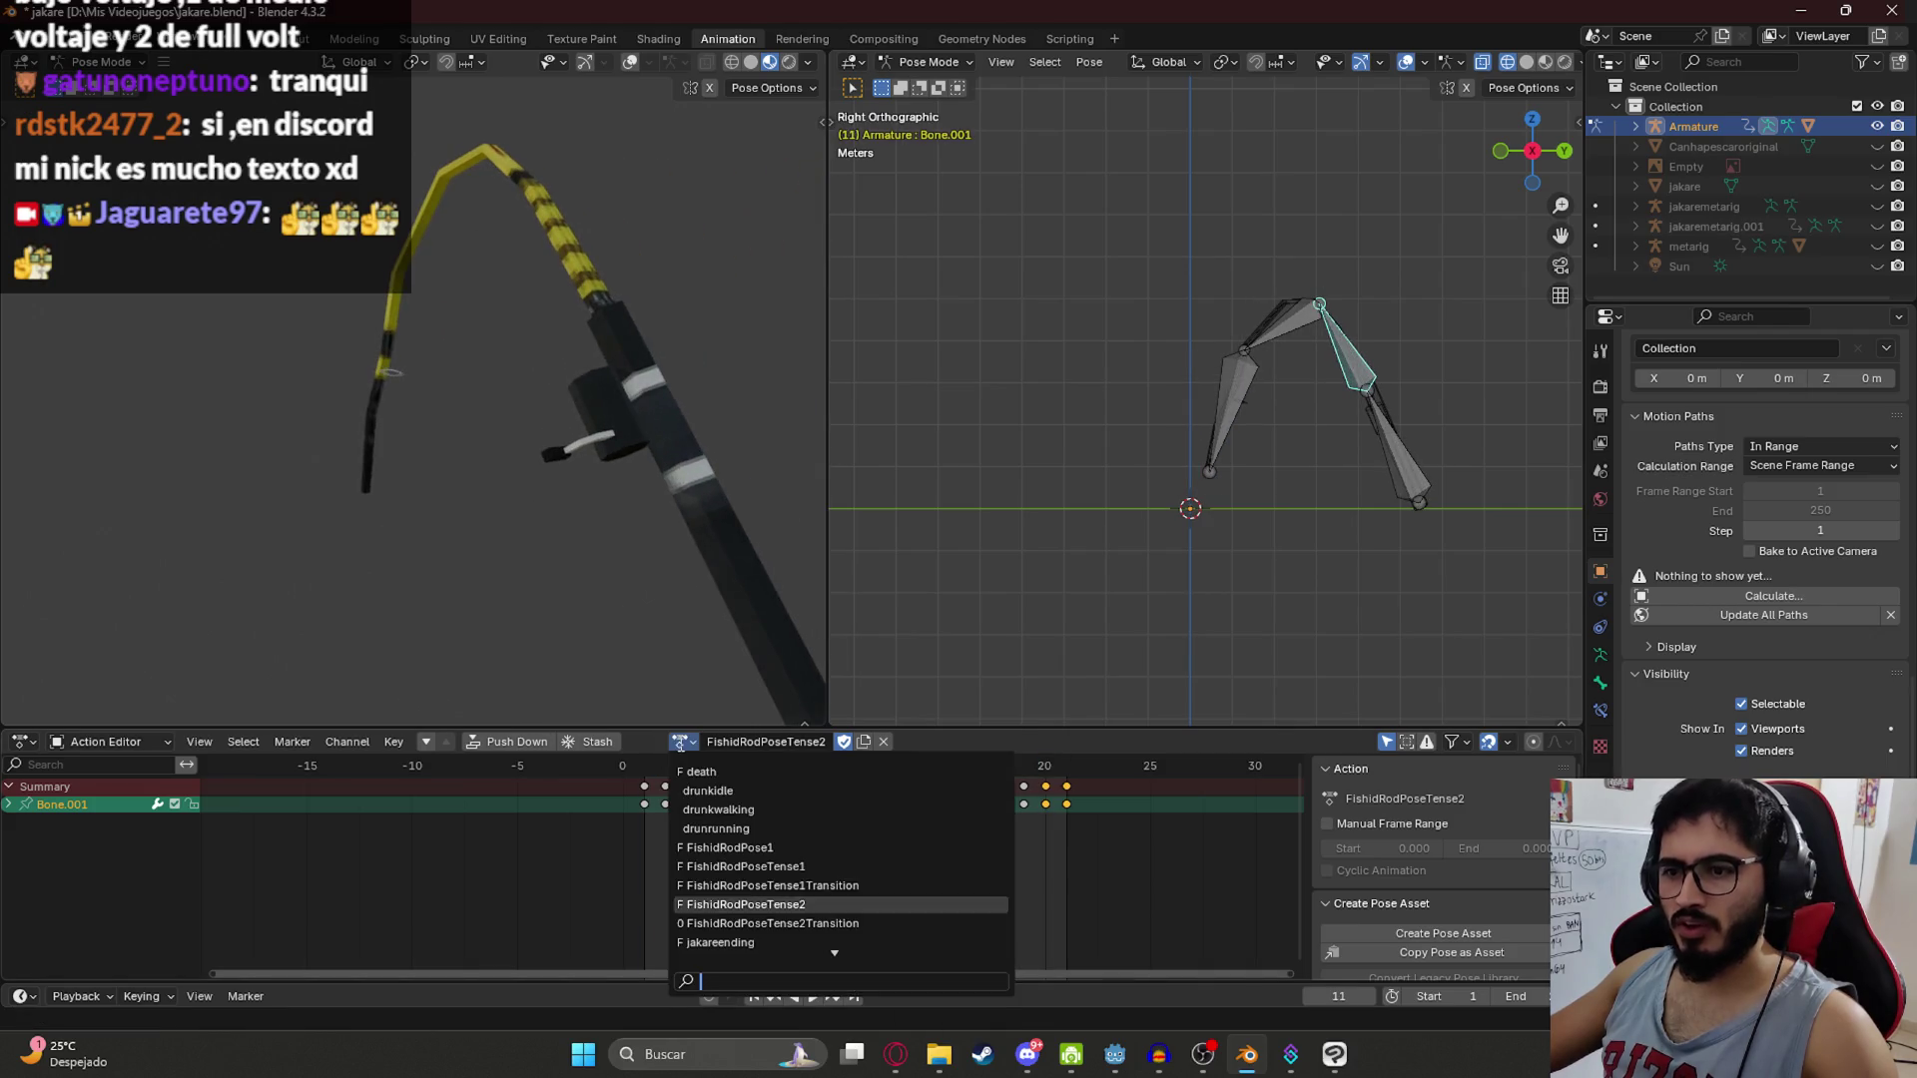
left_click(762, 903)
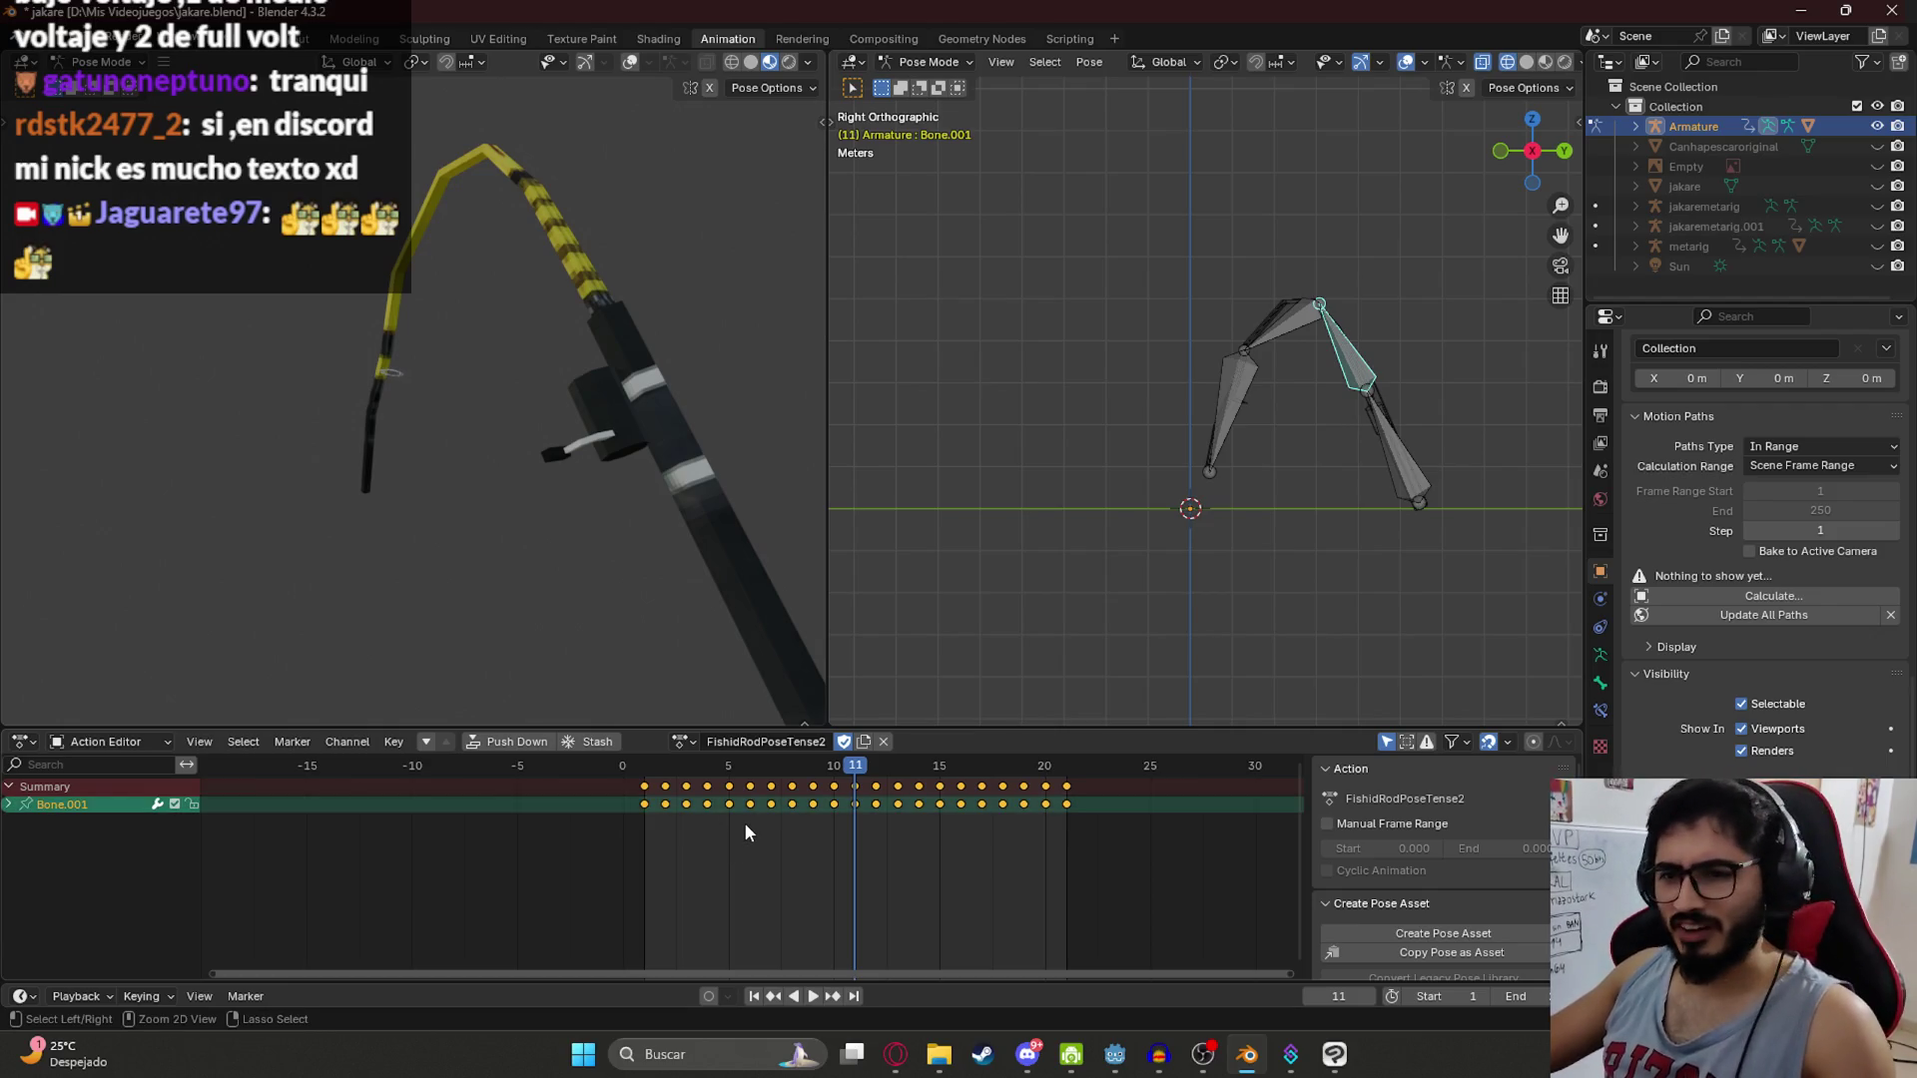
key("ctrl+z")
key("ctrl+z")
key("ctrl+z")
key("ctrl+z")
key("ctrl+z")
key("ctrl+z")
key("space")
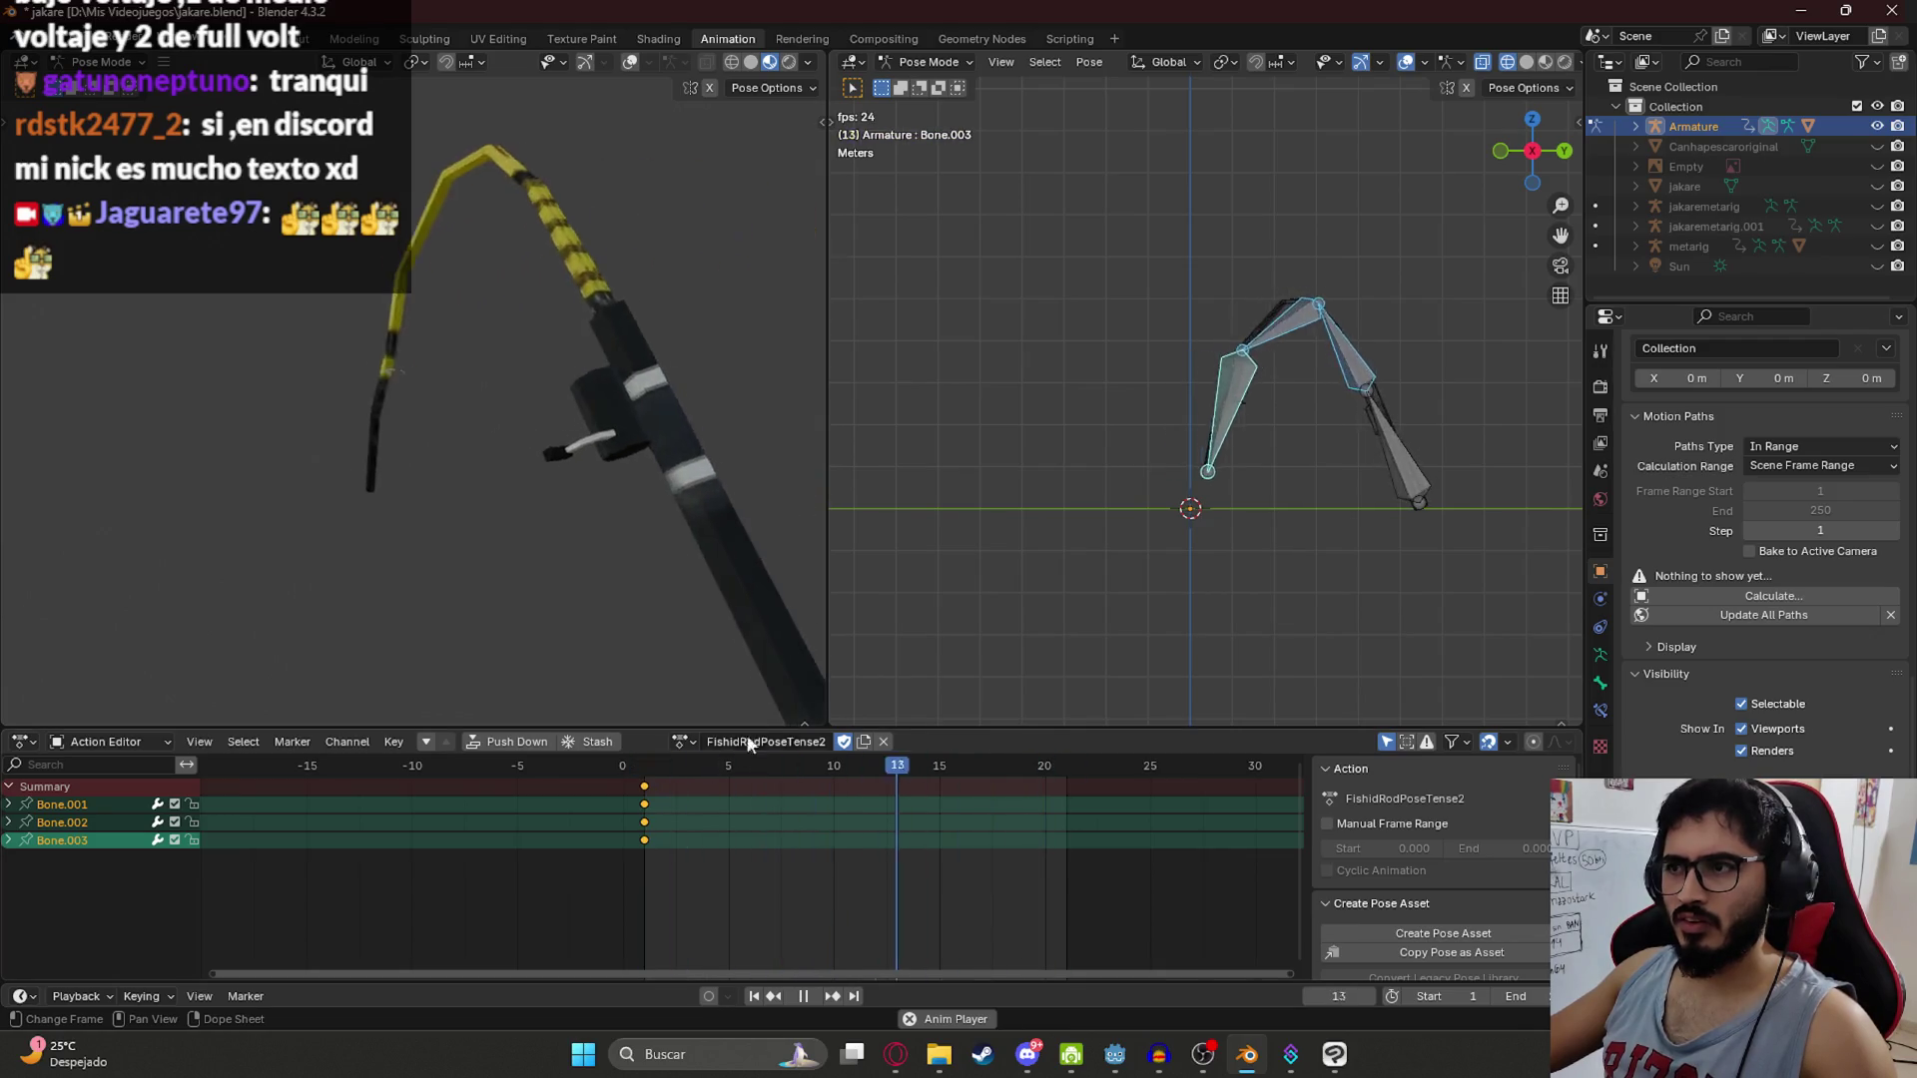
key("space")
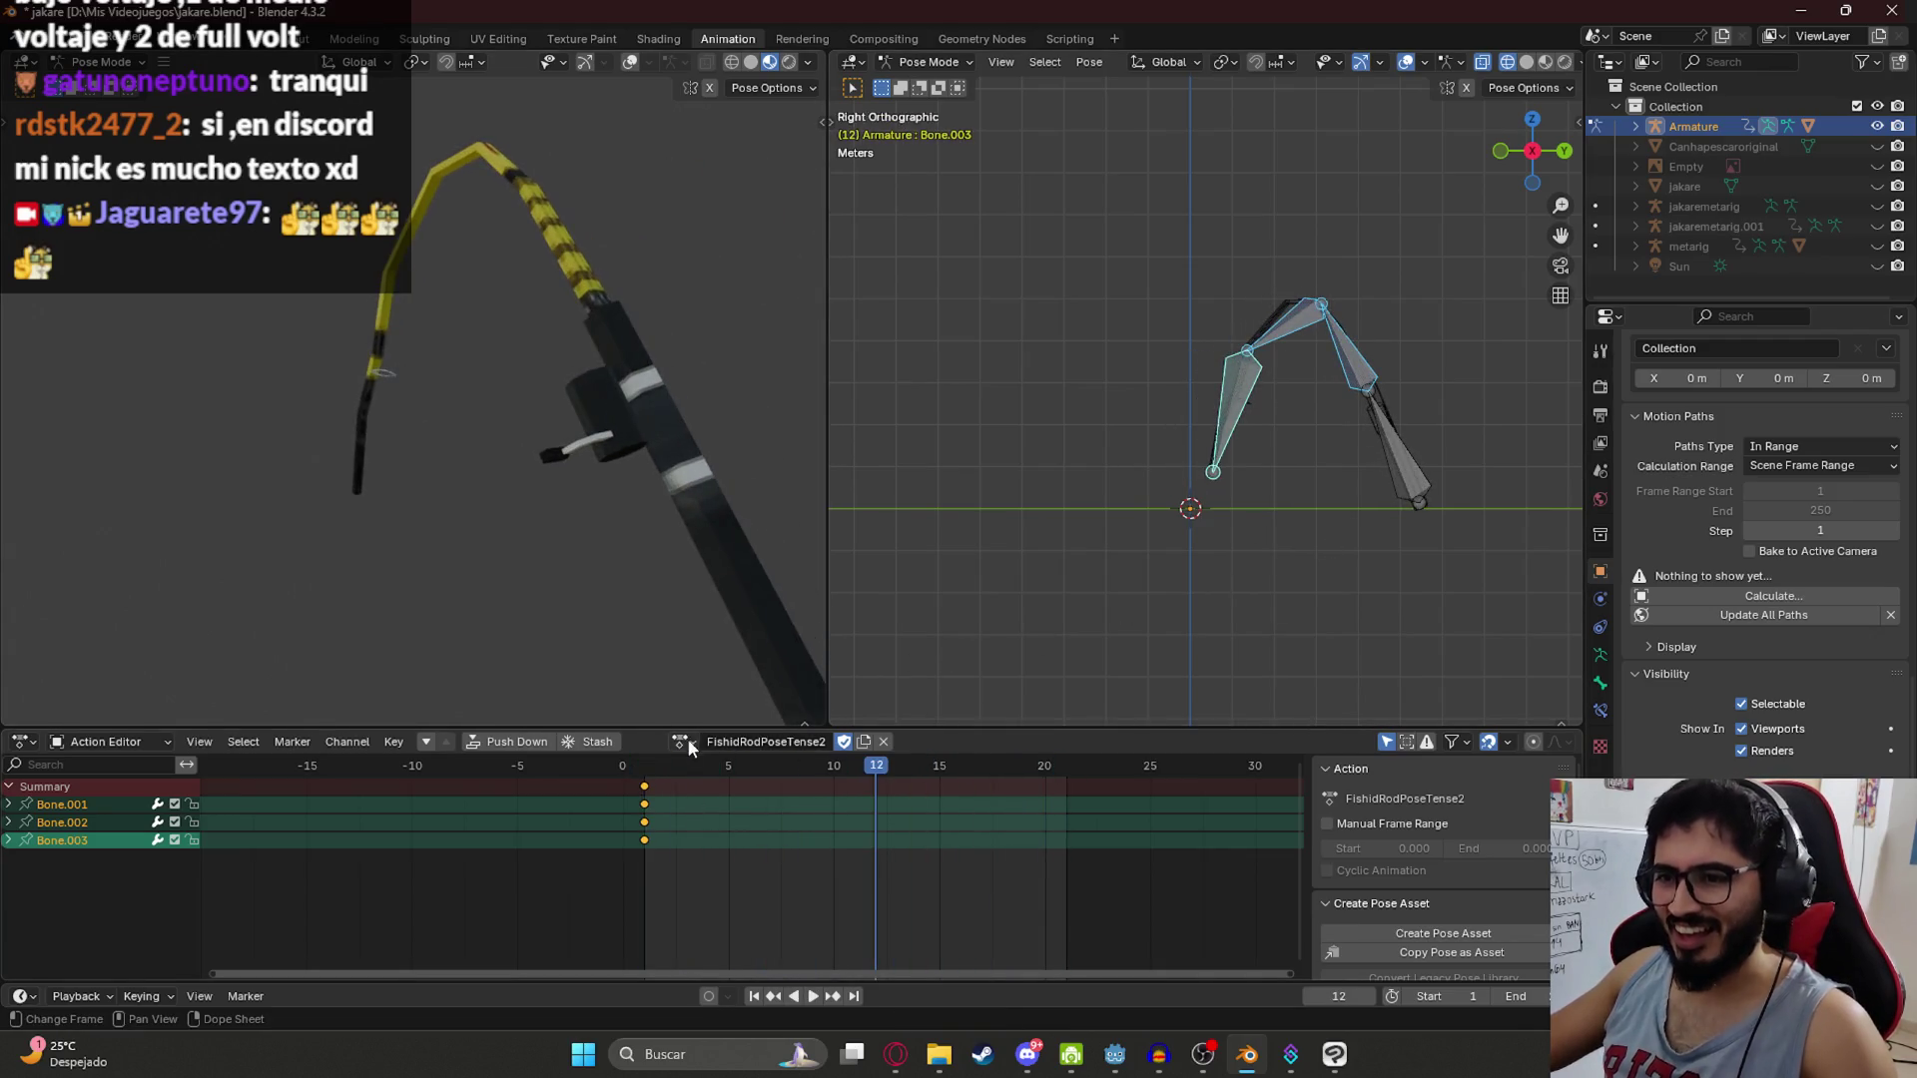
Step: Play FishidRodPoseTense2Transition and FishidRodPoseTense2 to compare them, then save the file
left_click(689, 742)
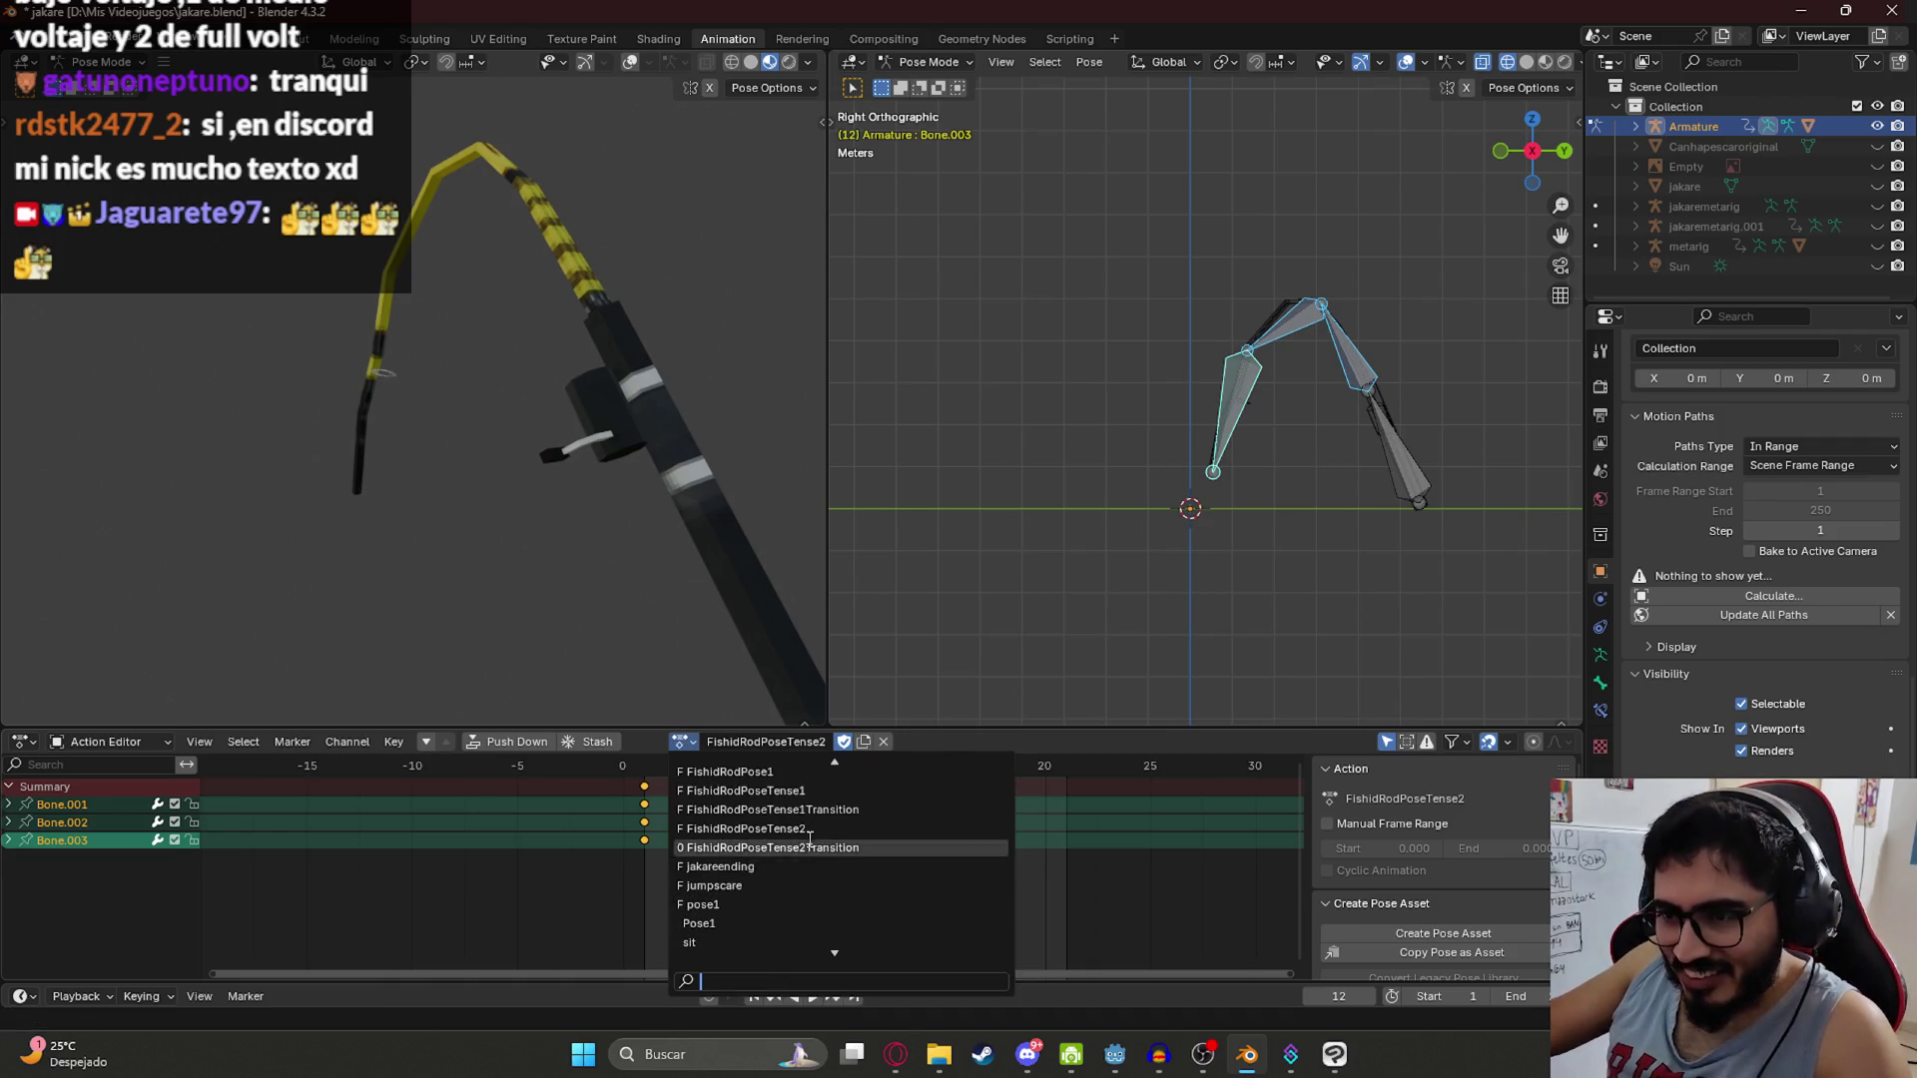
left_click(775, 848)
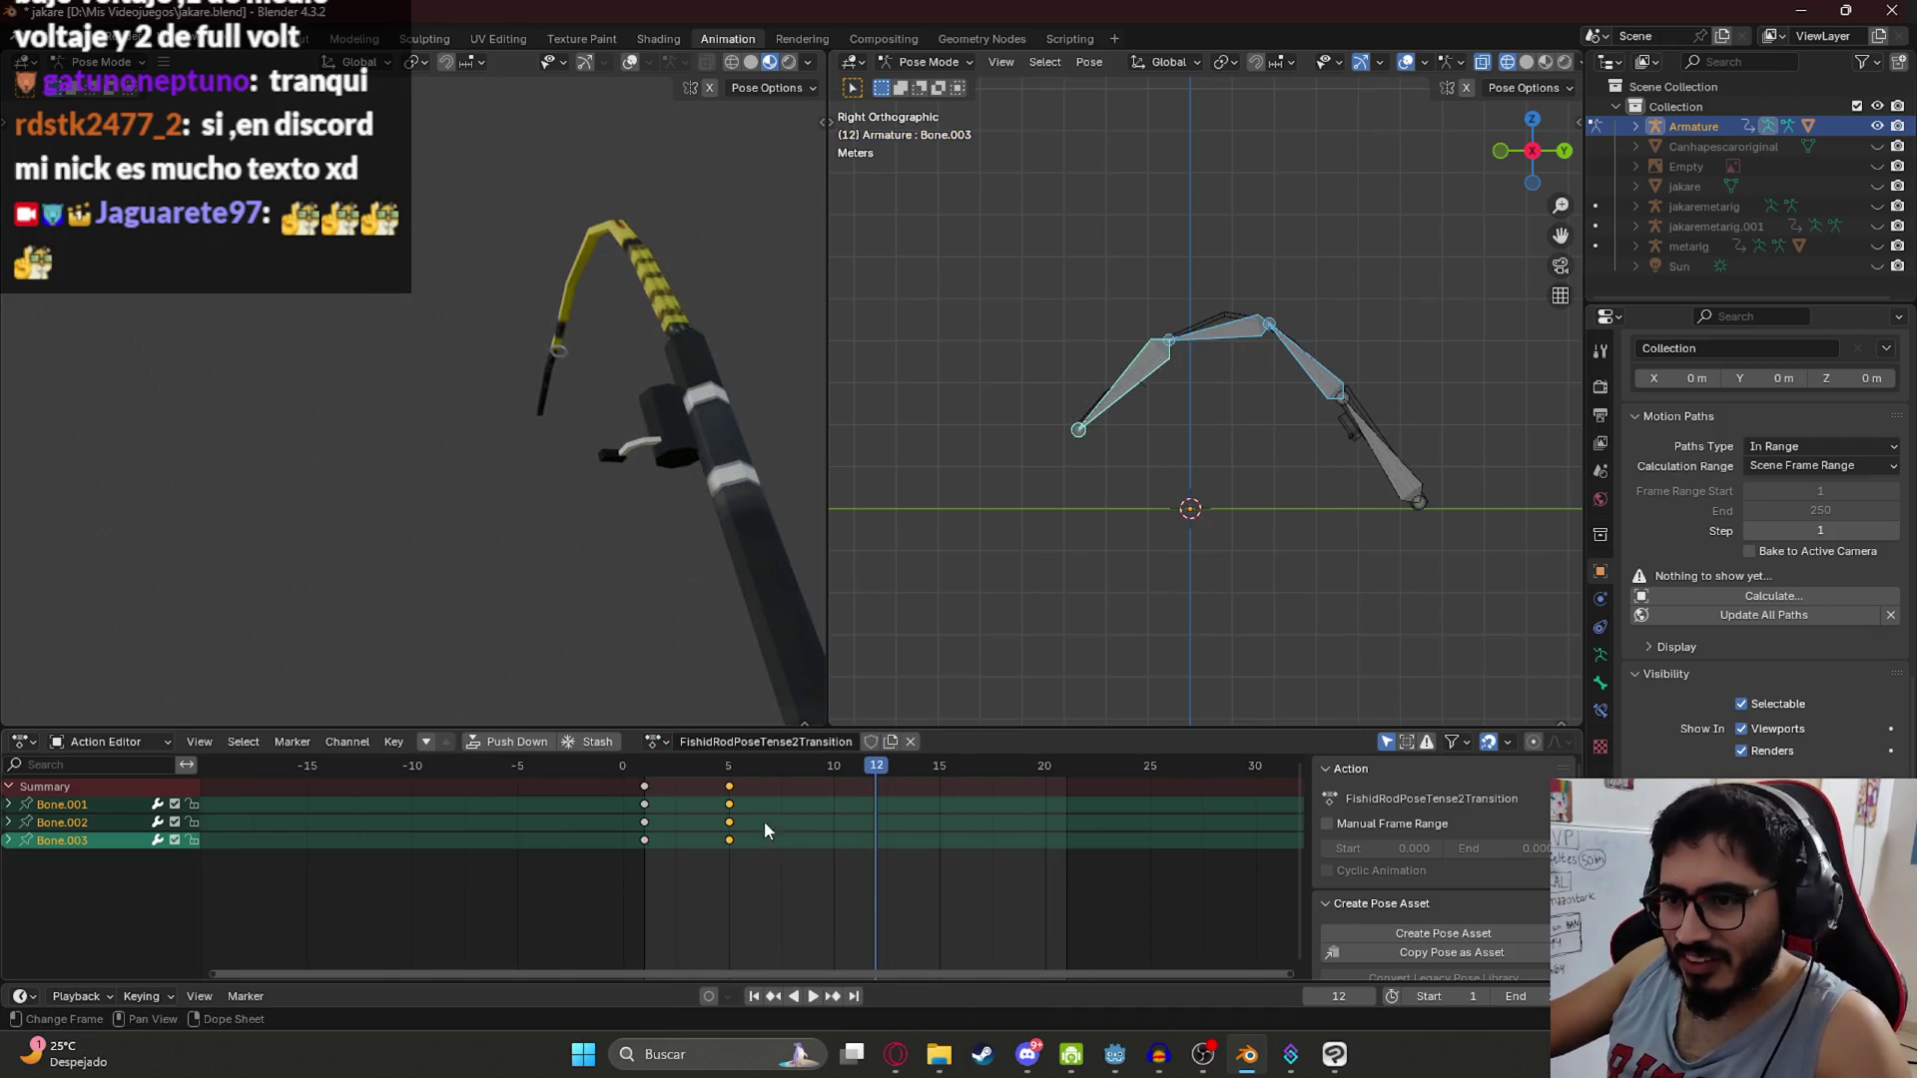
key("space")
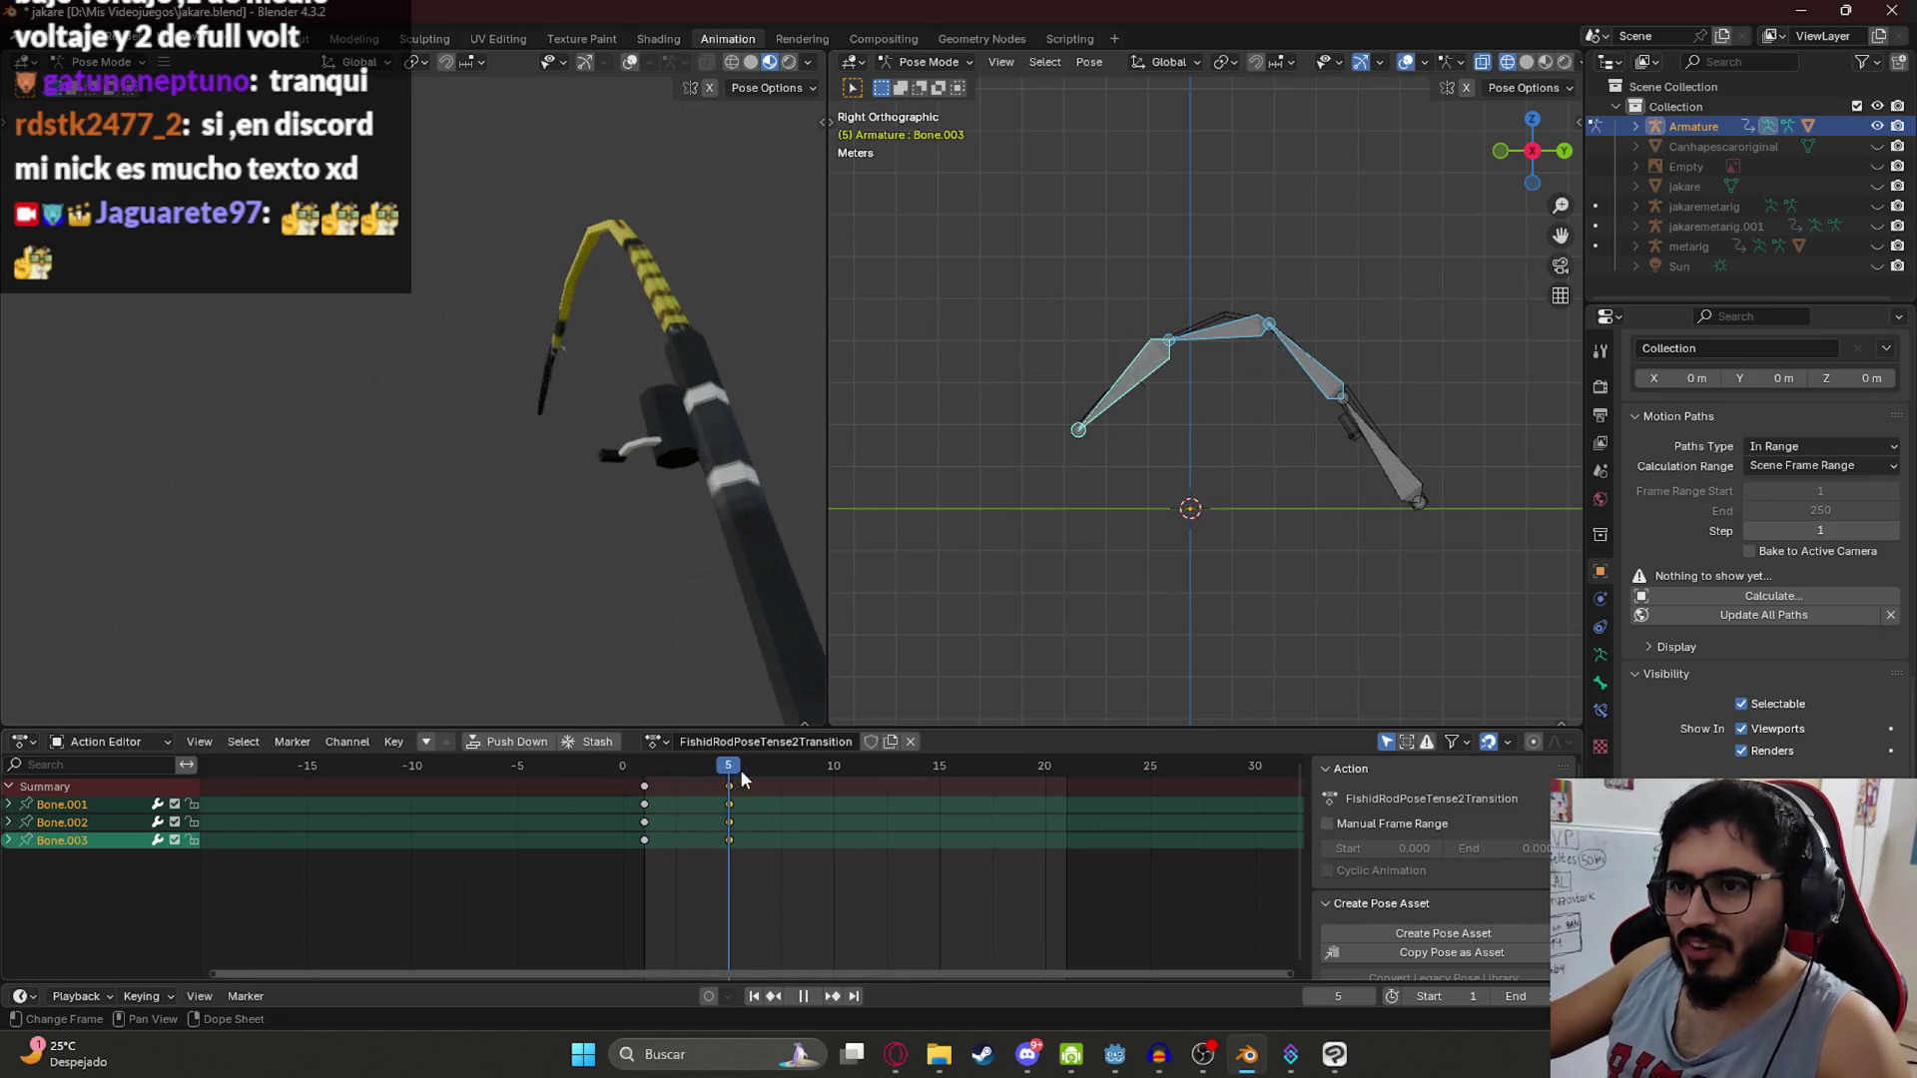
left_click(649, 741)
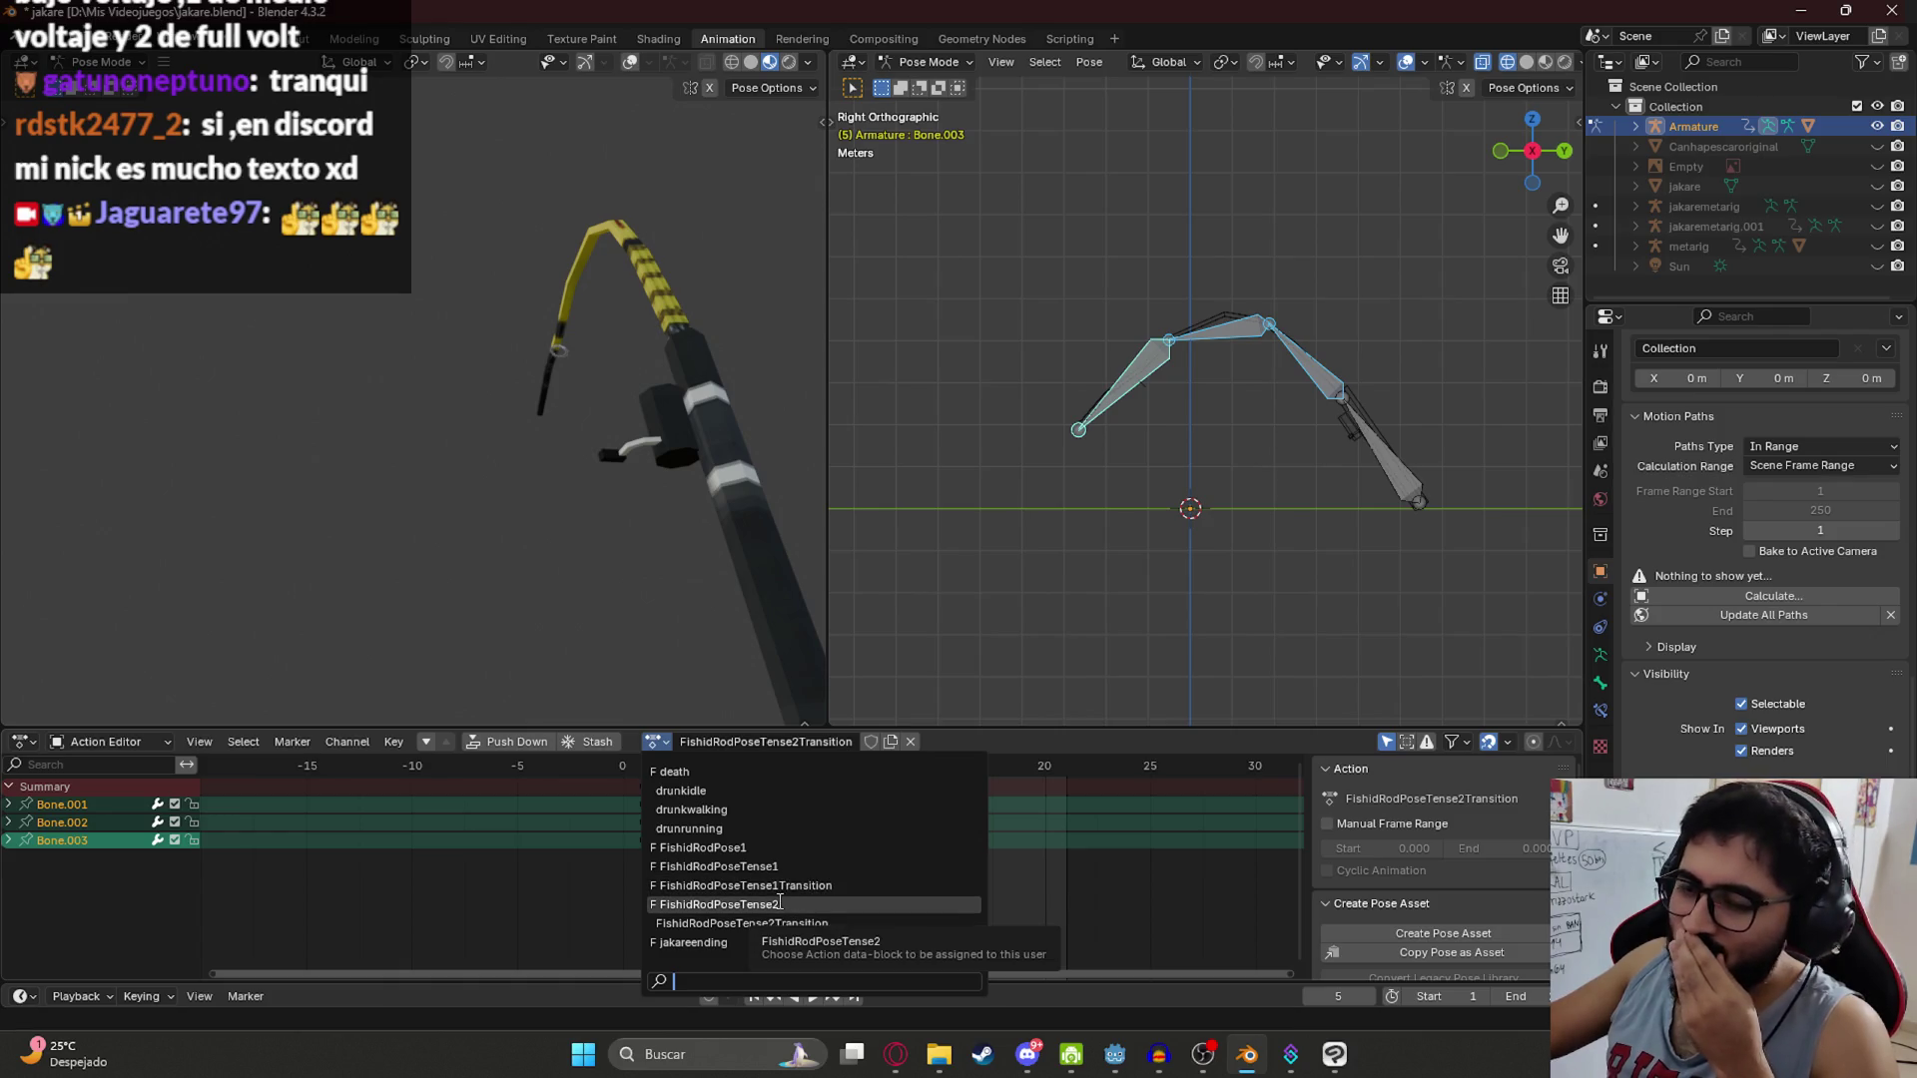
left_click(780, 904)
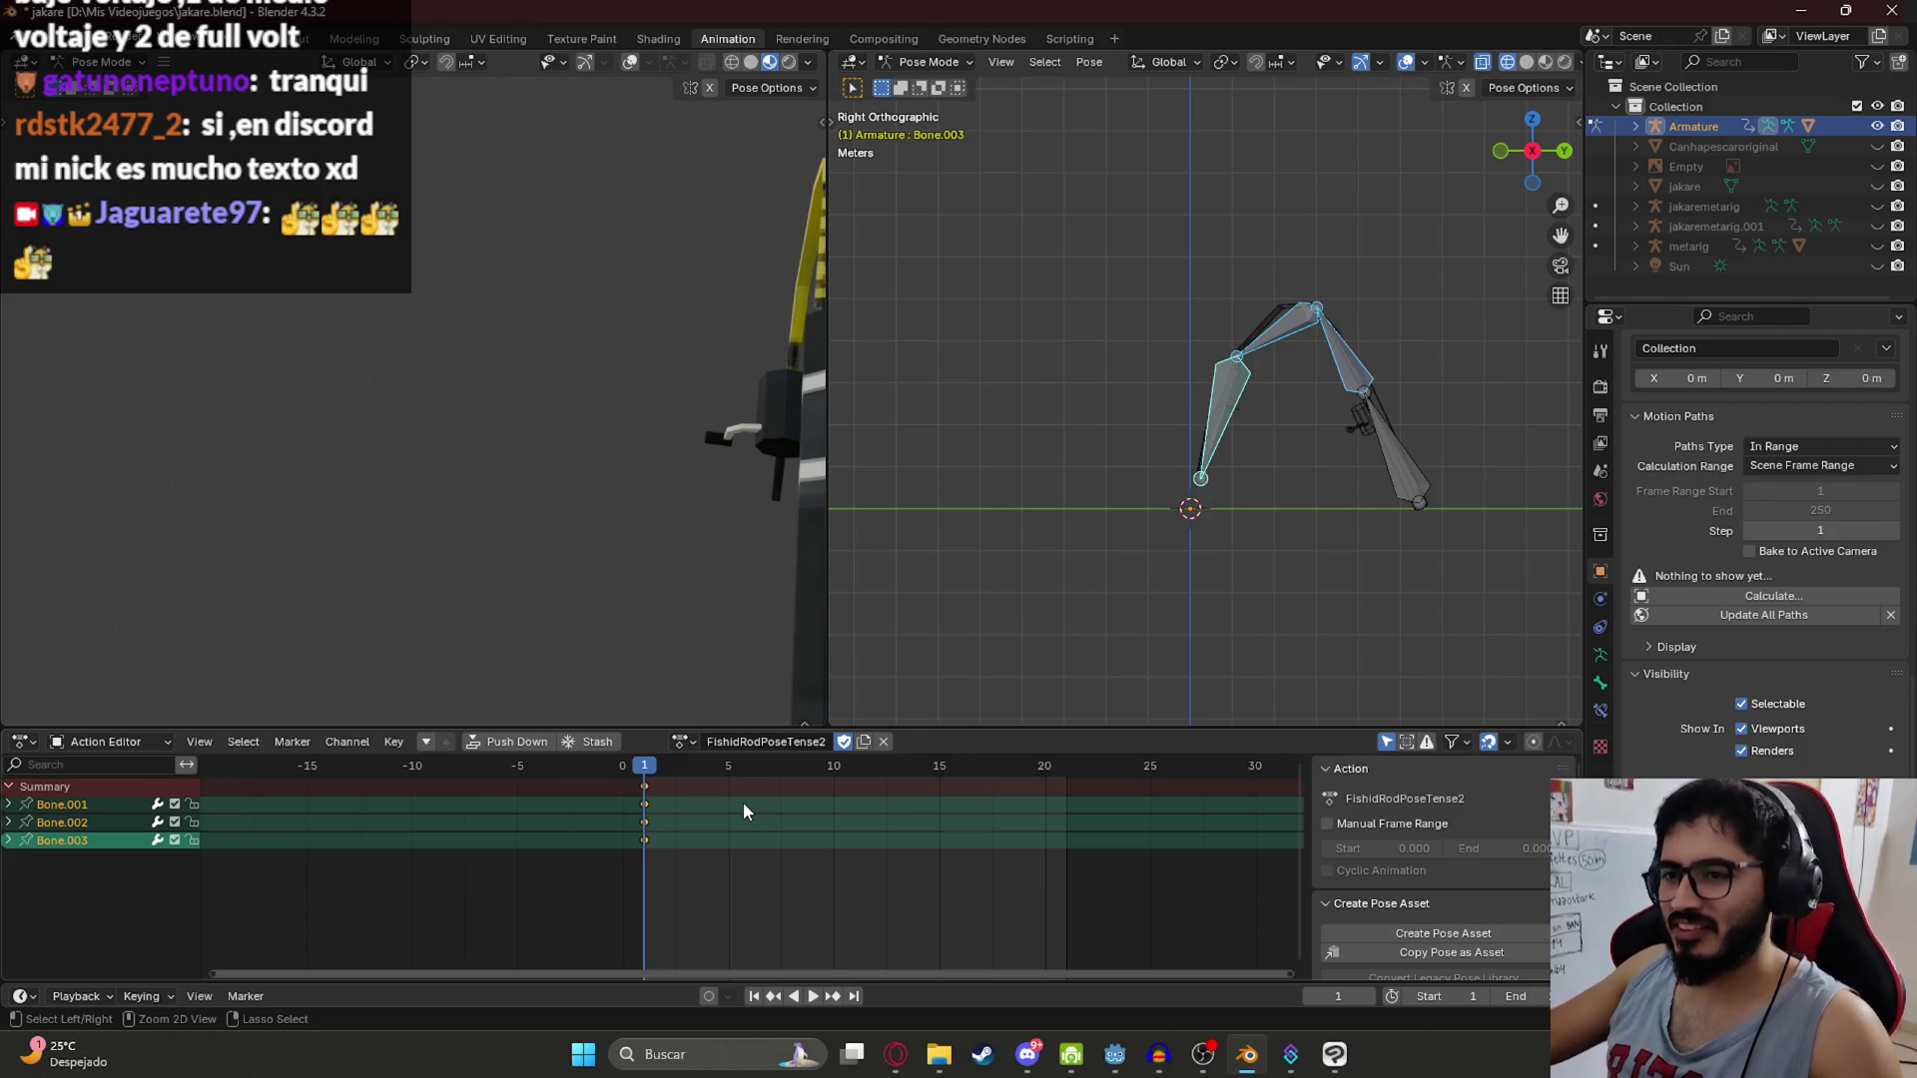
key("space")
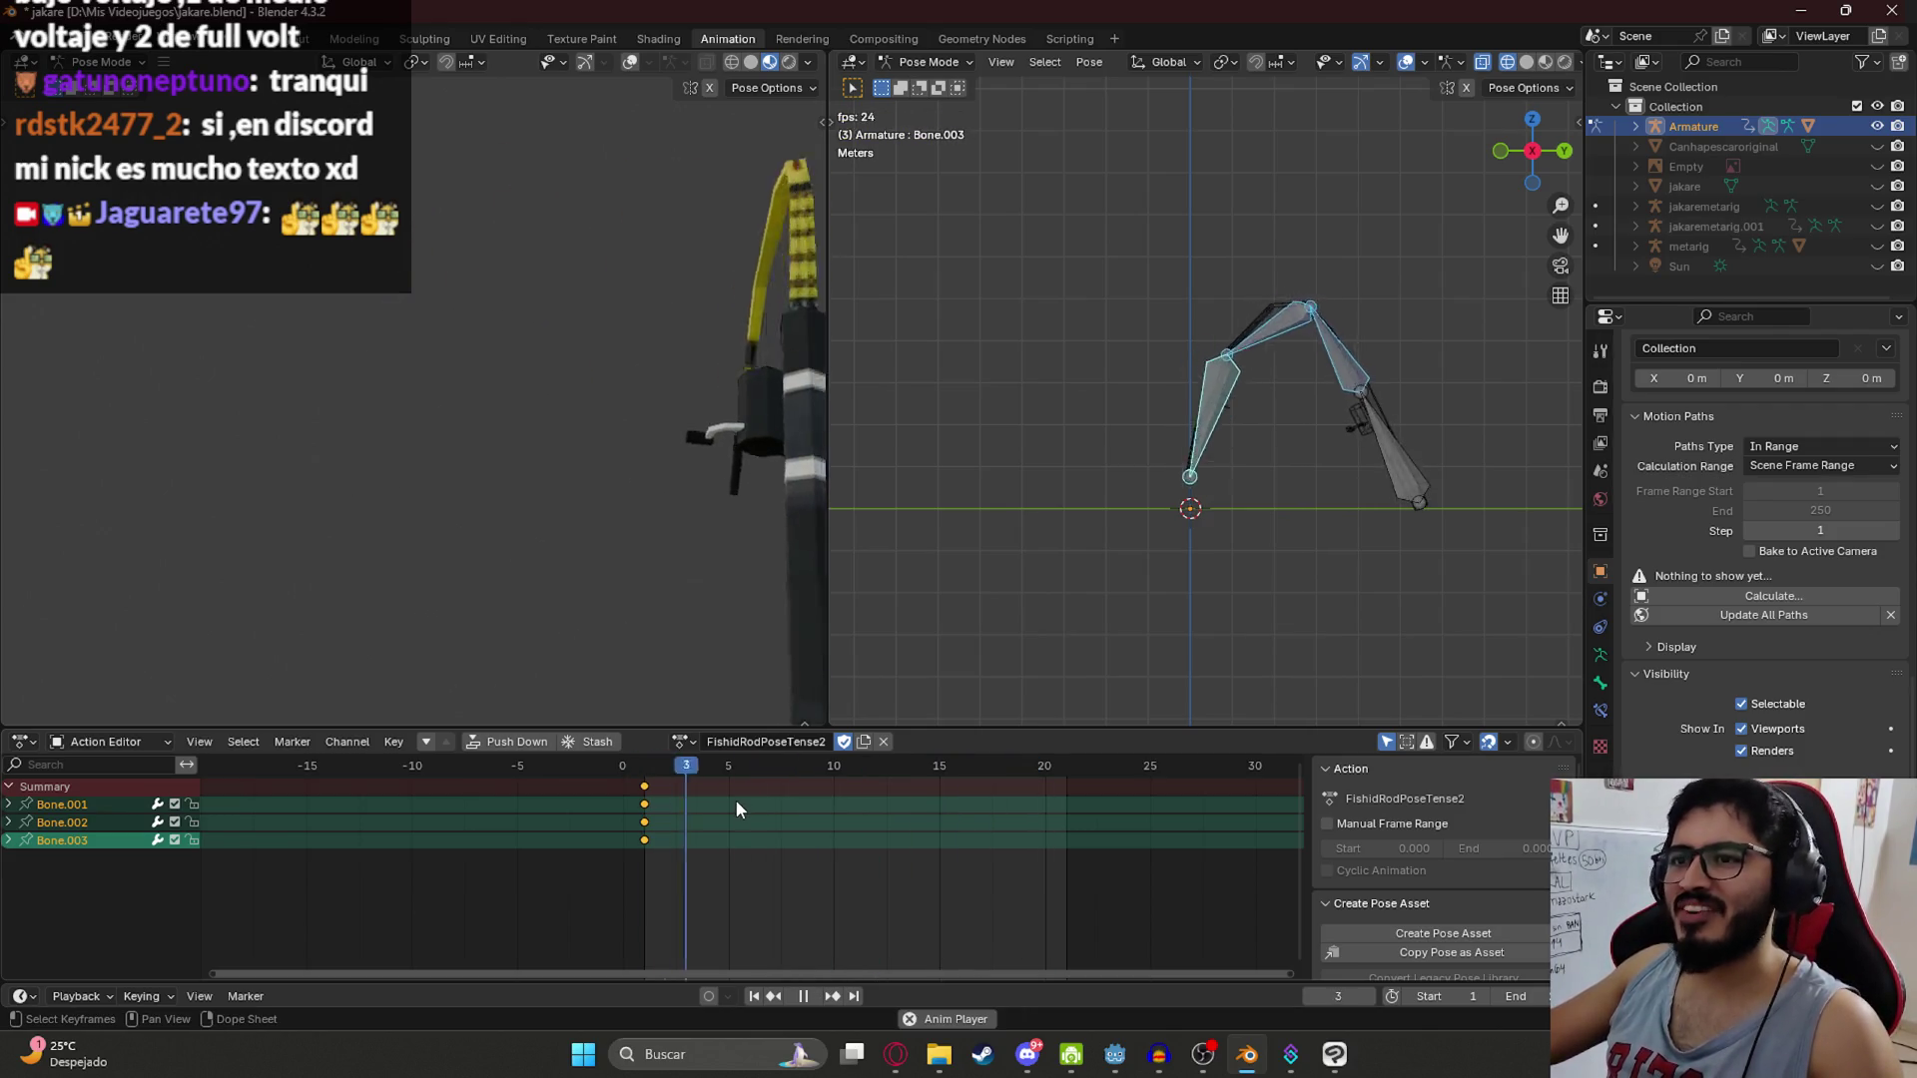
left_click(643, 772)
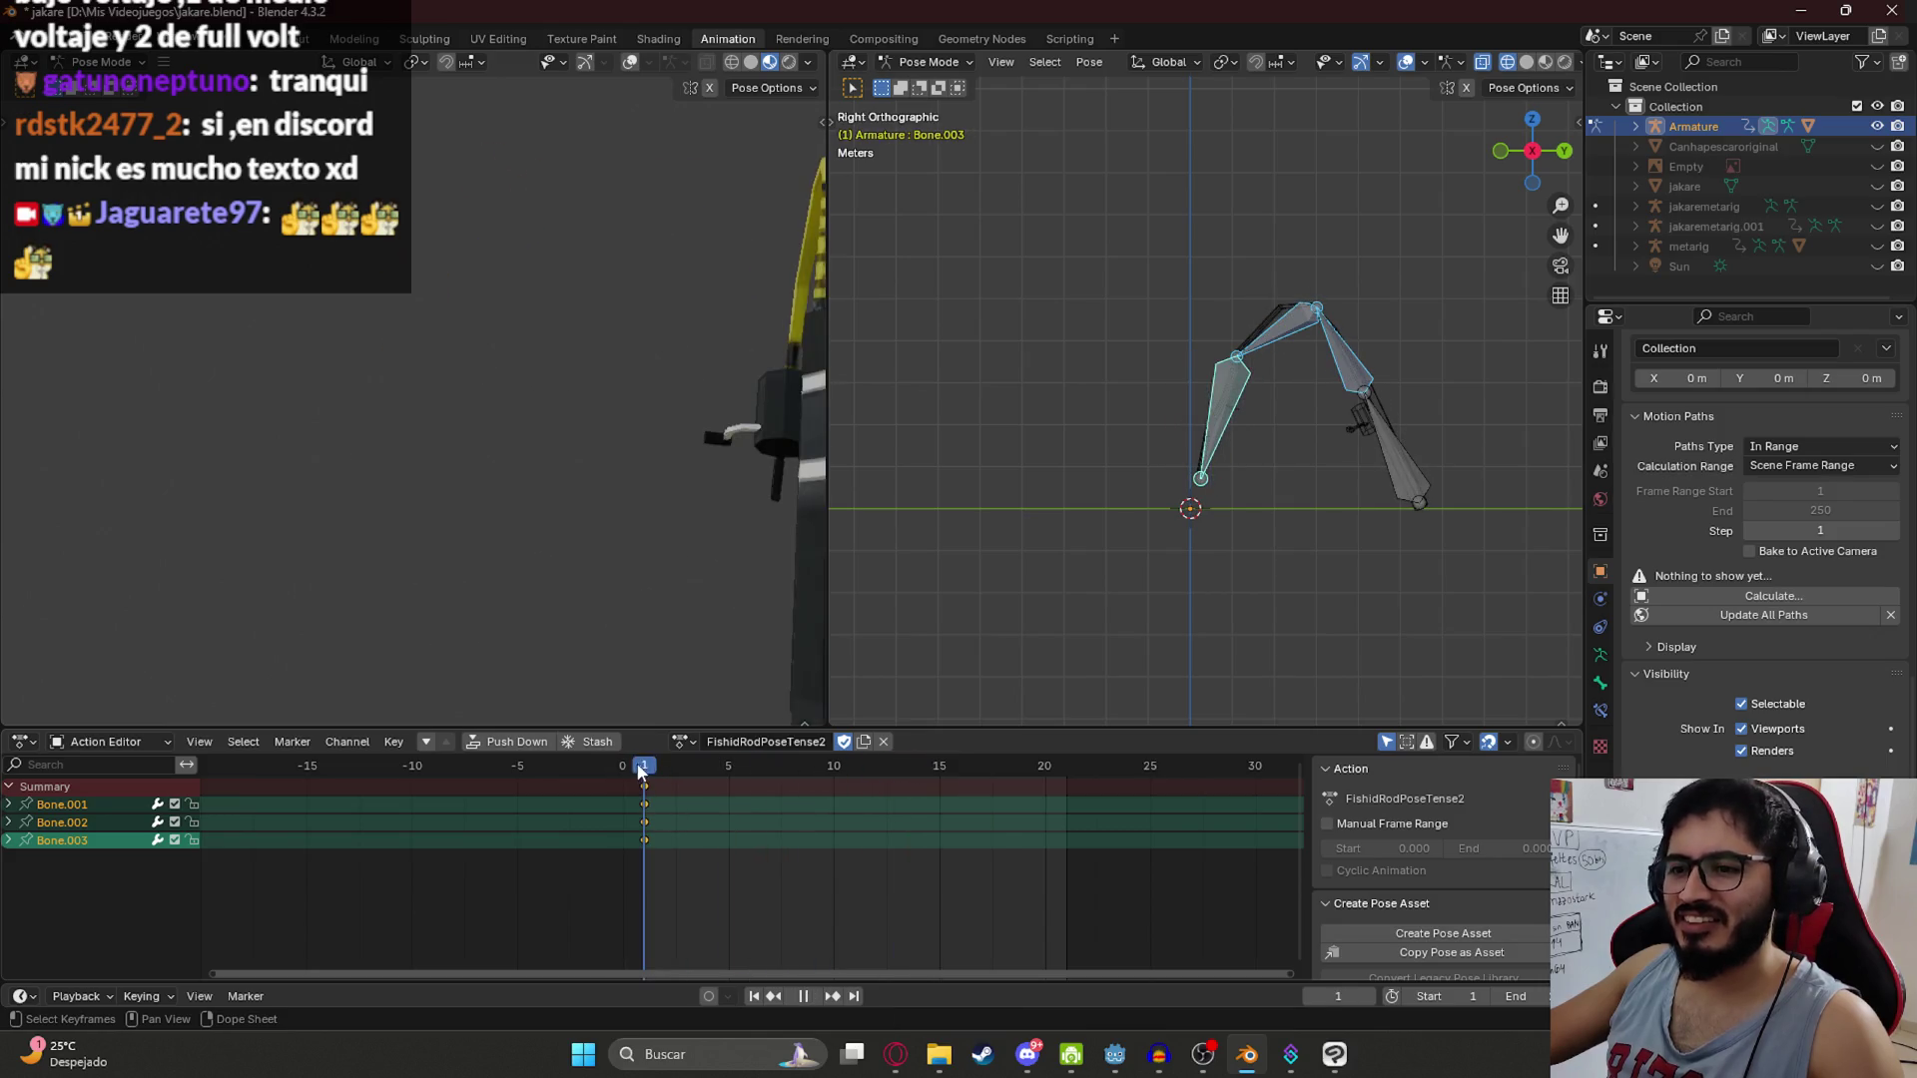
key("space")
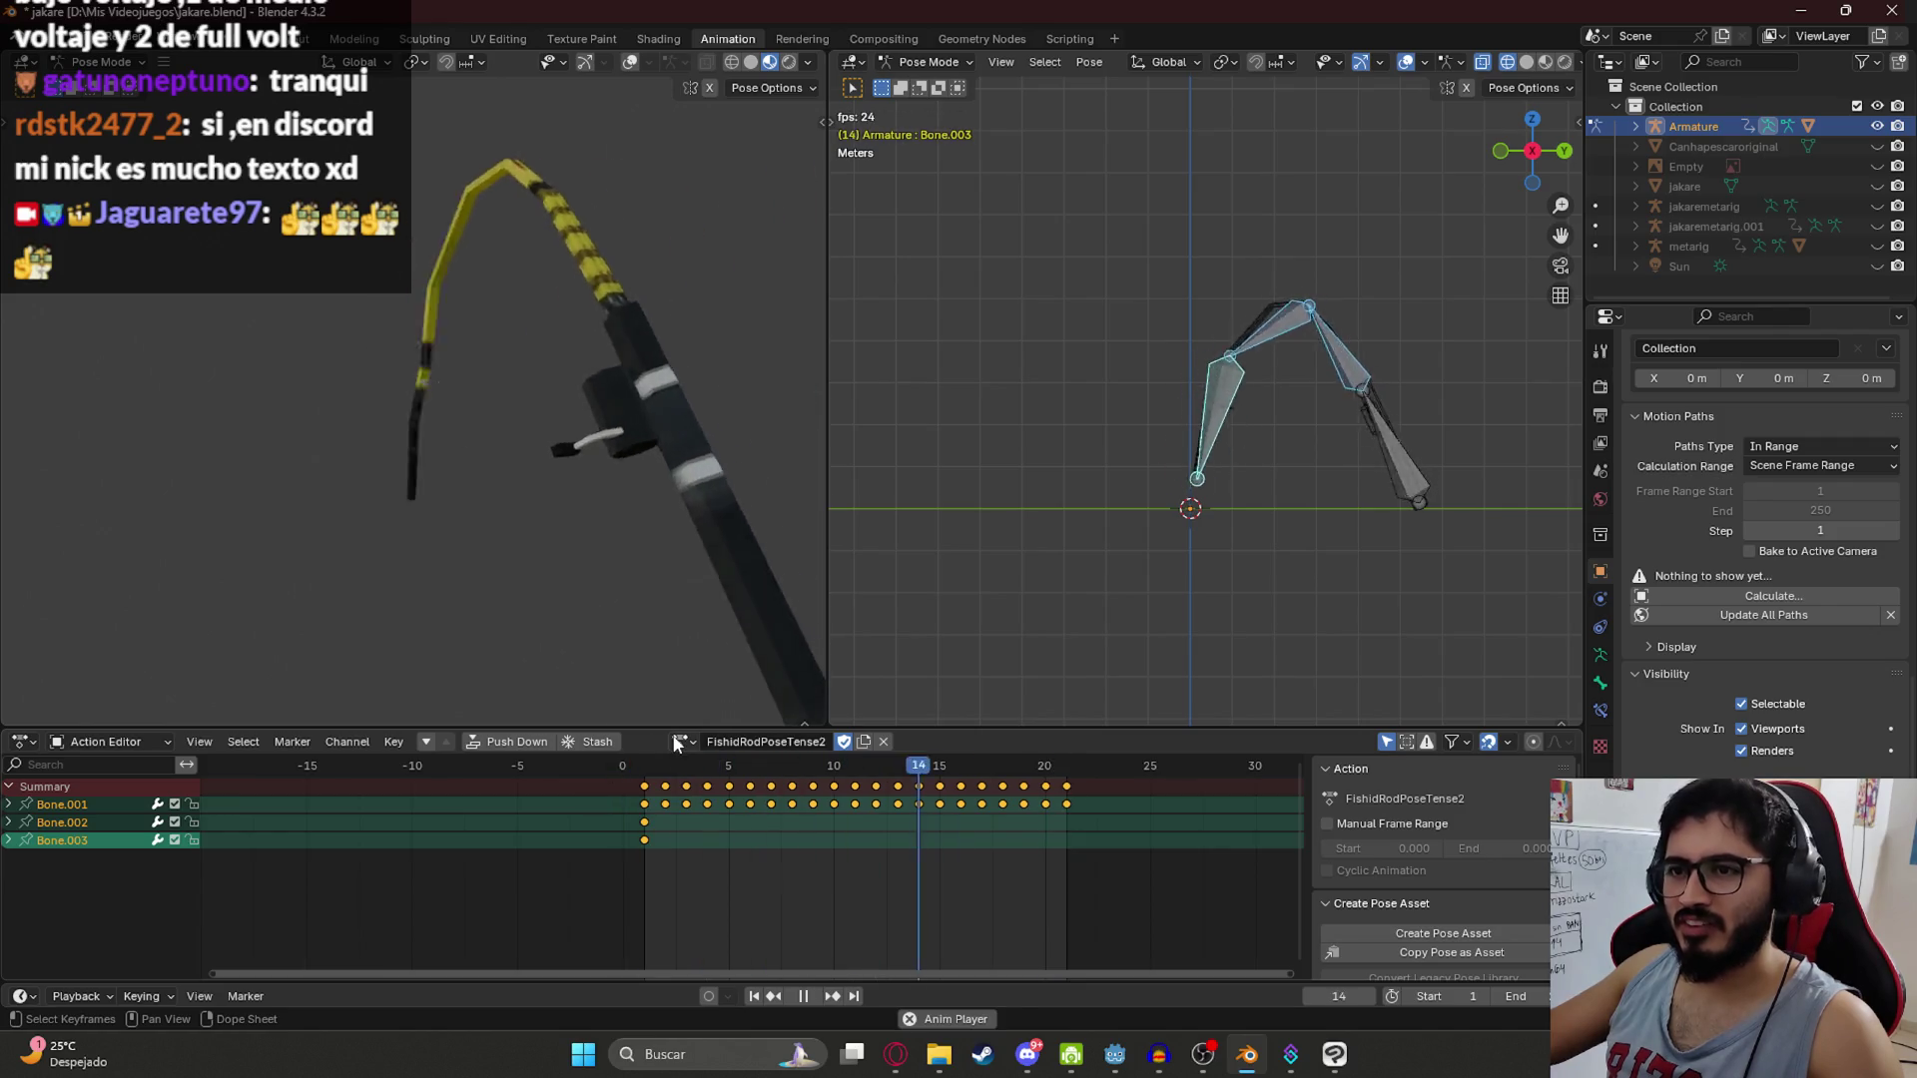
key("space")
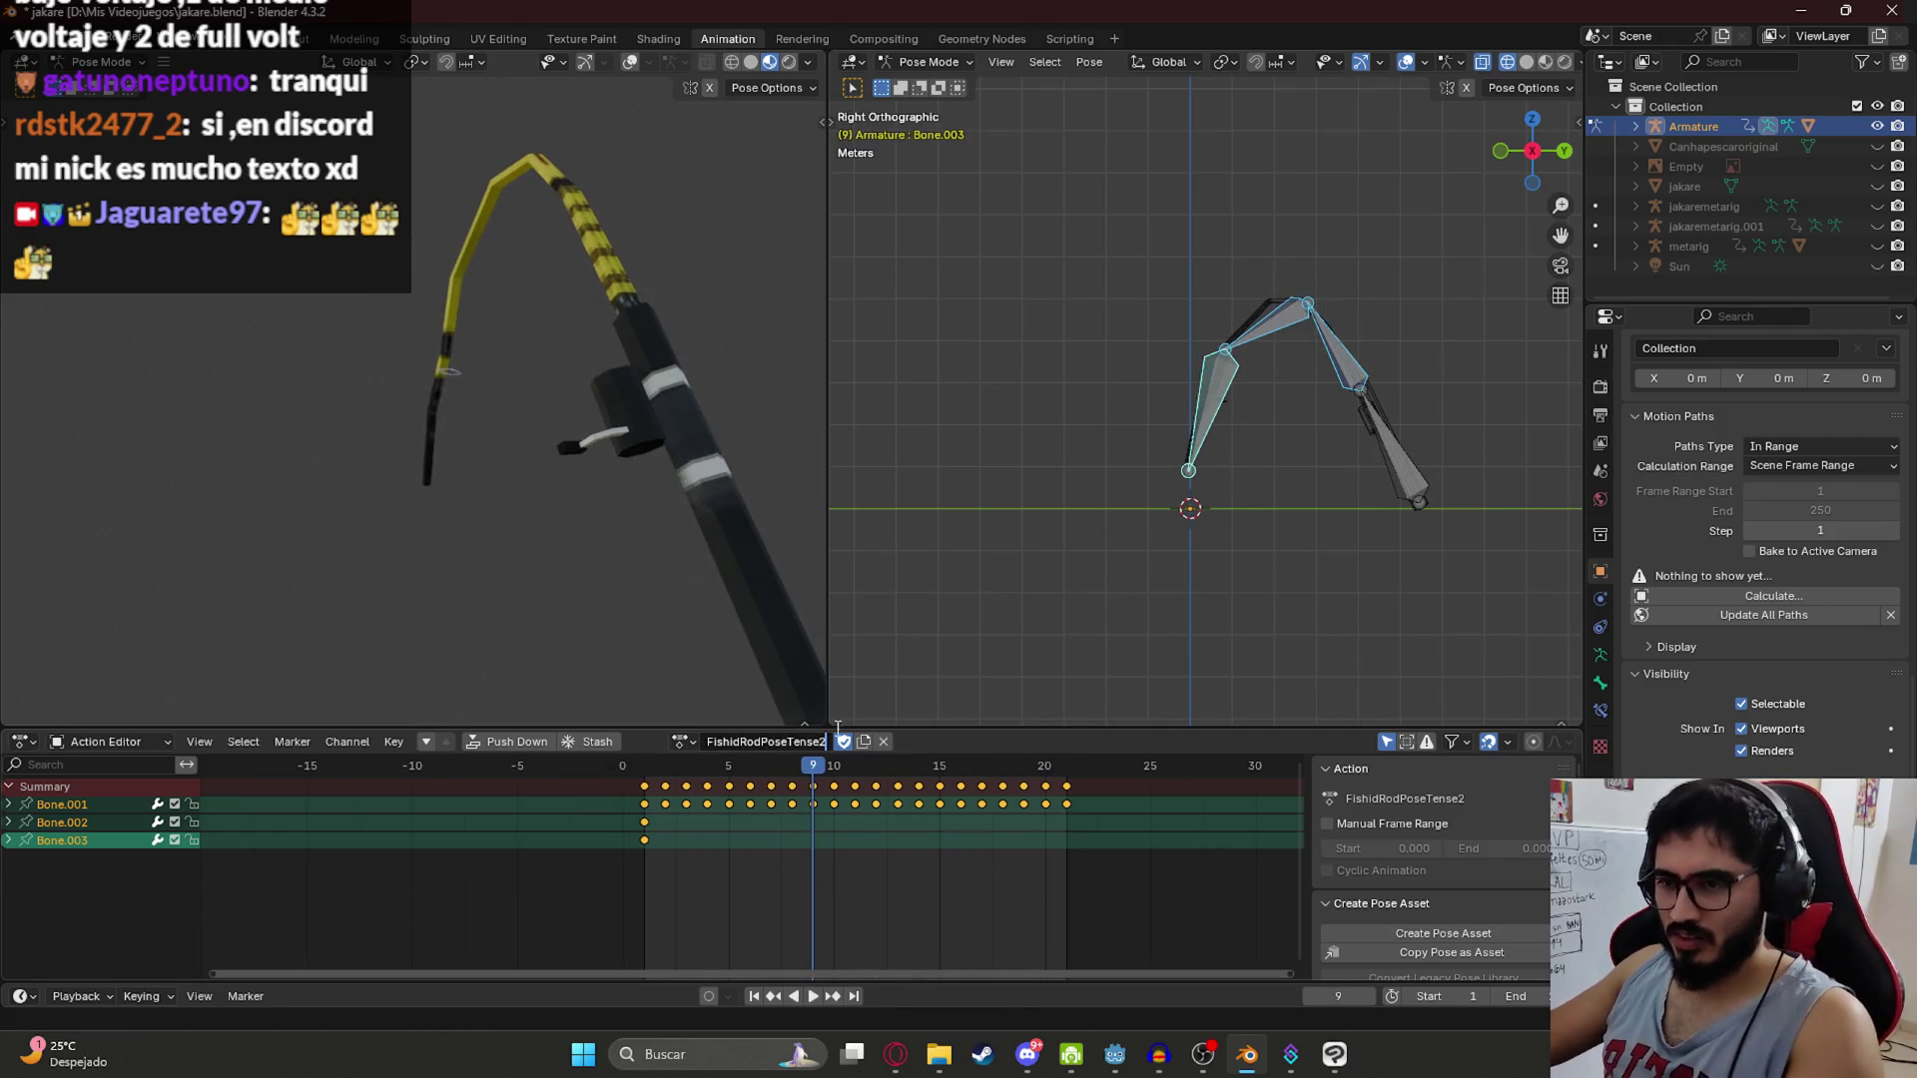
type("3")
key("ctrl+s")
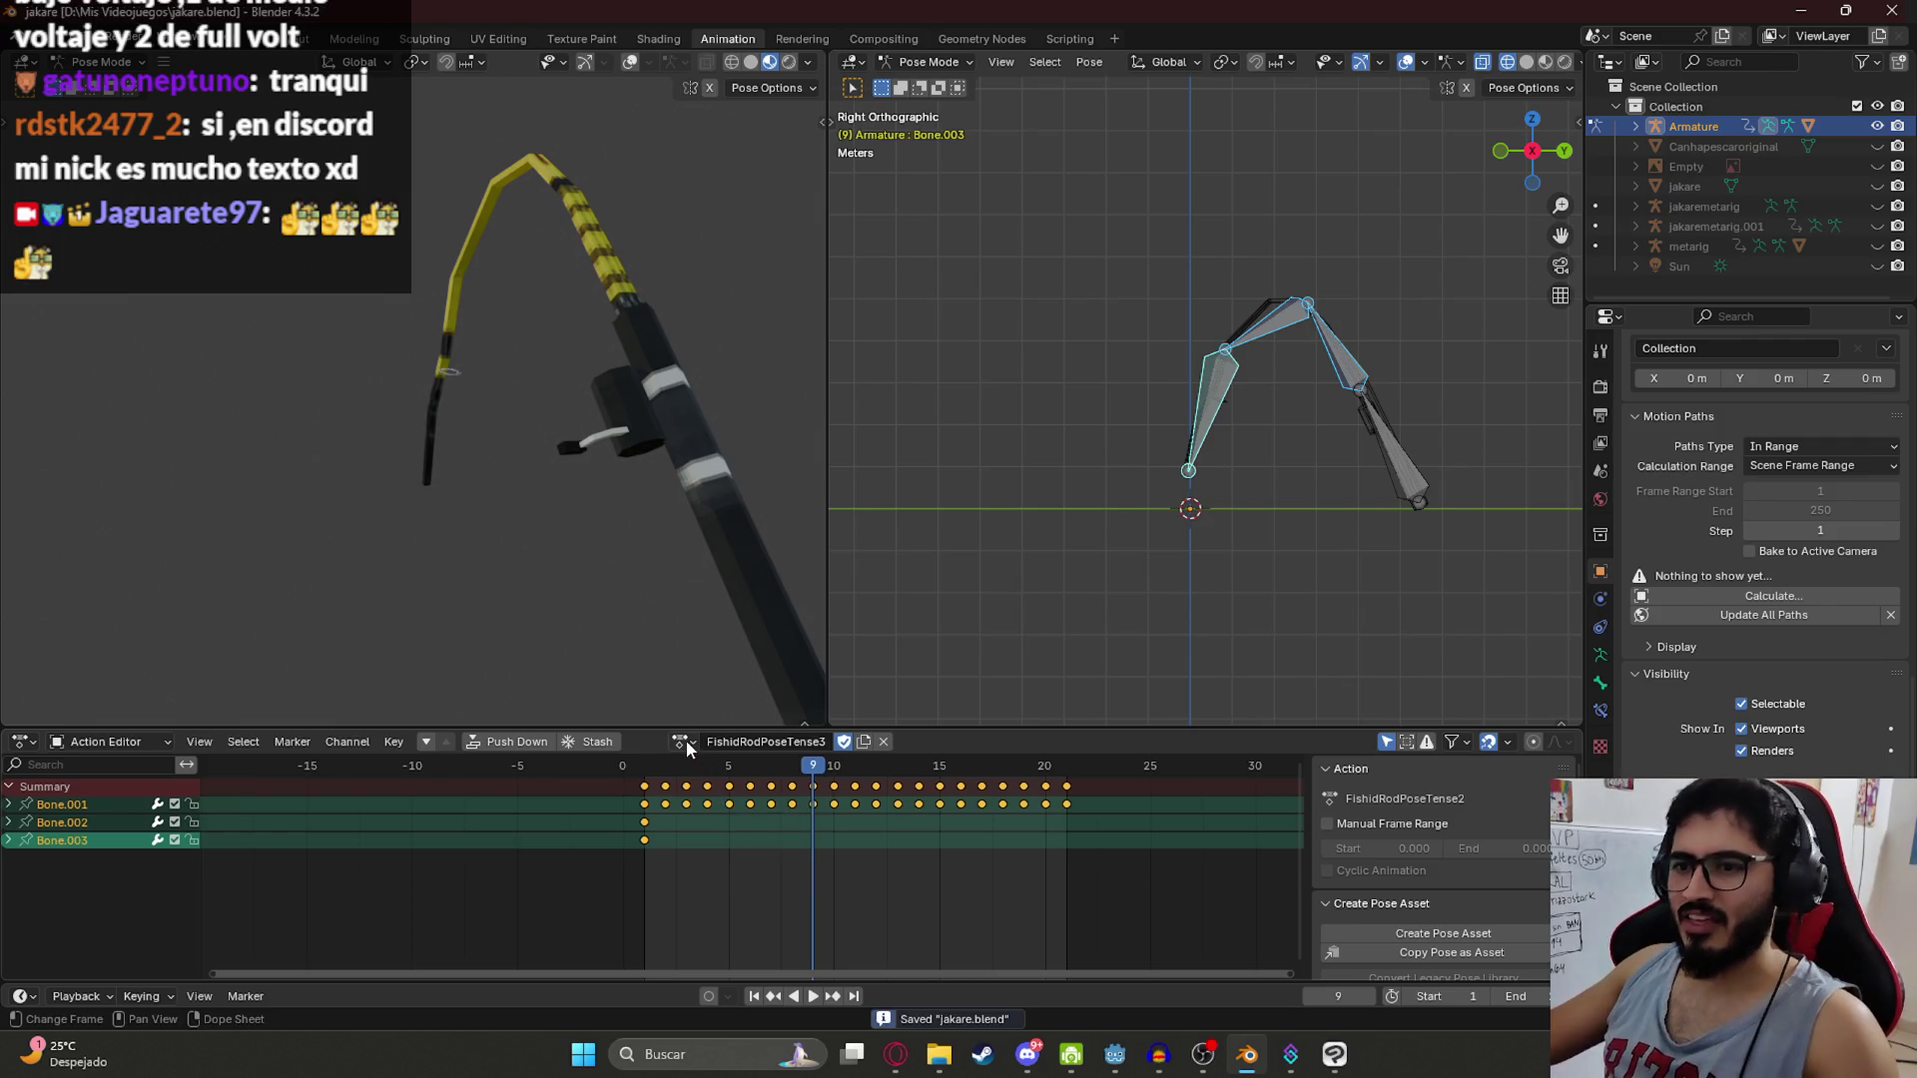
Step: Duplicate FishidRodPoseTense2Transition as a new action named FishidRodPoseTense2
left_click(684, 741)
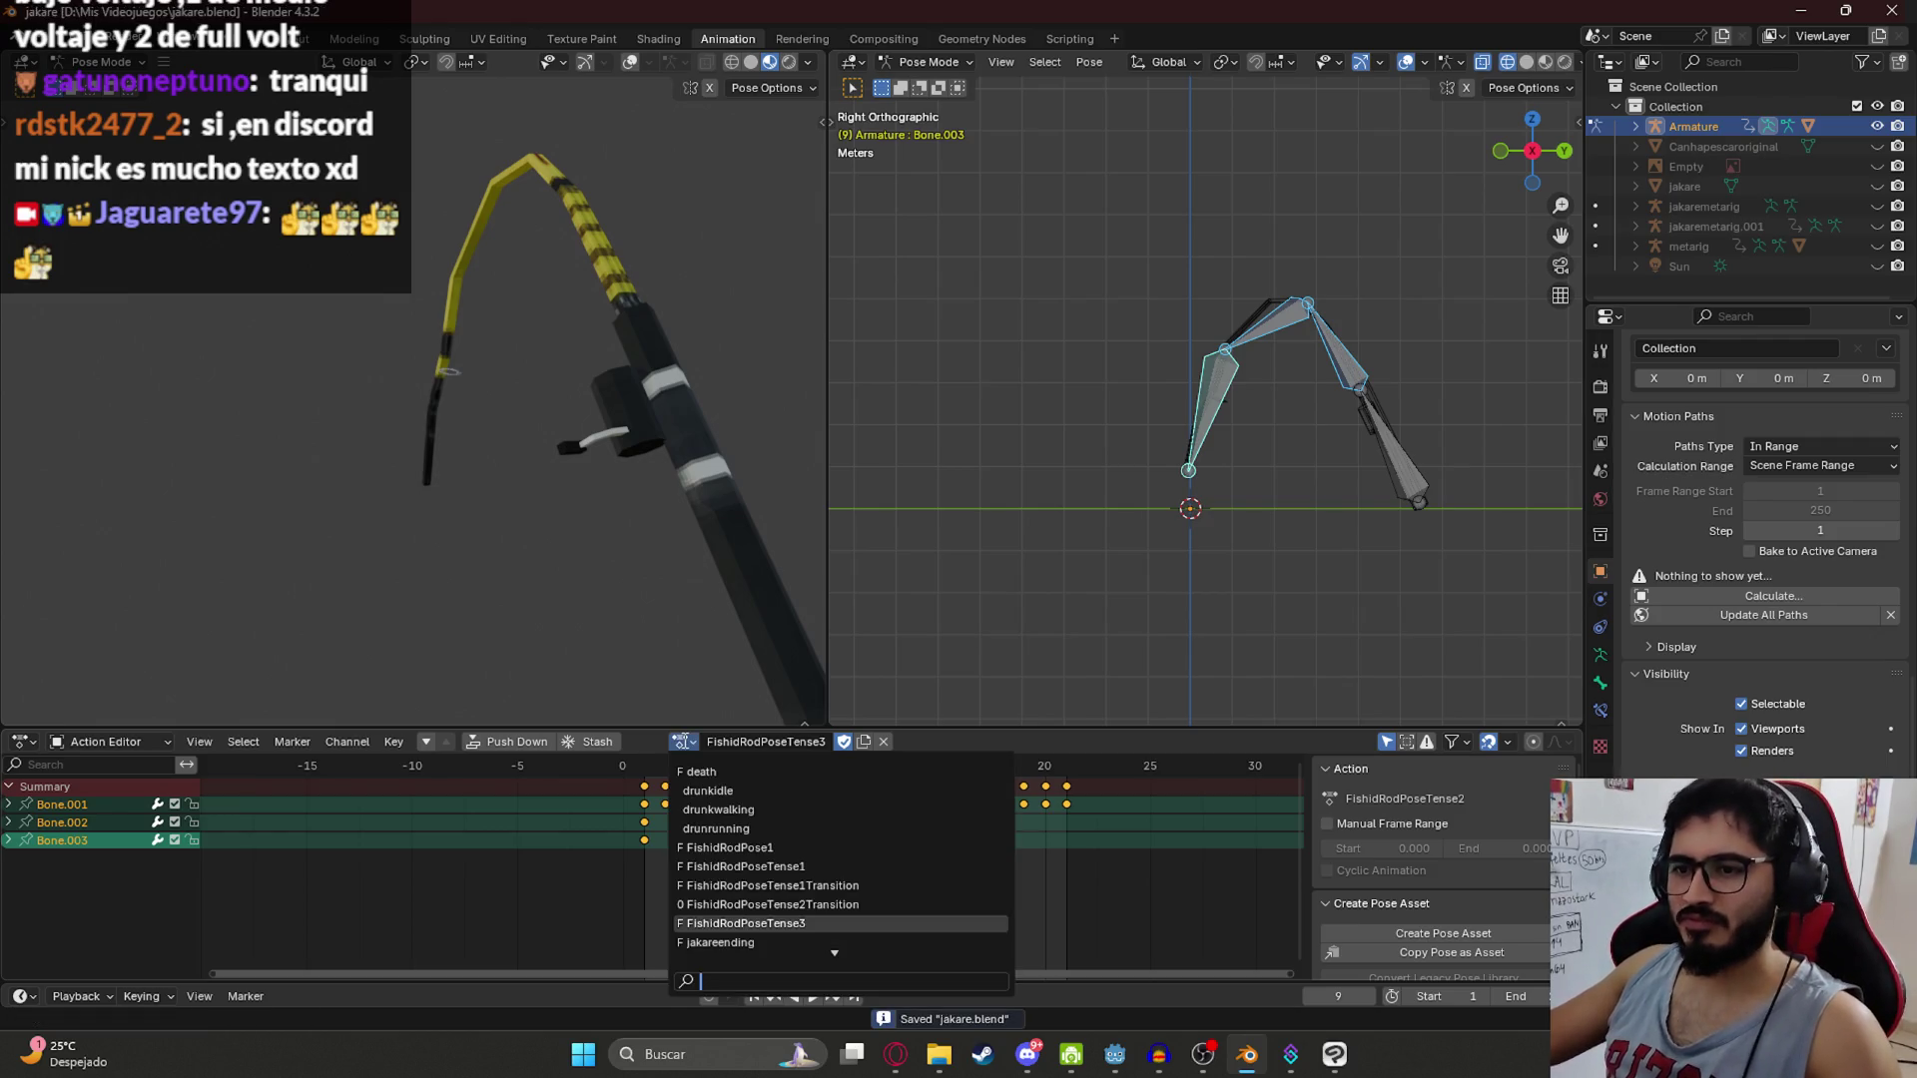
left_click(770, 904)
left_click(888, 743)
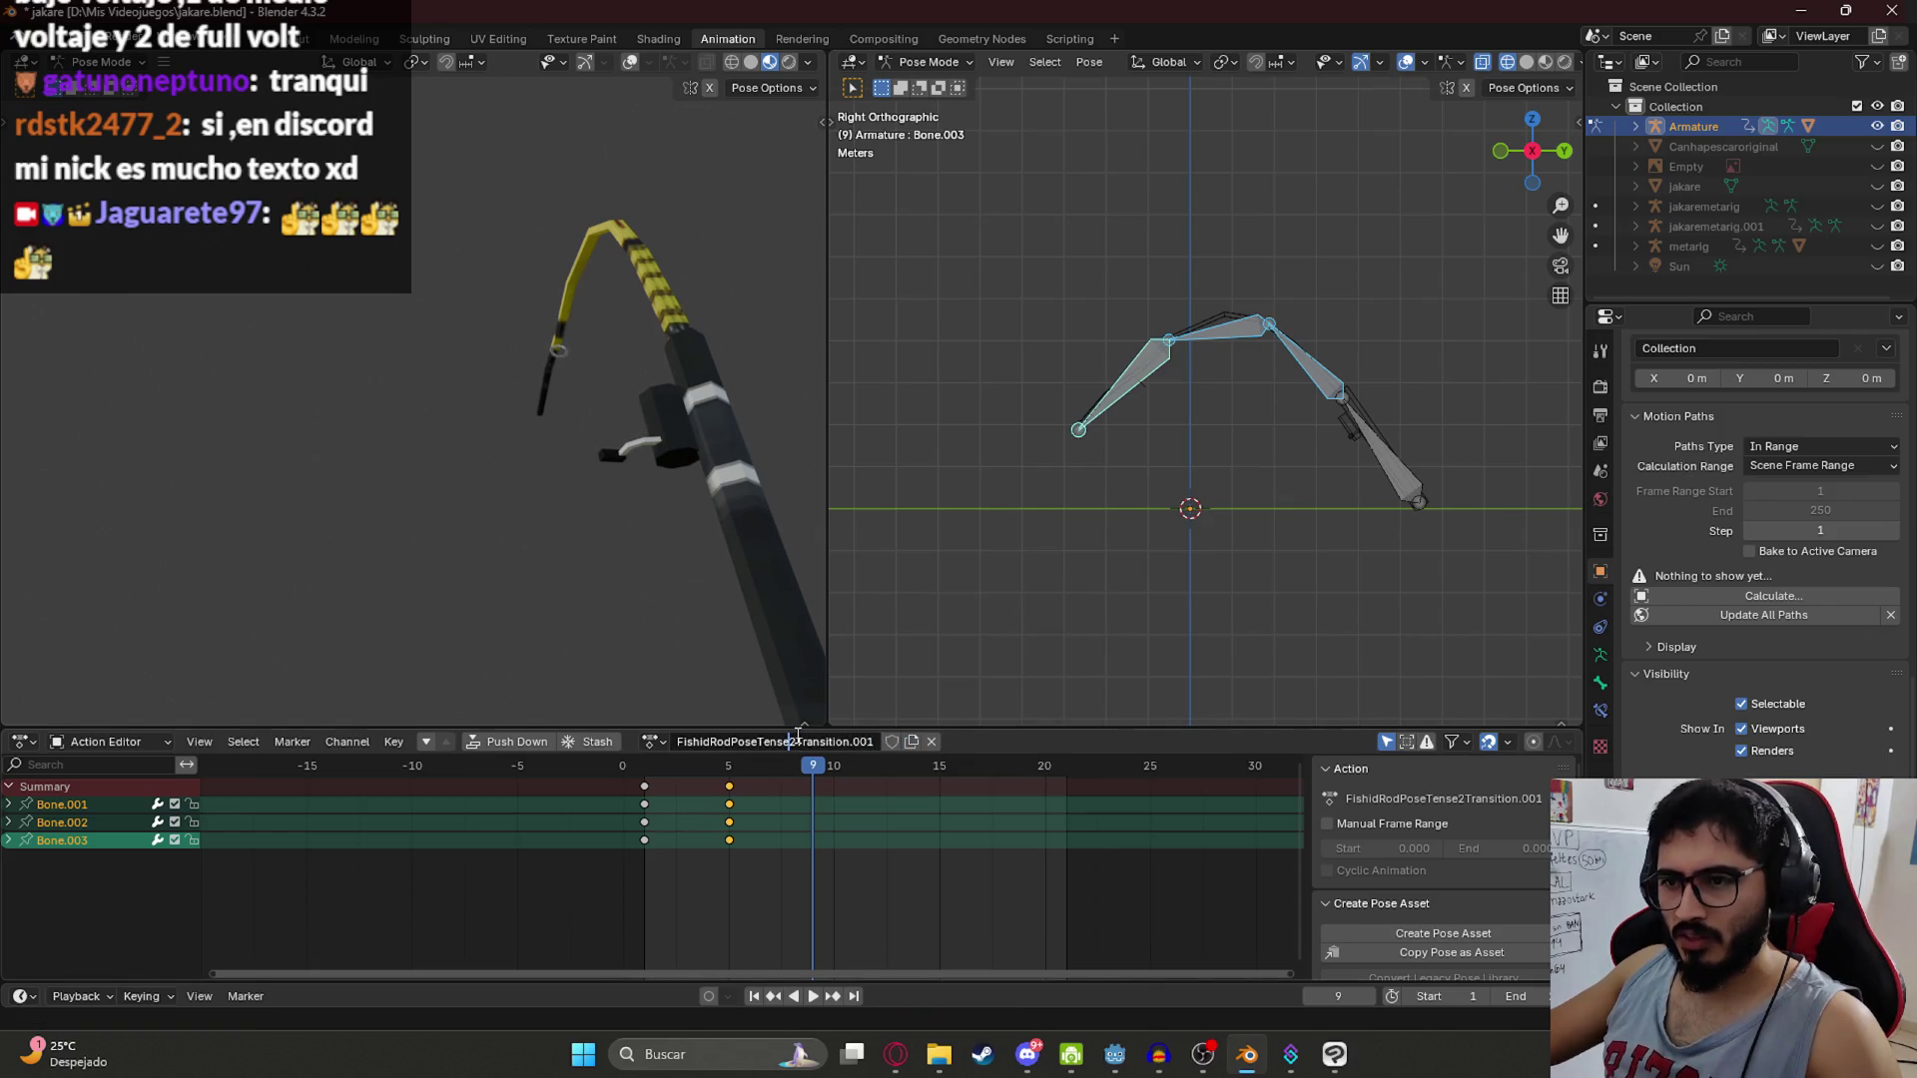
key("BackSpace")
key("BackSpace")
key("BackSpace")
key("Return")
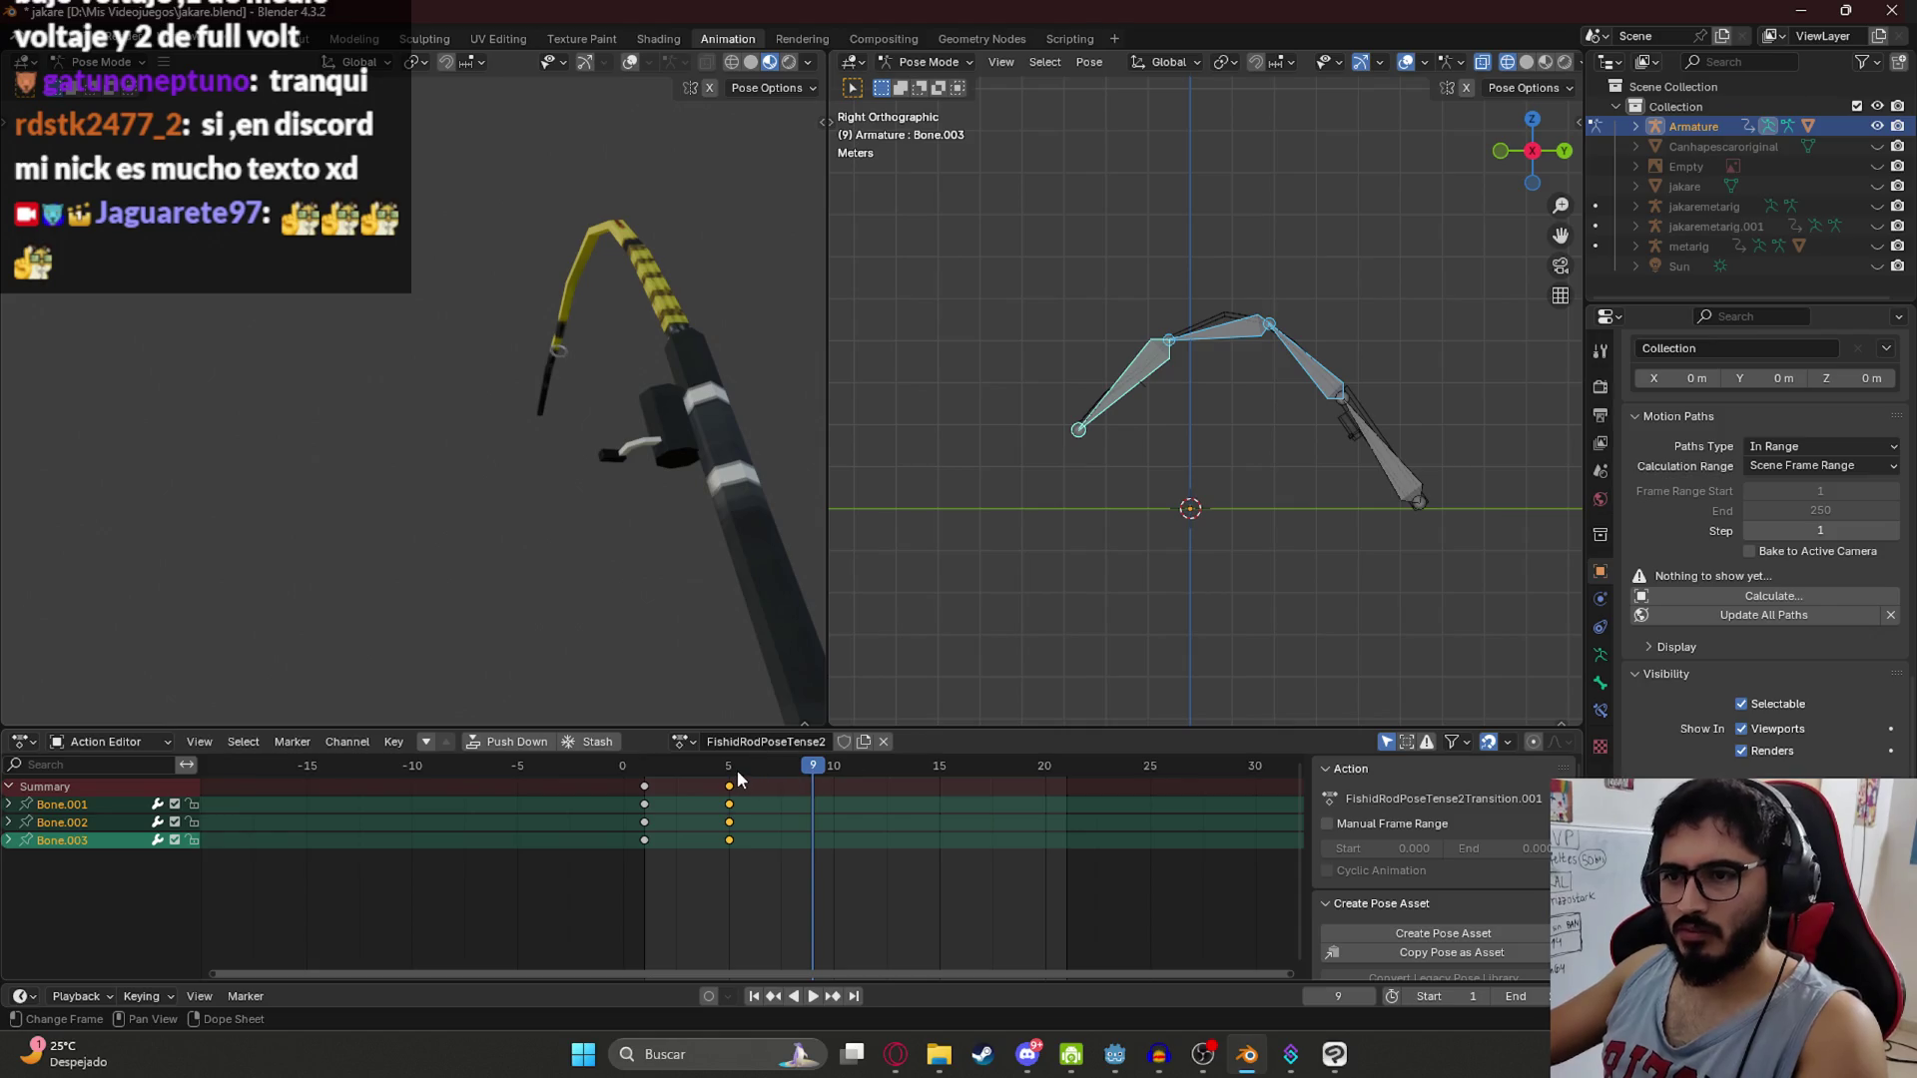
Step: Delete the frame-0 keys, slide the bend keys to frame 1, and set the end frame to 11
left_click(644, 786)
key("Delete")
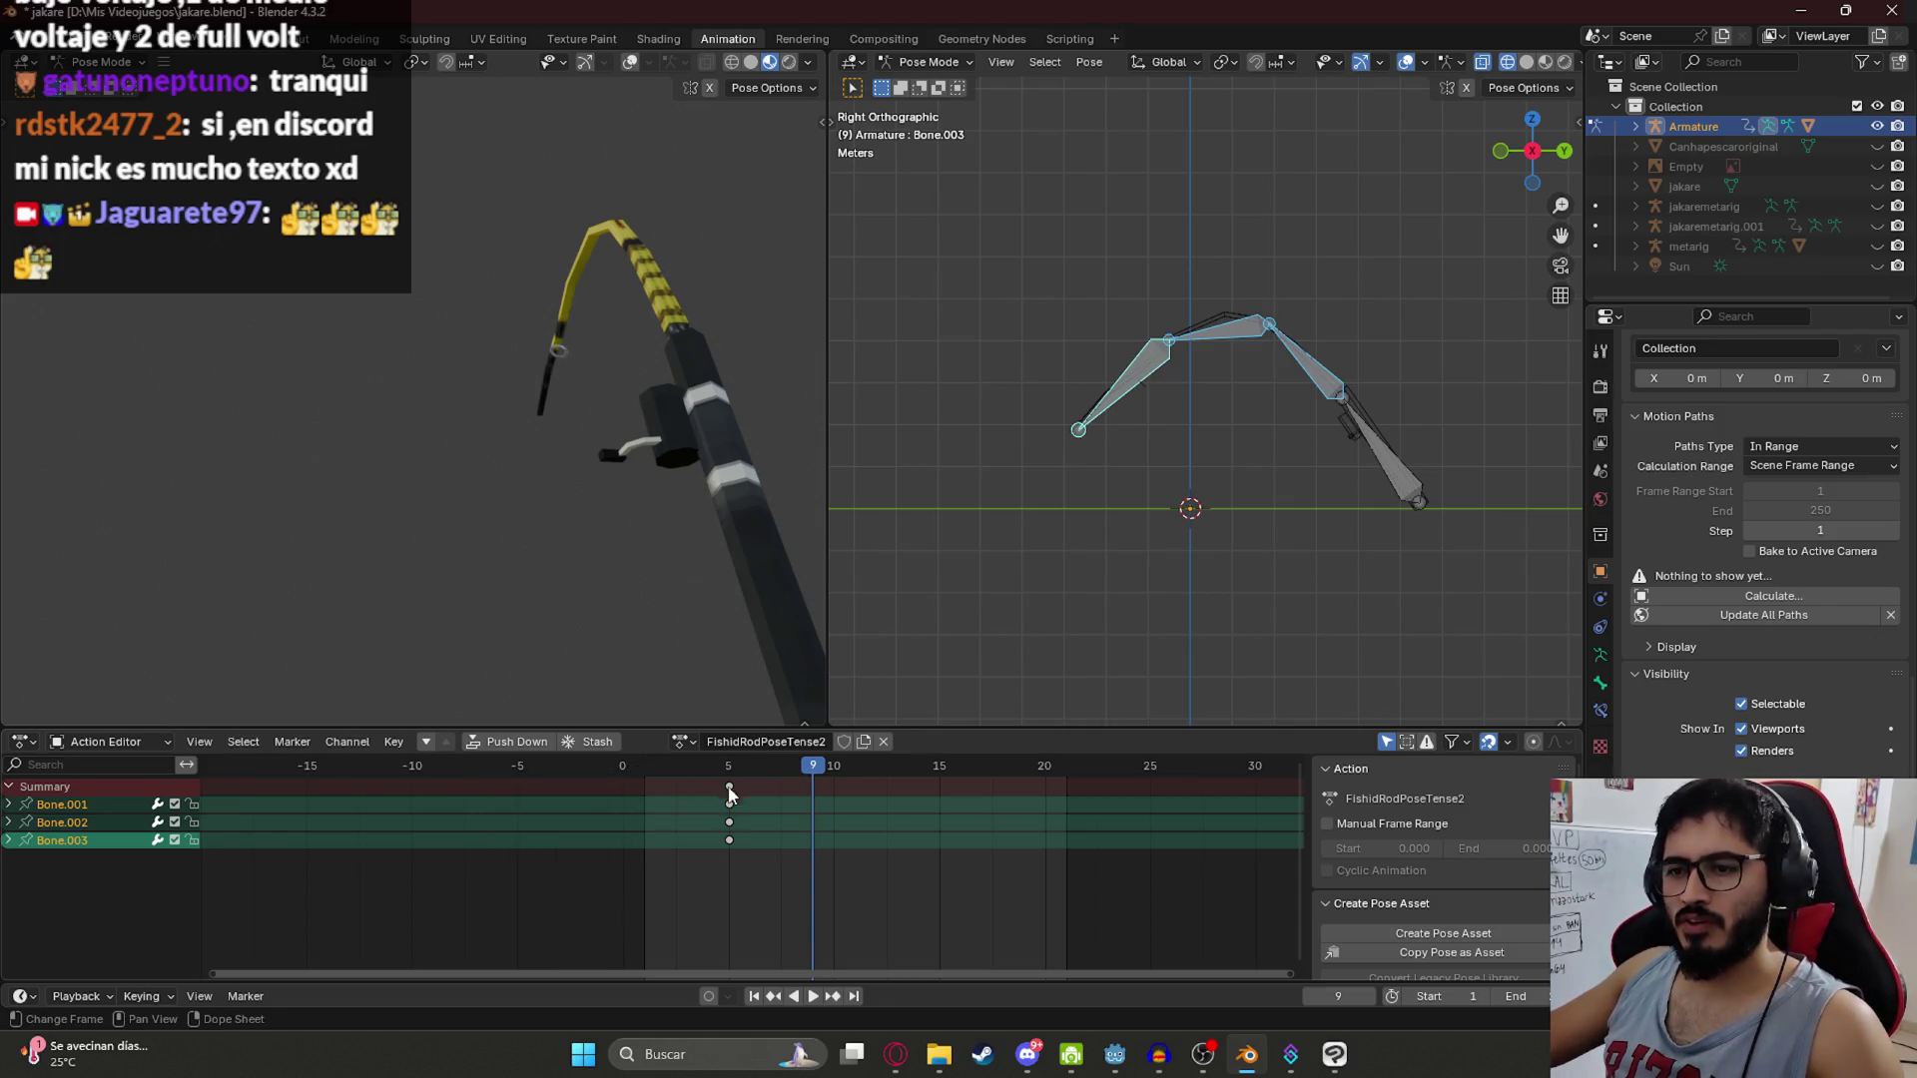
key("g")
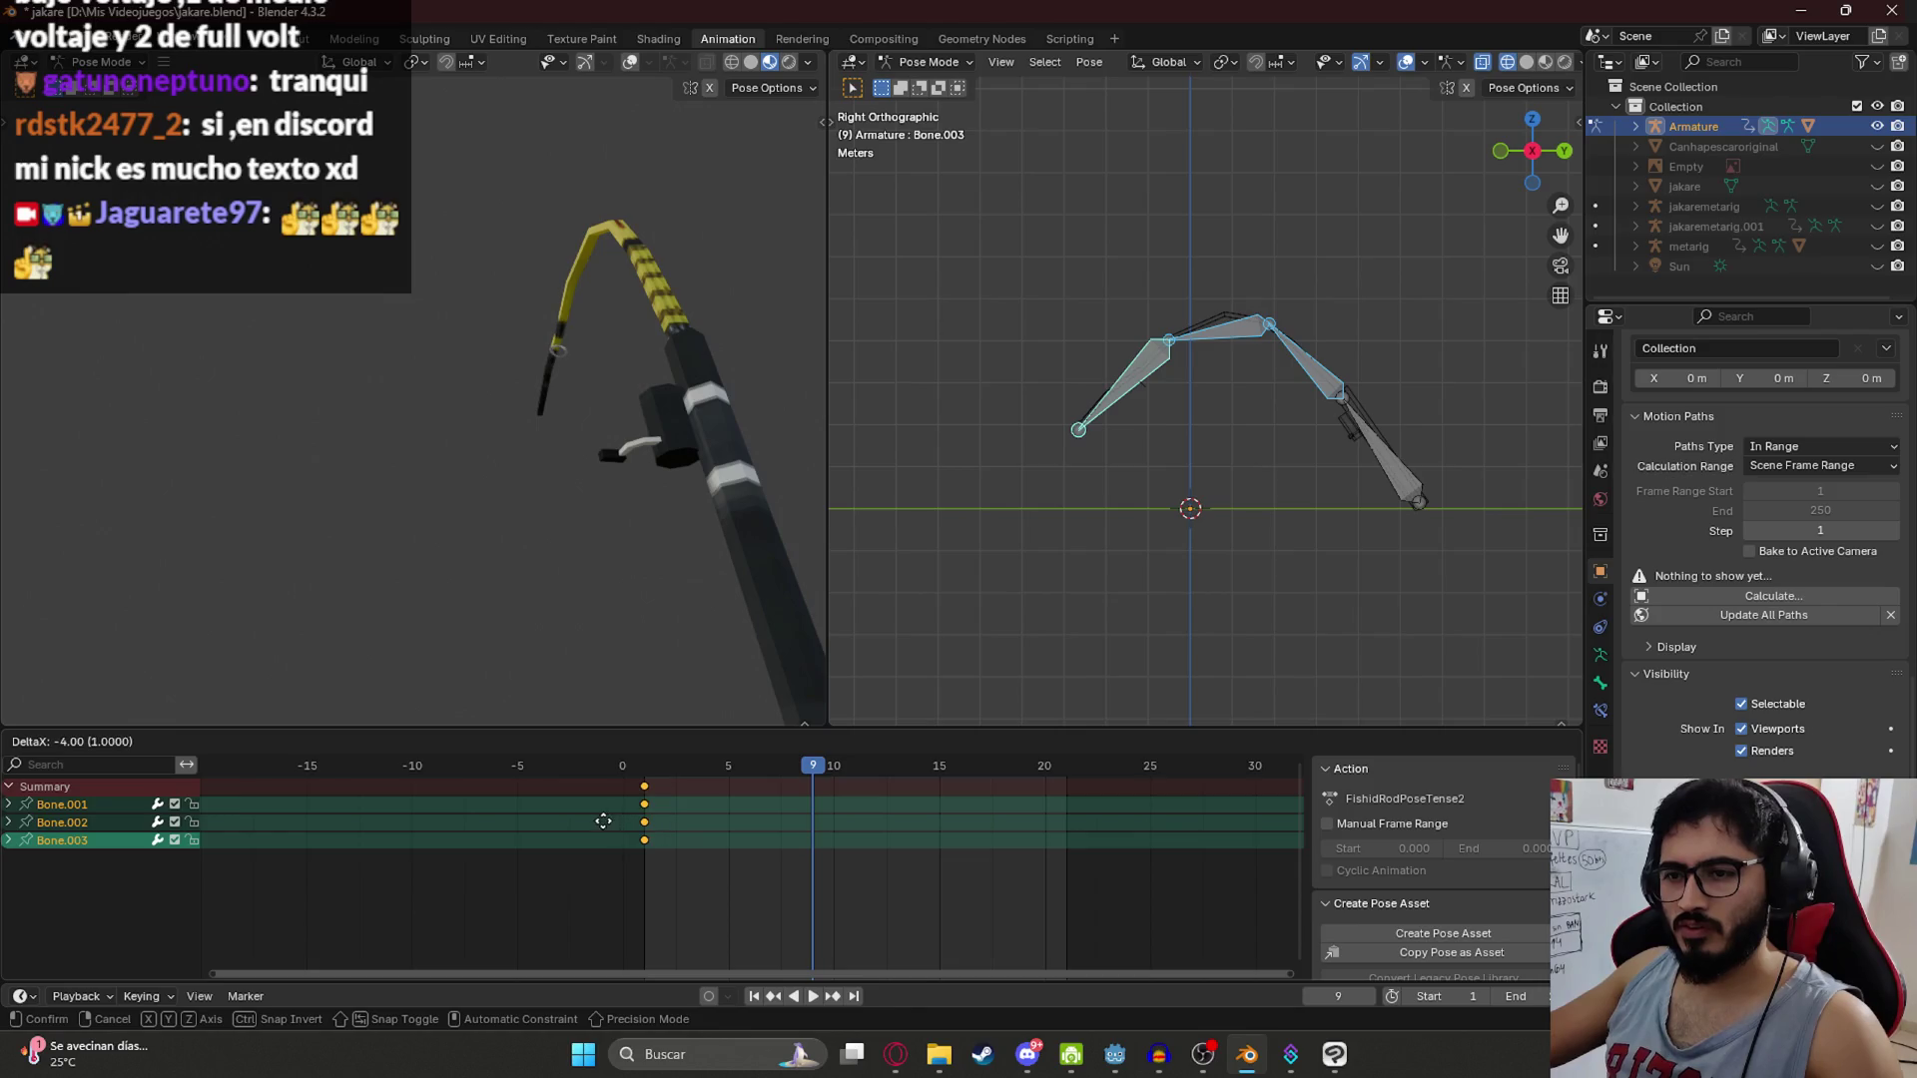
left_click(605, 821)
double_click(1513, 995)
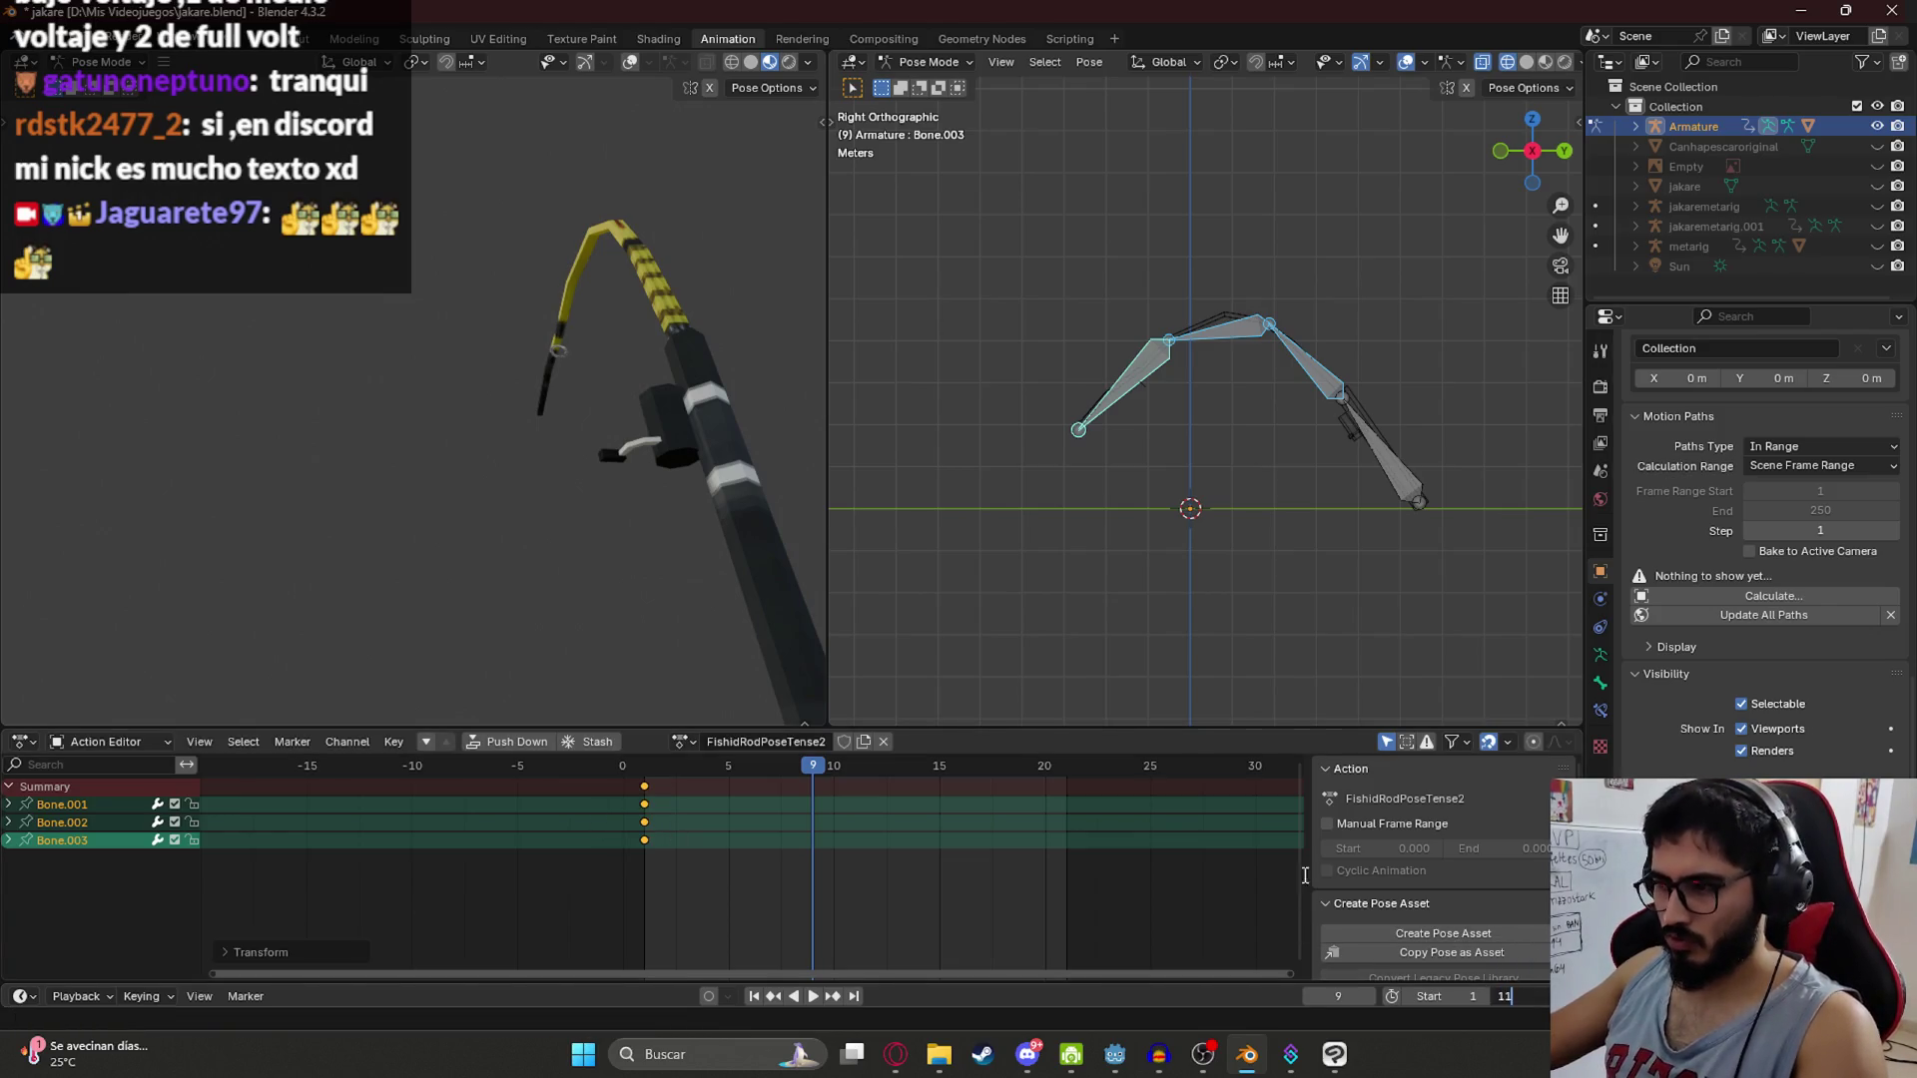
key("Return")
left_click(647, 771)
key("space")
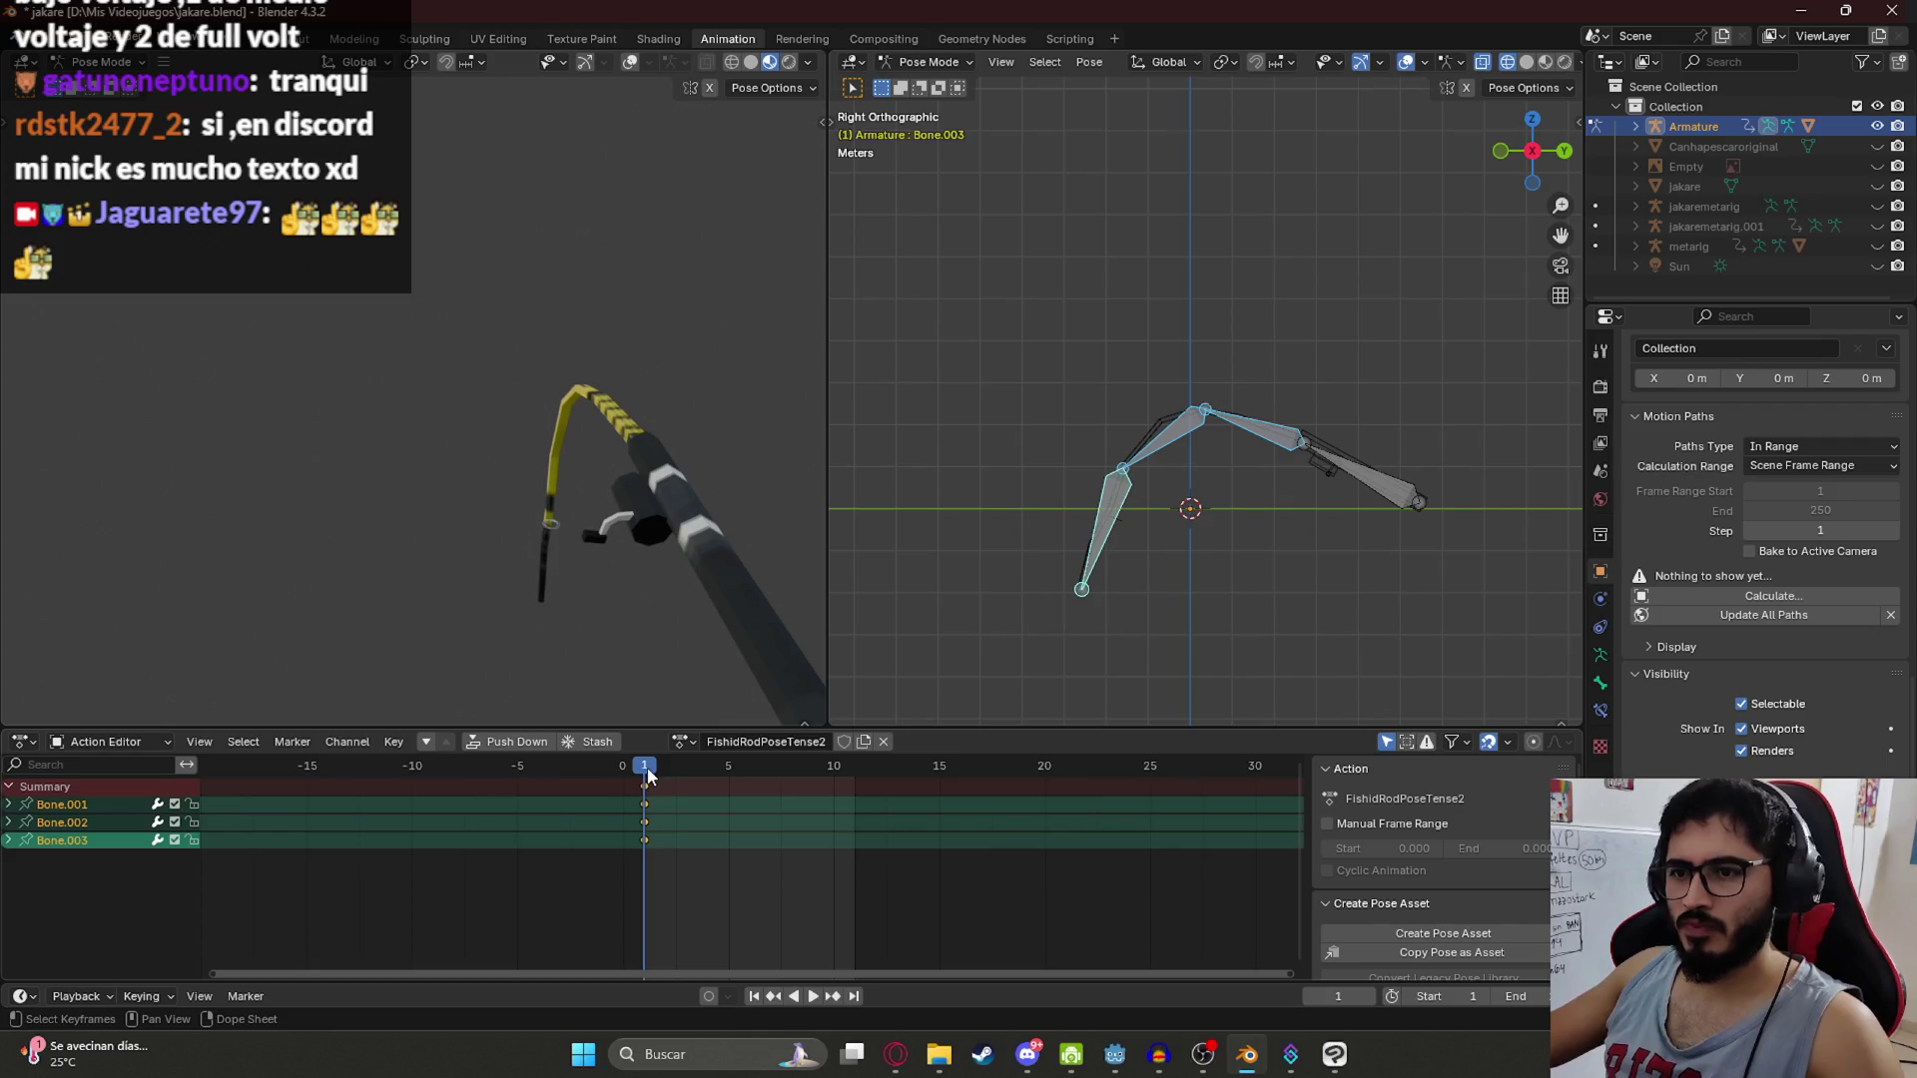
Step: Select the rod's base bone and step the current frame forward to 6
left_click(1364, 455)
scroll(1358, 493, "down", 4)
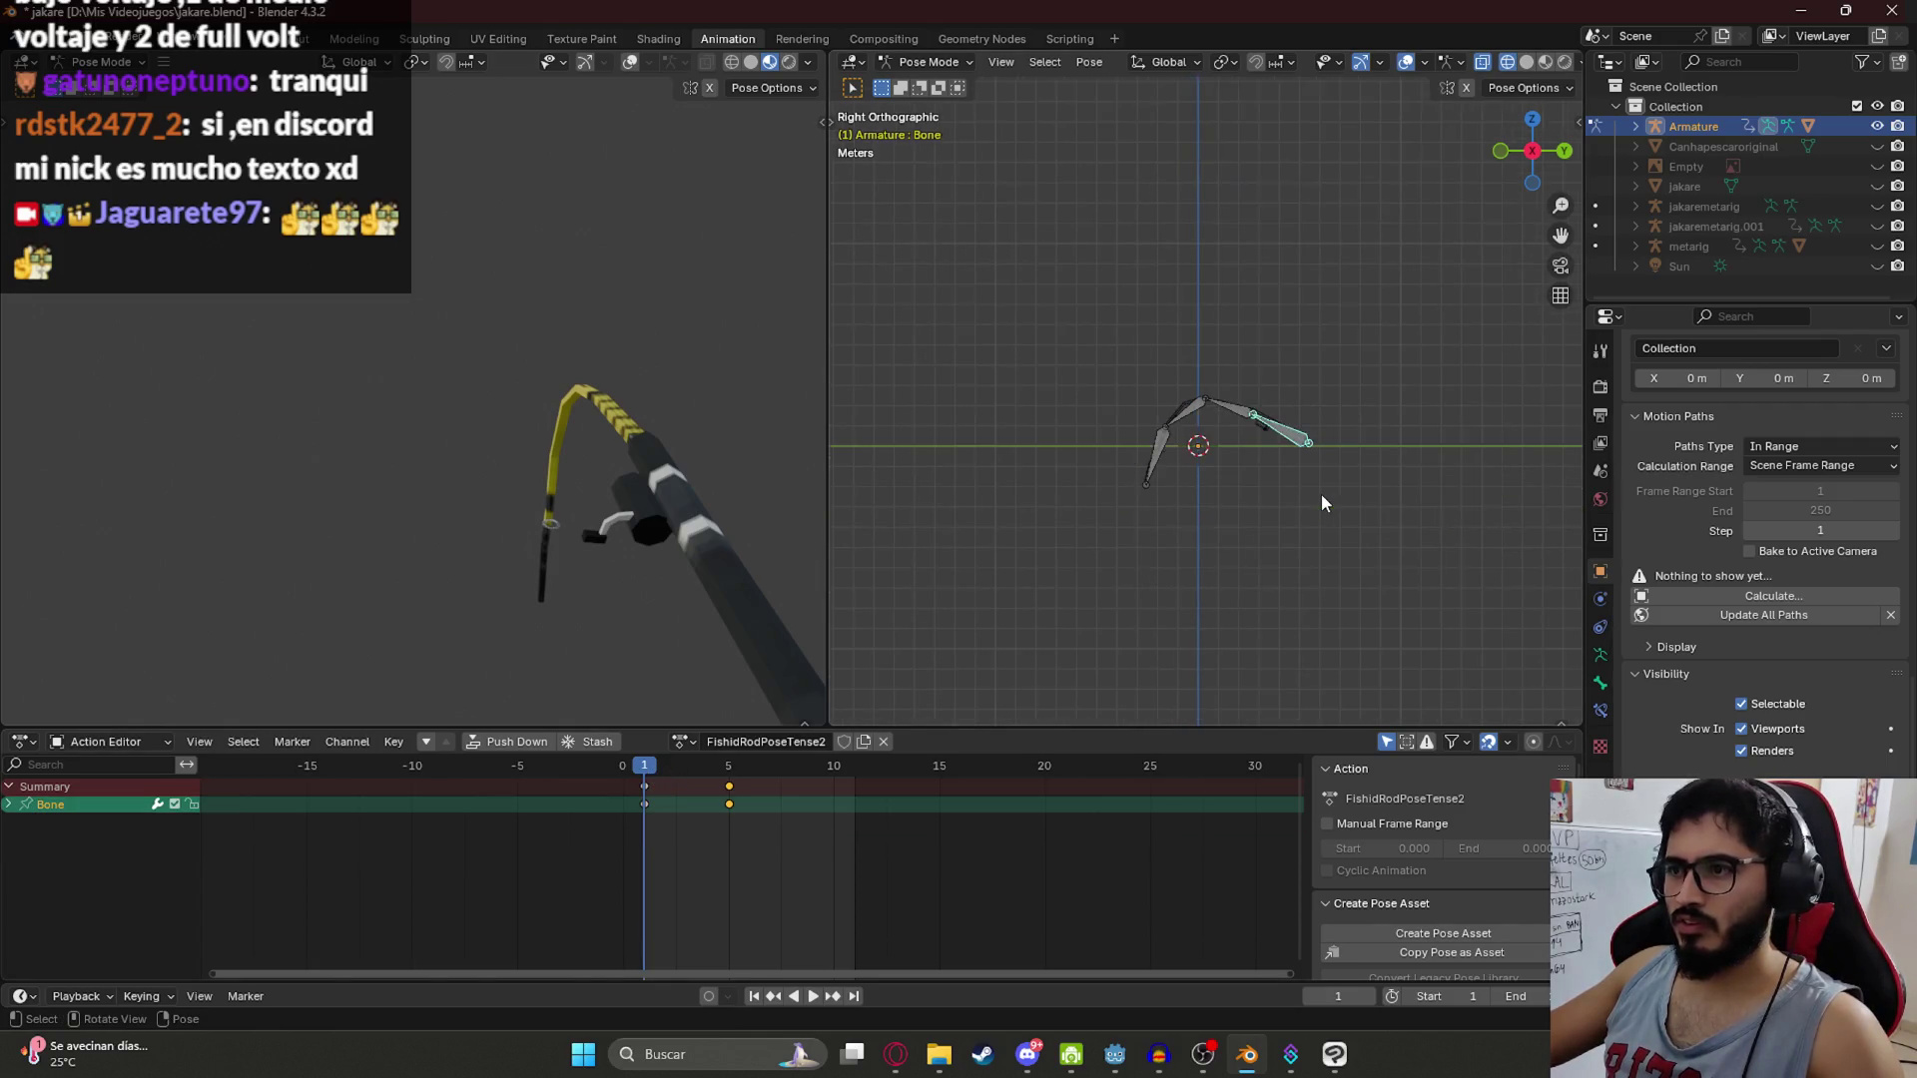
scroll(1261, 467, "up", 5)
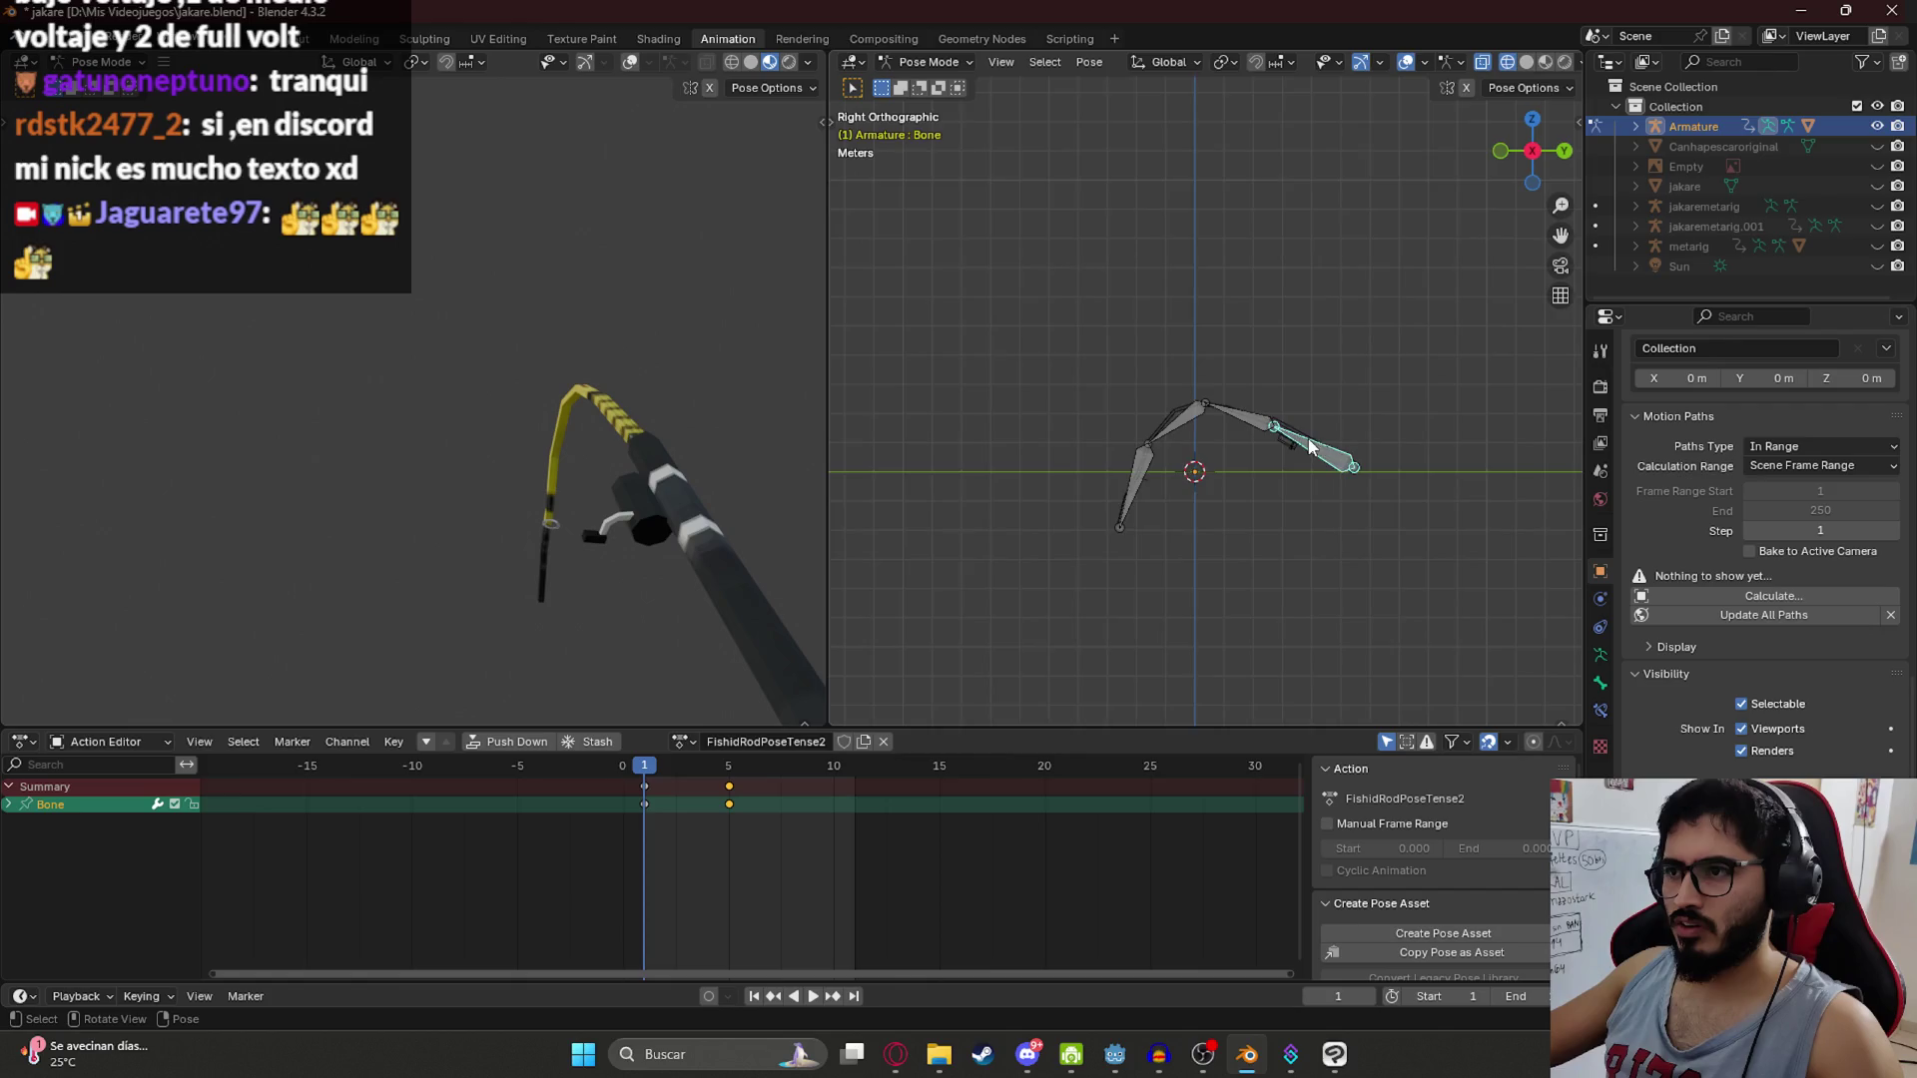
scroll(633, 525, "down", 2)
scroll(599, 528, "down", 3)
scroll(583, 523, "up", 5)
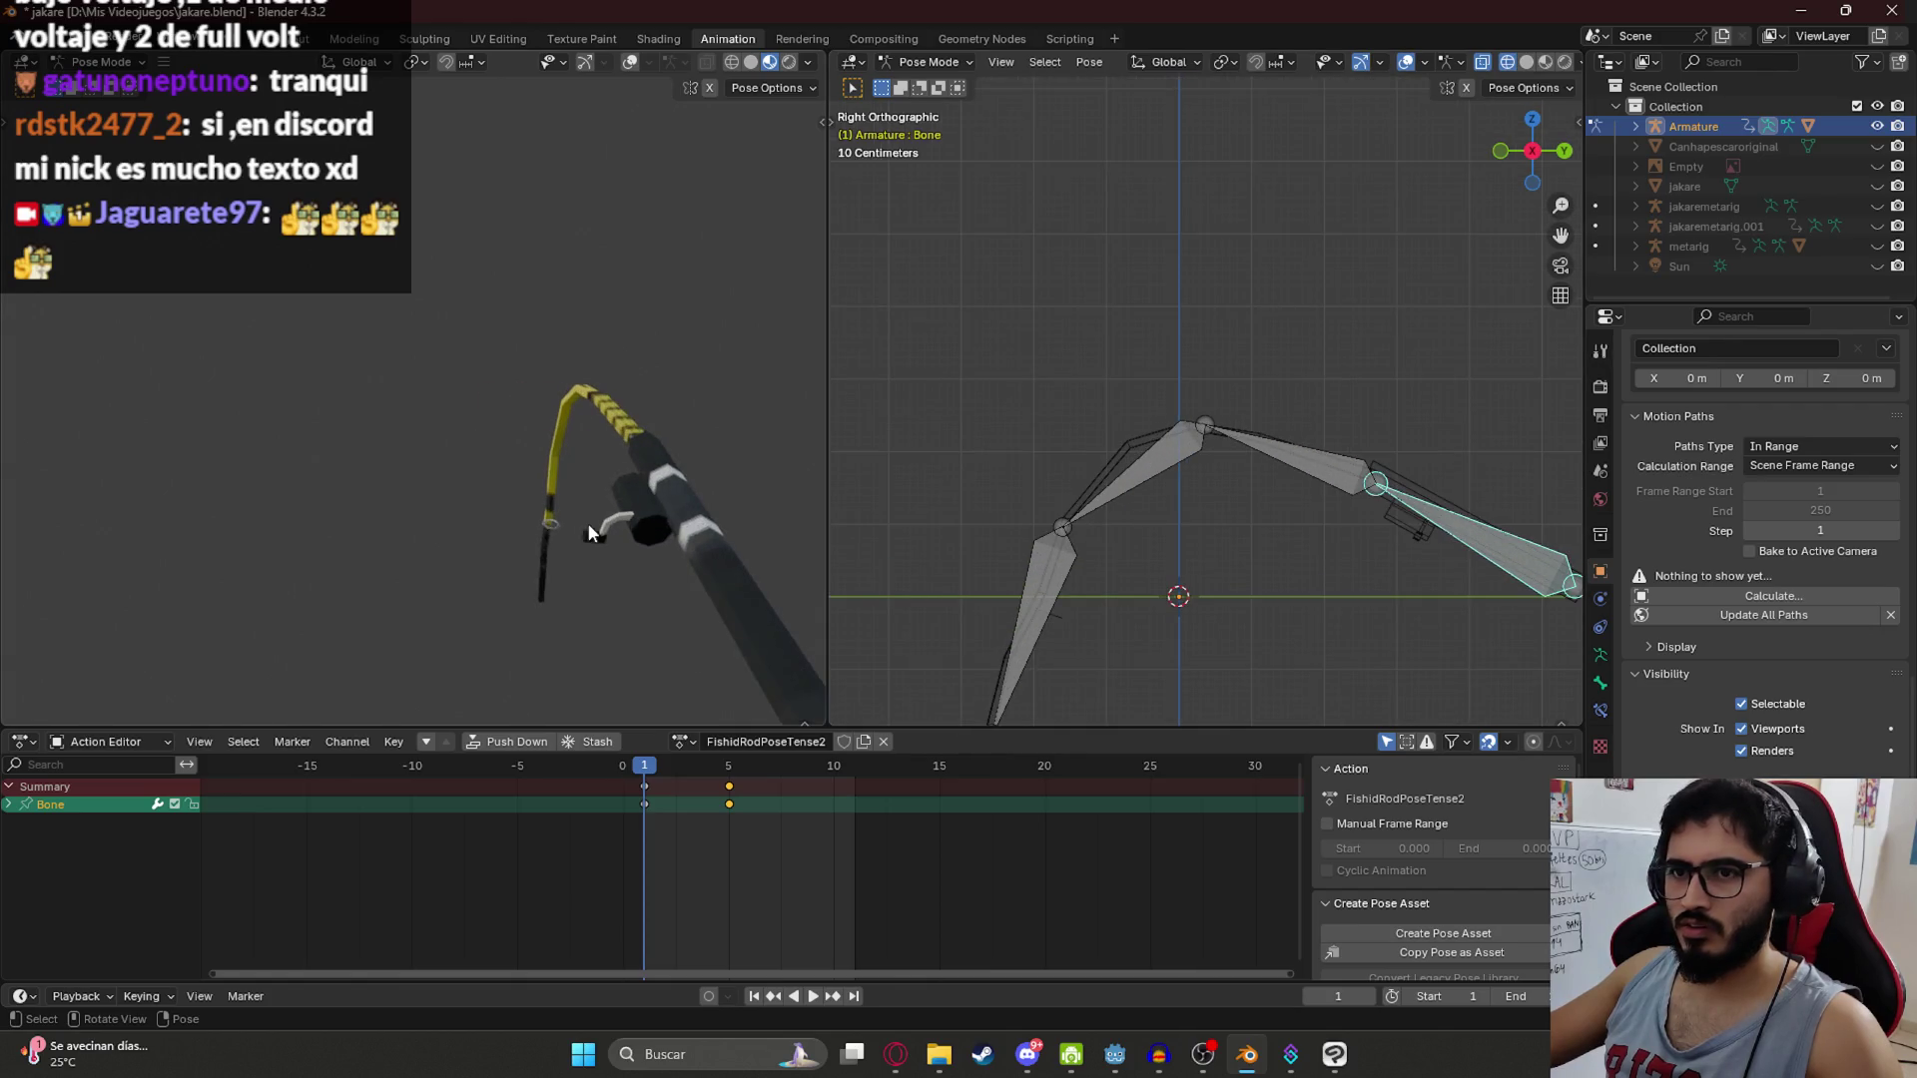
scroll(1242, 465, "down", 3)
key("Up")
key("Right")
Step: Box-select the keys at frame 5 and slide them back to frame 1
key("b")
right_click(633, 791)
key("Escape")
key("Right")
mouse_move(703, 781)
left_mouse_down()
mouse_move(755, 790)
mouse_move(753, 815)
left_mouse_up()
key("g")
left_click(661, 827)
key("shift+Left")
Step: Key a slight tip-bone rotation at frame 2, shift it to frame 3, and duplicate the sway keys further along
scroll(1401, 452, "up", 1)
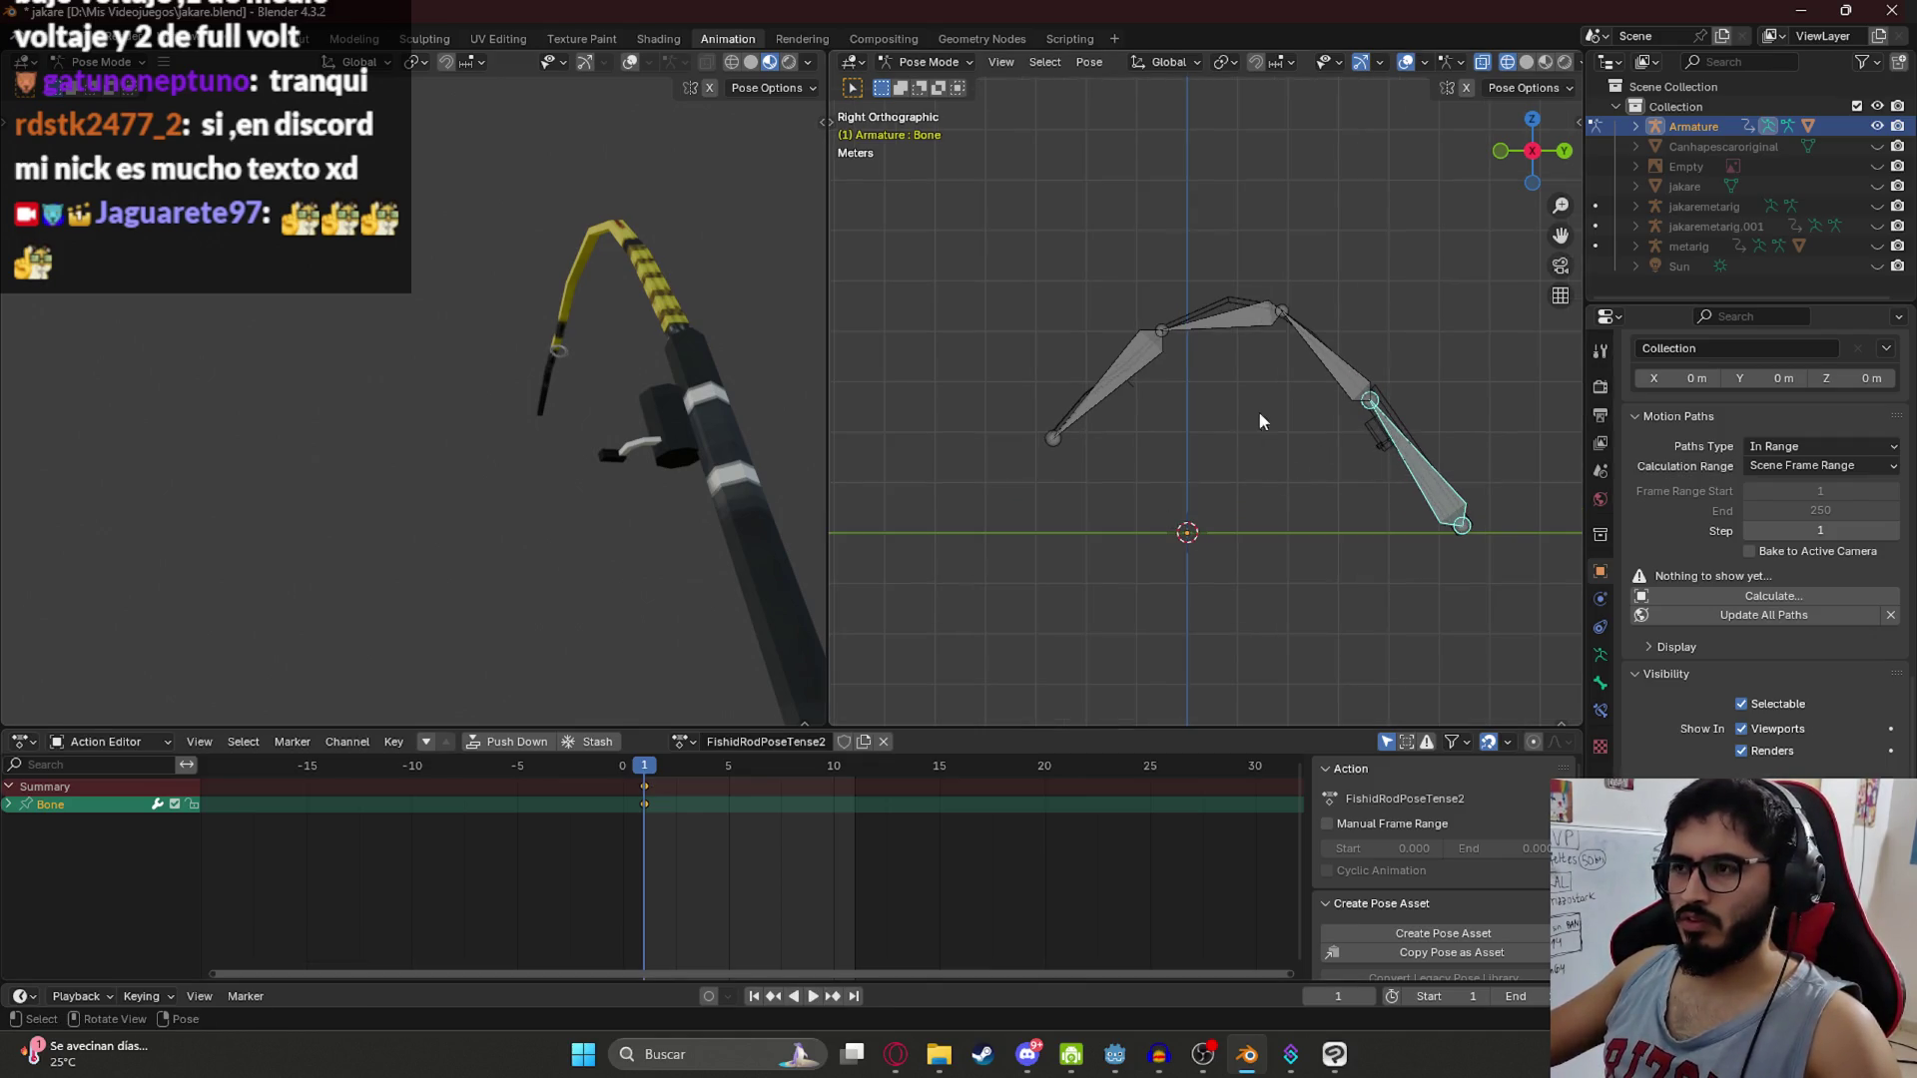
scroll(669, 789, "up", 3)
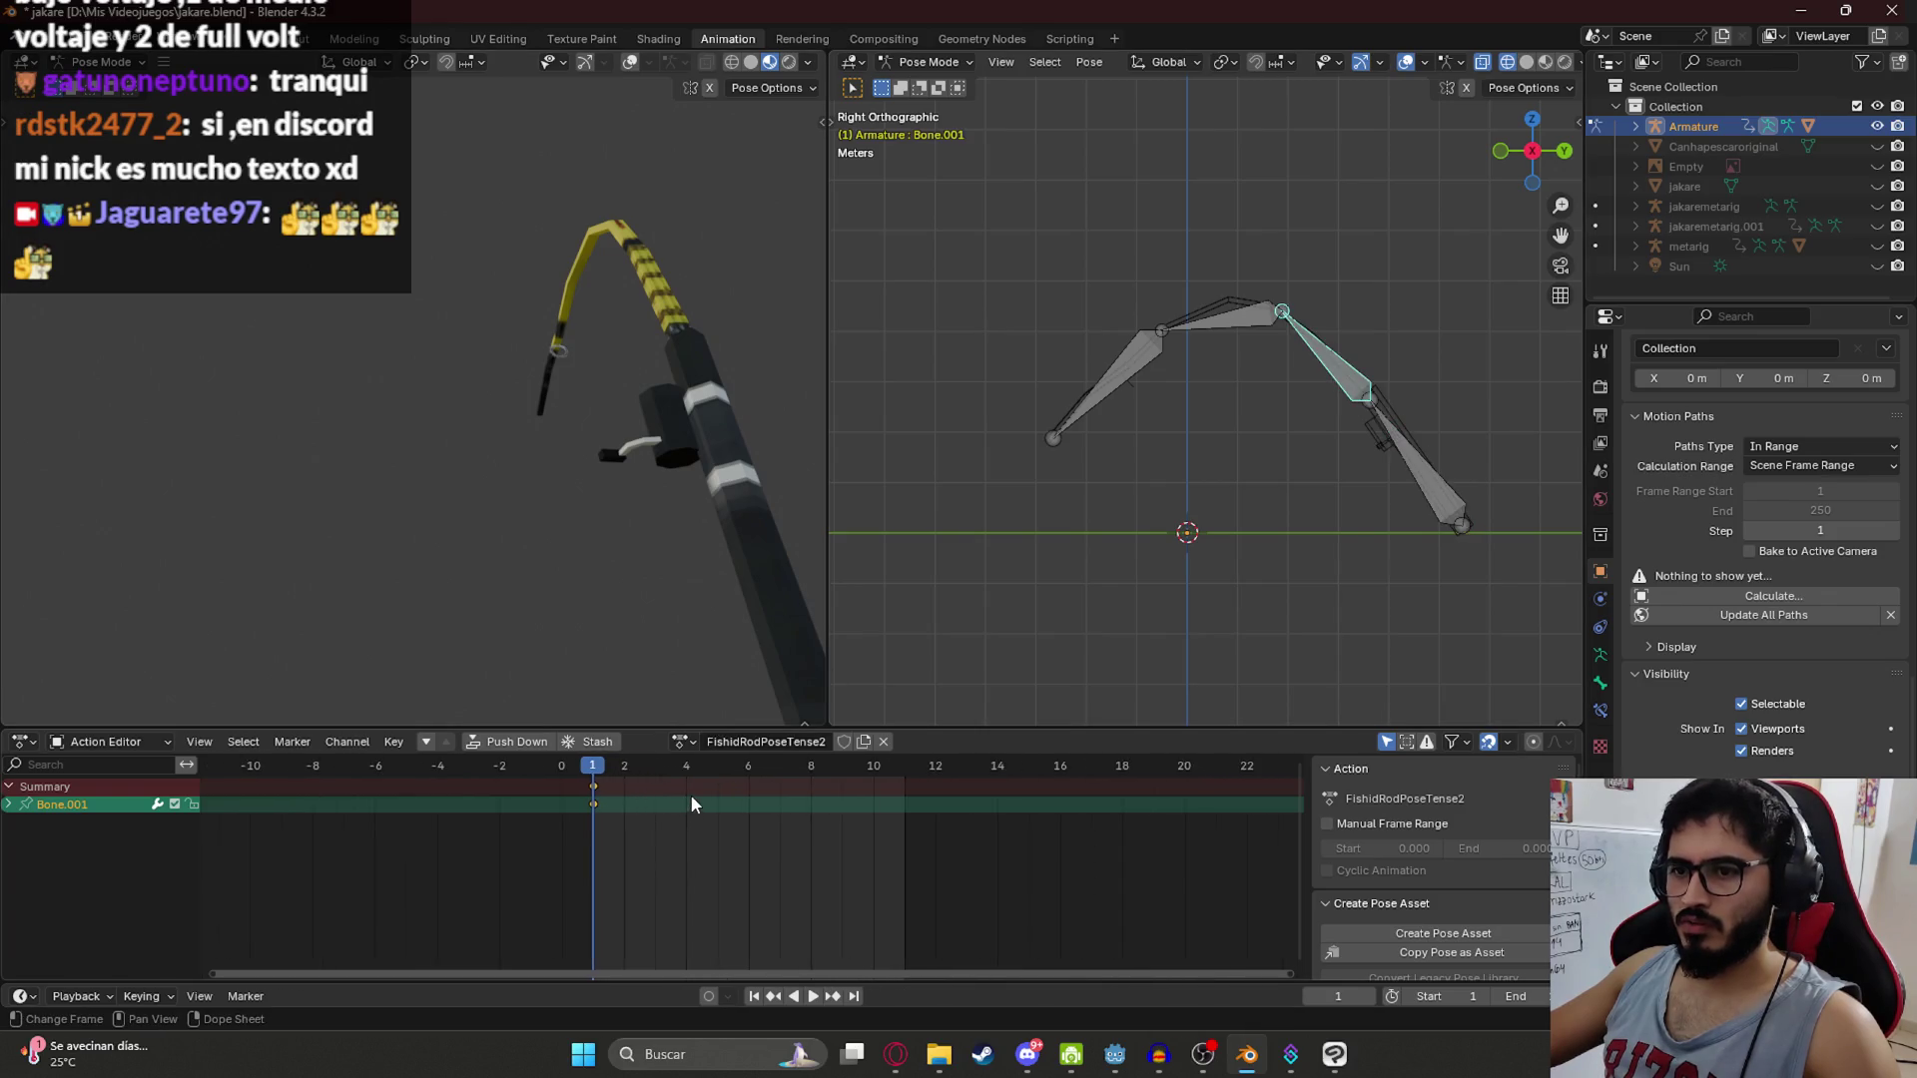
key("Right")
key("r")
left_click(1220, 452)
key("i")
left_click(632, 766)
key("g")
left_click(693, 830)
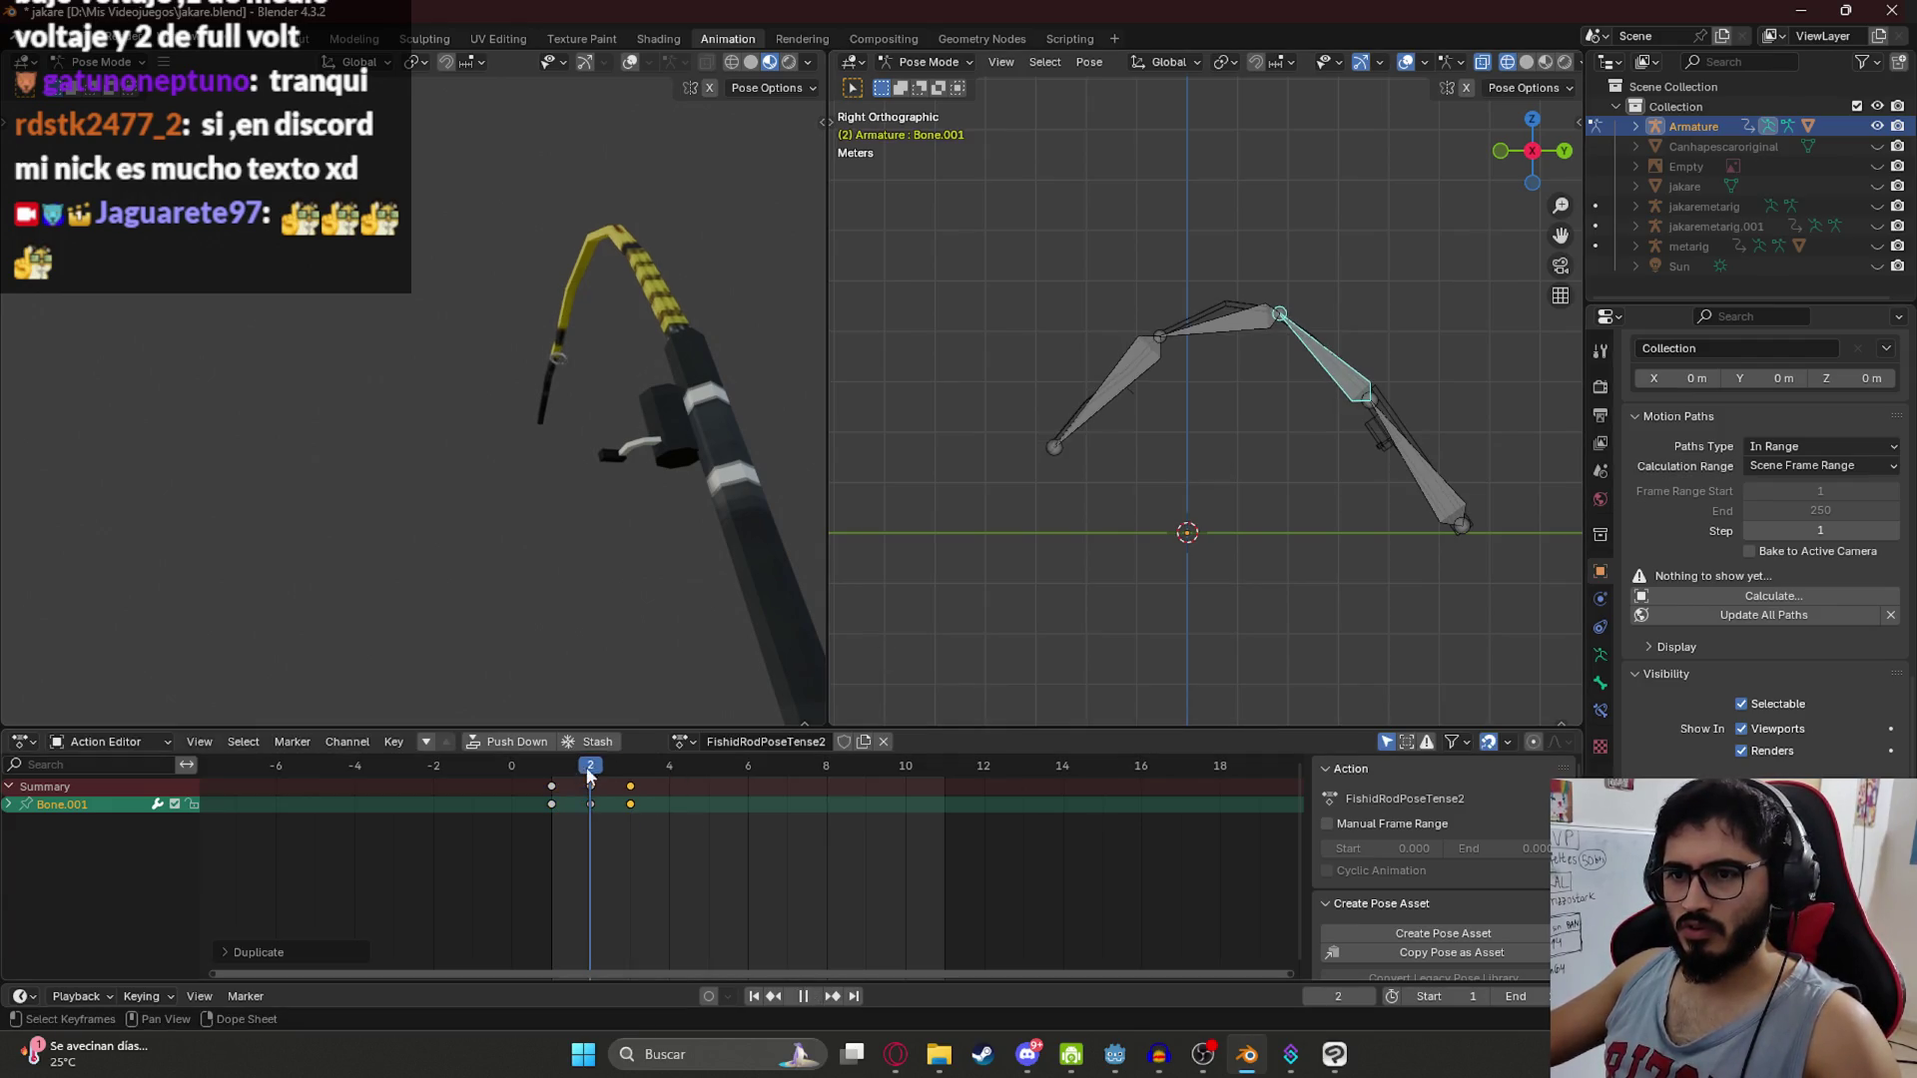
left_click(592, 769)
key("shift+d")
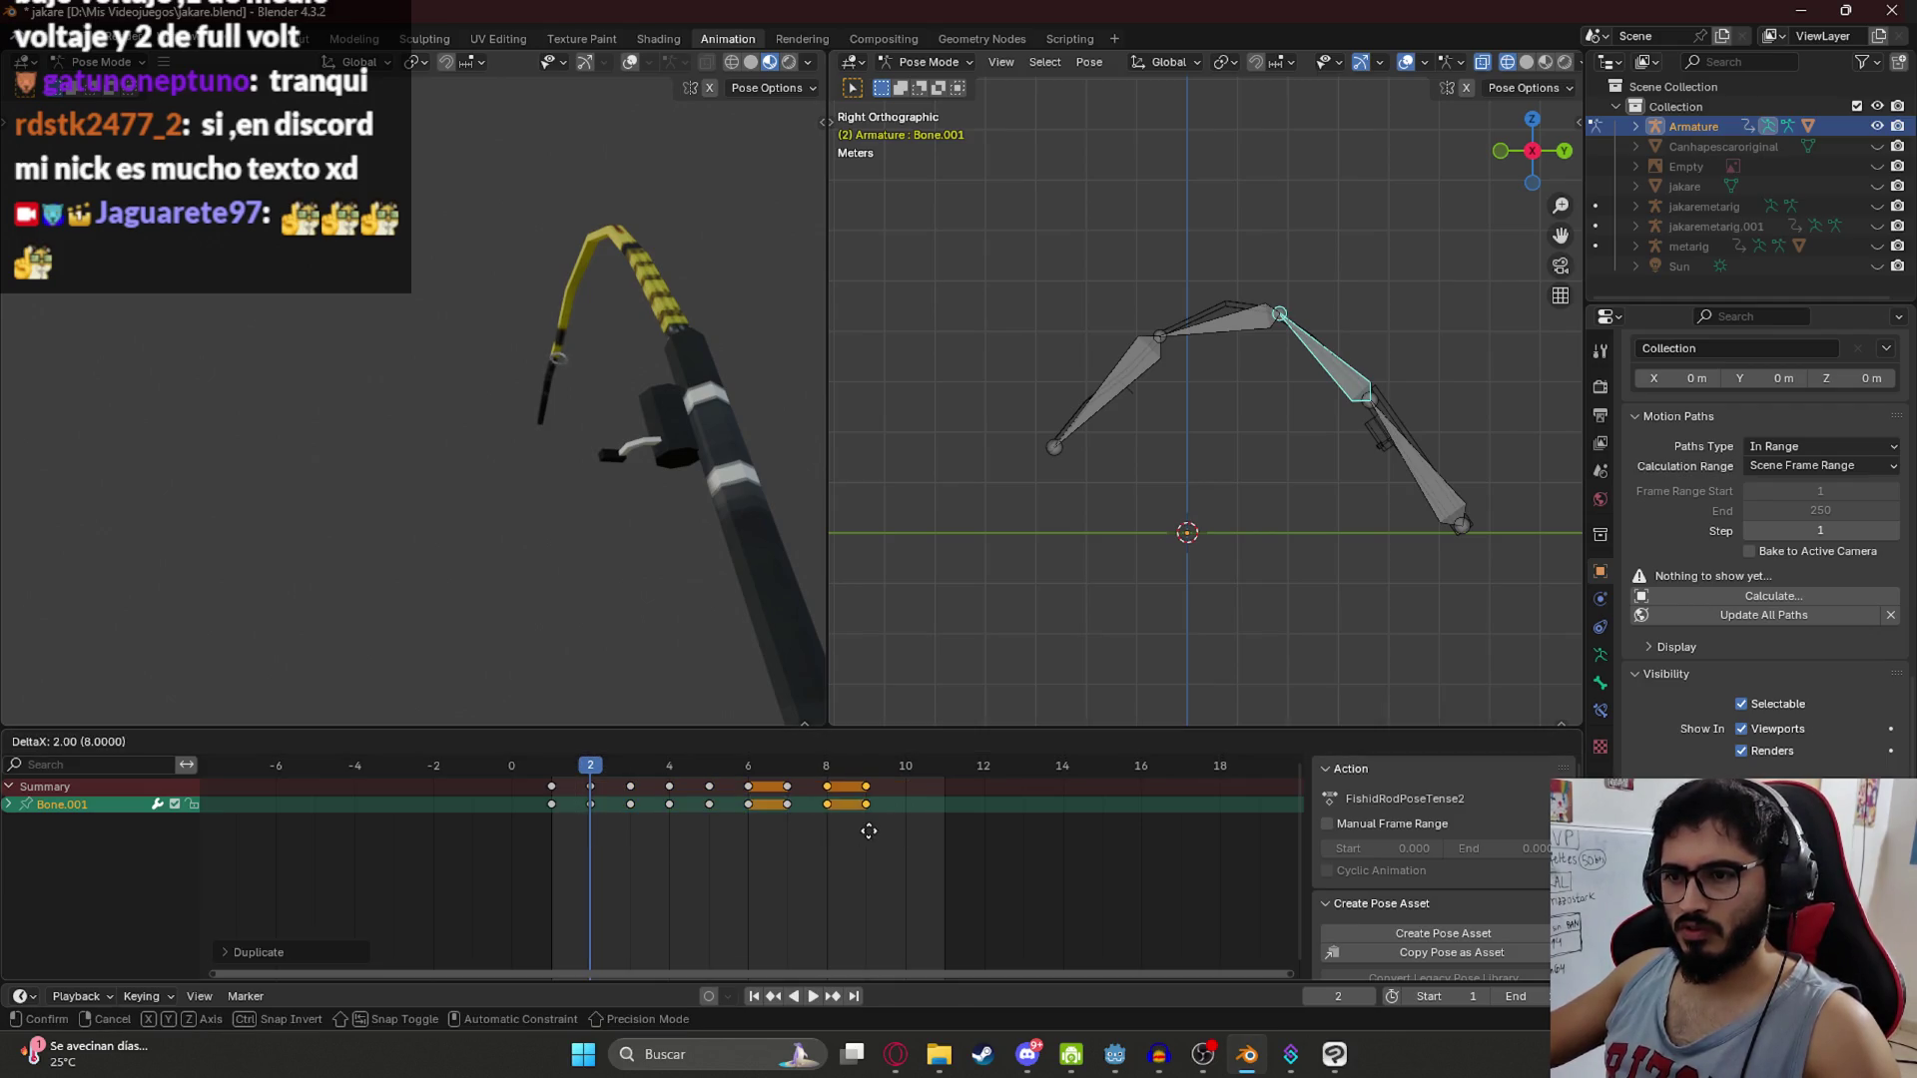
left_click(945, 838)
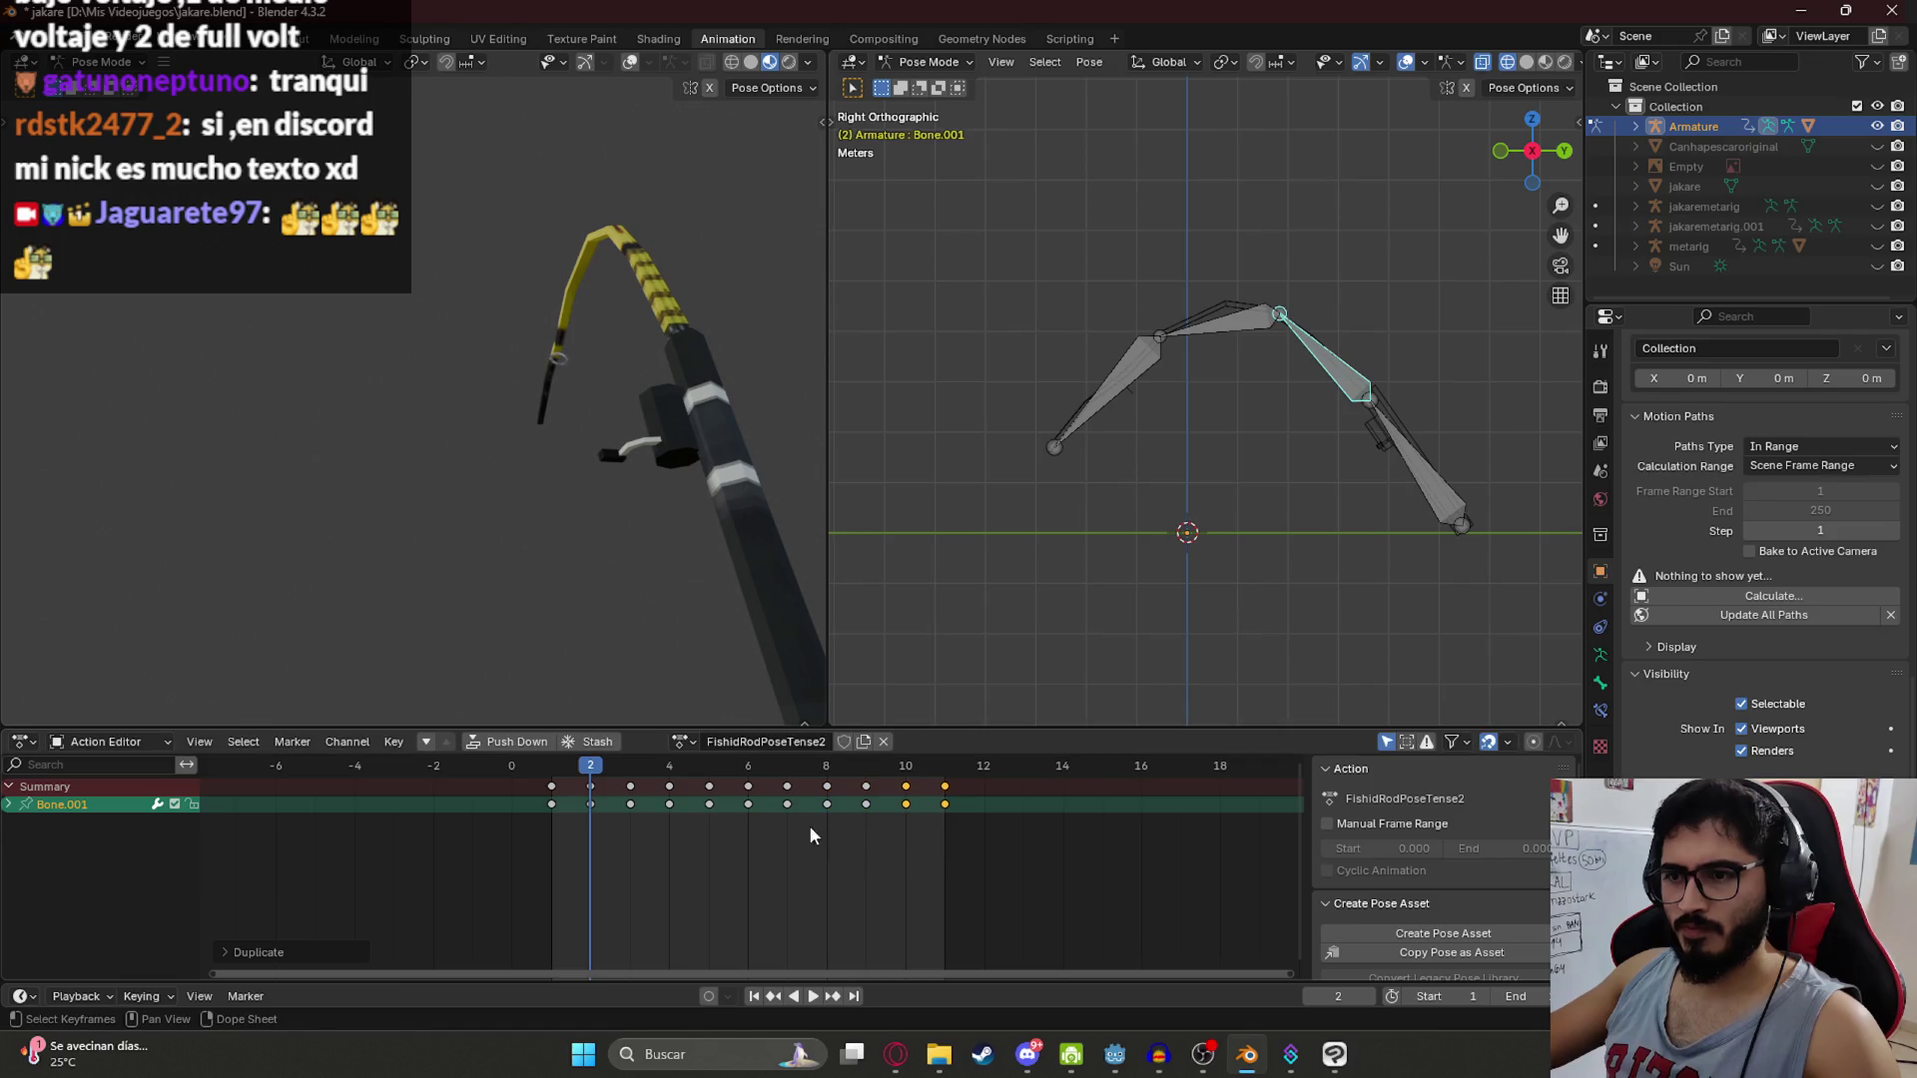
Step: Key the base bone bent at frame 6 and copy its frame-1 rest key to frame 11
left_click(1371, 482)
left_click(551, 763)
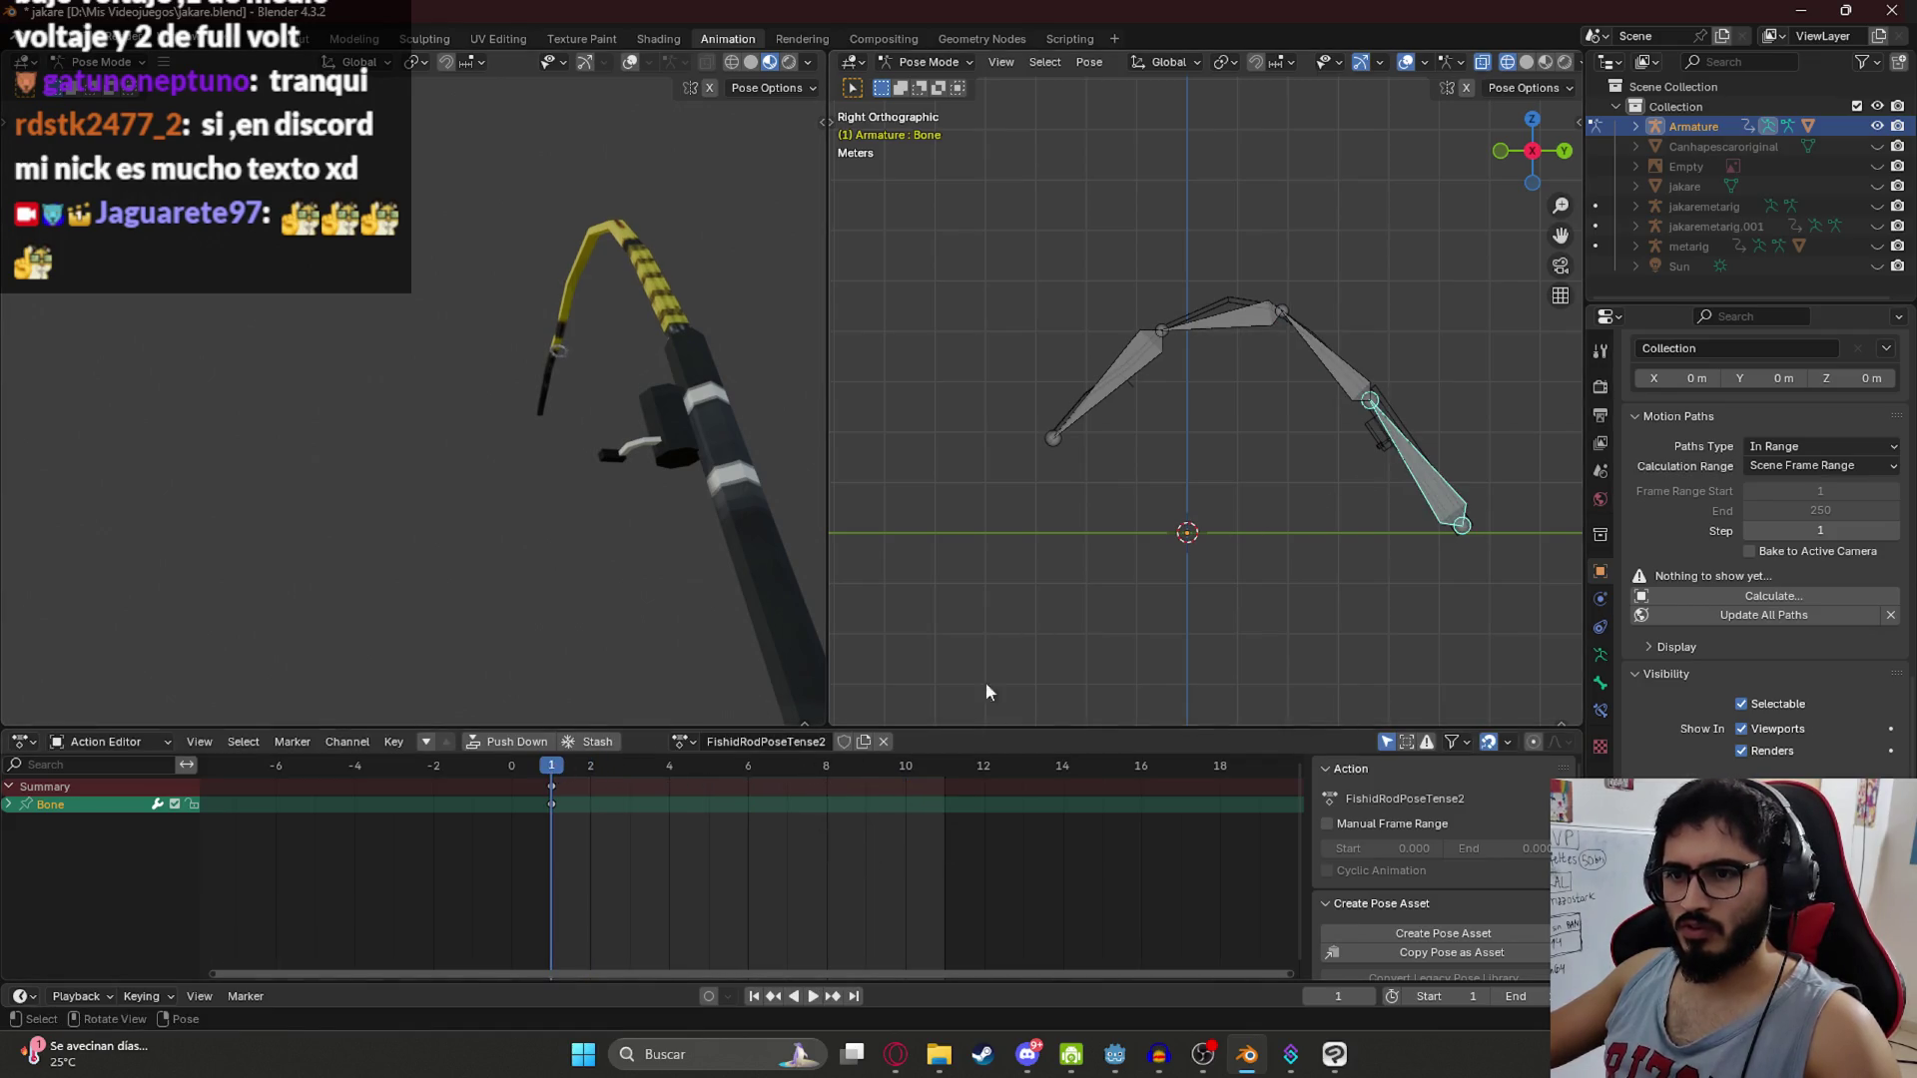
left_click(748, 766)
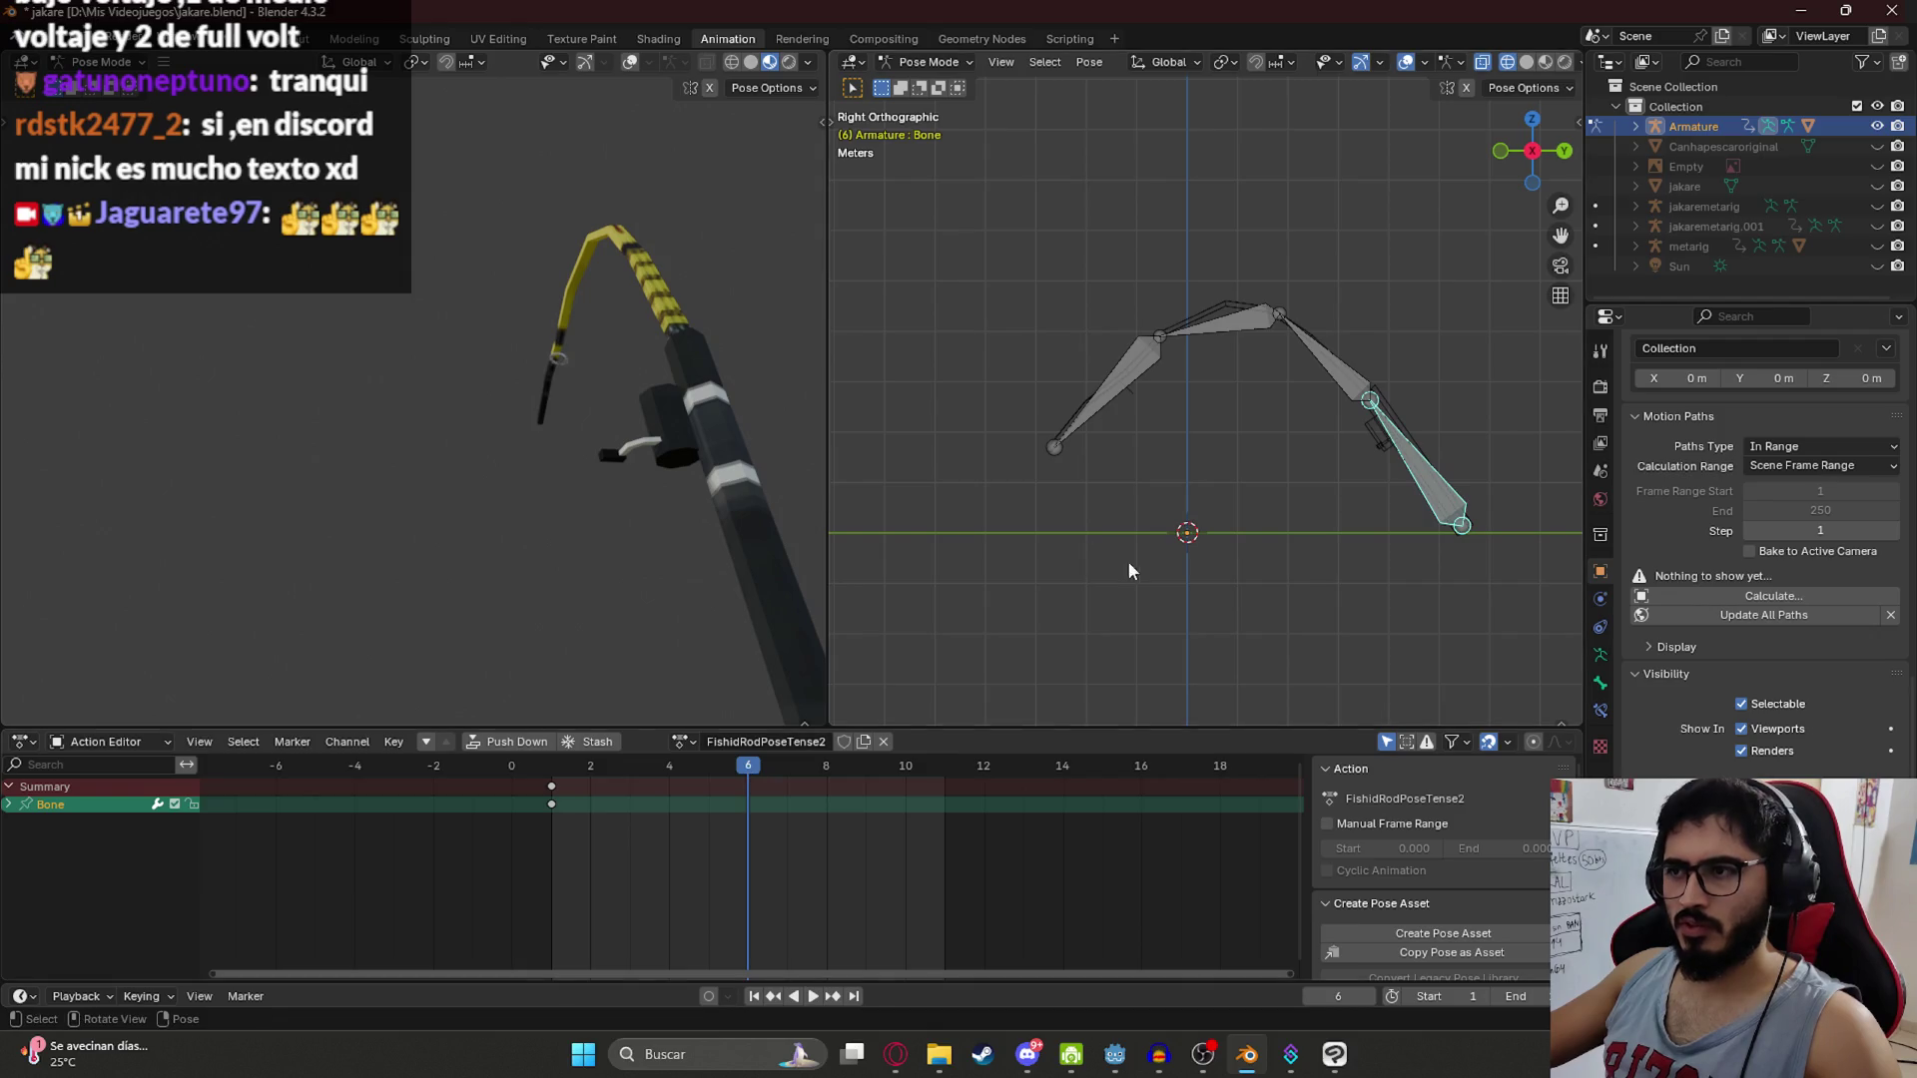
key("r")
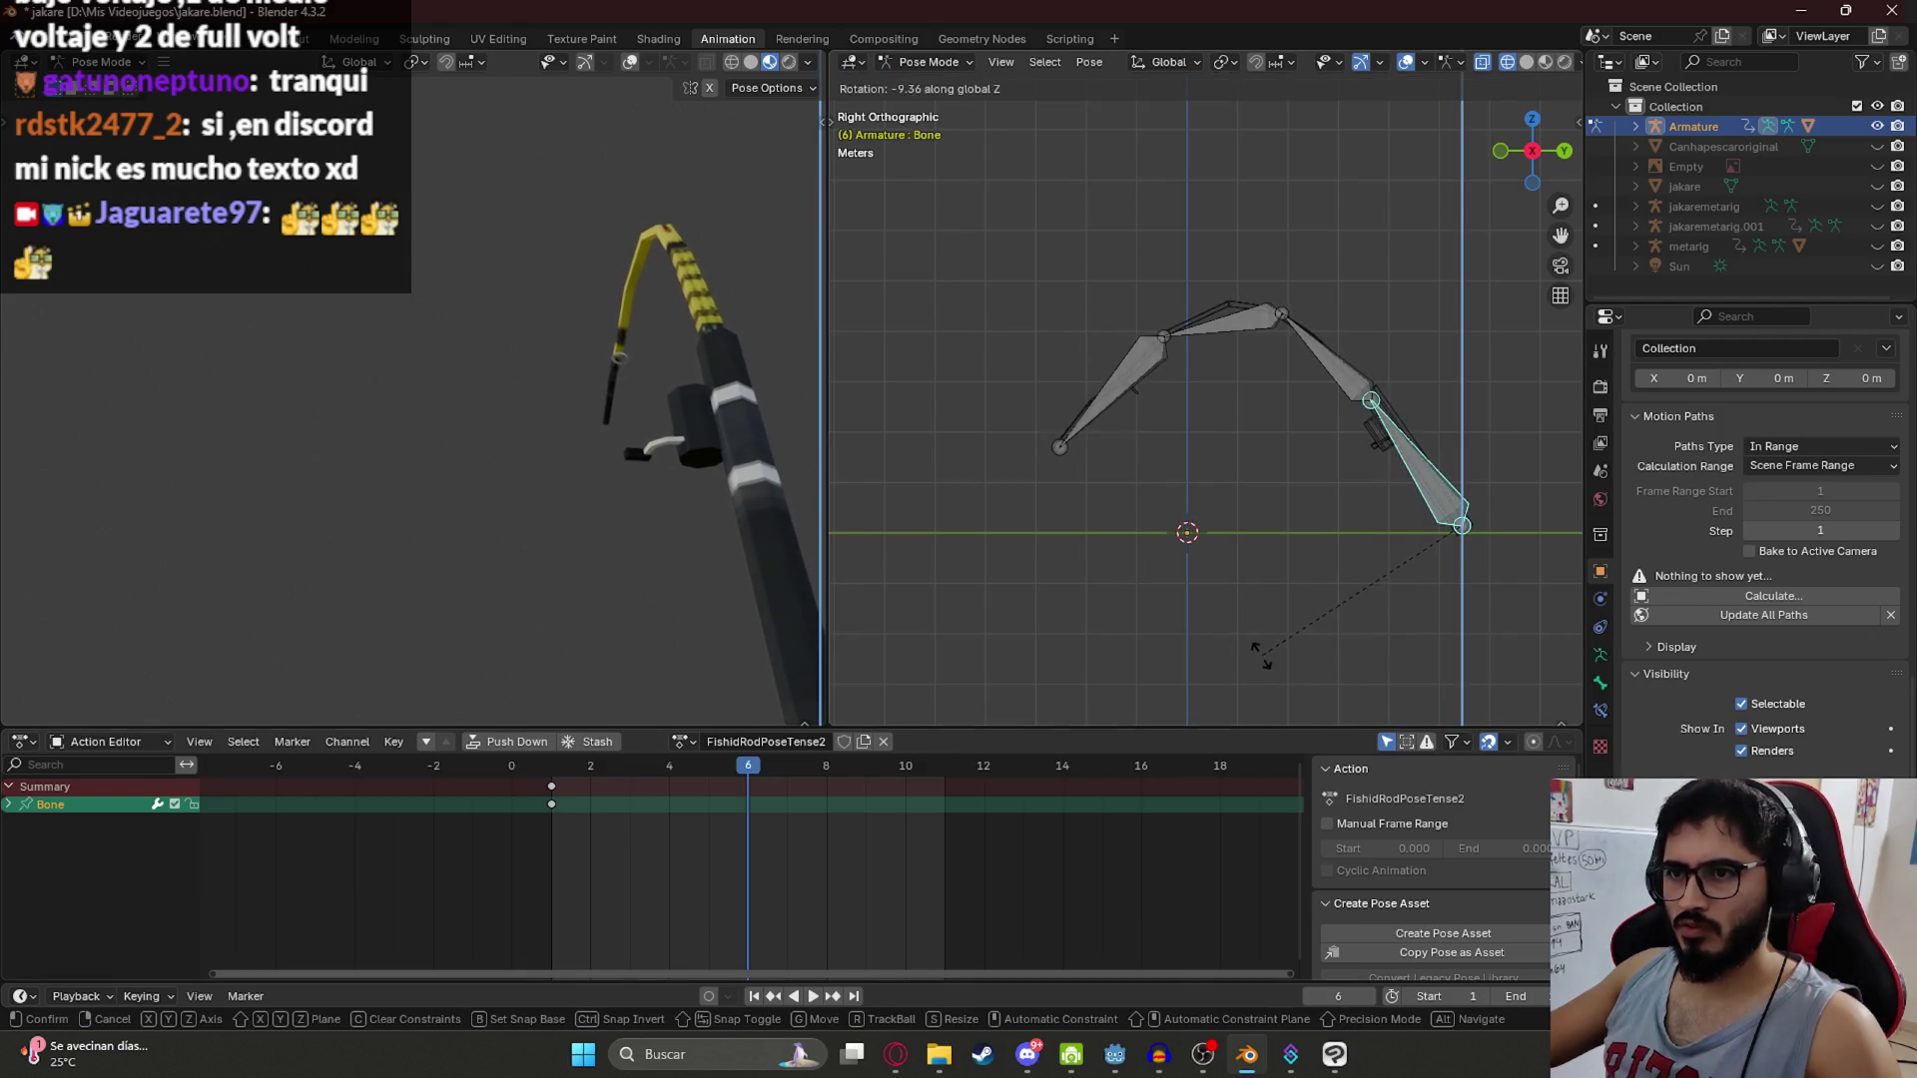
left_click(1246, 642)
key("i")
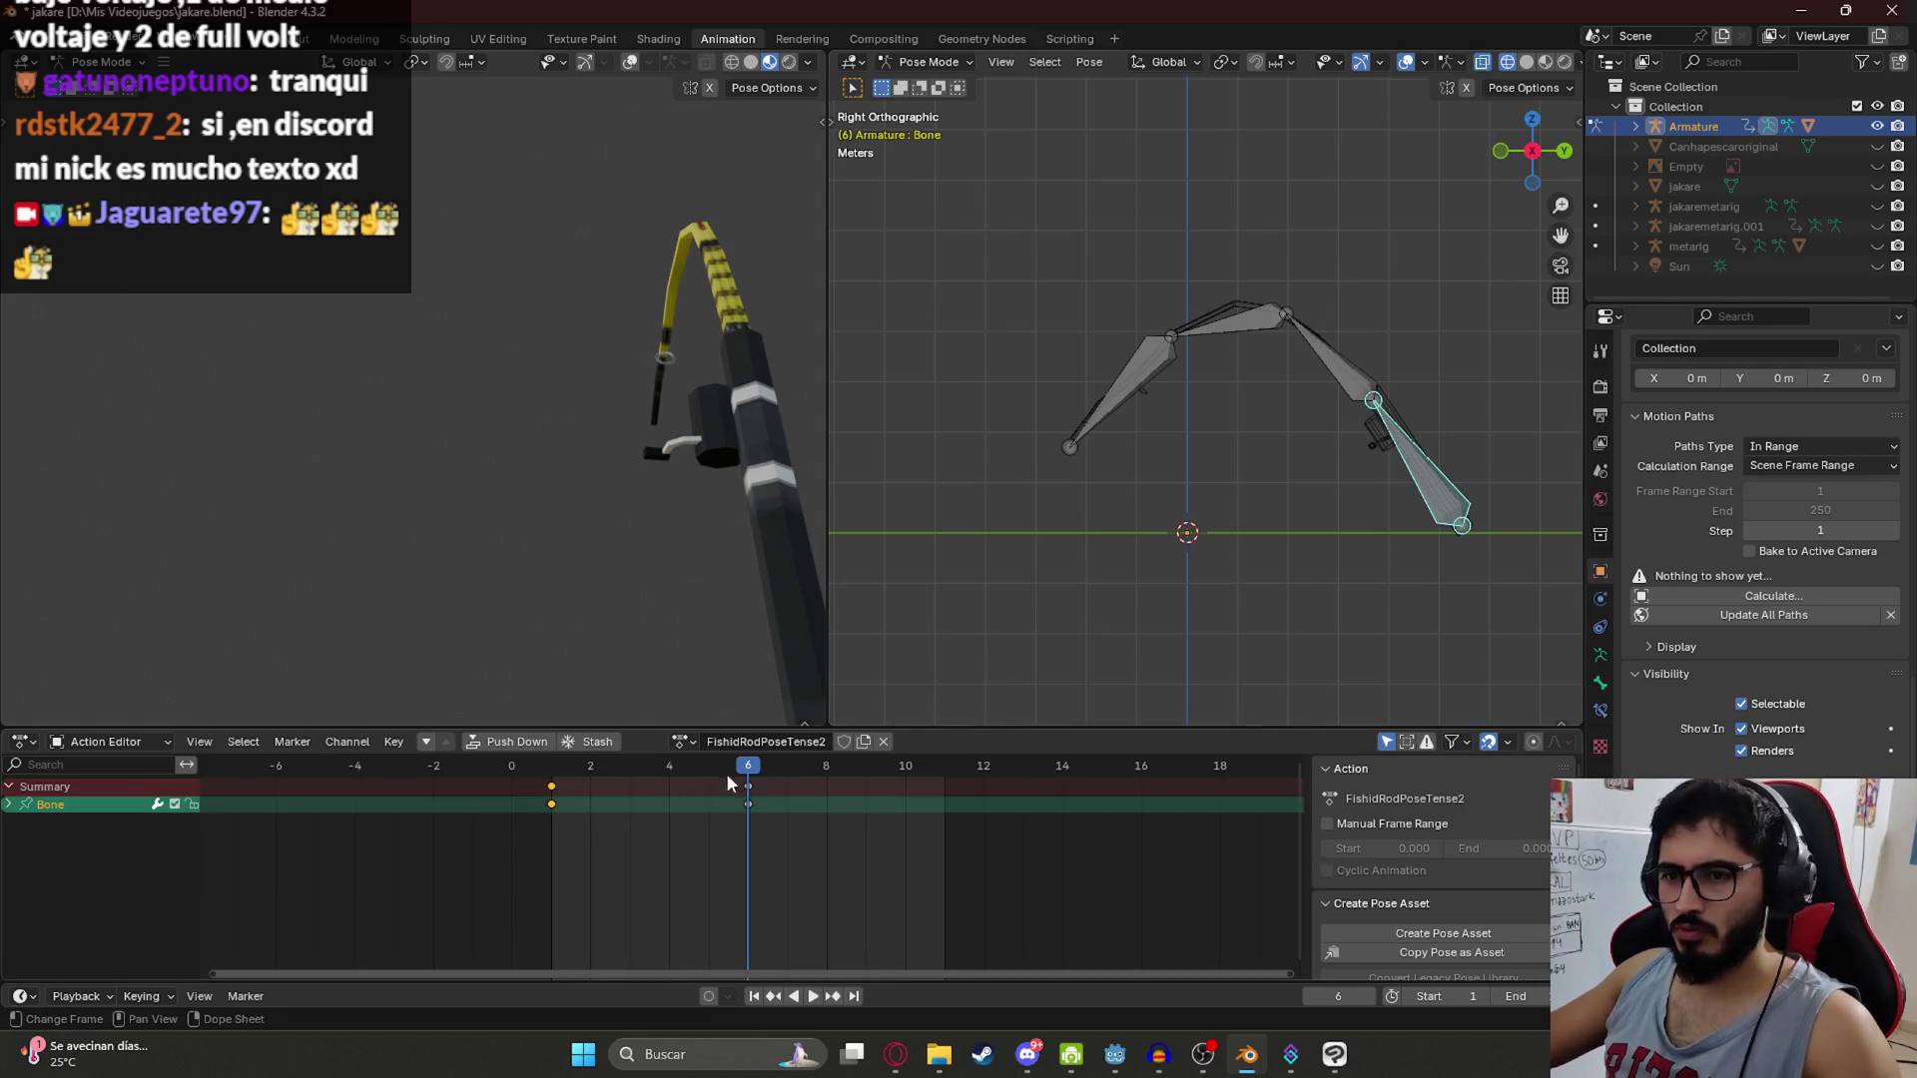
key("shift+d")
left_click(1136, 833)
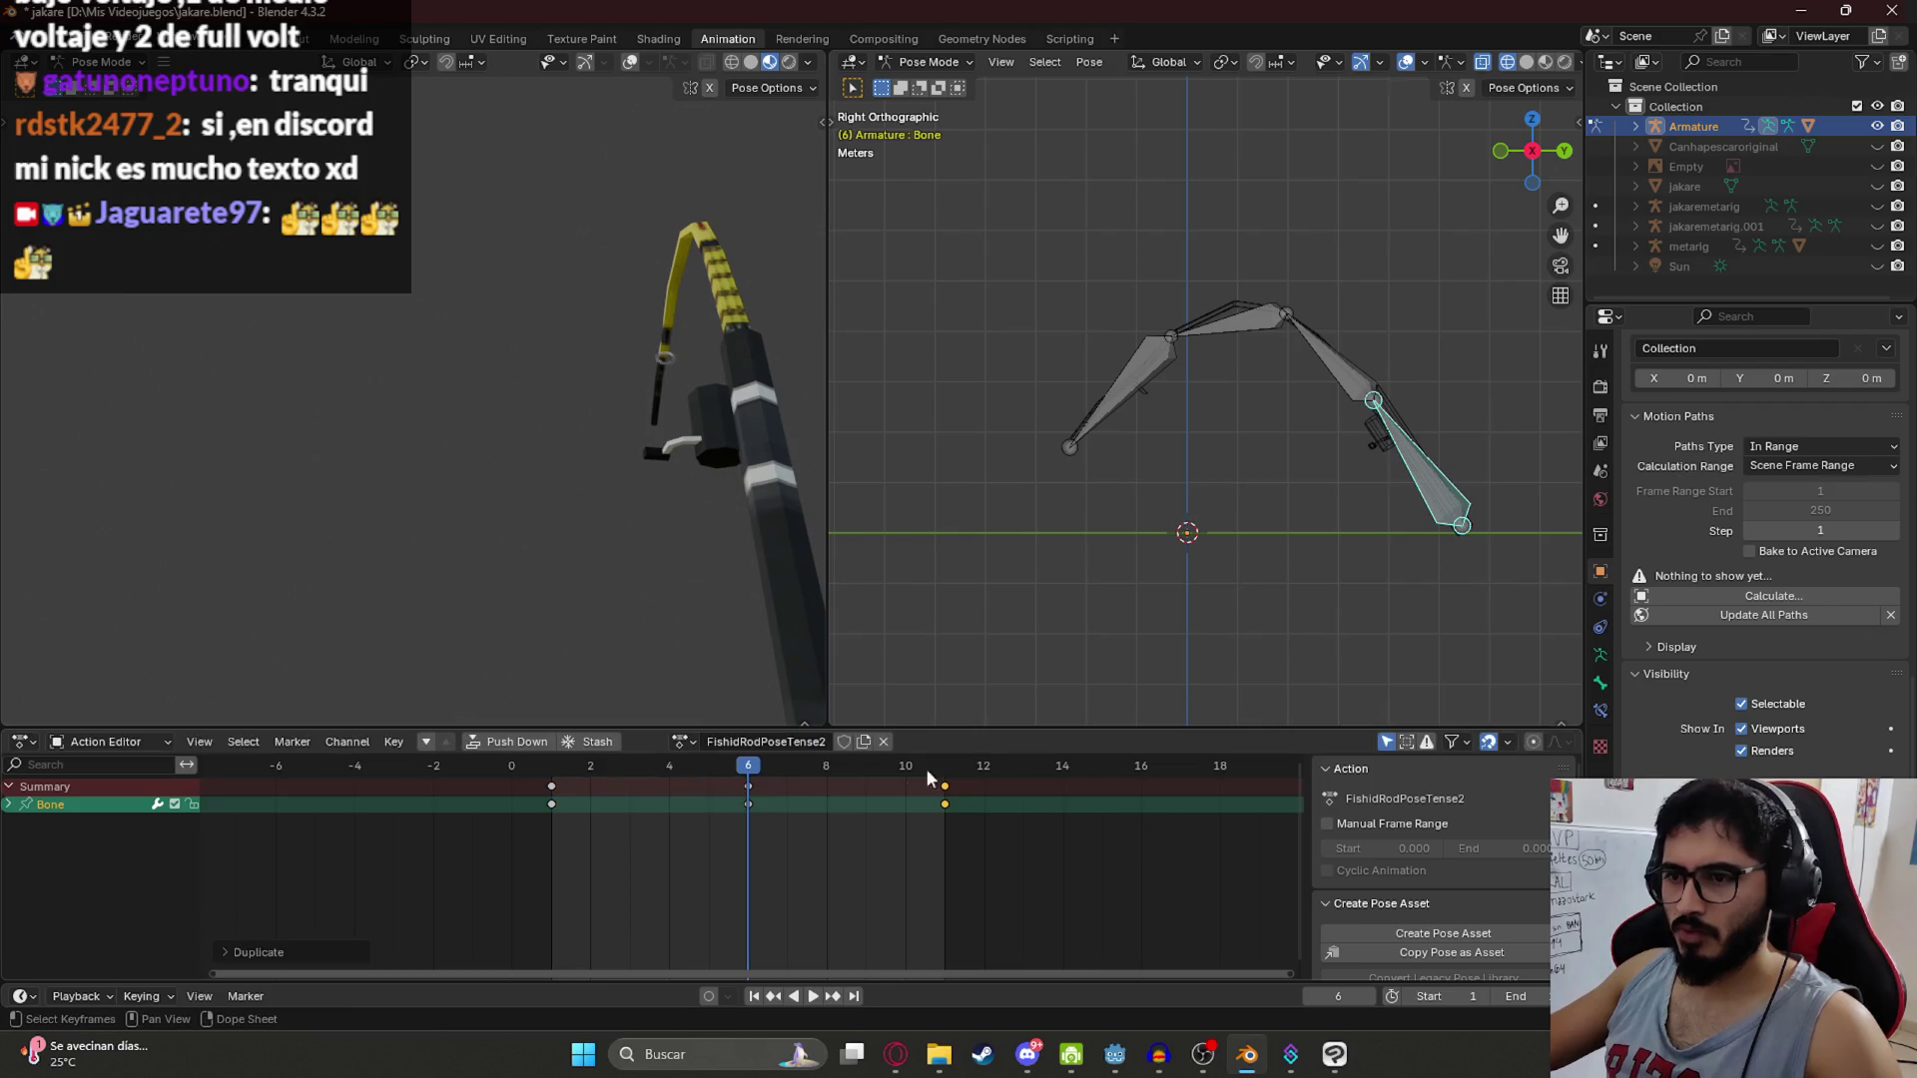
key("space")
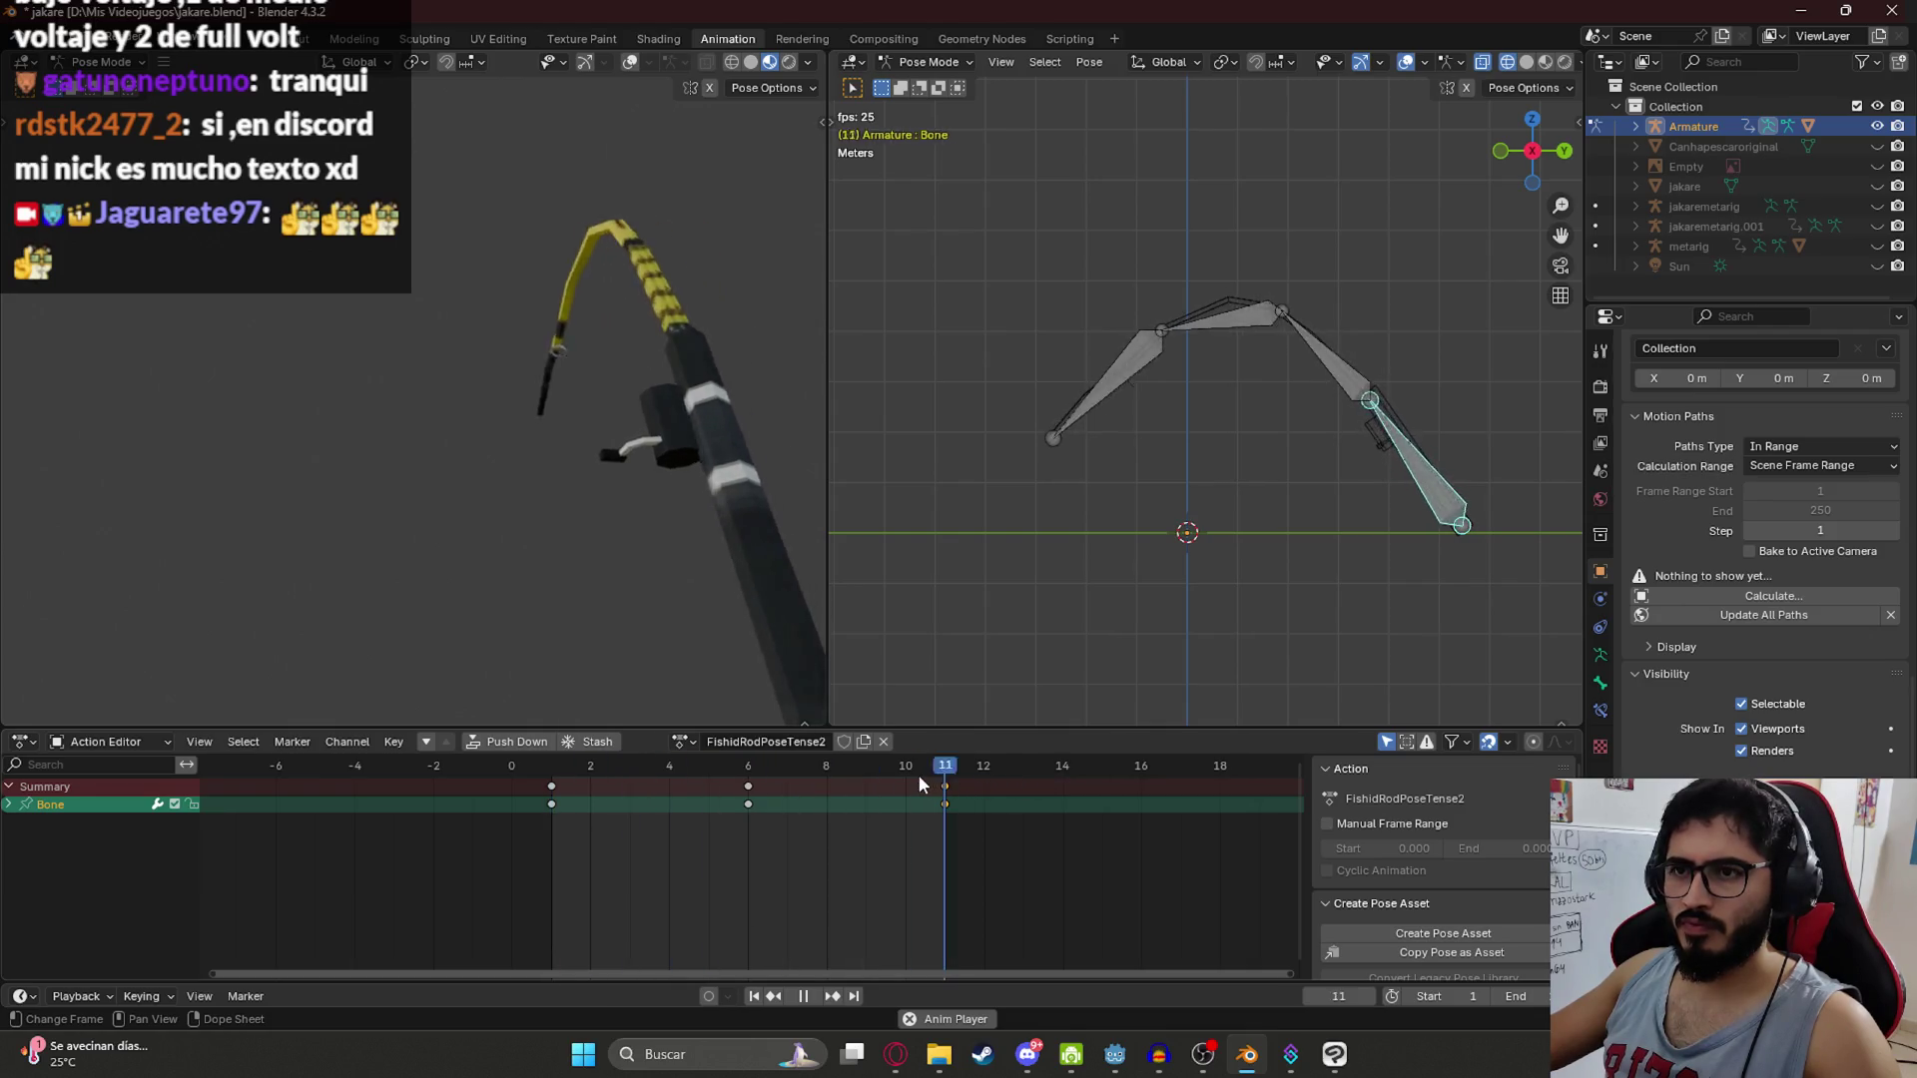
key("Escape")
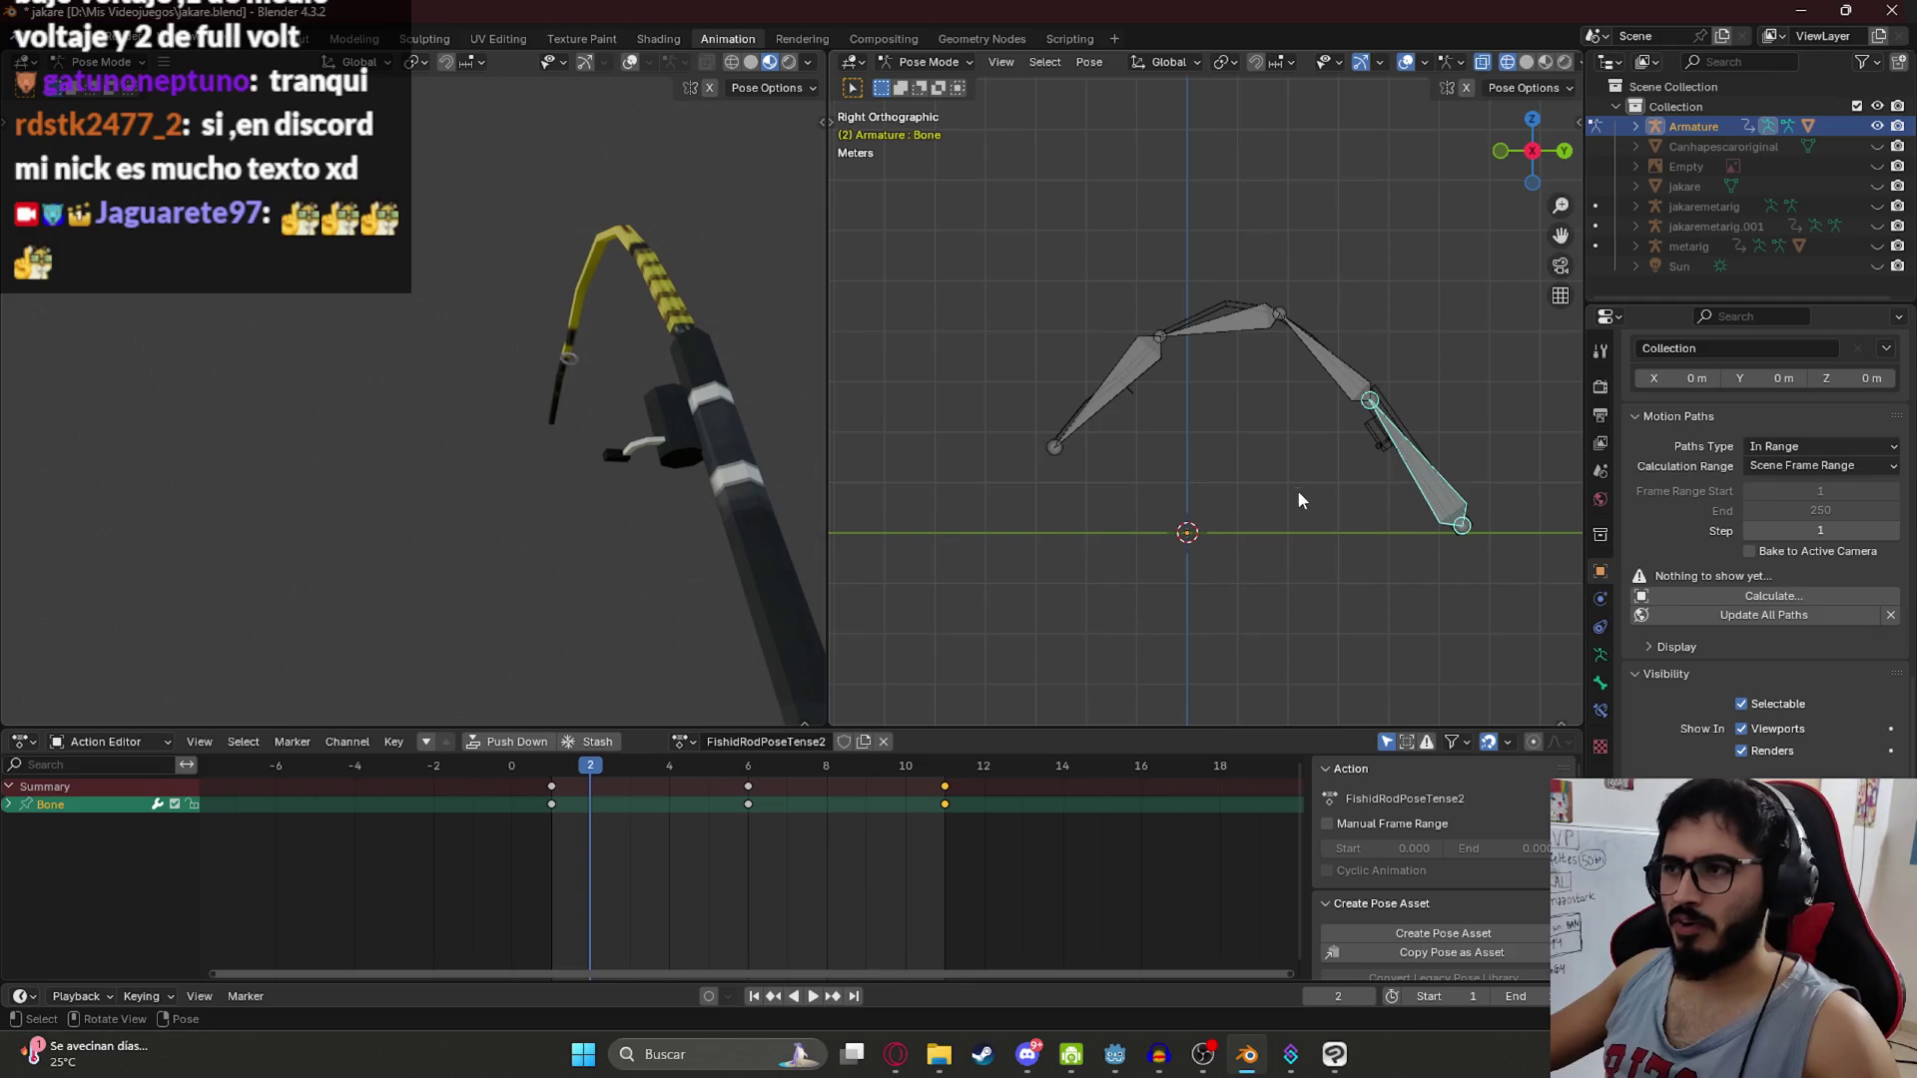
Step: At frame 6, undo the bone selection changes back to the tip bone's keyed state
left_click(727, 844)
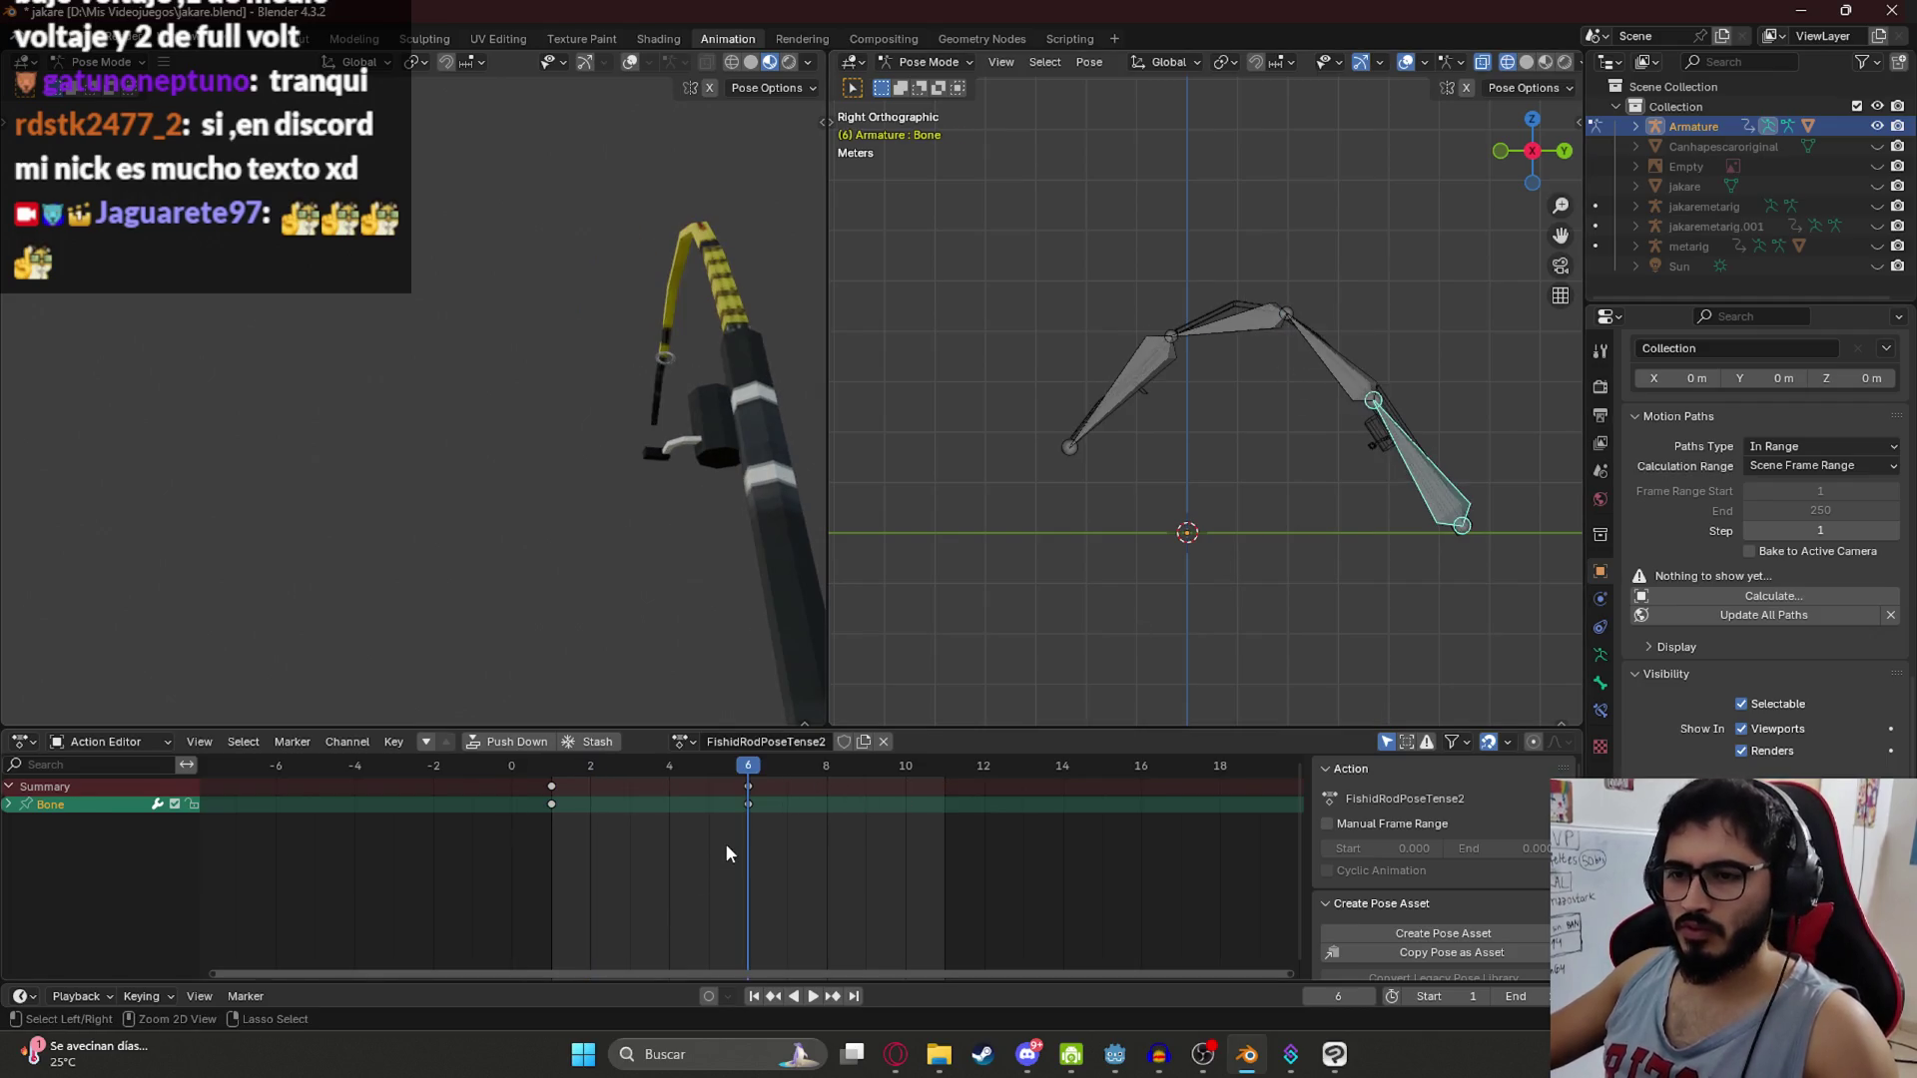
key("a")
key("ctrl+z")
key("ctrl+shift+z")
key("ctrl+z")
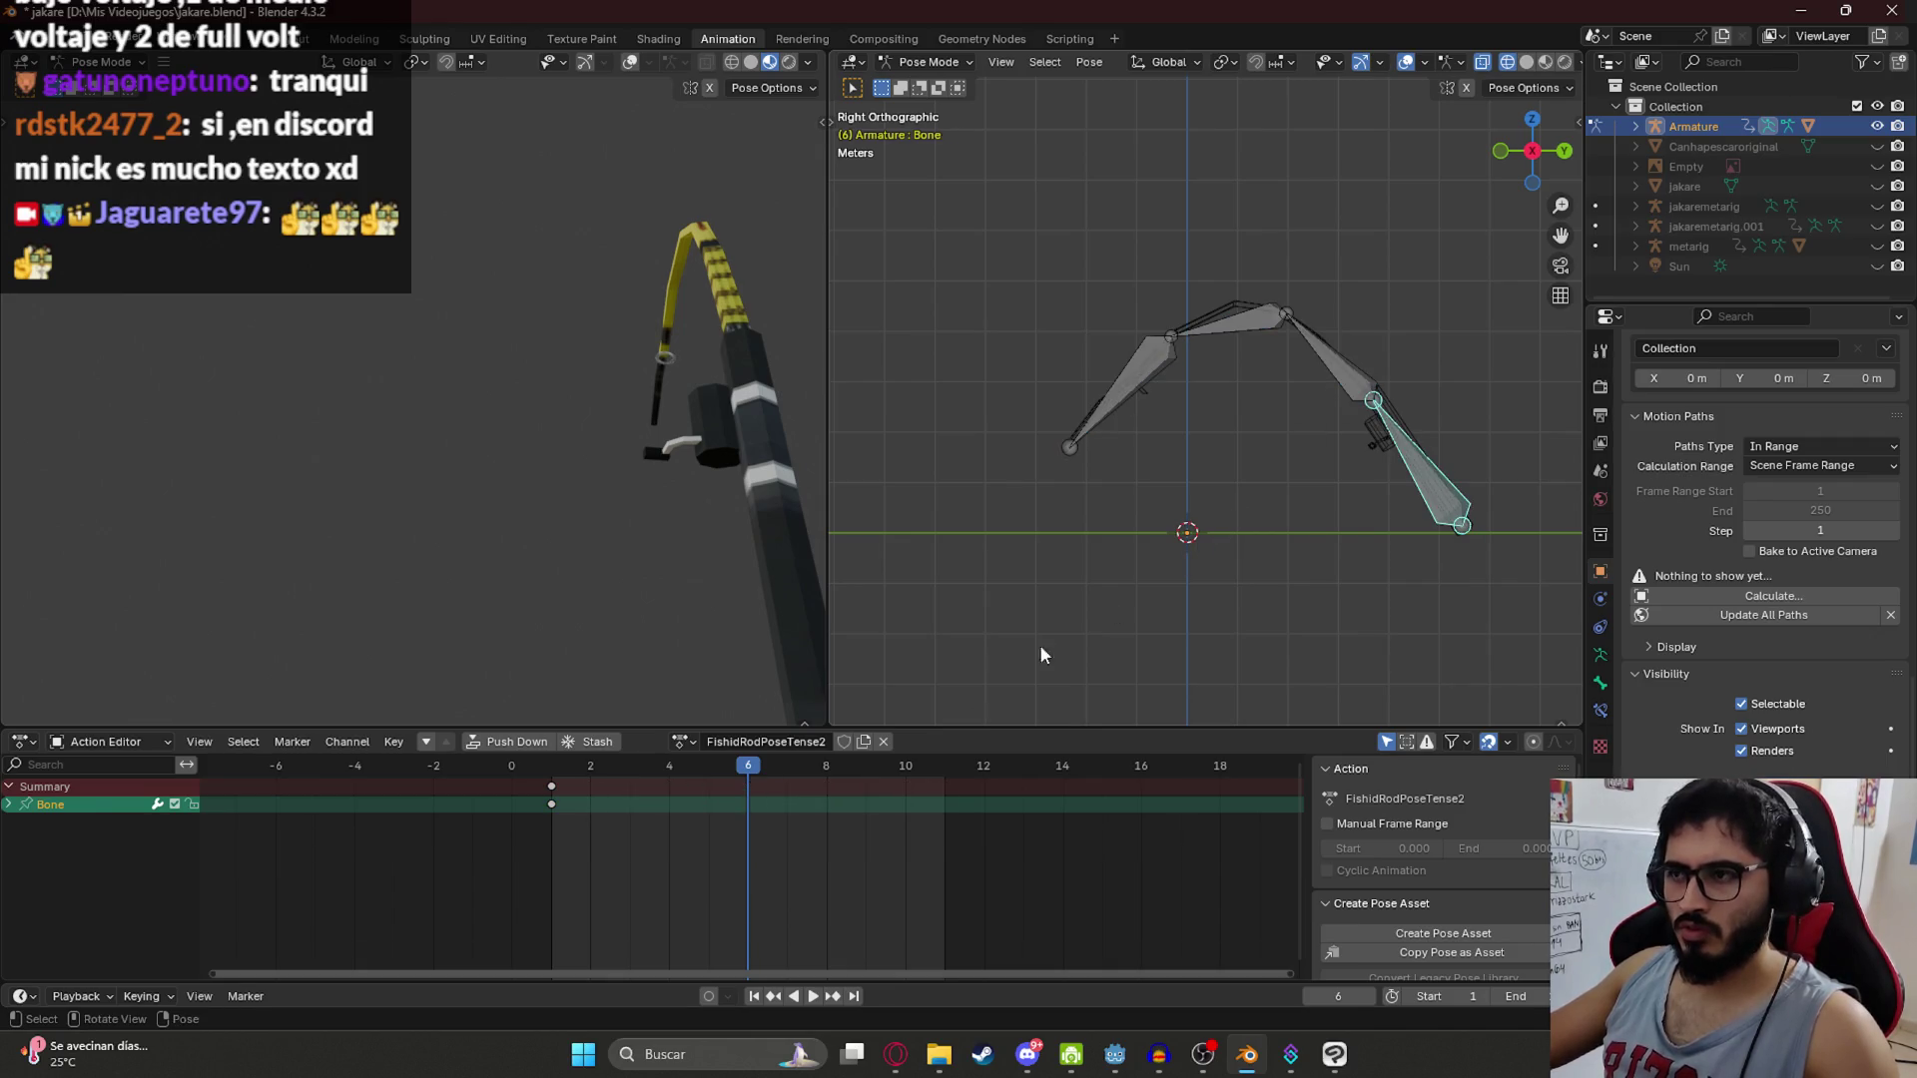
key("ctrl+z")
key("ctrl+z")
key("ctrl+z")
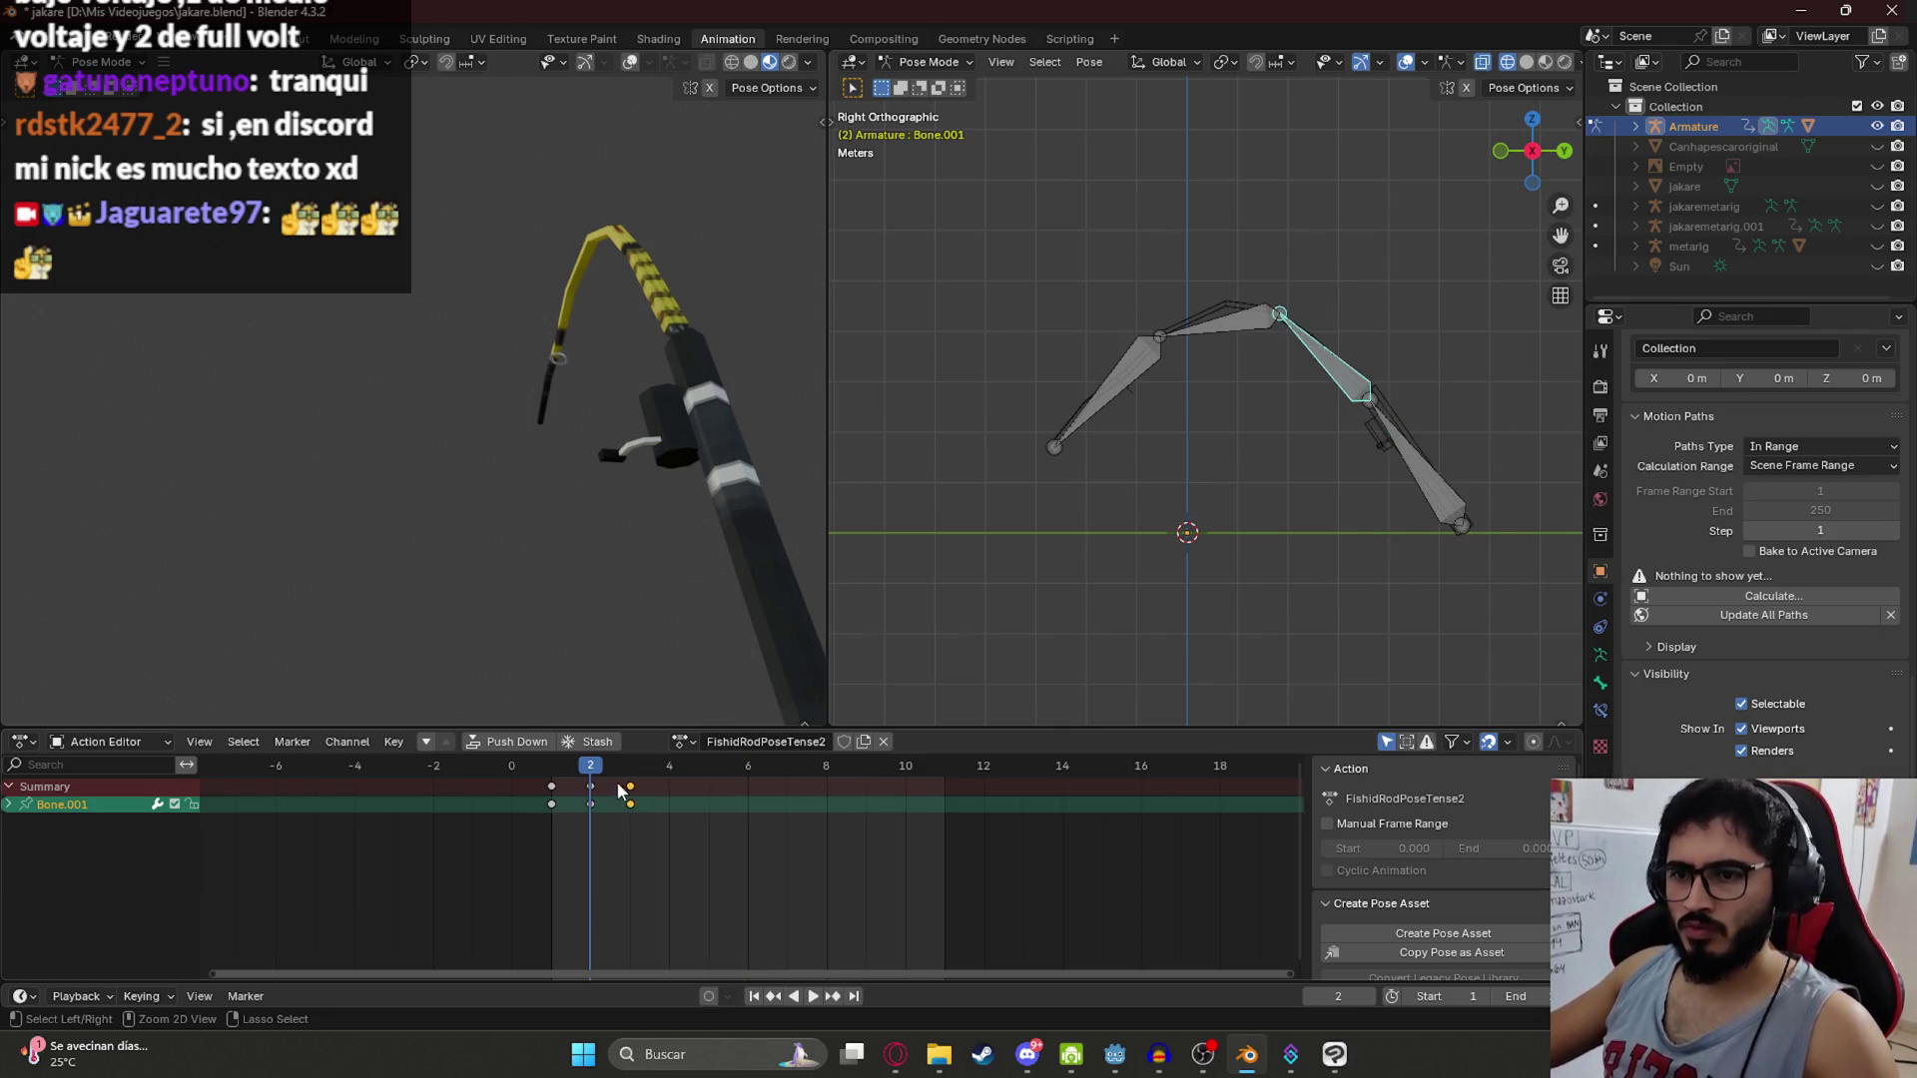
Step: Undo the tip keys, re-rotate Bone.001 at frame 2 and keyframe that pose
key("Right")
key("ctrl+z")
key("ctrl+z")
key("ctrl+z")
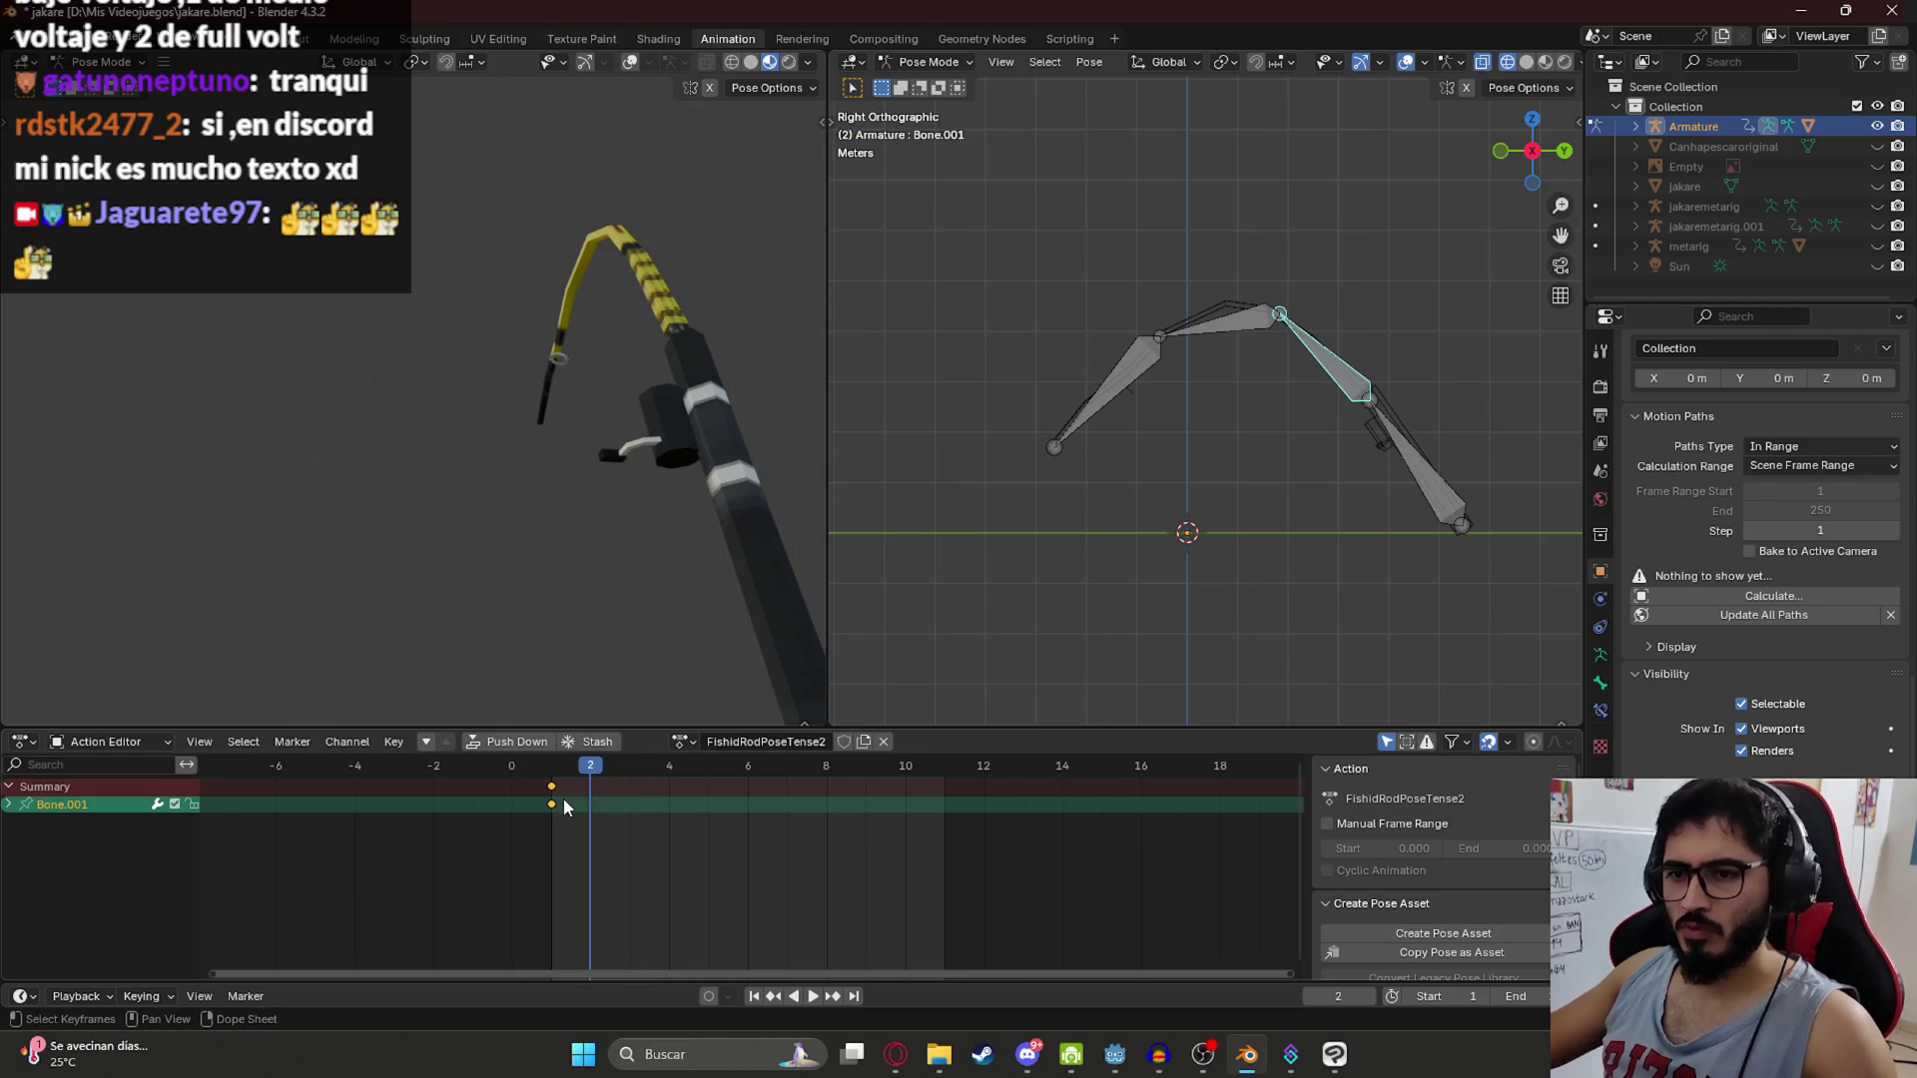
key("Left")
key("Right")
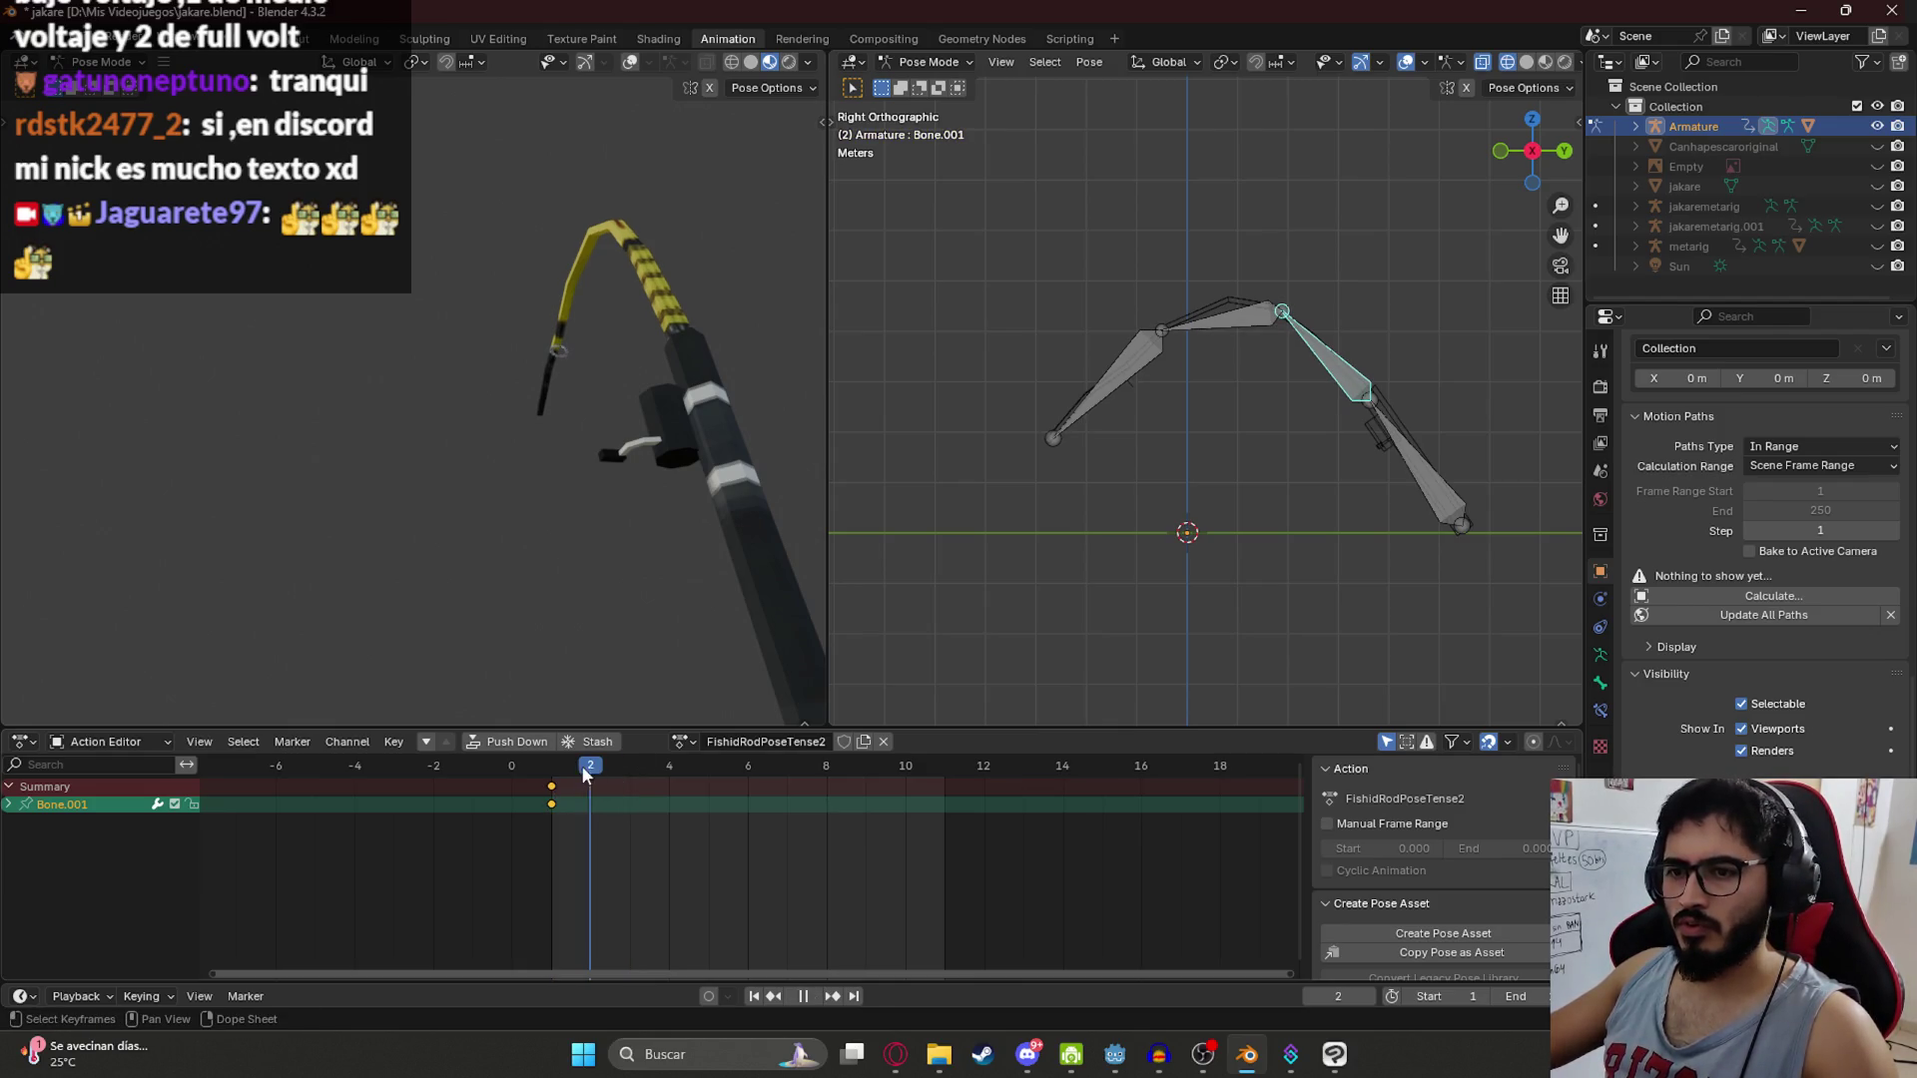
key("r")
left_click(1154, 433)
key("r")
left_click(1186, 430)
key("i")
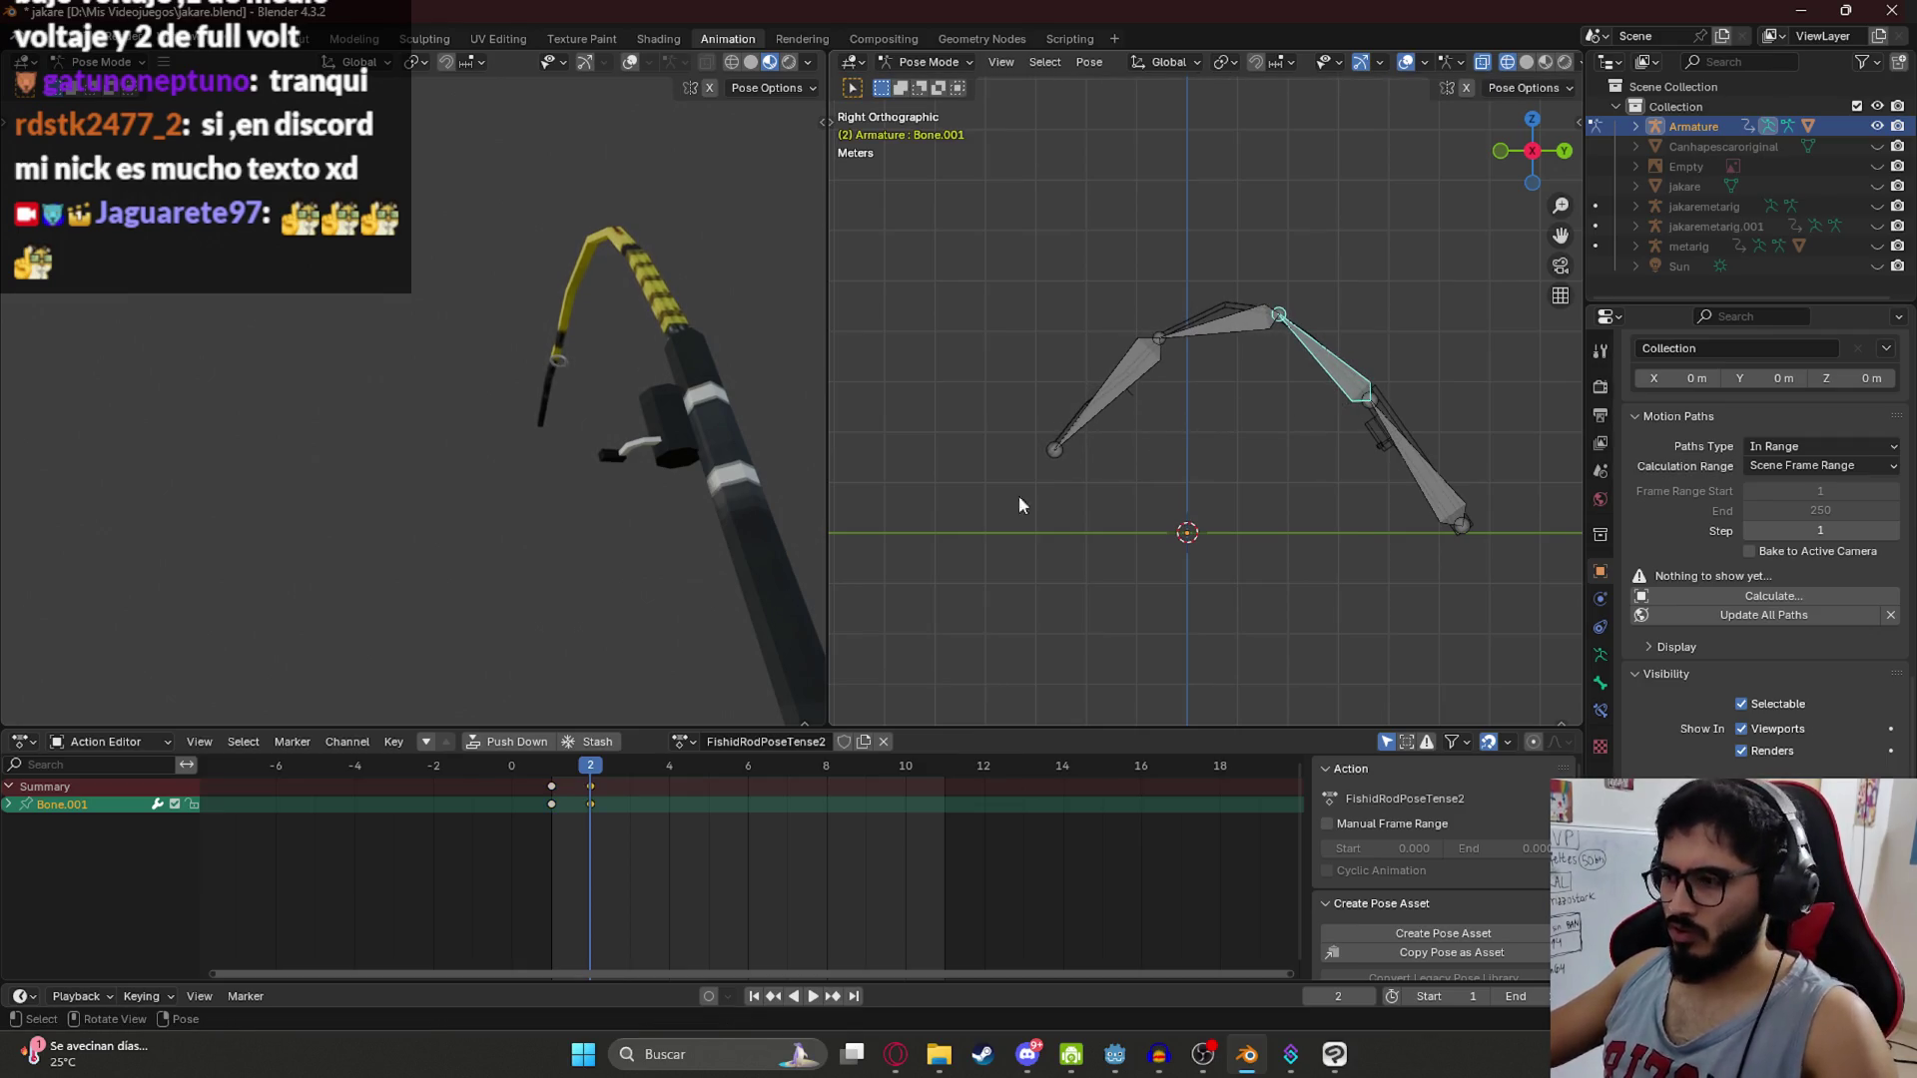
Step: Copy the first two tip keys to frames 3–4 and preview the sway
left_click(563, 765)
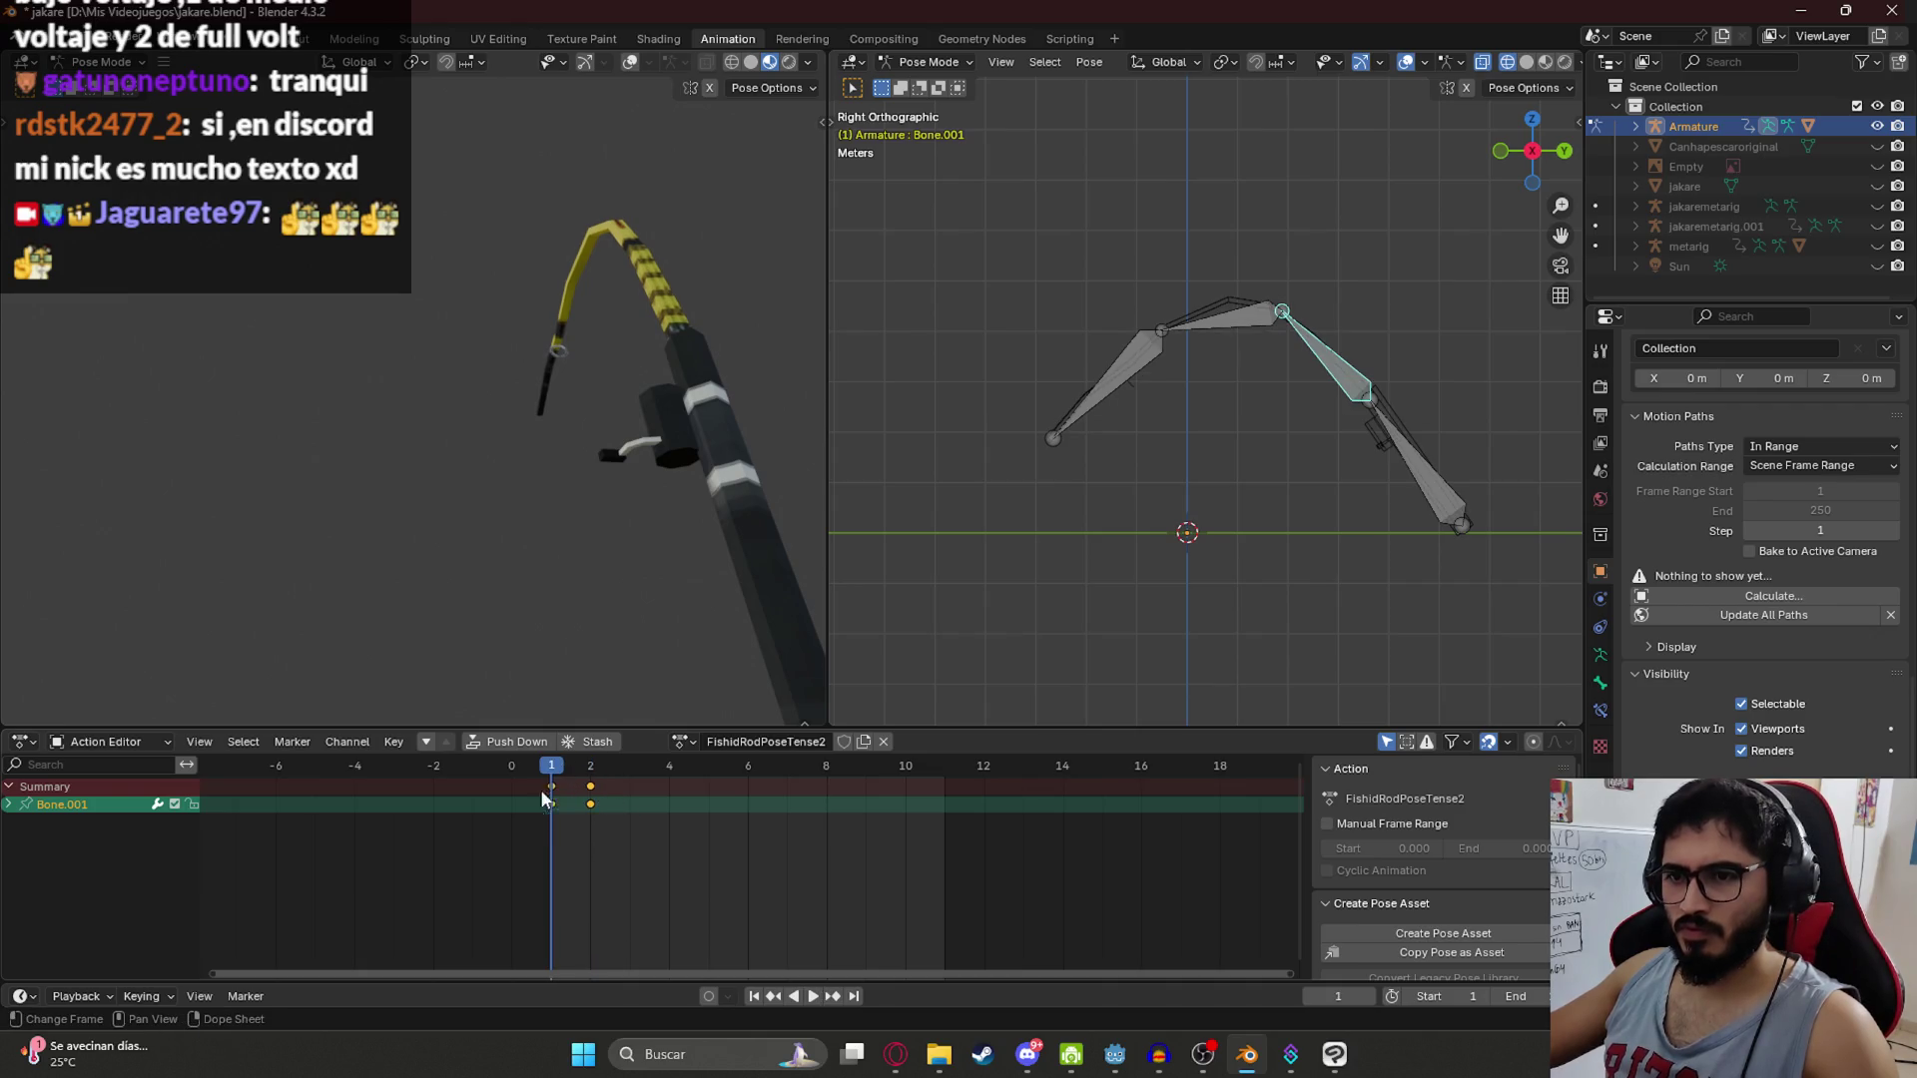
left_click(552, 803)
key("Right")
key("g")
left_click(674, 842)
key("space")
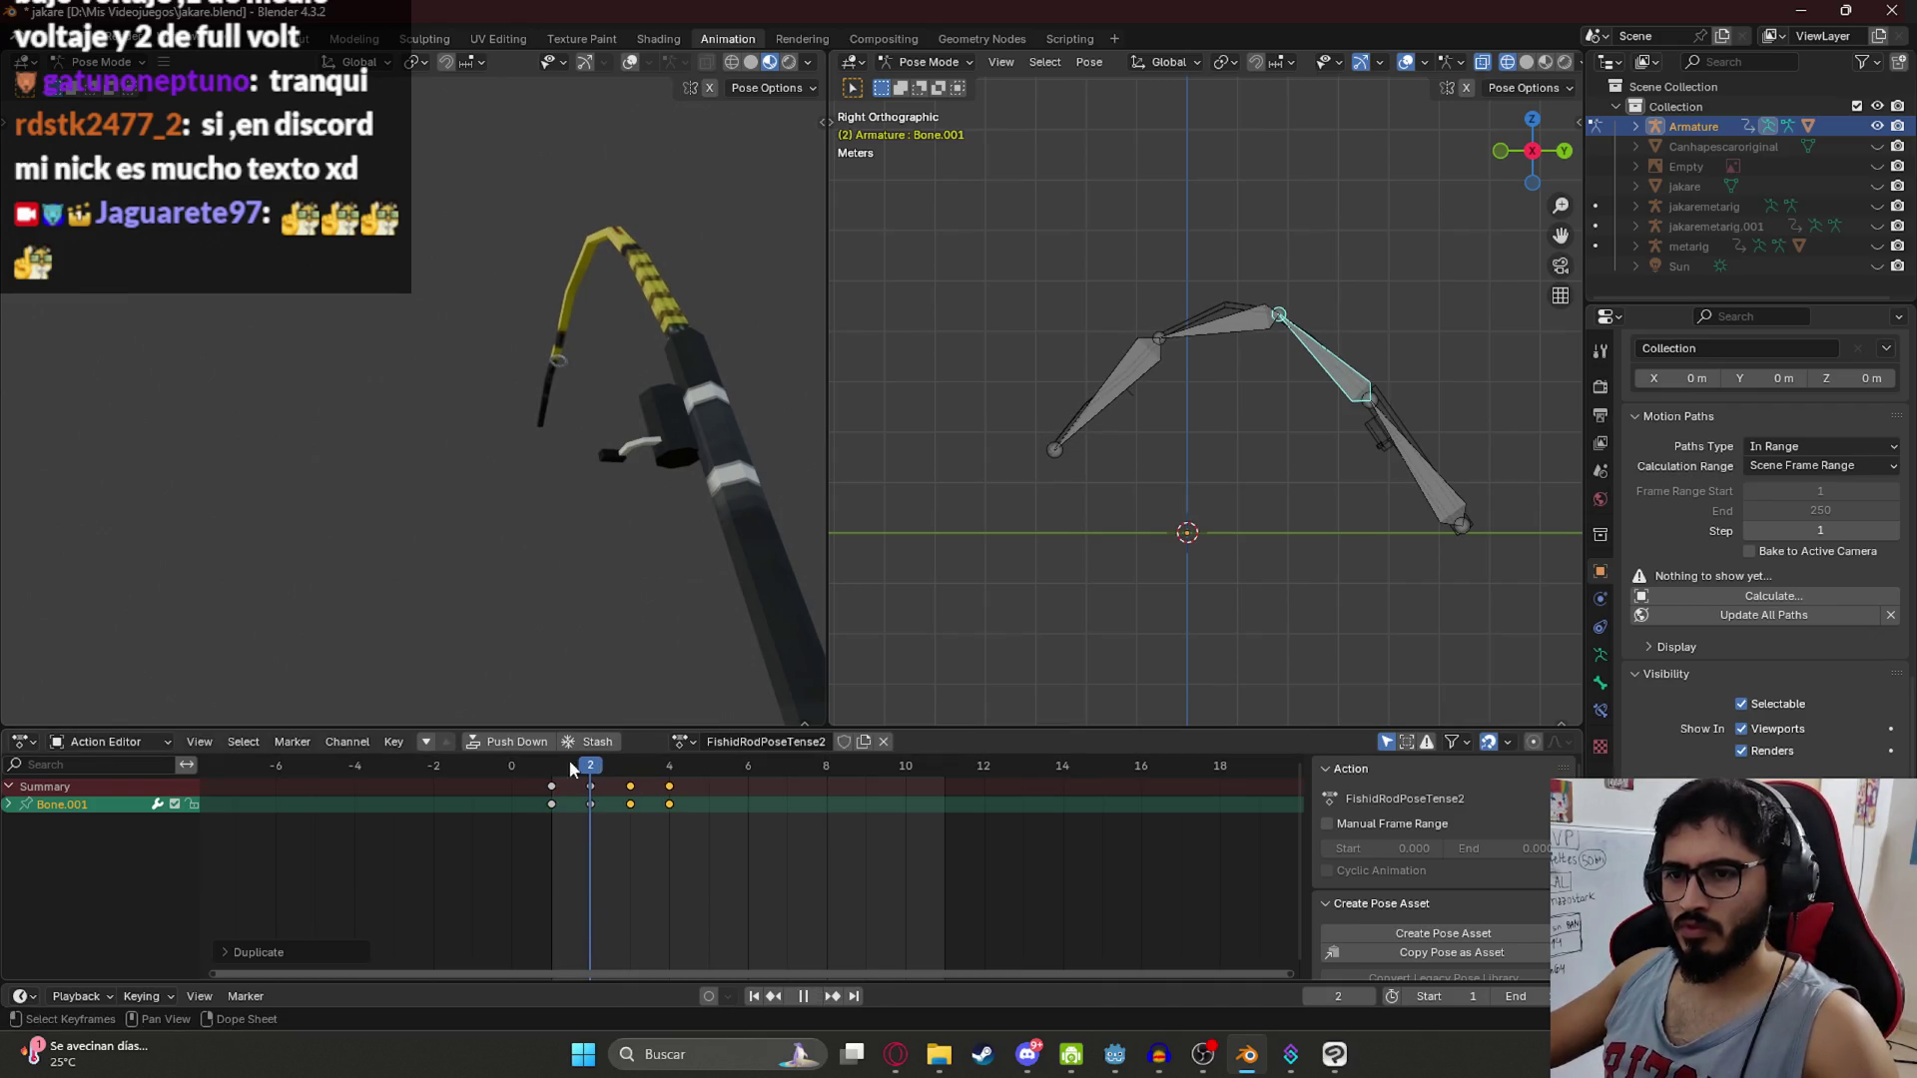
key("space")
Step: Duplicate the sway keys forward through frame 11, delete the extra frame-12 key, and play
key("shift+d")
left_click(775, 821)
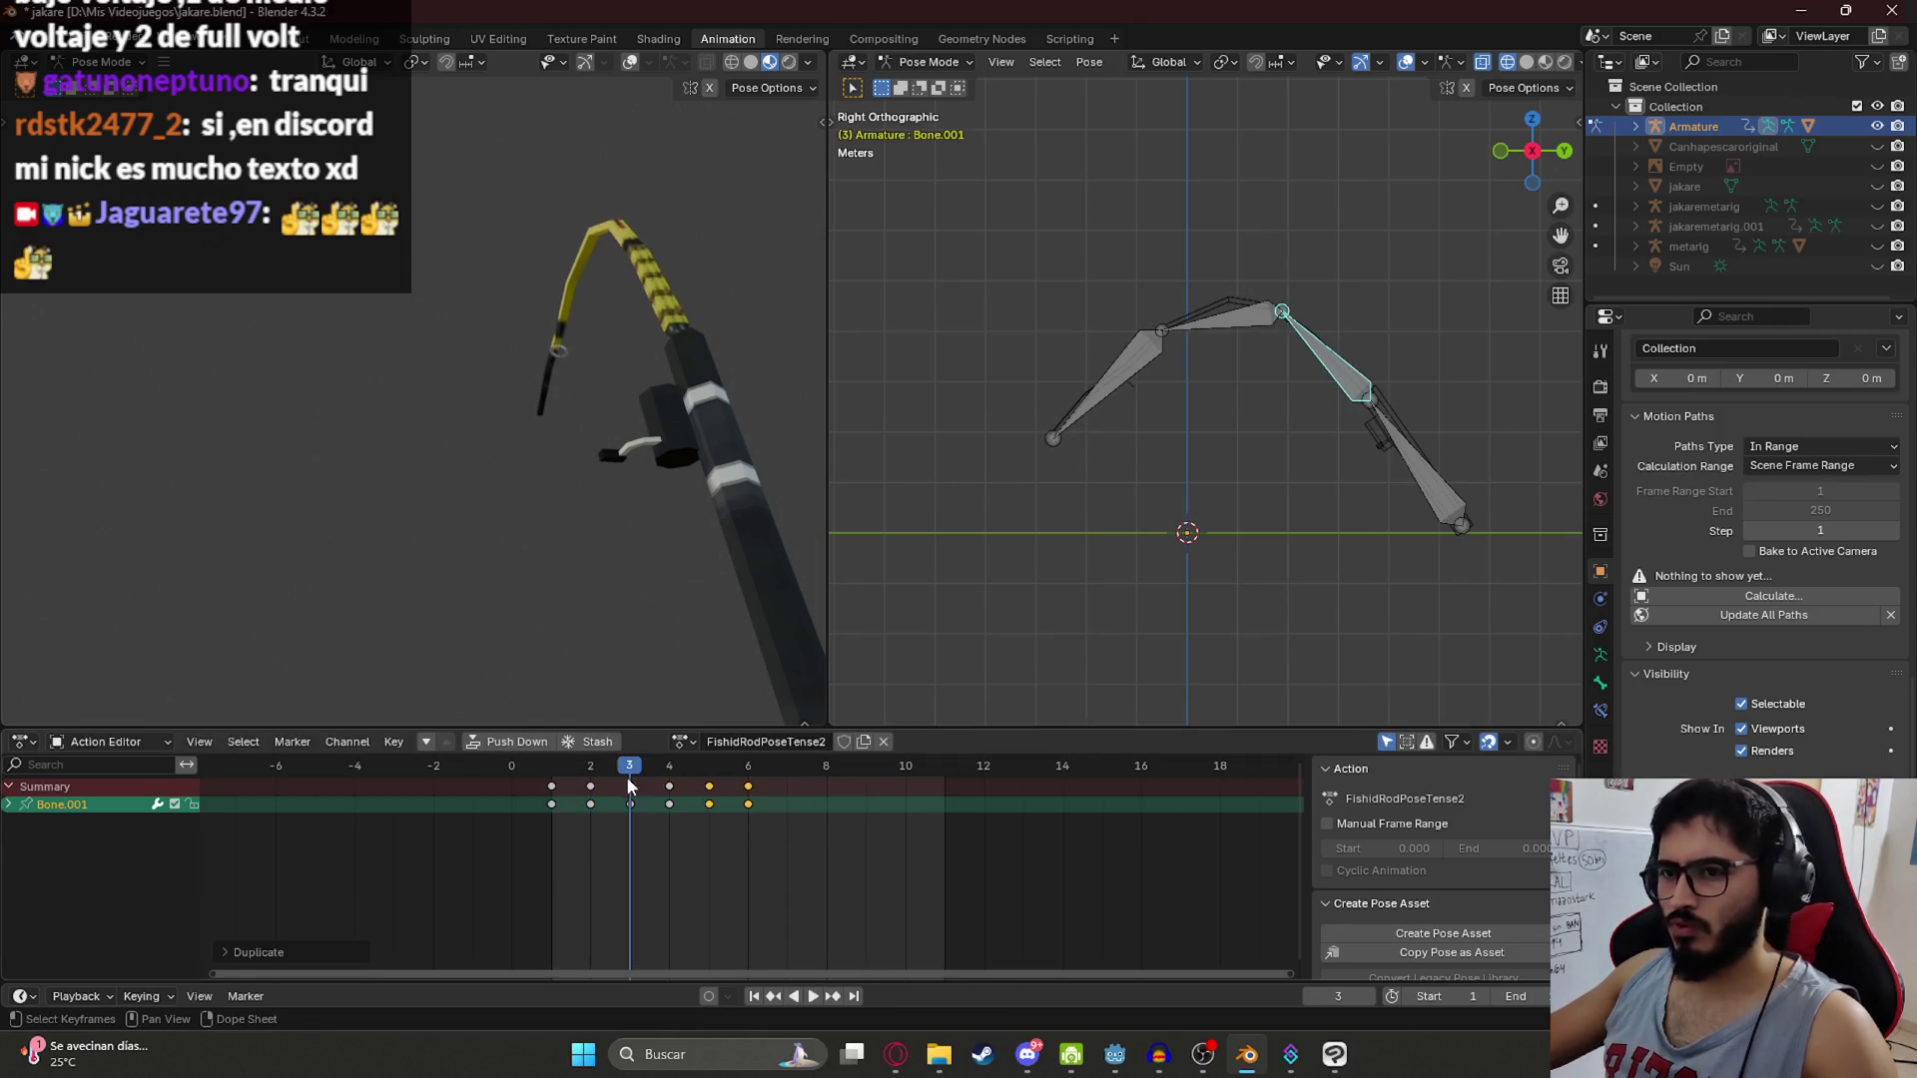
key("space")
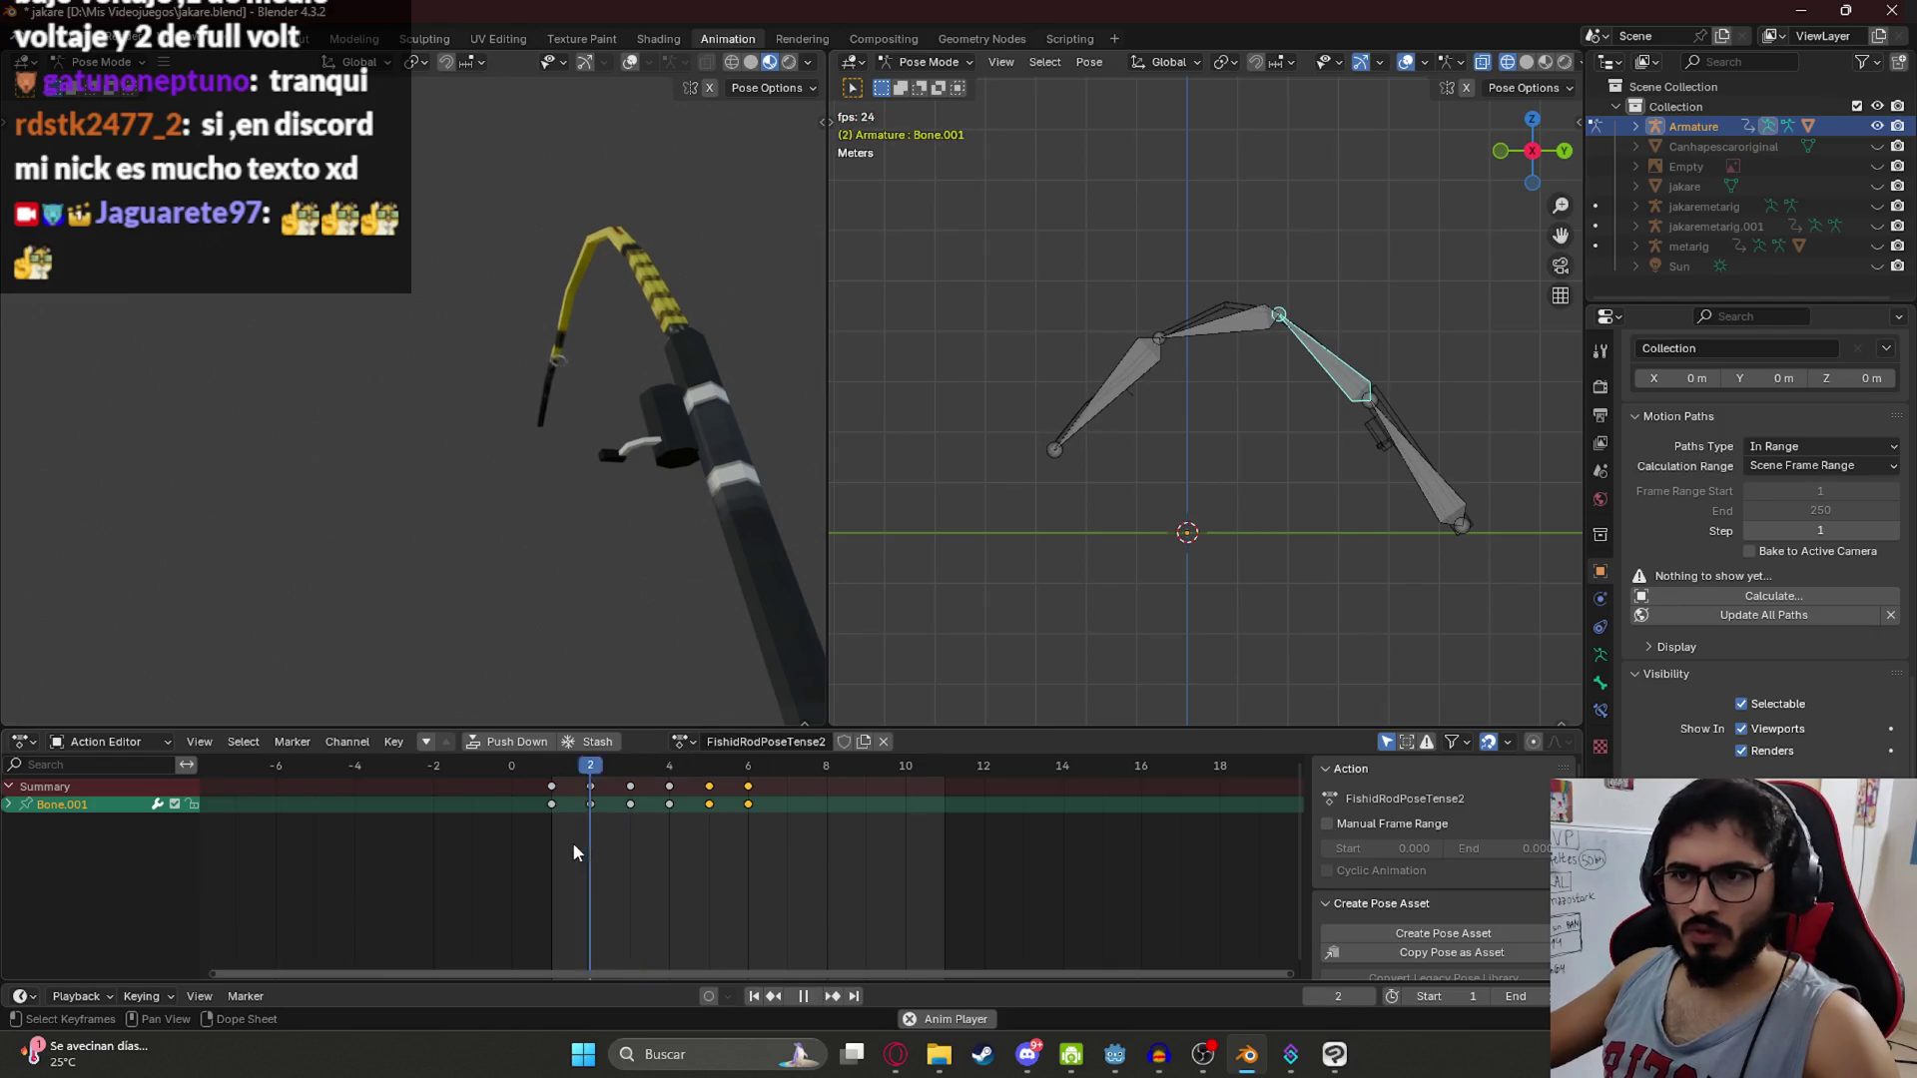
key("Escape")
key("shift+d")
left_click(814, 839)
key("shift+d")
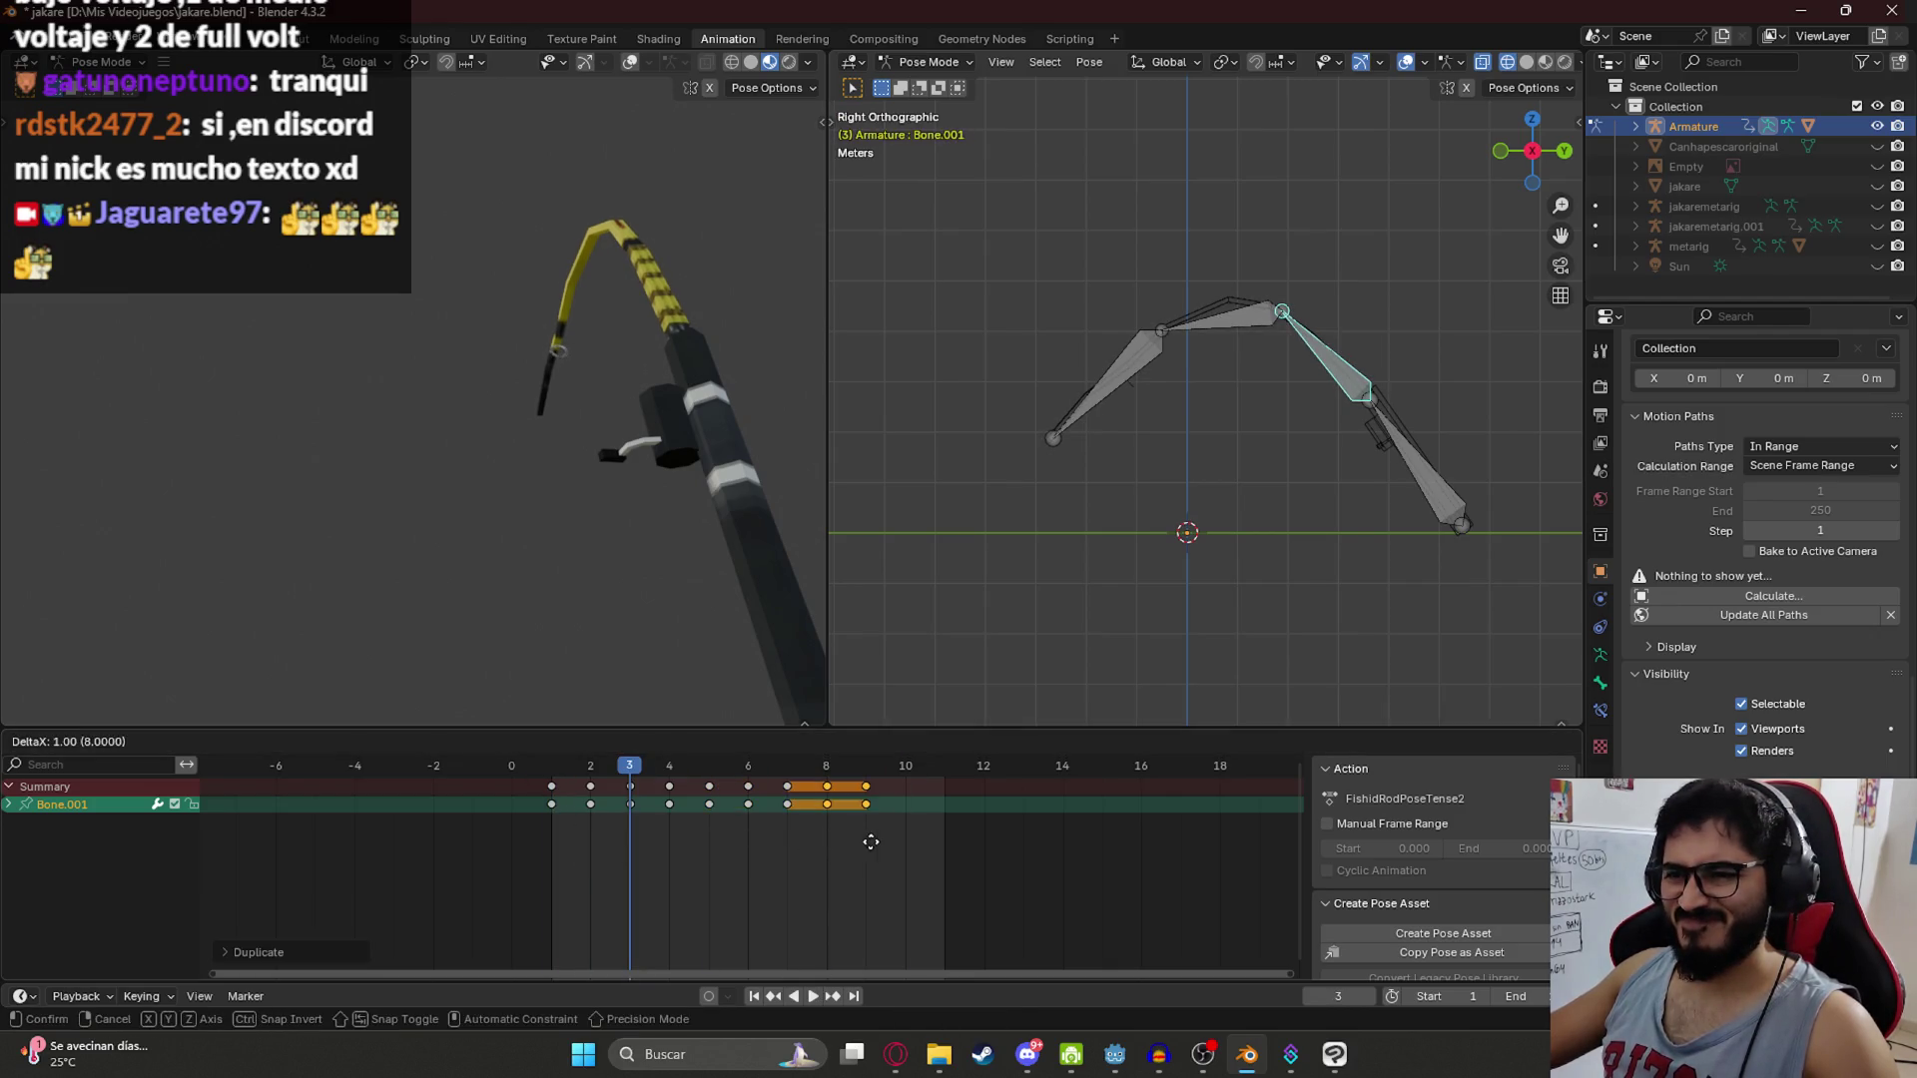
left_click(982, 854)
key("x")
left_click(970, 769)
key("space")
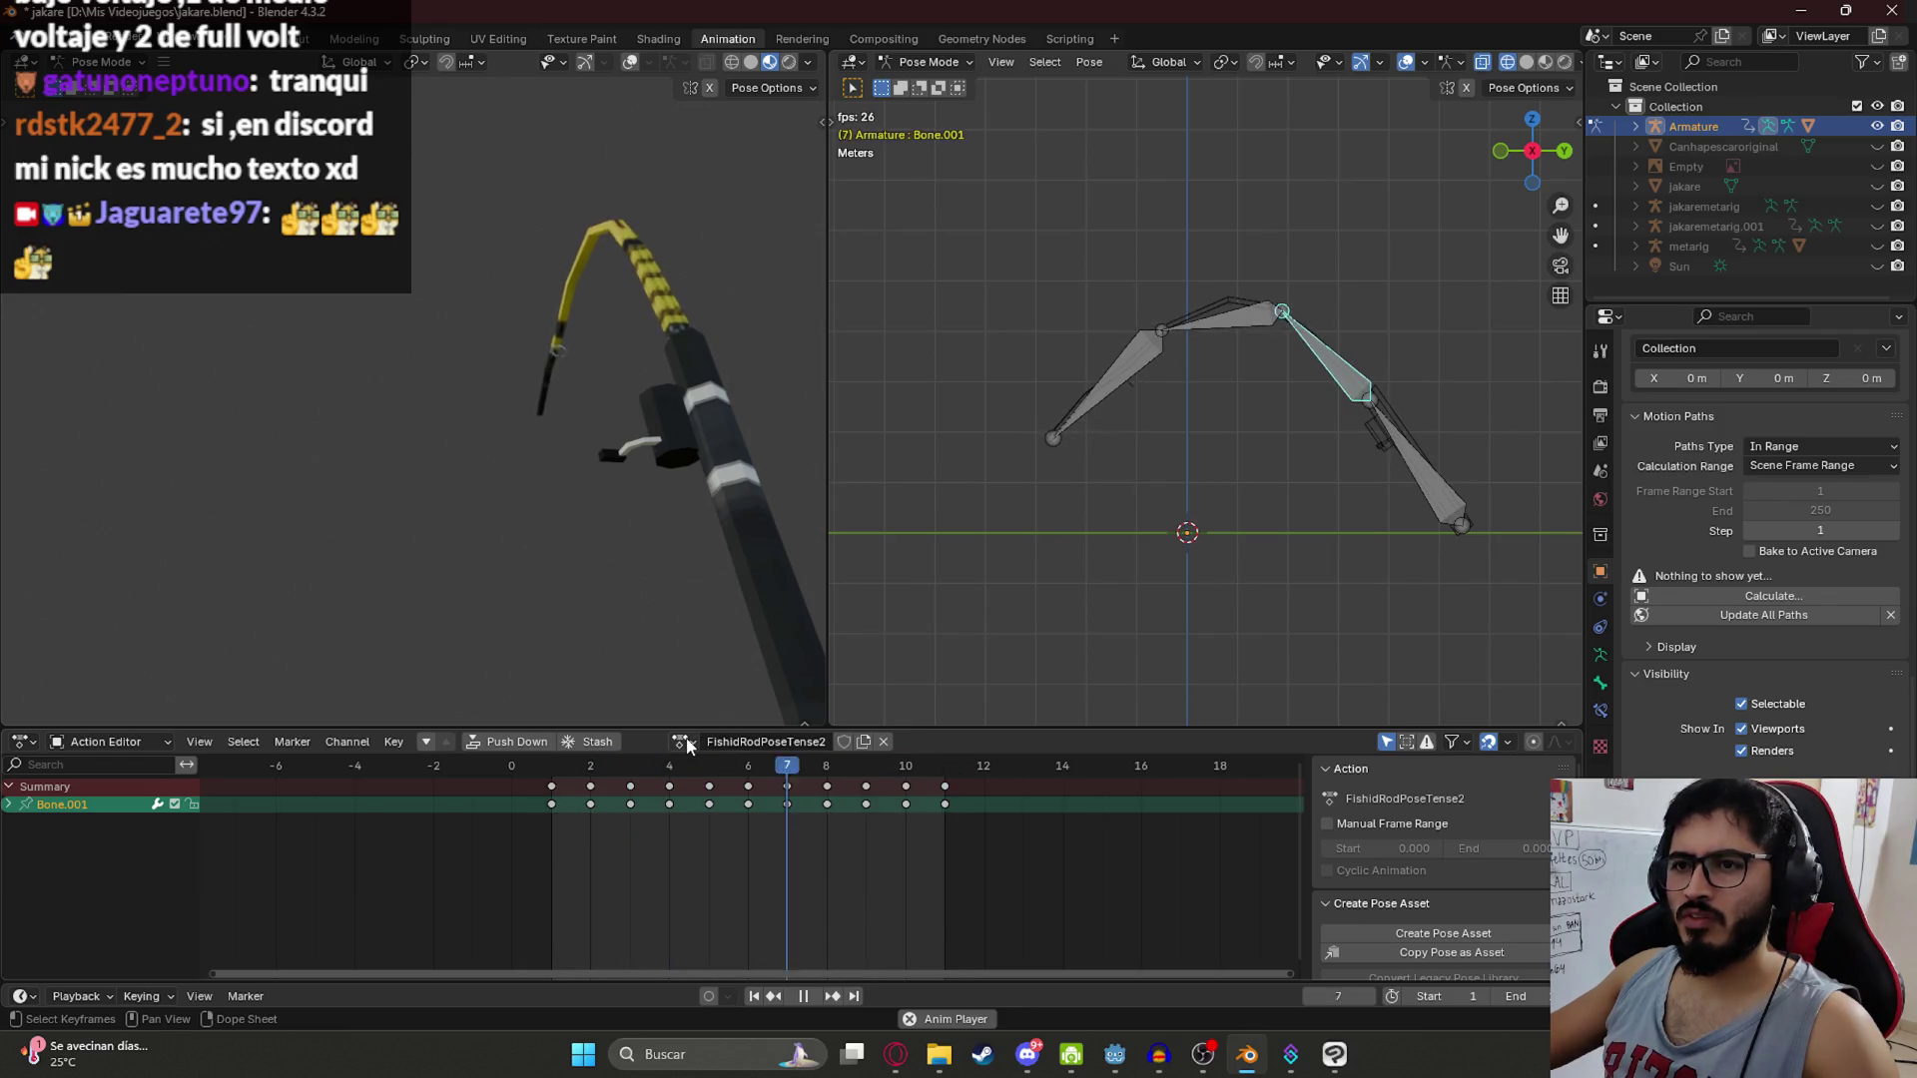
key("space")
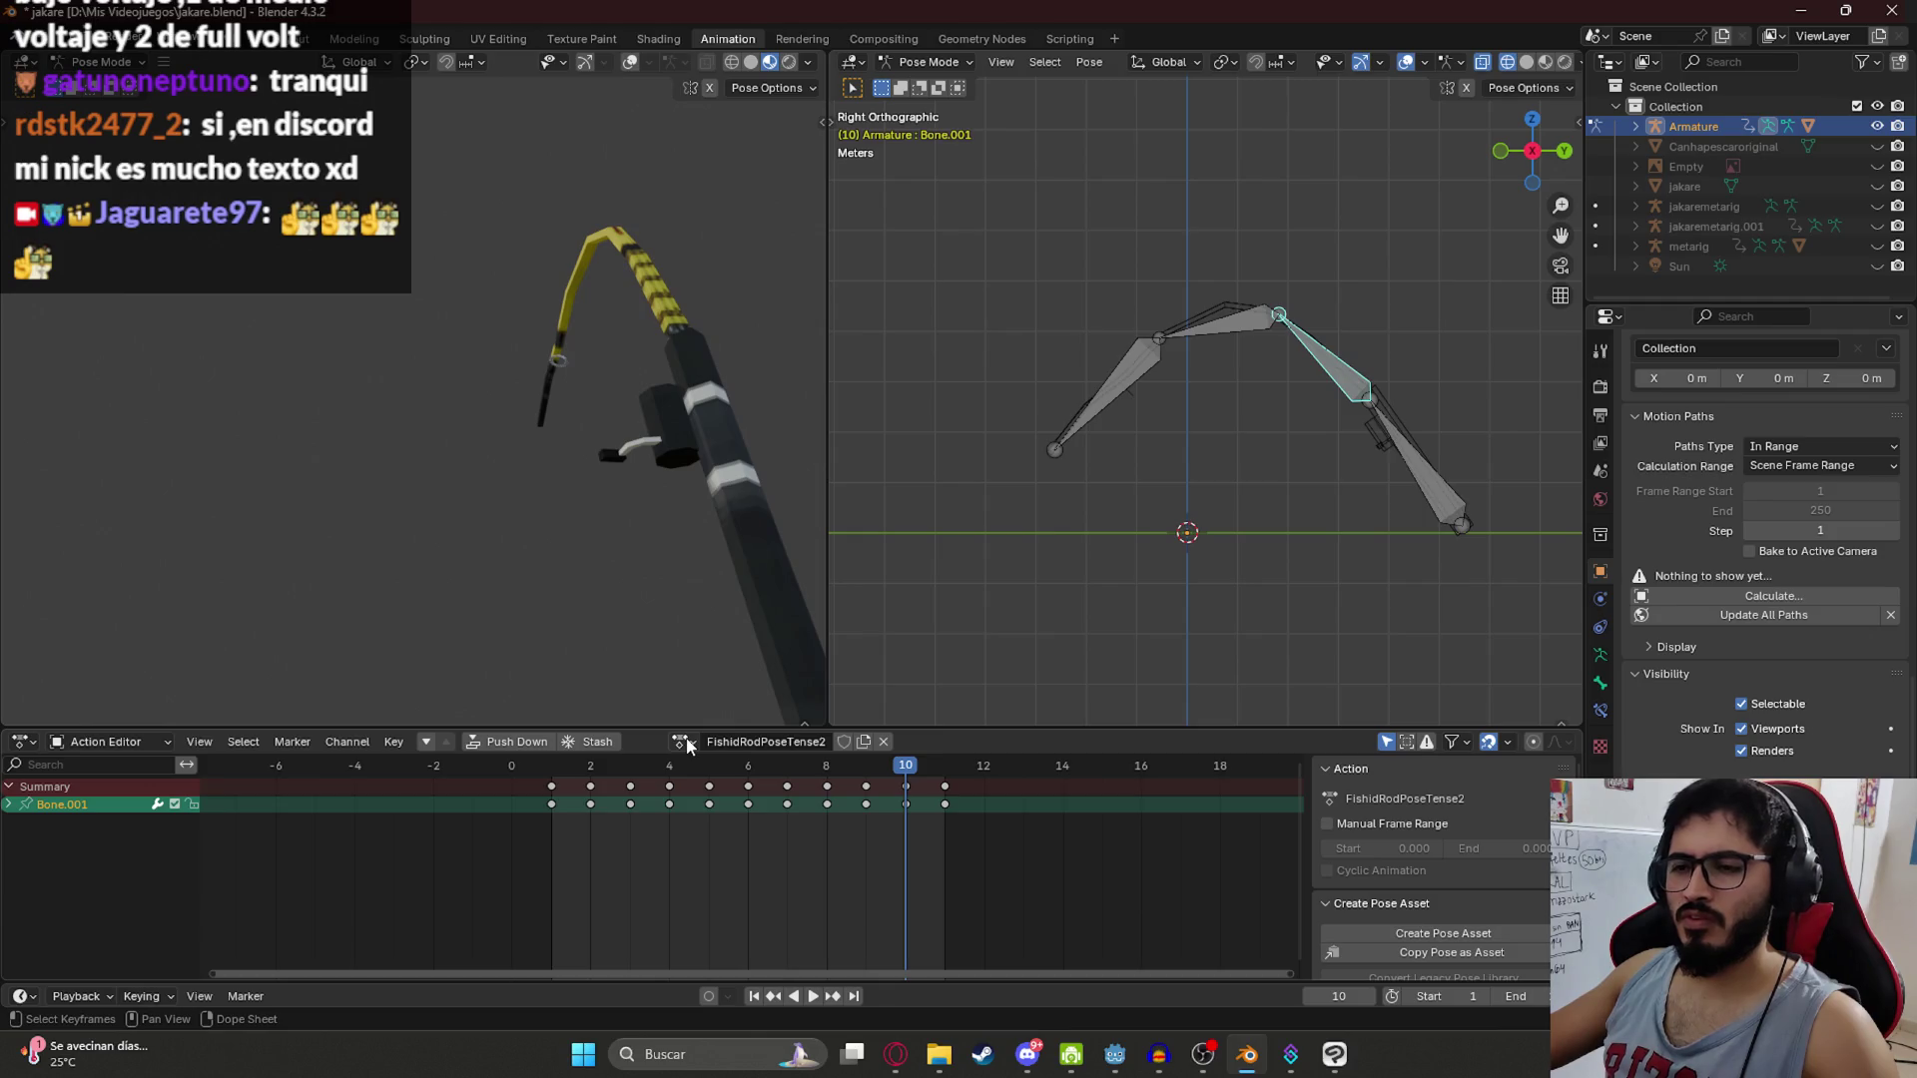
Step: Delete Bone.001's keys from frame 3 to 11 and move the frame-2 key to frame 3
mouse_move(998, 855)
left_mouse_down()
mouse_move(601, 771)
mouse_move(621, 816)
mouse_move(539, 777)
left_mouse_up()
key("Delete")
left_click(663, 849)
Step: Duplicate the frame 1 and 3 keys to frames 5/7 and 9/11, then play the sway
key("shift+d")
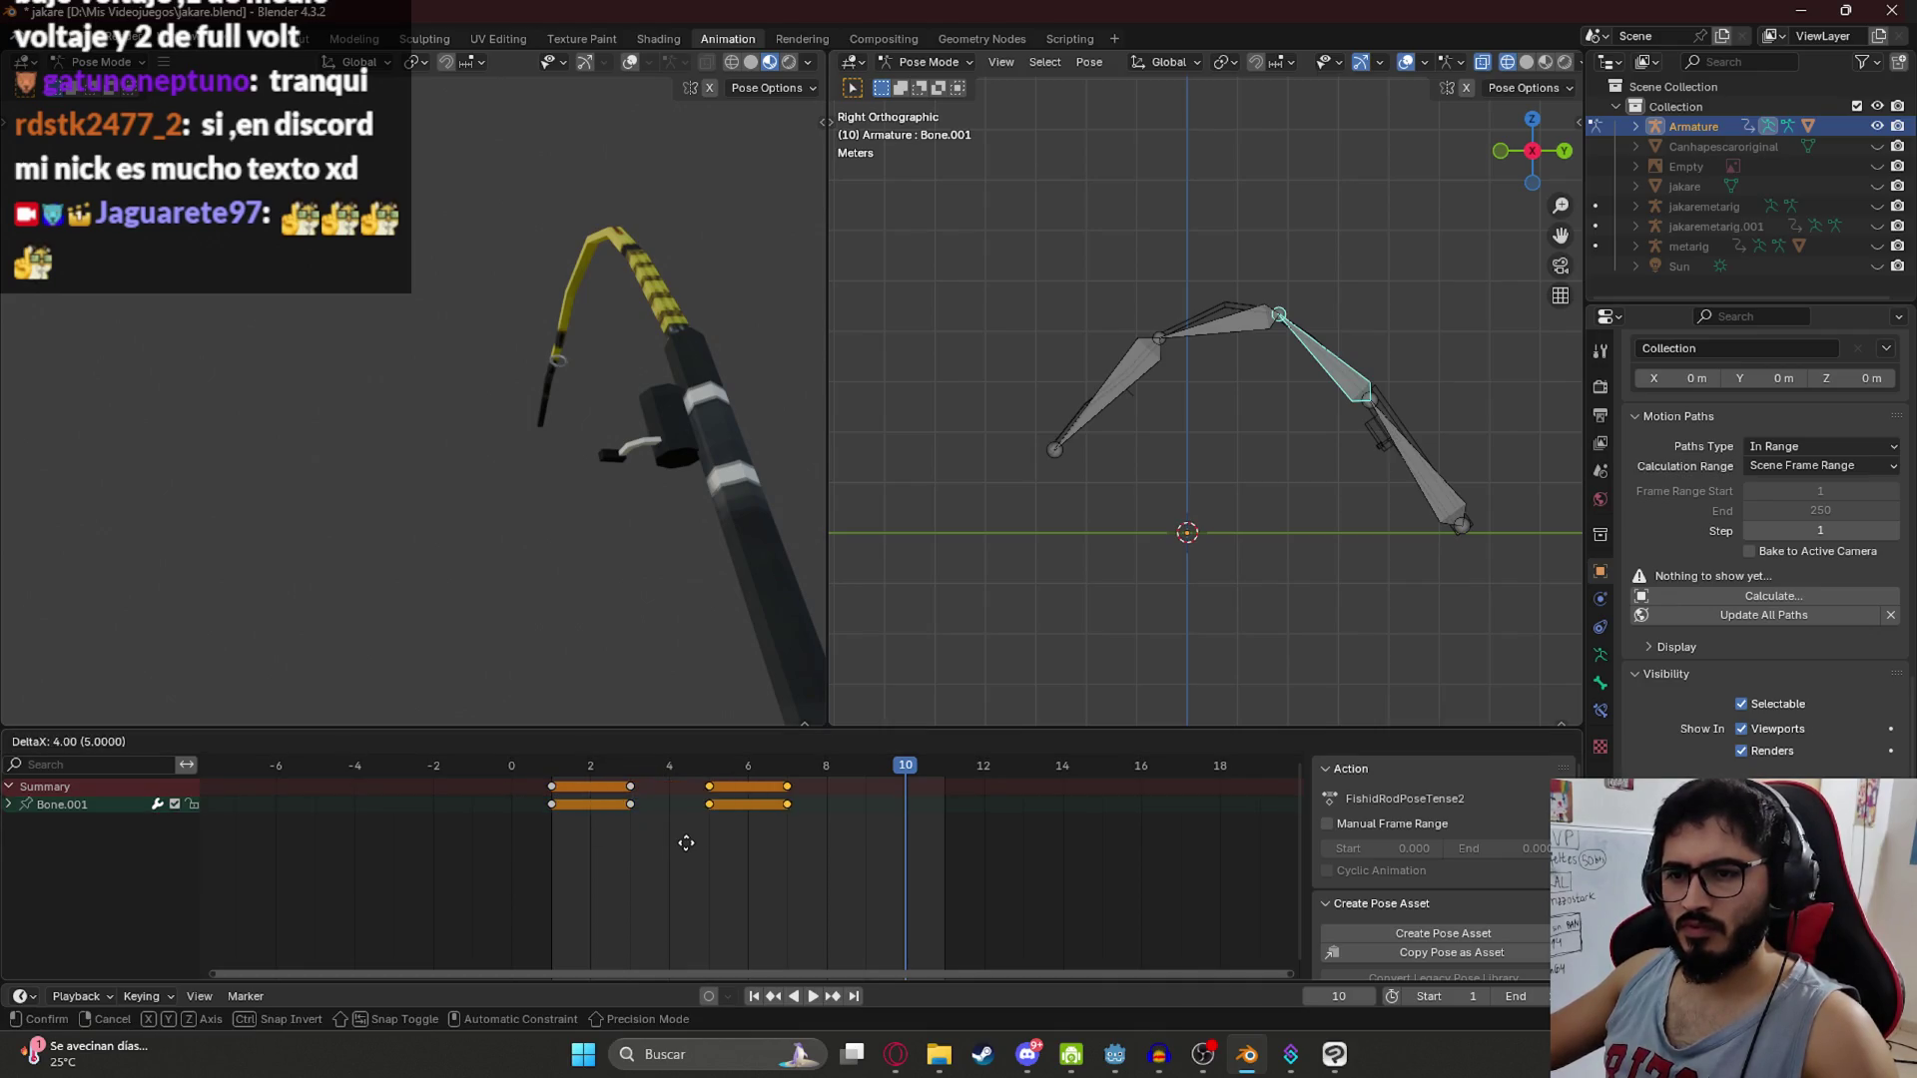
left_click(714, 850)
key("shift+d")
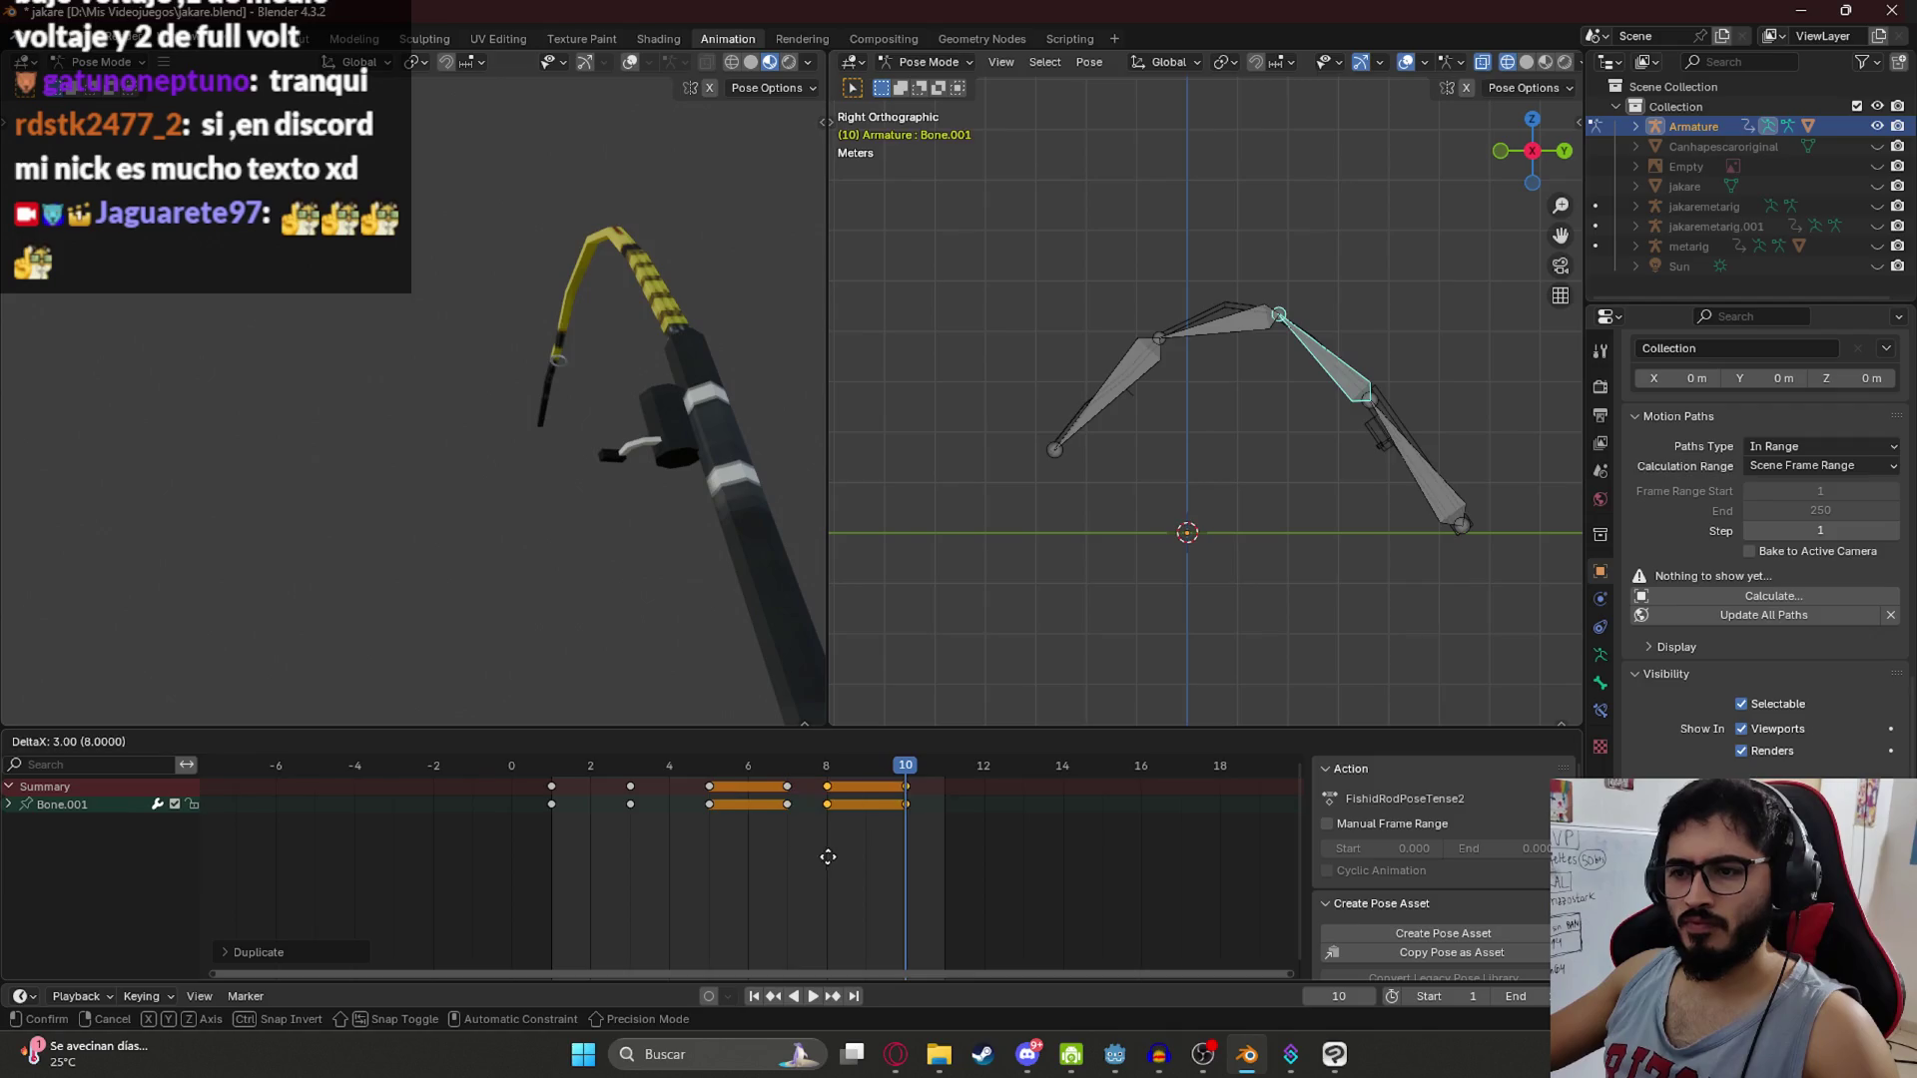
left_click(866, 859)
key("space")
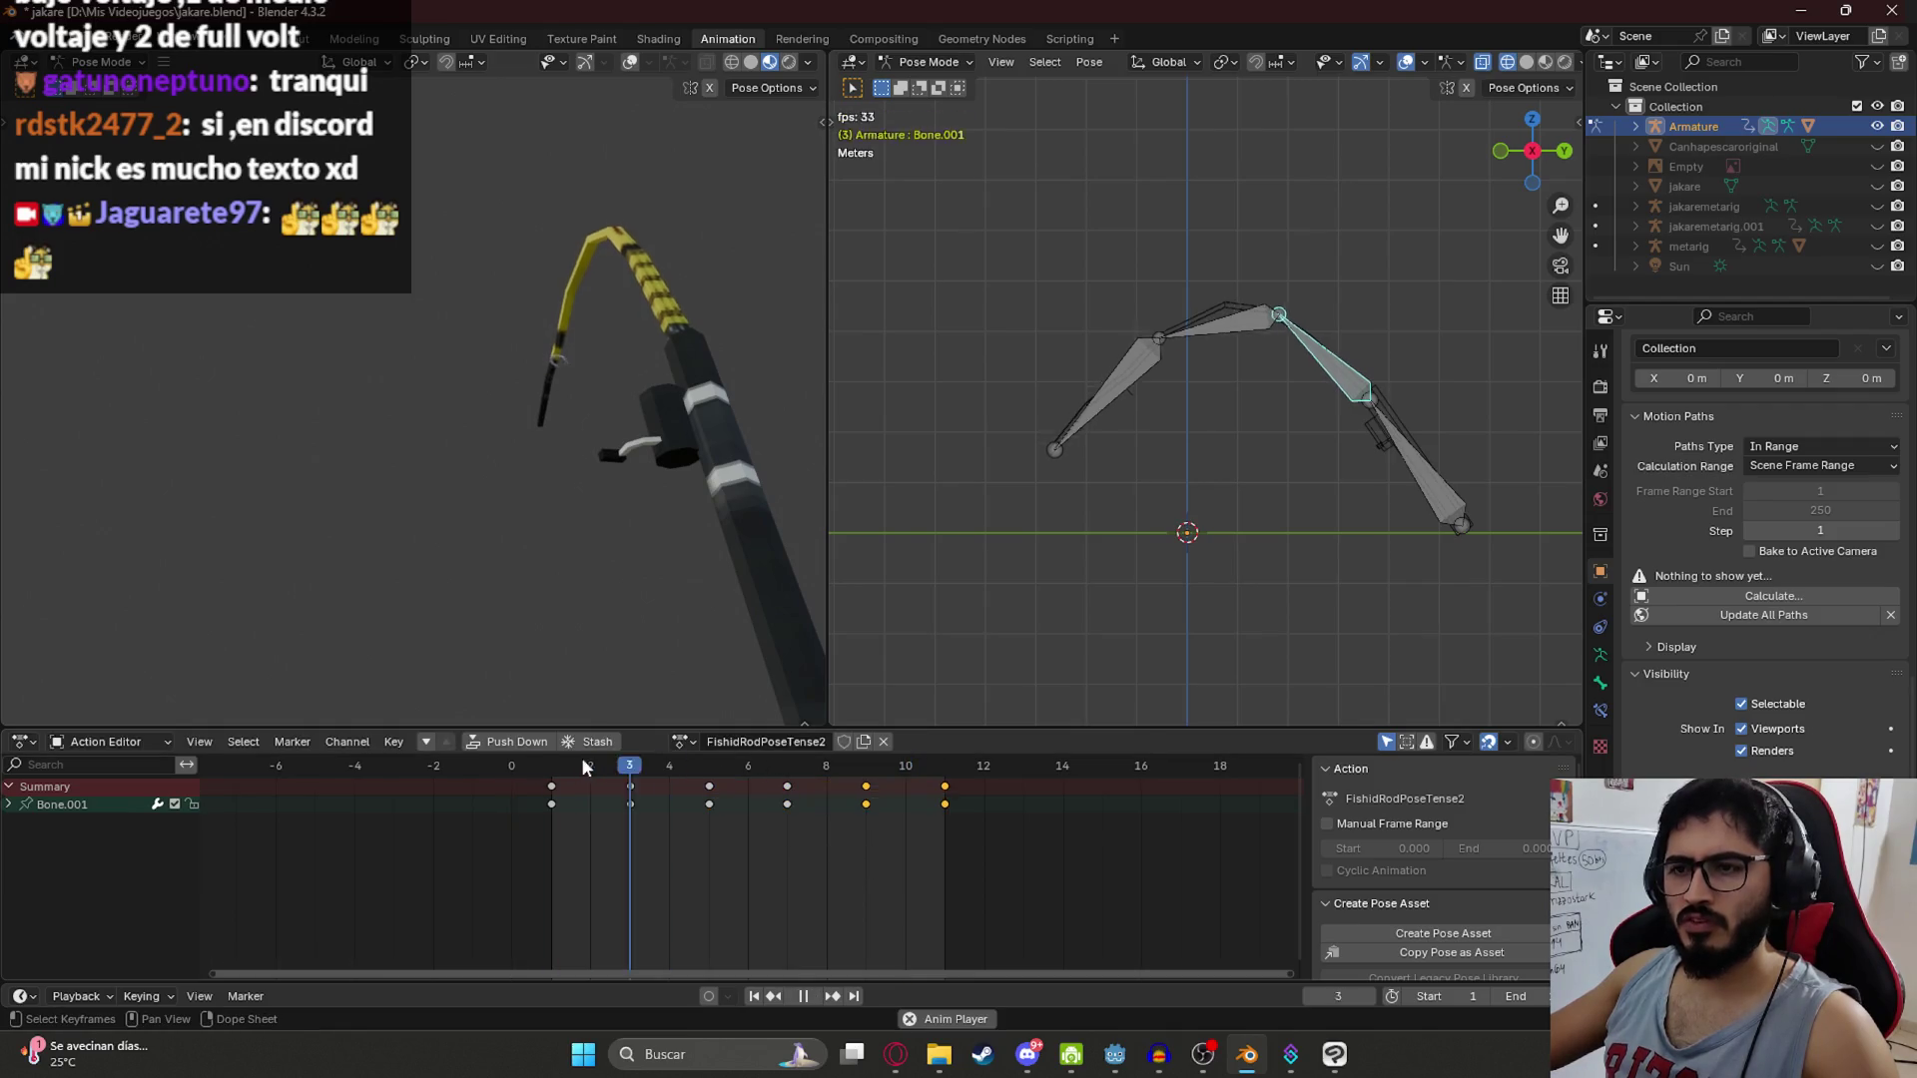
key("Escape")
key("space")
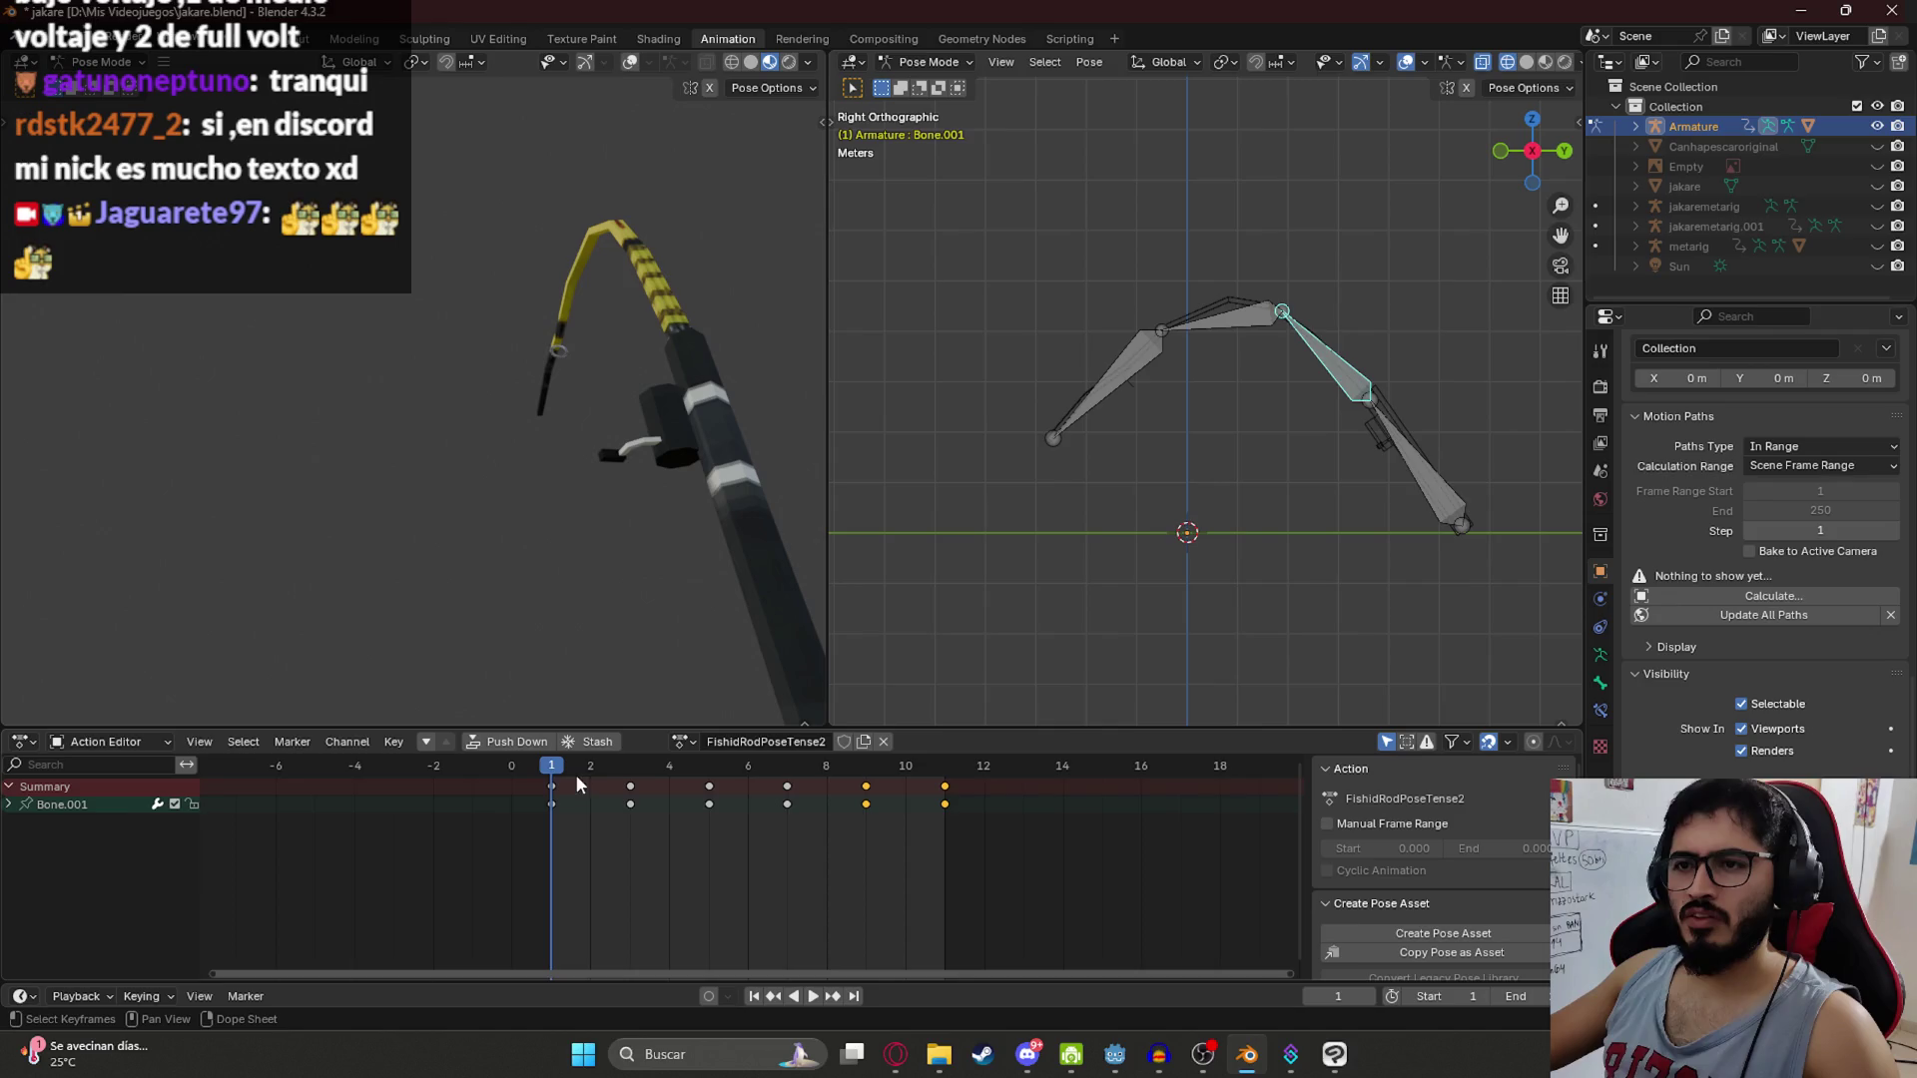
key("Escape")
left_click(1413, 487)
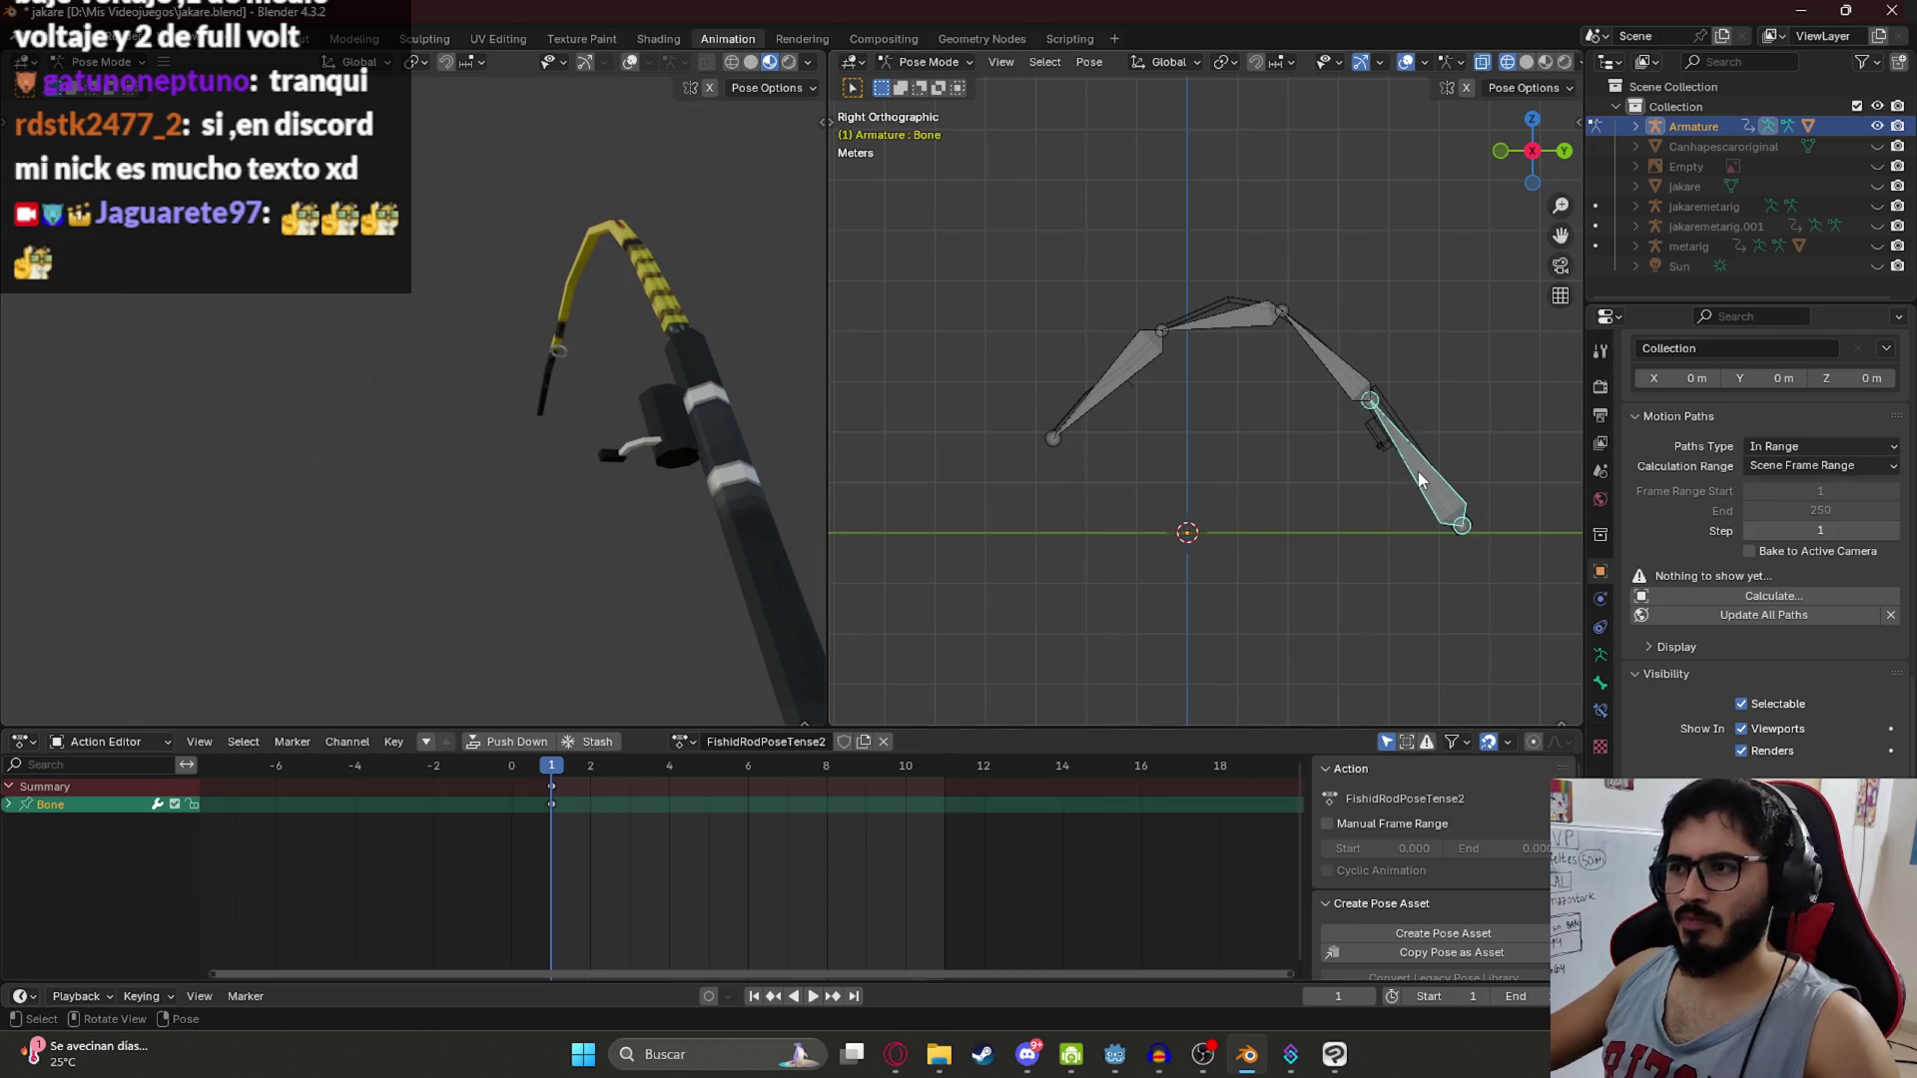
Step: Key the lower bone at frame 11, then rotate it further and key it at frame 6
key("space")
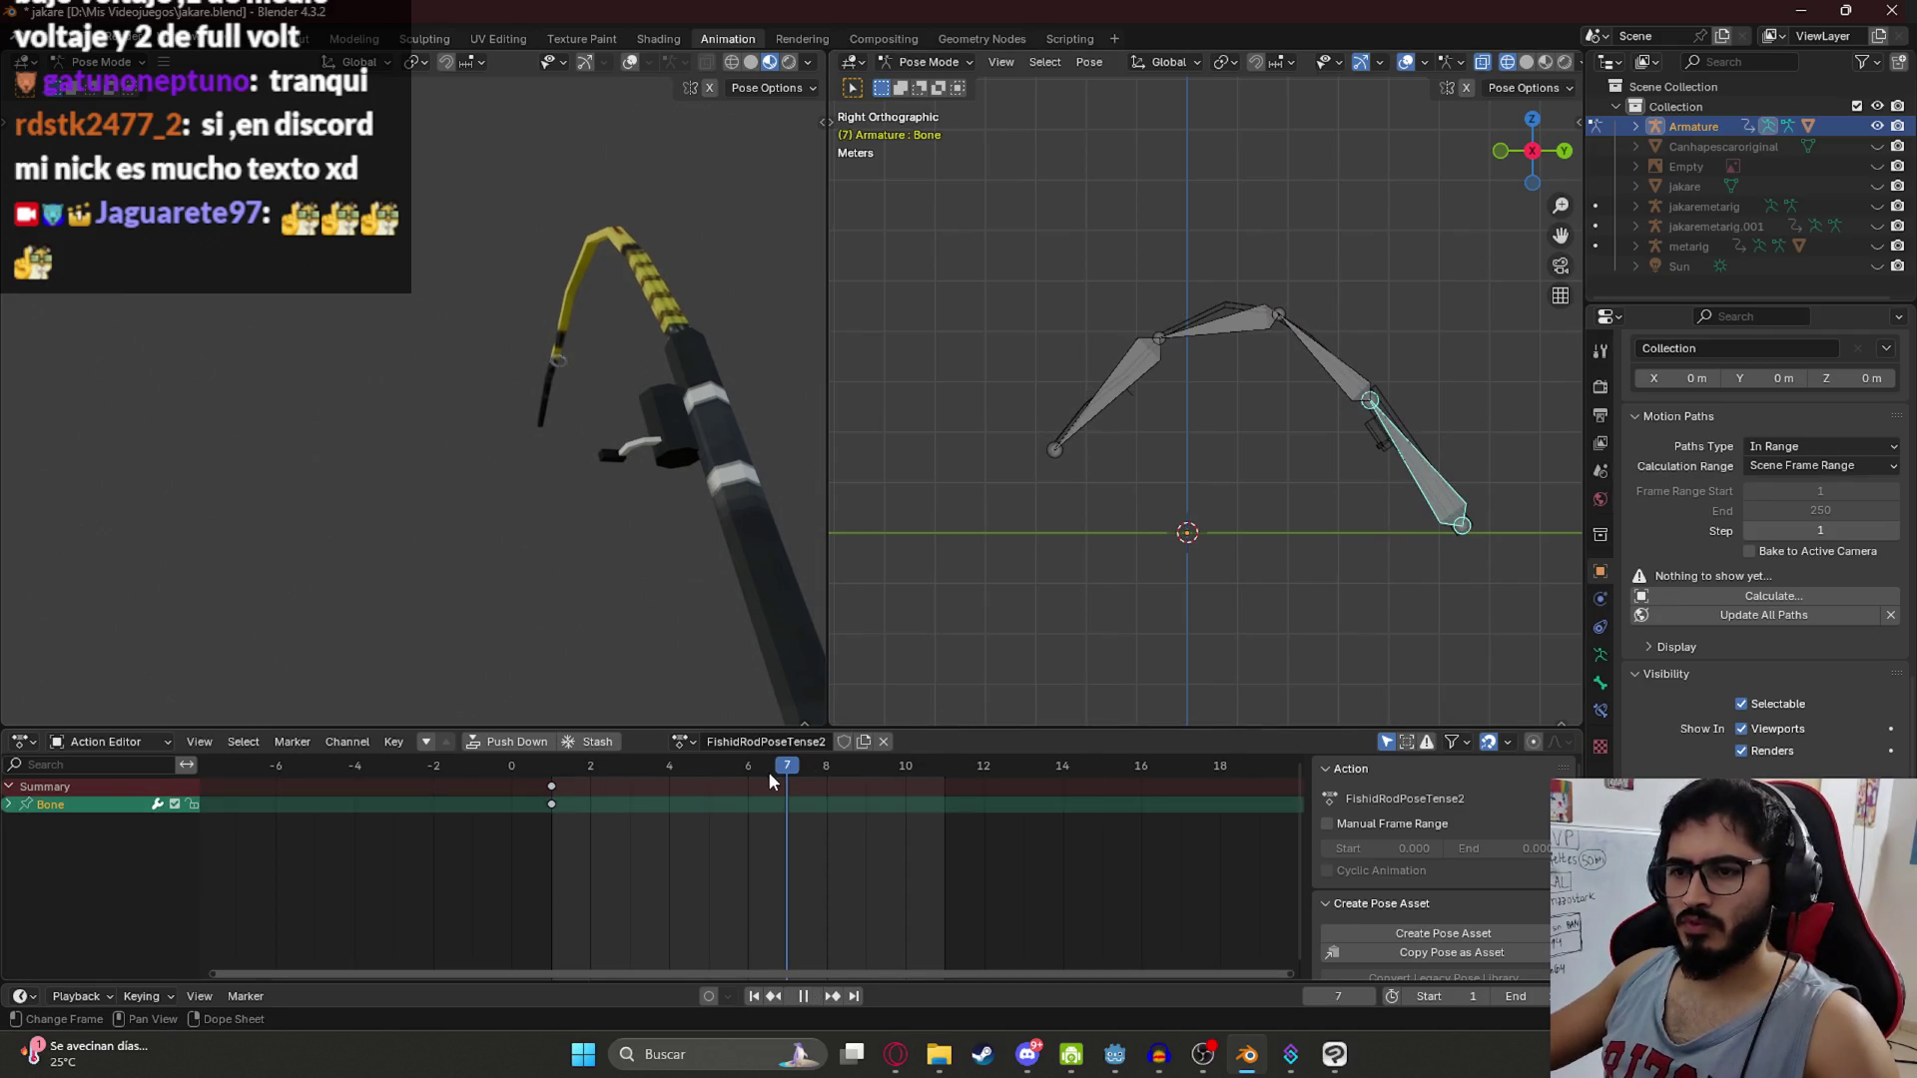
key("space")
key("i")
left_click(747, 857)
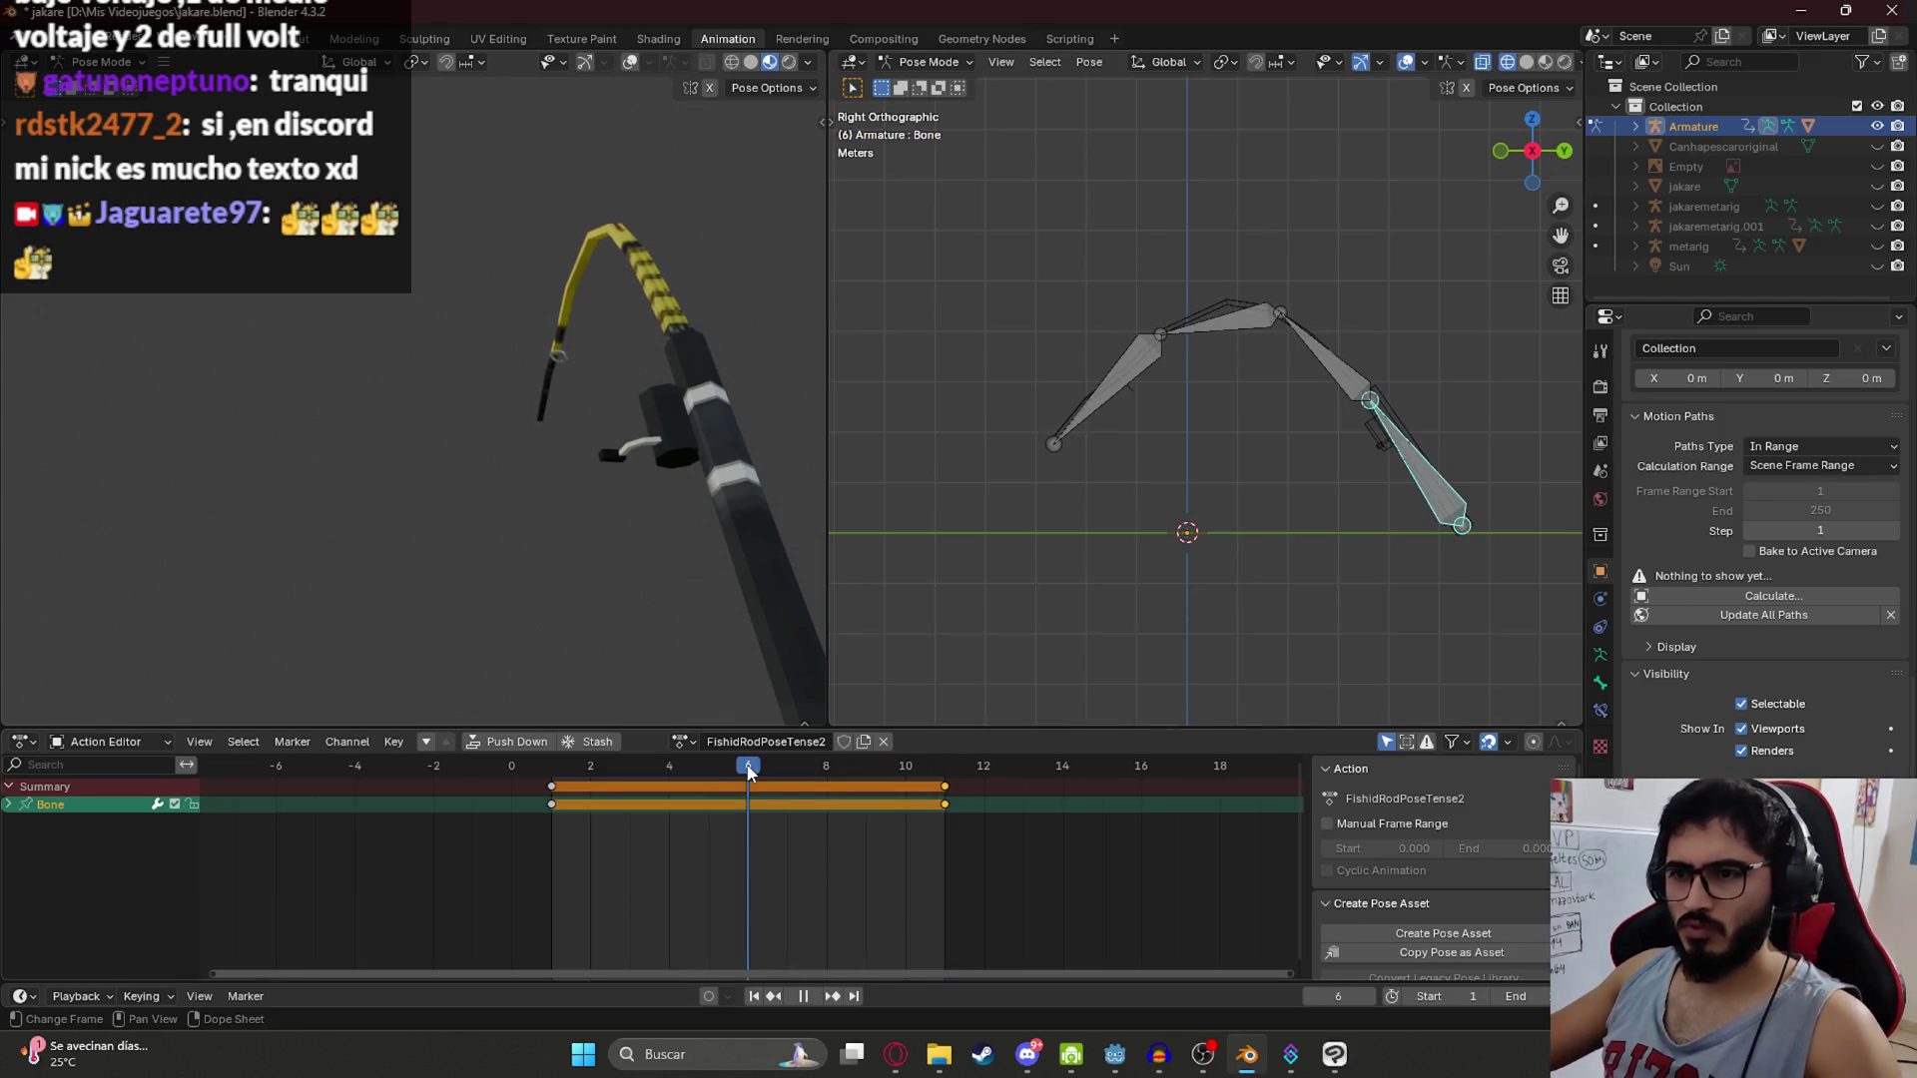
key("space")
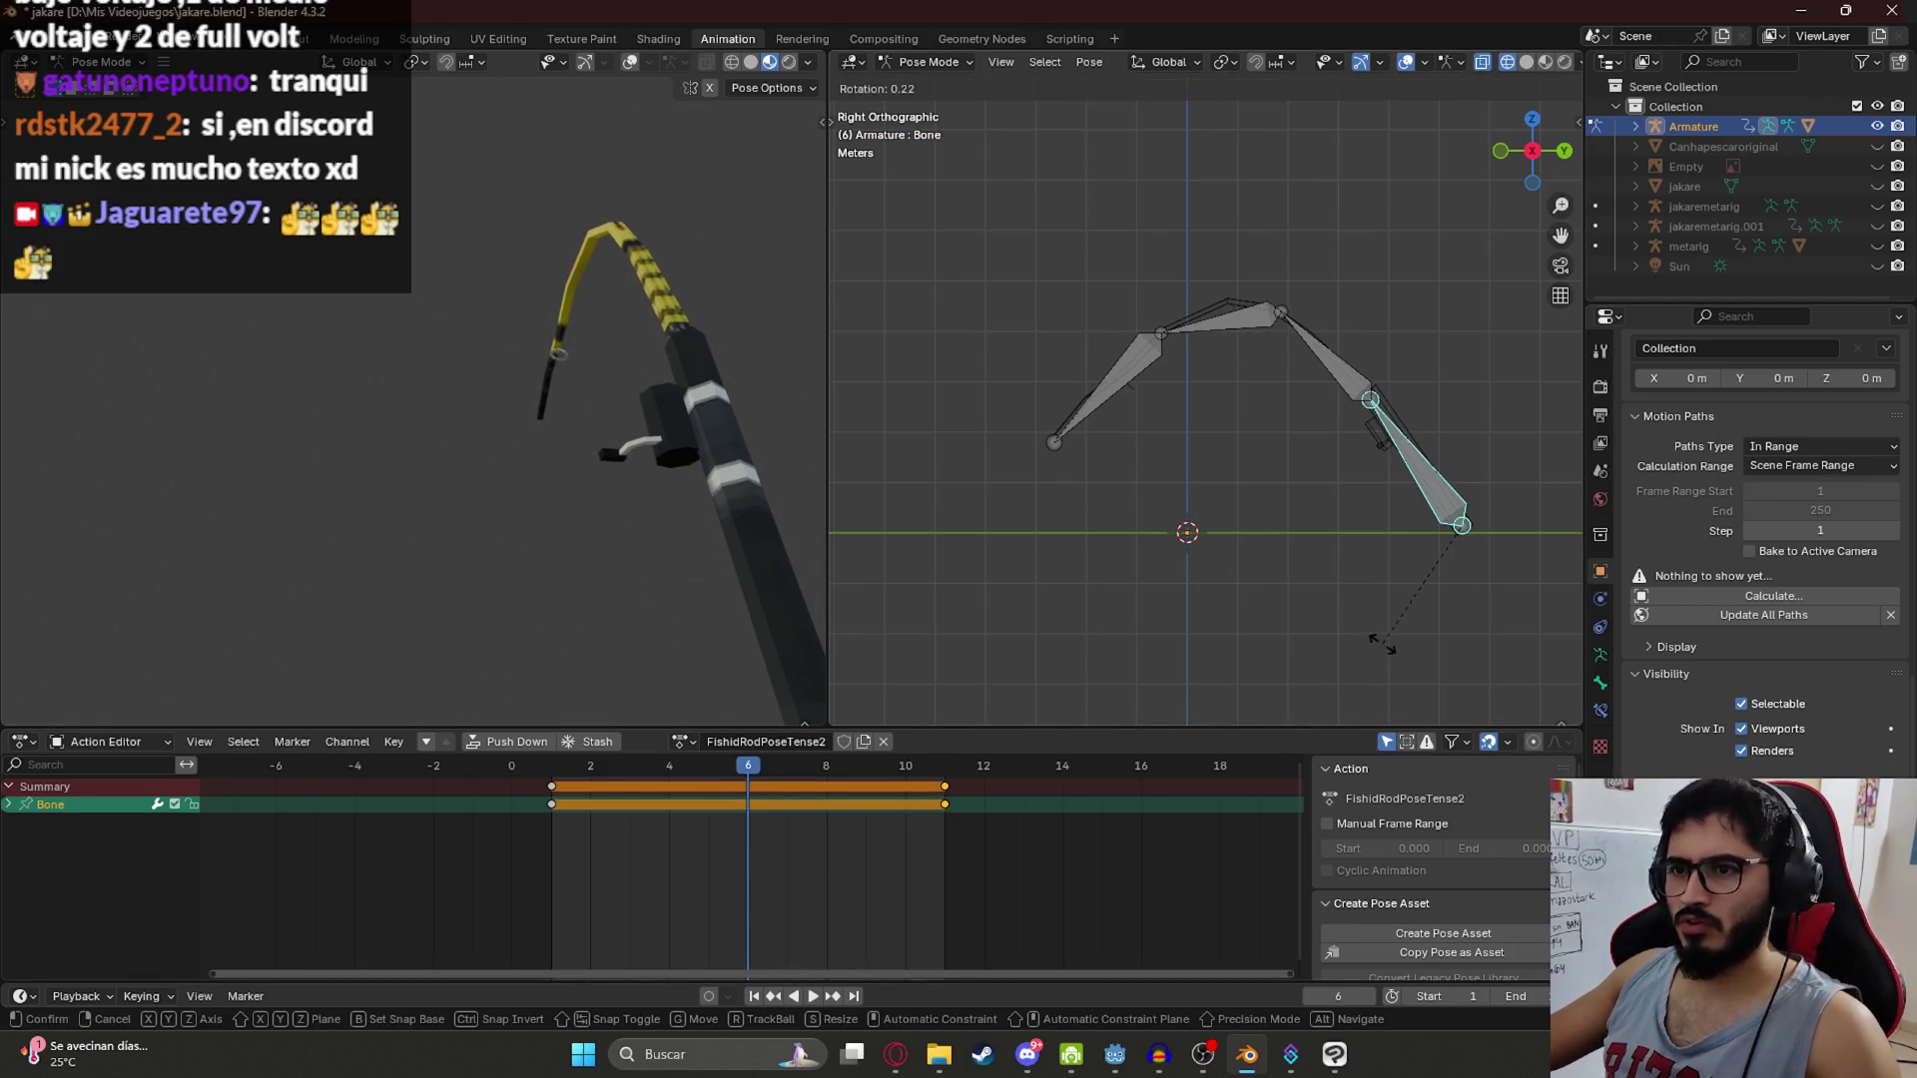
key("Escape")
key("r")
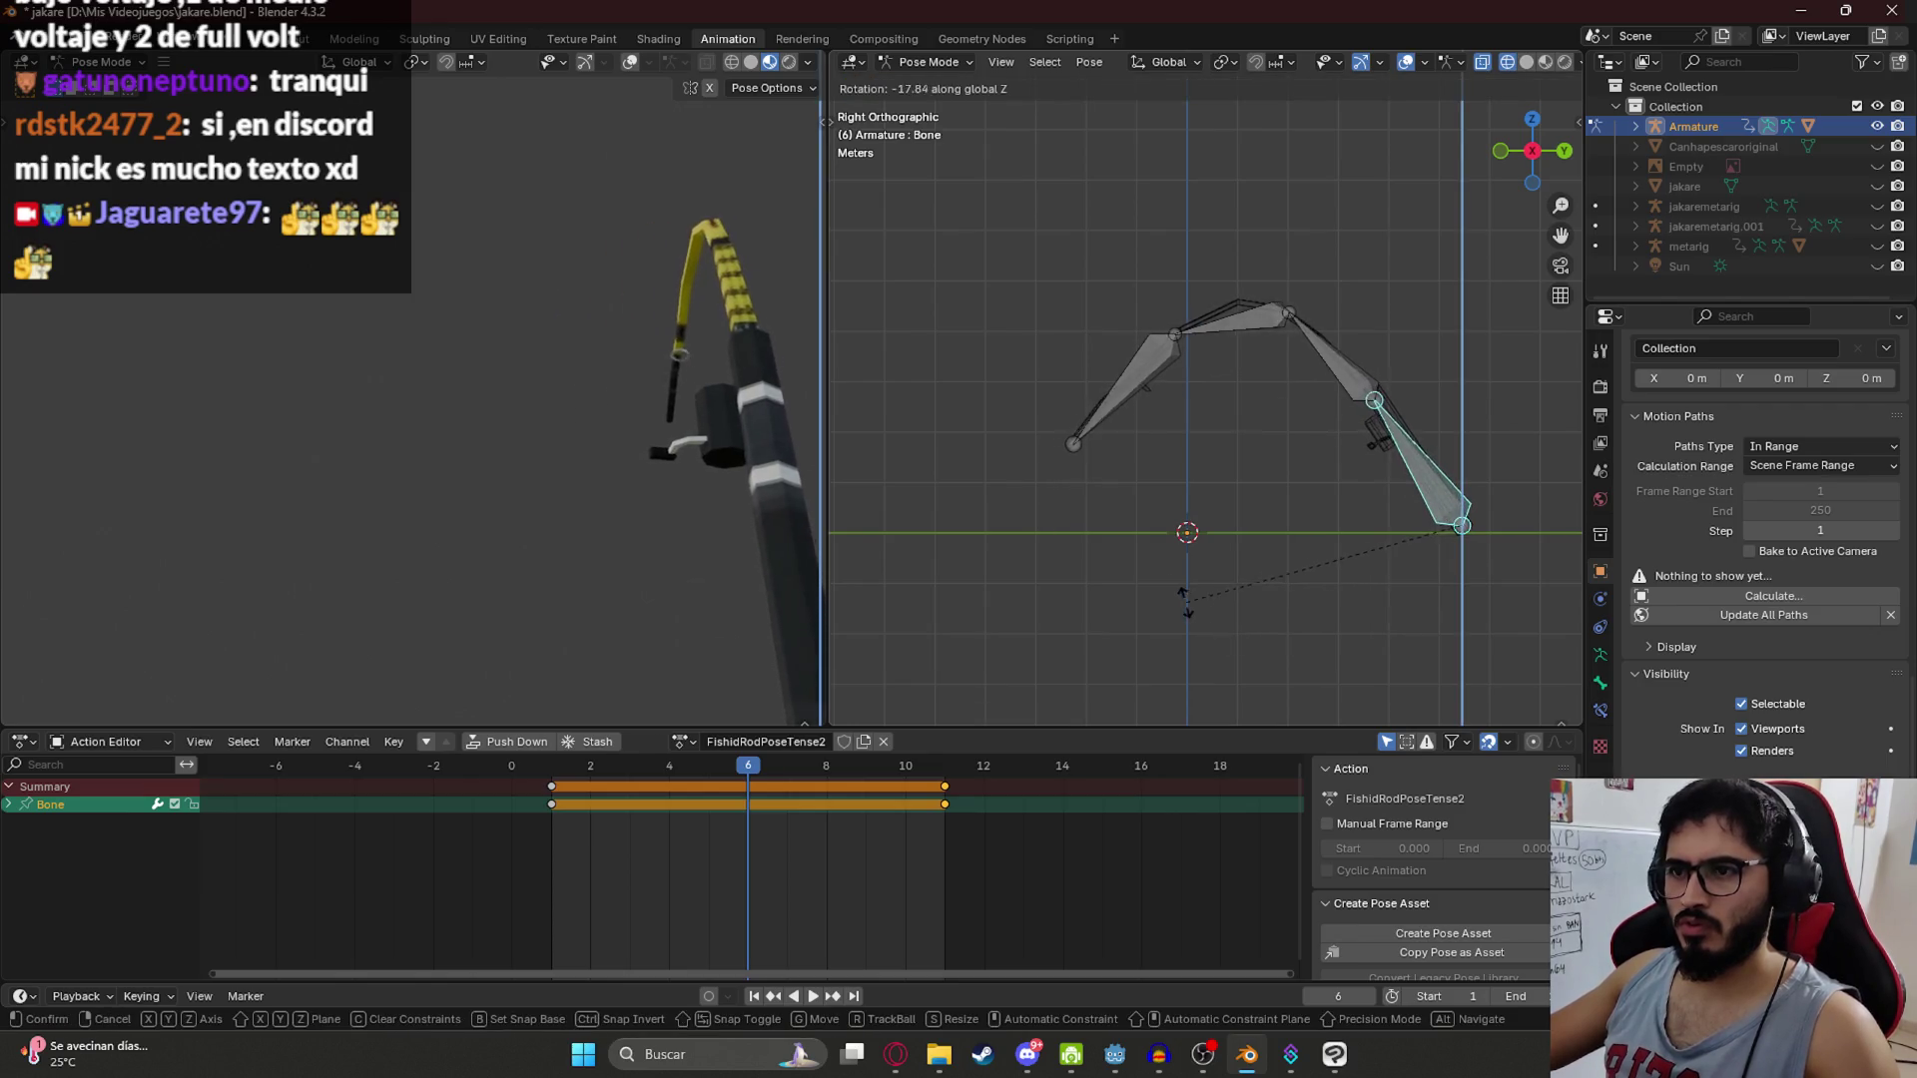
left_click(773, 696)
key("i")
Step: Play back the stronger bend and save jakare.blend
key("space")
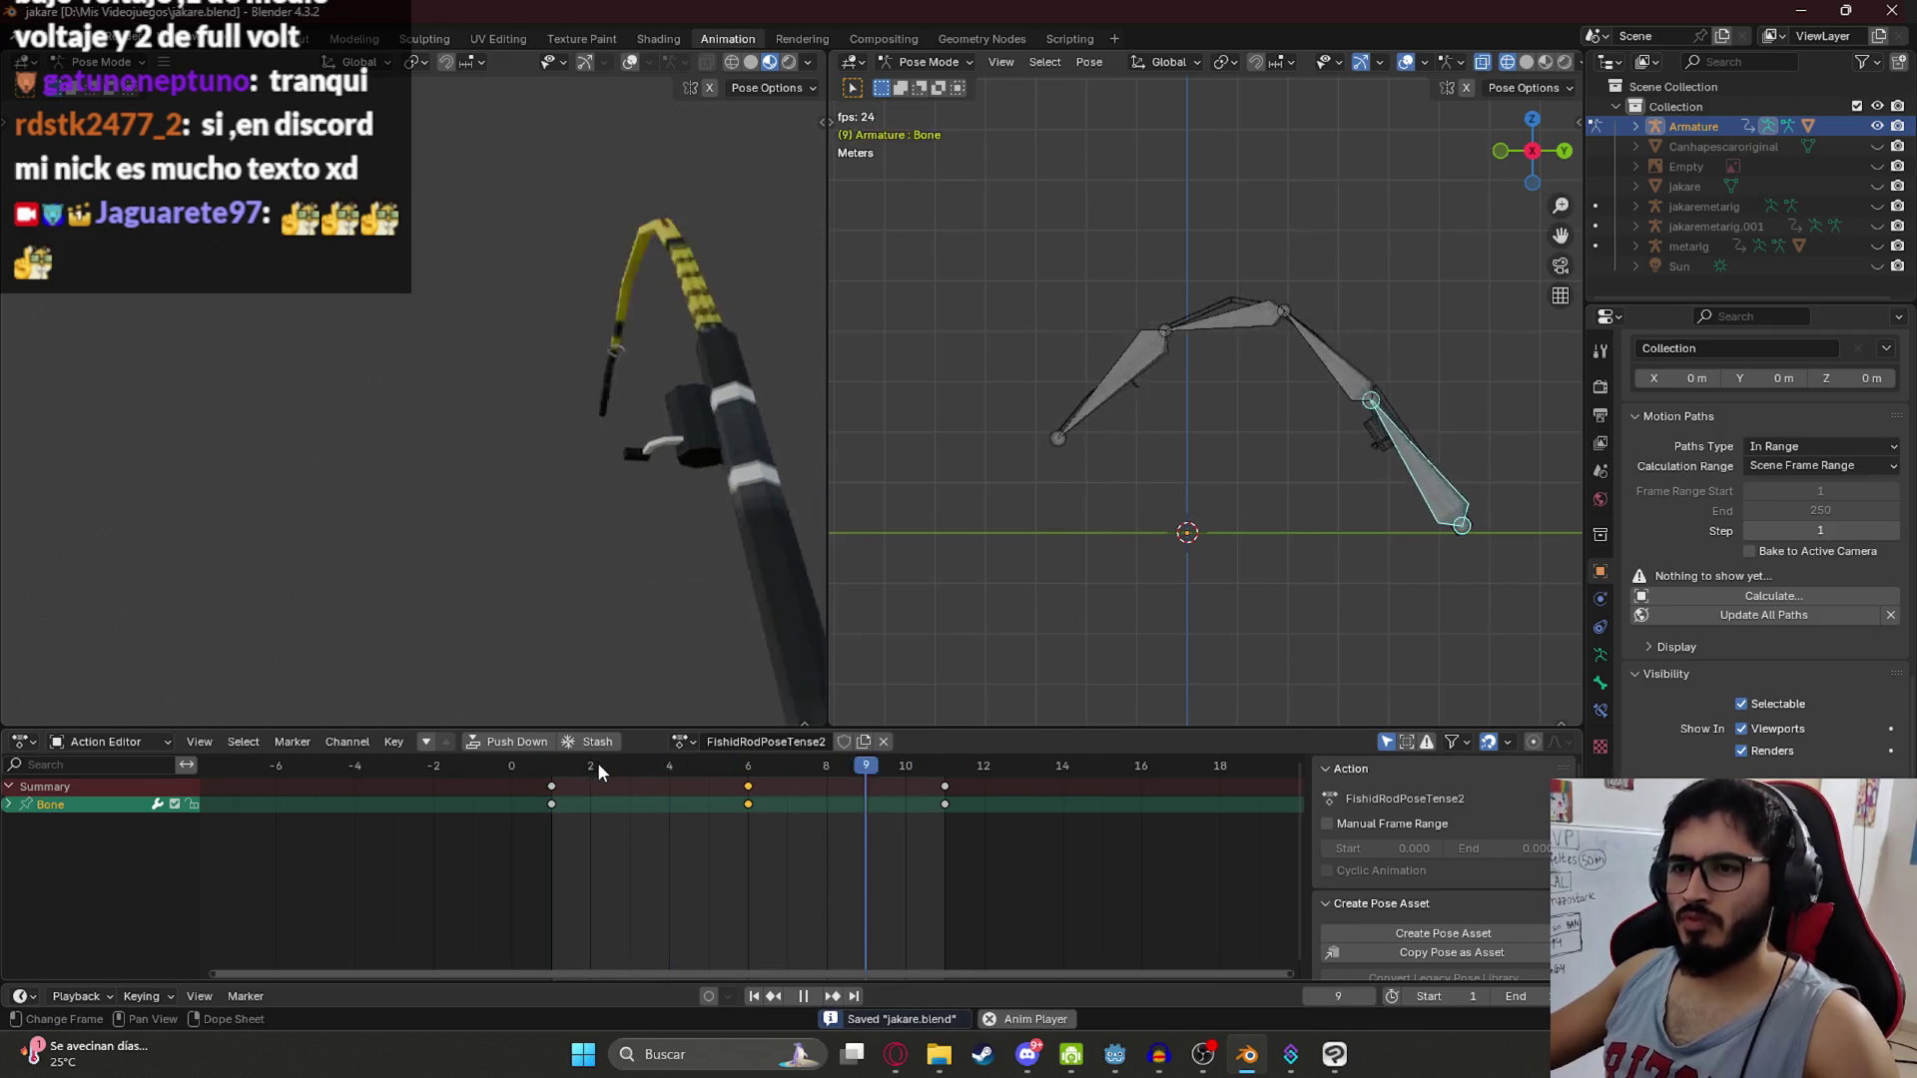
key("ctrl+s")
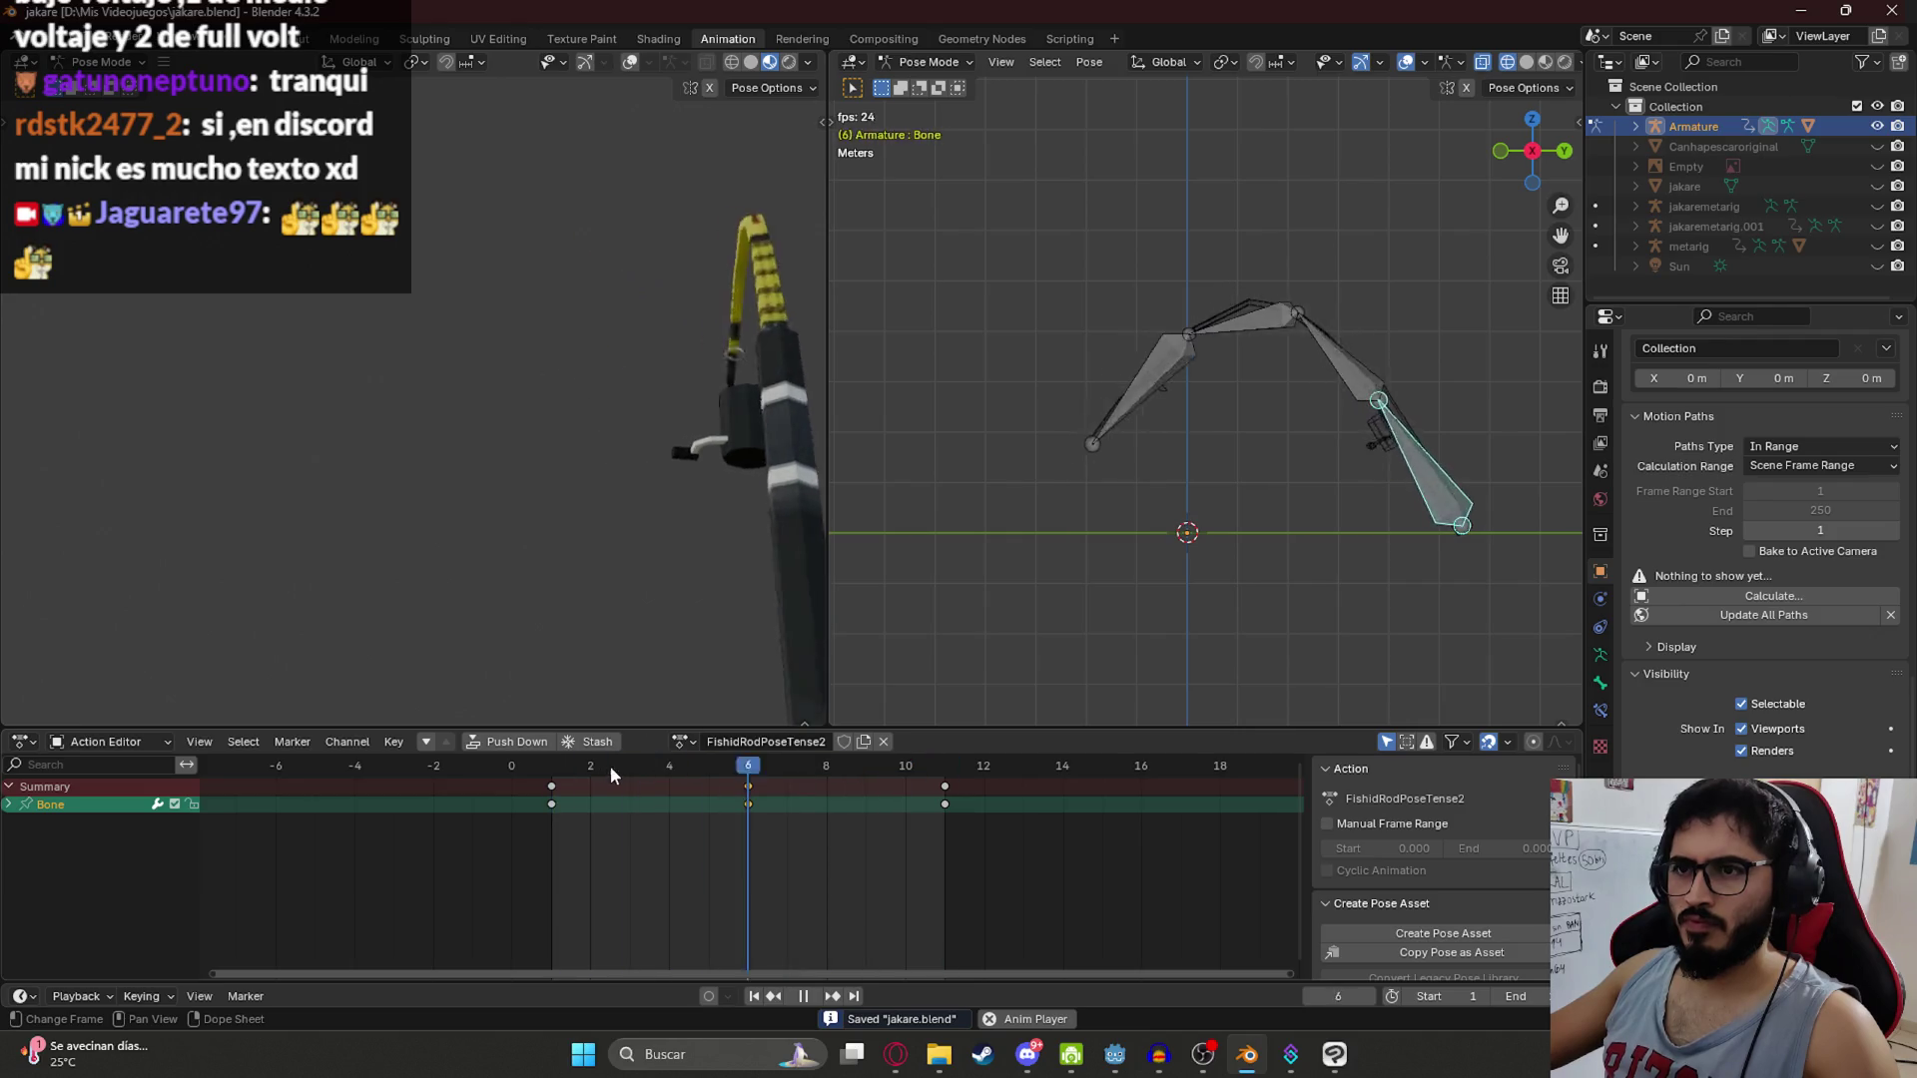
key("space")
left_click(684, 741)
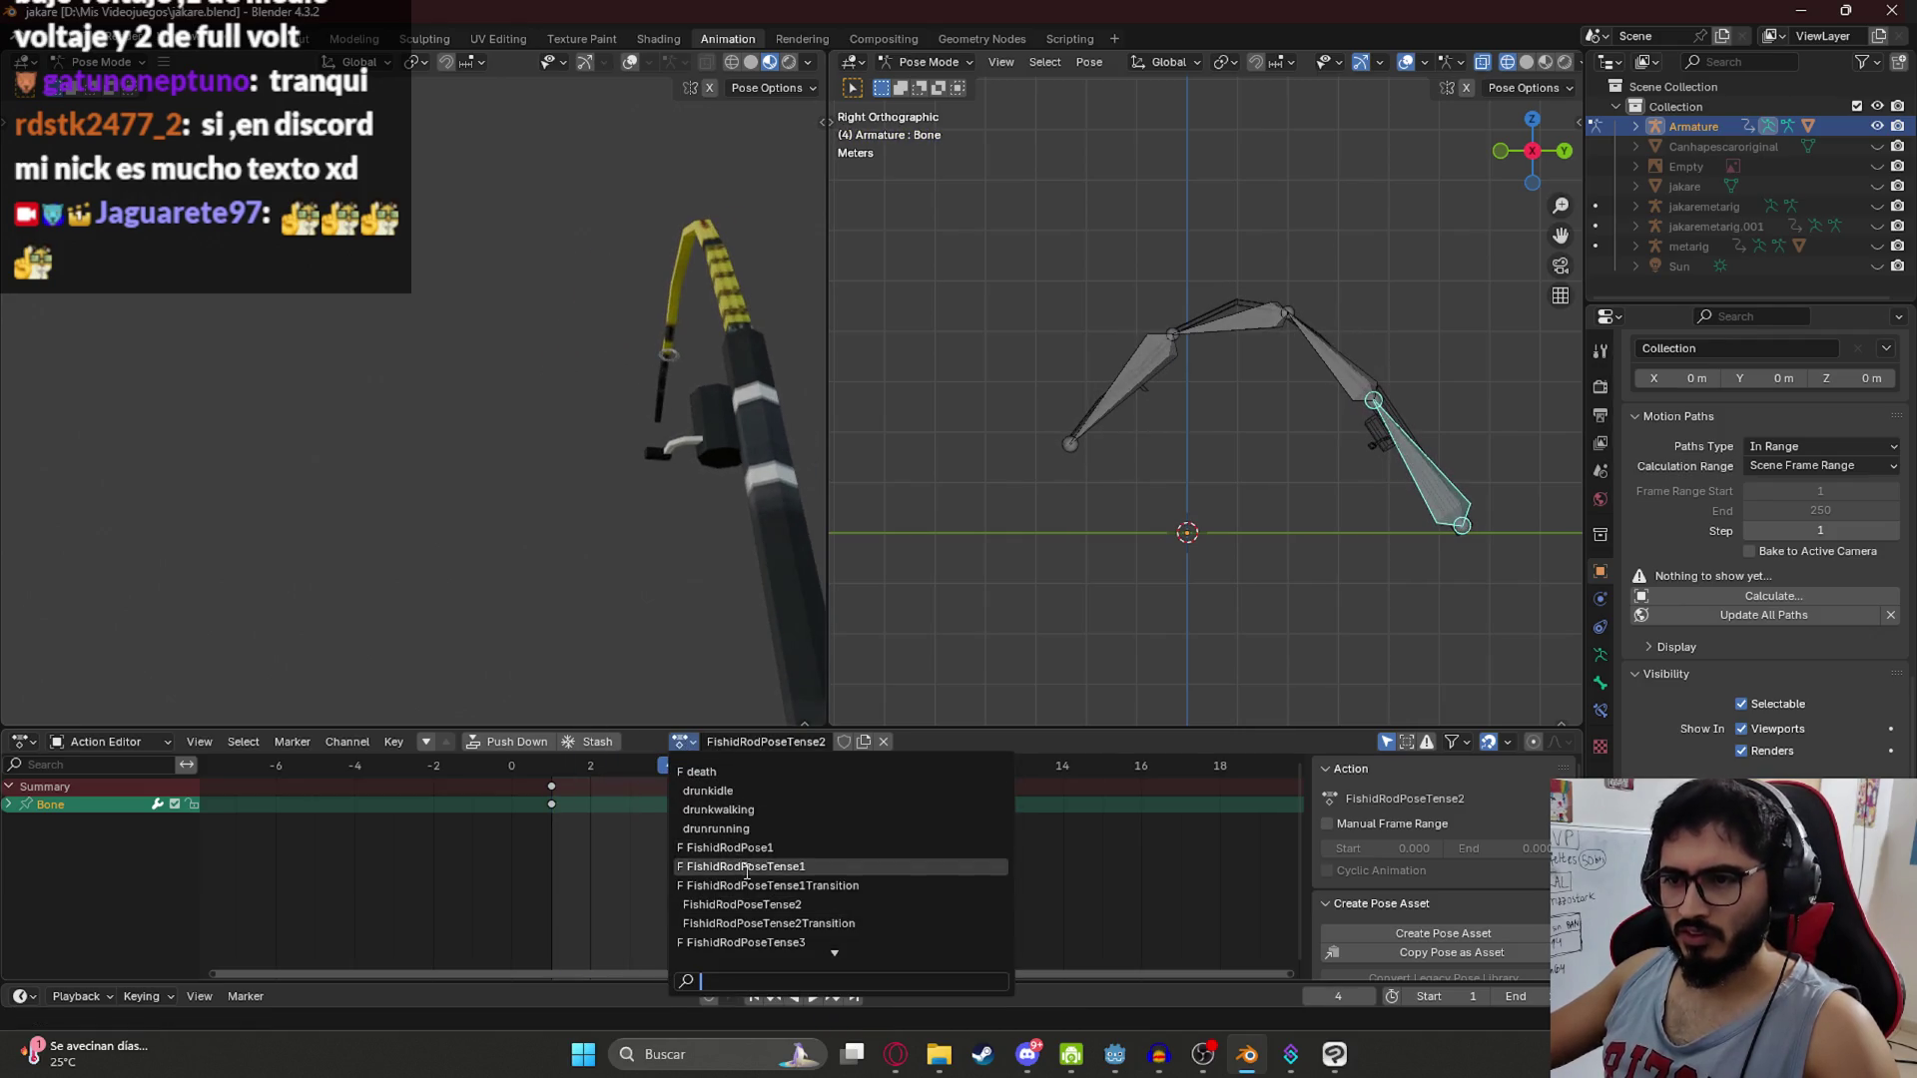
Step: Switch to FishidRodPoseTense1, set the scene end frame to 5 and play the loop
left_click(744, 866)
key("space")
key("a")
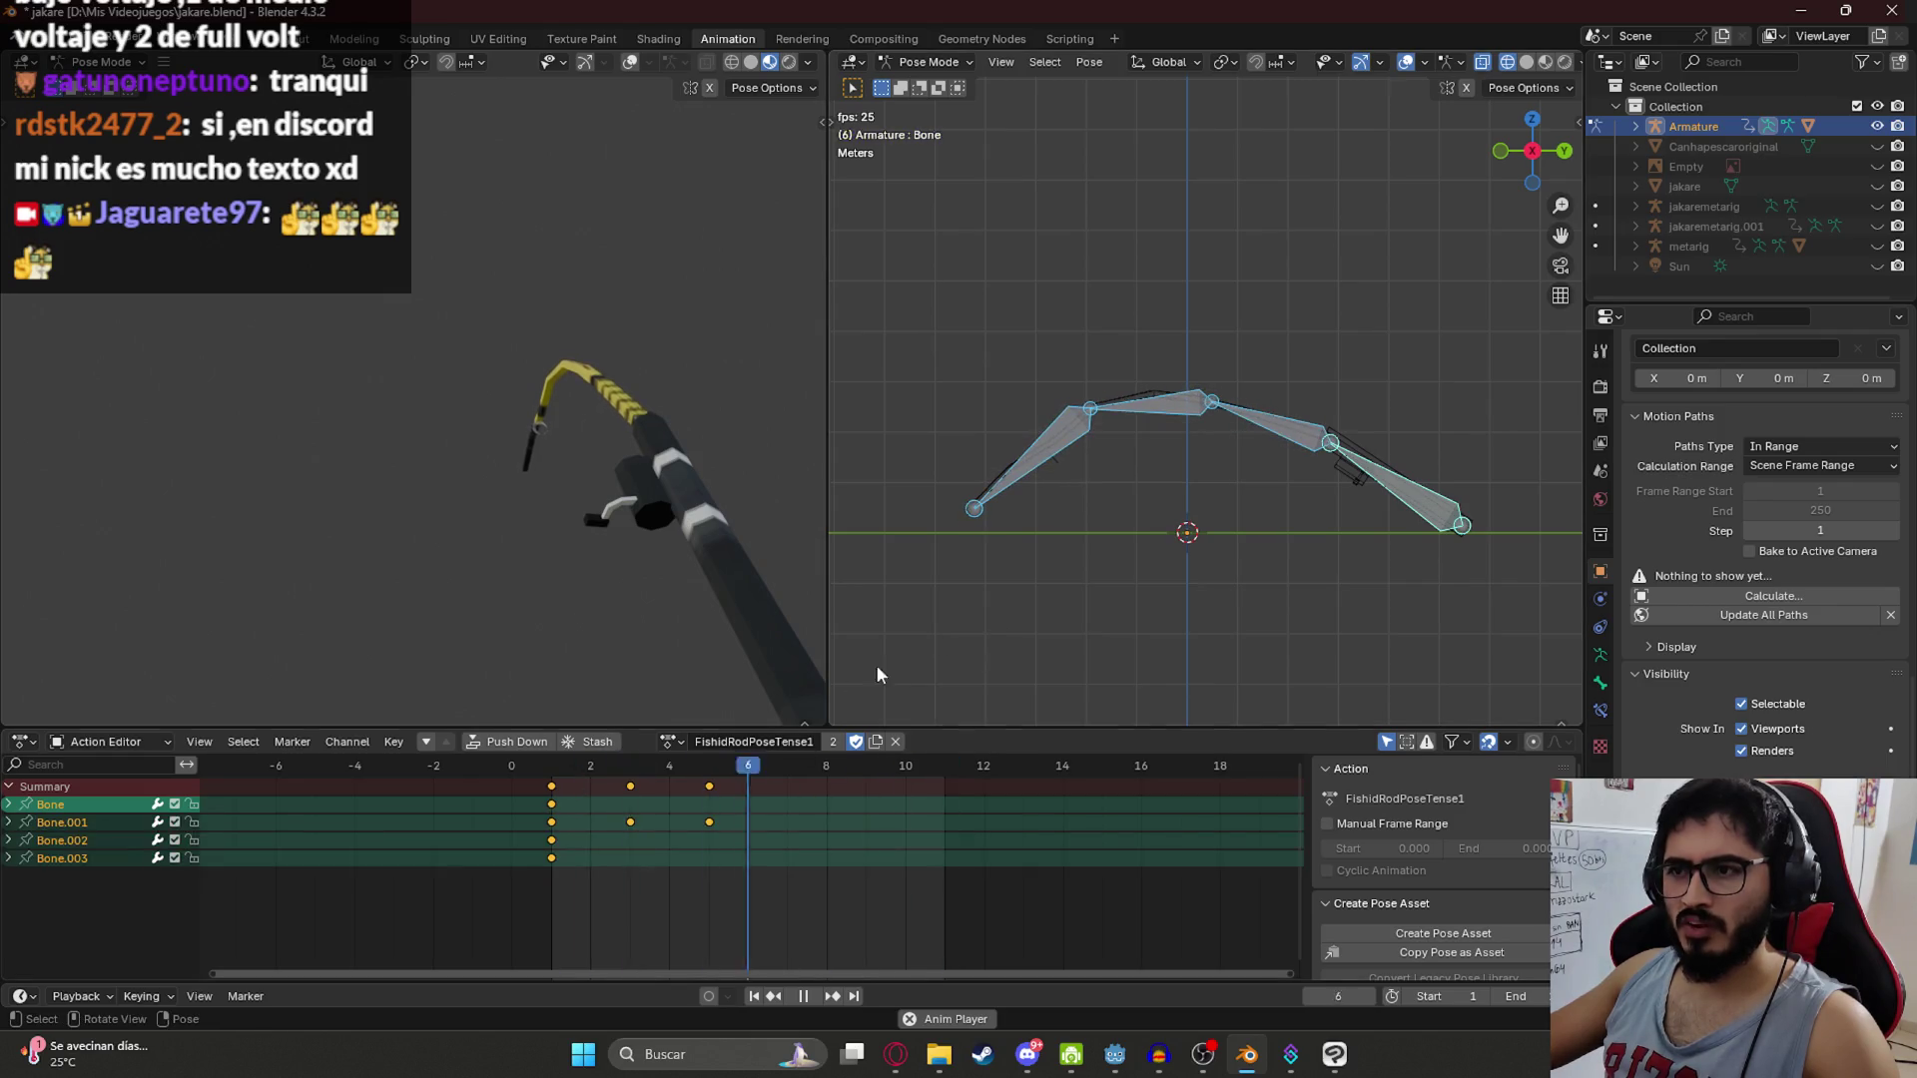
key("space")
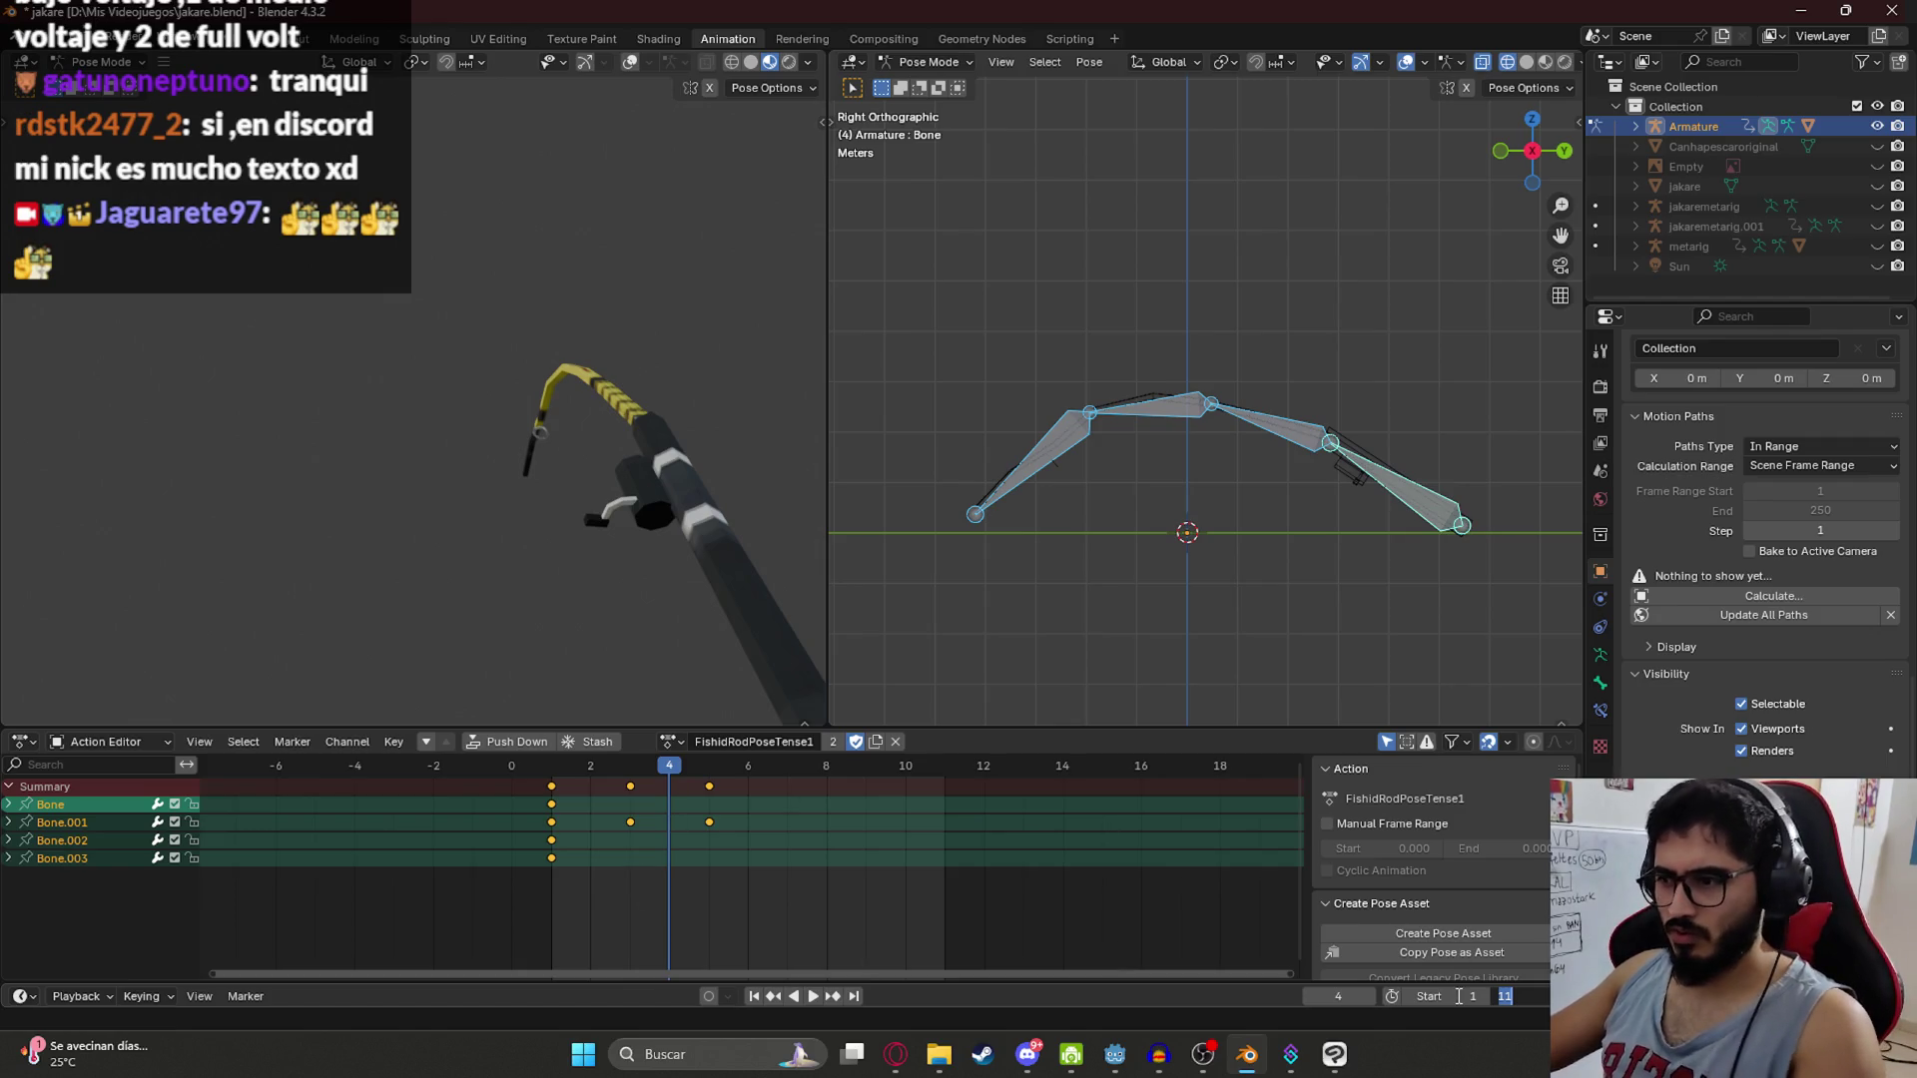
key("Return")
key("space")
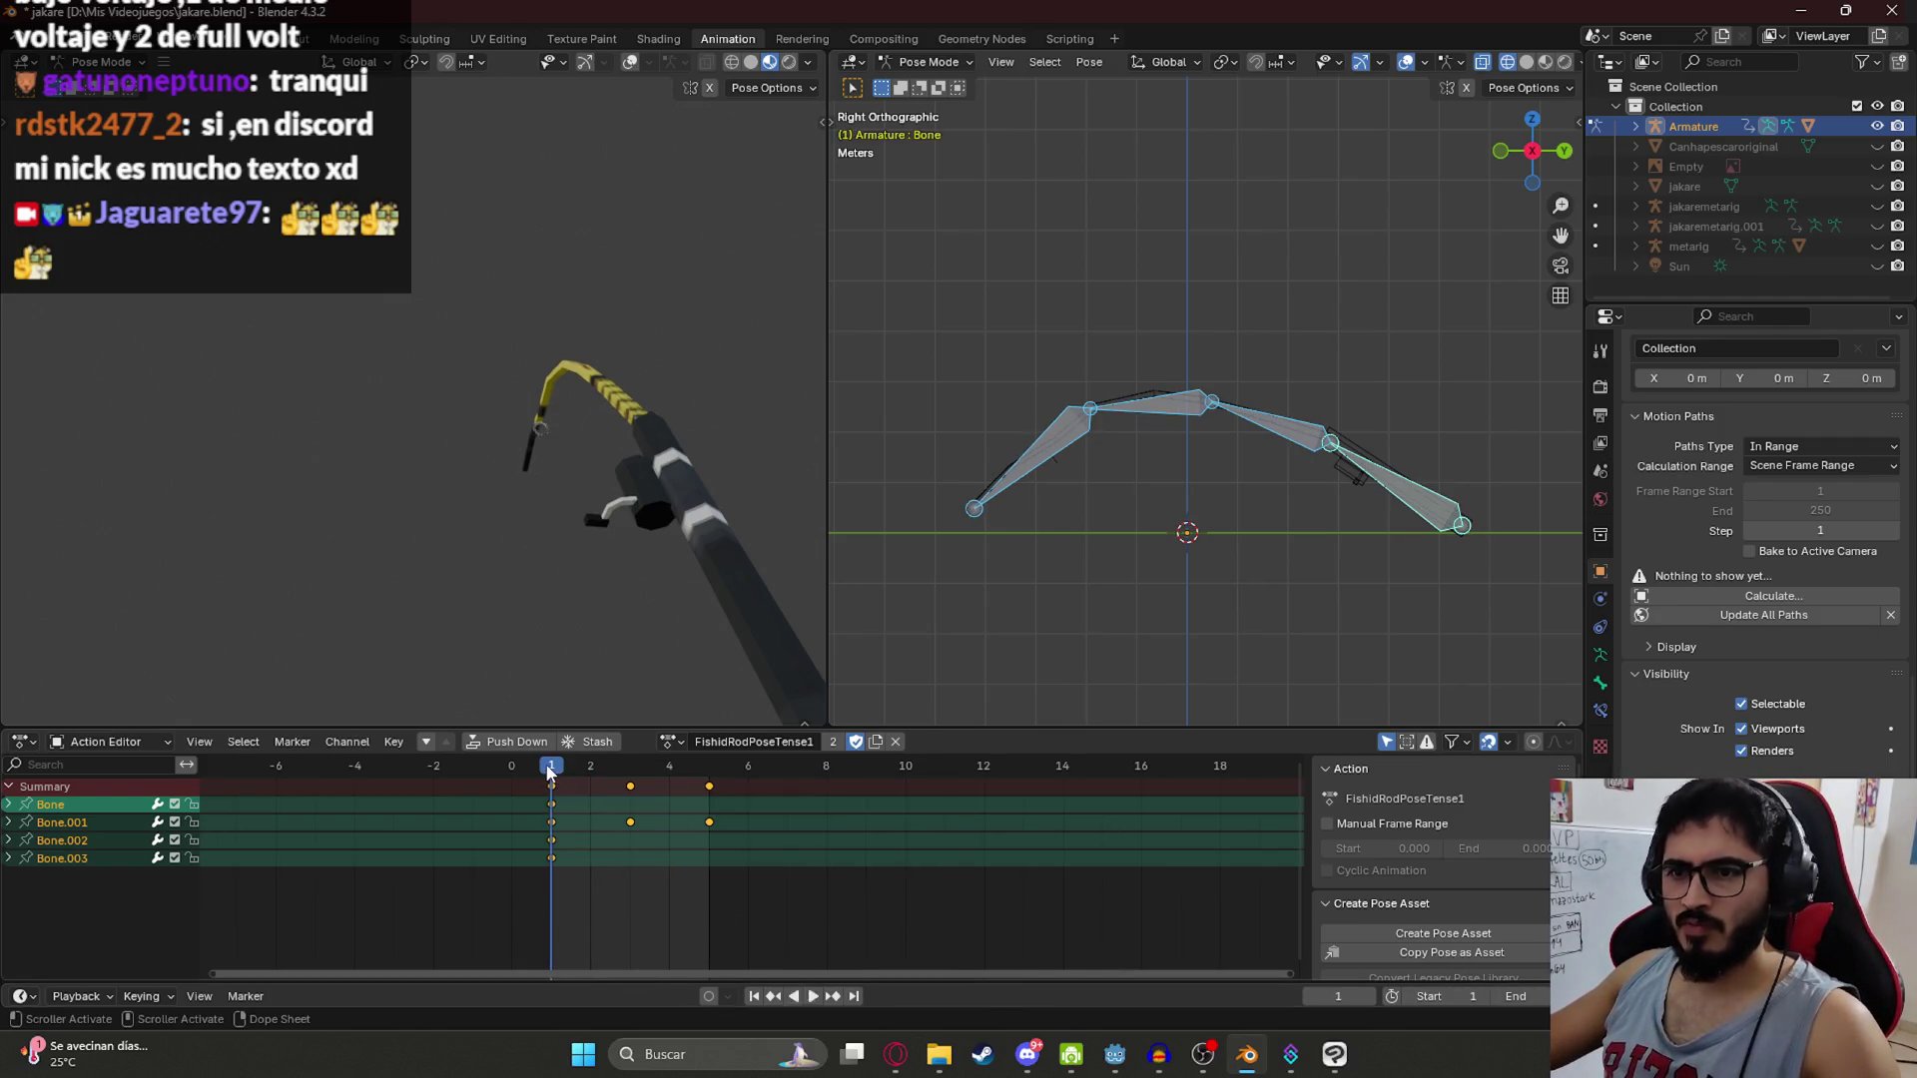
key("space")
Step: Switch to FishidRodPoseTense2, set the end frame to 11 and play it
left_click(676, 744)
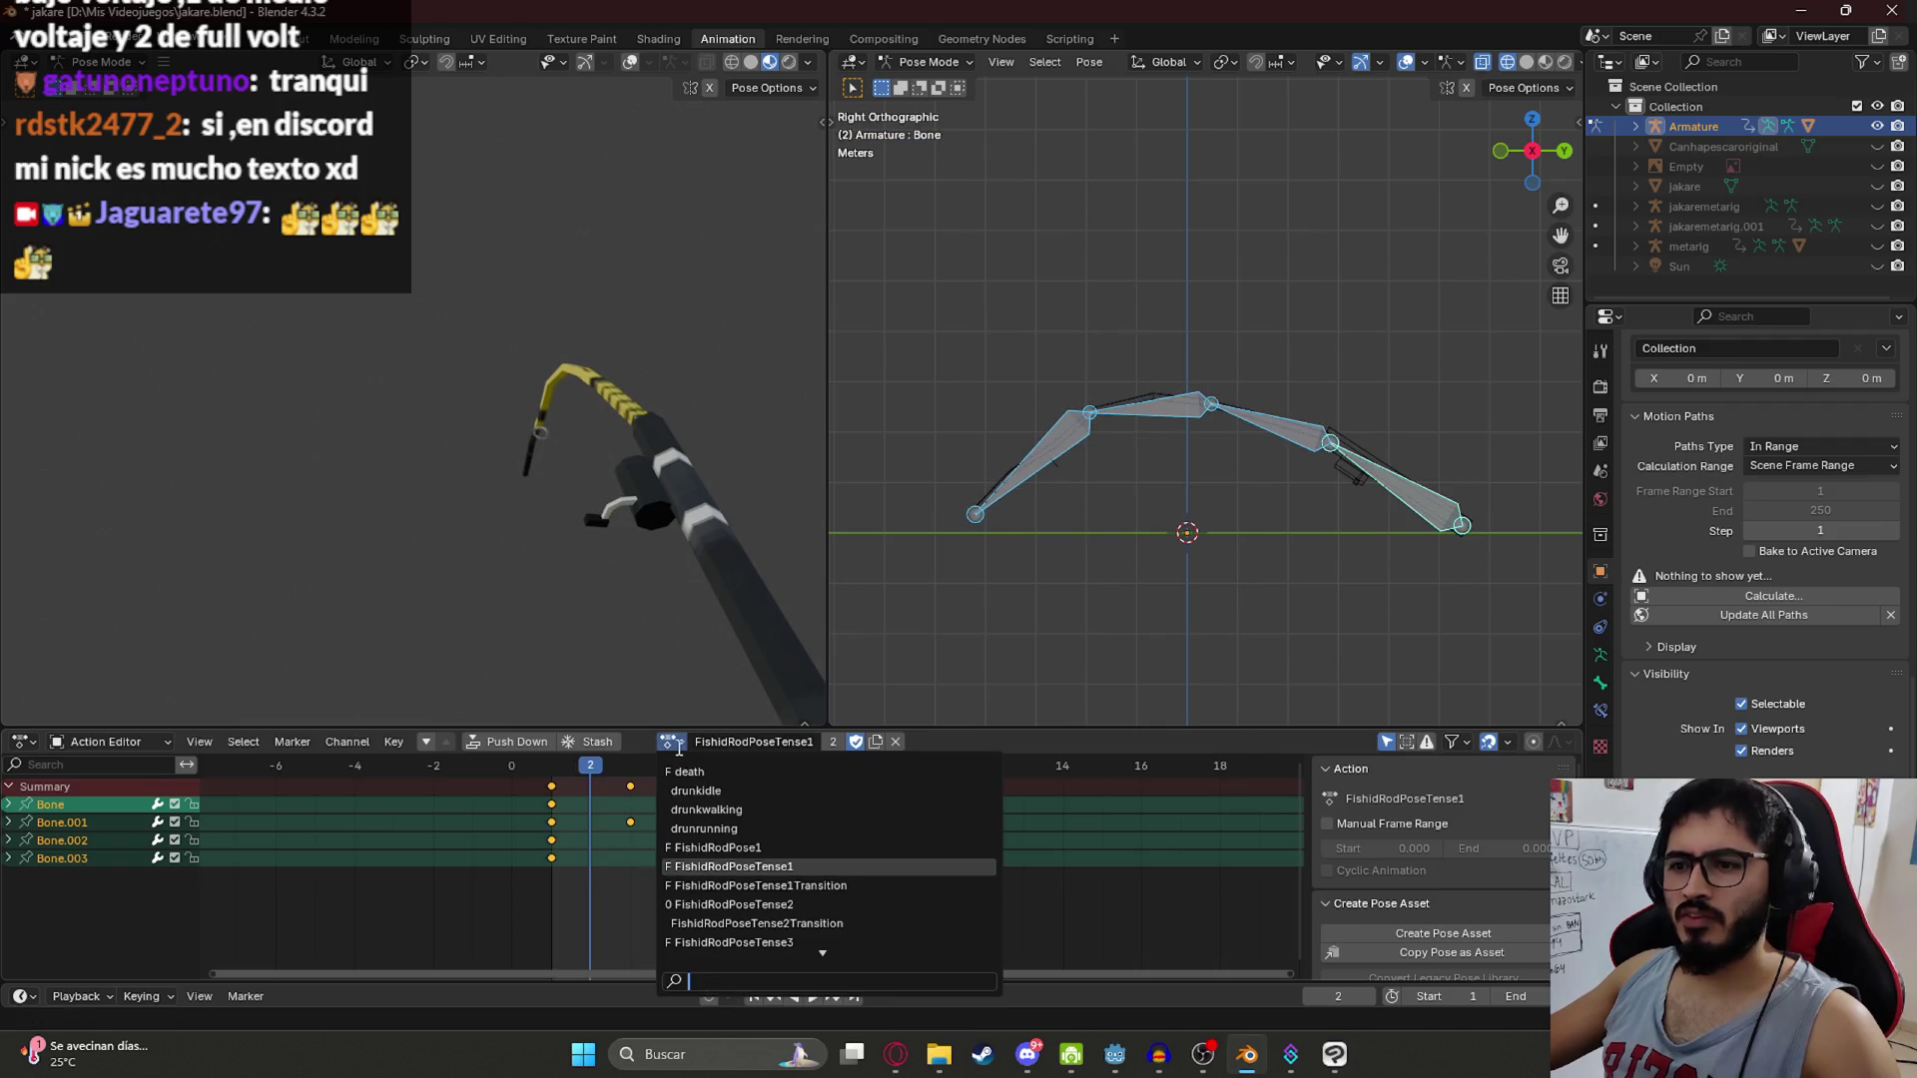
left_click(796, 904)
key("space")
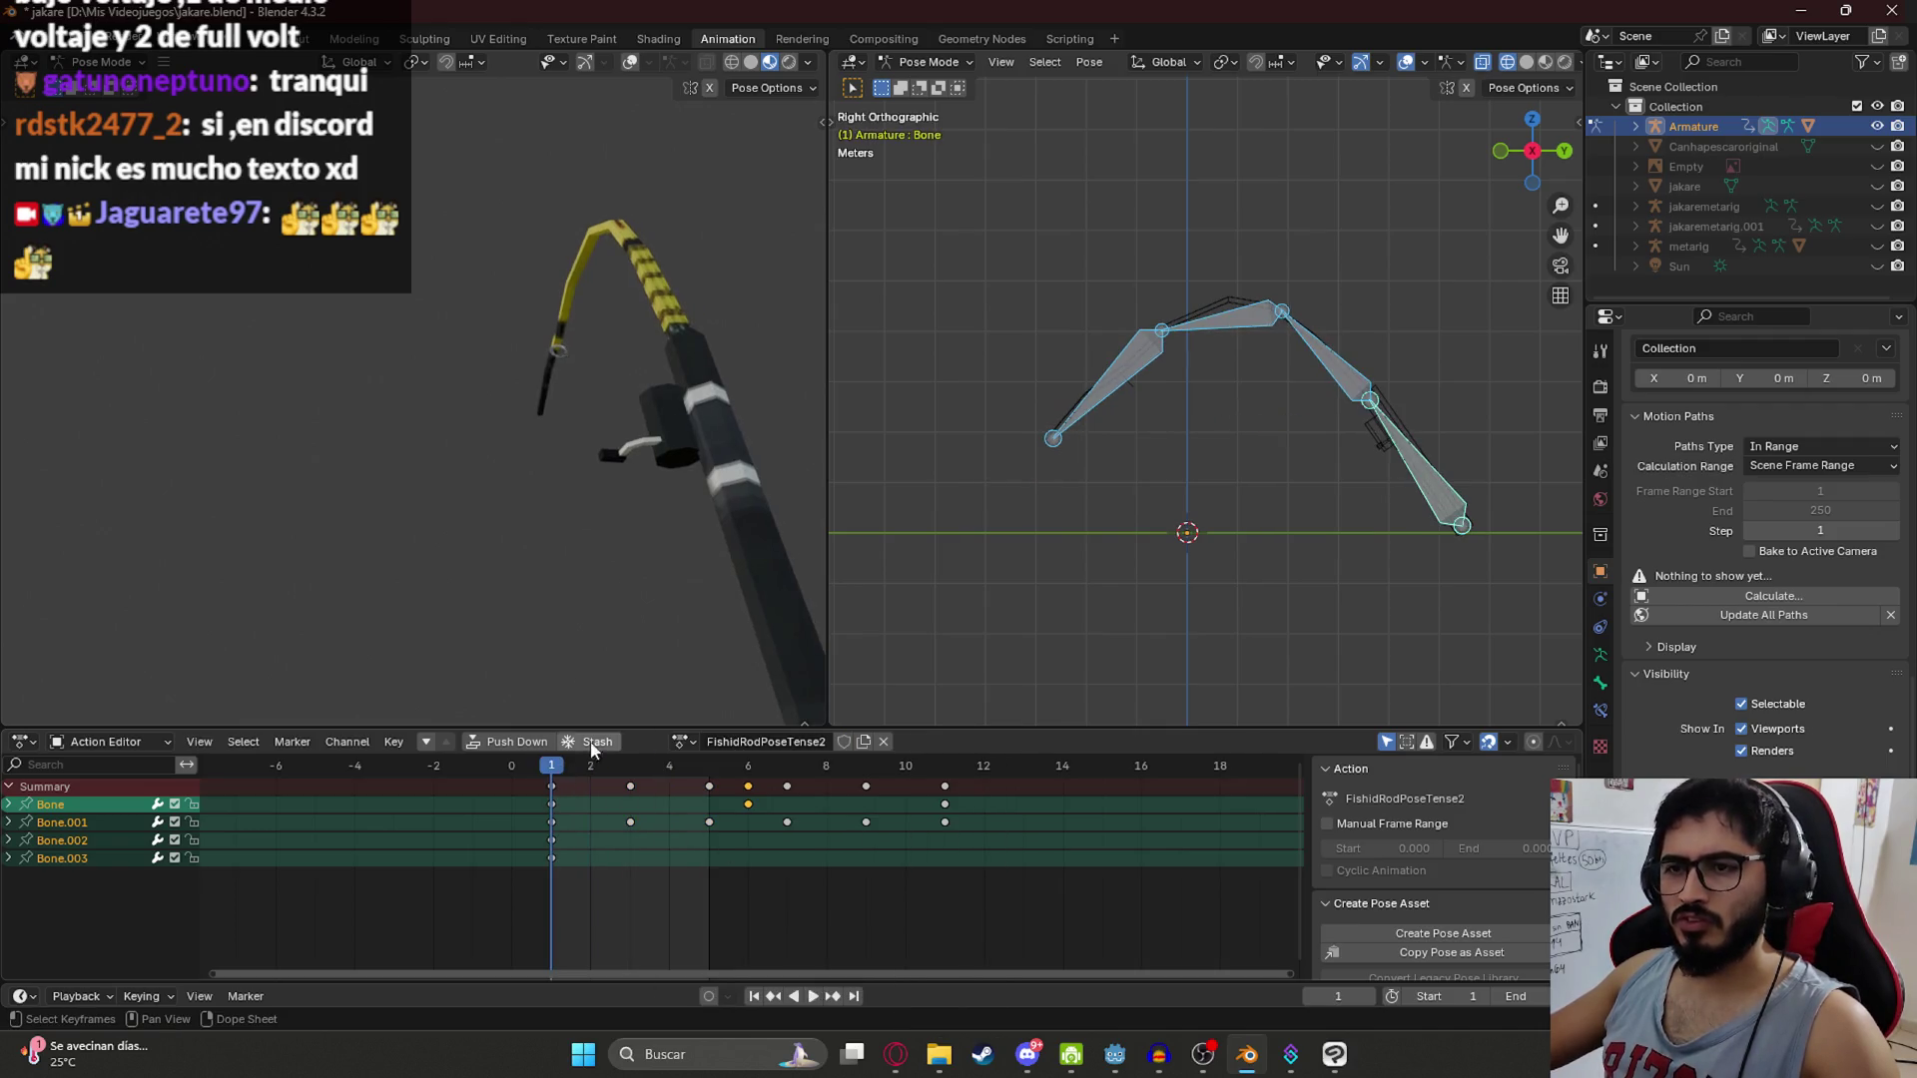
key("space")
double_click(1510, 996)
type("11")
key("Return")
key("space")
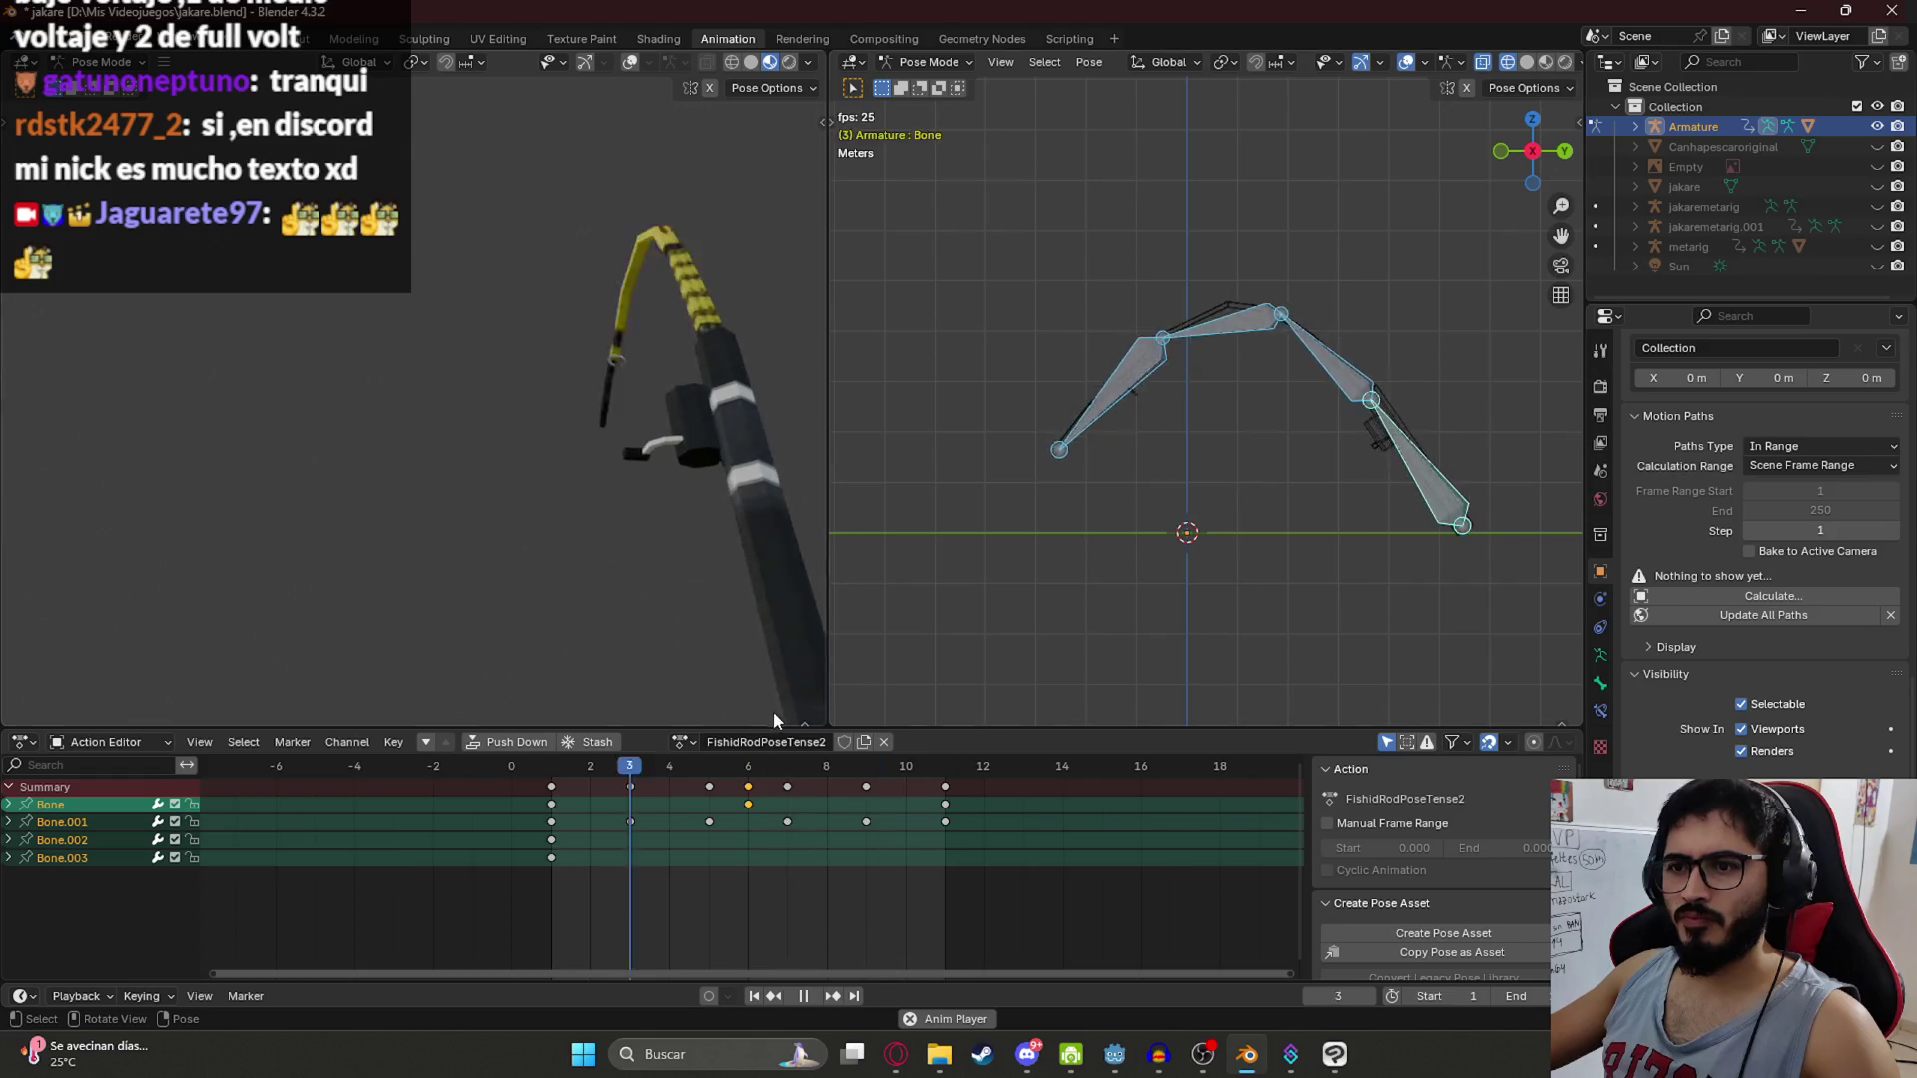
key("space")
Step: Switch to FishidRodPoseTense3, play it, and extend the scene end to about frame 21
left_click(682, 741)
left_click(744, 942)
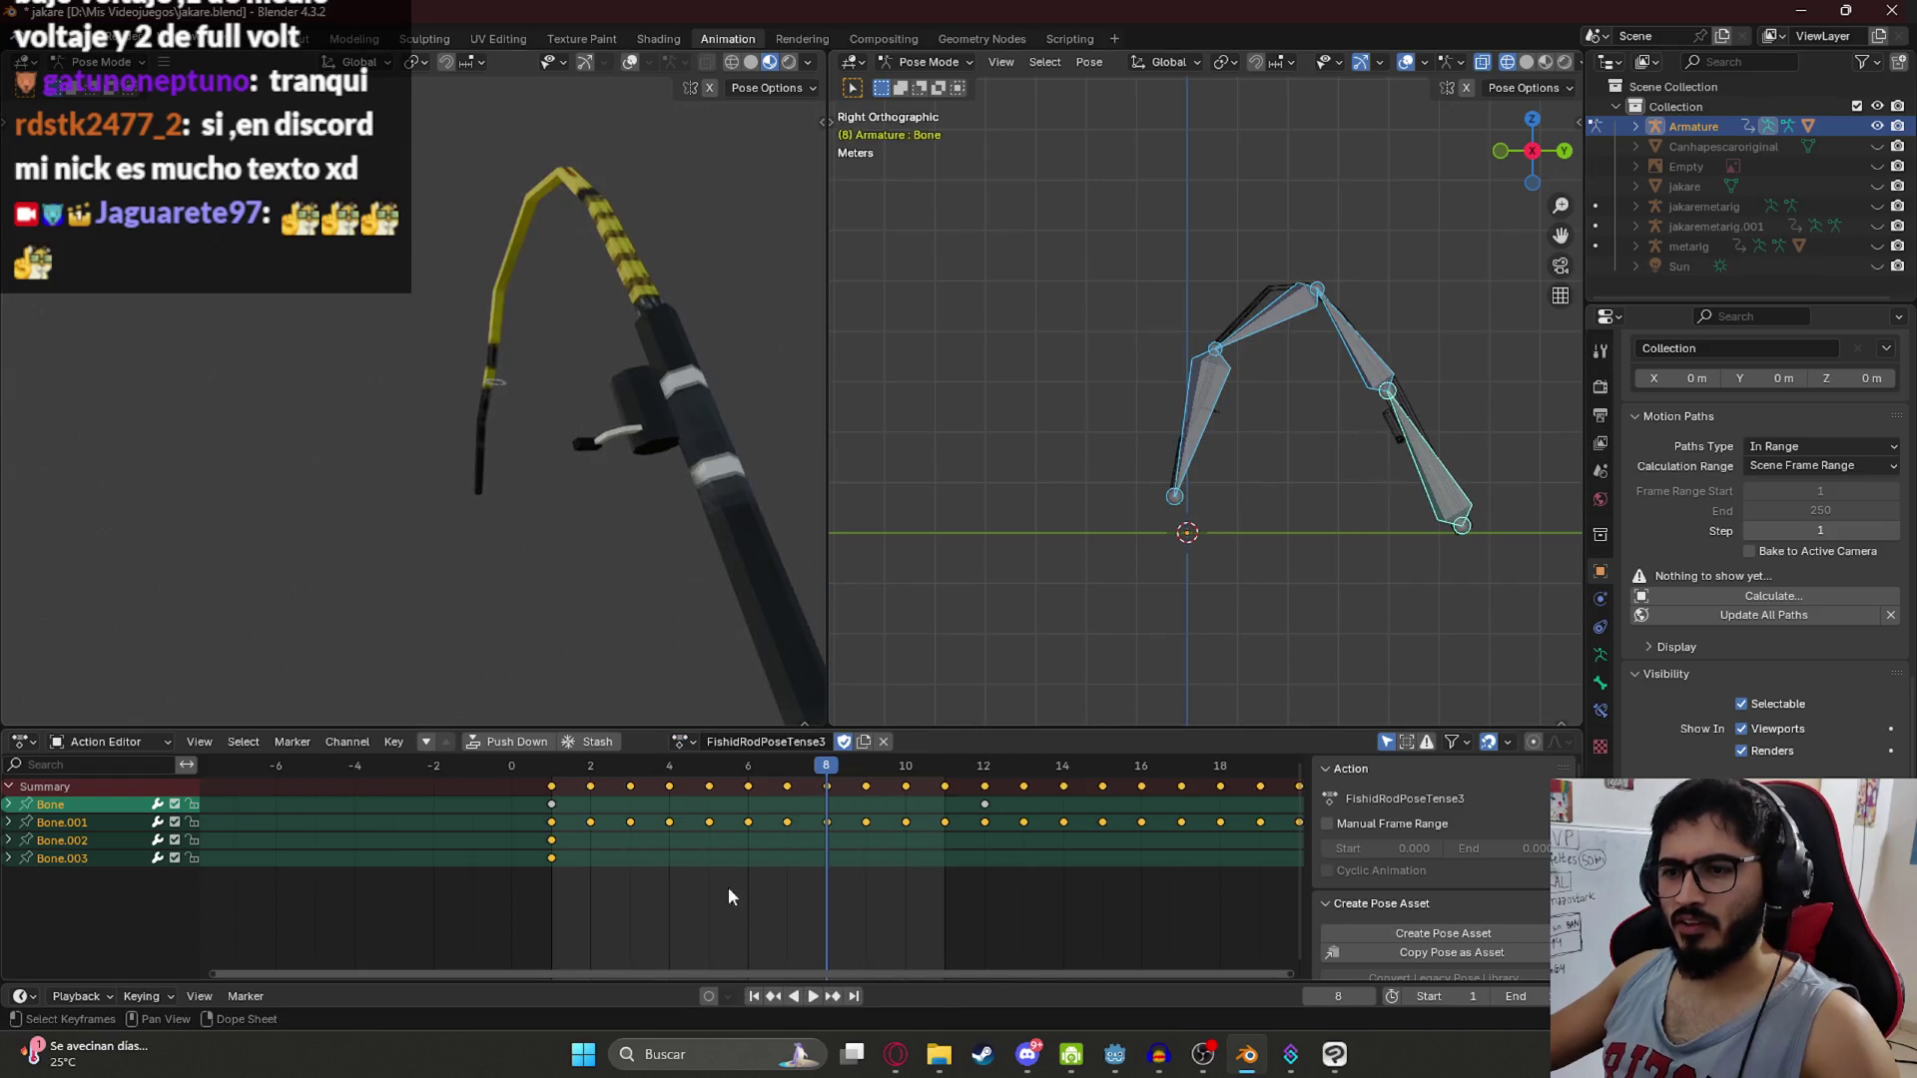
key("space")
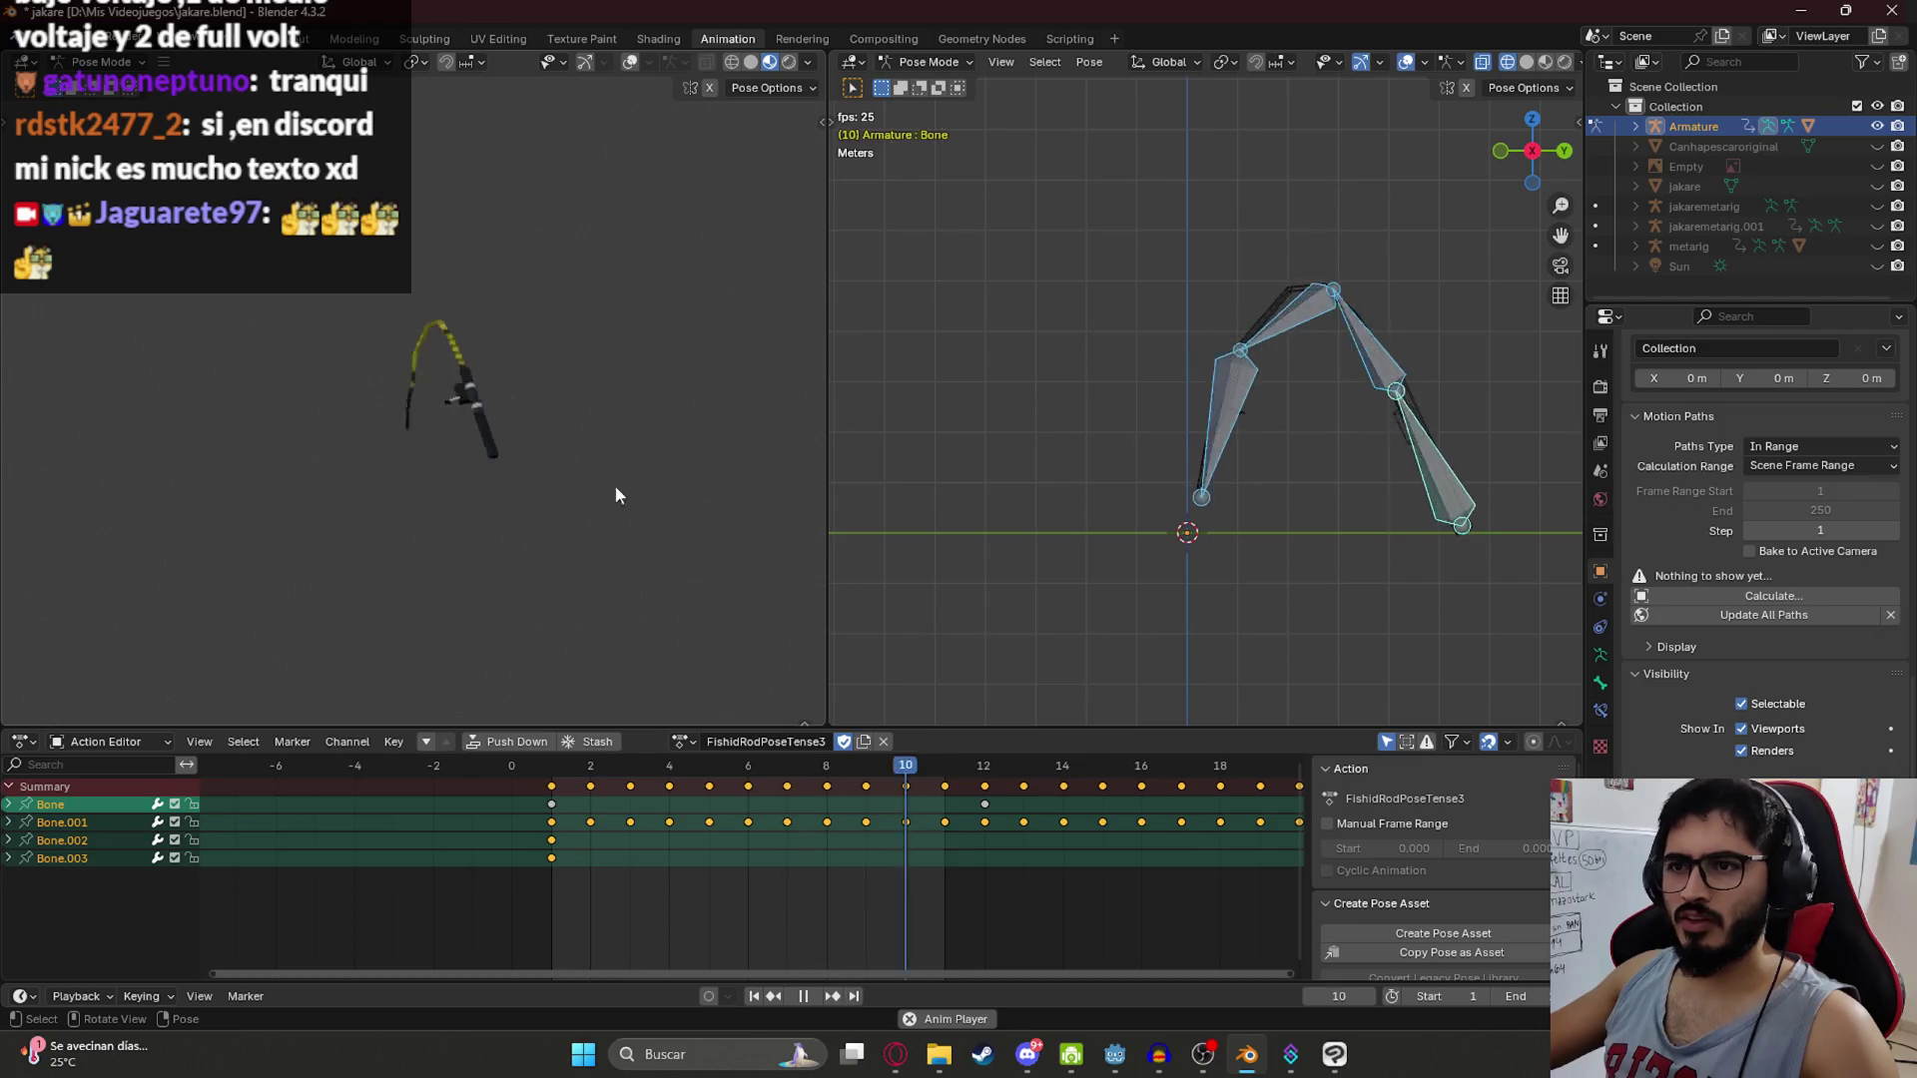
key("space")
scroll(1114, 839, "down", 5)
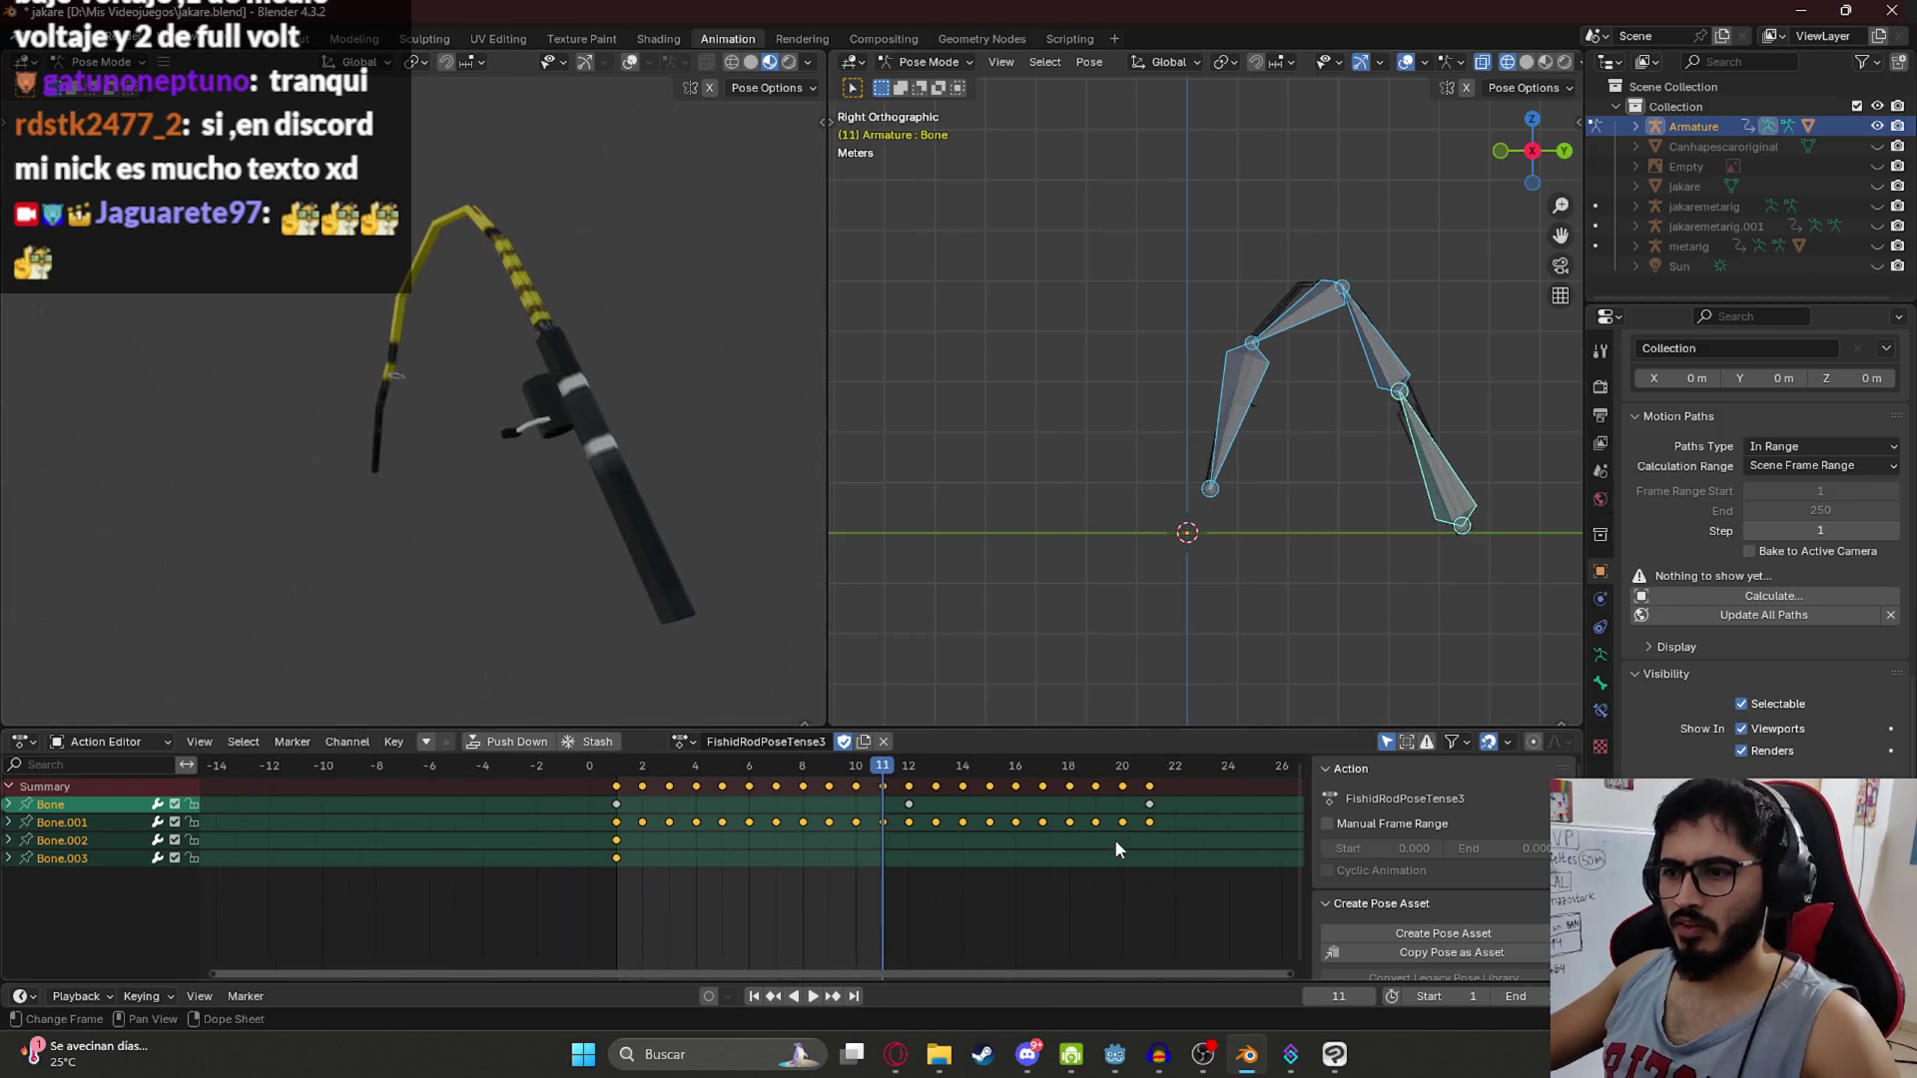
left_click_drag(1545, 1003, 1518, 1003)
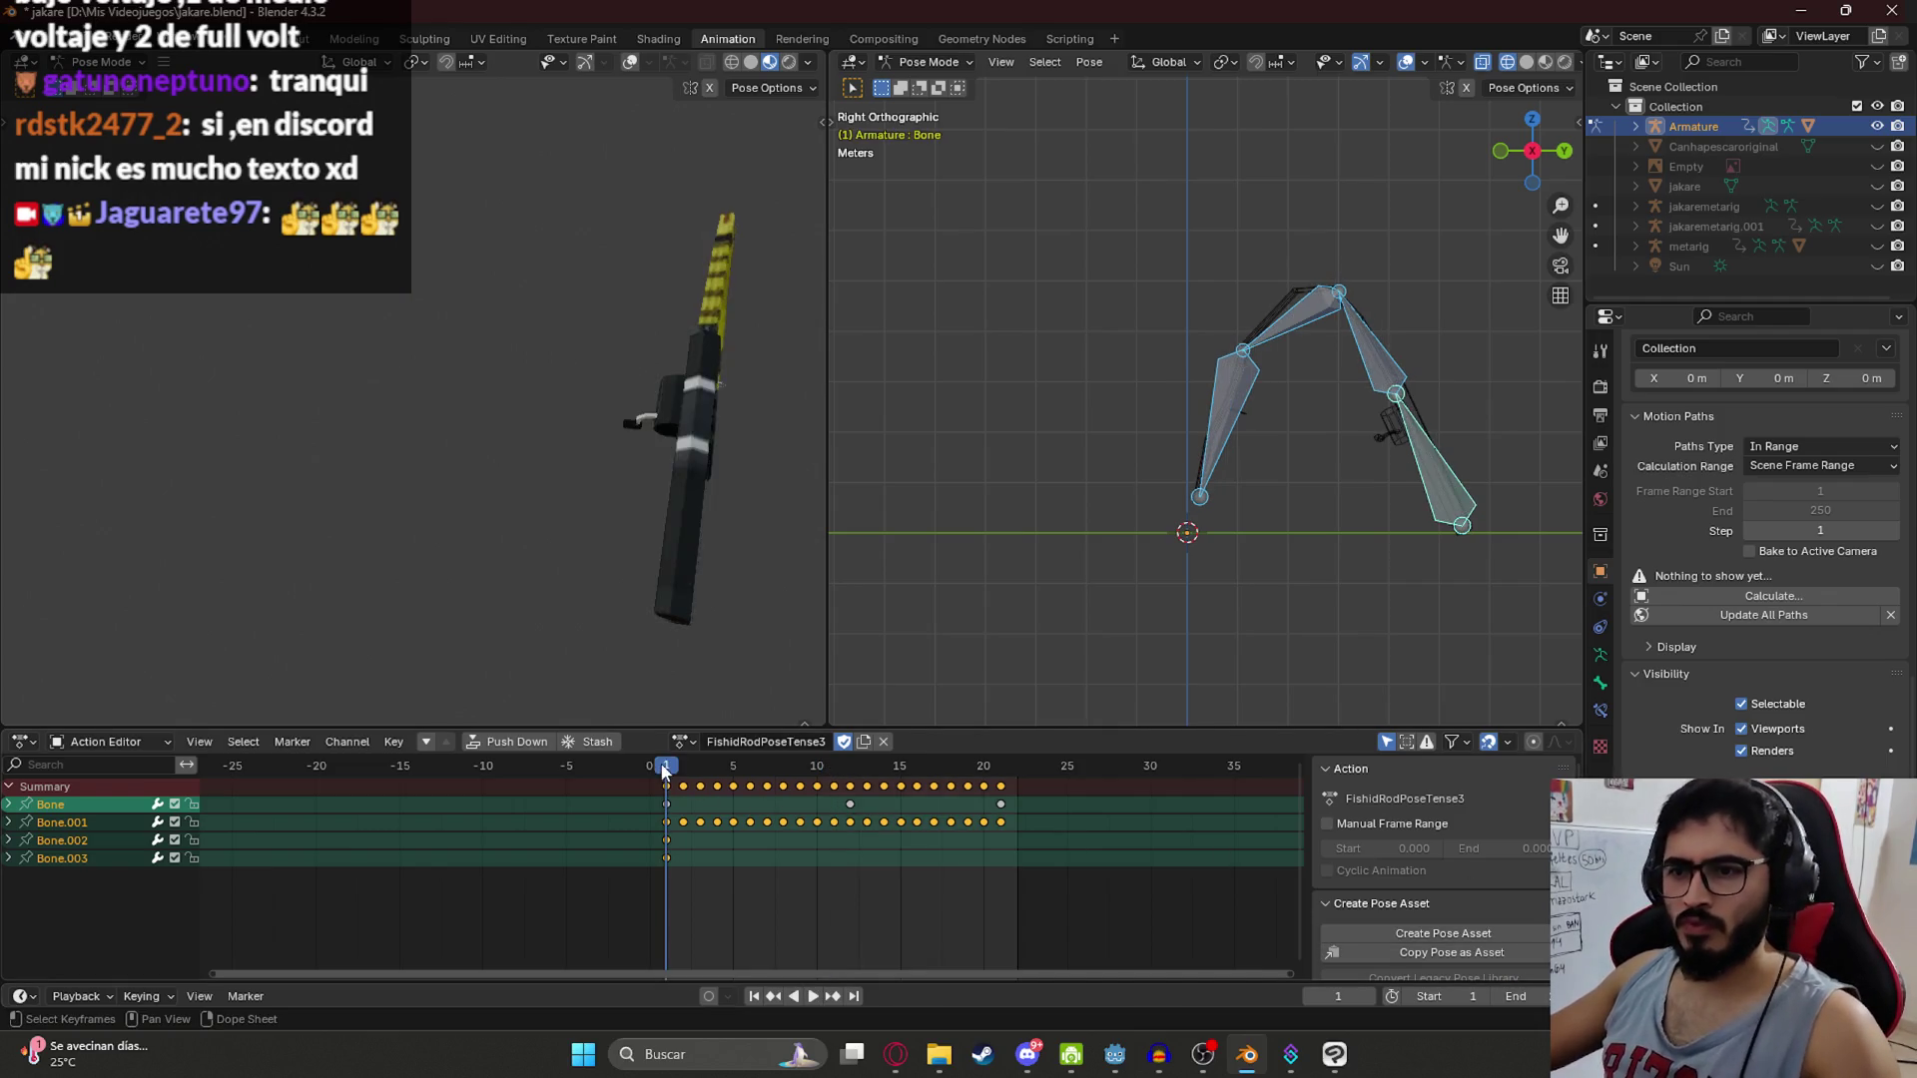